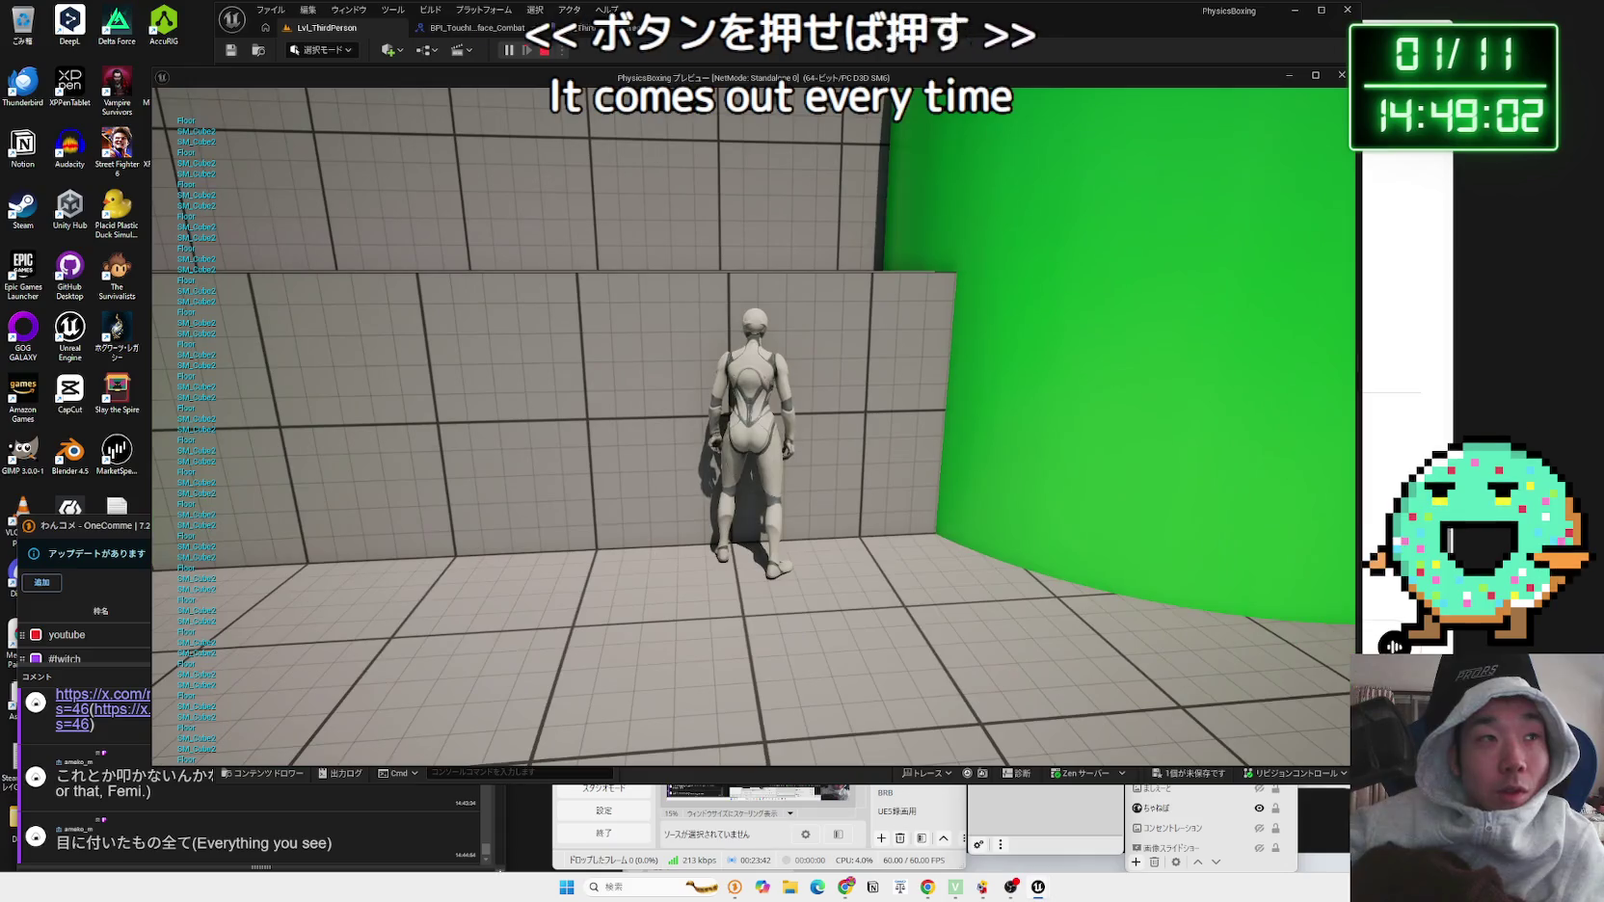
# Step: Swing the play-test camera around the character and pull back to a wide view, then end Play-in-Editor
pyautogui.press('a')
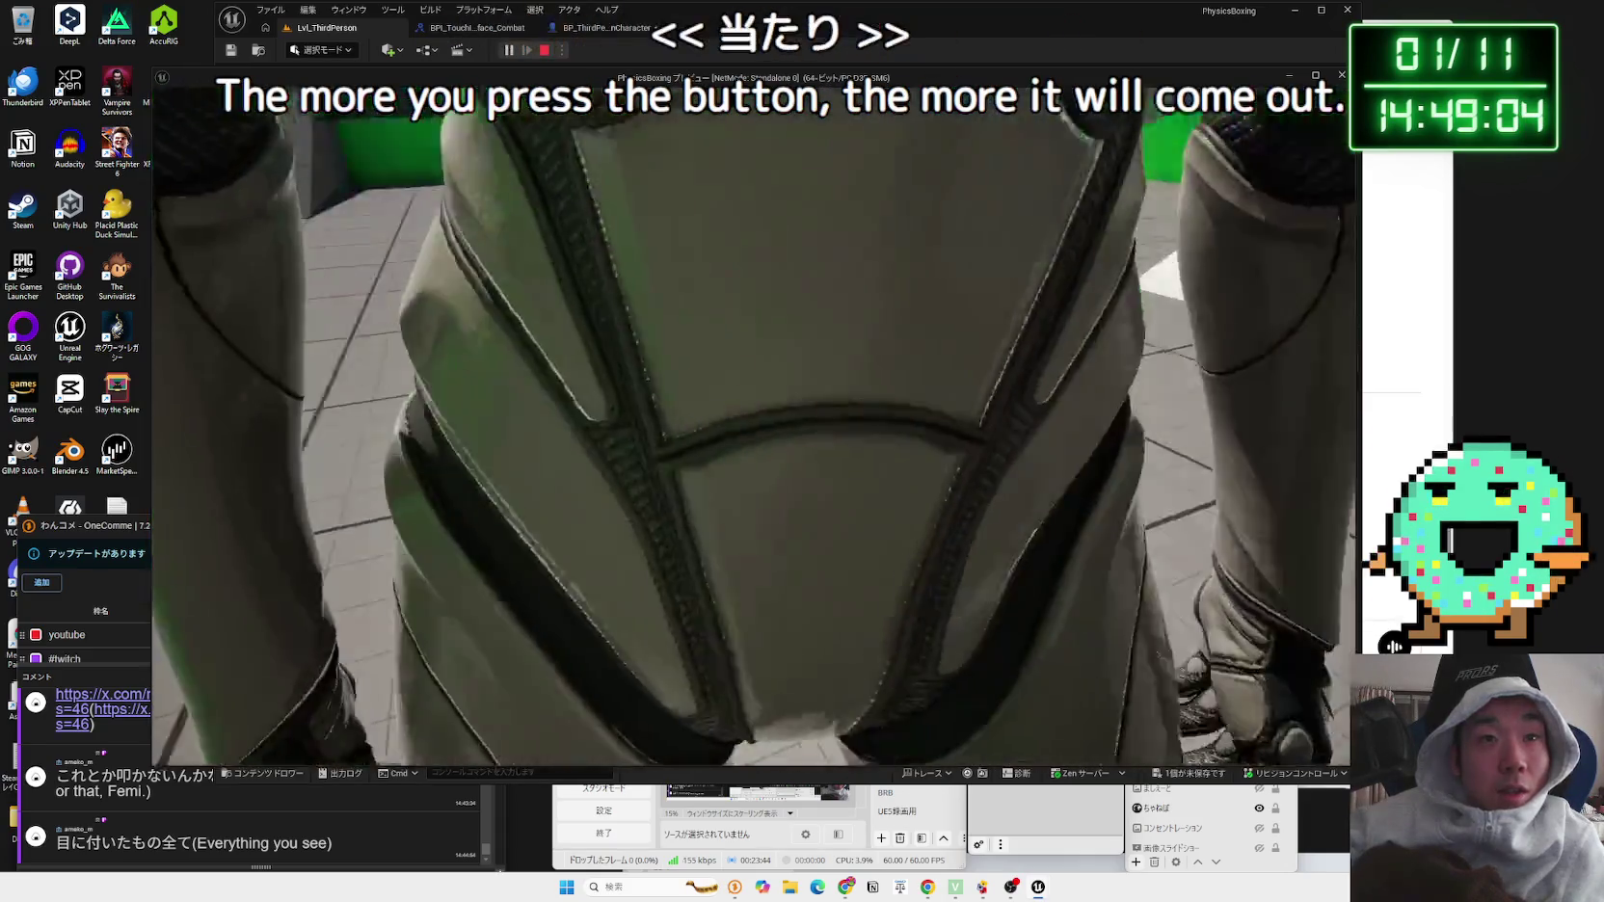
pyautogui.press('s')
pyautogui.press('Escape')
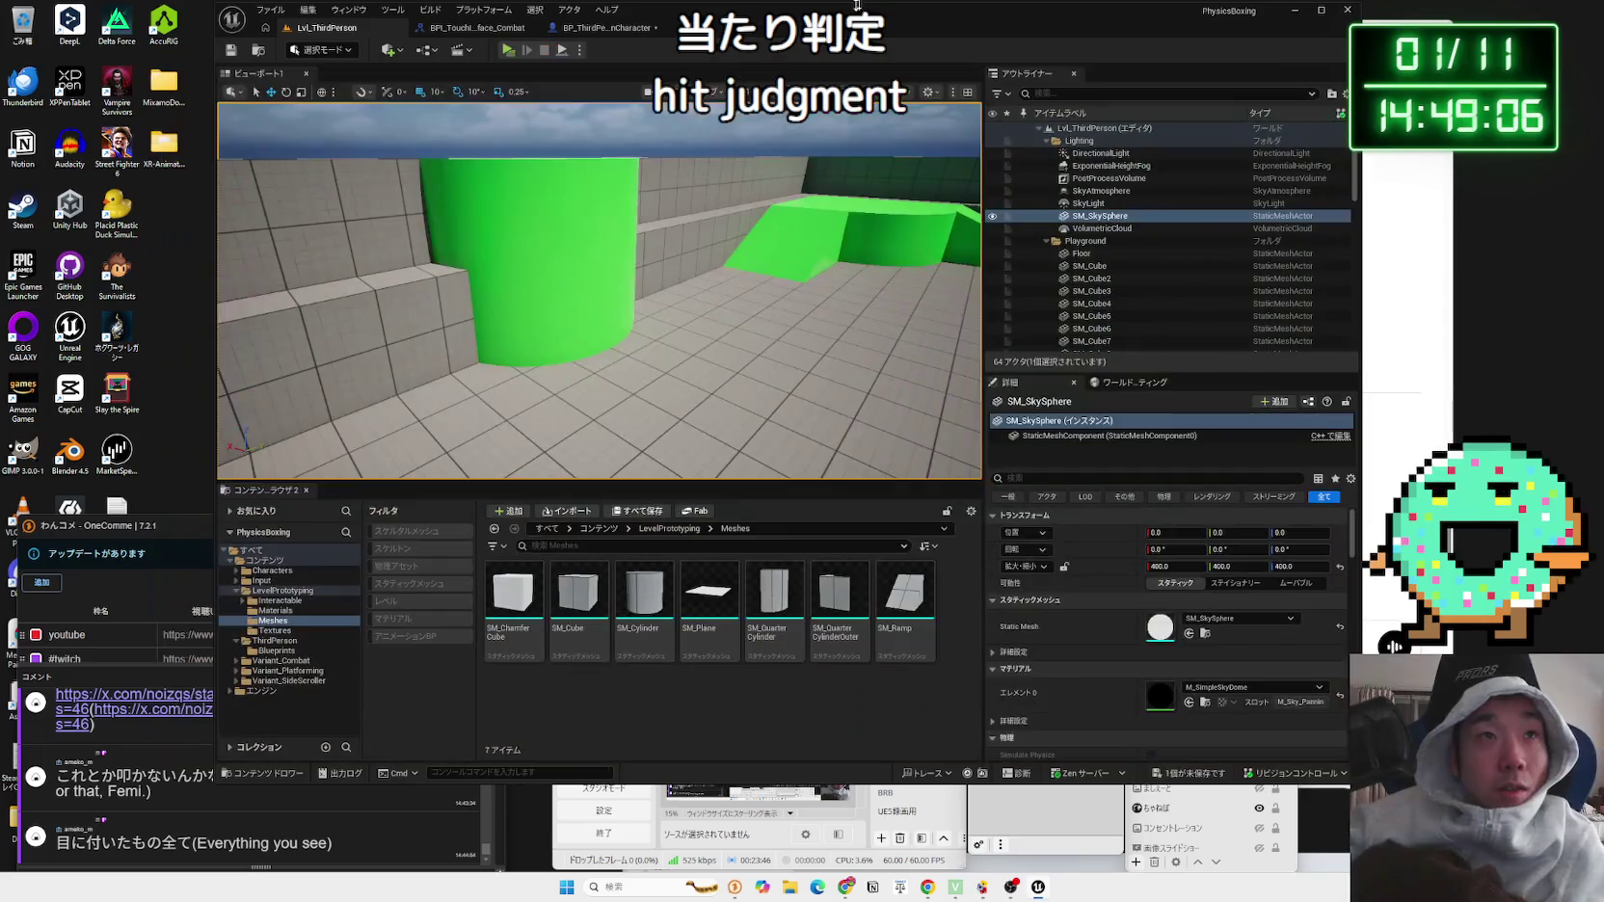
# Step: Open the BP_ThirdPersonCharacter event graph and delete the On Component Hit event
pyautogui.click(578, 29)
pyautogui.click(477, 27)
pyautogui.click(325, 29)
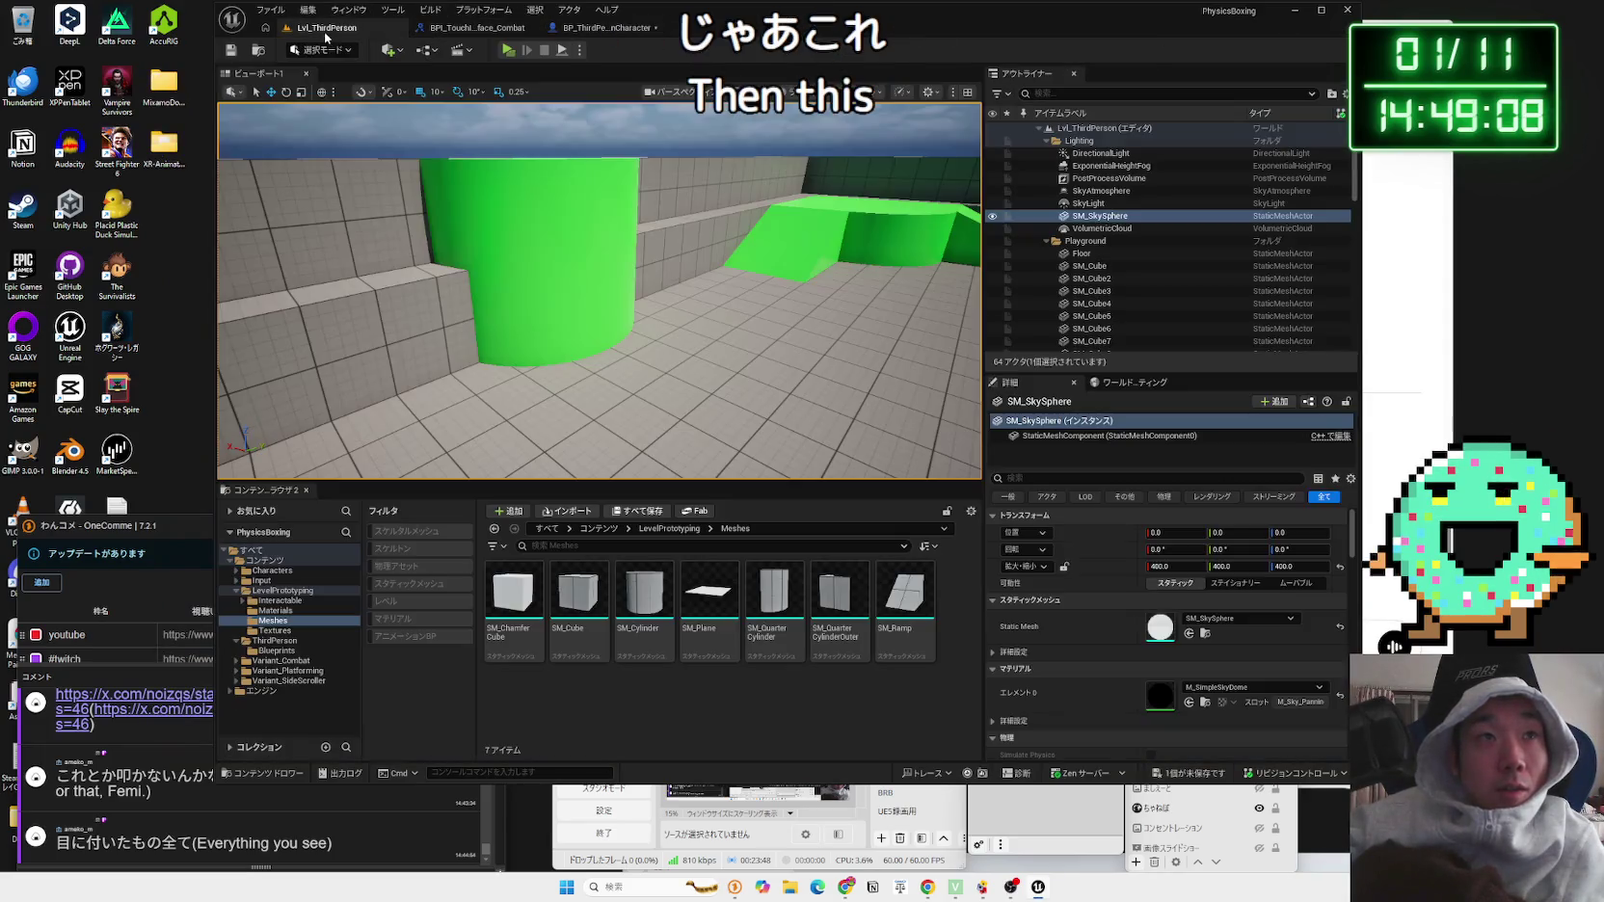
pyautogui.click(602, 27)
pyautogui.scroll(2, 635, 346)
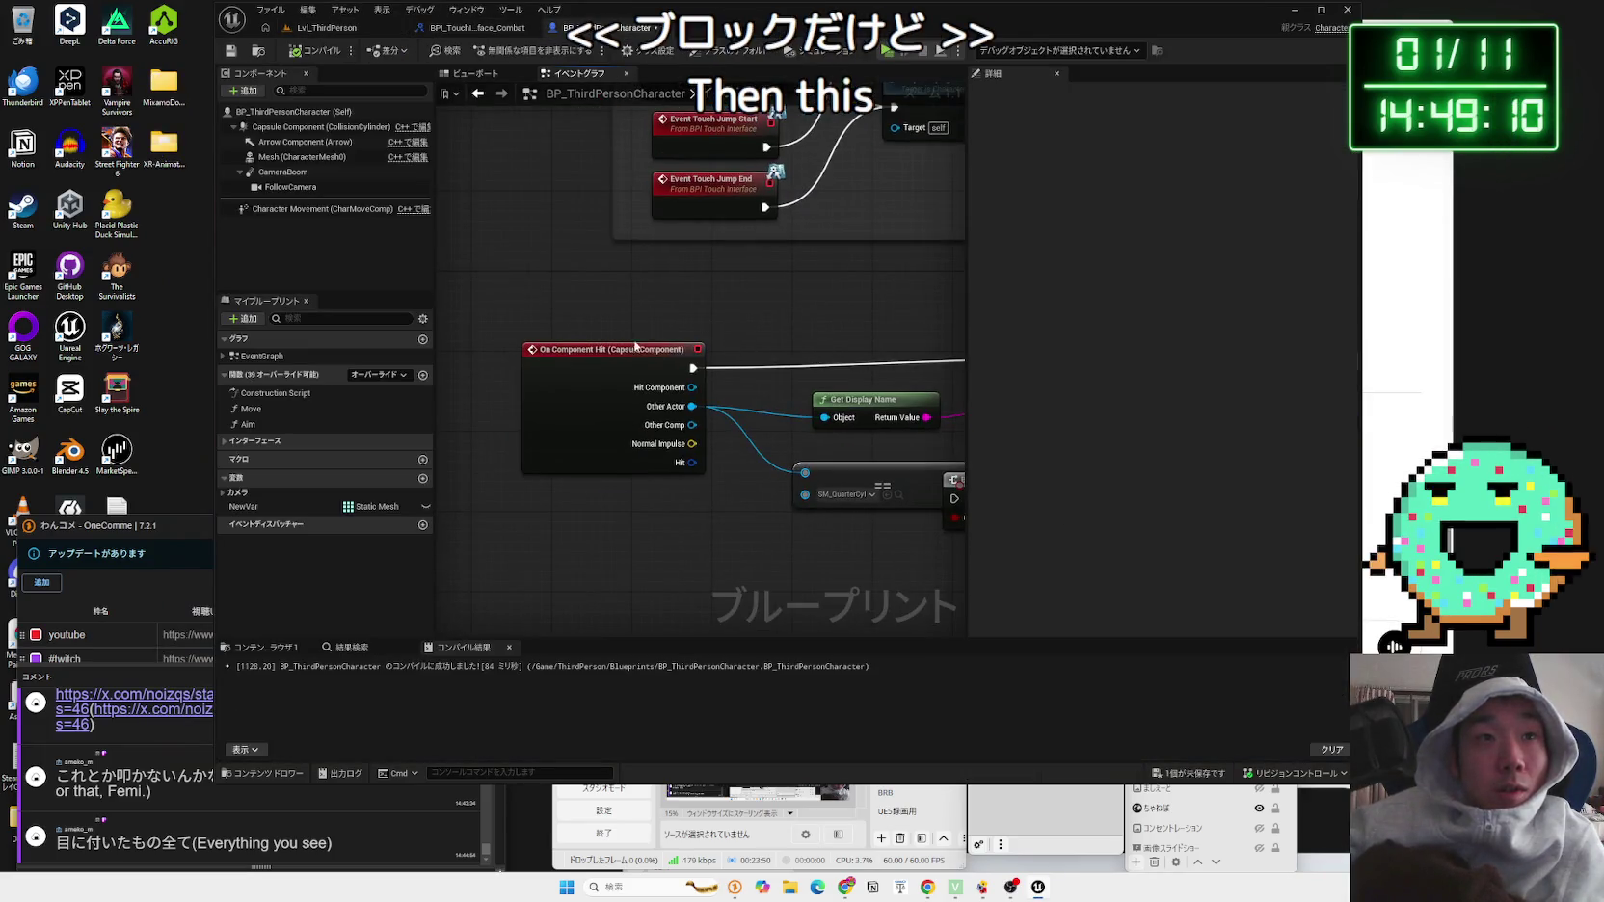
pyautogui.click(635, 353)
pyautogui.press('Delete')
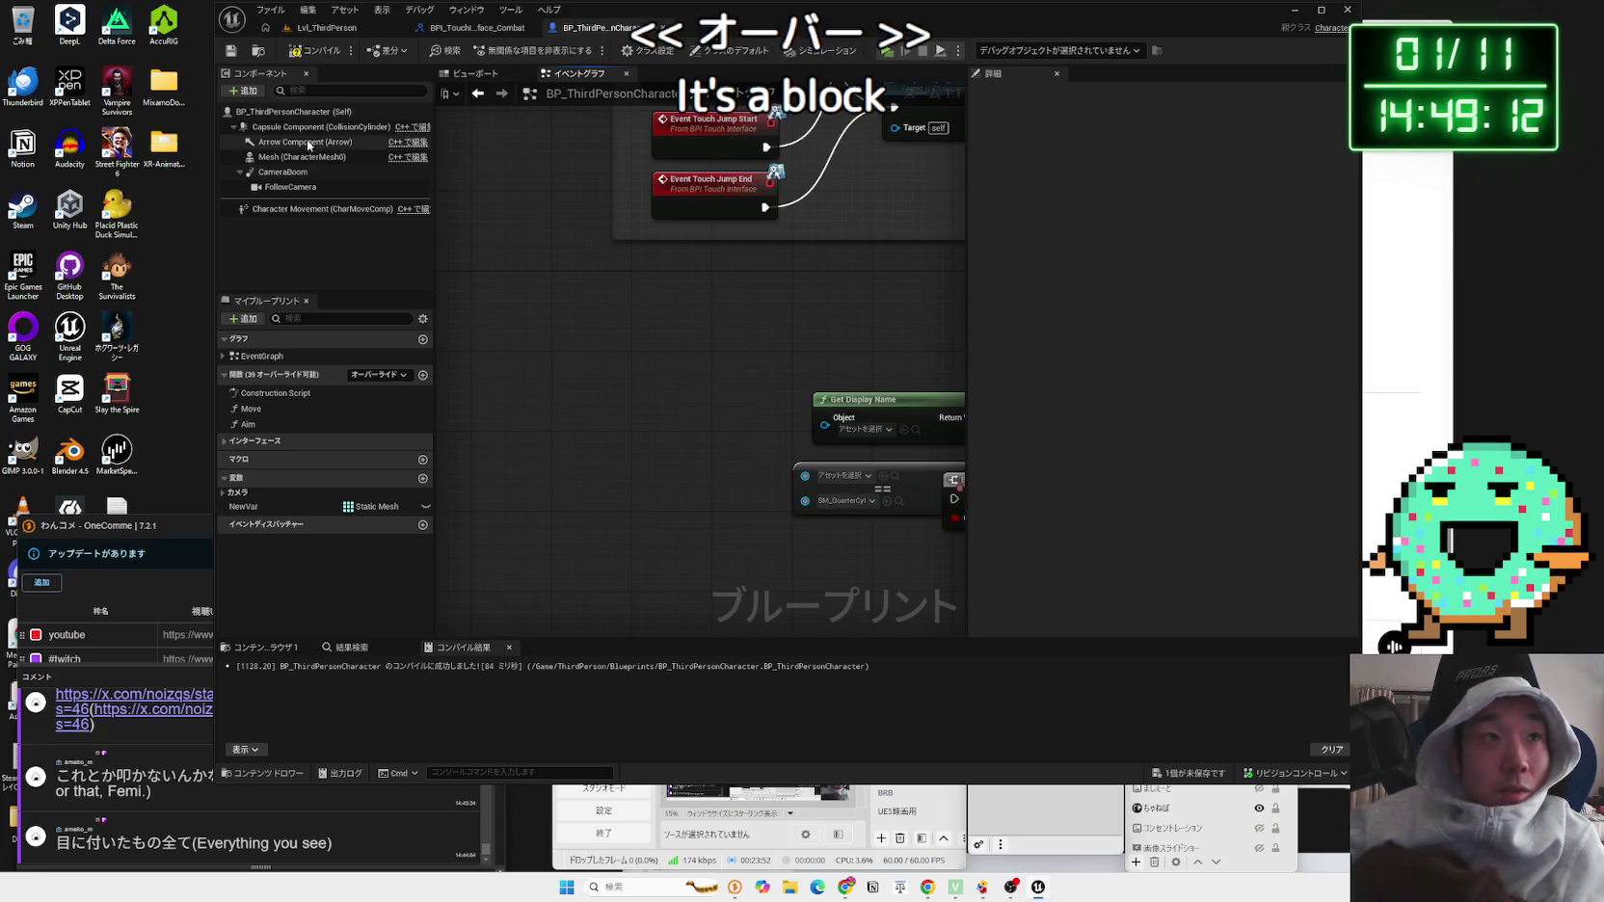
# Step: Add a capsule On Component Begin Overlap event, position it, and review the capsule's details
pyautogui.click(307, 127)
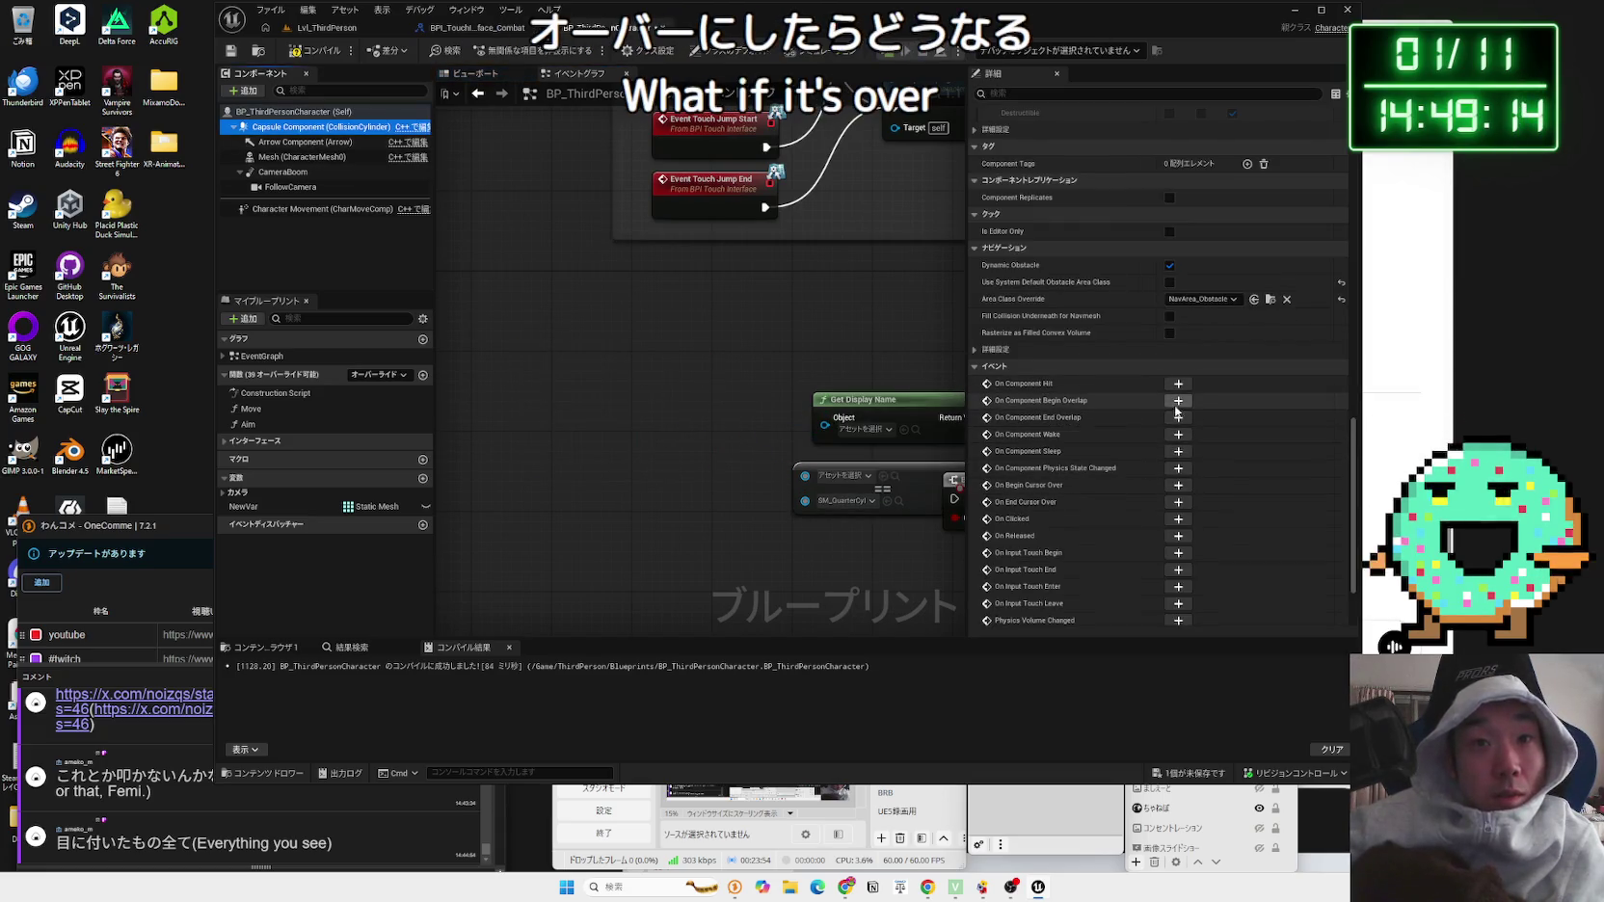
pyautogui.click(1177, 400)
pyautogui.moveTo(768, 339)
pyautogui.mouseDown()
pyautogui.moveTo(747, 453)
pyautogui.moveTo(718, 227)
pyautogui.moveTo(618, 317)
pyautogui.moveTo(533, 308)
pyautogui.mouseUp()
pyautogui.click(318, 126)
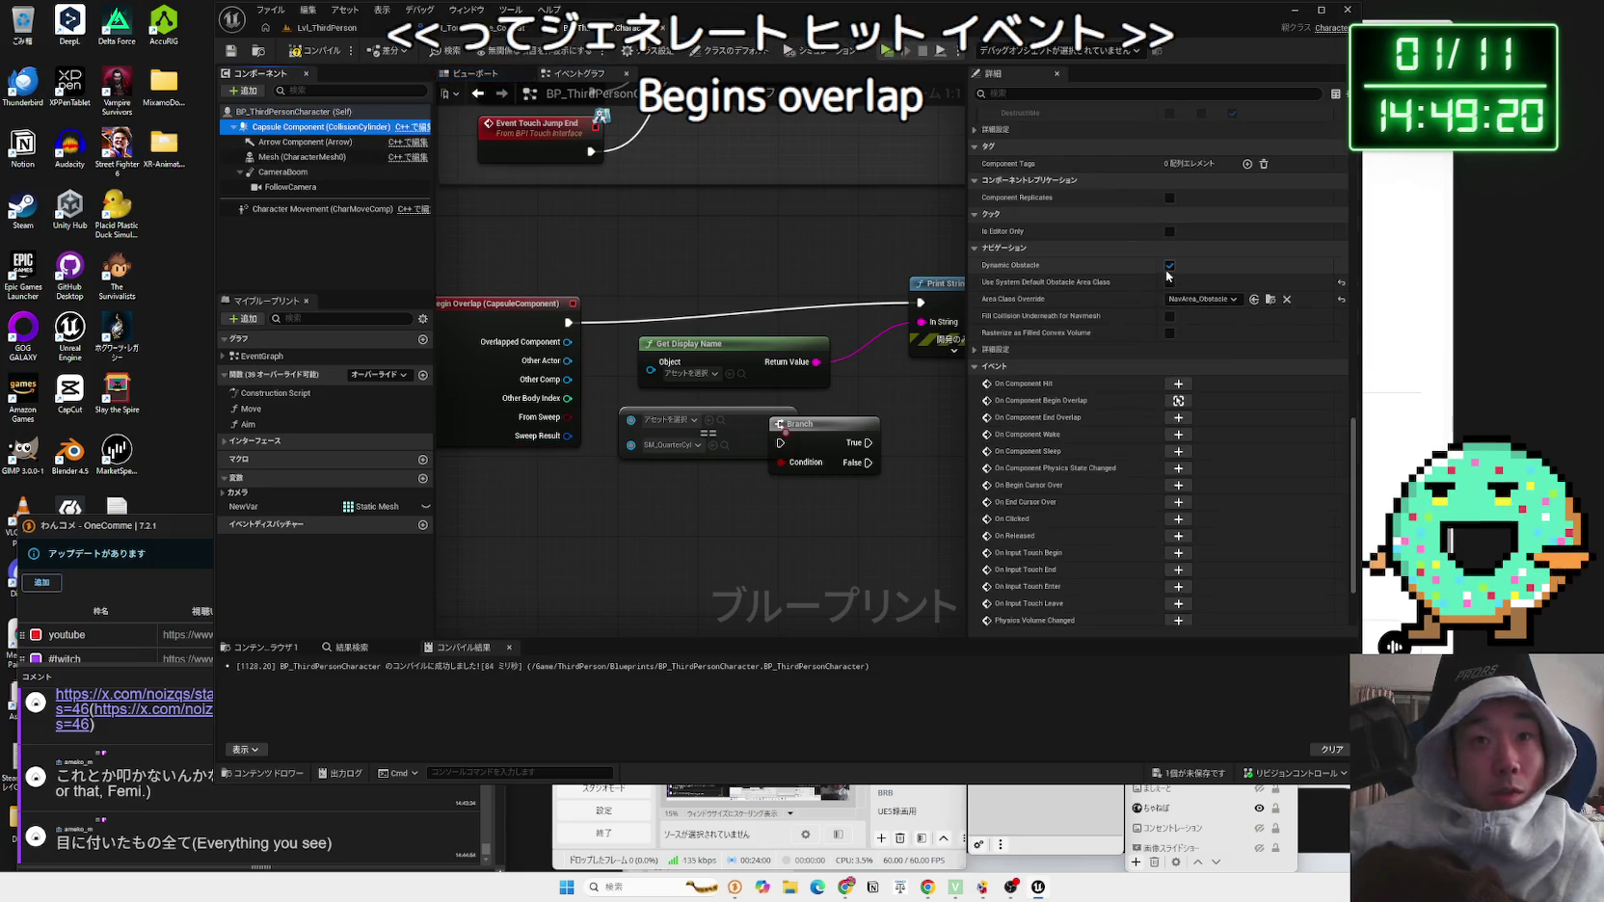
pyautogui.scroll(5, 1168, 300)
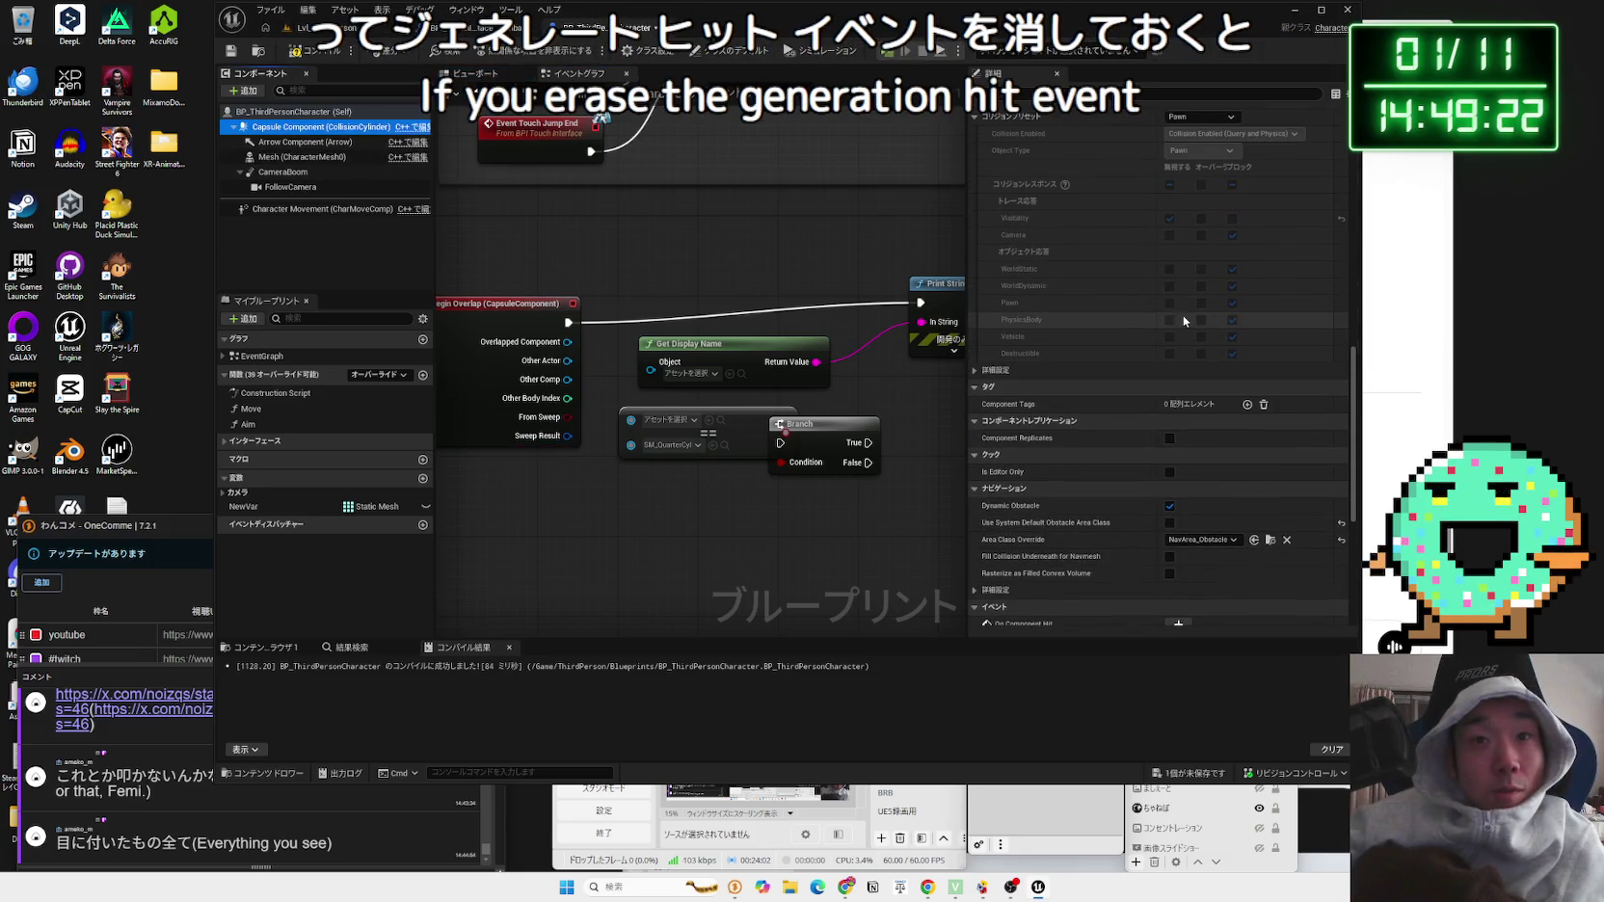
pyautogui.scroll(6, 1183, 320)
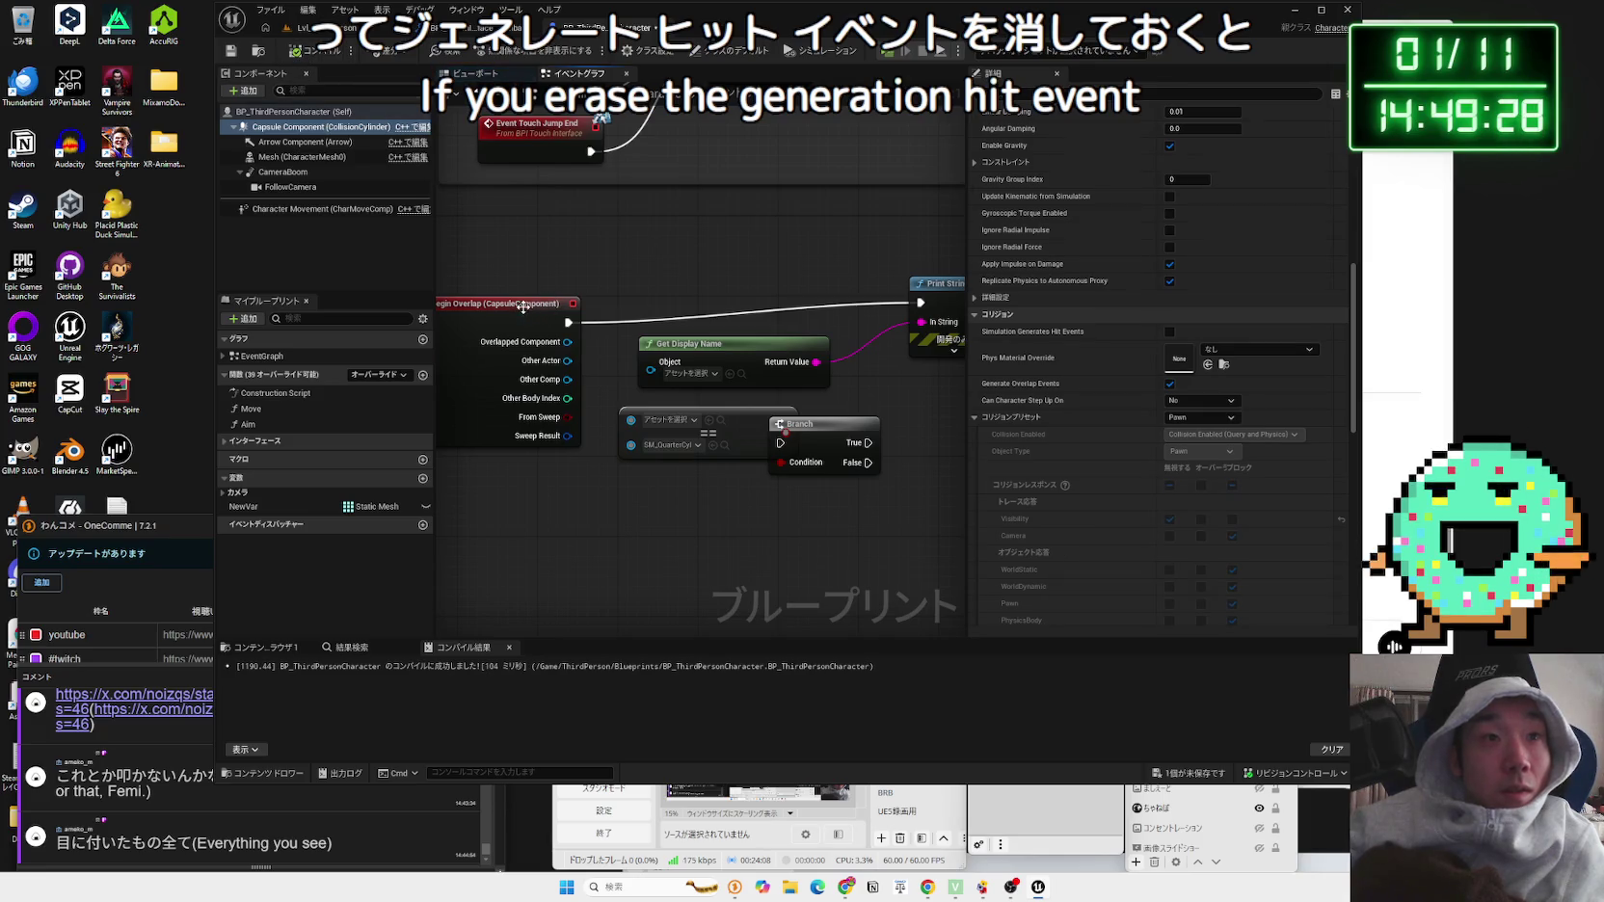
pyautogui.click(318, 29)
# Step: Start a play test and run and jump the character toward the green cylinder and raised platform
pyautogui.click(506, 56)
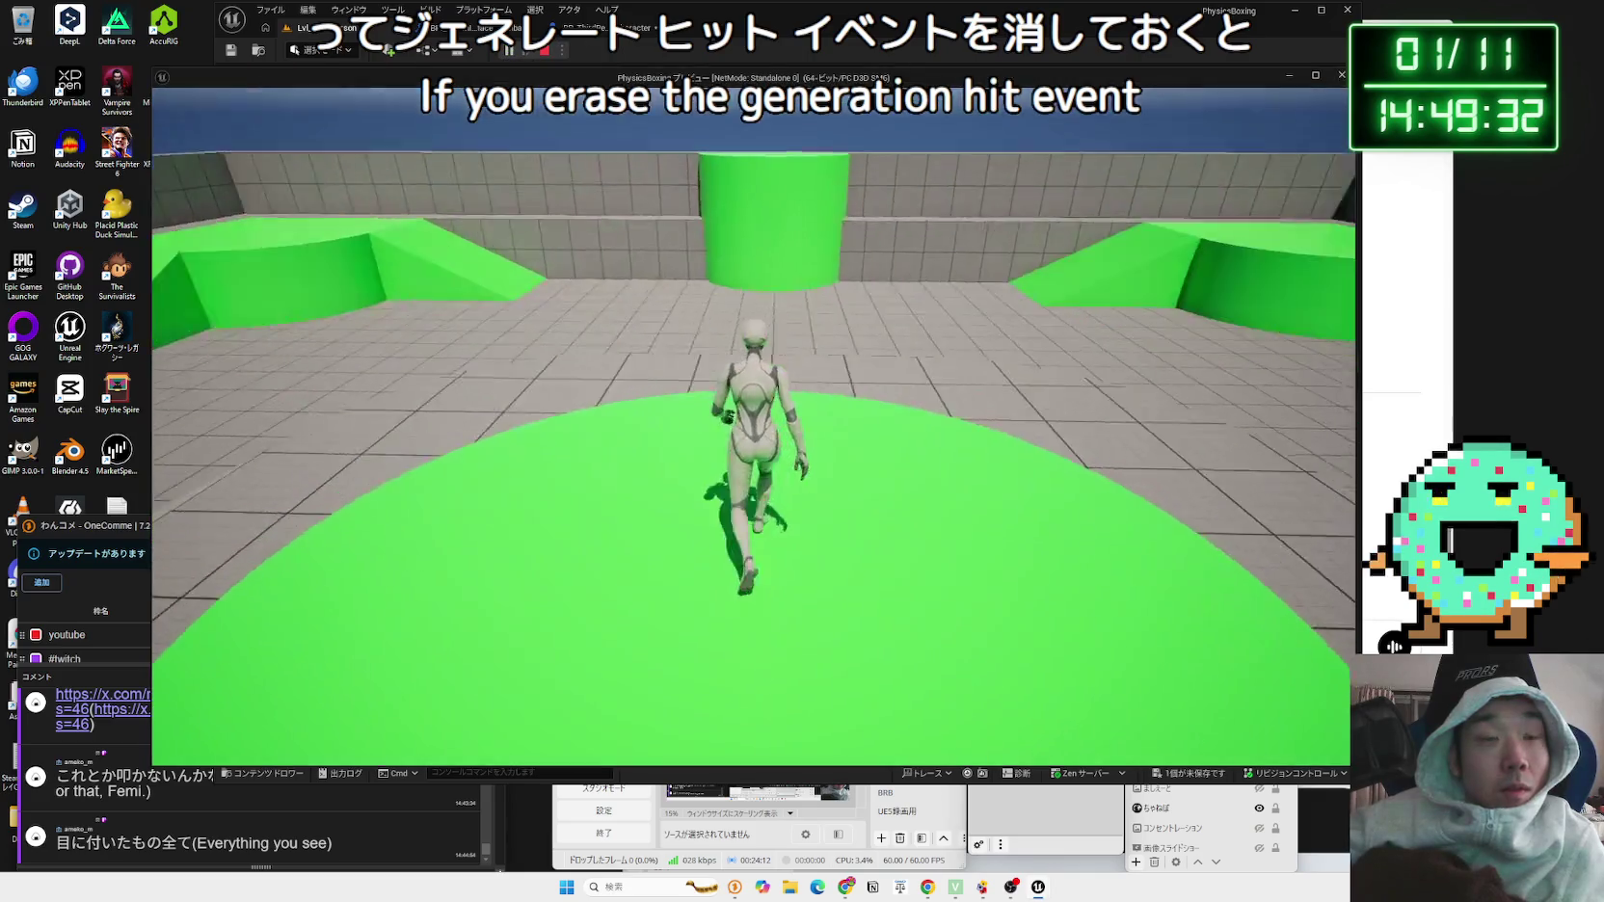
pyautogui.press('space')
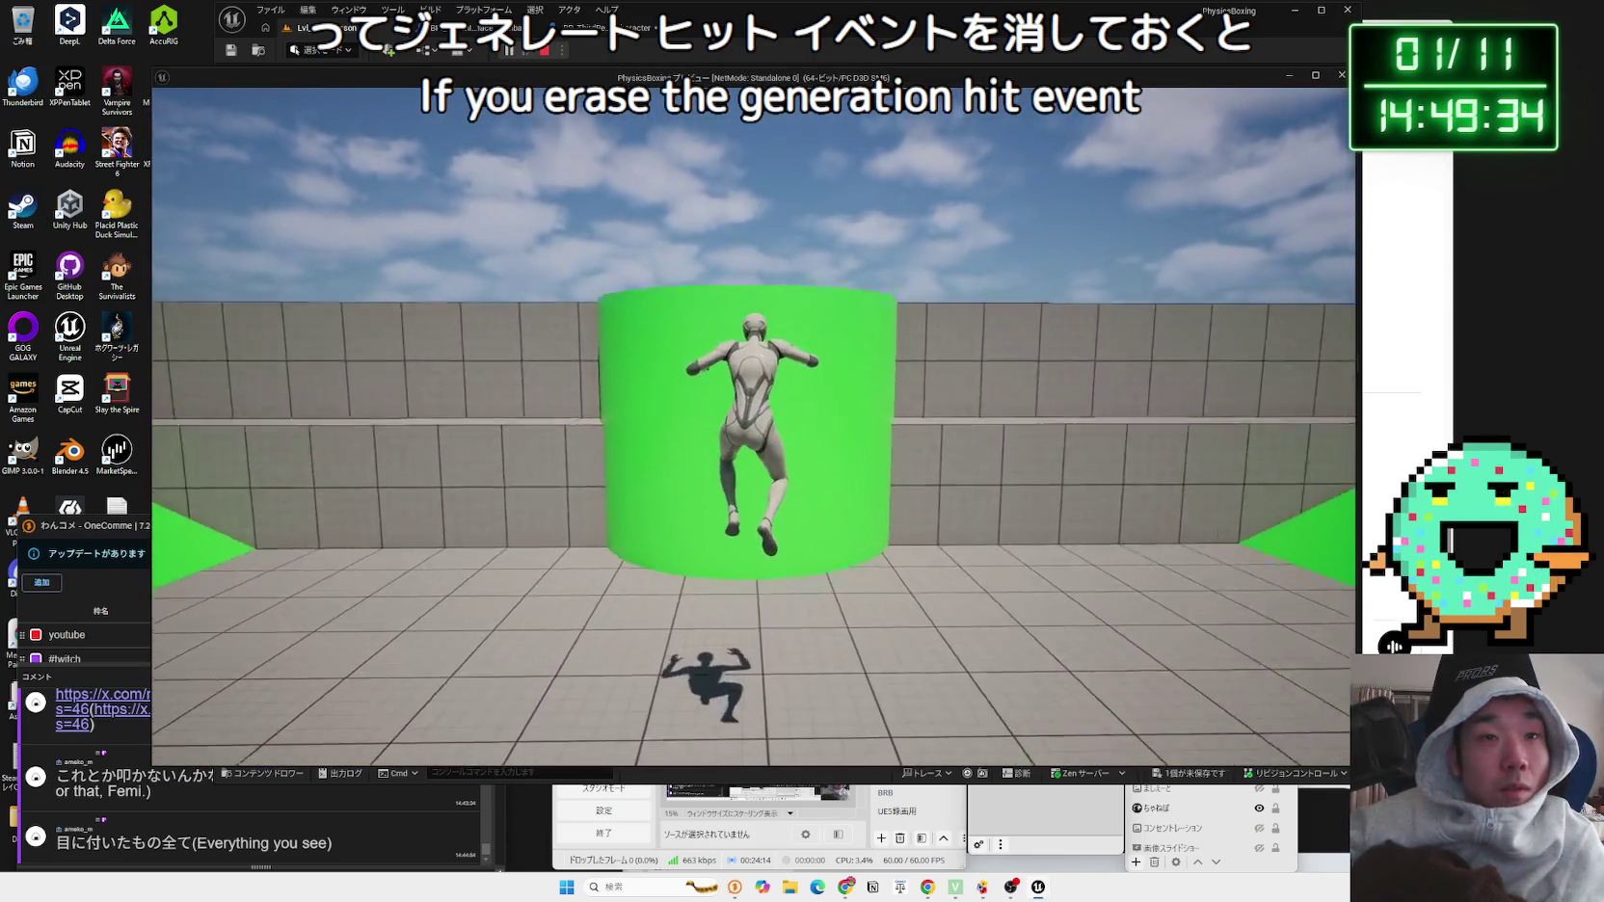
pyautogui.press('w')
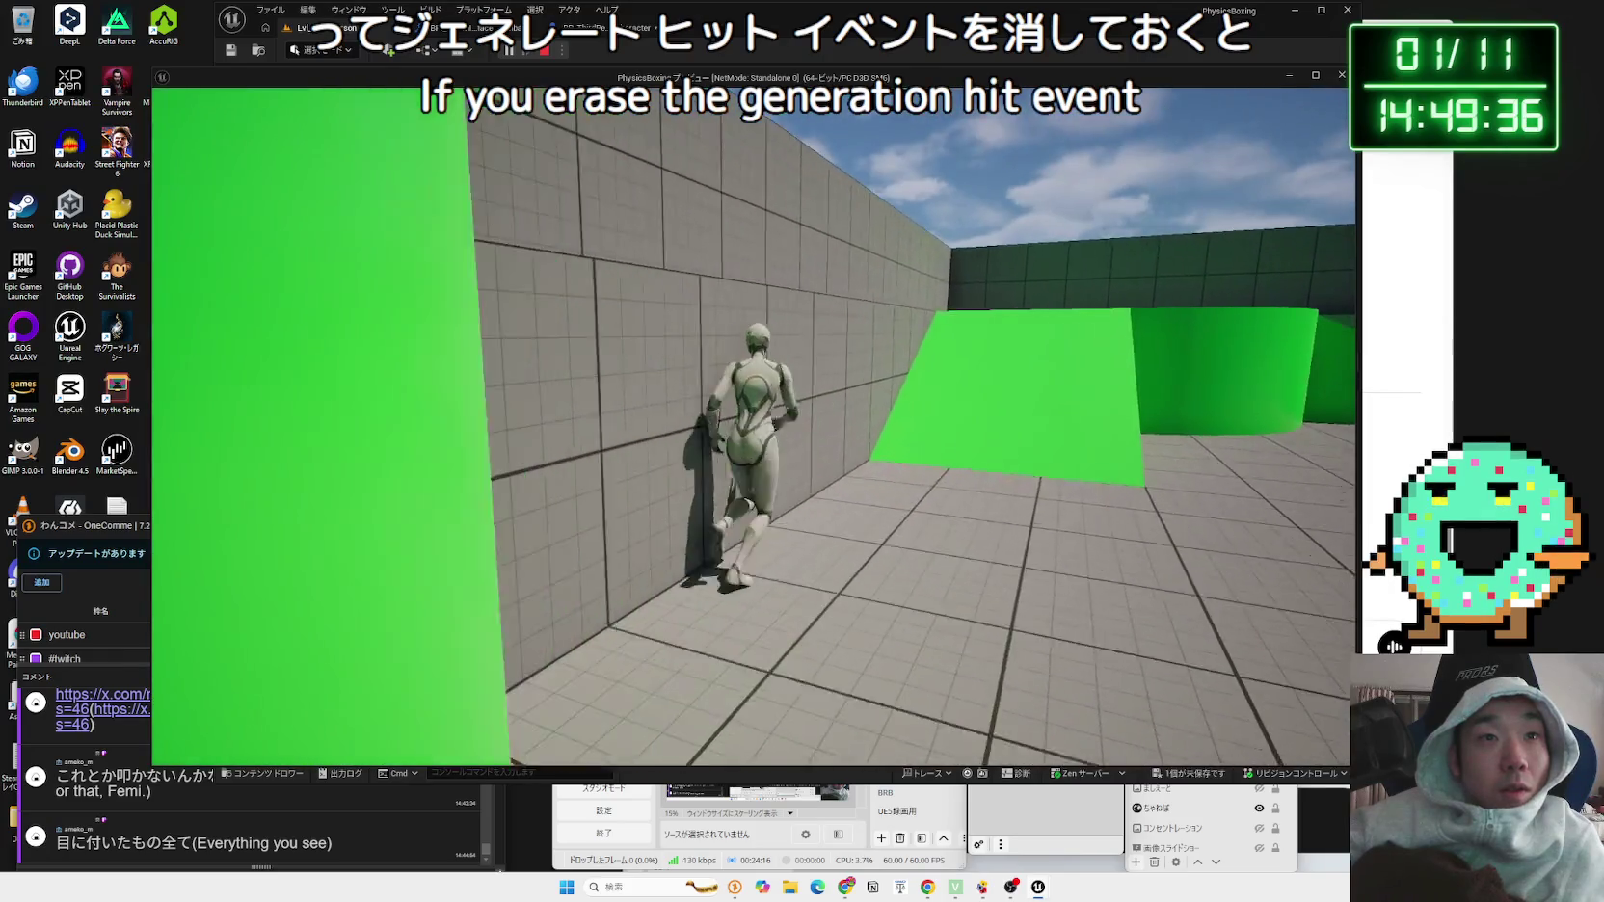
pyautogui.press('a')
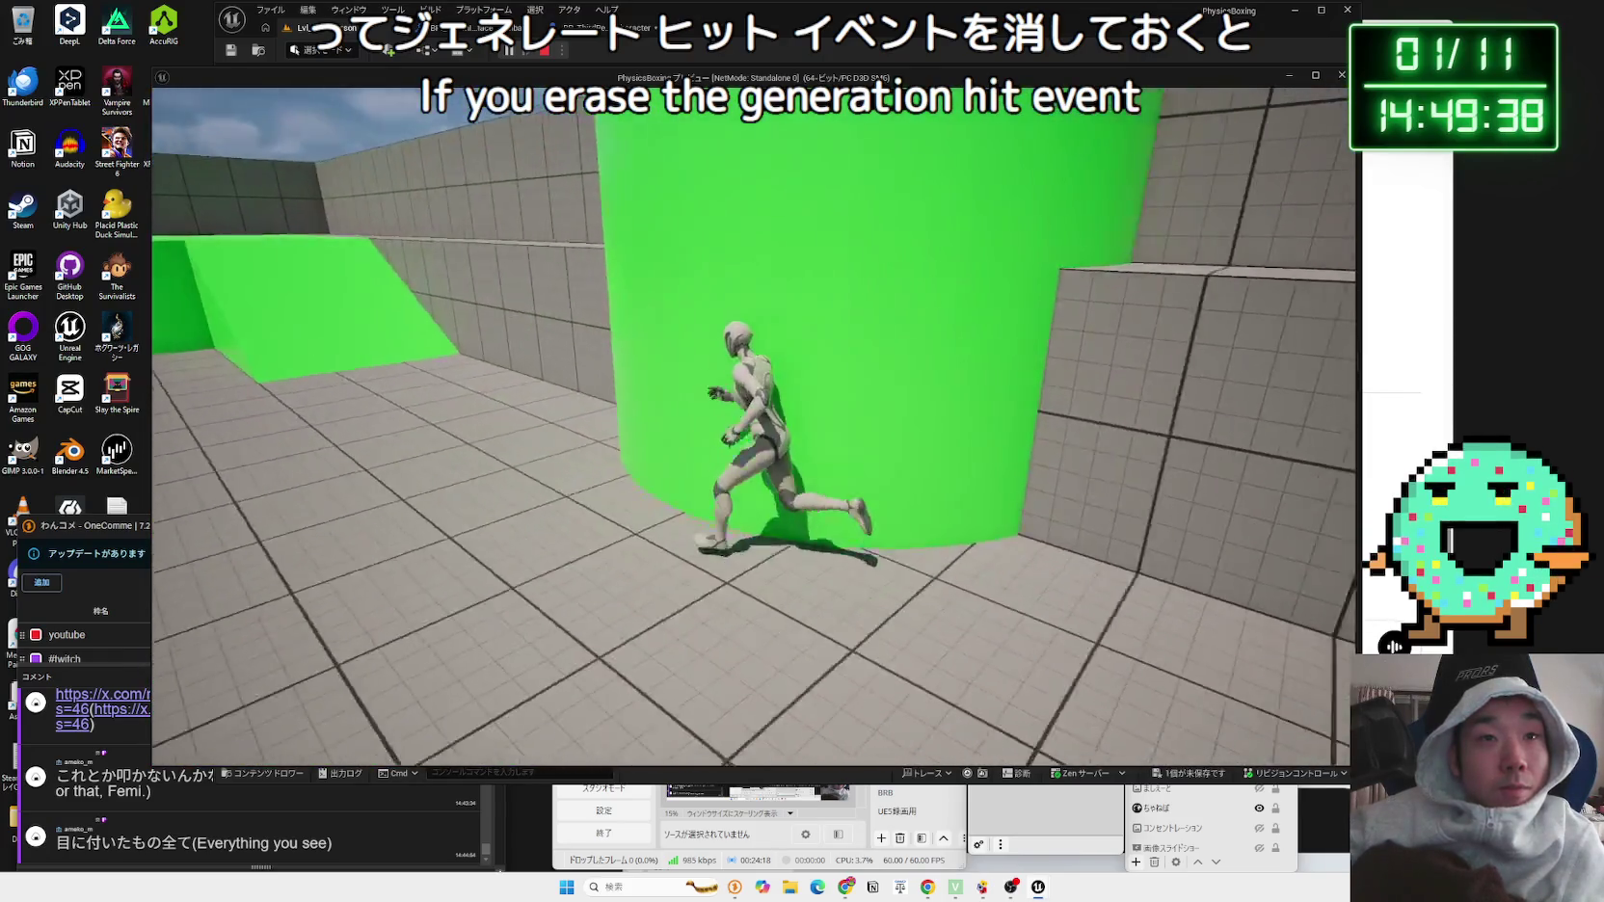
pyautogui.press('w')
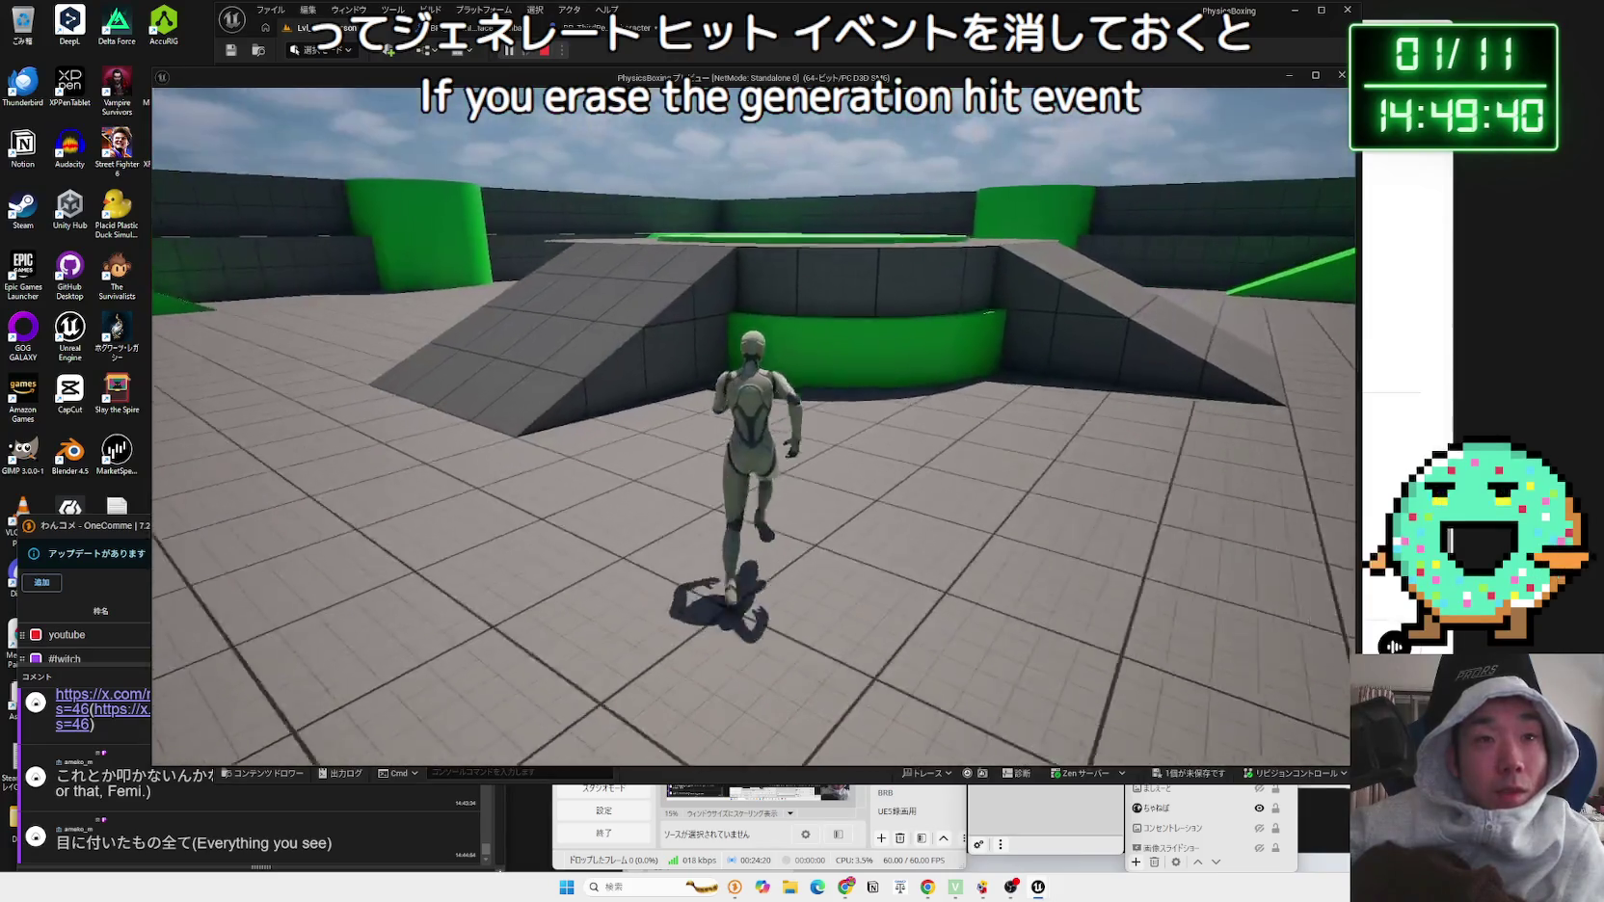
pyautogui.press('w')
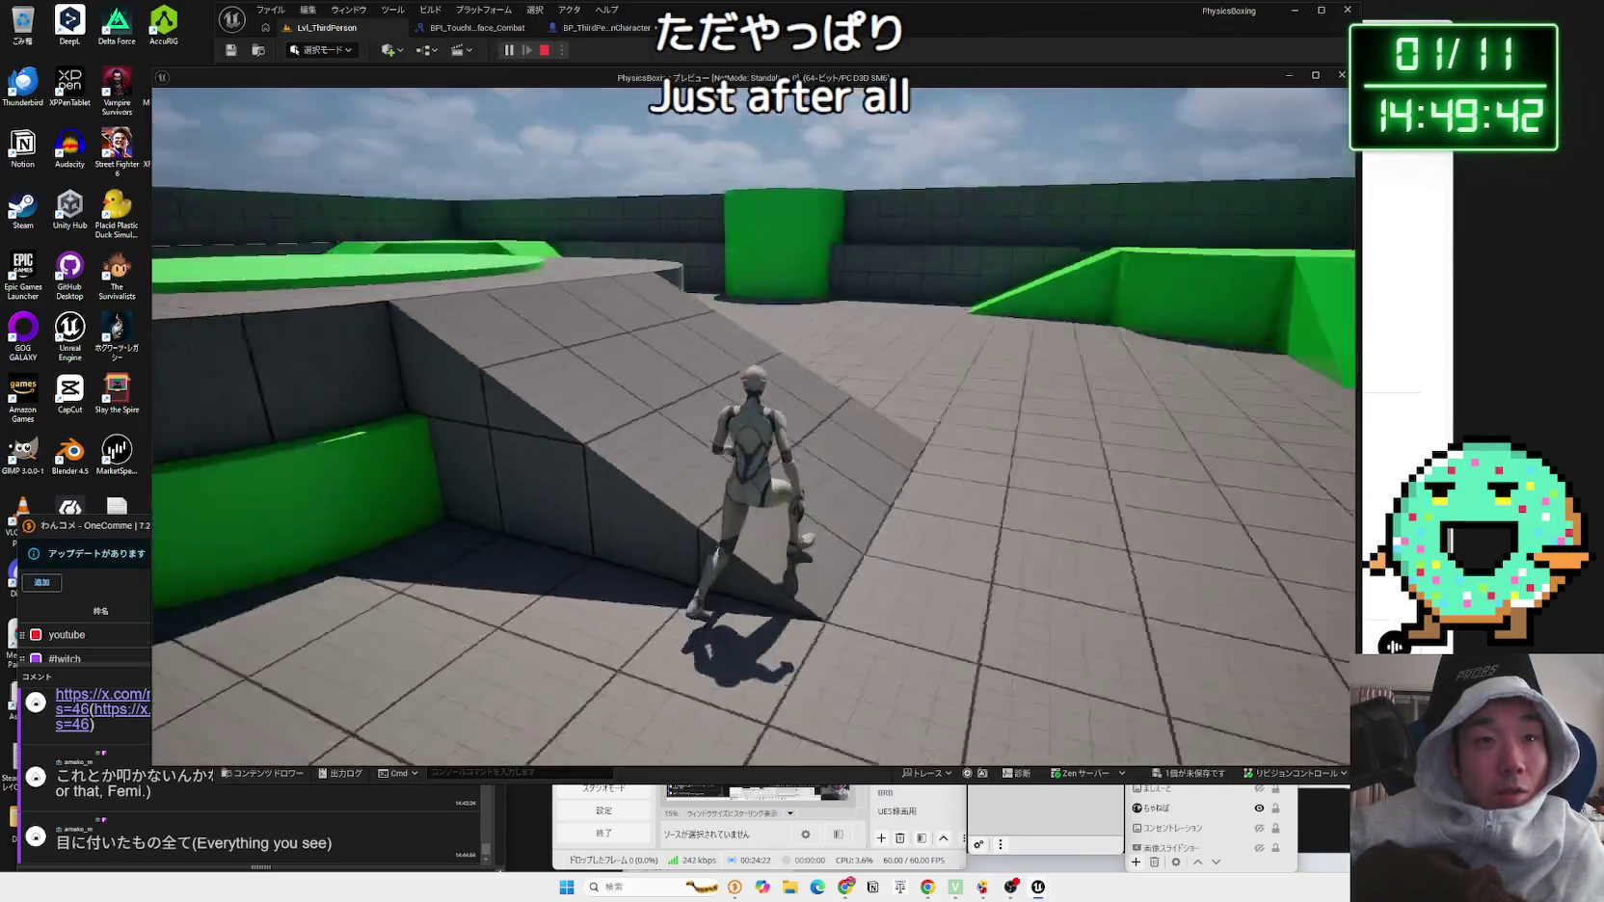
# Step: Jump toward the walls, run across the green ramp and platform, then stop the play test
pyautogui.press('space')
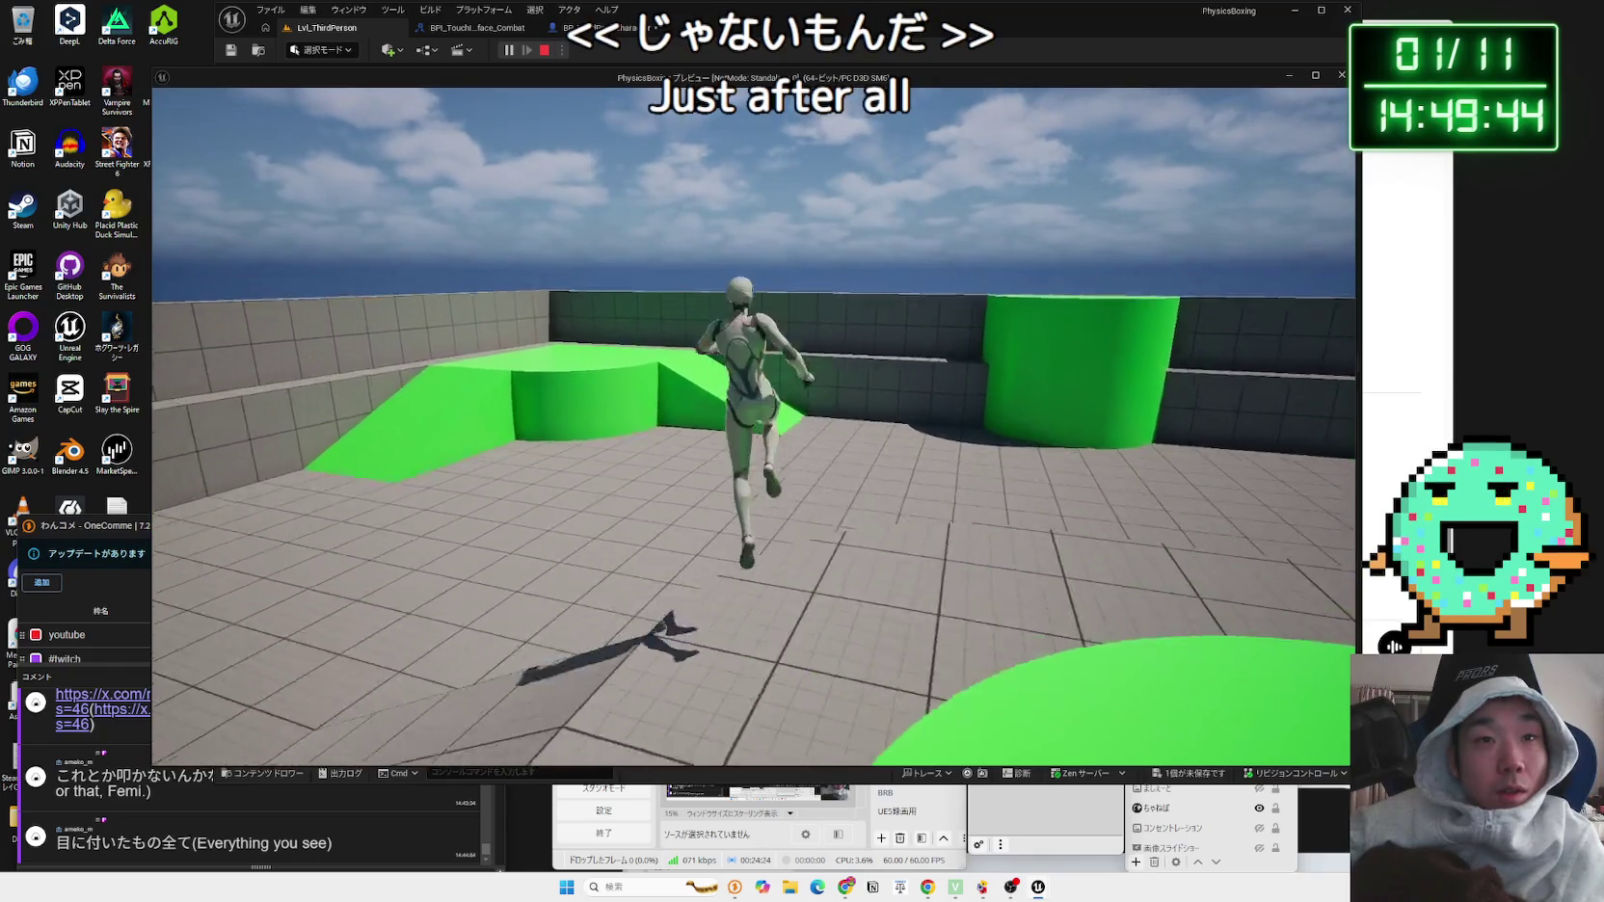
pyautogui.press('w')
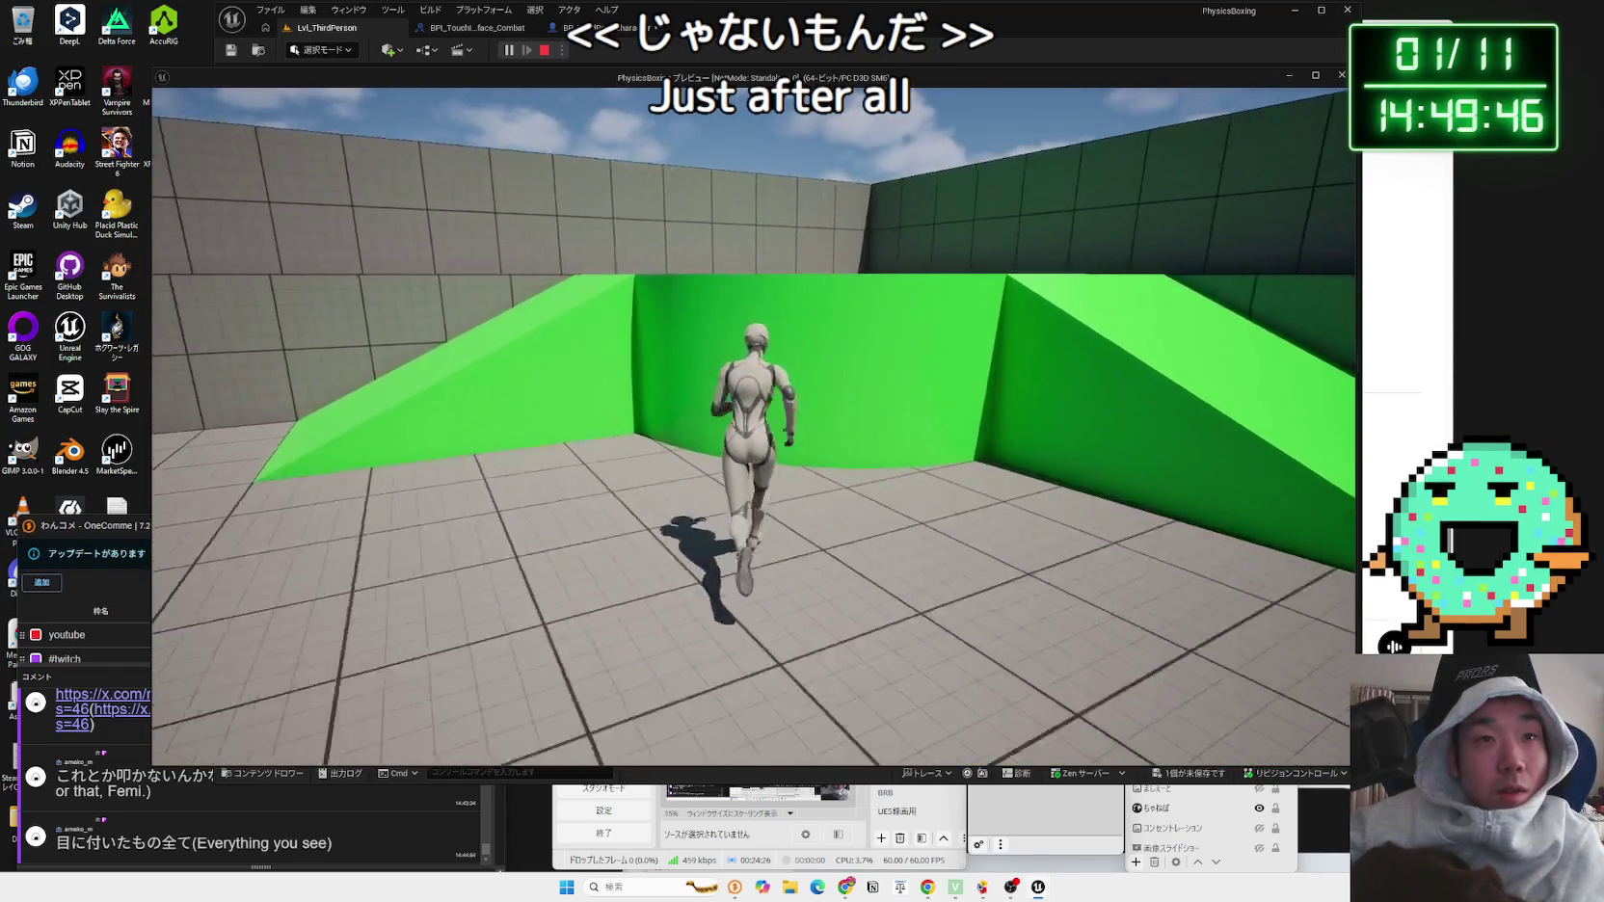
pyautogui.press('w')
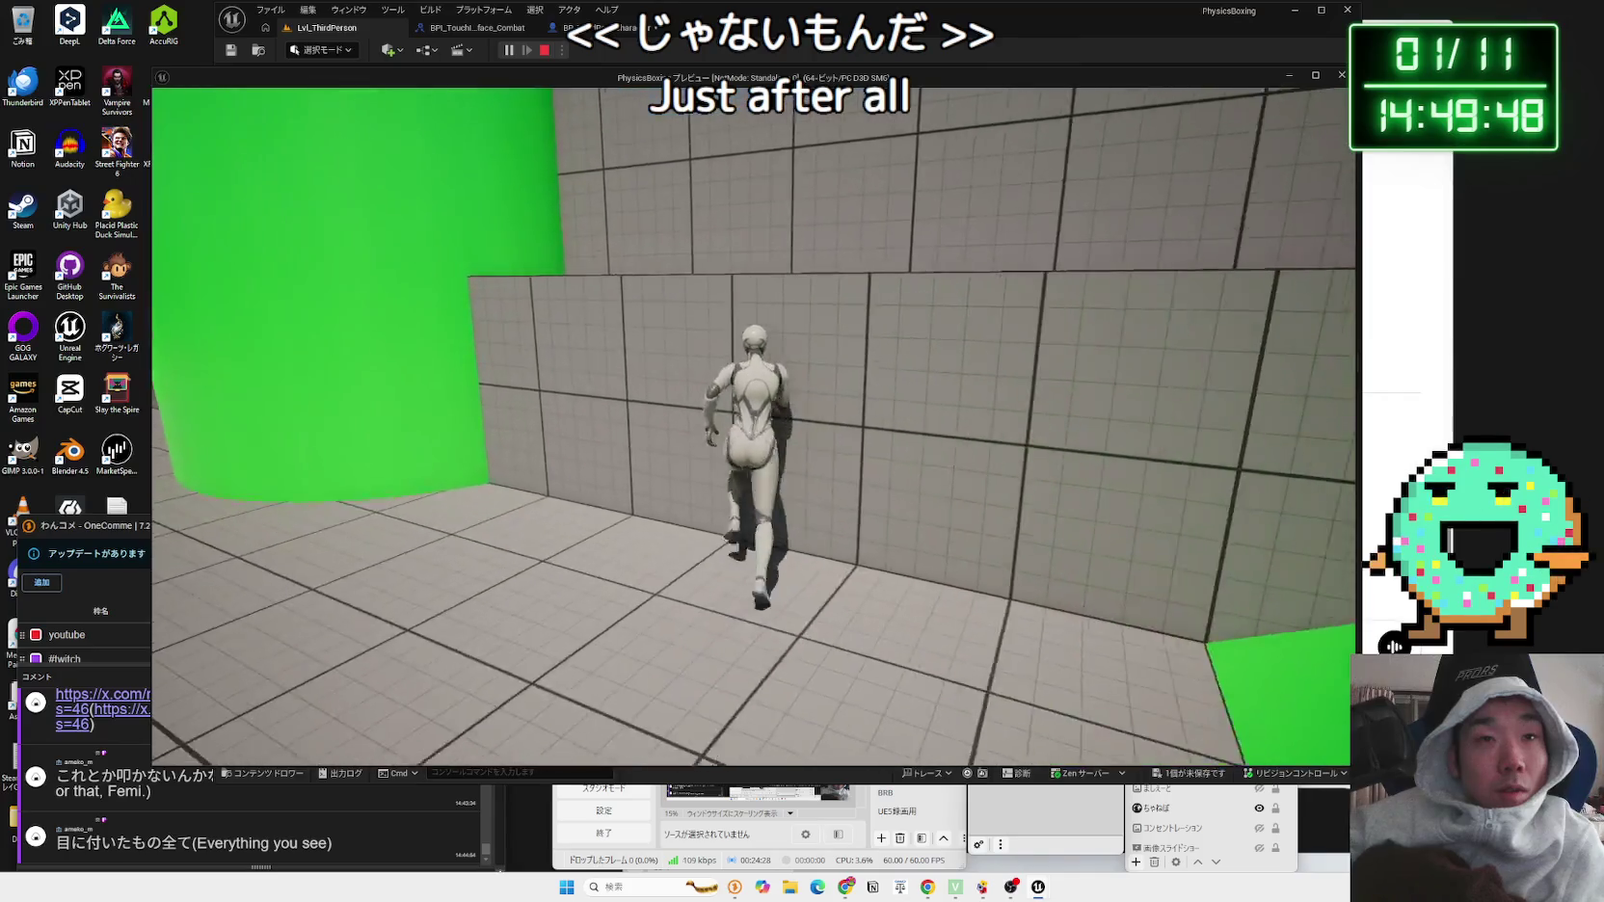
pyautogui.press('w')
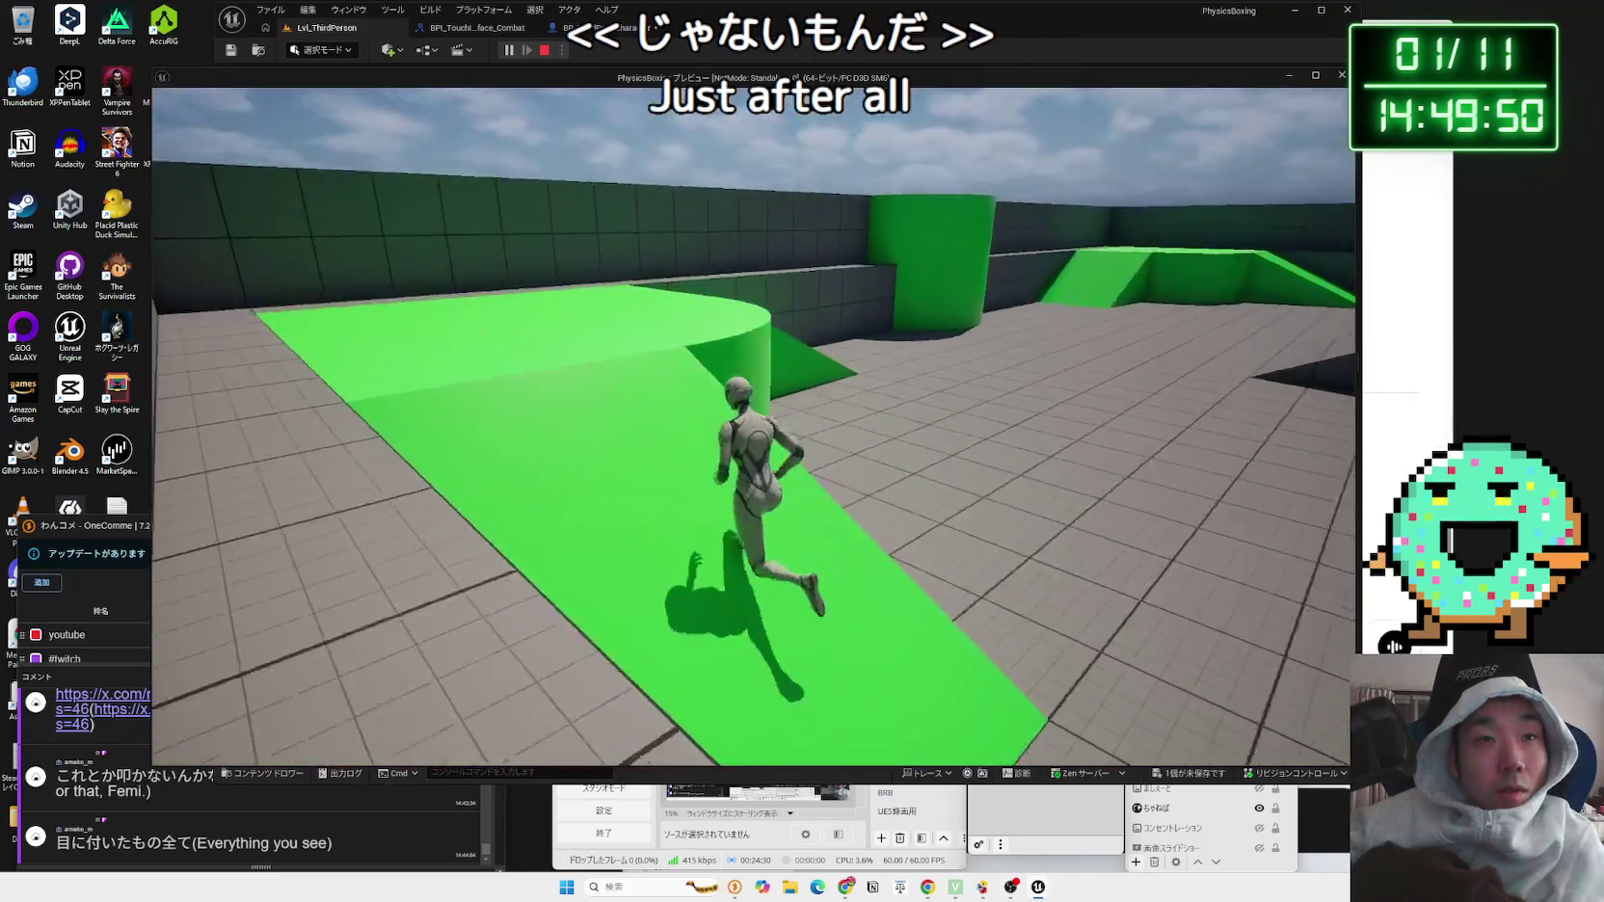
pyautogui.press('w')
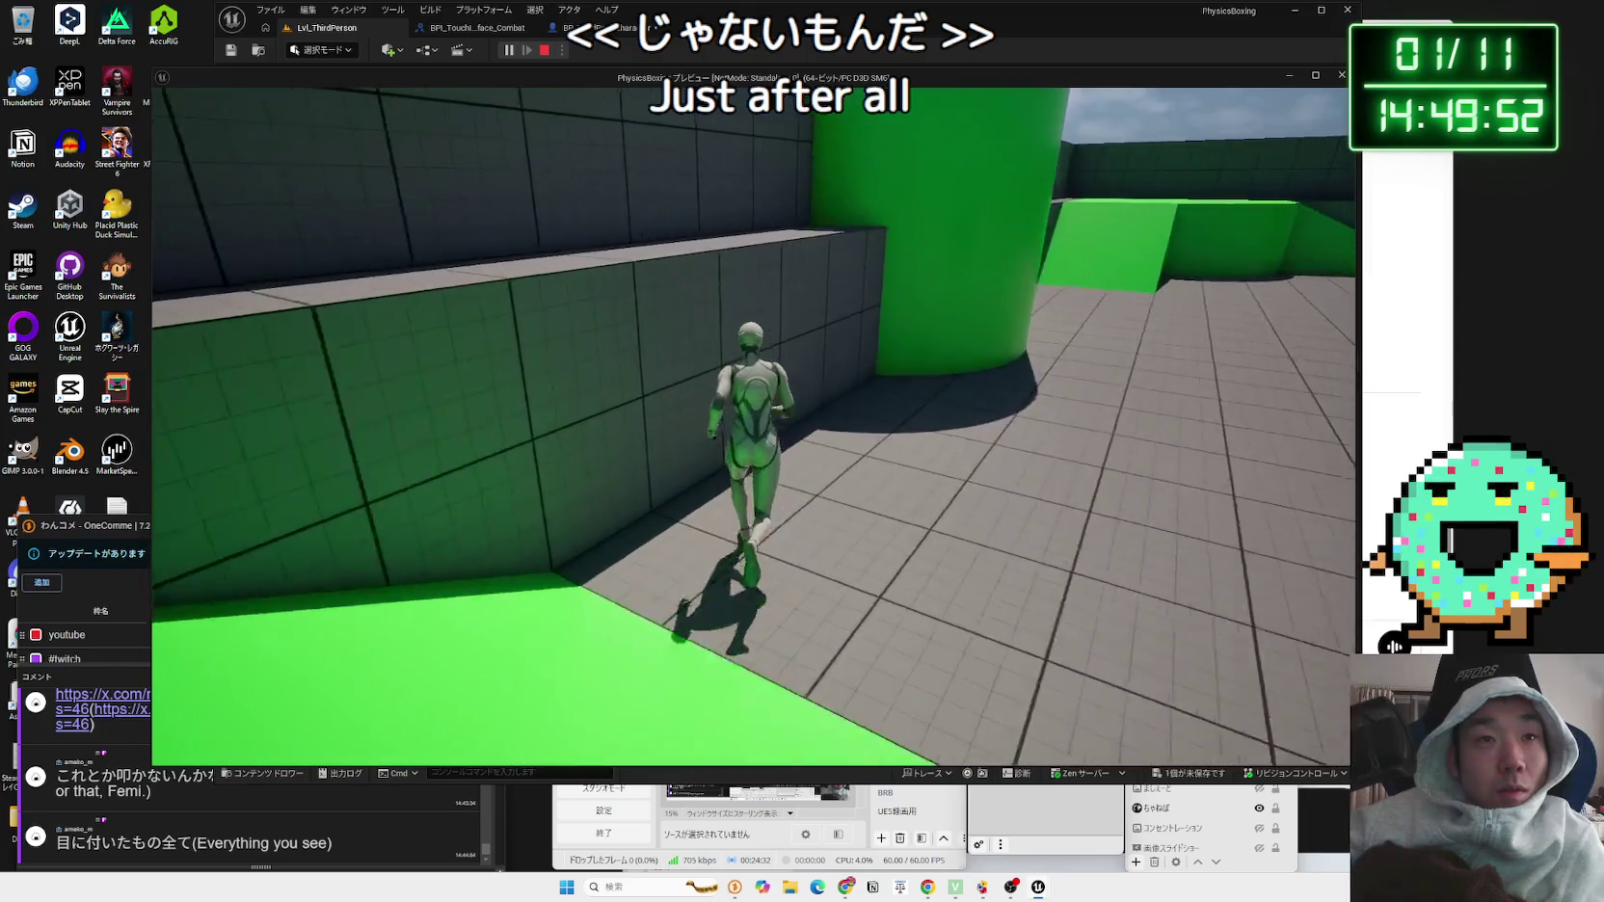
pyautogui.press('w')
pyautogui.press('space')
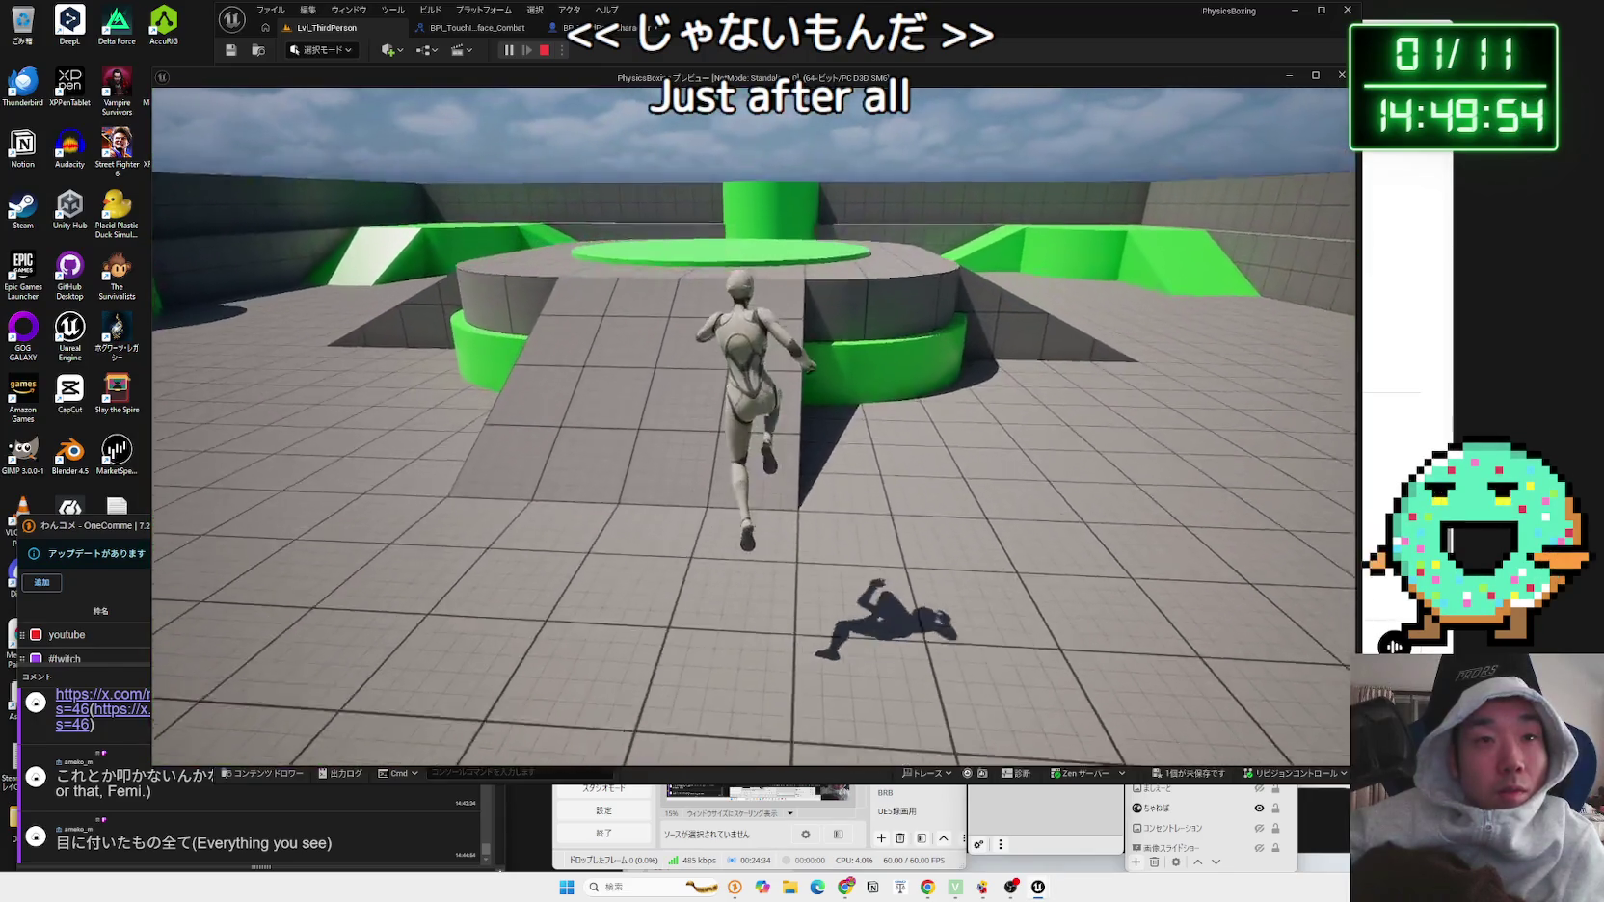
pyautogui.press('Escape')
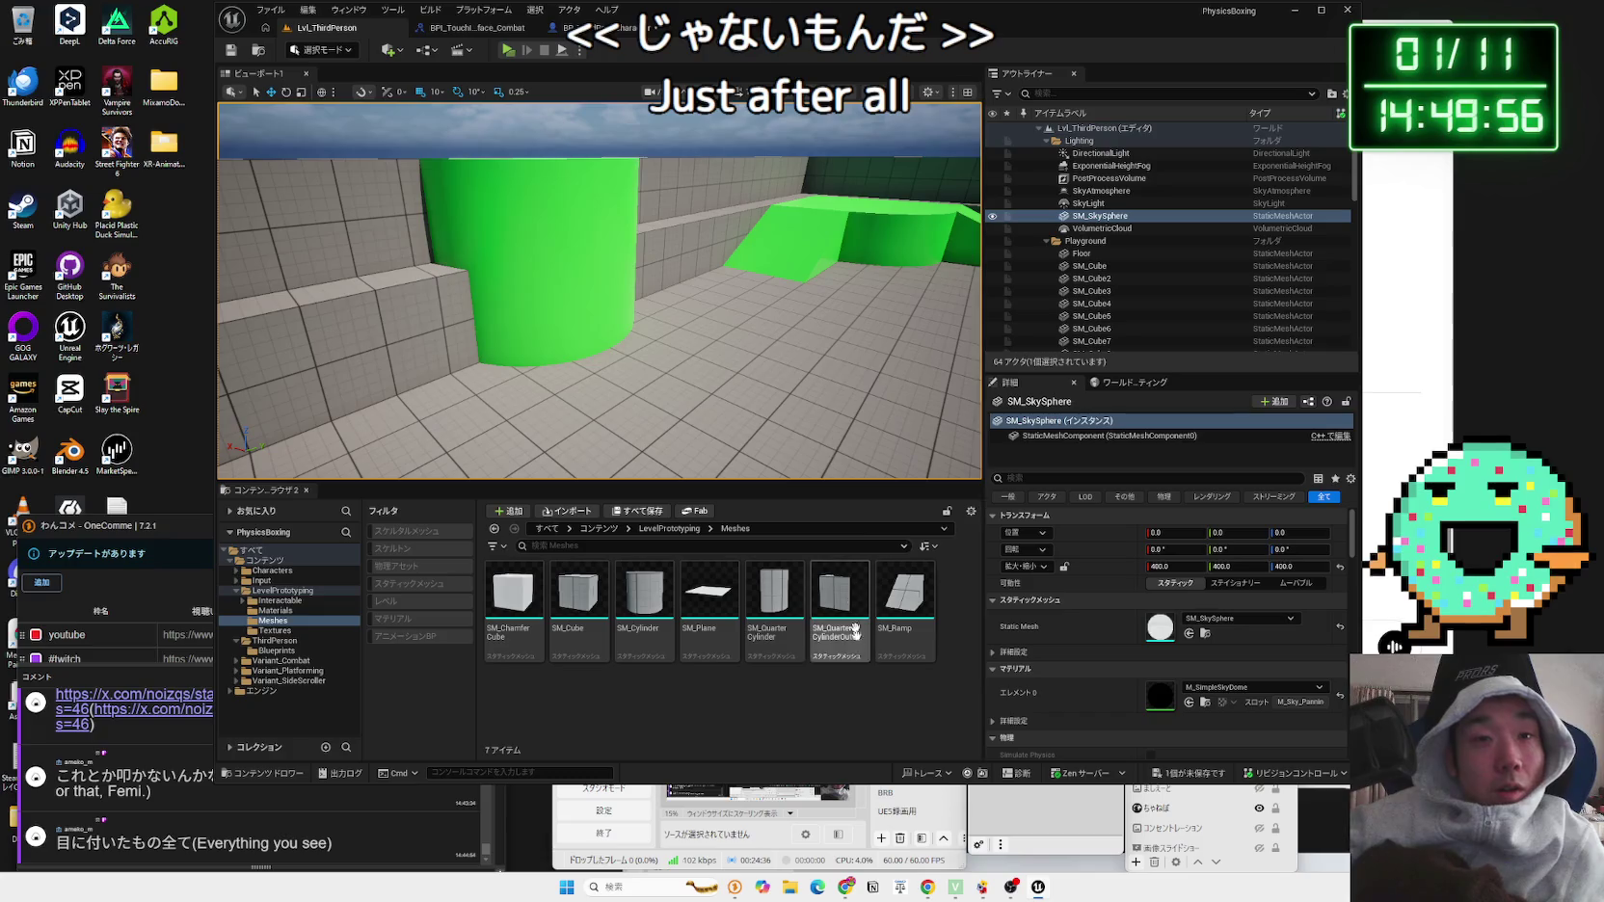
# Step: Change the == node's compared mesh from SM_QuarterCylinder to Cylinder
pyautogui.click(578, 27)
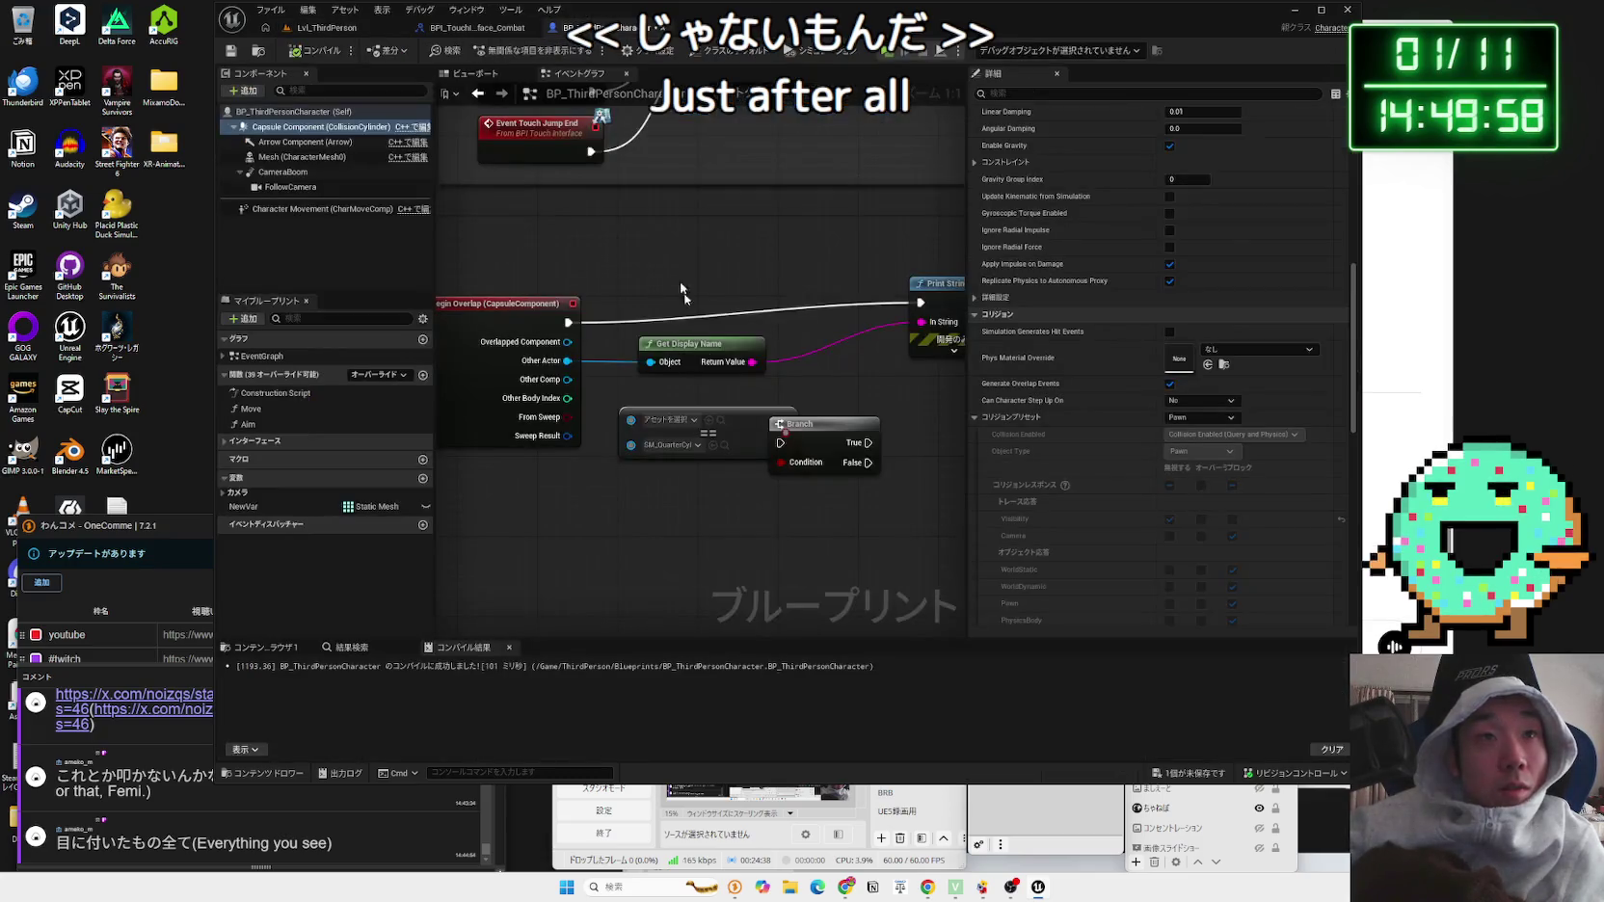
pyautogui.moveTo(736, 427); pyautogui.dragTo(724, 455)
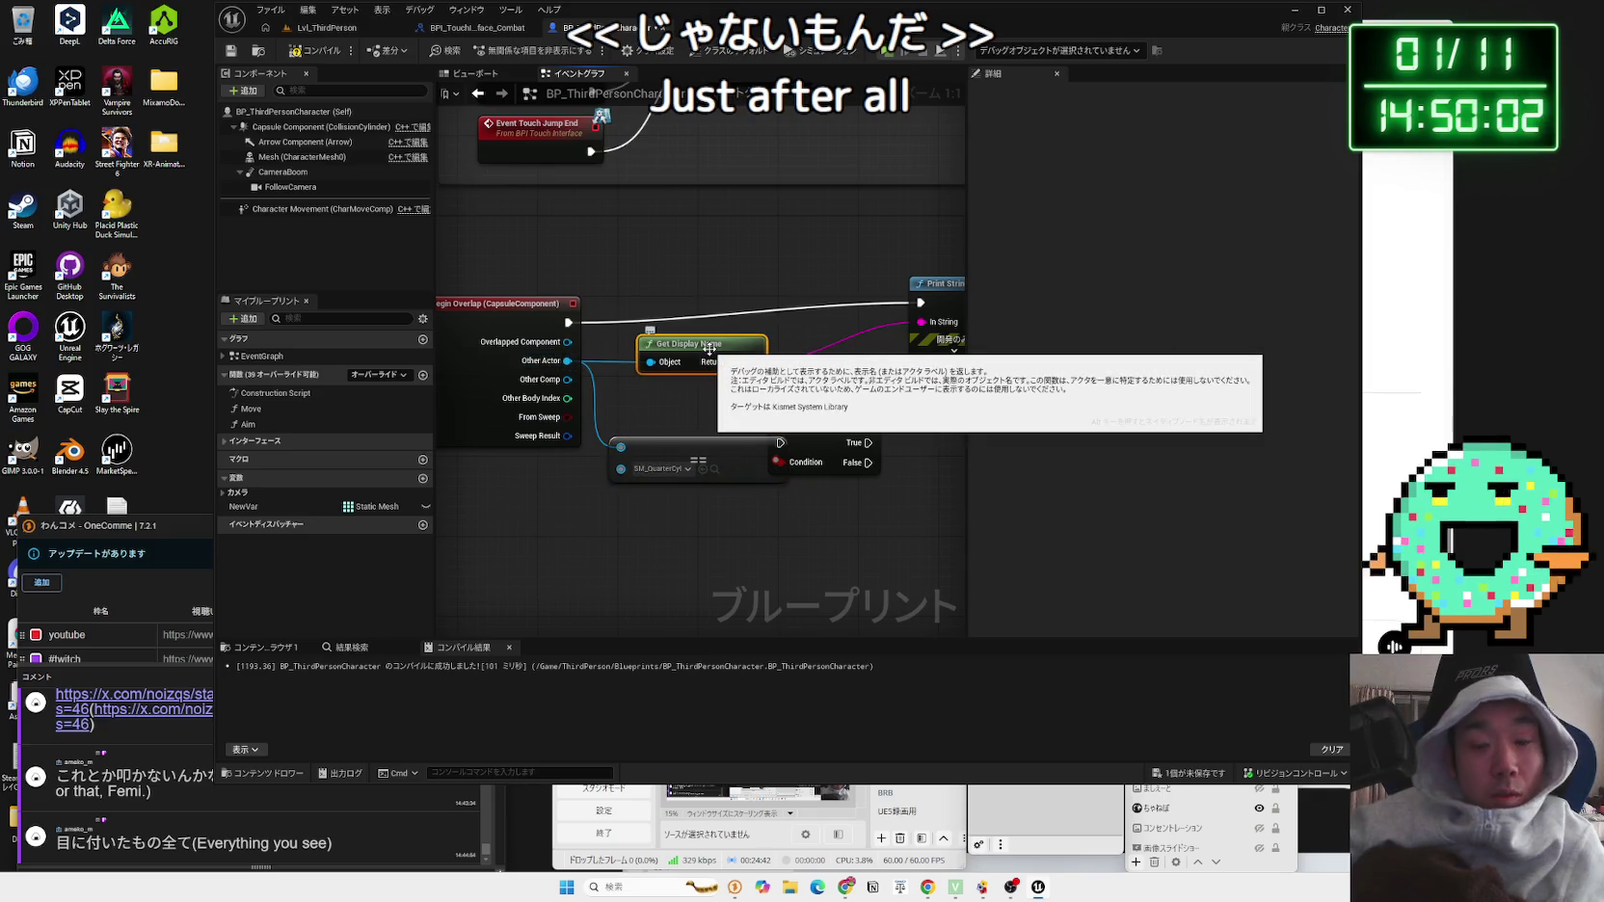
pyautogui.click(669, 469)
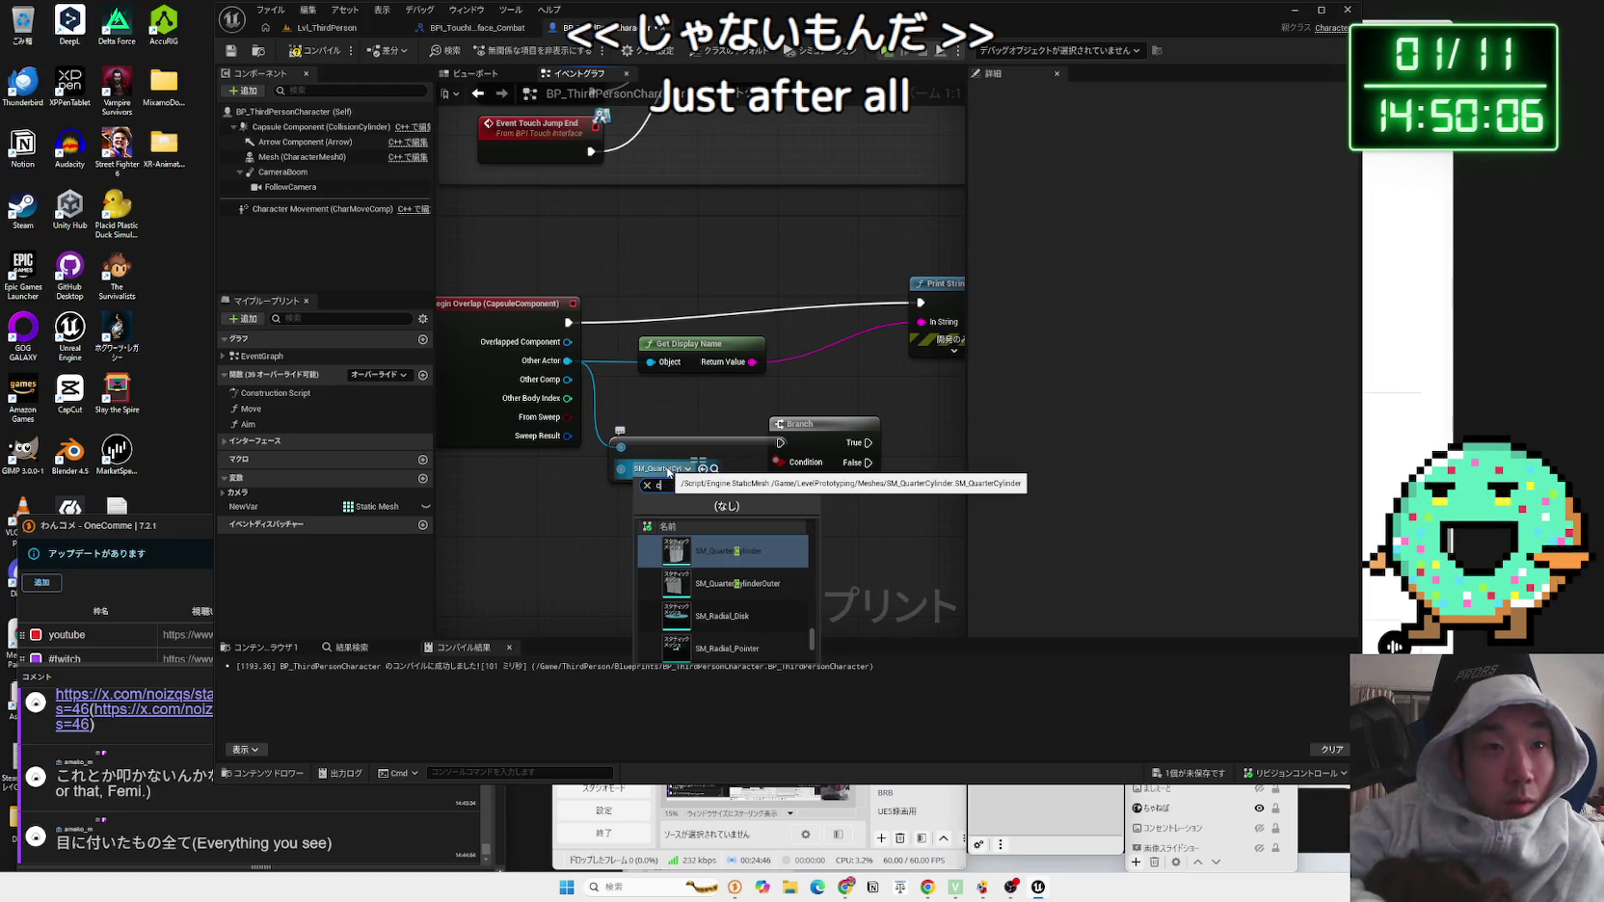
pyautogui.scroll(5, 728, 593)
pyautogui.scroll(3, 731, 588)
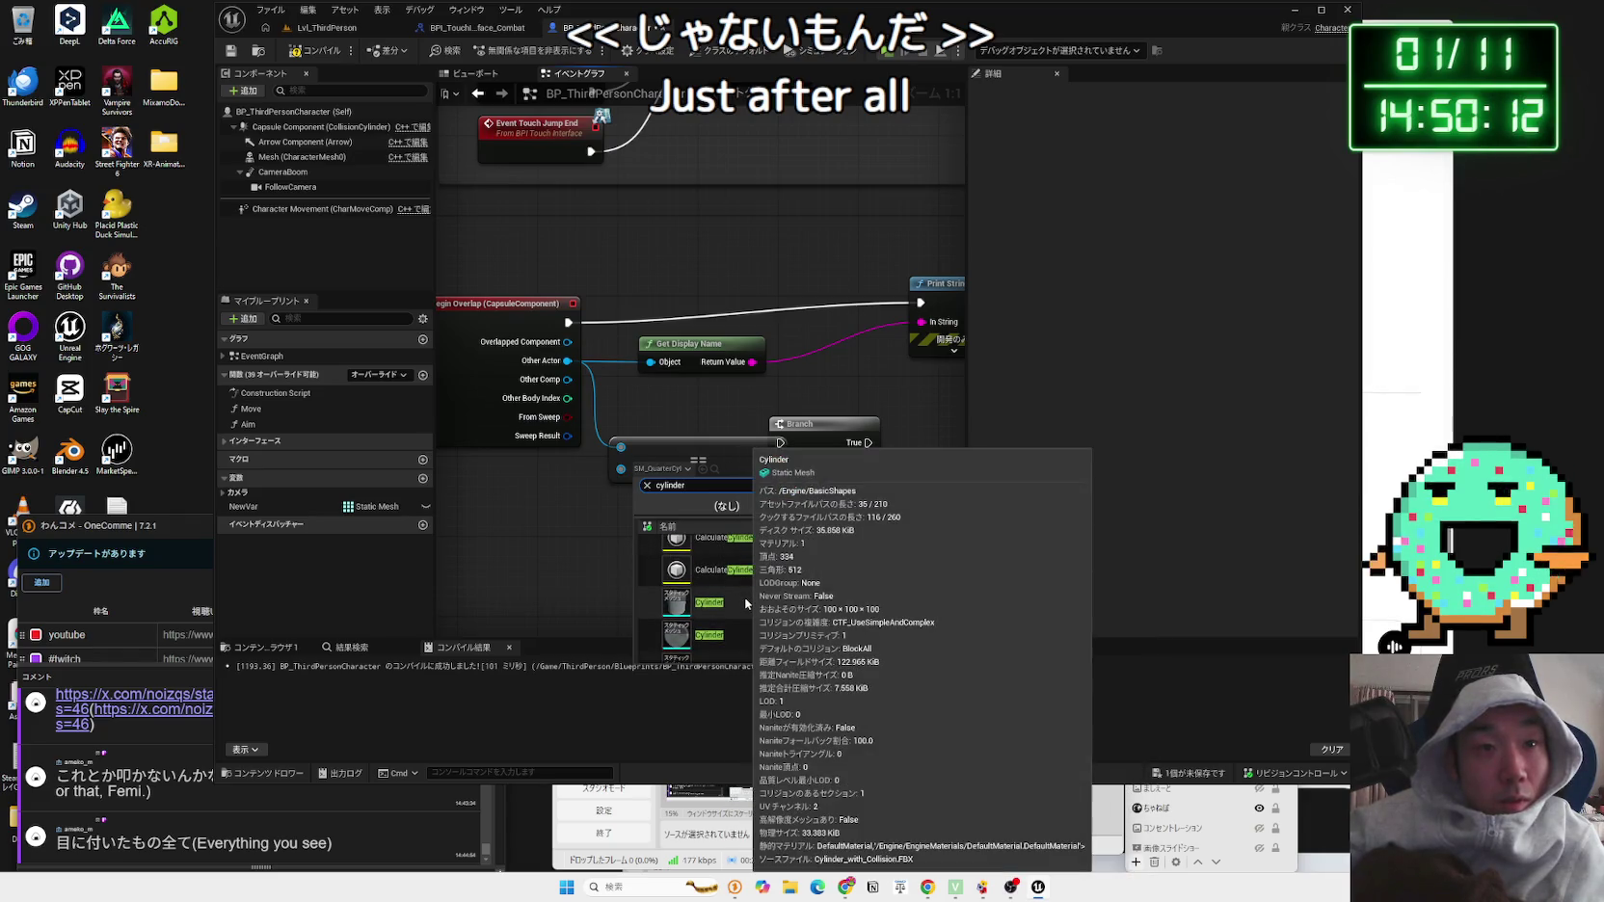
pyautogui.click(746, 604)
pyautogui.moveTo(824, 414)
pyautogui.mouseDown()
pyautogui.moveTo(771, 416)
pyautogui.moveTo(721, 447)
pyautogui.mouseUp()
# Step: Launch a quick play test of the level, then return to the character blueprint graph
pyautogui.click(319, 26)
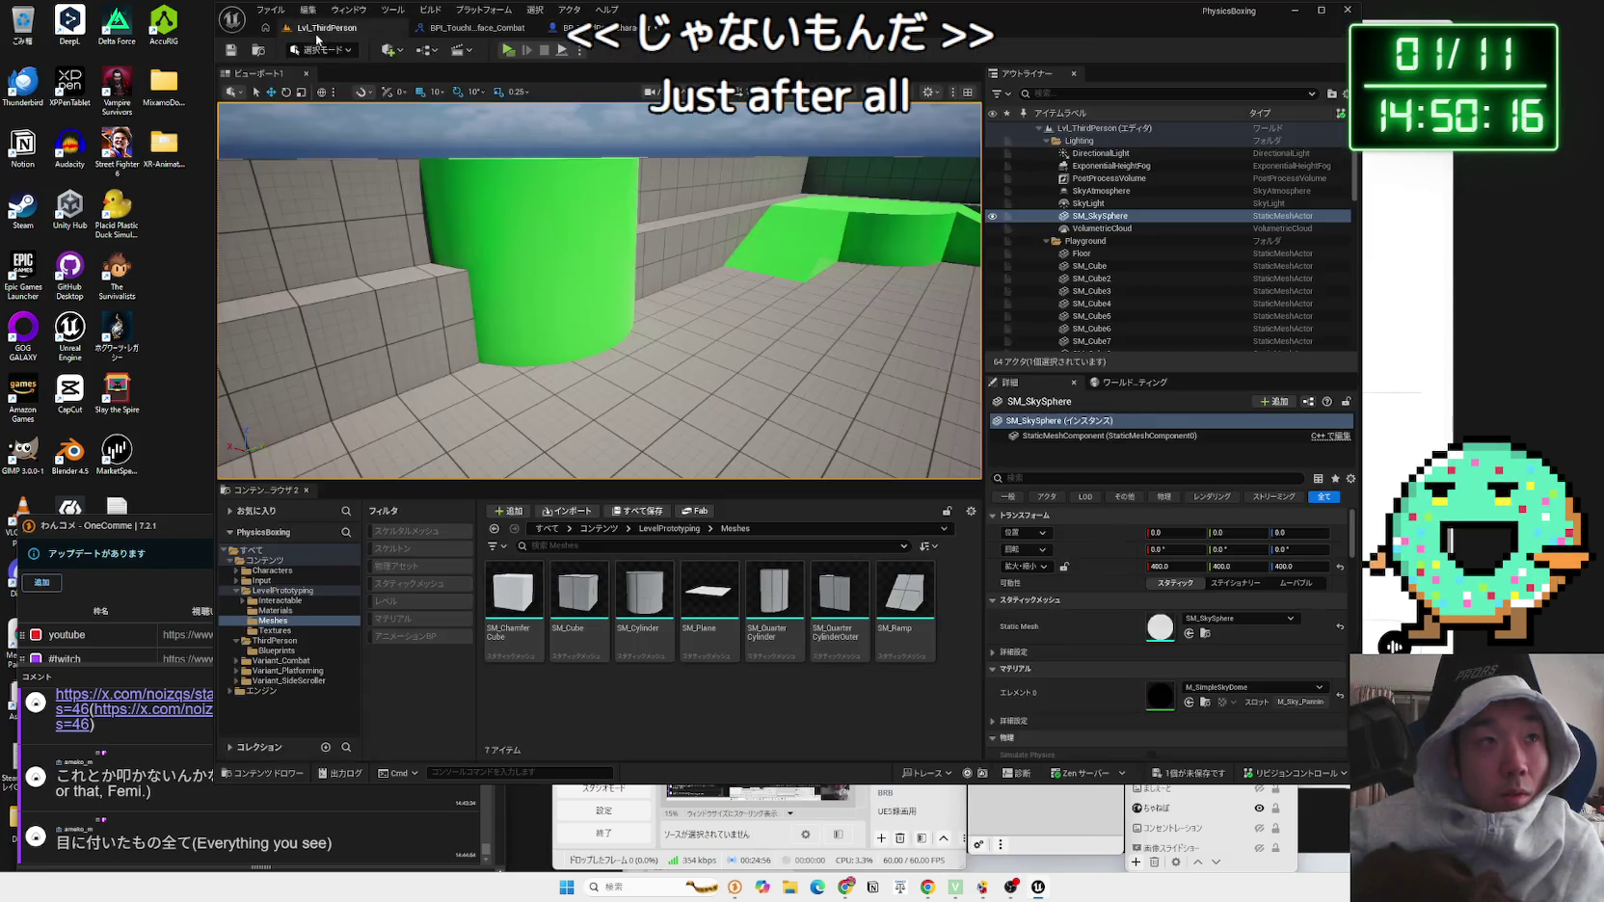
pyautogui.click(507, 50)
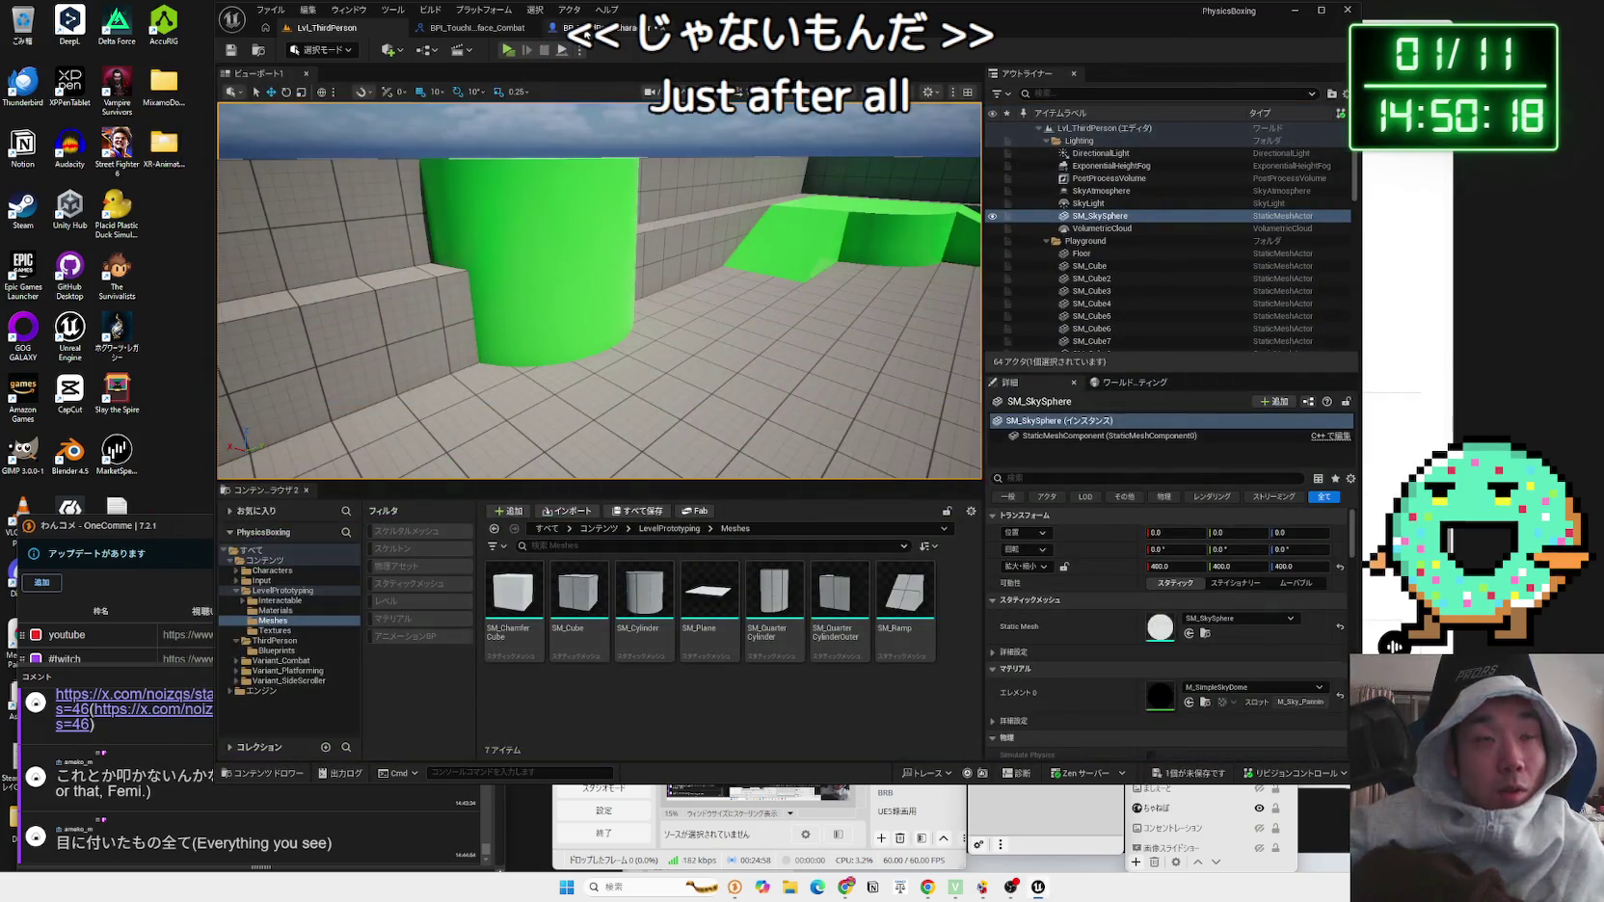
pyautogui.click(585, 36)
pyautogui.moveTo(814, 328)
pyautogui.mouseDown()
pyautogui.moveTo(959, 330)
pyautogui.moveTo(831, 341)
pyautogui.moveTo(849, 355)
pyautogui.mouseUp()
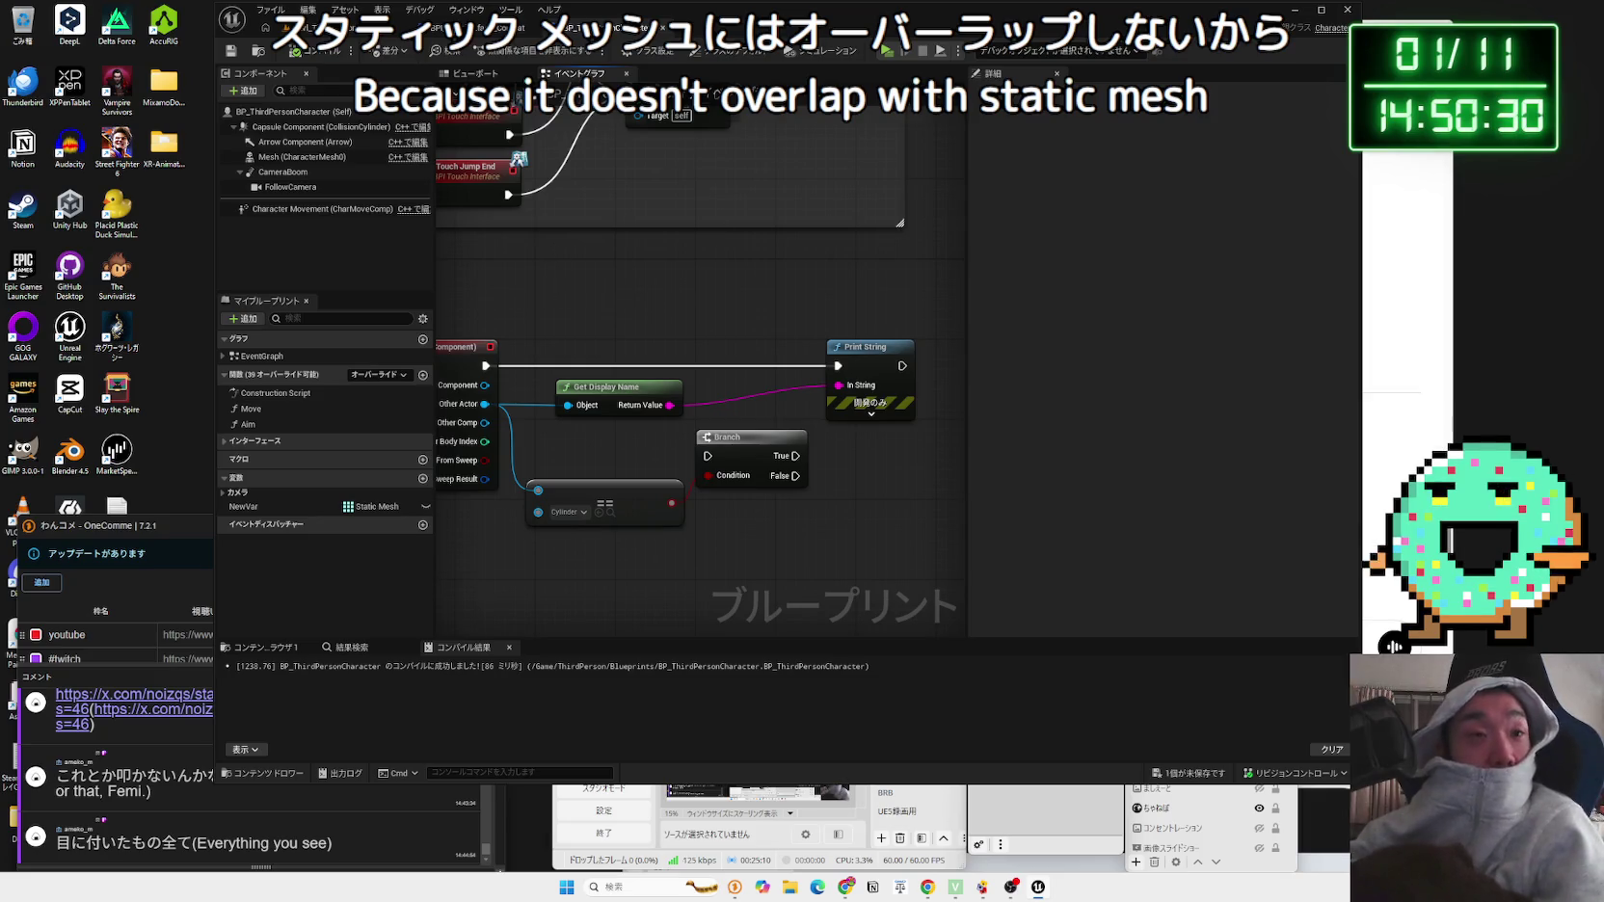
# Step: Save the changed BP_ThirdPersonCharacter blueprint
pyautogui.moveTo(550, 286); pyautogui.dragTo(722, 271)
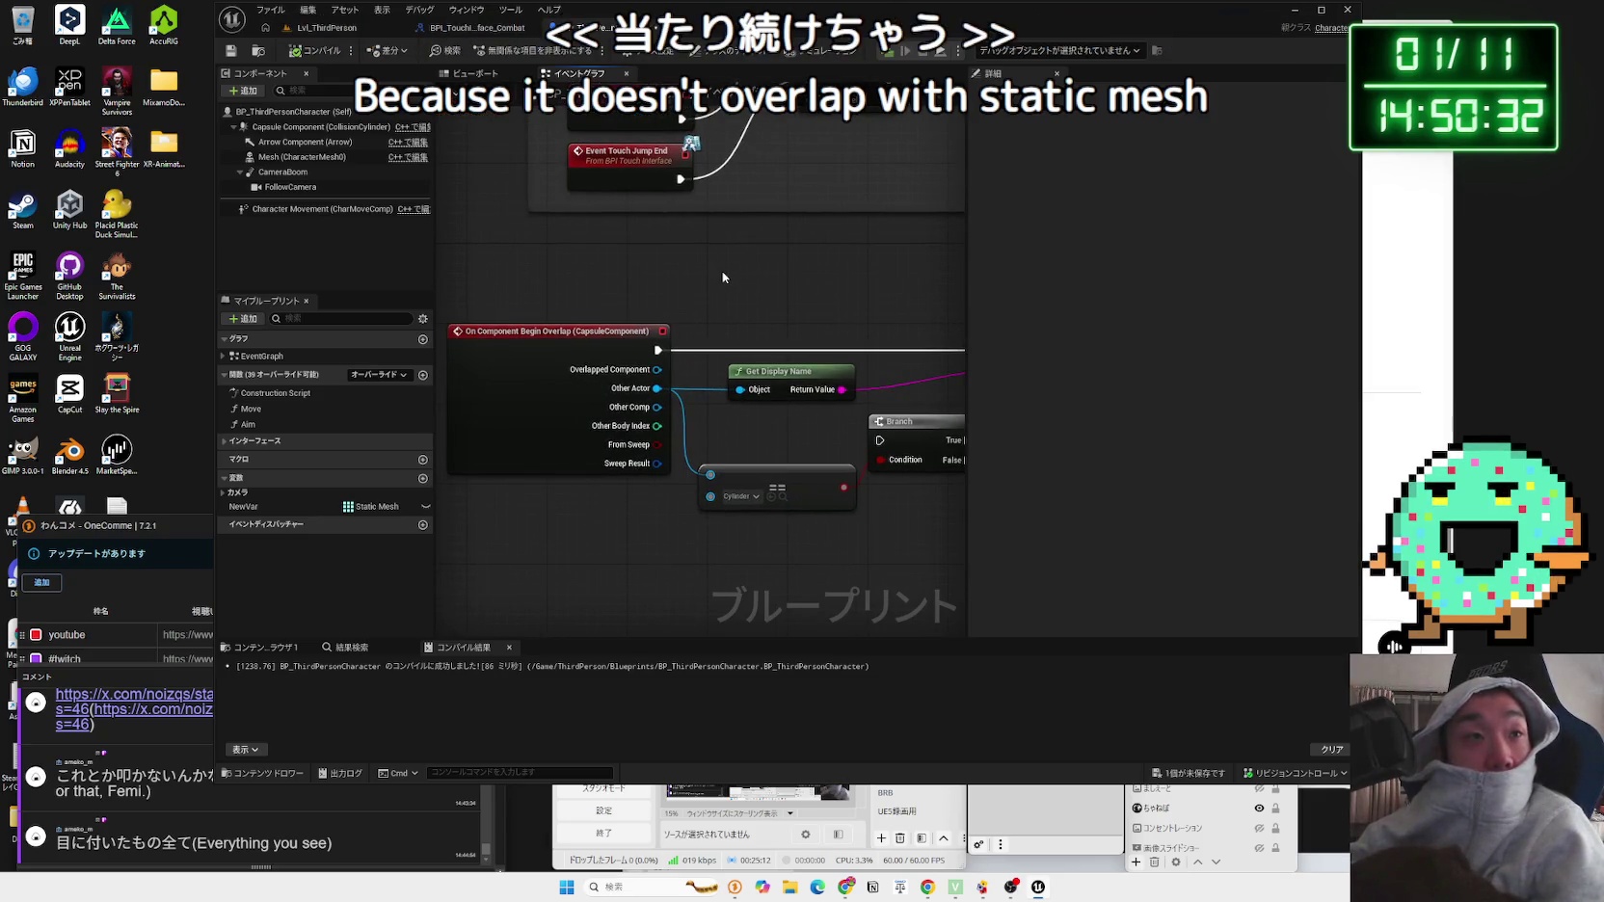
pyautogui.click(1187, 773)
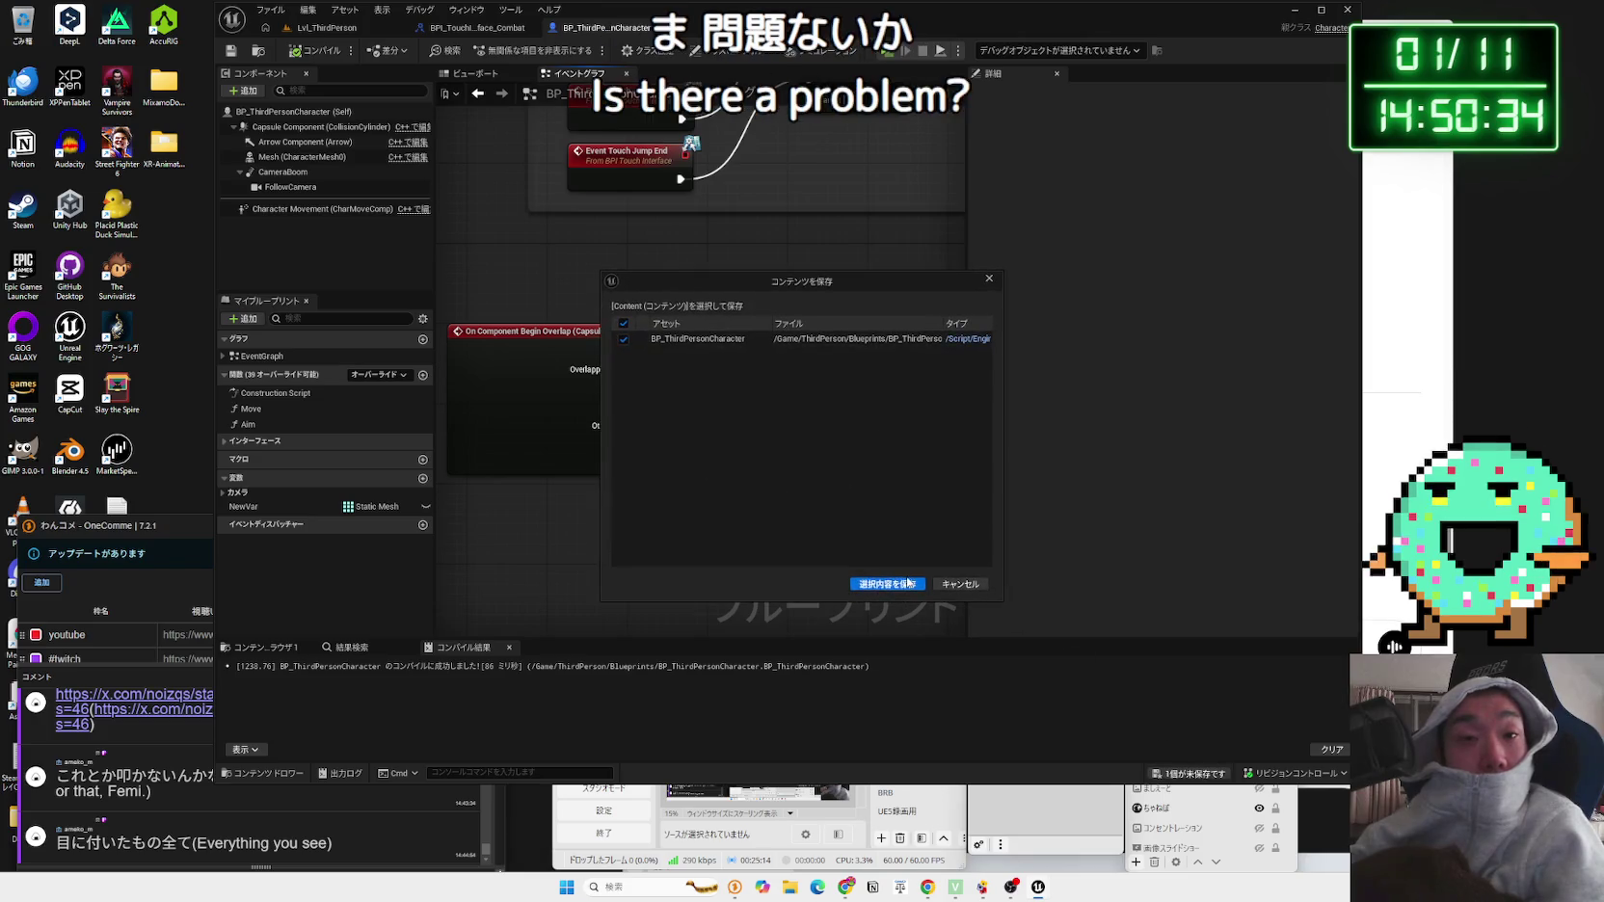
pyautogui.click(886, 584)
pyautogui.scroll(-2, 554, 290)
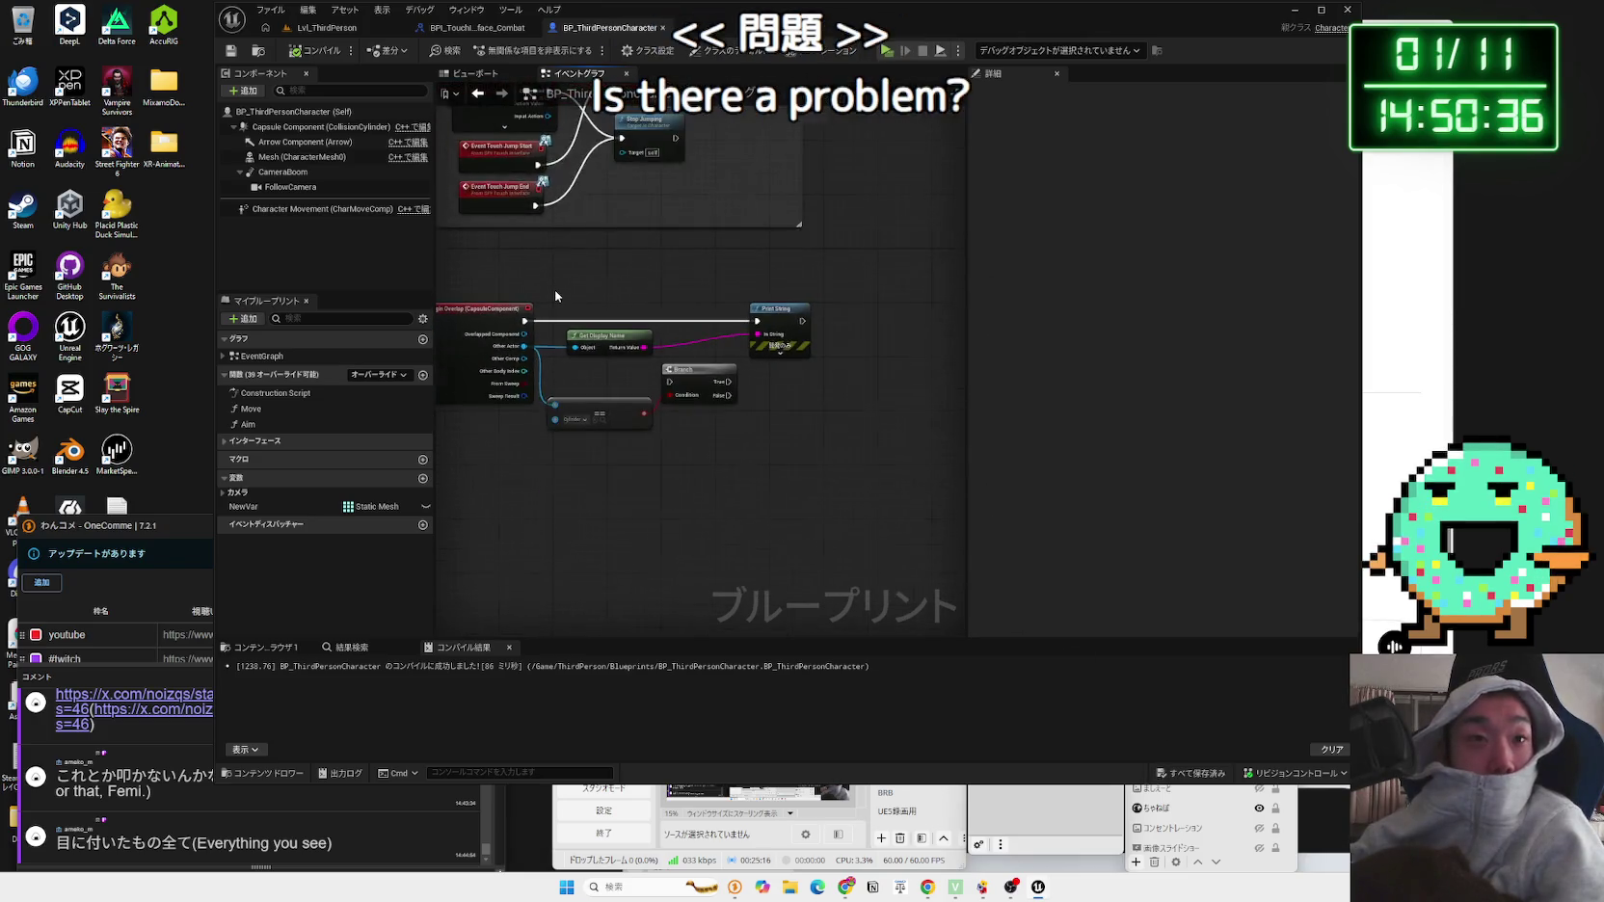
pyautogui.moveTo(682, 364); pyautogui.dragTo(611, 347)
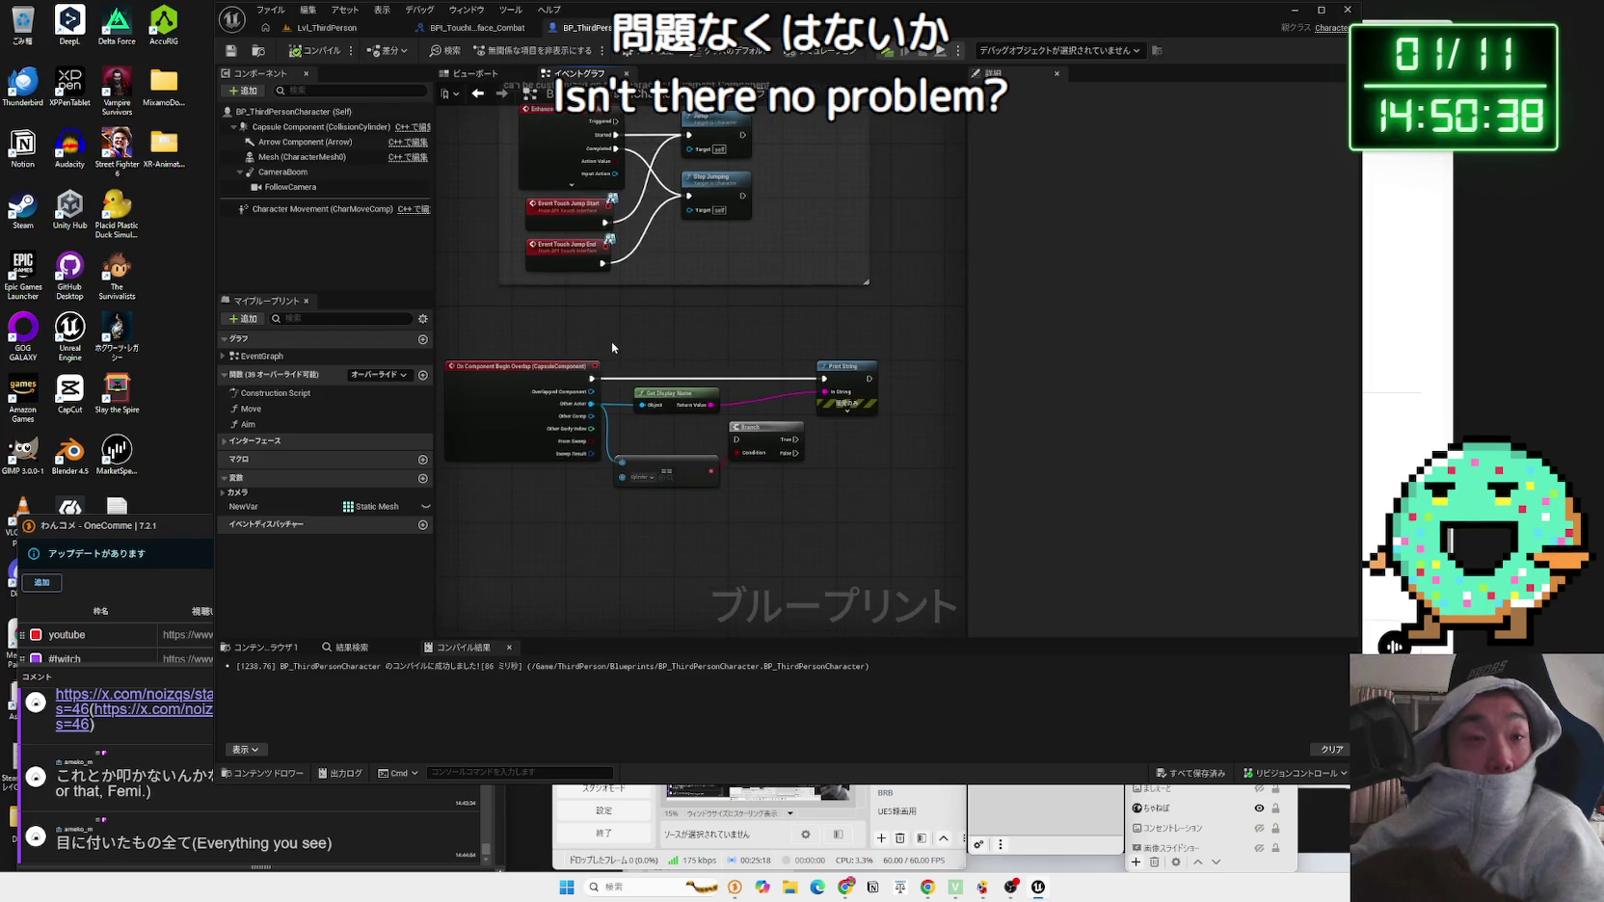
# Step: Review the Mesh component's details, then delete the Begin Overlap event and its connected nodes
pyautogui.click(304, 156)
pyautogui.scroll(-10, 1204, 433)
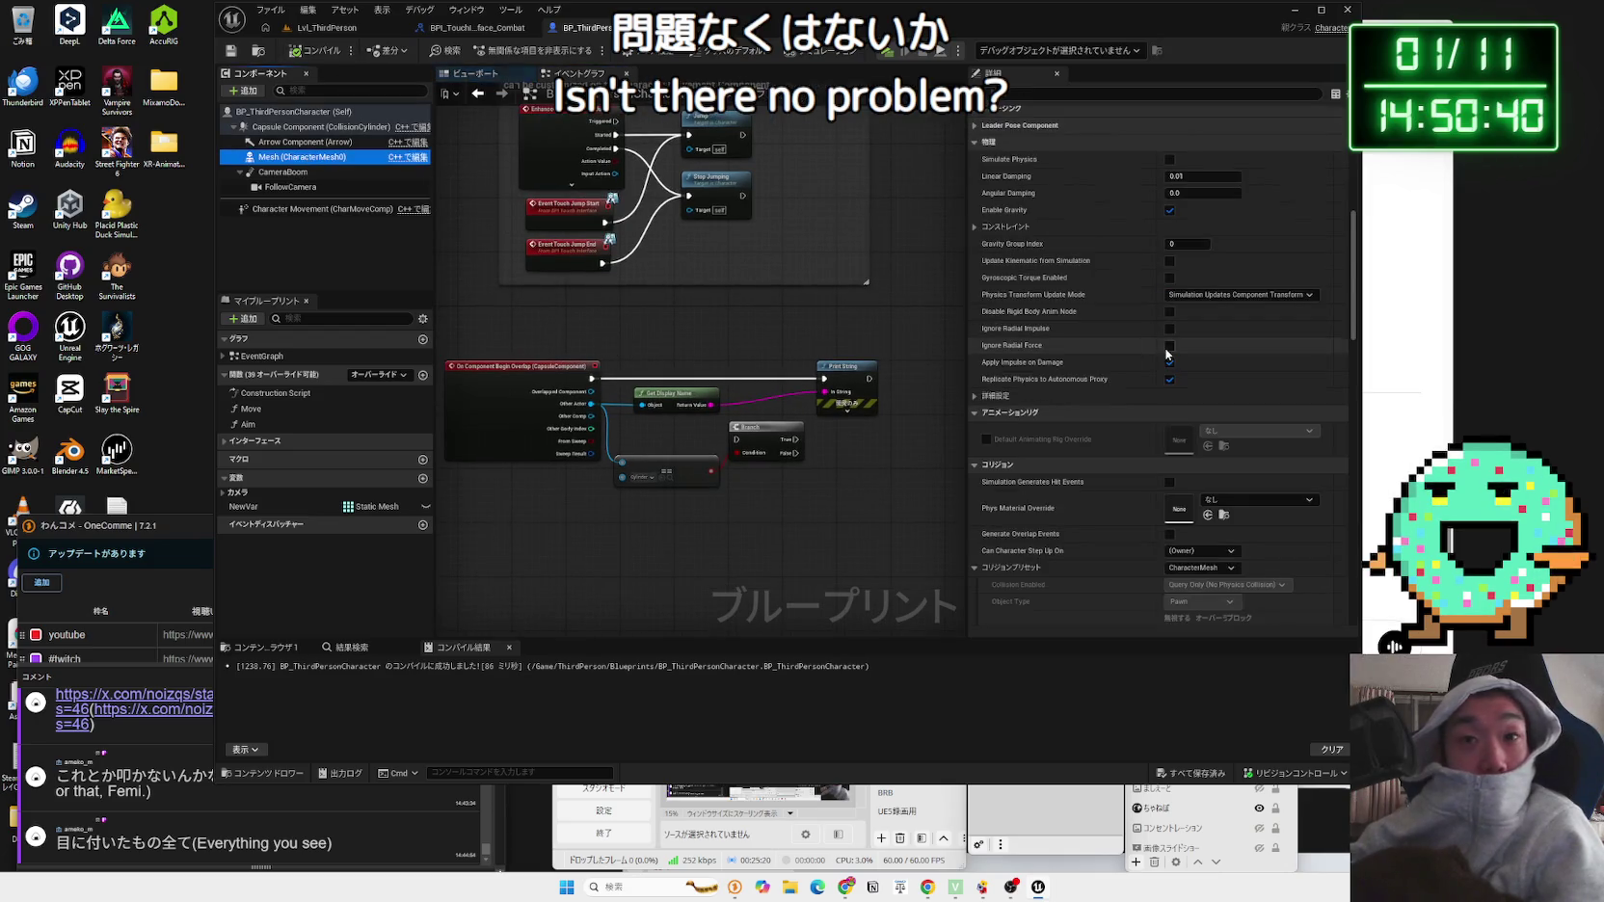
pyautogui.scroll(-10, 1237, 476)
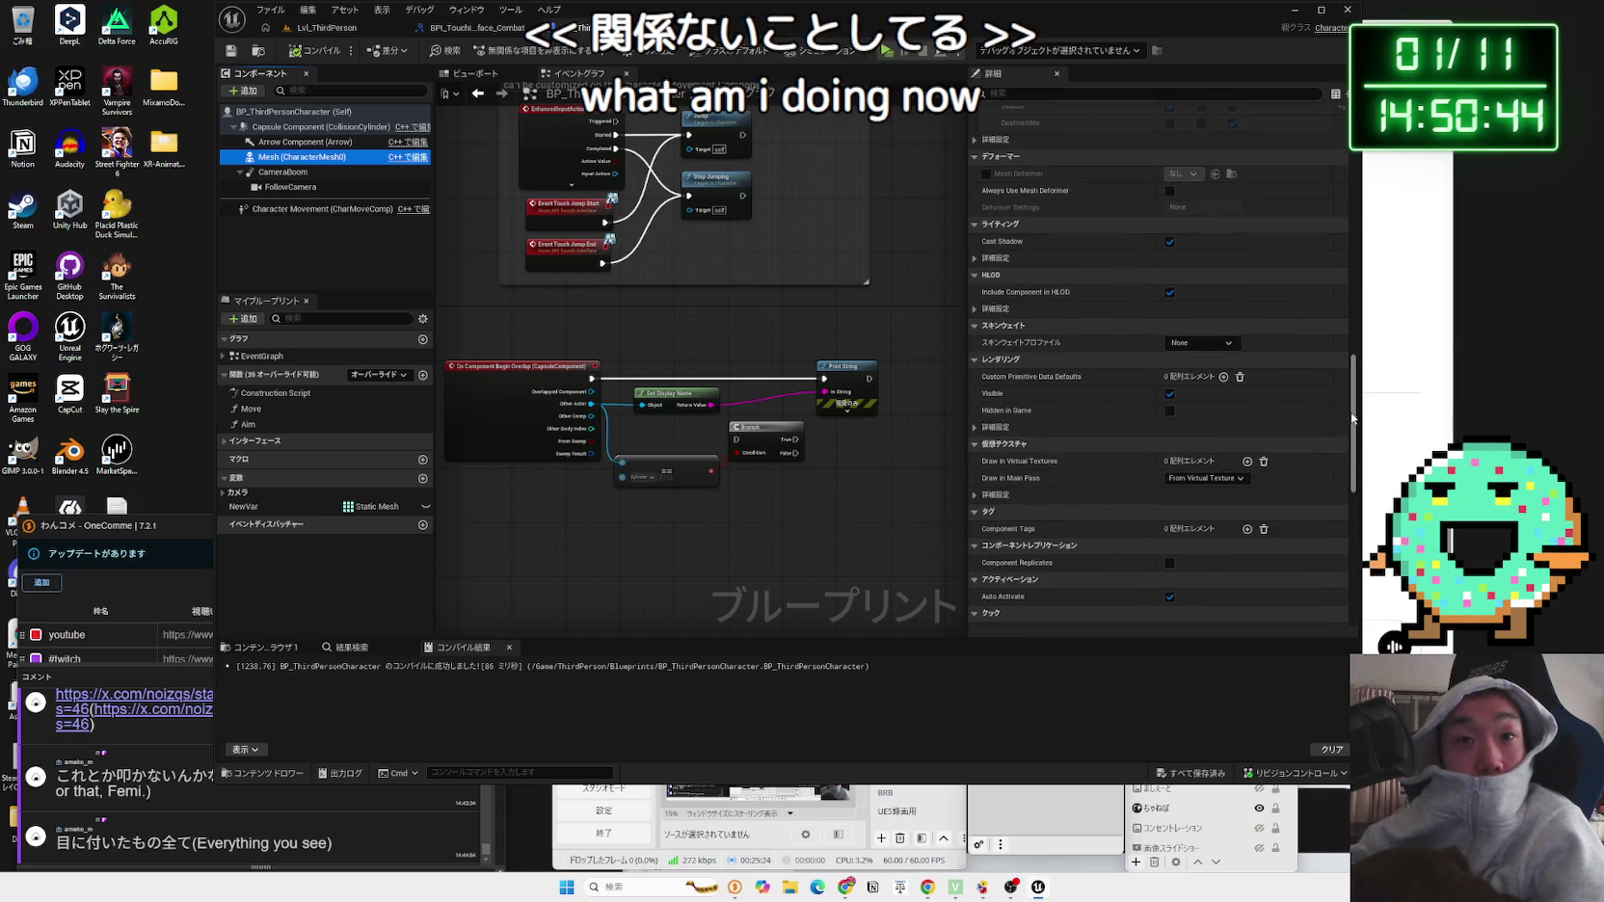
pyautogui.scroll(20, 1344, 410)
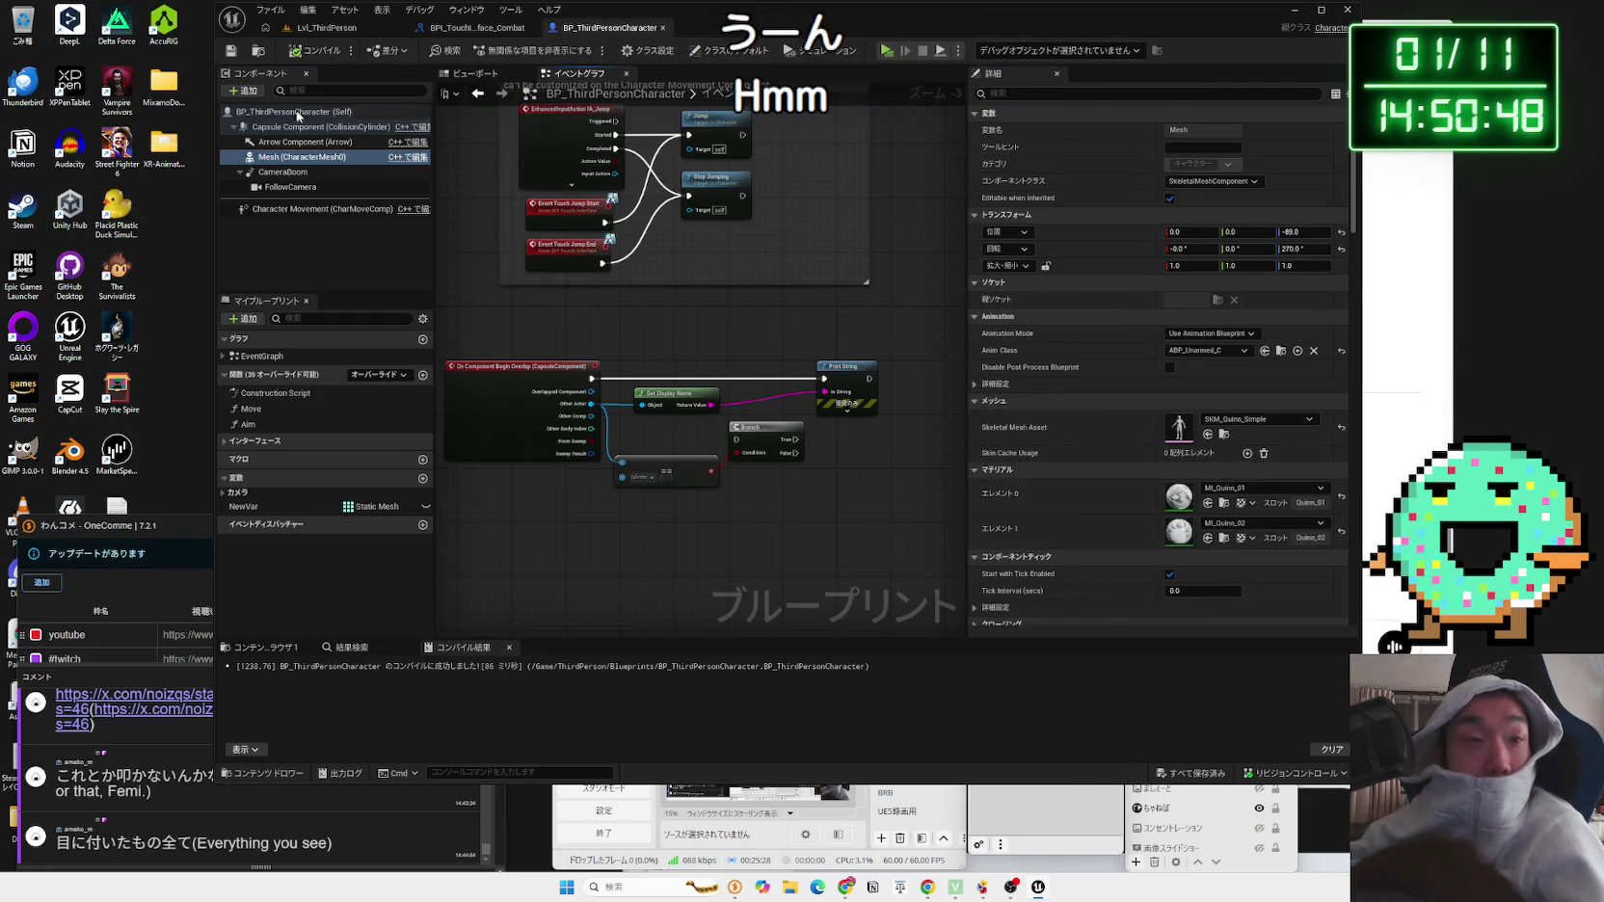
pyautogui.moveTo(540, 307)
pyautogui.mouseDown()
pyautogui.moveTo(887, 477)
pyautogui.moveTo(837, 517)
pyautogui.mouseUp()
pyautogui.press('Delete')
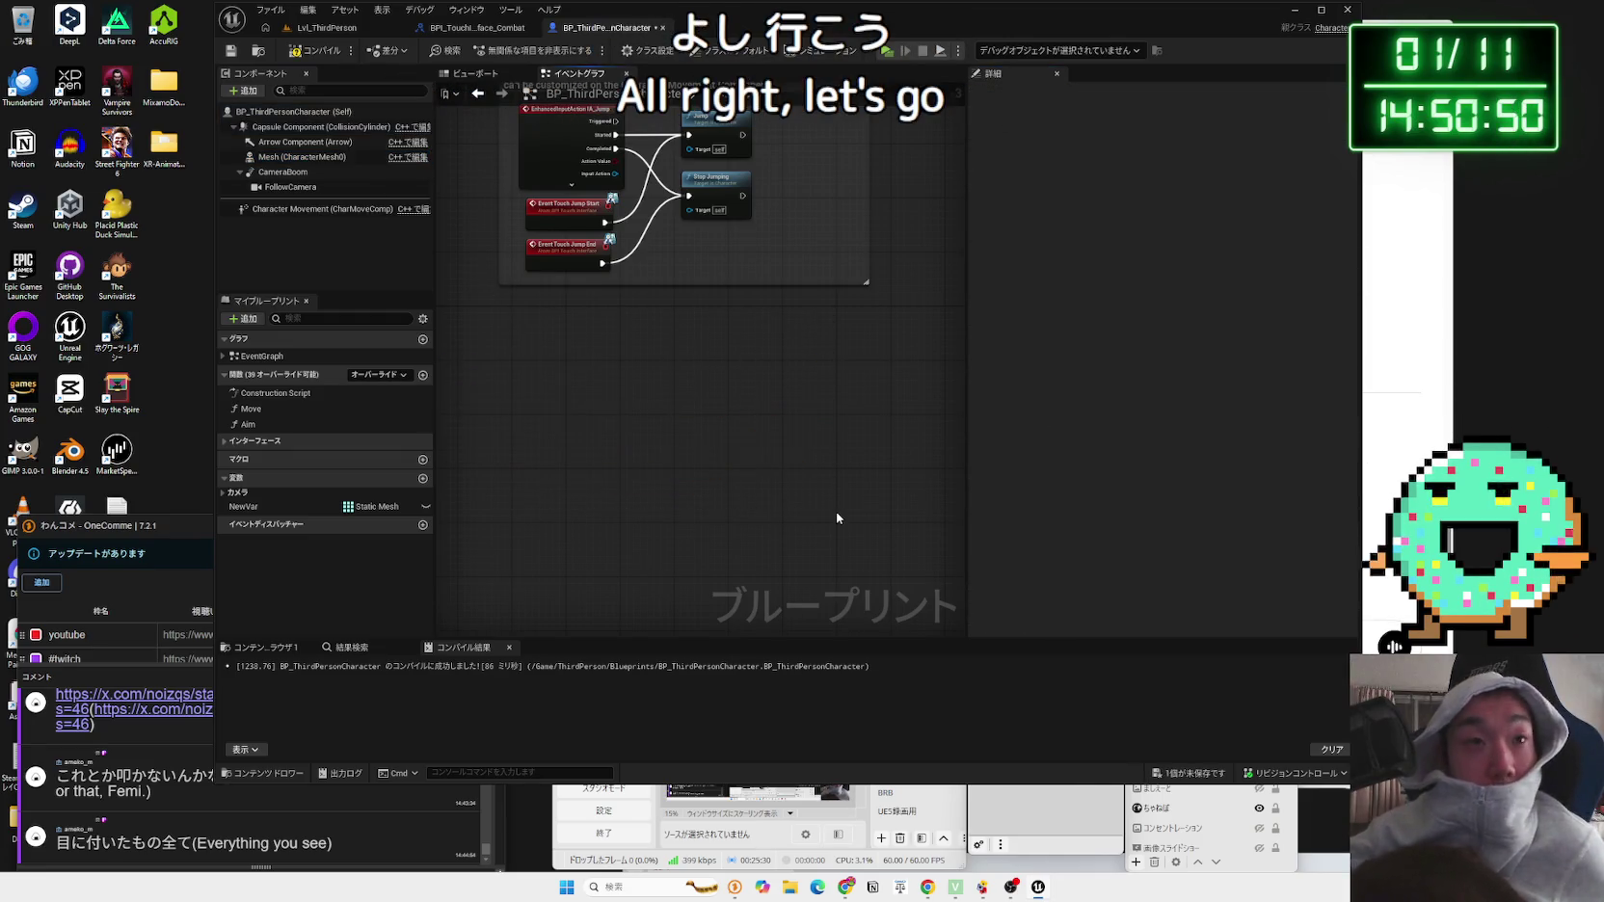
# Step: Save the edited character blueprint and come back to its event graph
pyautogui.click(1183, 773)
pyautogui.click(892, 585)
pyautogui.click(326, 28)
pyautogui.click(607, 29)
pyautogui.moveTo(589, 365); pyautogui.dragTo(592, 446)
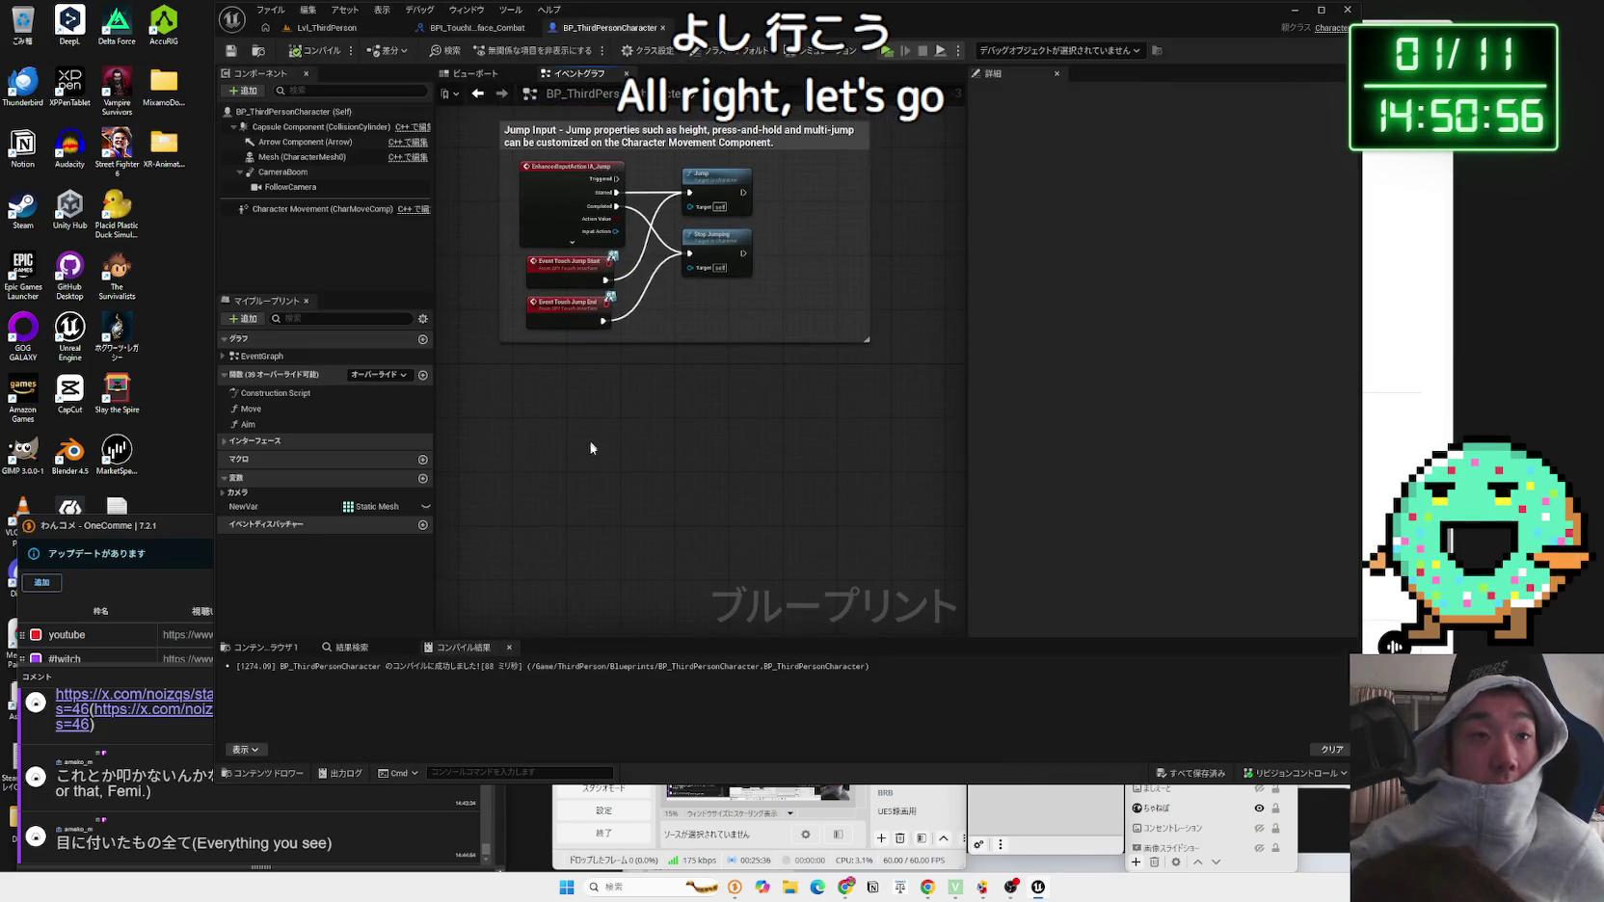
# Step: Turn on Simulation Generates Hit Events in the Capsule Component's Collision settings
pyautogui.click(327, 132)
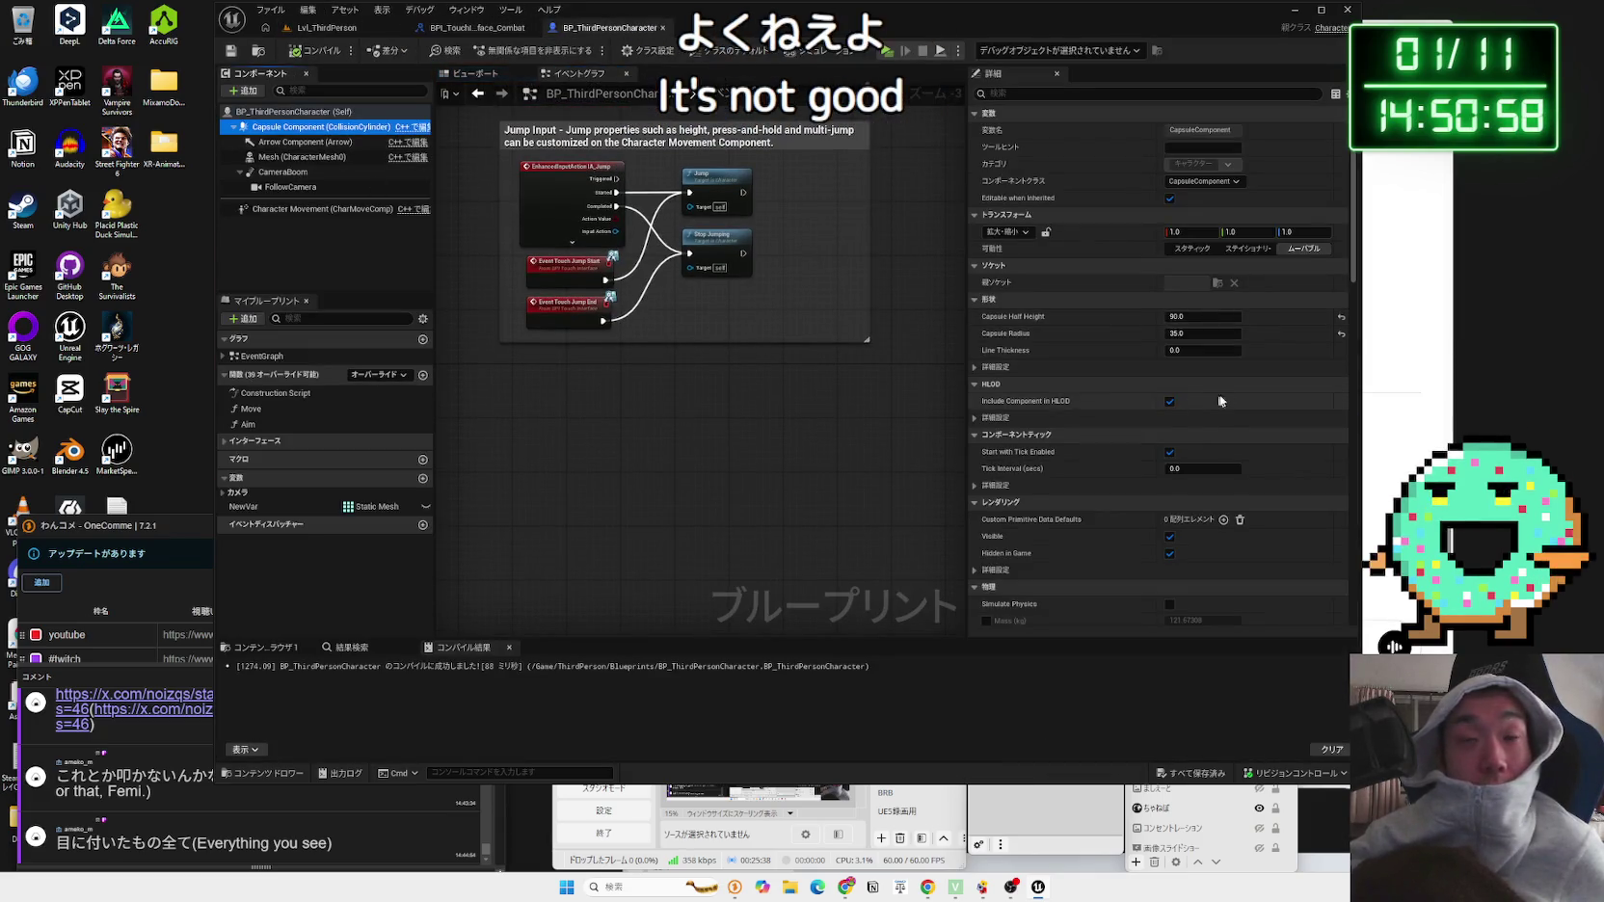
pyautogui.scroll(-10, 1216, 393)
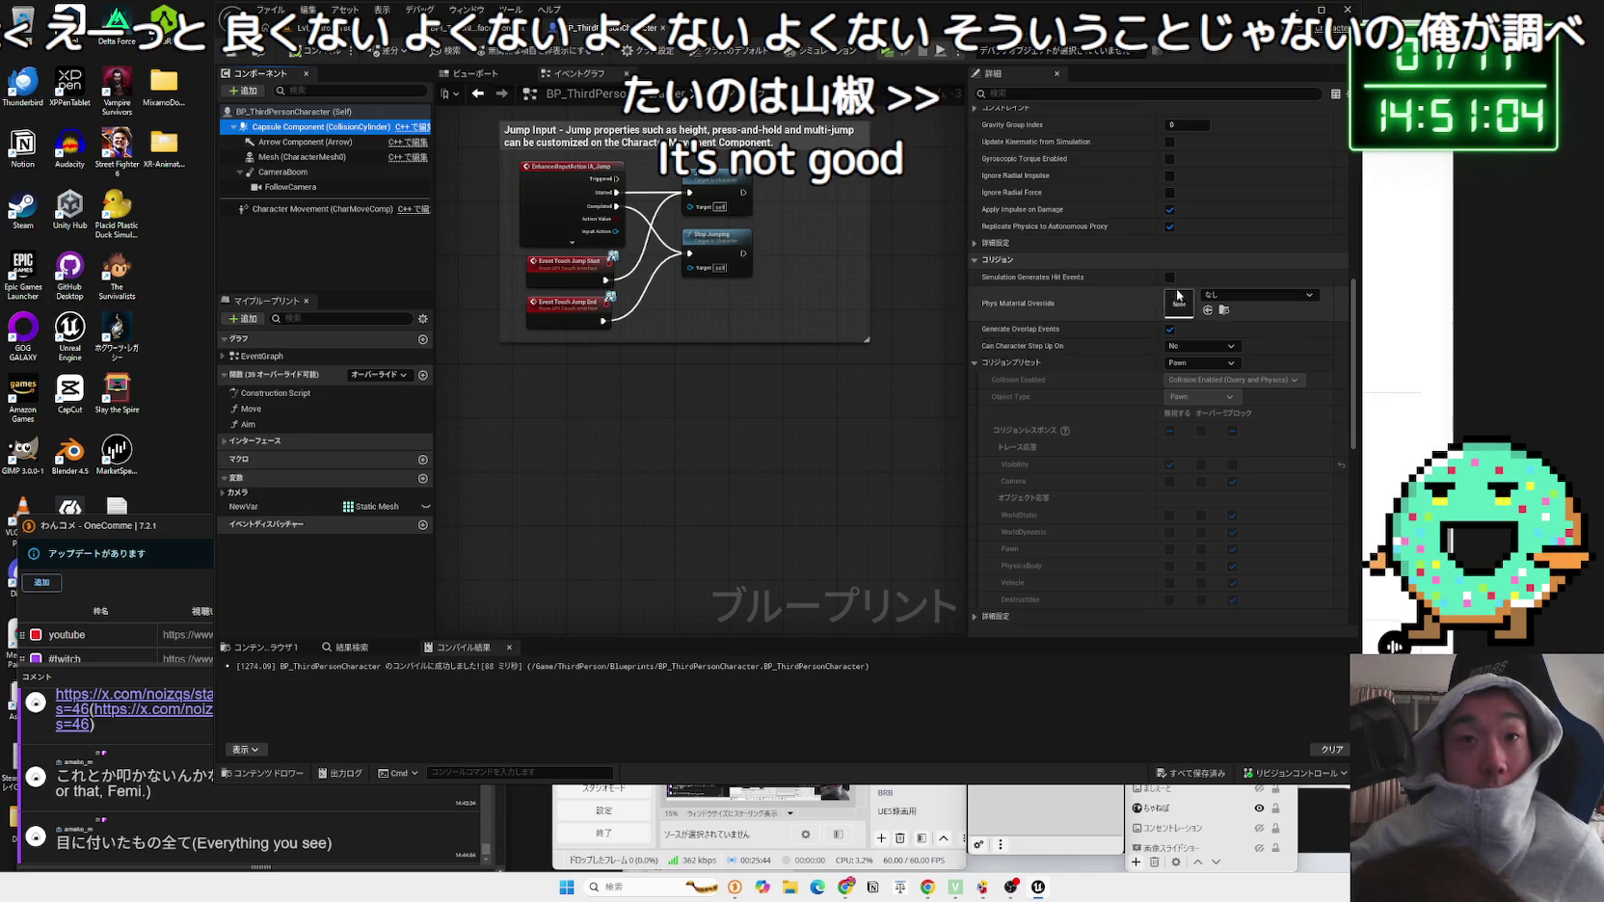
pyautogui.click(1170, 278)
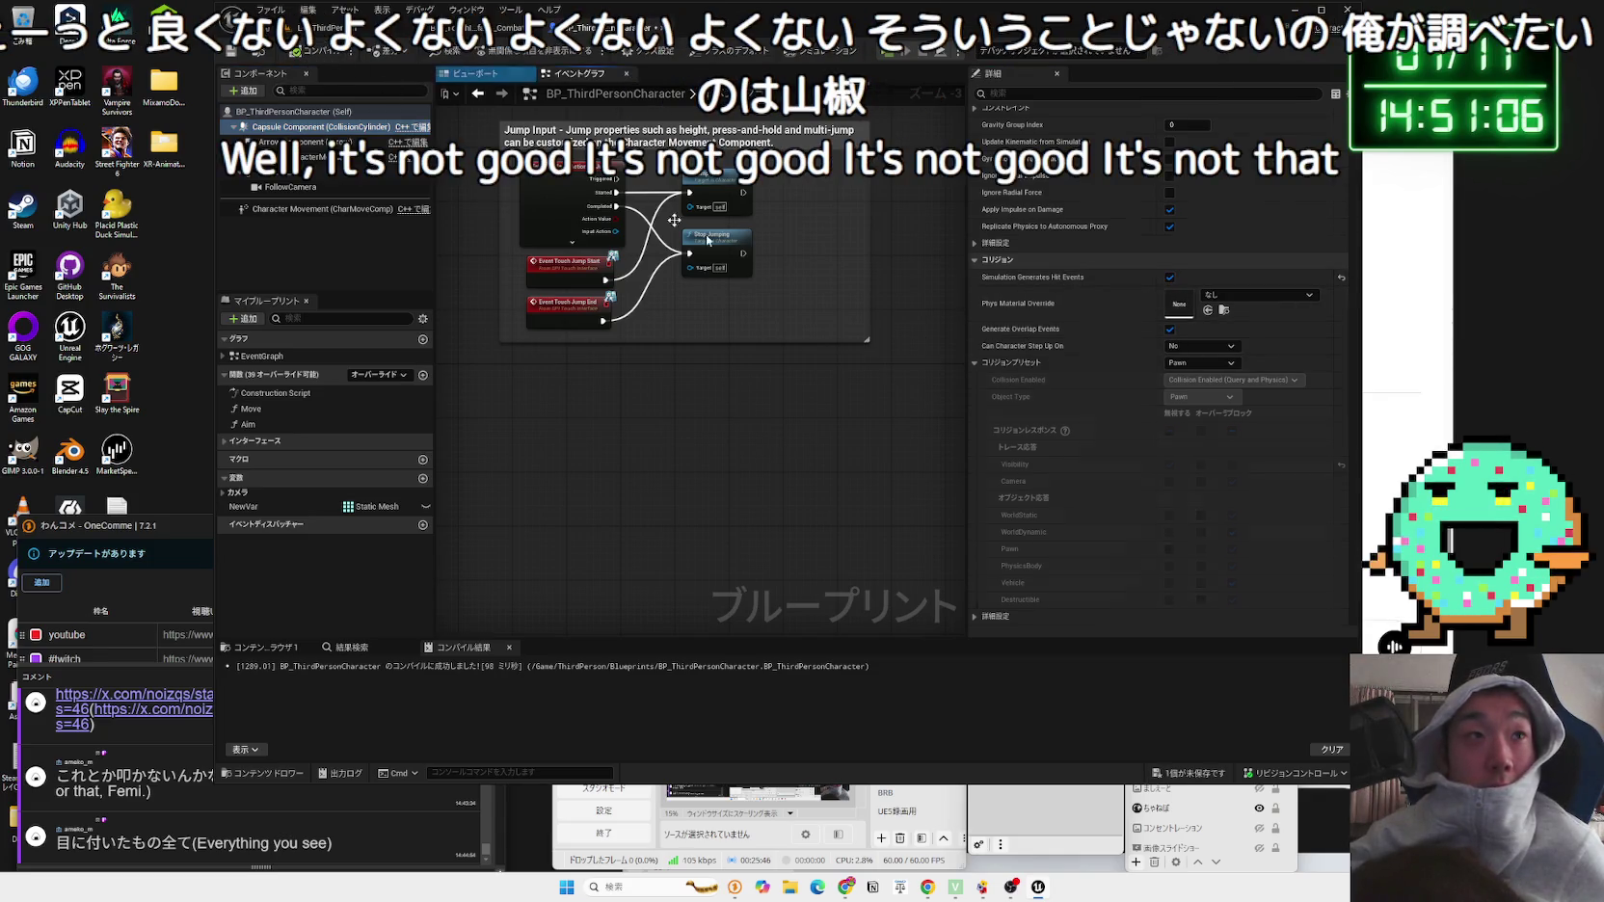
pyautogui.scroll(-8, 1175, 413)
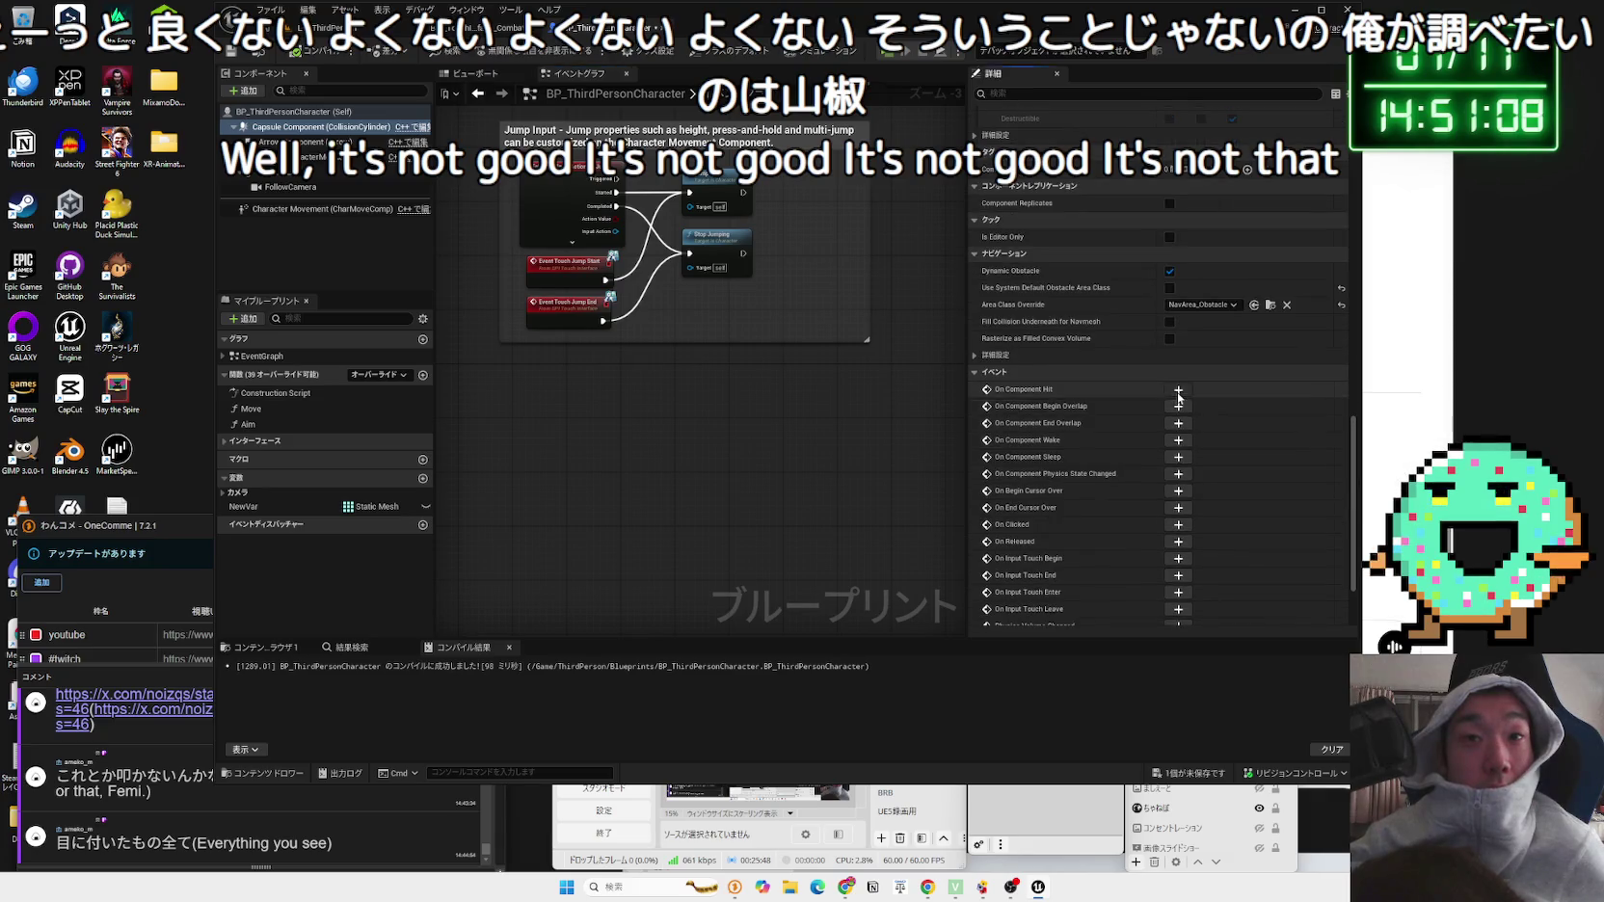
# Step: Add a capsule On Component Hit event whose Other Actor feeds an == check against Cylinder
pyautogui.click(1178, 392)
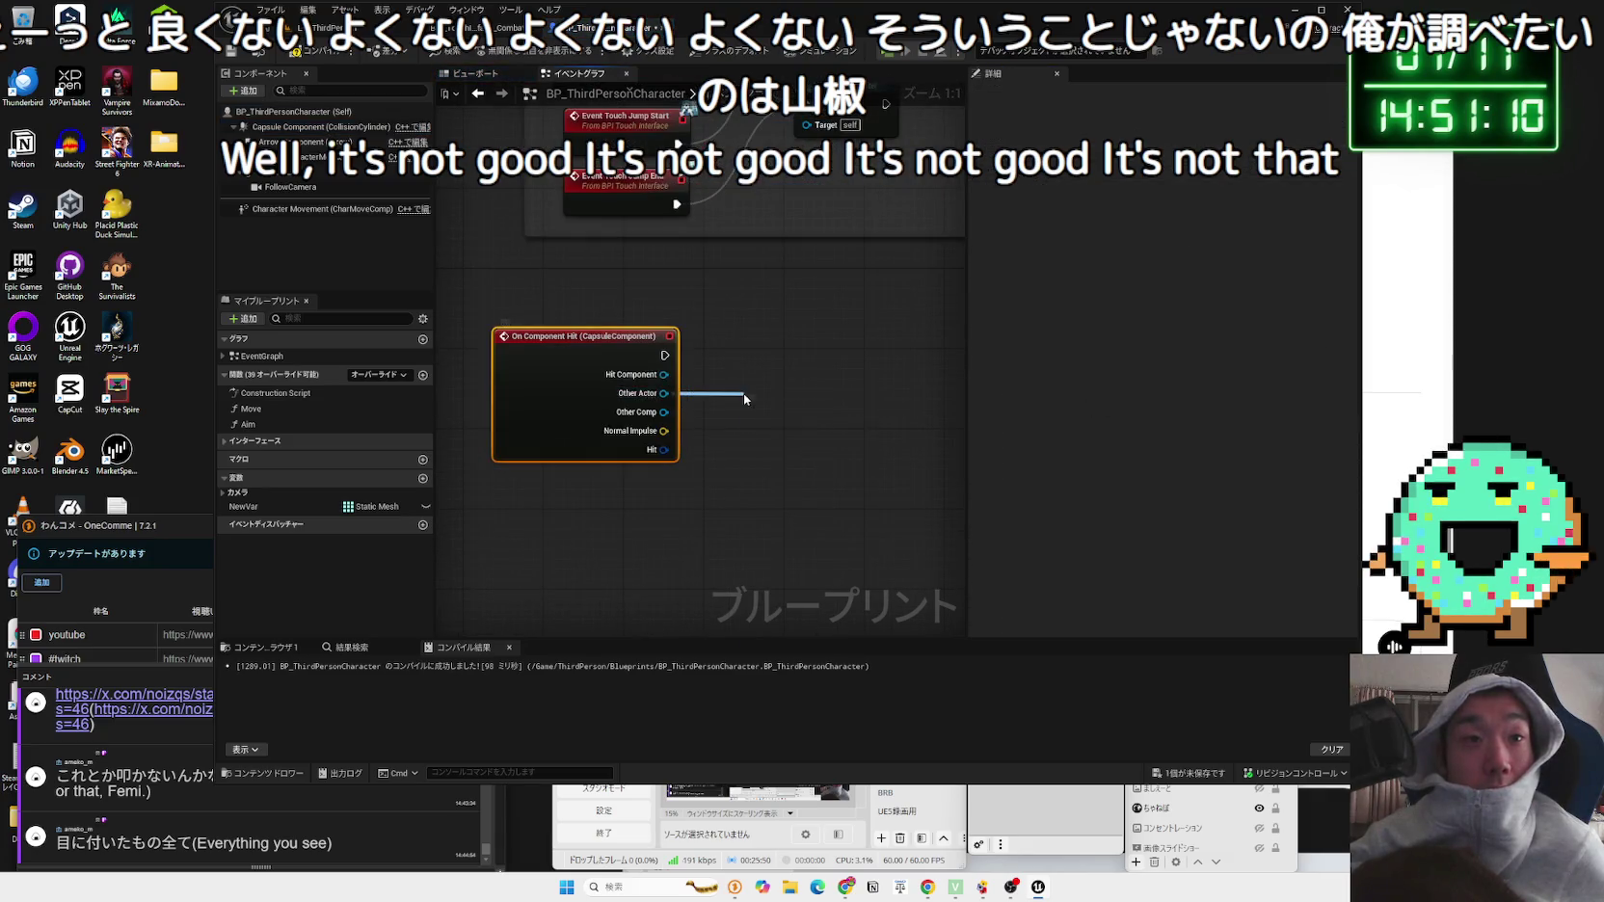
pyautogui.moveTo(743, 393); pyautogui.dragTo(743, 393)
pyautogui.click(796, 432)
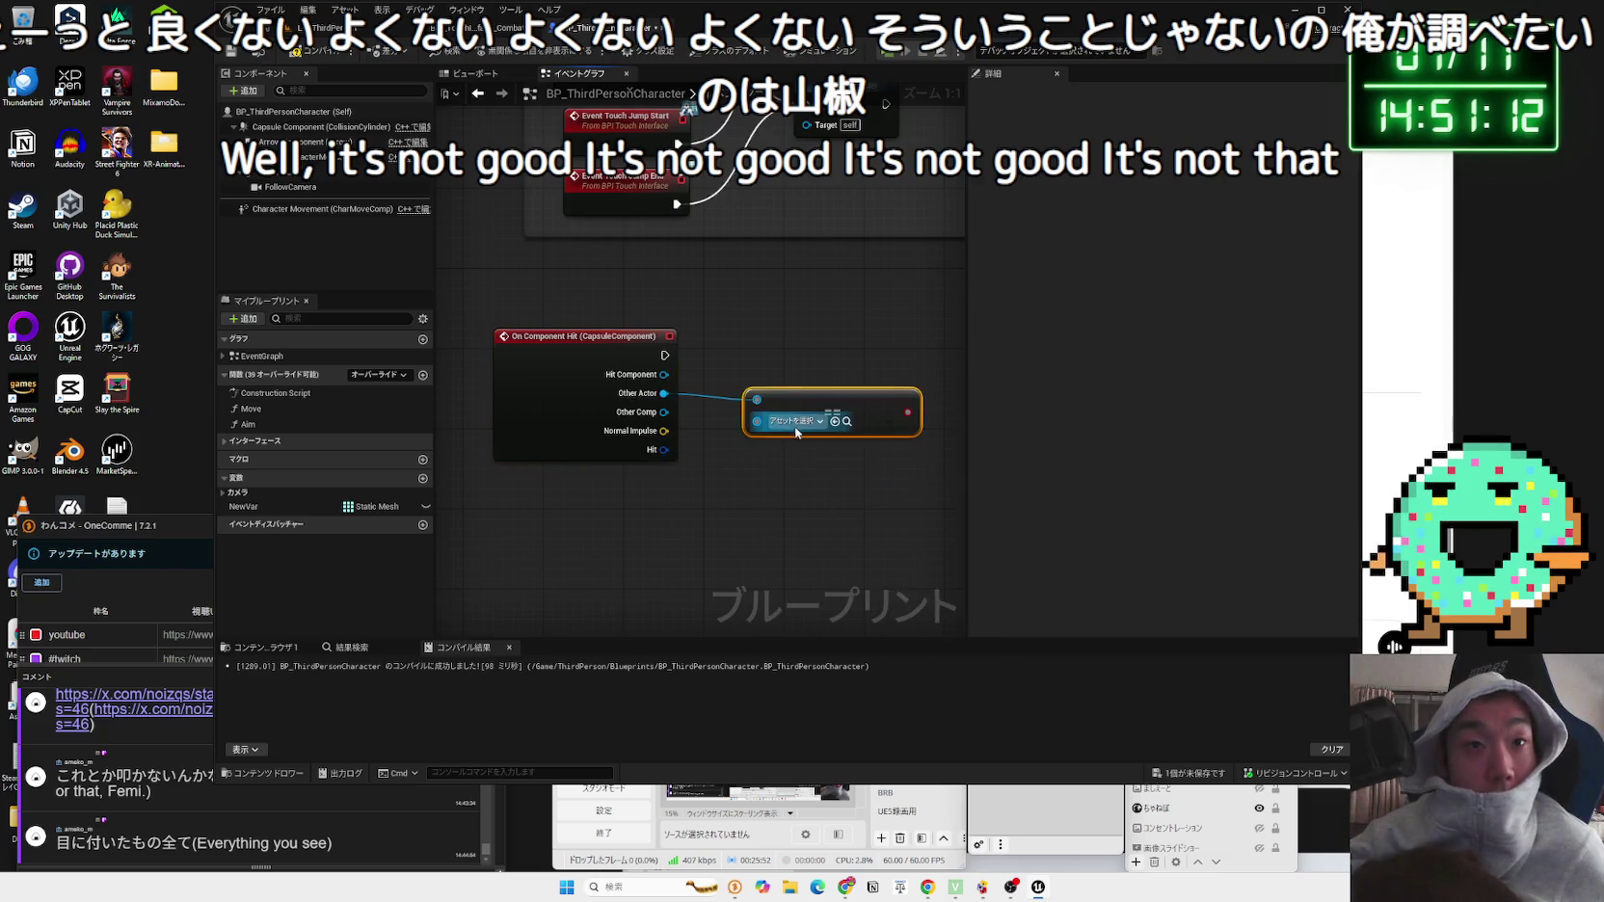
pyautogui.click(796, 424)
pyautogui.write('cylinder')
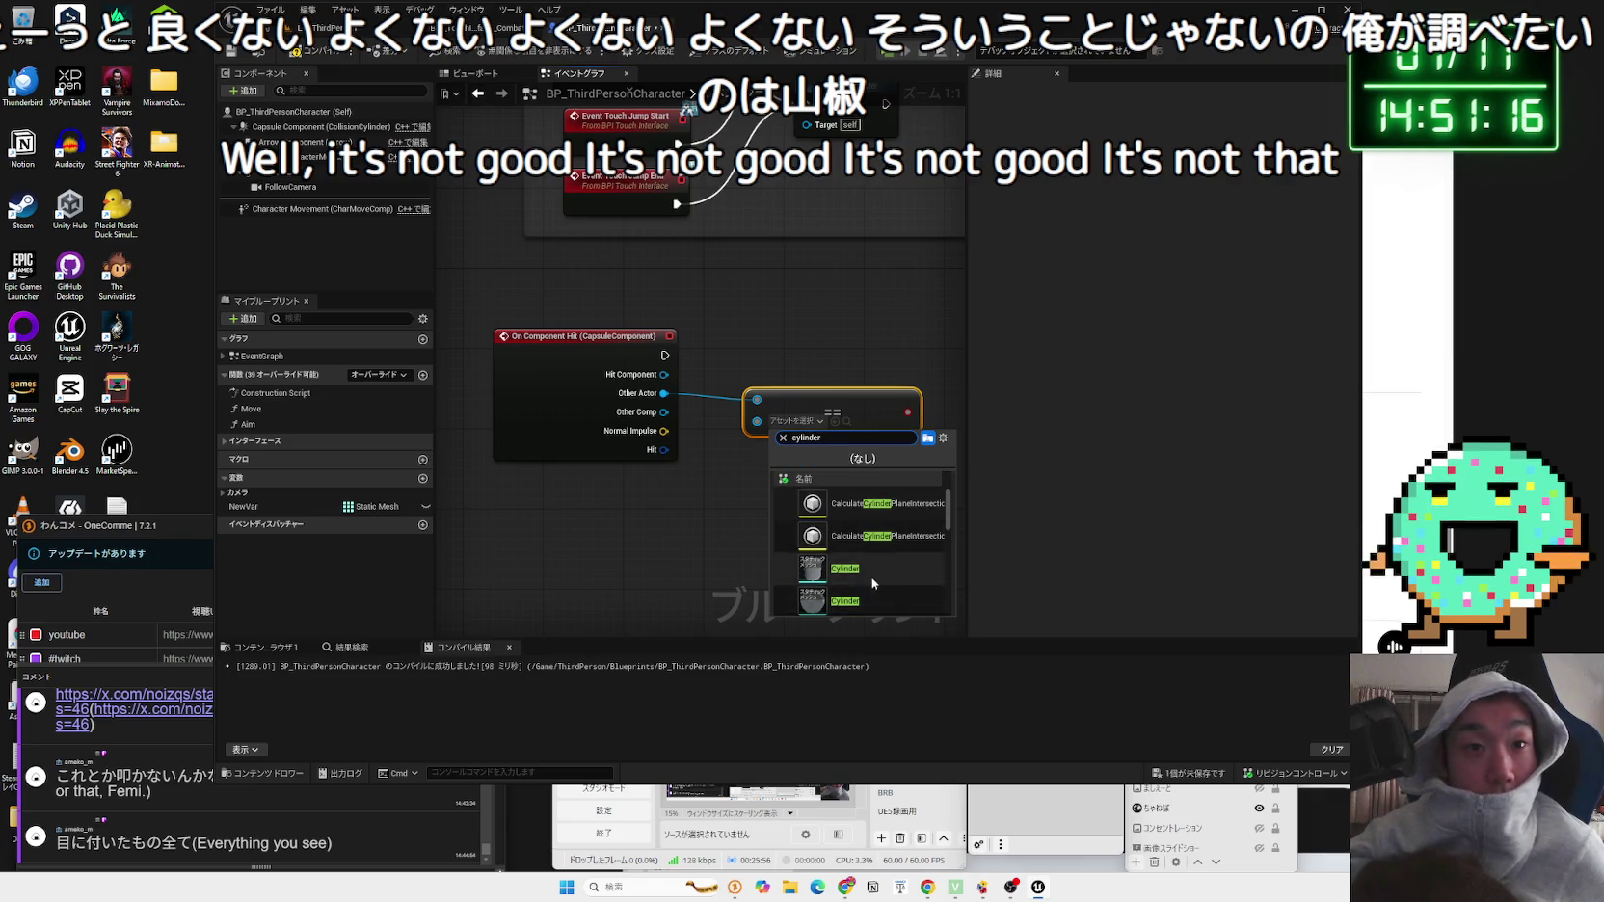
pyautogui.click(873, 579)
# Step: Add a Branch on the comparison with Print String on True, then select a green cylinder in the level
pyautogui.moveTo(843, 380); pyautogui.dragTo(844, 380)
pyautogui.write('branch')
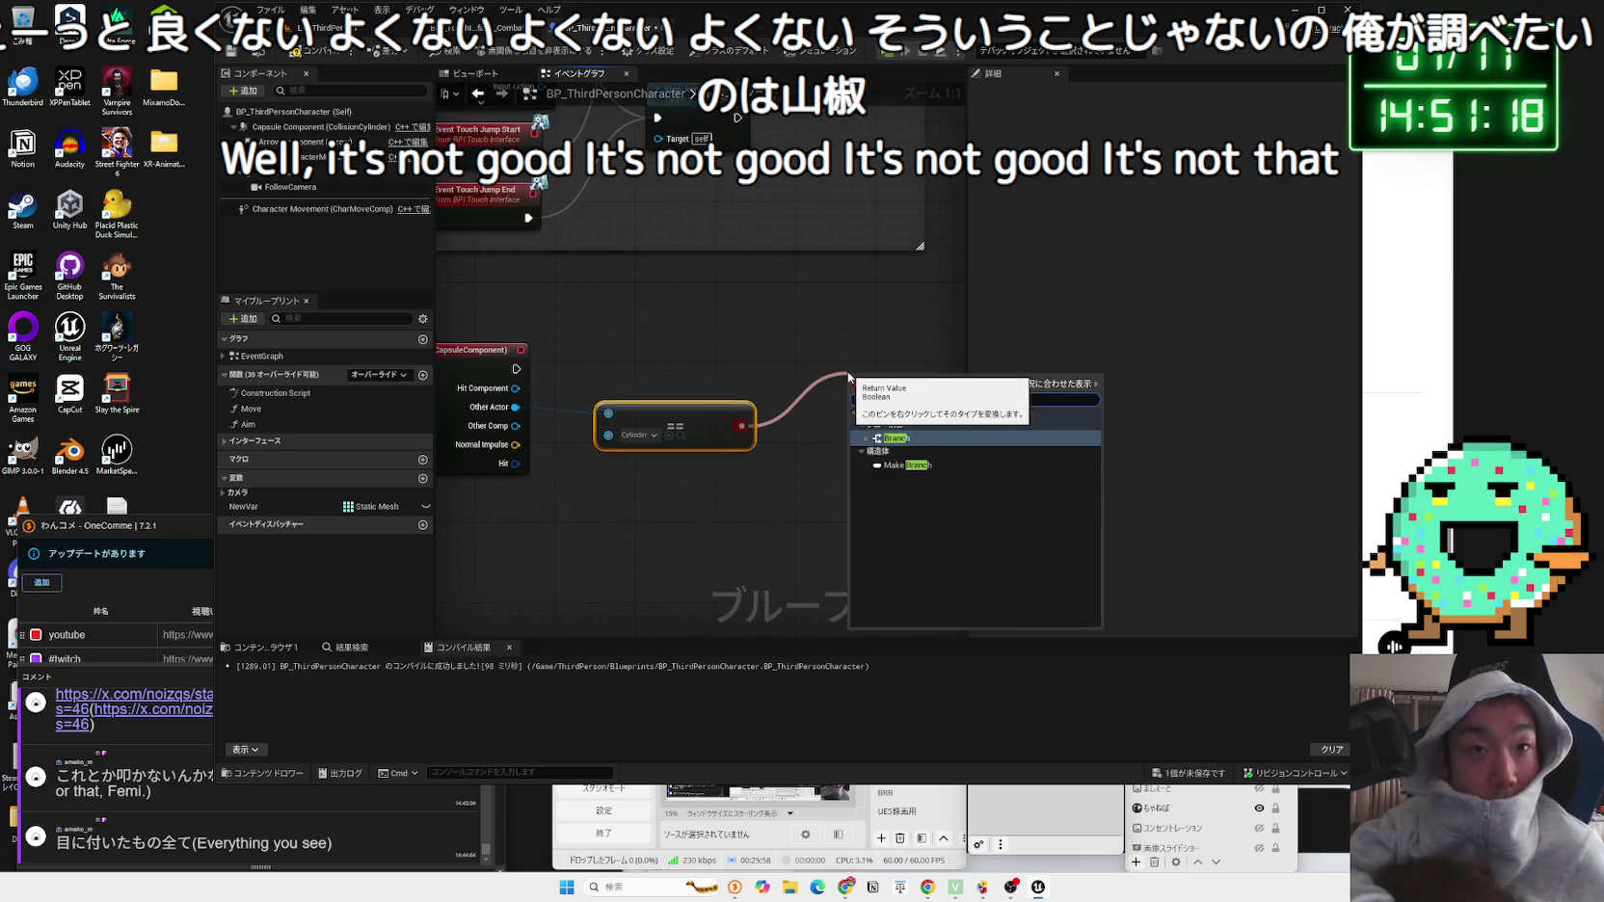
pyautogui.press('Return')
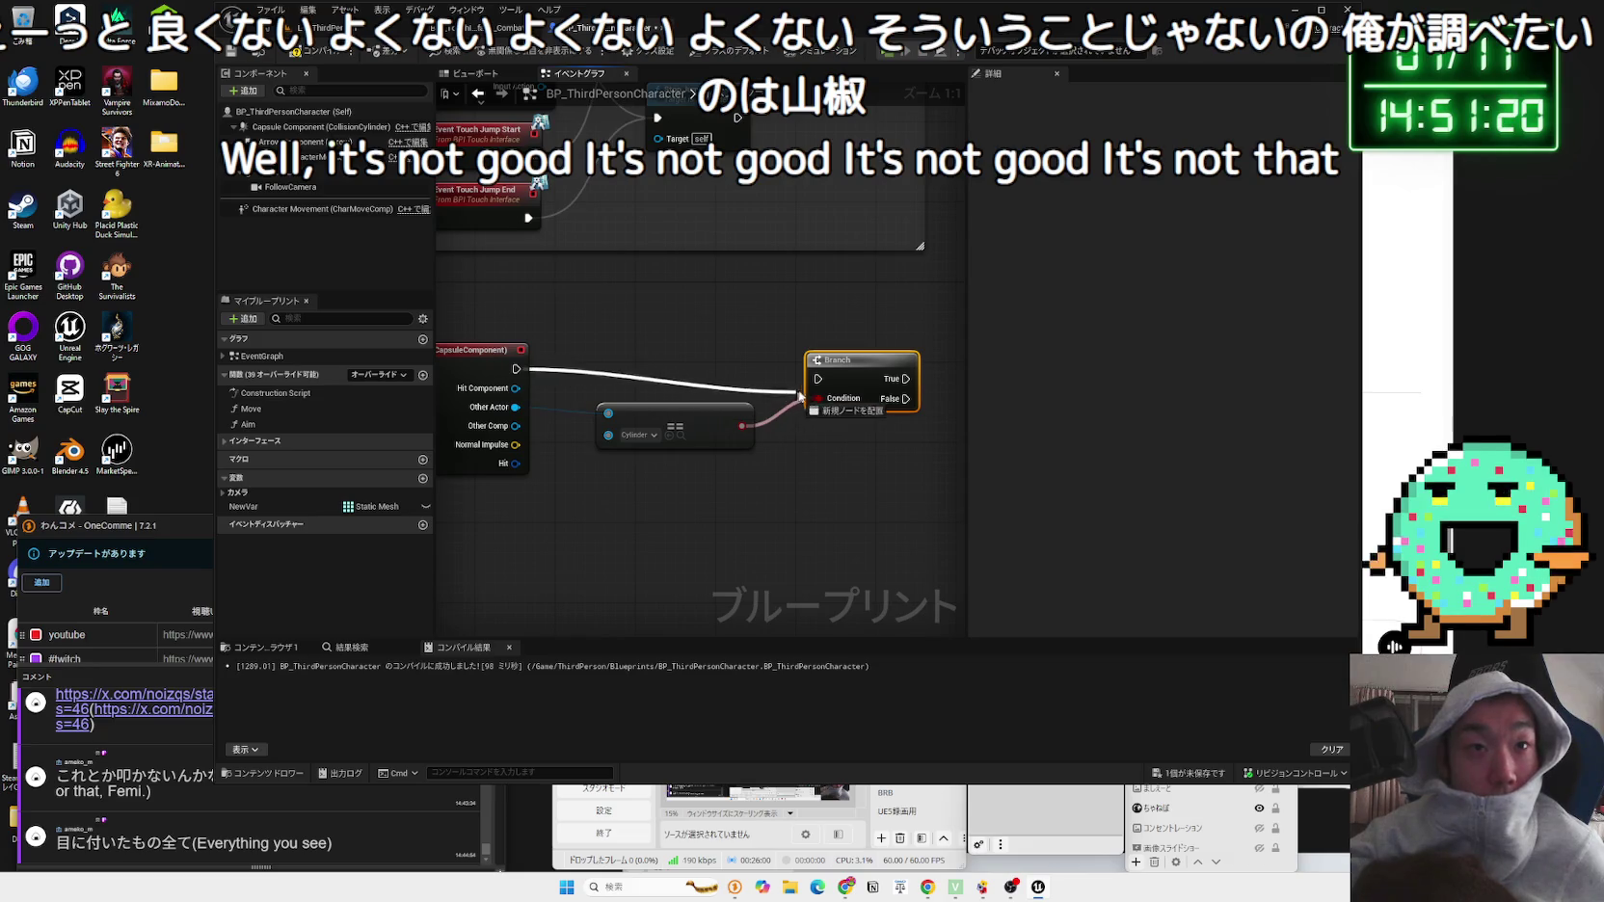
pyautogui.moveTo(829, 371)
pyautogui.mouseDown()
pyautogui.moveTo(654, 383)
pyautogui.moveTo(803, 405)
pyautogui.mouseUp()
pyautogui.write('print')
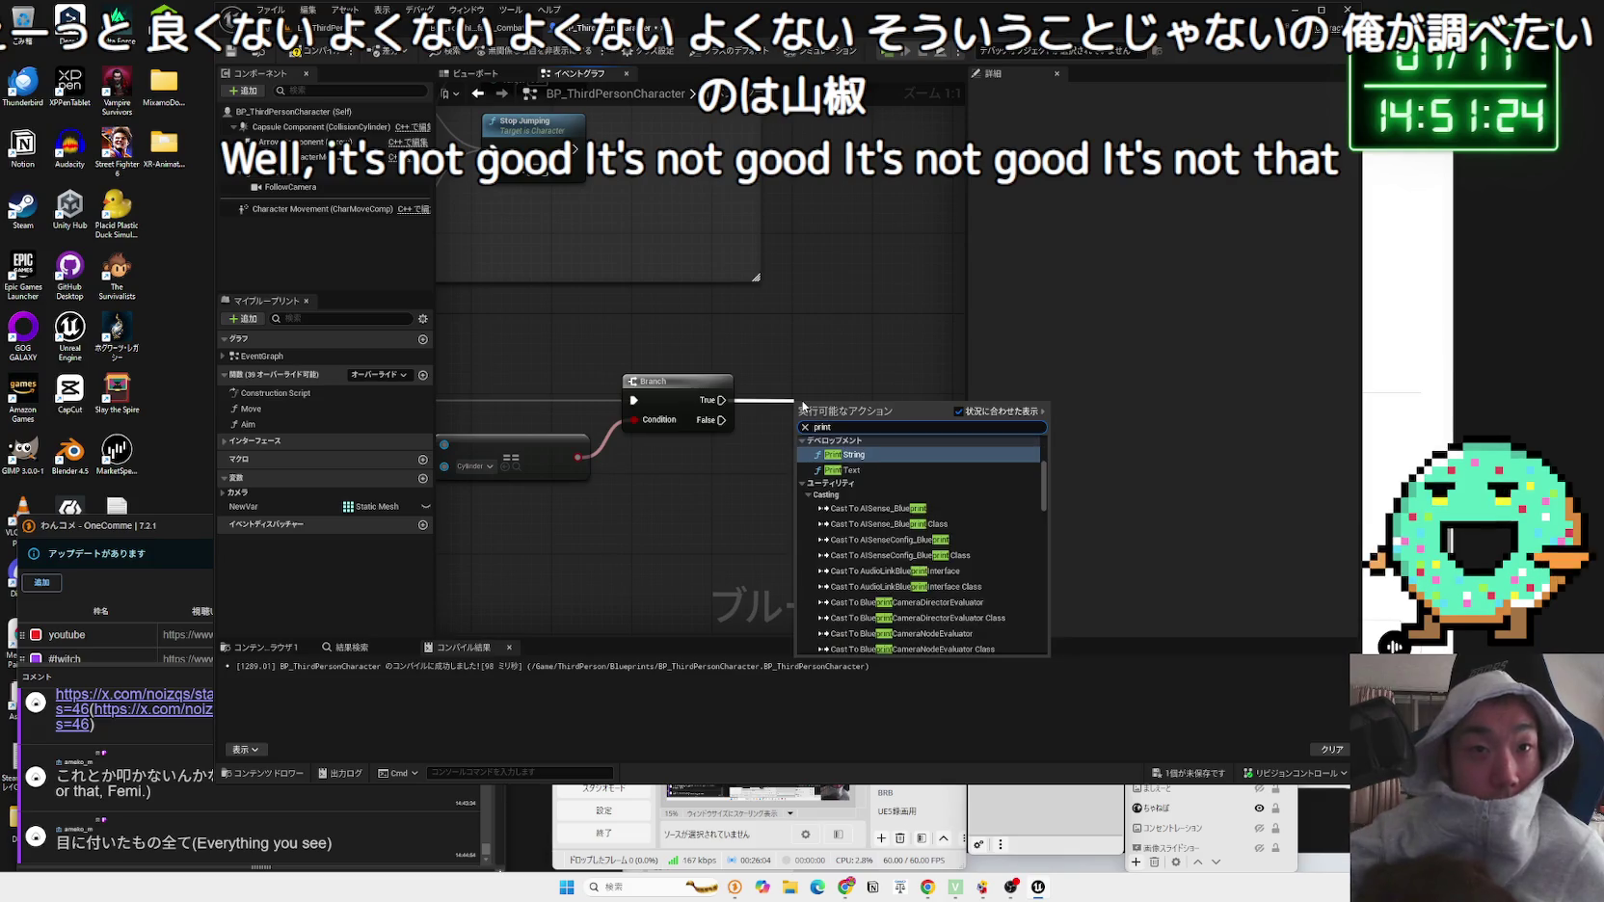
pyautogui.click(844, 453)
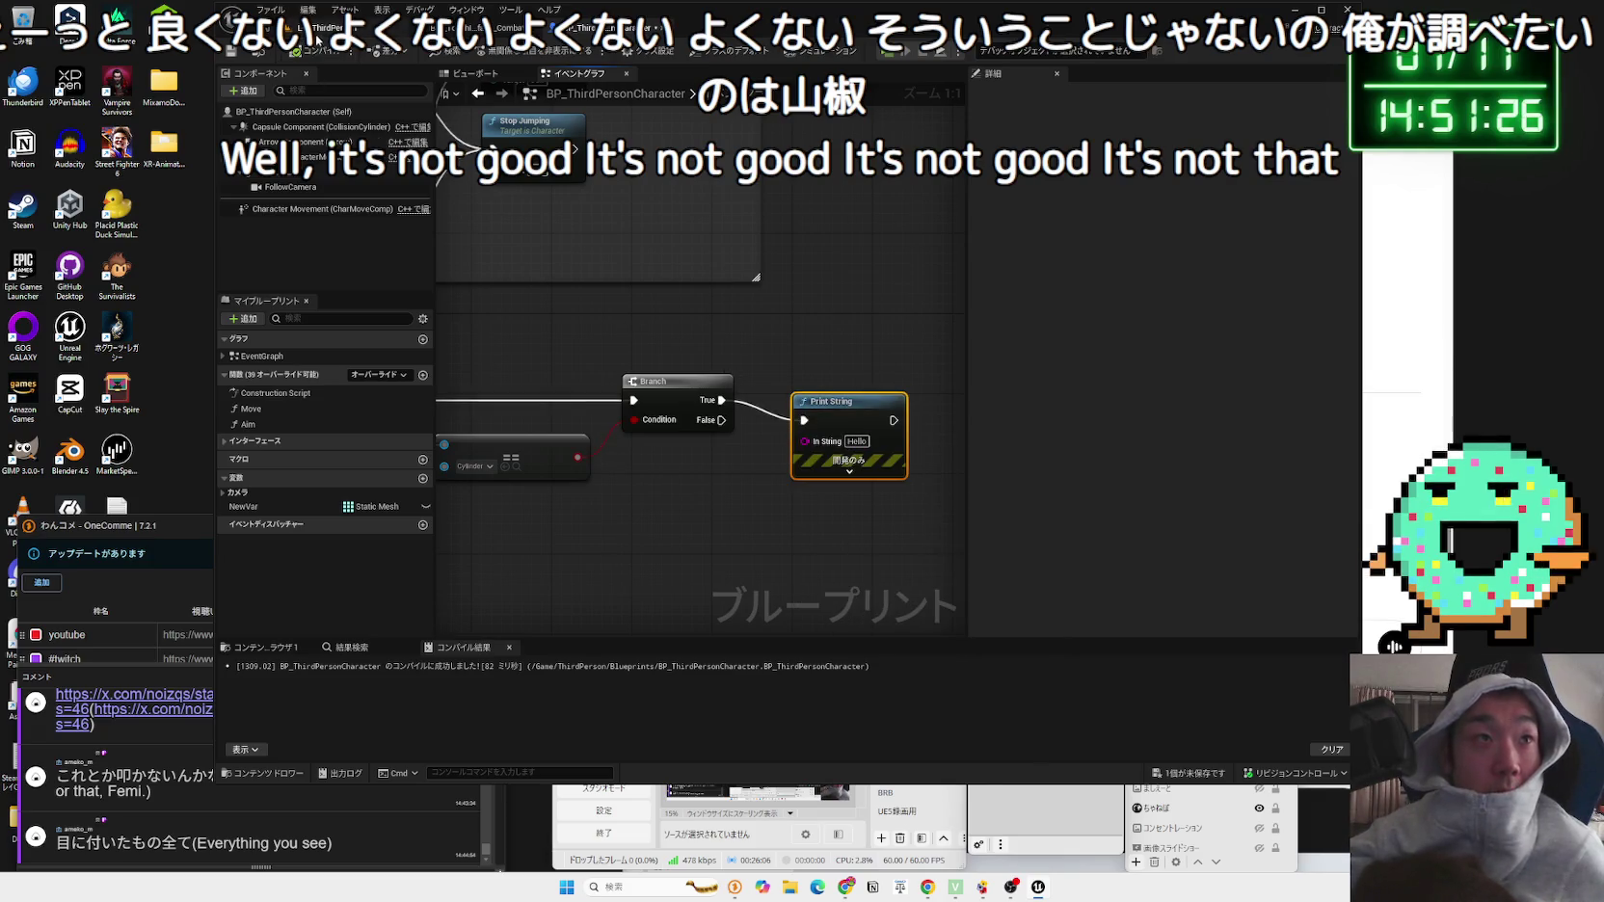
pyautogui.click(317, 37)
pyautogui.click(547, 196)
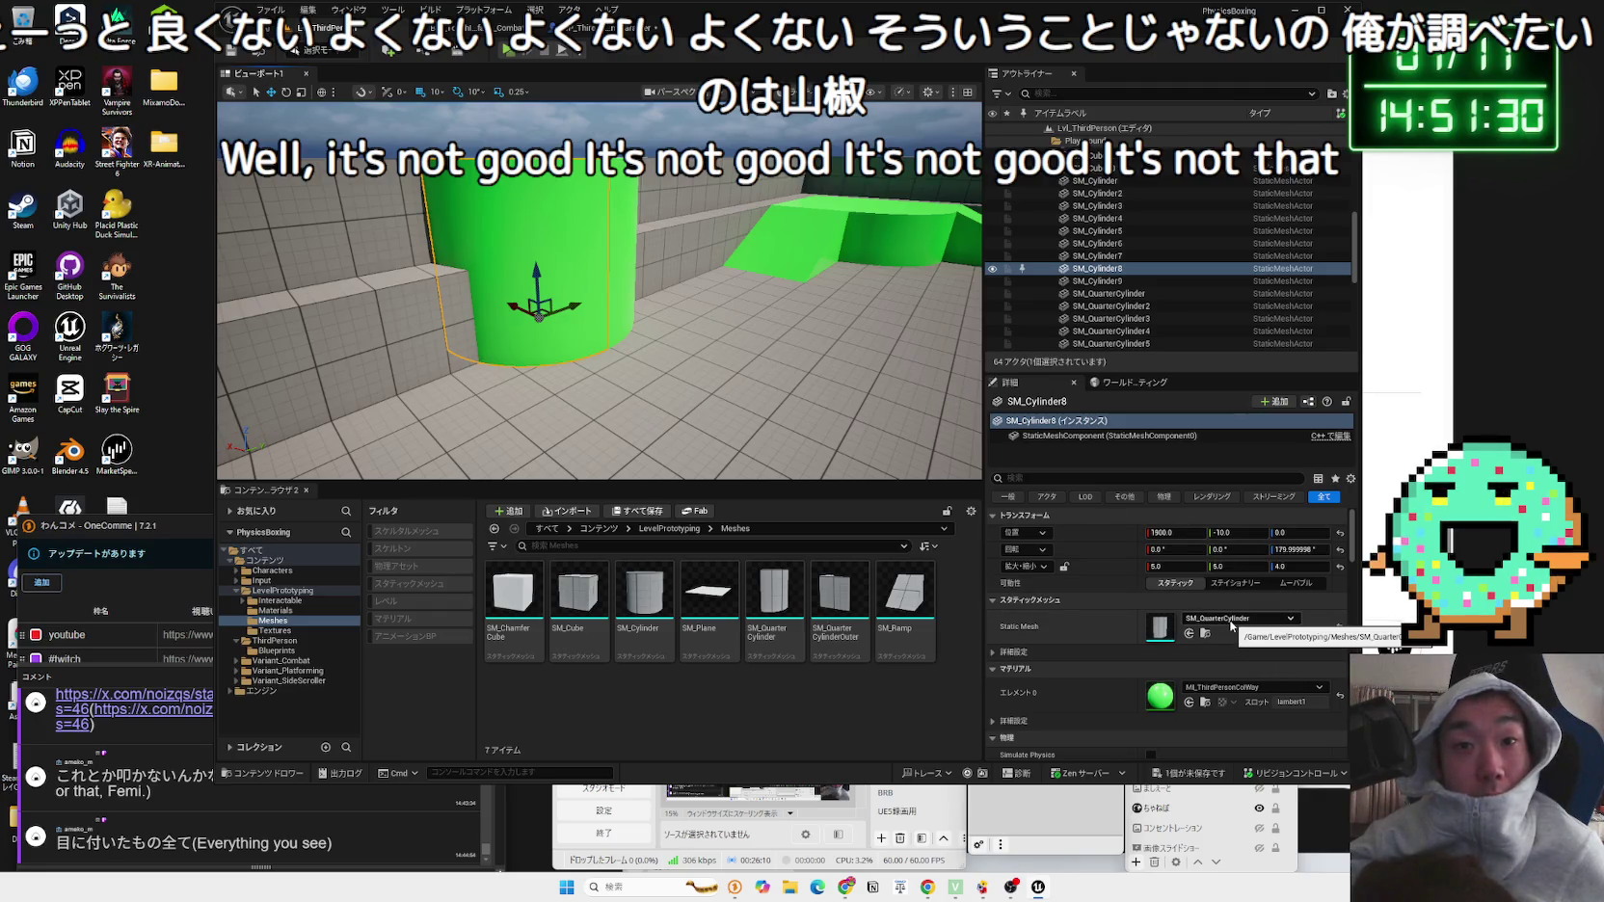
# Step: Check that the green cylinders such as SM_Cylinder9 use SM_QuarterCylinder, then reopen the comparison's asset picker
pyautogui.moveTo(597, 289)
pyautogui.mouseDown()
pyautogui.moveTo(598, 251)
pyautogui.moveTo(598, 318)
pyautogui.moveTo(579, 308)
pyautogui.moveTo(588, 289)
pyautogui.moveTo(598, 319)
pyautogui.moveTo(675, 339)
pyautogui.mouseUp()
pyautogui.click(602, 311)
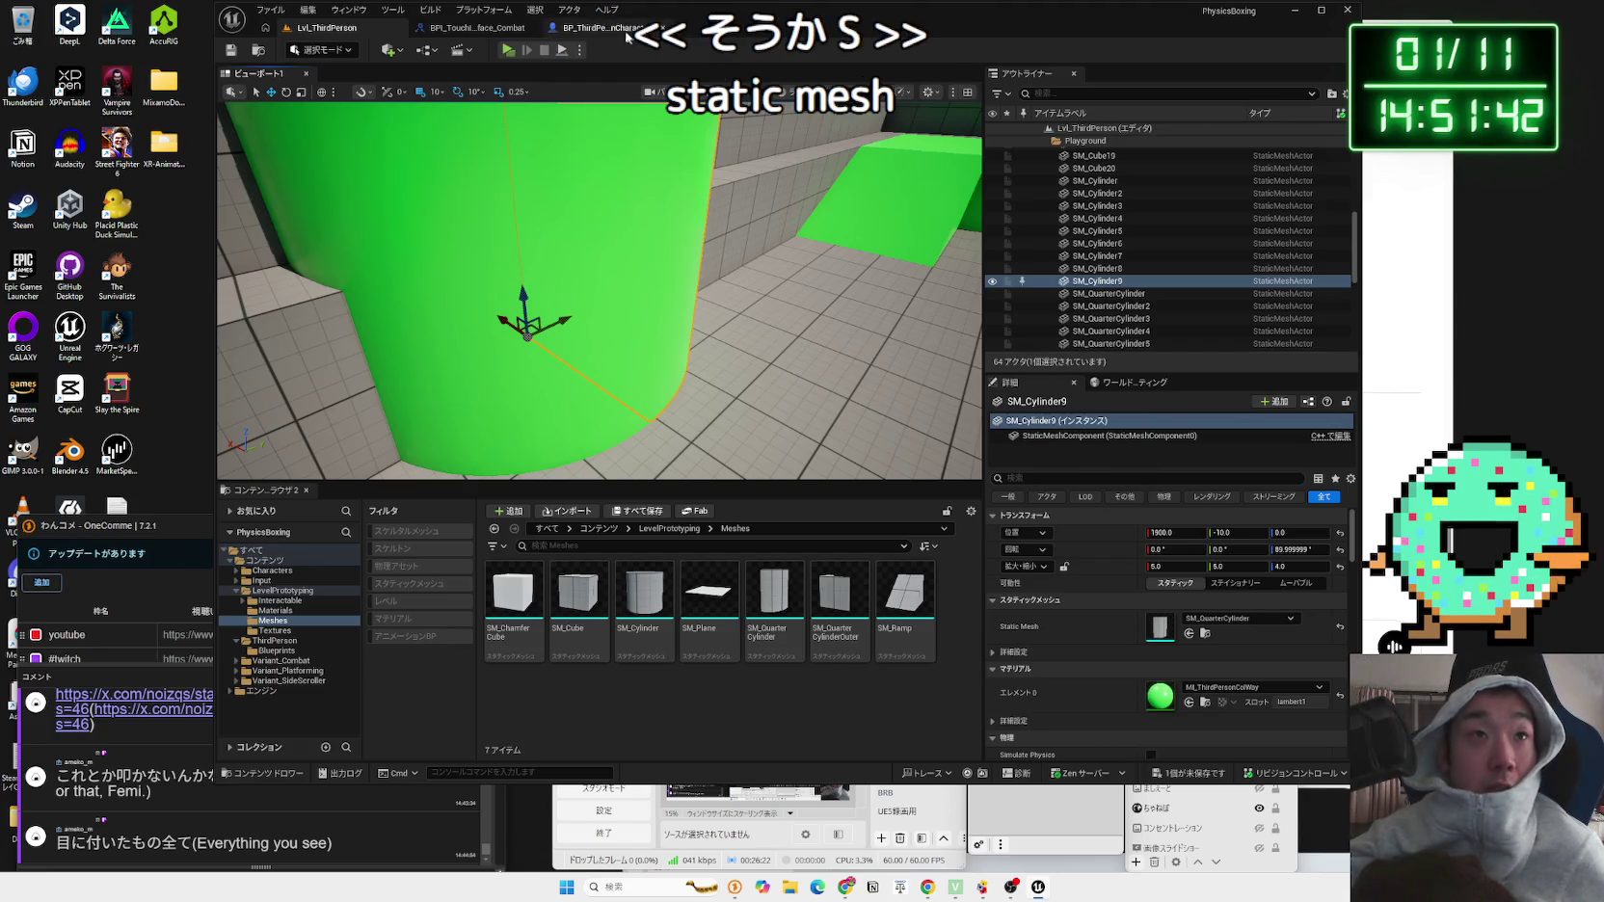
pyautogui.click(578, 27)
pyautogui.click(622, 462)
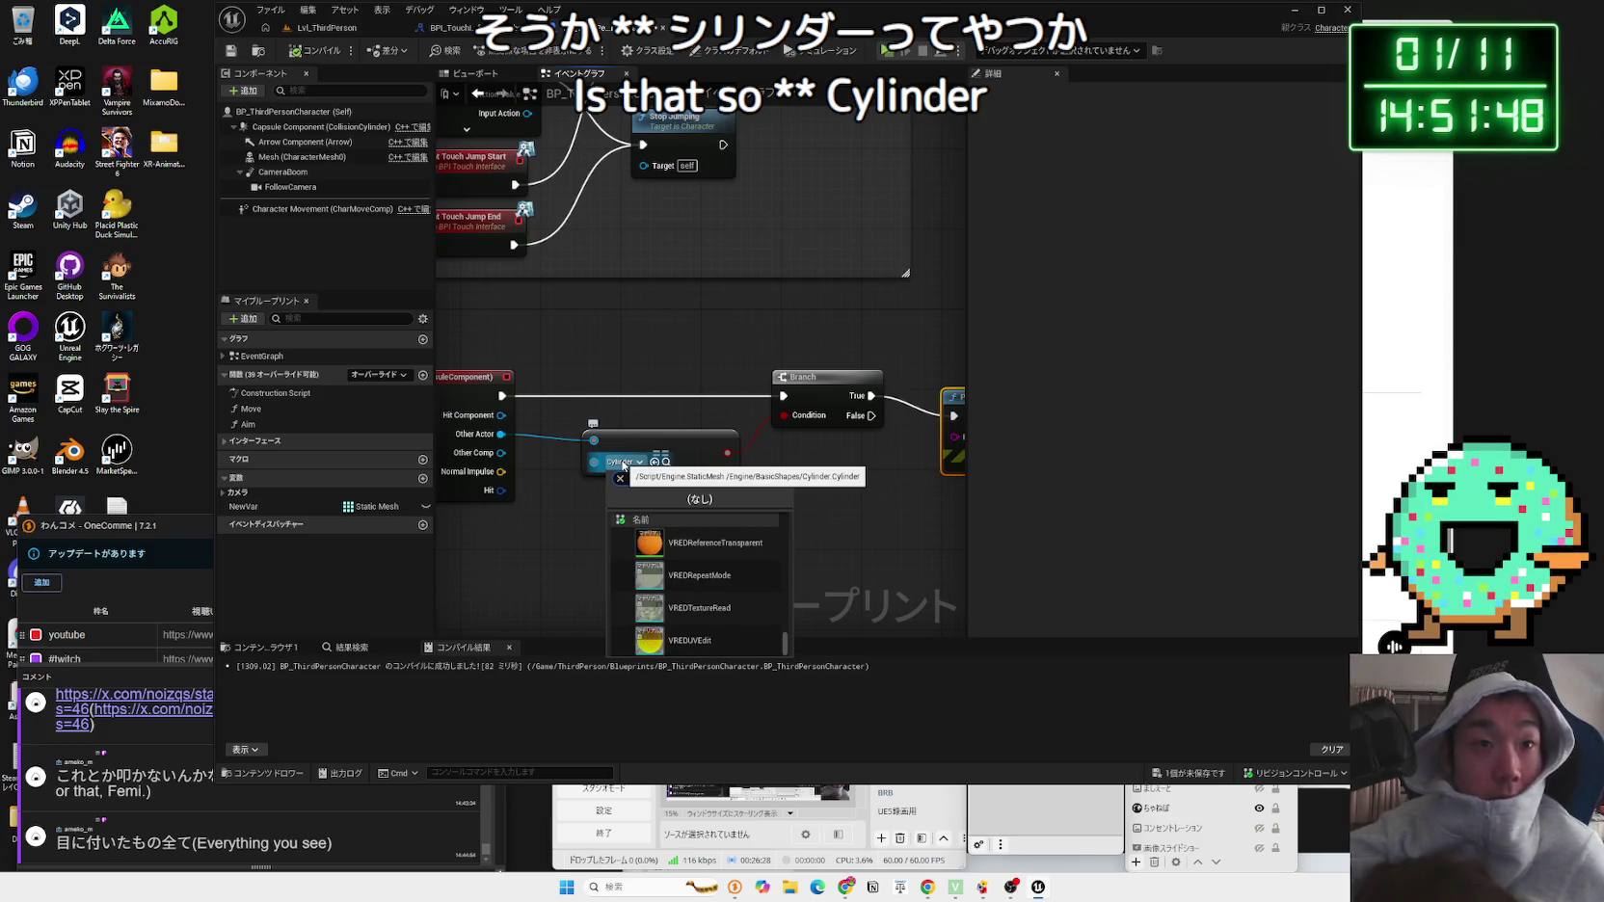
# Step: Search 'cyli' in the == node's asset picker and choose SM_Cylinder
pyautogui.click(623, 463)
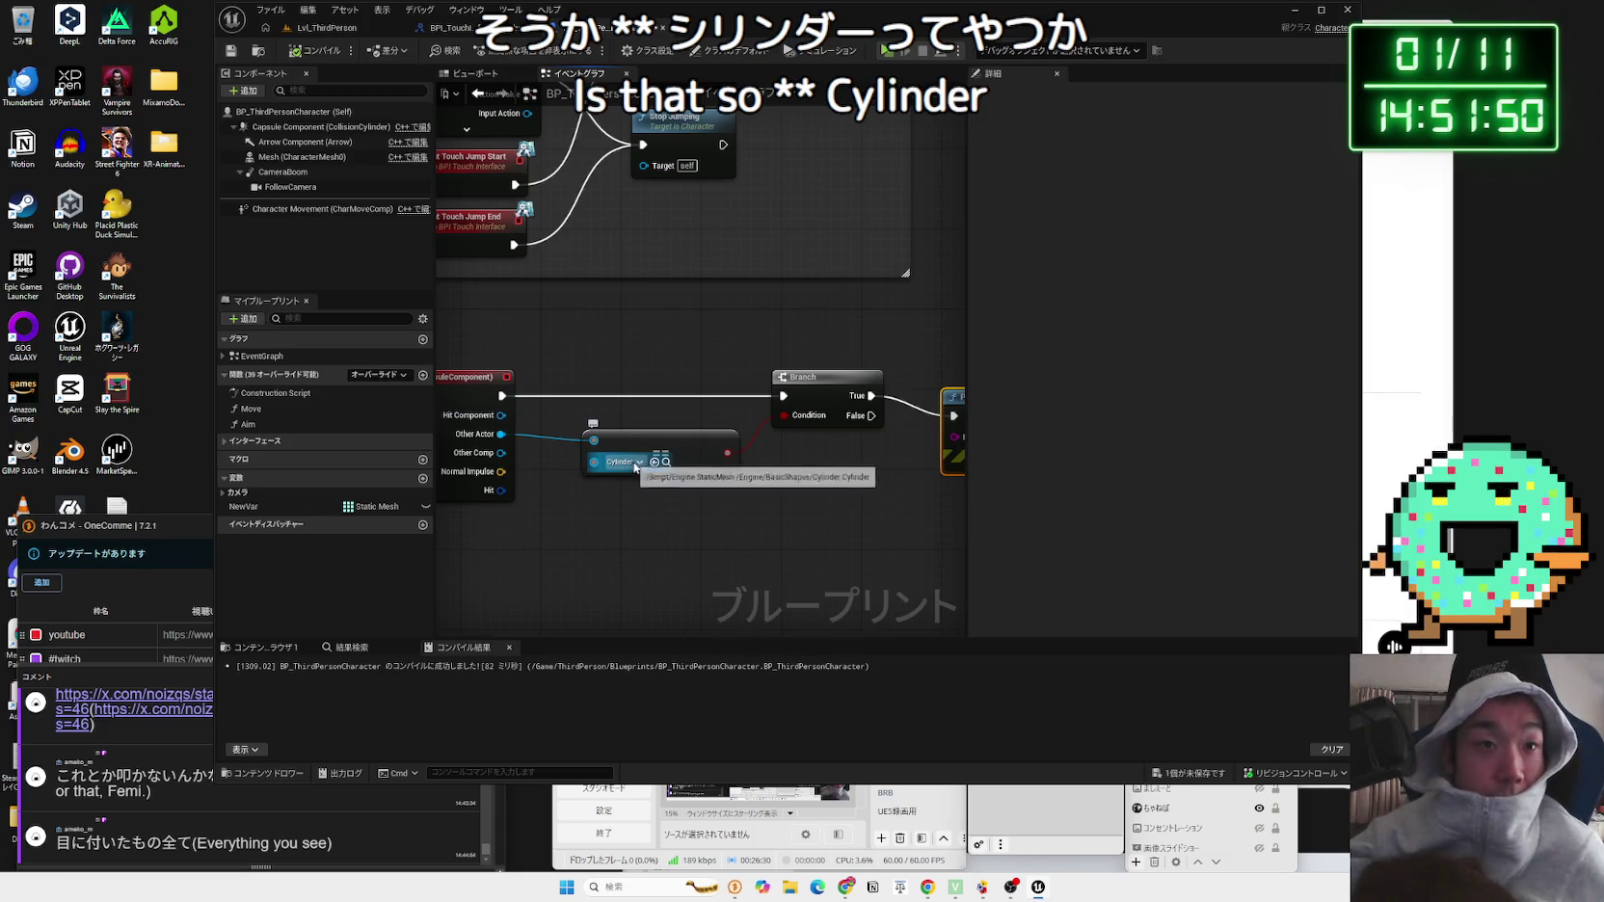
pyautogui.click(622, 462)
pyautogui.write('c')
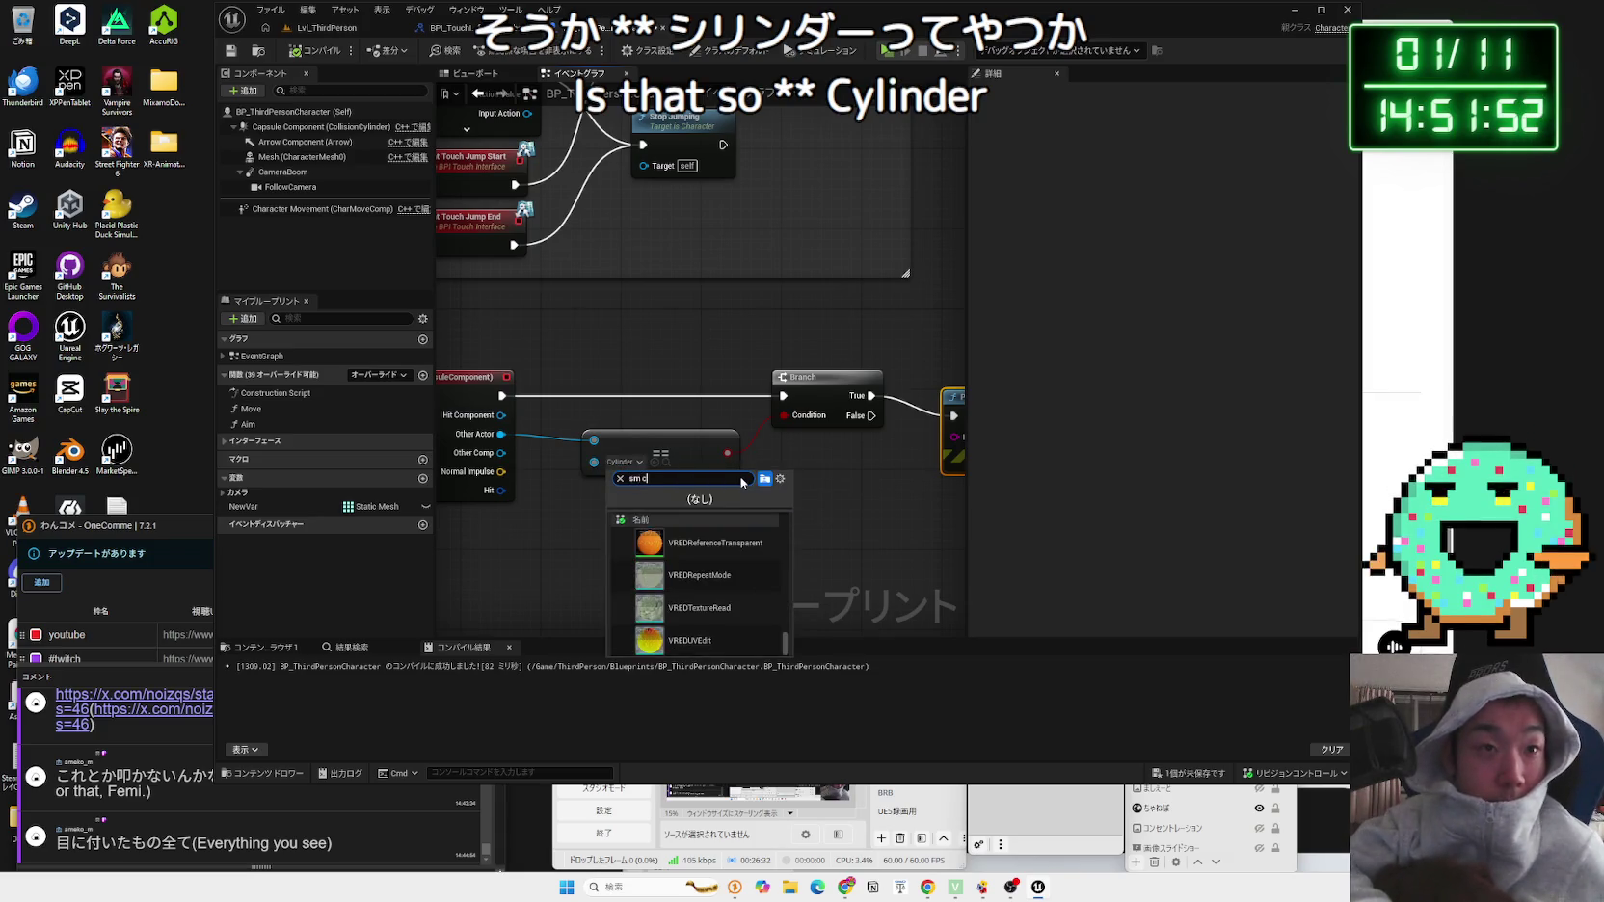
pyautogui.write('ylinder')
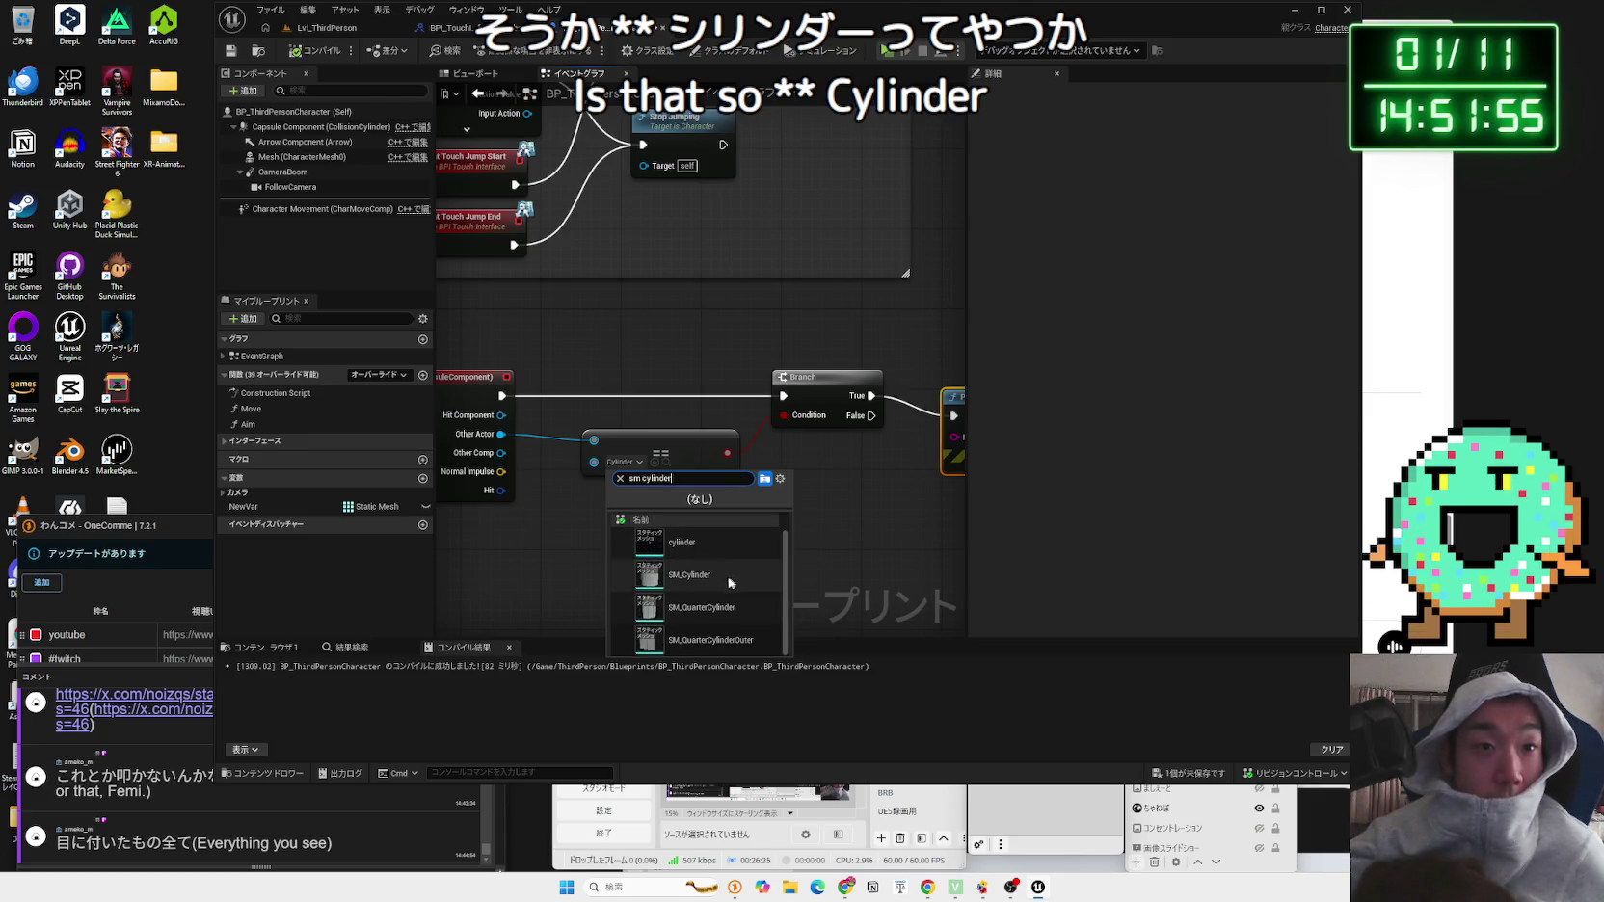
pyautogui.click(729, 577)
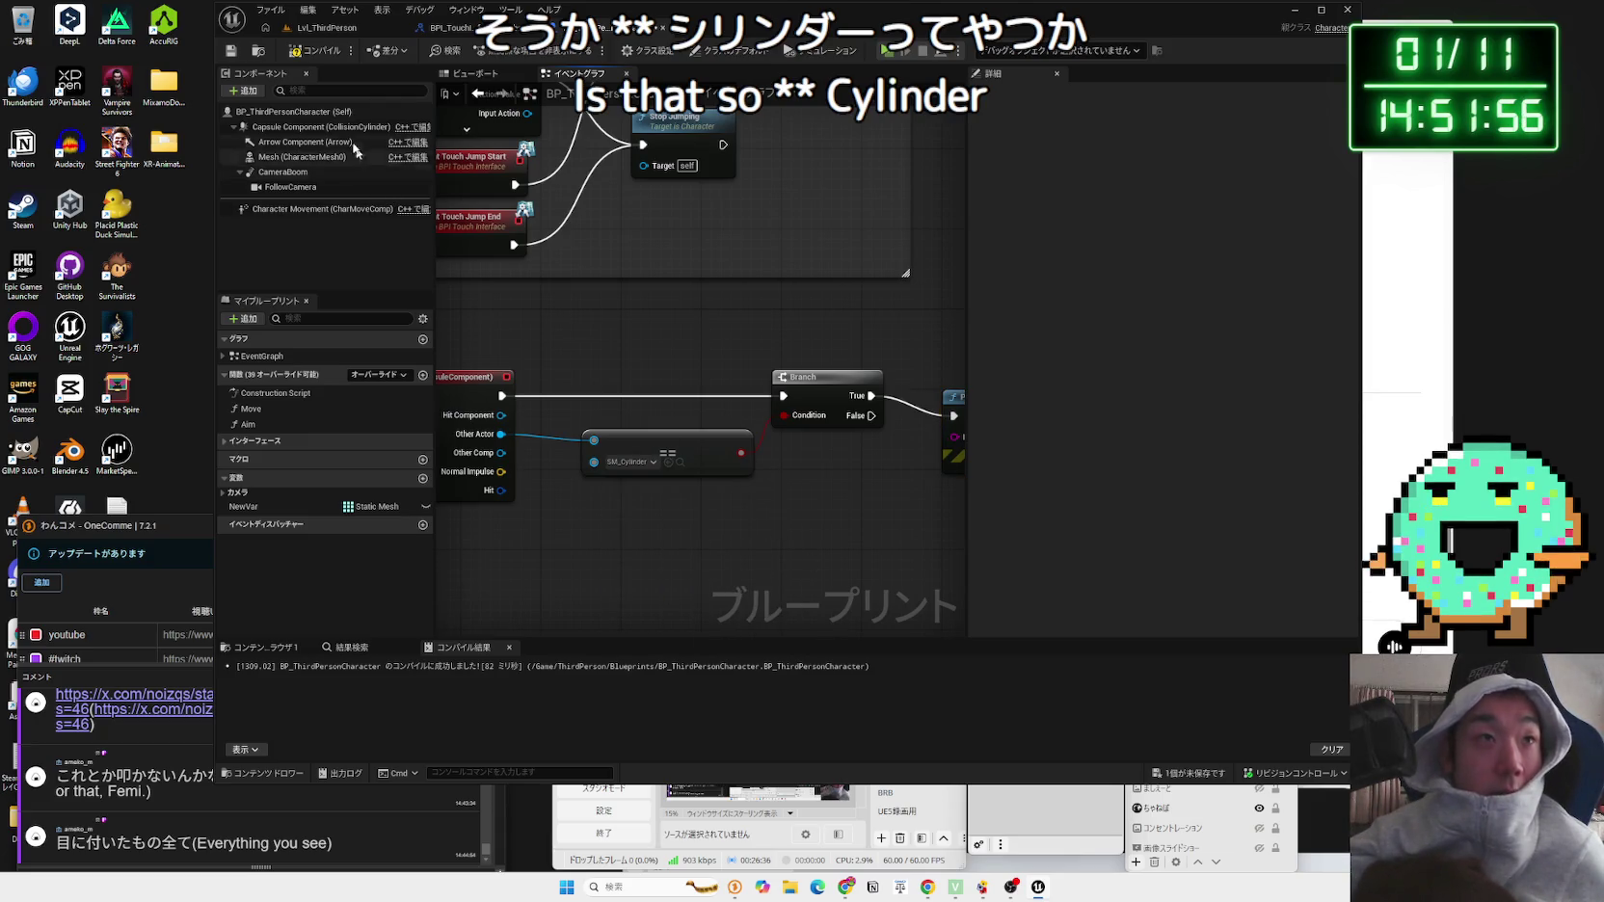
# Step: Play-test the level, running the character into and around the green cylinder, then stop
pyautogui.click(332, 27)
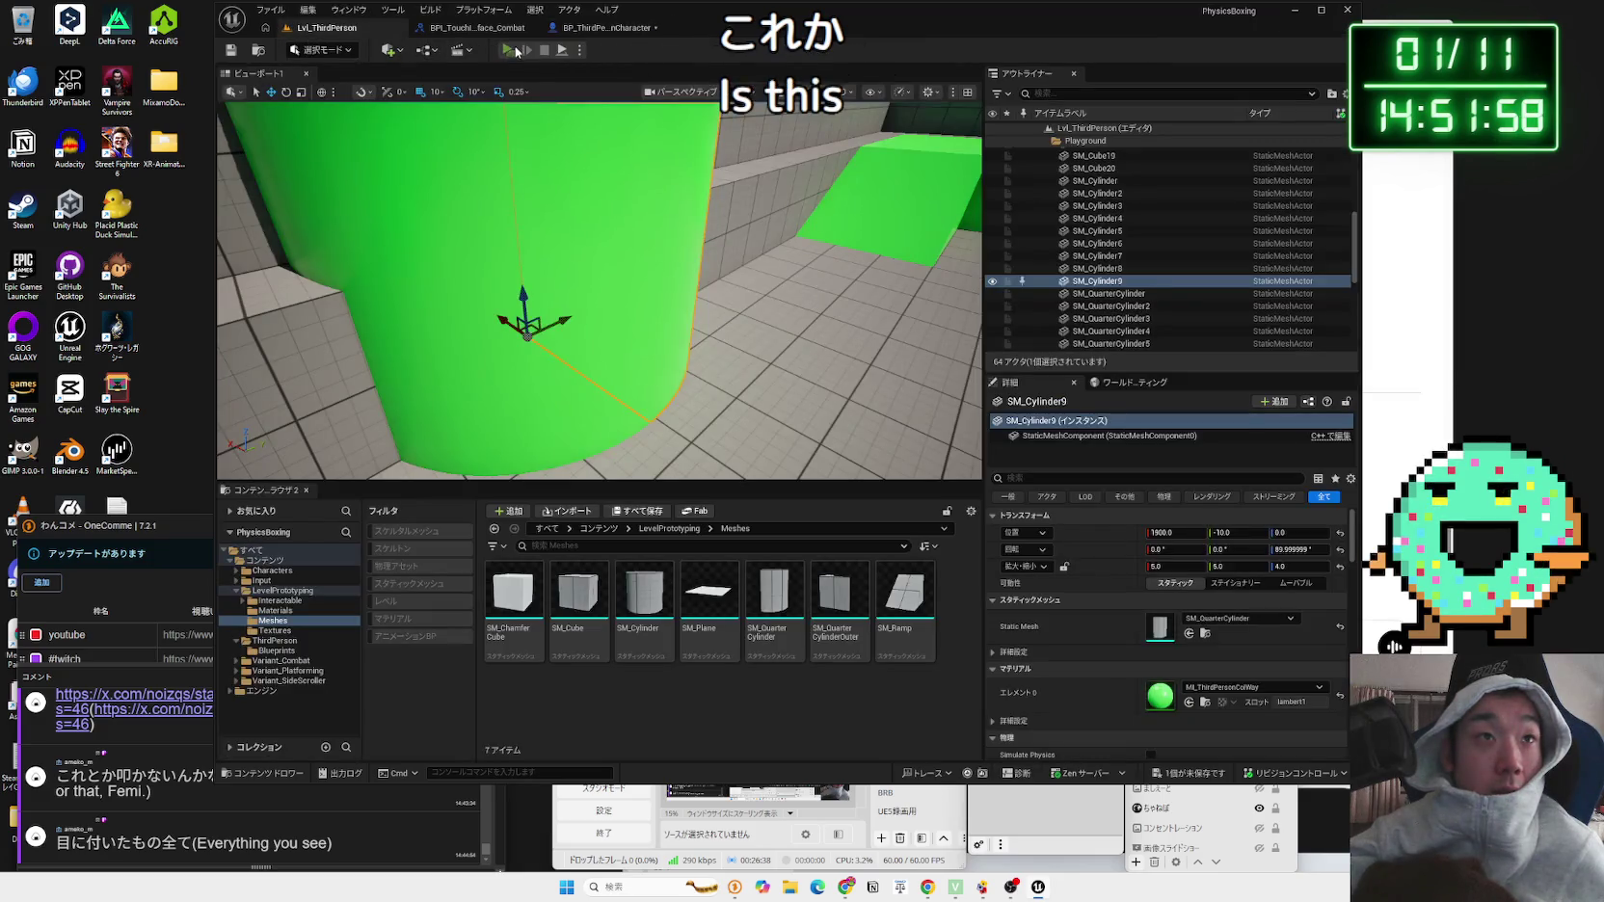
pyautogui.click(507, 49)
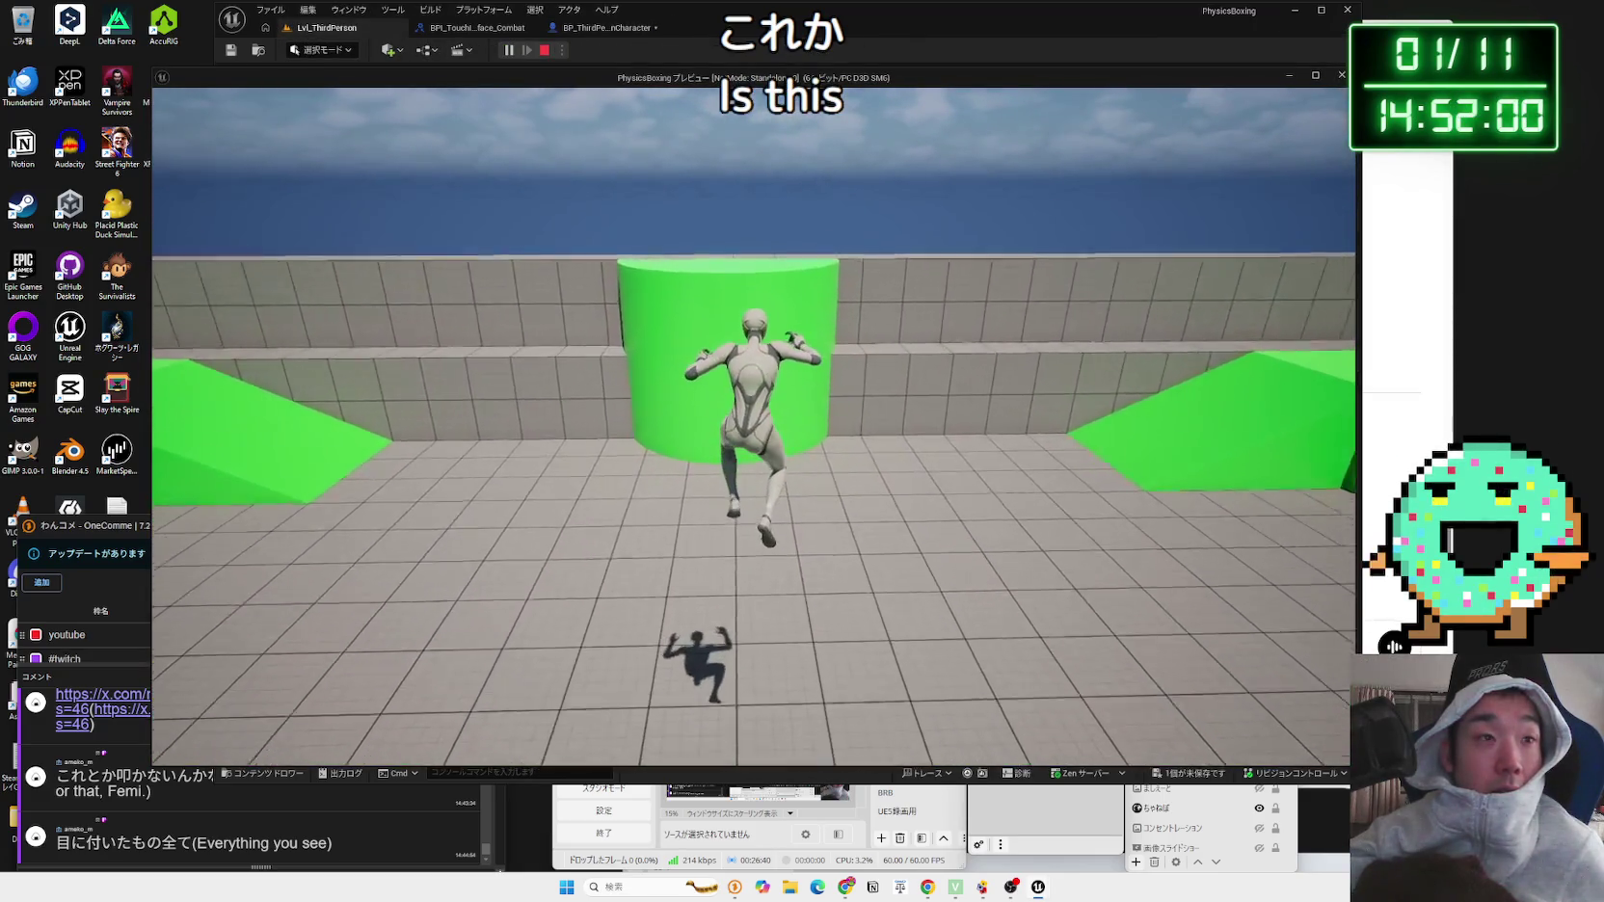
pyautogui.press('w')
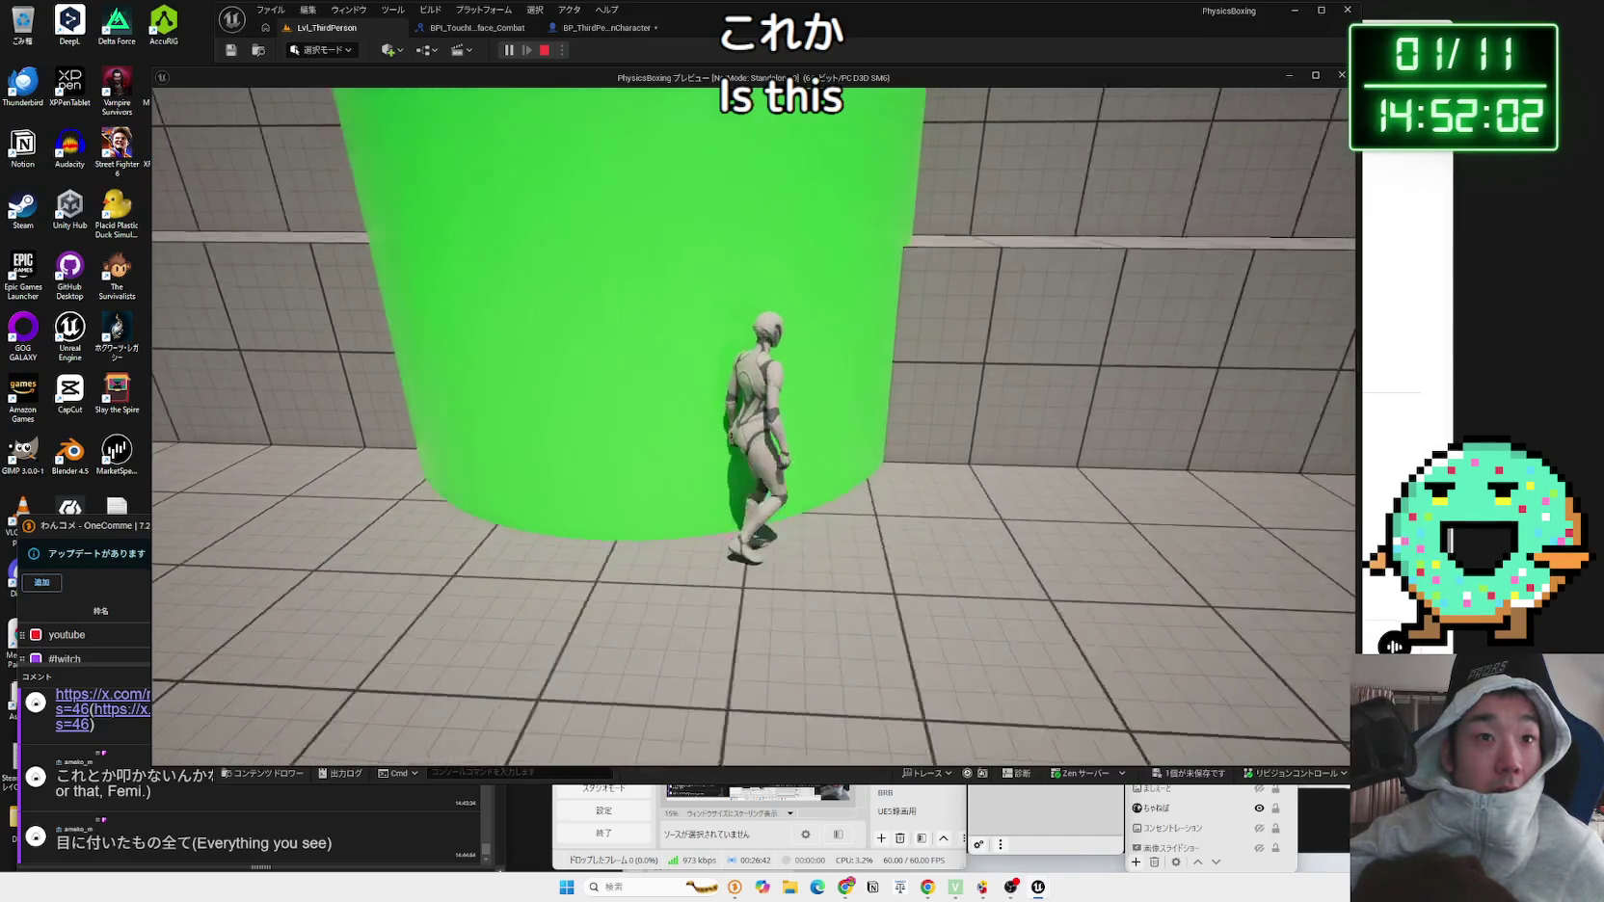
pyautogui.press('w')
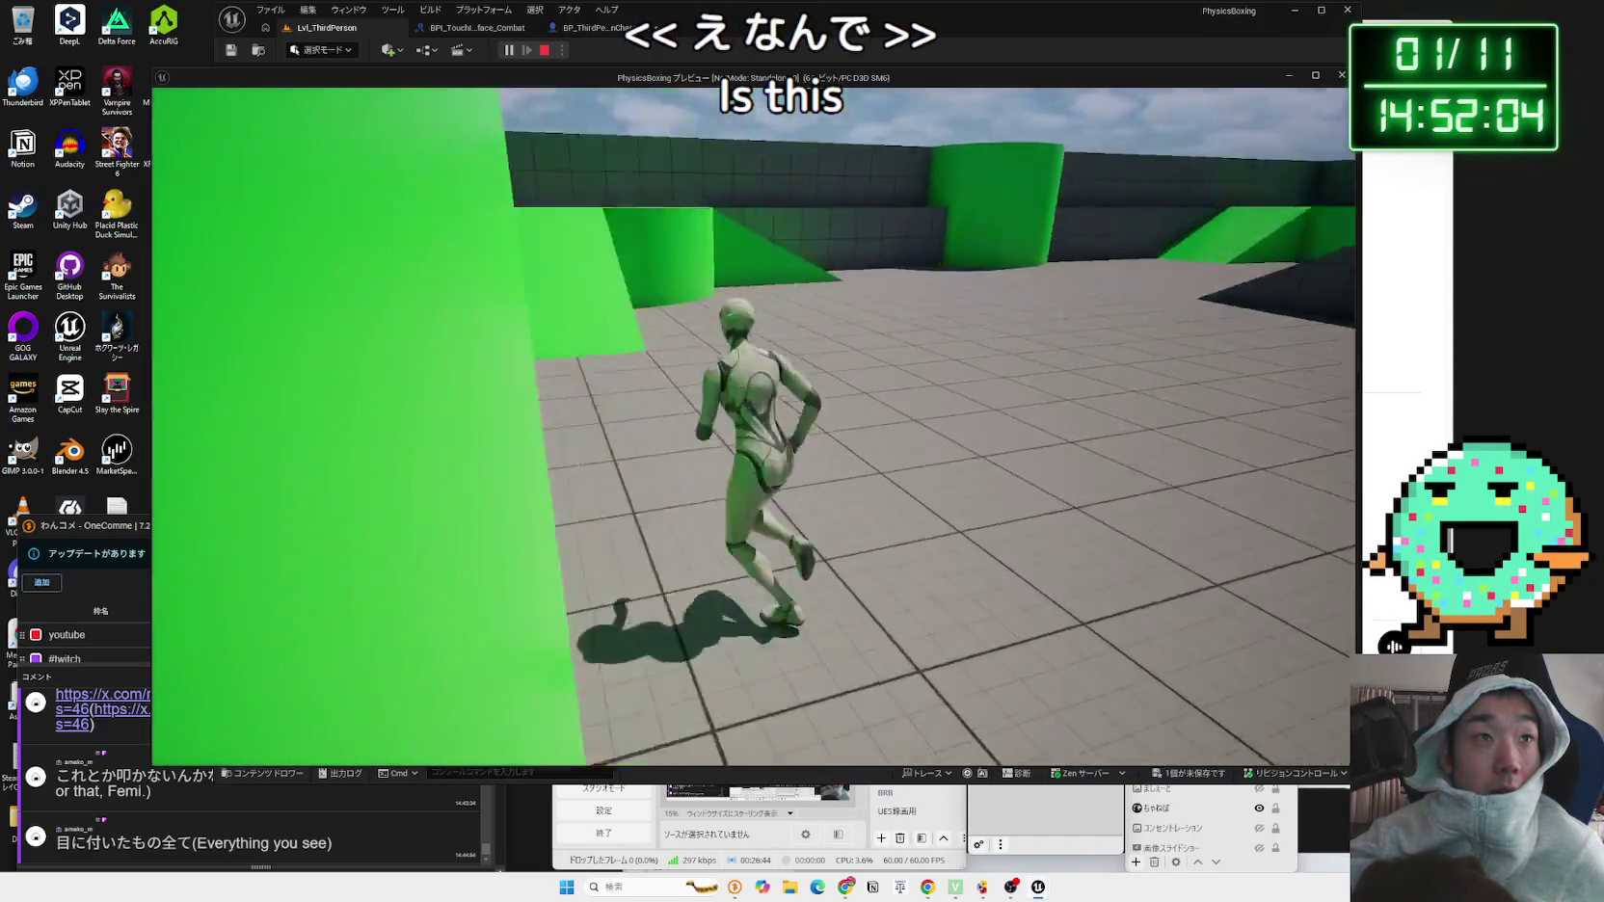
pyautogui.press('w')
pyautogui.press('Escape')
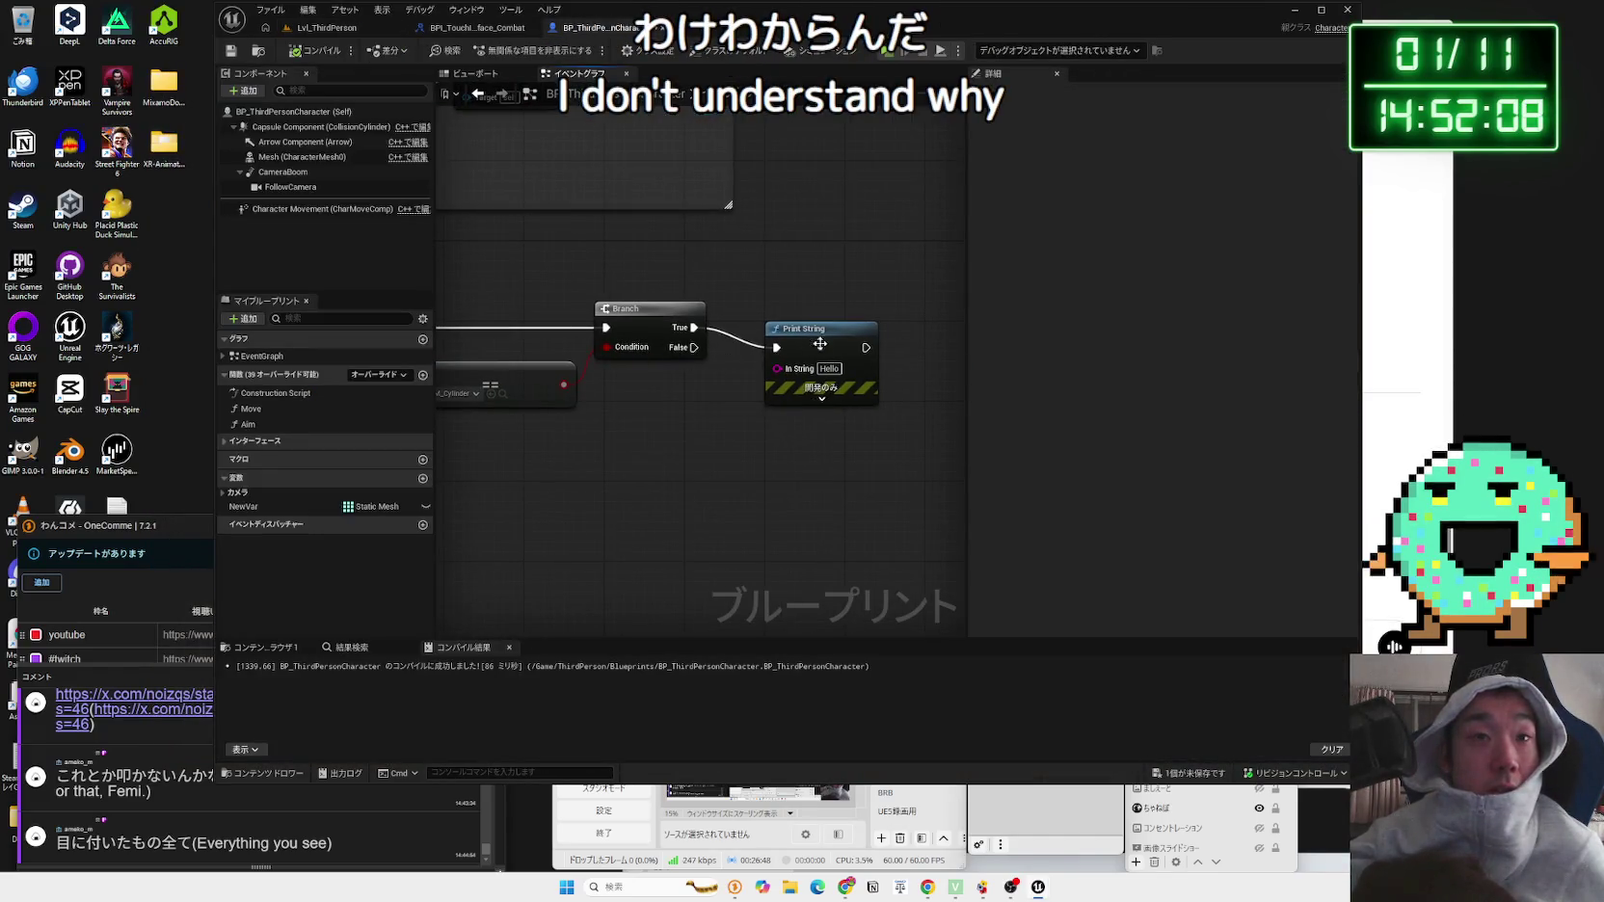
# Step: Recheck the Hit comparison node, keeping SM_Cylinder as its compared asset
pyautogui.click(819, 344)
pyautogui.moveTo(668, 366); pyautogui.dragTo(826, 367)
pyautogui.click(613, 393)
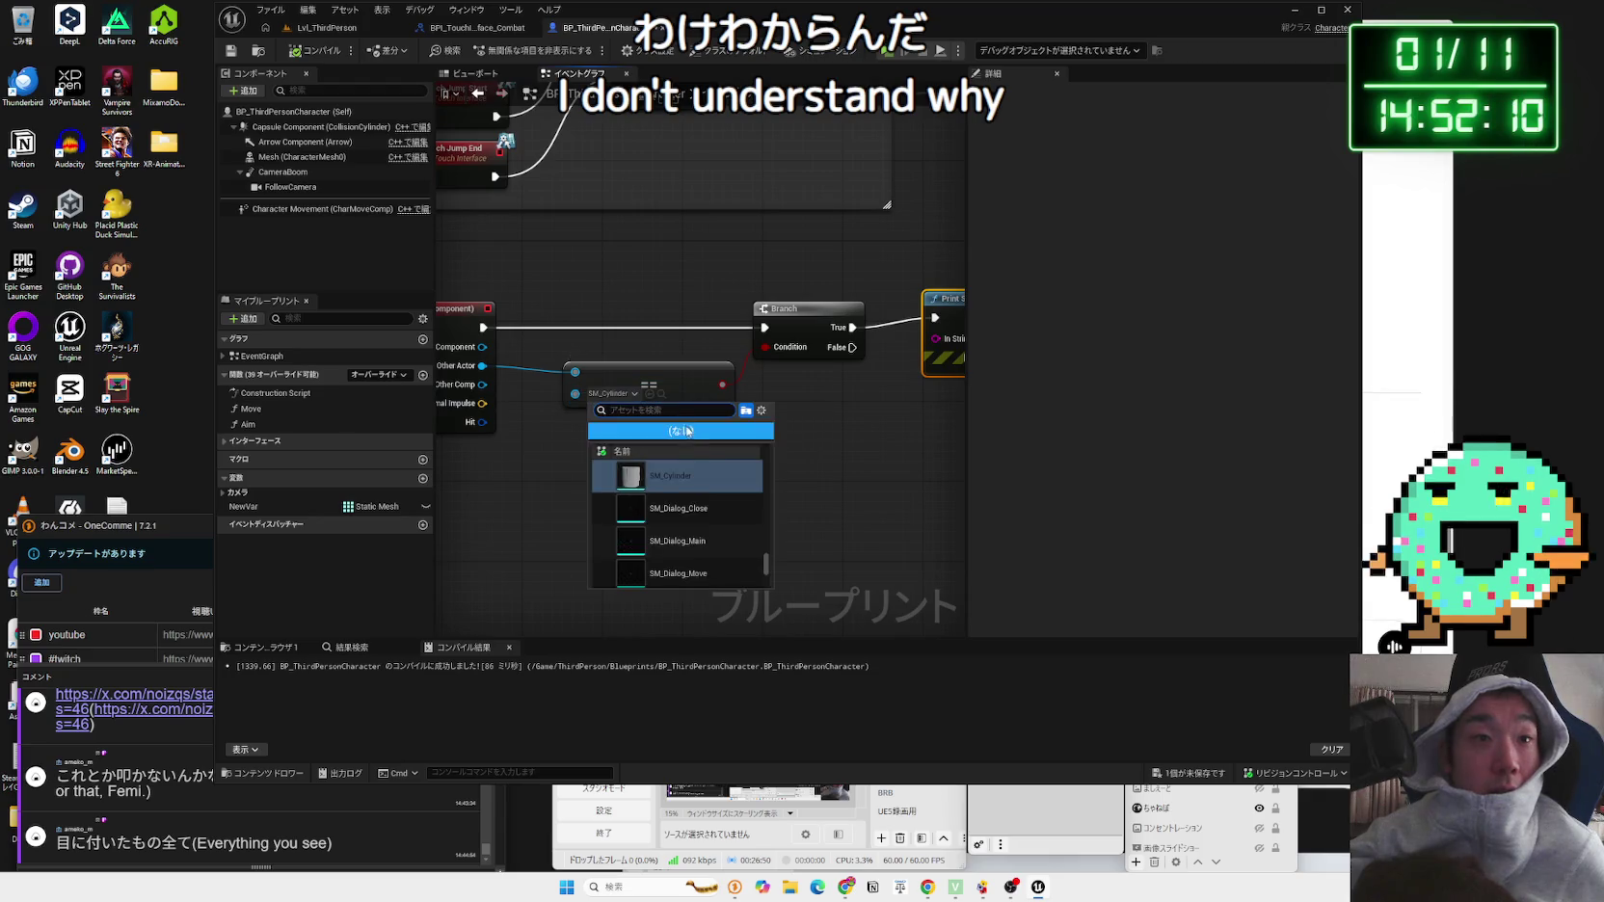
pyautogui.click(568, 410)
pyautogui.moveTo(559, 410); pyautogui.dragTo(684, 411)
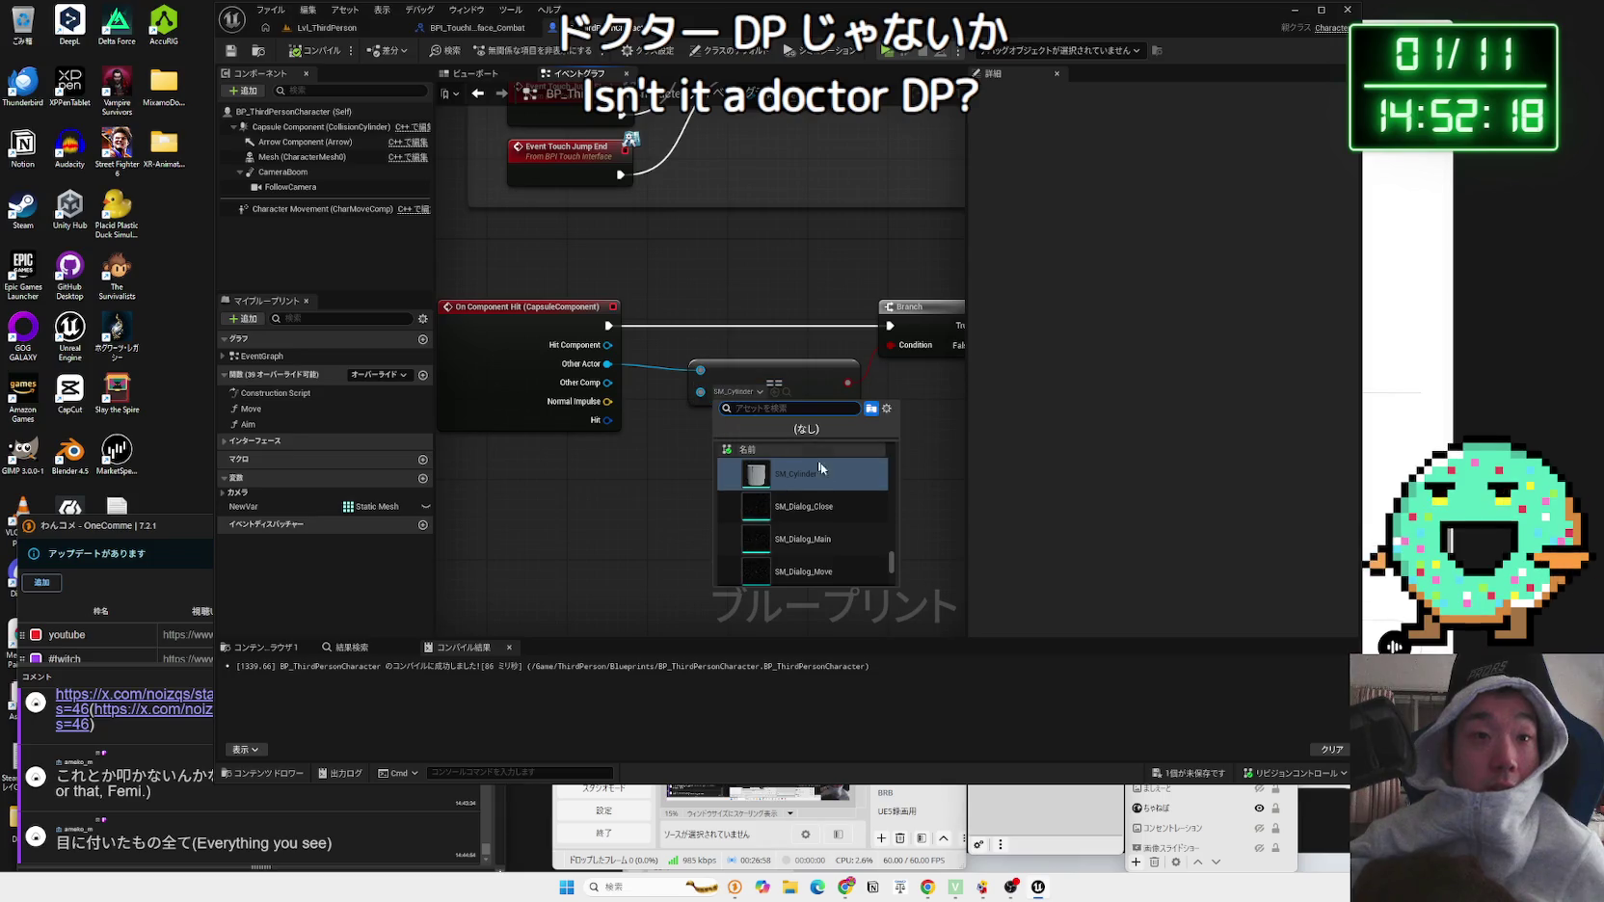
# Step: Close the mesh picker unchanged and inspect SM_Cylinder9's StaticMeshComponent in the level
pyautogui.click(508, 245)
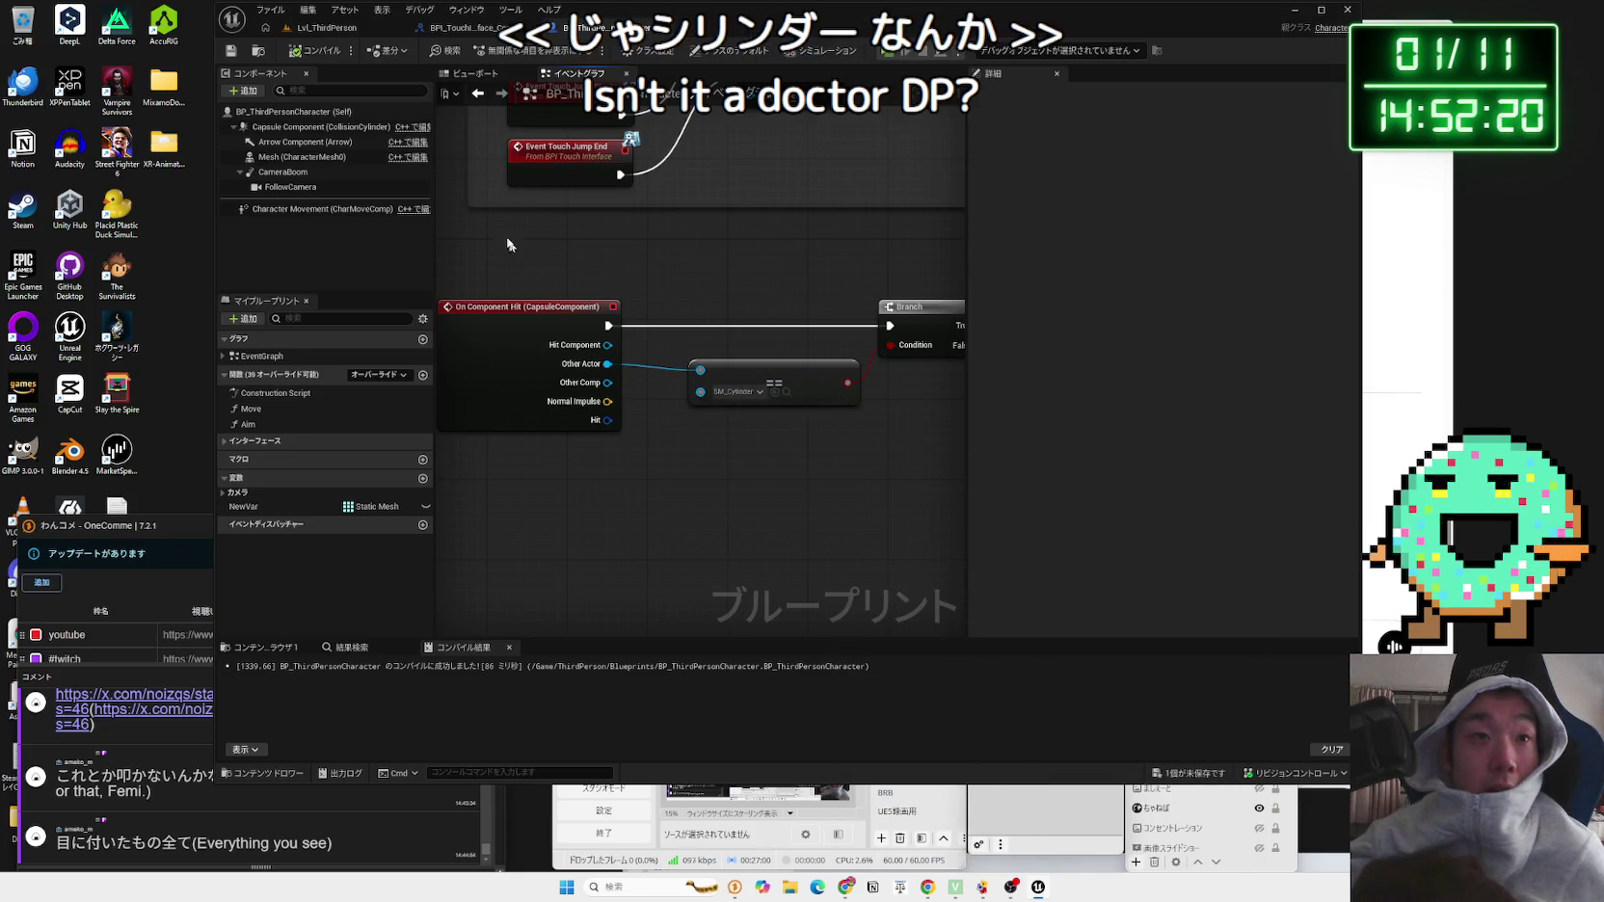
pyautogui.click(737, 392)
pyautogui.press('Escape')
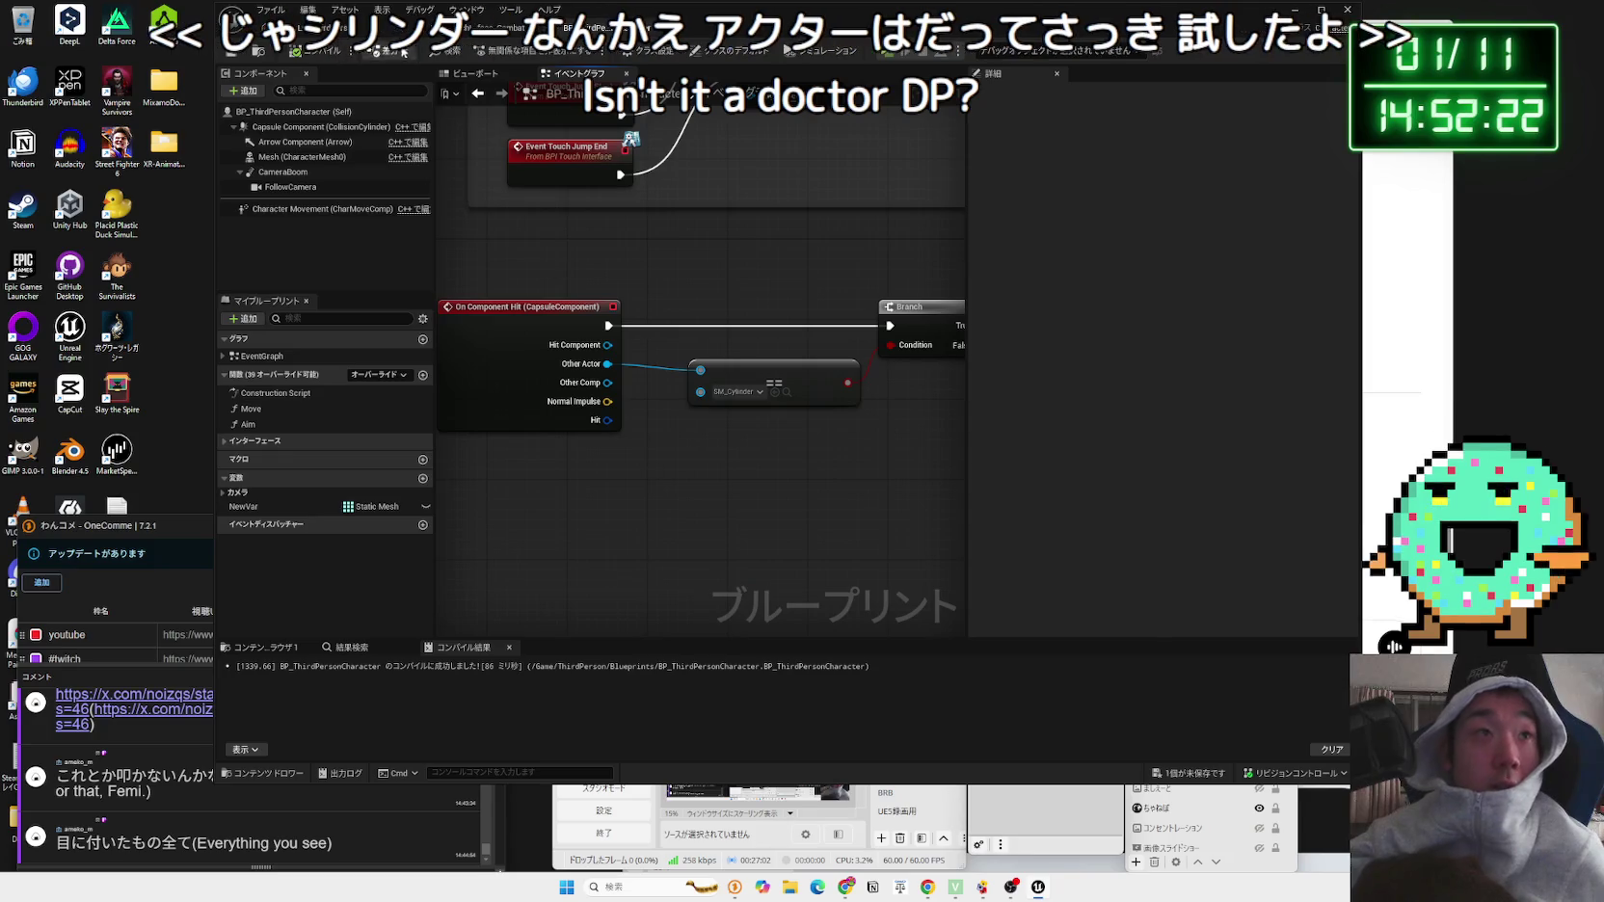
pyautogui.click(338, 27)
pyautogui.click(1070, 436)
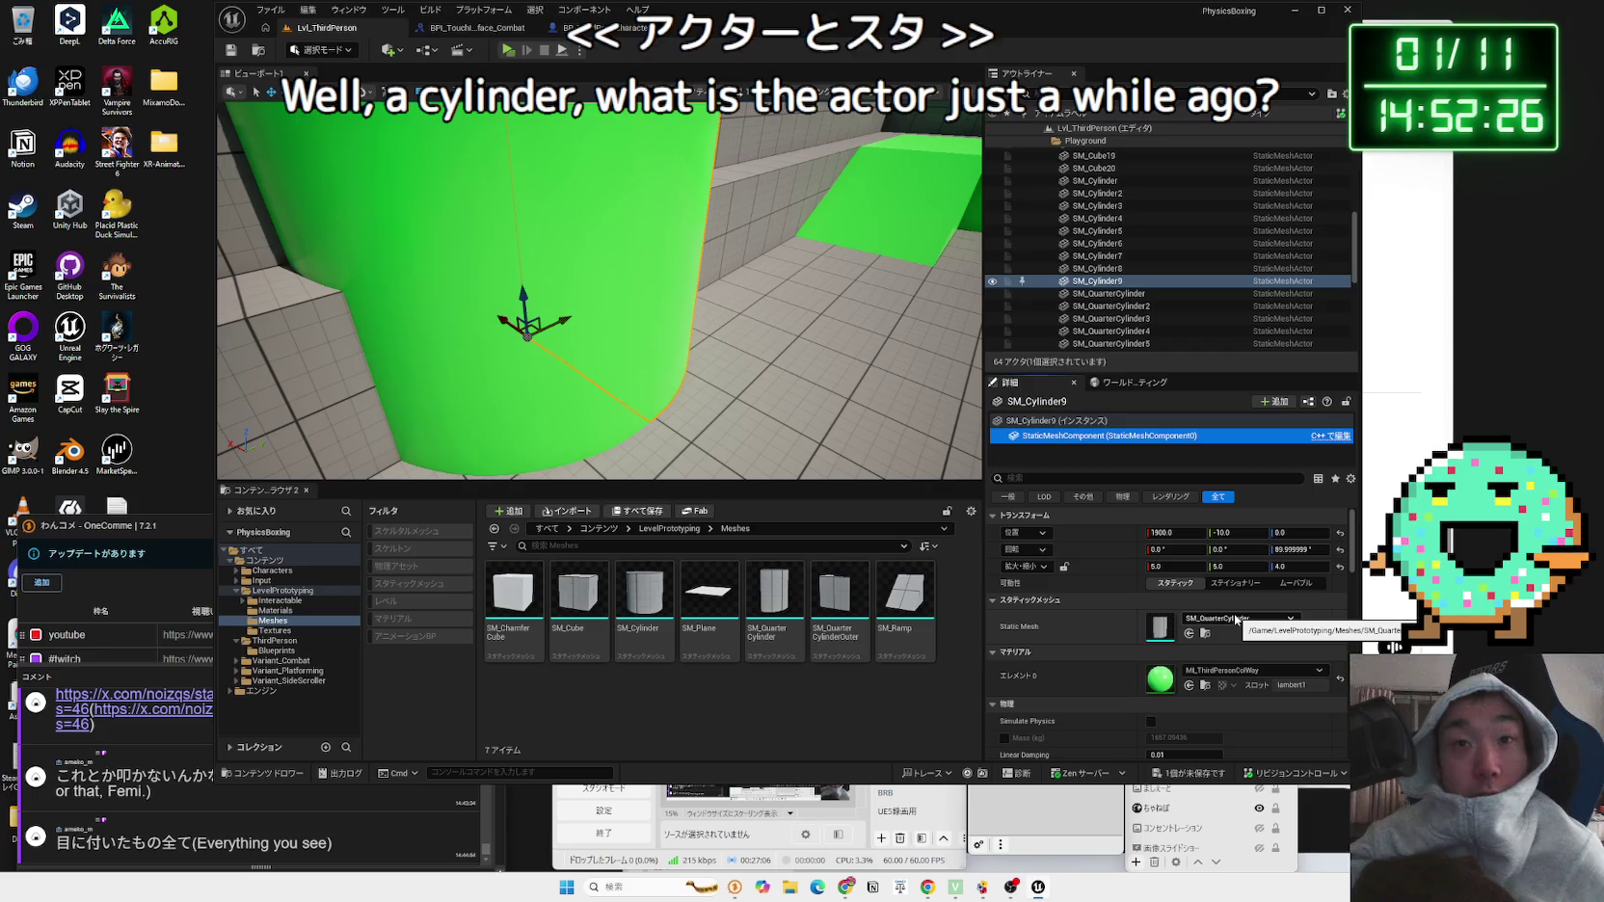
# Step: Browse the cylinder, SM_Cube and SM_Cube11 actors, then frame SM_Cylinder in the viewport
pyautogui.click(1039, 421)
pyautogui.click(1041, 438)
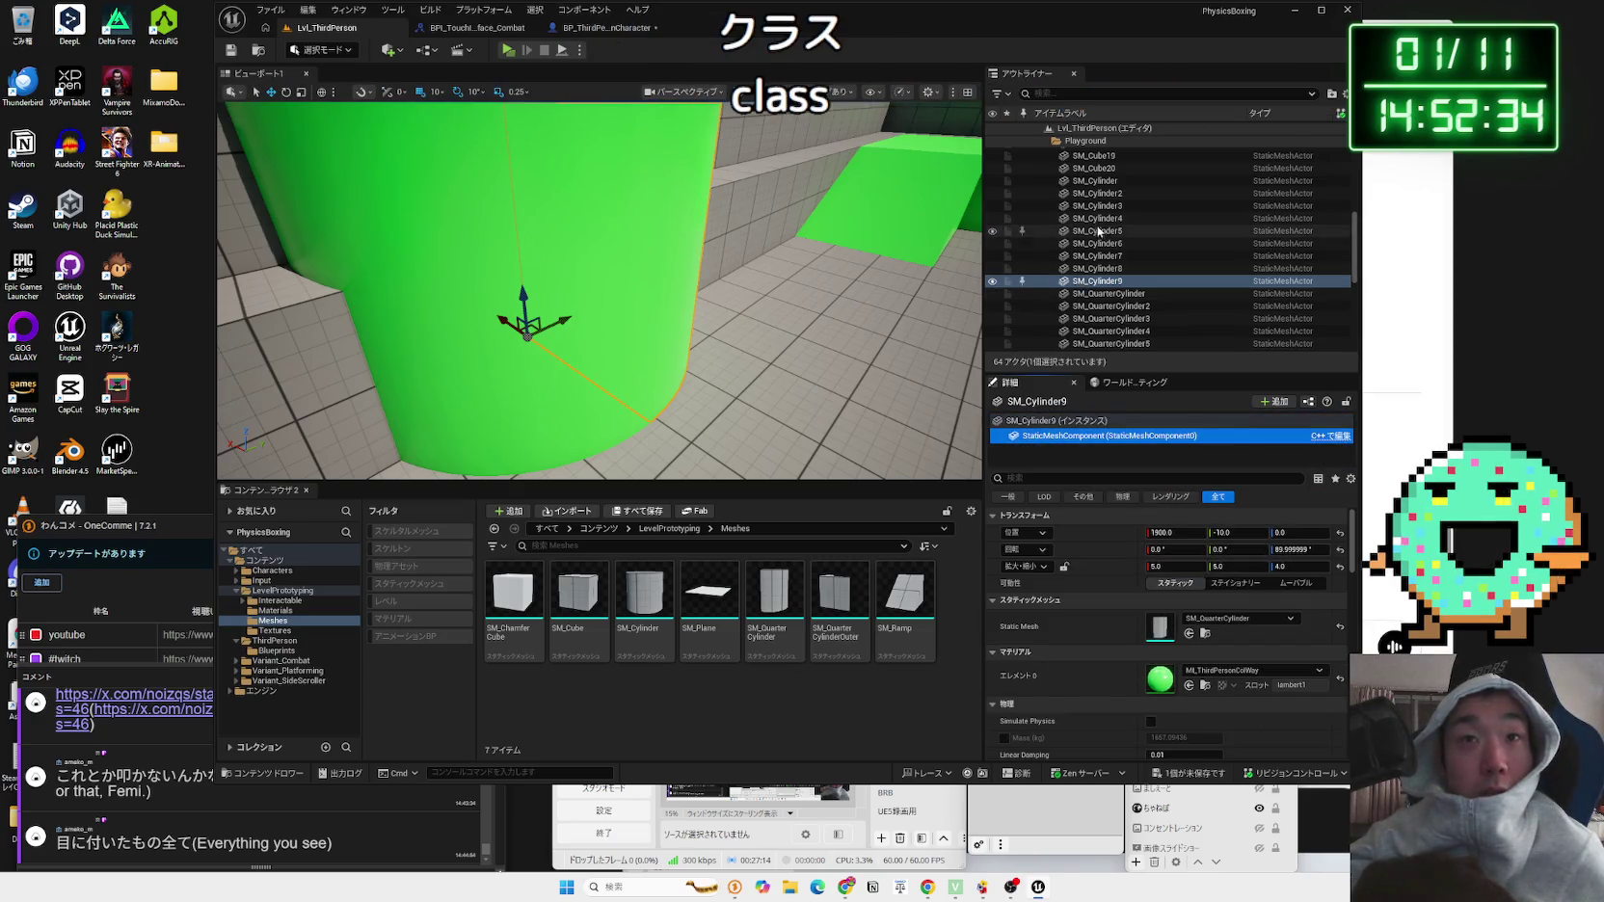
pyautogui.click(532, 298)
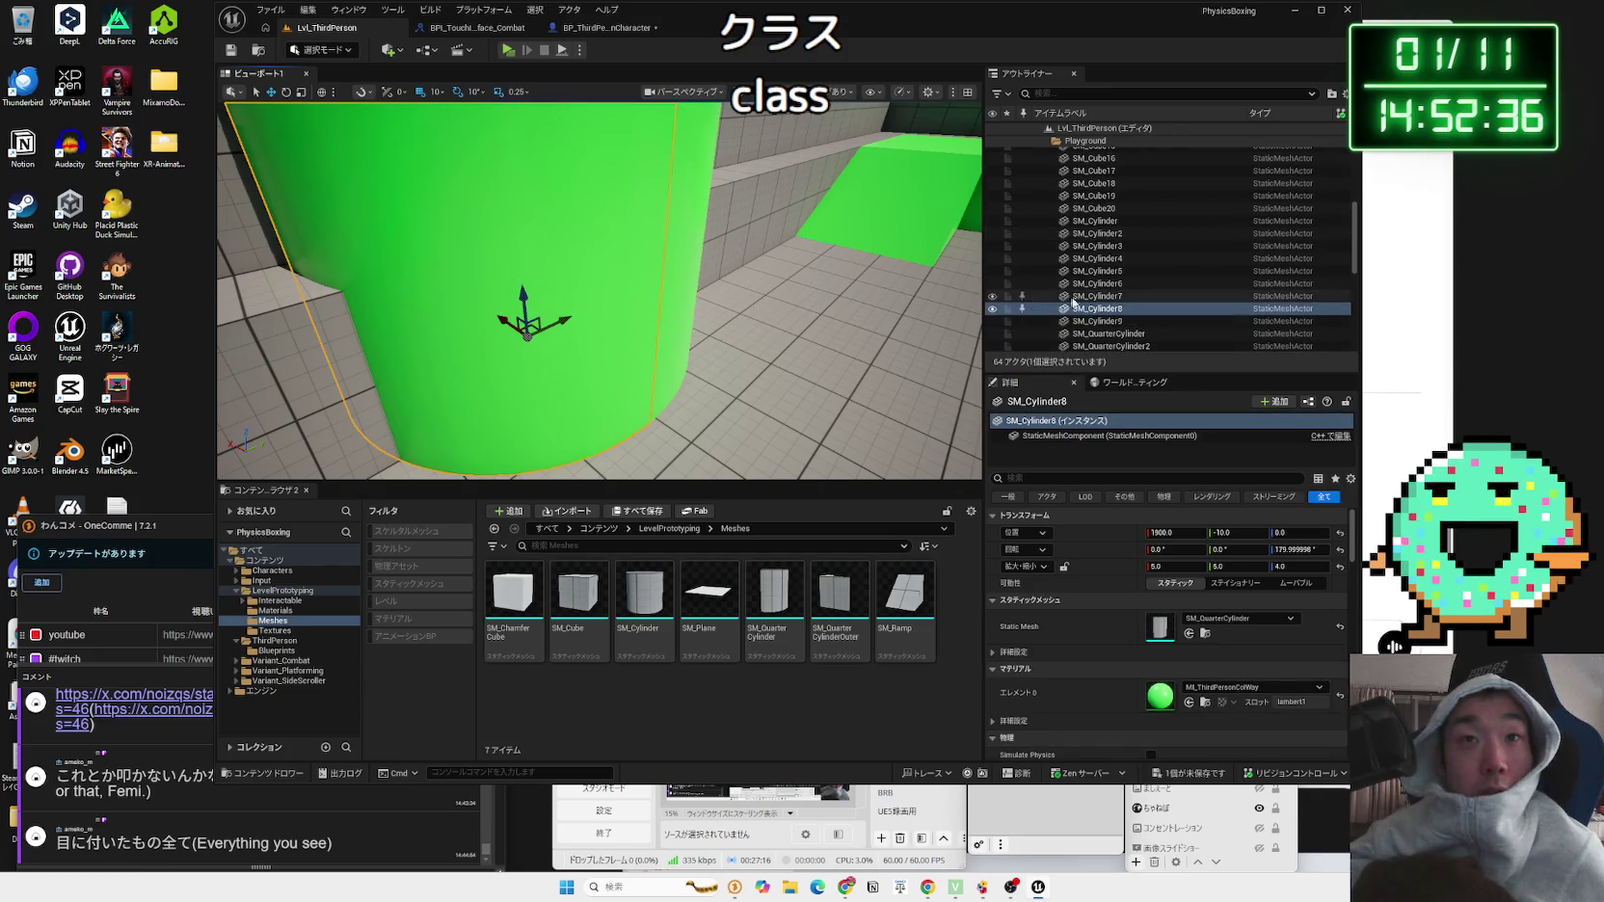
pyautogui.scroll(6, 1072, 302)
pyautogui.click(1091, 212)
pyautogui.press('Down')
pyautogui.press('Down')
pyautogui.press('Down')
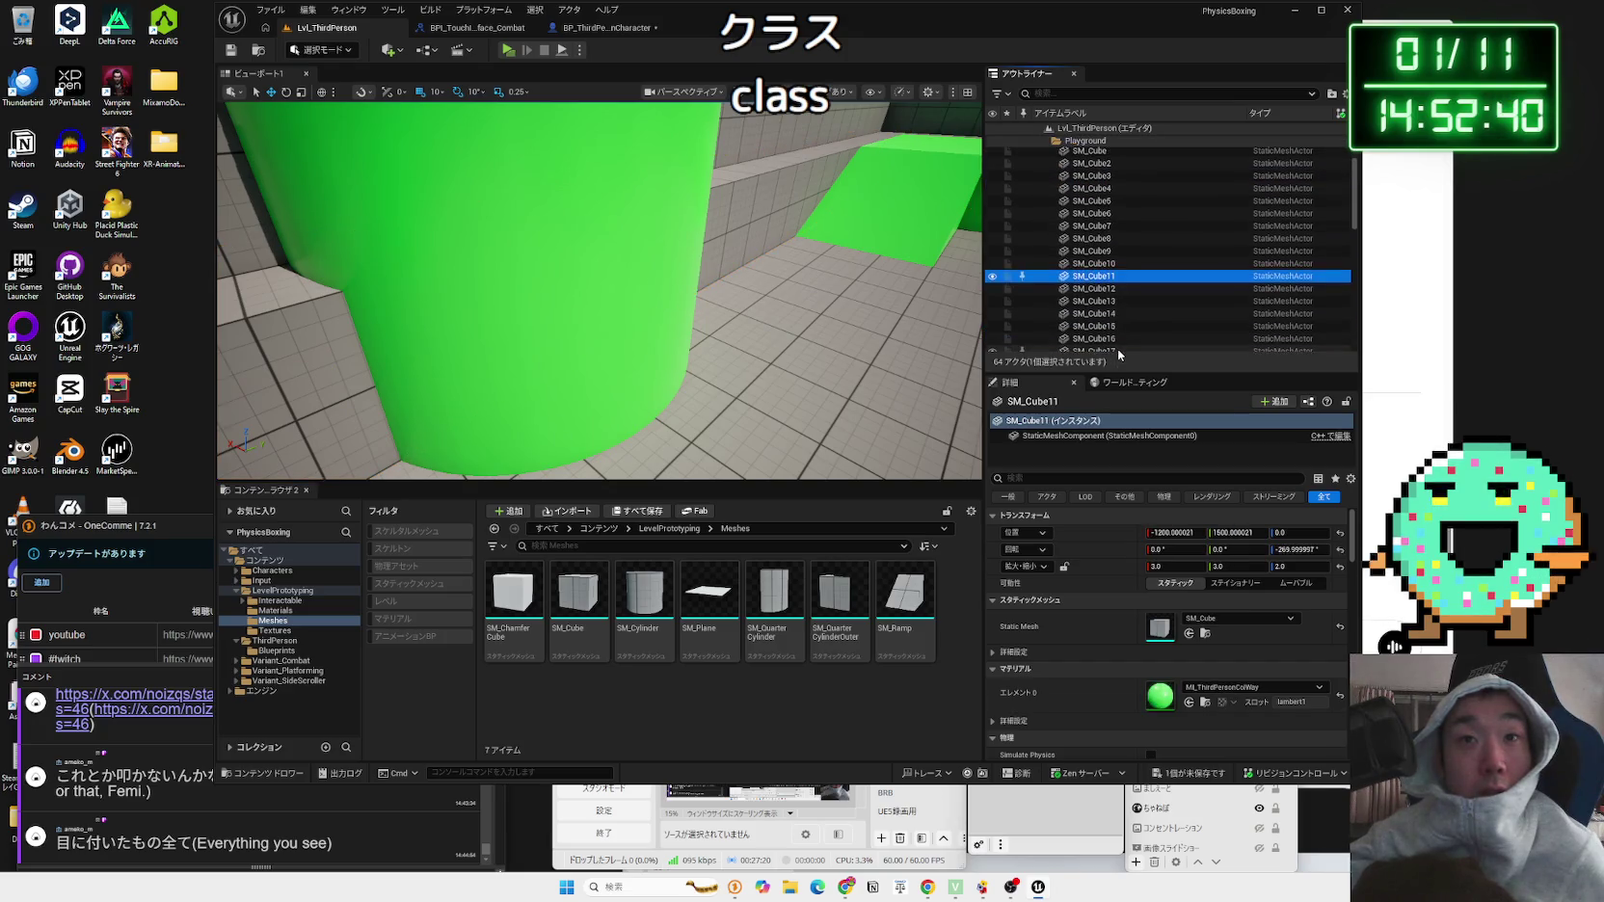
pyautogui.scroll(-5, 1119, 352)
pyautogui.click(1096, 263)
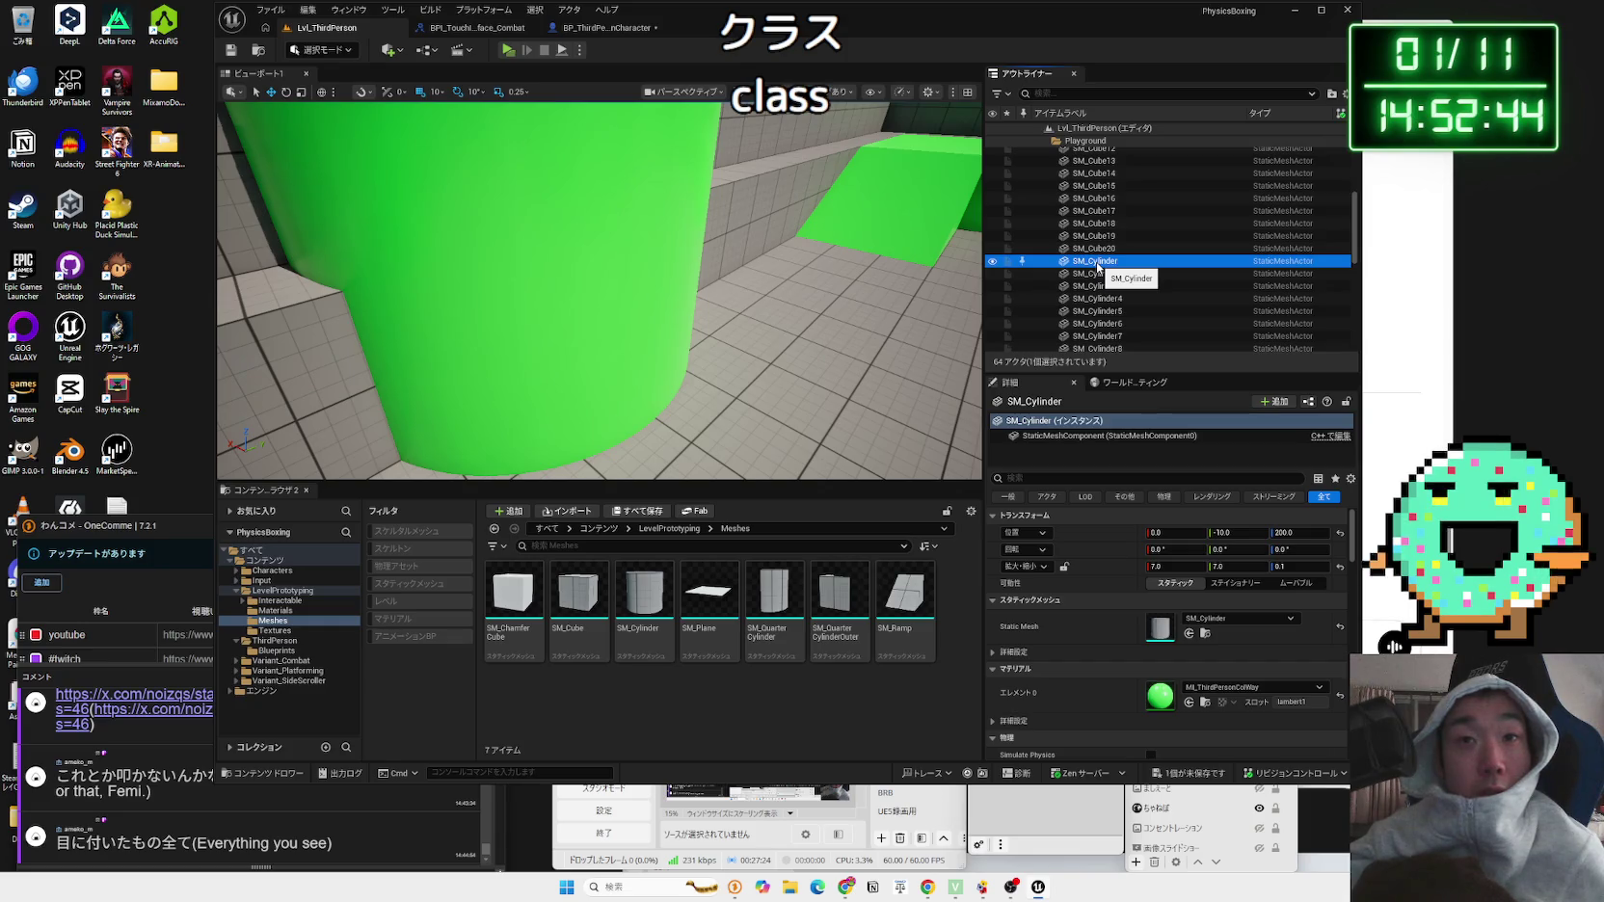
pyautogui.doubleClick(1089, 262)
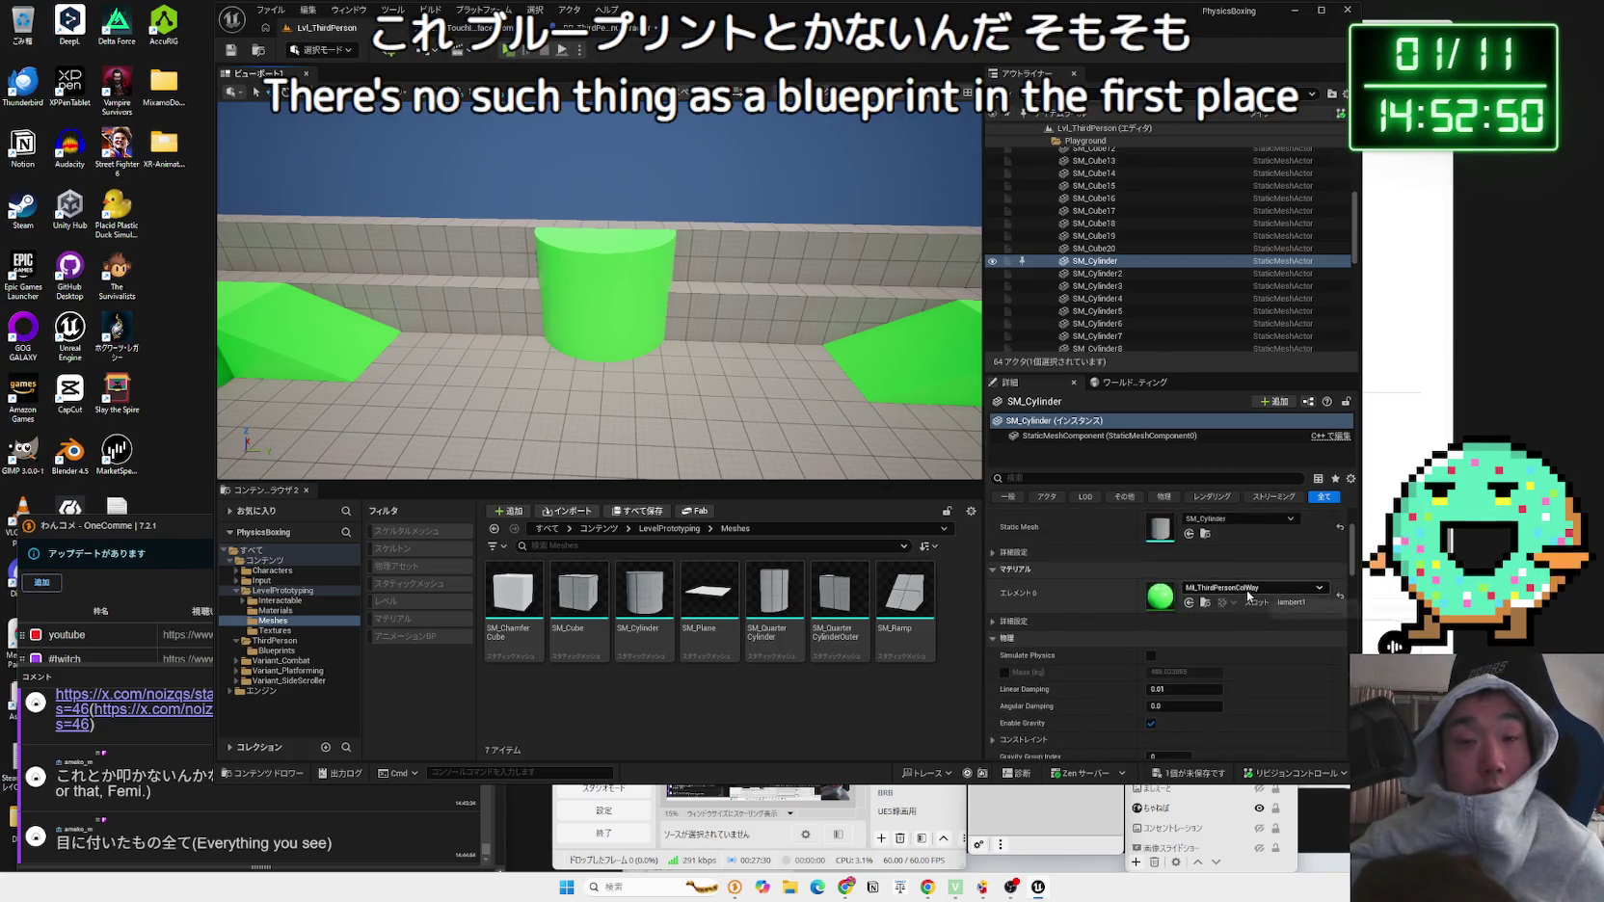
# Step: Select the SM_Cylinder == node in BP_ThirdPersonCharacter and compile the blueprint
pyautogui.click(1238, 583)
pyautogui.click(592, 27)
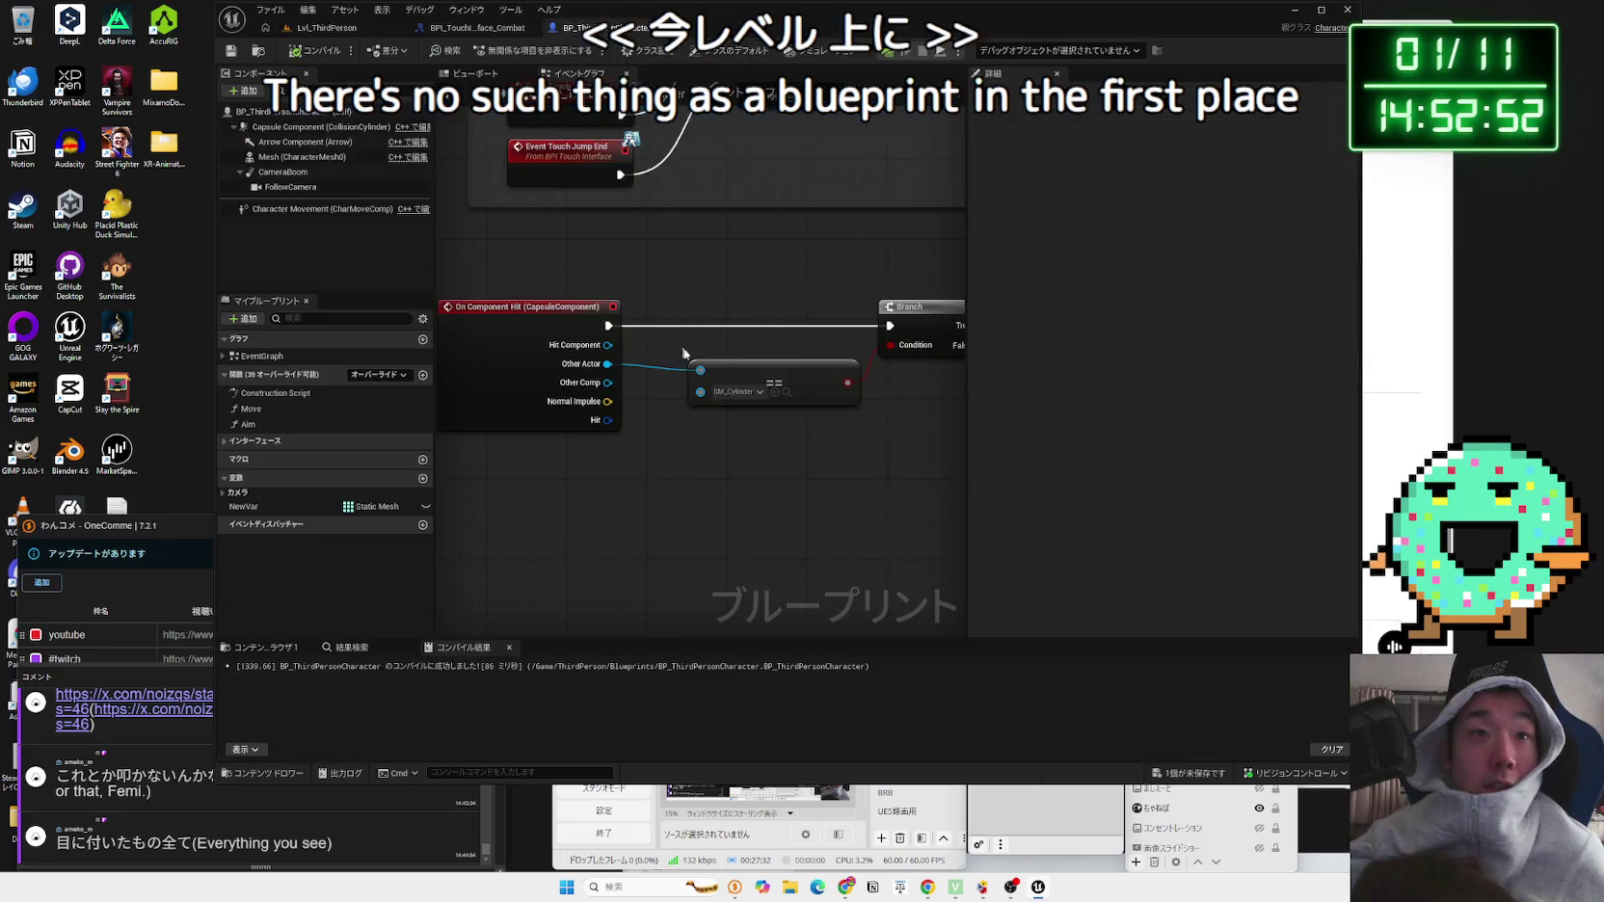
pyautogui.click(773, 376)
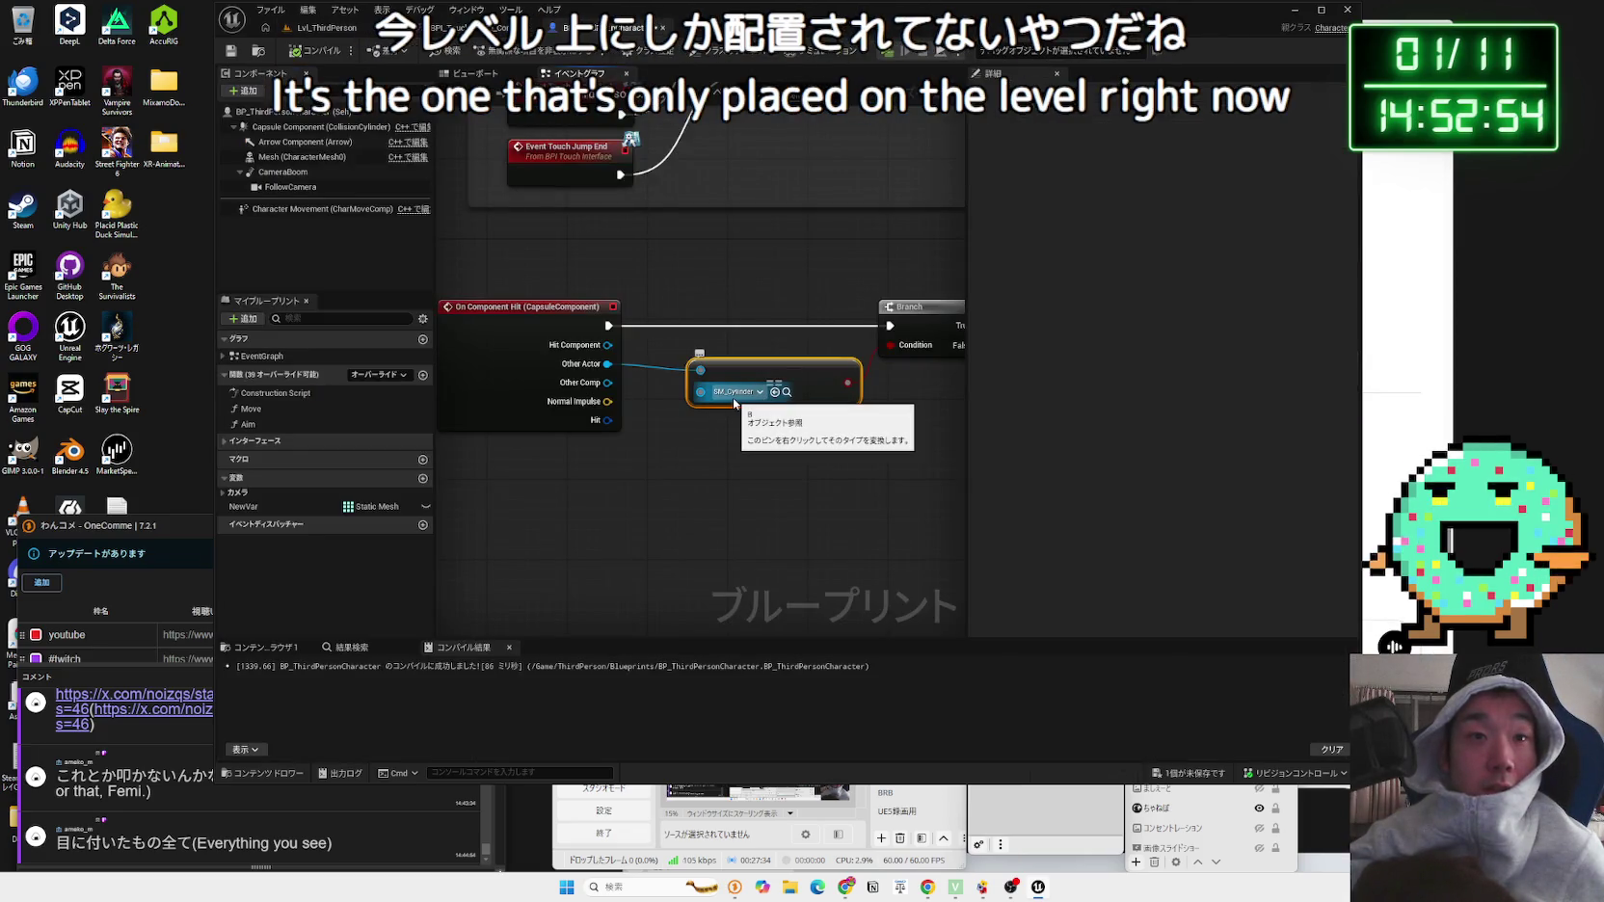
pyautogui.click(327, 54)
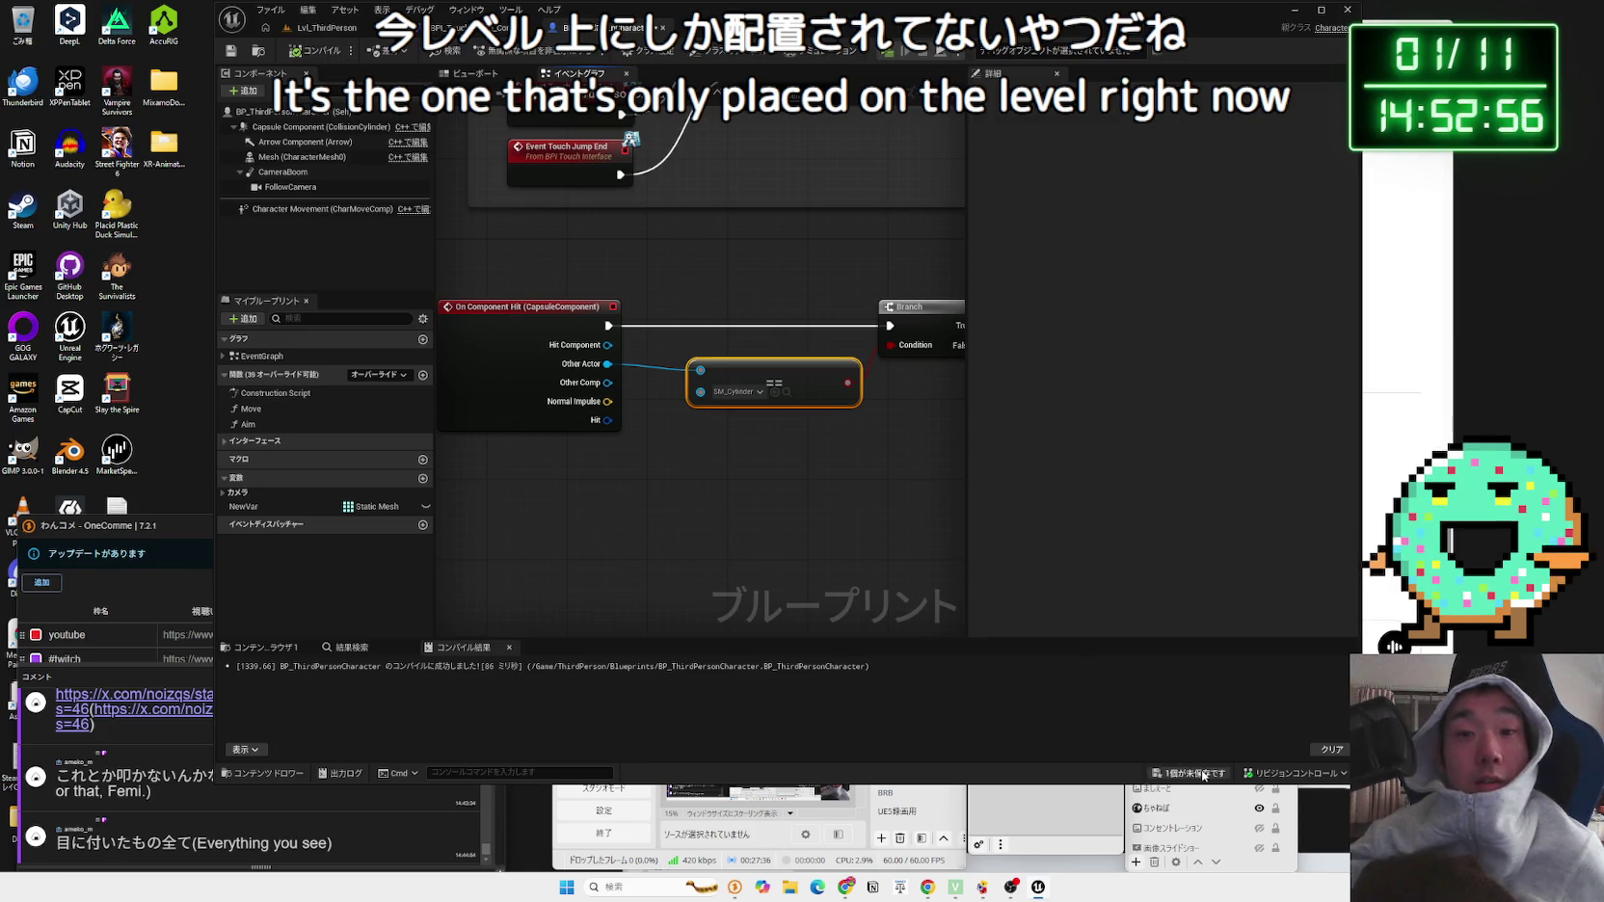
# Step: Return to the Lvl_ThirdPerson level editor and open the ThirdPerson content folder
pyautogui.click(474, 30)
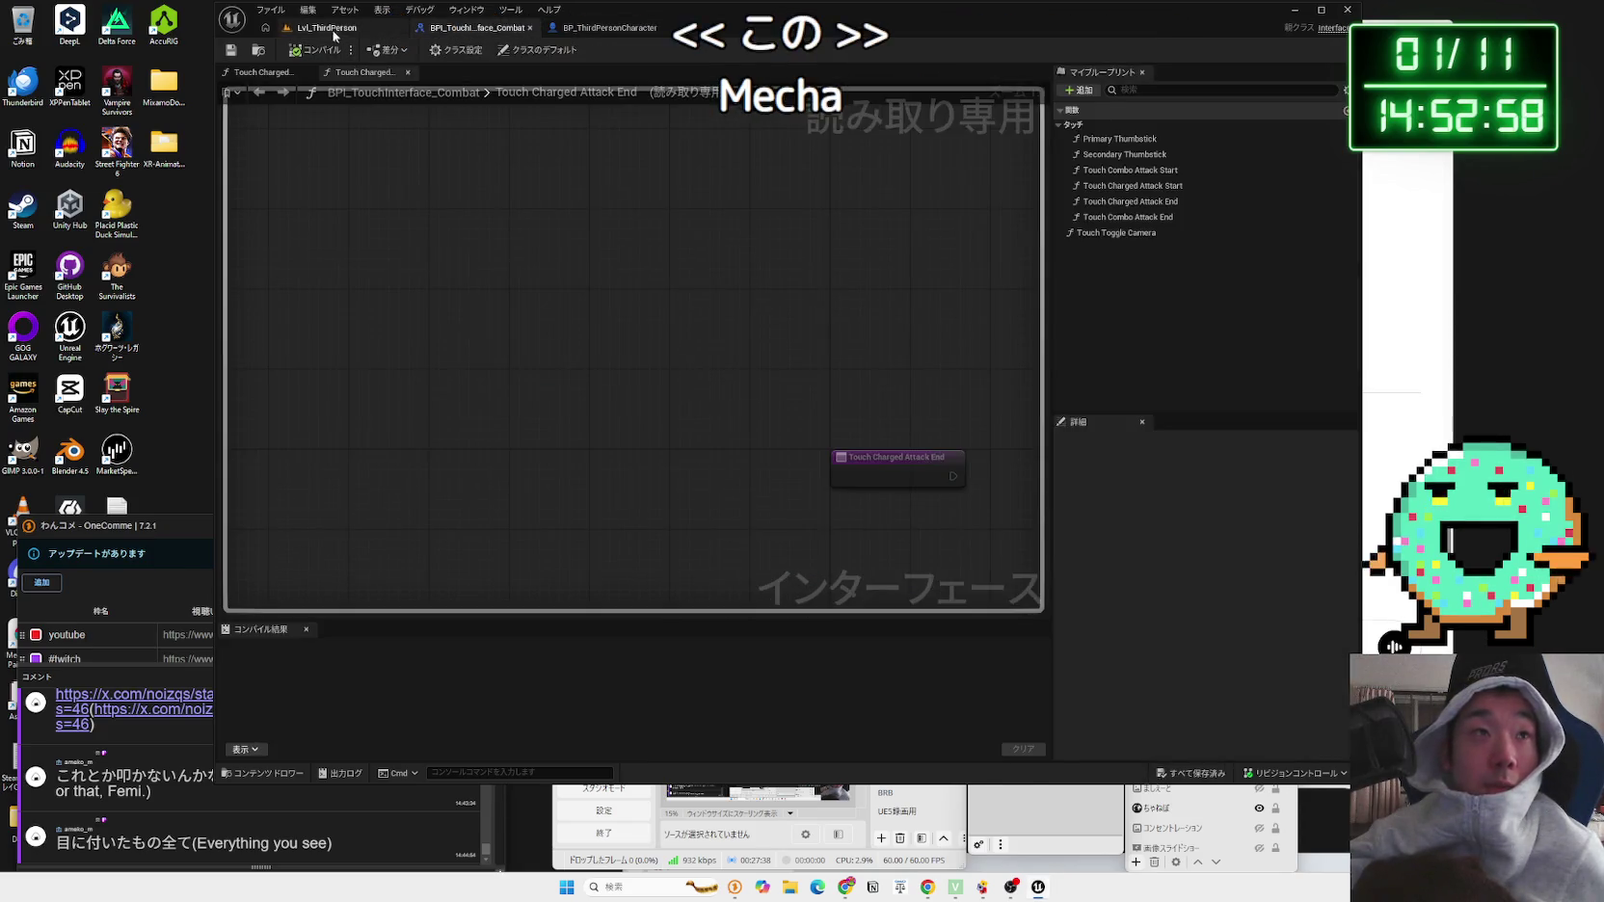
pyautogui.click(327, 27)
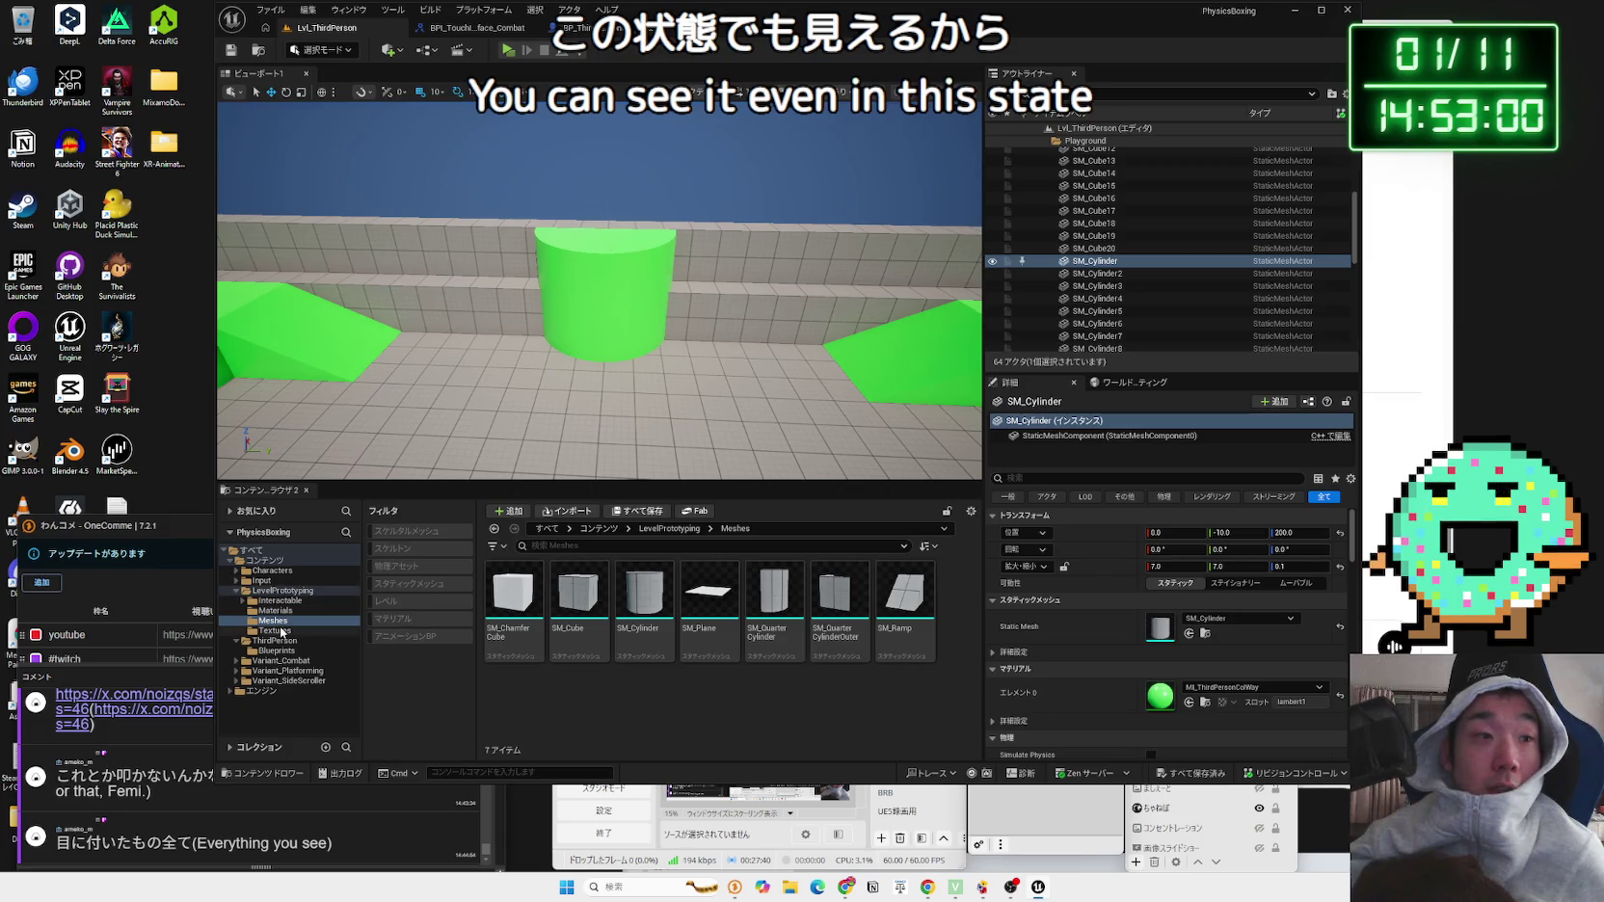
pyautogui.click(275, 640)
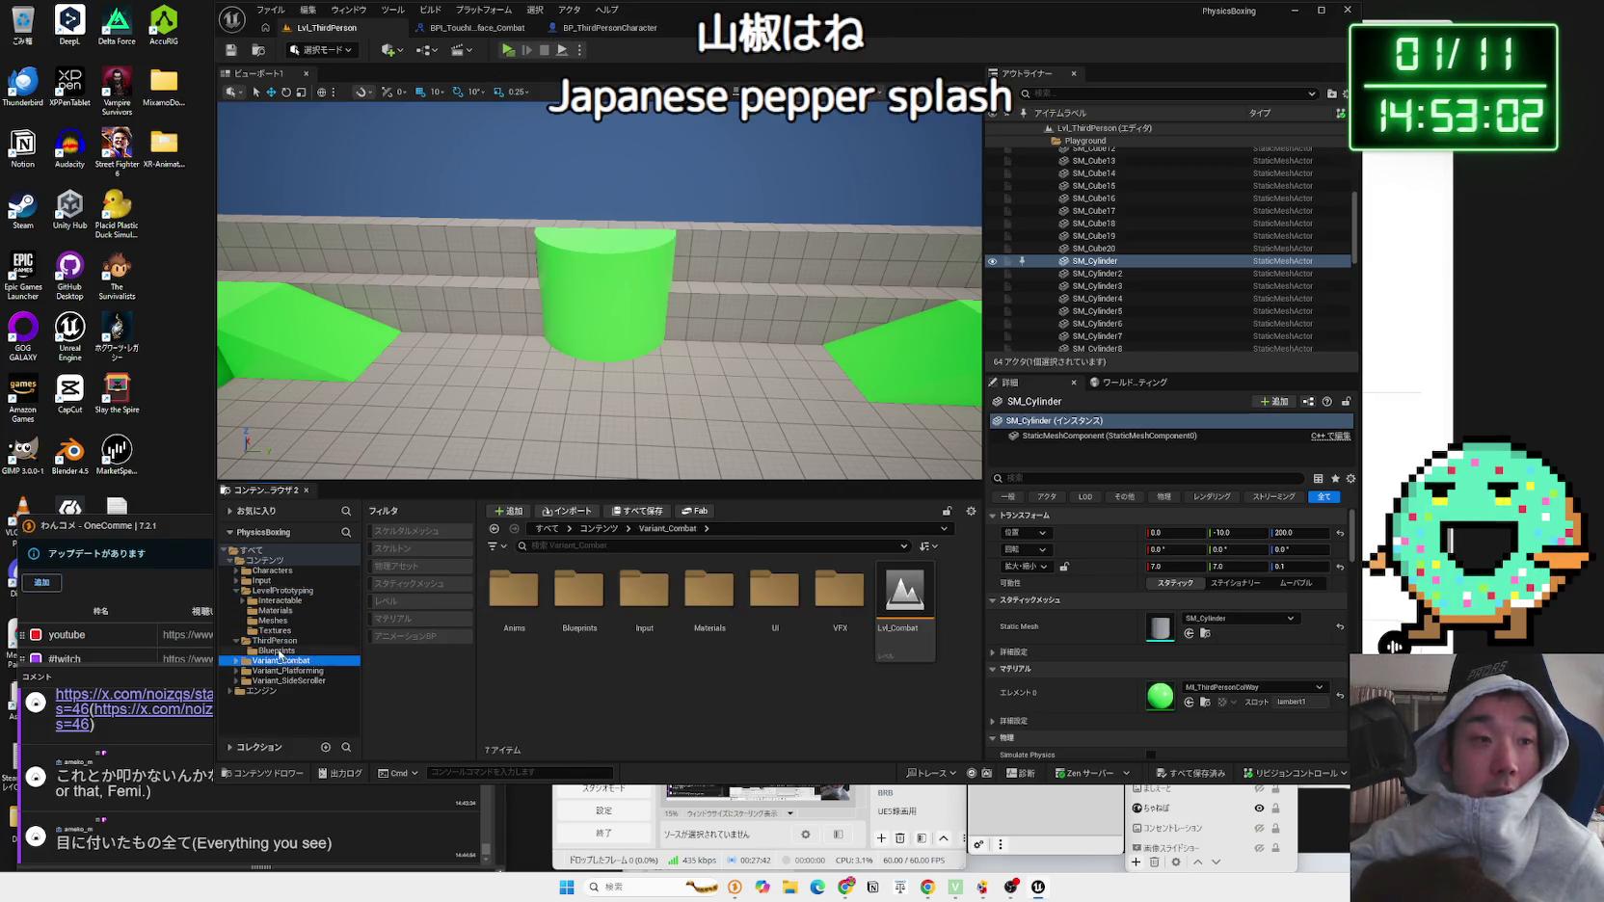
# Step: Open ThirdPerson > Blueprints and show BP_ThirdPersonCharacter's Reference Viewer
pyautogui.doubleClick(513, 603)
pyautogui.rightClick(514, 610)
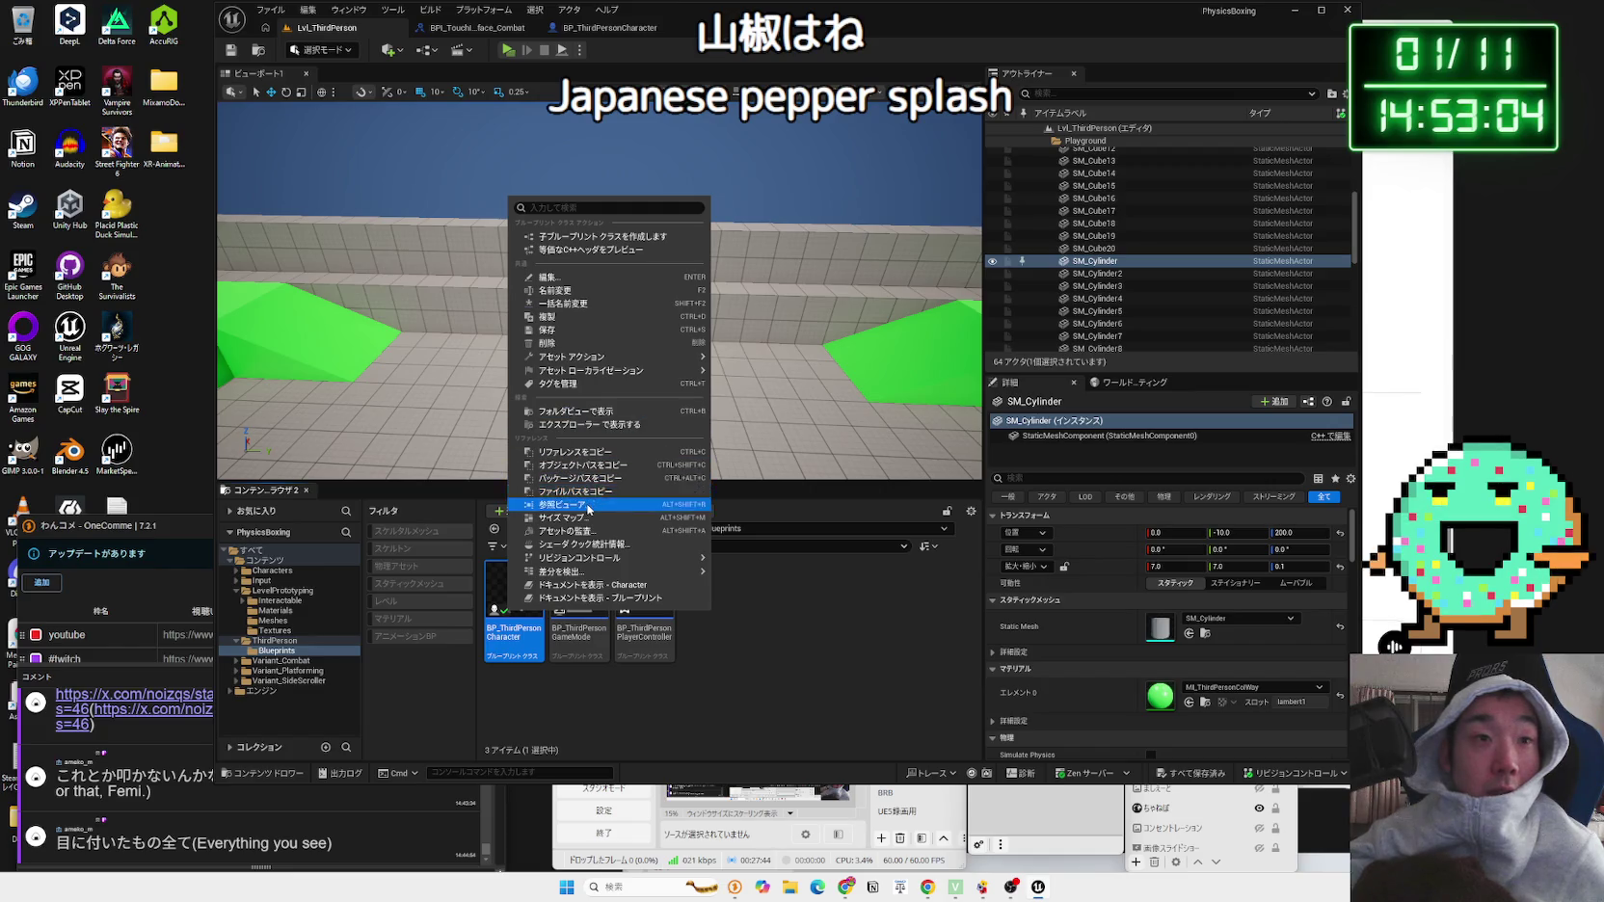
pyautogui.click(579, 504)
# Step: Pull the SM_Cylinder node aside in the reference graph to inspect it, then close the viewer
pyautogui.scroll(4, 674, 458)
pyautogui.moveTo(809, 473); pyautogui.dragTo(635, 513)
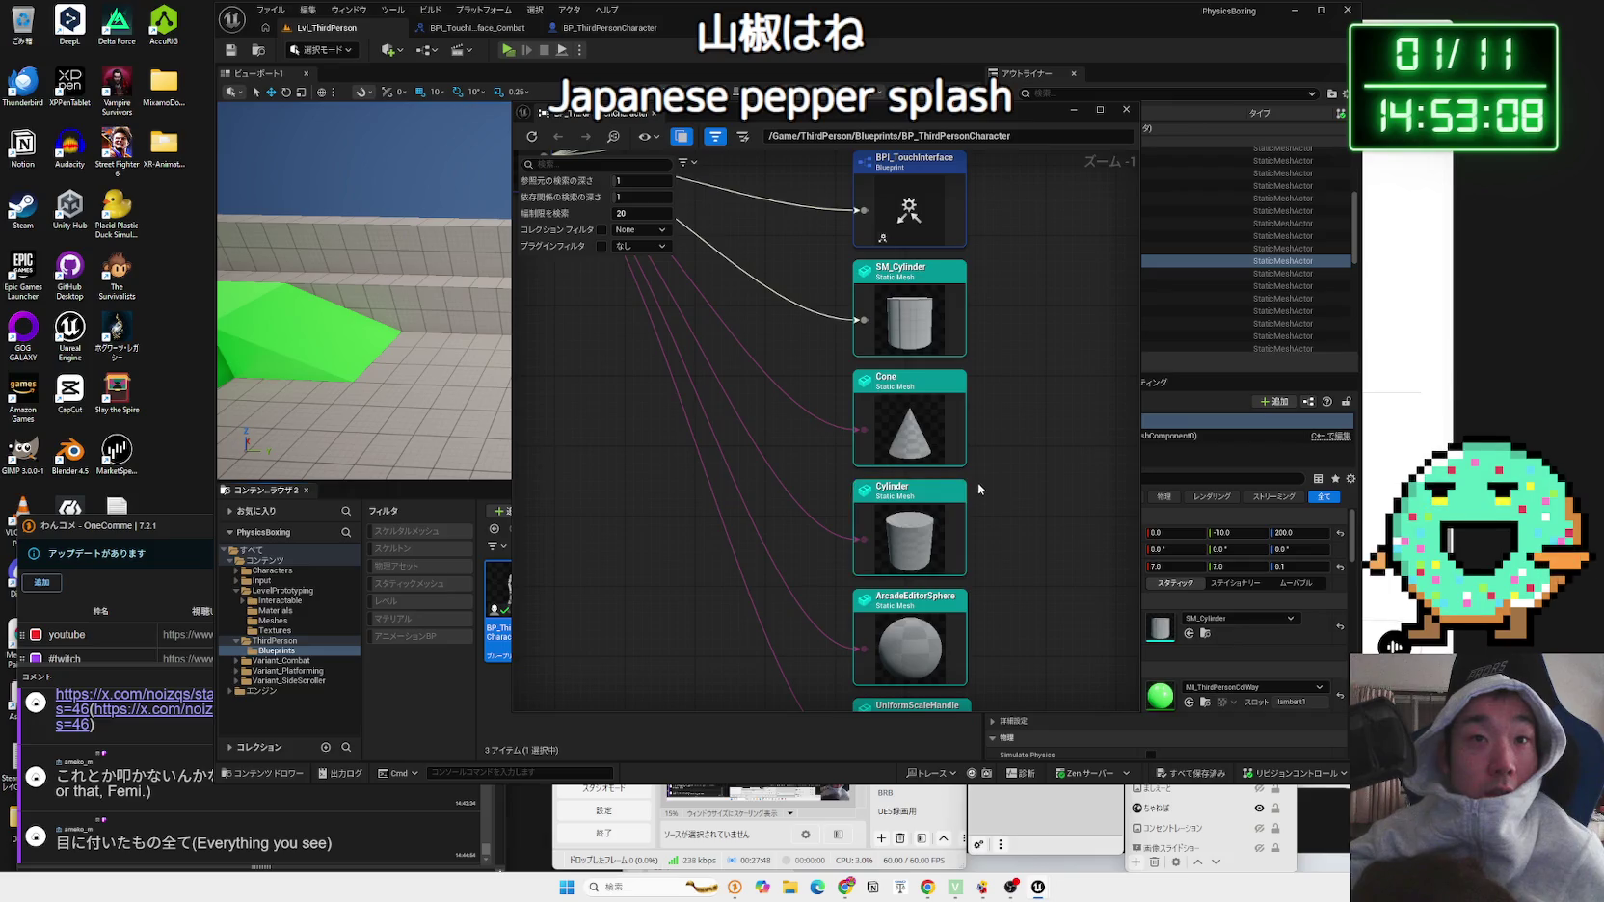
pyautogui.scroll(-2, 977, 488)
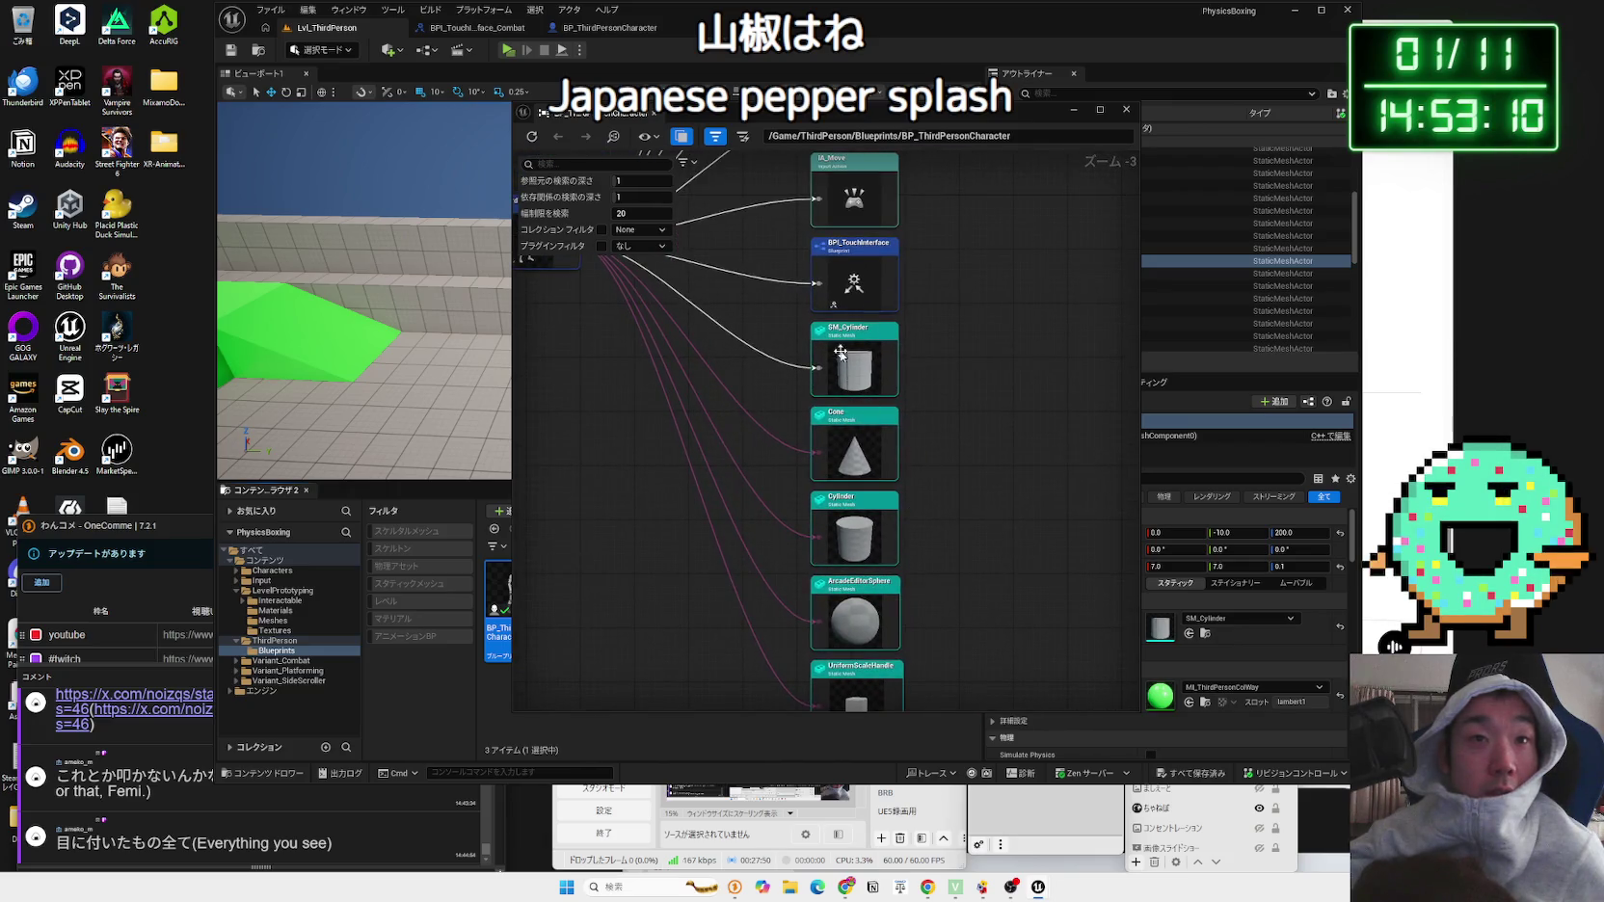
pyautogui.scroll(2, 931, 507)
pyautogui.moveTo(829, 472); pyautogui.dragTo(1031, 472)
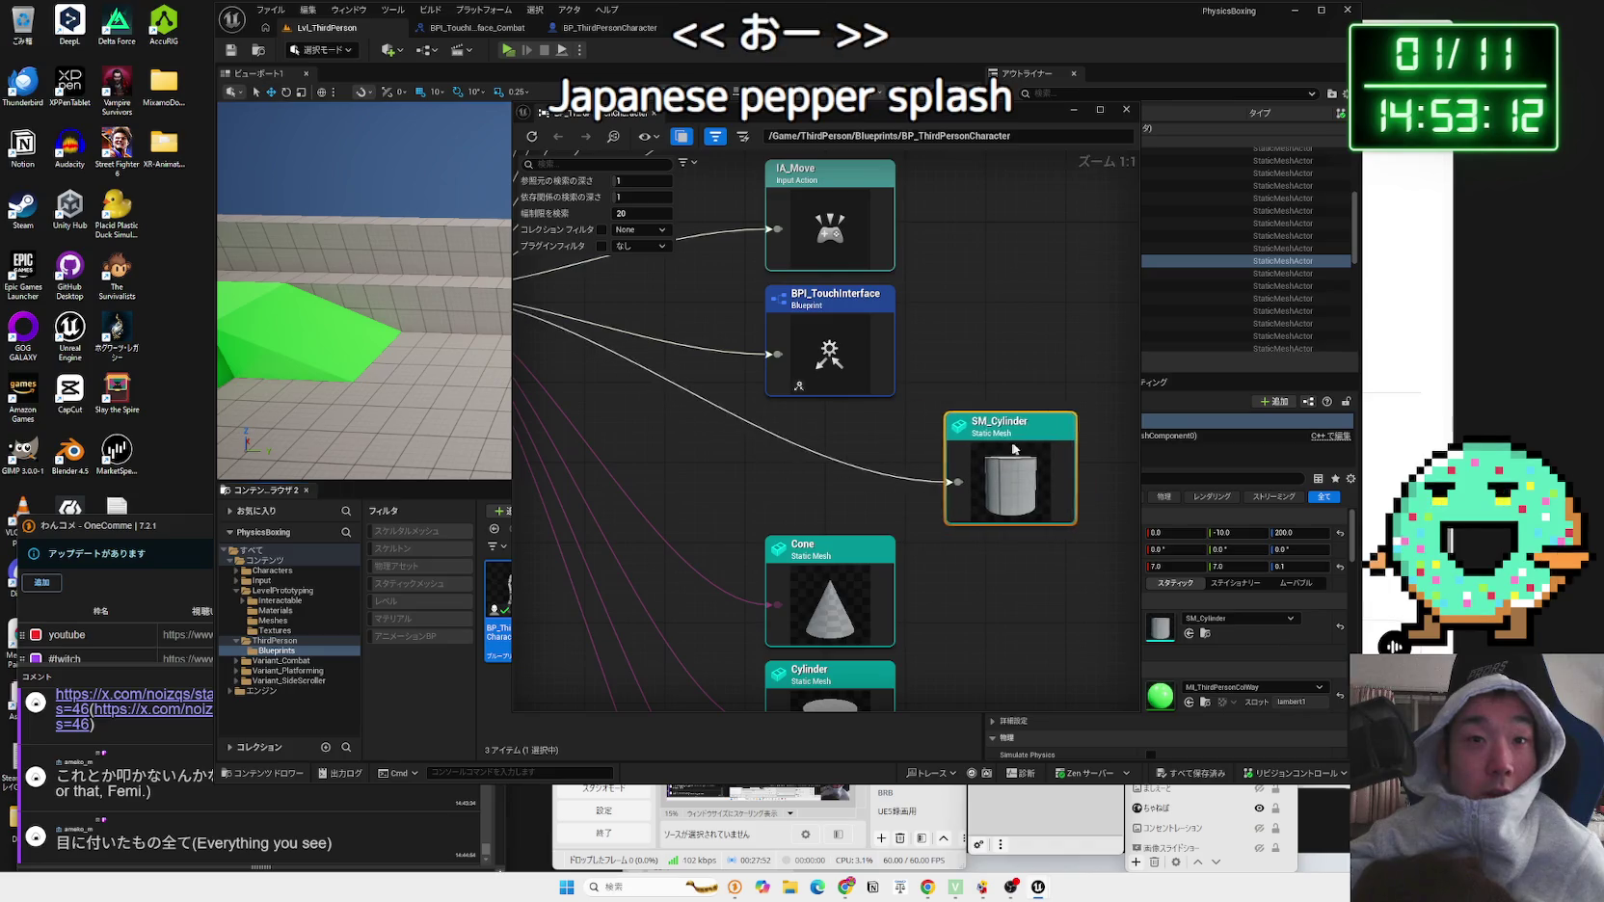
pyautogui.moveTo(934, 545); pyautogui.dragTo(769, 577)
pyautogui.click(769, 576)
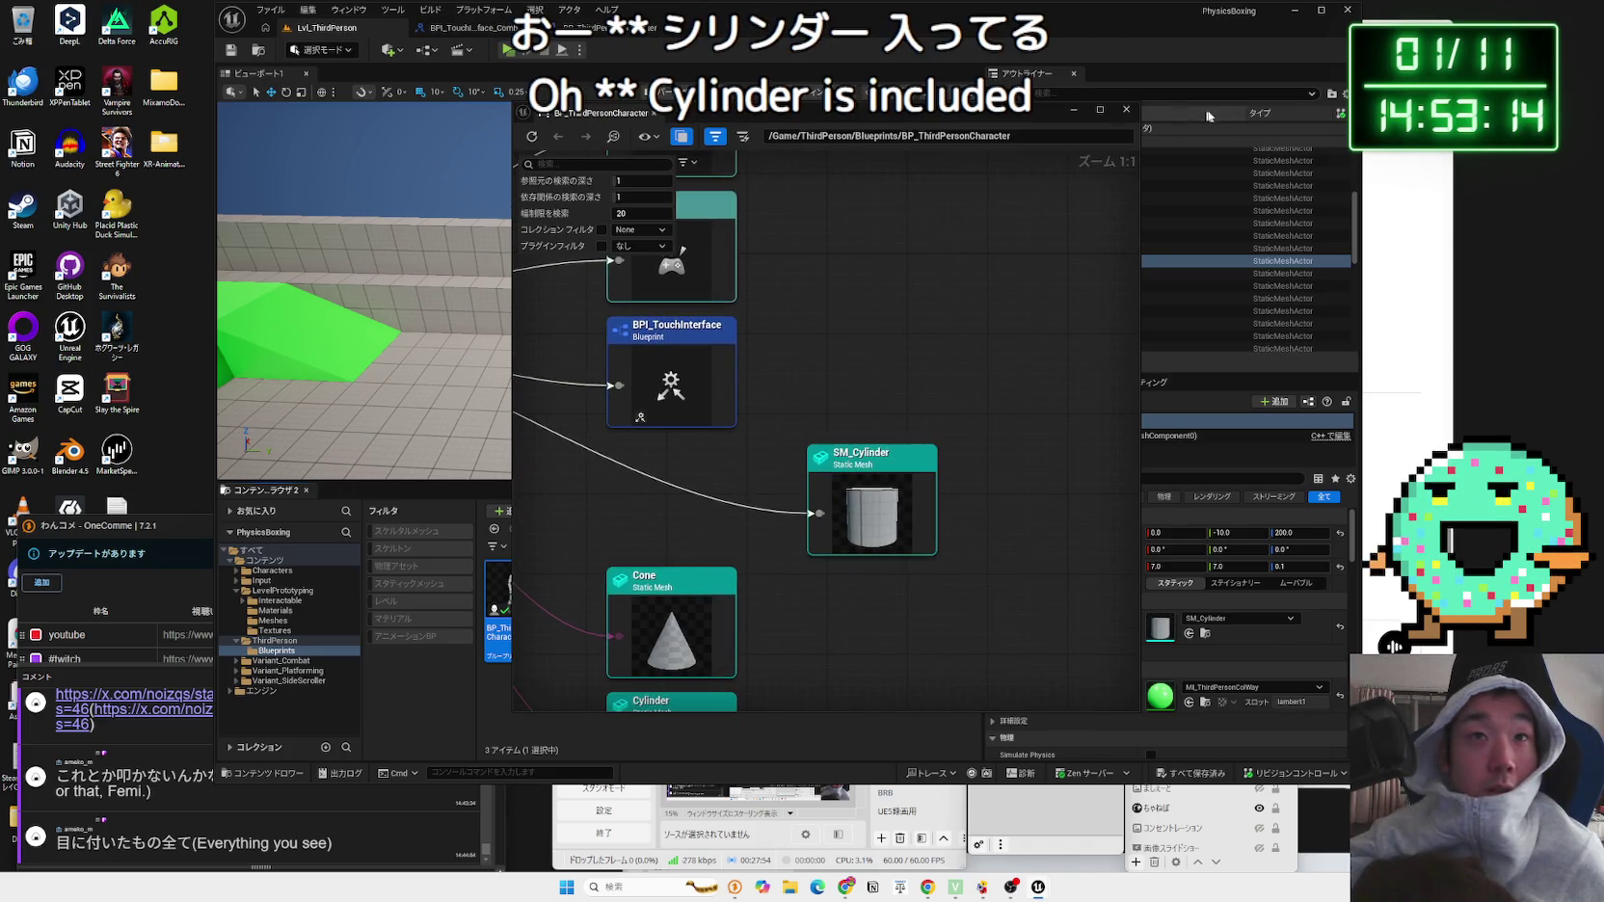
pyautogui.click(1125, 109)
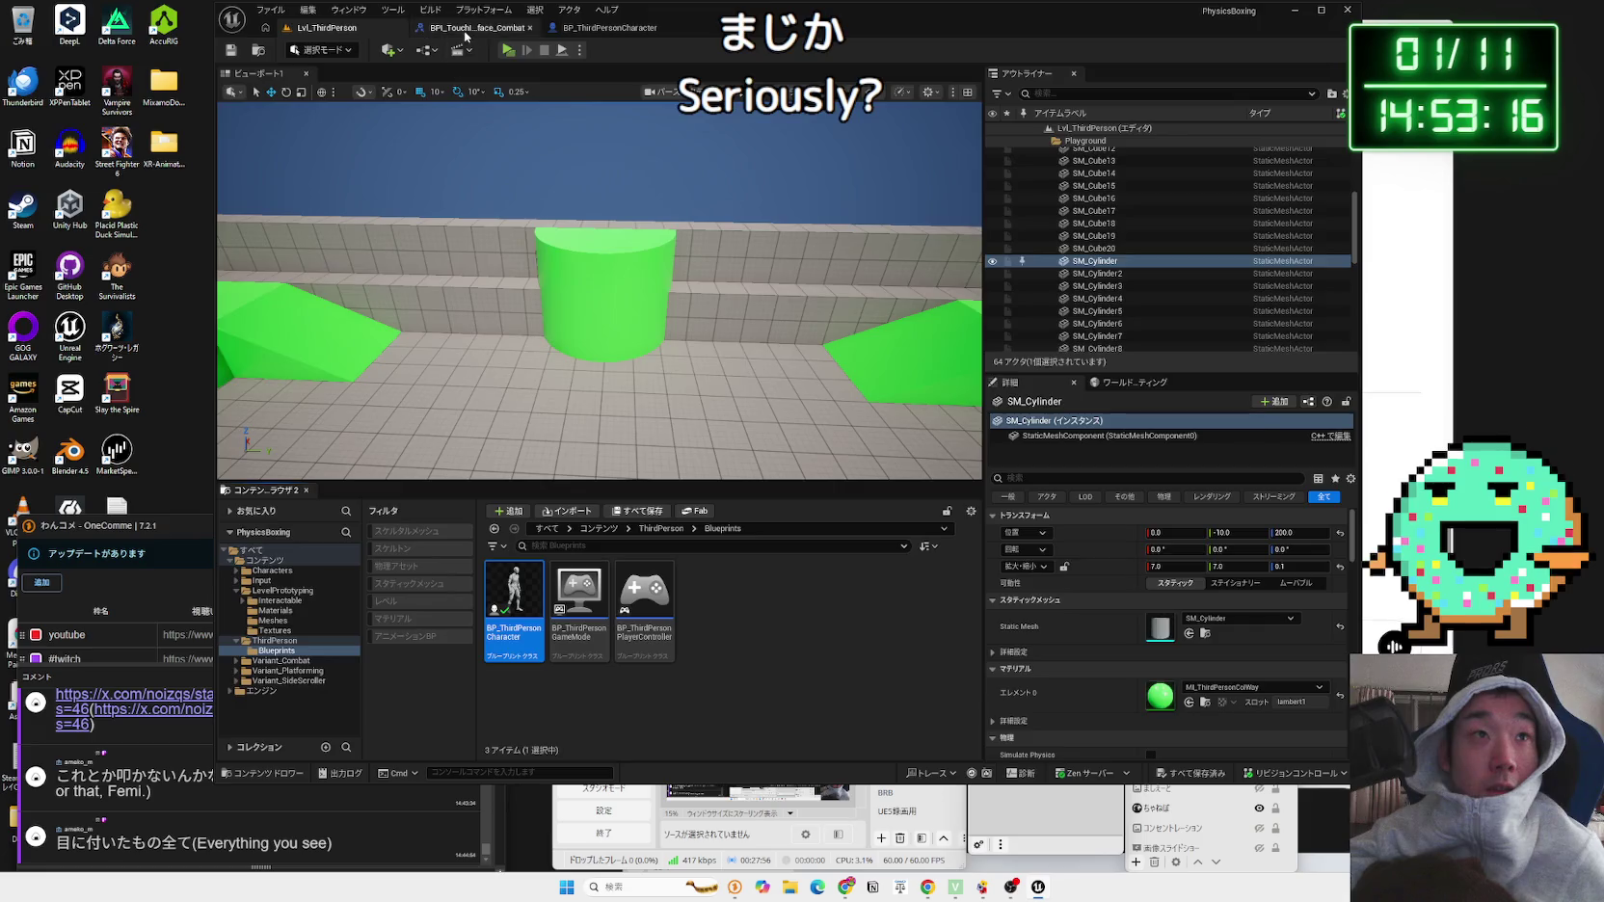
# Step: Change the == node's comparison mesh from SM_Cylinder to SM_Dialog_Close
pyautogui.click(600, 32)
pyautogui.click(758, 391)
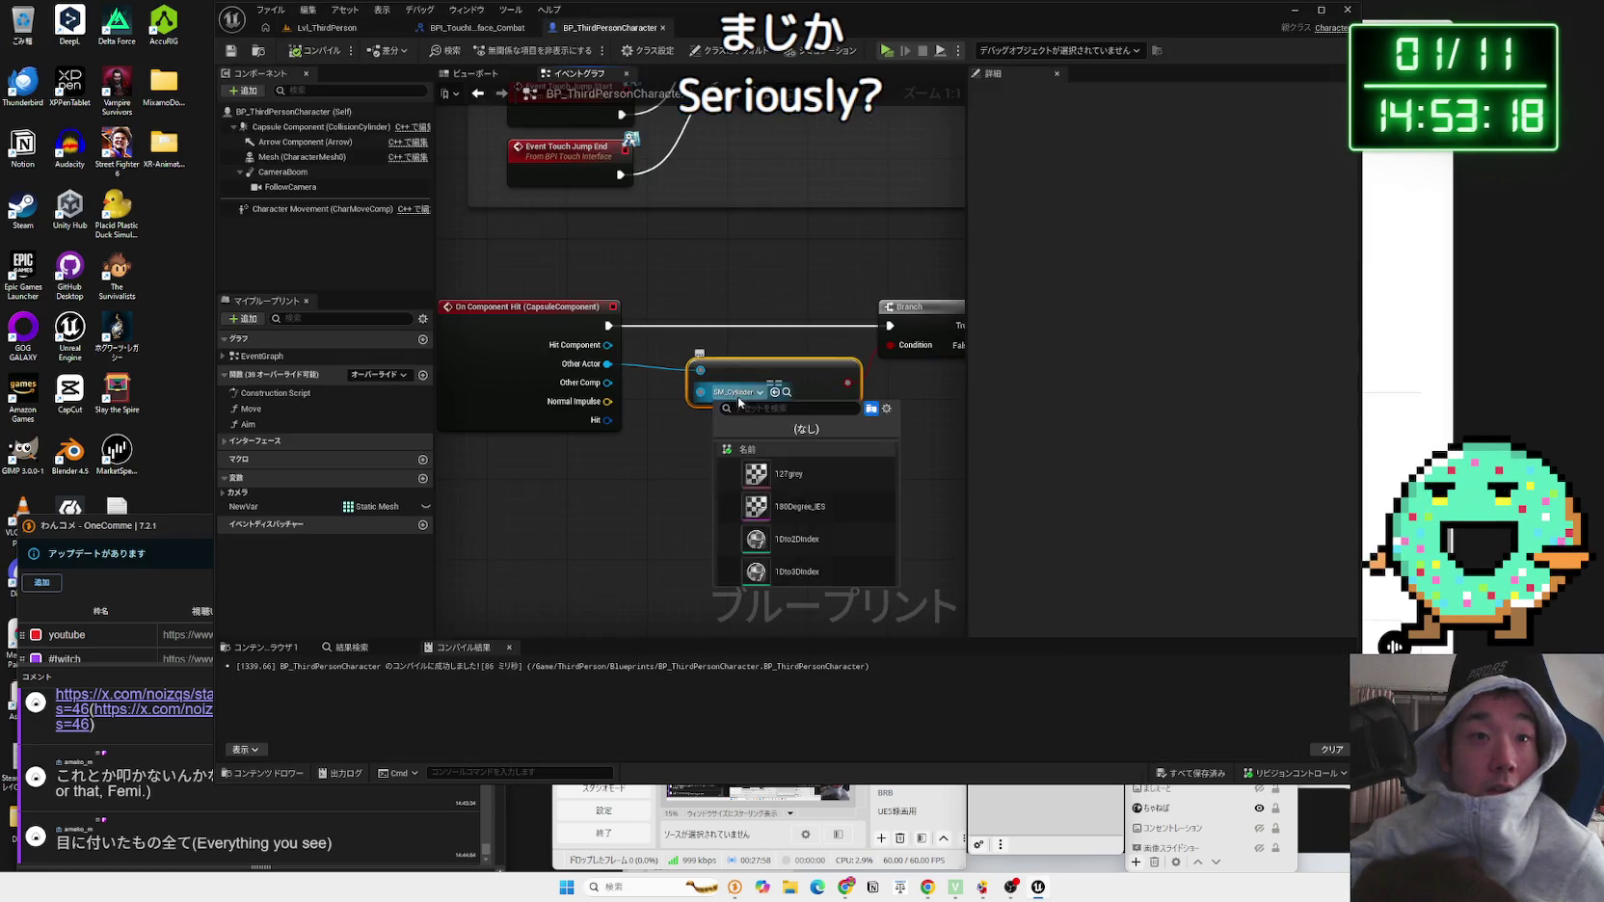
pyautogui.click(800, 501)
pyautogui.click(559, 273)
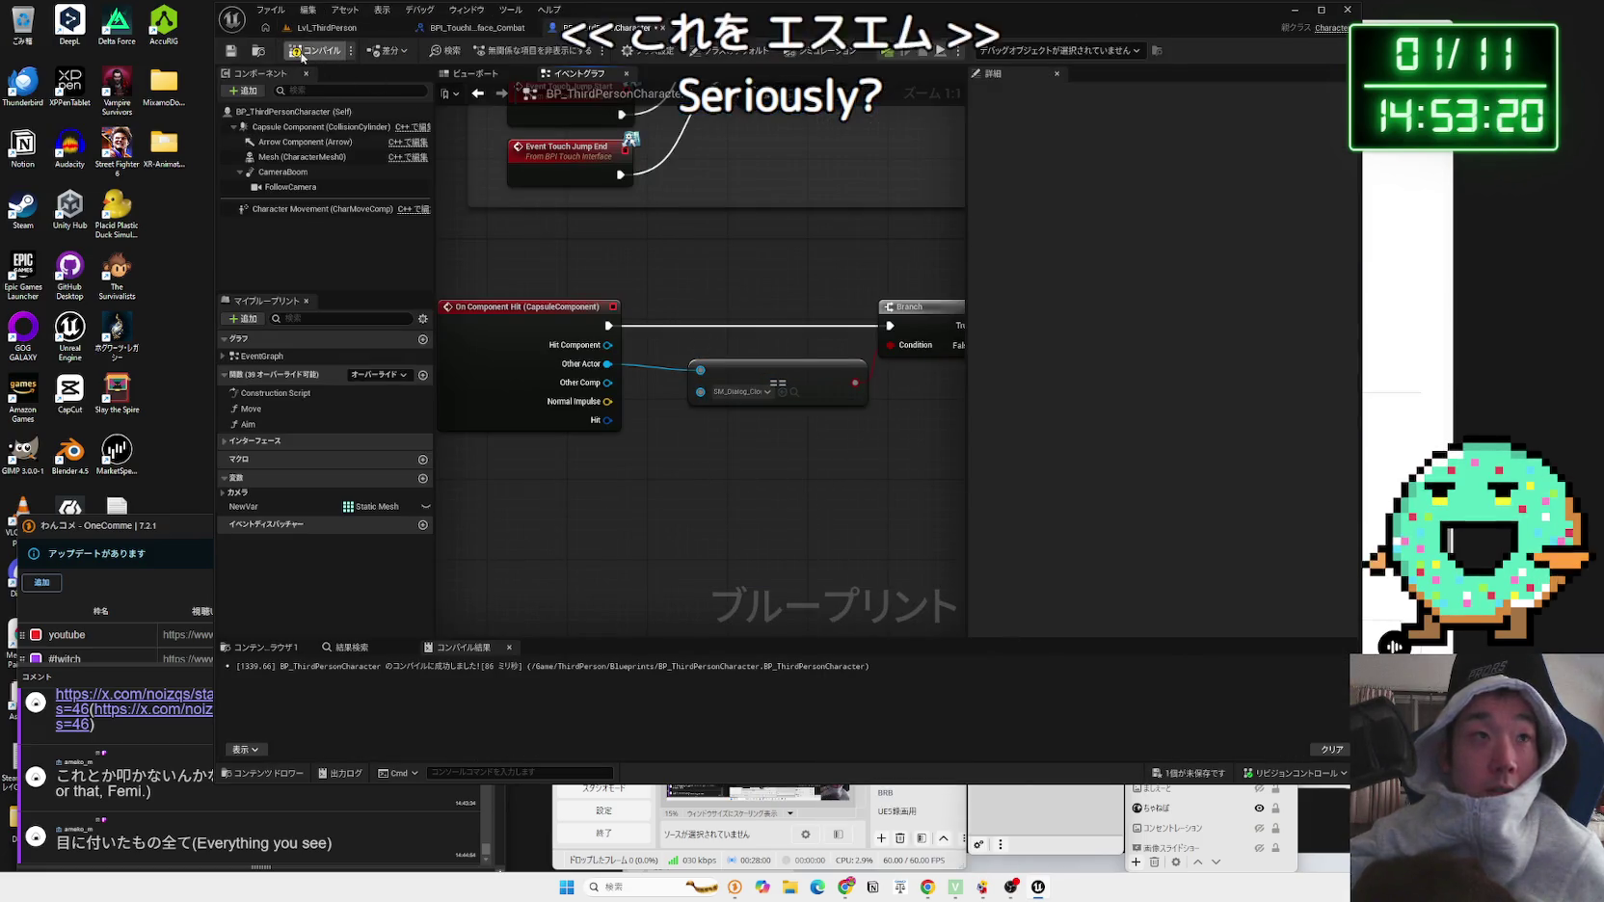
# Step: Compile and save BP_ThirdPersonCharacter, then return to the level editor
pyautogui.press('F7')
pyautogui.click(1184, 772)
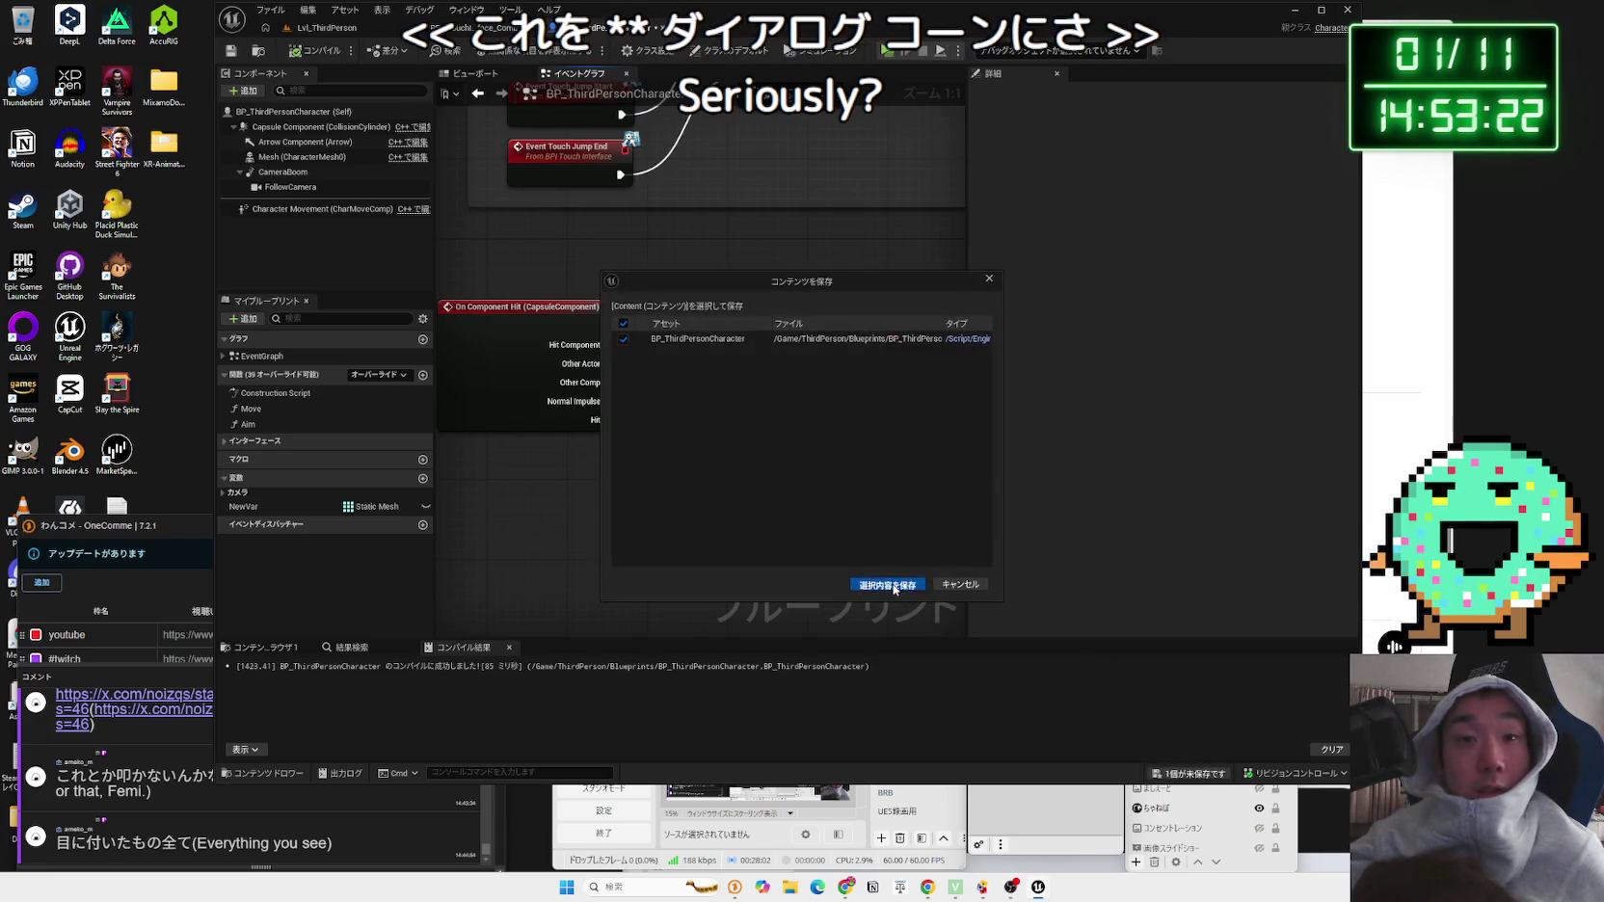
pyautogui.click(880, 572)
pyautogui.click(327, 27)
pyautogui.rightClick(526, 612)
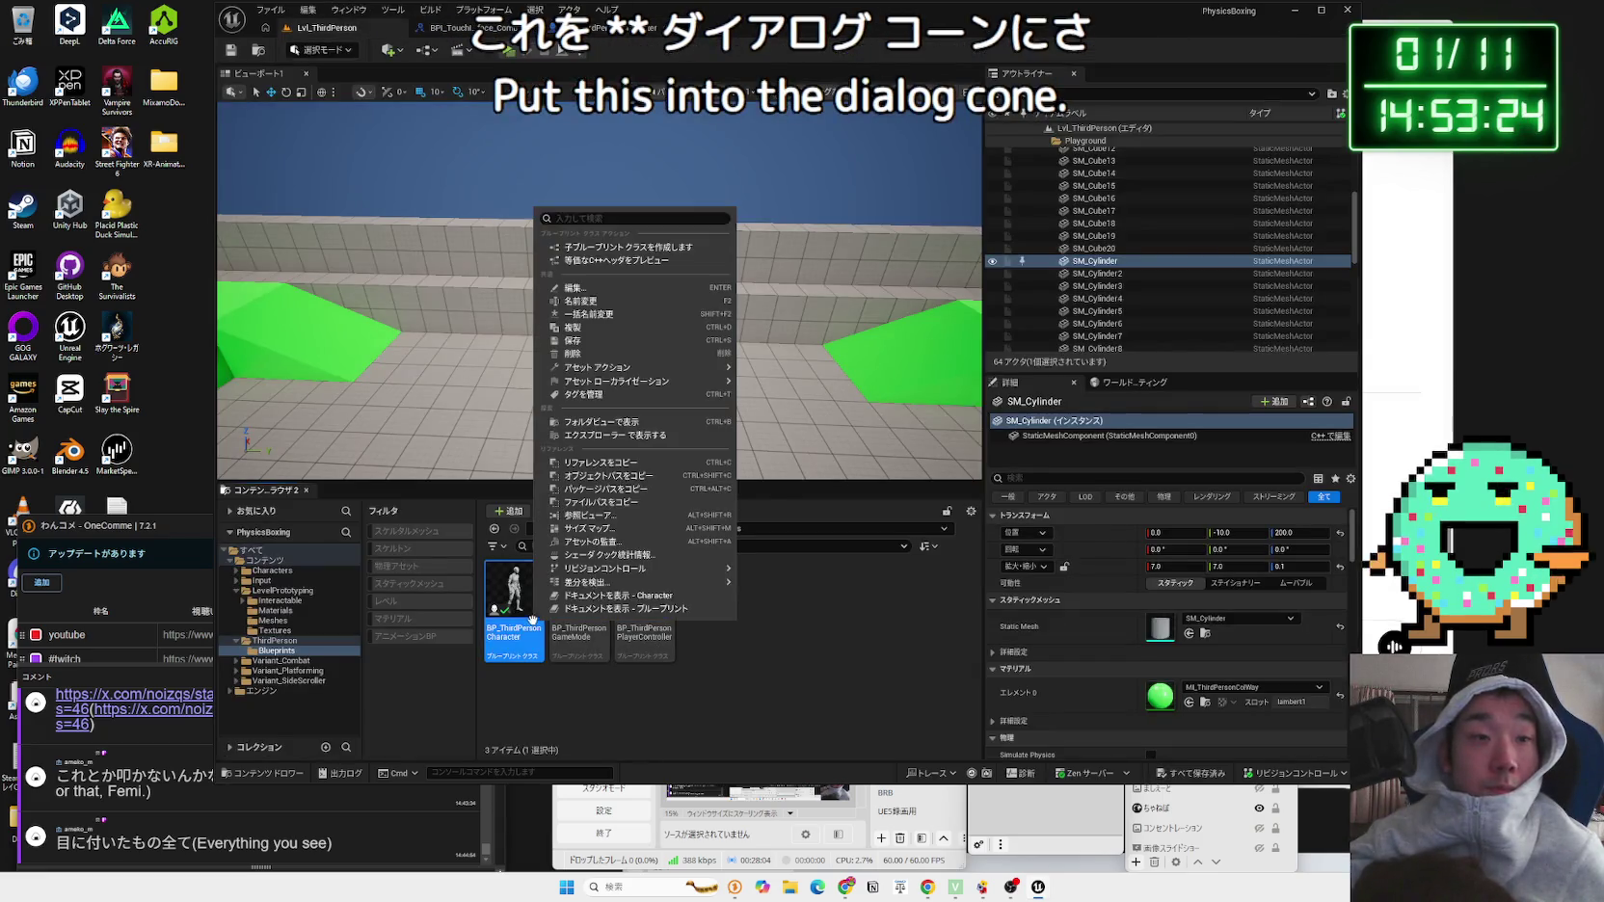
# Step: Reopen BP_ThirdPersonCharacter's Reference Viewer and locate SM_Dialog_Close beside ABP_Unarmed and Cylinder
pyautogui.click(588, 506)
pyautogui.scroll(3, 803, 479)
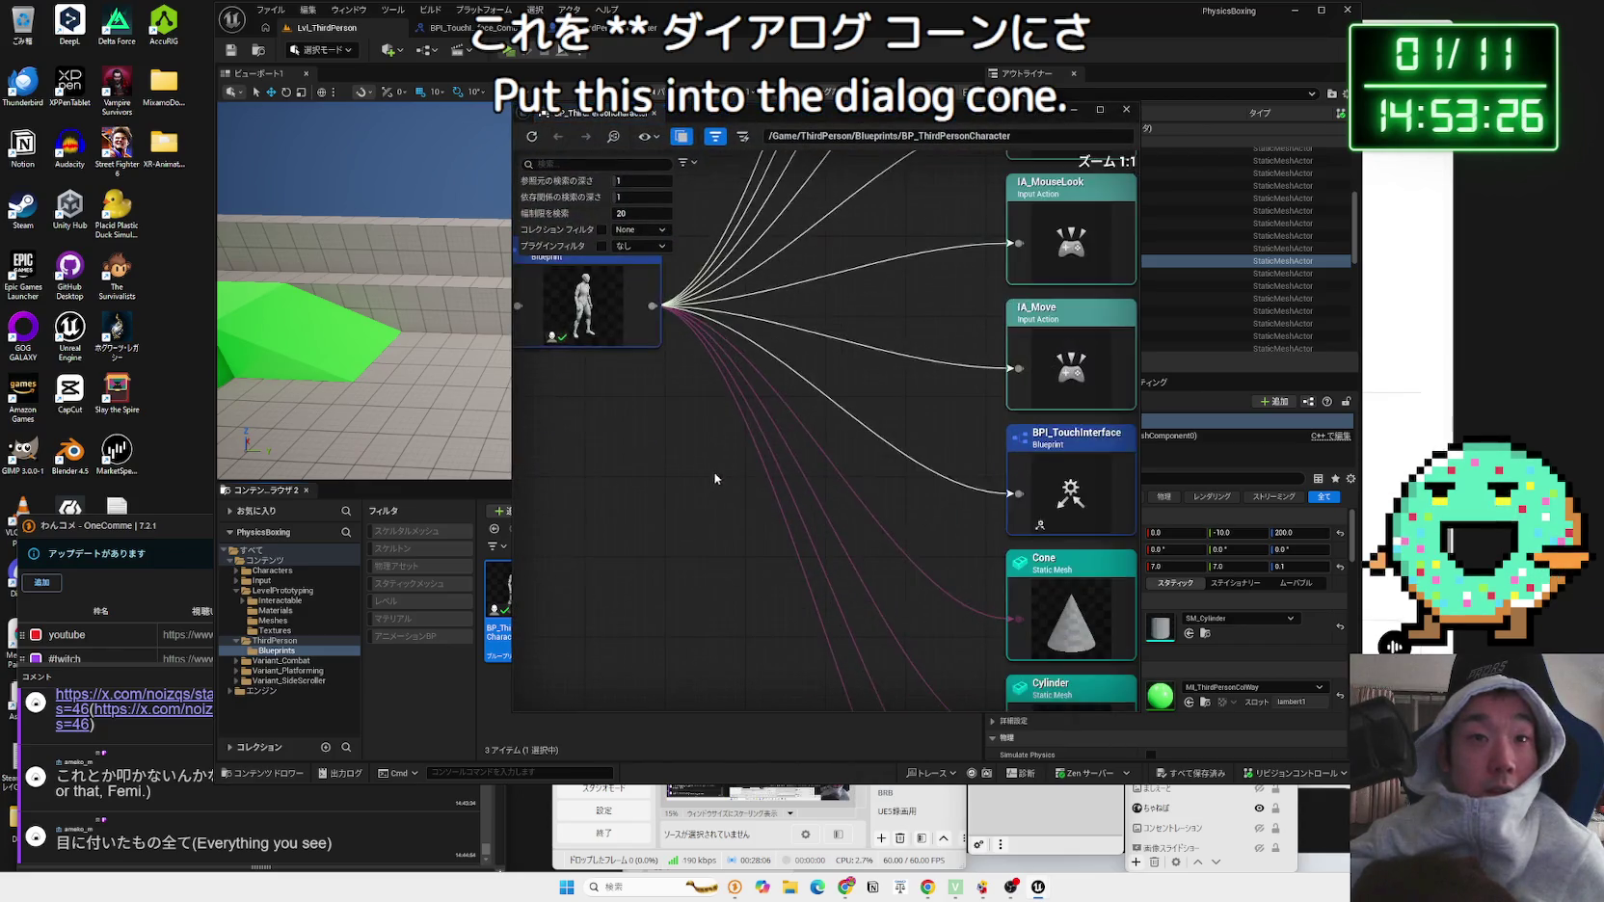
pyautogui.moveTo(625, 563); pyautogui.dragTo(653, 275)
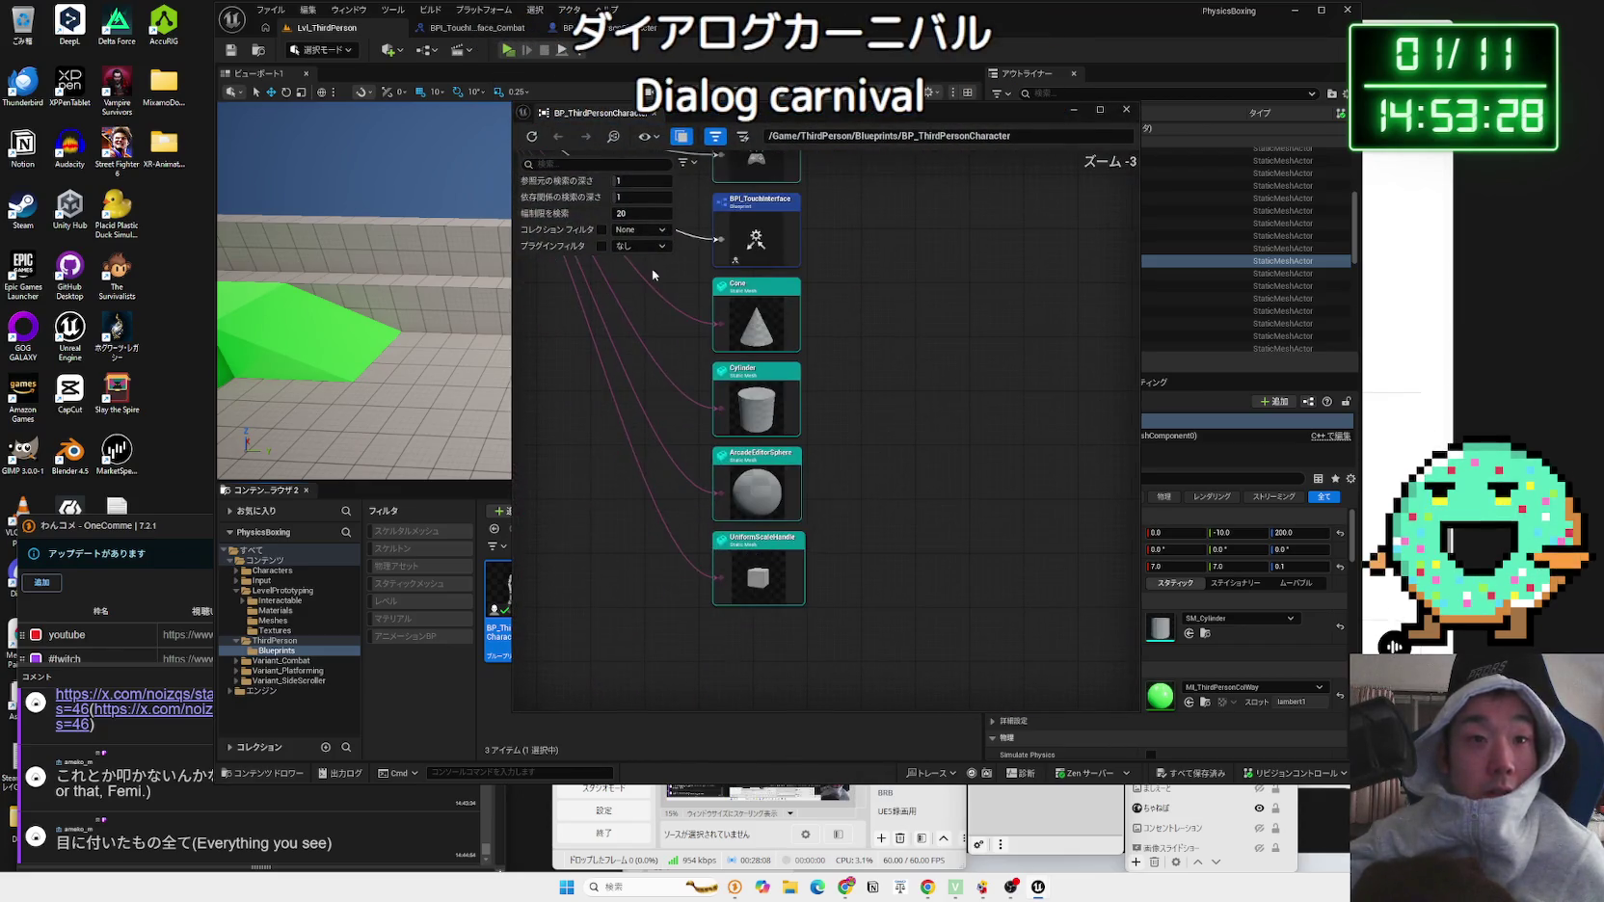
pyautogui.moveTo(678, 413); pyautogui.dragTo(688, 685)
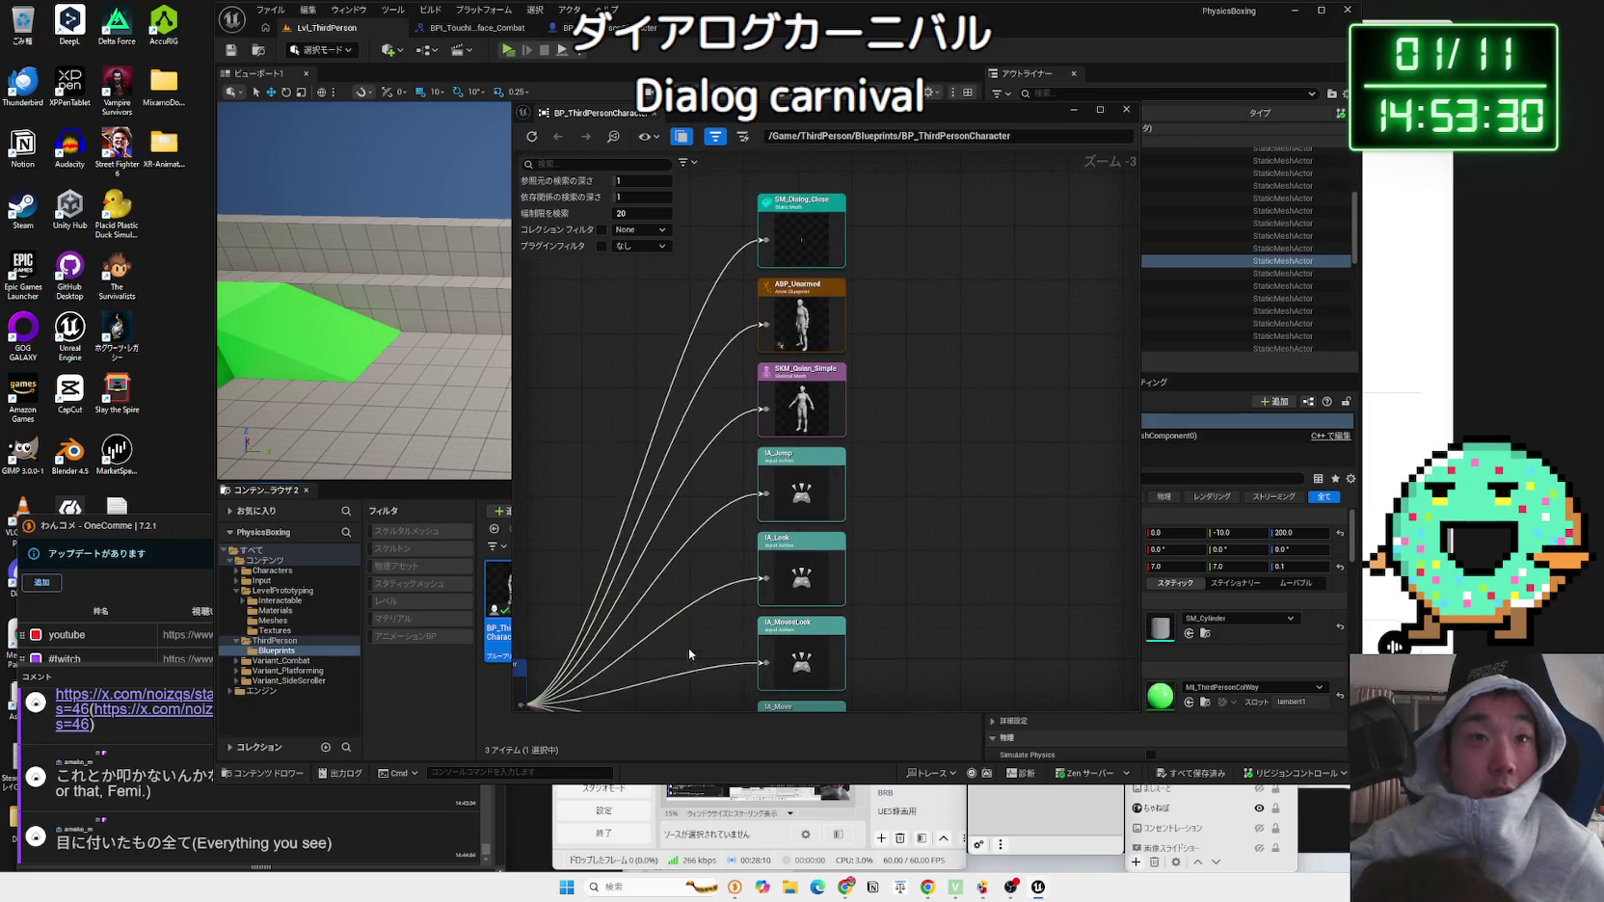
pyautogui.scroll(4, 713, 430)
pyautogui.moveTo(713, 430); pyautogui.dragTo(661, 572)
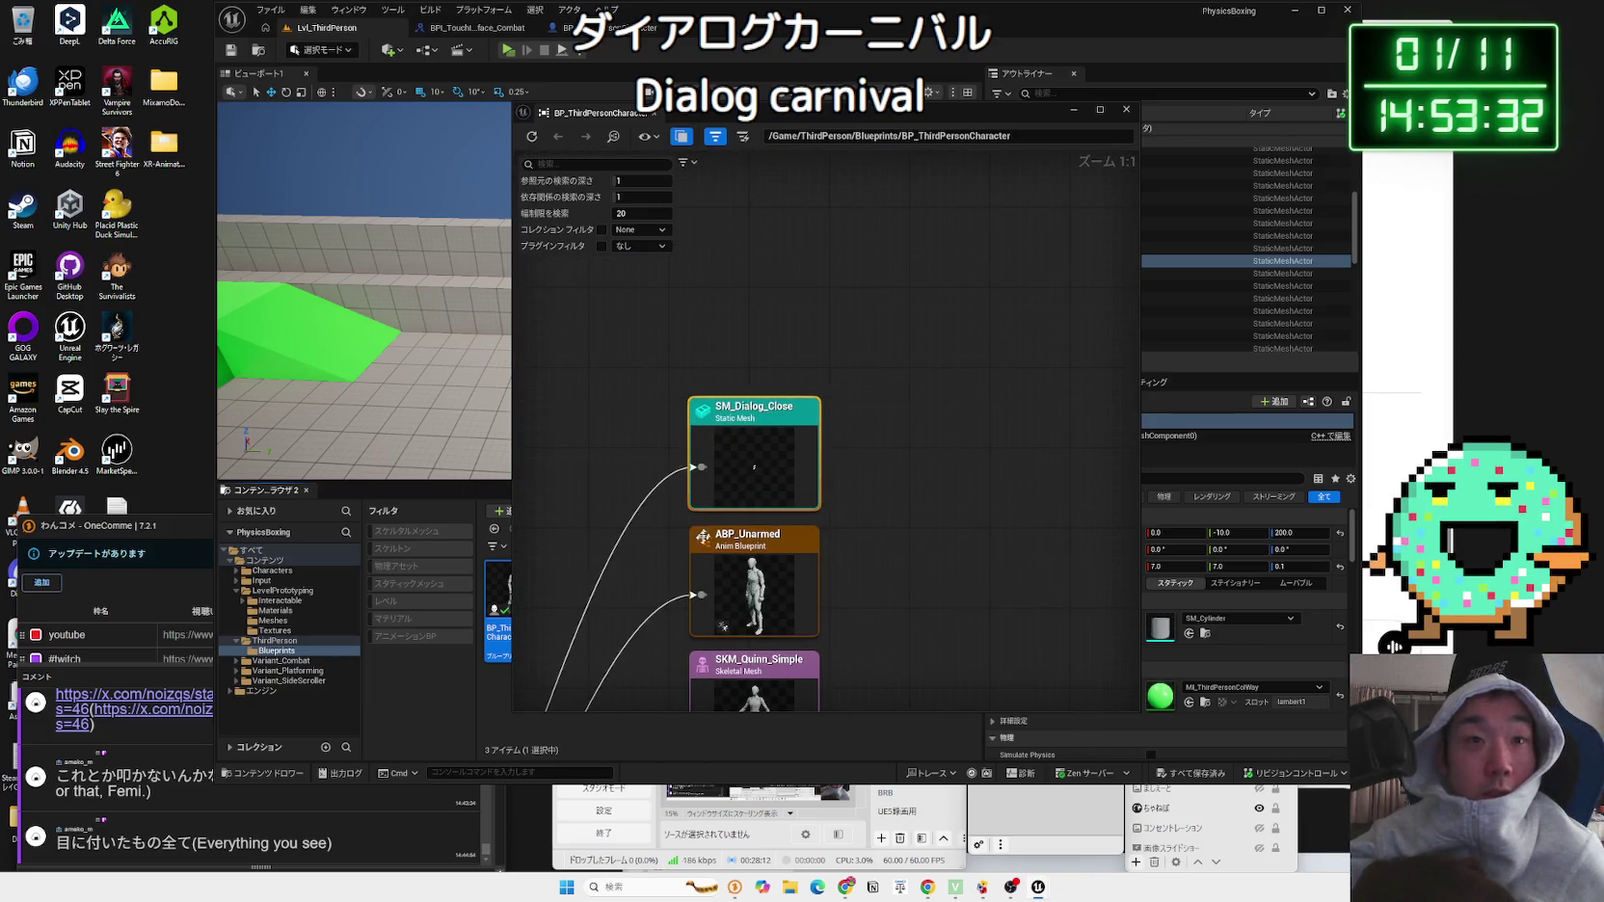
pyautogui.scroll(-5, 661, 568)
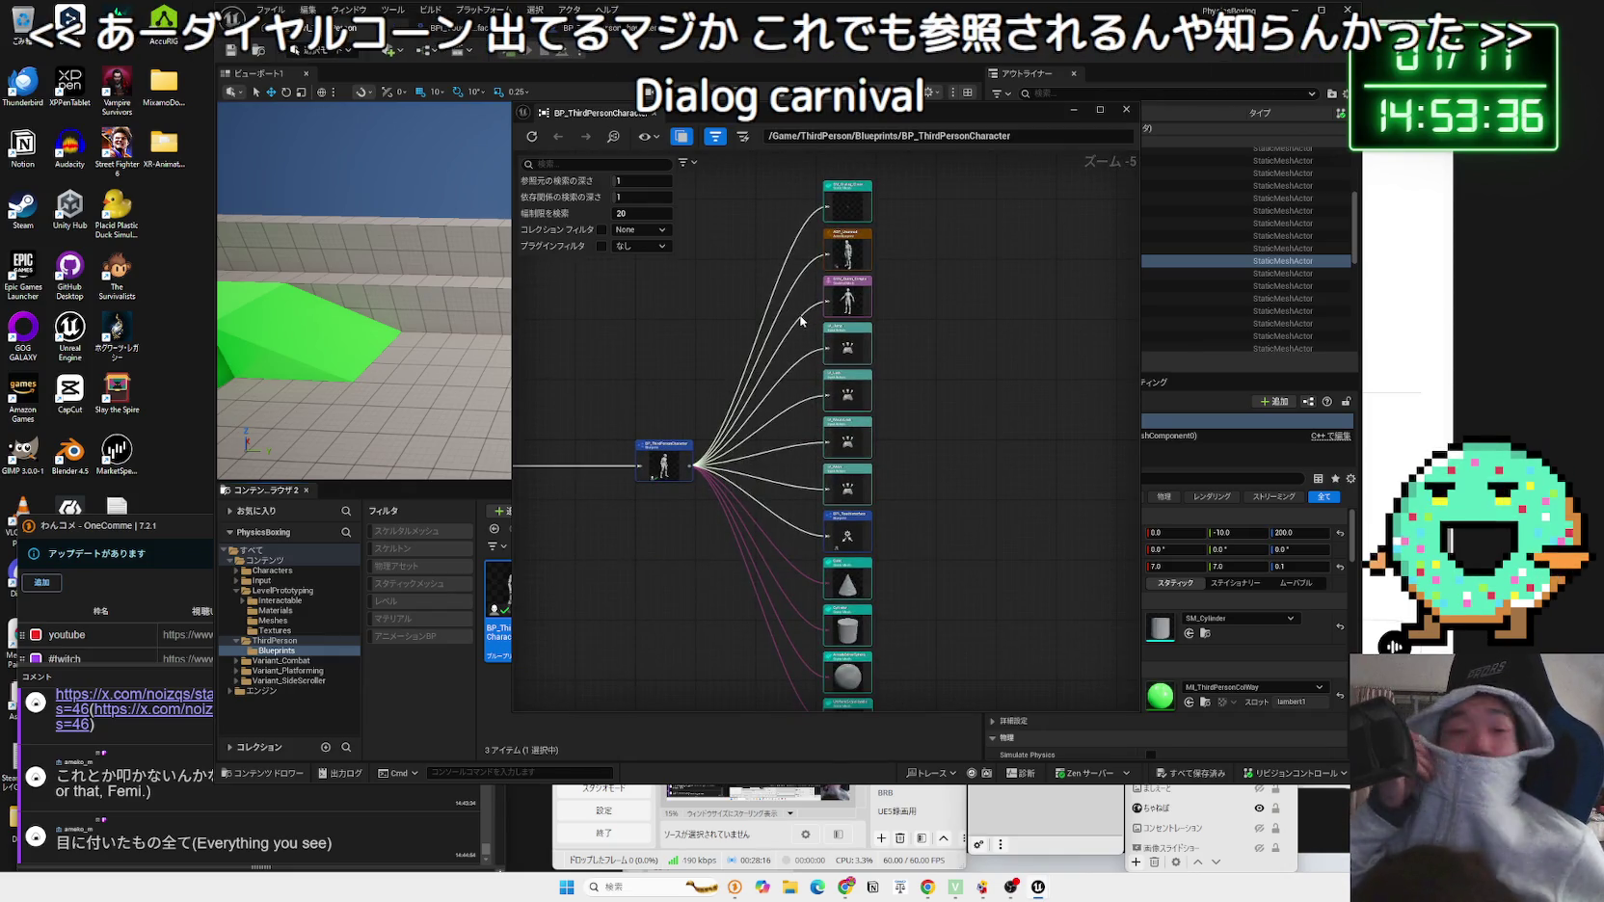
# Step: Close the Reference Viewer and bring the SM_Dialog_Close == node into view in the Event Graph
pyautogui.click(652, 115)
pyautogui.click(503, 31)
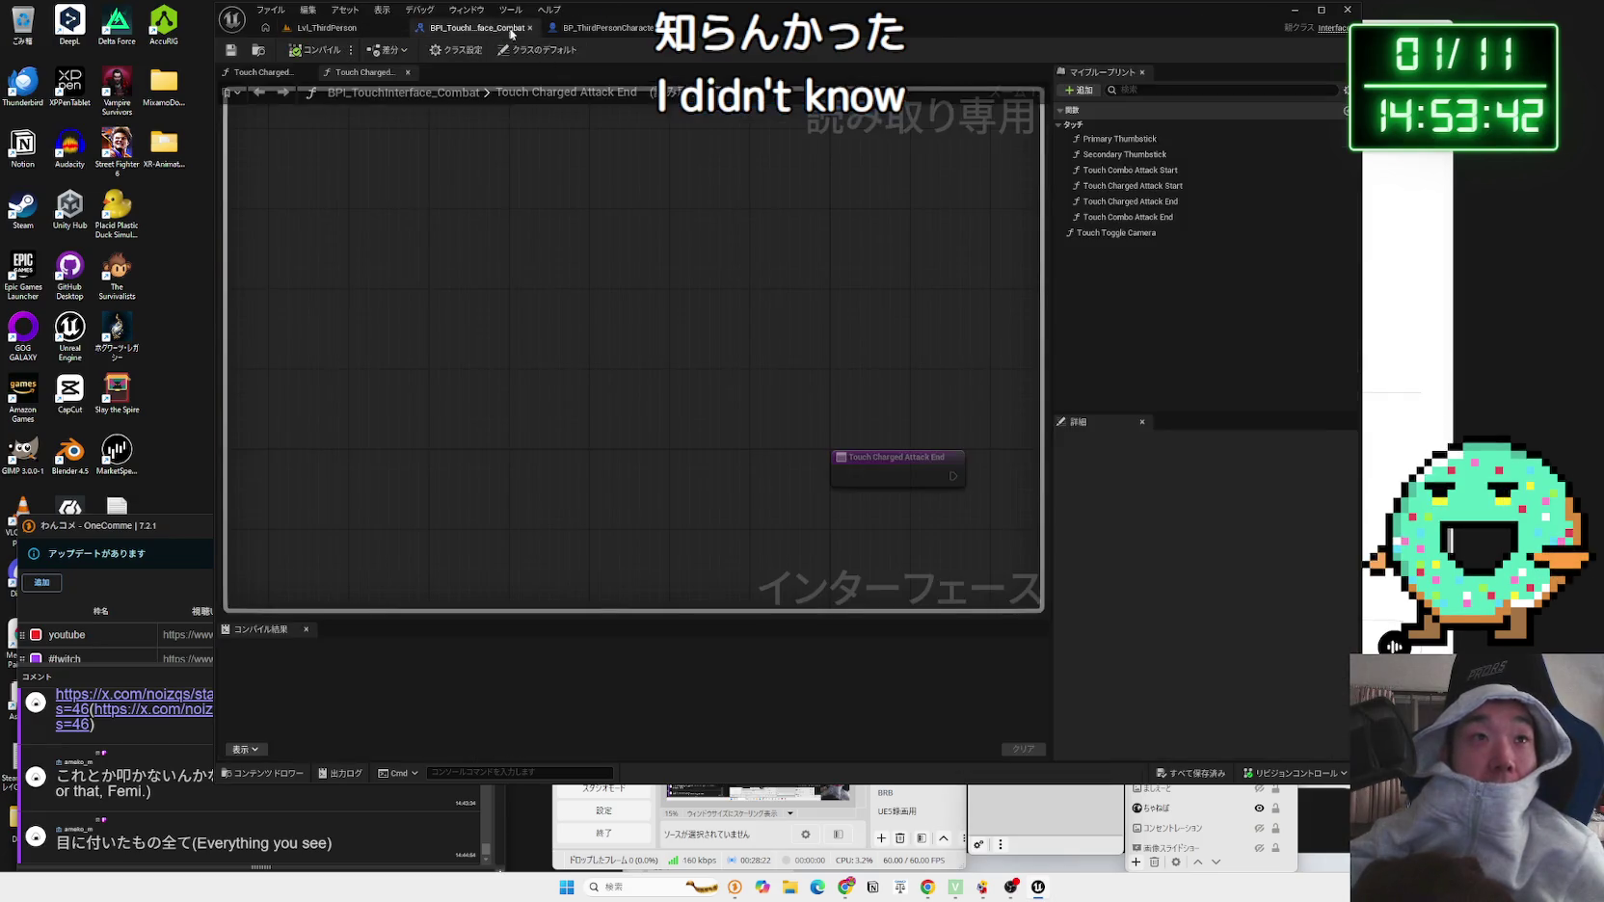
pyautogui.click(575, 32)
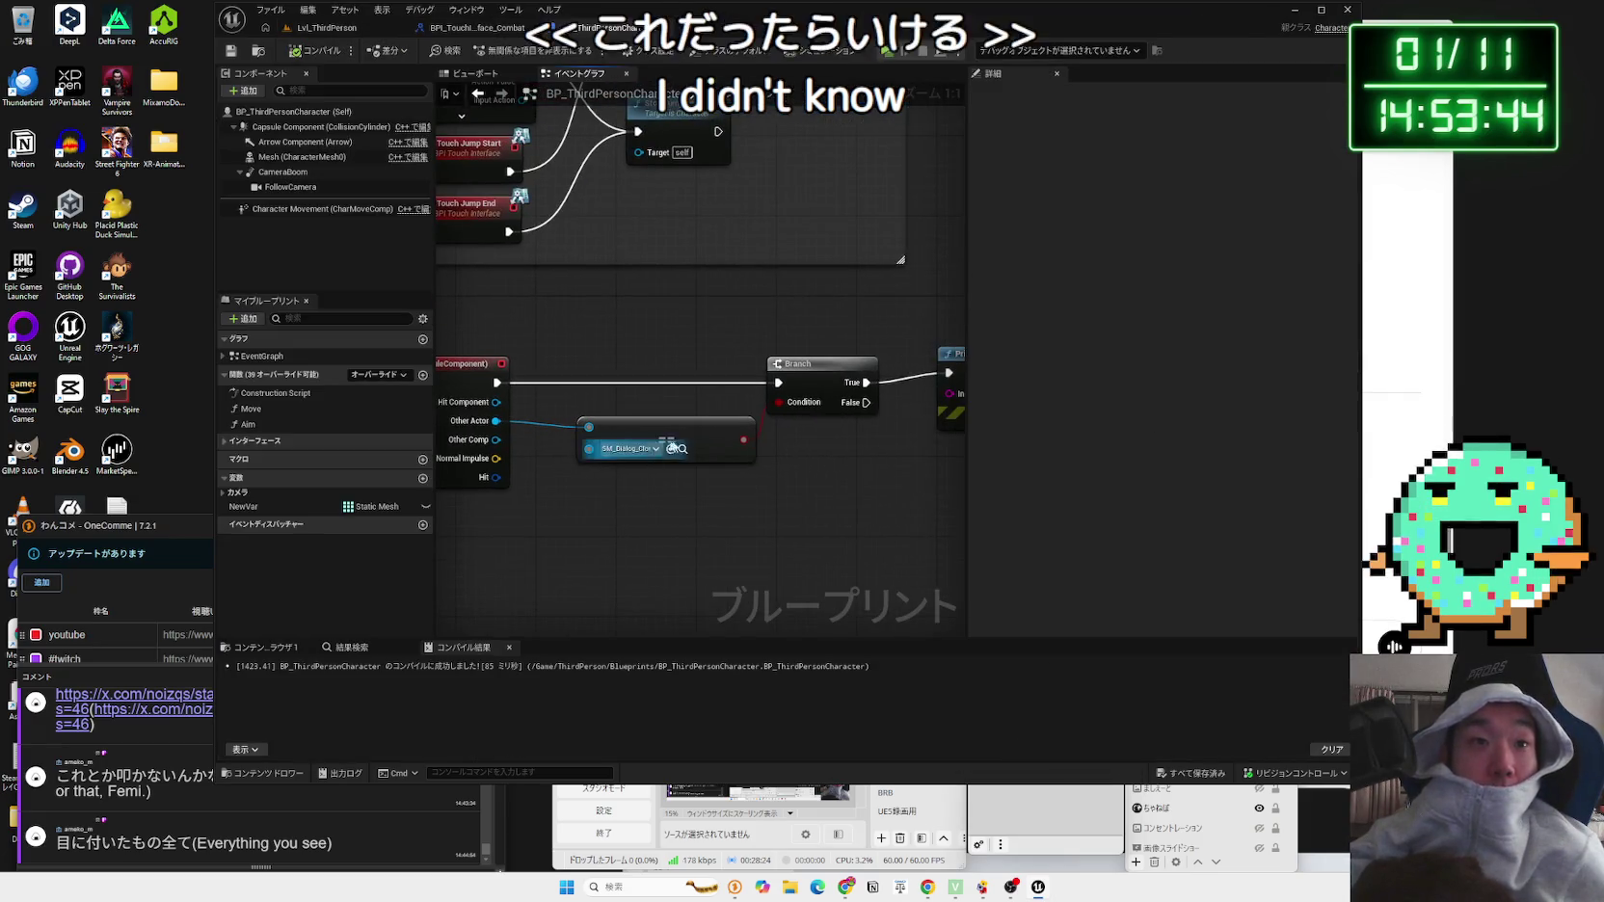
pyautogui.moveTo(659, 449); pyautogui.dragTo(613, 456)
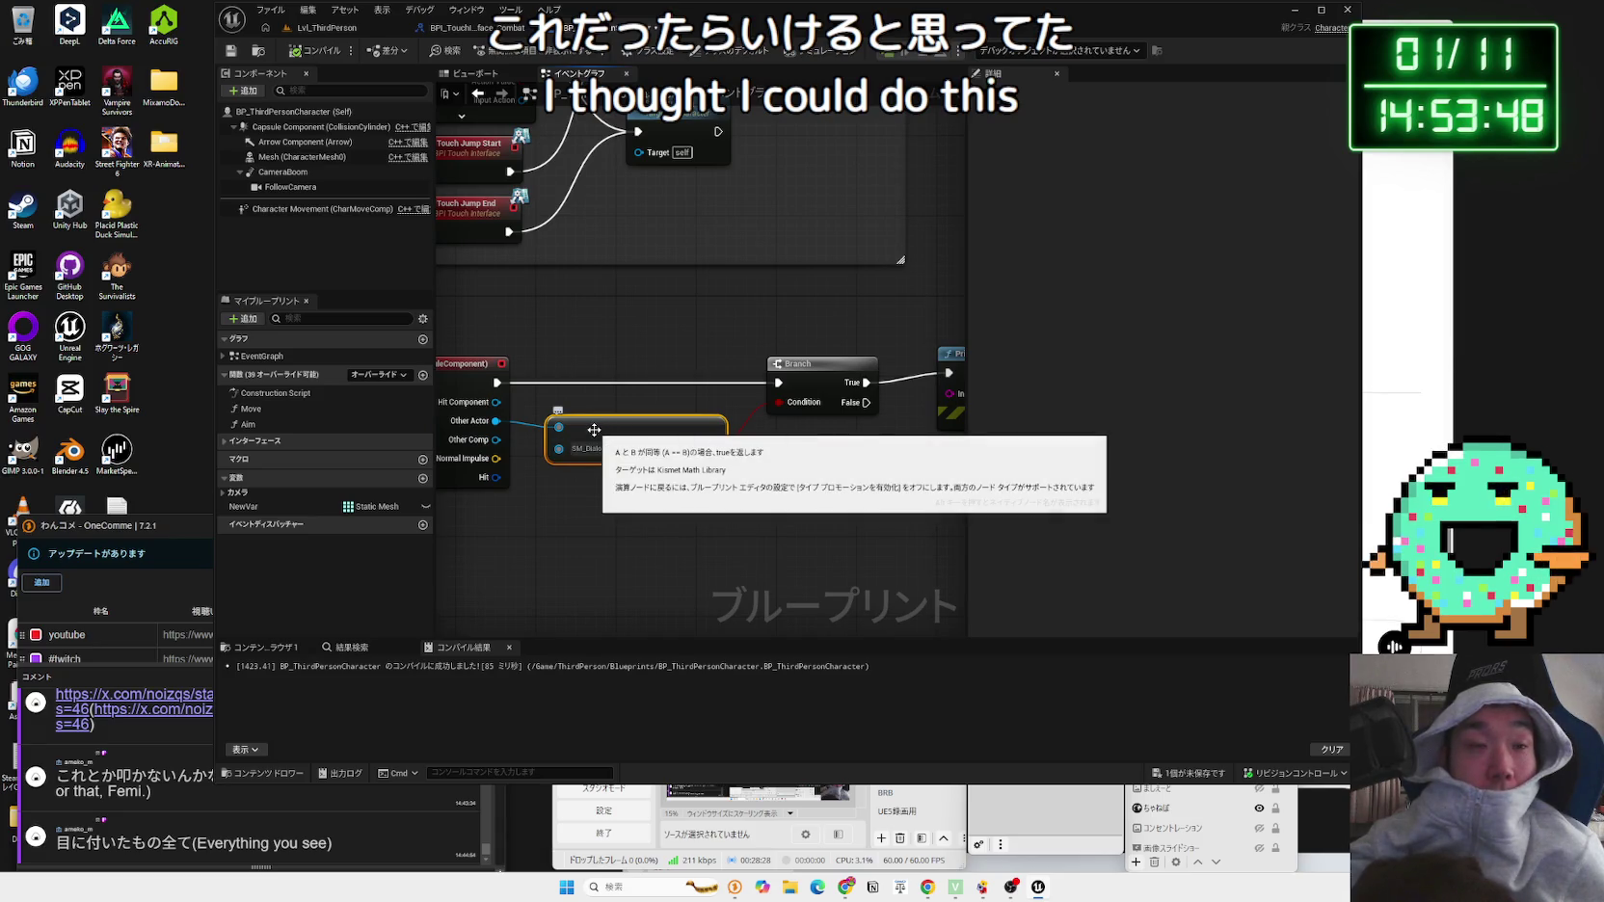
pyautogui.click(594, 479)
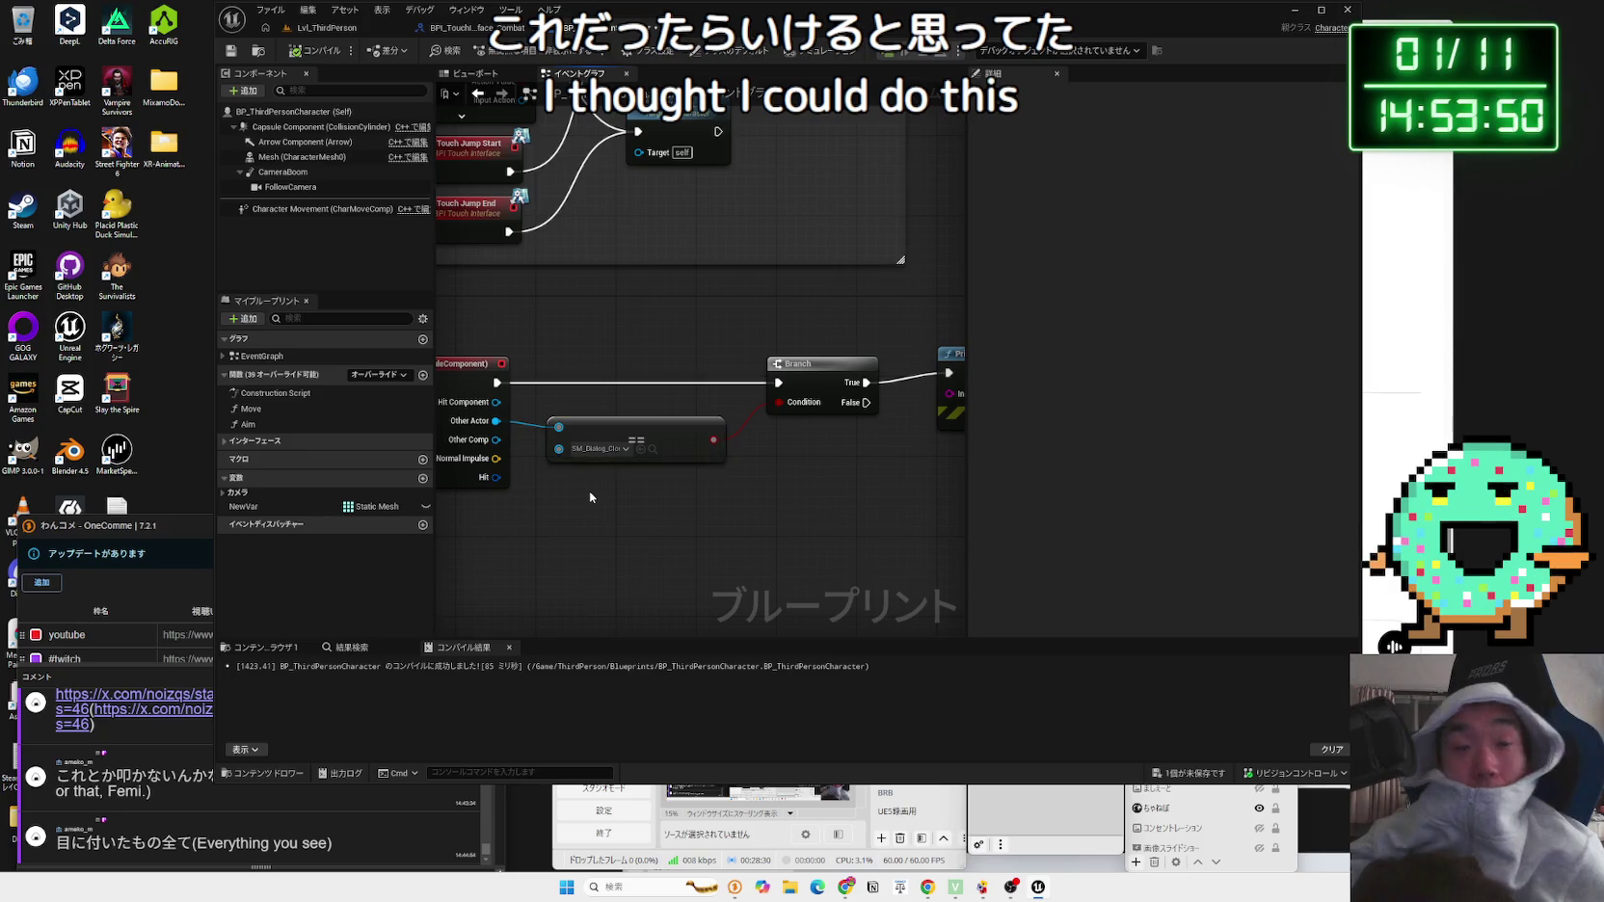
# Step: In Chrome, open the soft-reference blog post and enlarge its blueprint screenshots
pyautogui.hotkey('alt', 'Tab')
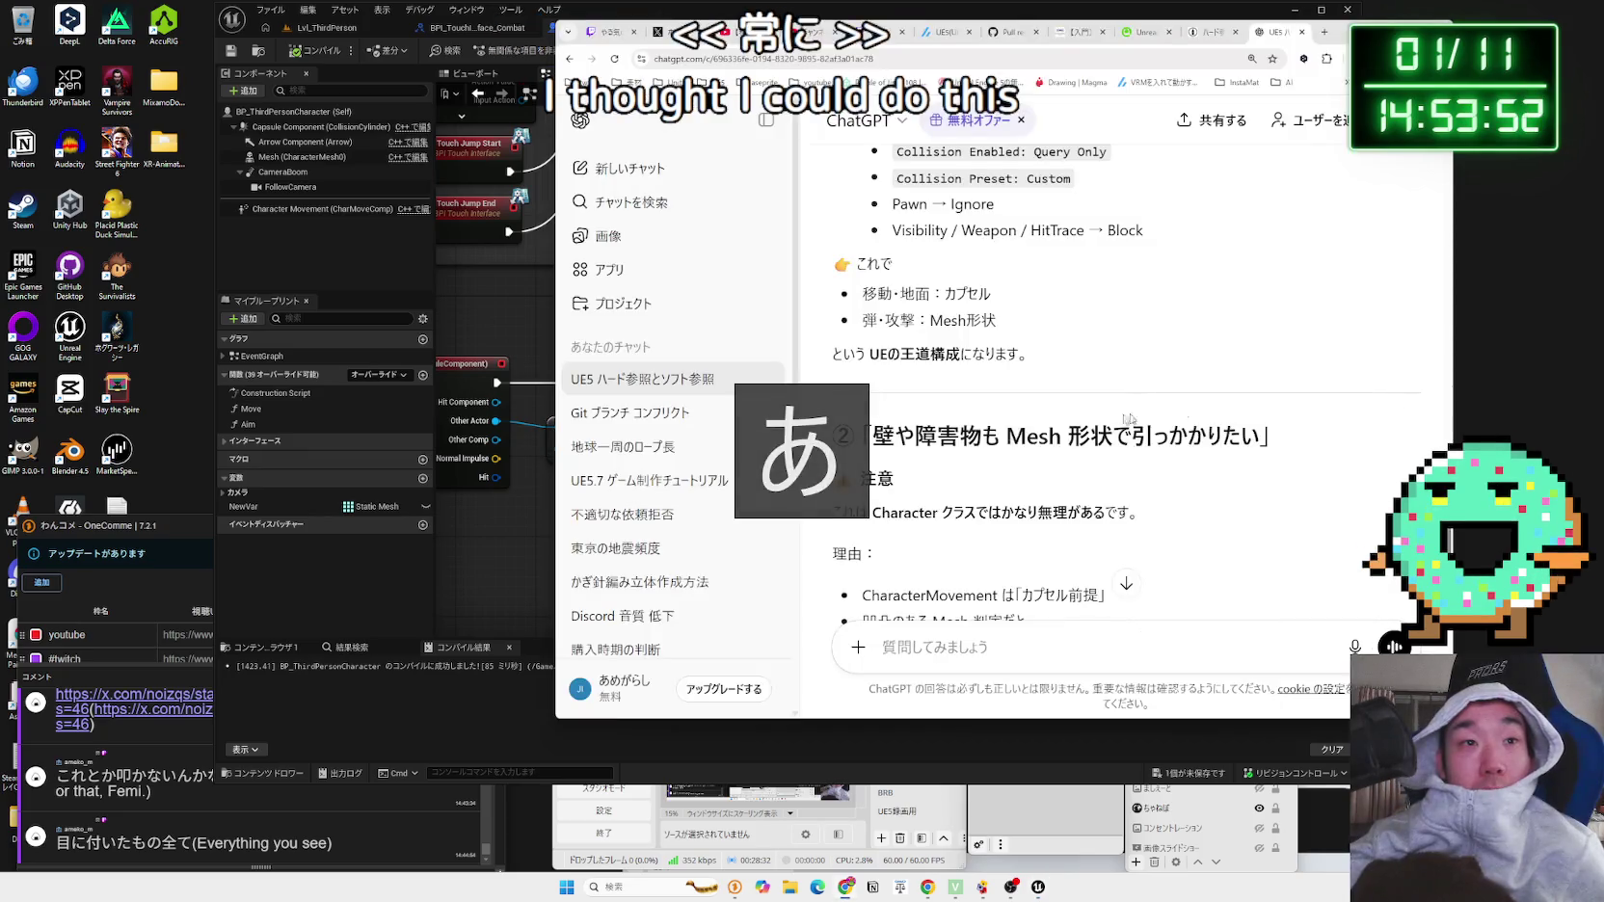
pyautogui.moveTo(1007, 436)
pyautogui.mouseDown()
pyautogui.moveTo(1269, 436)
pyautogui.moveTo(897, 435)
pyautogui.mouseUp()
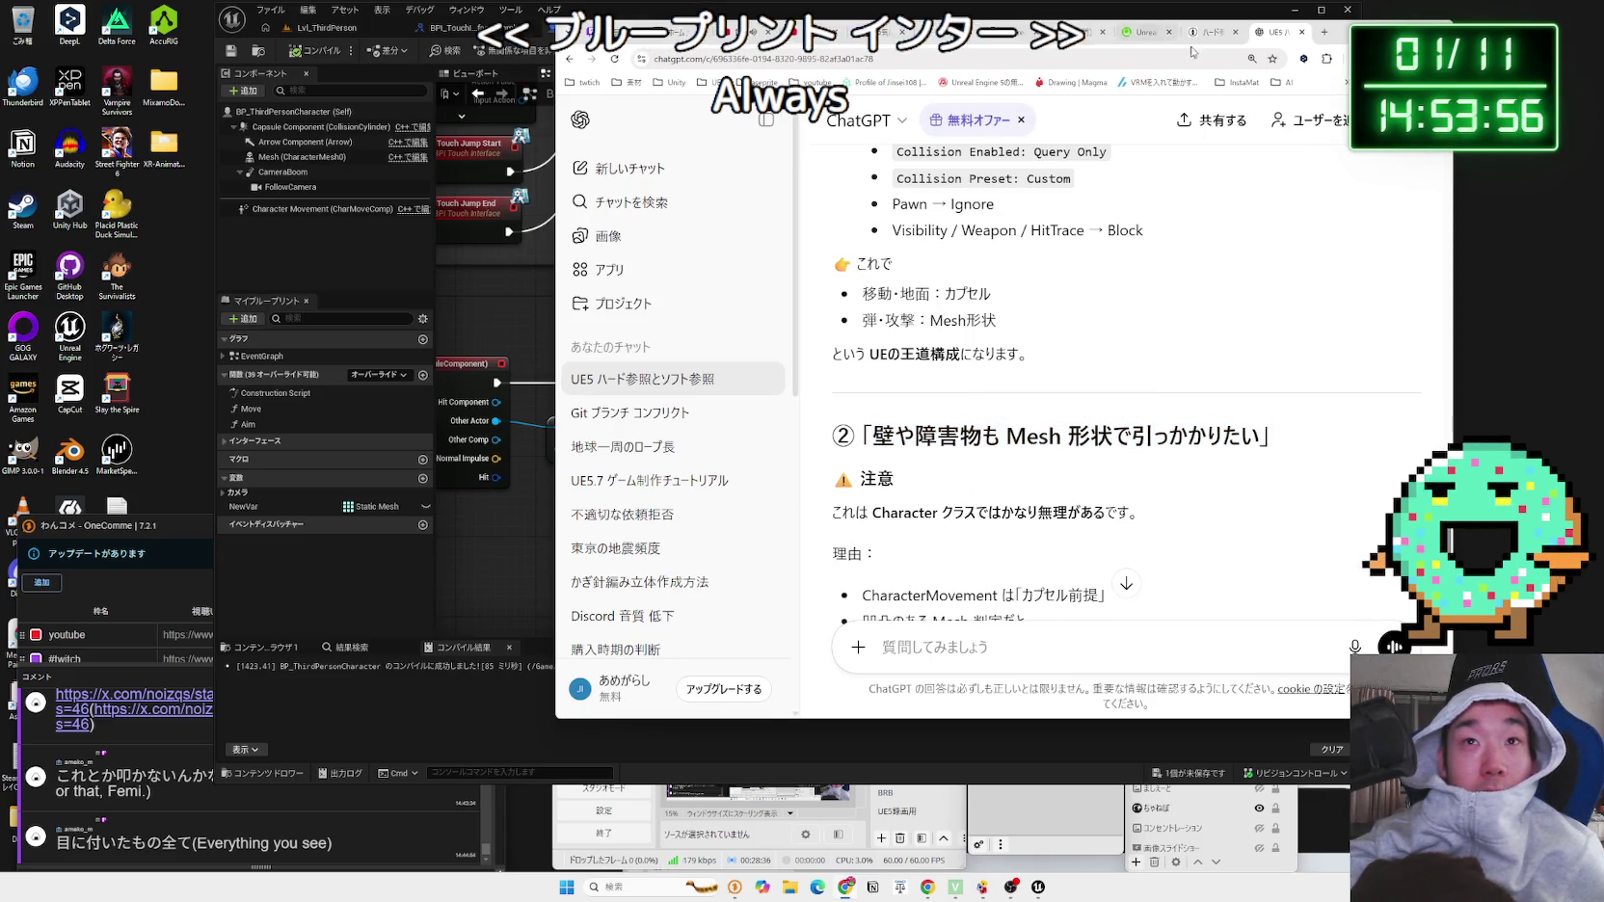
pyautogui.click(1217, 33)
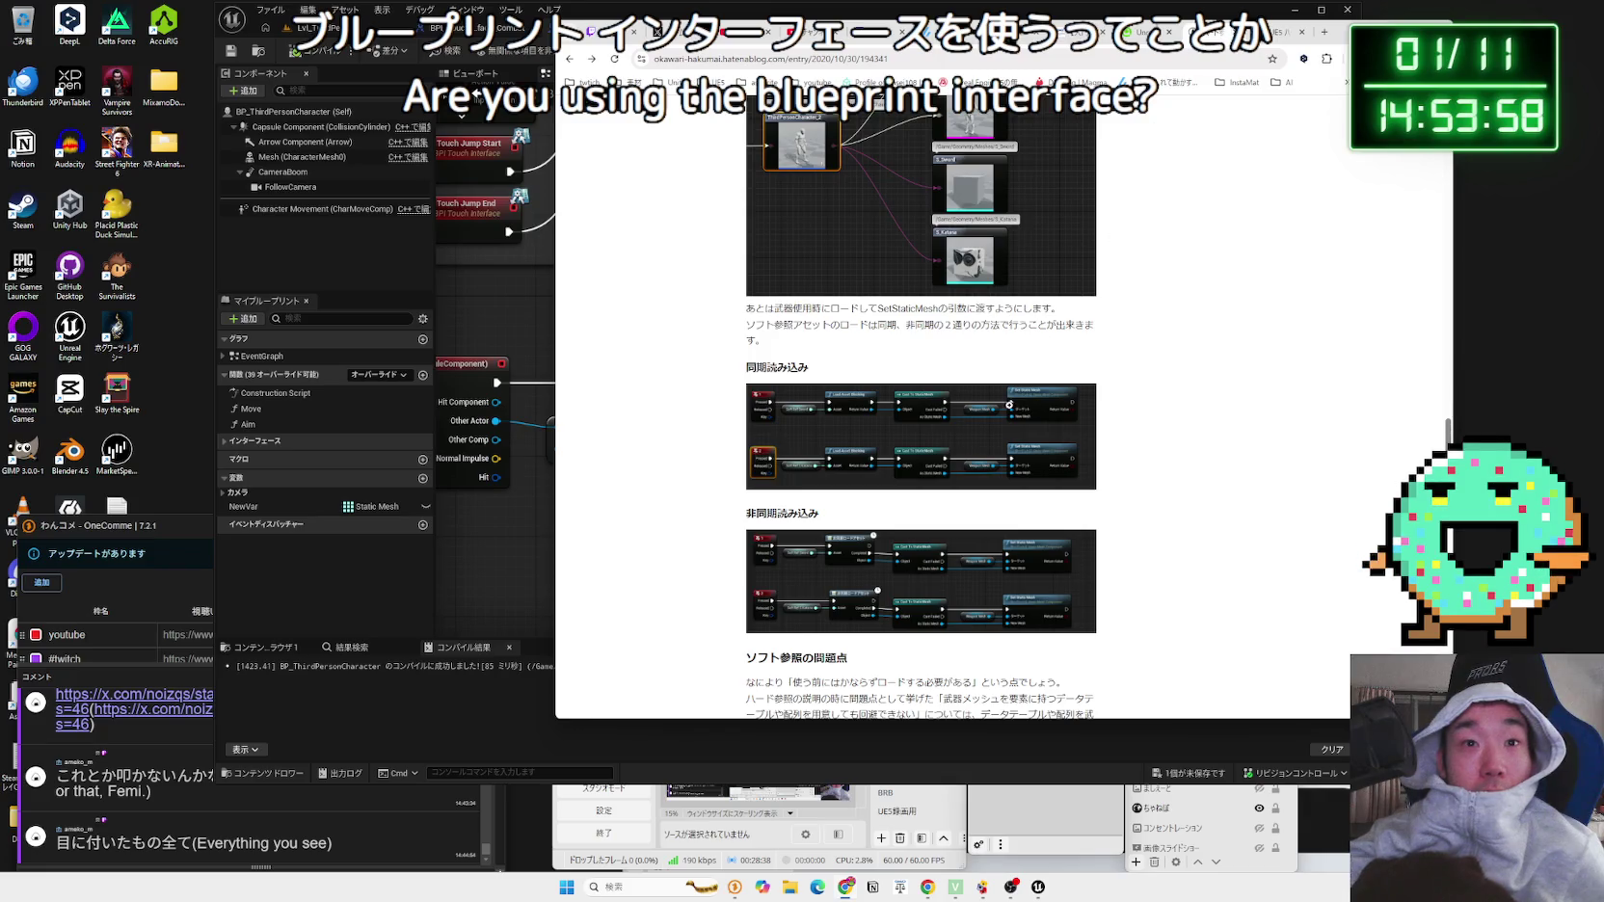
pyautogui.click(1008, 404)
pyautogui.click(1189, 579)
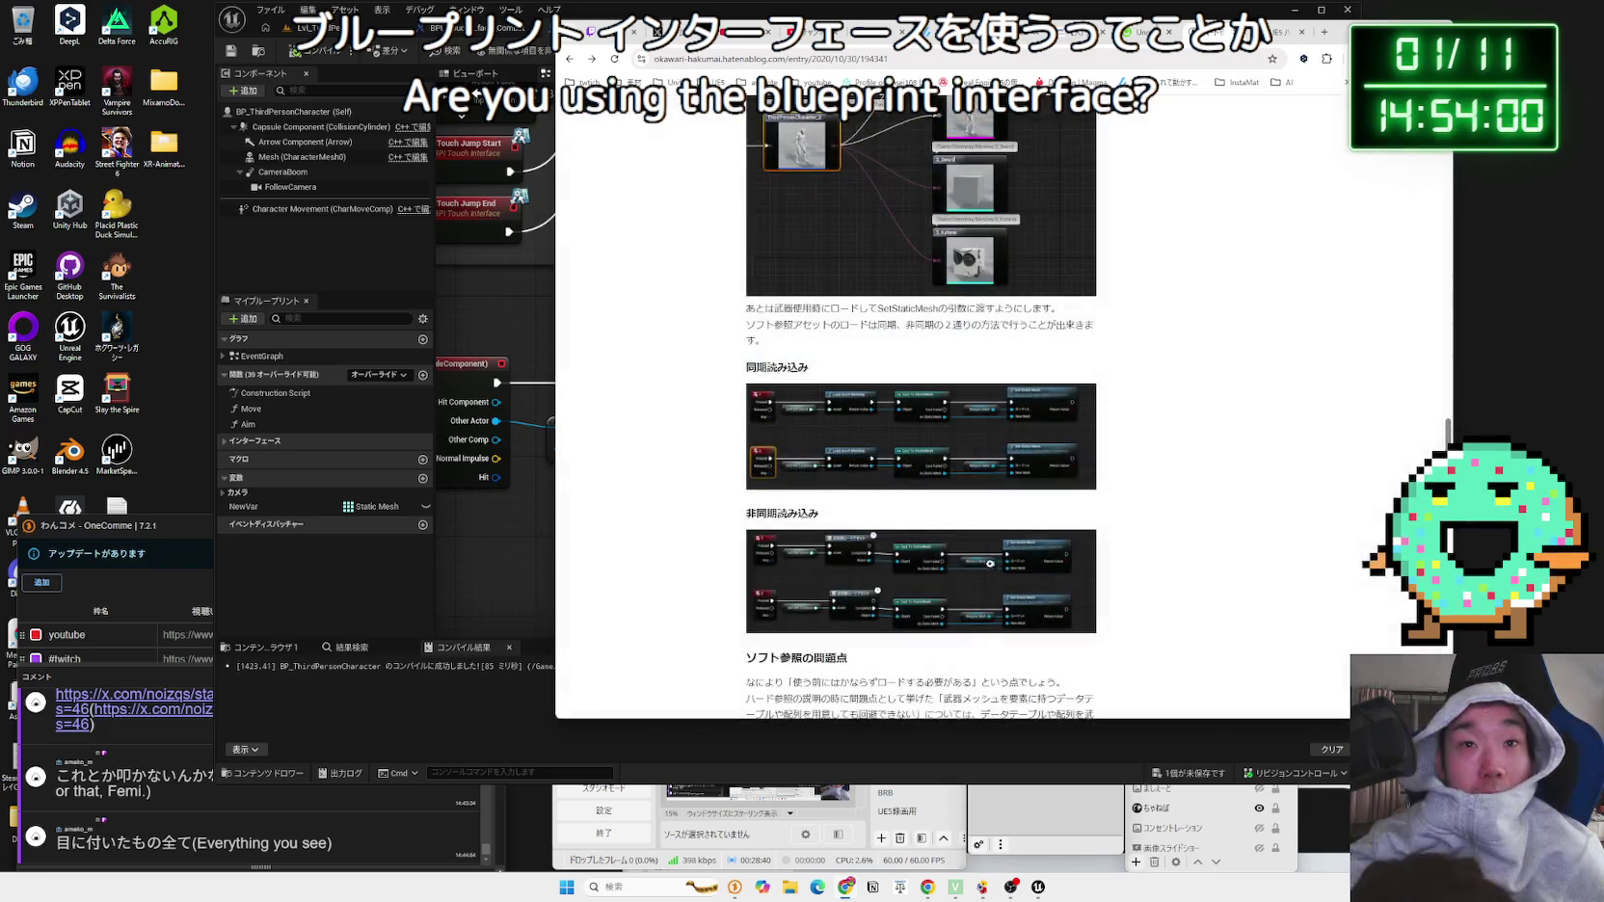
pyautogui.click(920, 467)
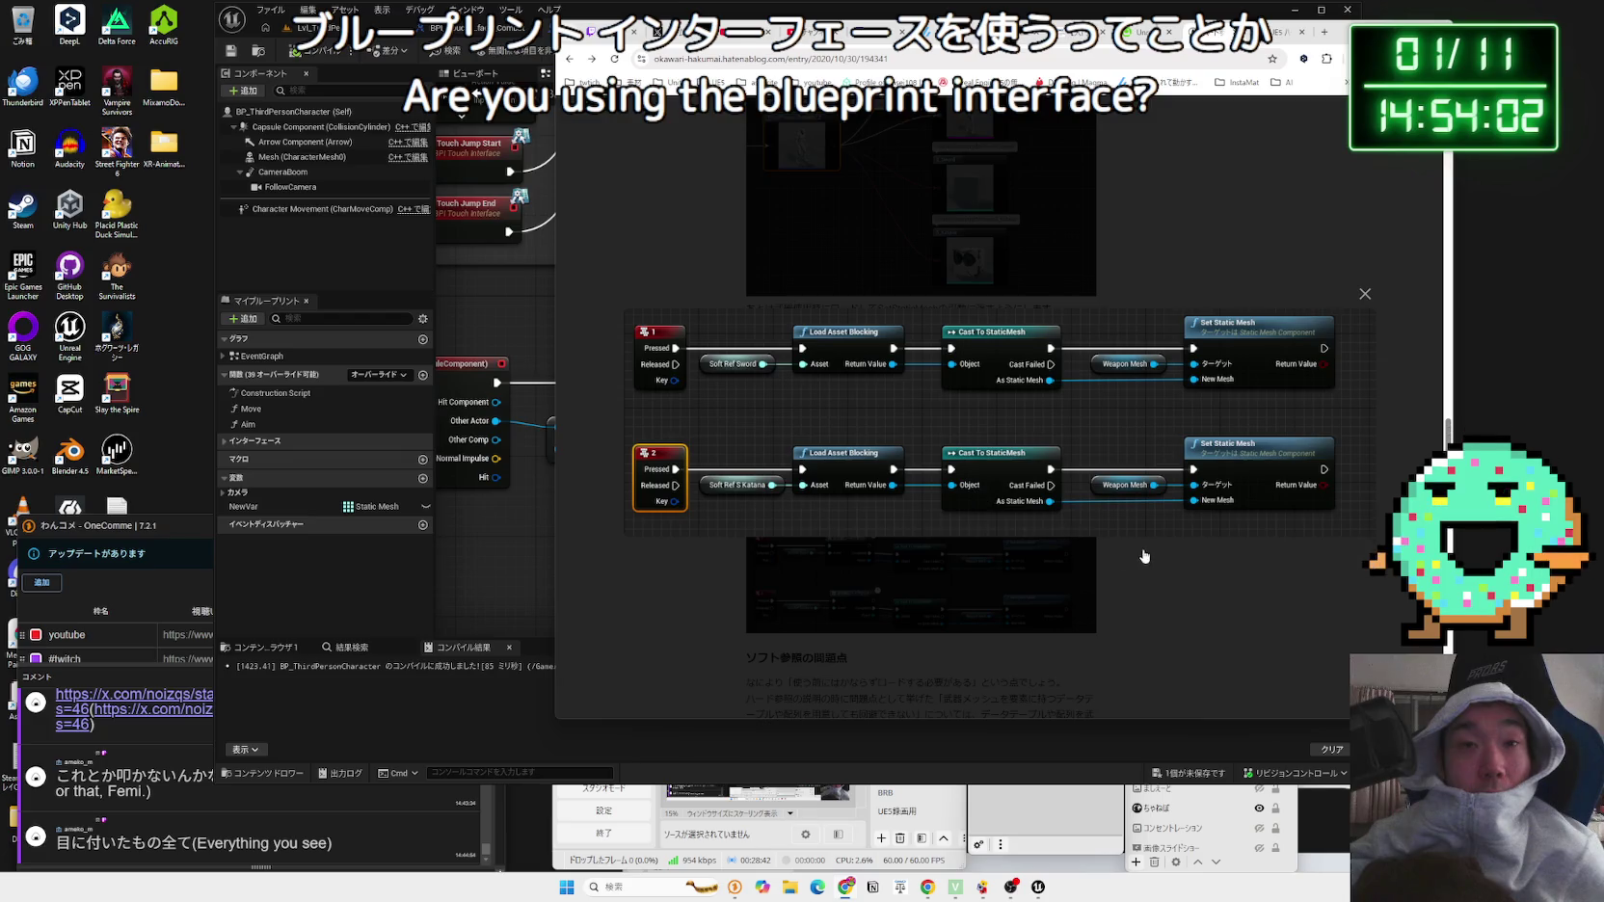
# Step: Scroll through the rest of the blog post, then move to the Qiita Cast article
pyautogui.scroll(-5, 980, 524)
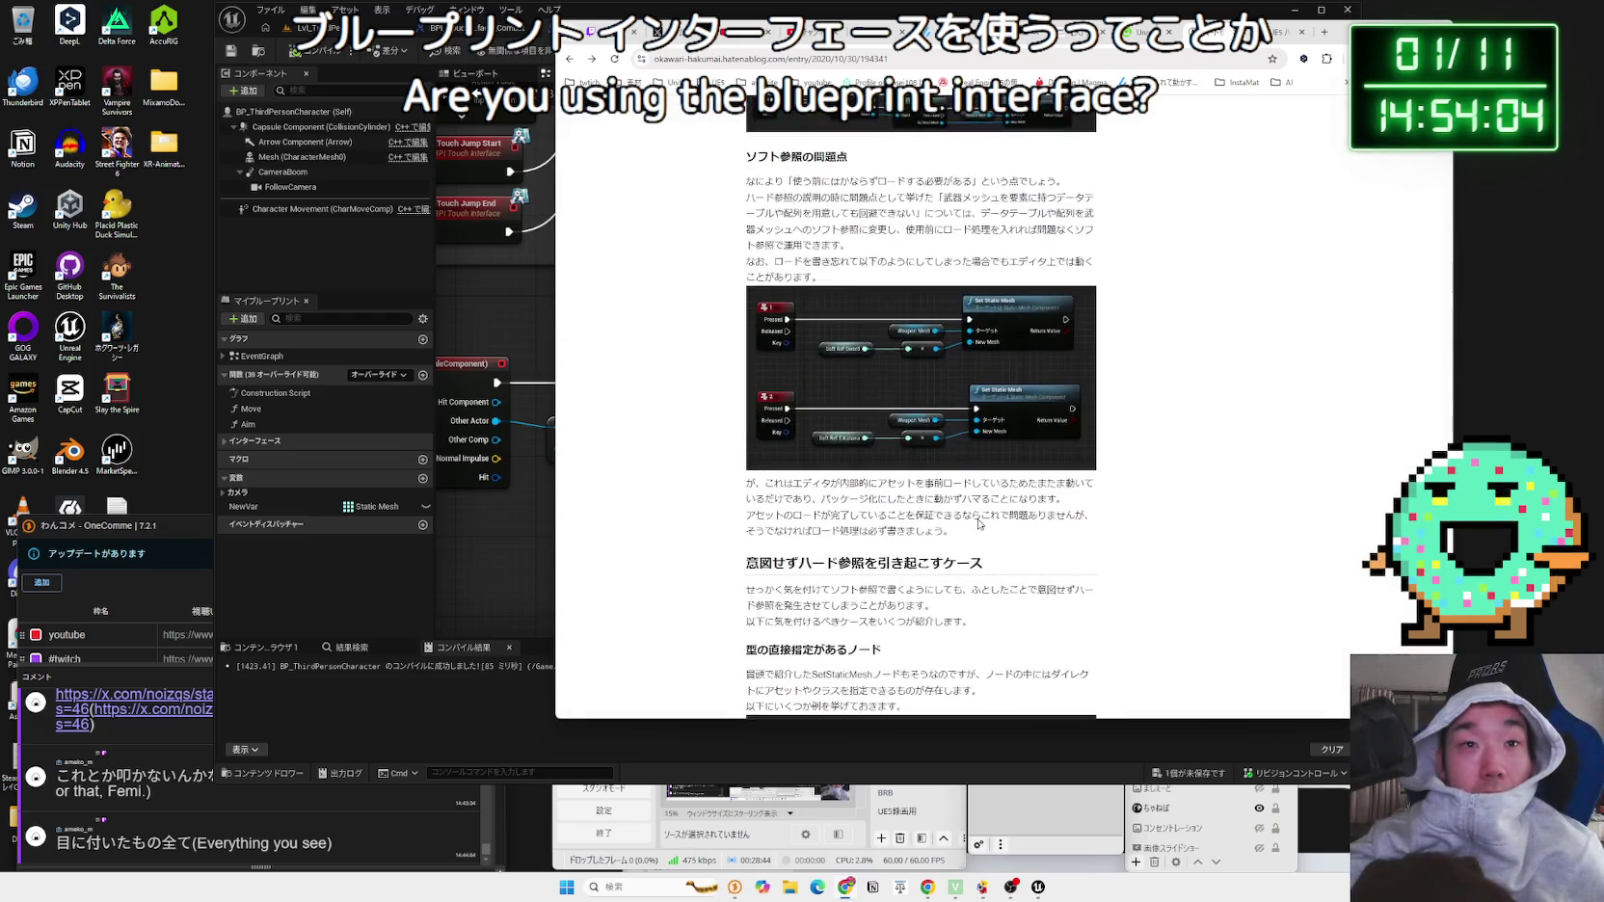
pyautogui.scroll(-1, 979, 523)
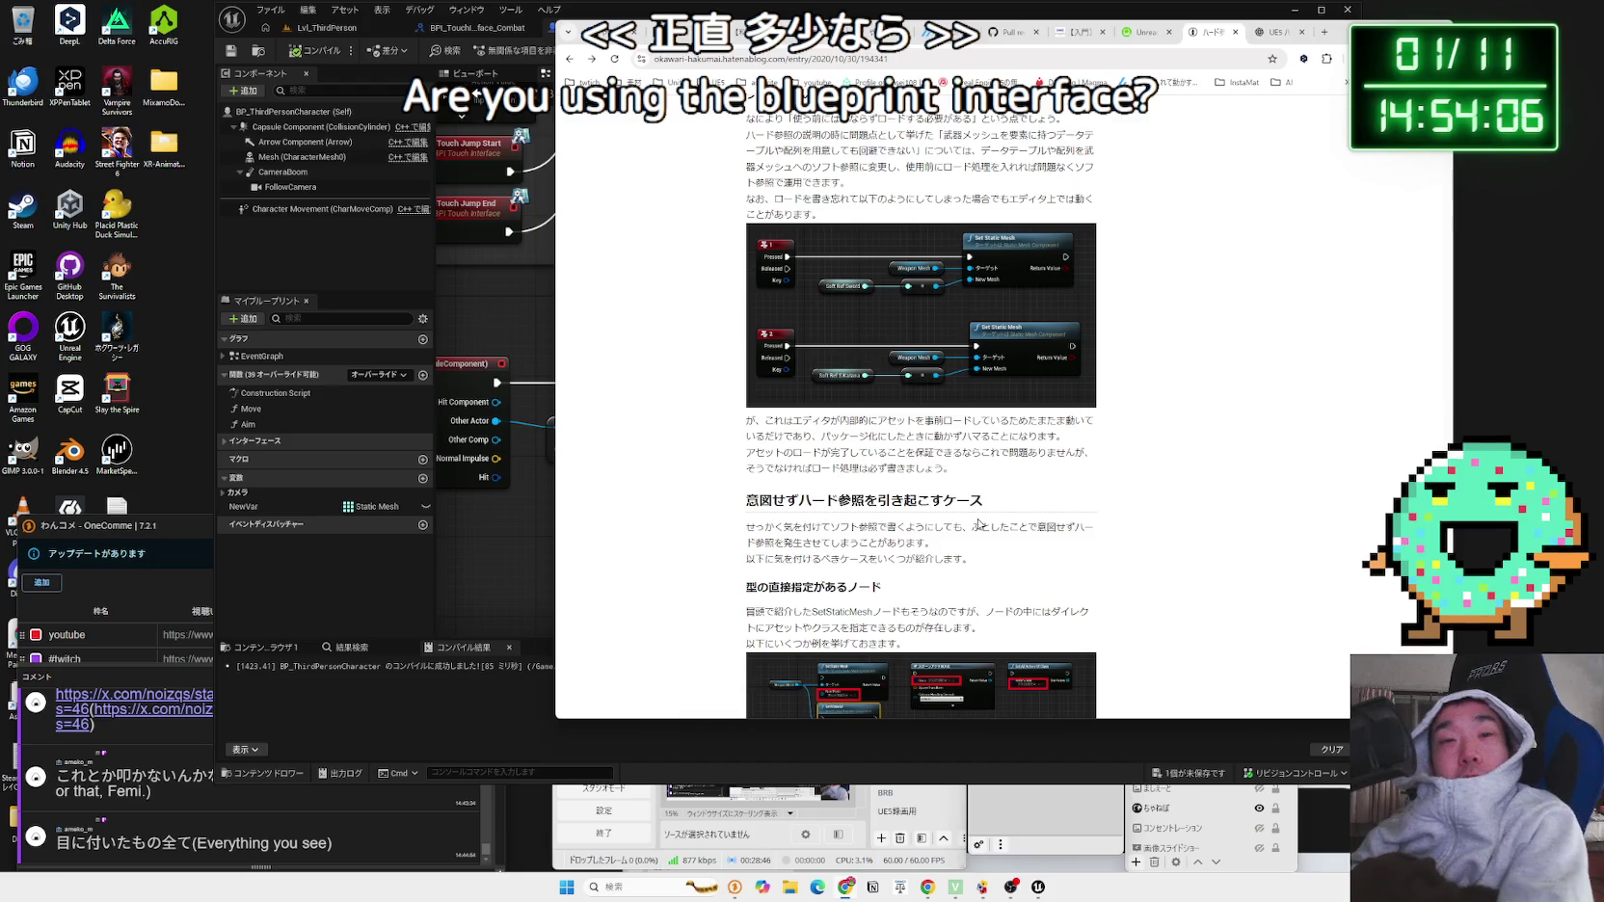
pyautogui.scroll(-10, 867, 376)
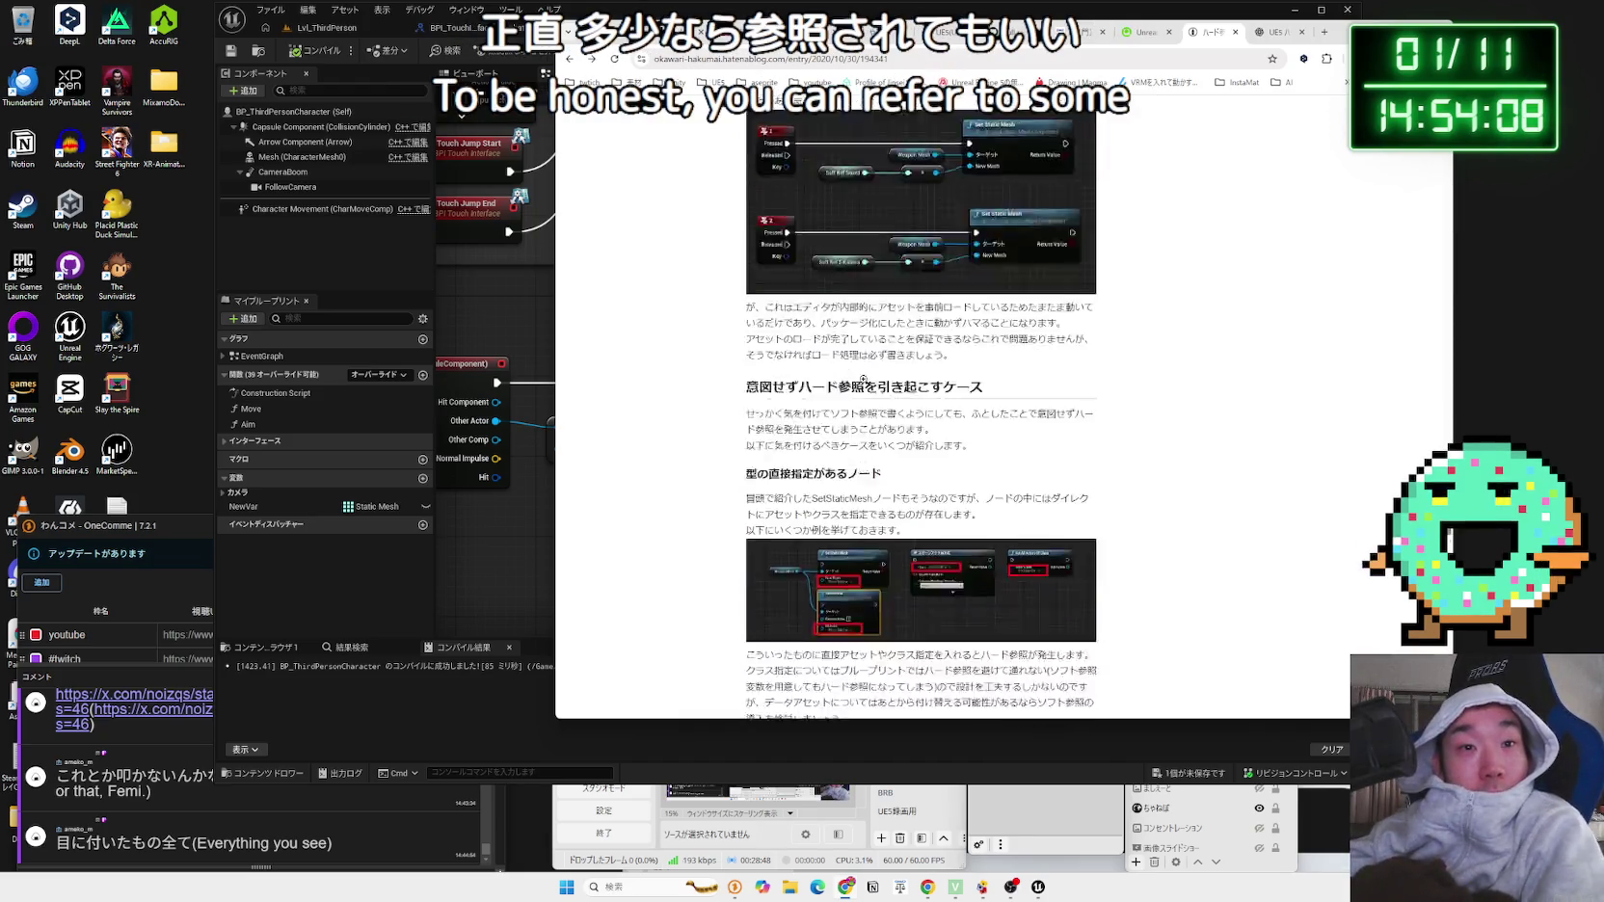
pyautogui.scroll(-1, 868, 375)
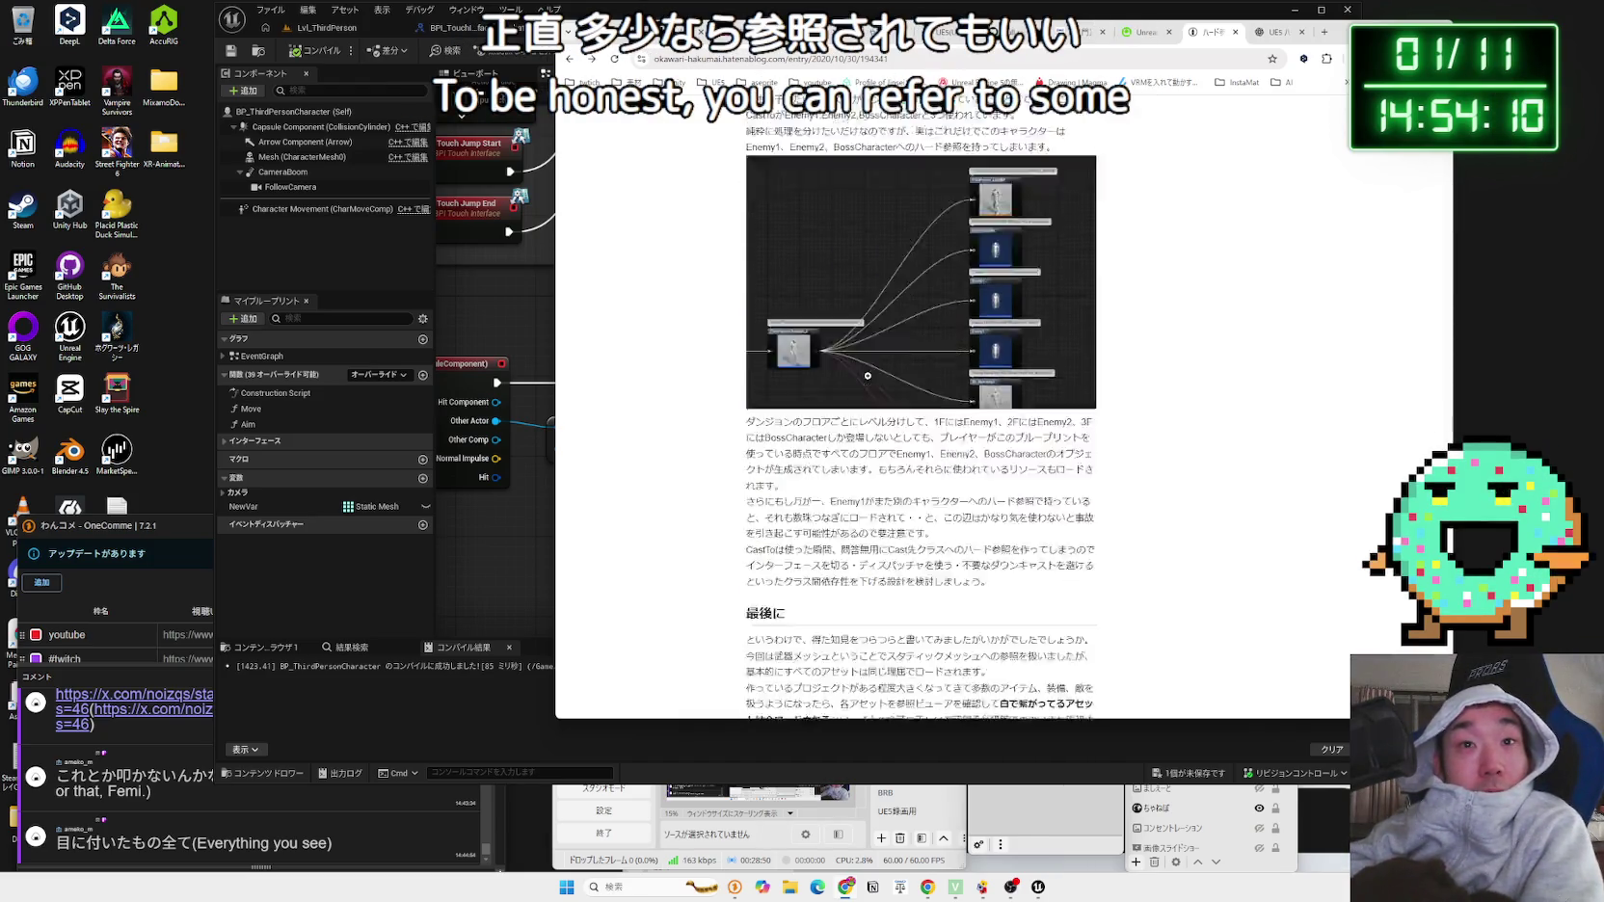
pyautogui.click(1142, 32)
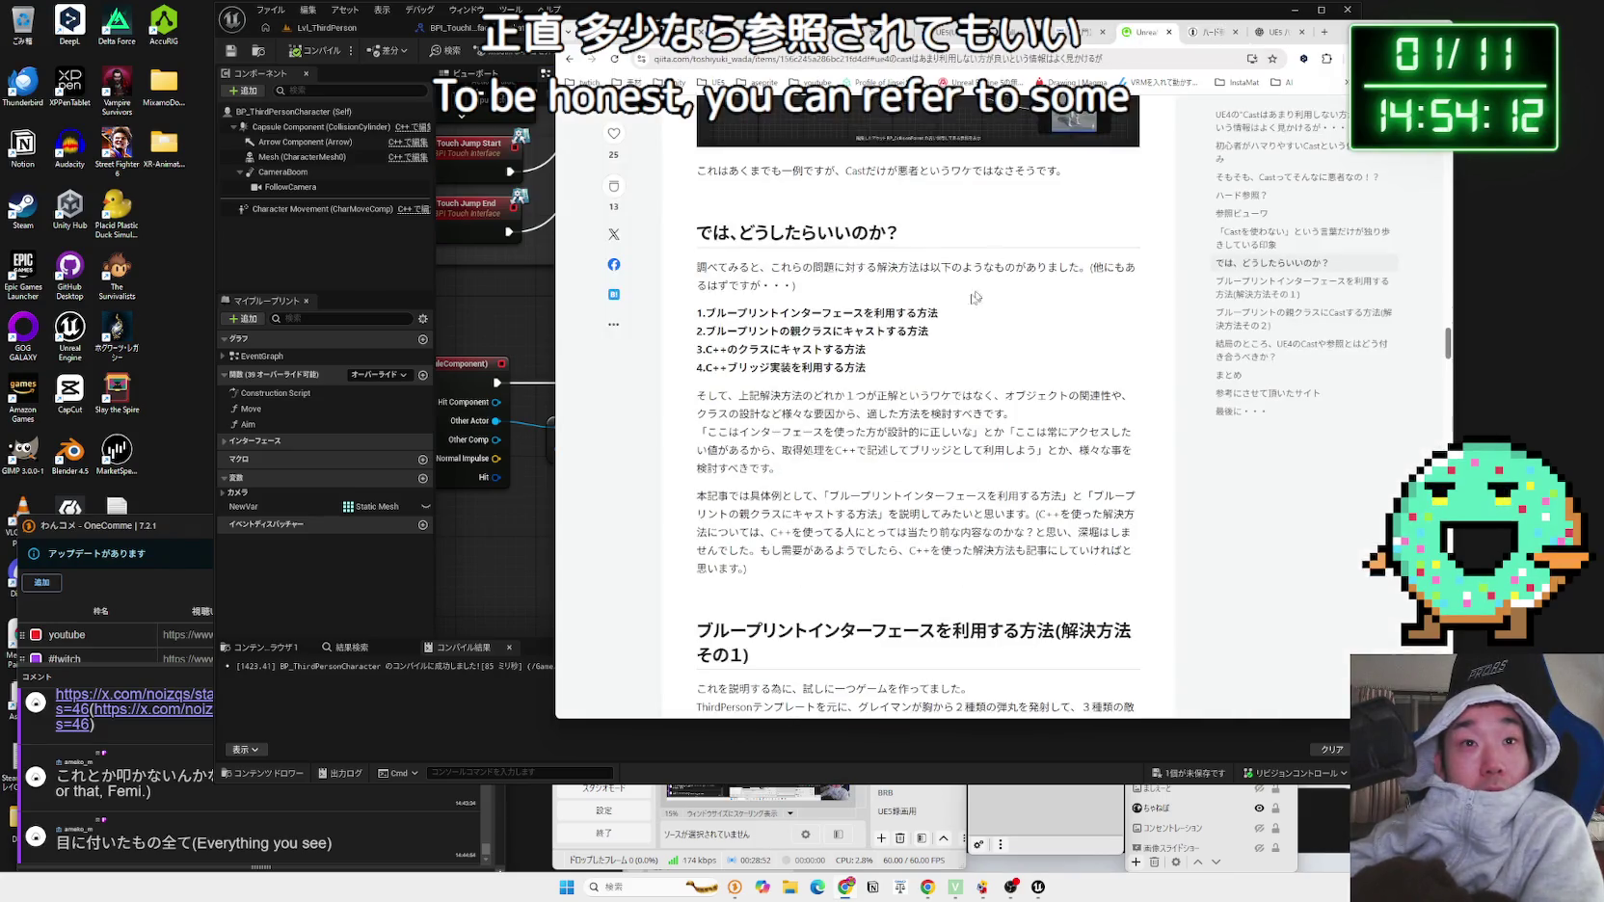
# Step: Highlight the Qiita list's last two solutions, dismiss a context menu, and drag the OneComme window aside
pyautogui.moveTo(882, 373); pyautogui.dragTo(853, 358)
pyautogui.click(740, 318)
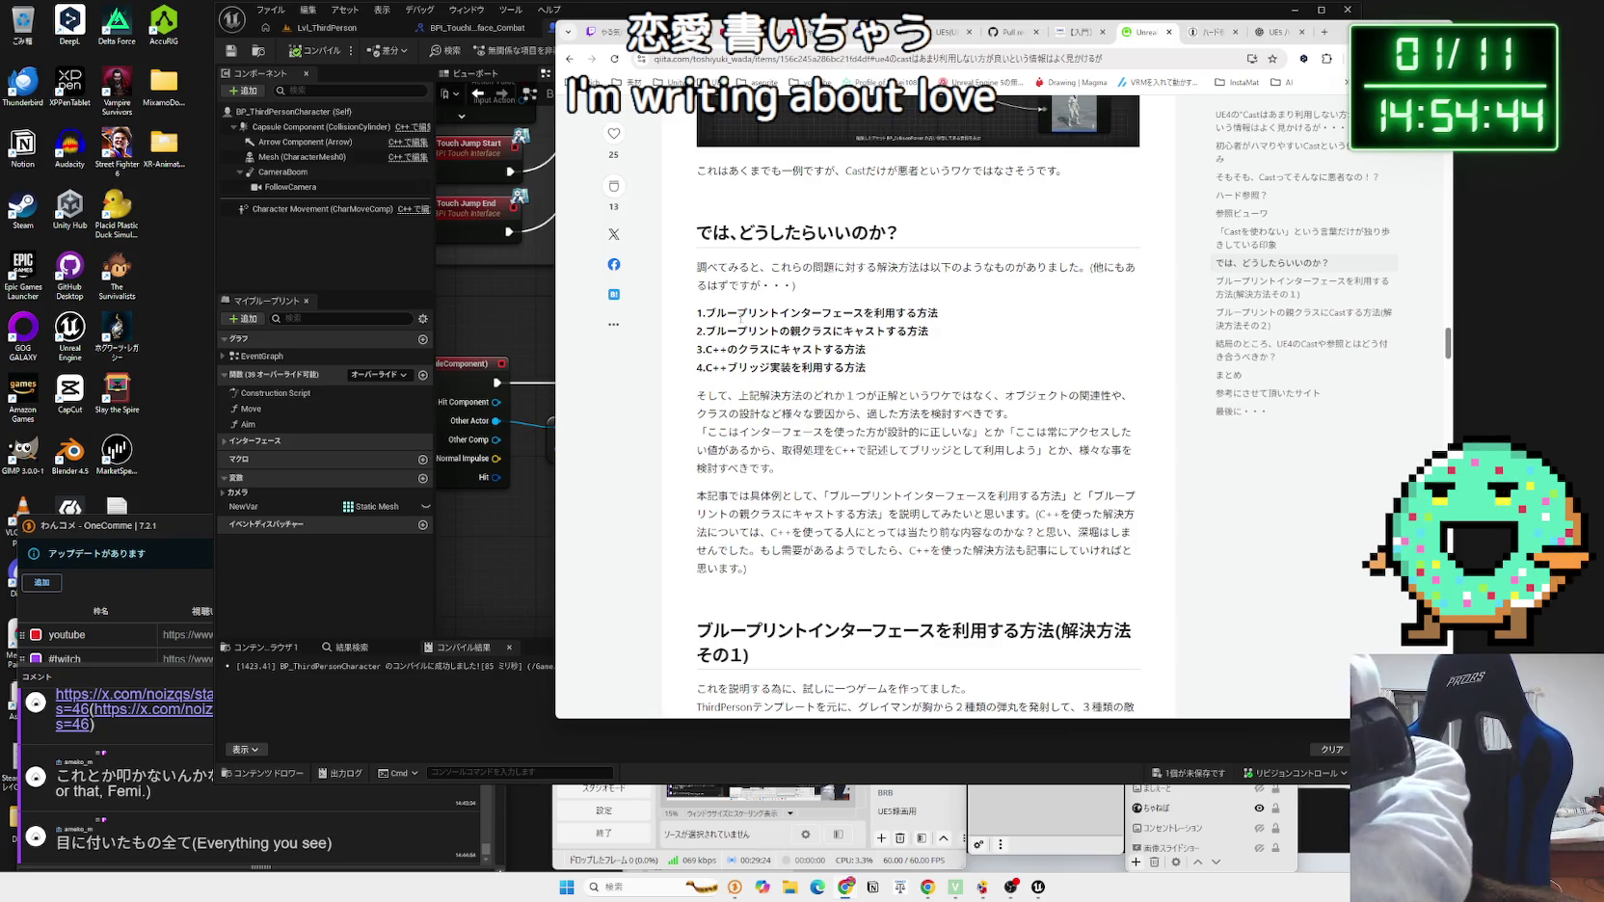
pyautogui.rightClick(663, 333)
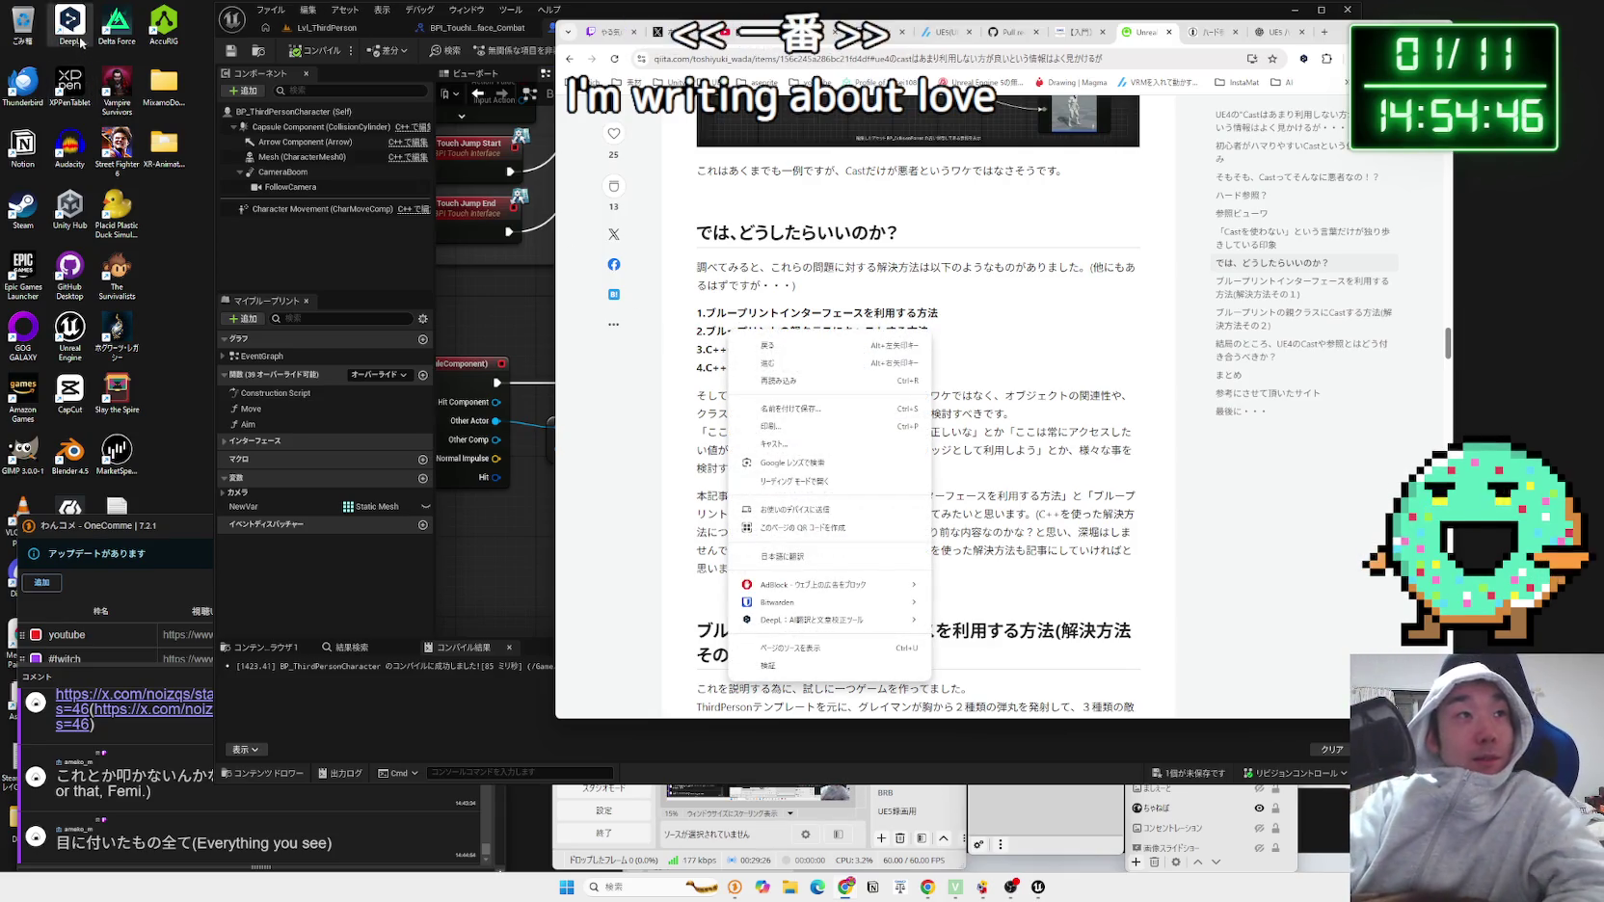
pyautogui.click(159, 253)
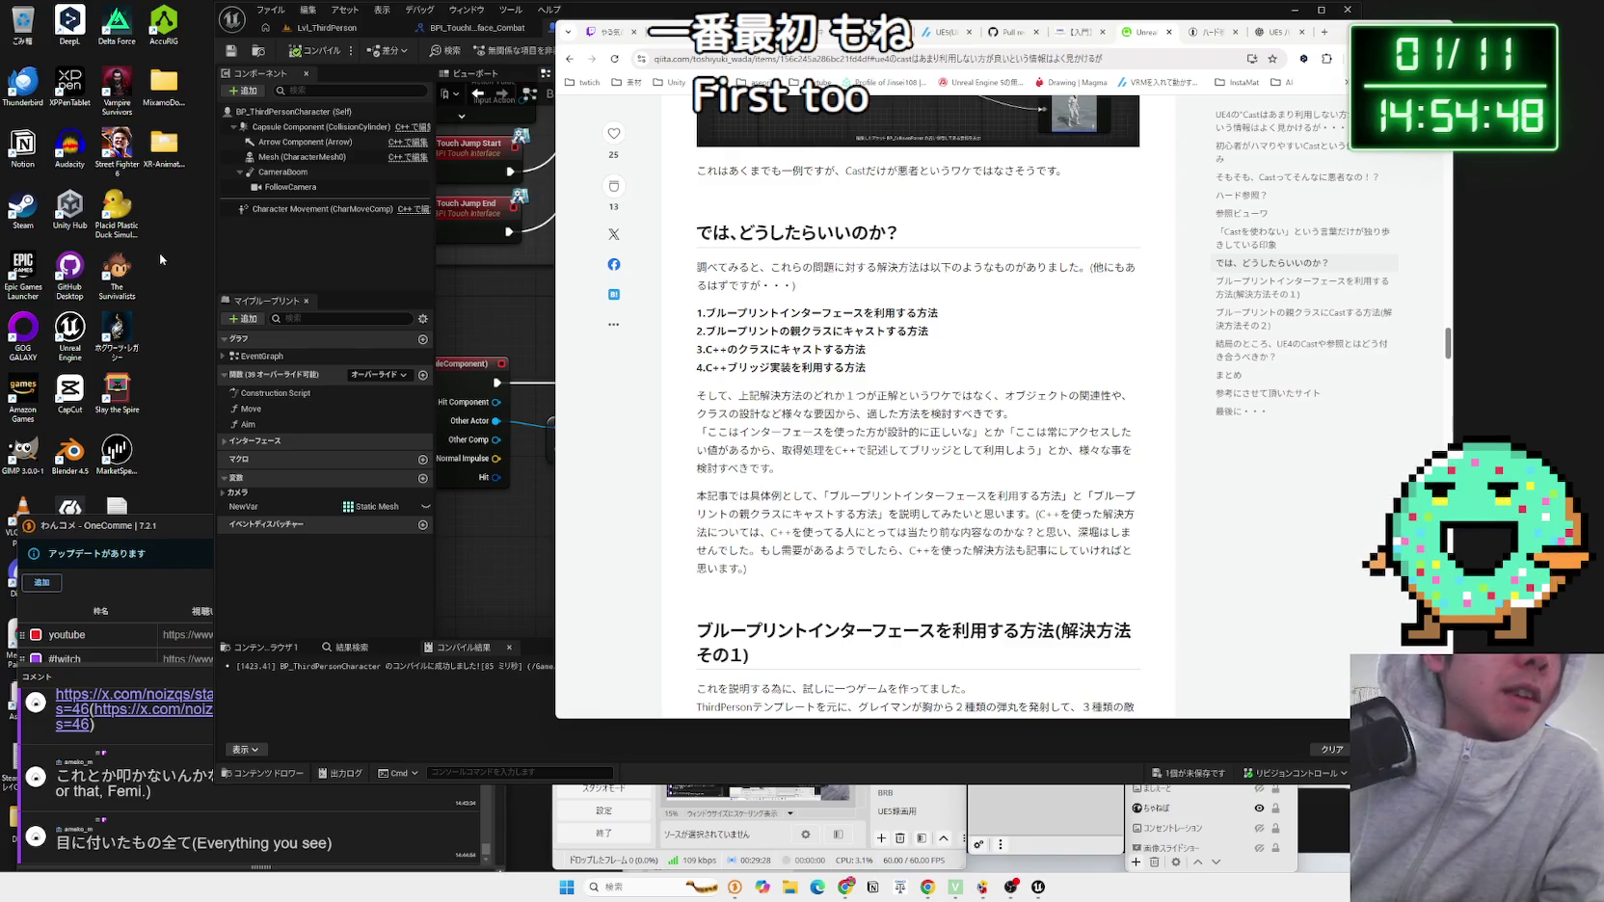
pyautogui.moveTo(158, 528)
pyautogui.mouseDown()
pyautogui.moveTo(302, 512)
pyautogui.moveTo(153, 511)
pyautogui.moveTo(295, 511)
pyautogui.moveTo(207, 528)
pyautogui.mouseUp()
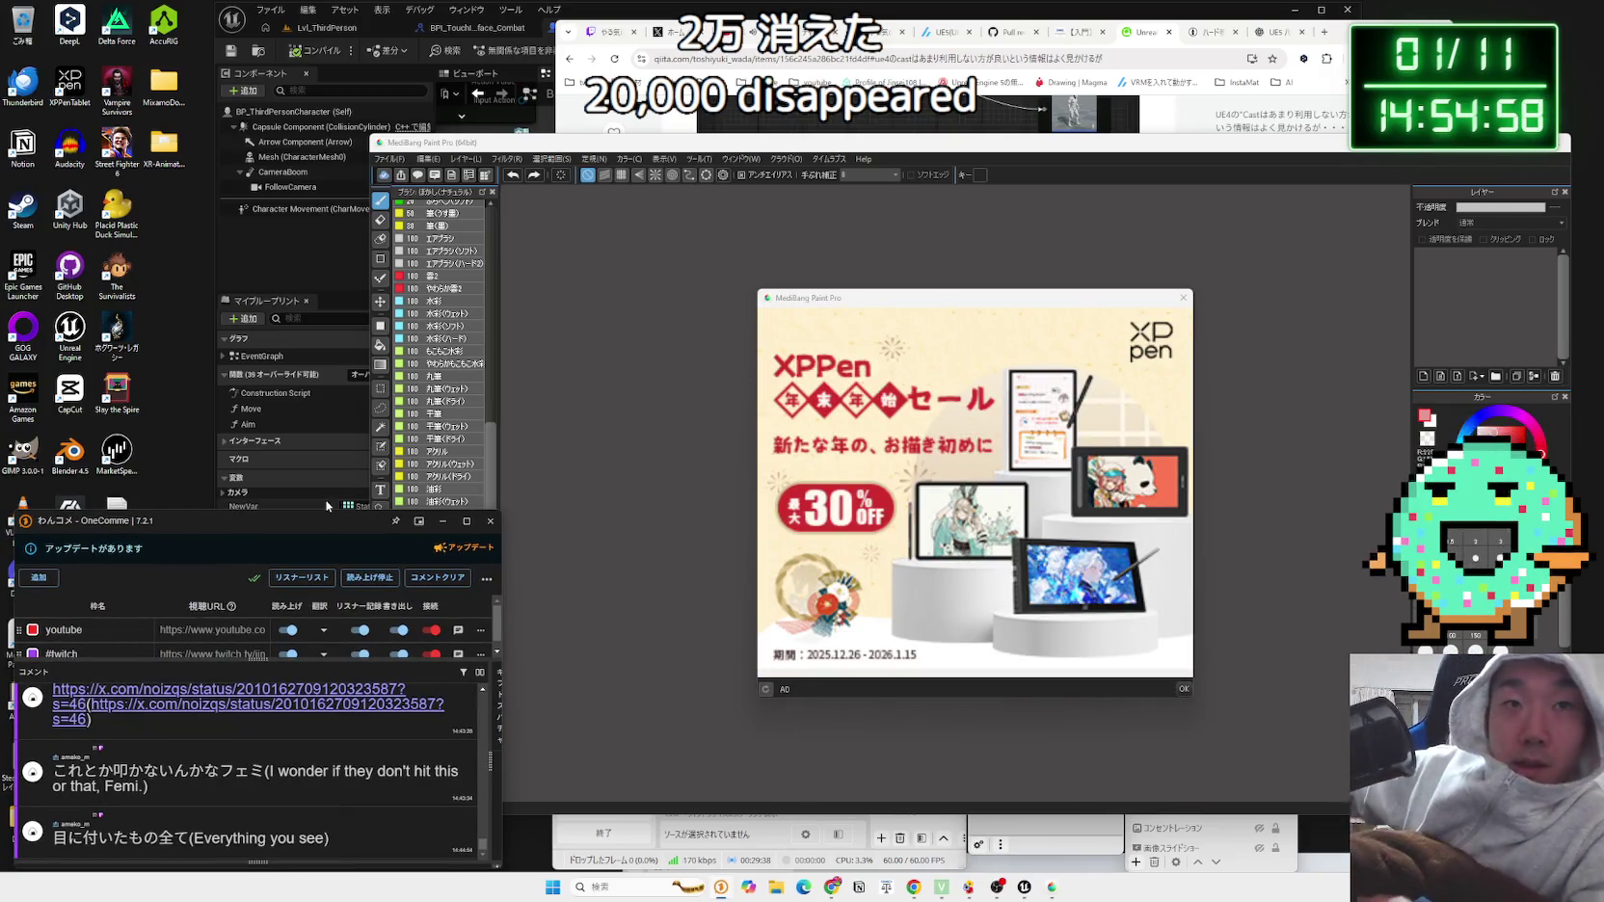
# Step: Dismiss the startup ad and create a new blank 1024 × 1024 px, 350 dpi canvas
pyautogui.click(1183, 688)
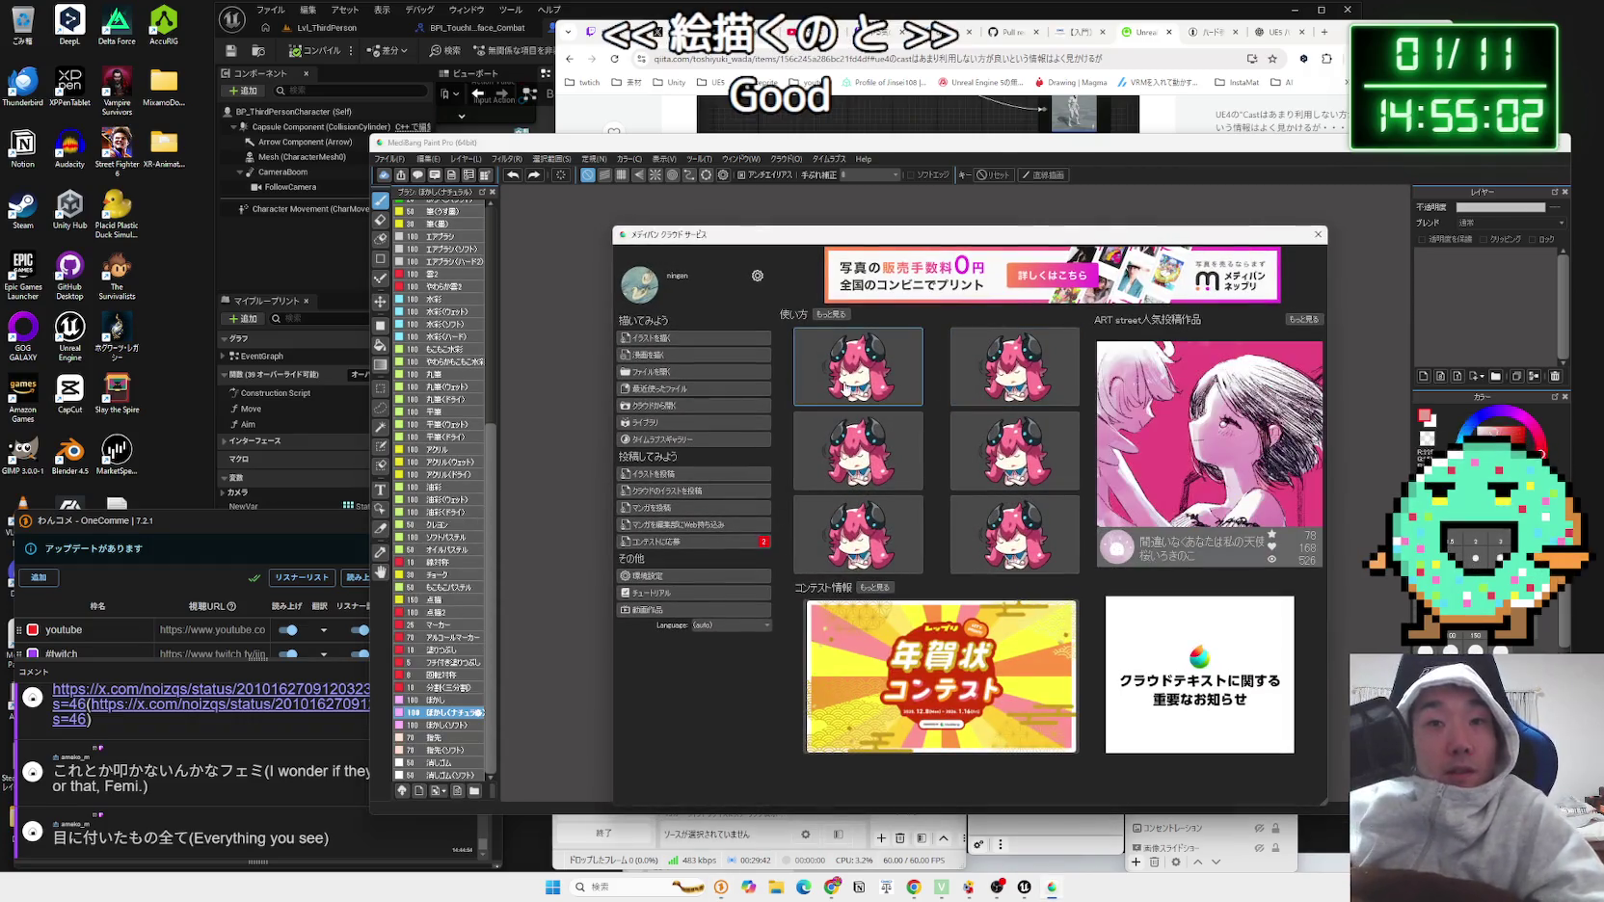
pyautogui.click(694, 338)
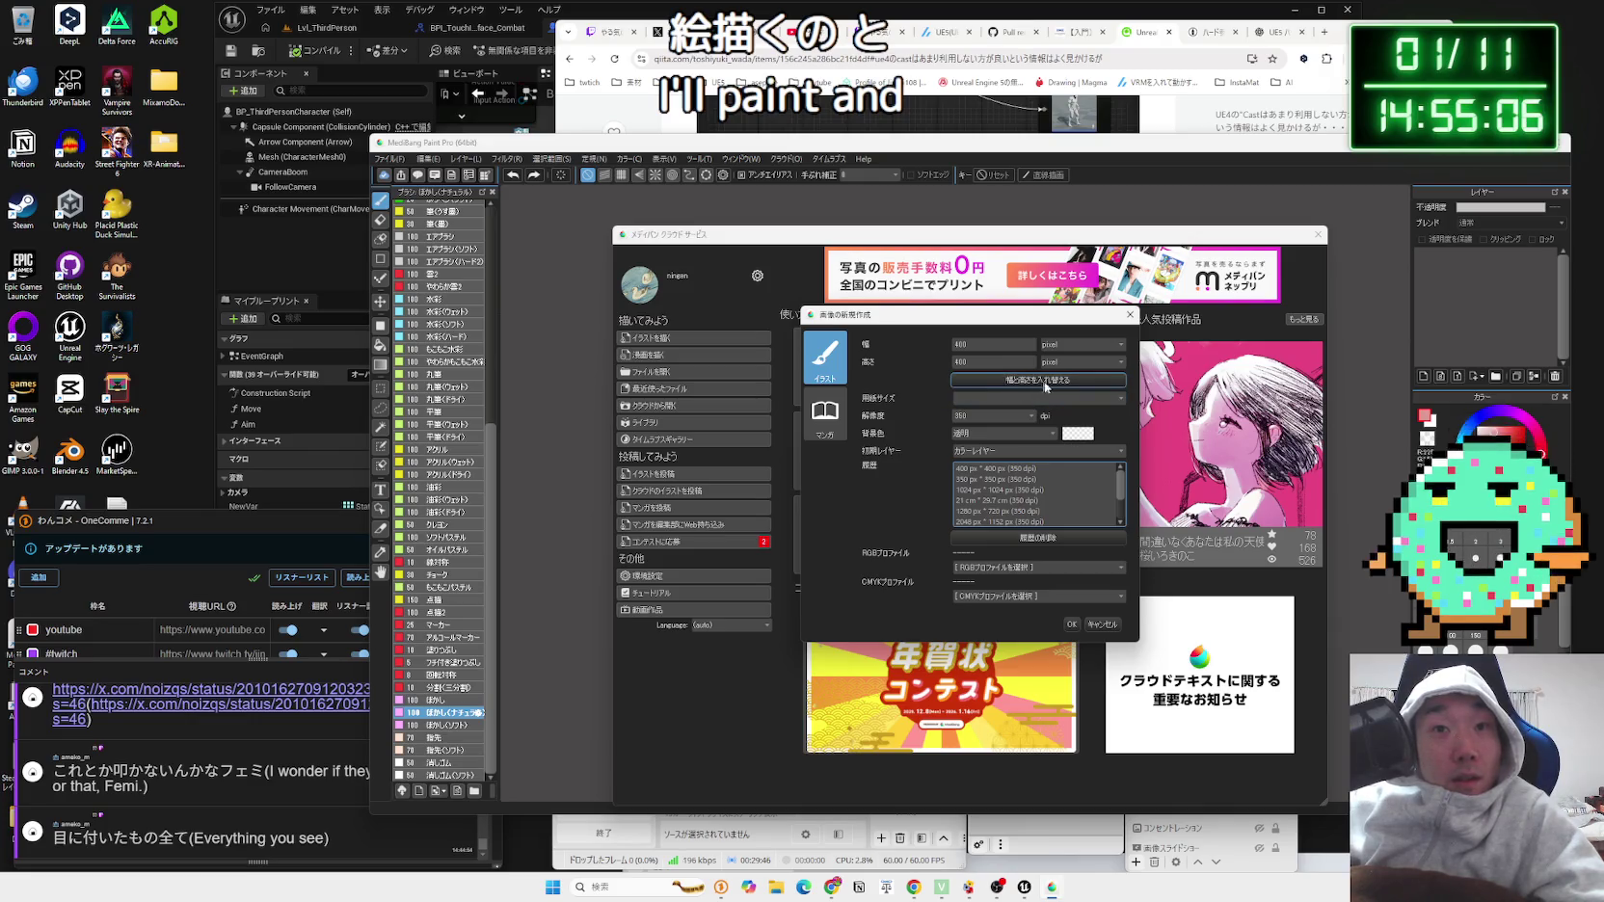
pyautogui.click(1019, 398)
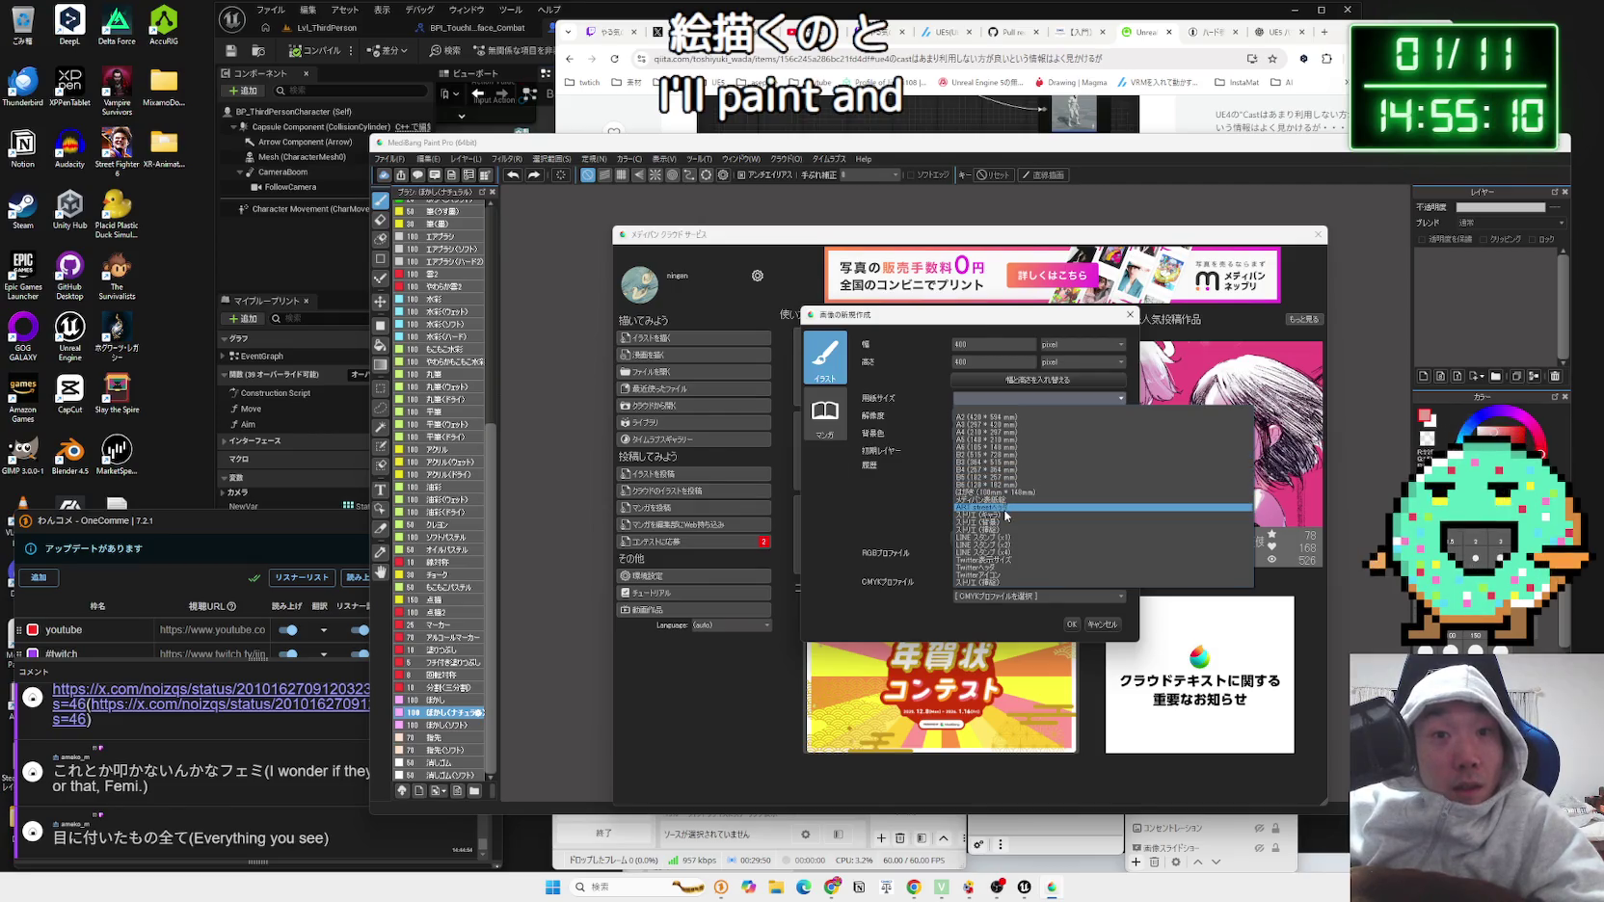
pyautogui.click(1002, 559)
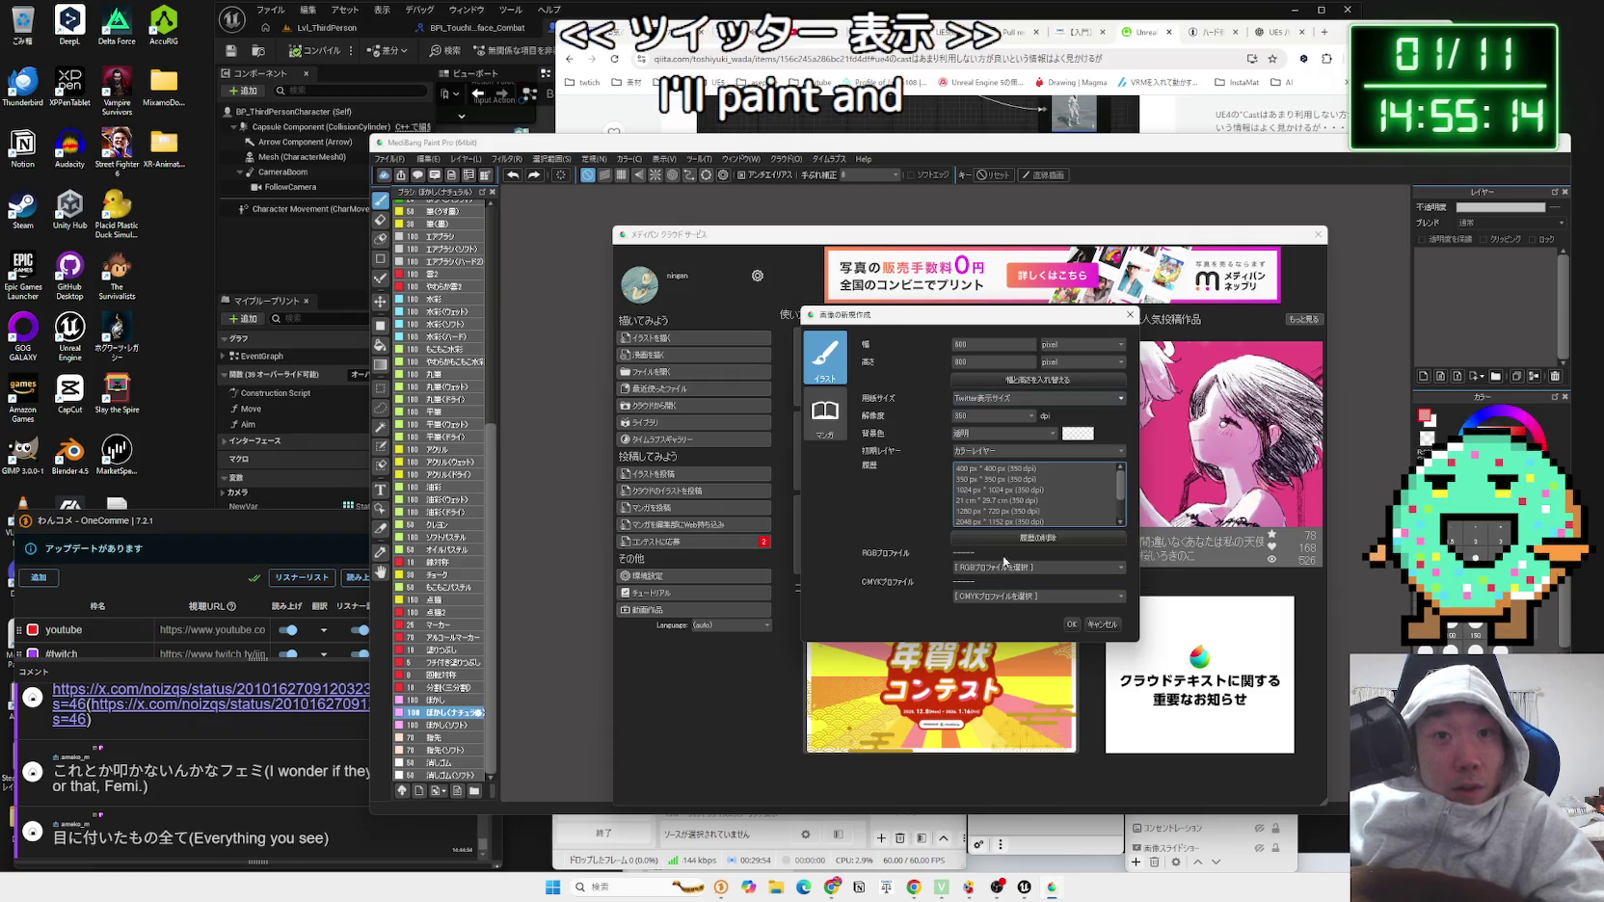
pyautogui.click(1000, 396)
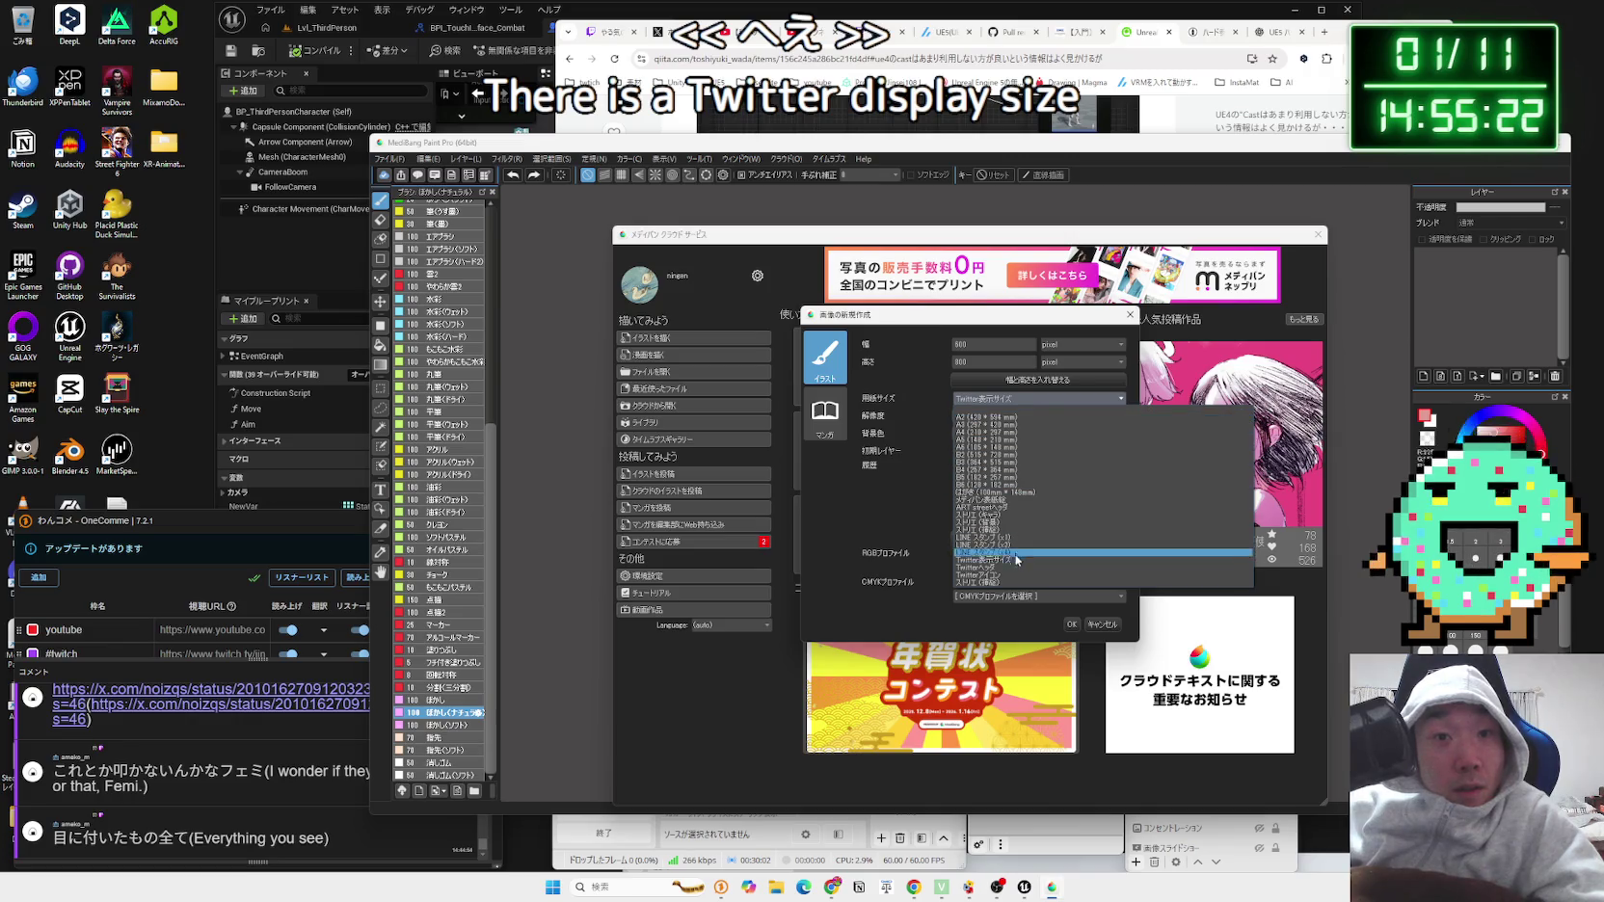
pyautogui.click(926, 482)
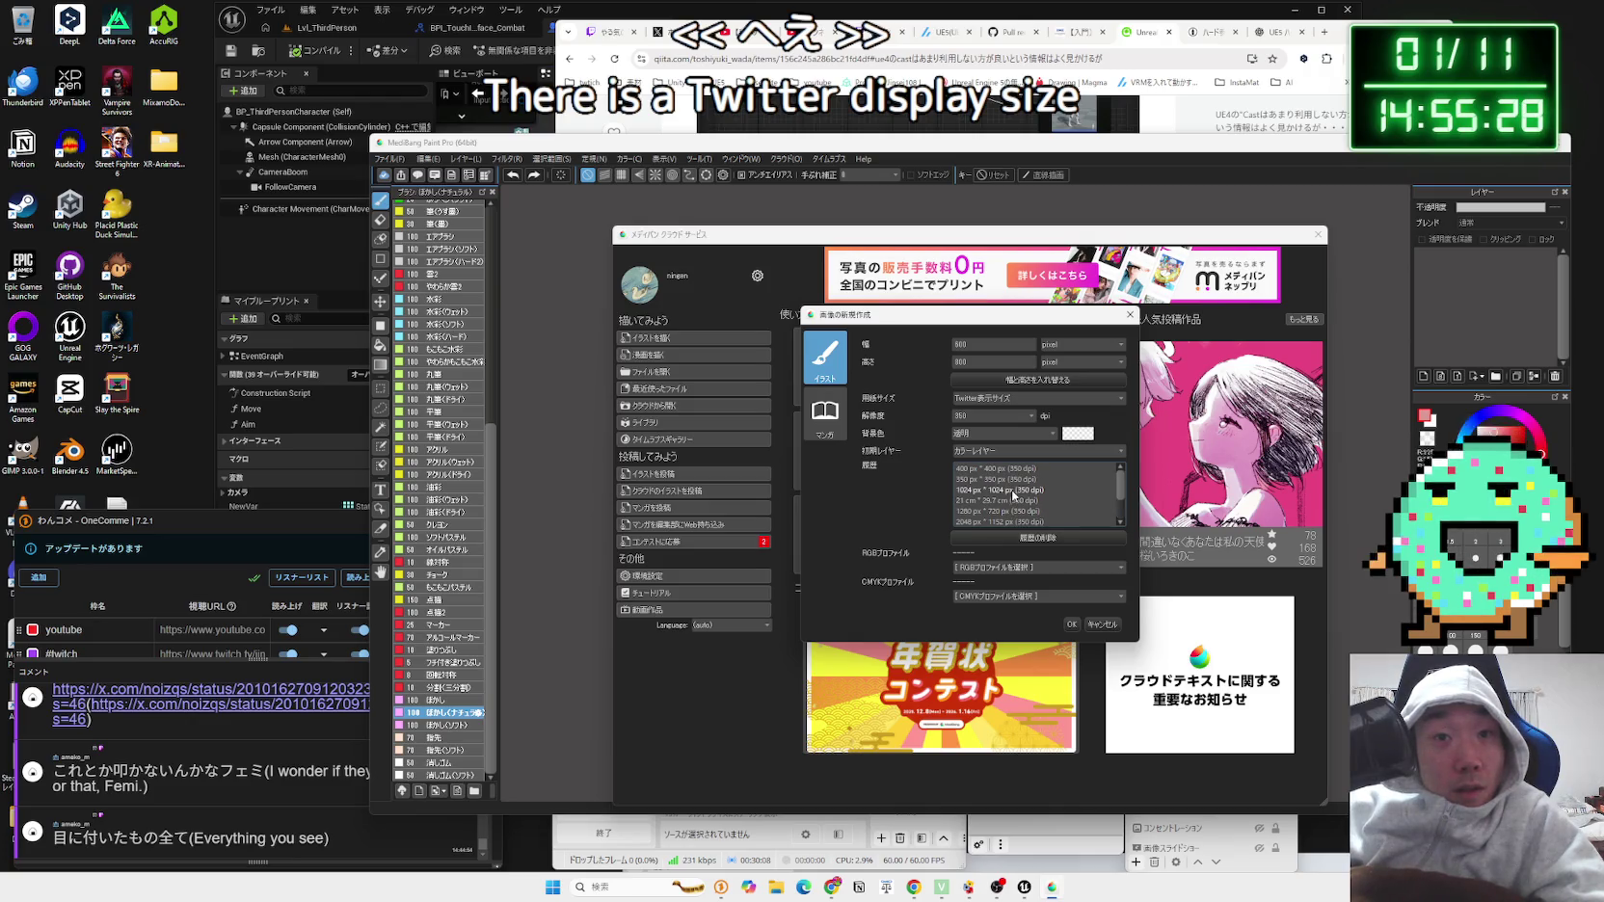
pyautogui.click(1071, 624)
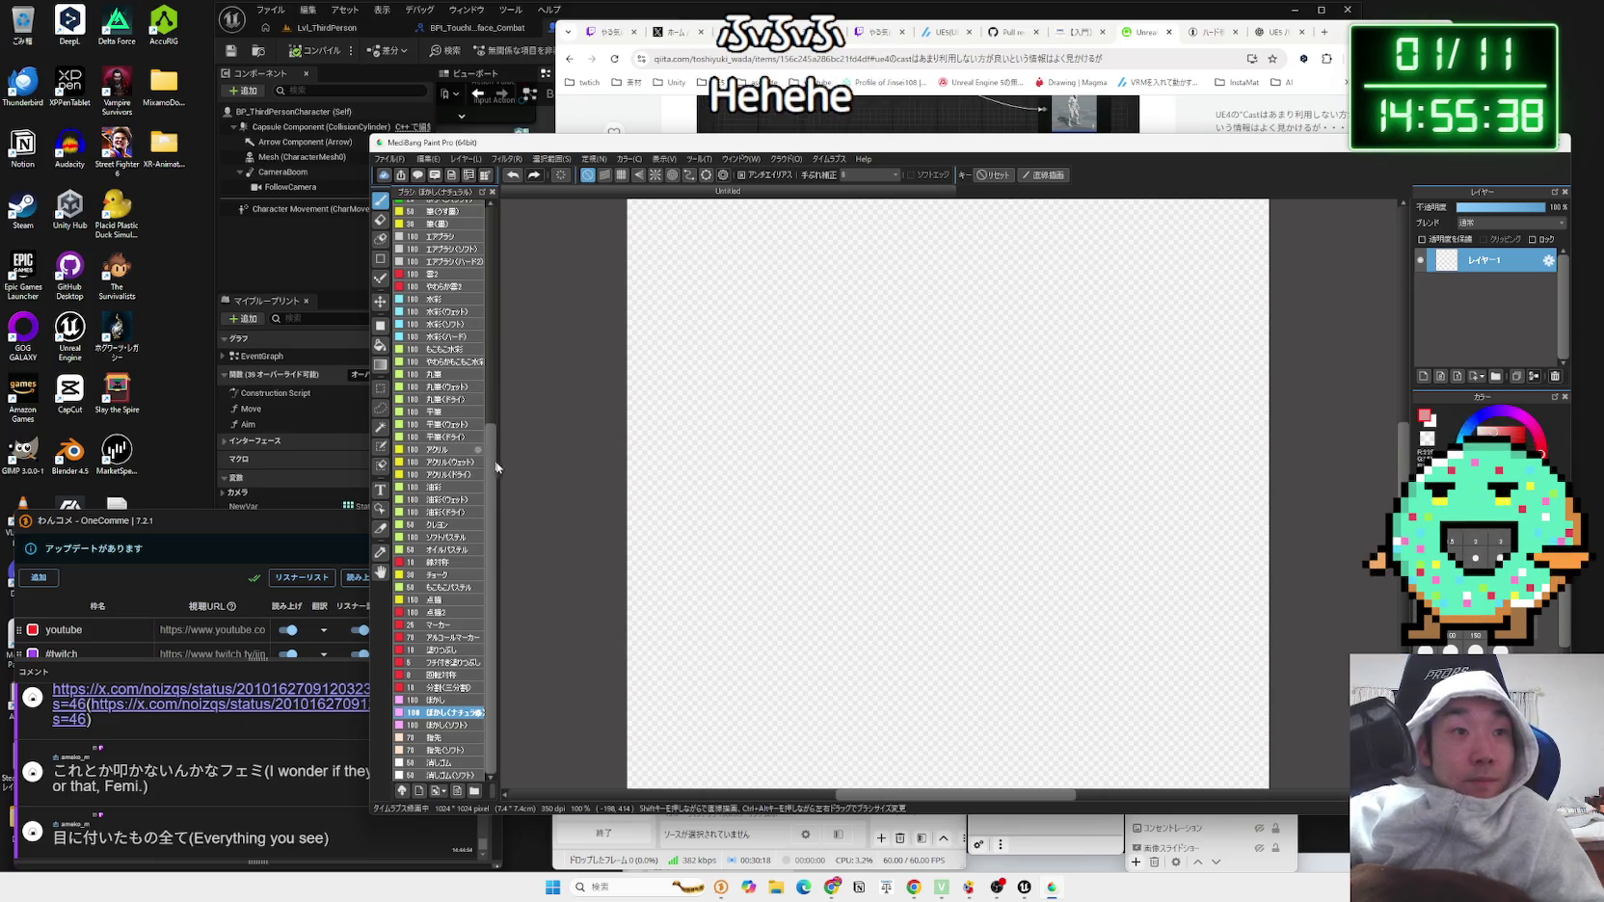
# Step: Select the Gペン brush, draw and undo two test strokes, then bring the Qiita article back
pyautogui.moveTo(494, 474); pyautogui.dragTo(488, 234)
pyautogui.click(438, 296)
pyautogui.moveTo(782, 465)
pyautogui.mouseDown()
pyautogui.moveTo(911, 499)
pyautogui.moveTo(897, 521)
pyautogui.mouseUp()
pyautogui.hotkey('ctrl', 'z')
pyautogui.hotkey('ctrl', 'z')
pyautogui.moveTo(849, 416); pyautogui.dragTo(899, 437)
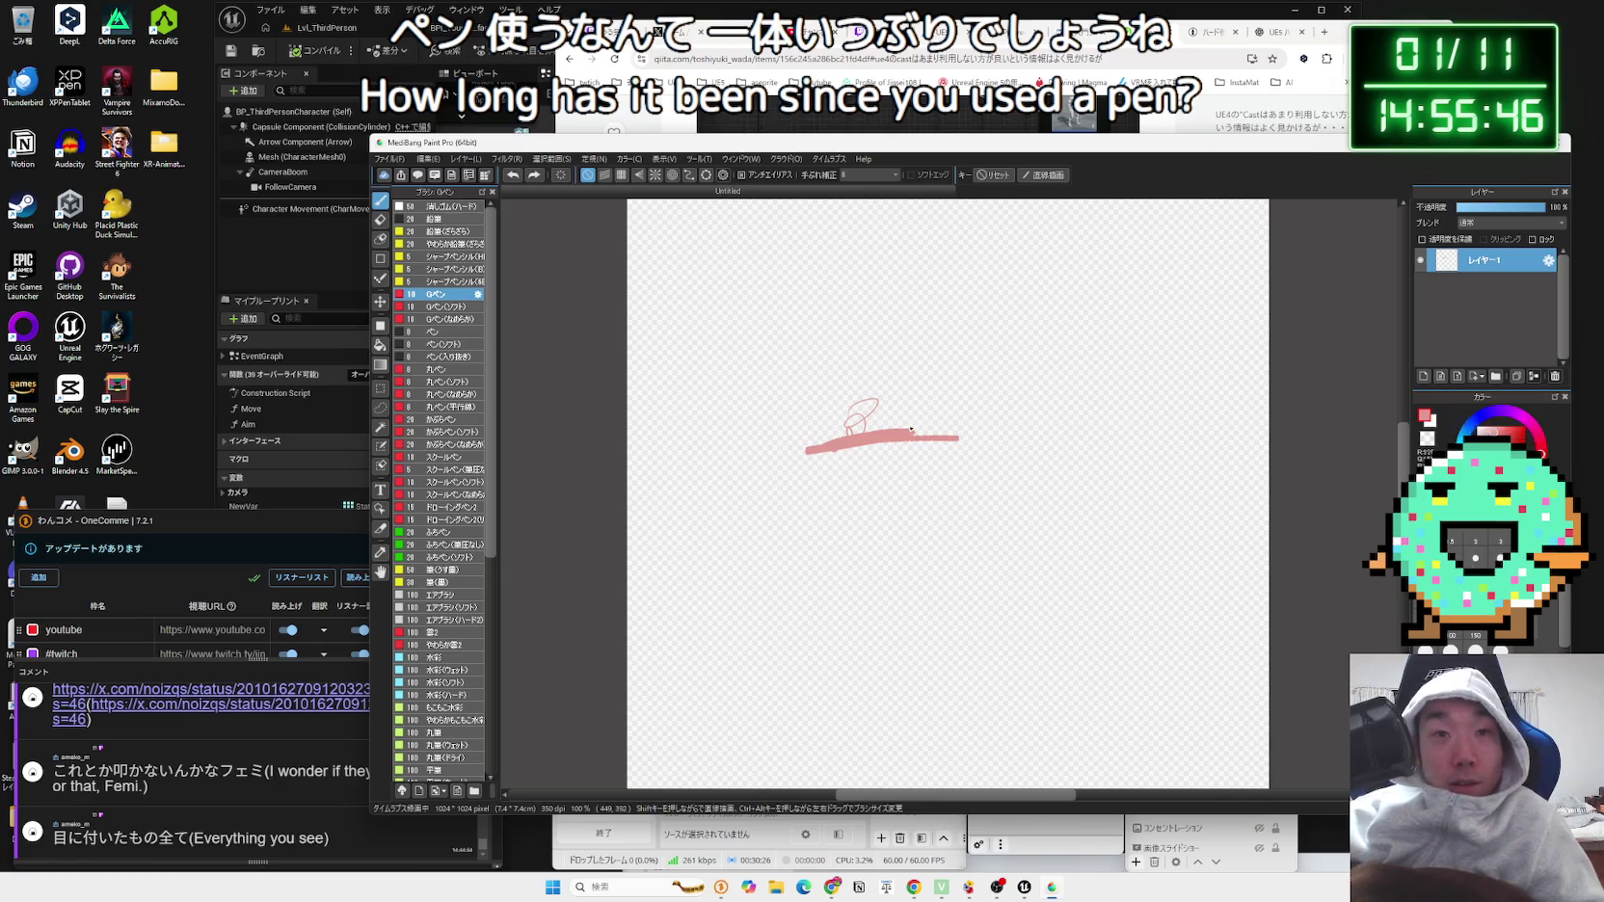
pyautogui.hotkey('ctrl', 'z')
pyautogui.hotkey('ctrl', 'z')
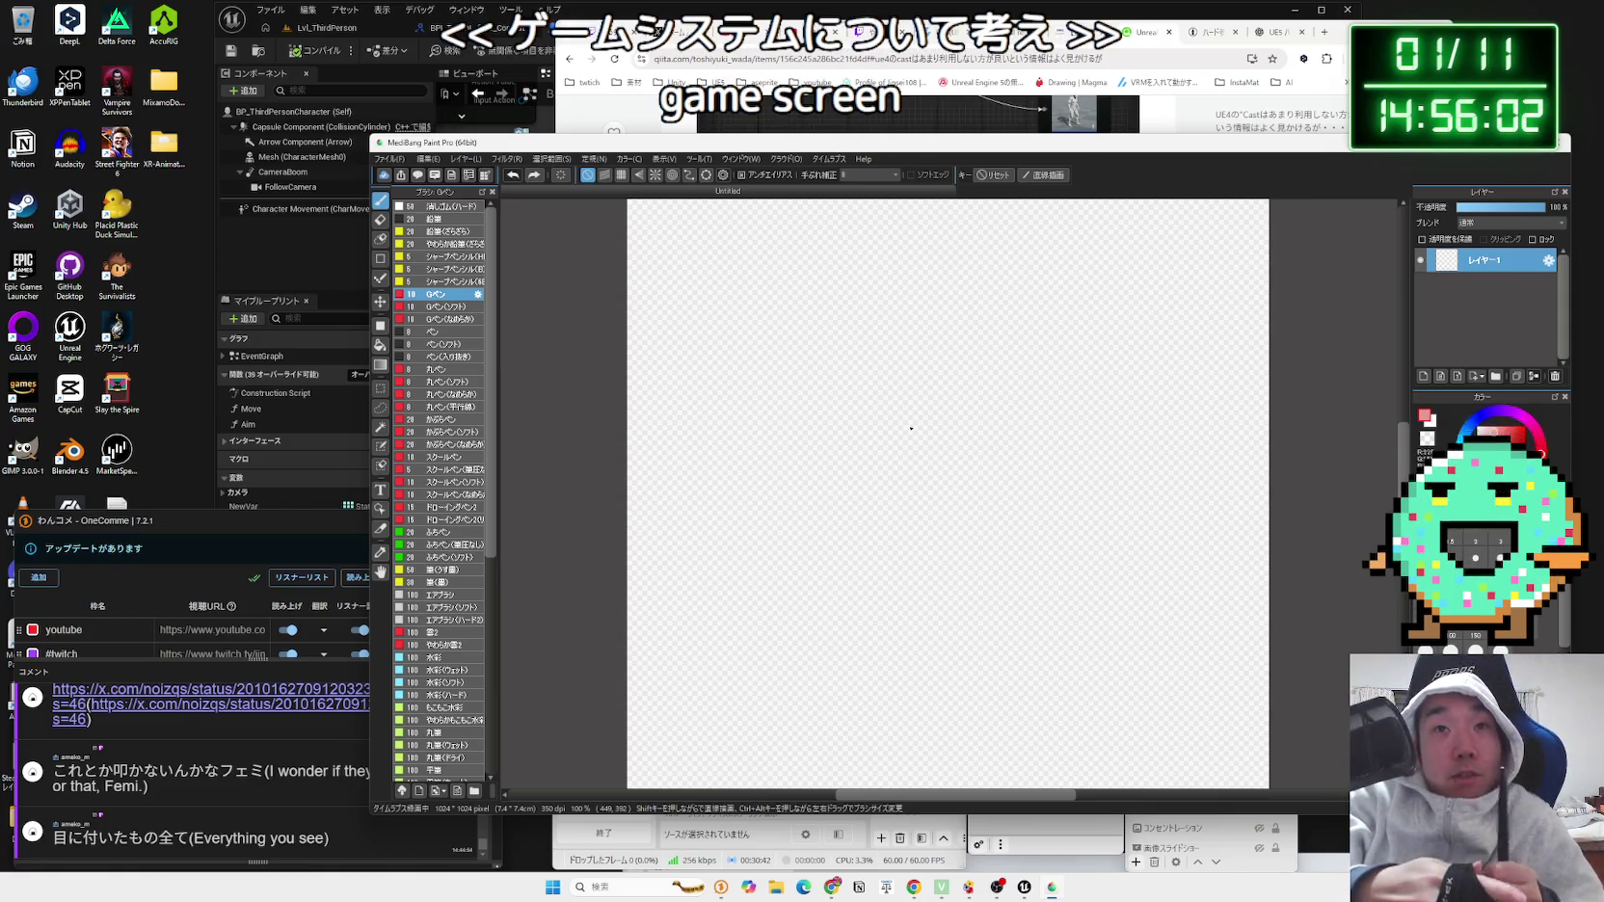
pyautogui.hotkey('alt', 'Tab')
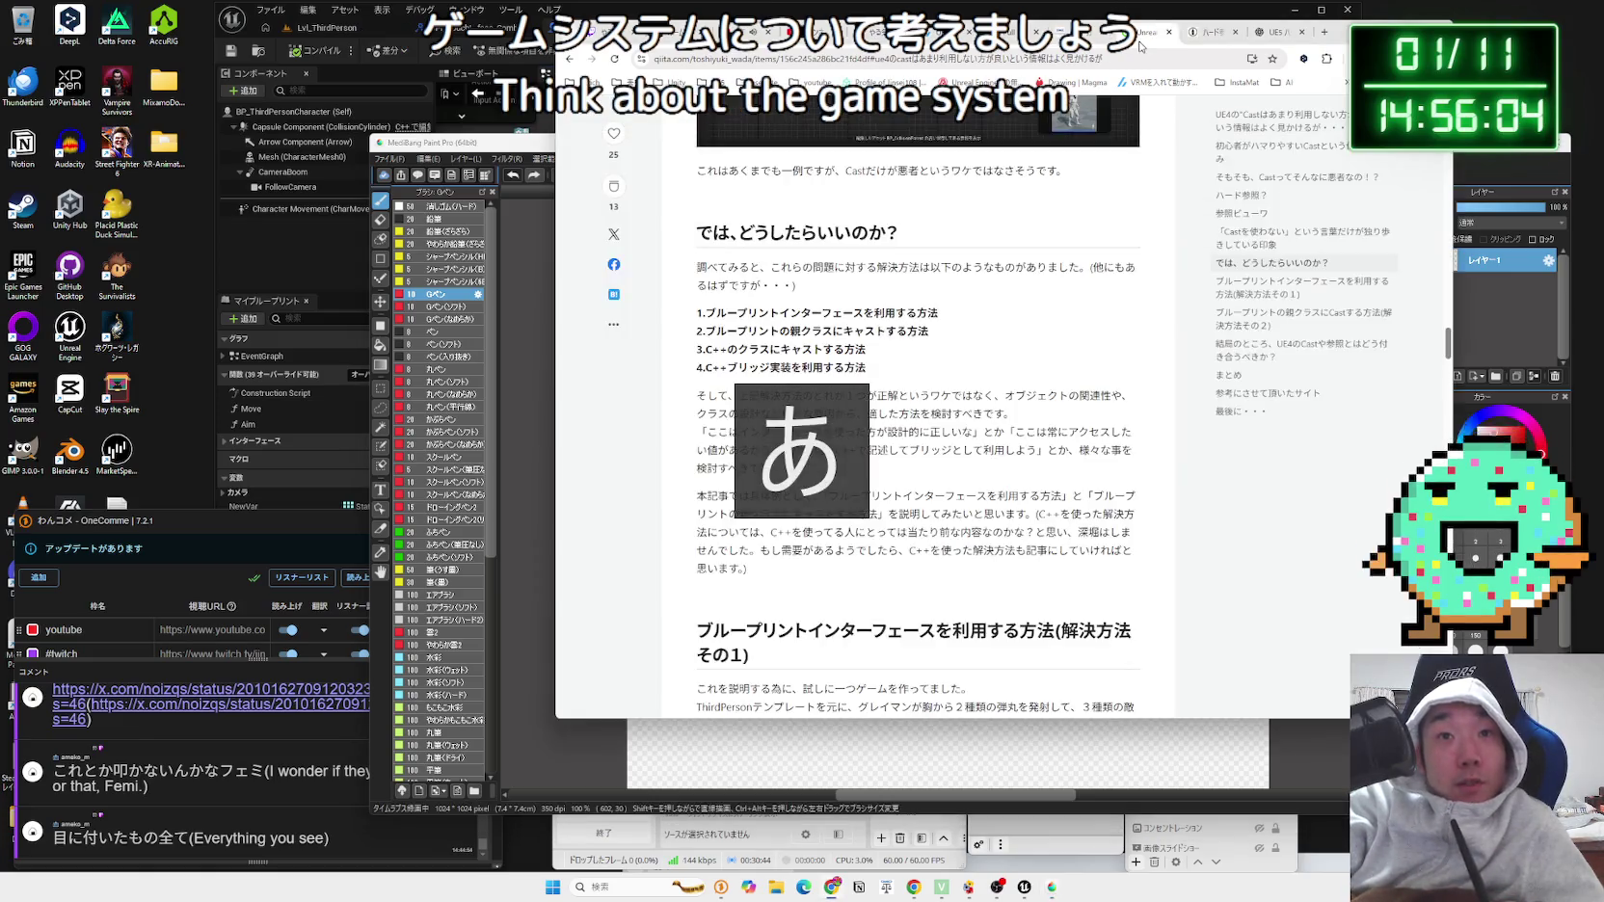
pyautogui.moveTo(919, 331)
pyautogui.mouseDown()
pyautogui.moveTo(715, 312)
pyautogui.moveTo(735, 312)
pyautogui.mouseUp()
pyautogui.moveTo(940, 312)
pyautogui.mouseDown()
pyautogui.moveTo(716, 312)
pyautogui.moveTo(952, 328)
pyautogui.moveTo(697, 312)
pyautogui.moveTo(959, 331)
pyautogui.moveTo(696, 312)
pyautogui.mouseUp()
pyautogui.click(959, 331)
pyautogui.click(959, 333)
pyautogui.click(697, 312)
pyautogui.click(872, 359)
pyautogui.moveTo(867, 359); pyautogui.dragTo(697, 312)
pyautogui.click(872, 368)
pyautogui.moveTo(867, 367); pyautogui.dragTo(702, 330)
pyautogui.click(877, 369)
pyautogui.scroll(-2, 882, 371)
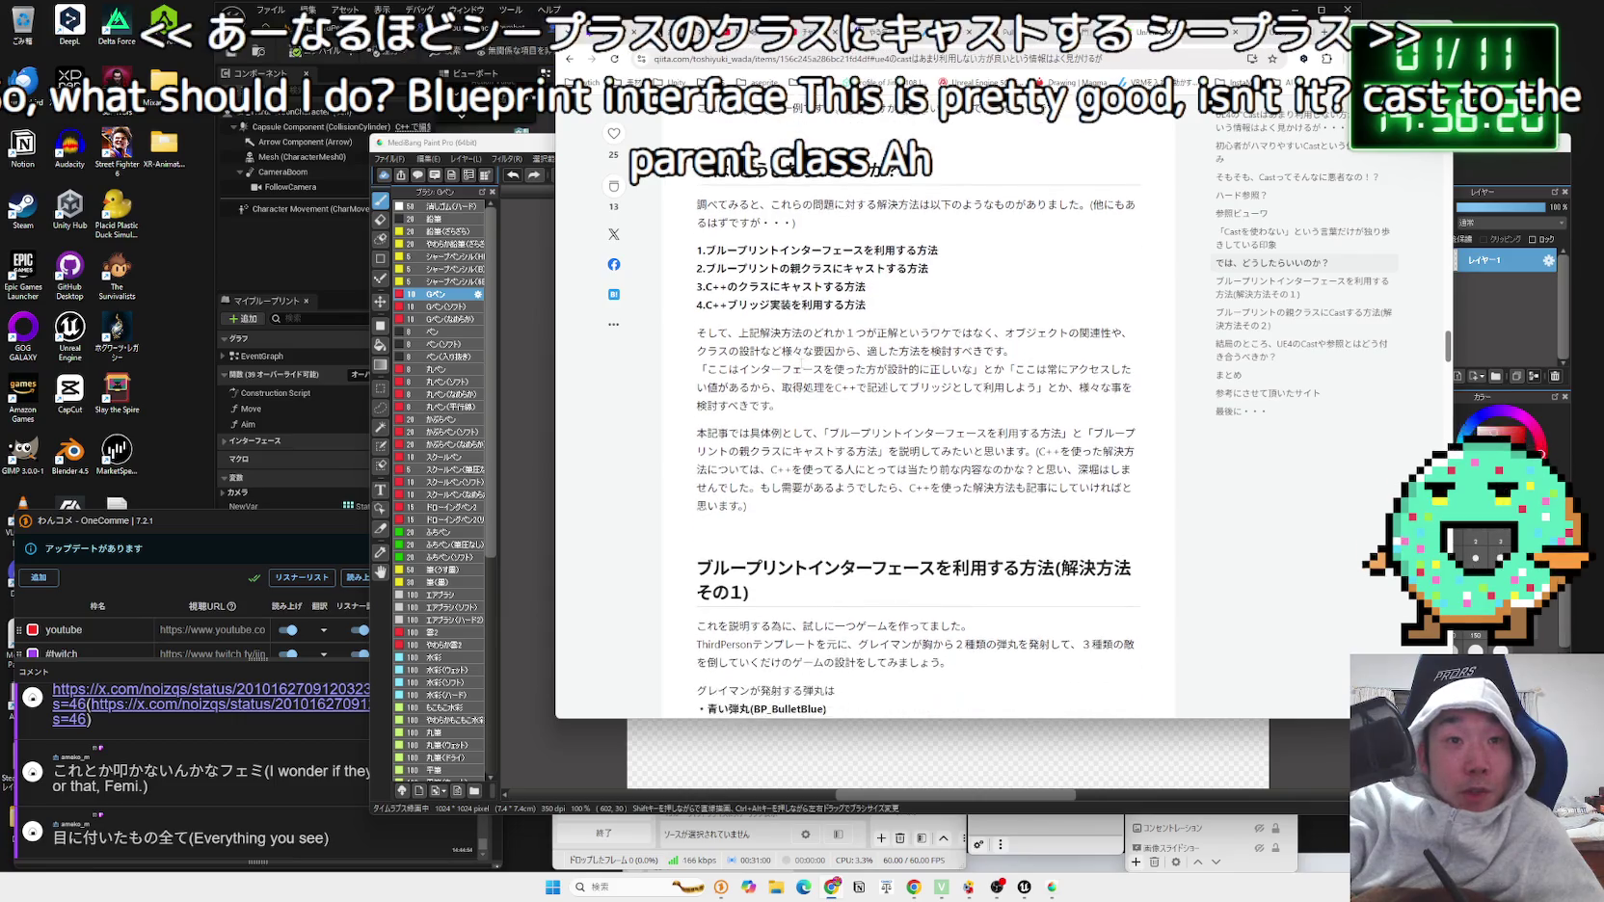
pyautogui.click(760, 288)
pyautogui.moveTo(760, 288)
pyautogui.mouseDown()
pyautogui.moveTo(697, 270)
pyautogui.moveTo(1004, 306)
pyautogui.moveTo(733, 307)
pyautogui.moveTo(1110, 306)
pyautogui.moveTo(827, 325)
pyautogui.mouseUp()
pyautogui.click(760, 318)
pyautogui.moveTo(697, 324); pyautogui.dragTo(1025, 325)
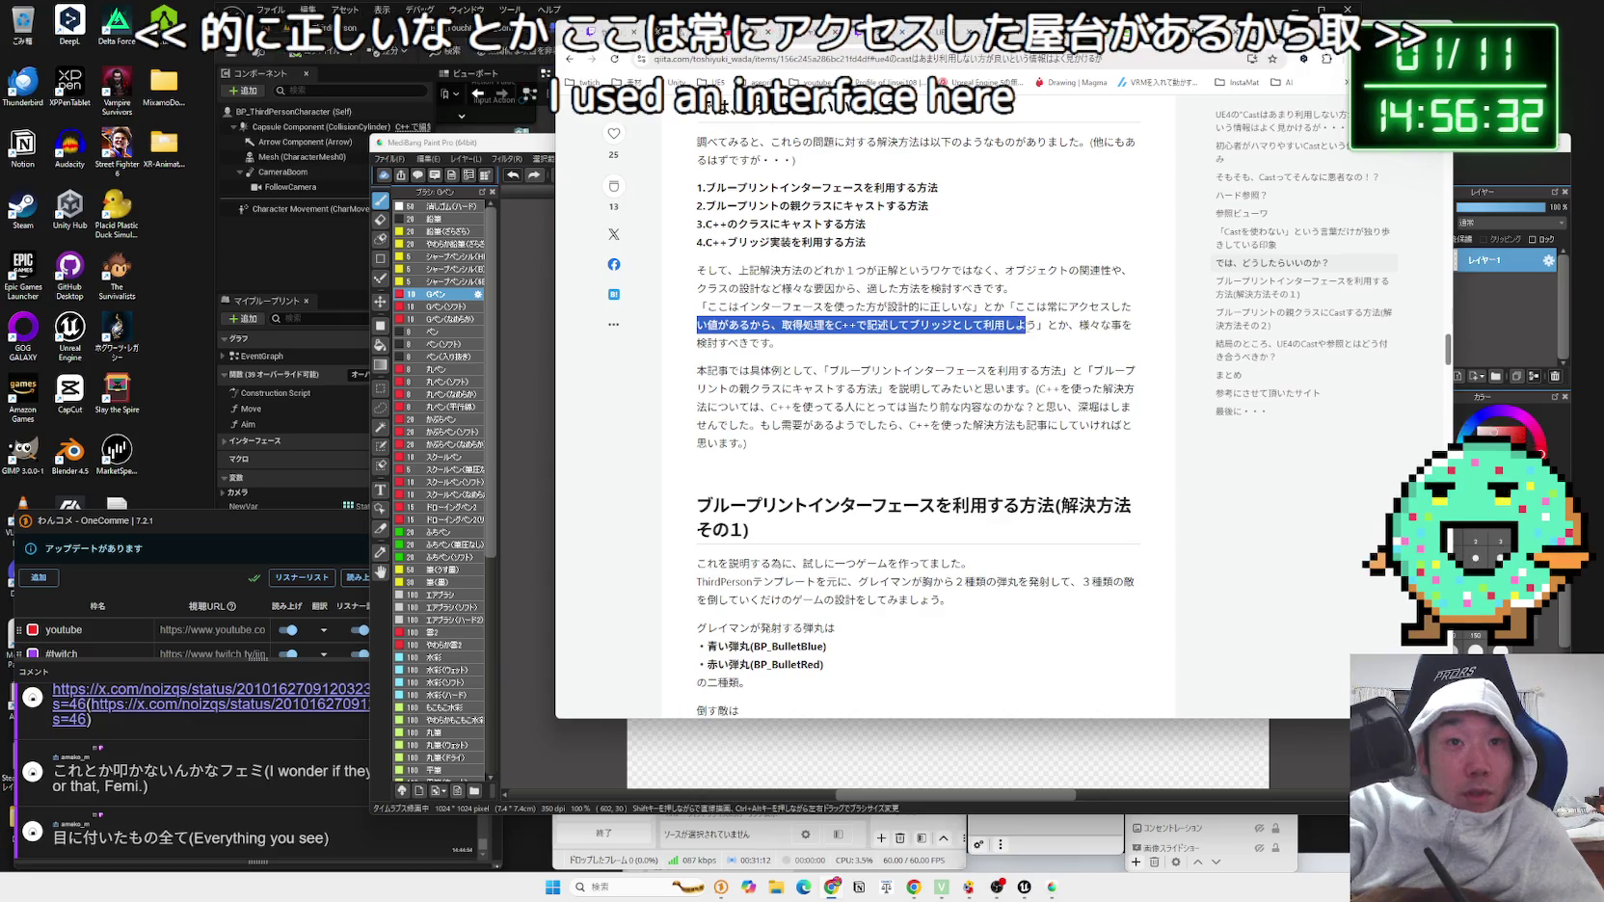
pyautogui.click(694, 333)
pyautogui.moveTo(692, 384)
pyautogui.mouseDown()
pyautogui.moveTo(1109, 434)
pyautogui.moveTo(1060, 434)
pyautogui.mouseUp()
pyautogui.moveTo(827, 370)
pyautogui.mouseDown()
pyautogui.moveTo(964, 405)
pyautogui.moveTo(1009, 370)
pyautogui.mouseUp()
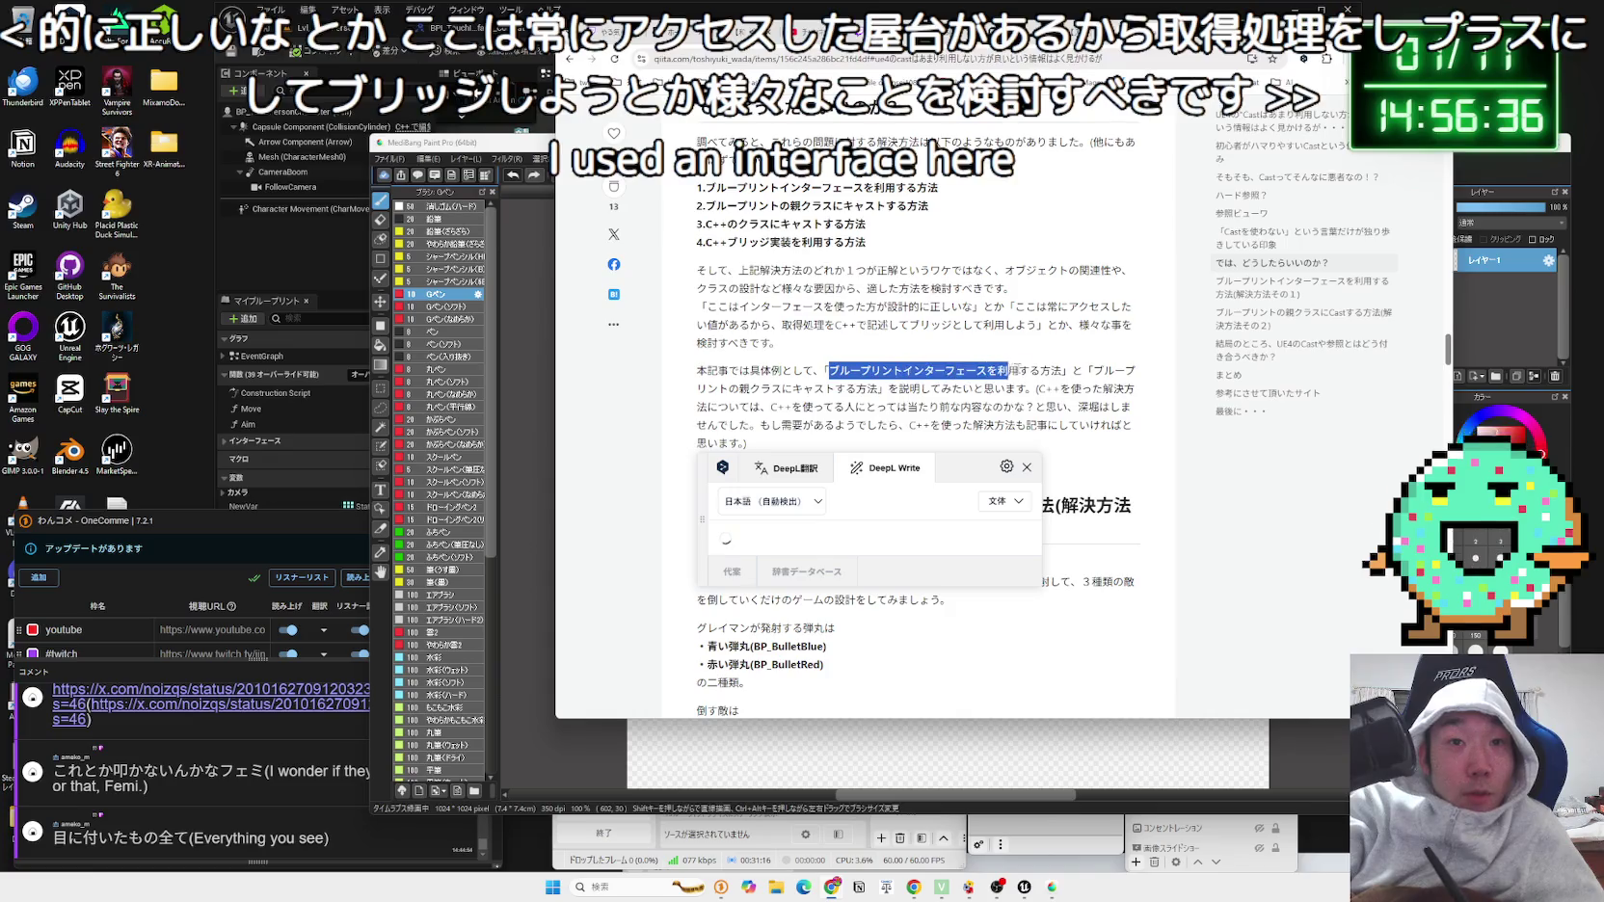
pyautogui.click(1079, 392)
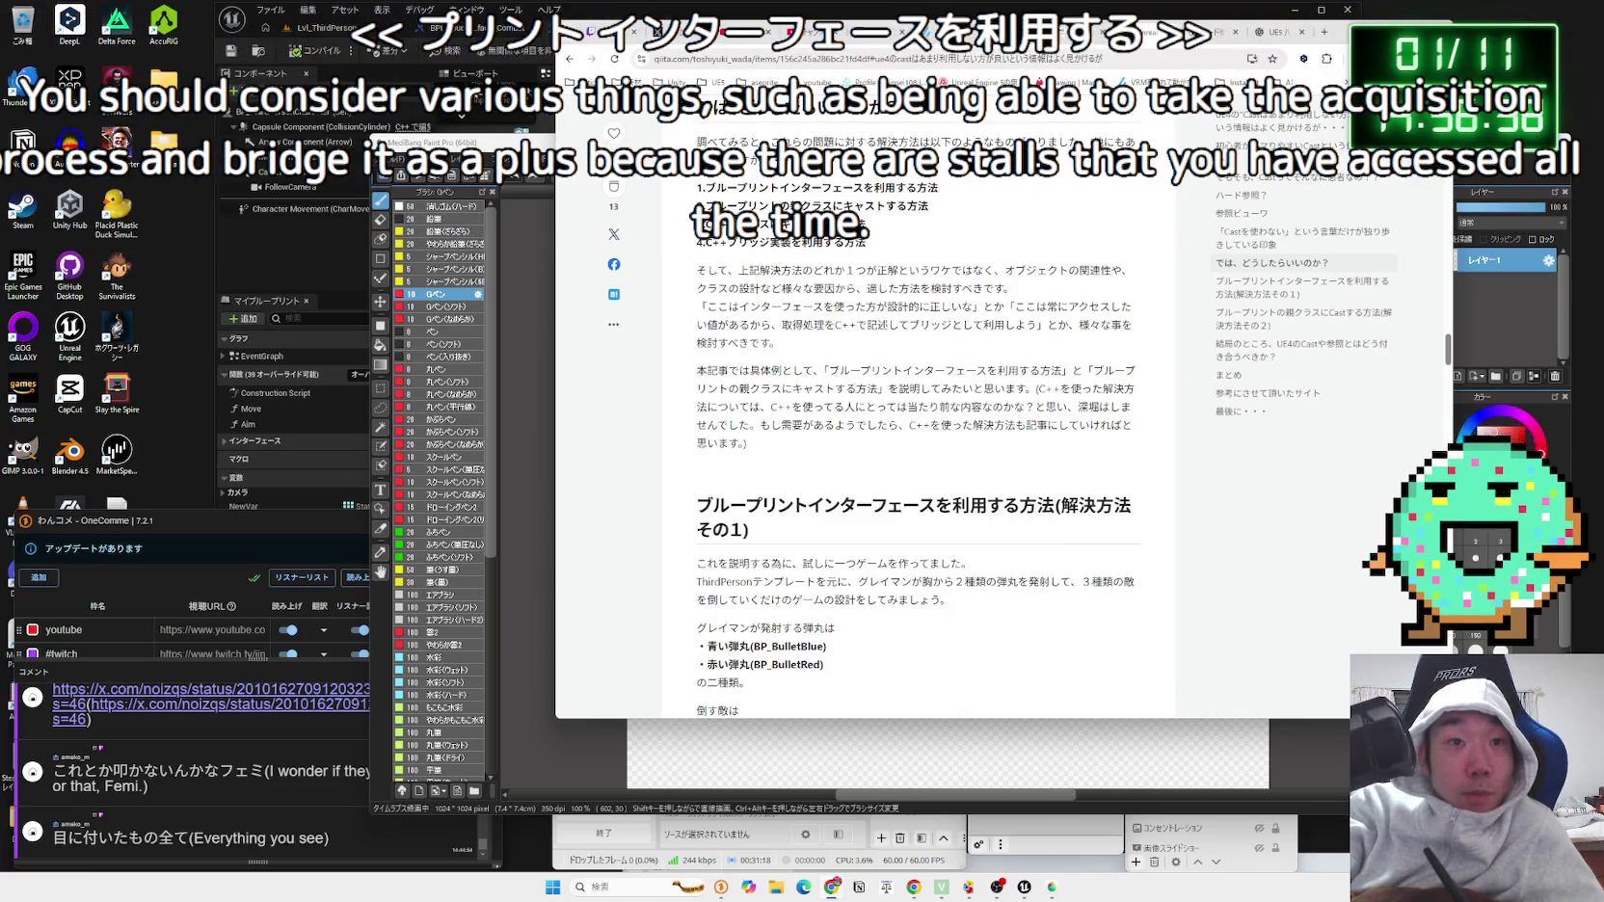
pyautogui.moveTo(779, 389)
pyautogui.mouseDown()
pyautogui.moveTo(1094, 370)
pyautogui.moveTo(874, 389)
pyautogui.mouseUp()
pyautogui.click(1102, 371)
pyautogui.click(874, 388)
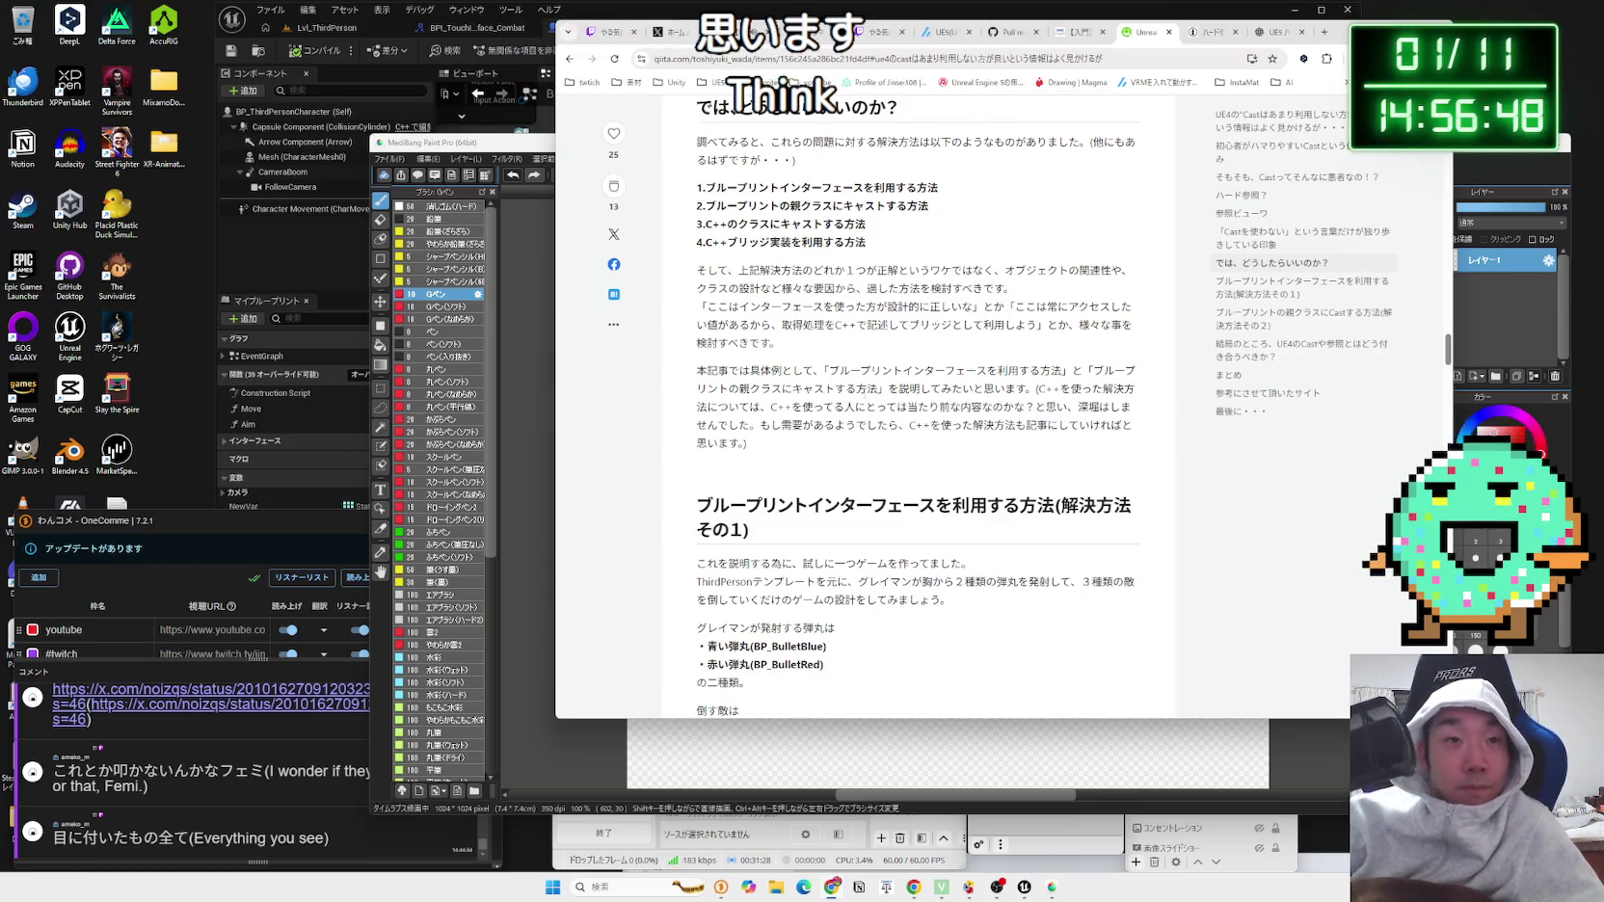
pyautogui.click(463, 142)
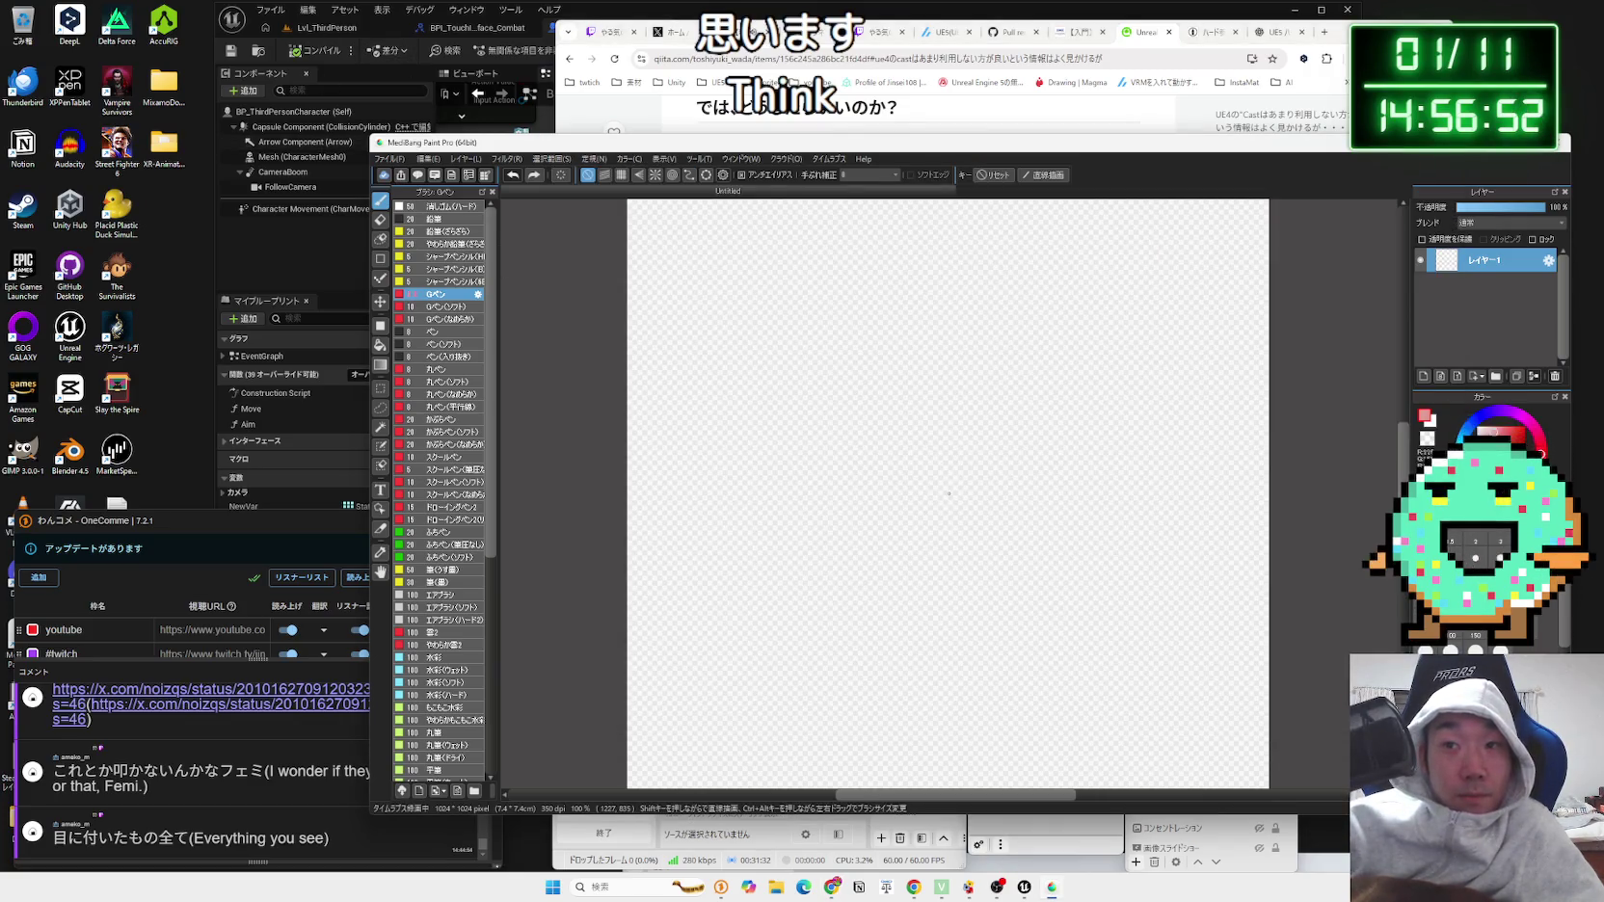
# Step: After undoing false-start strokes, draw the creature's head, beak detail and two curled crest loops
pyautogui.moveTo(904, 376)
pyautogui.mouseDown()
pyautogui.moveTo(959, 418)
pyautogui.moveTo(930, 417)
pyautogui.mouseUp()
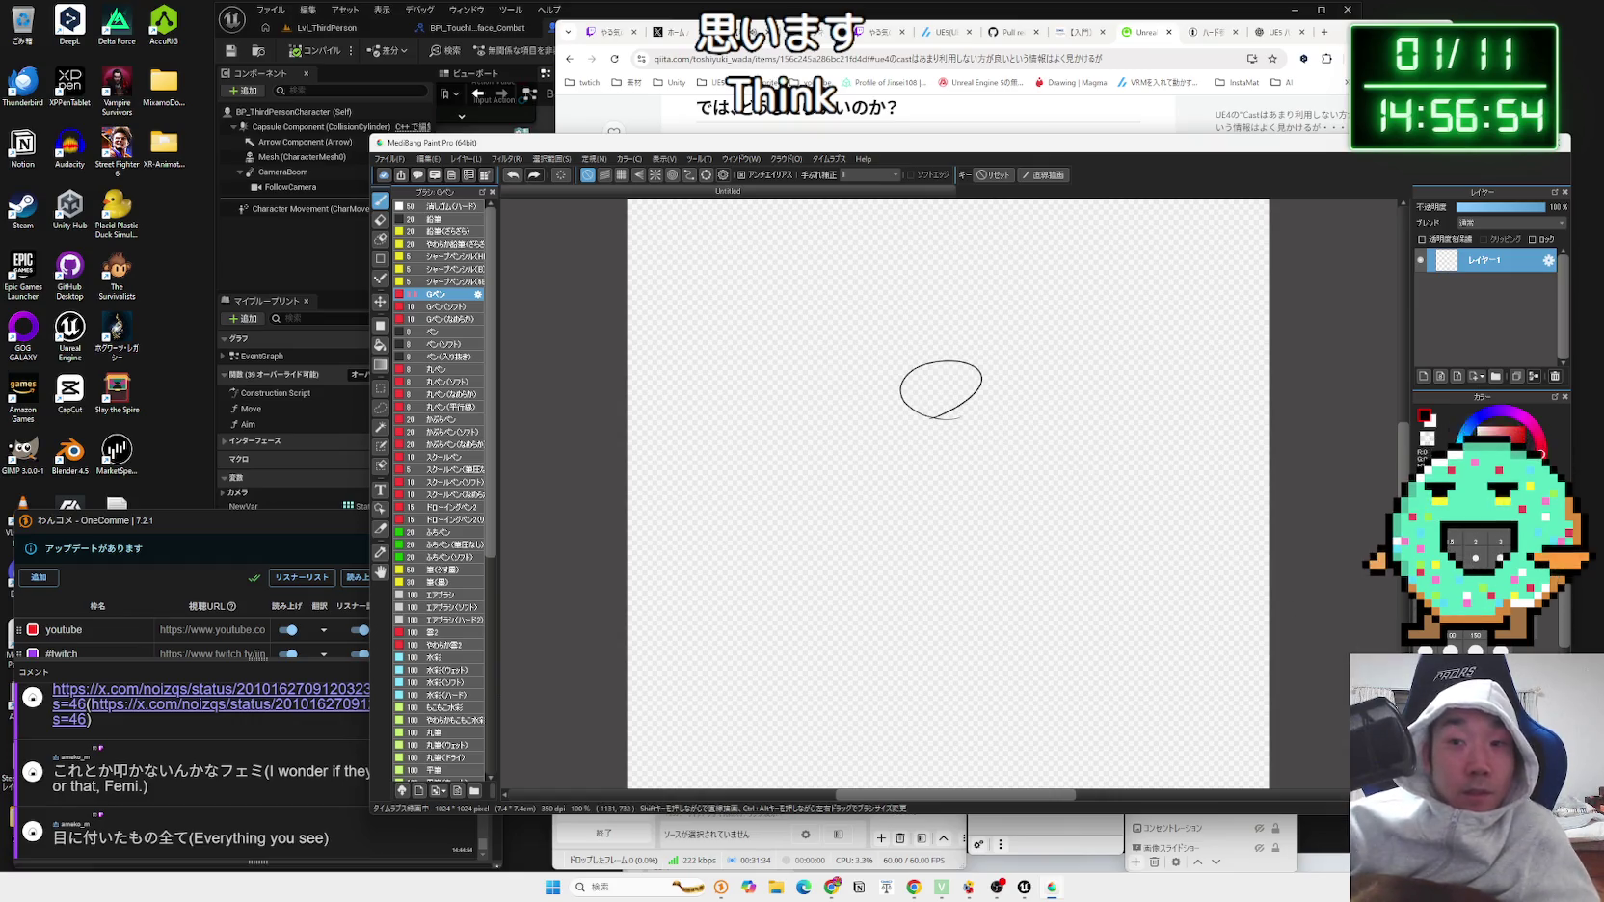
pyautogui.hotkey('ctrl', 'z')
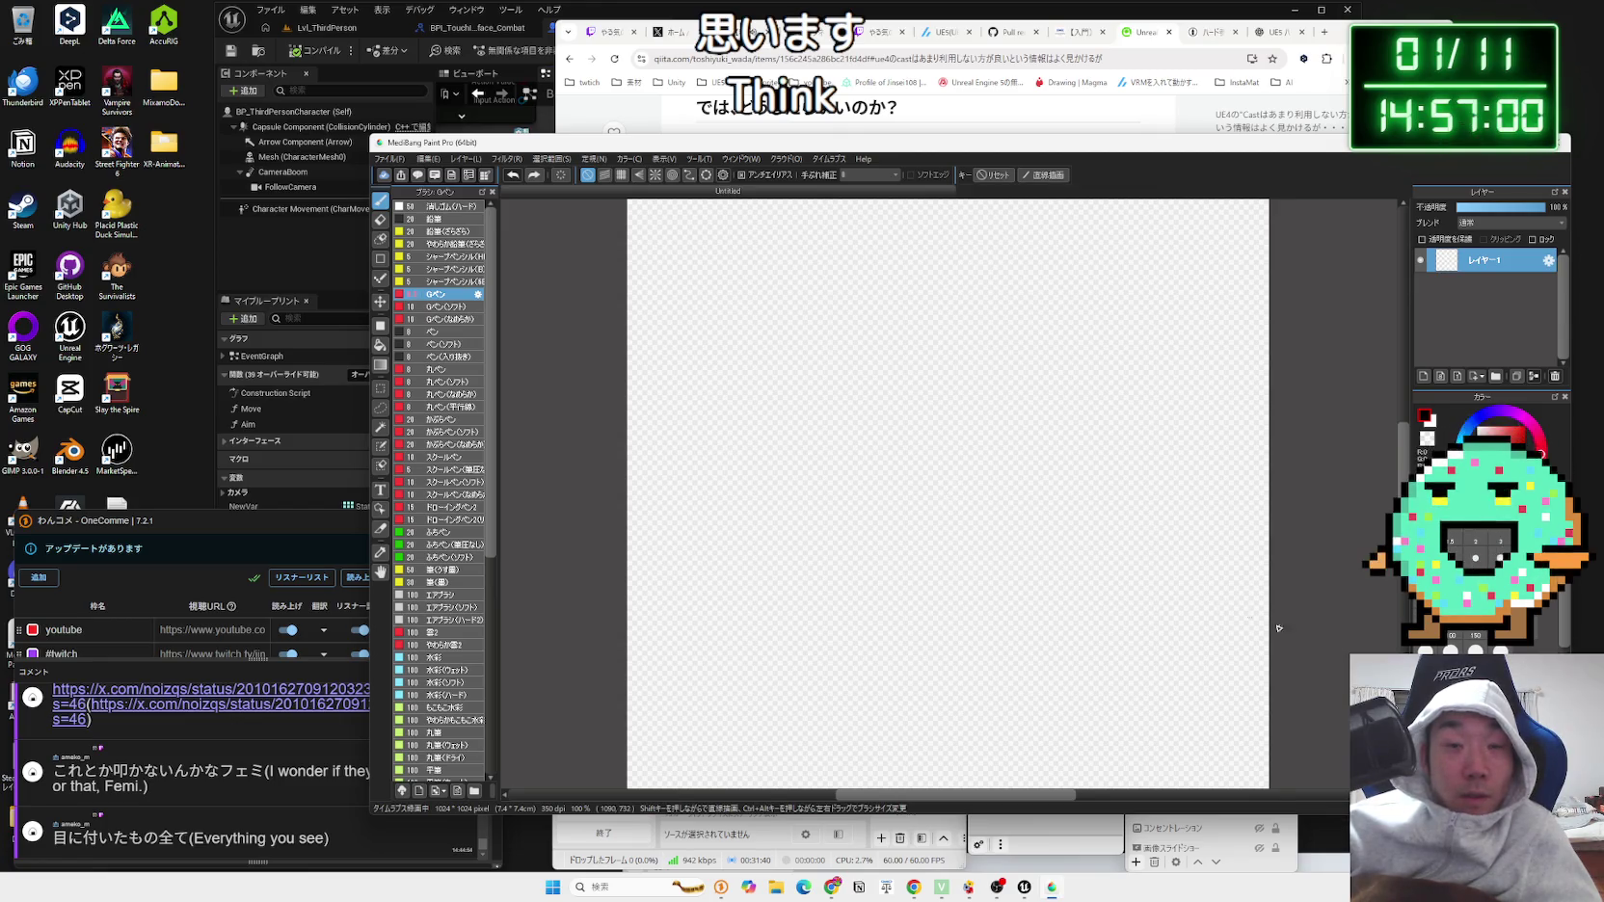
pyautogui.moveTo(831, 394)
pyautogui.mouseDown()
pyautogui.moveTo(896, 401)
pyautogui.moveTo(901, 471)
pyautogui.mouseUp()
pyautogui.hotkey('ctrl', 'z')
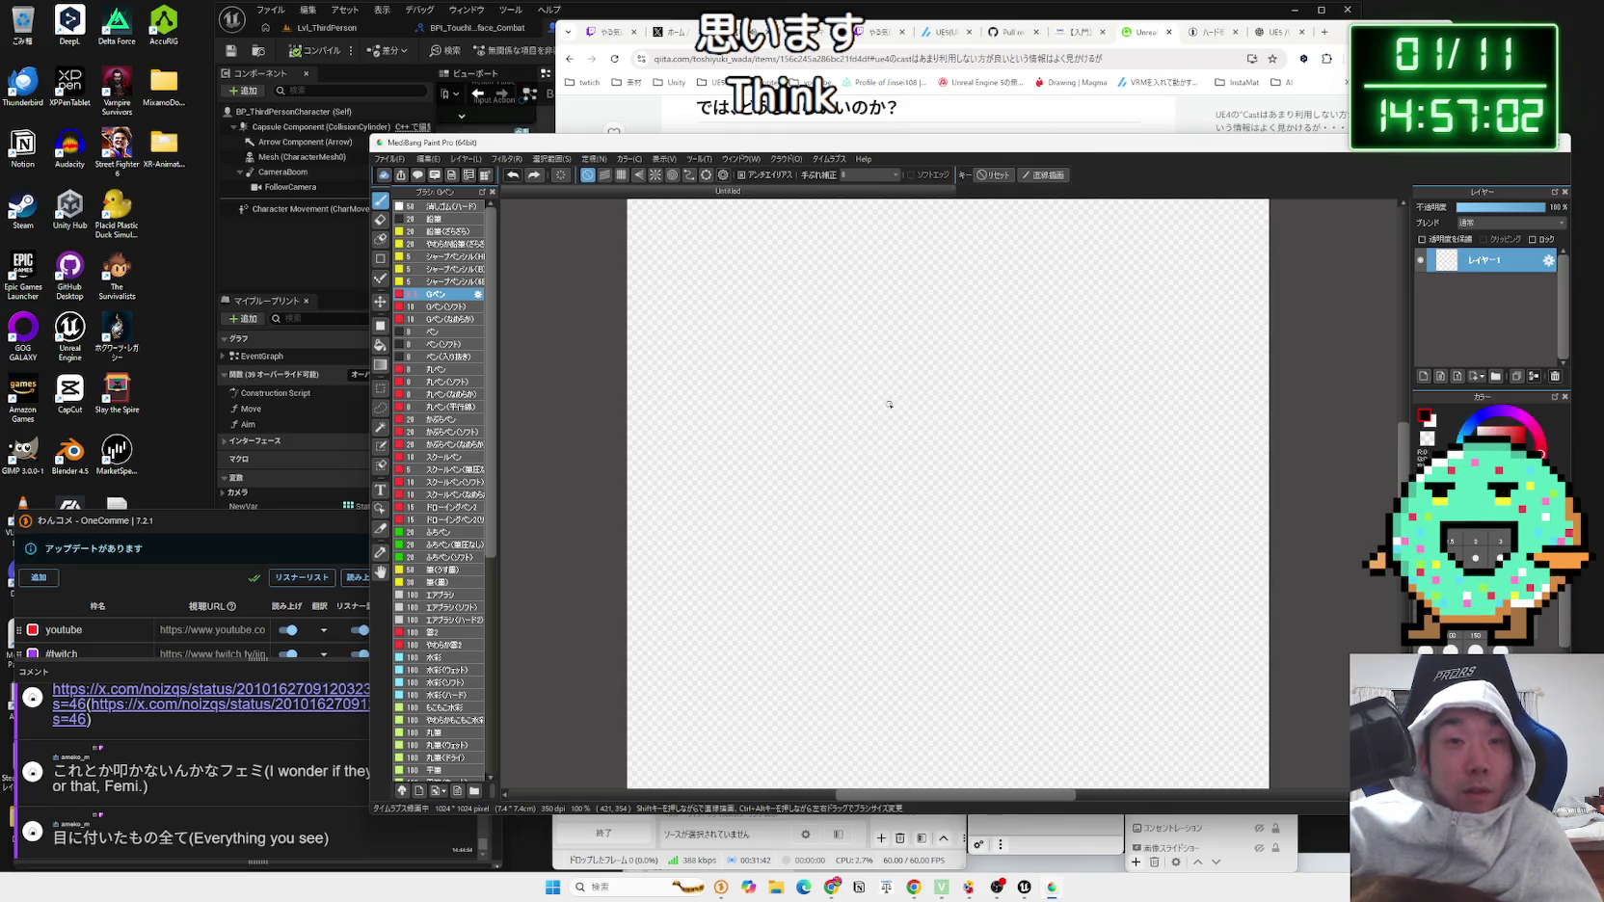
pyautogui.hotkey('ctrl', 'z')
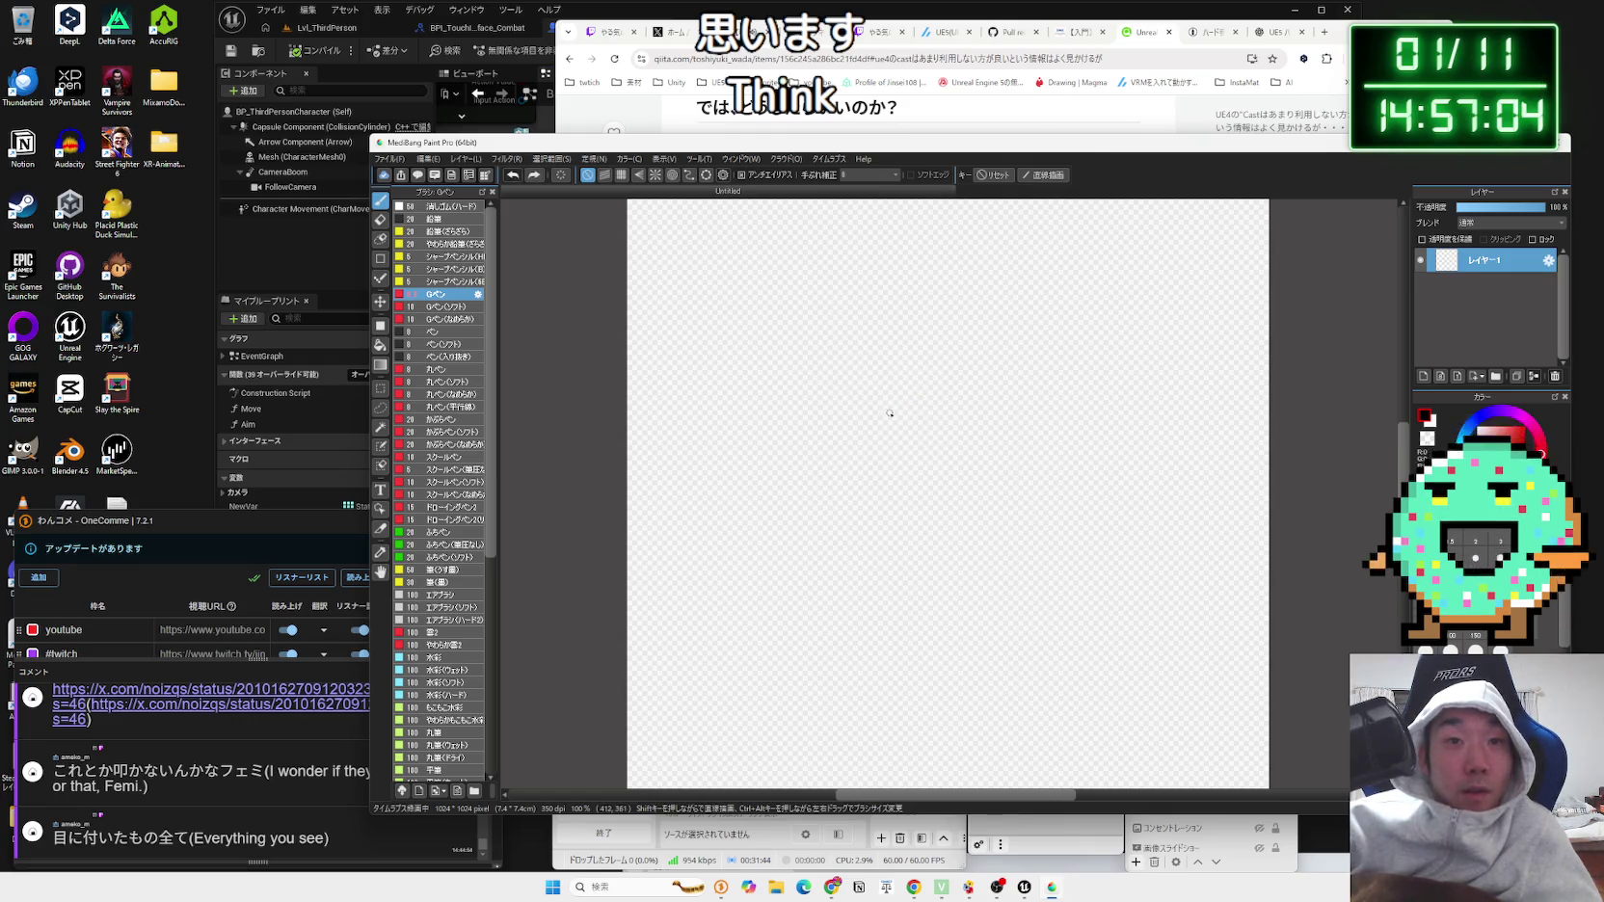
pyautogui.moveTo(850, 460)
pyautogui.mouseDown()
pyautogui.moveTo(933, 471)
pyautogui.moveTo(819, 484)
pyautogui.moveTo(816, 456)
pyautogui.moveTo(840, 443)
pyautogui.moveTo(793, 487)
pyautogui.moveTo(862, 490)
pyautogui.mouseUp()
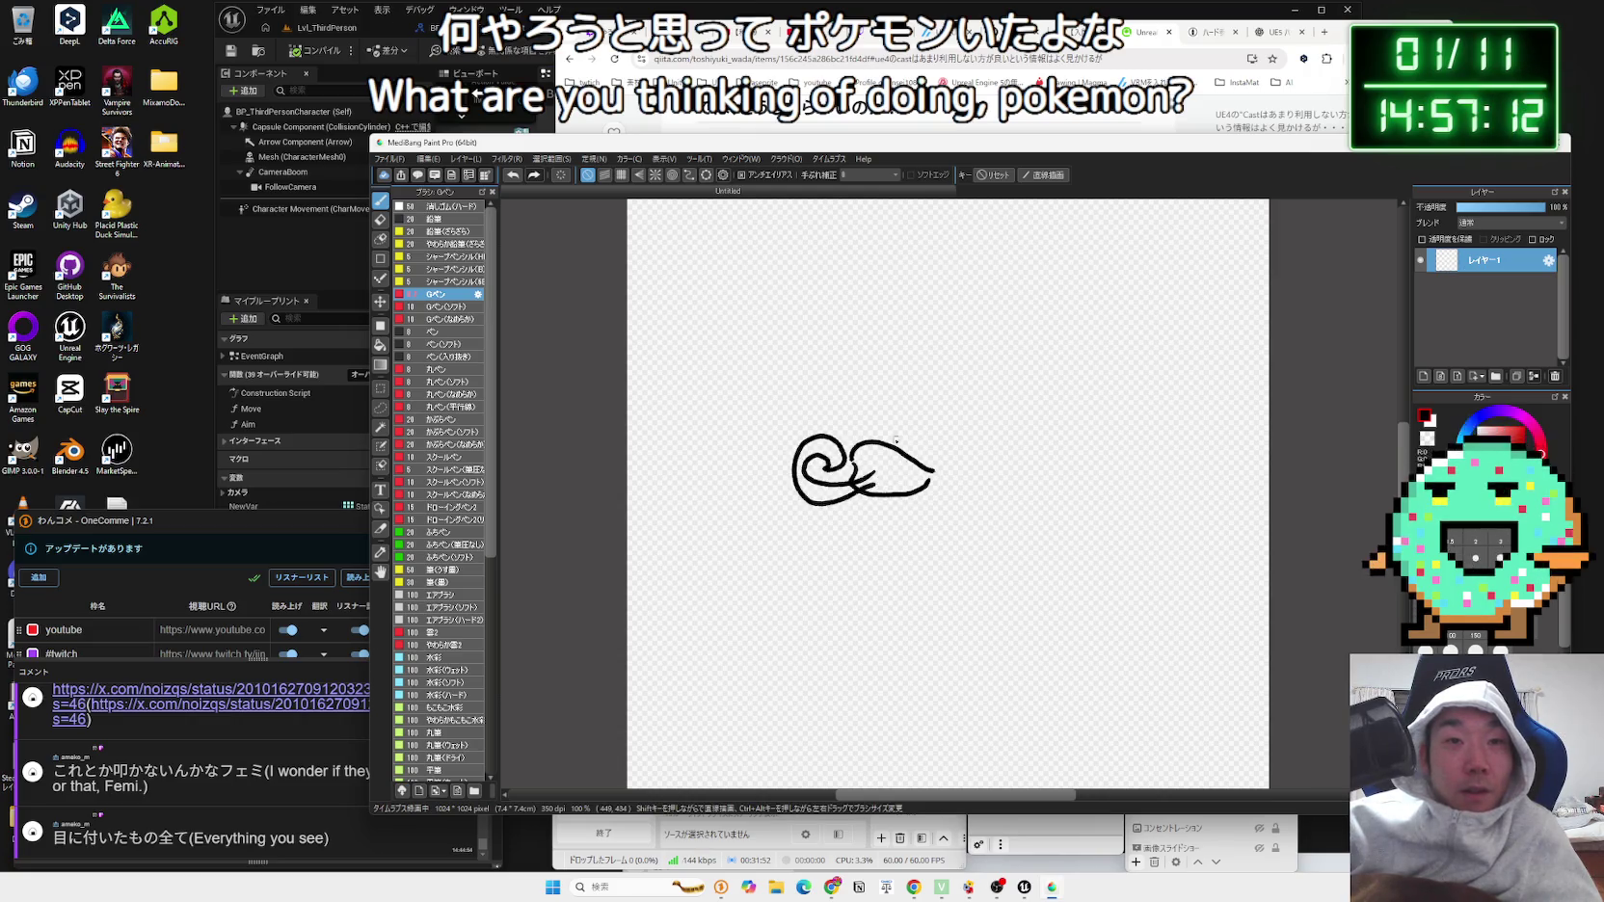
pyautogui.moveTo(850, 431)
pyautogui.mouseDown()
pyautogui.moveTo(916, 403)
pyautogui.moveTo(977, 441)
pyautogui.moveTo(967, 459)
pyautogui.mouseUp()
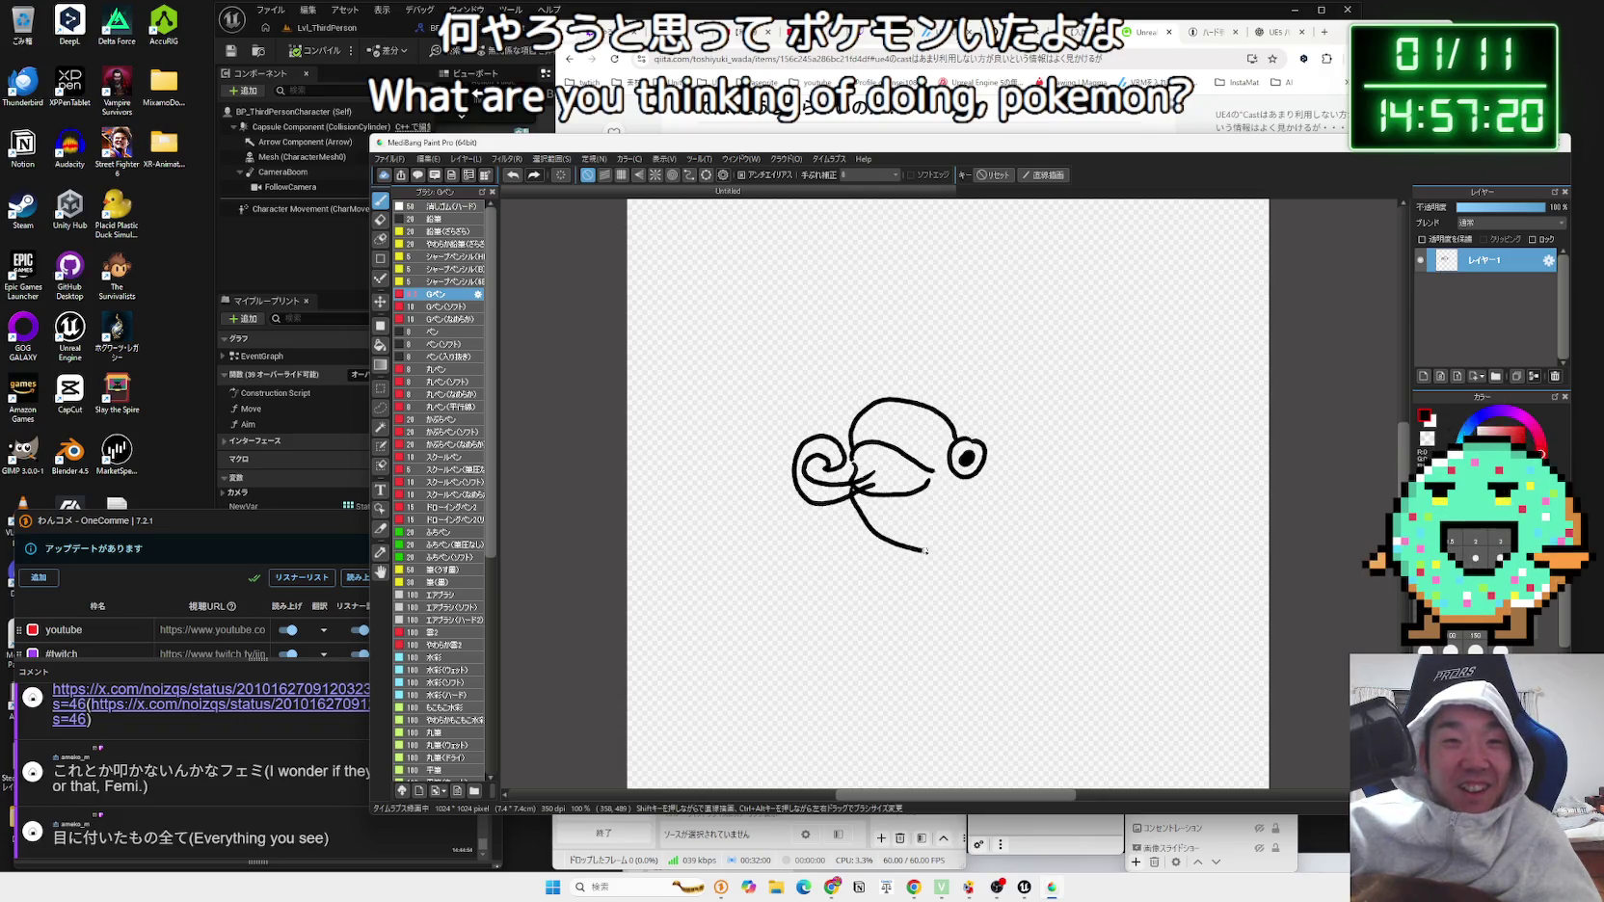
pyautogui.moveTo(920, 382)
pyautogui.mouseDown()
pyautogui.moveTo(968, 371)
pyautogui.moveTo(952, 429)
pyautogui.mouseUp()
pyautogui.moveTo(978, 368)
pyautogui.mouseDown()
pyautogui.moveTo(1007, 362)
pyautogui.moveTo(984, 427)
pyautogui.moveTo(1010, 446)
pyautogui.mouseUp()
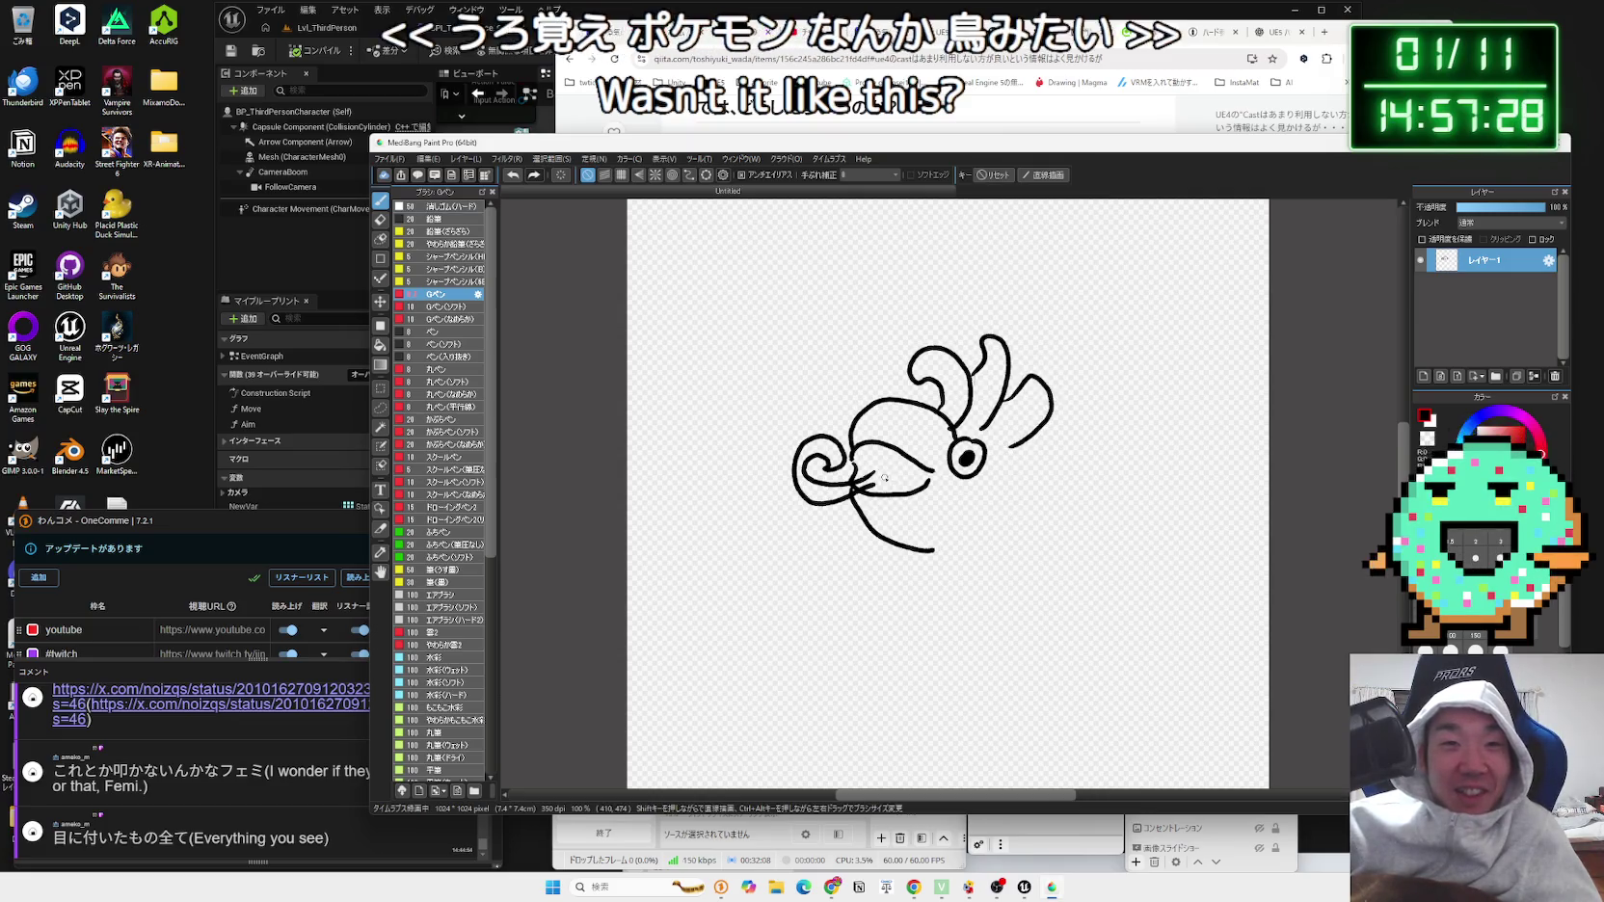
pyautogui.moveTo(887, 468)
pyautogui.mouseDown()
pyautogui.moveTo(926, 494)
pyautogui.moveTo(889, 466)
pyautogui.moveTo(857, 469)
pyautogui.moveTo(933, 482)
pyautogui.mouseUp()
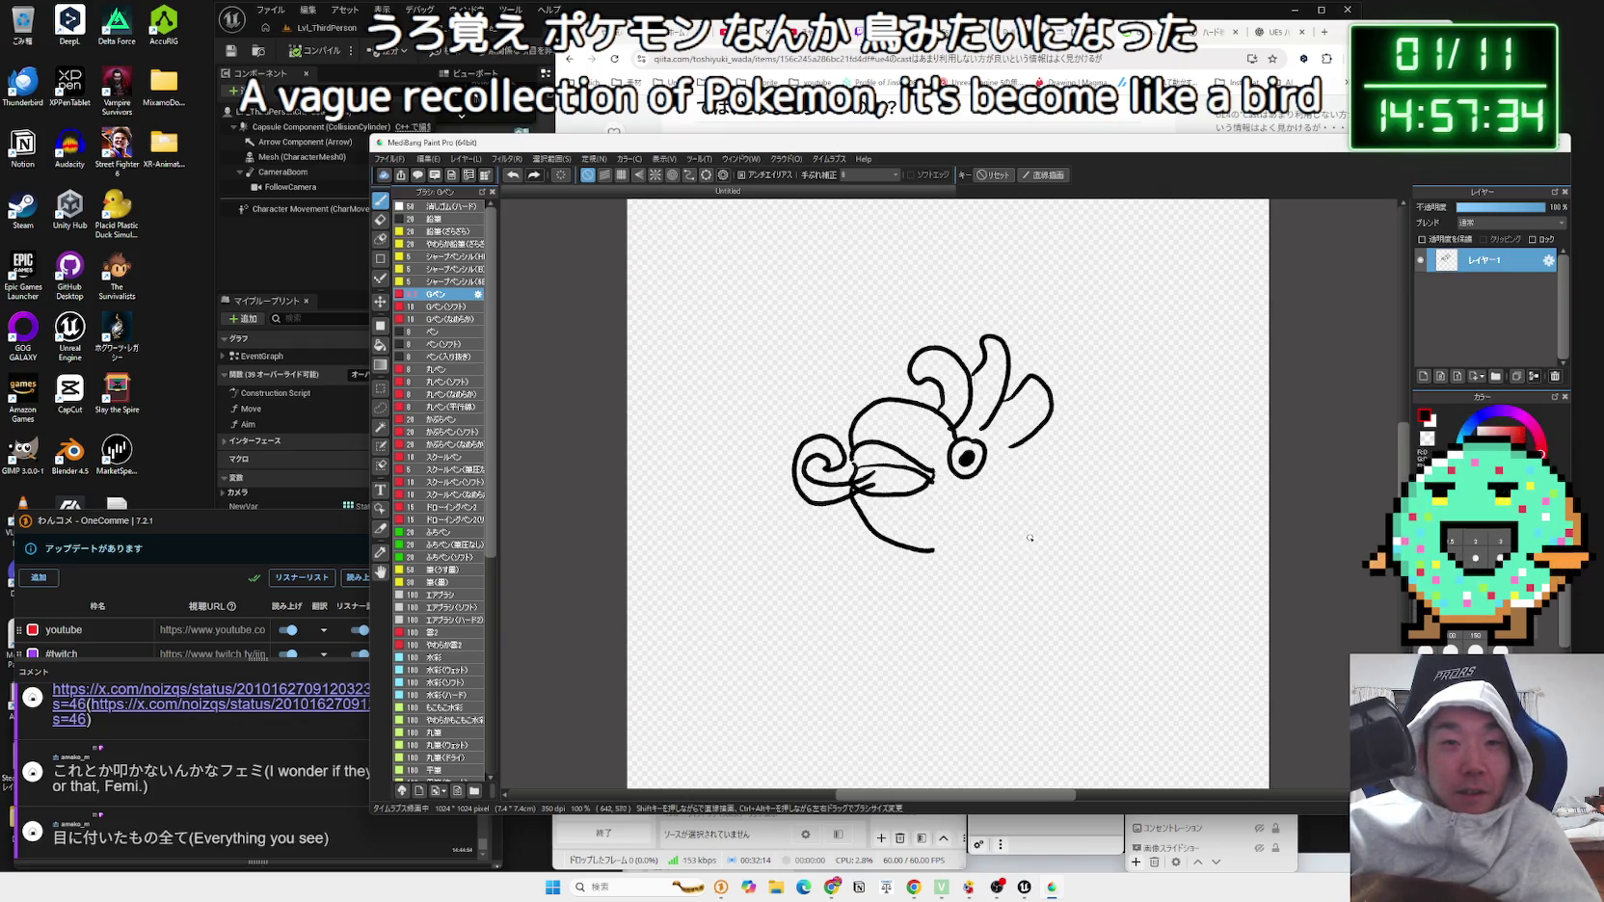
# Step: Add the right arm with a finger, the lower body and a leg, then begin green hatching on the head
pyautogui.moveTo(1020, 531)
pyautogui.mouseDown()
pyautogui.moveTo(1092, 477)
pyautogui.moveTo(1070, 534)
pyautogui.mouseUp()
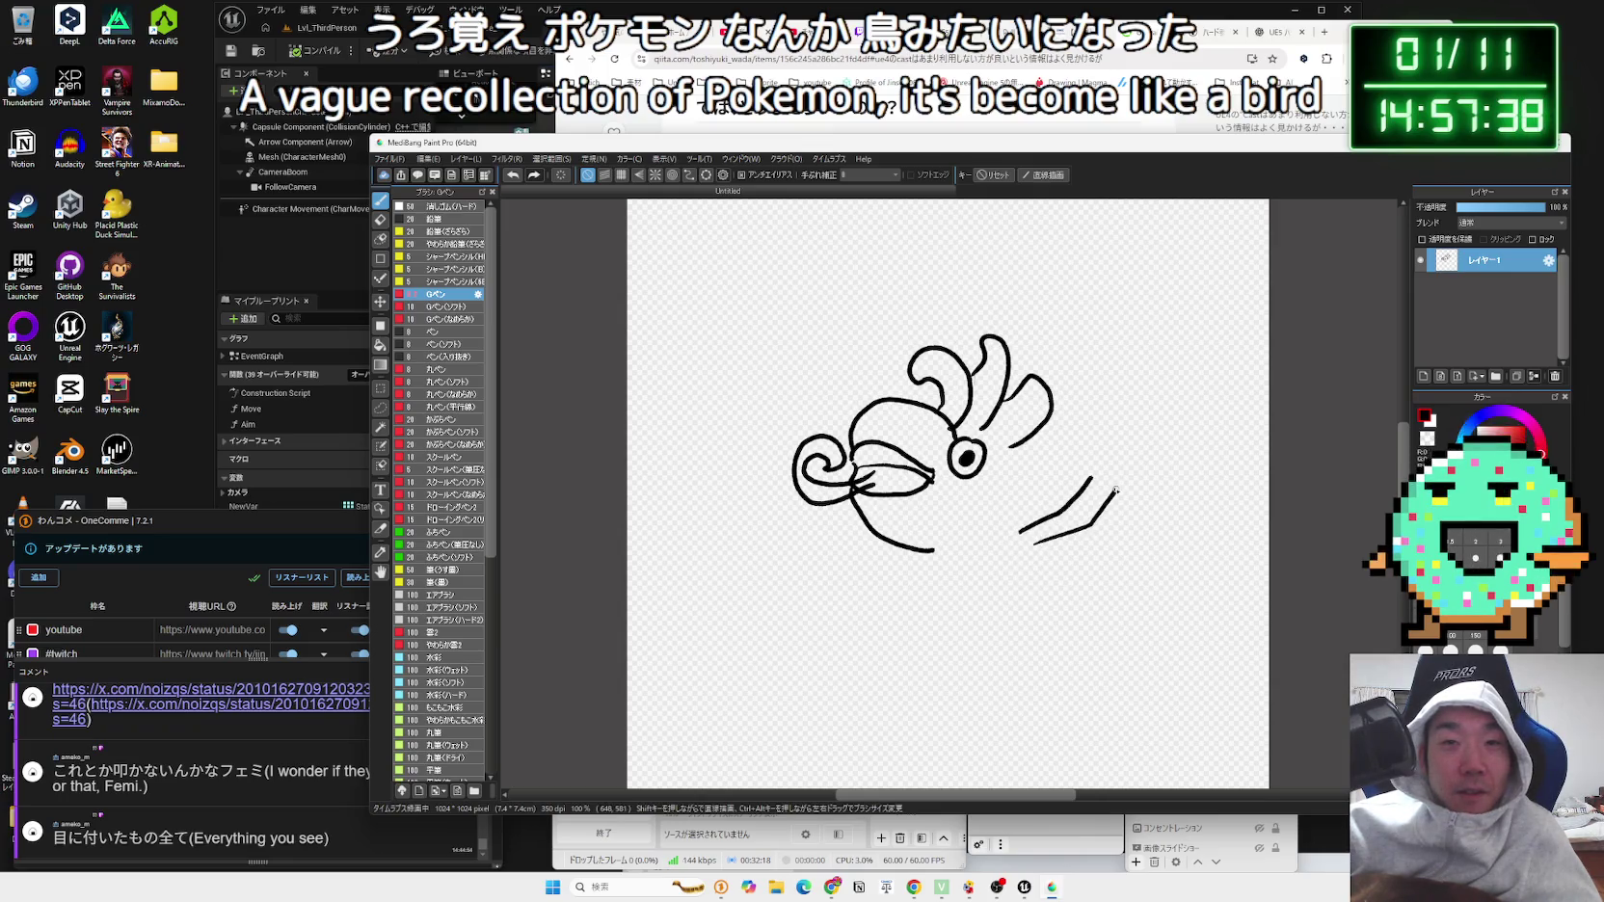
pyautogui.moveTo(1088, 476)
pyautogui.mouseDown()
pyautogui.moveTo(1085, 434)
pyautogui.moveTo(1104, 451)
pyautogui.moveTo(1094, 472)
pyautogui.moveTo(1121, 461)
pyautogui.moveTo(1157, 479)
pyautogui.mouseUp()
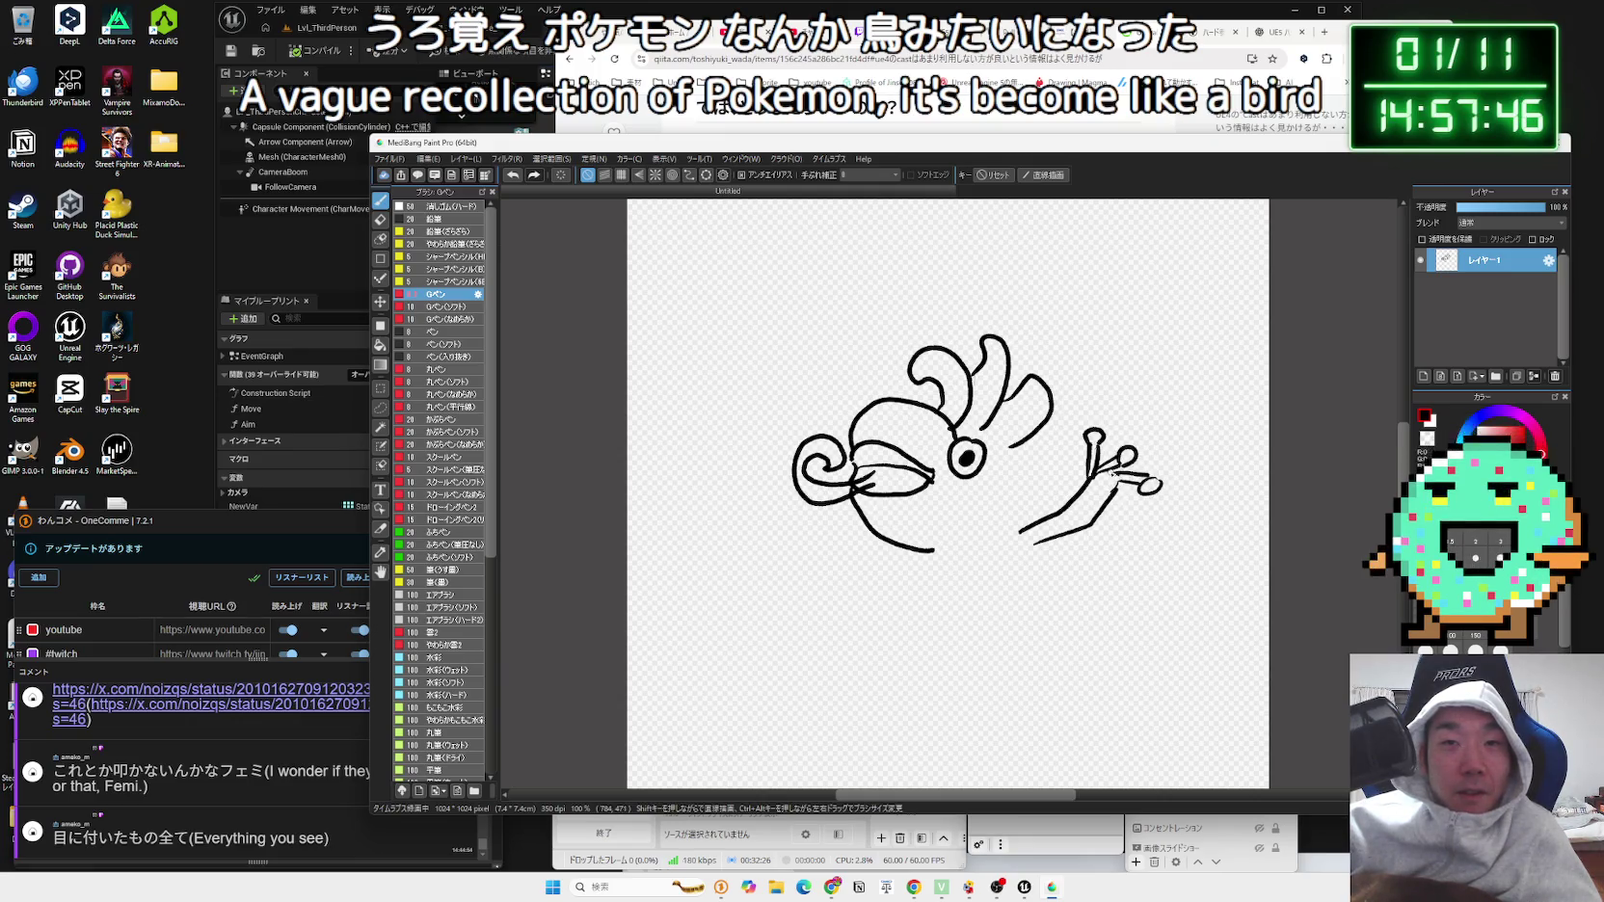
pyautogui.moveTo(1046, 550)
pyautogui.mouseDown()
pyautogui.moveTo(1106, 587)
pyautogui.moveTo(1048, 599)
pyautogui.moveTo(1068, 620)
pyautogui.moveTo(1137, 570)
pyautogui.mouseUp()
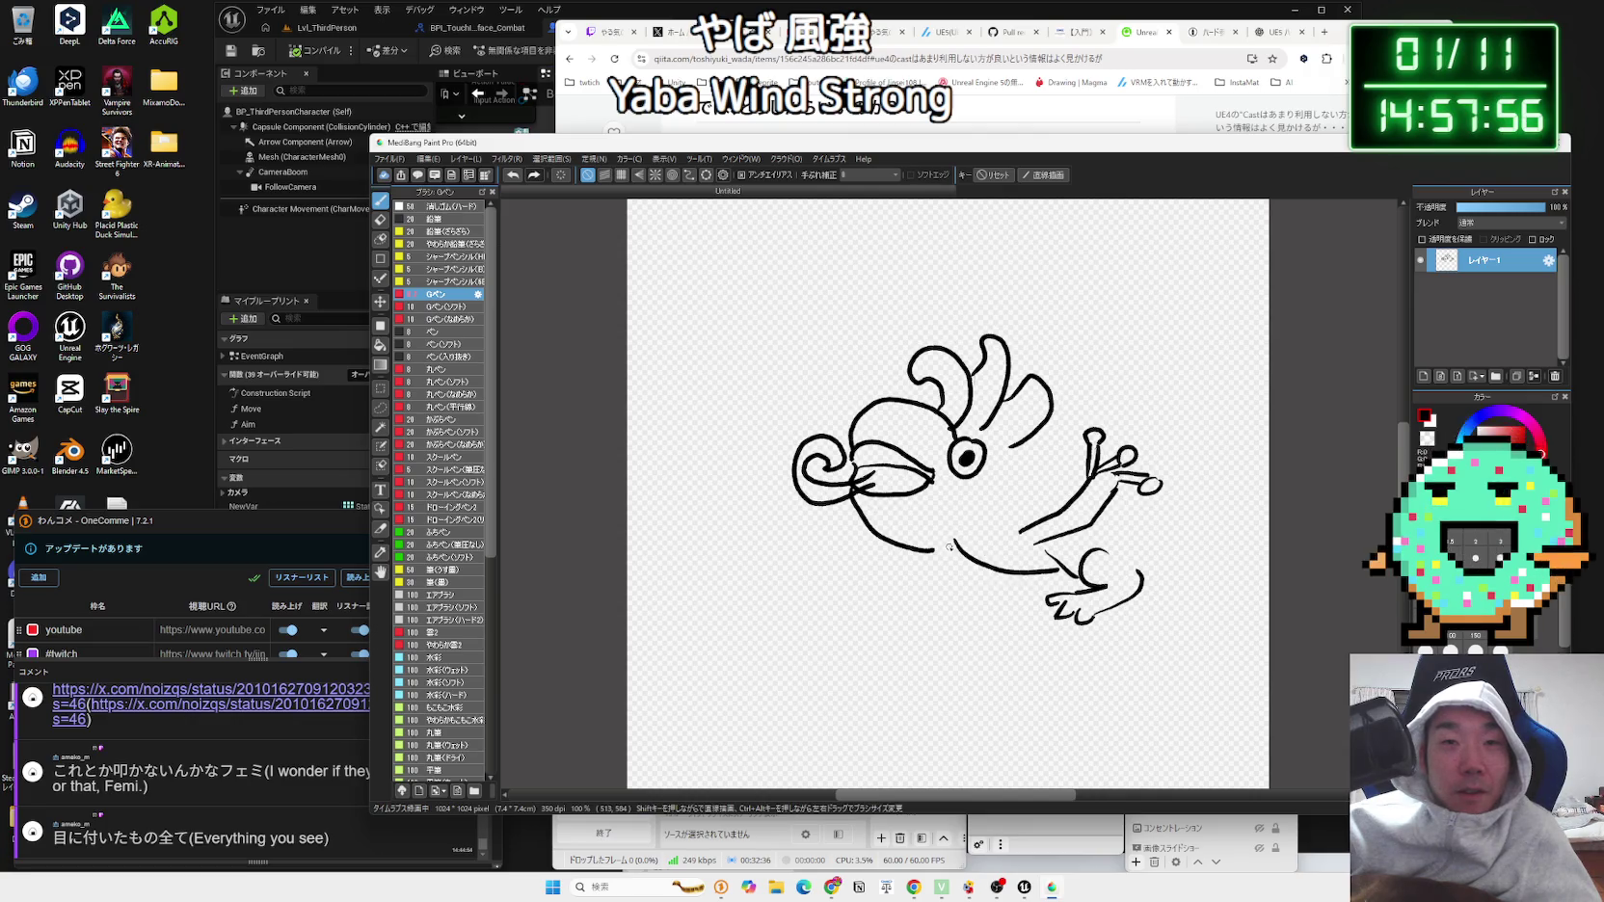
pyautogui.moveTo(931, 551)
pyautogui.mouseDown()
pyautogui.moveTo(956, 545)
pyautogui.moveTo(1003, 590)
pyautogui.moveTo(992, 600)
pyautogui.moveTo(1060, 578)
pyautogui.mouseUp()
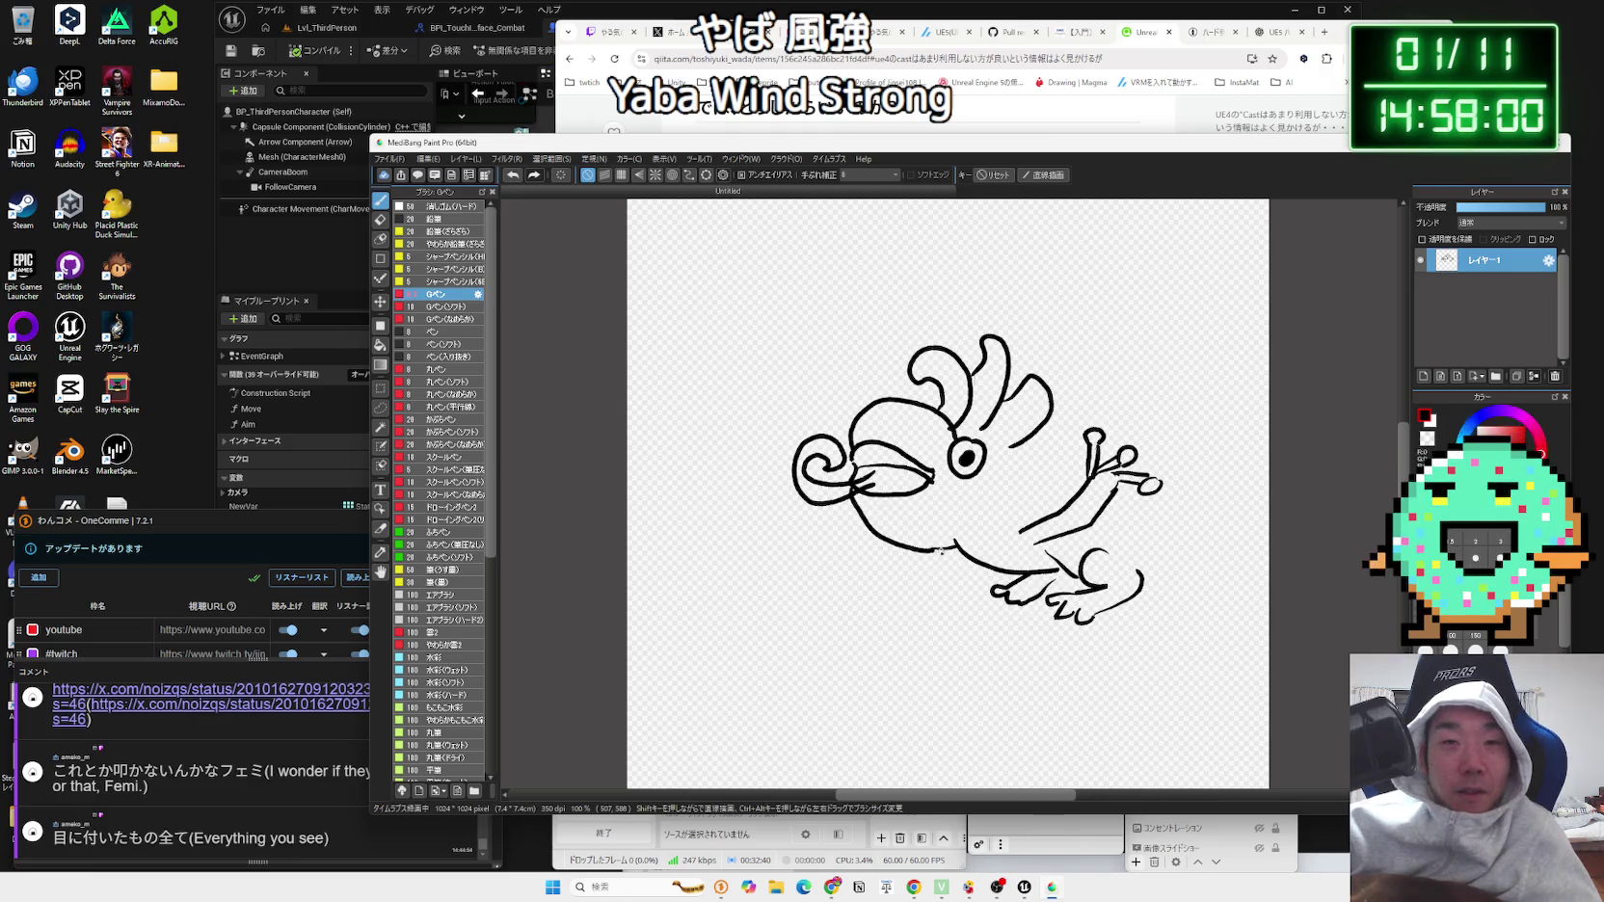
pyautogui.moveTo(937, 548)
pyautogui.mouseDown()
pyautogui.moveTo(883, 593)
pyautogui.moveTo(877, 631)
pyautogui.moveTo(845, 594)
pyautogui.moveTo(861, 606)
pyautogui.mouseUp()
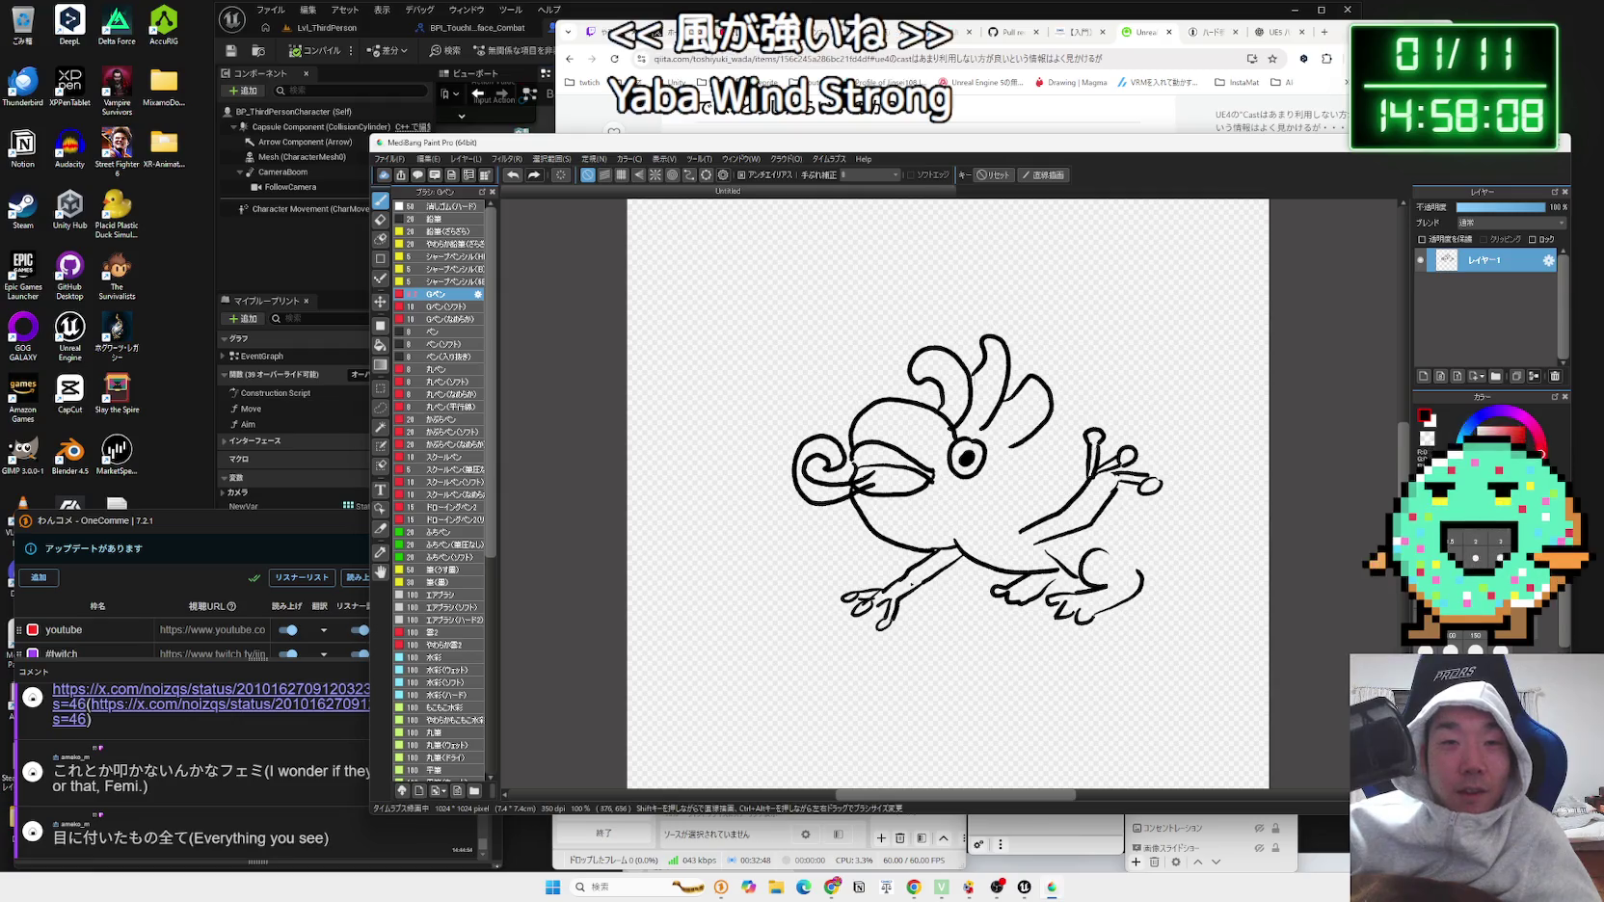
pyautogui.moveTo(1108, 487)
pyautogui.mouseDown()
pyautogui.moveTo(1065, 525)
pyautogui.moveTo(1147, 549)
pyautogui.moveTo(1127, 560)
pyautogui.mouseUp()
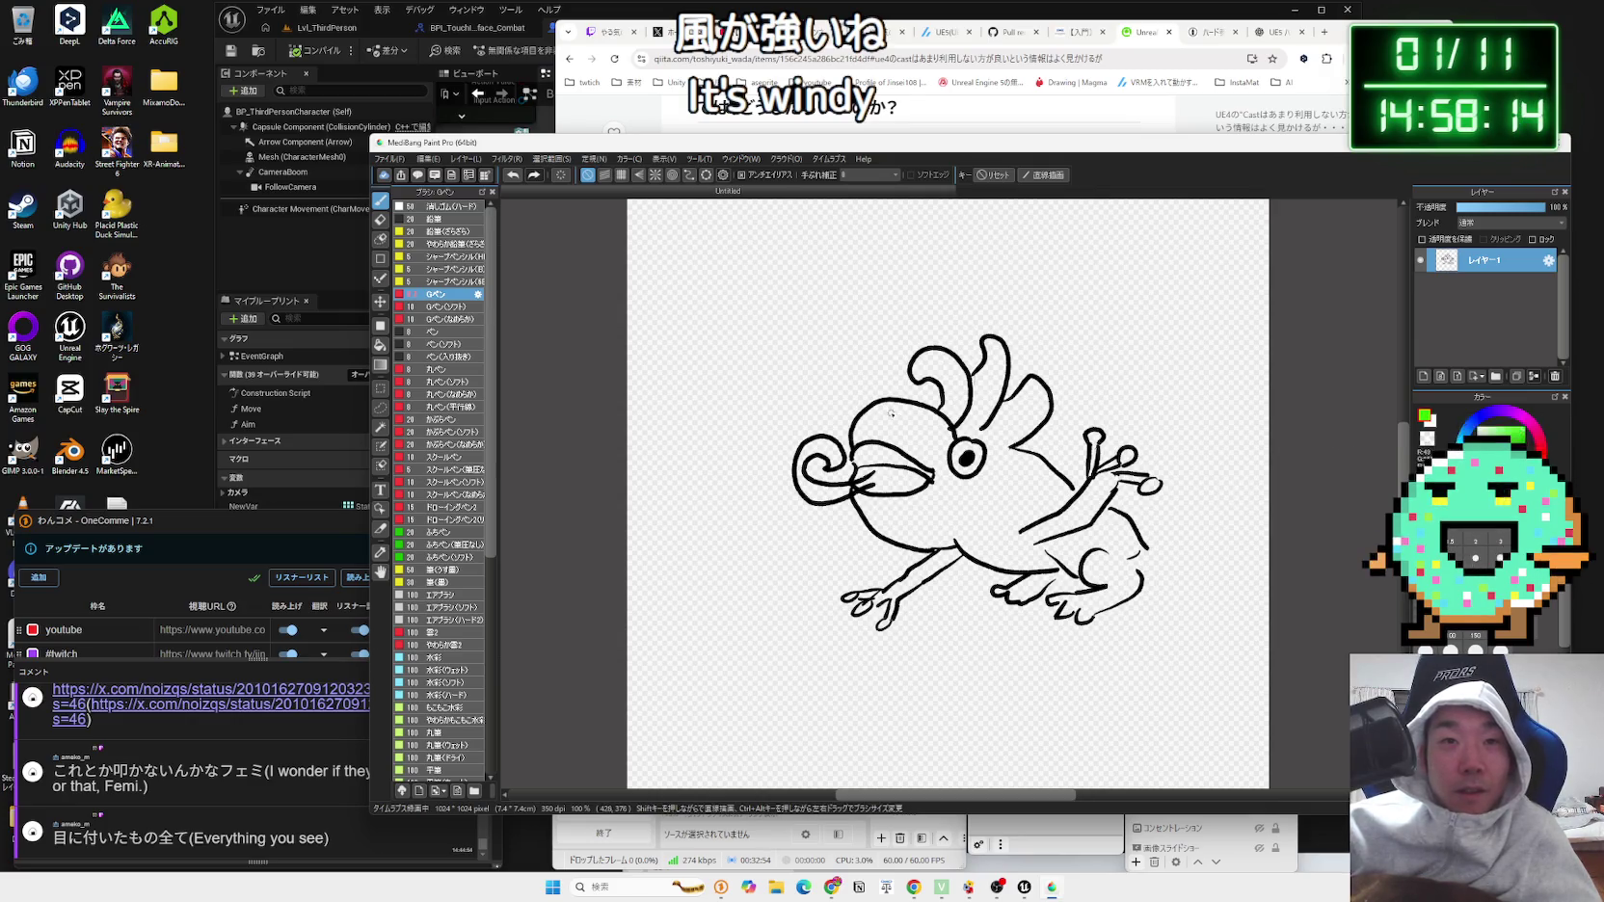
pyautogui.moveTo(877, 409); pyautogui.dragTo(870, 442)
pyautogui.moveTo(901, 414)
pyautogui.mouseDown()
pyautogui.moveTo(882, 443)
pyautogui.moveTo(928, 461)
pyautogui.moveTo(895, 512)
pyautogui.mouseUp()
# Step: Hatch green over the body, lower back and head crest
pyautogui.moveTo(1007, 486); pyautogui.dragTo(965, 532)
pyautogui.moveTo(1022, 457)
pyautogui.mouseDown()
pyautogui.moveTo(977, 502)
pyautogui.moveTo(1007, 460)
pyautogui.moveTo(976, 539)
pyautogui.mouseUp()
pyautogui.moveTo(1053, 484)
pyautogui.mouseDown()
pyautogui.moveTo(985, 546)
pyautogui.moveTo(991, 564)
pyautogui.mouseUp()
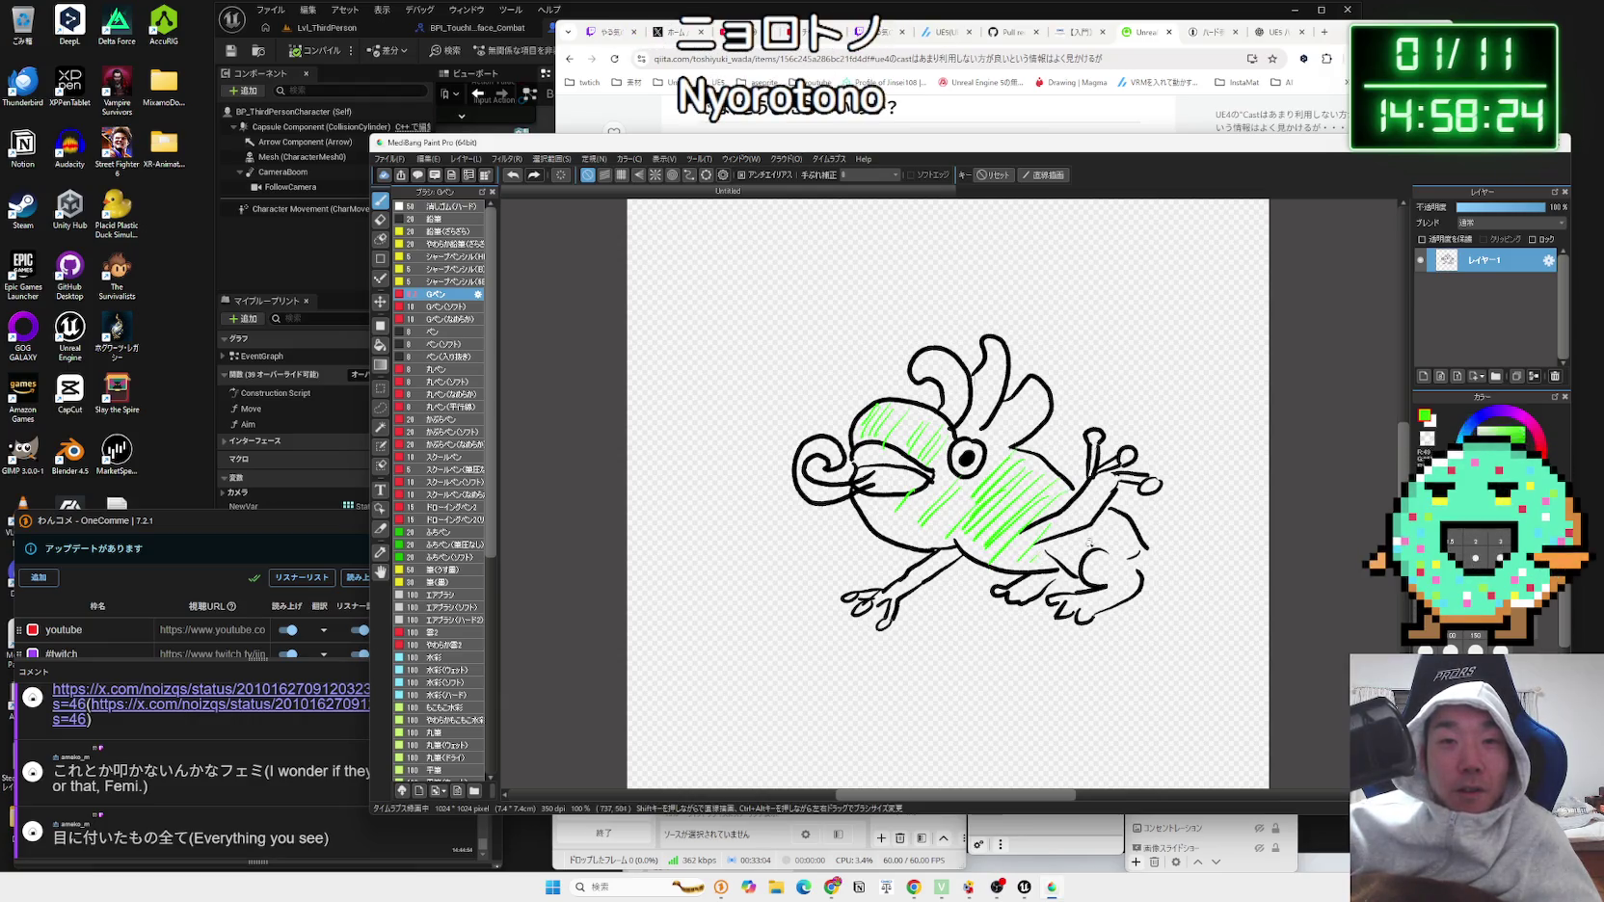
pyautogui.moveTo(1116, 522); pyautogui.dragTo(1077, 553)
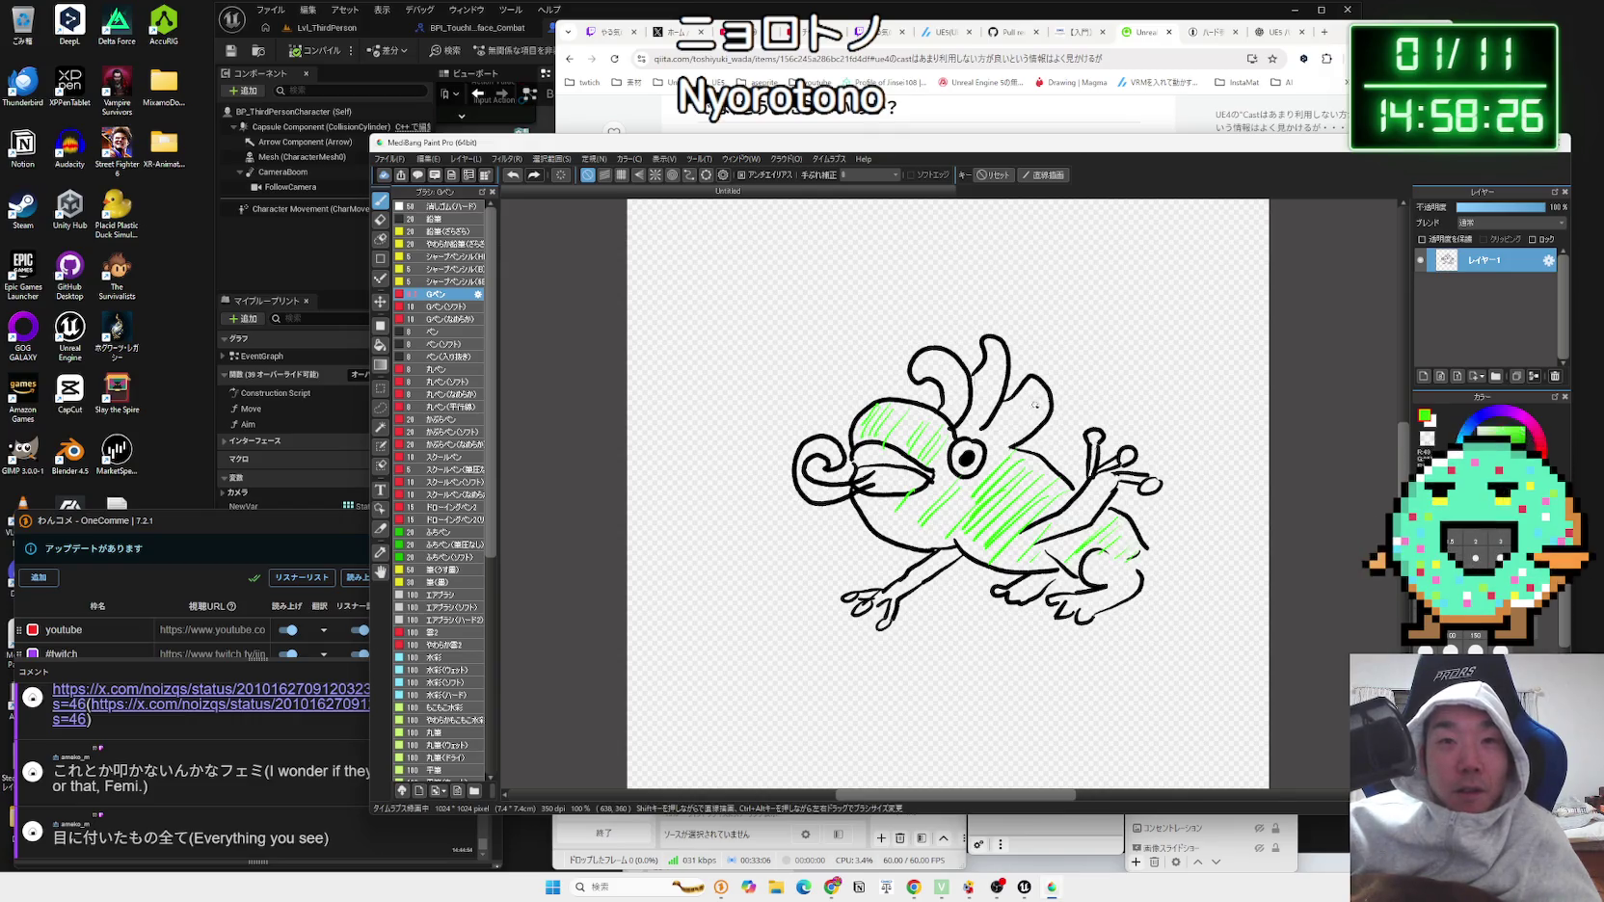
pyautogui.moveTo(1038, 382); pyautogui.dragTo(994, 434)
pyautogui.moveTo(1015, 405)
pyautogui.mouseDown()
pyautogui.moveTo(989, 435)
pyautogui.moveTo(1014, 437)
pyautogui.mouseUp()
pyautogui.moveTo(994, 349); pyautogui.dragTo(969, 399)
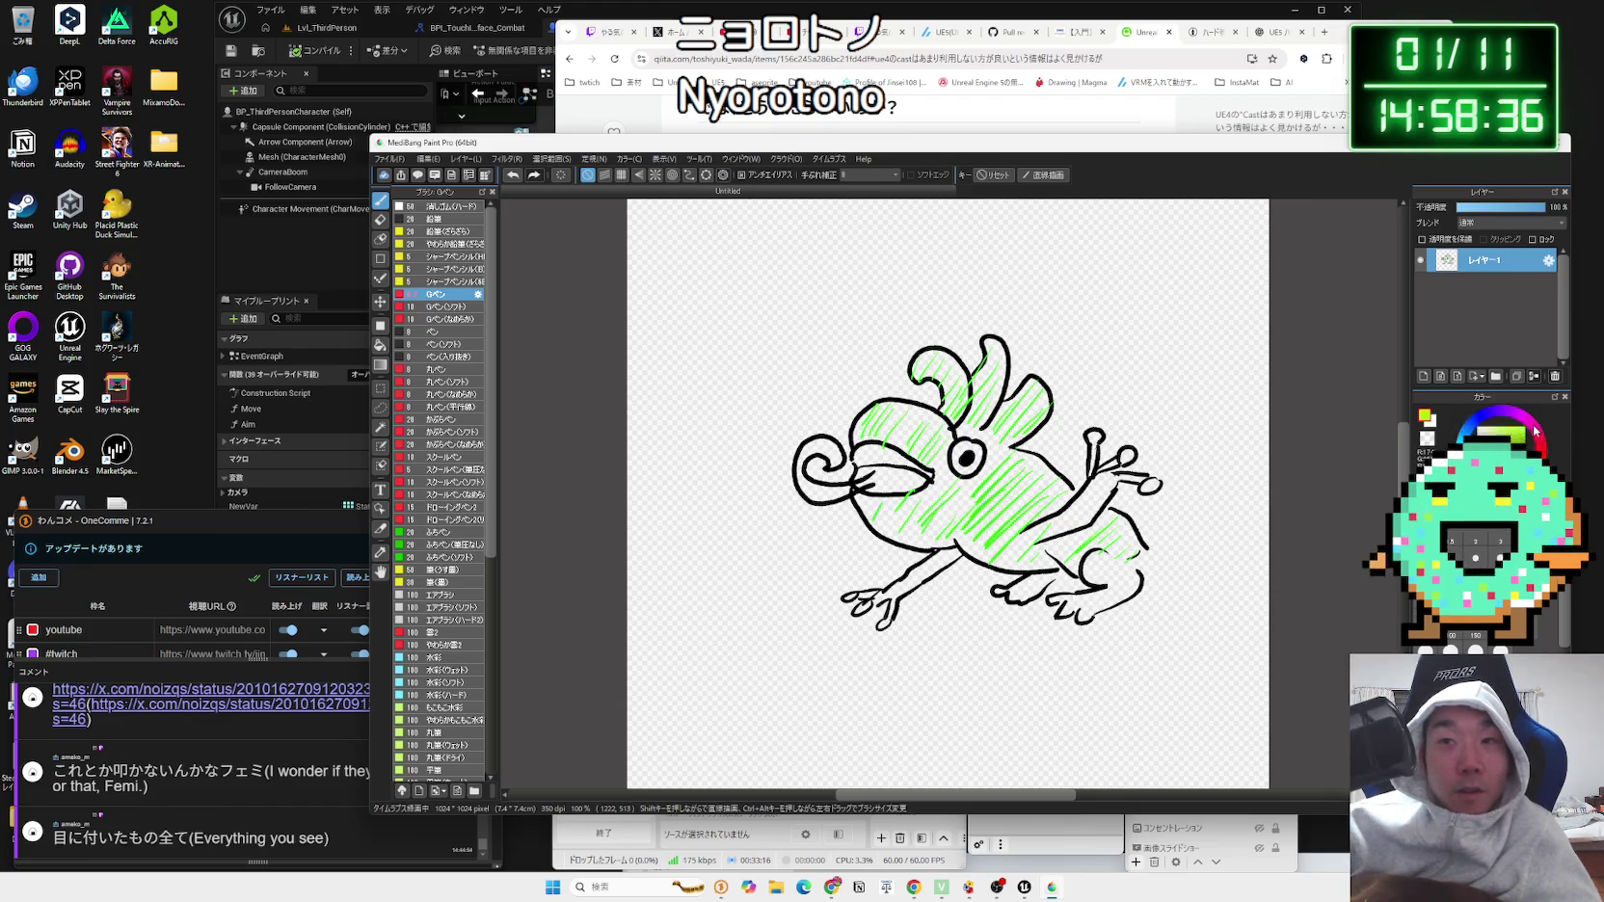
# Step: Shade the front of the body and belly green, then open a new Chrome tab
pyautogui.moveTo(889, 533); pyautogui.dragTo(914, 502)
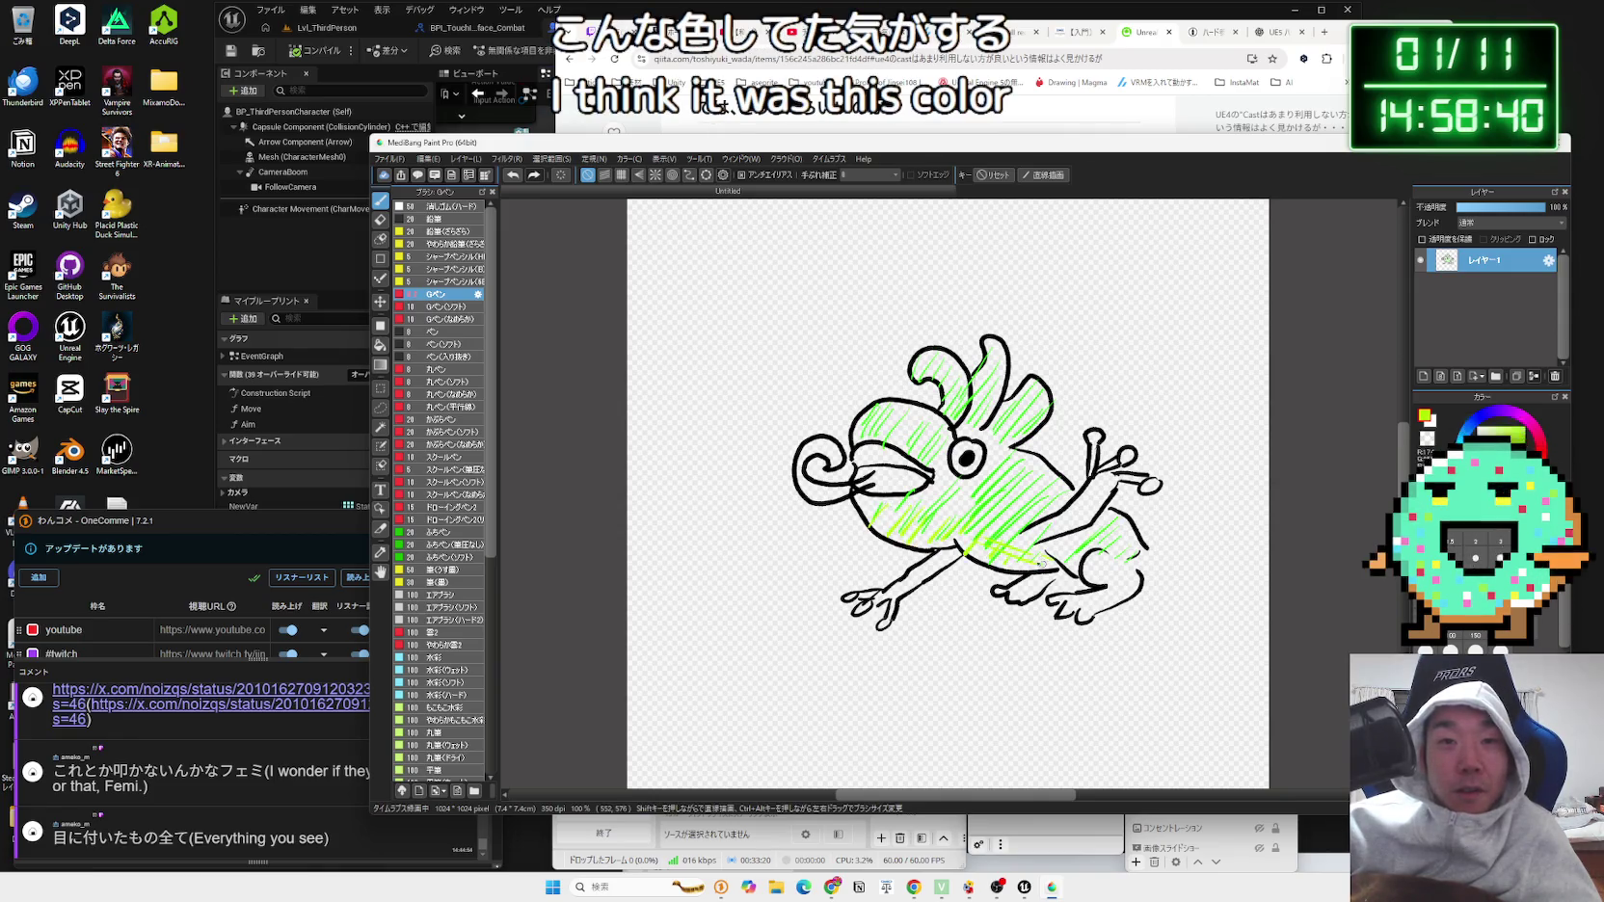
pyautogui.moveTo(872, 532); pyautogui.dragTo(942, 557)
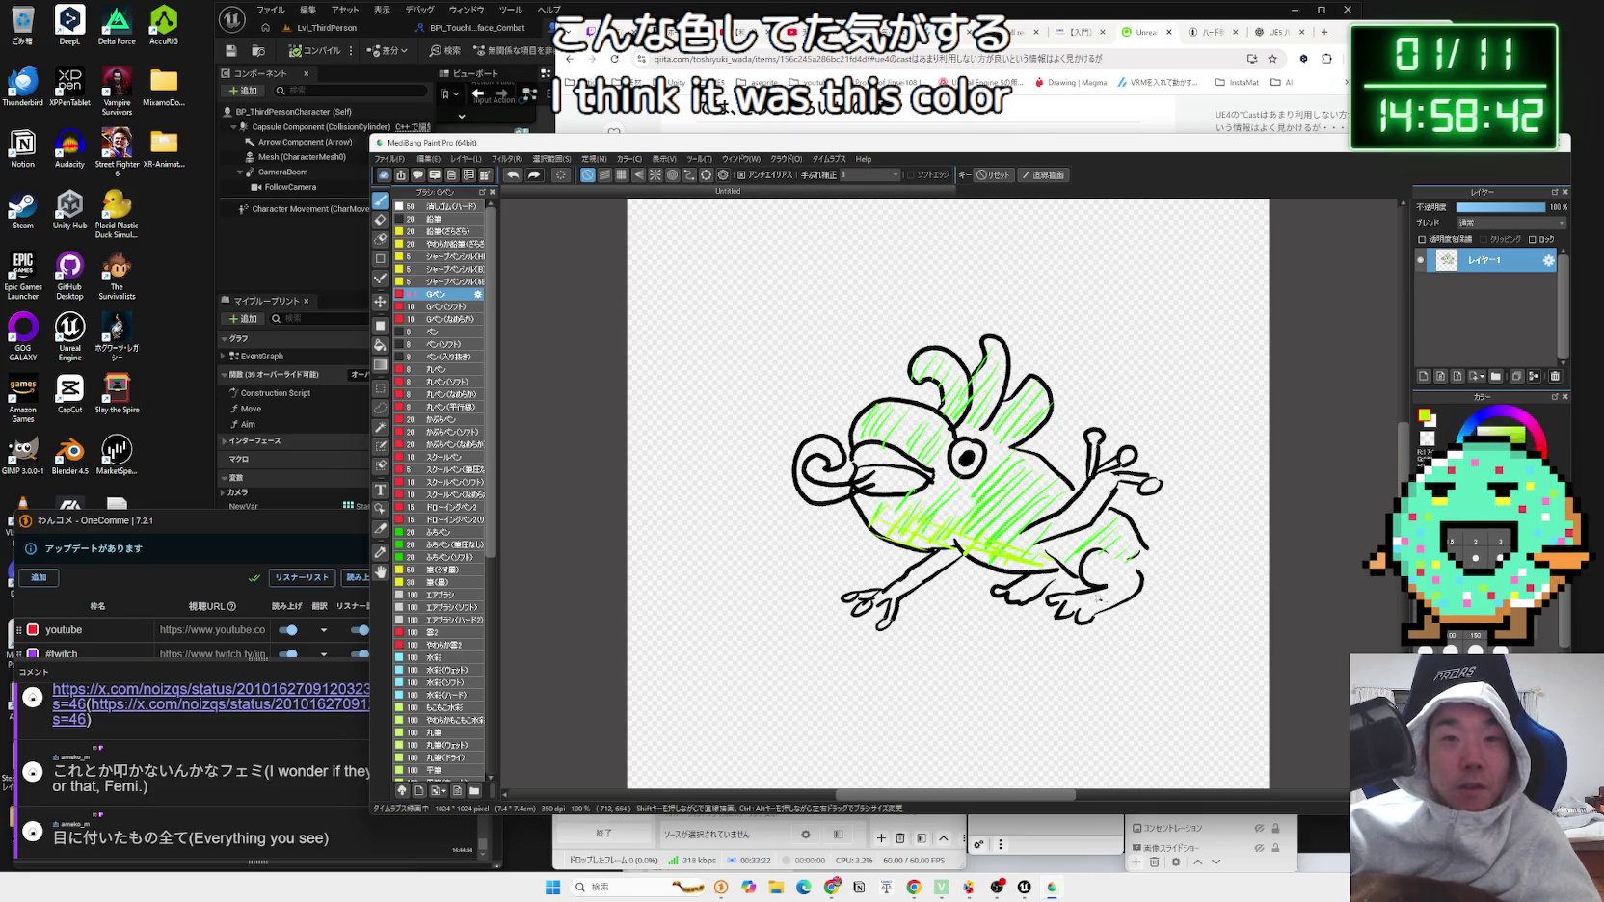
pyautogui.click(1267, 100)
pyautogui.click(1326, 33)
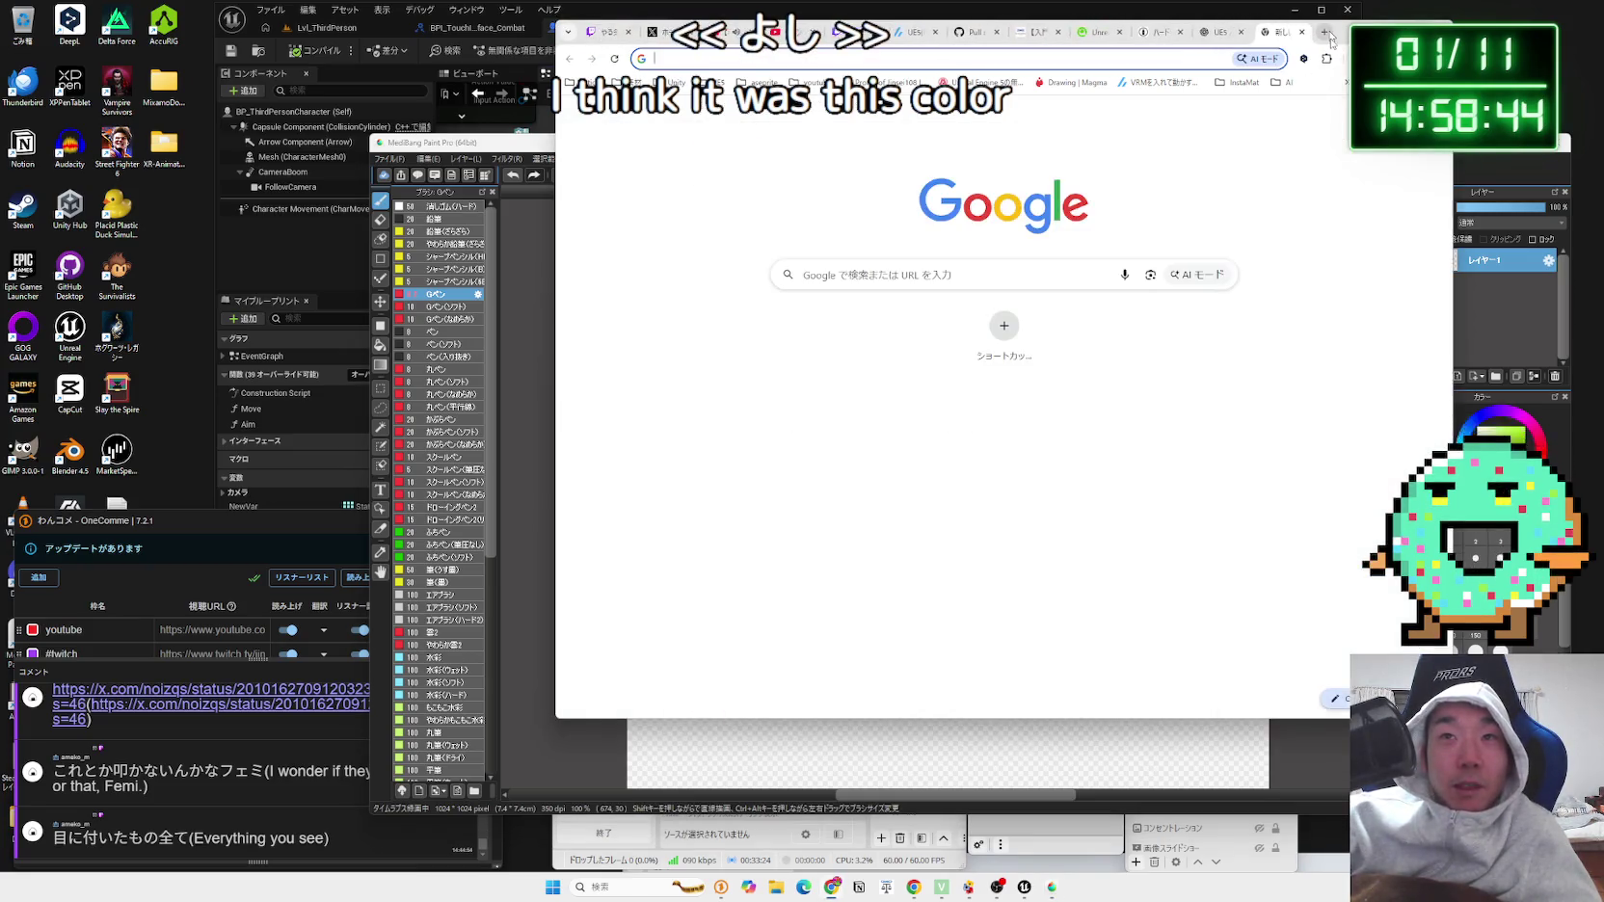
# Step: Search Google for ニョロトノ in Japanese input and open its large reference image
pyautogui.write('nyo')
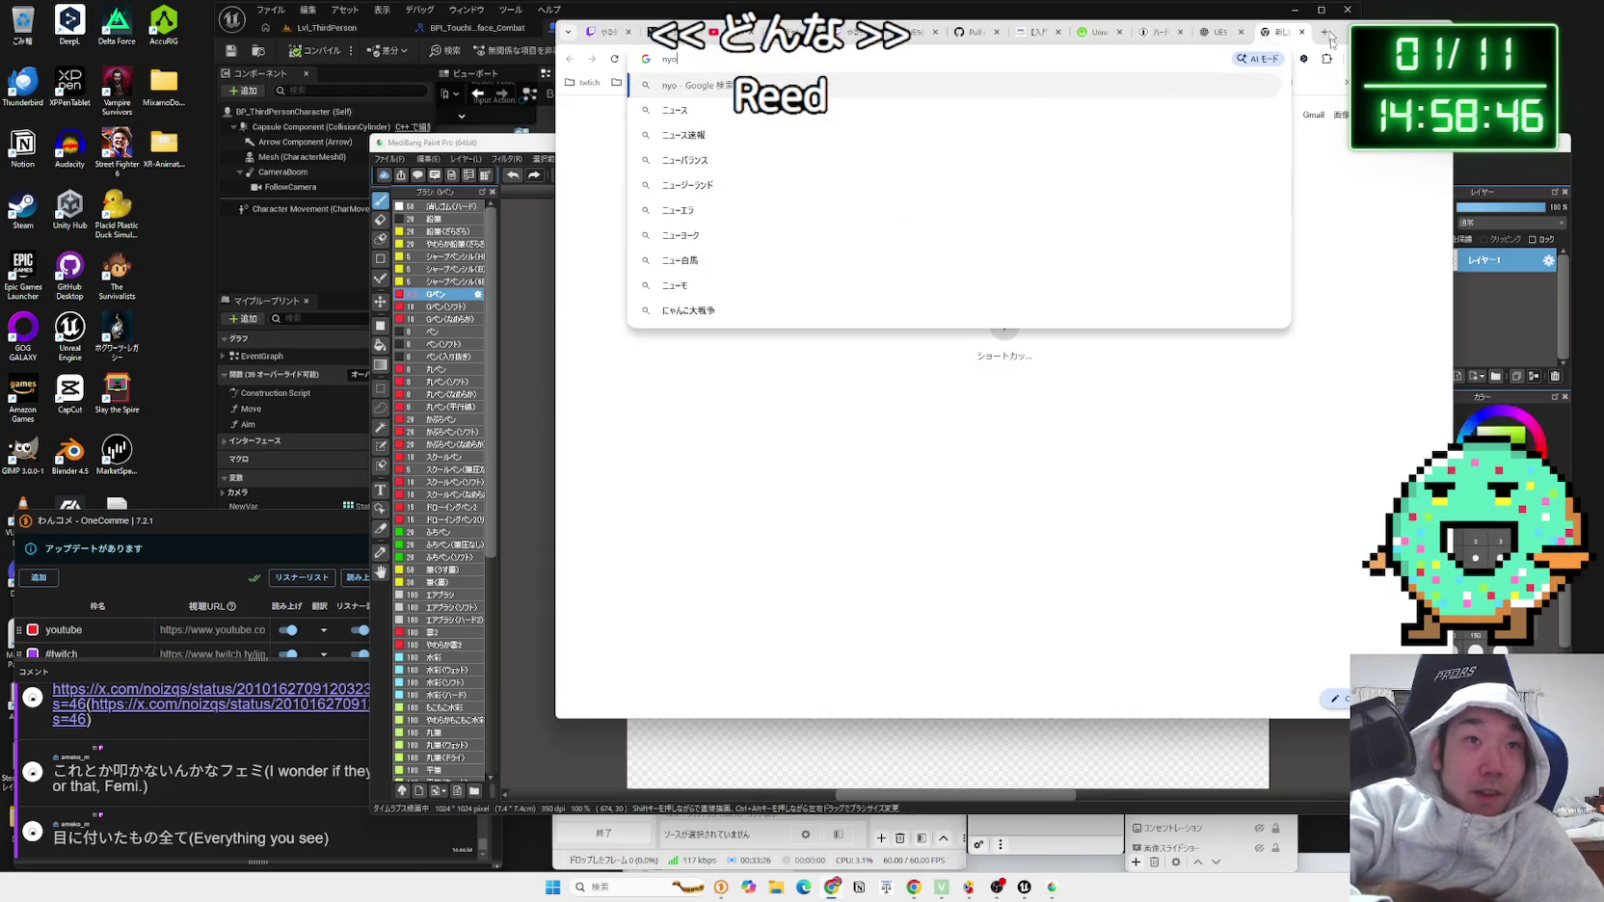
pyautogui.press('BackSpace')
pyautogui.press('BackSpace')
pyautogui.press('Zenkaku_Hankaku')
pyautogui.write('にょろ')
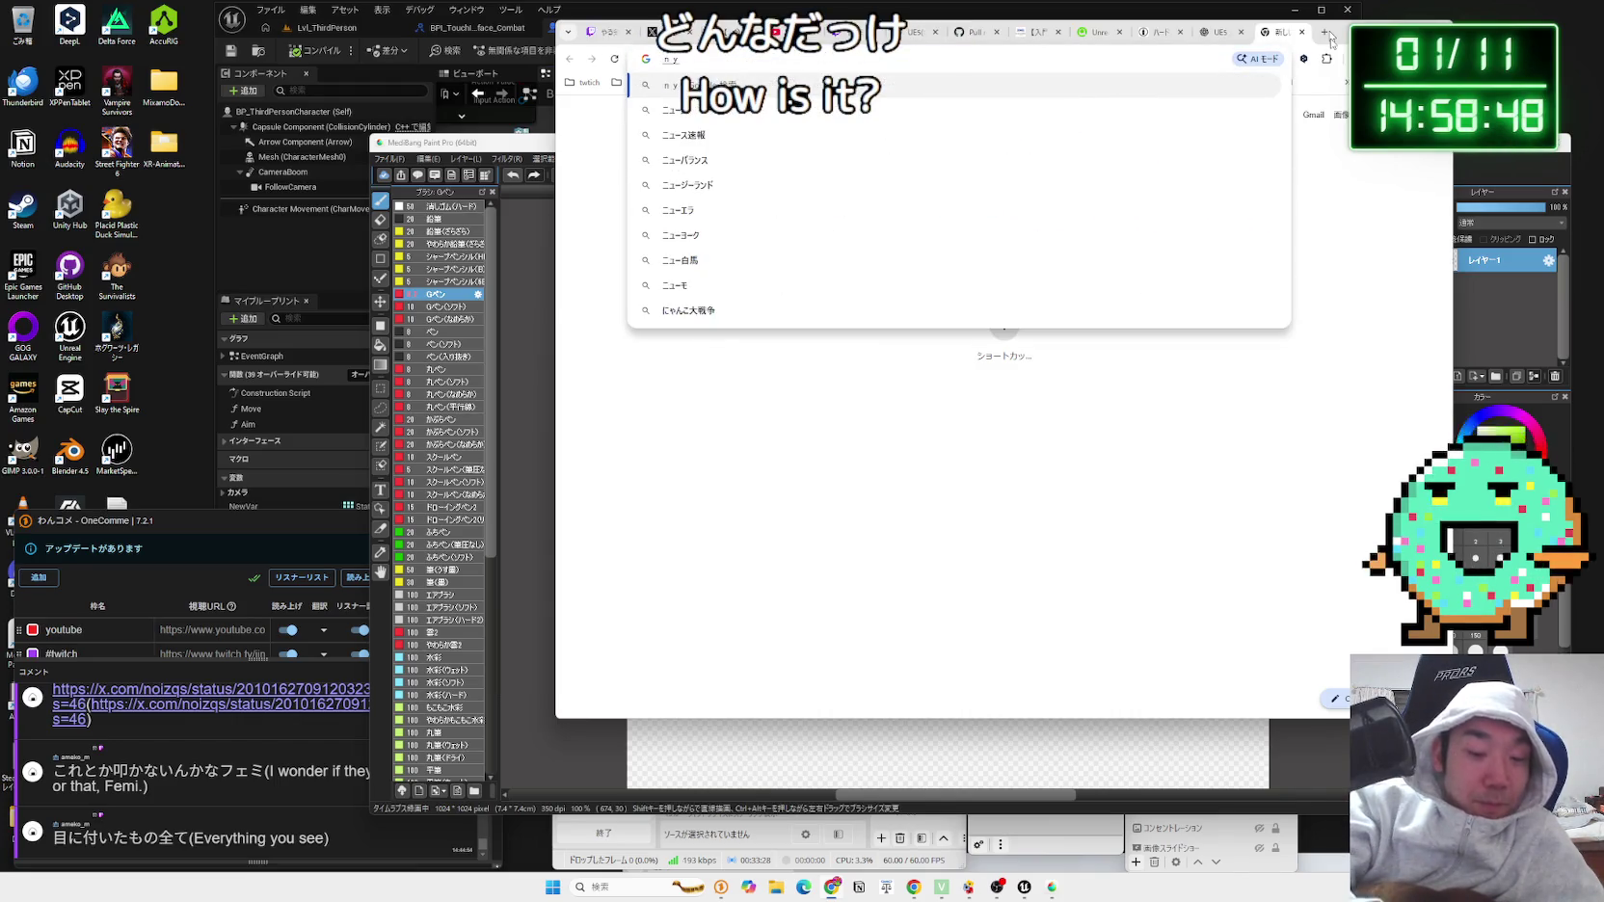
pyautogui.write('と')
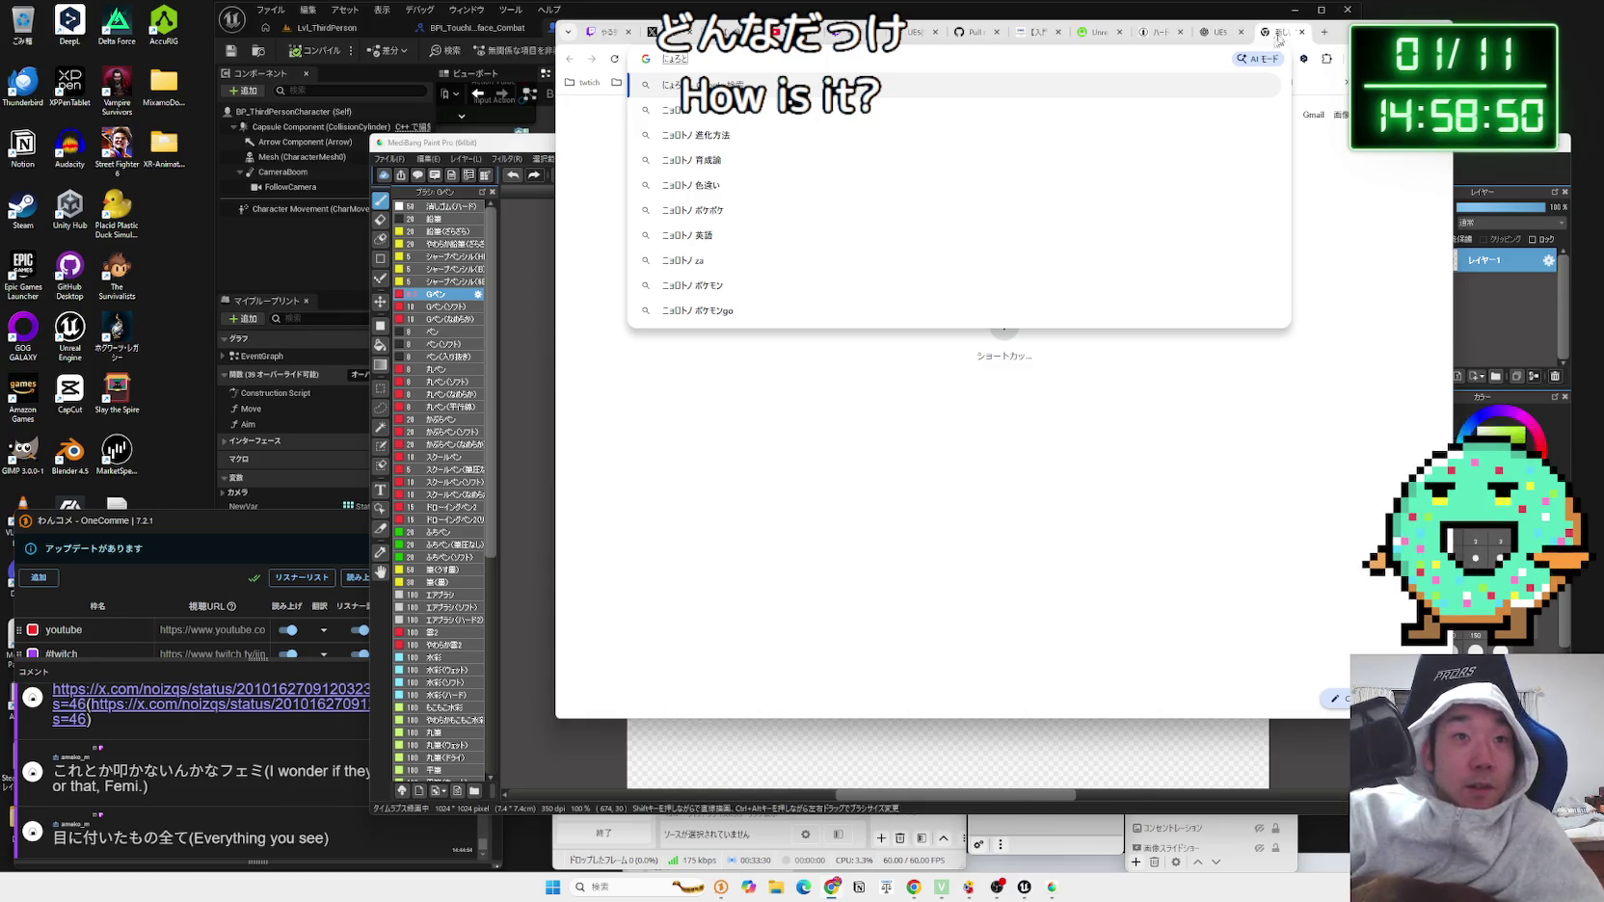
pyautogui.click(1169, 115)
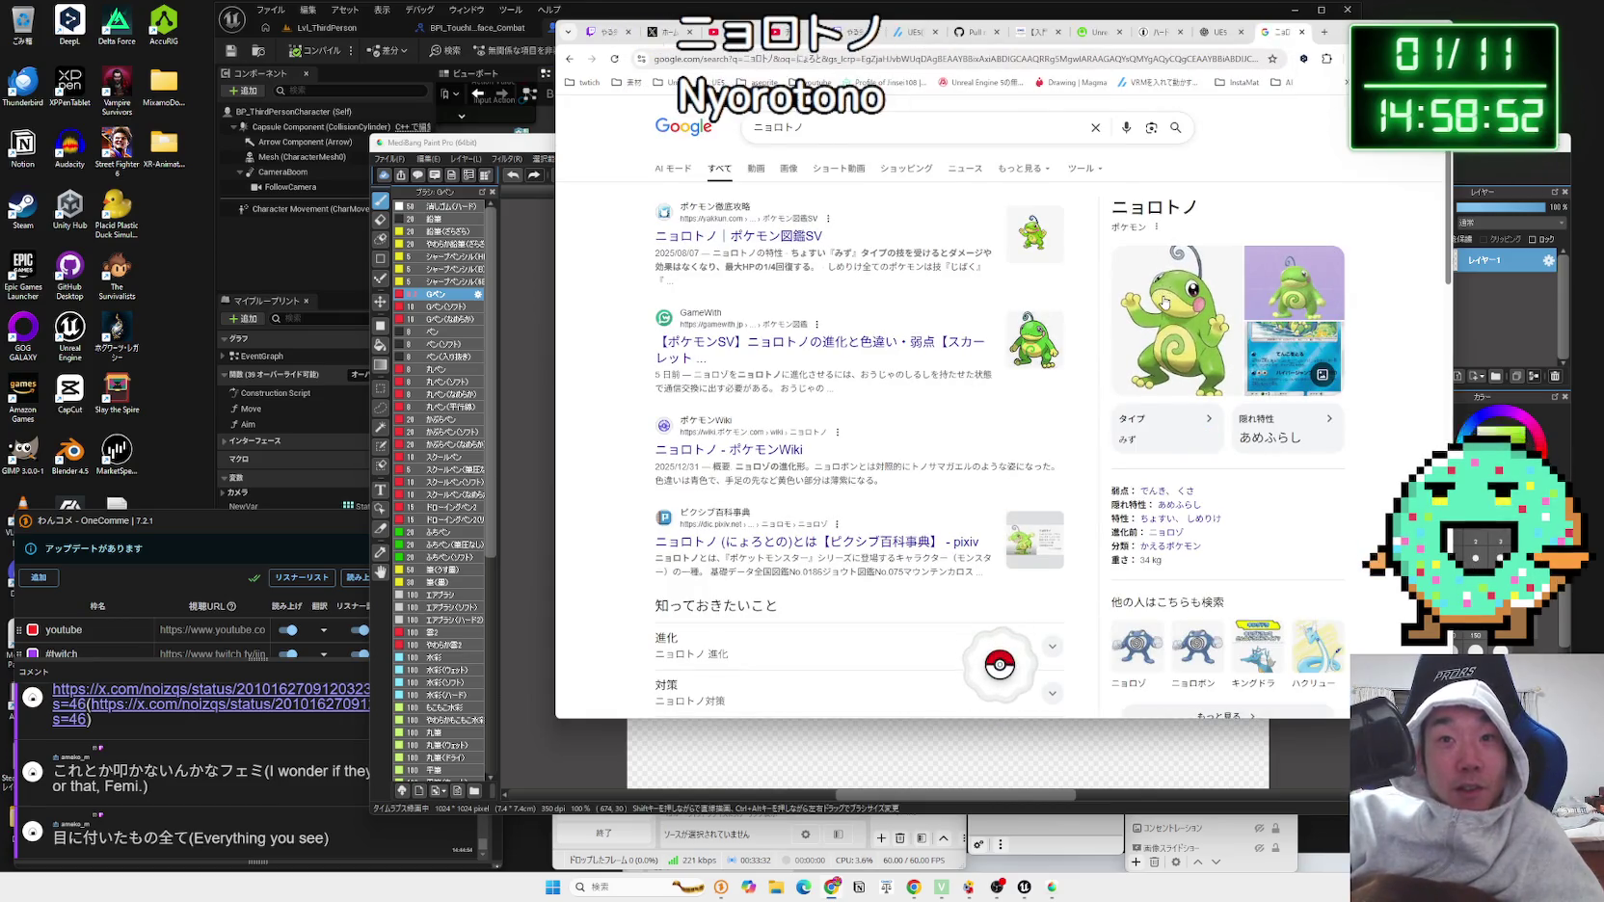
pyautogui.click(1163, 302)
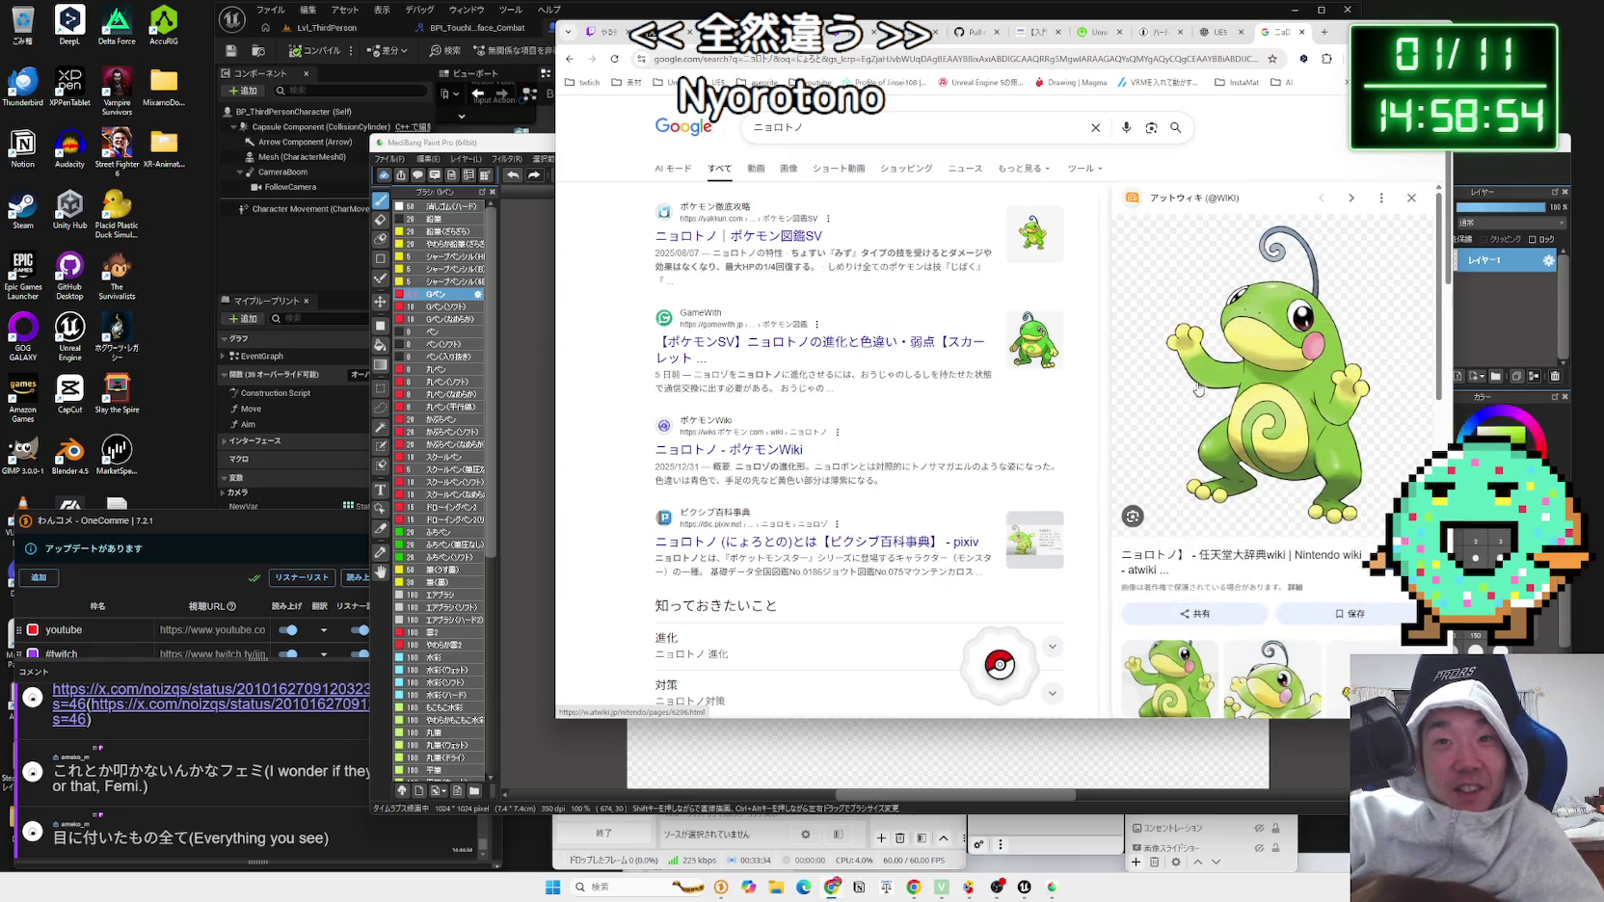
# Step: Move the Chrome window to the left beside the drawing and open the GameWith ニョロトノ article
pyautogui.moveTo(1369, 32); pyautogui.dragTo(616, 25)
pyautogui.moveTo(717, 128); pyautogui.dragTo(716, 76)
pyautogui.moveTo(727, 81); pyautogui.dragTo(689, 78)
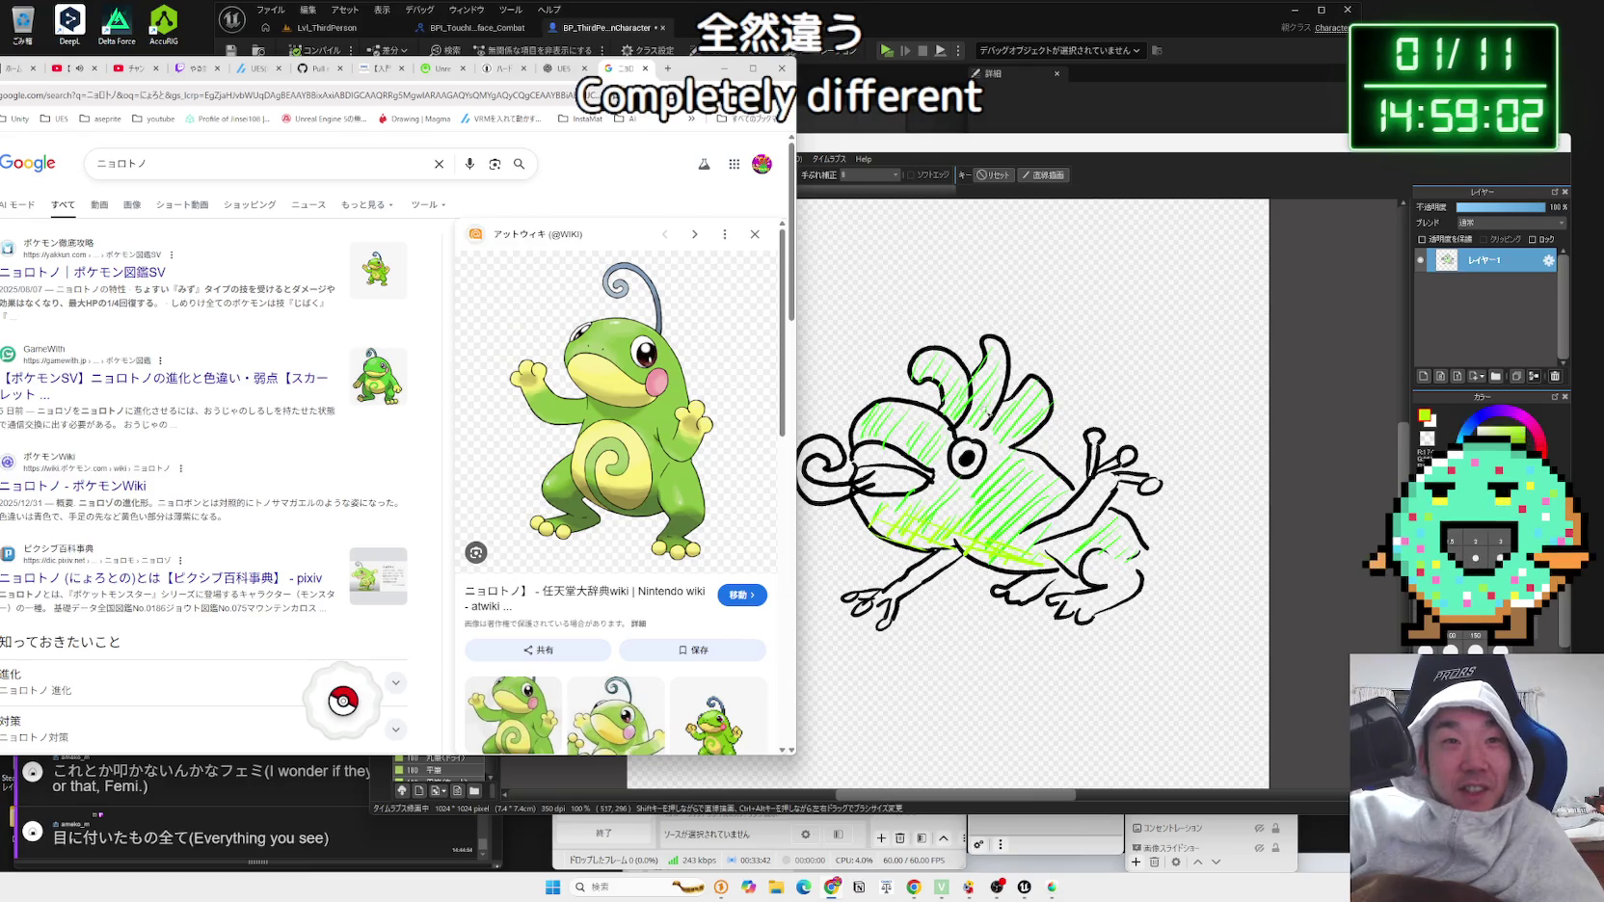
pyautogui.scroll(-10, 638, 482)
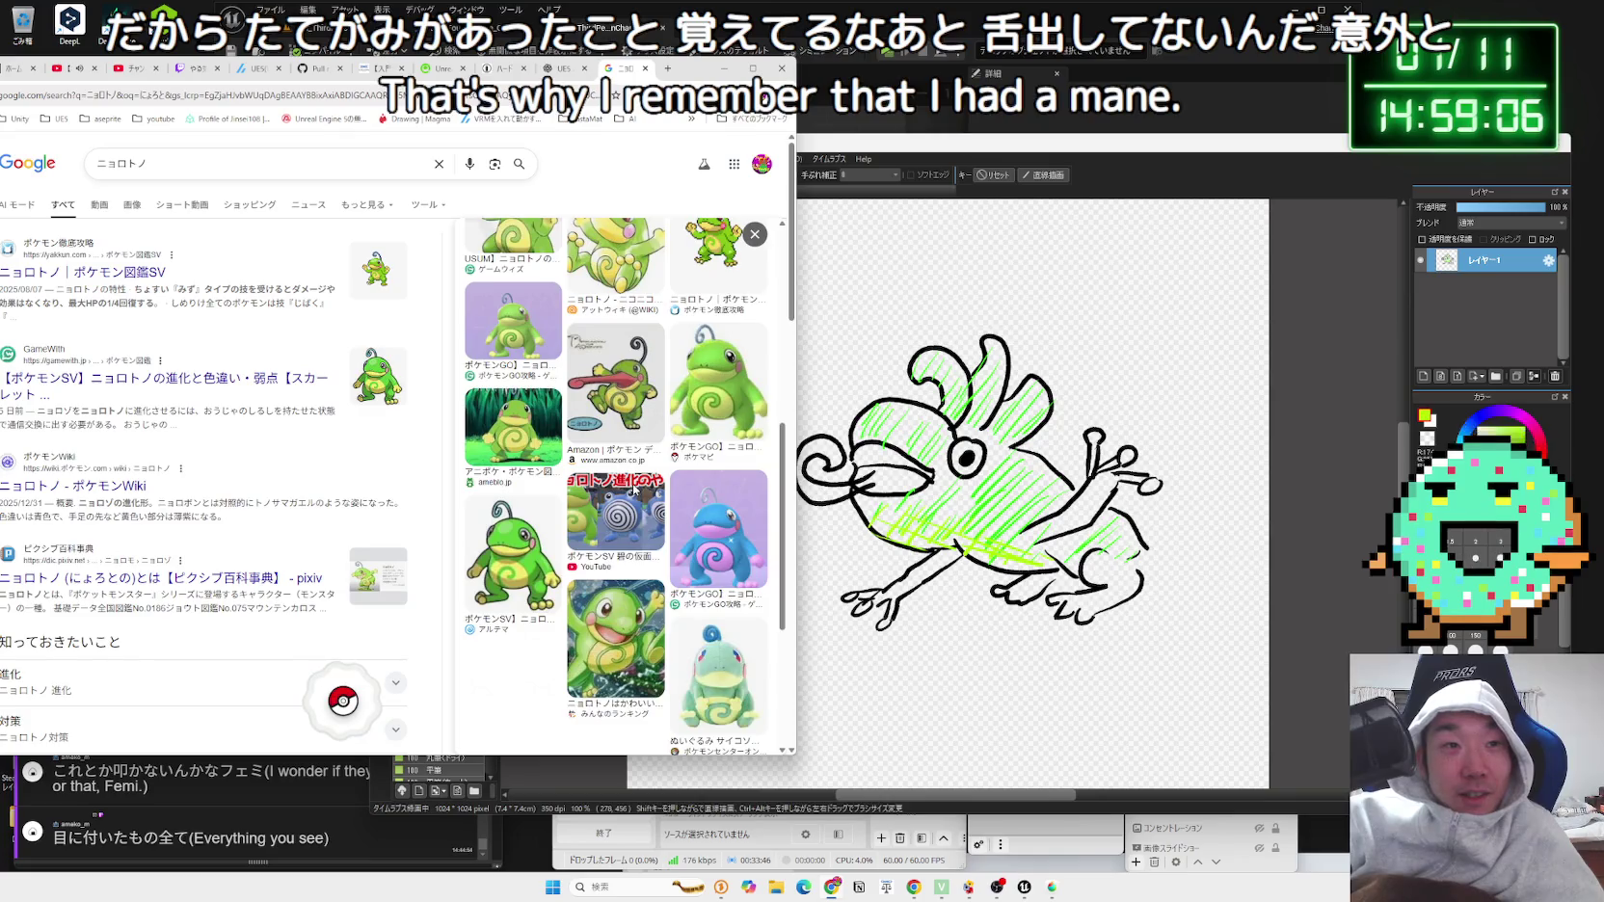
pyautogui.scroll(10, 636, 484)
pyautogui.scroll(3, 641, 482)
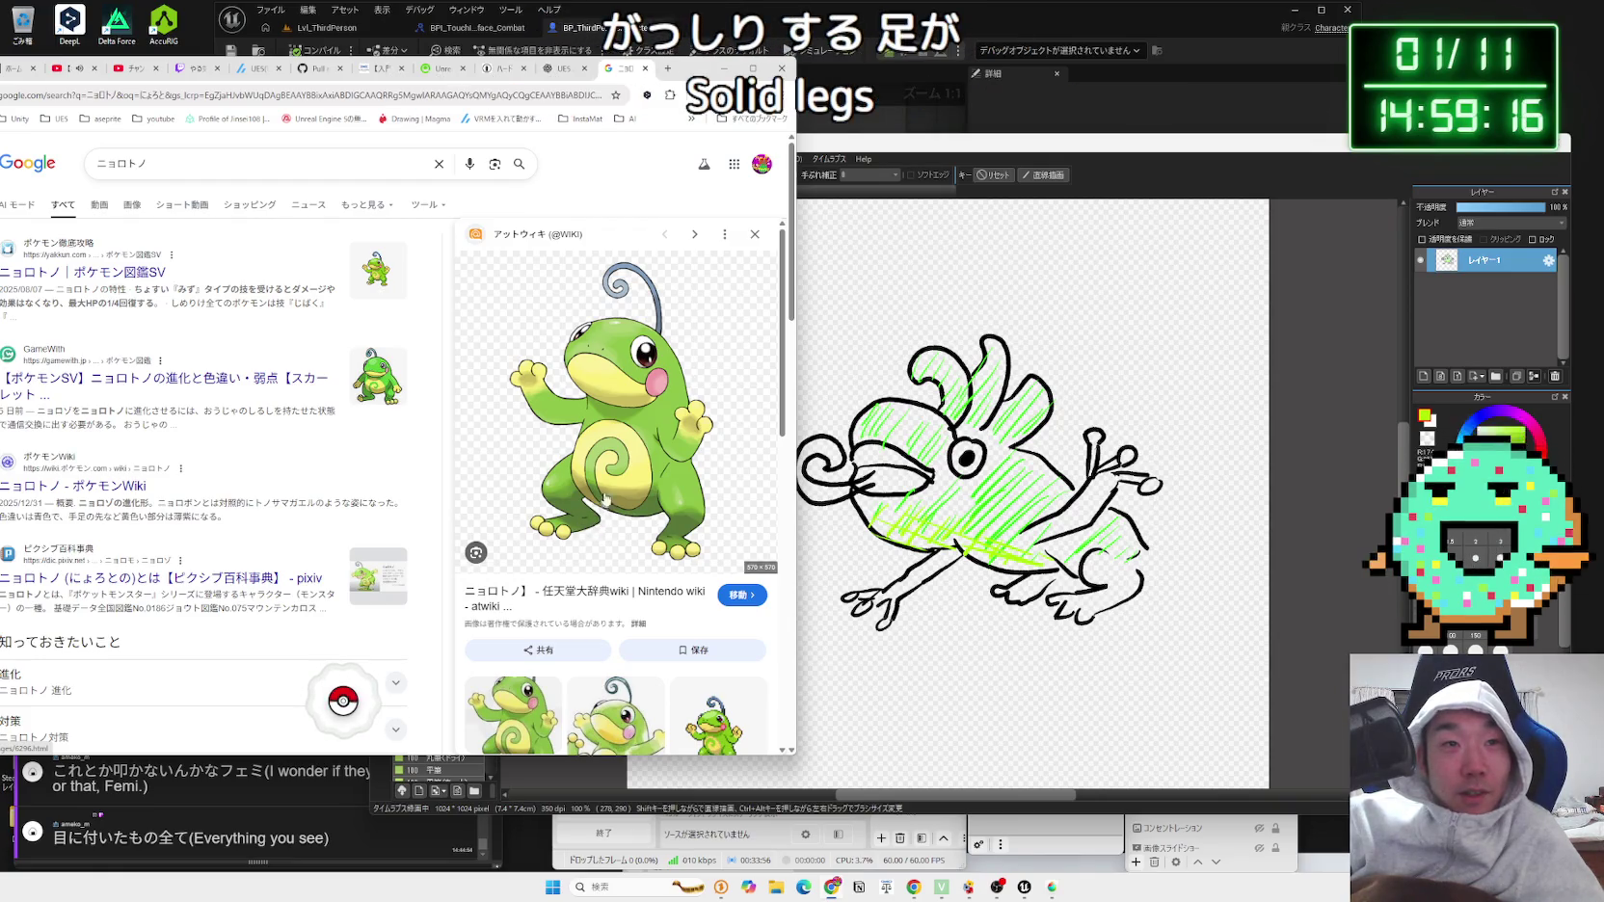
pyautogui.moveTo(694, 68); pyautogui.dragTo(806, 51)
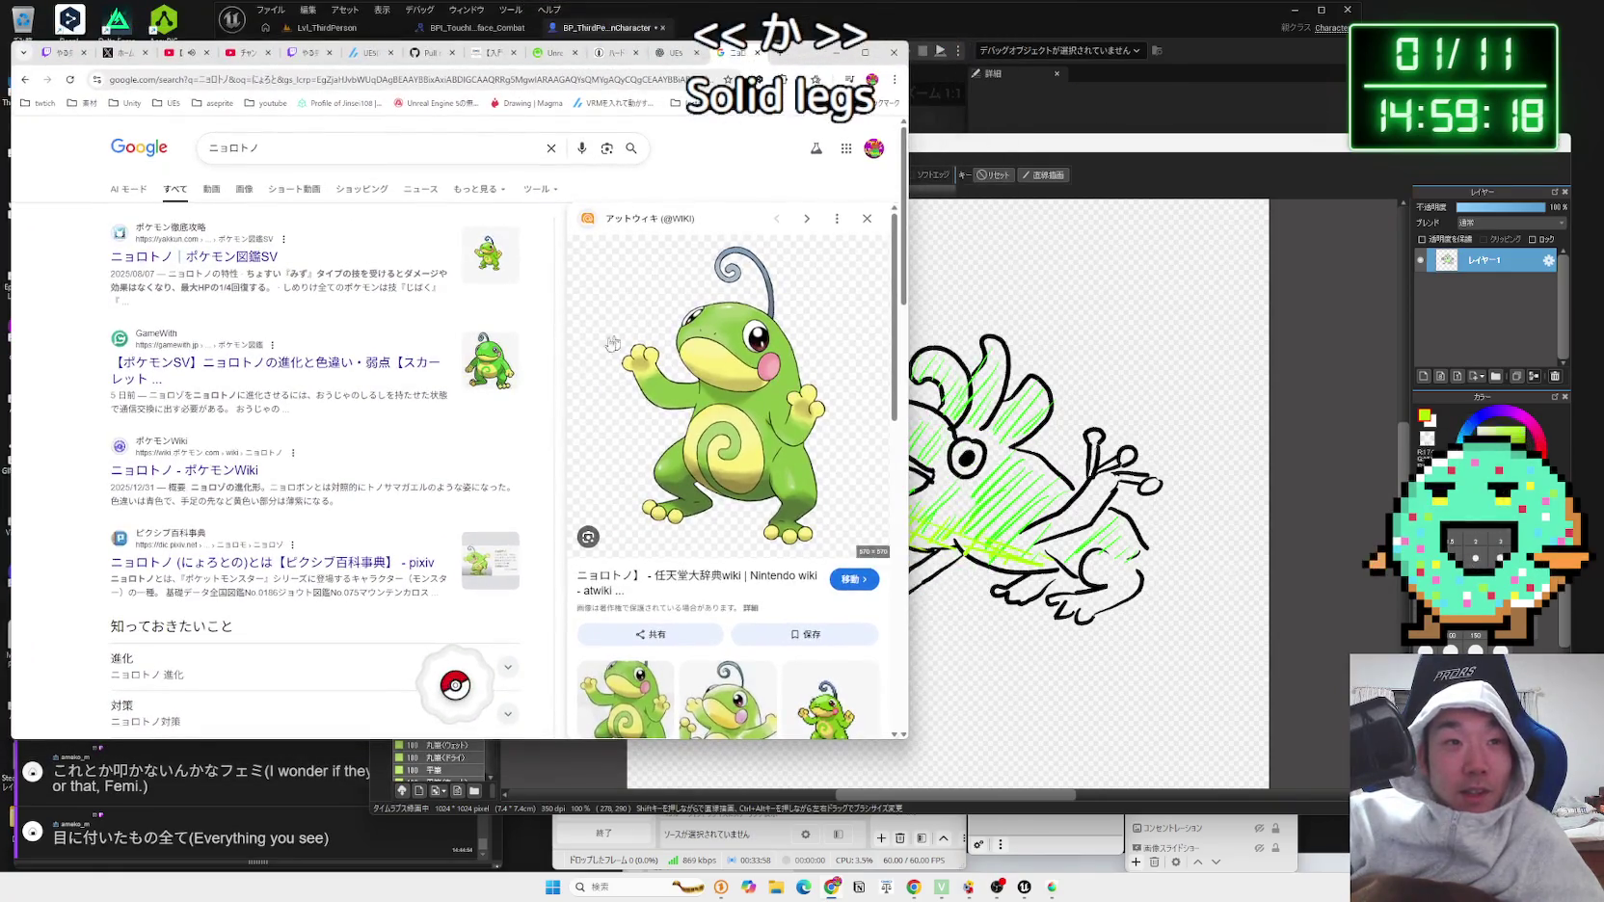
pyautogui.click(500, 351)
# Step: Close the GameWith article tab and bring the Qiita article window over the drawing
pyautogui.scroll(-3, 482, 414)
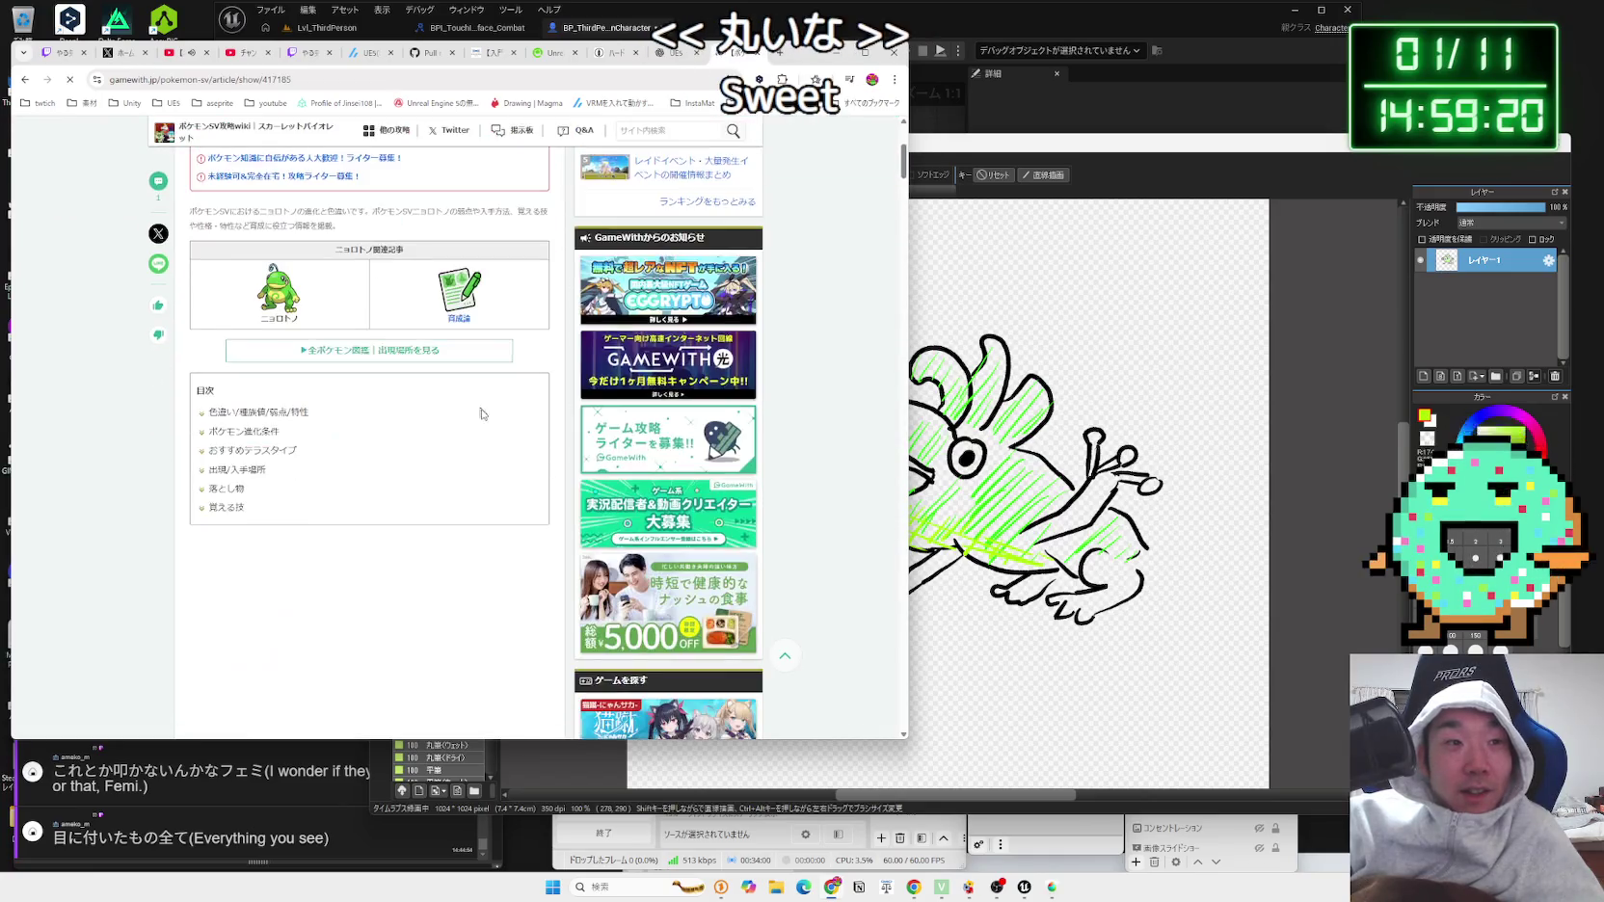
pyautogui.click(293, 322)
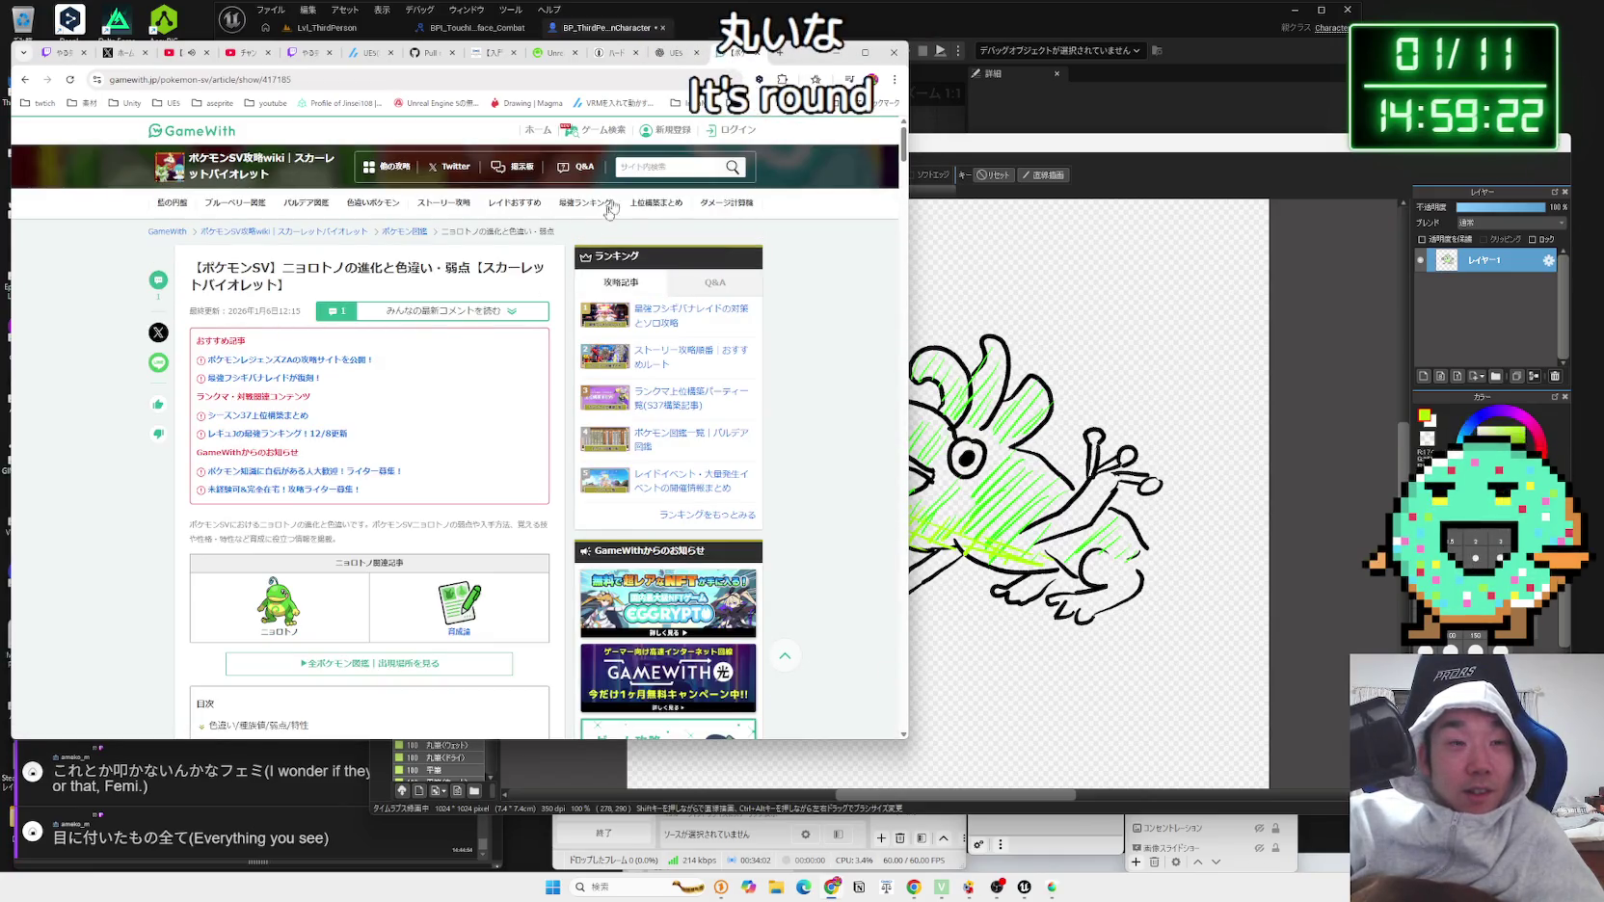
pyautogui.hotkey('ctrl', 'w')
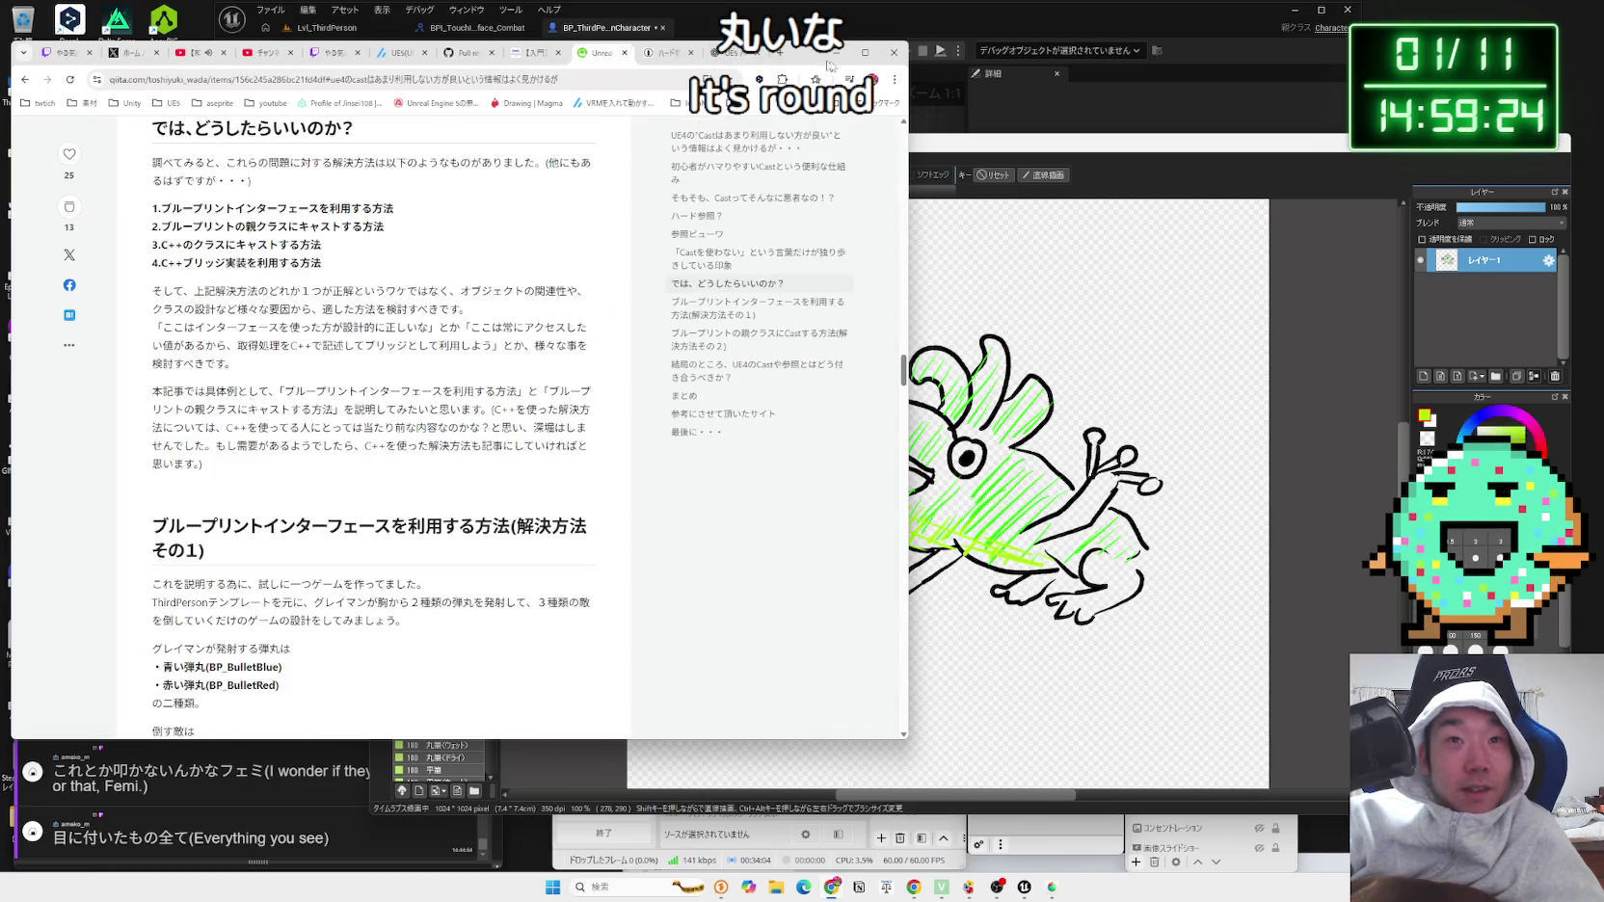
pyautogui.doubleClick(1051, 146)
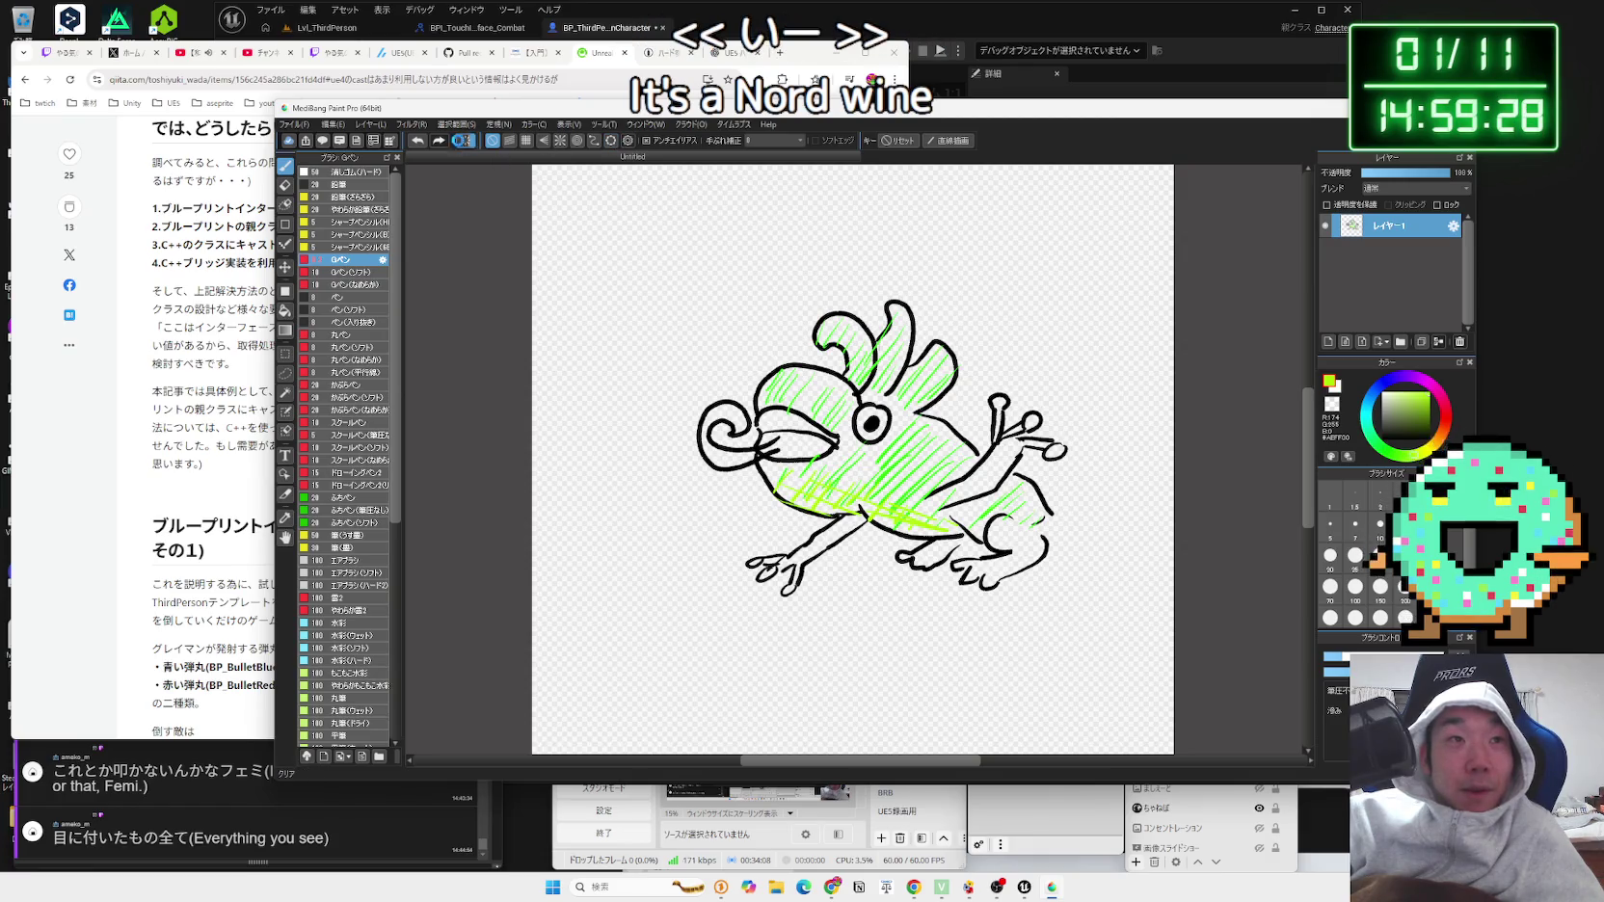
pyautogui.press('Delete')
pyautogui.moveTo(829, 50); pyautogui.dragTo(939, 51)
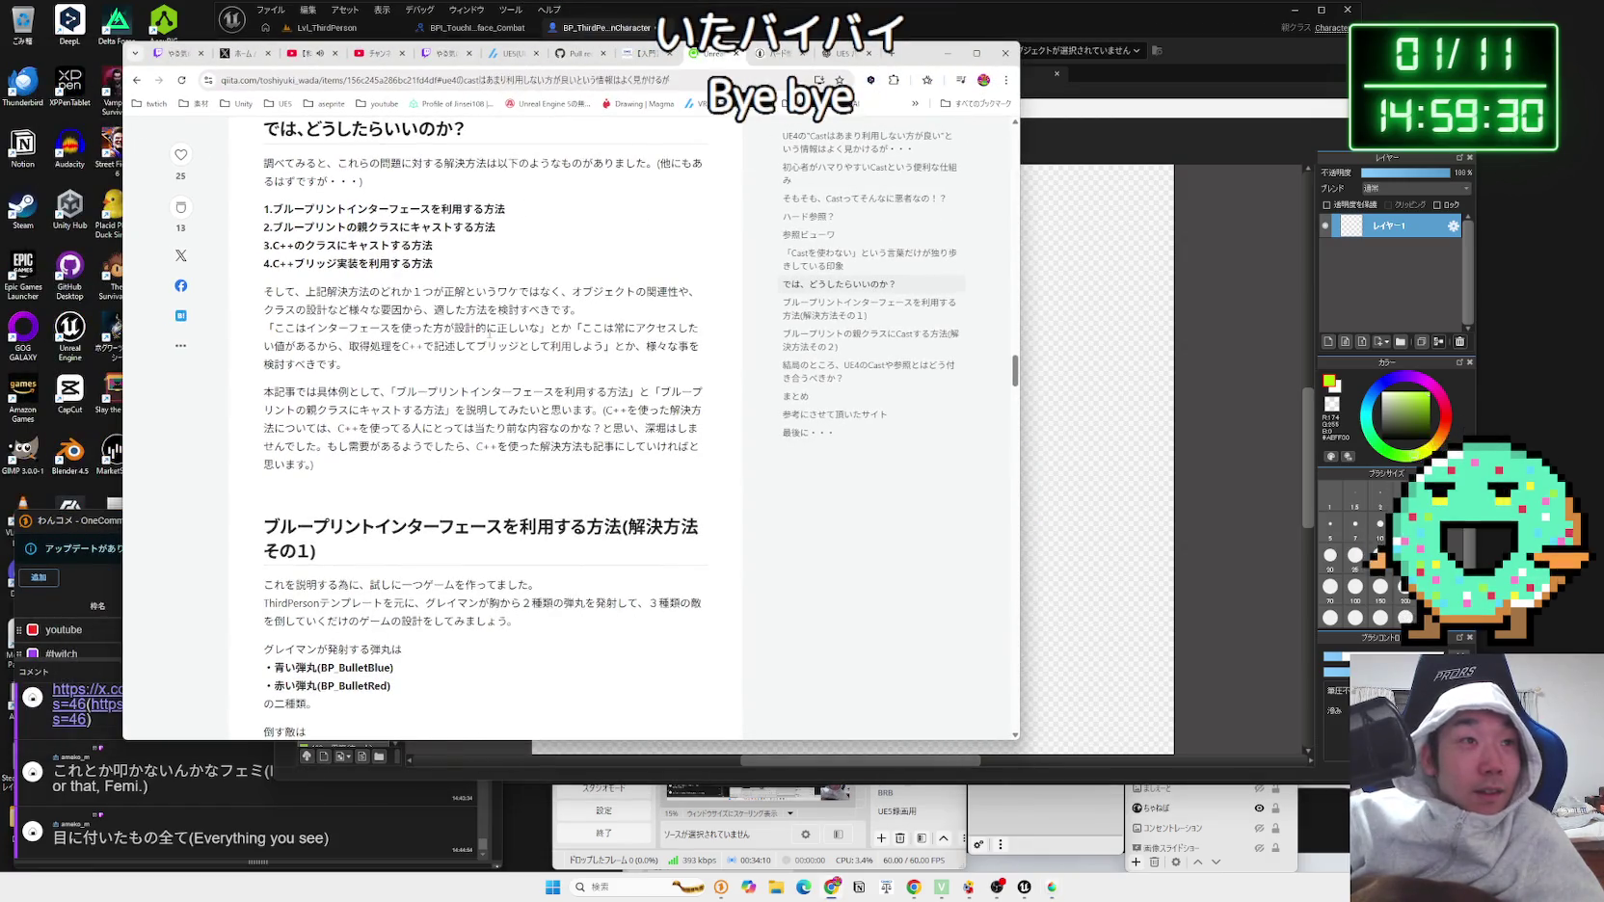
pyautogui.scroll(-3, 461, 402)
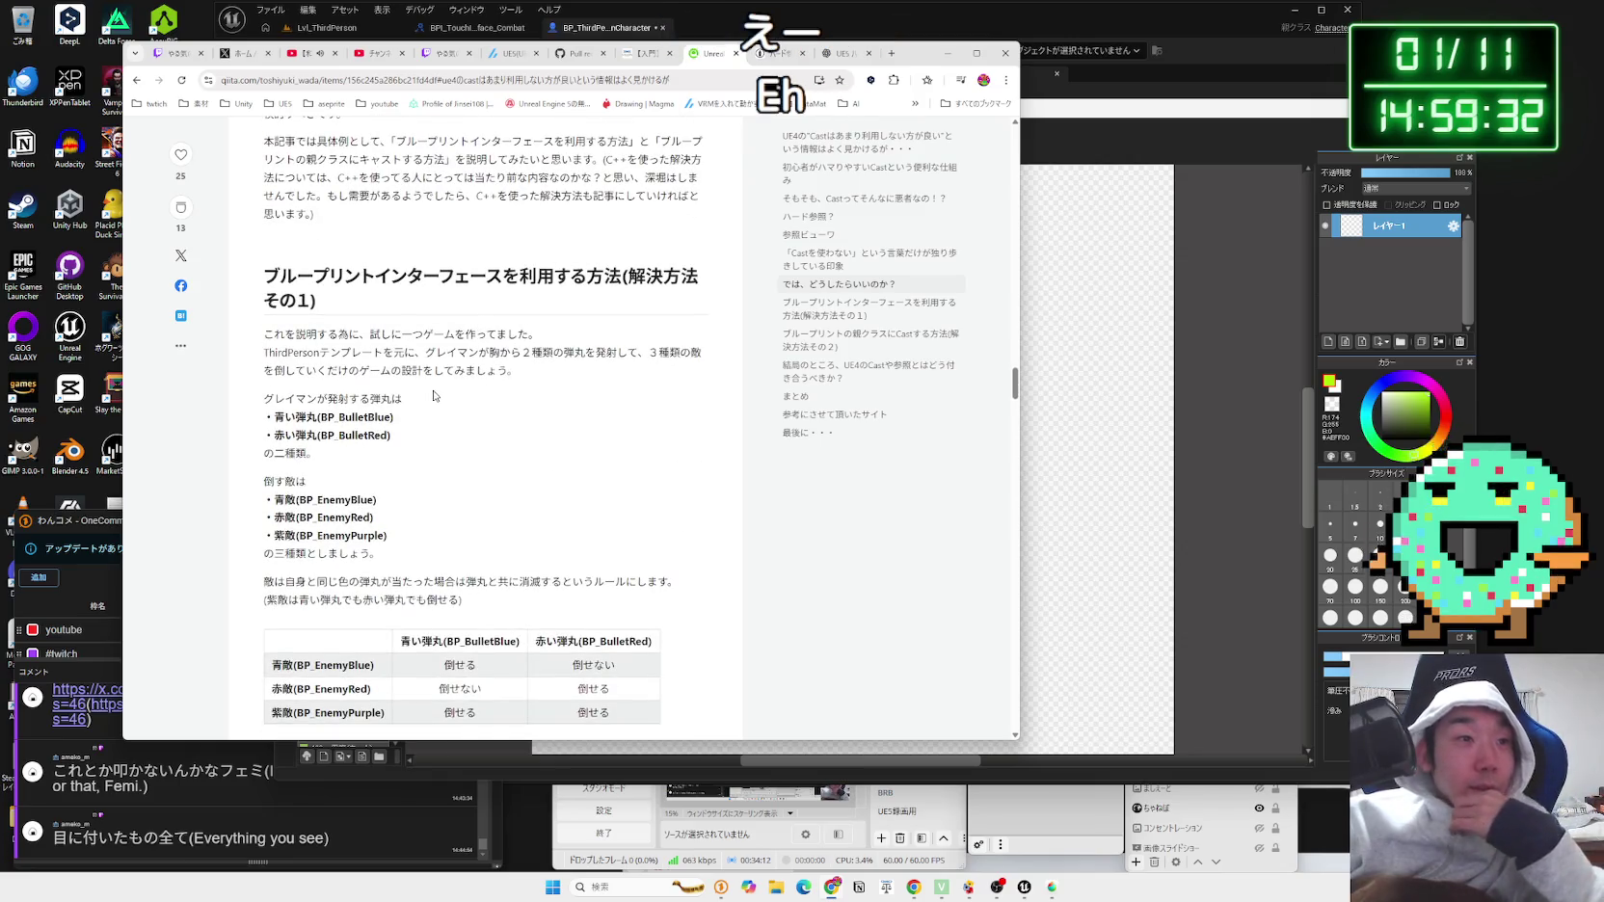
# Step: Highlight the paragraph introducing the trial game and its two bullet types
pyautogui.moveTo(362, 347)
pyautogui.mouseDown()
pyautogui.moveTo(527, 370)
pyautogui.moveTo(277, 334)
pyautogui.moveTo(540, 358)
pyautogui.moveTo(528, 371)
pyautogui.moveTo(310, 345)
pyautogui.mouseUp()
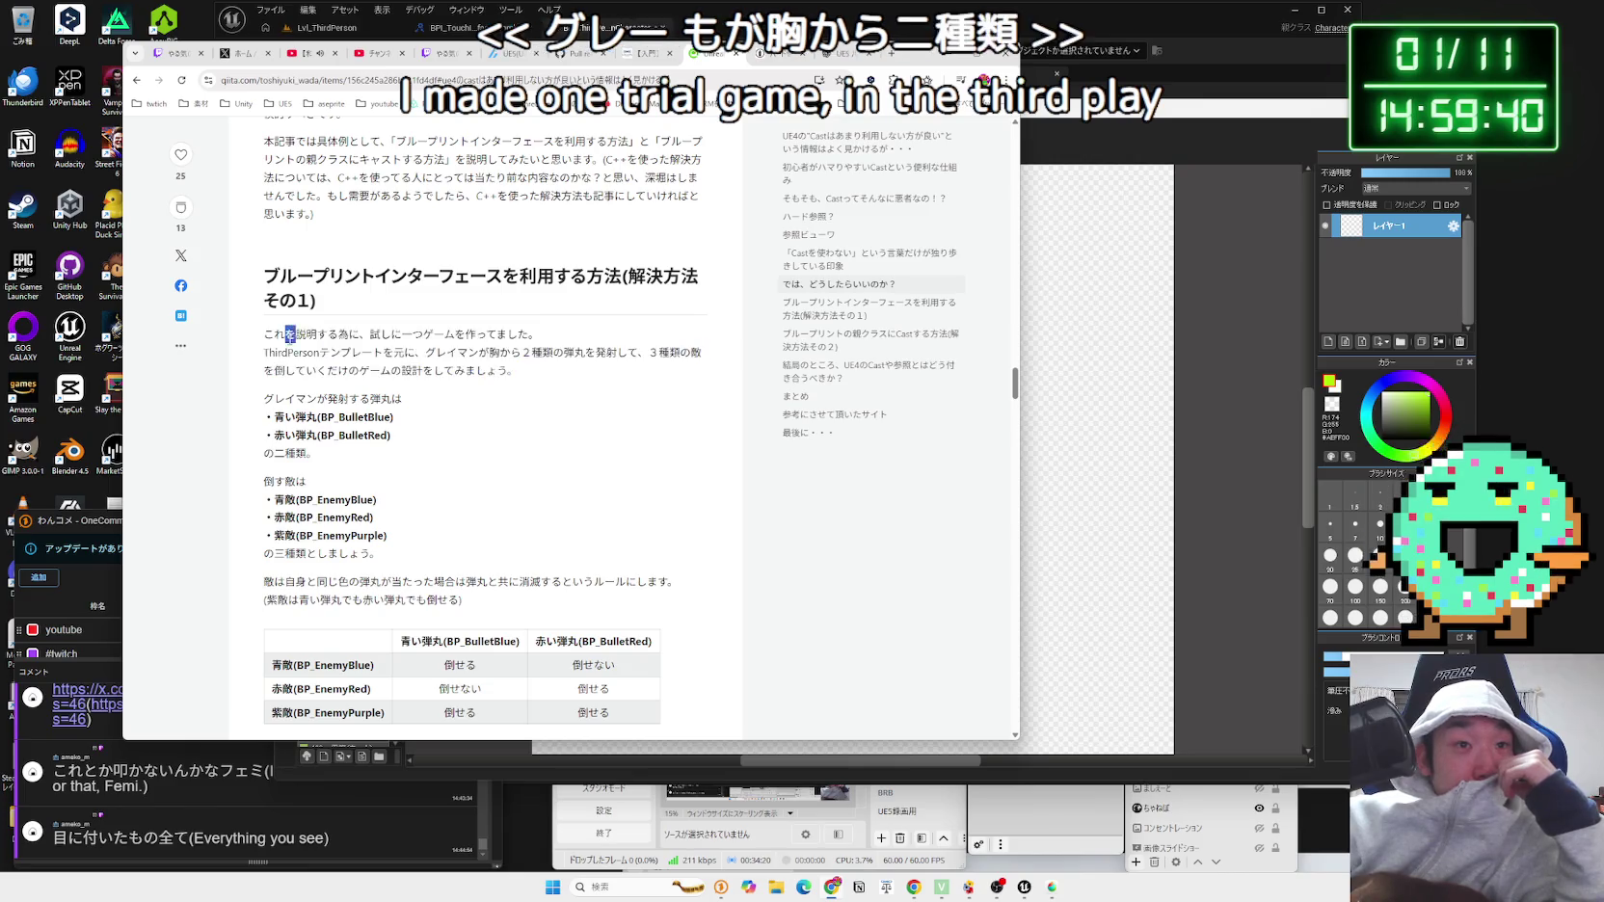
pyautogui.moveTo(708, 359); pyautogui.dragTo(272, 336)
pyautogui.moveTo(528, 371)
pyautogui.mouseDown()
pyautogui.moveTo(269, 340)
pyautogui.moveTo(540, 337)
pyautogui.moveTo(516, 374)
pyautogui.moveTo(357, 435)
pyautogui.mouseUp()
pyautogui.click(432, 431)
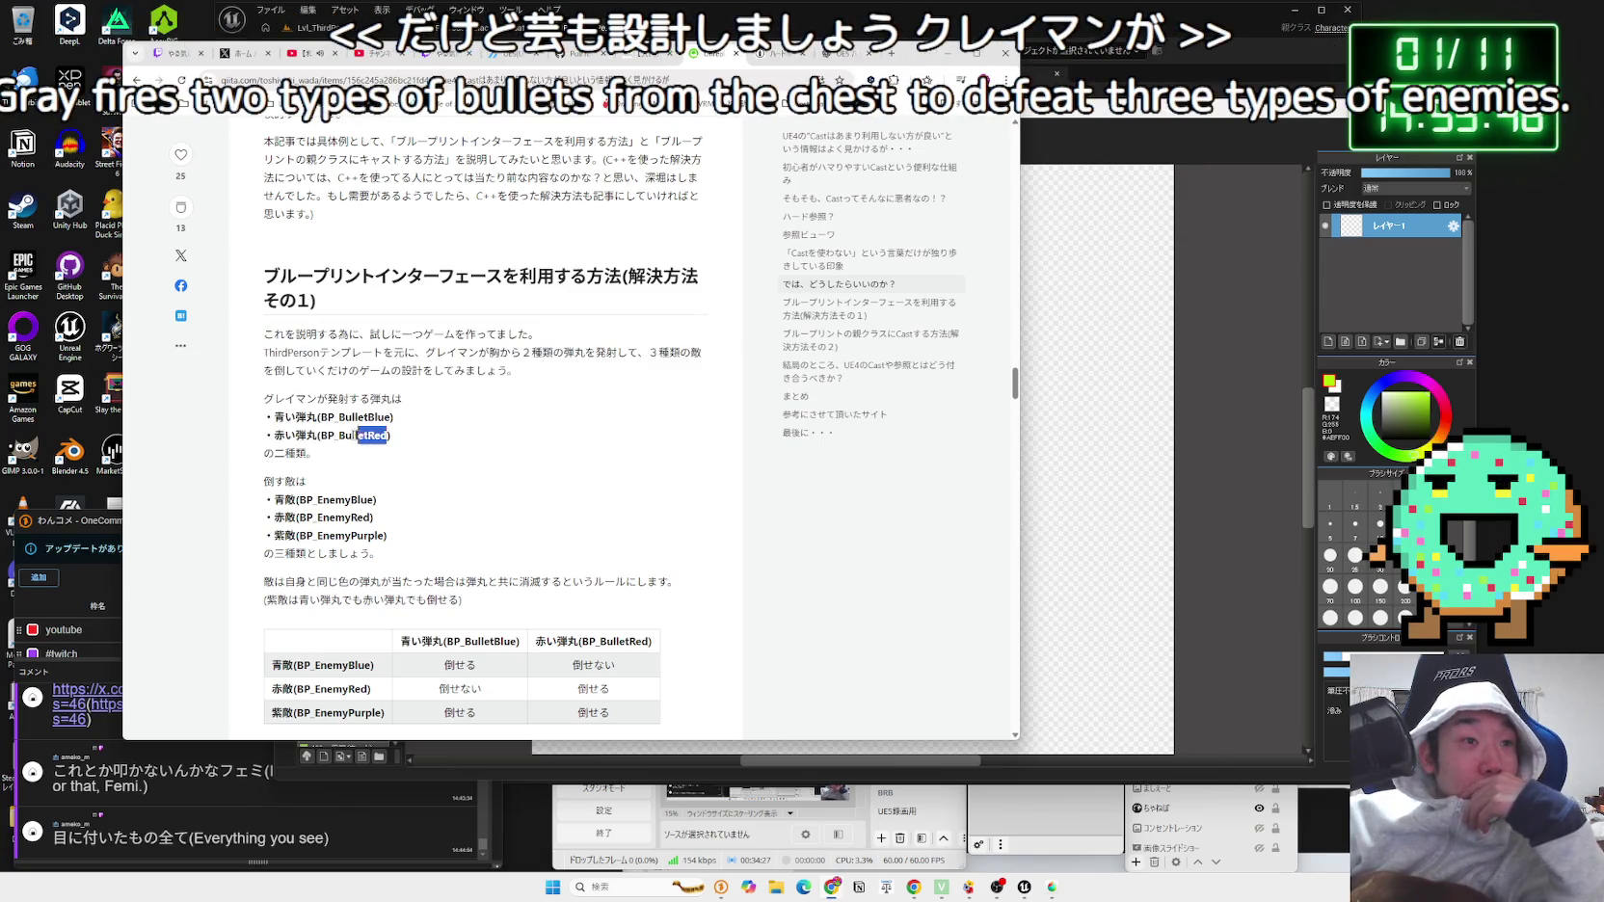
pyautogui.click(260, 430)
pyautogui.scroll(-1, 260, 430)
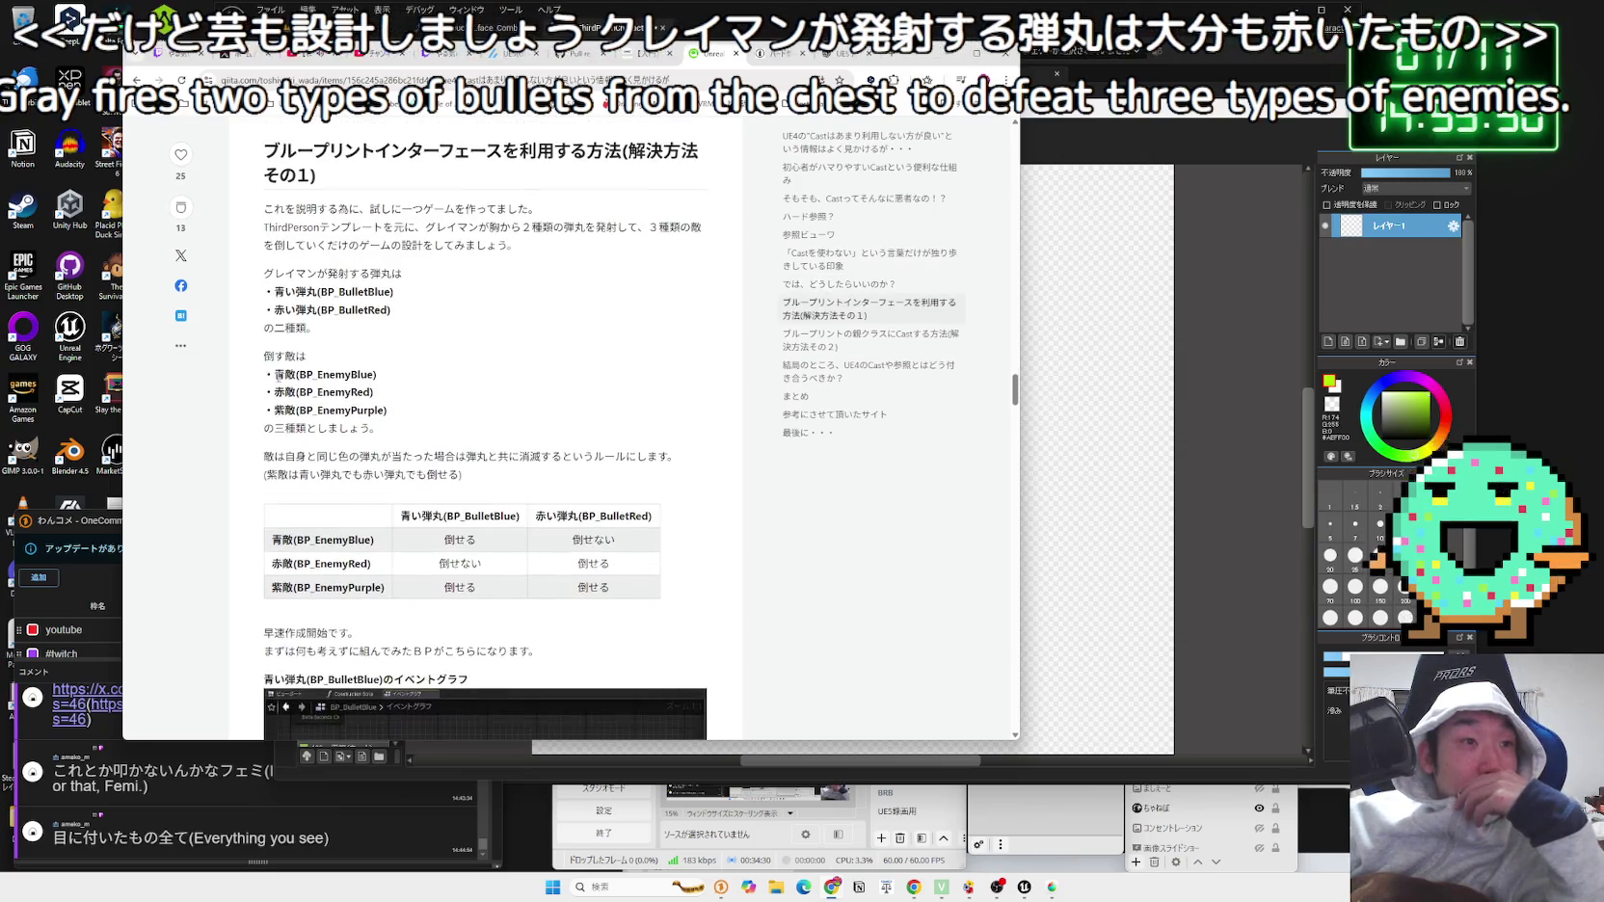
# Step: Highlight the three enemy types and the same-colour bullet hit rules, scrolling down to the defeat table
pyautogui.moveTo(266, 374); pyautogui.dragTo(309, 376)
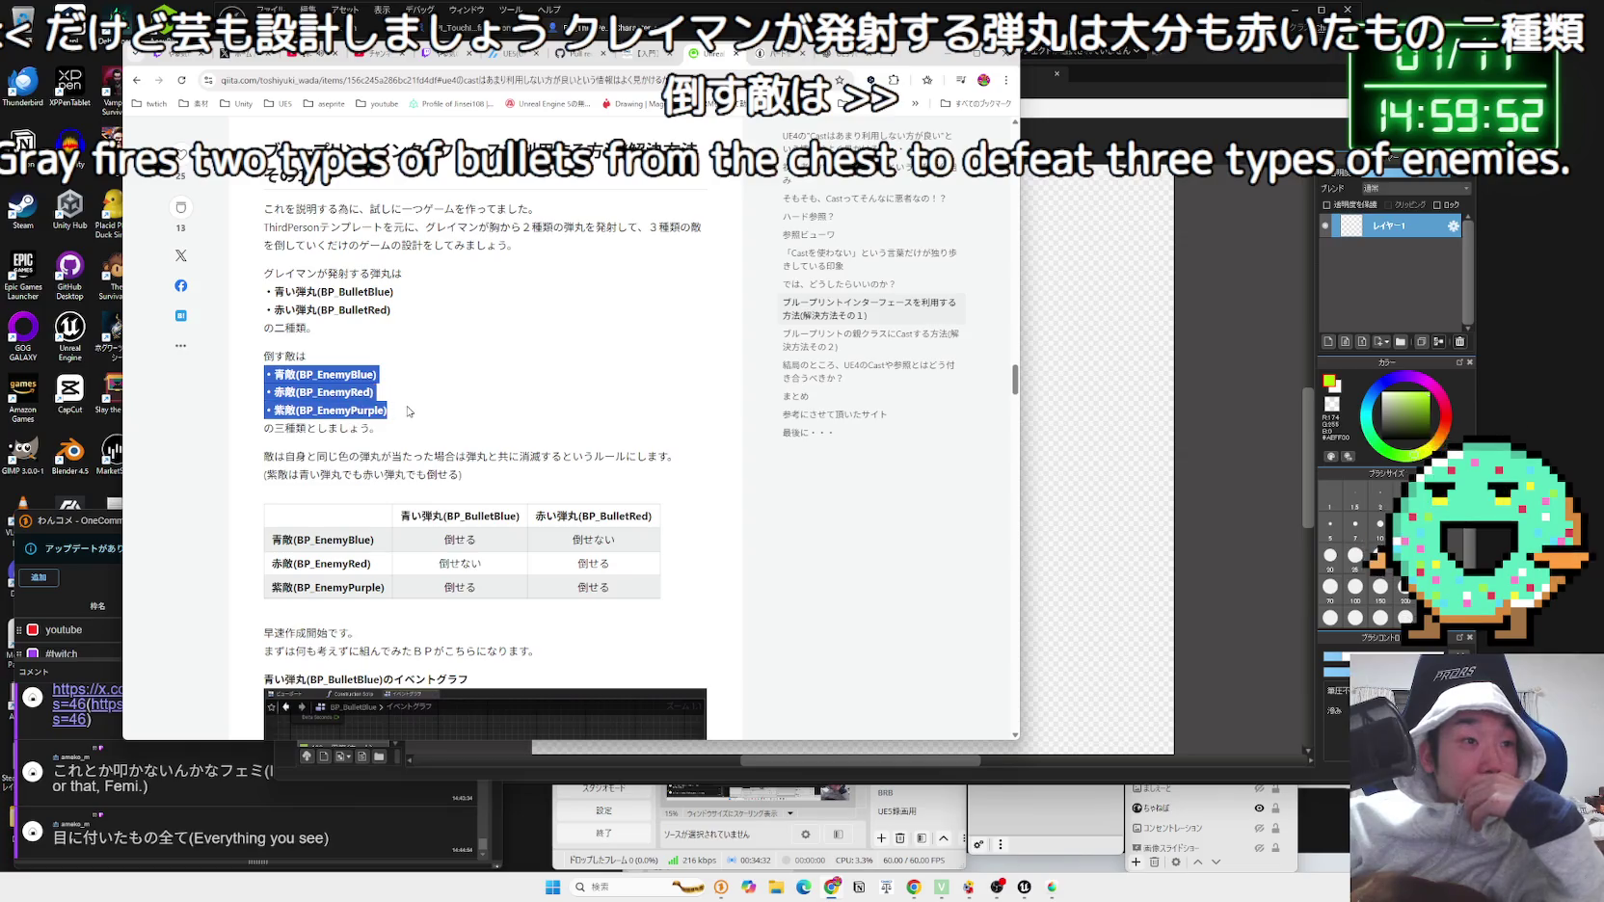
pyautogui.moveTo(409, 413)
pyautogui.mouseDown()
pyautogui.moveTo(310, 395)
pyautogui.moveTo(463, 413)
pyautogui.moveTo(404, 400)
pyautogui.mouseUp()
pyautogui.click(256, 387)
pyautogui.scroll(-1, 257, 386)
pyautogui.moveTo(261, 403)
pyautogui.mouseDown()
pyautogui.moveTo(674, 413)
pyautogui.moveTo(262, 397)
pyautogui.moveTo(675, 412)
pyautogui.moveTo(302, 395)
pyautogui.mouseUp()
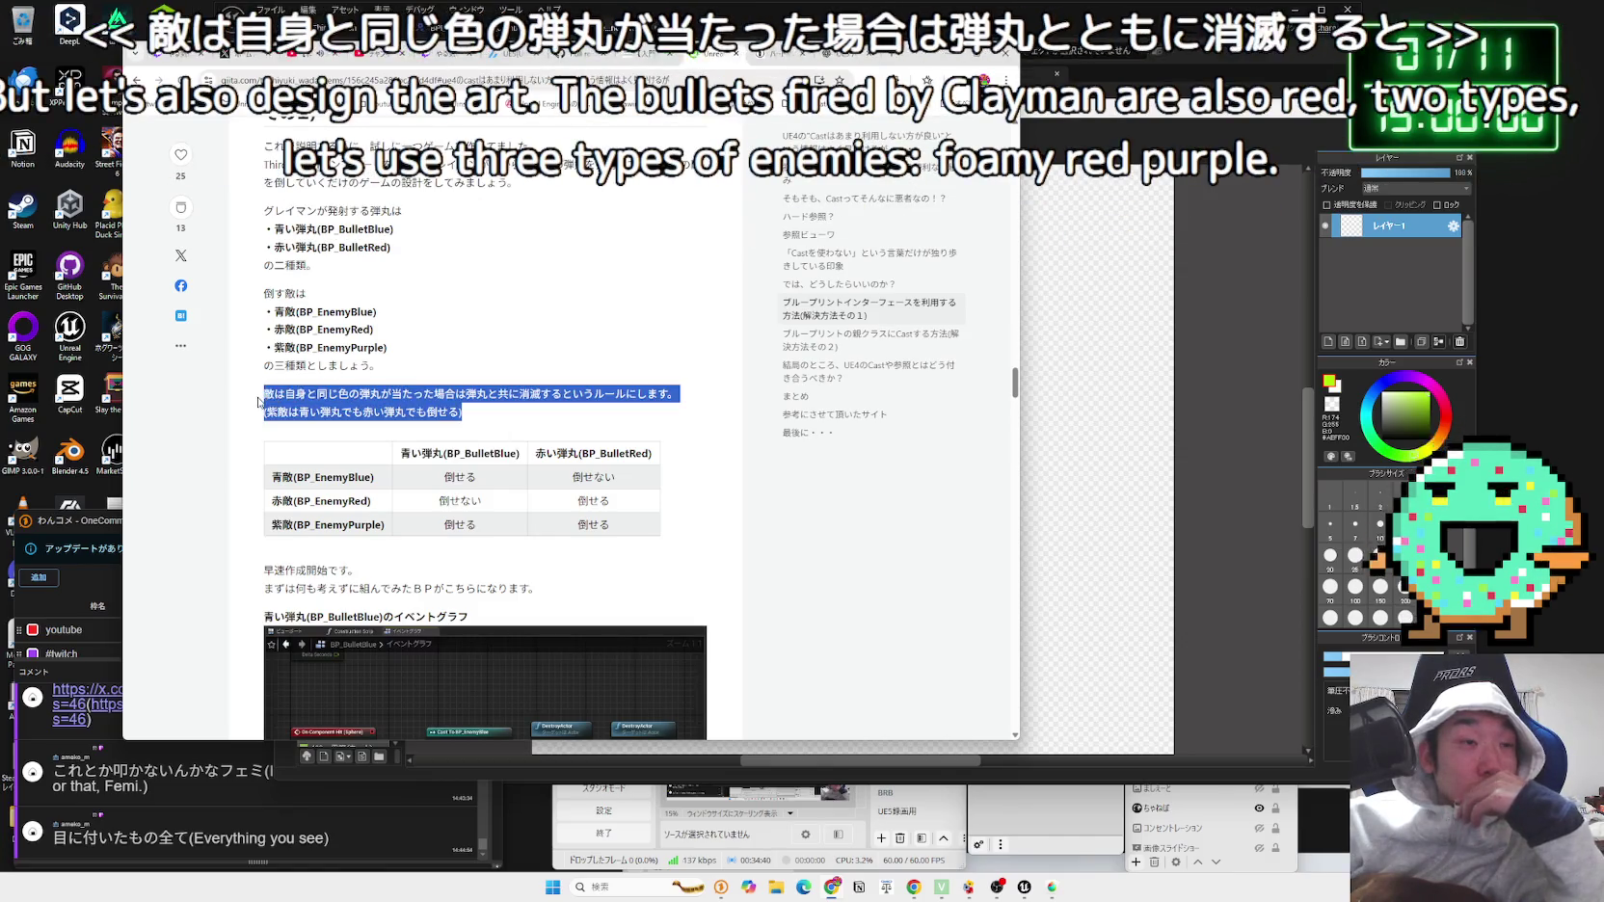
pyautogui.moveTo(476, 414); pyautogui.dragTo(383, 413)
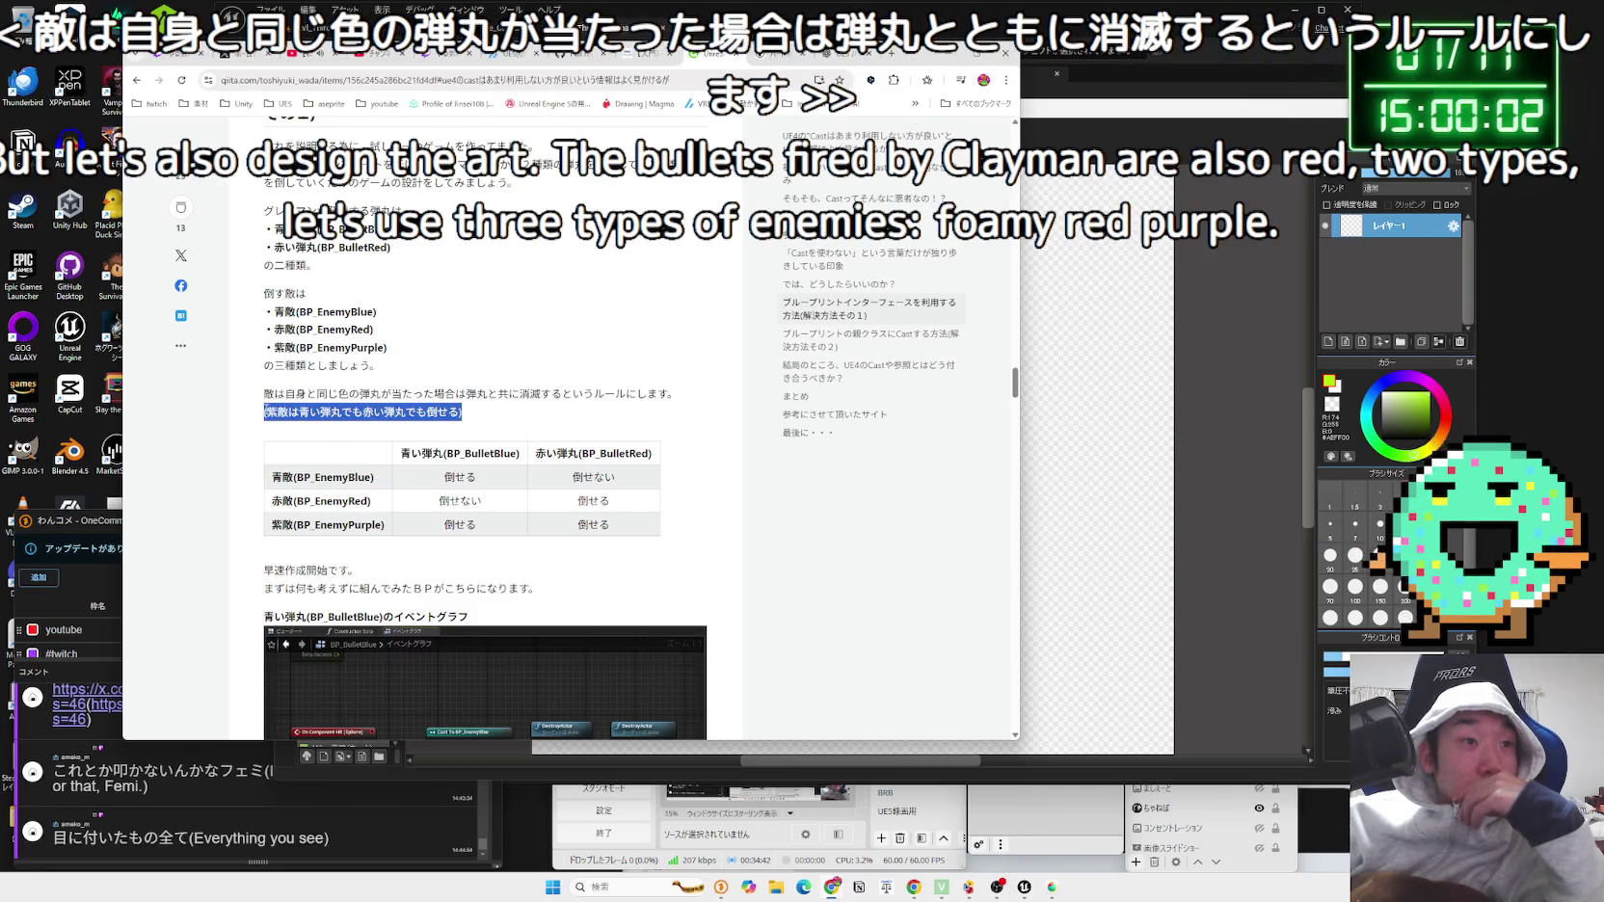
pyautogui.click(266, 408)
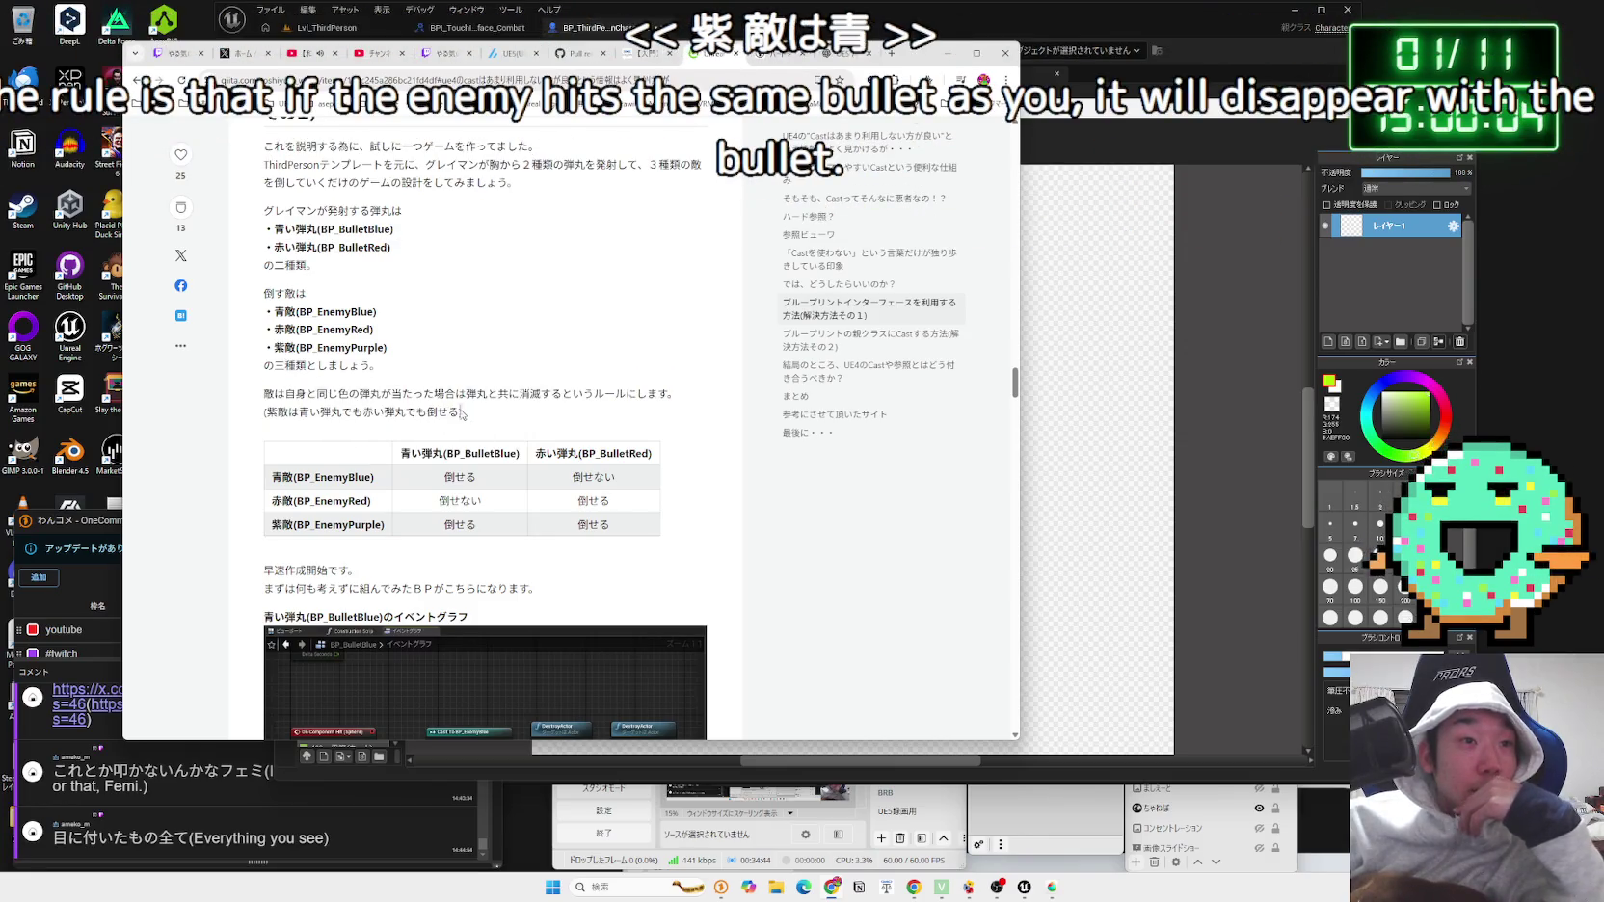
pyautogui.moveTo(460, 412); pyautogui.dragTo(262, 393)
pyautogui.click(249, 402)
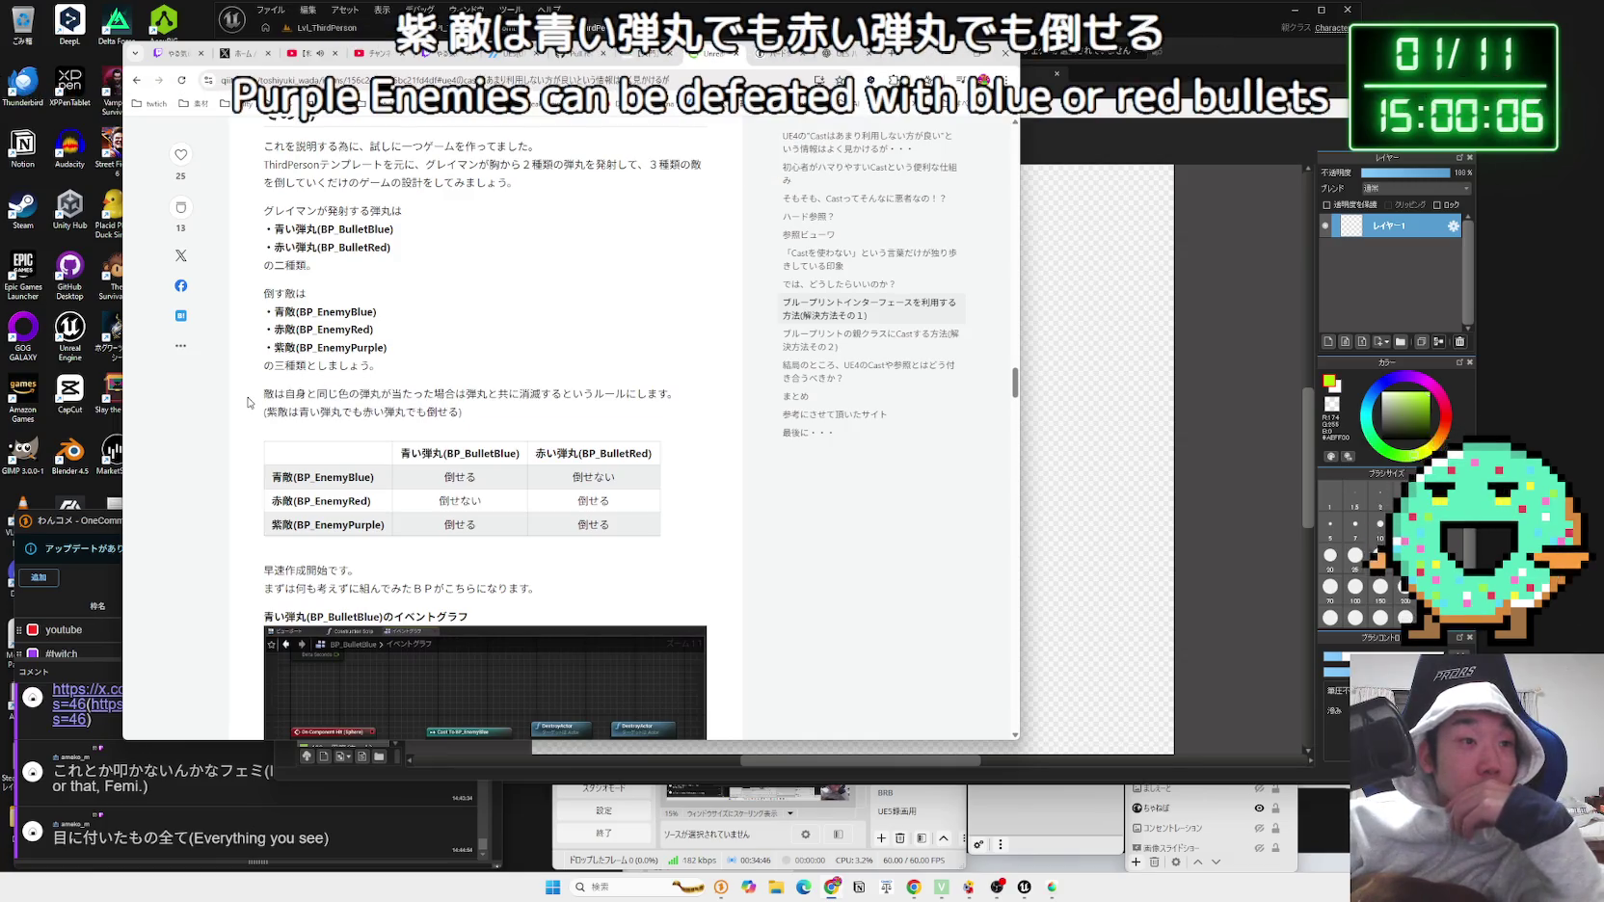
pyautogui.scroll(-2, 479, 408)
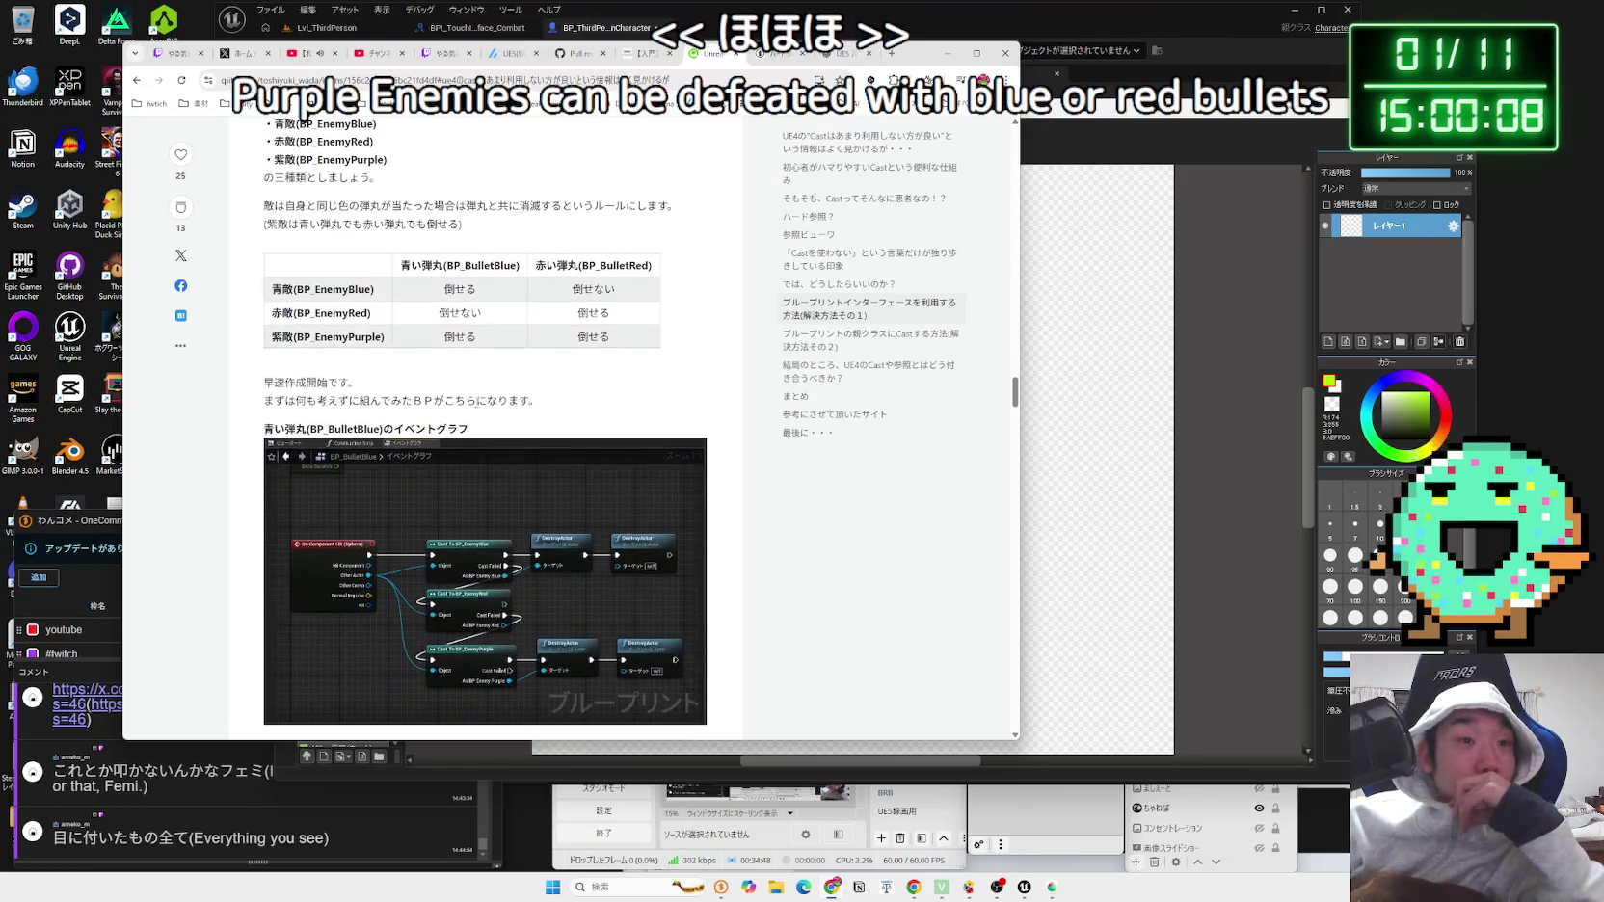
# Step: Scroll through the blue and red bullet event graph screenshots
pyautogui.moveTo(267, 386); pyautogui.dragTo(471, 430)
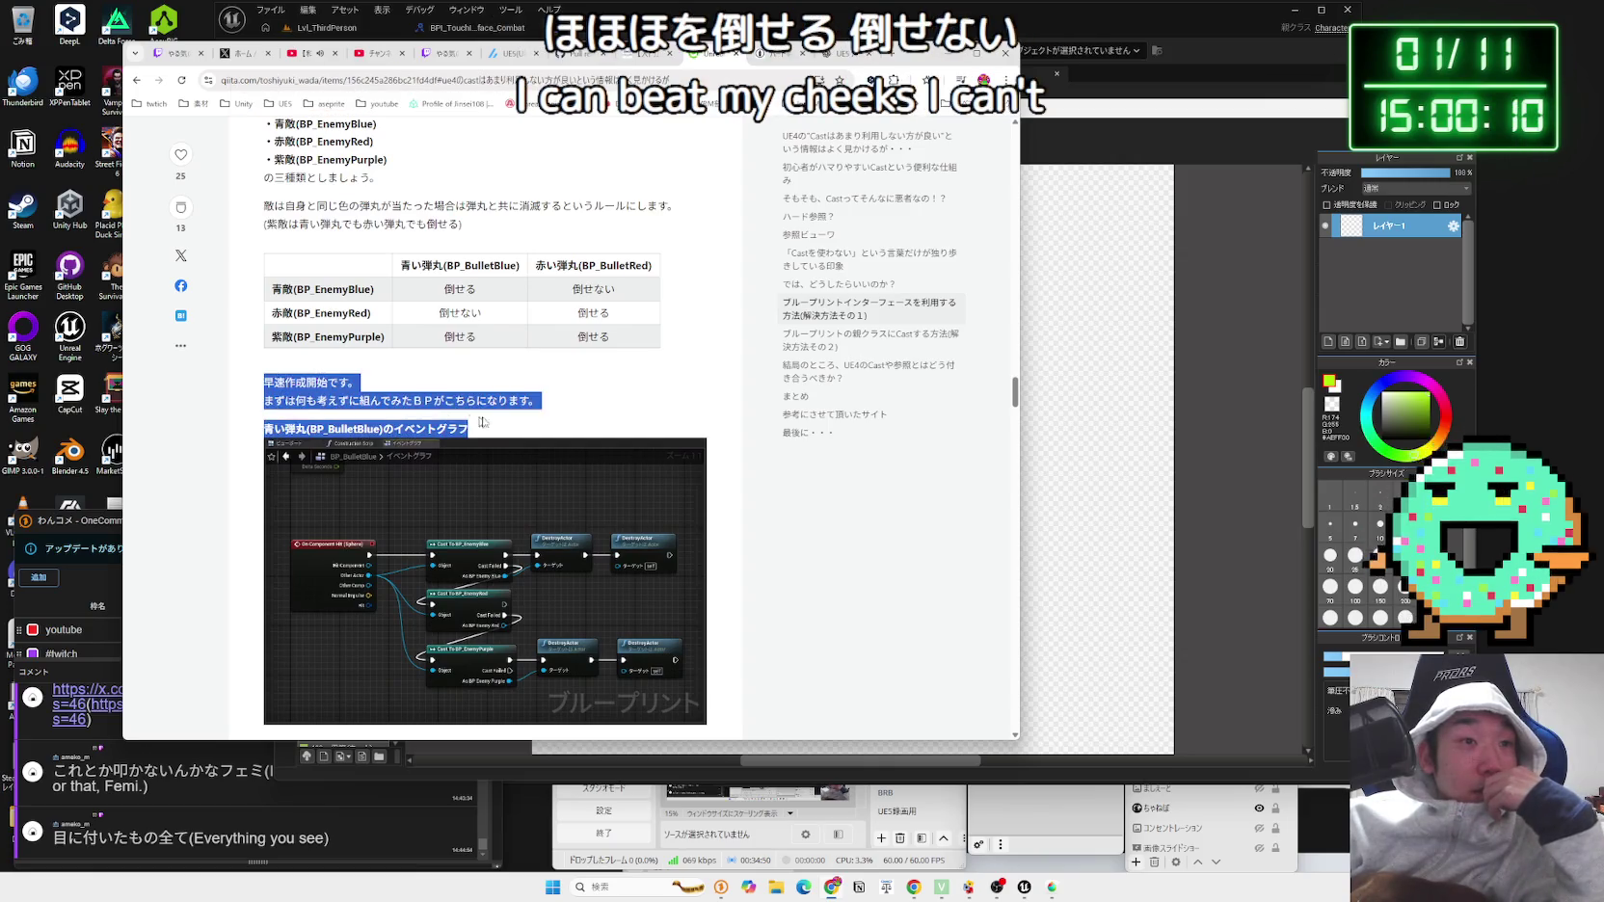
pyautogui.click(472, 424)
pyautogui.scroll(-5, 472, 421)
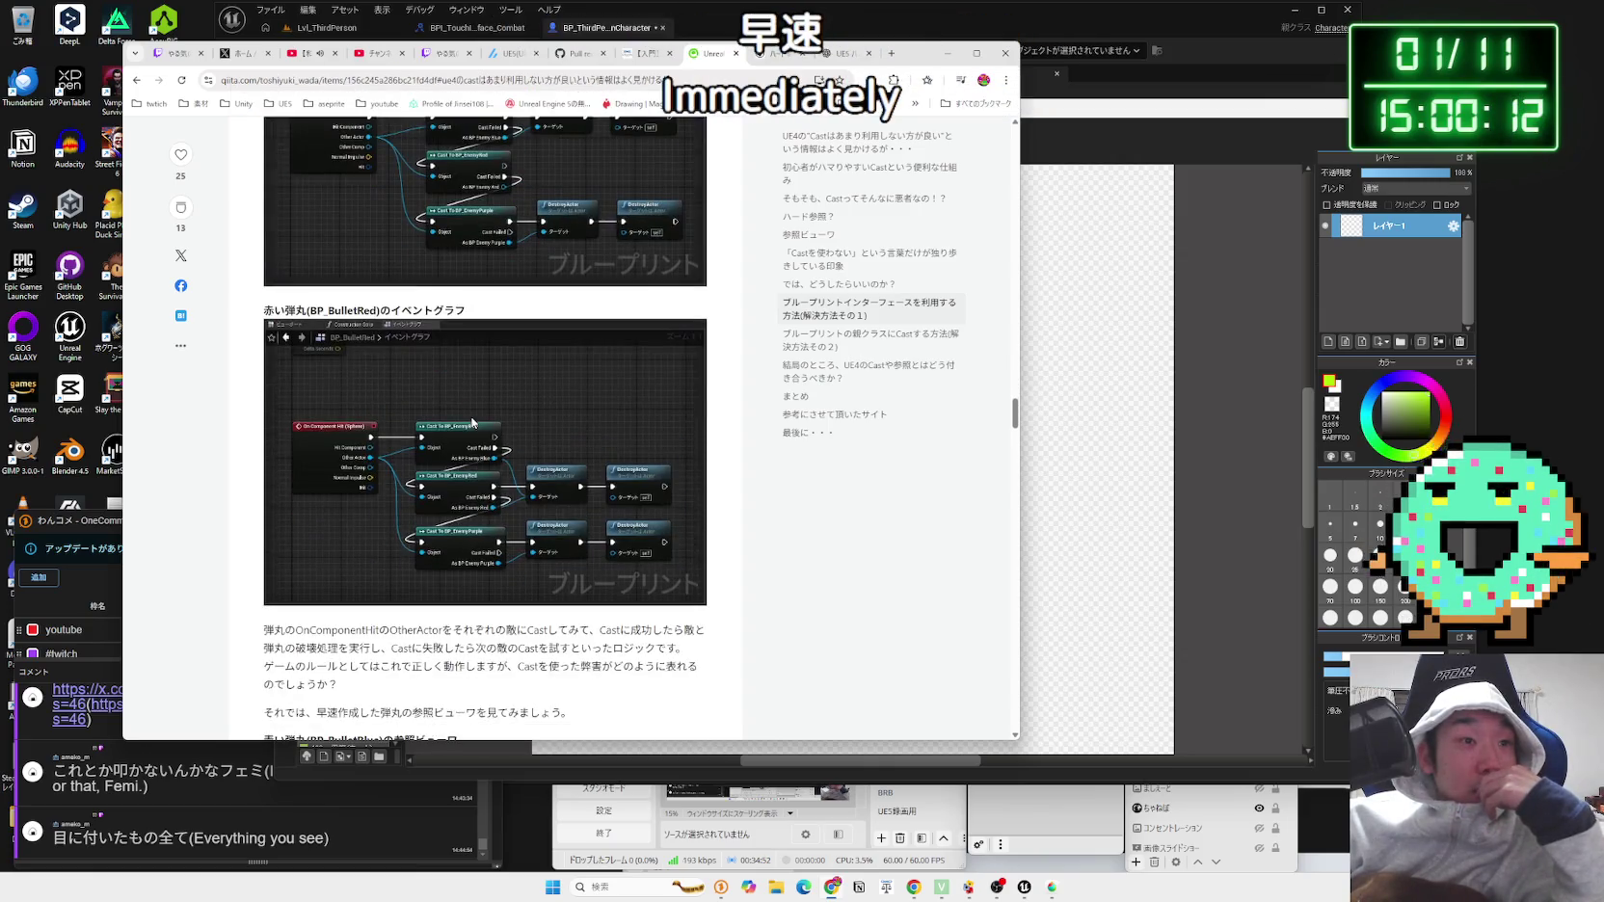
pyautogui.scroll(-1, 473, 424)
pyautogui.scroll(4, 472, 420)
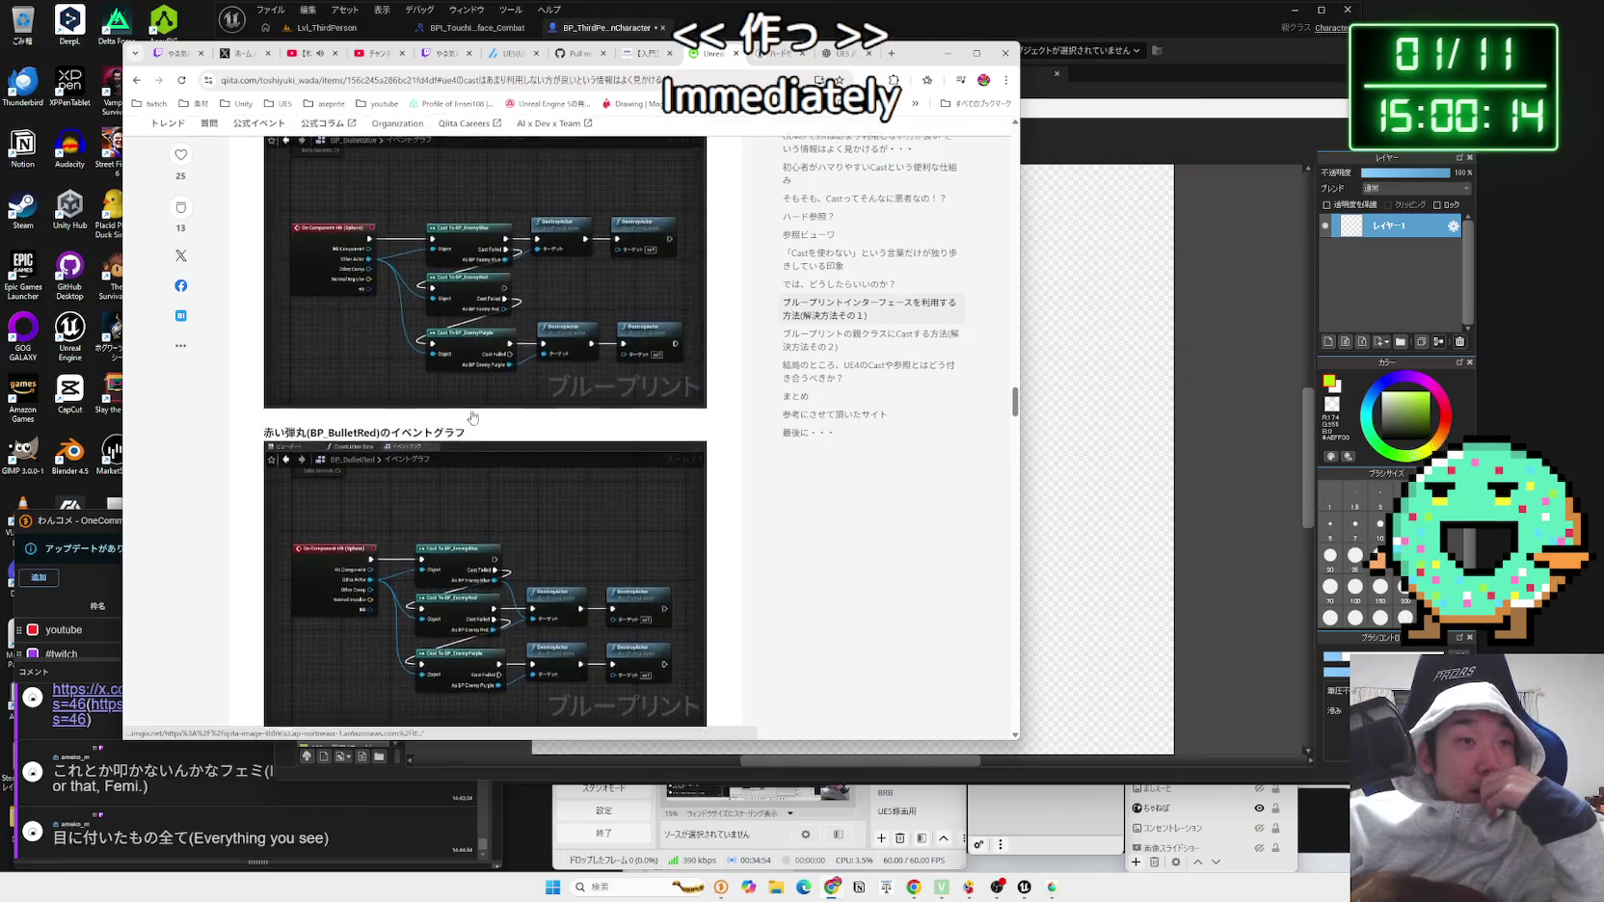
pyautogui.scroll(4, 472, 418)
pyautogui.scroll(-4, 473, 405)
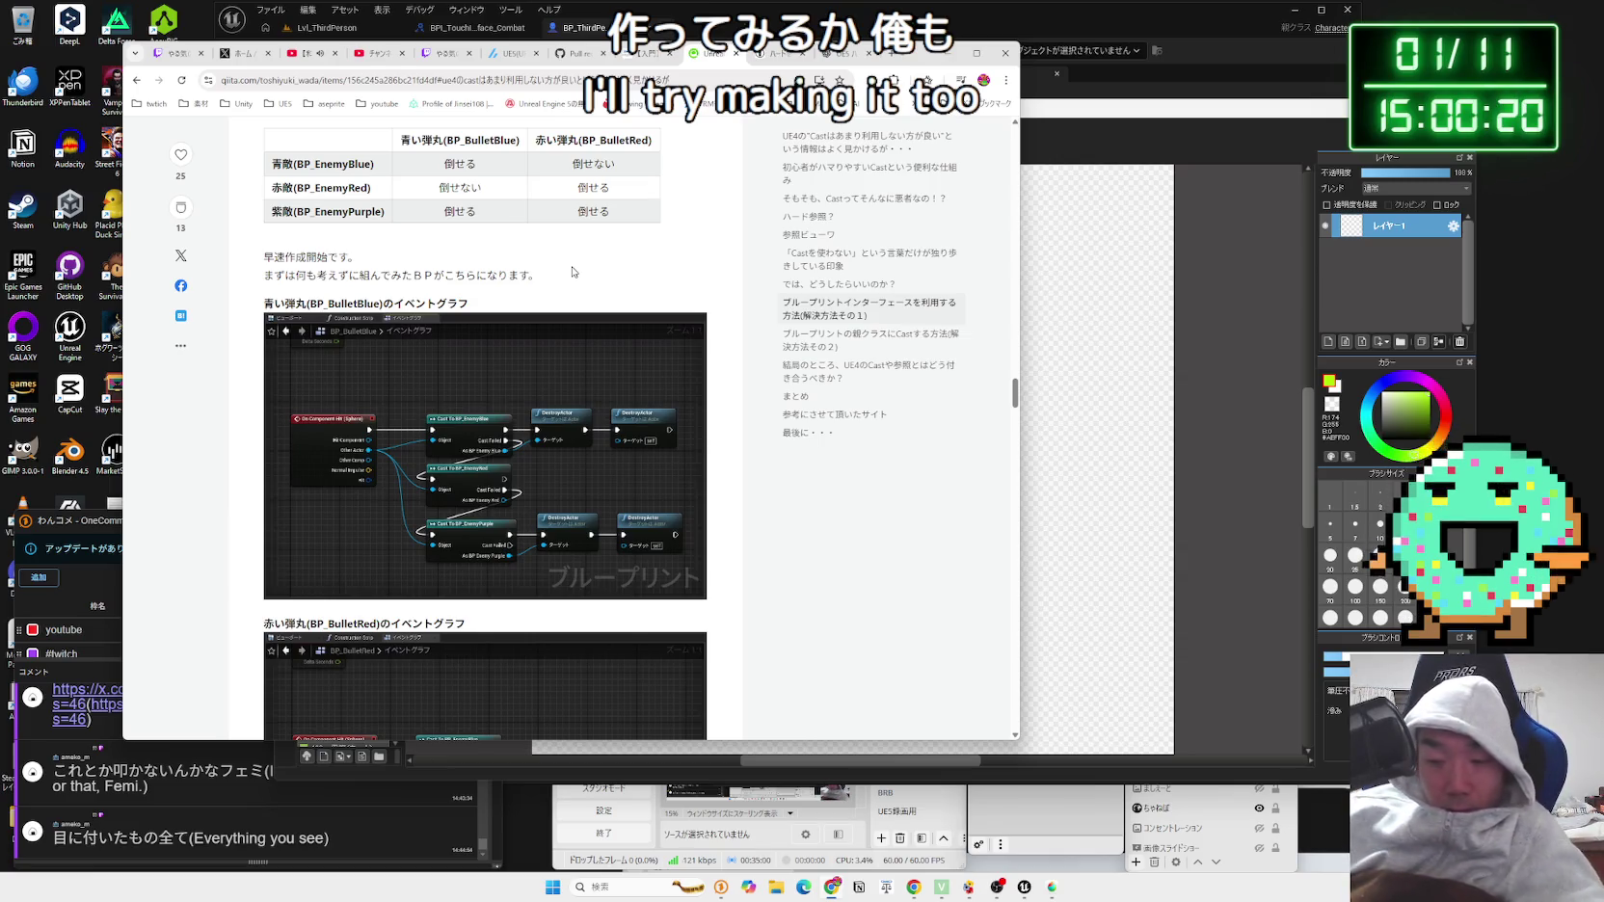
pyautogui.scroll(5, 571, 272)
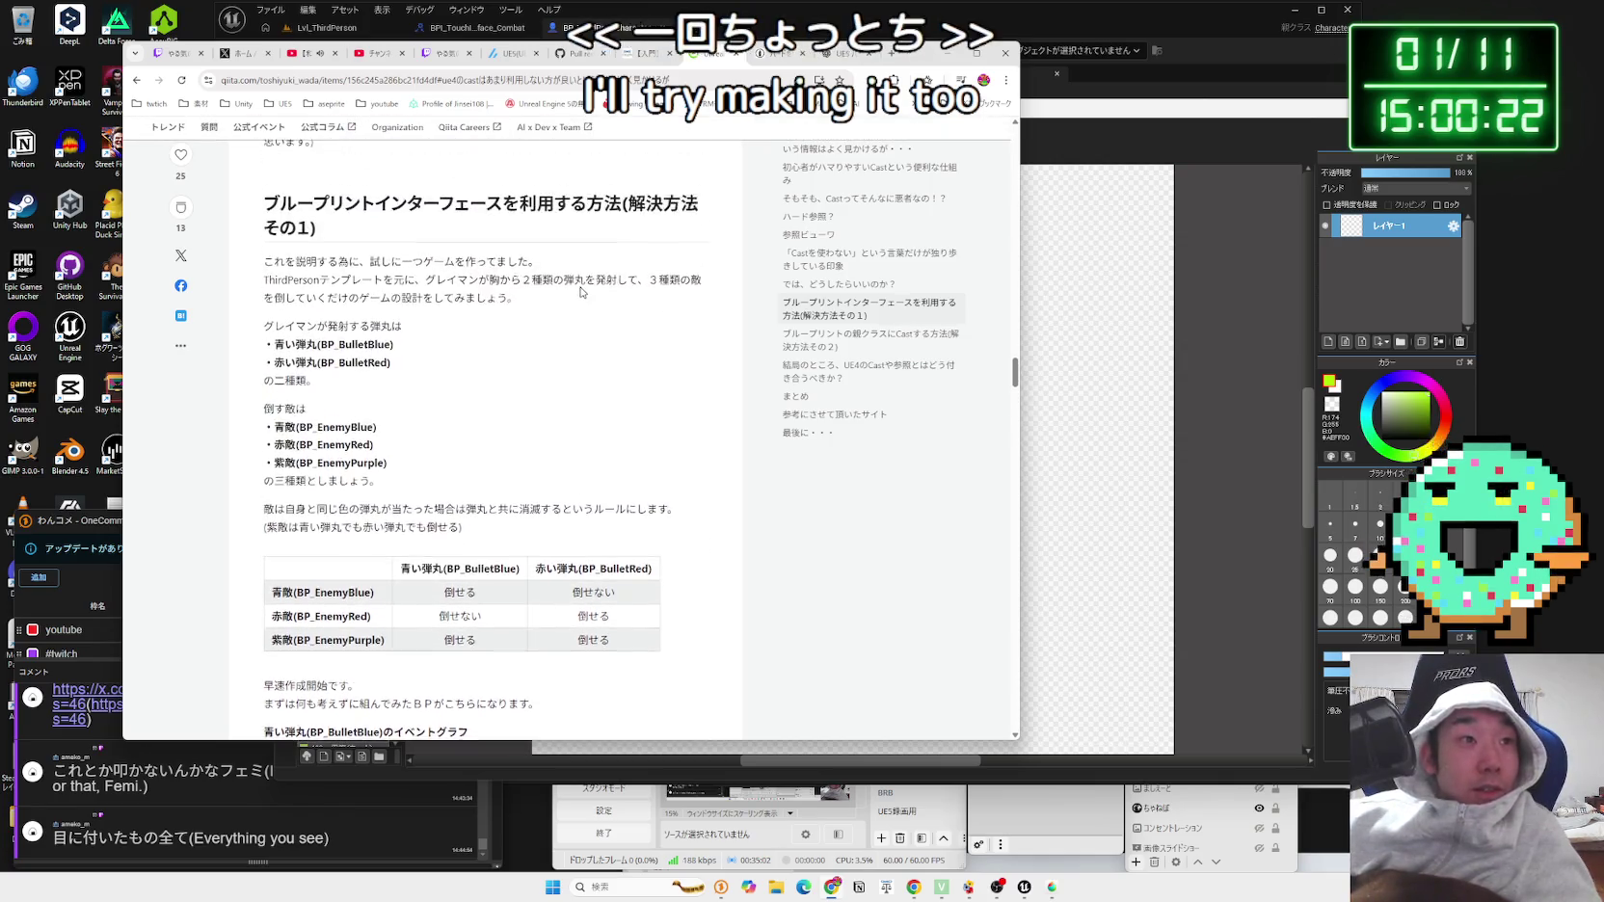
# Step: Reread the two bullet types and three enemy types, then return to the MediBang Paint canvas
pyautogui.moveTo(305, 287)
pyautogui.mouseDown()
pyautogui.moveTo(578, 307)
pyautogui.moveTo(366, 290)
pyautogui.moveTo(414, 390)
pyautogui.mouseUp()
pyautogui.moveTo(264, 336); pyautogui.dragTo(407, 392)
pyautogui.click(406, 392)
pyautogui.moveTo(421, 487); pyautogui.dragTo(264, 432)
pyautogui.click(400, 473)
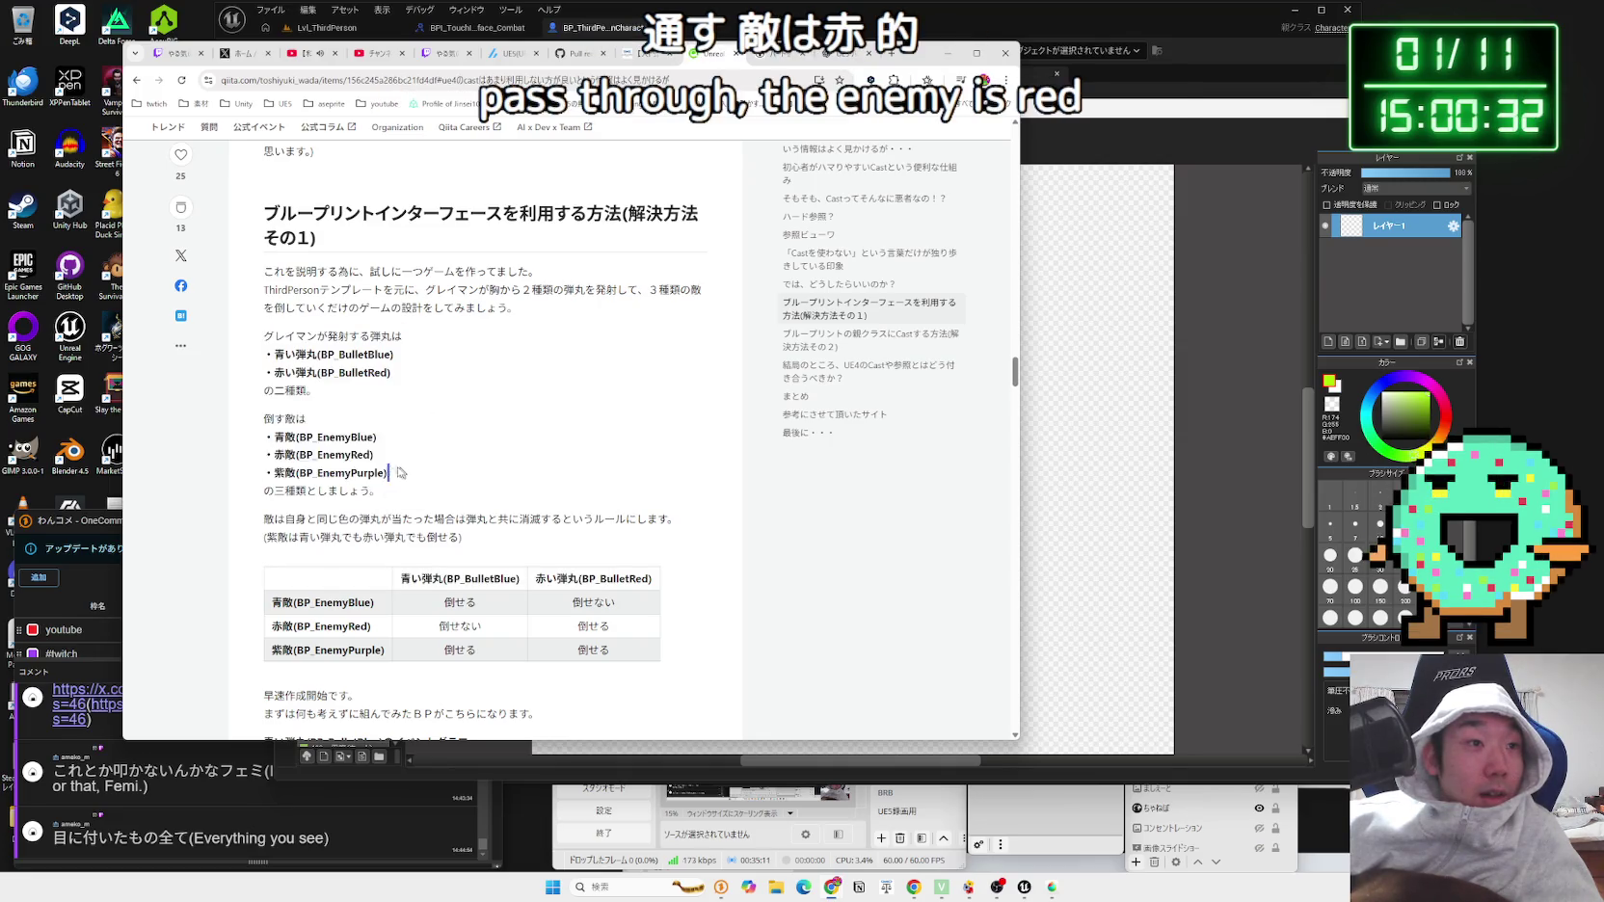
pyautogui.click(257, 446)
pyautogui.scroll(-10, 470, 468)
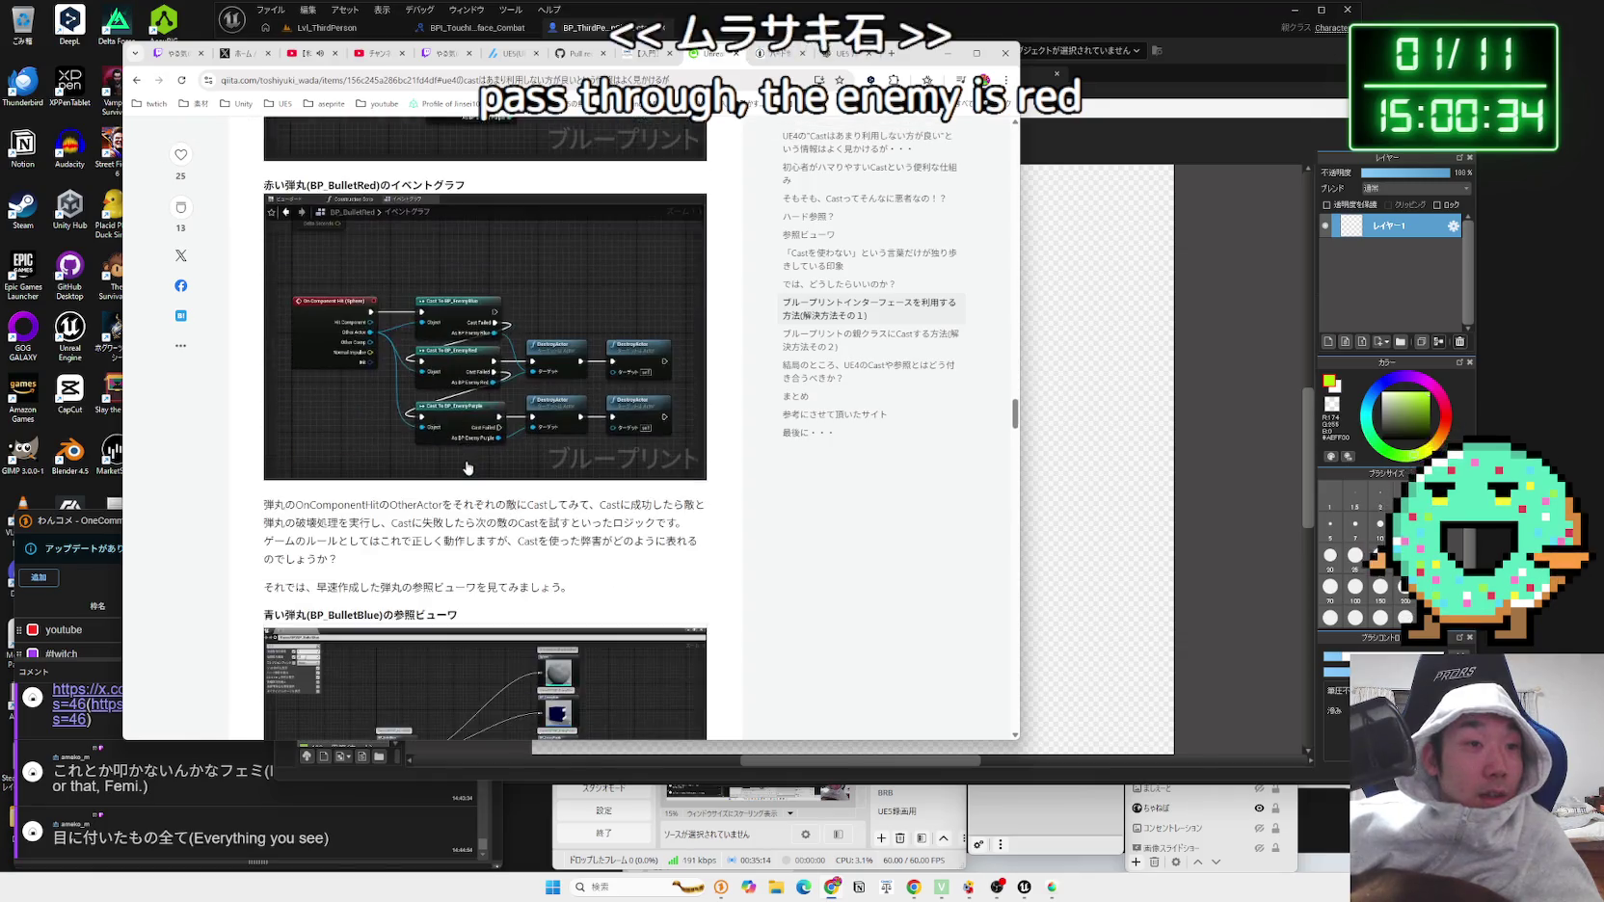
pyautogui.scroll(8, 470, 467)
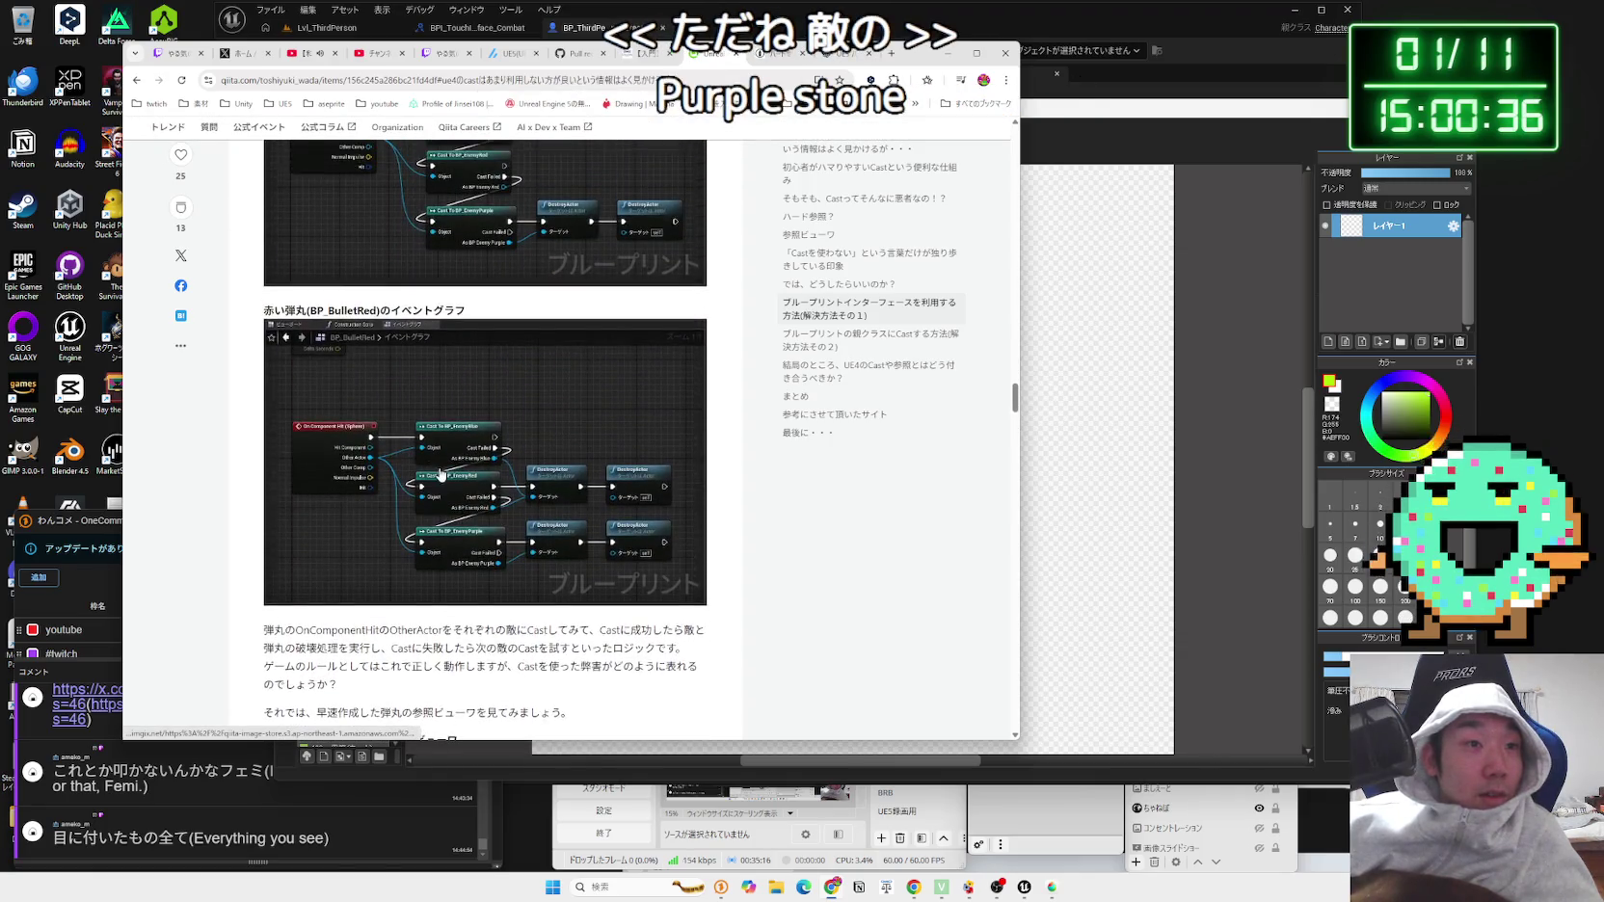
pyautogui.click(1047, 197)
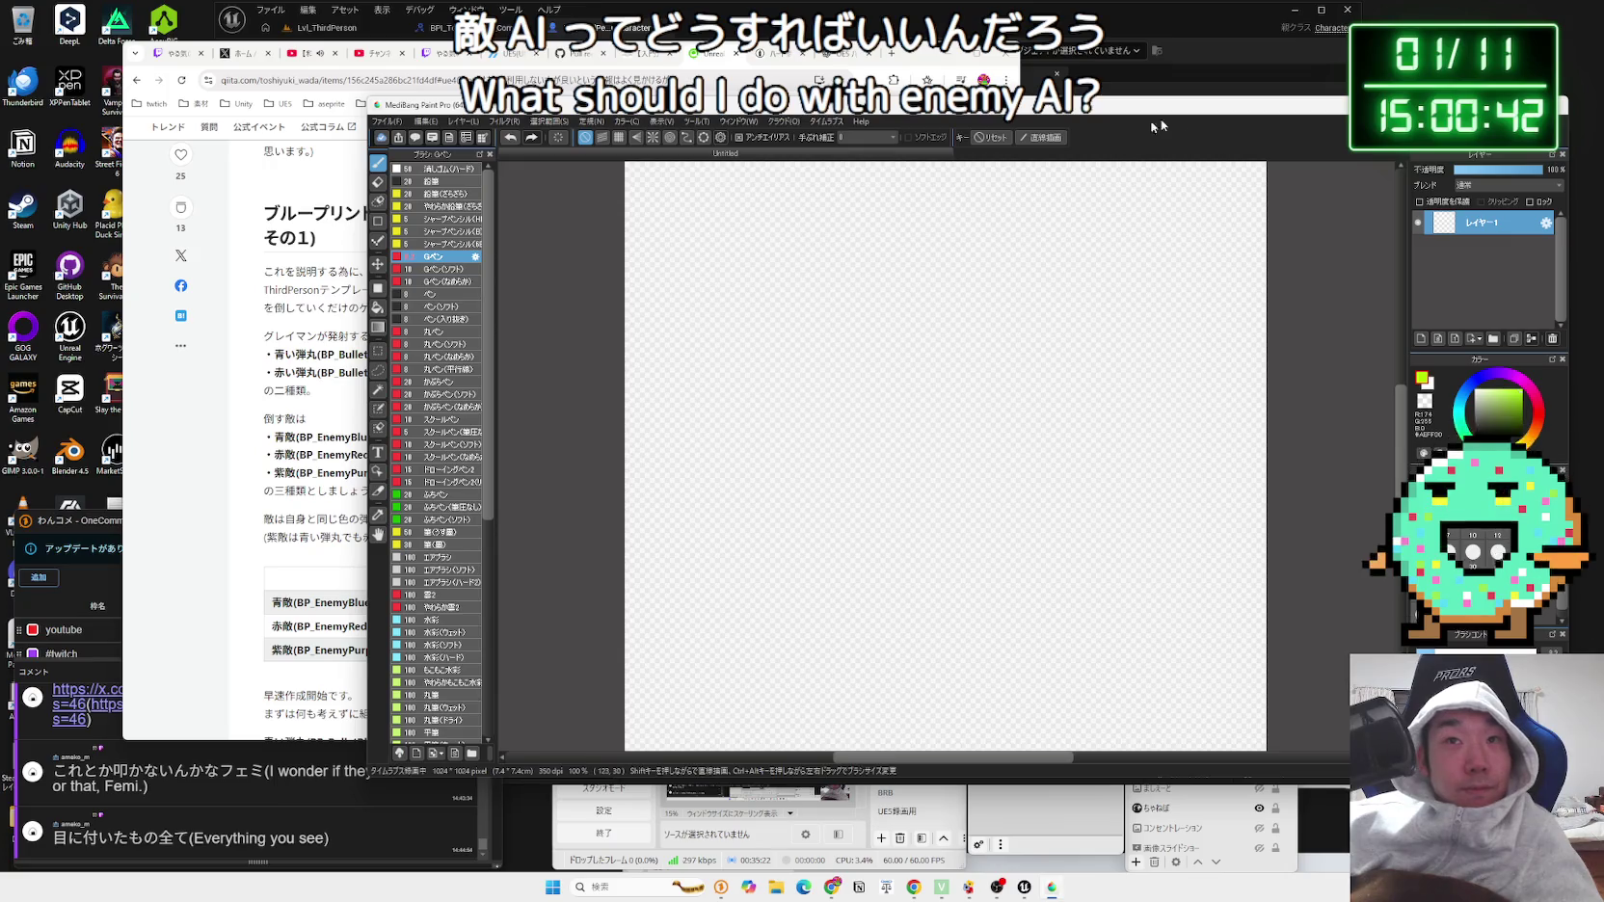
# Step: Delete the On Component Hit, Cast, Branch and Print String nodes and return to Lvl_ThirdPerson
pyautogui.hotkey('alt', 'Tab')
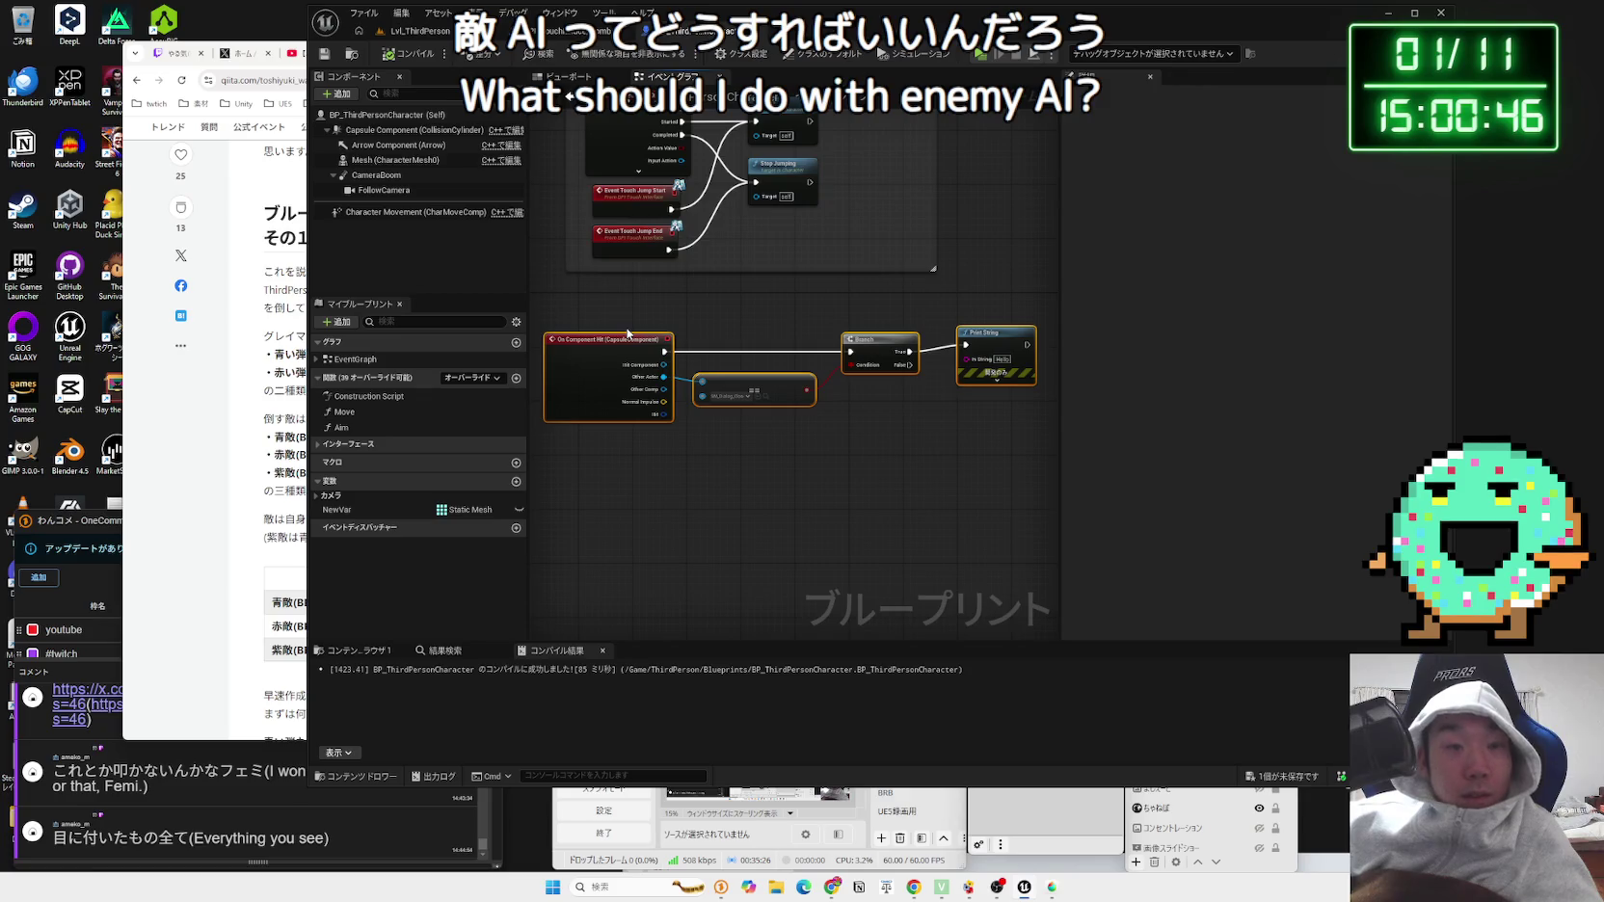
pyautogui.press('Delete')
pyautogui.click(439, 34)
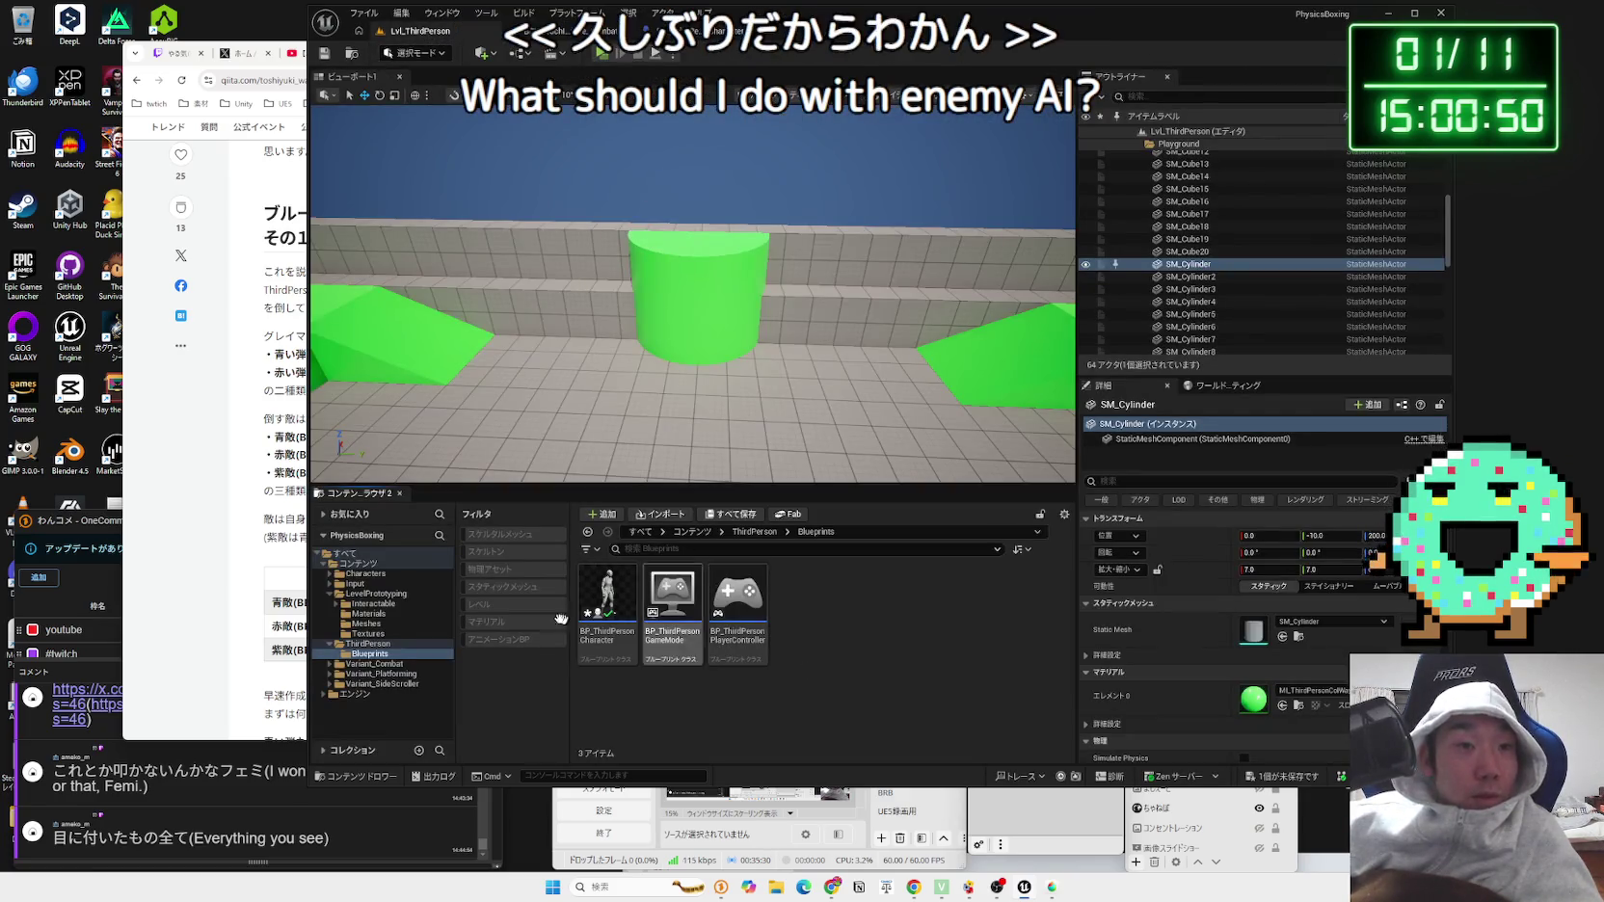
# Step: Browse the ThirdPerson Blueprints folder and the Characters > Mannequins > Anims folders
pyautogui.click(364, 643)
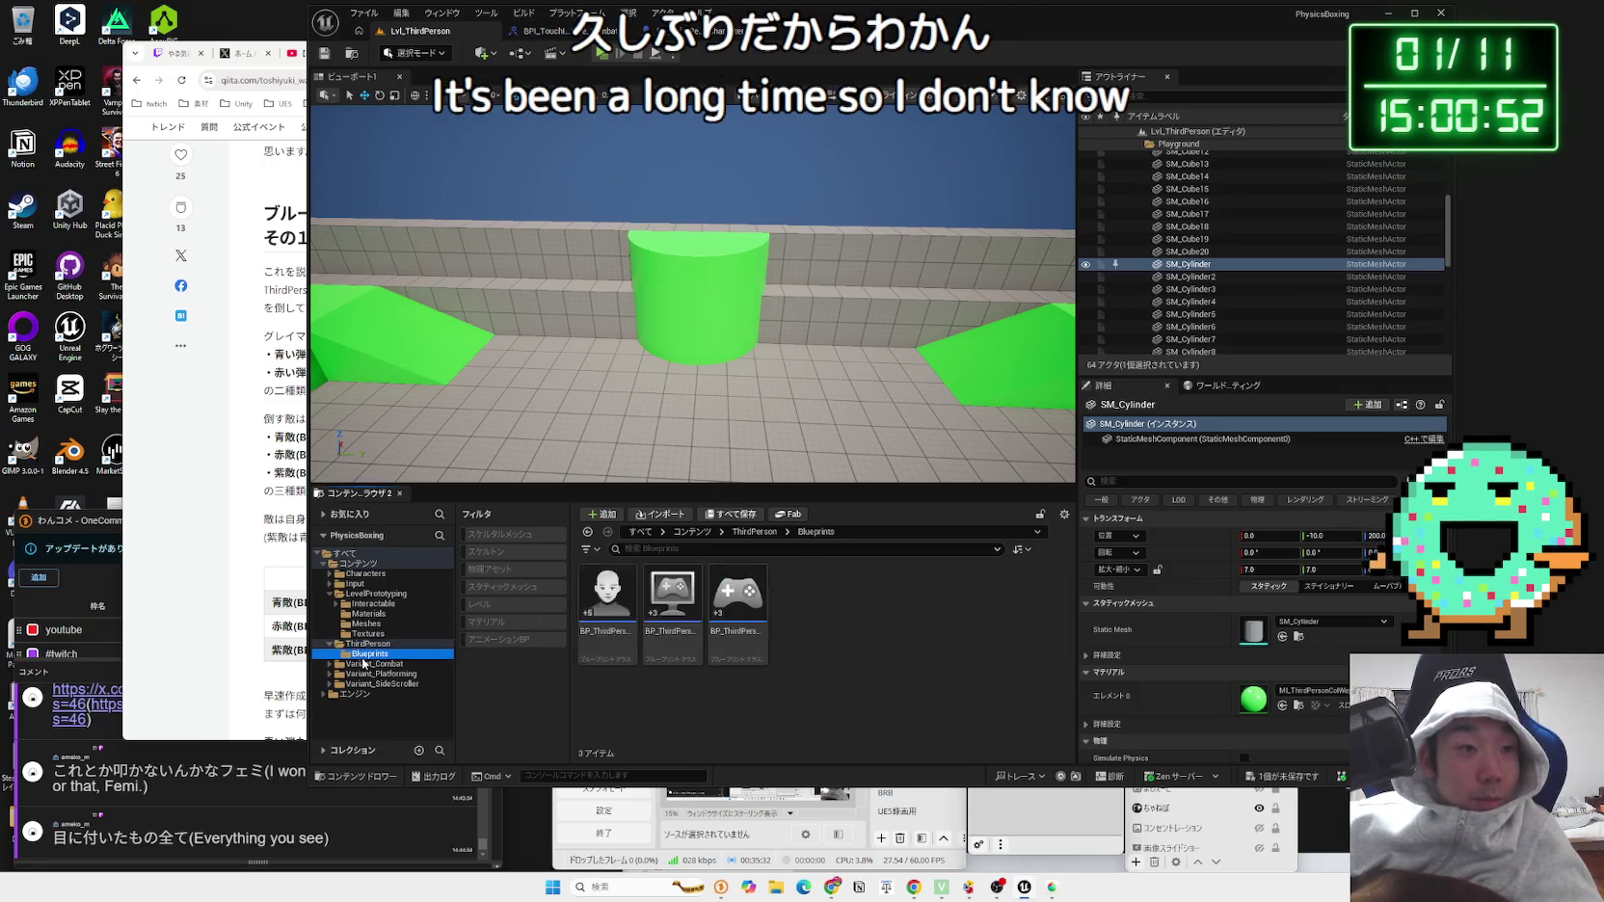
pyautogui.click(366, 654)
pyautogui.click(357, 585)
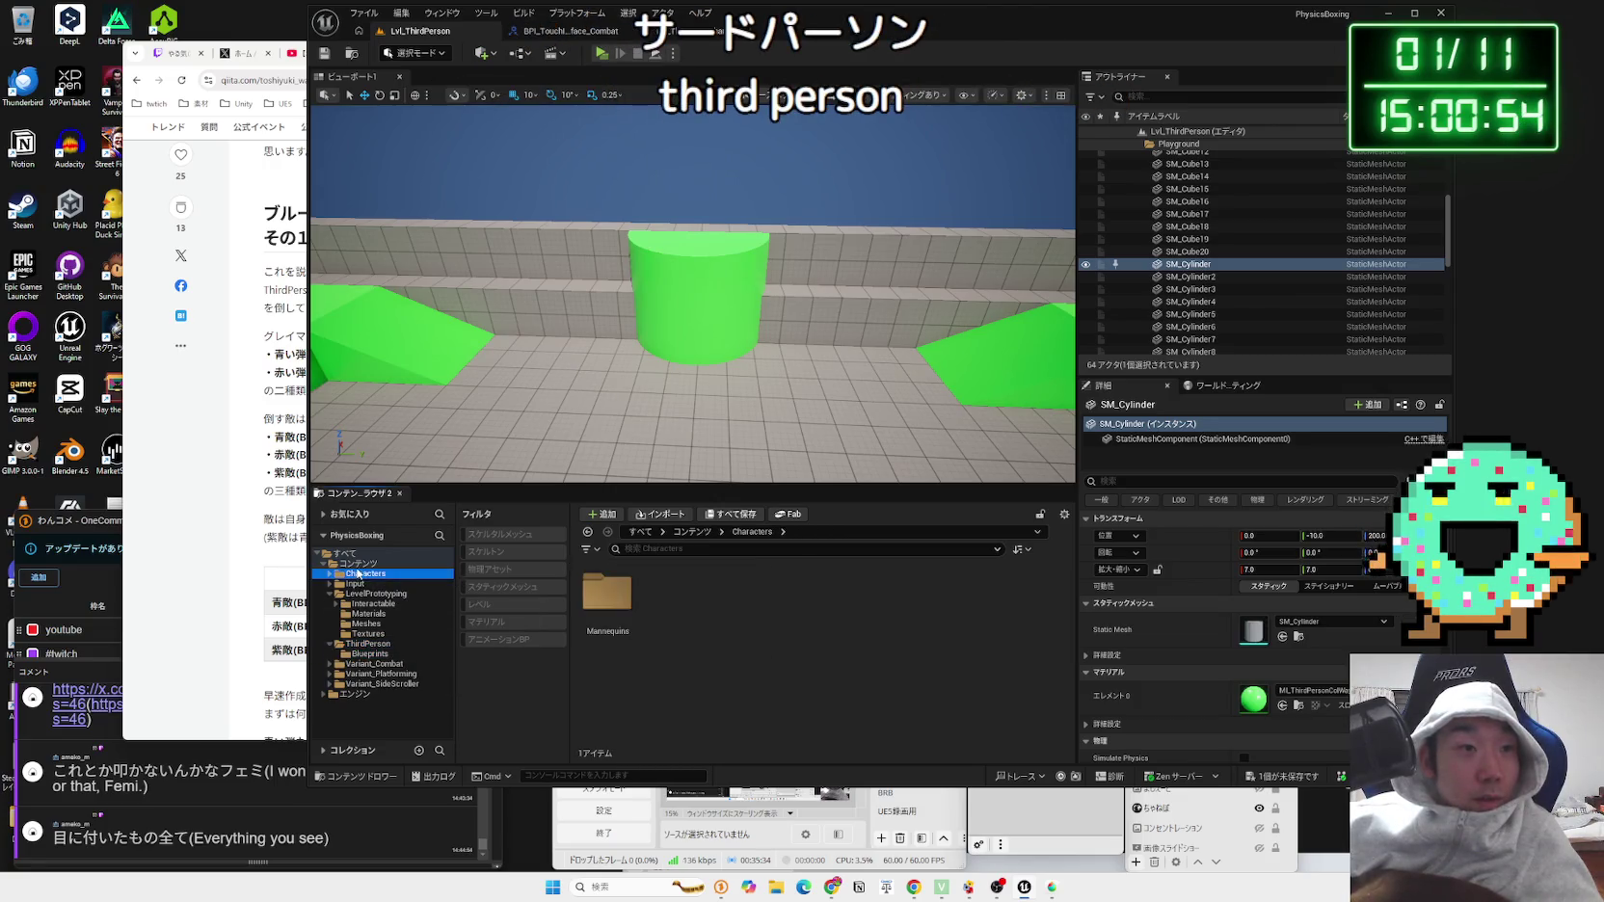
pyautogui.click(358, 562)
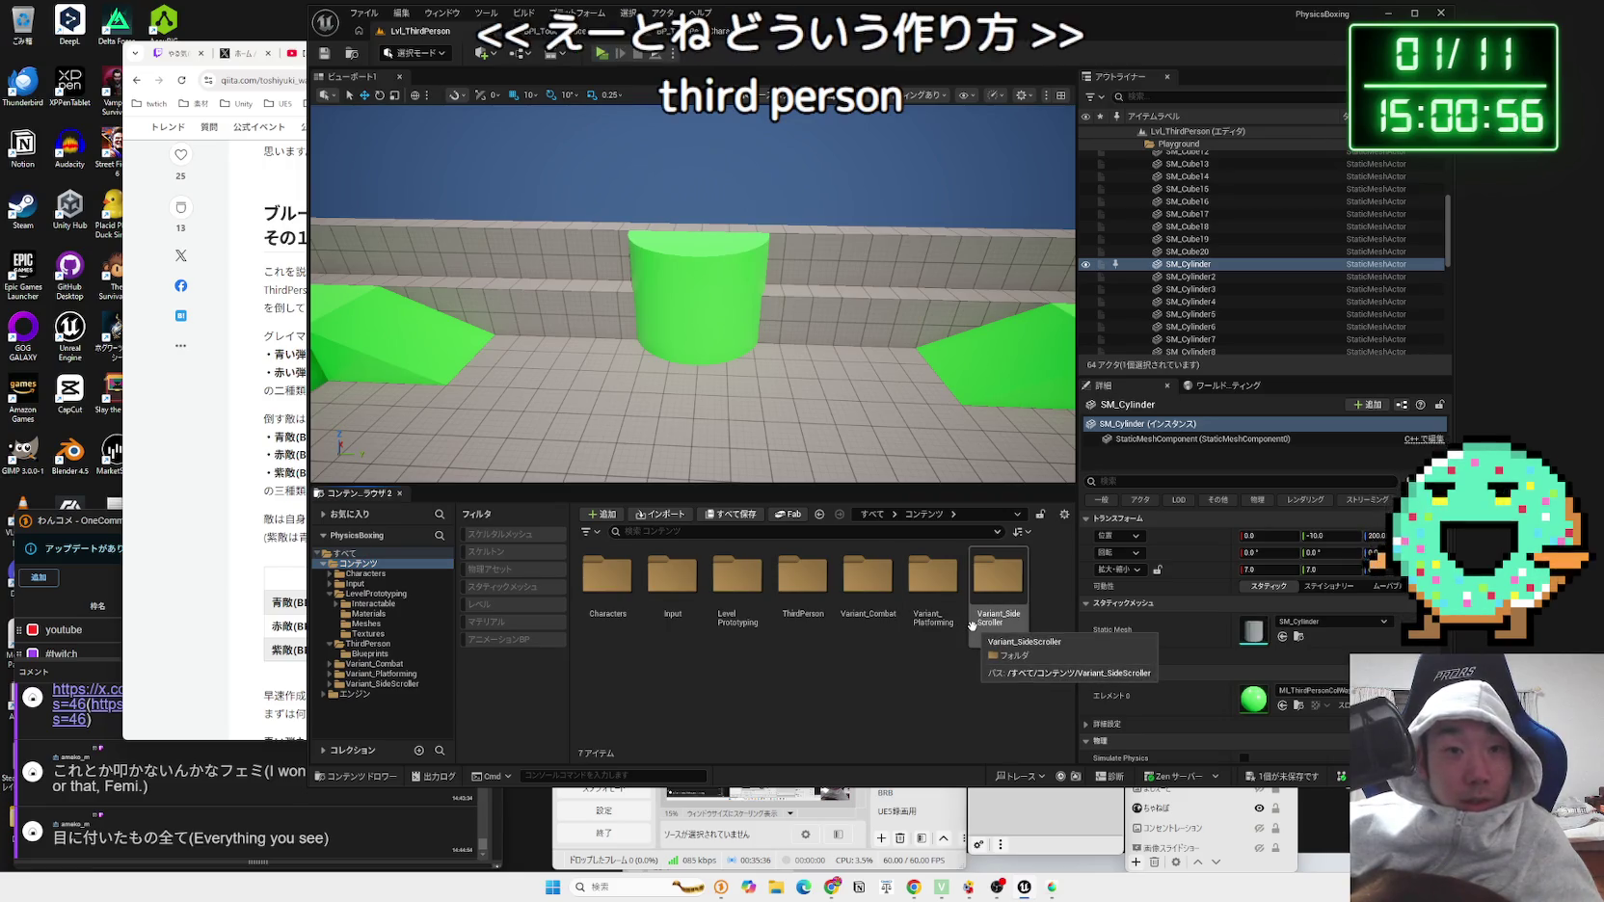
pyautogui.click(793, 590)
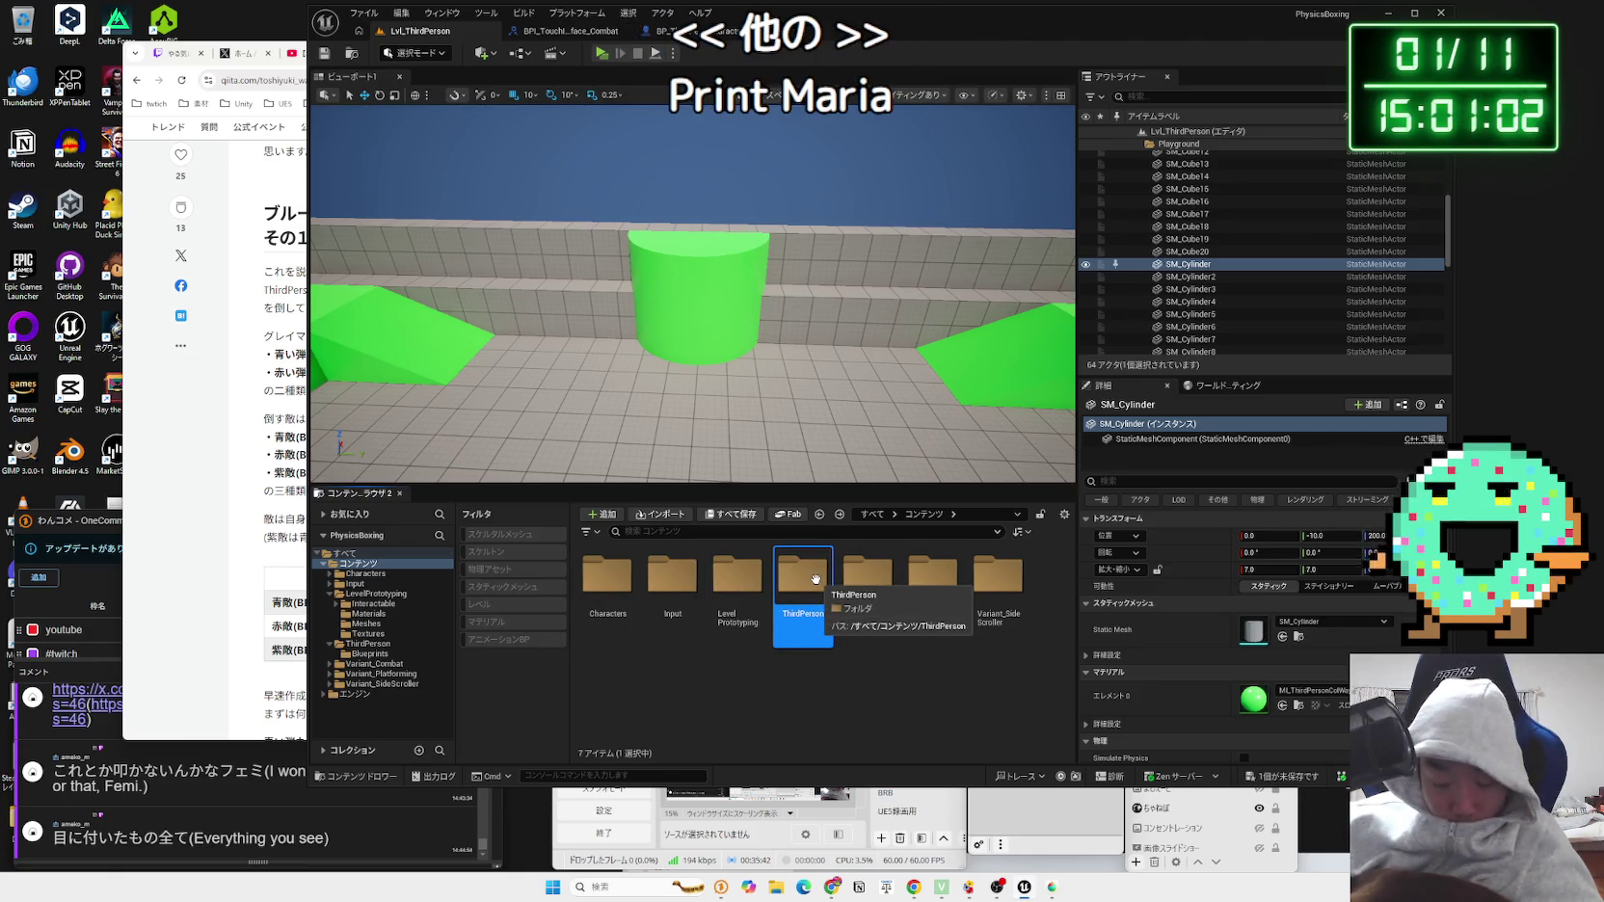
pyautogui.rightClick(724, 692)
pyautogui.click(609, 581)
pyautogui.doubleClick(615, 591)
pyautogui.doubleClick(622, 603)
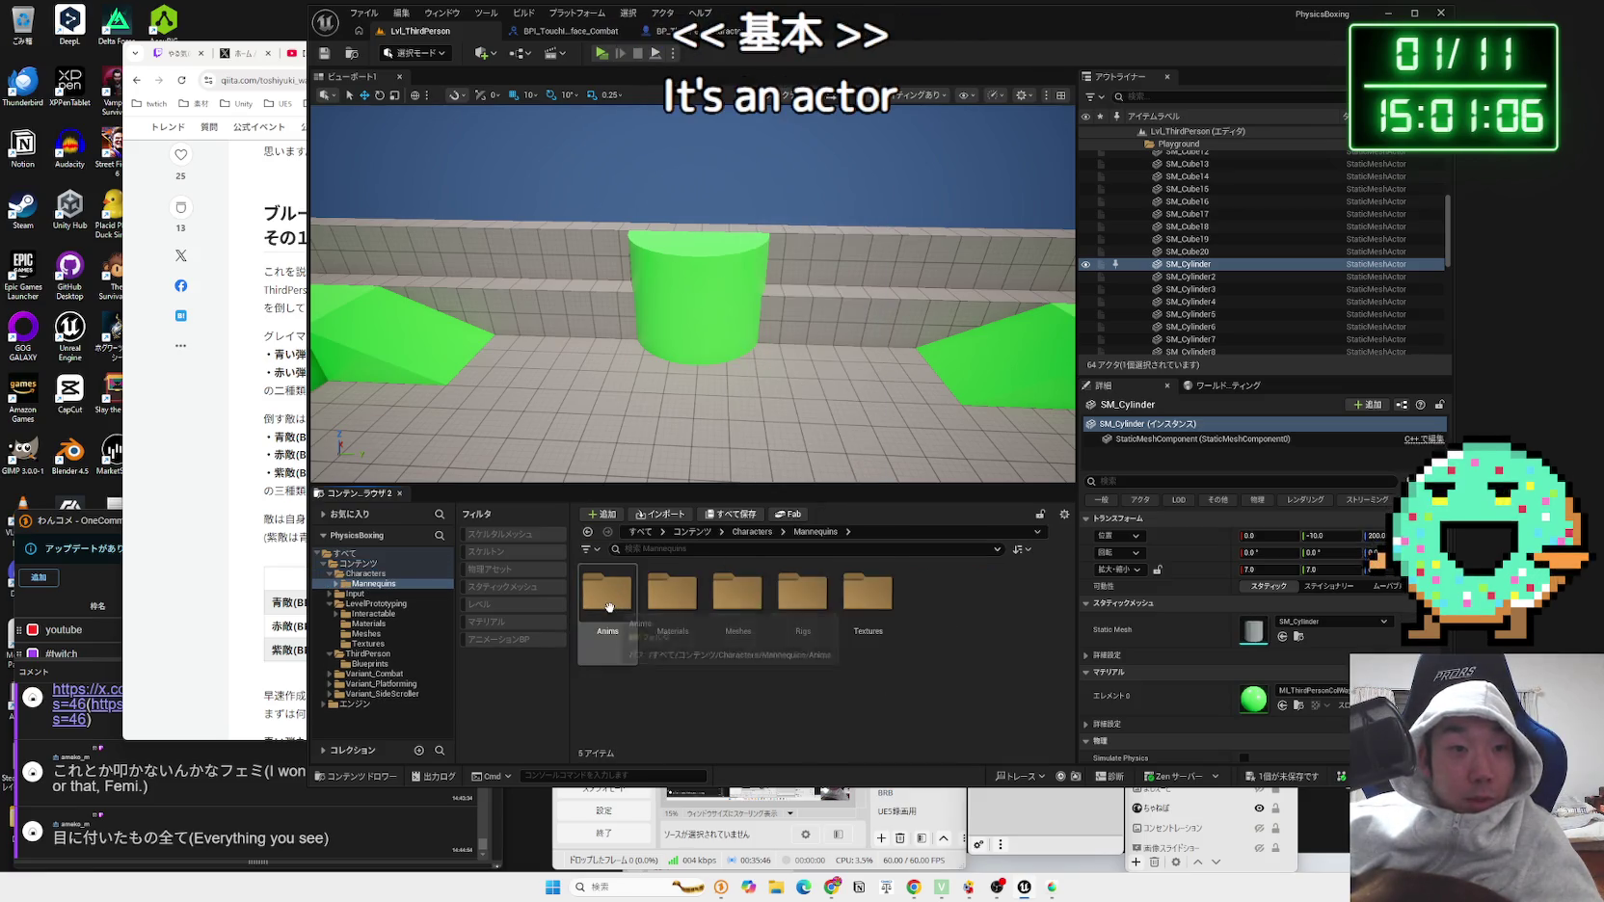
pyautogui.doubleClick(625, 604)
# Step: Revisit the ThirdPerson Blueprints folder, then go back up to the Content root
pyautogui.rightClick(627, 607)
pyautogui.hotkey('alt', 'Left')
pyautogui.hotkey('alt', 'Left')
pyautogui.hotkey('alt', 'Left')
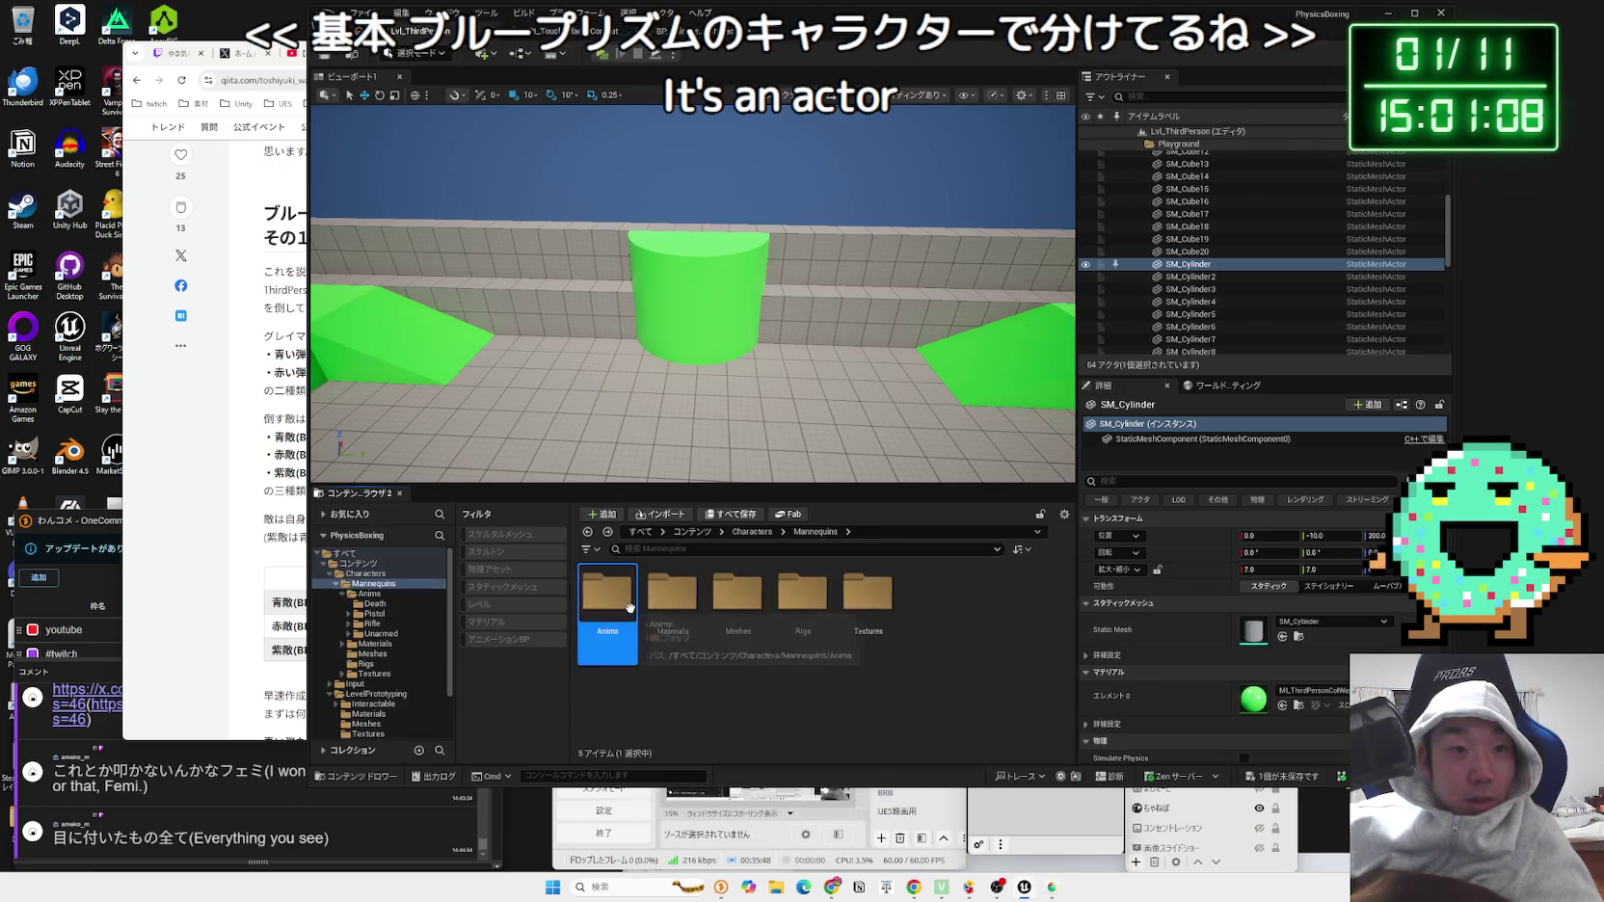
pyautogui.click(757, 583)
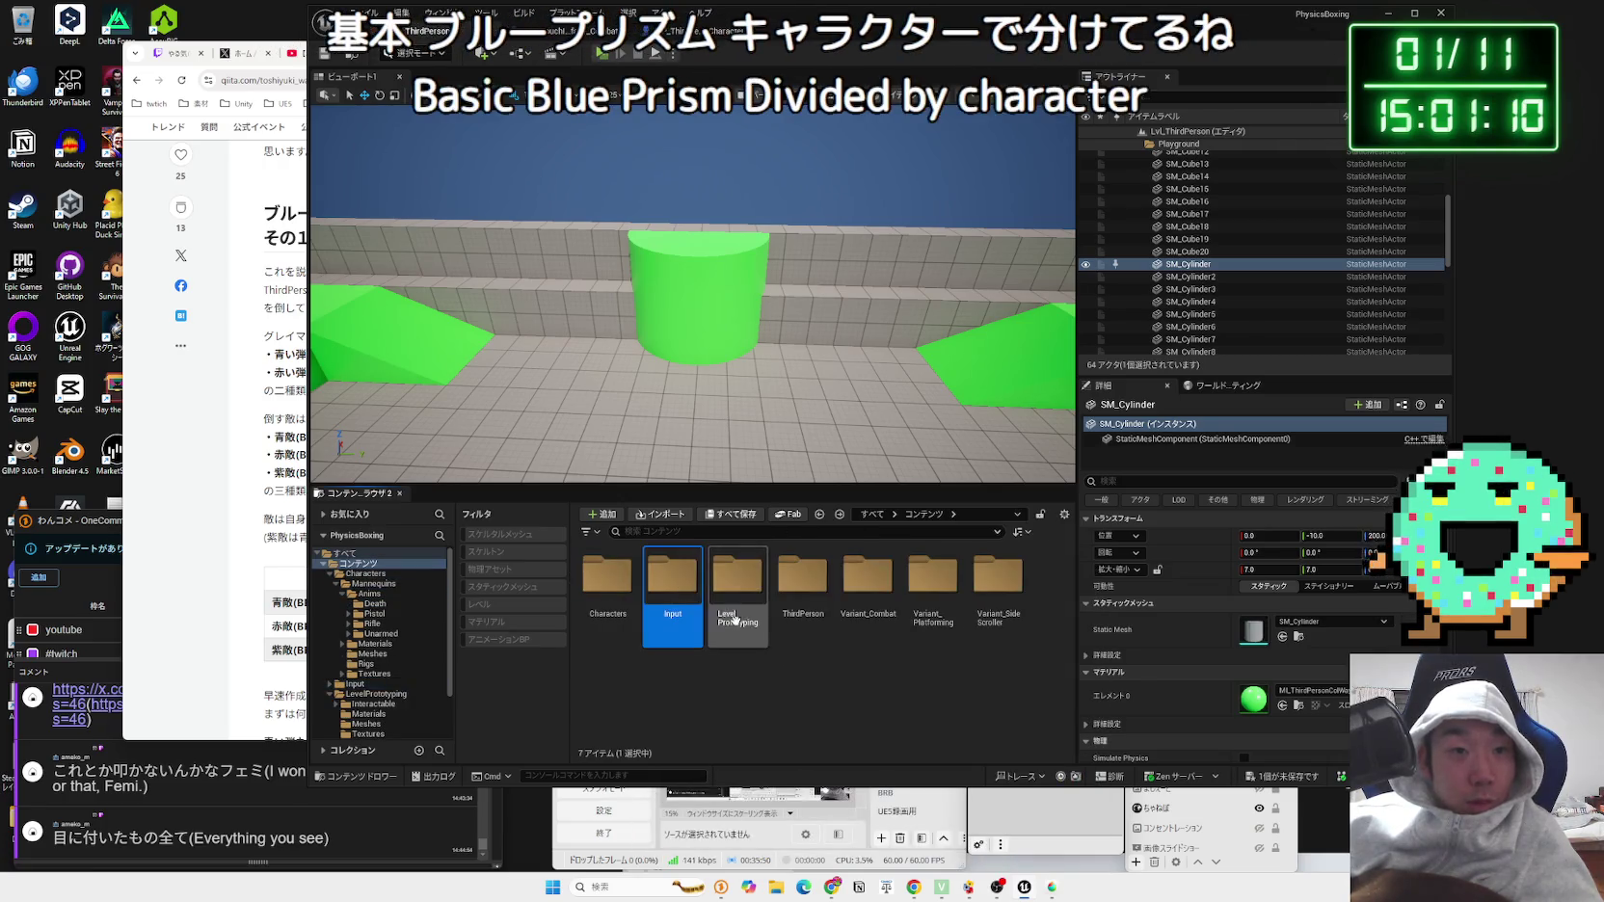
pyautogui.doubleClick(806, 583)
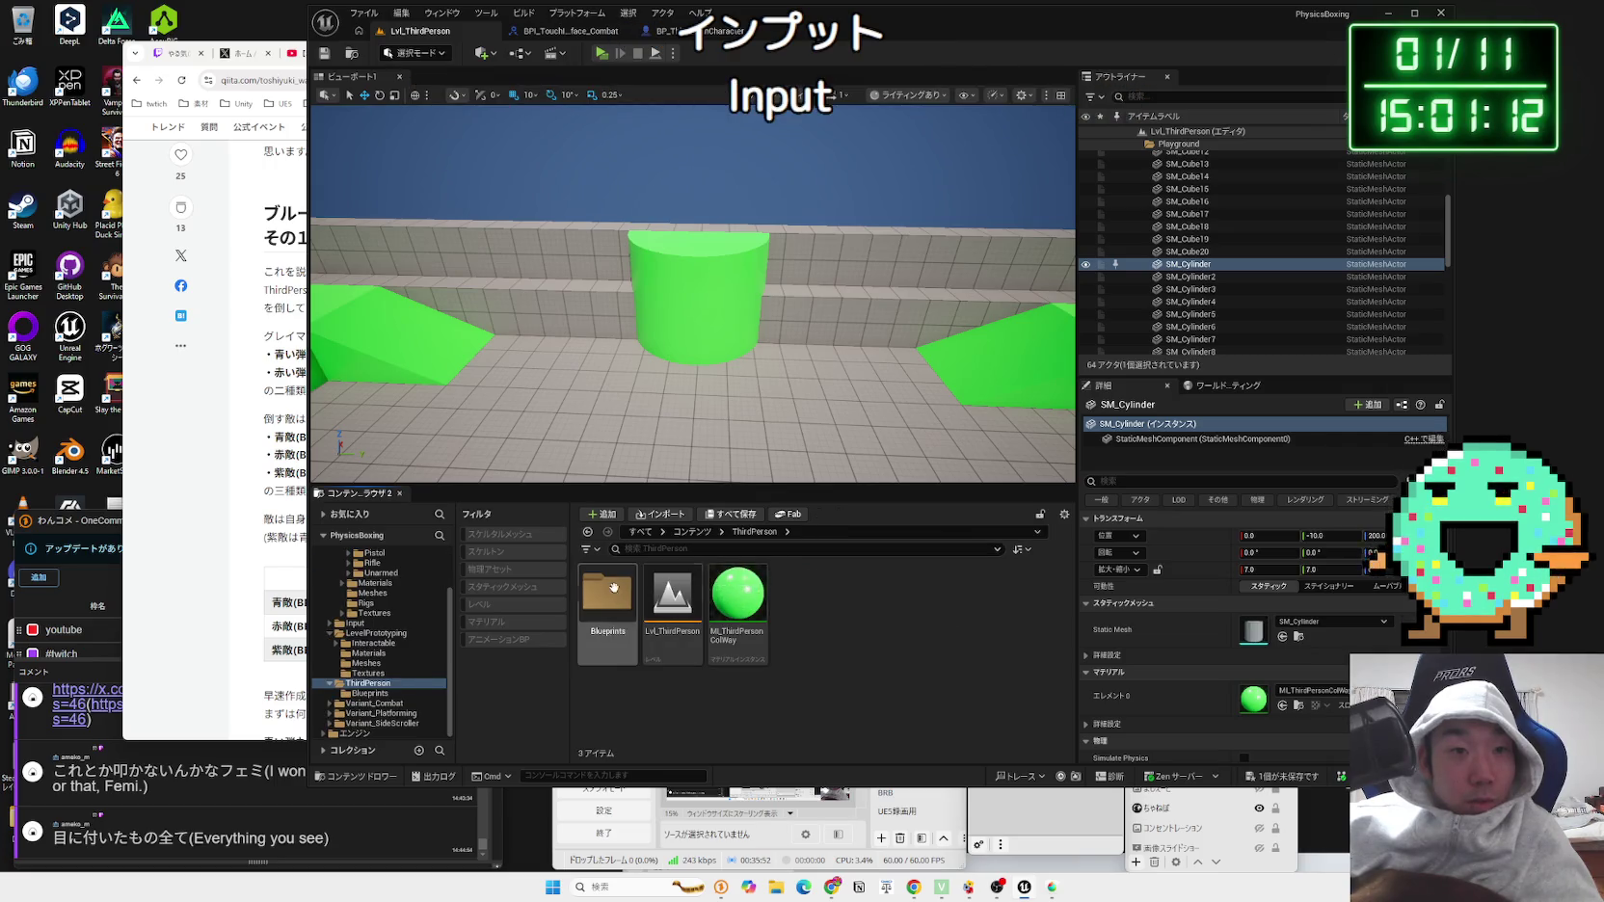
pyautogui.doubleClick(613, 587)
pyautogui.click(737, 598)
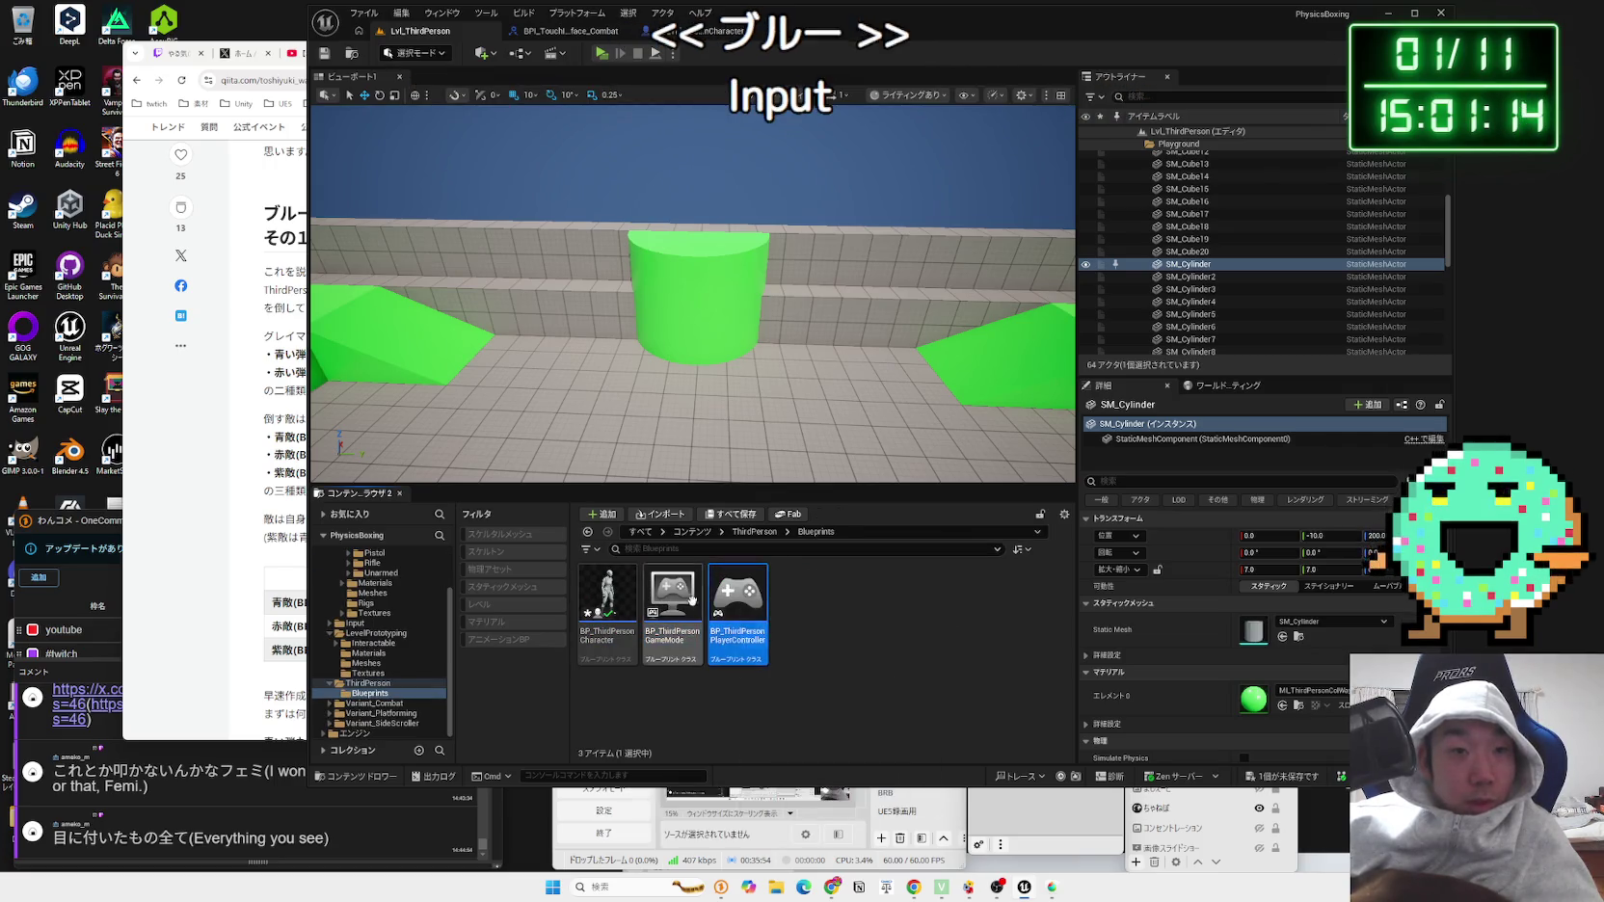
pyautogui.hotkey('alt', 'Left')
pyautogui.hotkey('alt', 'Left')
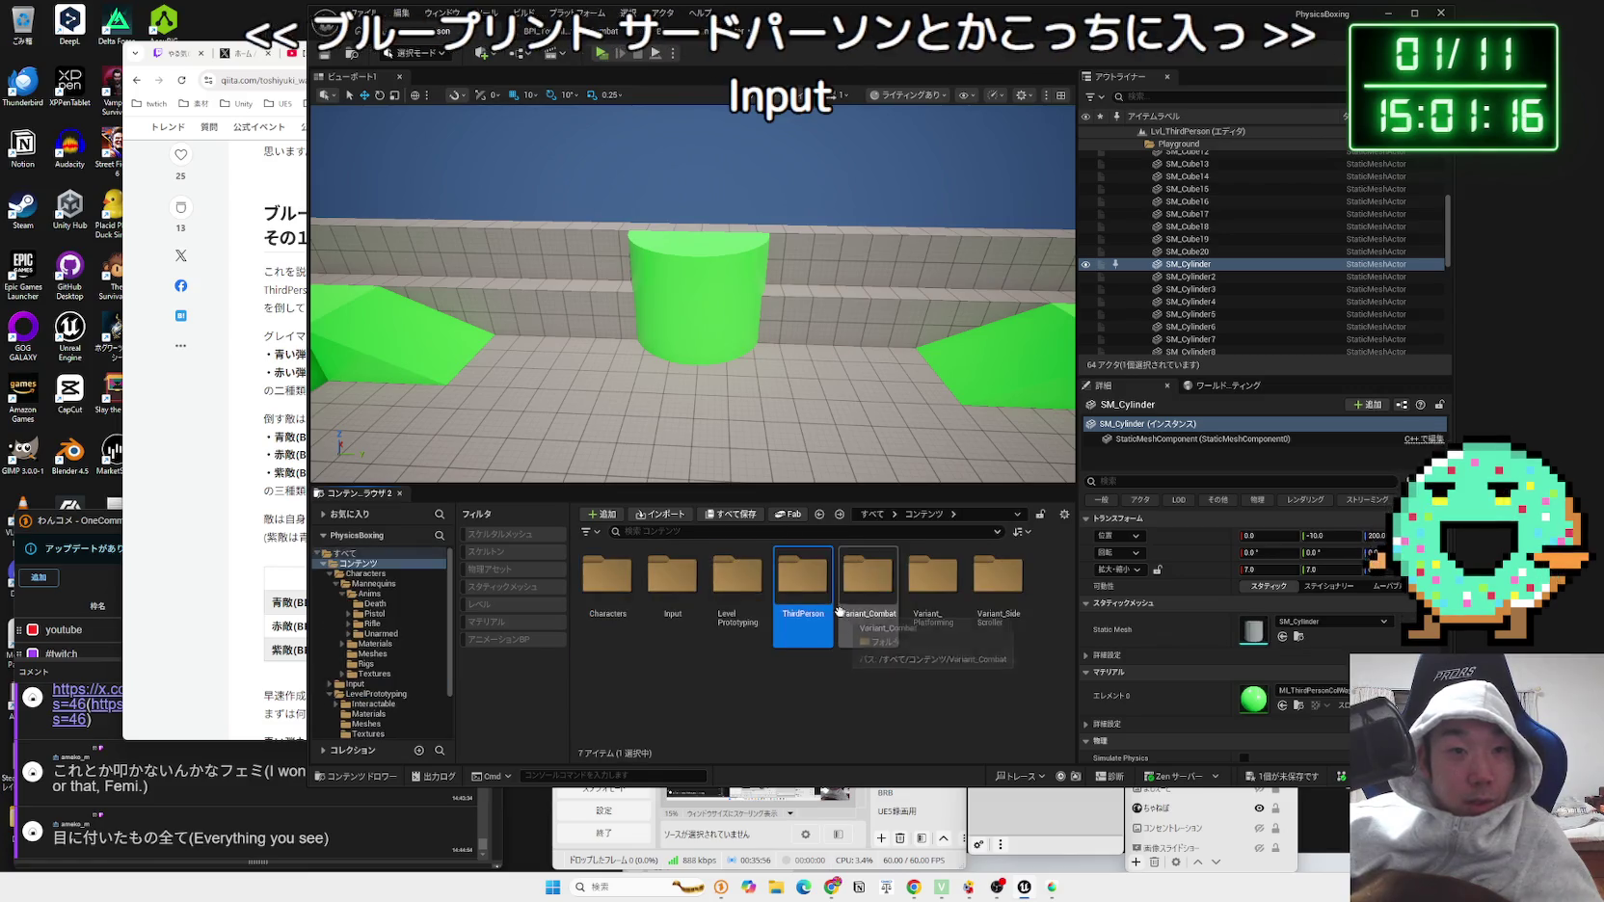
pyautogui.click(835, 617)
# Step: Create a new folder in the Content root and name it Blueprint
pyautogui.rightClick(767, 687)
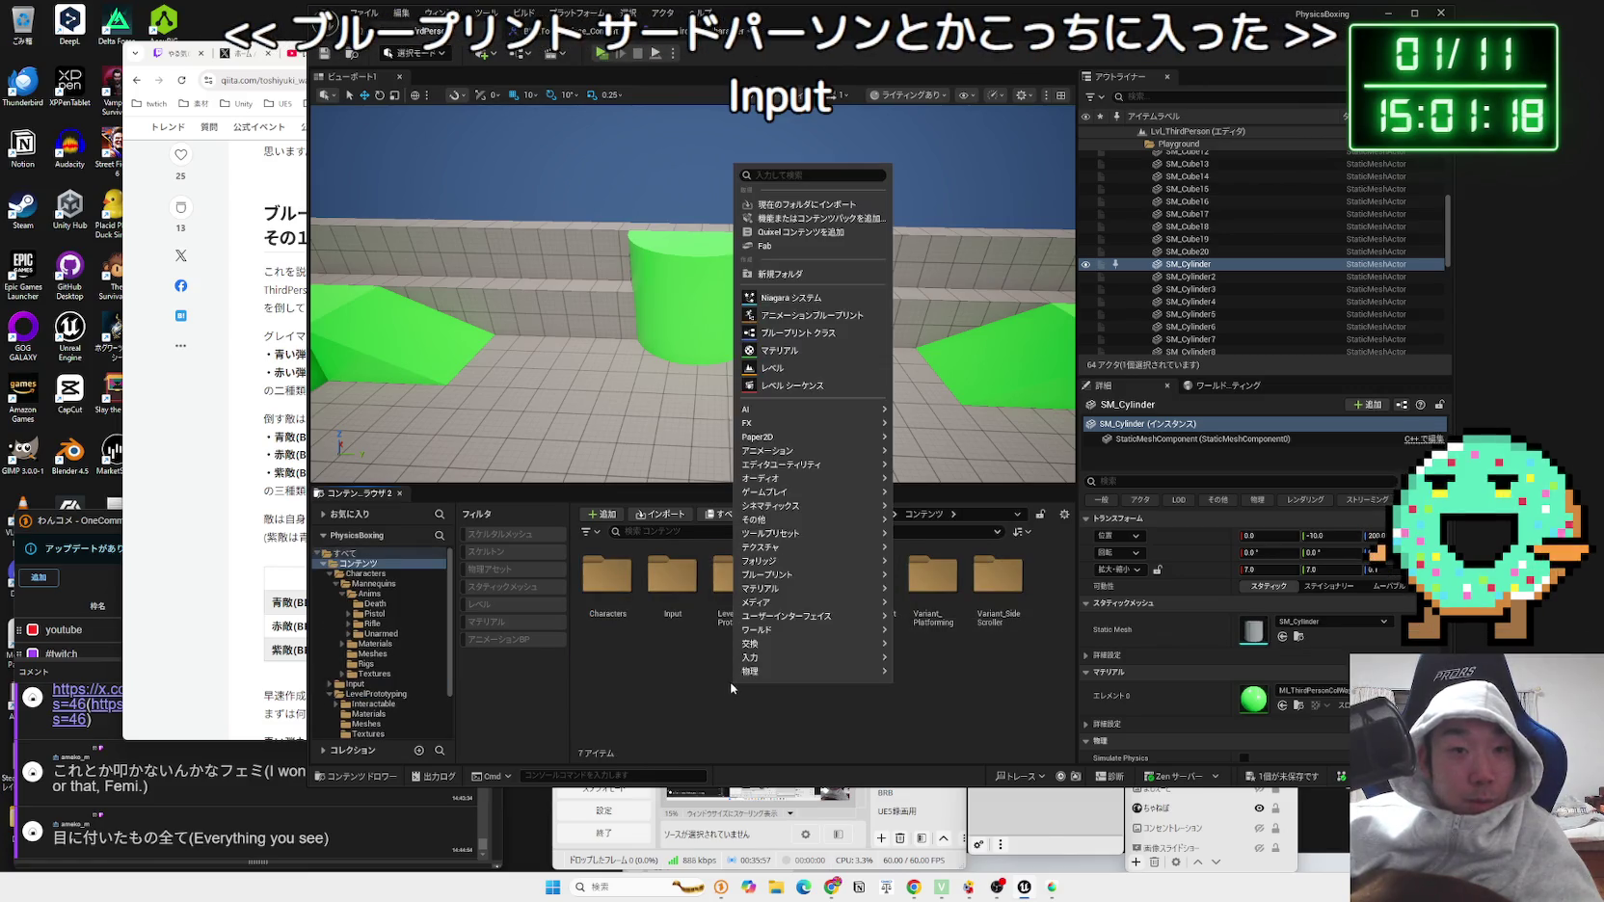
pyautogui.click(836, 274)
pyautogui.press('BackSpace')
pyautogui.write('Blu')
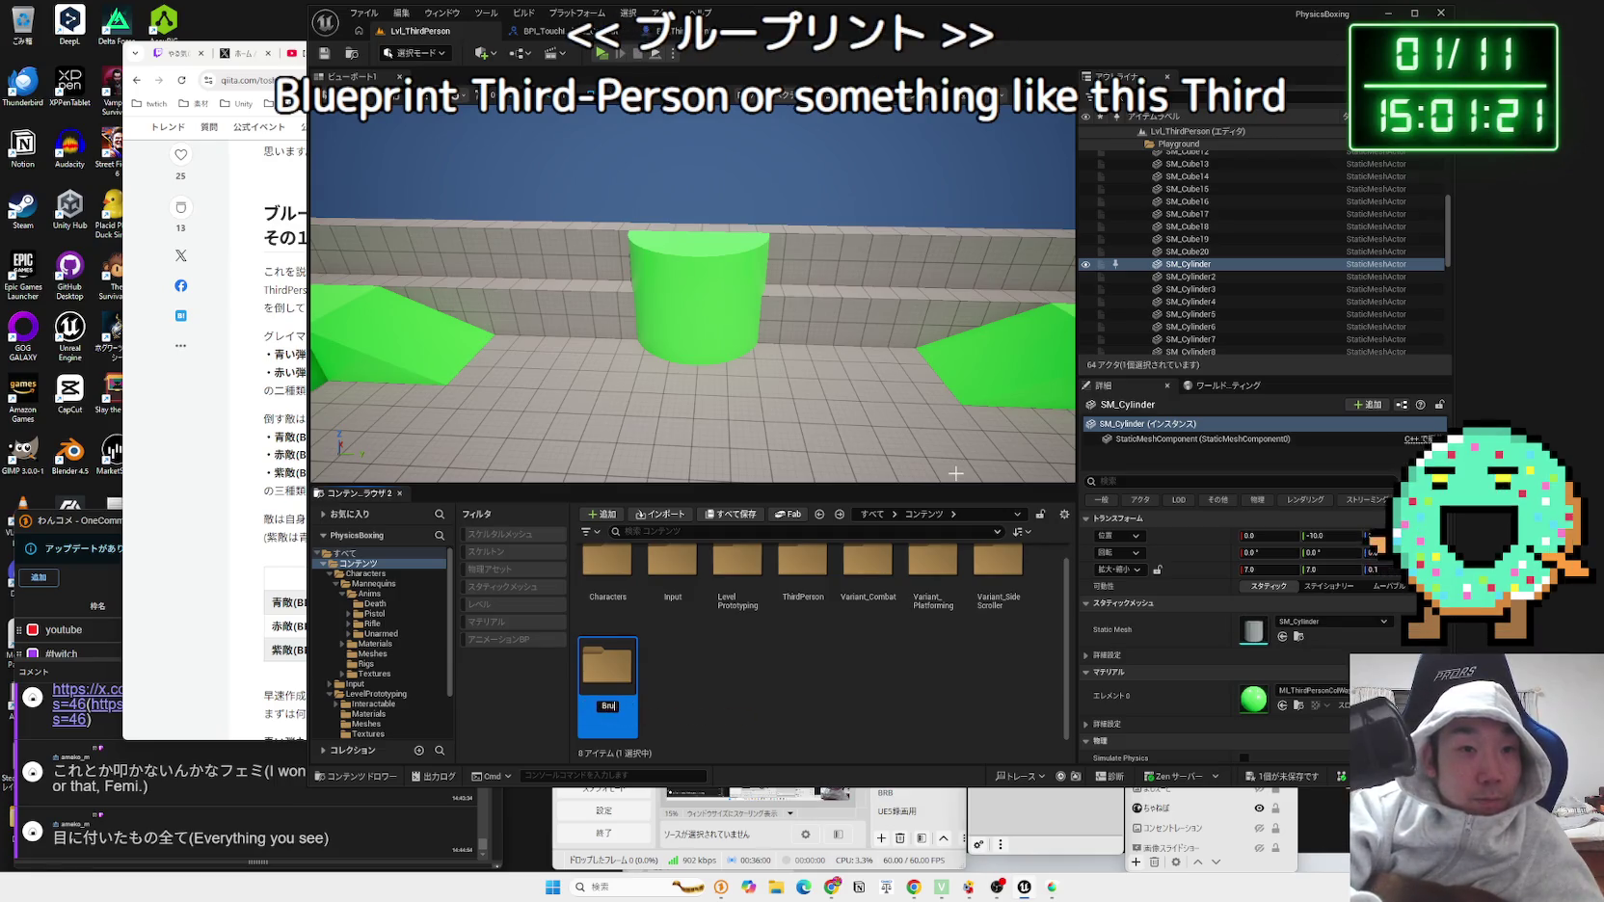
pyautogui.write('eP')
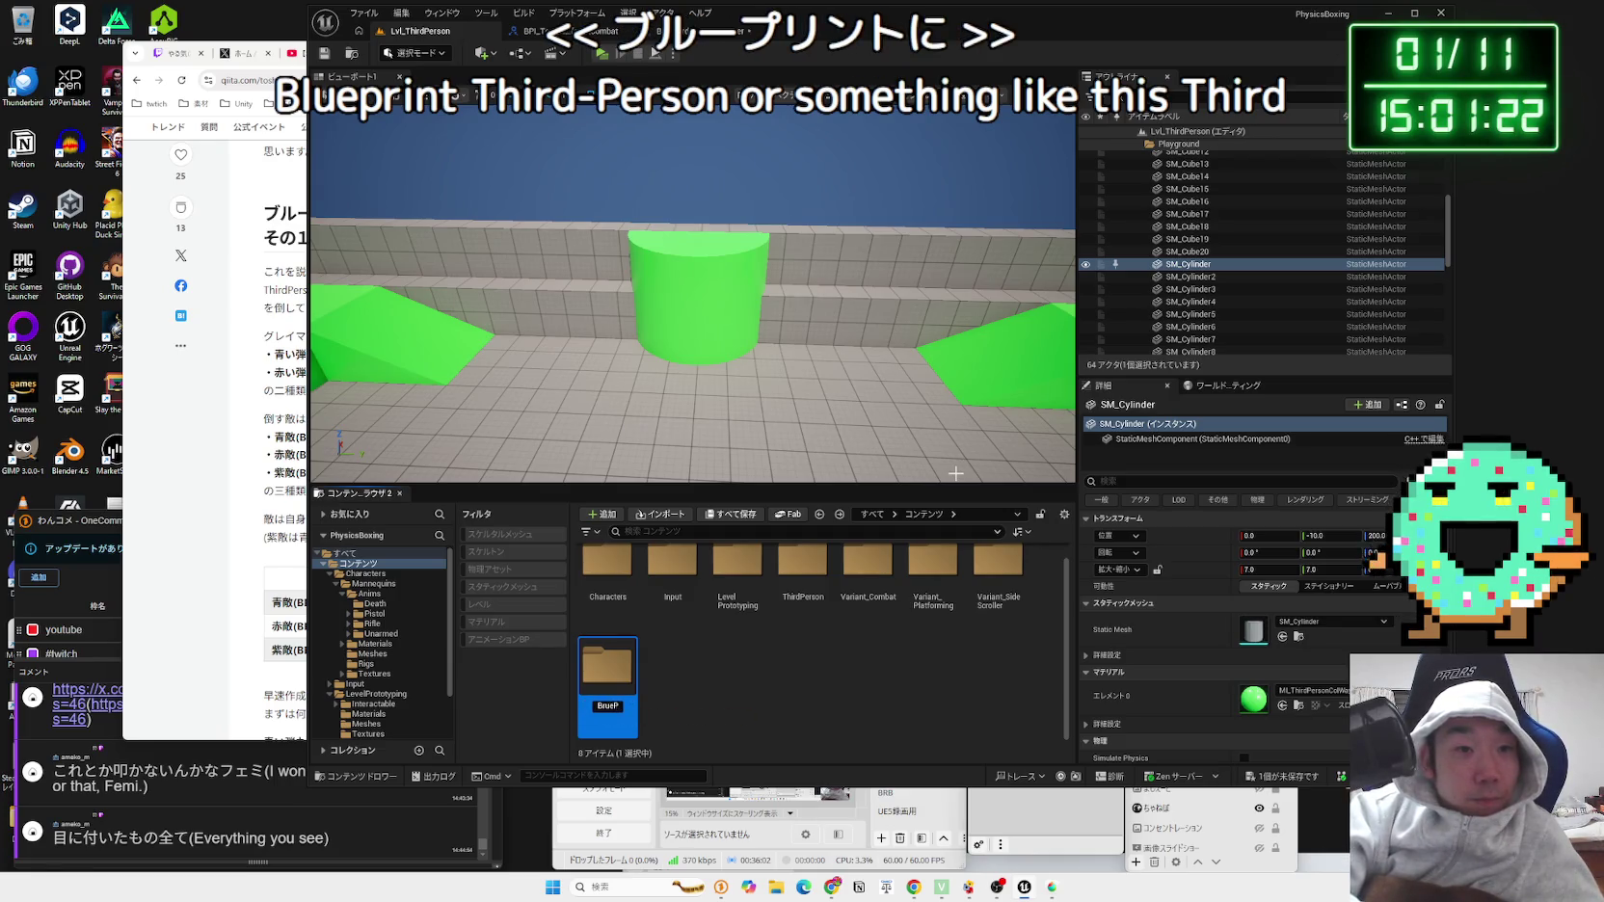
pyautogui.write('t')
pyautogui.press('Return')
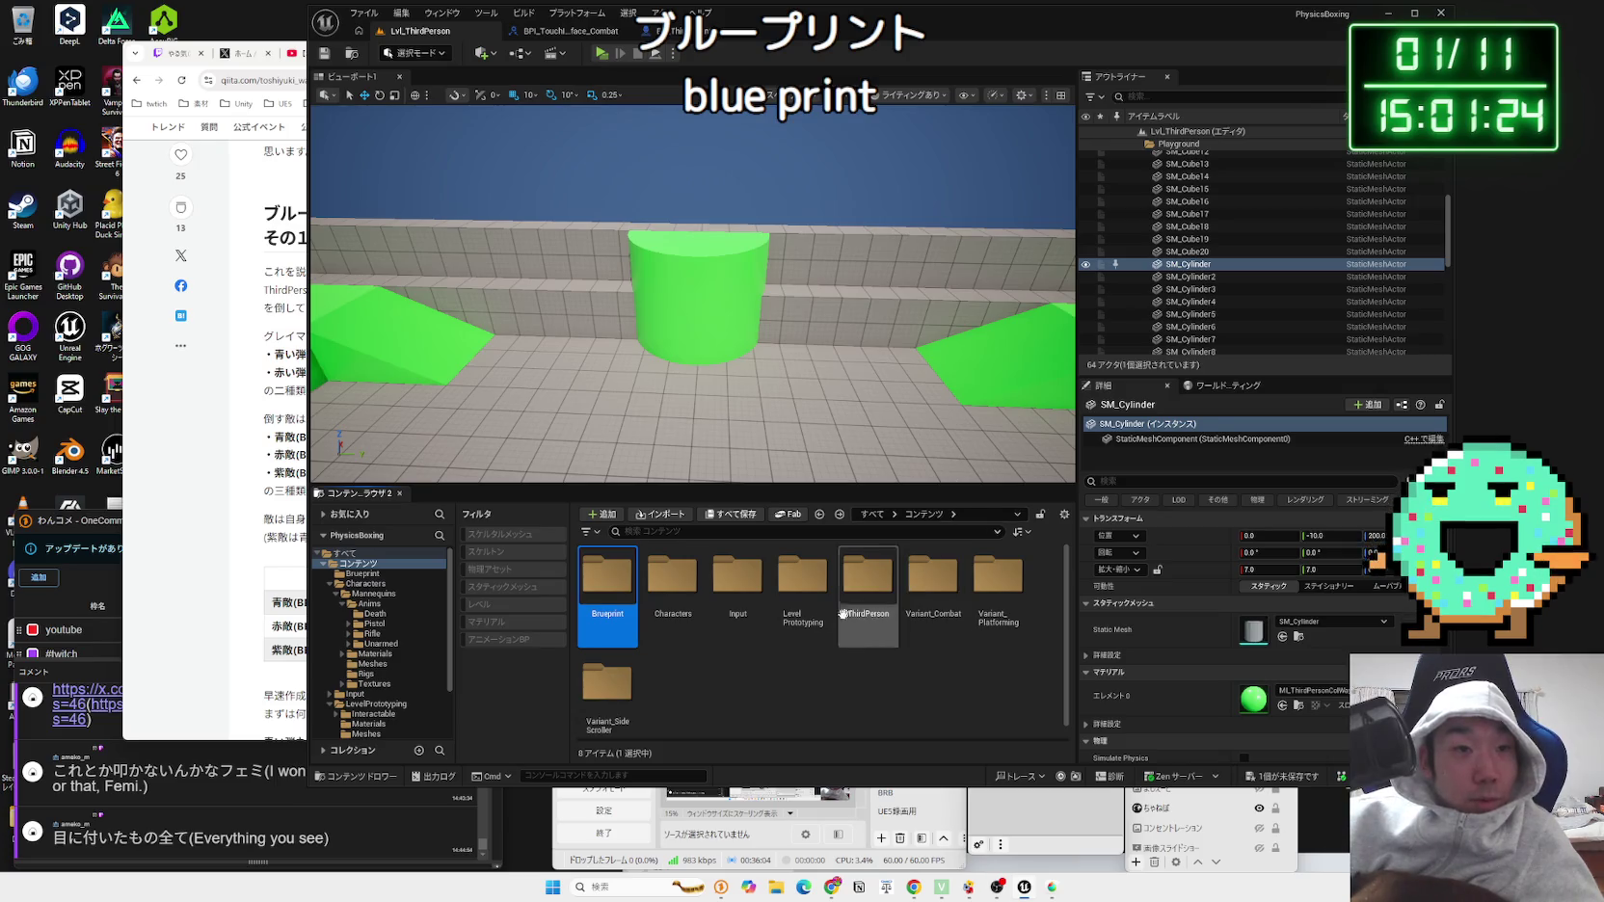
pyautogui.click(599, 626)
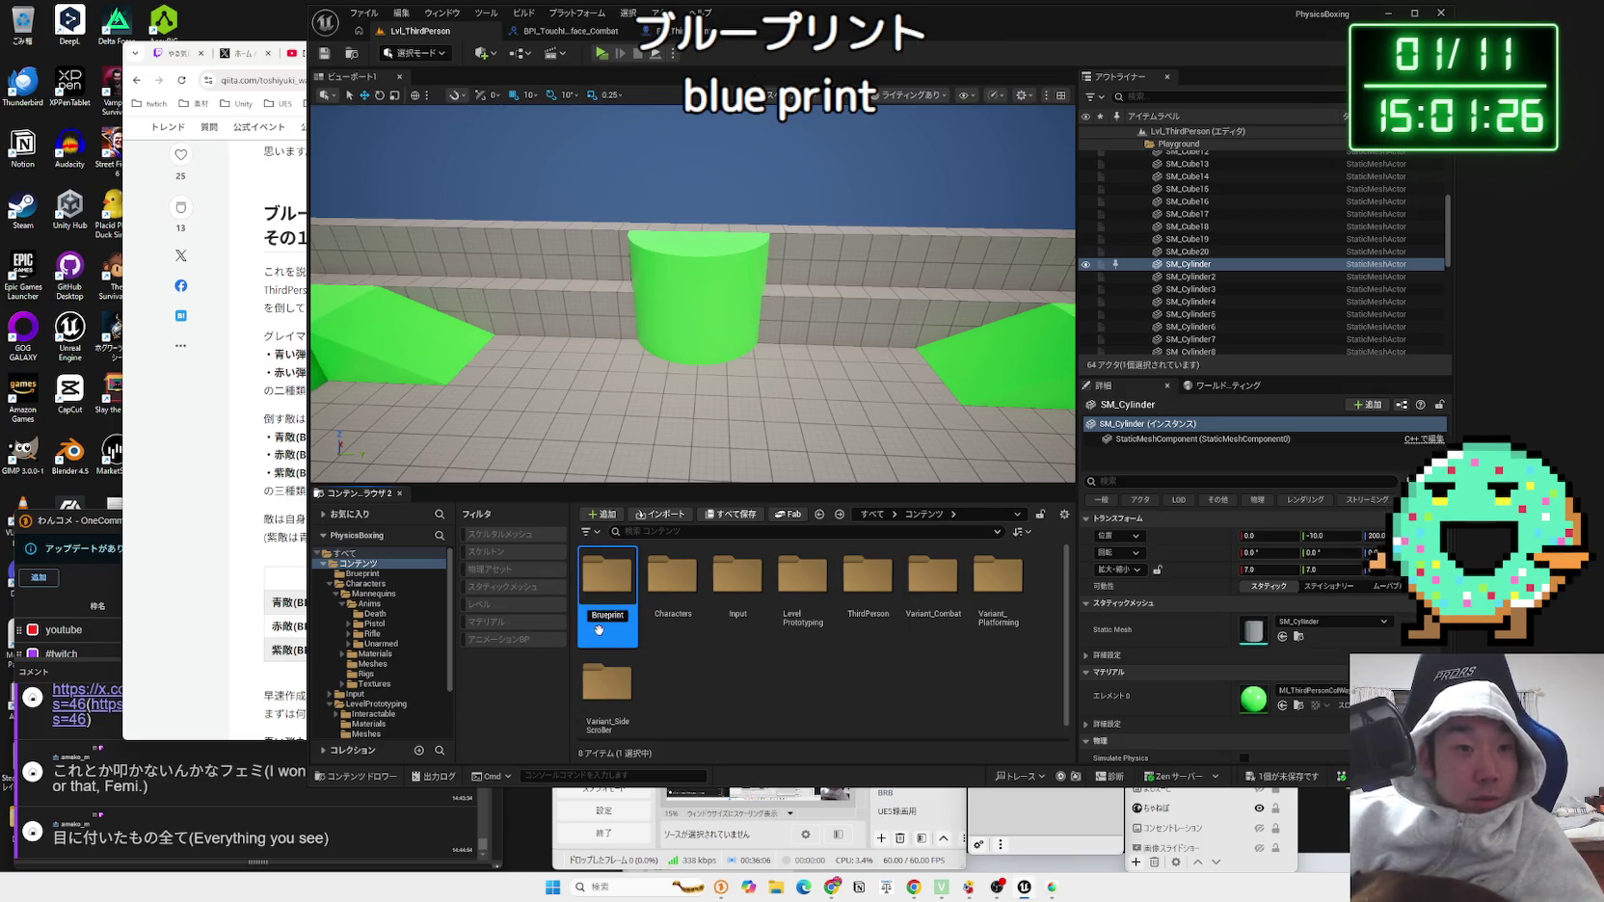
pyautogui.write('Blueprint')
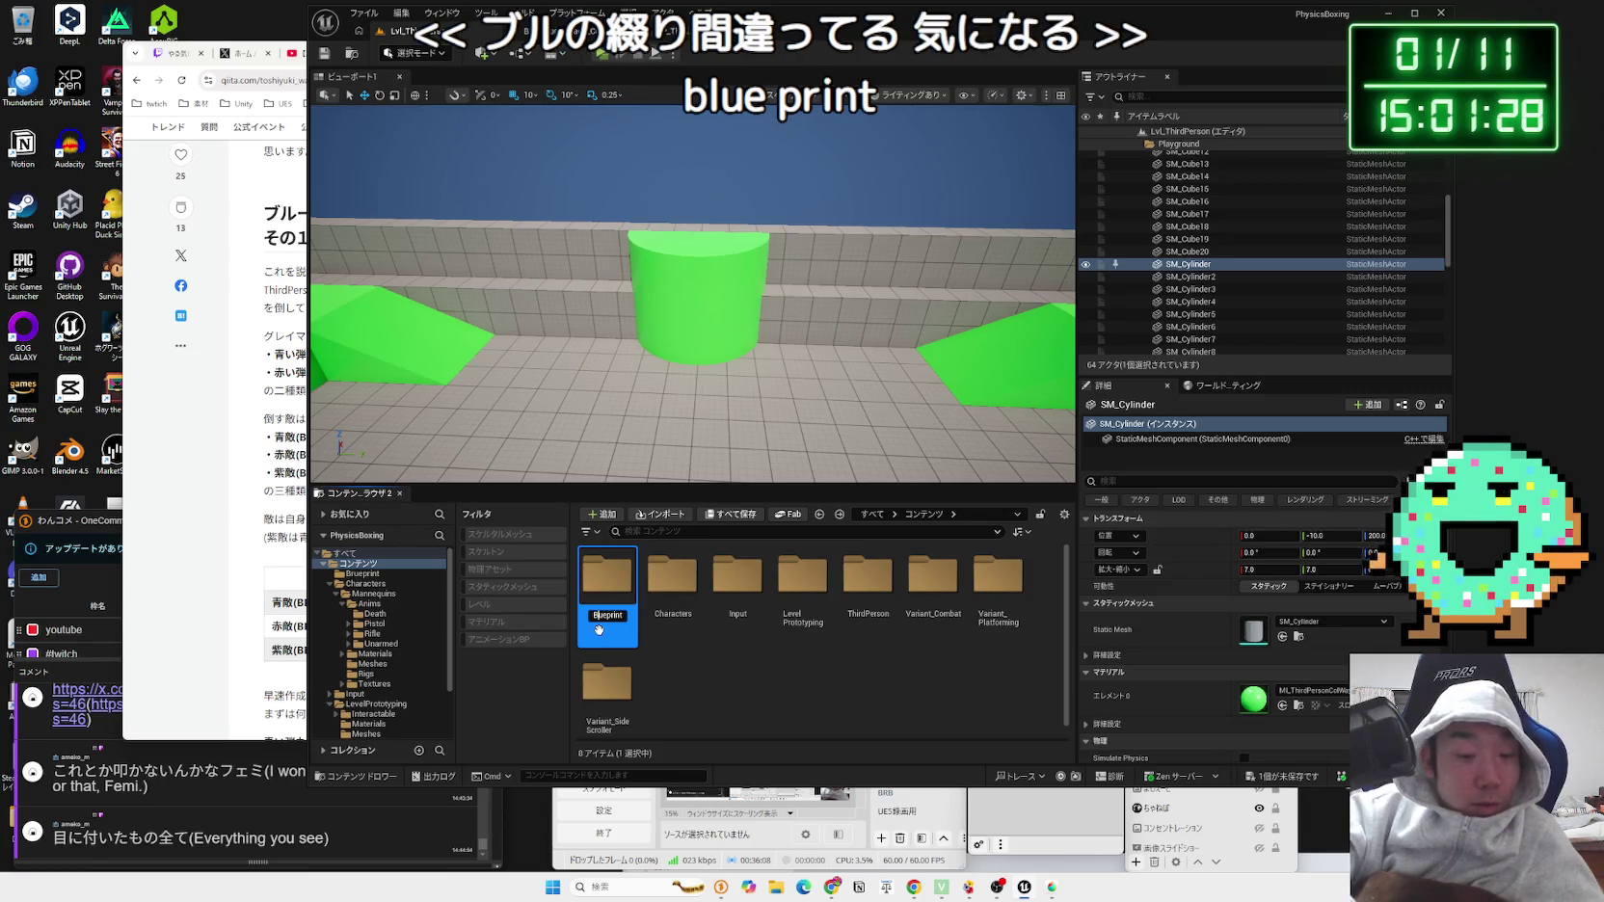
pyautogui.press('Return')
# Step: Inside Blueprint, create a Projectile folder and open it
pyautogui.doubleClick(608, 579)
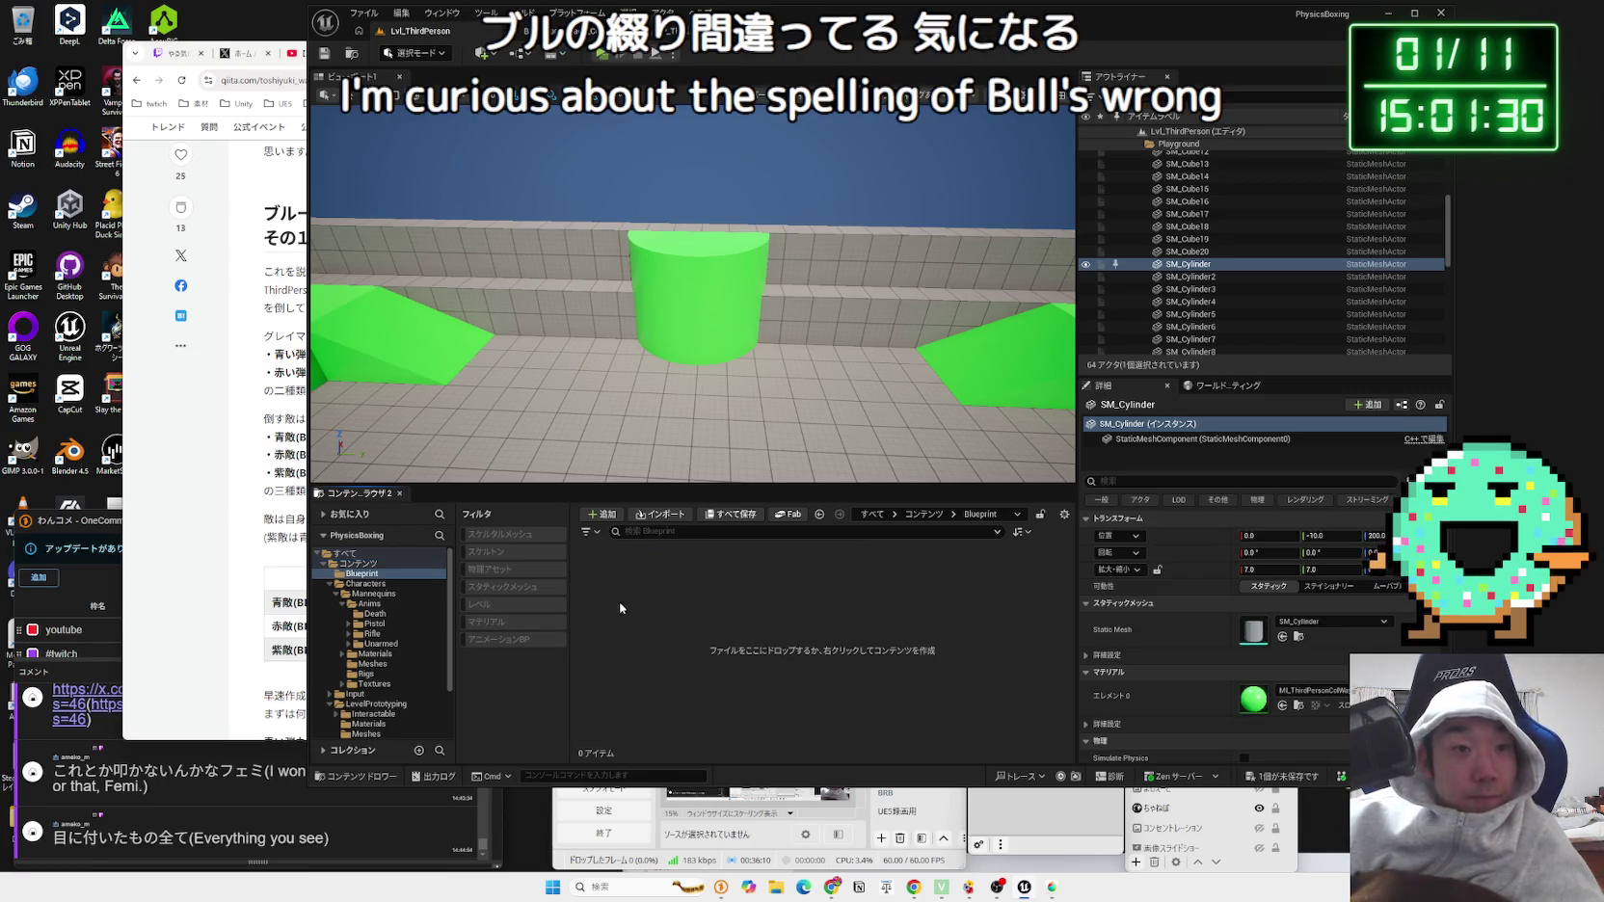
pyautogui.rightClick(648, 606)
pyautogui.click(721, 186)
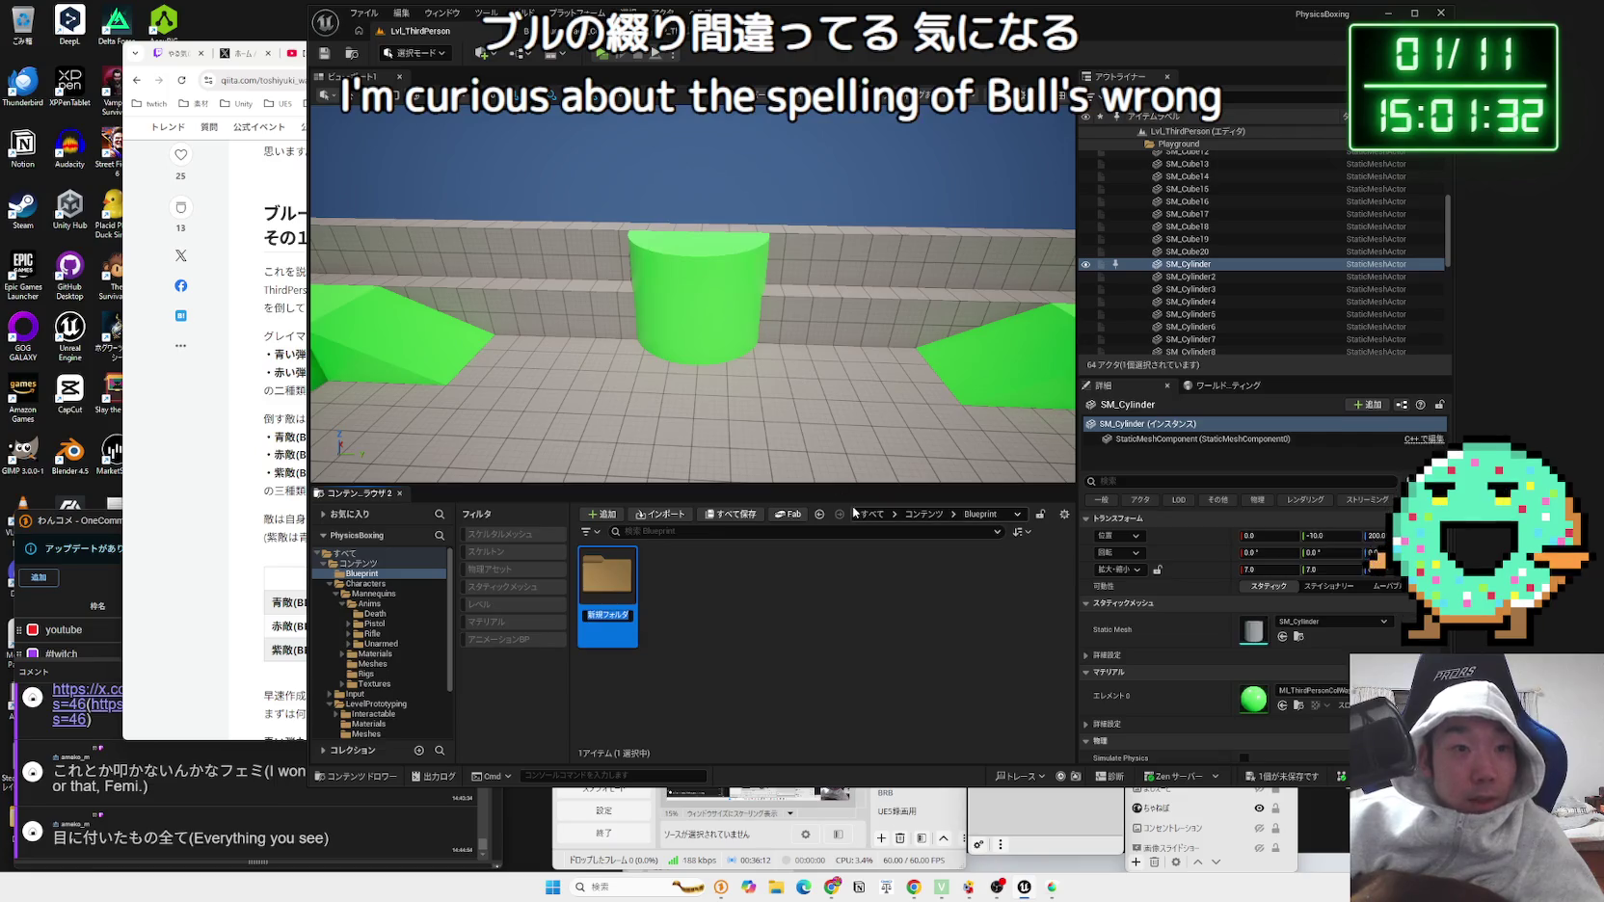
pyautogui.write('Projectile')
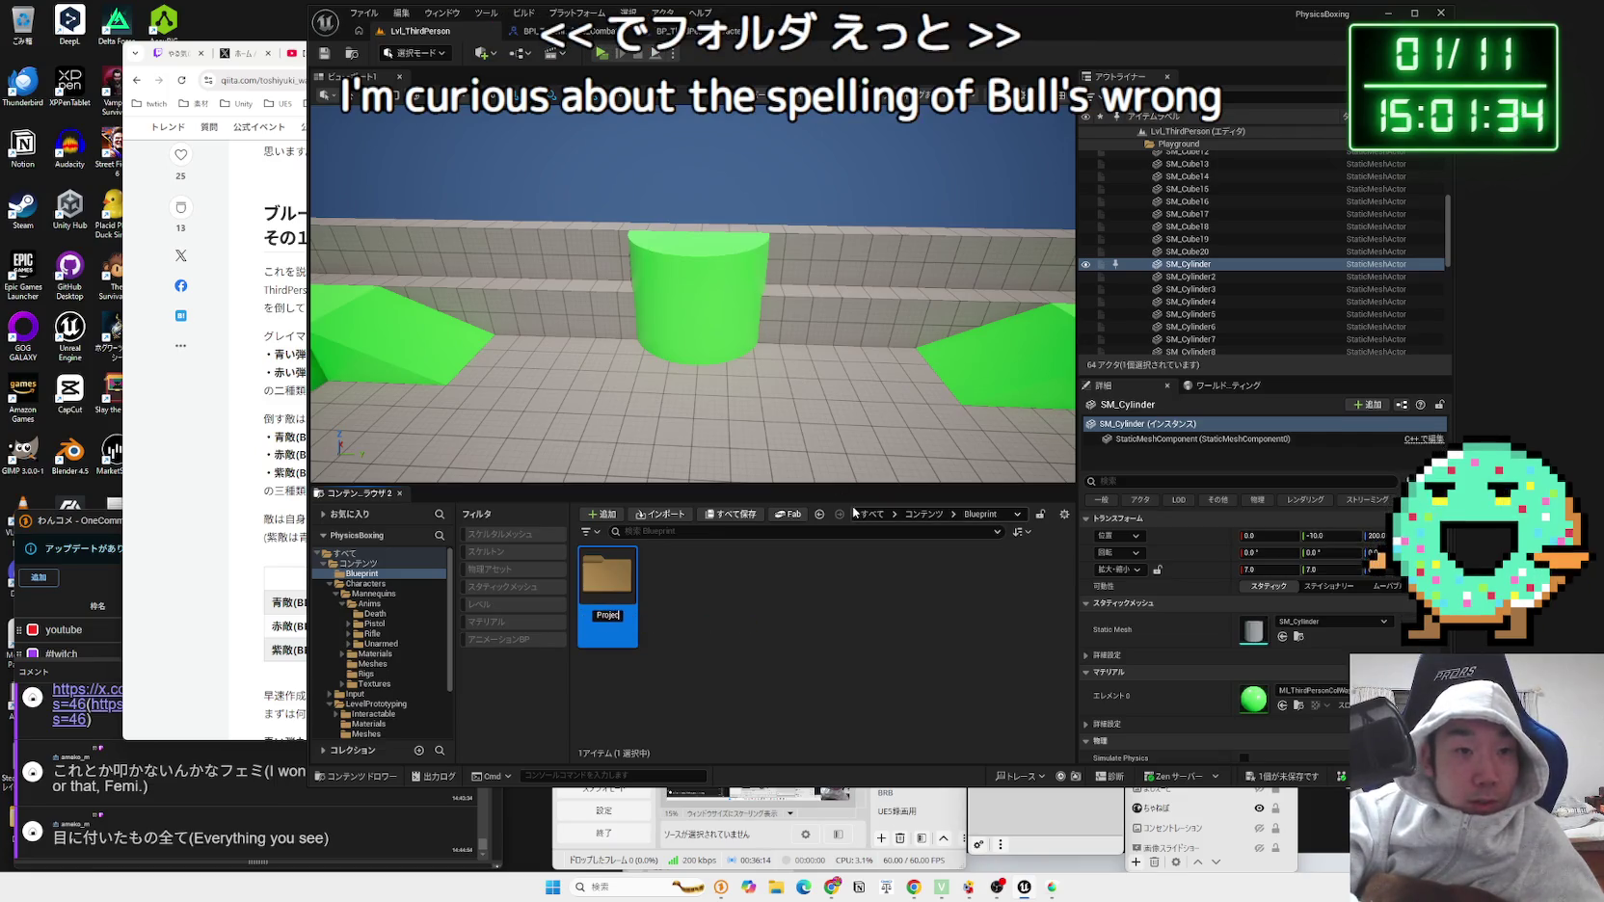
pyautogui.press('Return')
pyautogui.doubleClick(622, 600)
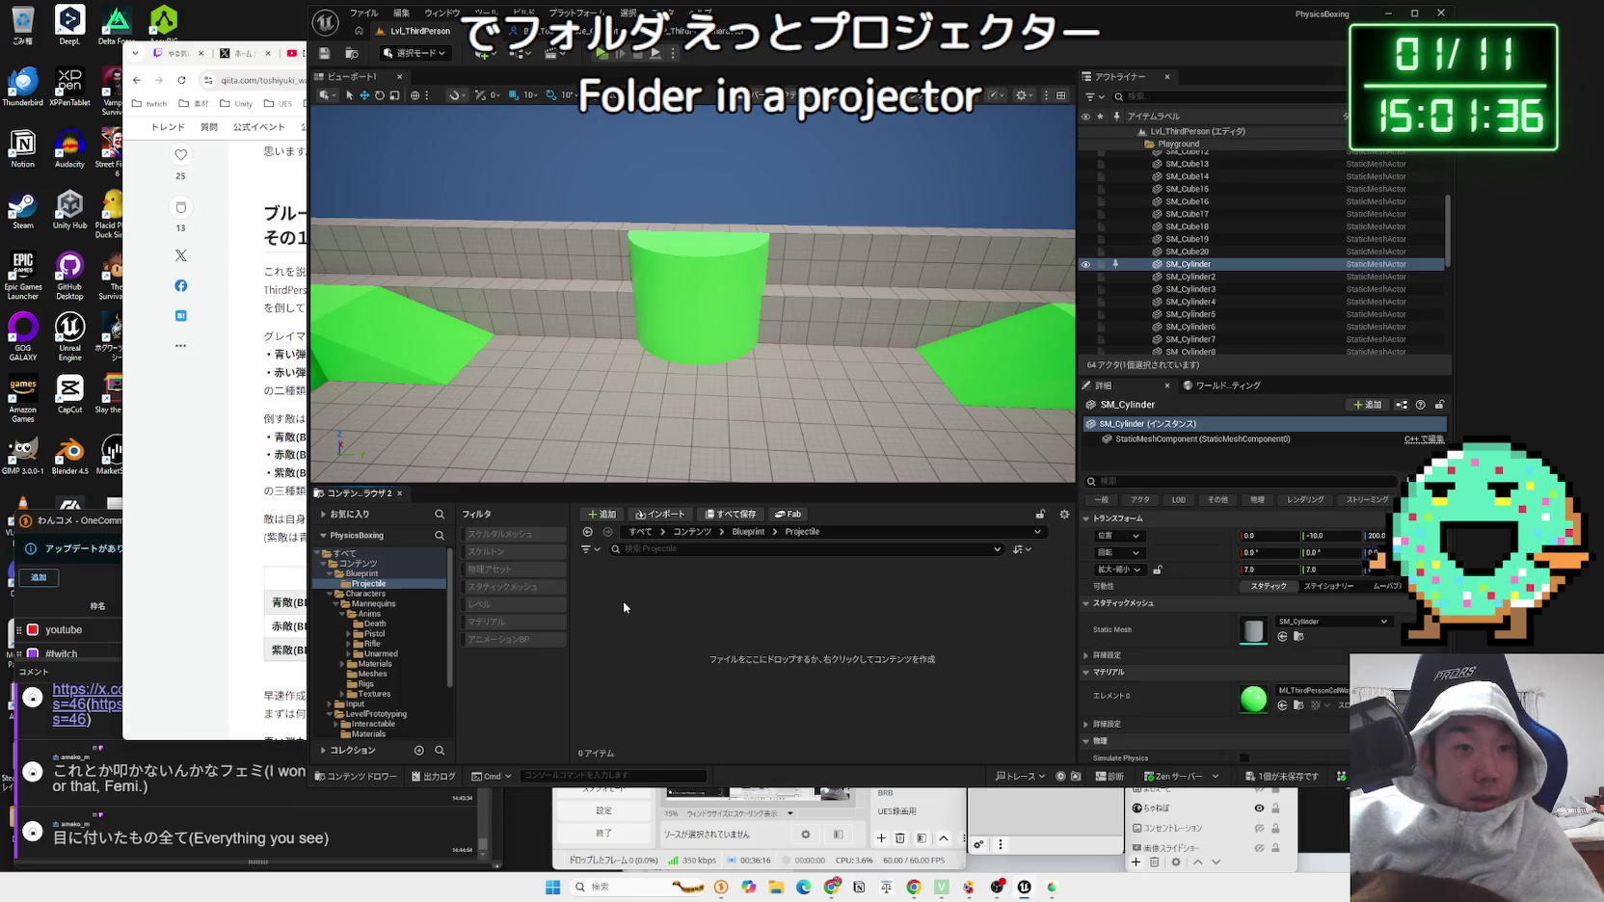
pyautogui.rightClick(623, 602)
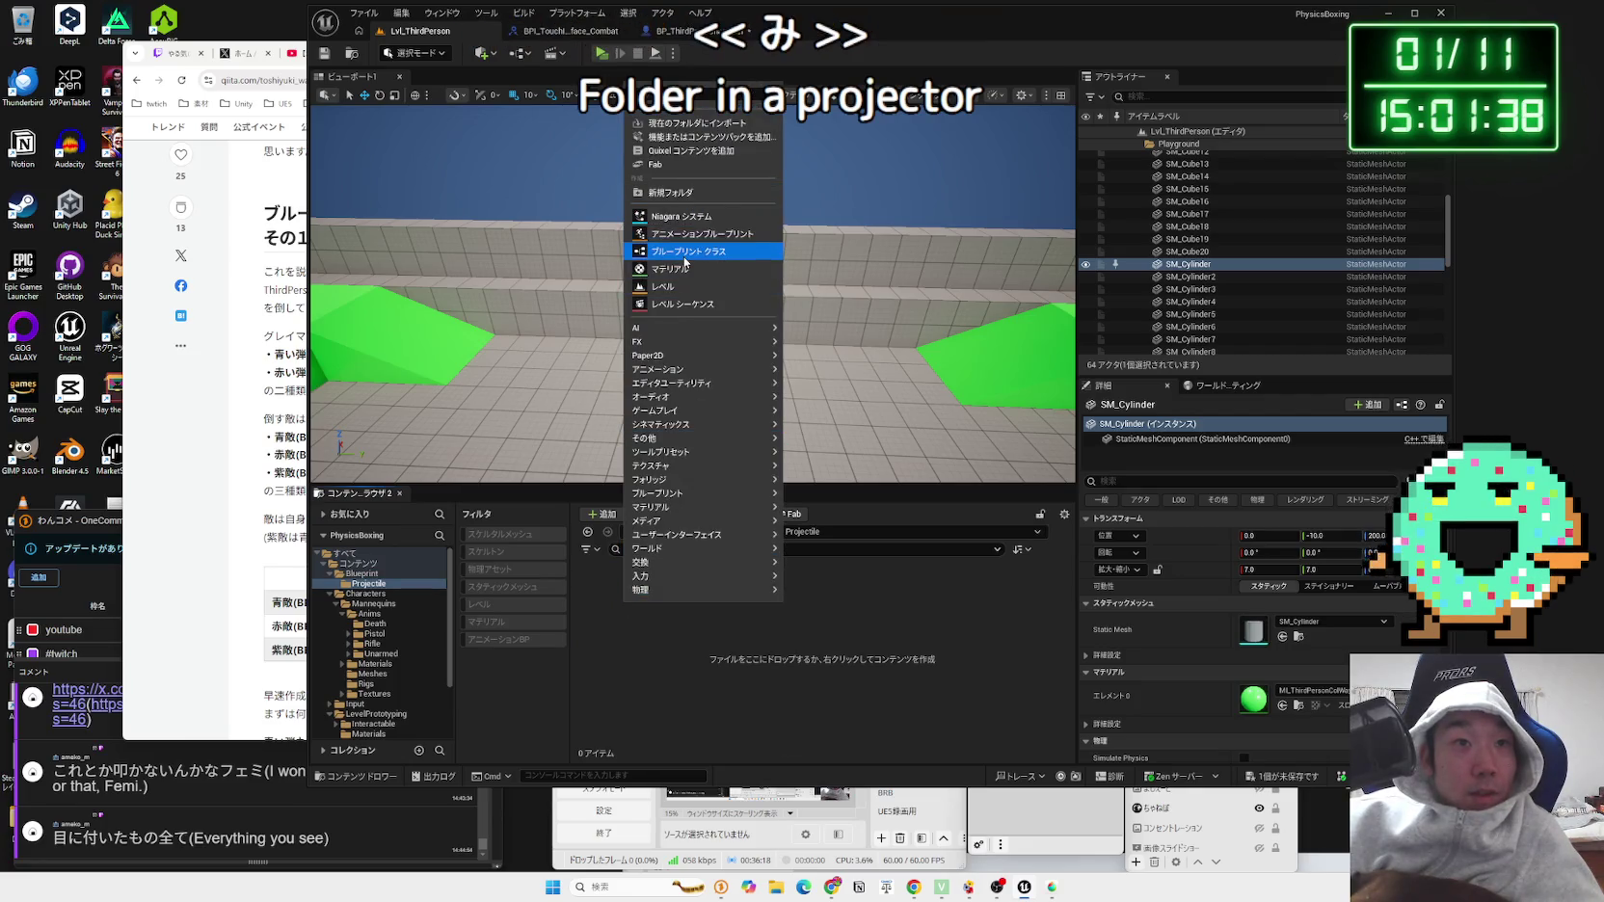
pyautogui.click(687, 251)
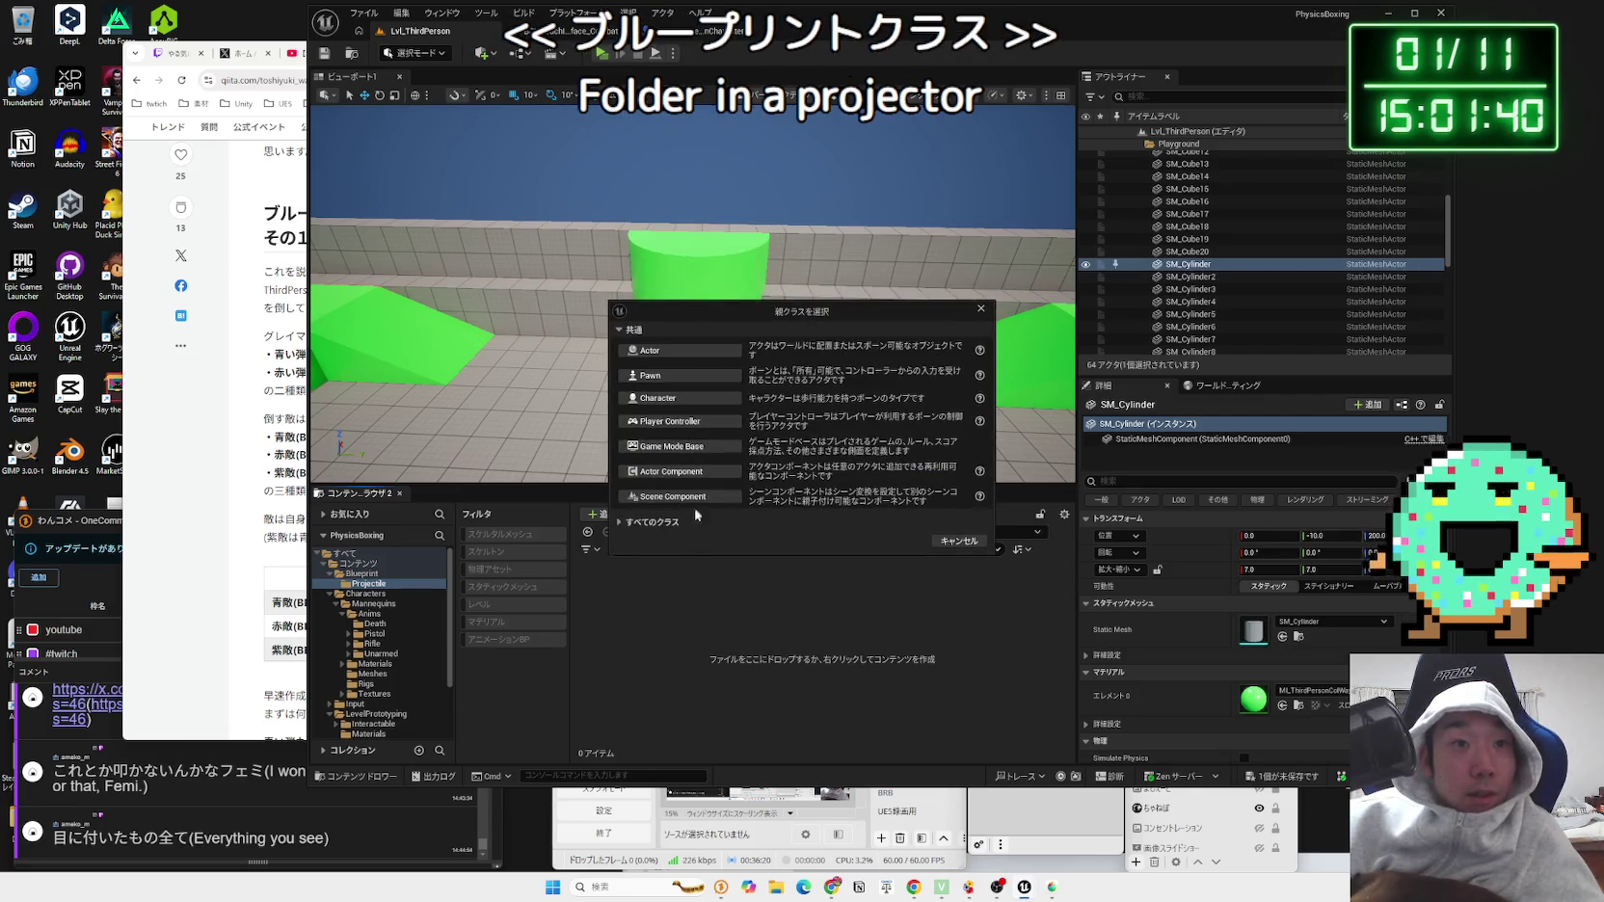
pyautogui.click(634, 524)
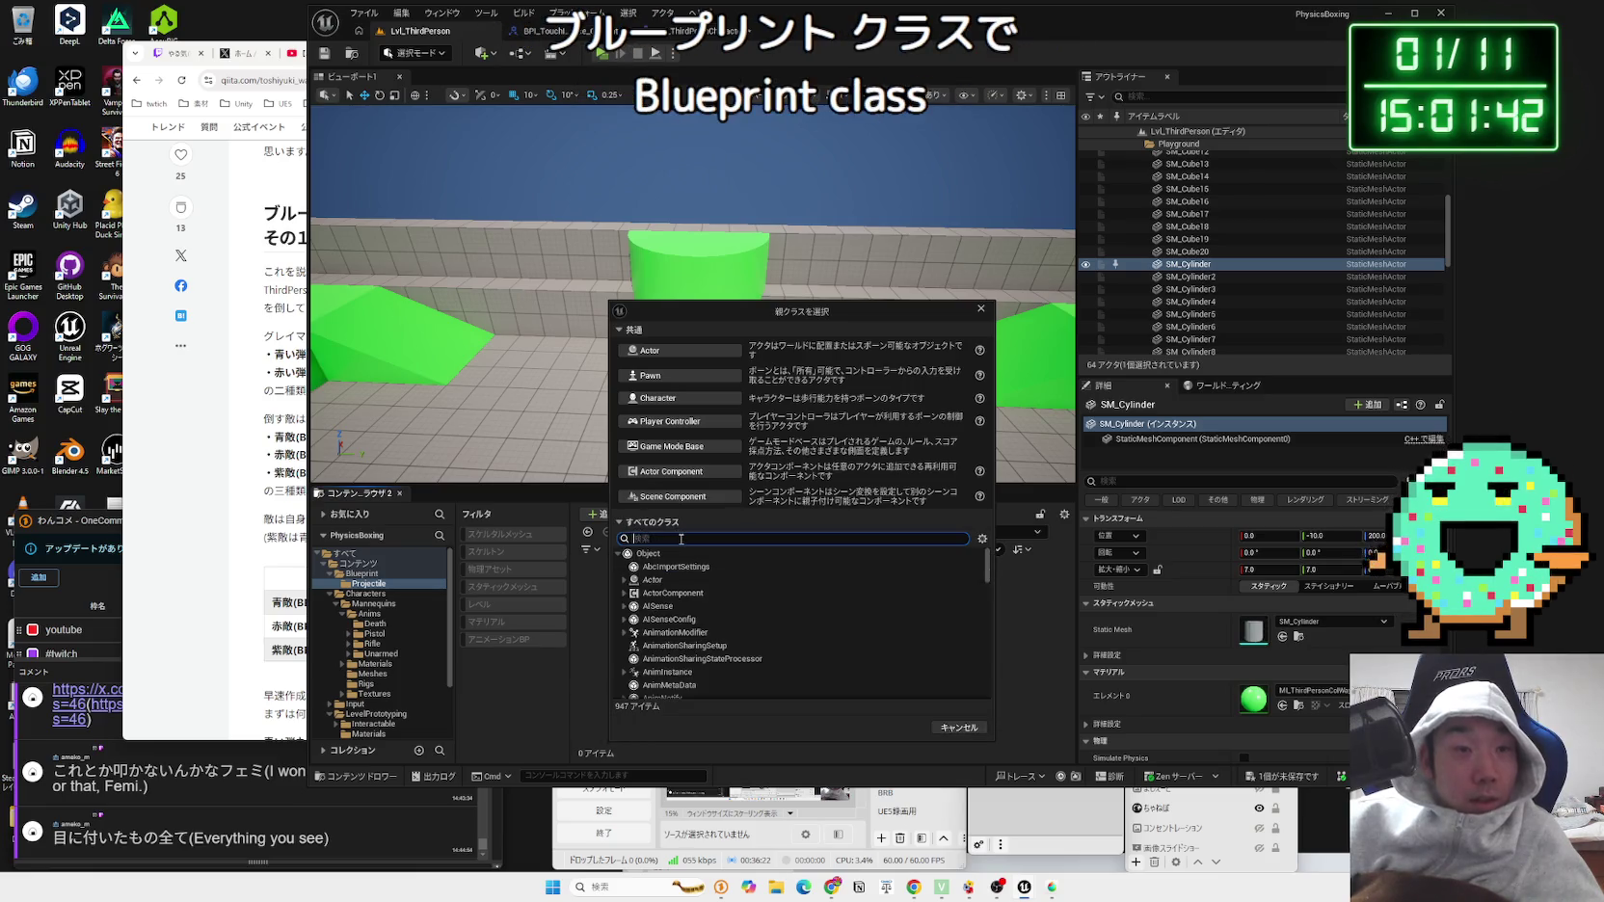
pyautogui.write('proje')
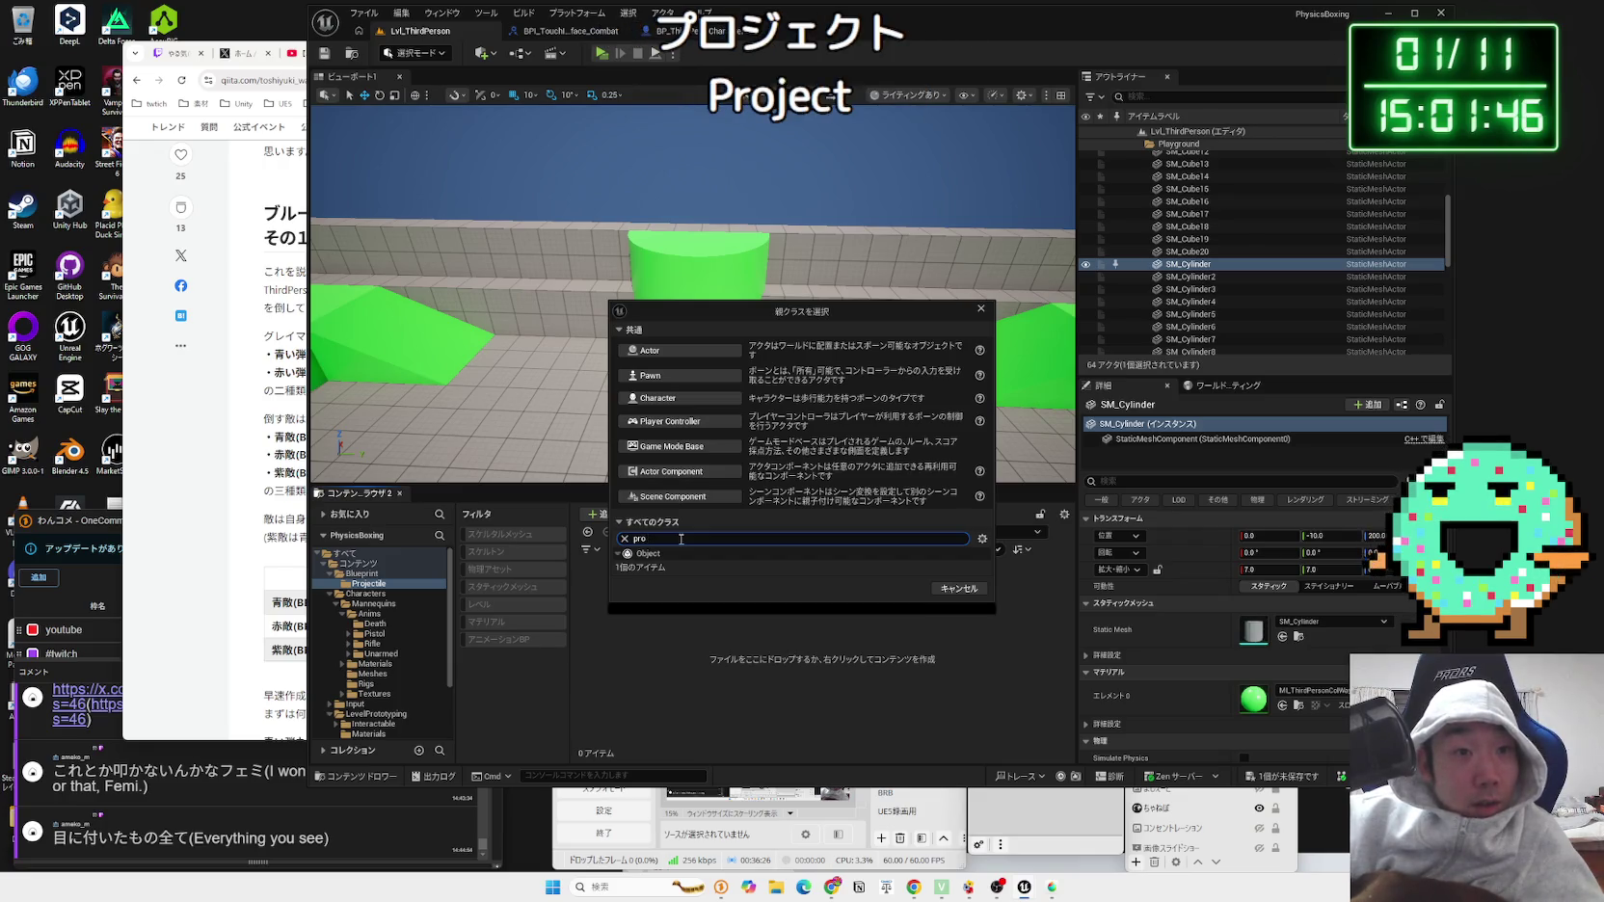
pyautogui.press('BackSpace')
pyautogui.press('BackSpace')
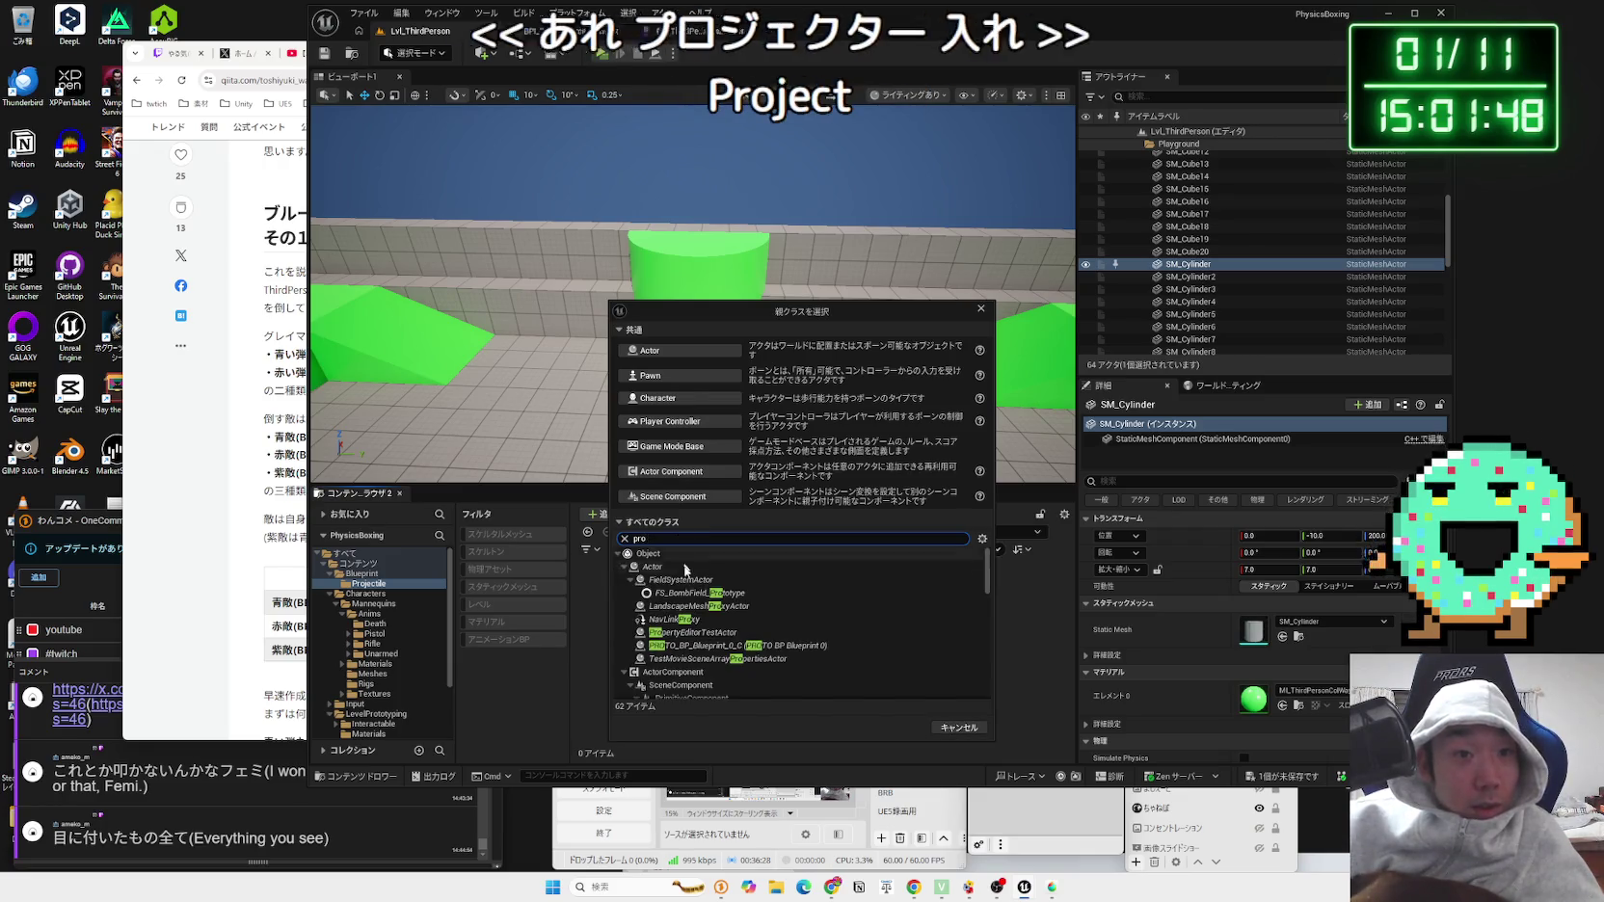
pyautogui.press('BackSpace')
pyautogui.press('BackSpace')
pyautogui.press('BackSpace')
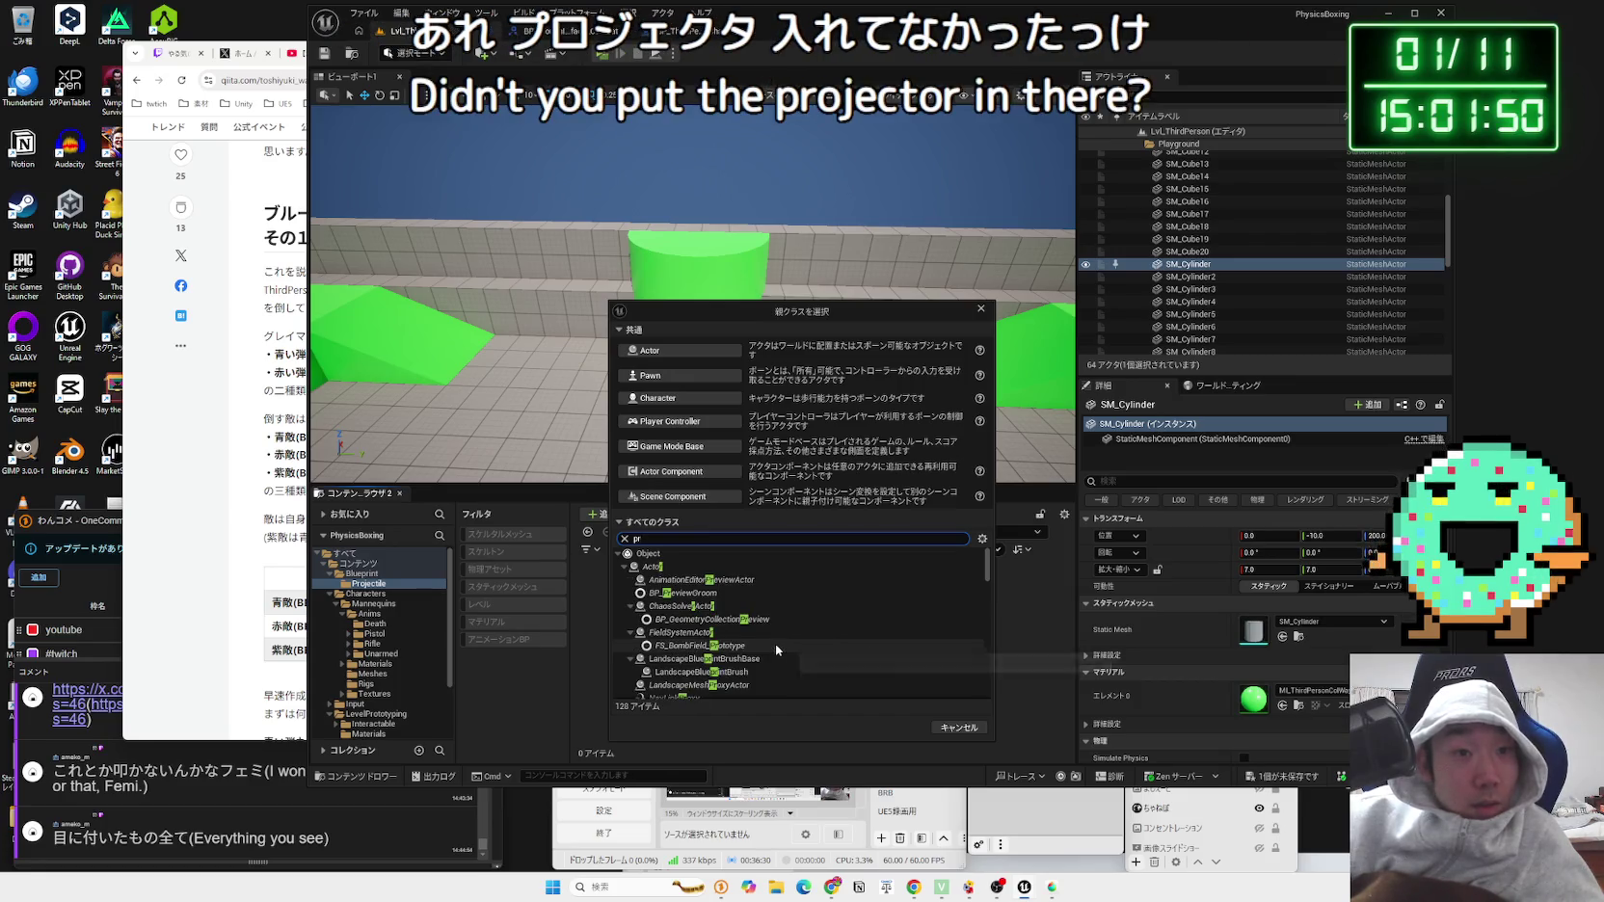
pyautogui.write('projectil')
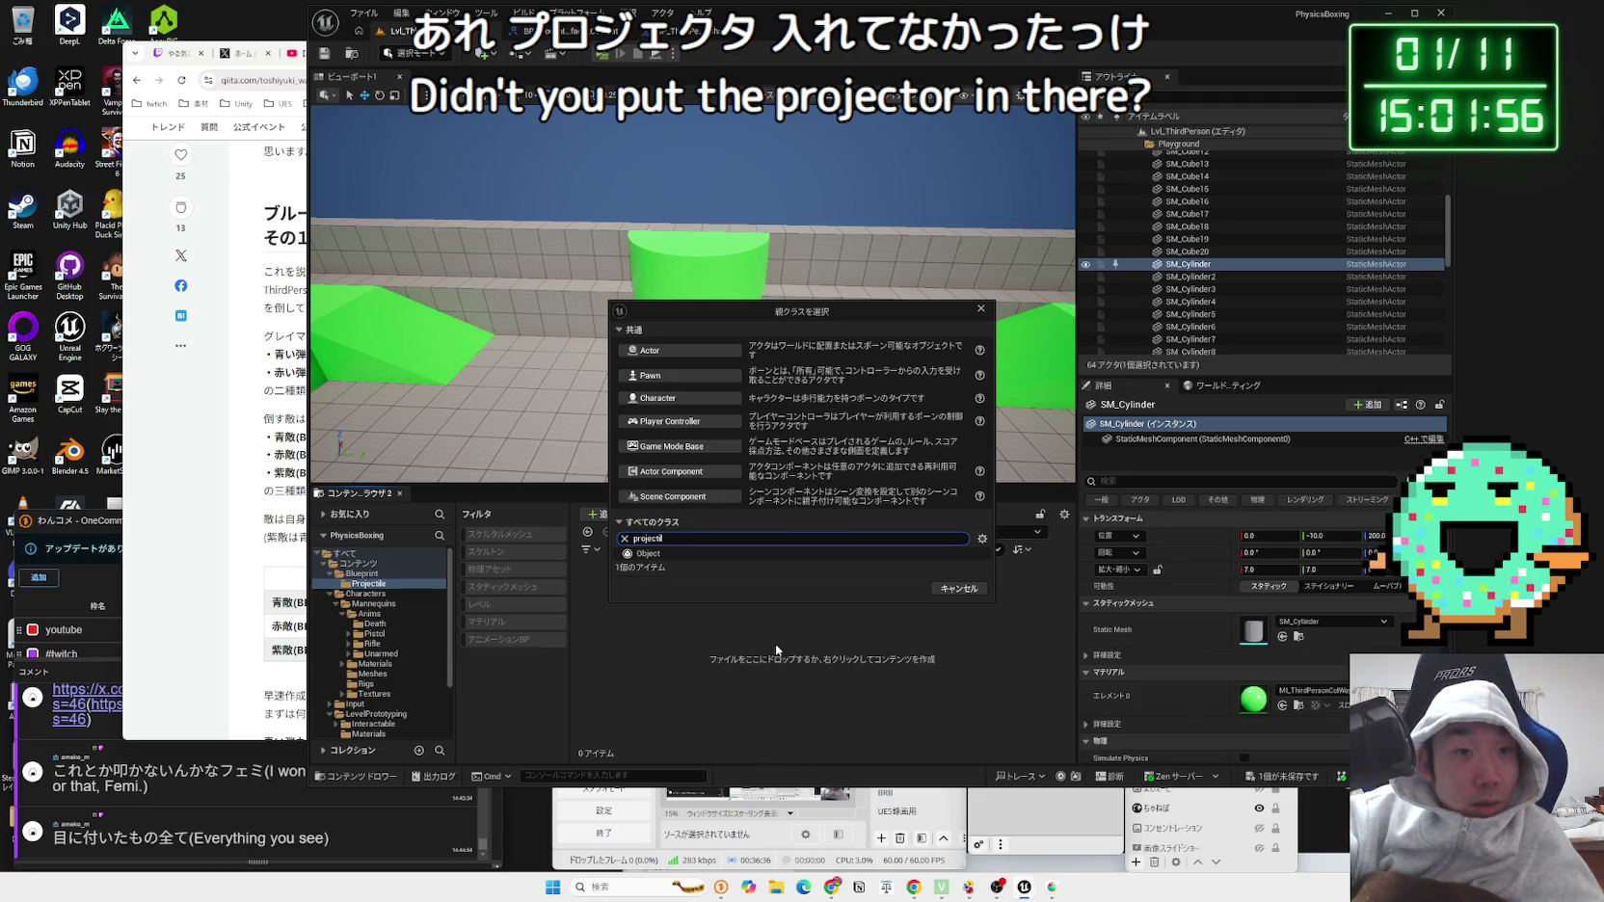
pyautogui.press('BackSpace')
pyautogui.press('BackSpace')
pyautogui.press('BackSpace')
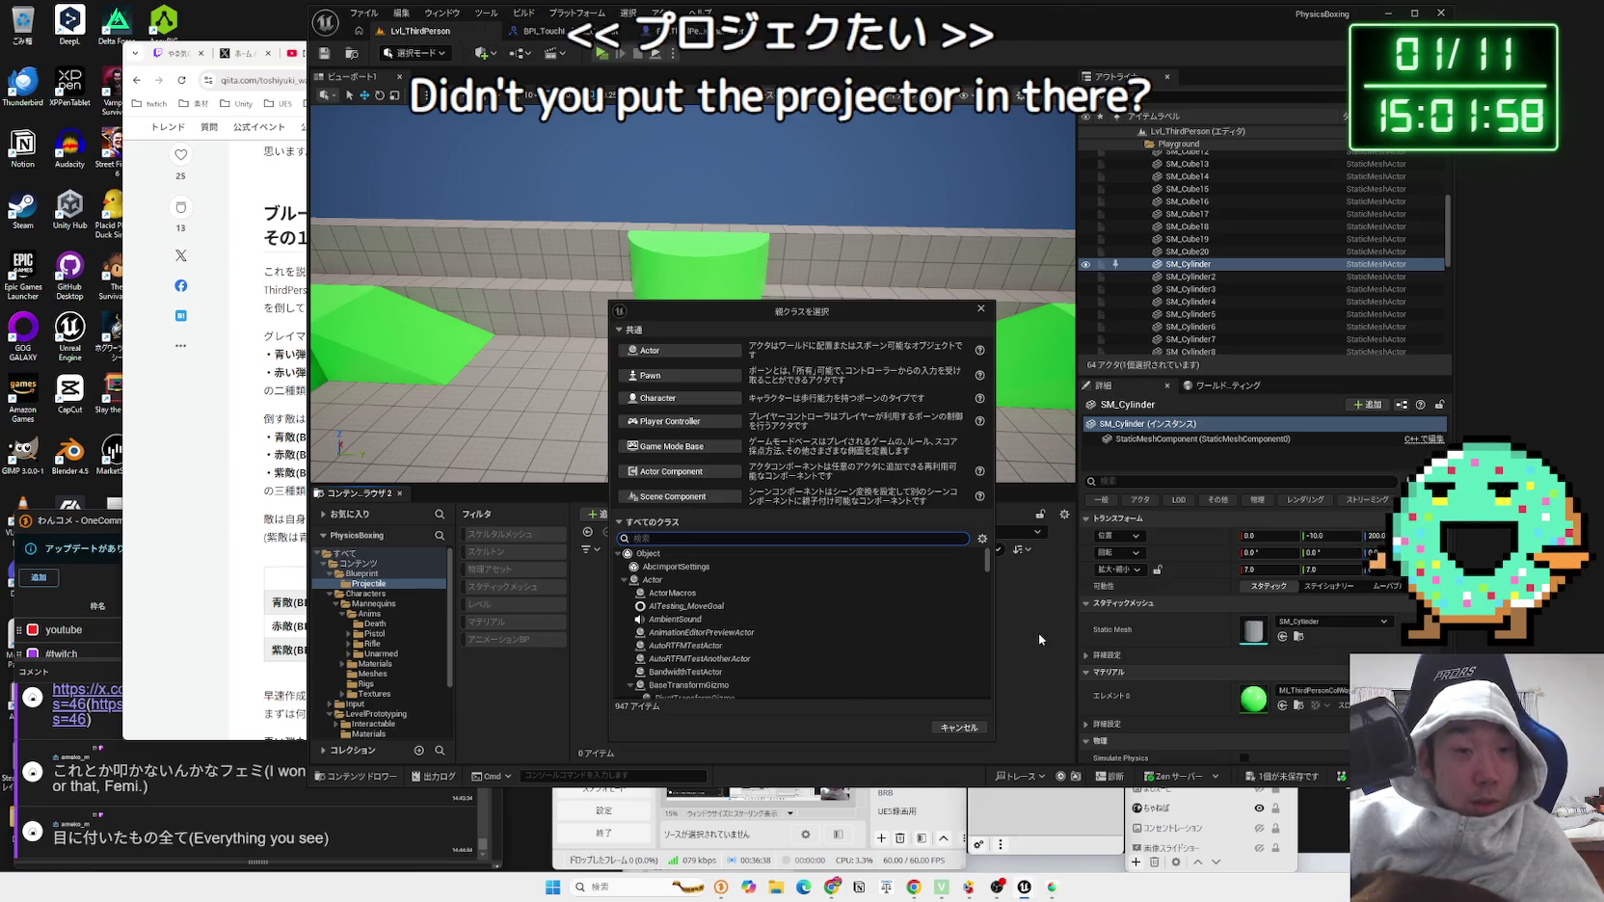
pyautogui.click(1039, 634)
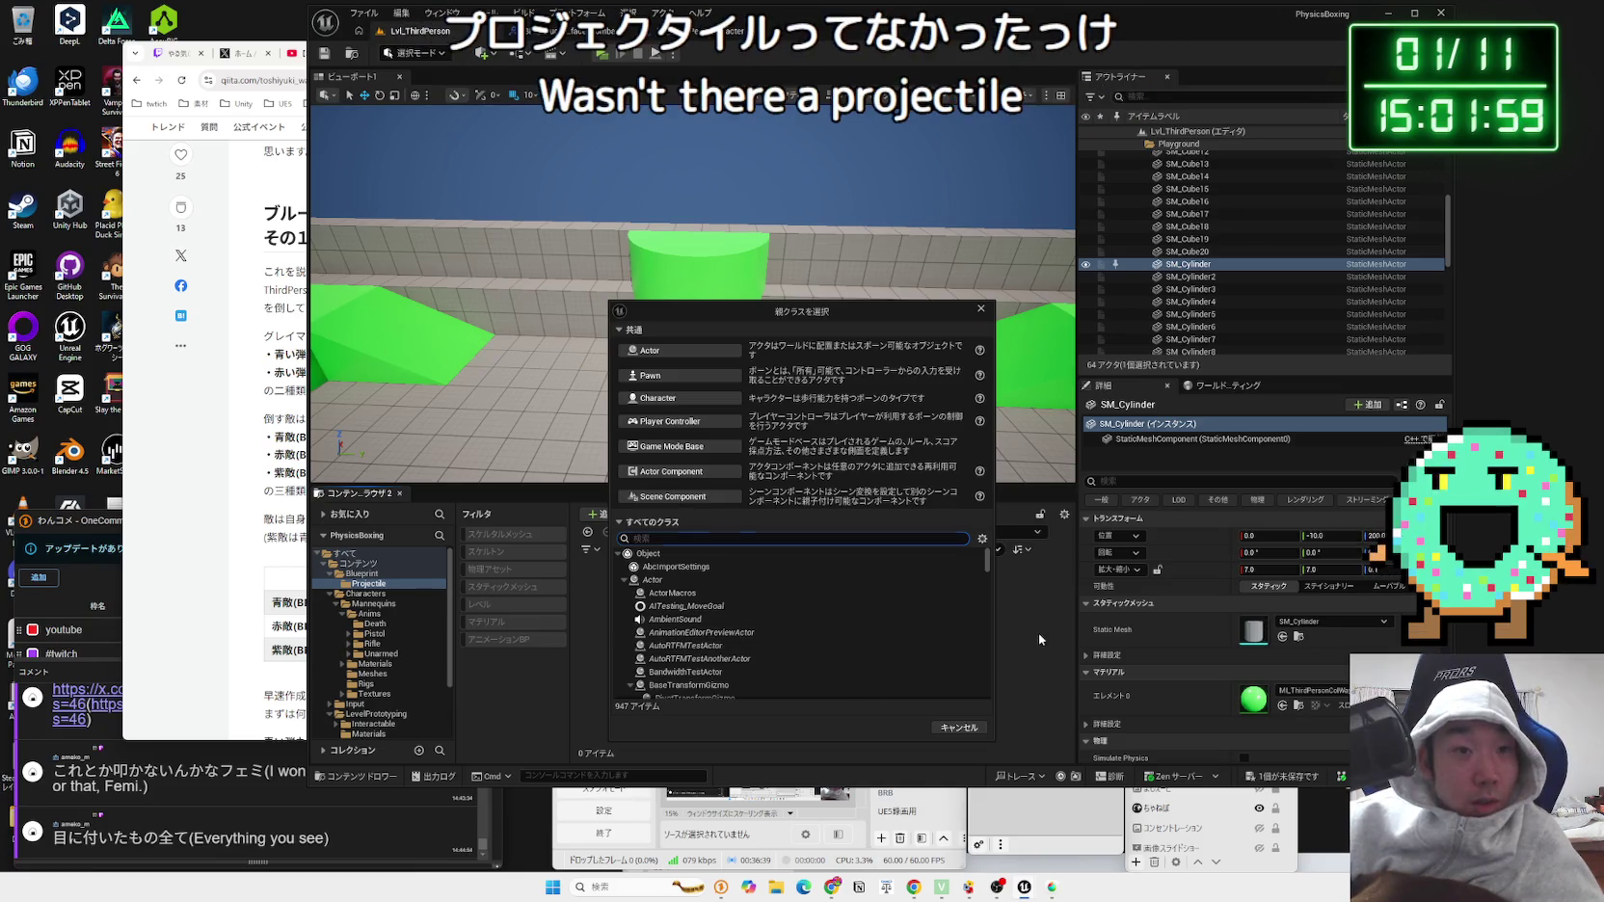
pyautogui.click(964, 729)
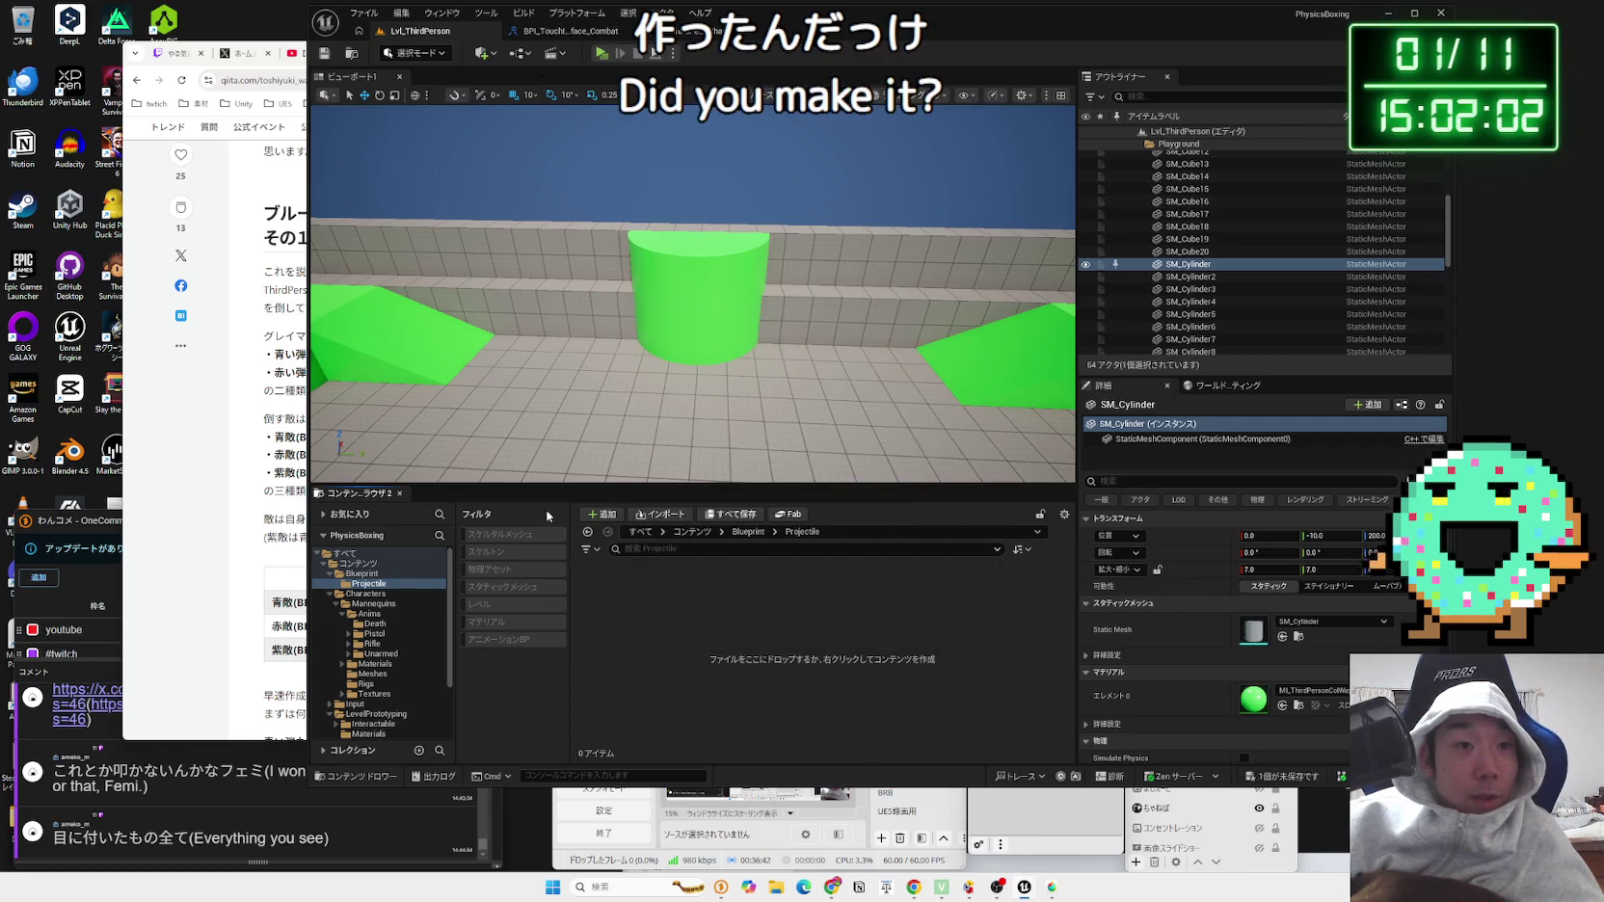
# Step: In BP_ThirdPersonCharacter, select the Capsule Component to view its collision properties
pyautogui.click(665, 31)
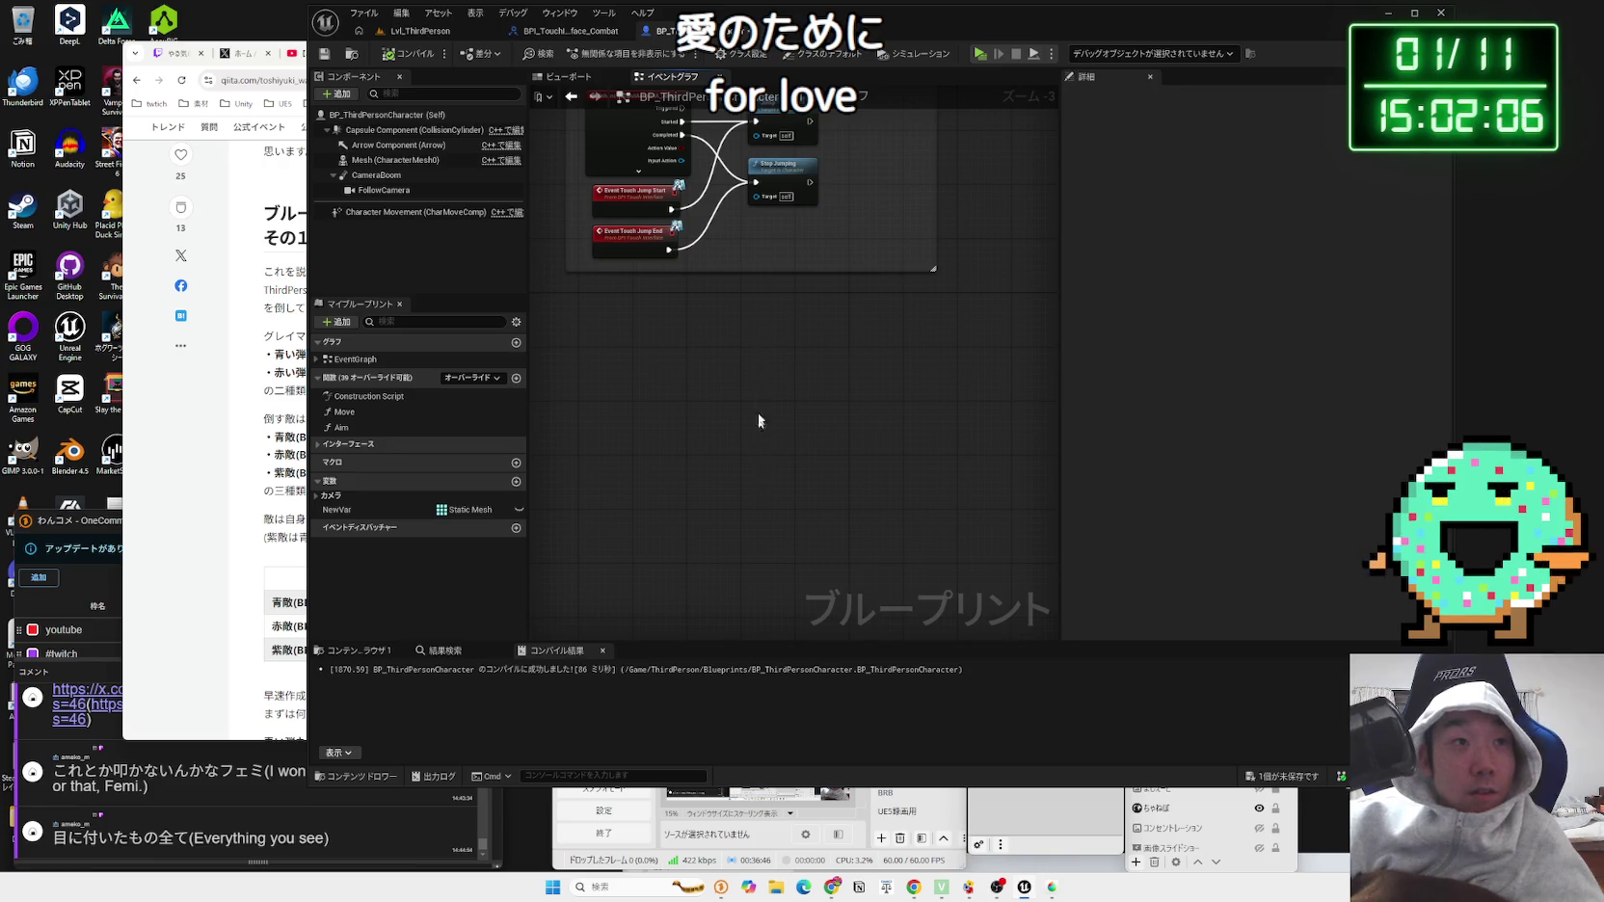
pyautogui.moveTo(758, 421); pyautogui.dragTo(734, 559)
pyautogui.click(403, 129)
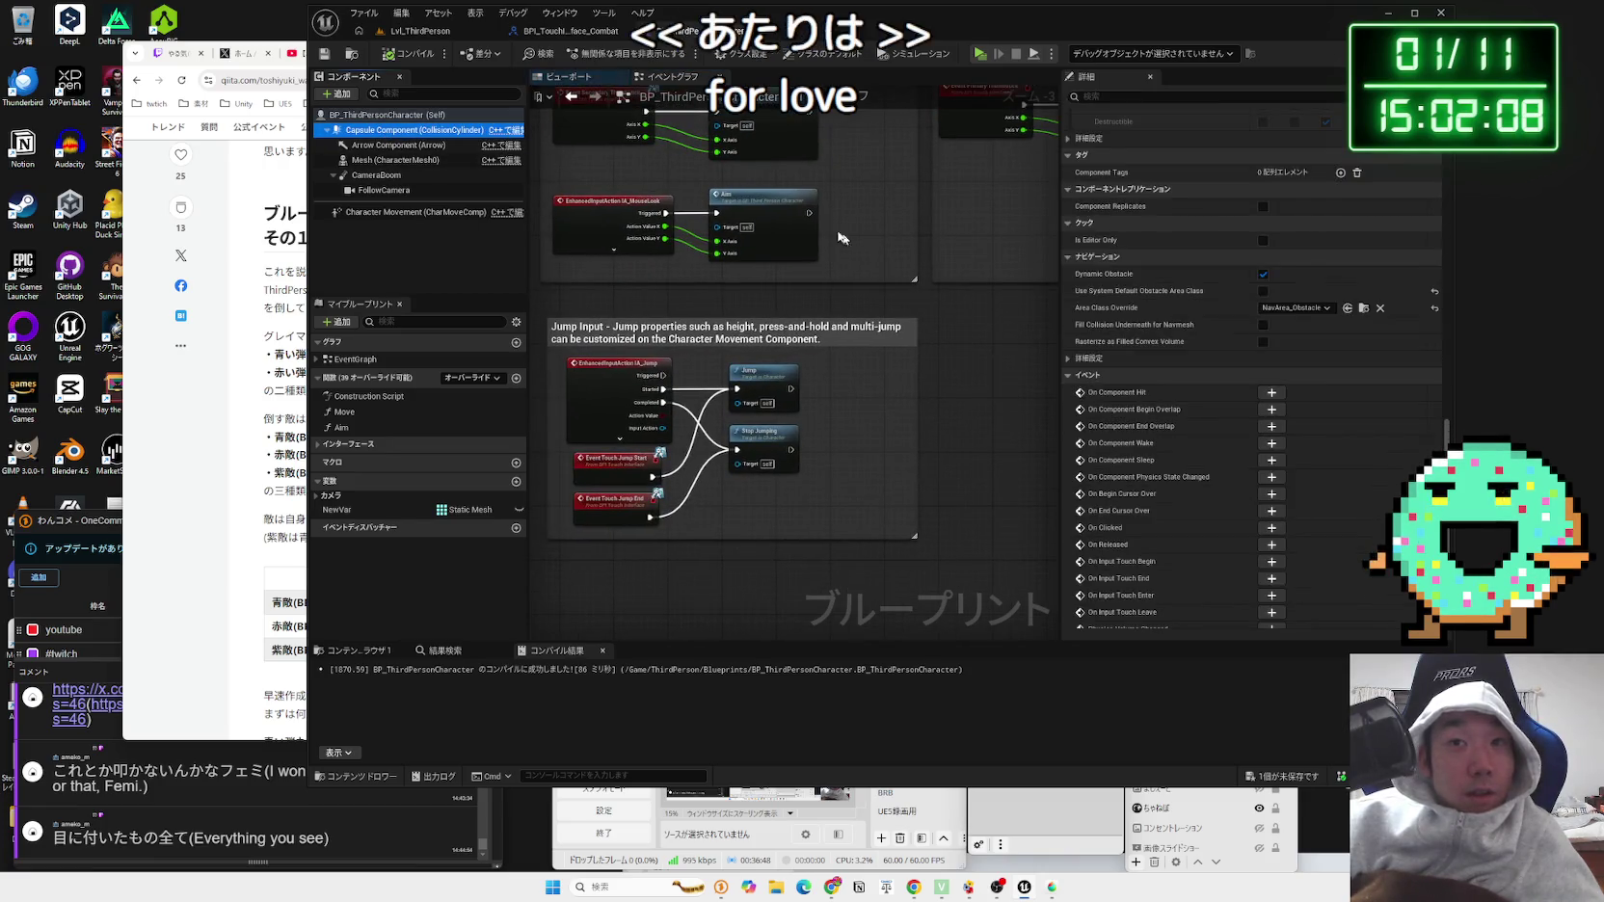
pyautogui.scroll(-5, 1262, 359)
pyautogui.scroll(4, 1263, 360)
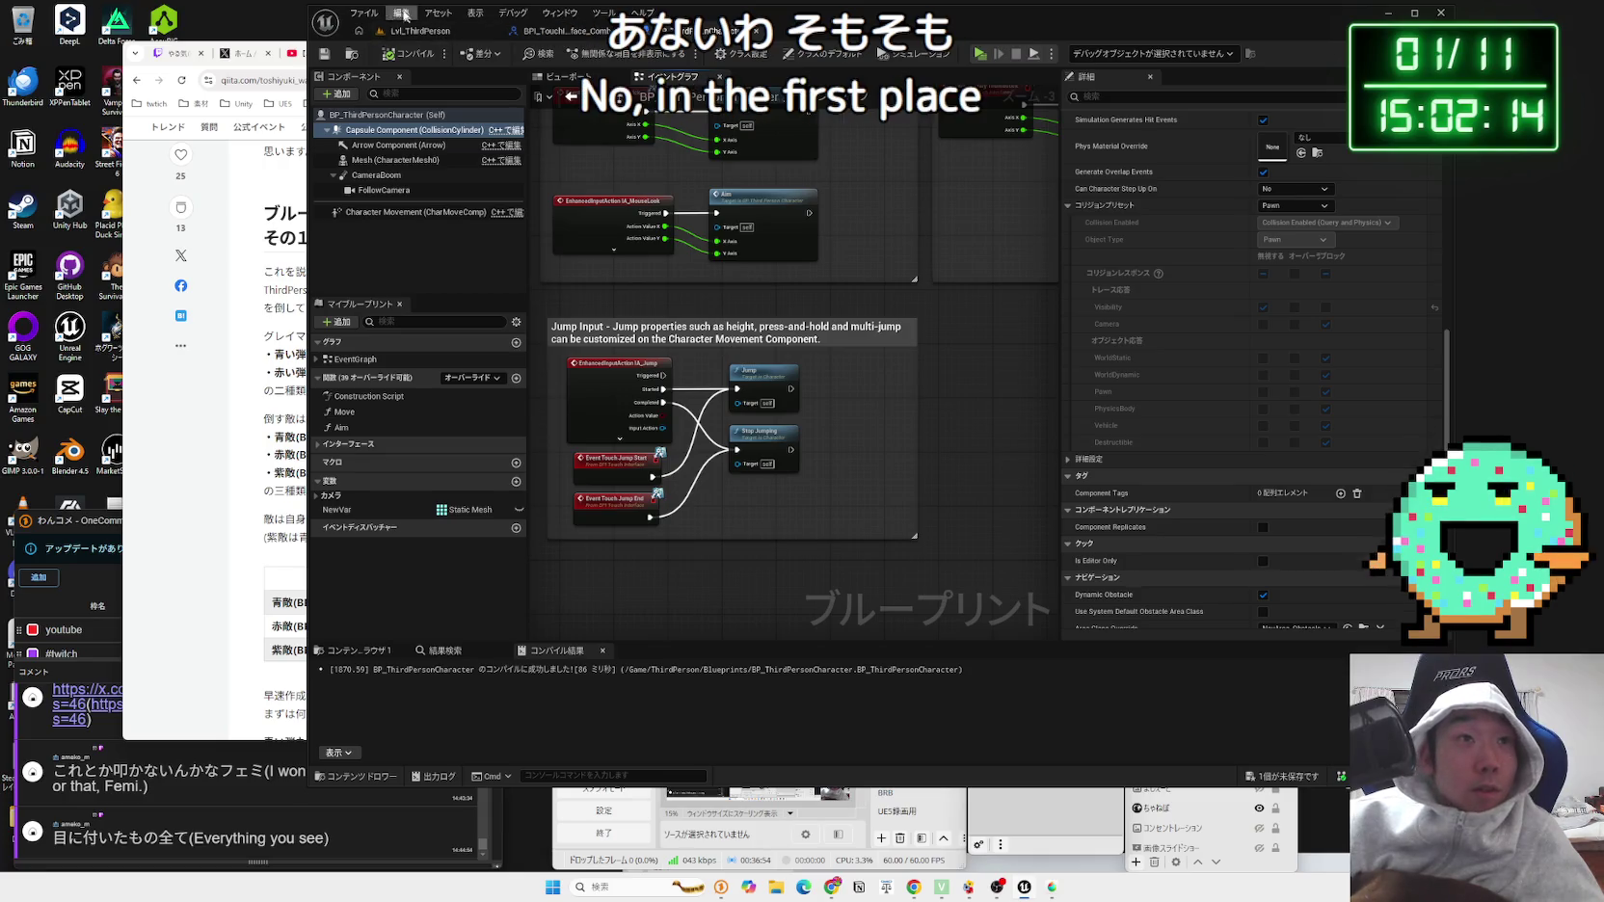
# Step: Search Project Settings for collision, then return to the BP_ThirdPersonCharacter Blueprint
pyautogui.click(364, 12)
pyautogui.click(402, 12)
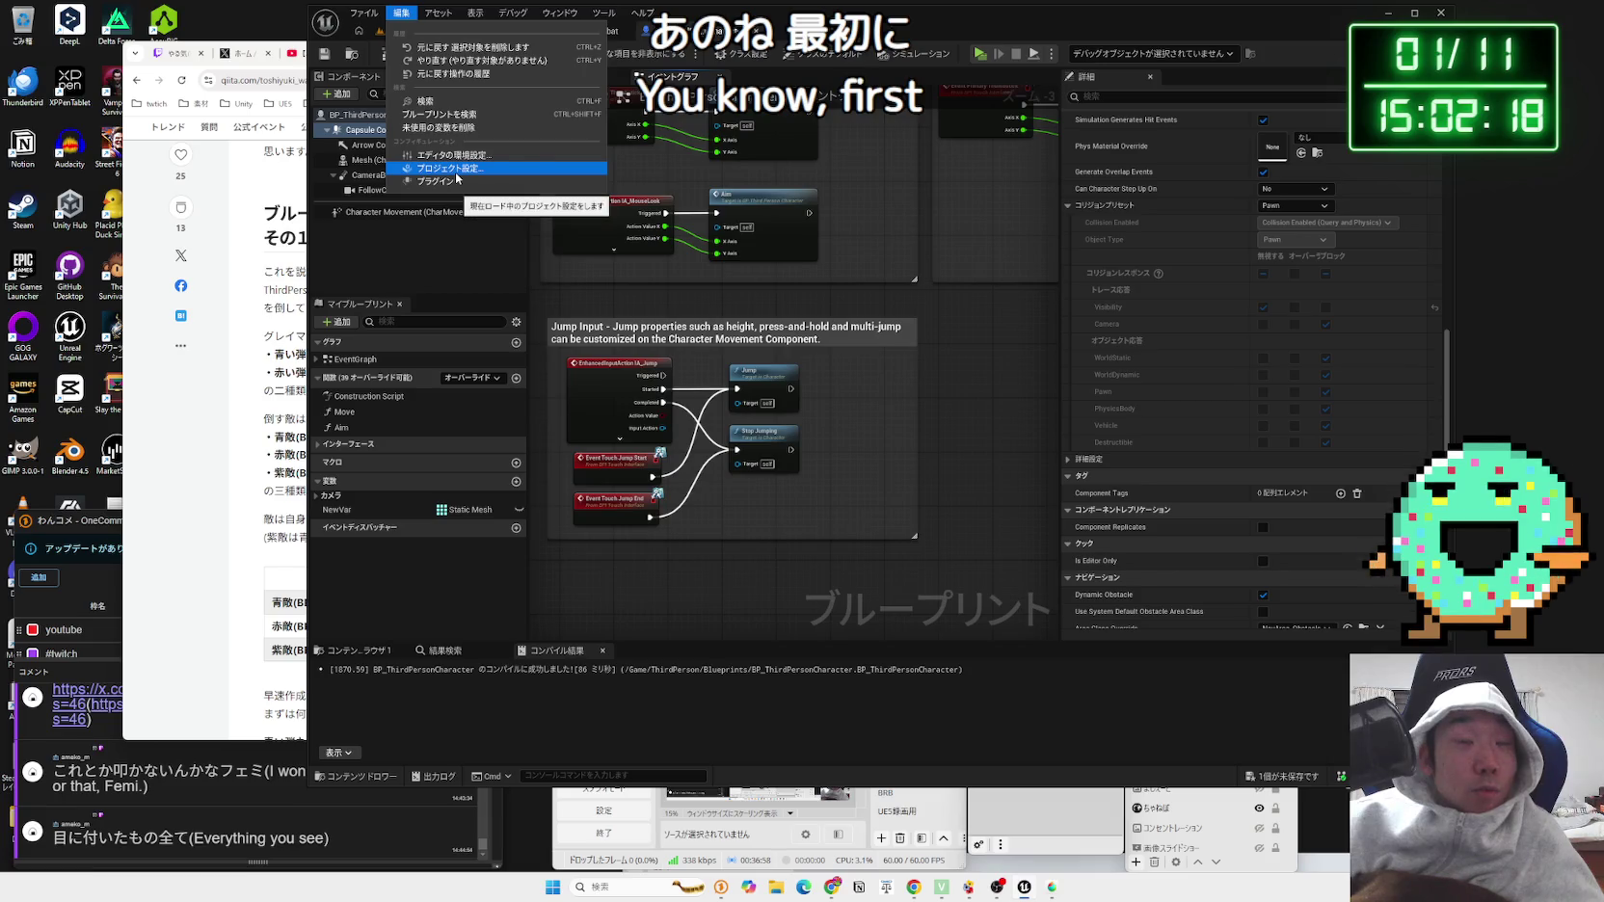
pyautogui.click(455, 167)
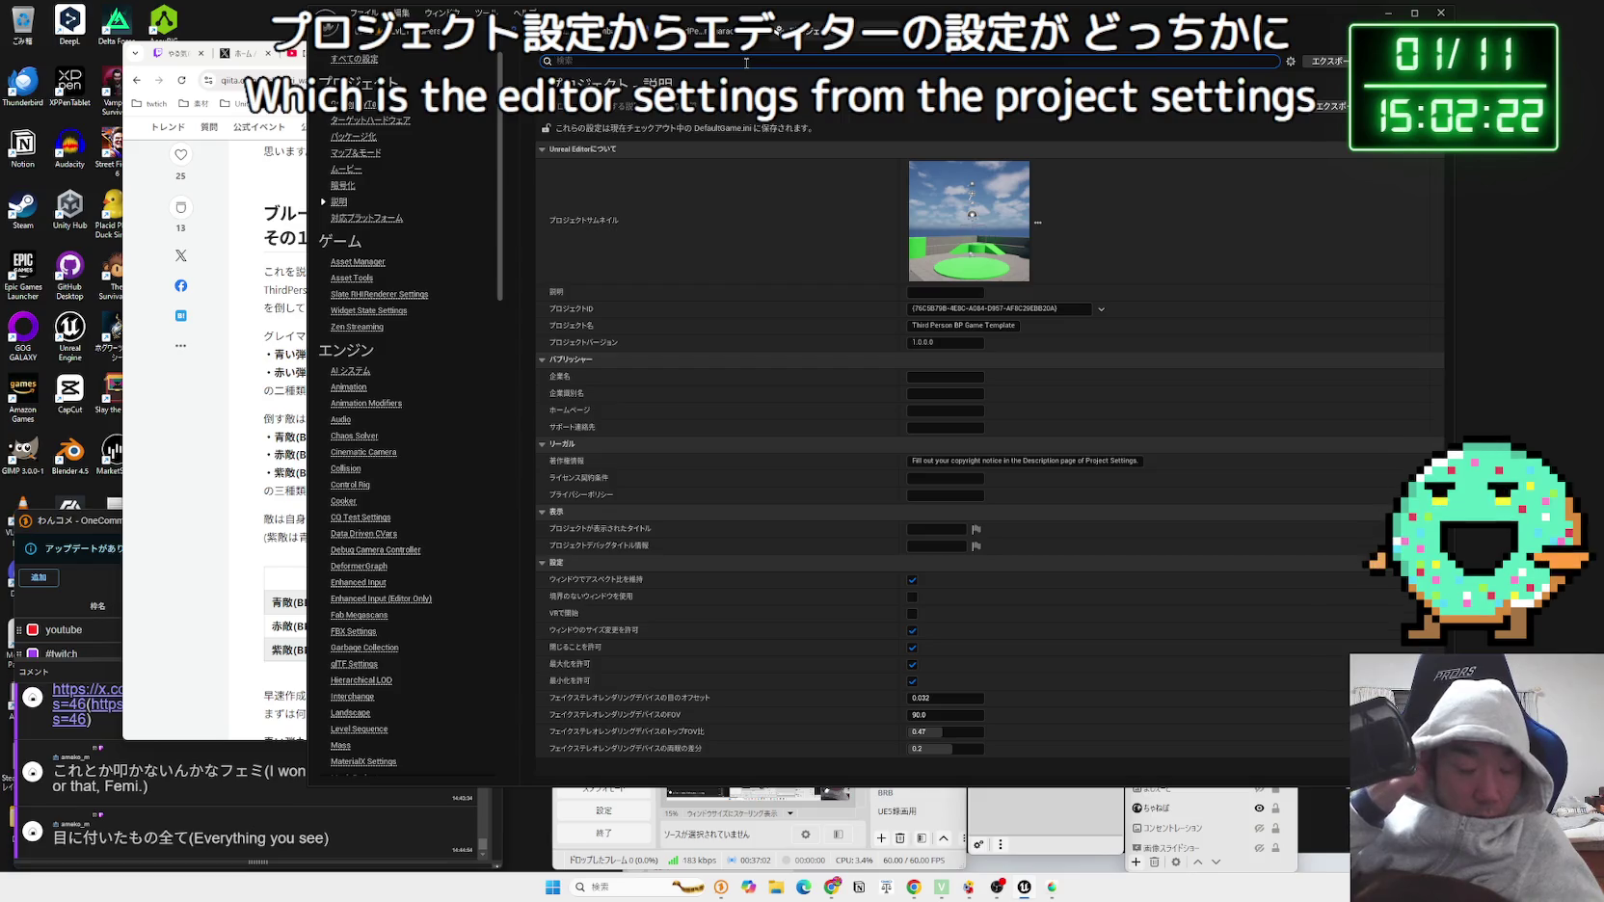
pyautogui.write('collision')
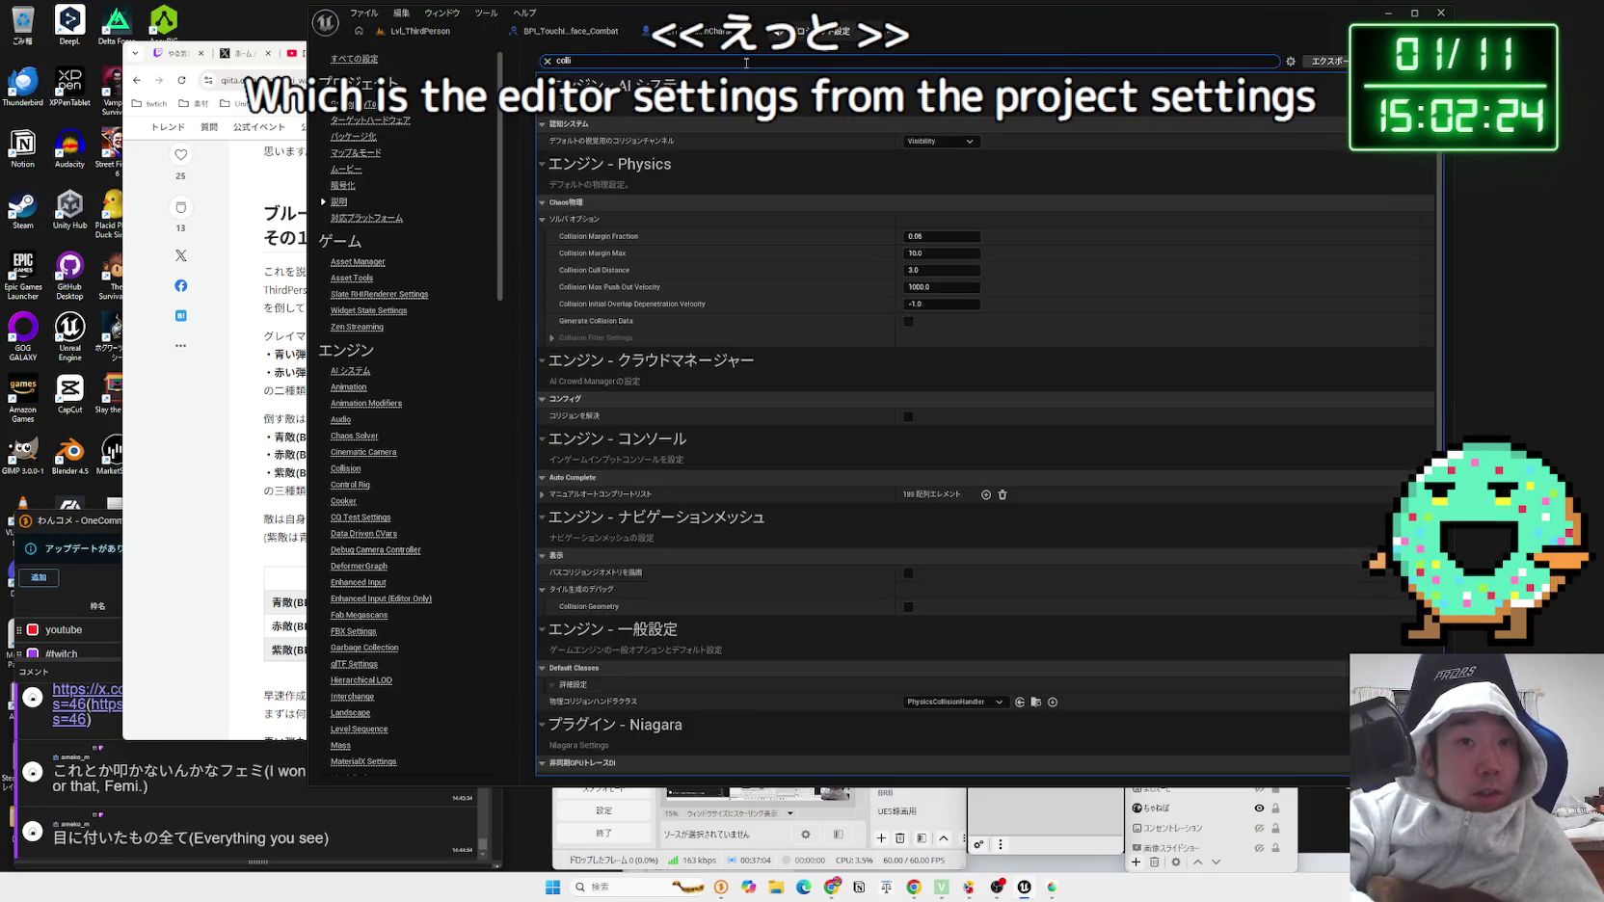
pyautogui.click(800, 193)
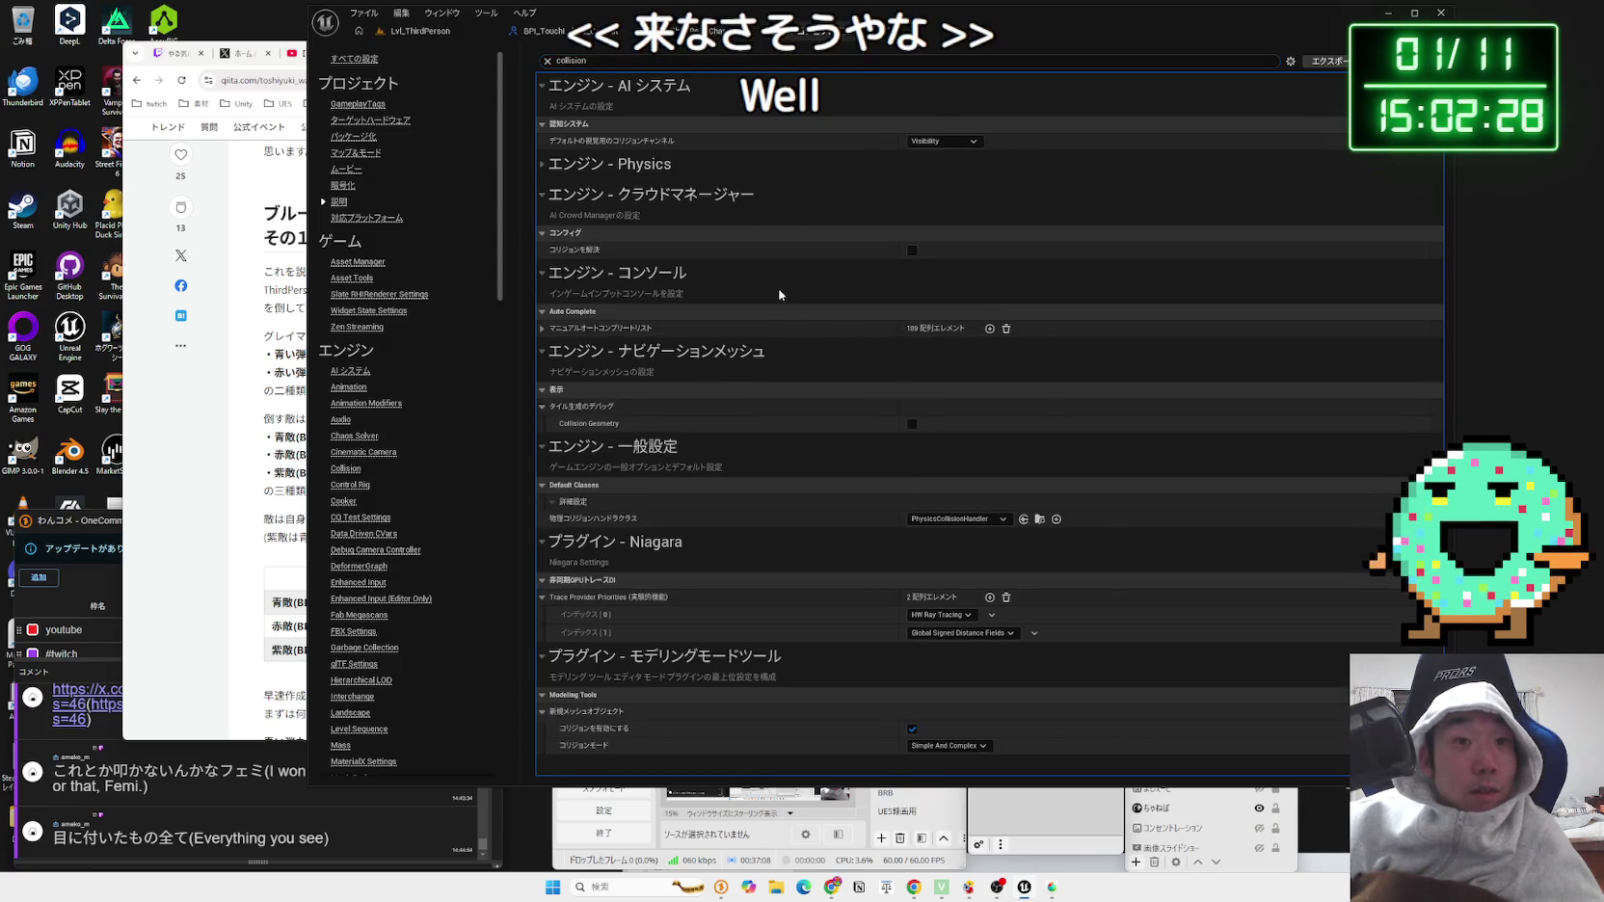
pyautogui.click(802, 32)
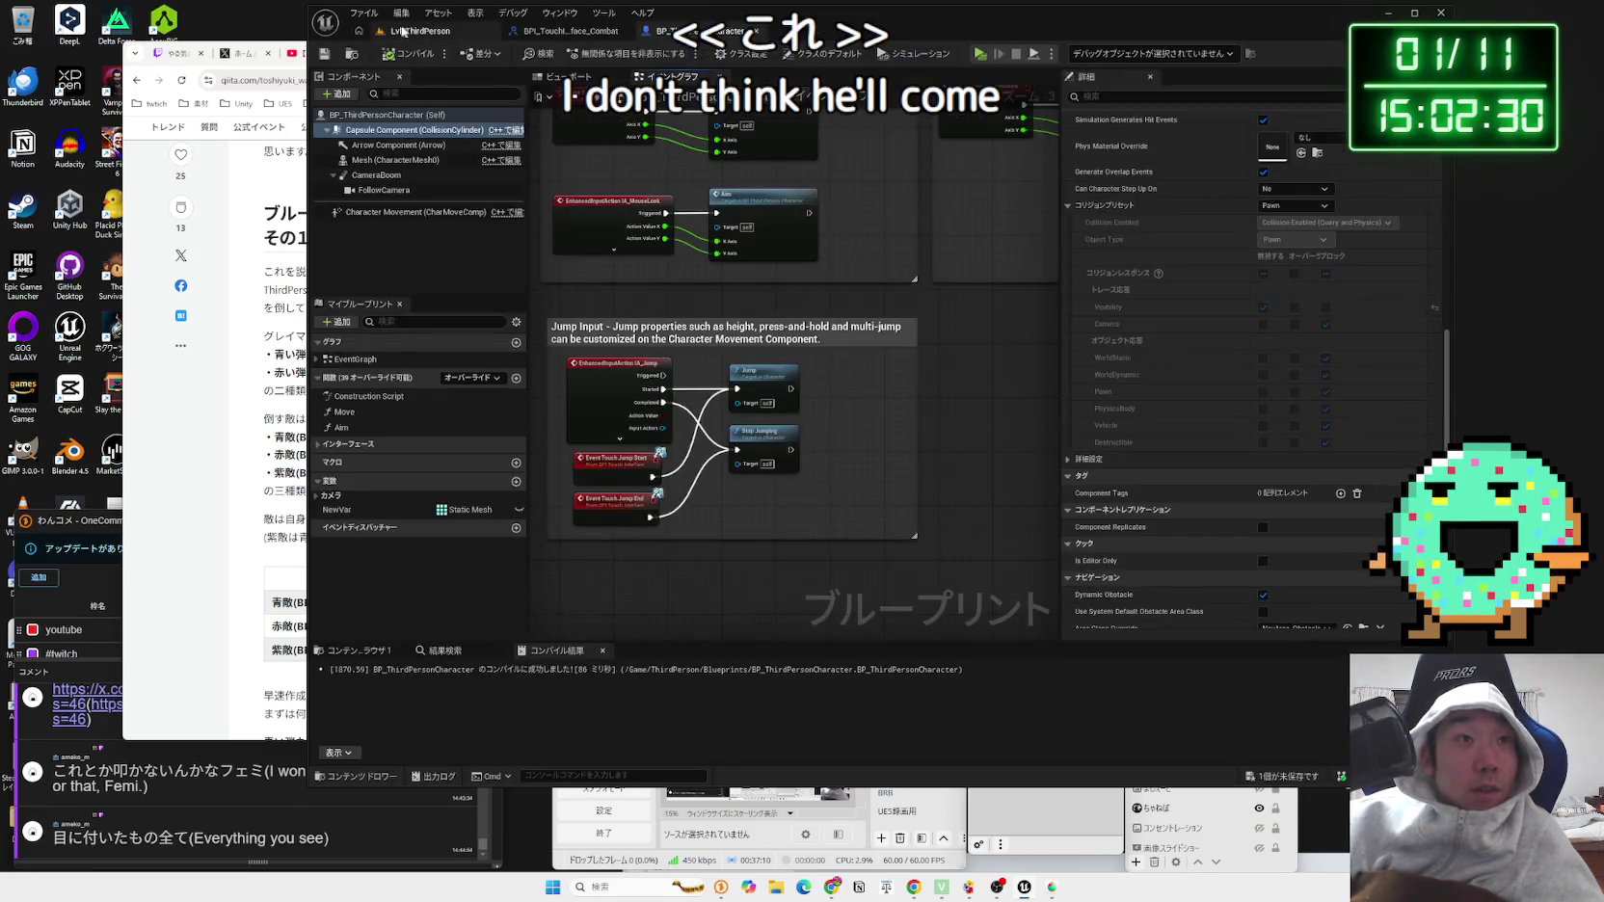
# Step: Open Editor Preferences and search for 'collision'
pyautogui.click(401, 13)
pyautogui.click(699, 185)
pyautogui.write('coll')
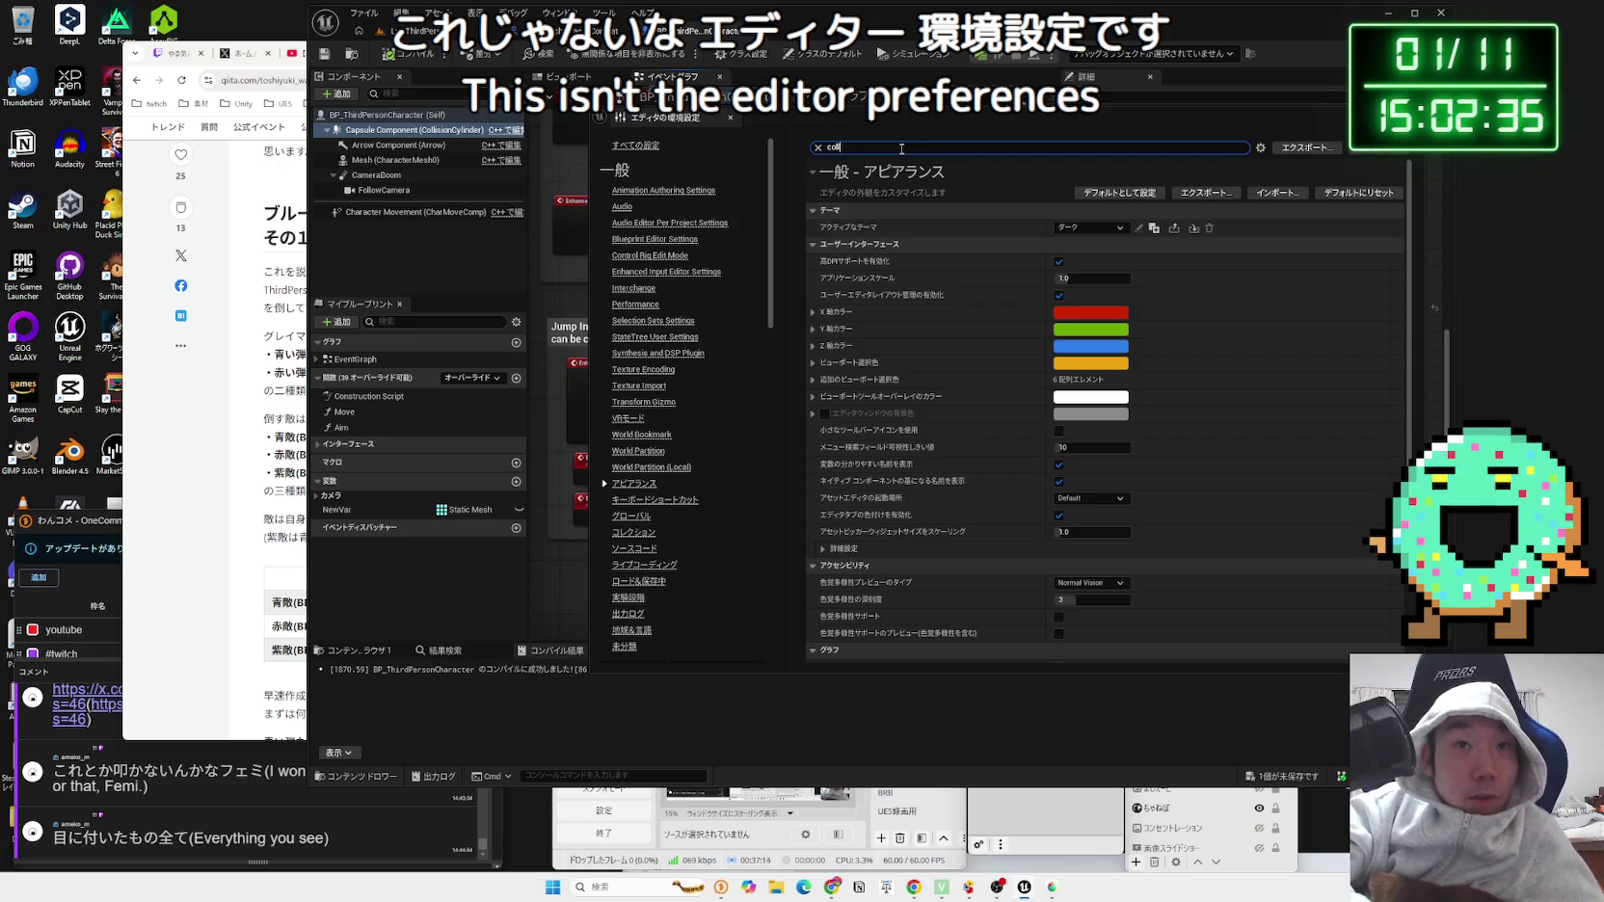
pyautogui.write('ision')
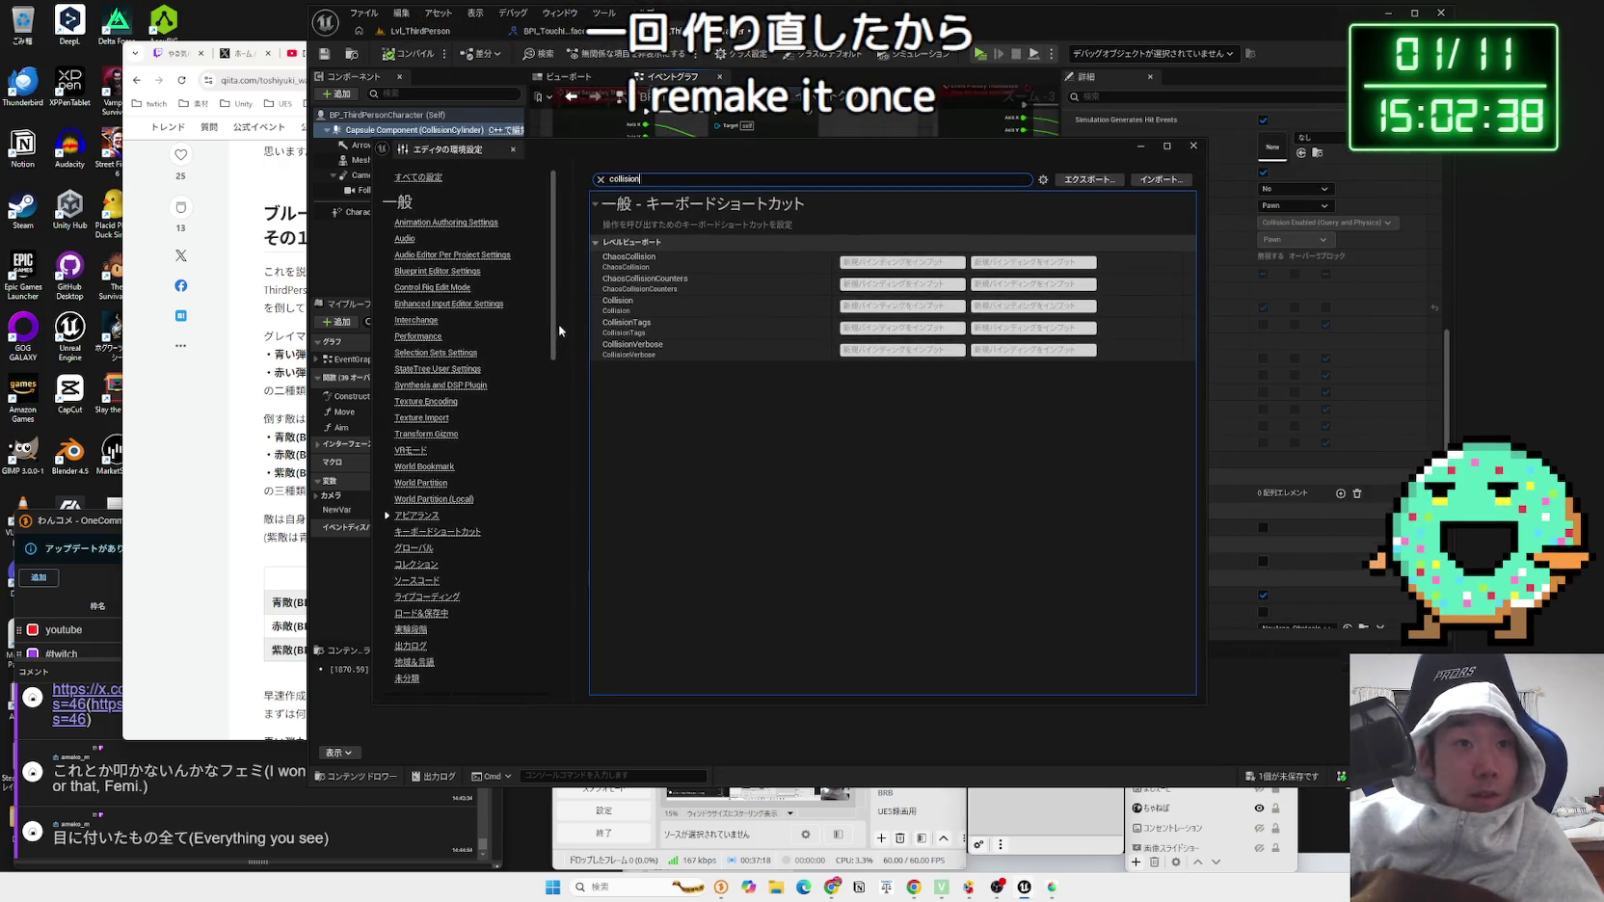
pyautogui.press('BackSpace')
pyautogui.press('BackSpace')
pyautogui.press('BackSpace')
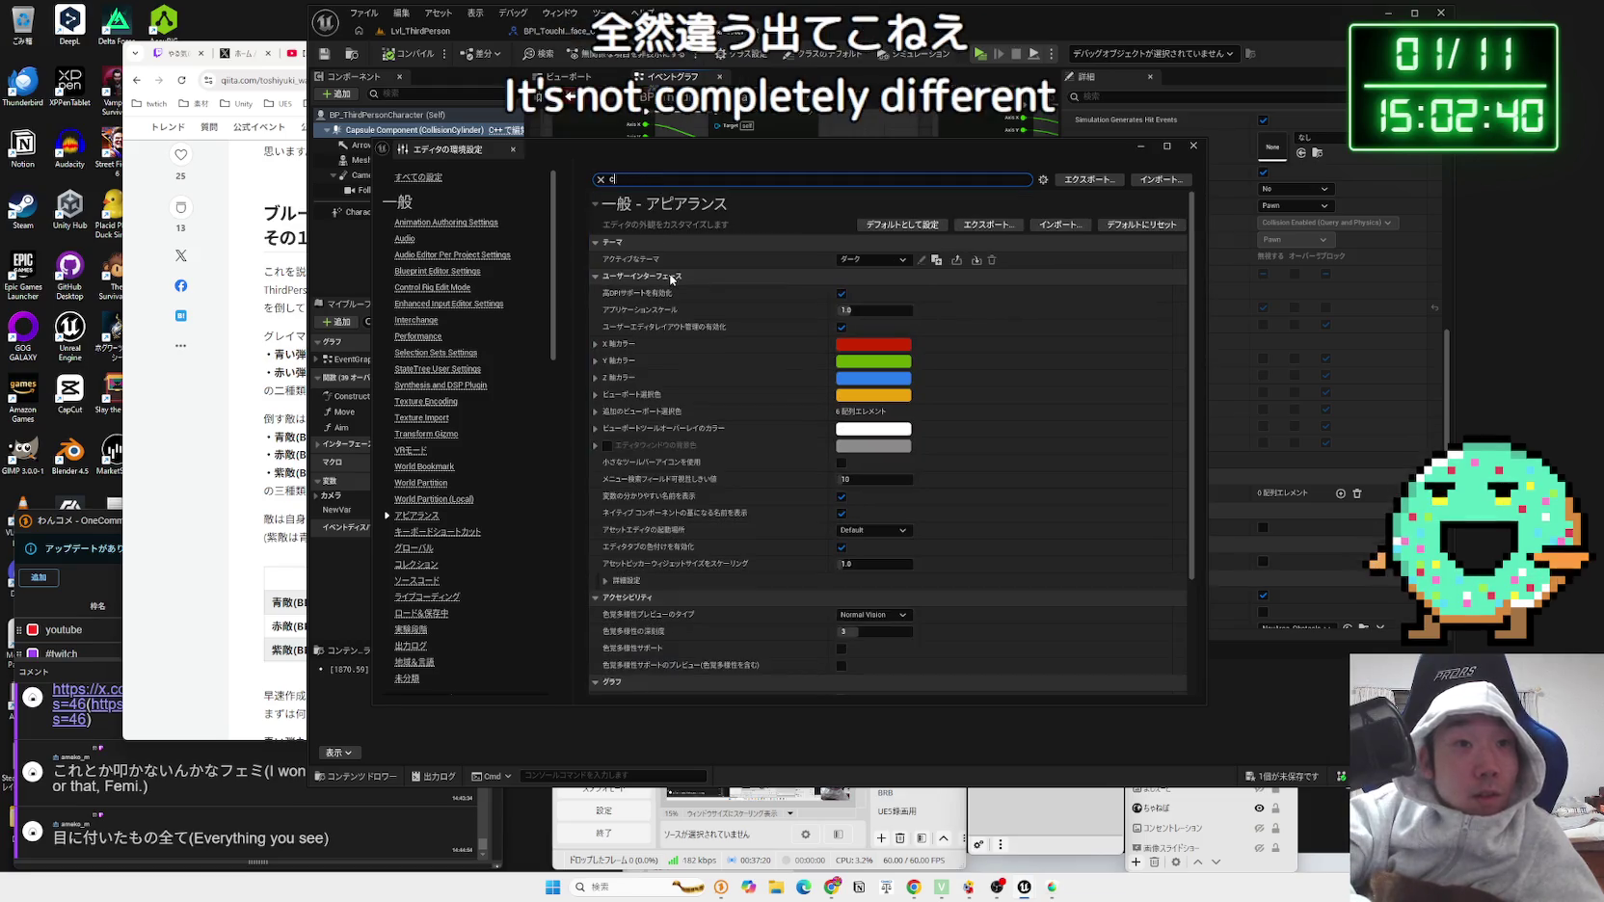
pyautogui.write('olli')
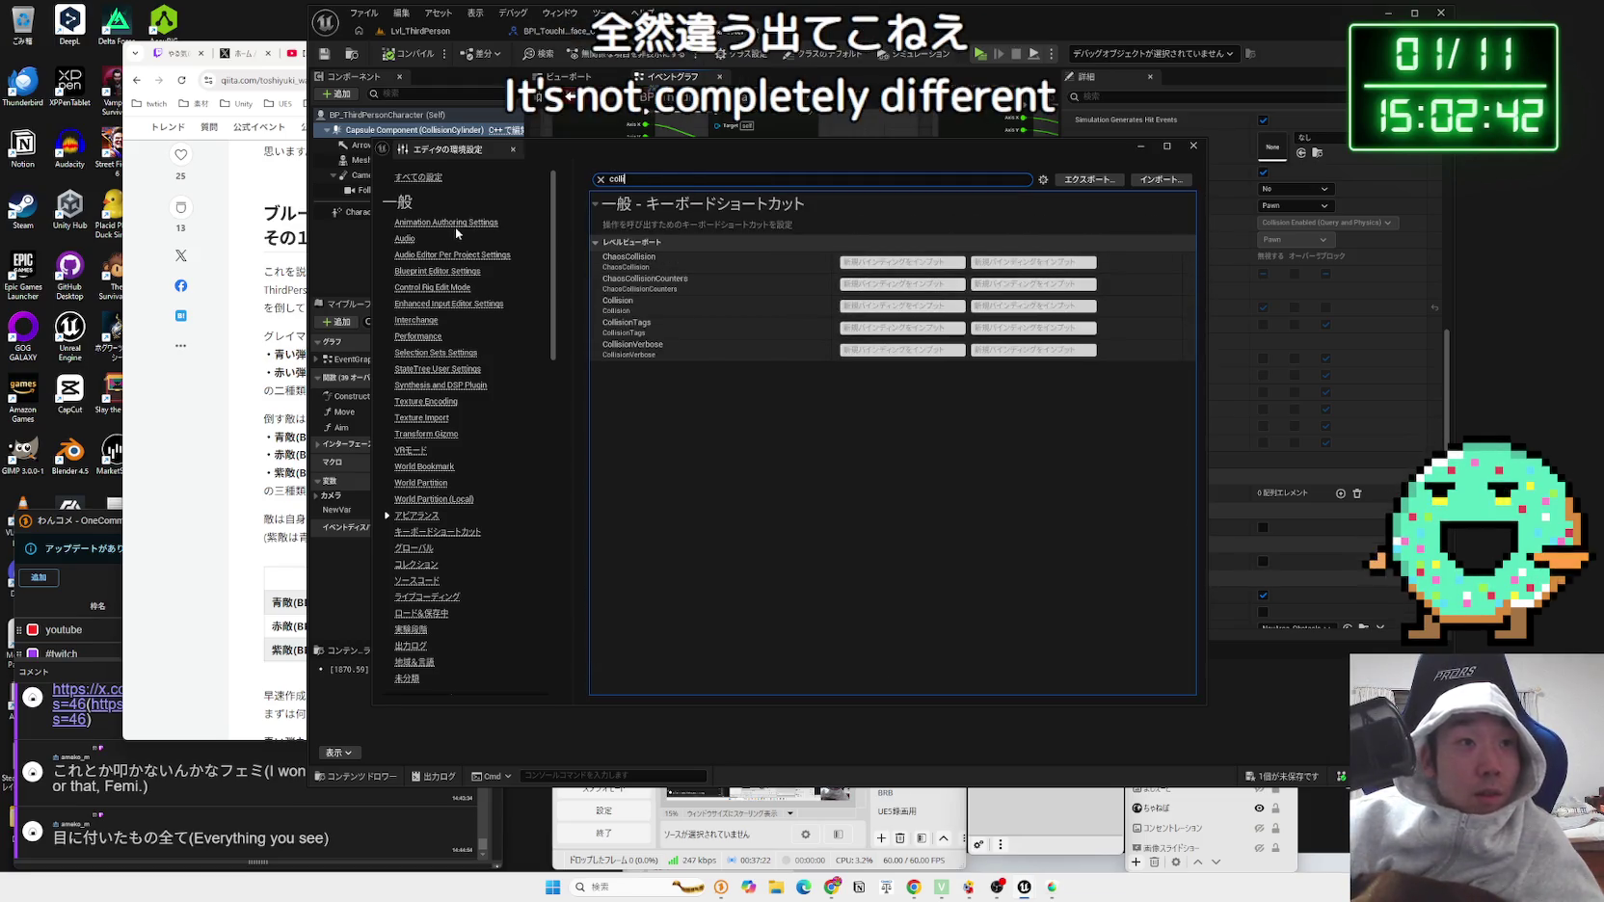
pyautogui.click(425, 180)
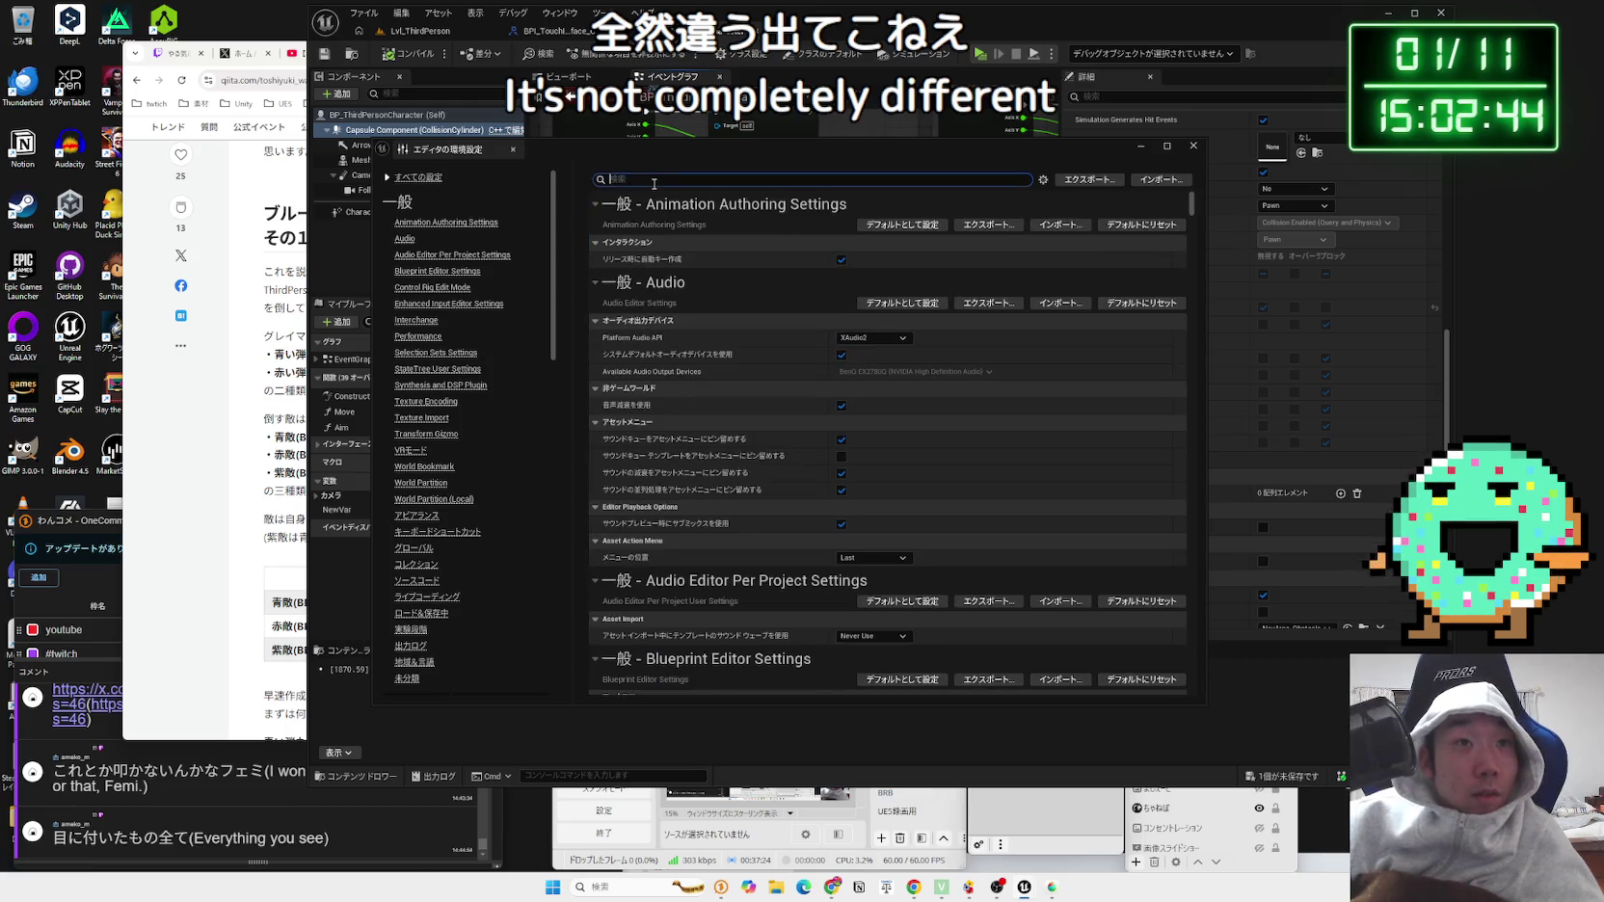
pyautogui.write('collision')
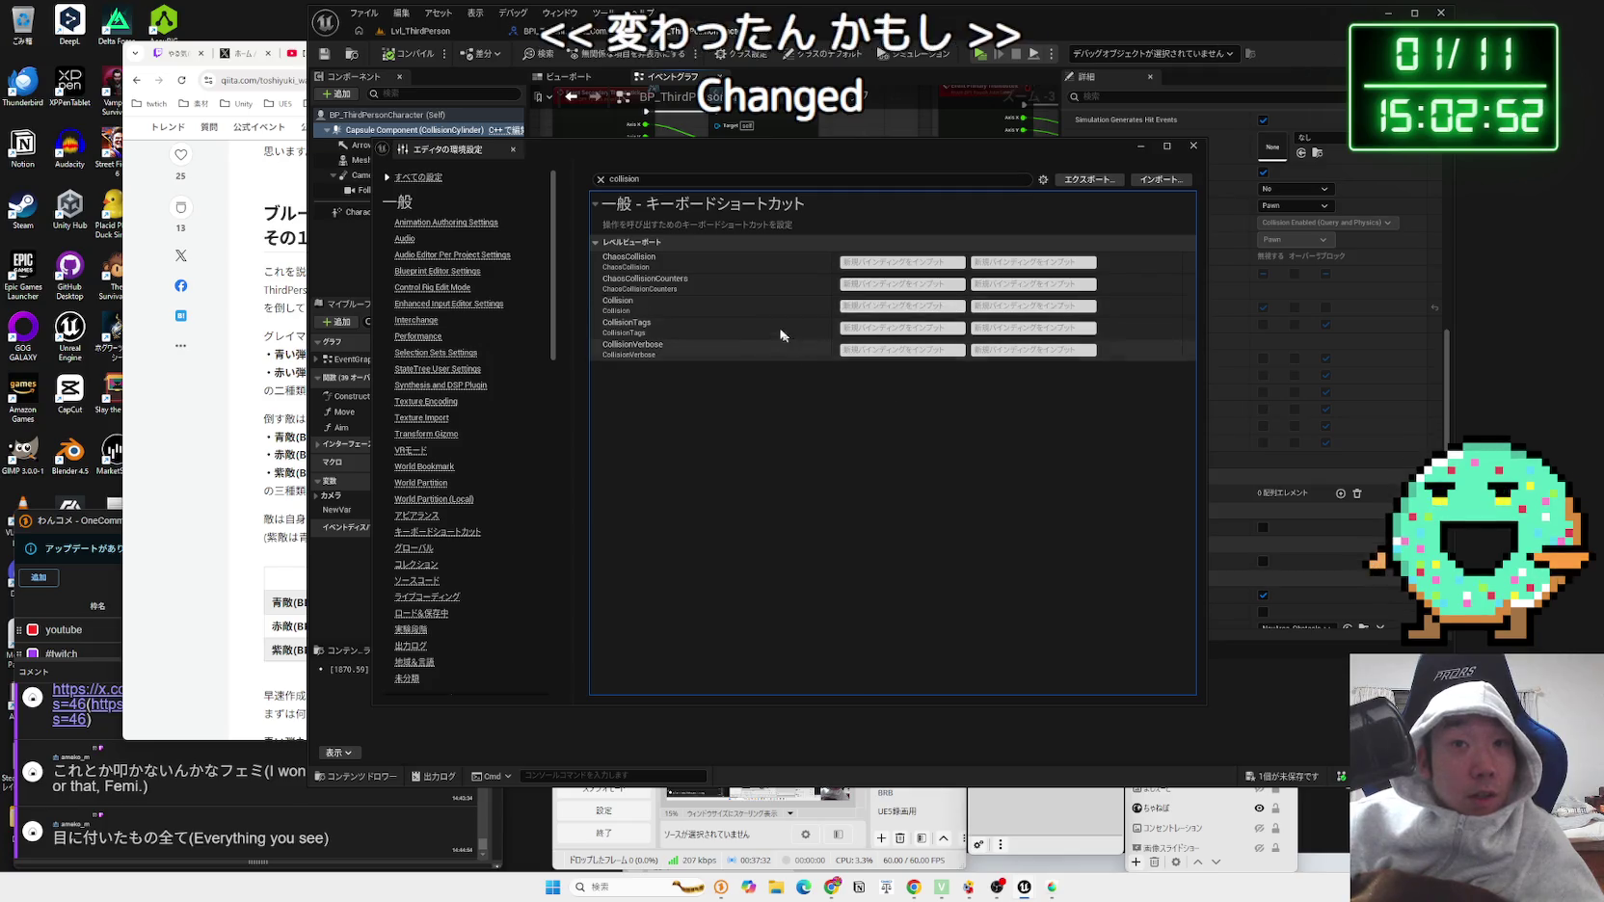
# Step: Collapse the keyboard-shortcut results, clear the search and check the search filter options
pyautogui.click(599, 242)
pyautogui.doubleClick(598, 242)
pyautogui.click(620, 228)
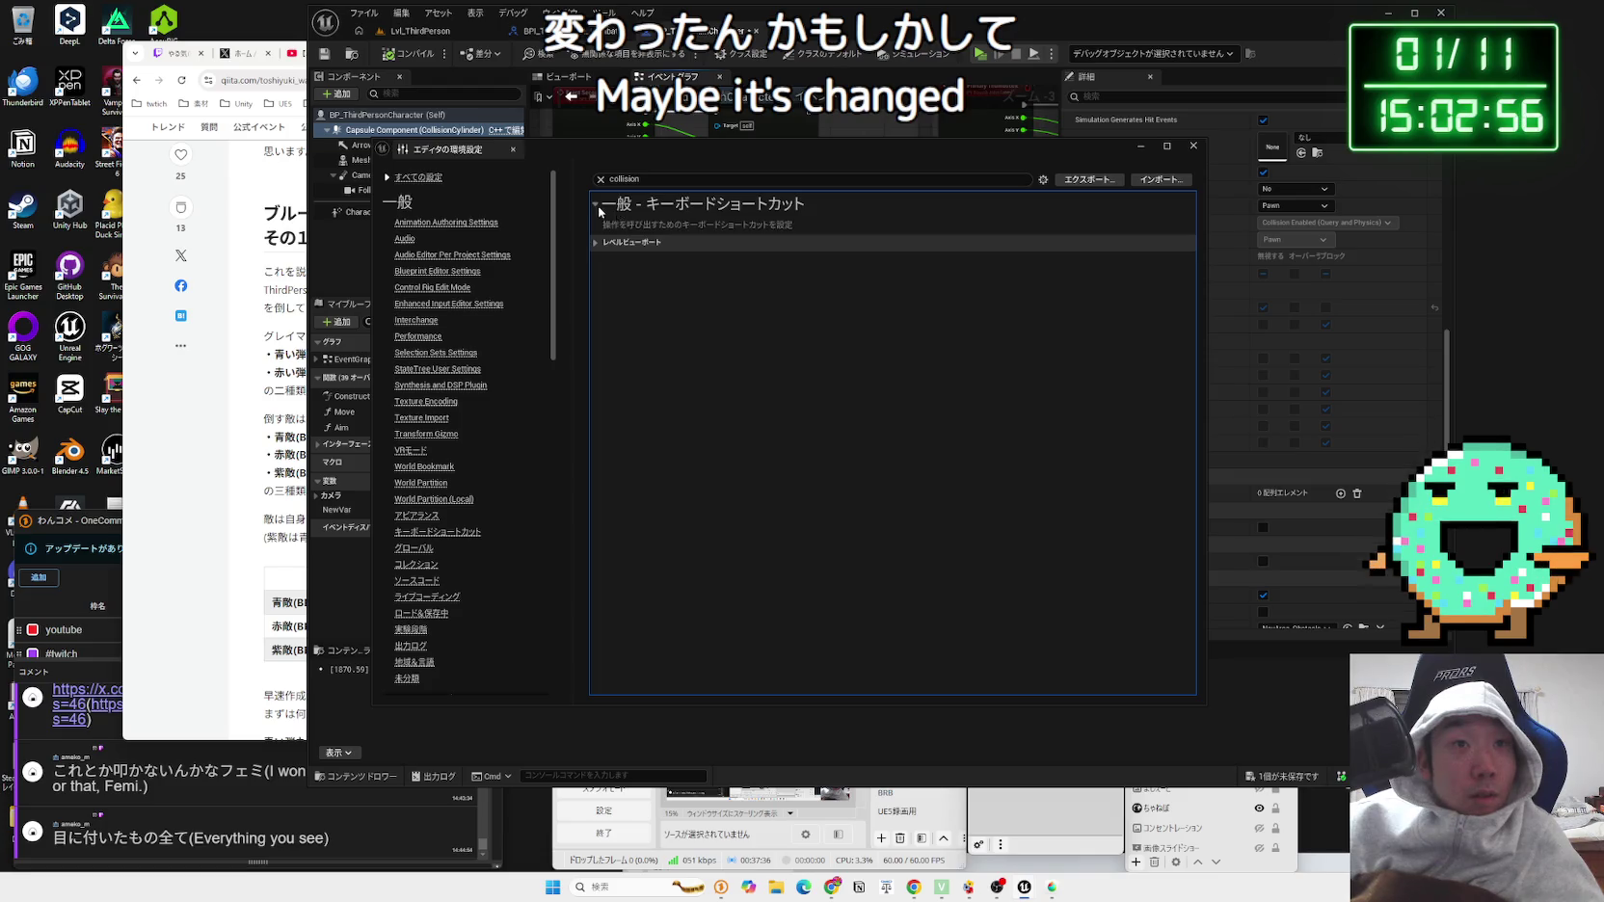
pyautogui.click(601, 179)
pyautogui.click(1042, 179)
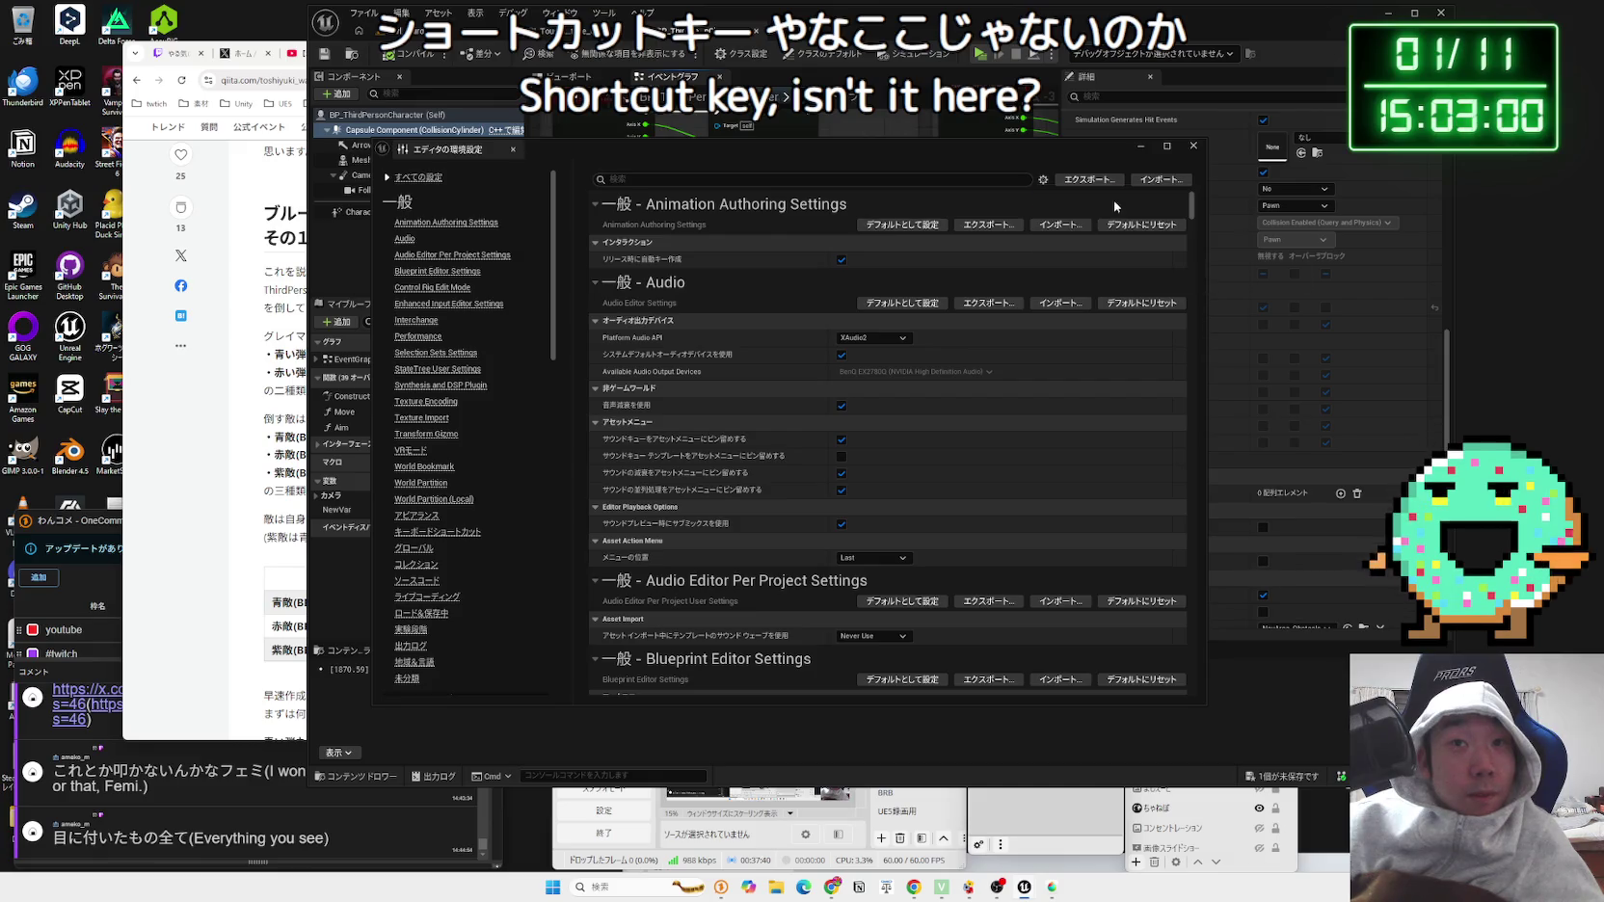
pyautogui.click(1099, 198)
# Step: Retry the 'collision' search, then close Editor Preferences
pyautogui.click(914, 181)
pyautogui.write('c')
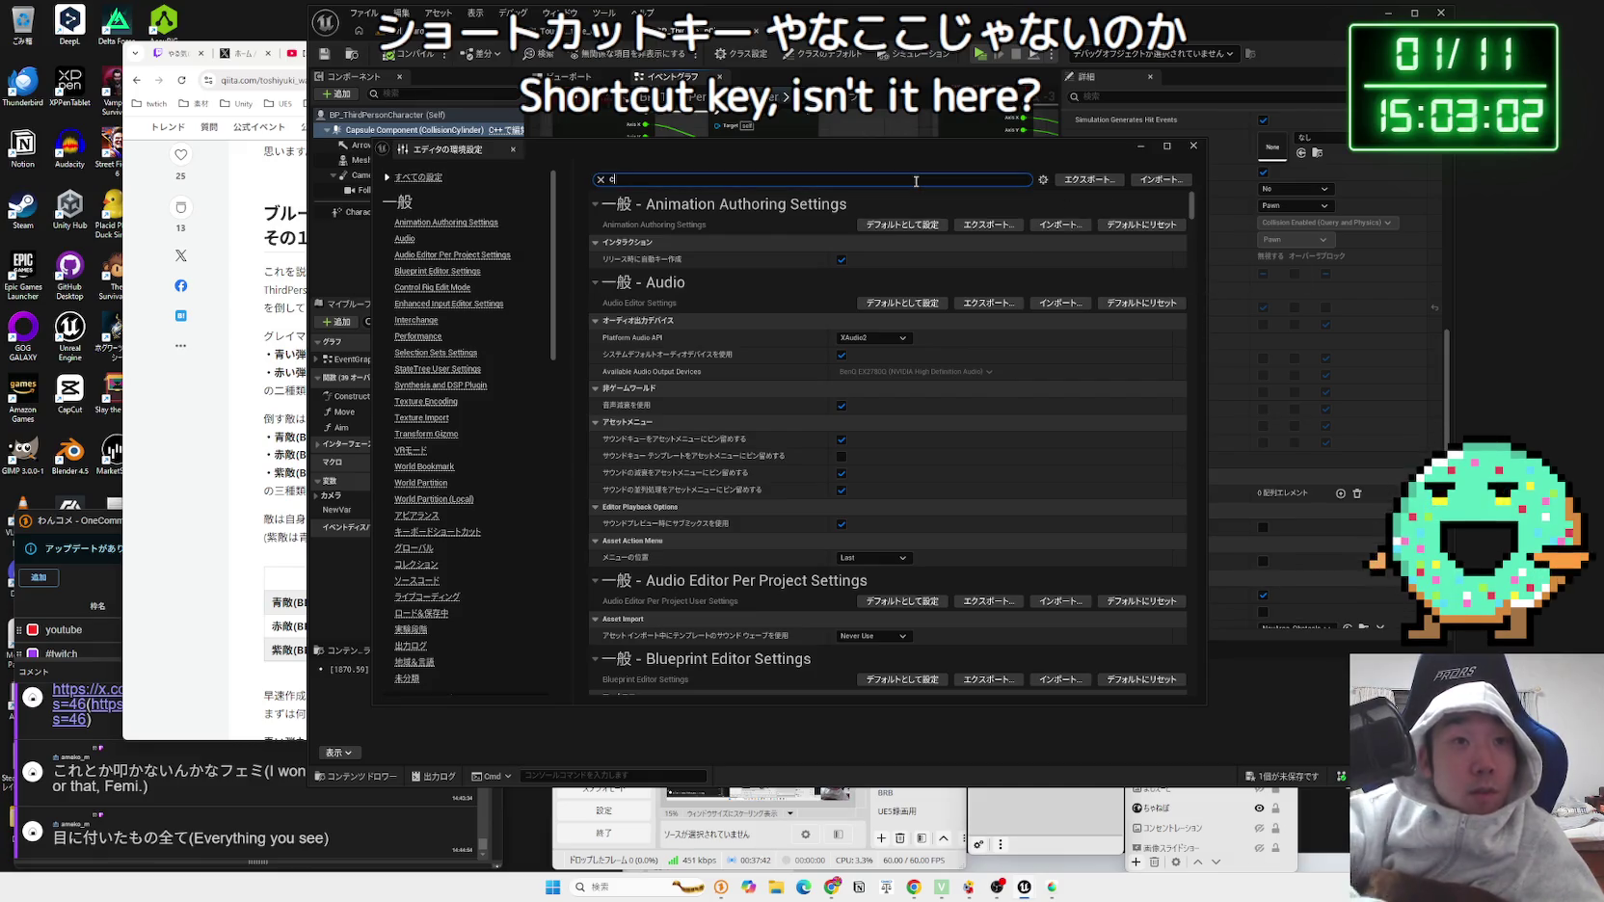
pyautogui.write('ollision')
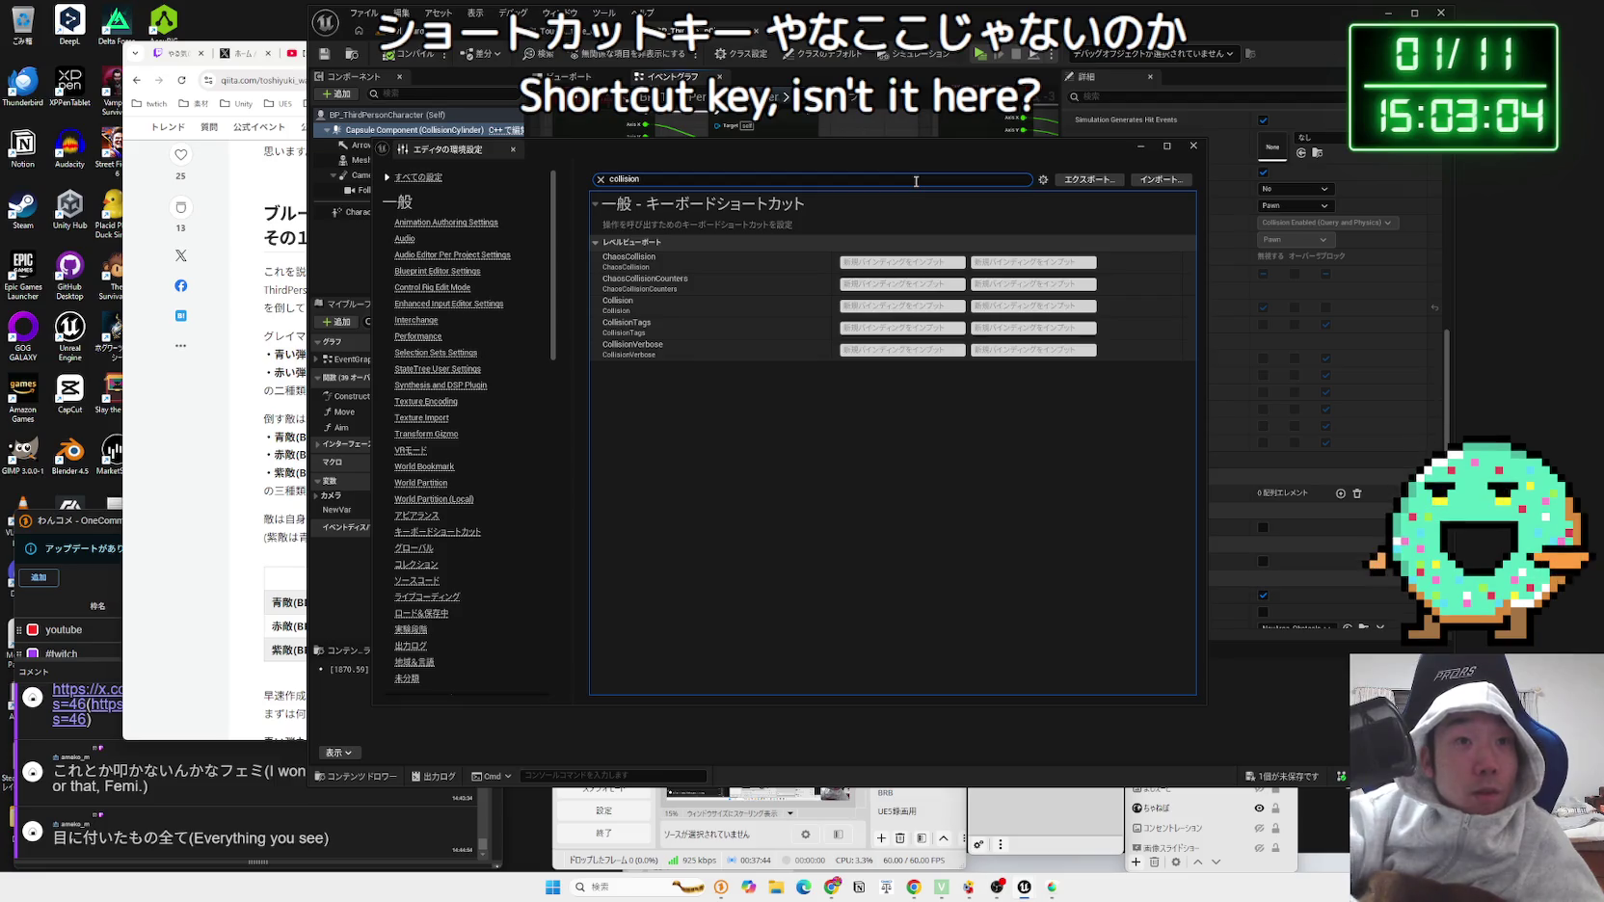
pyautogui.click(1193, 146)
pyautogui.click(395, 16)
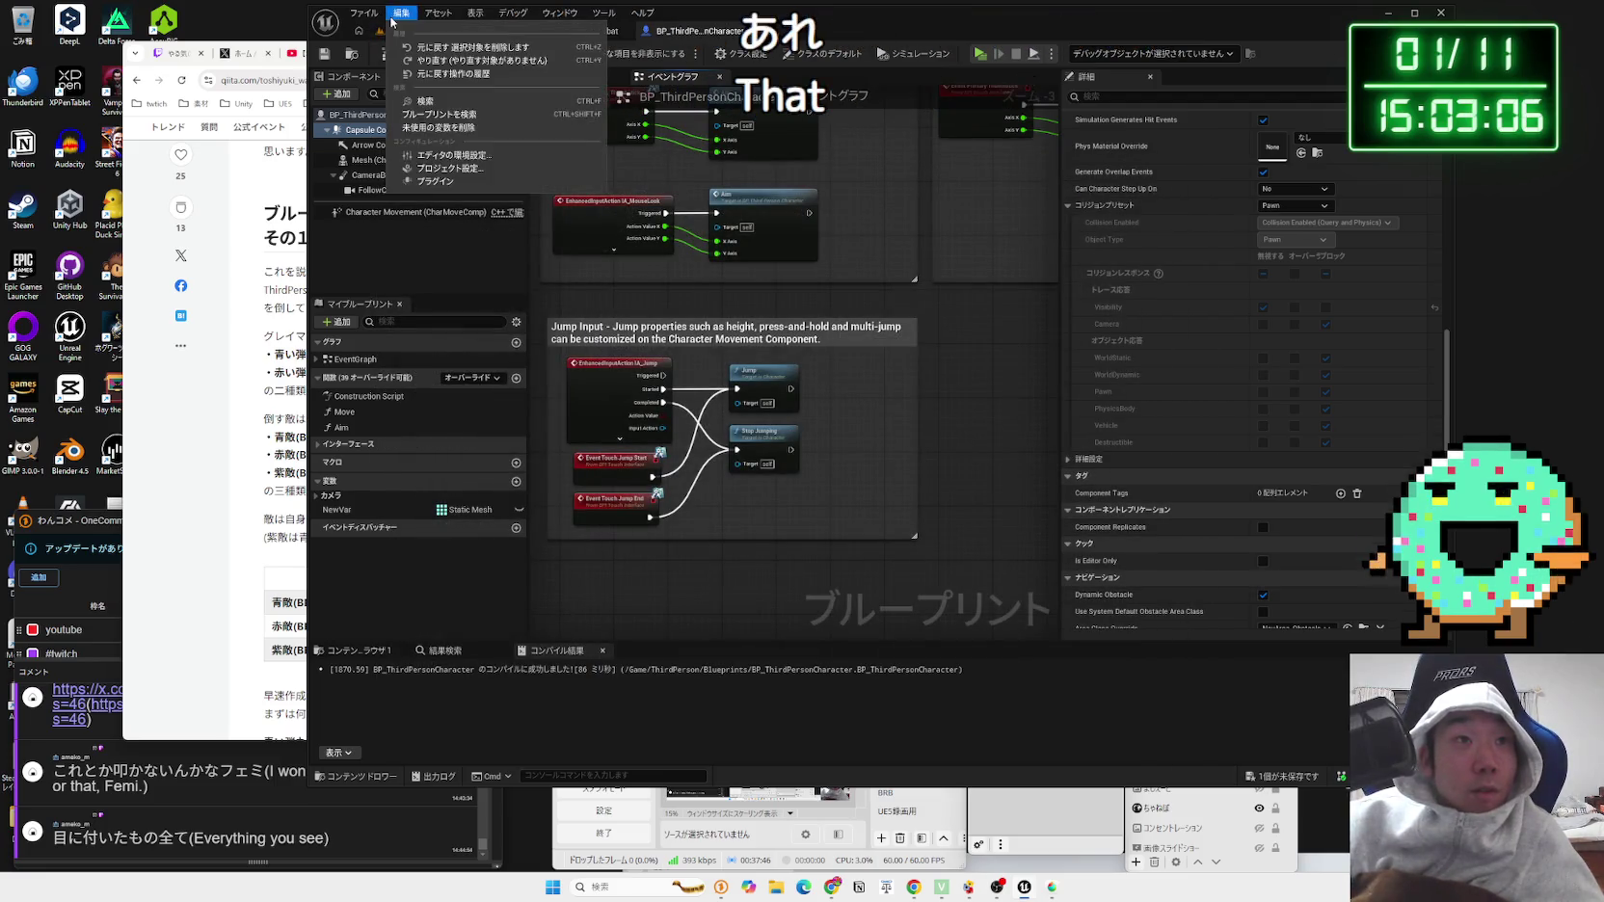
# Step: Open Project Settings and search for 'collision', scrolling through the results
pyautogui.click(395, 15)
pyautogui.click(395, 15)
pyautogui.click(619, 233)
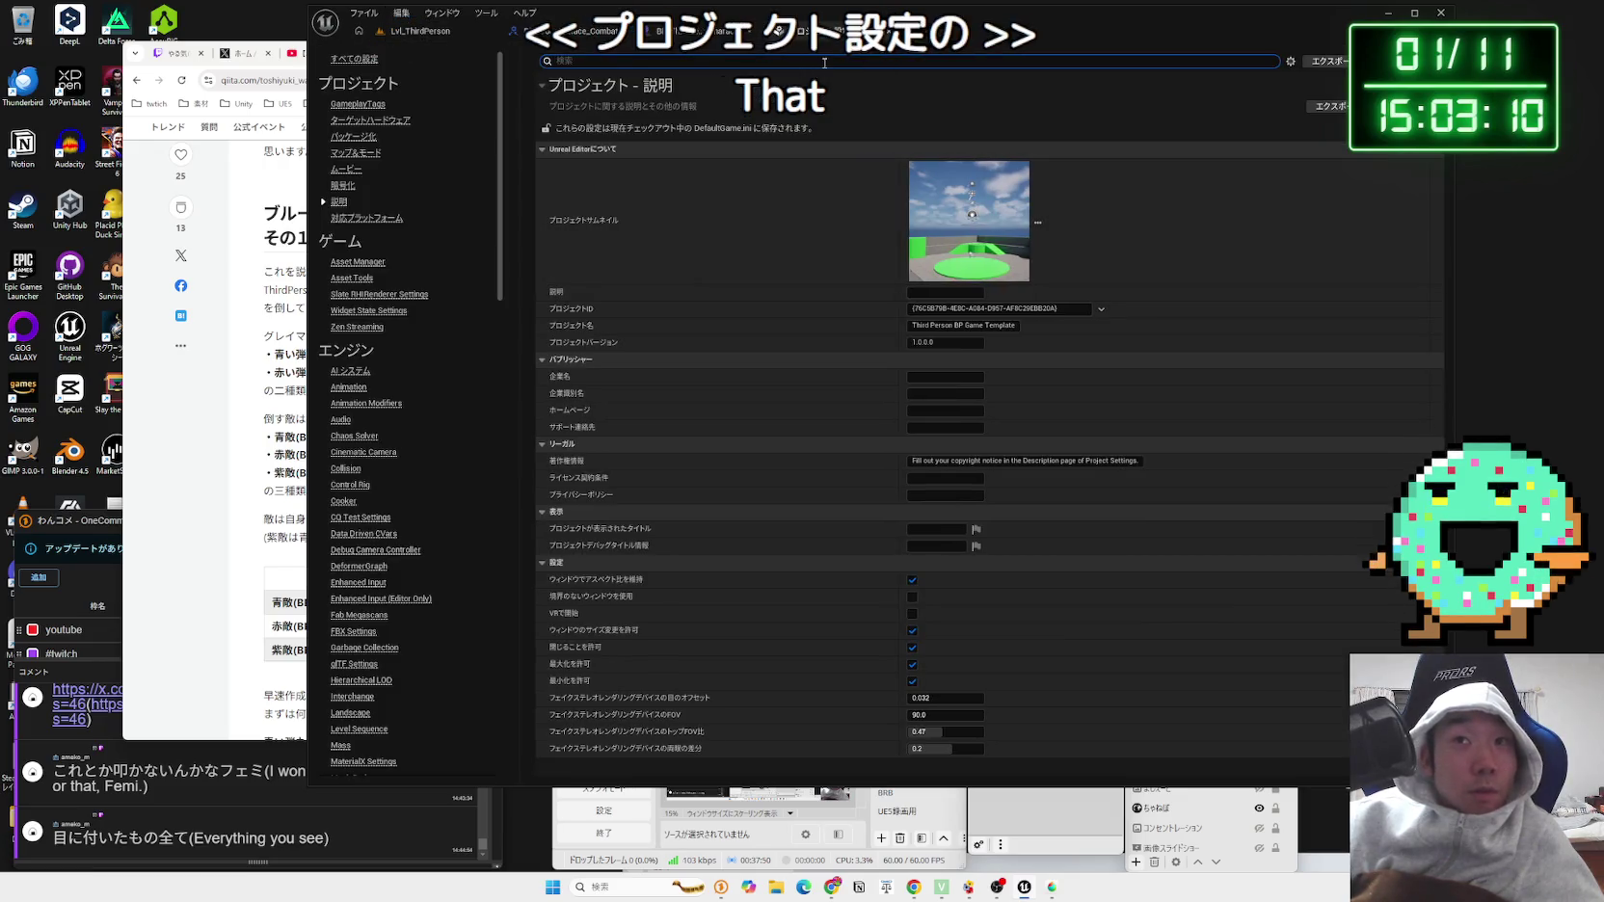
pyautogui.write('collision')
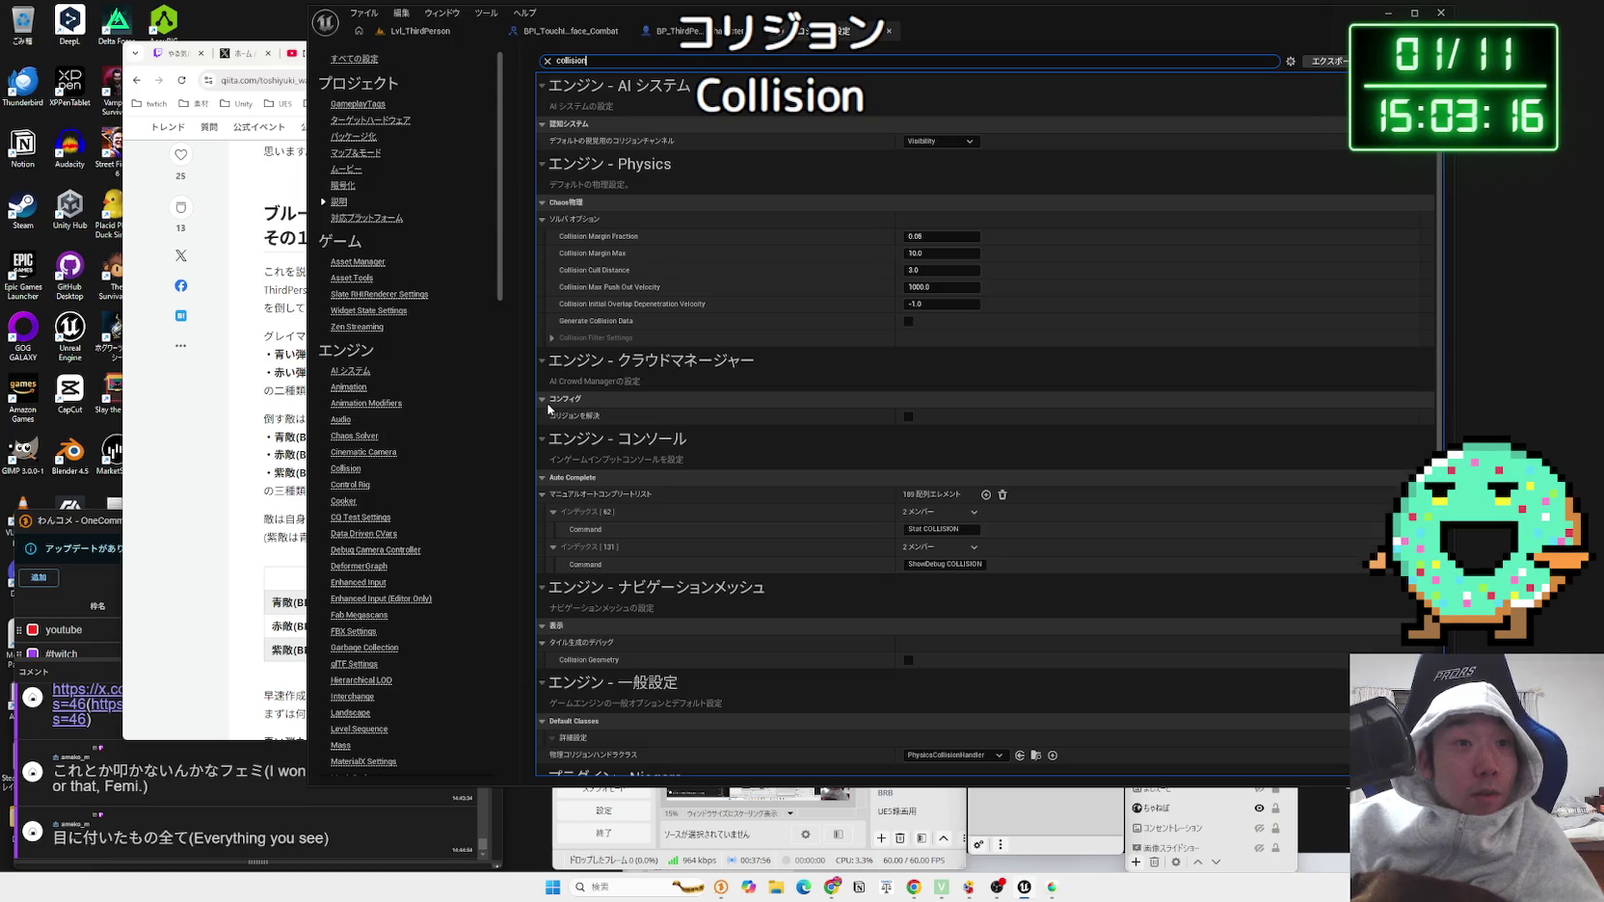
pyautogui.scroll(-3, 662, 417)
pyautogui.scroll(-2, 661, 414)
pyautogui.scroll(-10, 386, 549)
pyautogui.scroll(-11, 385, 576)
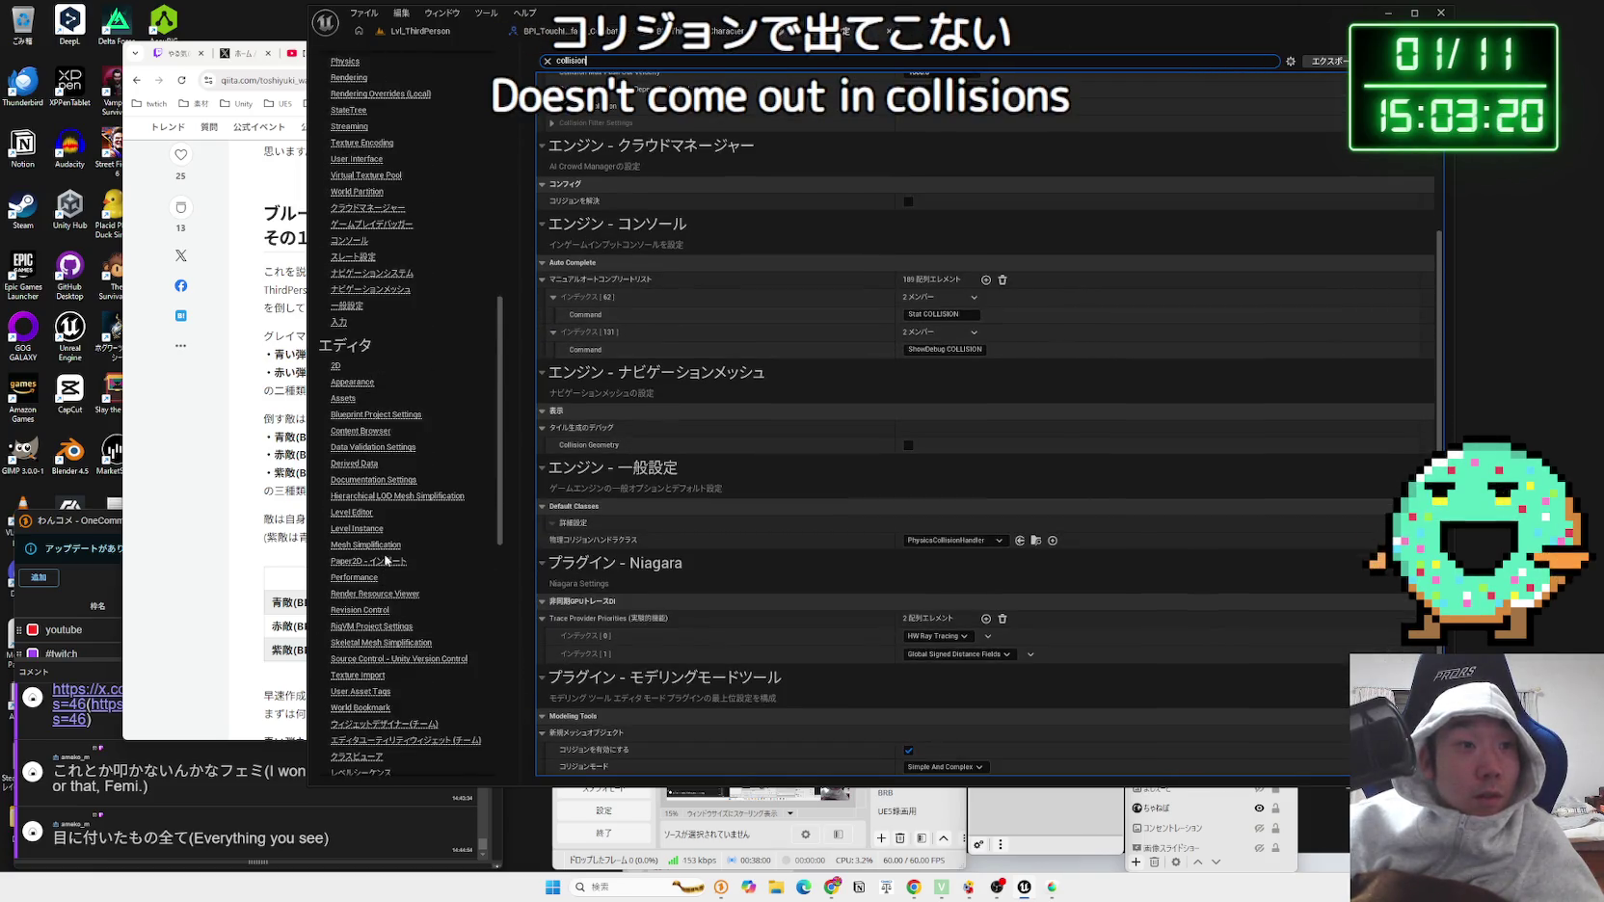
# Step: Clear the search and browse the Unity Version Control and Documentation settings pages
pyautogui.press('Escape')
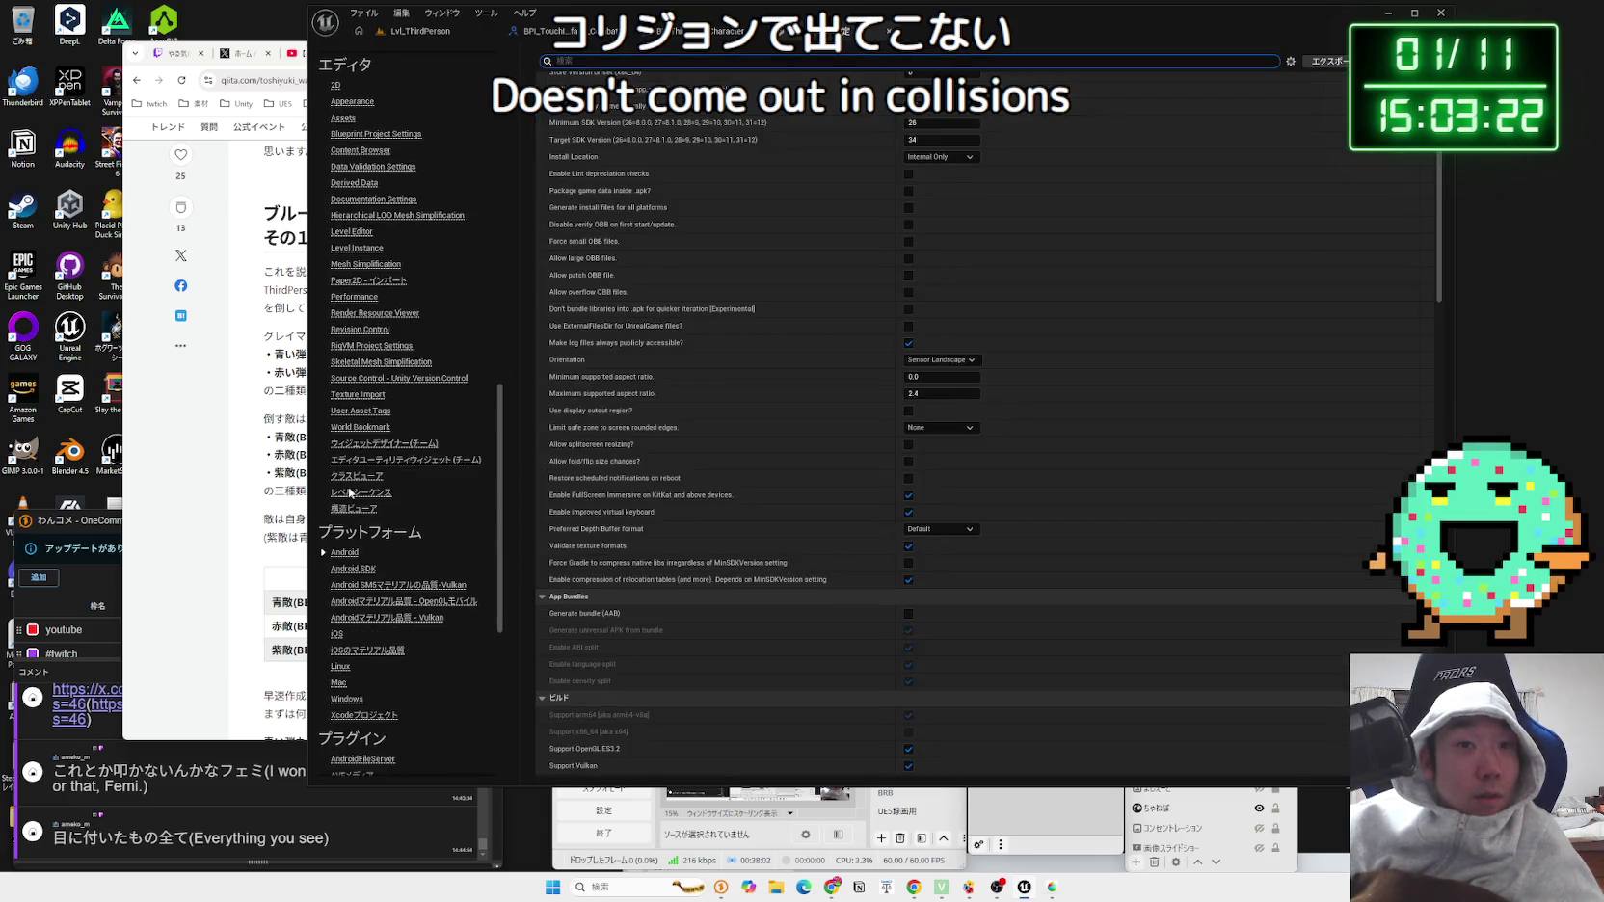
pyautogui.click(370, 379)
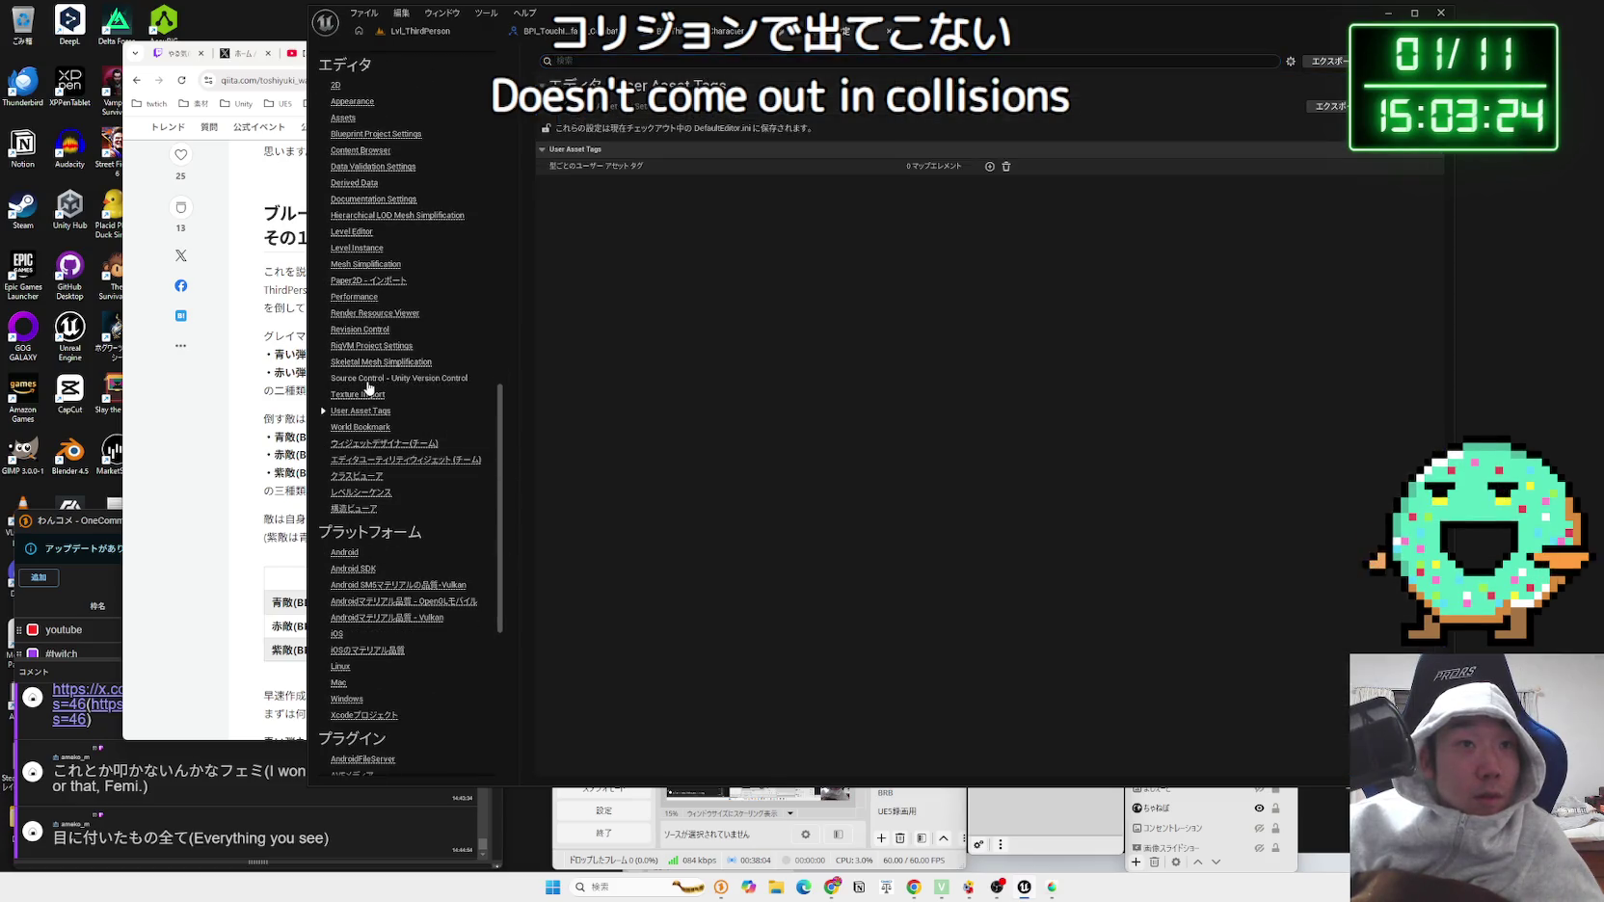
pyautogui.scroll(3, 367, 431)
pyautogui.click(359, 311)
pyautogui.click(373, 327)
pyautogui.click(373, 359)
pyautogui.scroll(-2, 377, 466)
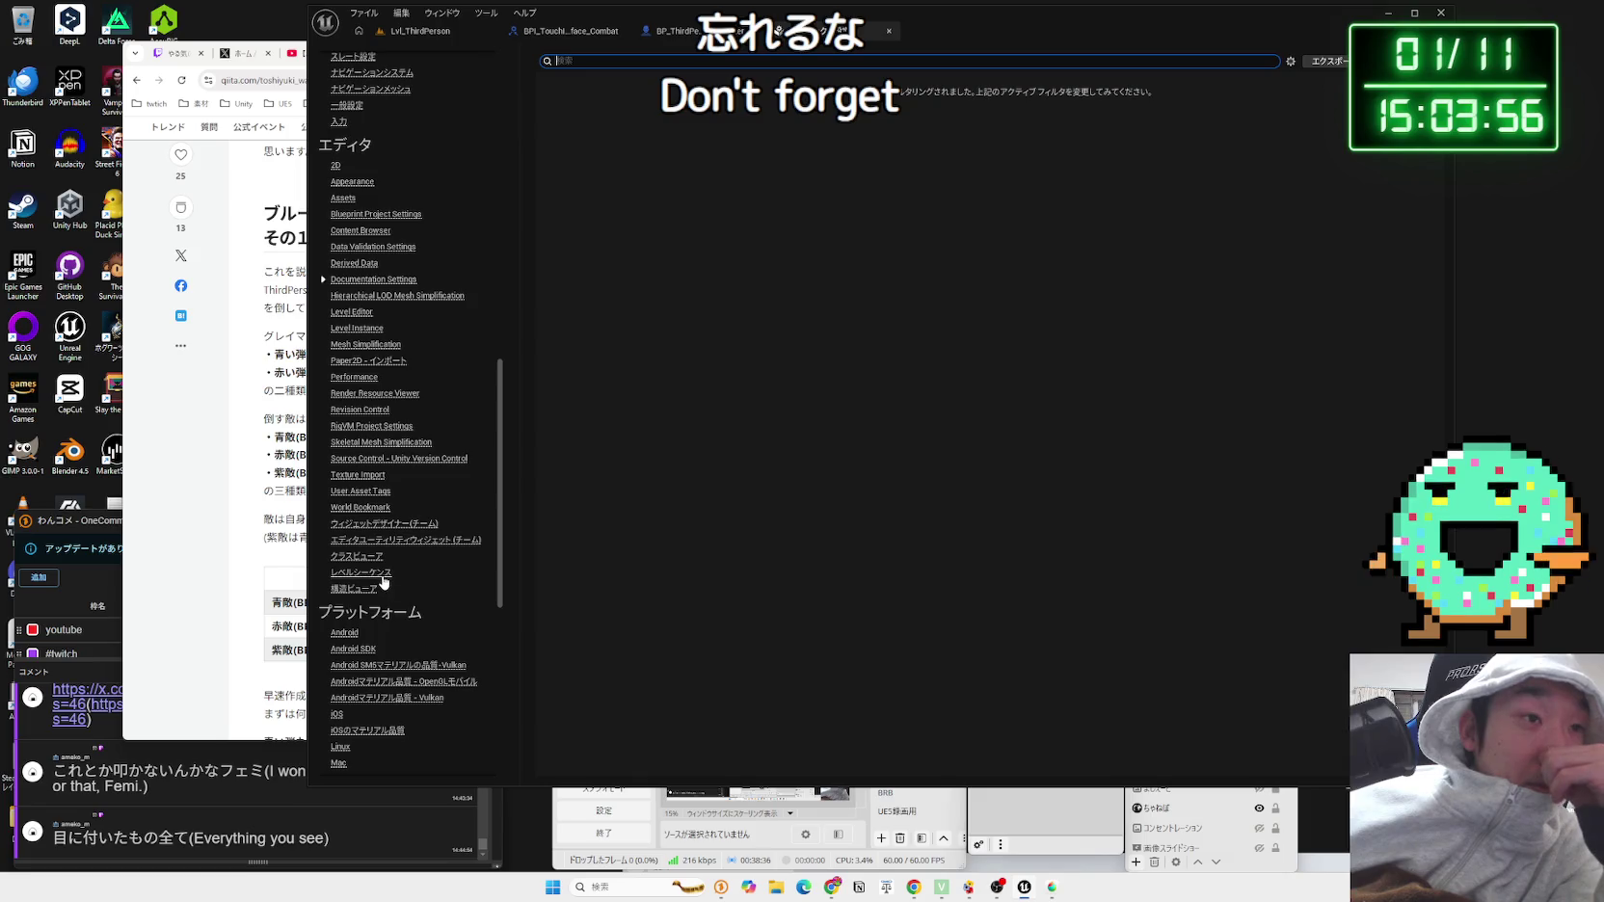
pyautogui.scroll(-3, 383, 582)
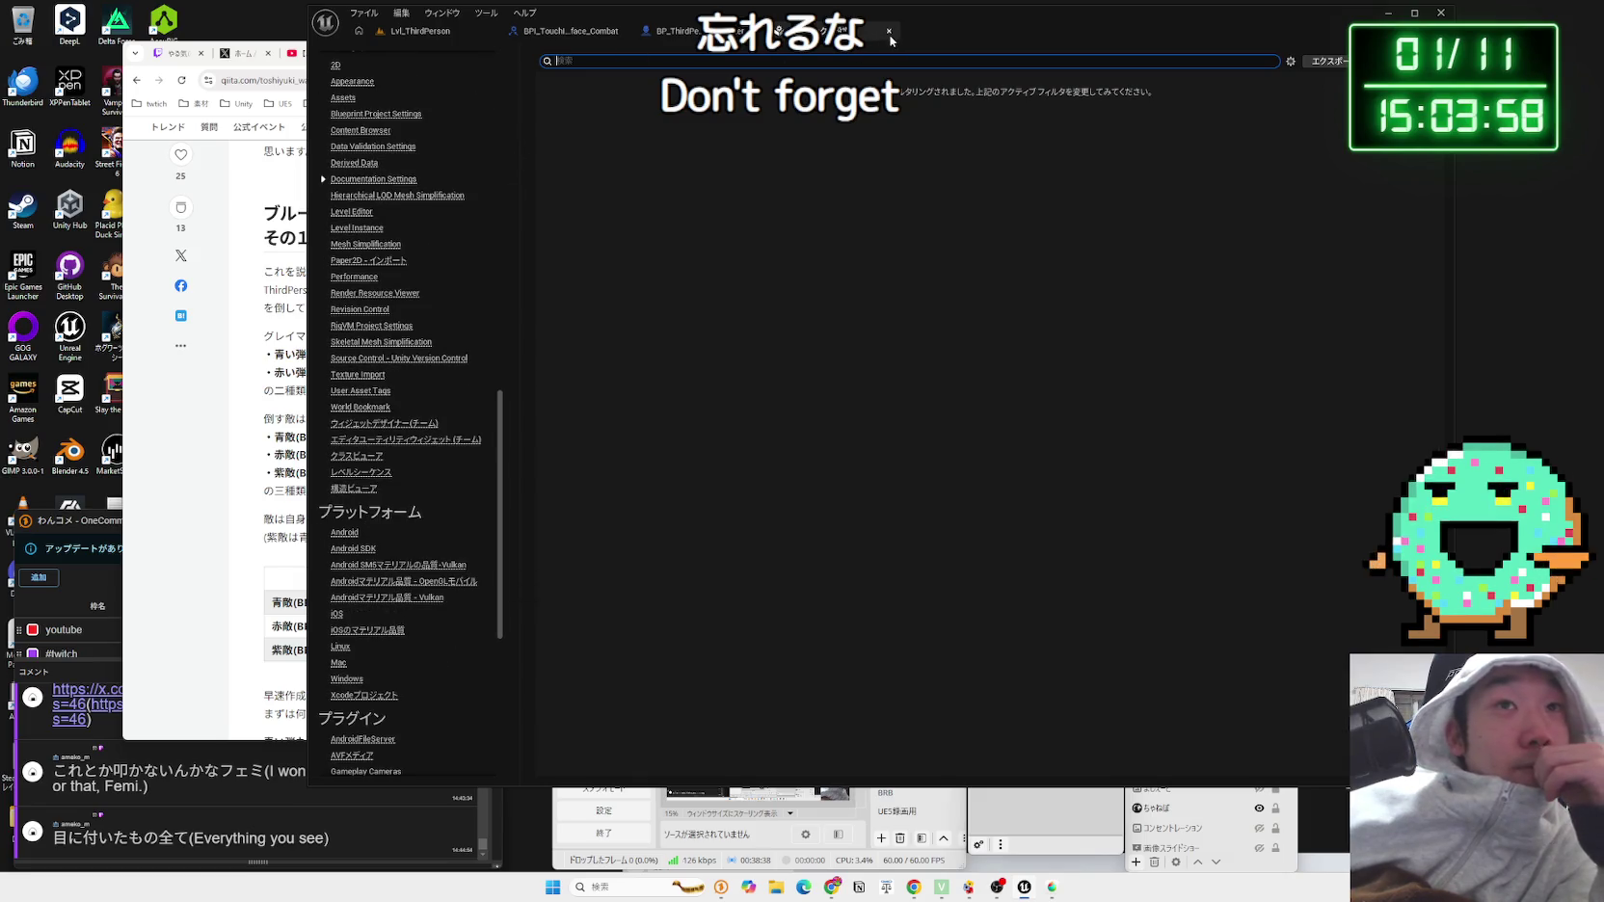
# Step: Close Project Settings, return to Lvl_ThirdPerson, and reopen Editor Preferences
pyautogui.click(889, 32)
pyautogui.click(471, 38)
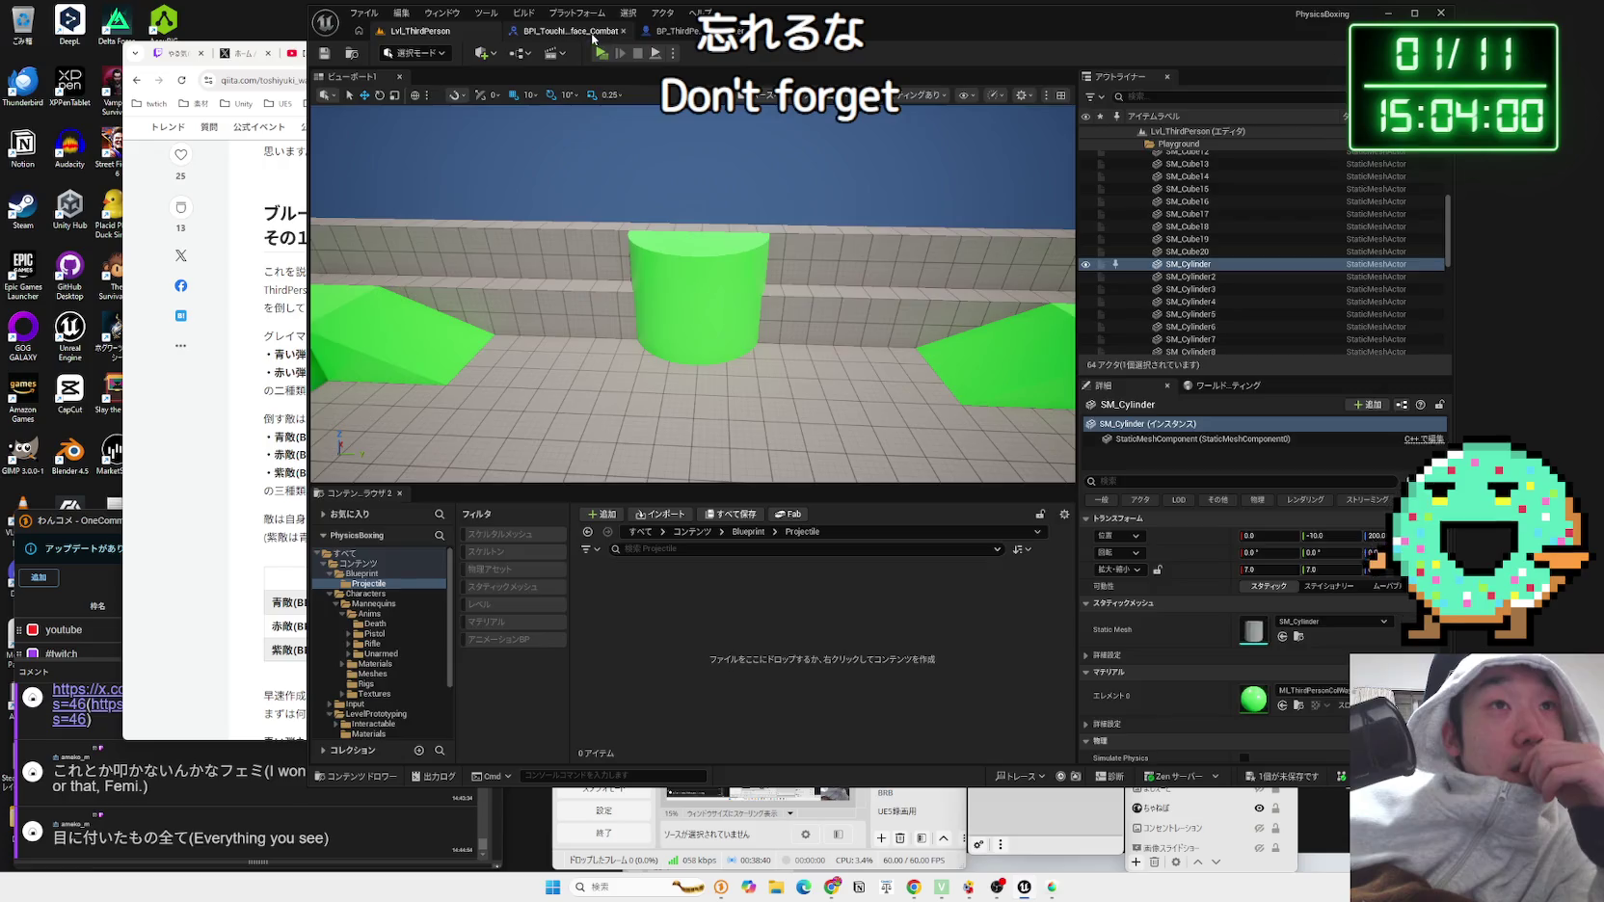
pyautogui.click(593, 35)
pyautogui.click(420, 31)
pyautogui.click(401, 12)
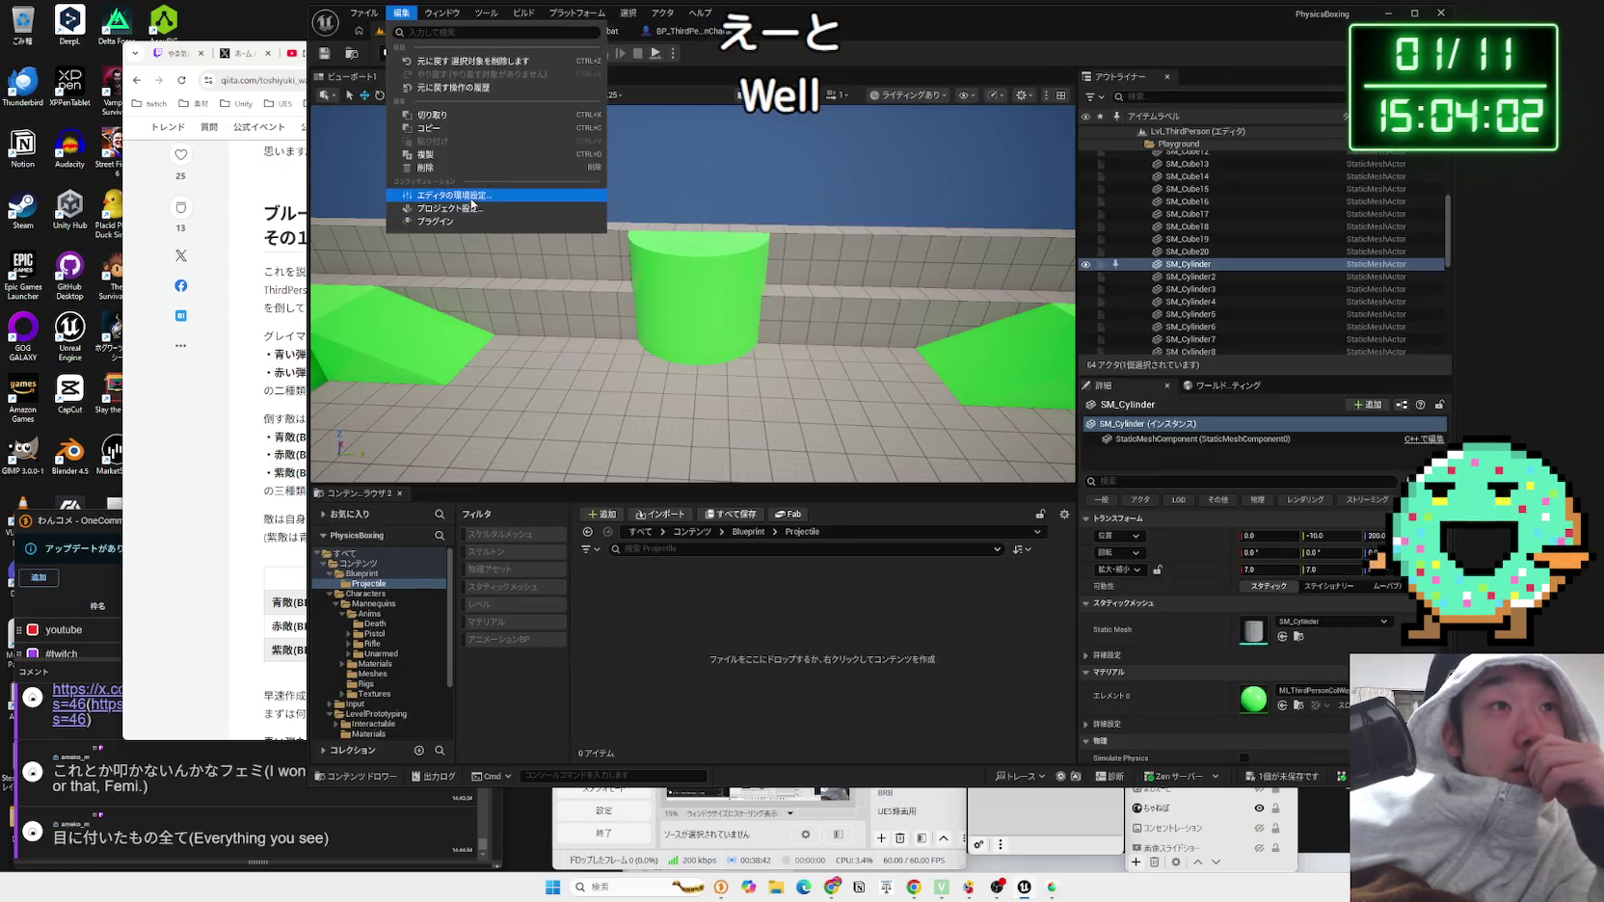
pyautogui.click(472, 197)
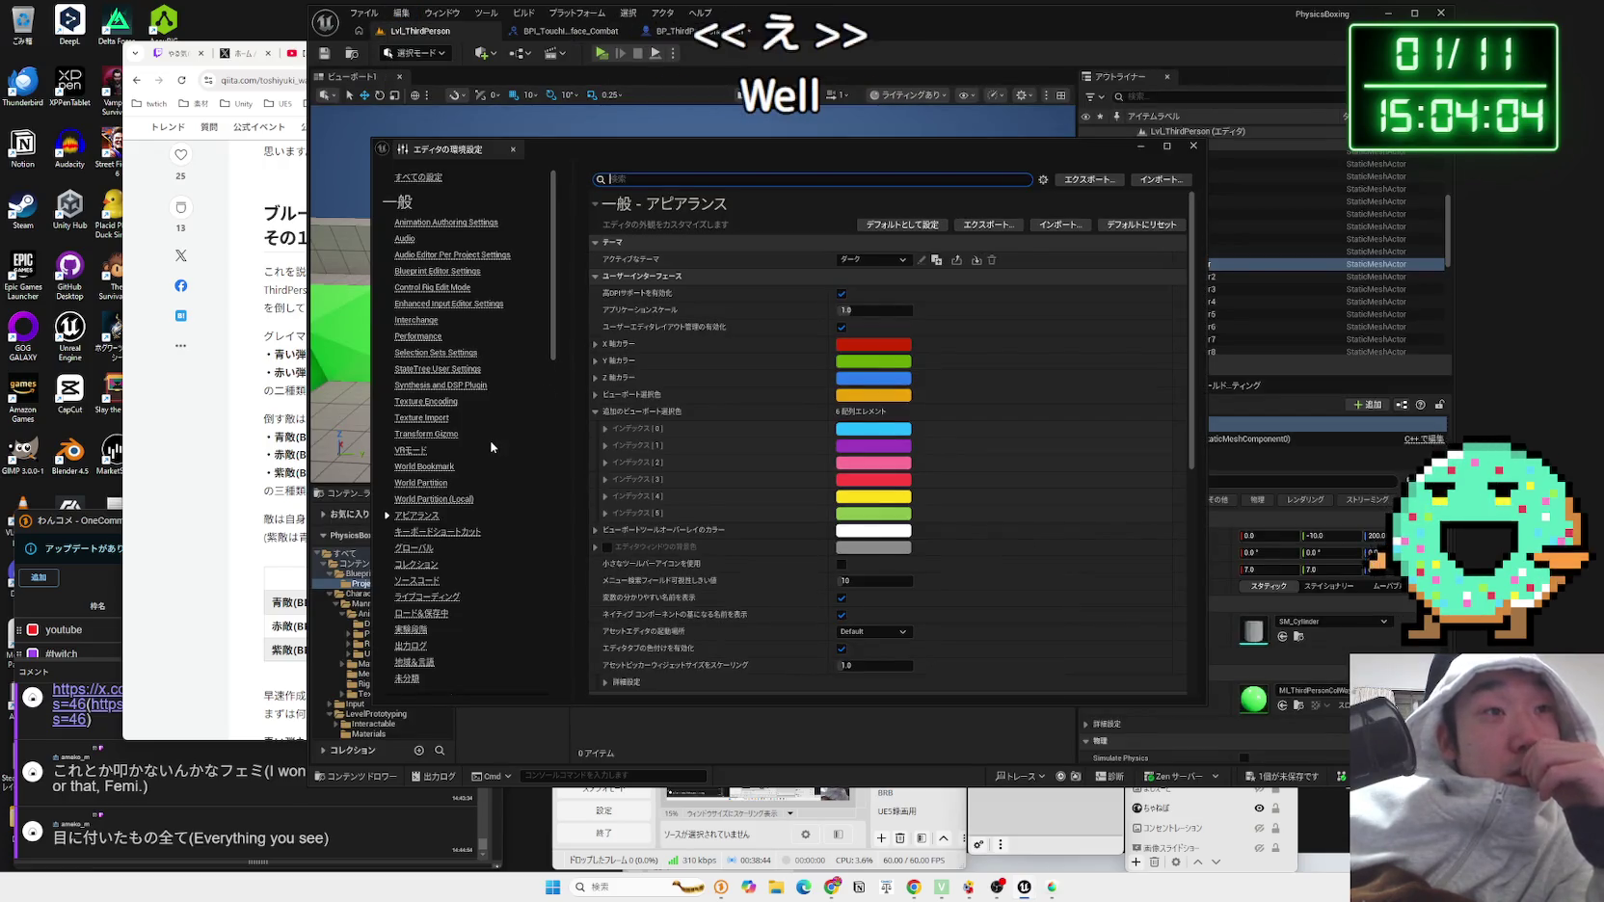
# Step: View the Control Rig, Level Instance, MetaSound, RigVM and Take Recorder preference pages
pyautogui.scroll(-6, 491, 447)
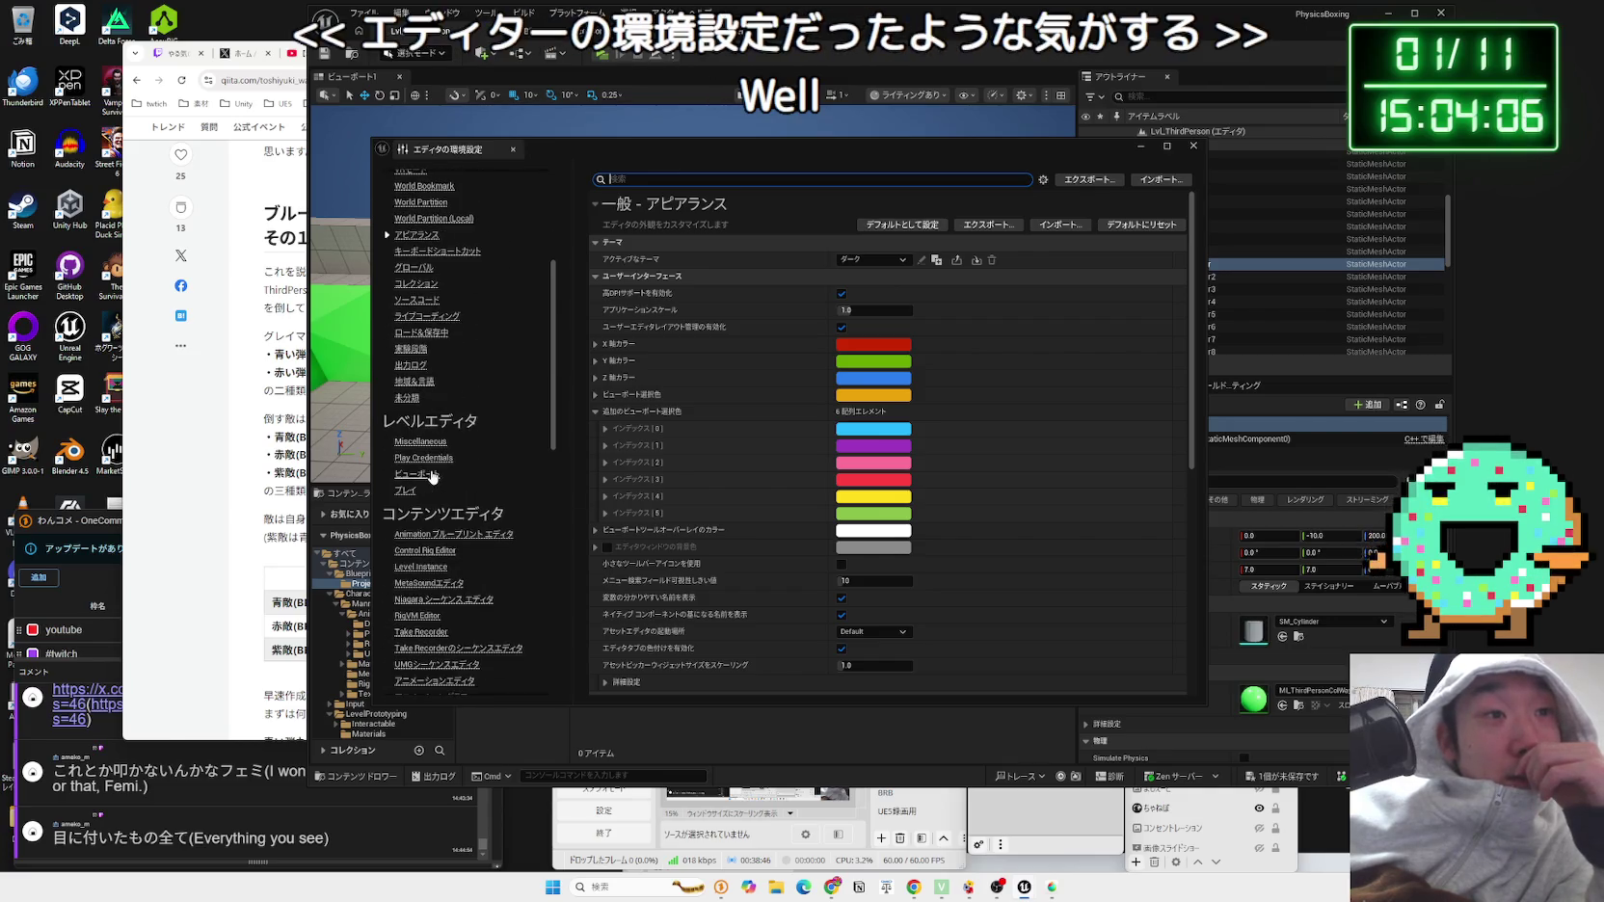
pyautogui.scroll(-10, 433, 476)
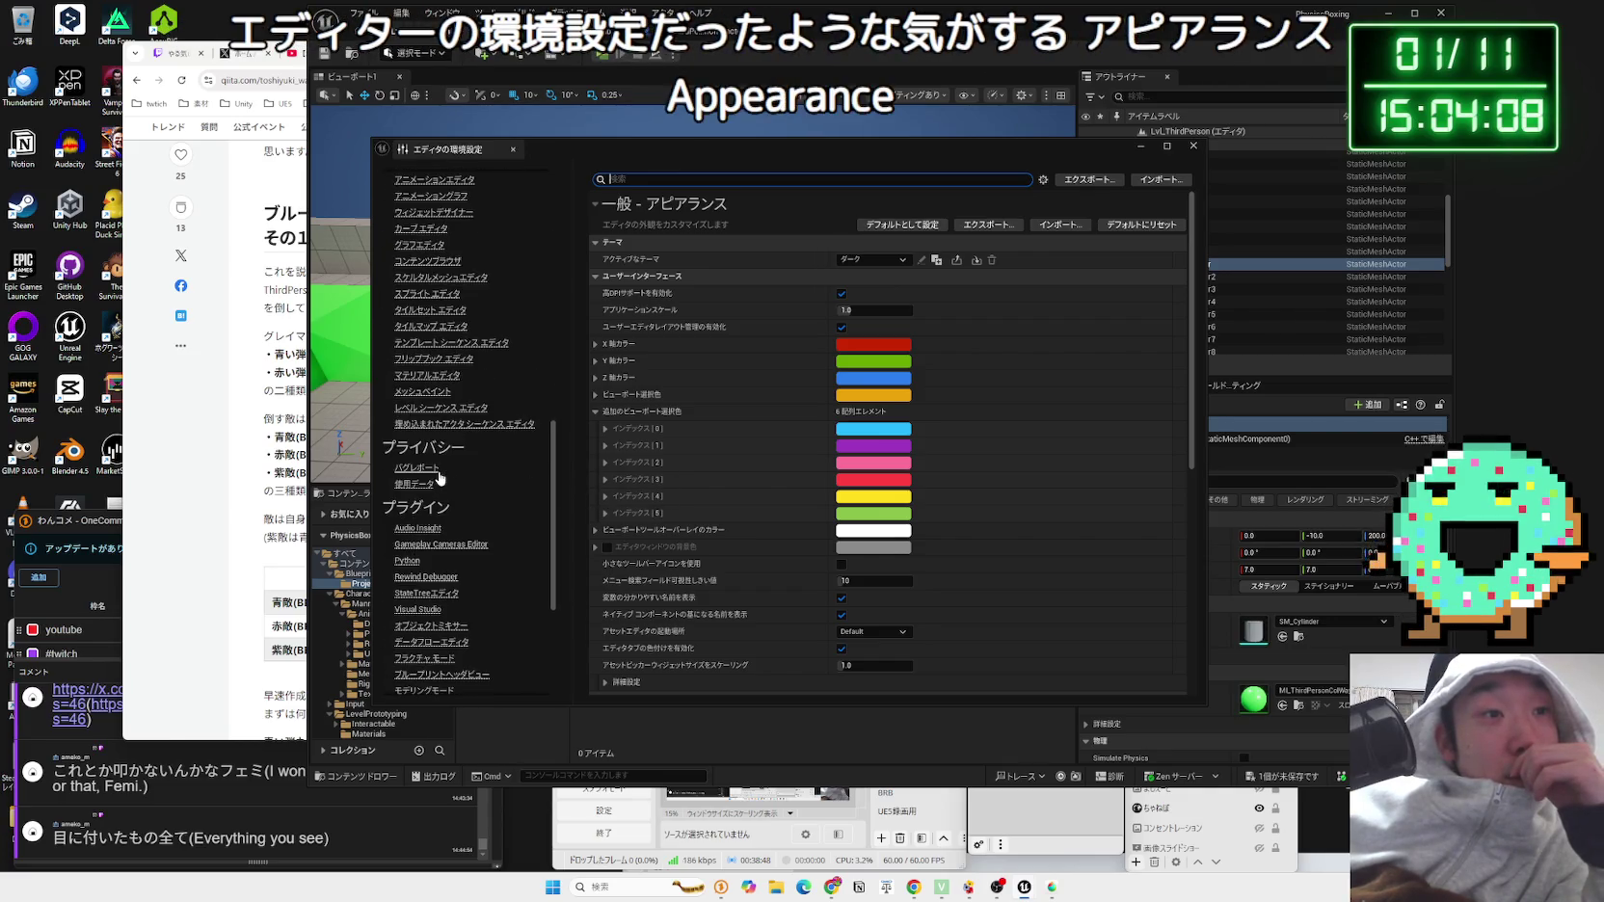
pyautogui.scroll(-6, 438, 476)
pyautogui.moveTo(553, 581); pyautogui.dragTo(566, 213)
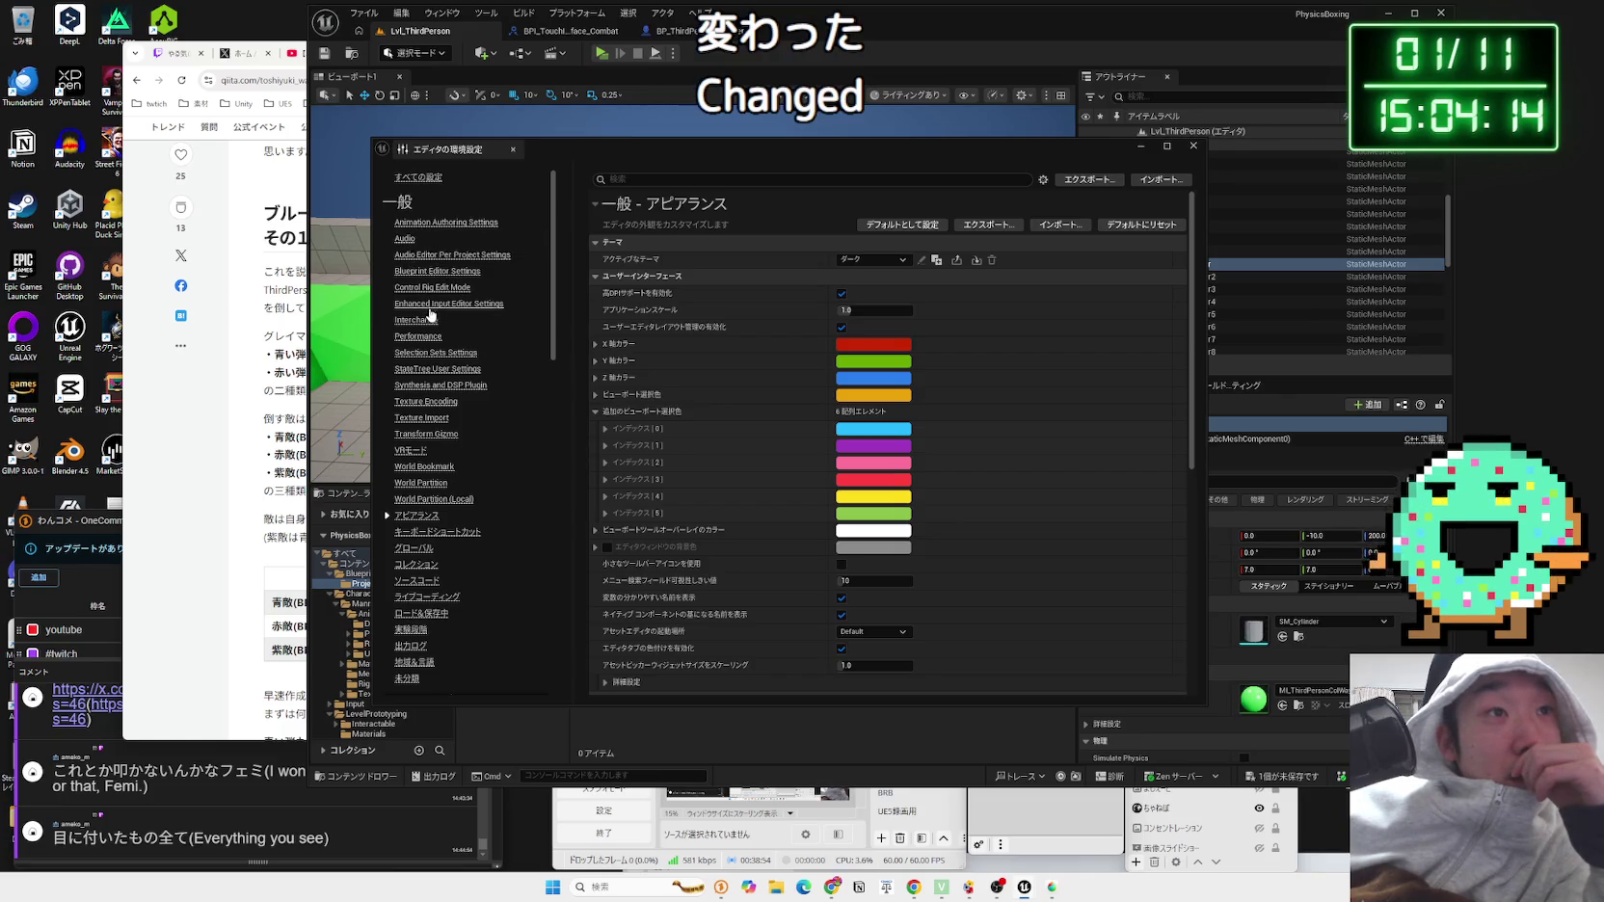
pyautogui.scroll(-2, 436, 498)
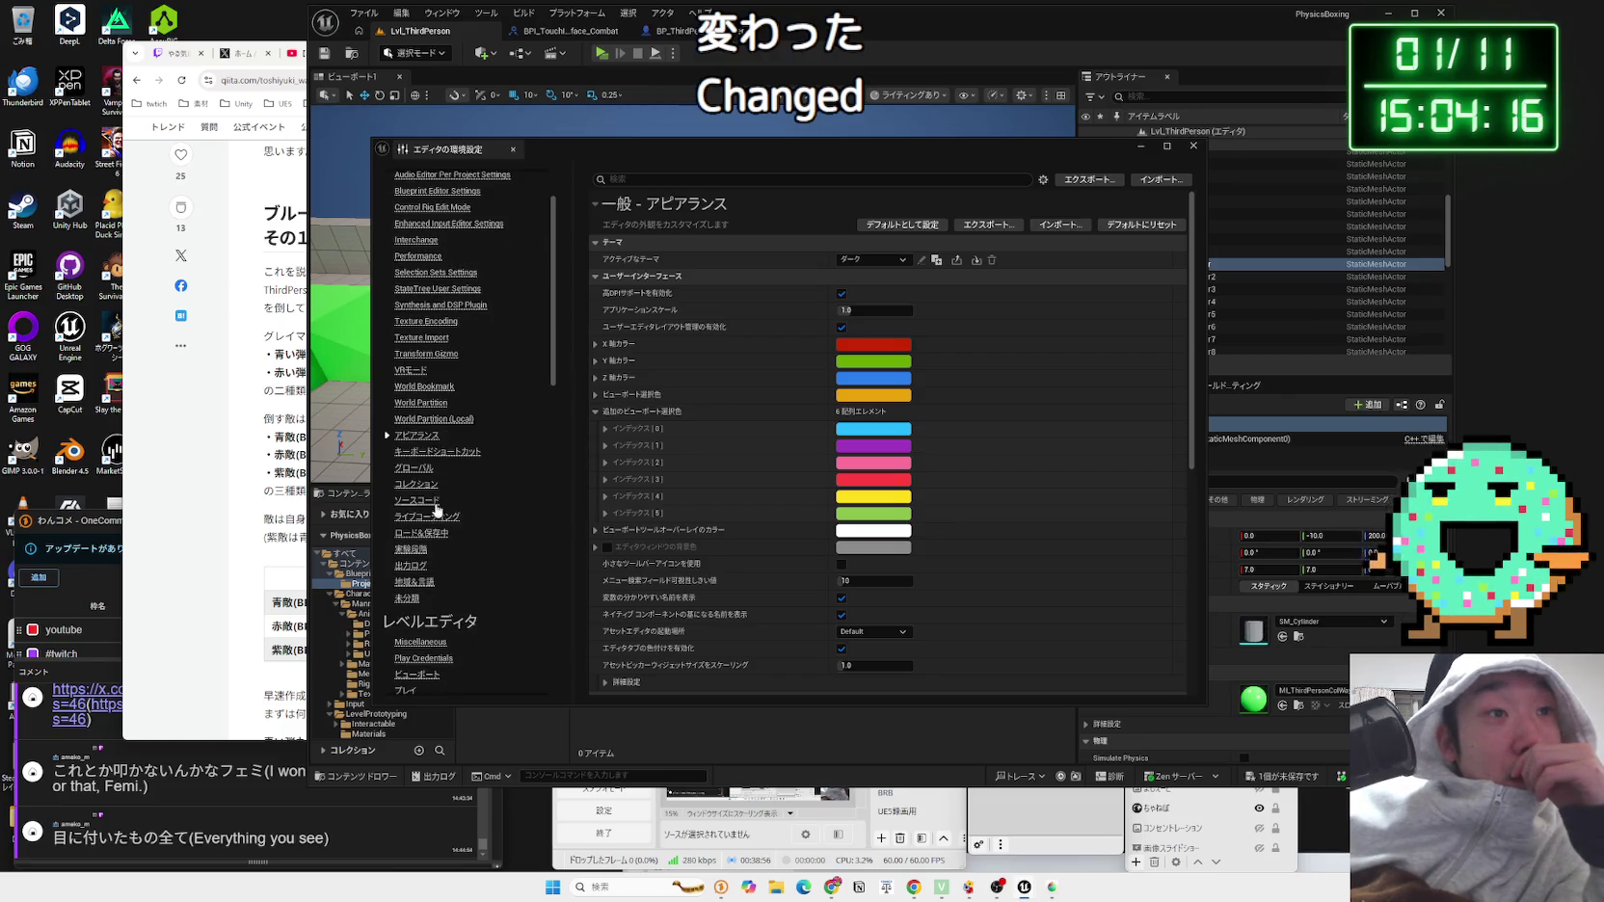
pyautogui.scroll(-2, 429, 459)
pyautogui.scroll(-2, 432, 491)
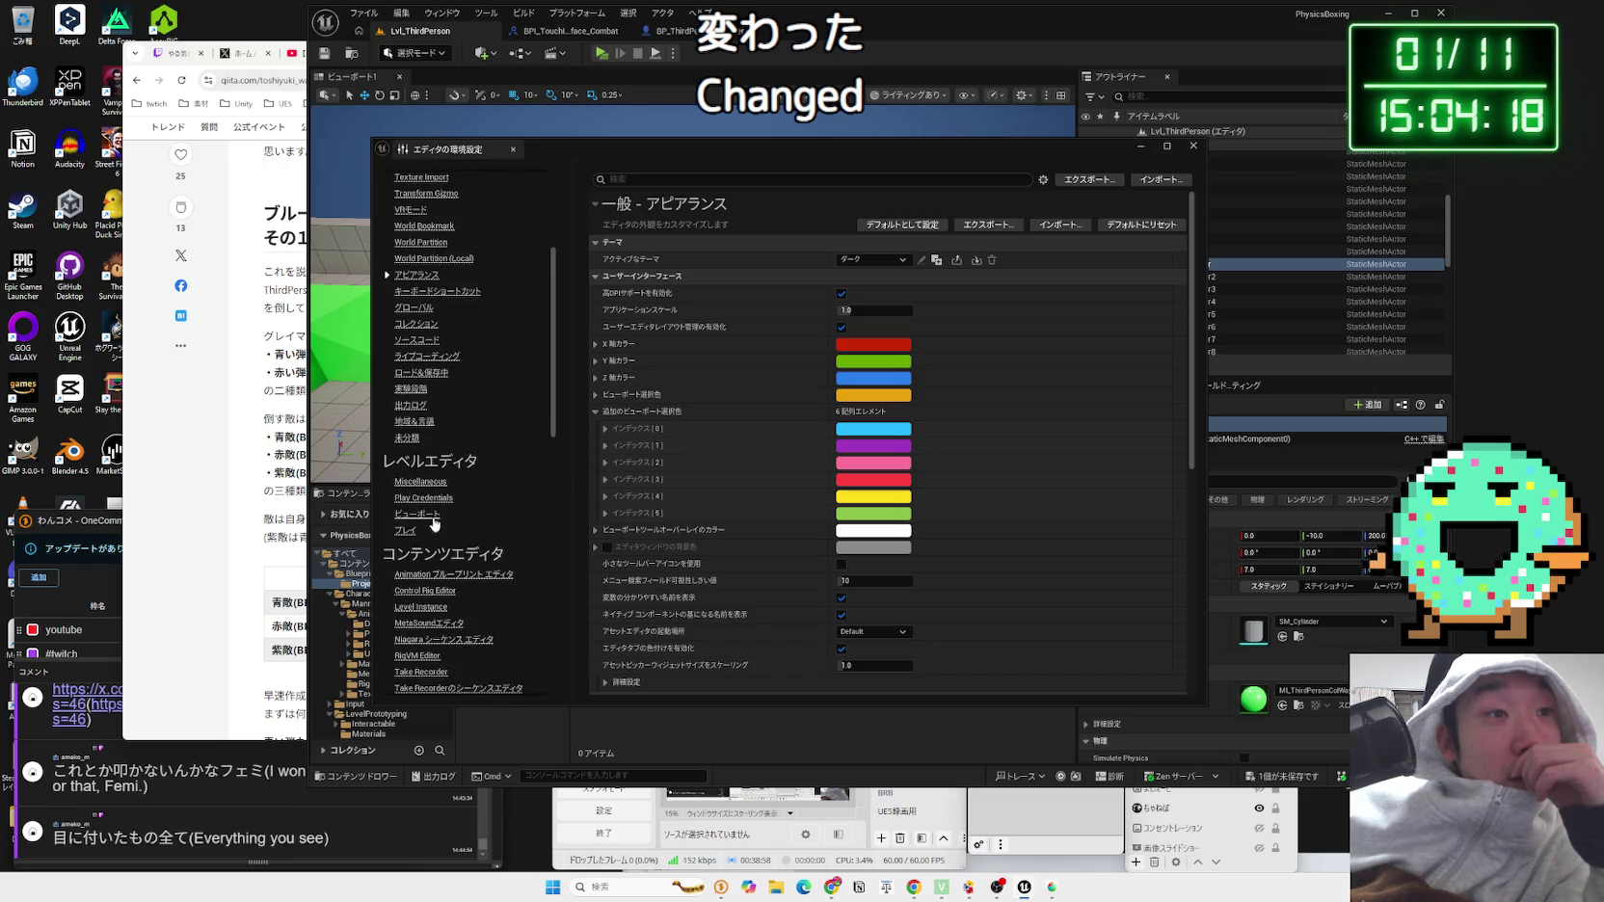
pyautogui.scroll(-2, 440, 488)
pyautogui.scroll(-2, 445, 494)
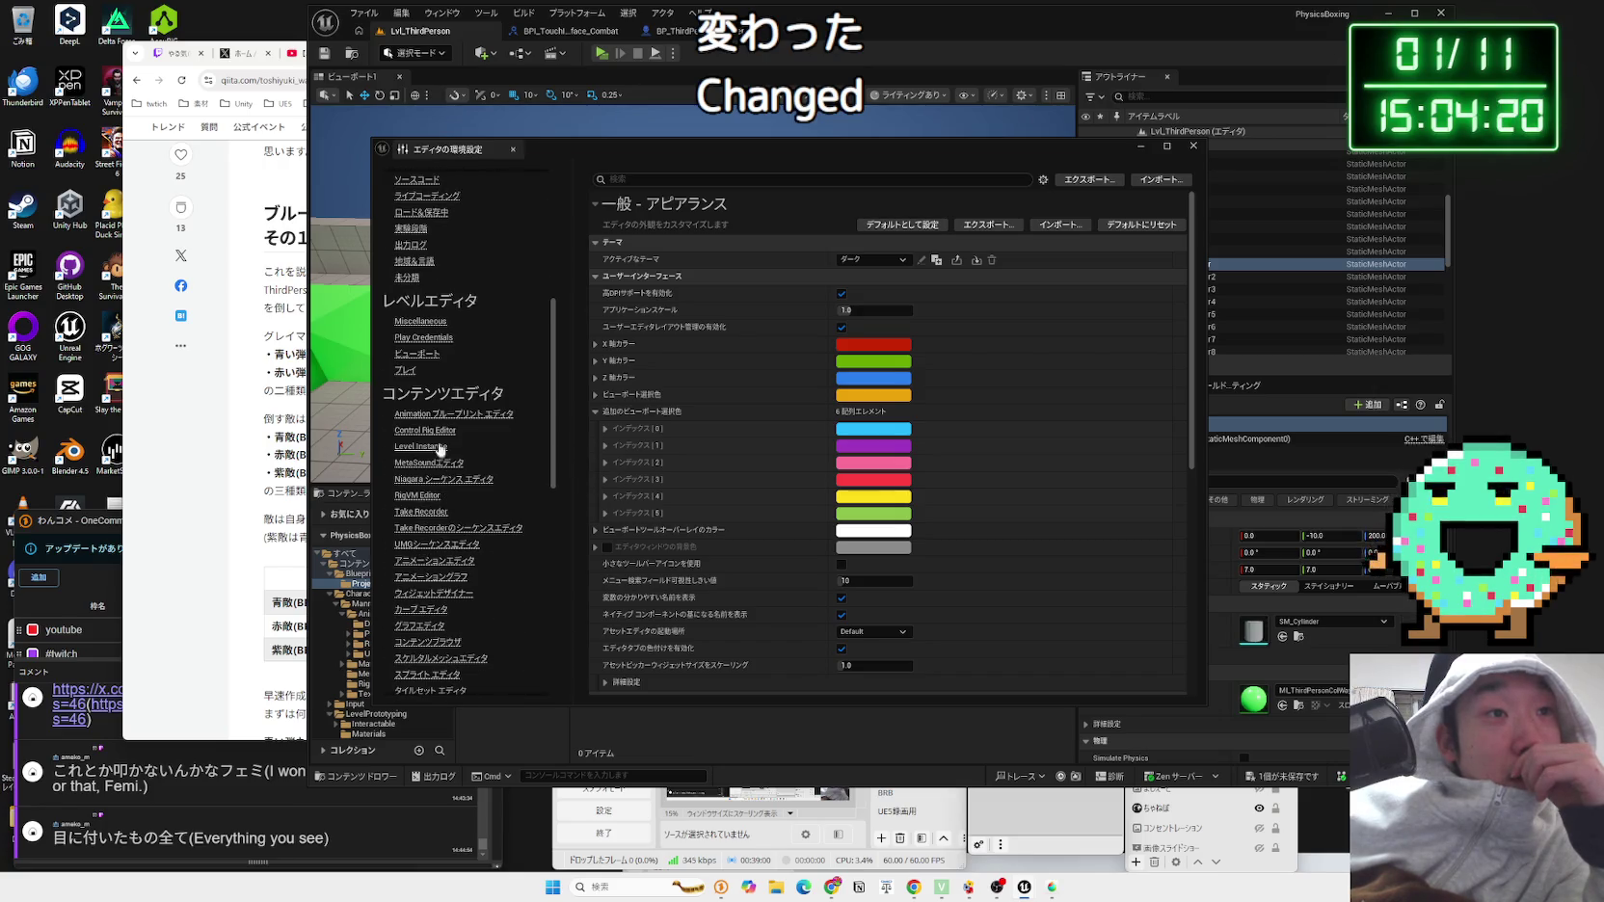
pyautogui.click(439, 431)
pyautogui.click(436, 447)
pyautogui.click(435, 461)
pyautogui.click(421, 446)
pyautogui.click(417, 494)
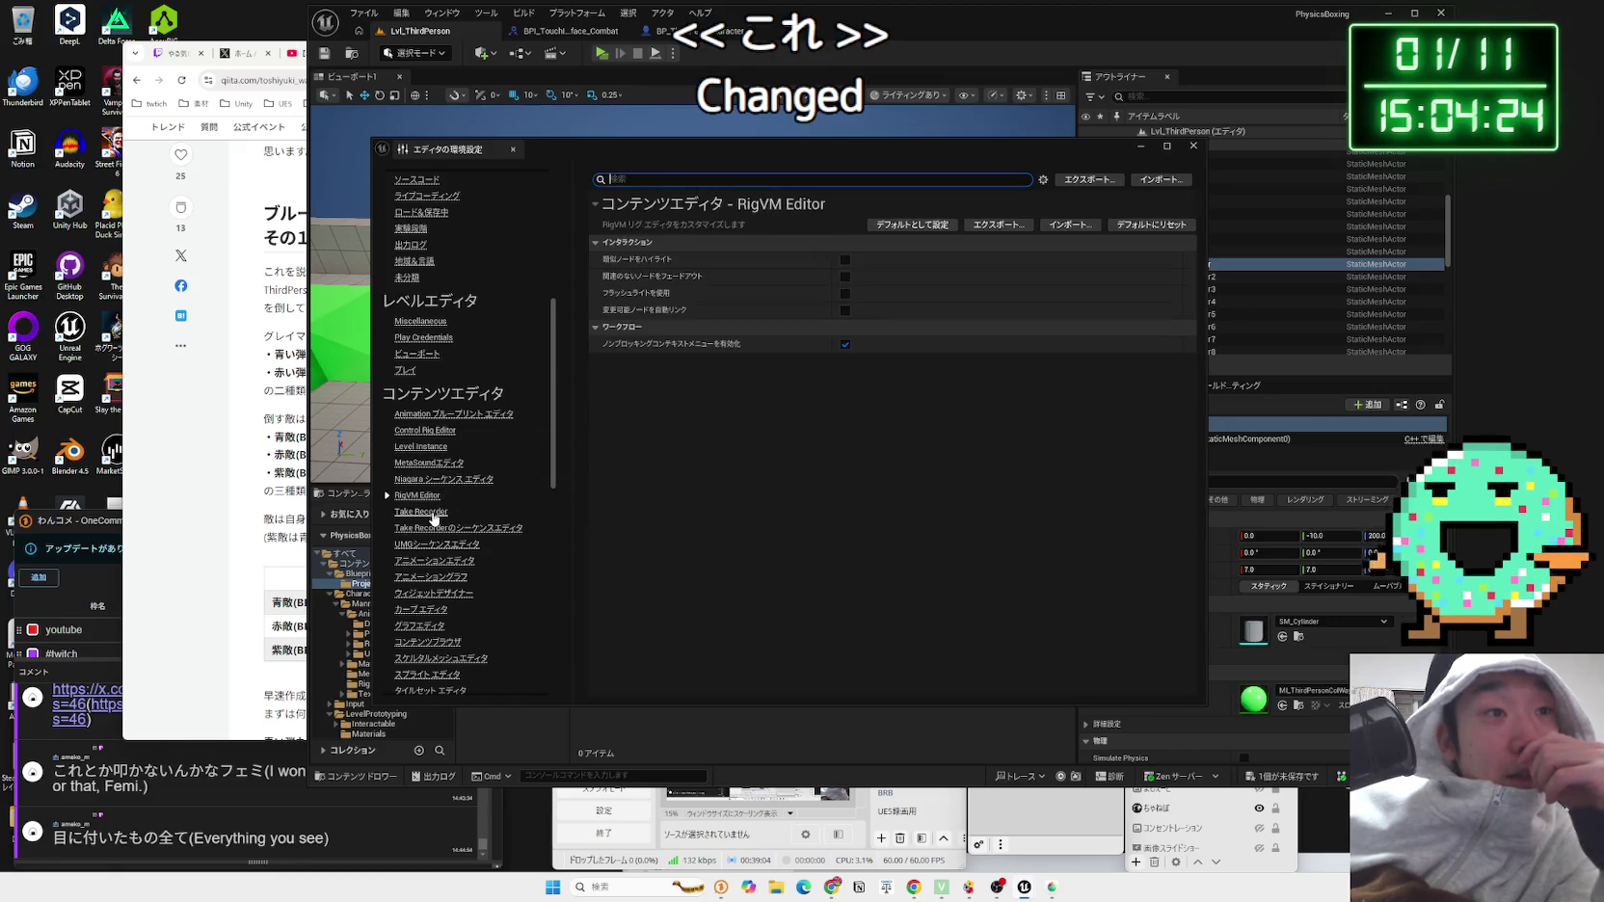
pyautogui.click(424, 512)
# Step: Browse Widget Designer, Animation Graph, Content Browser, Curve Editor and sequencer preference pages
pyautogui.scroll(-3, 455, 523)
pyautogui.click(439, 452)
pyautogui.click(434, 436)
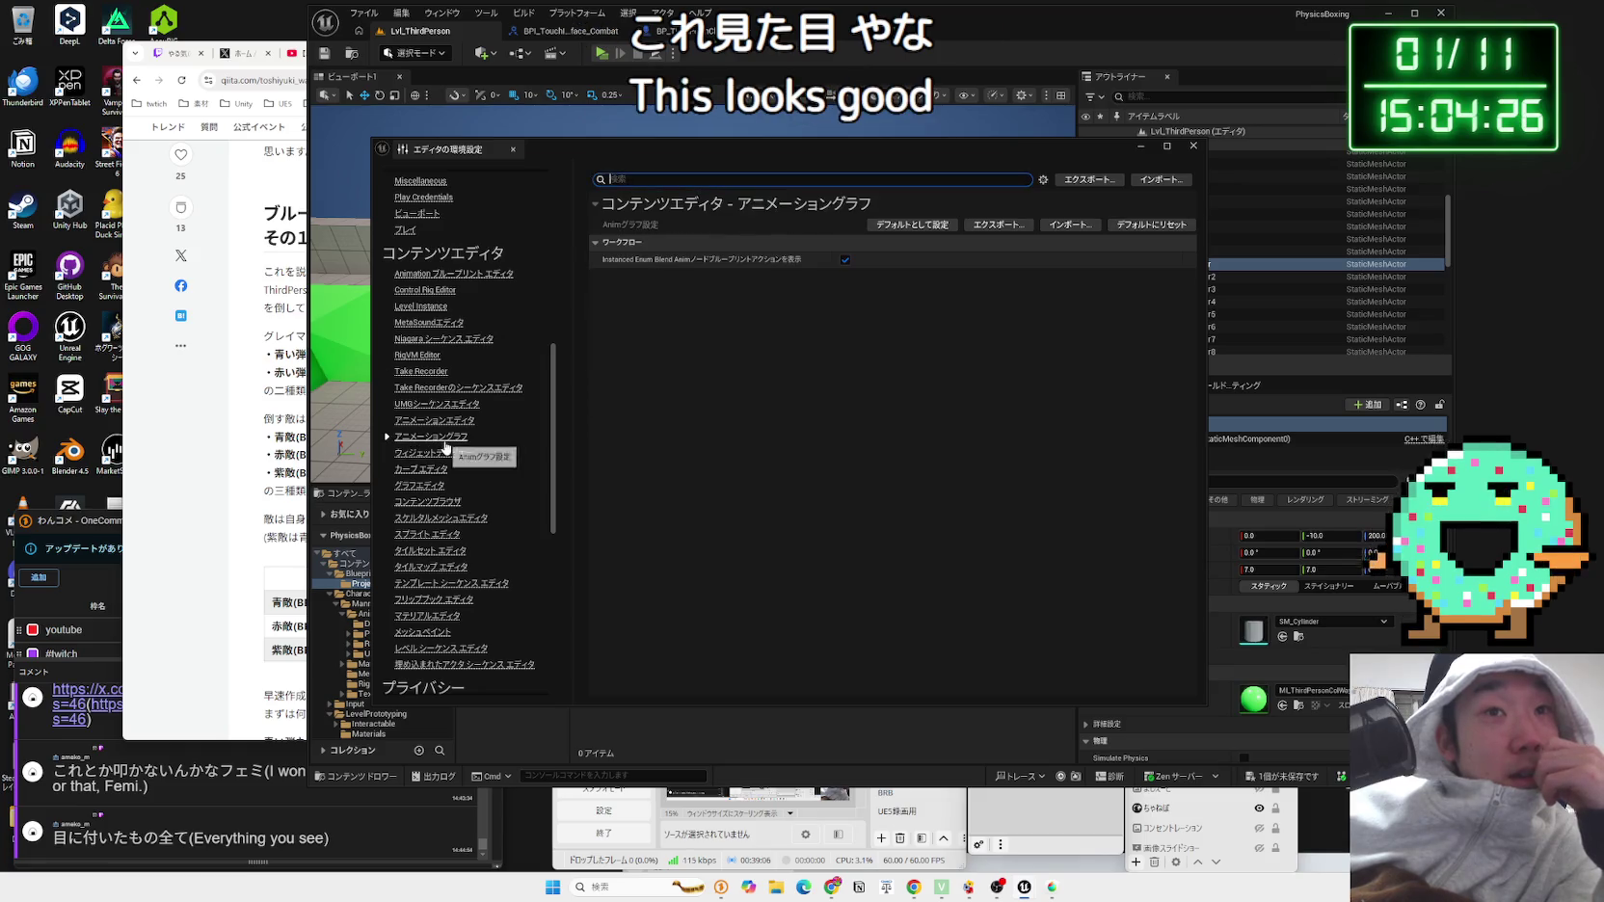
pyautogui.click(429, 503)
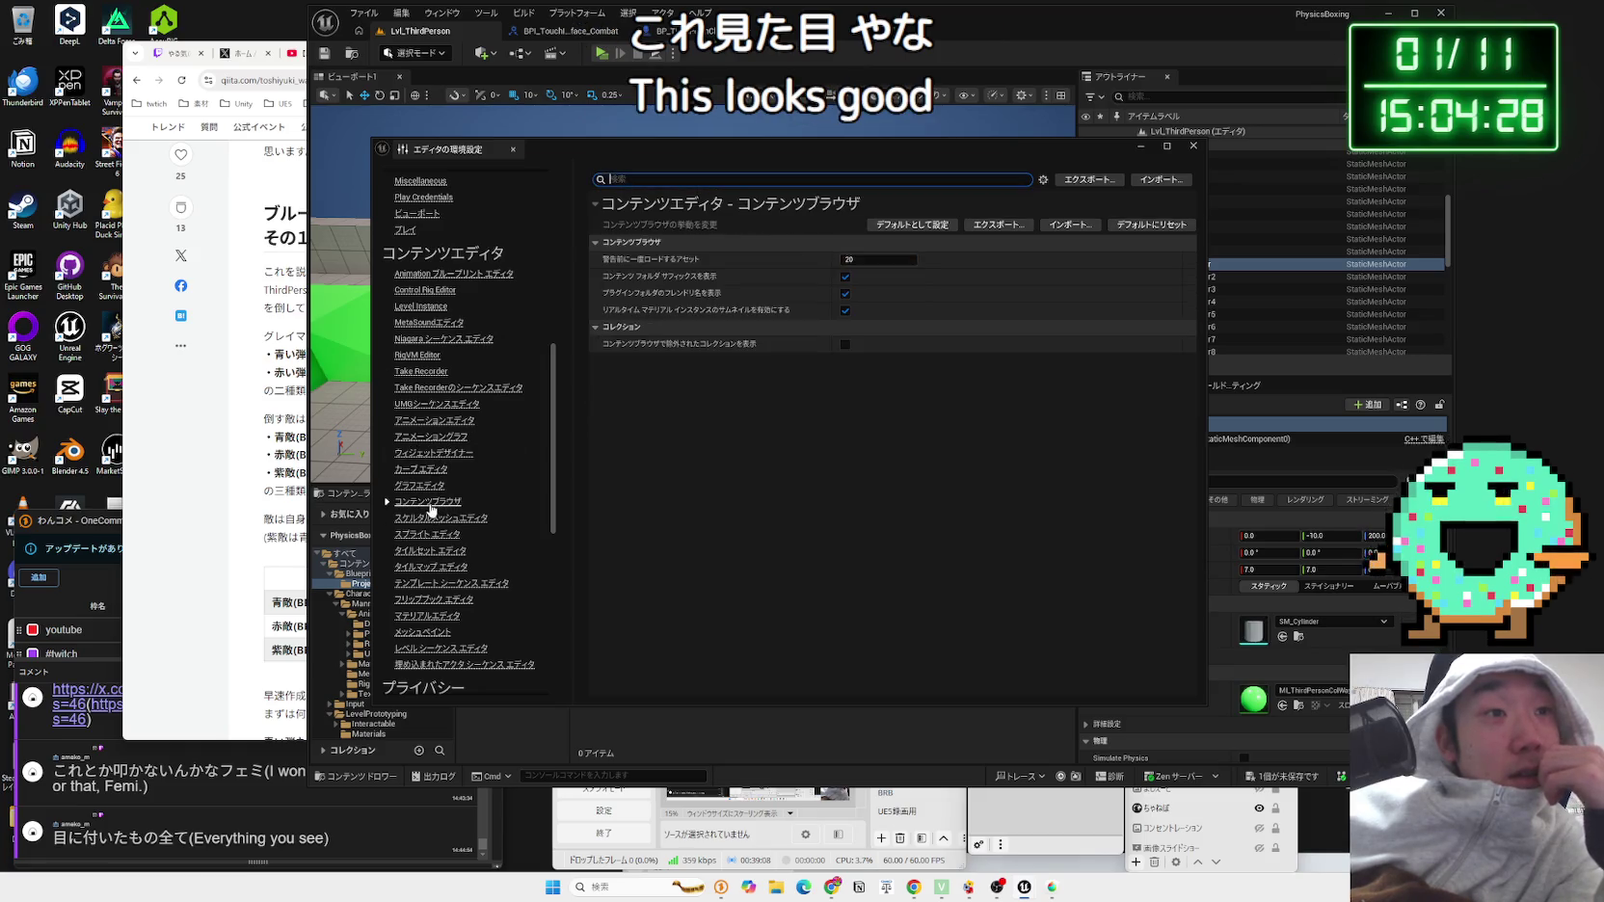
pyautogui.click(422, 484)
pyautogui.click(424, 471)
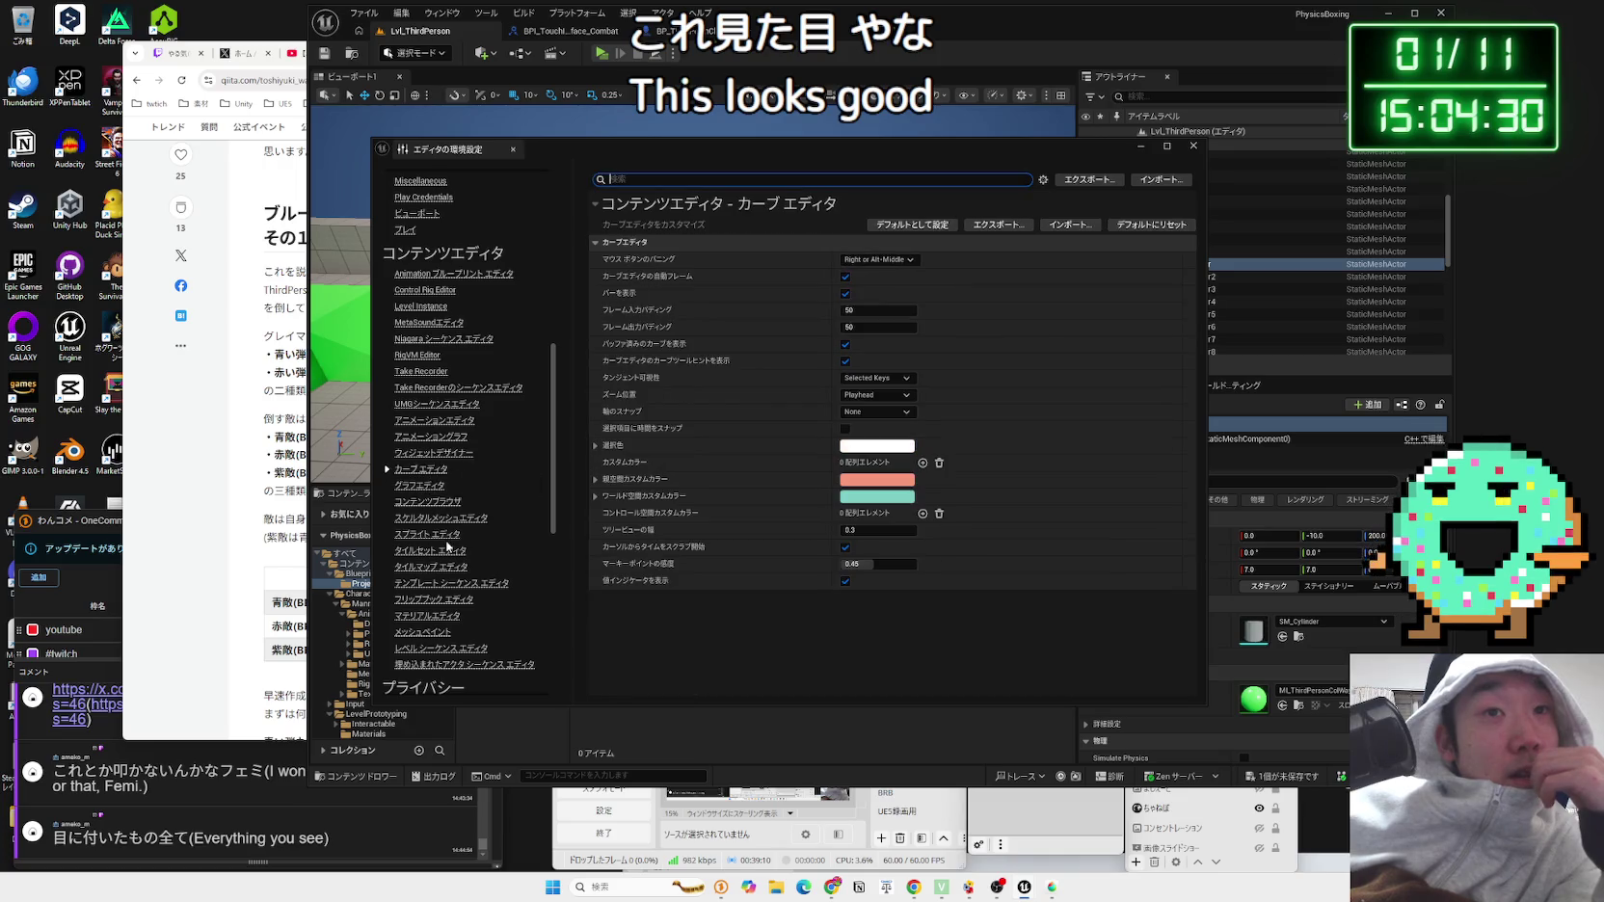
pyautogui.scroll(-2, 433, 540)
pyautogui.click(437, 582)
pyautogui.click(434, 568)
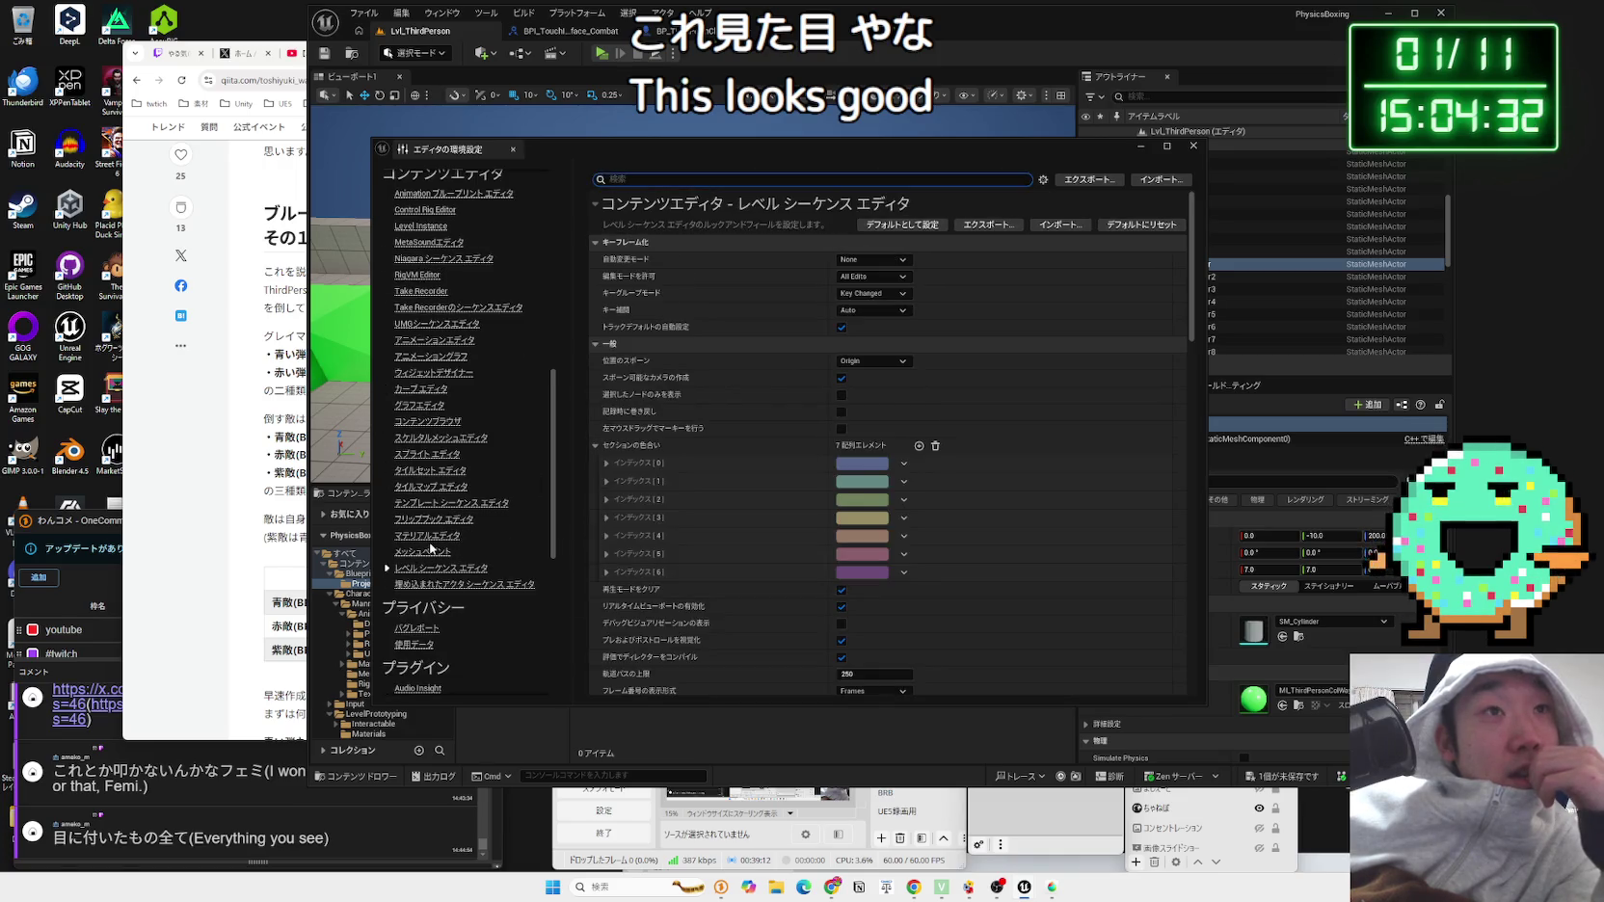
pyautogui.click(427, 520)
# Step: List all General (一般) editor settings, then switch to the Notion window
pyautogui.scroll(-3, 427, 528)
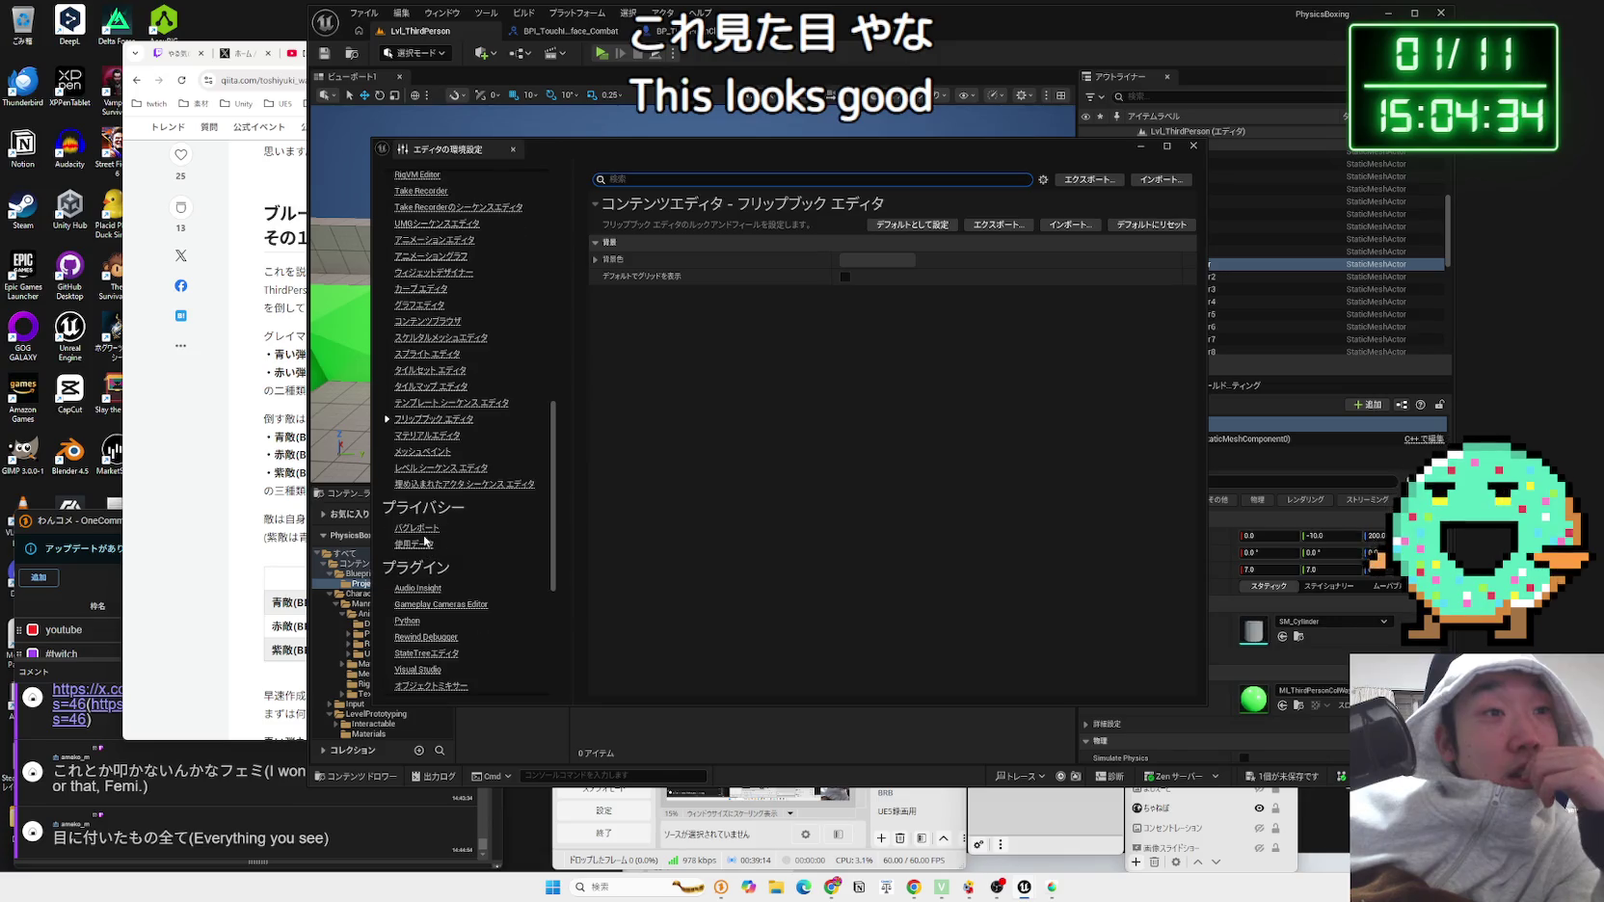
pyautogui.scroll(-4, 427, 544)
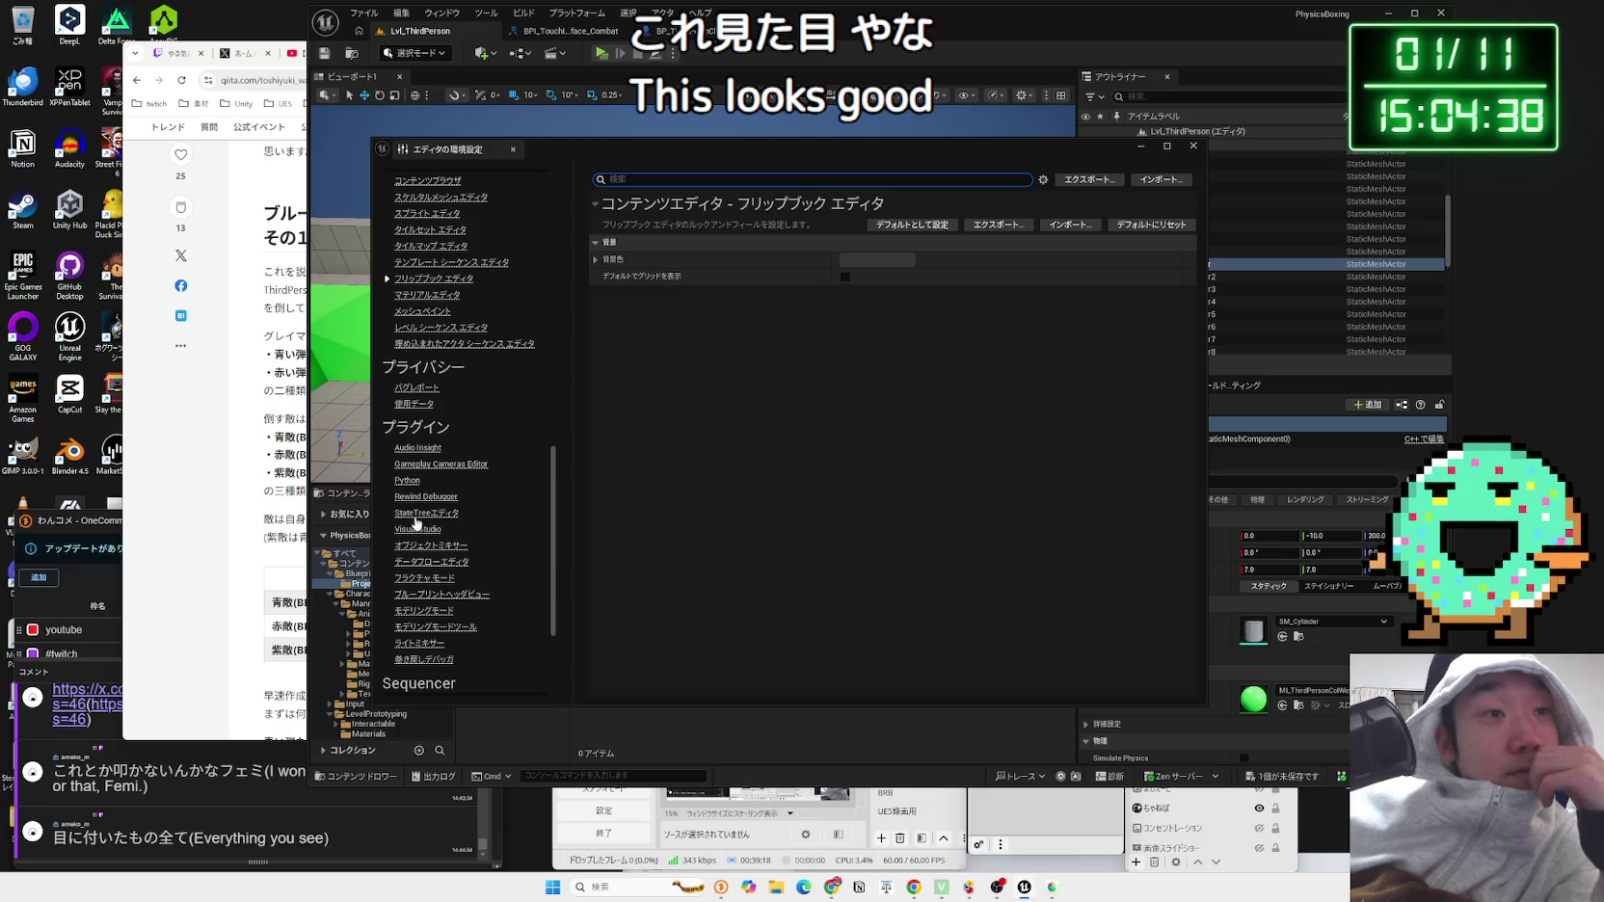
pyautogui.scroll(-5, 433, 523)
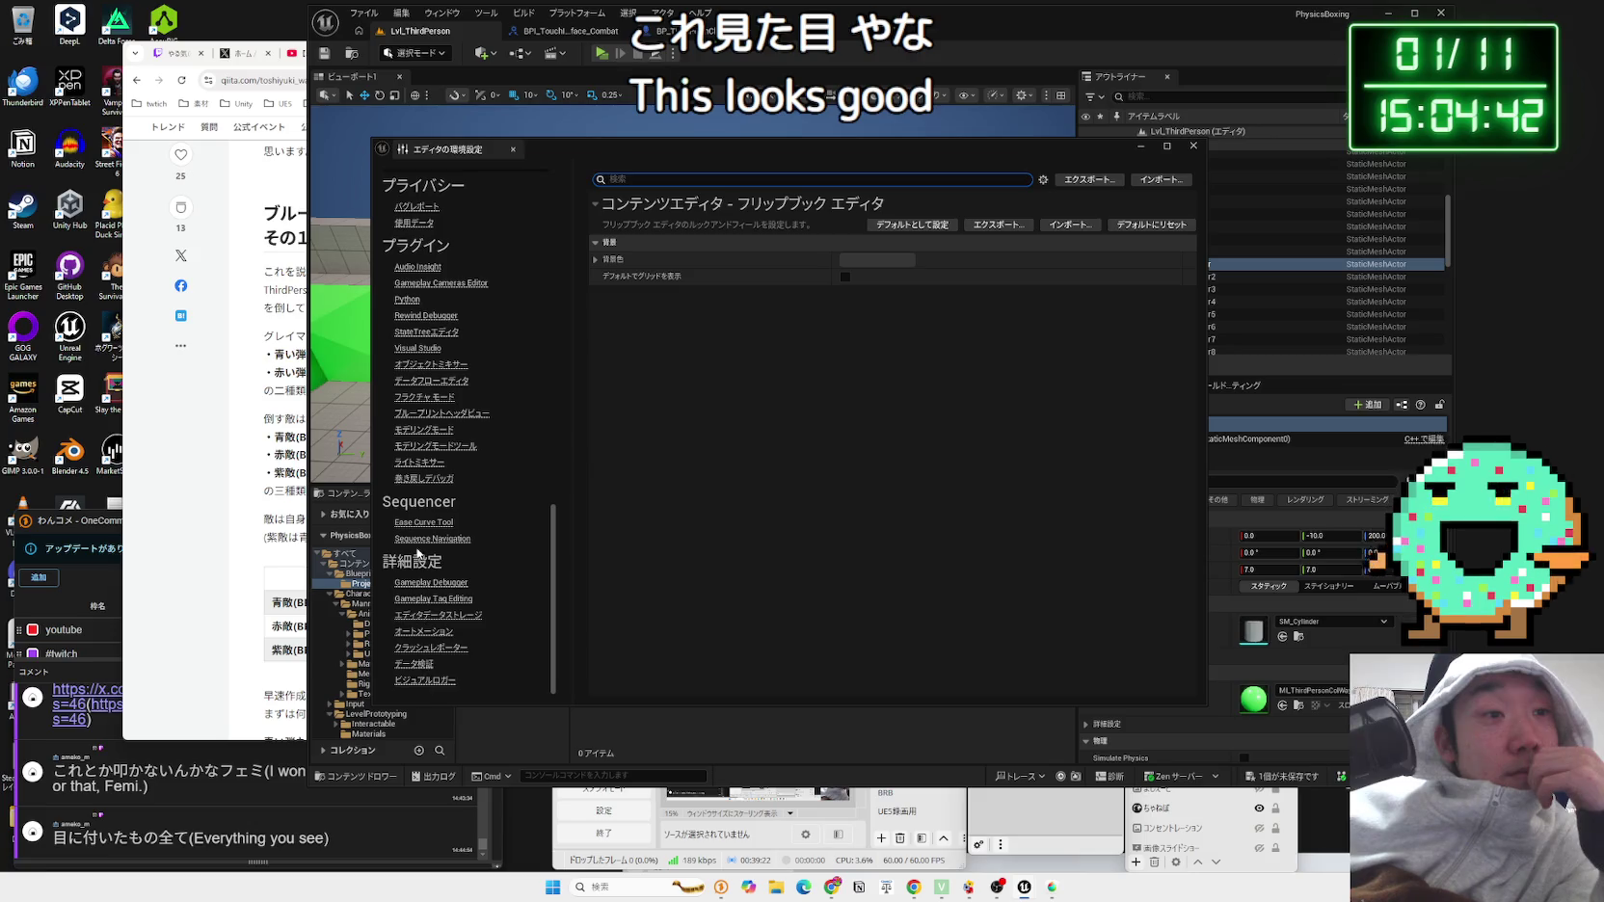
pyautogui.scroll(20, 420, 559)
pyautogui.scroll(6, 430, 576)
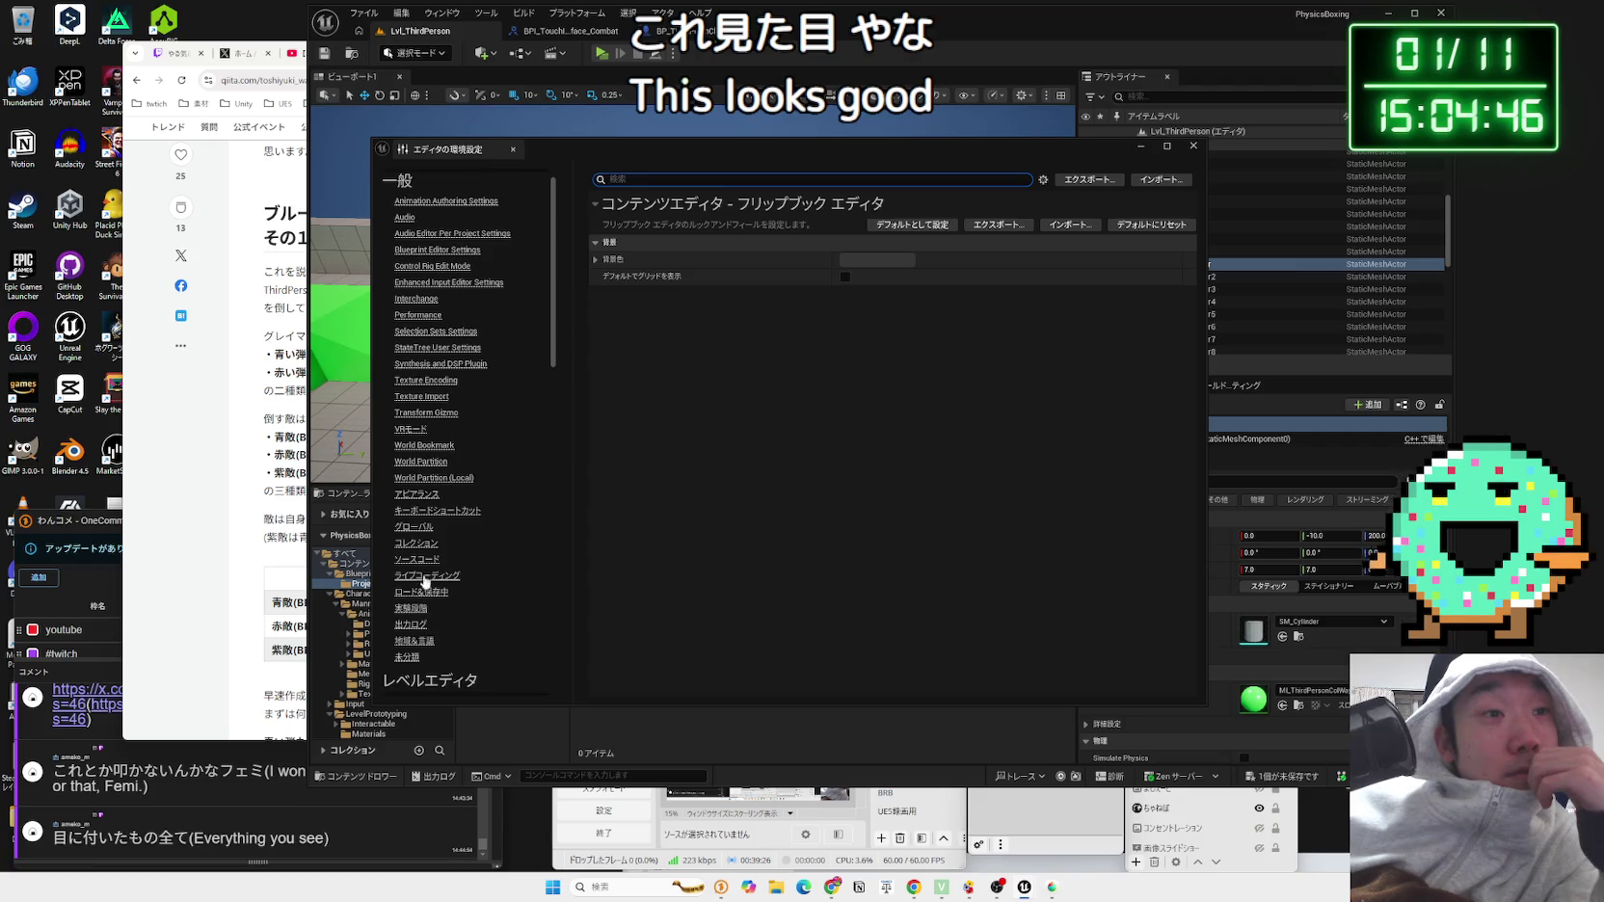
pyautogui.scroll(1, 439, 492)
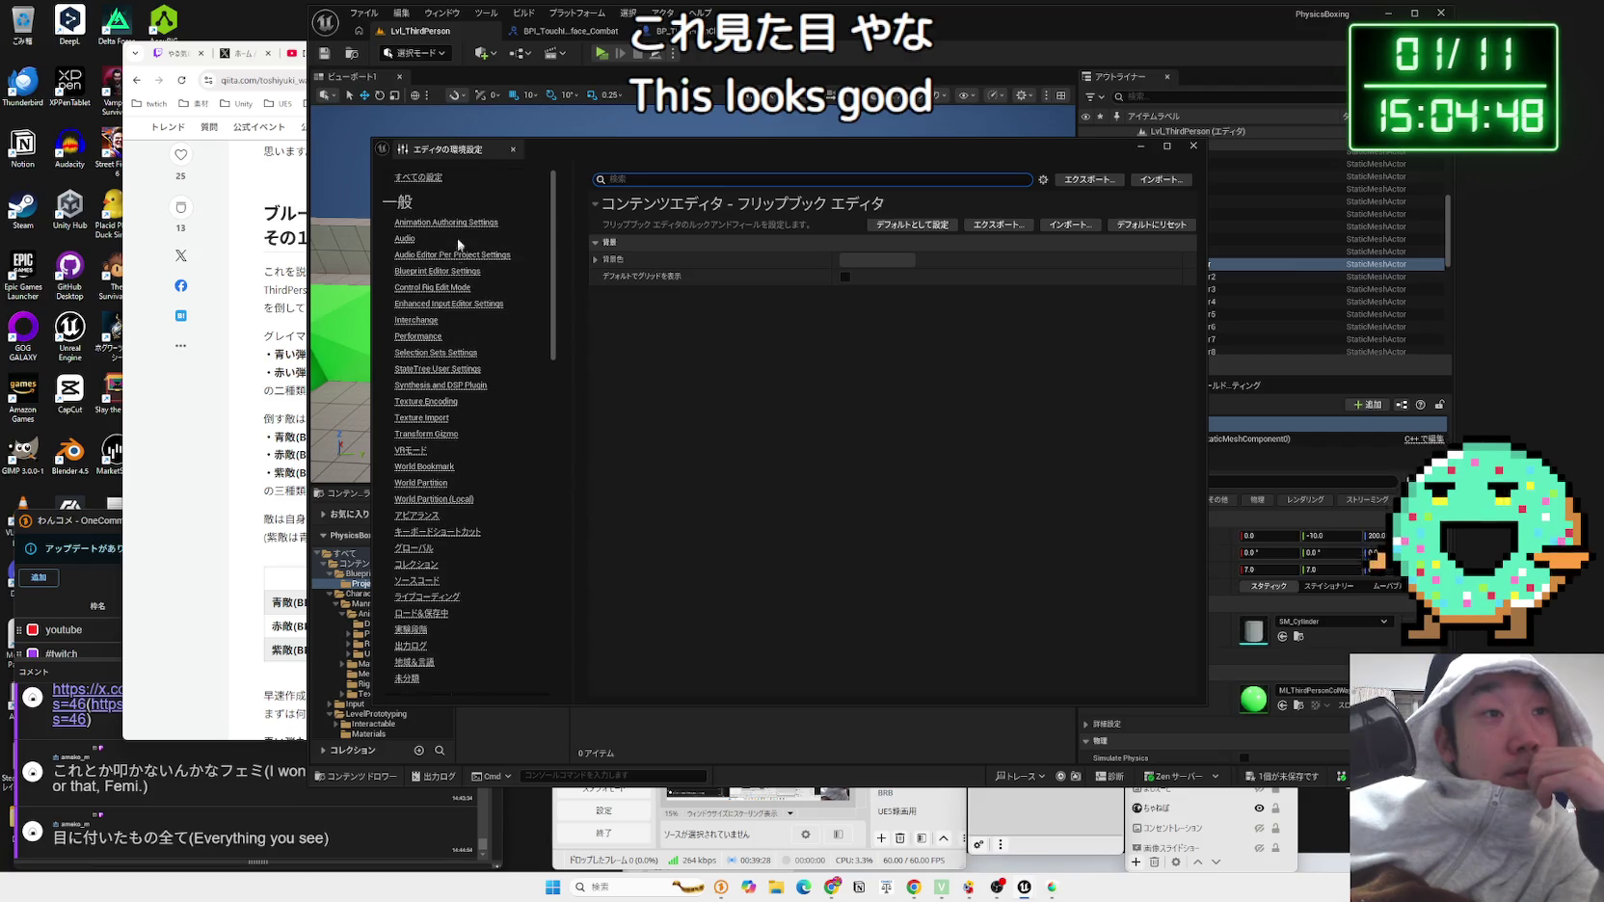
pyautogui.click(419, 177)
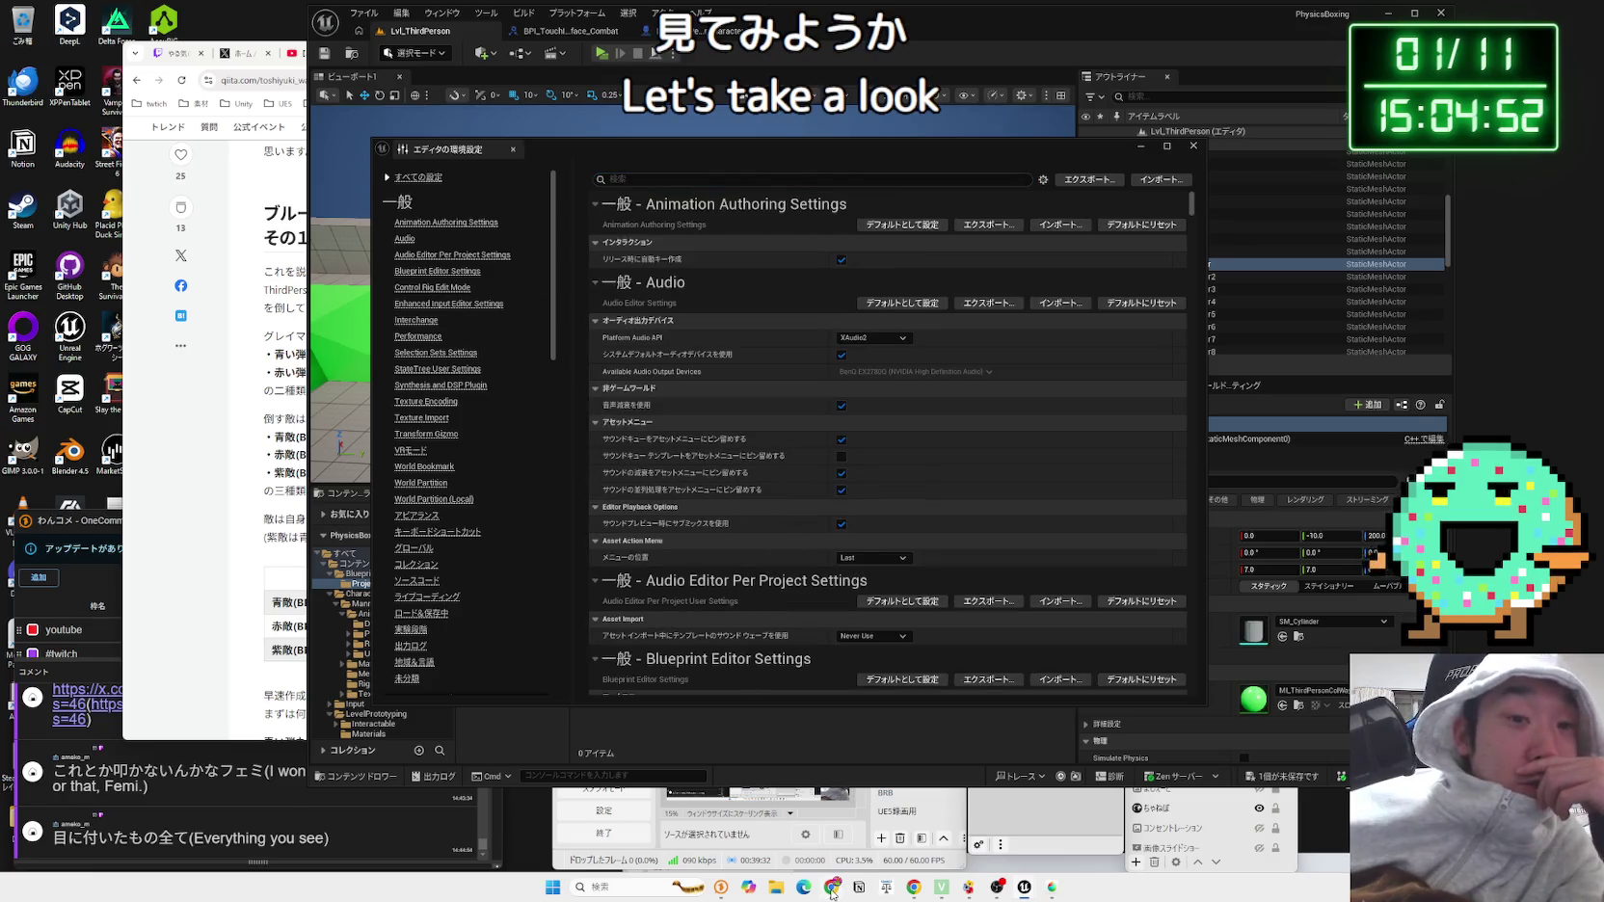
pyautogui.click(859, 887)
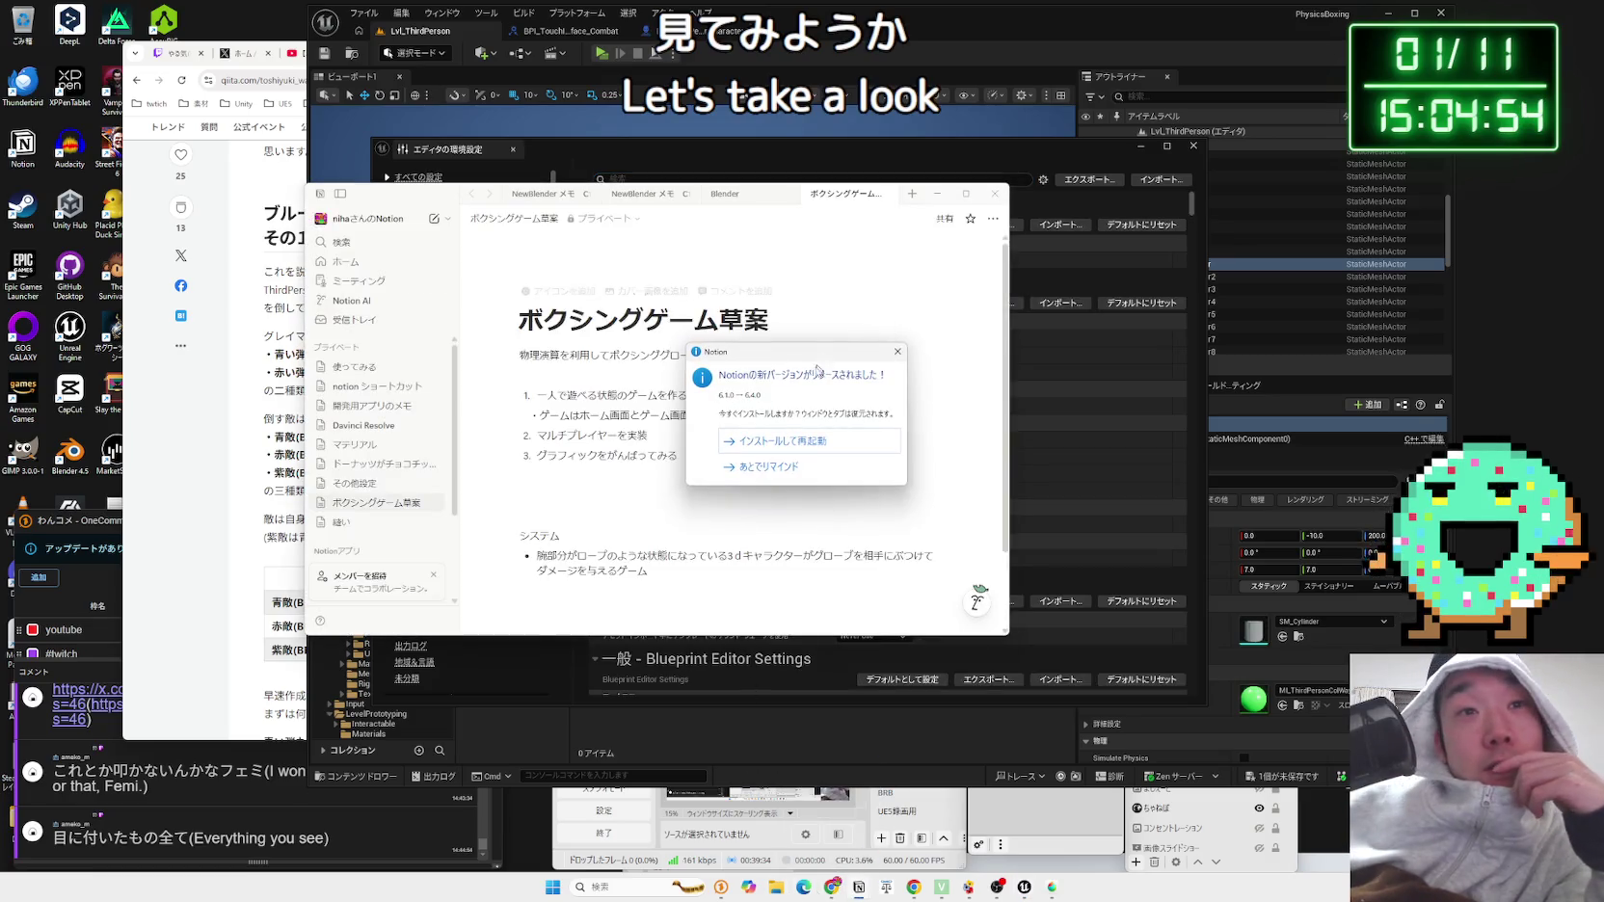
# Step: Postpone the Notion update and open the 開発用アプリのメモ > UE5 notes page
pyautogui.click(786, 472)
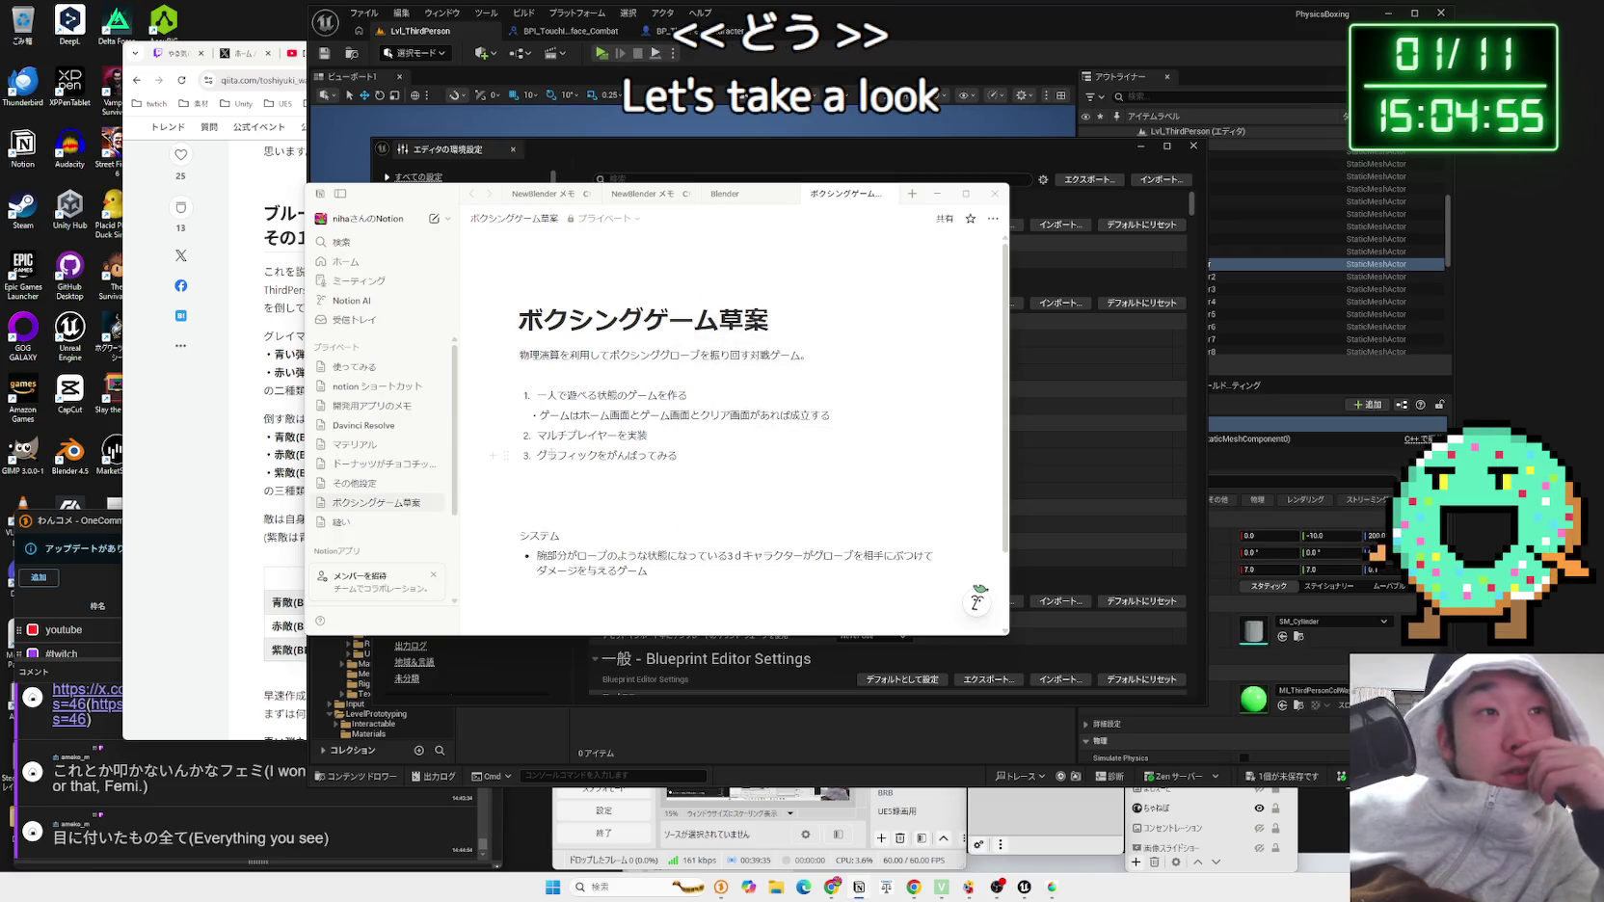
pyautogui.click(335, 464)
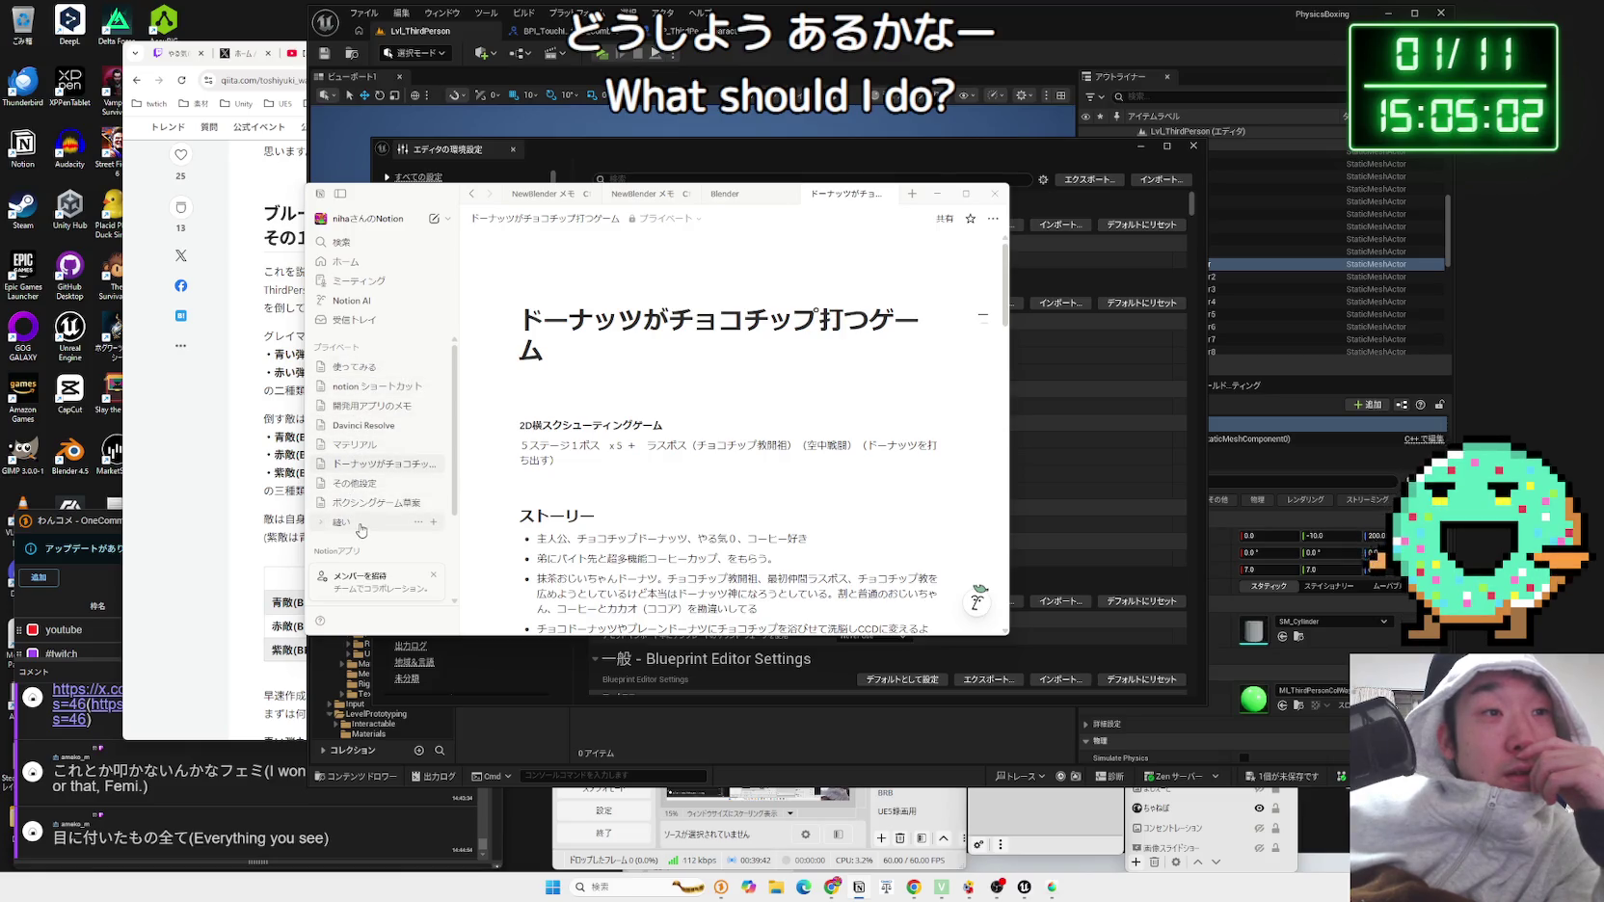
pyautogui.click(367, 405)
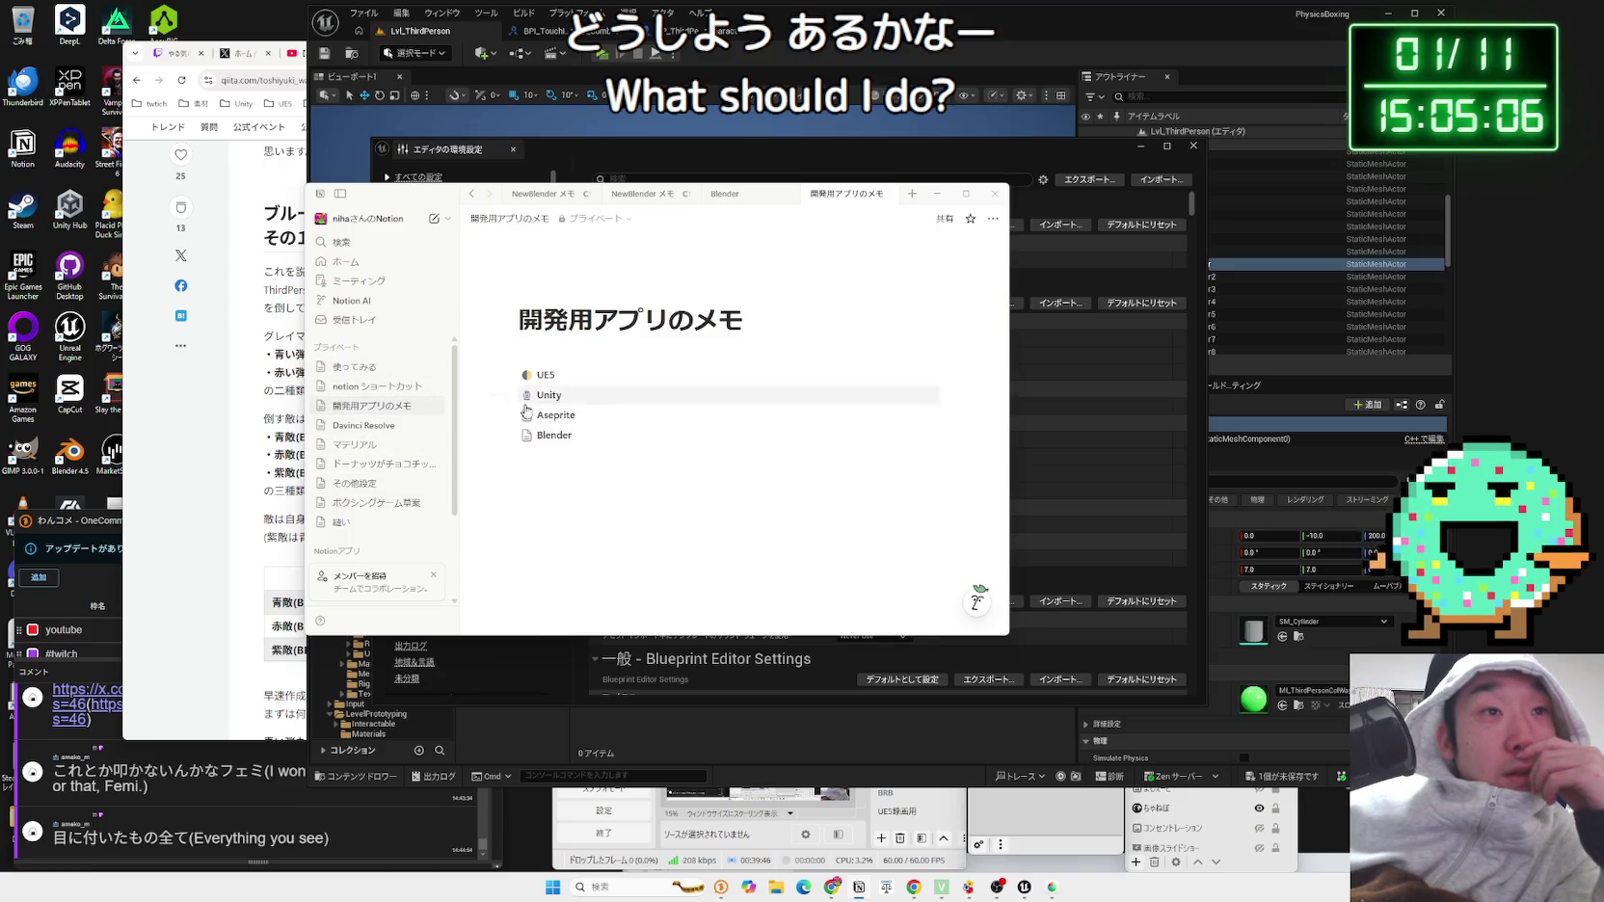
pyautogui.click(547, 376)
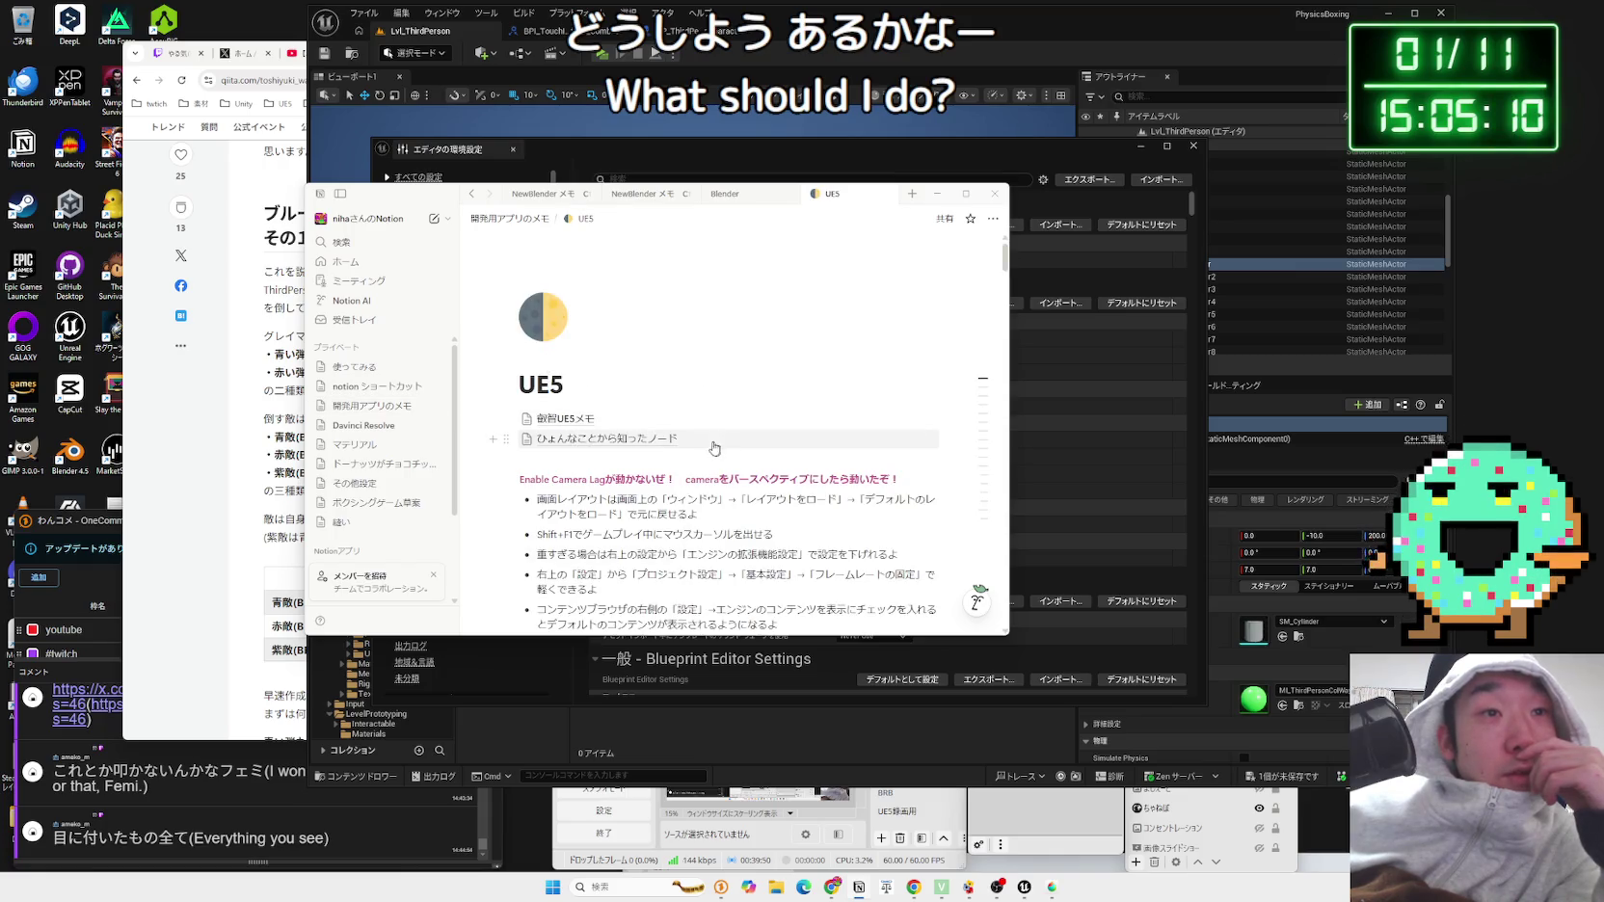
# Step: Check the ひょんなことから知ったノード sub-page and Blender tab, then go back to UE5
pyautogui.click(626, 439)
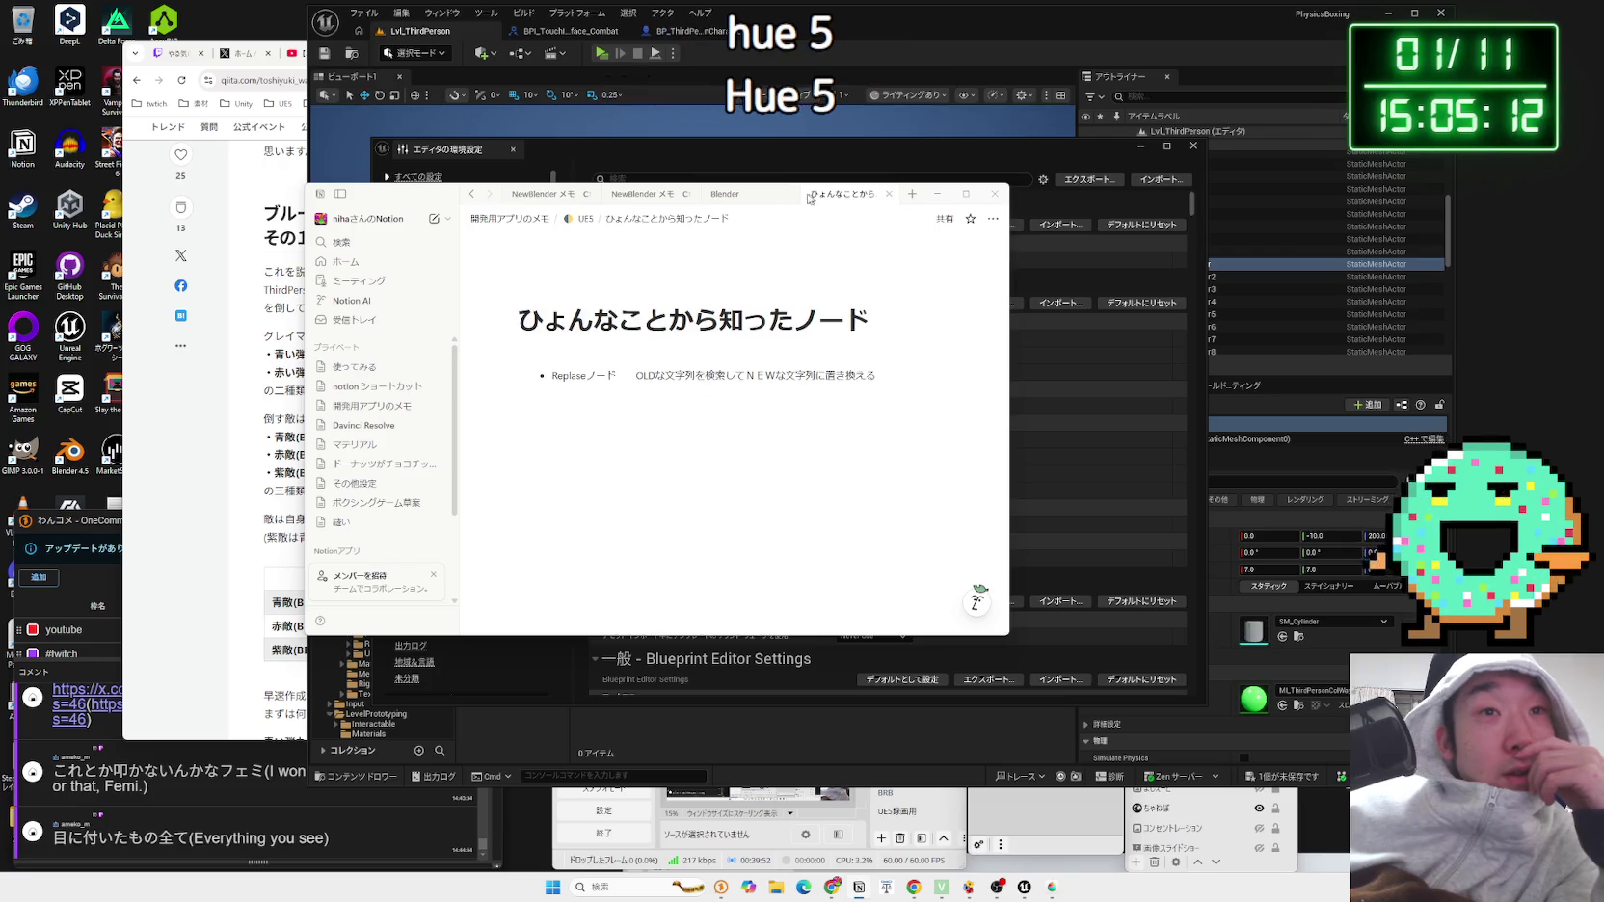
pyautogui.click(768, 197)
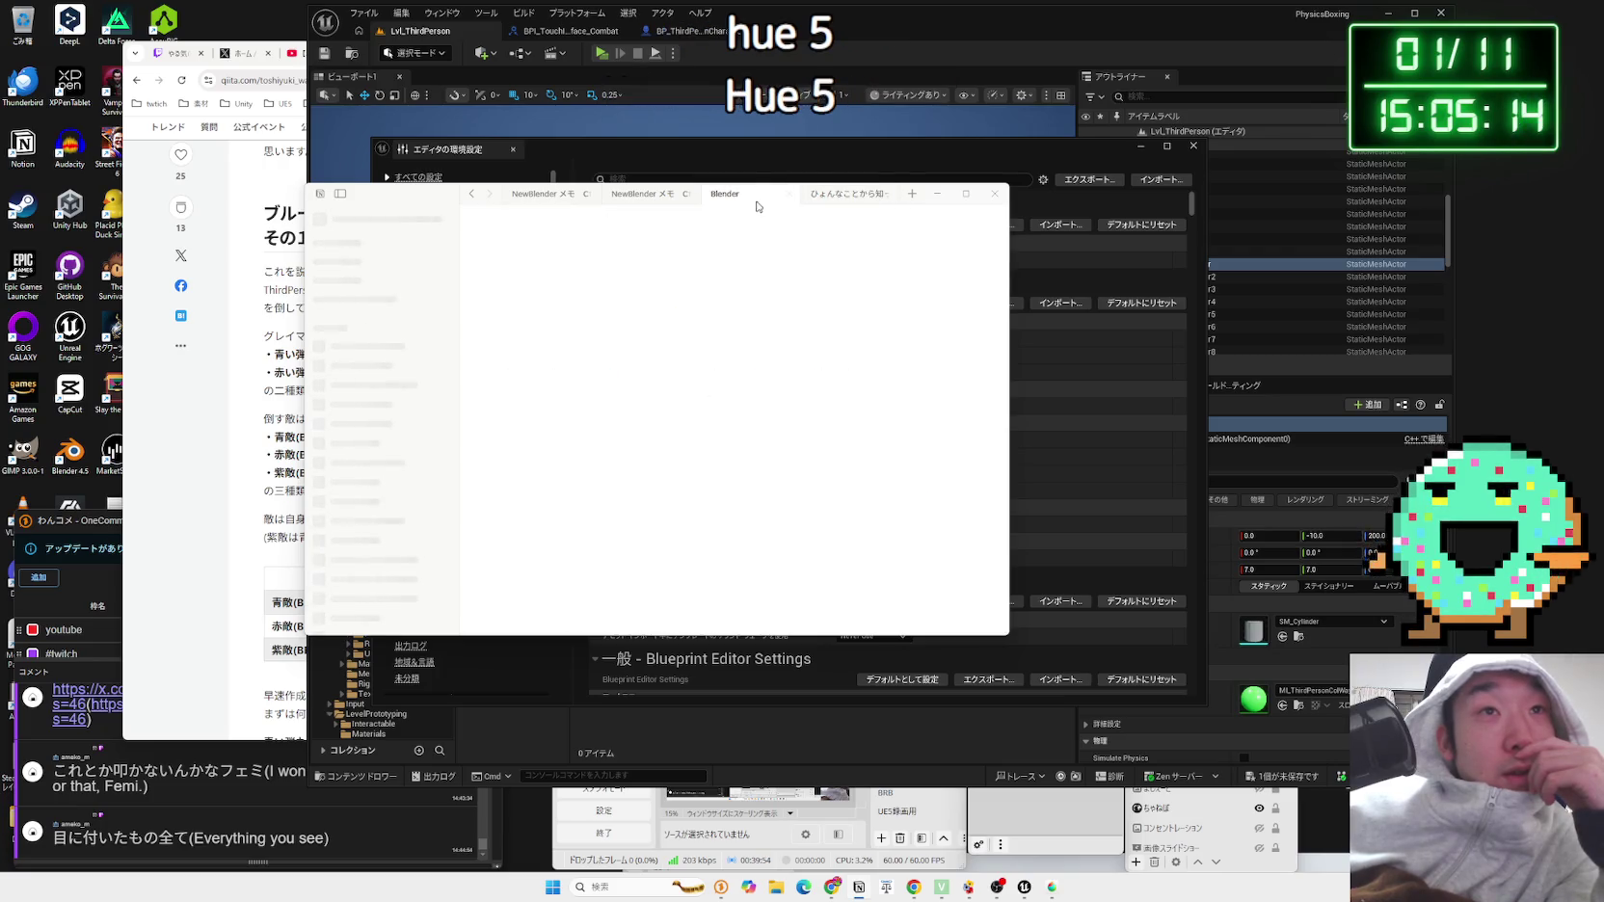
pyautogui.click(846, 194)
pyautogui.hotkey('ctrl', '[')
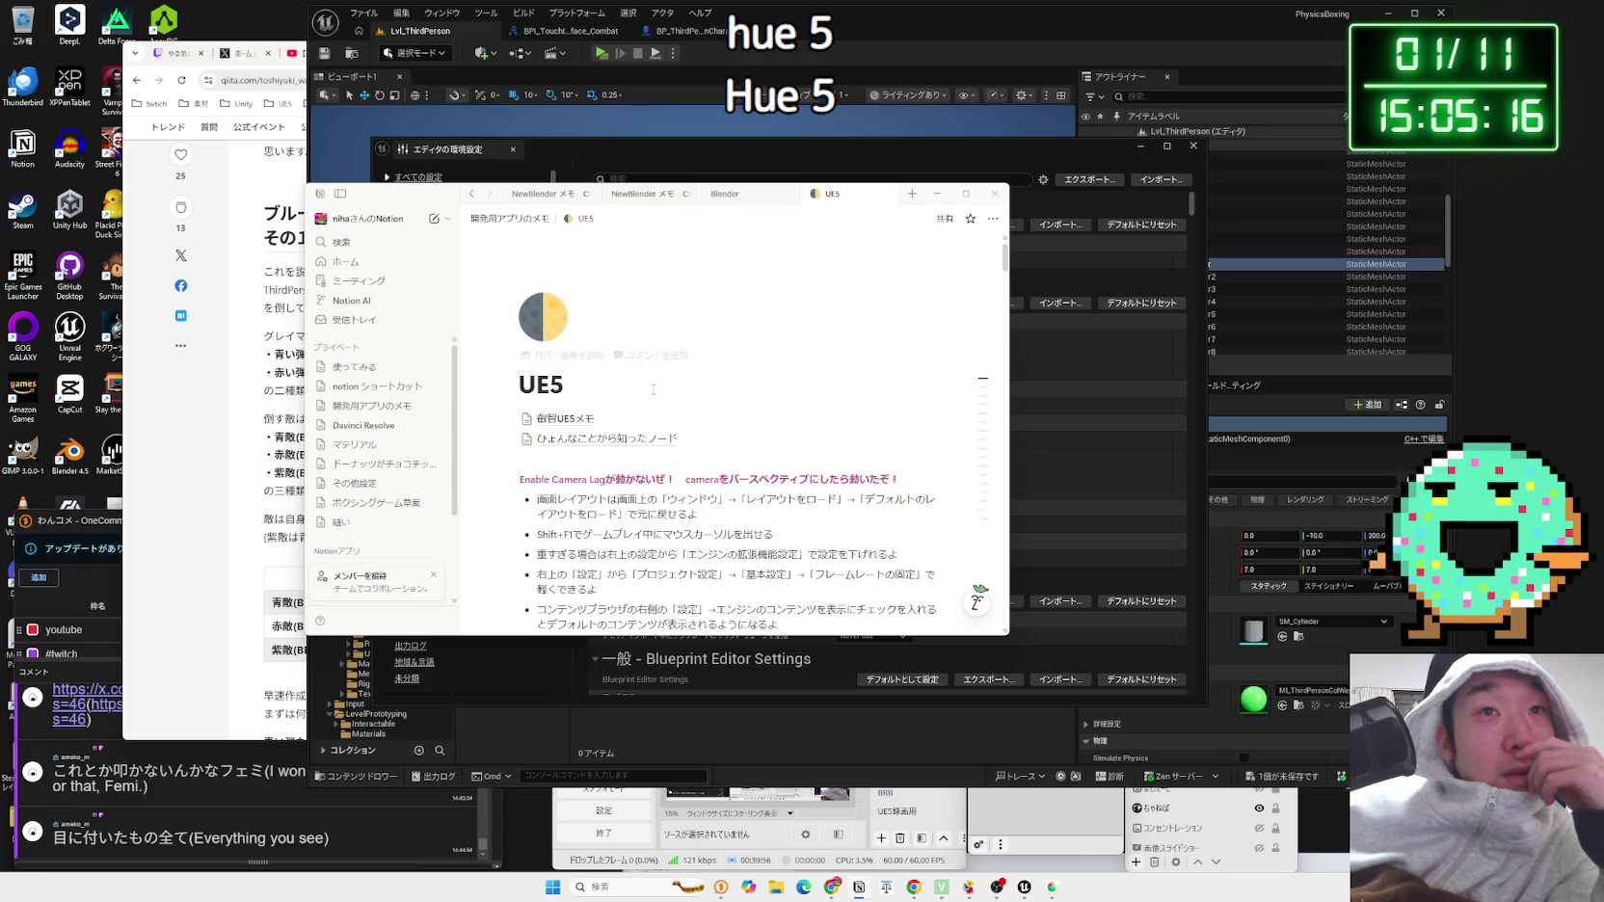
pyautogui.scroll(-3, 653, 389)
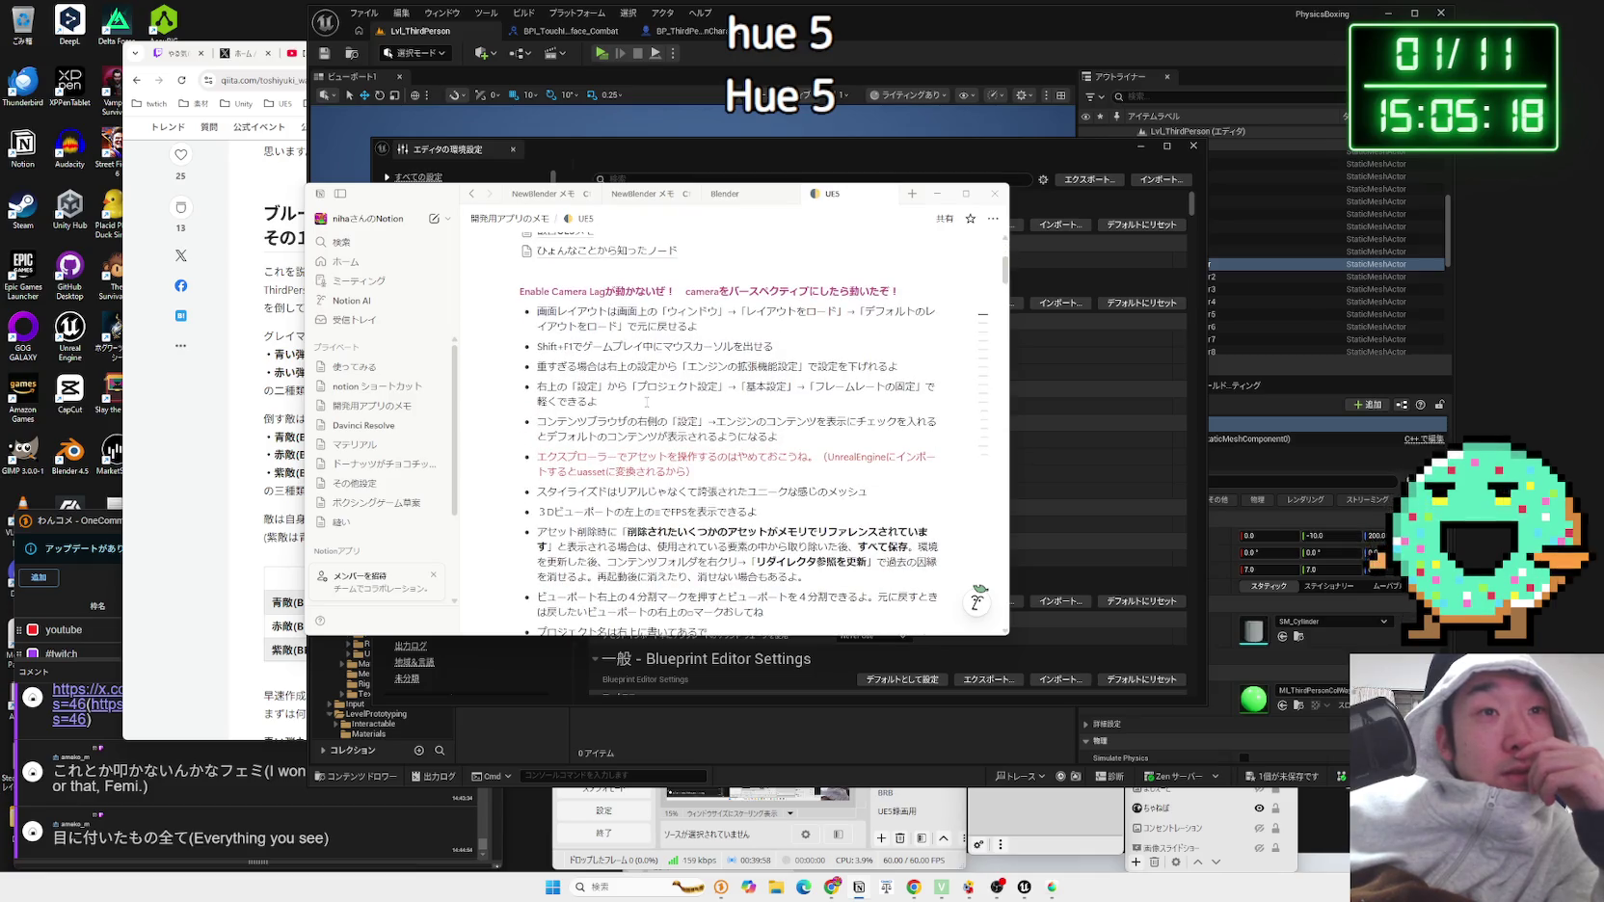
pyautogui.hotkey('ctrl', 'f')
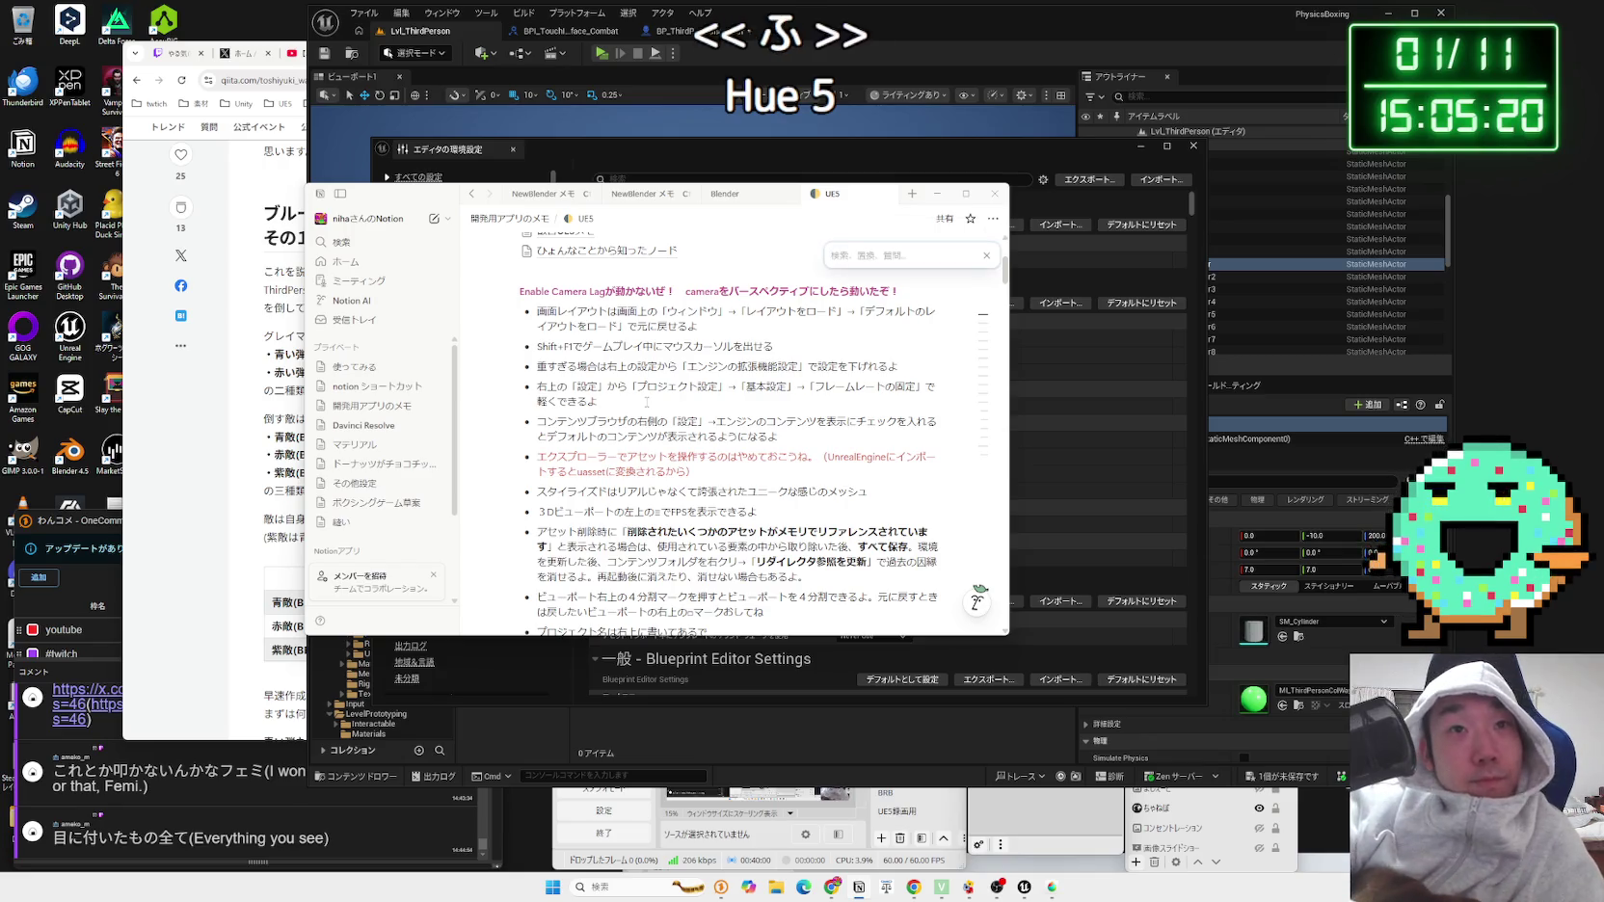
# Step: Search the UE5 notes for 'projec', then change the search to 'collision'
pyautogui.write('proje')
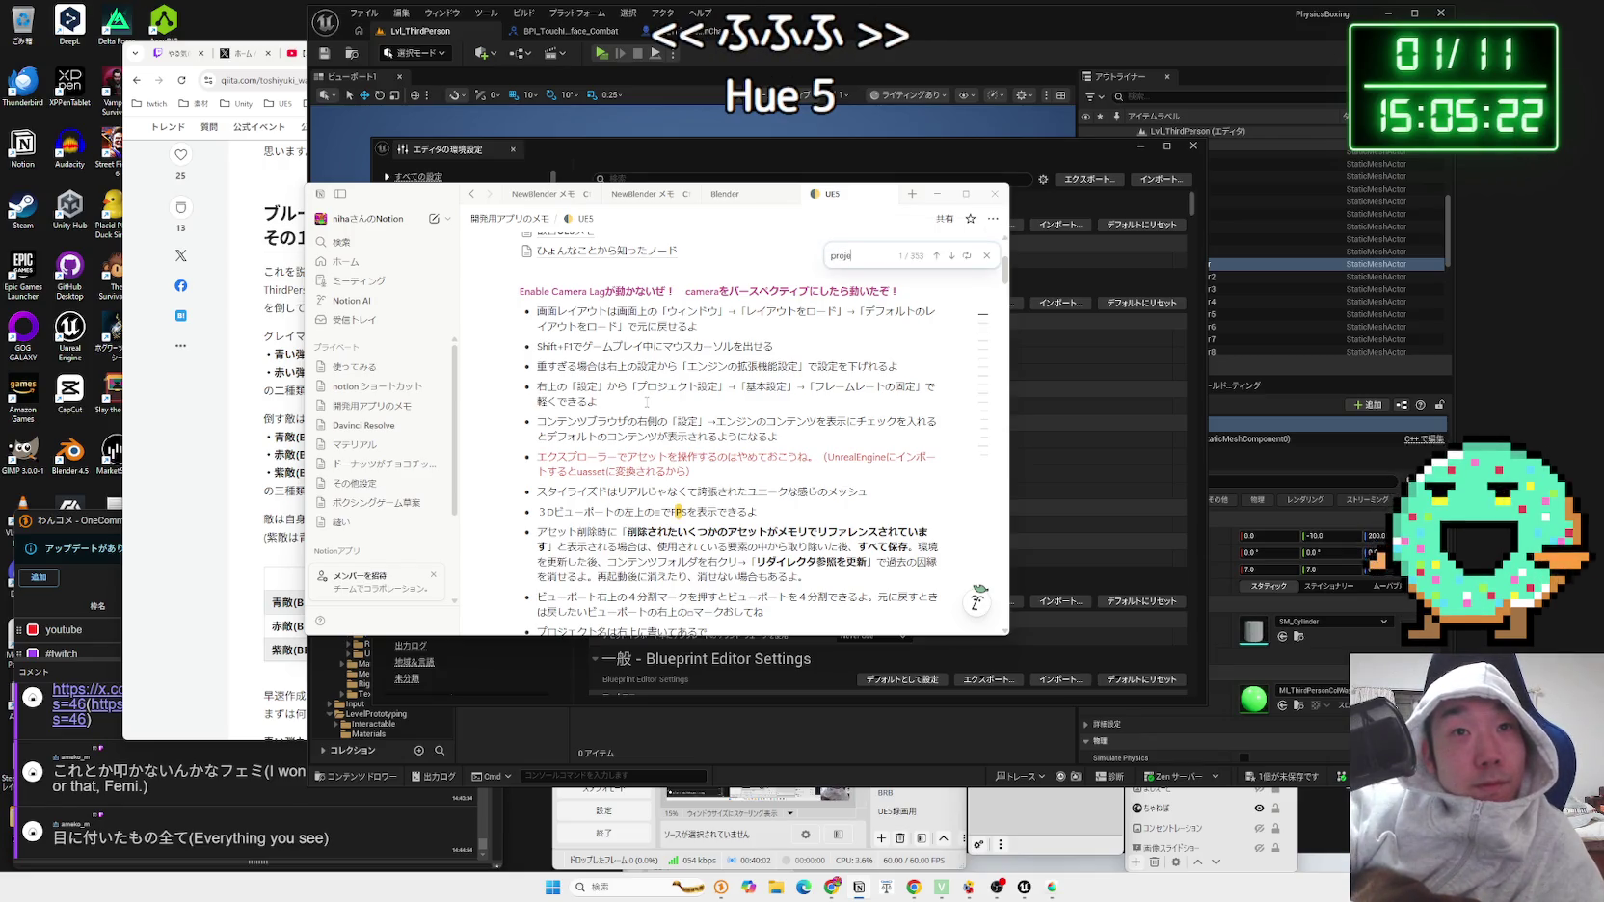
pyautogui.write('ctile')
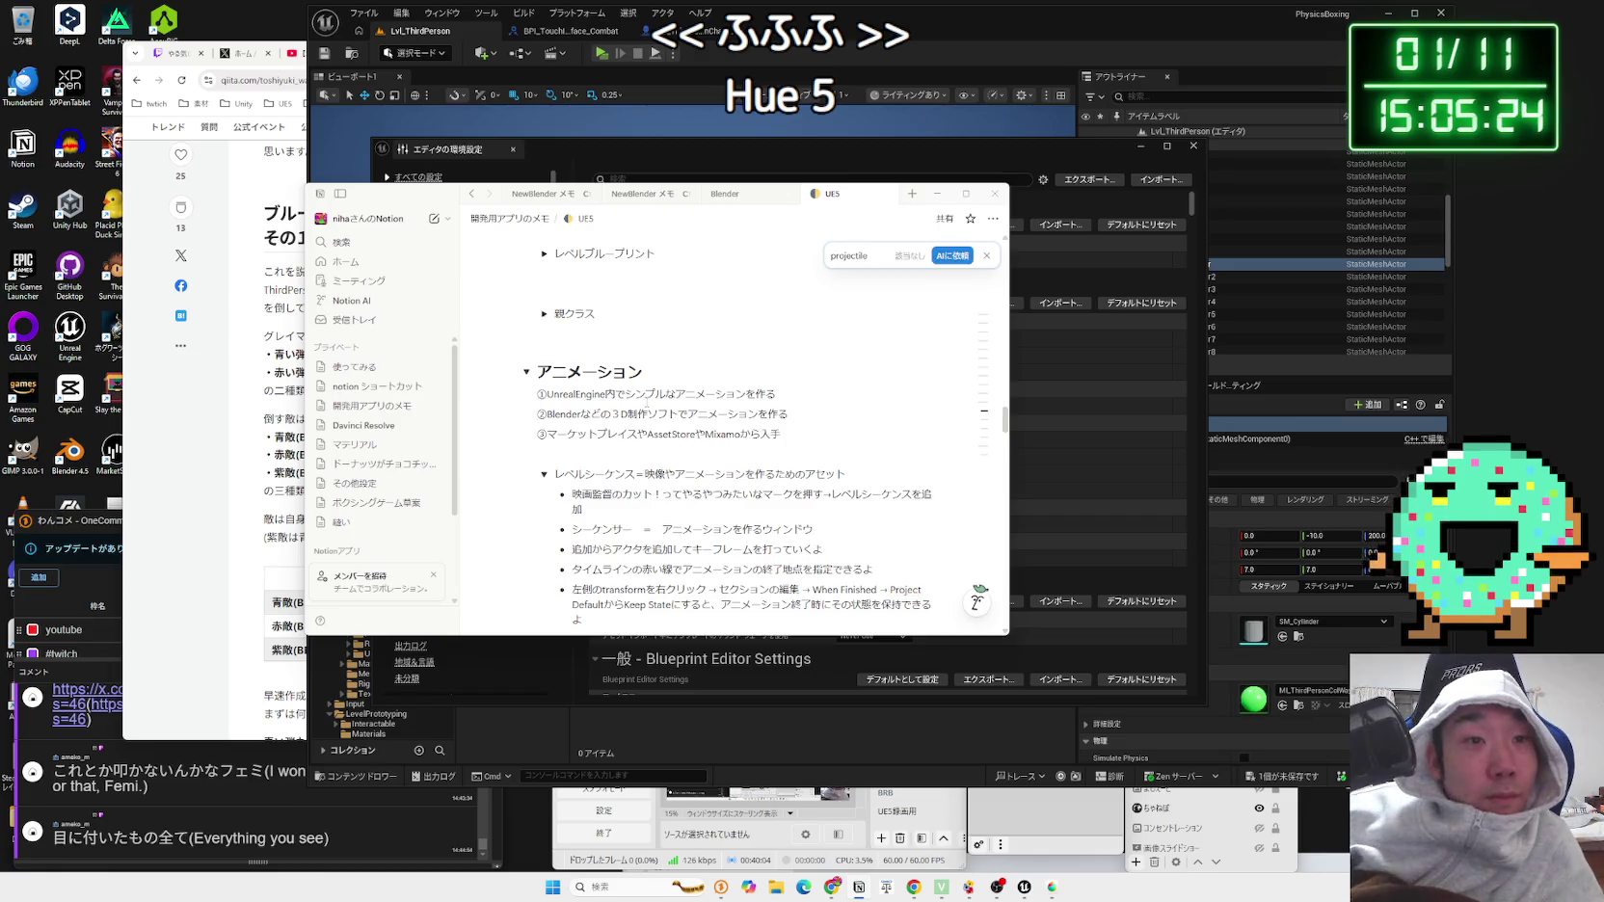
pyautogui.scroll(-1, 634, 528)
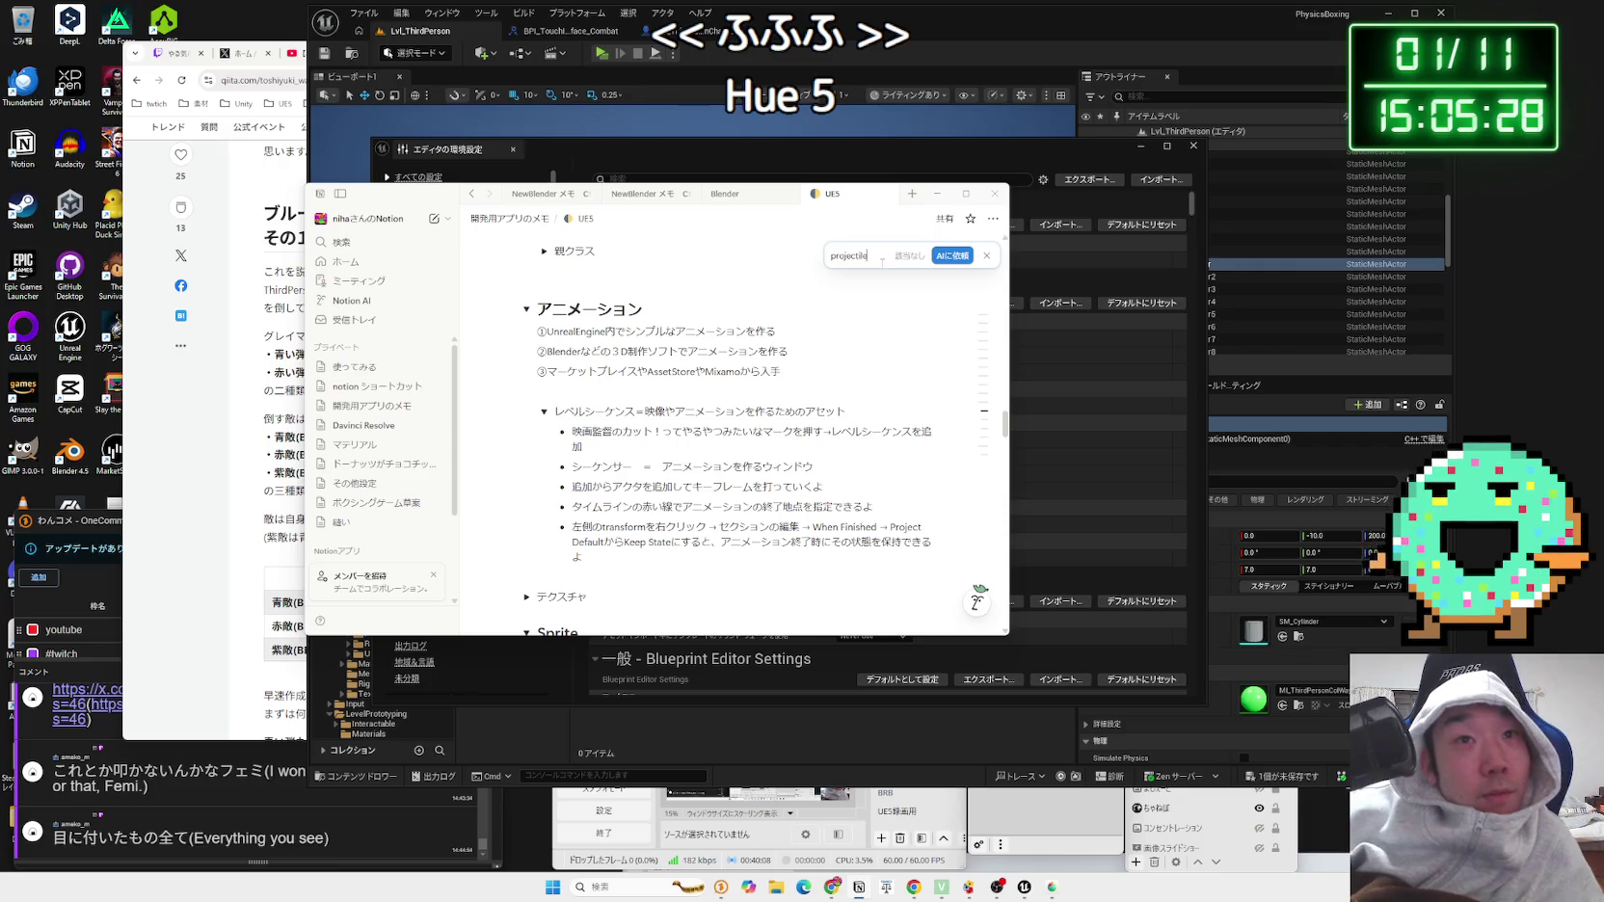
pyautogui.press('BackSpace')
pyautogui.press('BackSpace')
pyautogui.press('BackSpace')
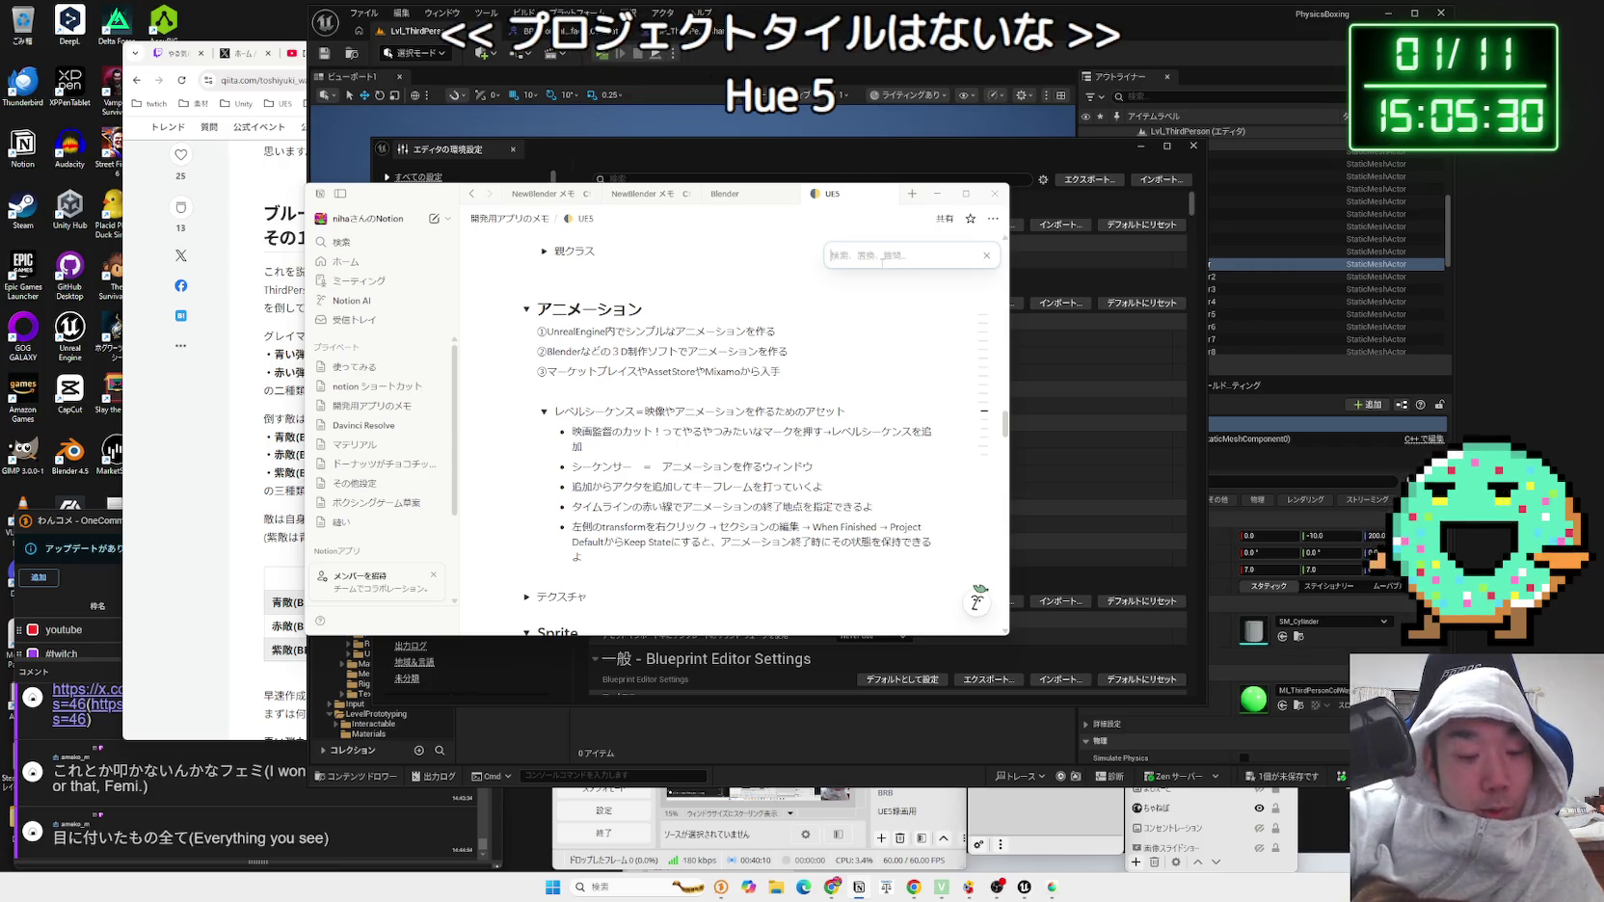
pyautogui.write('collision')
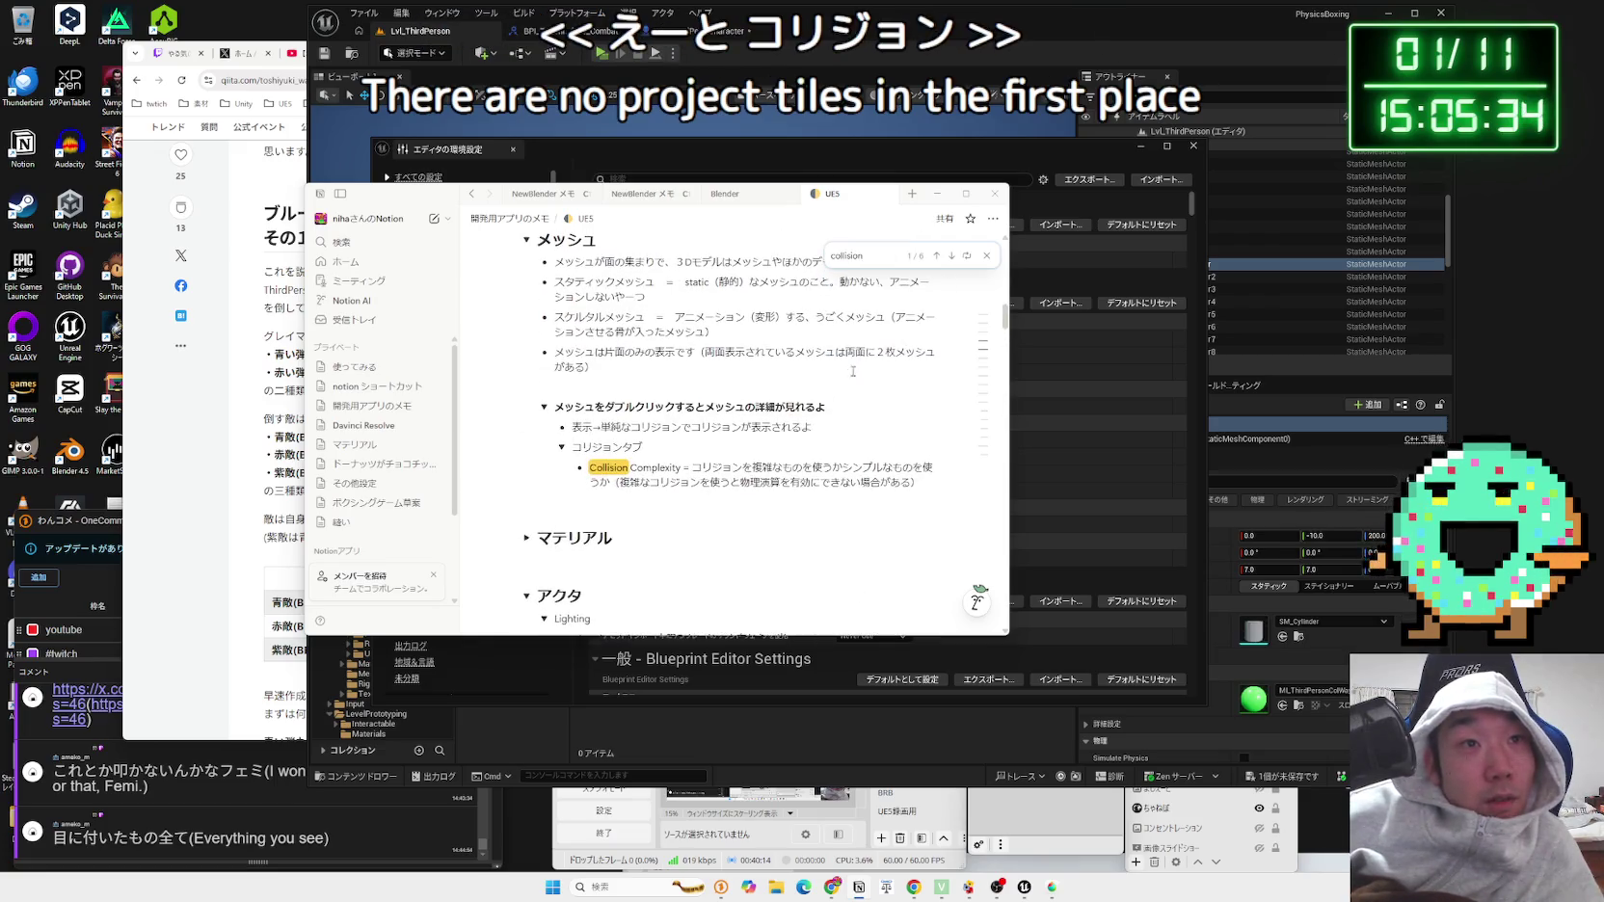
pyautogui.scroll(1, 848, 357)
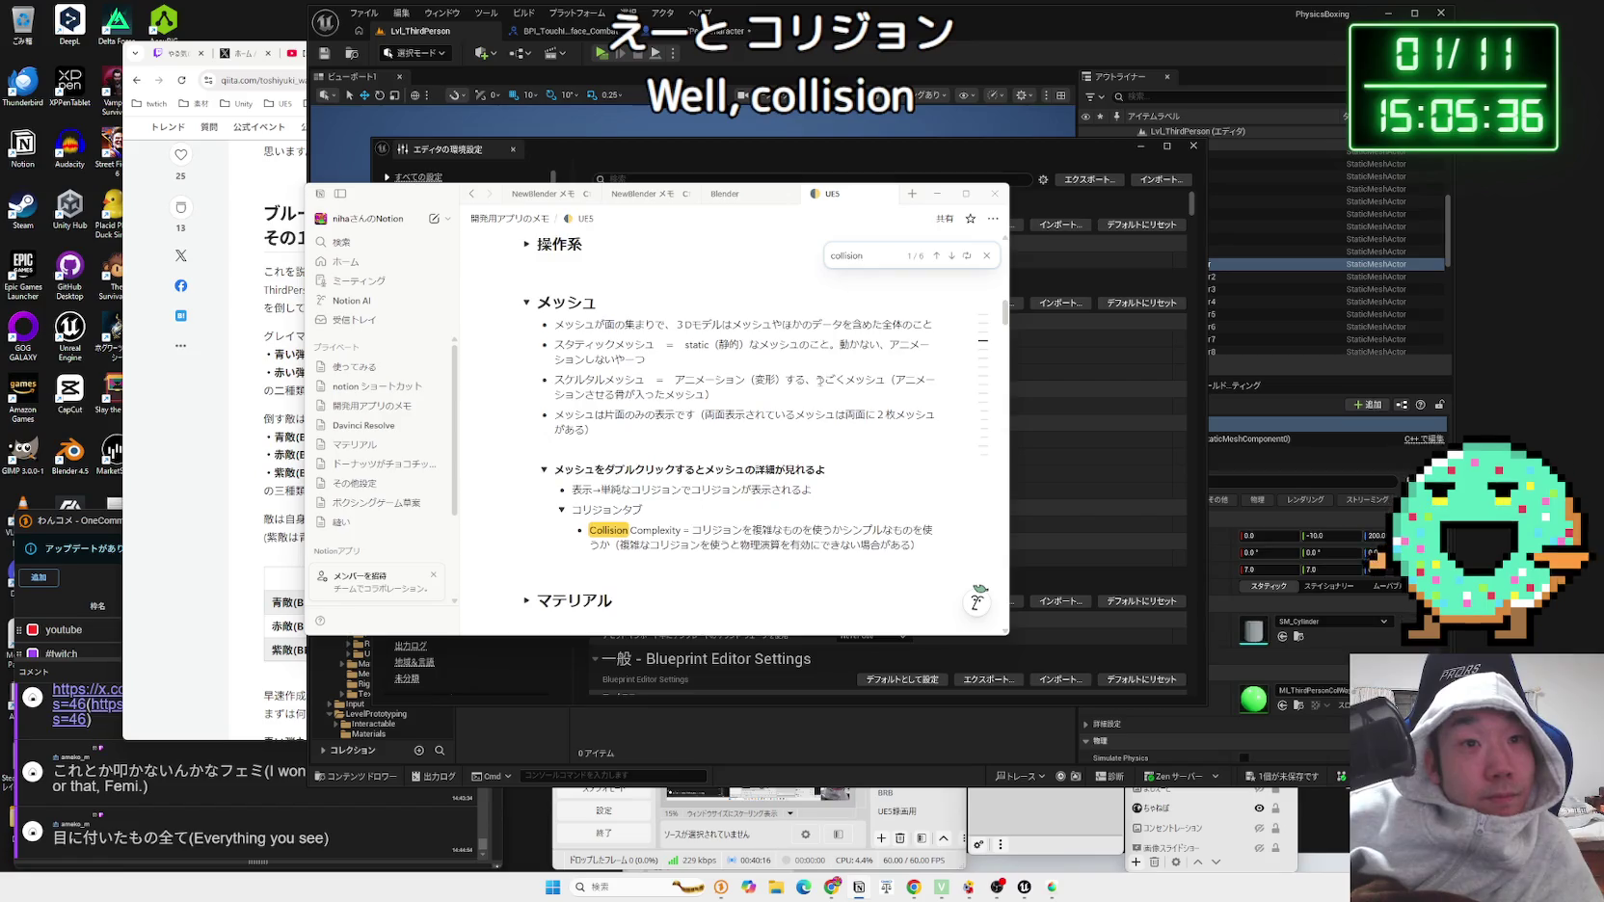
pyautogui.scroll(-1, 892, 321)
# Step: Step through each 'collision' match in the UE5 notes to the last one
pyautogui.click(949, 256)
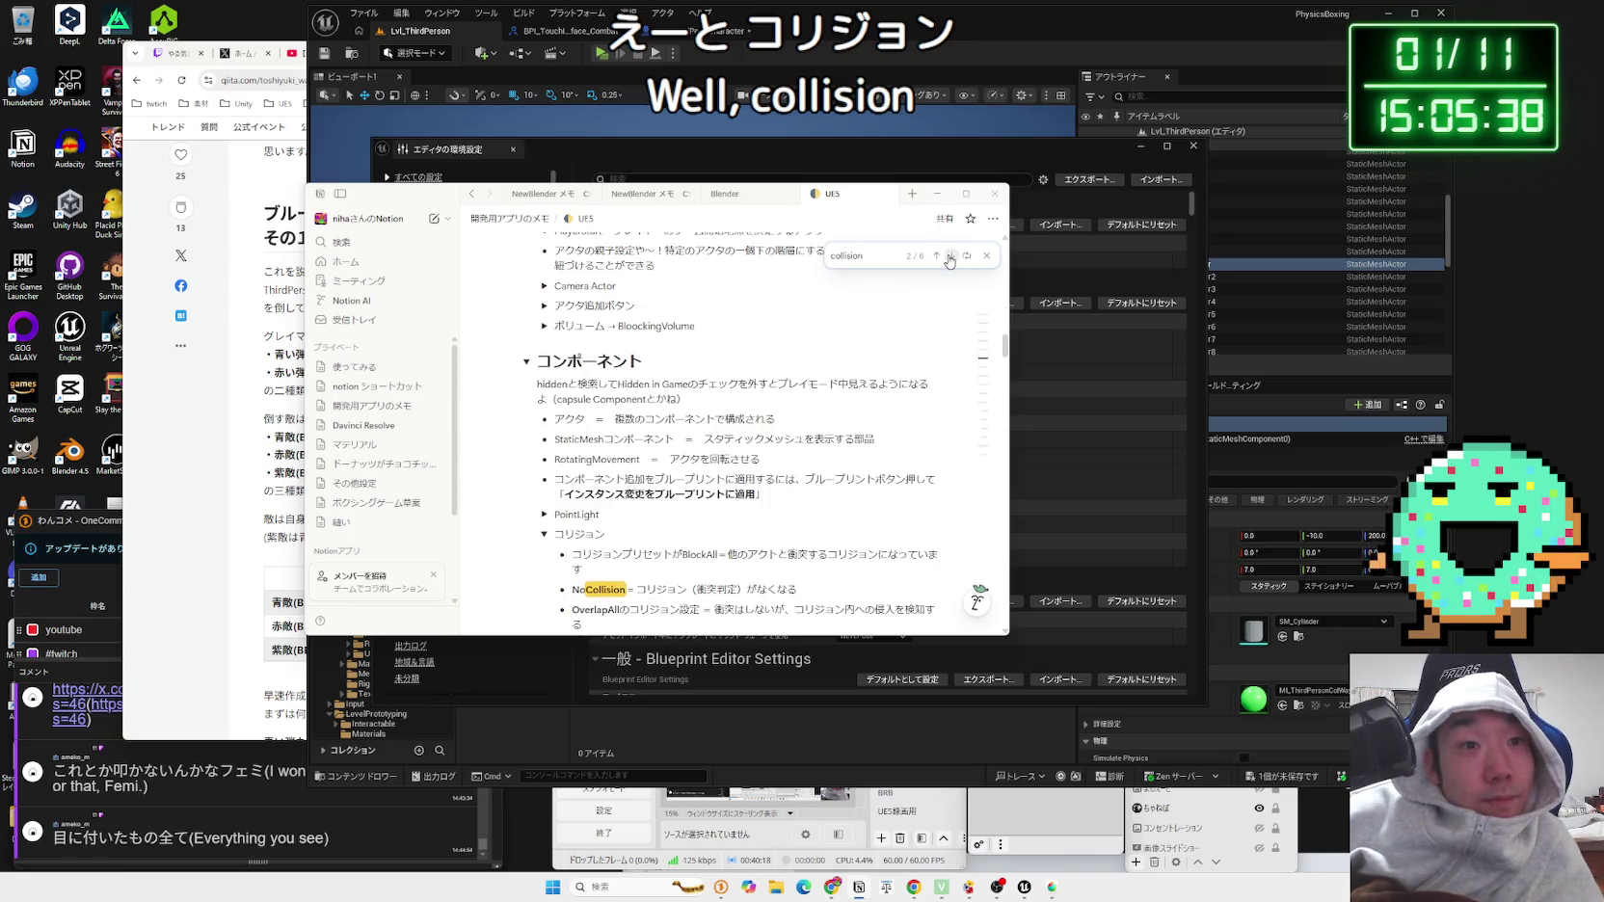
pyautogui.click(950, 256)
pyautogui.click(949, 256)
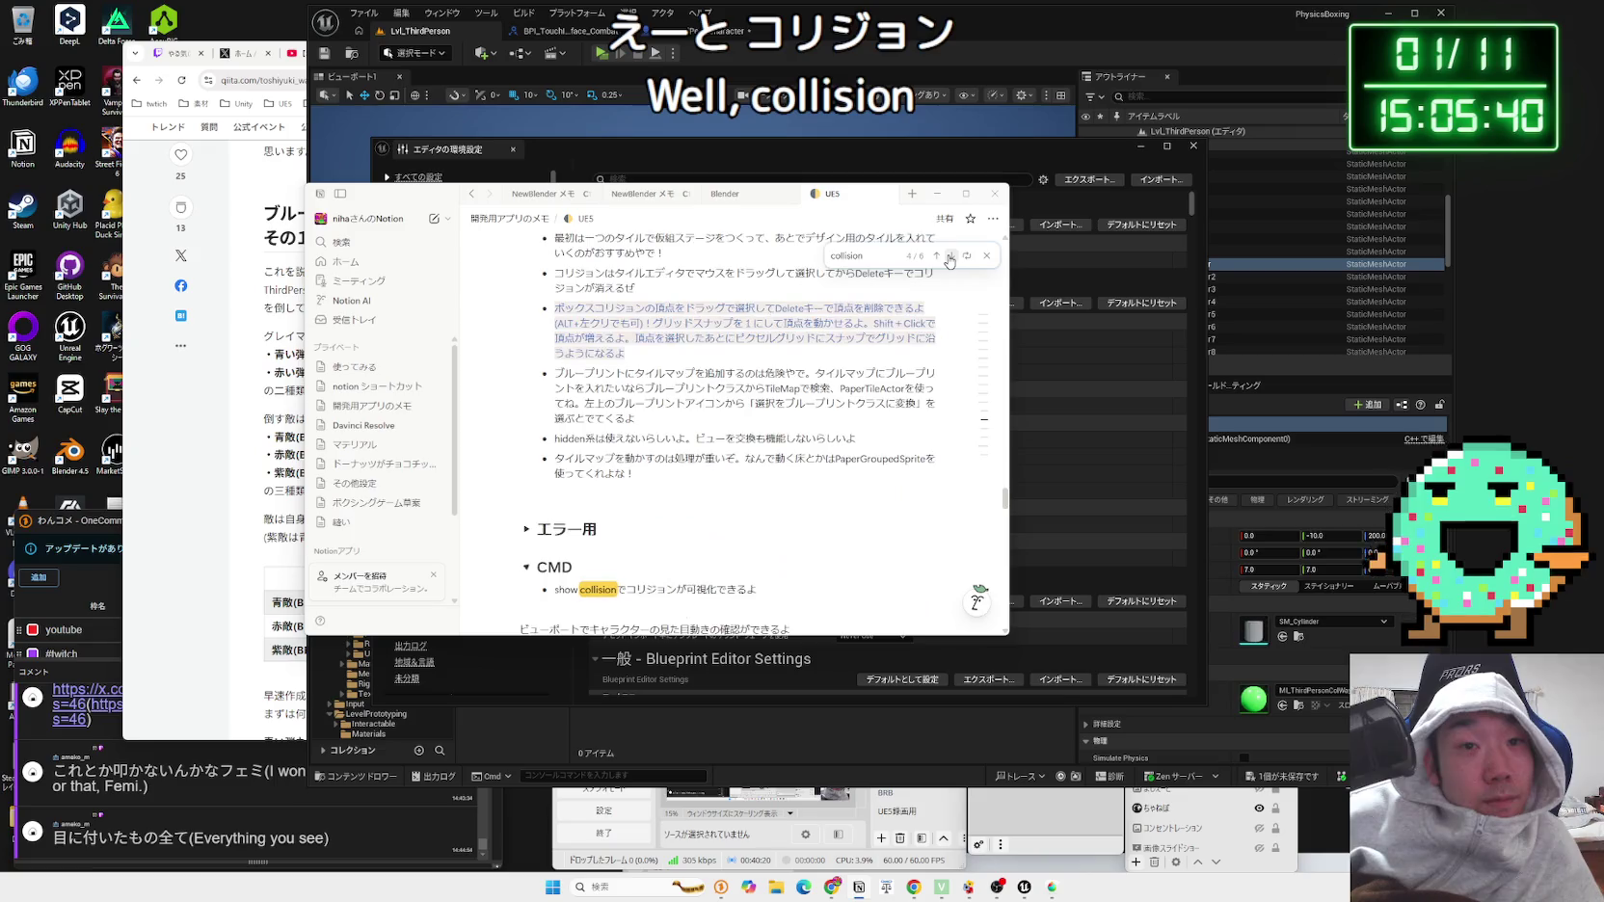
pyautogui.click(949, 257)
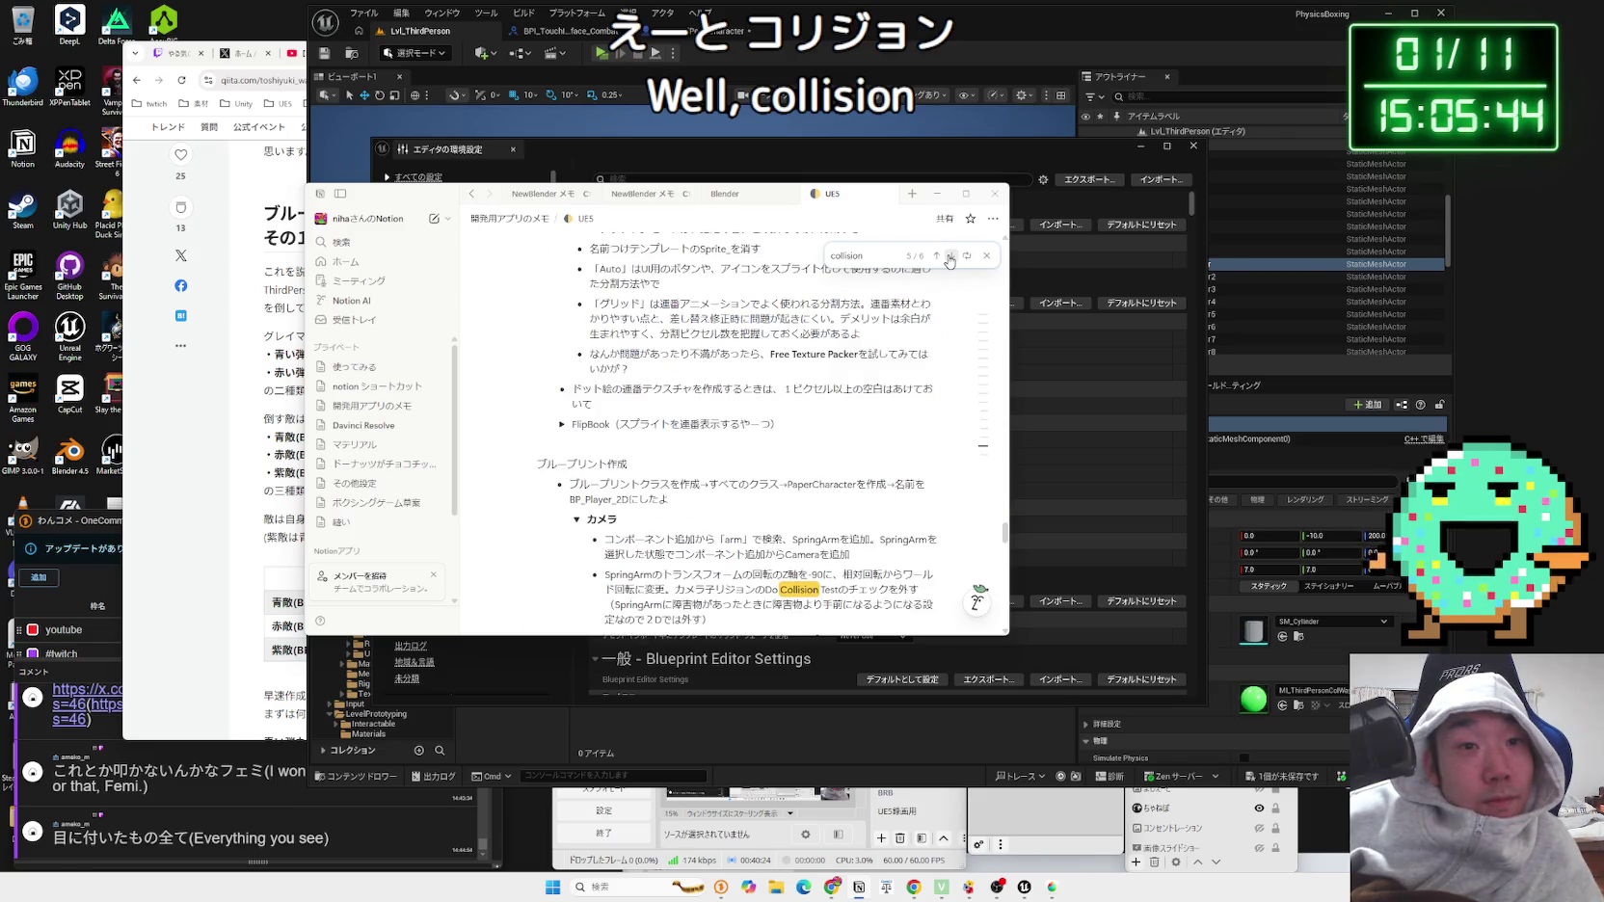
pyautogui.click(949, 257)
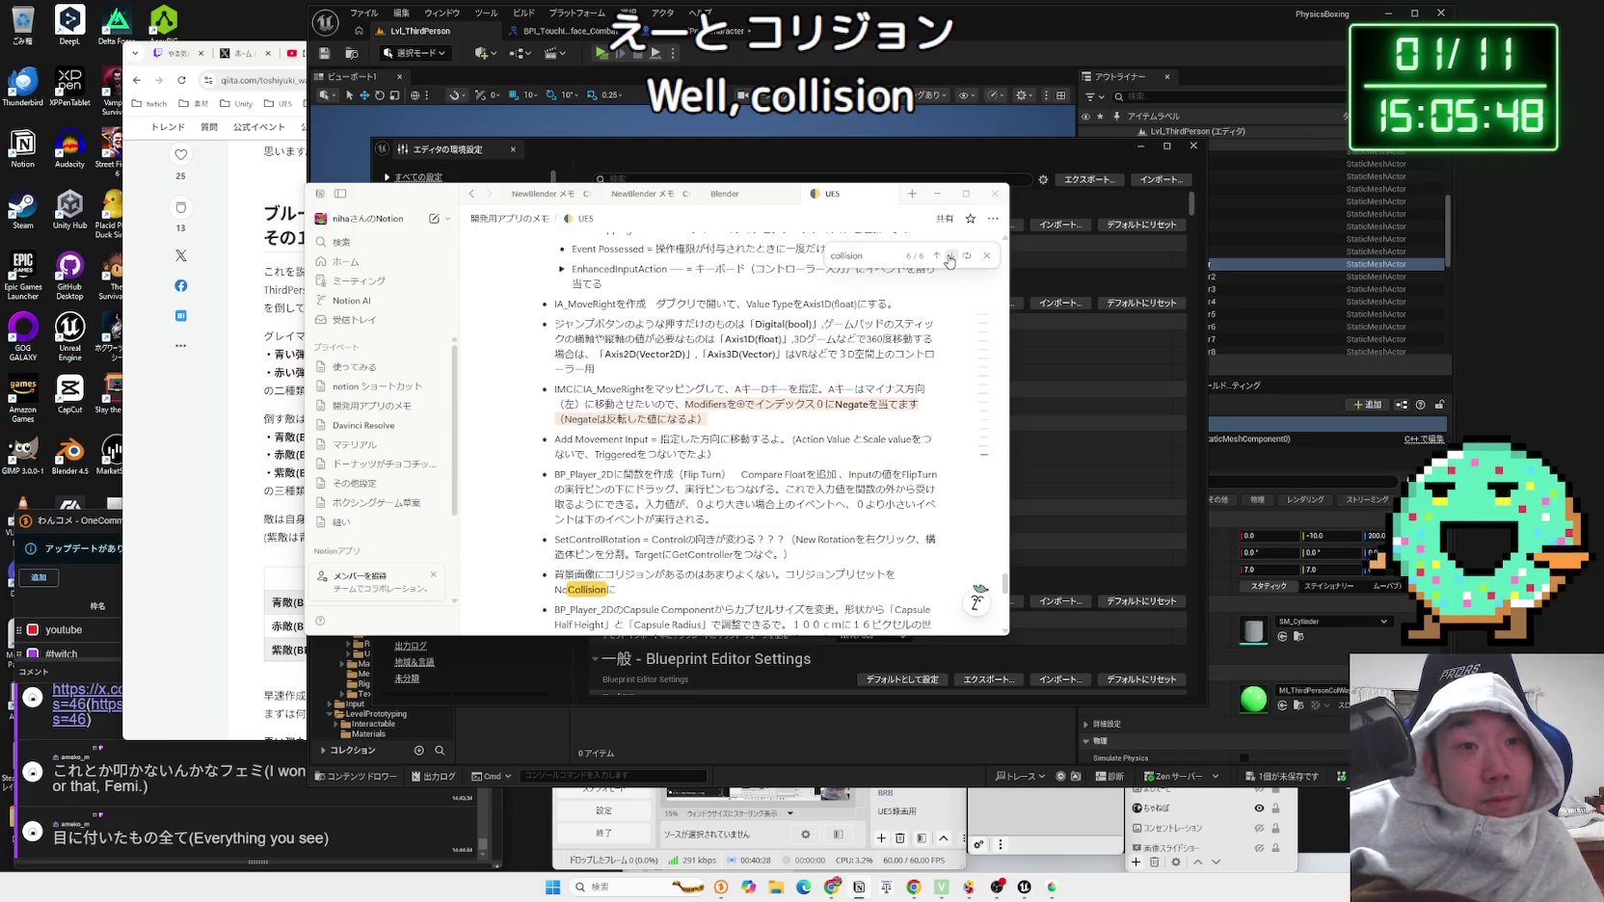
pyautogui.scroll(-3, 949, 260)
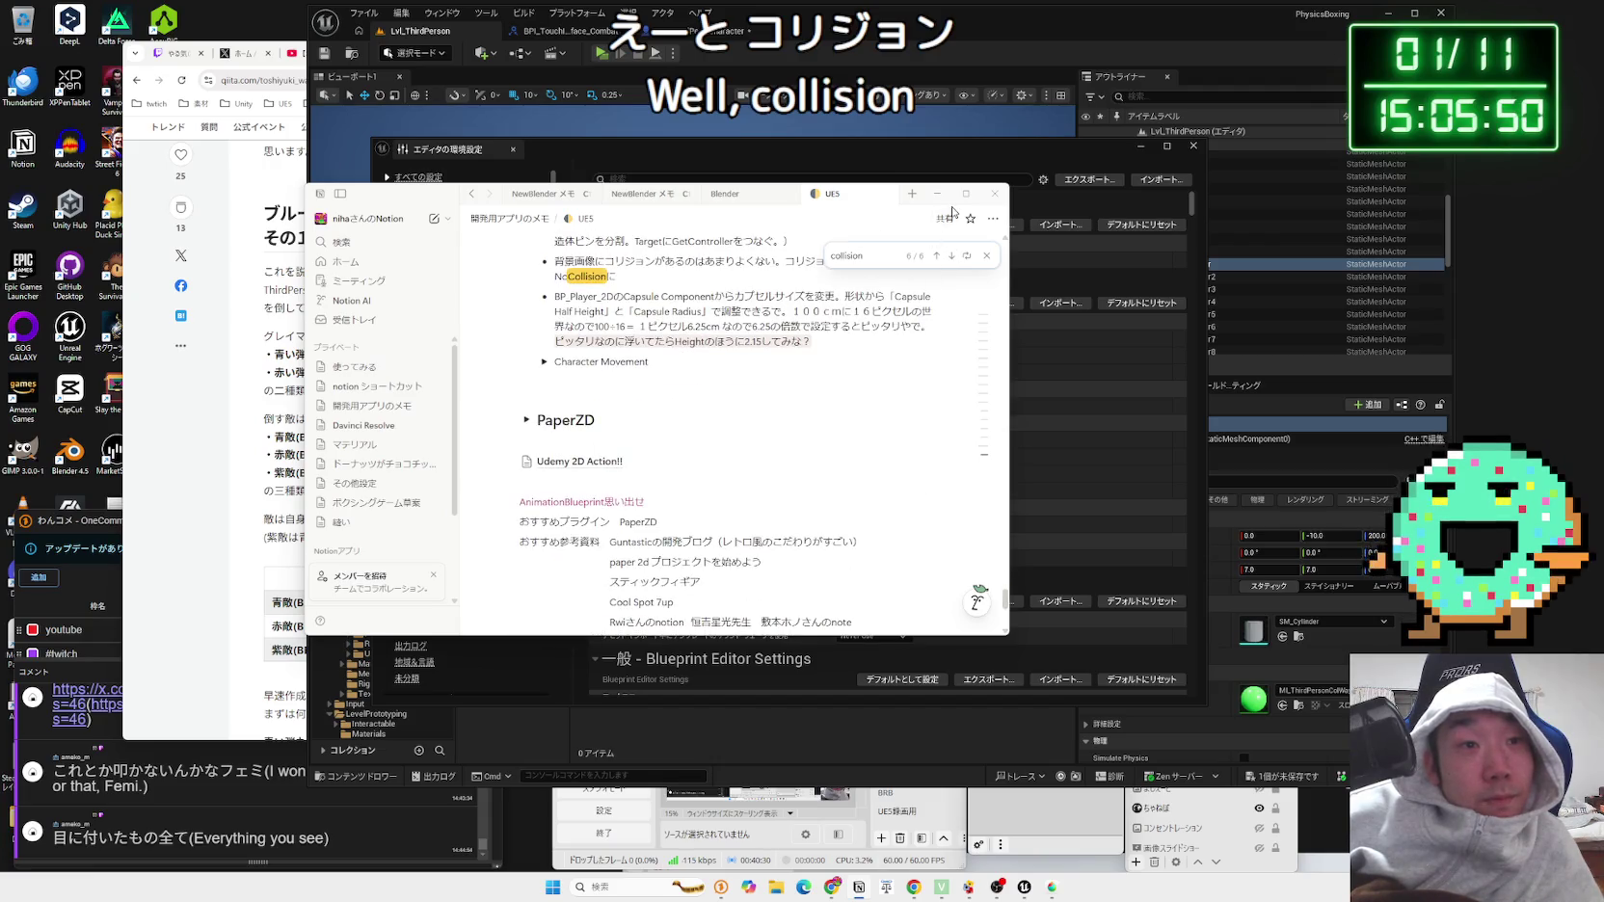
# Step: Close the UE5 notes page and minimize Notion to return to Unreal
pyautogui.click(887, 194)
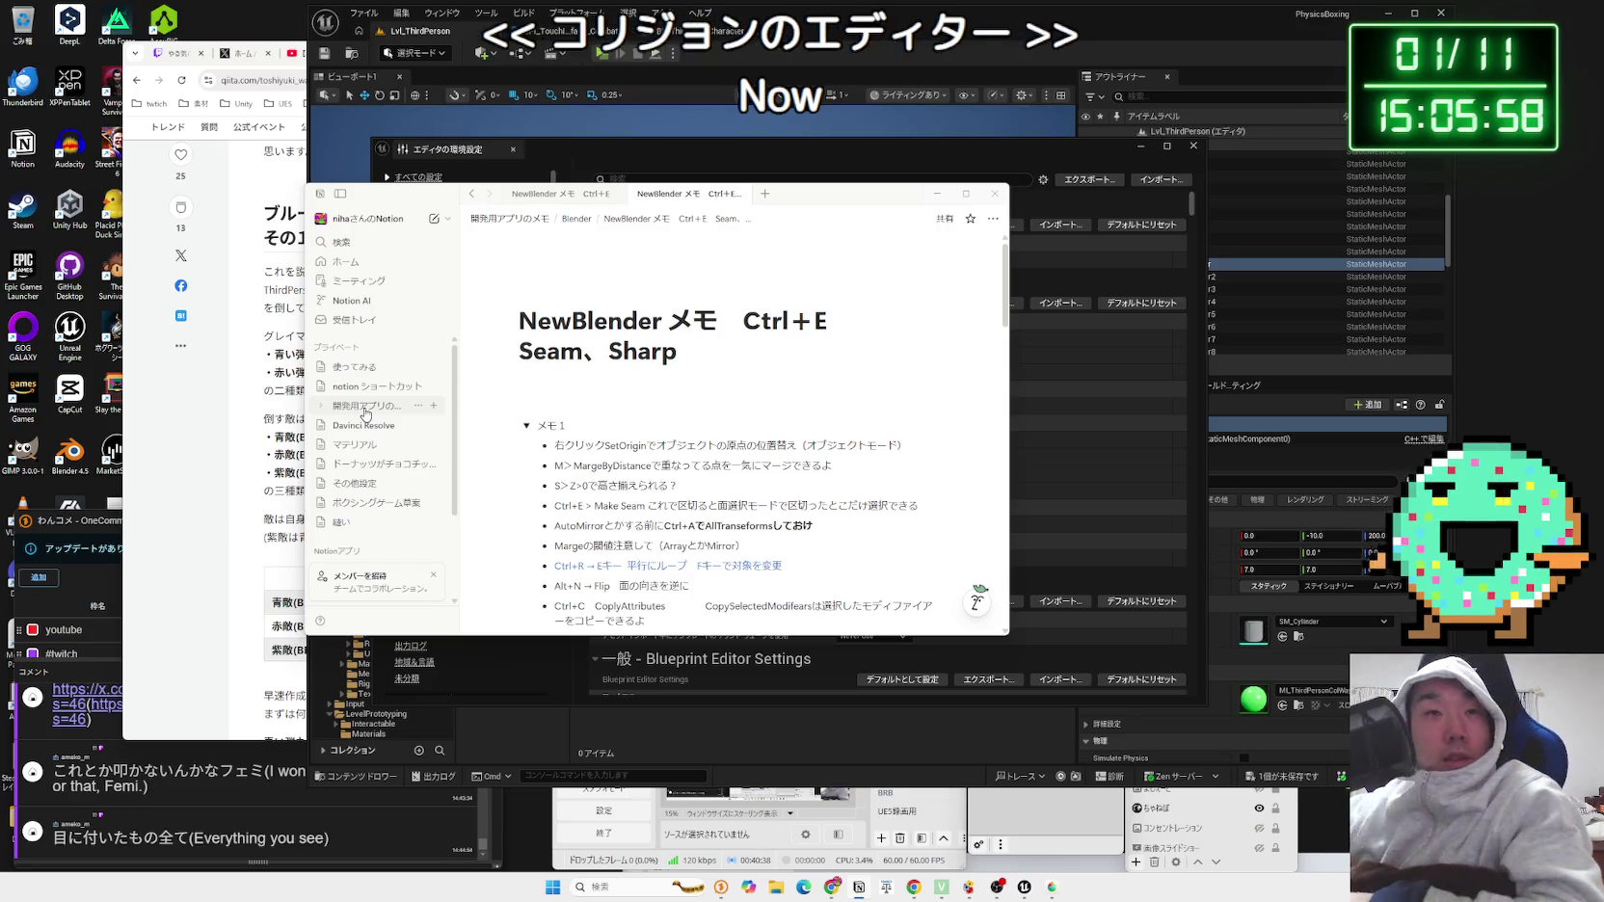
pyautogui.click(927, 196)
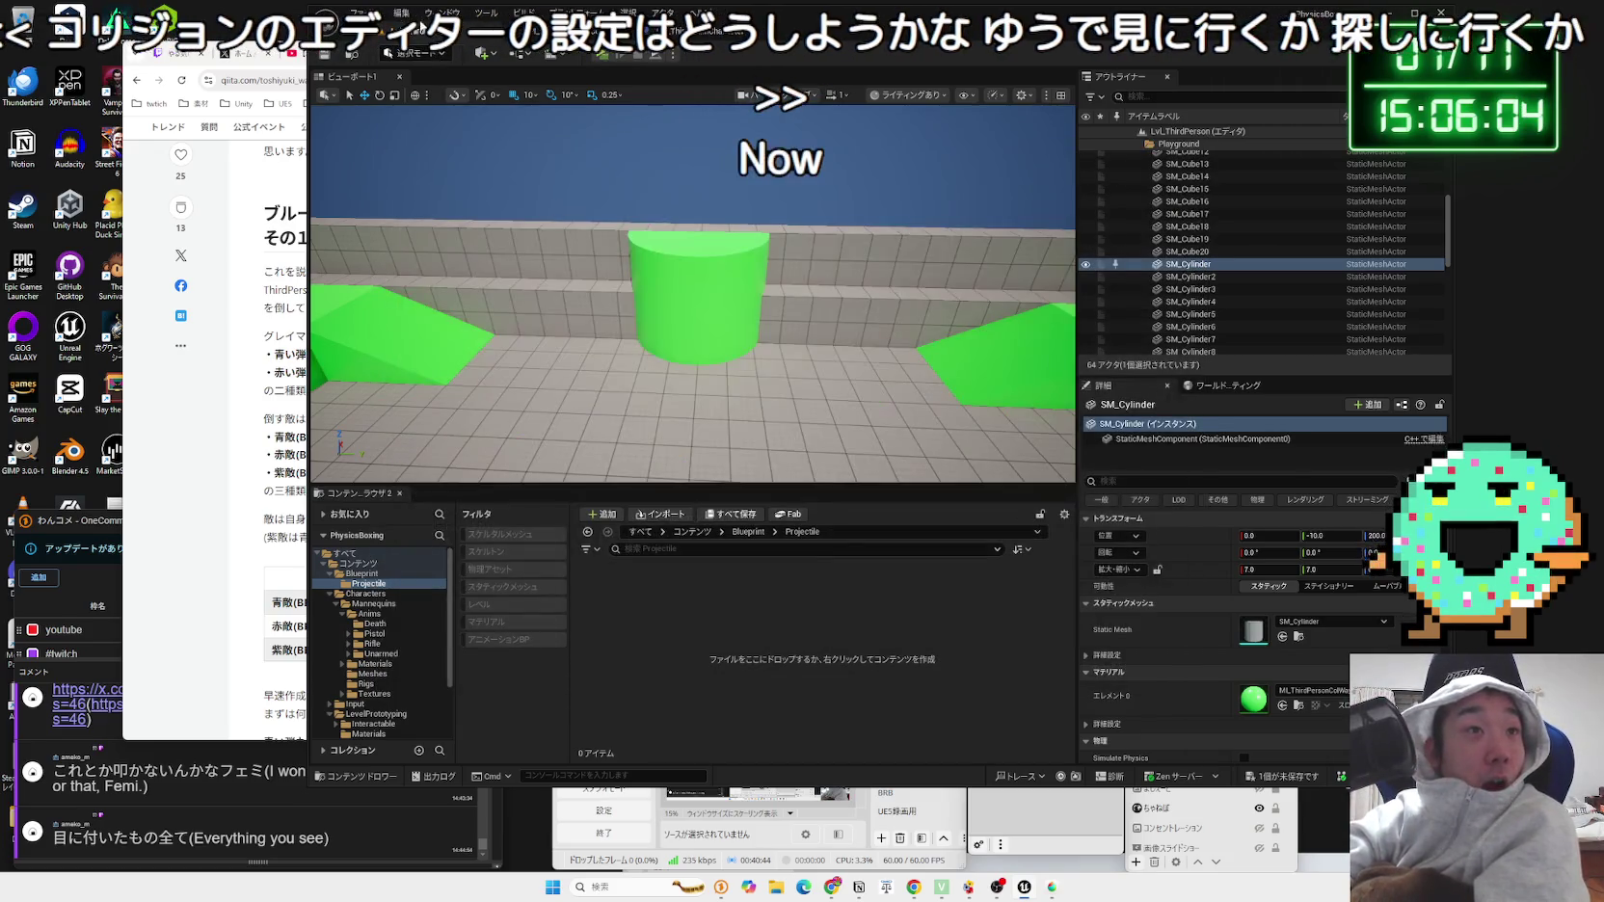
pyautogui.click(401, 12)
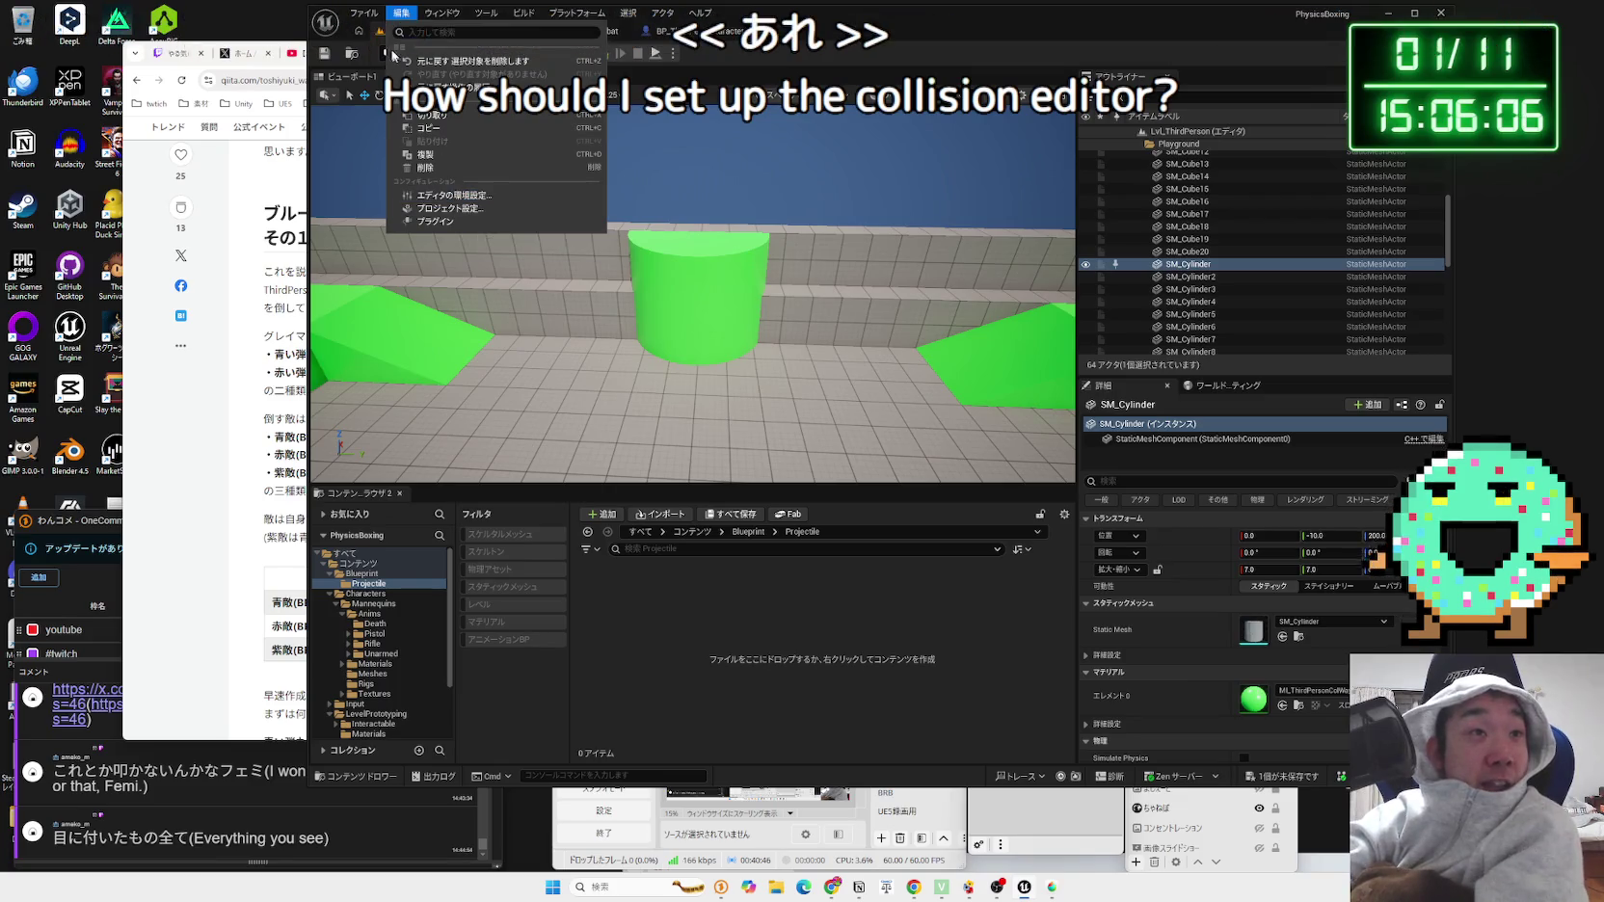
# Step: Open Project Settings on the Maps & Modes page, where Lvl_ThirdPerson is the default map
pyautogui.click(372, 22)
pyautogui.moveTo(401, 13)
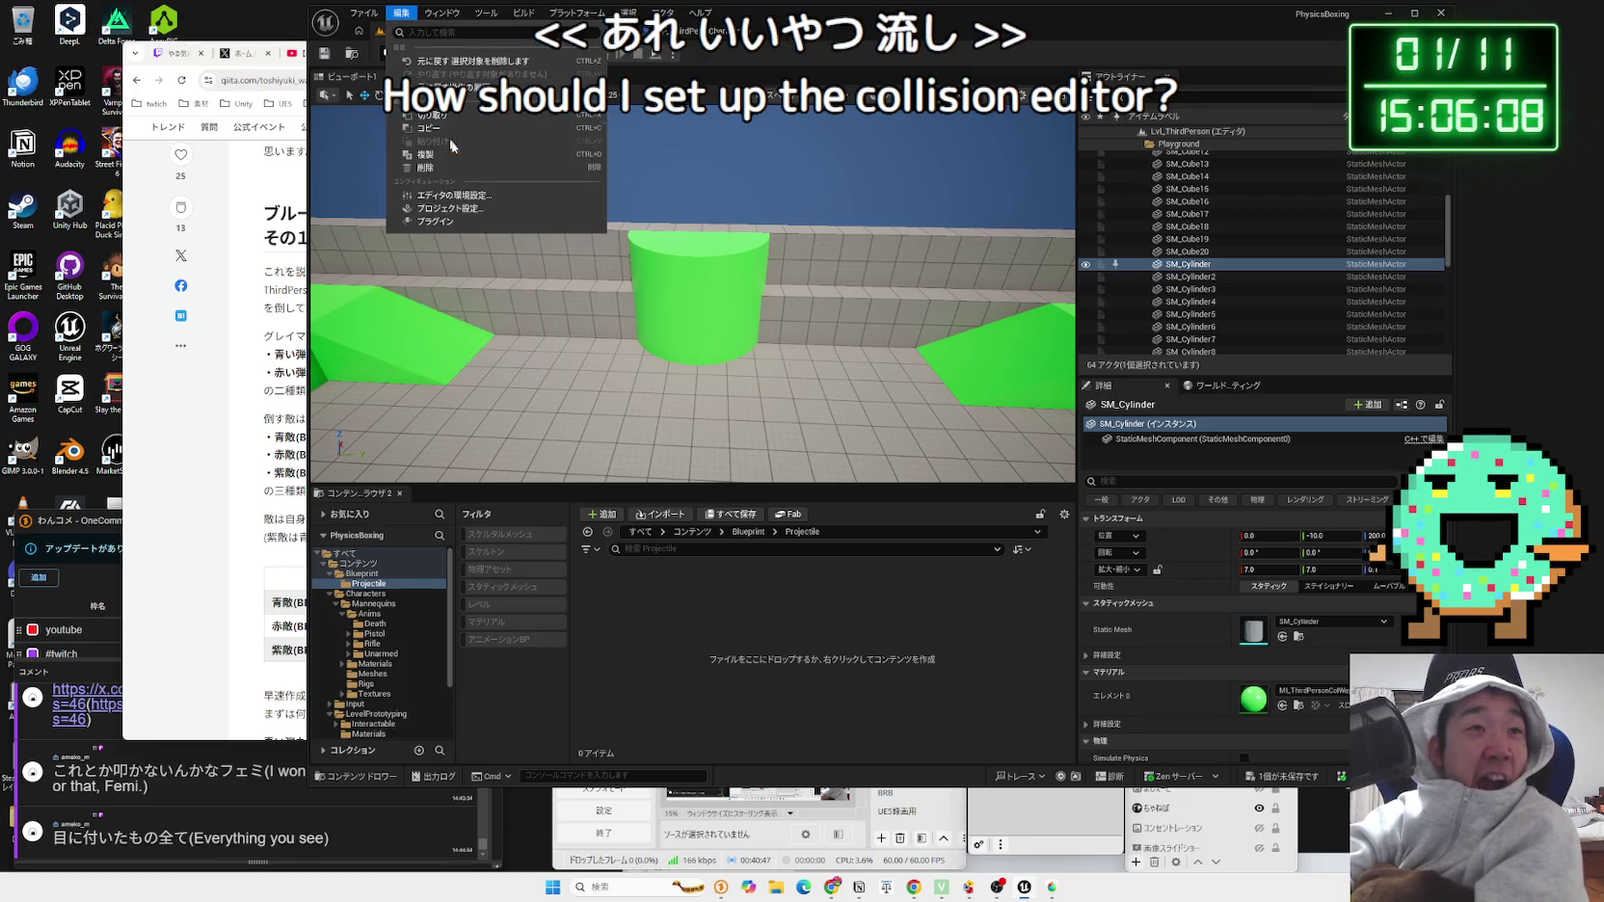
pyautogui.click(482, 204)
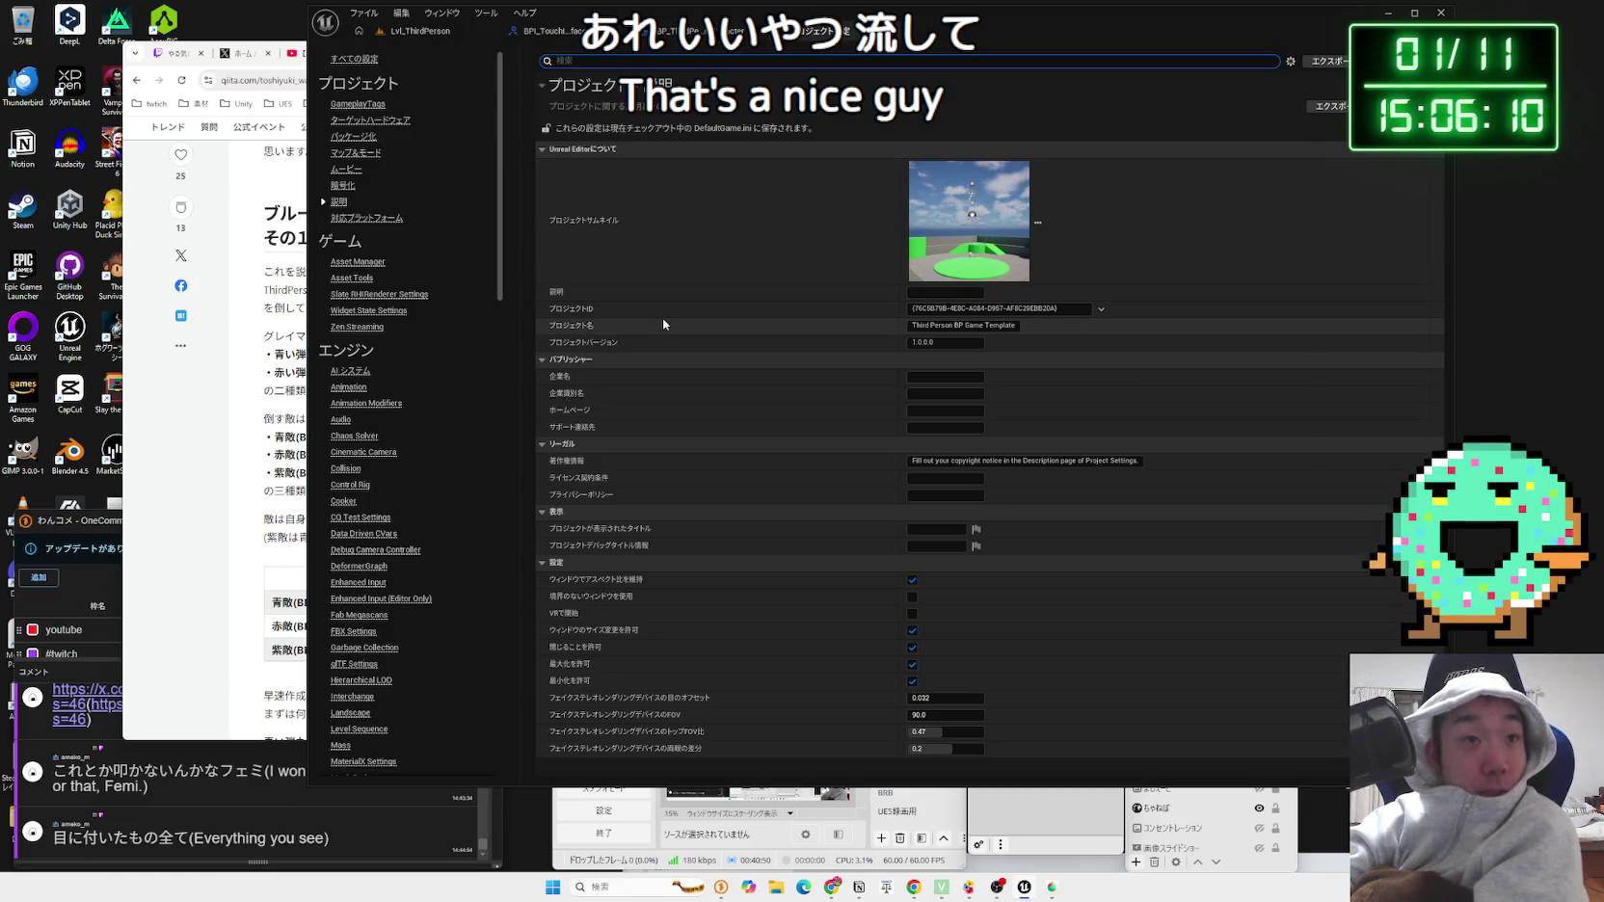
pyautogui.click(354, 153)
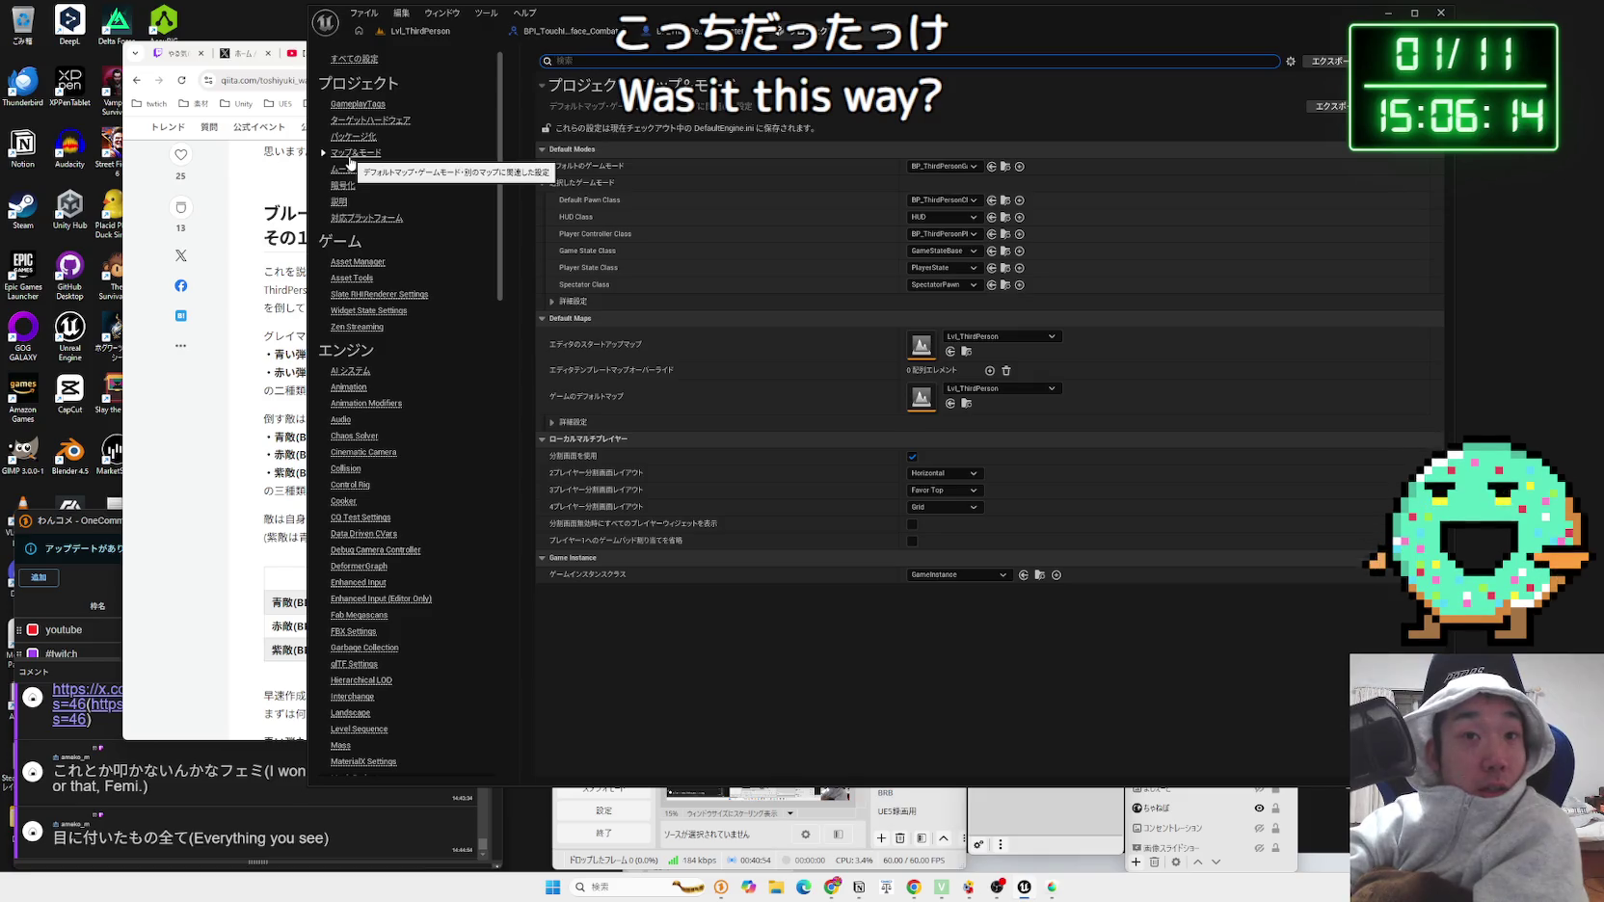
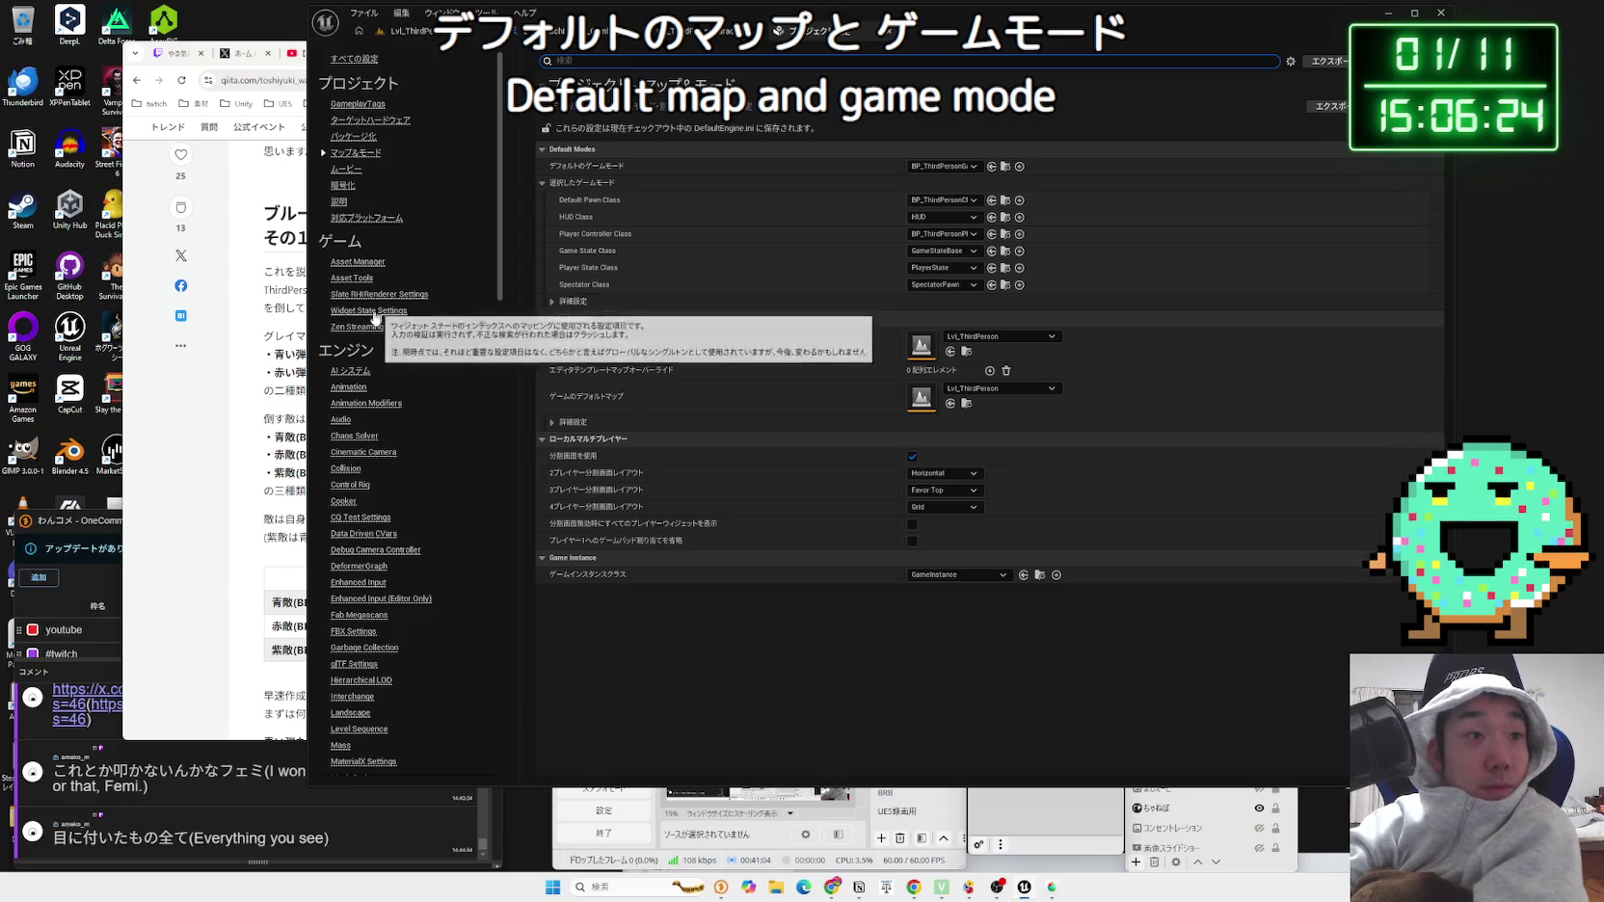
# Step: Open the Engine > Collision settings and look over the collision Presets list
pyautogui.scroll(-1, 364, 346)
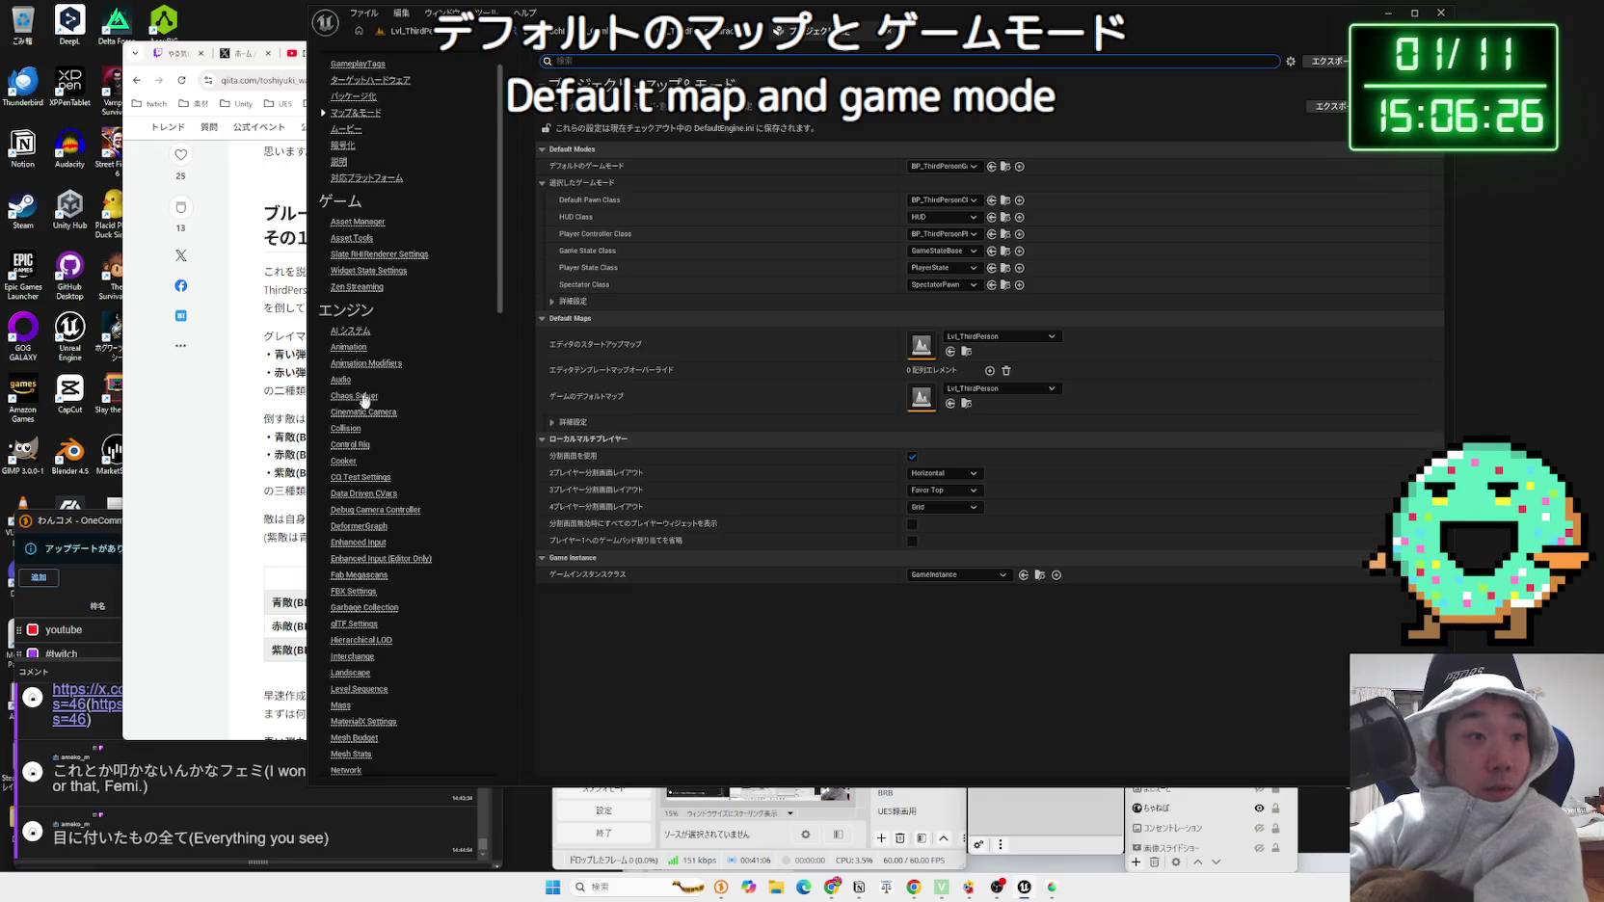
pyautogui.scroll(-2, 367, 426)
pyautogui.click(346, 370)
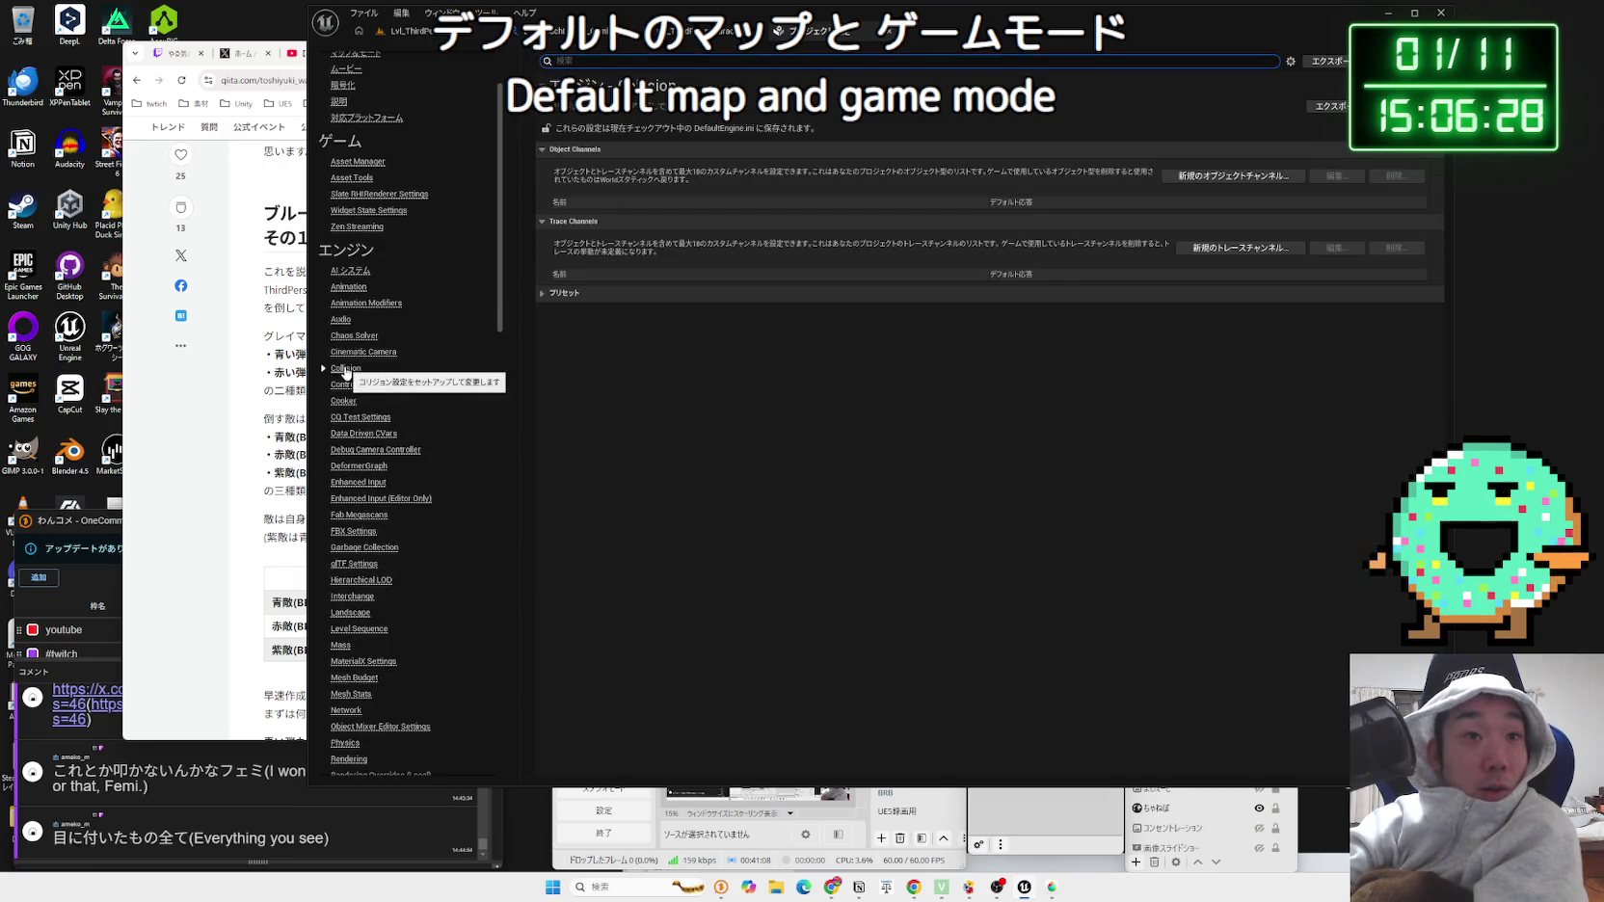
pyautogui.click(568, 293)
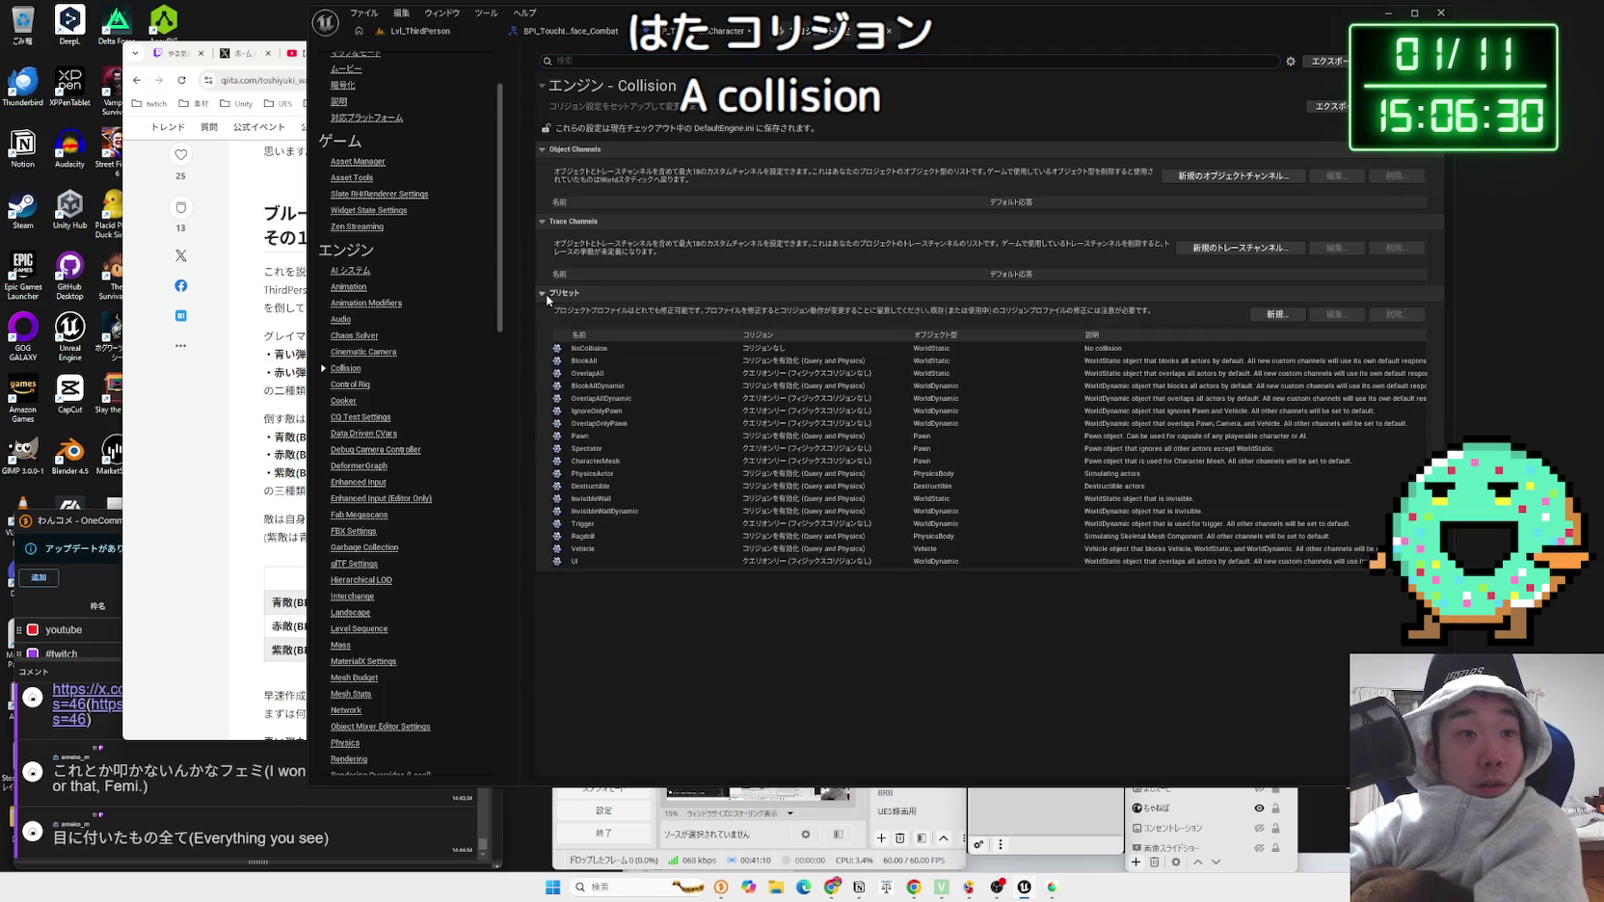
pyautogui.click(553, 295)
# Step: Collapse and re-expand the Object and Trace Channels sections, then return to BP_ThirdPersonCharacter
pyautogui.click(550, 150)
pyautogui.click(550, 150)
pyautogui.click(544, 222)
pyautogui.click(545, 223)
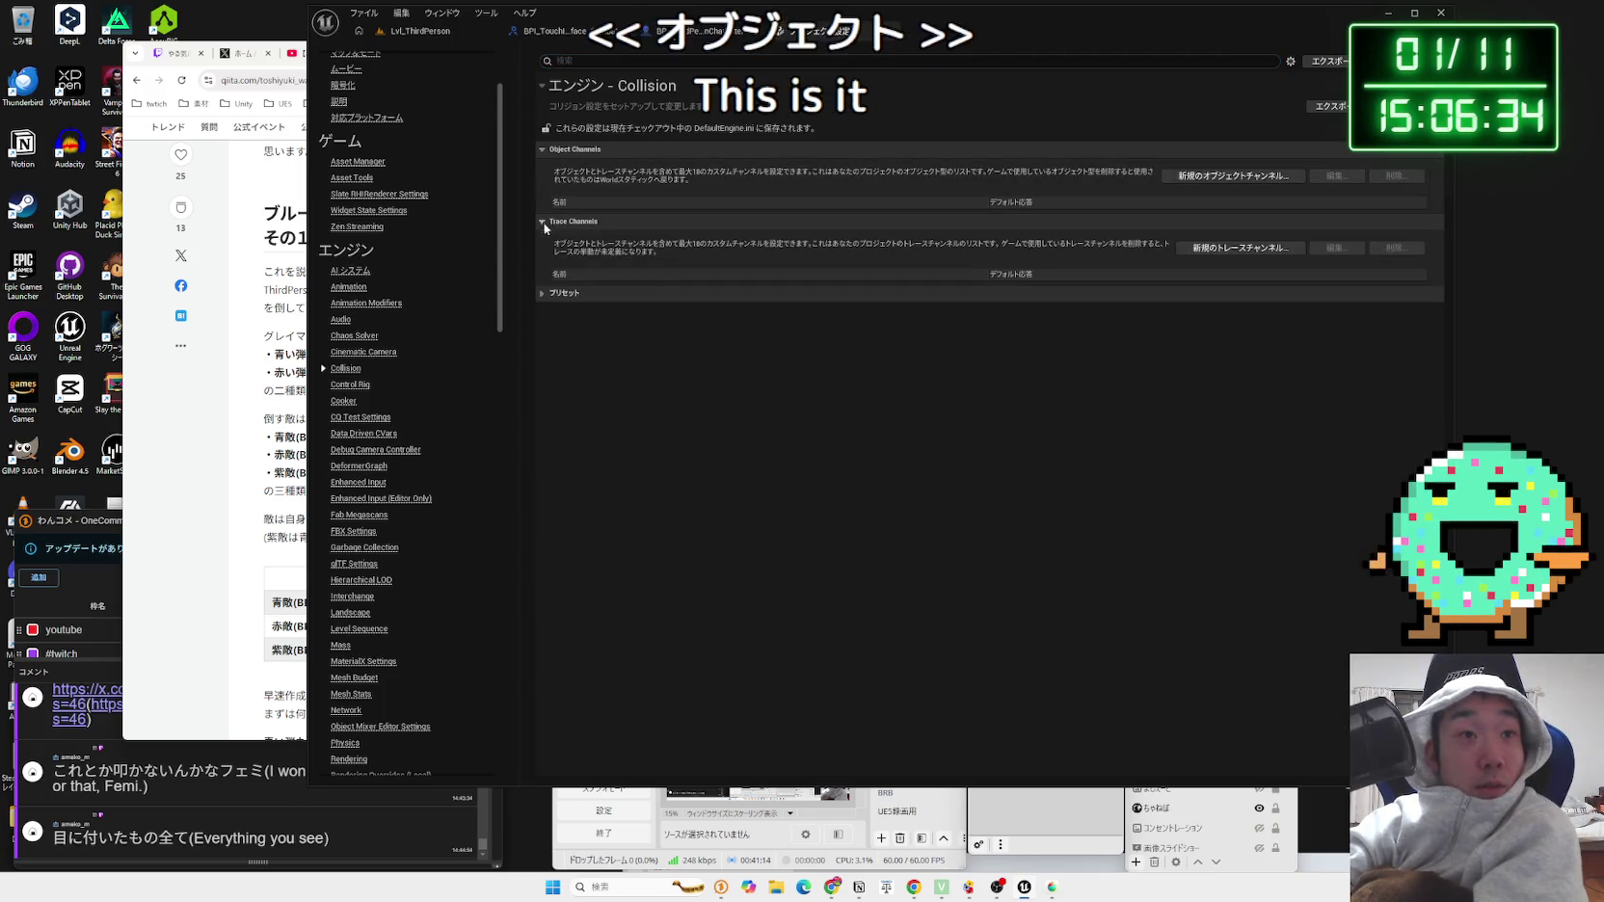
pyautogui.click(680, 31)
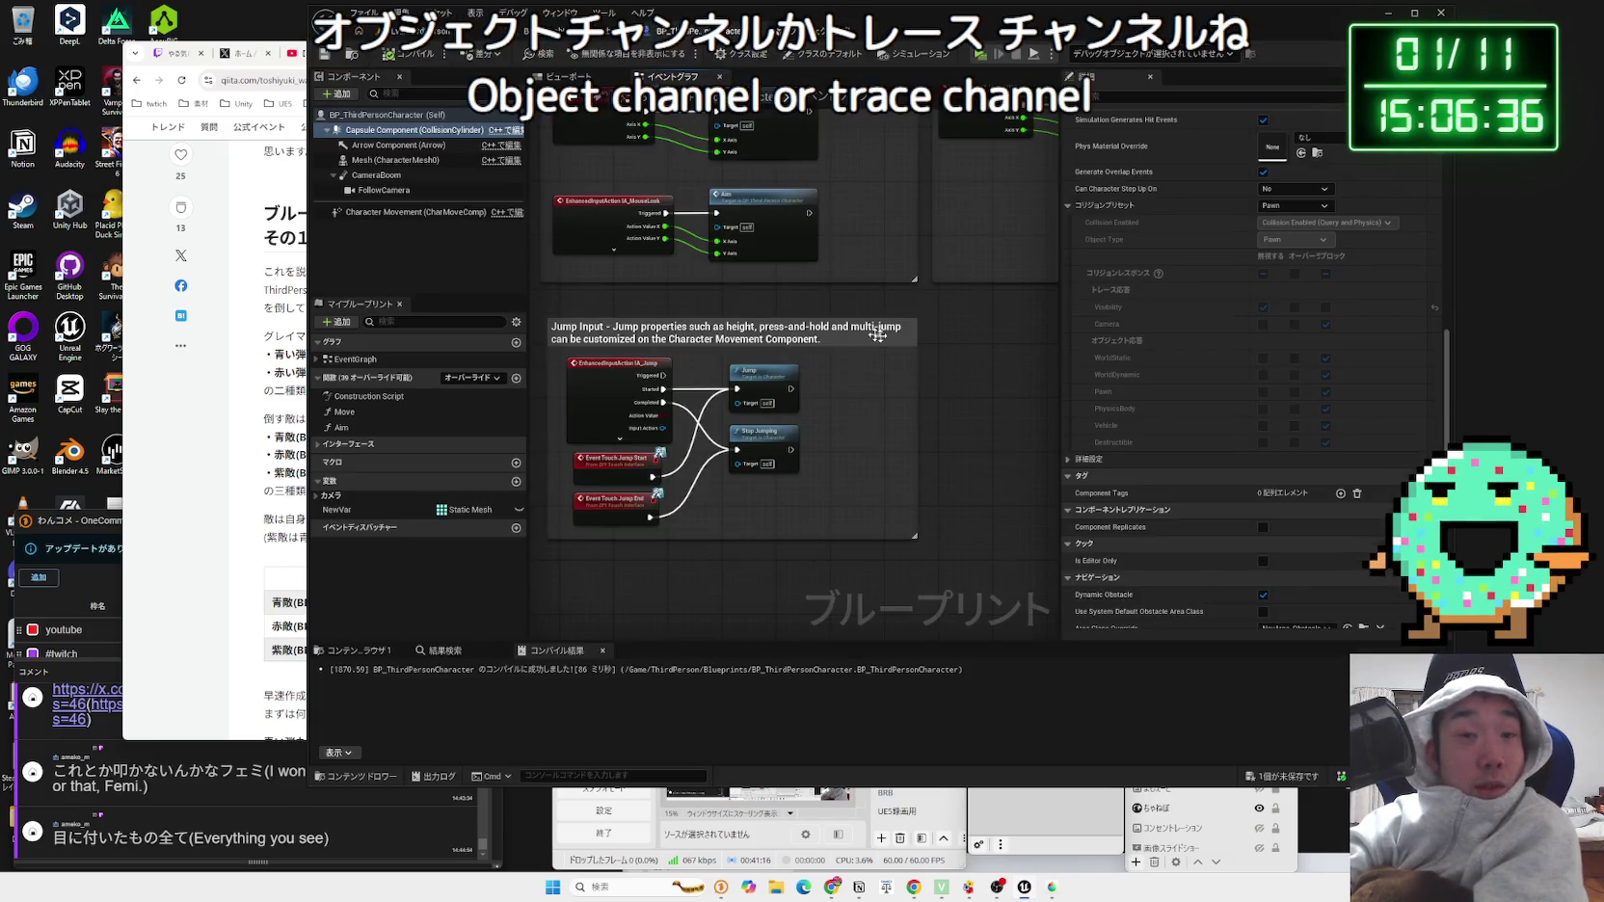
# Step: Check the Capsule Component's Collision details, then go back to the project's Collision settings
pyautogui.click(376, 175)
pyautogui.click(405, 130)
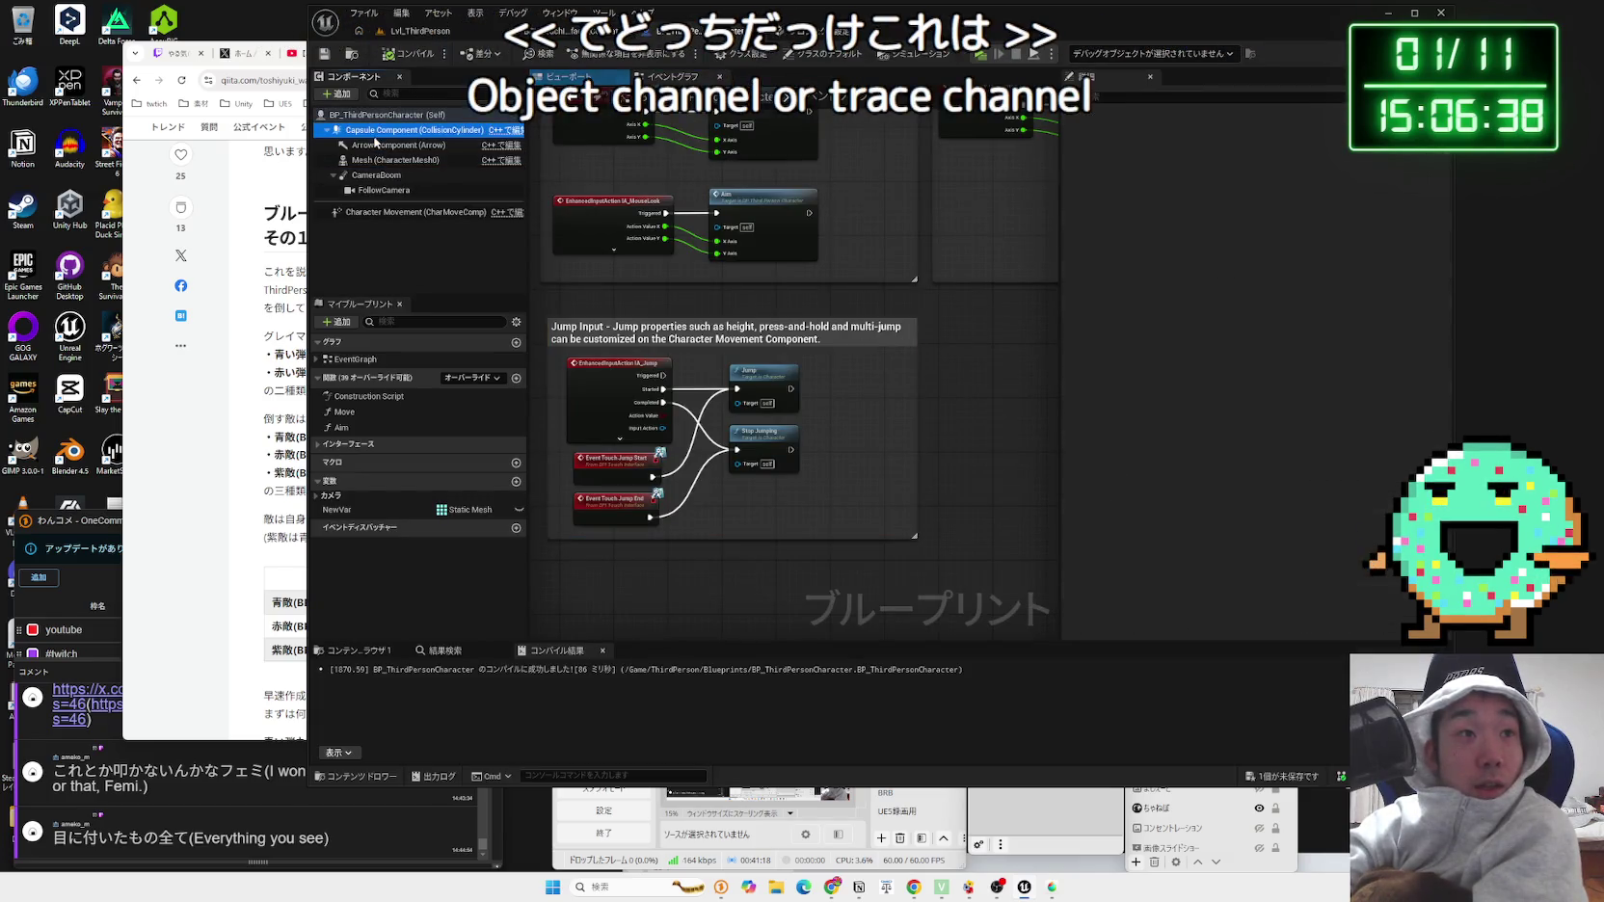
pyautogui.scroll(-10, 1201, 402)
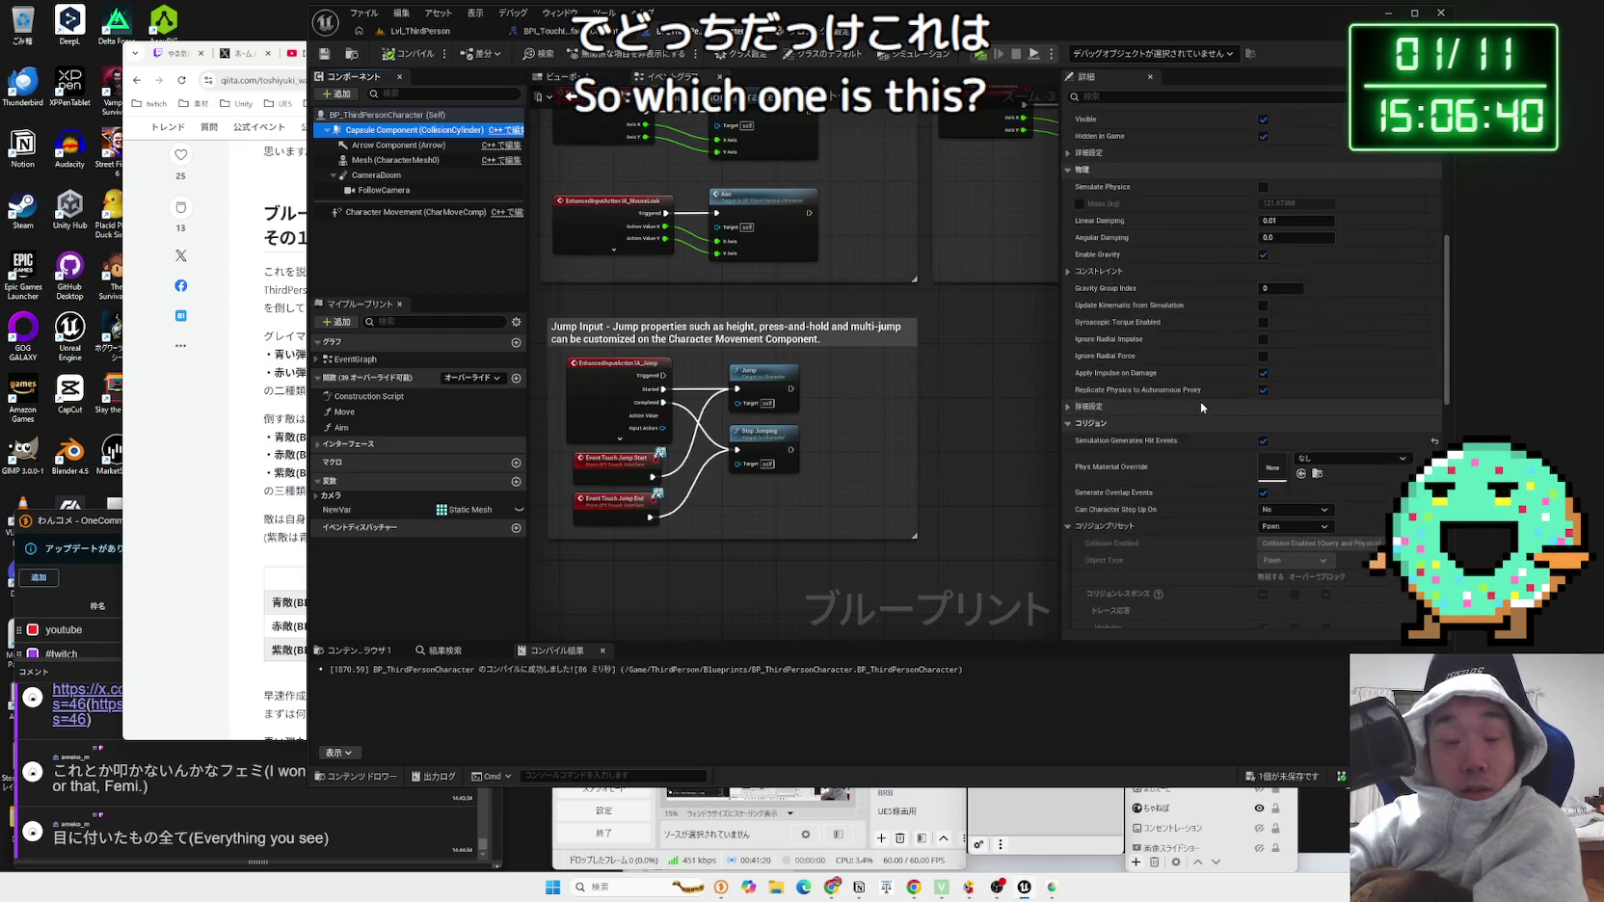
pyautogui.scroll(-2, 1200, 401)
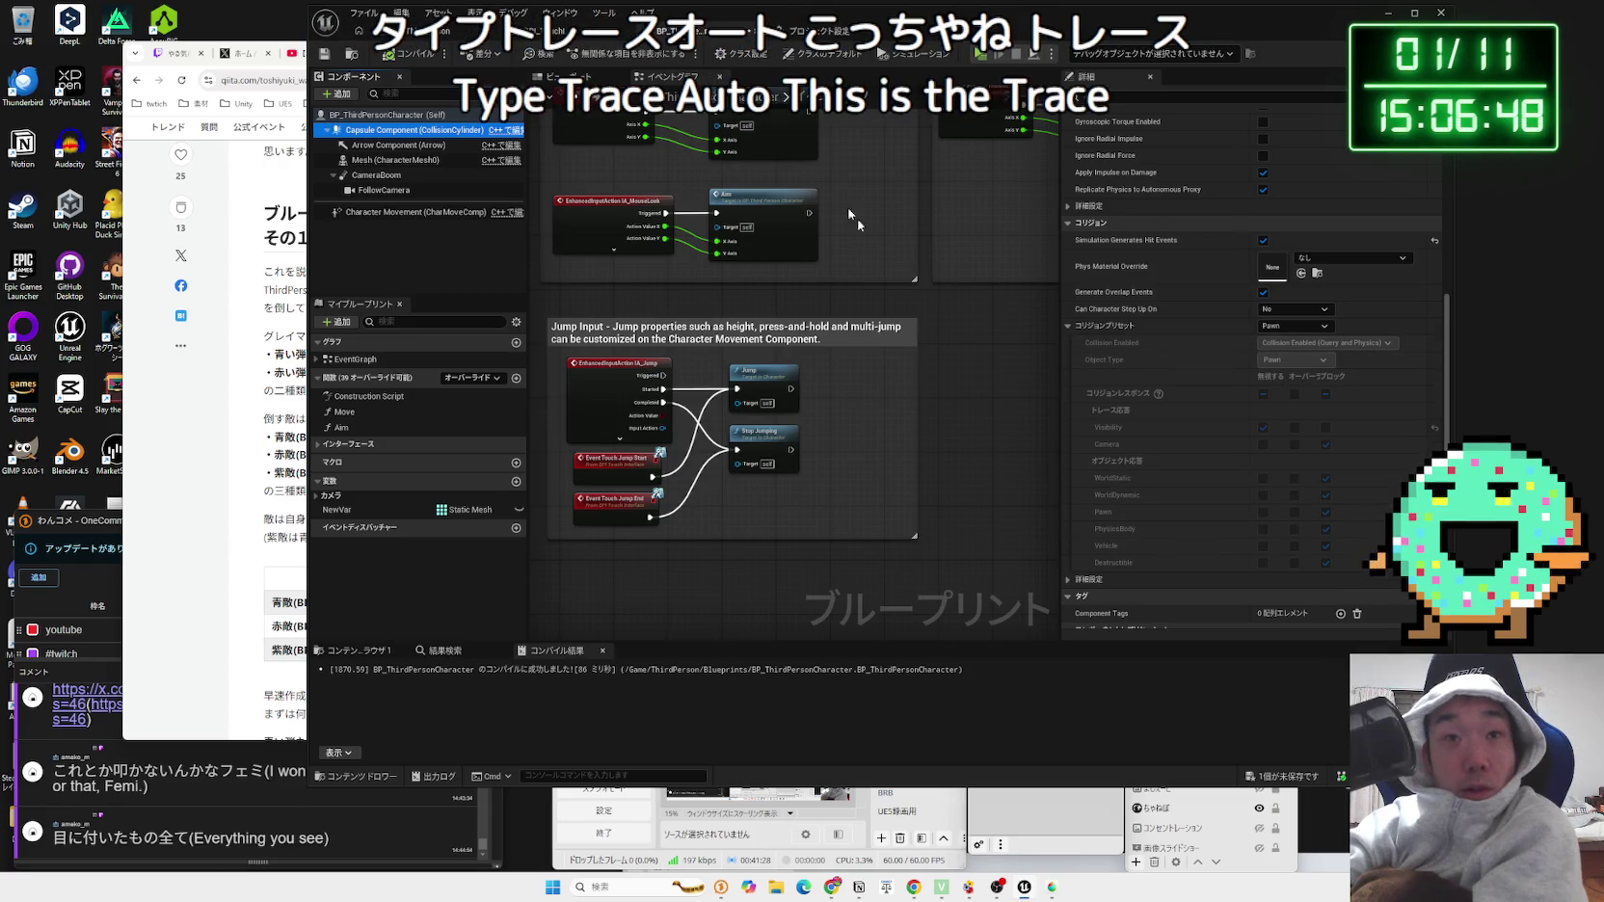
pyautogui.click(815, 31)
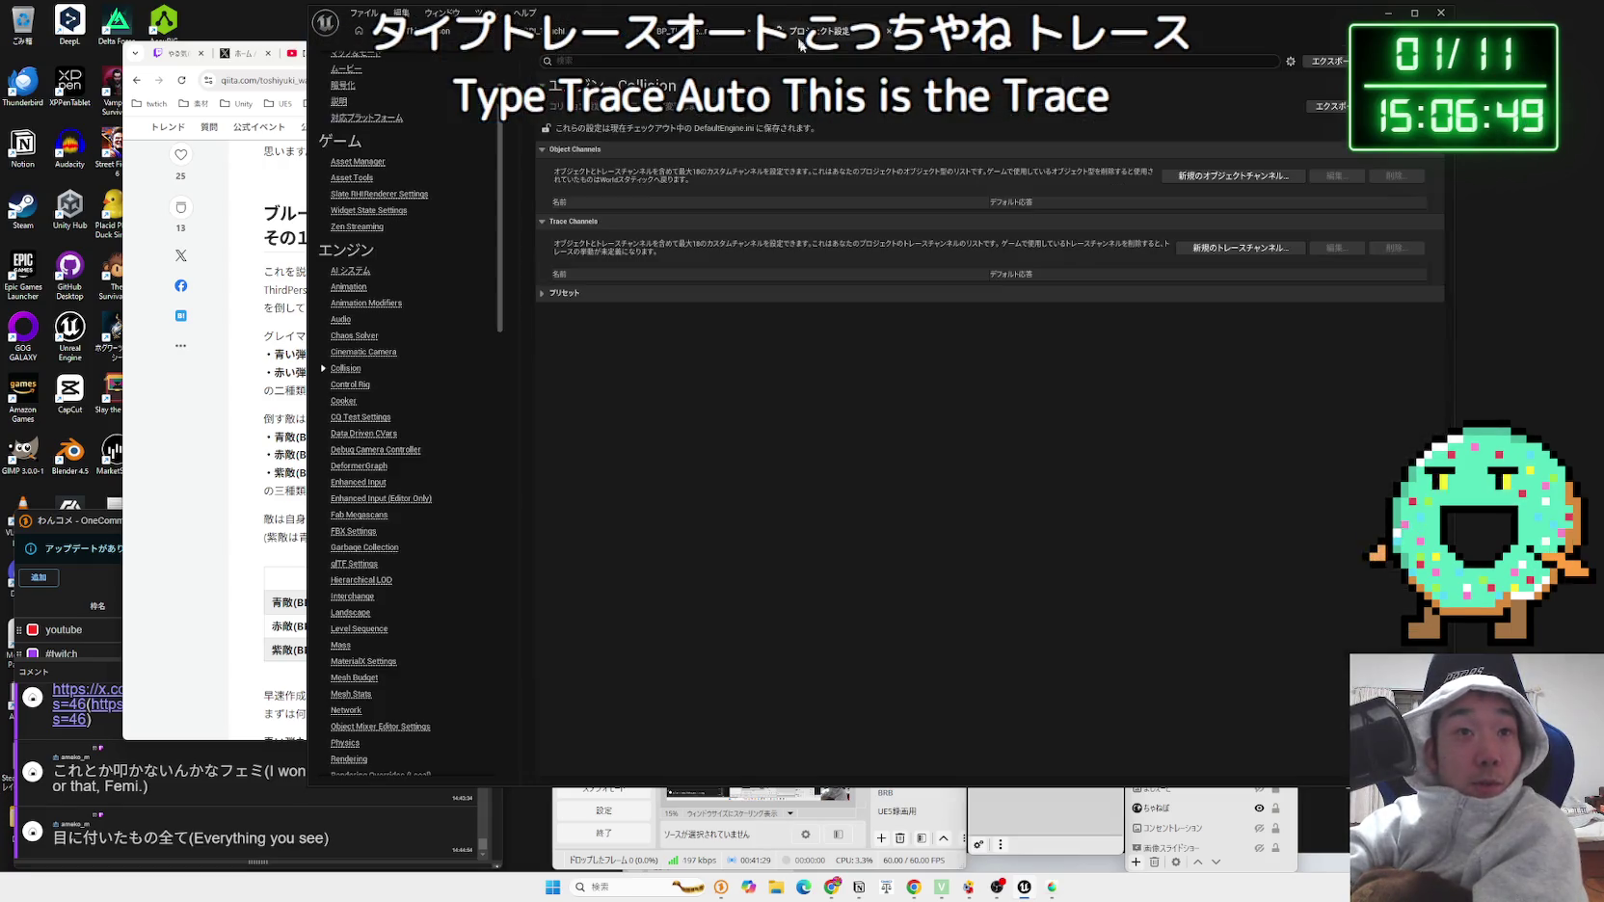
# Step: Start a New Object Channel named 'Projectil', then clear the name and cancel it
pyautogui.click(1237, 179)
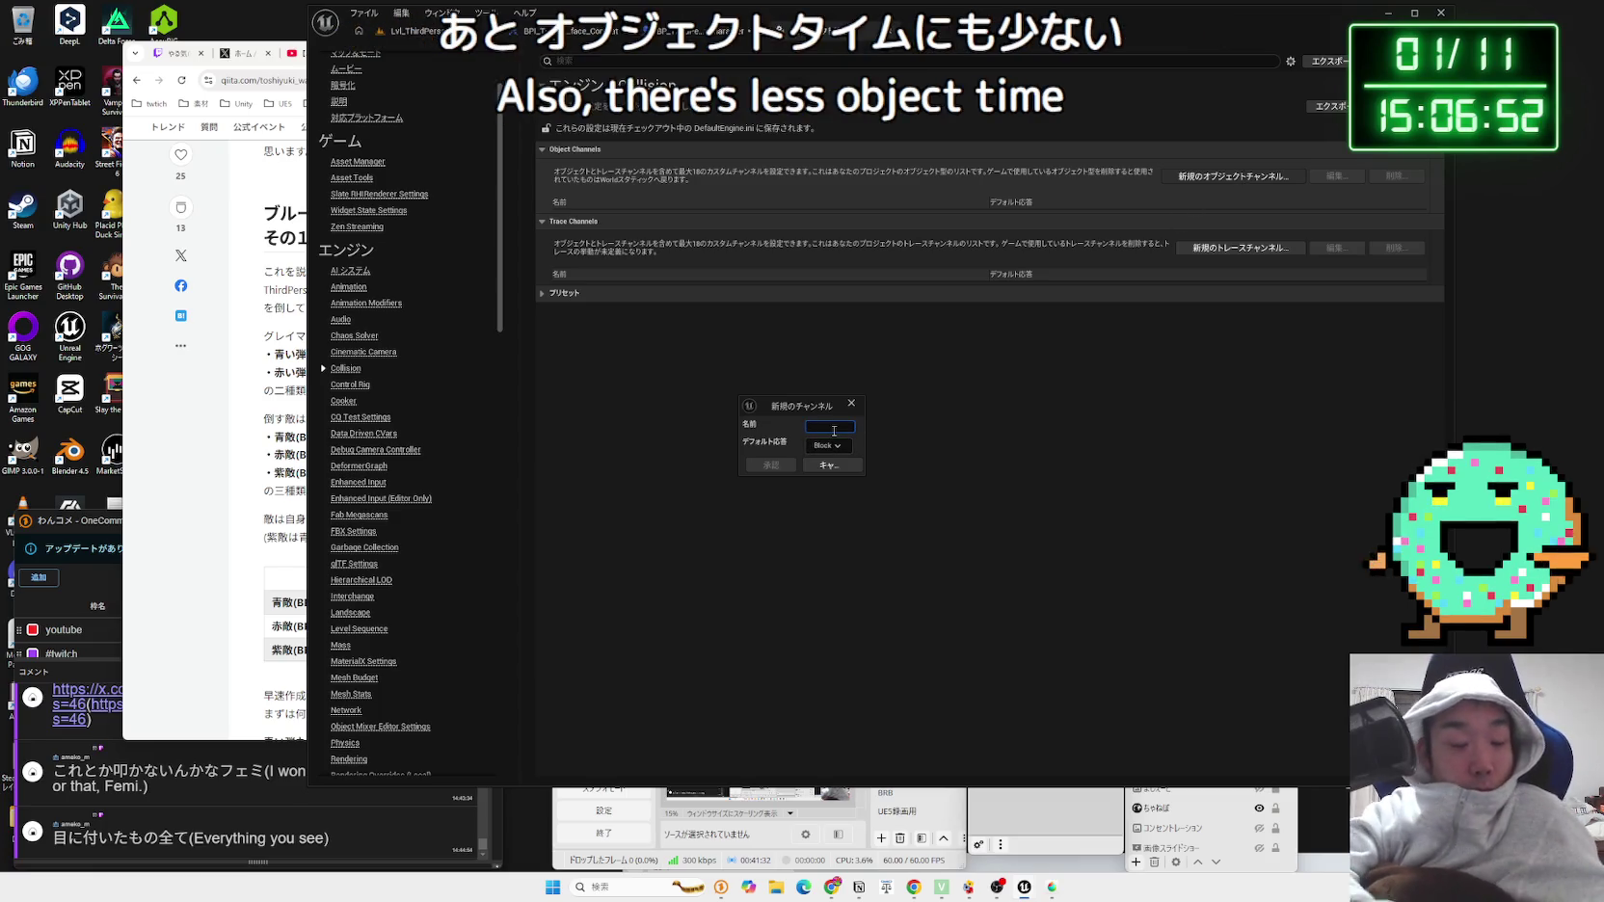
pyautogui.write('Projectil')
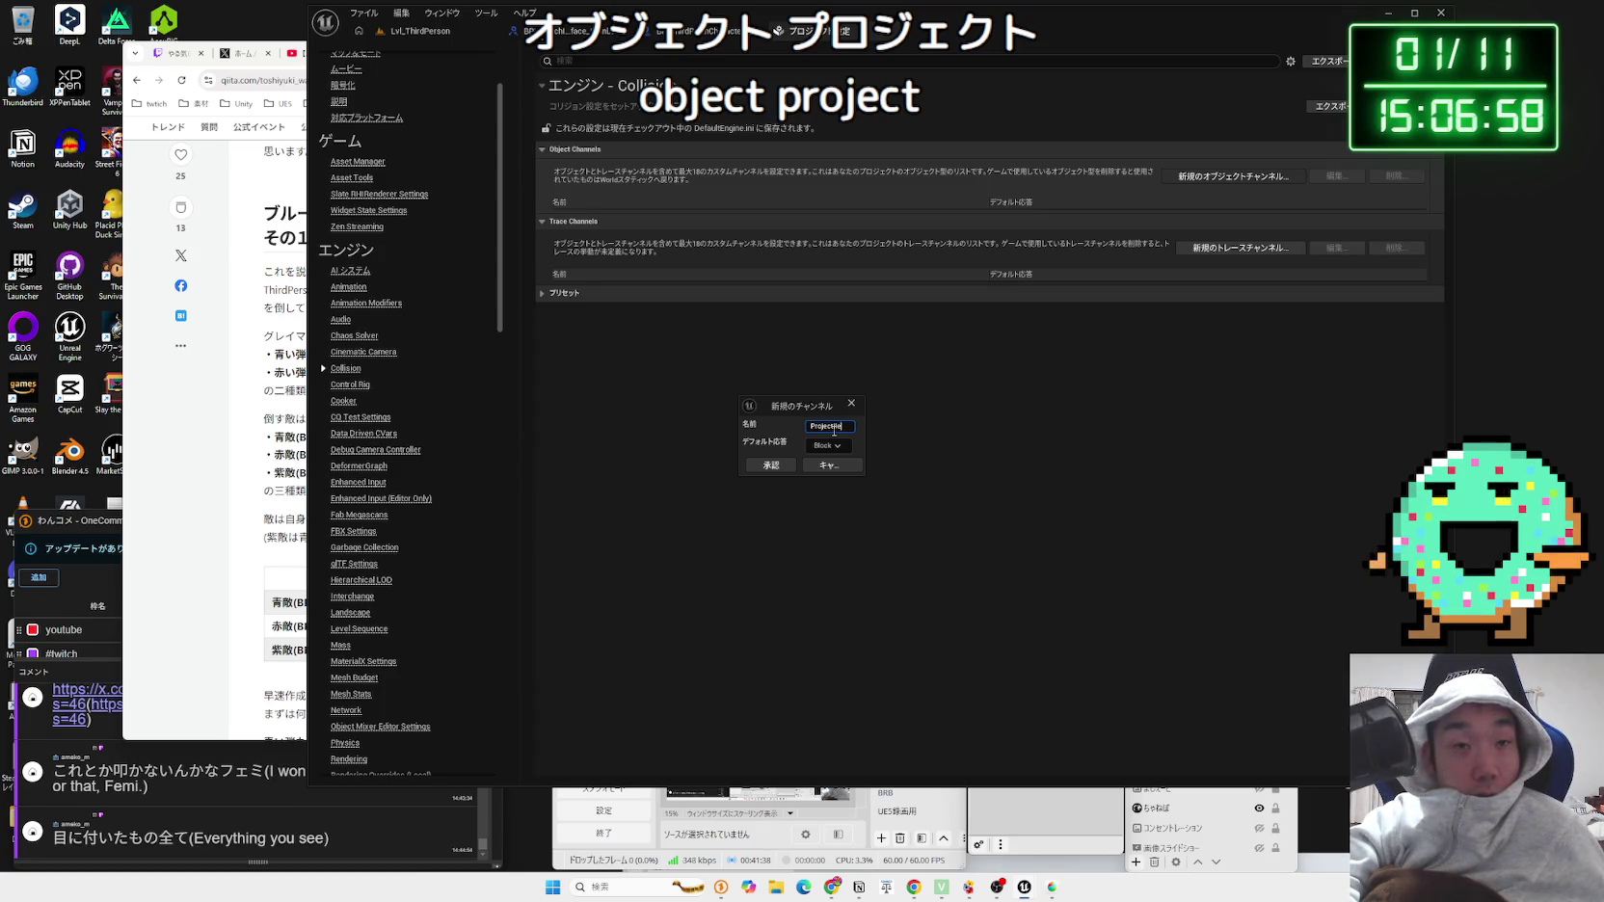
pyautogui.hotkey('ctrl', 'a')
pyautogui.press('BackSpace')
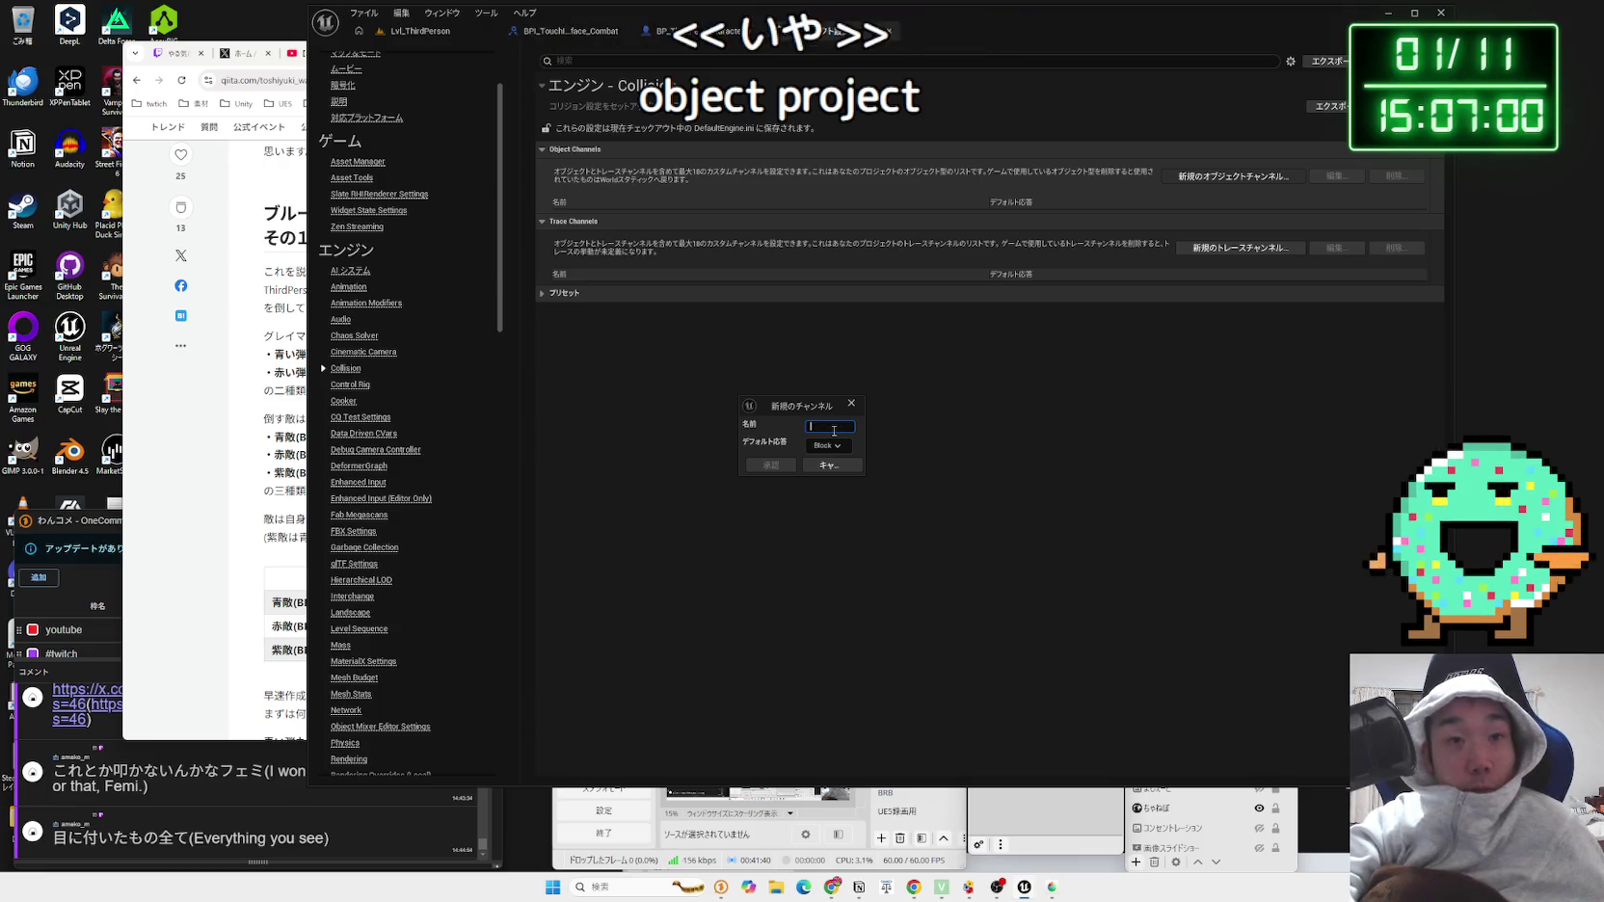
pyautogui.click(838, 466)
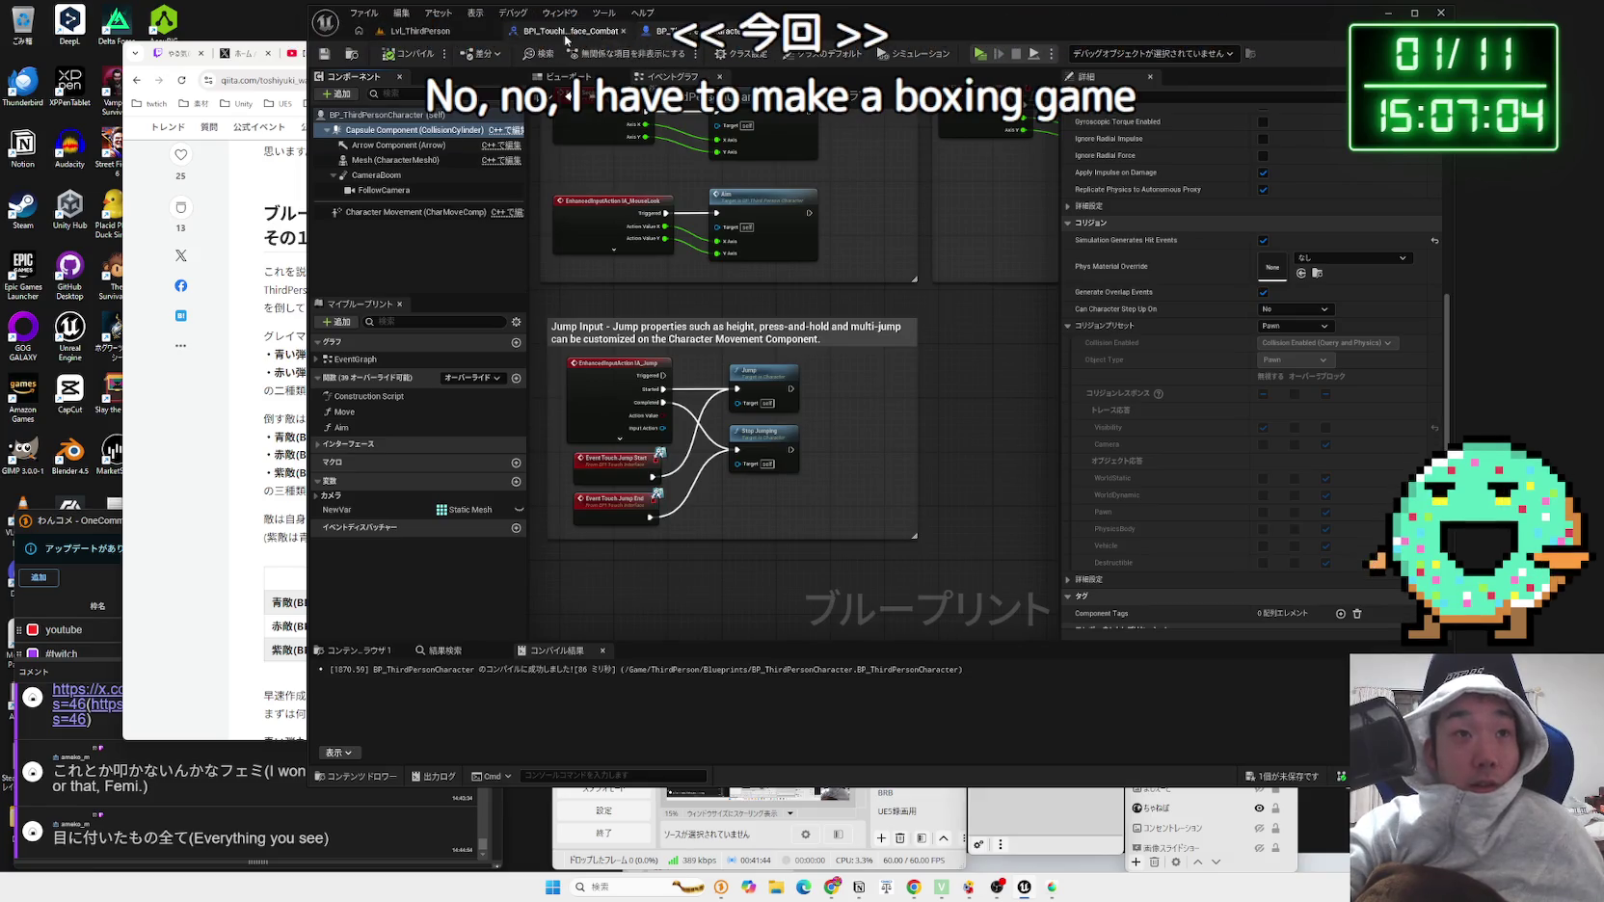
# Step: Save the BP_ThirdPersonCharacter blueprint
pyautogui.click(389, 37)
pyautogui.click(569, 31)
pyautogui.click(675, 31)
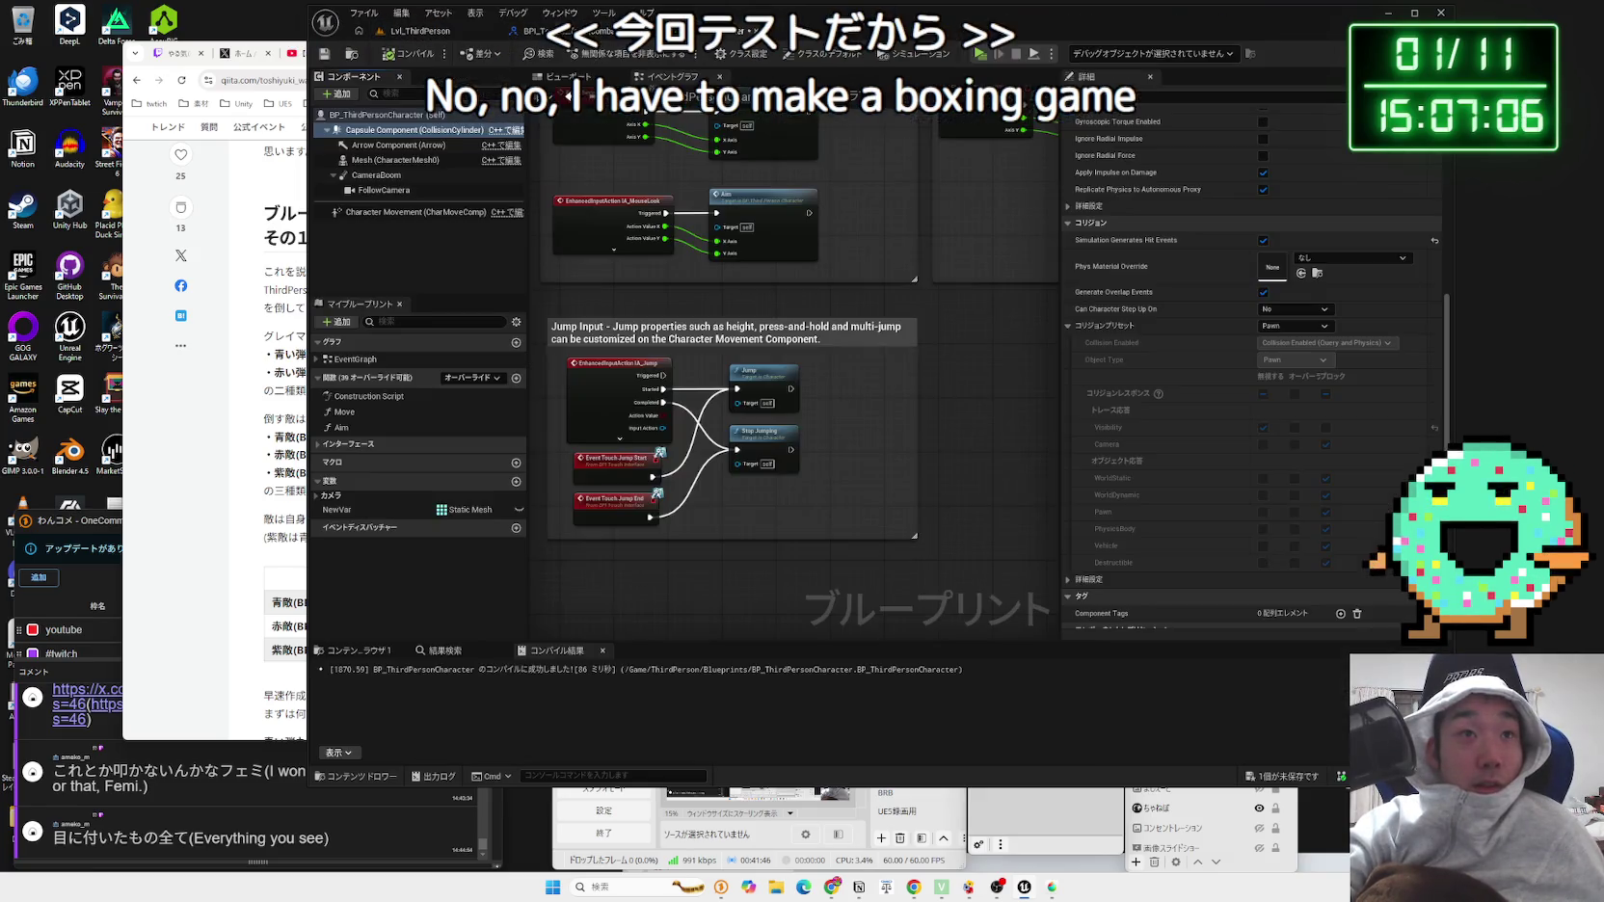
pyautogui.click(1280, 788)
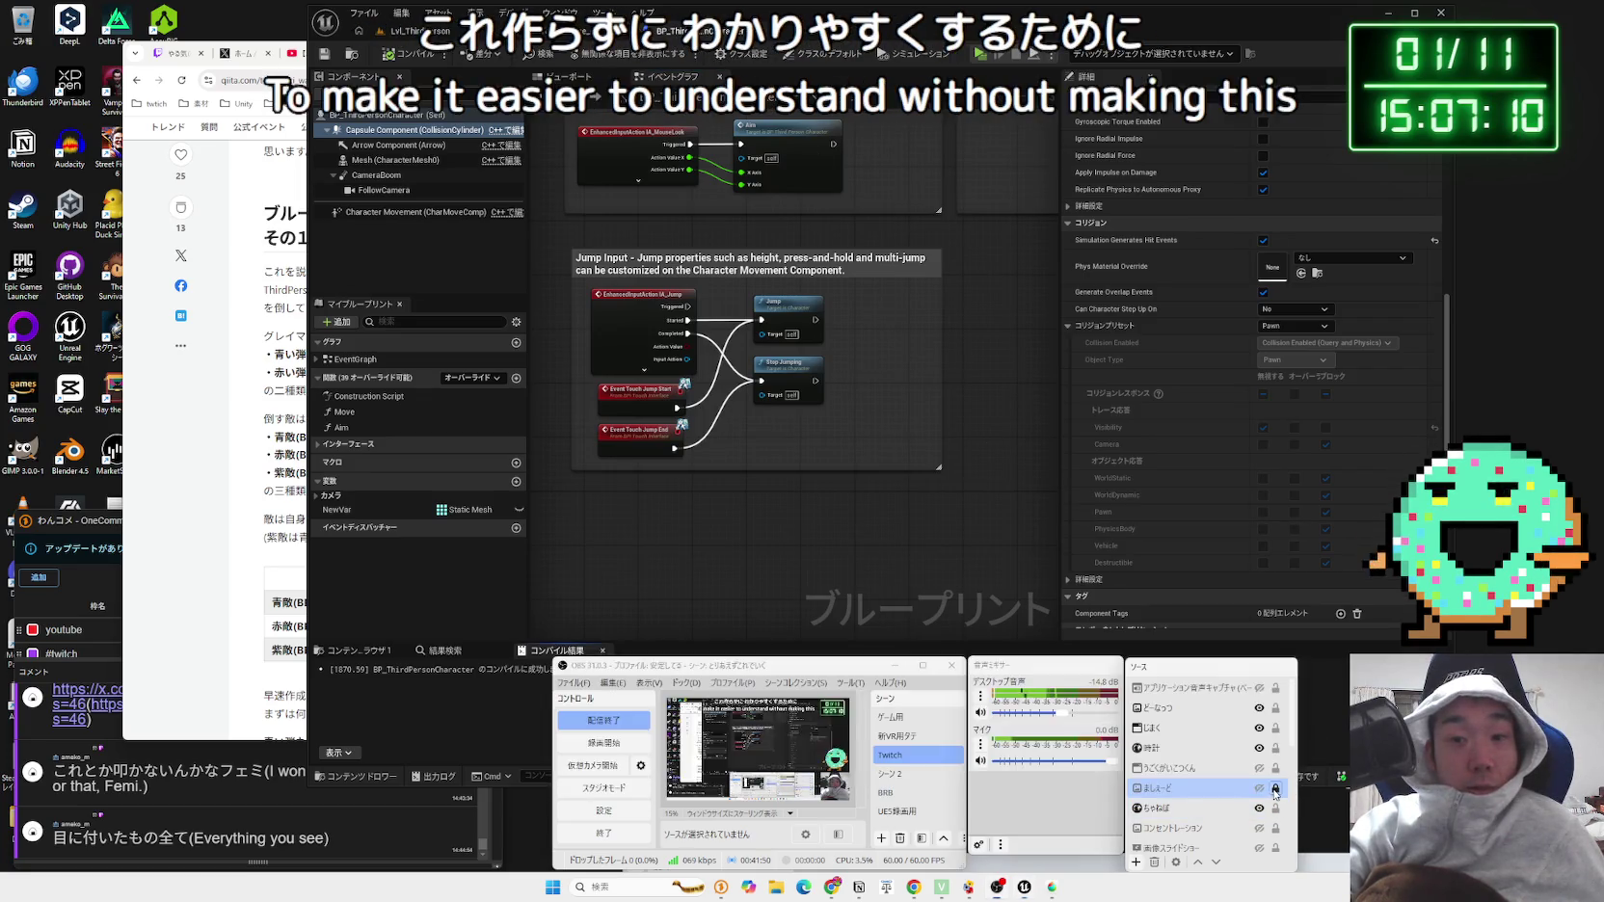
pyautogui.click(1319, 734)
pyautogui.hotkey('ctrl', 'shift', 's')
pyautogui.click(882, 583)
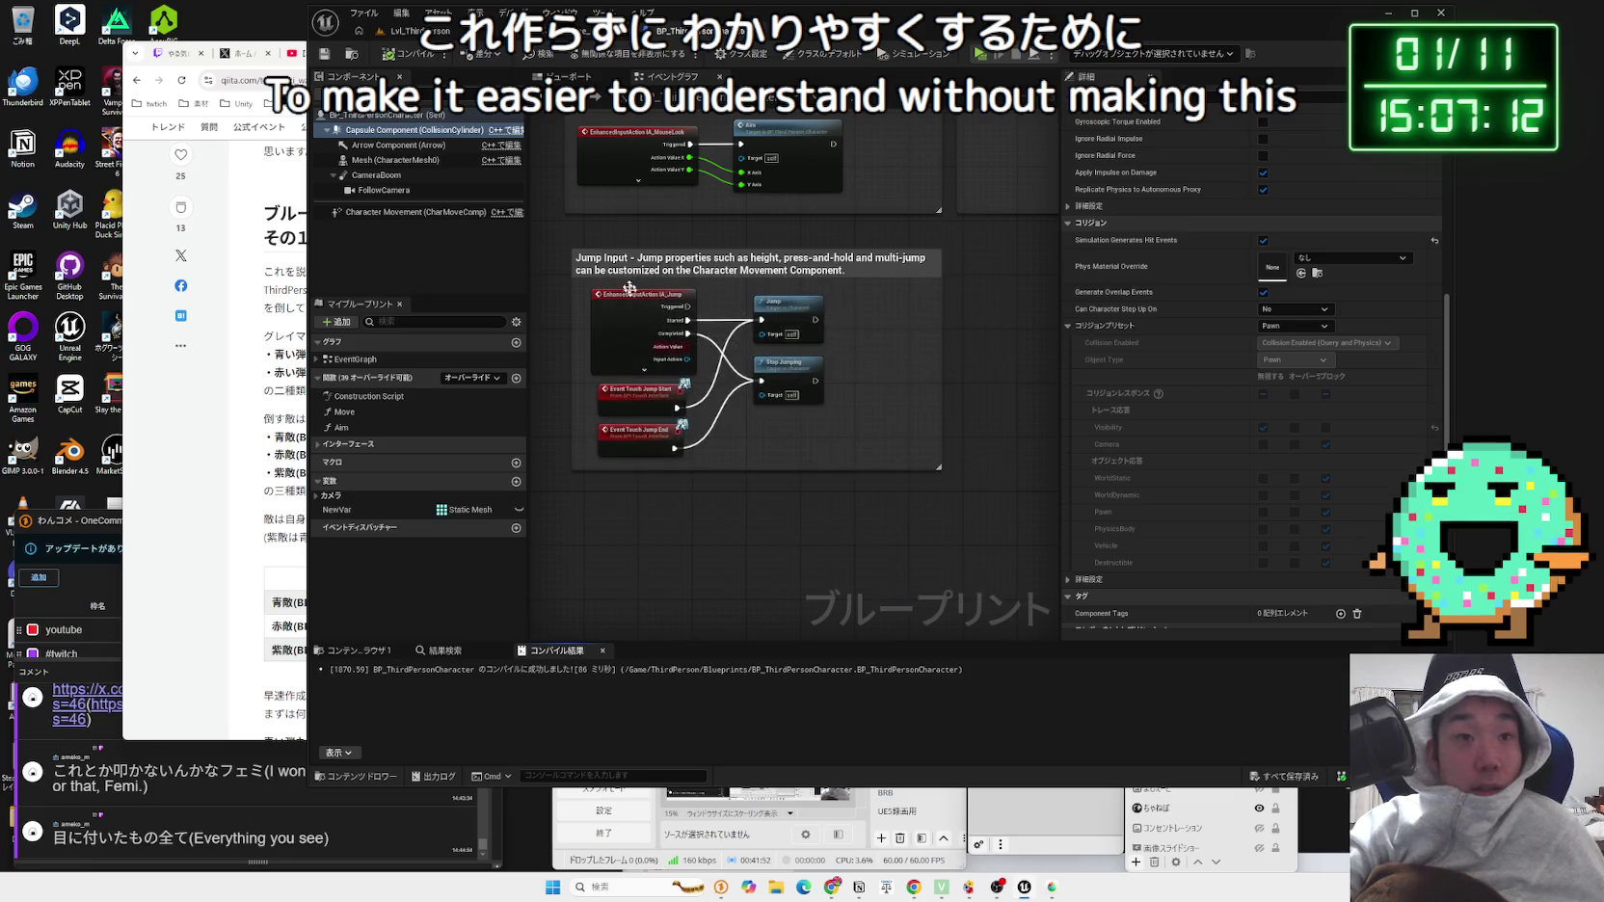
# Step: Create an Actor blueprint named BP_Projectile_Base in the Projectile folder
pyautogui.click(444, 33)
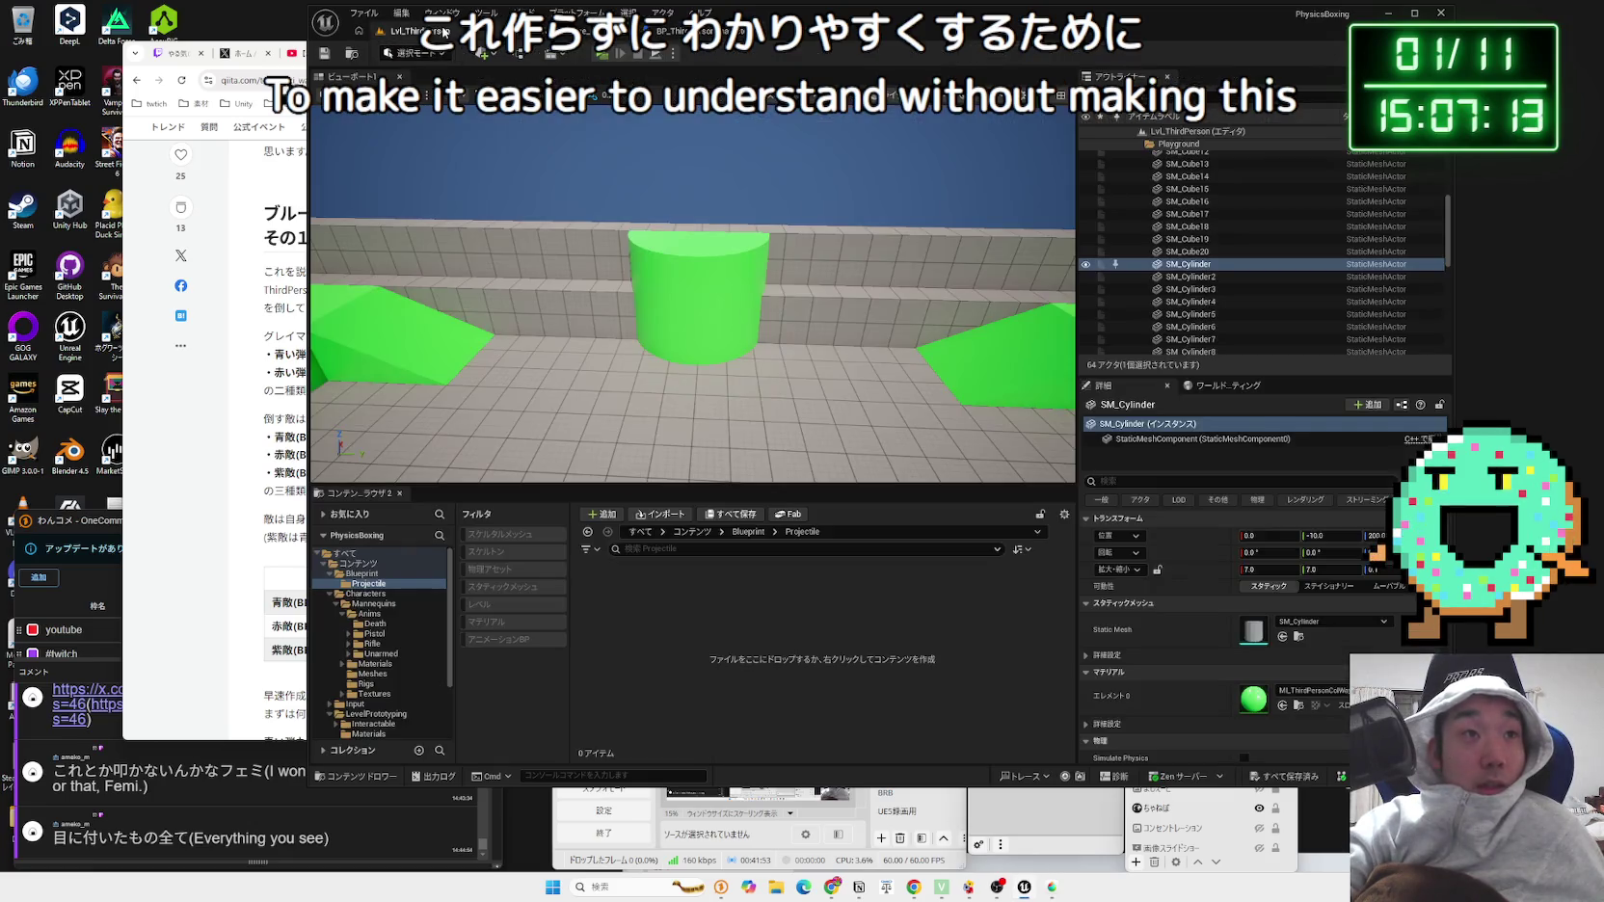
pyautogui.rightClick(687, 618)
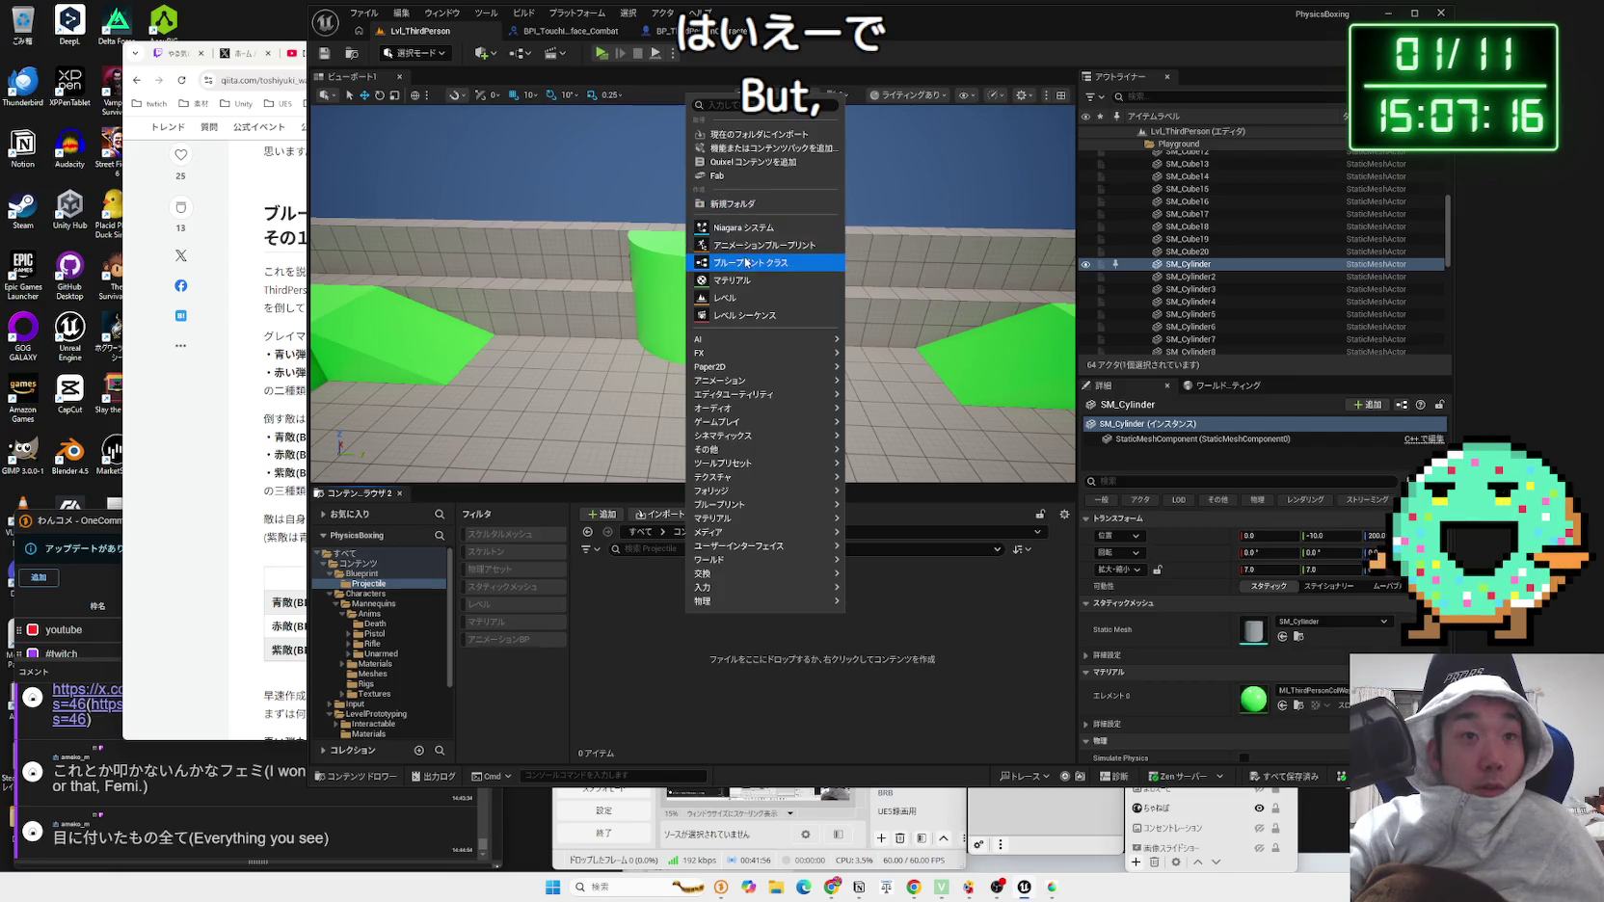
pyautogui.click(747, 262)
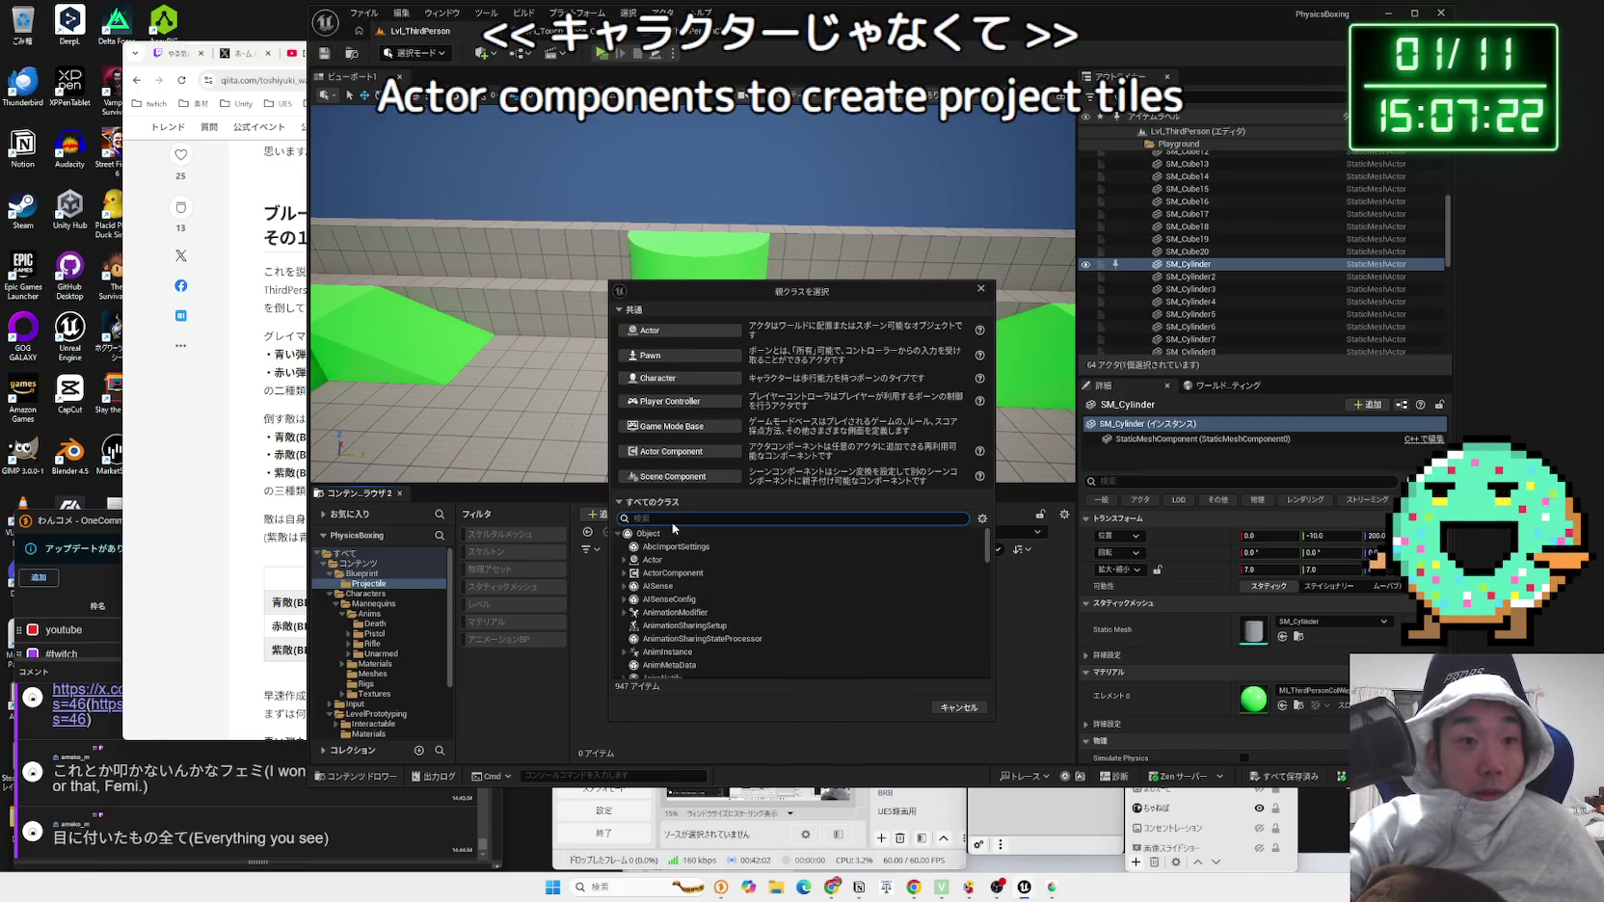
pyautogui.write('project')
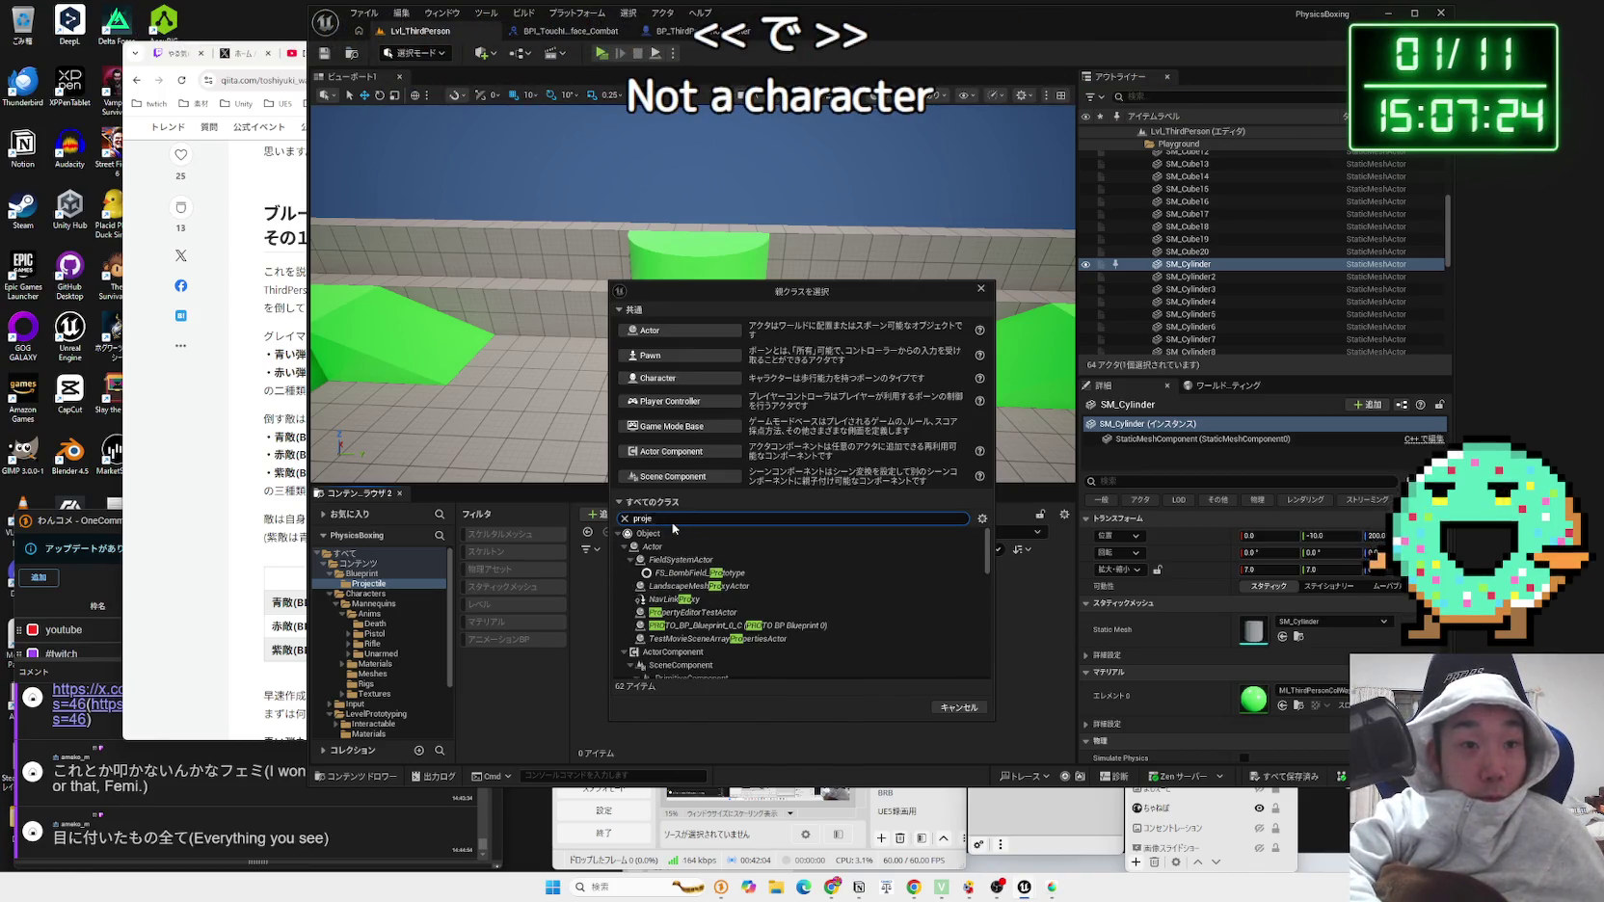
pyautogui.write('ile')
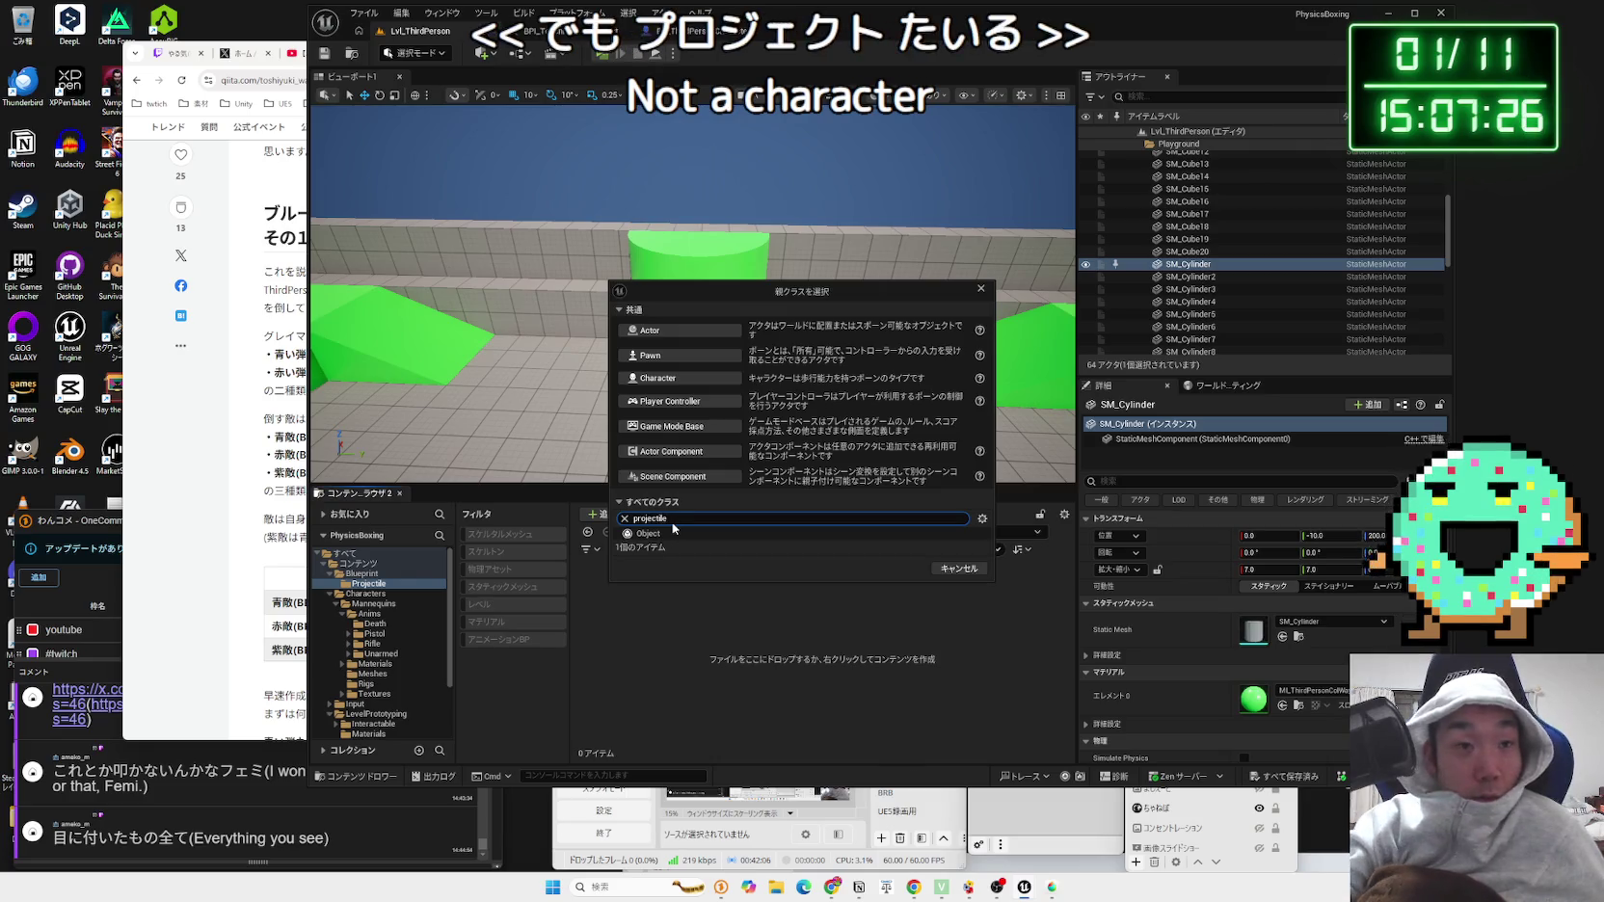
pyautogui.press('BackSpace')
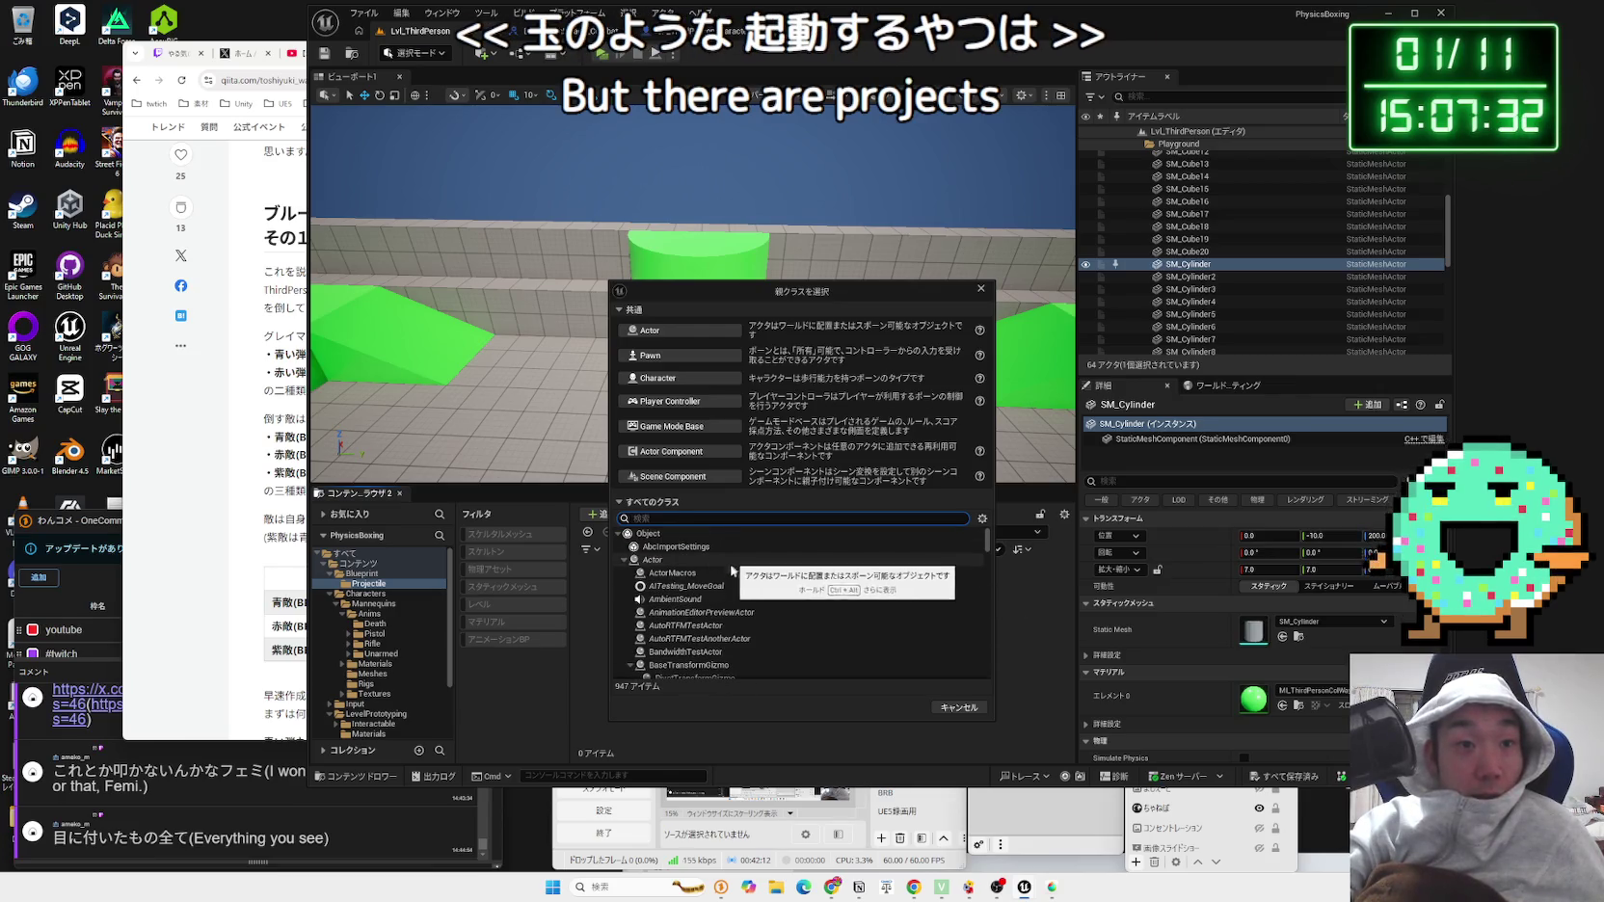
pyautogui.click(687, 332)
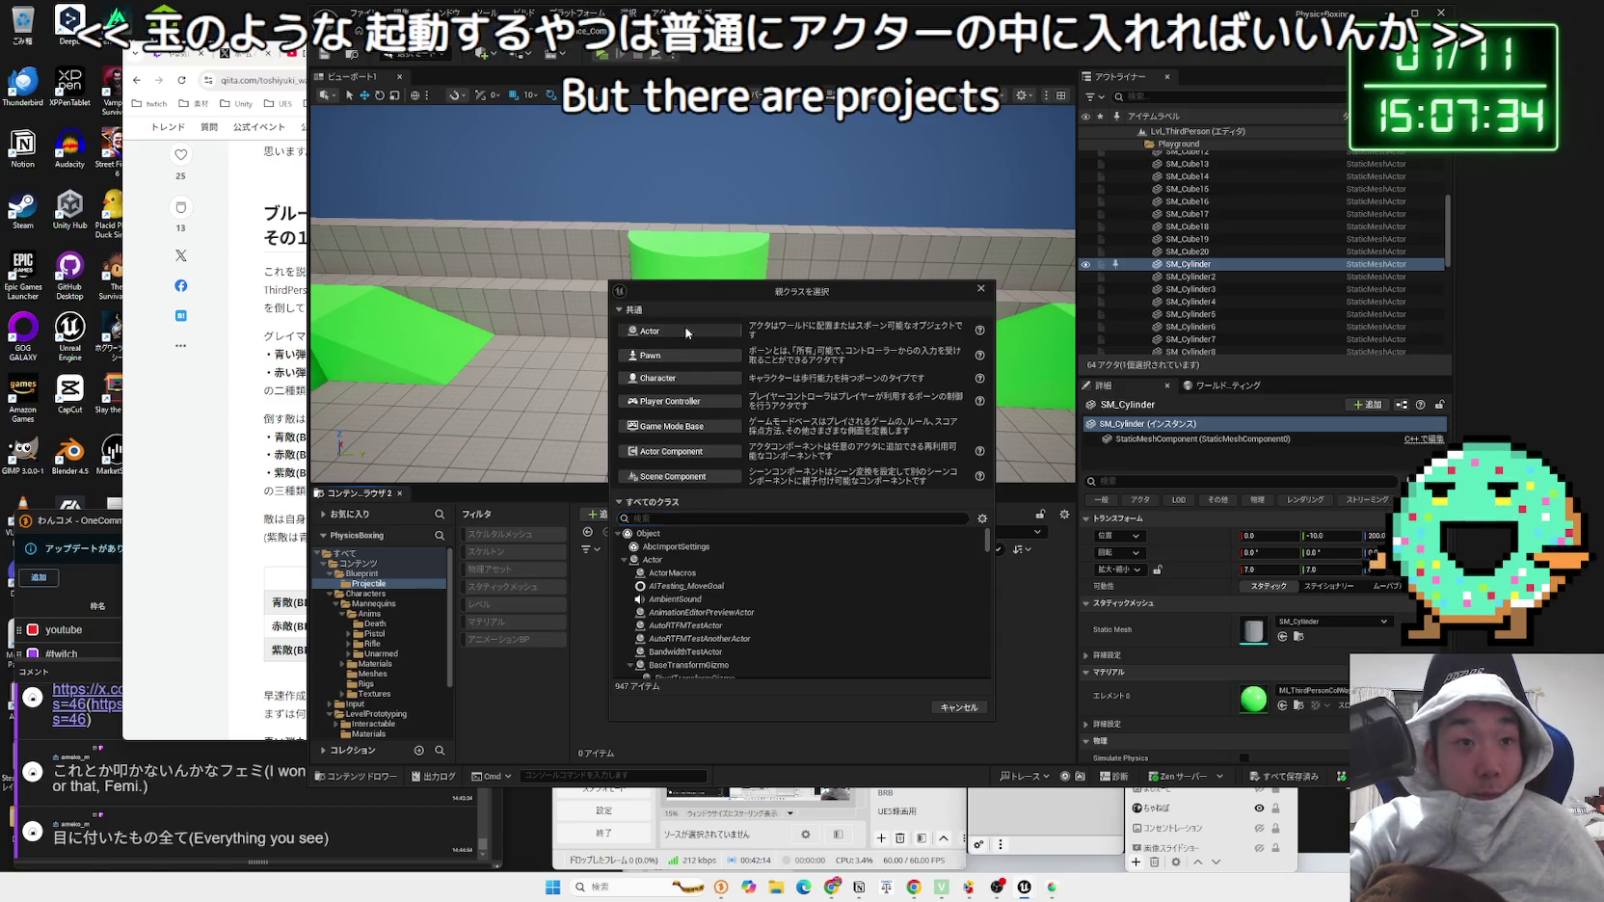
pyautogui.press('Return')
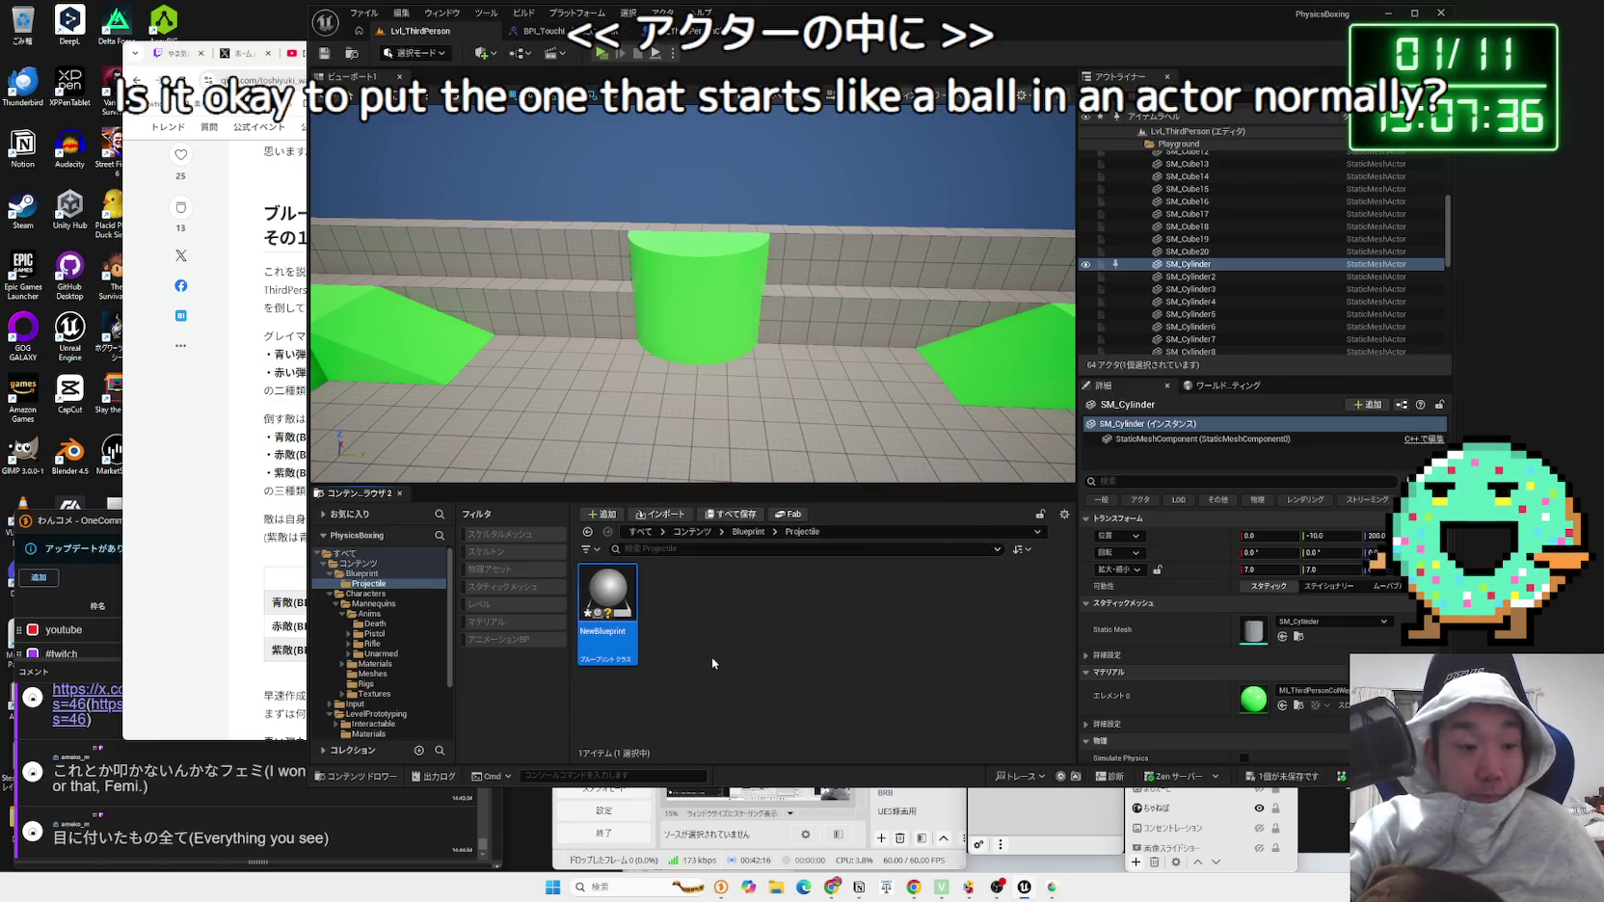
pyautogui.press('F2')
pyautogui.write('BP_Projectile')
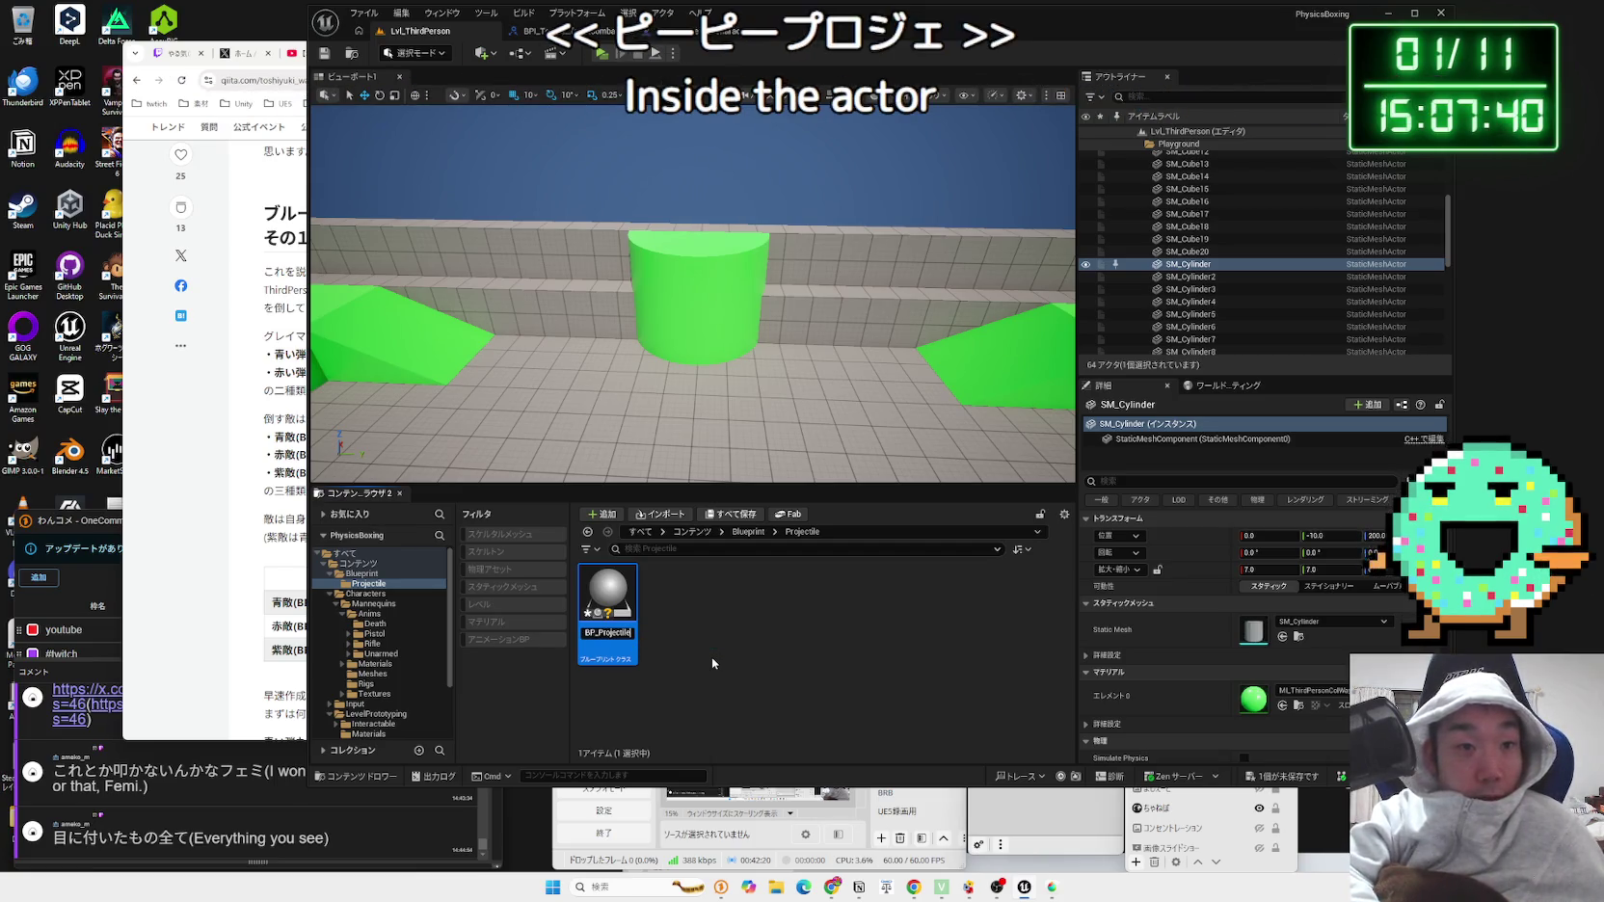
pyautogui.write('_Base')
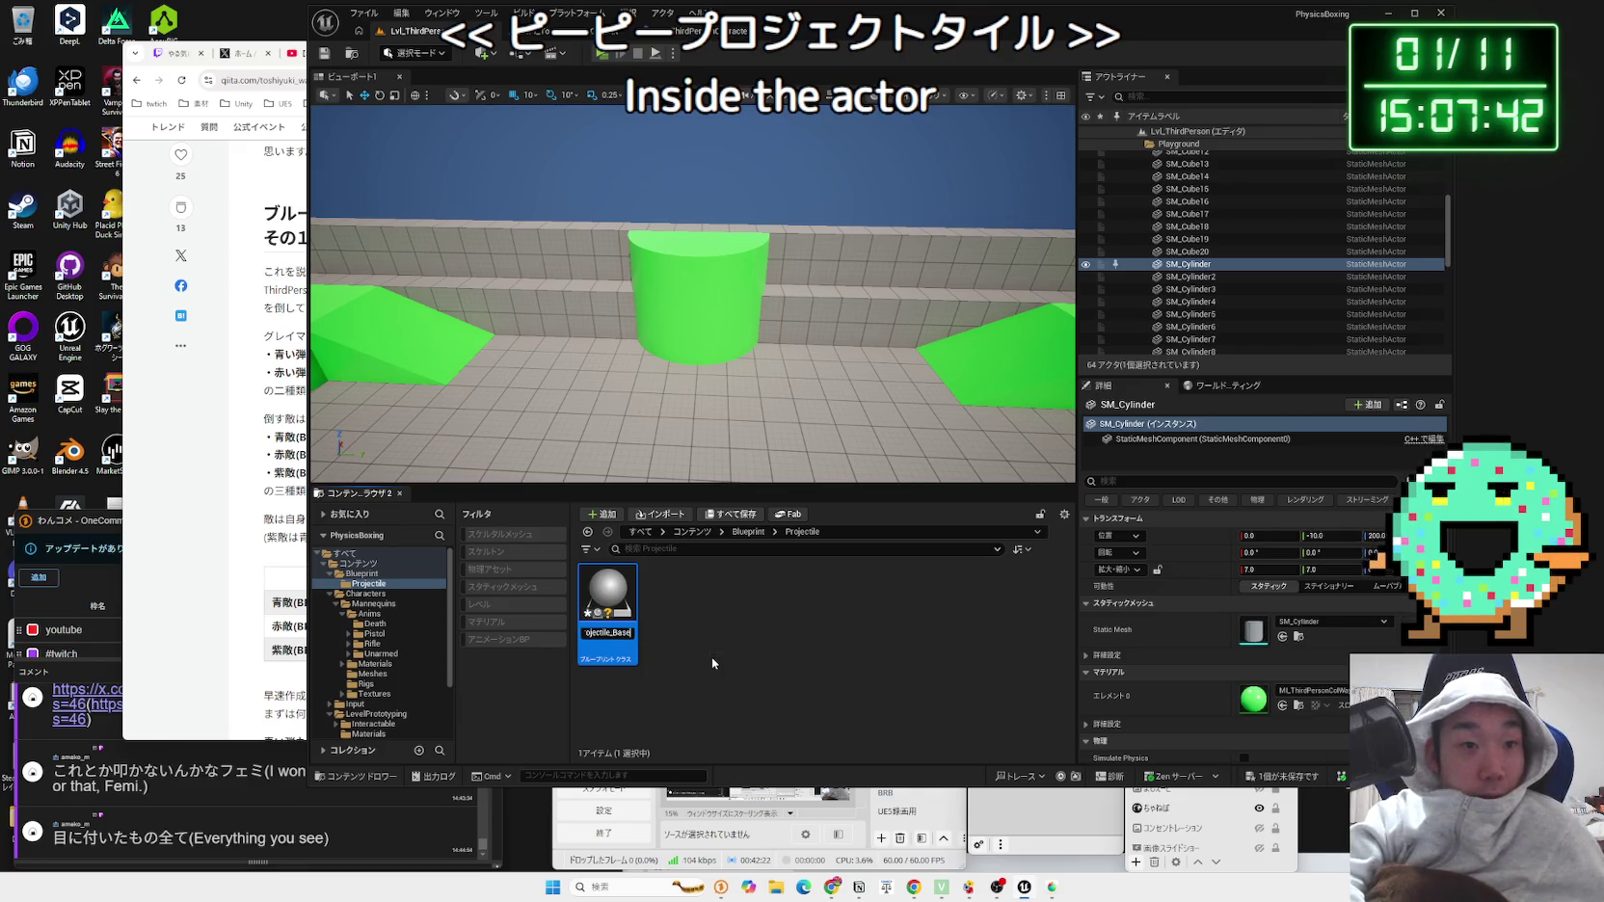
pyautogui.press('Return')
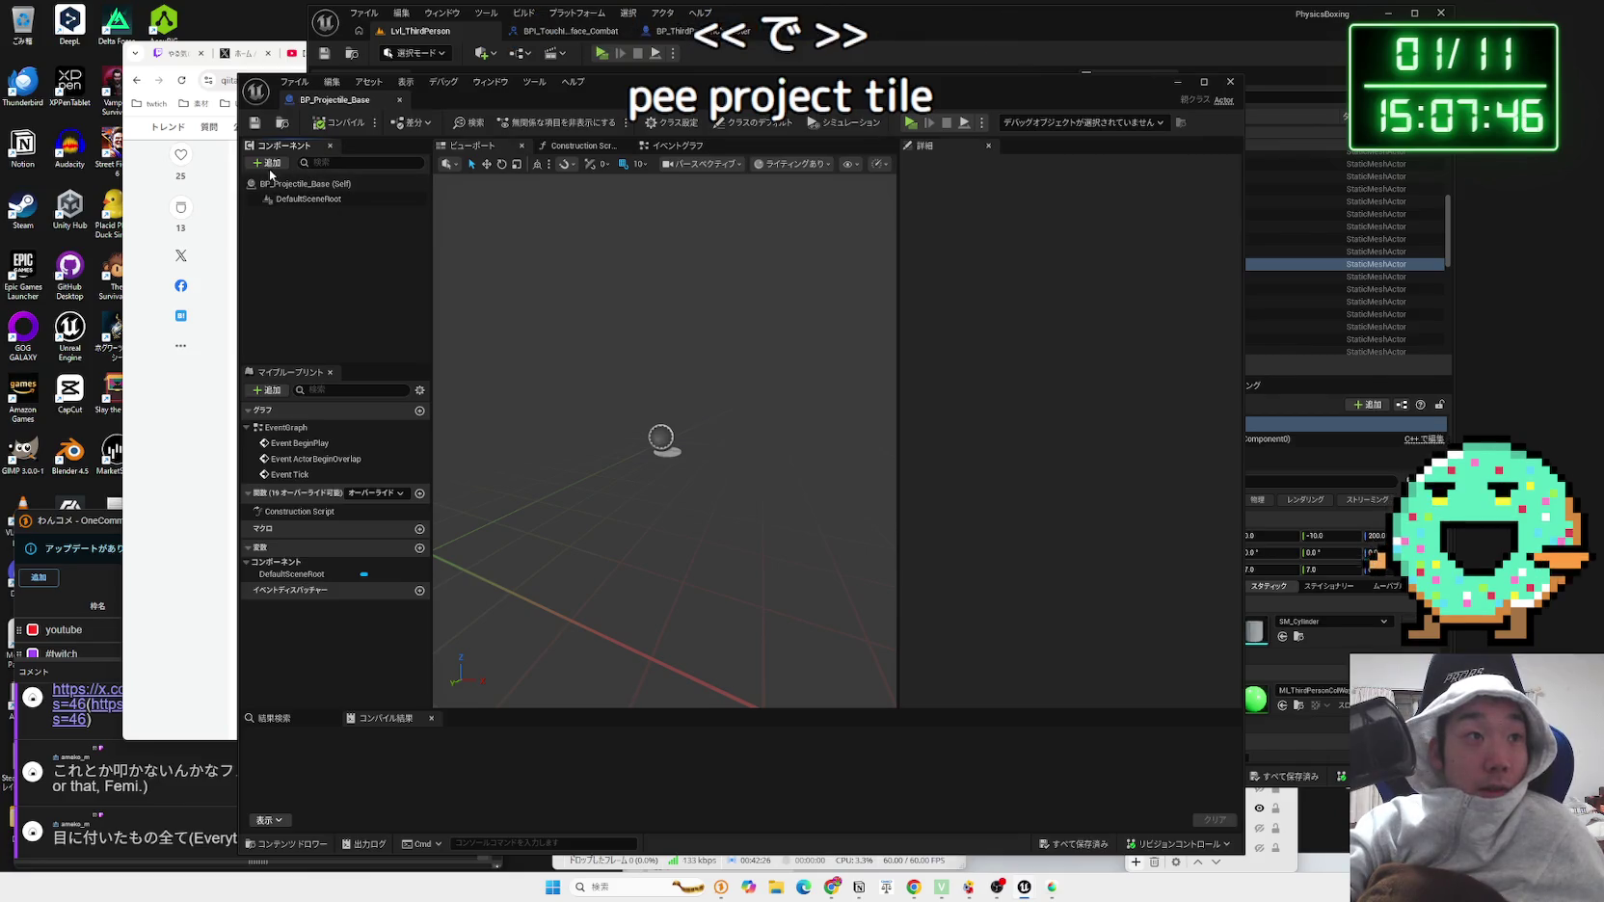
# Step: Add a ProjectileMovement component to BP_Projectile_Base, compile, and view its settings
pyautogui.click(270, 164)
pyautogui.write('projectile')
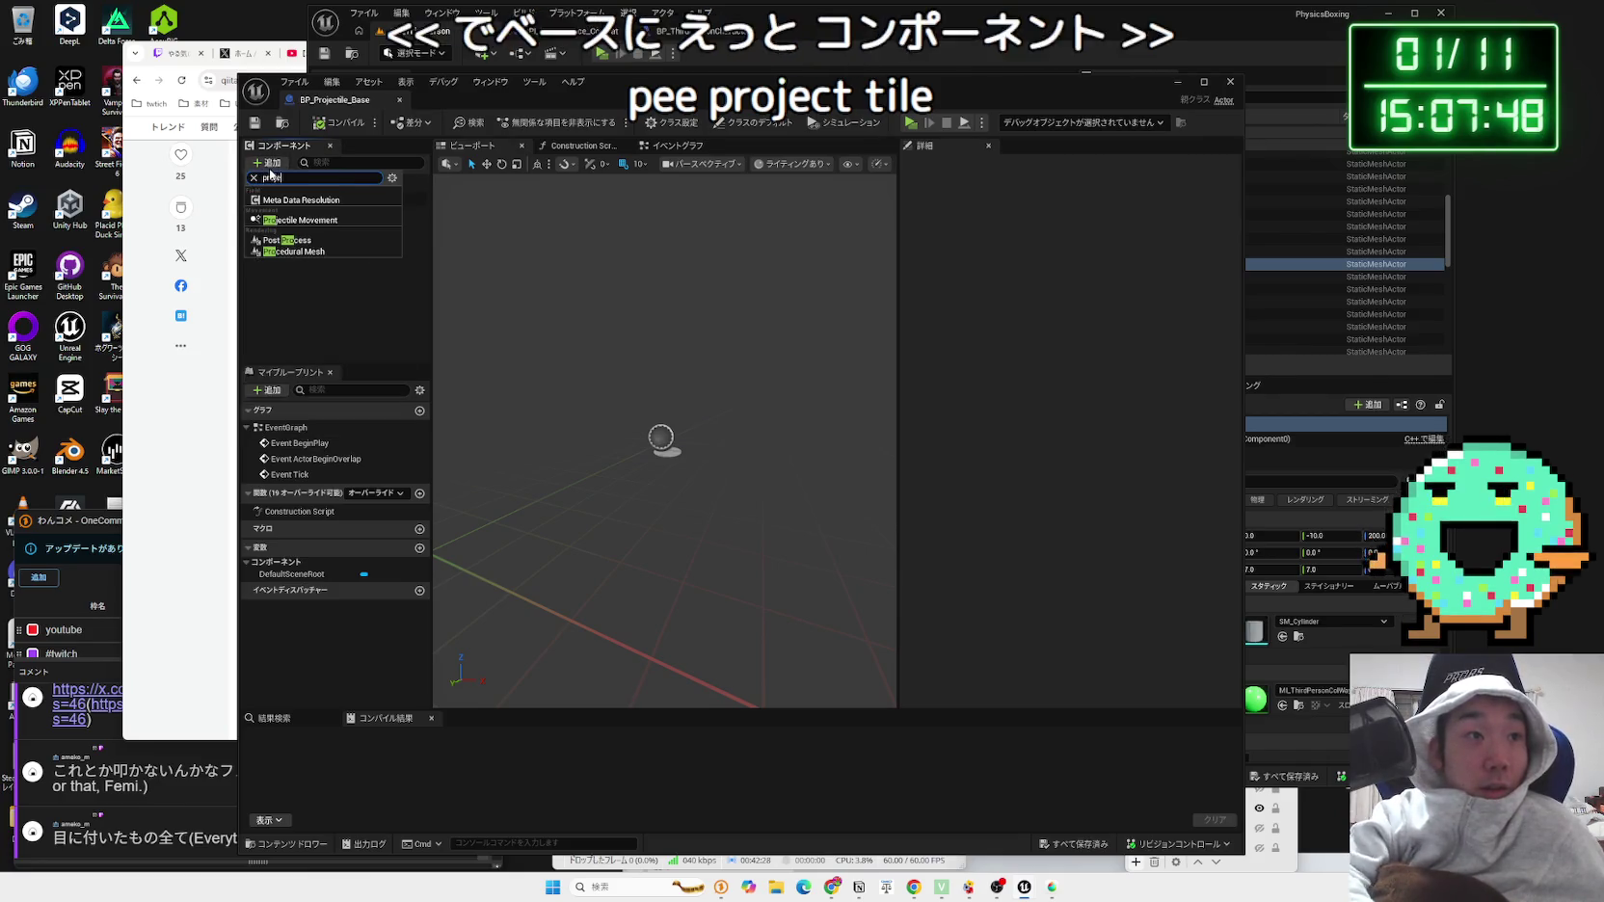
pyautogui.click(289, 206)
pyautogui.click(336, 266)
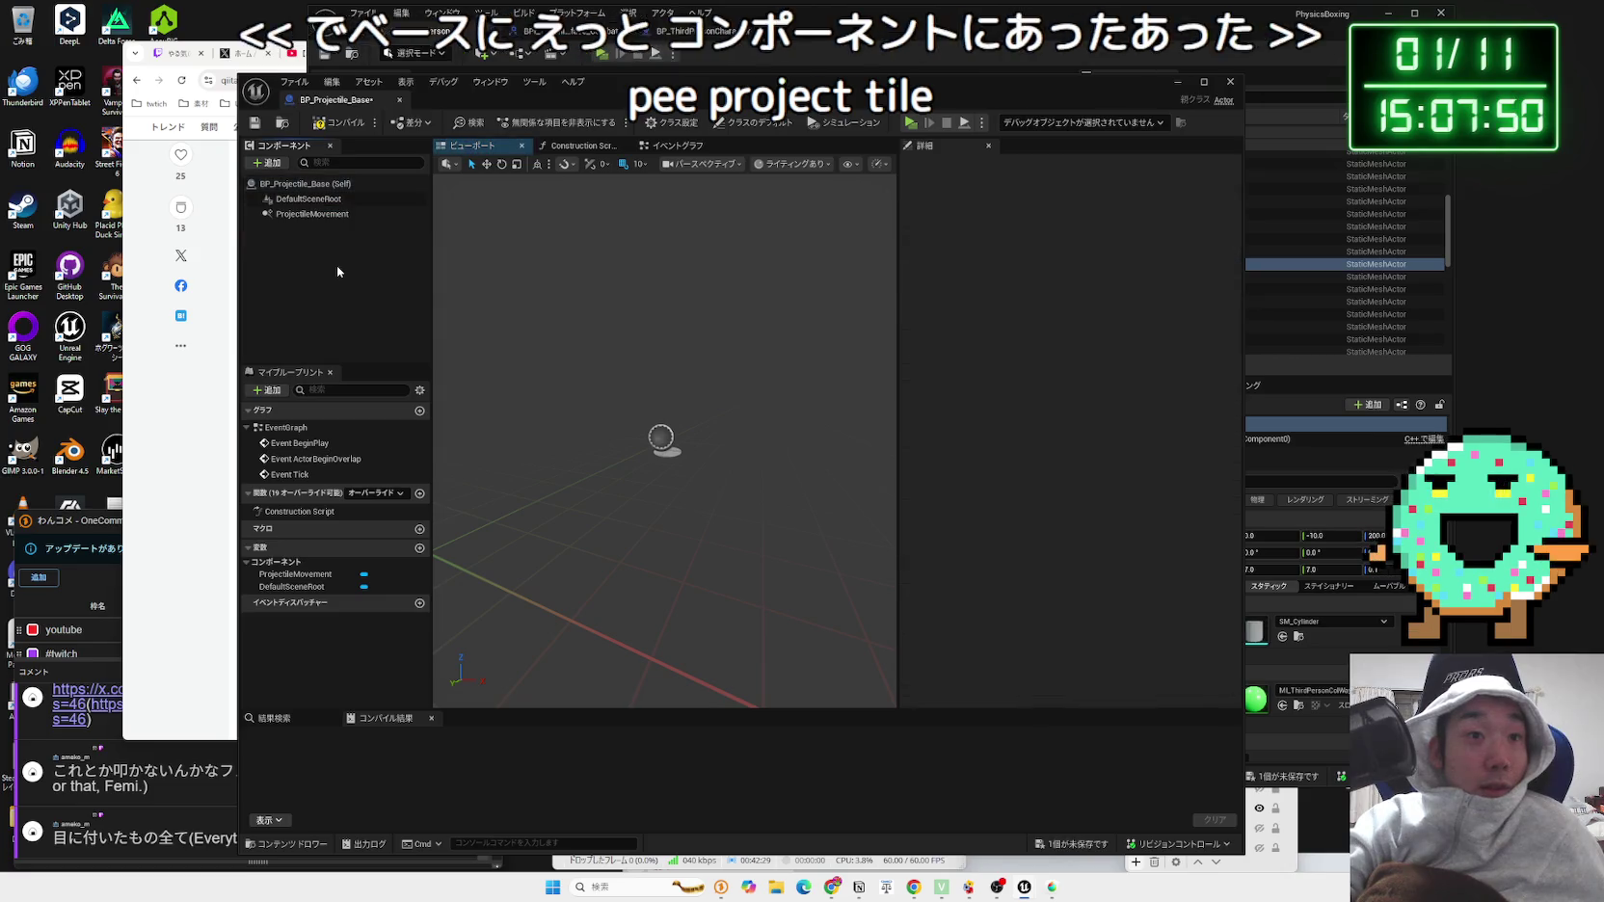
pyautogui.click(340, 125)
pyautogui.click(309, 213)
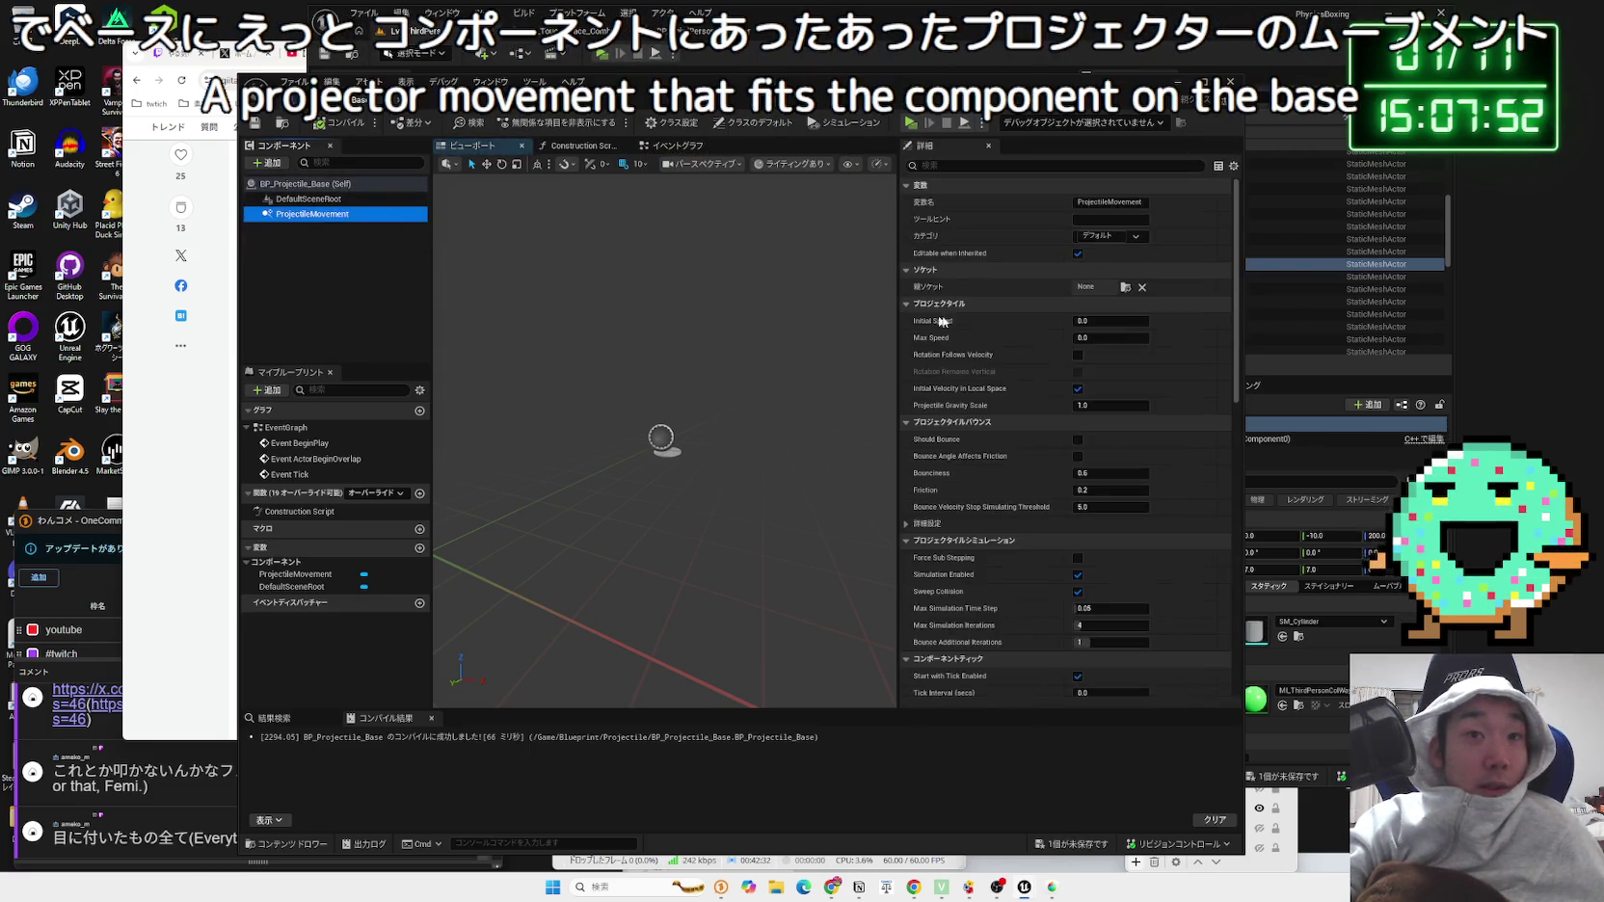
pyautogui.scroll(-2, 954, 389)
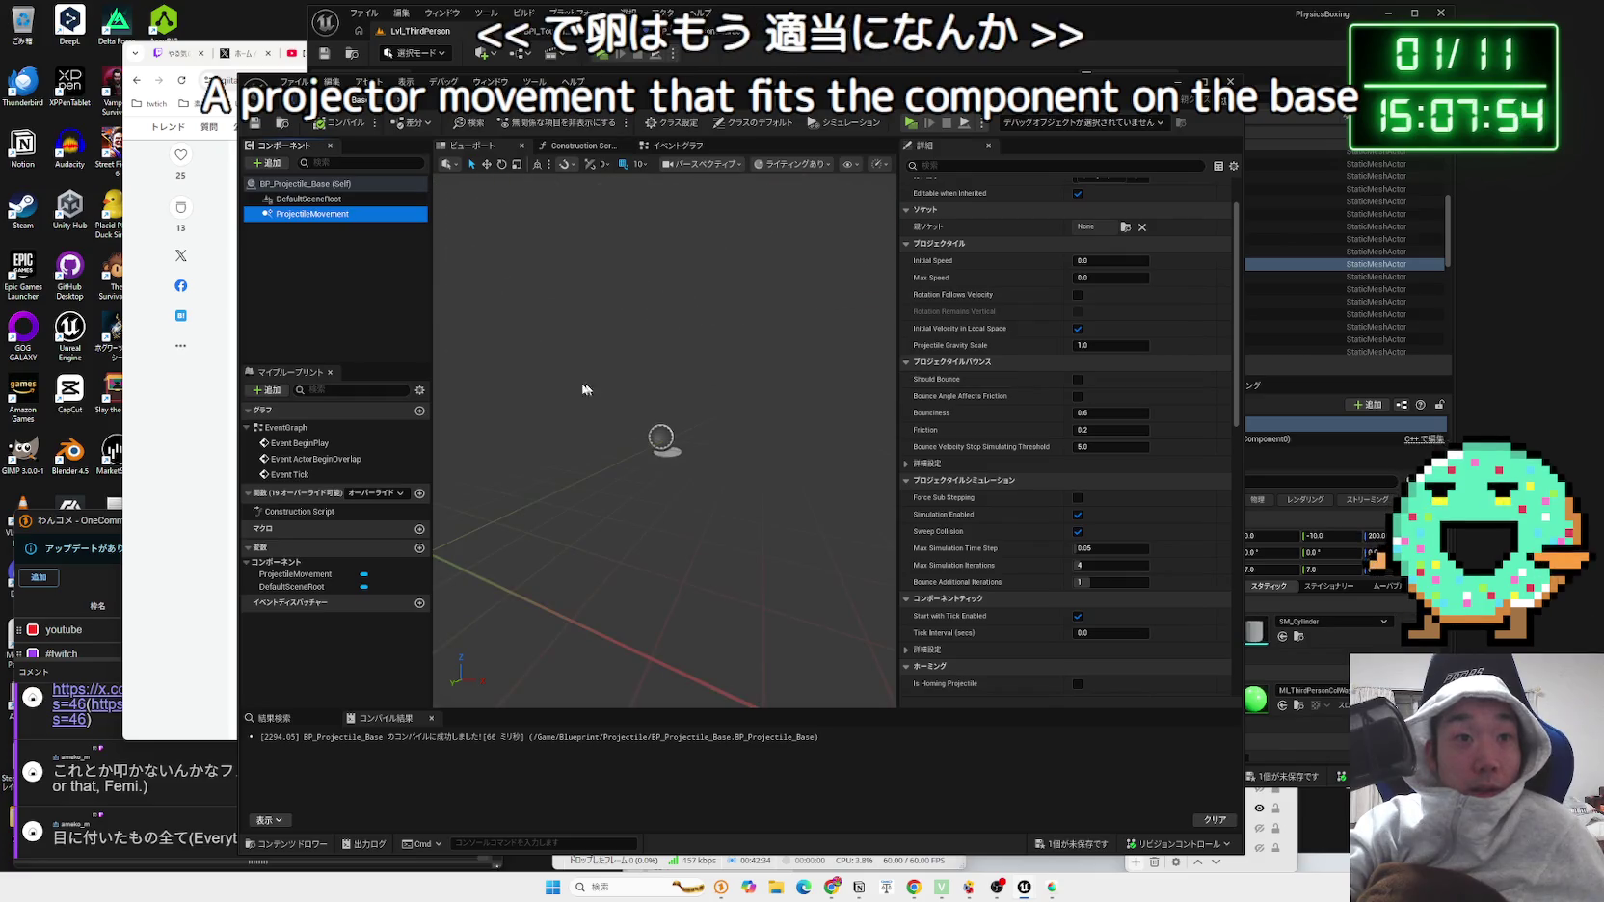
# Step: Consult the reference article, then review DefaultSceneRoot, ProjectileMovement and the class defaults
pyautogui.click(198, 440)
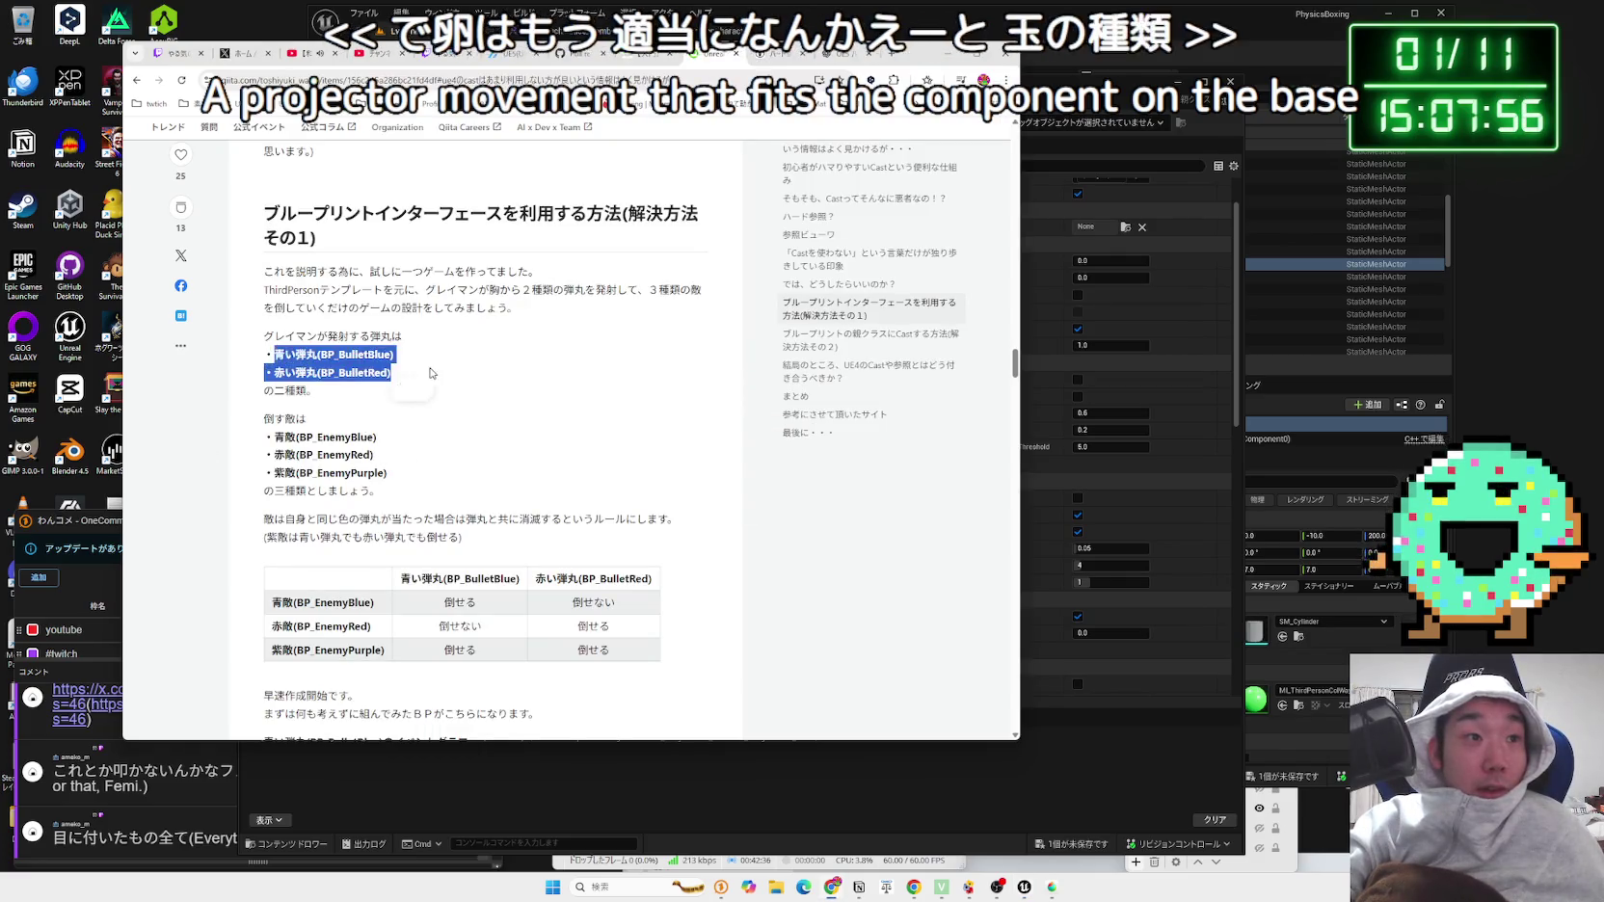
pyautogui.click(1105, 152)
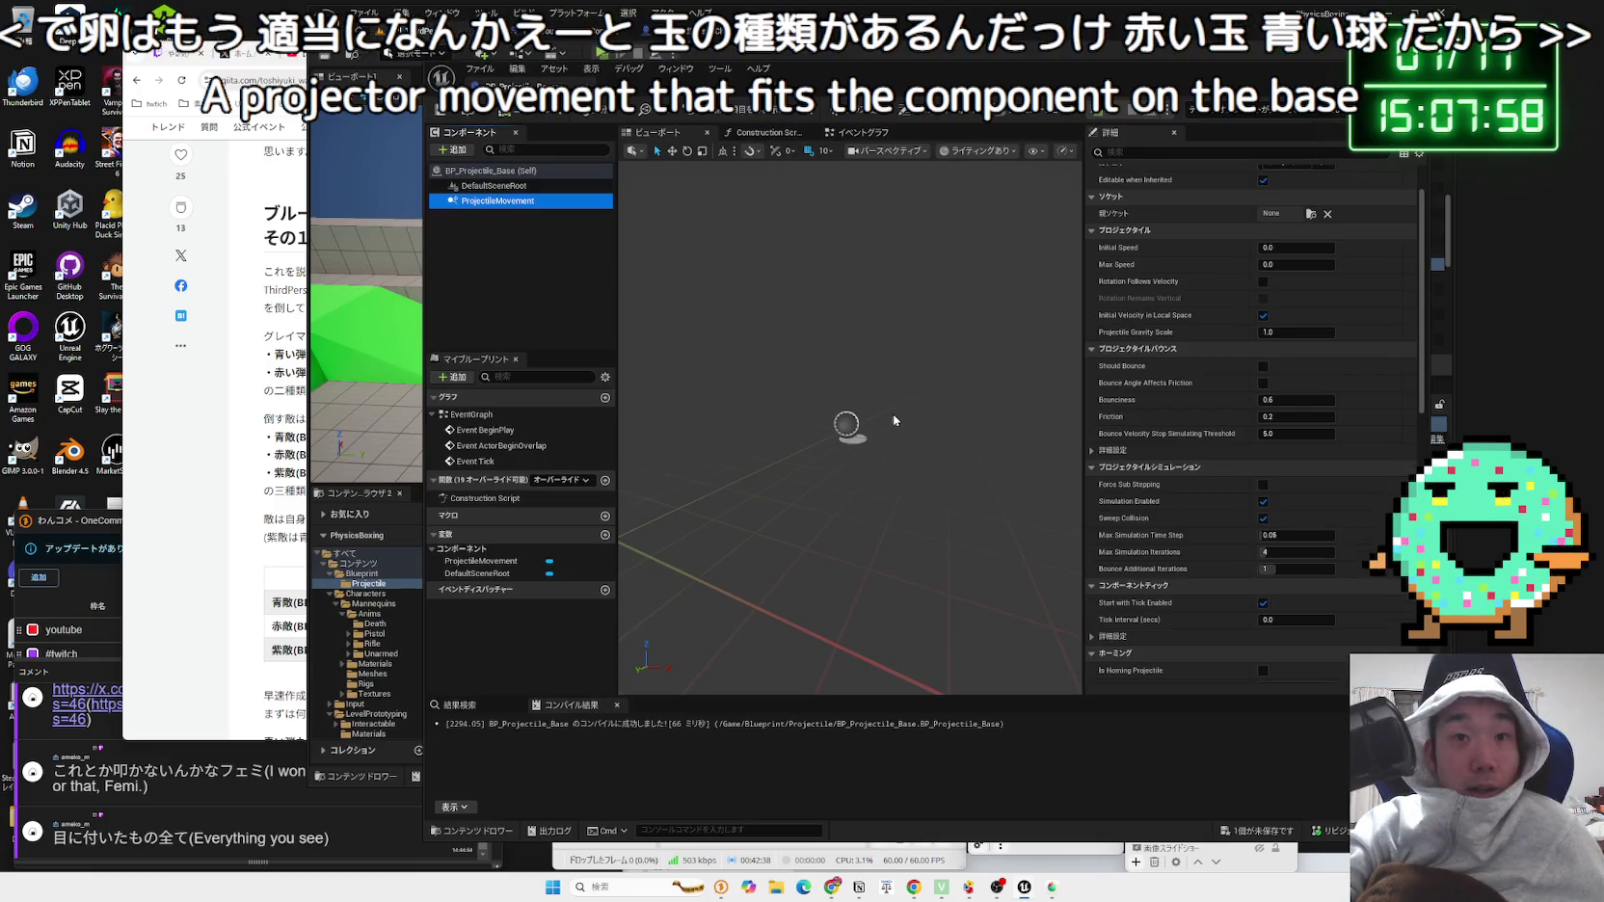
pyautogui.moveTo(897, 421); pyautogui.dragTo(935, 400)
pyautogui.click(495, 187)
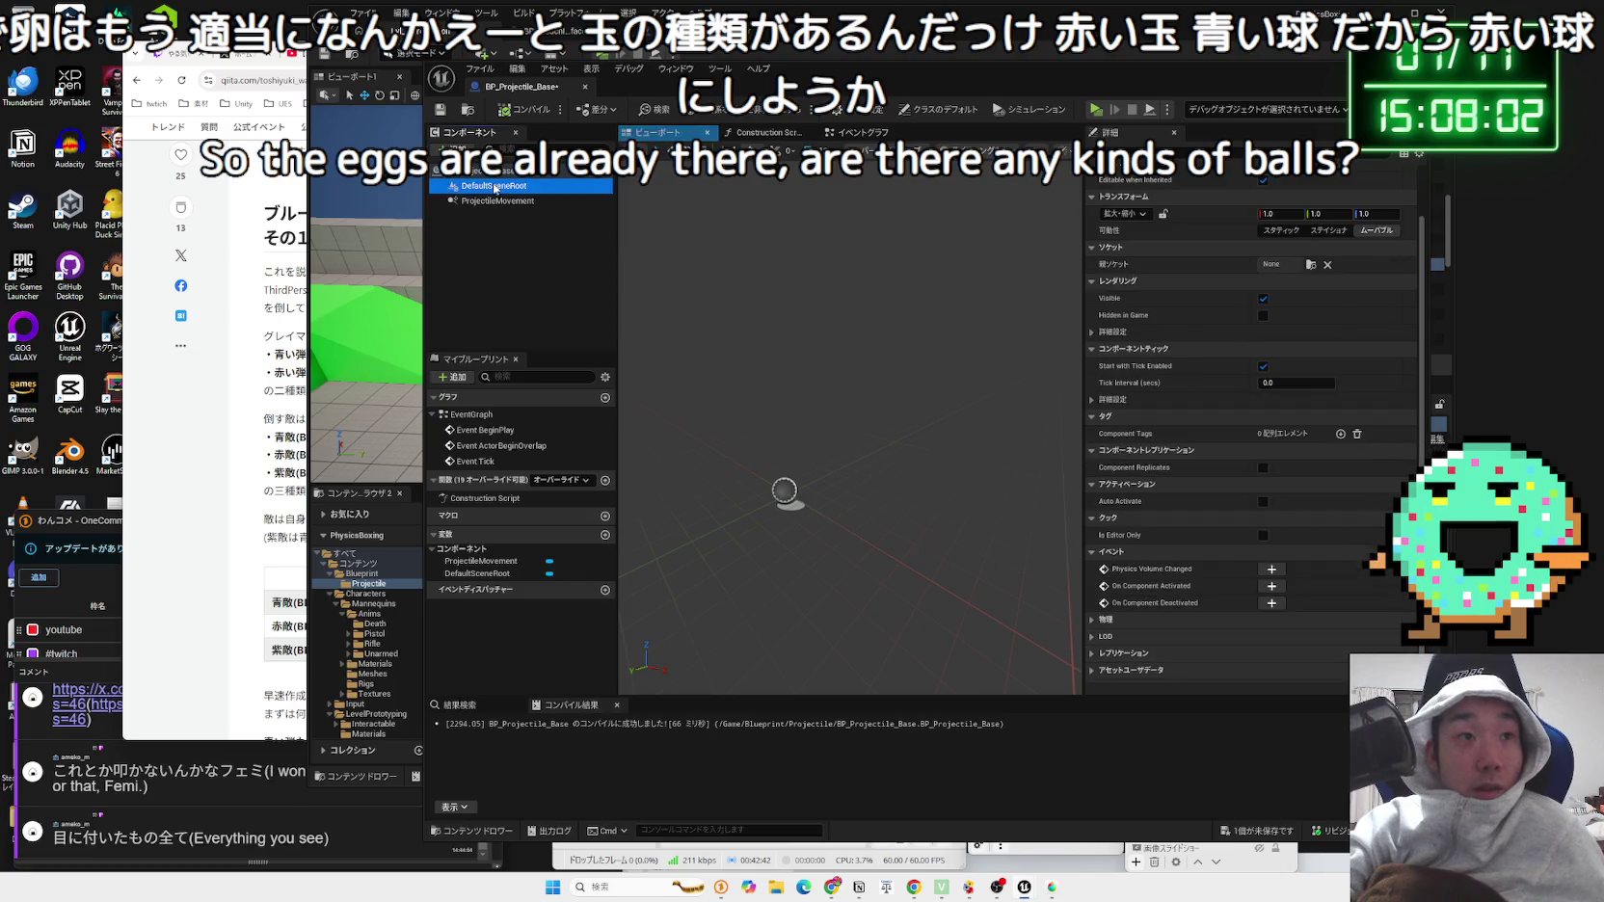
pyautogui.click(935, 109)
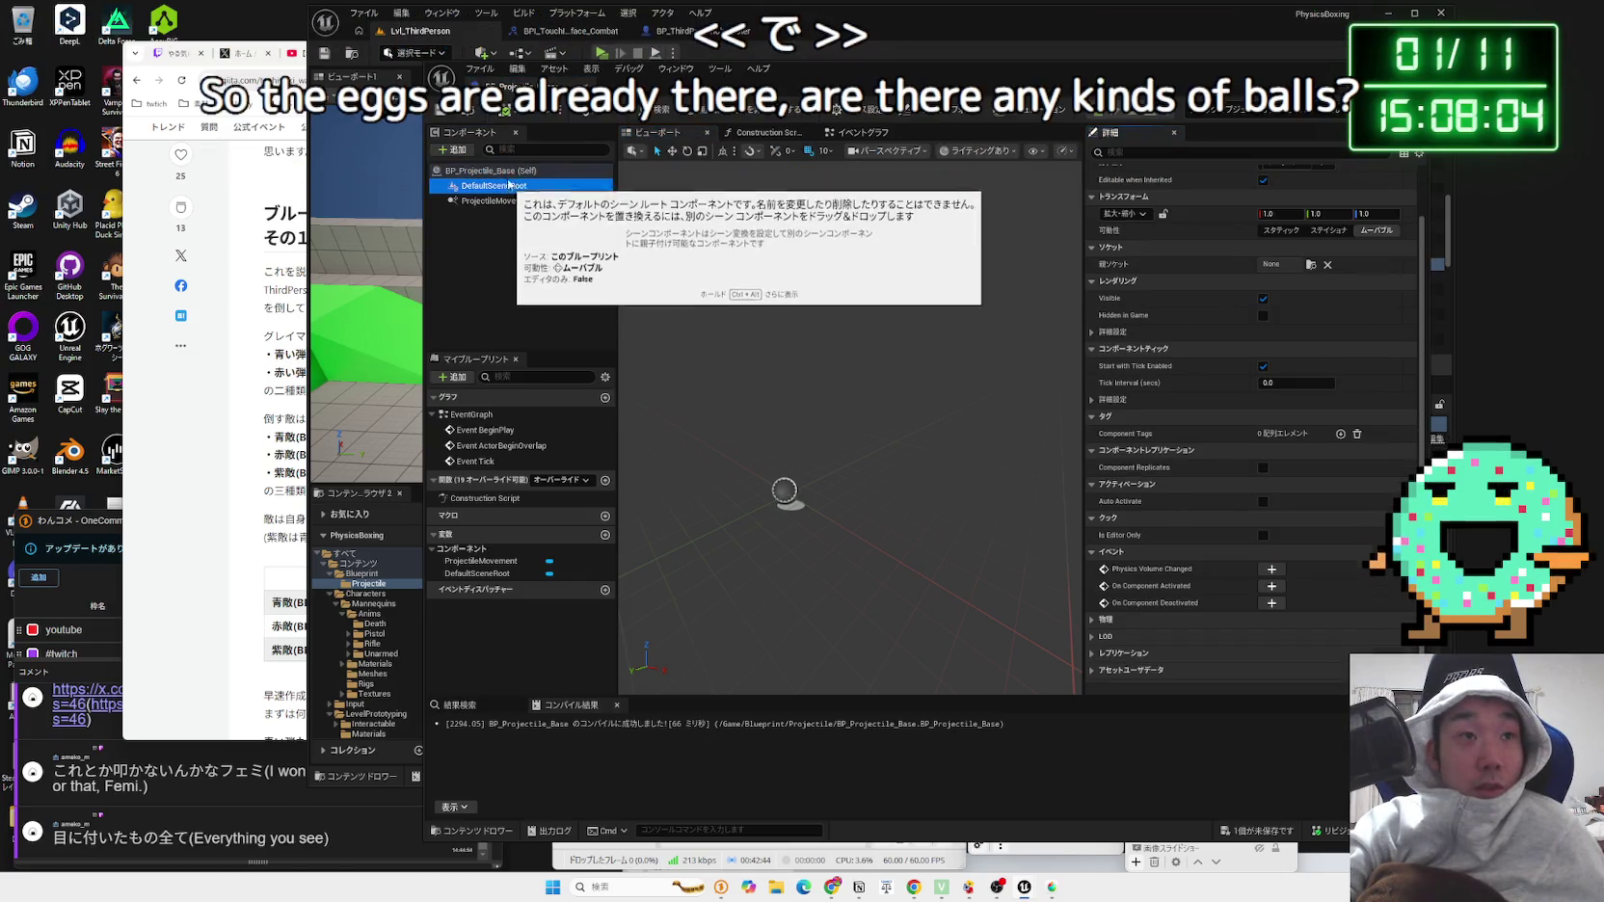
pyautogui.click(498, 200)
pyautogui.moveTo(714, 81)
pyautogui.mouseDown()
pyautogui.moveTo(792, 101)
pyautogui.moveTo(800, 134)
pyautogui.moveTo(640, 122)
pyautogui.moveTo(699, 93)
pyautogui.moveTo(666, 100)
pyautogui.mouseUp()
pyautogui.click(468, 190)
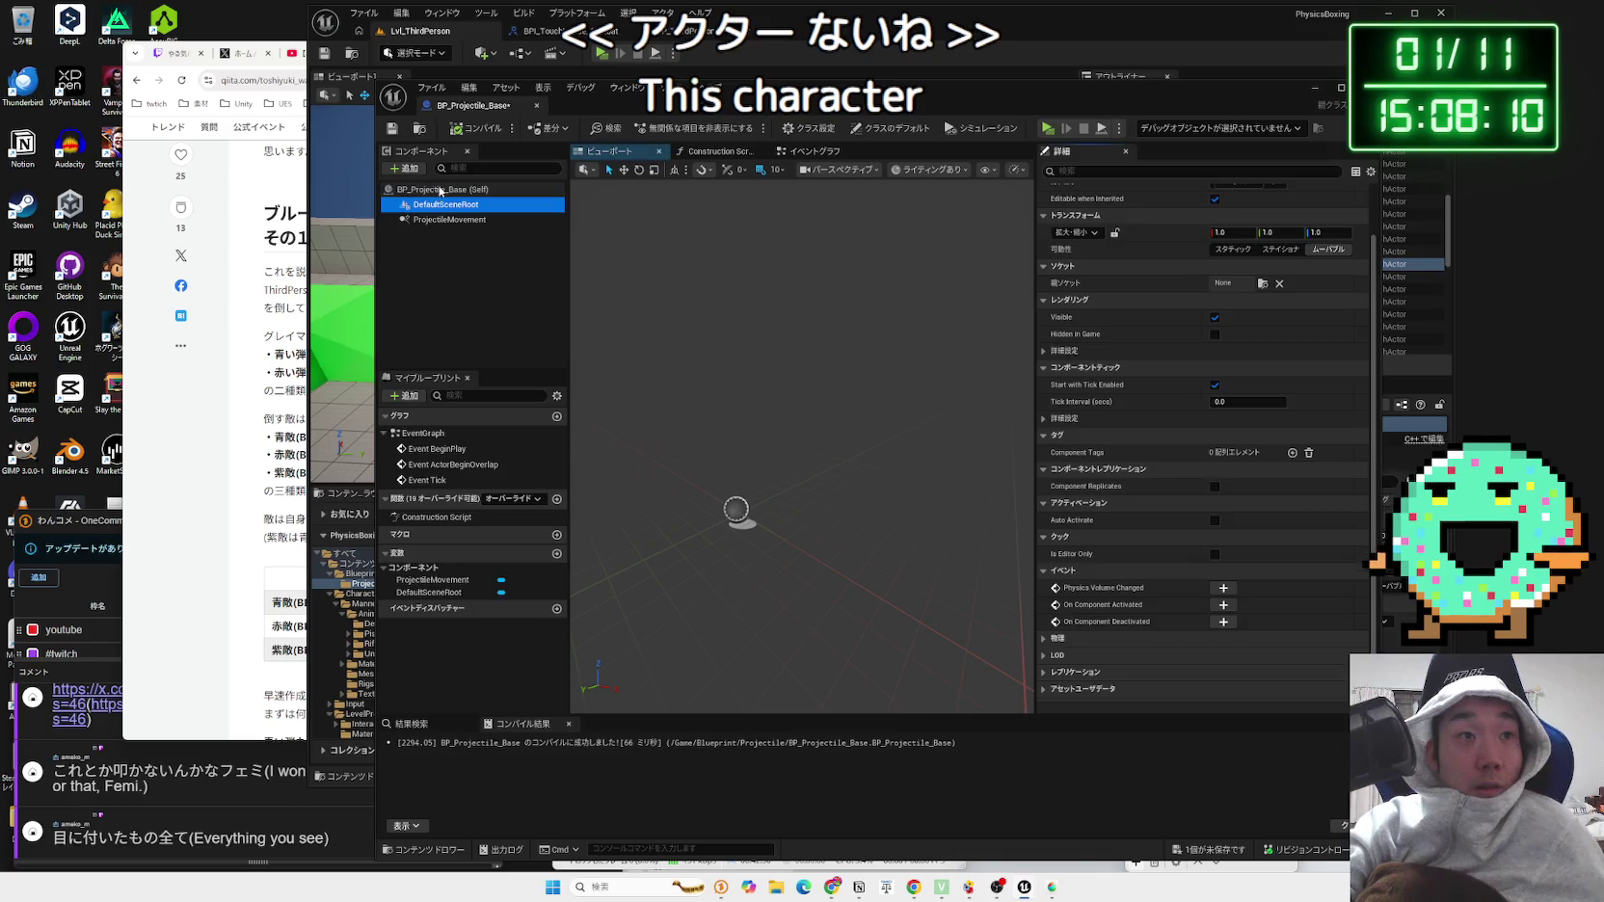
pyautogui.scroll(3, 1378, 367)
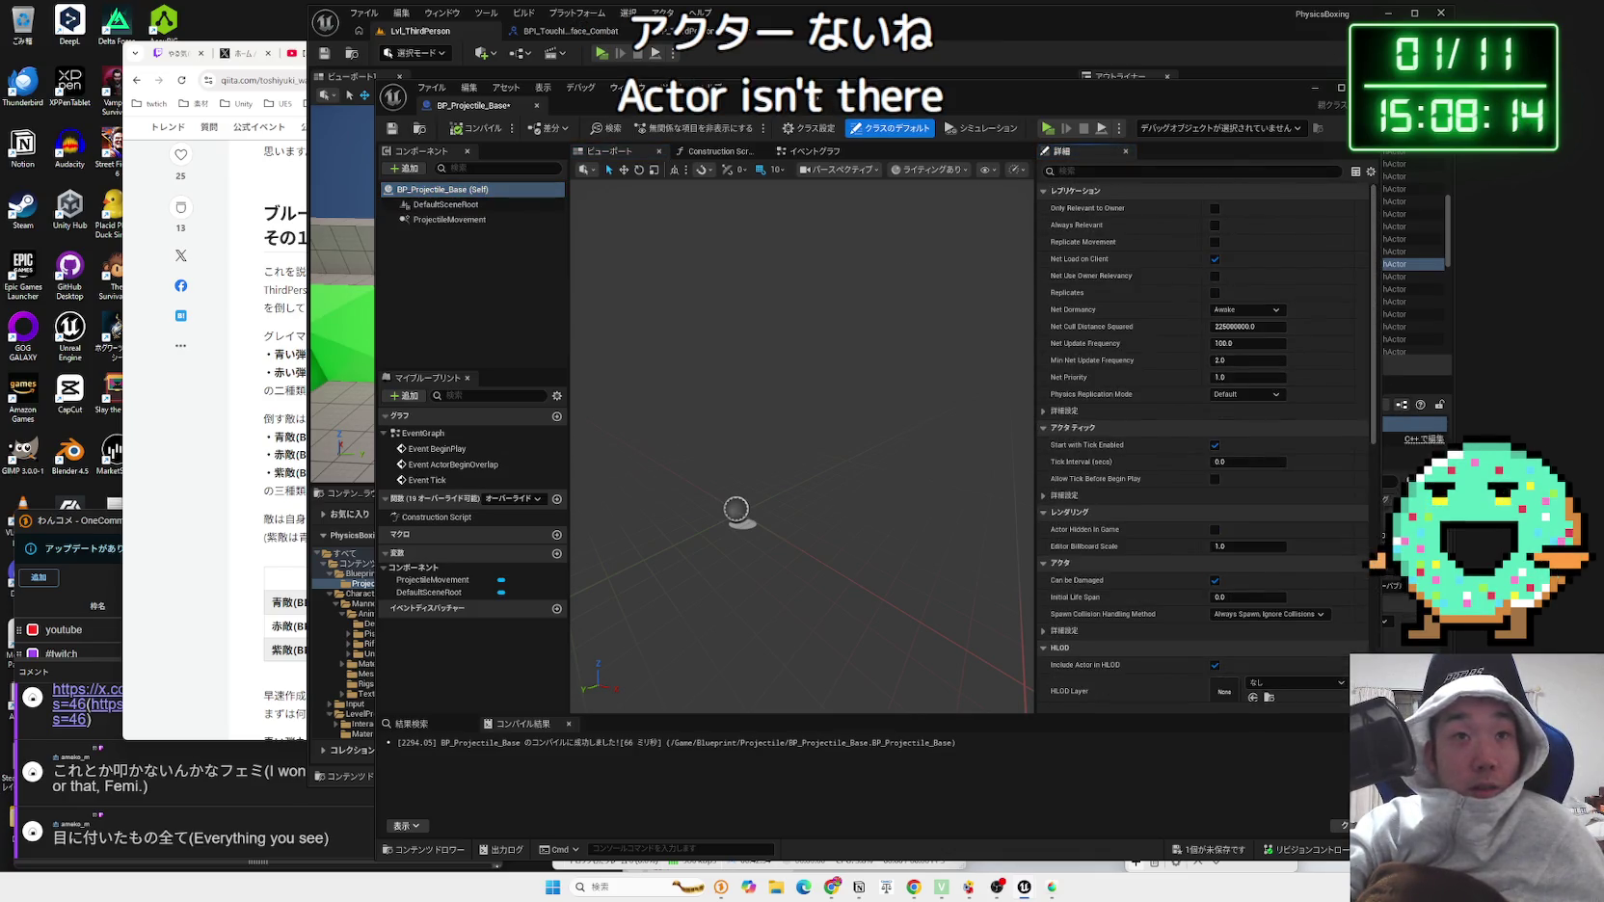
pyautogui.moveTo(675, 96); pyautogui.dragTo(1217, 96)
pyautogui.rightClick(729, 607)
pyautogui.click(791, 269)
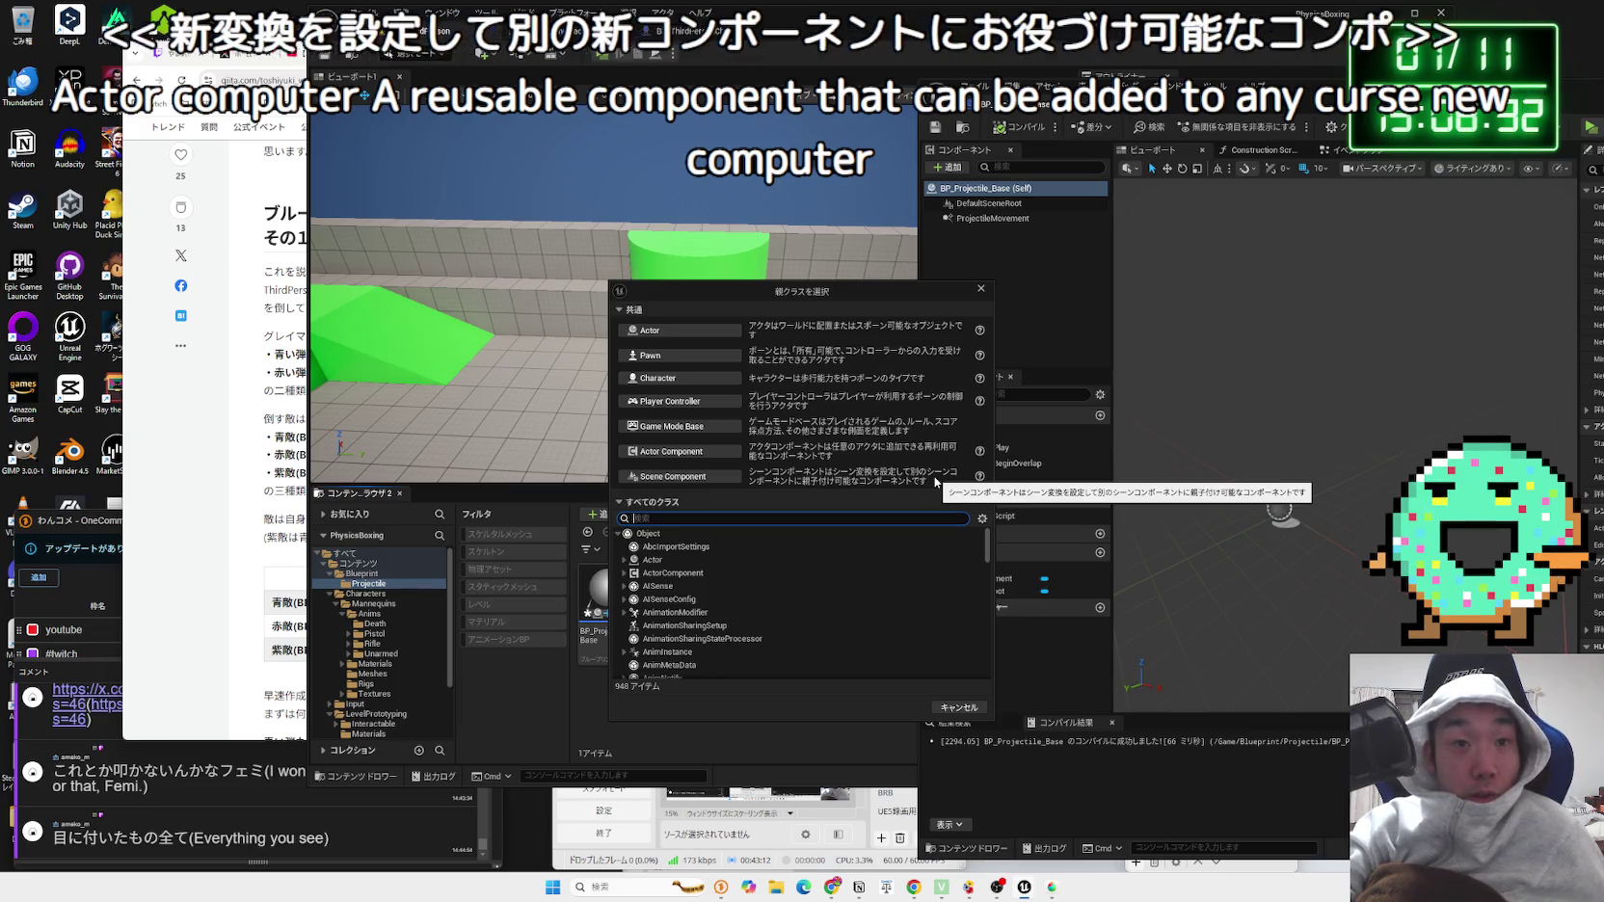
# Step: Browse All Classes, expanding DamageType and ViewportInteractor, then close the picker without choosing
pyautogui.scroll(-10, 713, 578)
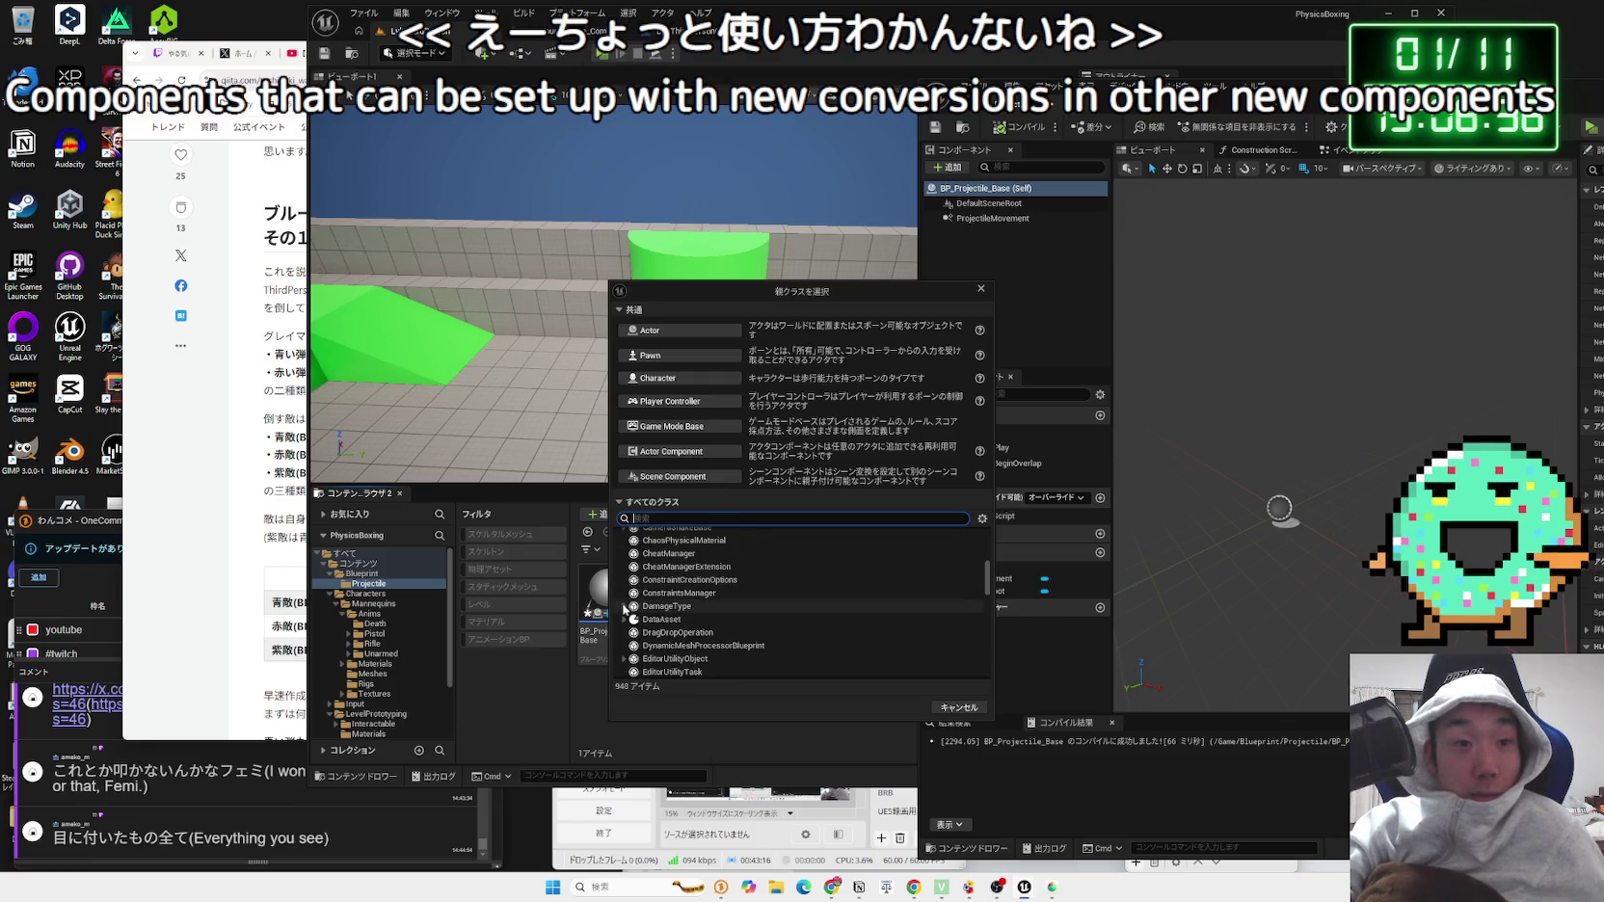
pyautogui.click(624, 606)
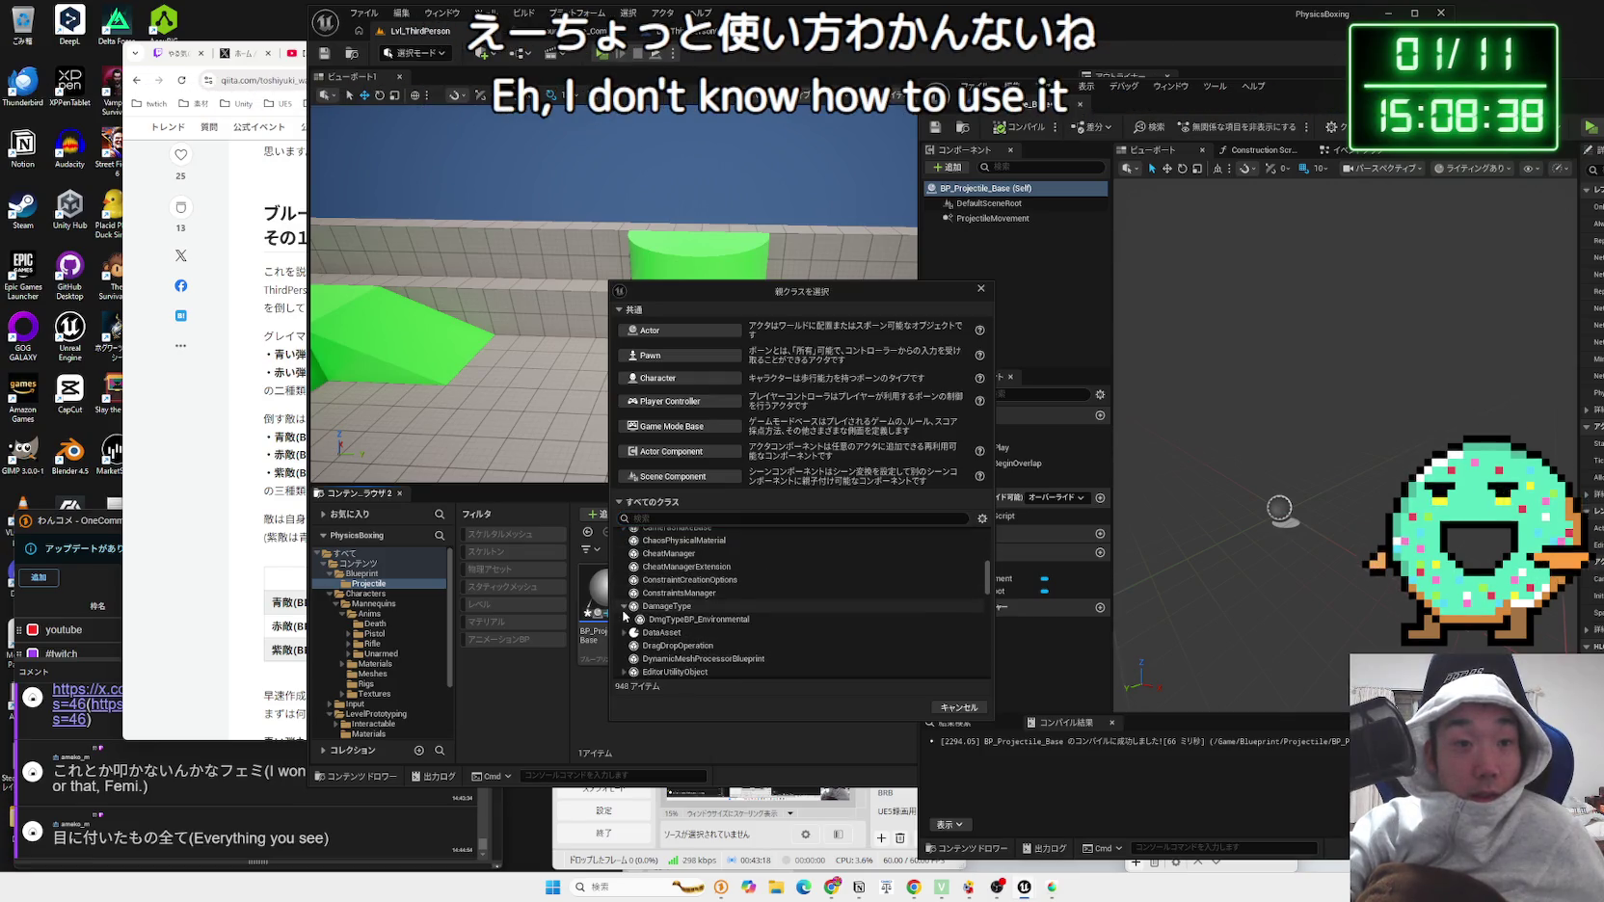
pyautogui.scroll(5, 632, 607)
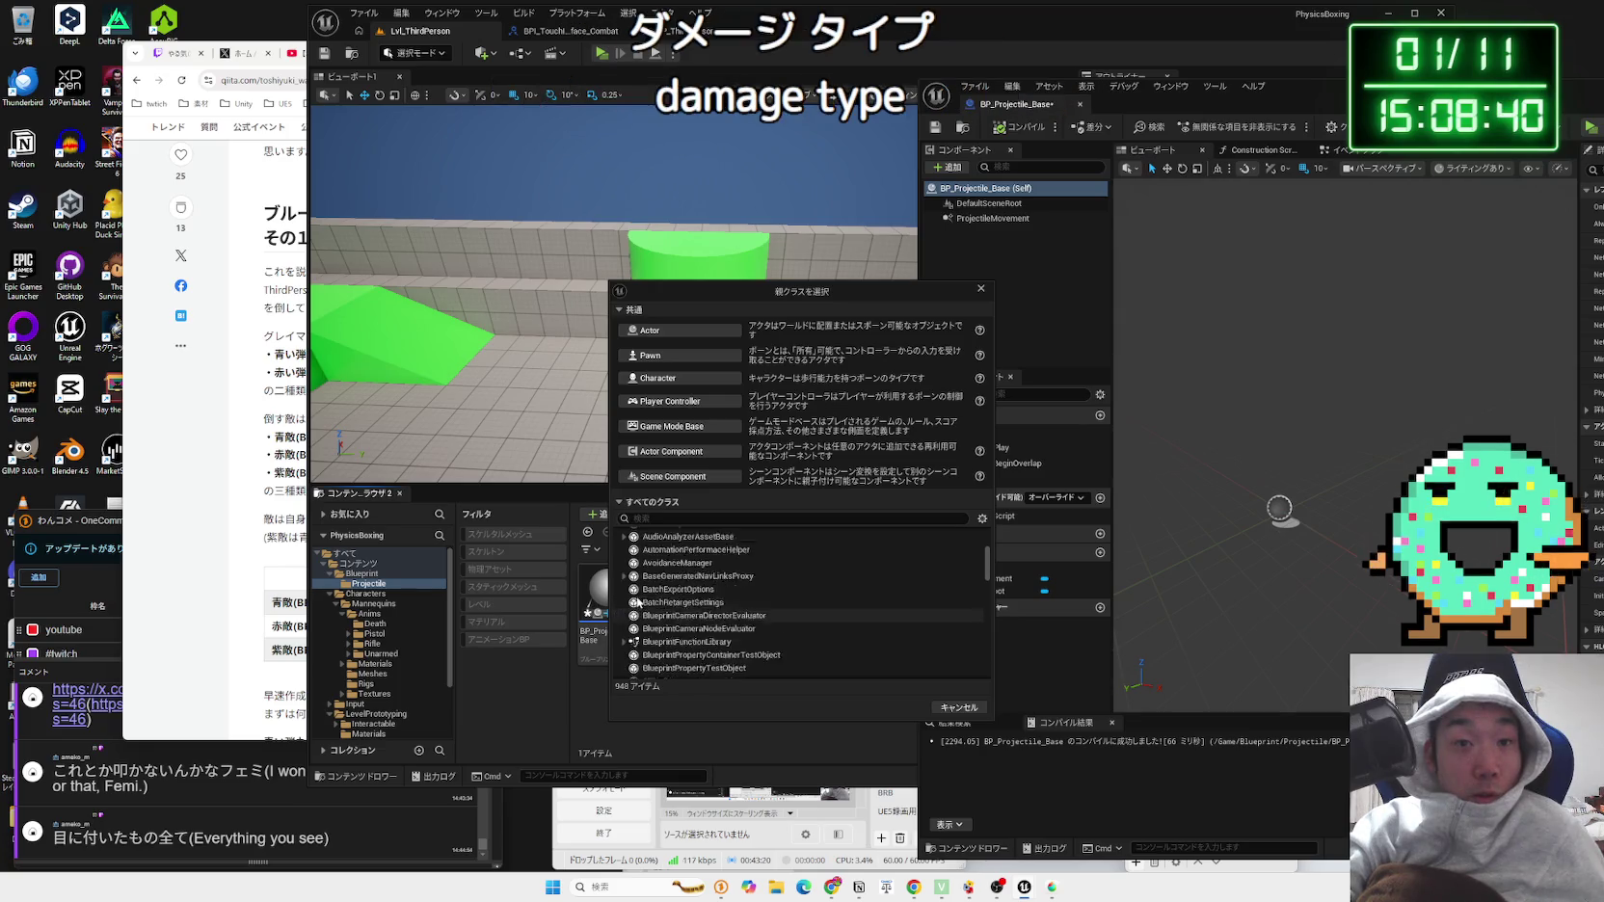
pyautogui.scroll(2, 636, 601)
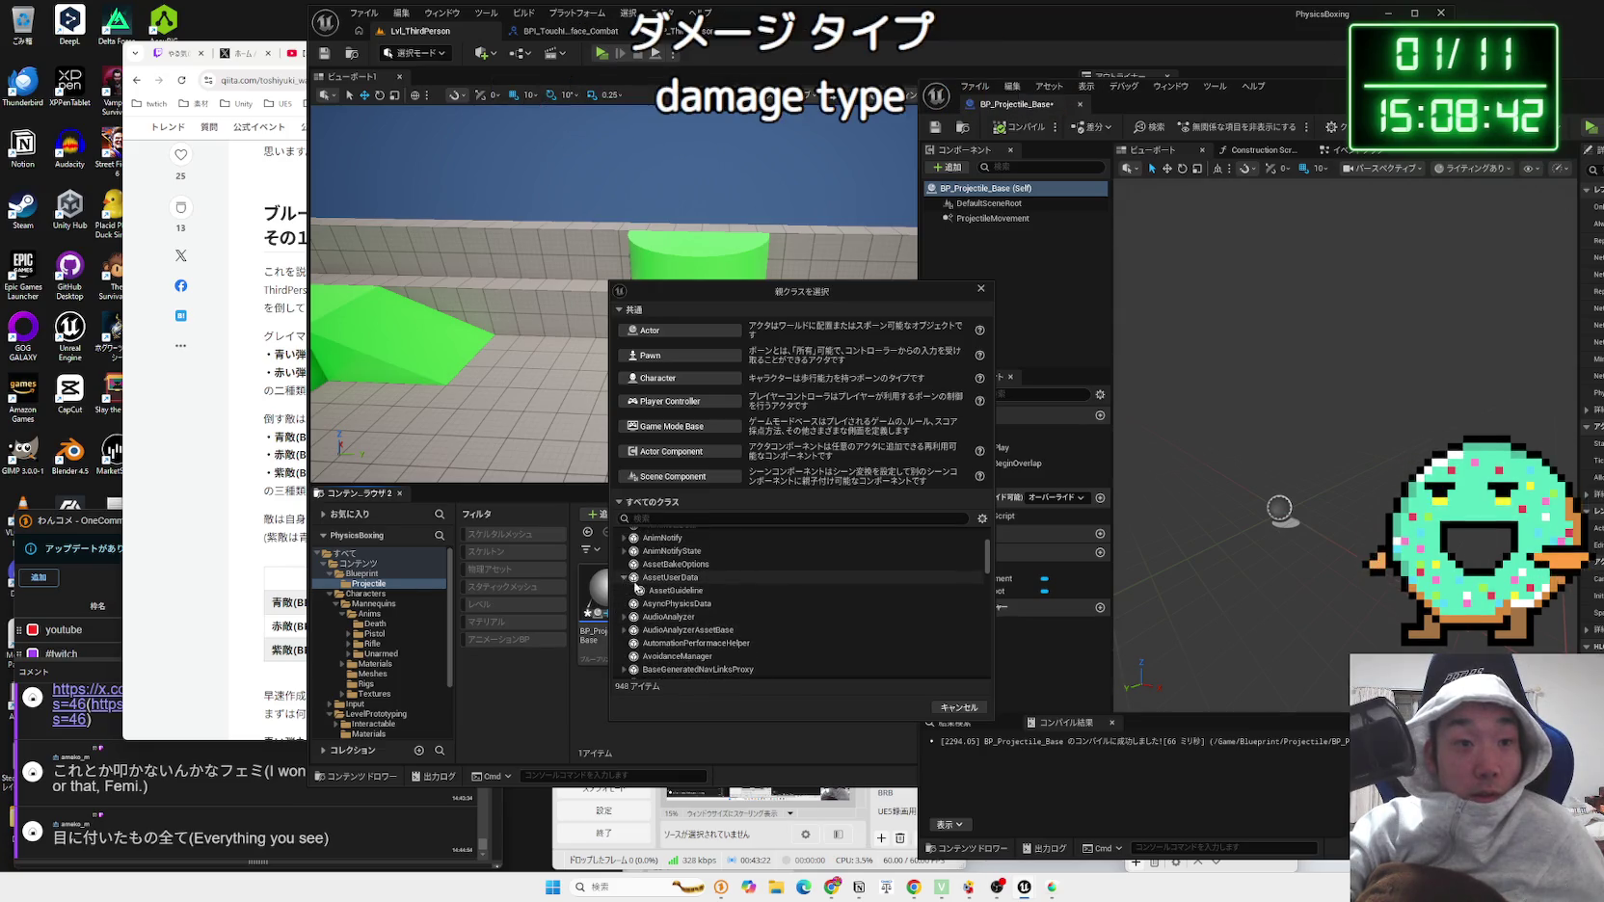
pyautogui.scroll(5, 627, 588)
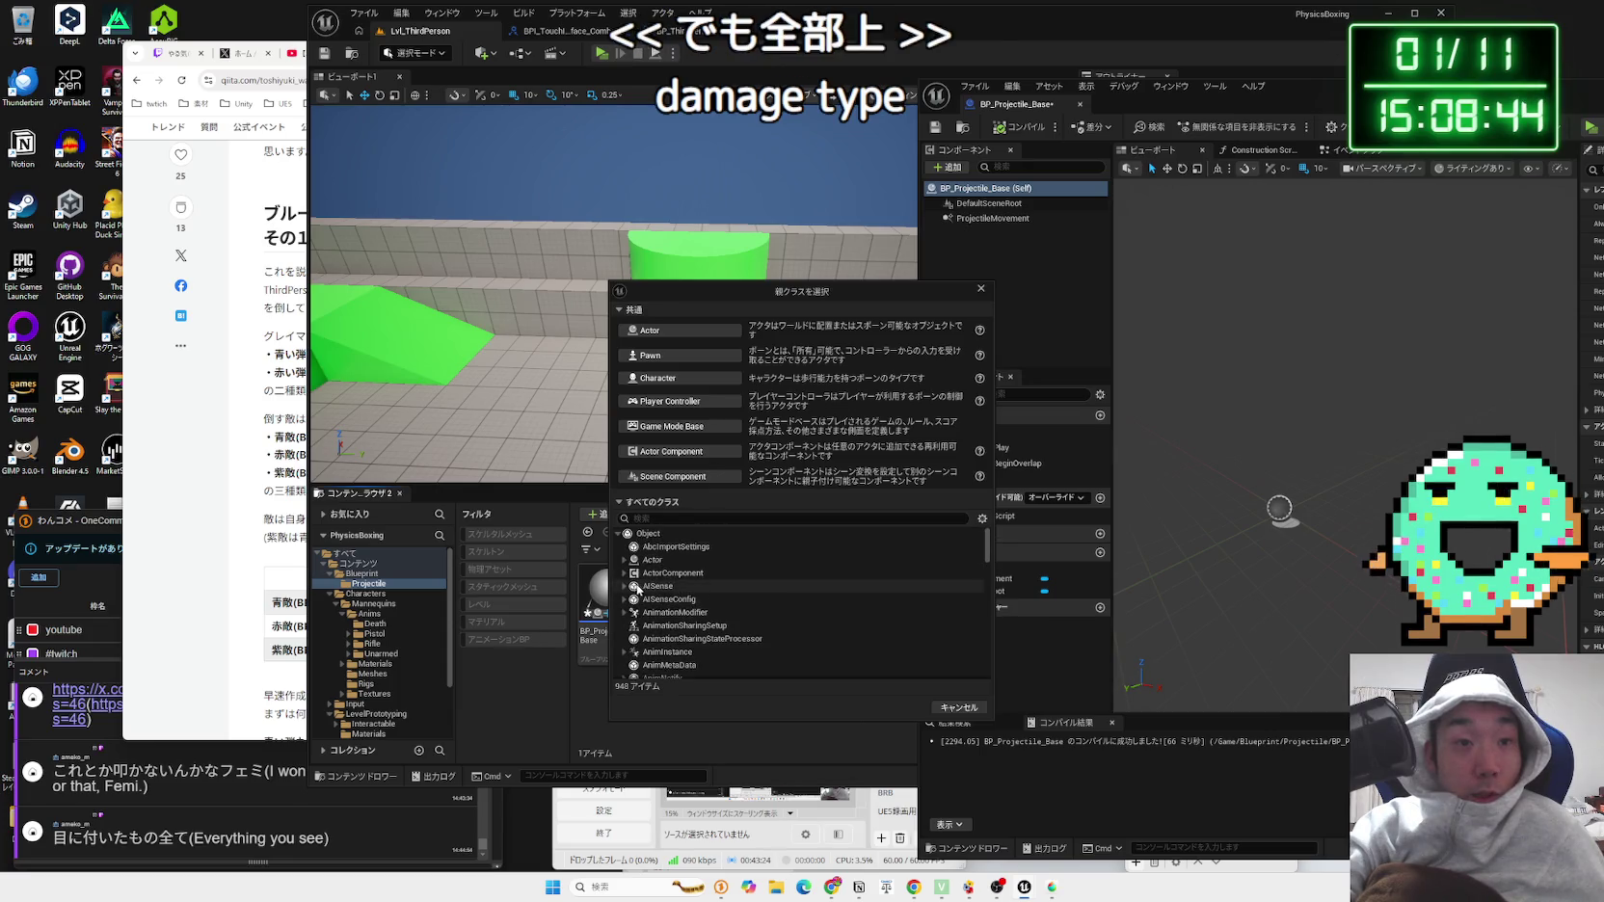
pyautogui.scroll(-20, 637, 602)
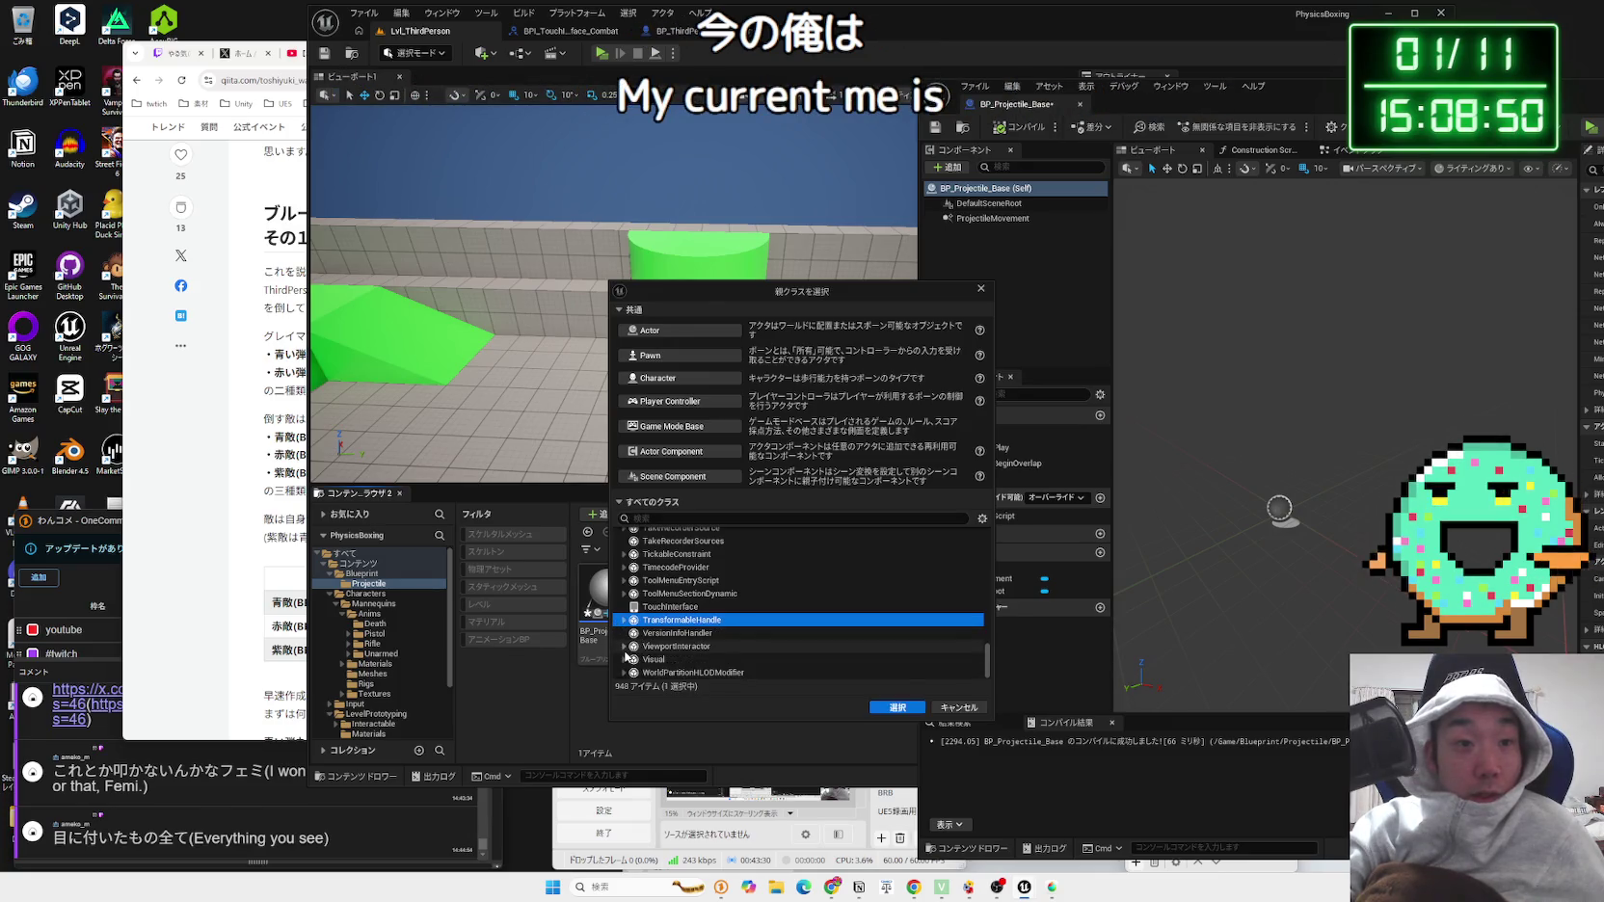
pyautogui.click(624, 646)
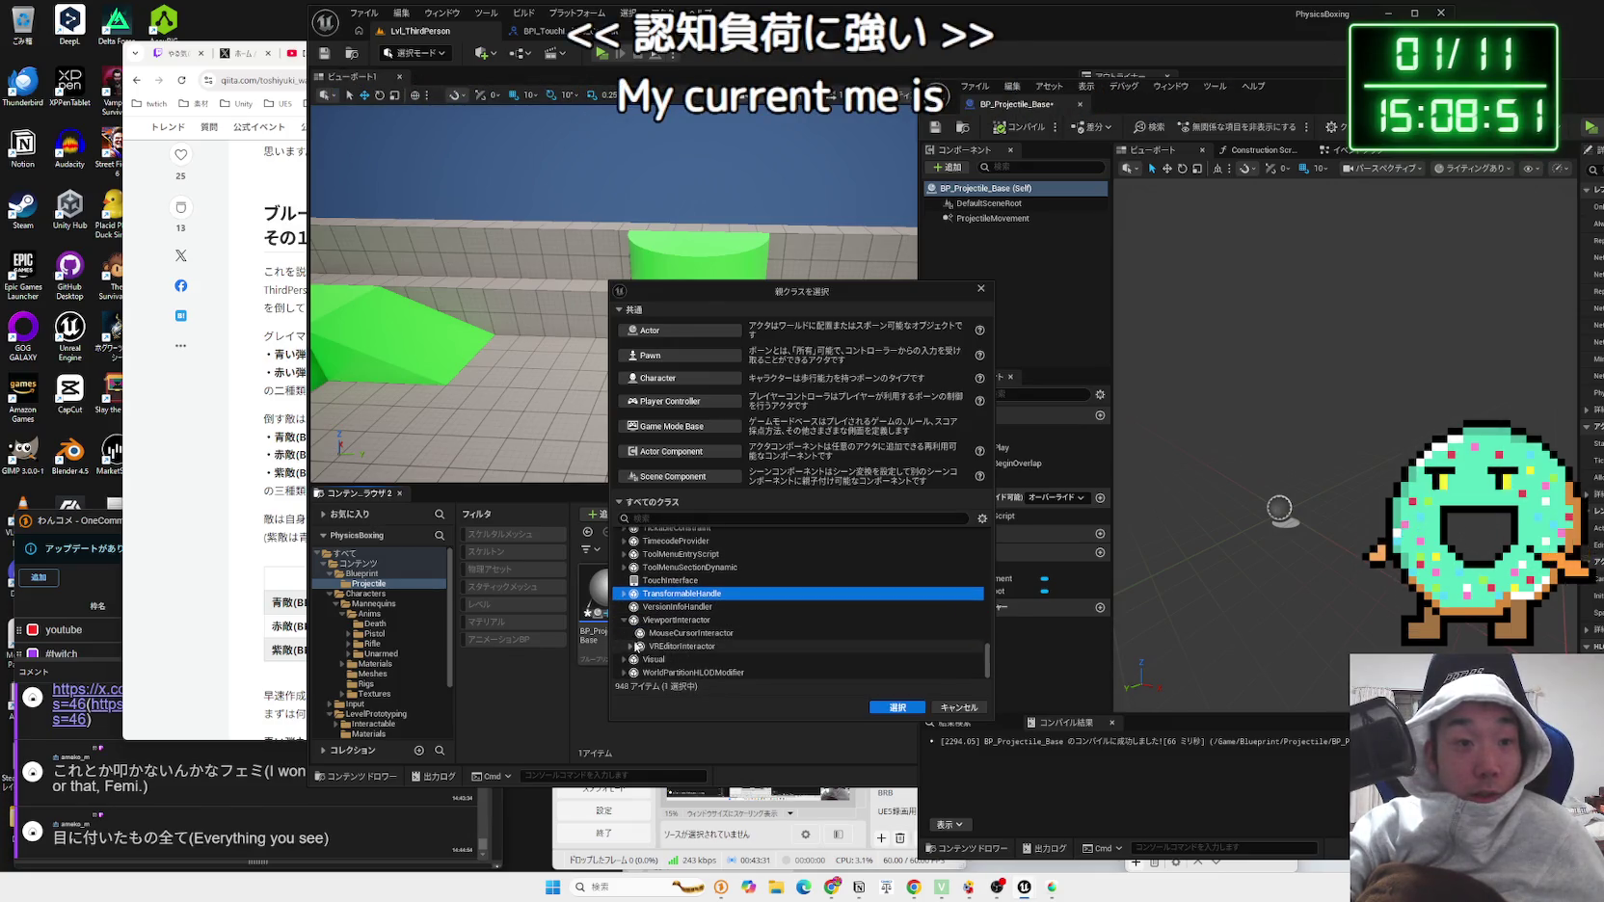
pyautogui.click(625, 593)
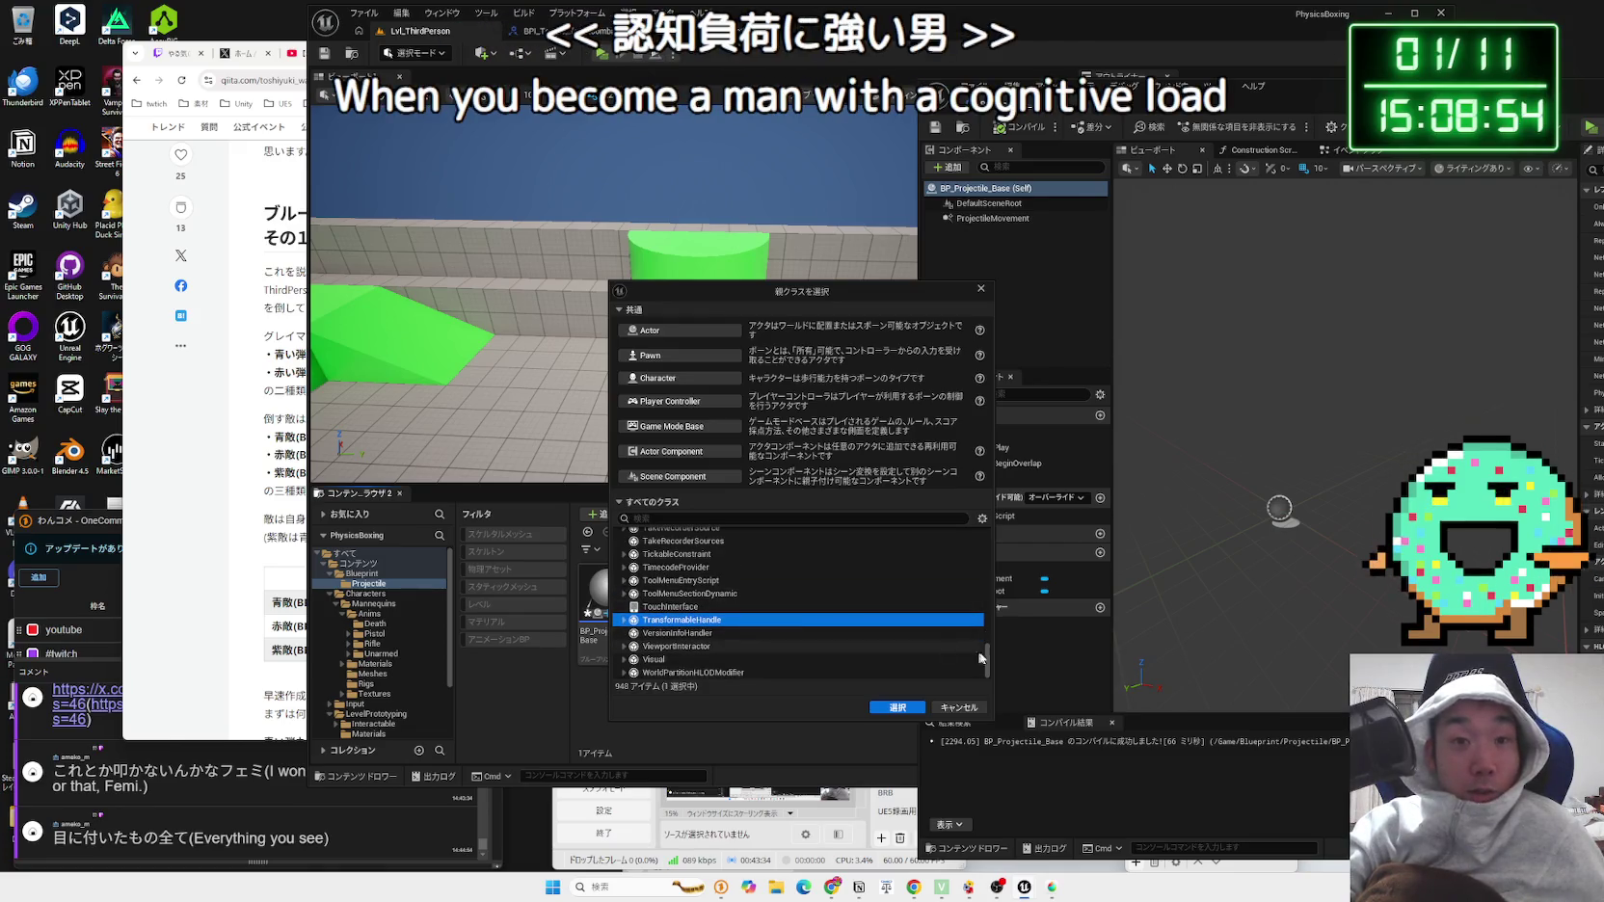
pyautogui.moveTo(987, 660); pyautogui.dragTo(998, 517)
pyautogui.click(954, 707)
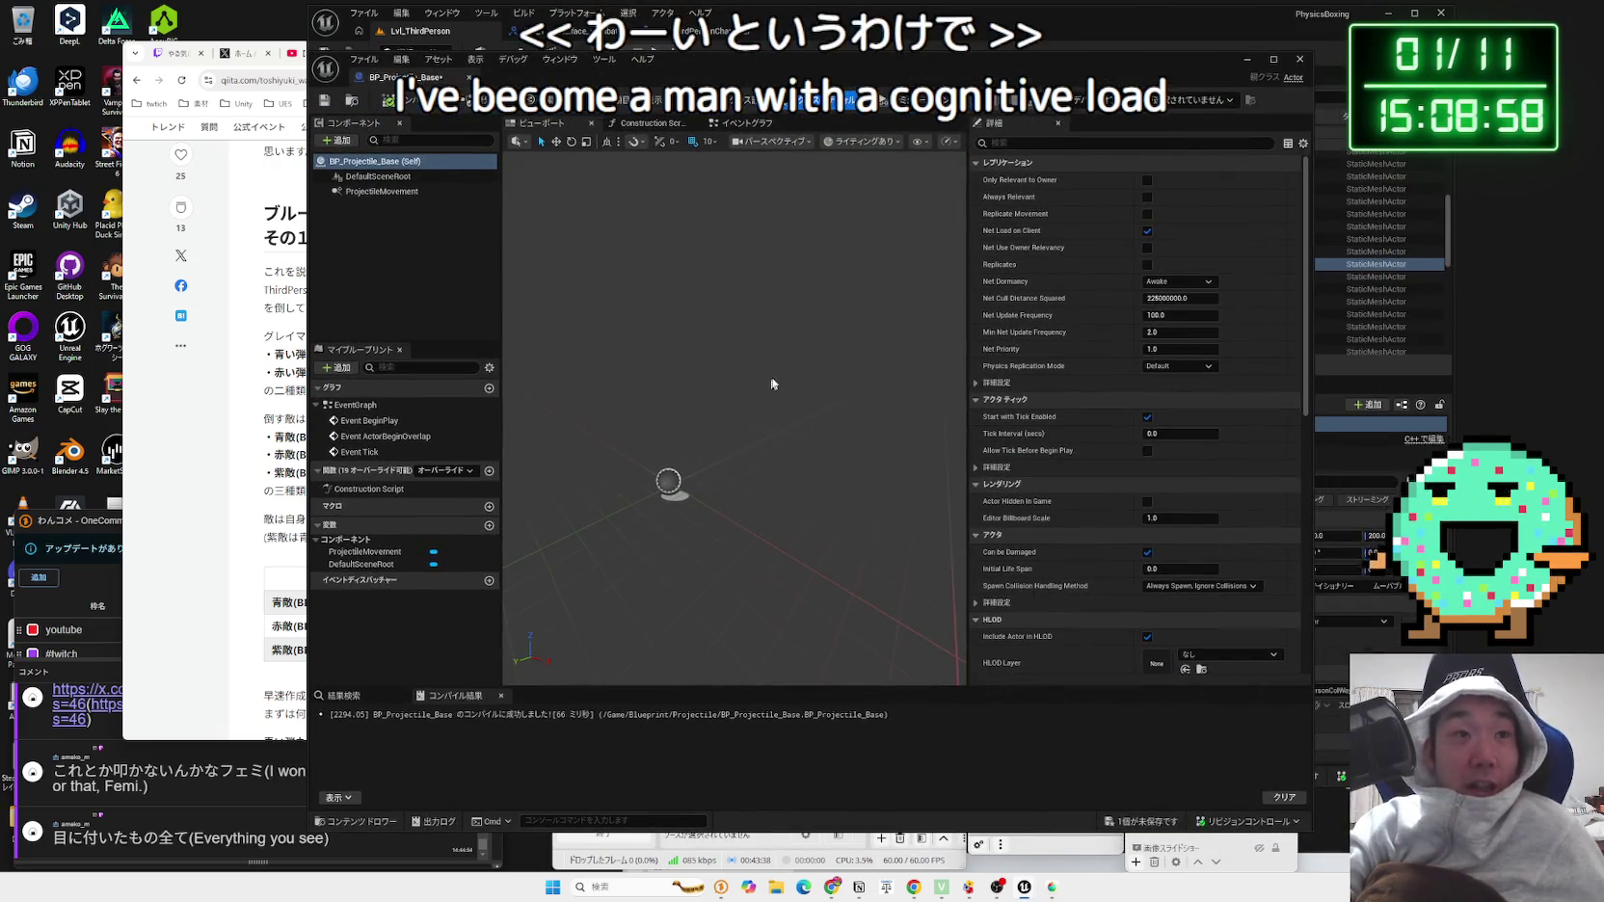
# Step: Add a Sphere component to BP_Projectile_Base and compile the blueprint
pyautogui.click(335, 142)
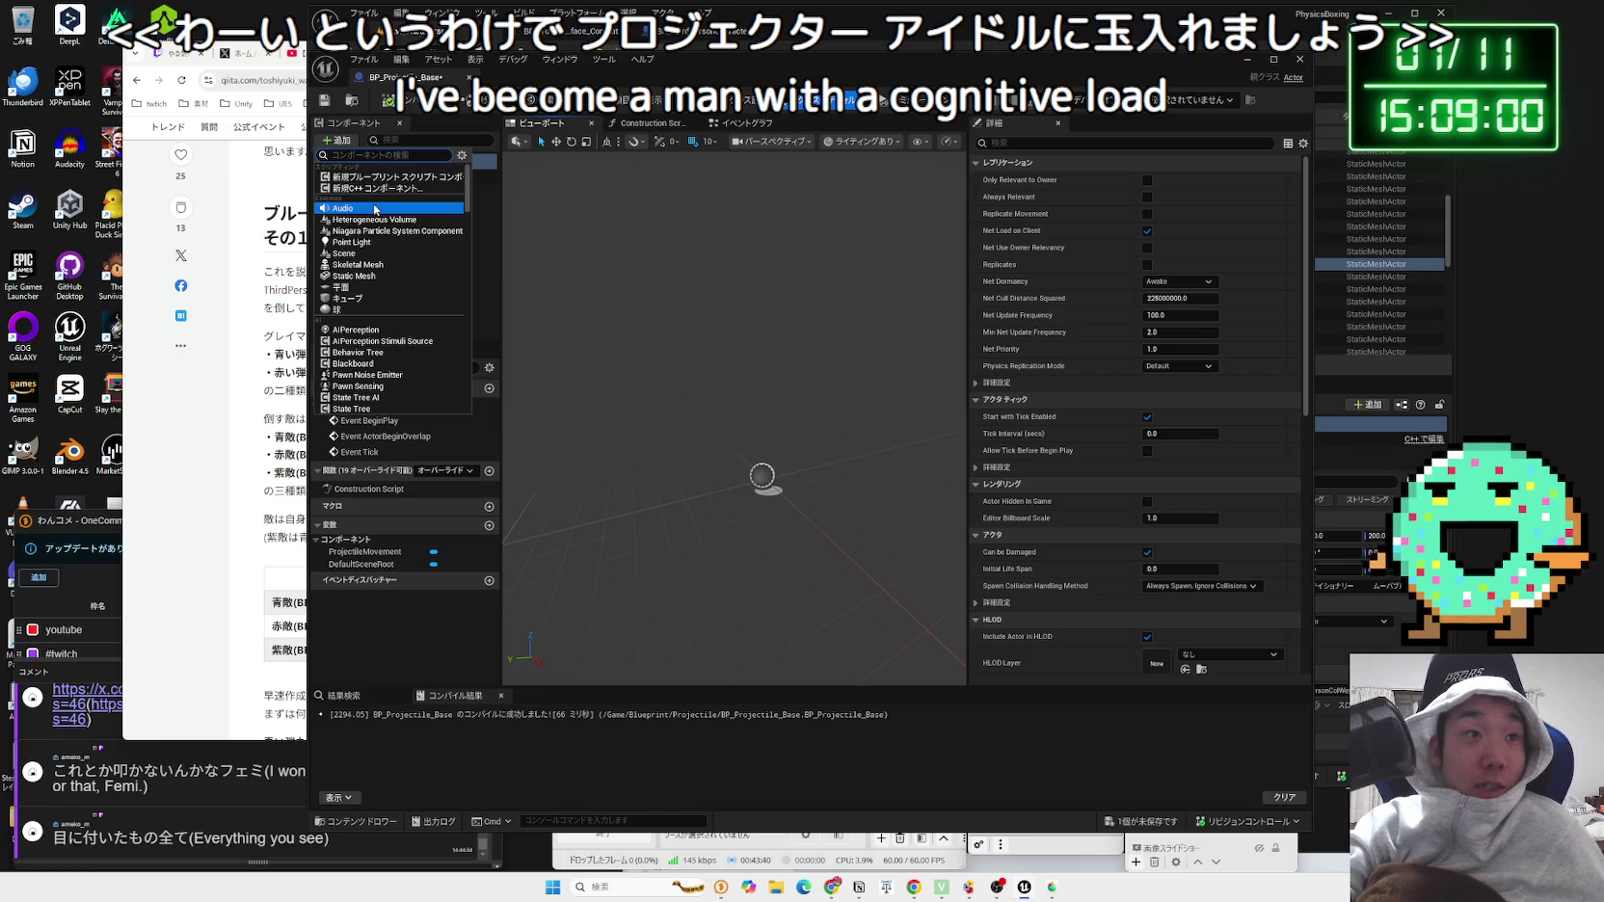
pyautogui.click(378, 310)
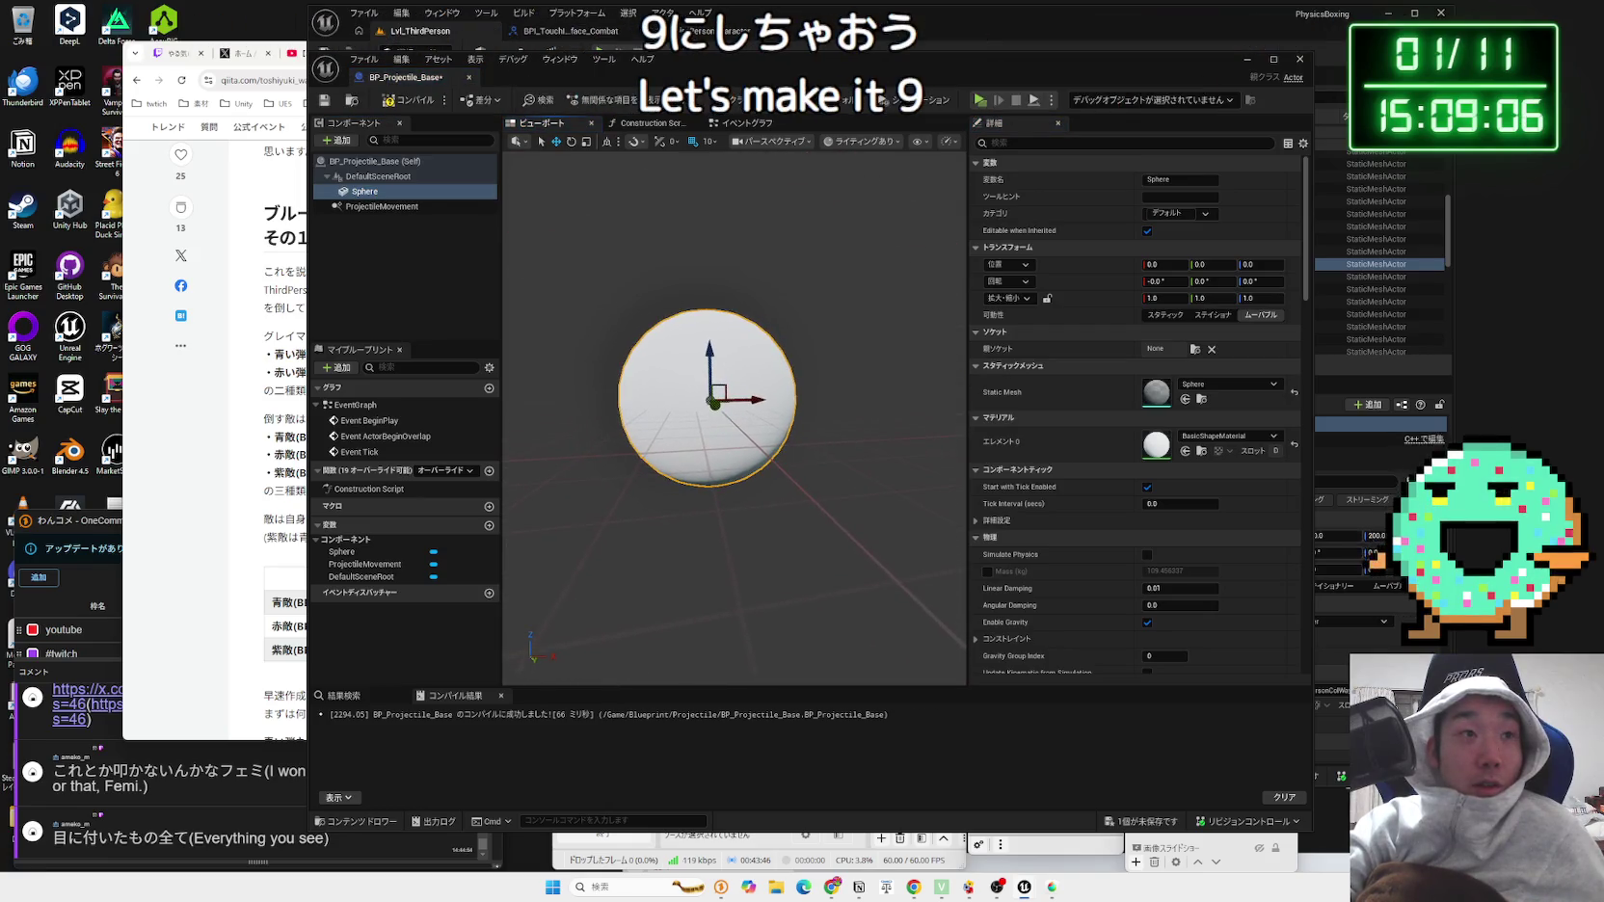
pyautogui.moveTo(756, 376); pyautogui.dragTo(756, 376)
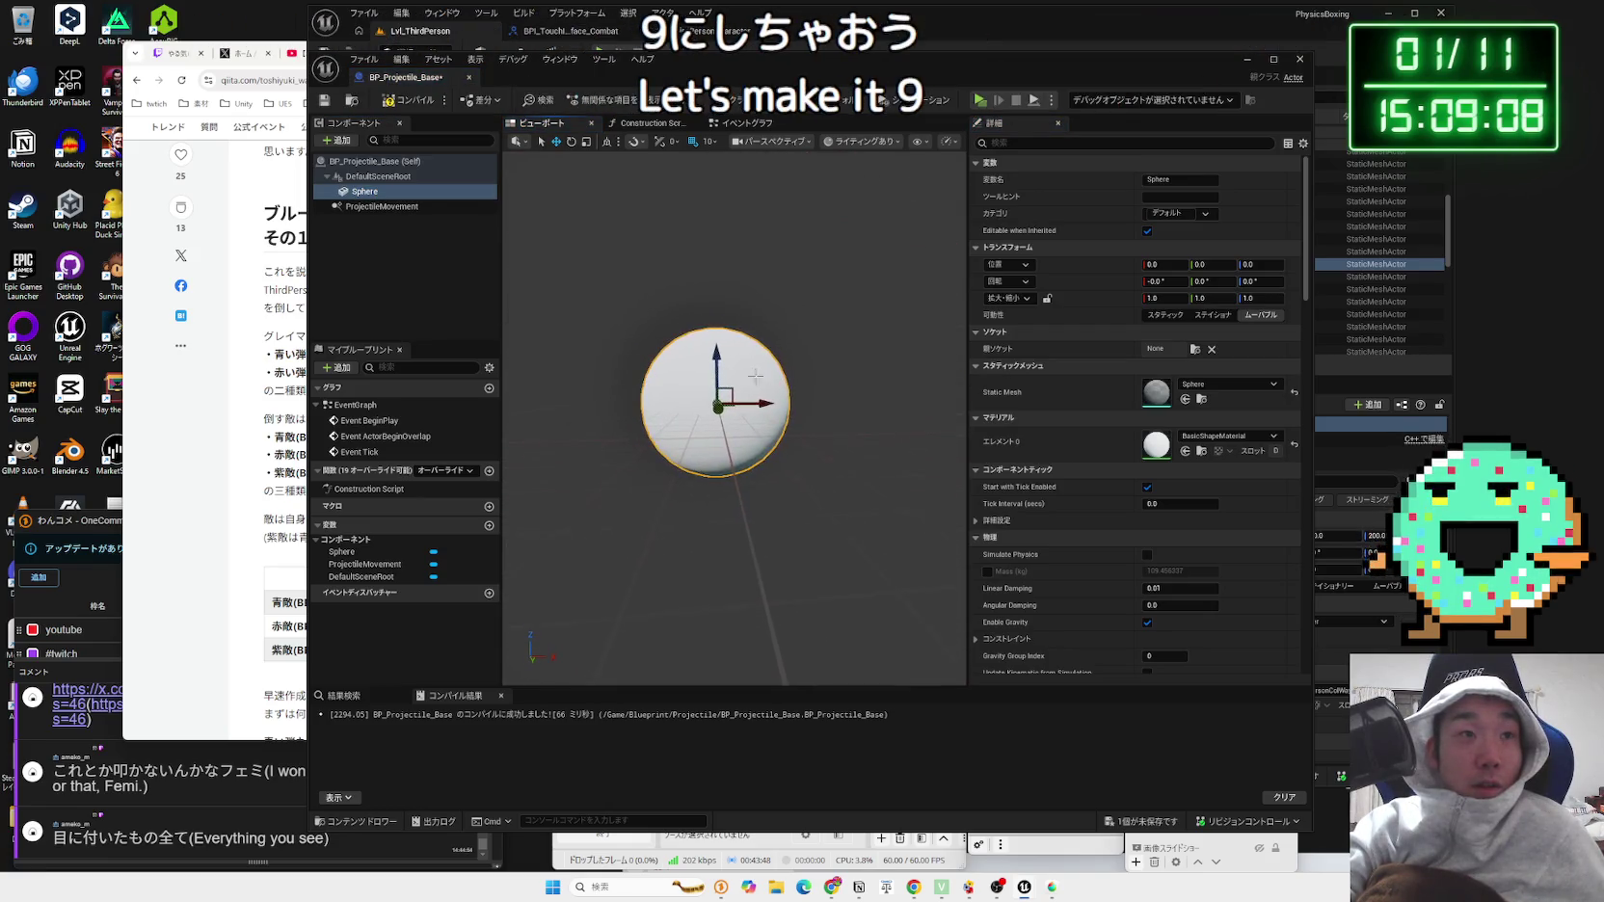
pyautogui.scroll(5, 734, 405)
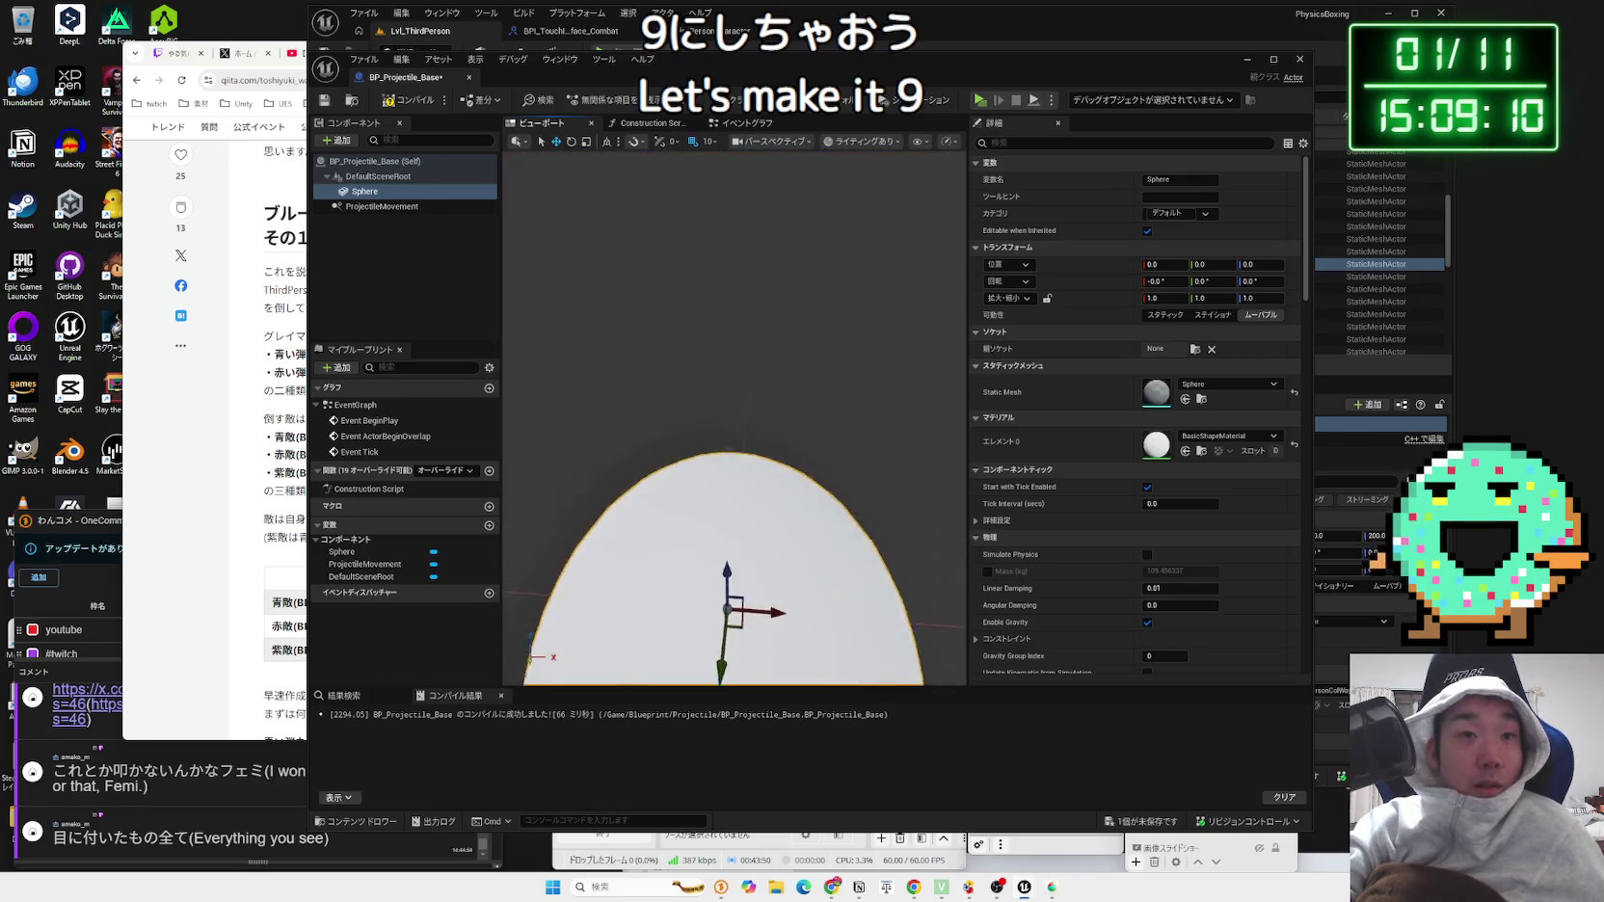
pyautogui.scroll(-5, 735, 406)
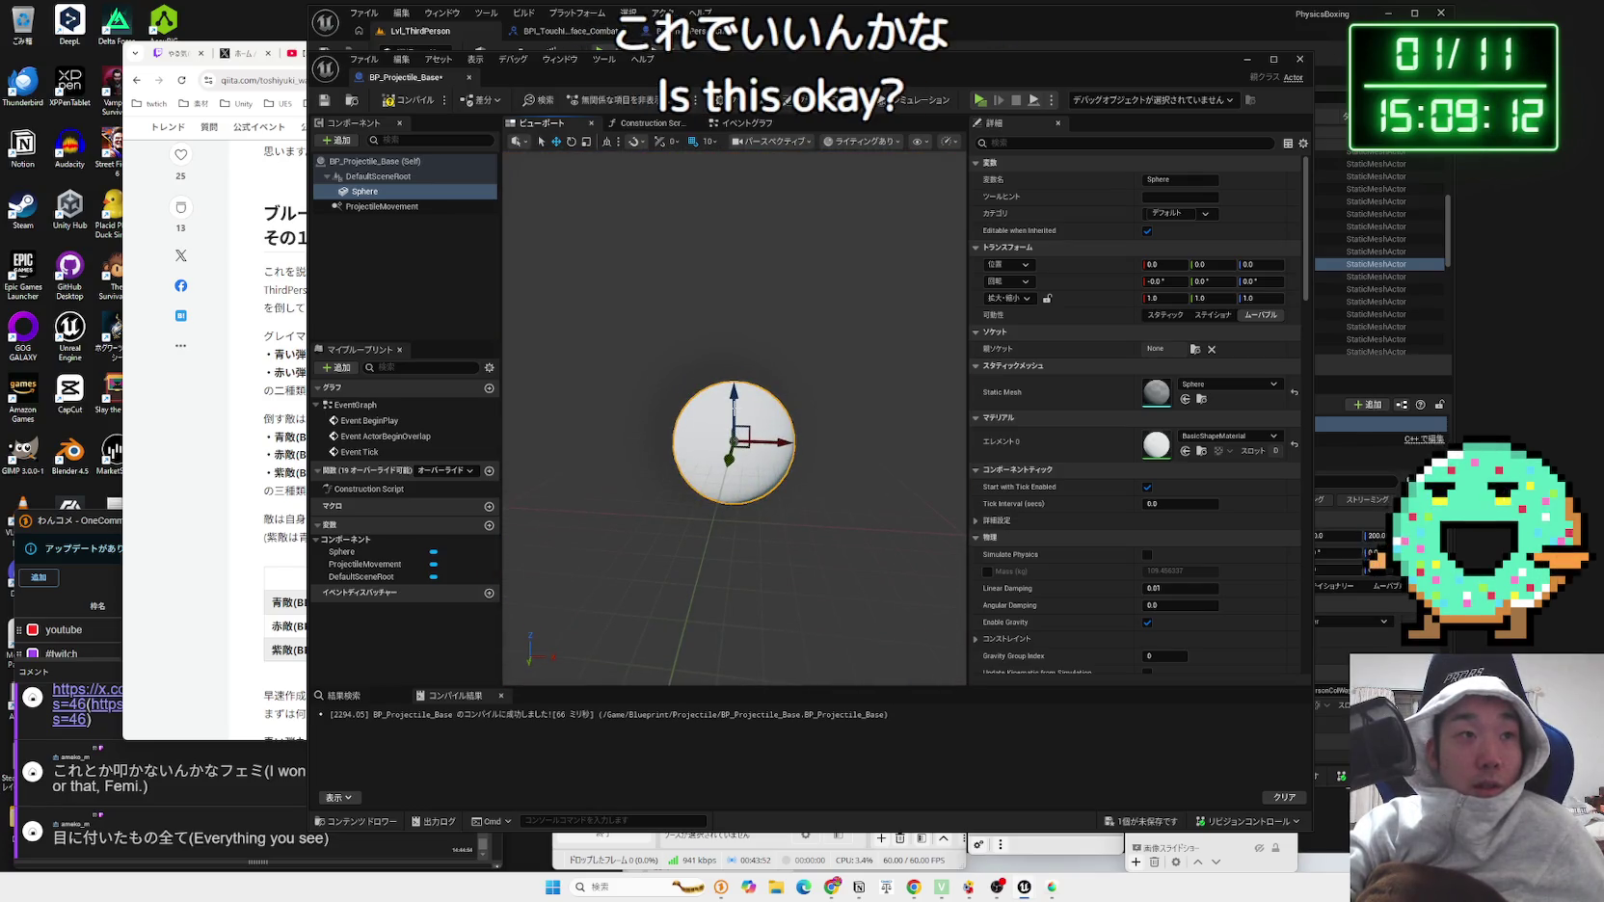
pyautogui.click(413, 101)
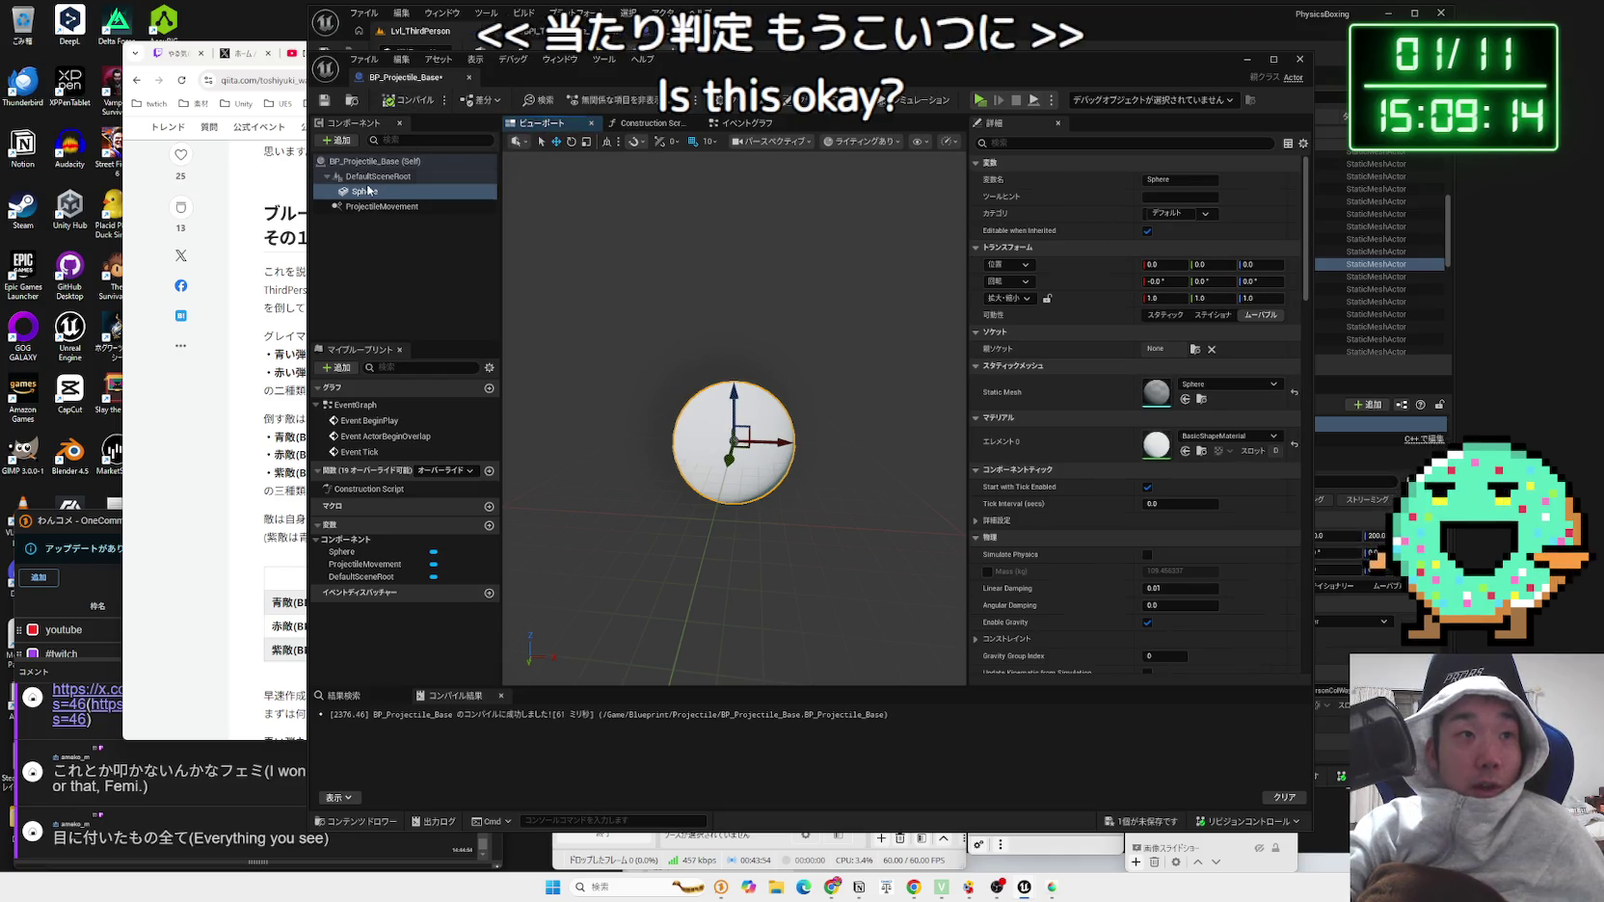
# Step: Set the Sphere's Collision Presets to OverlapOnlyPawn and save BP_Projectile_Base
pyautogui.scroll(-2, 1147, 415)
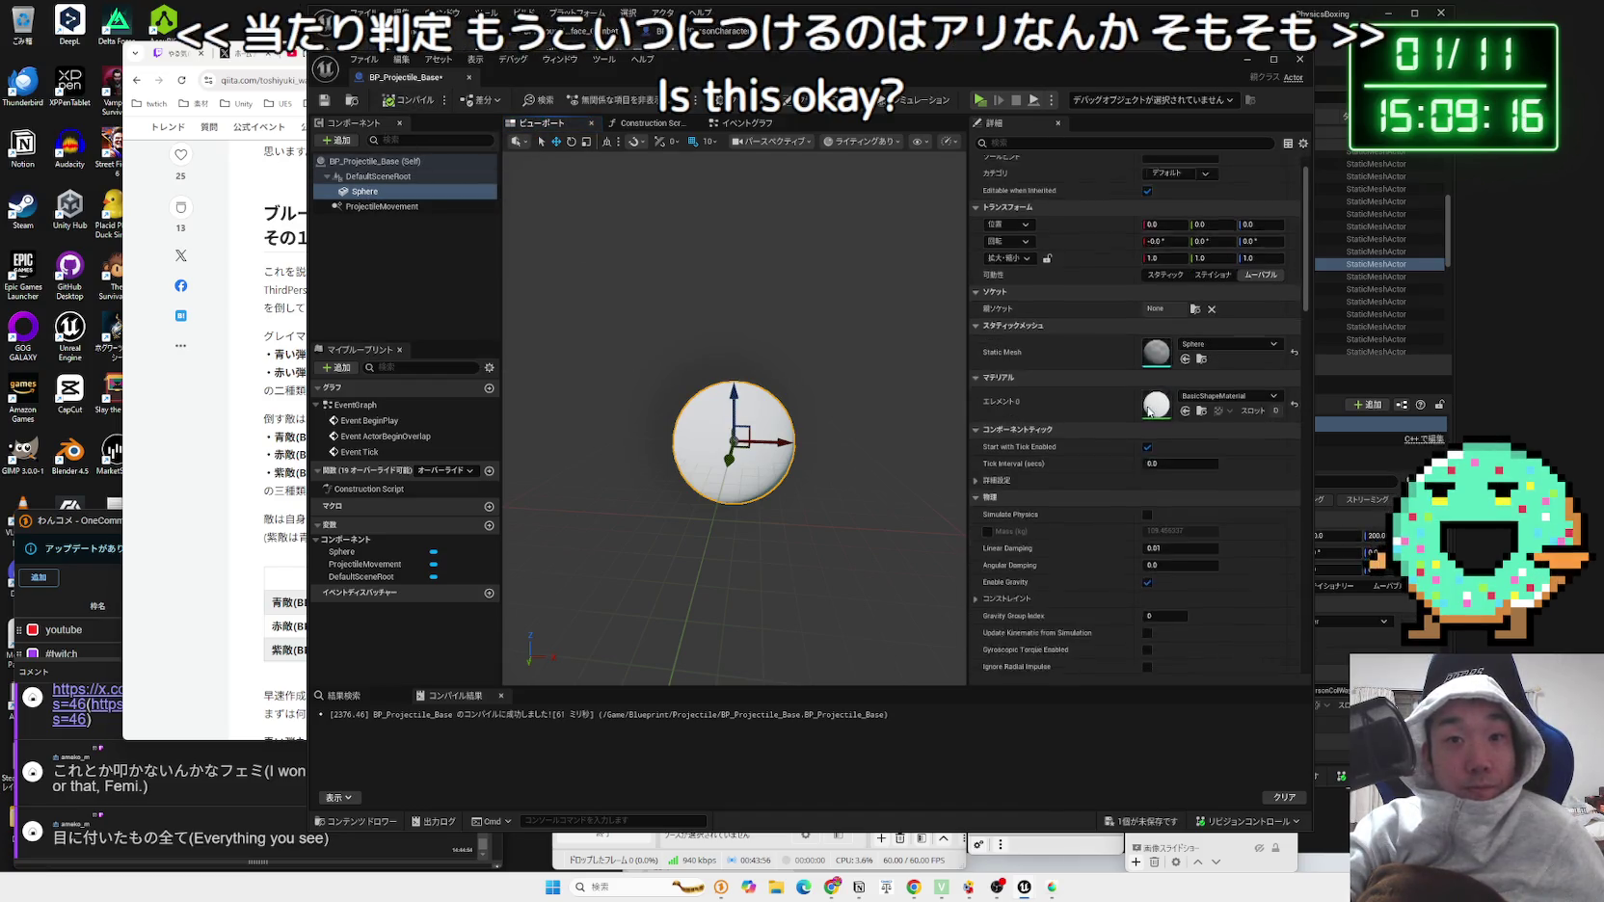
pyautogui.scroll(-9, 1147, 404)
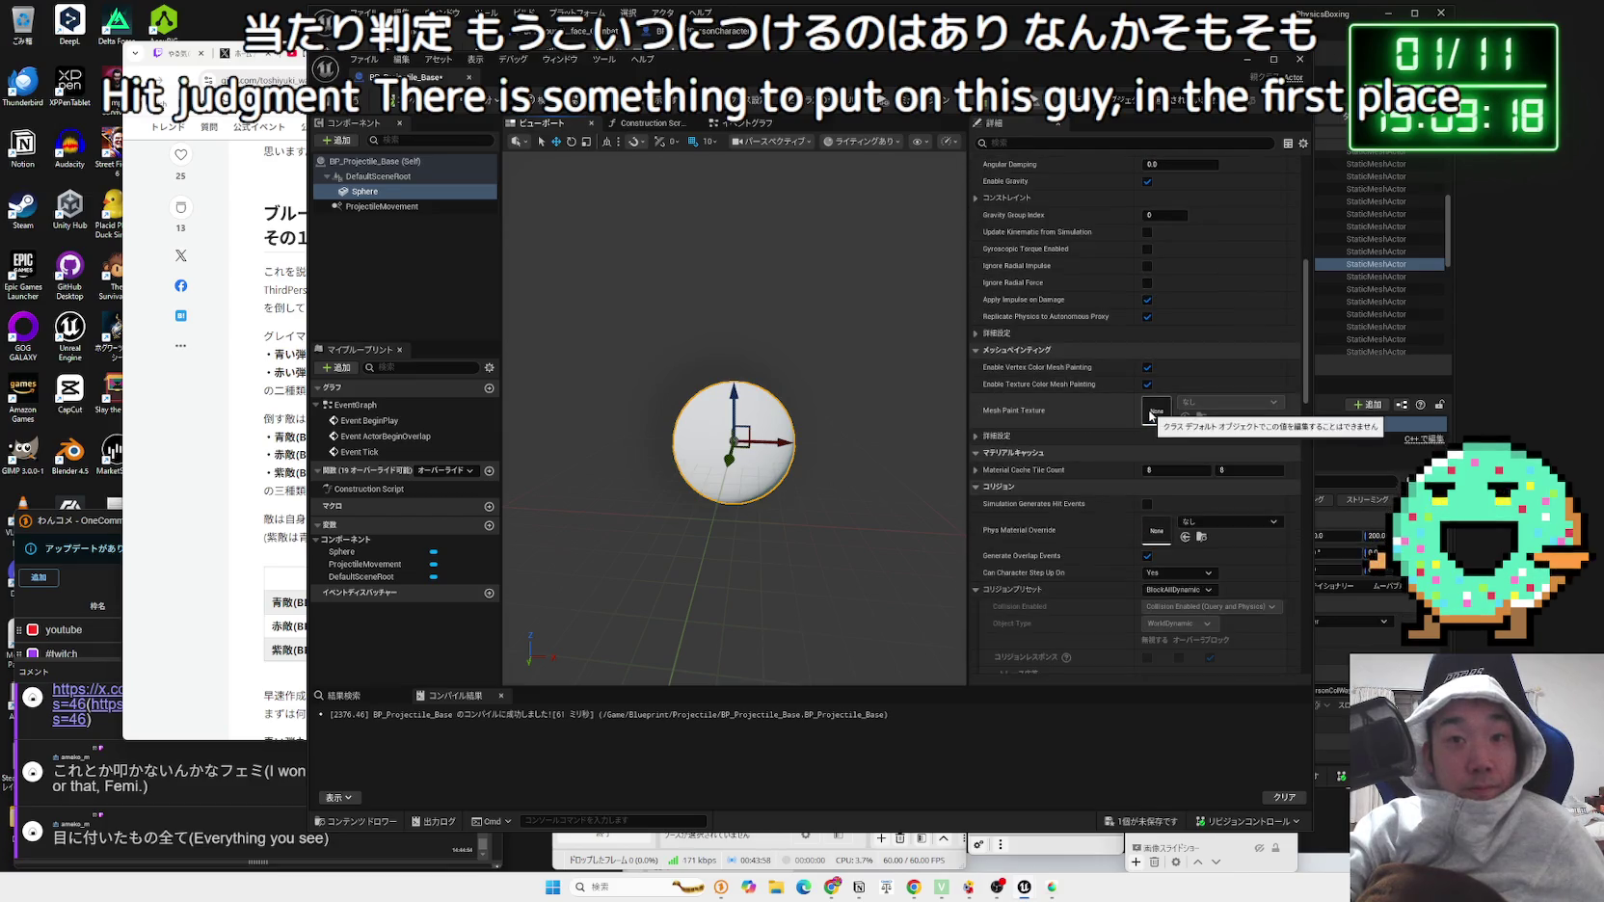
pyautogui.click(1147, 385)
pyautogui.scroll(-4, 1162, 424)
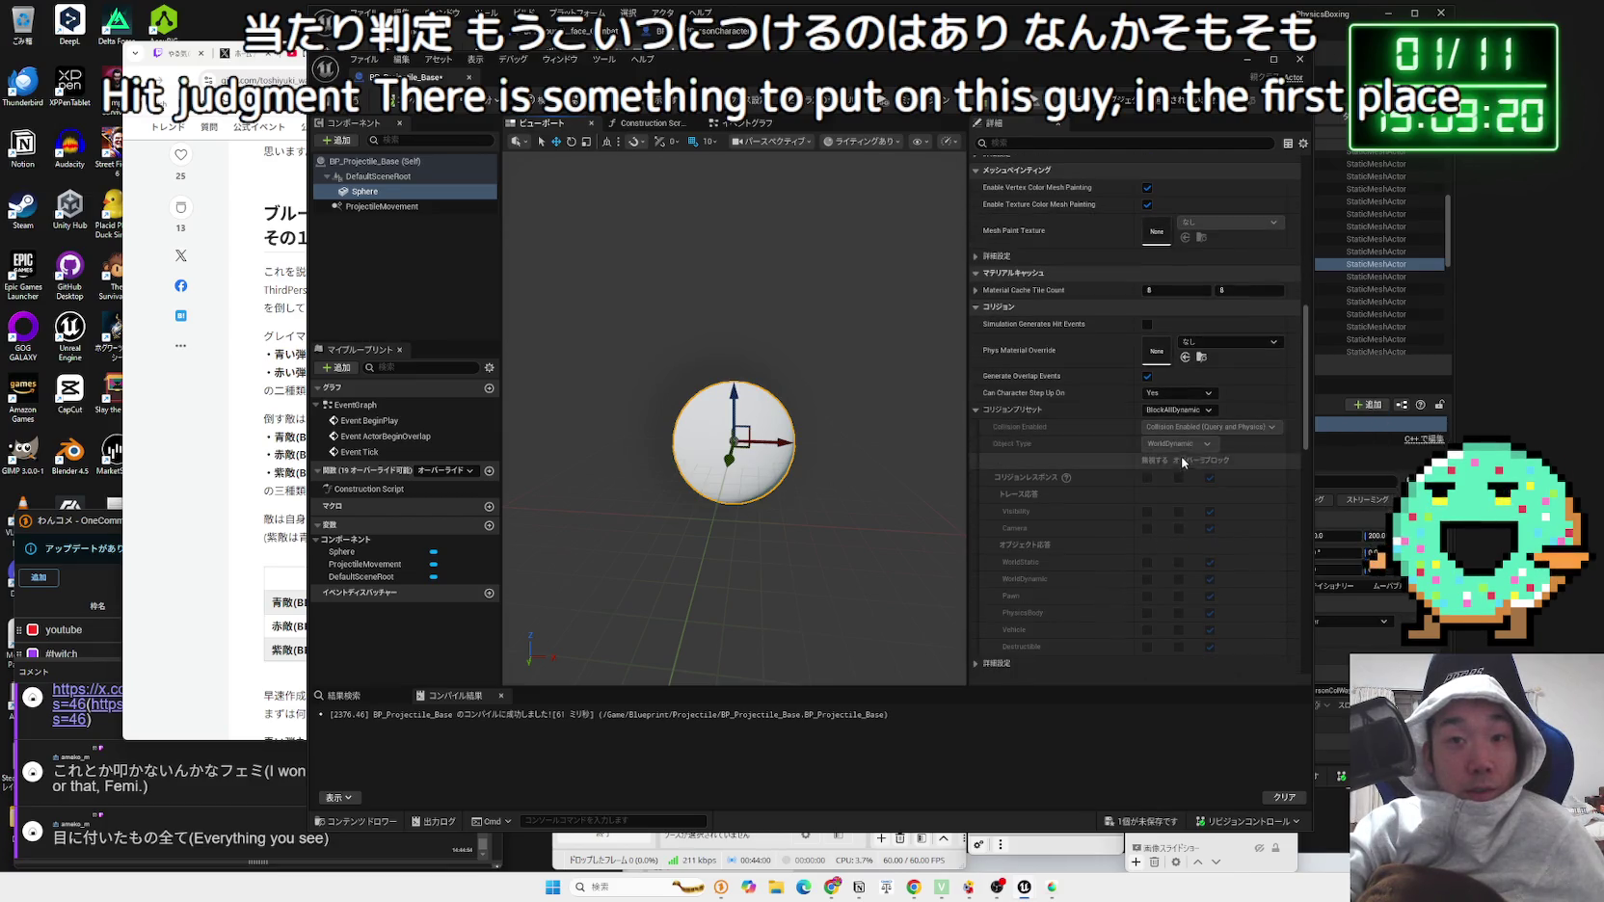
pyautogui.click(1174, 411)
pyautogui.click(1172, 408)
pyautogui.click(1172, 408)
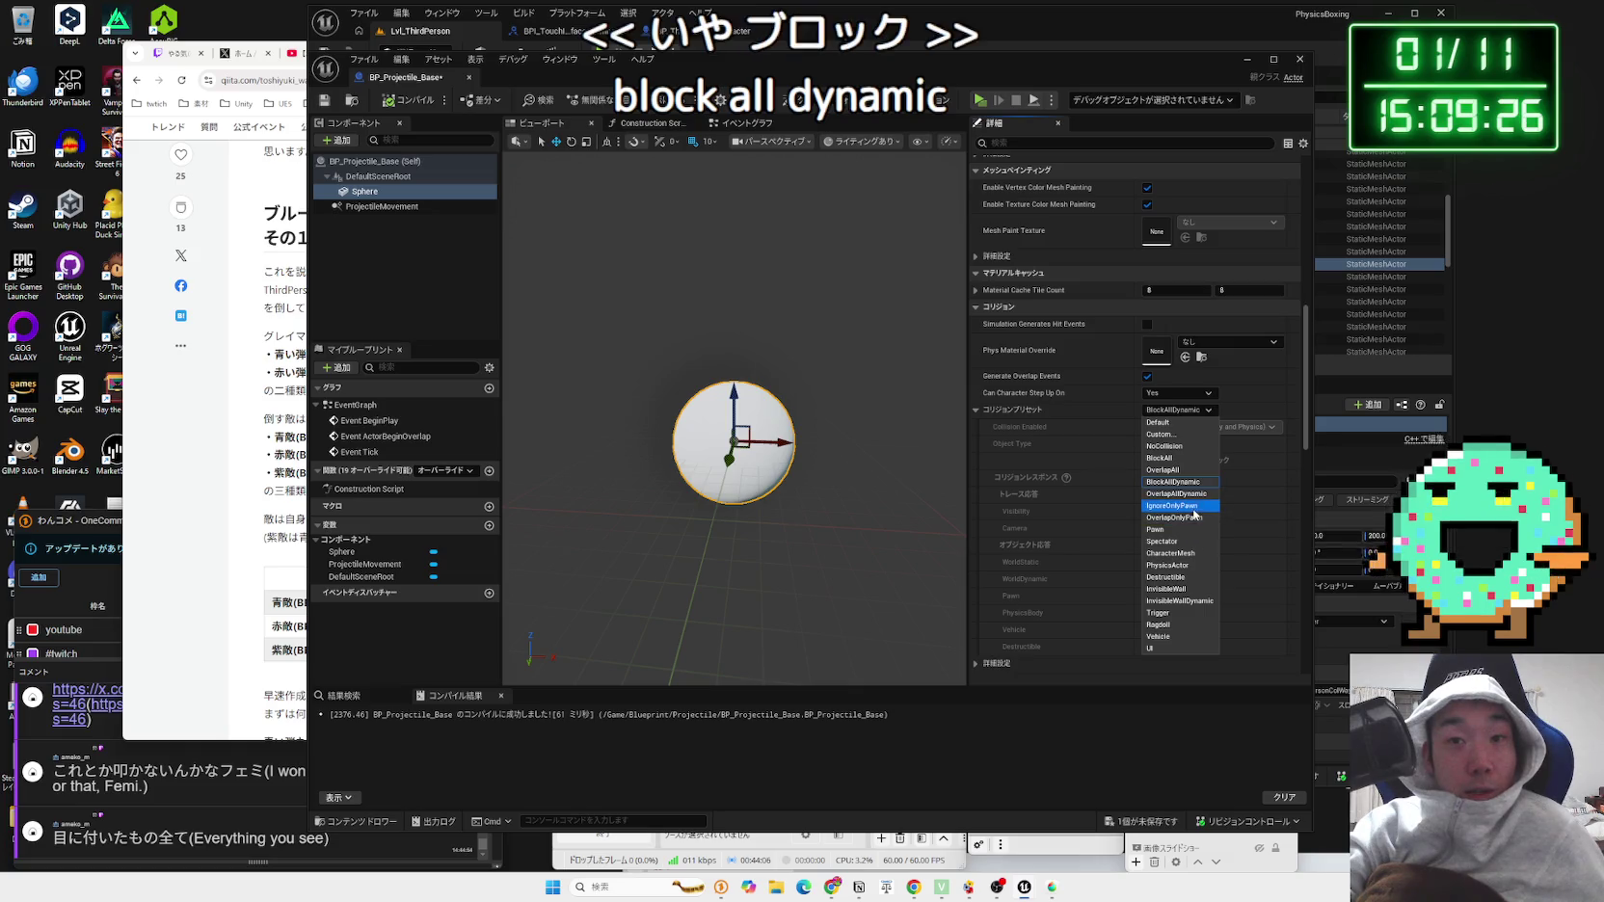
pyautogui.press('Escape')
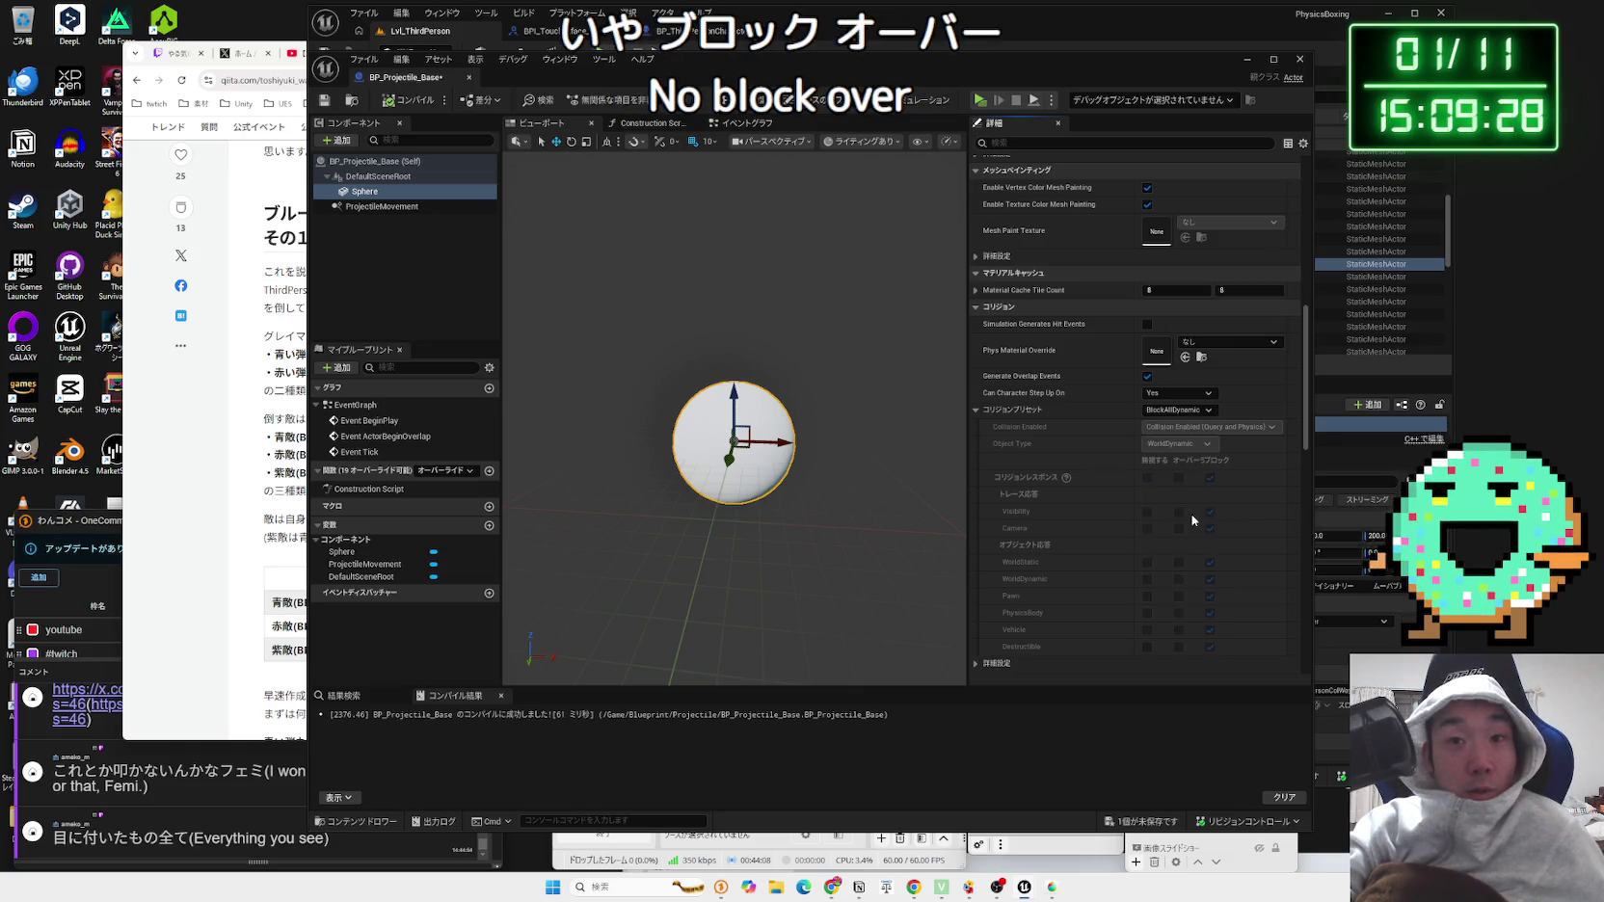
pyautogui.scroll(-2, 1222, 475)
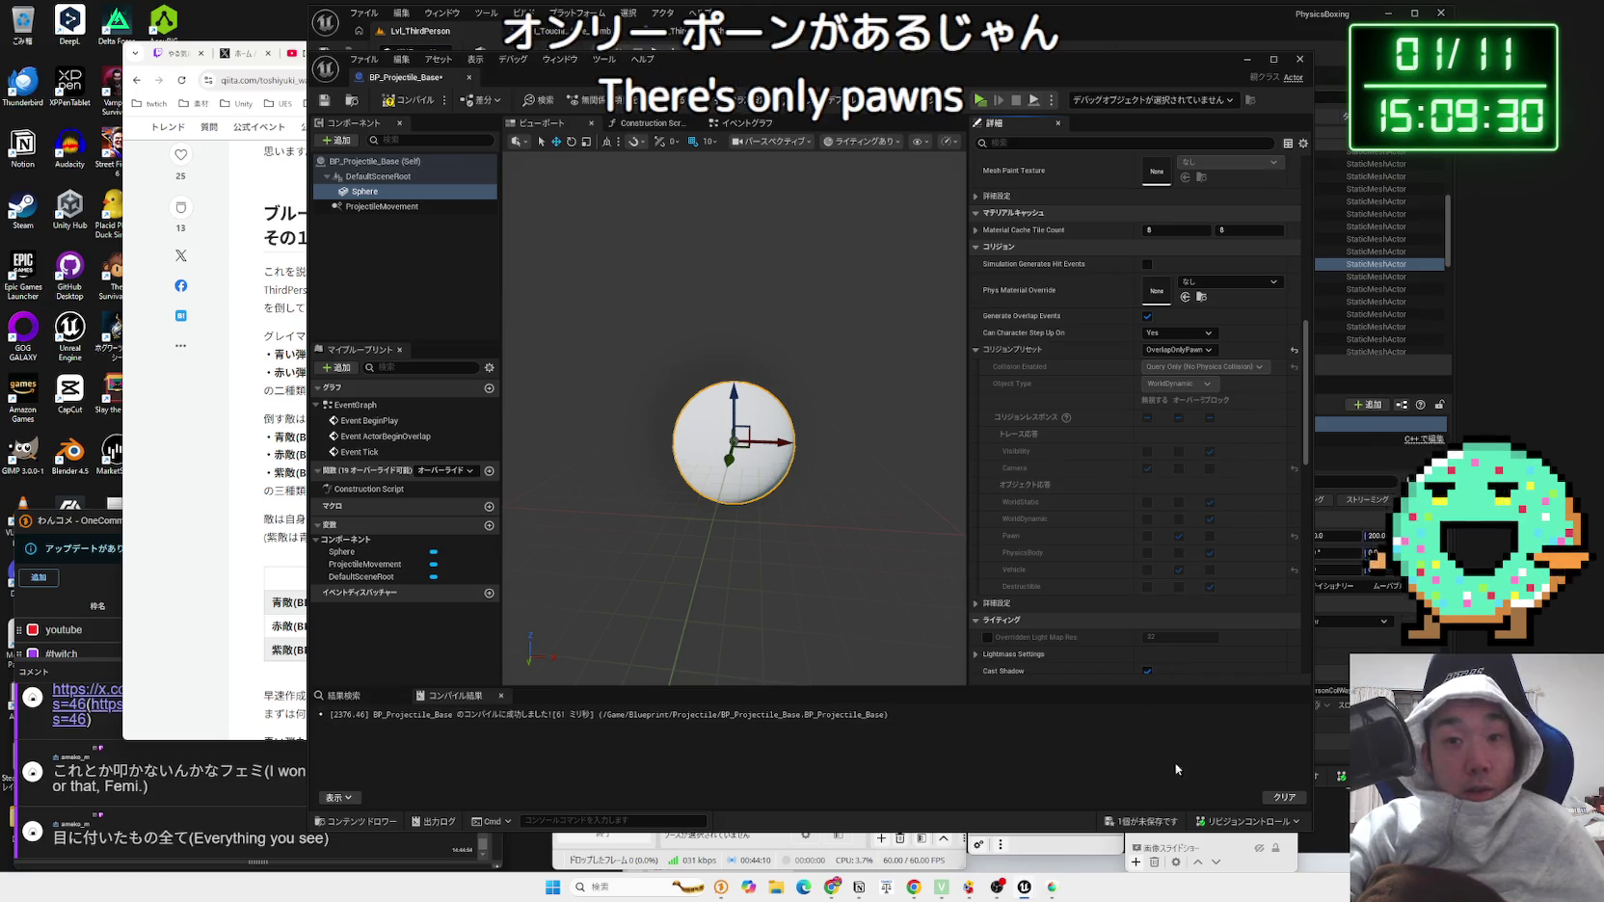
pyautogui.click(1160, 820)
pyautogui.click(887, 580)
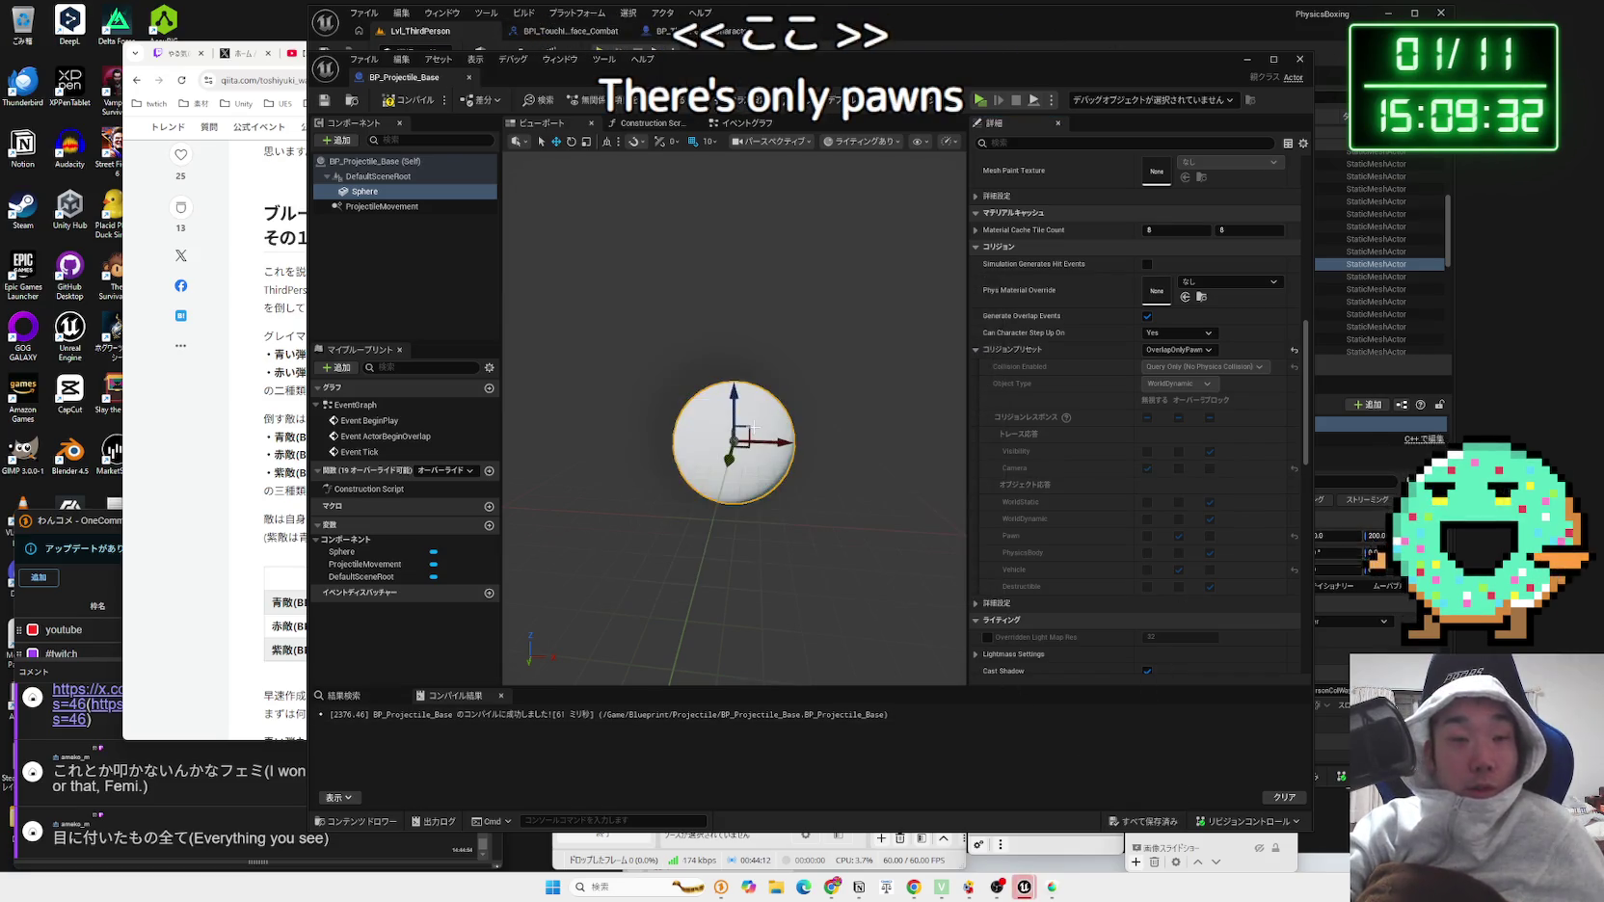
# Step: Lock the scale proportions and shrink the Sphere uniformly to 0.2225 on all axes
pyautogui.moveTo(803, 482); pyautogui.dragTo(804, 462)
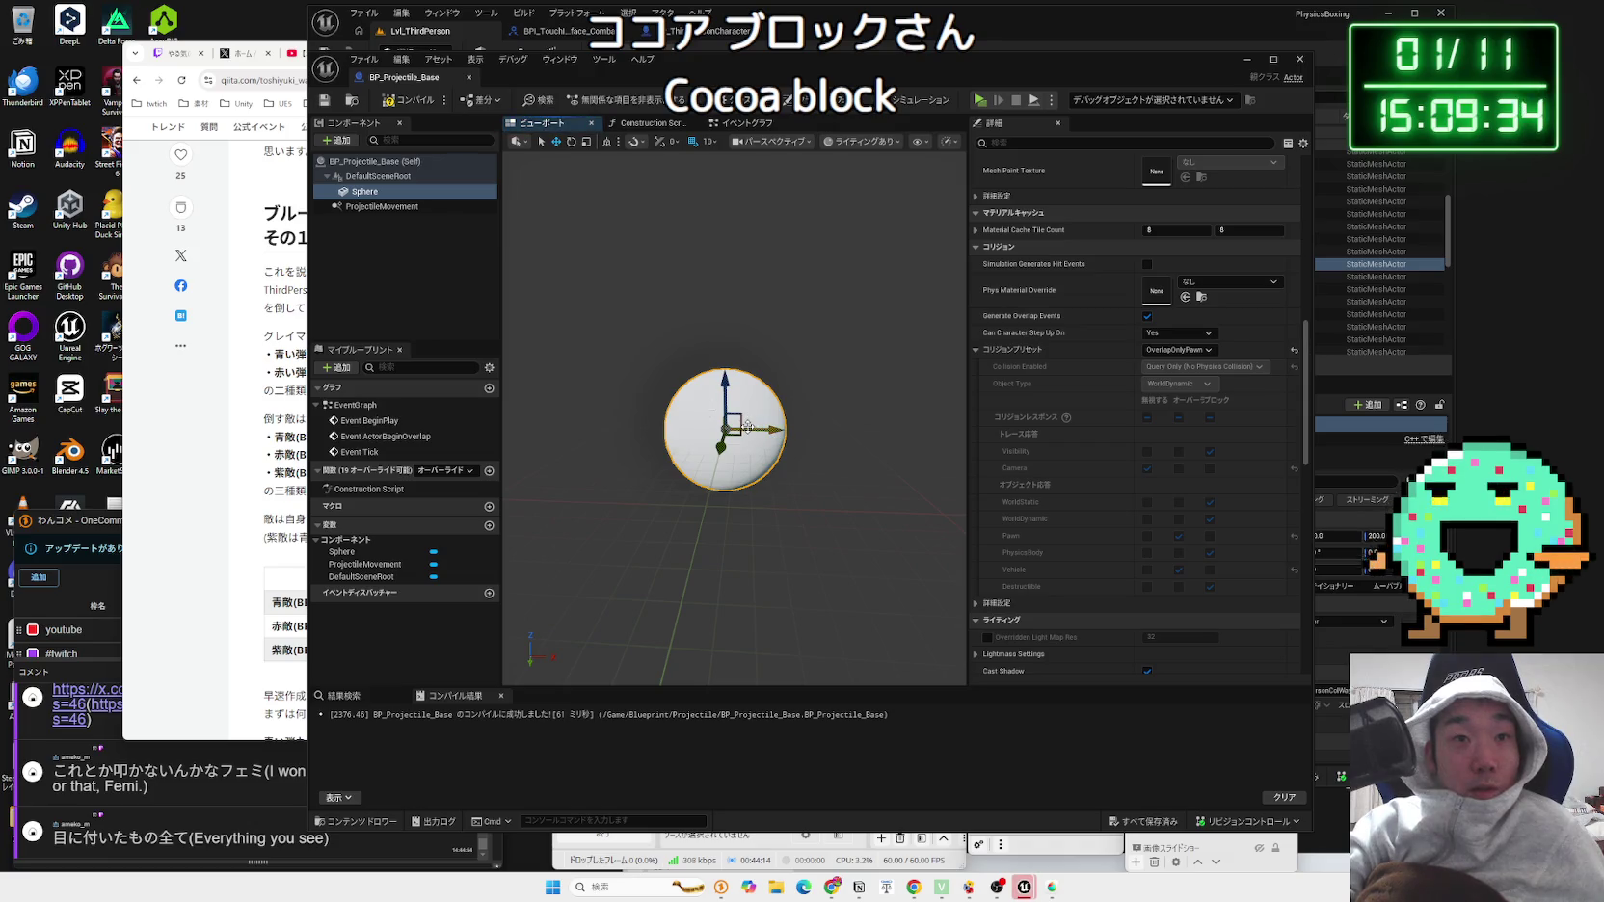
pyautogui.press('e')
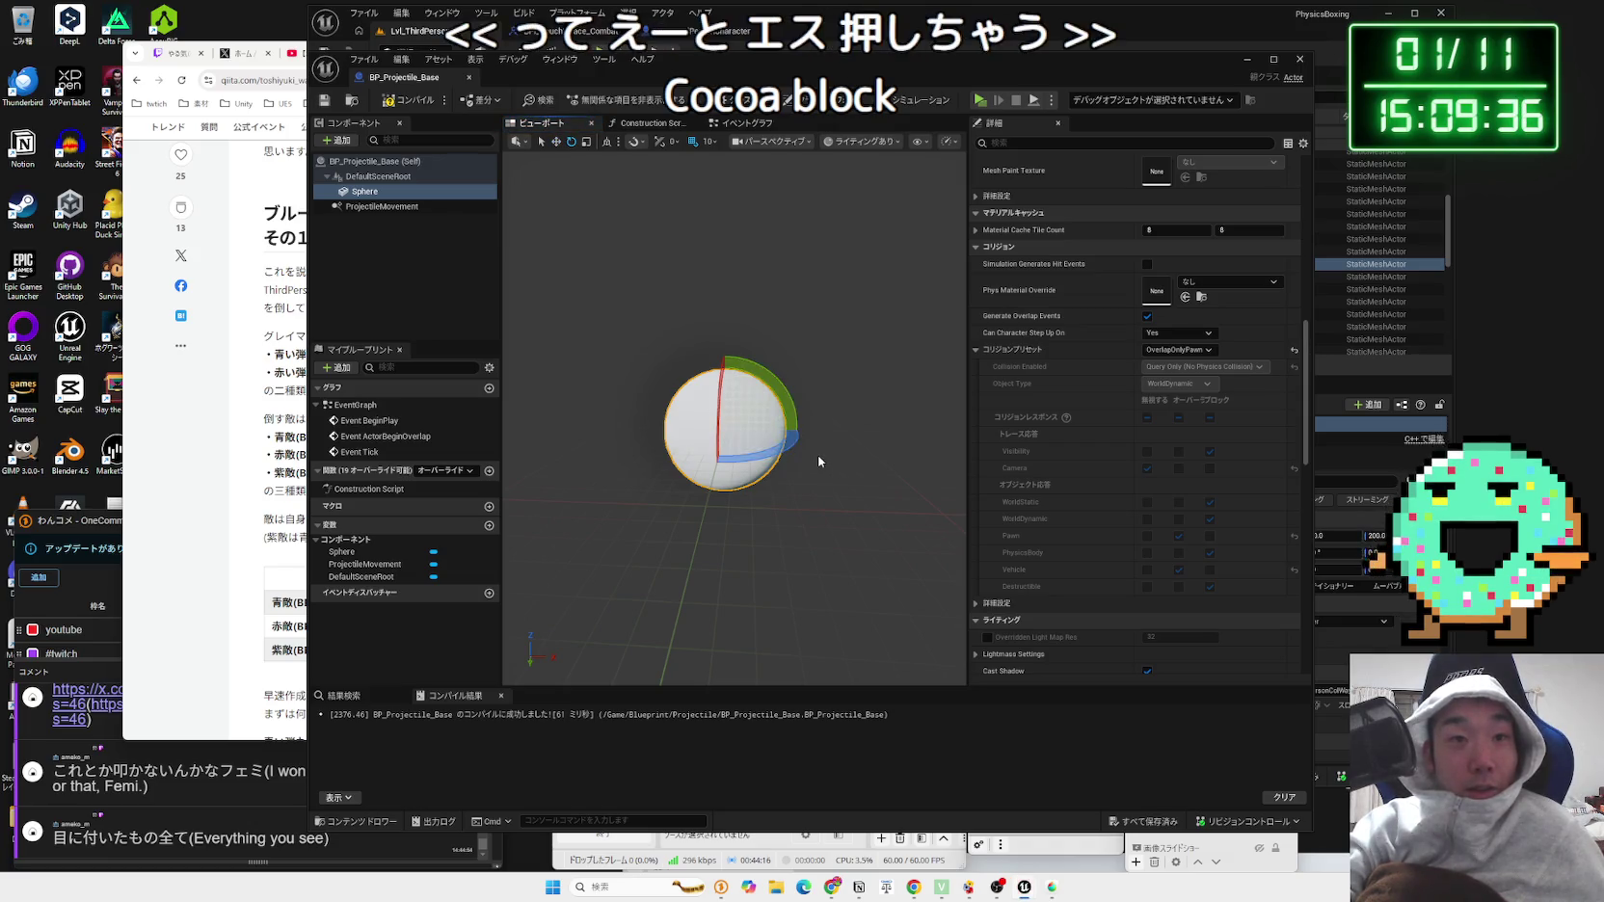
pyautogui.press('r')
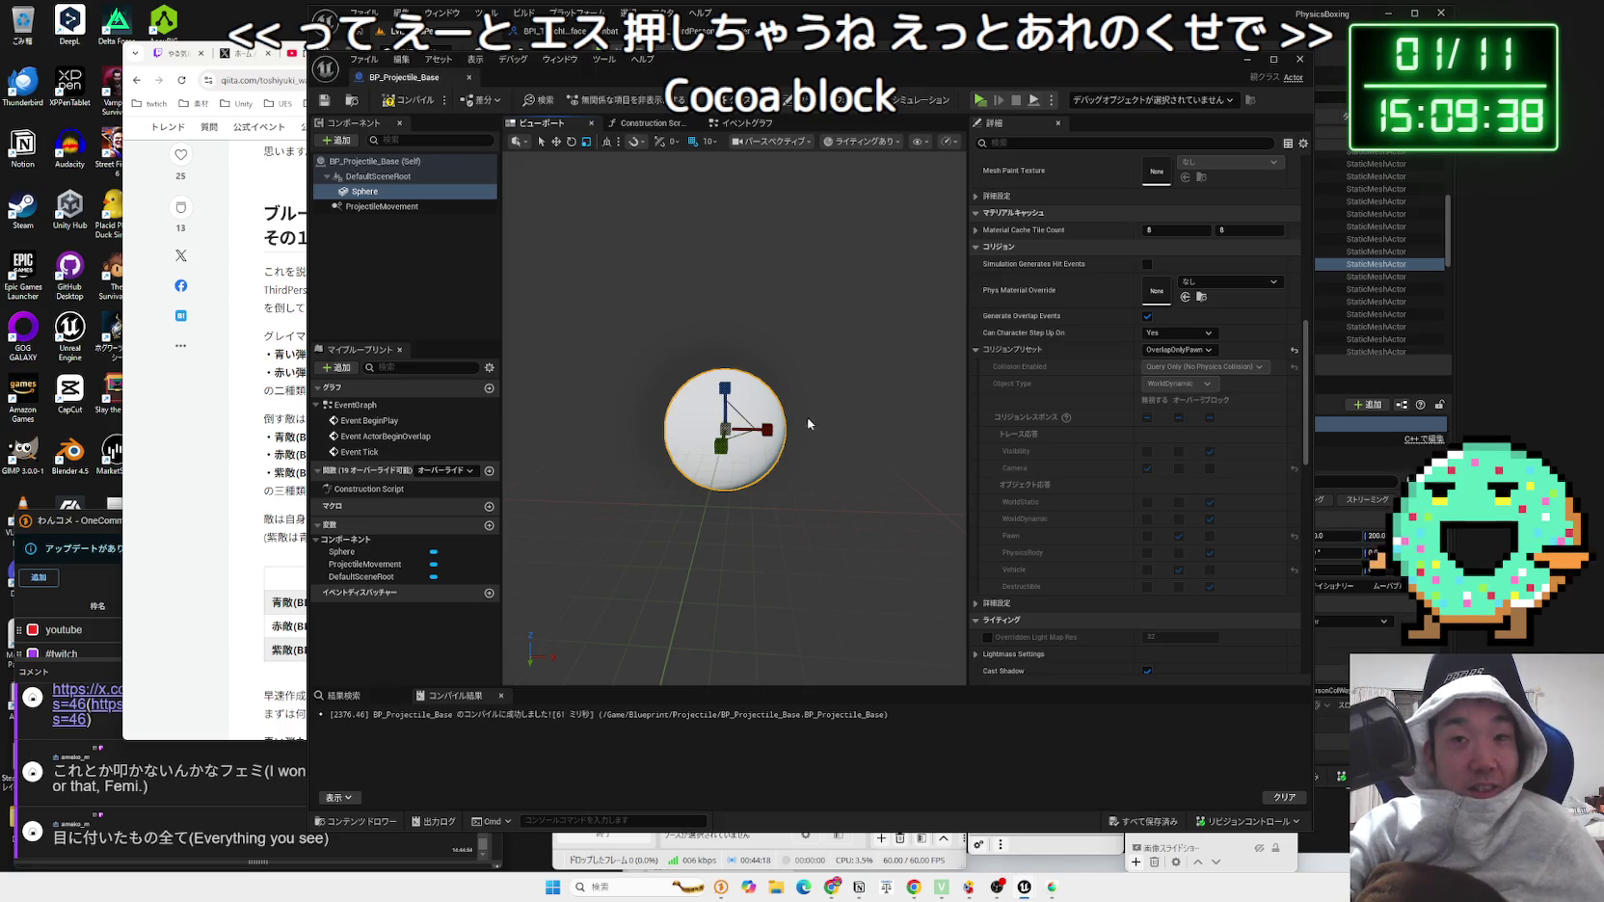
pyautogui.scroll(10, 1156, 341)
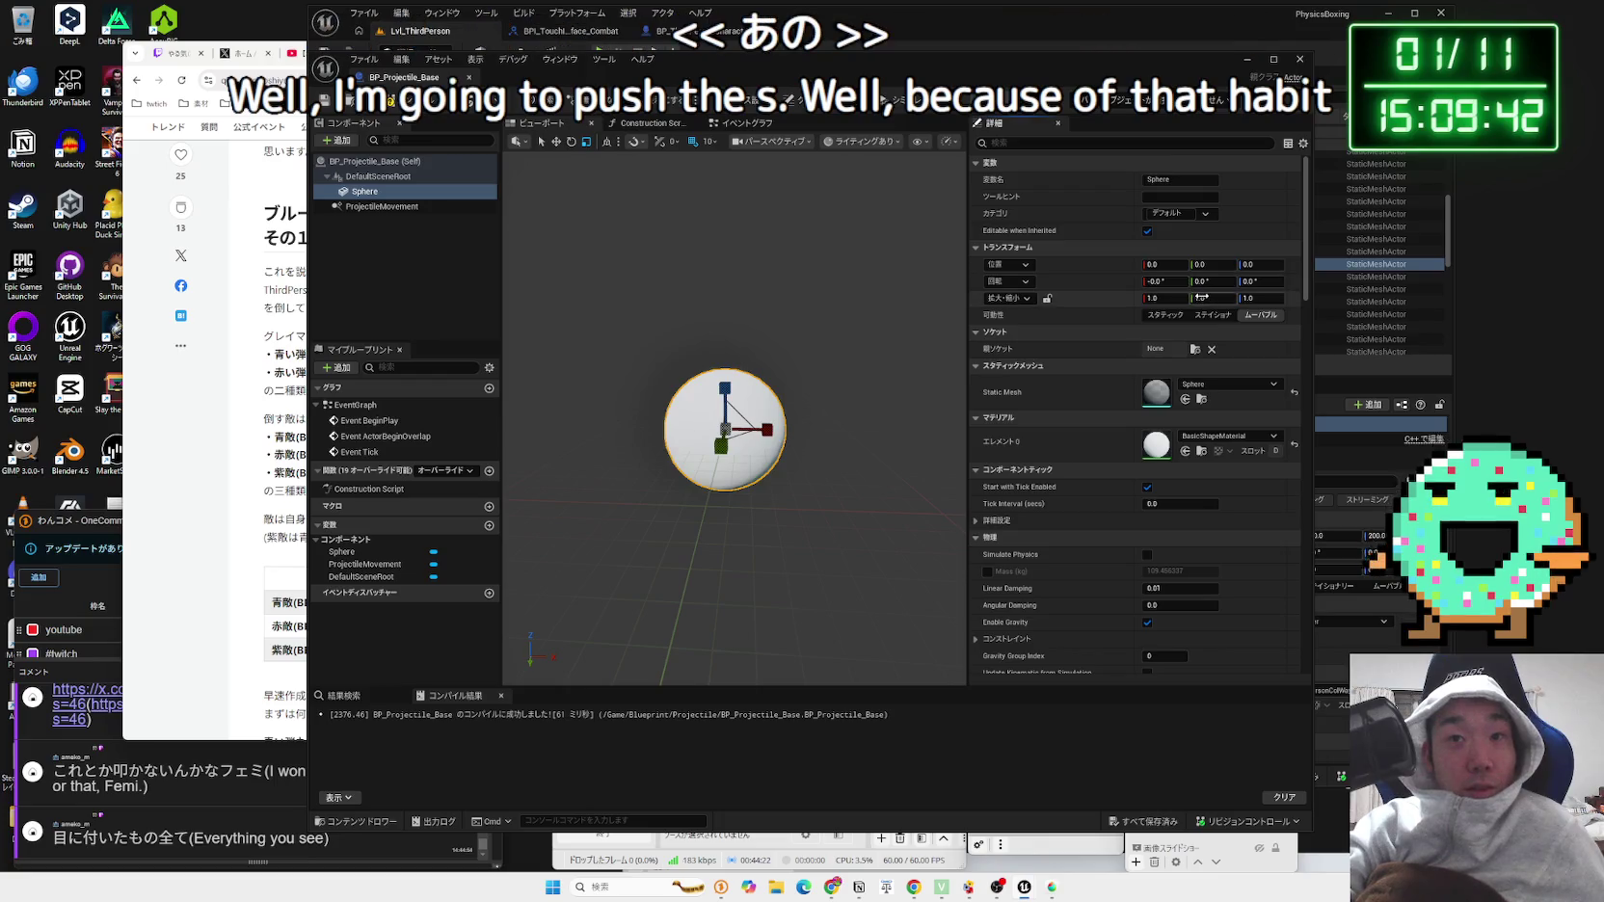
pyautogui.click(1047, 299)
pyautogui.moveTo(1164, 297); pyautogui.dragTo(1108, 298)
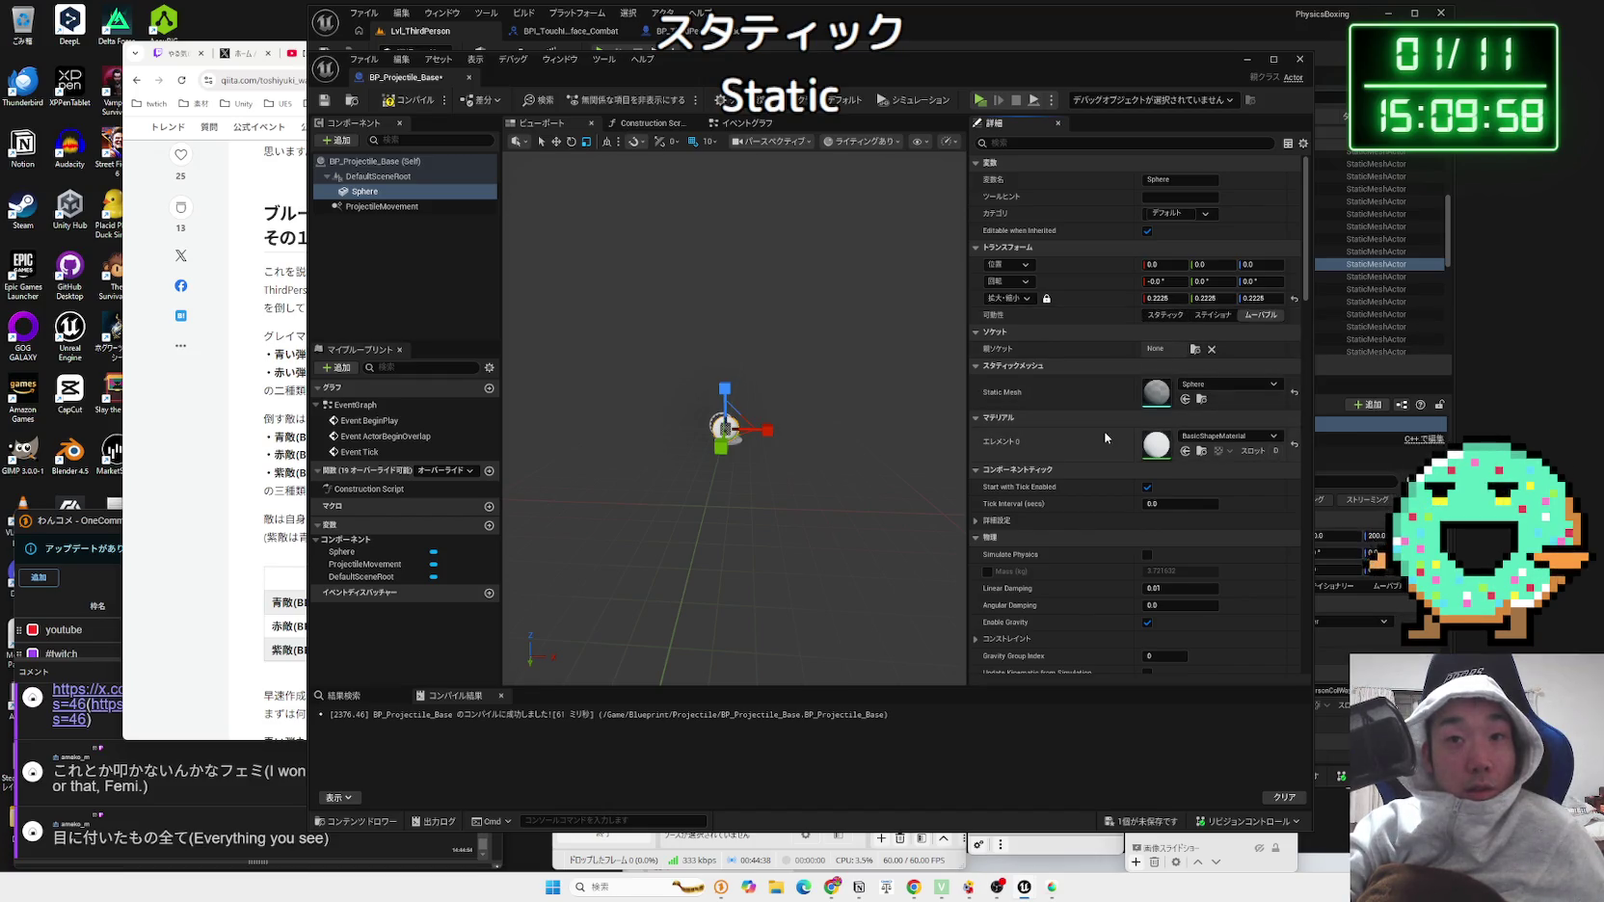
pyautogui.scroll(-1, 1105, 439)
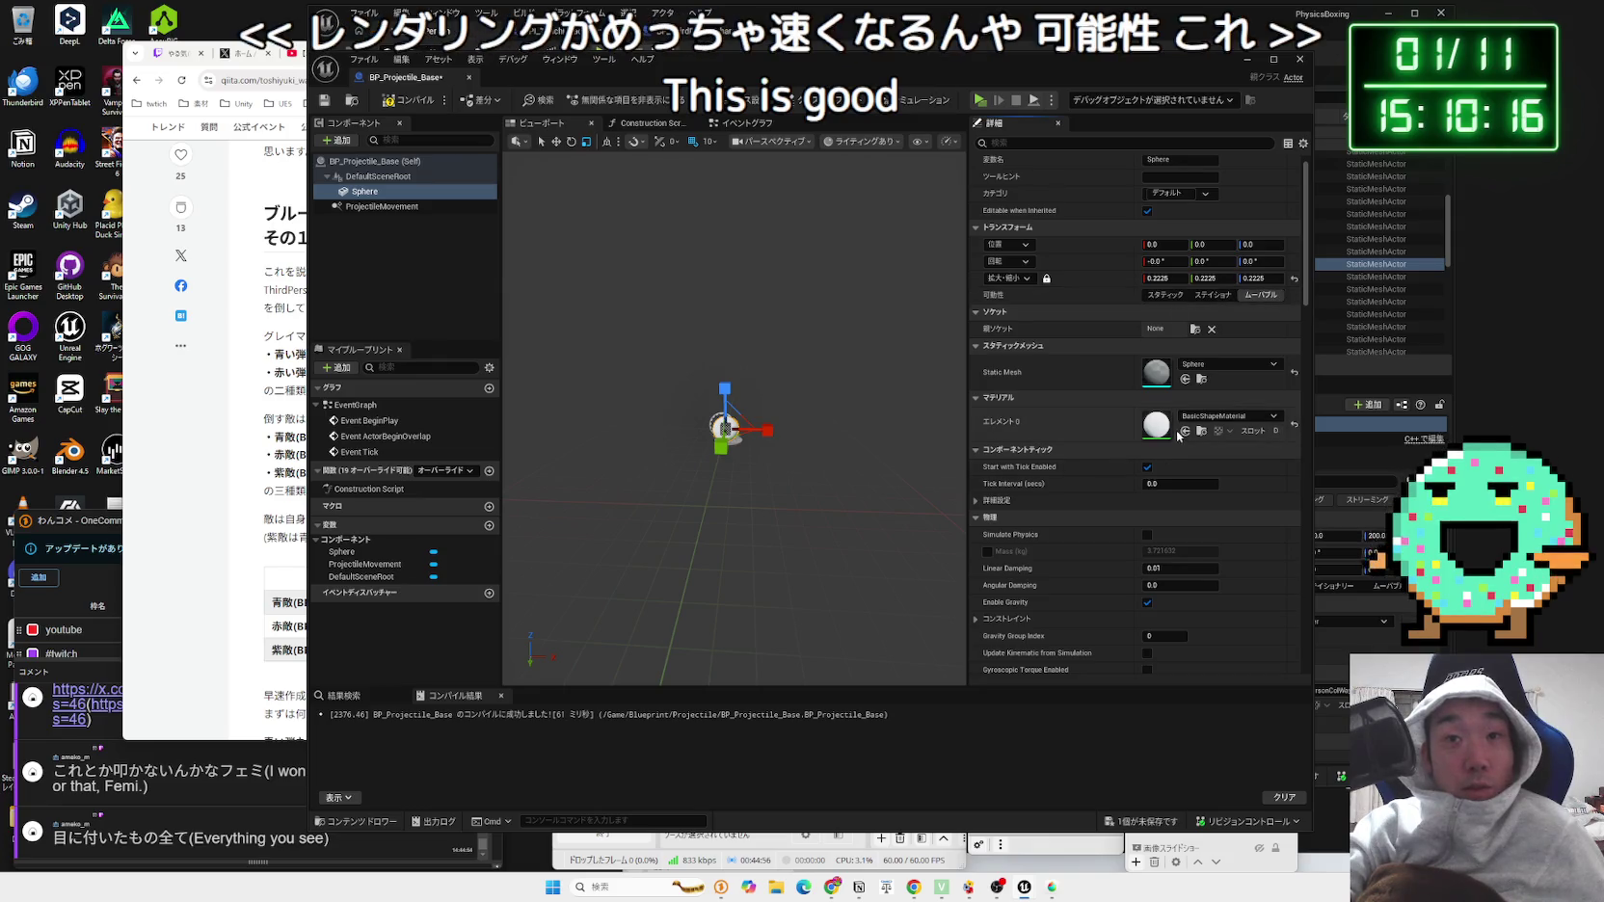
pyautogui.scroll(-3, 1109, 477)
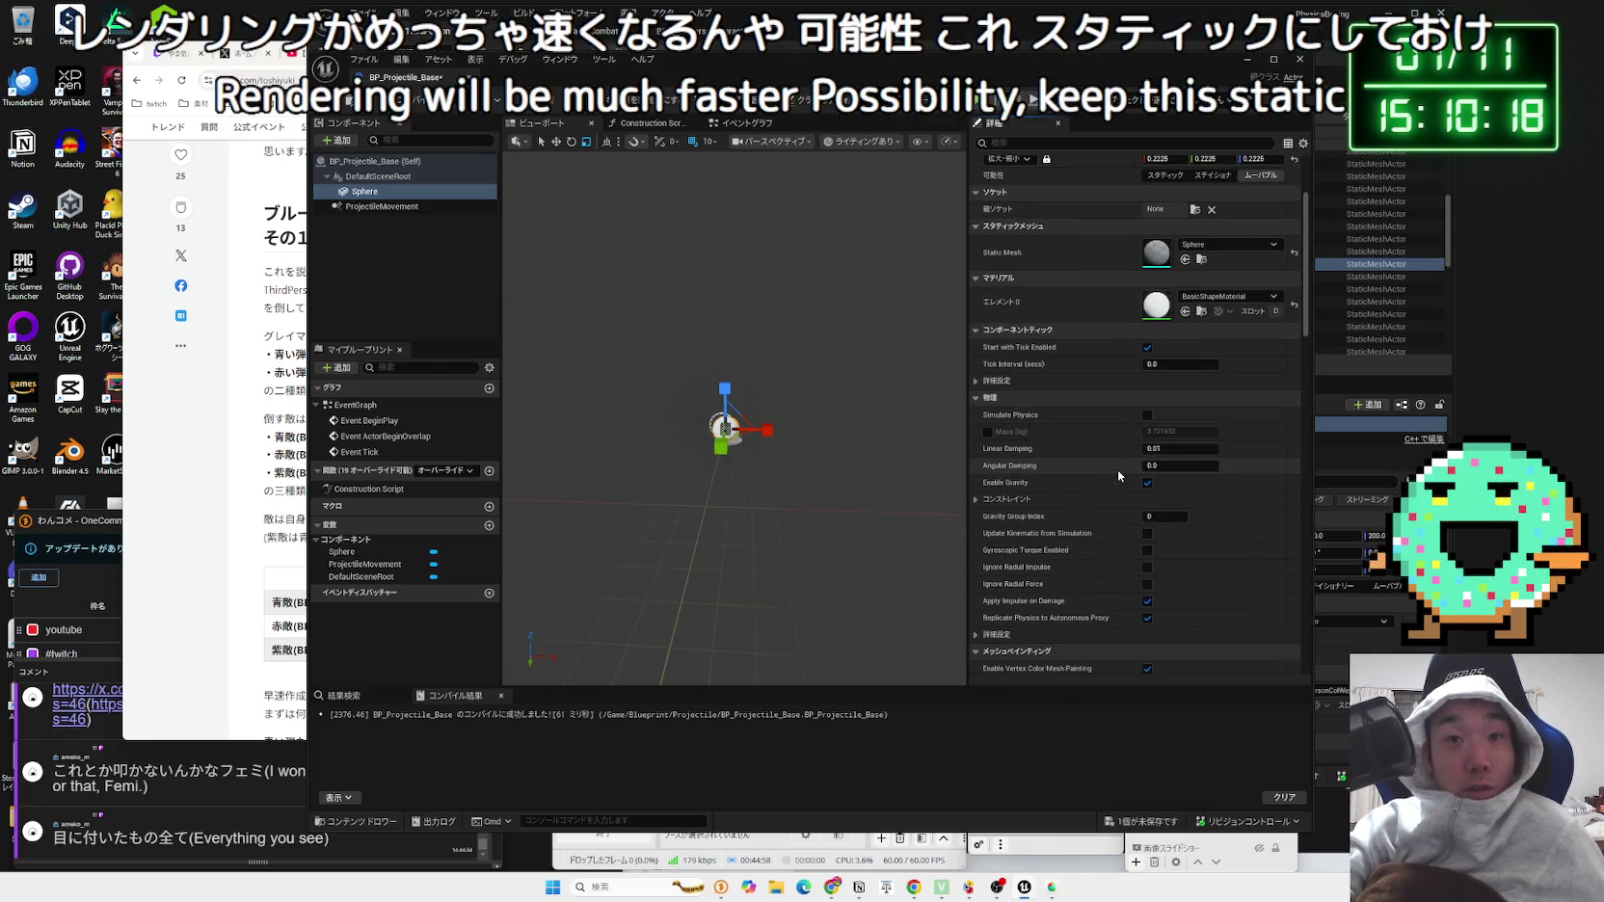
pyautogui.scroll(-8, 1113, 462)
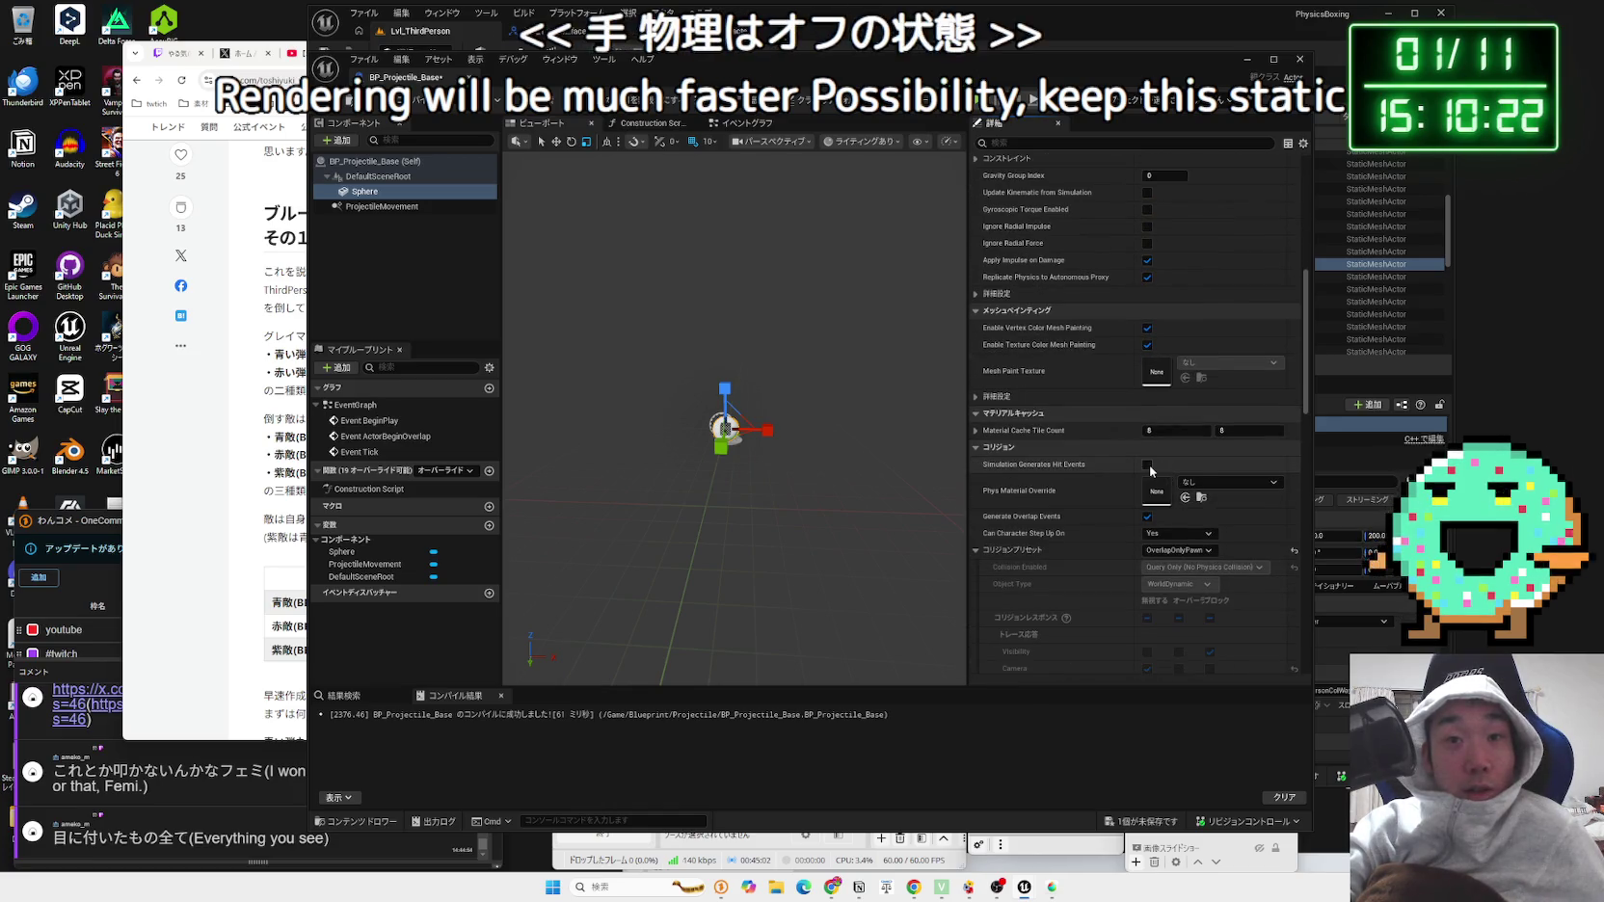
pyautogui.scroll(-2, 1181, 472)
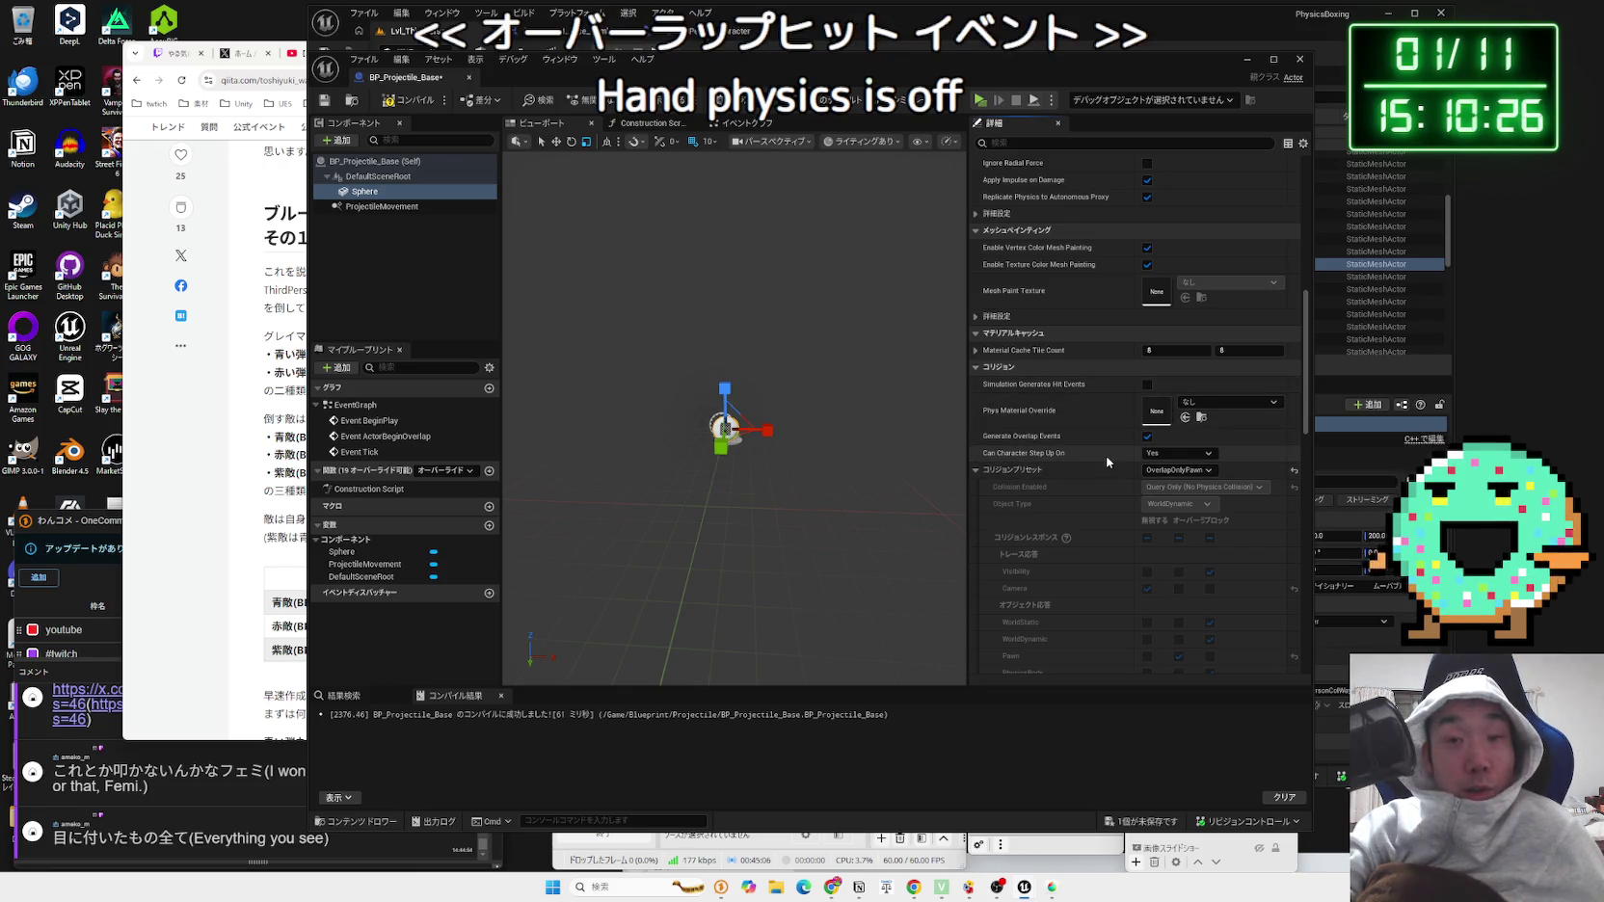
pyautogui.scroll(-2, 1109, 461)
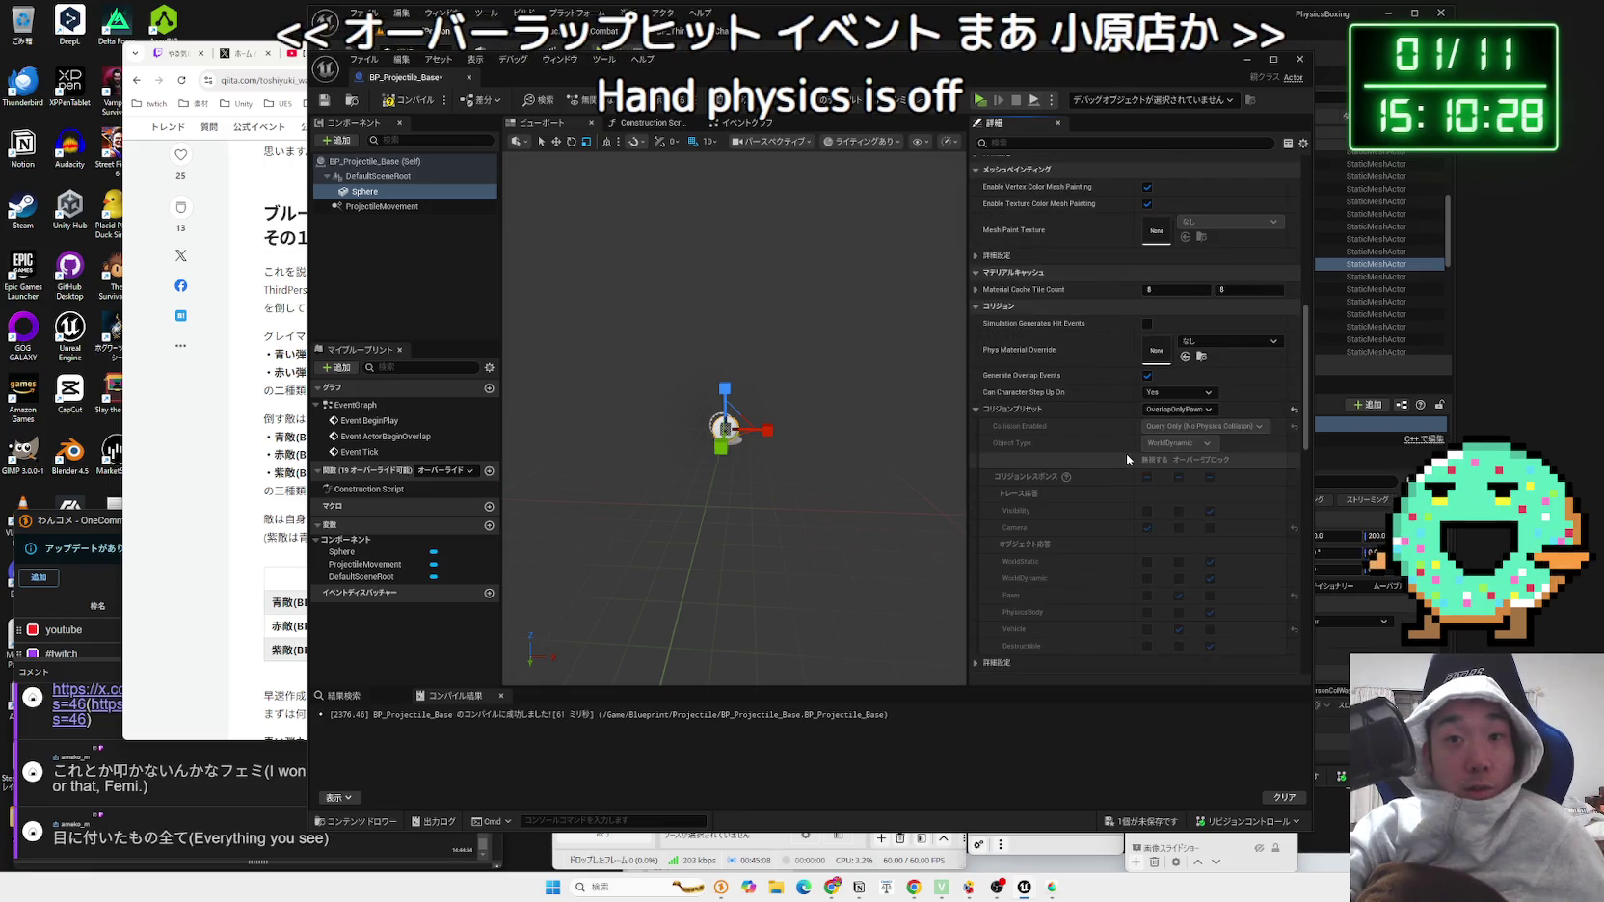
pyautogui.scroll(-2, 1126, 460)
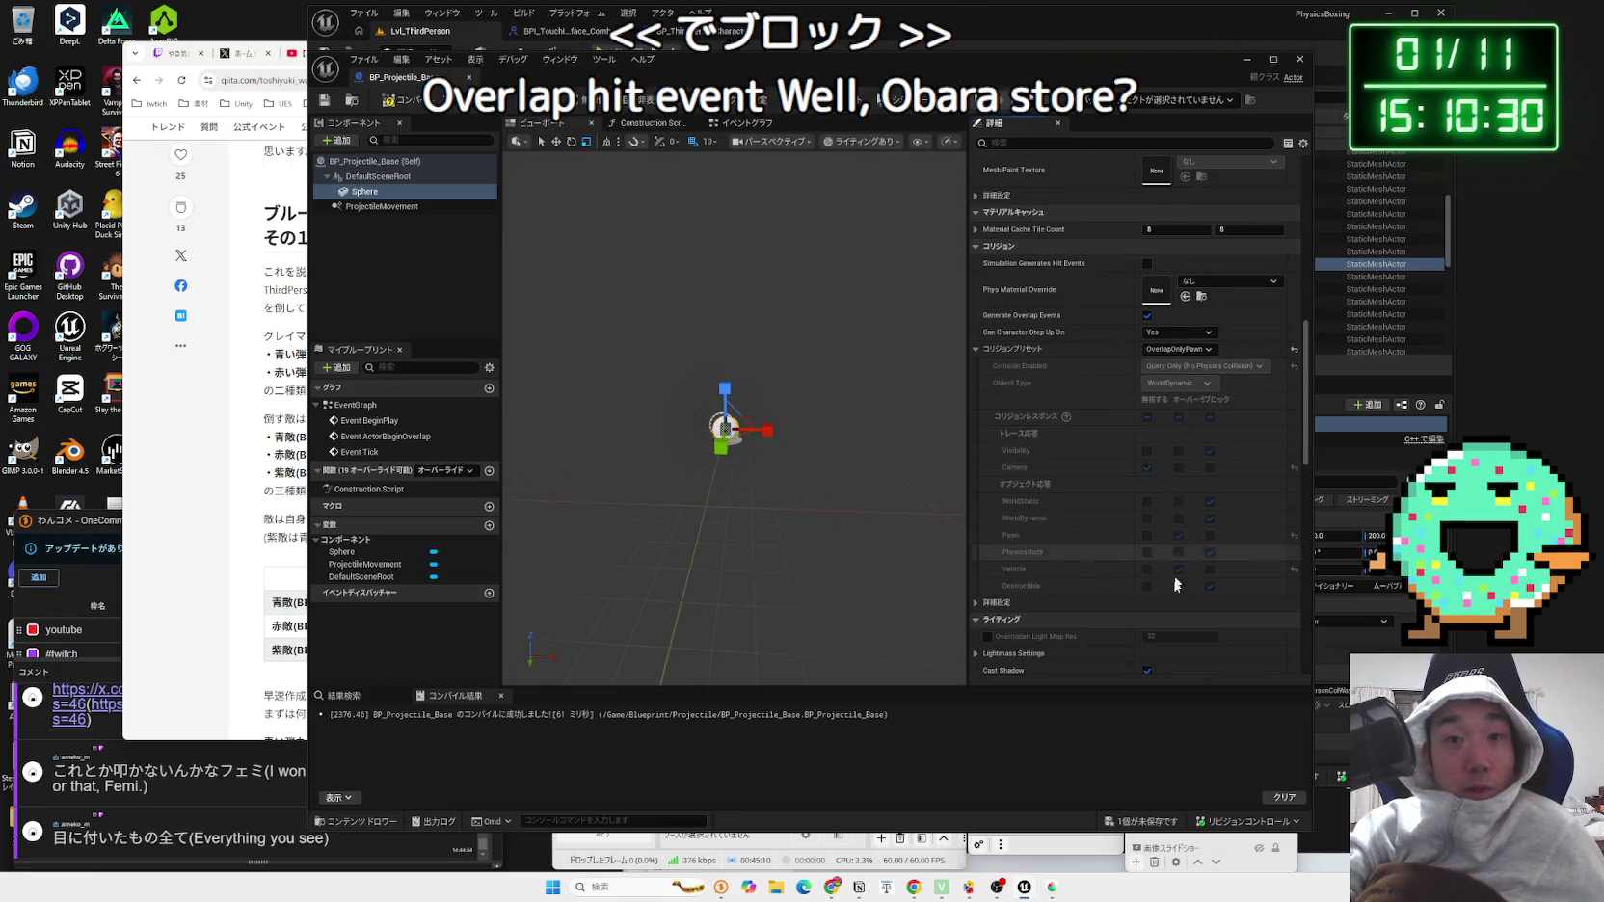
pyautogui.scroll(-12, 1067, 520)
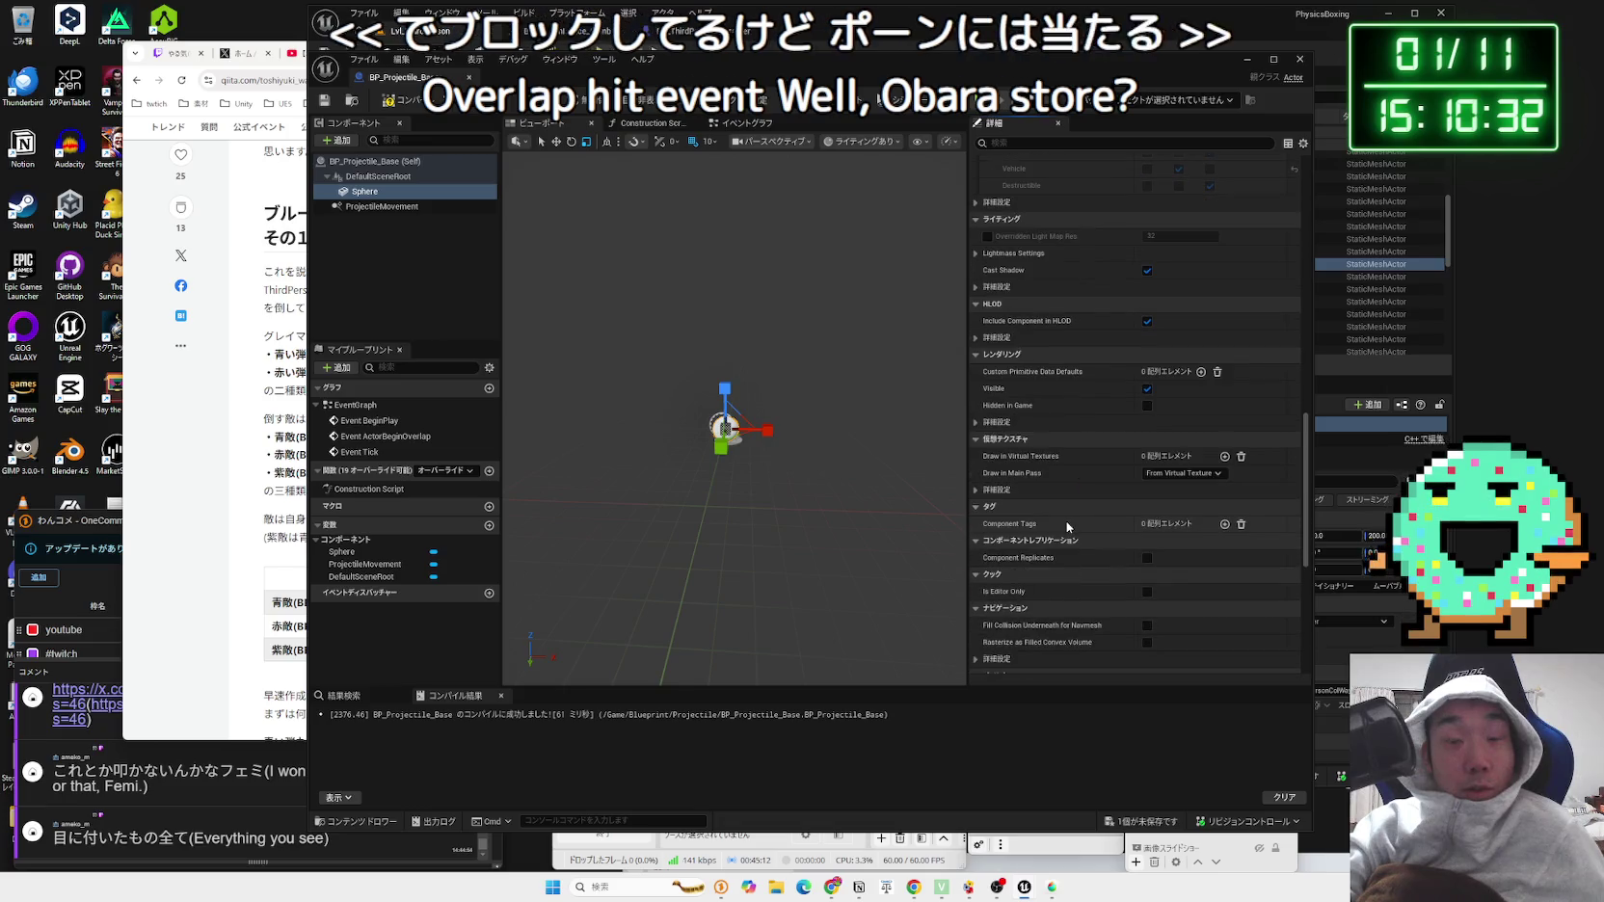
pyautogui.scroll(-9, 1065, 520)
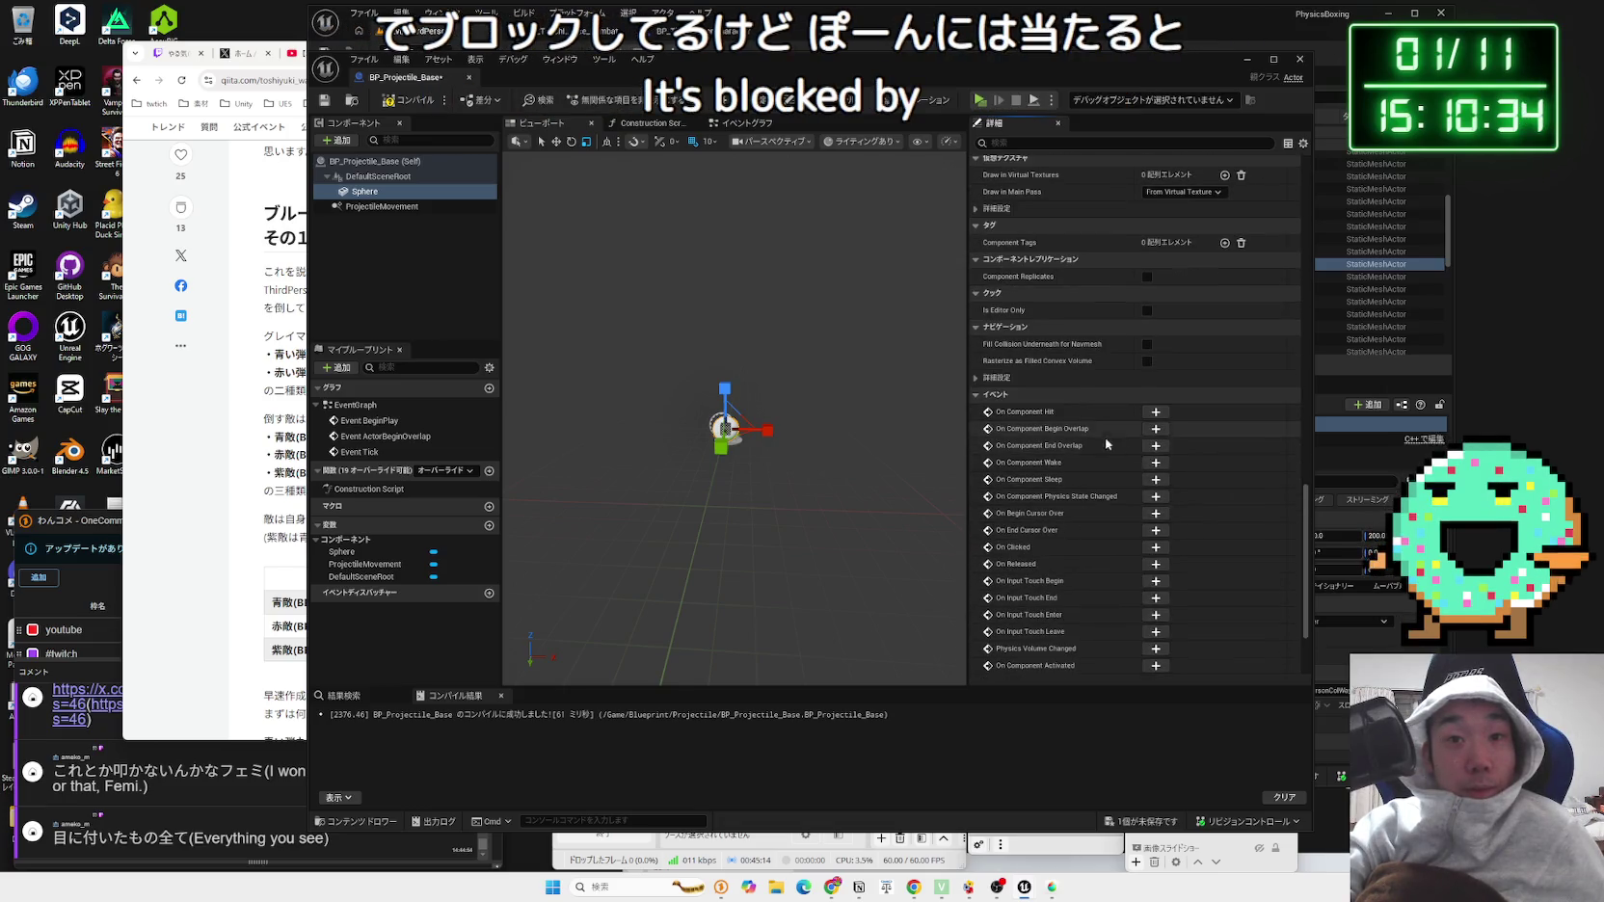
# Step: Add the Sphere's On Component Begin Overlap event feeding Other Actor's display name into Print String
pyautogui.click(1156, 429)
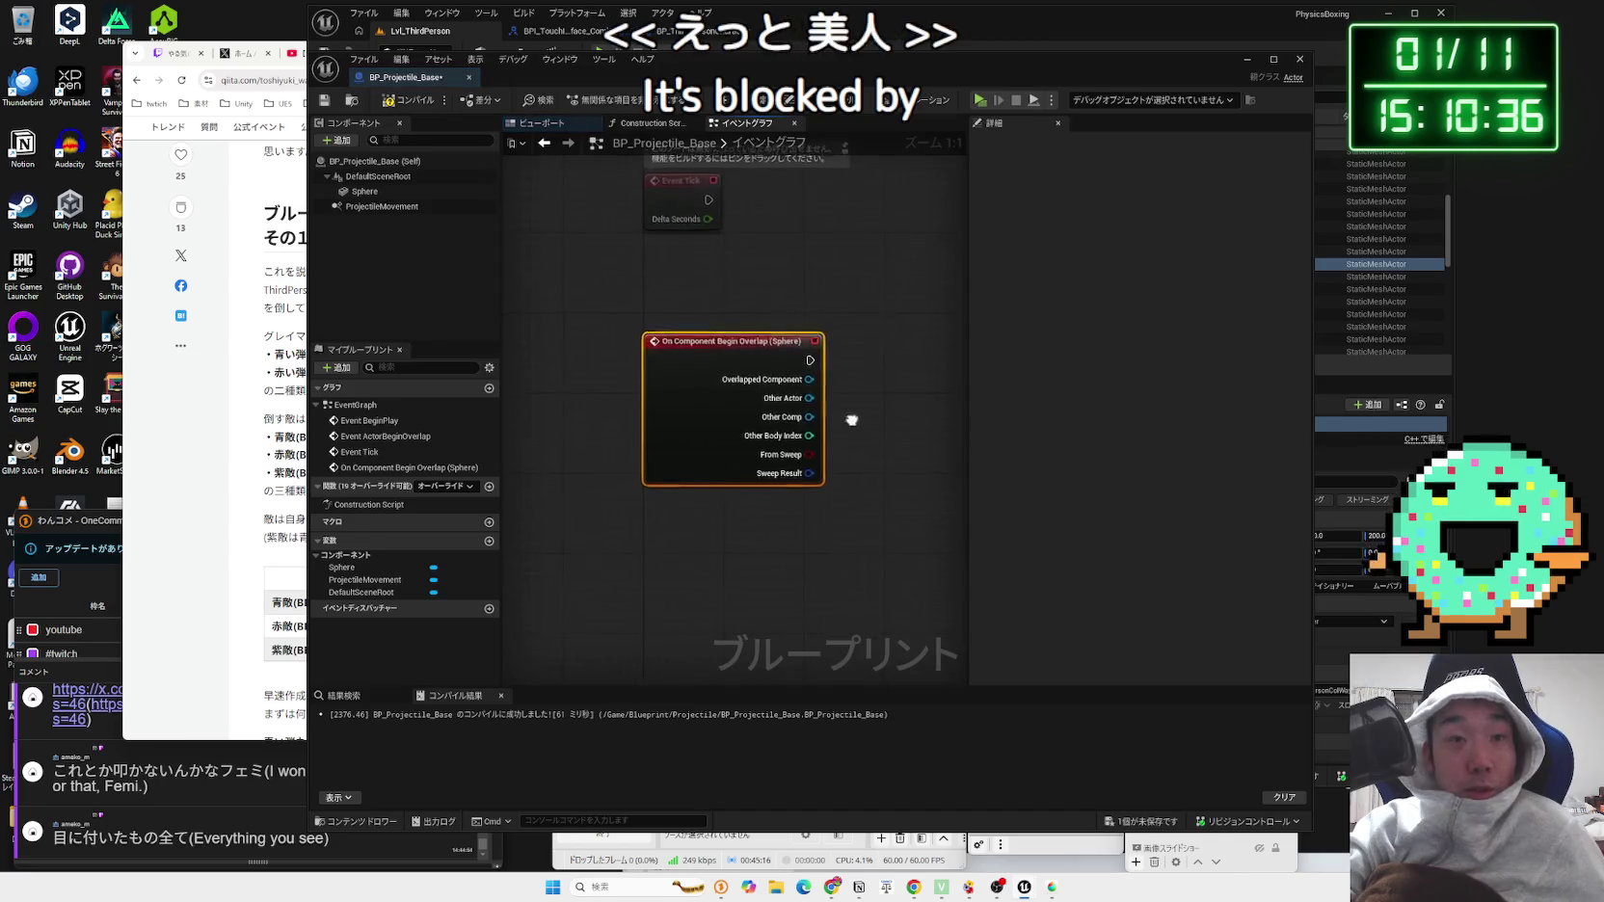
pyautogui.moveTo(707, 420); pyautogui.dragTo(797, 420)
pyautogui.write('print')
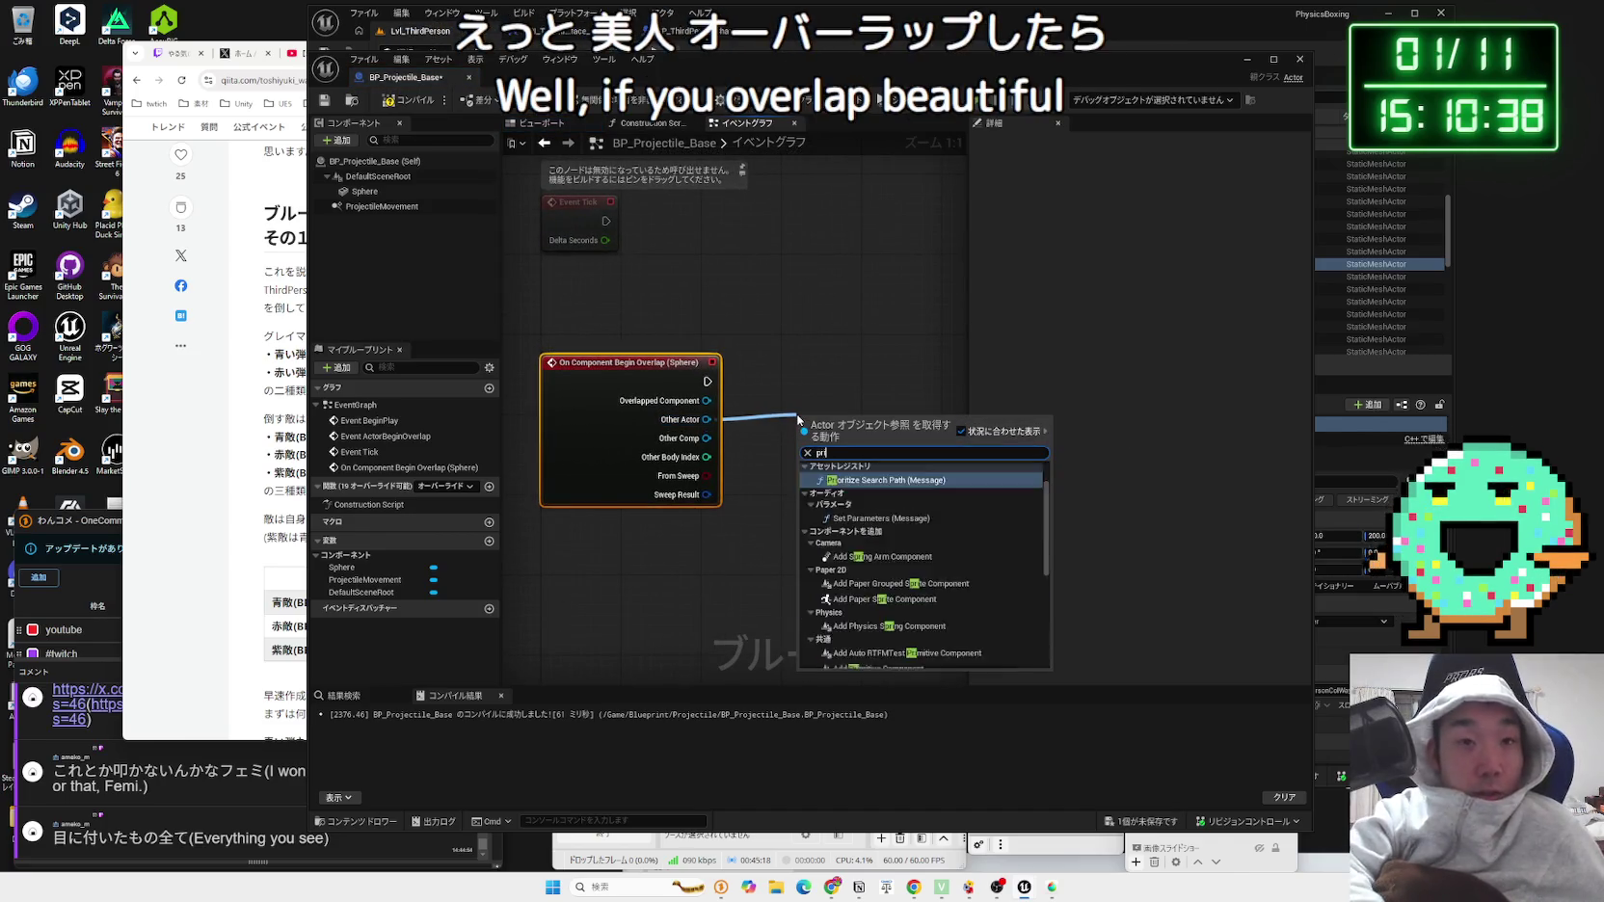
pyautogui.press('Escape')
pyautogui.moveTo(707, 382); pyautogui.dragTo(879, 387)
pyautogui.write('print')
pyautogui.press('Return')
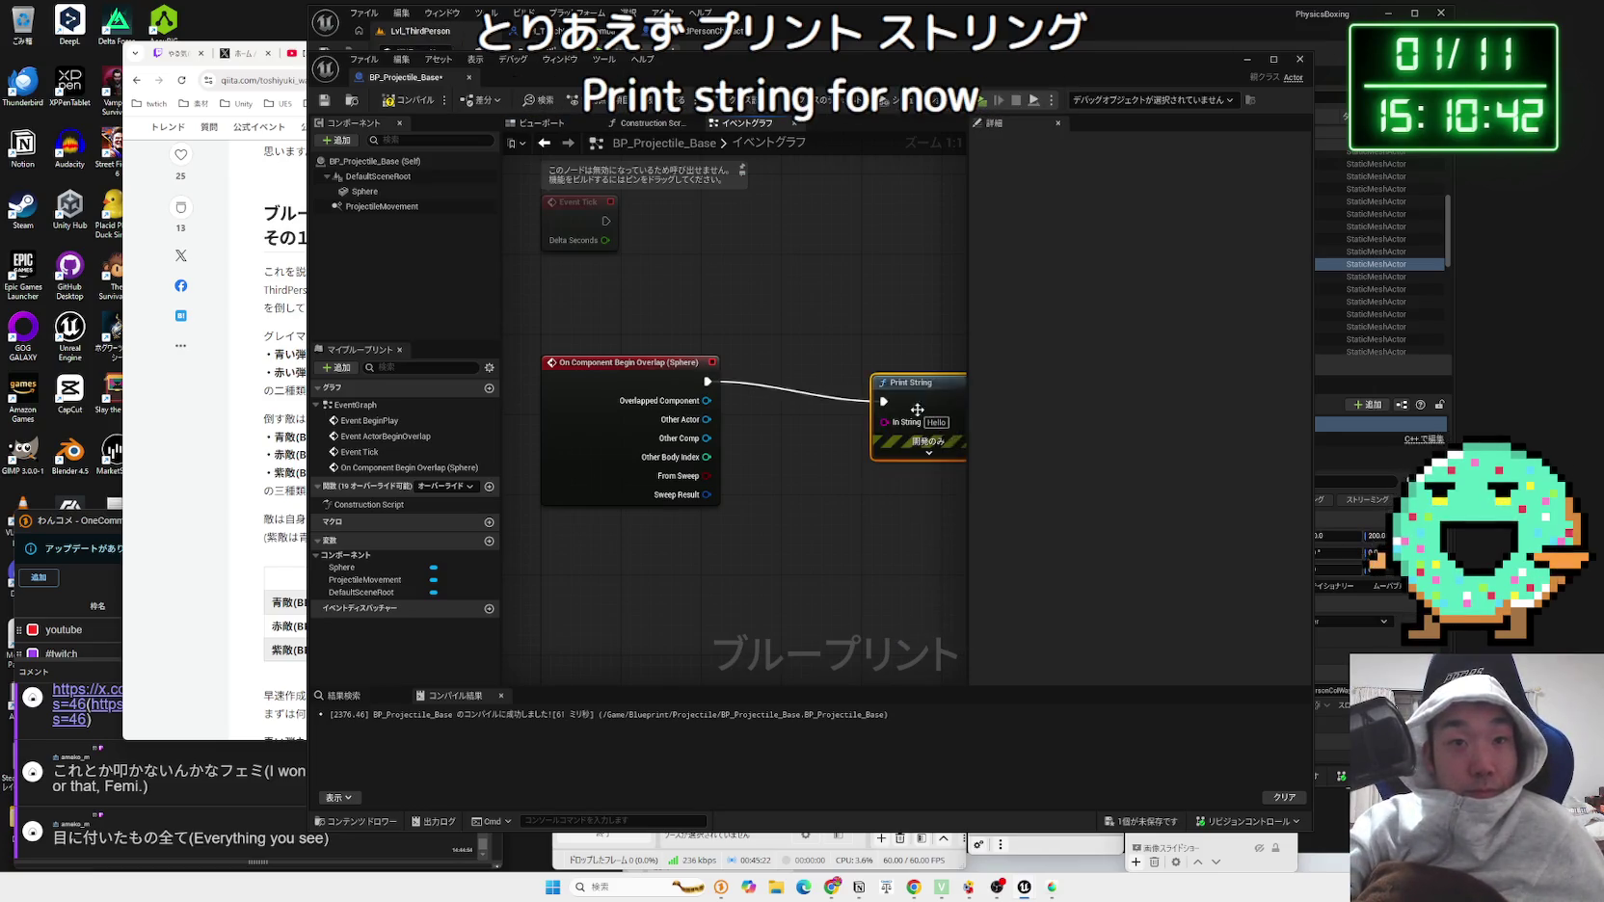
pyautogui.moveTo(796, 415); pyautogui.dragTo(921, 368)
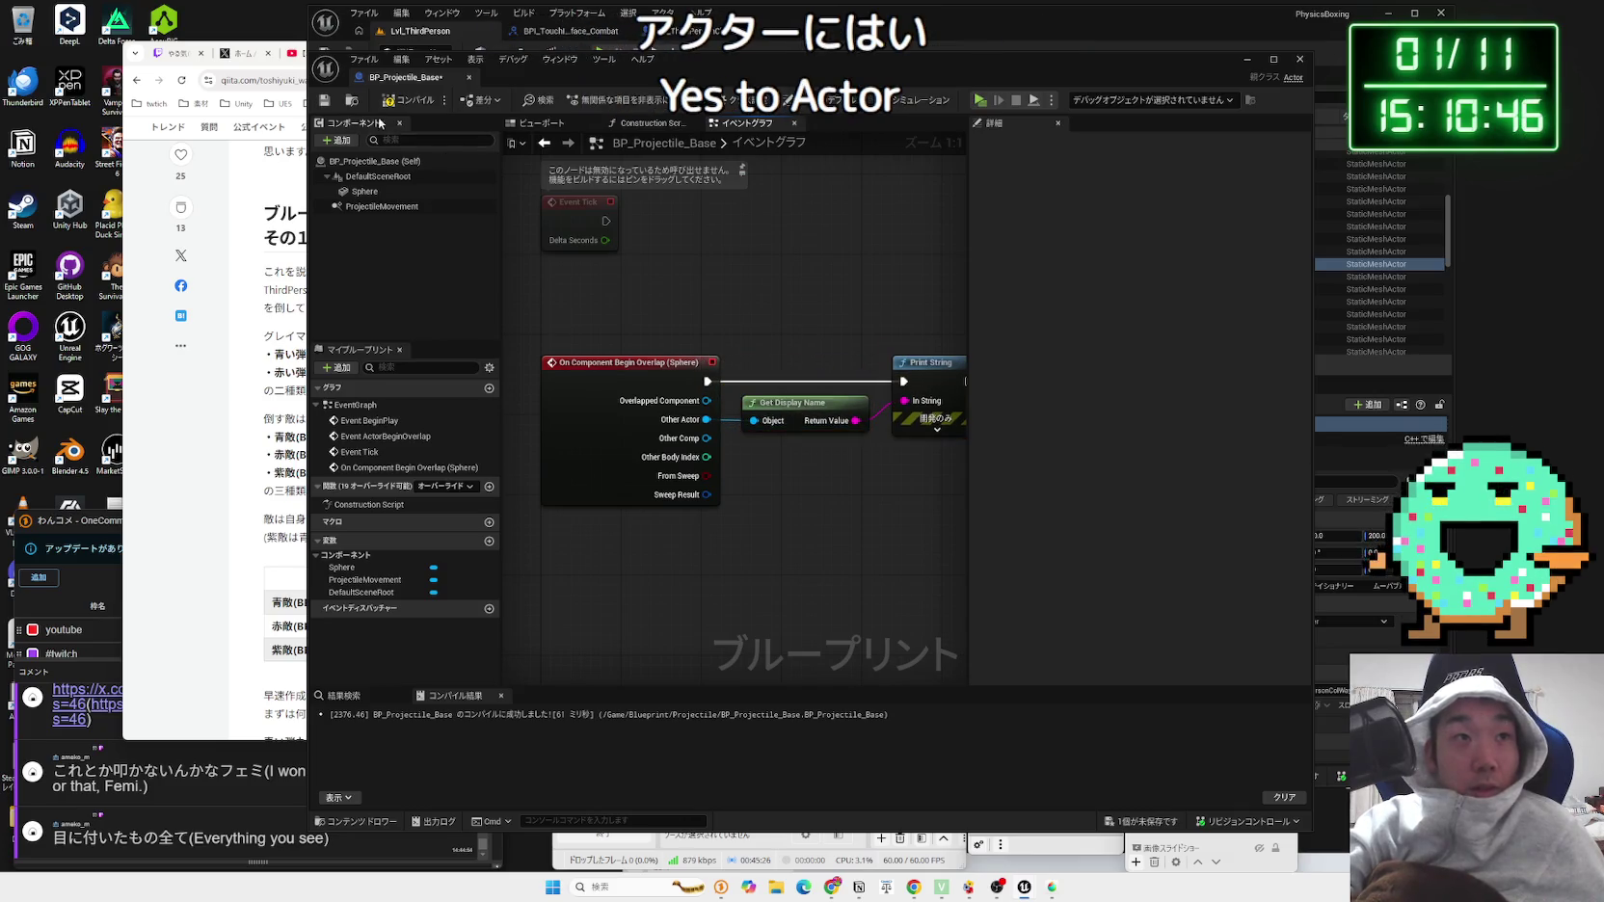
pyautogui.moveTo(583, 75)
pyautogui.mouseDown()
pyautogui.moveTo(1008, 97)
pyautogui.moveTo(1218, 526)
pyautogui.mouseUp()
pyautogui.click(689, 39)
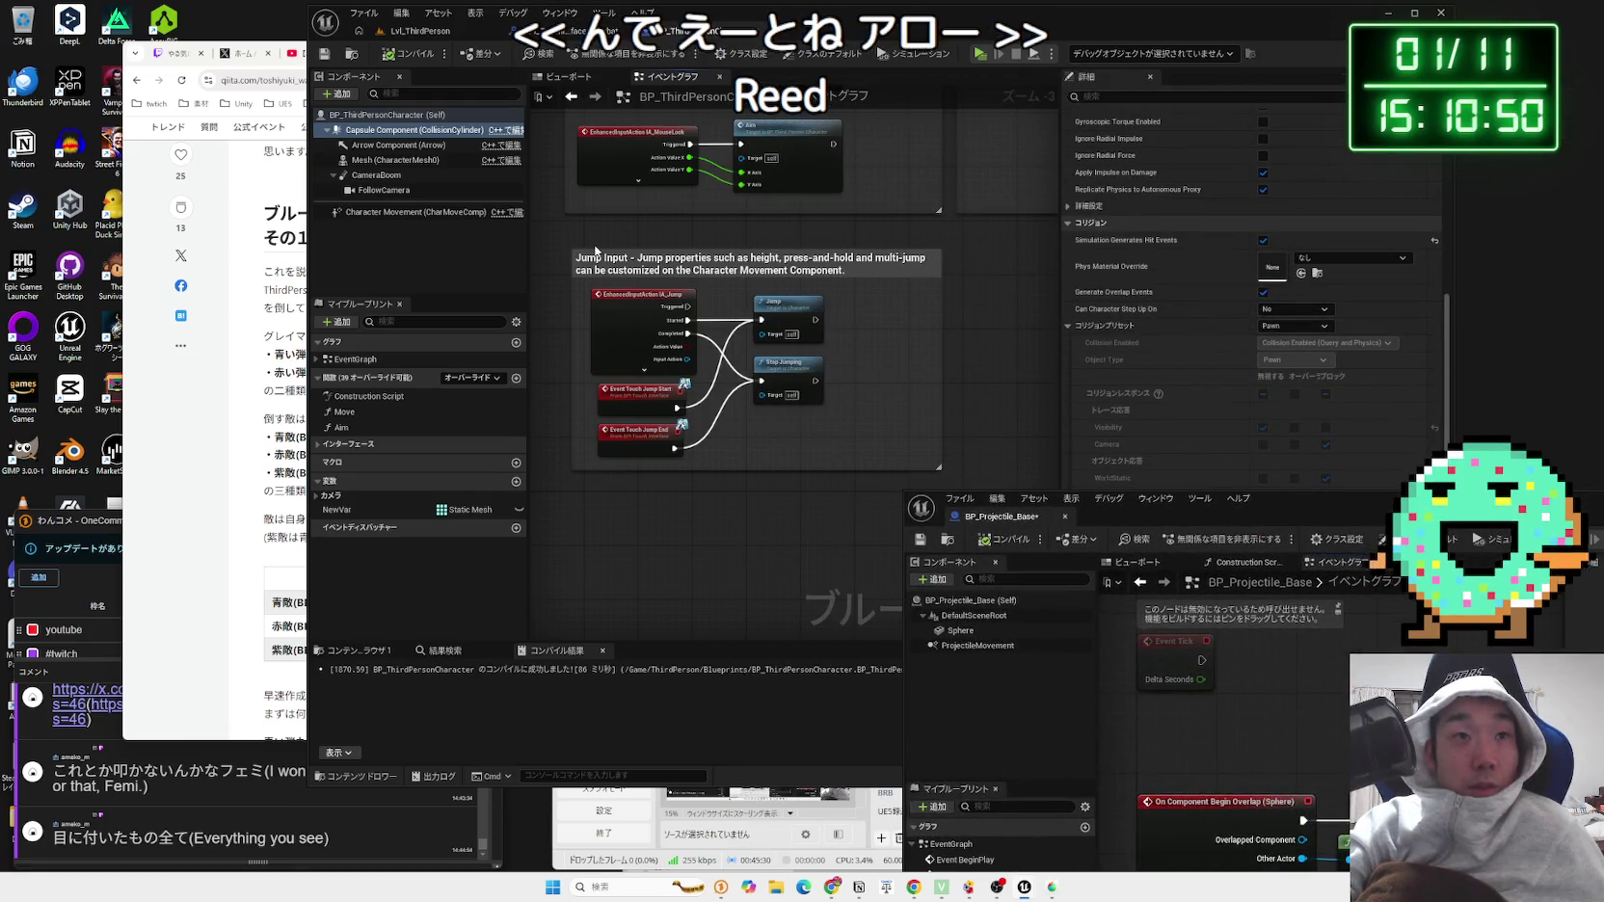
# Step: Select BP_ThirdPersonCharacter's Arrow Component in the Viewport, then switch to the ChatGPT browser tab
pyautogui.click(398, 145)
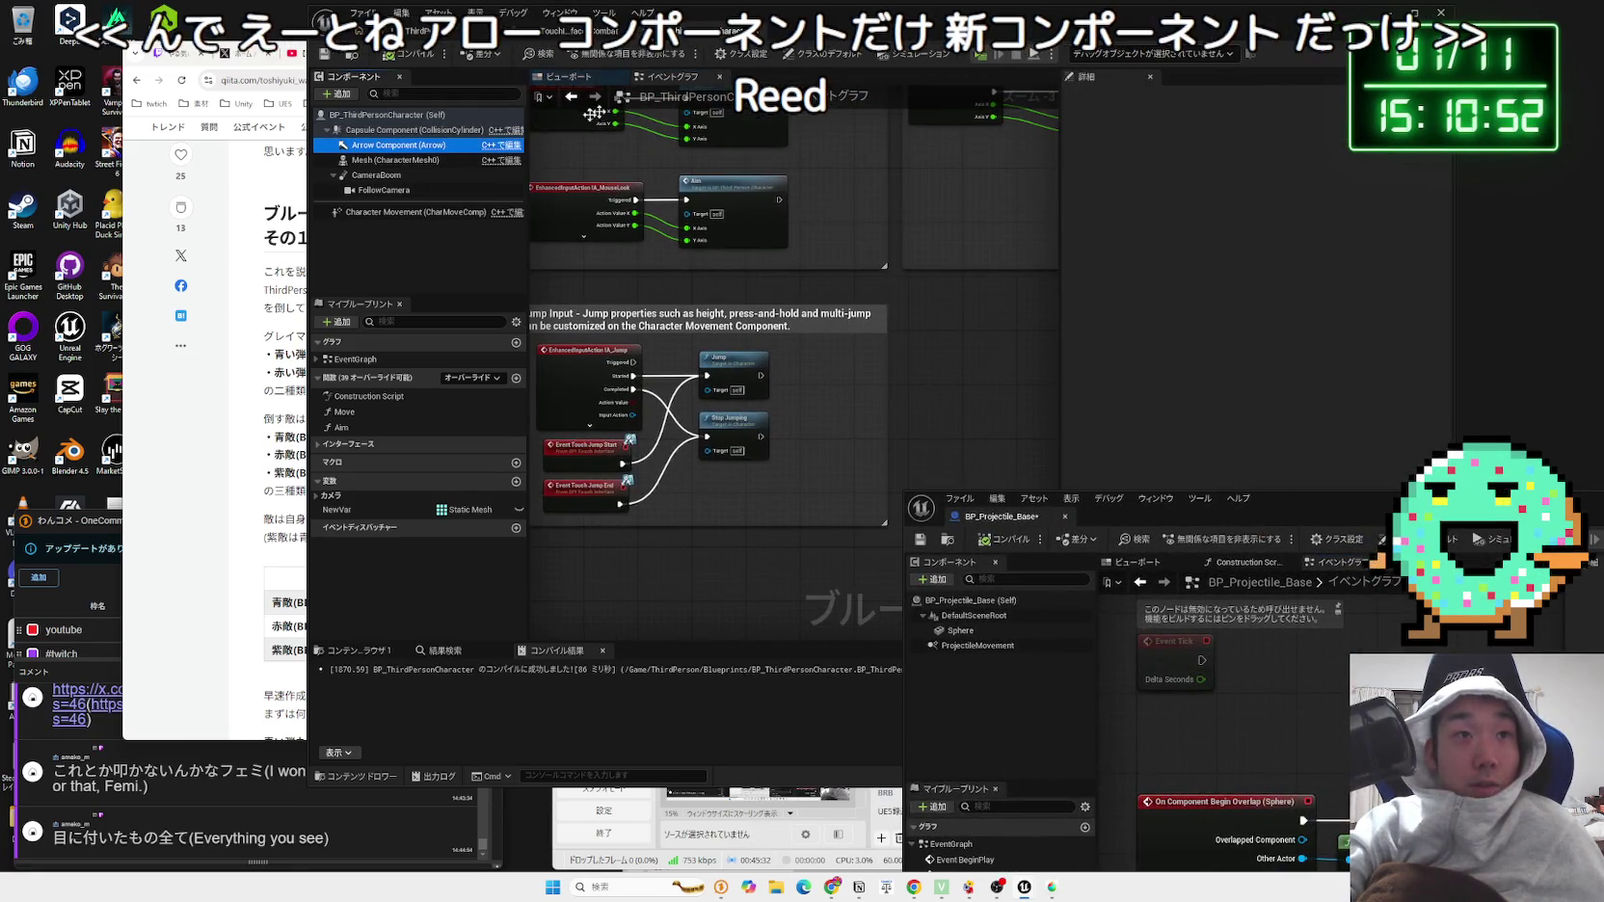
pyautogui.click(570, 77)
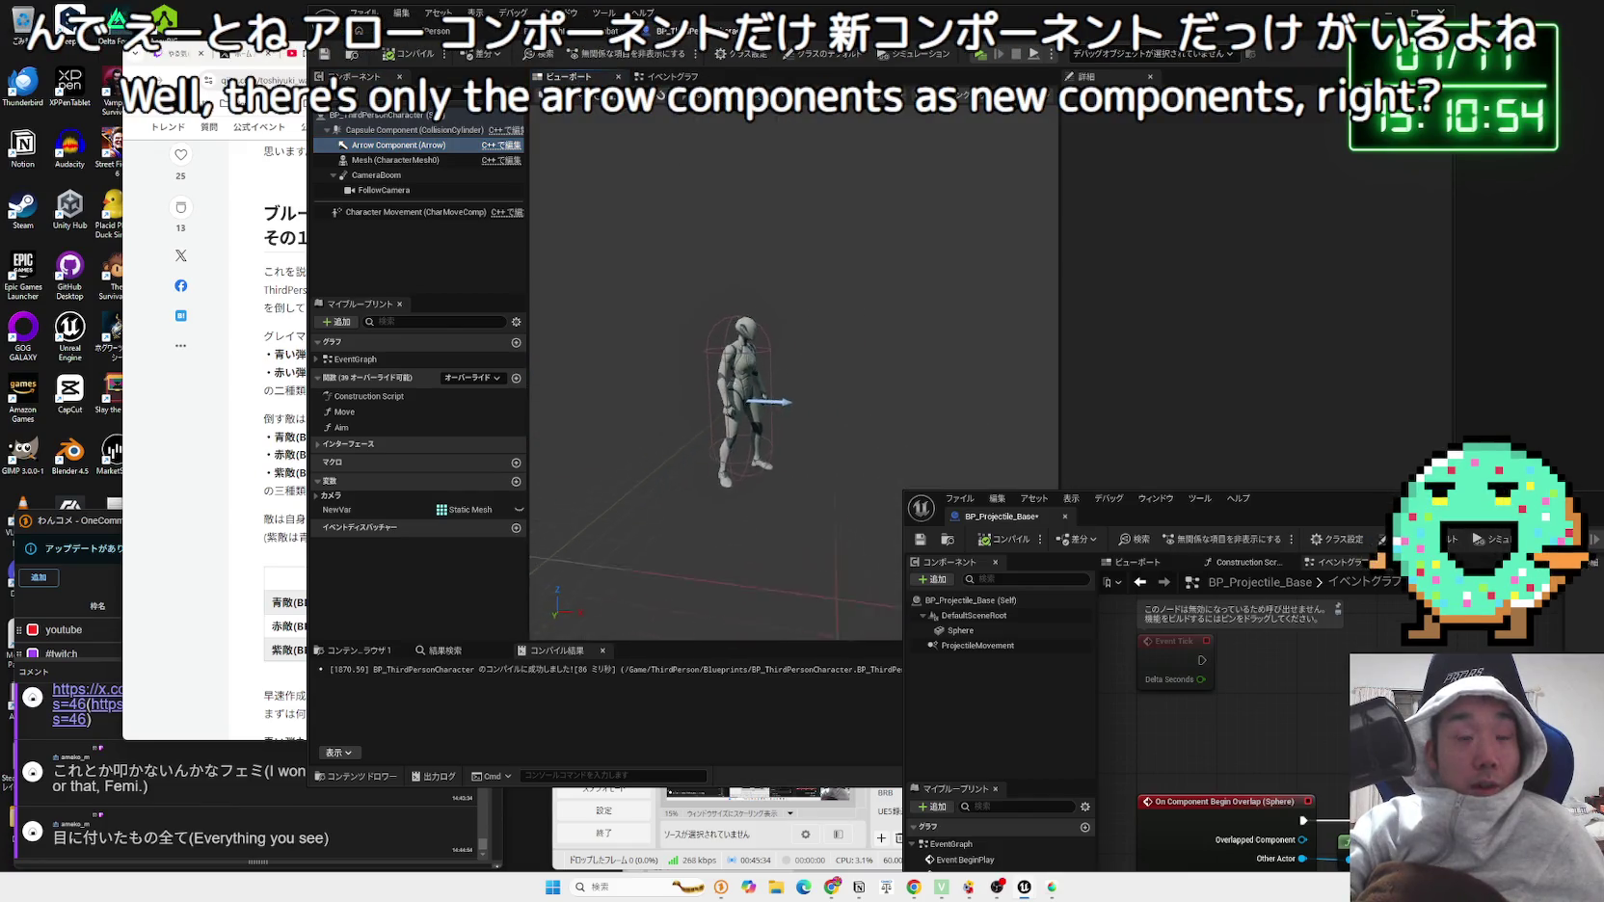
pyautogui.moveTo(384, 154)
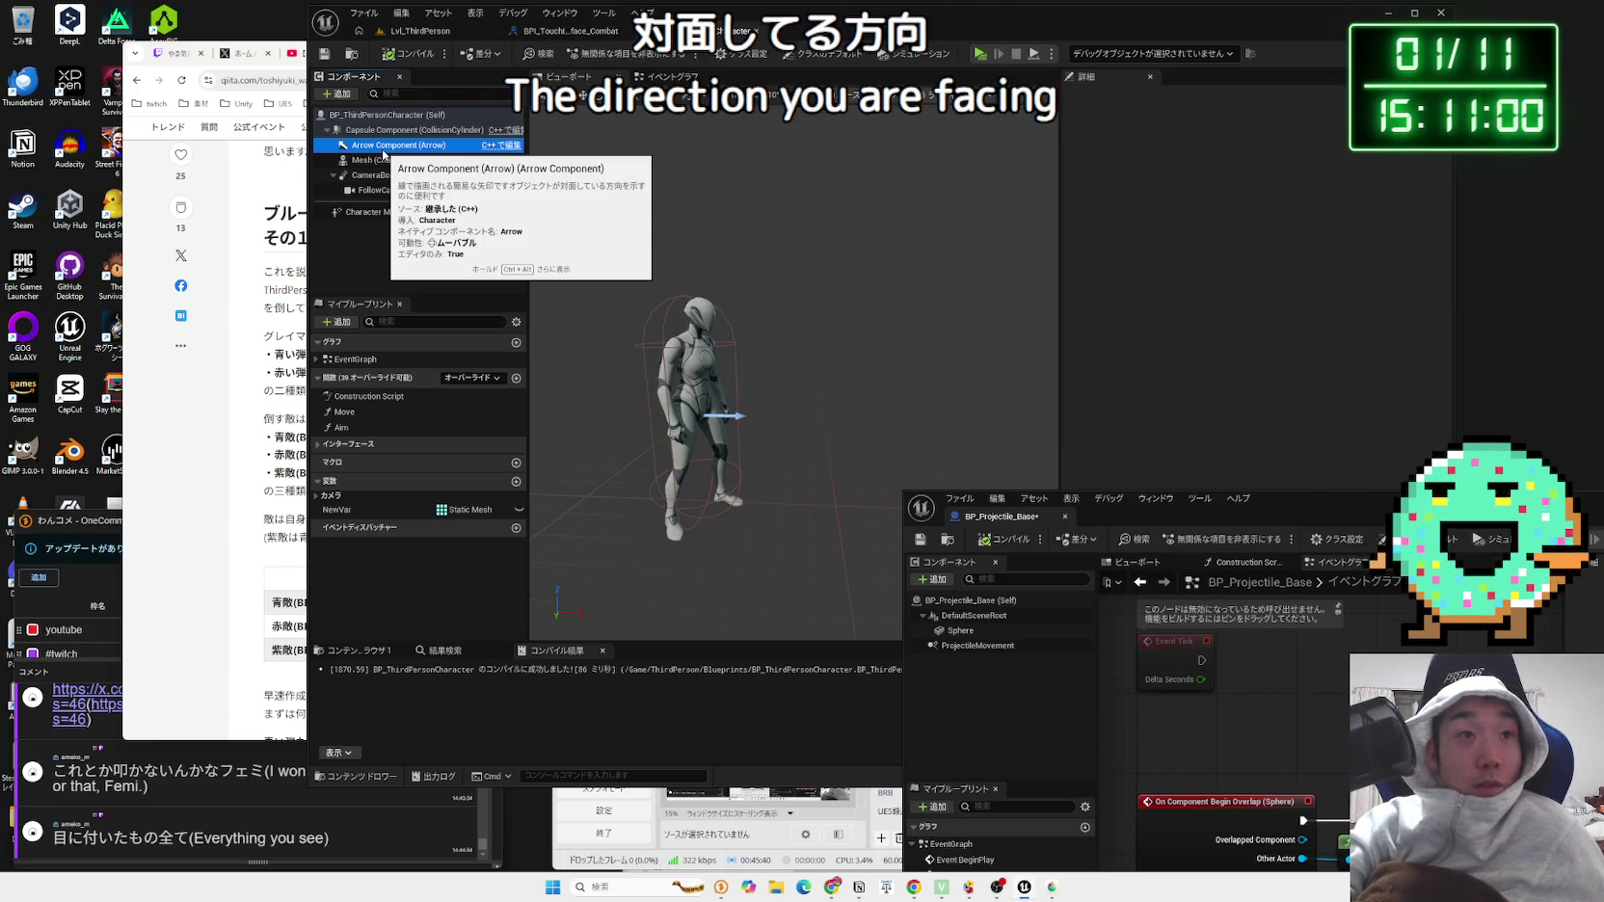
pyautogui.click(246, 255)
pyautogui.click(834, 53)
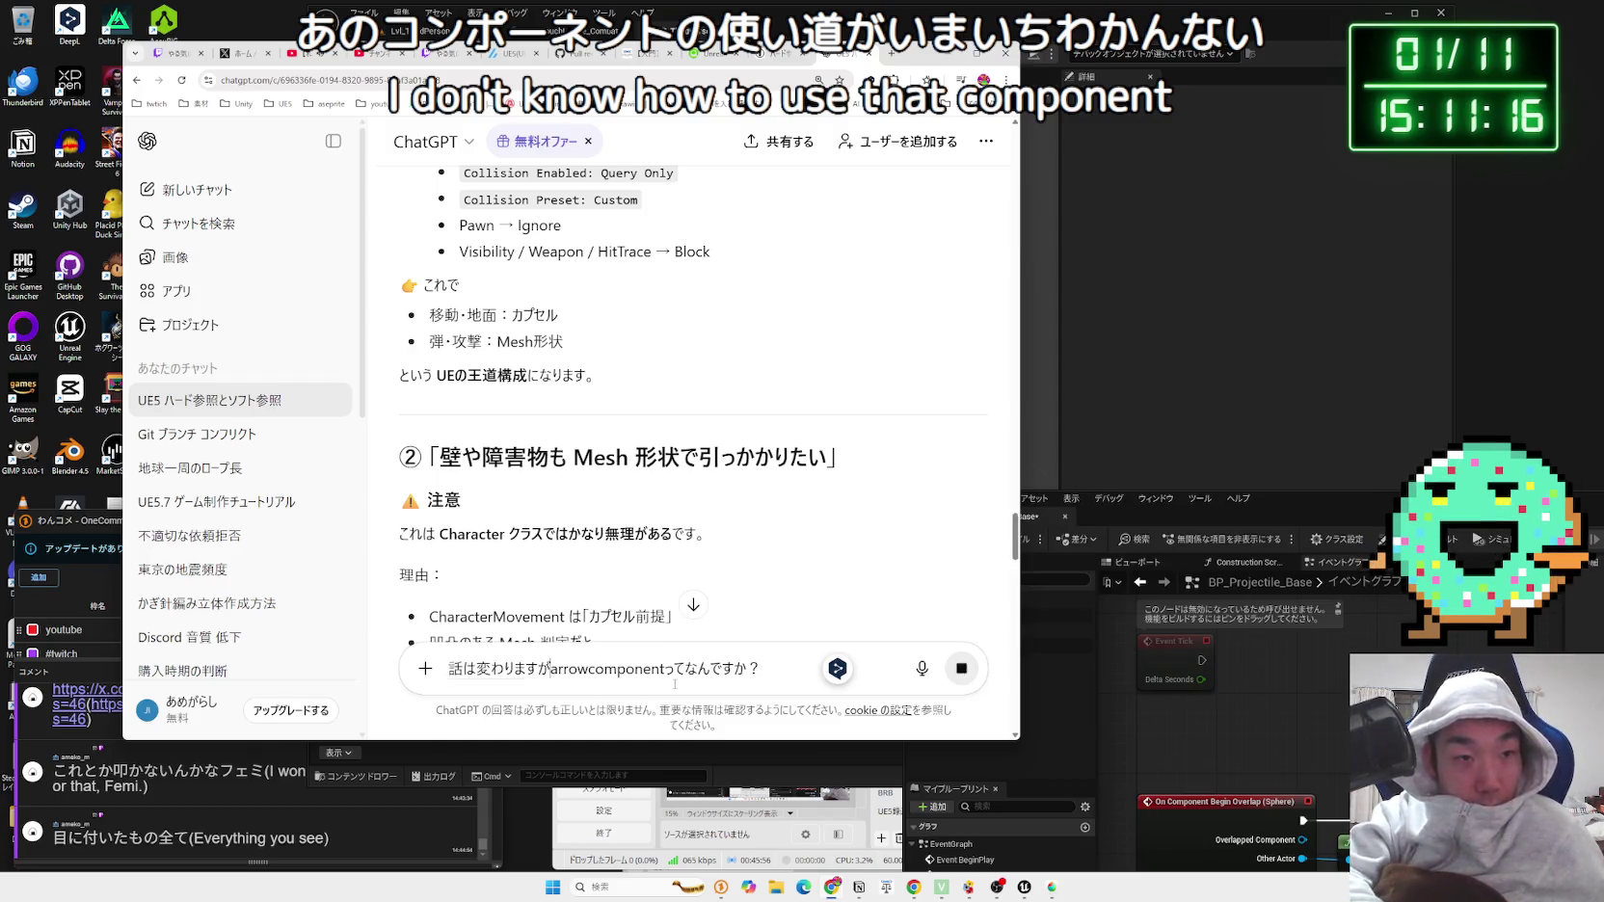
# Step: Send the ArrowComponent question, read ChatGPT's explanation, and return to Unreal Engine
pyautogui.press('Return')
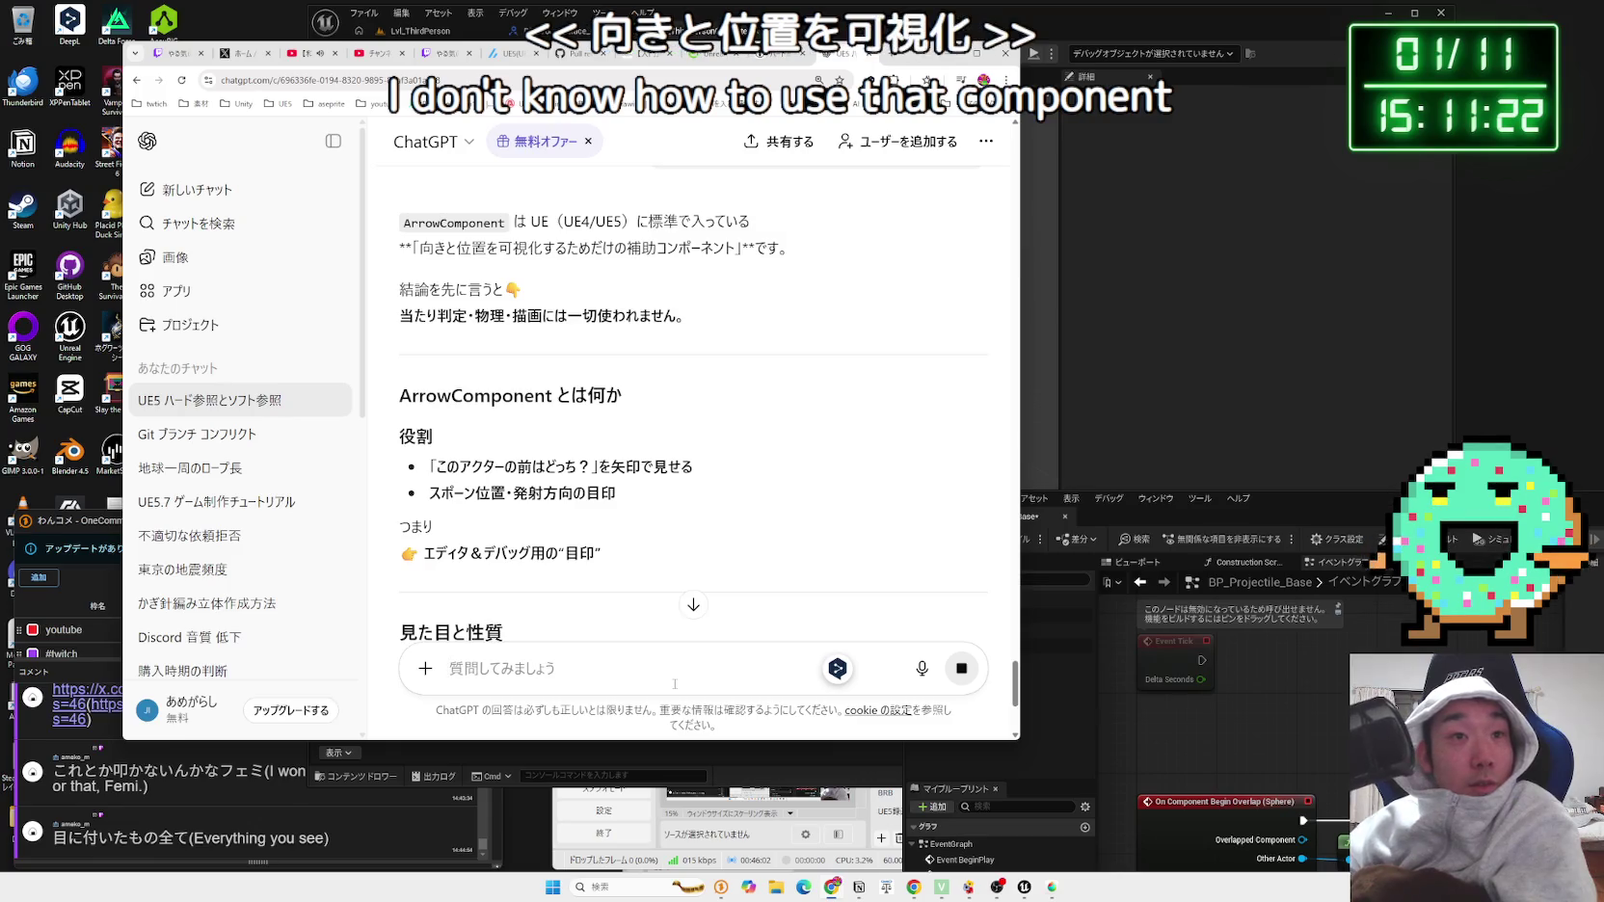
pyautogui.scroll(-1, 675, 684)
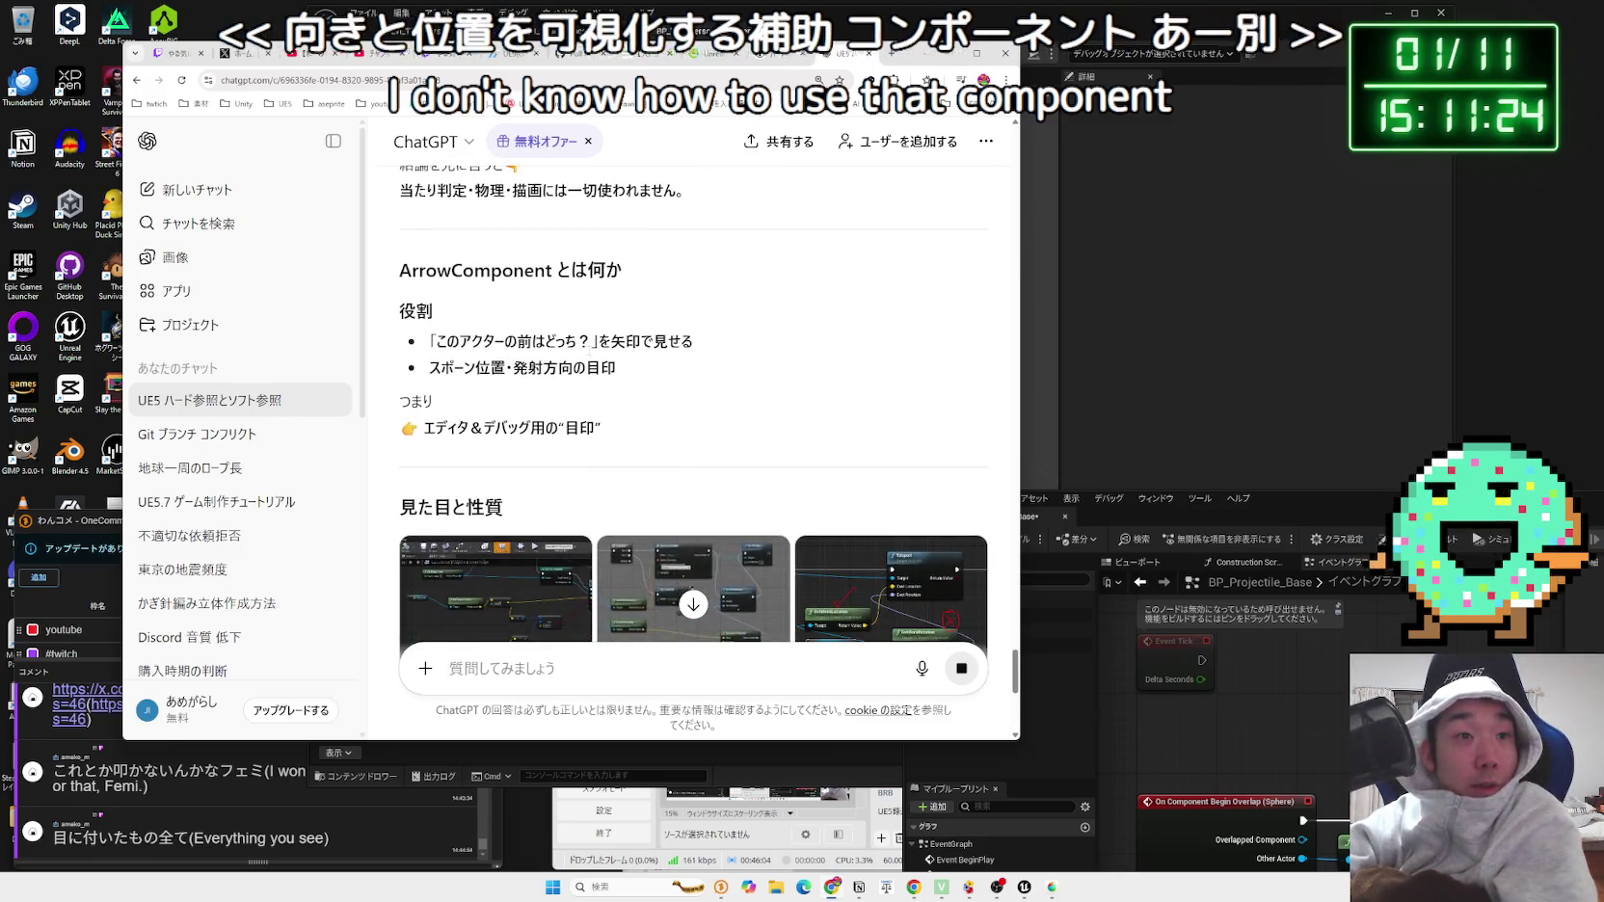
pyautogui.moveTo(431, 341); pyautogui.dragTo(675, 367)
pyautogui.click(576, 367)
pyautogui.scroll(-2, 575, 367)
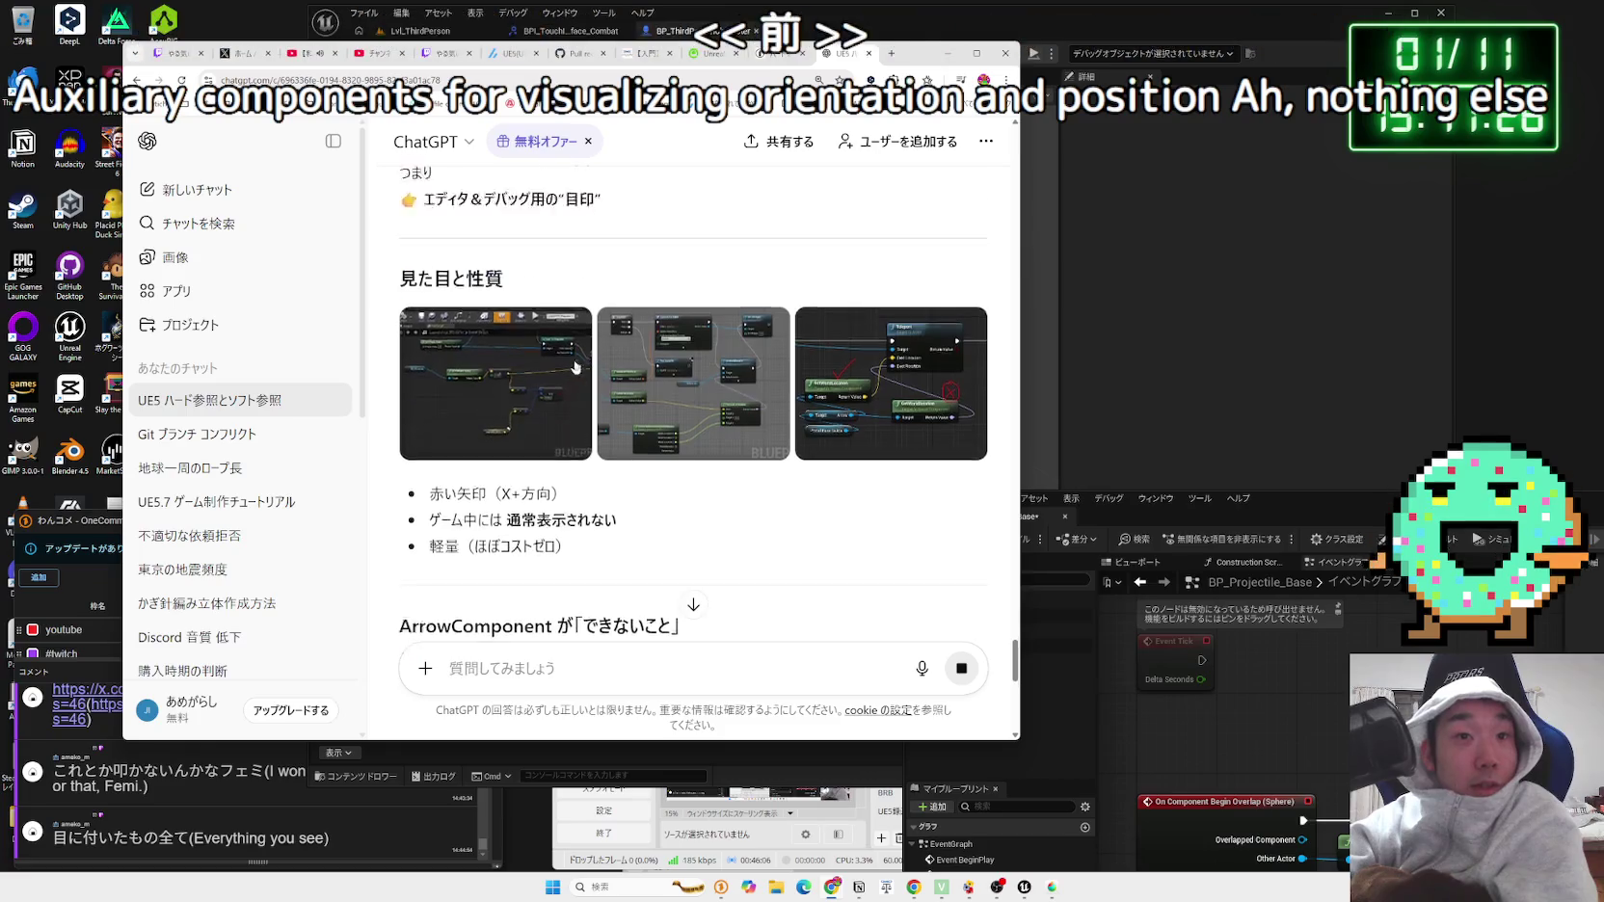
pyautogui.scroll(5, 575, 367)
pyautogui.hotkey('alt', 'Tab')
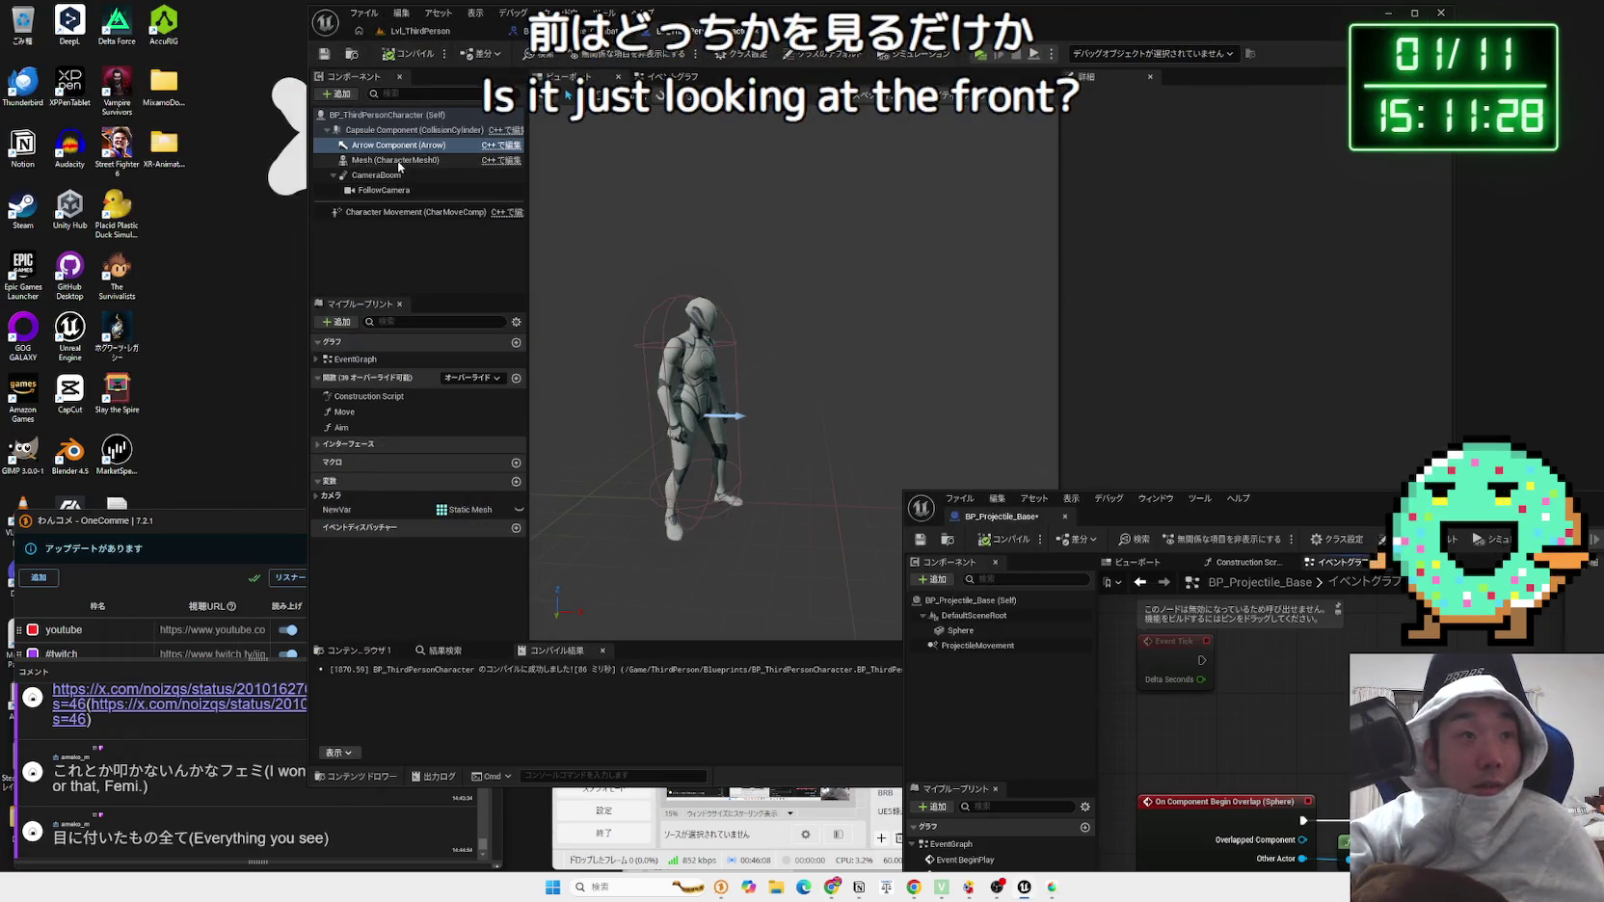
# Step: Add a Scene component to the character and move it out in front of the character
pyautogui.click(399, 164)
pyautogui.press('Up')
pyautogui.press('Up')
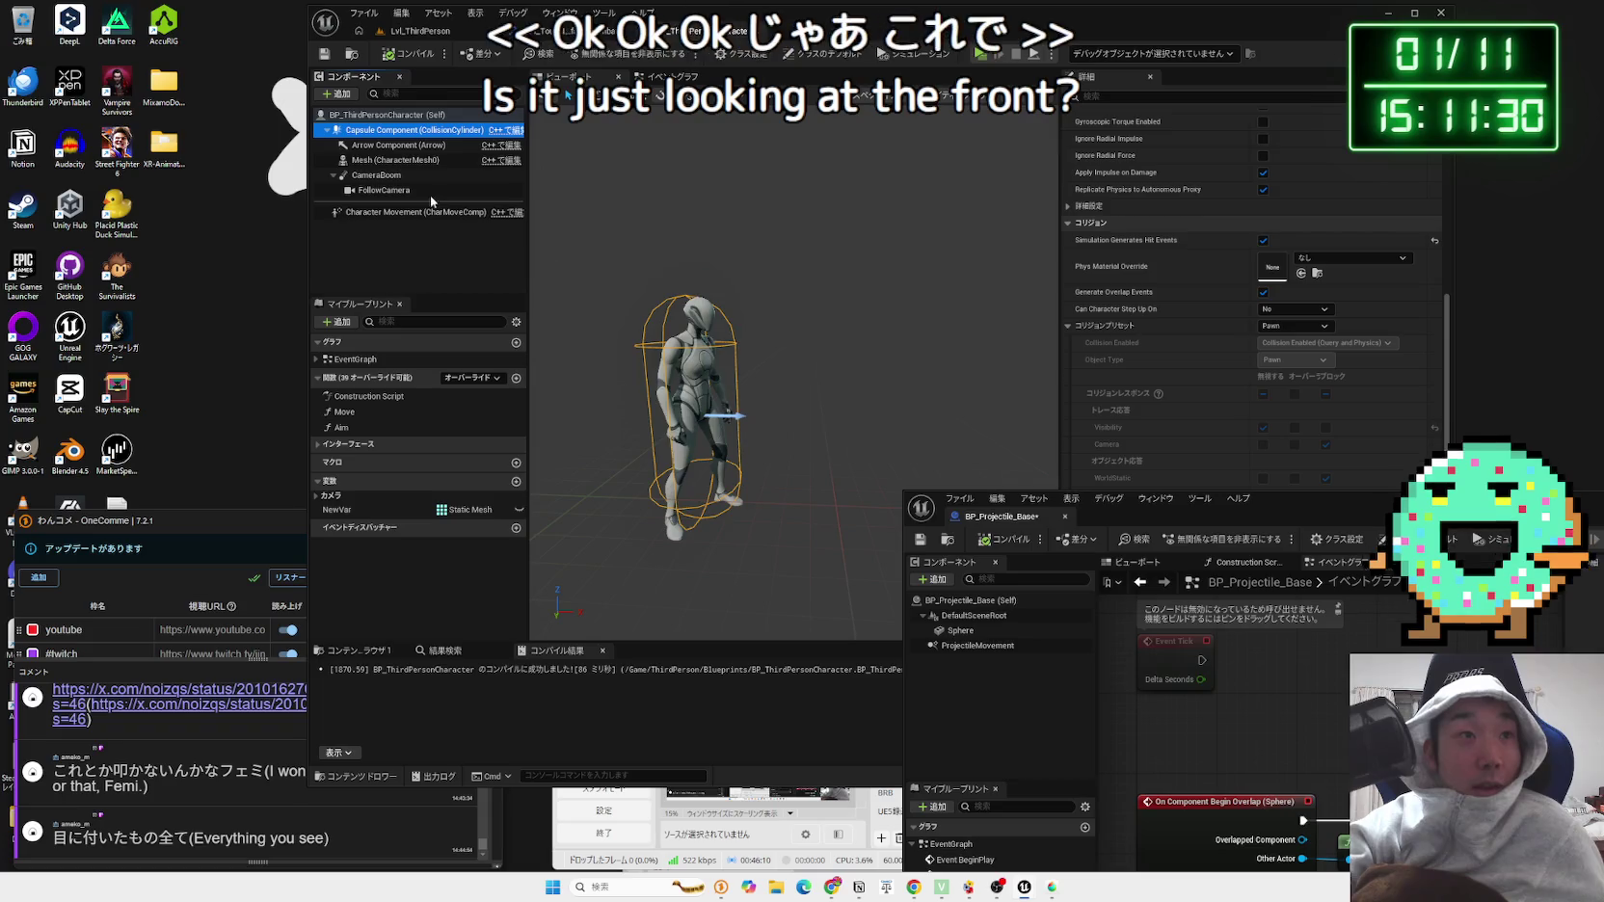
pyautogui.click(334, 176)
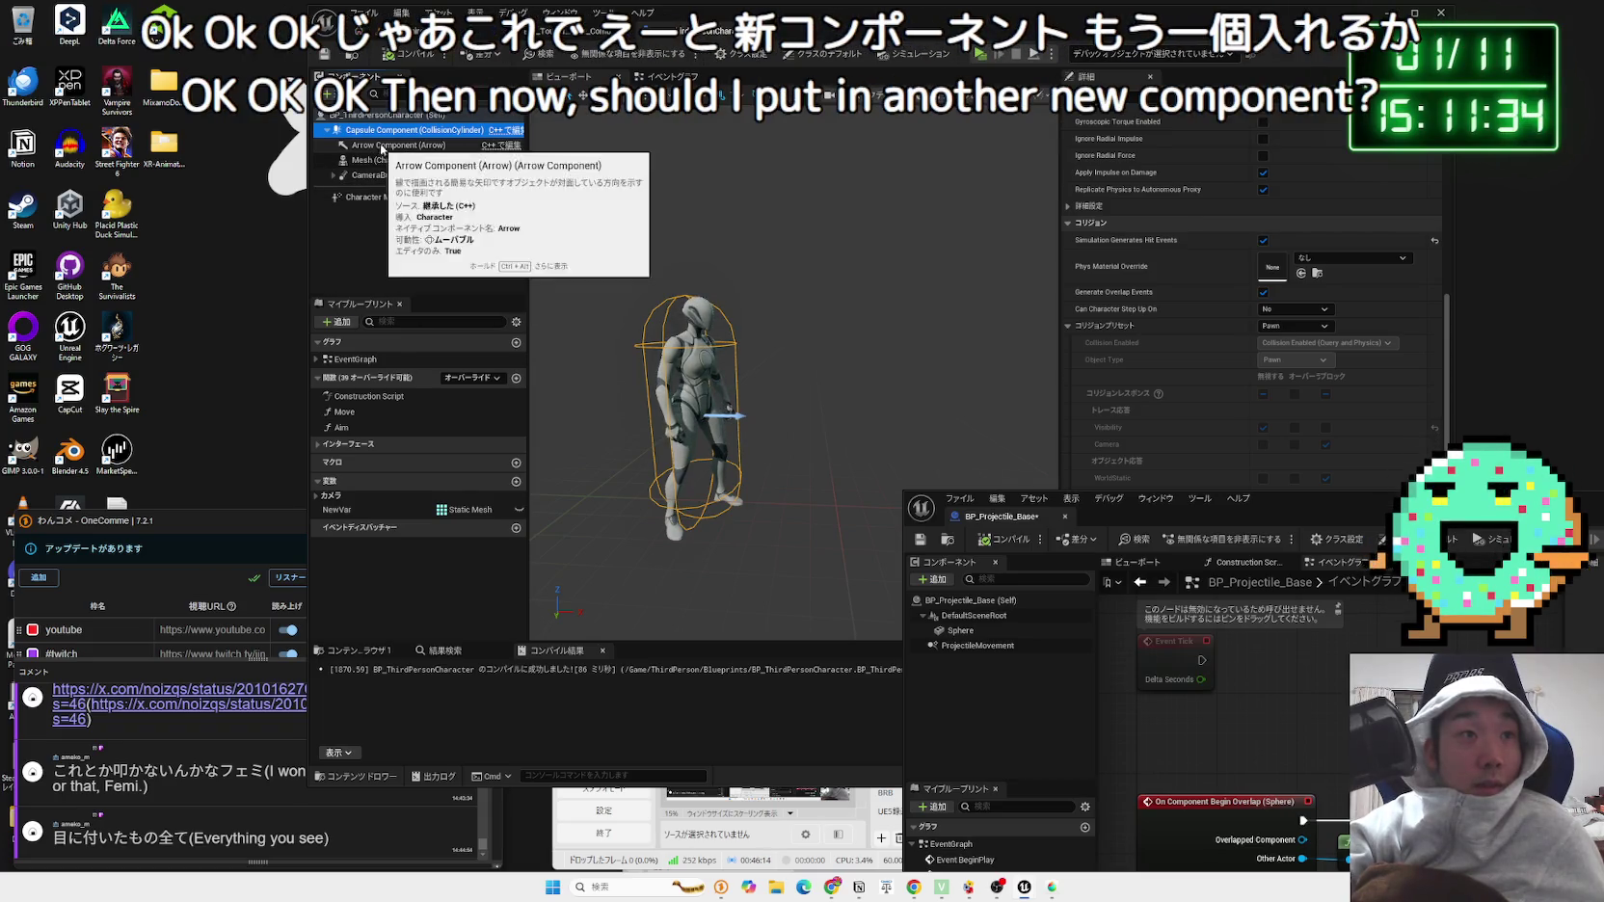
pyautogui.click(327, 93)
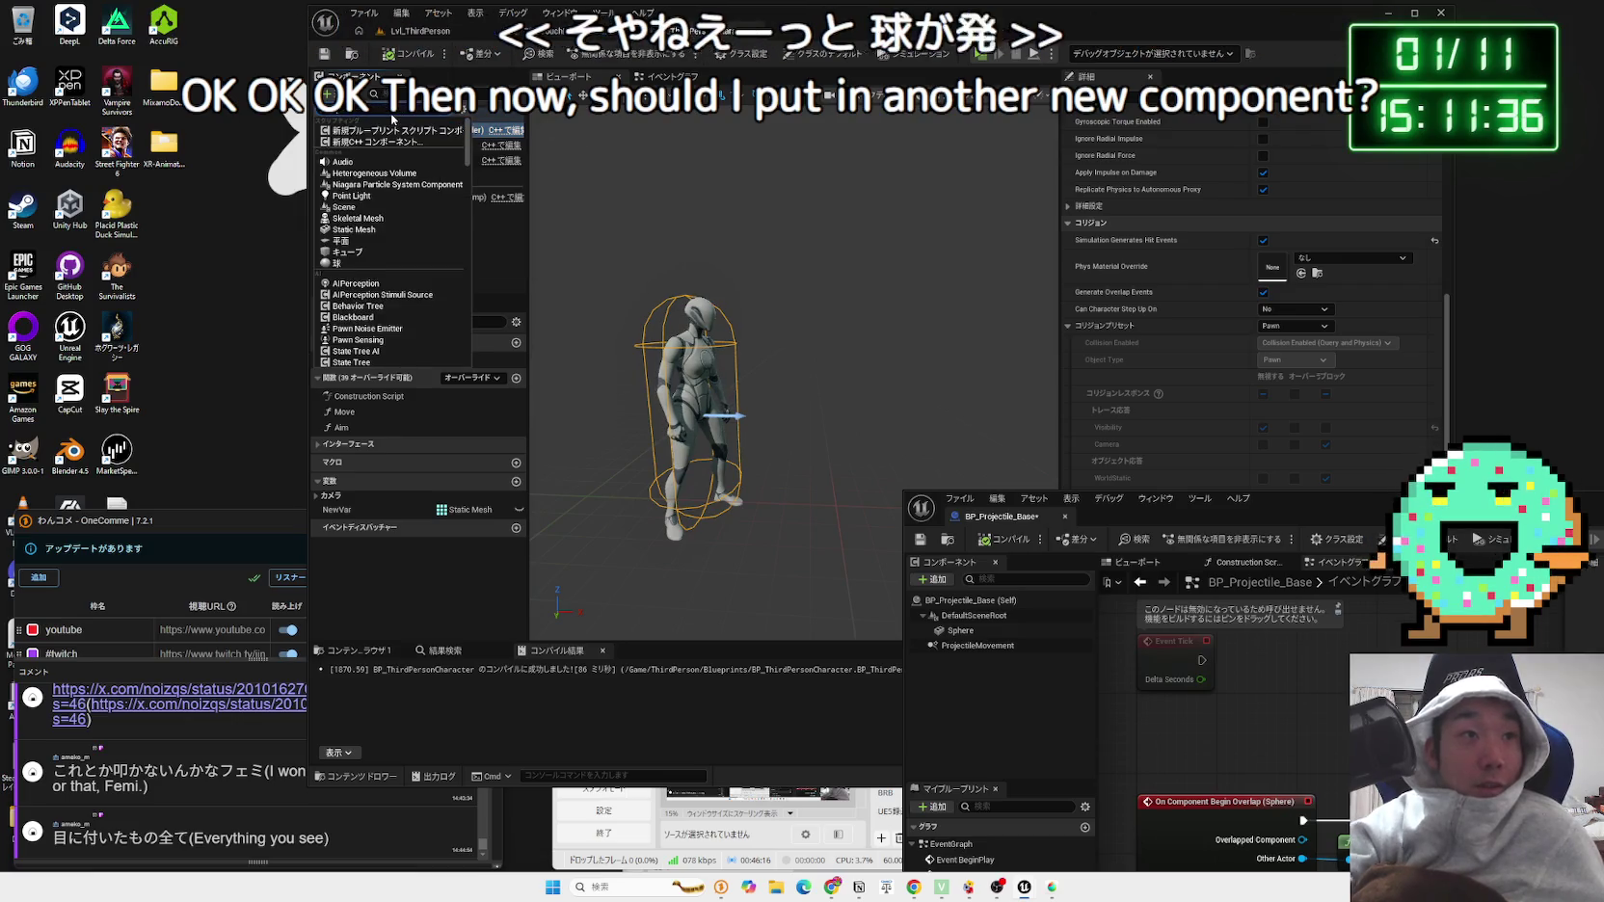
pyautogui.write('scene')
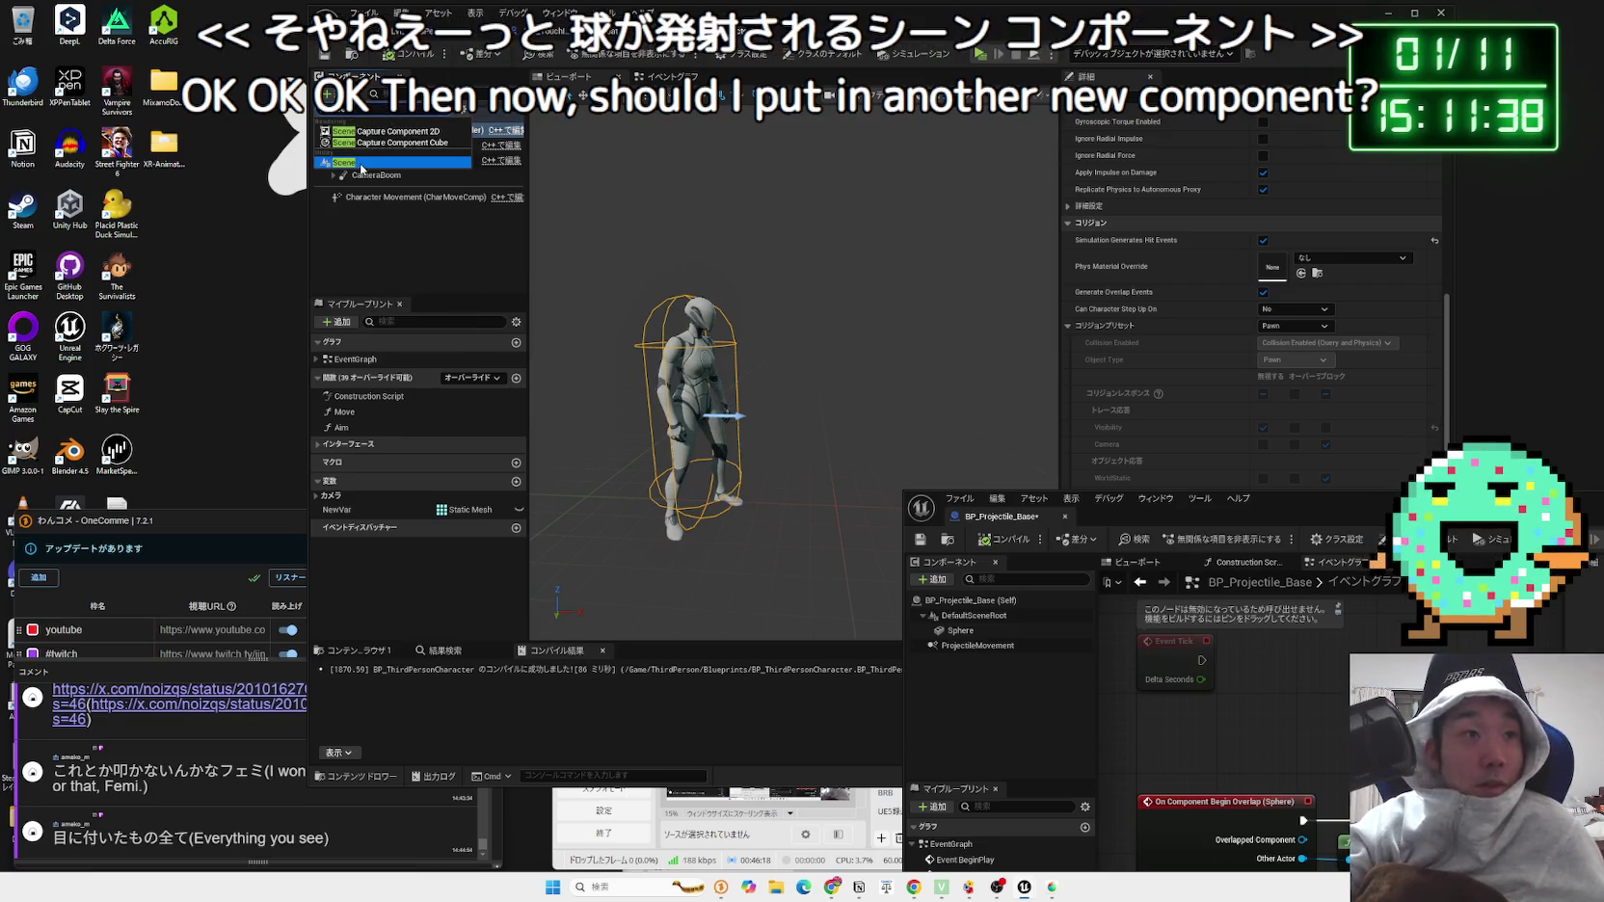
pyautogui.click(368, 164)
pyautogui.click(376, 179)
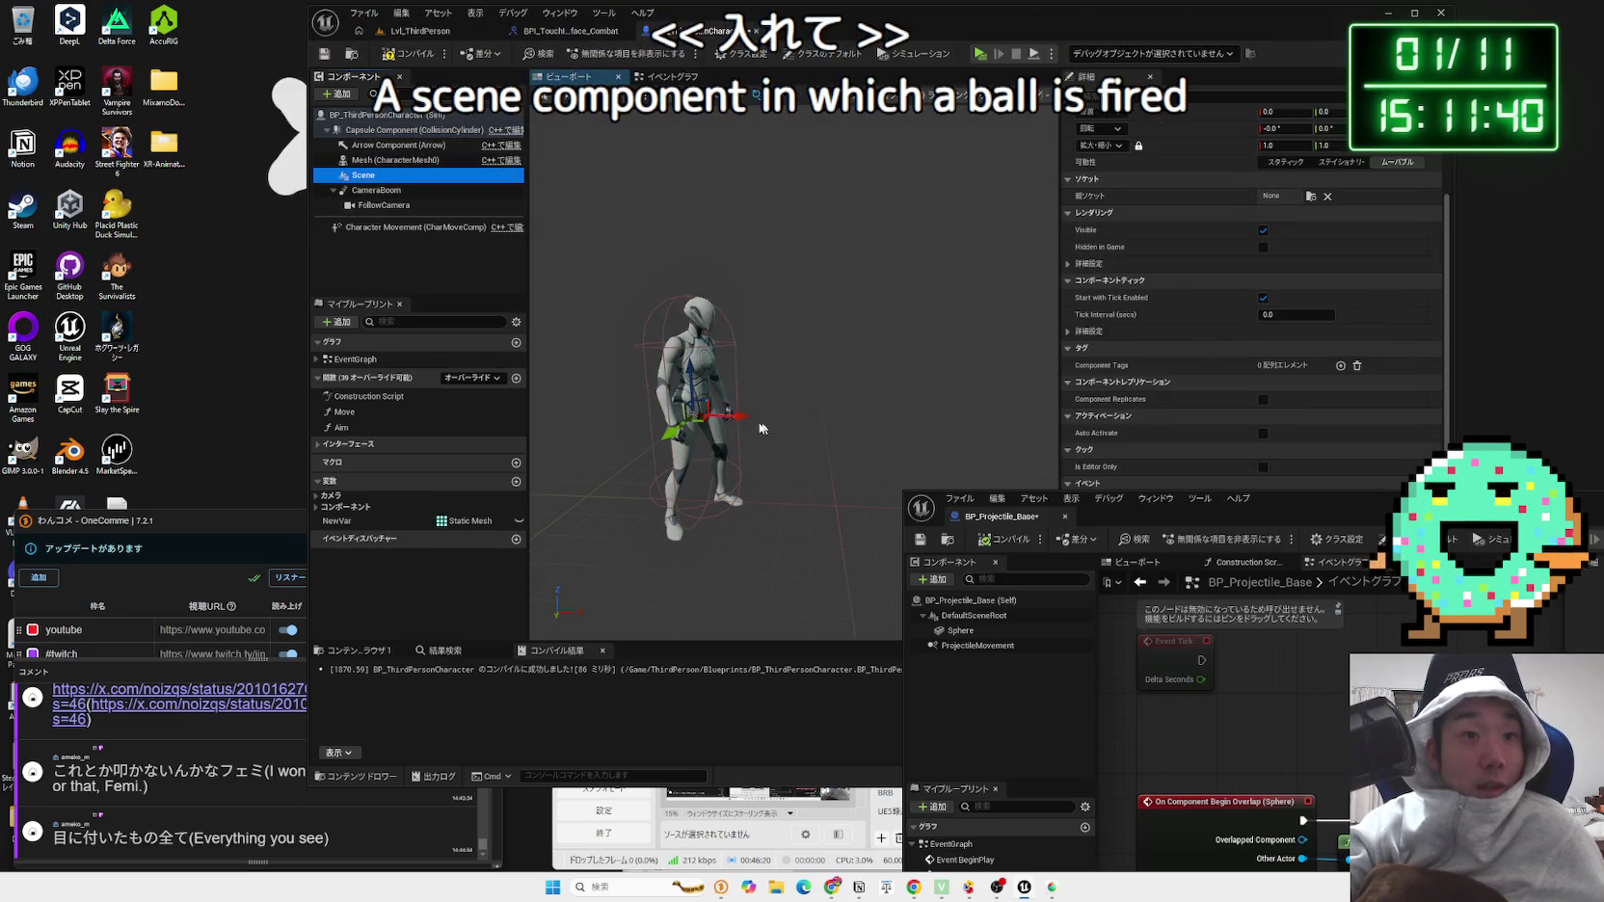
pyautogui.moveTo(806, 415); pyautogui.dragTo(816, 414)
pyautogui.scroll(3, 738, 474)
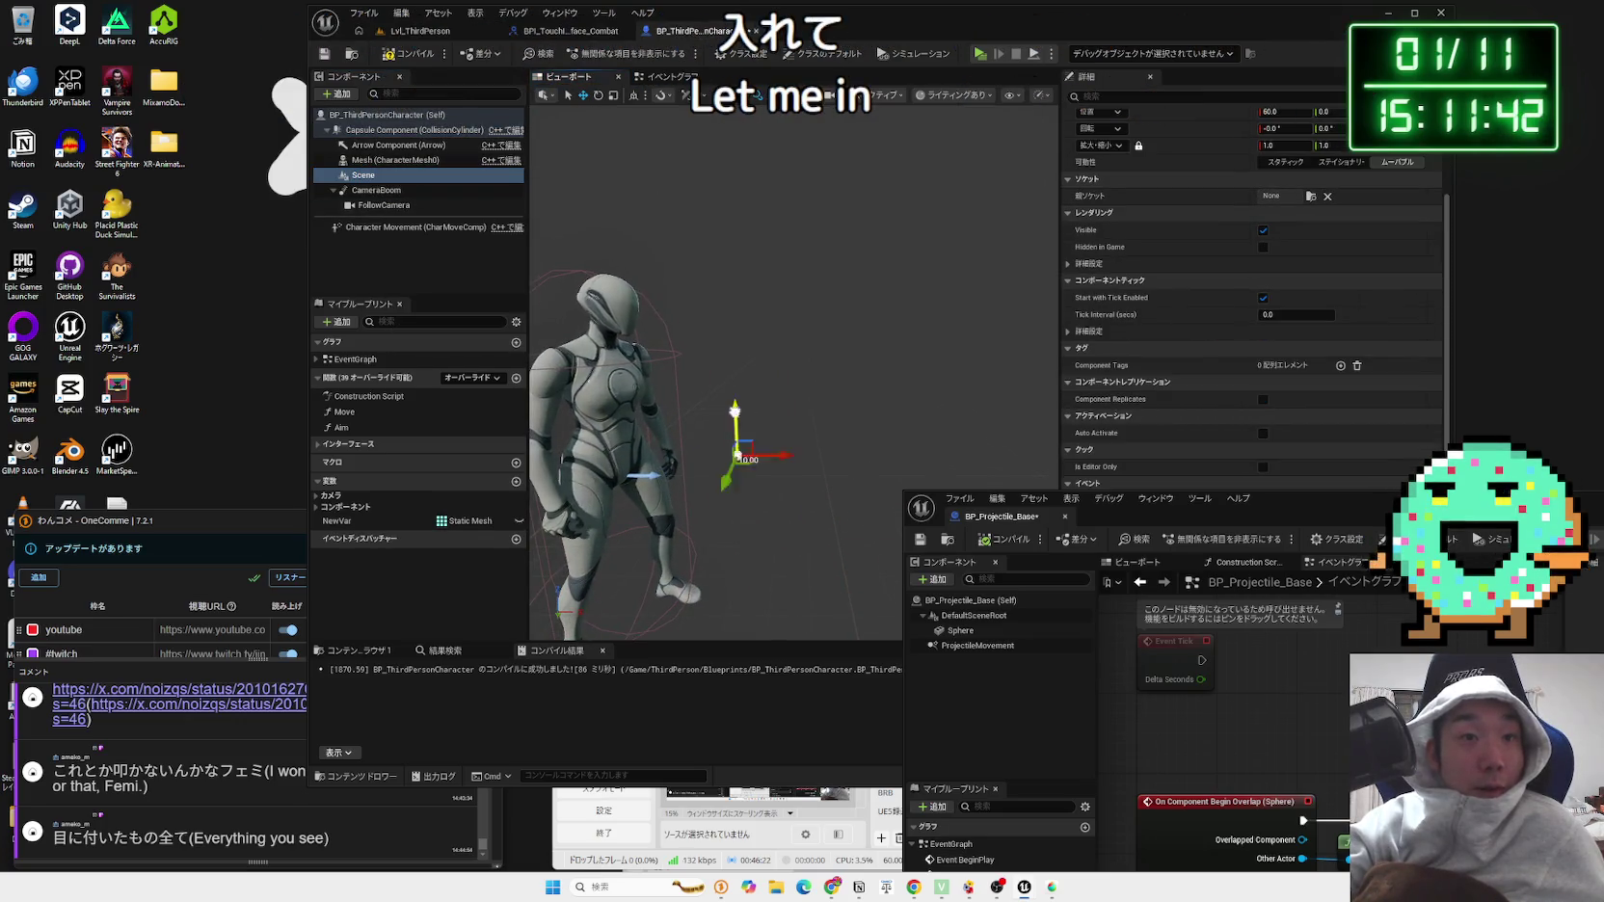
pyautogui.scroll(-3, 607, 323)
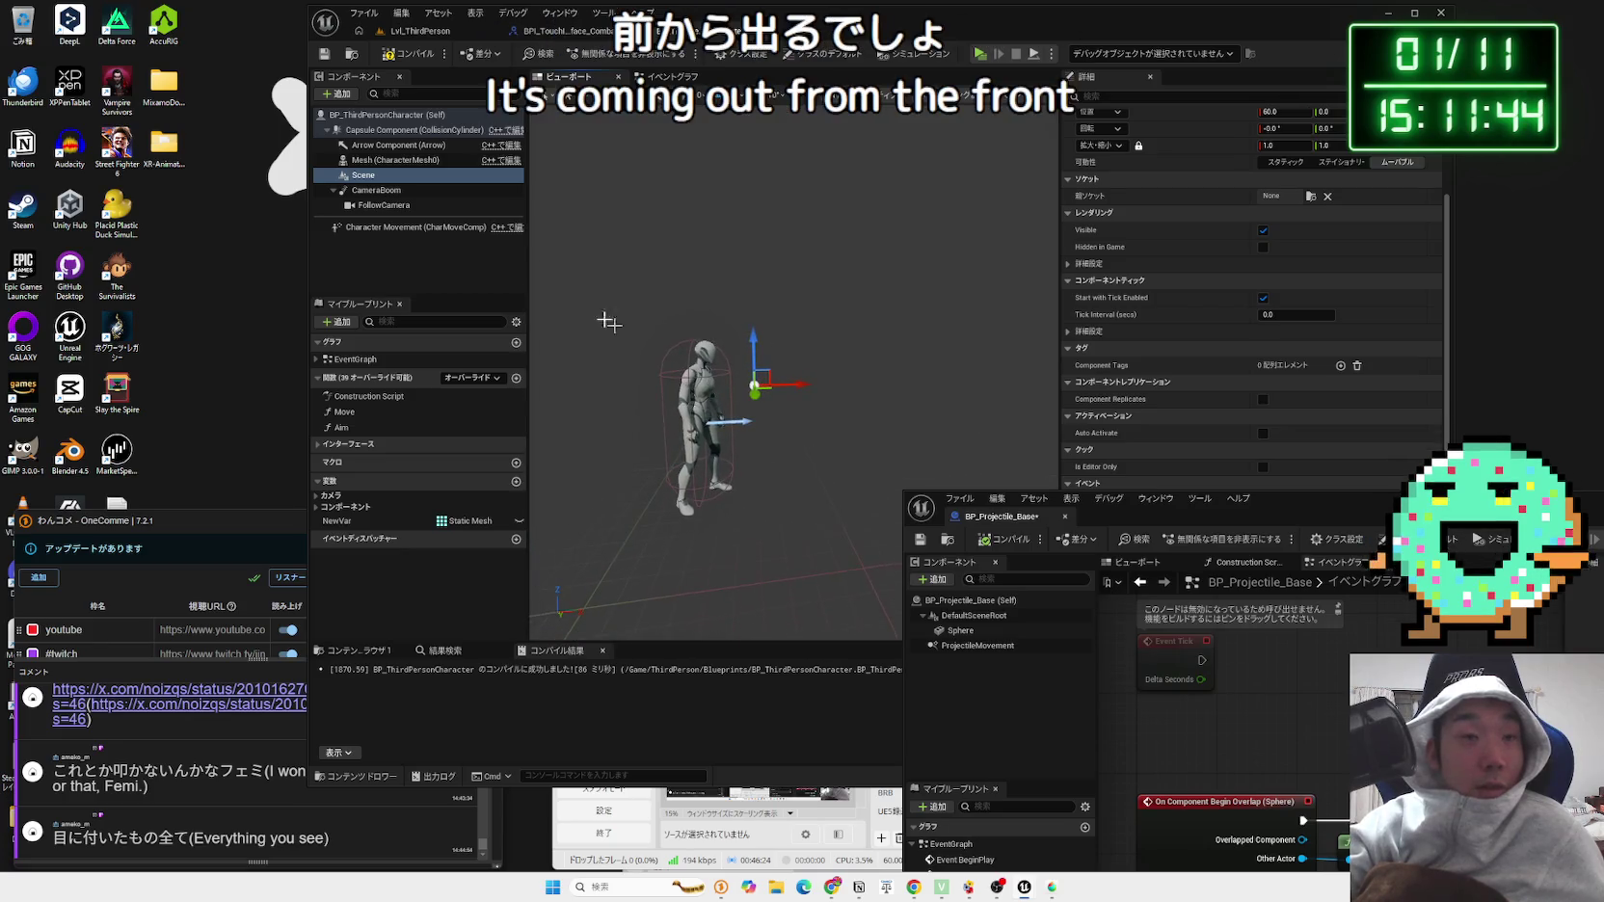
# Step: Rename the Scene component to ProjectileSpawn
pyautogui.click(384, 179)
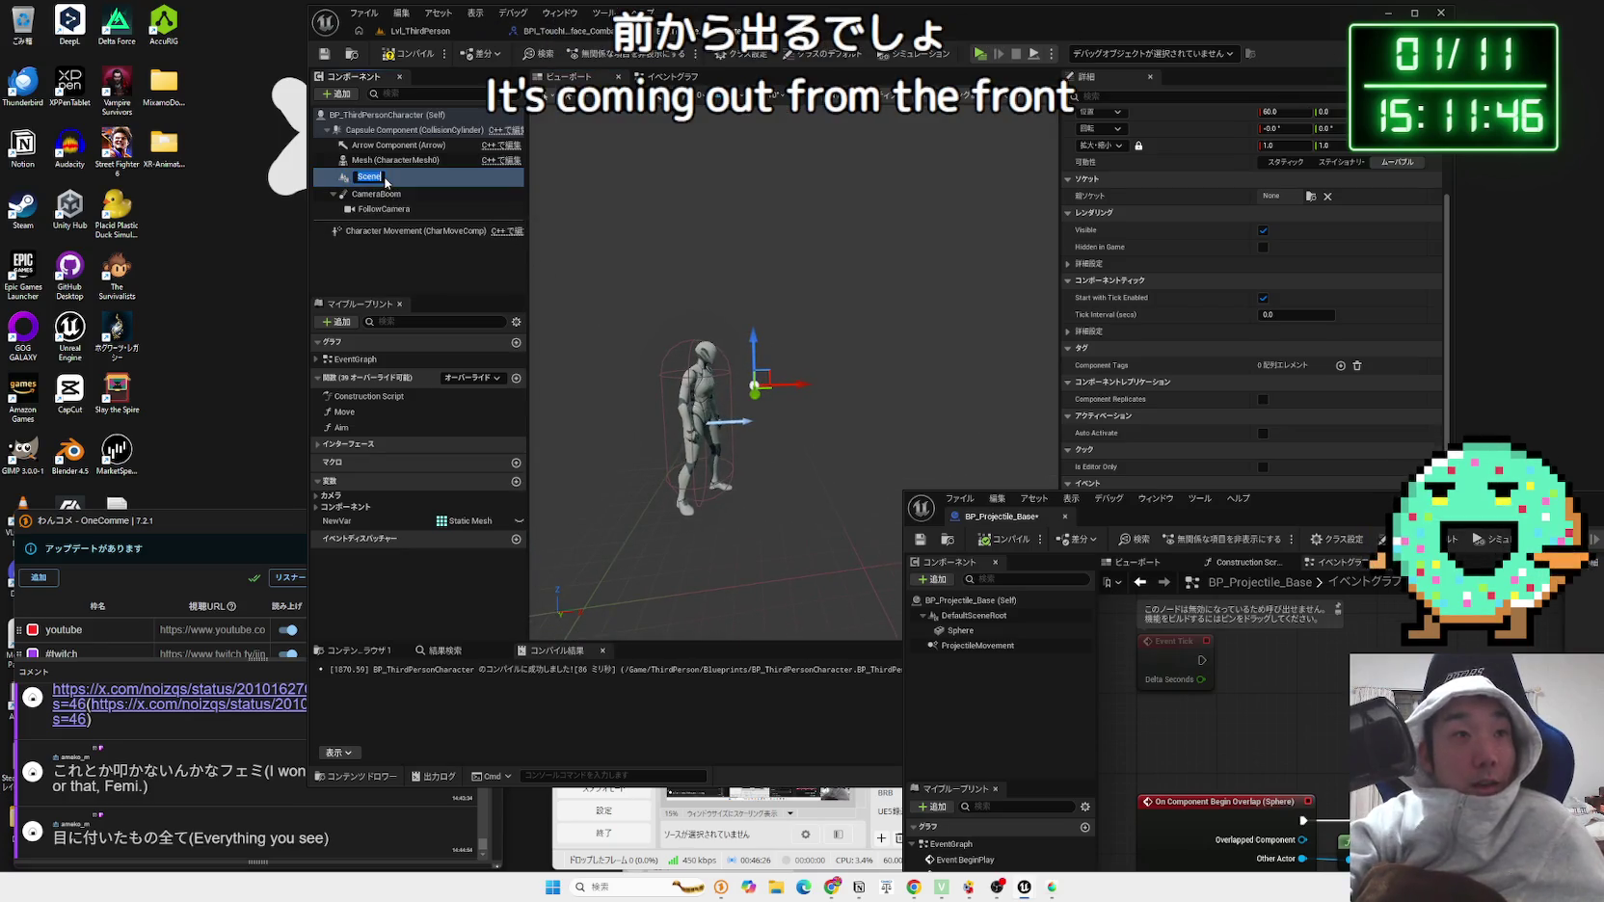
pyautogui.press('BackSpace')
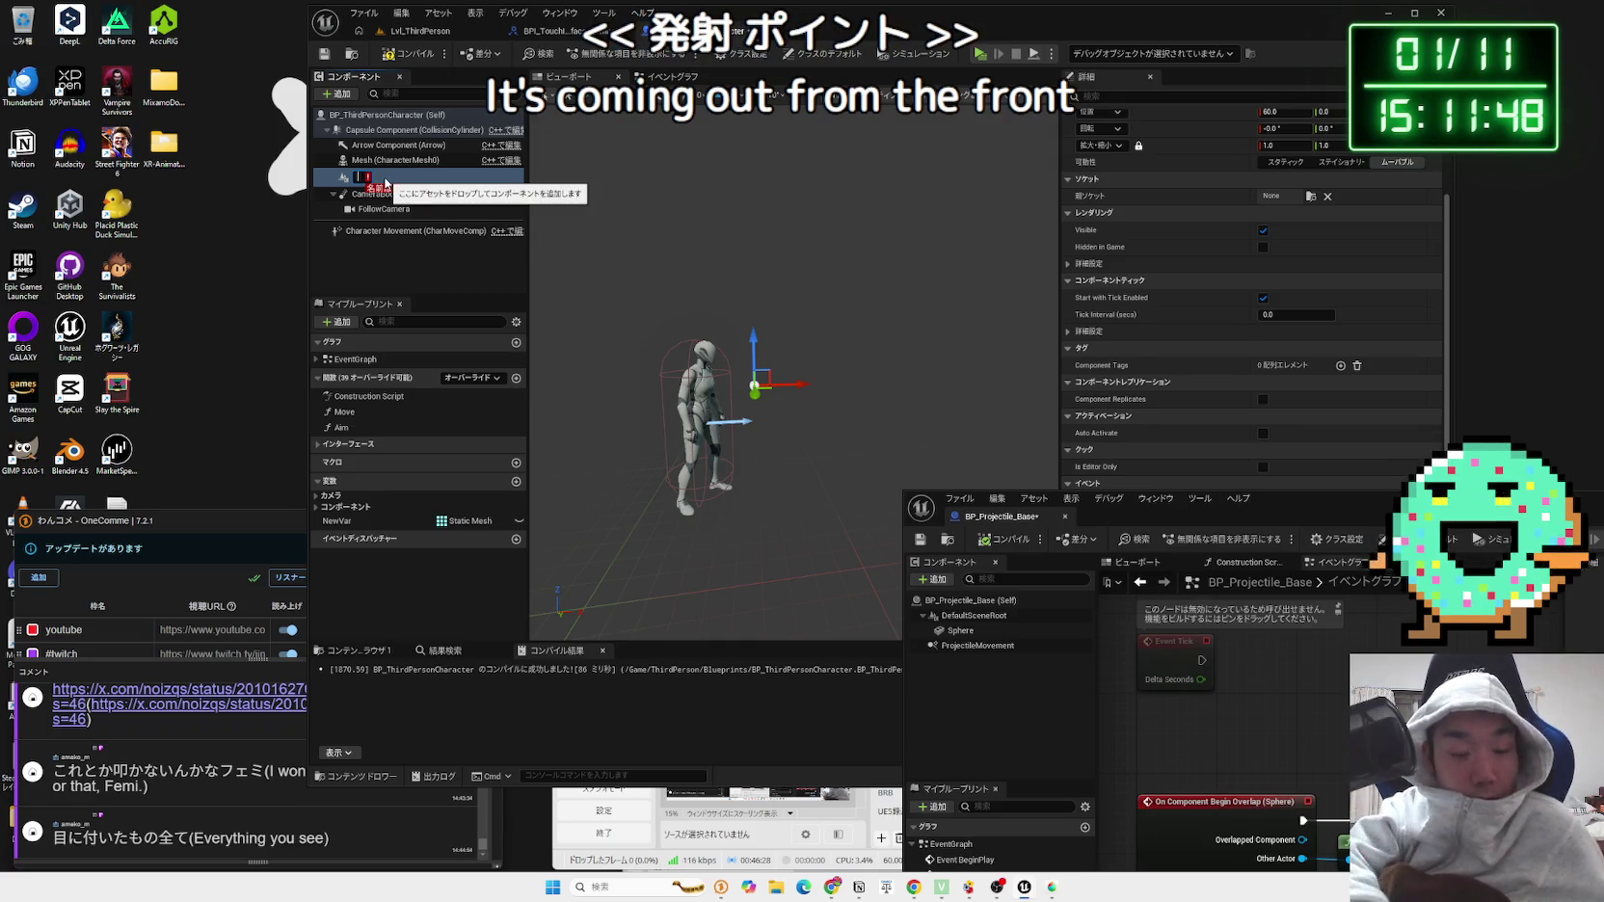
pyautogui.write('ProectileSpawn')
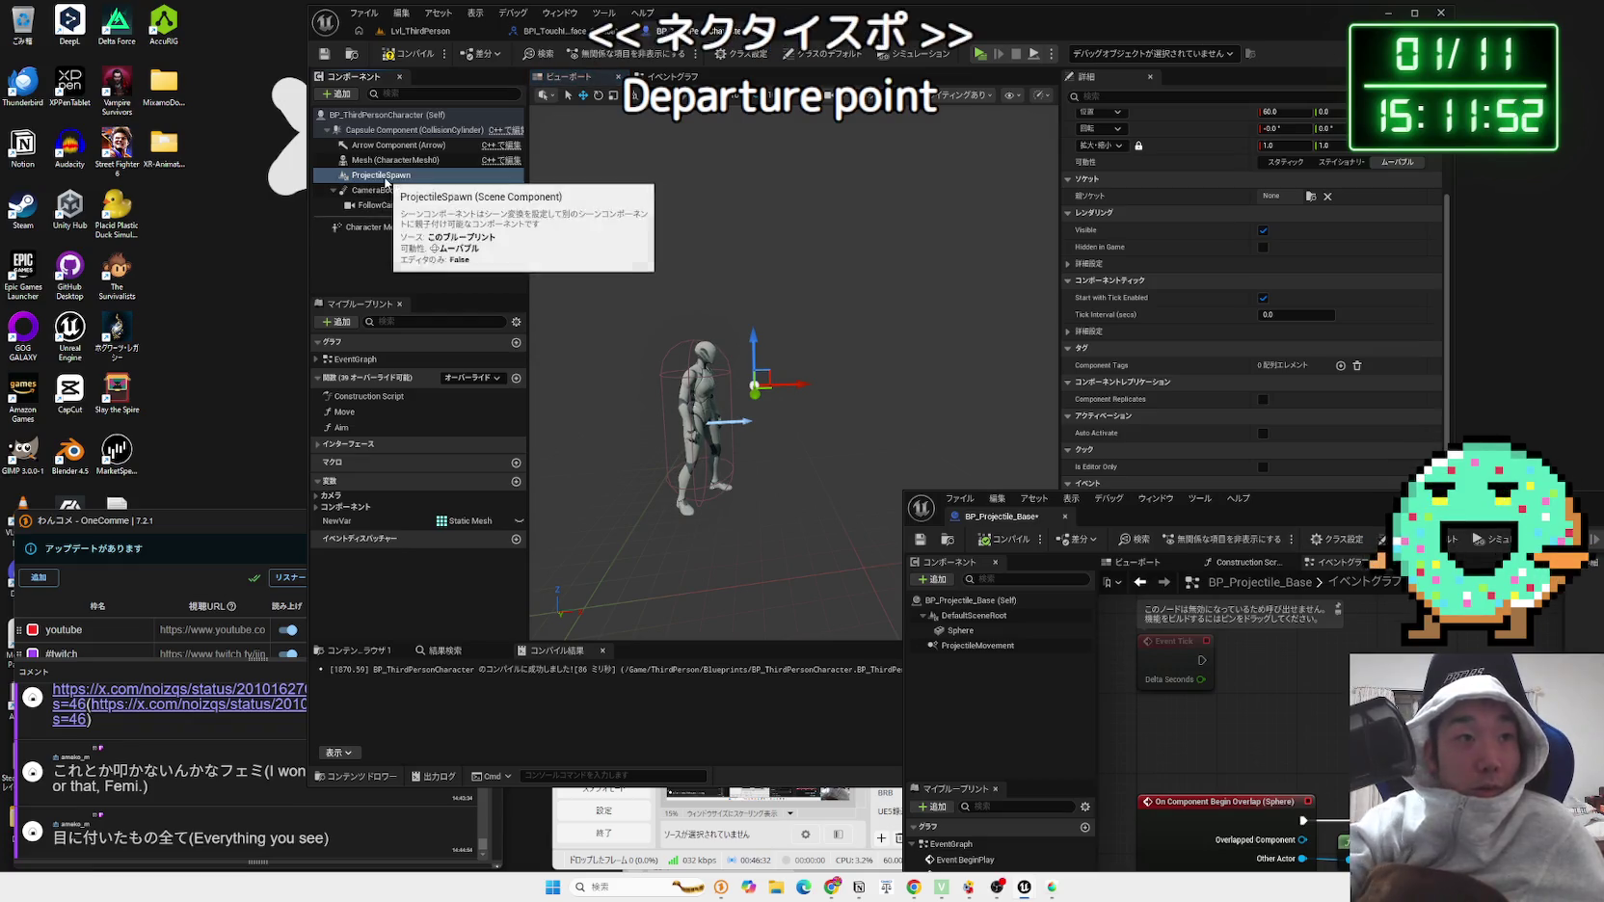
pyautogui.press('Return')
pyautogui.hotkey('alt', 'Tab')
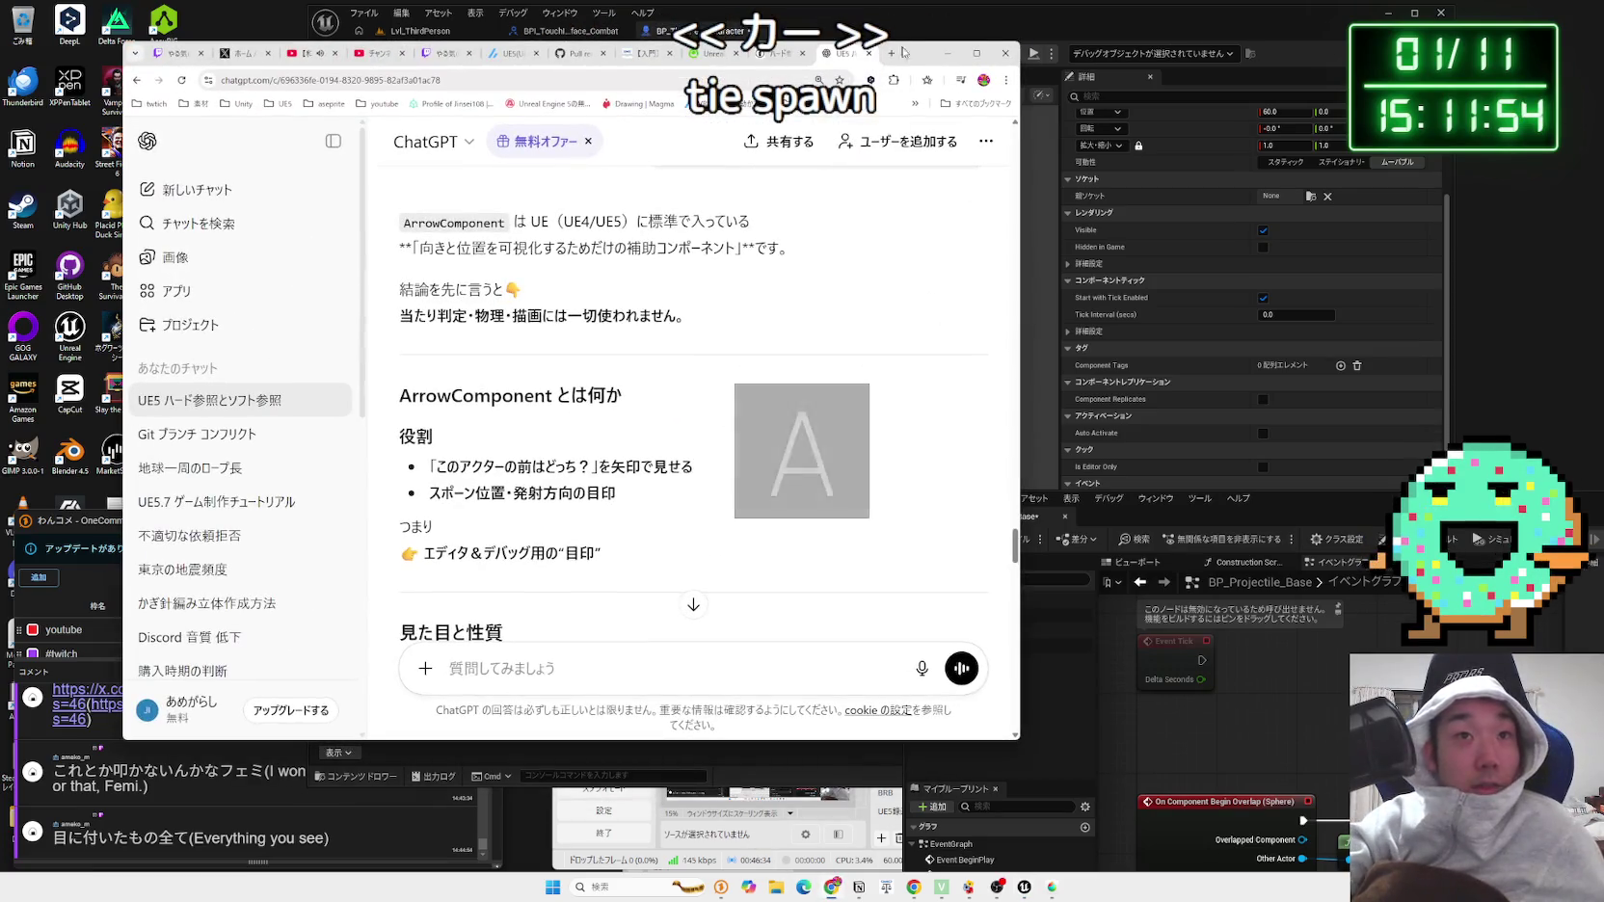
# Step: Google '発射地点 英語' to find 'Launch point', then close the tab and hide the browser
pyautogui.click(894, 58)
pyautogui.write('はs')
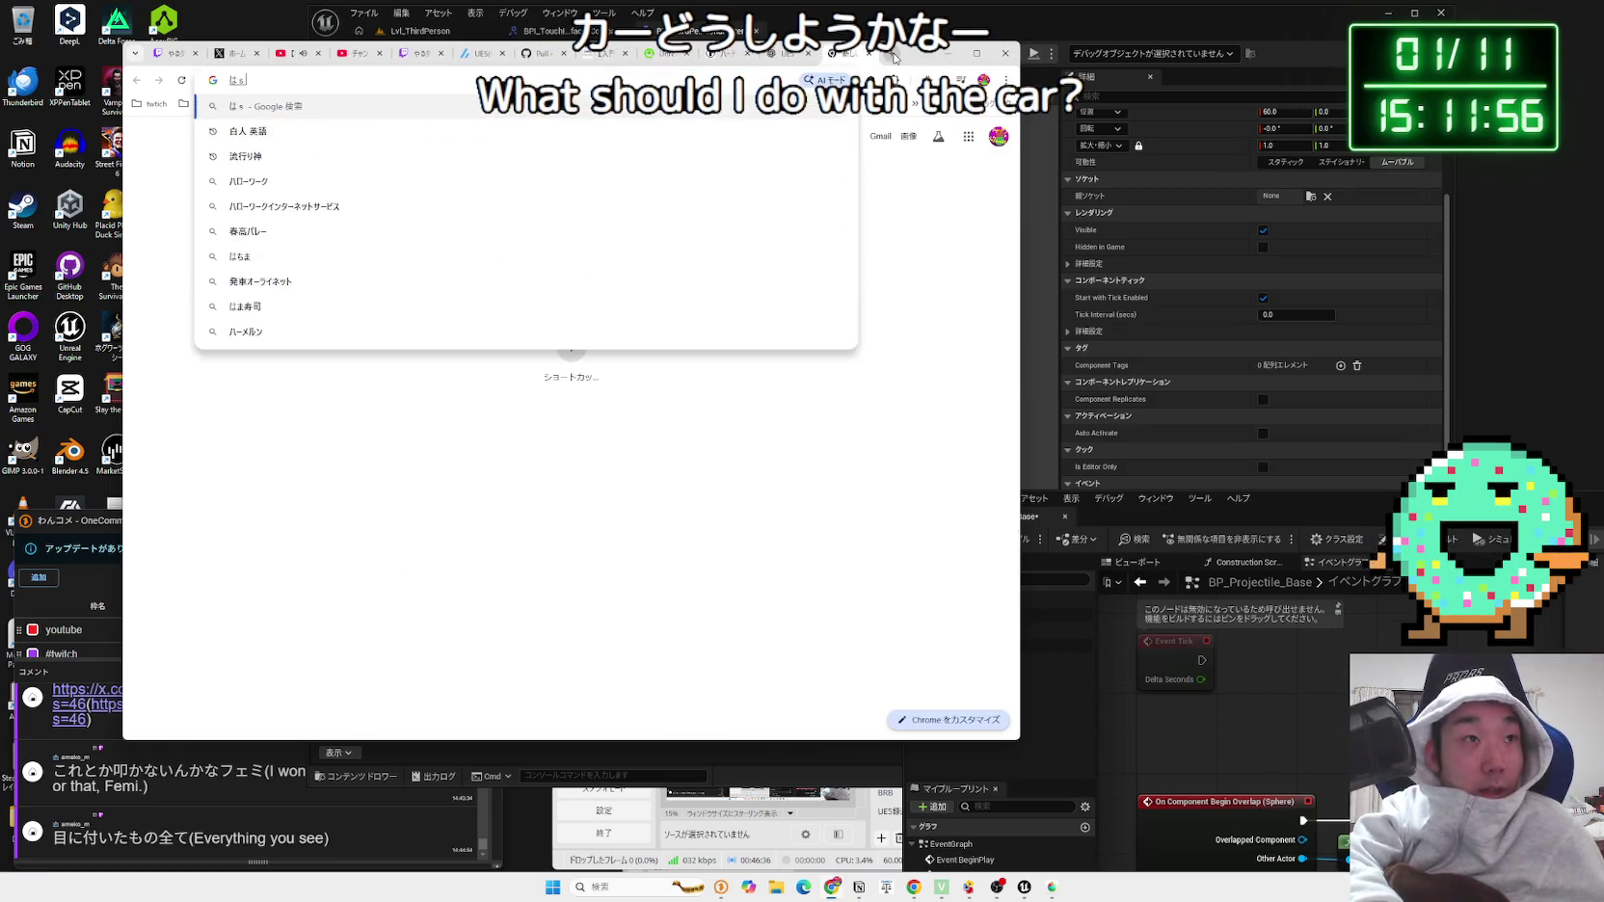
pyautogui.write('発射地点 英語')
pyautogui.press('Return')
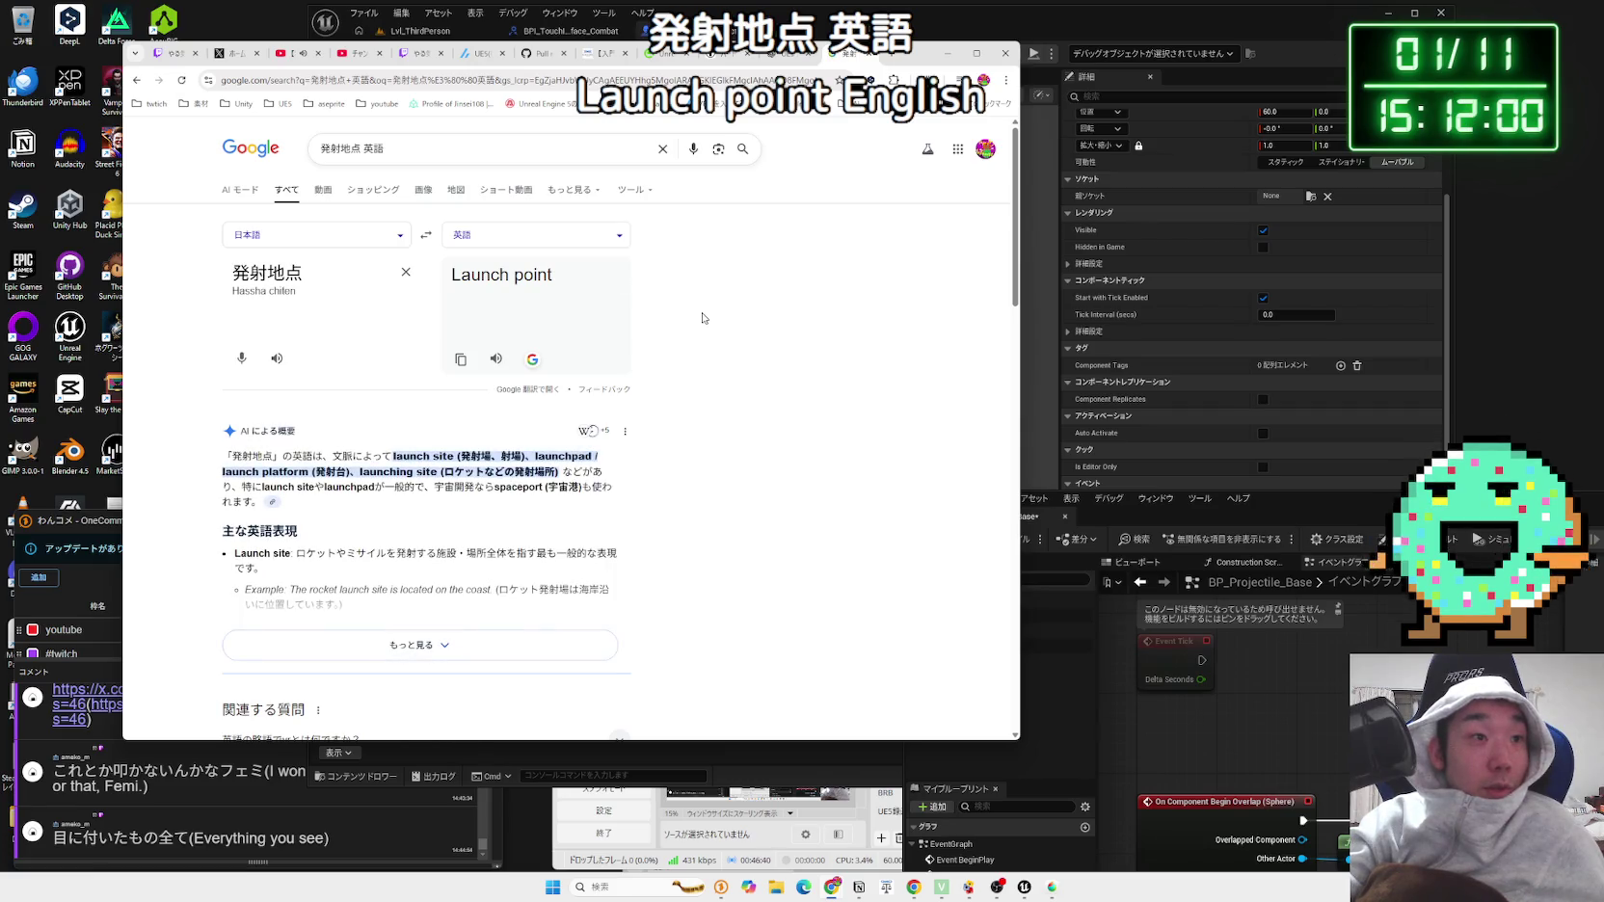
pyautogui.scroll(-3, 702, 315)
pyautogui.scroll(3, 701, 316)
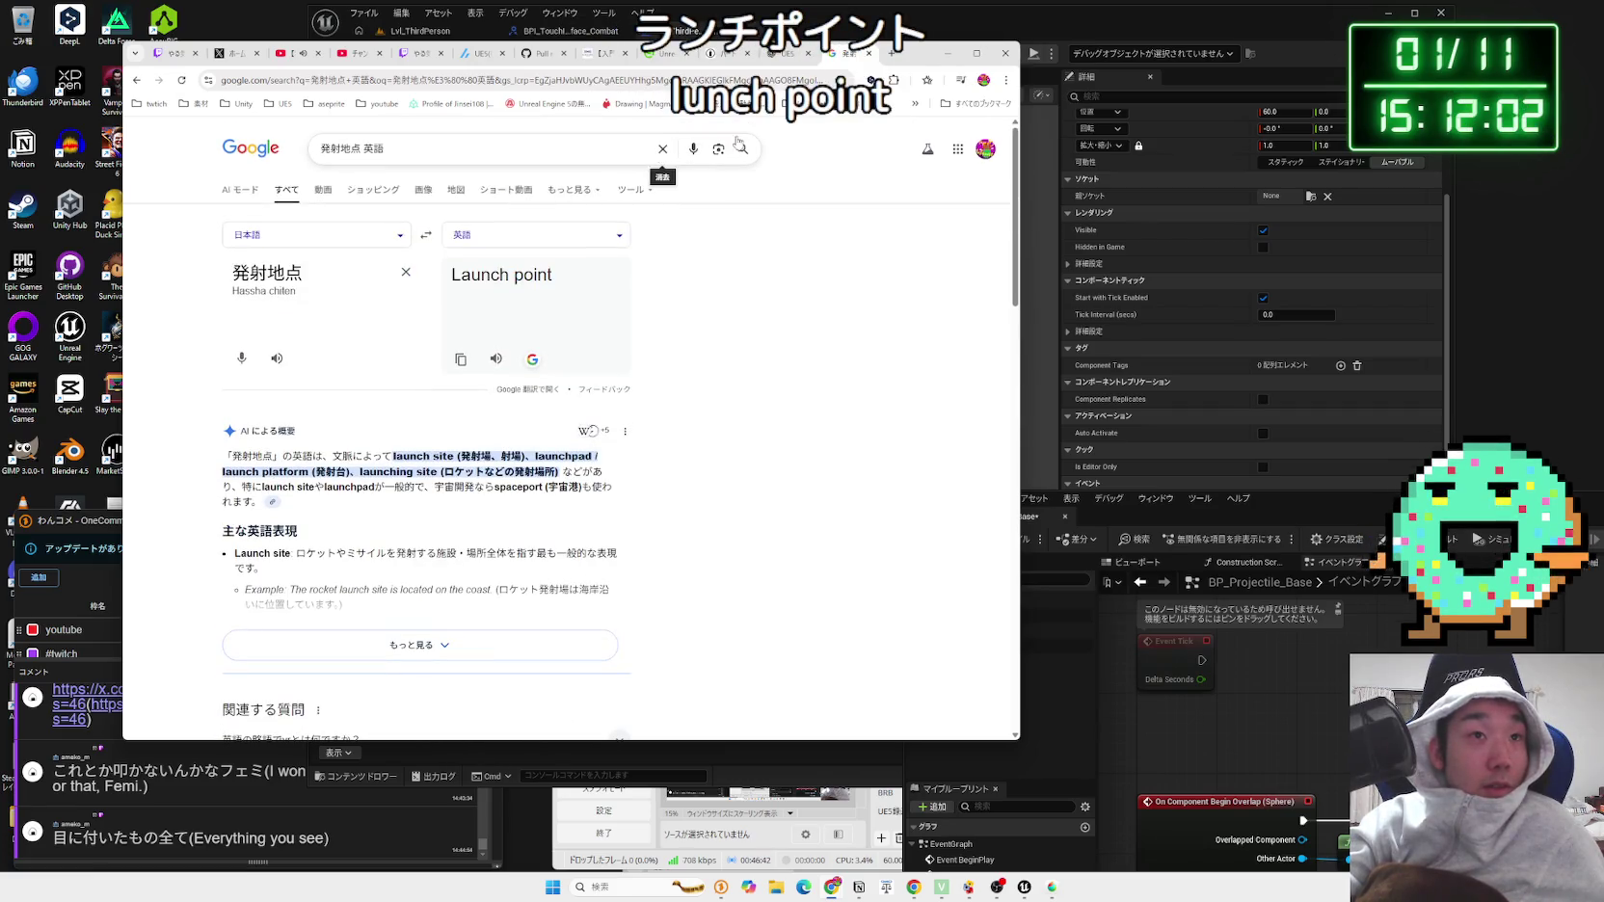
pyautogui.click(869, 53)
pyautogui.click(977, 53)
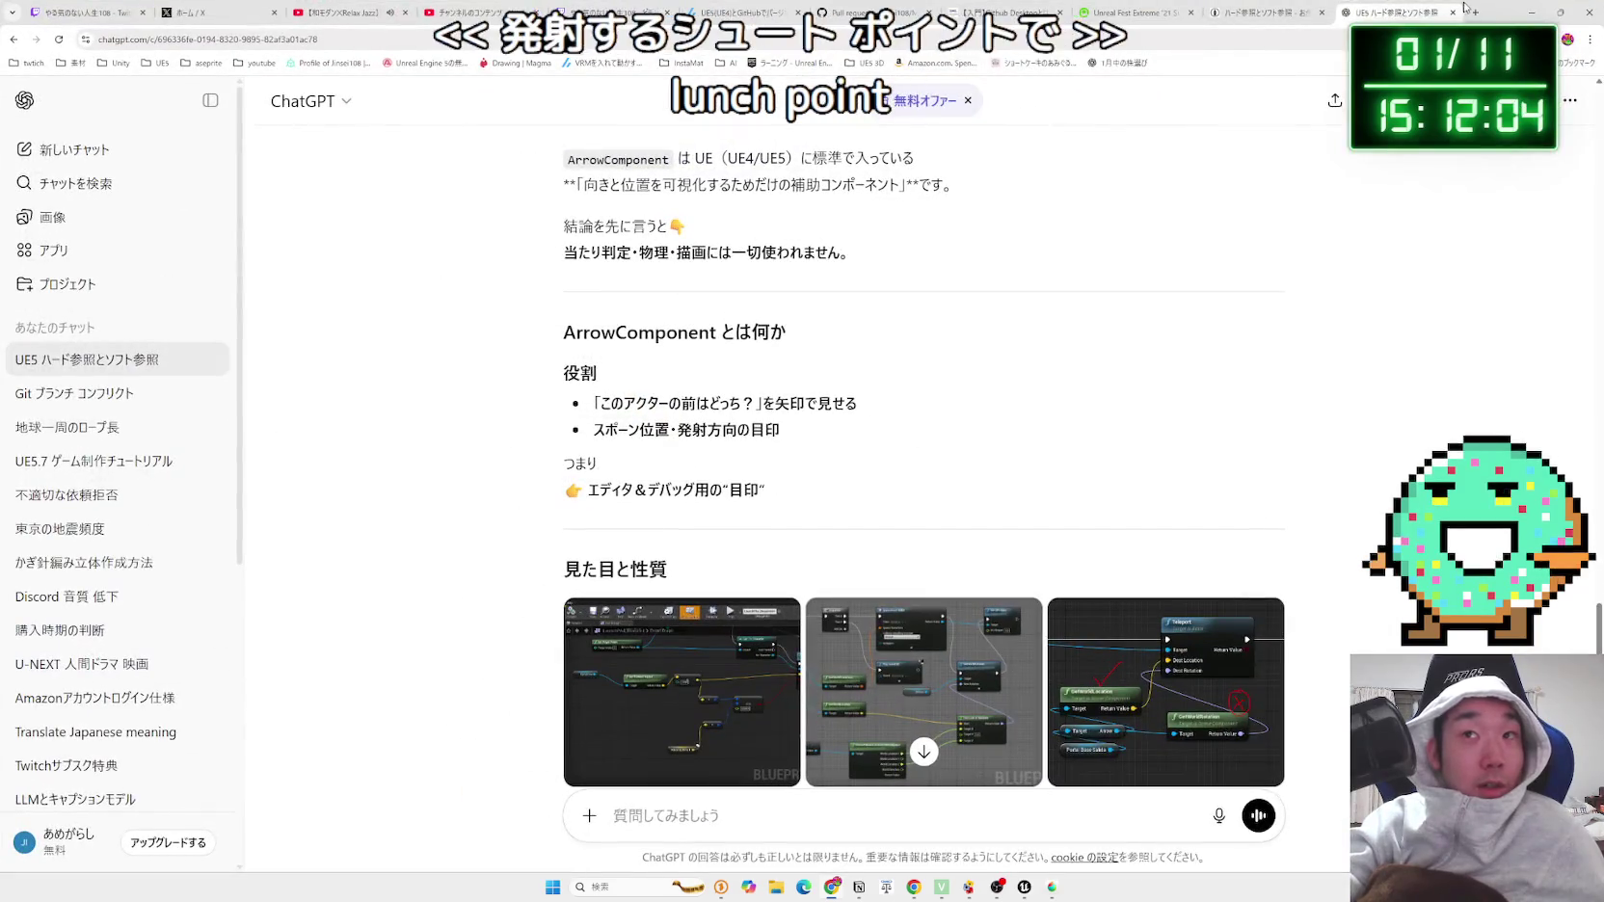
pyautogui.moveTo(1464, 8); pyautogui.dragTo(1132, 82)
pyautogui.click(1170, 74)
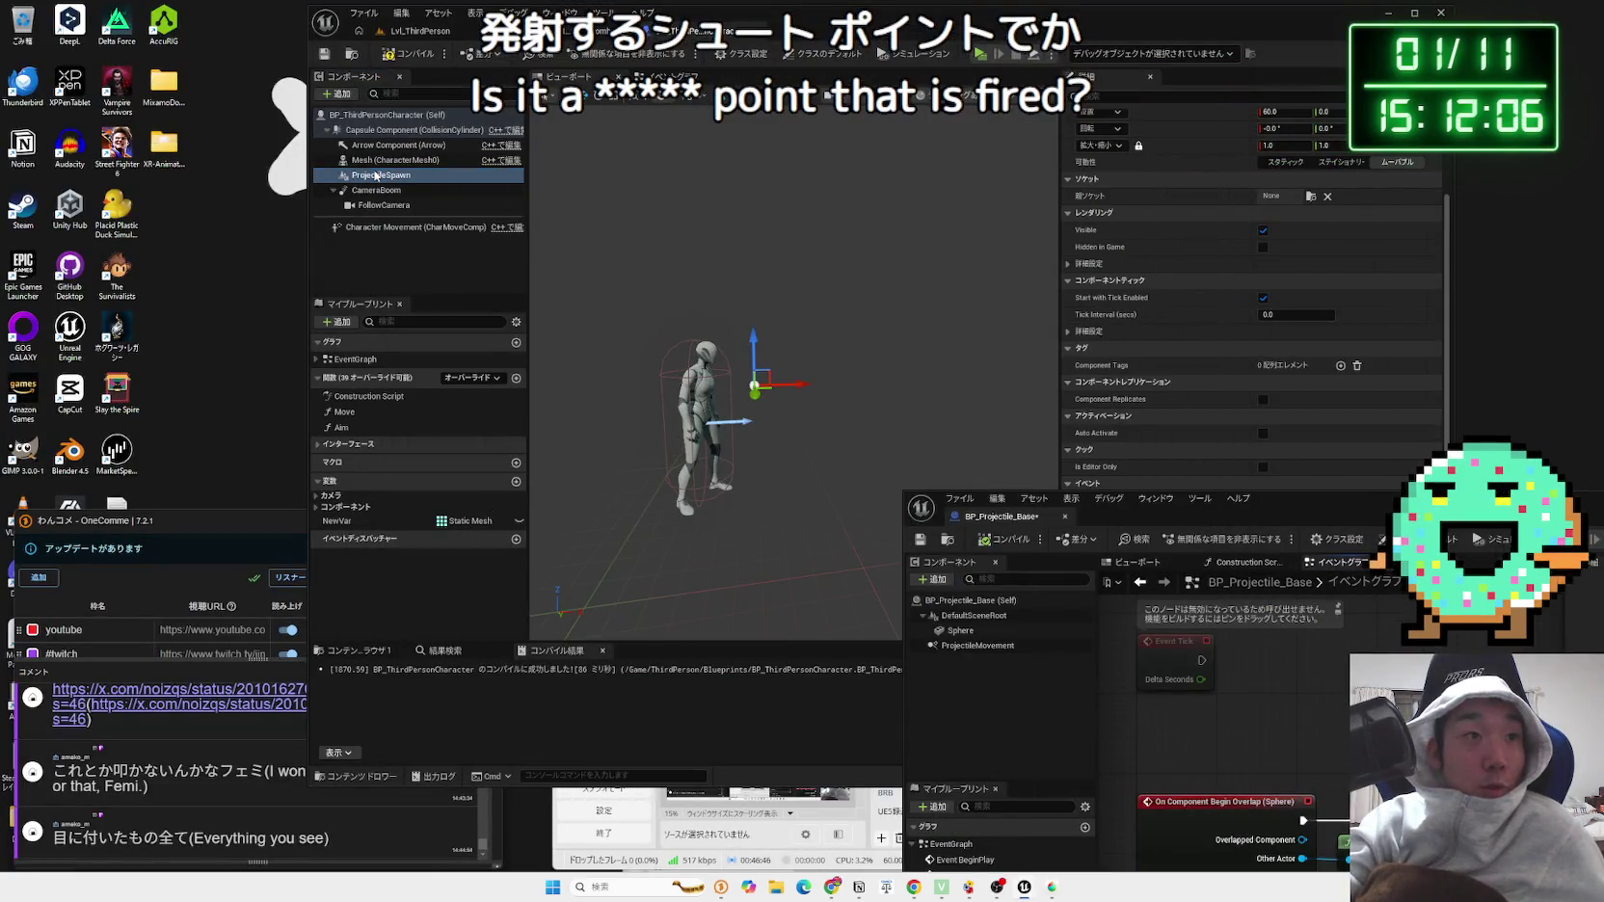
# Step: Rename the ProjectileSpawn component to ShootPoint
pyautogui.press('F2')
pyautogui.write('ShootPoin')
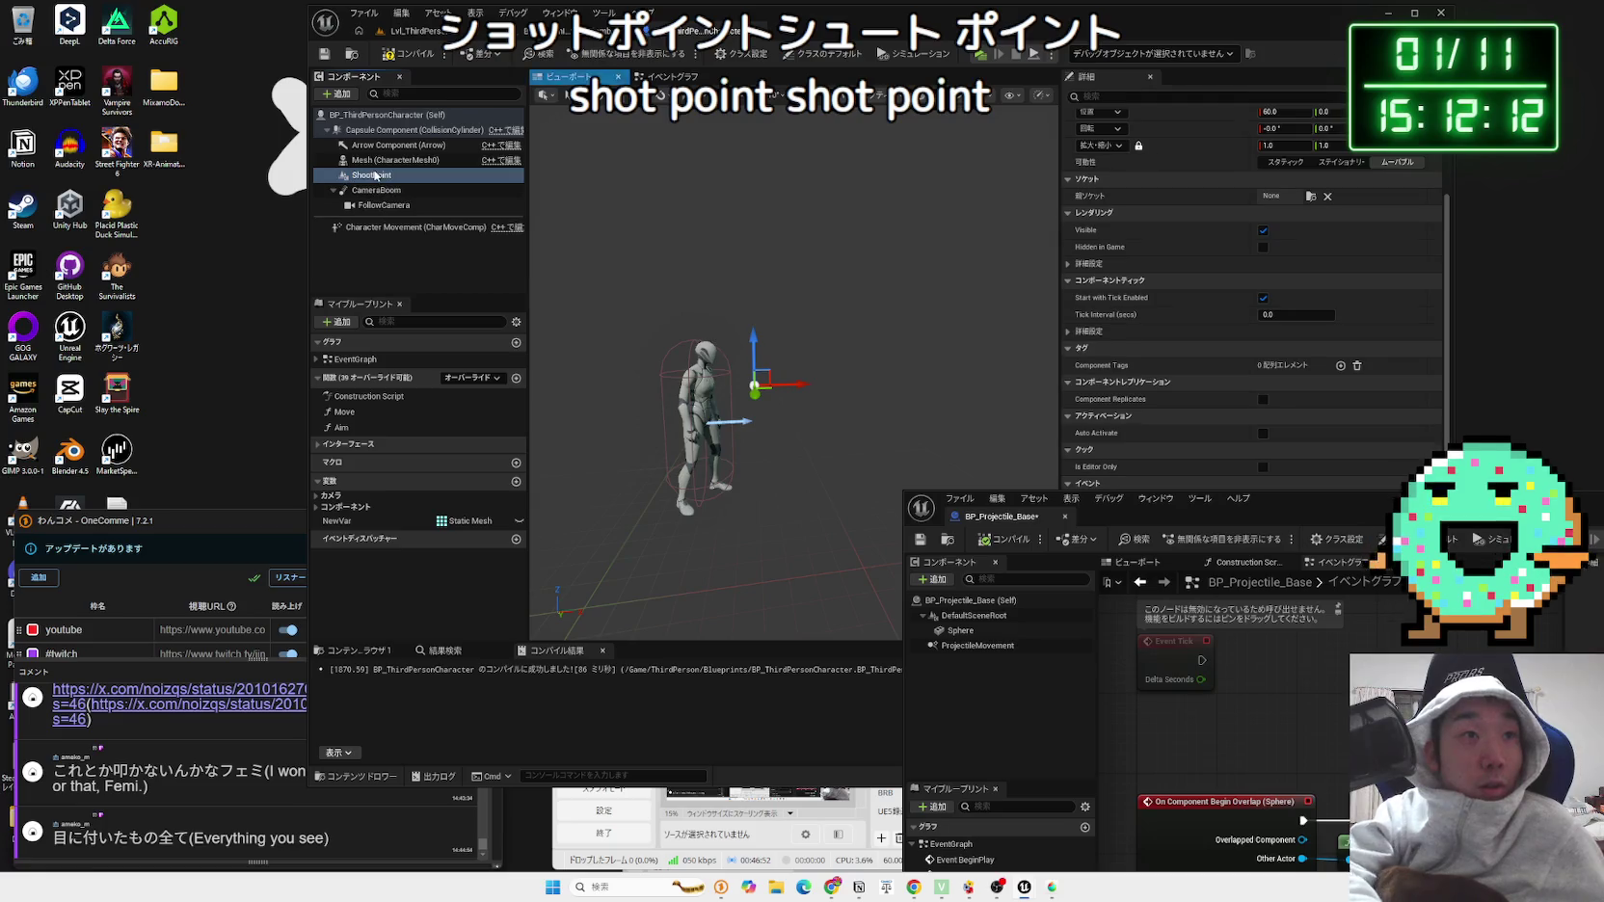
pyautogui.write('t')
pyautogui.press('Return')
pyautogui.moveTo(1307, 510)
pyautogui.mouseDown()
pyautogui.moveTo(1060, 405)
pyautogui.moveTo(781, 130)
pyautogui.moveTo(993, 432)
pyautogui.moveTo(1230, 537)
pyautogui.moveTo(1291, 733)
pyautogui.mouseUp()
# Step: Add an Any Key event node to BP_ThirdPersonCharacter's Event Graph
pyautogui.click(420, 31)
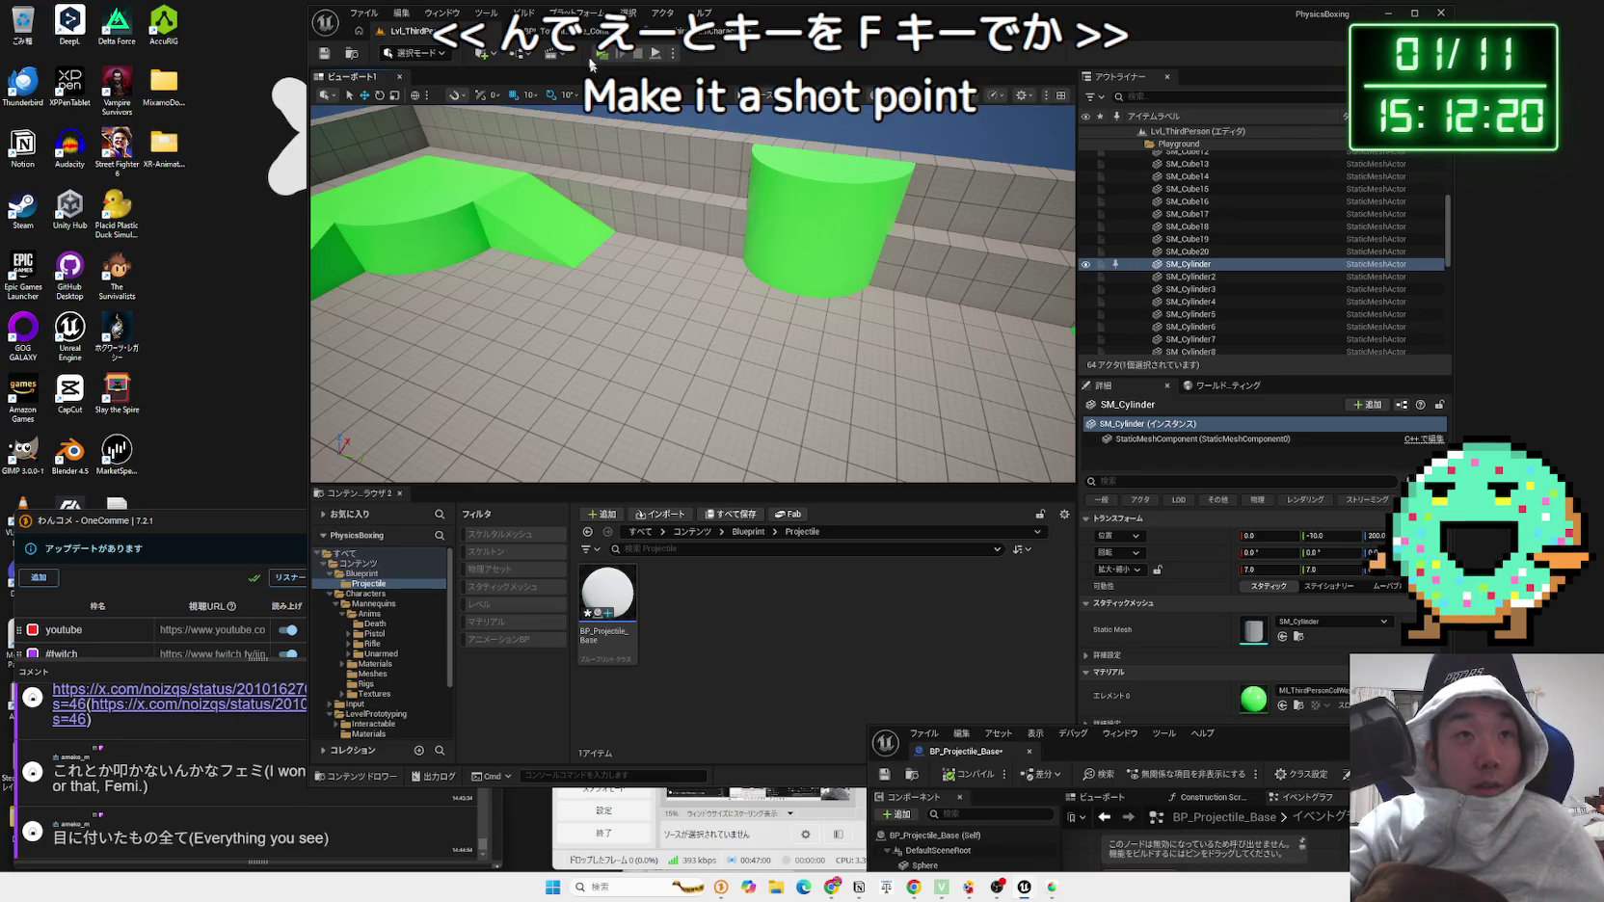
pyautogui.click(569, 31)
pyautogui.click(675, 31)
pyautogui.click(674, 76)
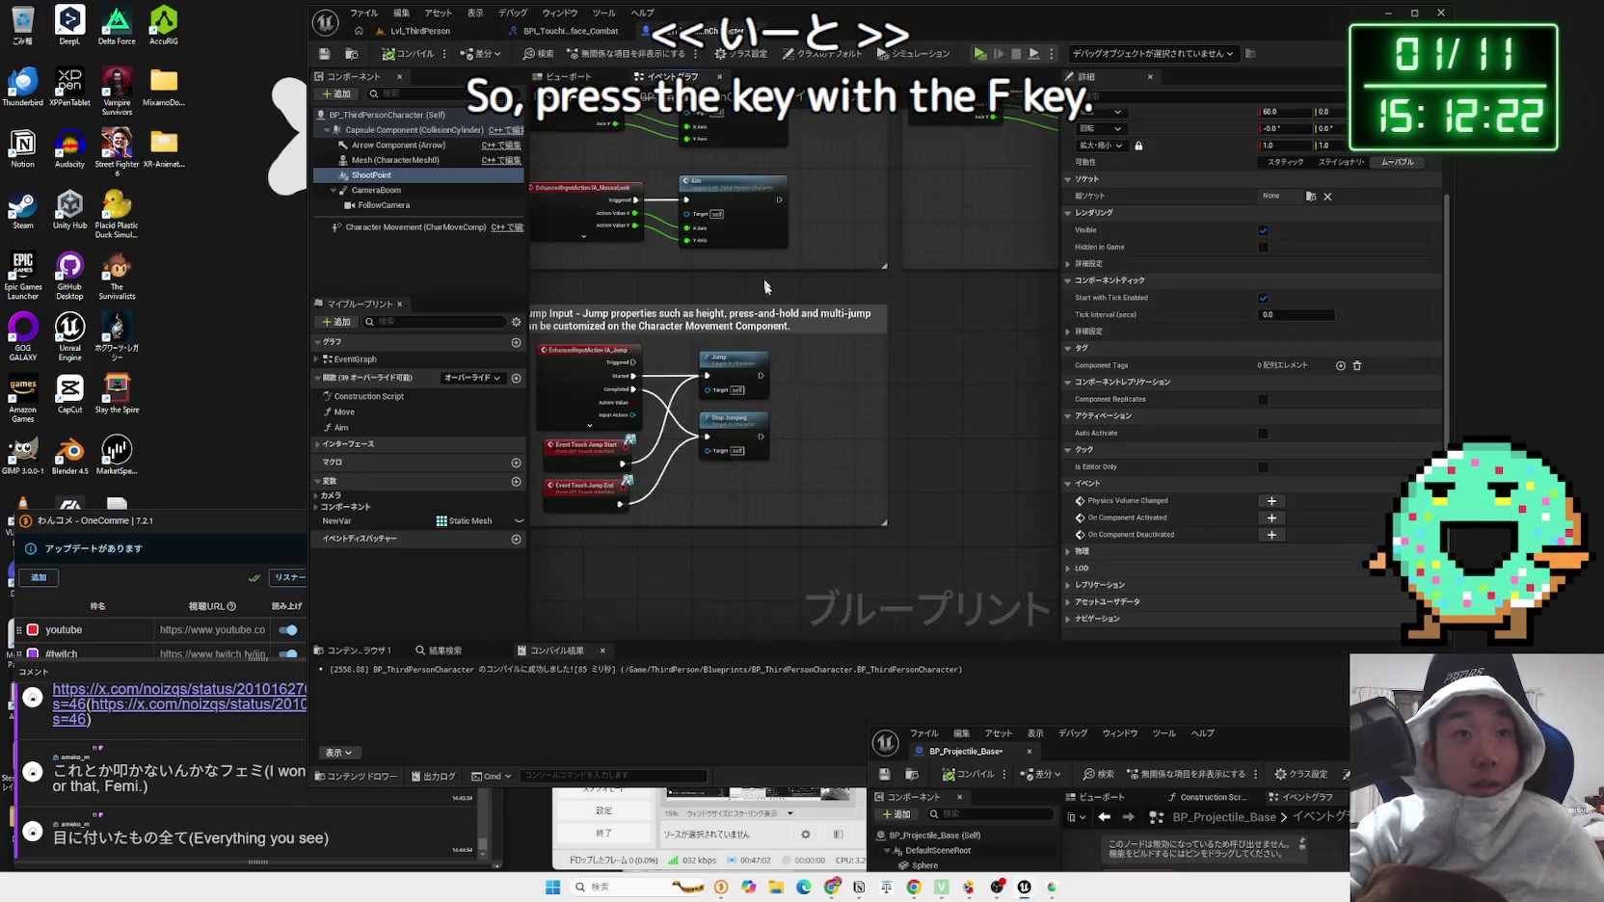
pyautogui.rightClick(644, 416)
pyautogui.write('ab')
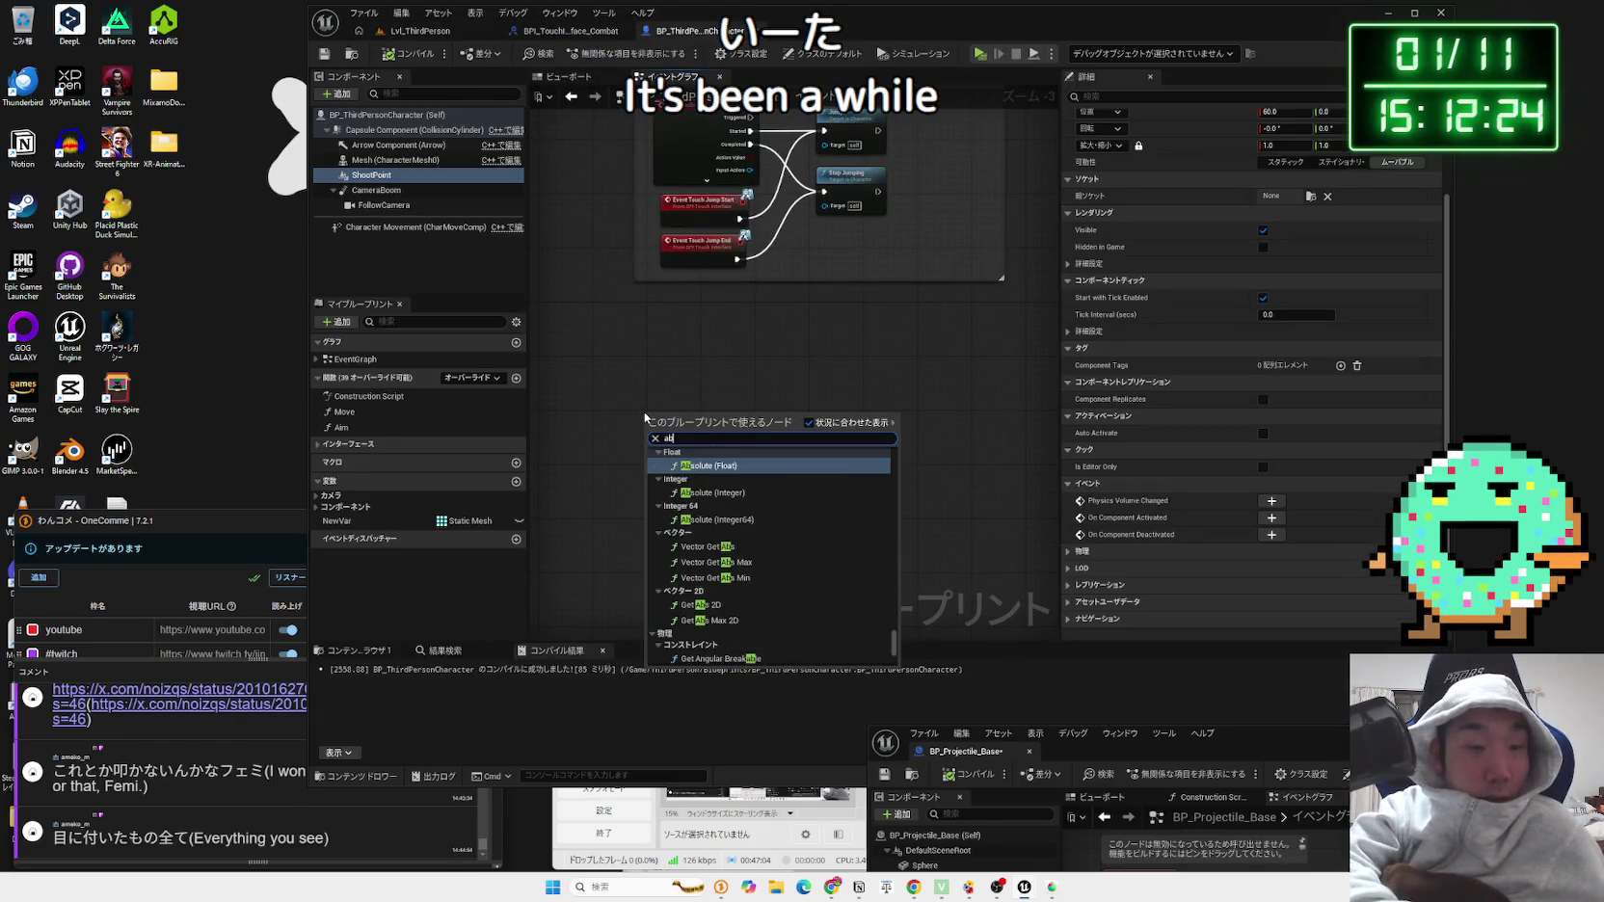
pyautogui.press('BackSpace')
pyautogui.write('ny')
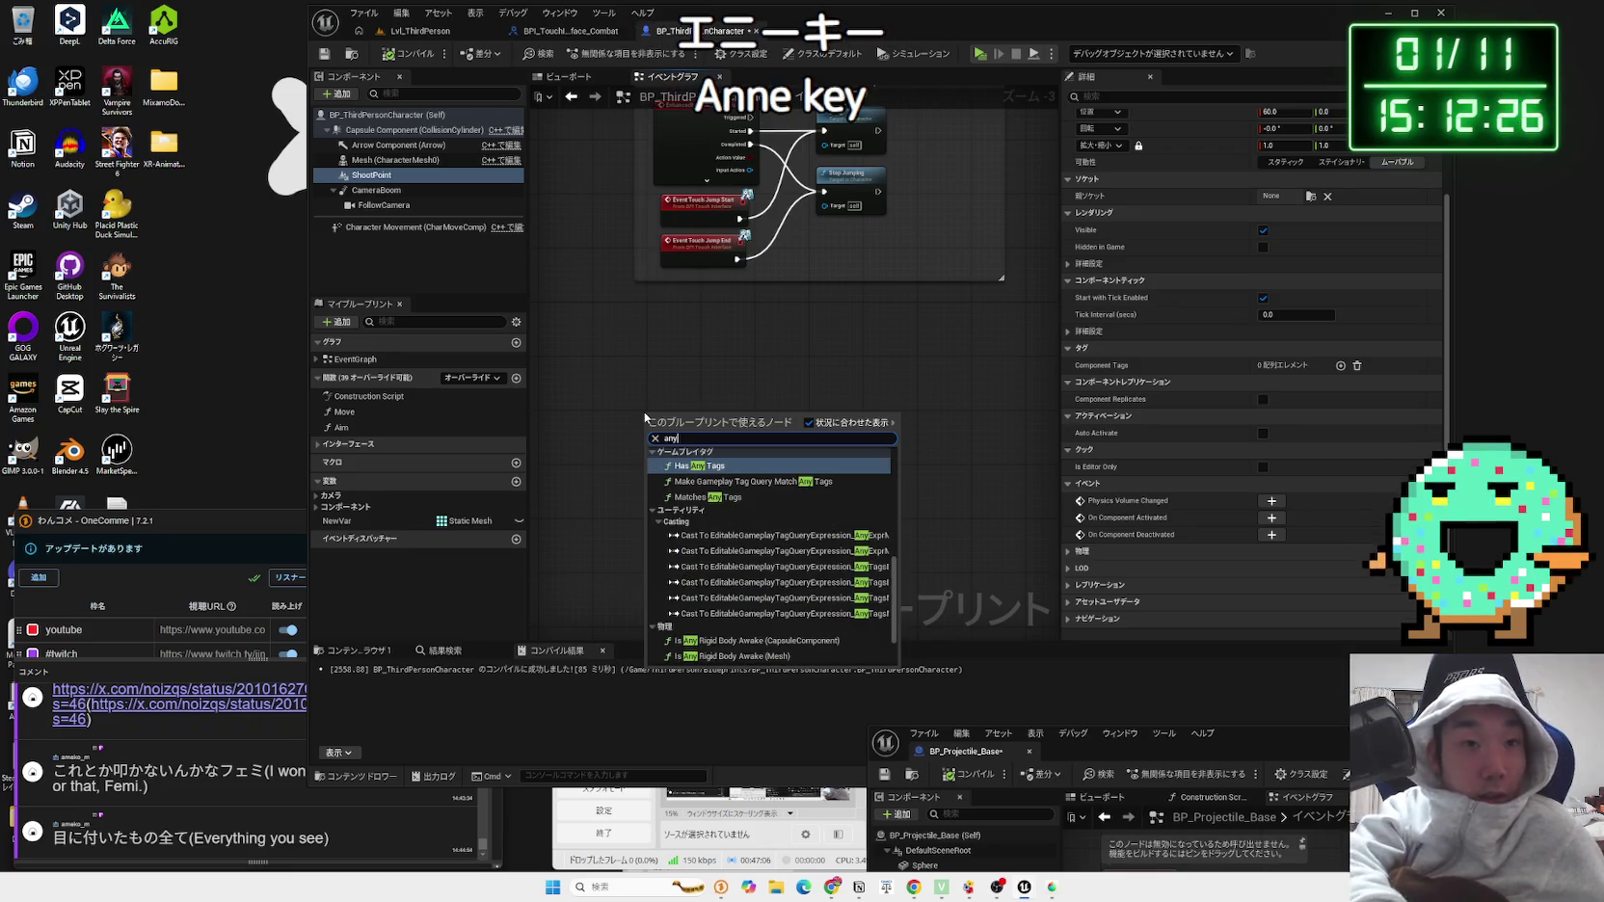
pyautogui.write(' key')
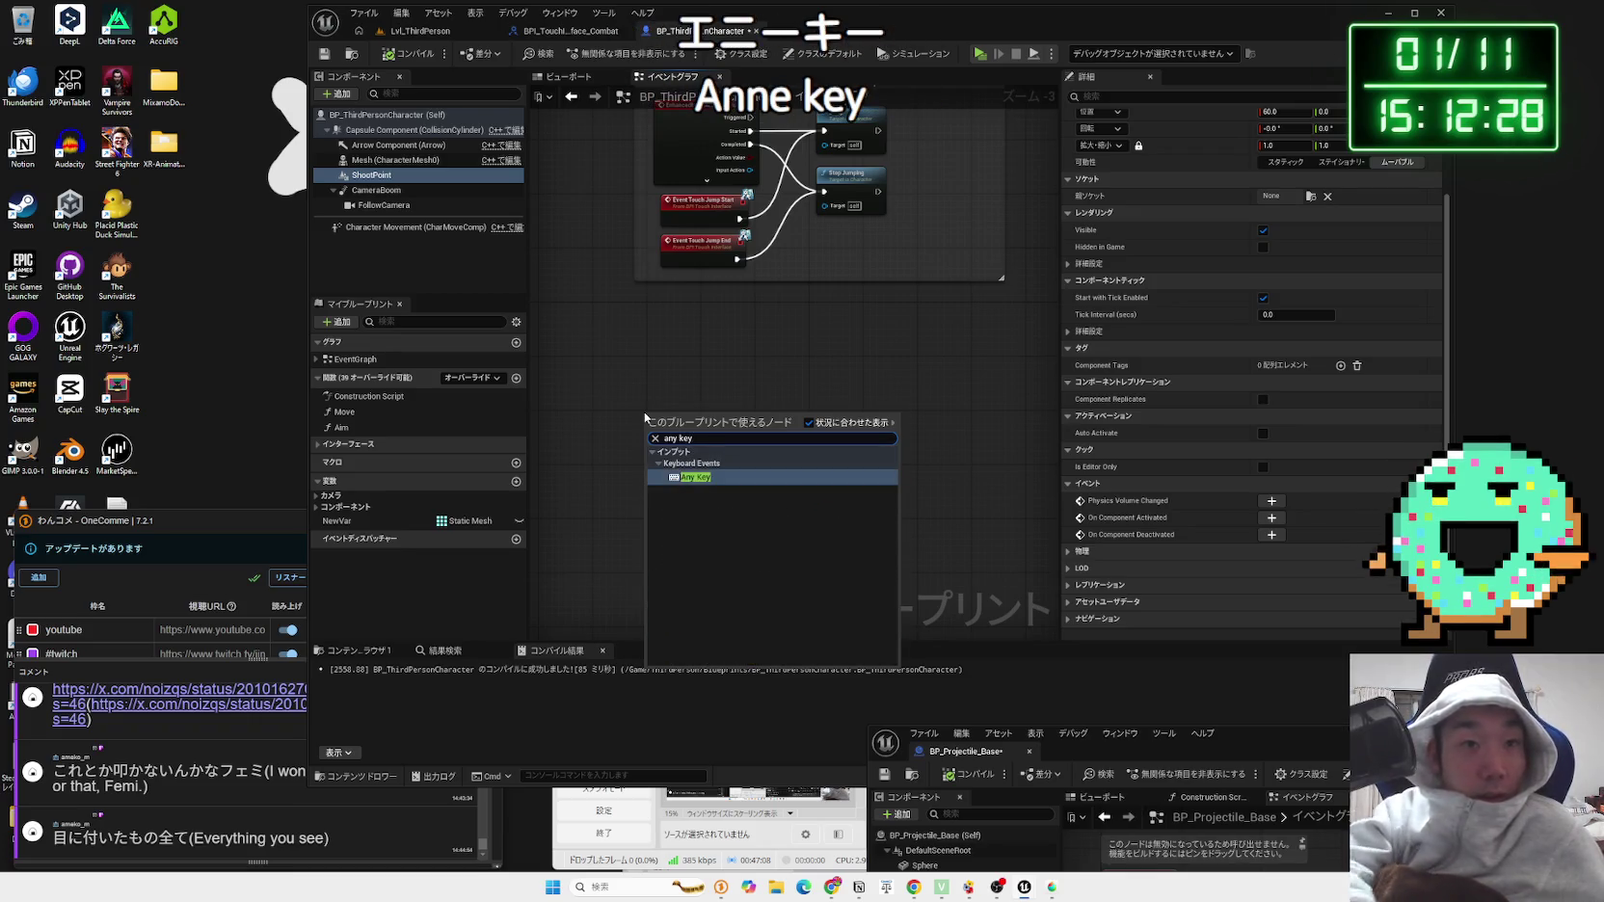
pyautogui.click(699, 481)
pyautogui.moveTo(678, 429); pyautogui.dragTo(691, 410)
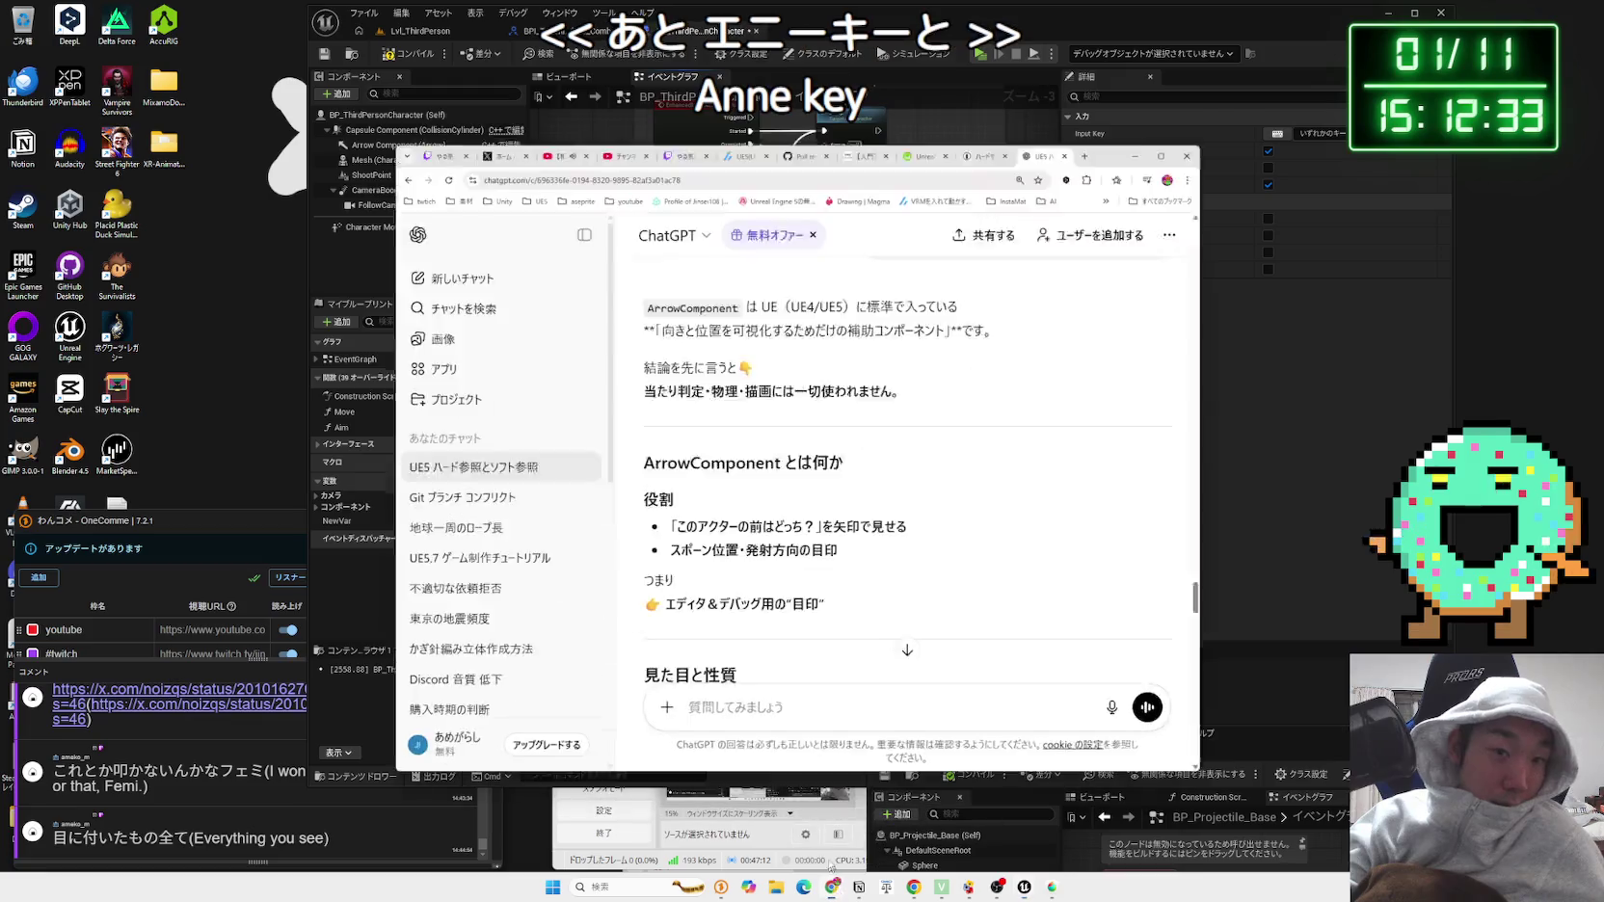
pyautogui.click(835, 888)
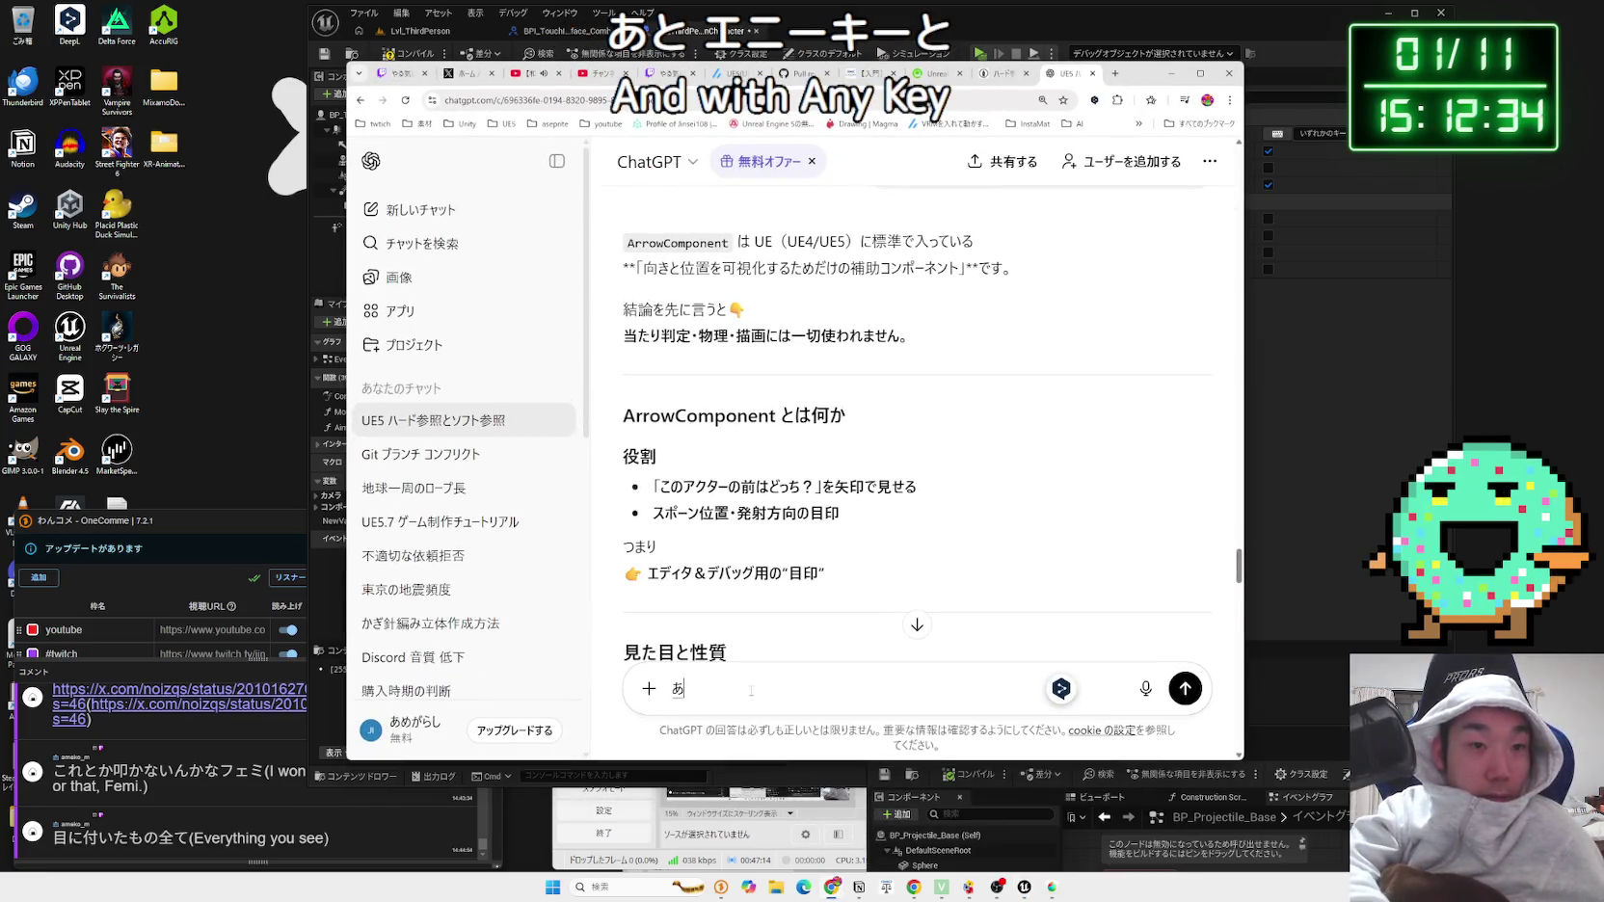
# Step: Ask ChatGPT, in Japanese, how Any Key differs from an Enhanced Input Action
pyautogui.write('なしはか')
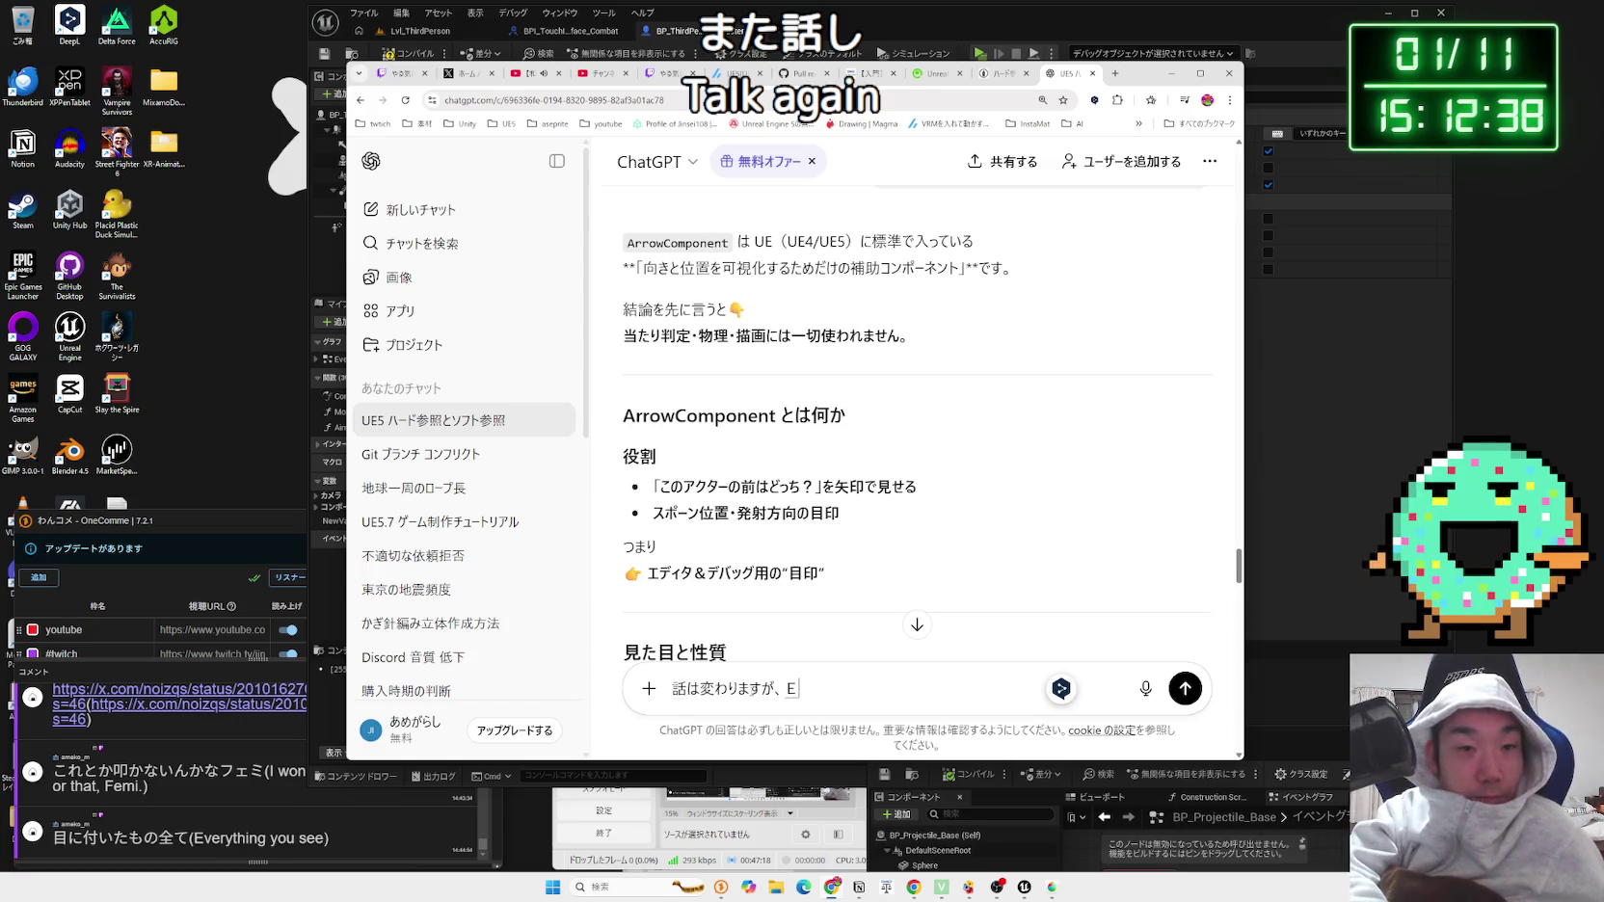
pyautogui.write('Anyk')
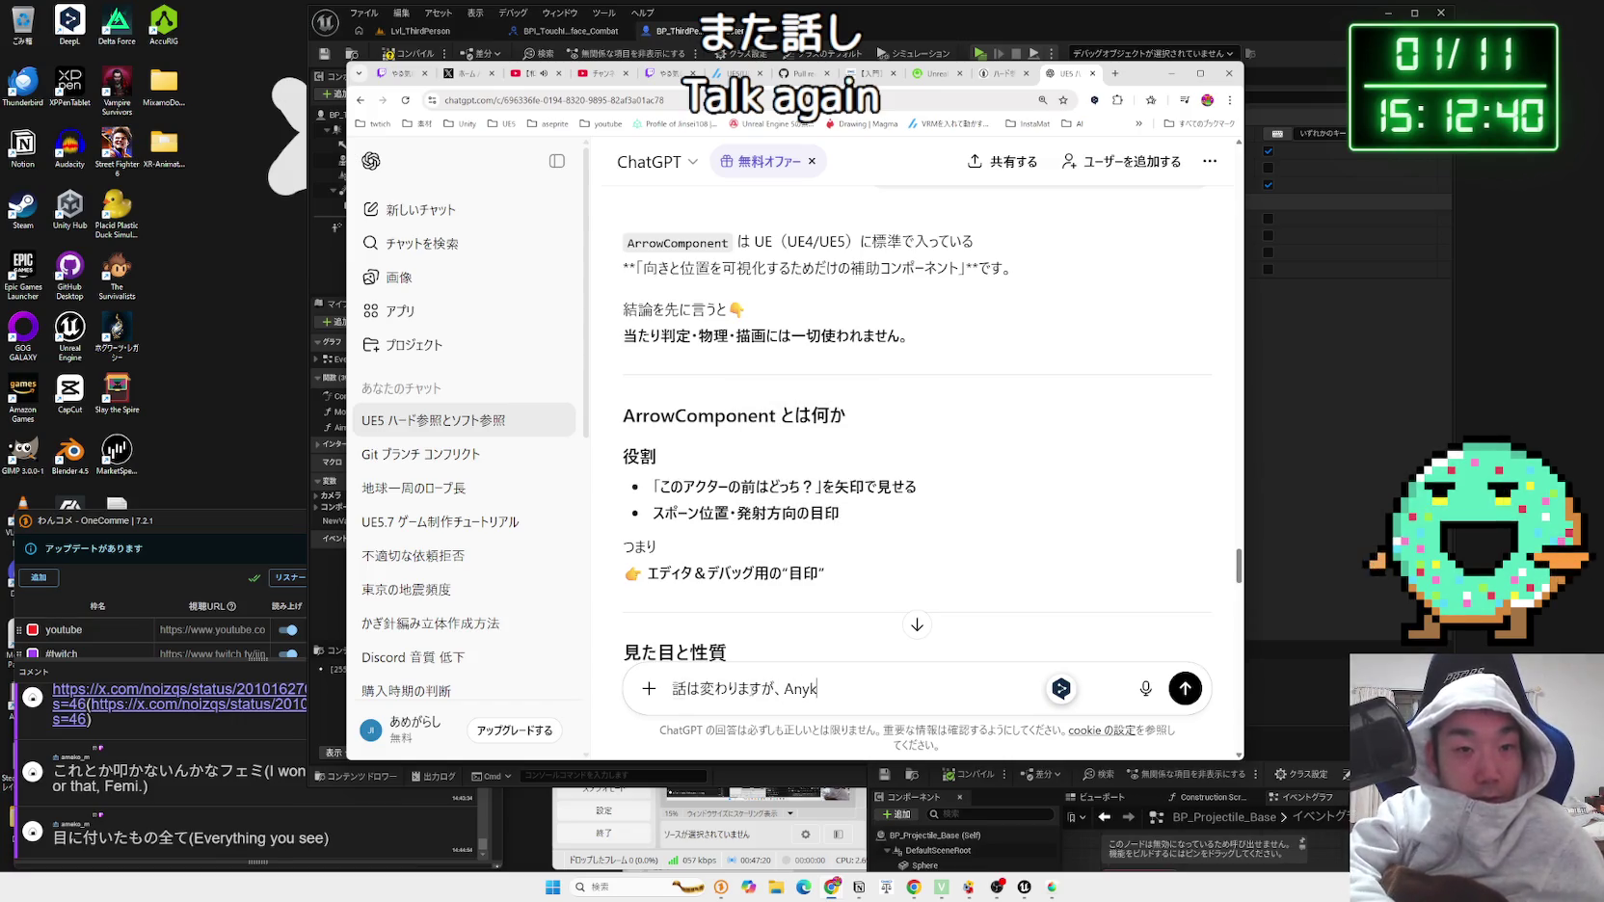
pyautogui.write('y')
pyautogui.press('Zenkaku_Hankaku')
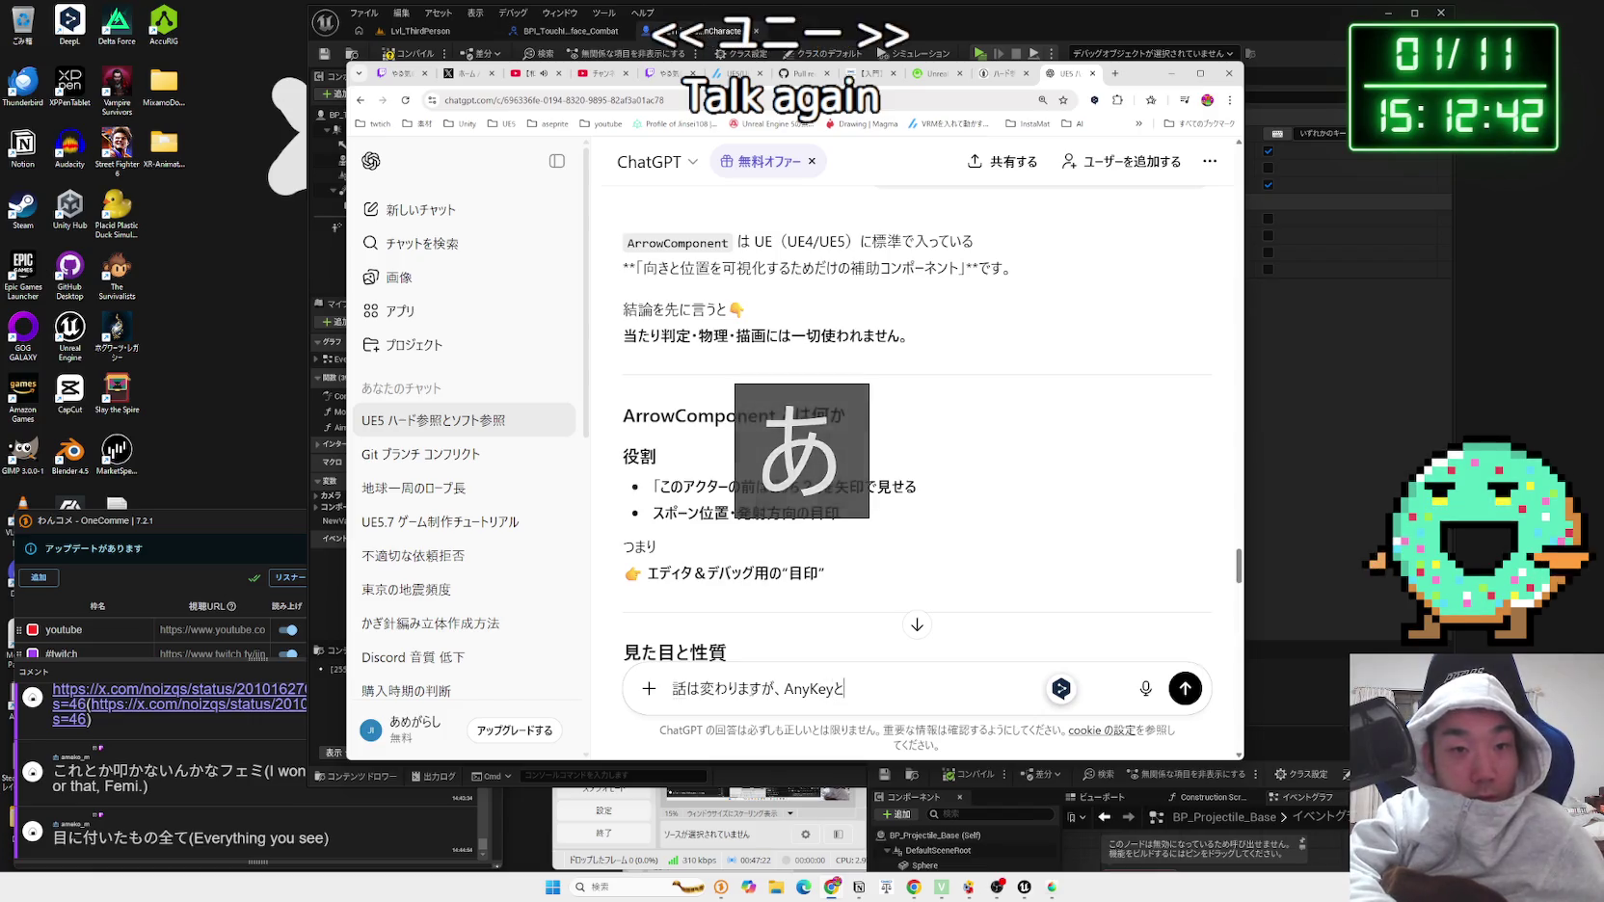
pyautogui.write('と')
pyautogui.write('hanc')
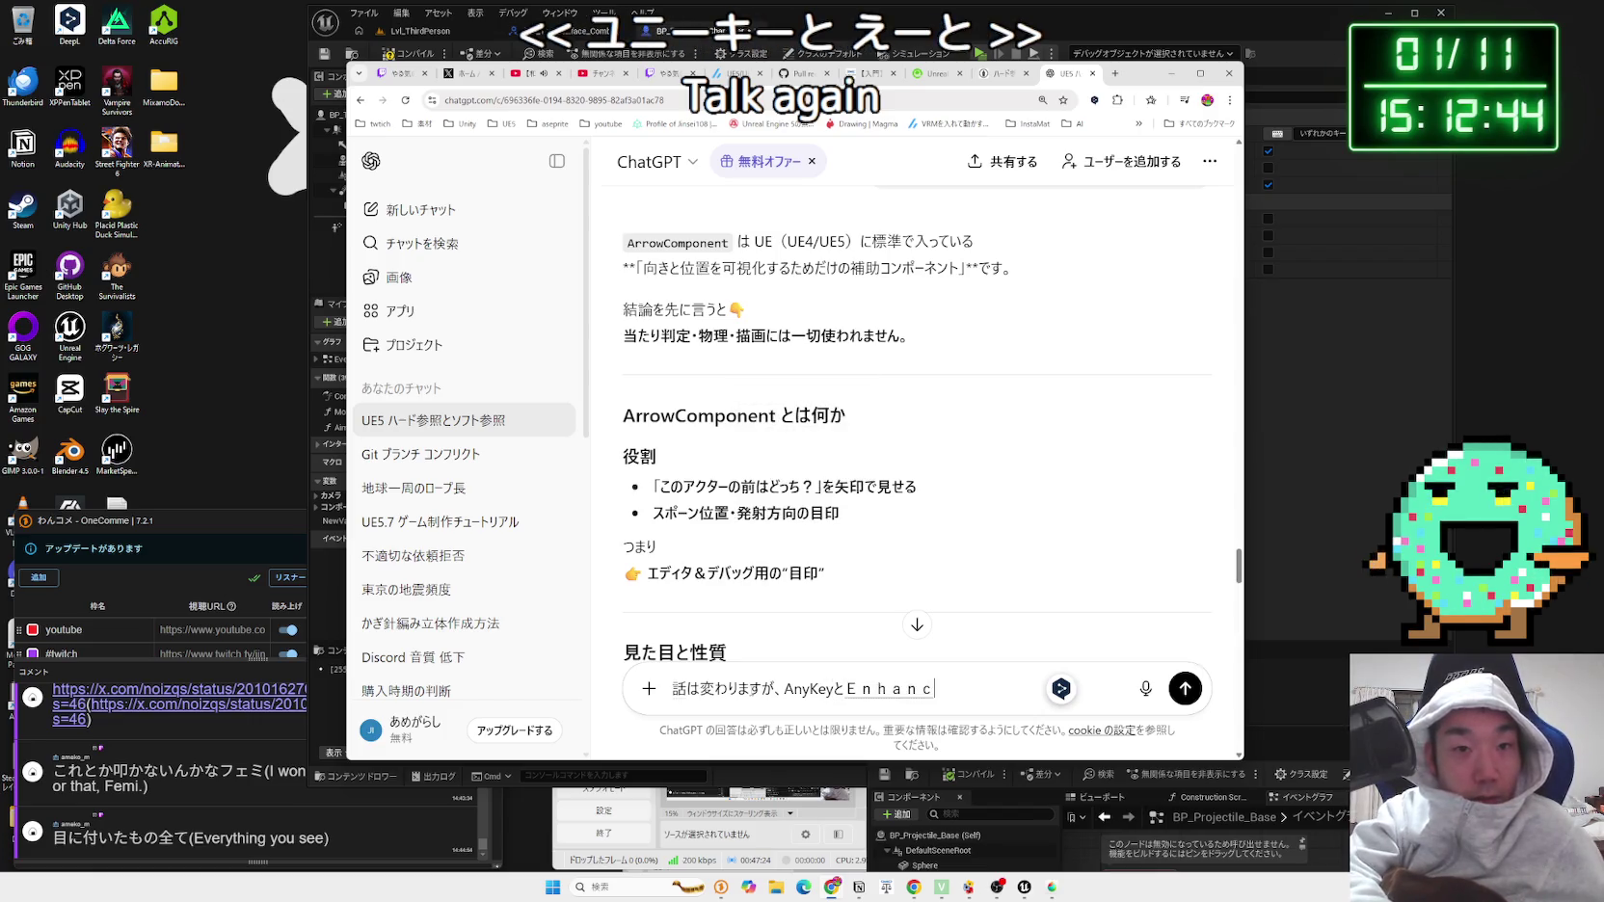
pyautogui.write('I')
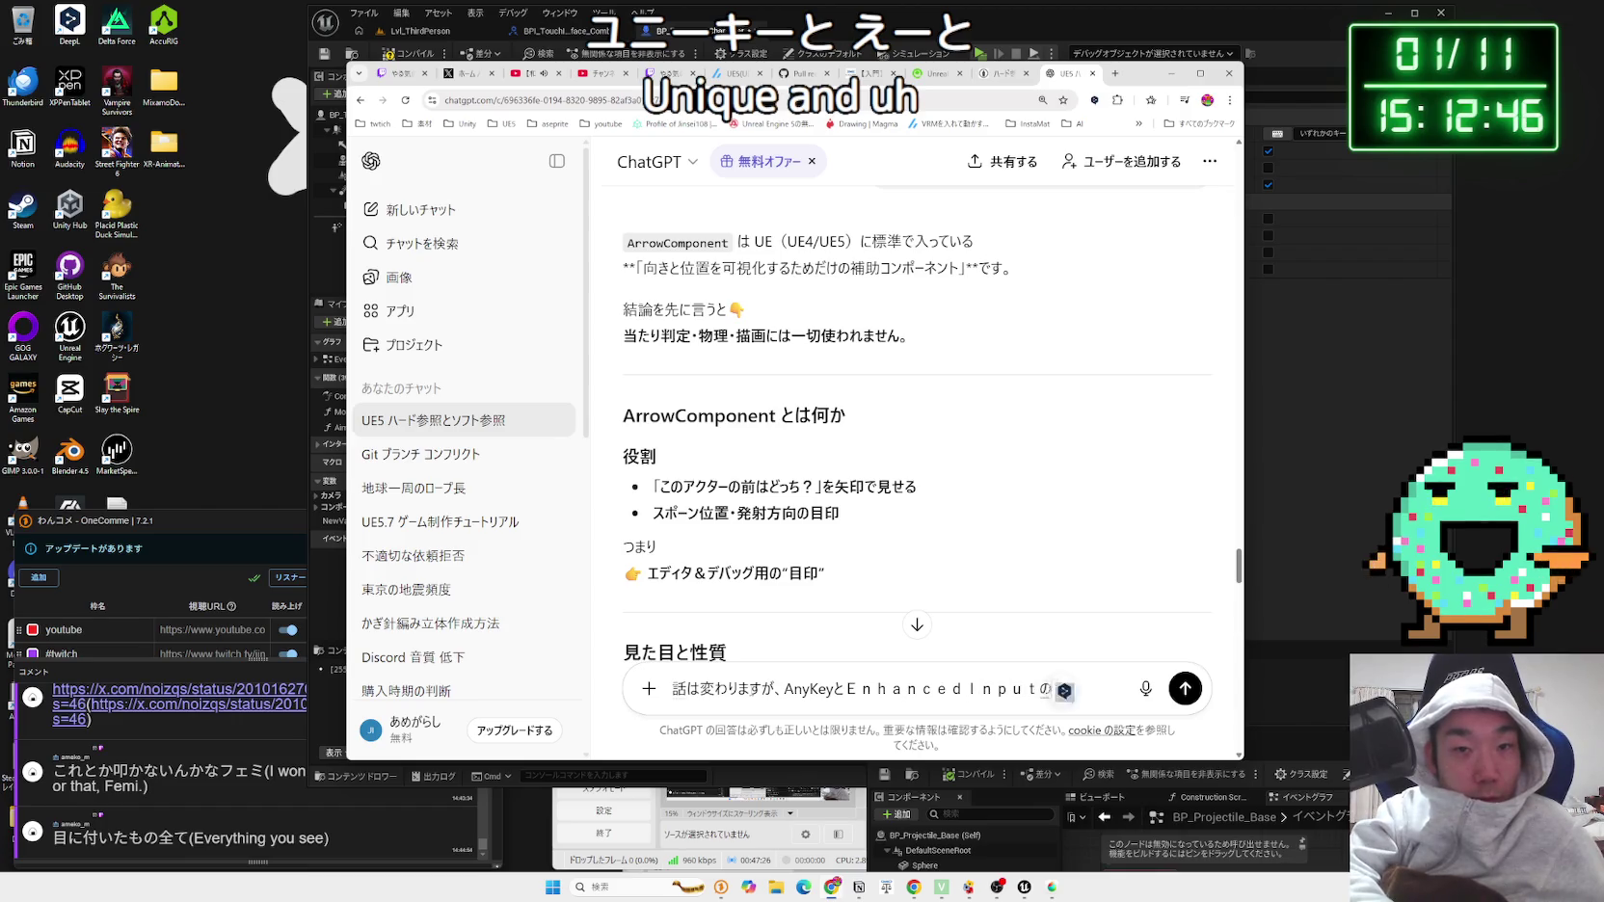
pyautogui.write('yuur')
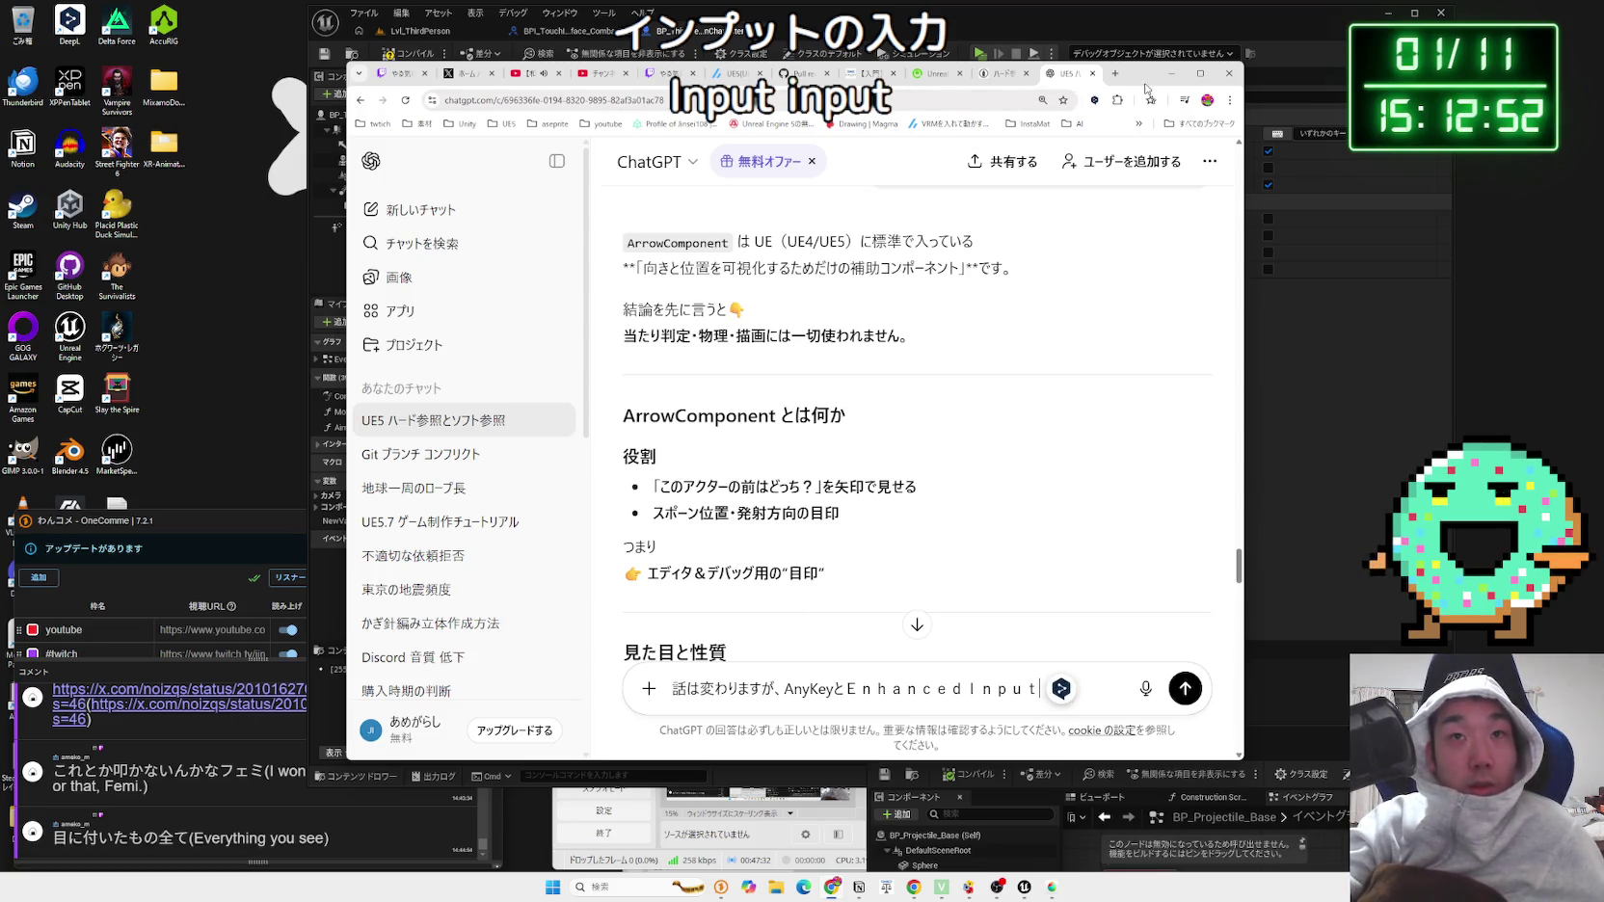
pyautogui.moveTo(1145, 89); pyautogui.dragTo(881, 334)
pyautogui.click(738, 265)
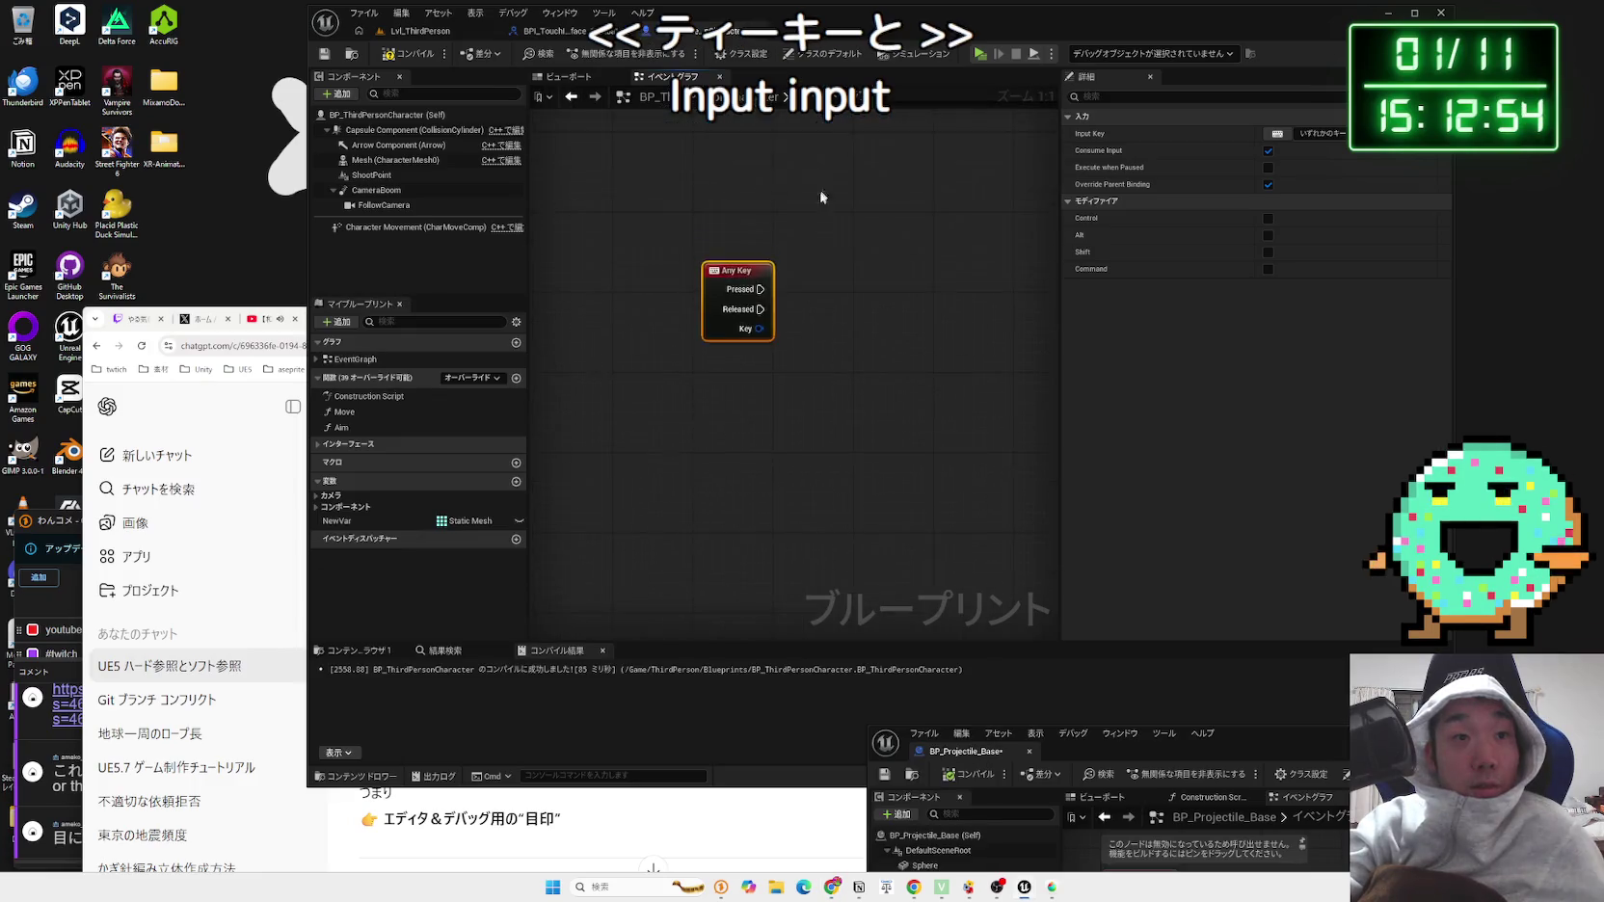
pyautogui.moveTo(820, 197); pyautogui.dragTo(832, 546)
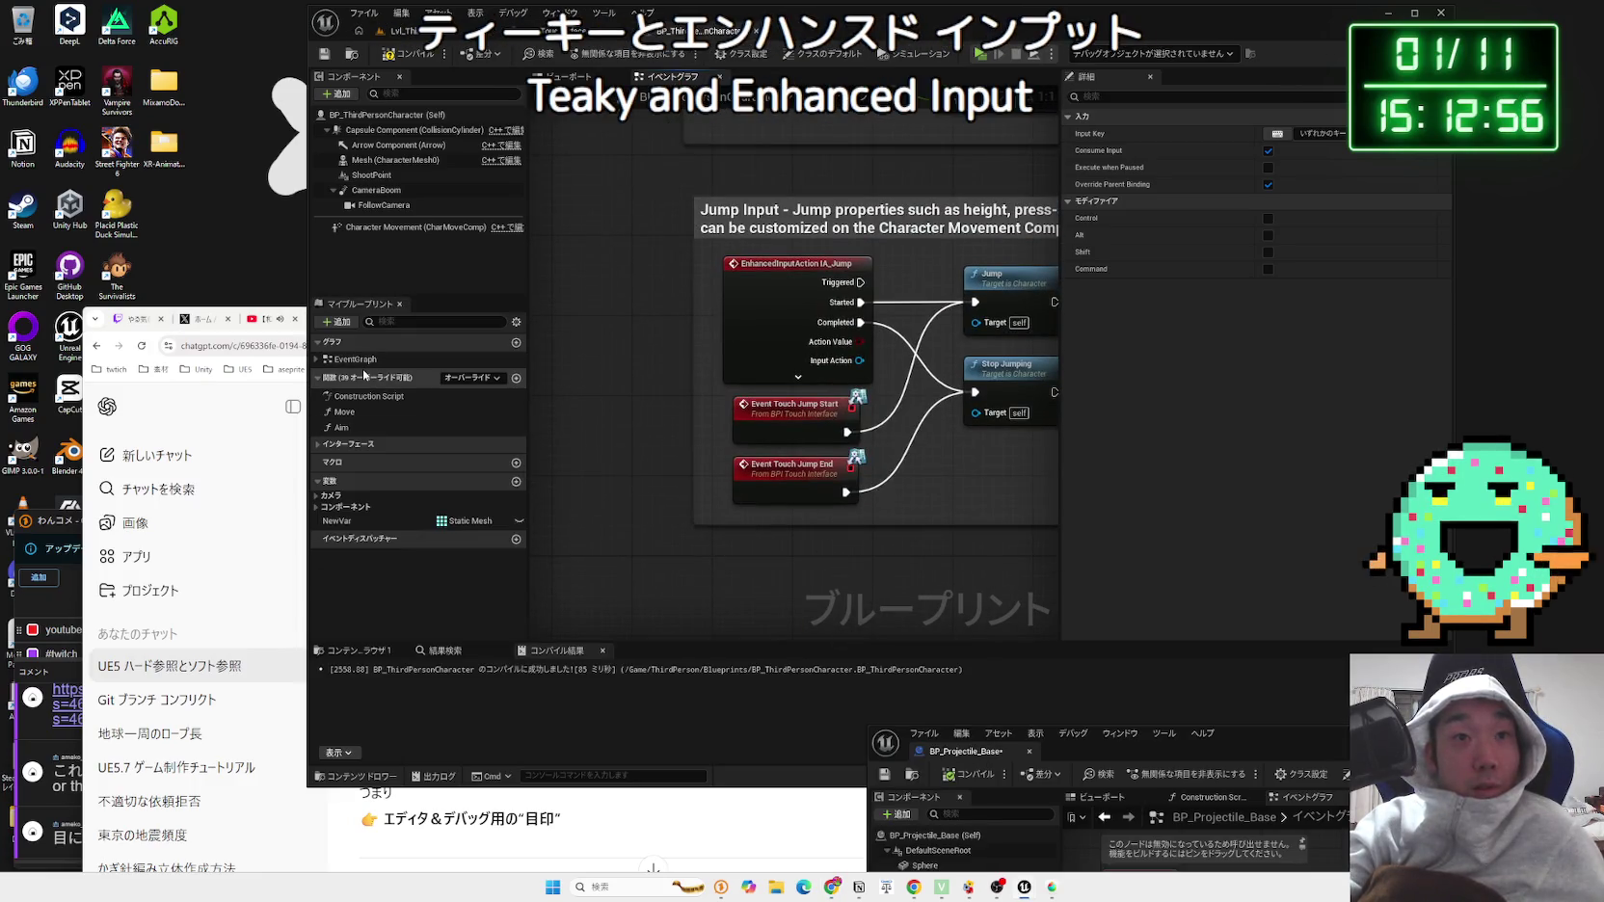
pyautogui.click(482, 829)
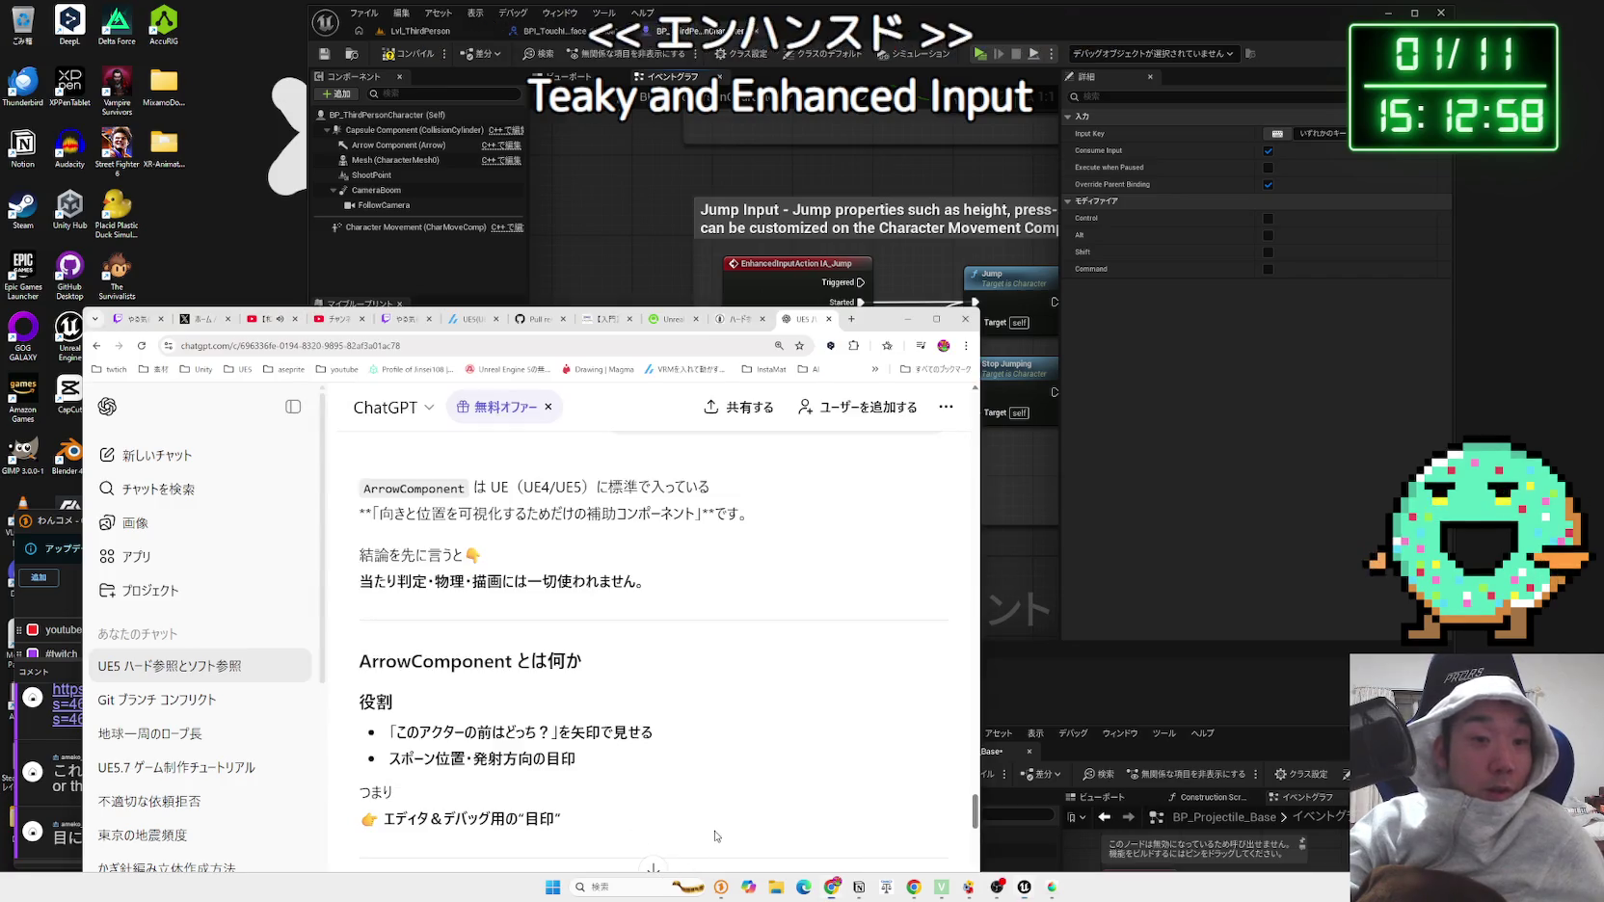
pyautogui.scroll(-2, 579, 627)
pyautogui.moveTo(862, 330); pyautogui.dragTo(944, 135)
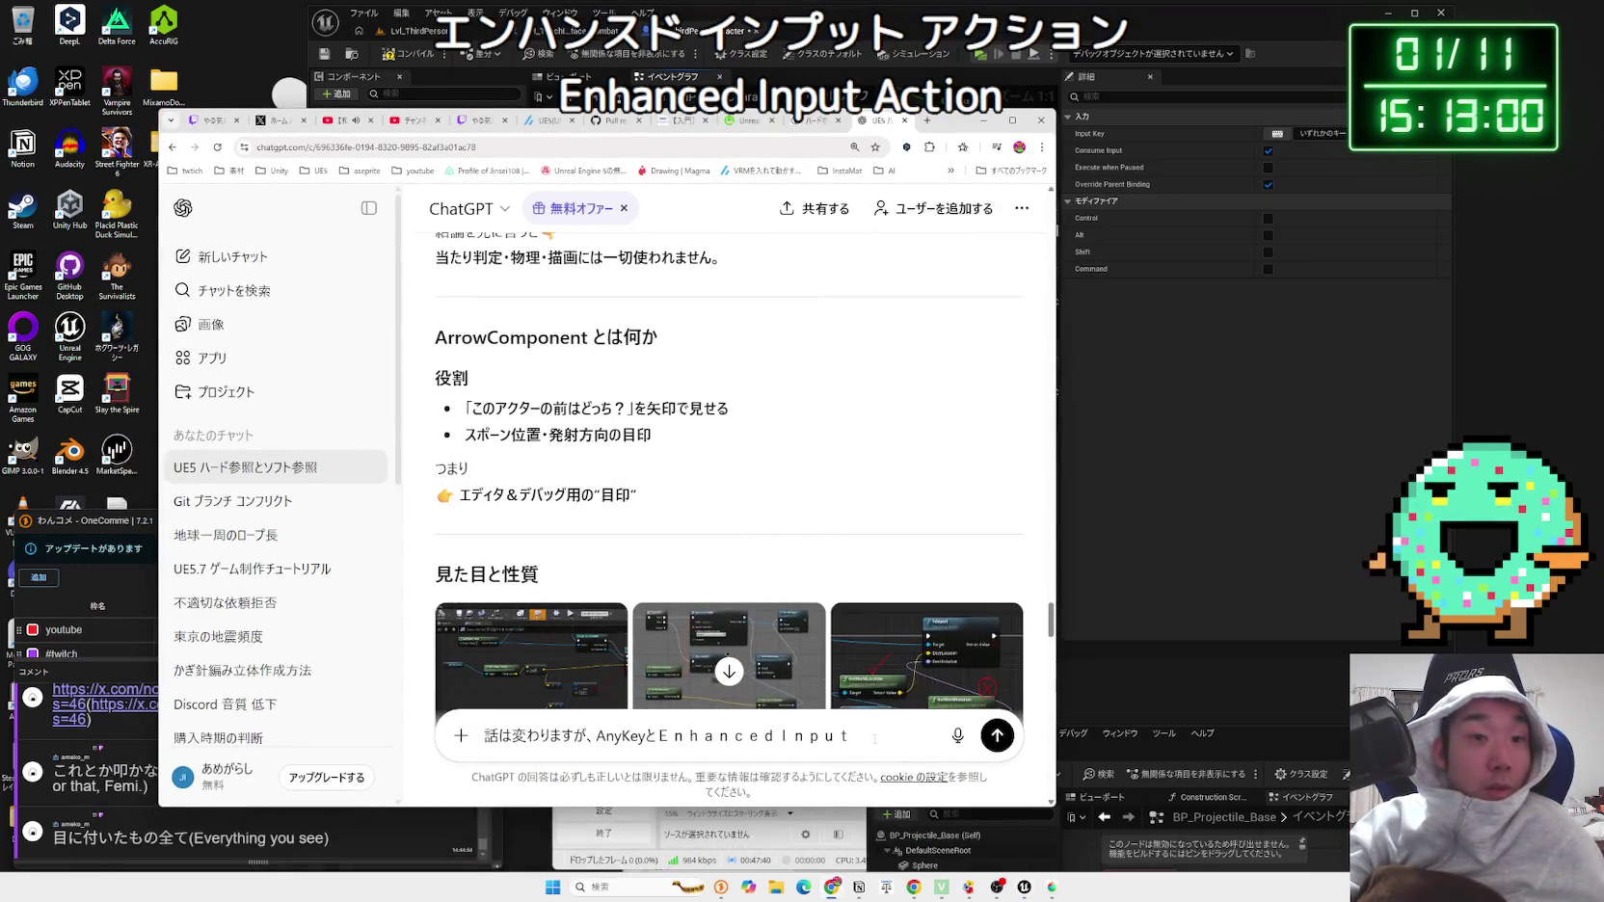
pyautogui.write('Ａｃｔｉｏｎの')
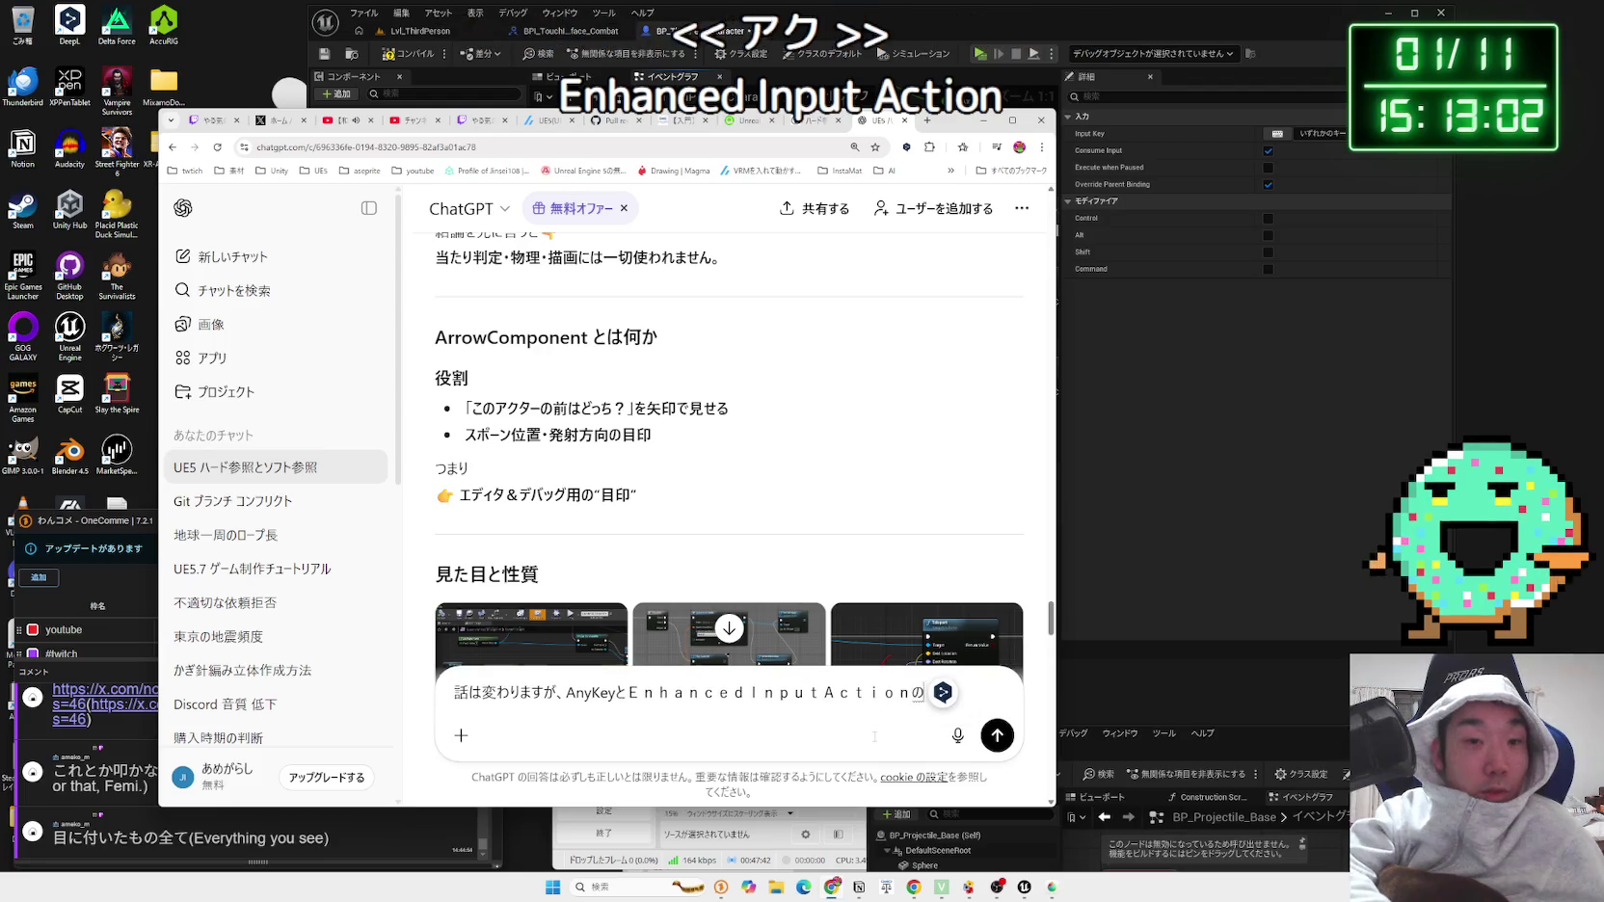
pyautogui.write('ちがしえて')
pyautogui.press('space')
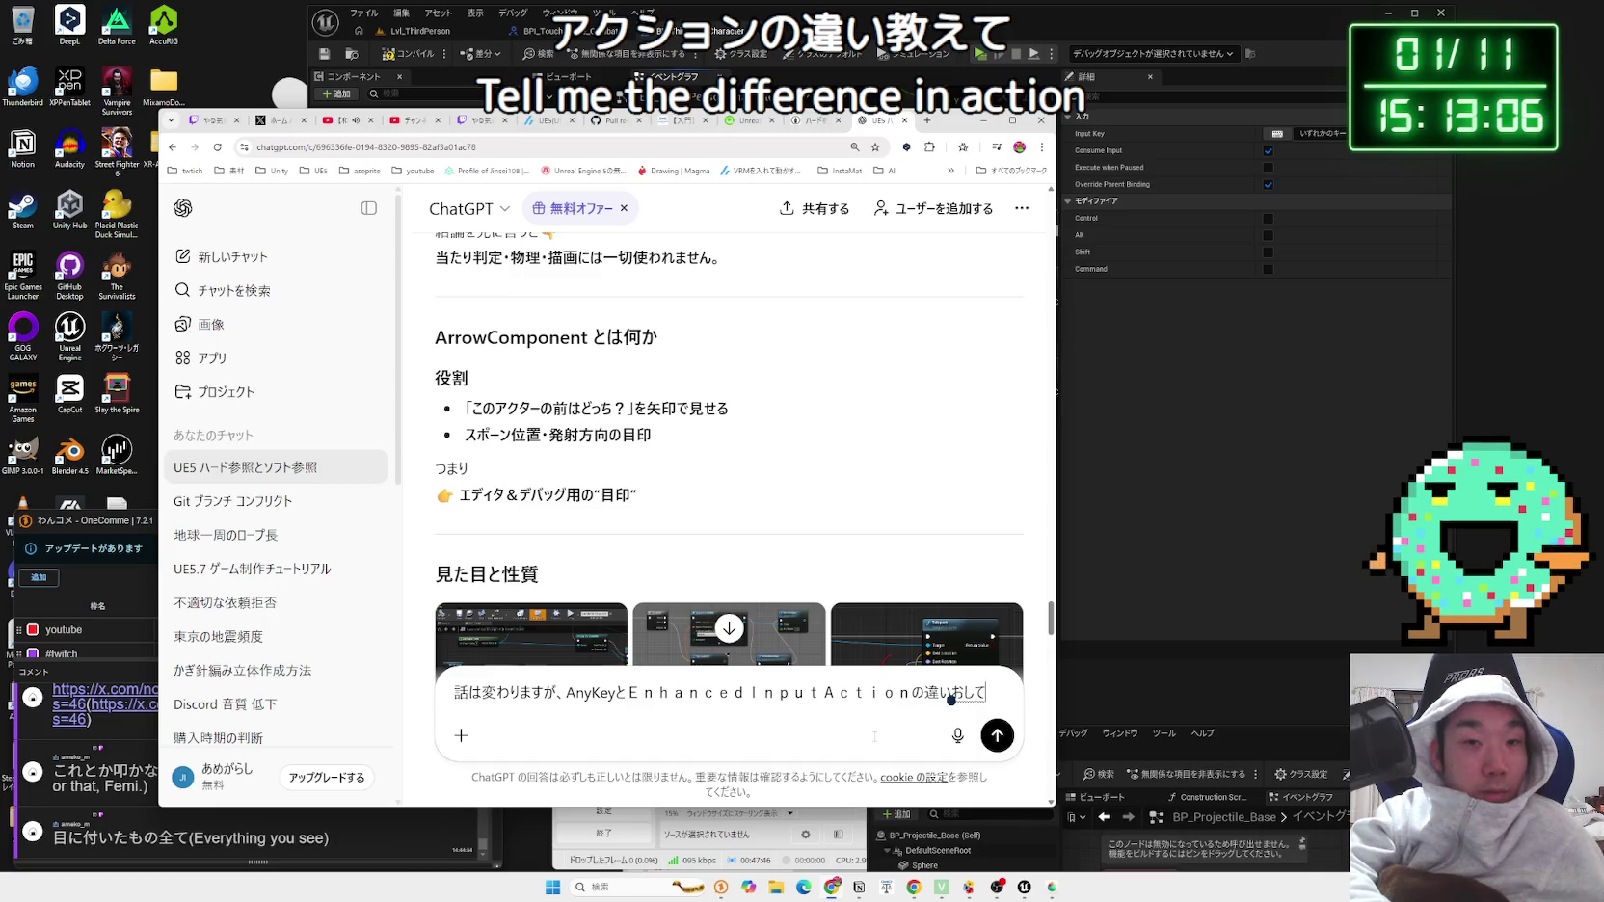
pyautogui.press('Return')
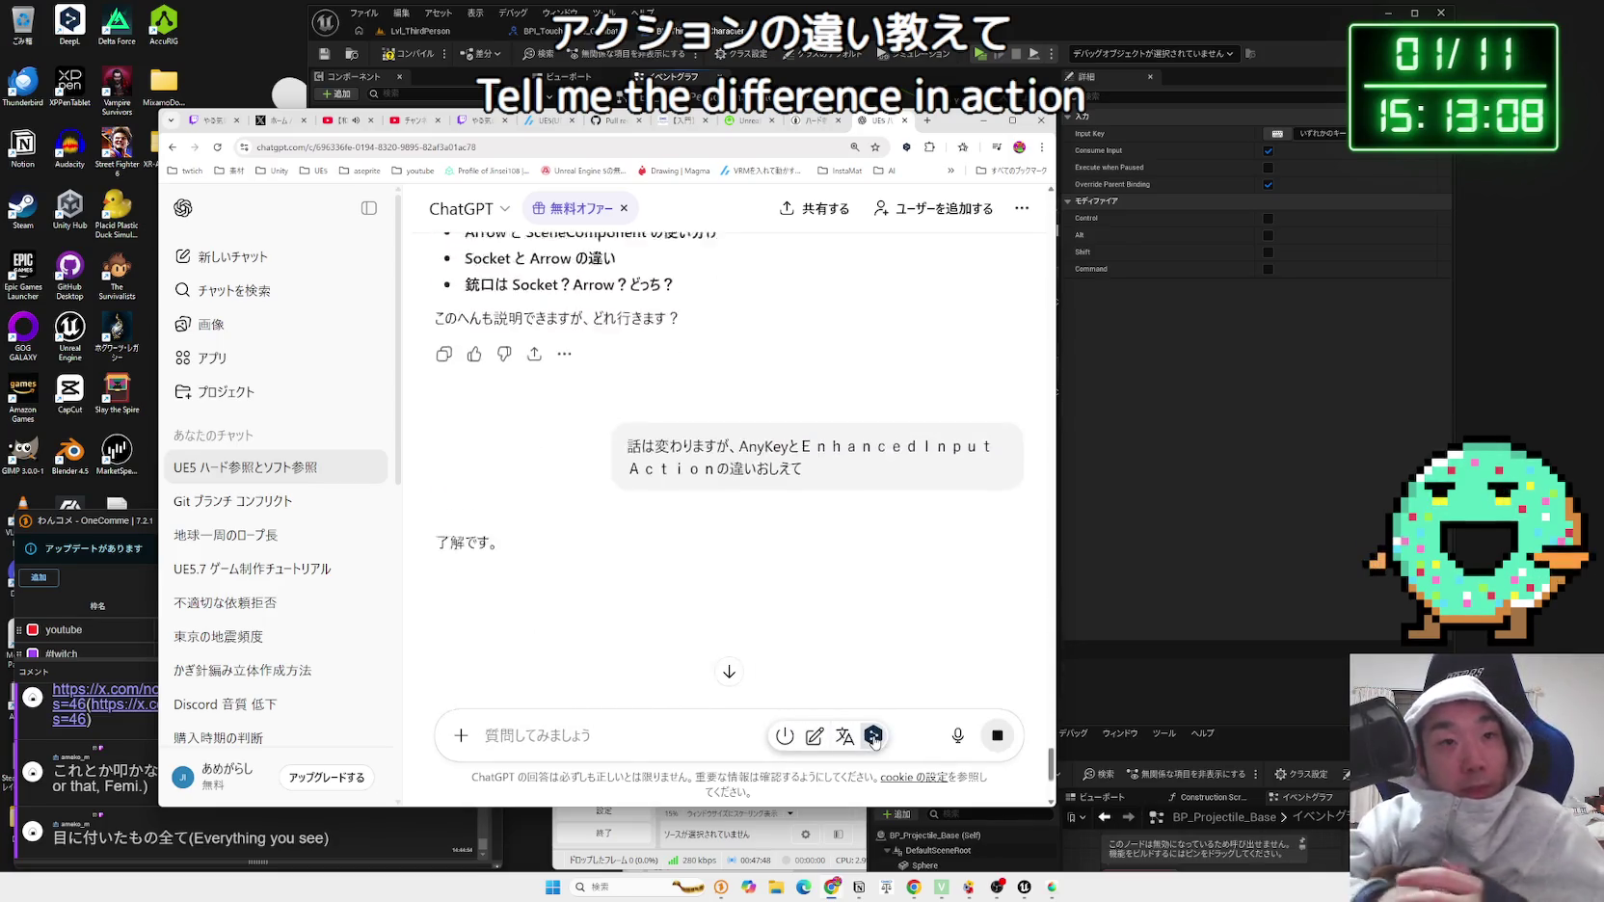
# Step: Read ChatGPT's summary contrasting AnyKey with Enhanced Input Action
pyautogui.click(1177, 465)
pyautogui.scroll(-2, 861, 561)
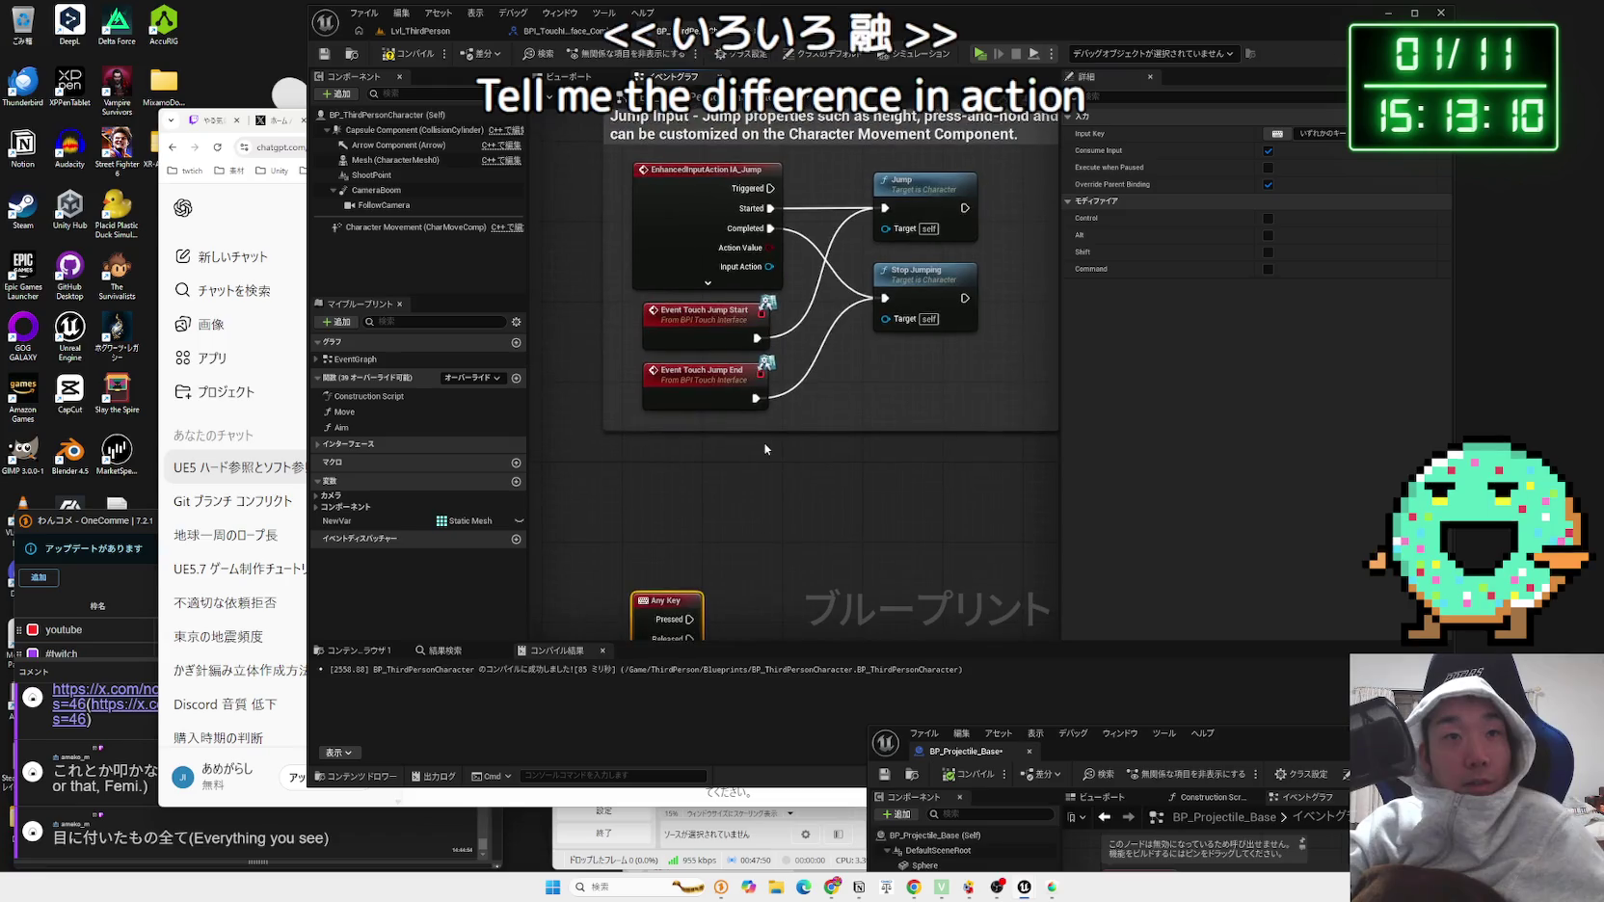
pyautogui.click(272, 200)
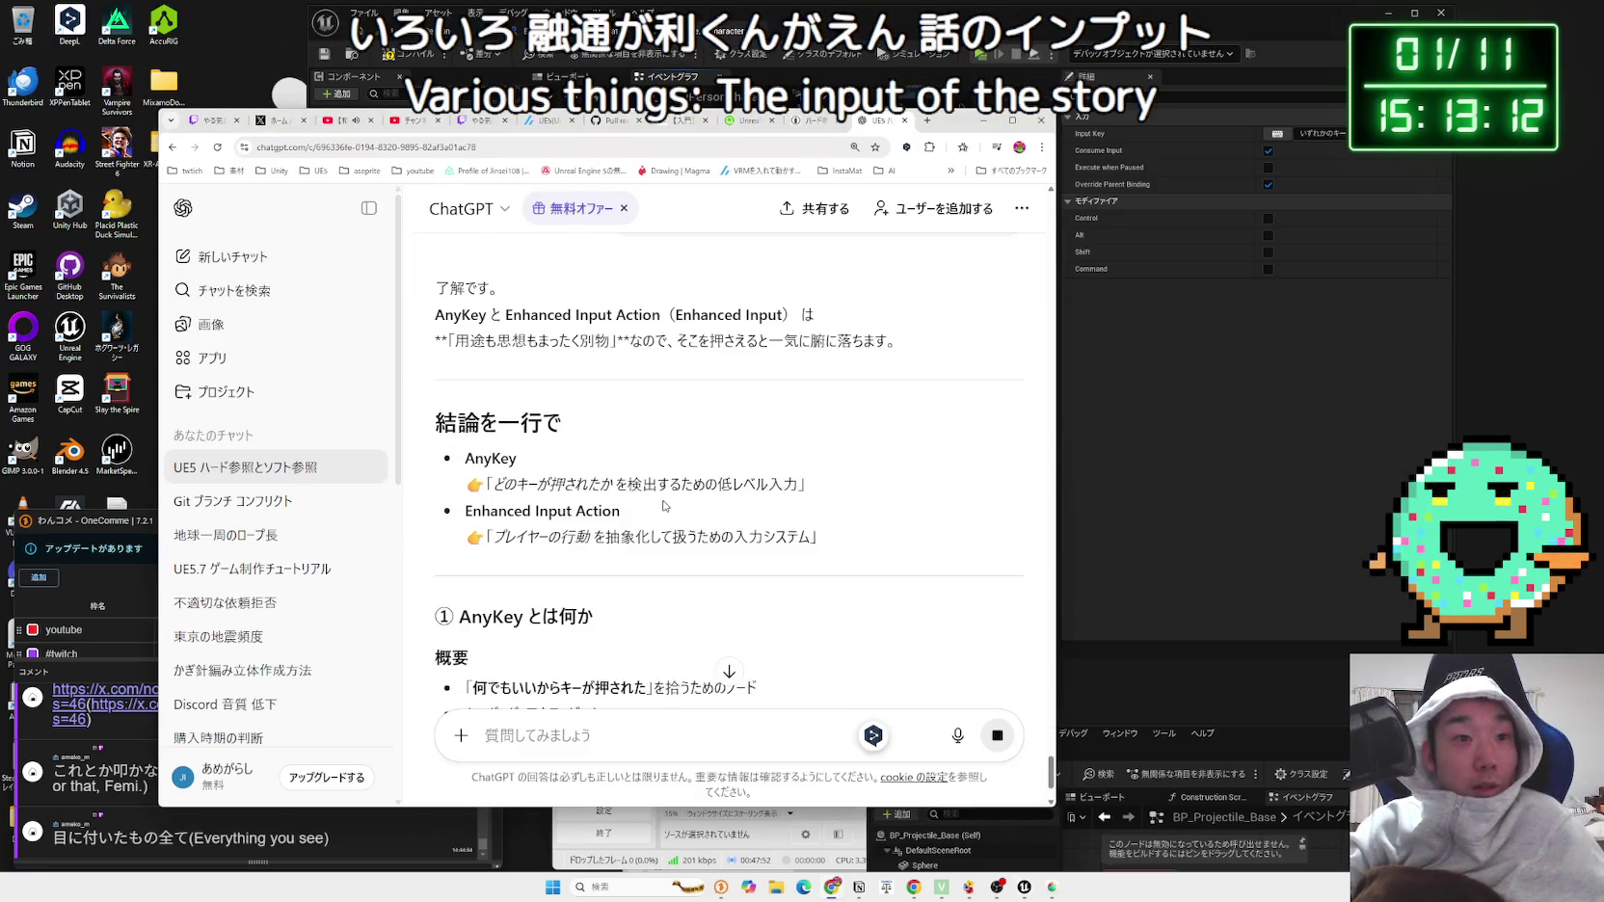
pyautogui.moveTo(528, 484)
pyautogui.mouseDown()
pyautogui.moveTo(734, 485)
pyautogui.moveTo(469, 484)
pyautogui.moveTo(799, 484)
pyautogui.moveTo(538, 474)
pyautogui.mouseUp()
pyautogui.scroll(-1, 729, 472)
pyautogui.scroll(-3, 646, 414)
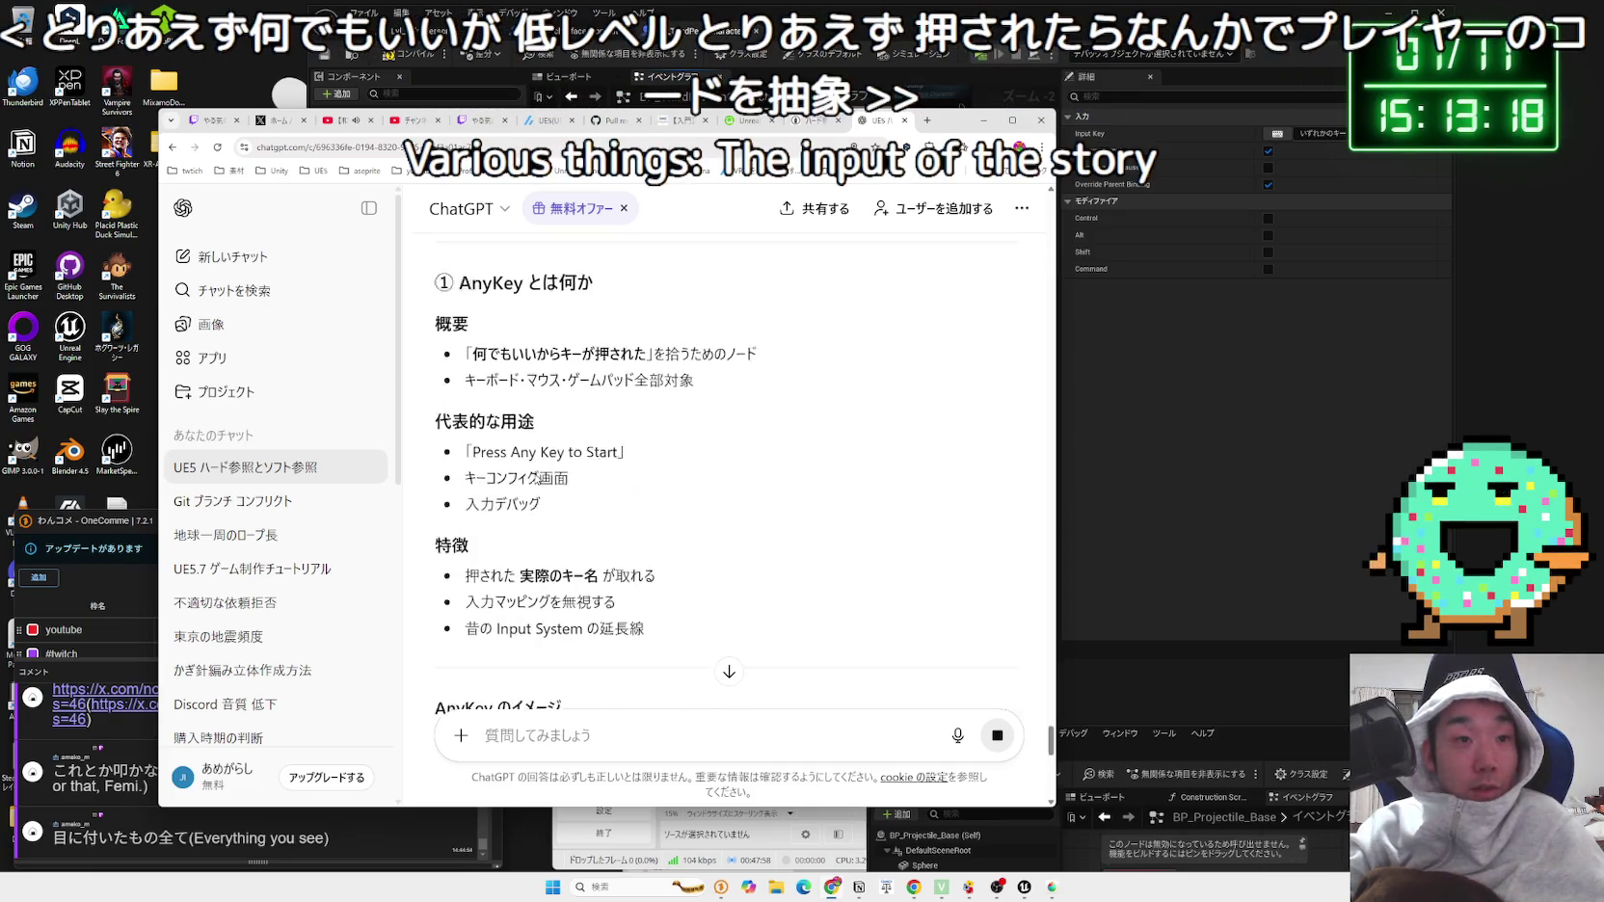
pyautogui.scroll(1, 646, 414)
# Step: Search Google for the word 抽象化 from the answer
pyautogui.moveTo(472, 422); pyautogui.dragTo(644, 422)
pyautogui.click(646, 400)
pyautogui.scroll(1, 646, 400)
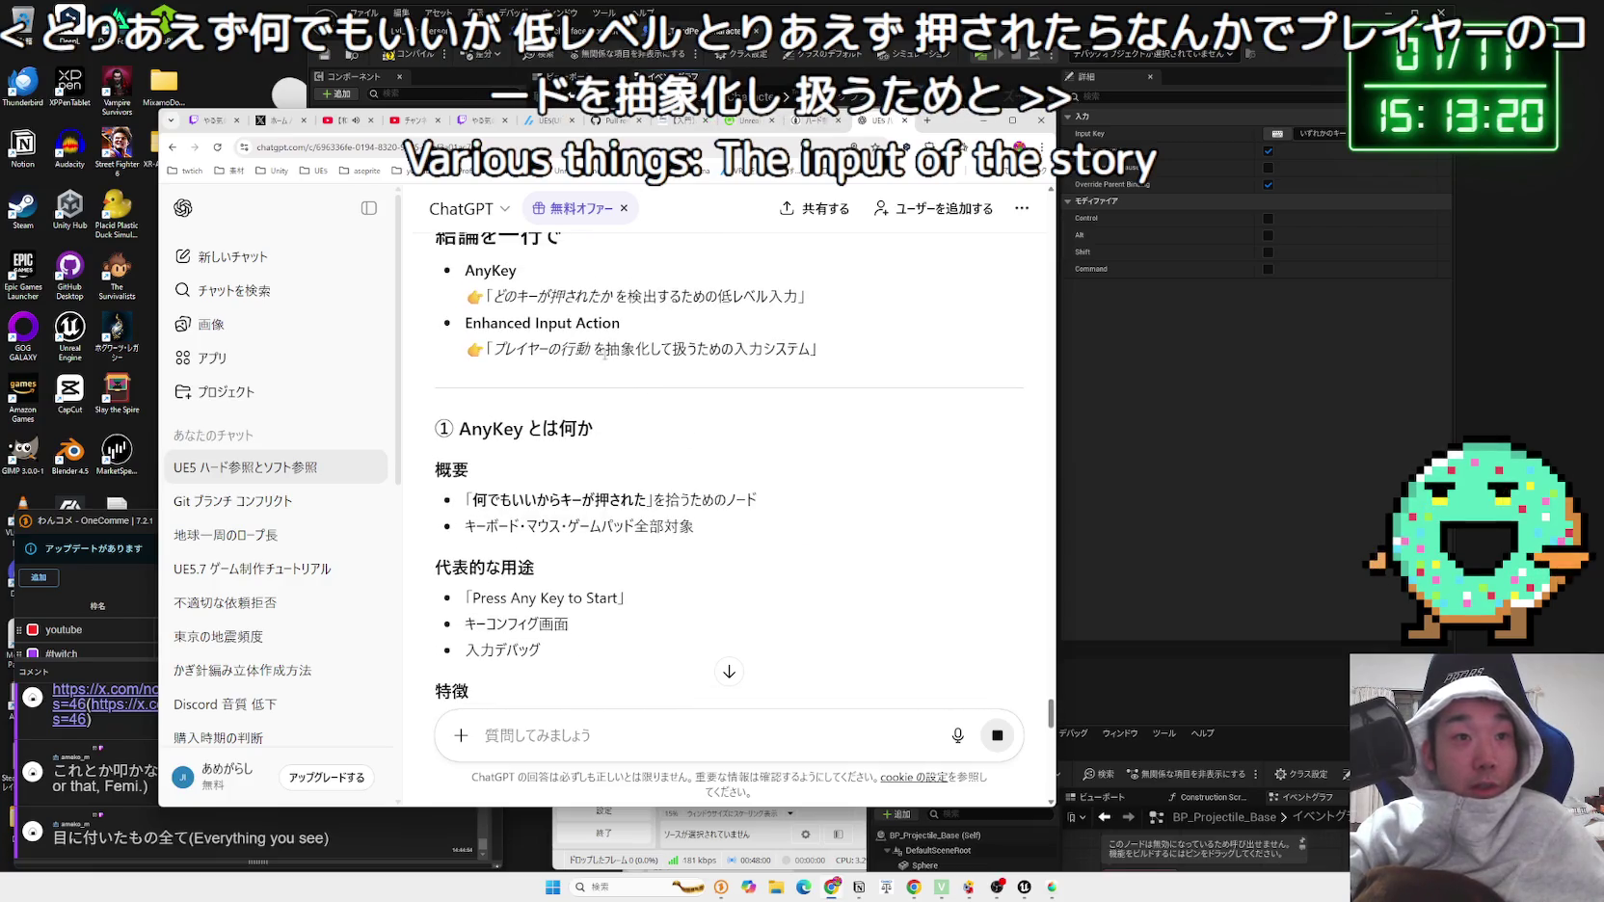
pyautogui.doubleClick(621, 341)
pyautogui.rightClick(633, 346)
pyautogui.click(692, 399)
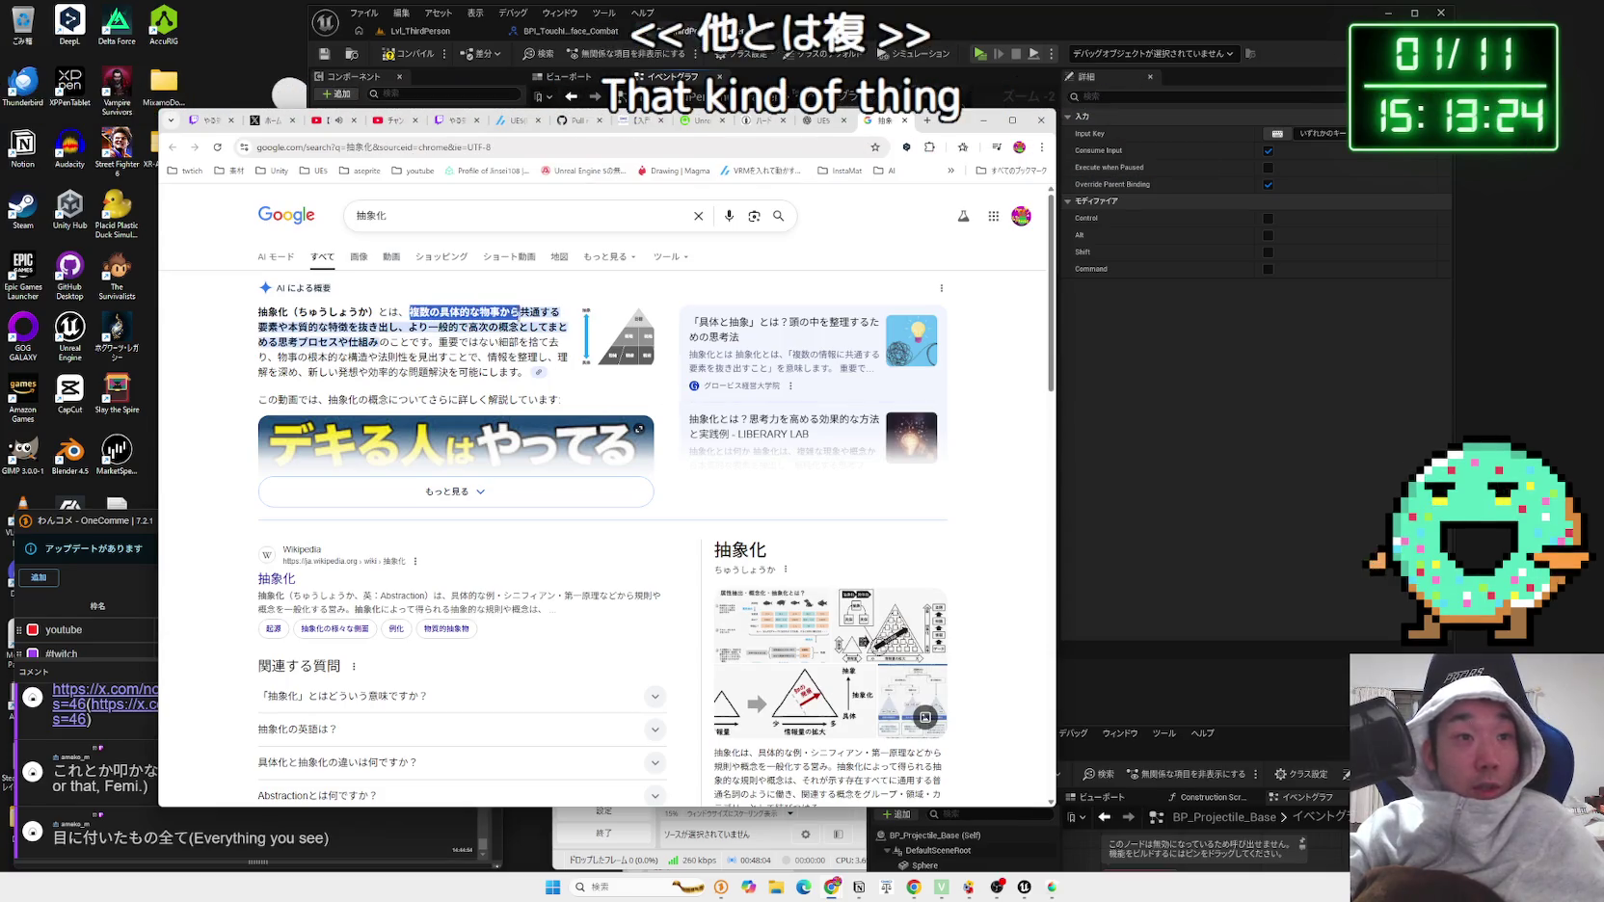
# Step: Read Google's AI overview of 抽象化 and its pyramid image, then go back to ChatGPT
pyautogui.moveTo(339, 326)
pyautogui.mouseDown()
pyautogui.moveTo(567, 328)
pyautogui.moveTo(397, 341)
pyautogui.mouseUp()
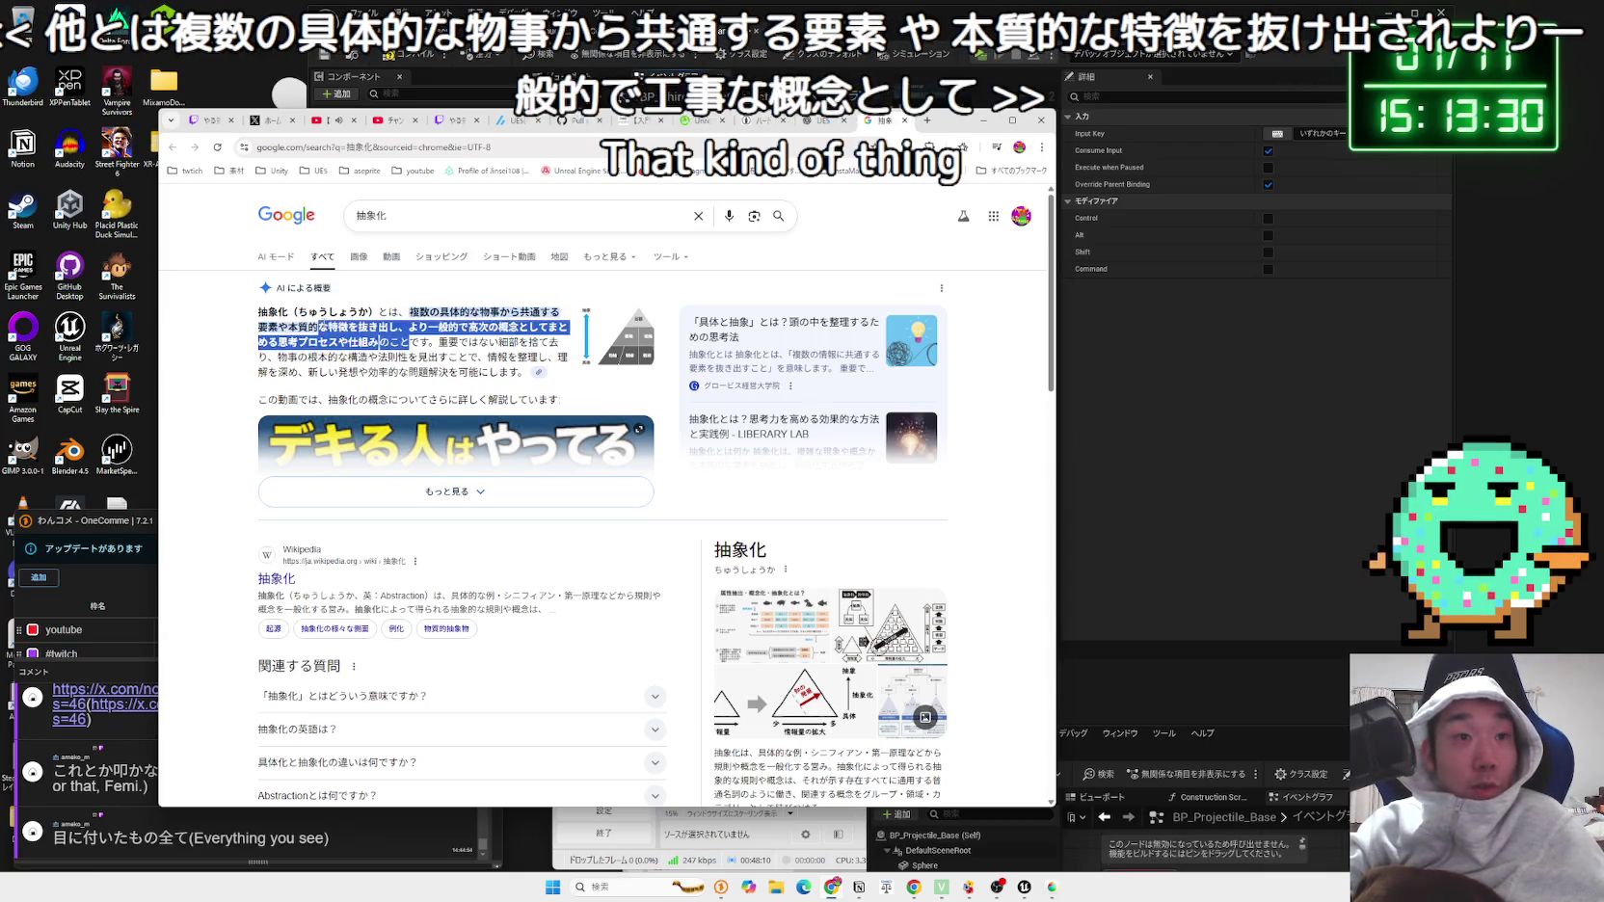
pyautogui.click(609, 354)
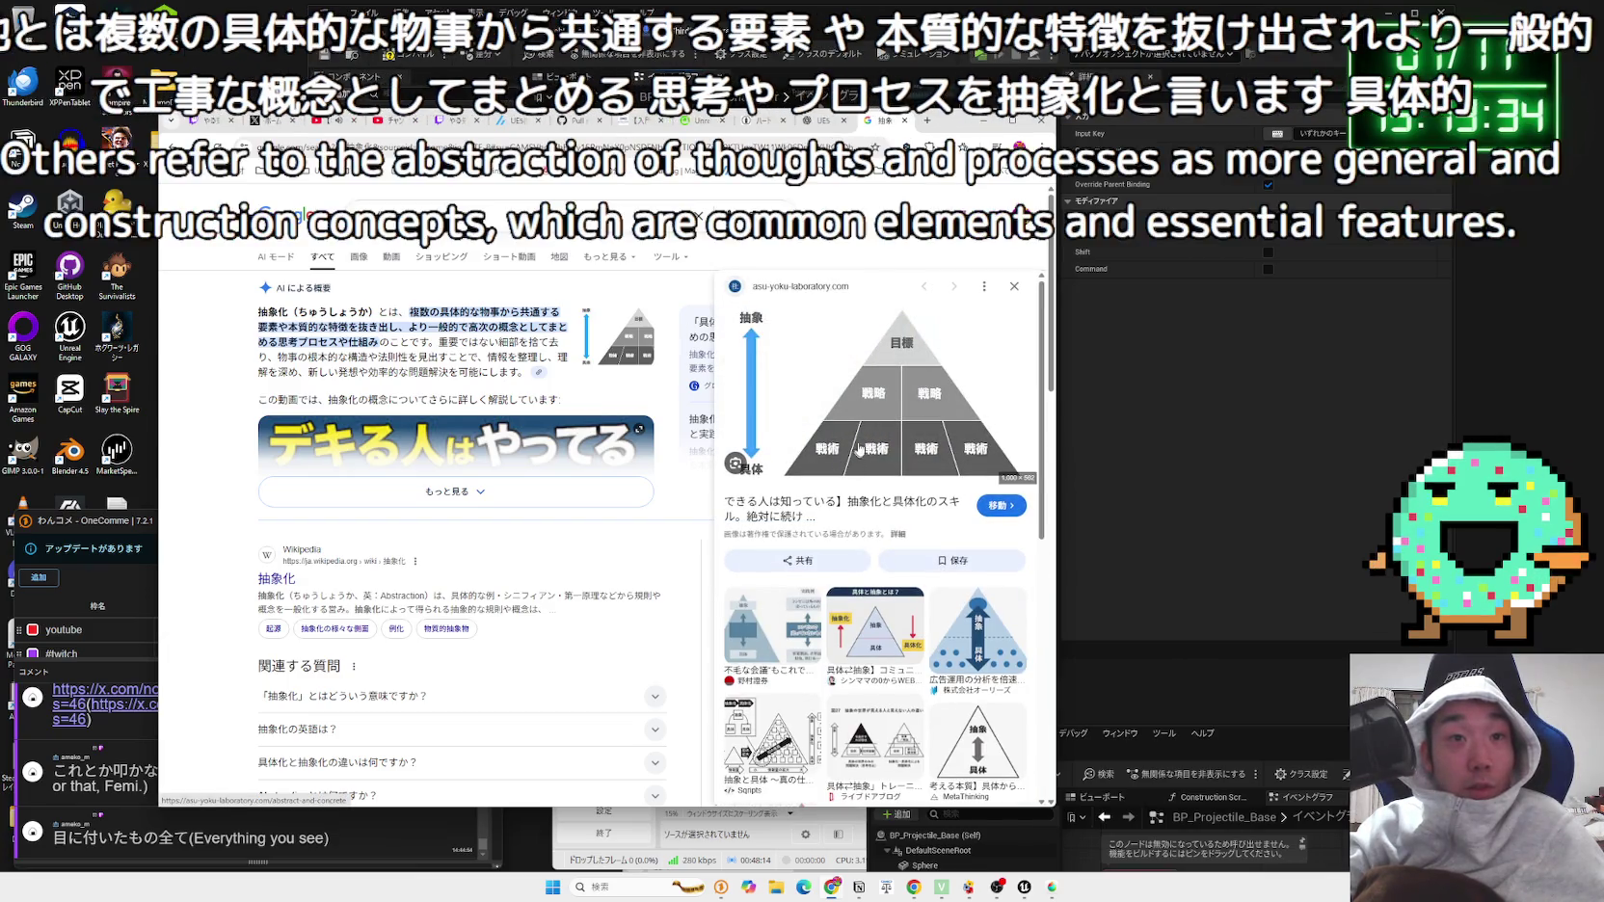
pyautogui.click(1014, 294)
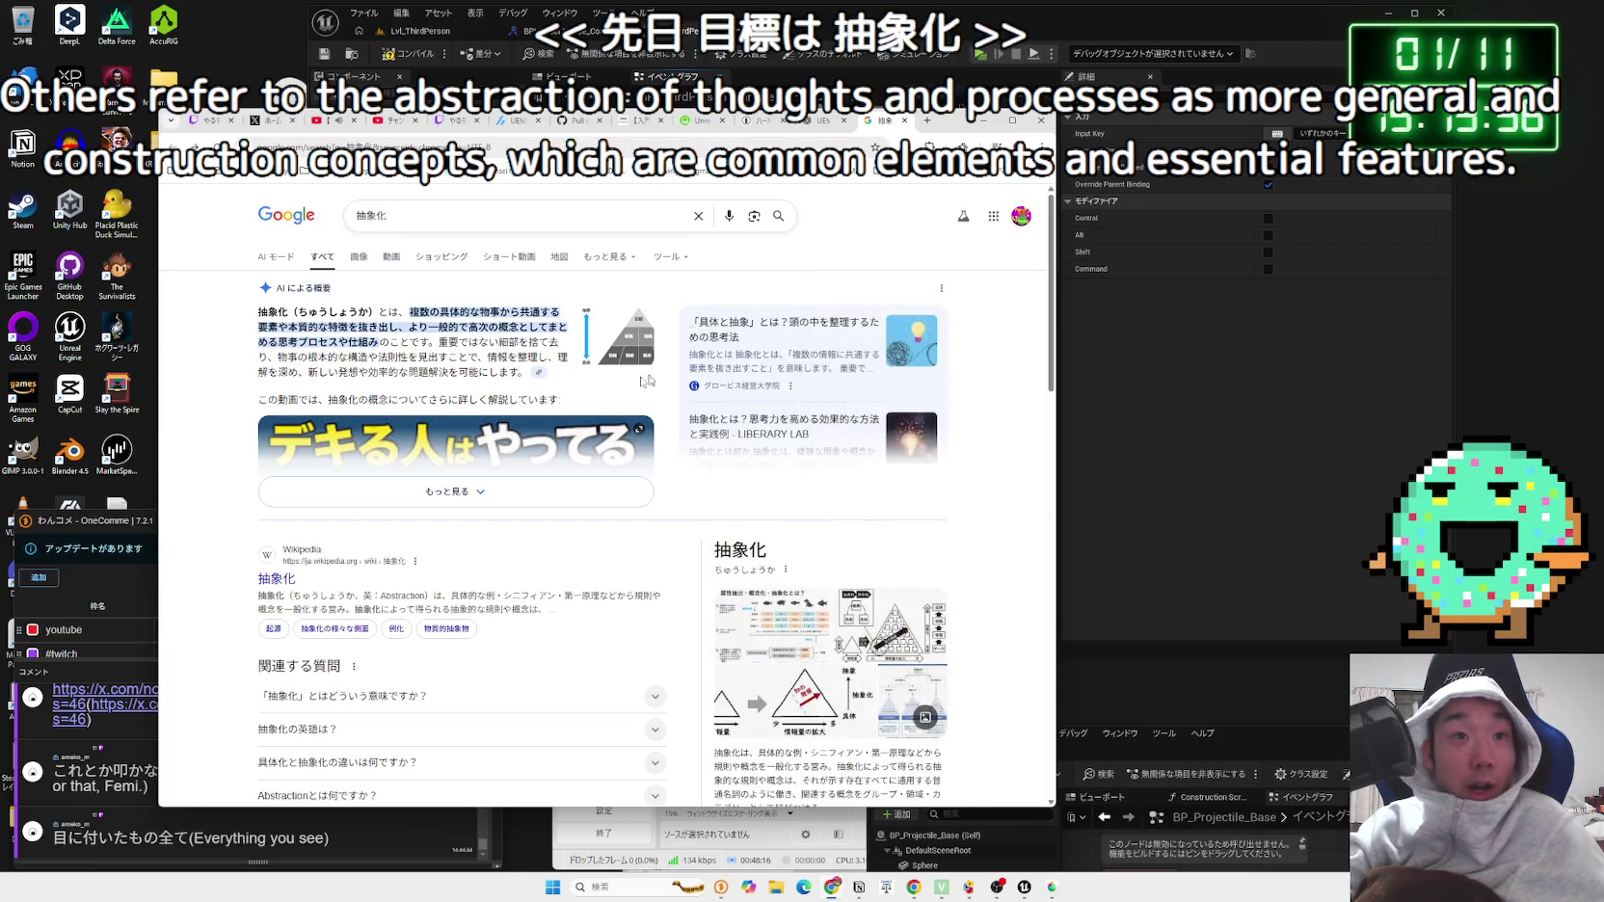
pyautogui.scroll(-3, 552, 387)
pyautogui.click(983, 120)
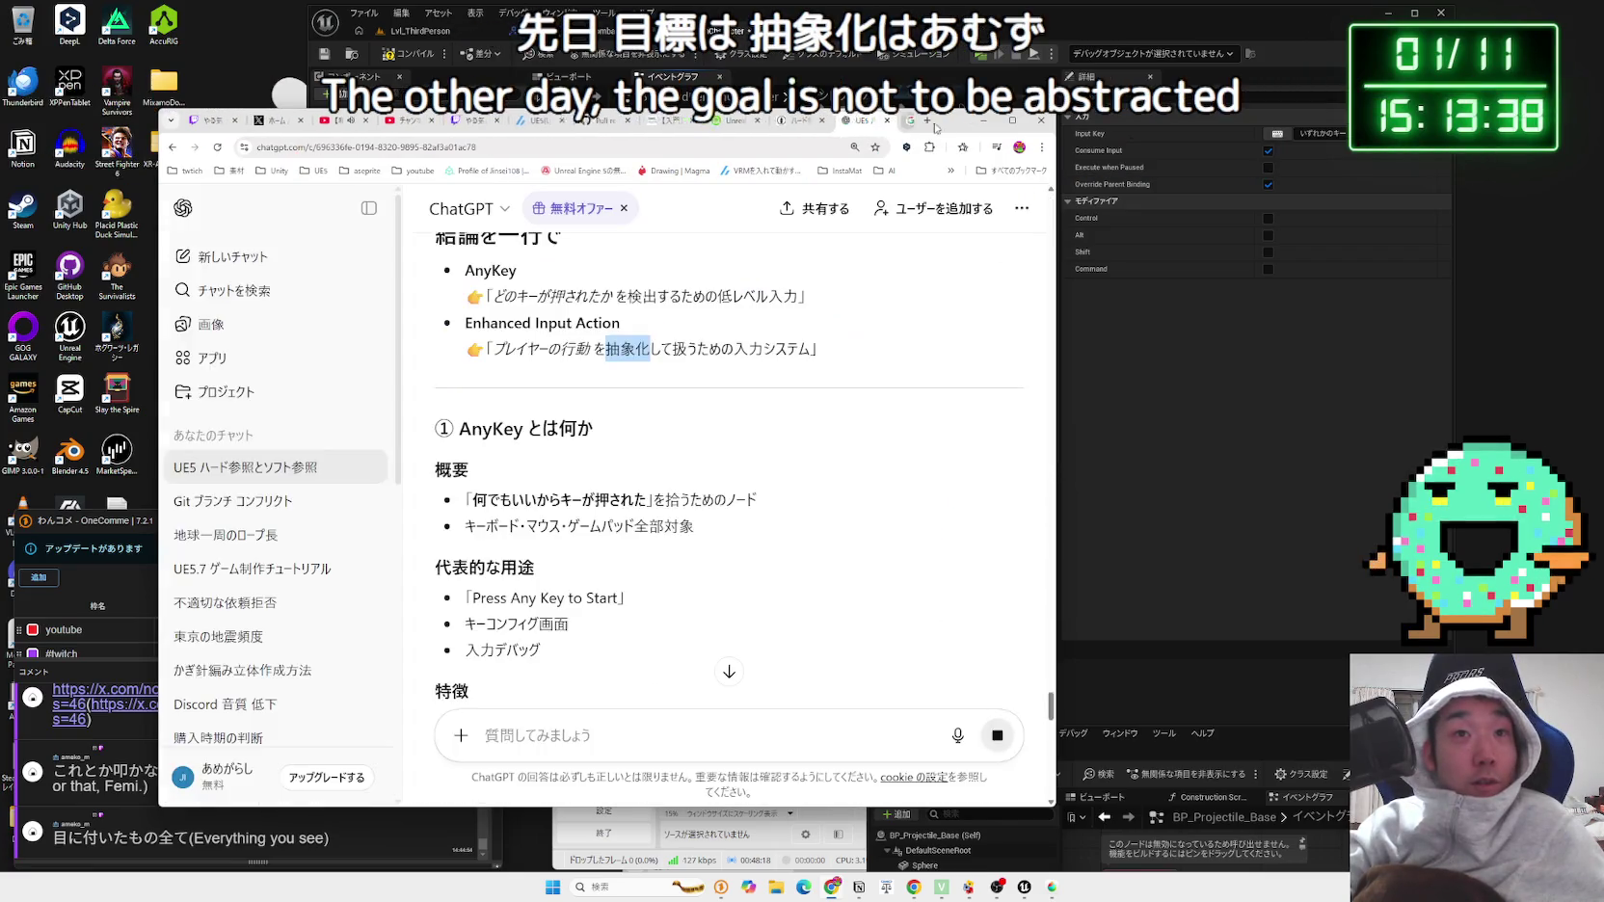
# Step: Read the Enhanced Input Action summary and the AnyKey overview section
pyautogui.moveTo(697, 339); pyautogui.dragTo(872, 339)
pyautogui.click(872, 339)
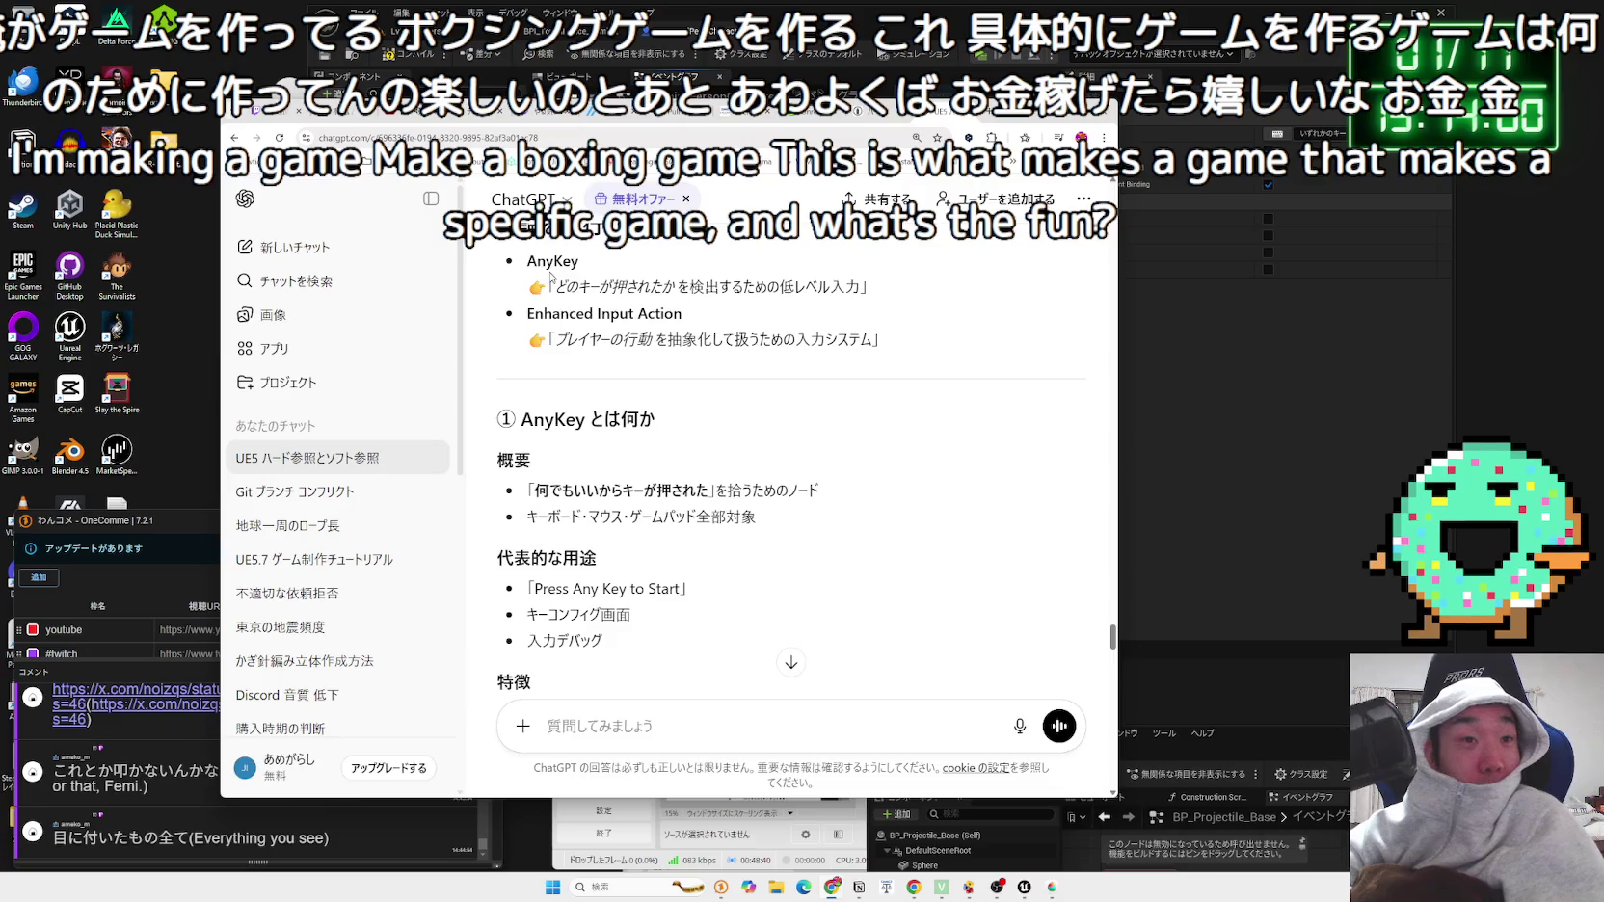
pyautogui.click(683, 356)
pyautogui.scroll(-2, 670, 319)
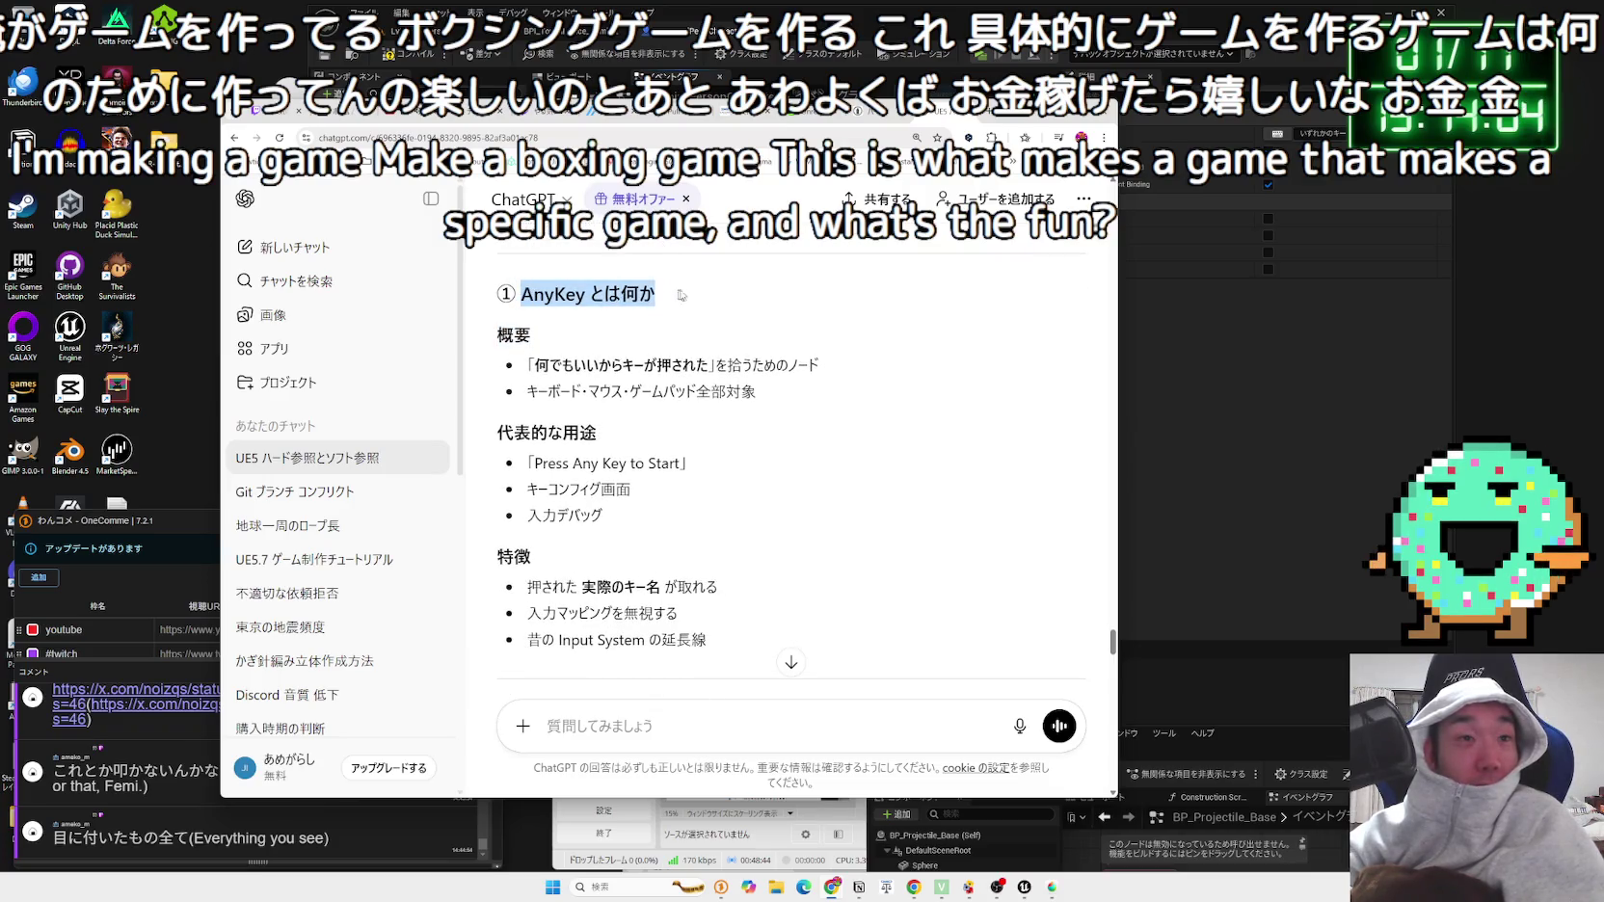
pyautogui.moveTo(531, 364); pyautogui.dragTo(684, 364)
pyautogui.click(617, 337)
pyautogui.moveTo(531, 364)
pyautogui.mouseDown()
pyautogui.moveTo(709, 364)
pyautogui.moveTo(756, 391)
pyautogui.moveTo(529, 364)
pyautogui.moveTo(706, 387)
pyautogui.mouseUp()
pyautogui.click(530, 364)
pyautogui.scroll(-4, 709, 385)
pyautogui.click(742, 395)
# Step: Read the remaining feature sections and the comparison table, then minimize Chrome
pyautogui.scroll(-1, 708, 388)
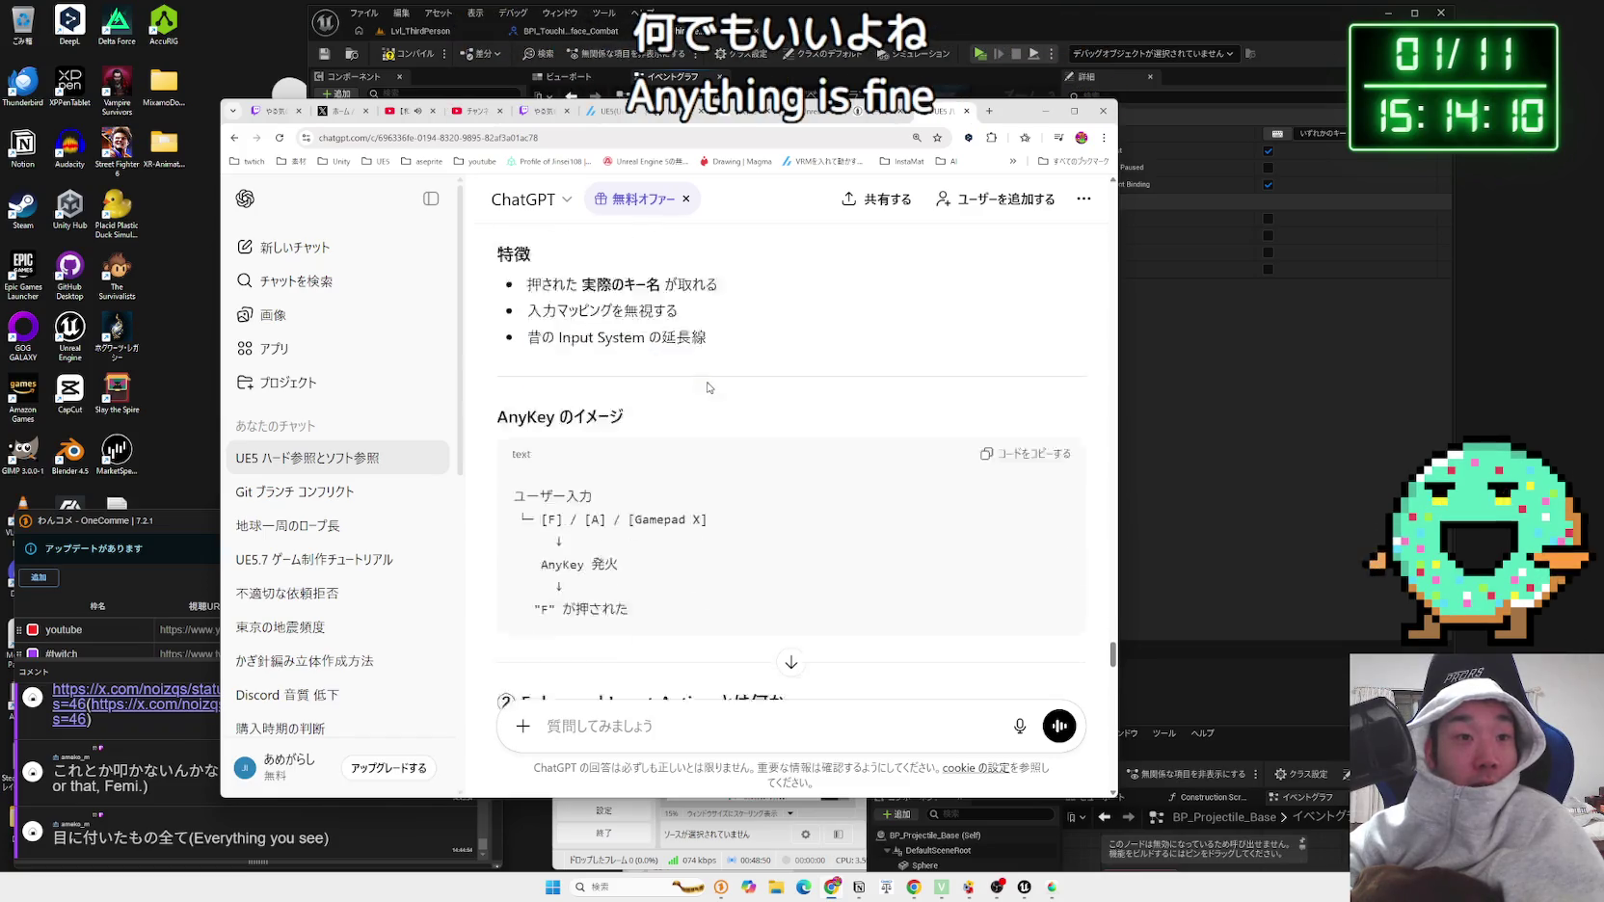
pyautogui.scroll(-4, 709, 388)
pyautogui.click(788, 381)
pyautogui.scroll(-2, 788, 382)
pyautogui.moveTo(528, 294); pyautogui.dragTo(783, 323)
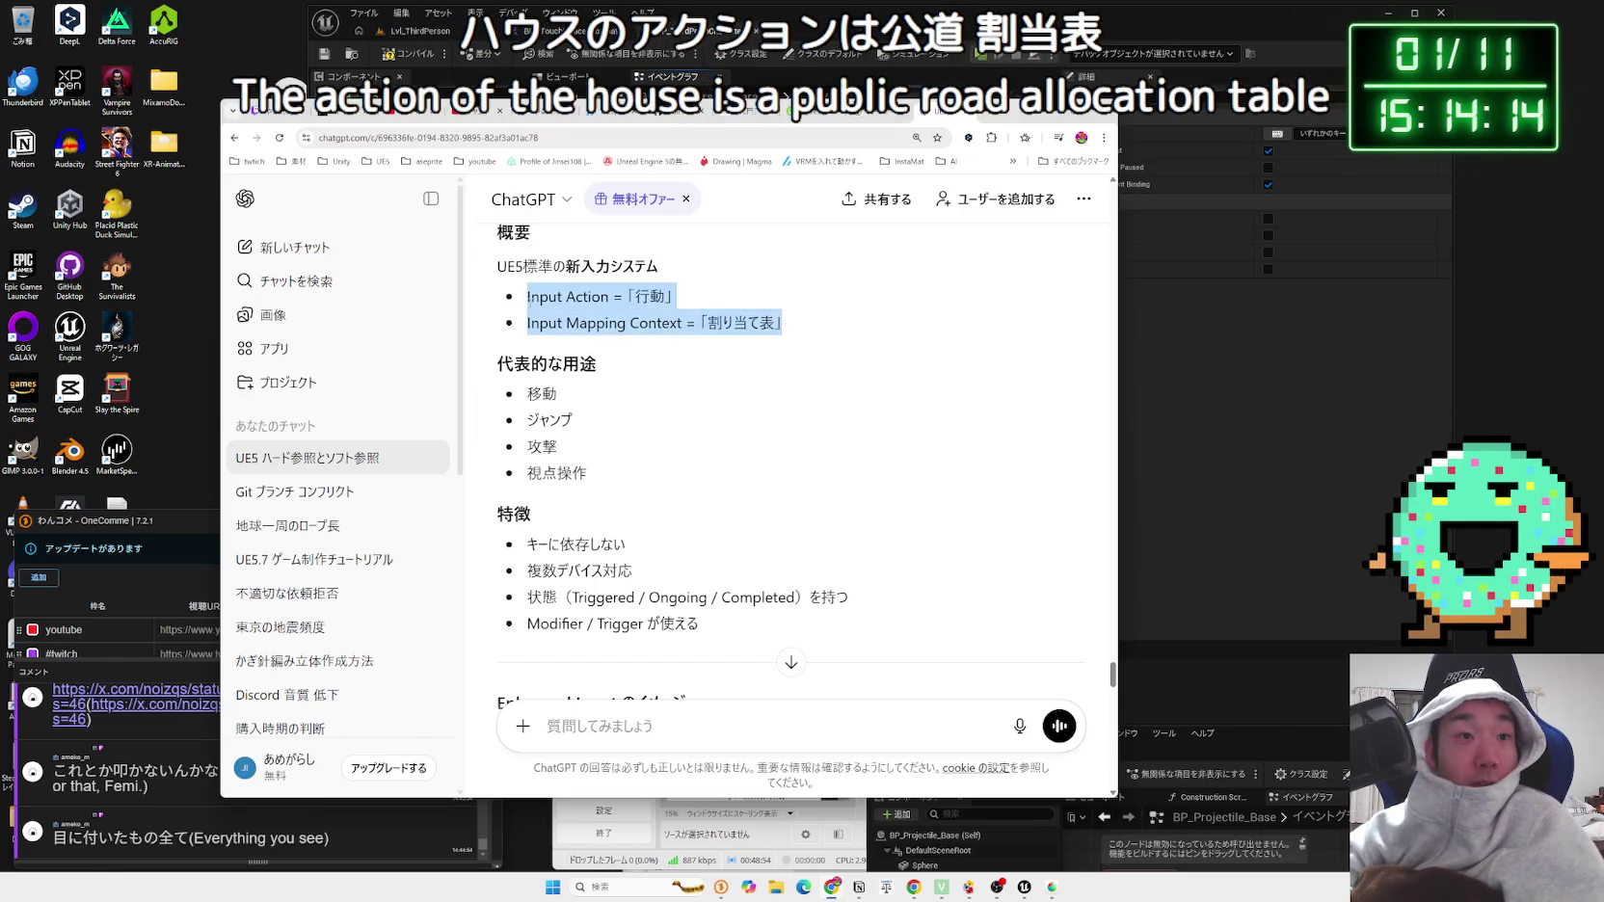
pyautogui.scroll(-2, 675, 386)
pyautogui.moveTo(527, 294)
pyautogui.mouseDown()
pyautogui.moveTo(652, 399)
pyautogui.moveTo(699, 499)
pyautogui.mouseUp()
pyautogui.click(699, 412)
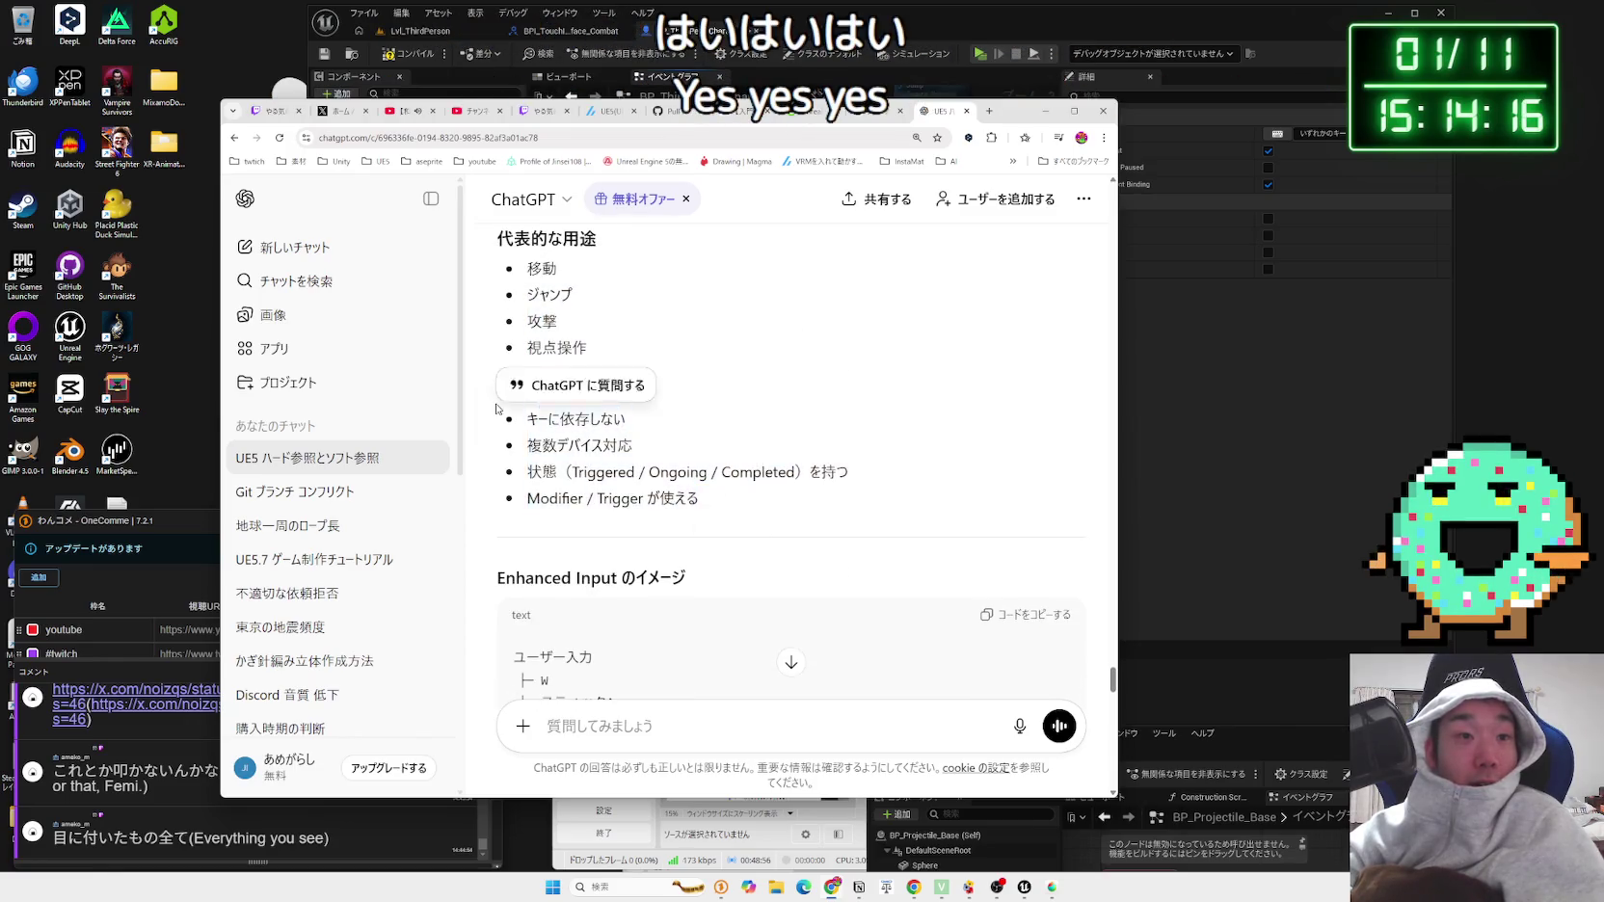
pyautogui.scroll(-5, 700, 412)
pyautogui.scroll(-3, 698, 412)
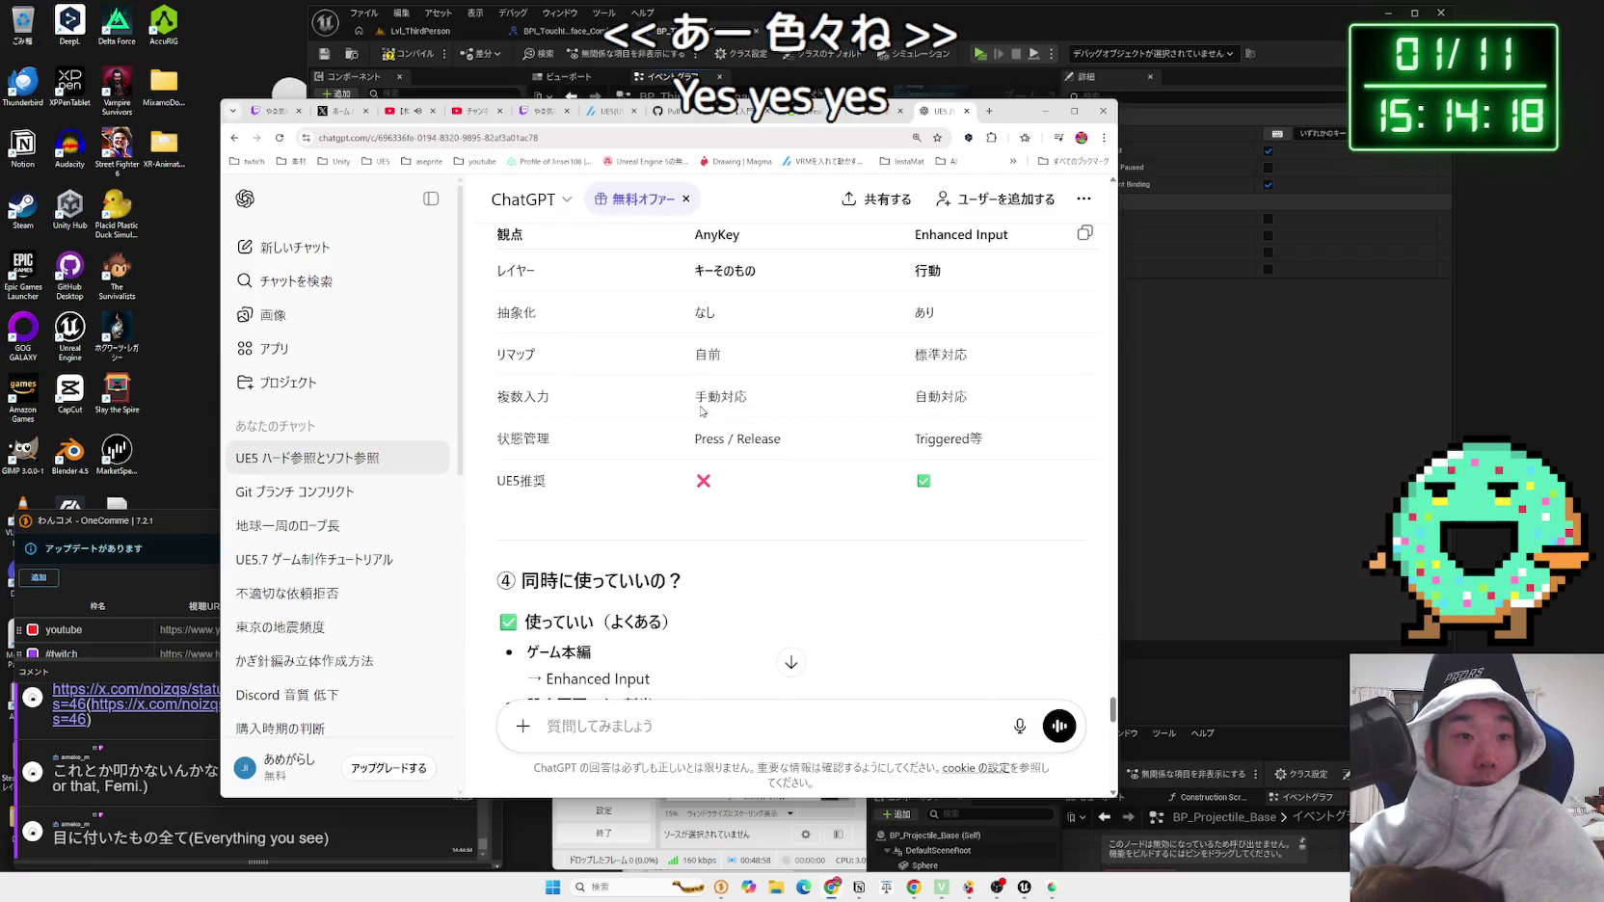
pyautogui.scroll(-4, 701, 411)
pyautogui.scroll(3, 701, 411)
pyautogui.click(1043, 112)
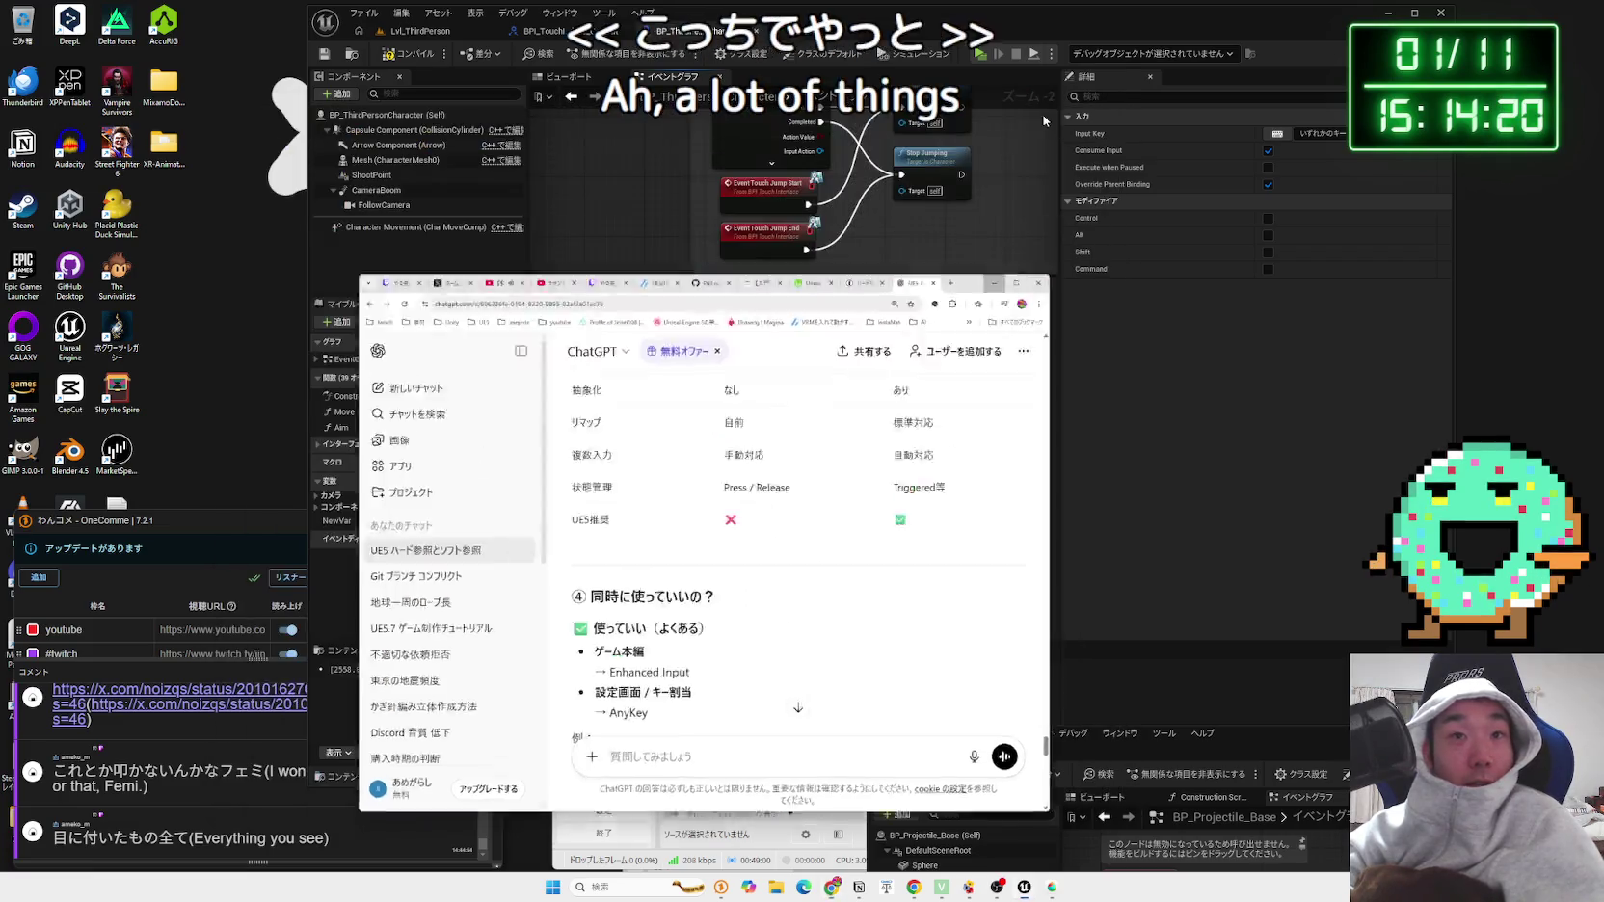
# Step: Set the input node to the F key and wire Pressed to Spawn Actor BP_Projectile_Base
pyautogui.click(1277, 136)
pyautogui.press('f')
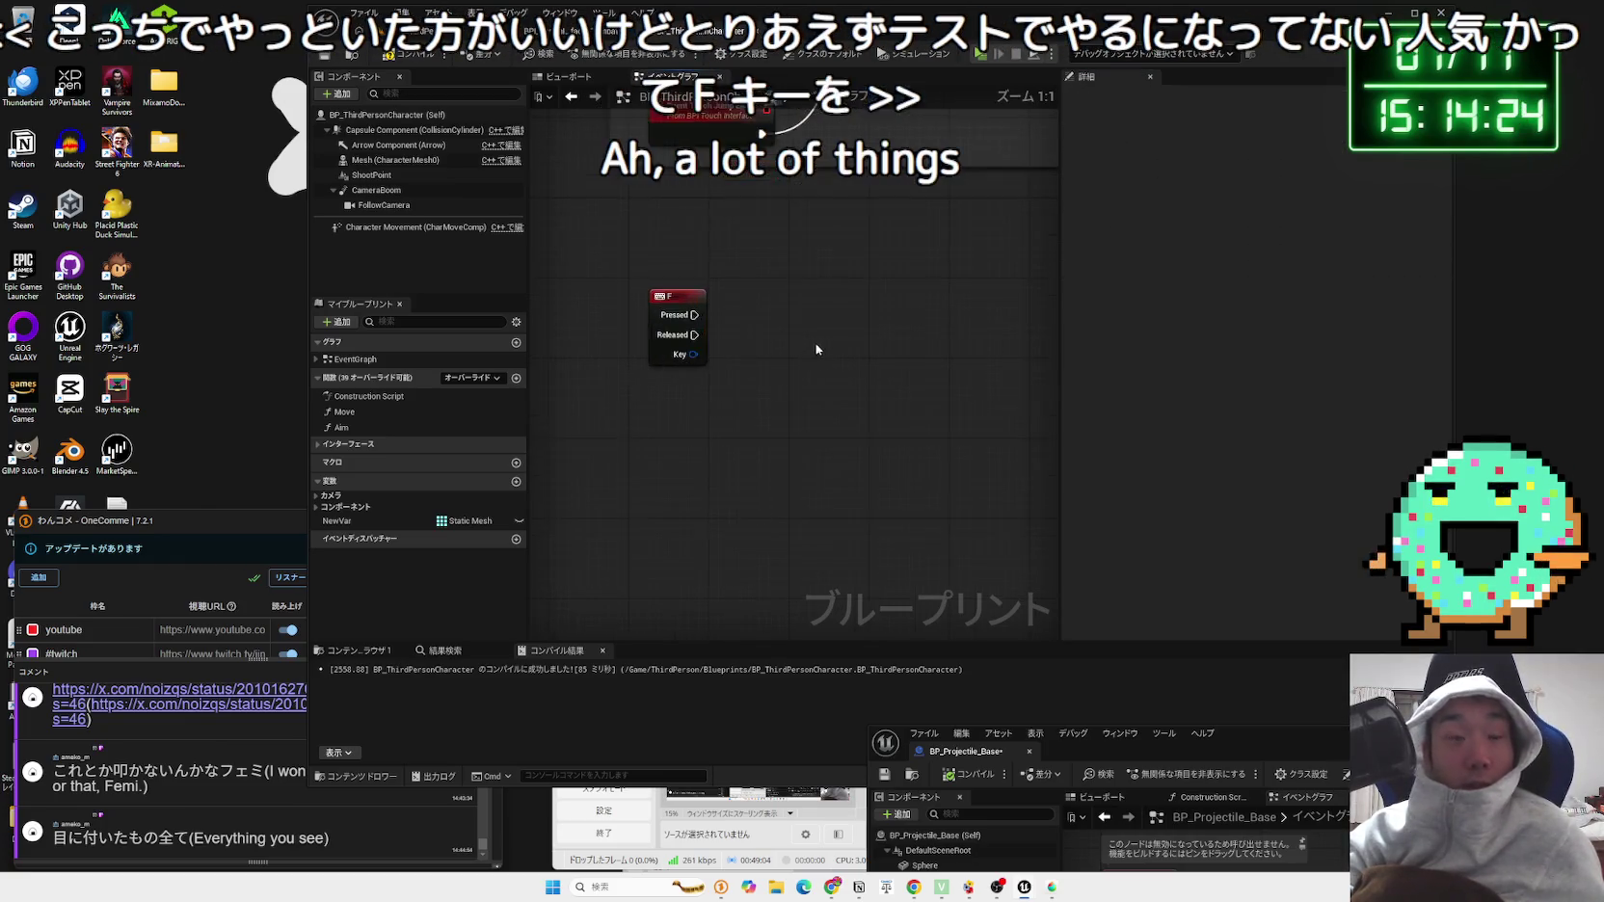
pyautogui.moveTo(655, 347); pyautogui.dragTo(776, 348)
pyautogui.click(732, 311)
pyautogui.write('spawn')
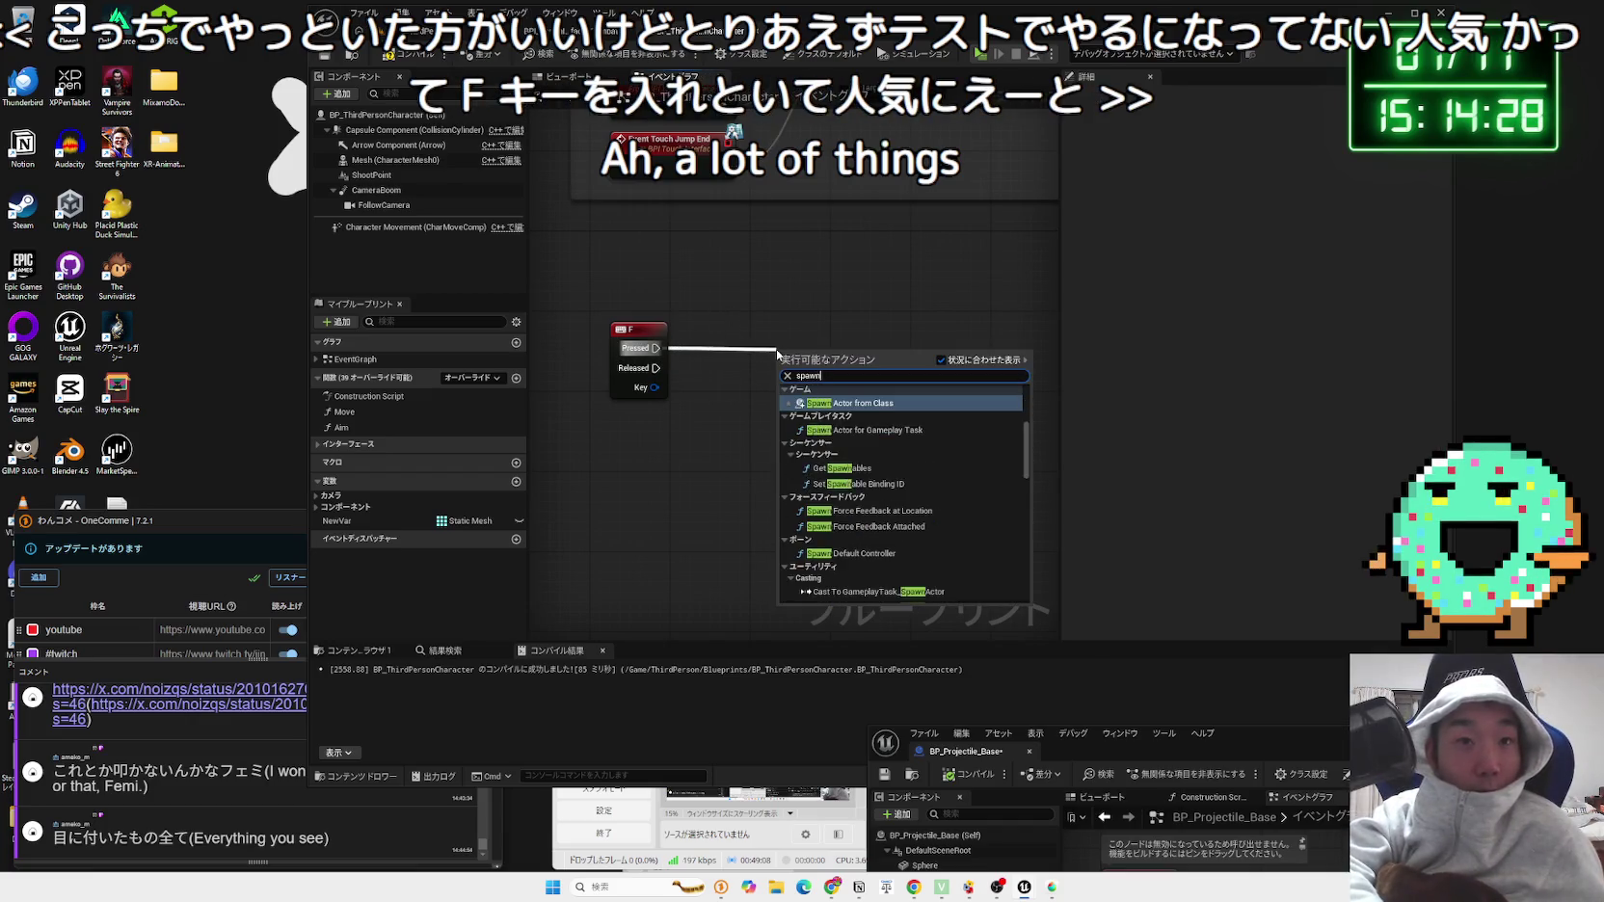
pyautogui.write(' actor ')
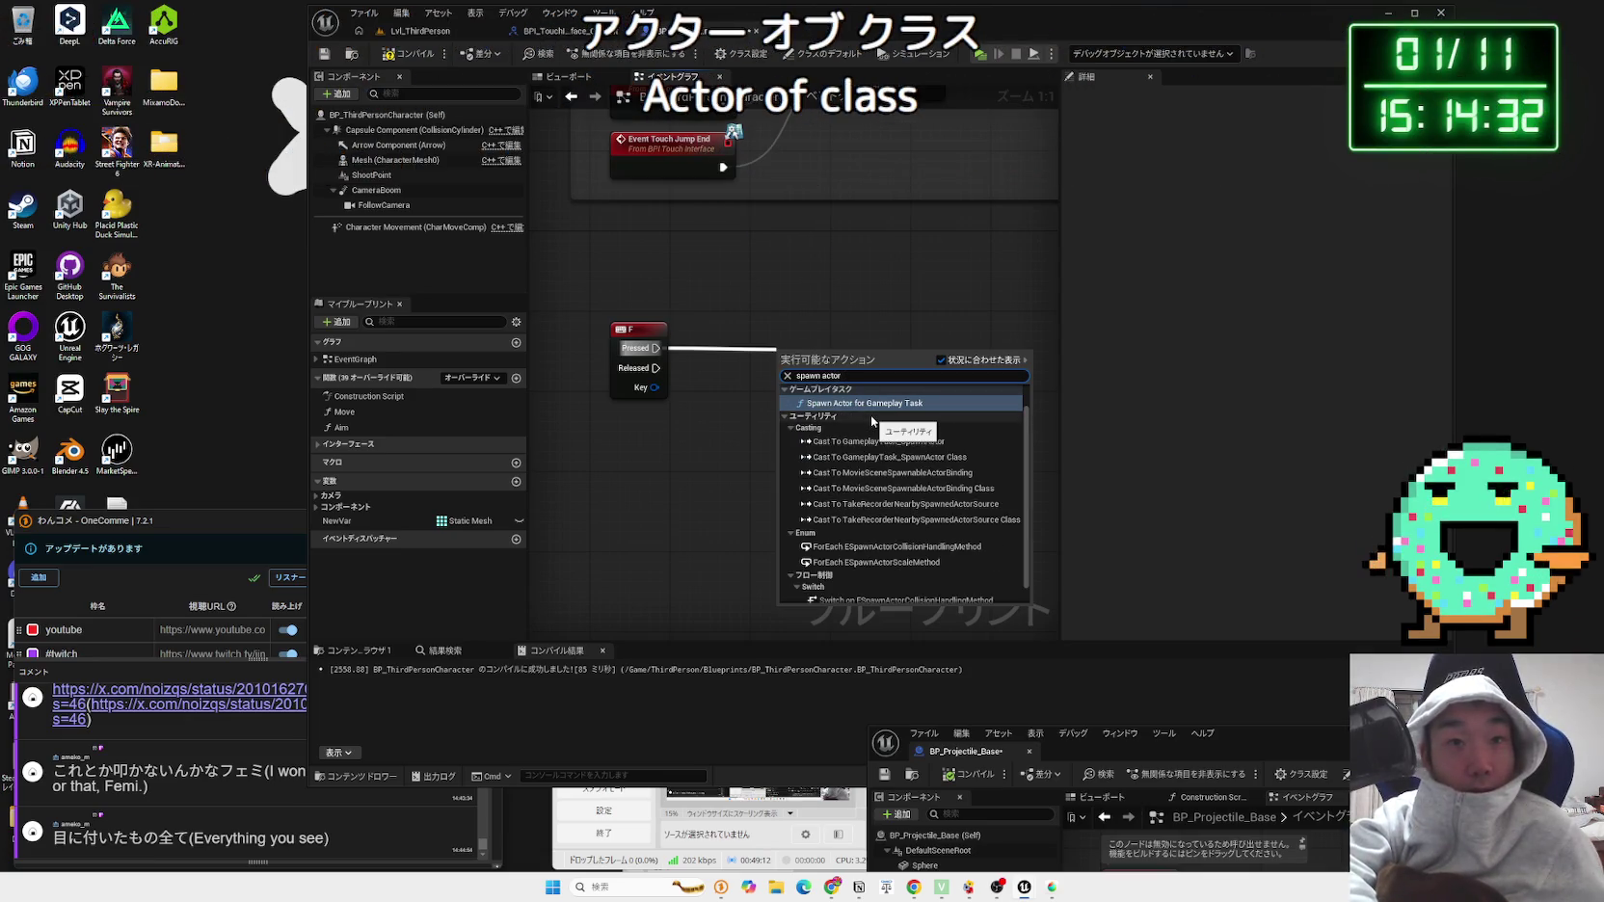
pyautogui.write('class')
pyautogui.press('Return')
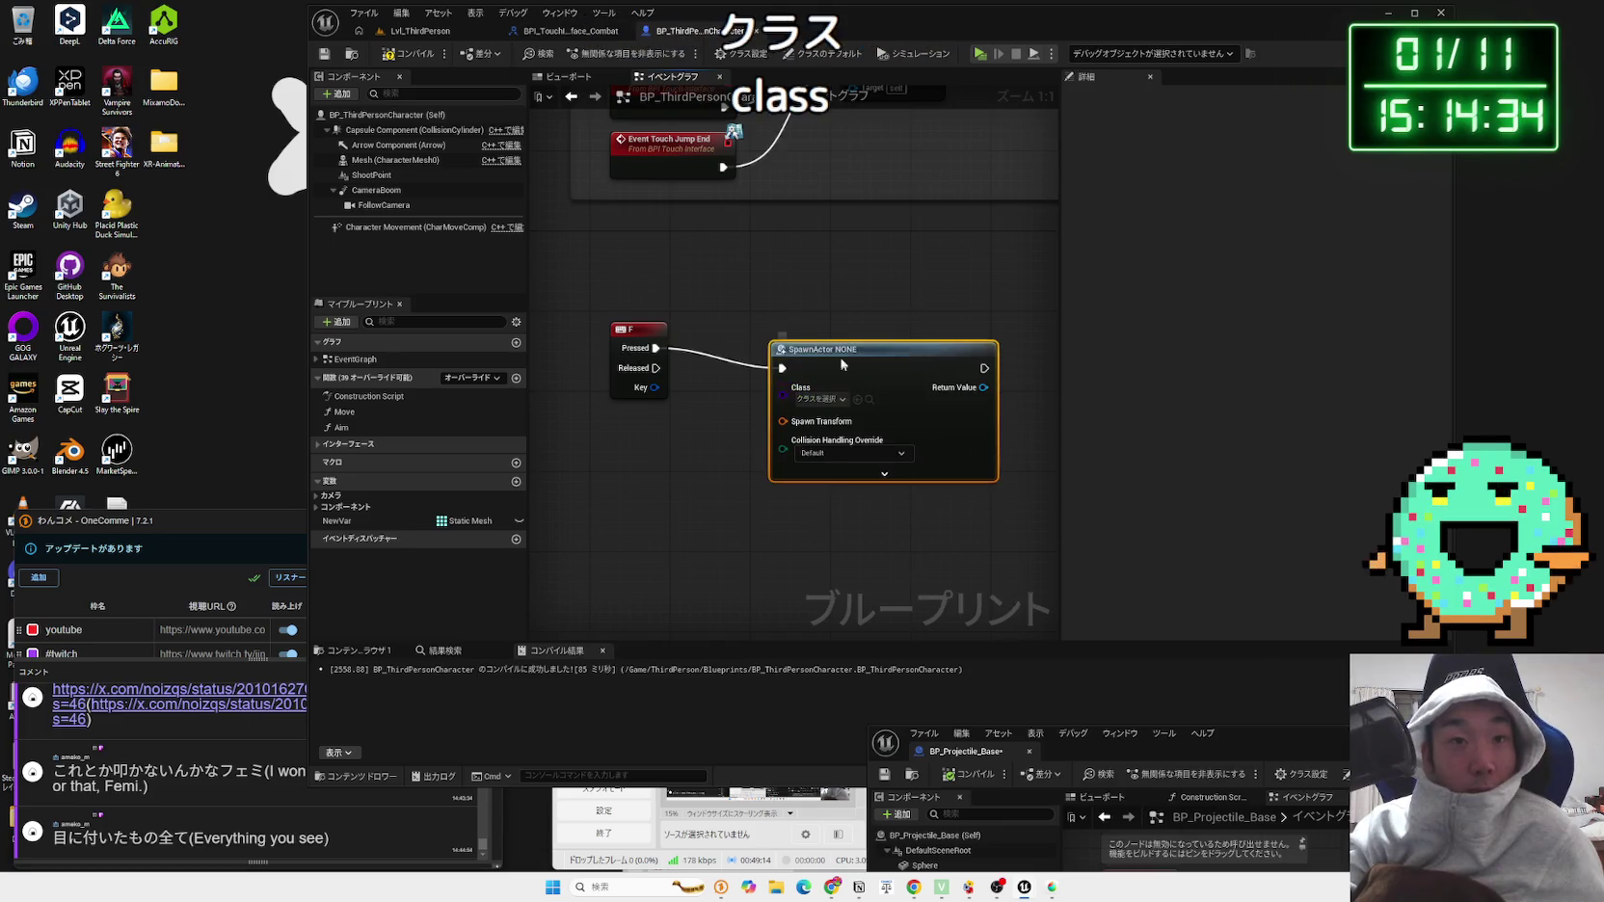
pyautogui.click(854, 379)
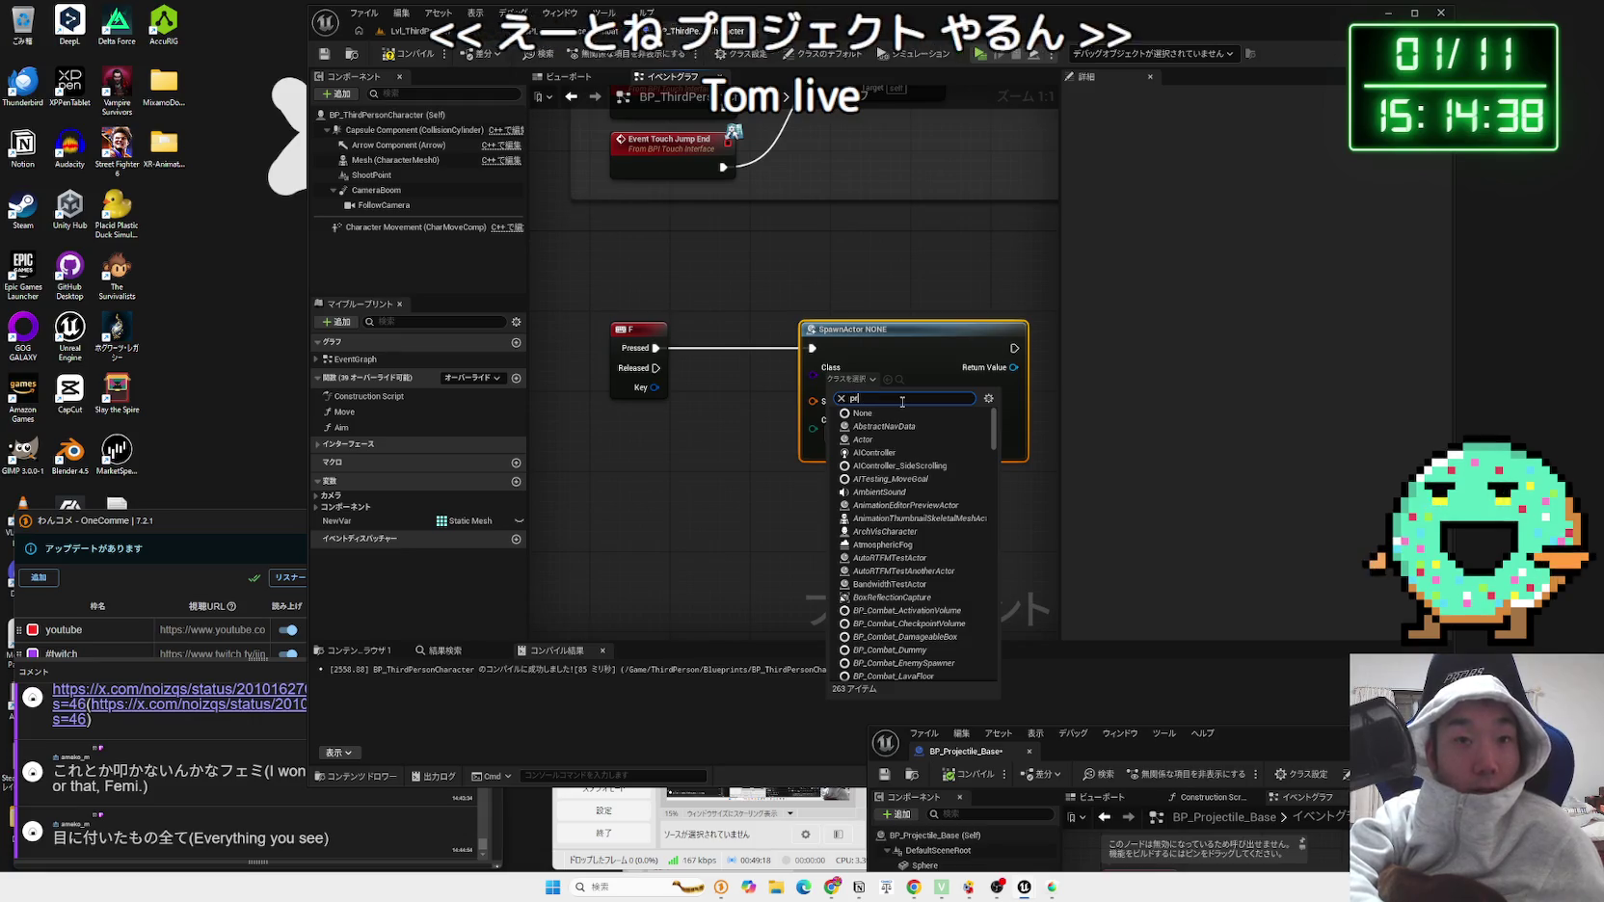
pyautogui.write('proje')
pyautogui.click(906, 426)
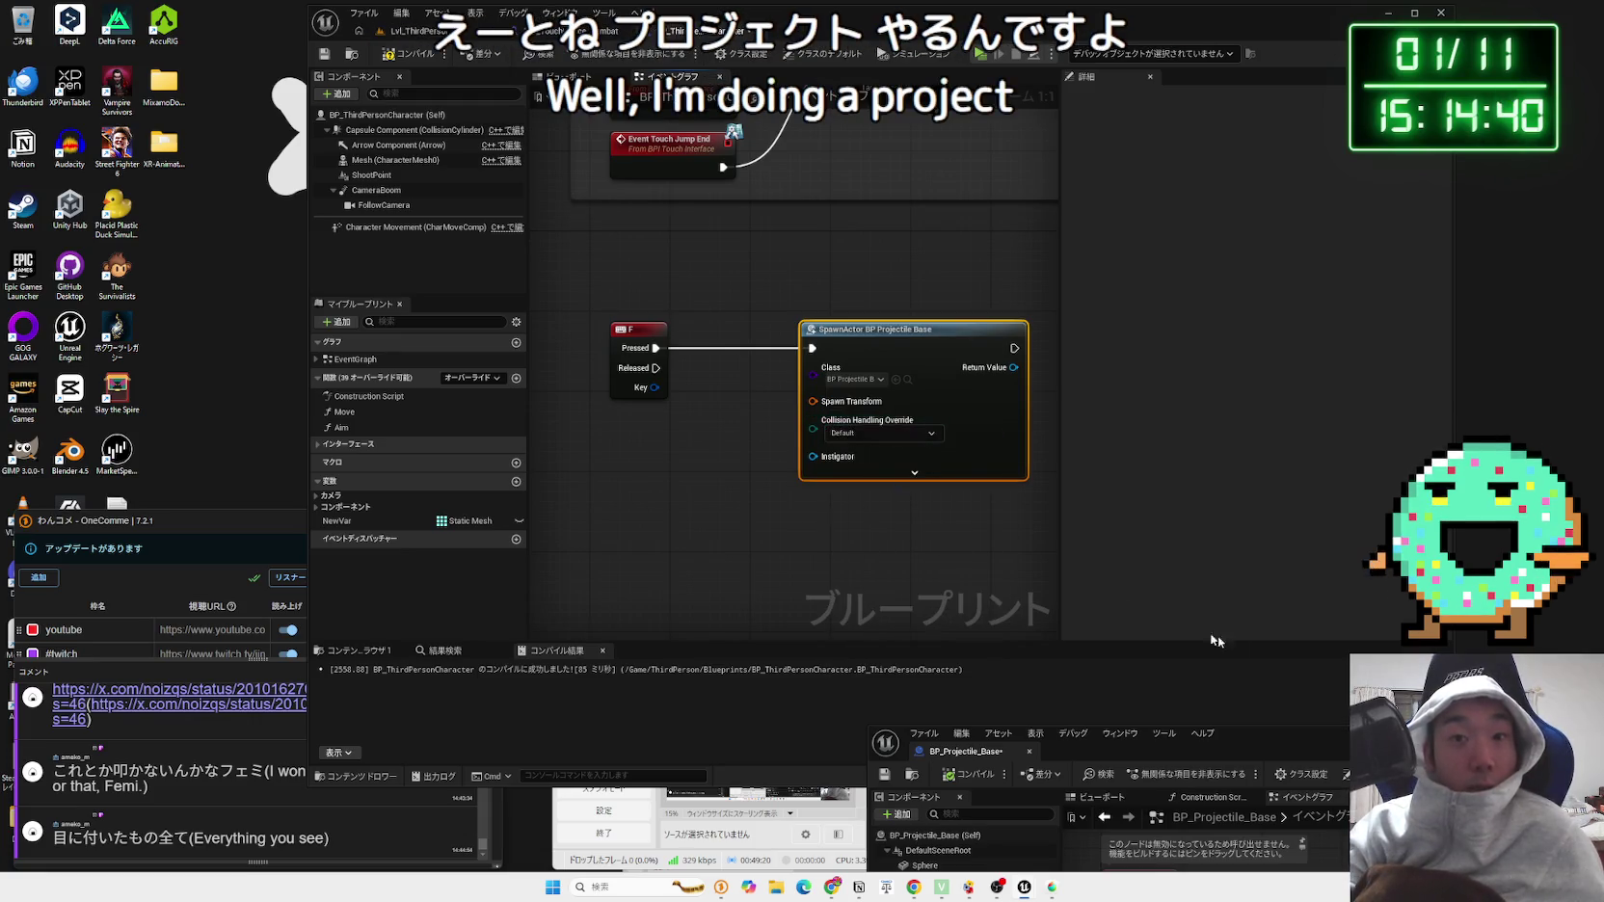
# Step: Compile, then split Spawn Transform into location, rotation and scale pins
pyautogui.press('F7')
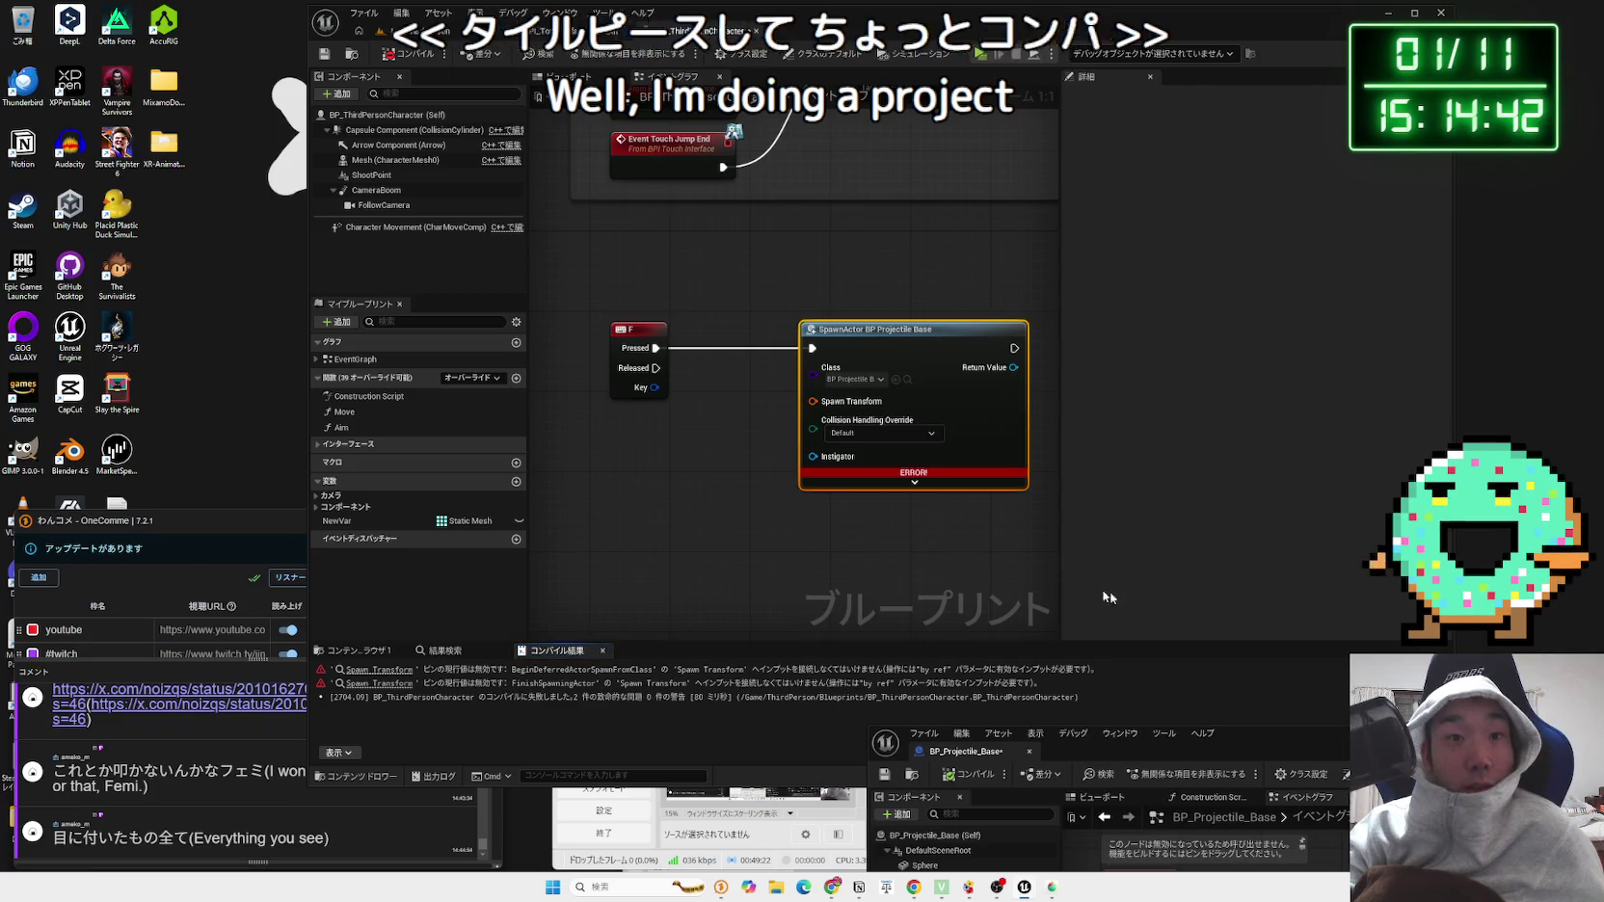
pyautogui.click(380, 670)
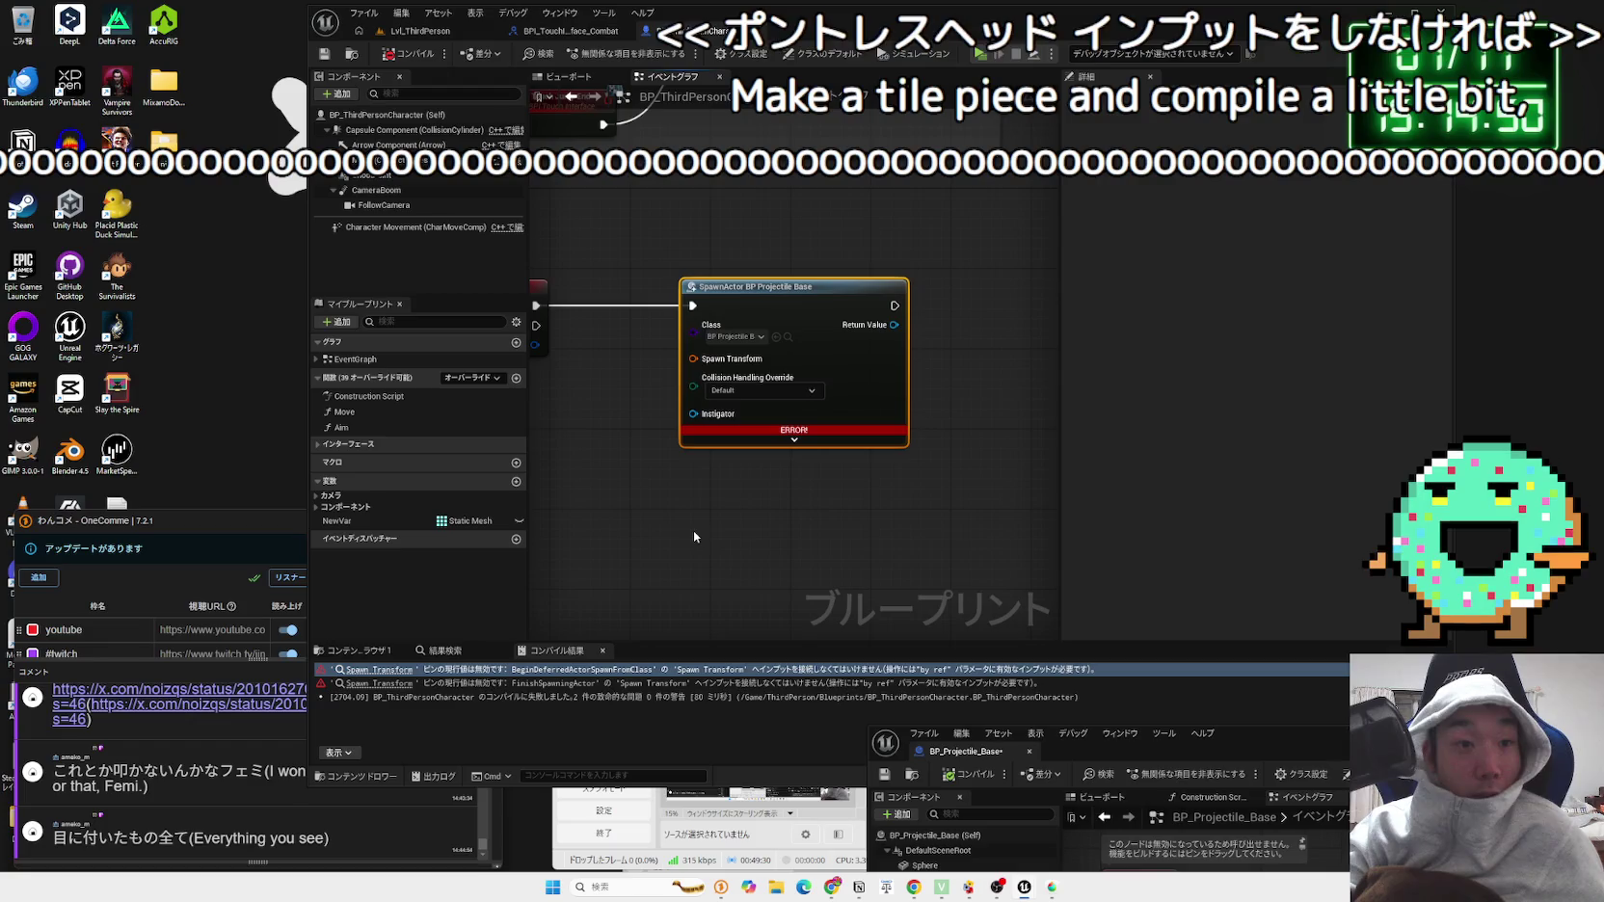
pyautogui.moveTo(497, 365); pyautogui.dragTo(628, 372)
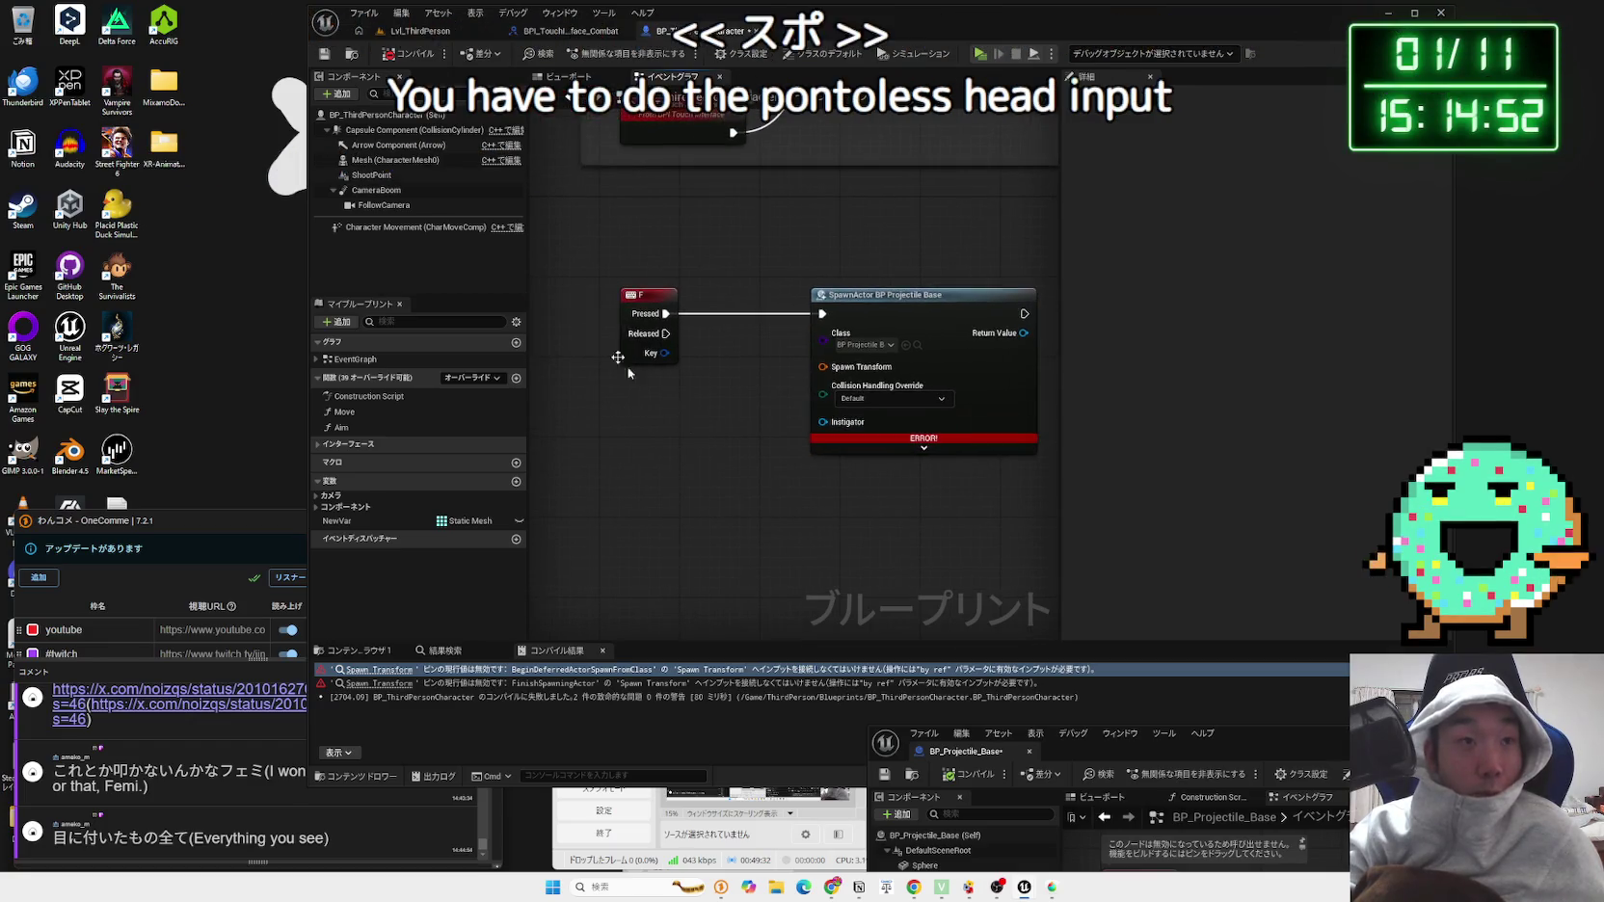
pyautogui.rightClick(822, 367)
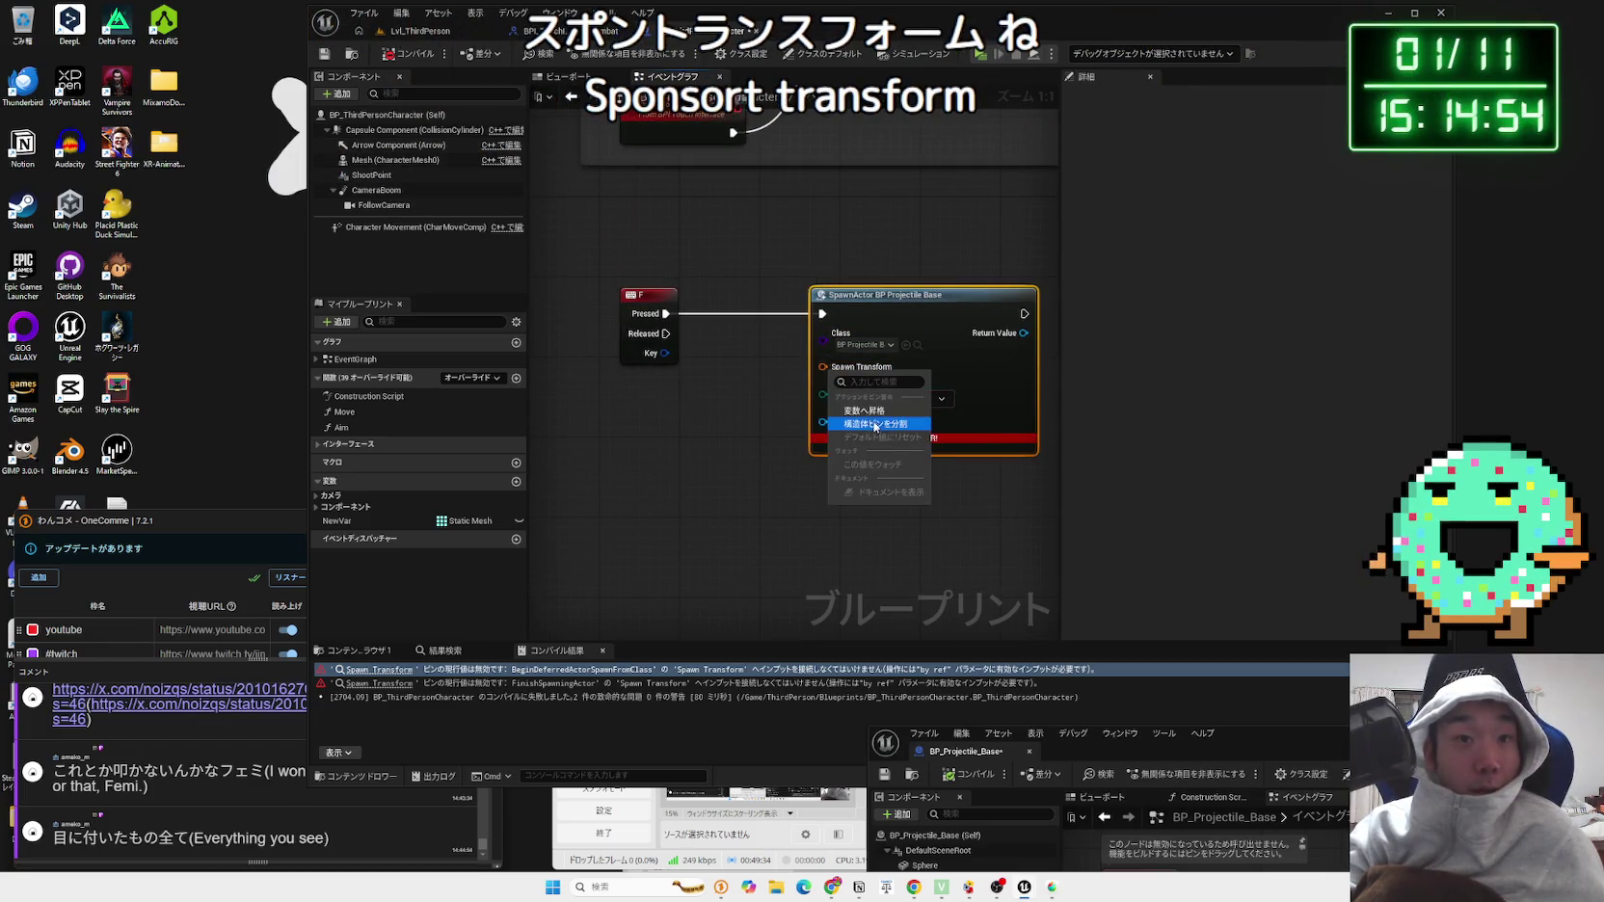
pyautogui.click(877, 419)
pyautogui.moveTo(701, 408); pyautogui.dragTo(691, 359)
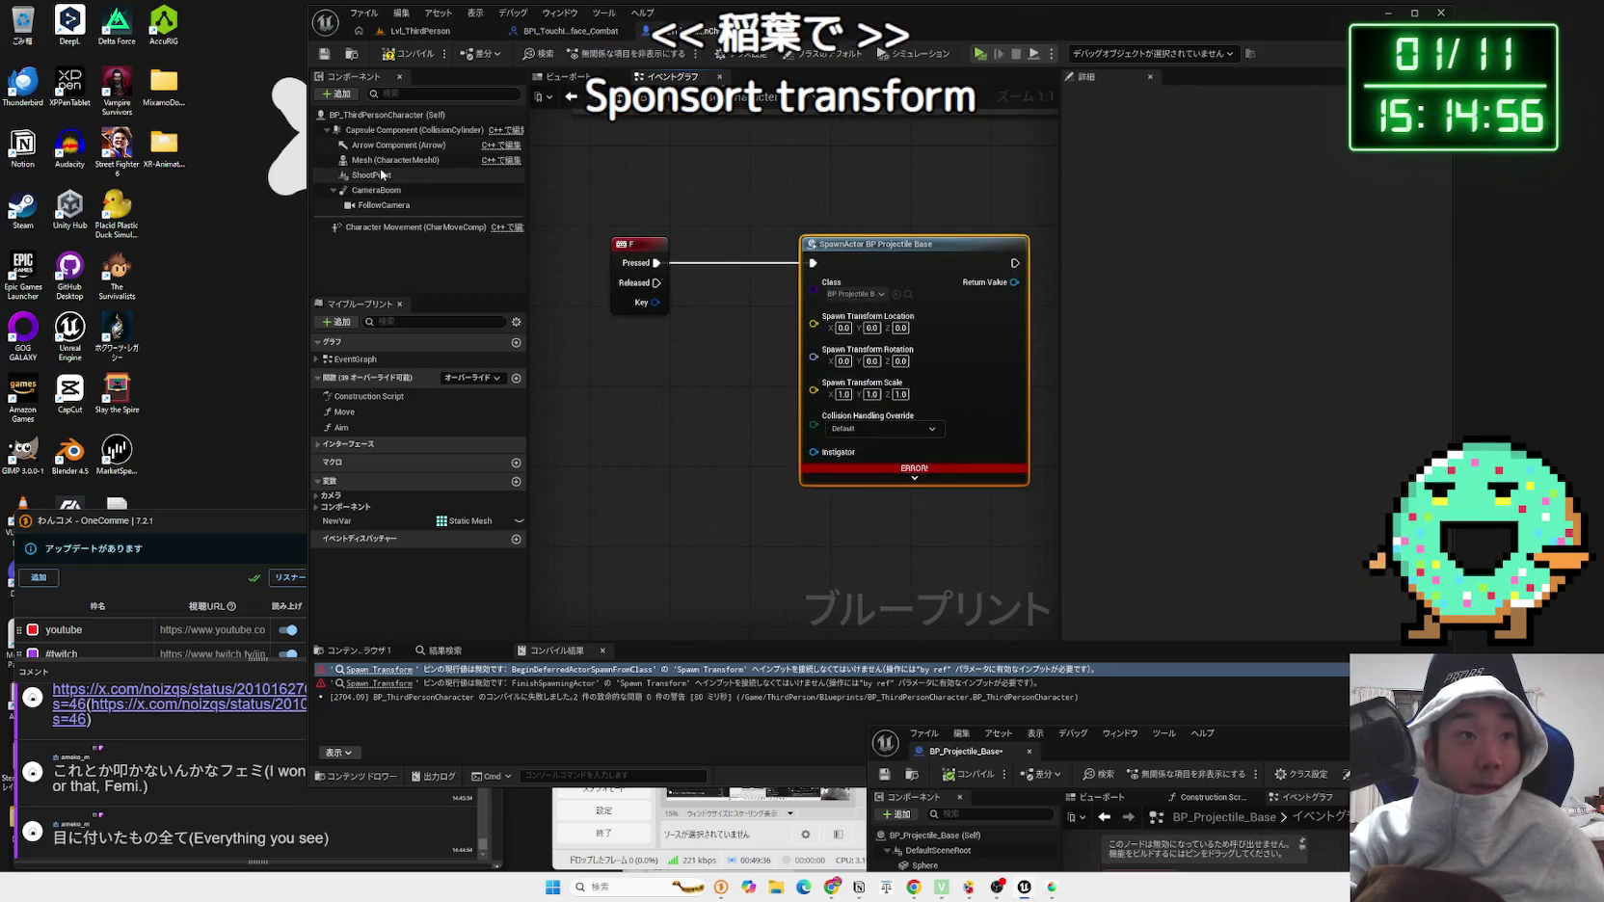
# Step: Place a Shoot Point reference in the graph and arrange it beside SpawnActor and the F key event
pyautogui.moveTo(371, 174)
pyautogui.mouseDown()
pyautogui.moveTo(649, 389)
pyautogui.moveTo(765, 371)
pyautogui.moveTo(610, 436)
pyautogui.mouseUp()
pyautogui.rightClick(699, 386)
pyautogui.moveTo(777, 273)
pyautogui.mouseDown()
pyautogui.moveTo(842, 272)
pyautogui.moveTo(791, 280)
pyautogui.moveTo(853, 291)
pyautogui.mouseUp()
pyautogui.moveTo(686, 405)
pyautogui.mouseDown()
pyautogui.moveTo(761, 405)
pyautogui.moveTo(782, 381)
pyautogui.mouseUp()
# Step: Wire a Get Relative Transform node from Shoot Point, discarding a trial Get Socket Location node
pyautogui.click(677, 408)
pyautogui.moveTo(678, 408)
pyautogui.mouseDown()
pyautogui.moveTo(585, 408)
pyautogui.moveTo(690, 399)
pyautogui.mouseUp()
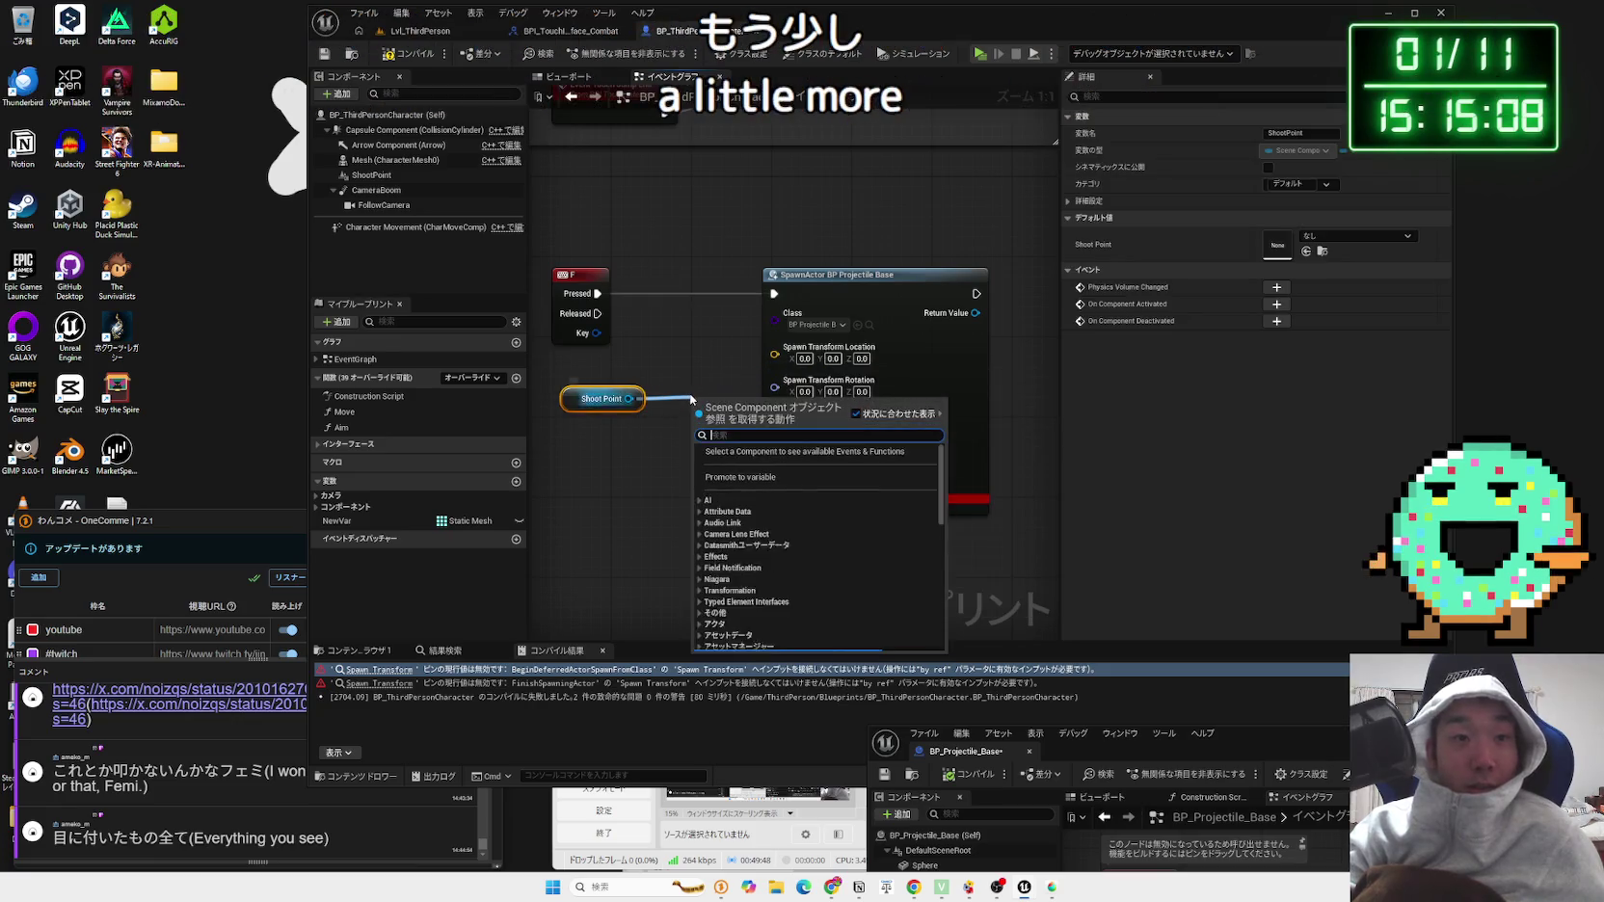
pyautogui.write('get')
pyautogui.write(' socket')
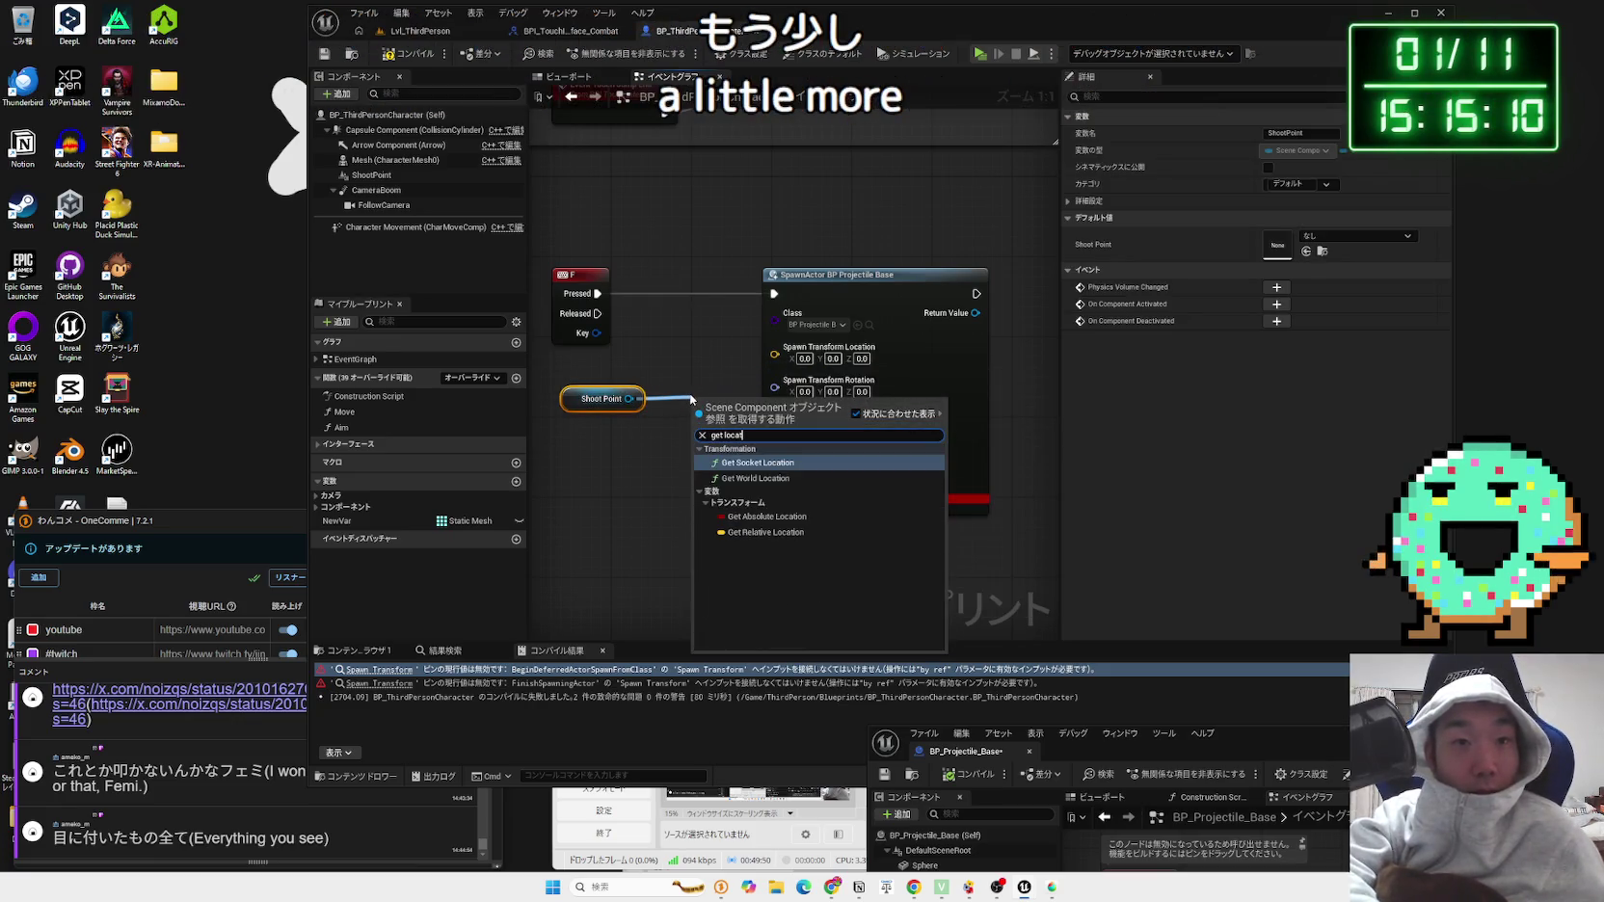
pyautogui.press('Return')
pyautogui.moveTo(683, 401)
pyautogui.mouseDown()
pyautogui.moveTo(665, 381)
pyautogui.moveTo(652, 435)
pyautogui.moveTo(652, 387)
pyautogui.mouseUp()
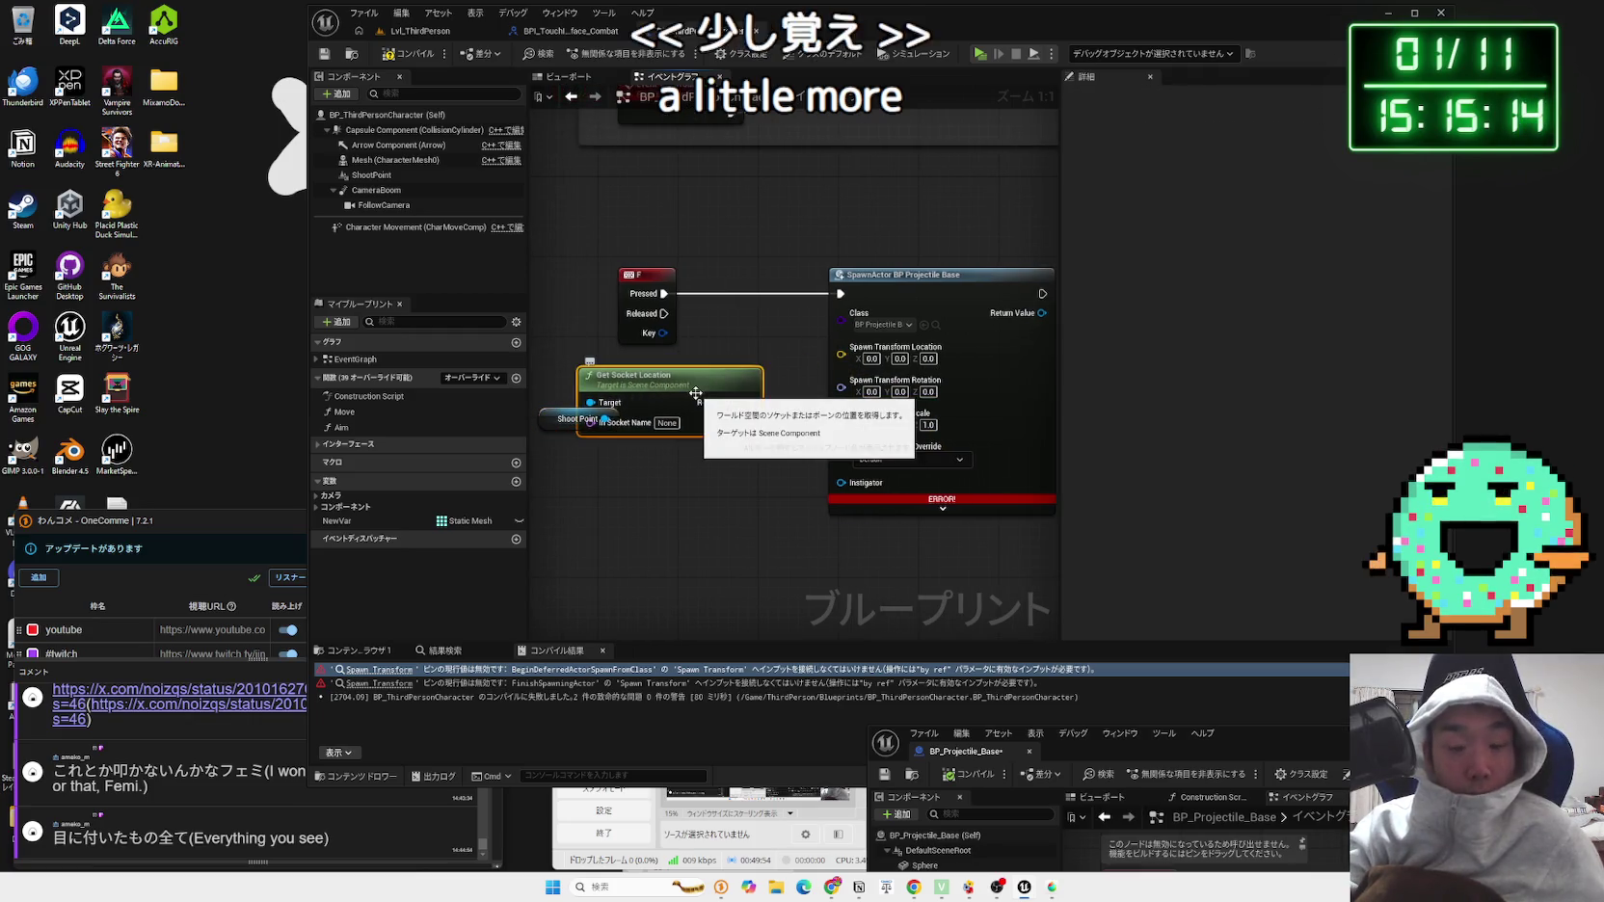
pyautogui.press('Delete')
pyautogui.moveTo(605, 419); pyautogui.dragTo(689, 411)
pyautogui.write('get trans')
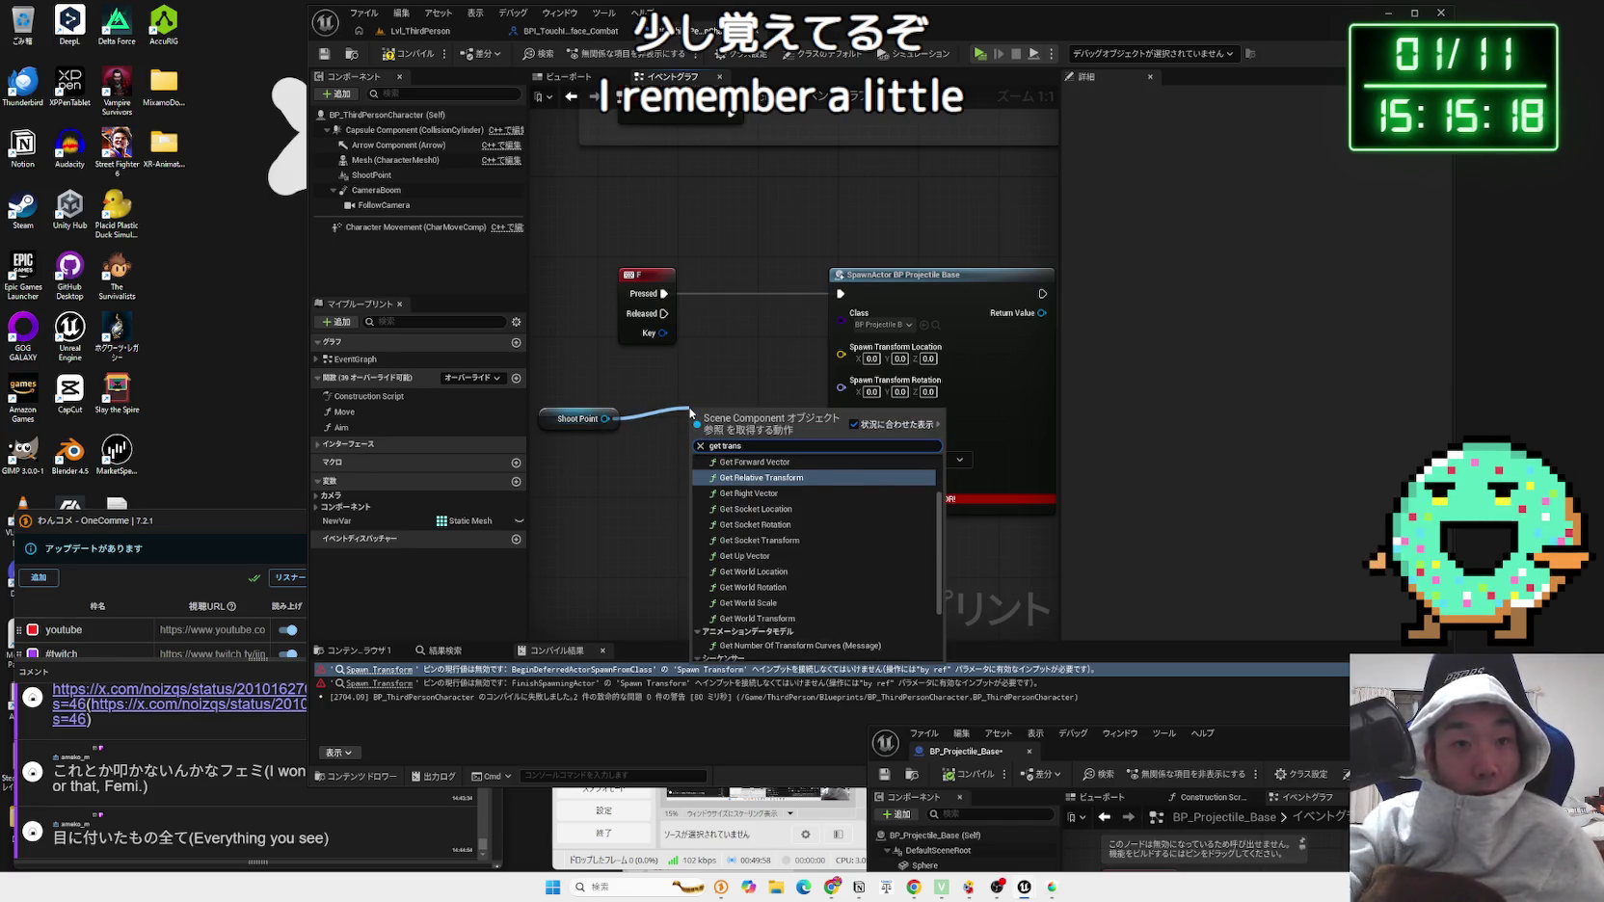
pyautogui.click(776, 484)
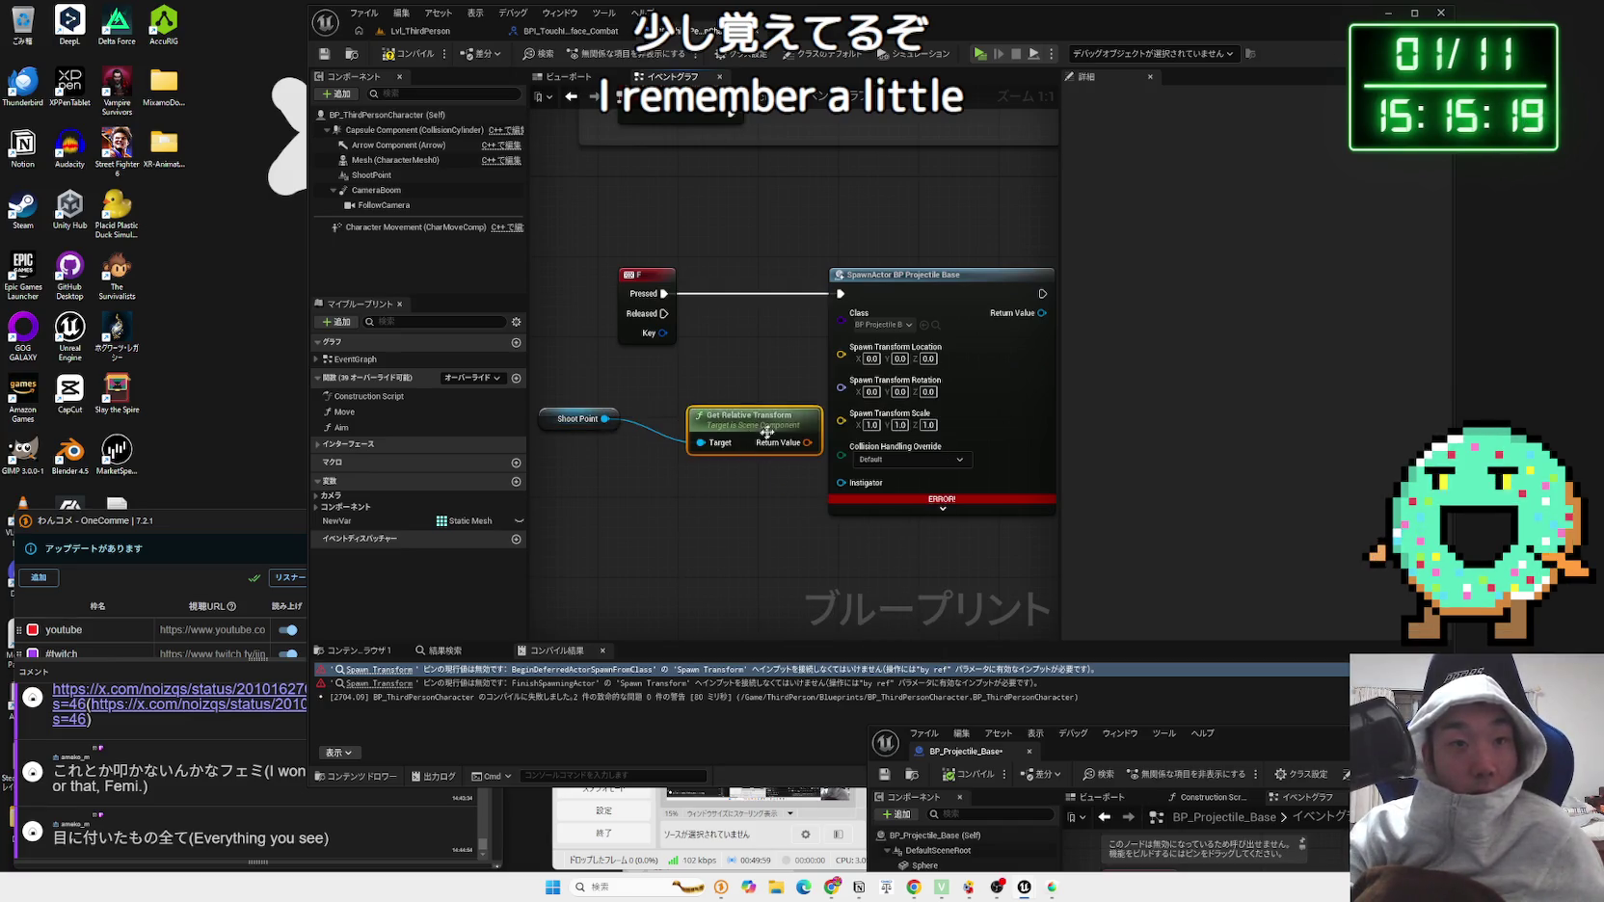
# Step: Recombine SpawnActor's split Spawn Transform pins into one input and tidy the Shoot Point nodes
pyautogui.rightClick(841, 355)
pyautogui.click(911, 422)
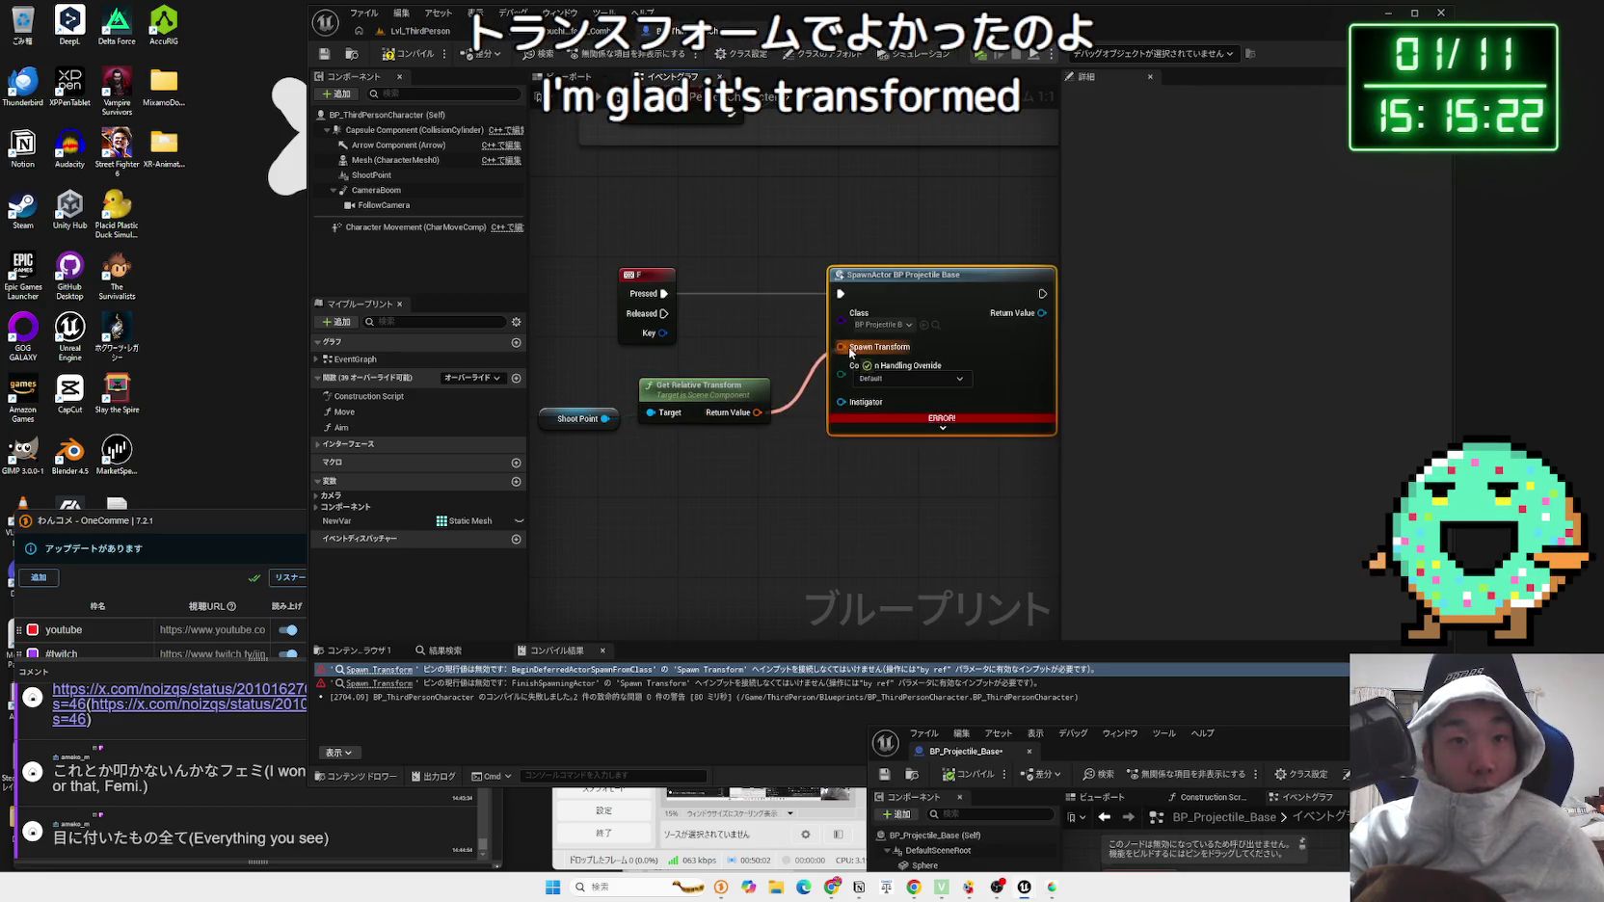
pyautogui.moveTo(699, 388); pyautogui.dragTo(729, 378)
pyautogui.moveTo(574, 424); pyautogui.dragTo(624, 394)
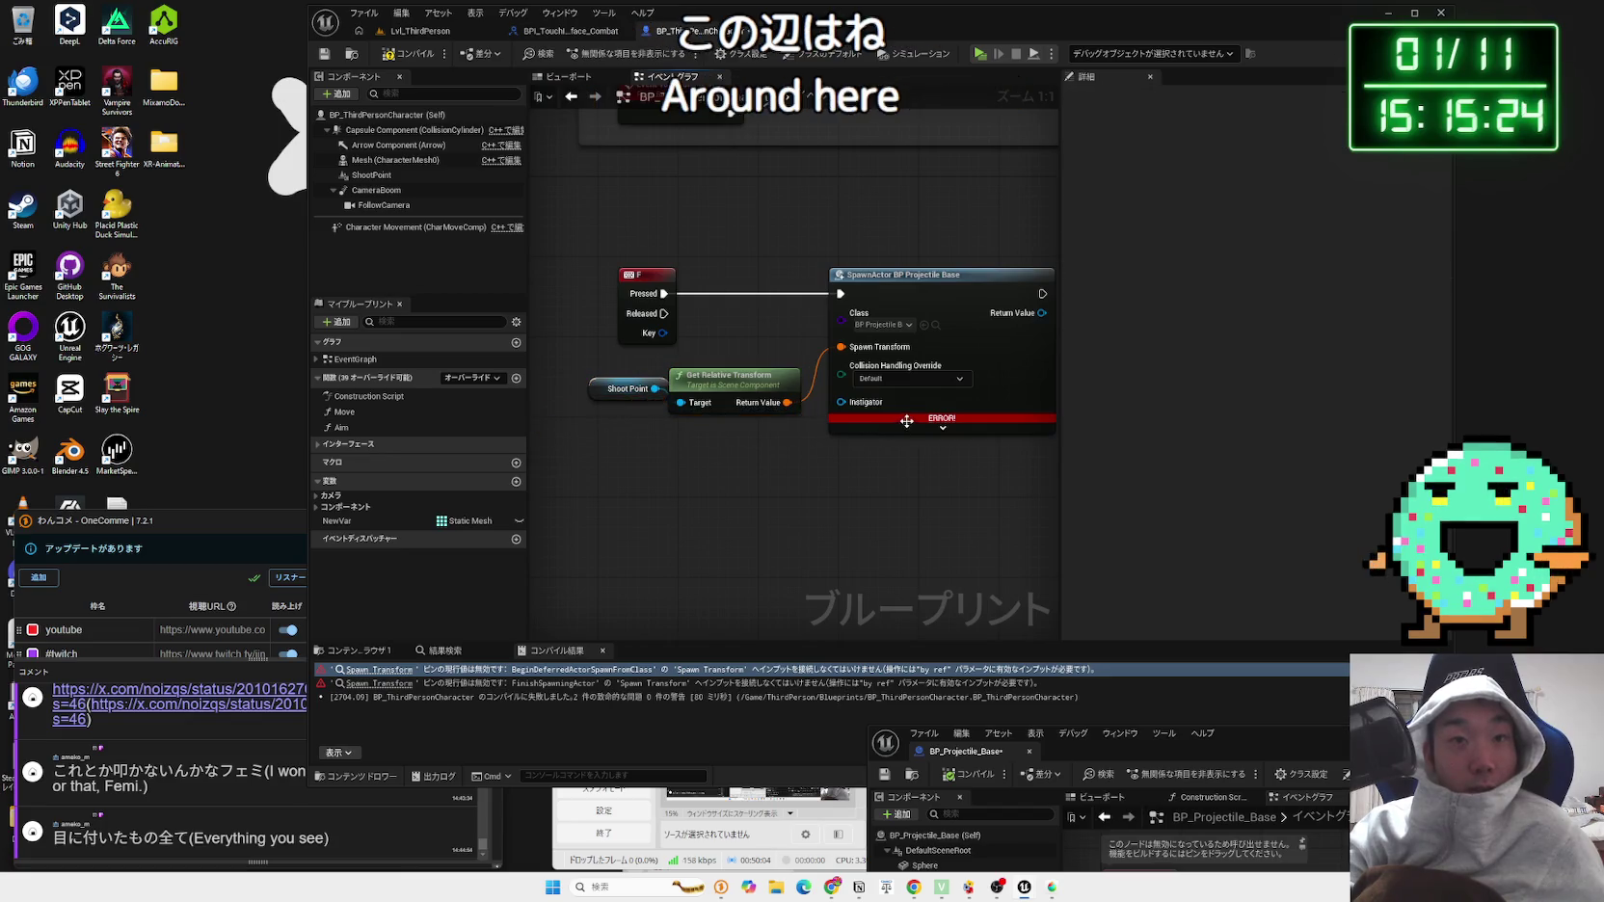
# Step: Compile the character blueprint and expand SpawnActor's advanced inputs, then return to ChatGPT
pyautogui.click(415, 50)
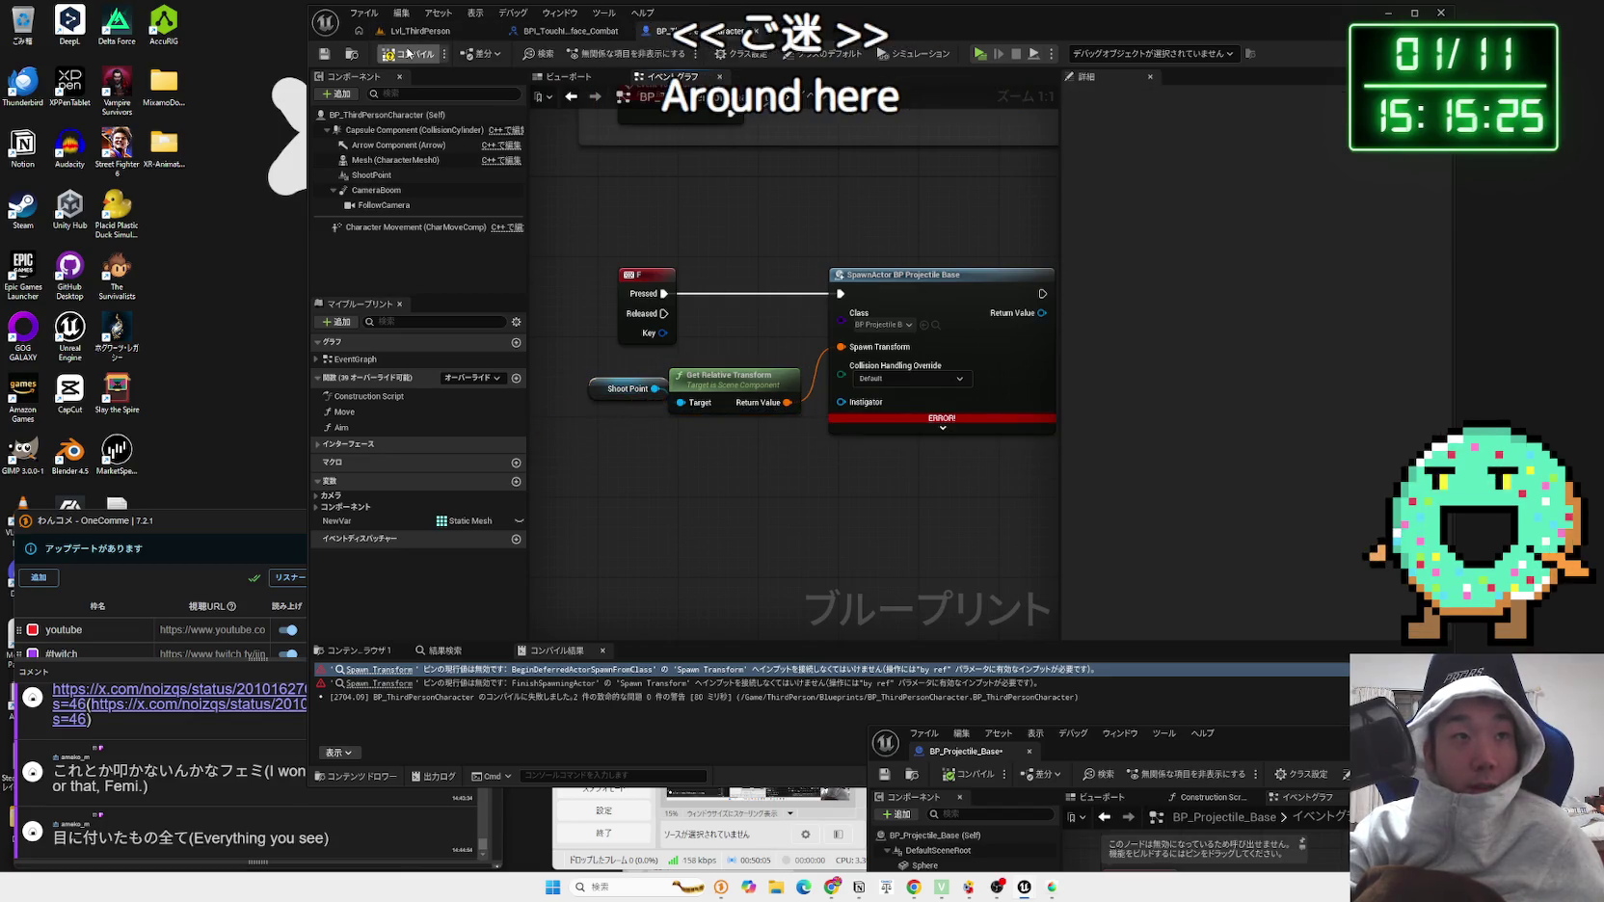
pyautogui.click(919, 423)
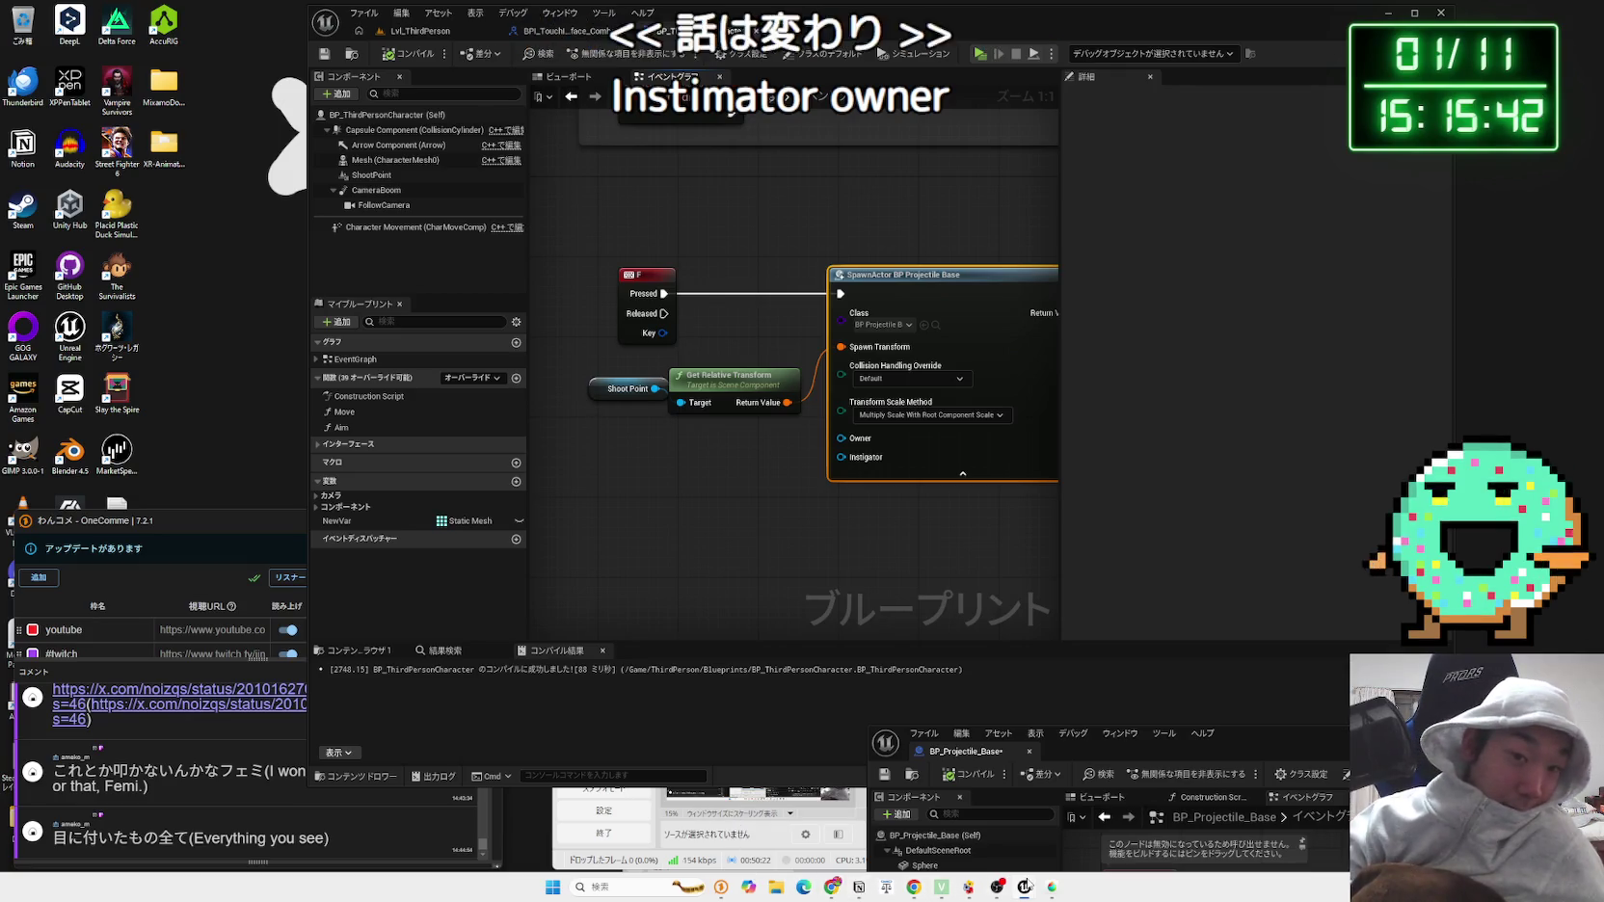
pyautogui.moveTo(918, 889)
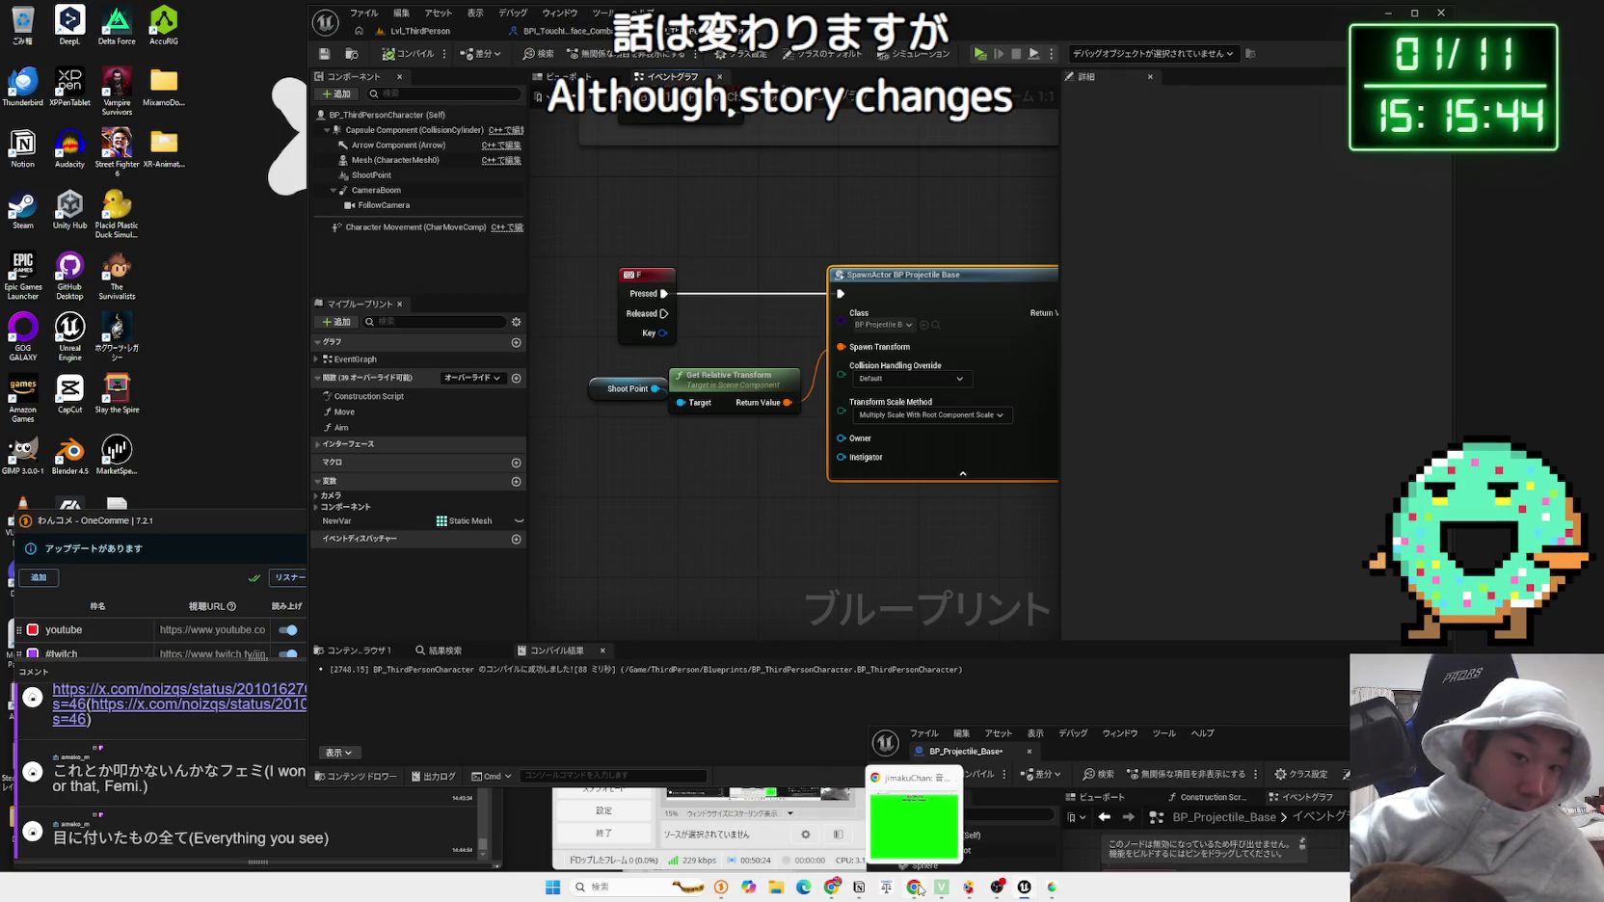
pyautogui.moveTo(859, 888)
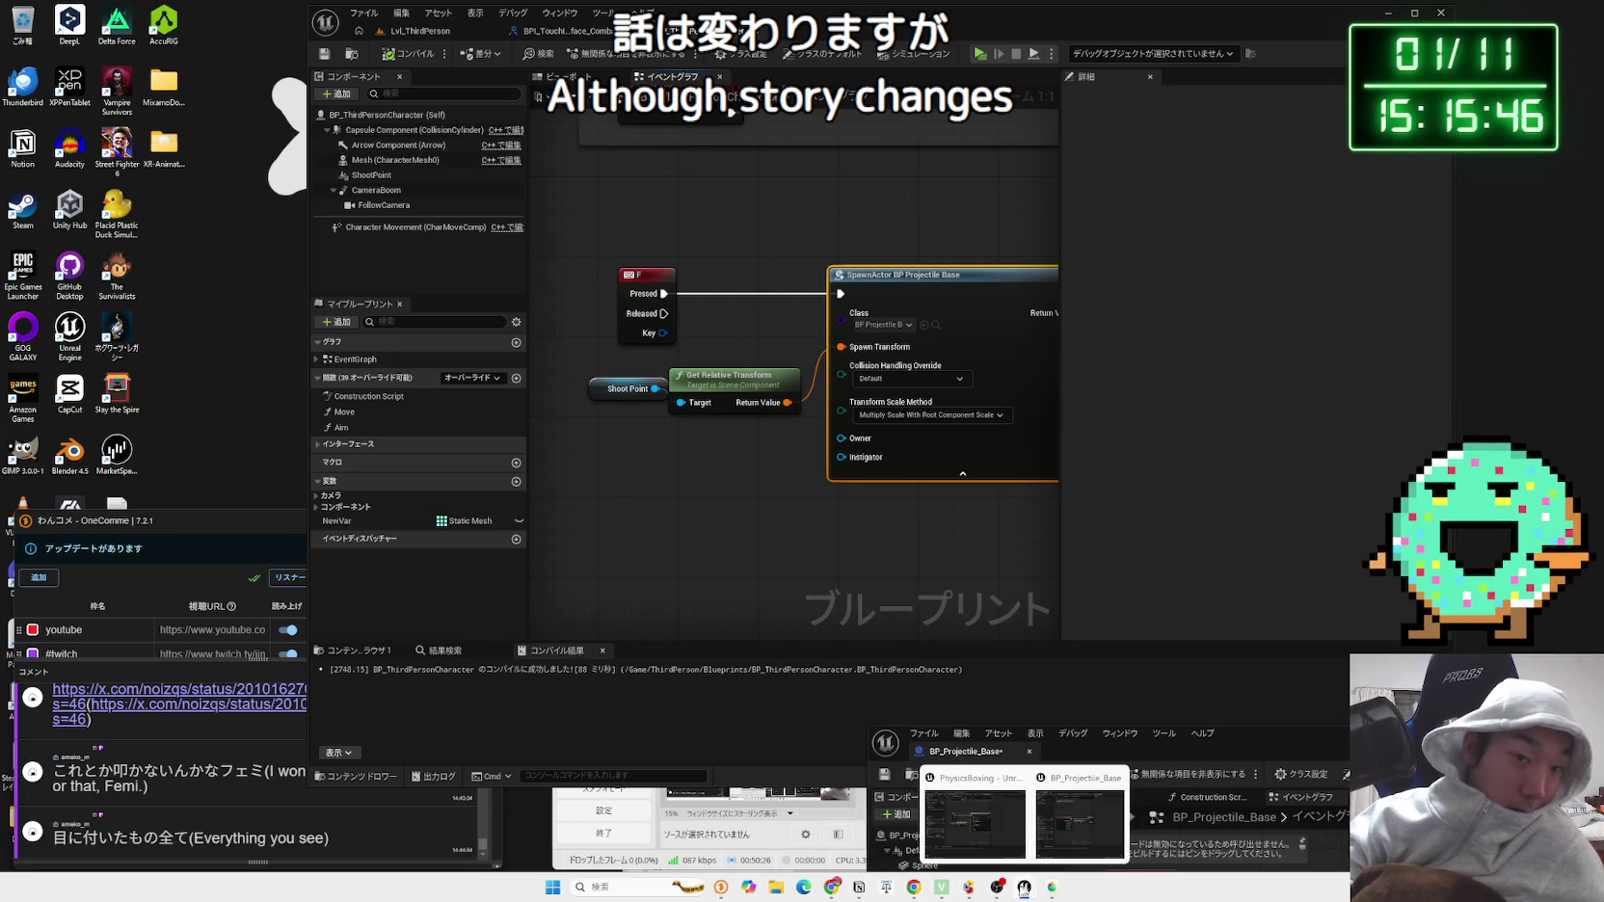
pyautogui.click(832, 887)
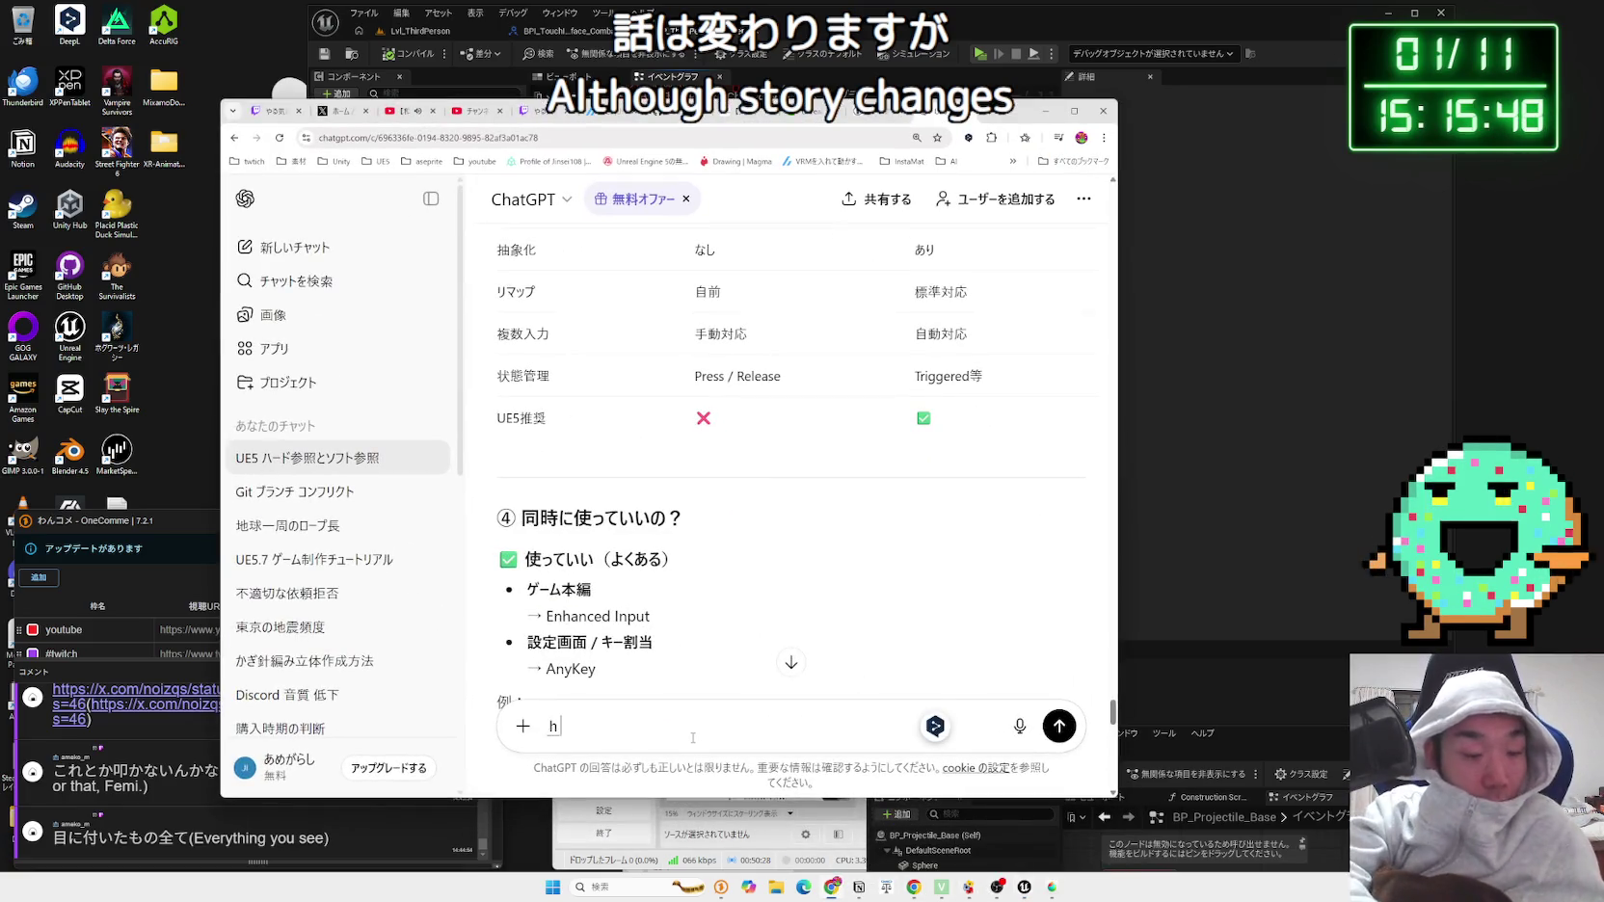
# Step: Write a Japanese question to ChatGPT asking how SpawnActor's Owner and Instigator inputs differ
pyautogui.write('war')
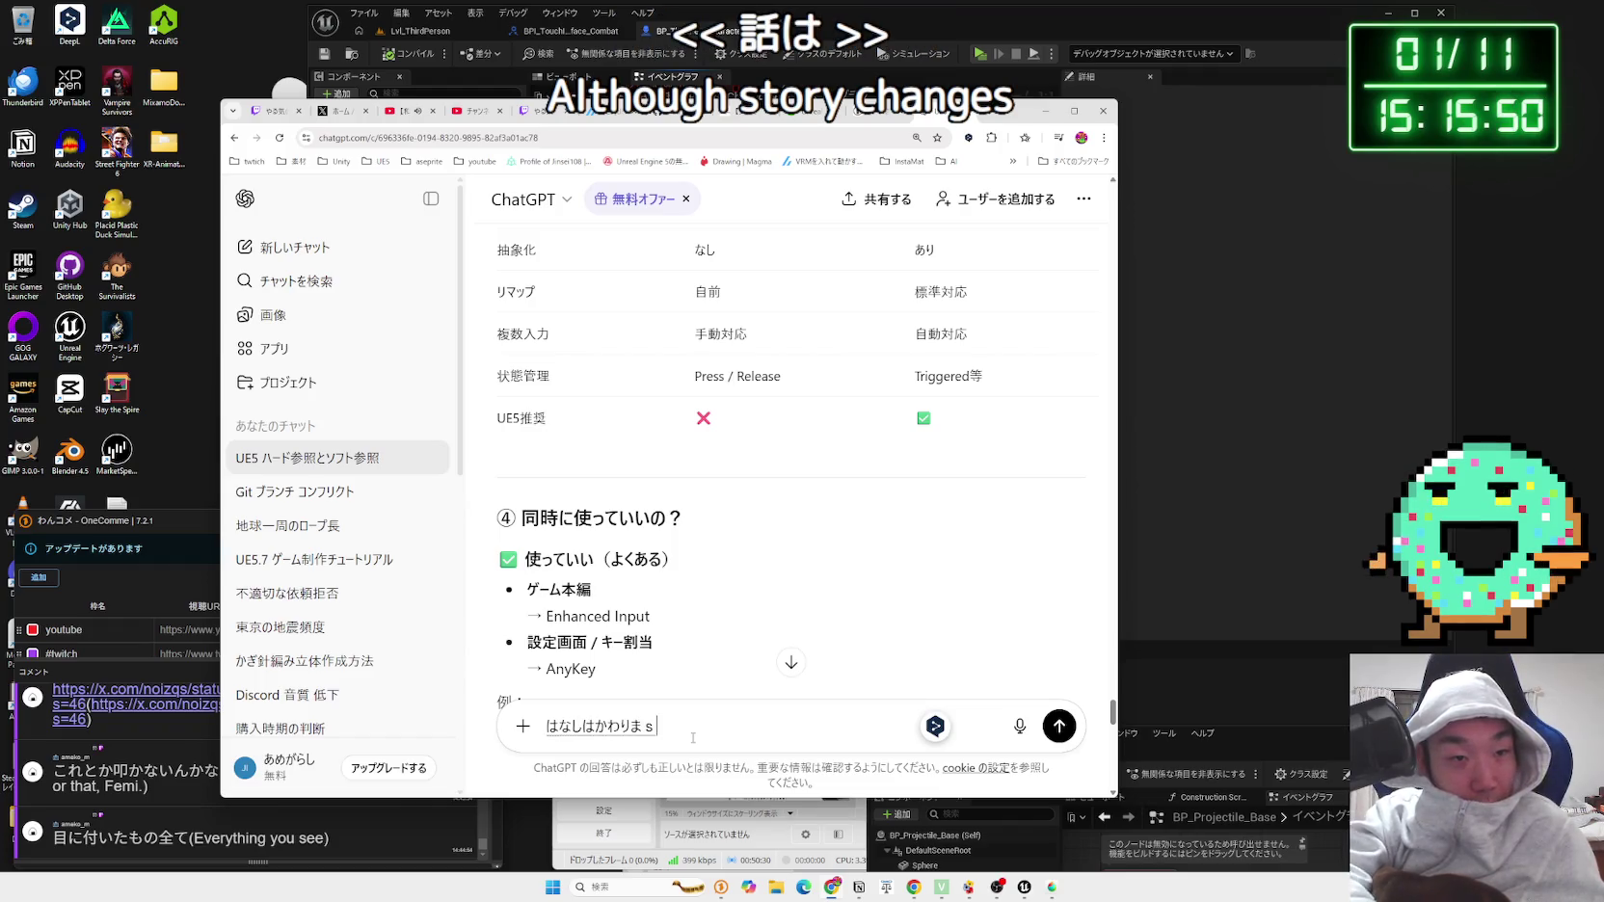
pyautogui.write('uga,')
pyautogui.press('space')
pyautogui.write('s')
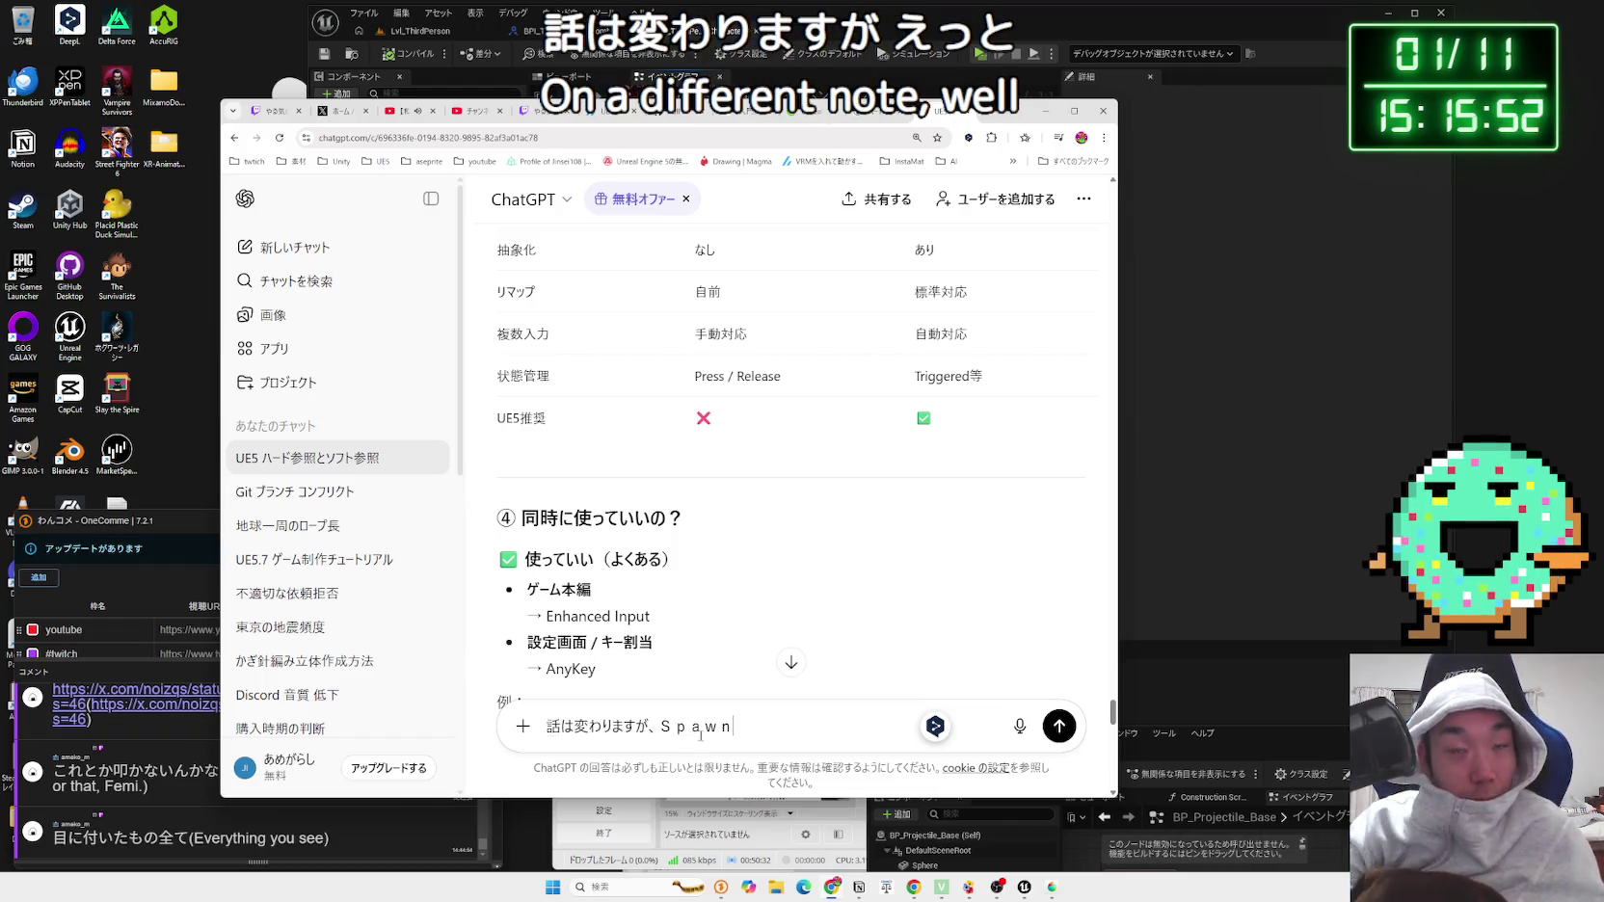
pyautogui.moveTo(1021, 110)
pyautogui.mouseDown()
pyautogui.moveTo(574, 57)
pyautogui.moveTo(770, 91)
pyautogui.mouseUp()
pyautogui.write('SA')
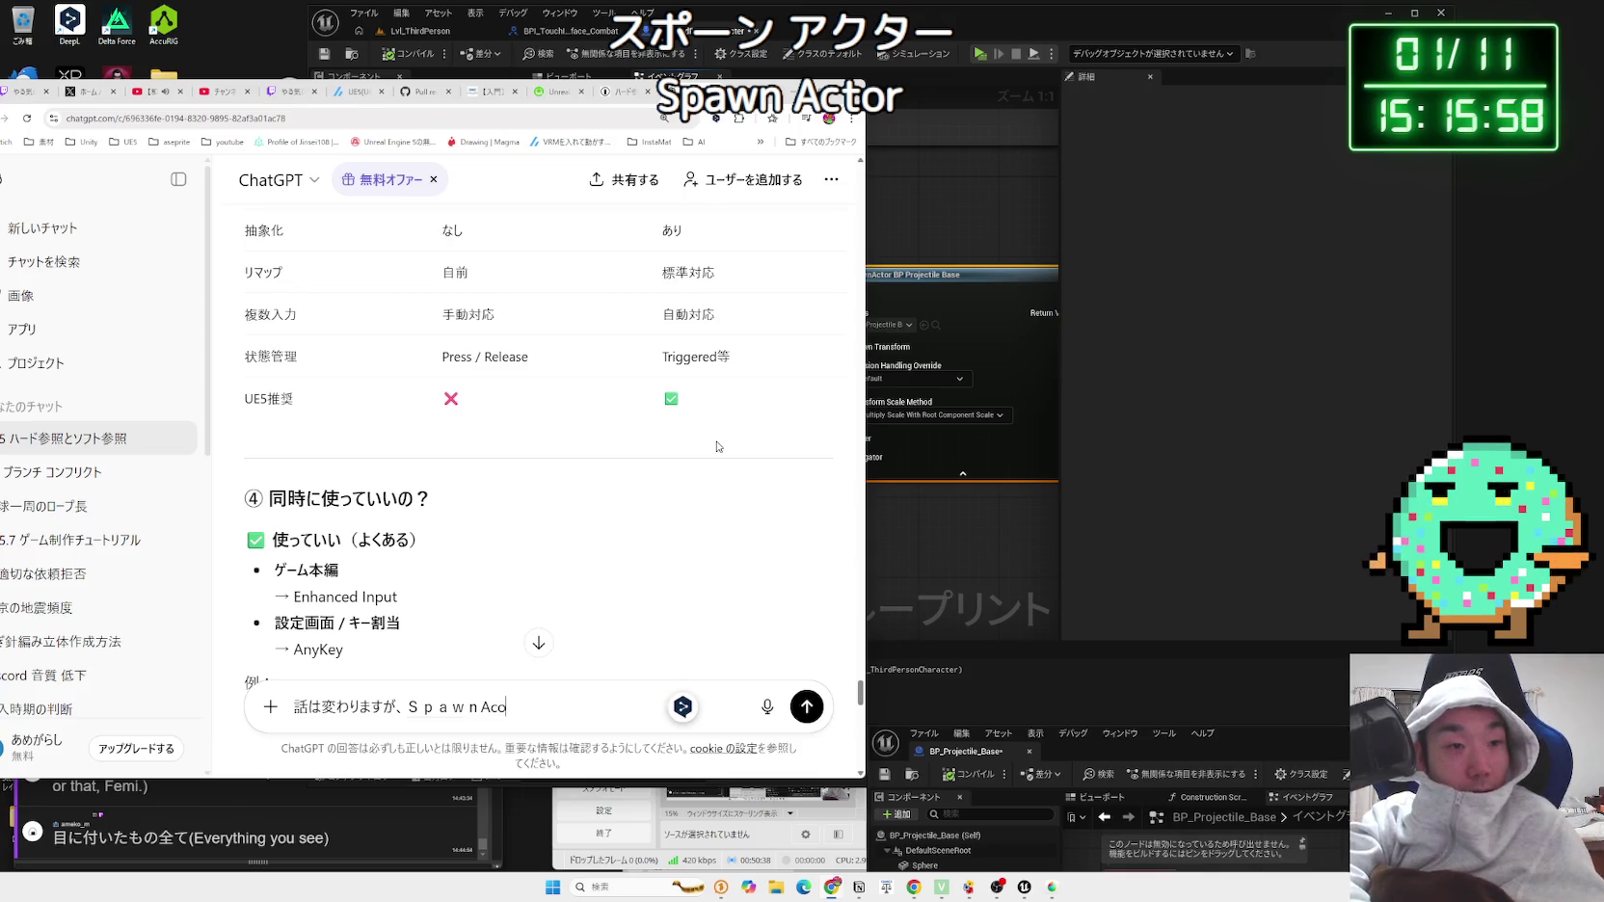
pyautogui.write('orノードの')
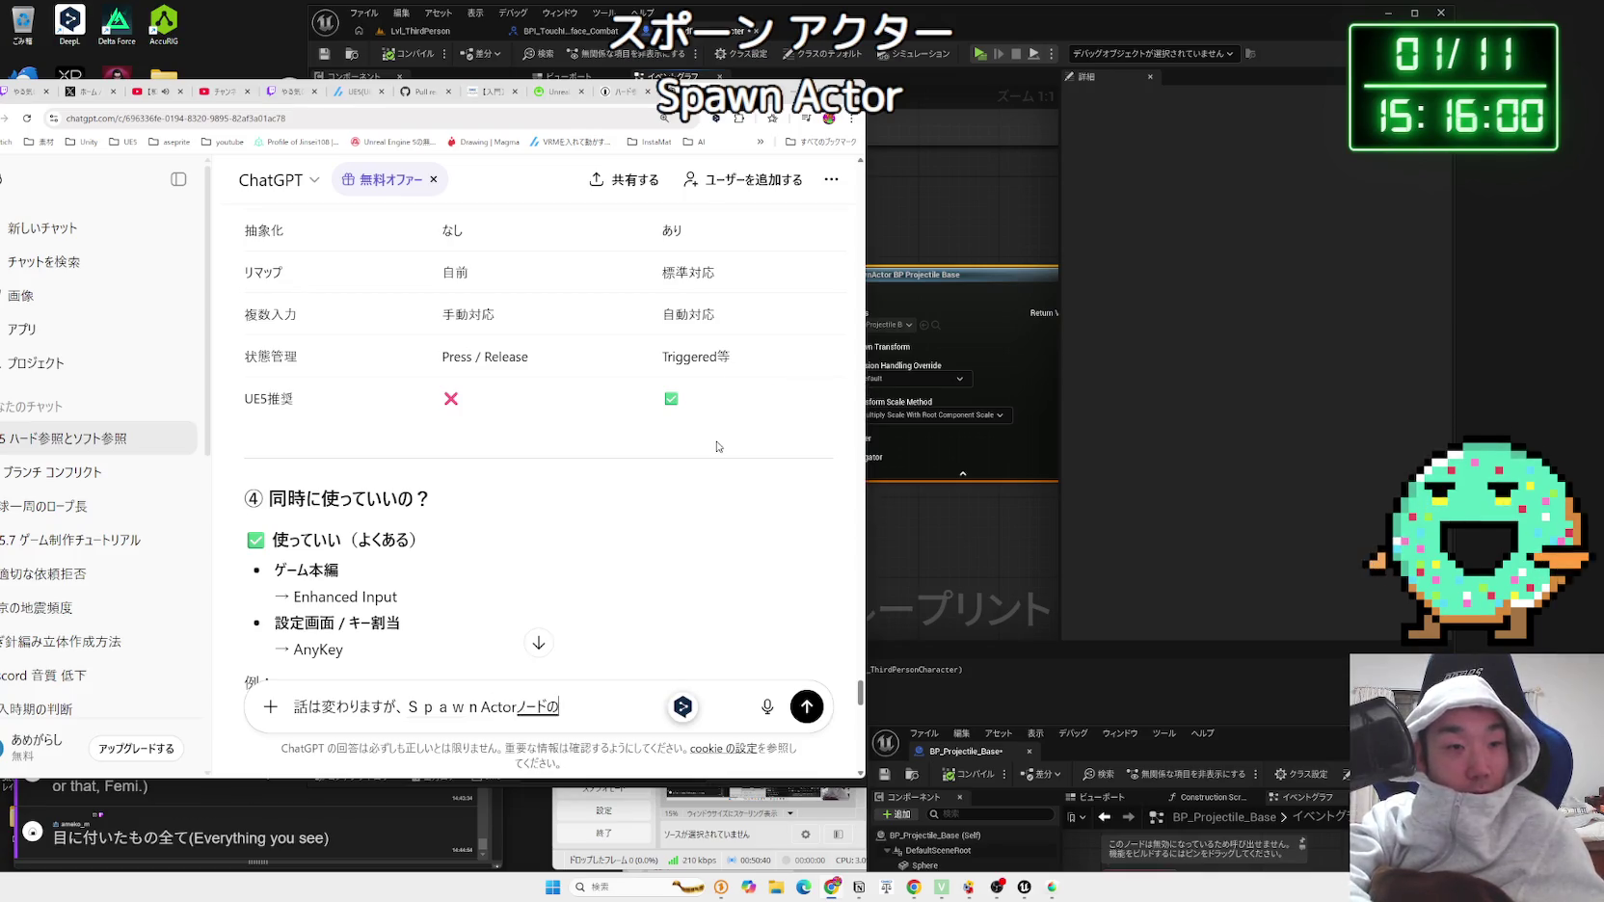
pyautogui.moveTo(761, 92); pyautogui.dragTo(668, 82)
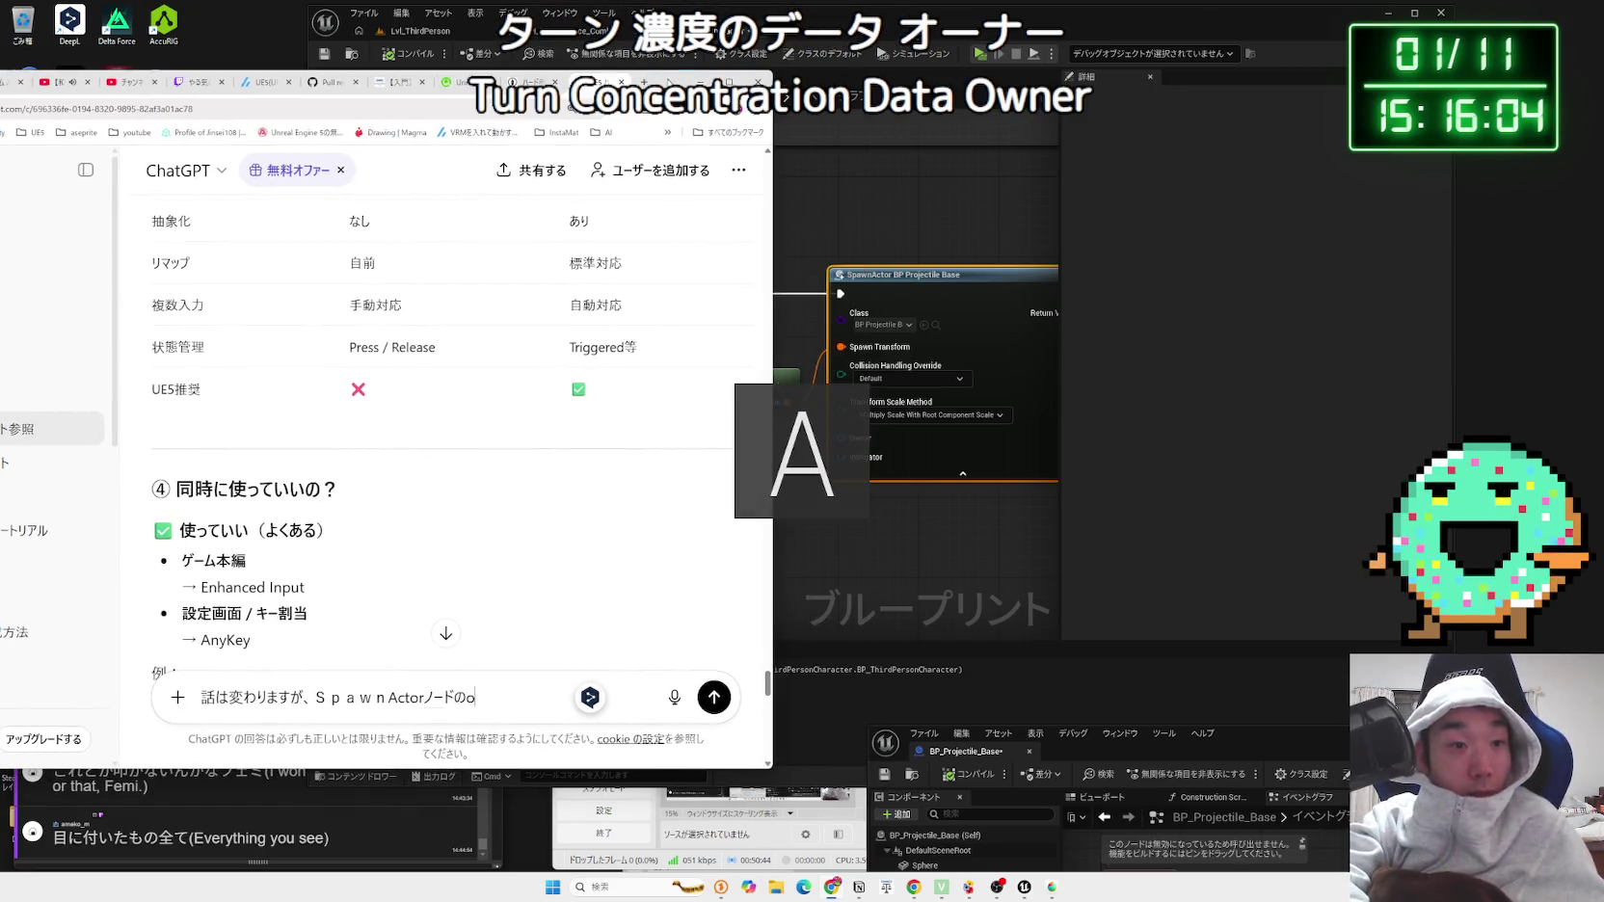
pyautogui.write('ownerｔｒ')
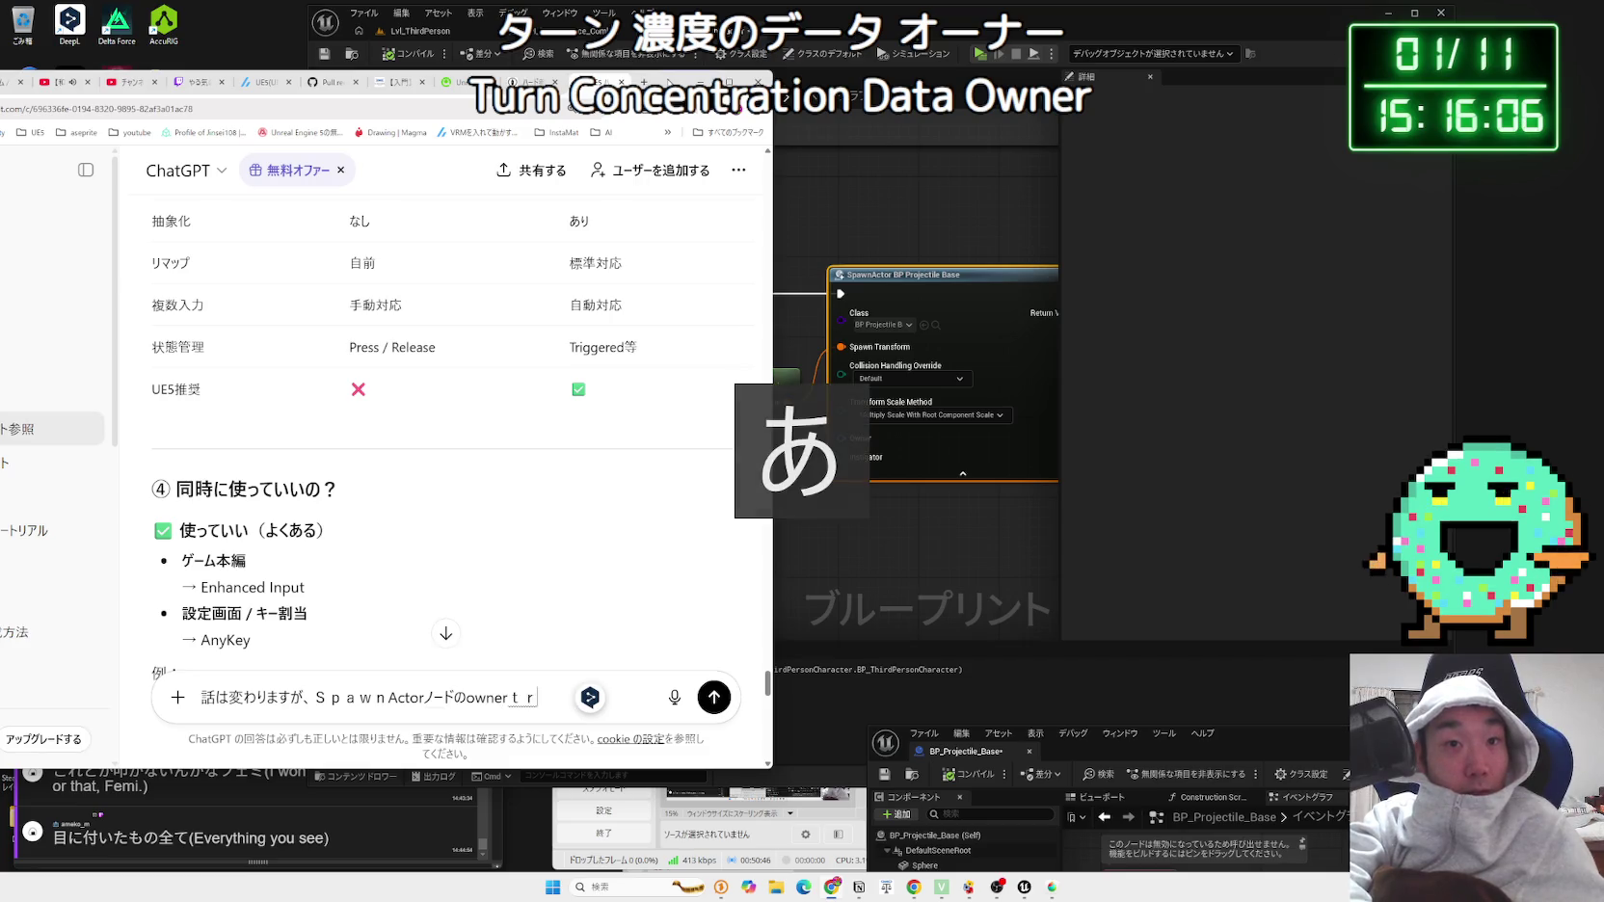
pyautogui.write('とＩｎｓ')
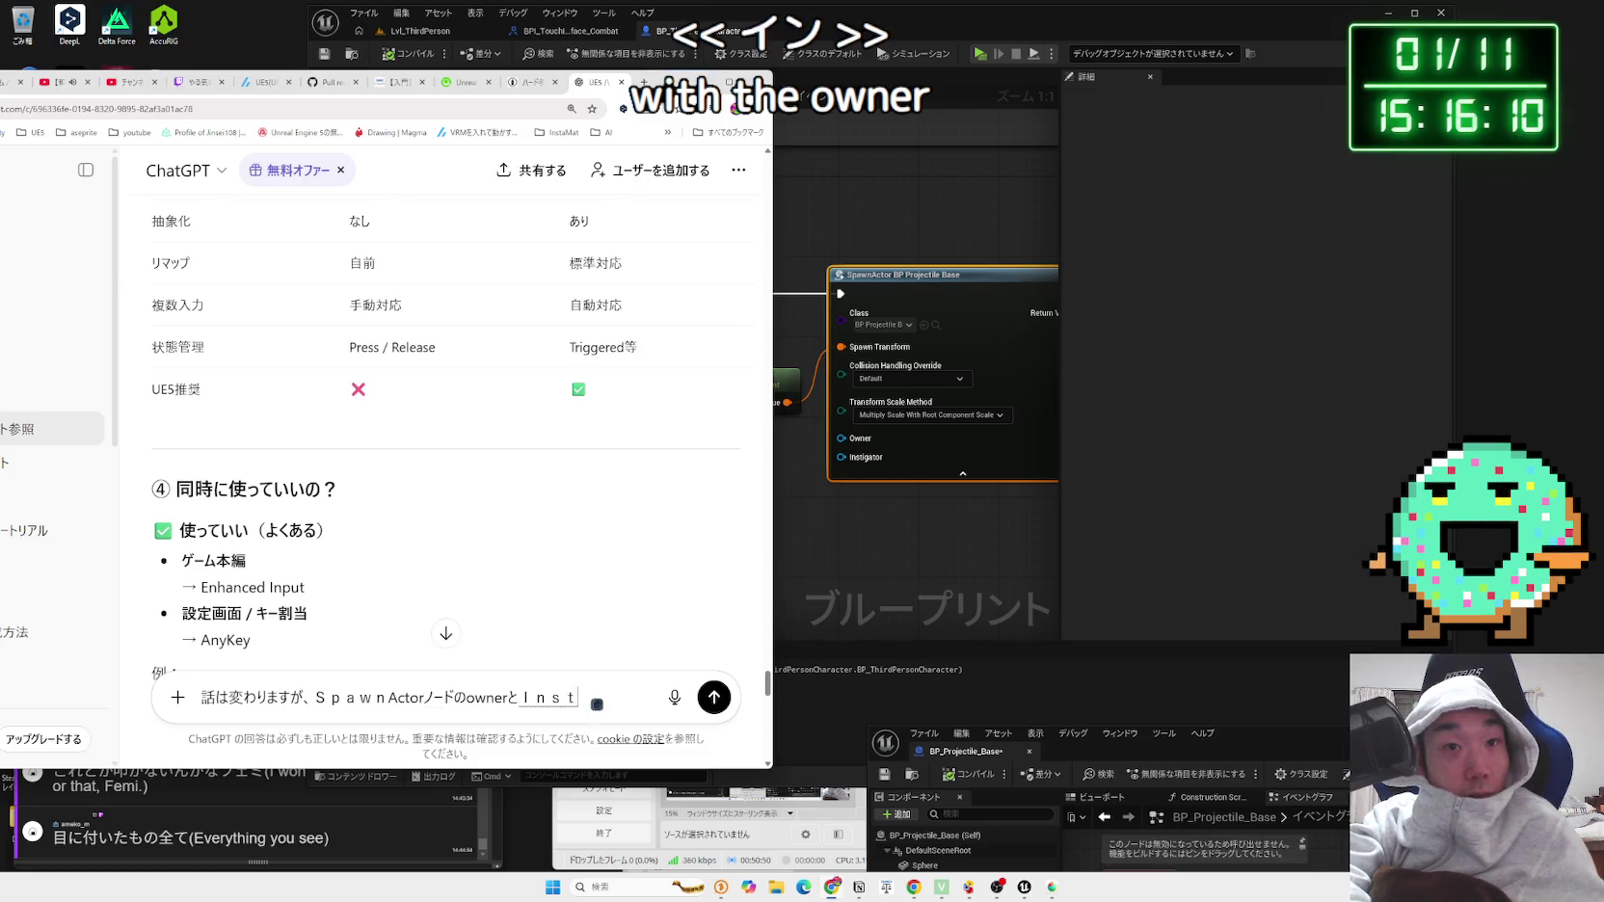
pyautogui.write('ate')
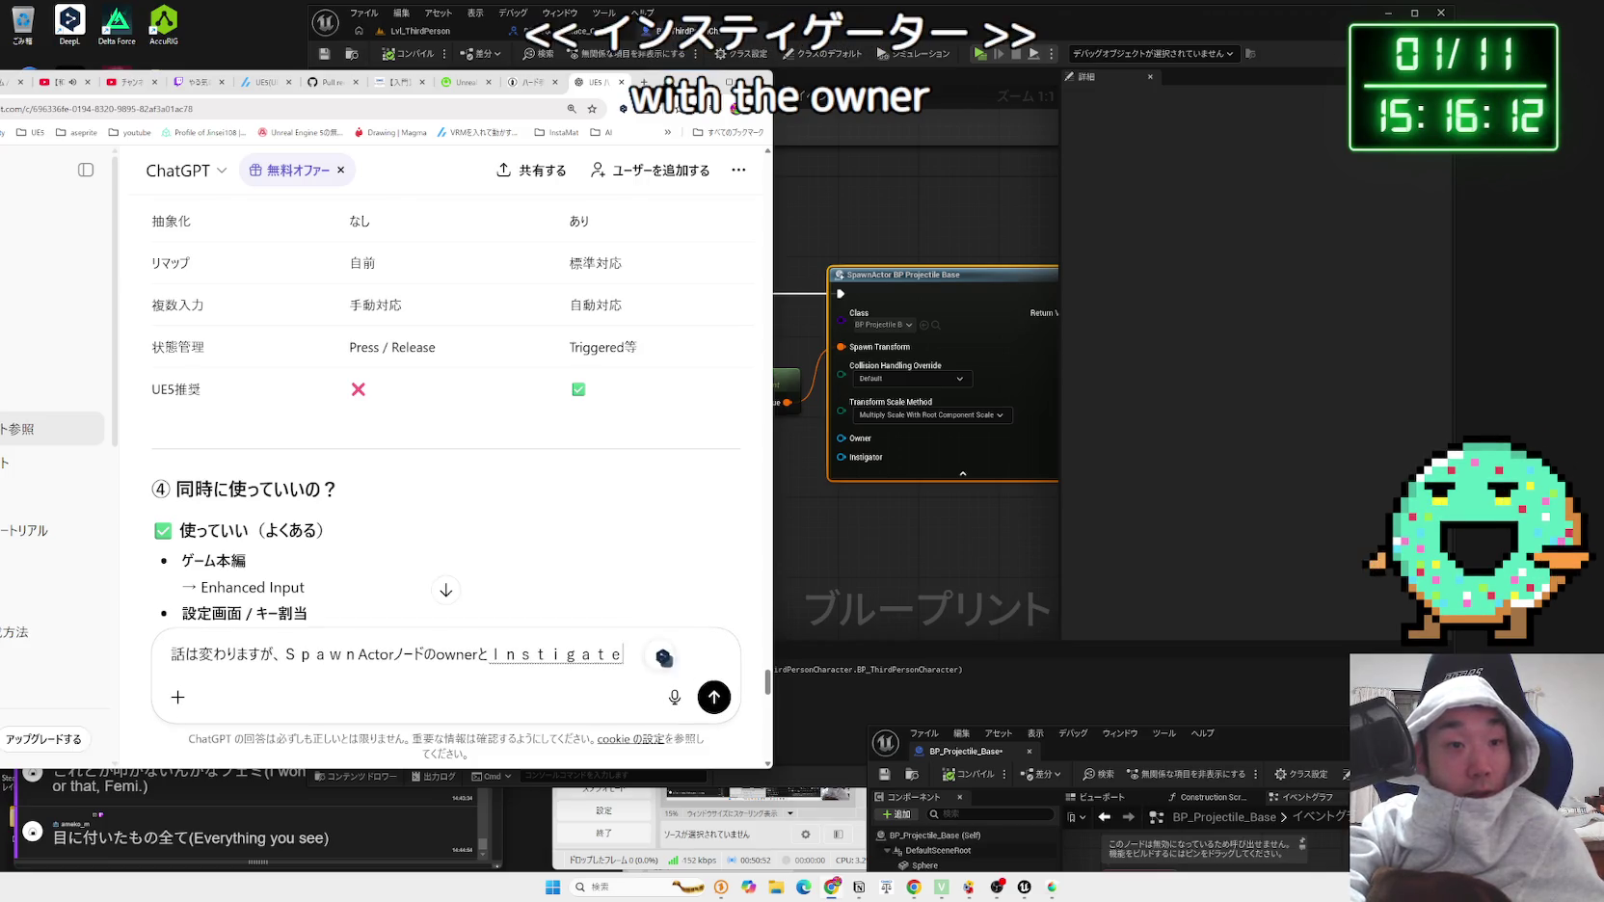
pyautogui.press('BackSpace')
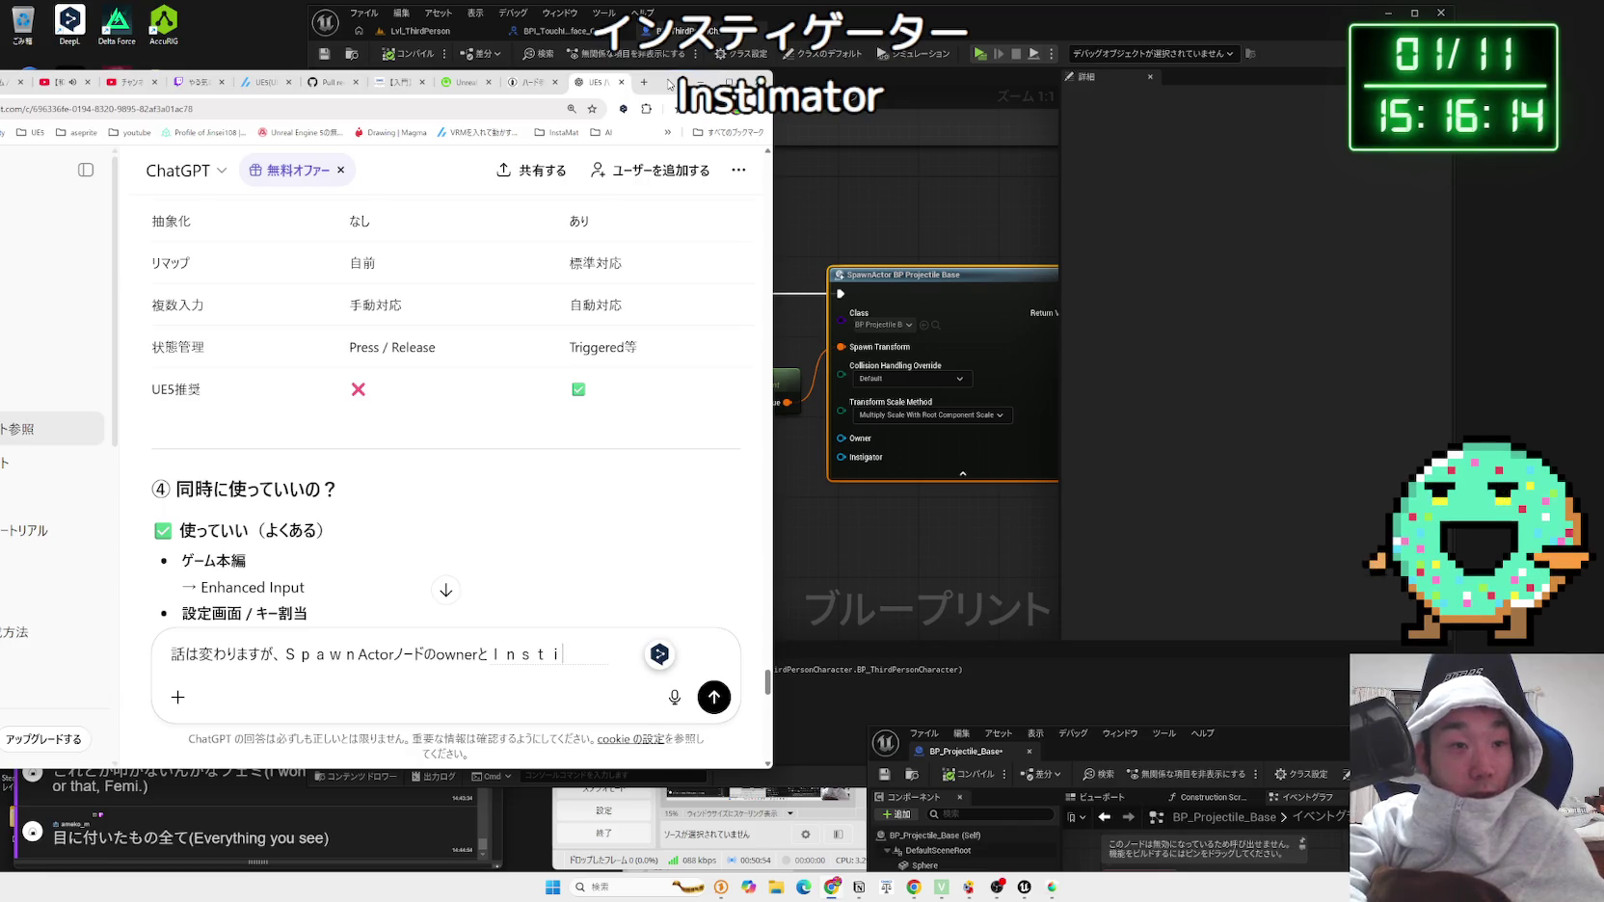
pyautogui.press('Zenkaku_Hankaku')
pyautogui.write('Inst')
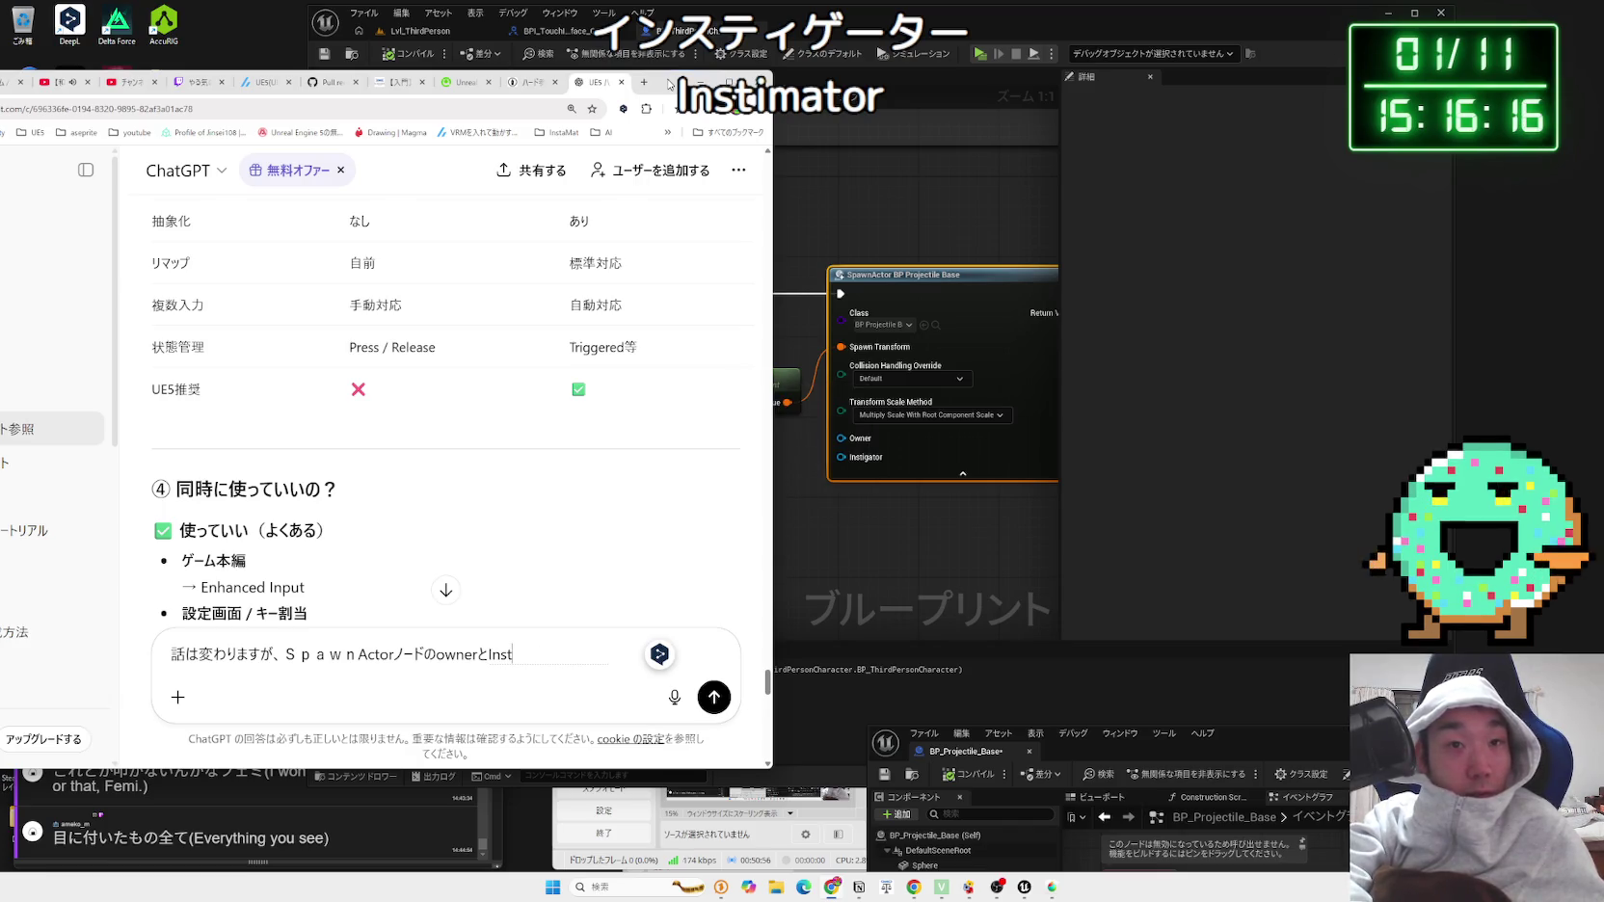
pyautogui.write('rigator')
pyautogui.press('Zenkaku_Hankaku')
pyautogui.write('のちgえて')
pyautogui.press('space')
pyautogui.press('Return')
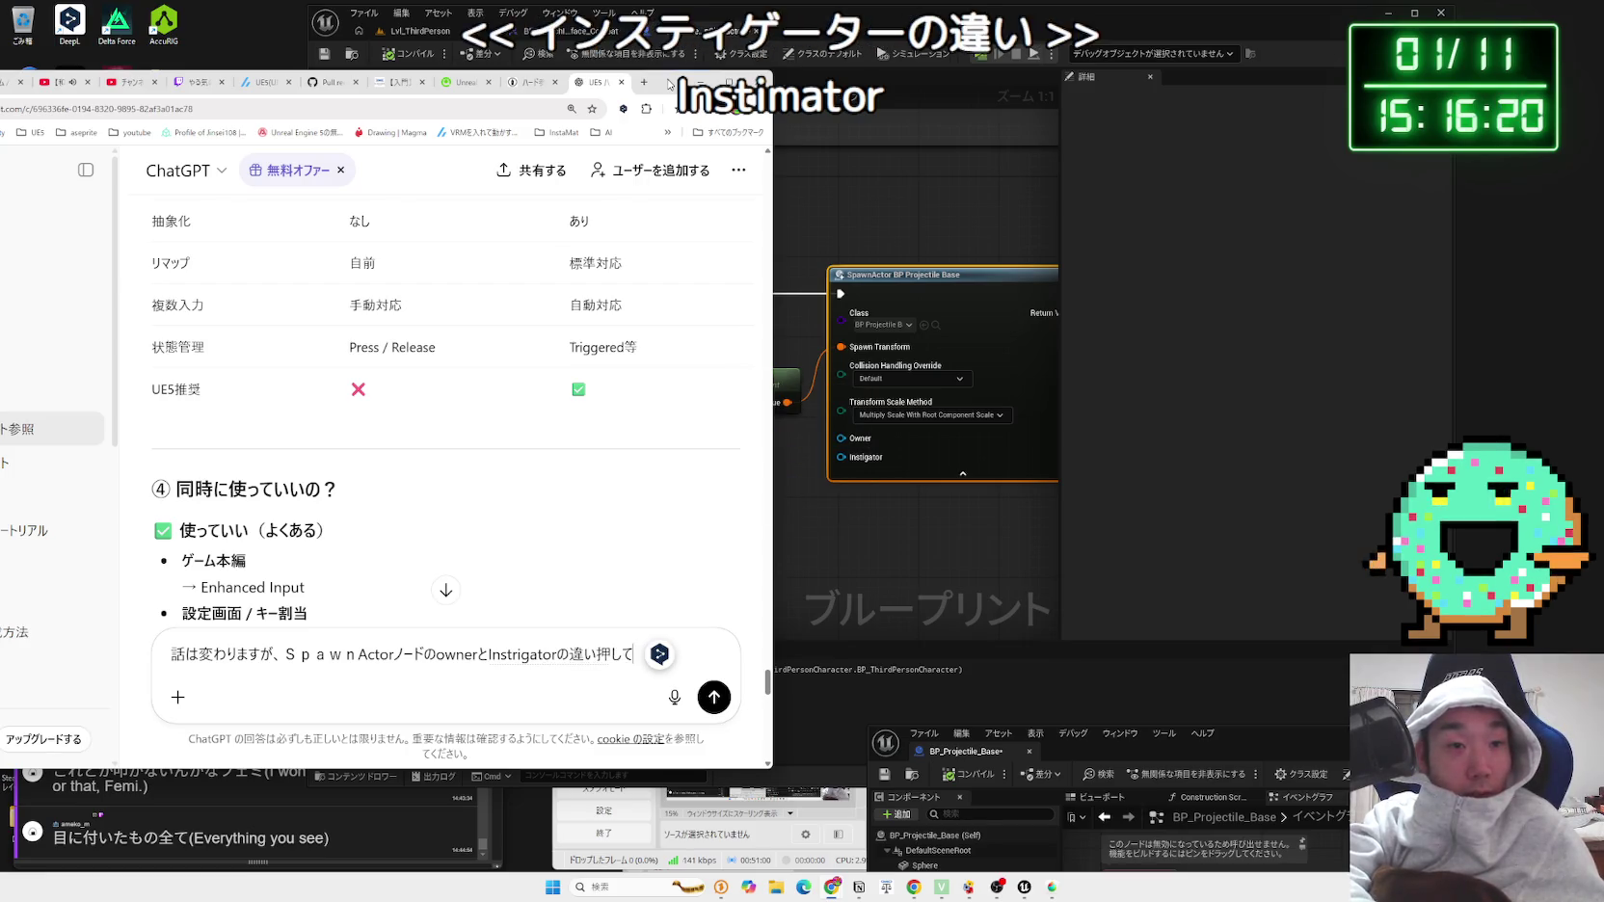
pyautogui.press('Return')
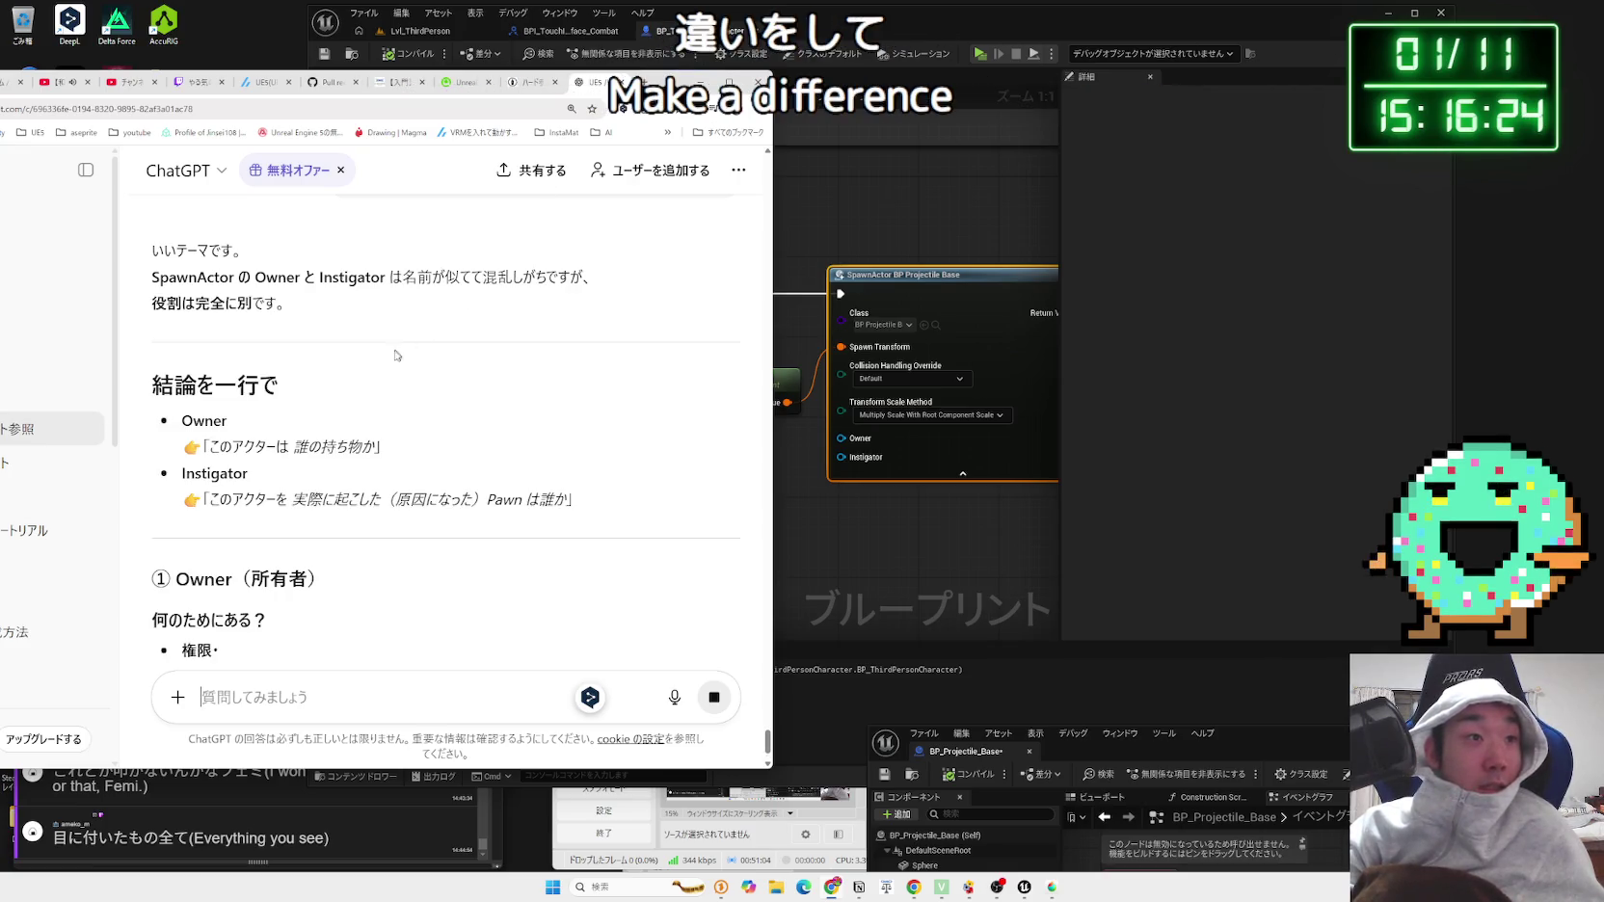
pyautogui.scroll(-1, 396, 354)
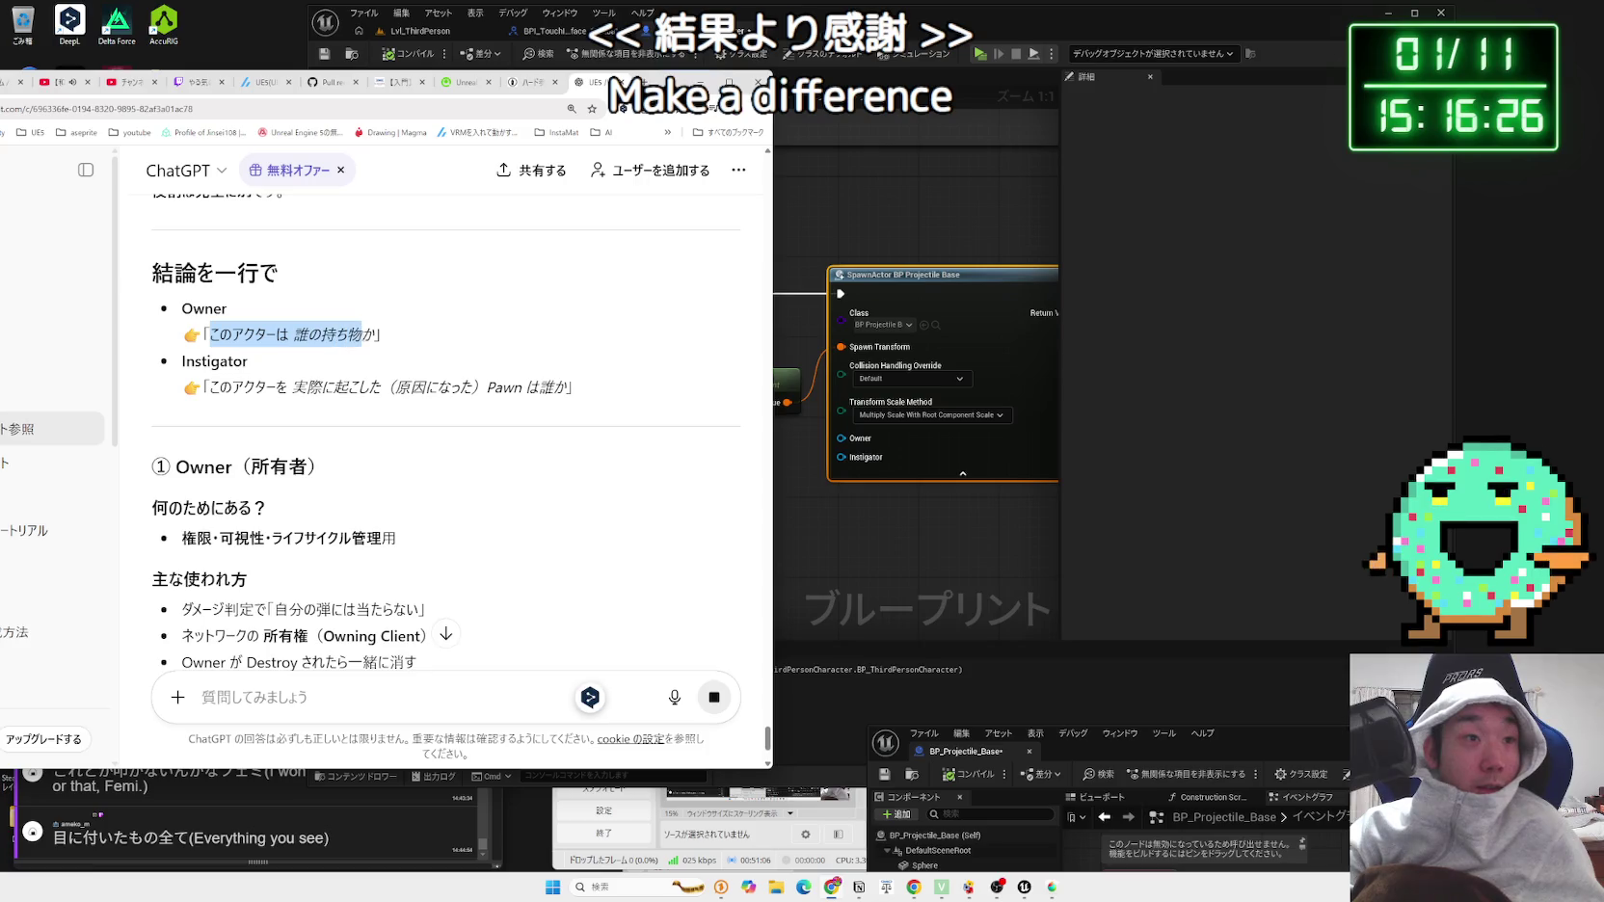
pyautogui.click(371, 334)
pyautogui.moveTo(218, 386)
pyautogui.mouseDown()
pyautogui.moveTo(573, 386)
pyautogui.moveTo(212, 386)
pyautogui.moveTo(566, 387)
pyautogui.moveTo(346, 386)
pyautogui.mouseUp()
pyautogui.click(570, 387)
pyautogui.click(346, 386)
pyautogui.click(349, 353)
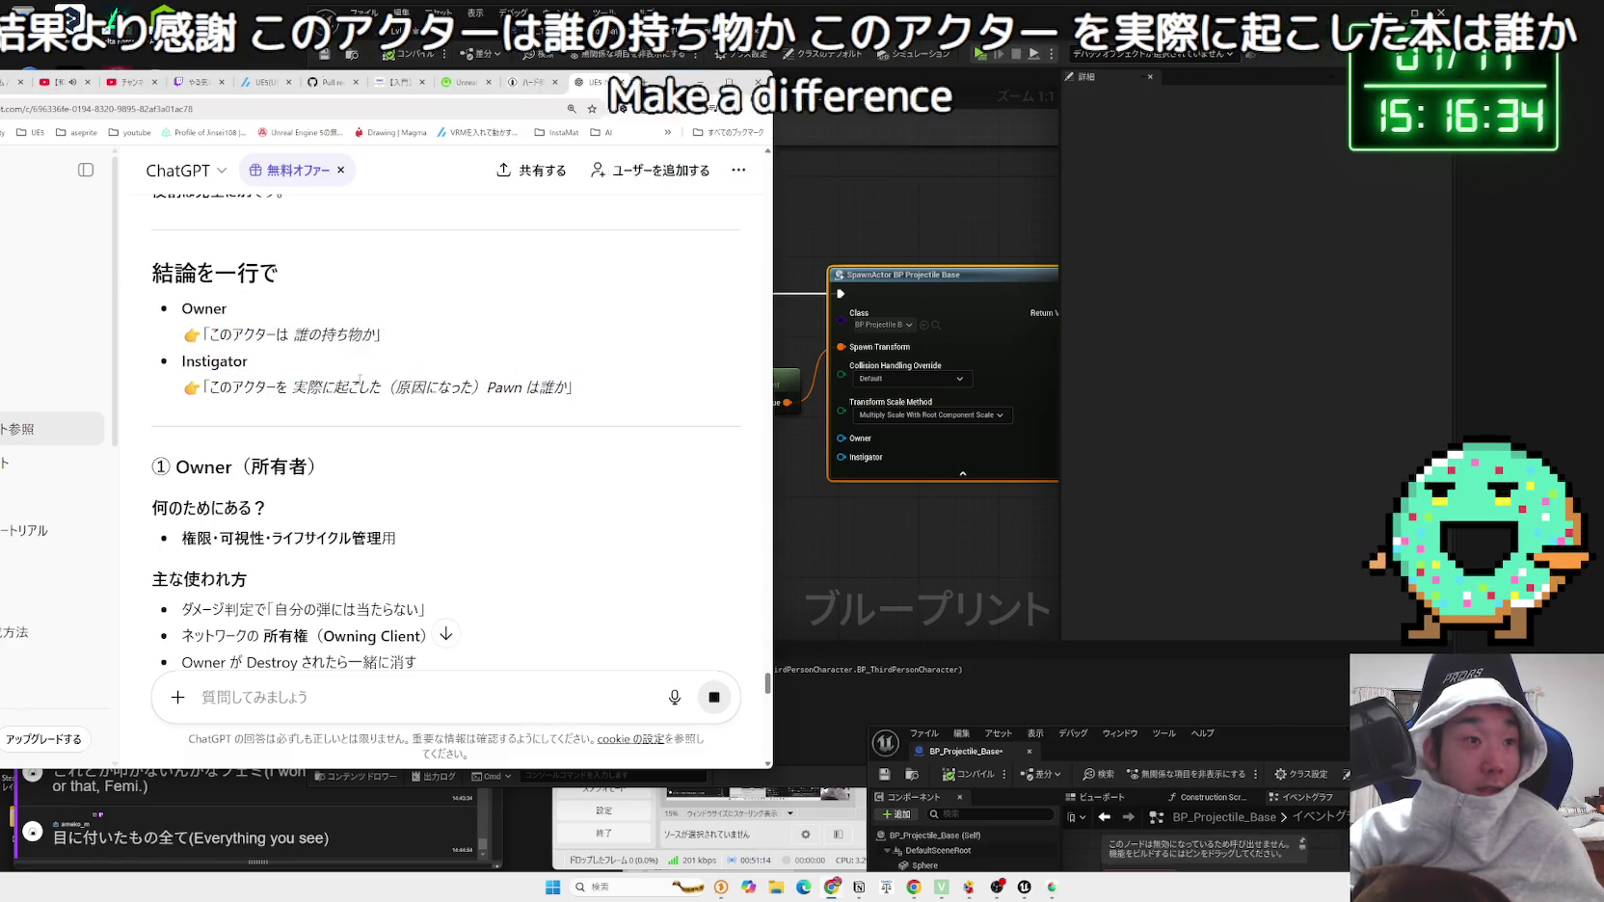
pyautogui.scroll(-2, 267, 386)
pyautogui.moveTo(183, 383)
pyautogui.mouseDown()
pyautogui.moveTo(395, 415)
pyautogui.moveTo(321, 414)
pyautogui.mouseUp()
pyautogui.scroll(-2, 221, 363)
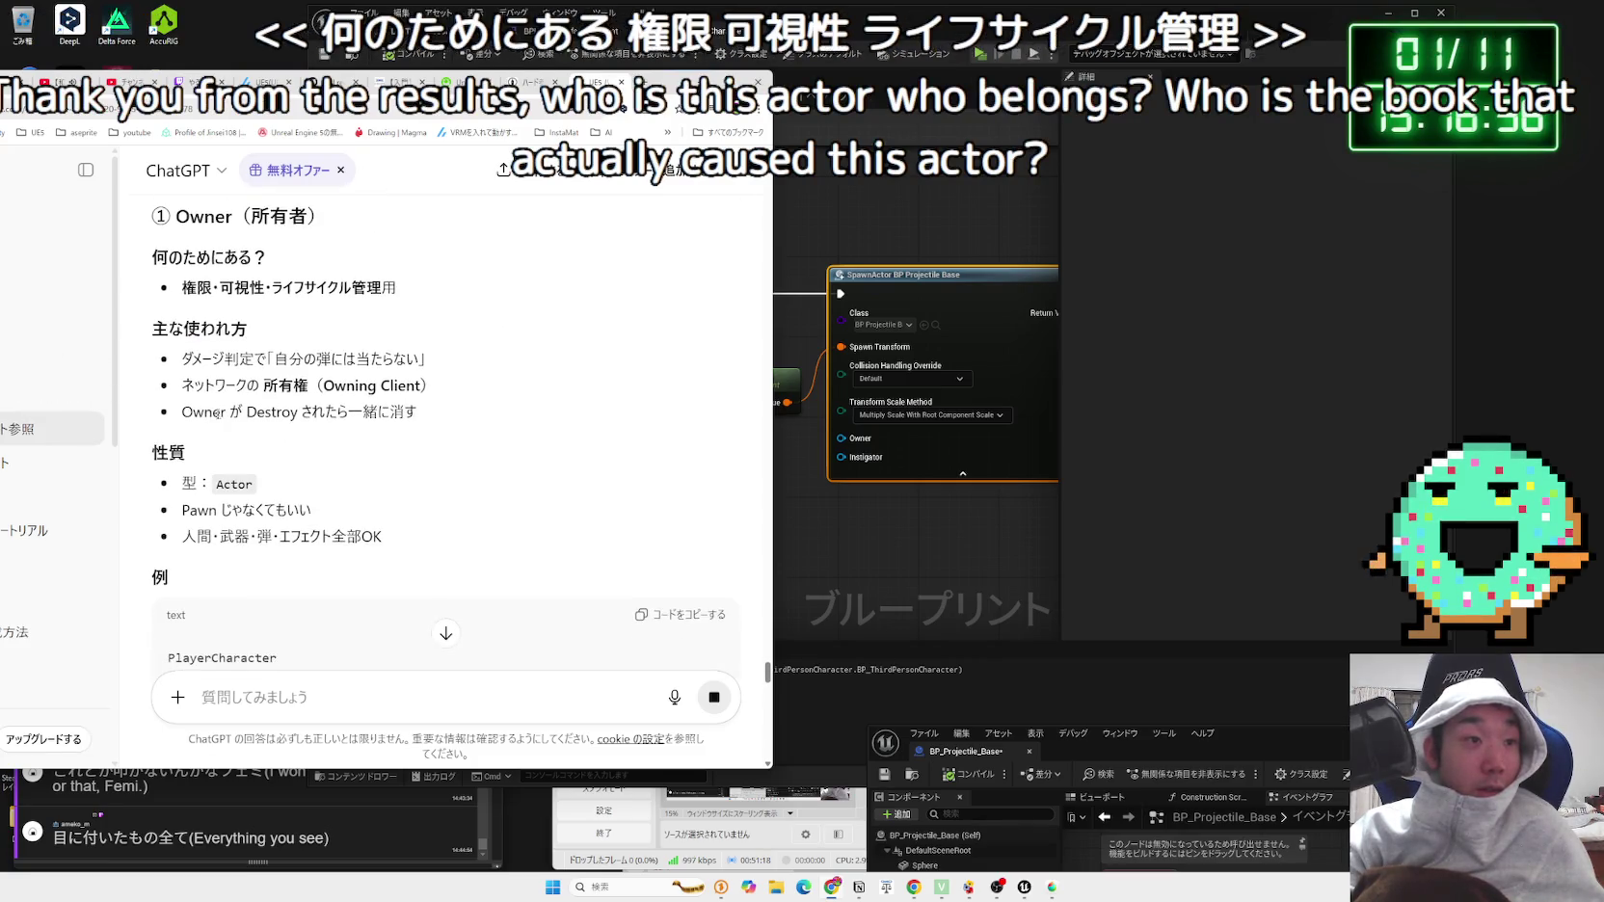
pyautogui.moveTo(183, 359)
pyautogui.mouseDown()
pyautogui.moveTo(385, 362)
pyautogui.moveTo(431, 373)
pyautogui.moveTo(192, 362)
pyautogui.moveTo(426, 386)
pyautogui.mouseUp()
pyautogui.click(432, 391)
pyautogui.moveTo(207, 366); pyautogui.dragTo(318, 360)
pyautogui.moveTo(417, 412)
pyautogui.mouseDown()
pyautogui.moveTo(184, 358)
pyautogui.moveTo(183, 386)
pyautogui.moveTo(195, 365)
pyautogui.moveTo(431, 420)
pyautogui.mouseUp()
pyautogui.click(429, 419)
pyautogui.scroll(-2, 375, 405)
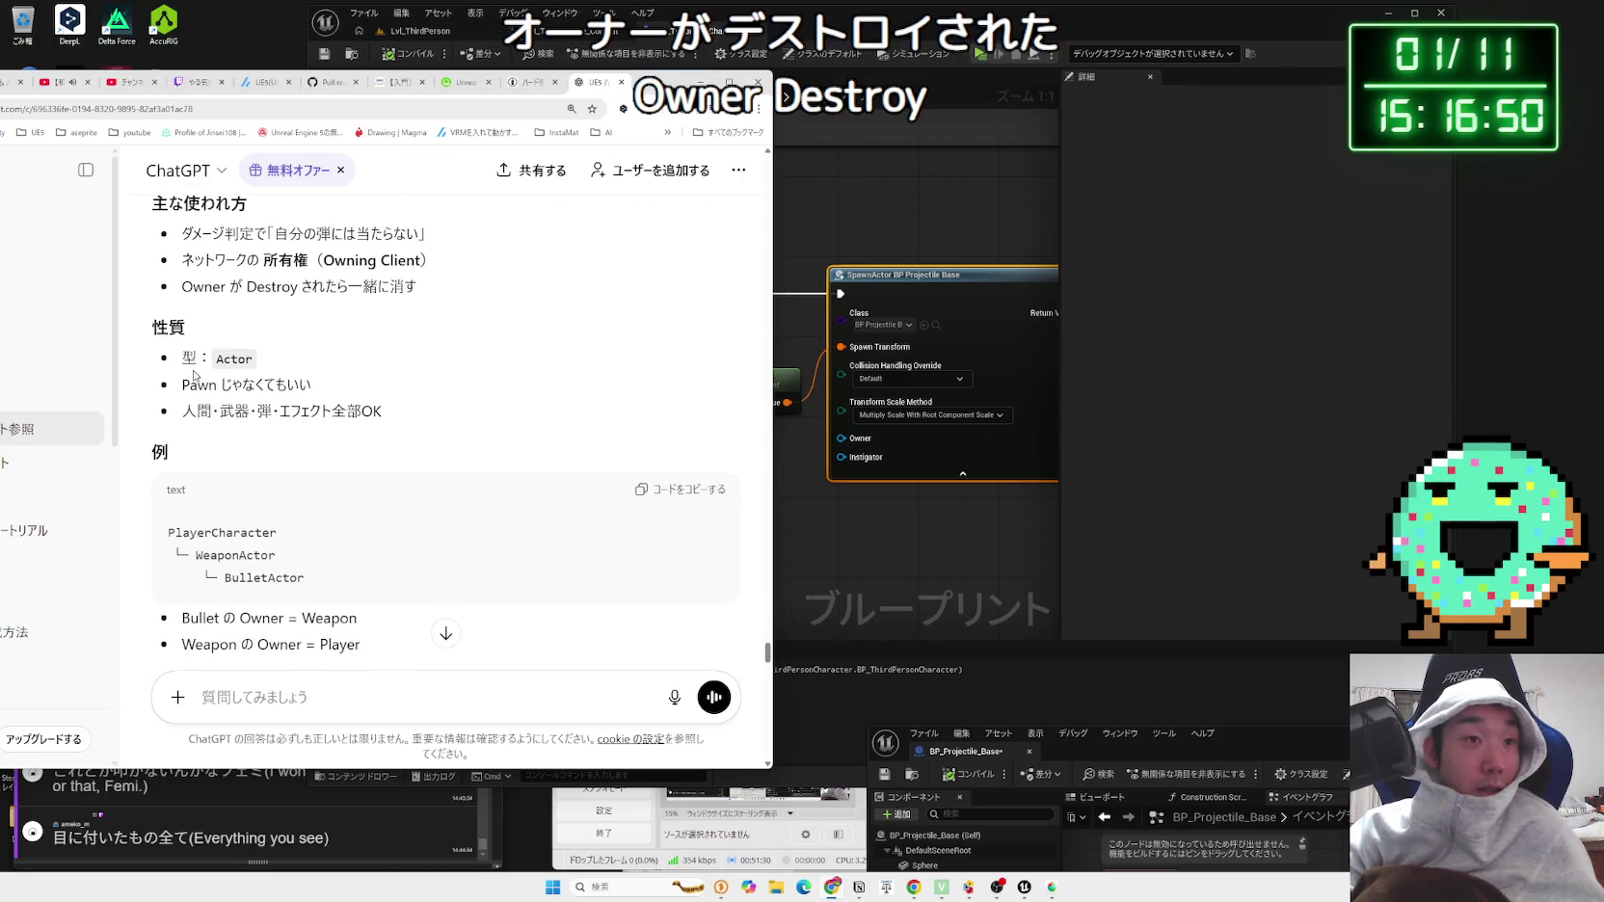
pyautogui.moveTo(363, 403); pyautogui.dragTo(417, 412)
pyautogui.click(417, 413)
pyautogui.scroll(2, 418, 412)
pyautogui.moveTo(183, 358); pyautogui.dragTo(448, 414)
pyautogui.click(448, 415)
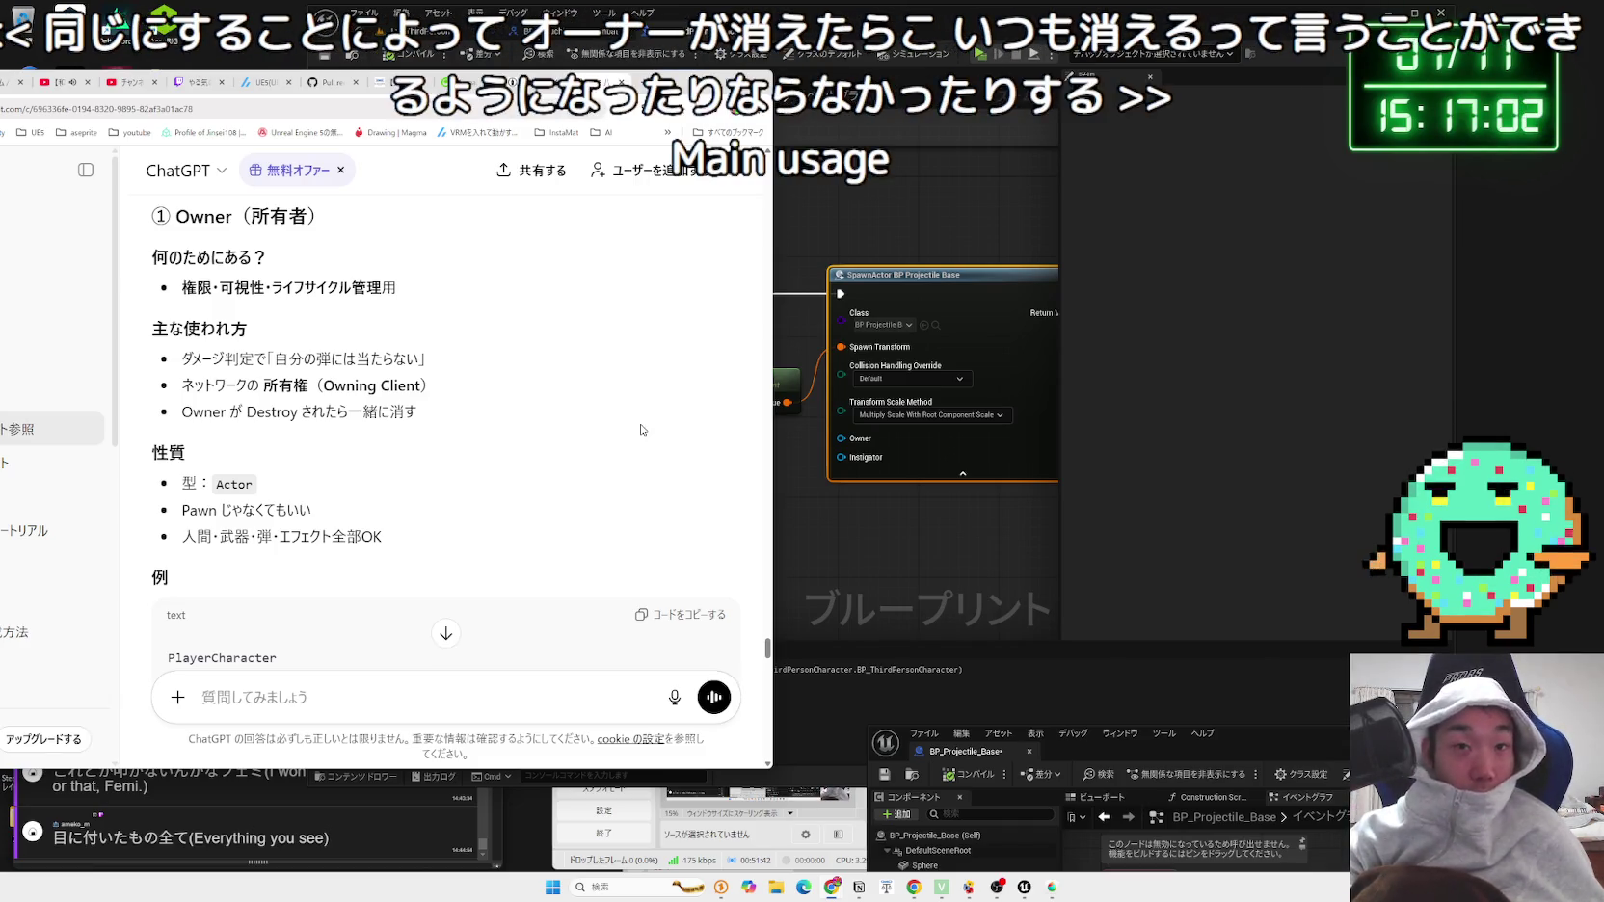
pyautogui.scroll(-2, 382, 415)
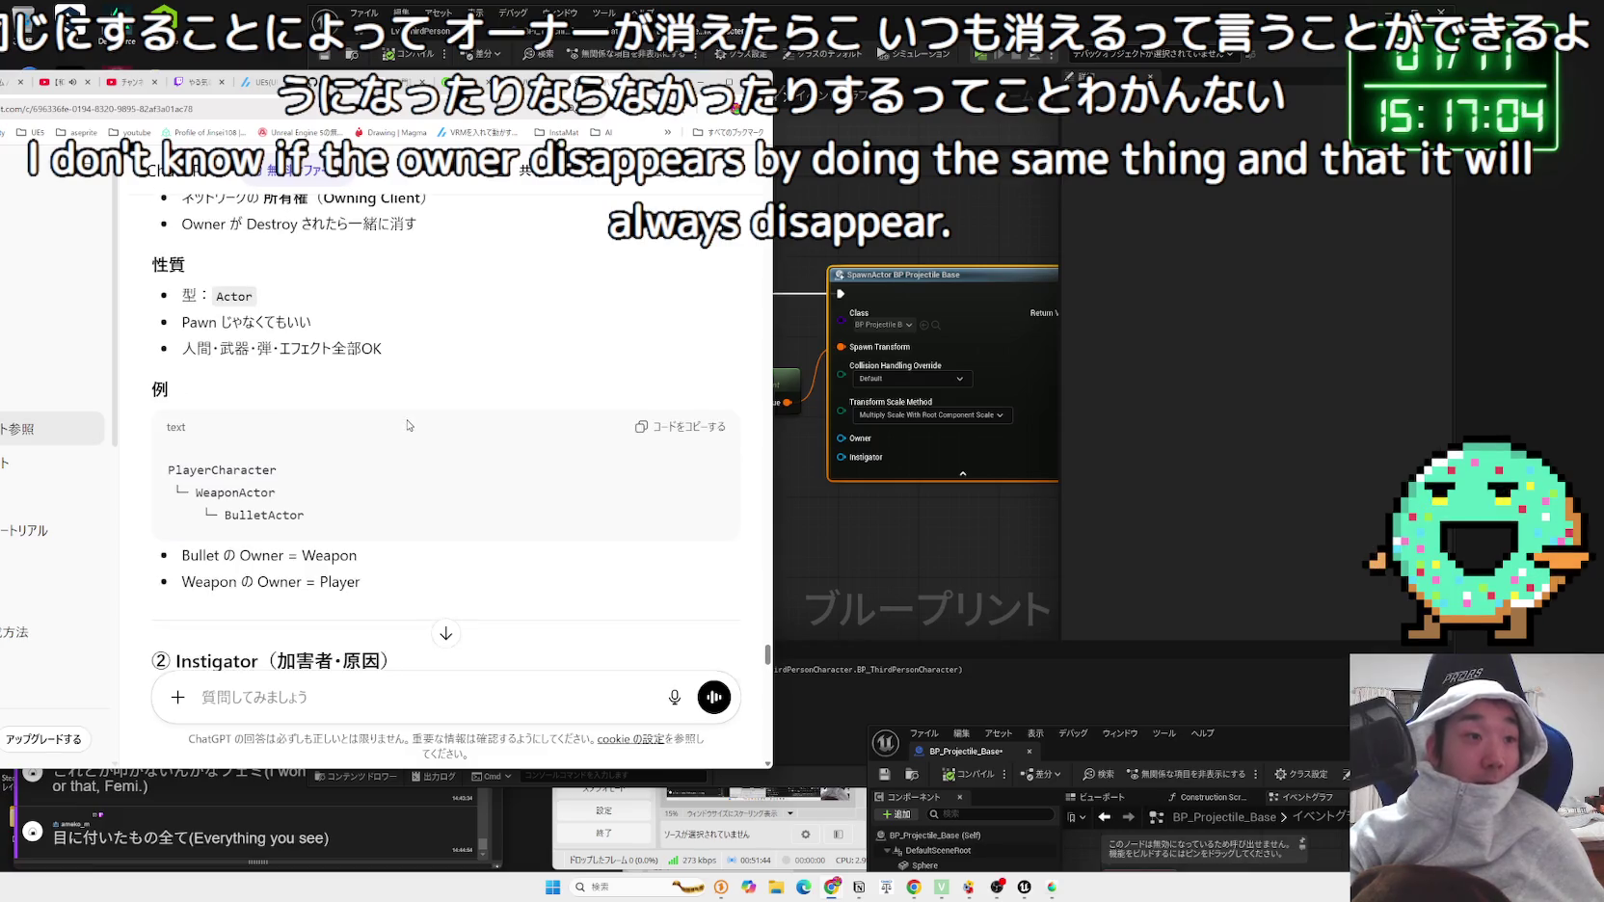
pyautogui.scroll(2, 383, 414)
pyautogui.moveTo(432, 411)
pyautogui.mouseDown()
pyautogui.moveTo(181, 357)
pyautogui.moveTo(387, 391)
pyautogui.mouseUp()
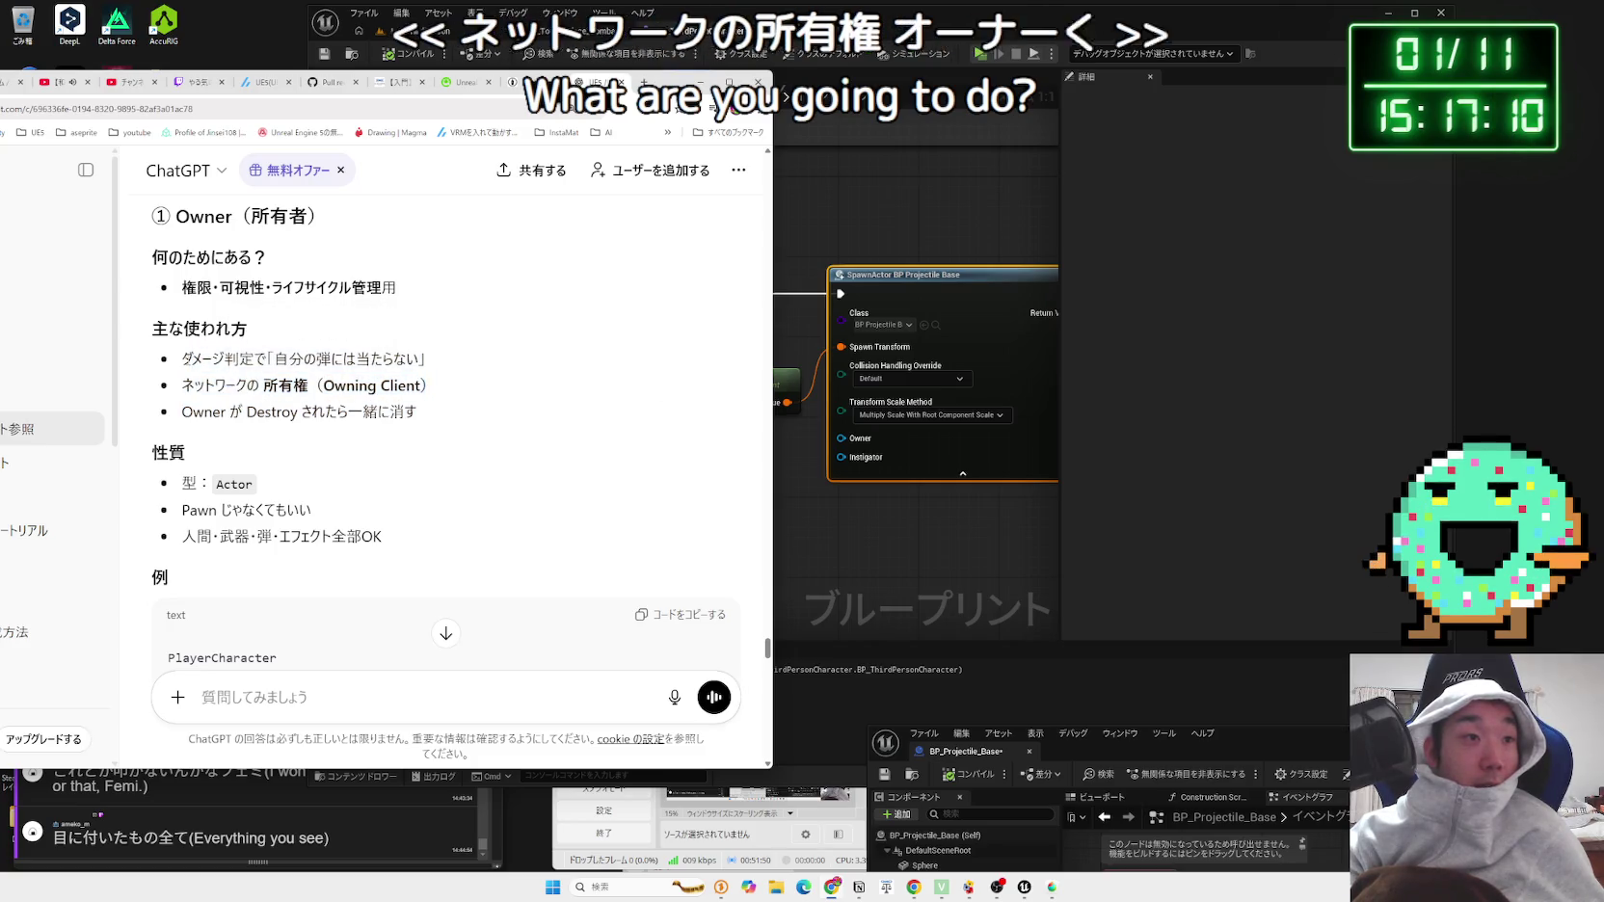
pyautogui.moveTo(191, 358); pyautogui.dragTo(447, 414)
pyautogui.click(446, 413)
pyautogui.scroll(-2, 446, 413)
pyautogui.moveTo(383, 347); pyautogui.dragTo(184, 323)
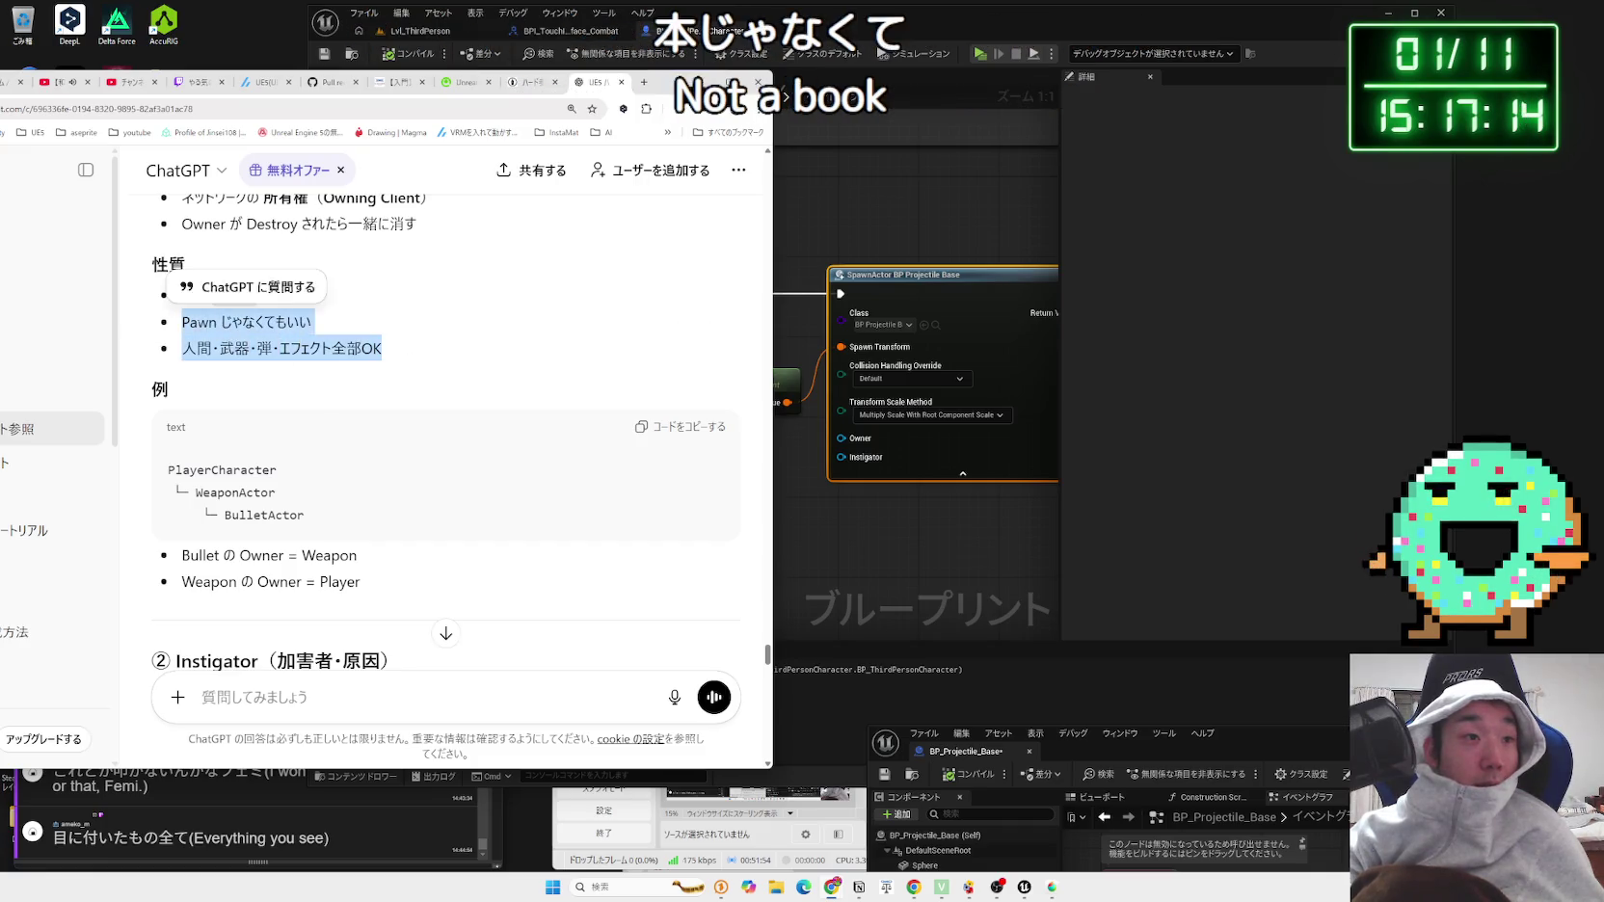
pyautogui.scroll(-2, 253, 387)
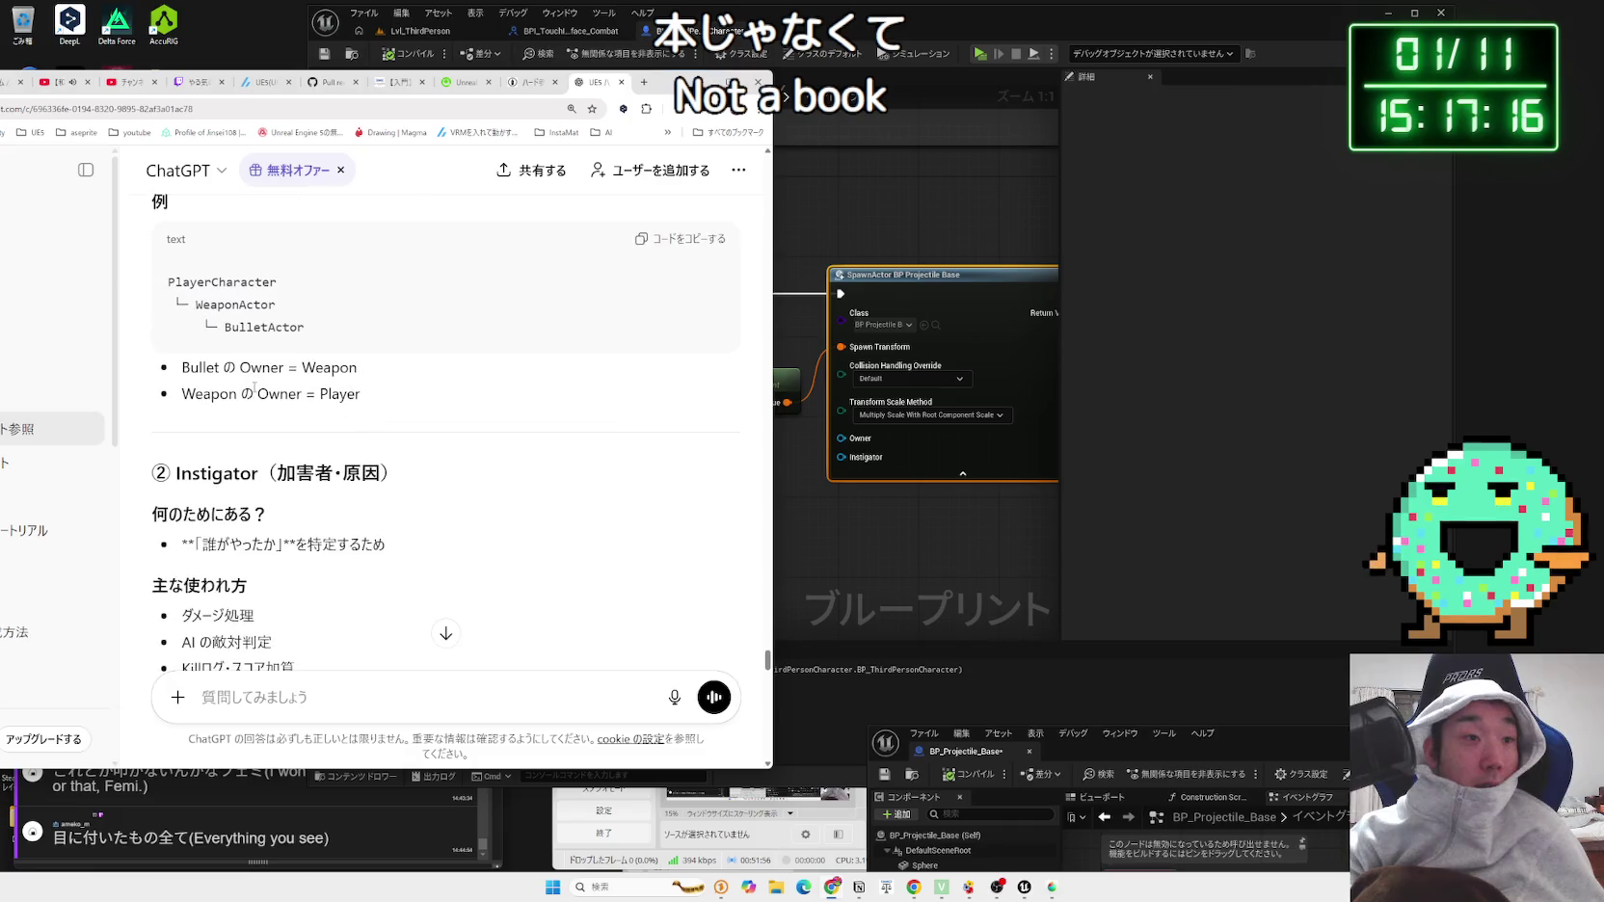
pyautogui.scroll(1, 253, 388)
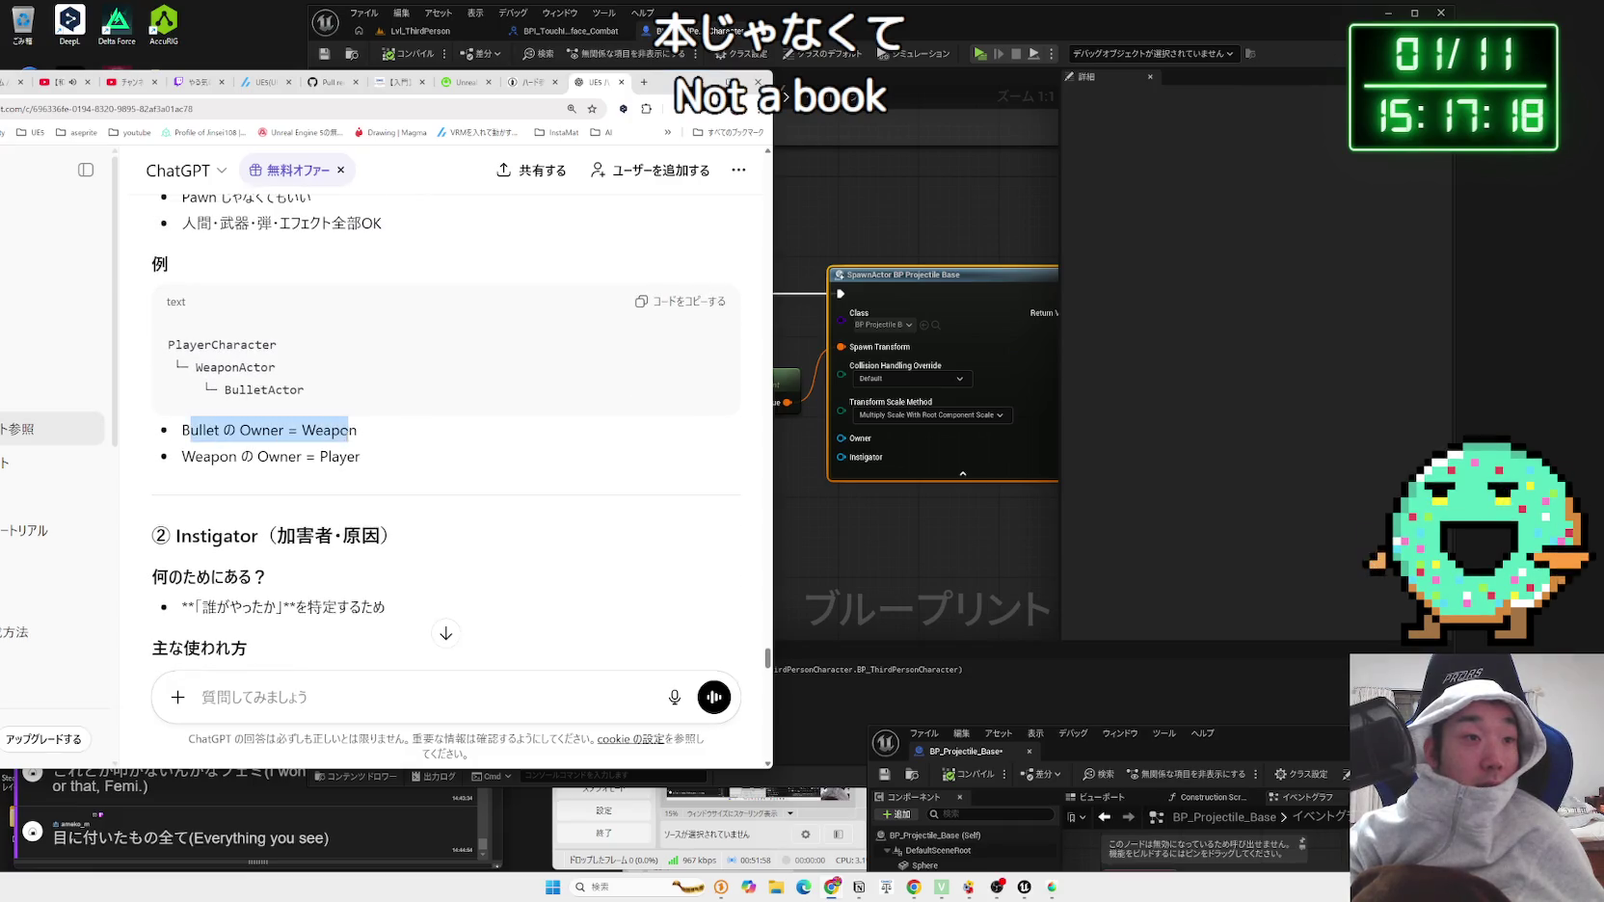
pyautogui.doubleClick(199, 430)
pyautogui.moveTo(286, 430)
pyautogui.mouseDown()
pyautogui.moveTo(357, 430)
pyautogui.moveTo(182, 430)
pyautogui.moveTo(363, 457)
pyautogui.mouseUp()
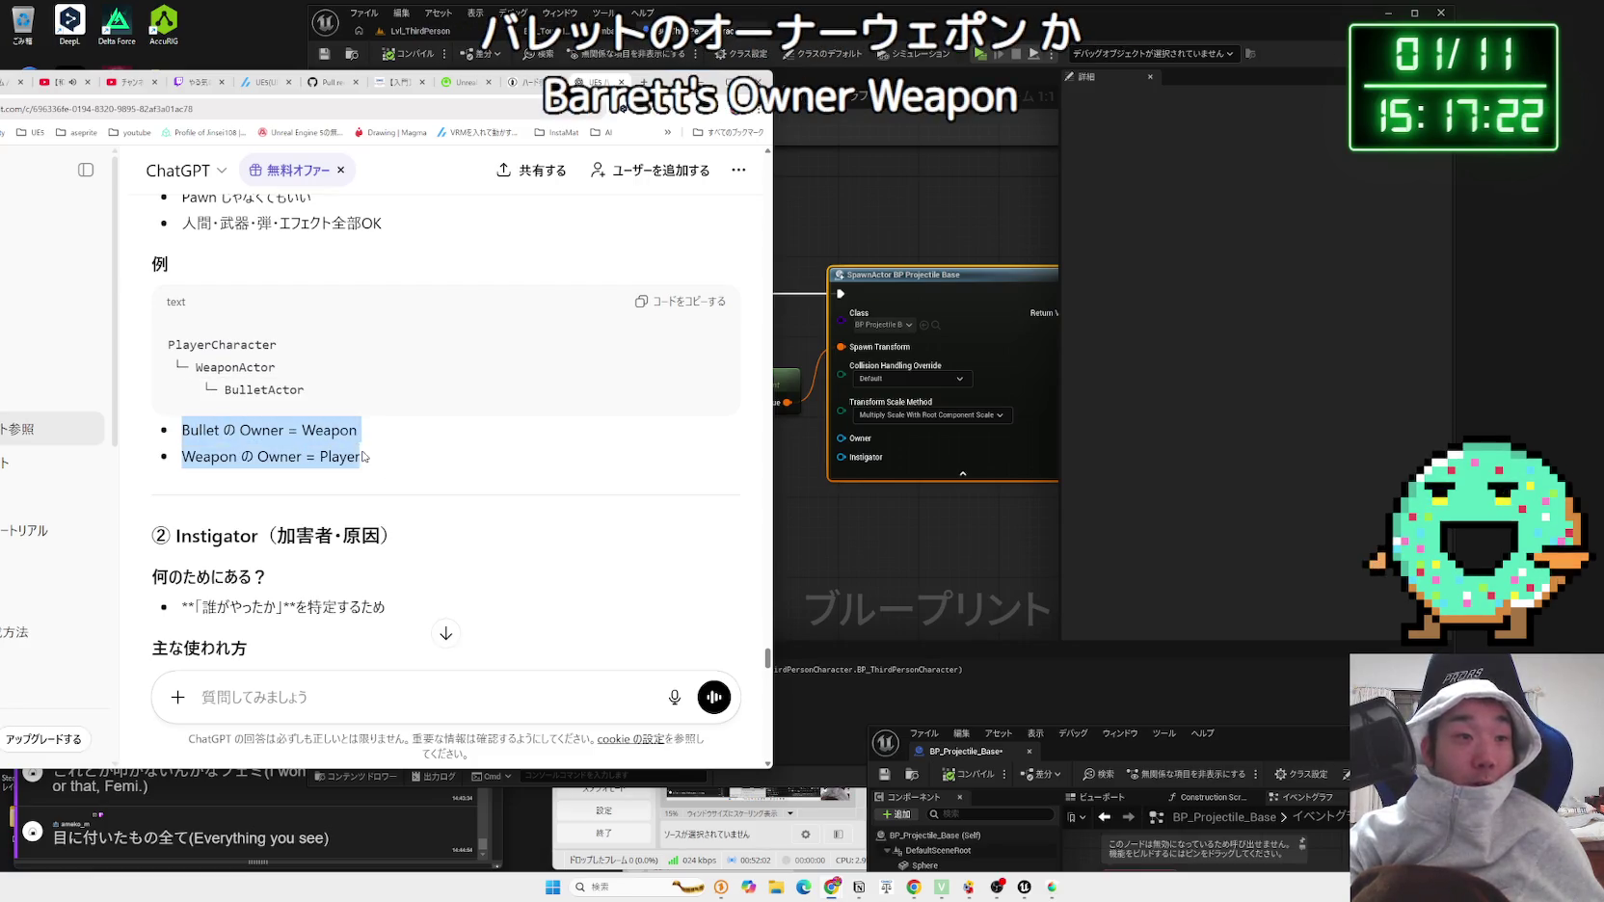
pyautogui.moveTo(183, 430); pyautogui.dragTo(364, 457)
pyautogui.click(189, 435)
pyautogui.click(260, 426)
pyautogui.scroll(-1, 261, 426)
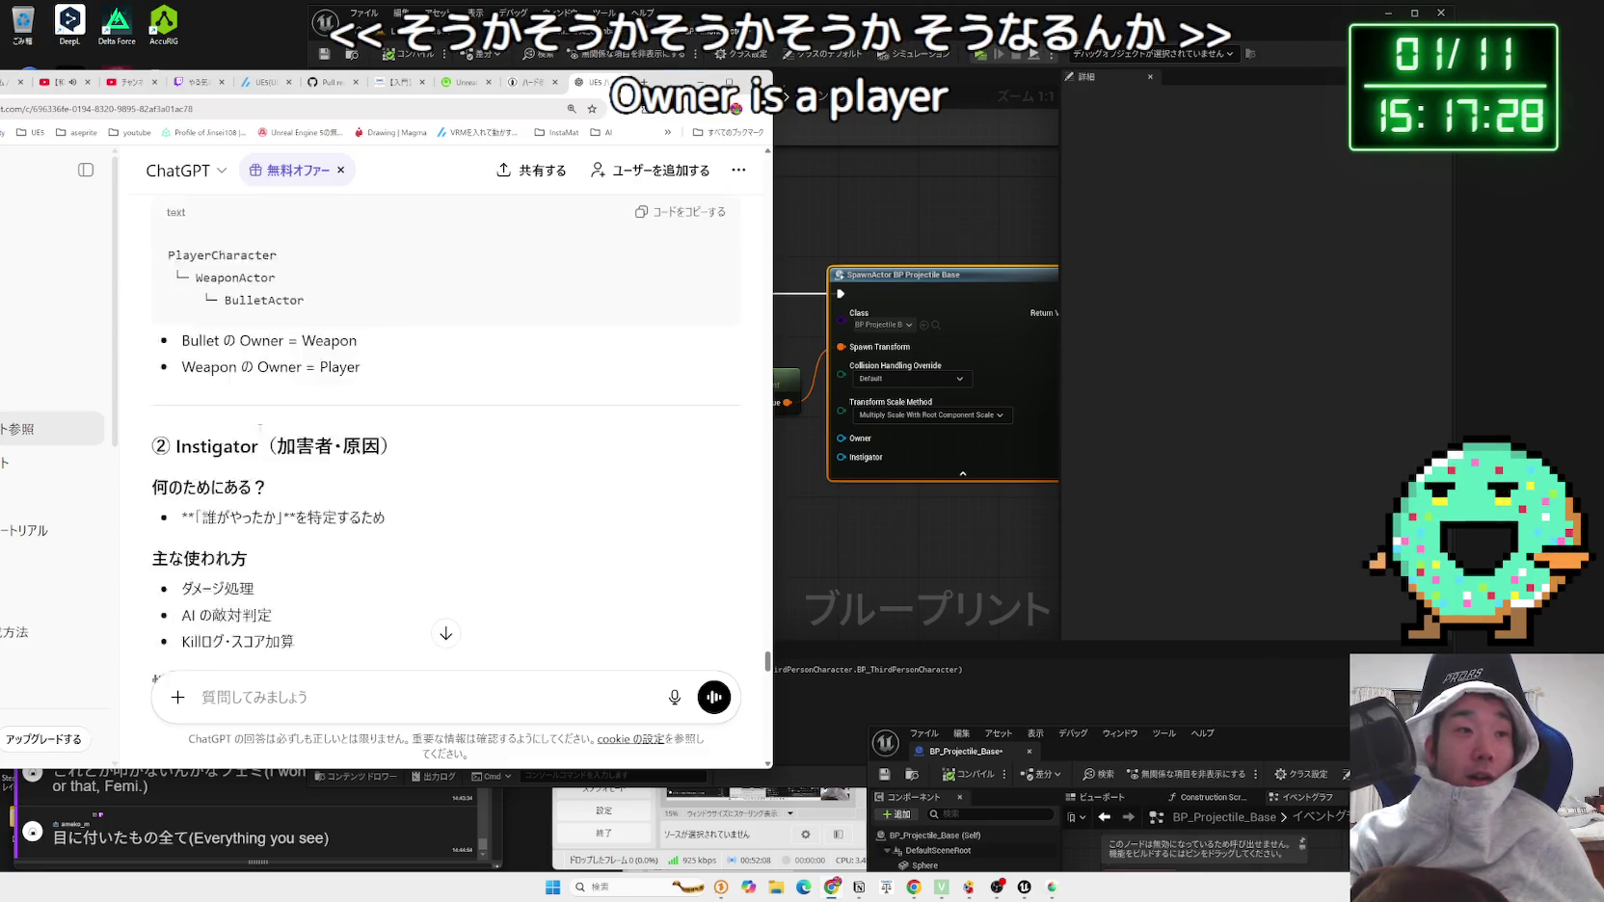
pyautogui.scroll(-1, 255, 424)
pyautogui.moveTo(170, 347); pyautogui.dragTo(390, 349)
pyautogui.doubleClick(216, 347)
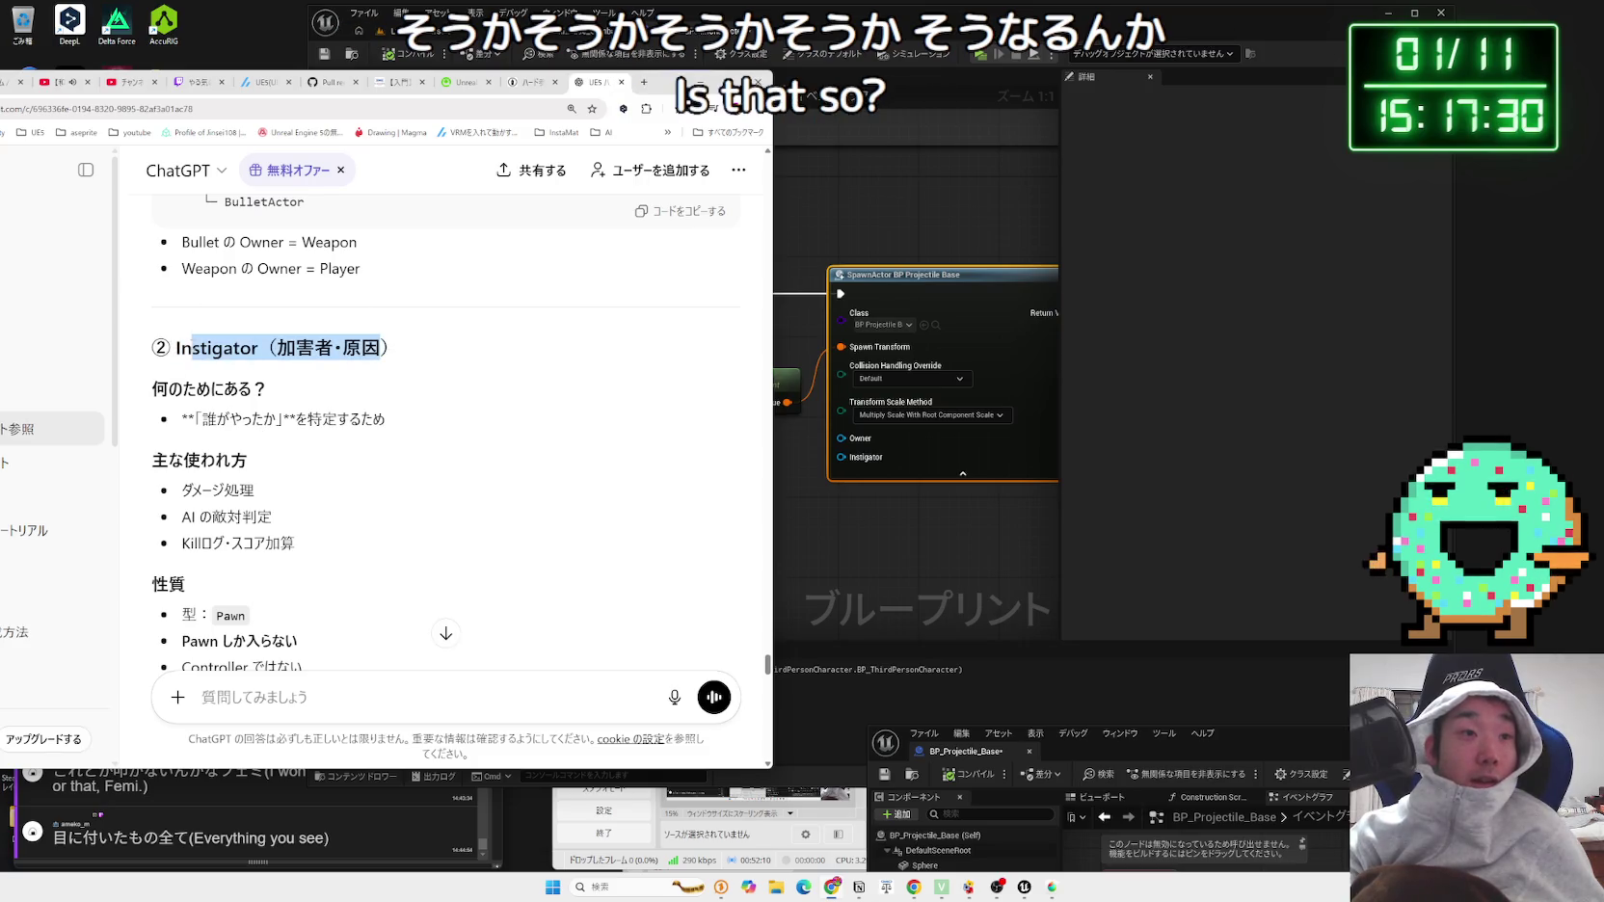
pyautogui.click(222, 347)
pyautogui.scroll(-1, 212, 349)
pyautogui.moveTo(186, 355); pyautogui.dragTo(385, 357)
pyautogui.click(390, 360)
pyautogui.moveTo(183, 424); pyautogui.dragTo(256, 482)
pyautogui.click(198, 430)
pyautogui.scroll(-2, 197, 430)
pyautogui.moveTo(182, 386); pyautogui.dragTo(297, 387)
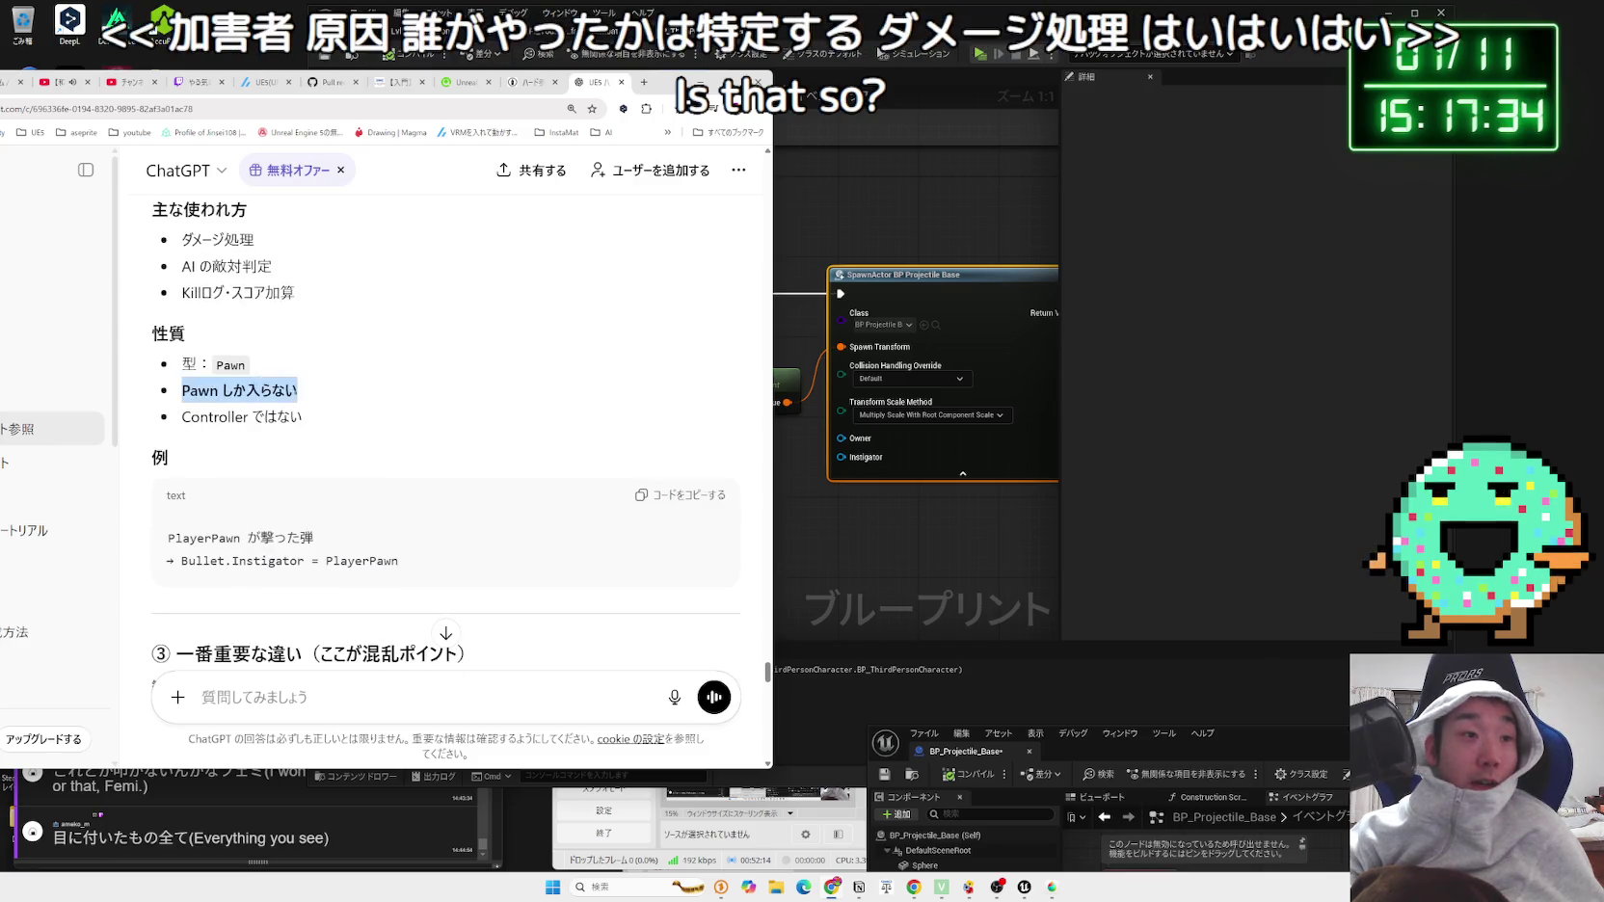
pyautogui.scroll(-2, 193, 385)
pyautogui.click(175, 364)
pyautogui.moveTo(169, 345); pyautogui.dragTo(405, 376)
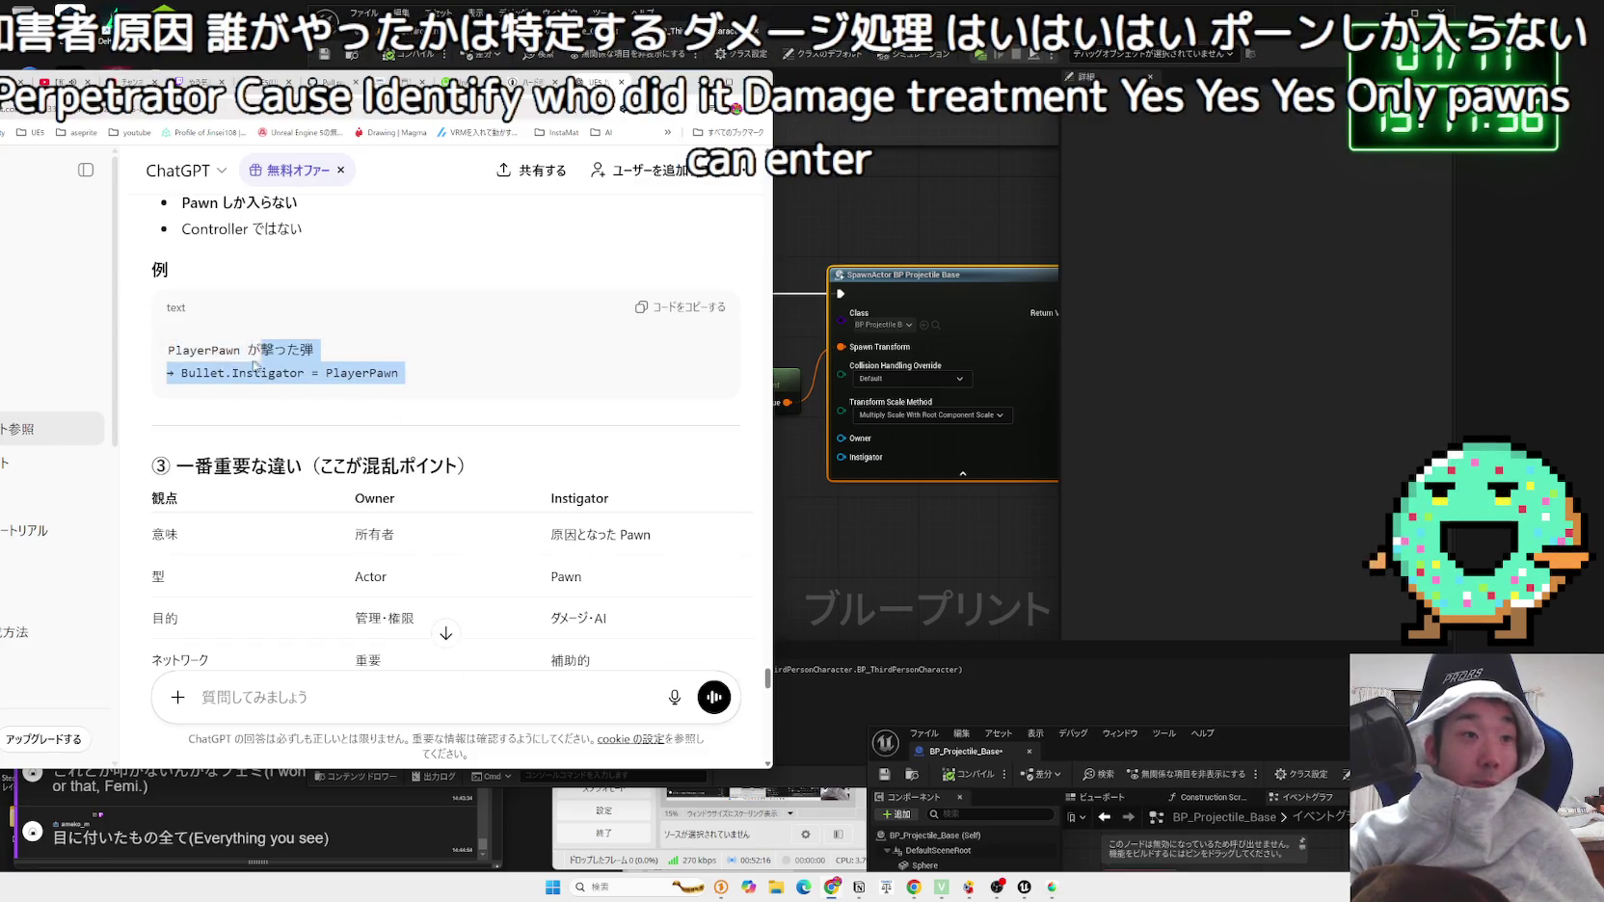
pyautogui.moveTo(170, 345); pyautogui.dragTo(421, 377)
pyautogui.hotkey('ctrl', 'c')
pyautogui.hotkey('ctrl', 'c')
pyautogui.click(424, 377)
pyautogui.moveTo(169, 345); pyautogui.dragTo(420, 377)
pyautogui.click(446, 384)
pyautogui.scroll(-3, 443, 386)
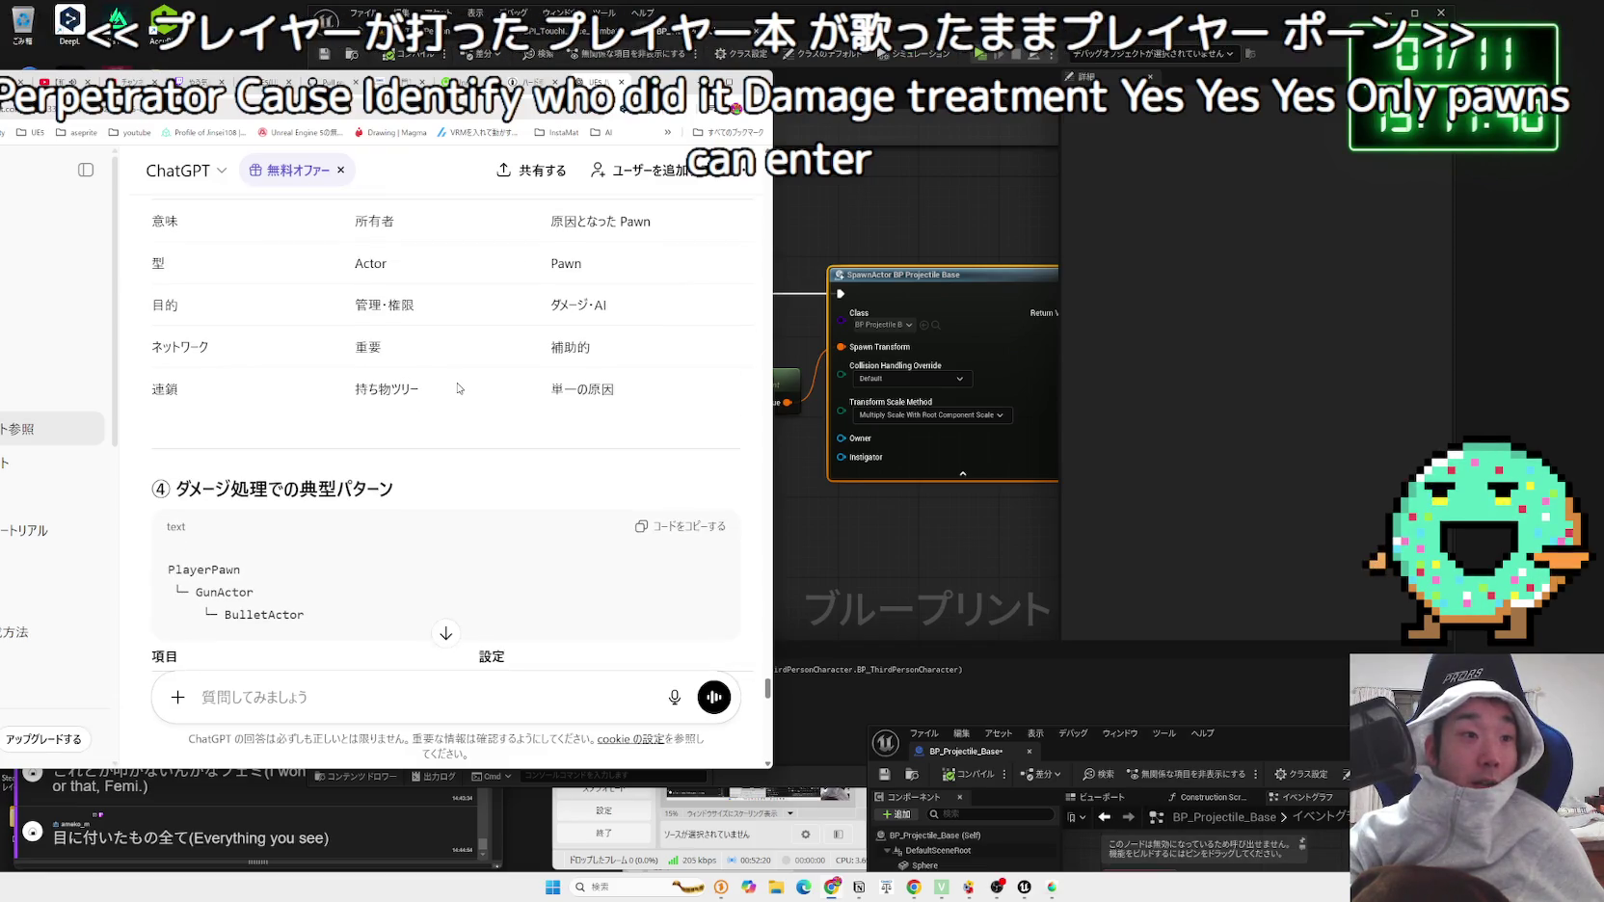
pyautogui.scroll(-2, 459, 389)
pyautogui.scroll(-1, 399, 417)
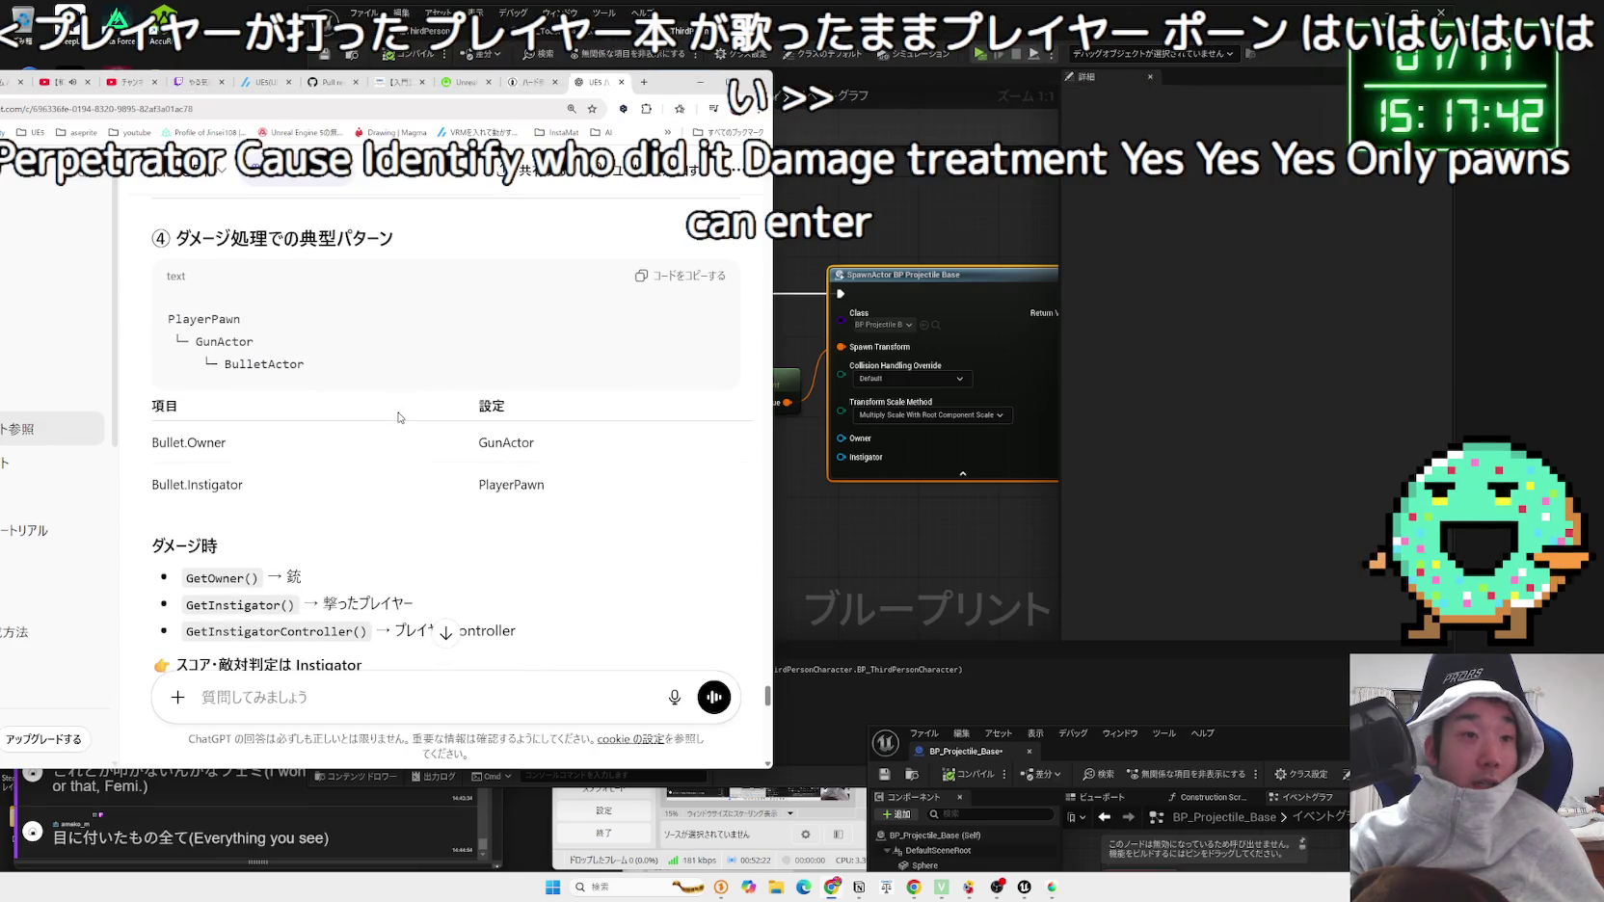
pyautogui.scroll(-1, 399, 417)
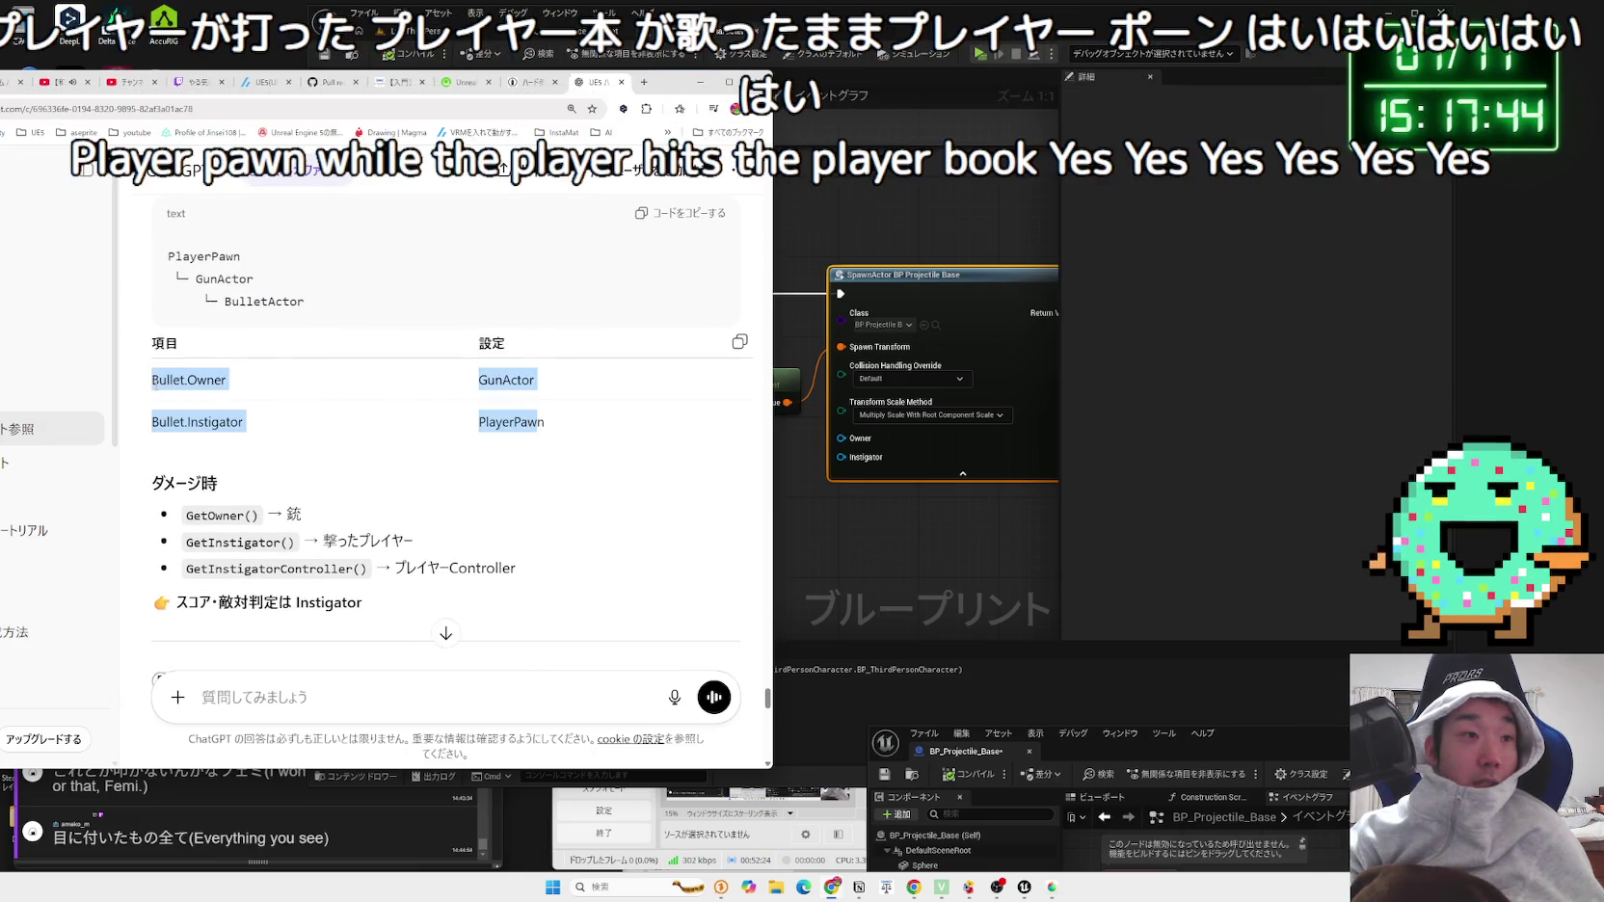
pyautogui.click(533, 421)
pyautogui.moveTo(392, 407); pyautogui.dragTo(229, 389)
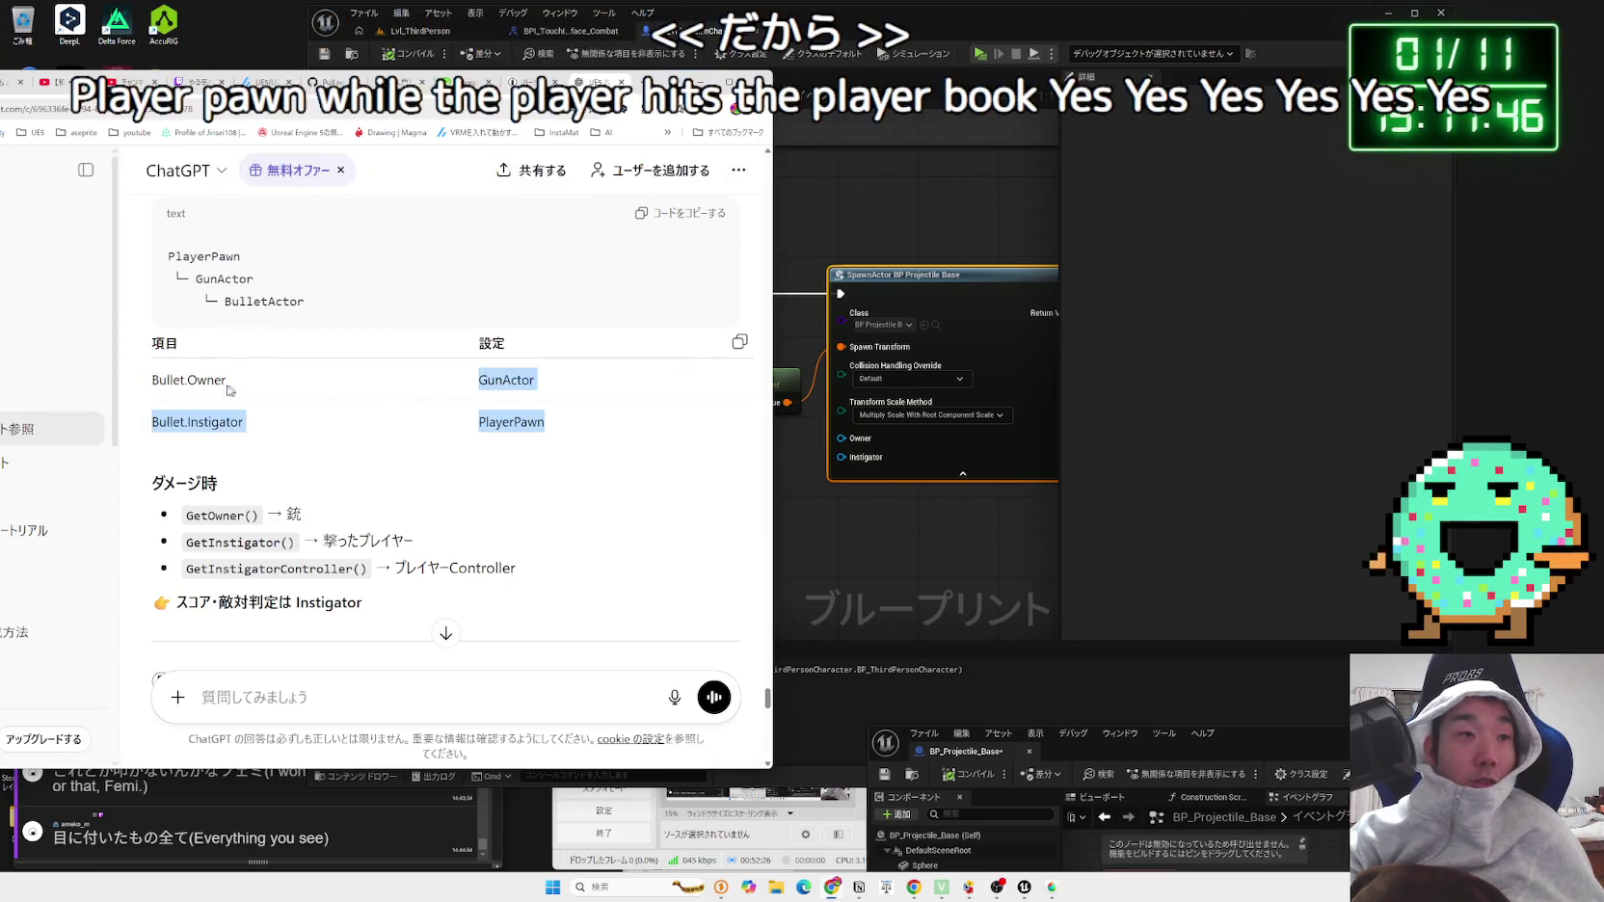
pyautogui.click(158, 378)
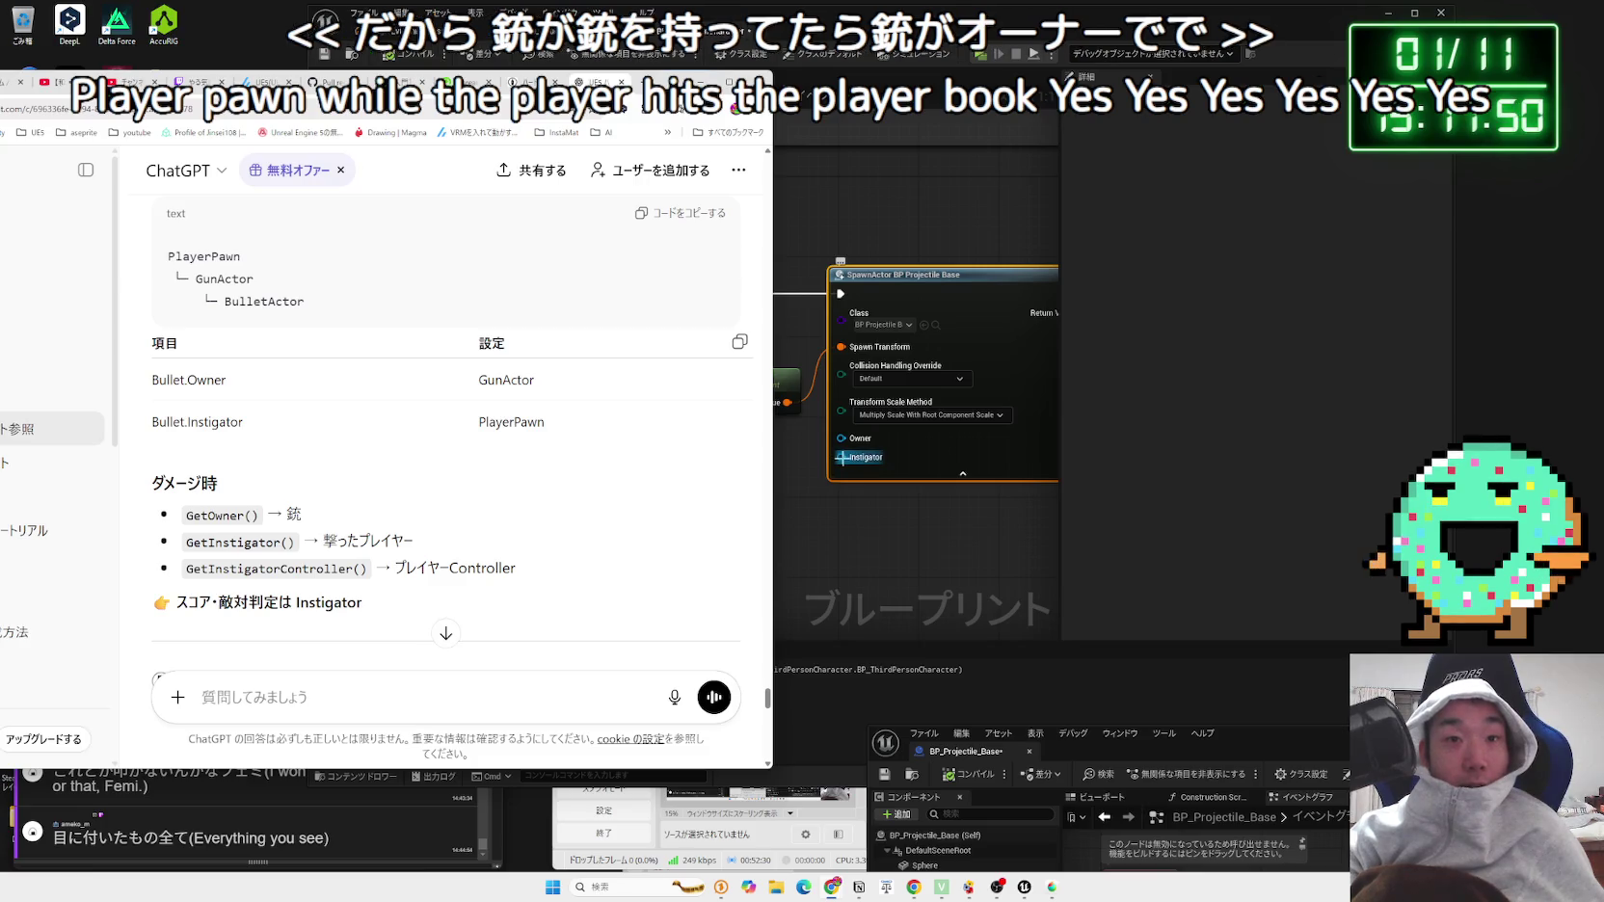
pyautogui.moveTo(150, 376); pyautogui.dragTo(598, 432)
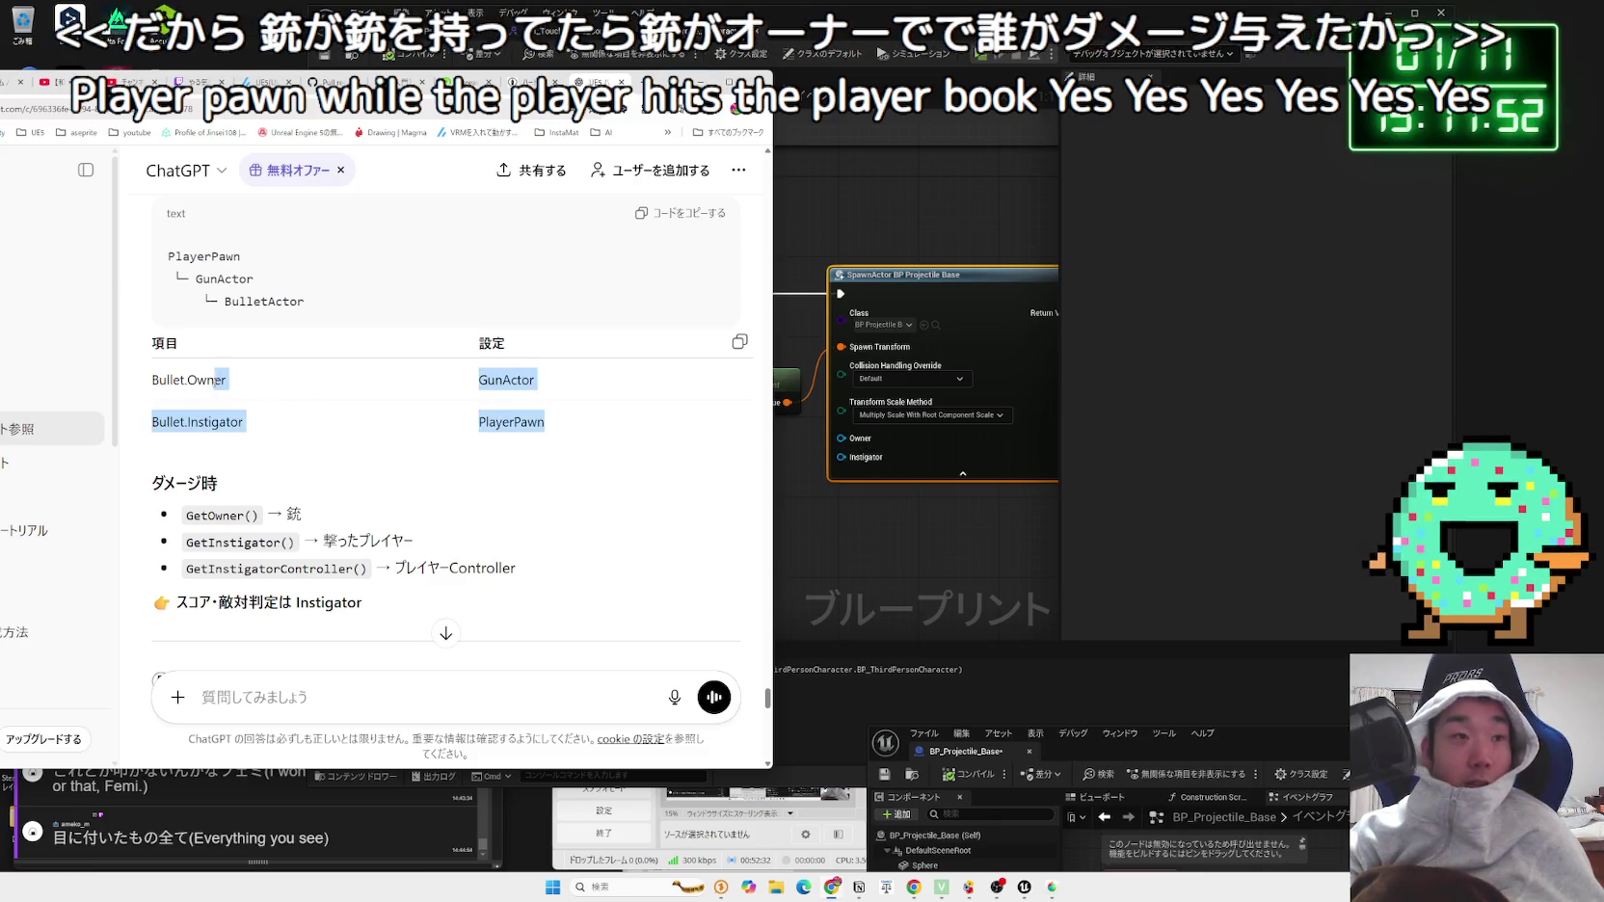
pyautogui.scroll(-2, 599, 432)
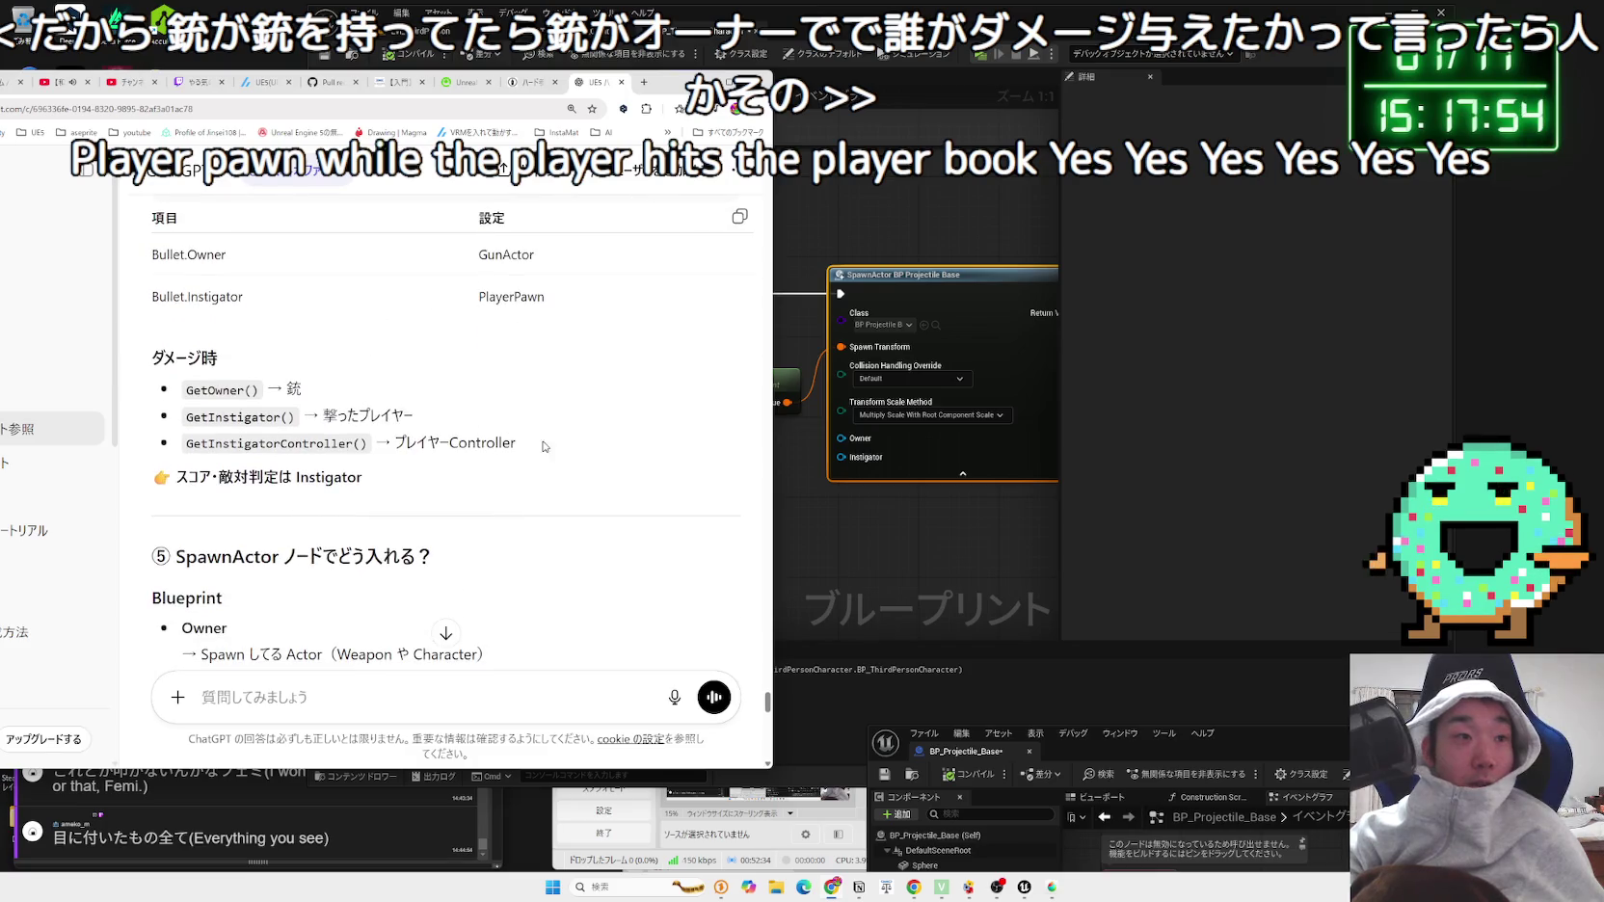
pyautogui.click(598, 432)
pyautogui.moveTo(516, 443); pyautogui.dragTo(185, 390)
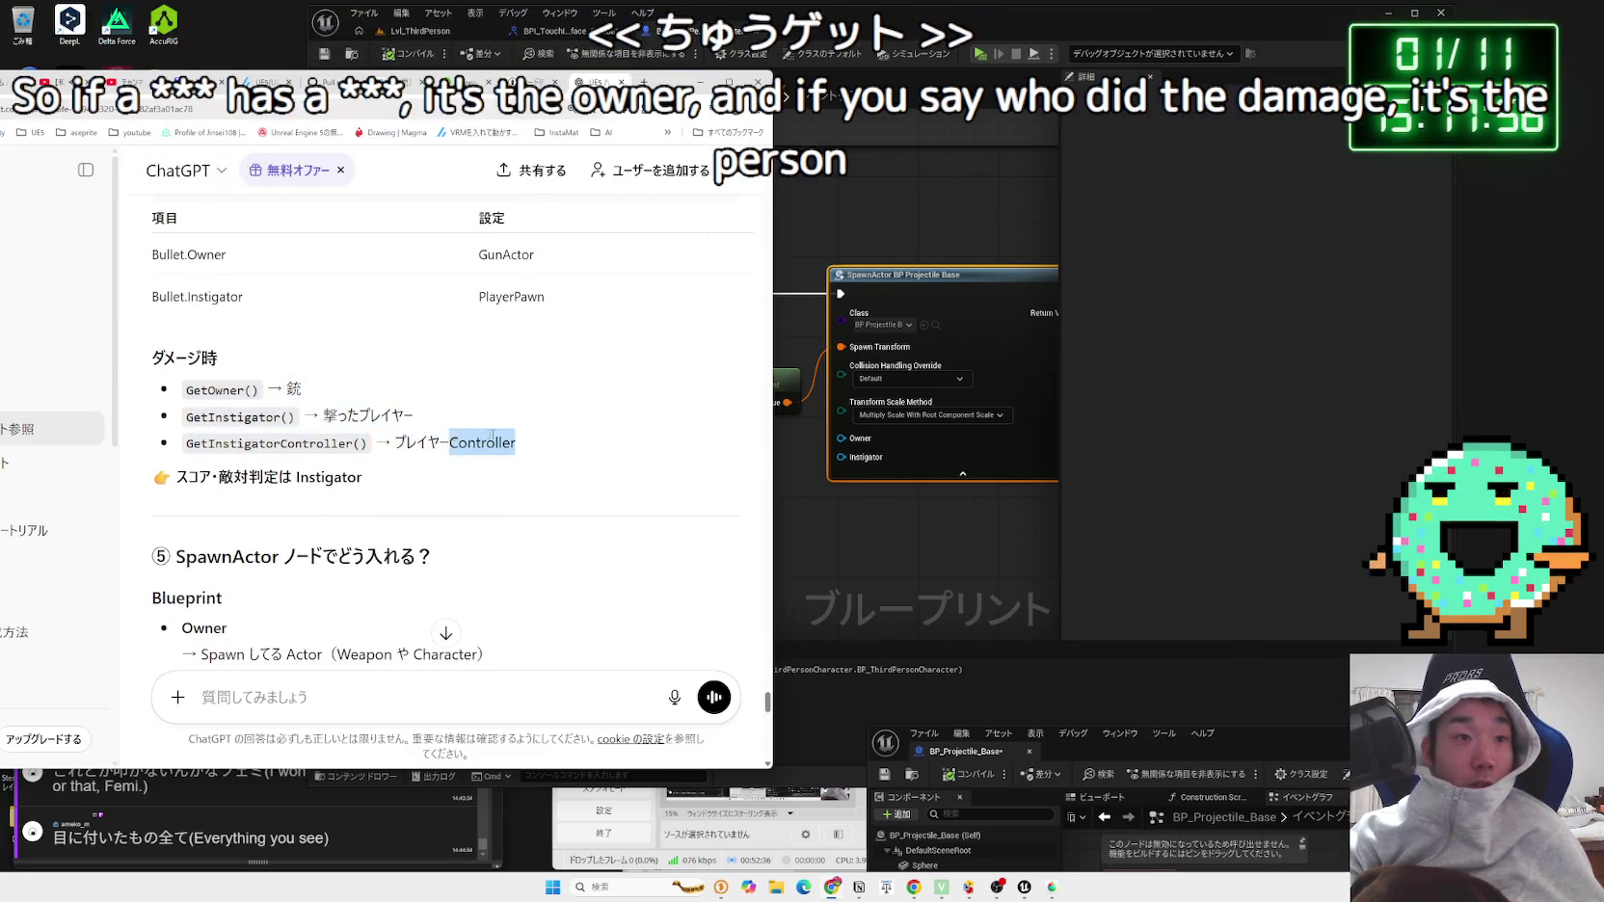
pyautogui.click(846, 543)
# Step: Add a Self reference node to the graph after abandoning a 'get actor' search
pyautogui.rightClick(787, 489)
pyautogui.write('get a')
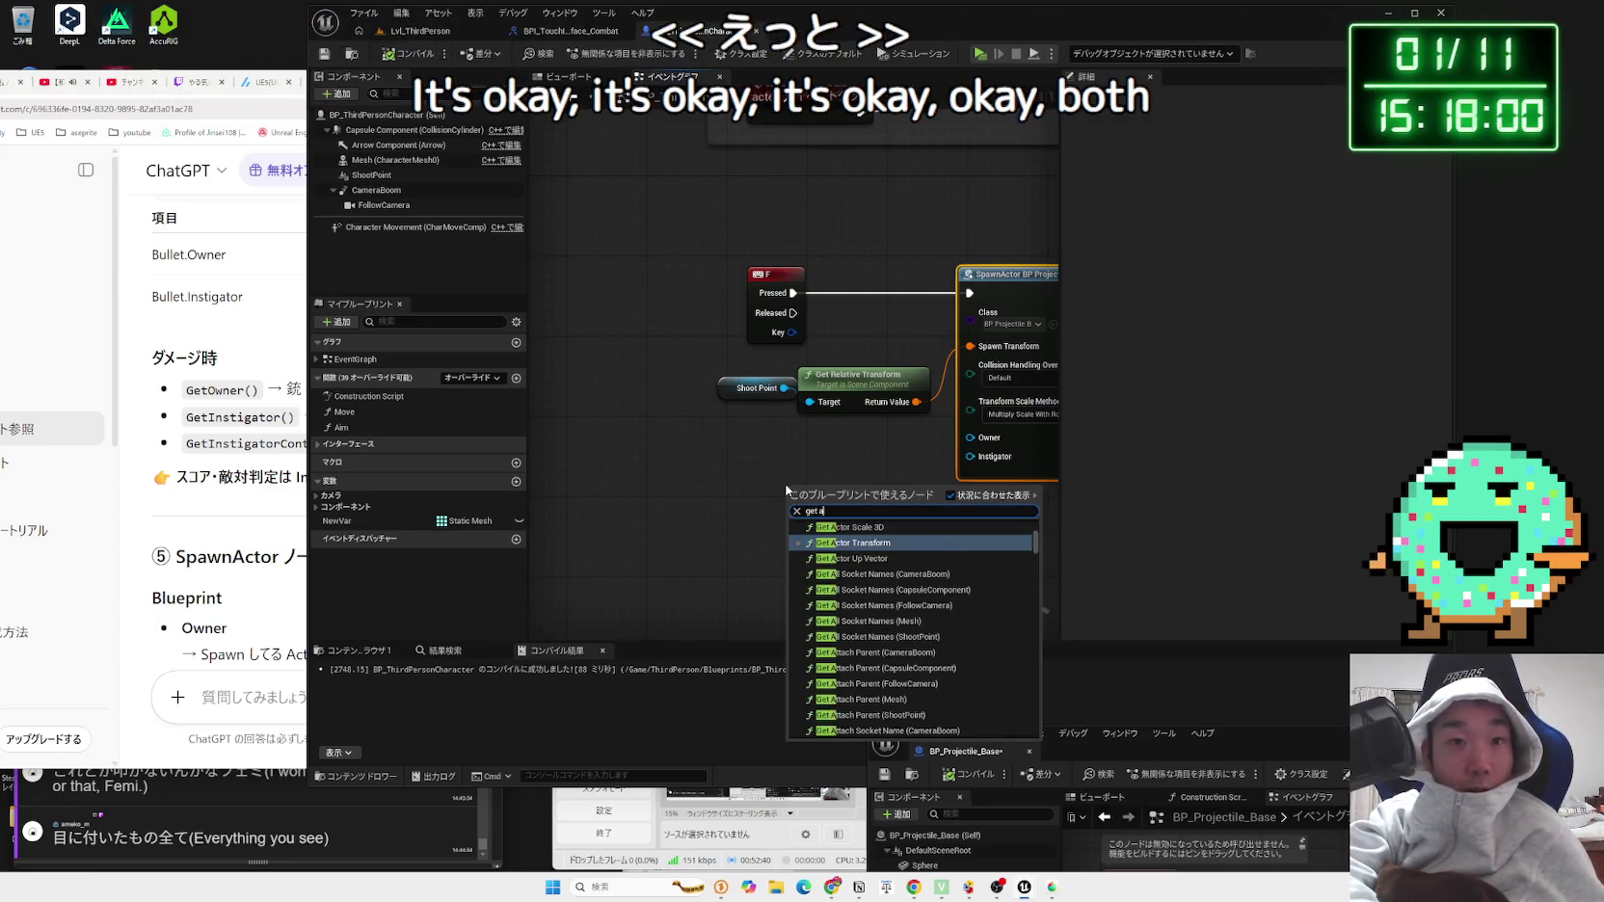
pyautogui.write('ctor')
pyautogui.scroll(5, 812, 536)
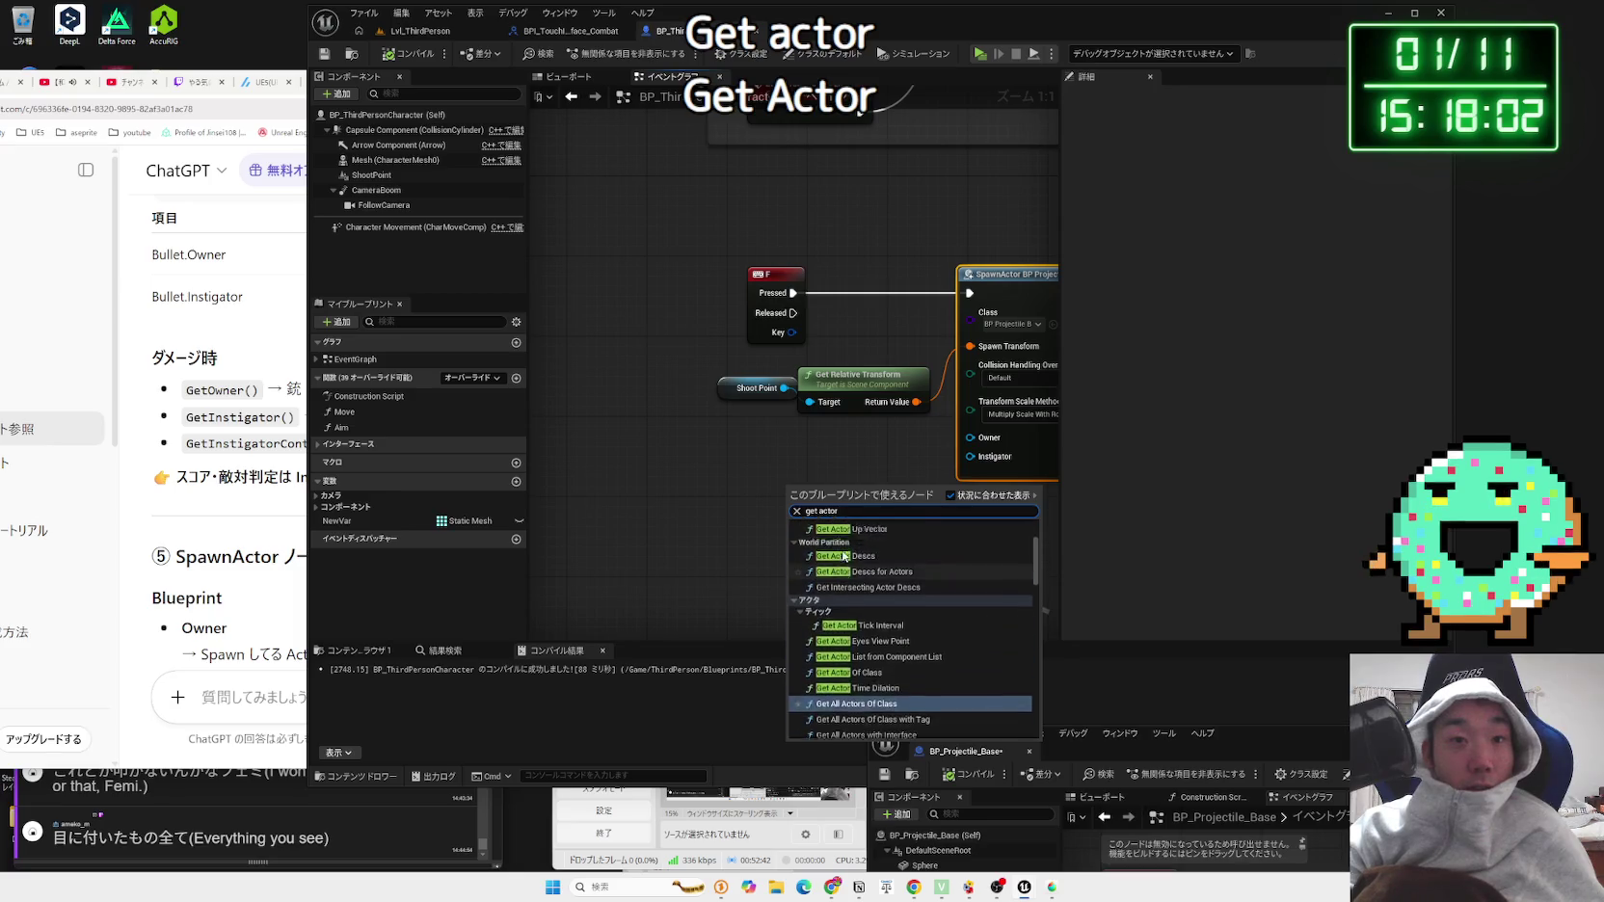
pyautogui.scroll(-5, 894, 626)
pyautogui.press('Escape')
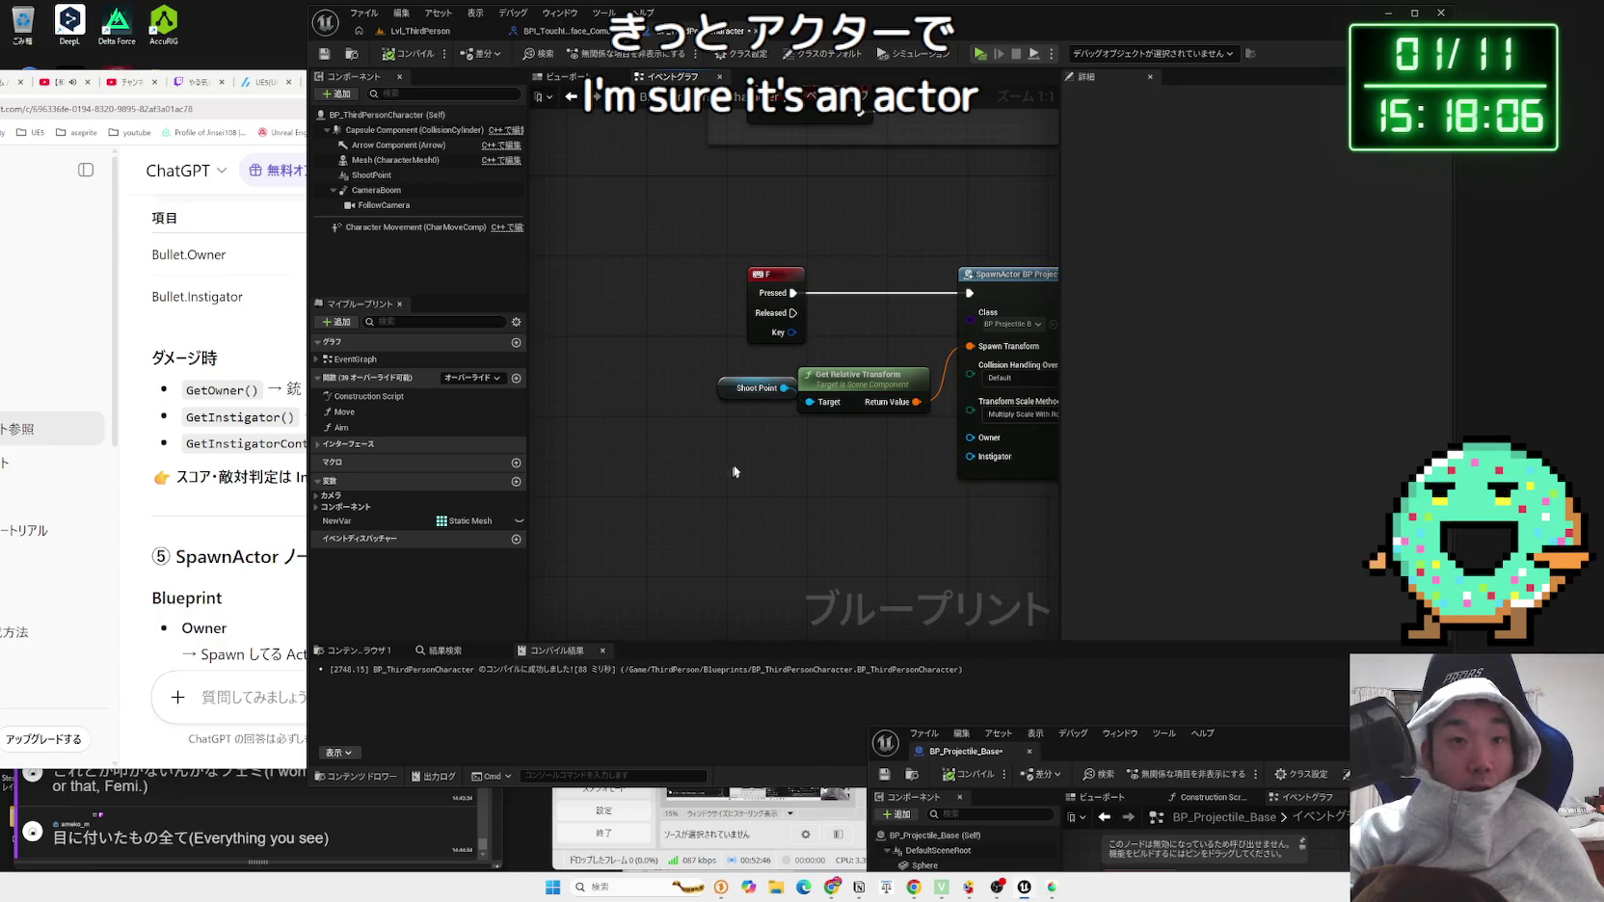
pyautogui.rightClick(742, 459)
pyautogui.write('get self')
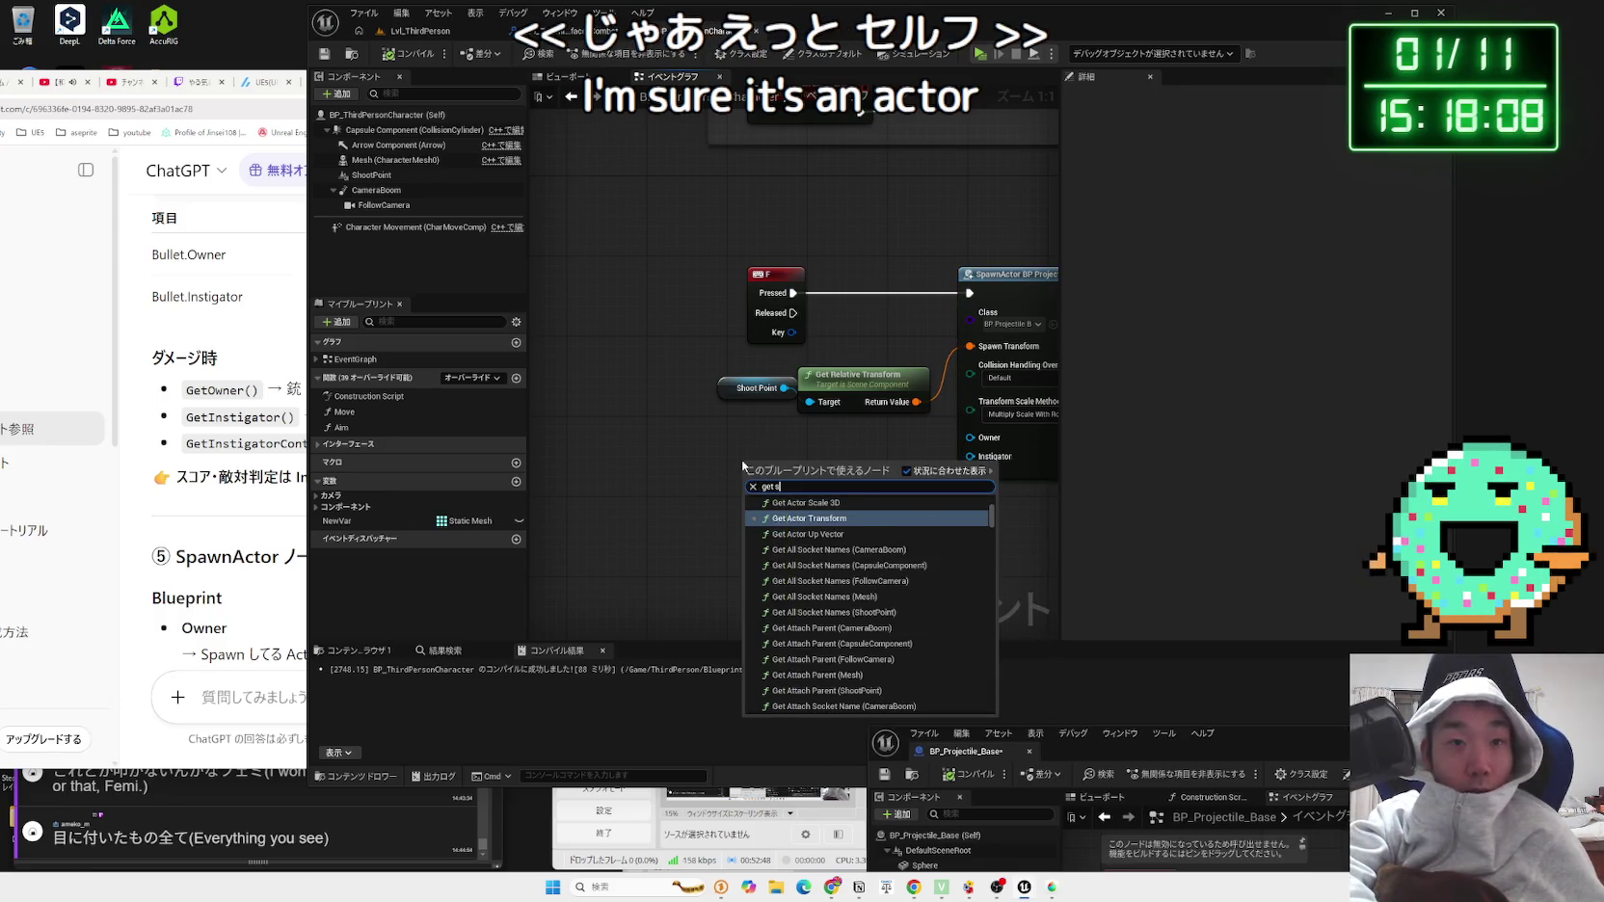
pyautogui.click(790, 511)
# Step: Wire Self into both the Owner and Instigator inputs of SpawnActor
pyautogui.moveTo(804, 468); pyautogui.dragTo(960, 446)
pyautogui.moveTo(826, 474); pyautogui.dragTo(945, 463)
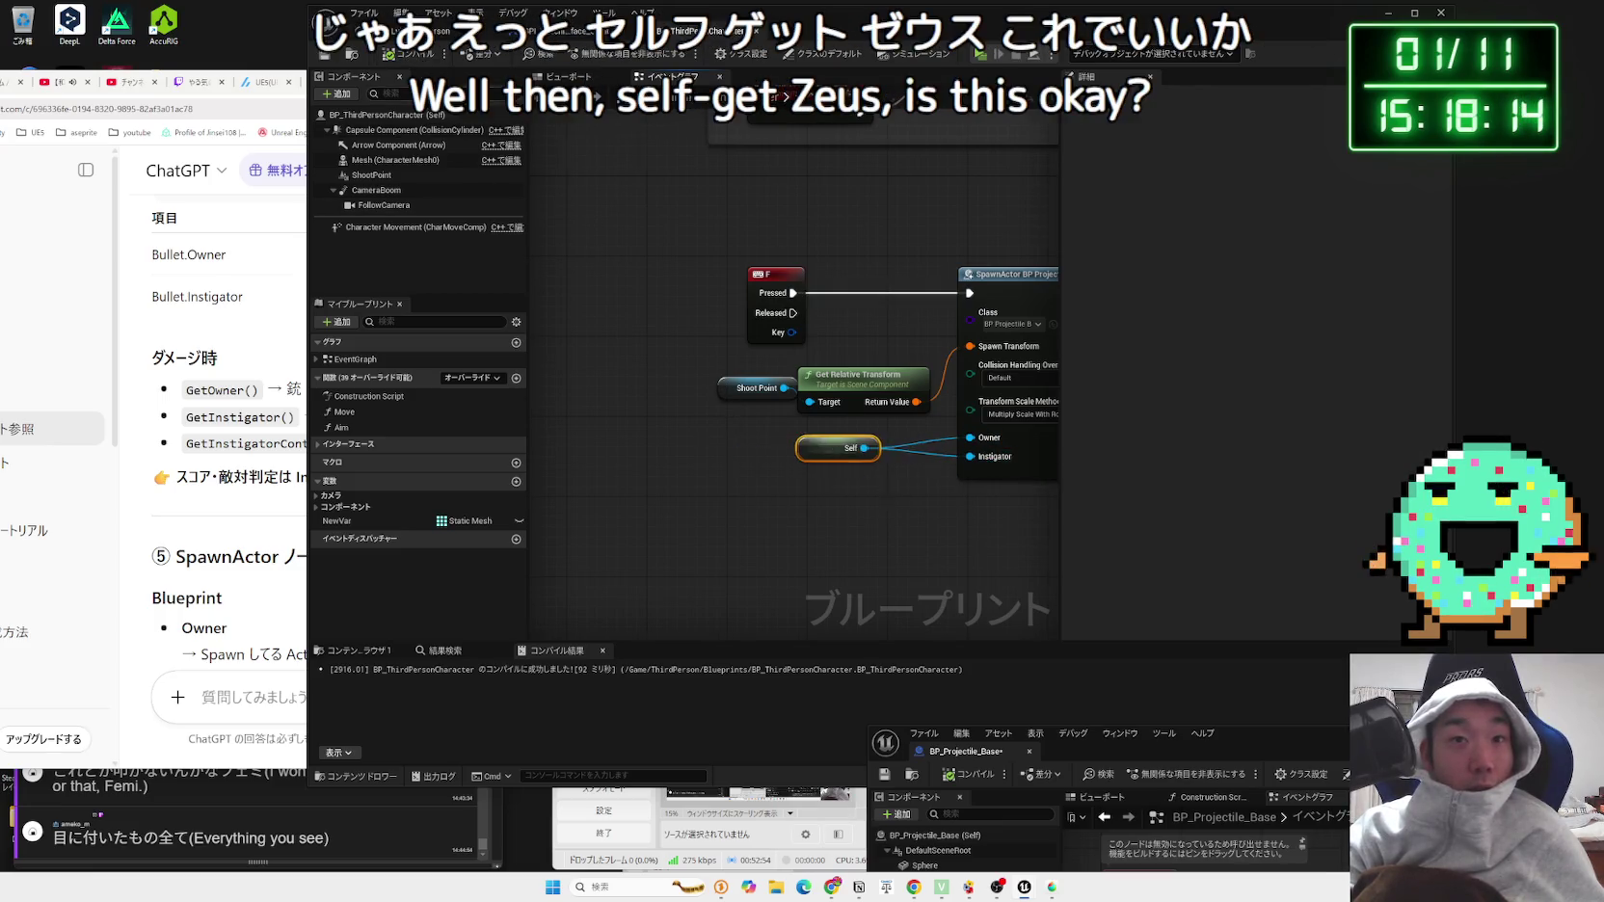
pyautogui.click(713, 378)
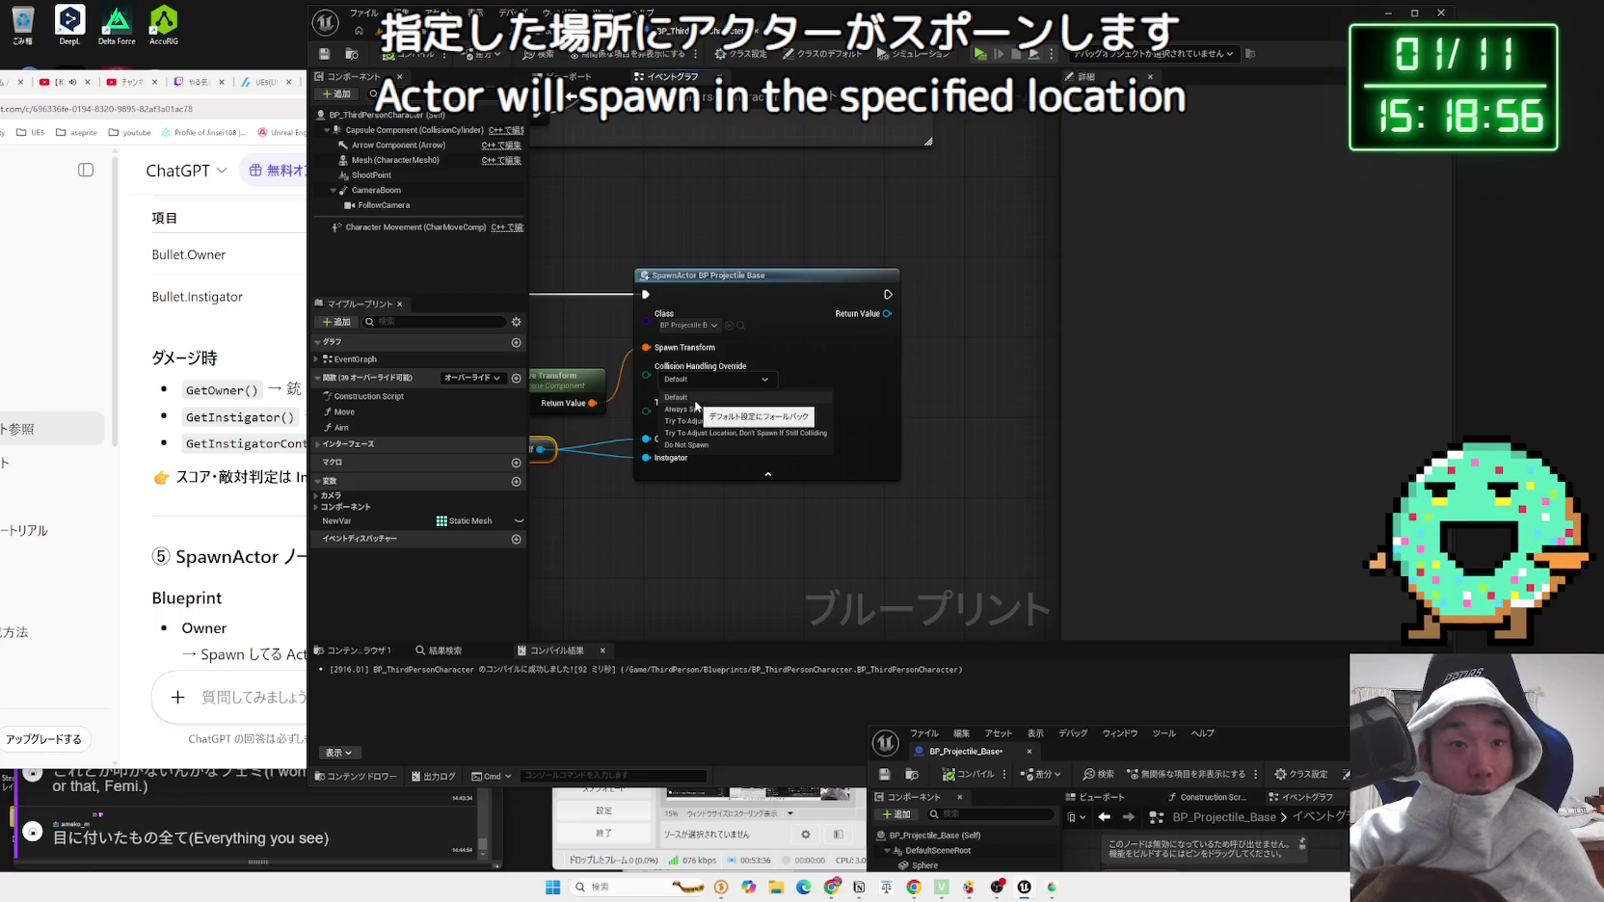
# Step: Keep Collision Handling Override at Default and launch the level as a standalone game
pyautogui.click(696, 404)
pyautogui.moveTo(642, 524); pyautogui.dragTo(837, 517)
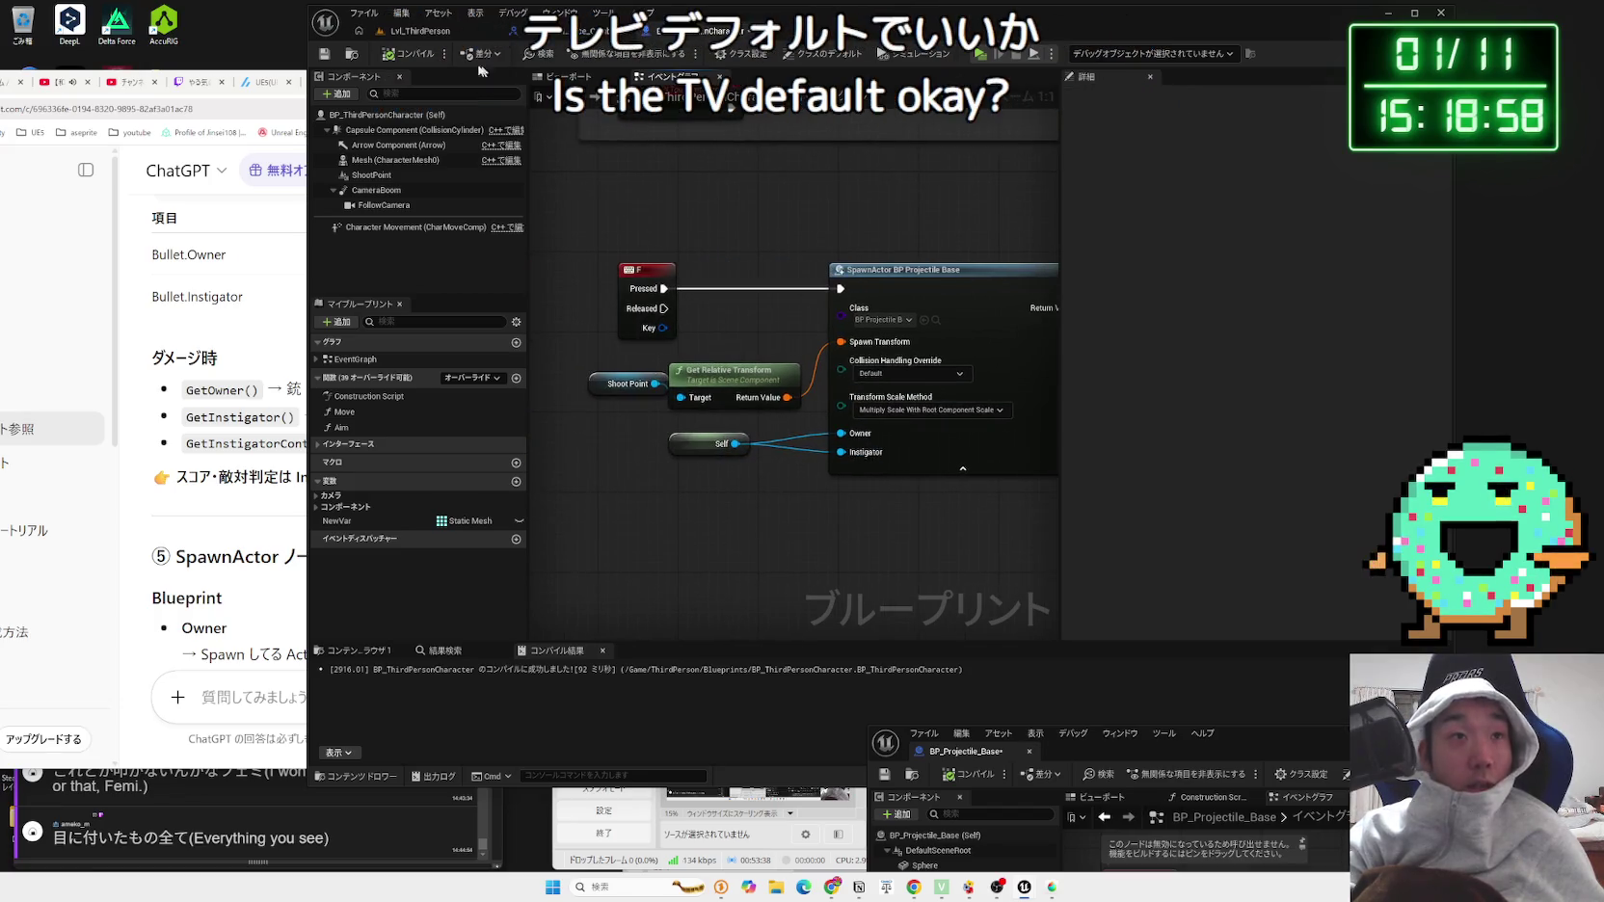
pyautogui.click(414, 31)
pyautogui.hotkey('alt', 'p')
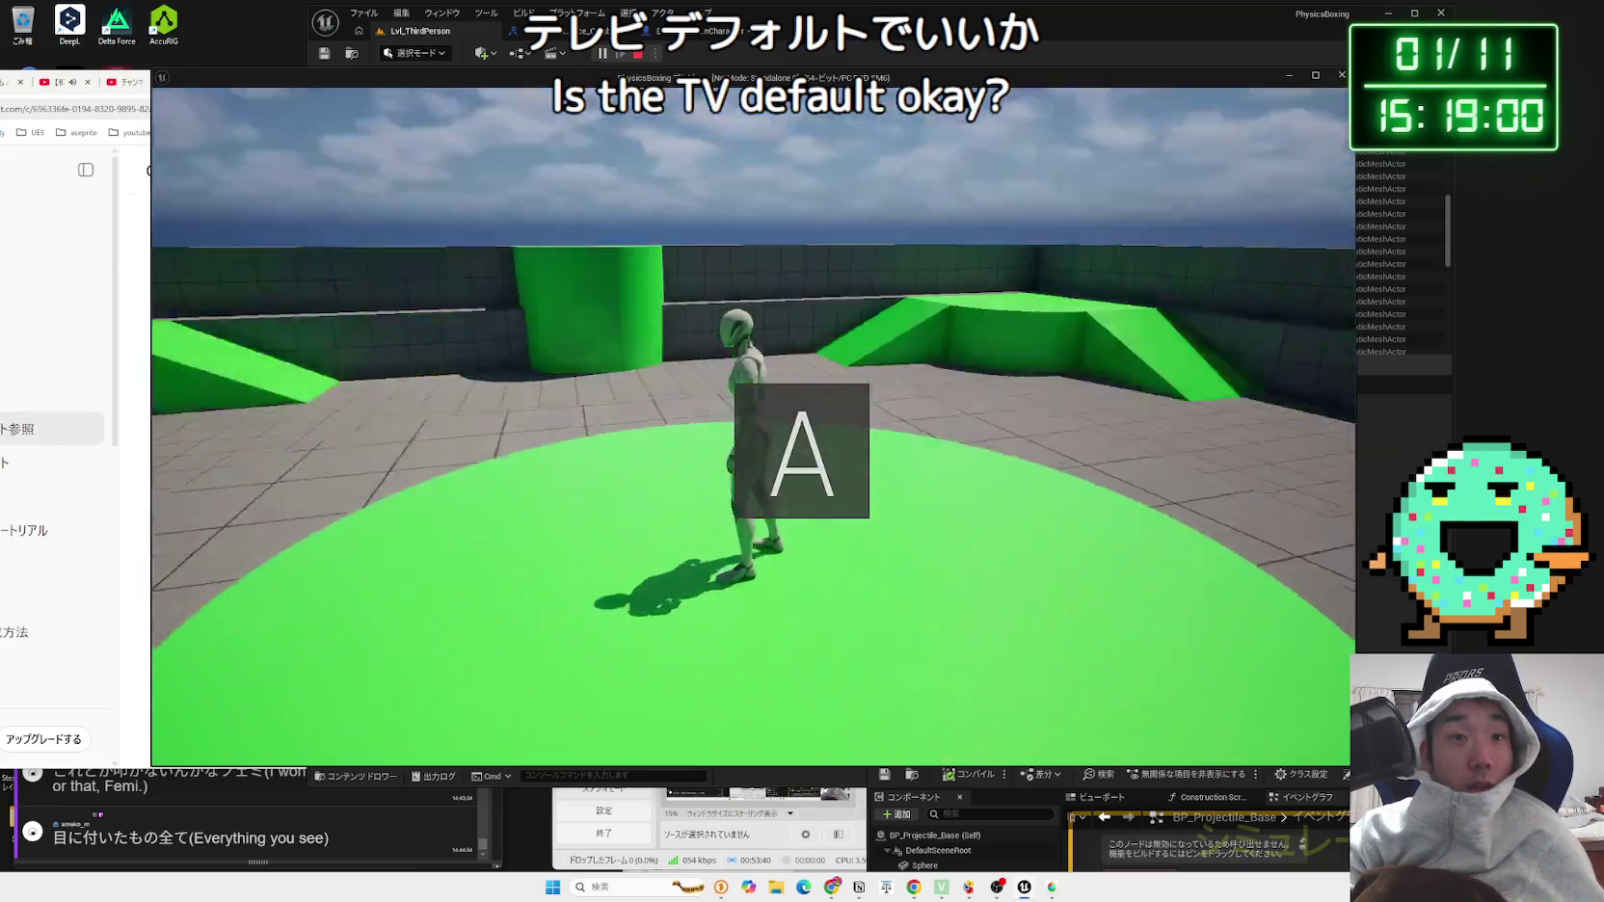
# Step: Run forward in the play session, exit, and select the first projectile movement warning
pyautogui.press('w')
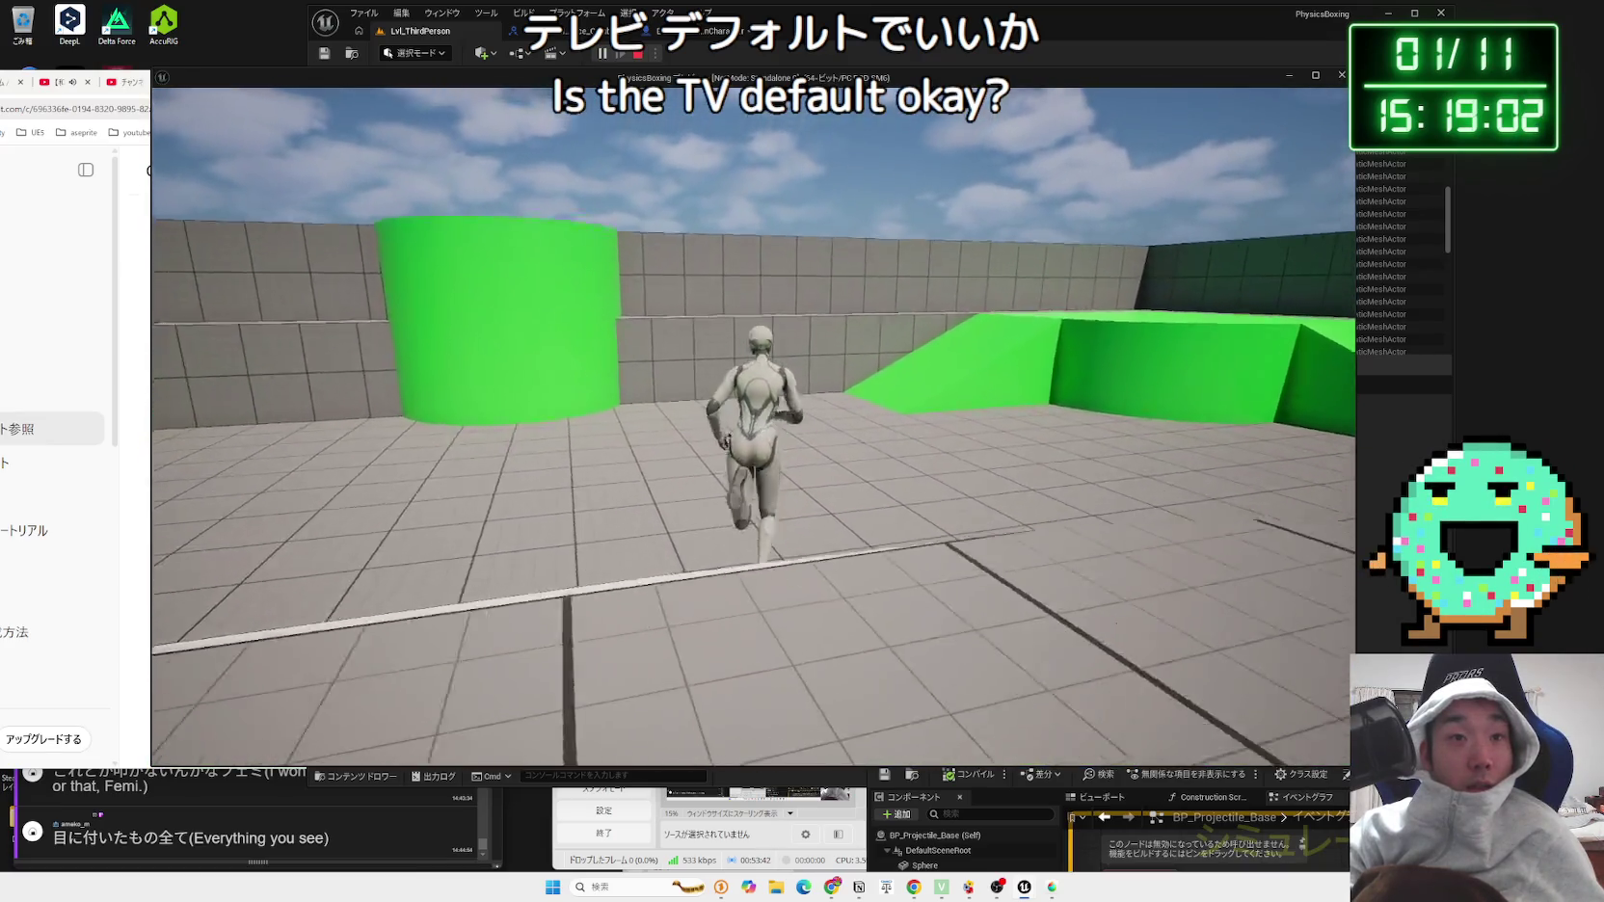
pyautogui.press('Escape')
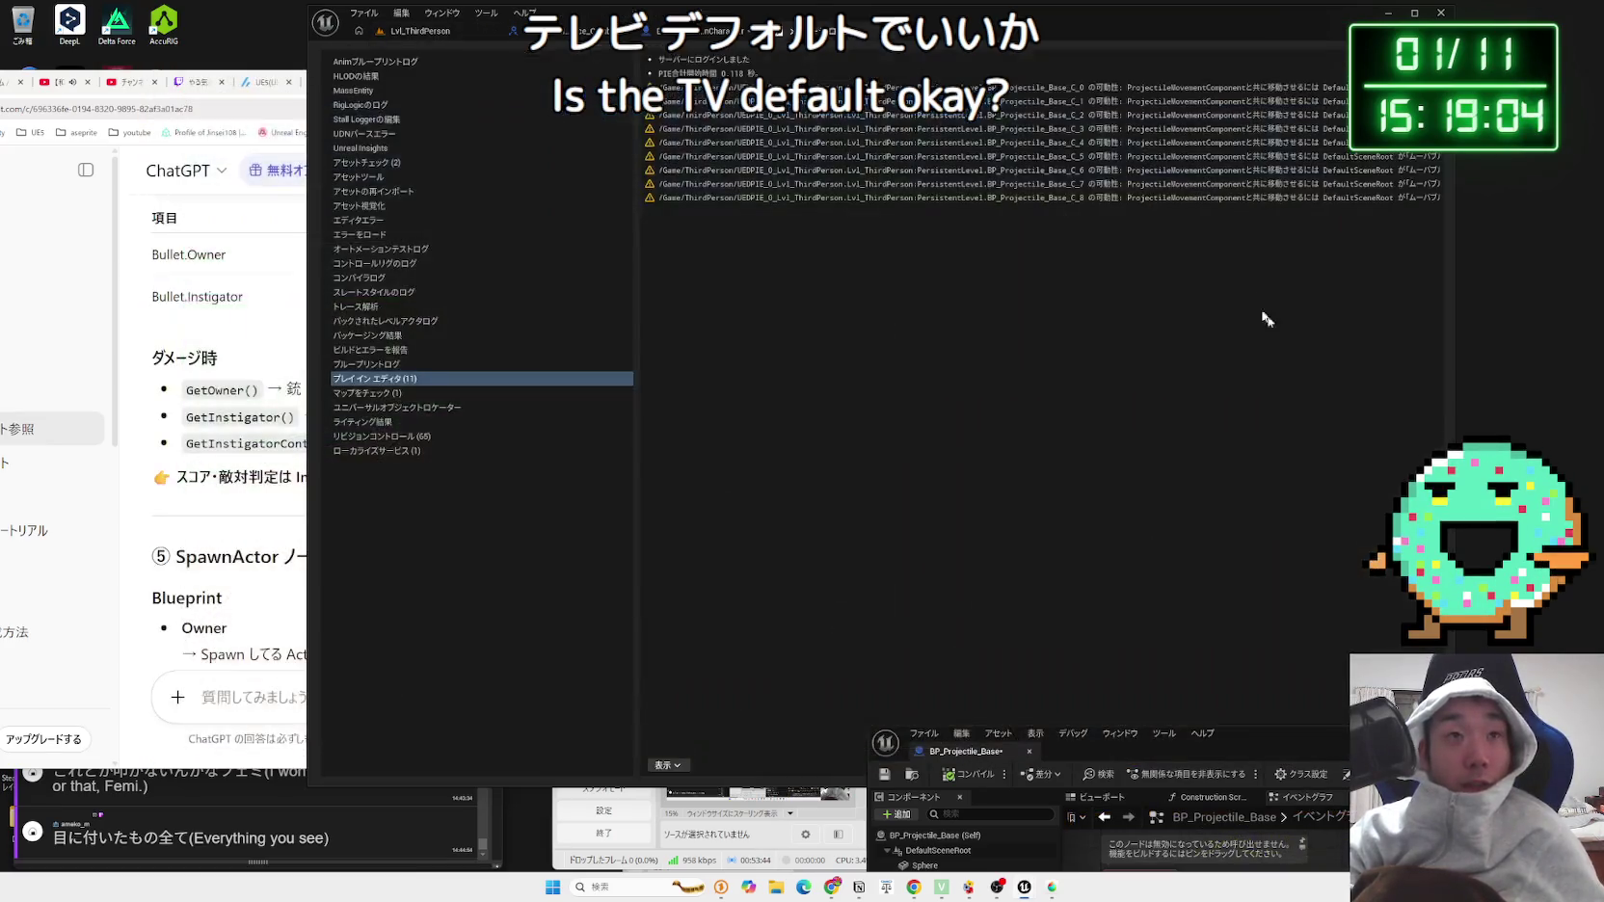
pyautogui.click(1060, 87)
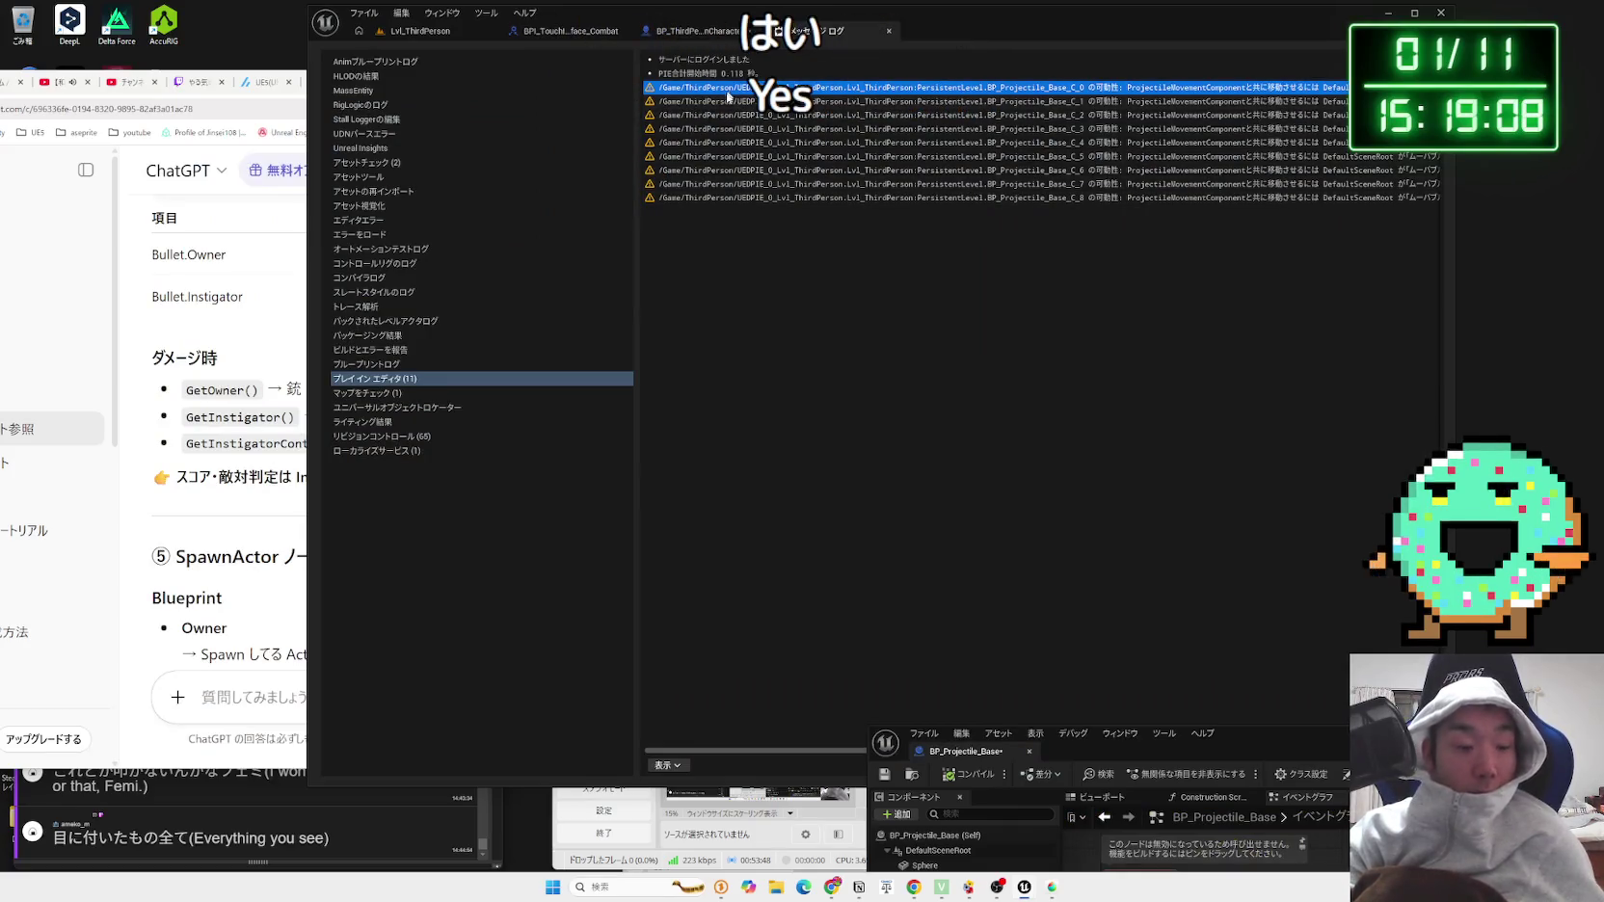
# Step: Paste the warning into ChatGPT, send it, and highlight the explanation
pyautogui.click(269, 637)
pyautogui.write('/Game/ThirdPerson/UEDPIE_0_Lvl_ThirdPerson.Lvl_ThirdPerson:PersistentLevel.BP_Projectile_Base_C_0 の可動性: ProjectileMovementComponentと共に移動させるには DefaultSceneRoot が「ムーバブル」でなくてはいけません。')
pyautogui.press('Return')
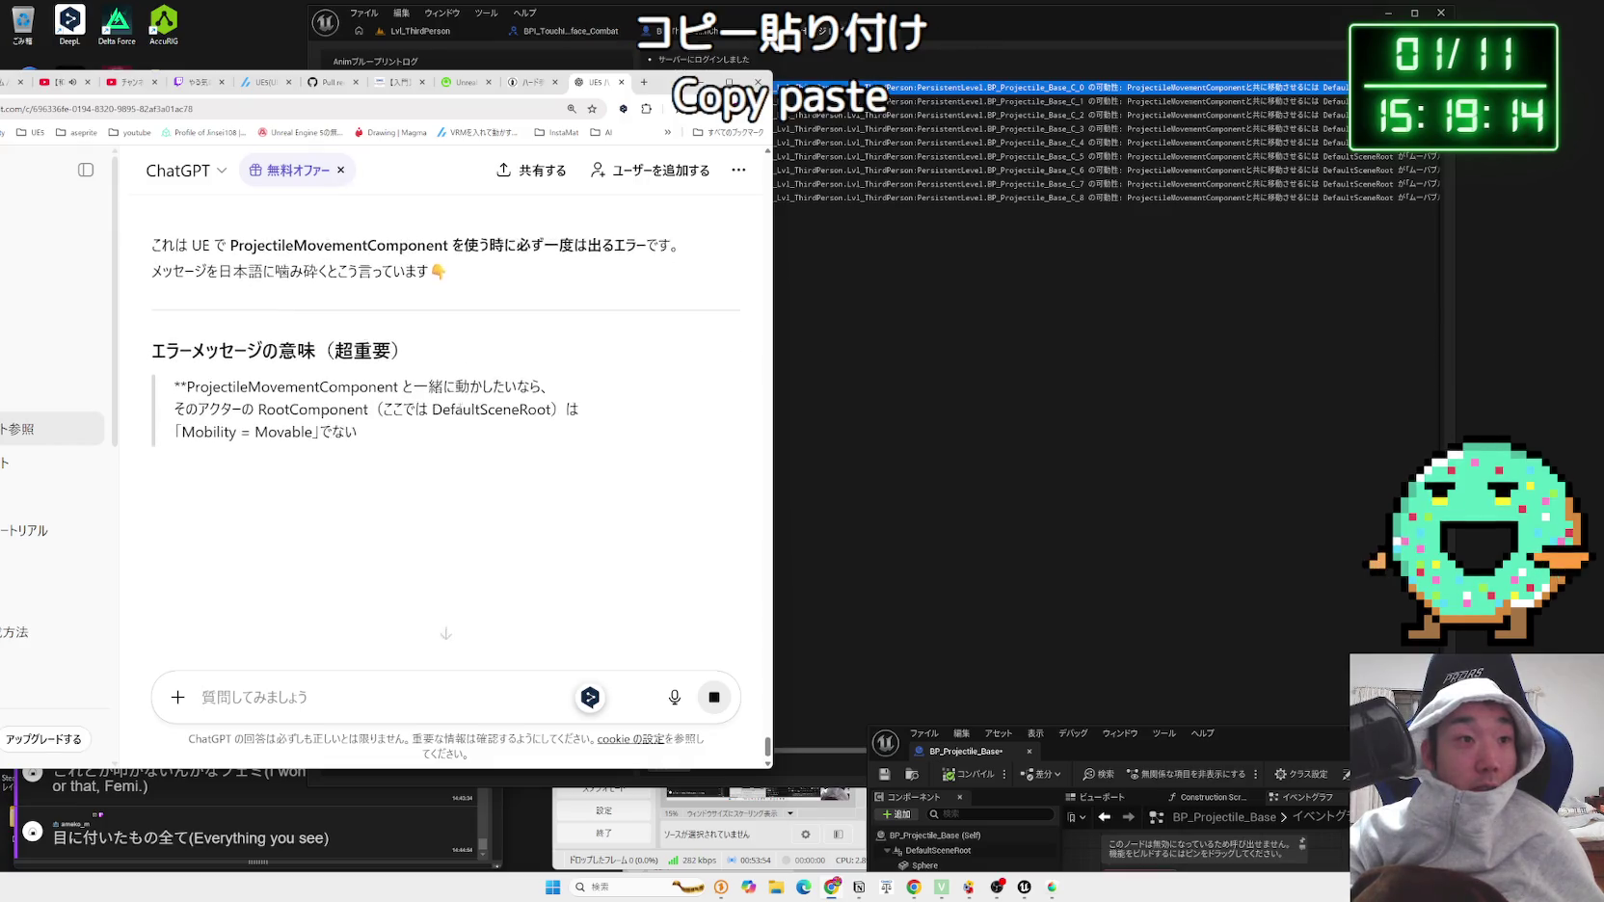
pyautogui.moveTo(393, 412); pyautogui.dragTo(179, 369)
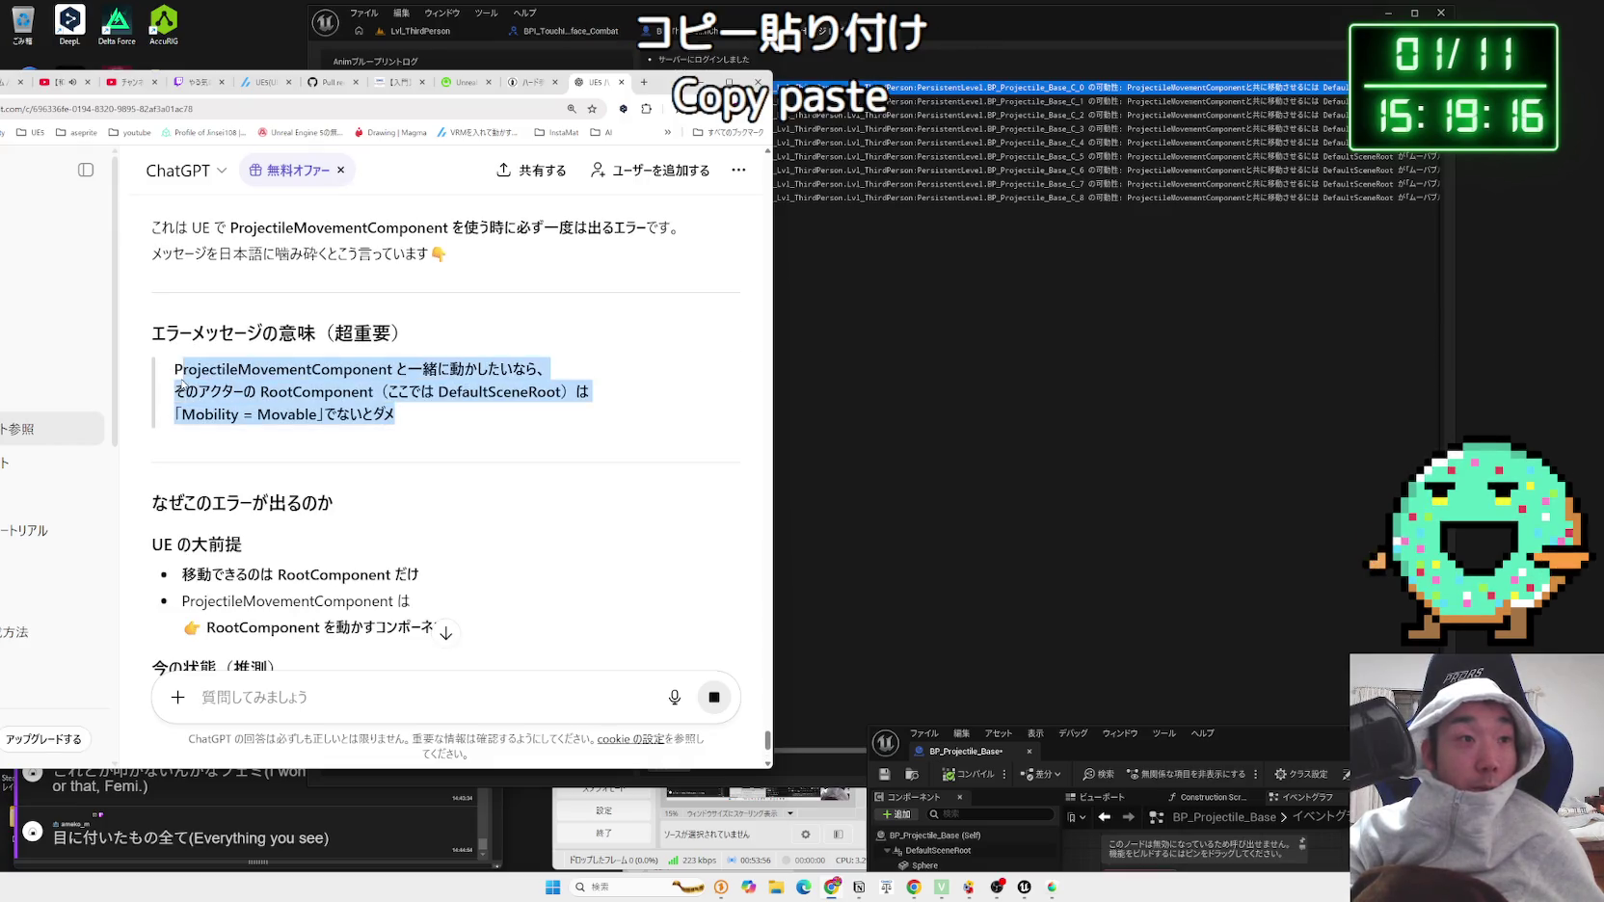
pyautogui.click(868, 391)
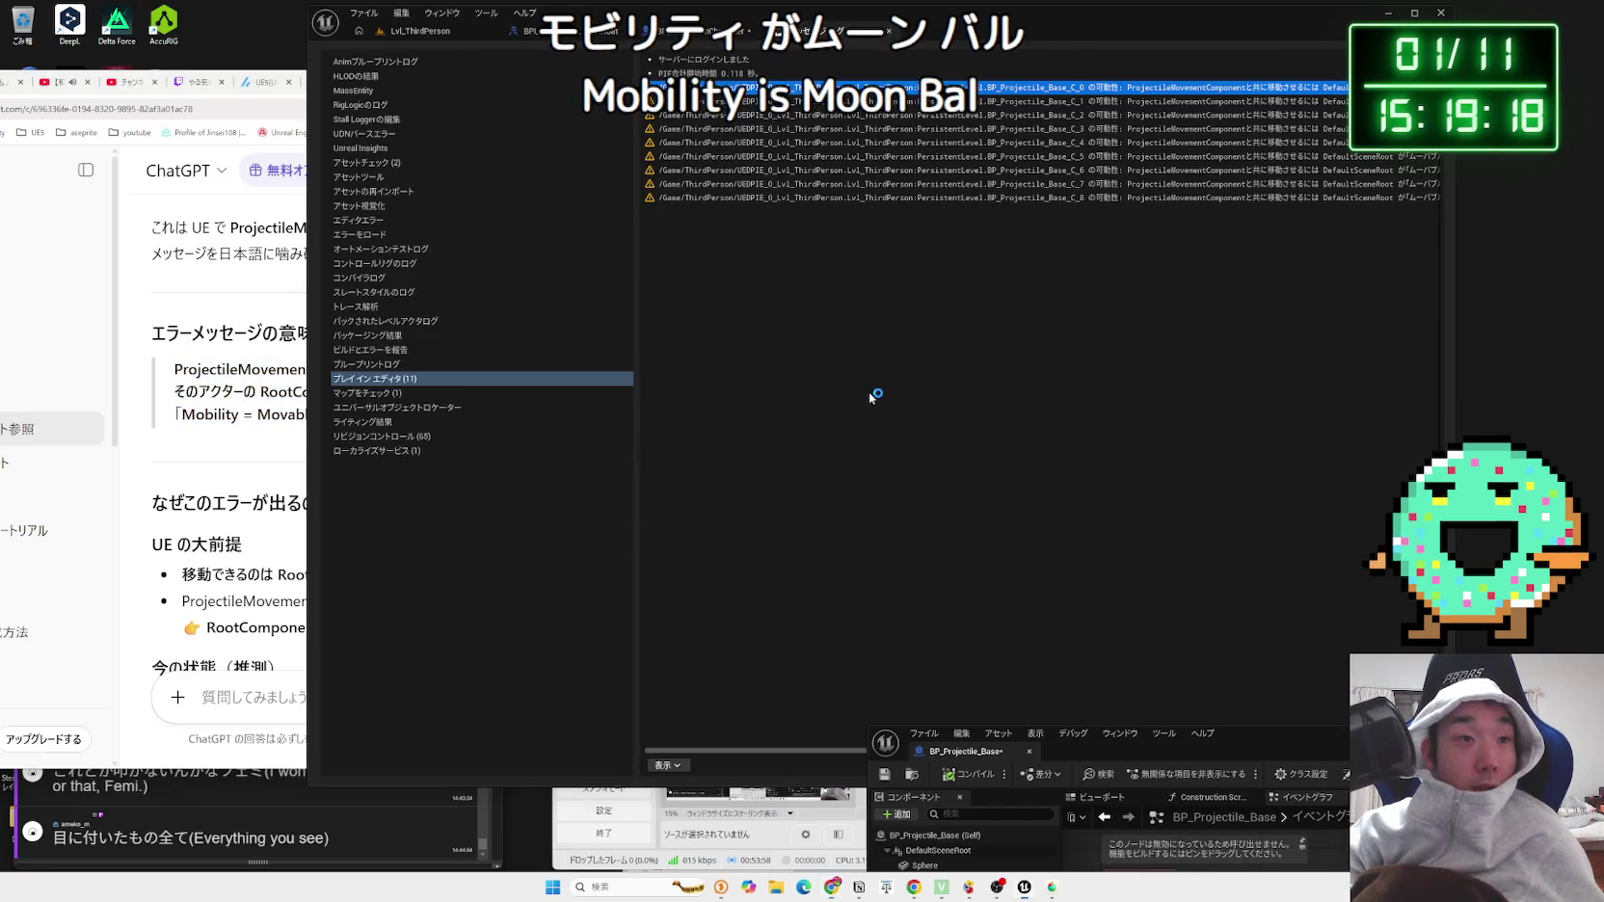
# Step: Open the BP_Projectile_Base blueprint
pyautogui.click(693, 38)
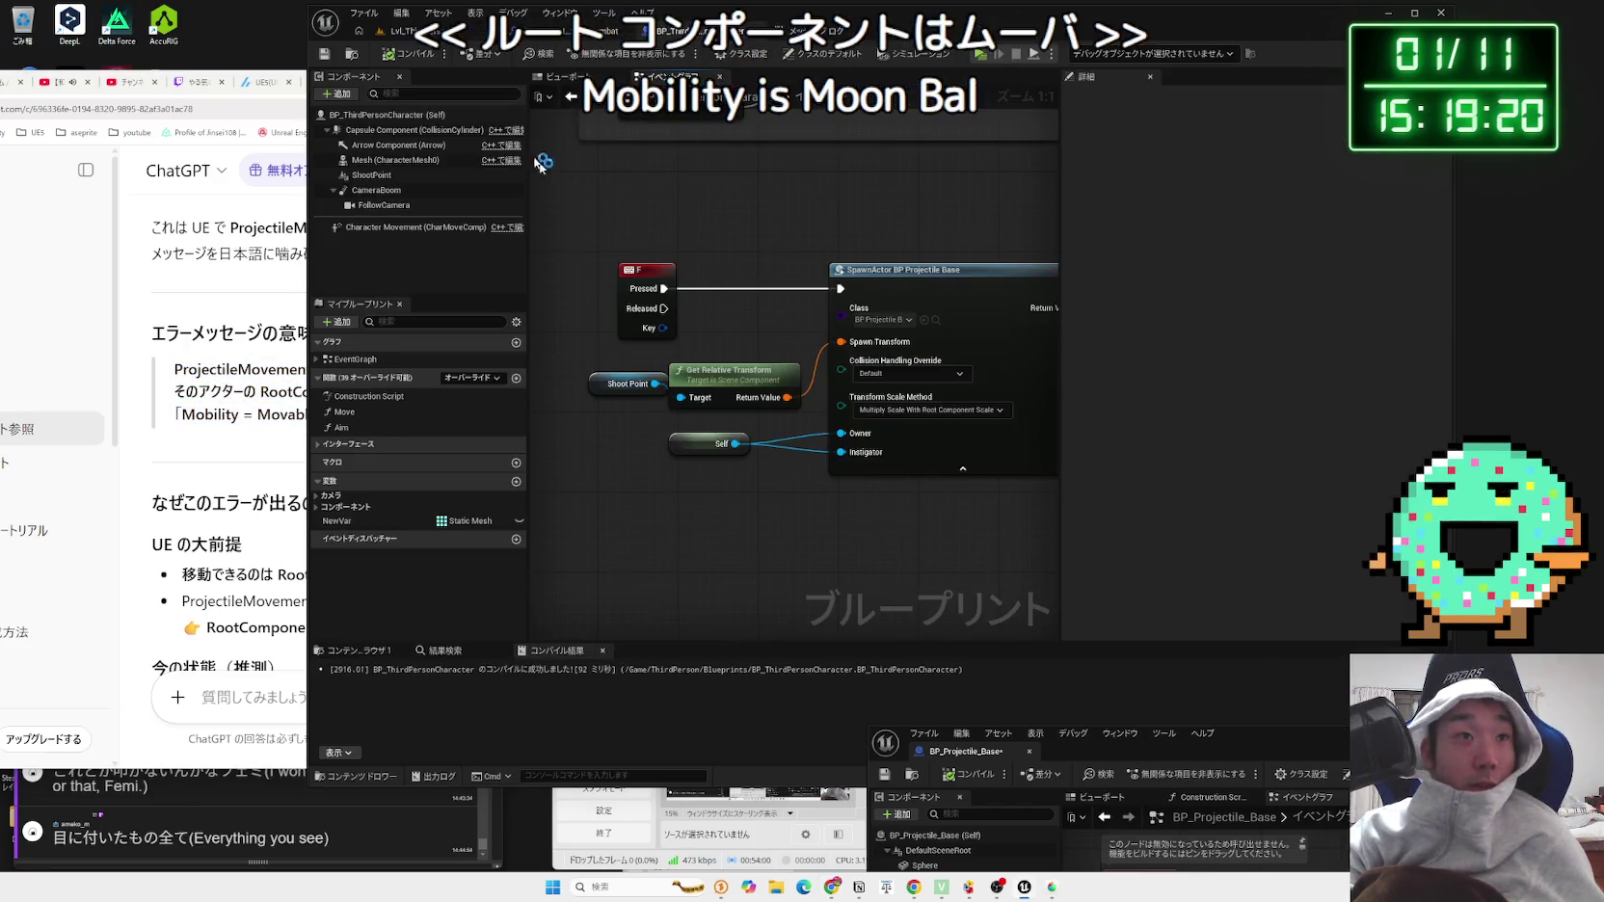
pyautogui.moveTo(394, 140)
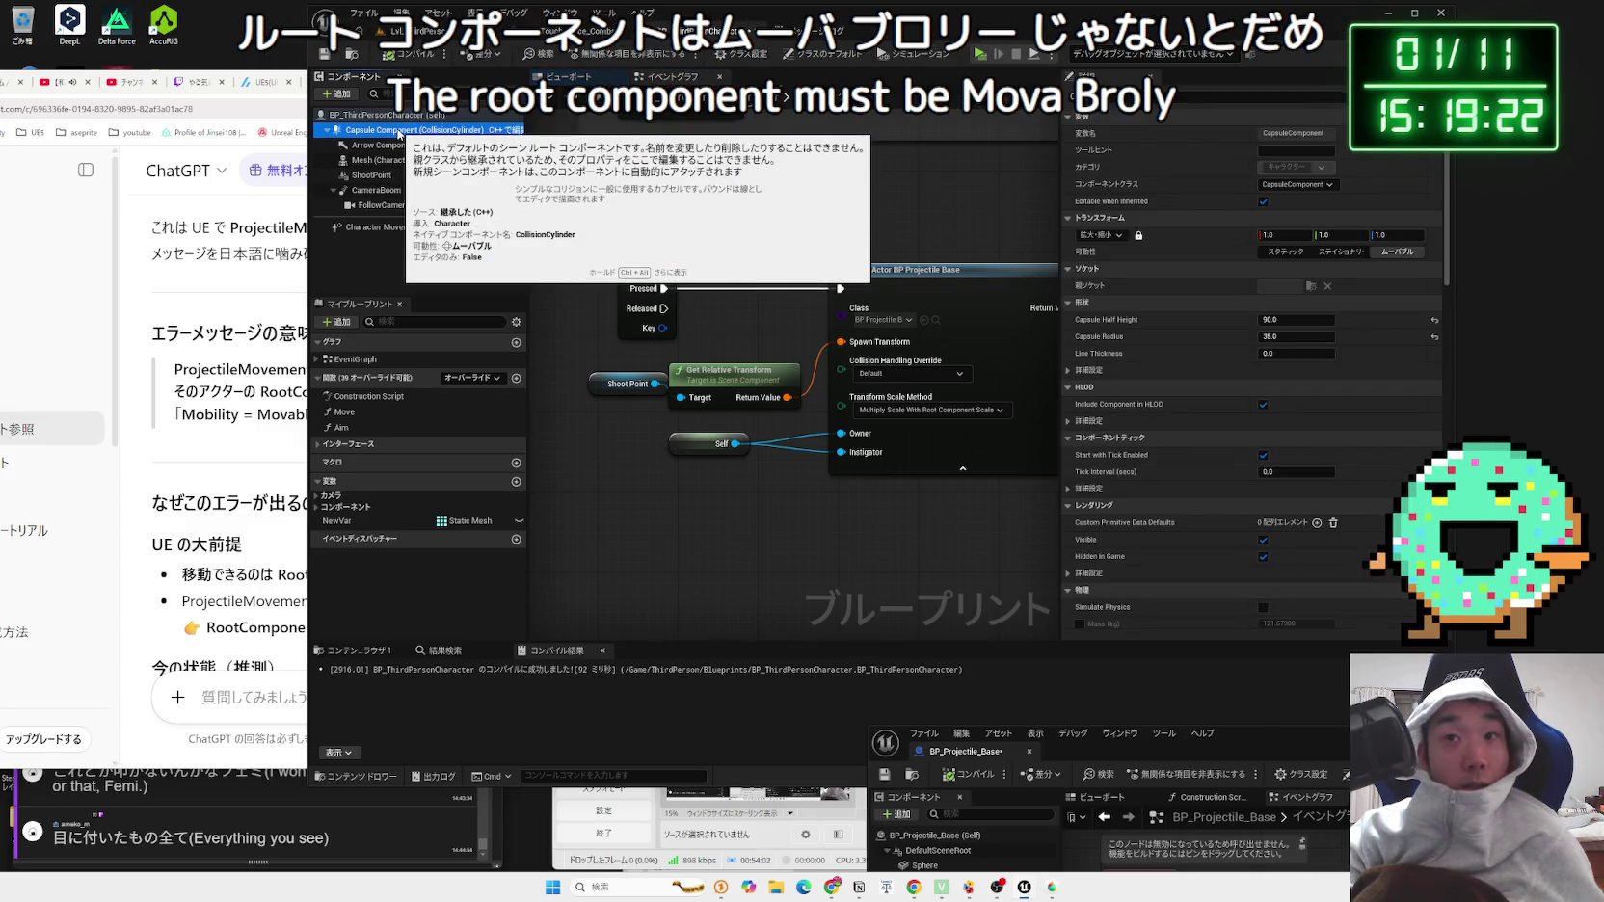
pyautogui.click(561, 33)
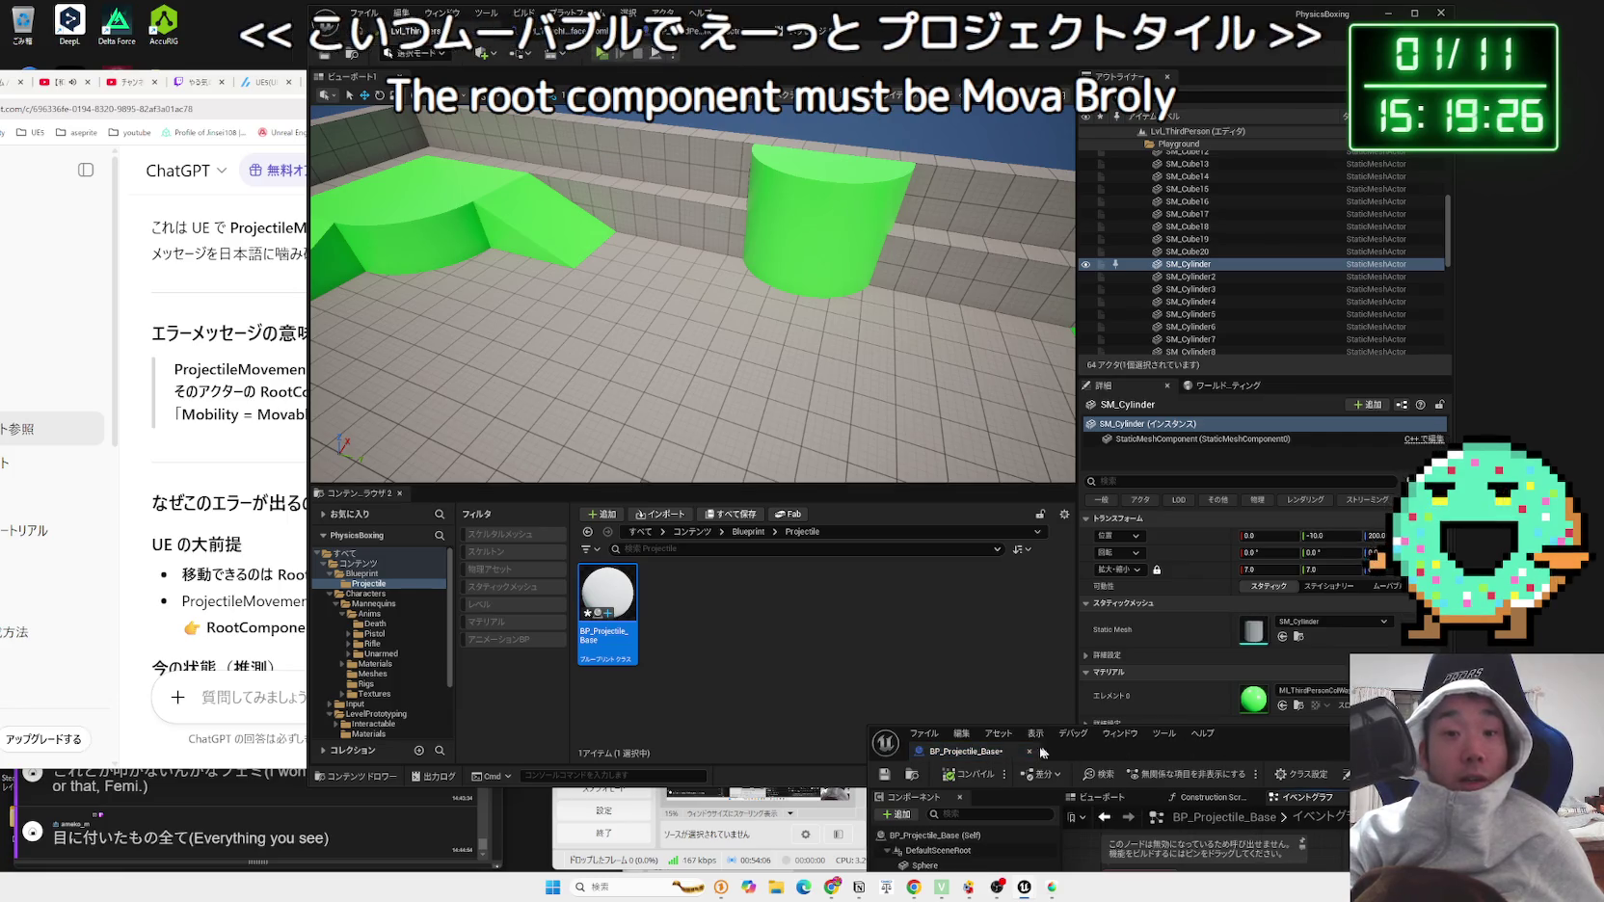
pyautogui.doubleClick(607, 590)
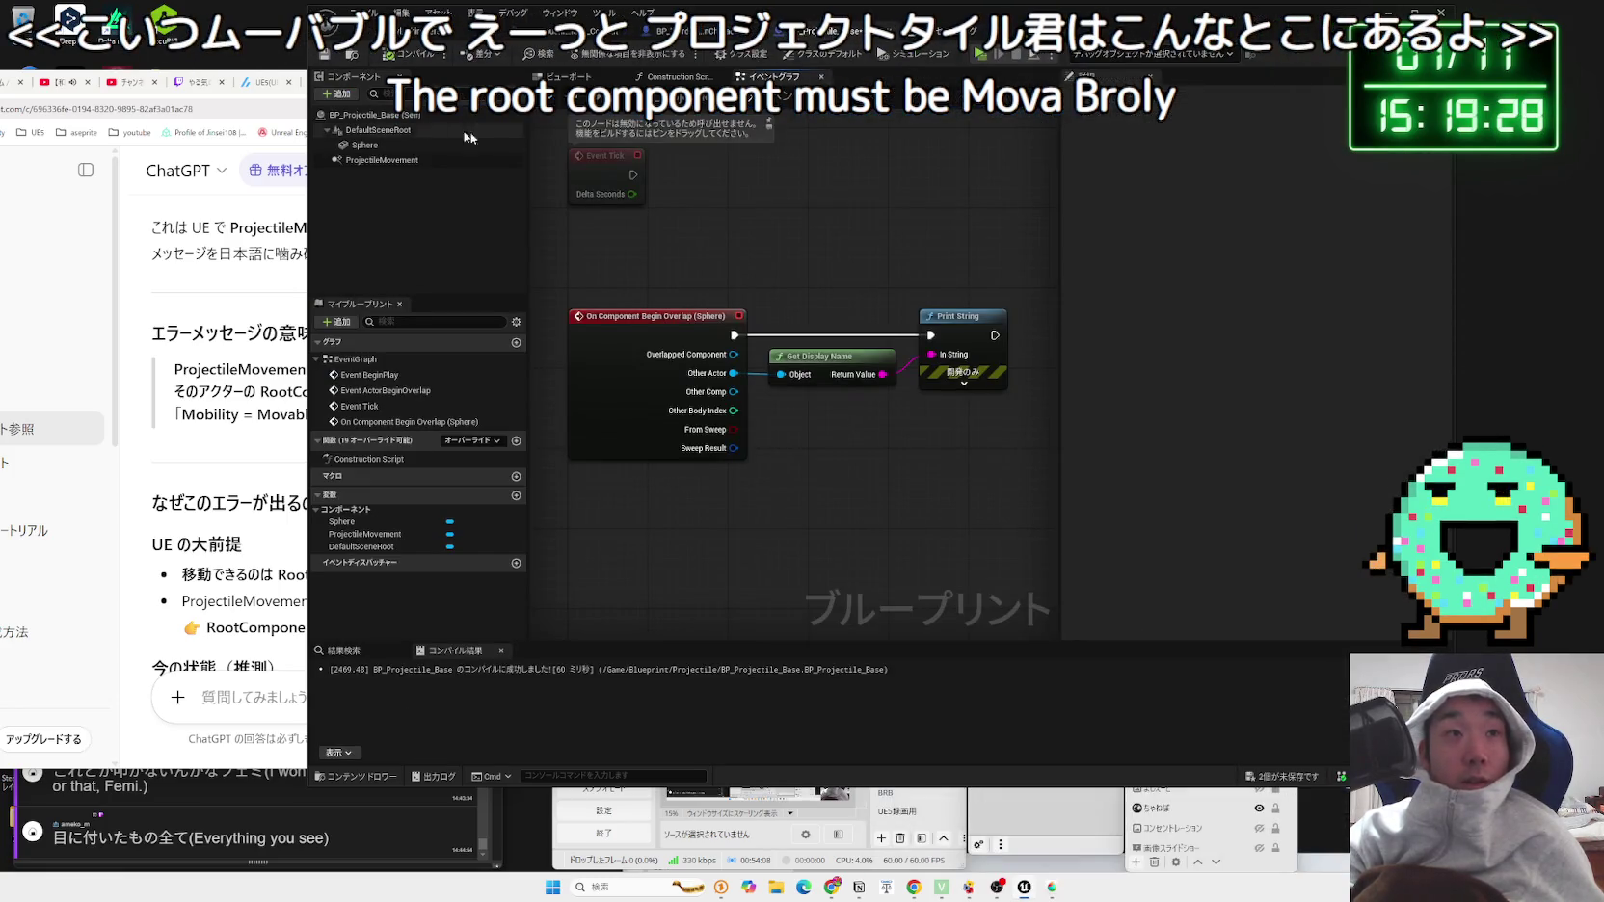
# Step: Set the DefaultSceneRoot's Mobility to Movable and replay the level to test
pyautogui.click(383, 129)
pyautogui.scroll(3, 1297, 304)
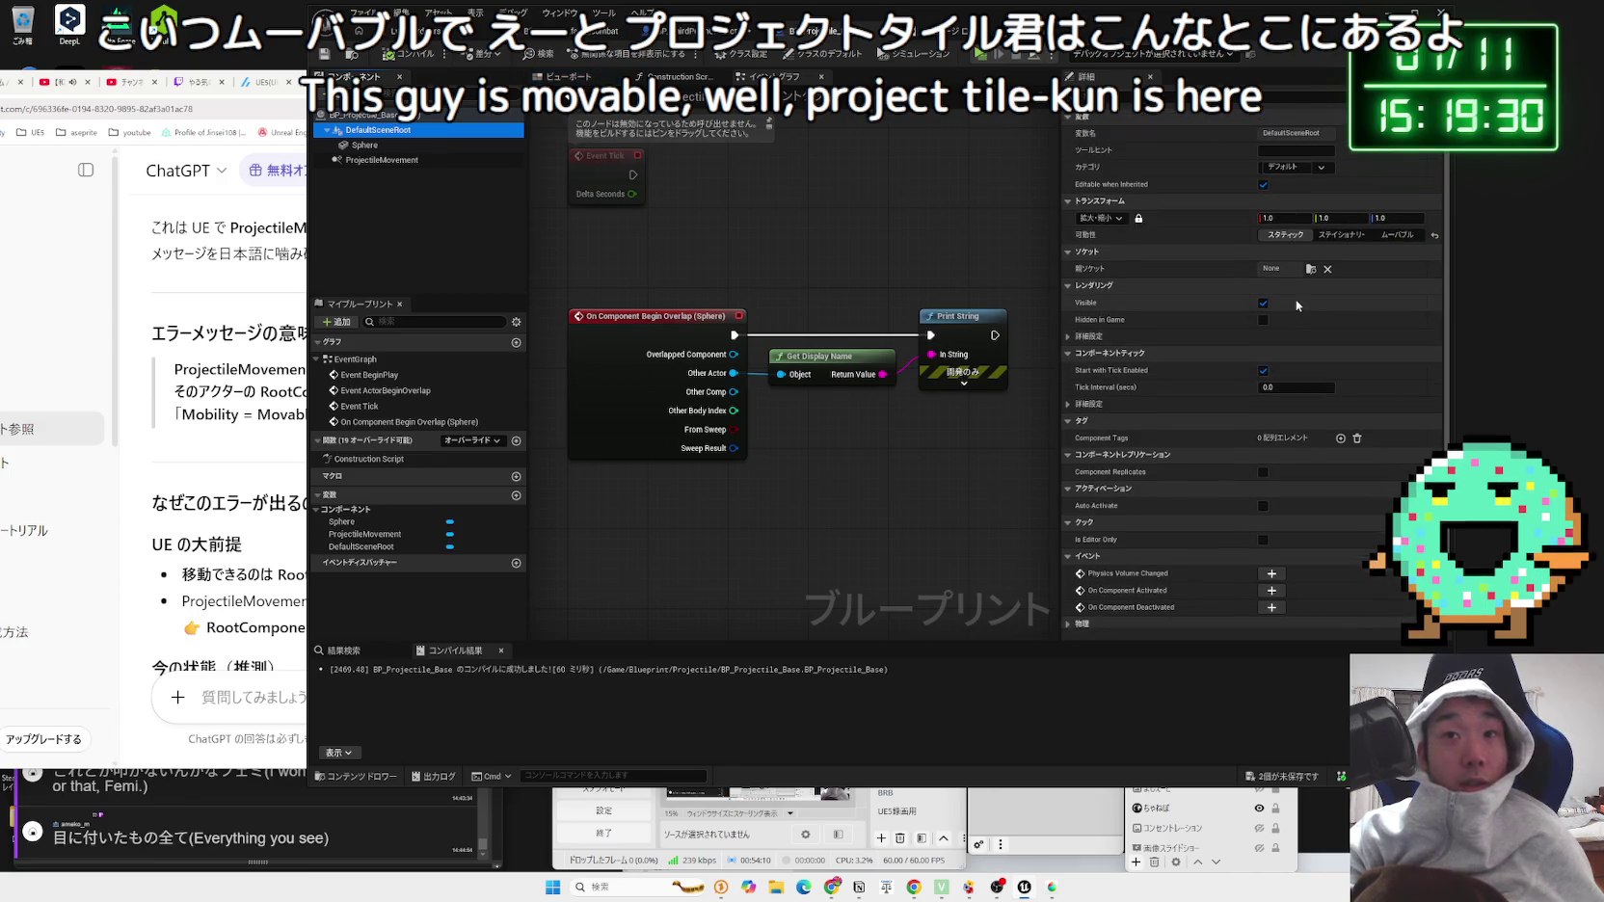
pyautogui.click(379, 116)
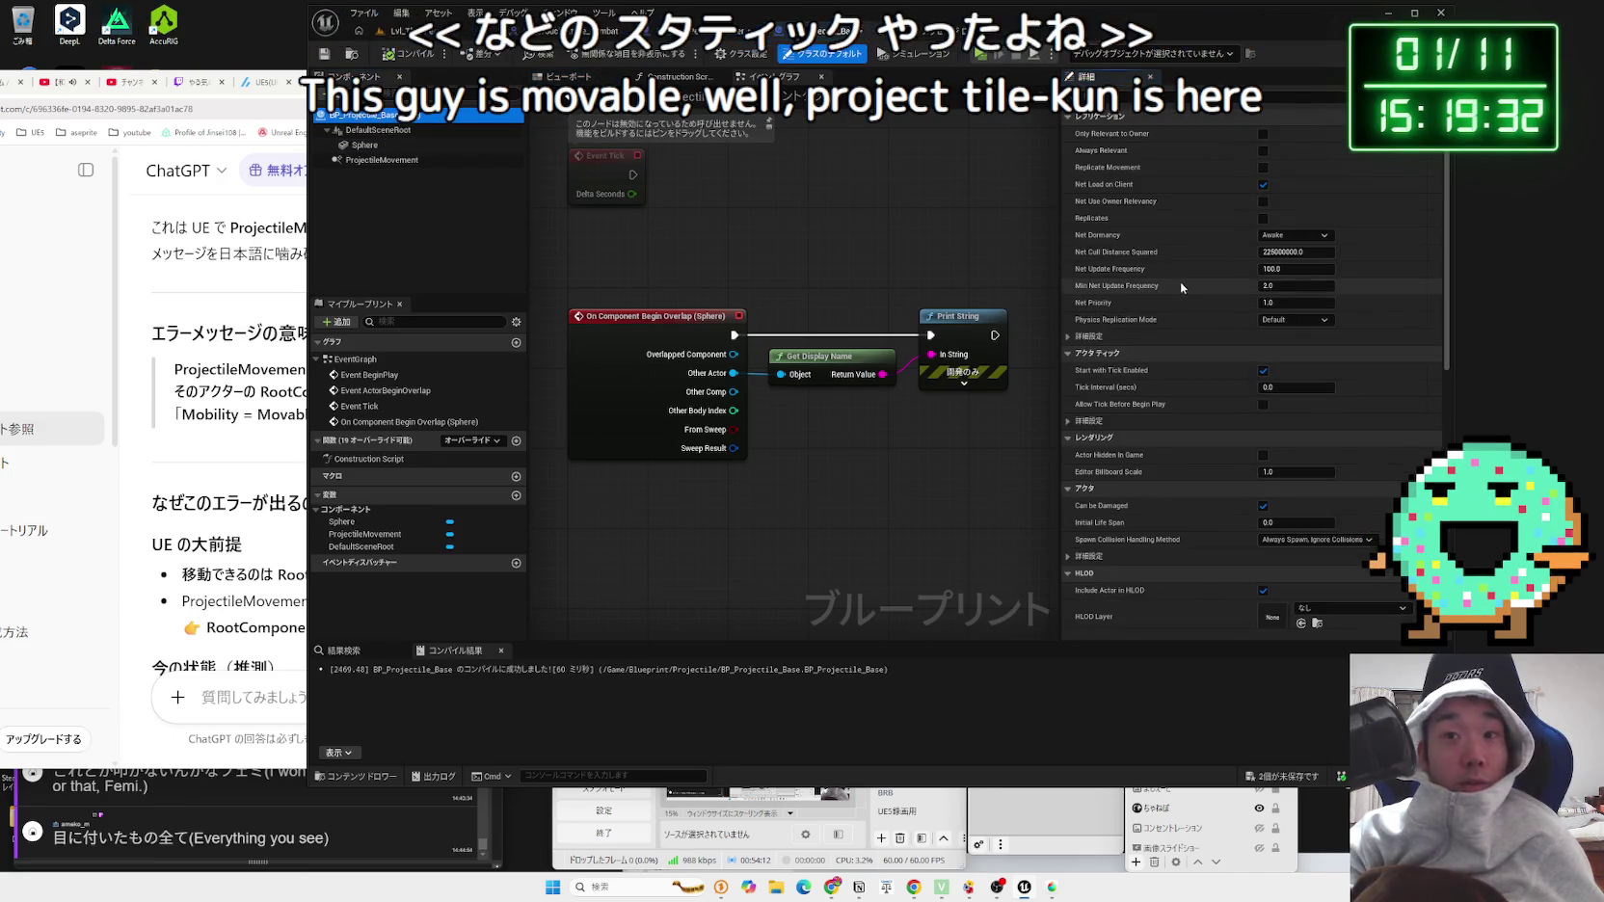
pyautogui.moveTo(381, 129); pyautogui.dragTo(1449, 239)
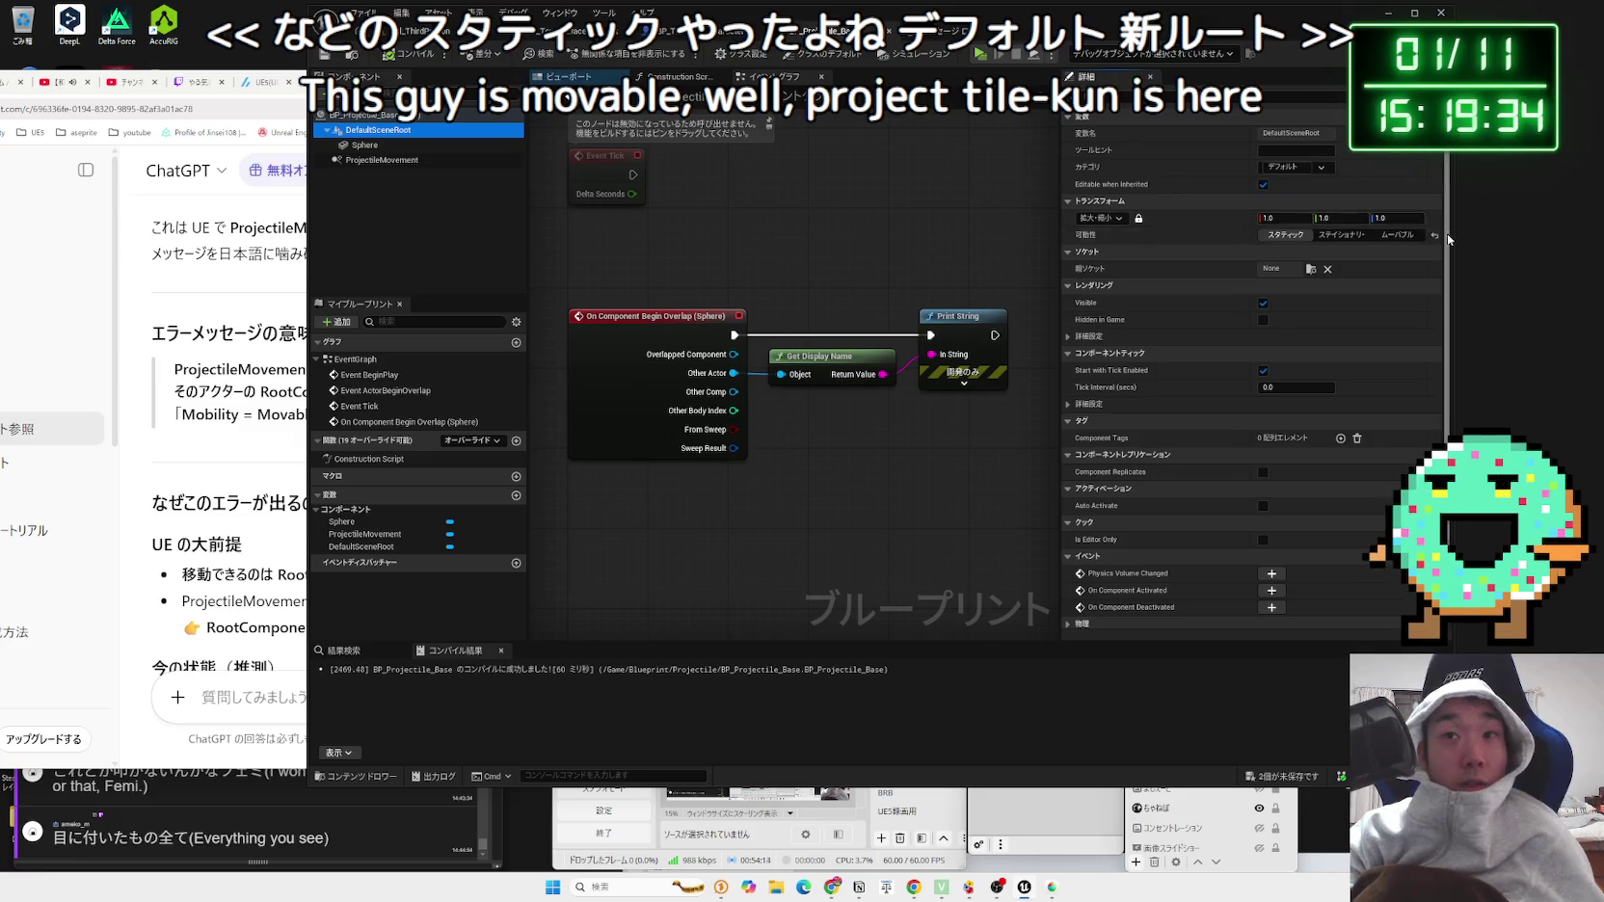
pyautogui.click(1397, 234)
pyautogui.click(424, 30)
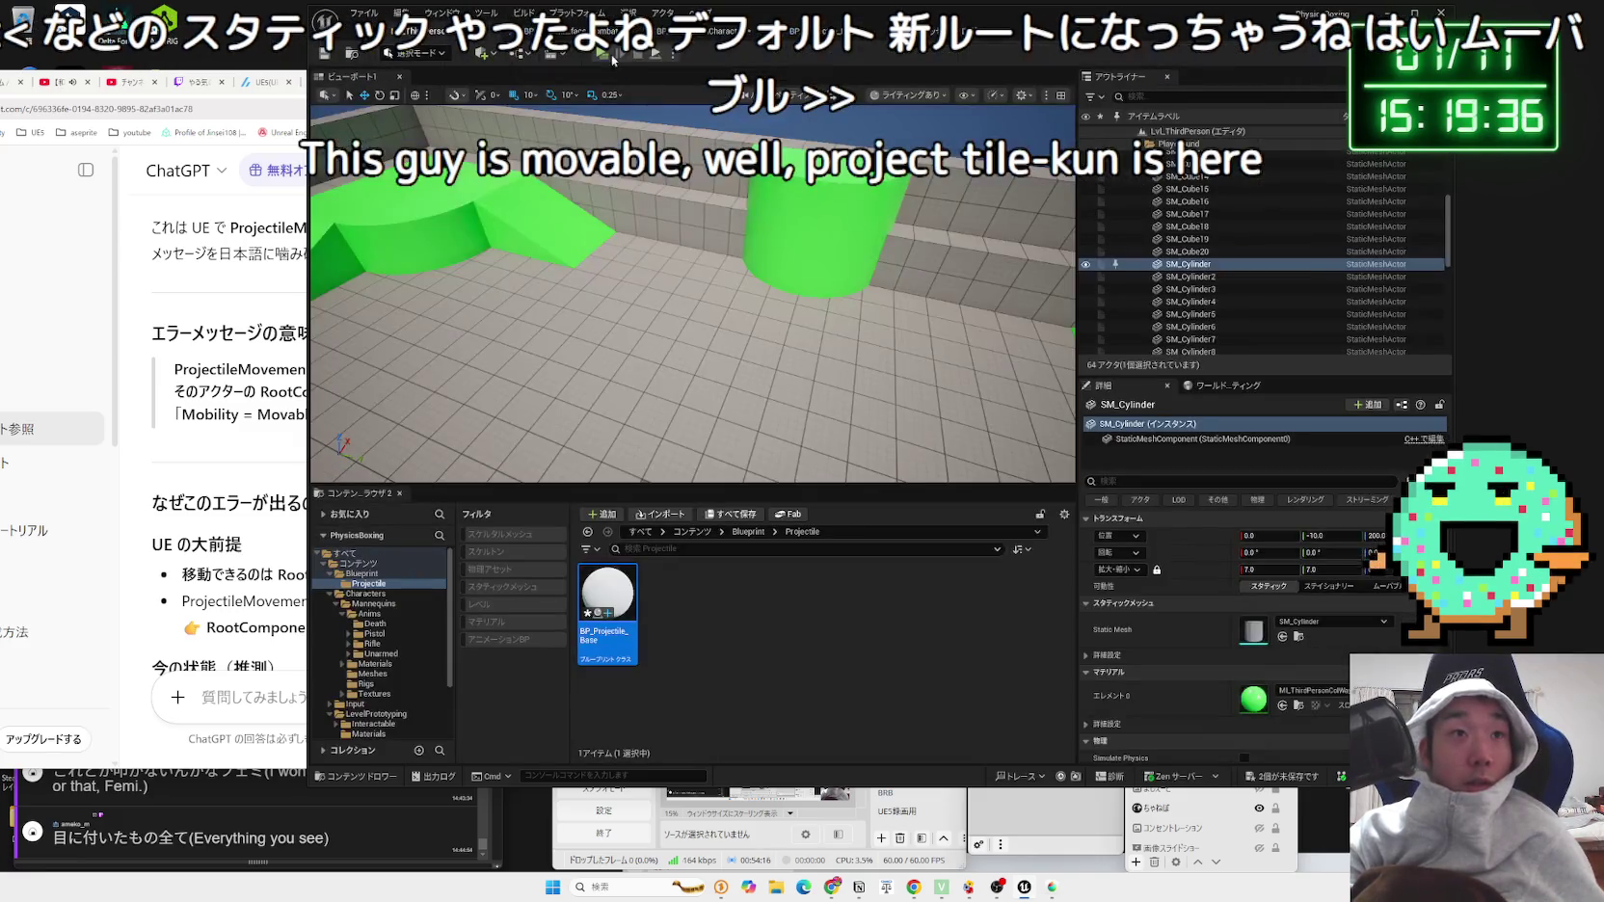
pyautogui.hotkey('alt', 'p')
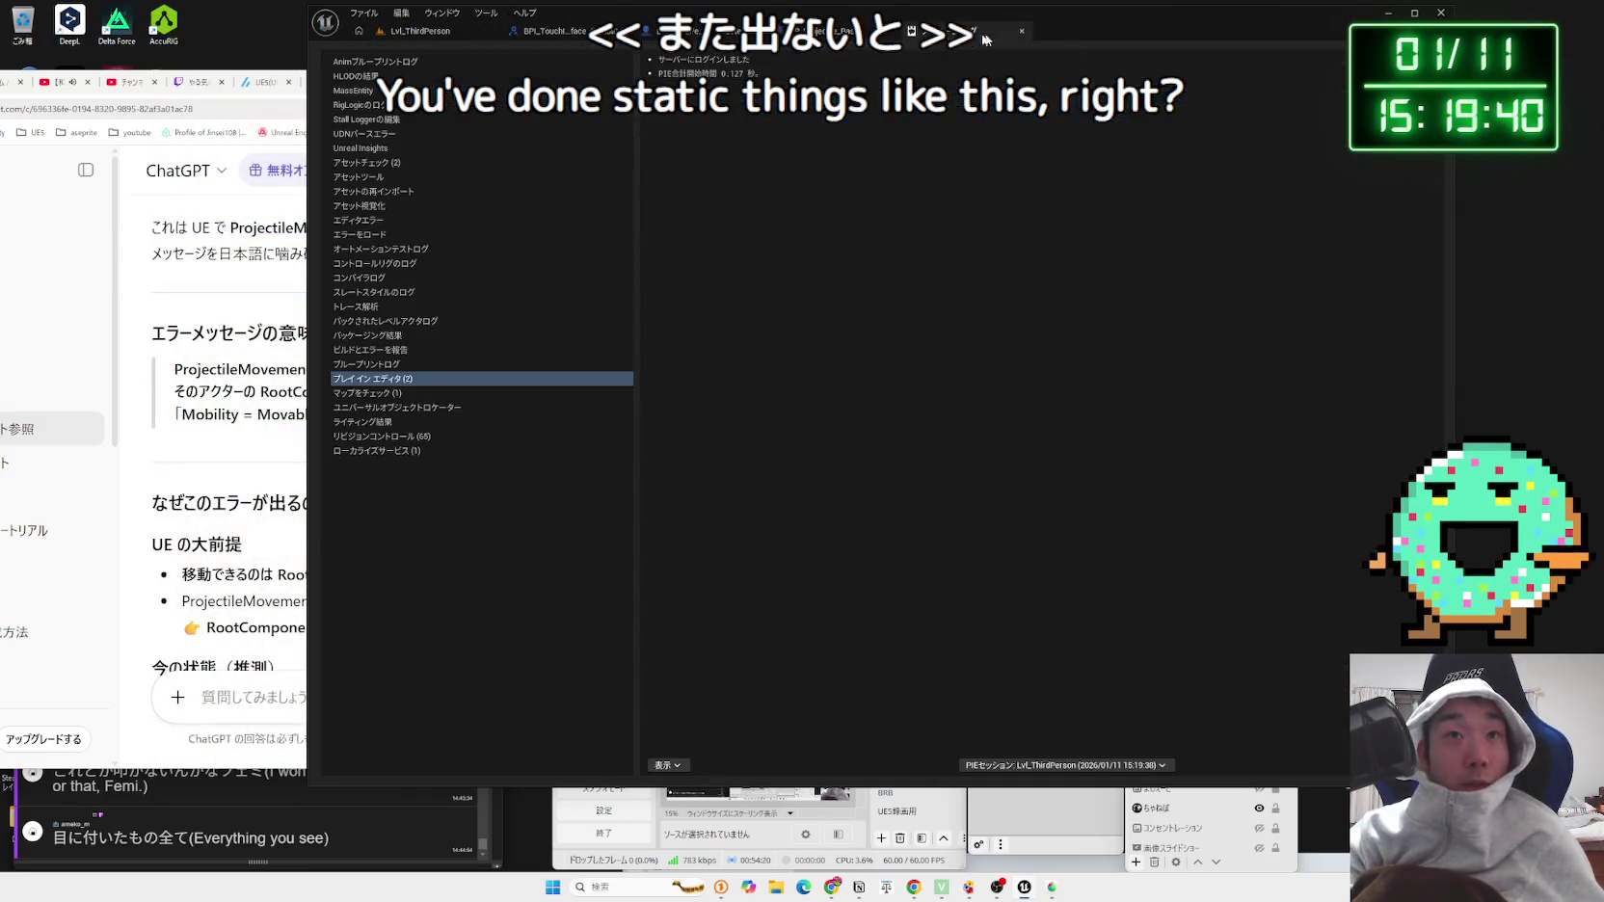
# Step: Close the Message Log and show BP_Projectile_Base's Viewport with its sphere
pyautogui.click(1023, 34)
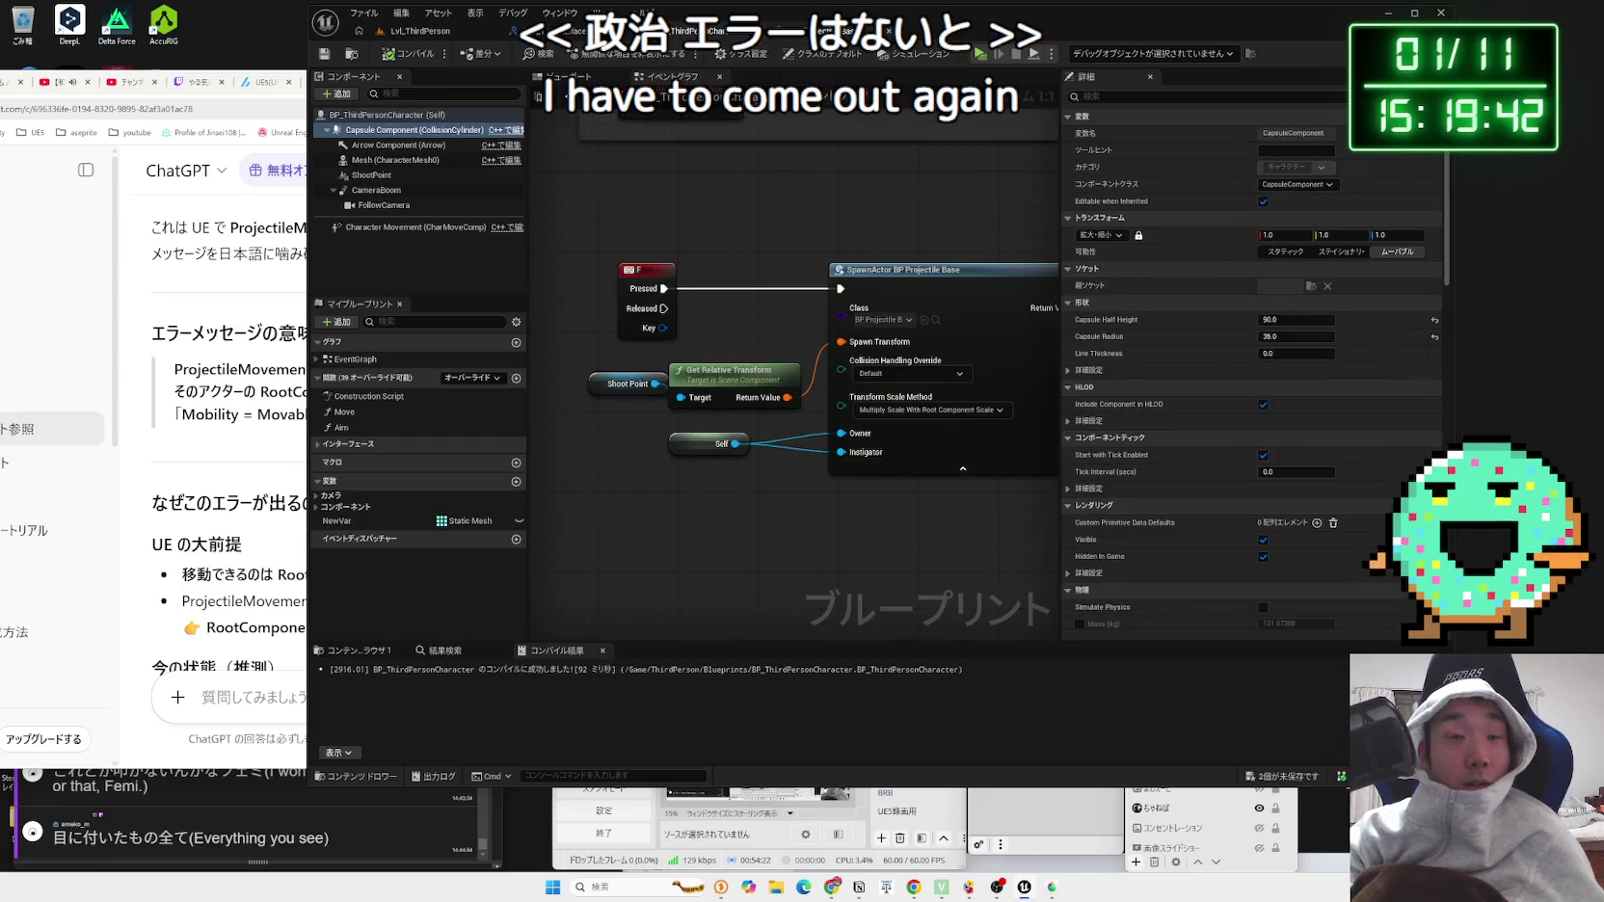
pyautogui.click(819, 31)
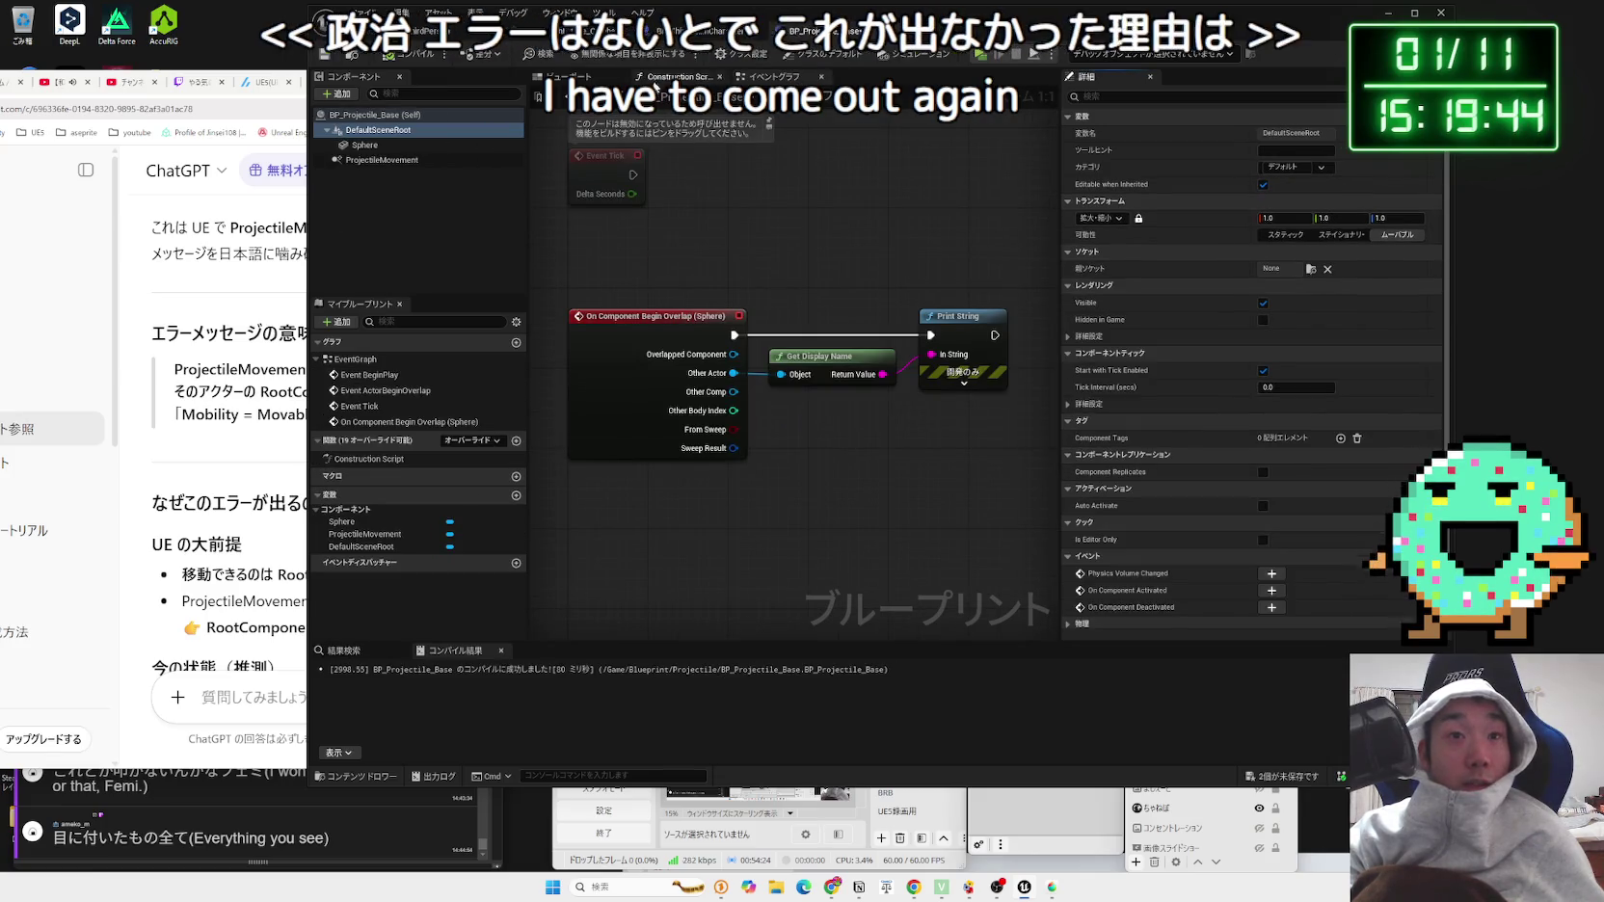
pyautogui.click(624, 68)
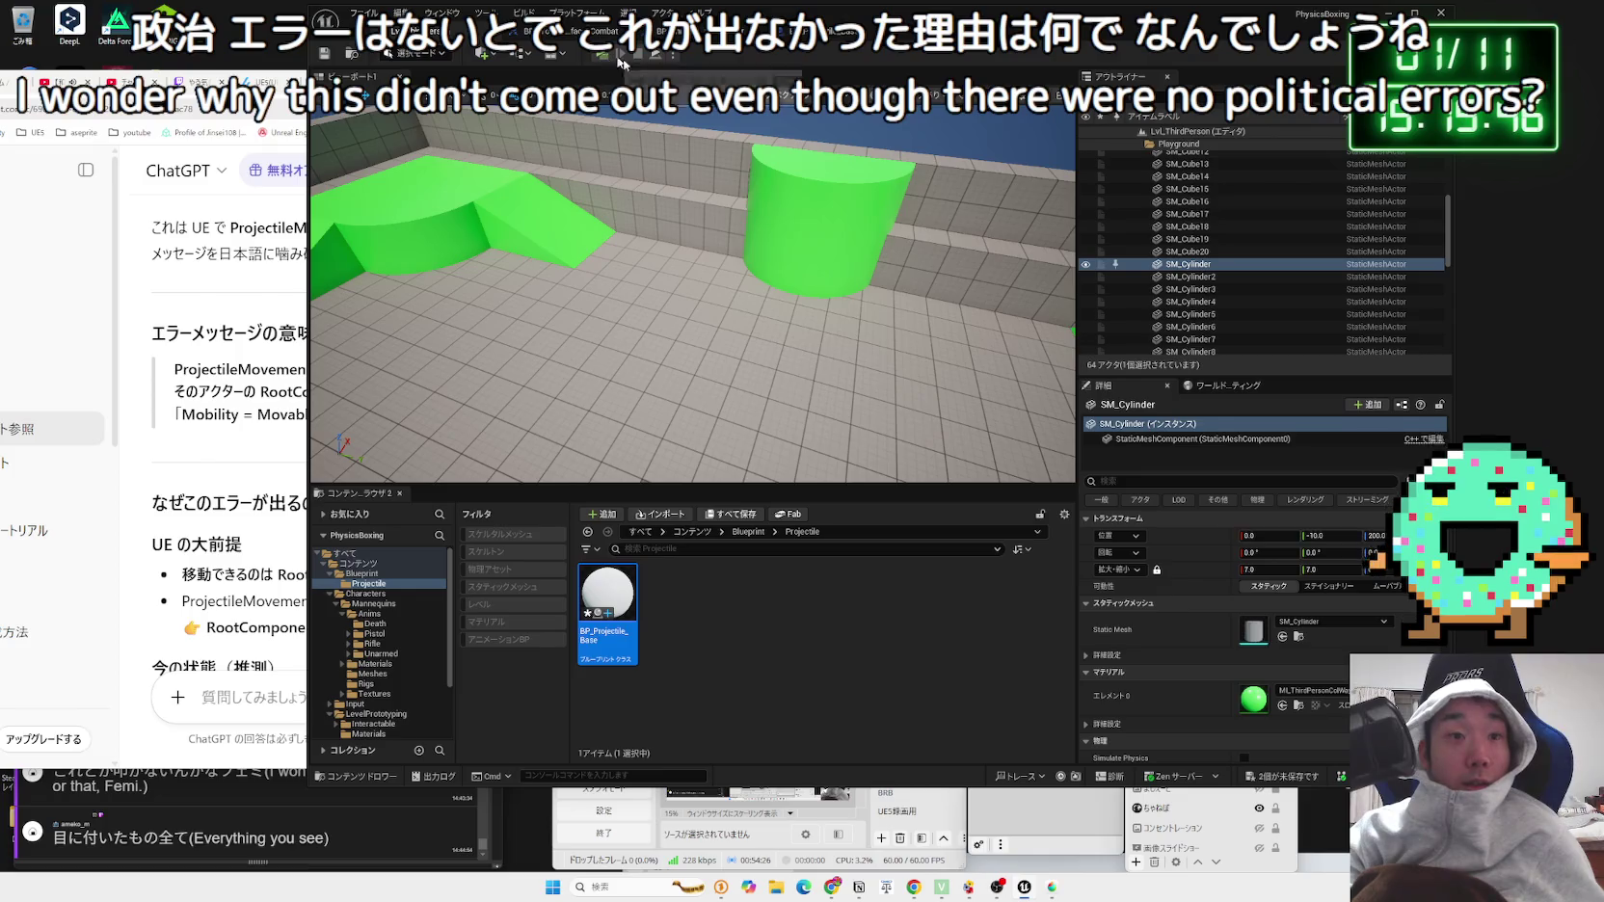
pyautogui.click(819, 31)
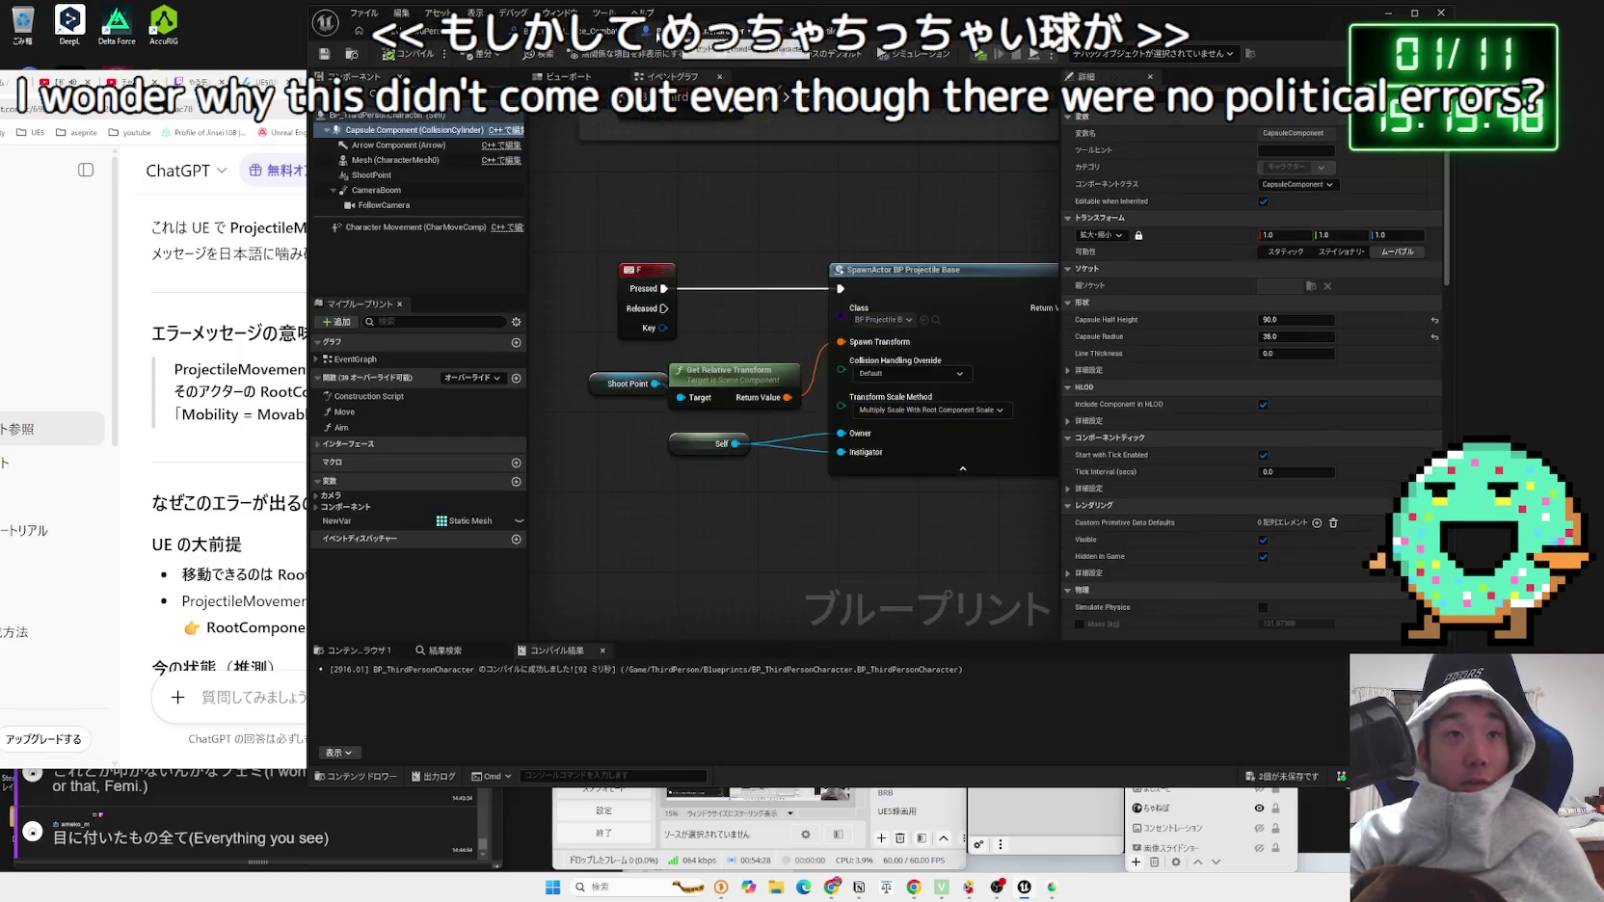
pyautogui.click(872, 30)
pyautogui.click(625, 67)
pyautogui.click(819, 30)
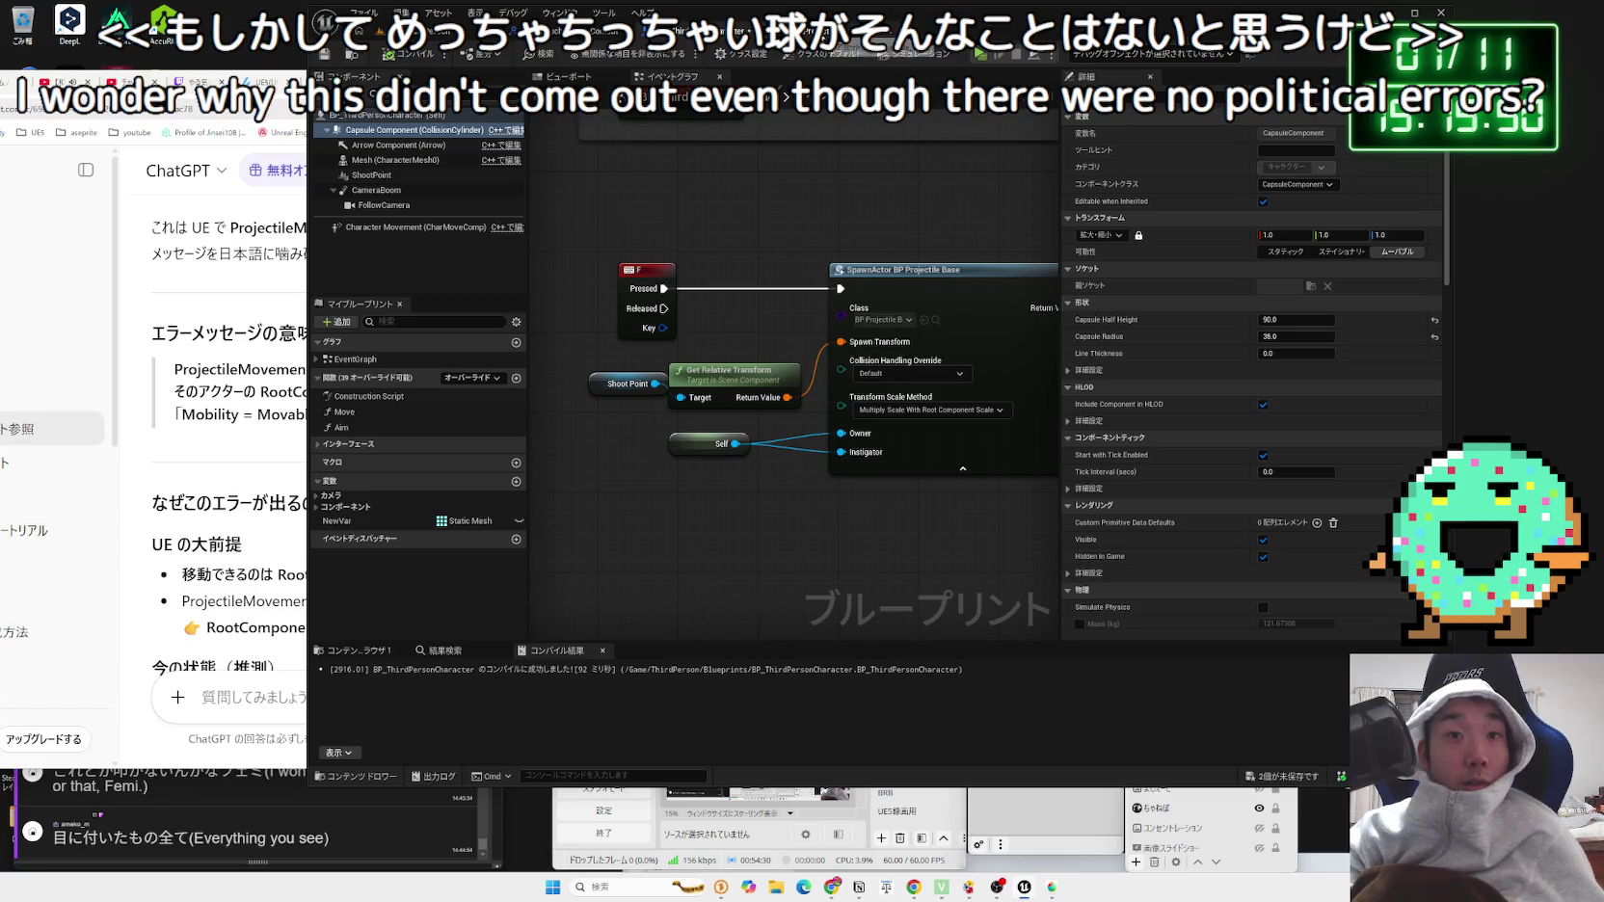
pyautogui.click(877, 30)
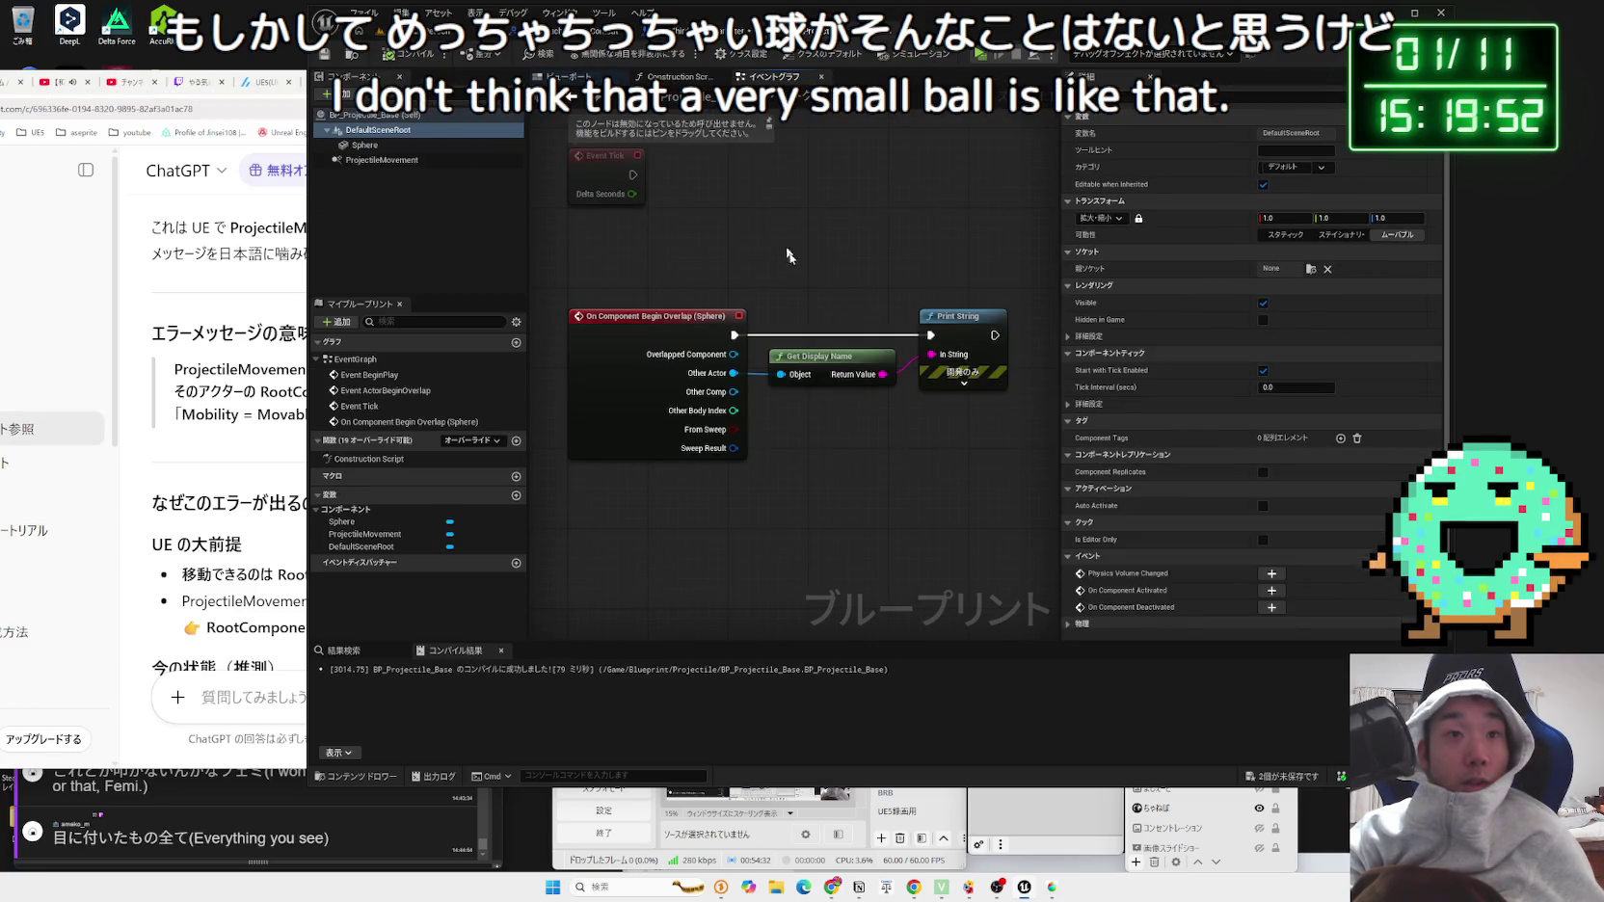
pyautogui.click(568, 76)
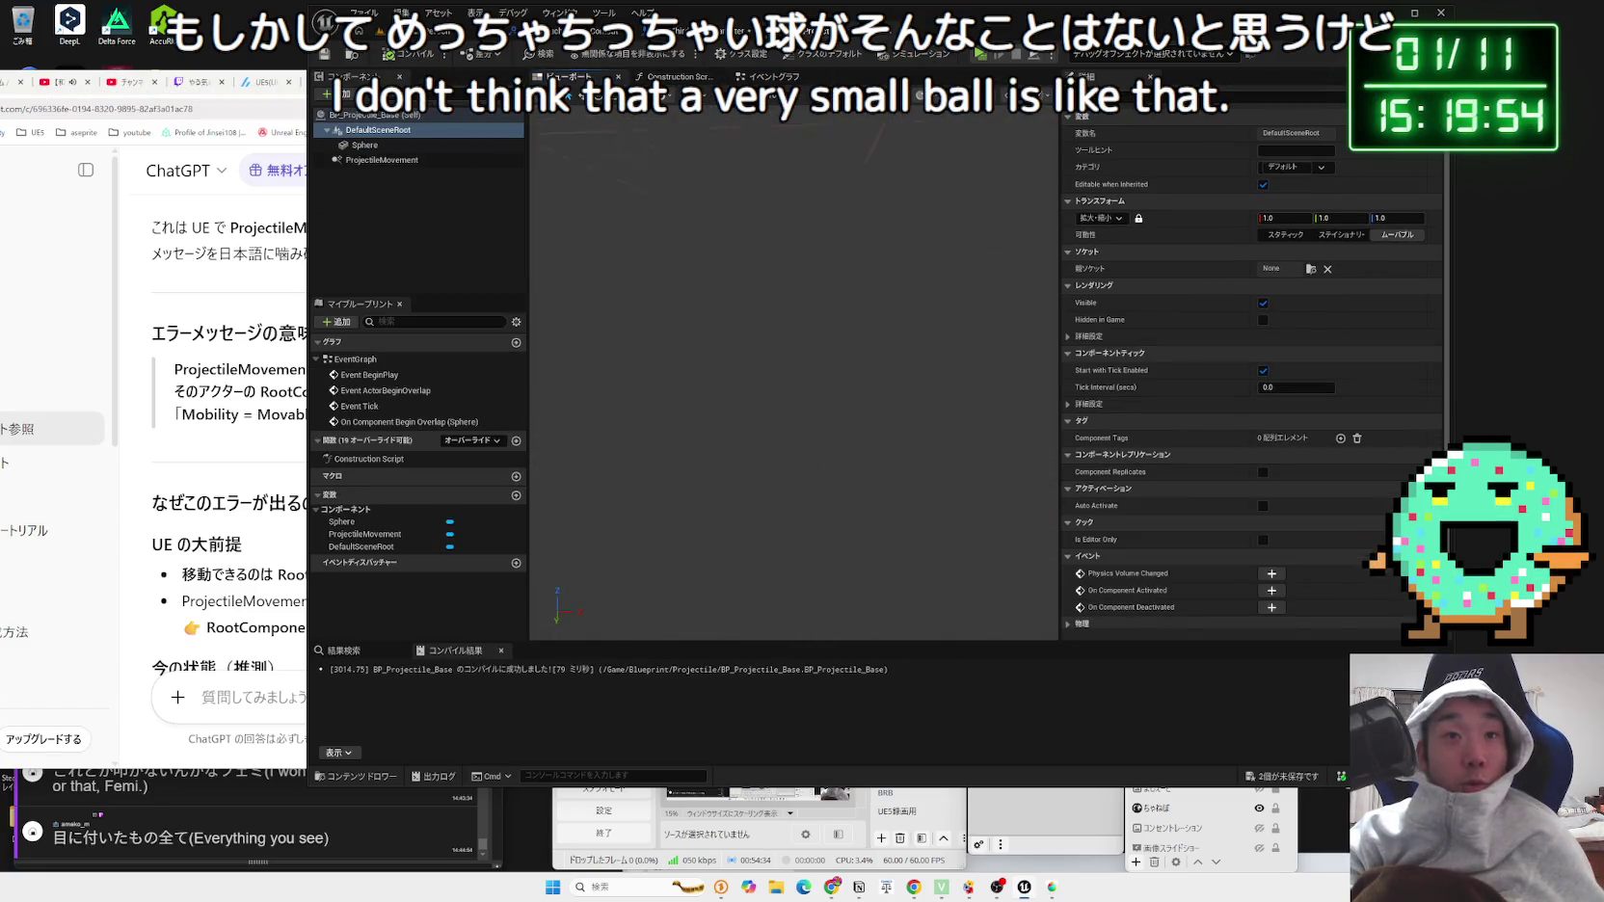
# Step: Reset the Sphere component's scale to 1.0 and save both unsaved assets
pyautogui.click(799, 375)
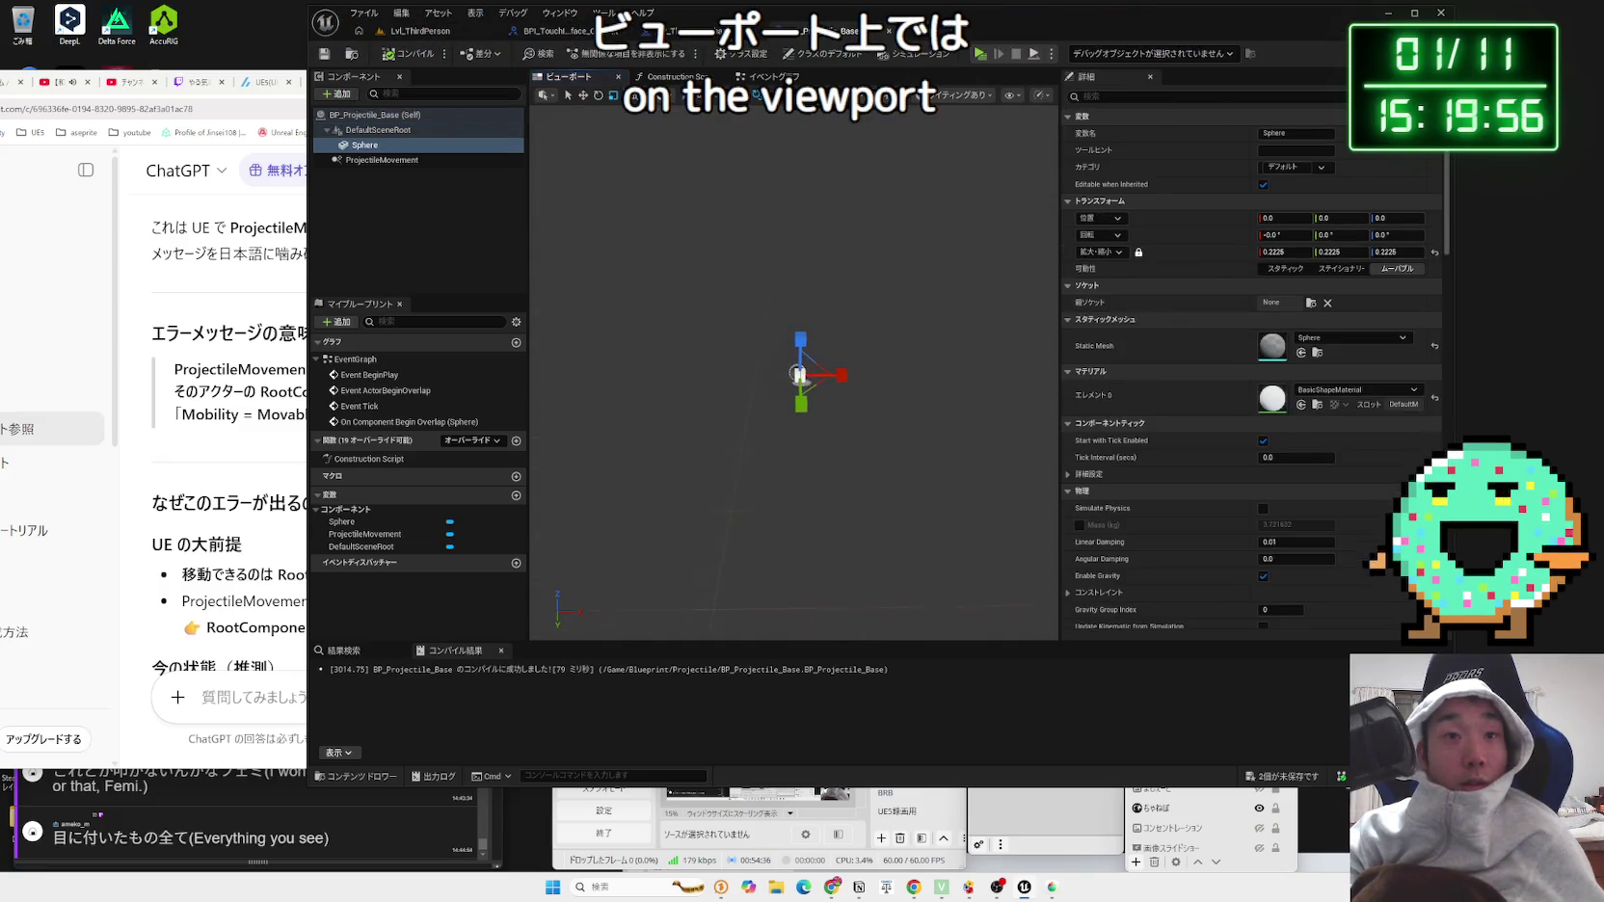
pyautogui.click(1435, 253)
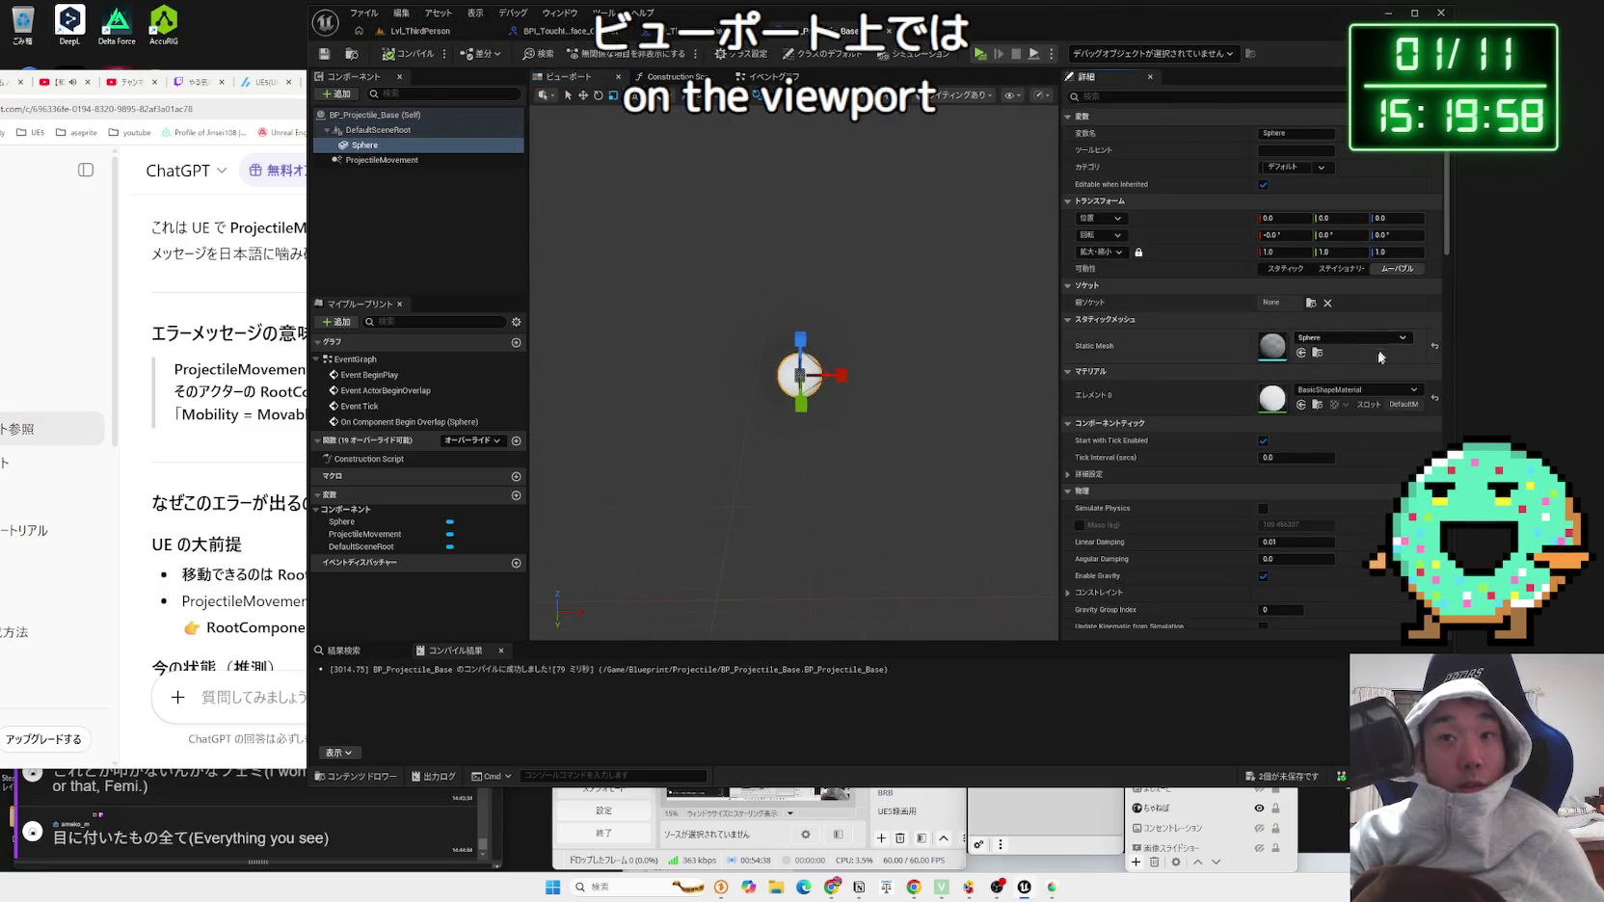
pyautogui.click(1282, 776)
pyautogui.click(885, 586)
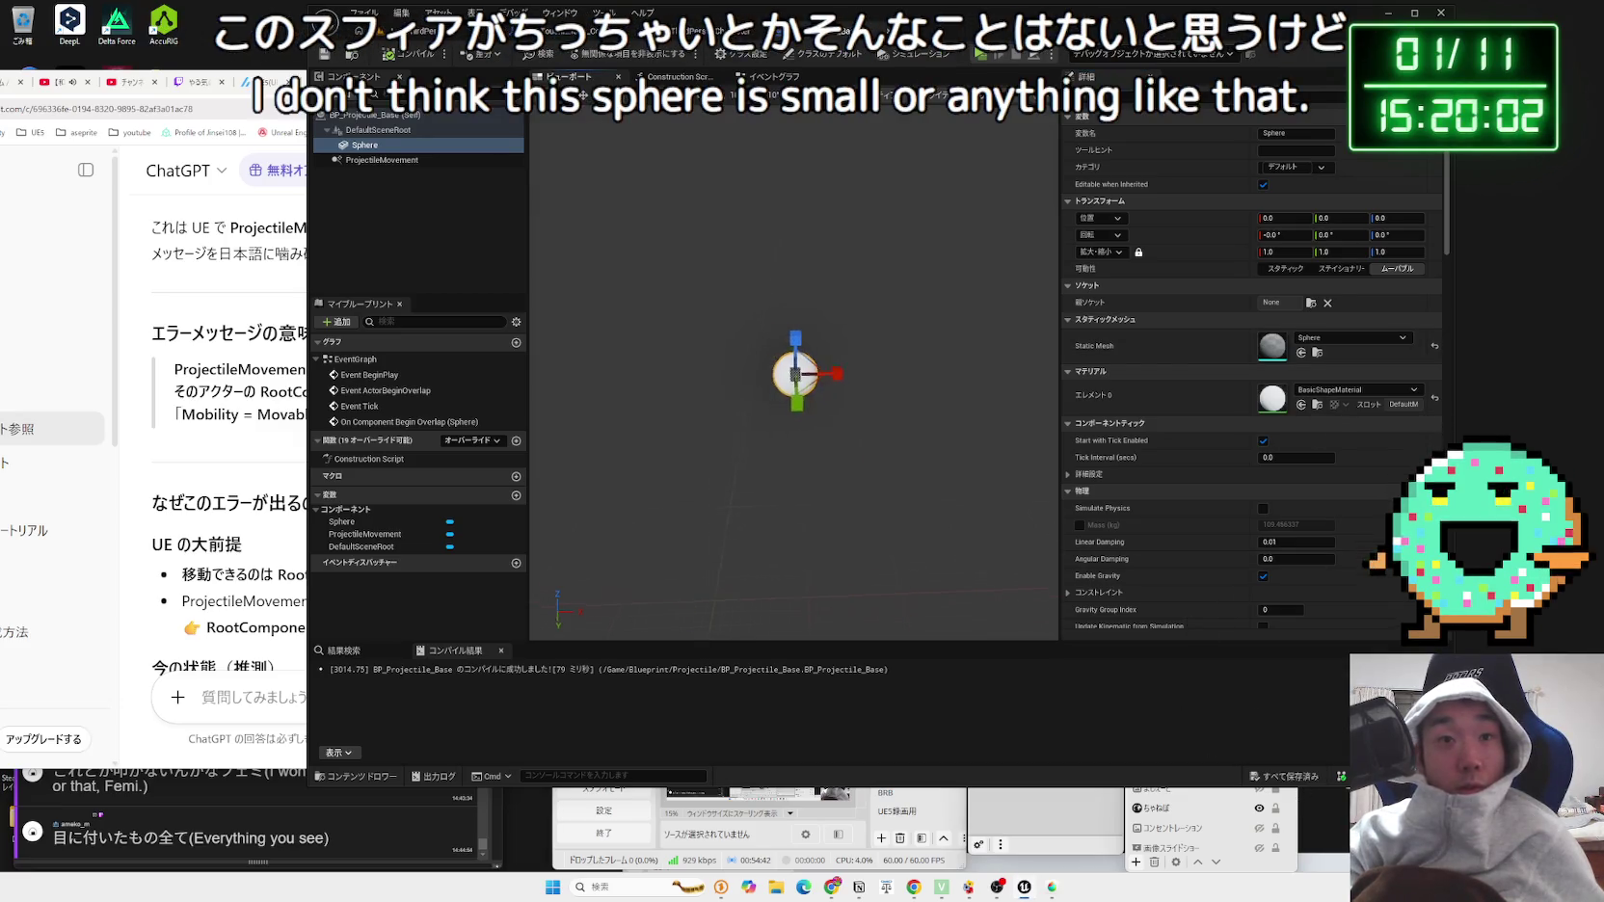
# Step: Inspect the sphere in the viewport, then start a test play of the level
pyautogui.moveTo(751, 366)
pyautogui.mouseDown()
pyautogui.moveTo(732, 318)
pyautogui.moveTo(771, 309)
pyautogui.mouseUp()
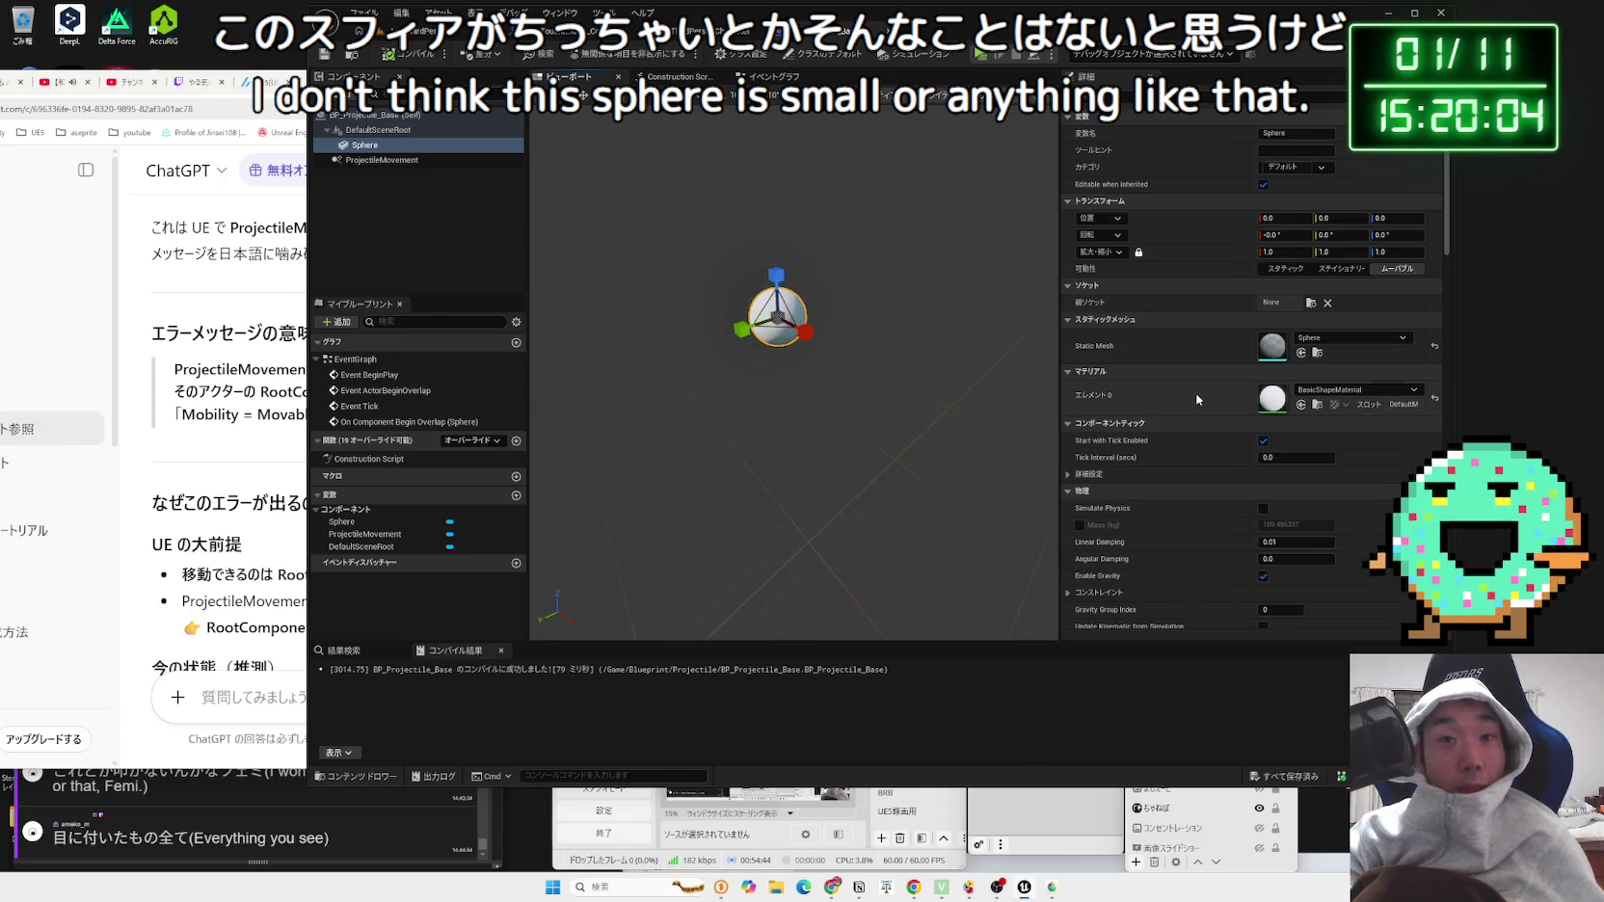
pyautogui.scroll(-2, 1197, 399)
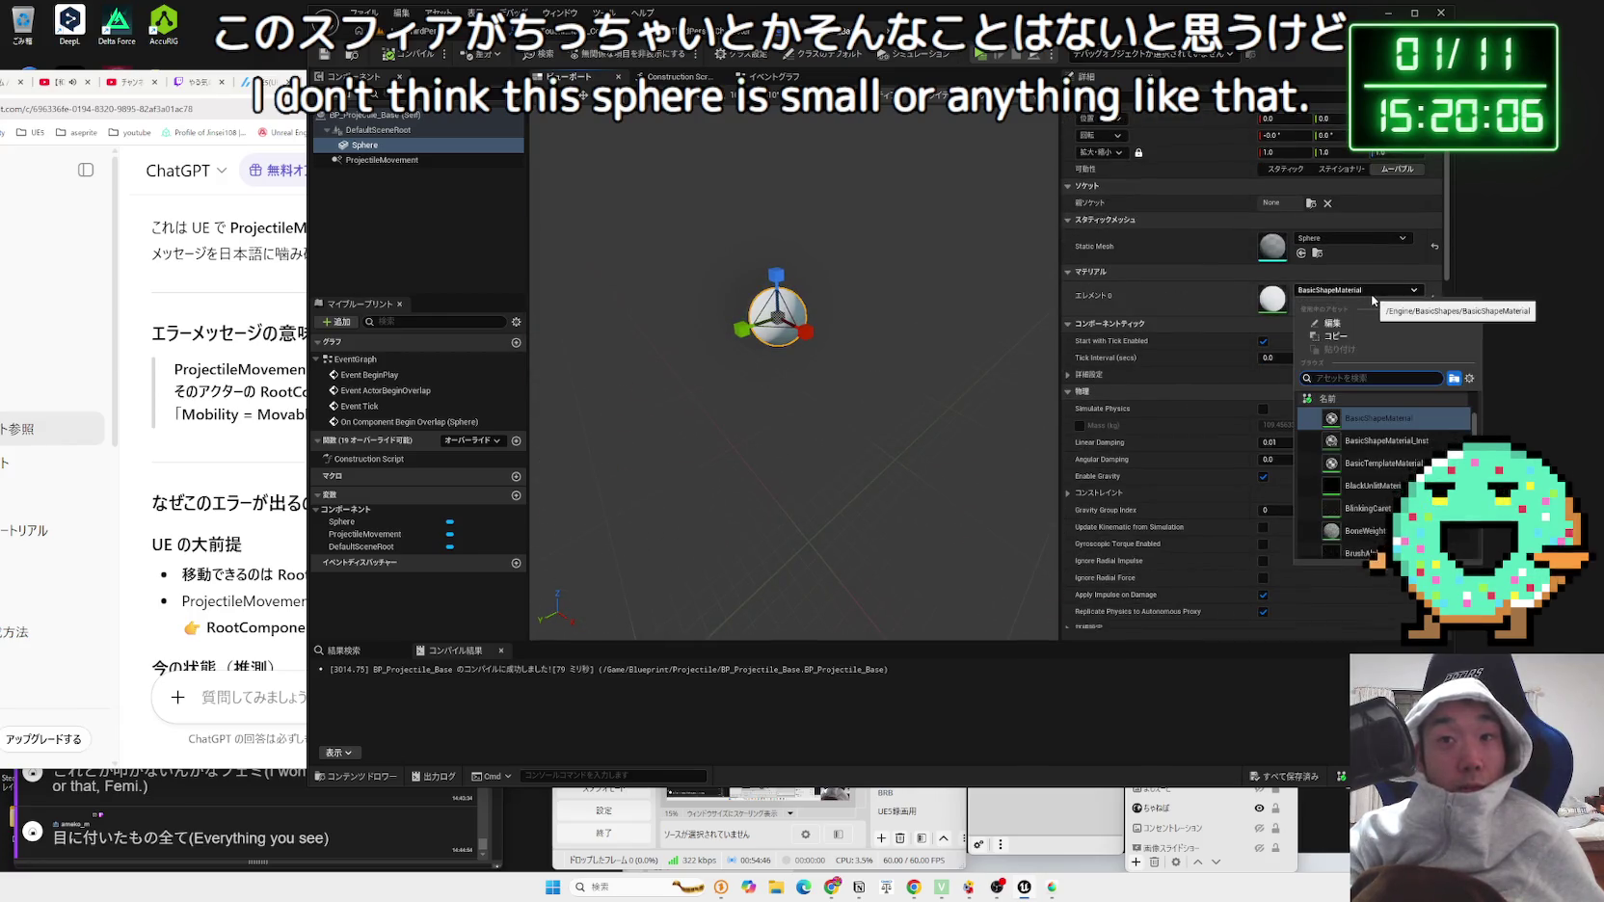
pyautogui.scroll(-3, 1240, 374)
pyautogui.scroll(-9, 1238, 375)
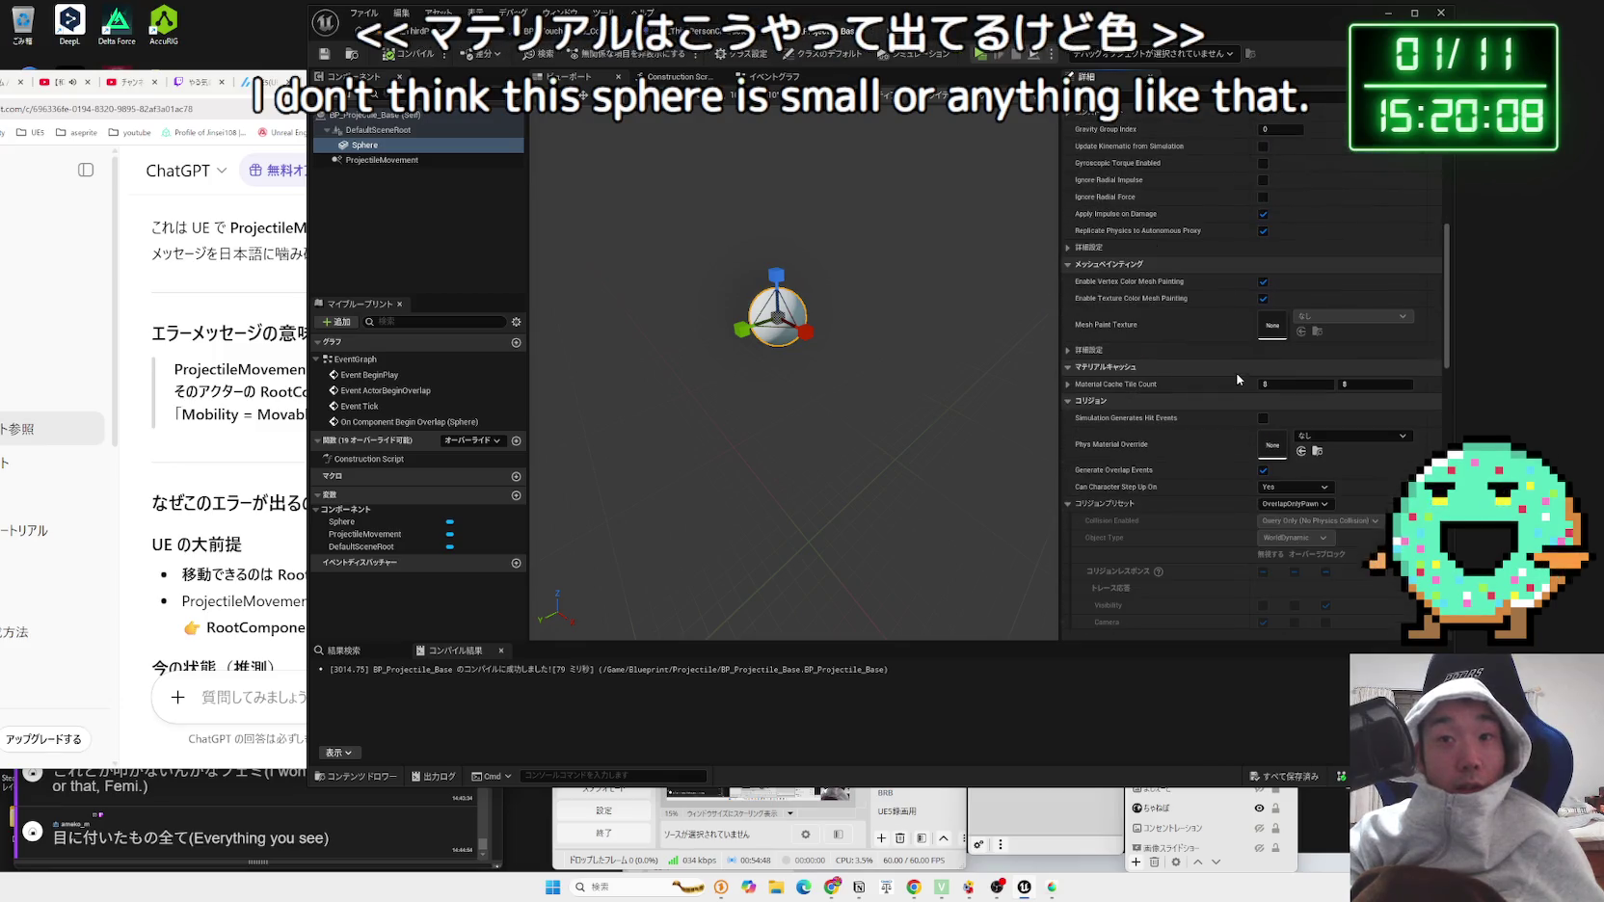
pyautogui.scroll(-5, 1237, 378)
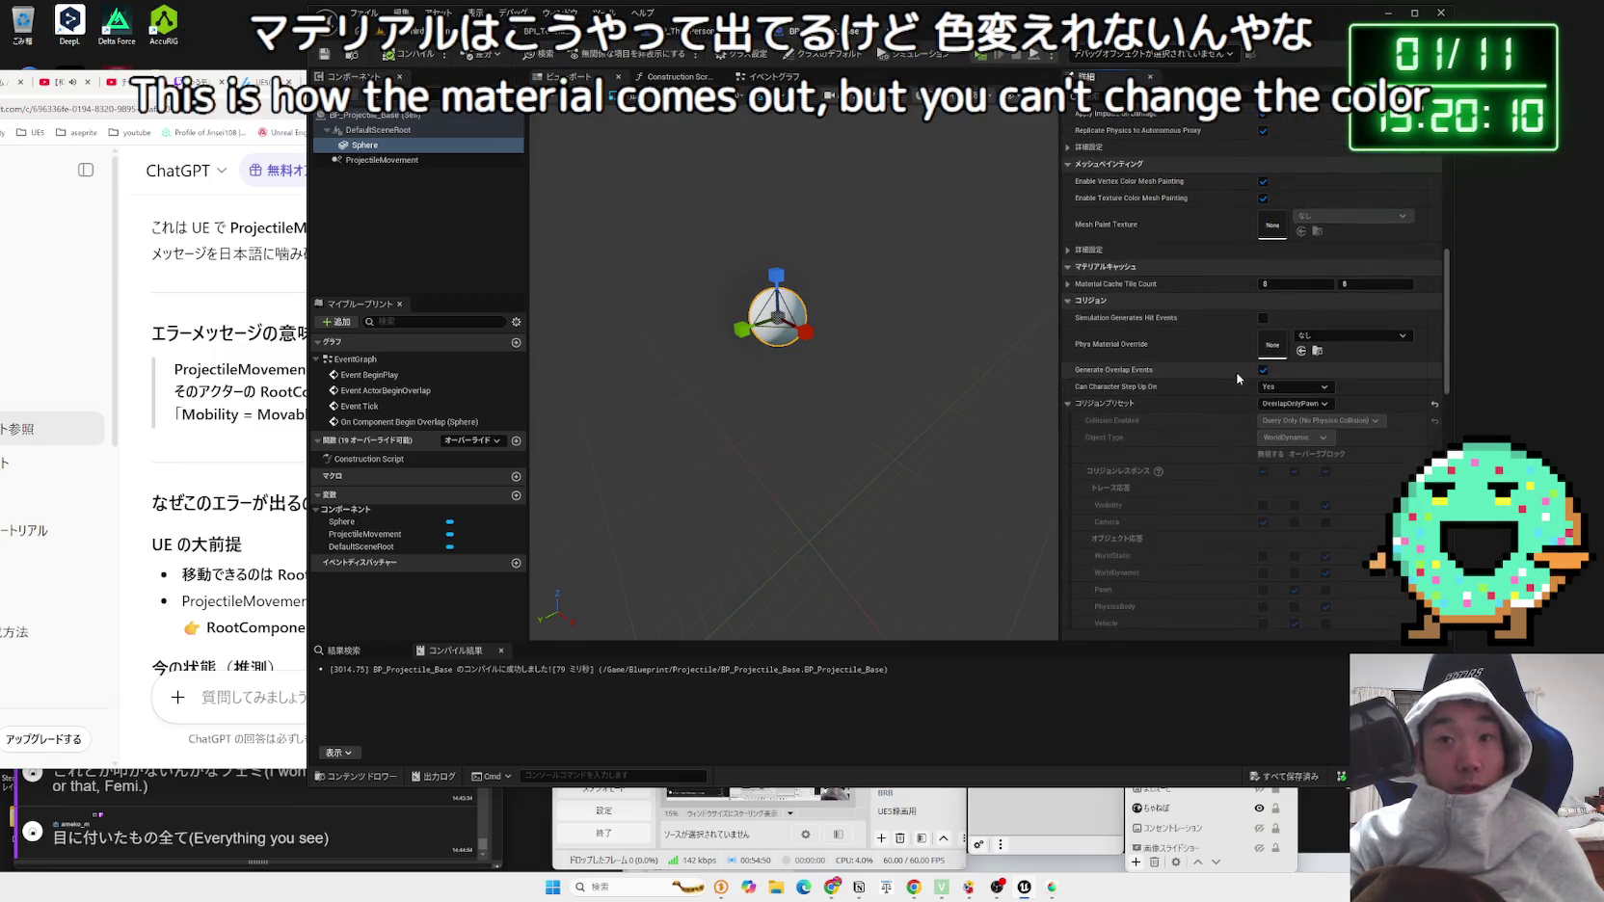
pyautogui.moveTo(1445, 391); pyautogui.dragTo(1457, 184)
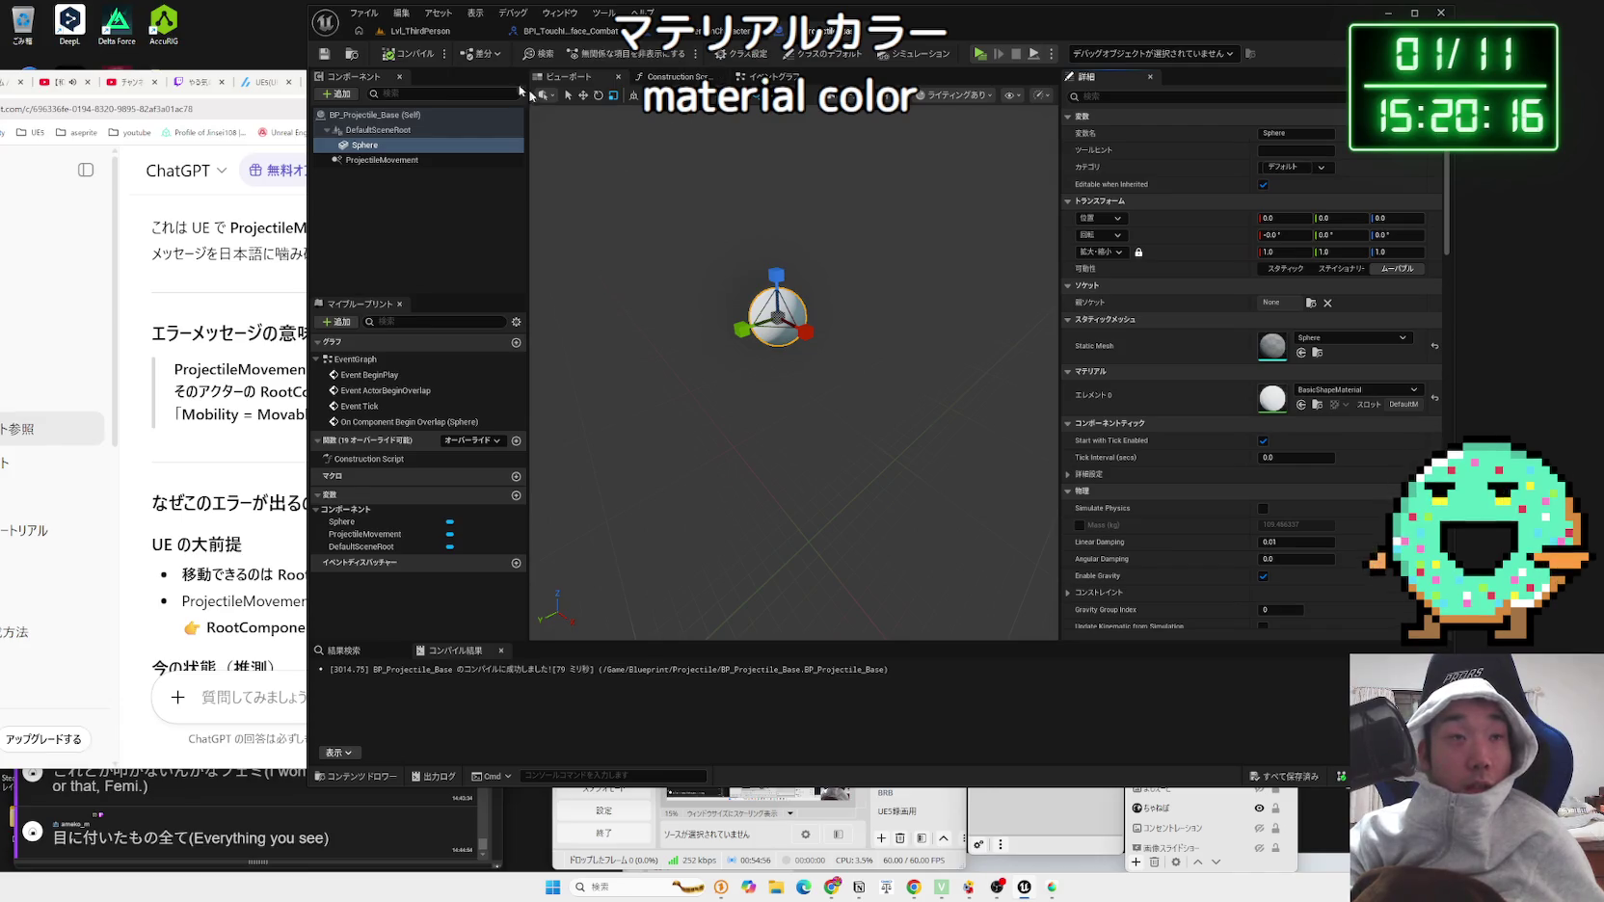
pyautogui.click(412, 32)
pyautogui.click(603, 55)
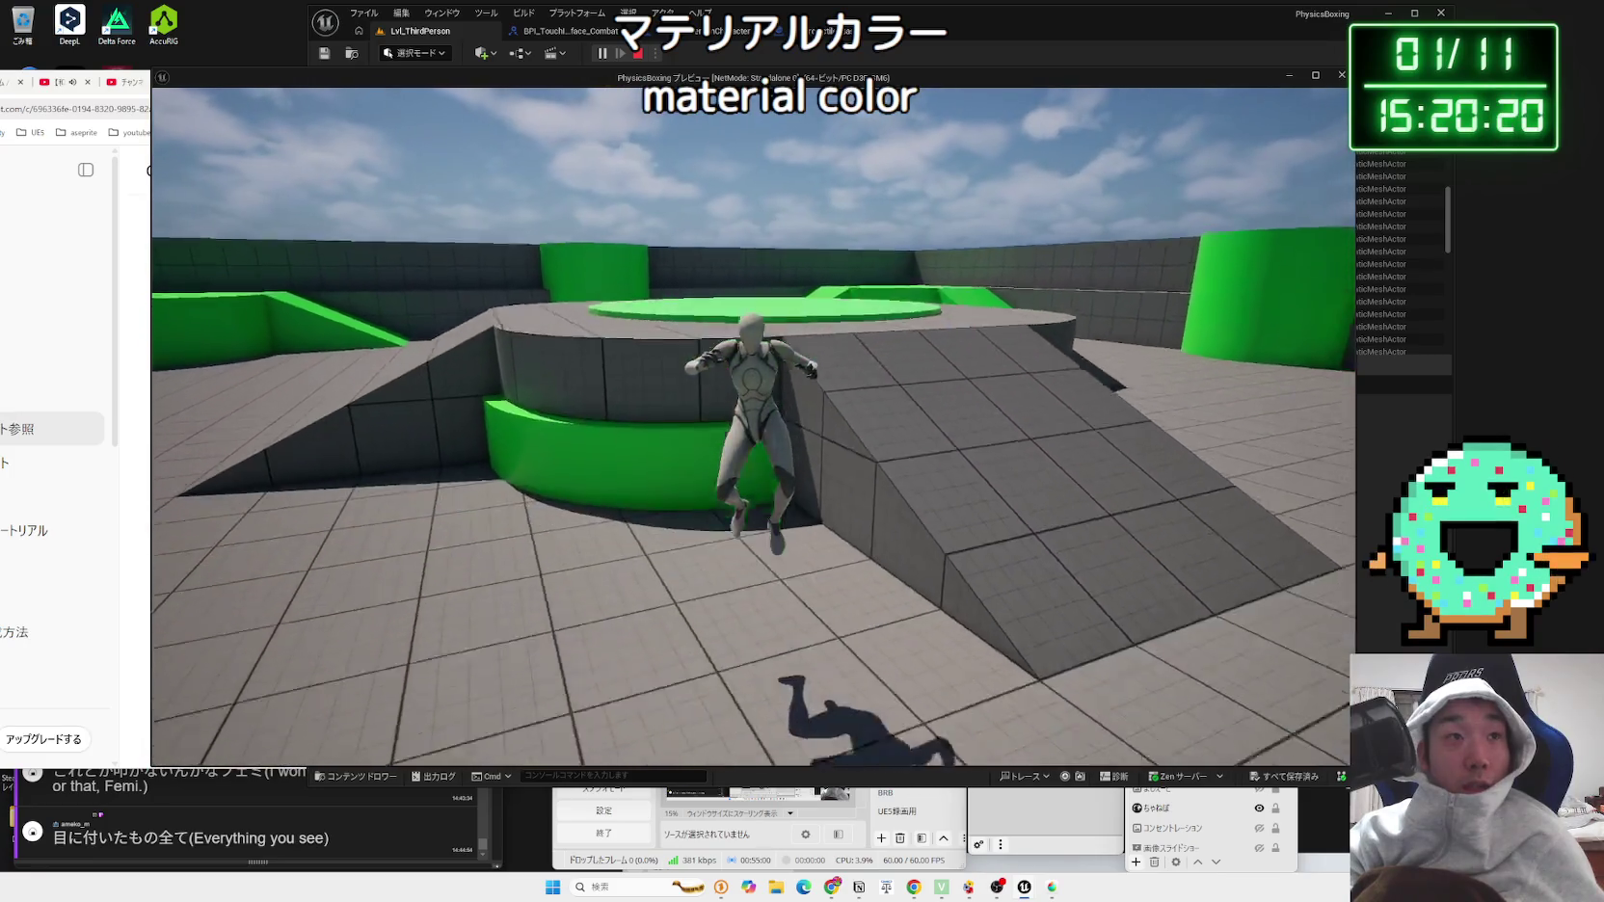
# Step: Insert a Print String node between the F key event and SpawnActor
pyautogui.press('Escape')
pyautogui.click(740, 32)
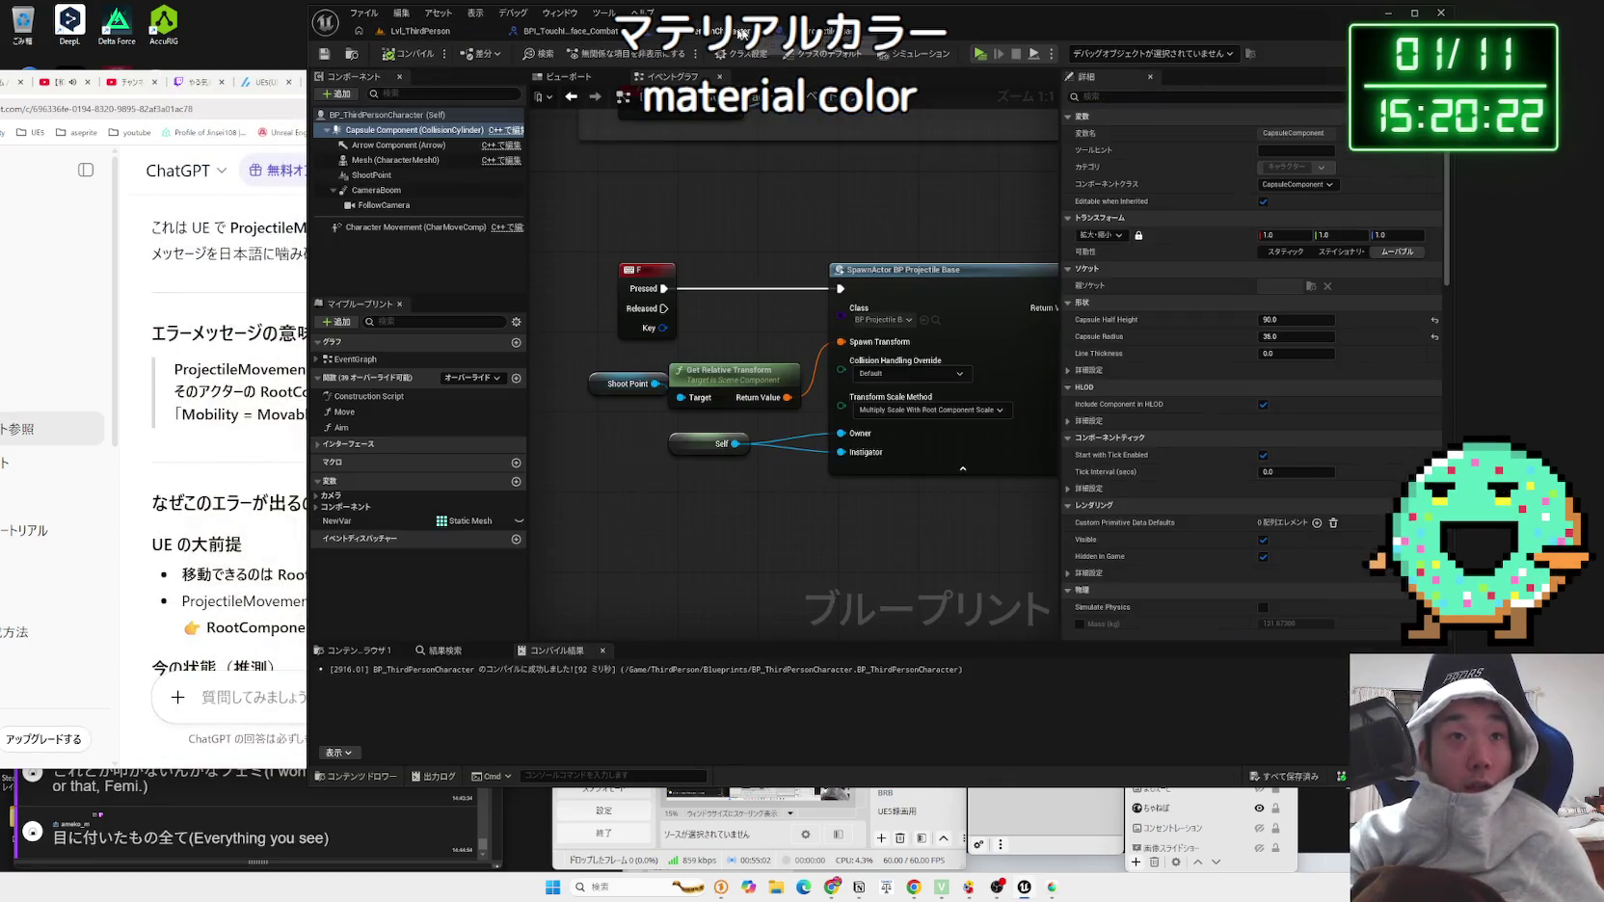
pyautogui.moveTo(755, 312)
pyautogui.mouseDown()
pyautogui.moveTo(873, 338)
pyautogui.moveTo(686, 319)
pyautogui.moveTo(766, 308)
pyautogui.mouseUp()
pyautogui.write('print')
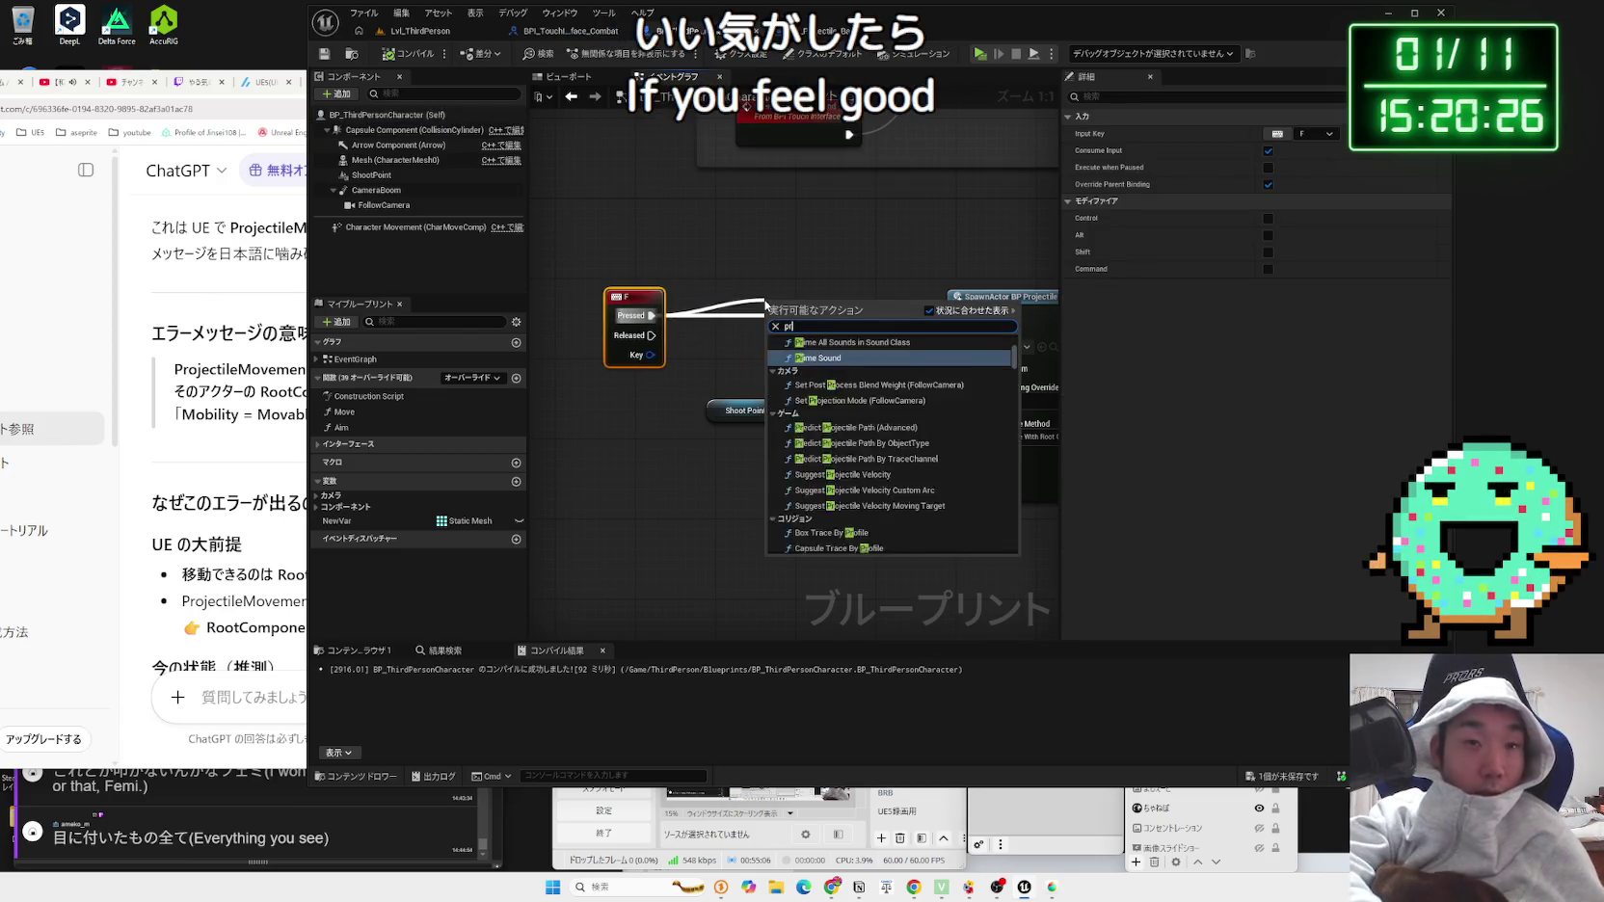
pyautogui.press('Return')
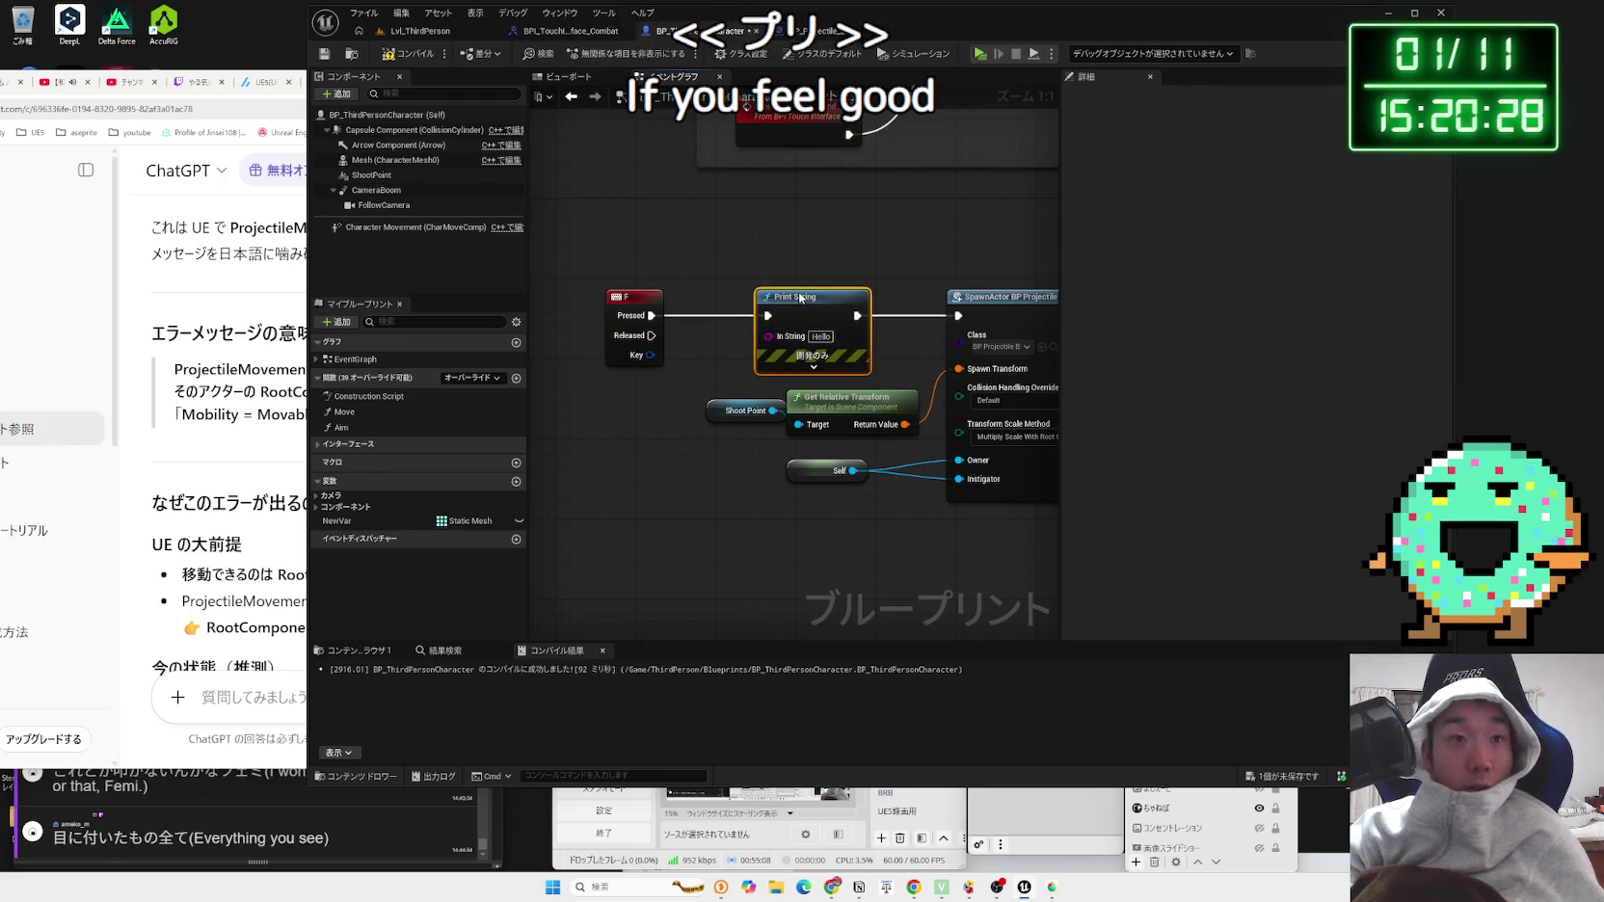
# Step: Play the level and press F to confirm Hello prints
pyautogui.click(420, 35)
pyautogui.click(605, 54)
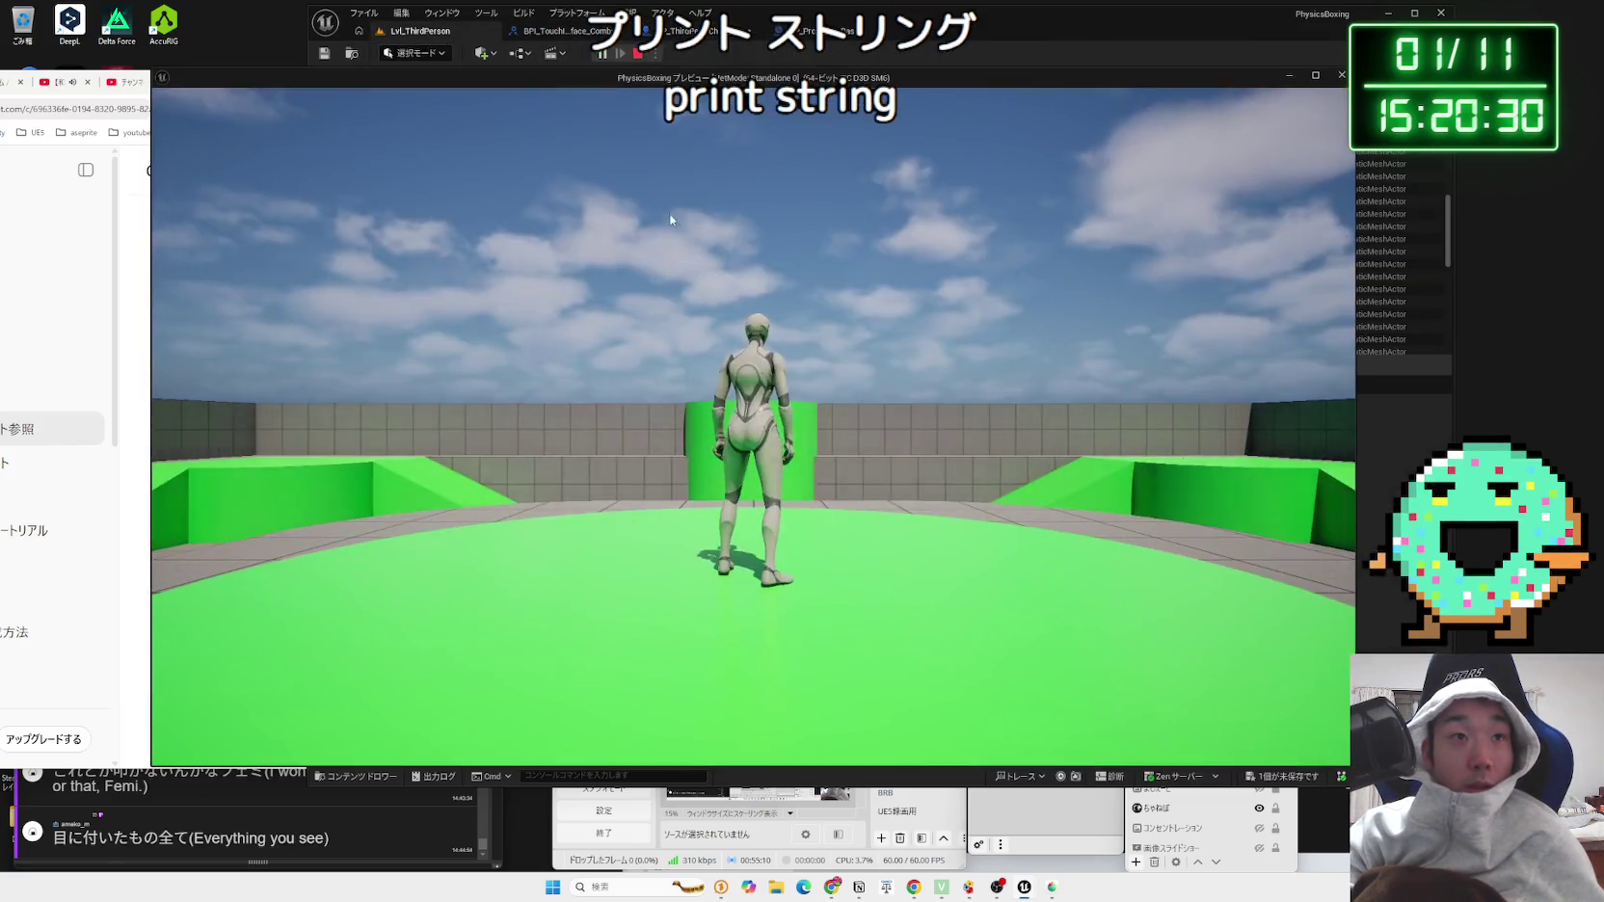
pyautogui.press('f')
pyautogui.press('f')
pyautogui.press('f')
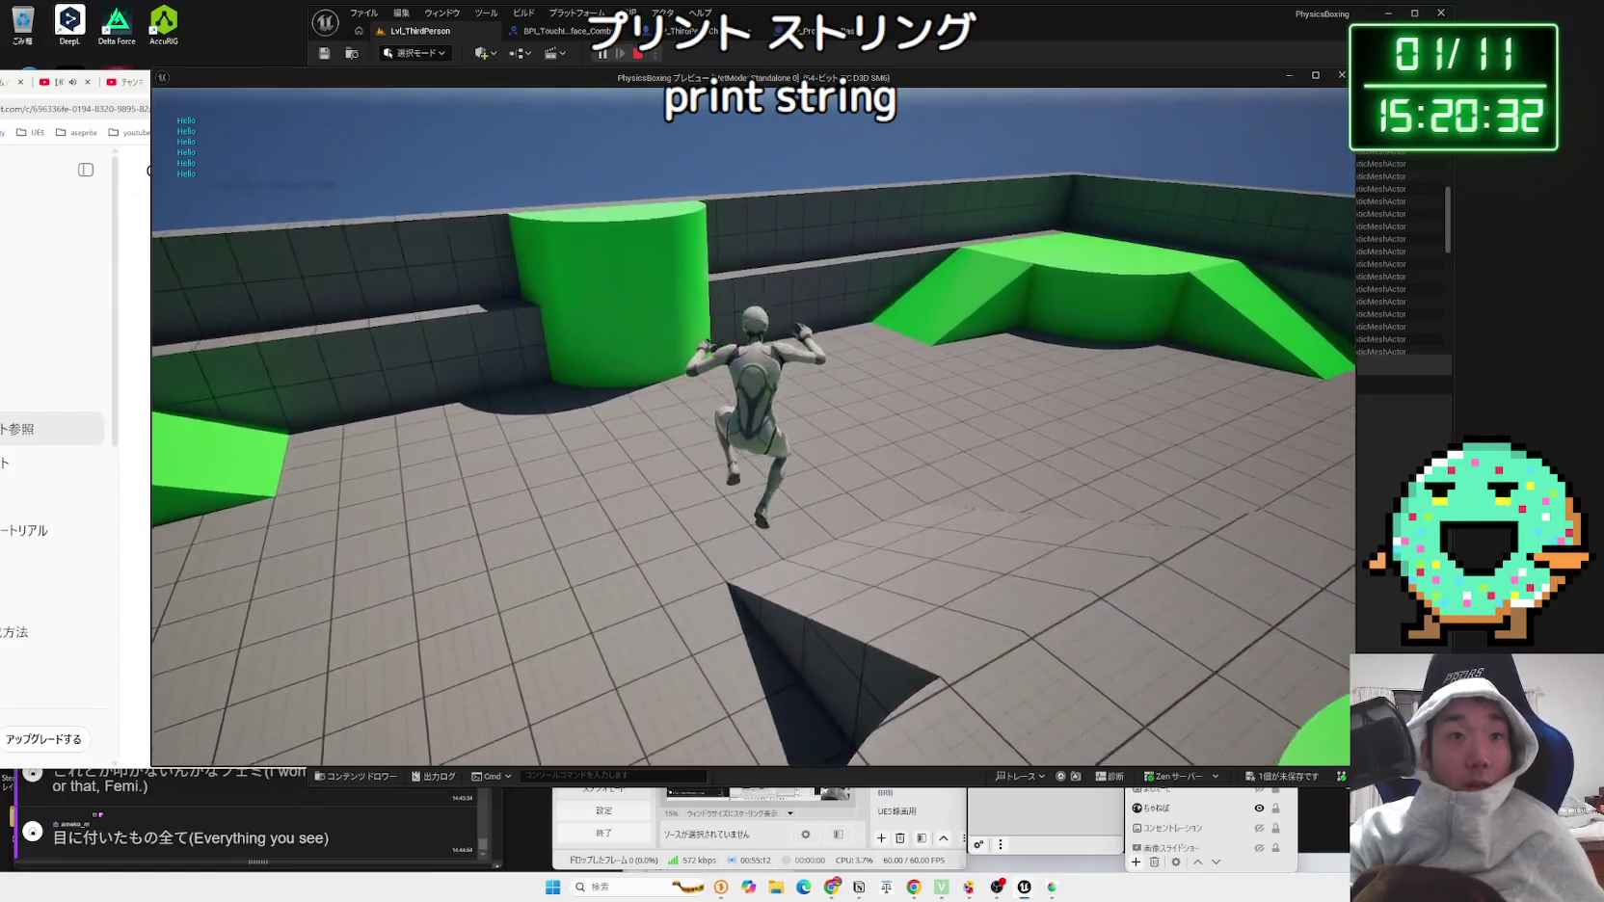
pyautogui.press('Escape')
pyautogui.click(679, 31)
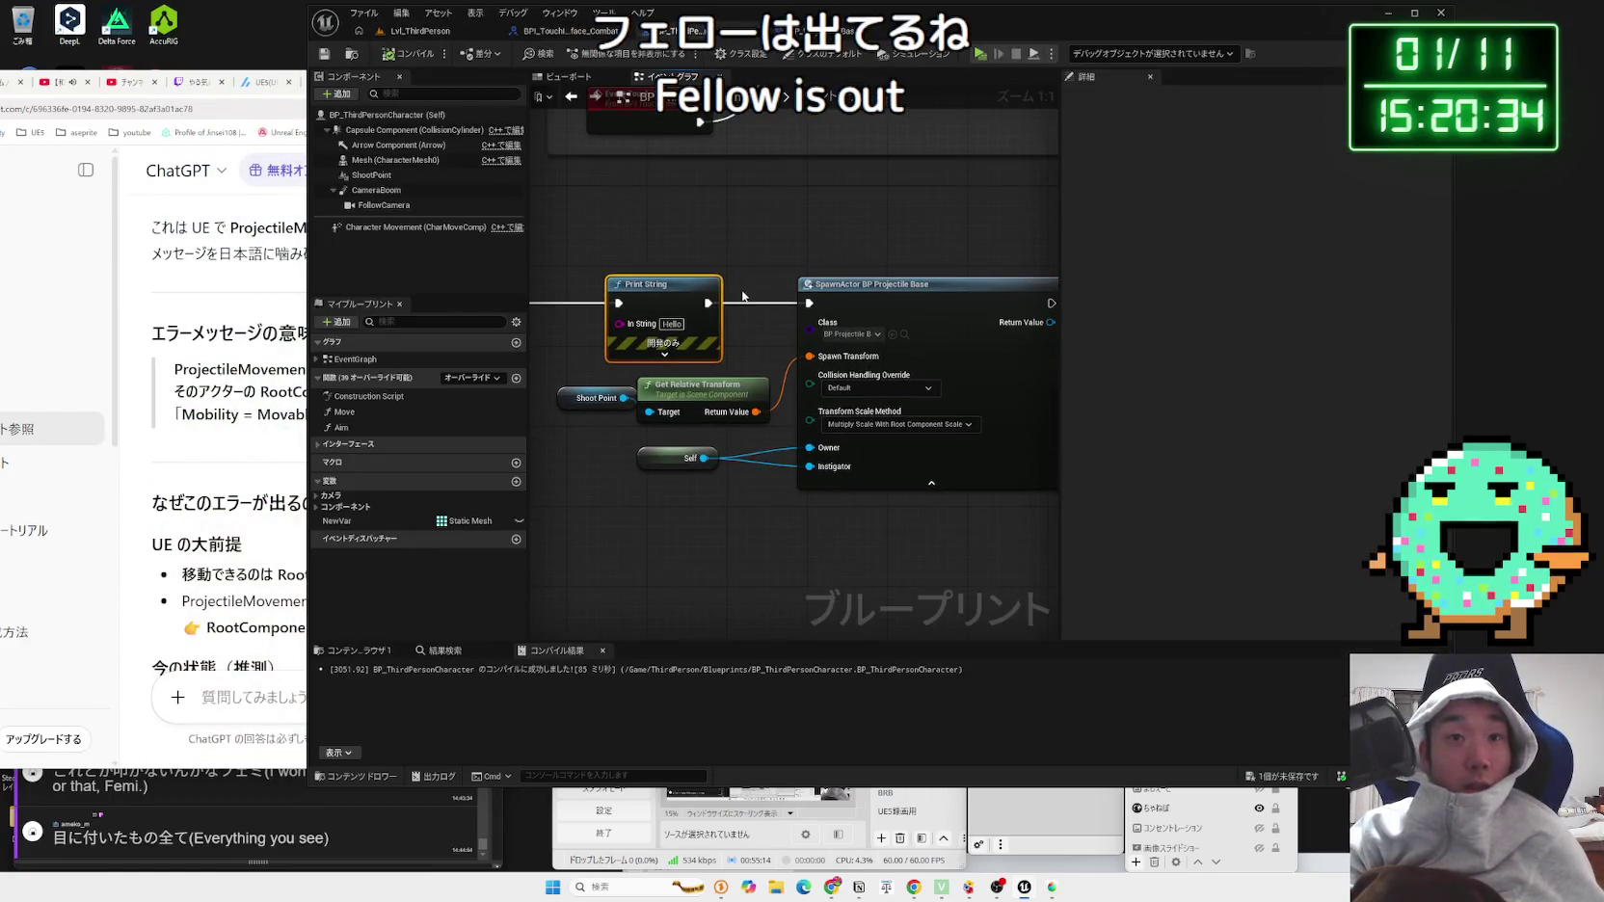
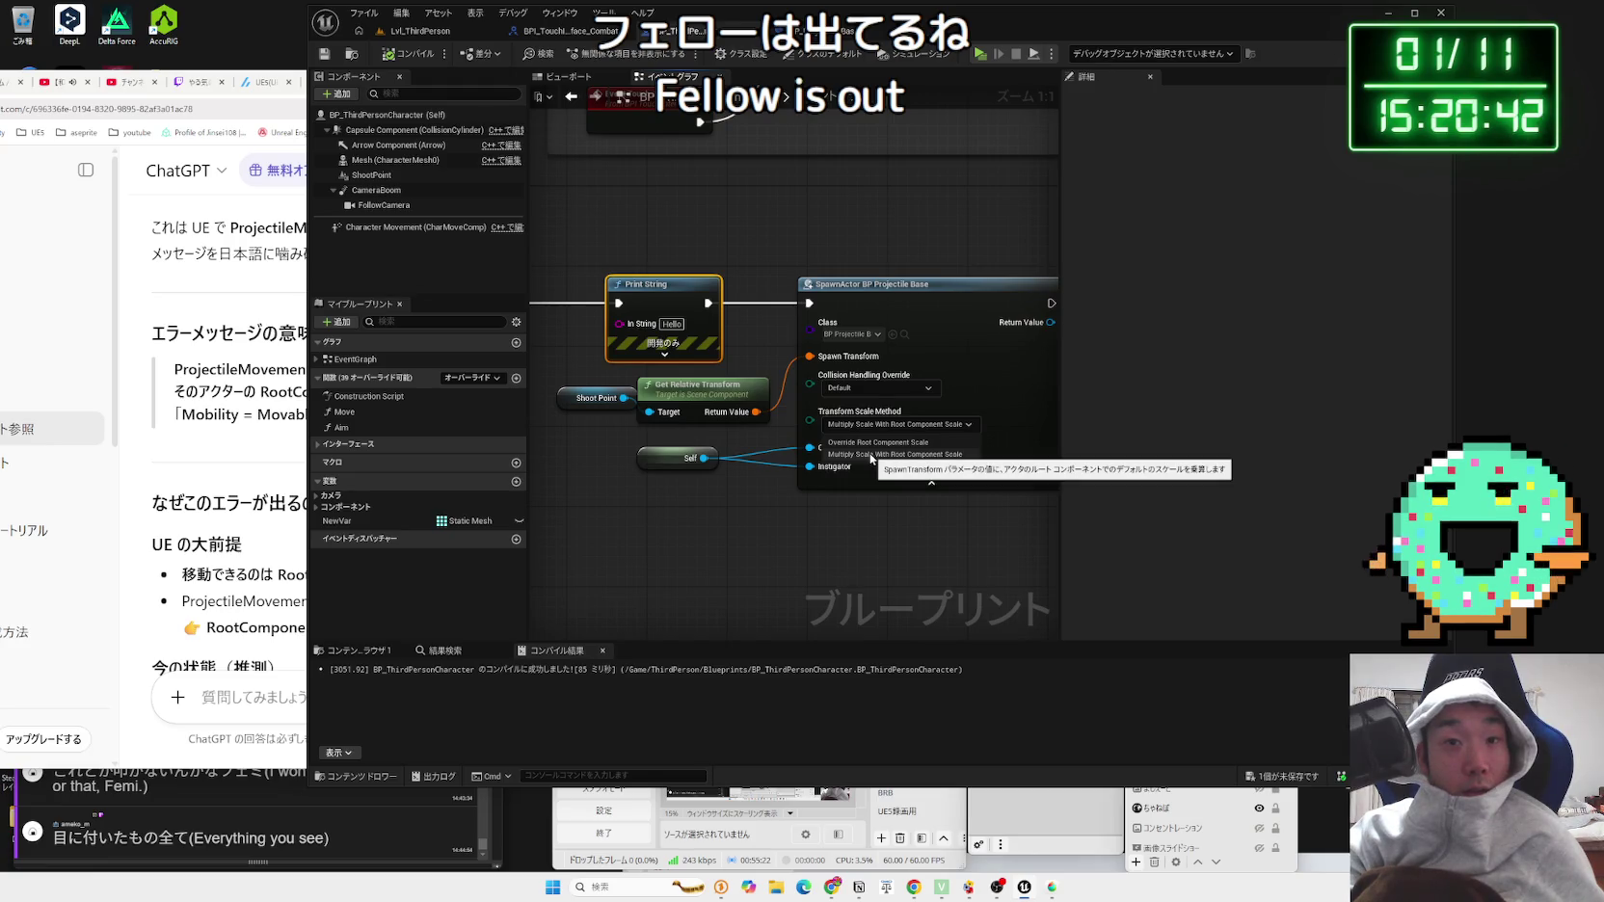
# Step: Set the spawn's Collision Handling Override to Always Spawn, Ignore Collisions, then play-test running across the platform
pyautogui.click(870, 454)
pyautogui.click(873, 390)
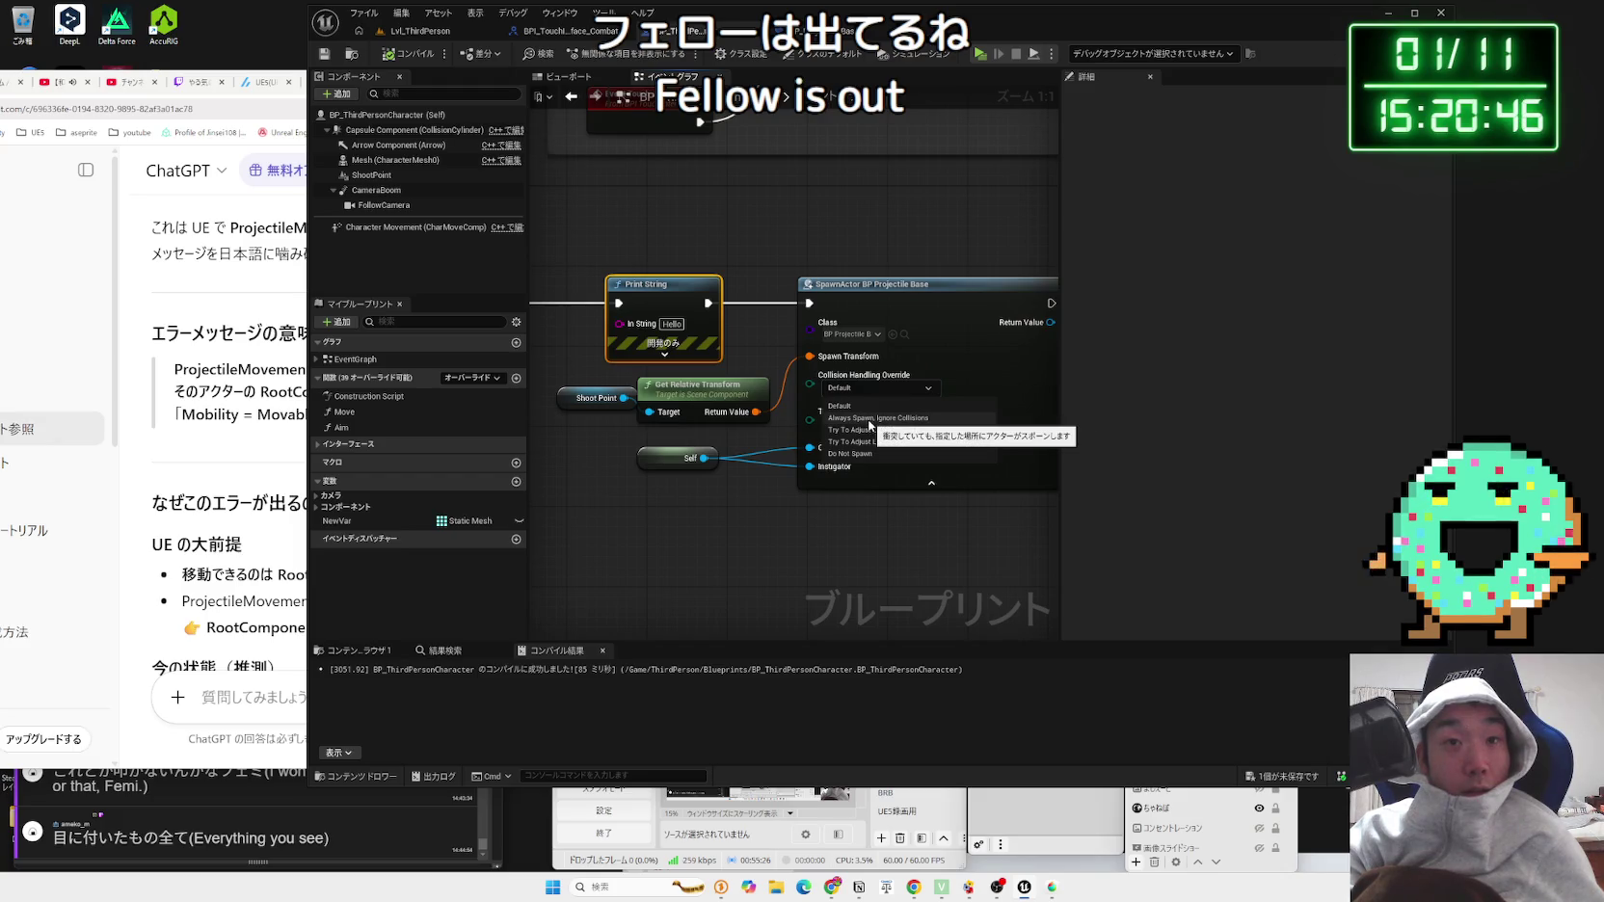
pyautogui.click(413, 39)
pyautogui.click(589, 55)
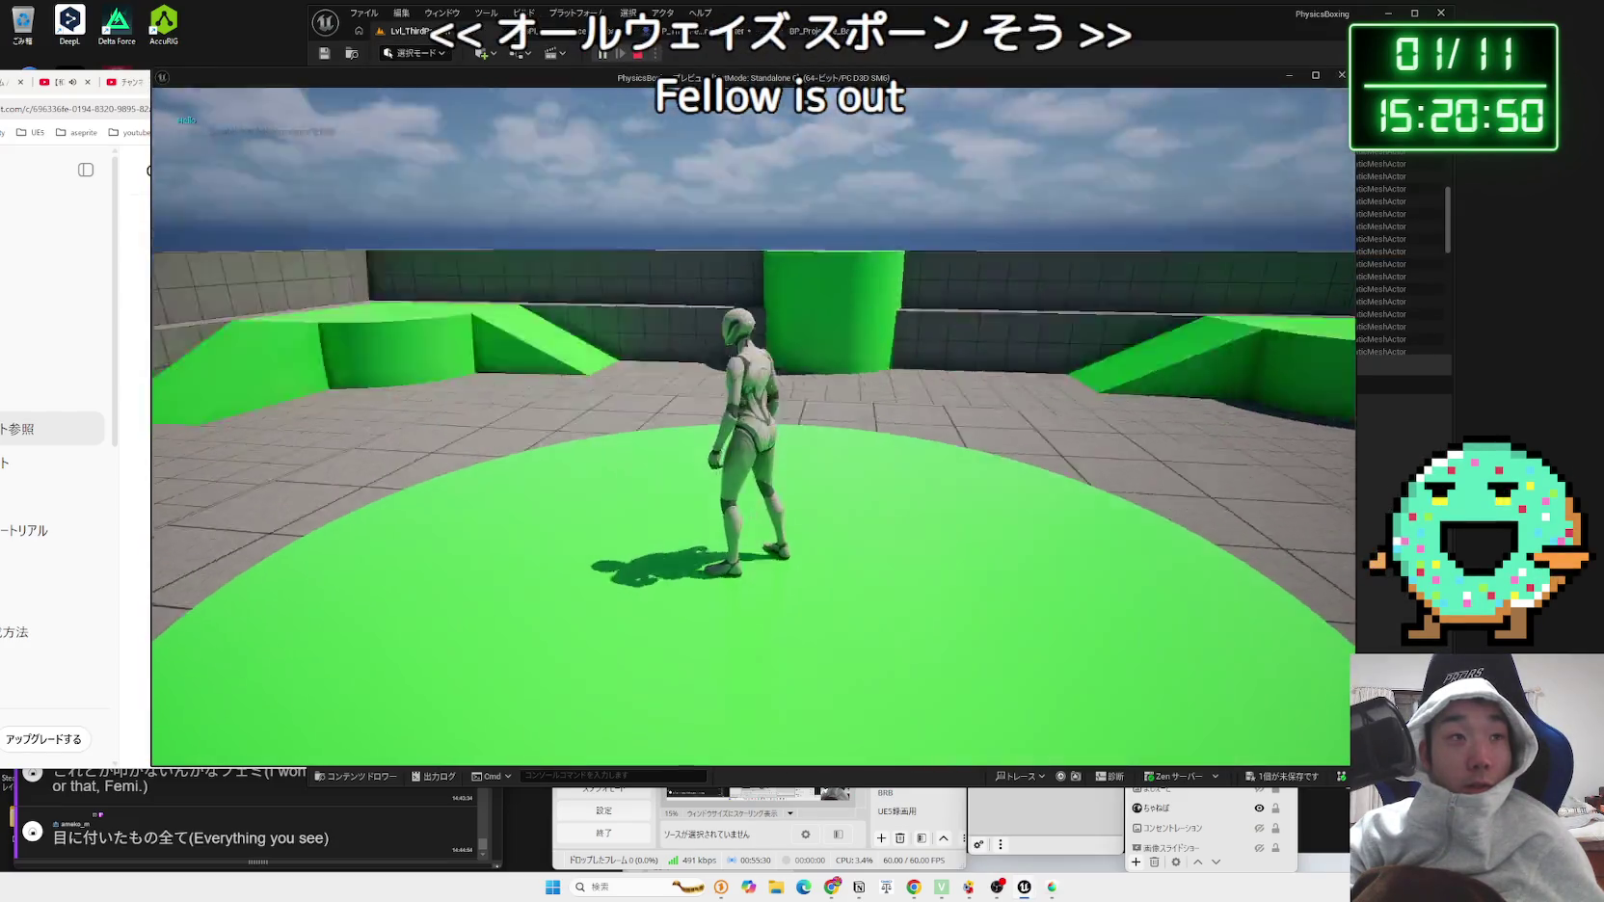
pyautogui.press('w')
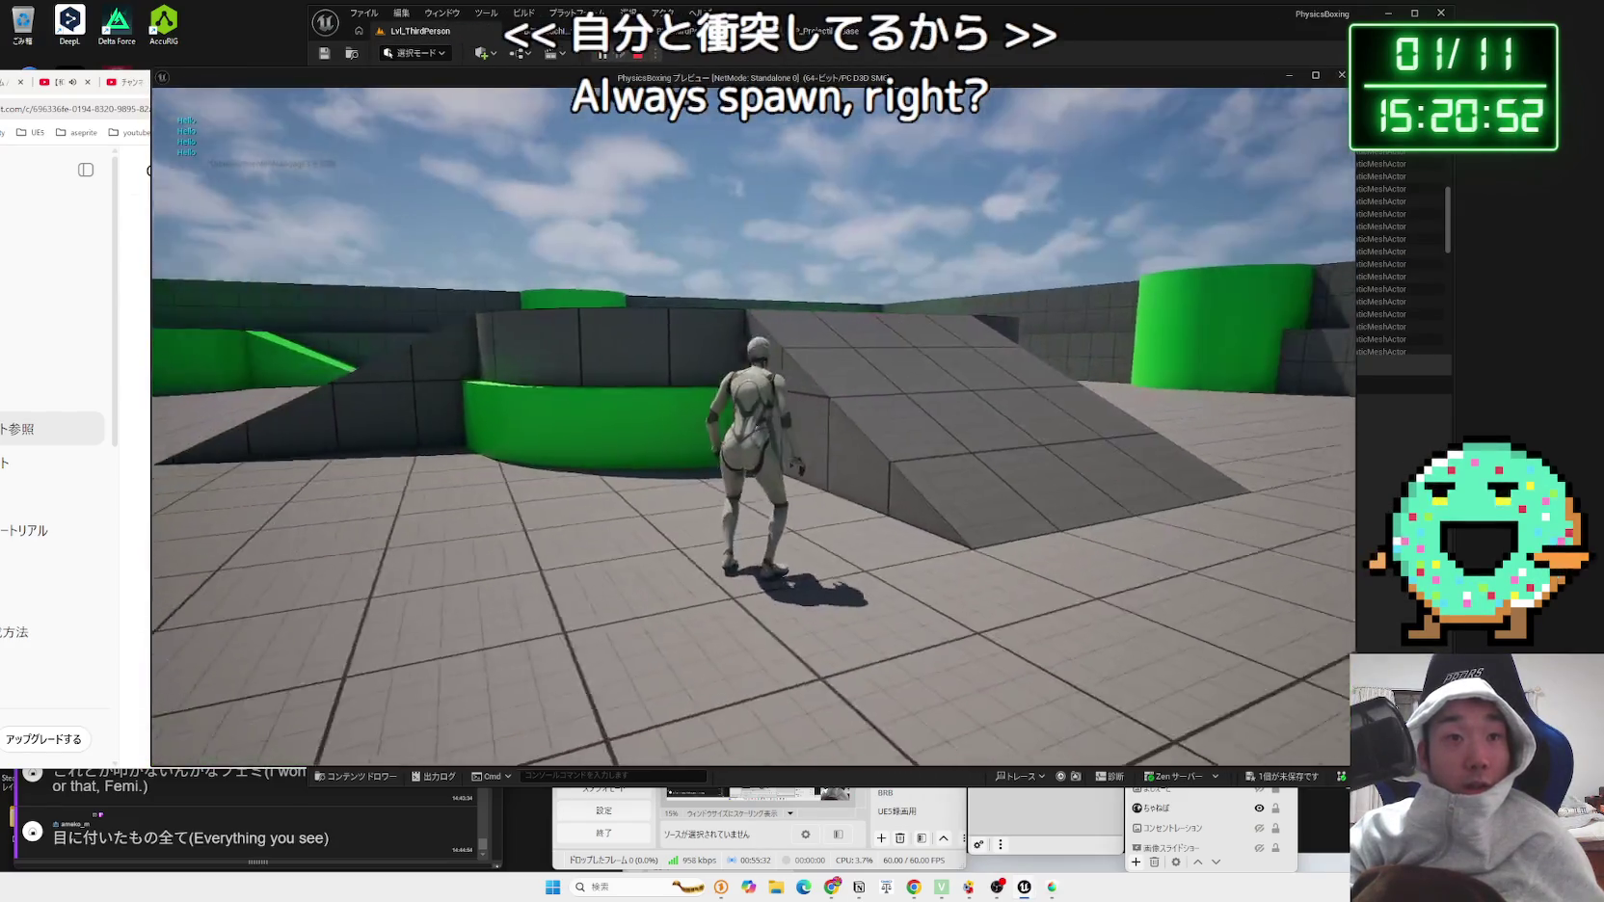
pyautogui.press('w')
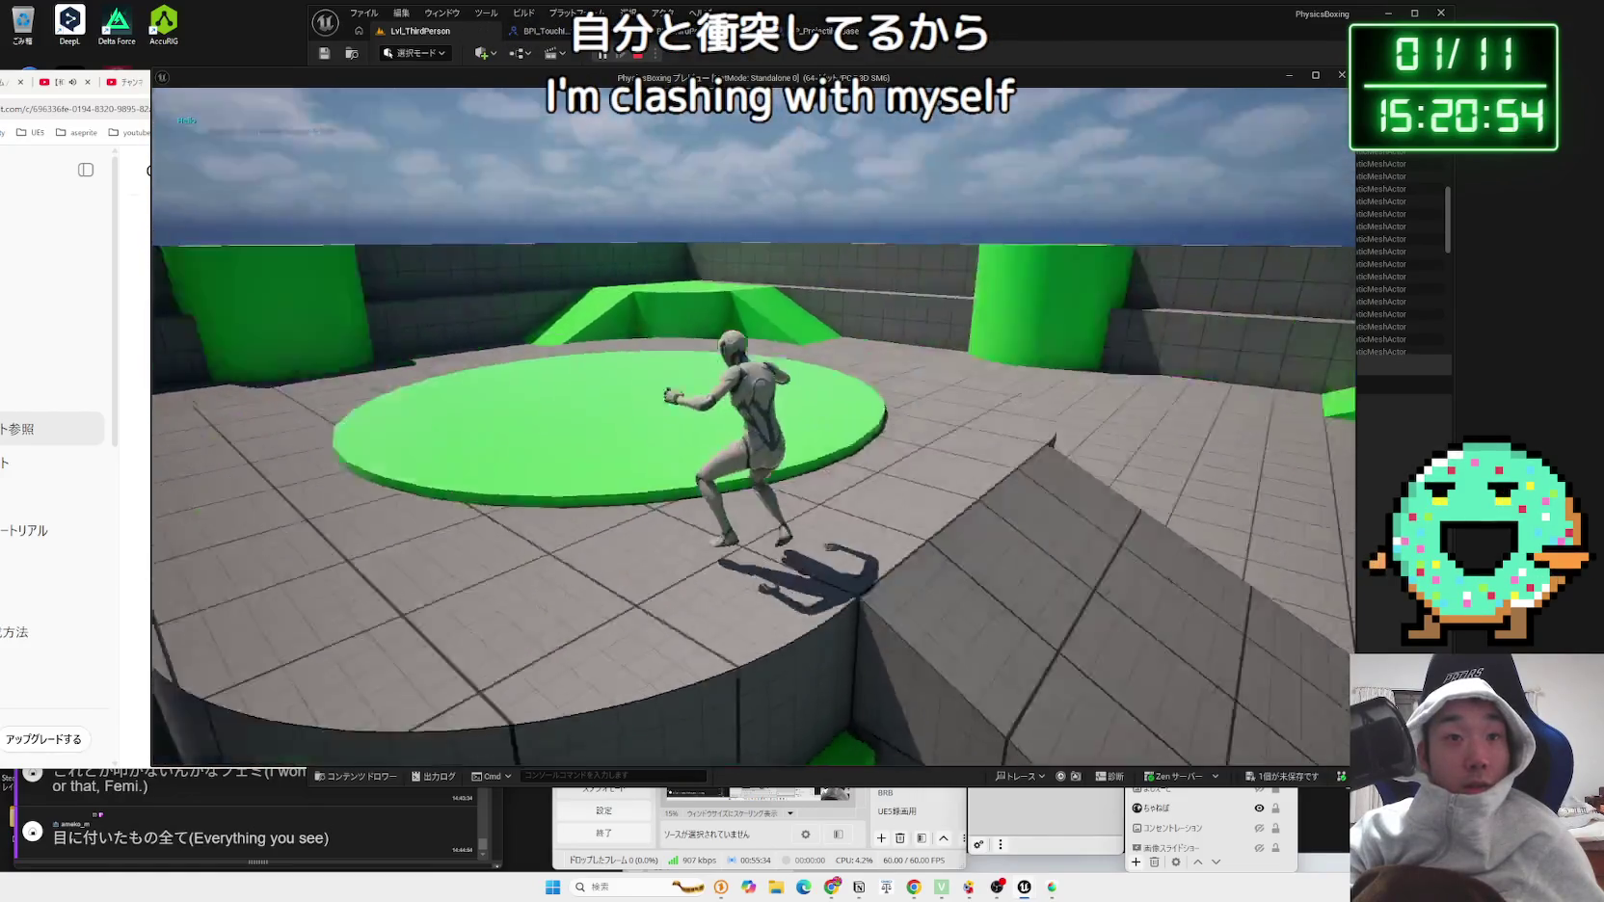
pyautogui.press('w')
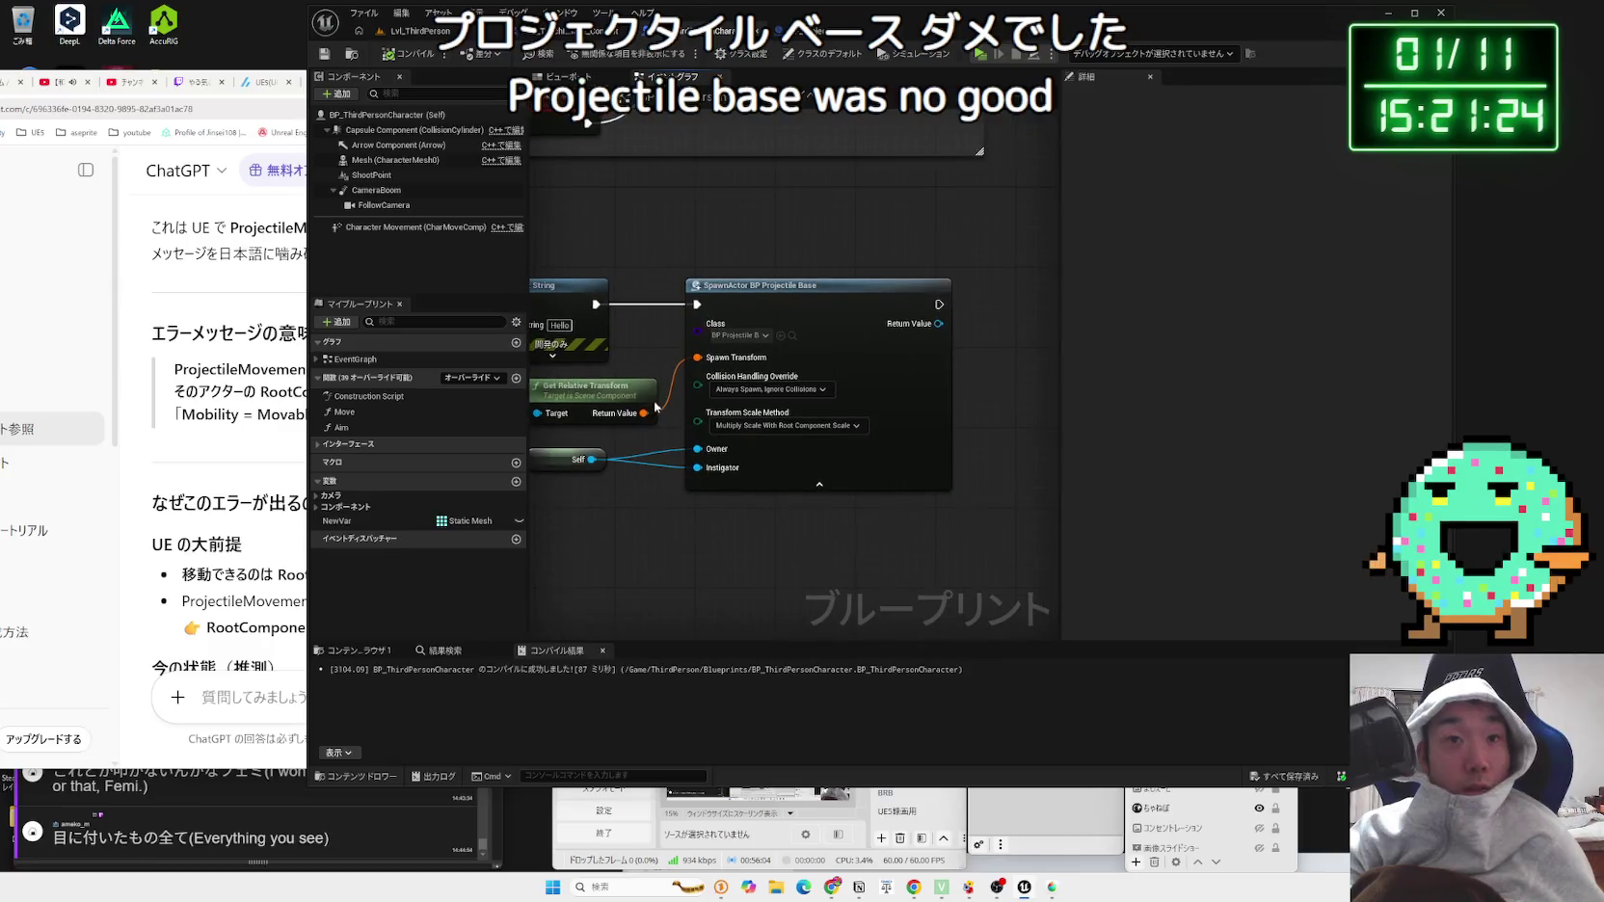
# Step: Connect the F key press to the SpawnActor BP Projectile Base node
pyautogui.moveTo(656, 407); pyautogui.dragTo(681, 294)
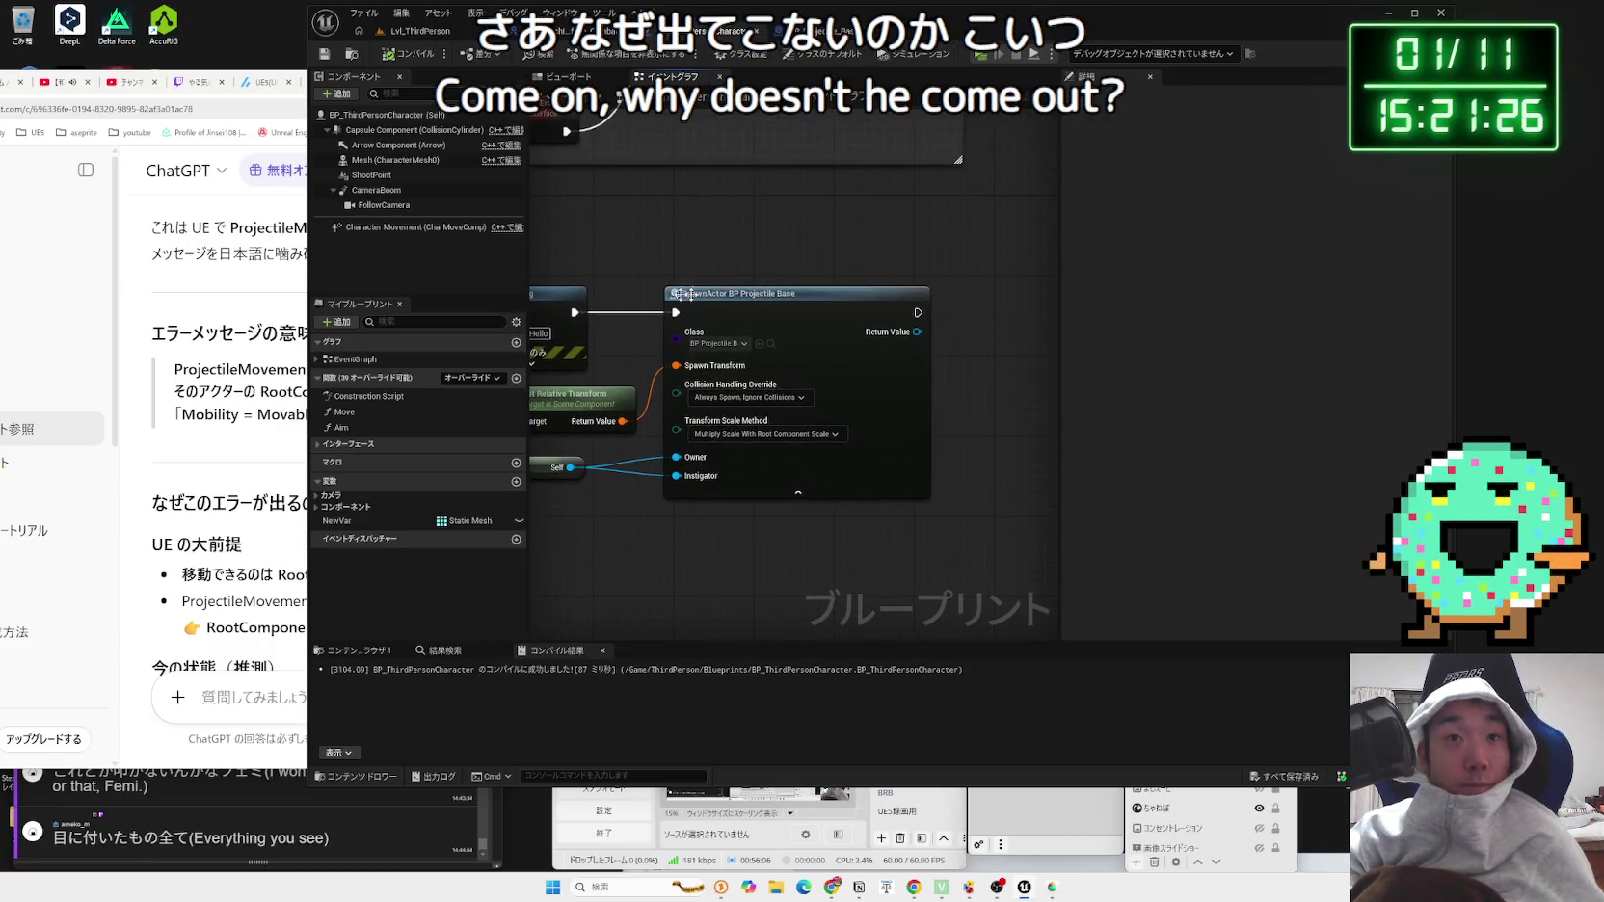
pyautogui.moveTo(533, 320)
pyautogui.mouseDown()
pyautogui.moveTo(770, 331)
pyautogui.moveTo(1005, 240)
pyautogui.mouseUp()
pyautogui.moveTo(589, 312)
pyautogui.mouseDown()
pyautogui.moveTo(745, 299)
pyautogui.moveTo(651, 321)
pyautogui.mouseUp()
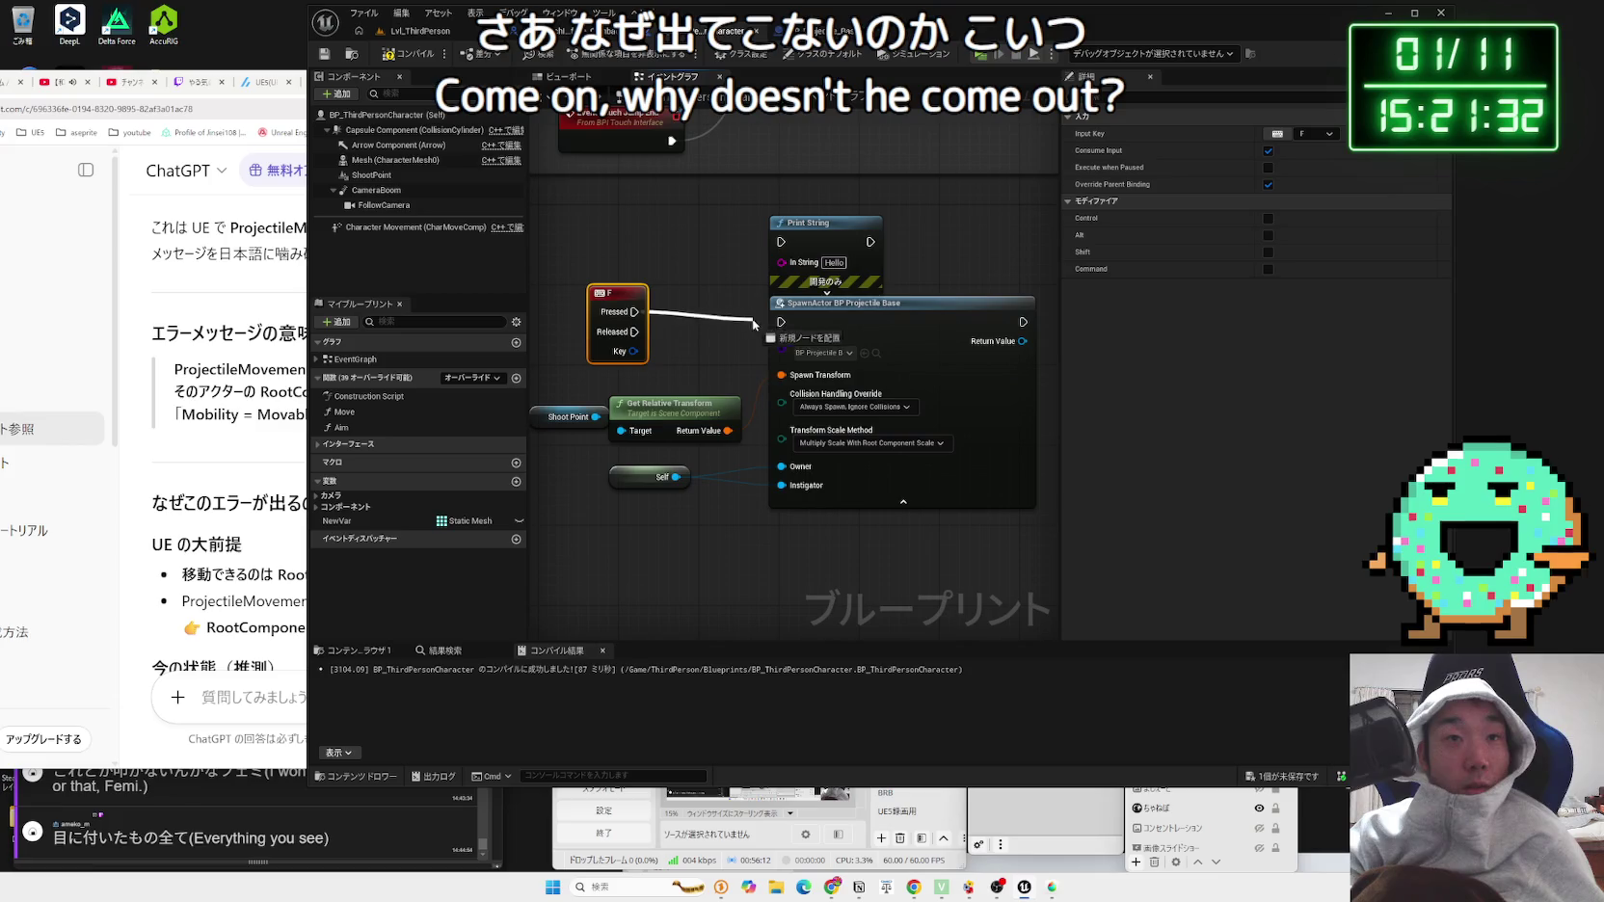
pyautogui.moveTo(754, 325); pyautogui.dragTo(781, 322)
pyautogui.moveTo(867, 405); pyautogui.dragTo(685, 393)
pyautogui.moveTo(644, 215); pyautogui.dragTo(954, 282)
pyautogui.moveTo(863, 314)
pyautogui.mouseDown()
pyautogui.moveTo(923, 302)
pyautogui.moveTo(908, 320)
pyautogui.mouseUp()
pyautogui.click(909, 299)
# Step: Play-test the level, running and jumping while spawning projectiles
pyautogui.hotkey('alt', 'p')
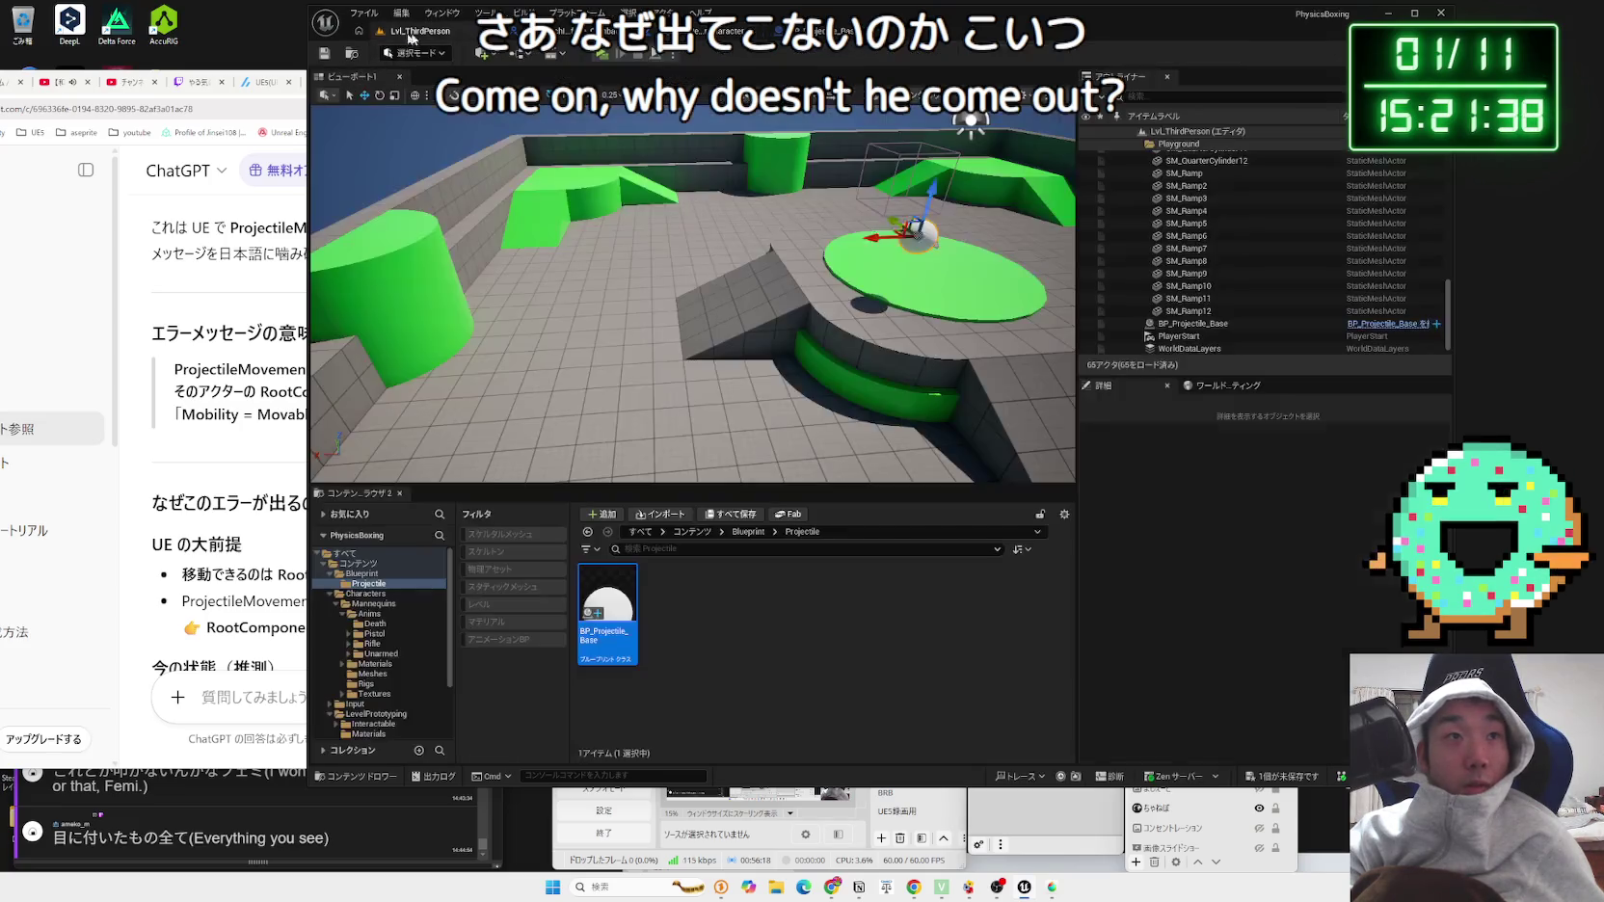
pyautogui.press('w')
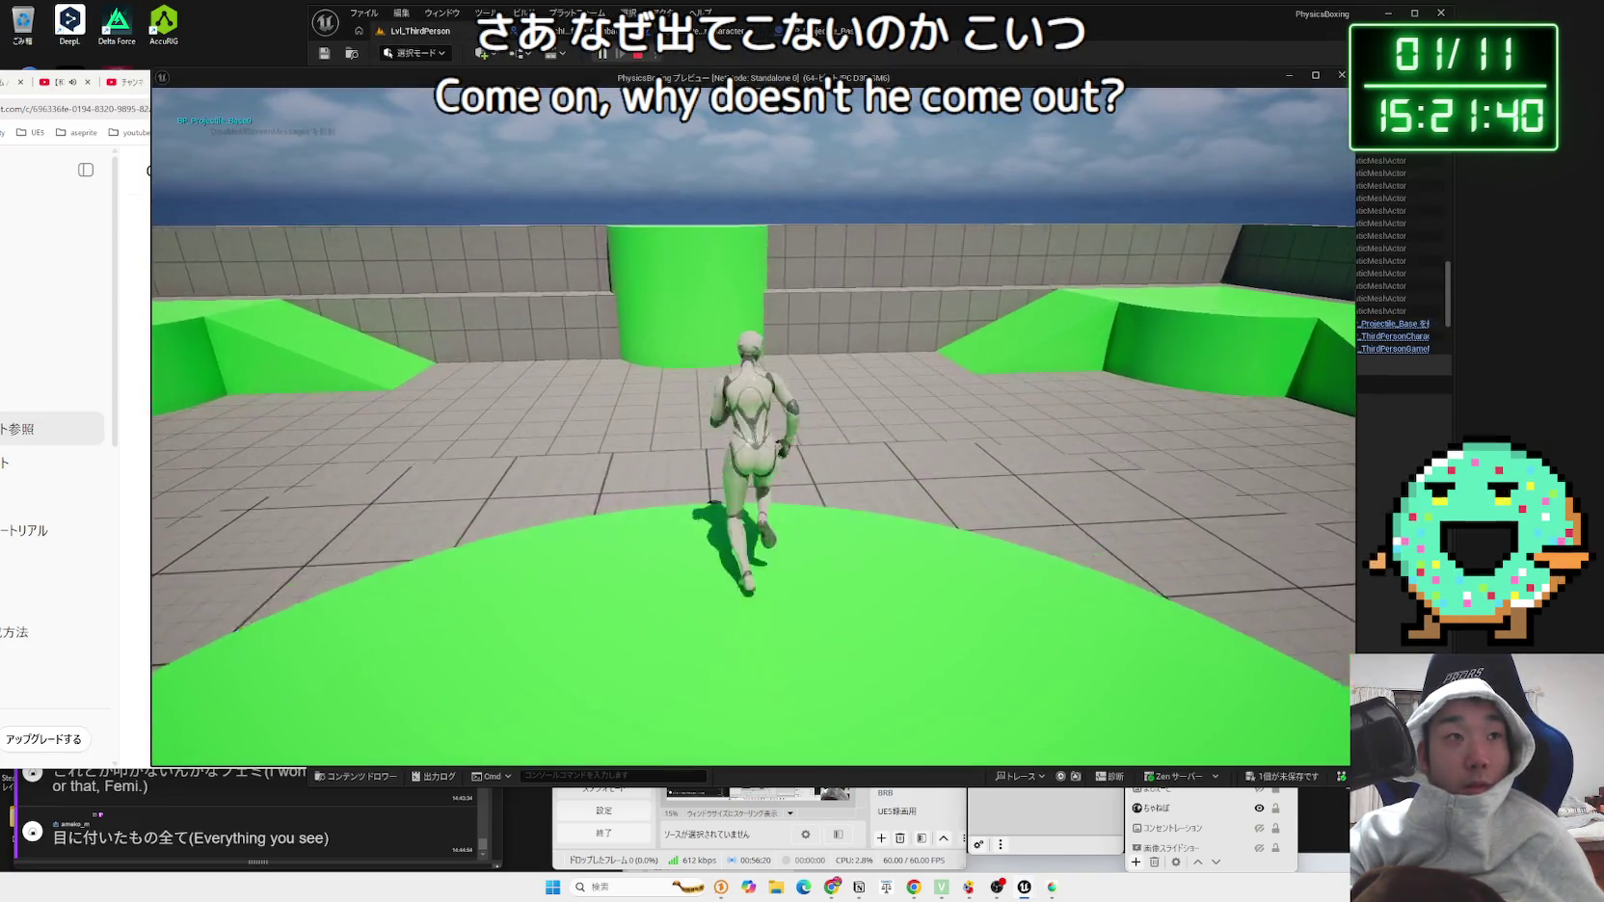
pyautogui.press('space')
pyautogui.press('w')
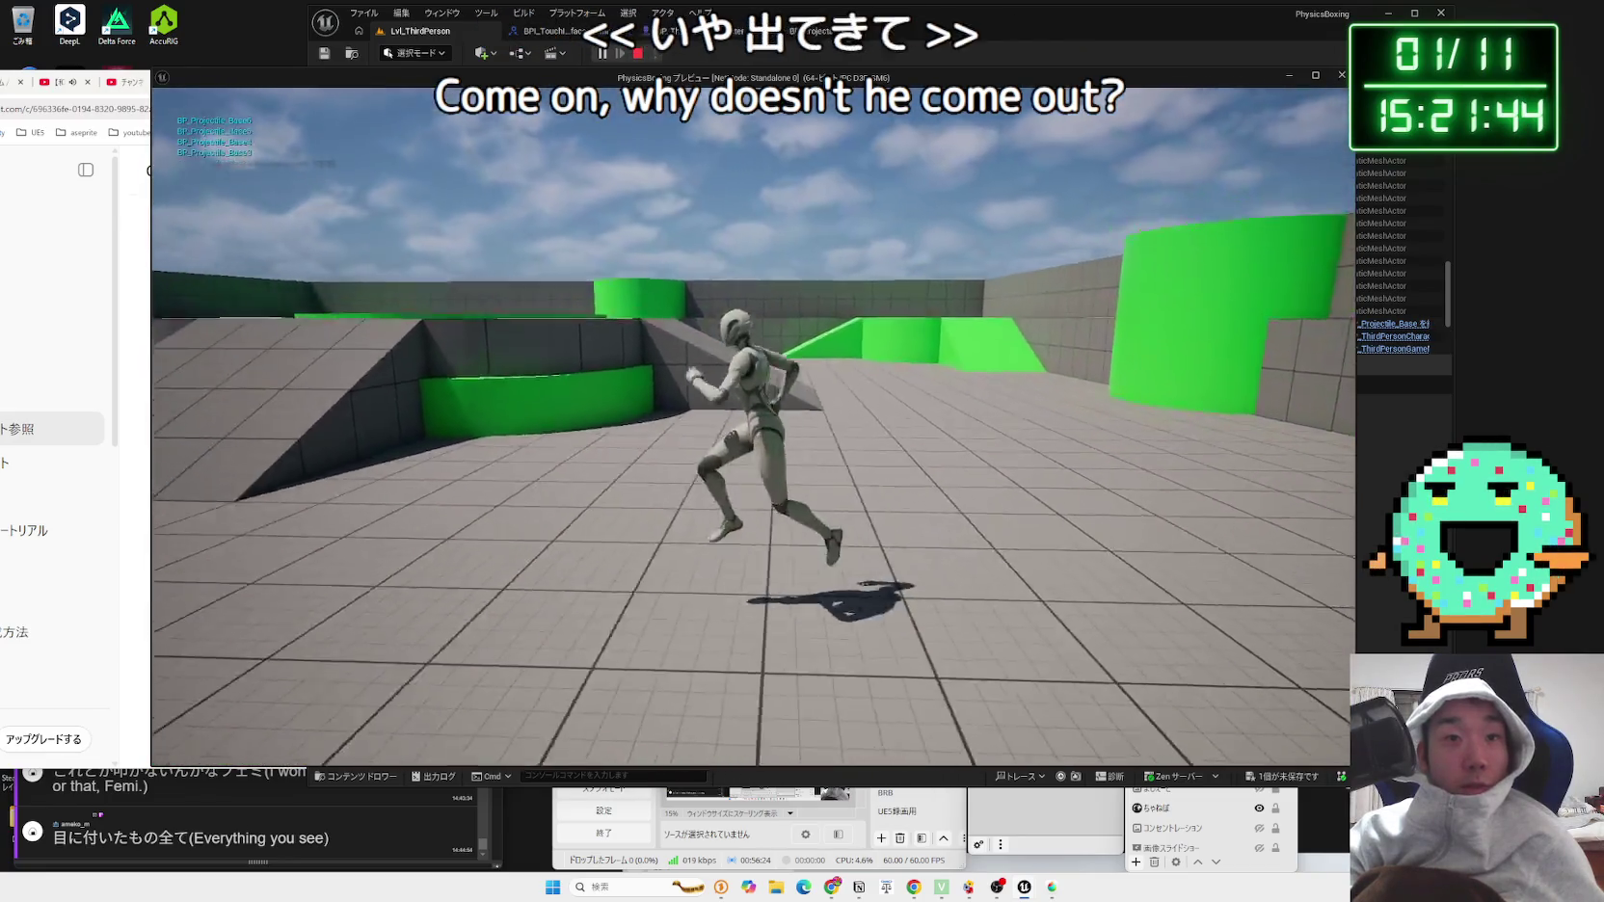
pyautogui.press('space')
pyautogui.press('Escape')
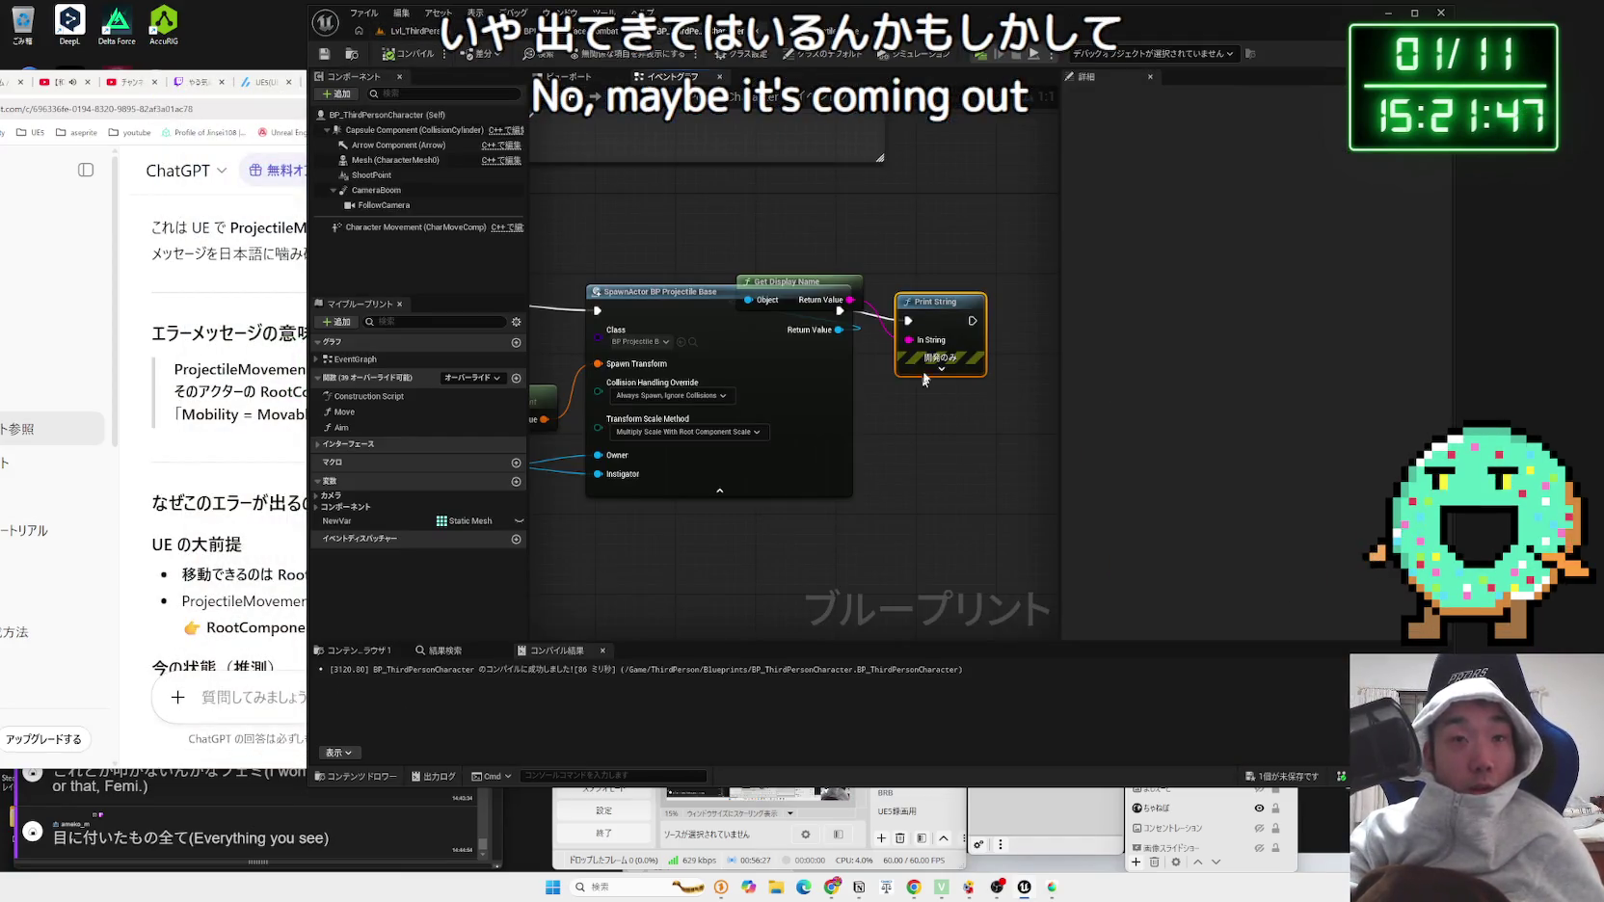
# Step: Arrange Get Display Name and Print String after the spawn node, save, and open BP_Projectile_Base
pyautogui.moveTo(923, 378); pyautogui.dragTo(1050, 333)
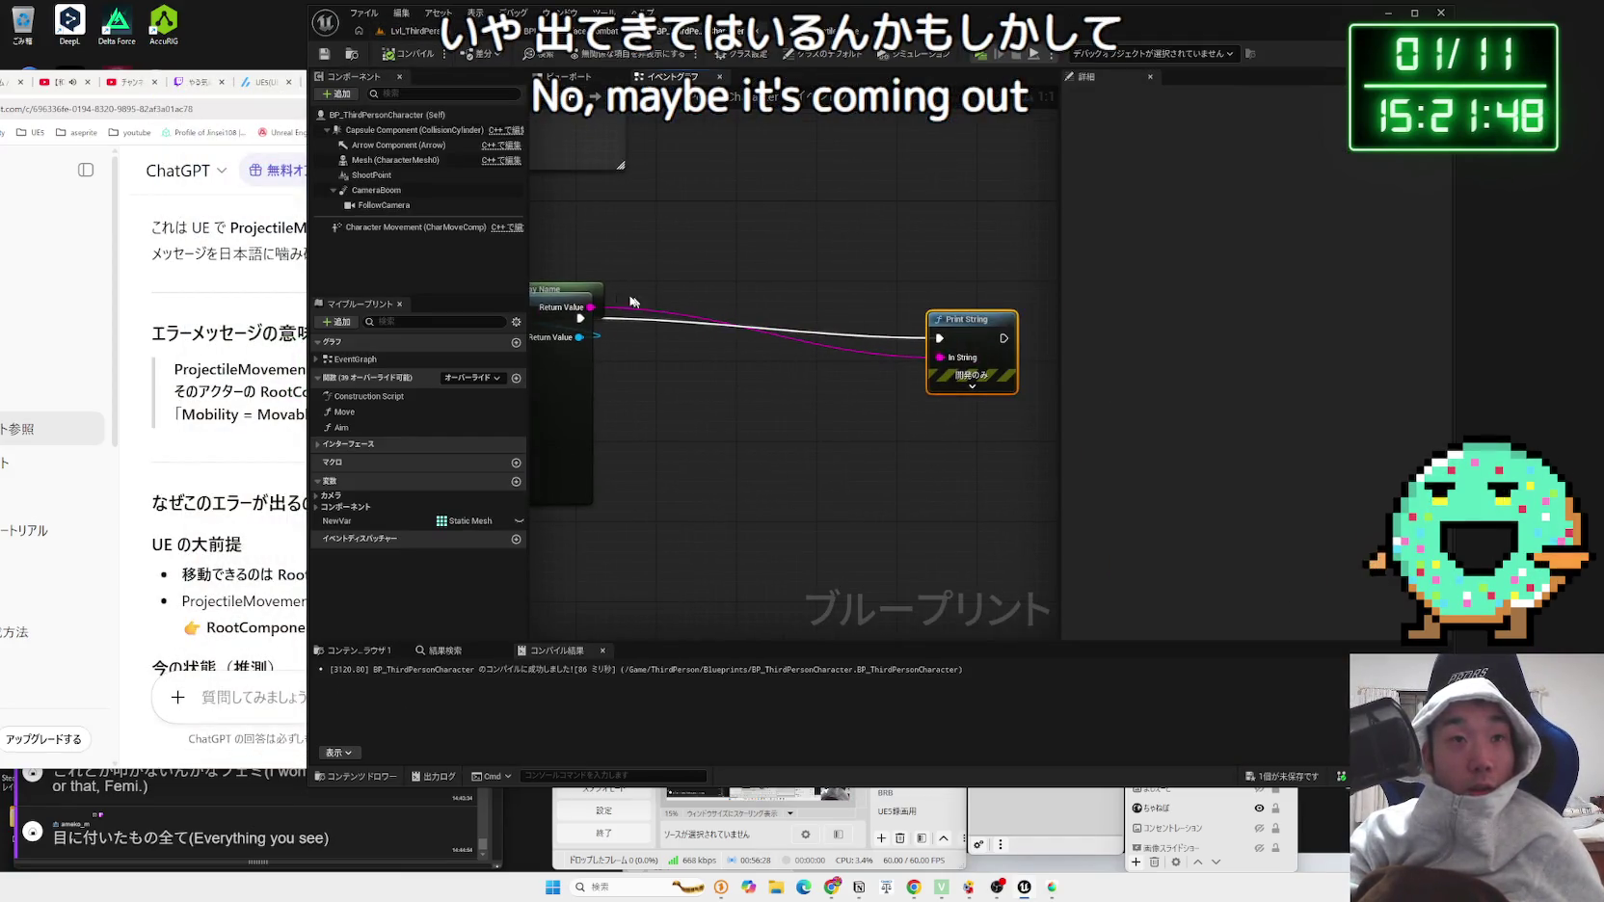
pyautogui.moveTo(699, 292); pyautogui.dragTo(773, 373)
pyautogui.moveTo(958, 337); pyautogui.dragTo(807, 315)
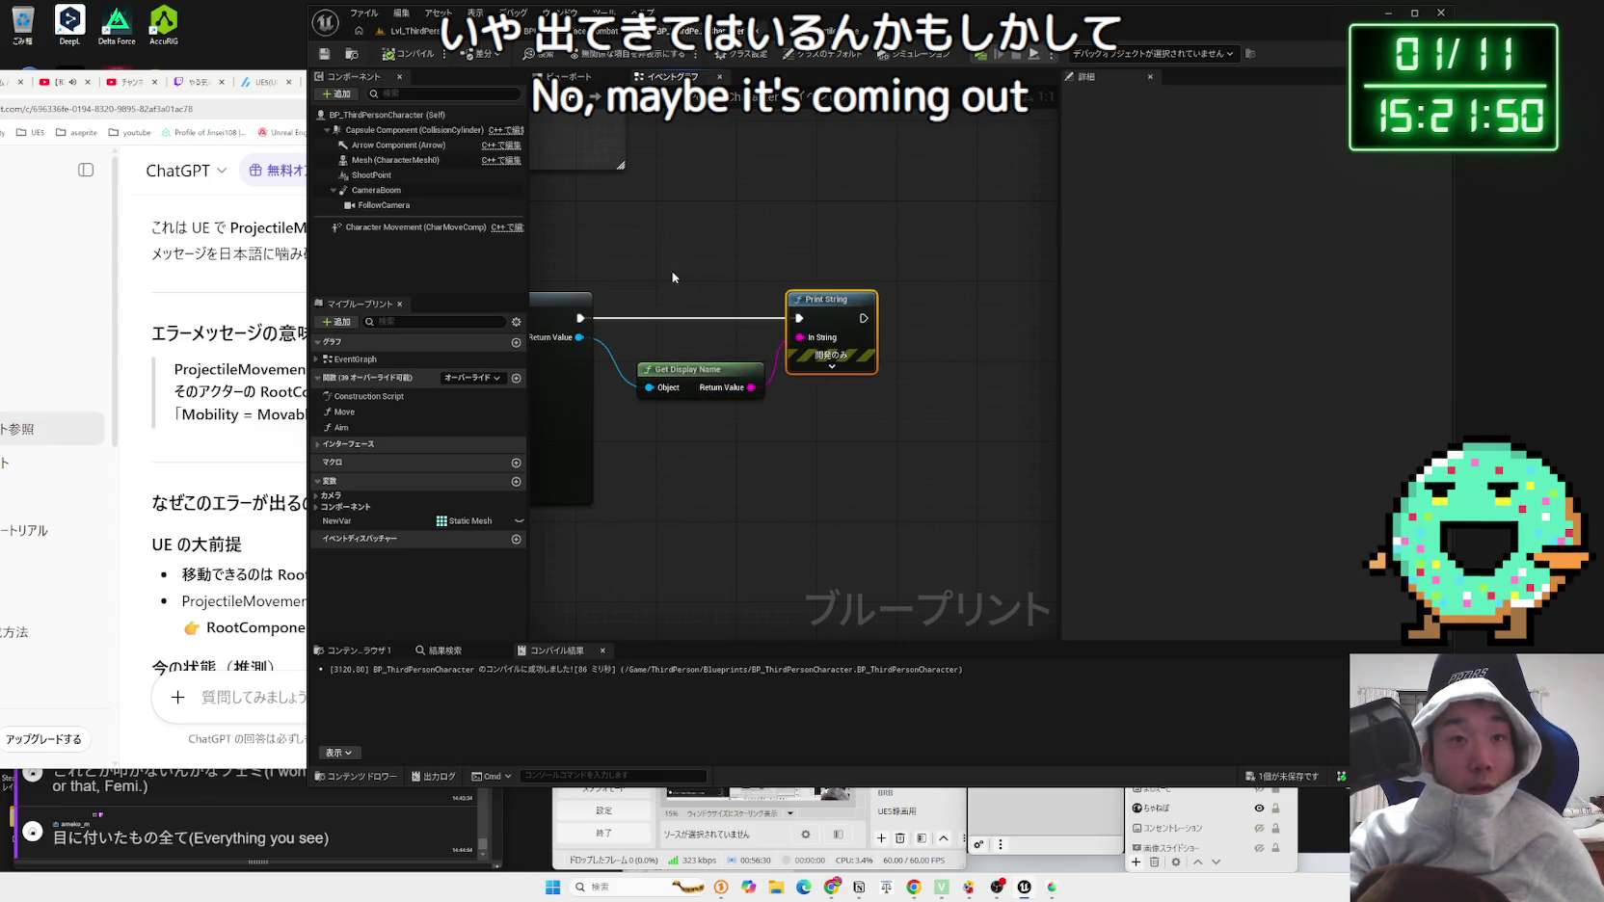
pyautogui.moveTo(673, 277); pyautogui.dragTo(912, 299)
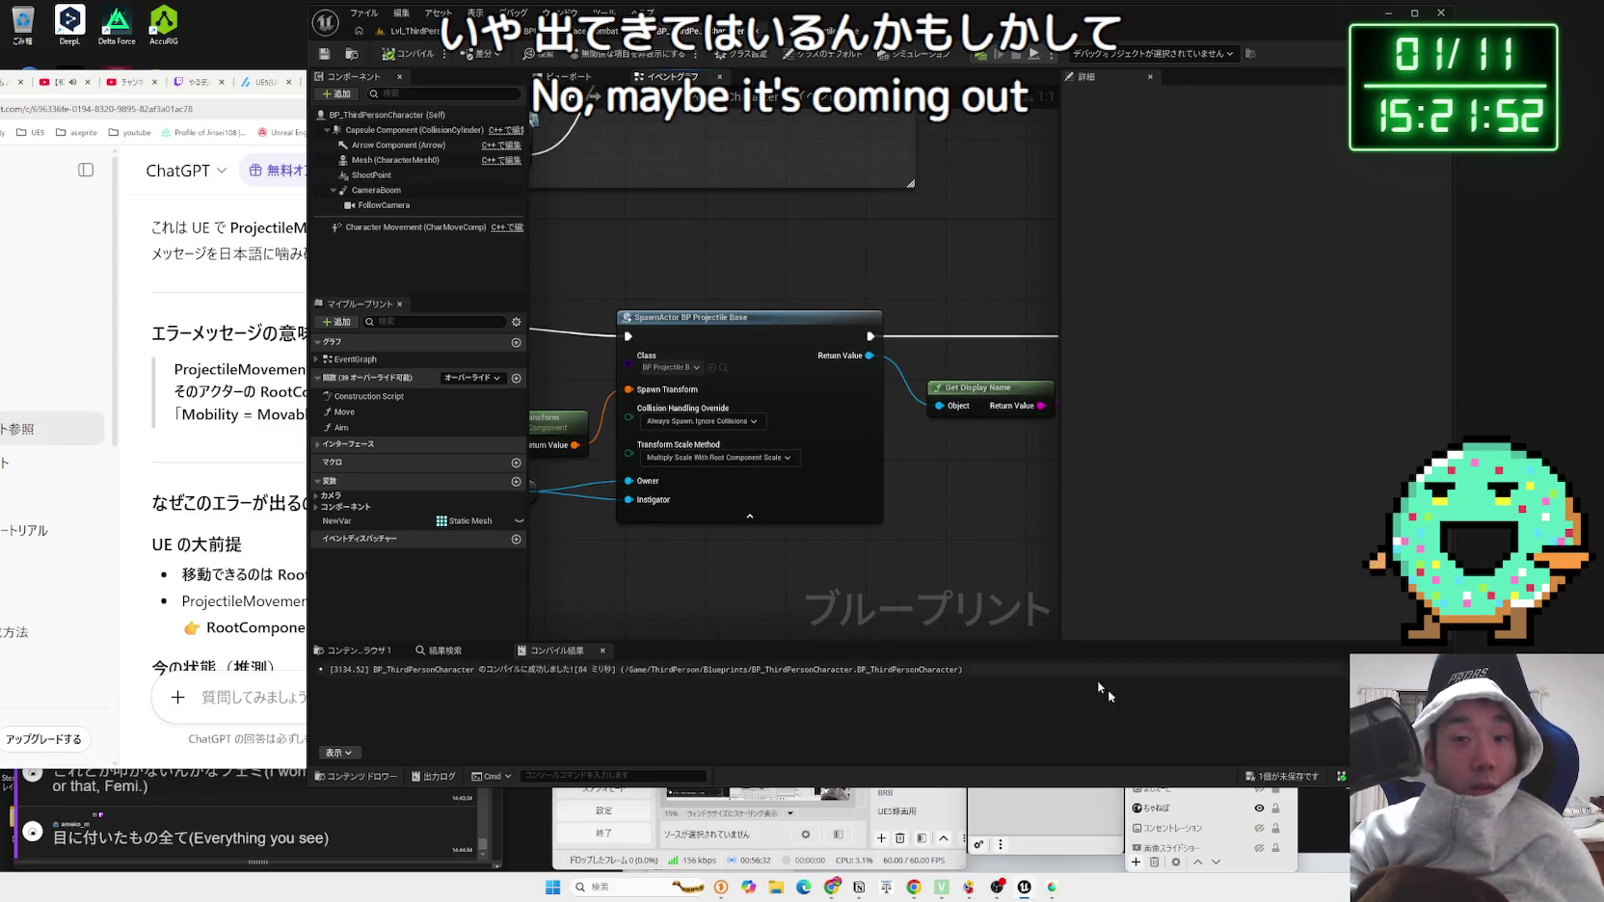
pyautogui.click(1282, 776)
pyautogui.click(902, 583)
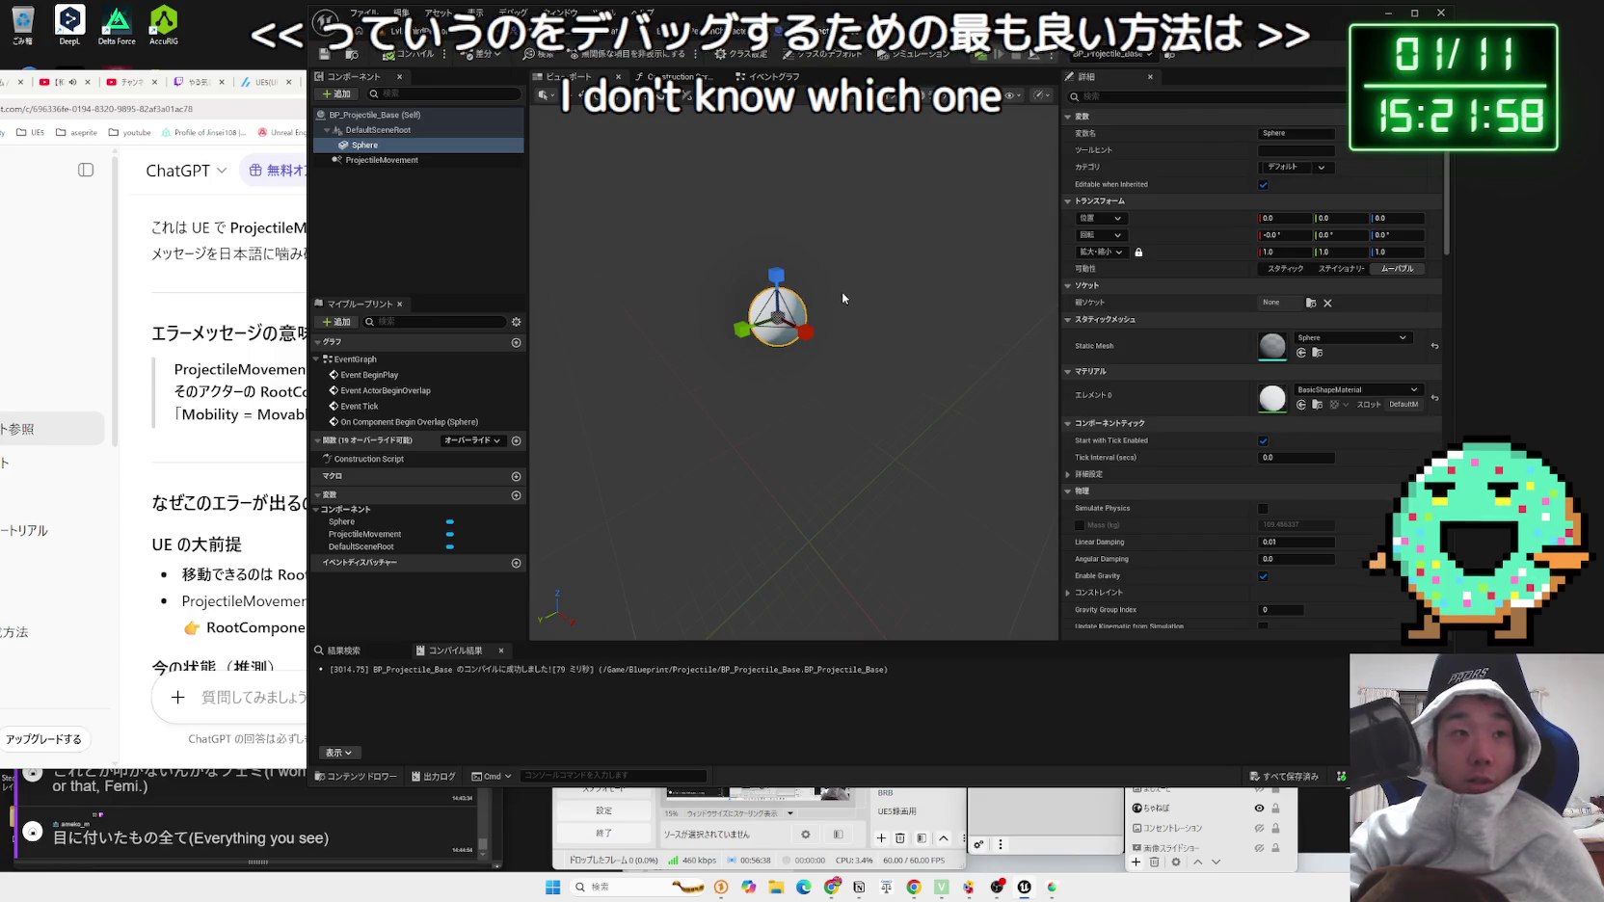
# Step: Set ProjectileMovement's Initial Speed and Max Speed to 1000 and compile
pyautogui.click(388, 132)
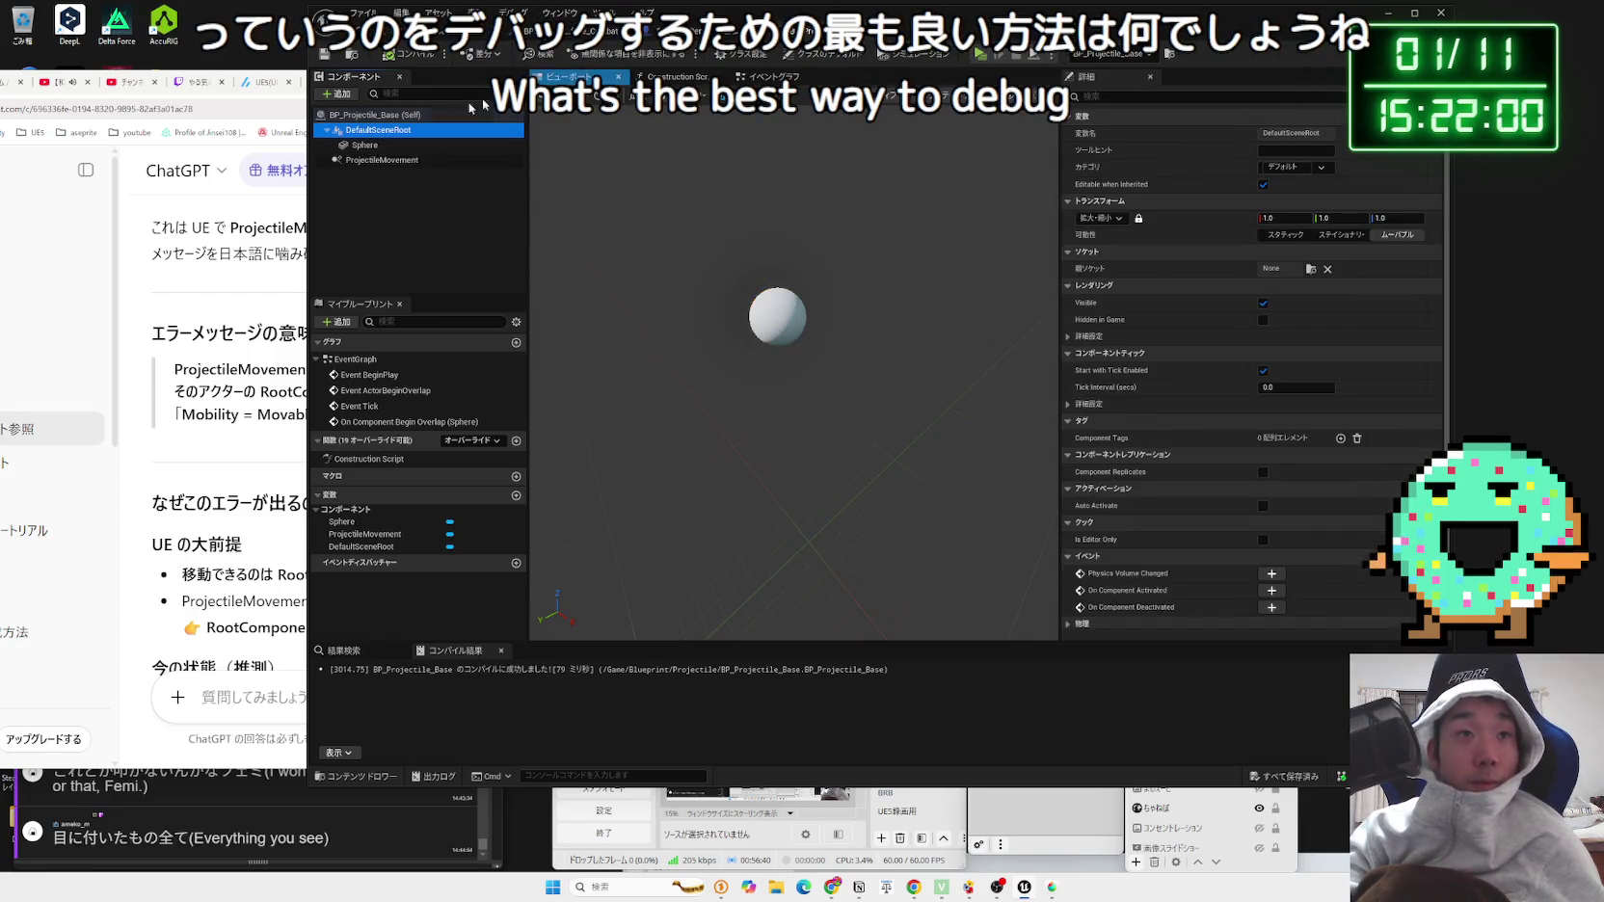
pyautogui.click(773, 309)
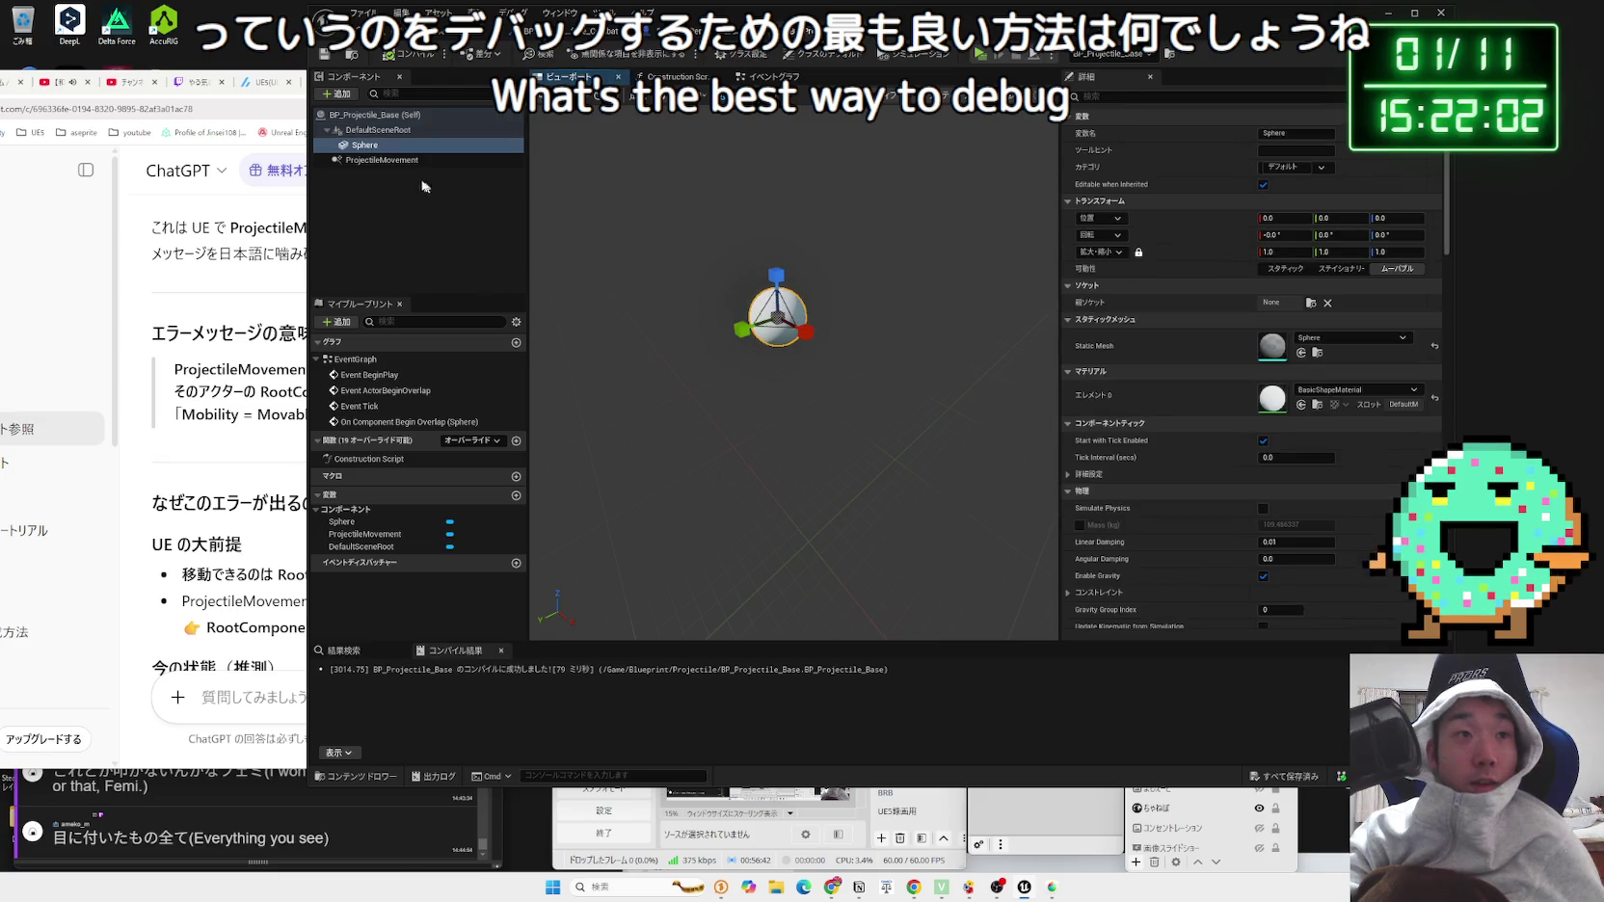
pyautogui.click(386, 160)
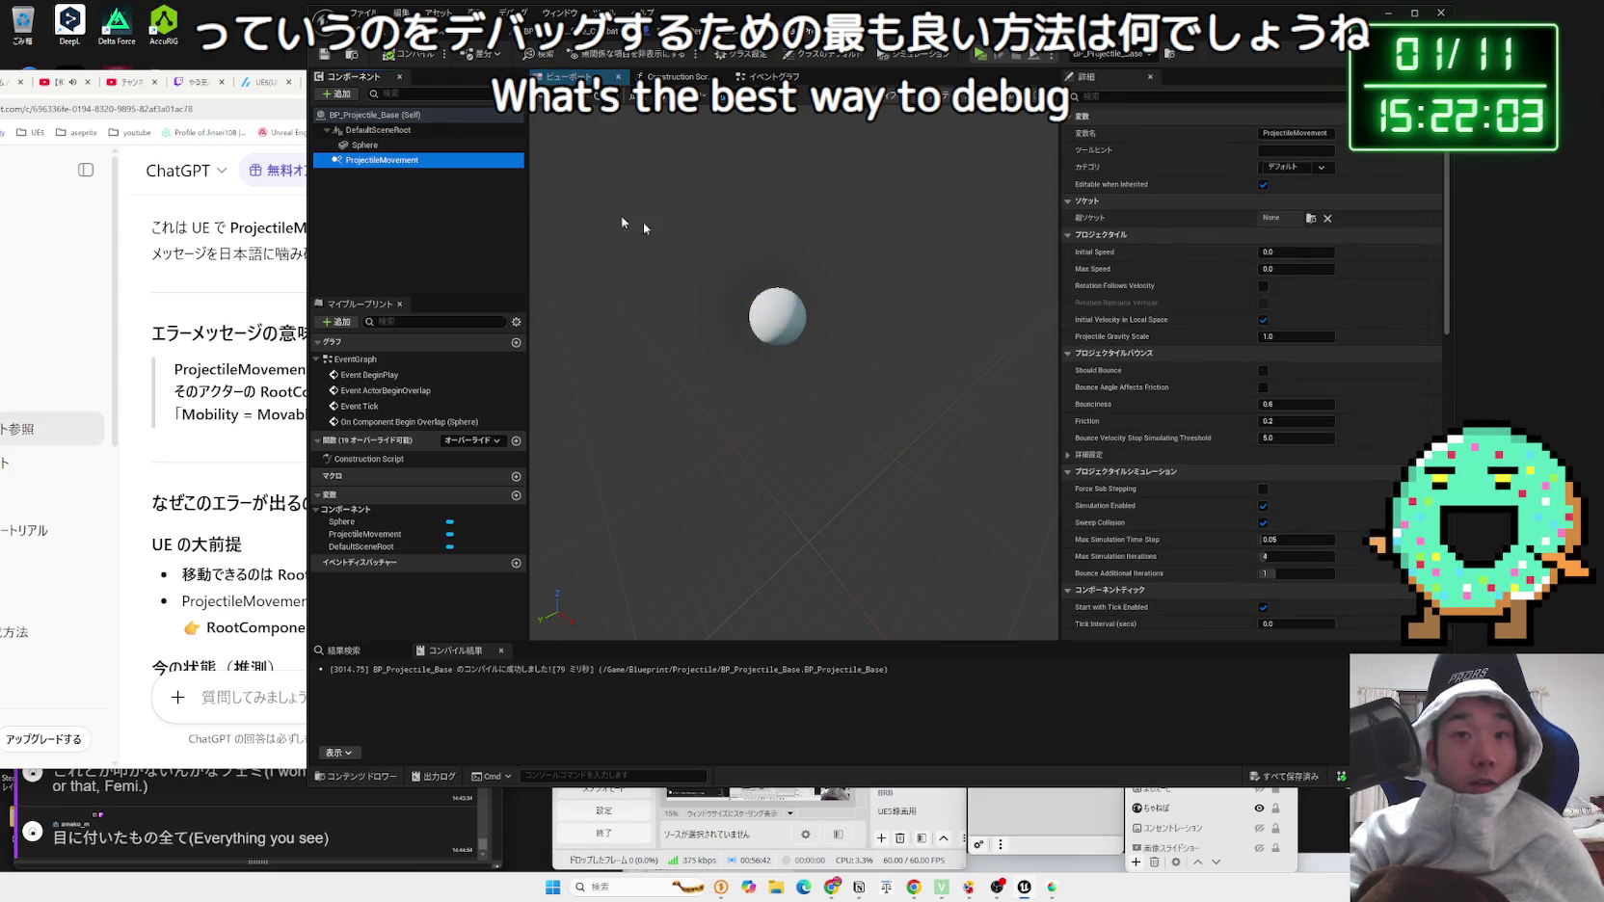
pyautogui.click(1289, 254)
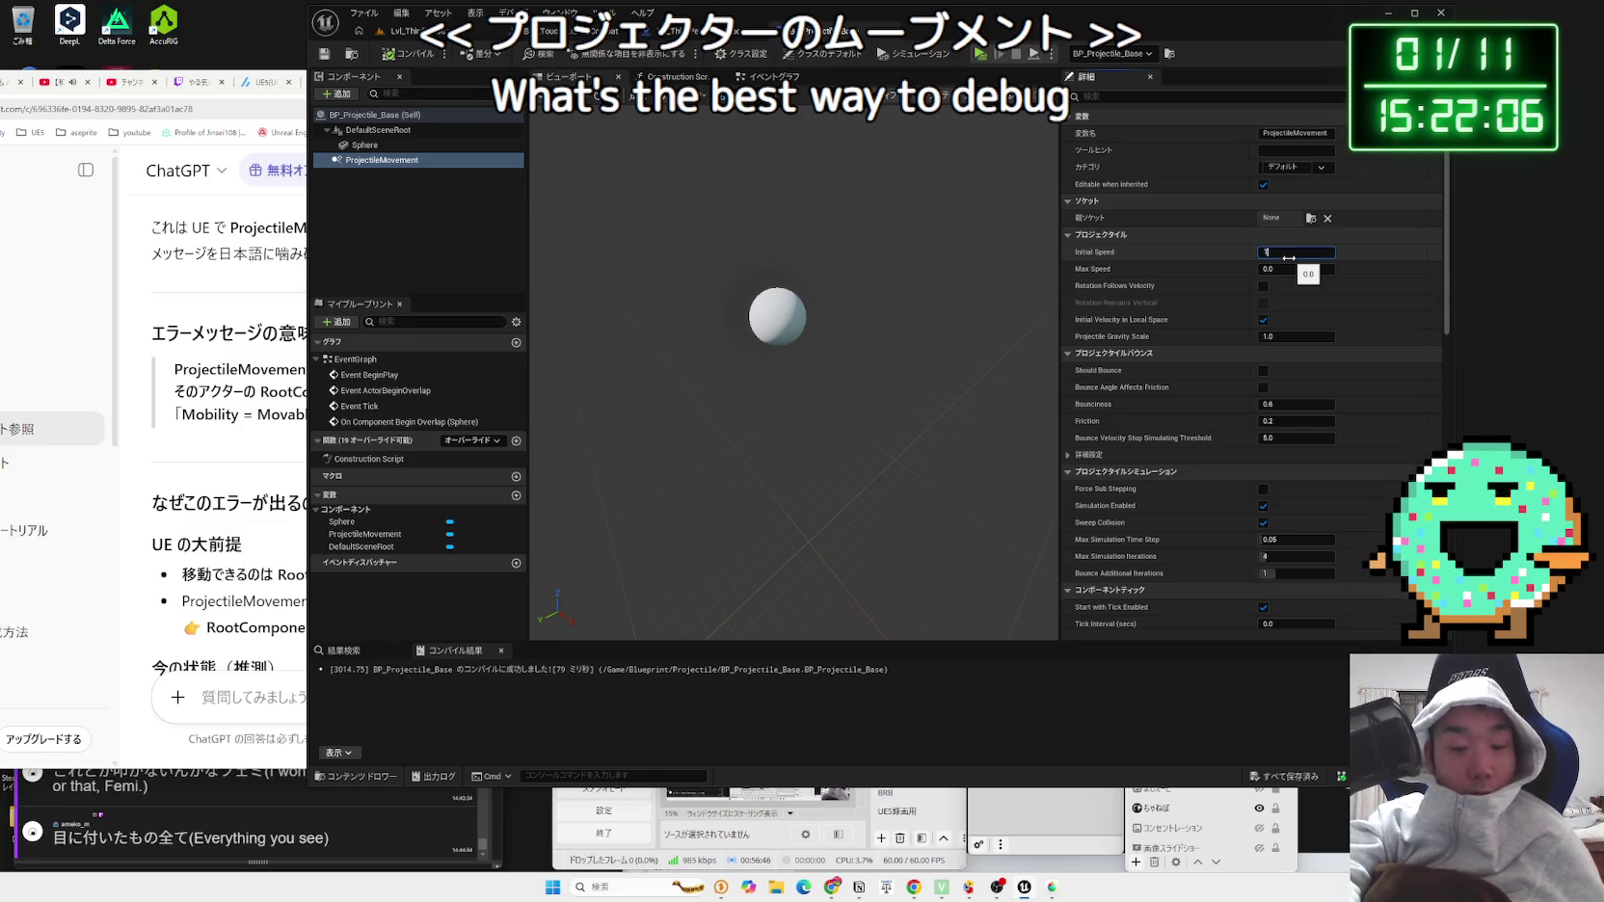
pyautogui.write('000')
pyautogui.press('Return')
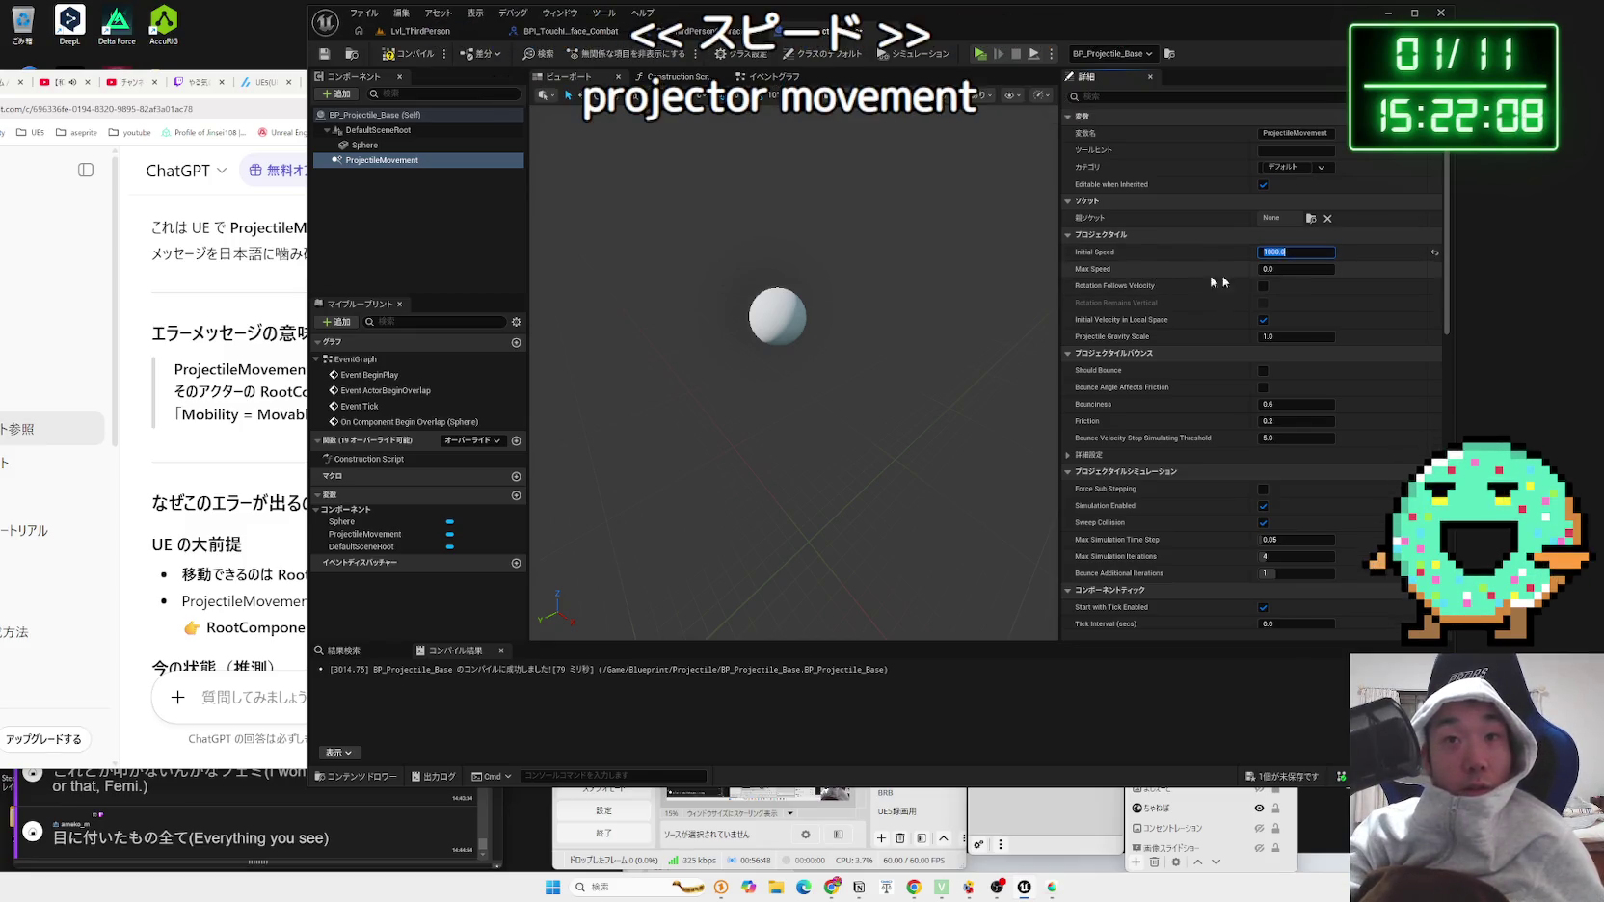
pyautogui.write('100')
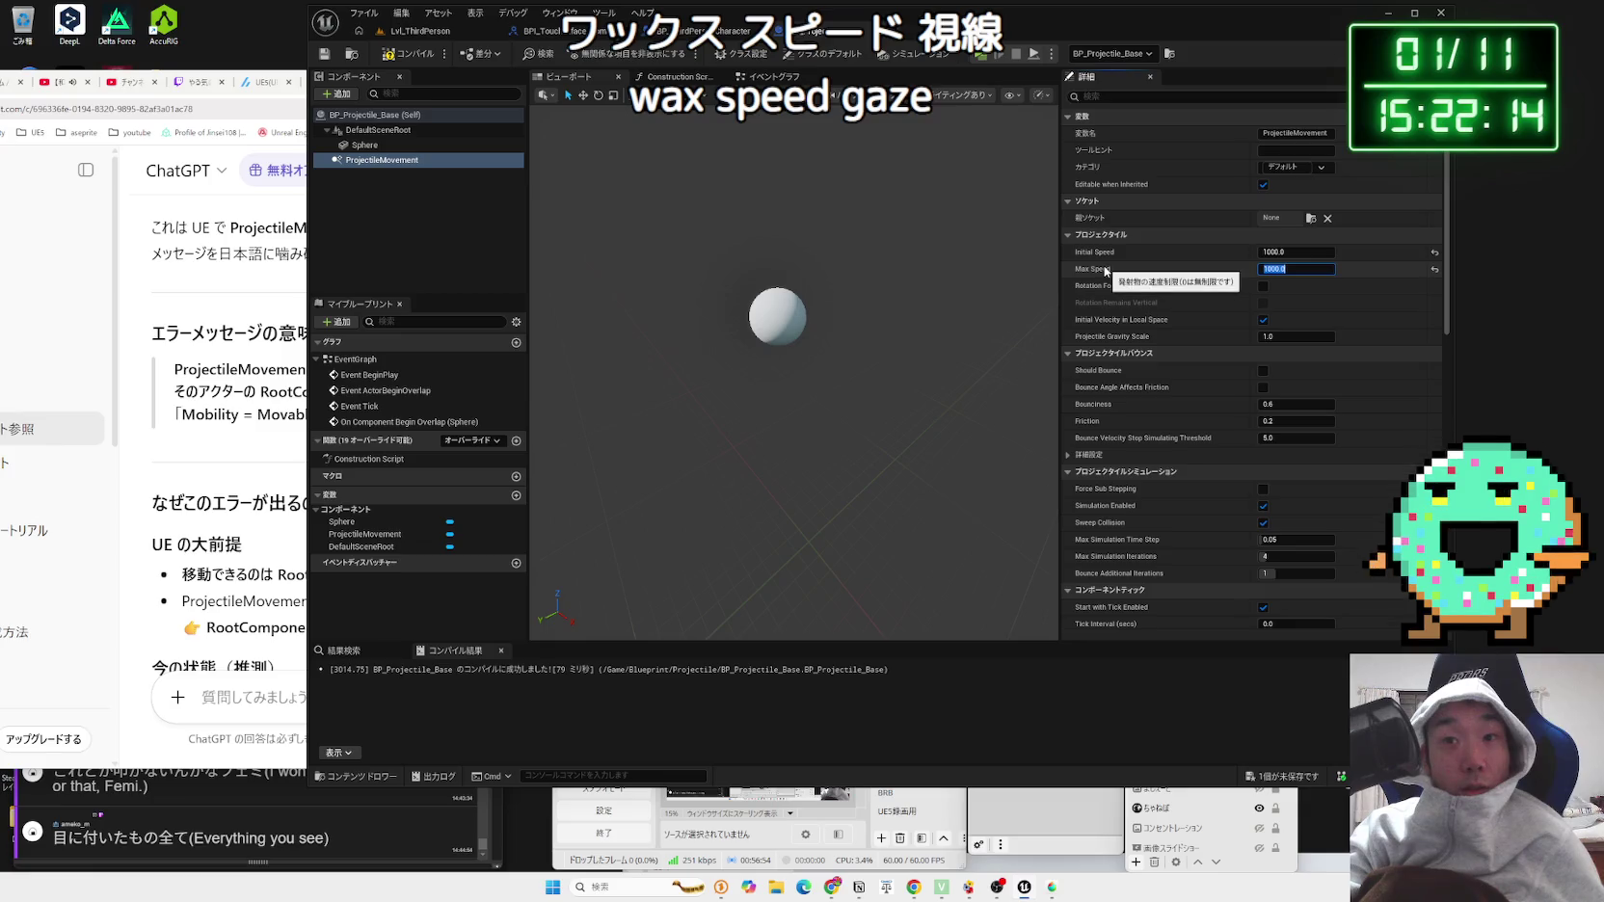
pyautogui.click(970, 437)
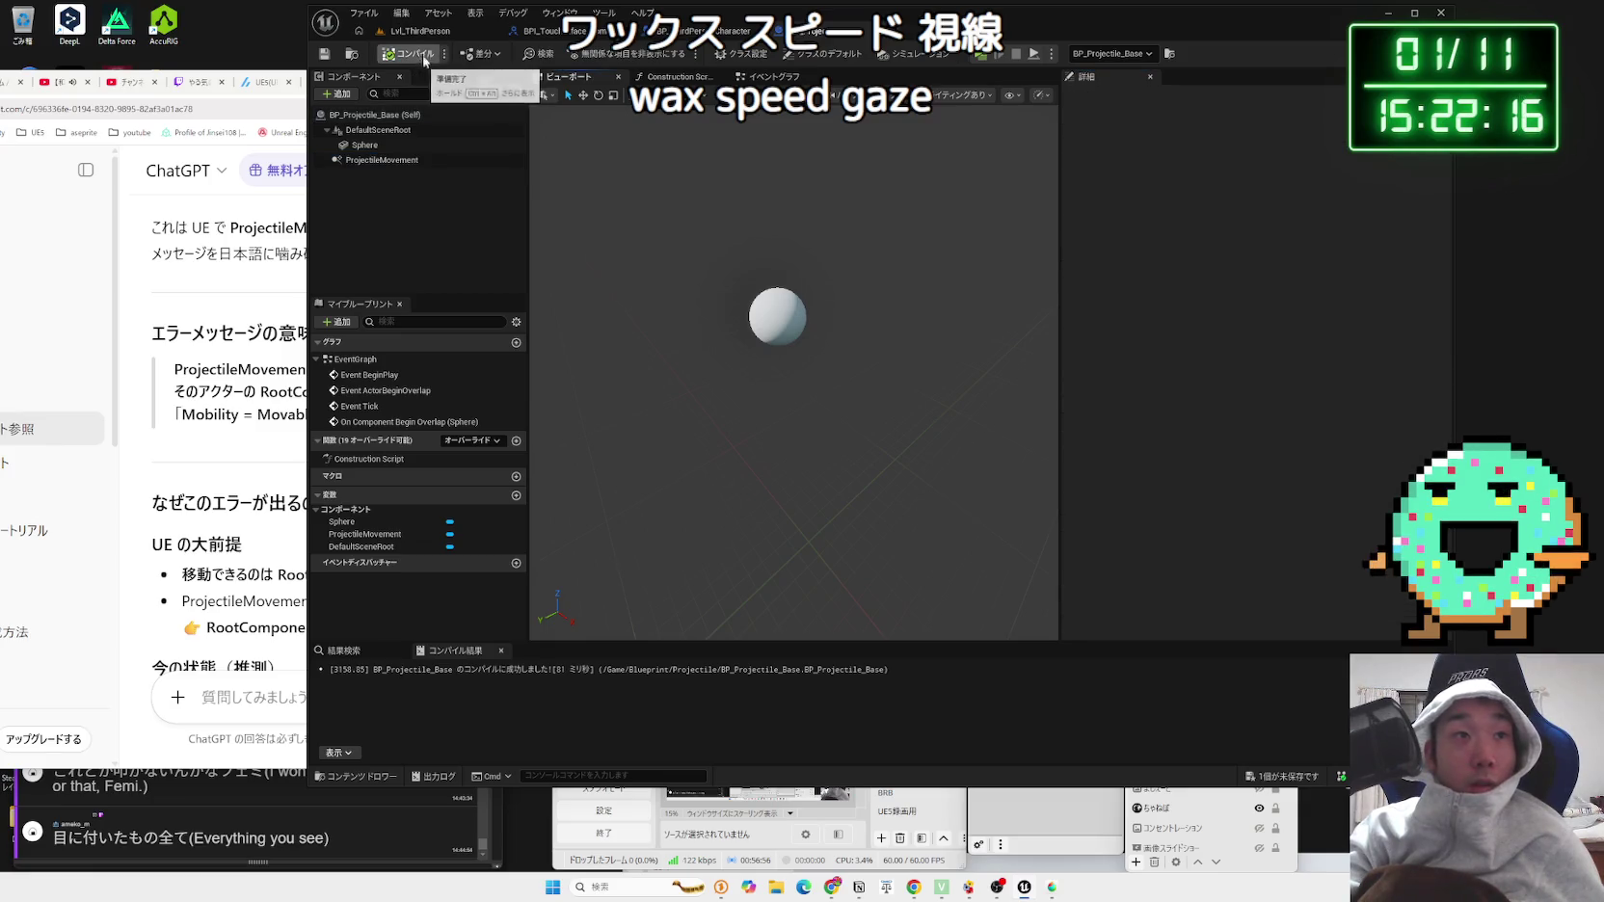
# Step: Review the Event Graph's overlap, display name and print nodes, then return to the level editor
pyautogui.click(767, 76)
pyautogui.scroll(5, 733, 318)
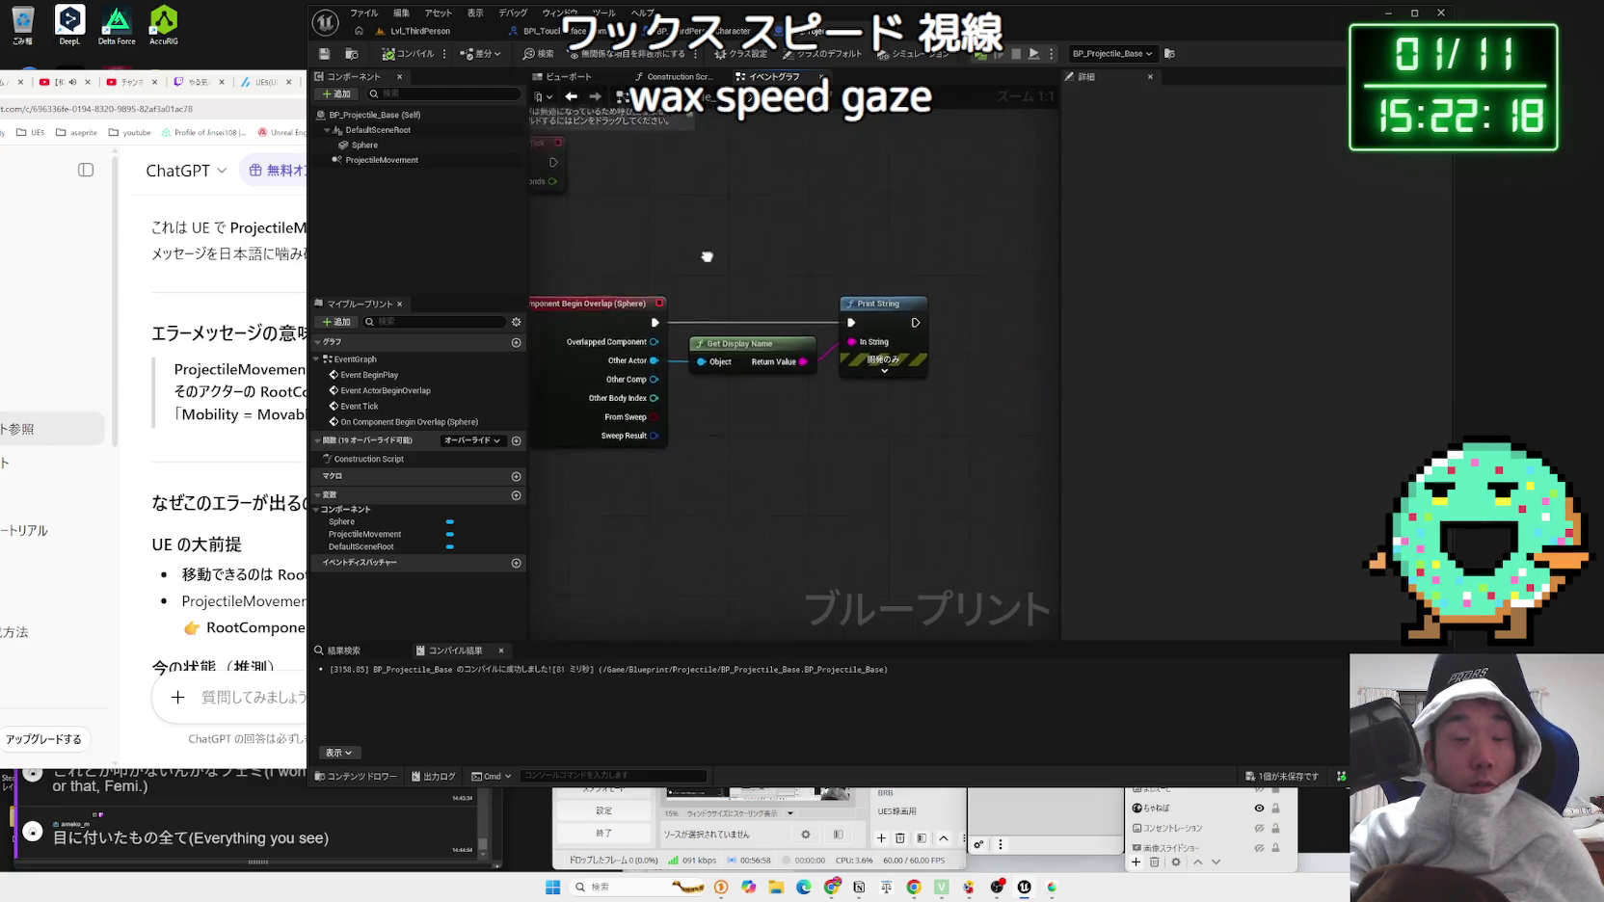
pyautogui.moveTo(810, 282); pyautogui.dragTo(874, 318)
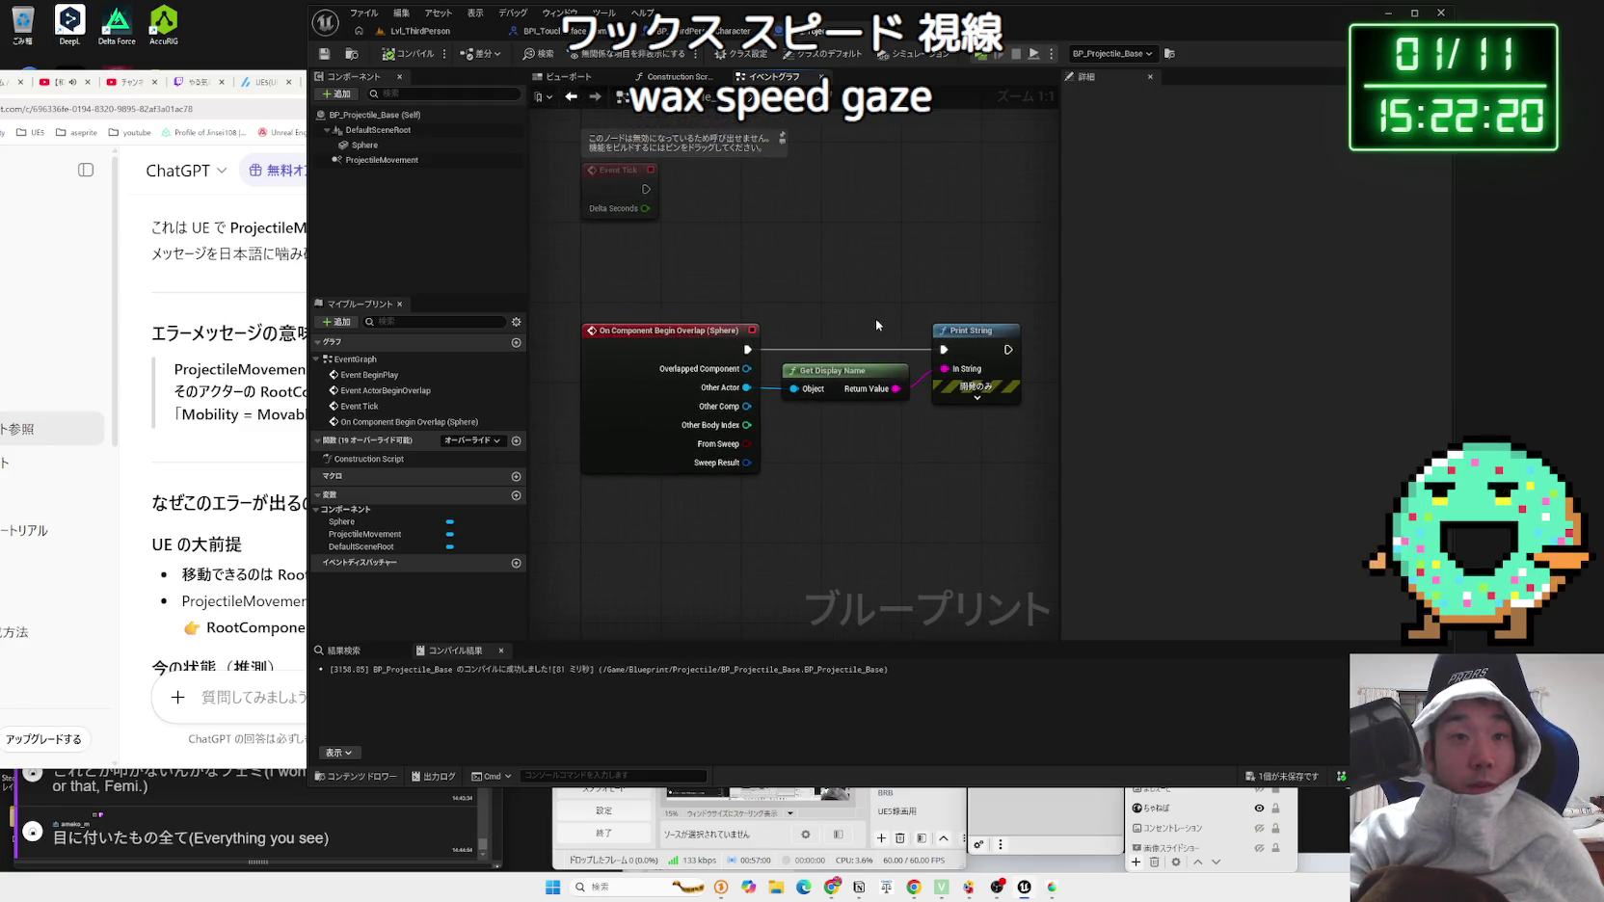
pyautogui.scroll(-1, 874, 318)
pyautogui.scroll(1, 874, 318)
pyautogui.moveTo(647, 310); pyautogui.dragTo(998, 434)
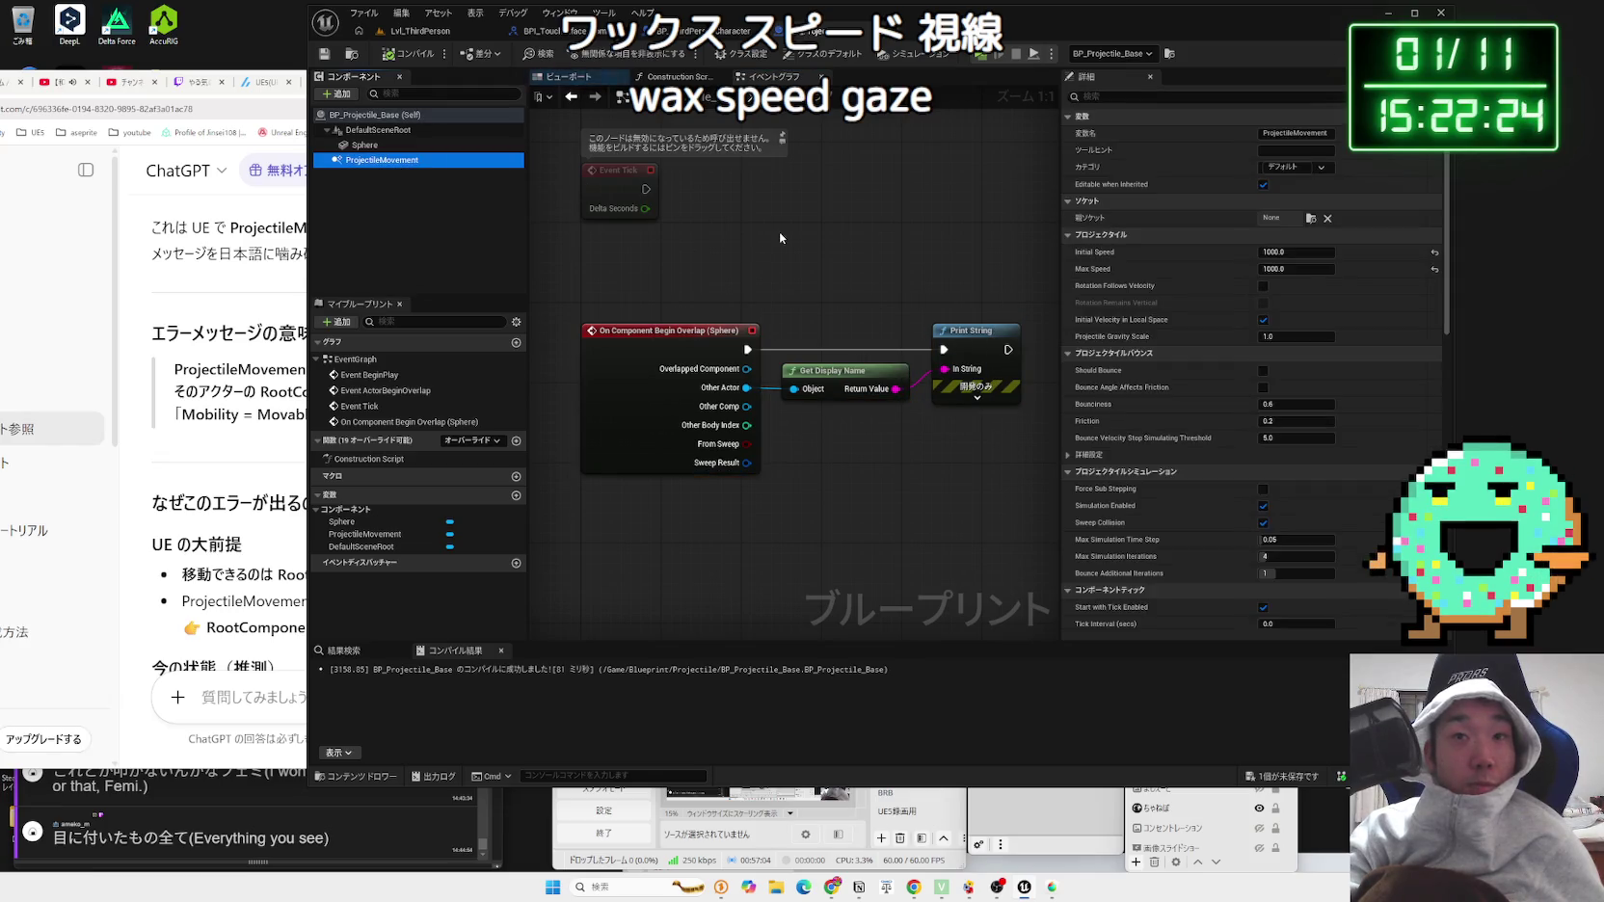
pyautogui.click(424, 32)
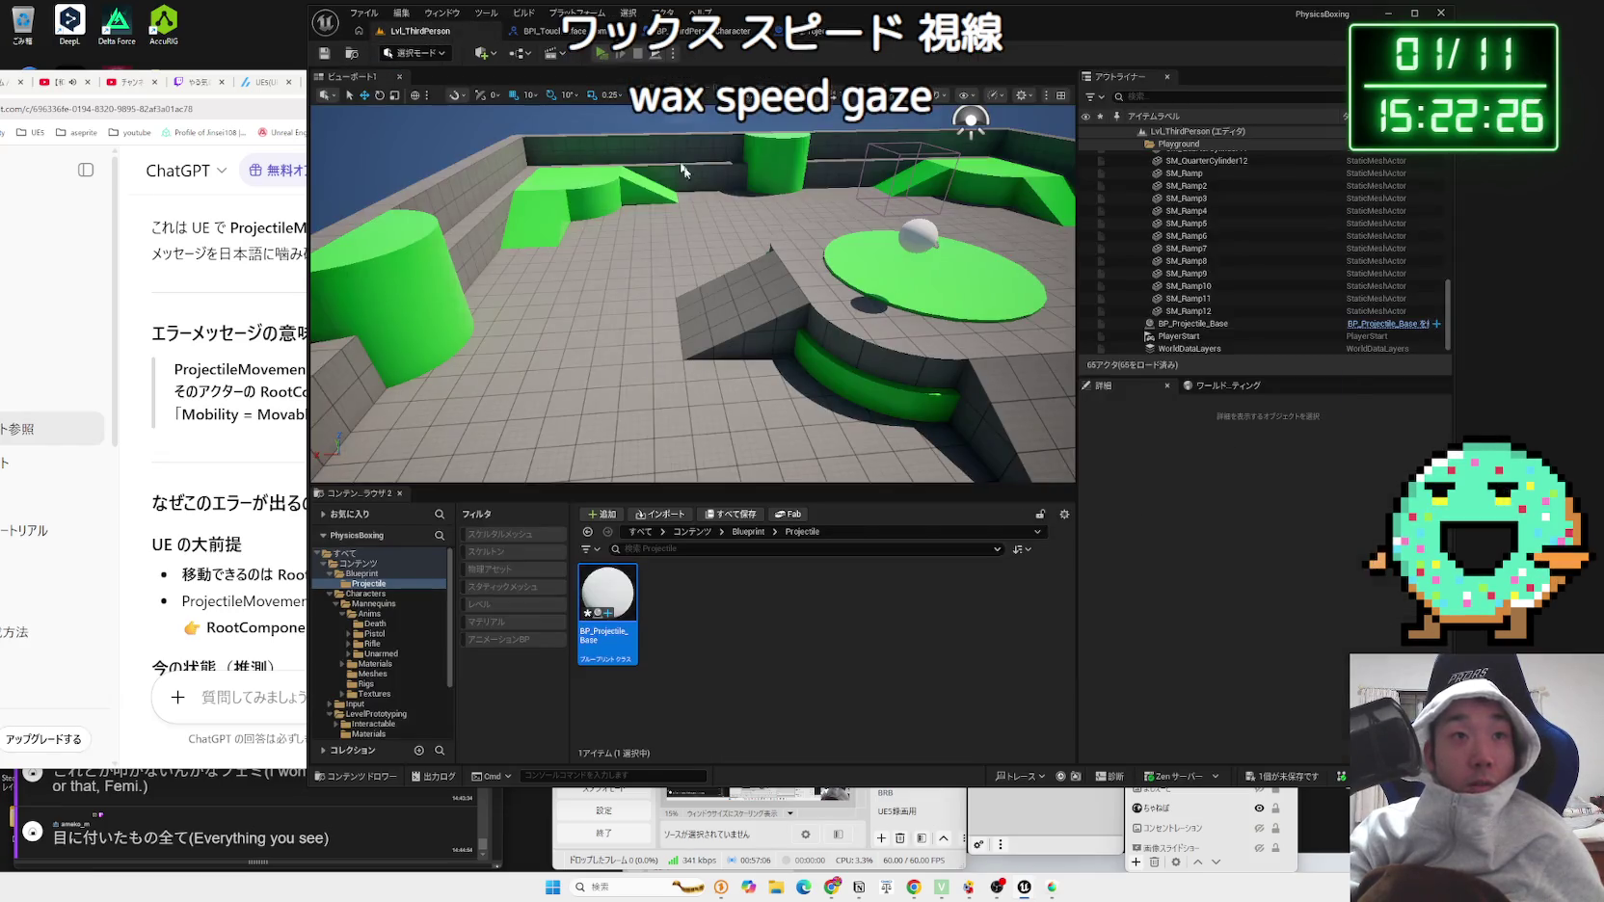
# Step: Play-test walking and jumping up the ramp while spawning projectiles, then return to BP_Projectile_Base
pyautogui.hotkey('alt', 'p')
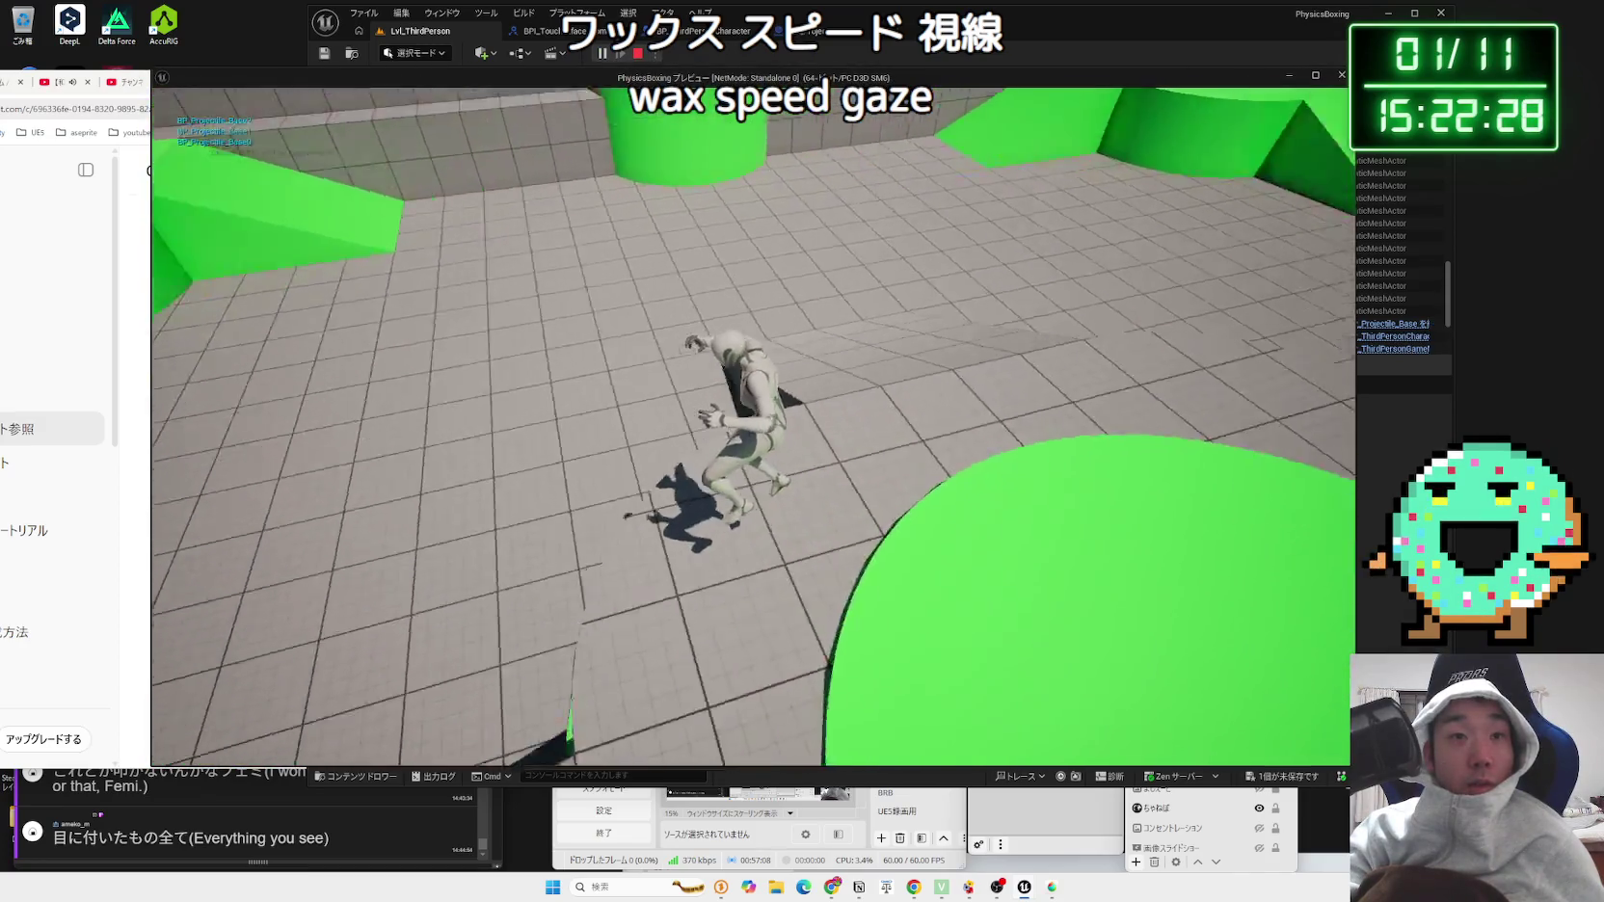
pyautogui.press('space')
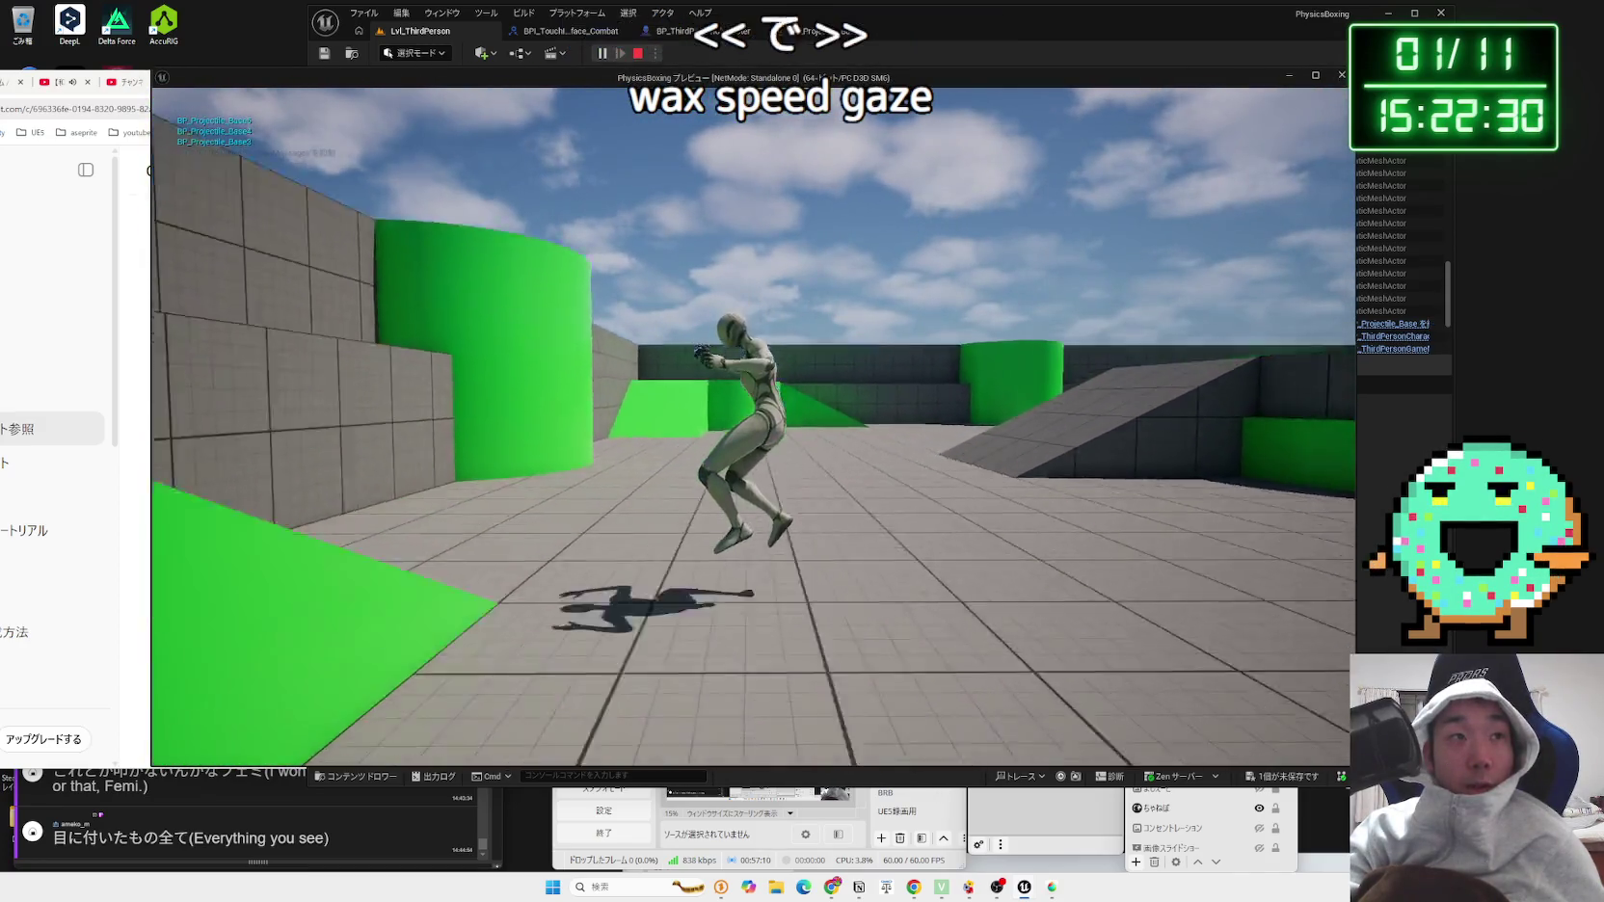
pyautogui.press('w')
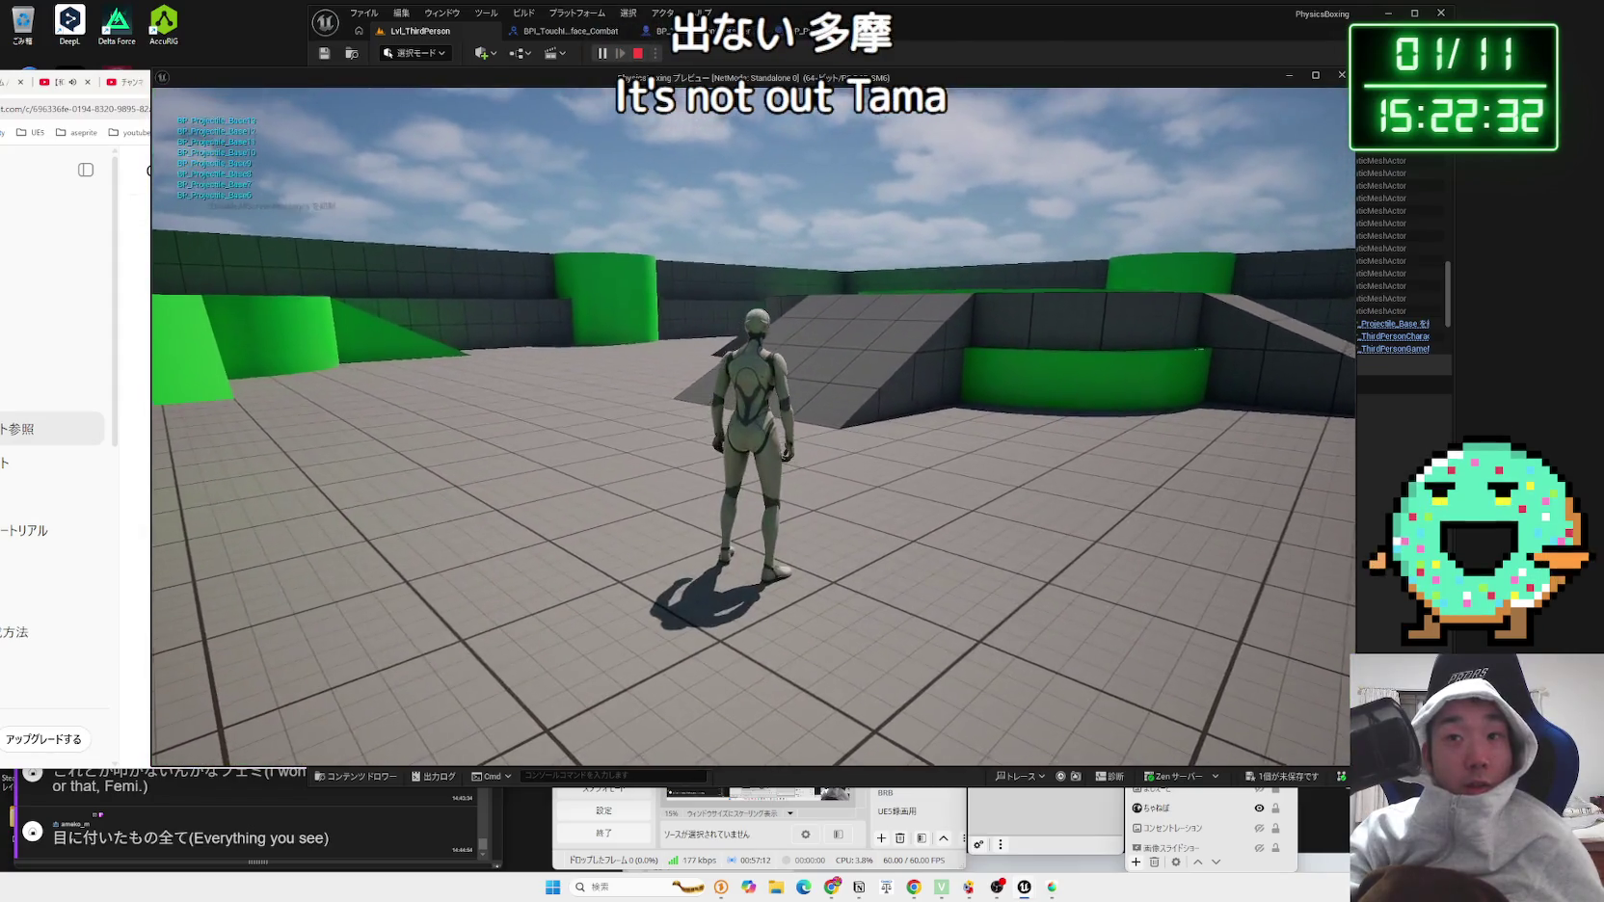
pyautogui.press('space')
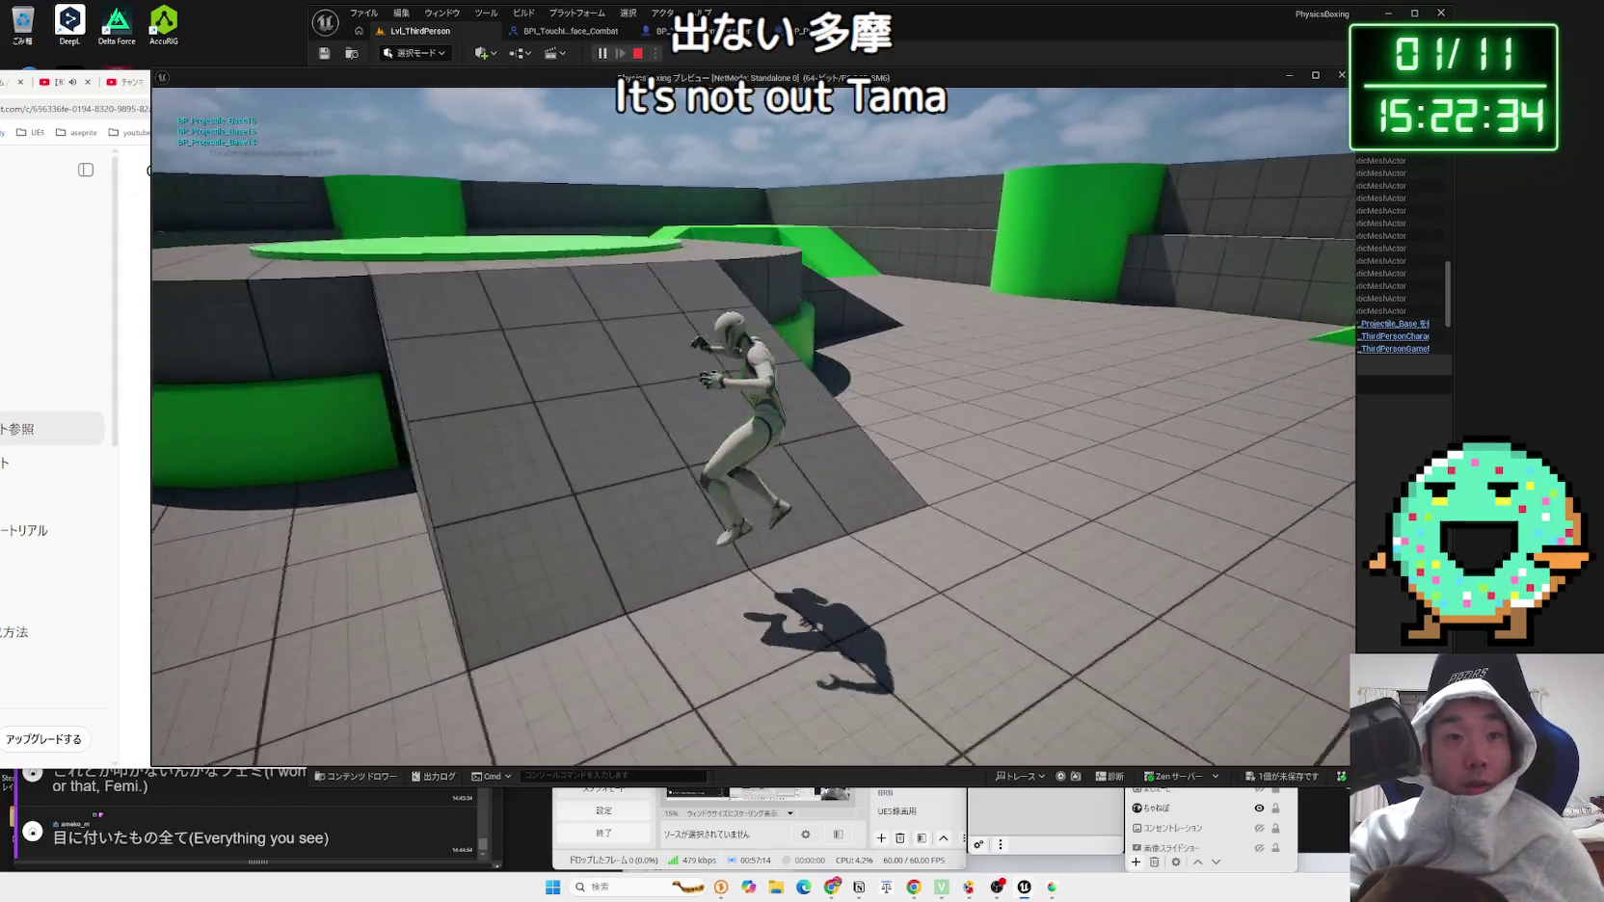
pyautogui.press('s')
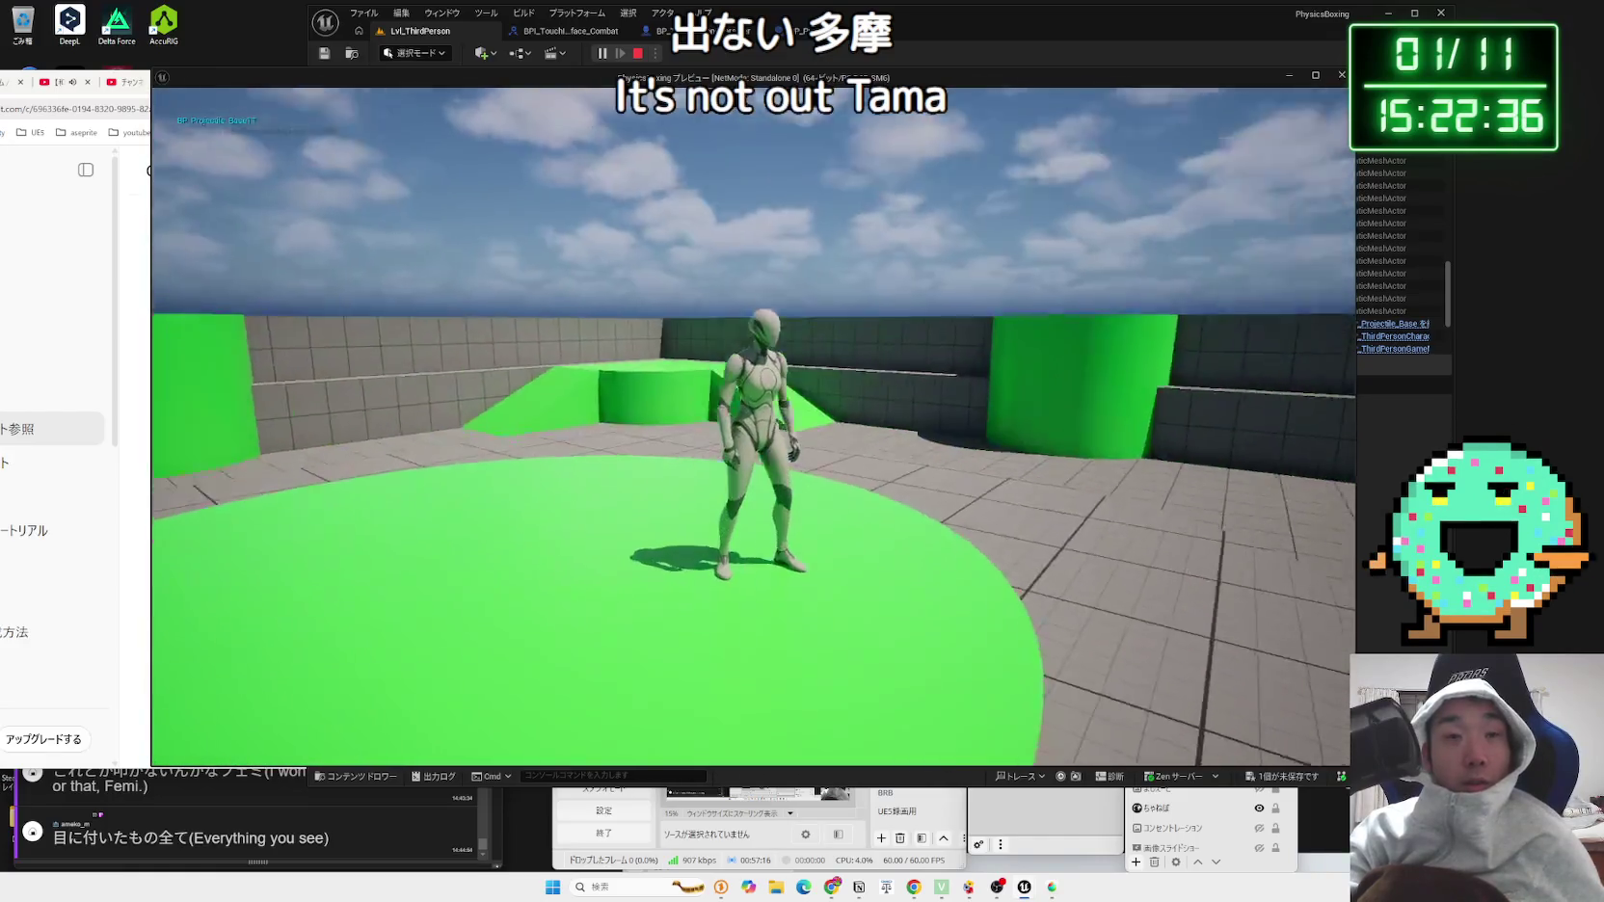
pyautogui.press('Escape')
pyautogui.click(841, 35)
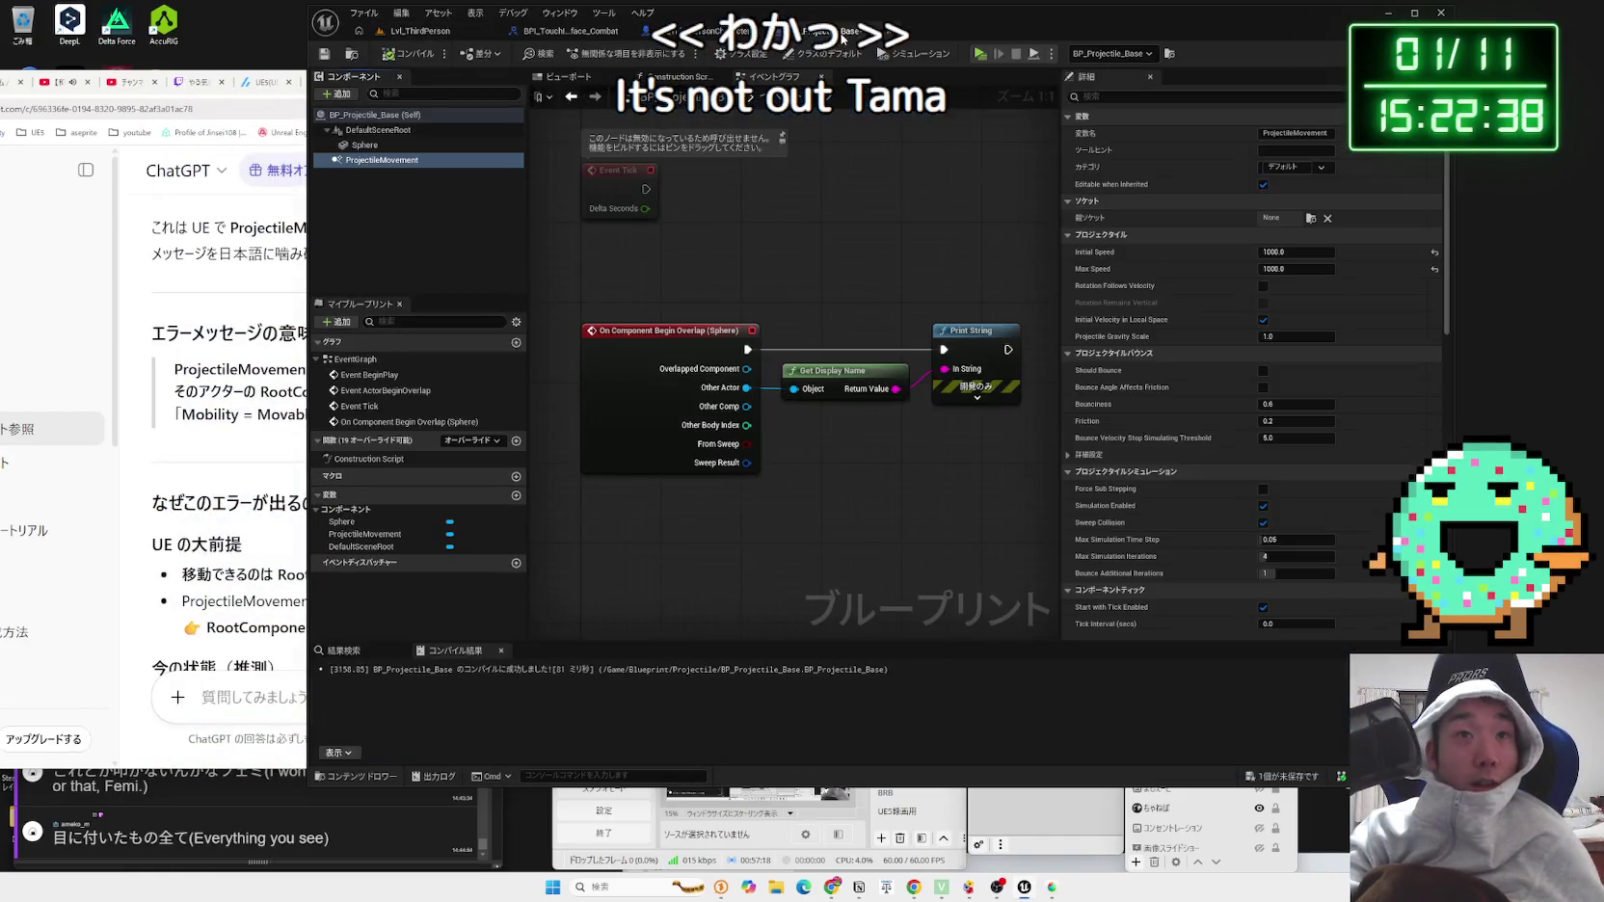
# Step: In BP_ThirdPersonCharacter, delete Get Relative Transform and split the Spawn Transform pin
pyautogui.click(674, 31)
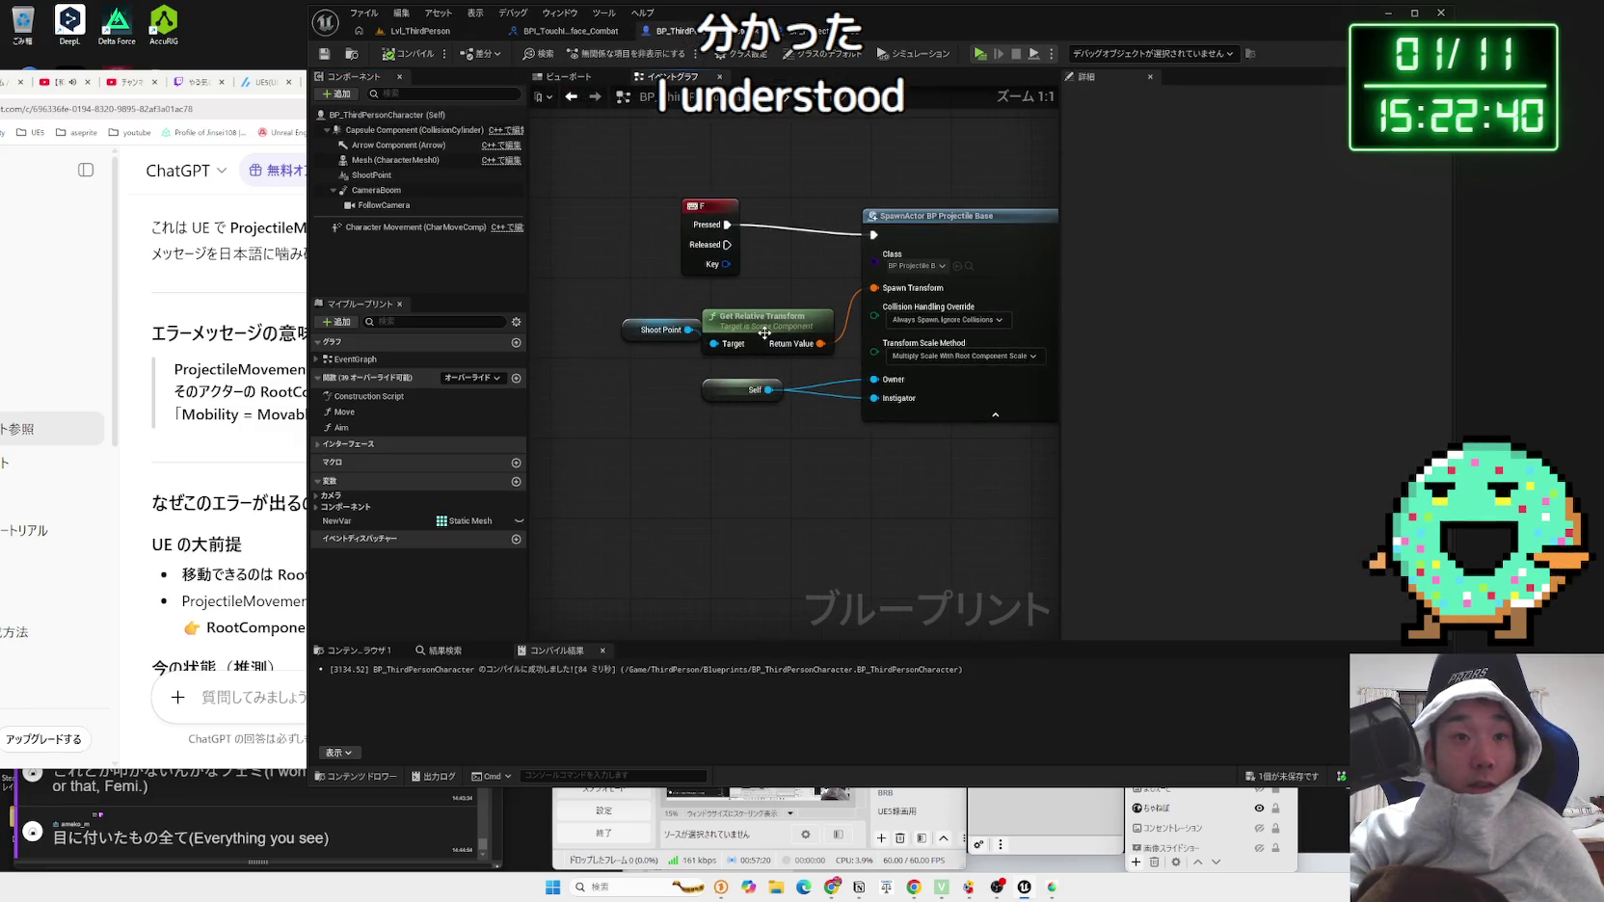
pyautogui.moveTo(645, 332); pyautogui.dragTo(610, 325)
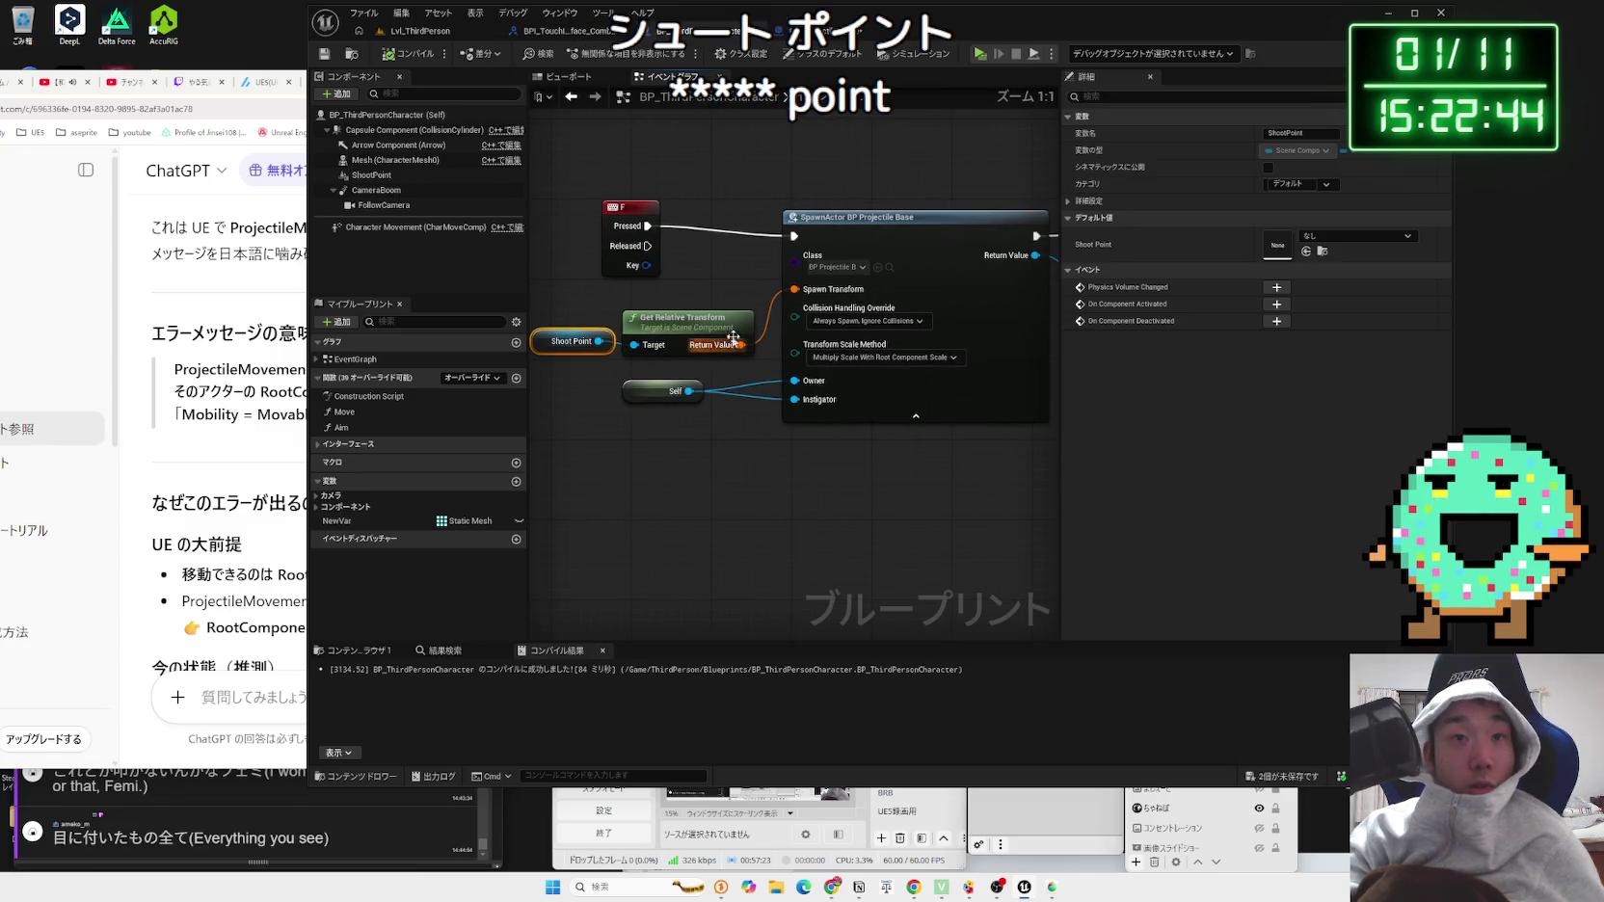
pyautogui.rightClick(798, 291)
pyautogui.moveTo(856, 364)
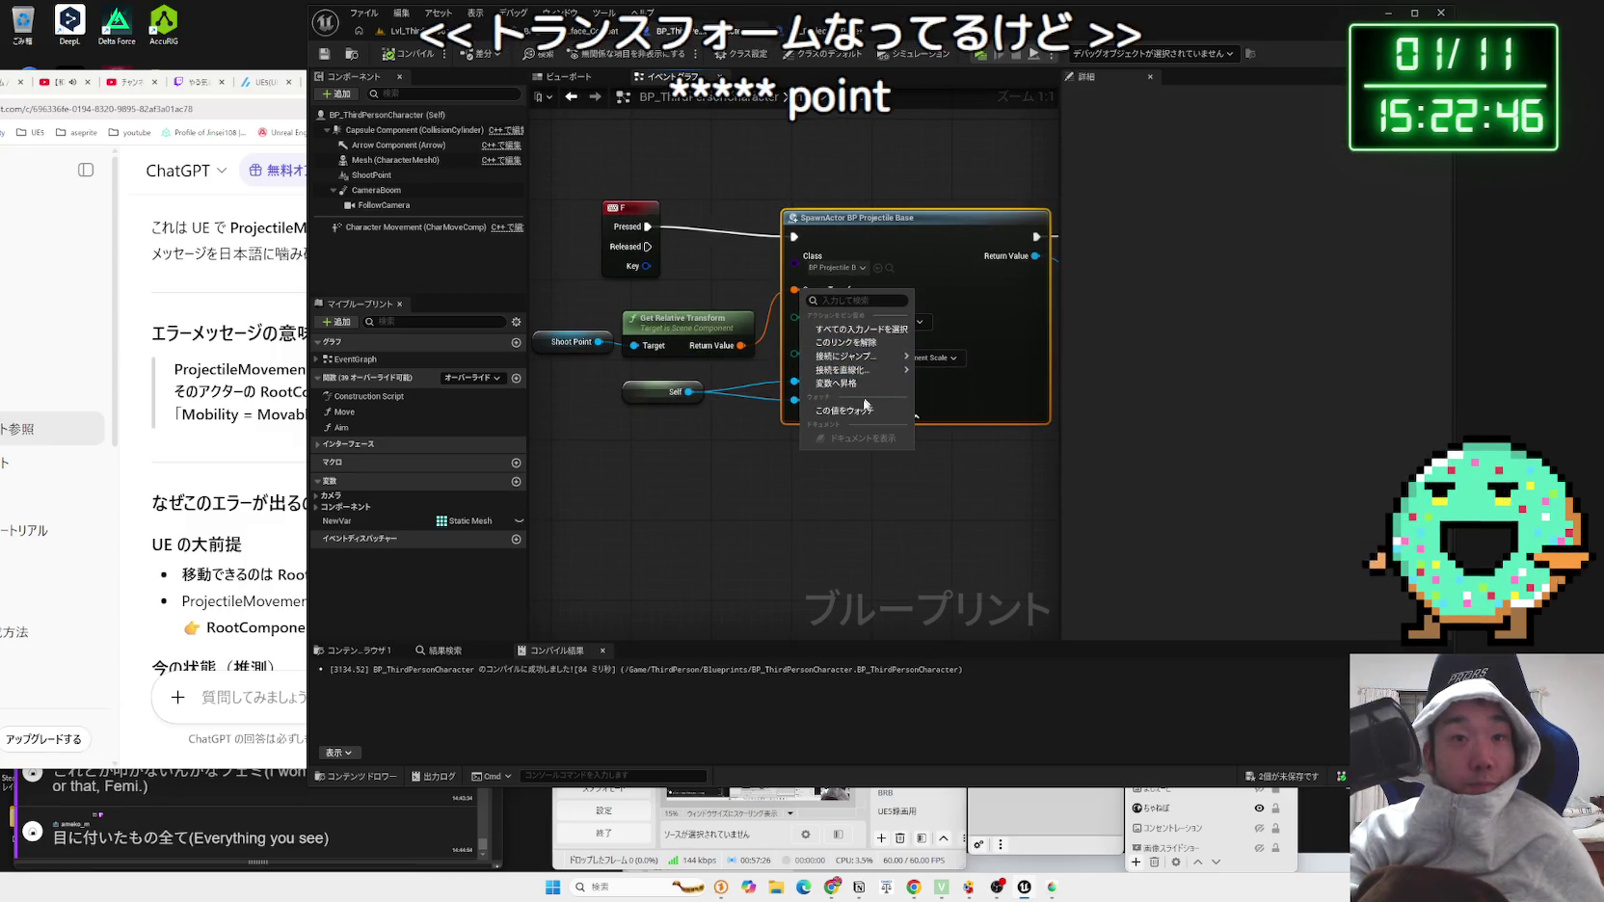
pyautogui.click(758, 392)
pyautogui.click(701, 331)
pyautogui.press('Delete')
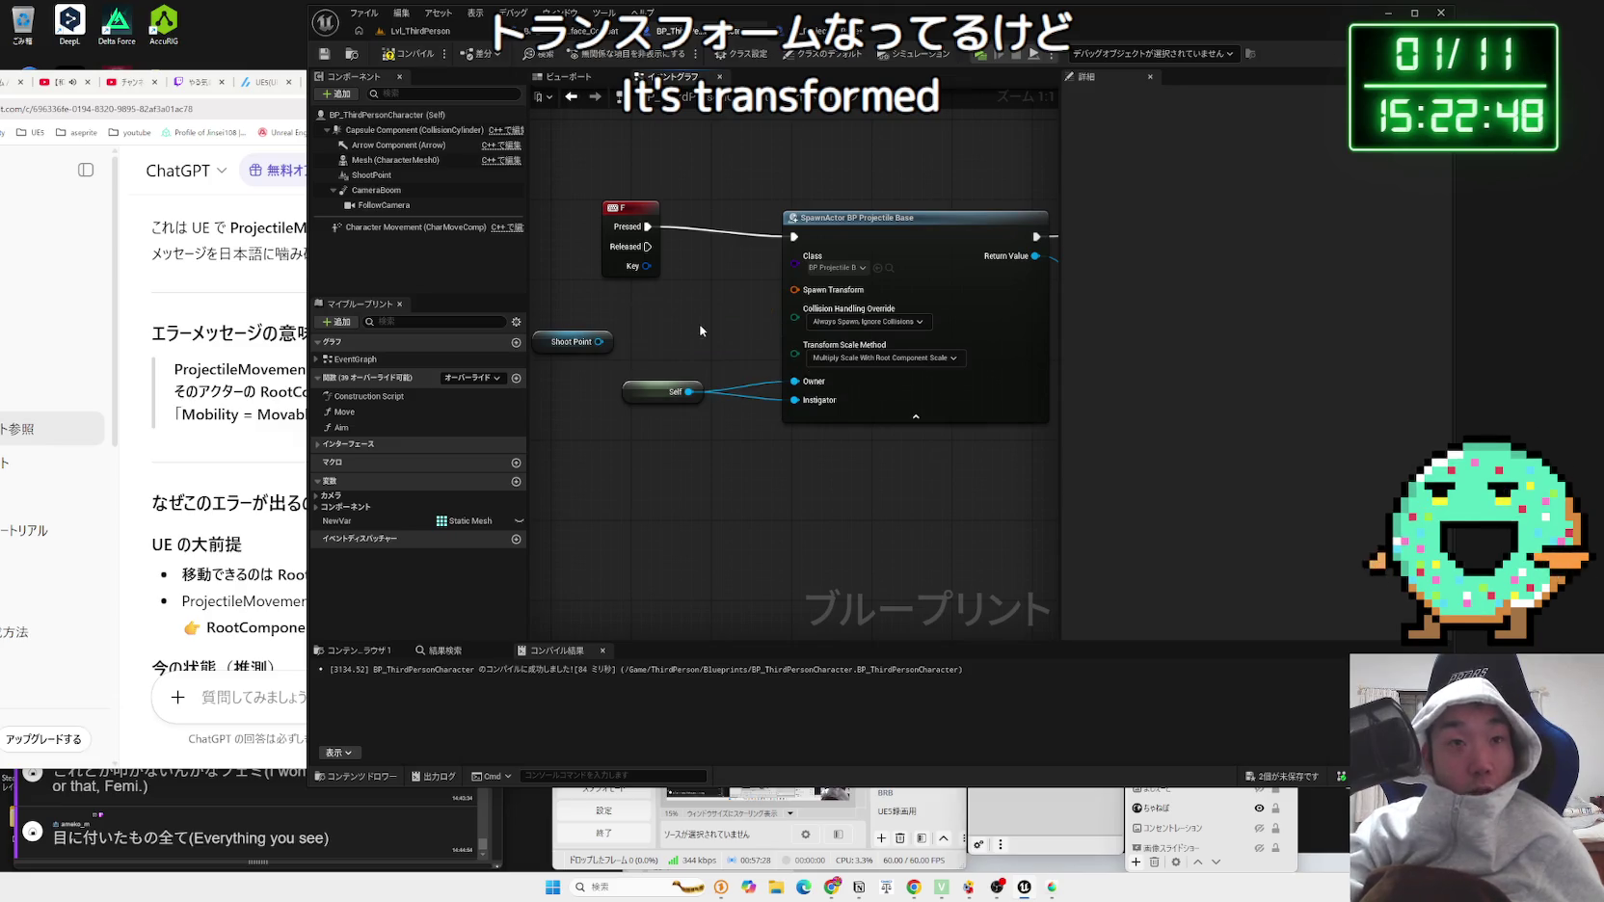
pyautogui.rightClick(796, 290)
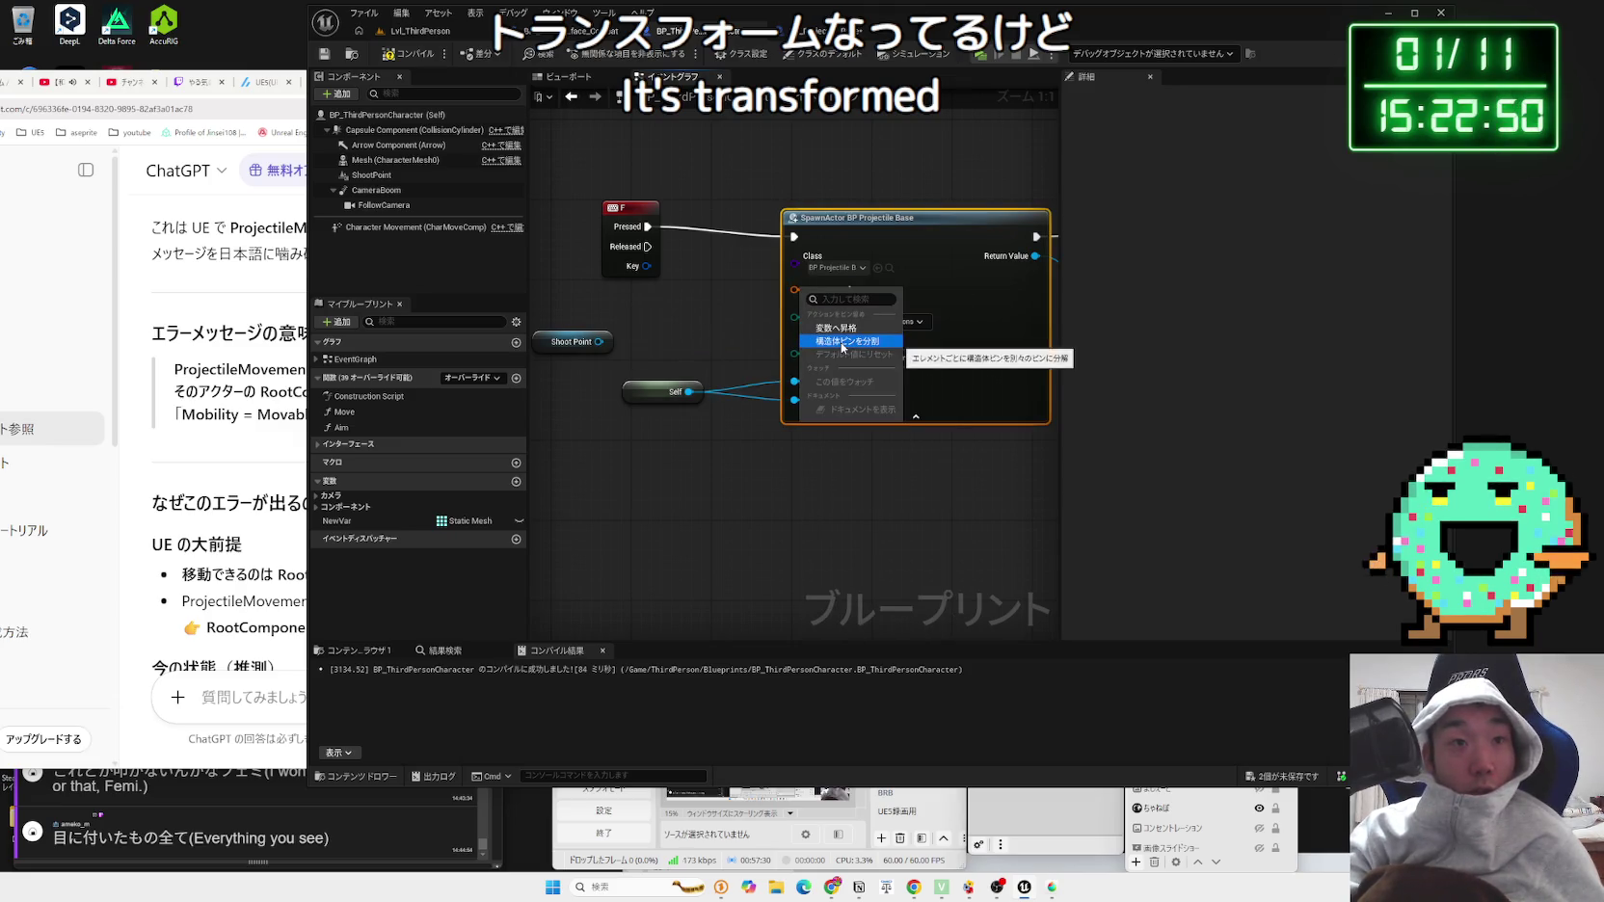
pyautogui.click(842, 342)
# Step: Feed Shoot Point's Get World Location into Spawn Transform Location, compile, and start a play test
pyautogui.moveTo(666, 339); pyautogui.dragTo(721, 336)
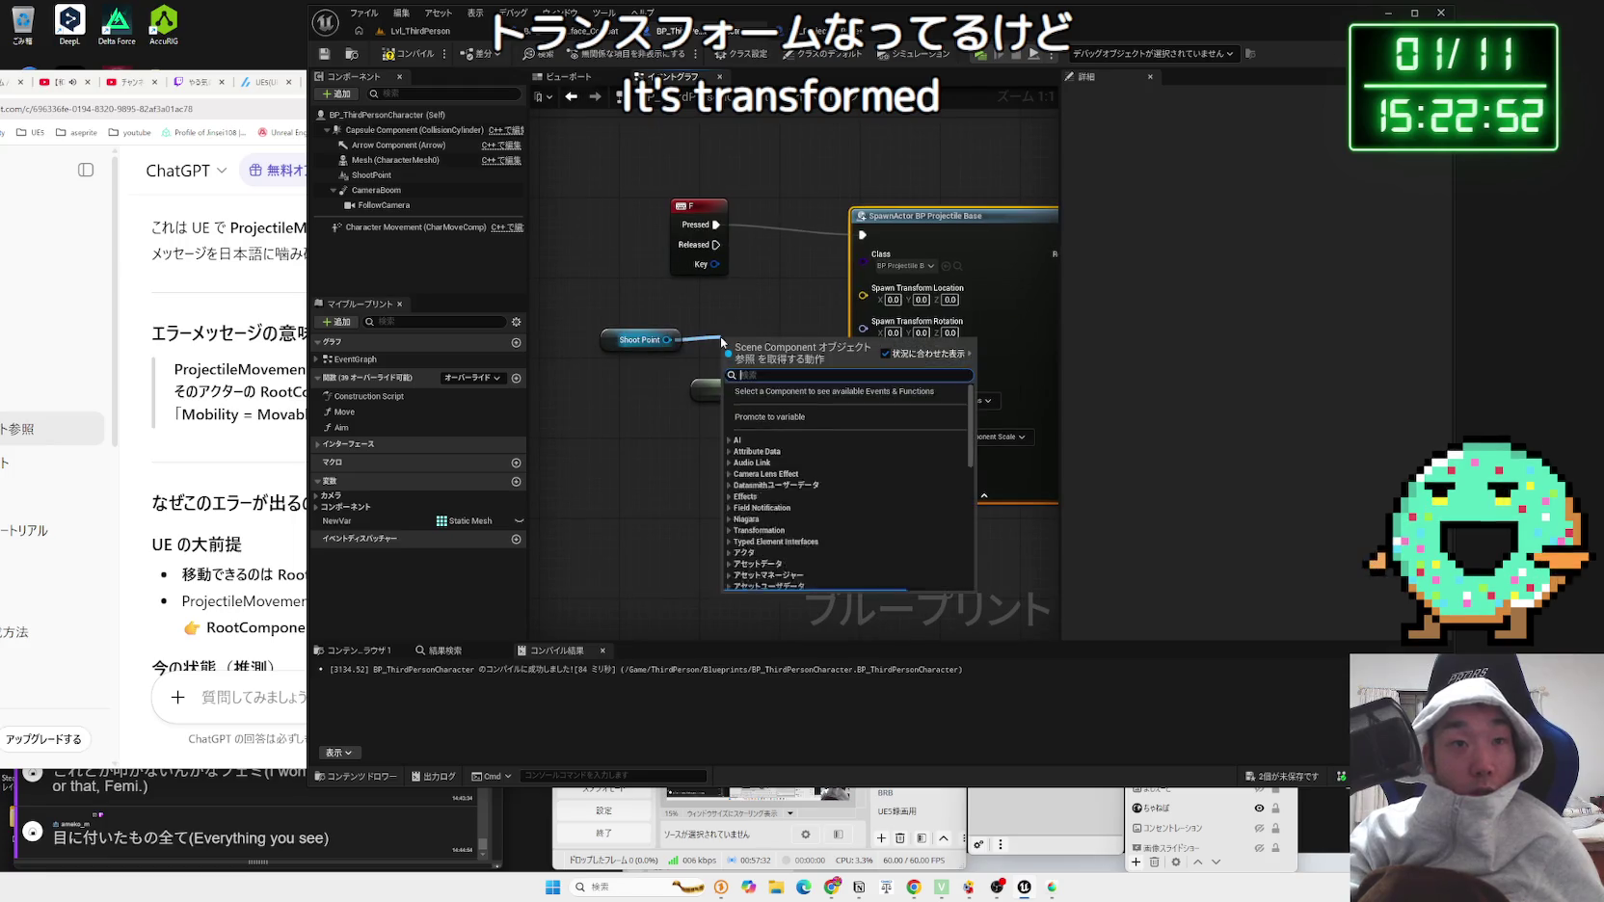
pyautogui.write('get')
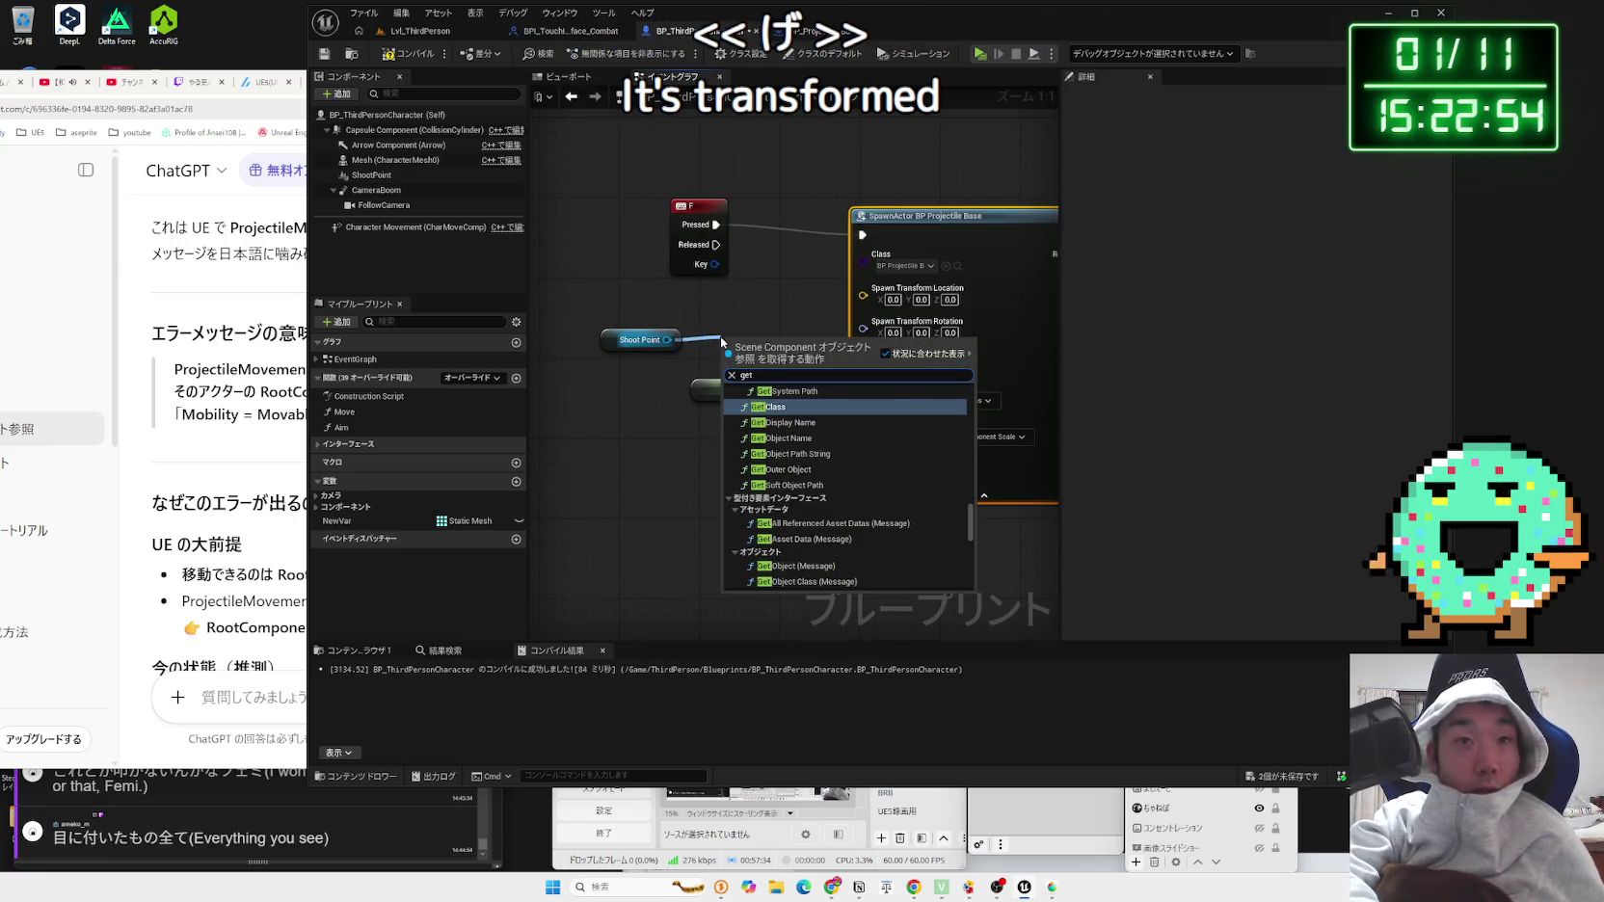
pyautogui.write(' location')
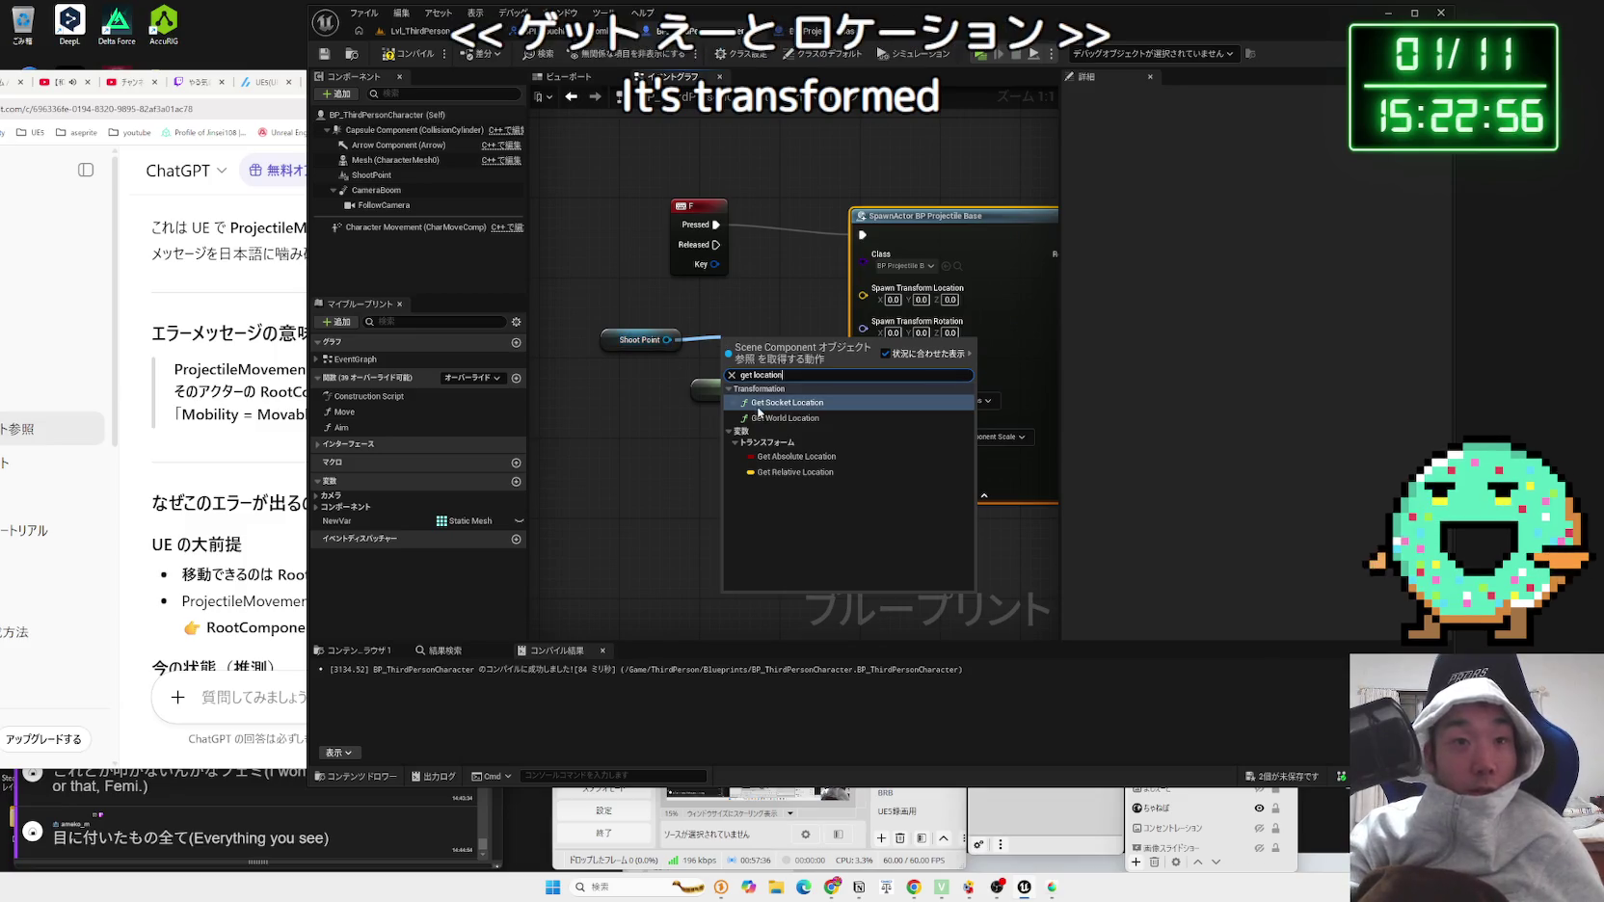
pyautogui.click(785, 417)
pyautogui.moveTo(796, 351); pyautogui.dragTo(863, 288)
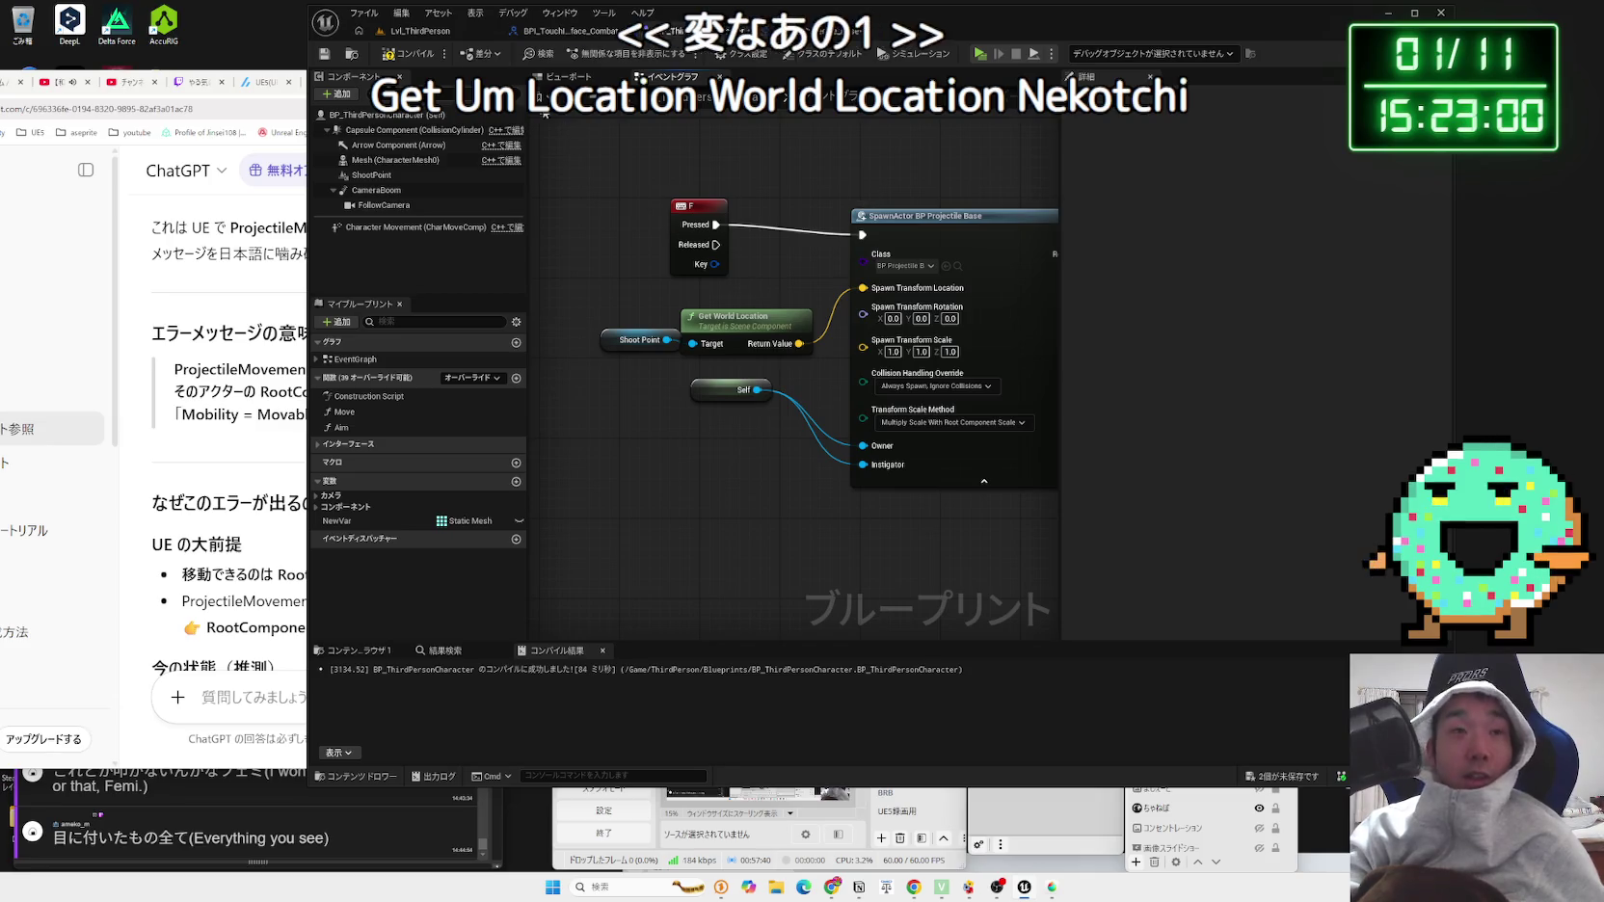
pyautogui.click(400, 54)
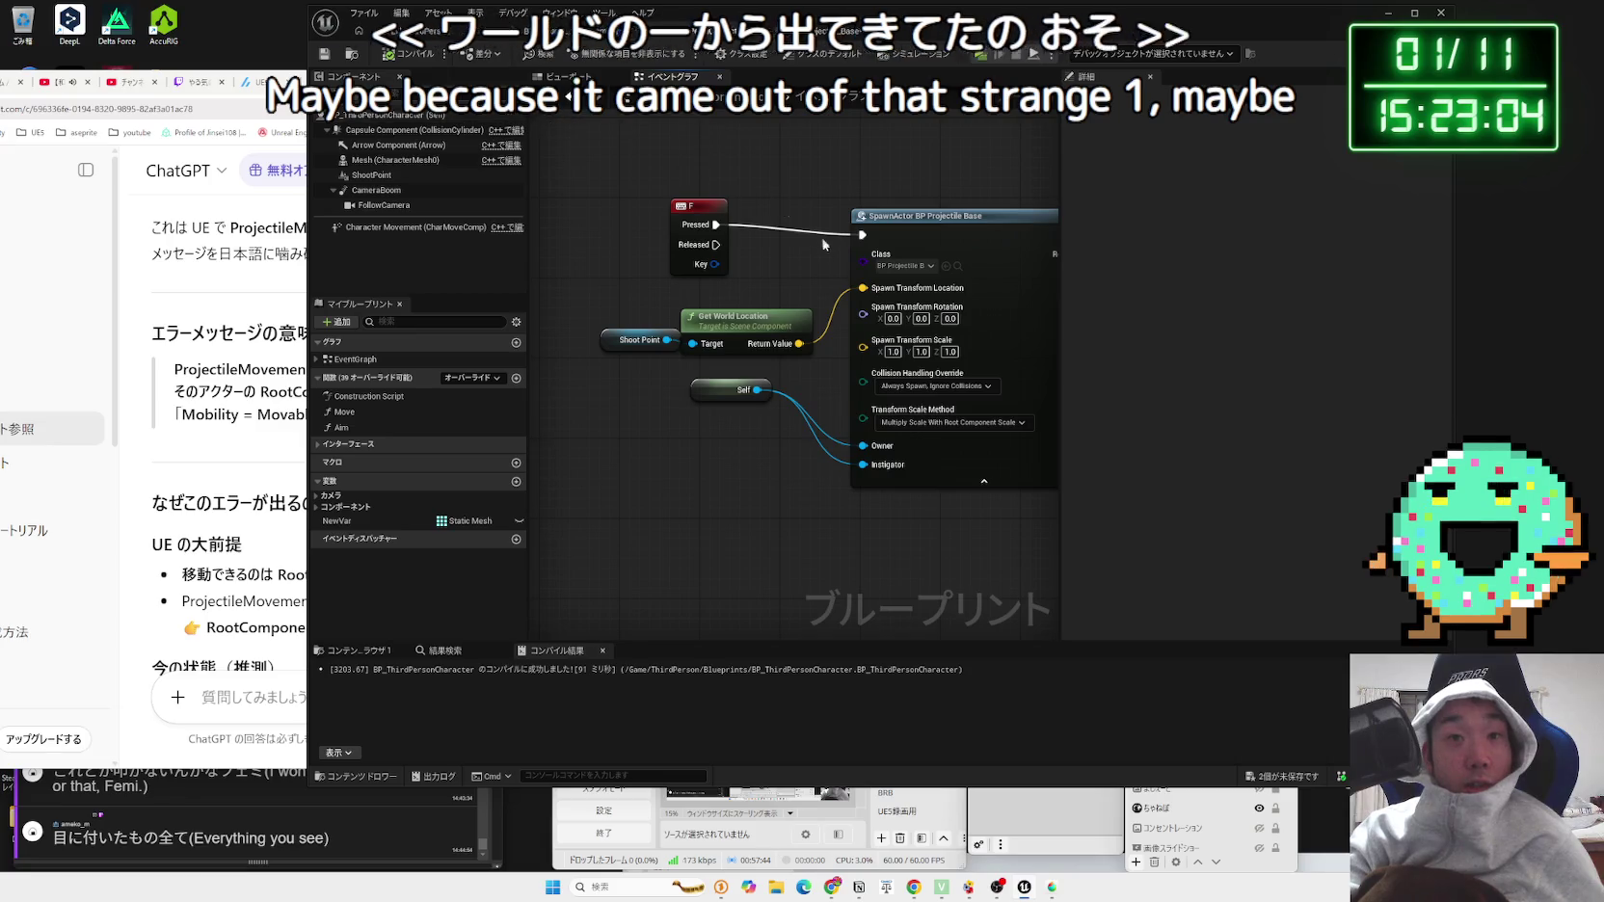
pyautogui.click(421, 31)
pyautogui.hotkey('alt', 'p')
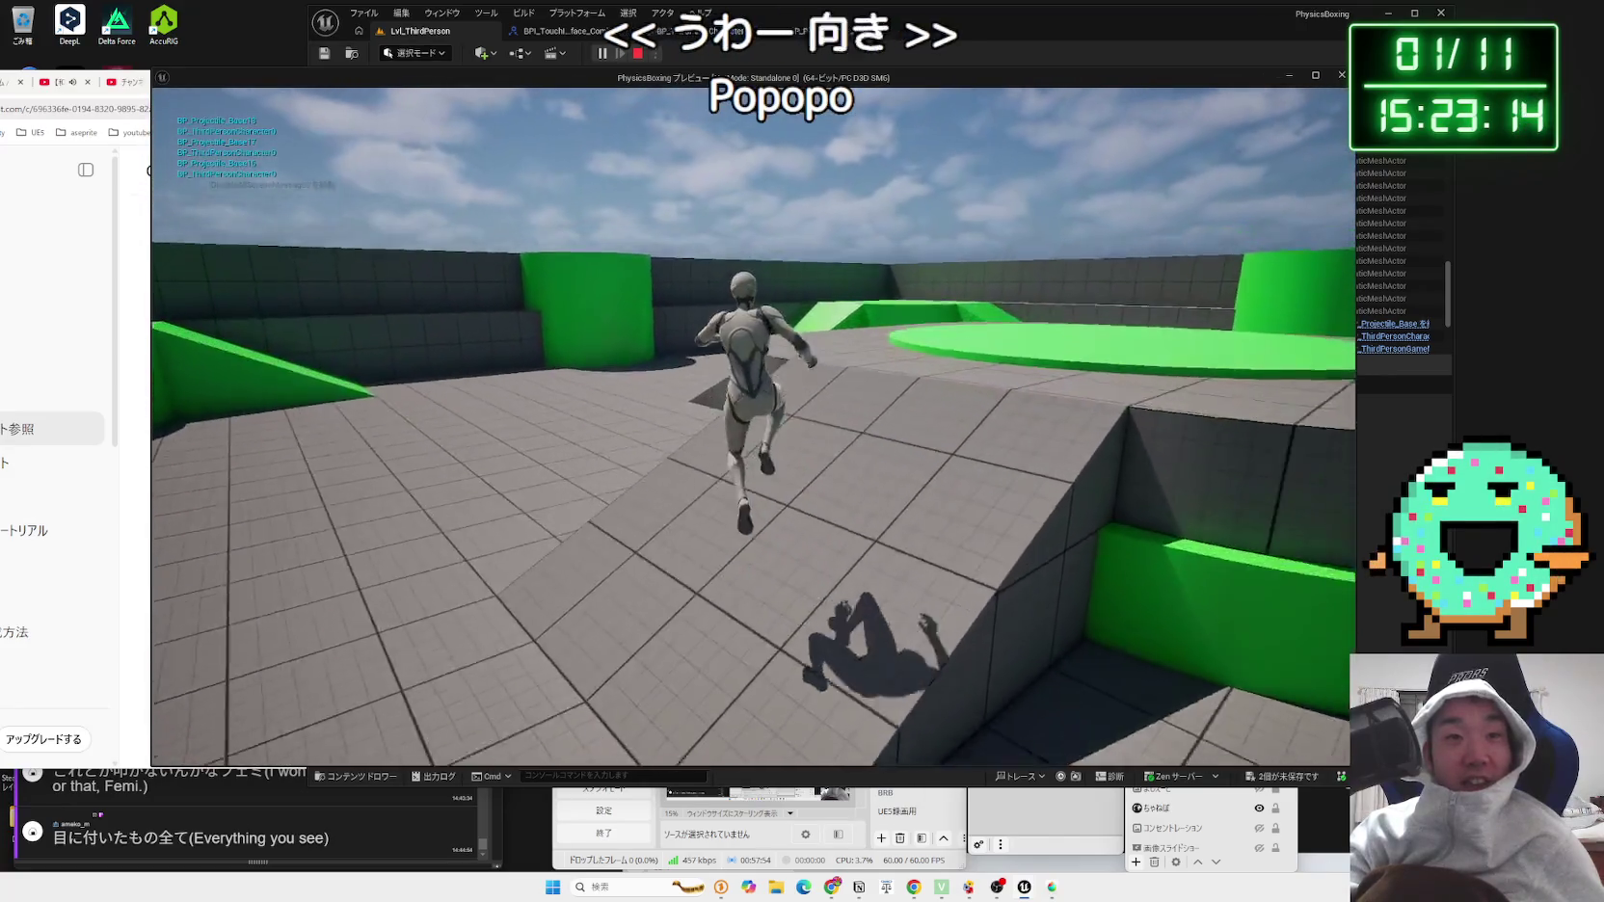
# Step: Stop the play test and return to the BP_ThirdPersonCharacter graph
pyautogui.press('Escape')
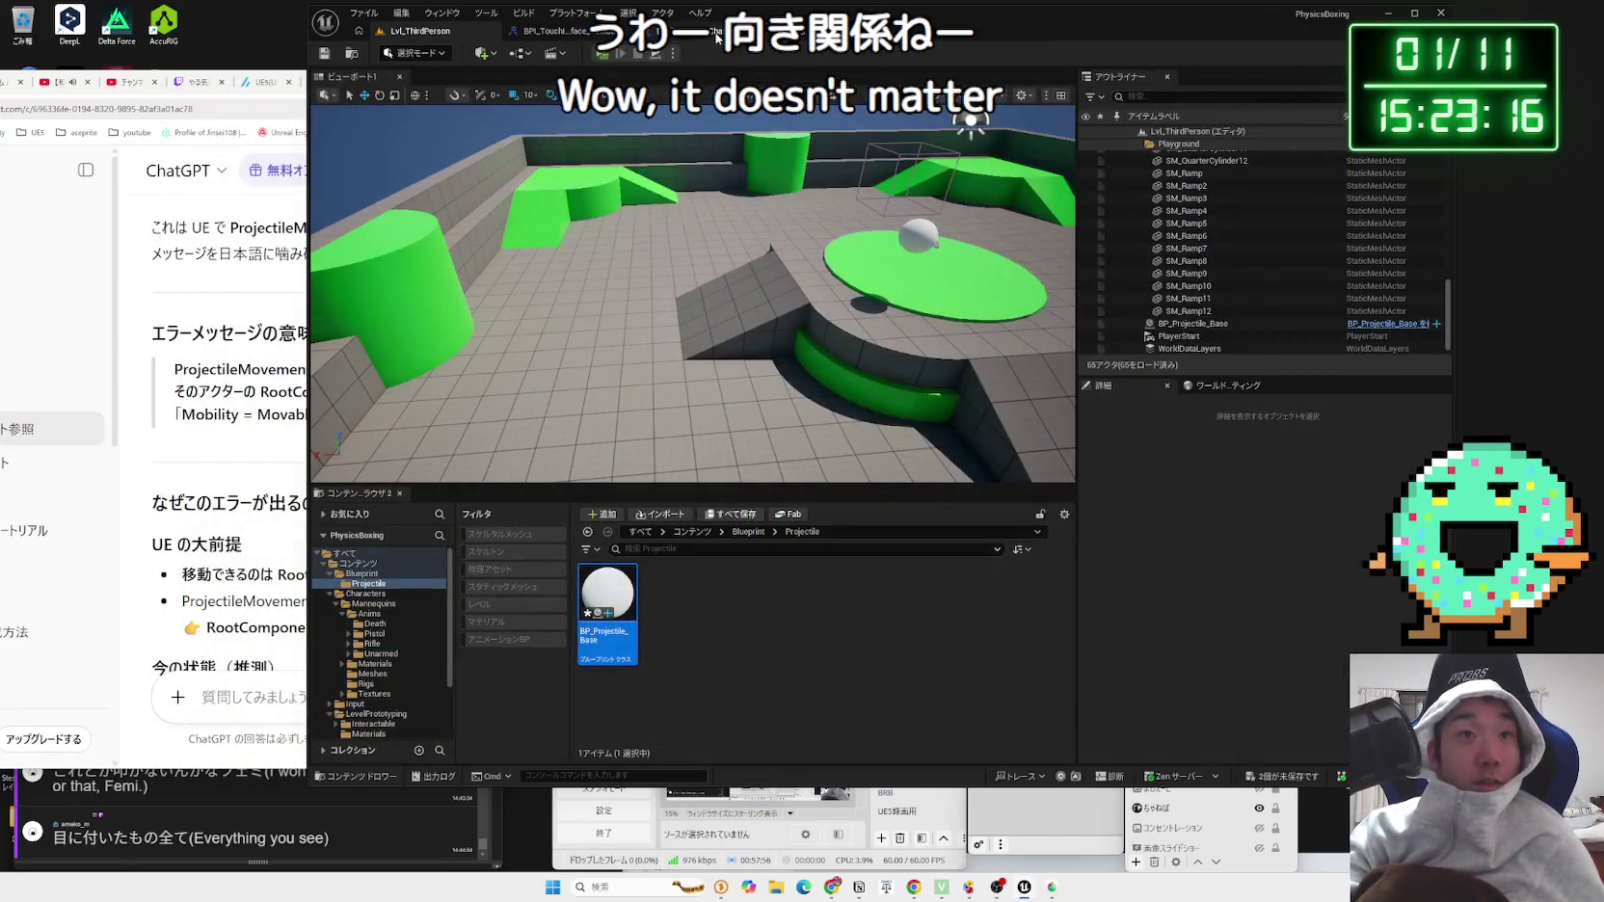
pyautogui.click(716, 37)
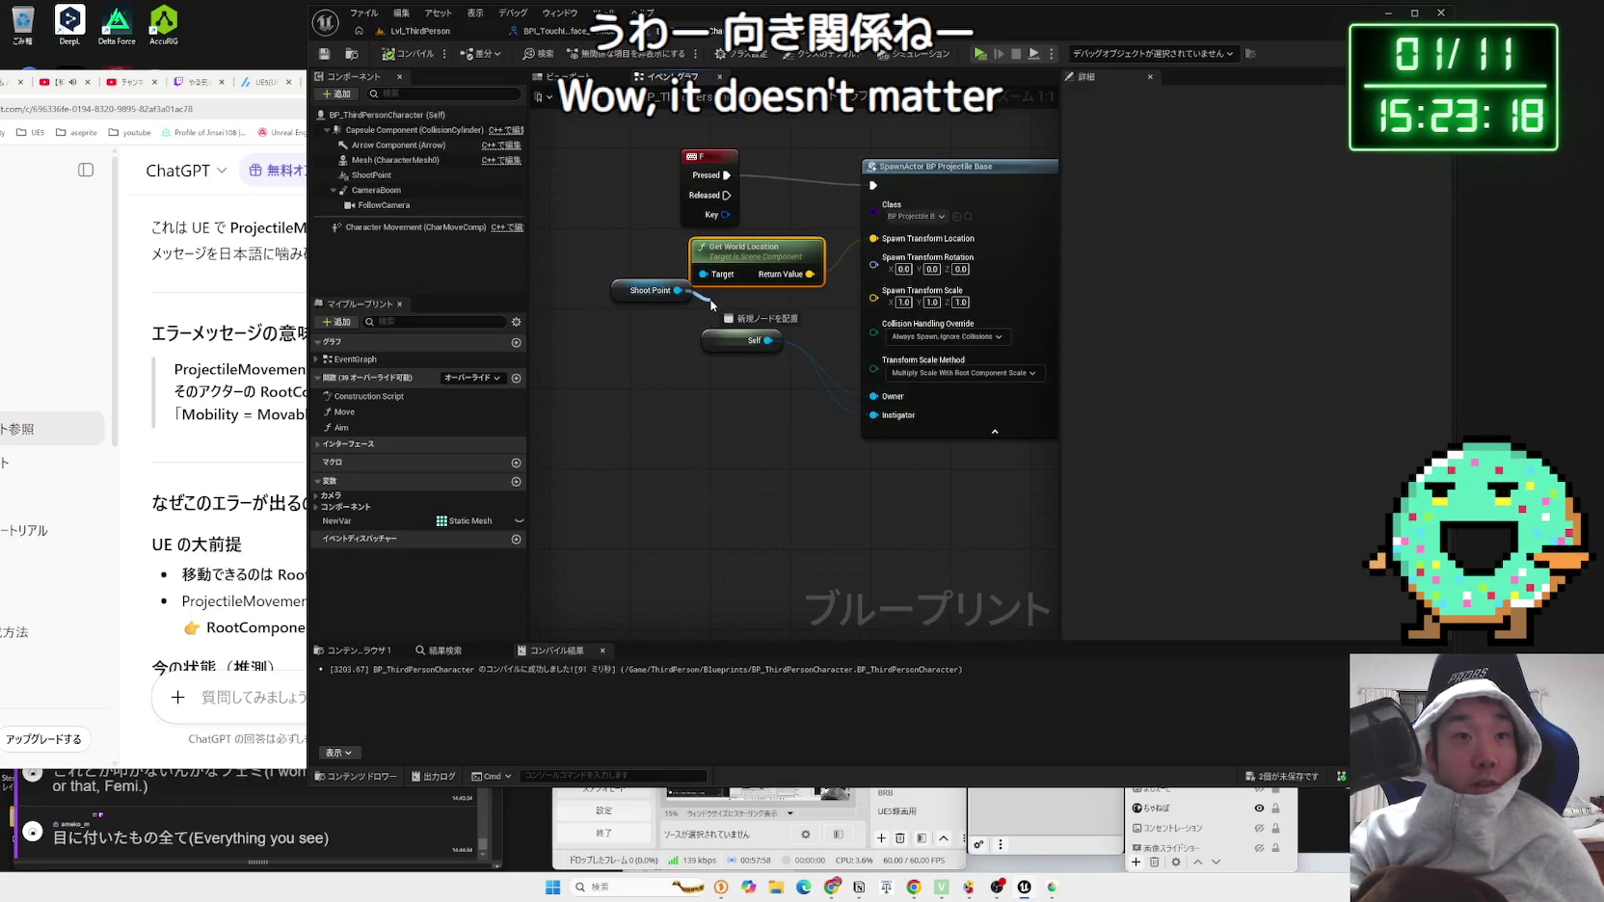
# Step: Connect Shoot Point's Get Relative Rotation to Spawn Transform Rotation
pyautogui.moveTo(711, 305); pyautogui.dragTo(713, 306)
pyautogui.write('get rotation')
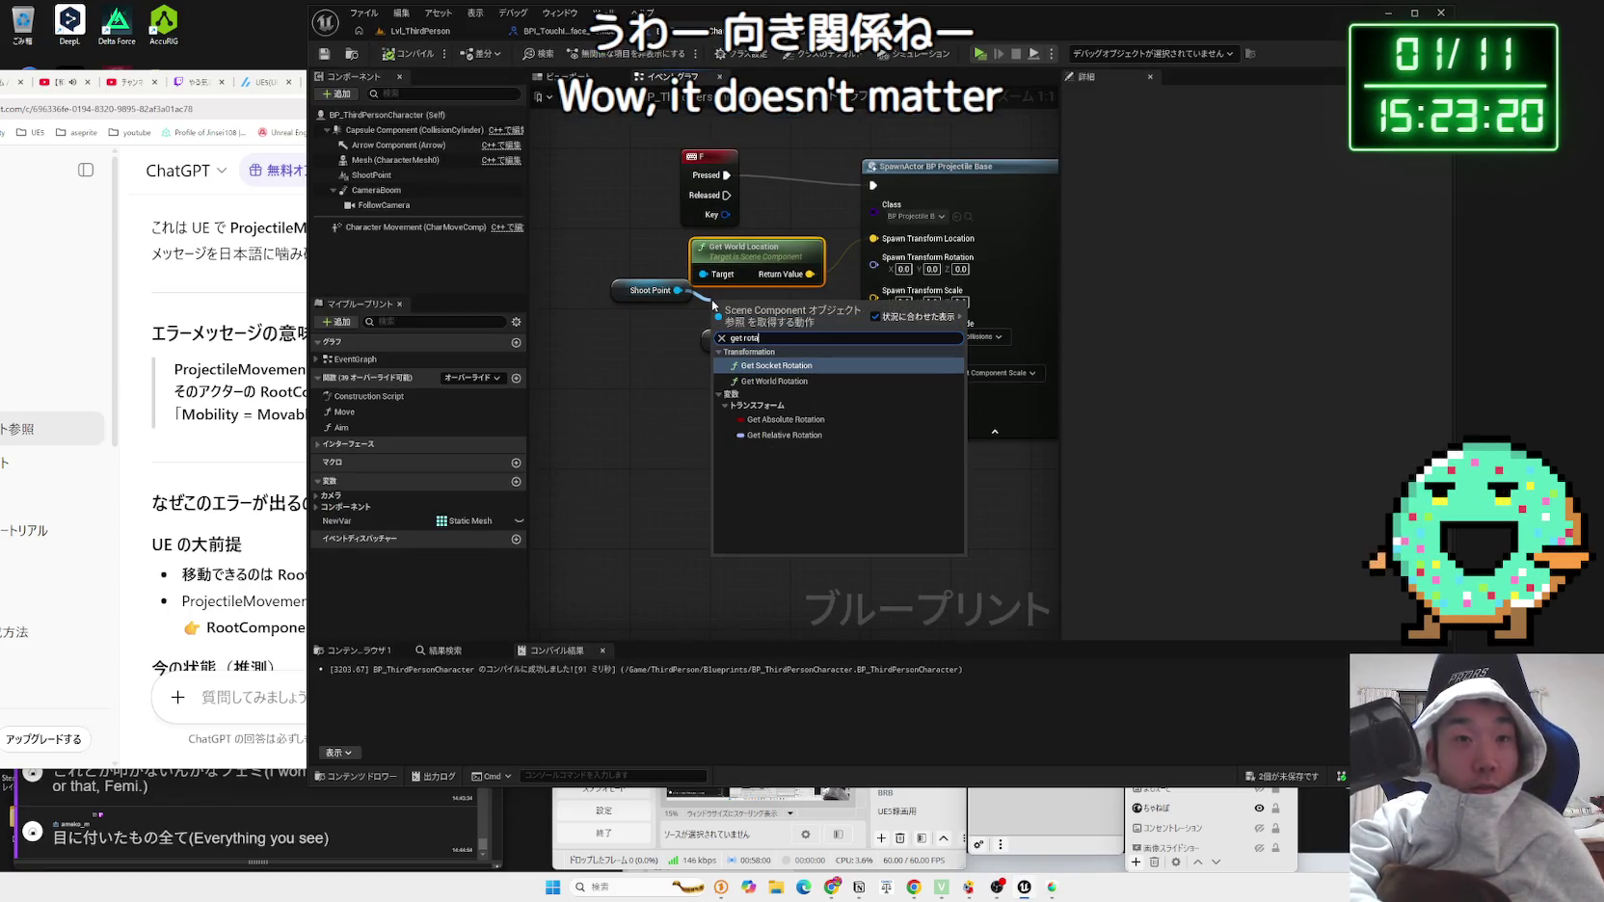
pyautogui.click(792, 381)
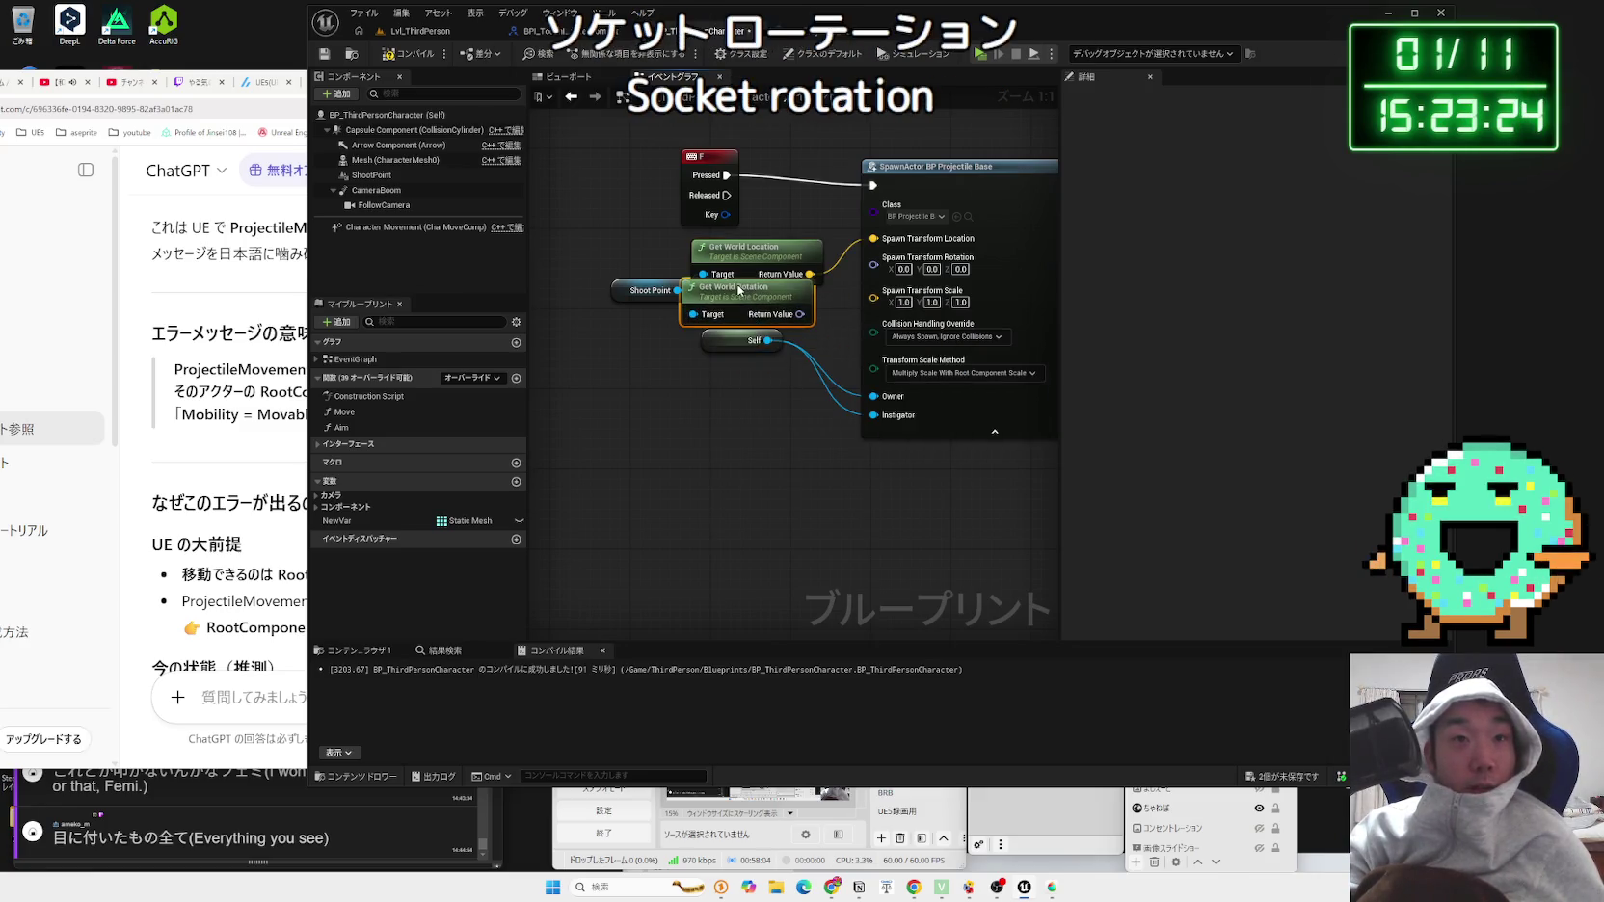
pyautogui.press('Delete')
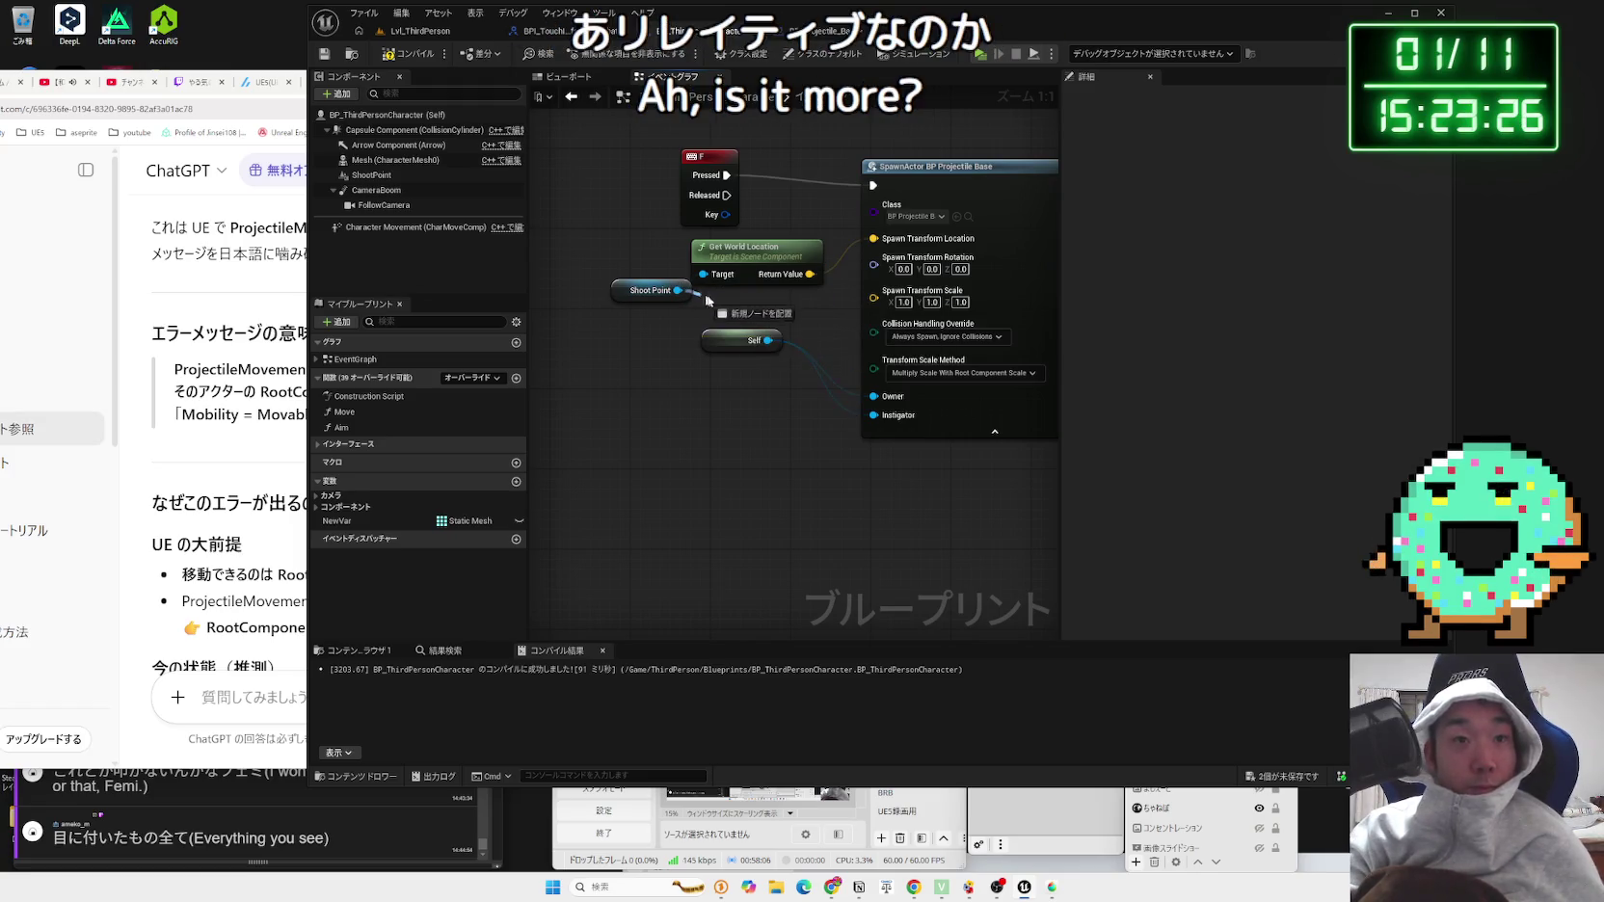
pyautogui.moveTo(678, 290); pyautogui.dragTo(726, 305)
pyautogui.write('relative')
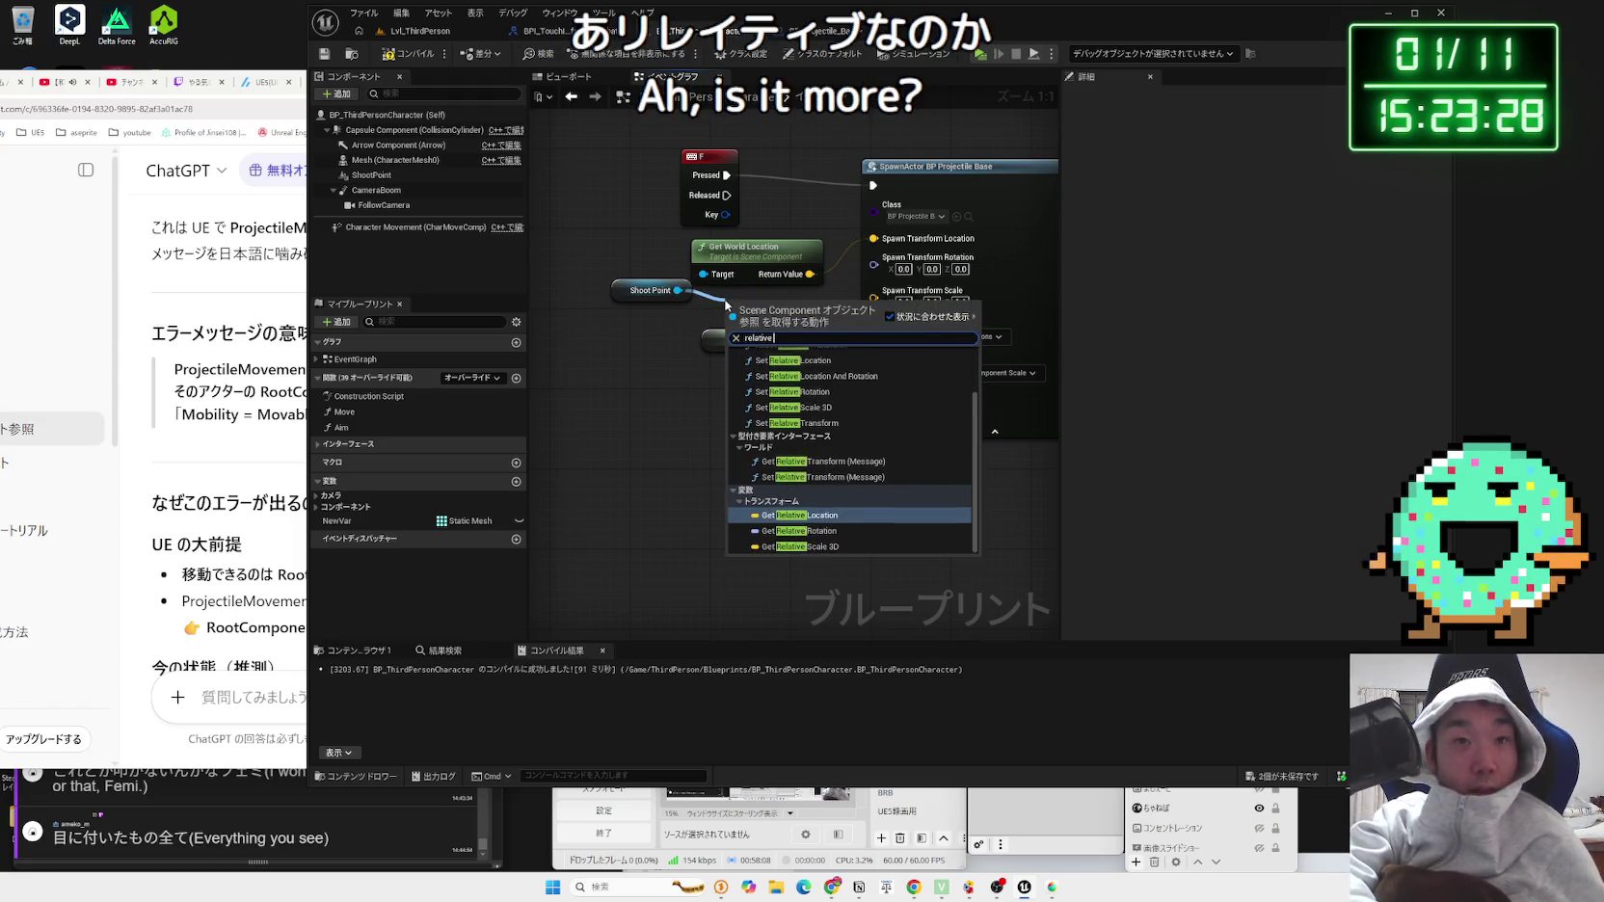
pyautogui.write(' rotation')
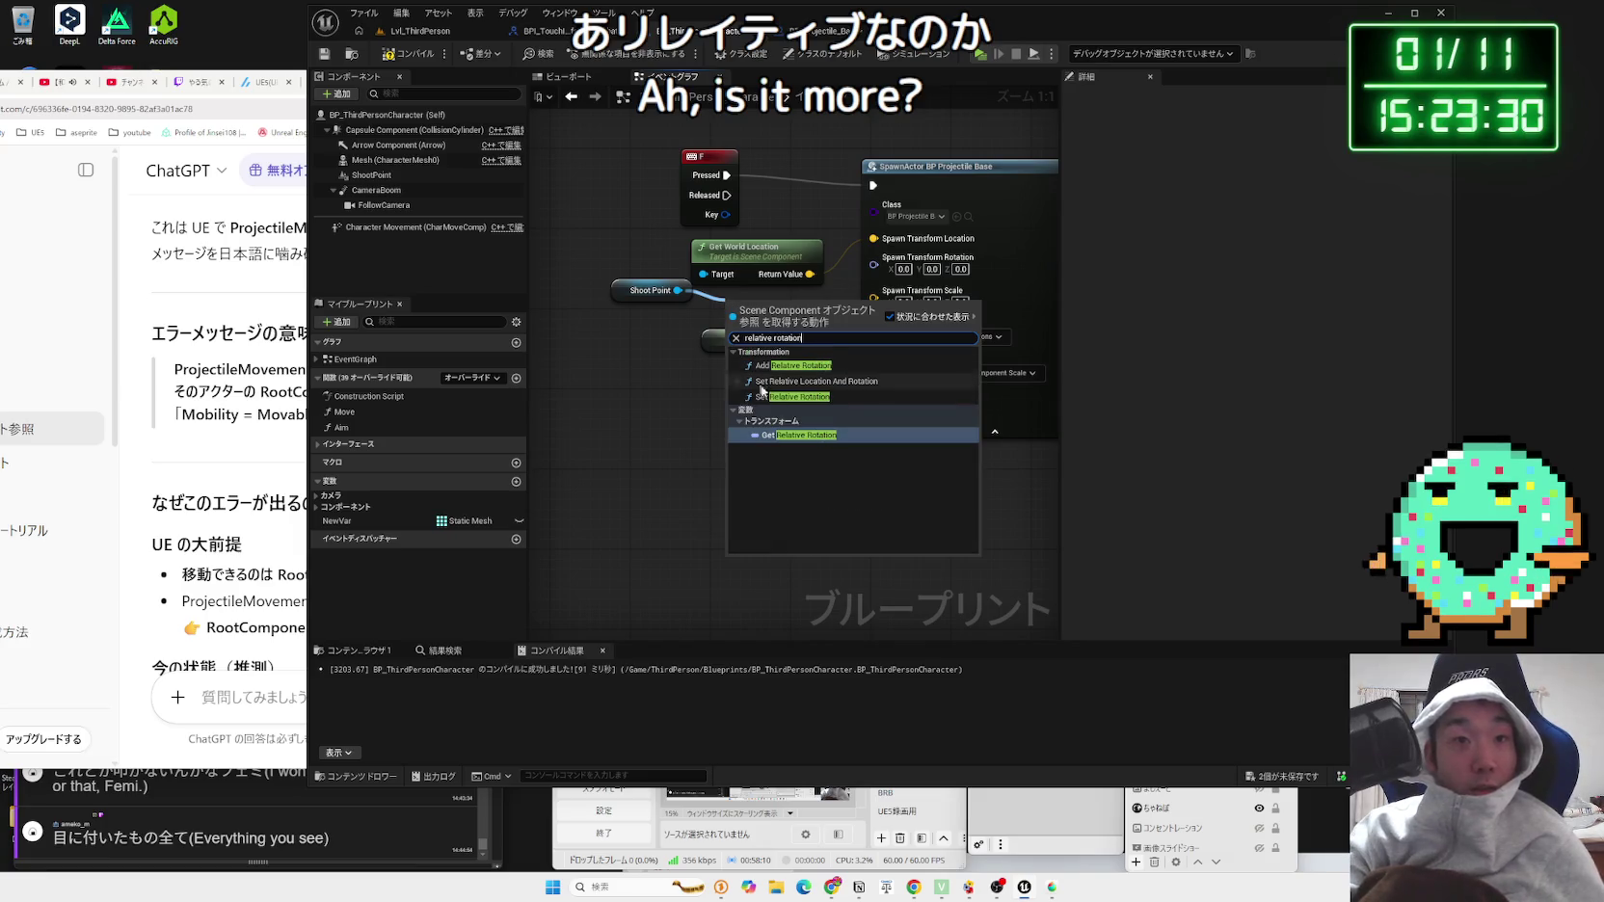
pyautogui.click(800, 435)
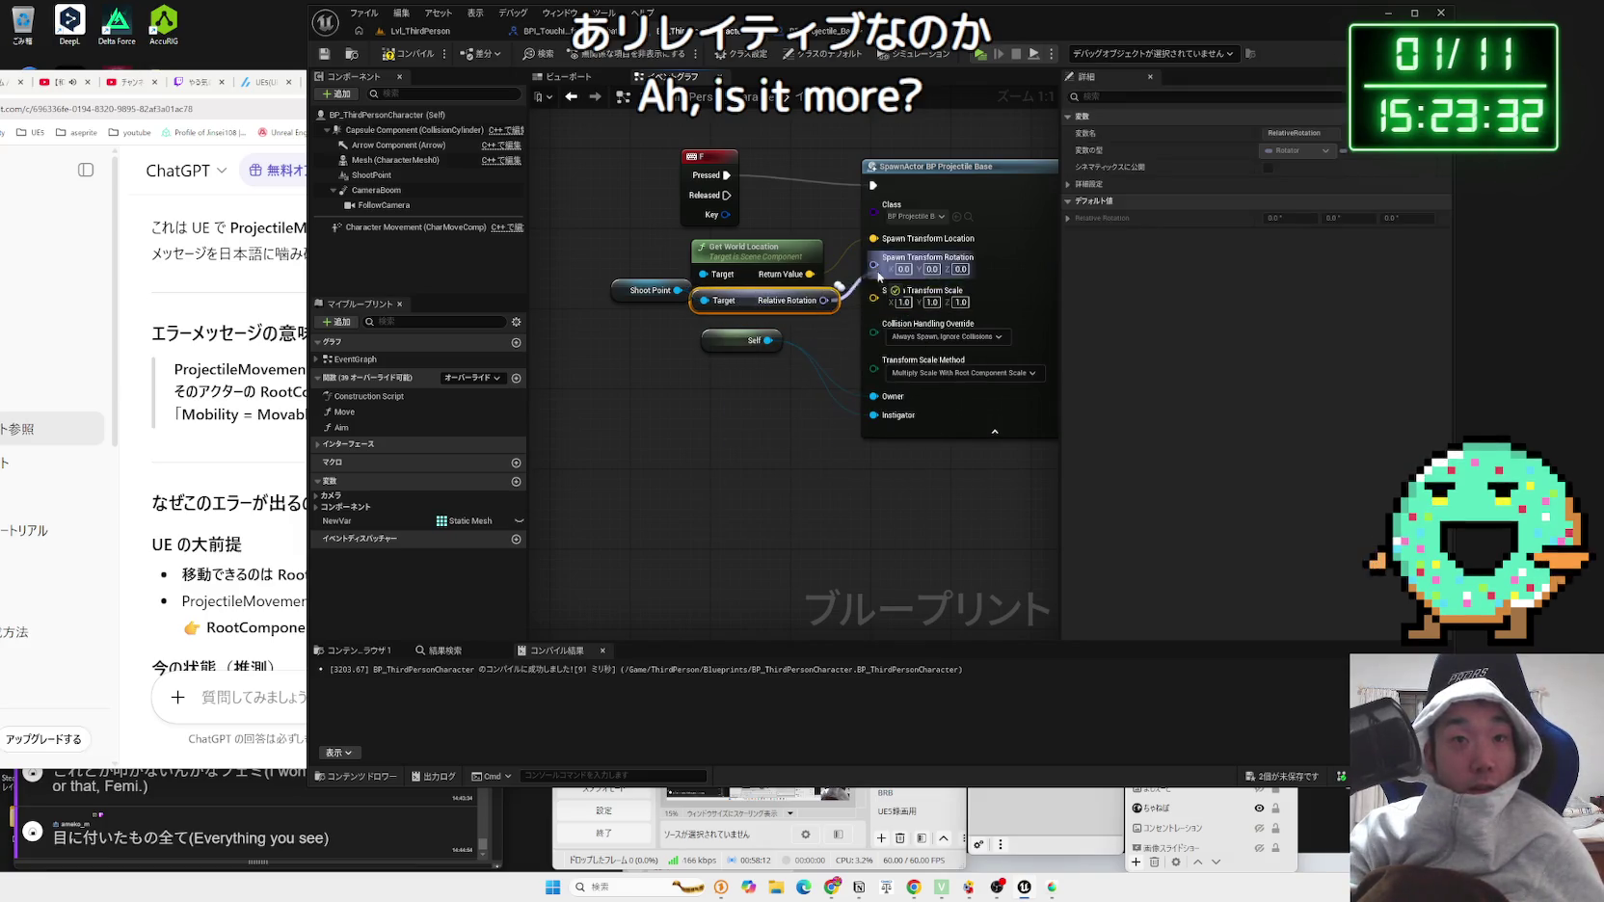
pyautogui.moveTo(878, 278); pyautogui.dragTo(875, 264)
# Step: Run a quick play test in the level and return to the character blueprint
pyautogui.click(420, 32)
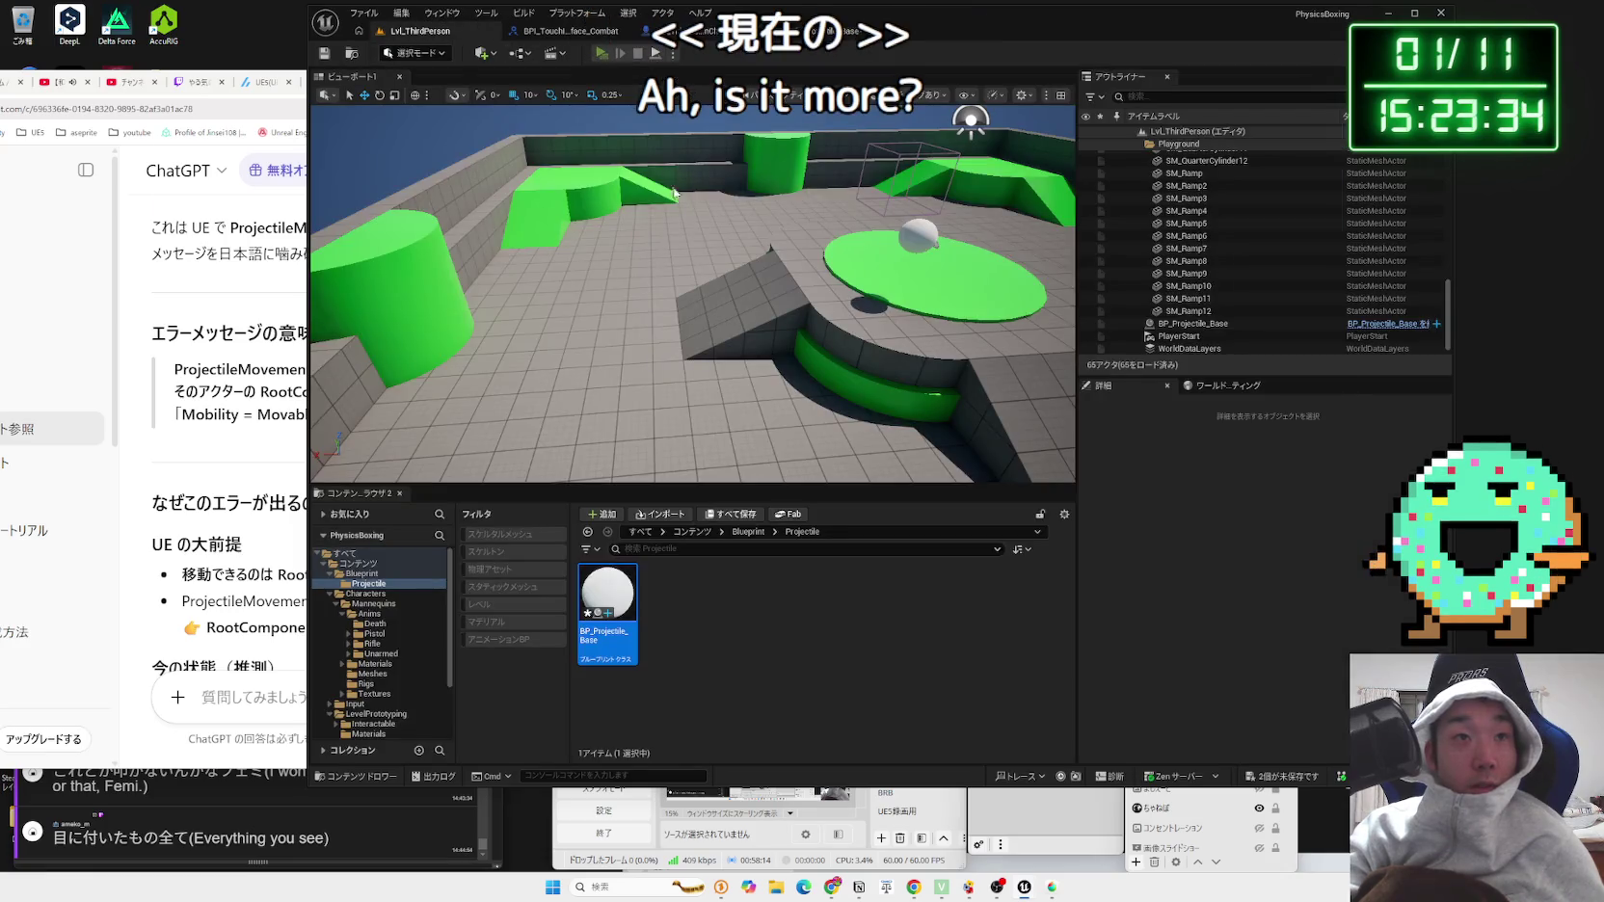
pyautogui.hotkey('alt', 'p')
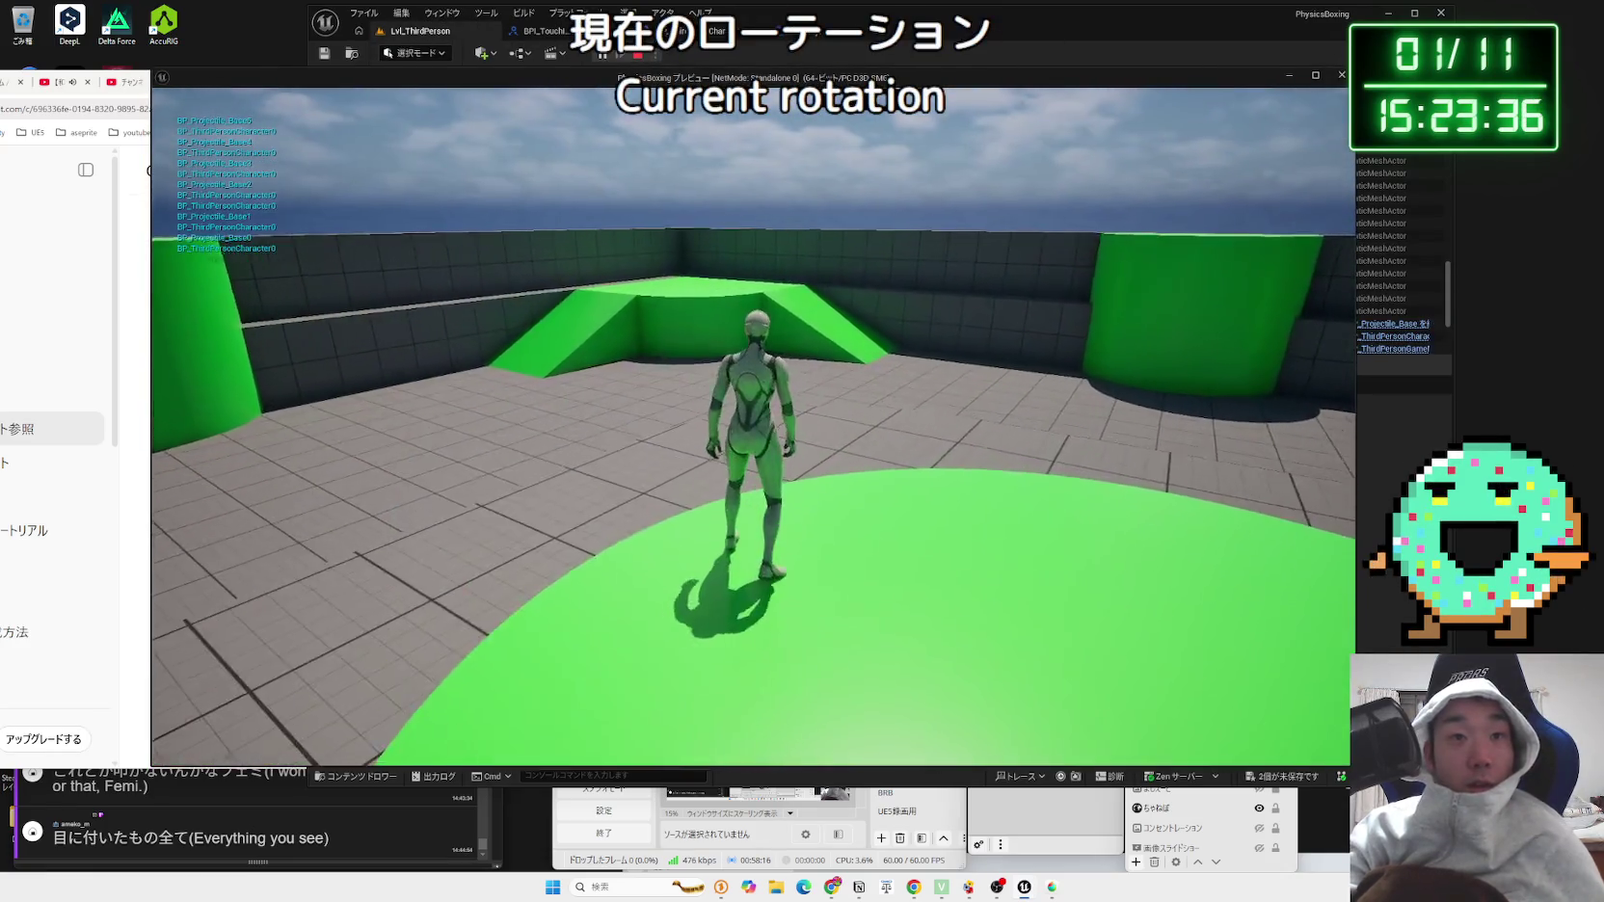
pyautogui.press('Escape')
pyautogui.click(694, 31)
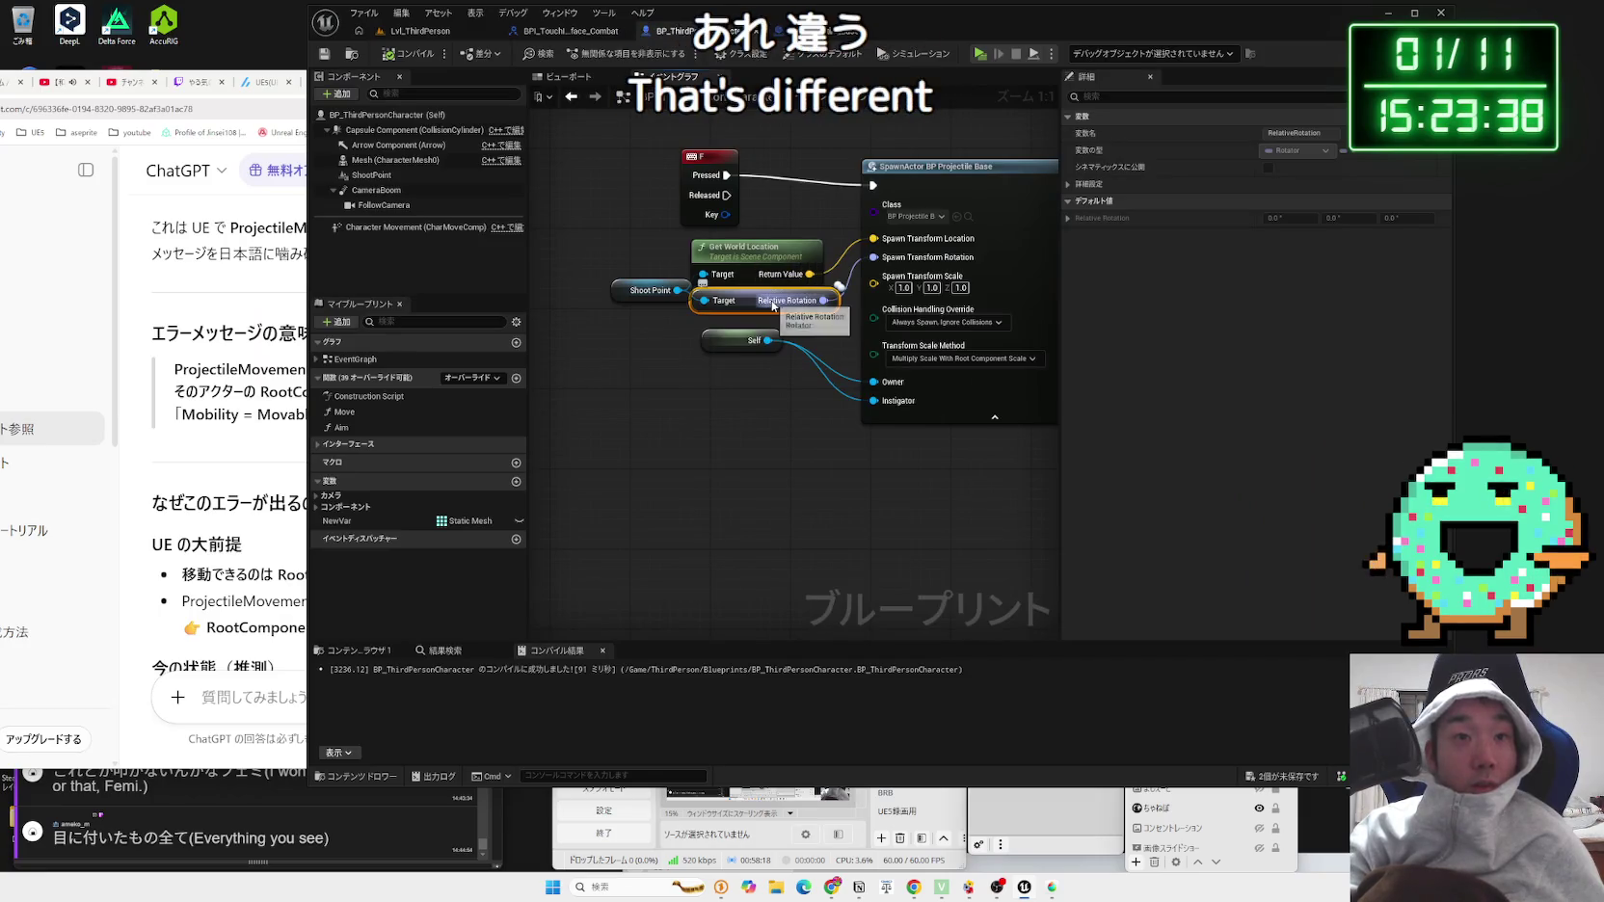
# Step: Remove Get Relative Rotation and try a Get Socket Rotation node from Shoot Point, then delete it
pyautogui.press('Delete')
pyautogui.moveTo(677, 290); pyautogui.dragTo(732, 307)
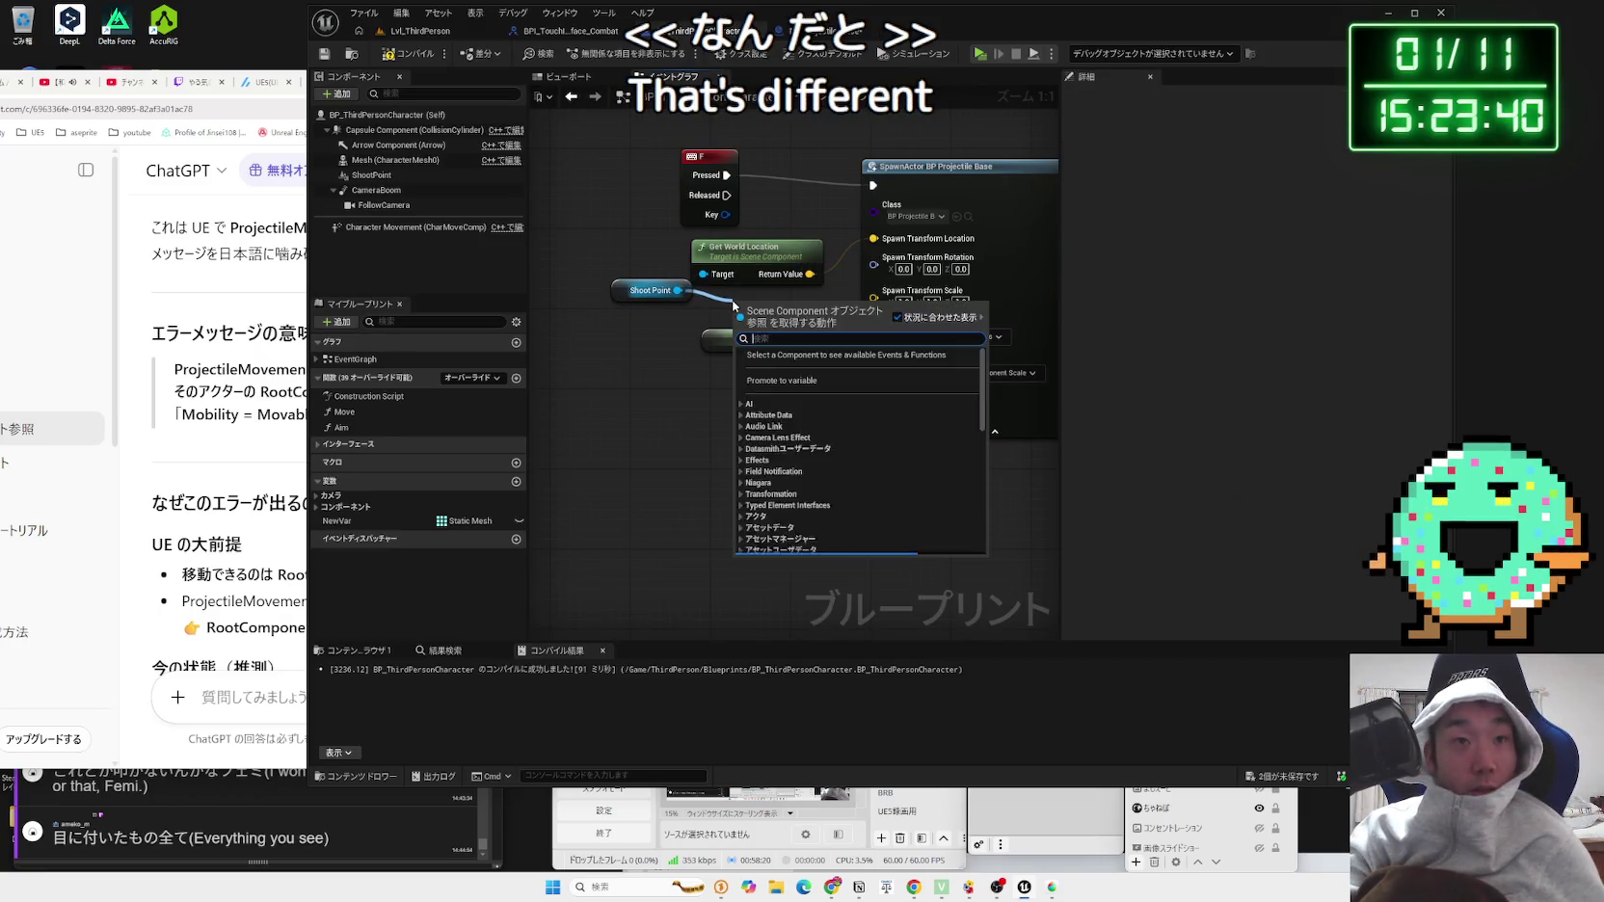
pyautogui.write('get r')
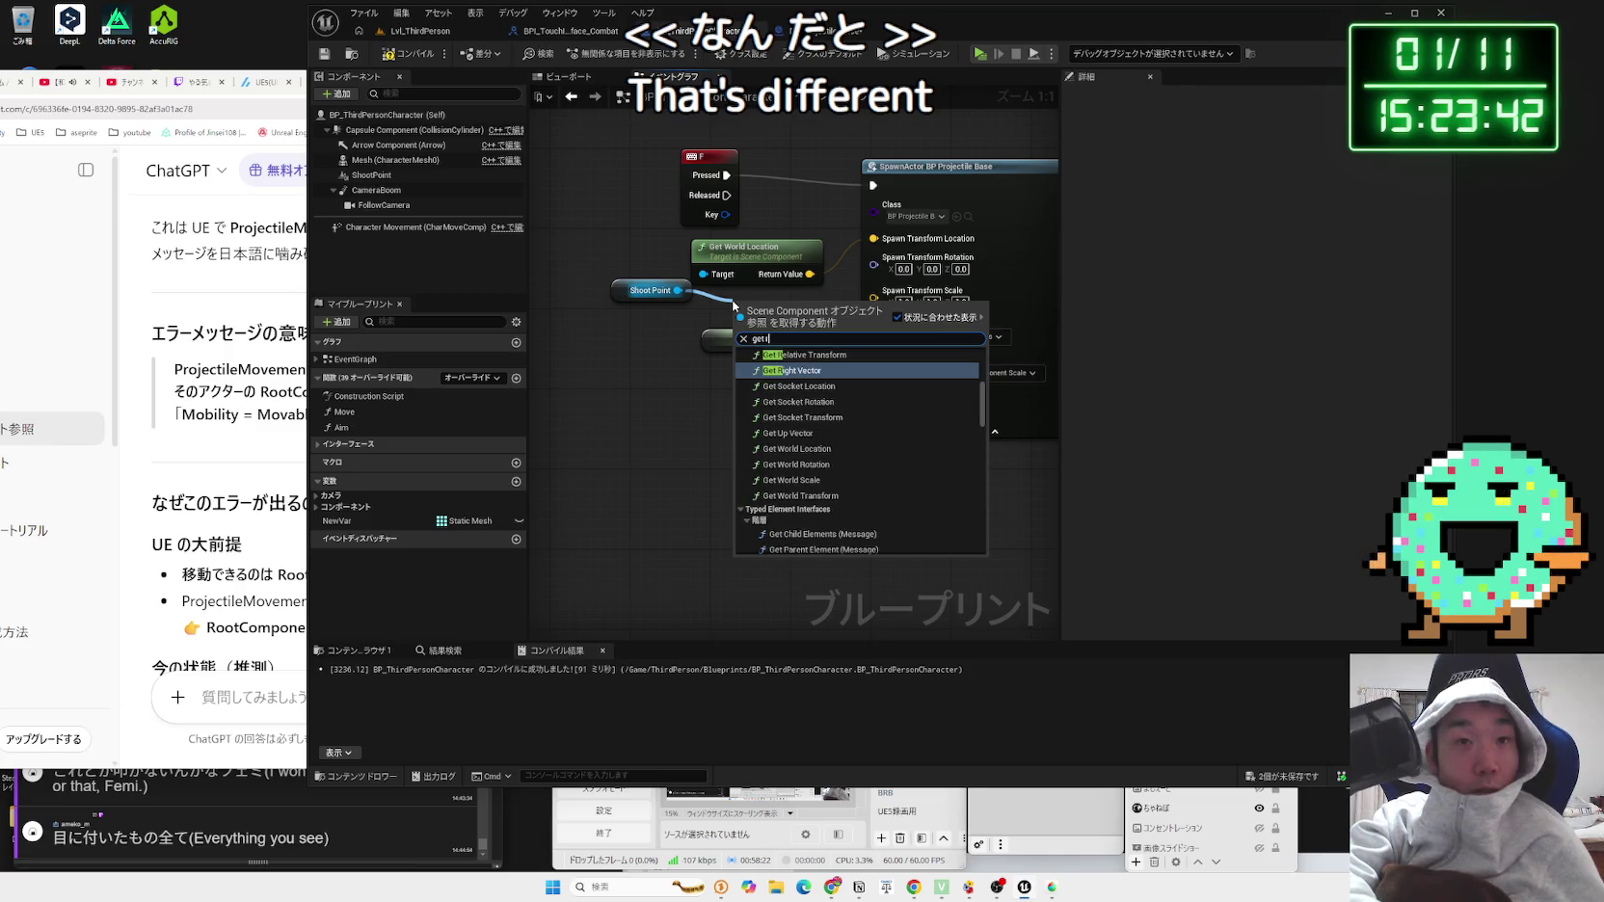
pyautogui.write('otation')
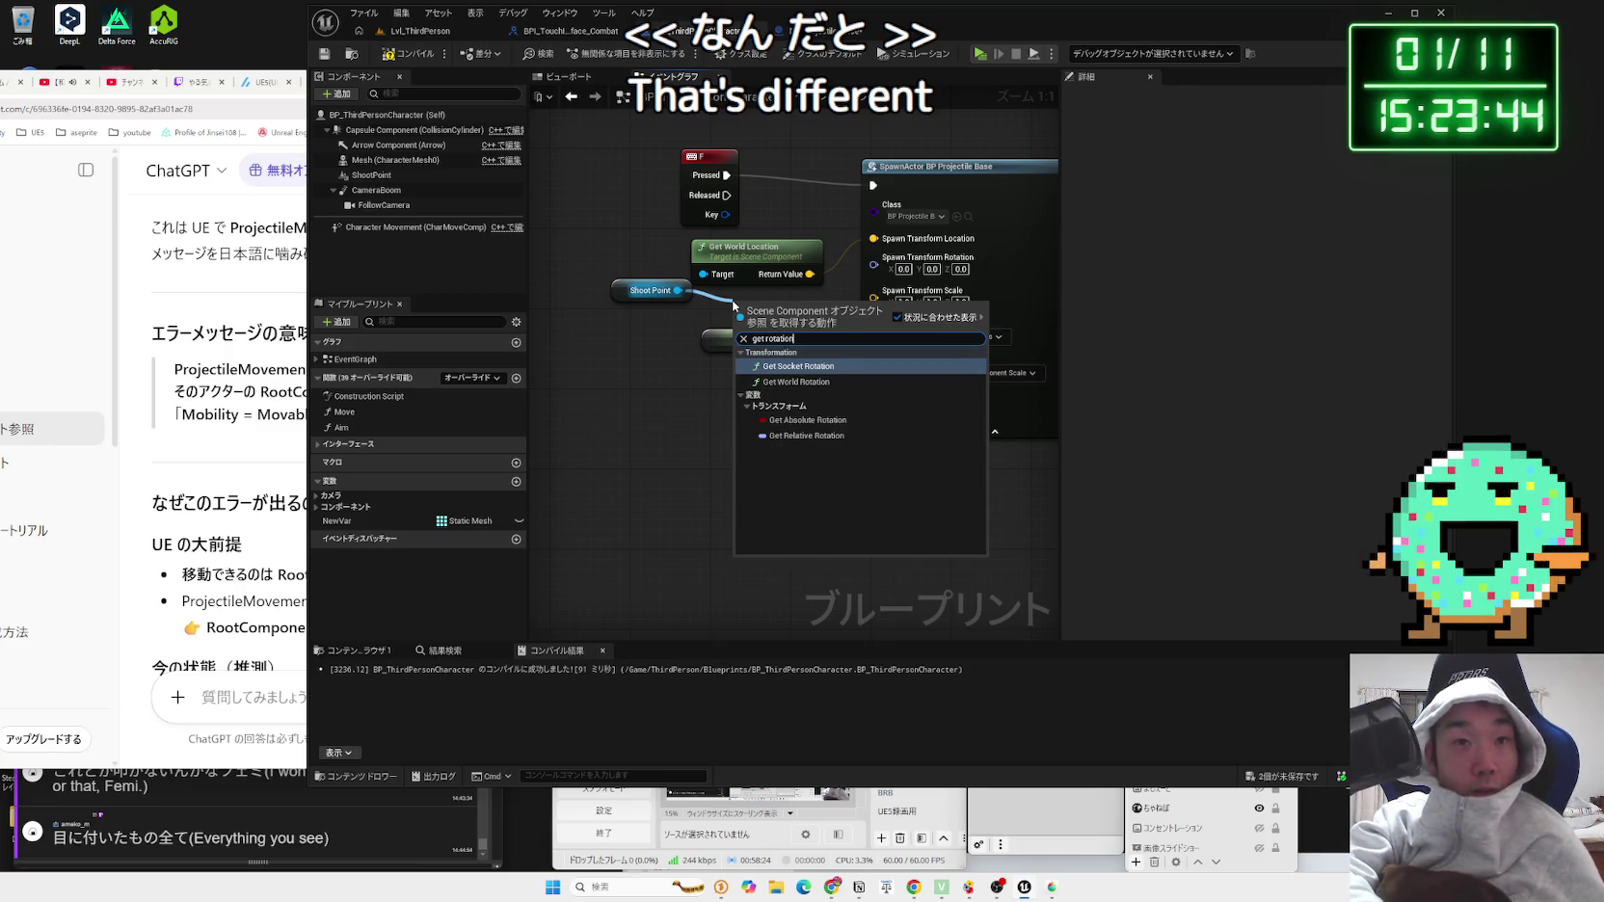
pyautogui.click(810, 372)
pyautogui.moveTo(795, 306); pyautogui.dragTo(744, 277)
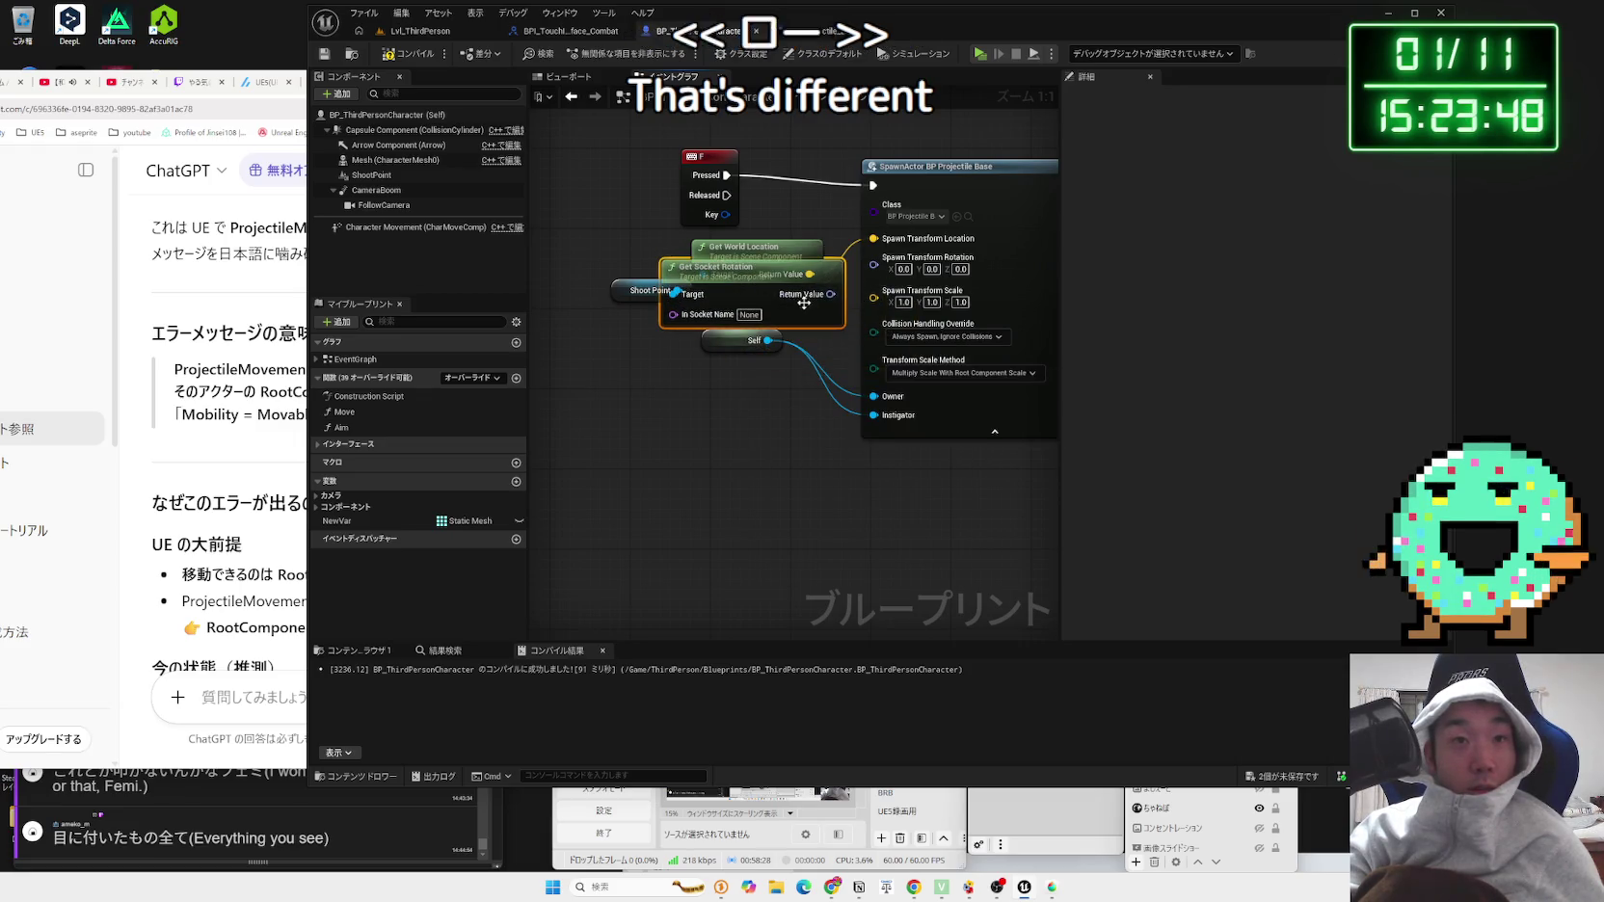
pyautogui.moveTo(634, 299); pyautogui.dragTo(587, 288)
pyautogui.moveTo(730, 318); pyautogui.dragTo(680, 429)
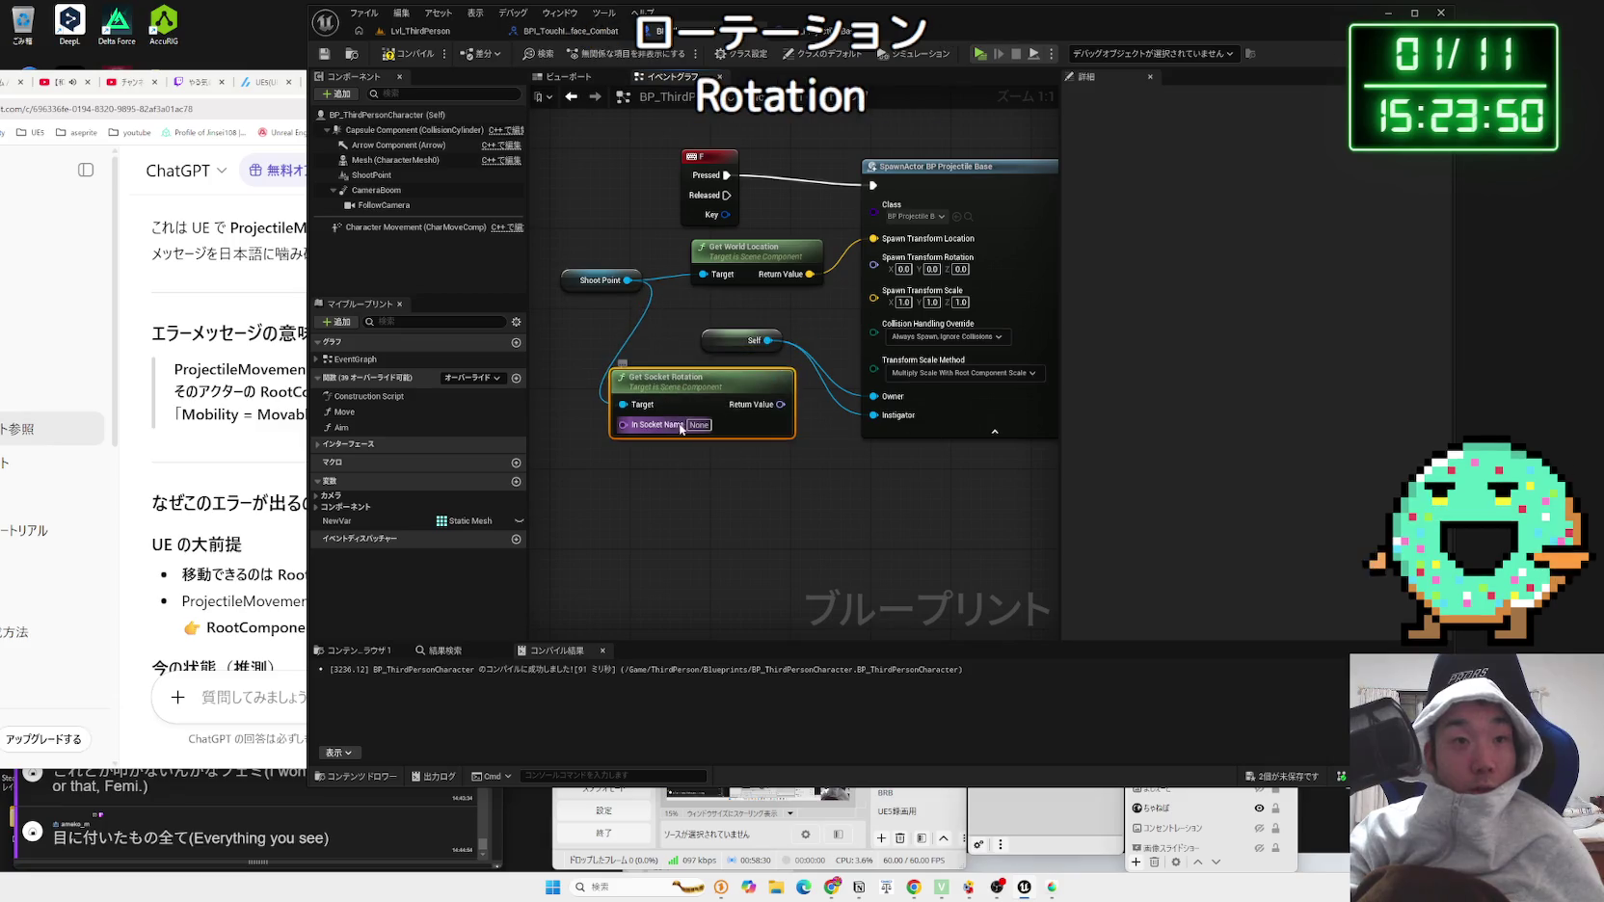
pyautogui.press('Delete')
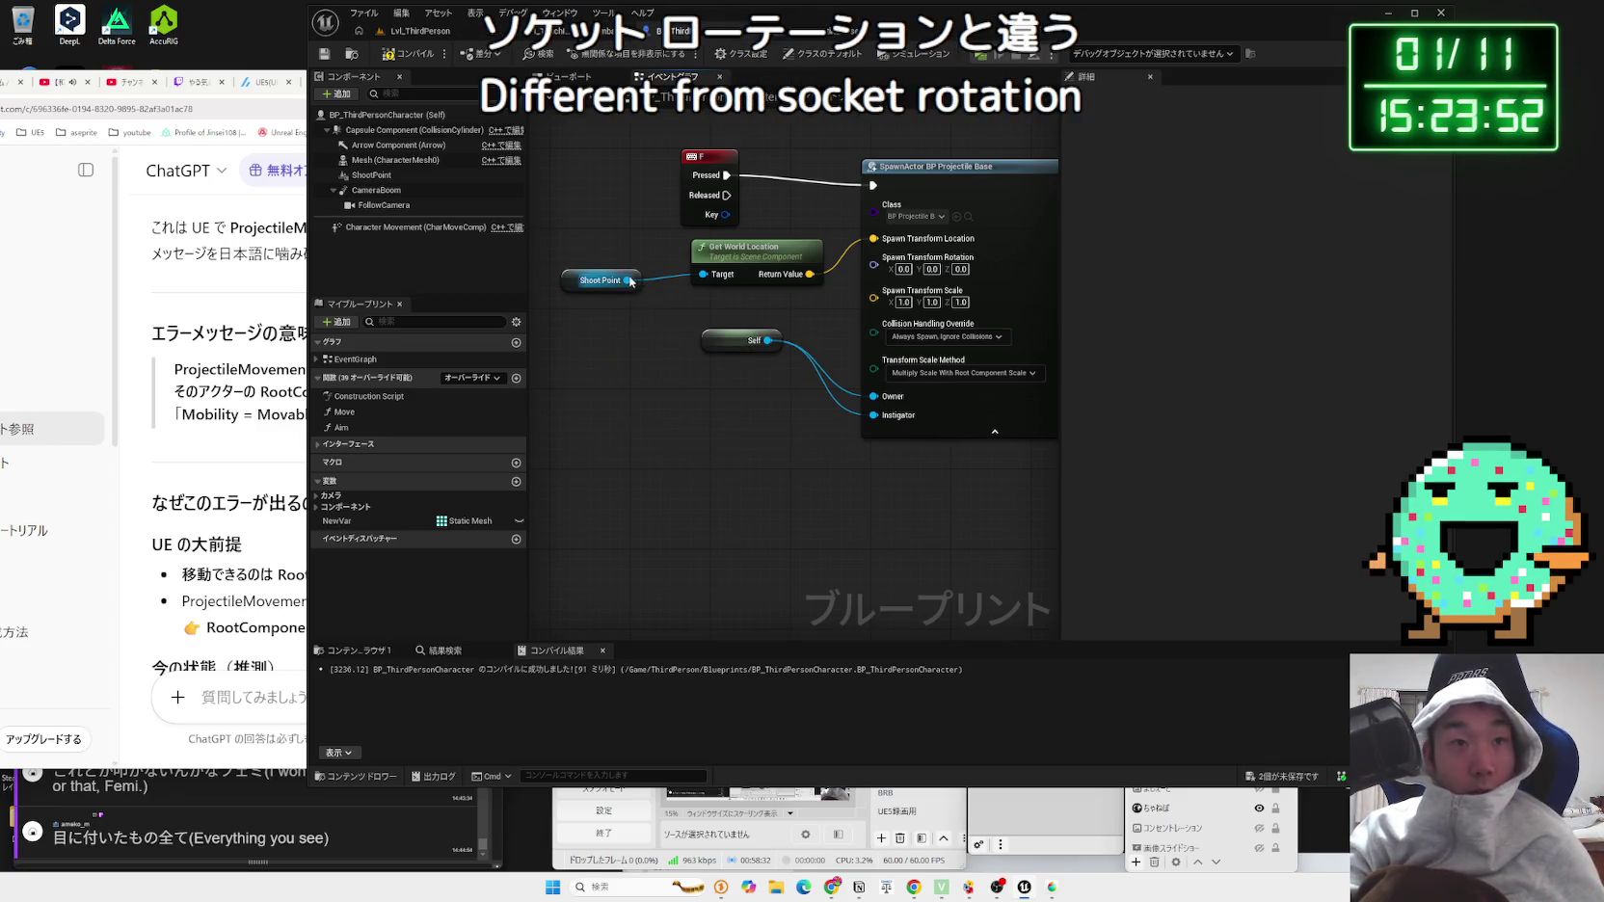
# Step: Wire Shoot Point's Get World Rotation into Spawn Transform Rotation and return to the level
pyautogui.moveTo(726, 313); pyautogui.dragTo(726, 313)
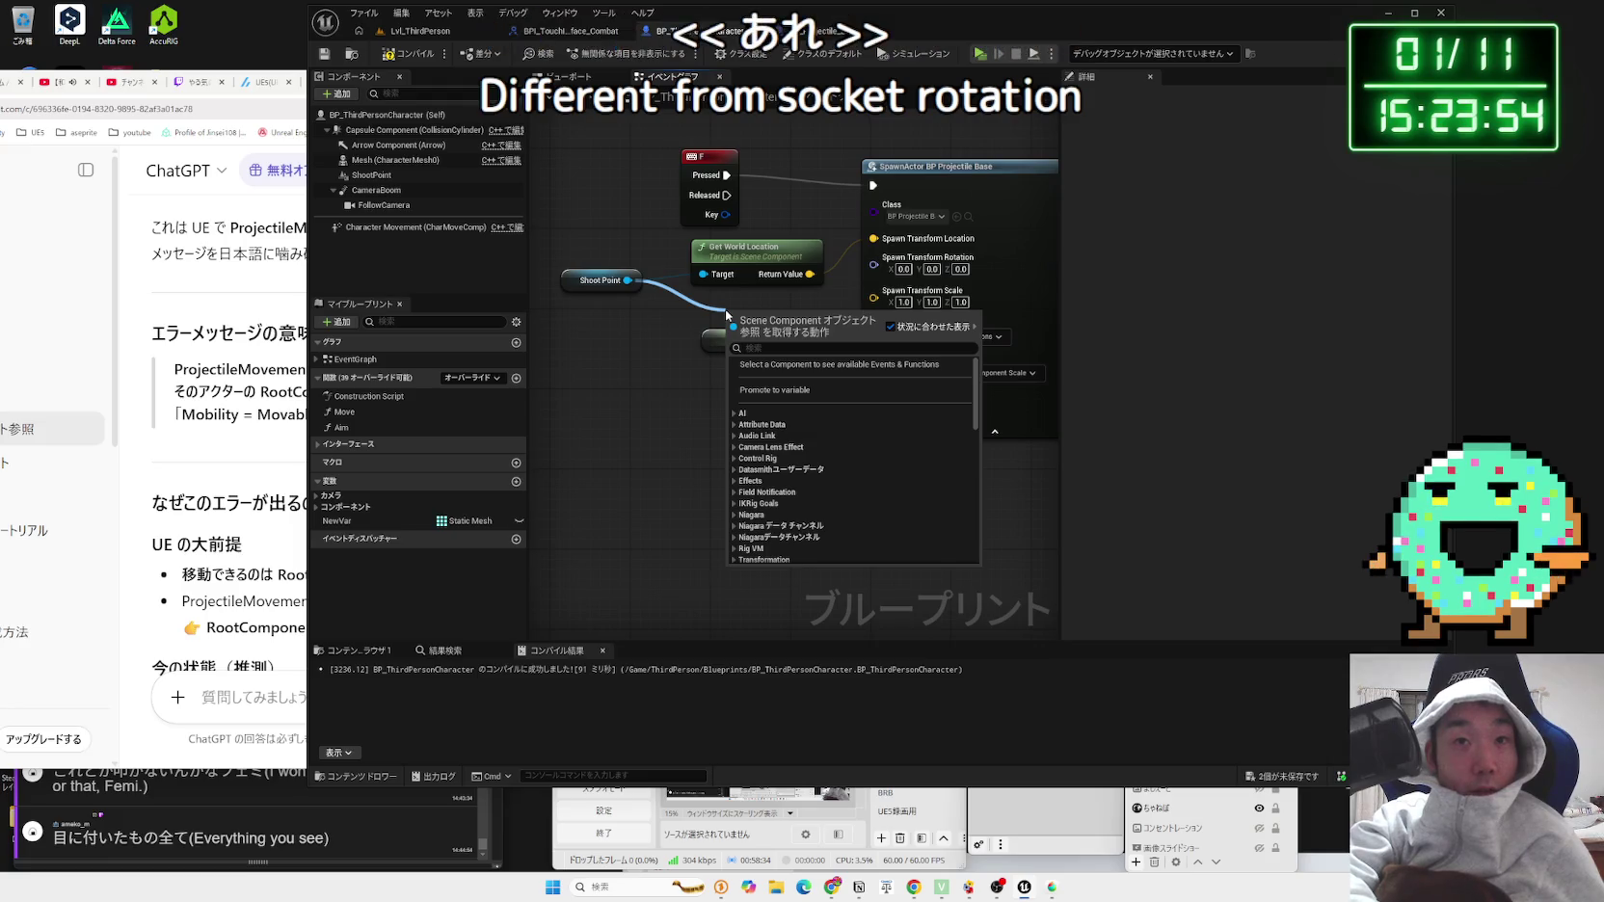
pyautogui.write('get world')
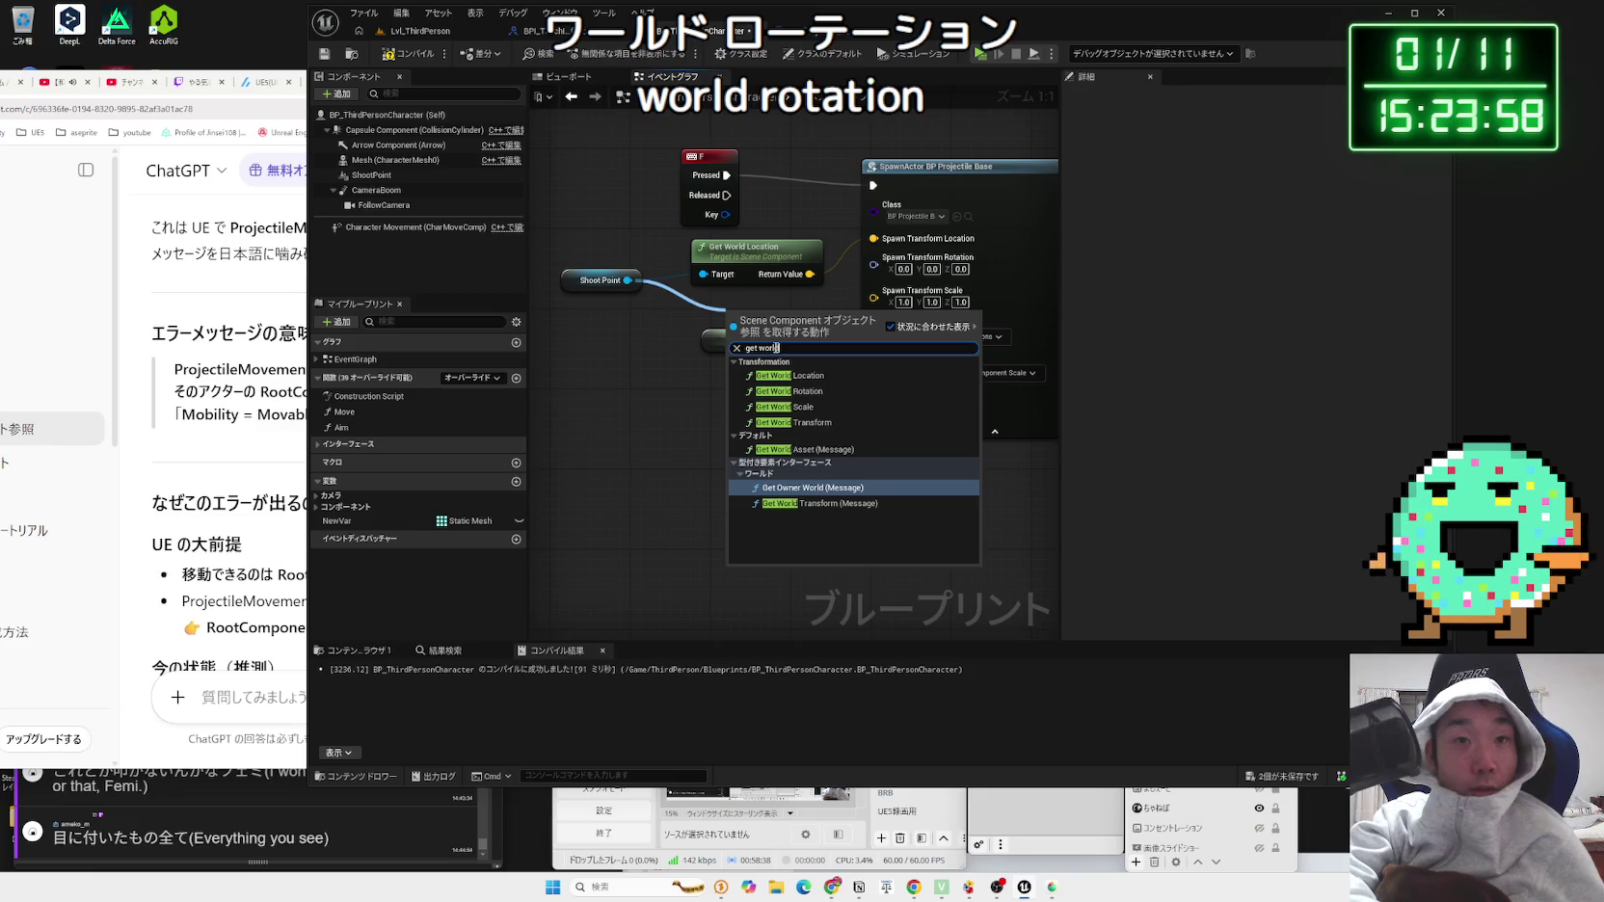
pyautogui.write(' rotation')
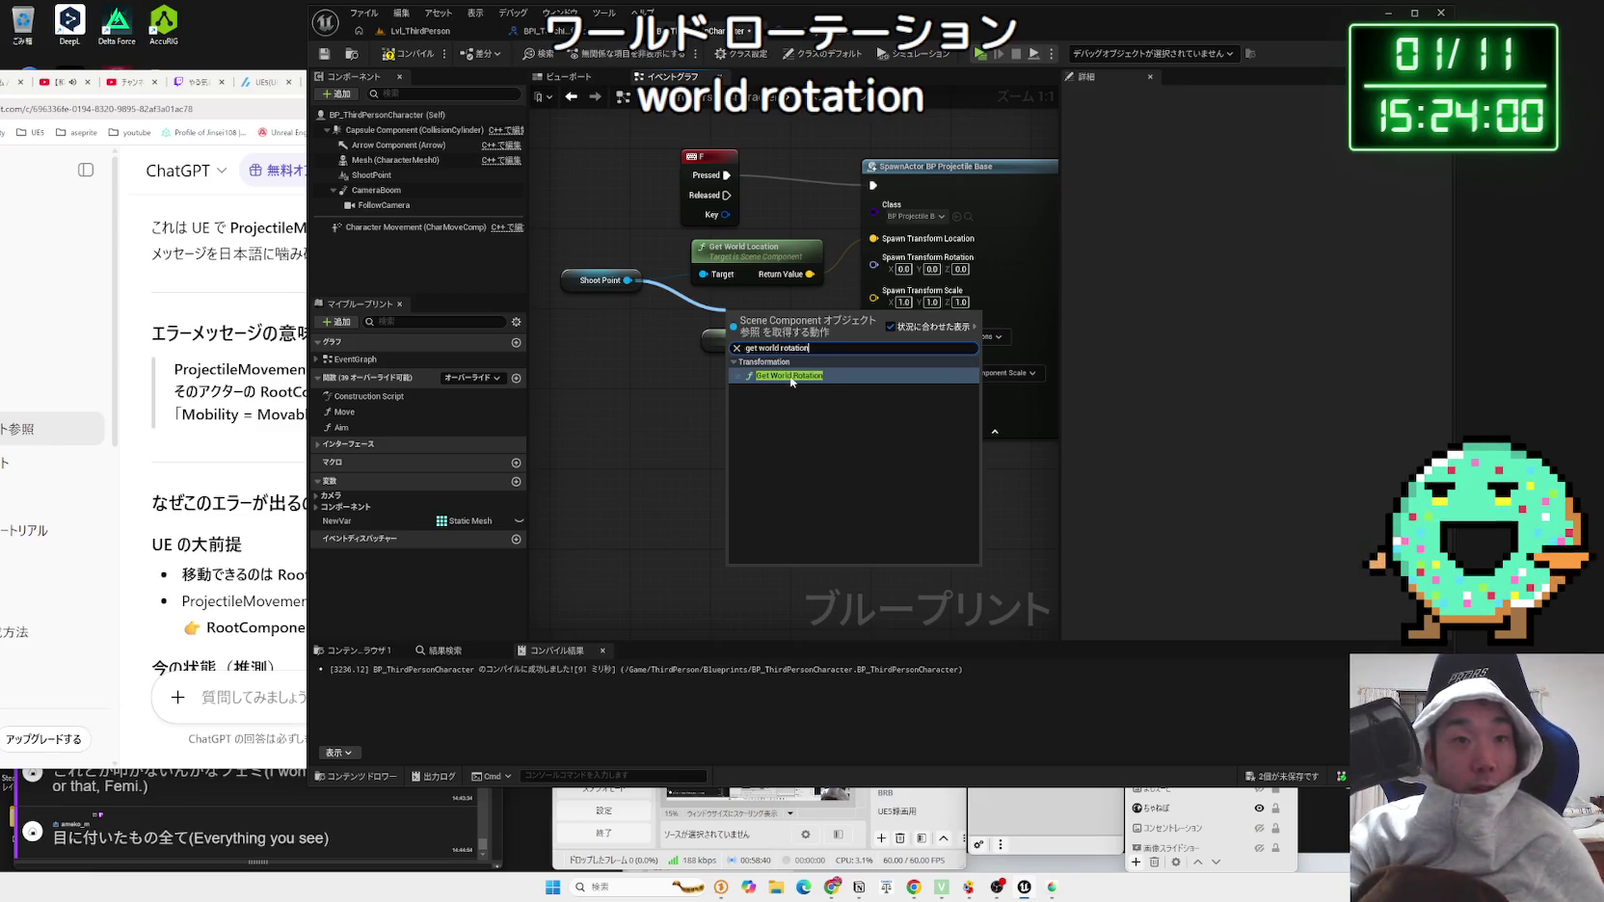
pyautogui.click(791, 376)
pyautogui.moveTo(867, 281); pyautogui.dragTo(873, 263)
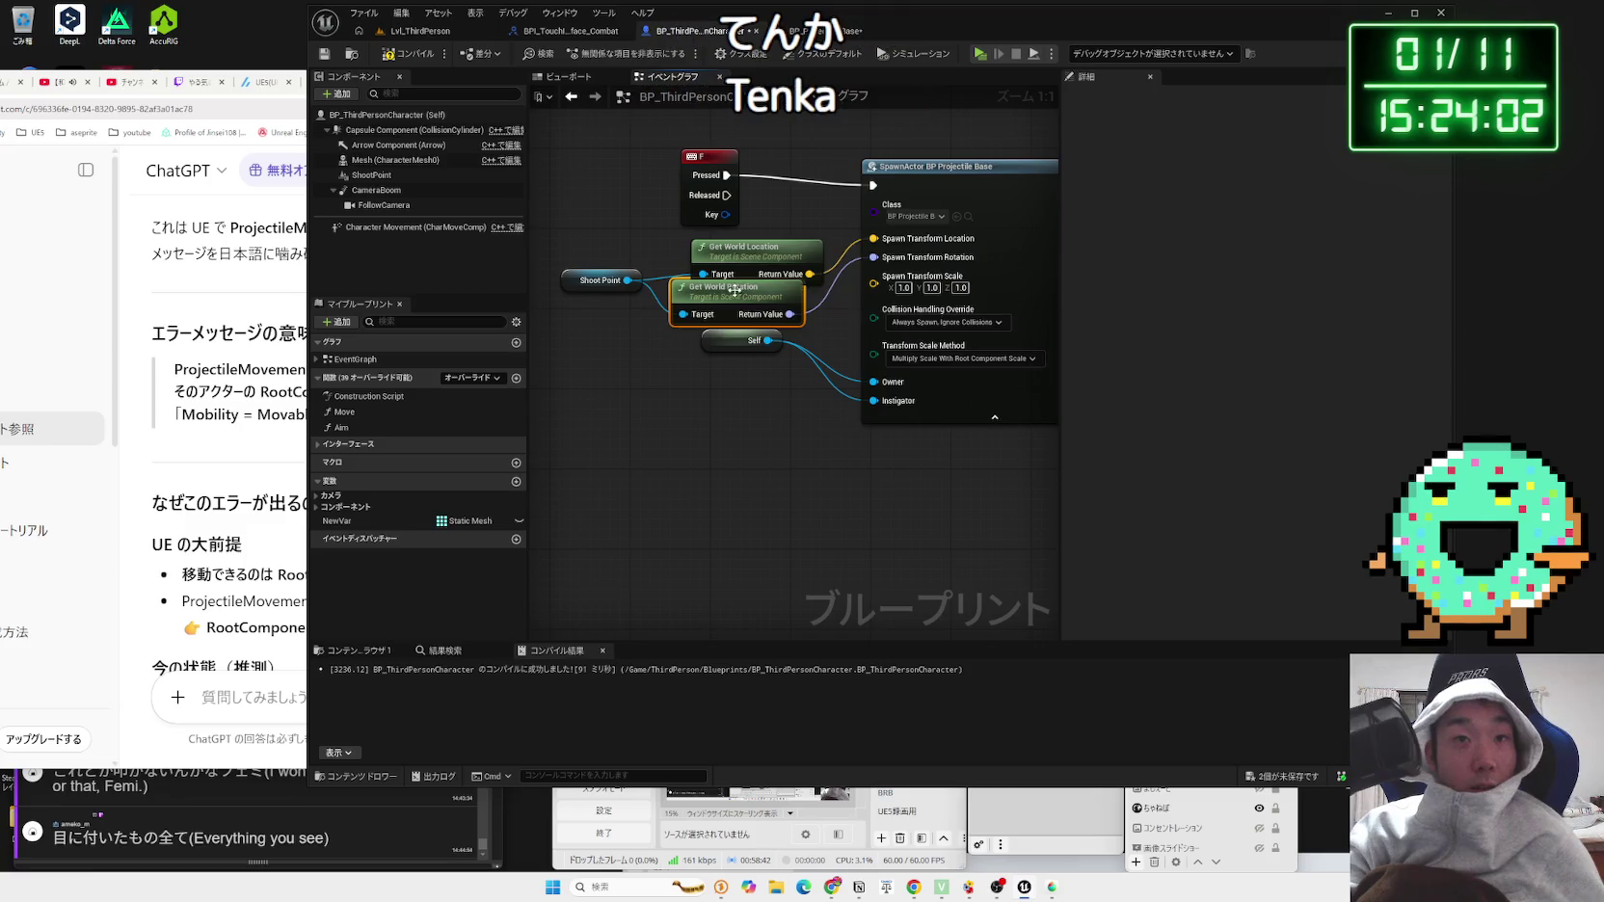
pyautogui.click(421, 33)
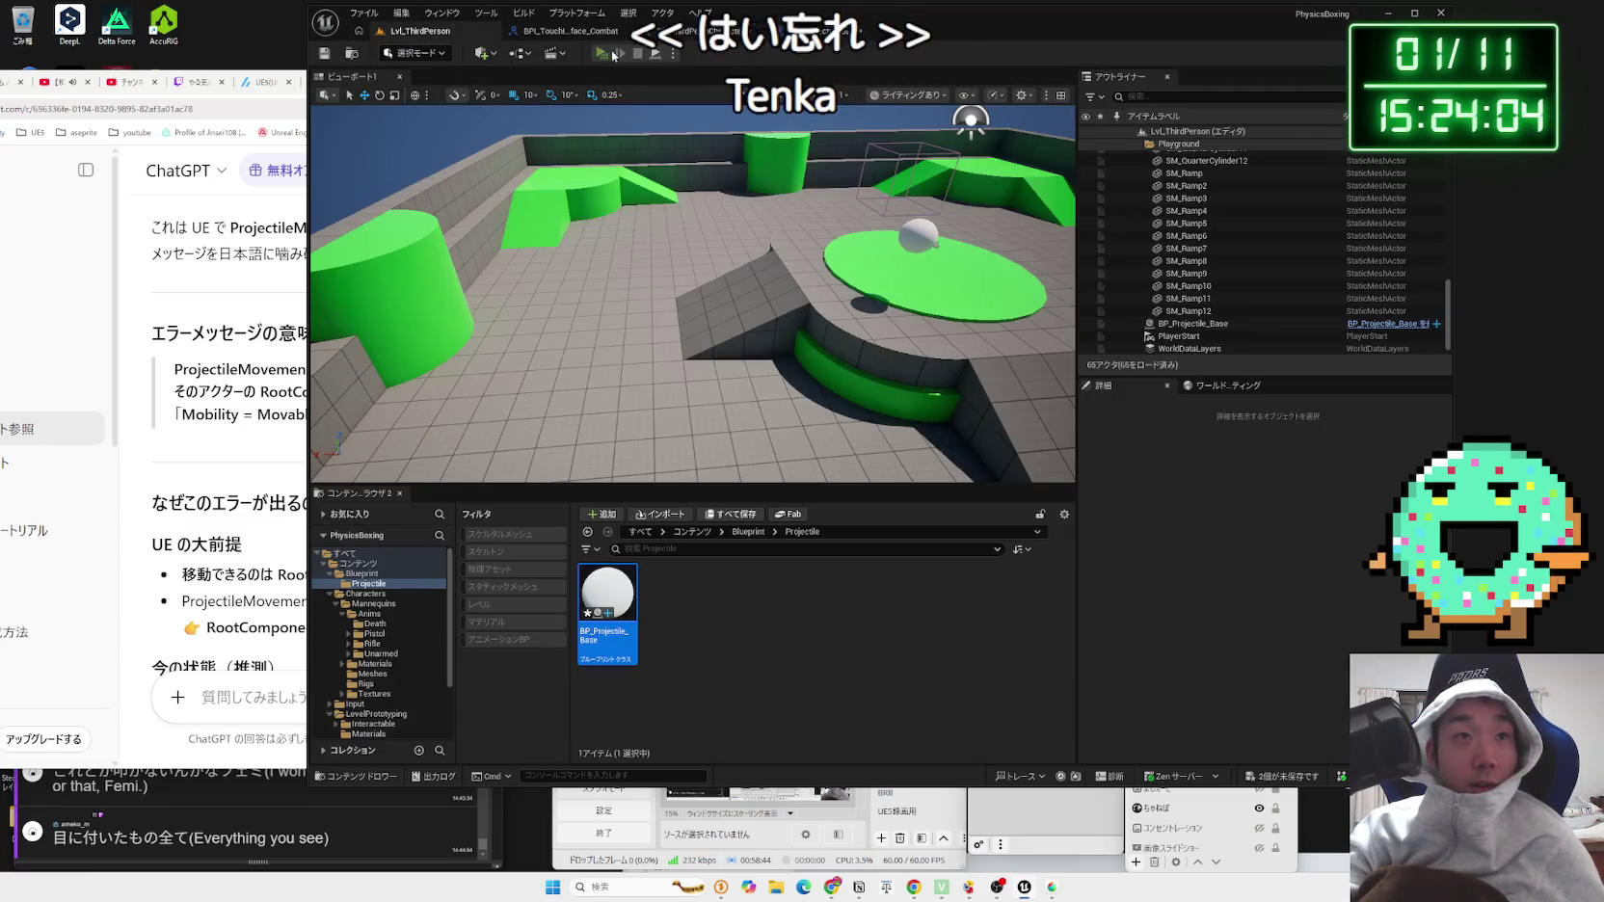
# Step: Play-test firing projectiles, then open BP_Projectile_Base in the Blueprint editor
pyautogui.click(611, 53)
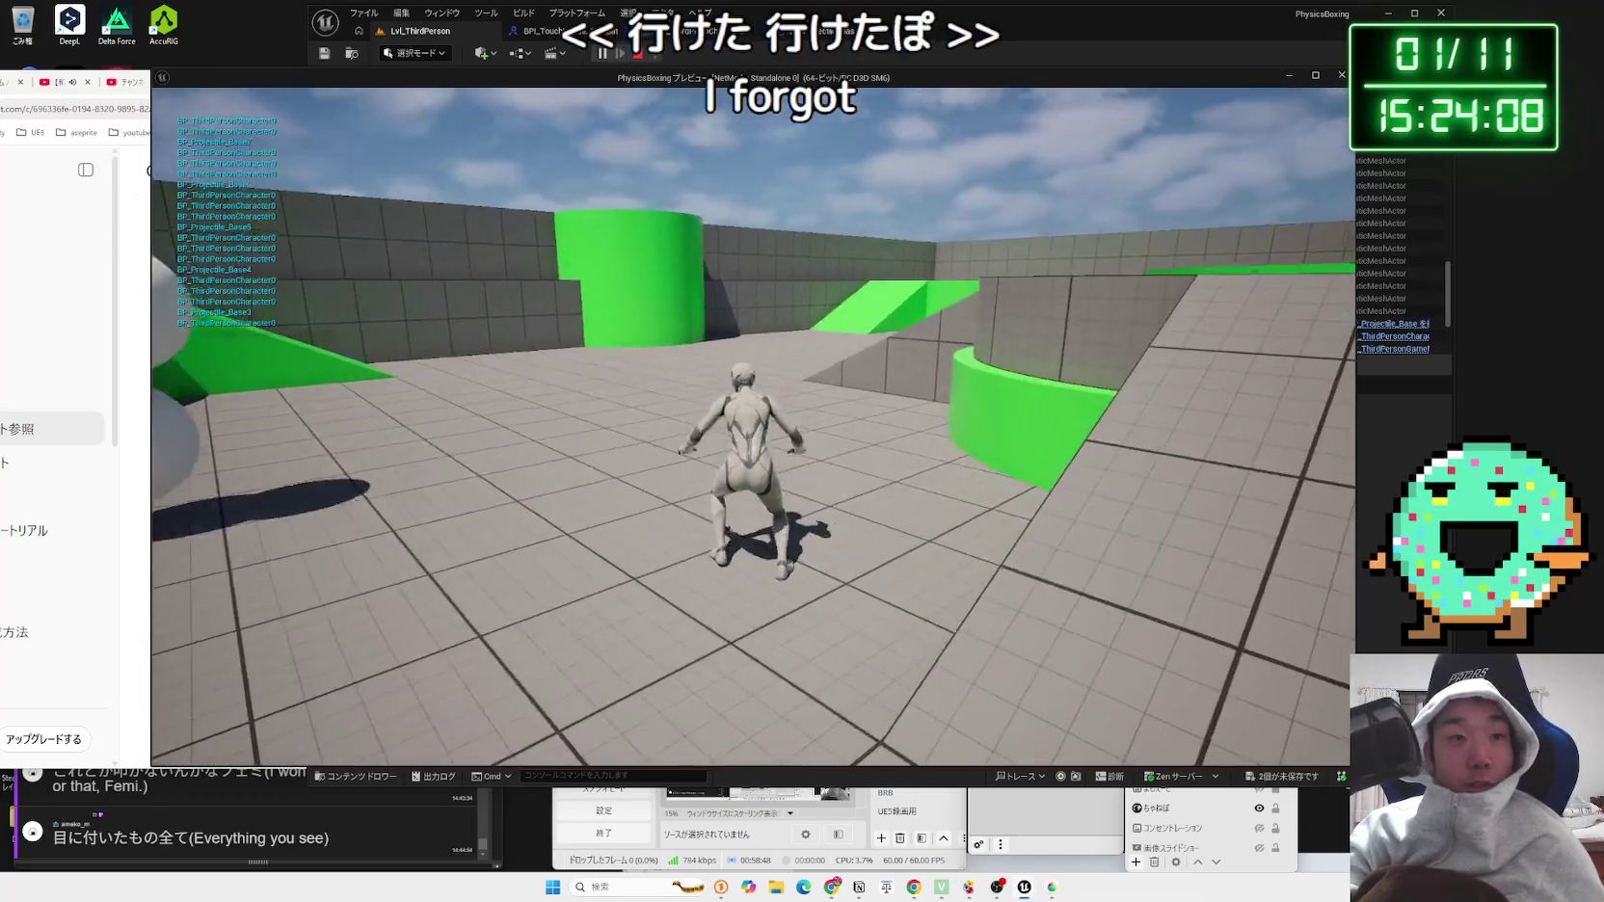
pyautogui.press('Escape')
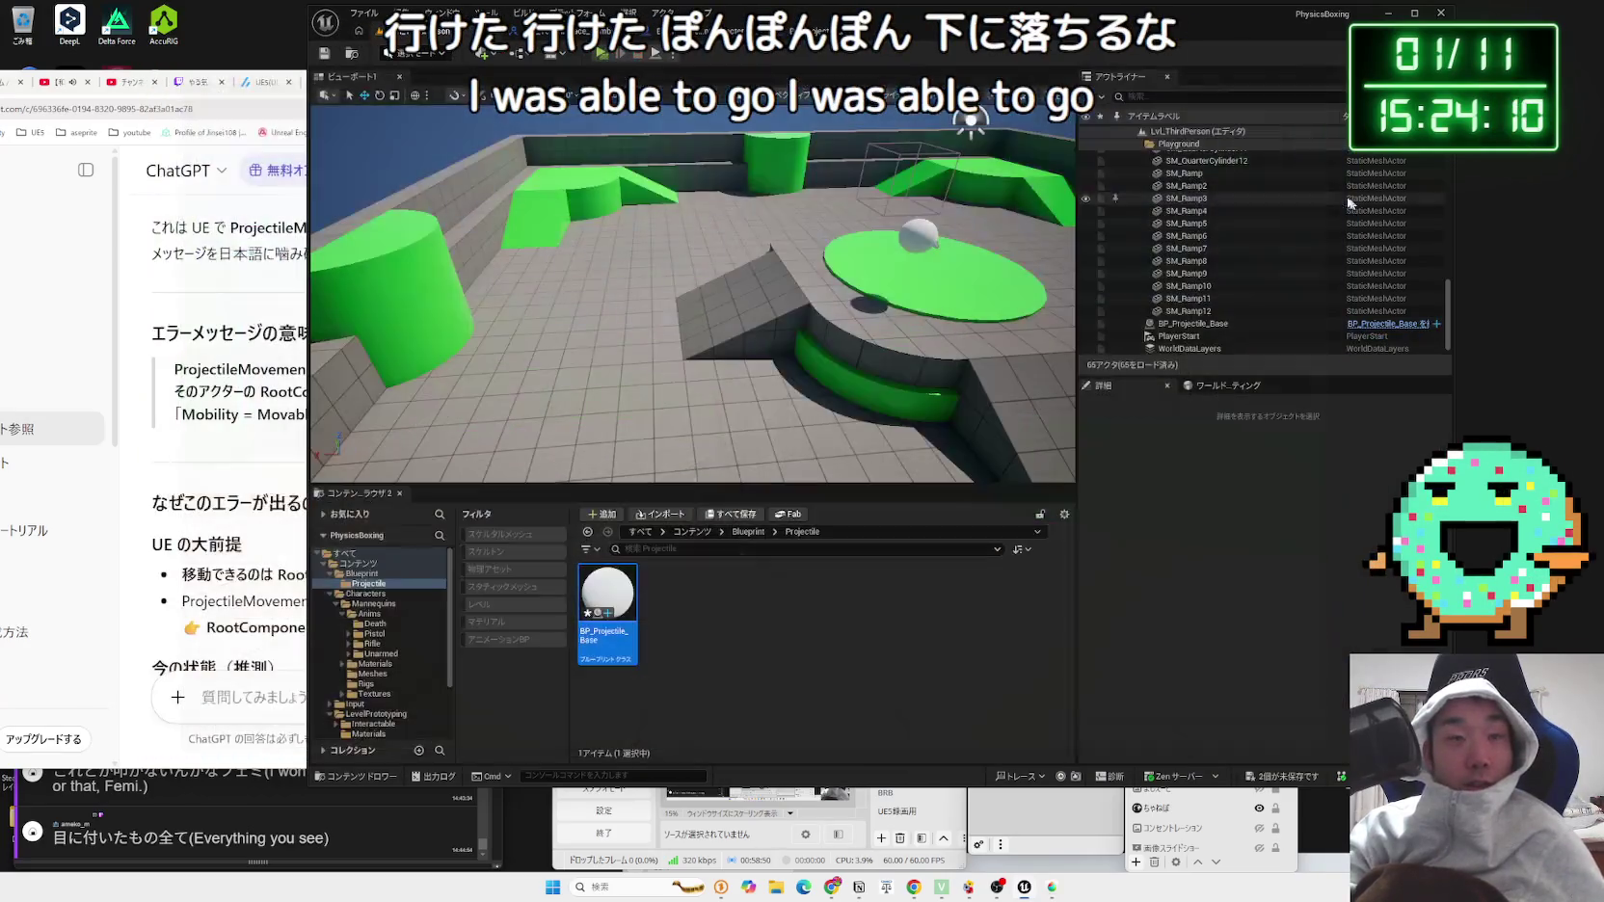
pyautogui.click(1388, 324)
pyautogui.moveTo(755, 331); pyautogui.dragTo(732, 233)
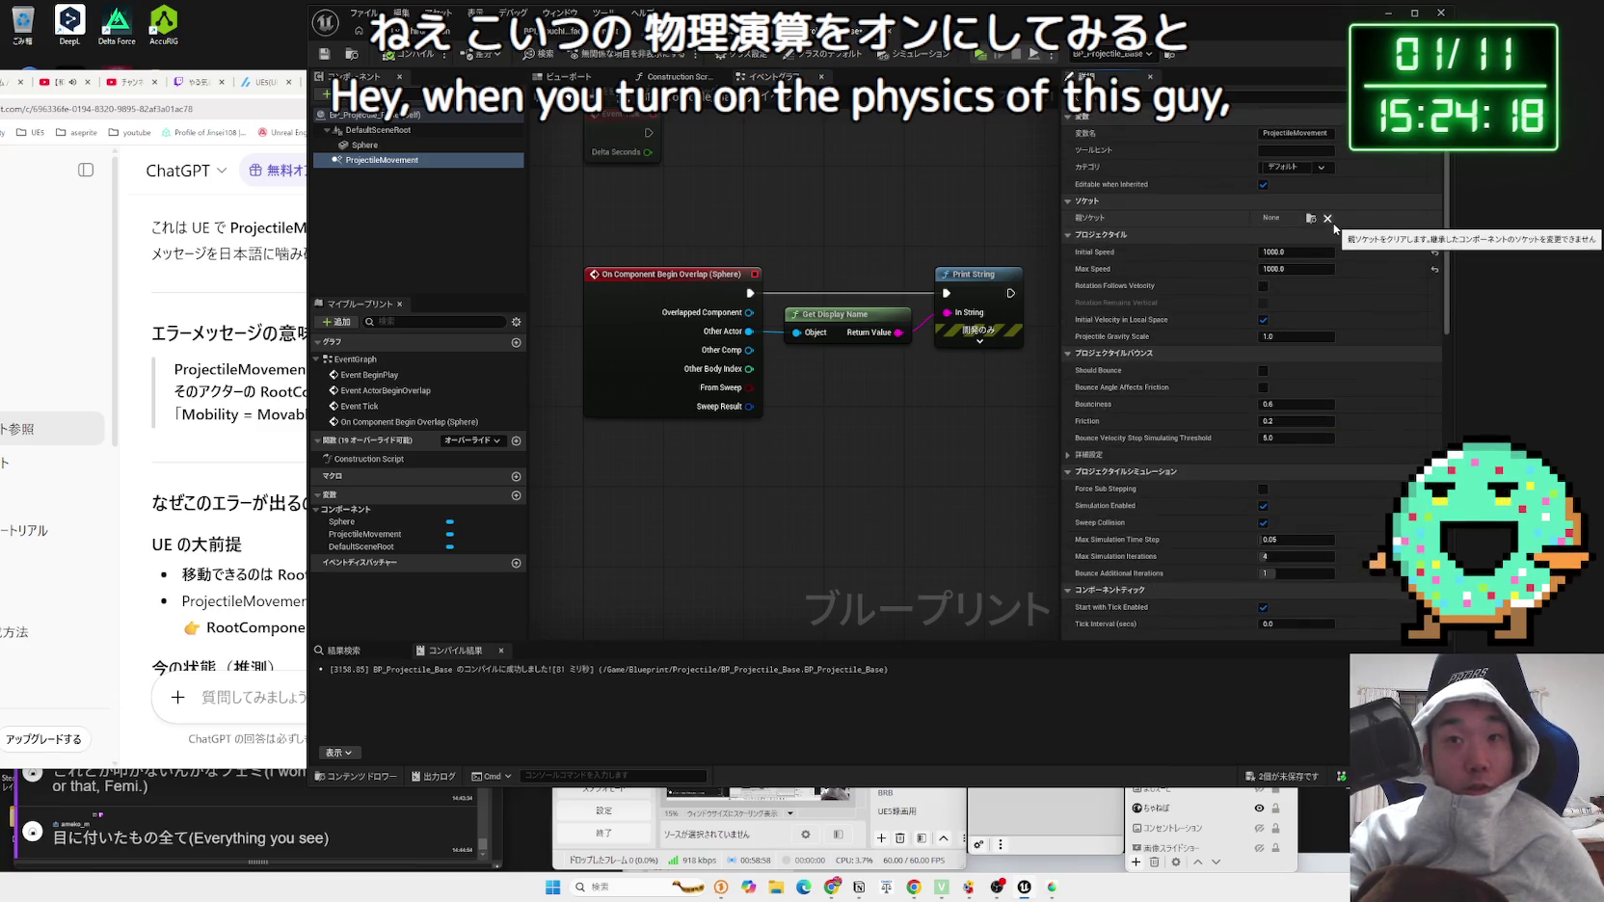
# Step: Set the Sphere's collision preset to BlockAll, compile, and start a play test in the level
pyautogui.click(364, 145)
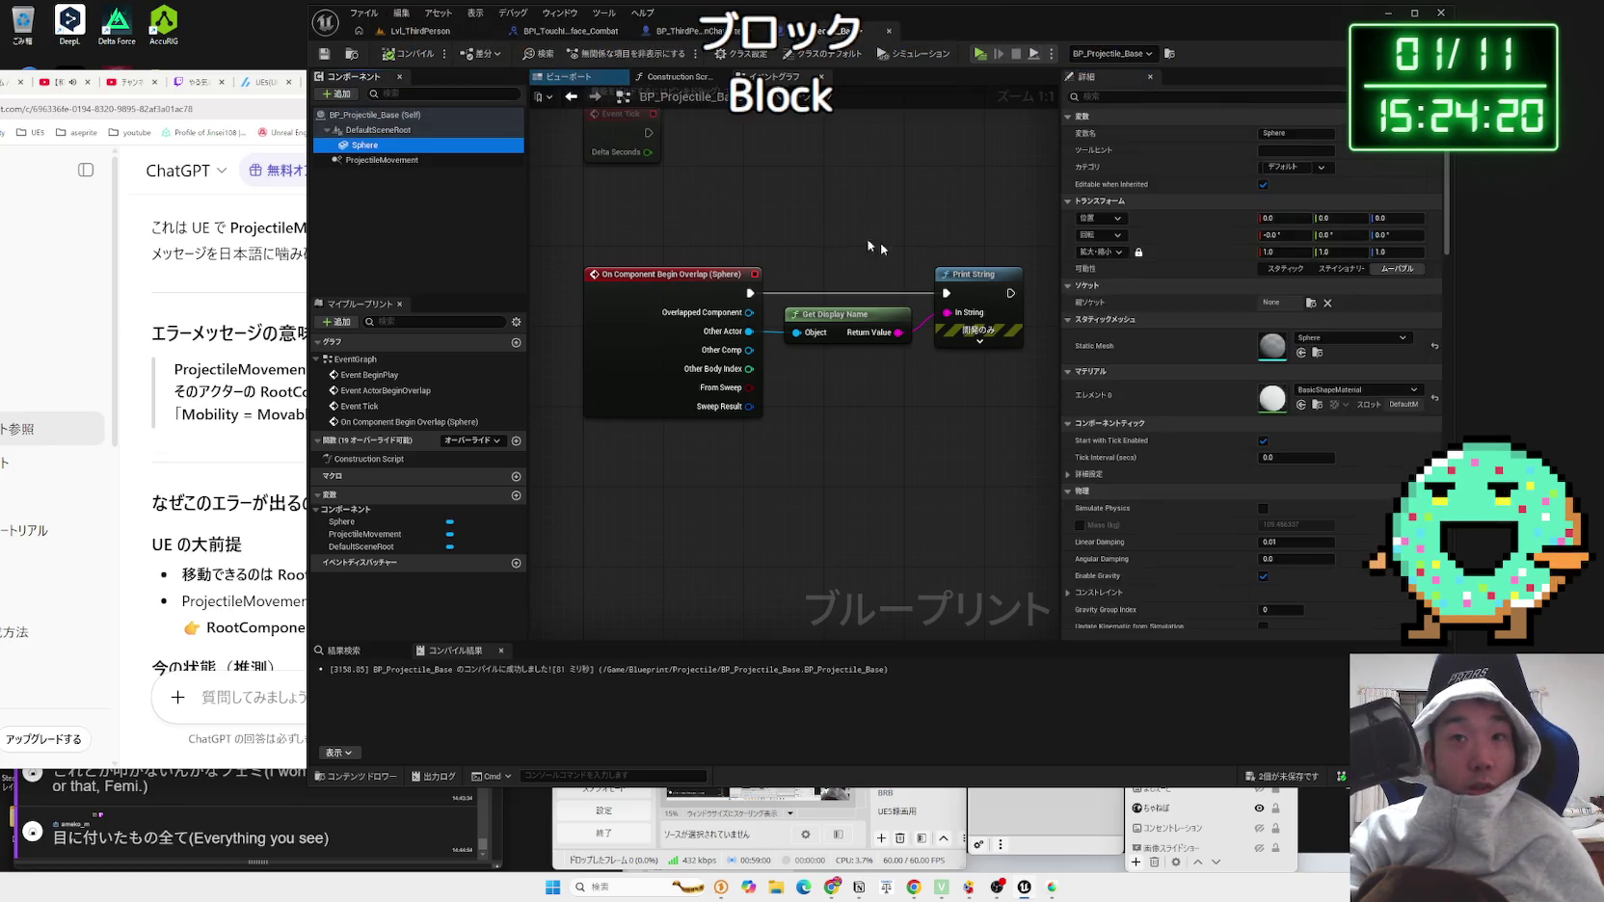
pyautogui.scroll(-10, 1319, 410)
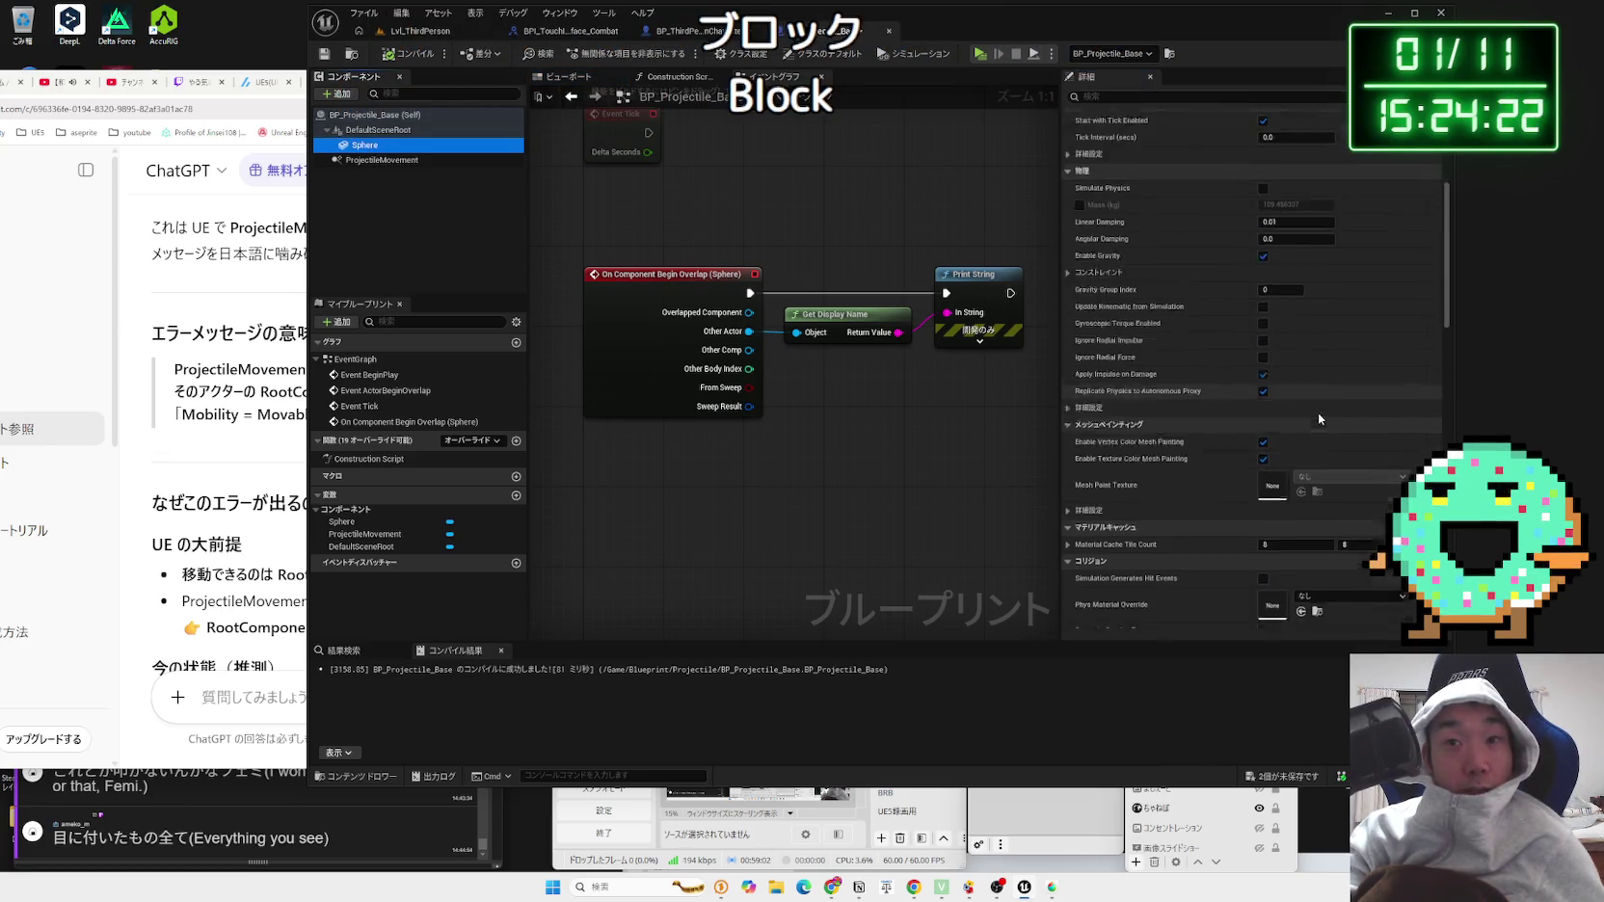
pyautogui.click(1294, 385)
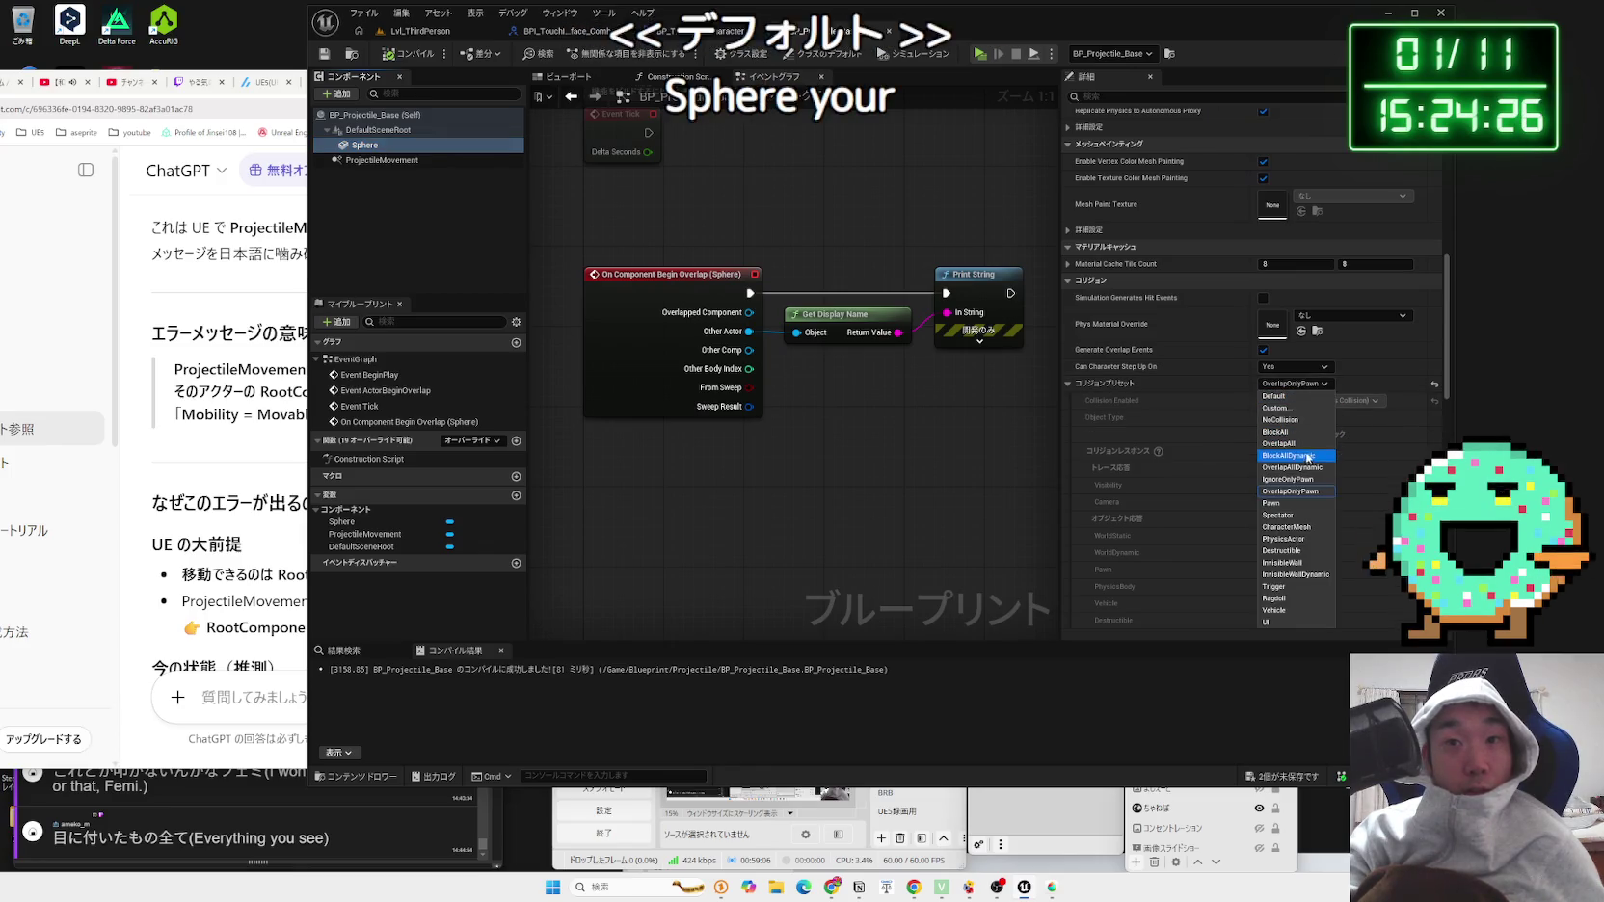
pyautogui.click(1288, 432)
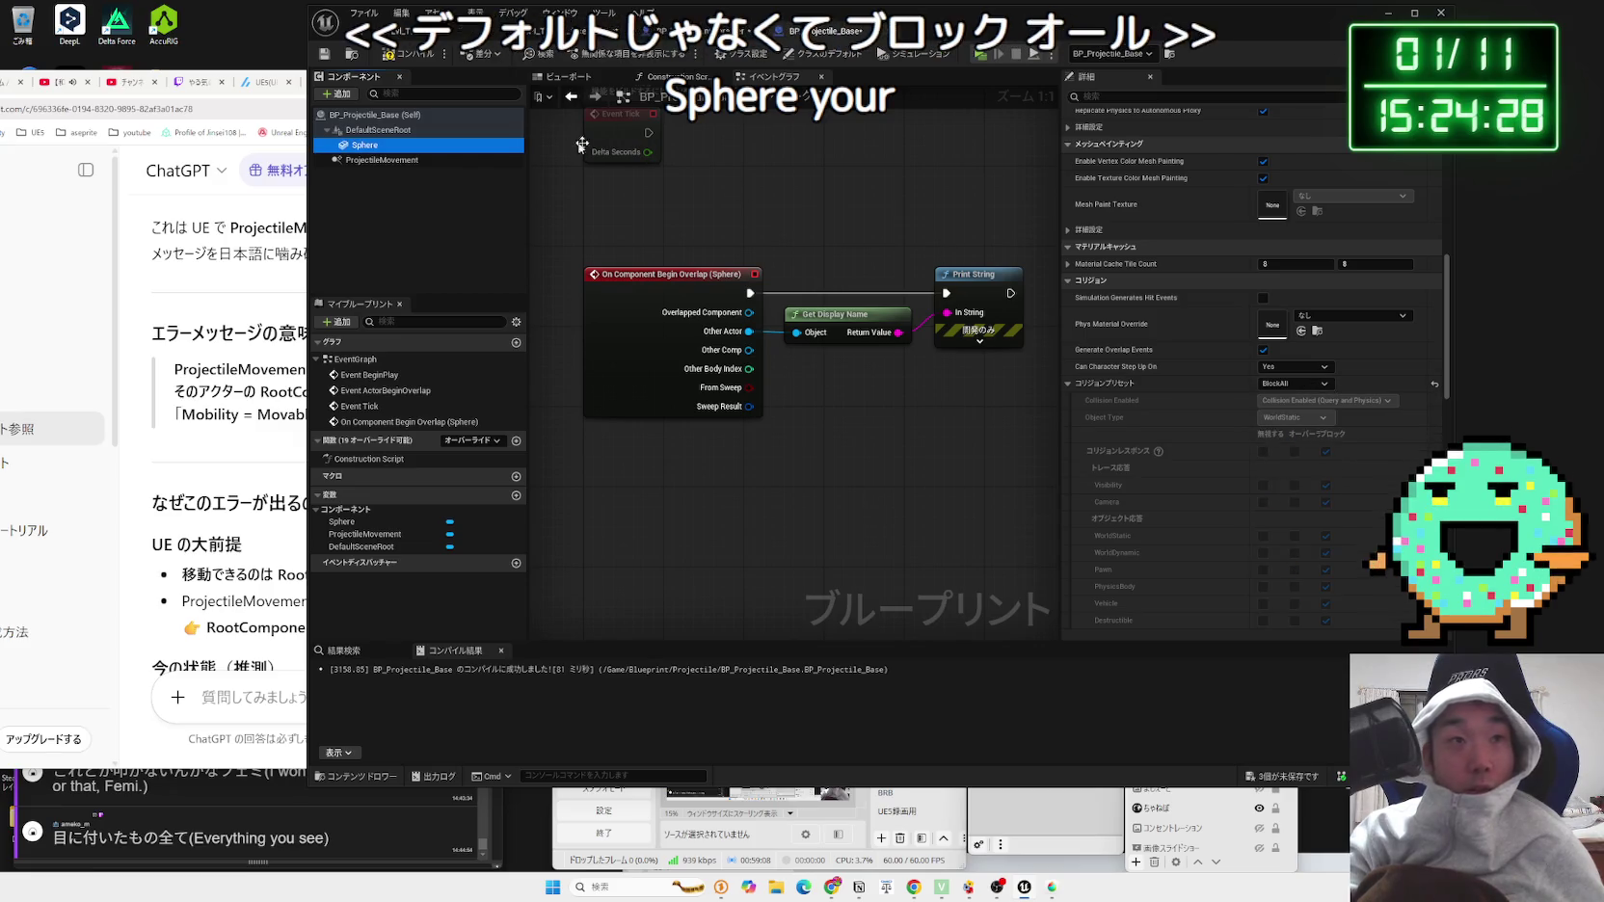
pyautogui.click(410, 53)
pyautogui.click(409, 31)
pyautogui.click(604, 55)
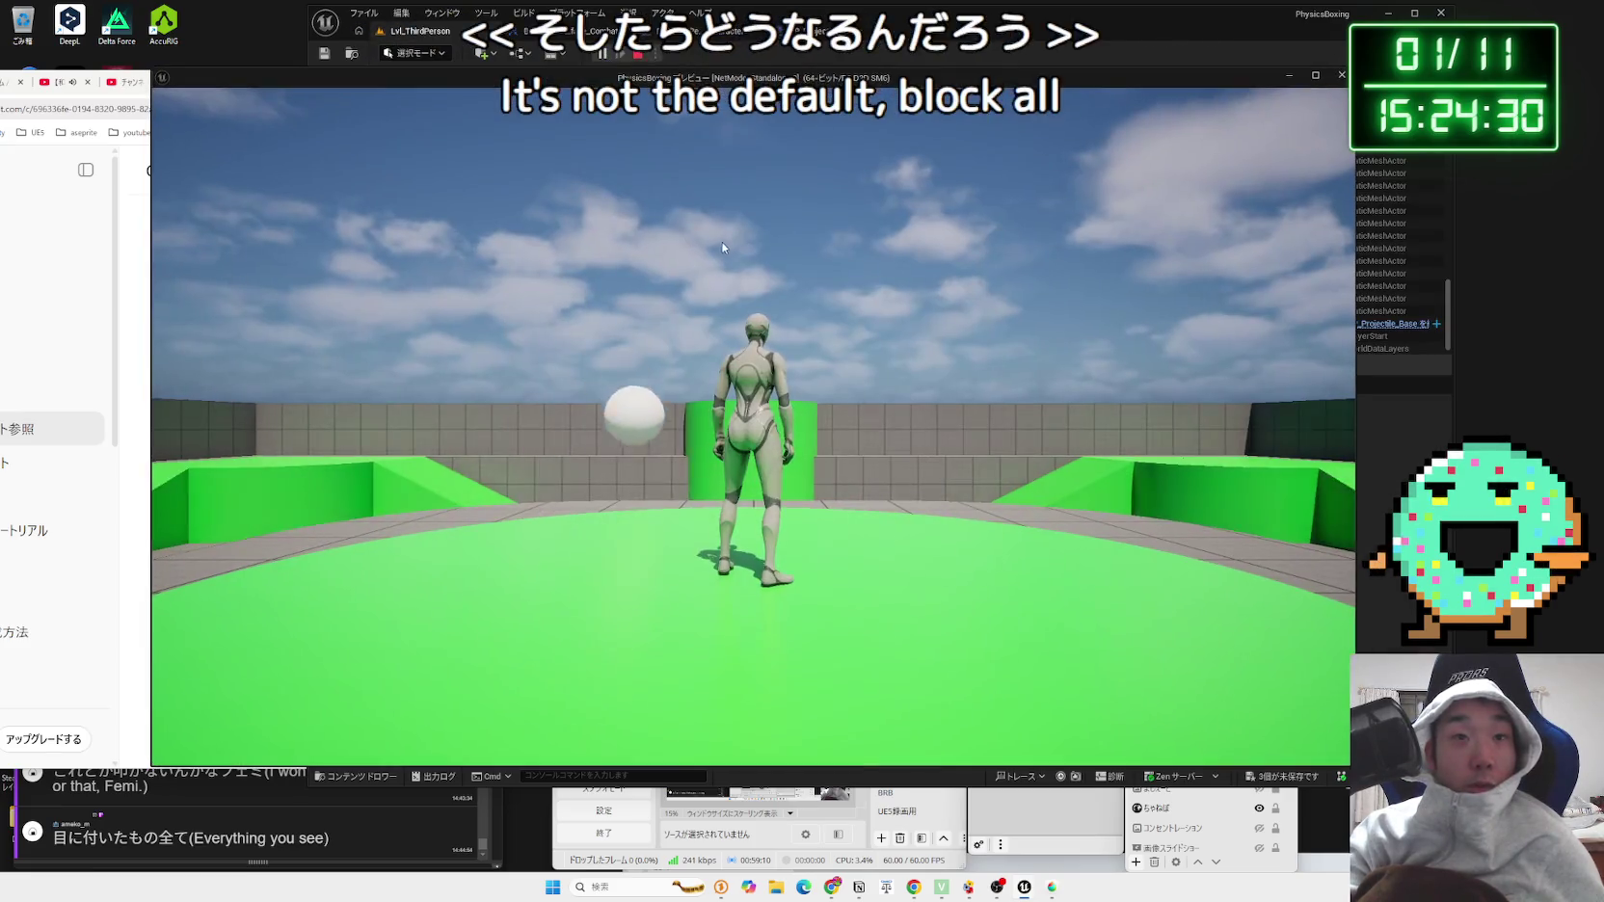
# Step: Walk, shoot a sphere and jump to test the BlockAll projectiles, then stop playing
pyautogui.press('w')
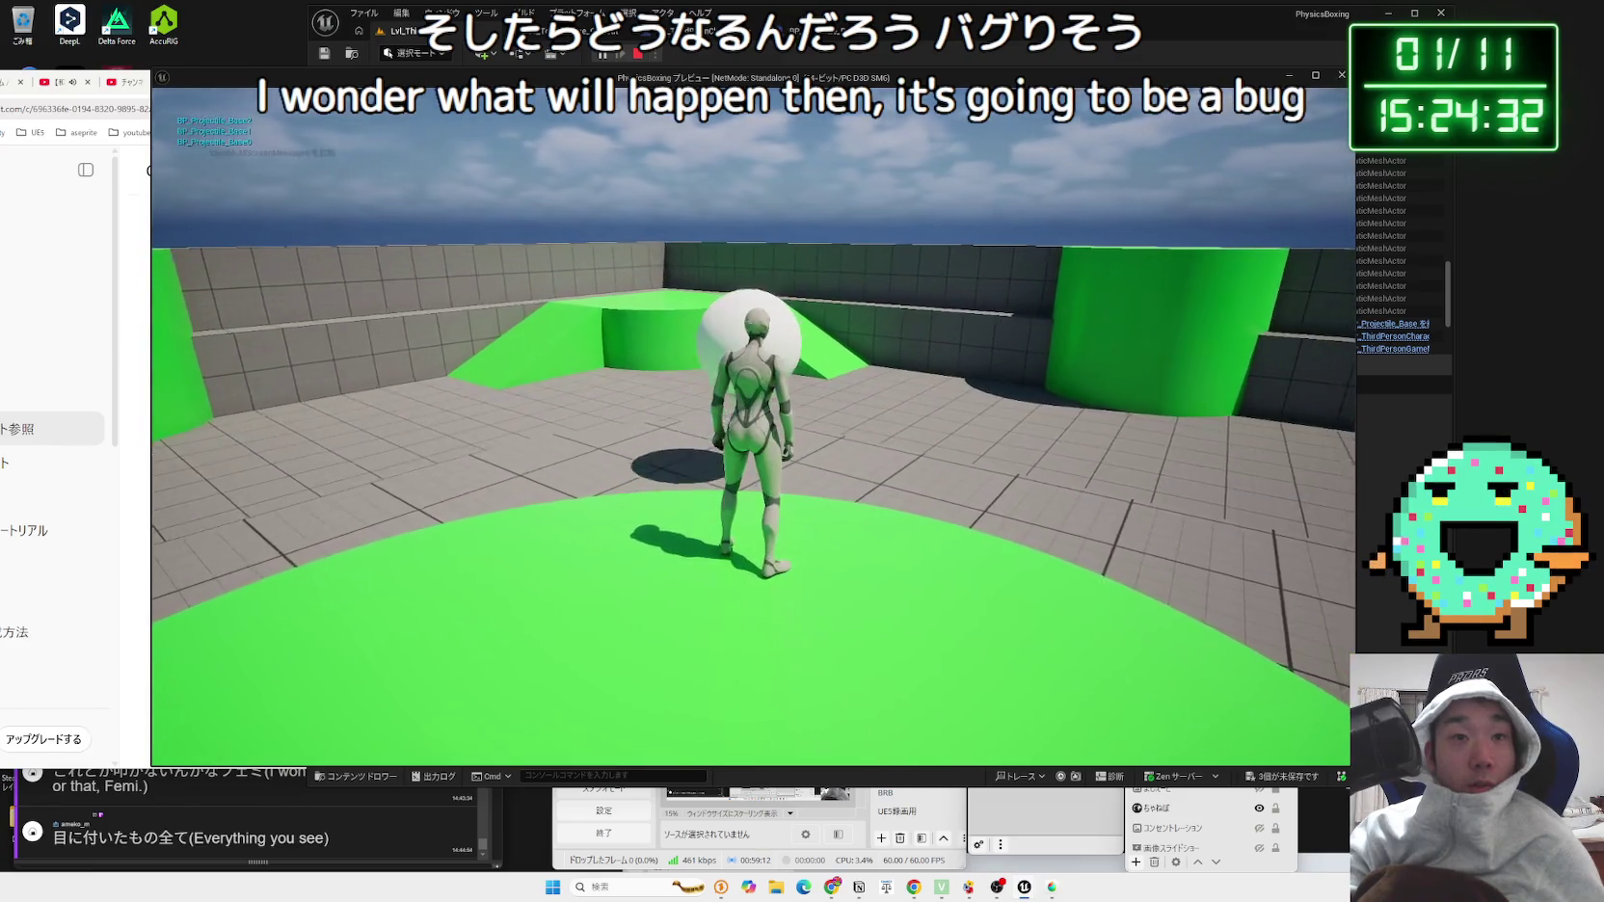
pyautogui.click(749, 427)
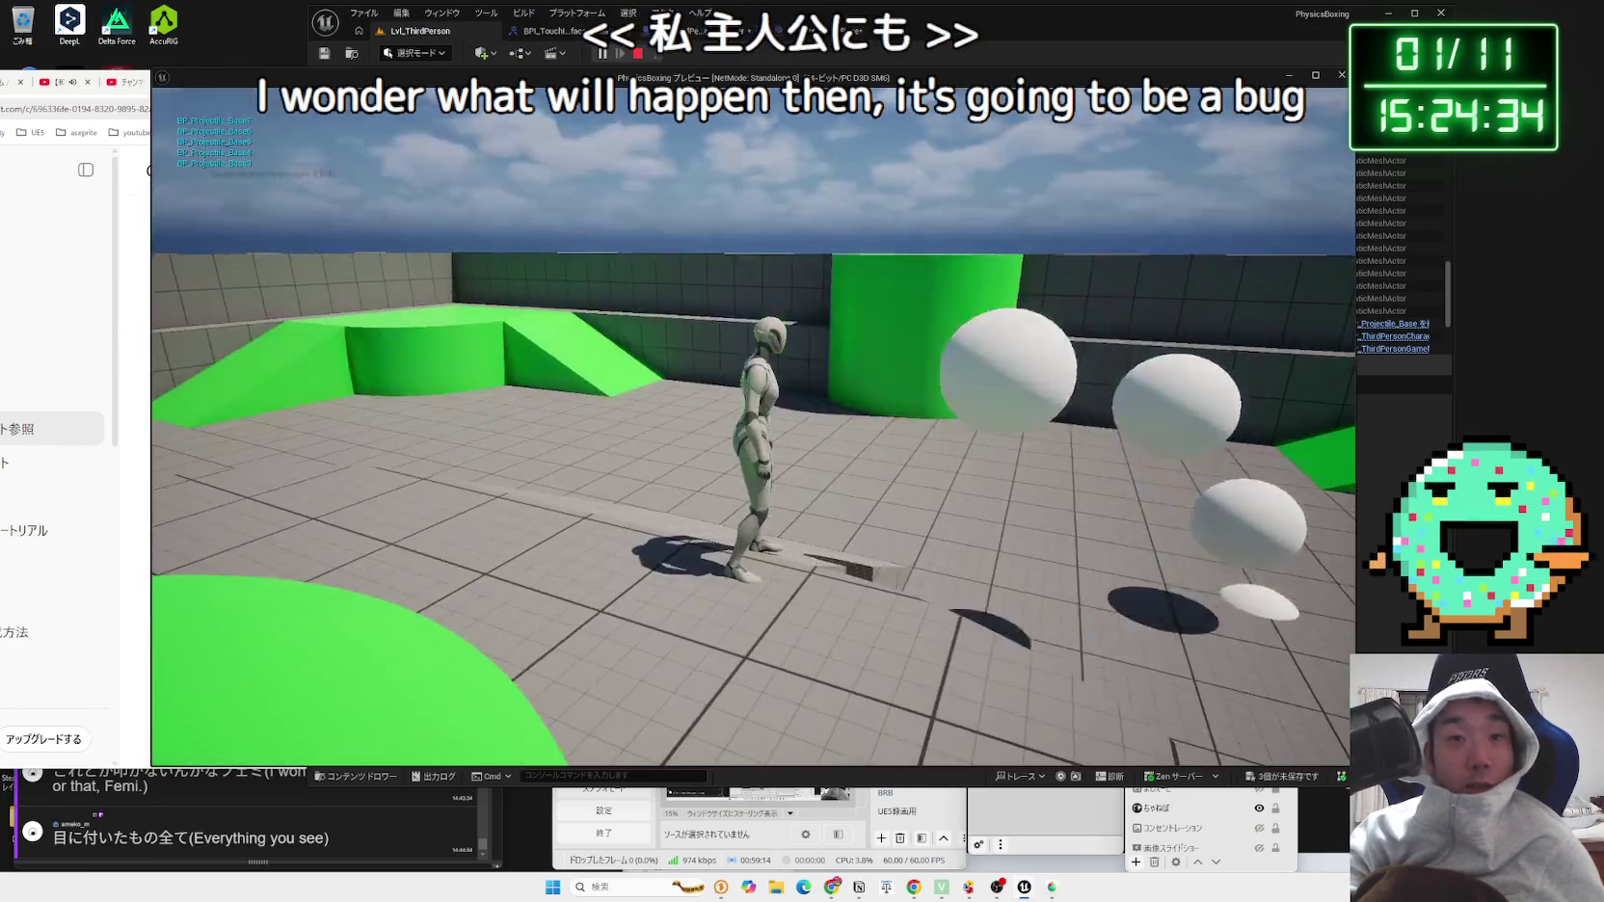
pyautogui.press('space')
pyautogui.press('w')
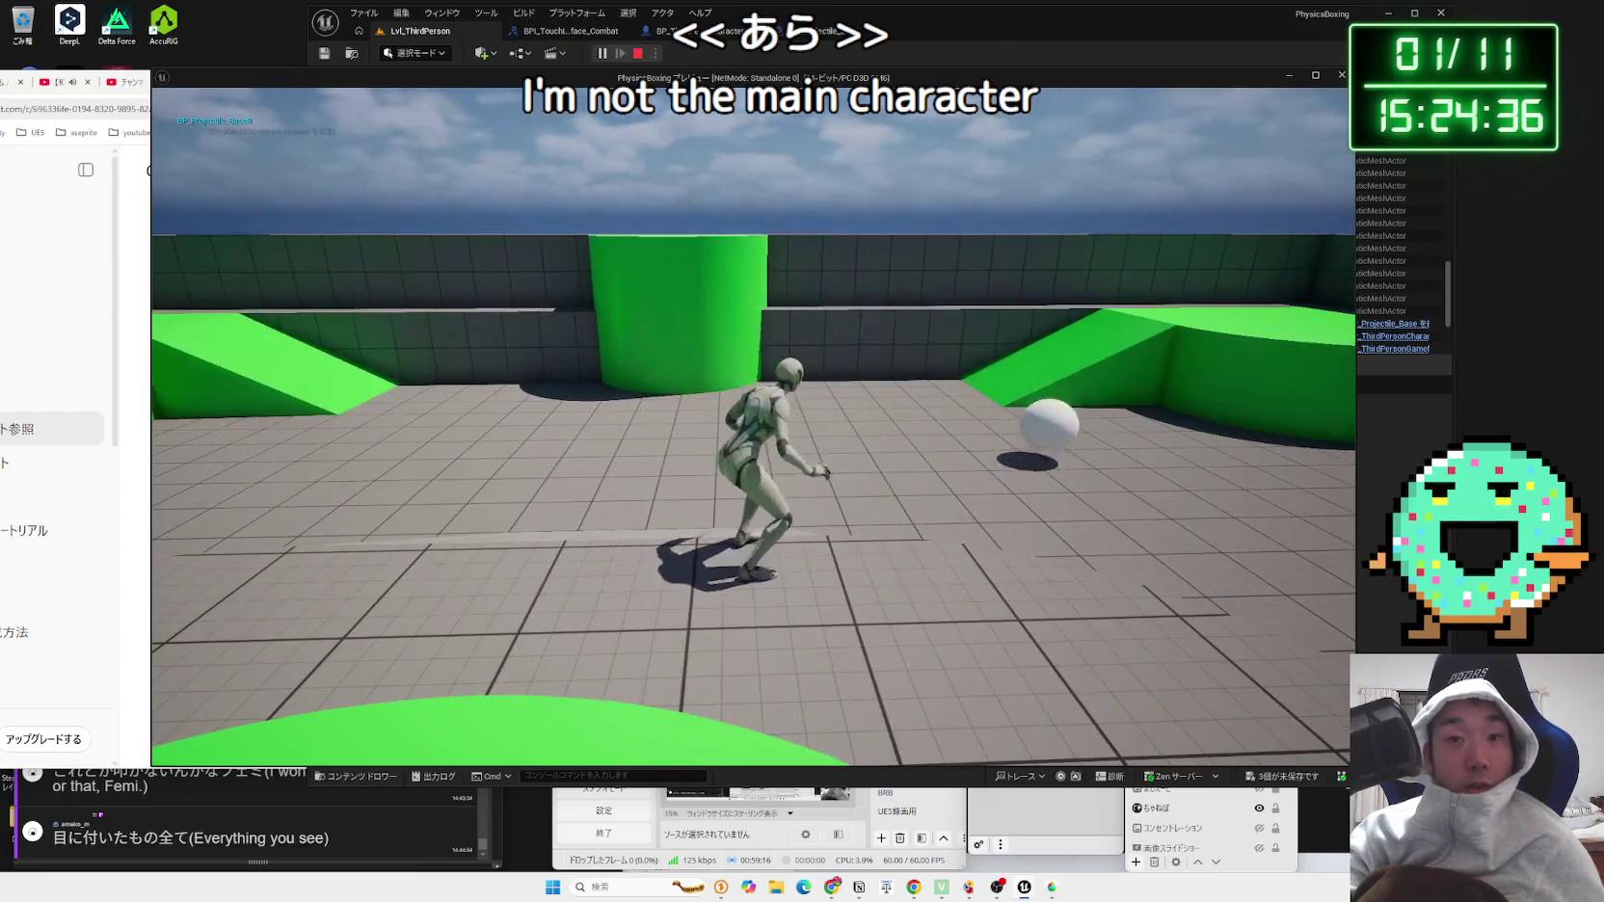
pyautogui.press('Escape')
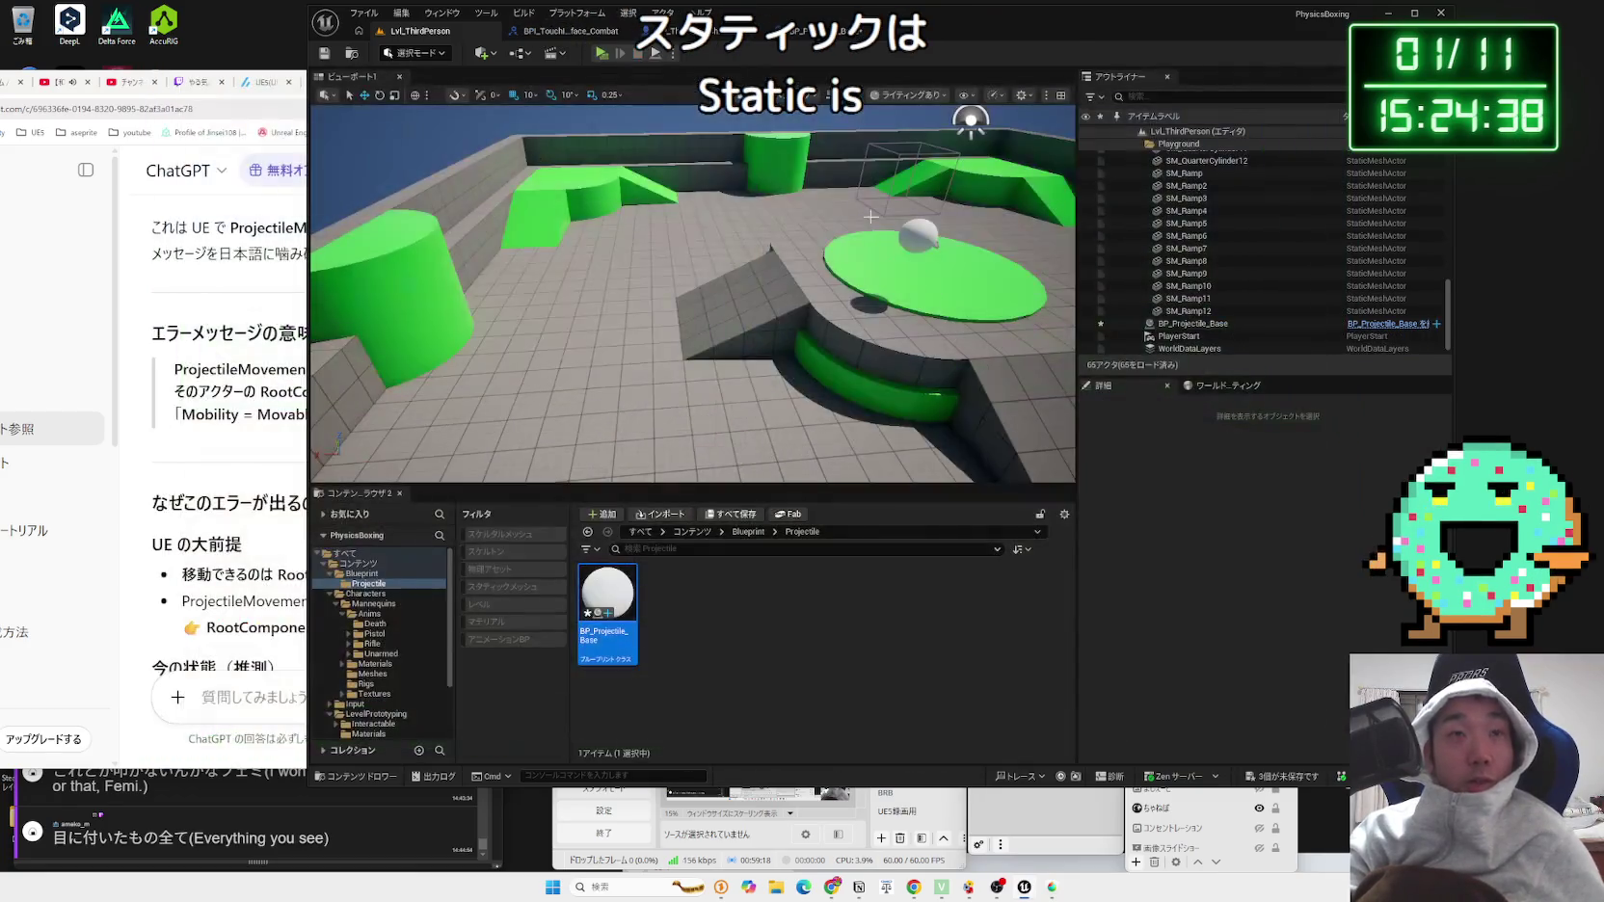
# Step: Save all unsaved assets from the BP_ThirdPersonCharacter blueprint
pyautogui.click(693, 31)
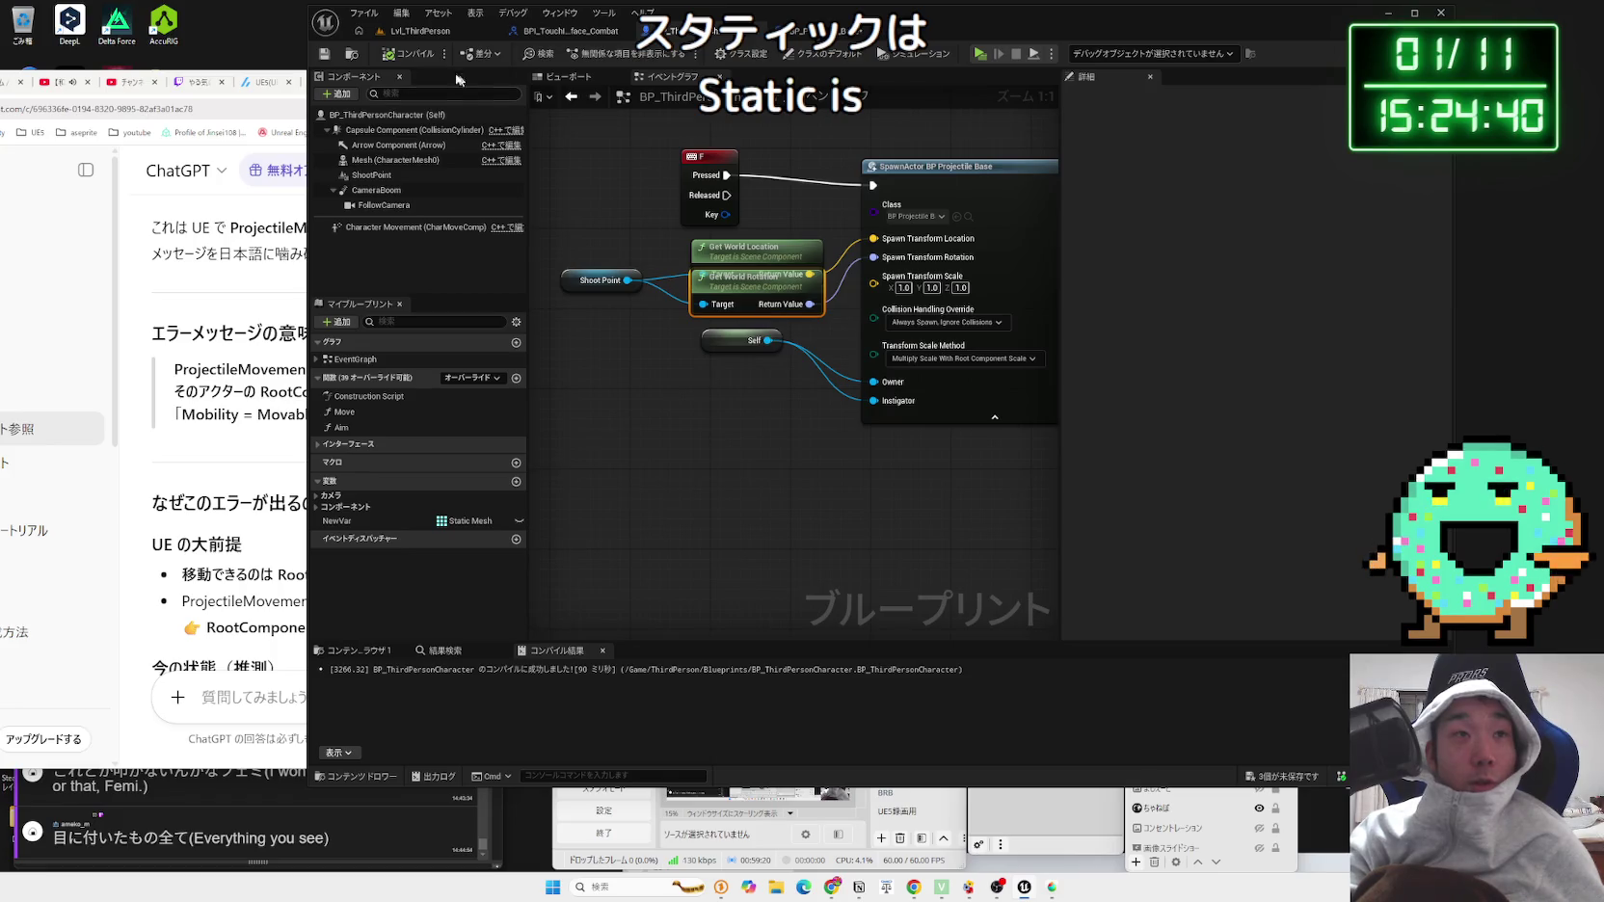
pyautogui.click(1300, 777)
pyautogui.press('Escape')
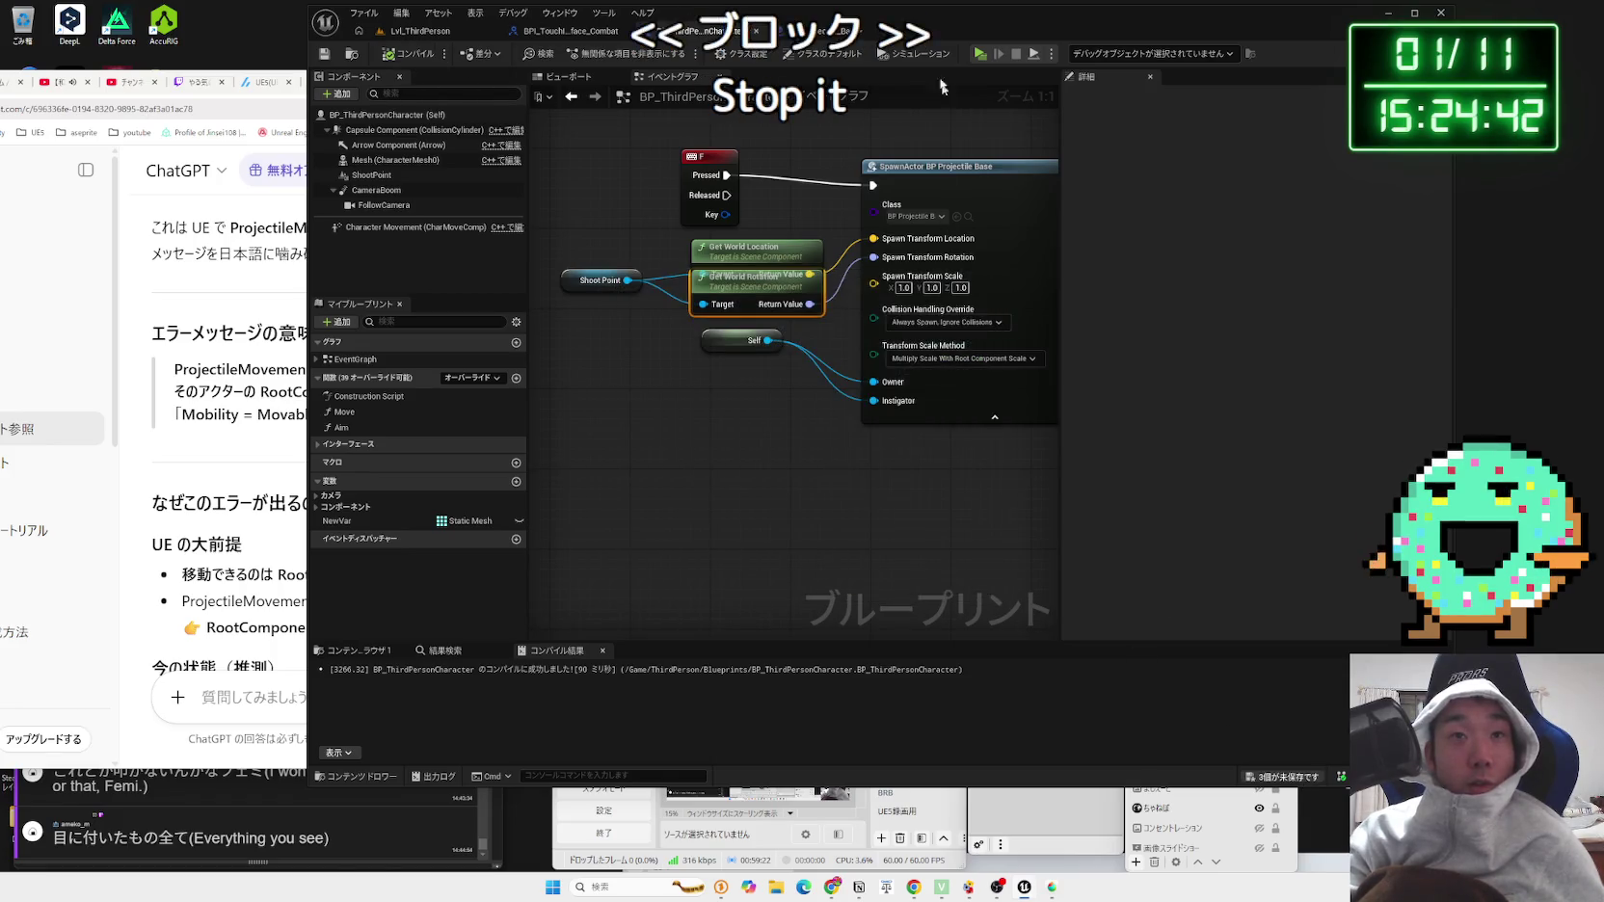
# Step: Review BP_Projectile_Base's overlap event node, then go back to the Lvl_ThirdPerson level
pyautogui.doubleClick(959, 210)
pyautogui.moveTo(986, 402); pyautogui.dragTo(947, 380)
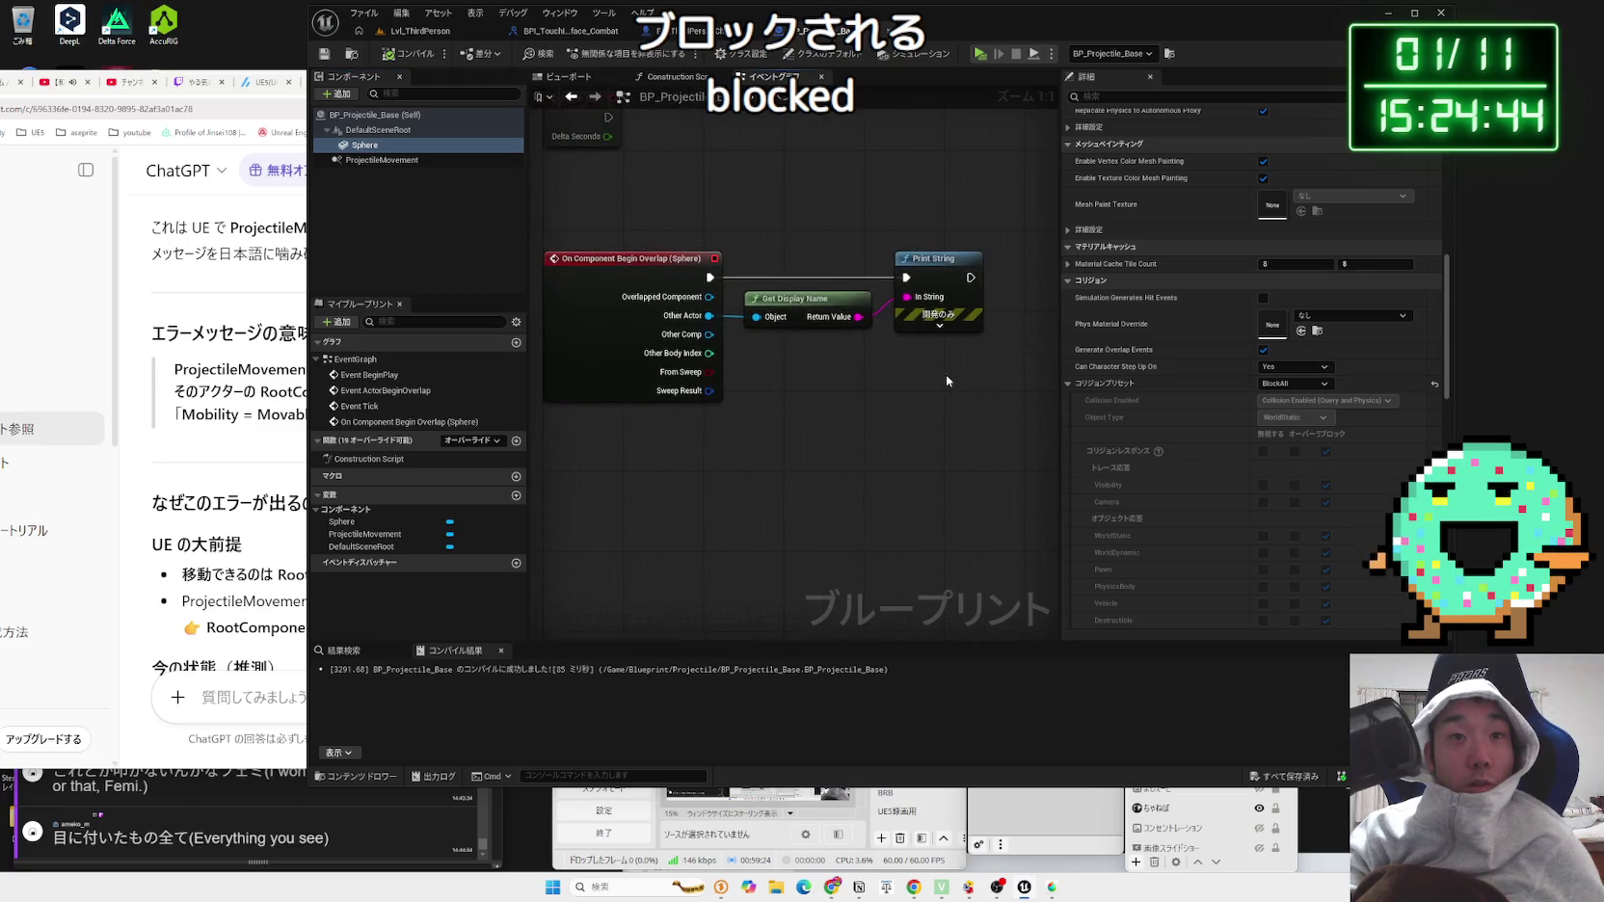
pyautogui.click(710, 279)
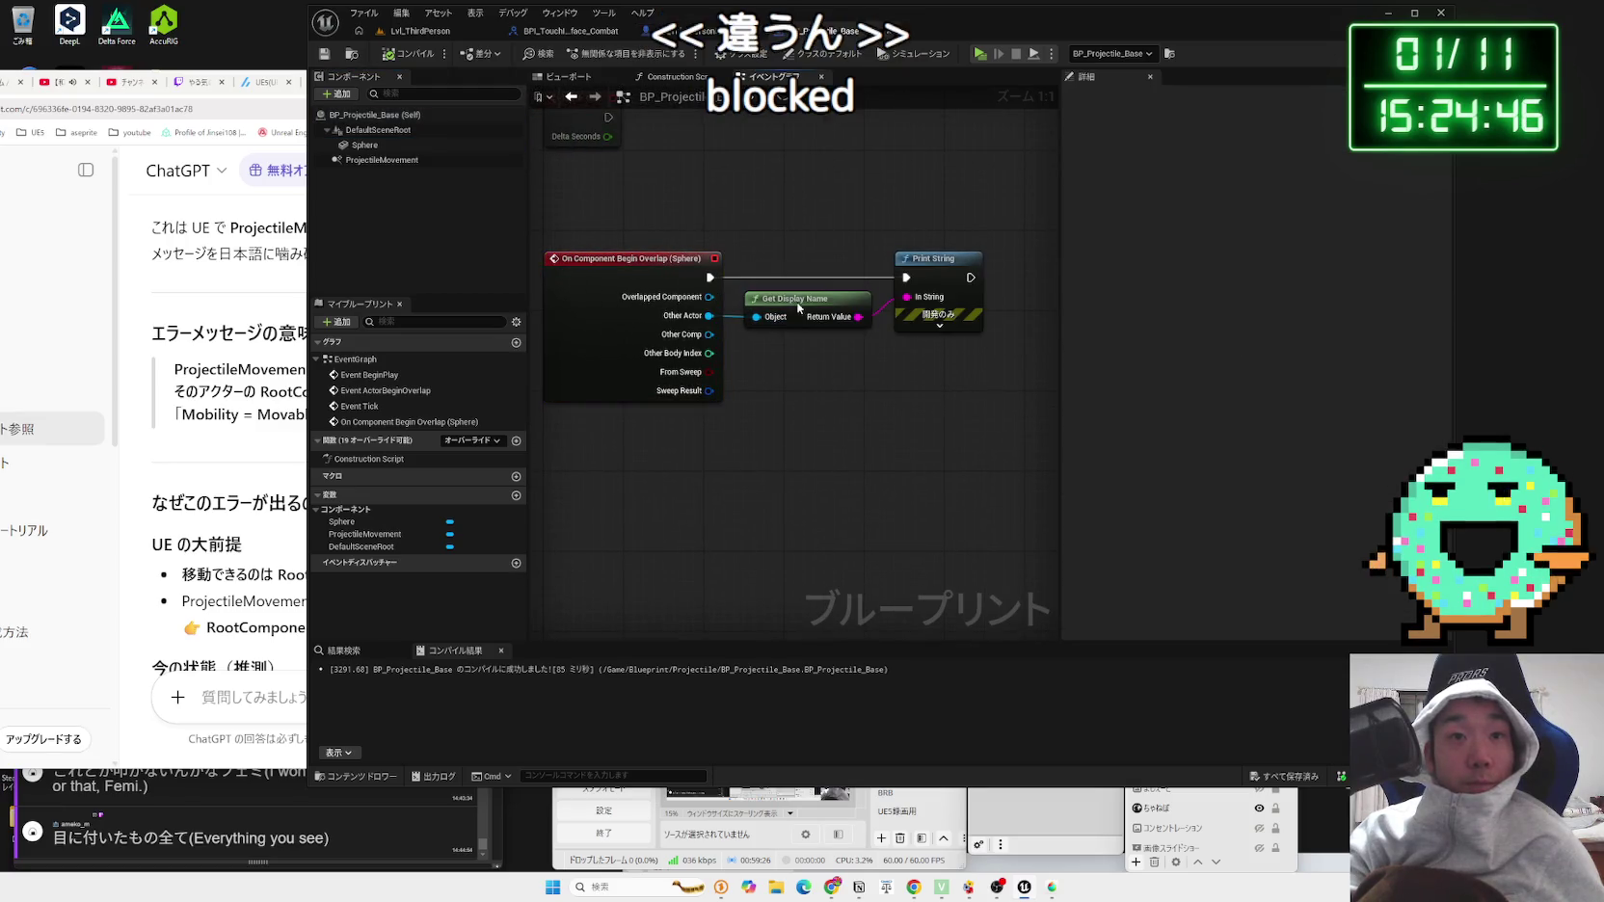
pyautogui.click(424, 31)
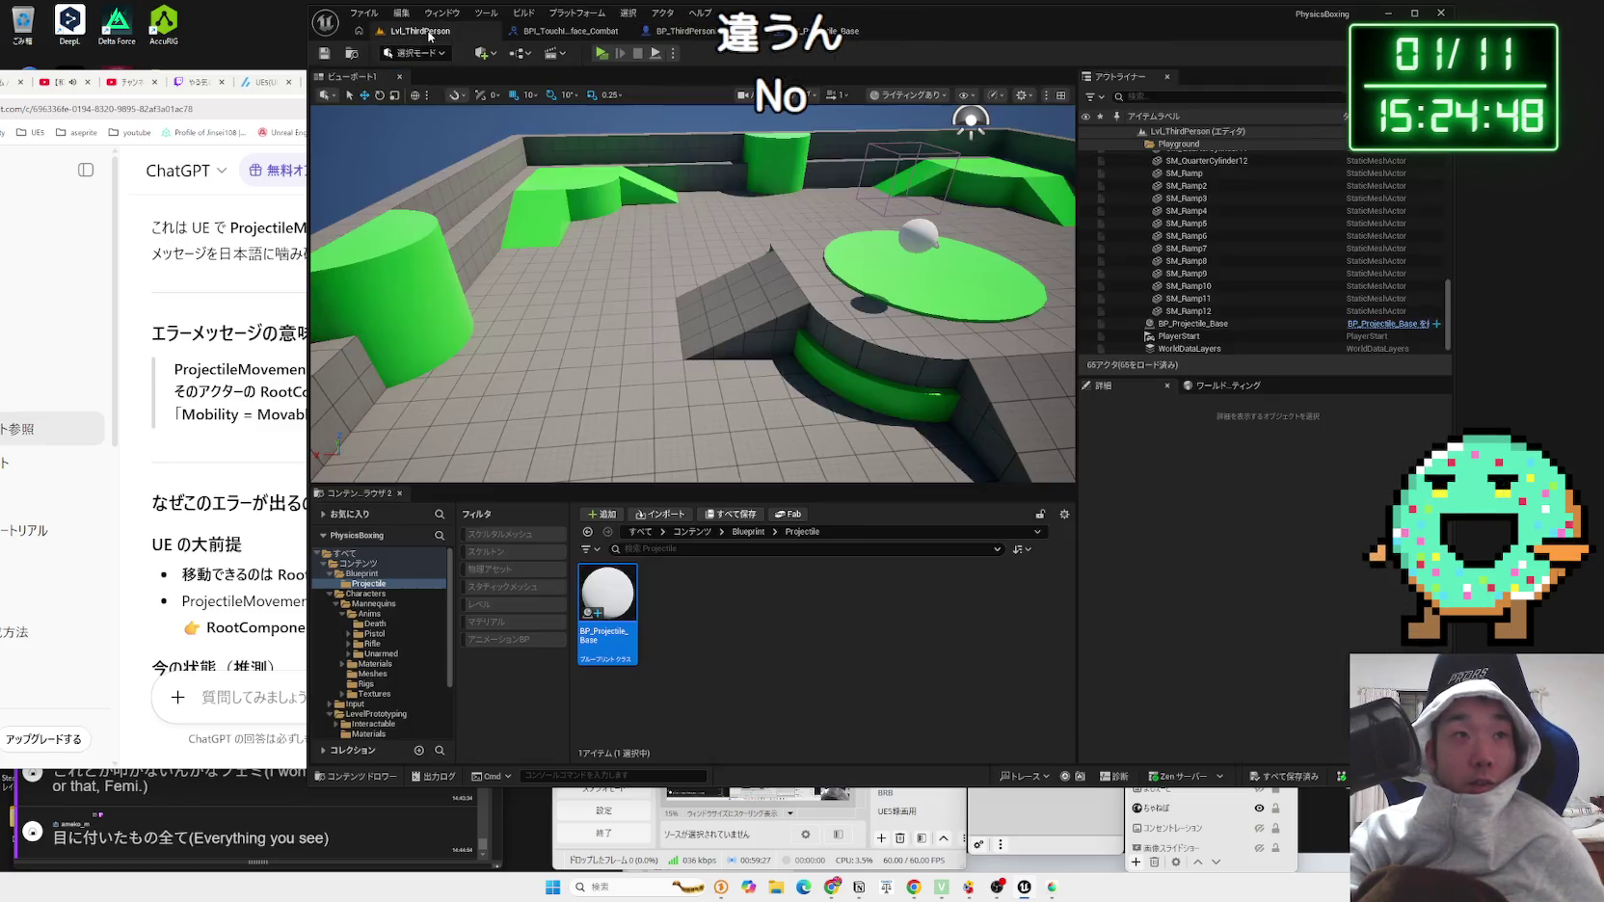
# Step: Play-test running and jumping at the green cylinder to see spheres hit floor and walls
pyautogui.click(729, 380)
pyautogui.moveTo(730, 380); pyautogui.dragTo(730, 299)
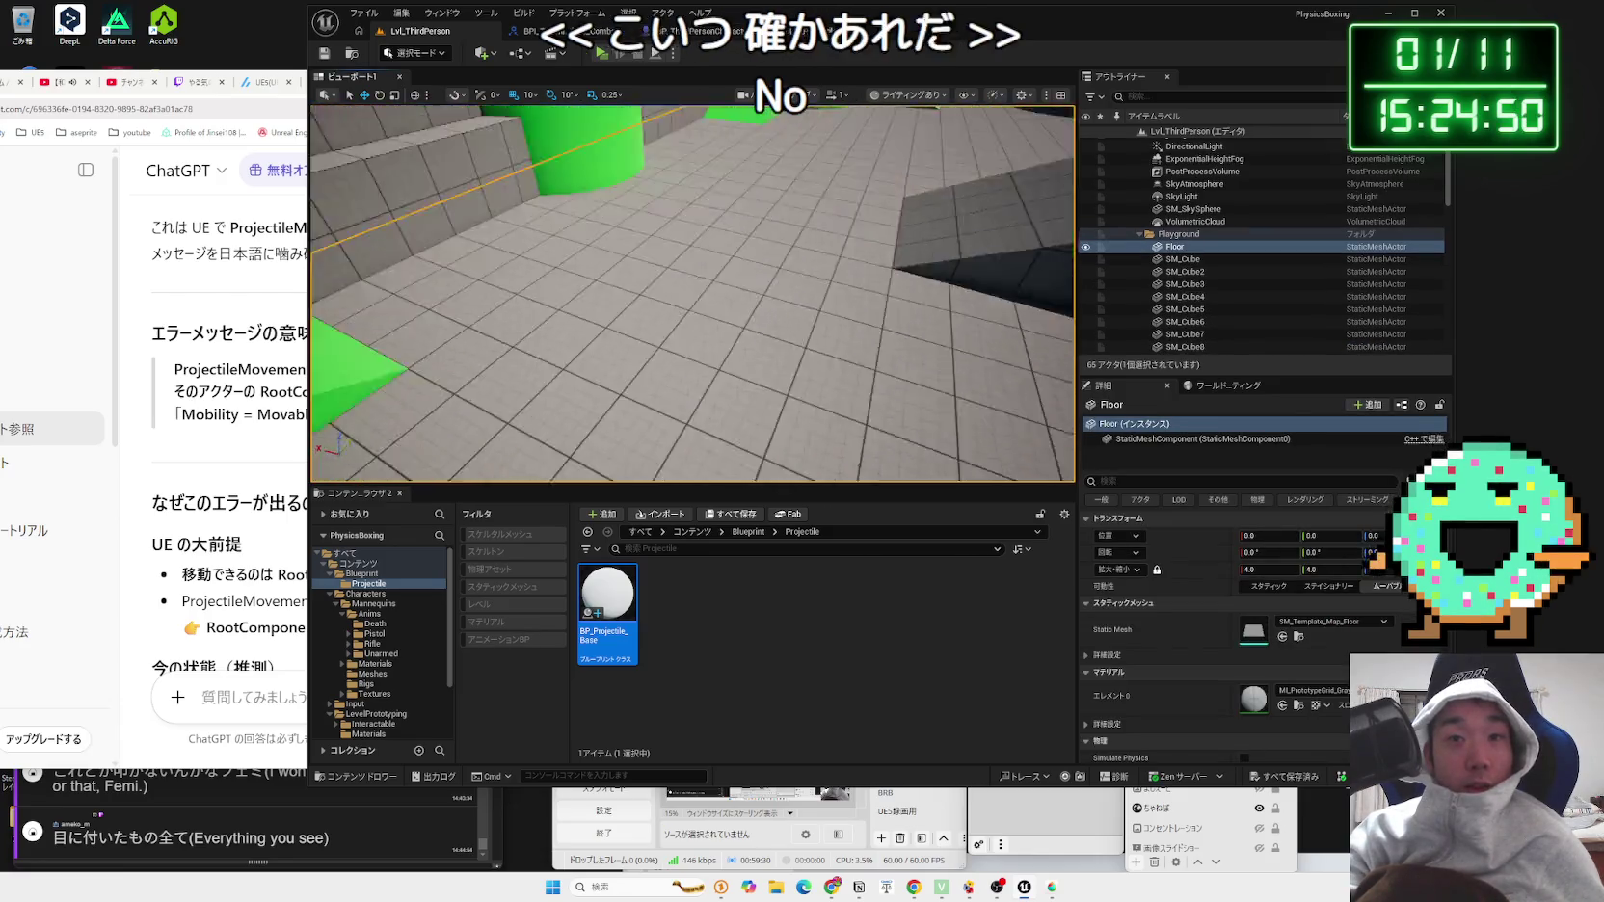
pyautogui.click(602, 54)
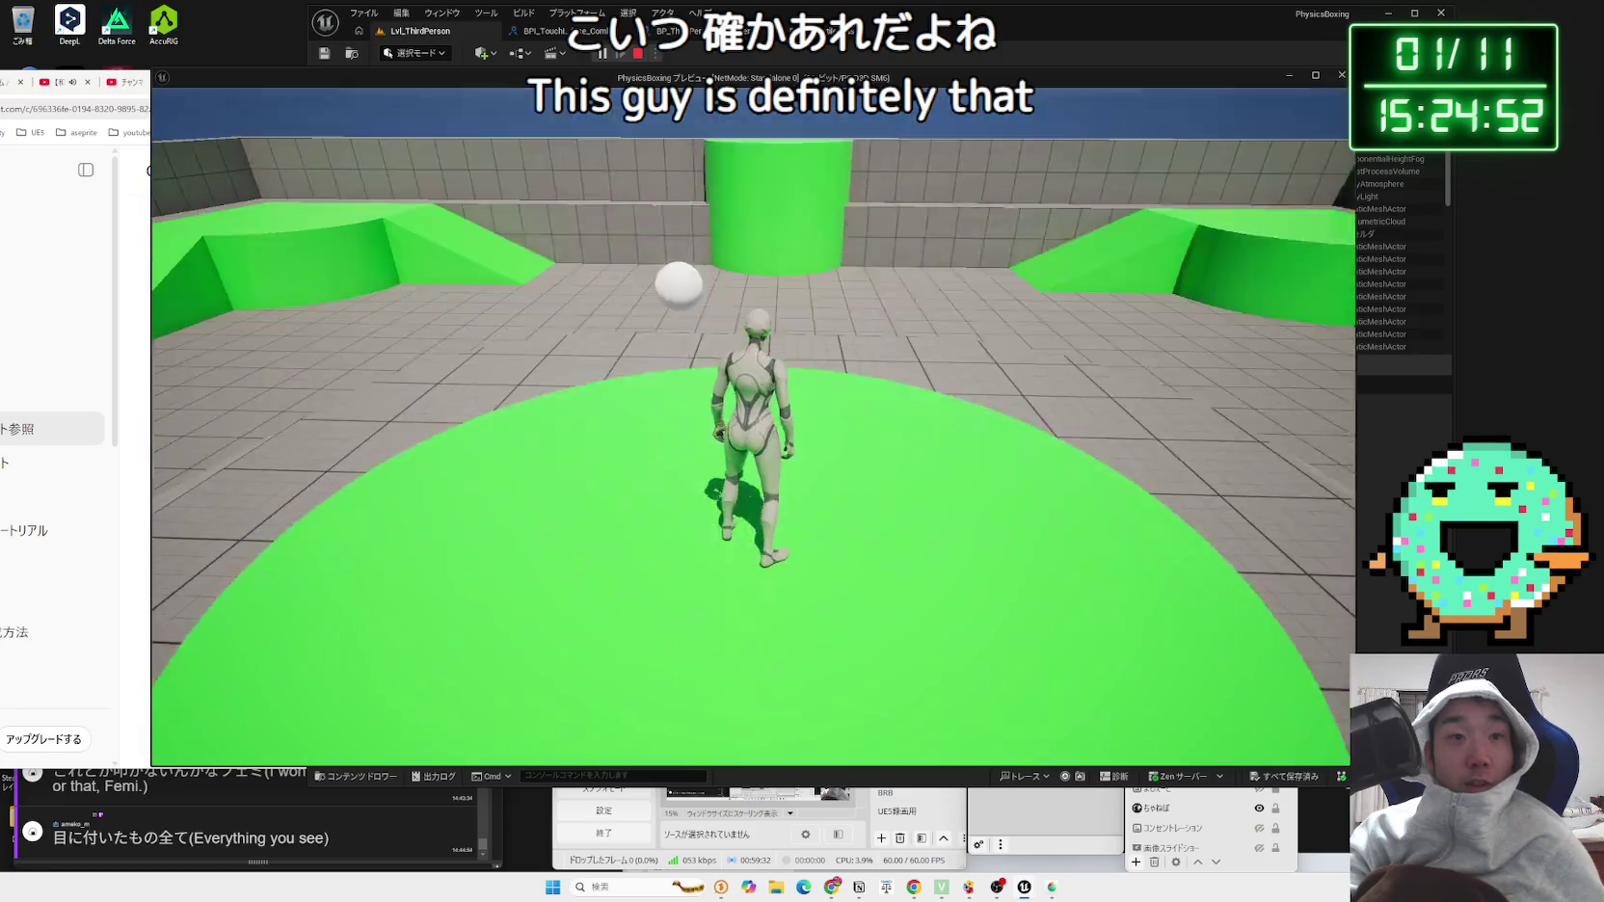
pyautogui.press('w')
pyautogui.press('space')
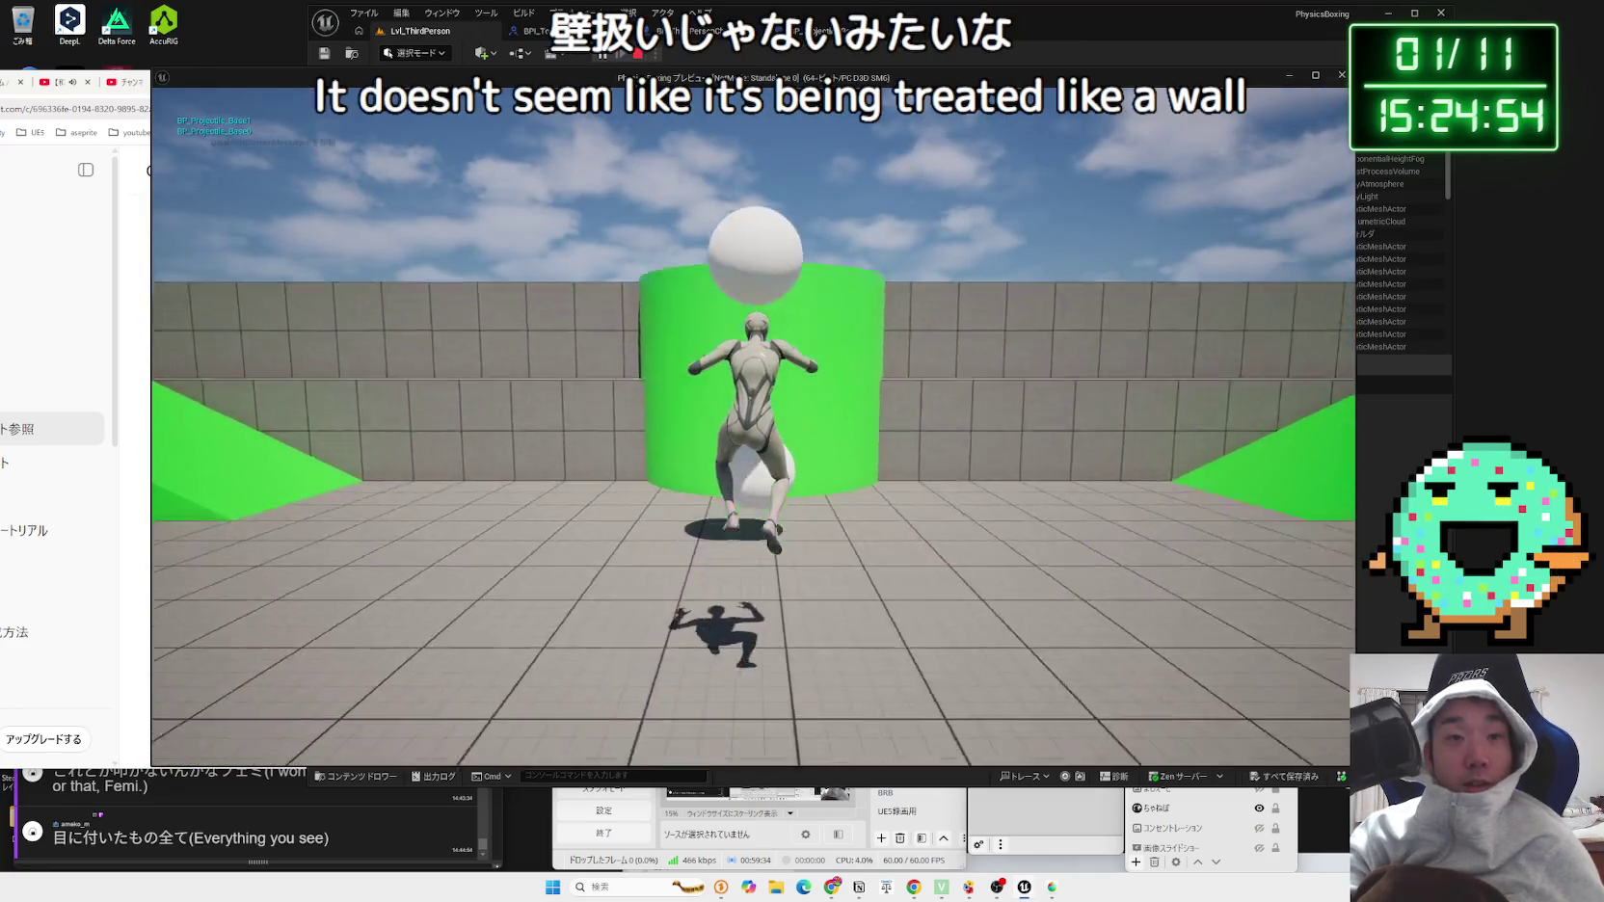
pyautogui.press('s')
pyautogui.press('a')
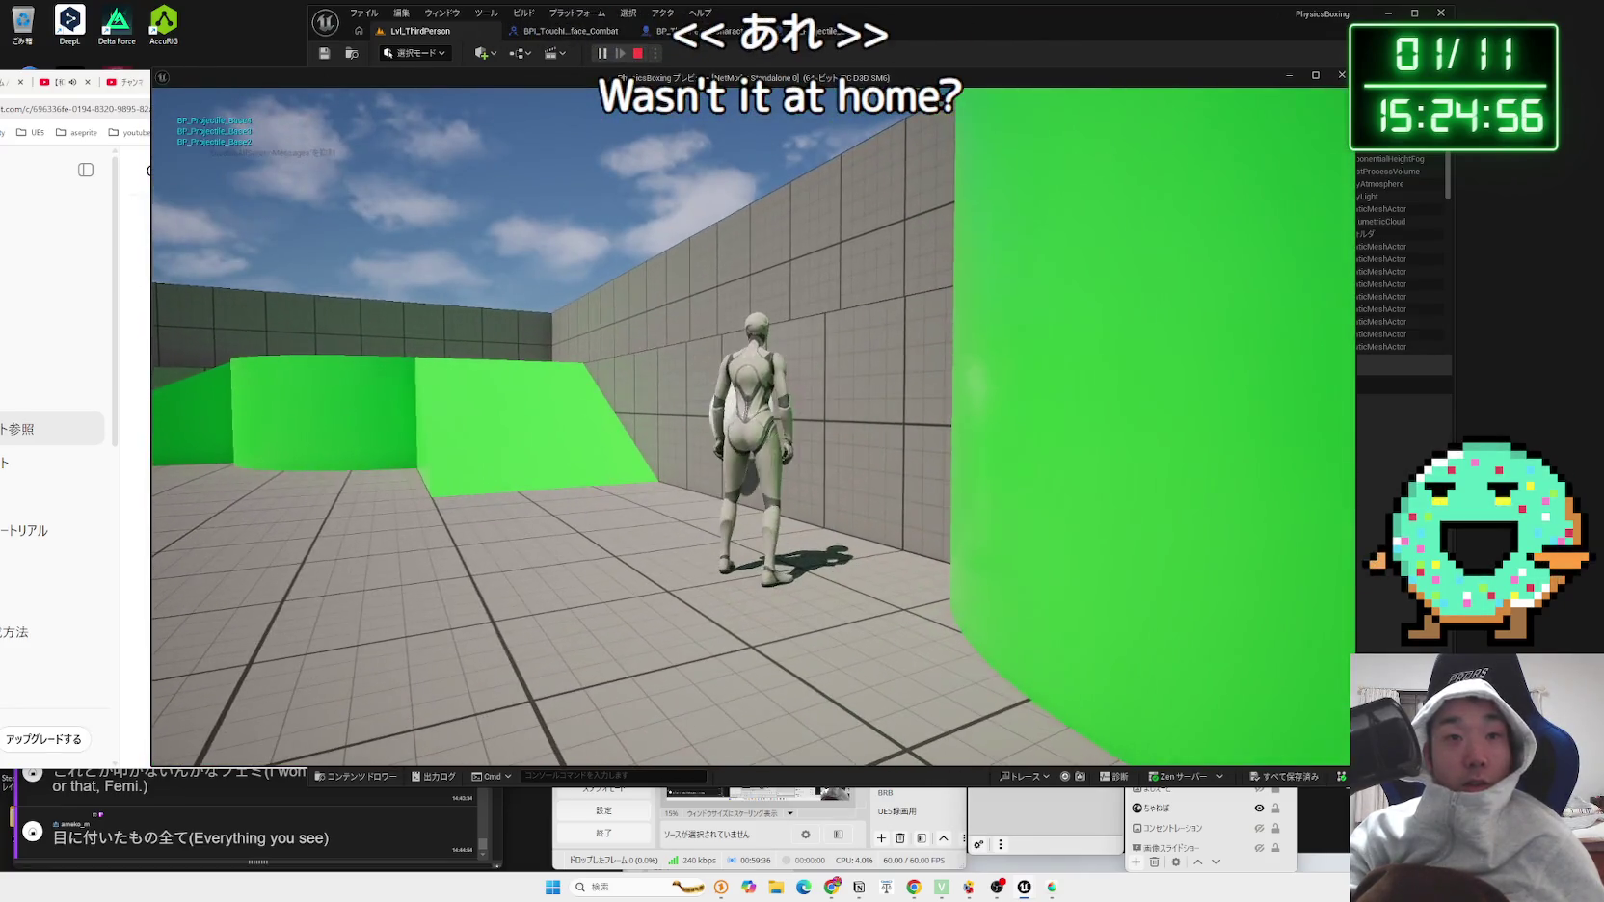
pyautogui.press('w')
pyautogui.press('space')
pyautogui.press('Escape')
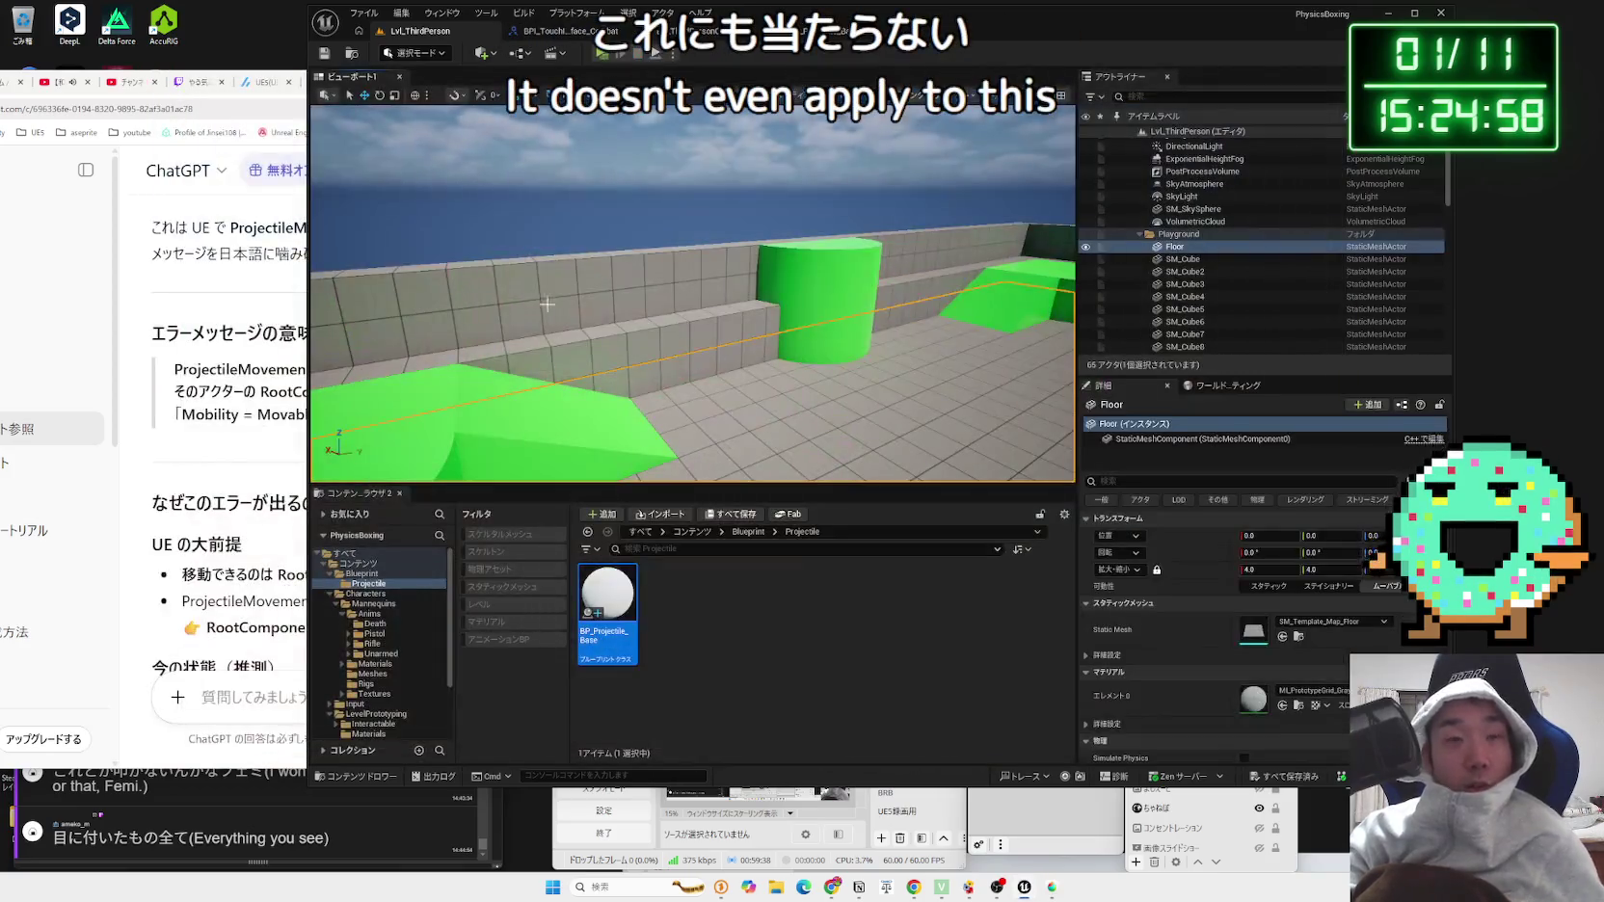
# Step: Inspect the long step block SM_Cube2's Physics properties in Details
pyautogui.click(662, 307)
pyautogui.click(770, 346)
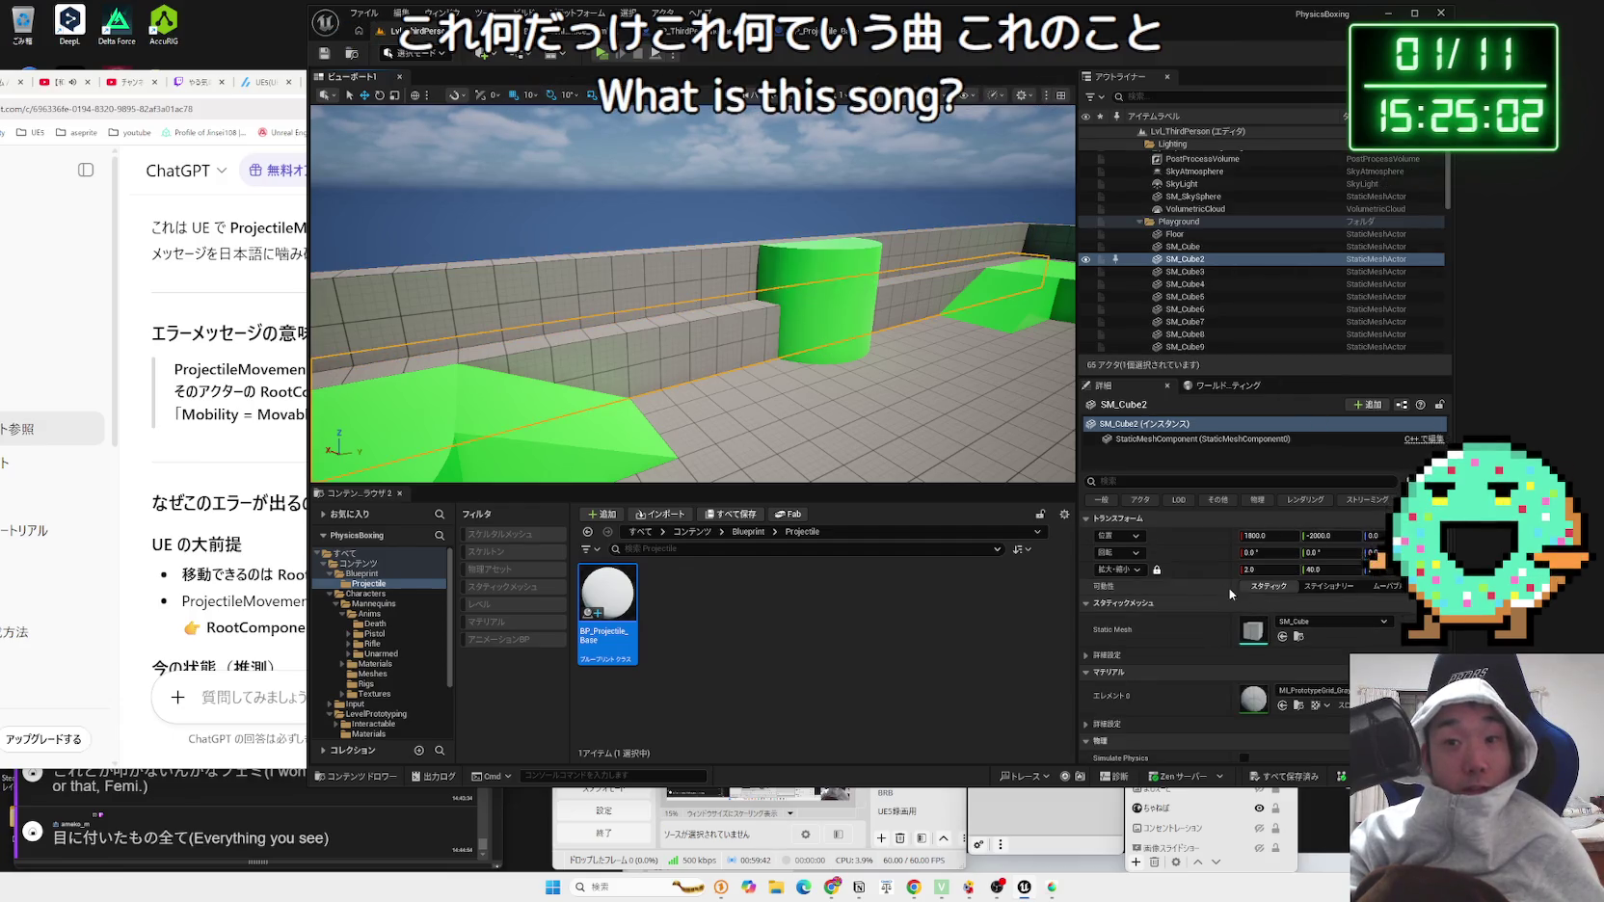
pyautogui.scroll(-5, 1230, 585)
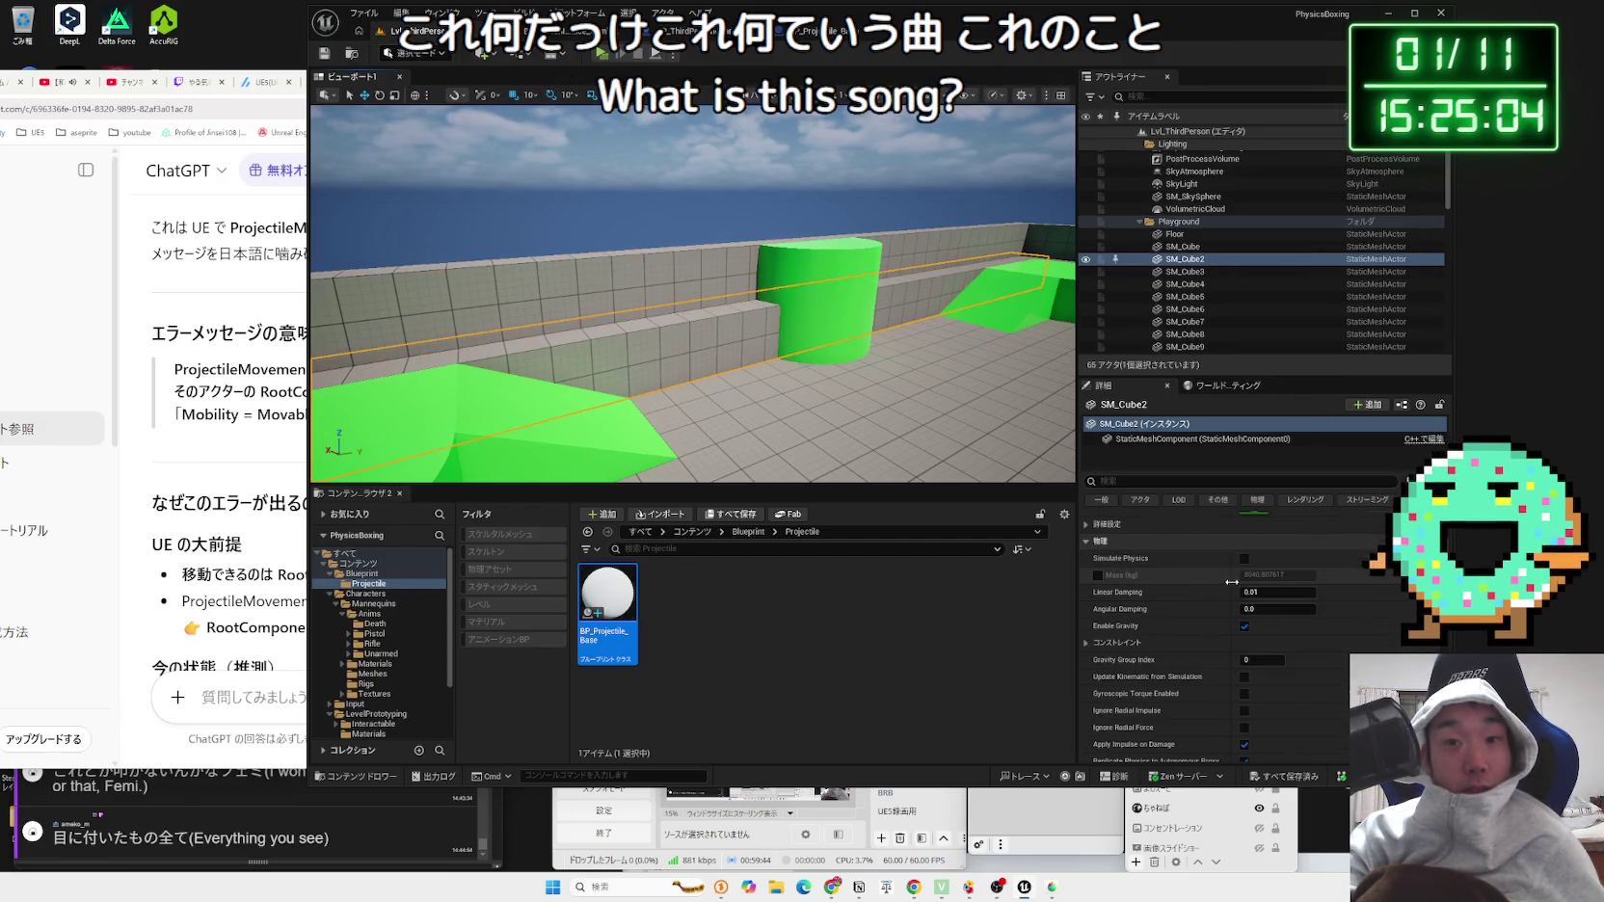
pyautogui.scroll(5, 1231, 582)
pyautogui.click(826, 30)
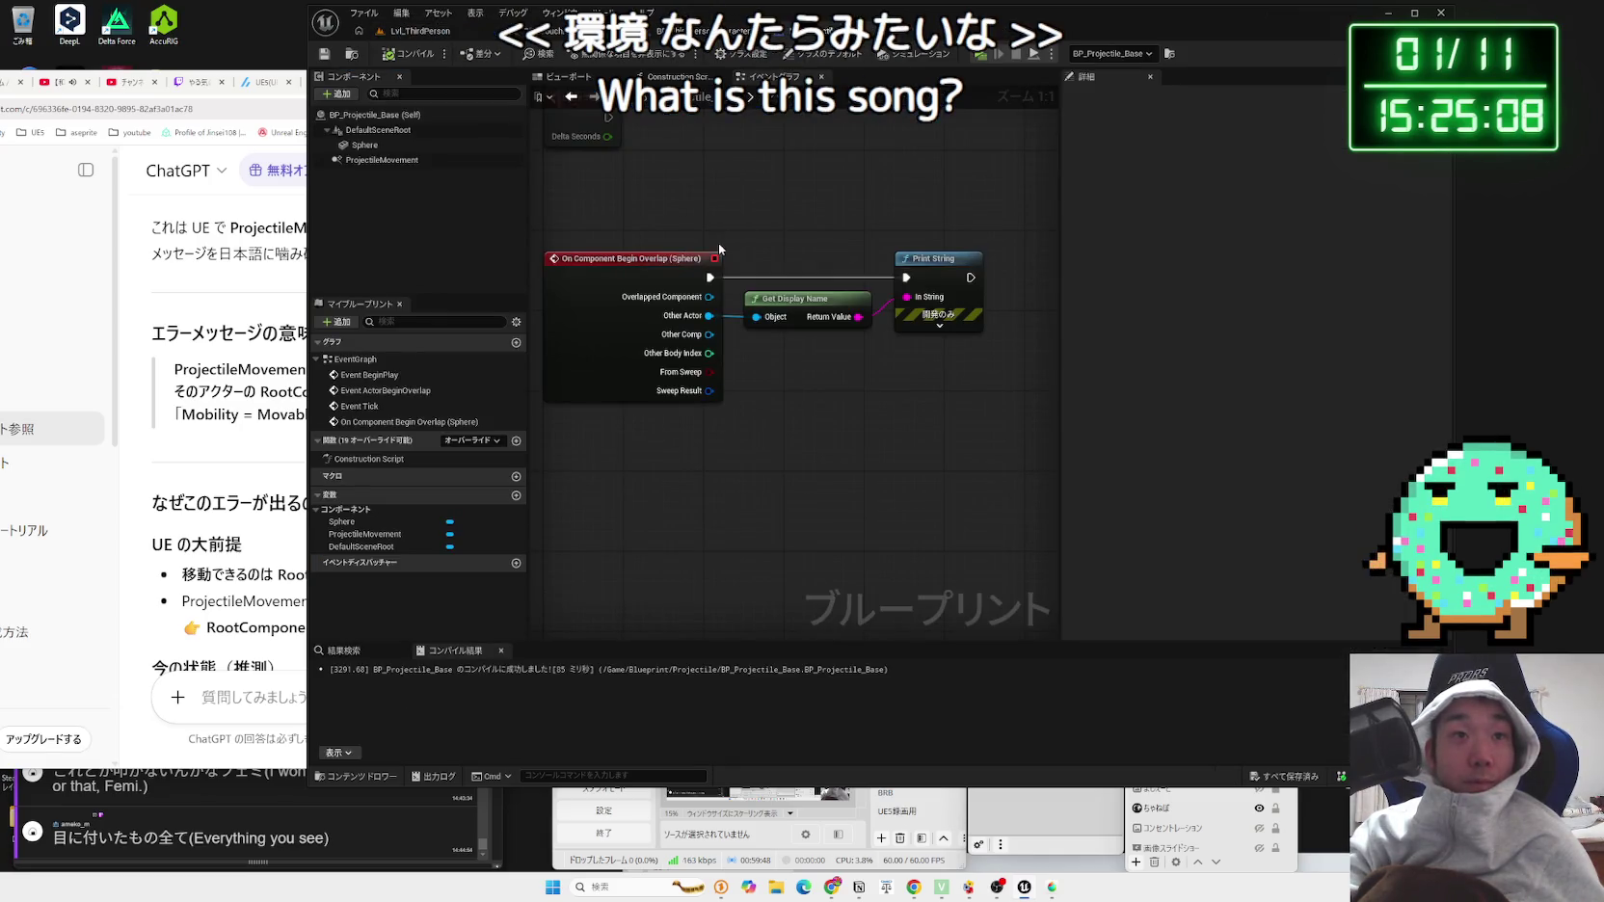
# Step: Review the Sphere component's collision settings and the DefaultSceneRoot component
pyautogui.moveTo(719, 249); pyautogui.dragTo(786, 237)
pyautogui.click(364, 144)
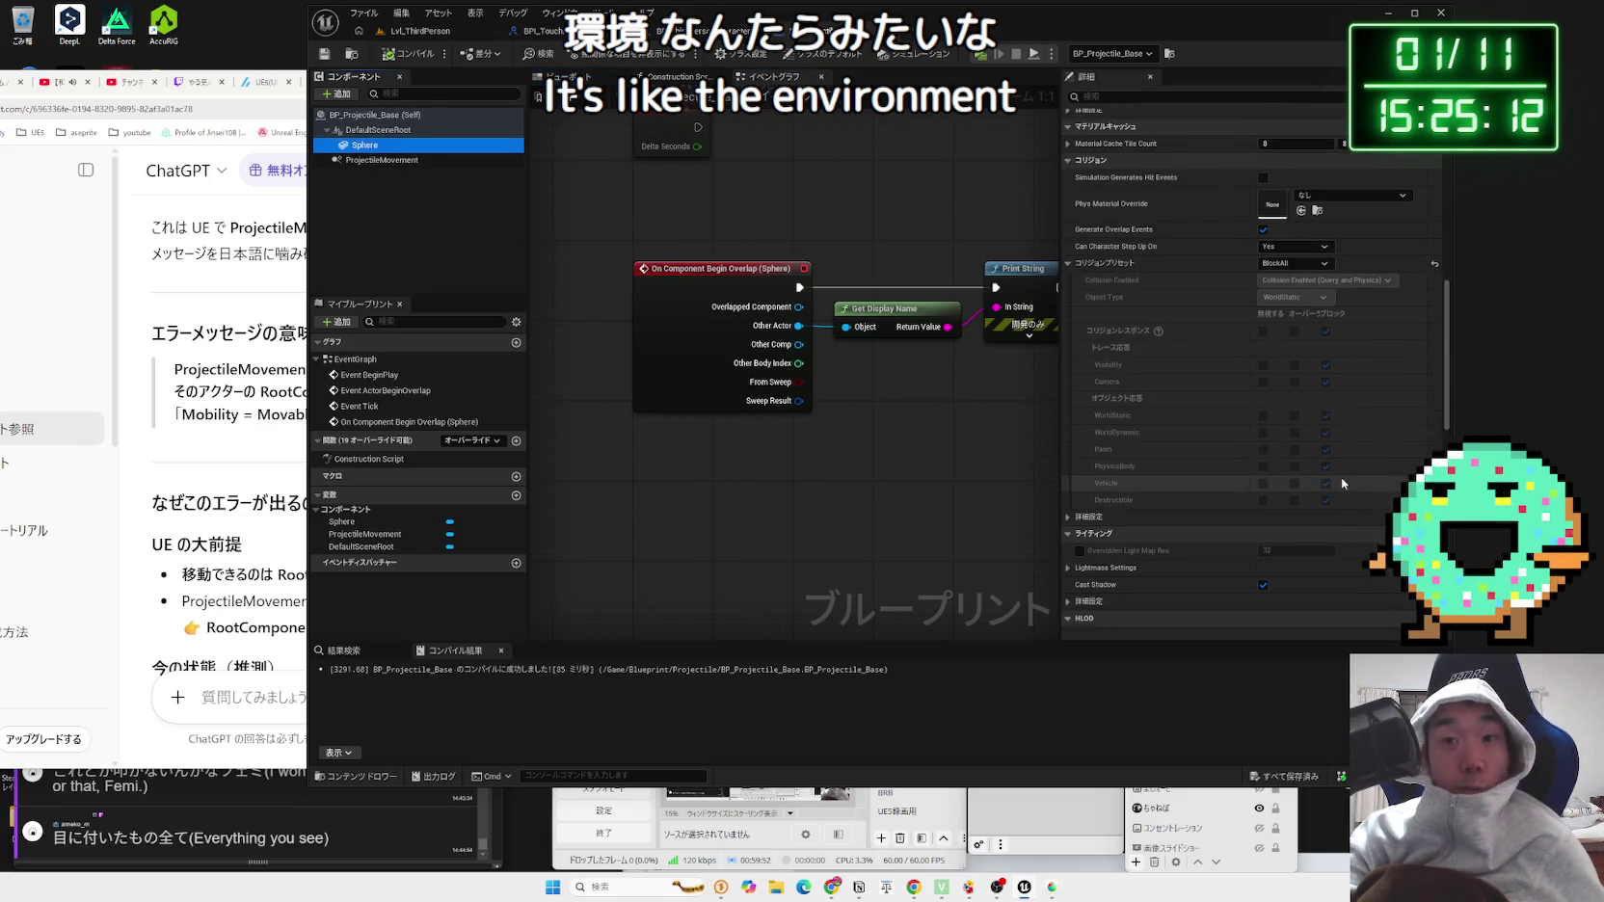
pyautogui.scroll(-1, 1330, 462)
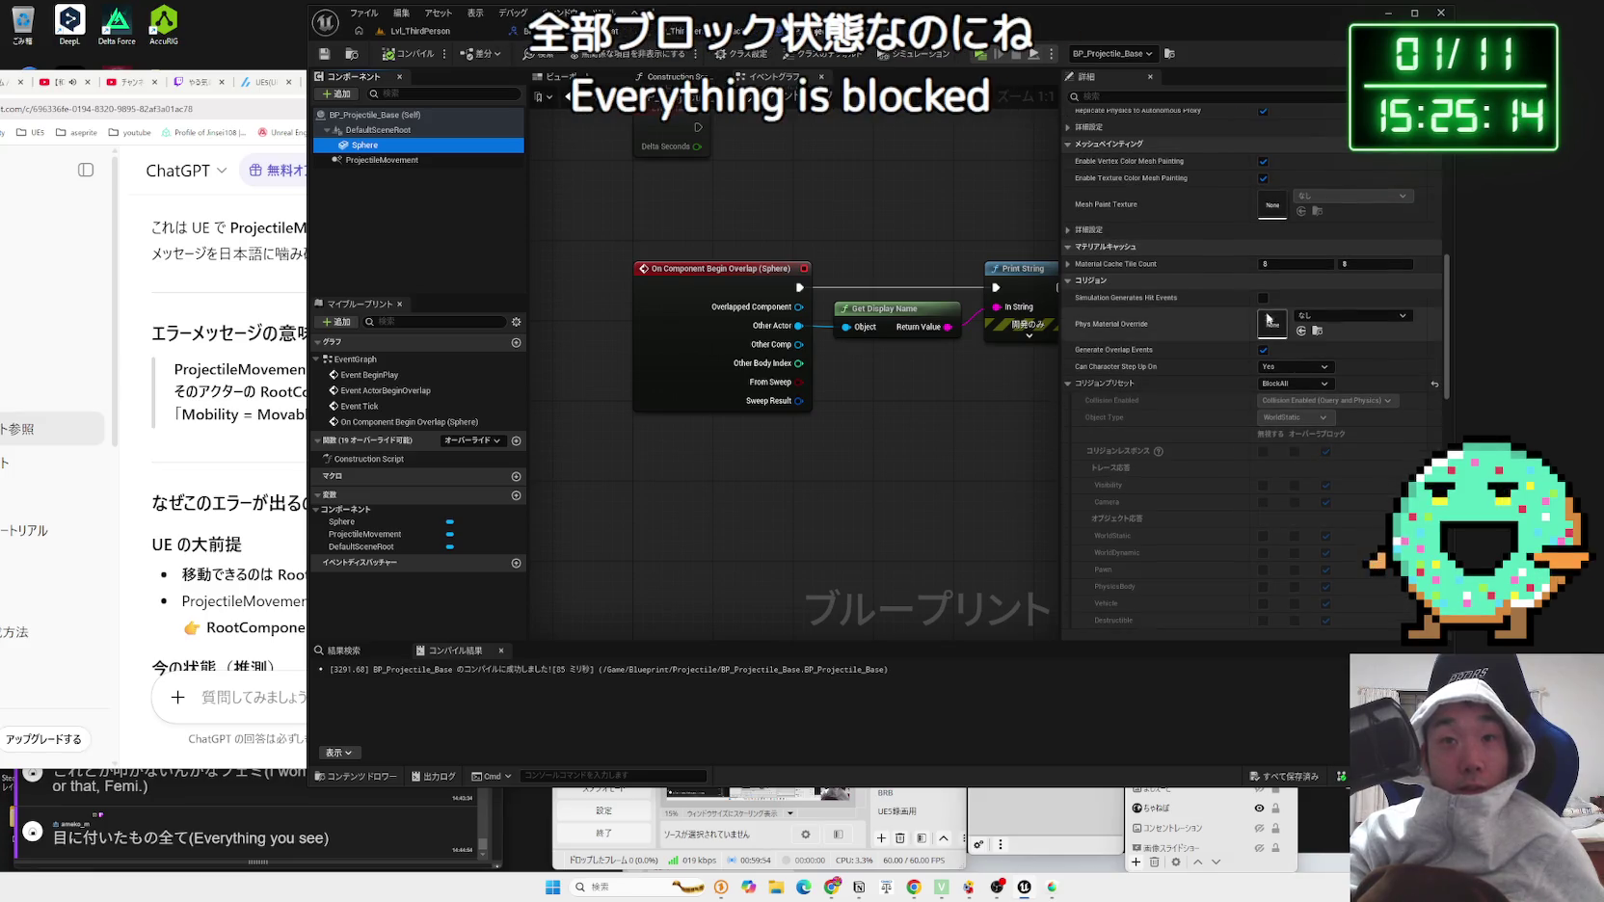
pyautogui.scroll(3, 1211, 330)
pyautogui.scroll(5, 1209, 328)
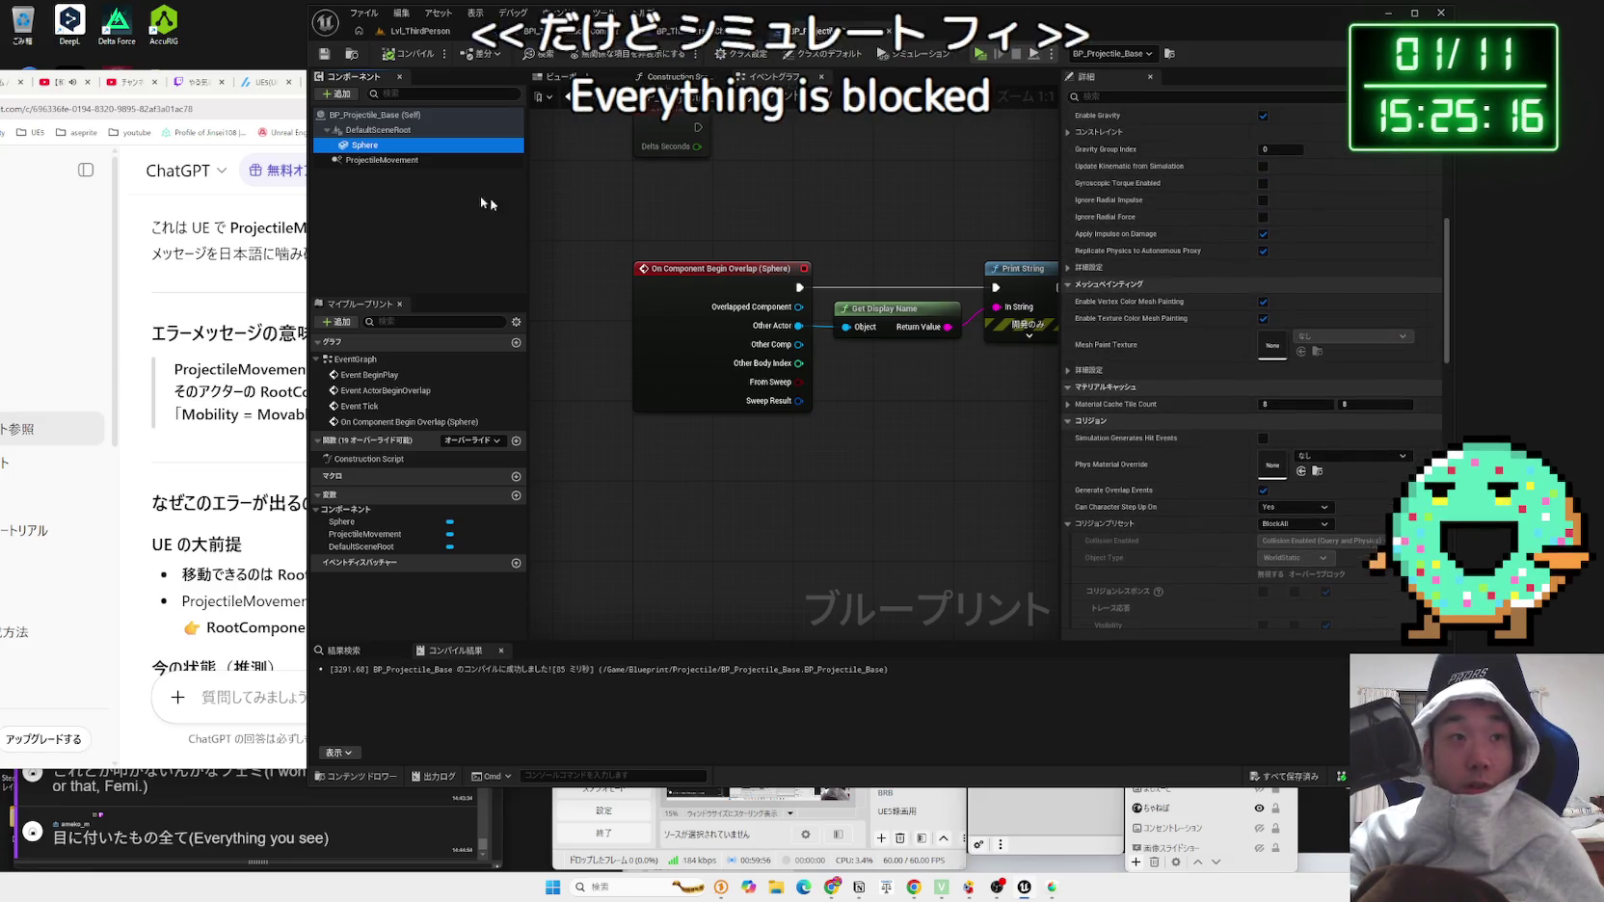
pyautogui.click(365, 146)
pyautogui.click(378, 130)
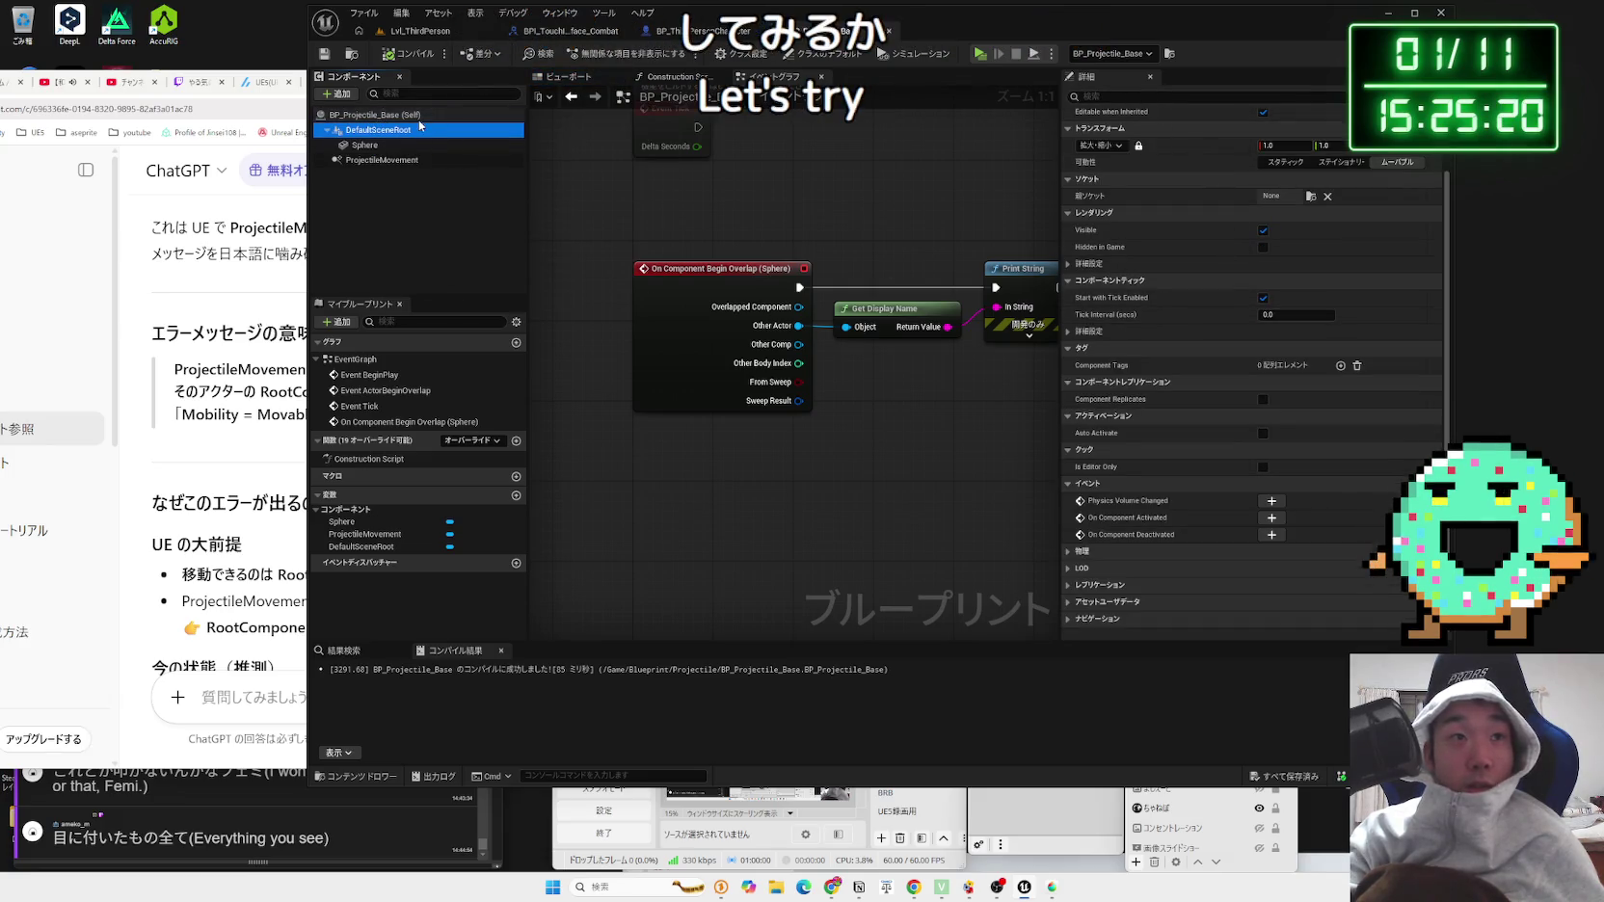
# Step: Search the class defaults for 'simu', then clear the filter and select ProjectileMovement
pyautogui.click(418, 114)
pyautogui.write('simu')
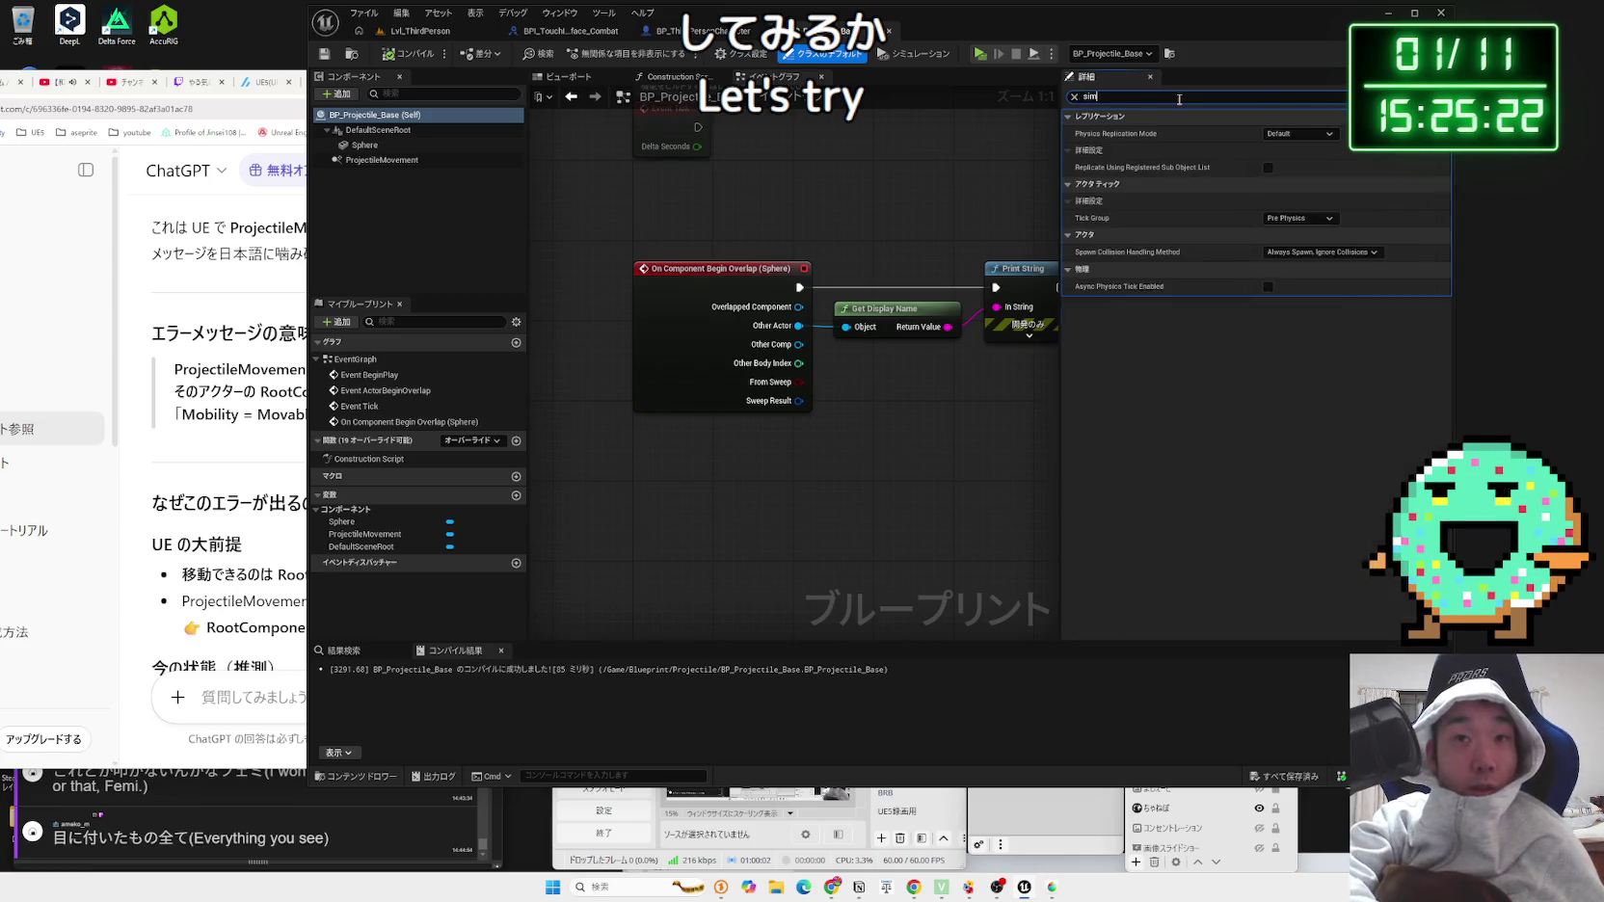
pyautogui.press('BackSpace')
pyautogui.press('BackSpace')
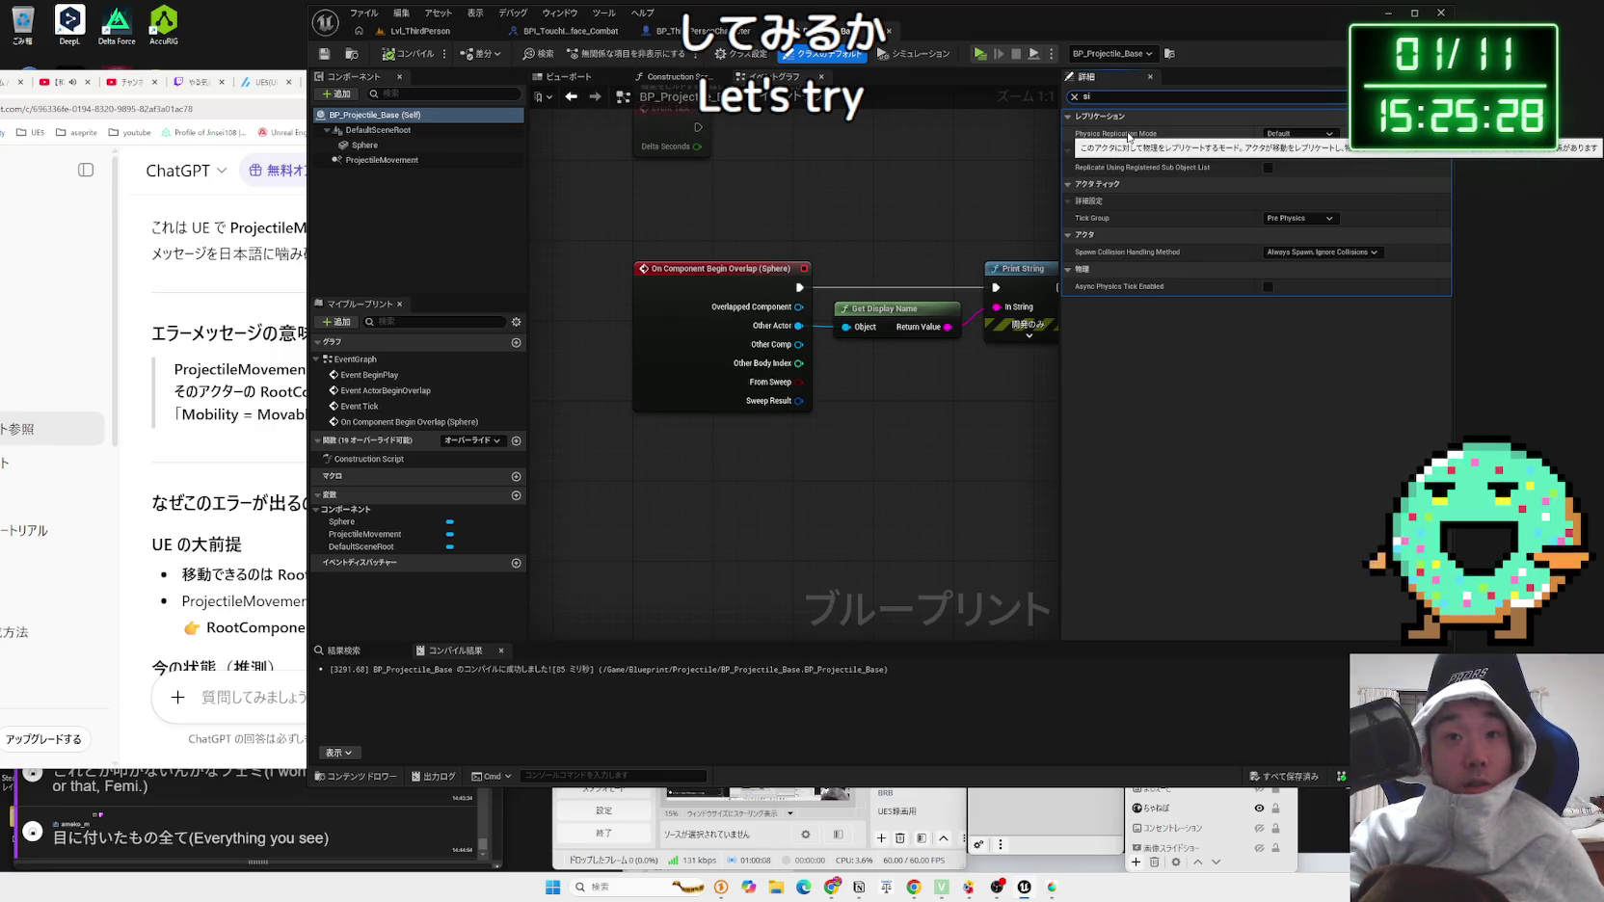
pyautogui.click(1074, 97)
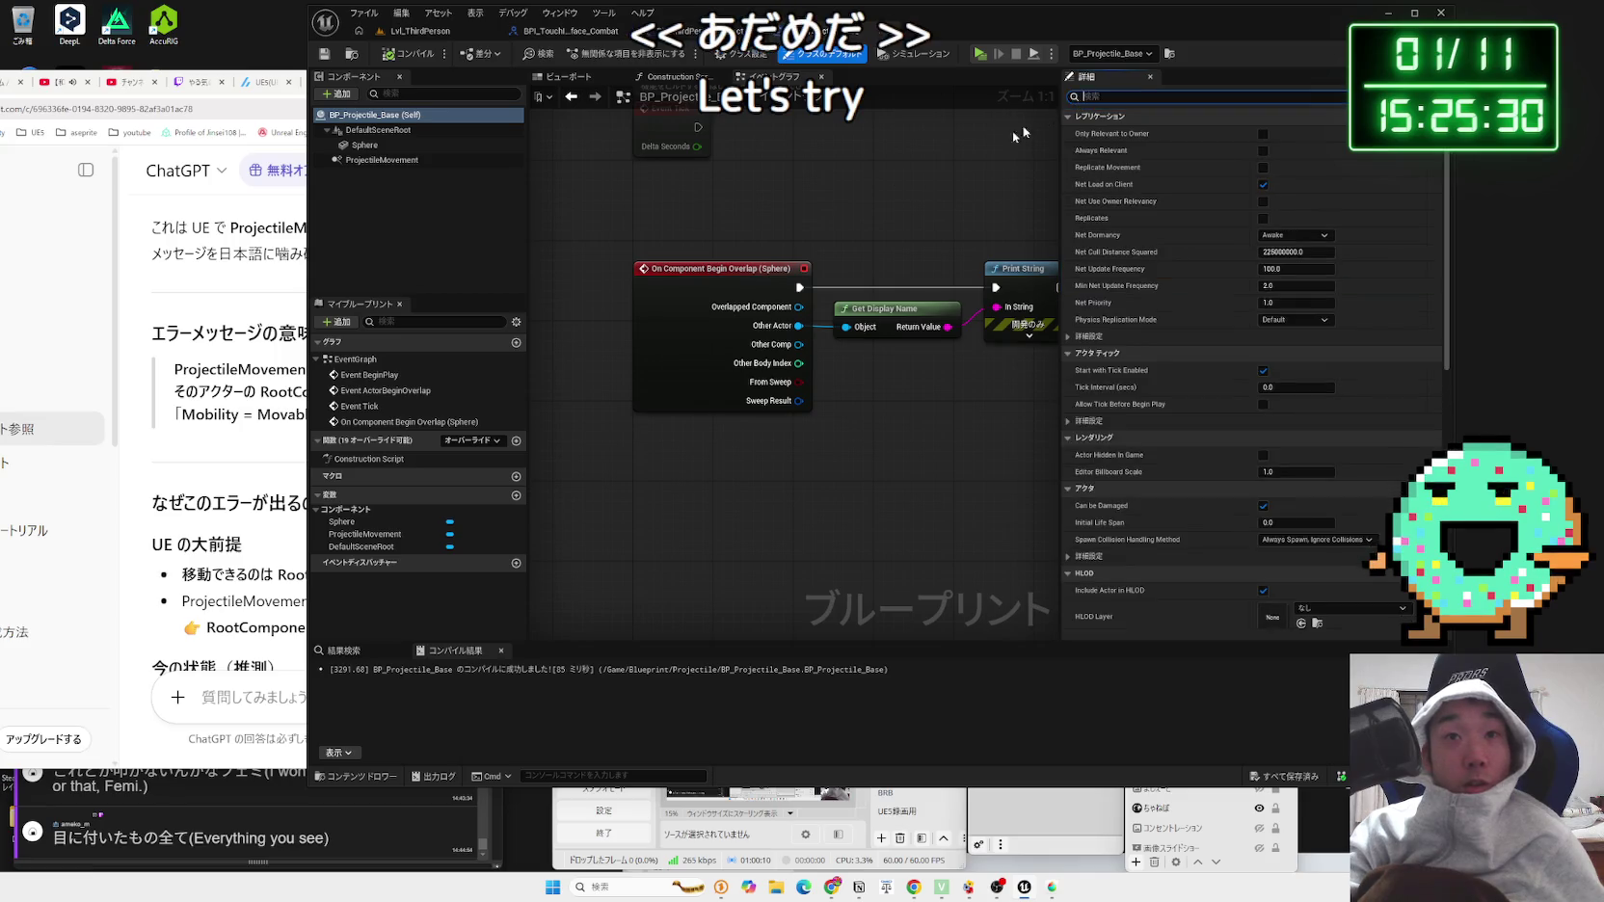
pyautogui.click(387, 160)
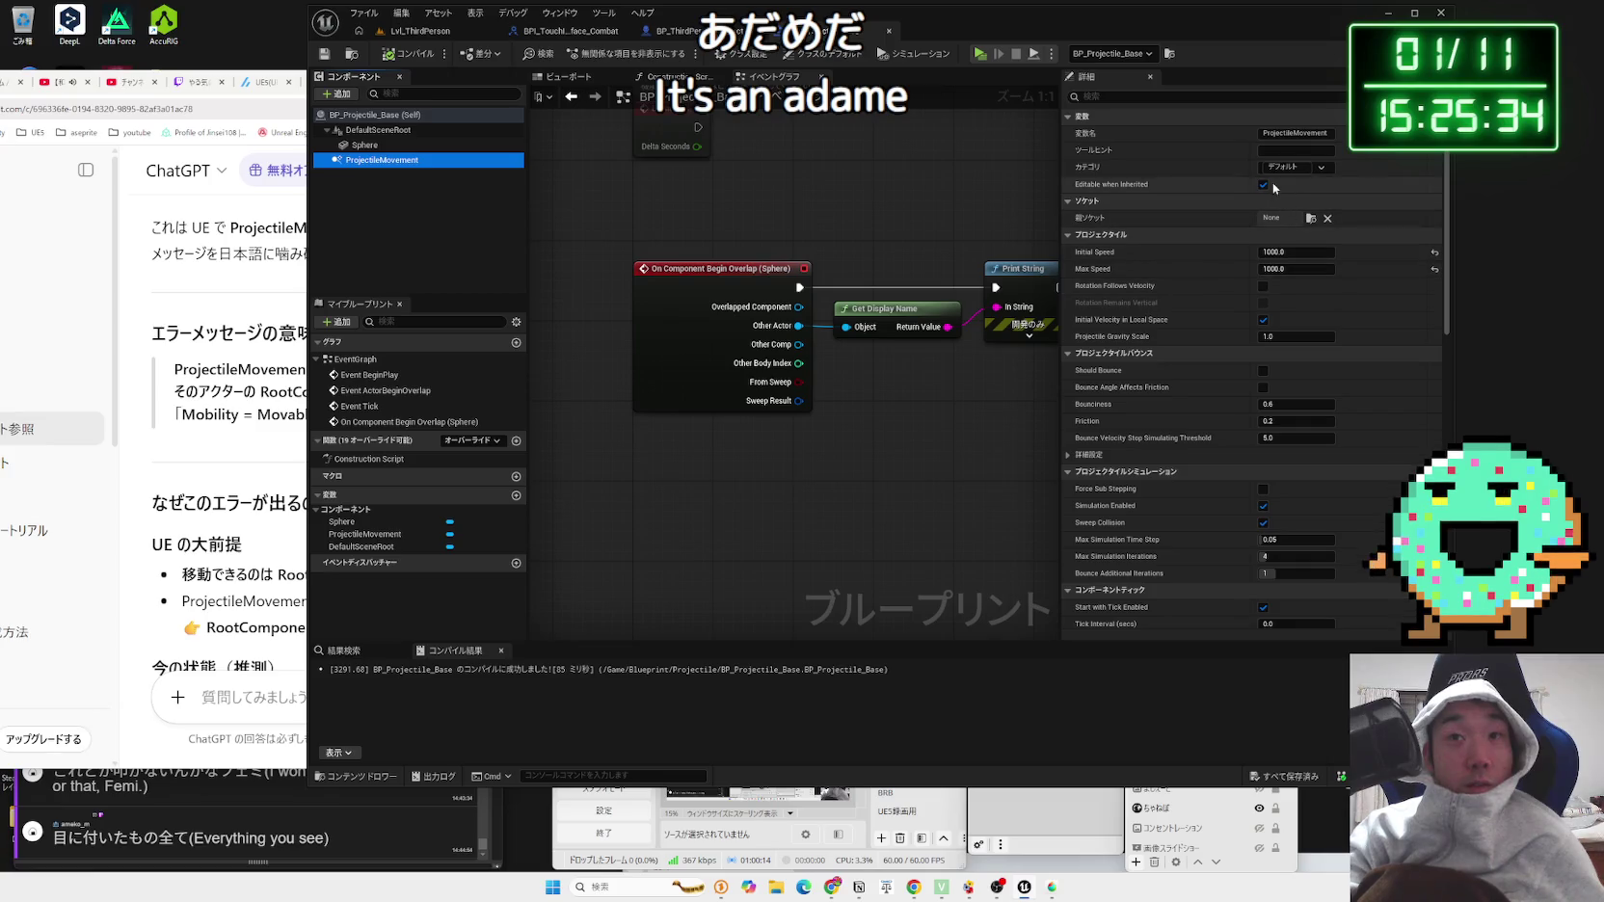
# Step: Enable Should Bounce under ProjectileMovement's Projectile Bounces, then start a level play test
pyautogui.scroll(-15, 1417, 405)
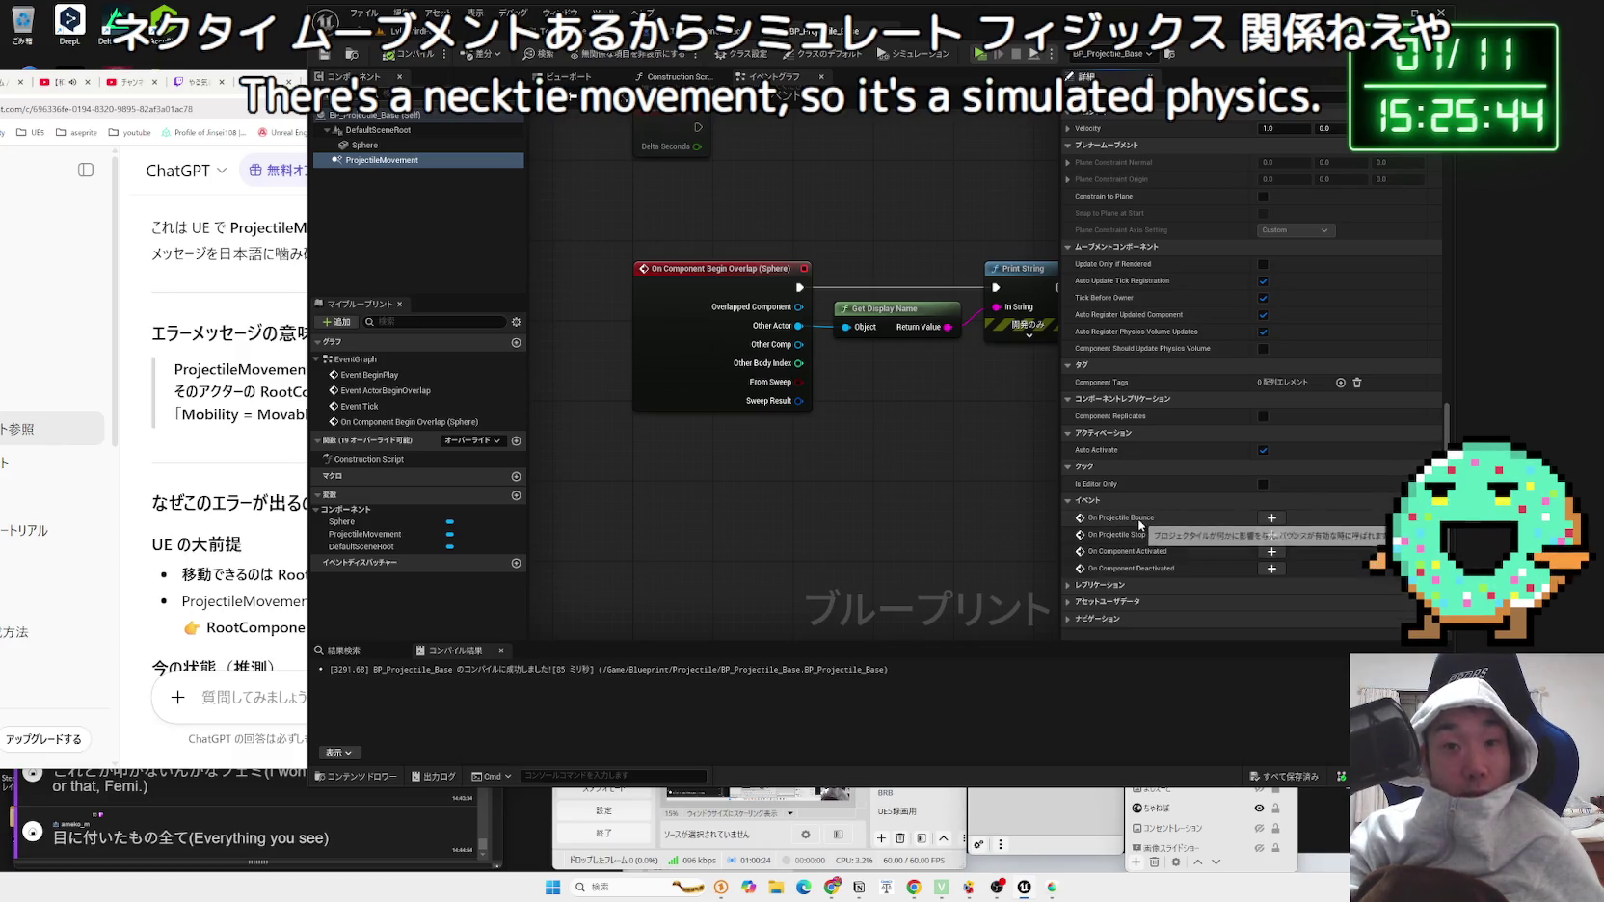
pyautogui.scroll(5, 1208, 482)
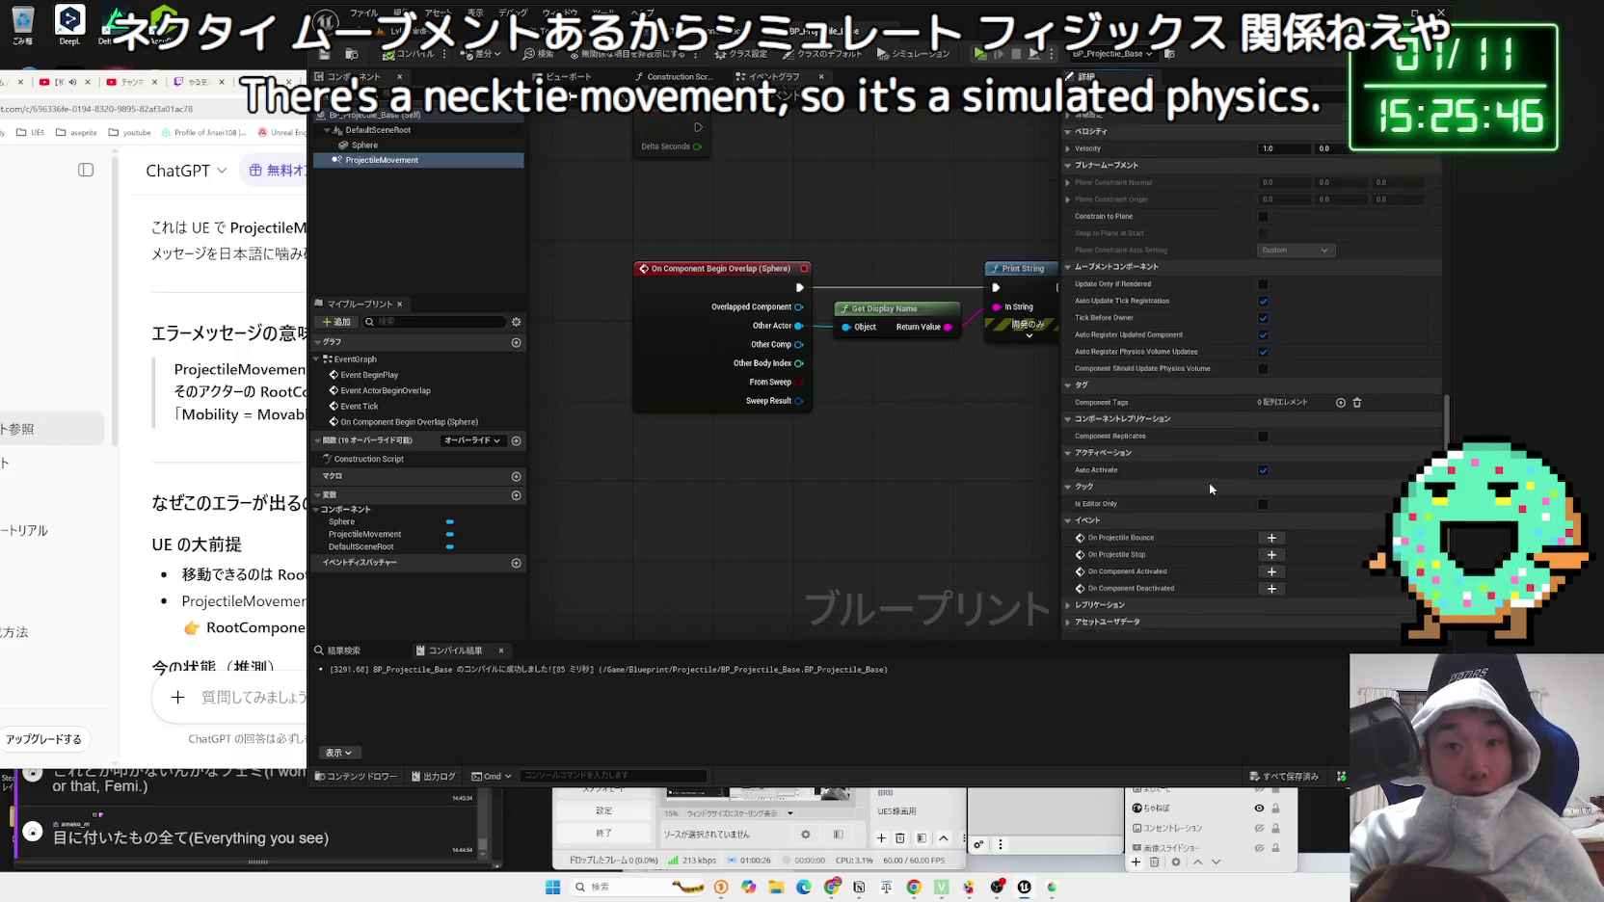
pyautogui.scroll(4, 1206, 489)
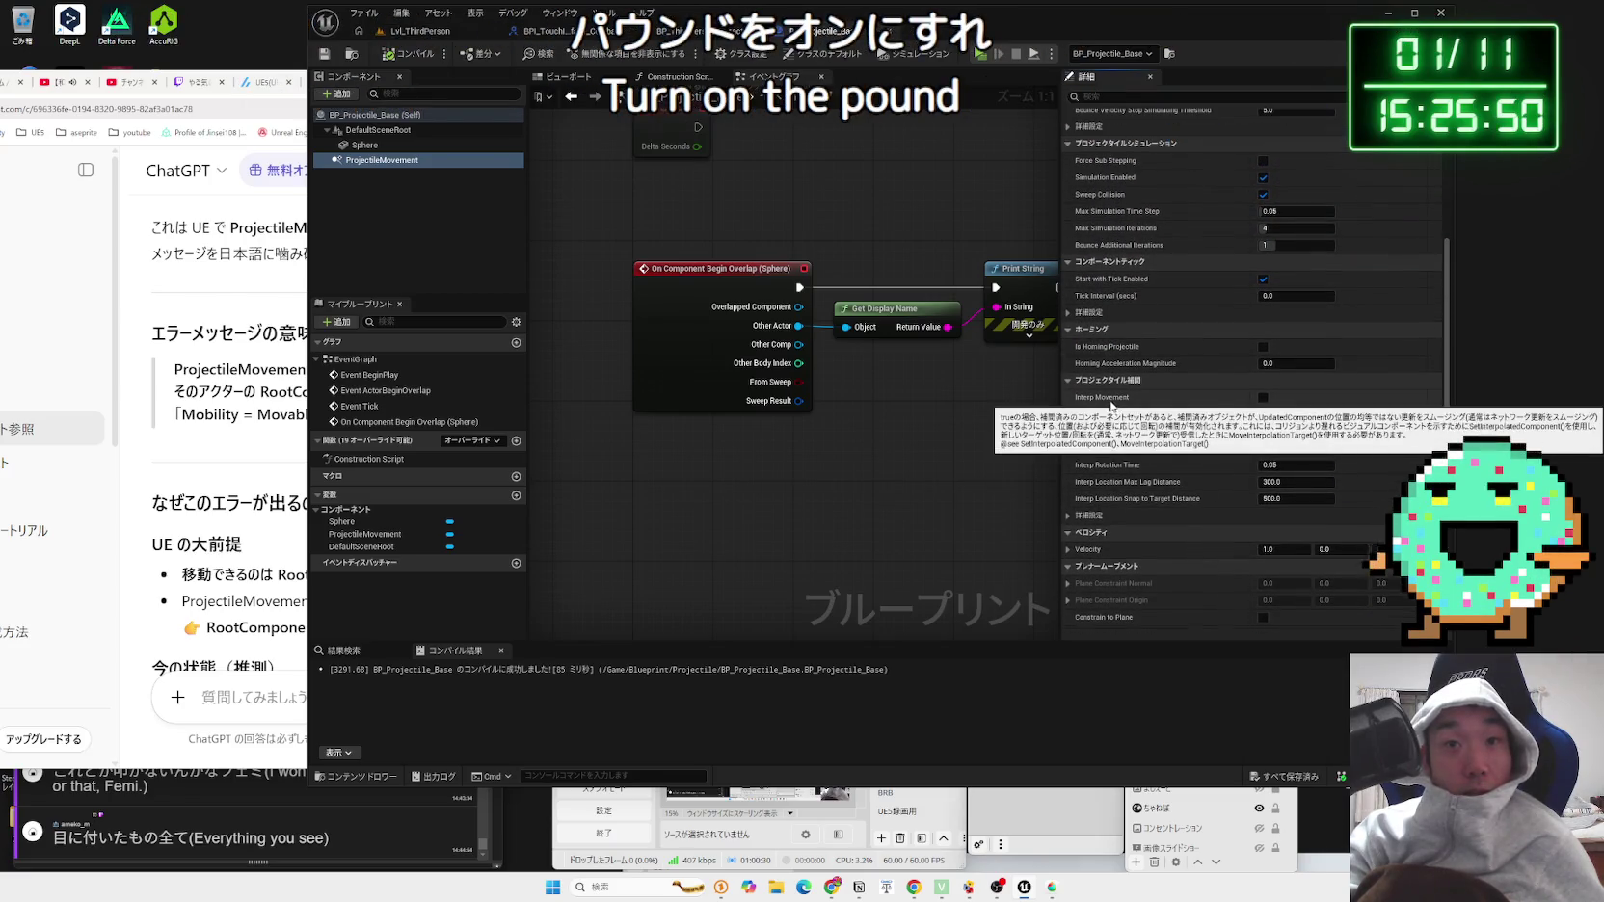
pyautogui.scroll(1, 1120, 412)
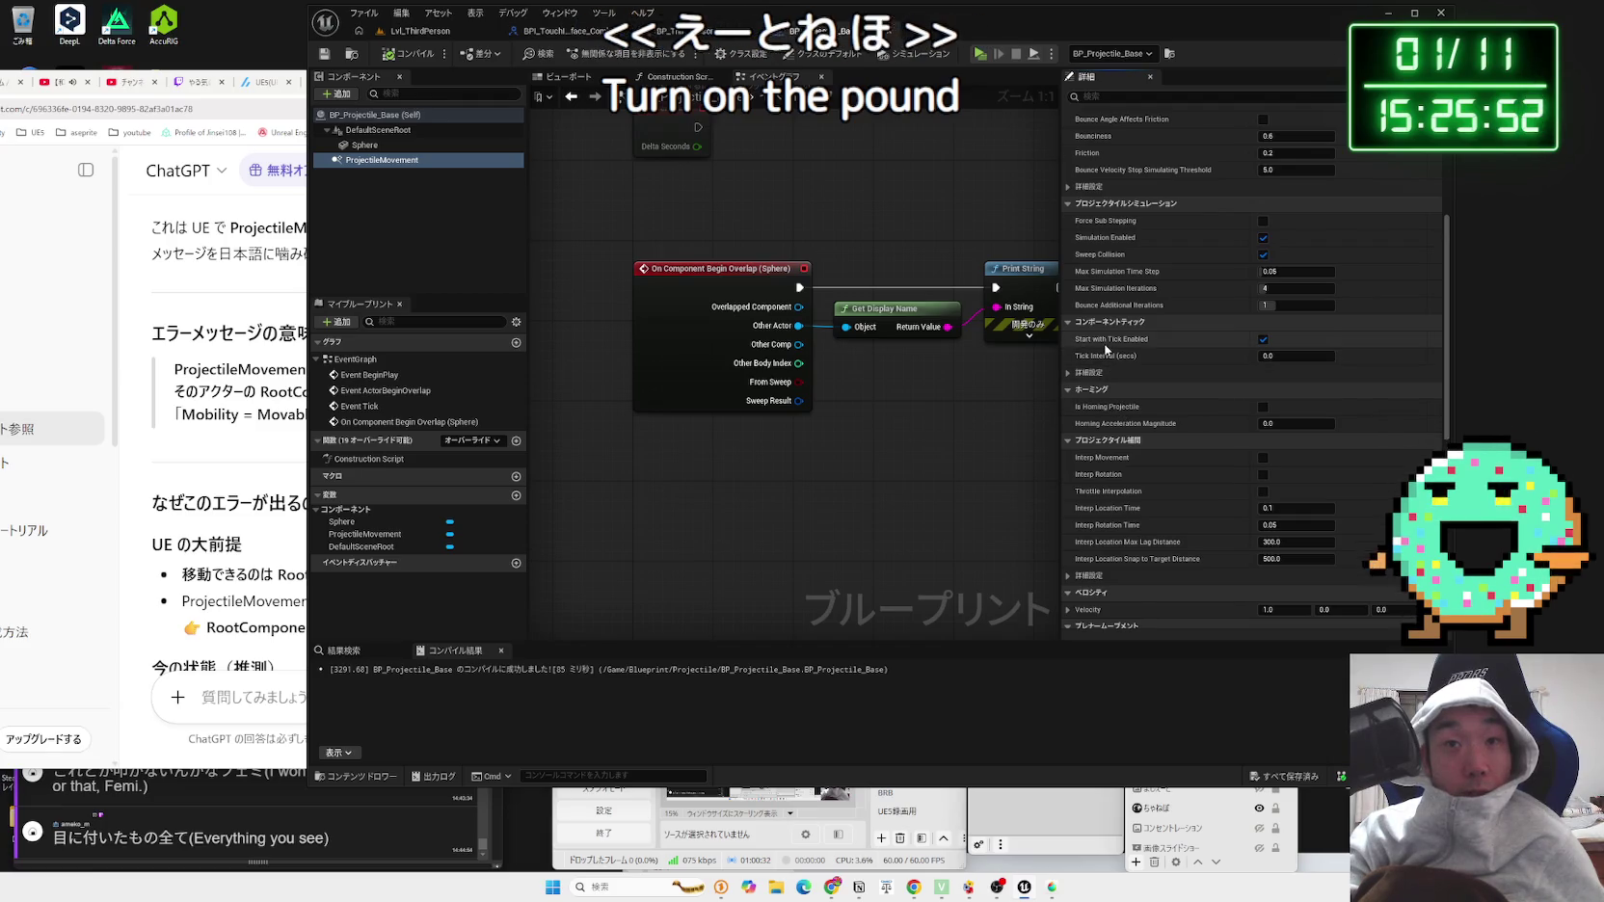
pyautogui.scroll(2, 1156, 298)
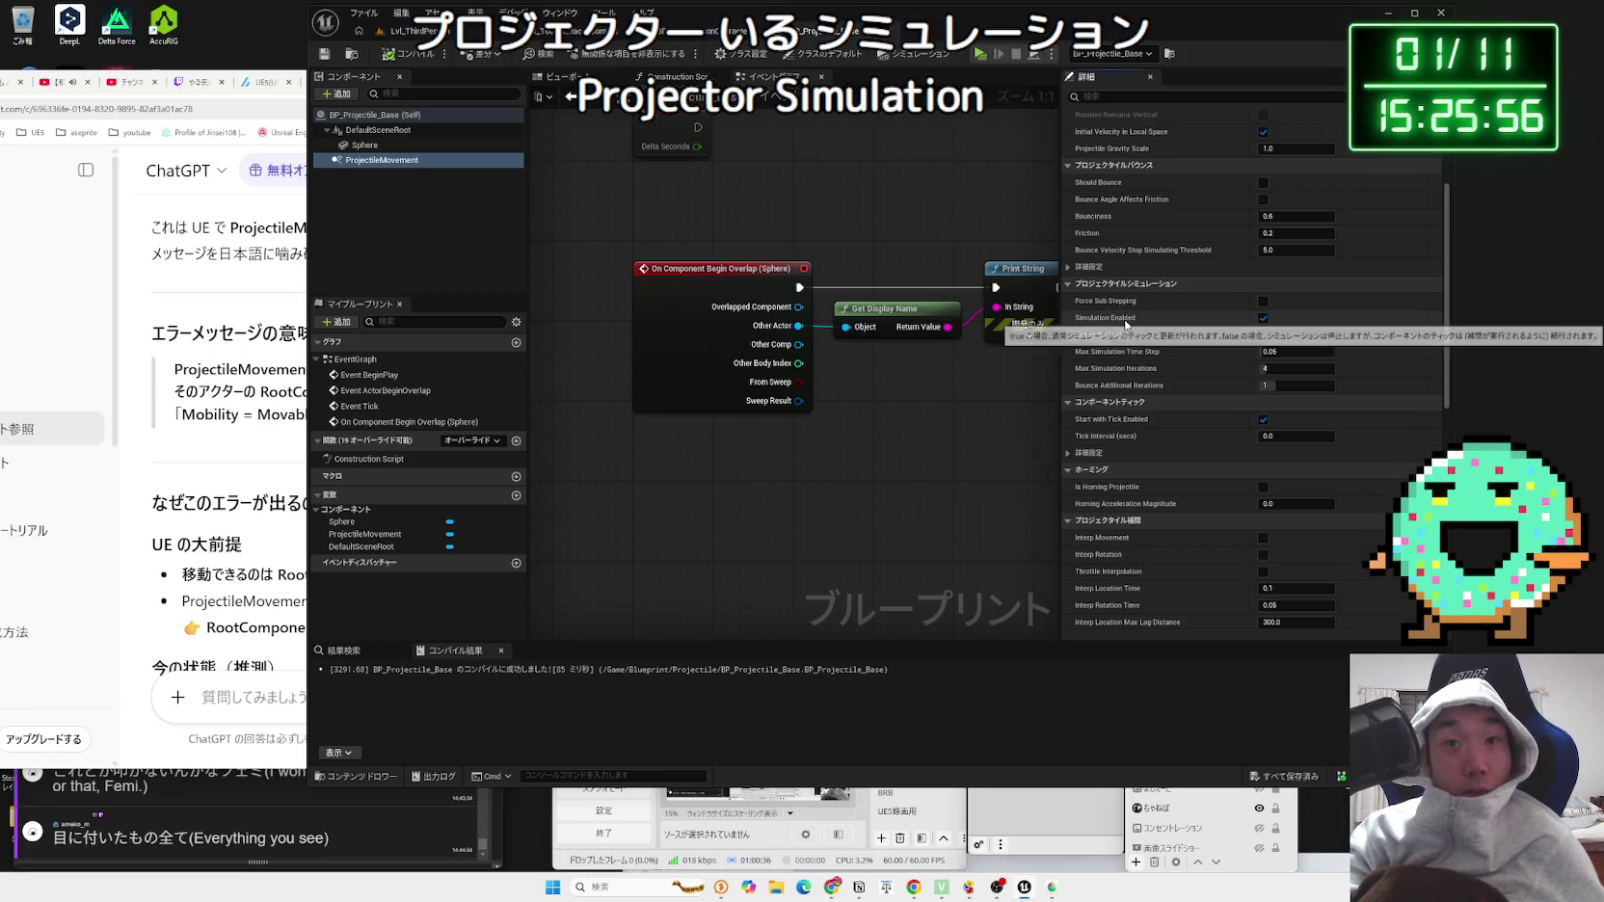
pyautogui.scroll(2, 1127, 391)
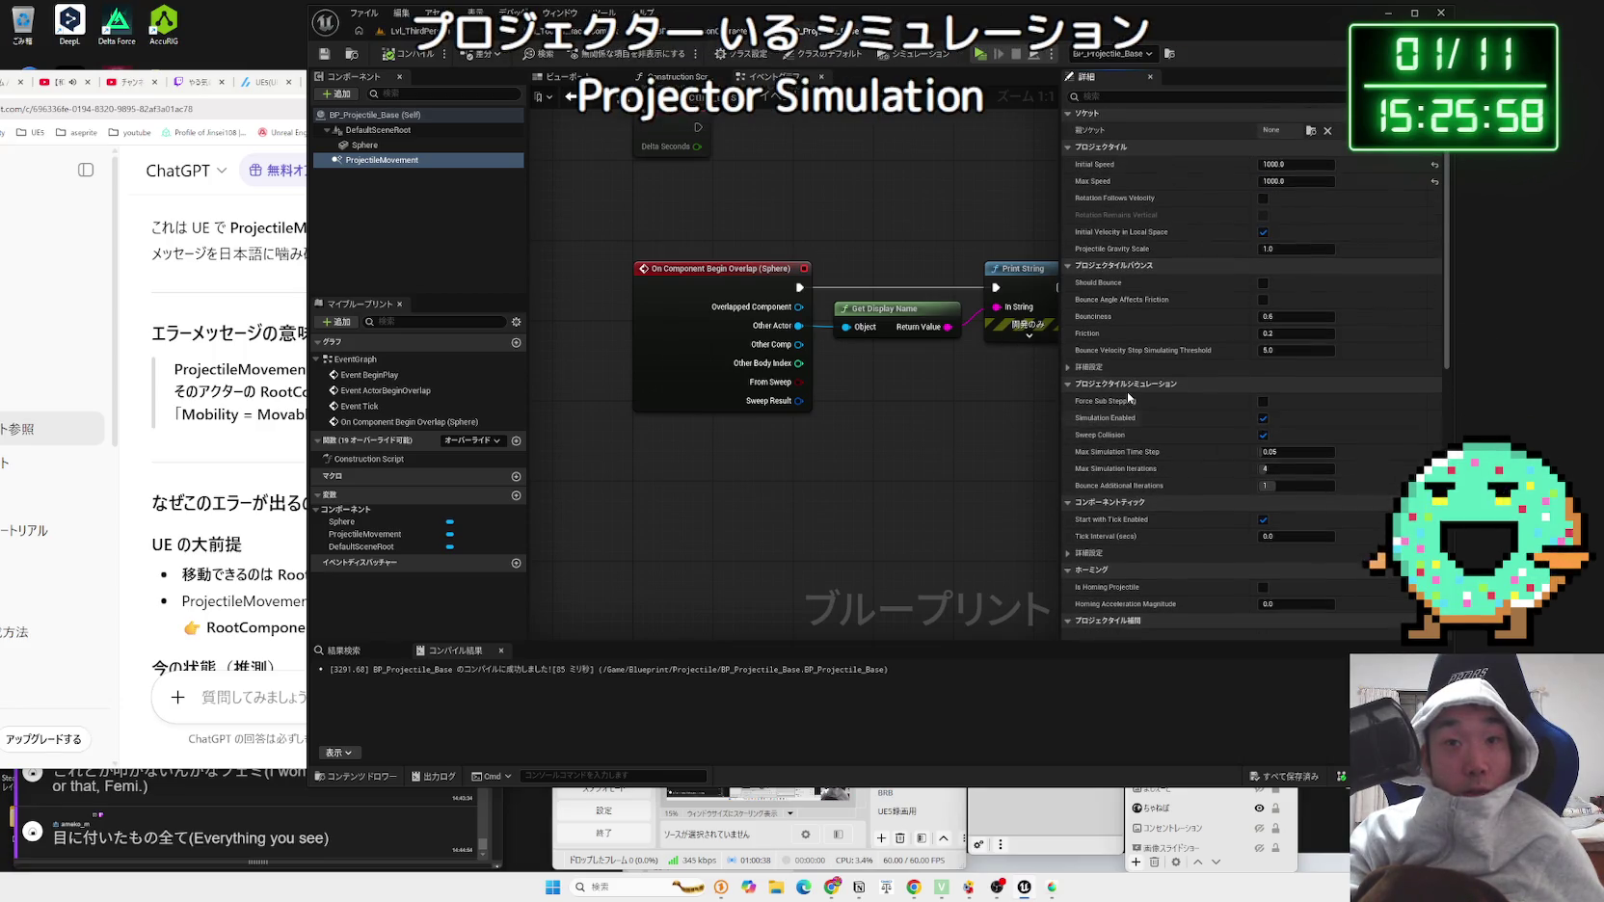
pyautogui.scroll(1, 1125, 472)
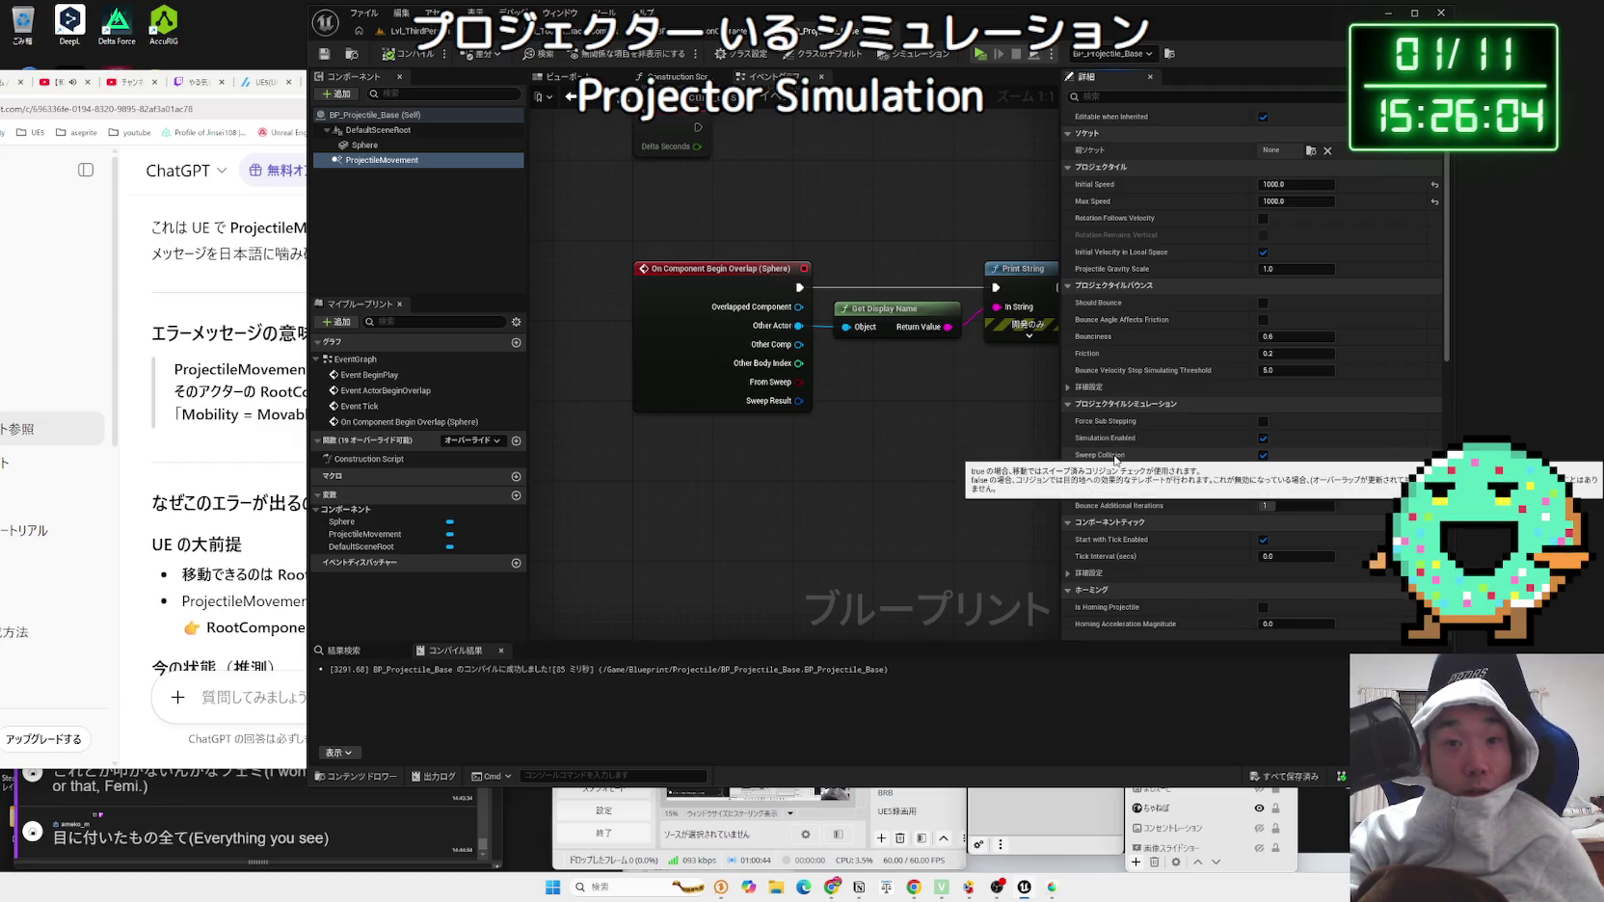
pyautogui.scroll(2, 1112, 429)
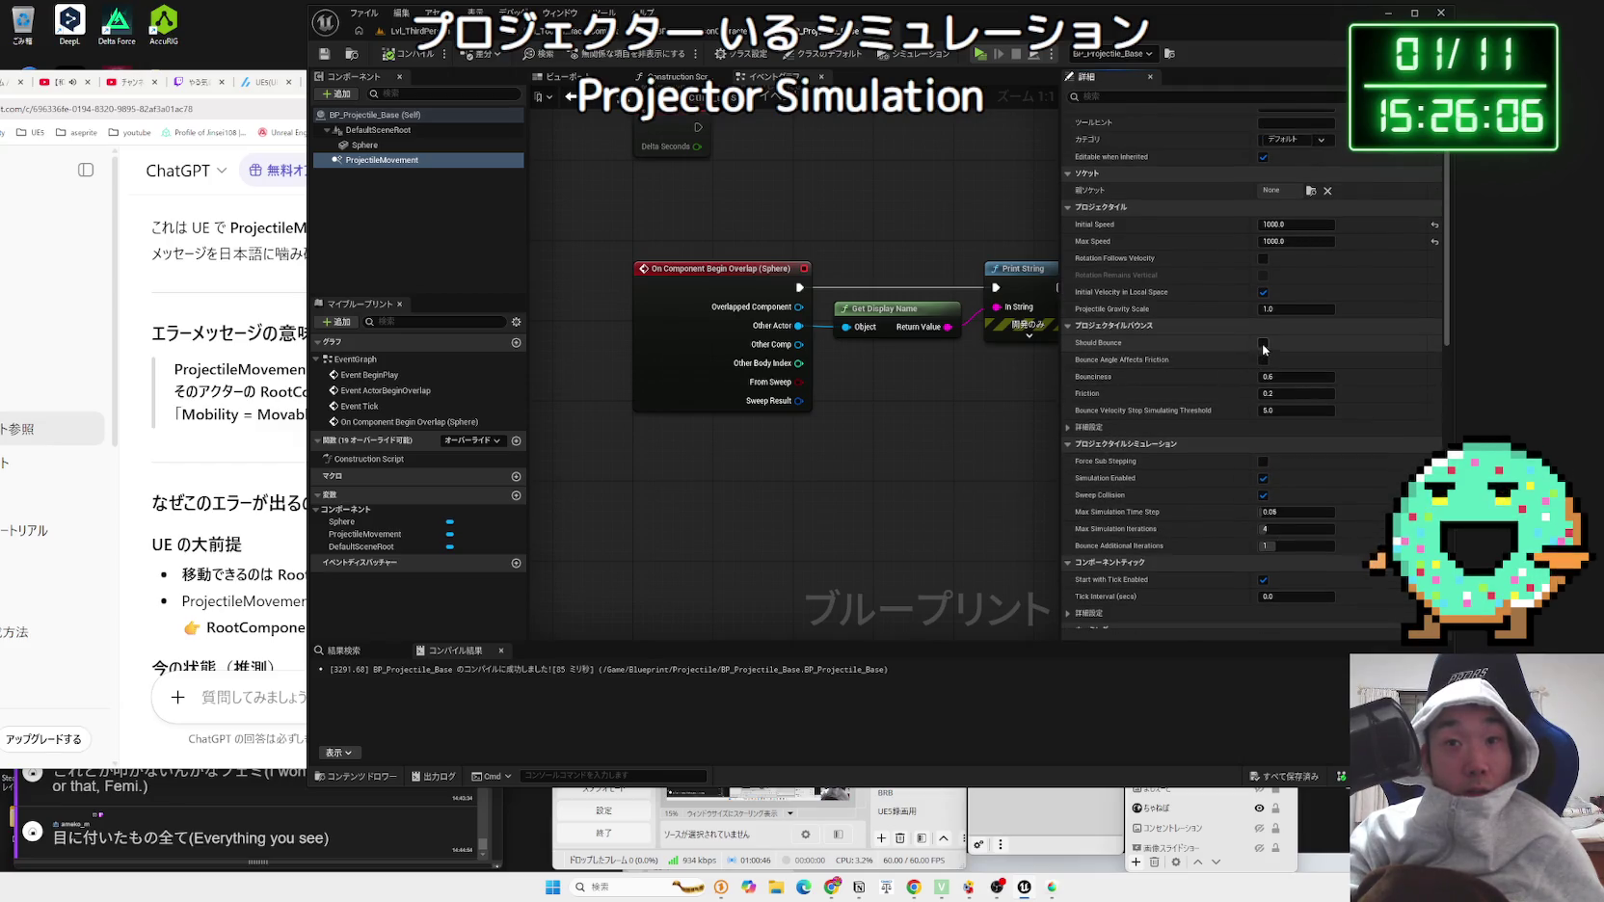
pyautogui.click(412, 39)
pyautogui.click(600, 54)
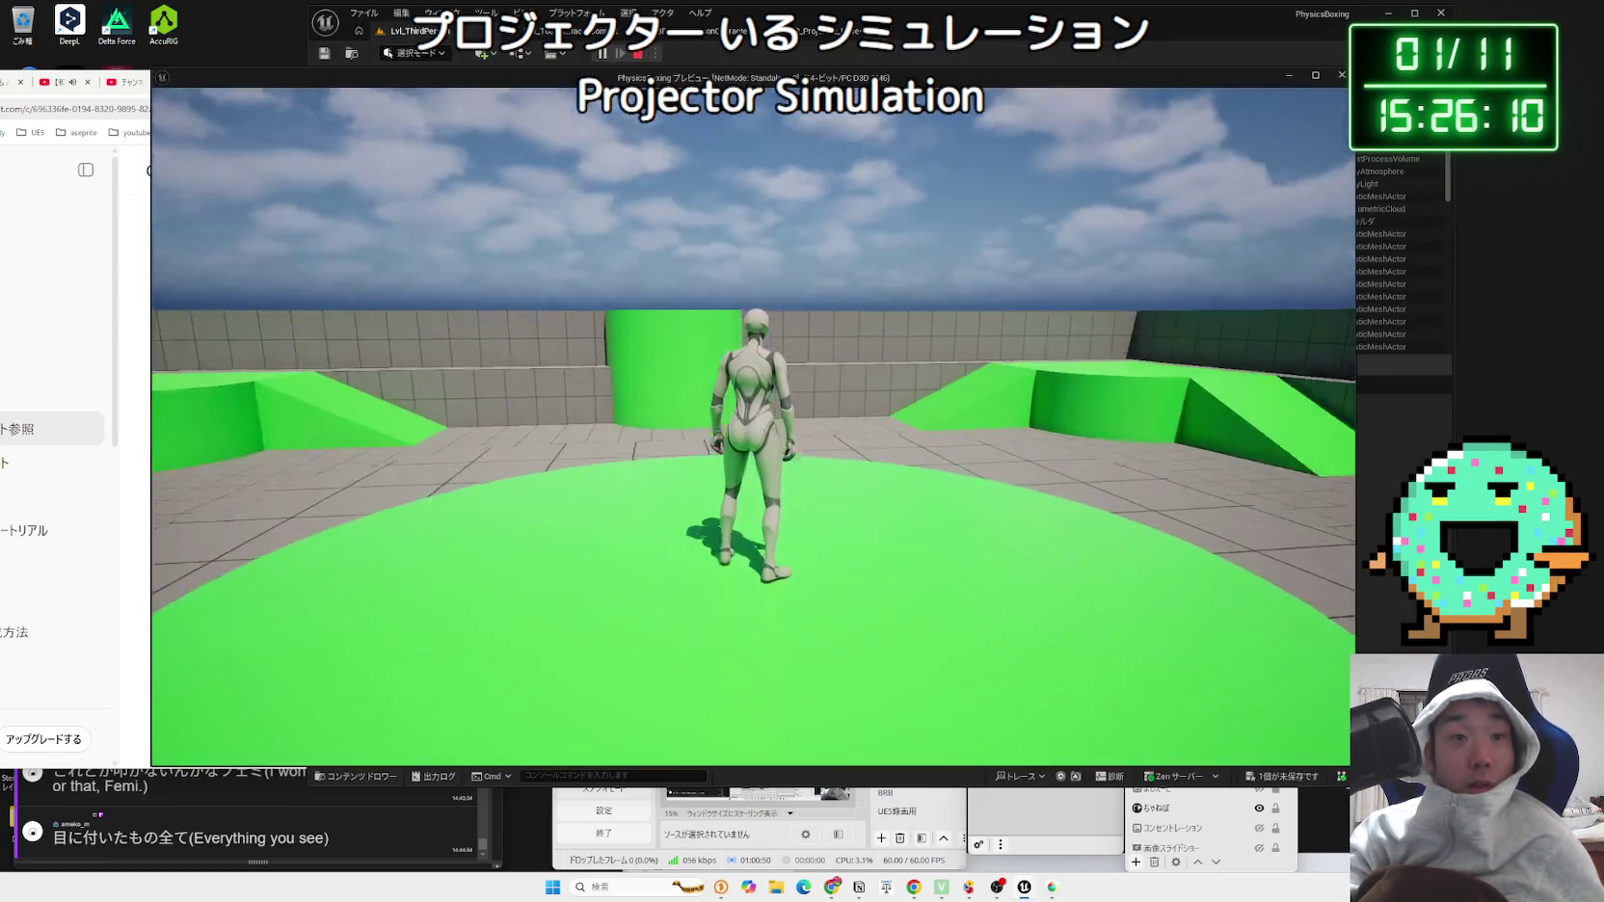
# Step: Fire white spheres while running and jumping toward the green cylinder, then stop playing
pyautogui.click(753, 426)
pyautogui.press('space')
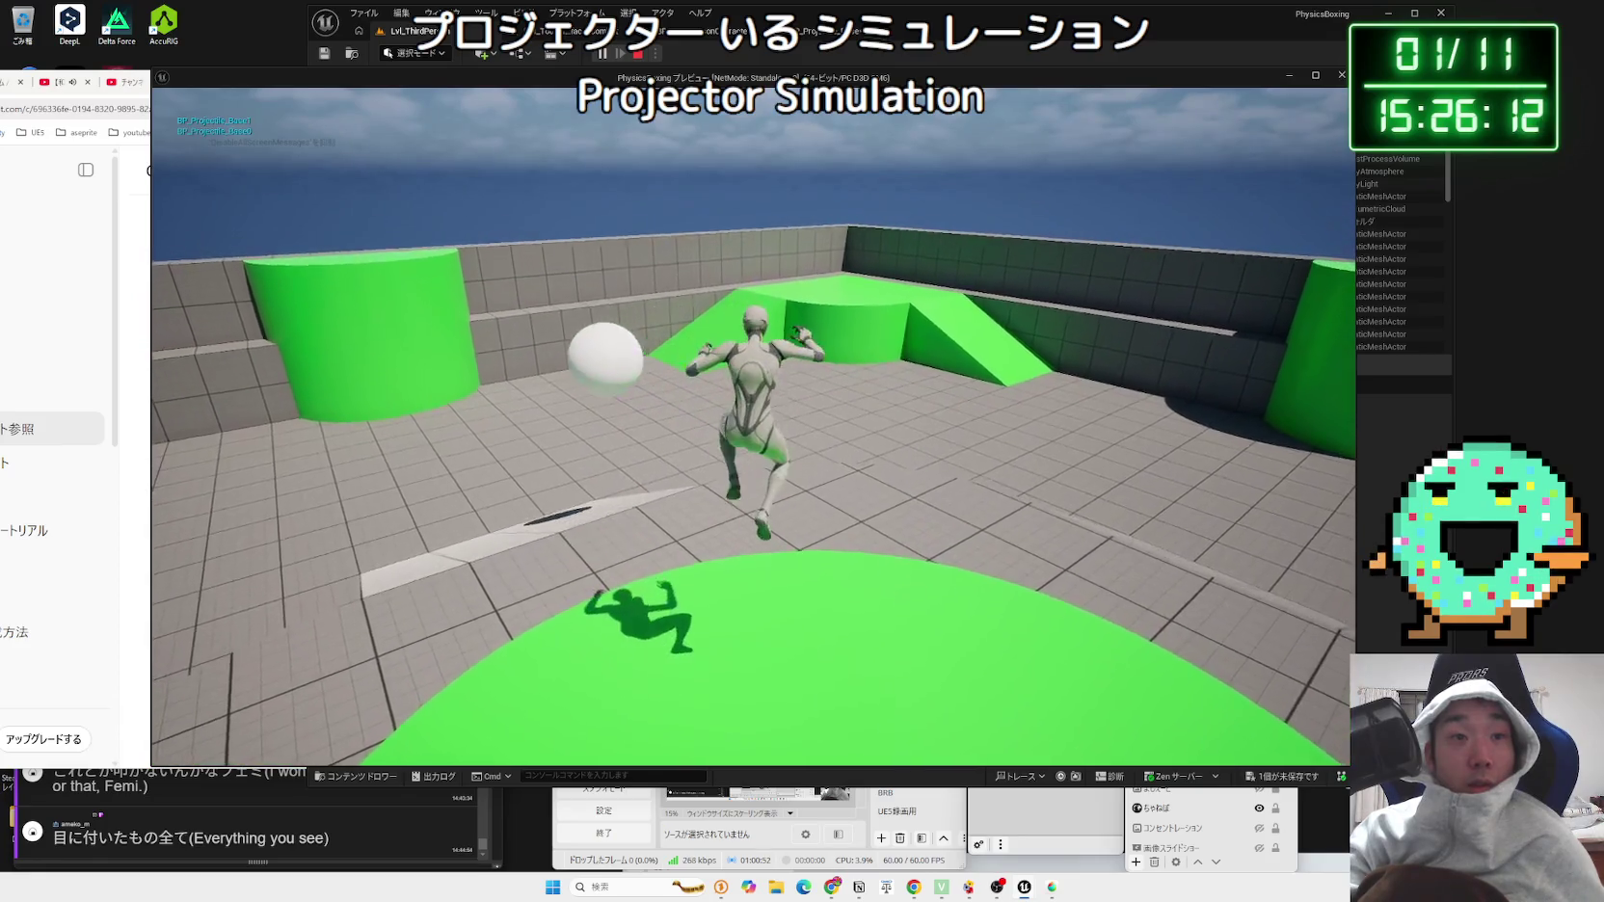
pyautogui.press('w')
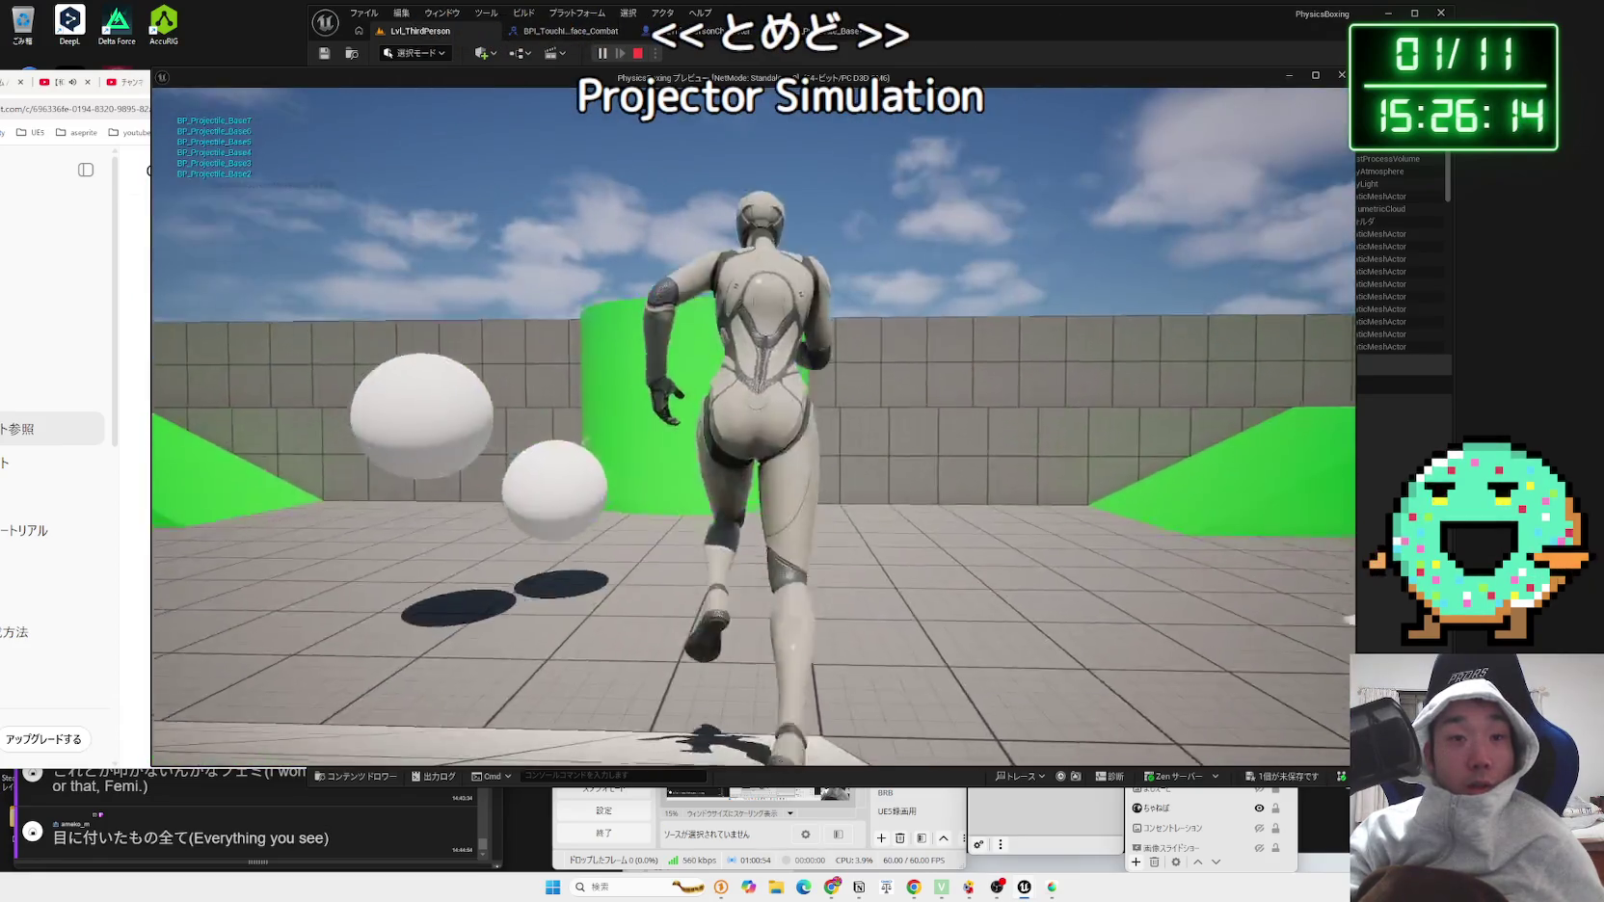
pyautogui.press('space')
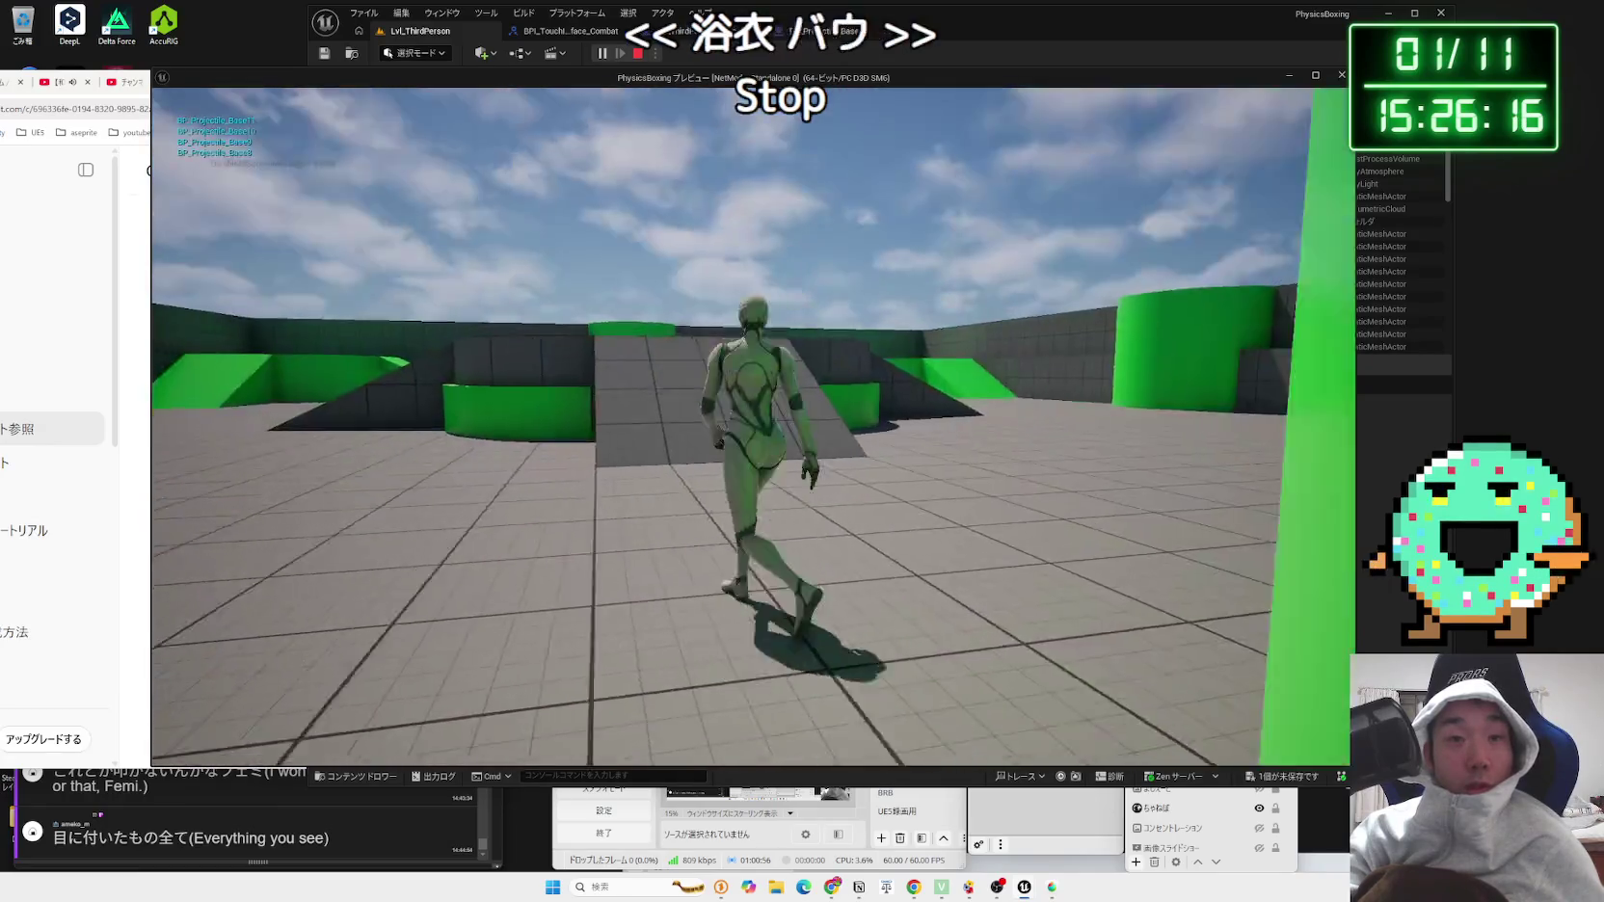
pyautogui.press('Escape')
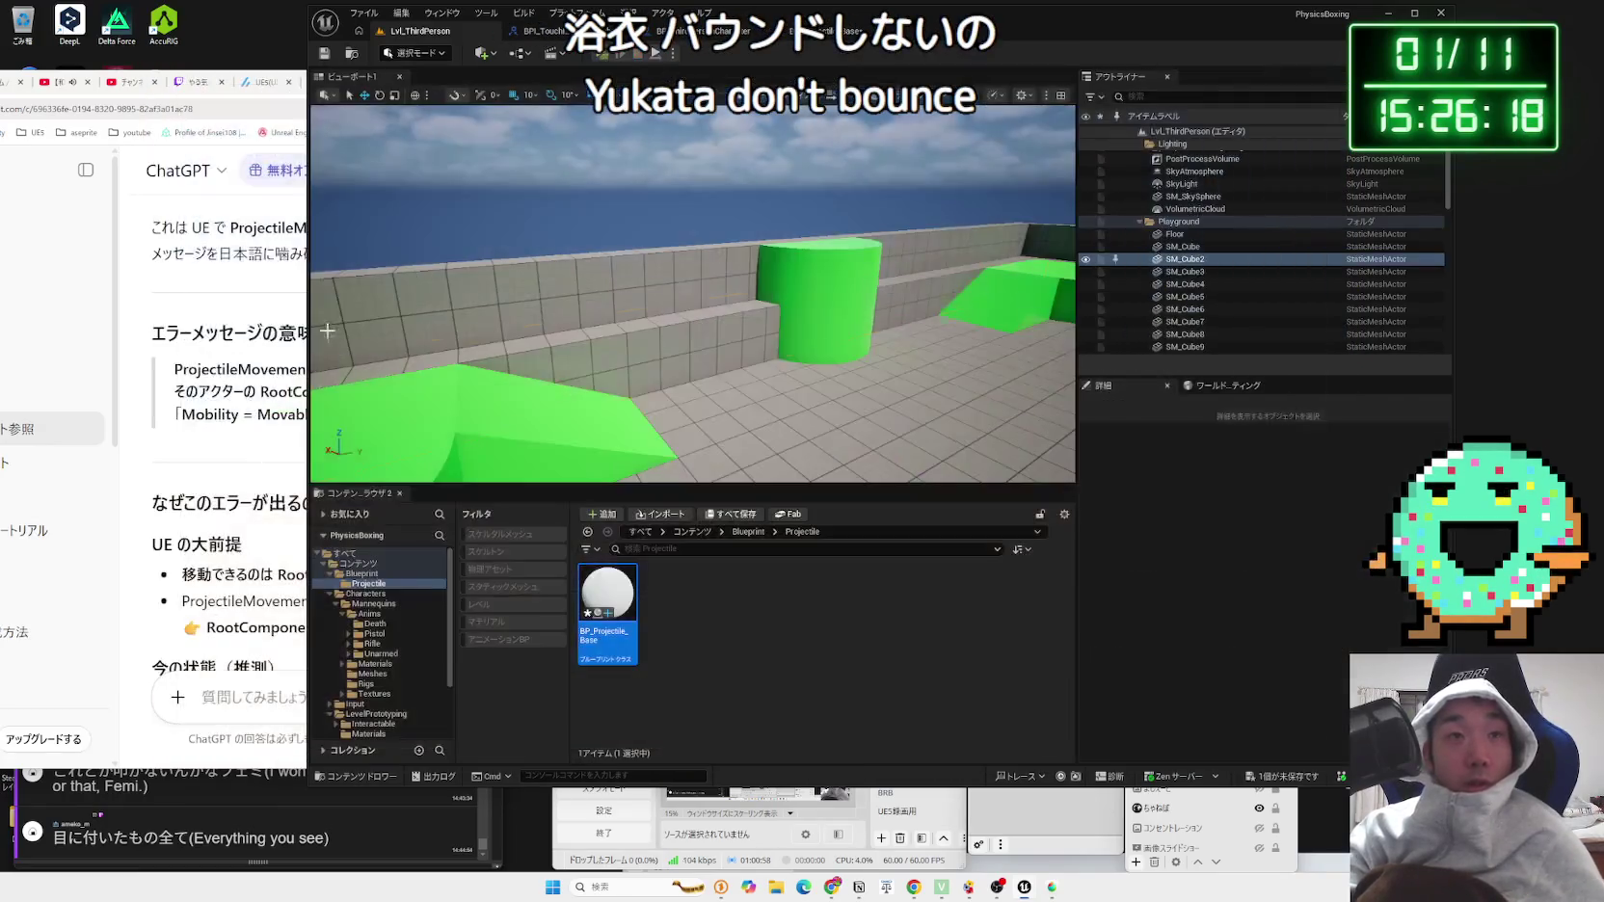
# Step: Save the BP_Projectile_Base blueprint
pyautogui.click(821, 31)
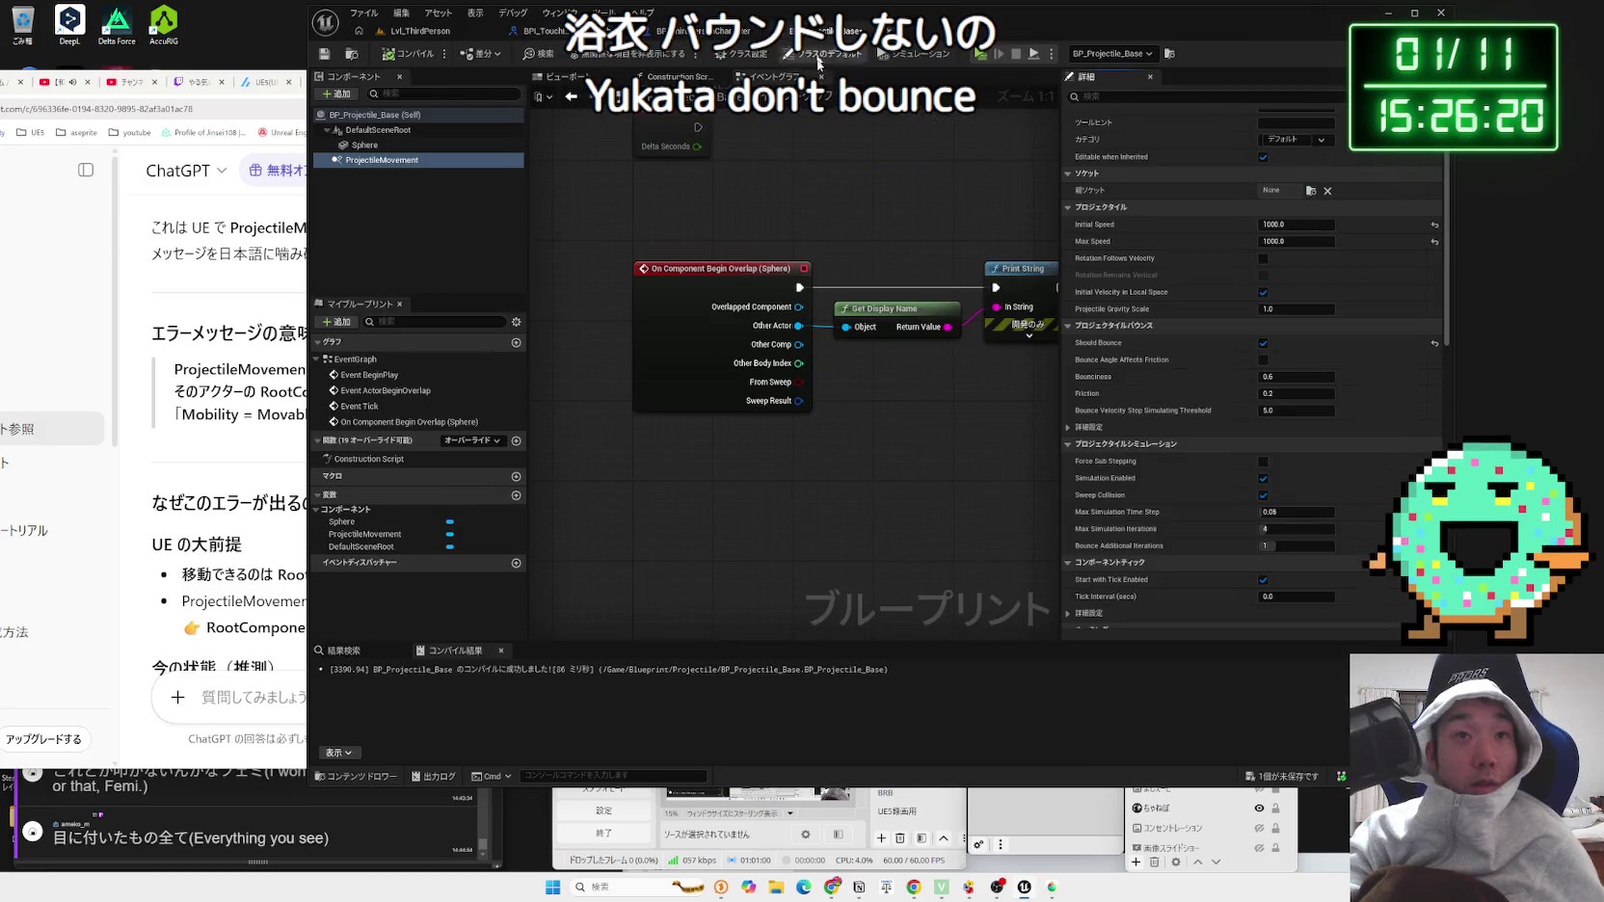
pyautogui.click(1284, 777)
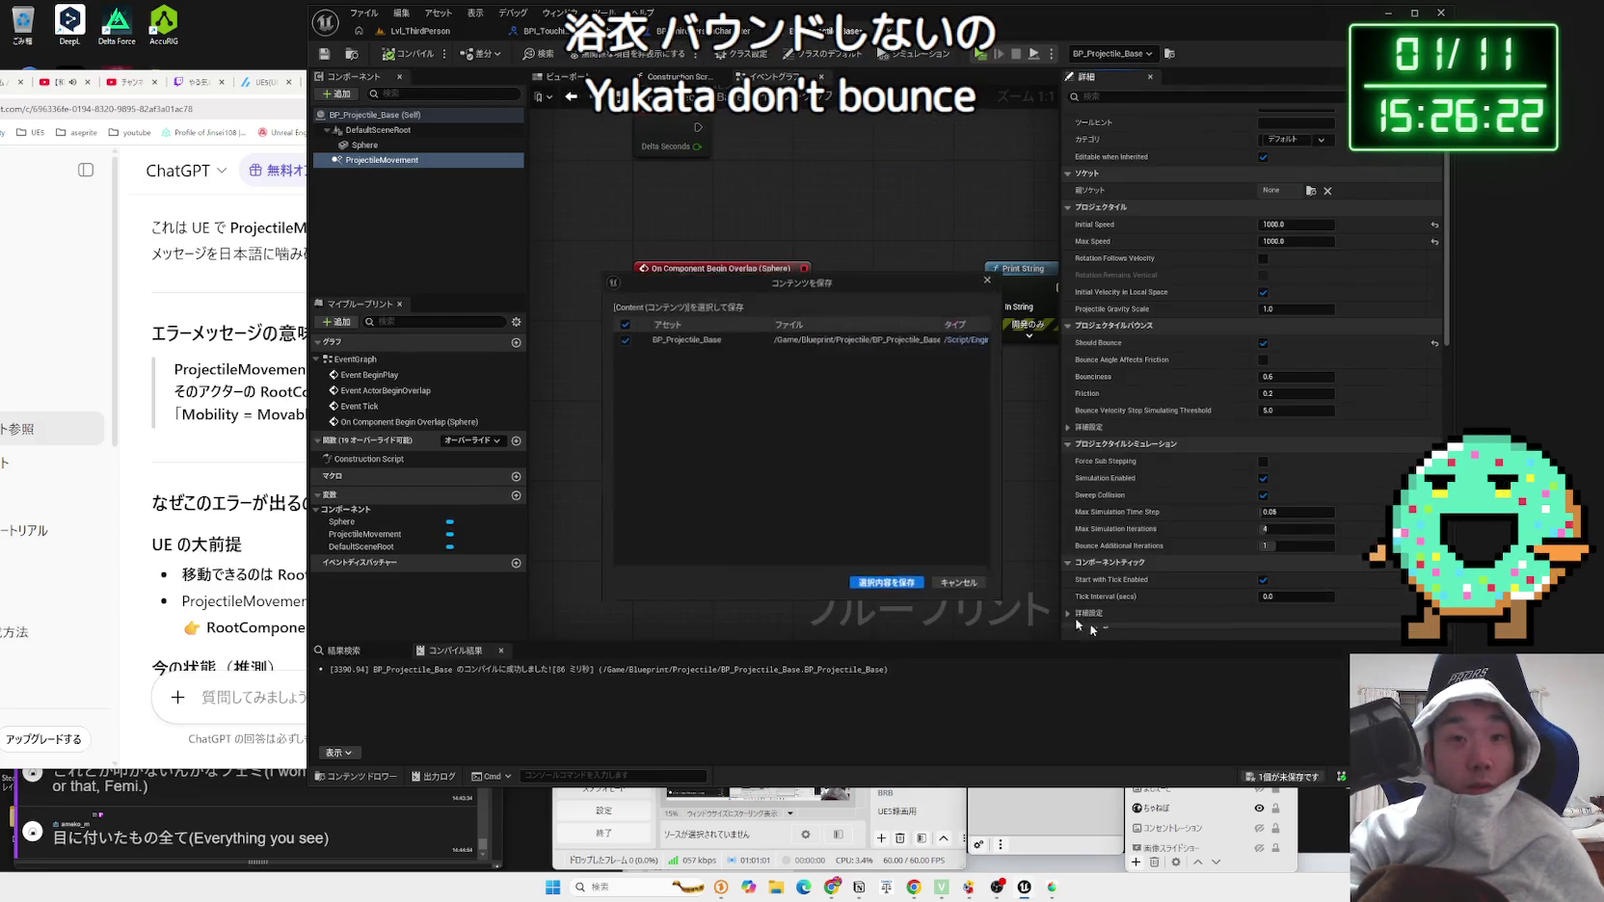
pyautogui.click(893, 583)
pyautogui.scroll(1, 1209, 221)
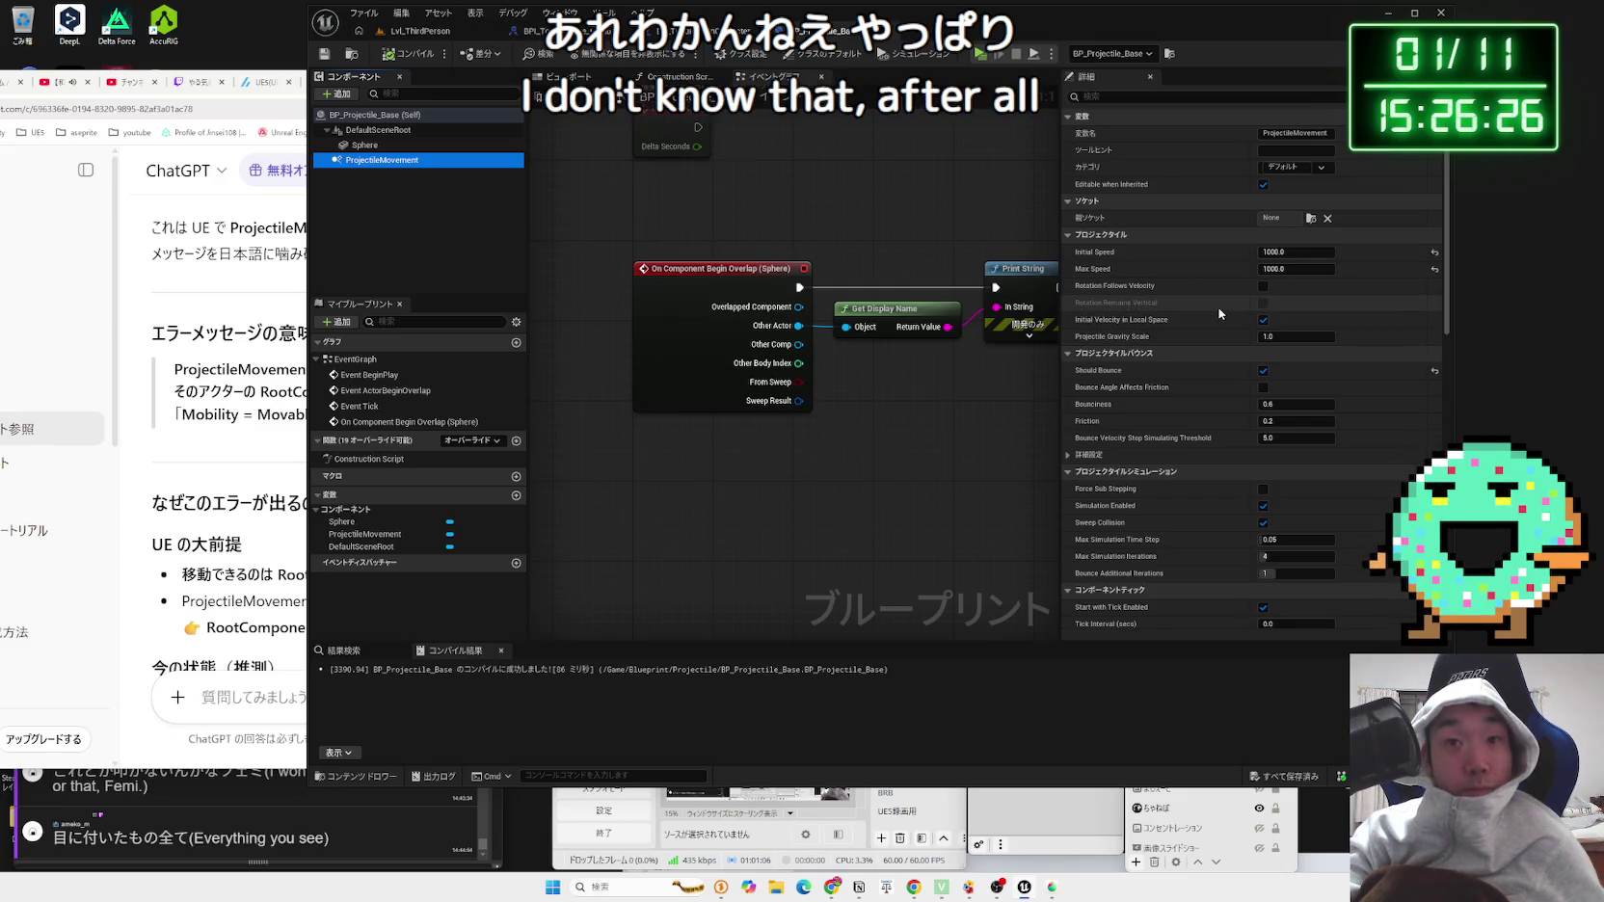
pyautogui.scroll(-1, 1219, 313)
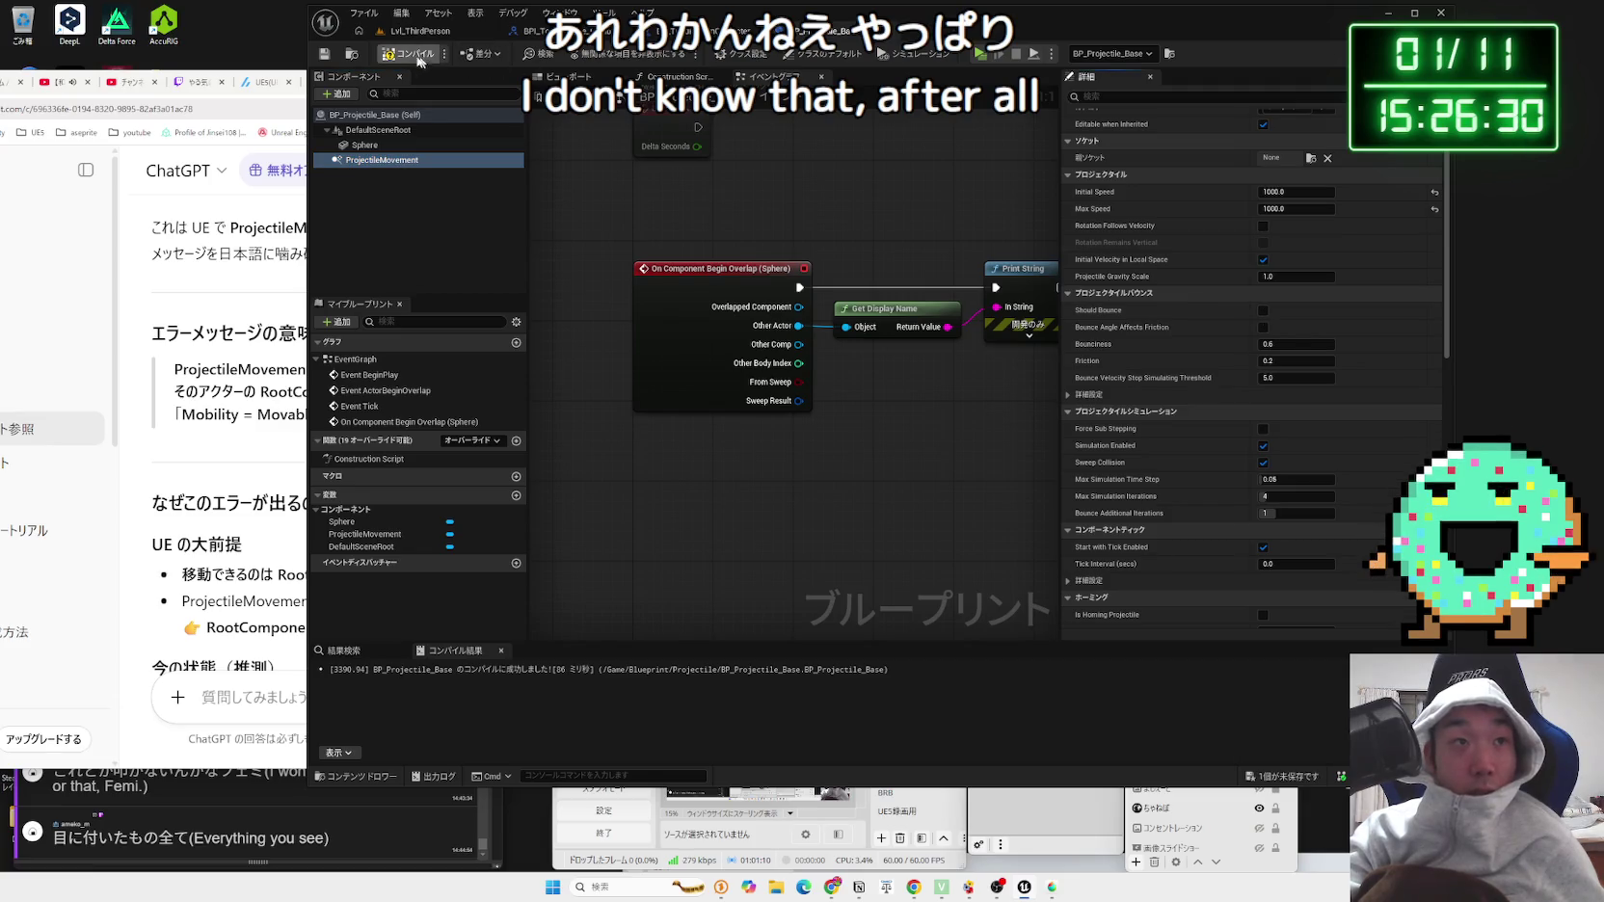
# Step: Tick Simulate Physics on the Sphere component, then play the level
pyautogui.click(363, 145)
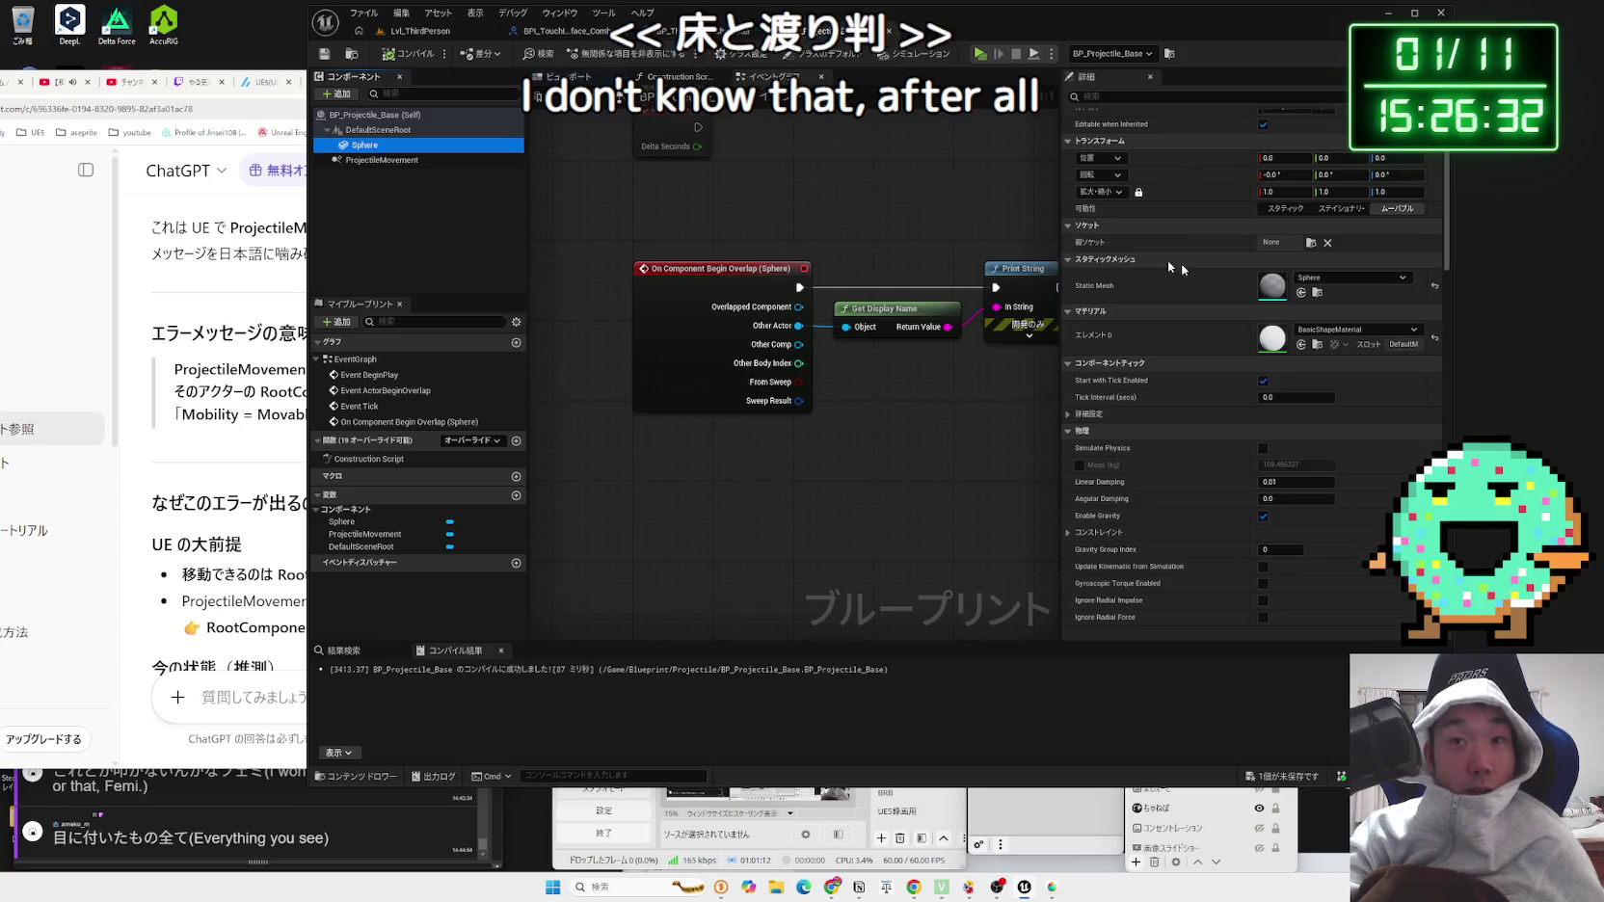
pyautogui.scroll(-2, 1320, 389)
pyautogui.scroll(-3, 1316, 381)
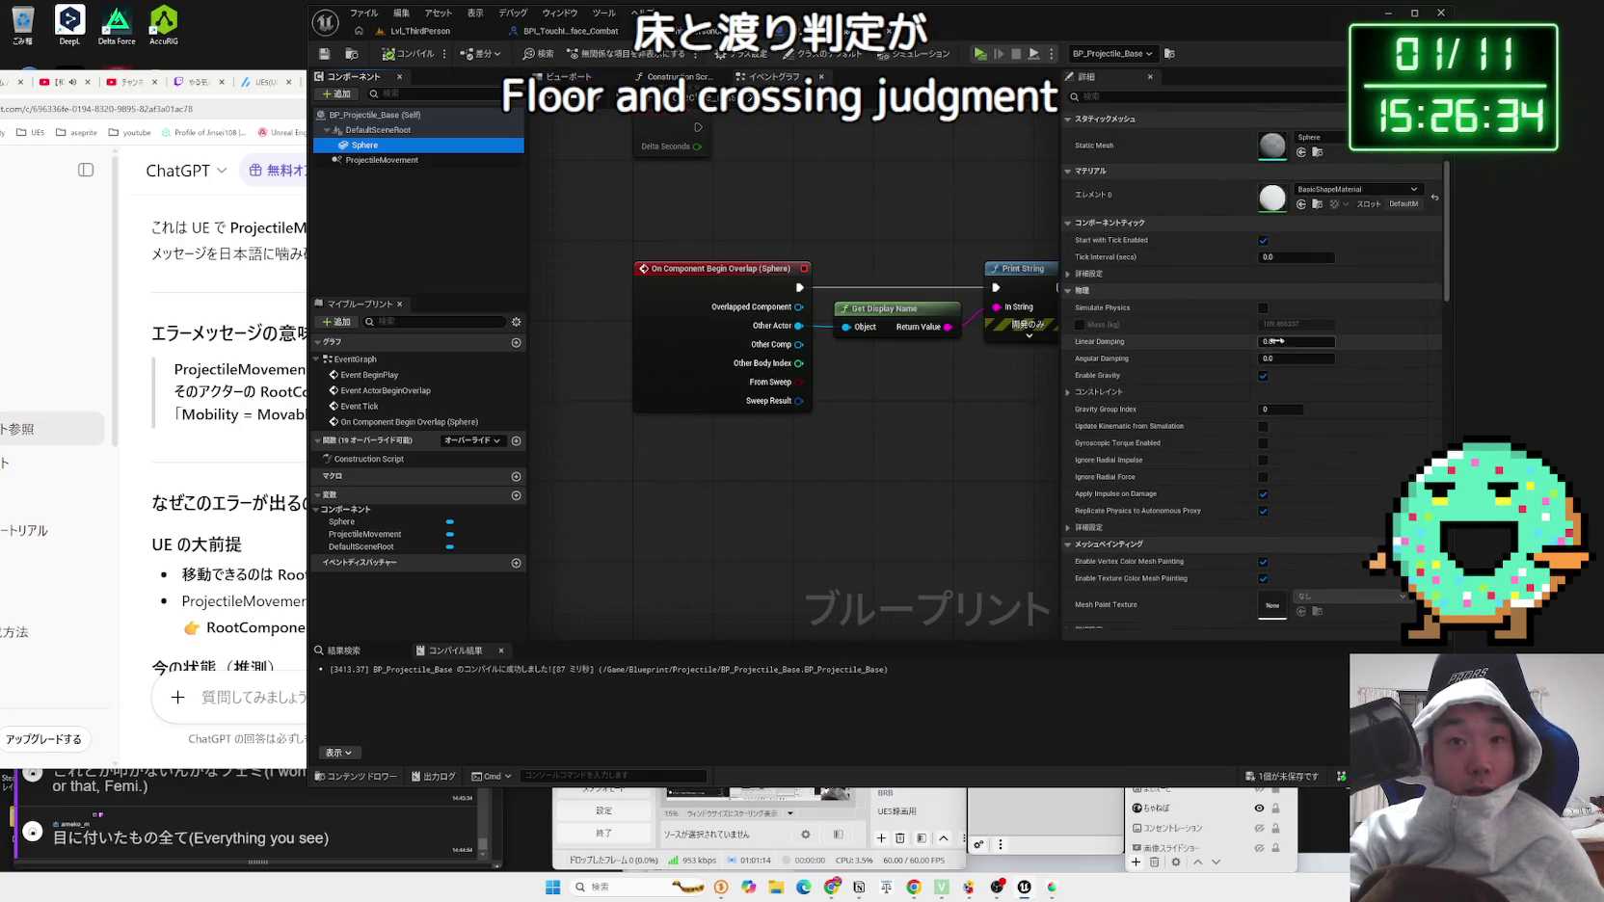
pyautogui.click(420, 31)
pyautogui.hotkey('alt', 'p')
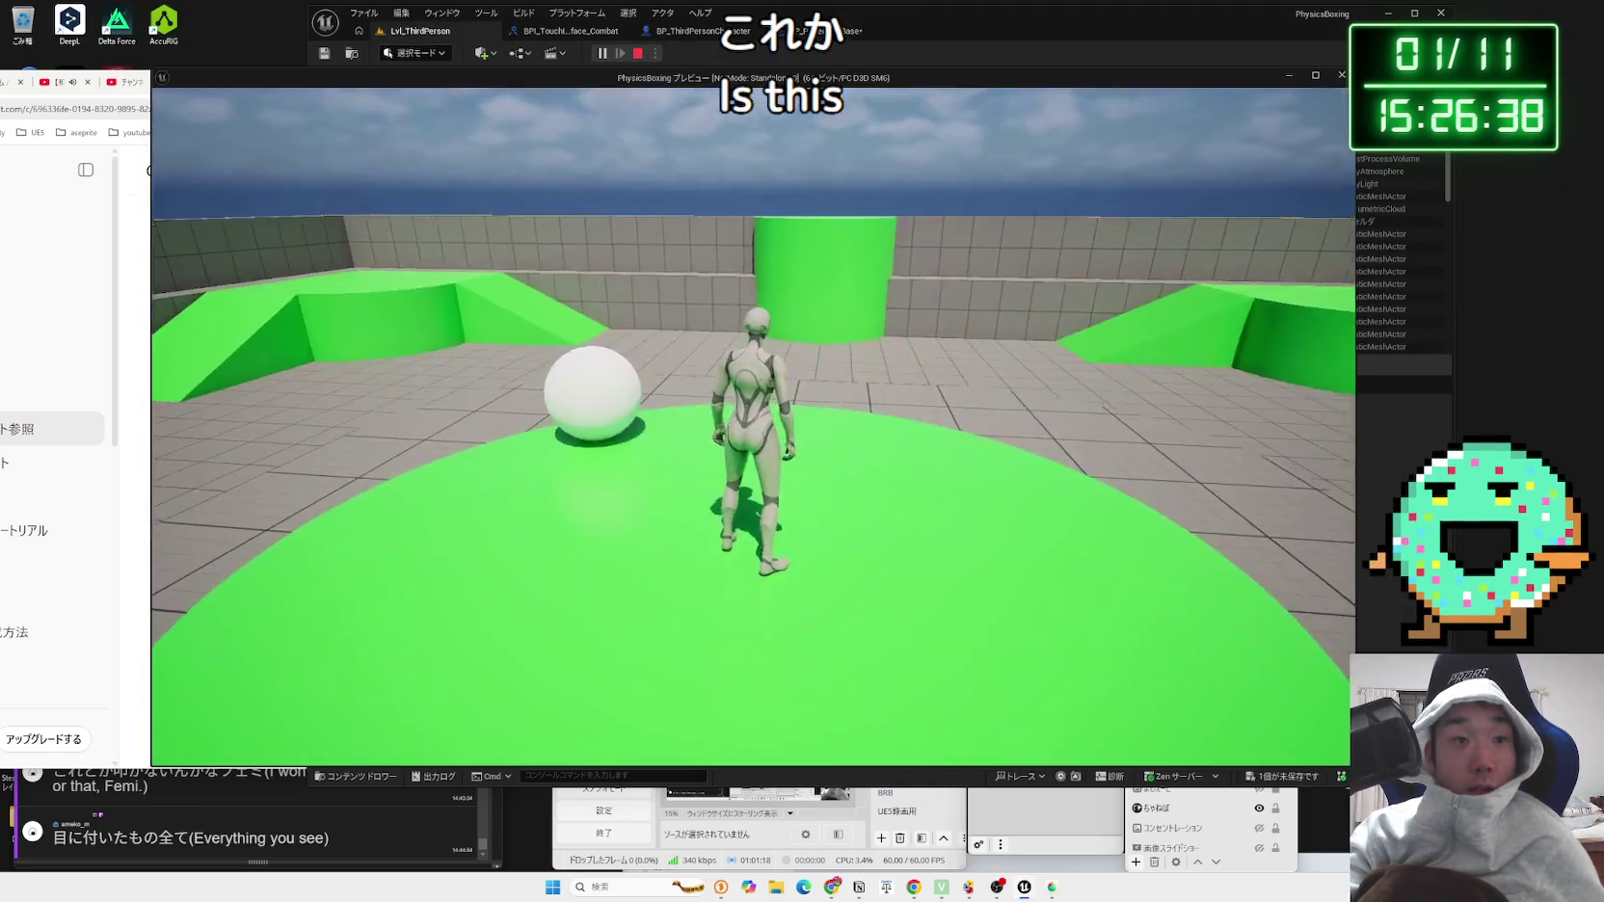
# Step: Run and jump among dozens of rolling physics spheres toward the green wedge, then stop playing
pyautogui.press('w')
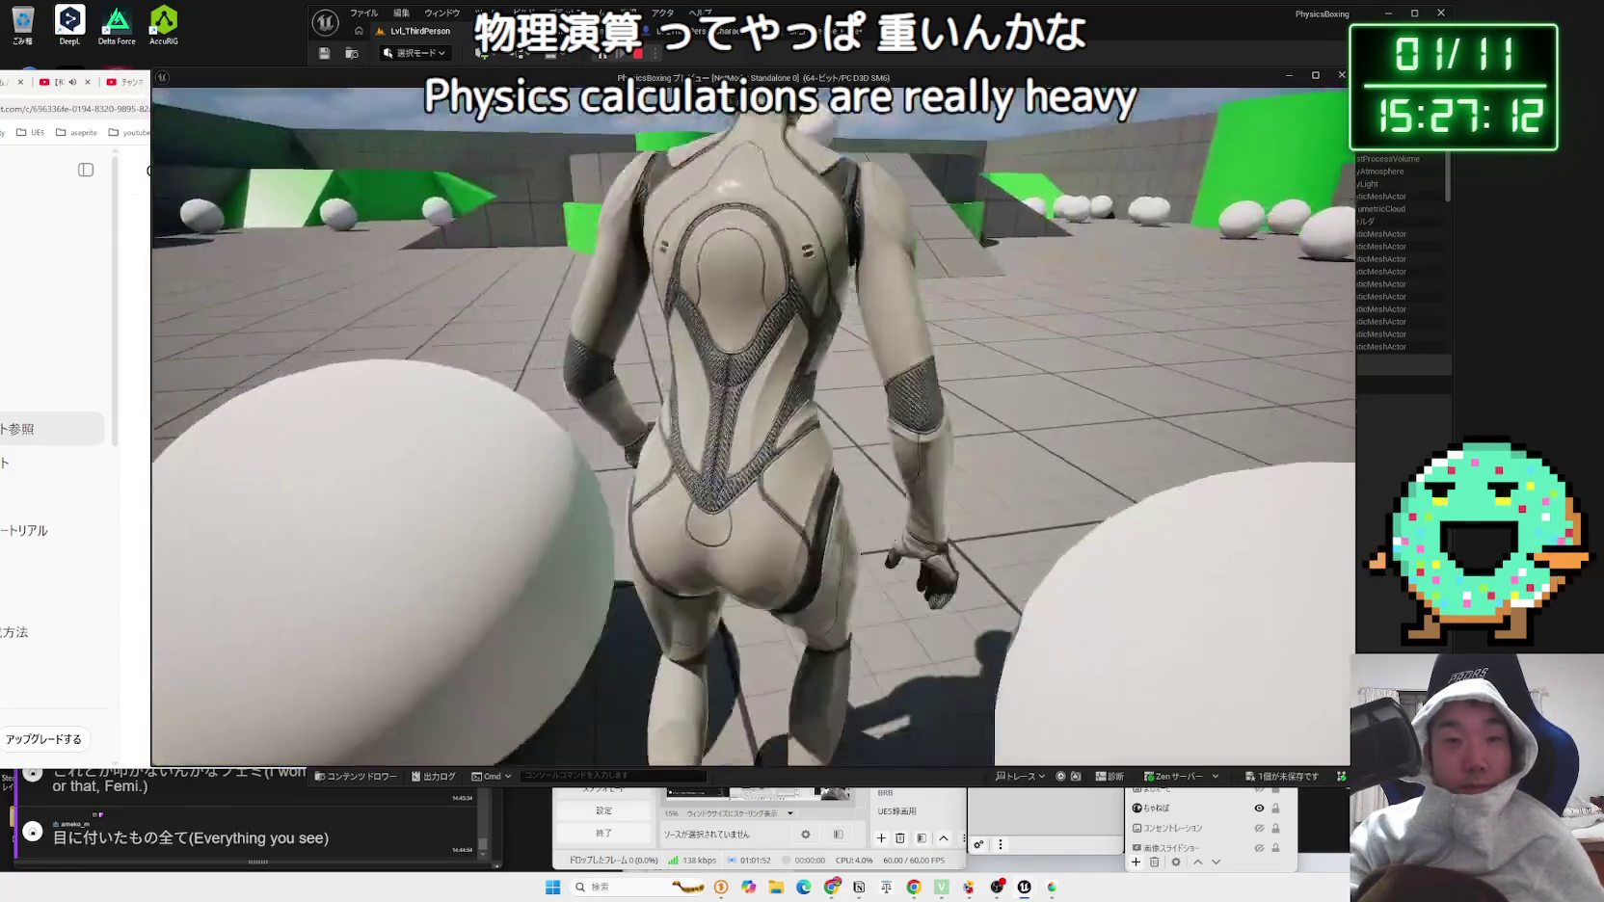
pyautogui.press('w')
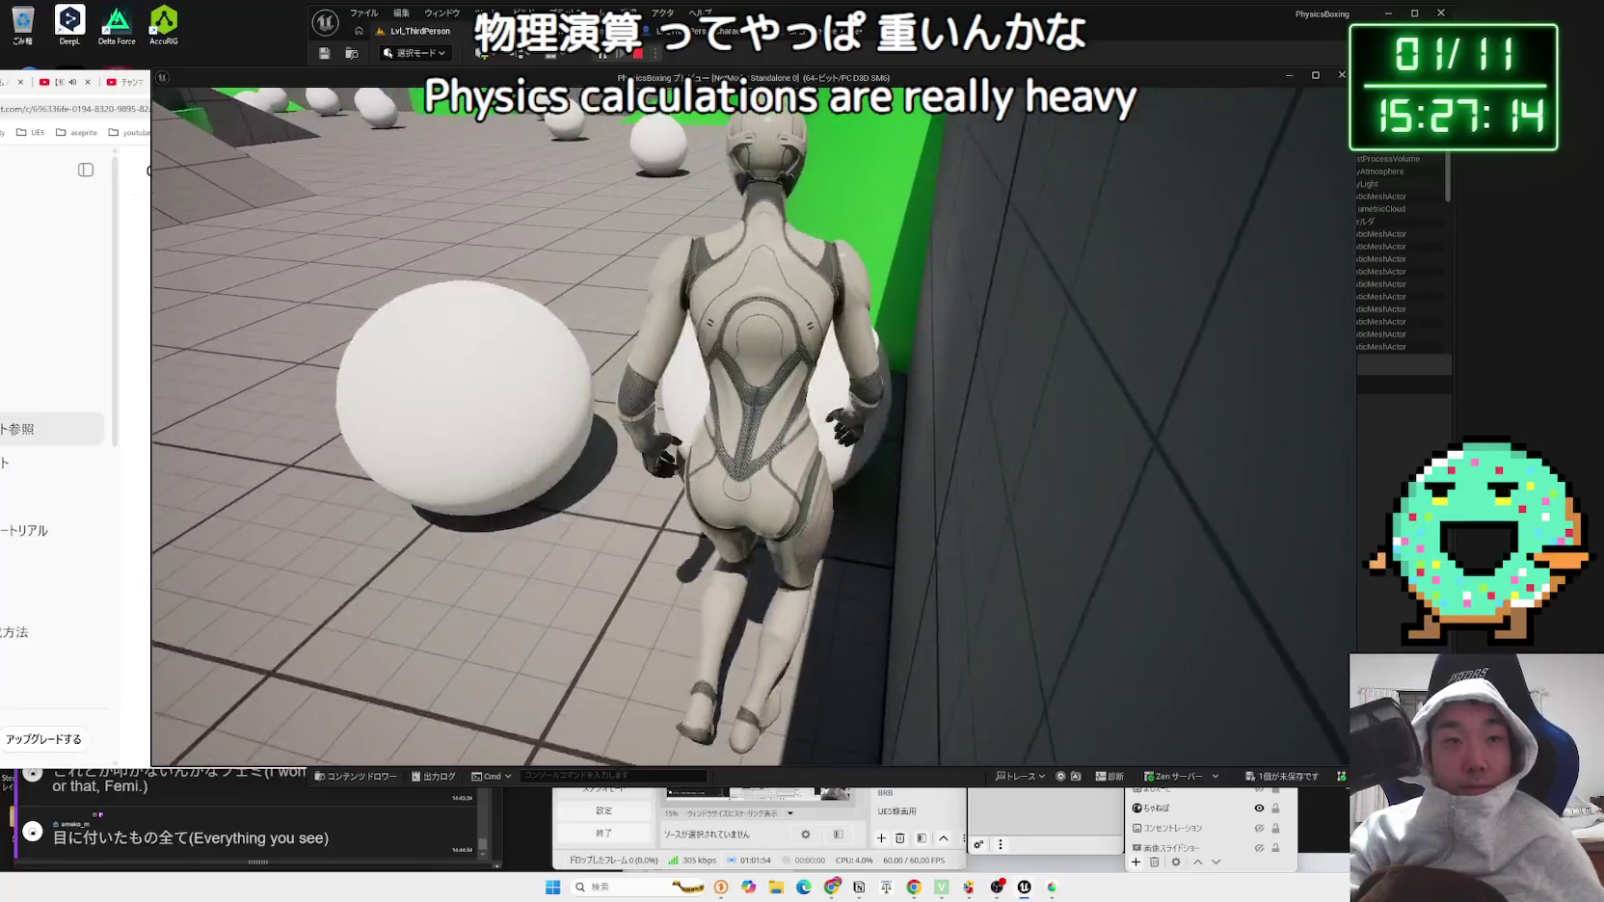
pyautogui.press('w')
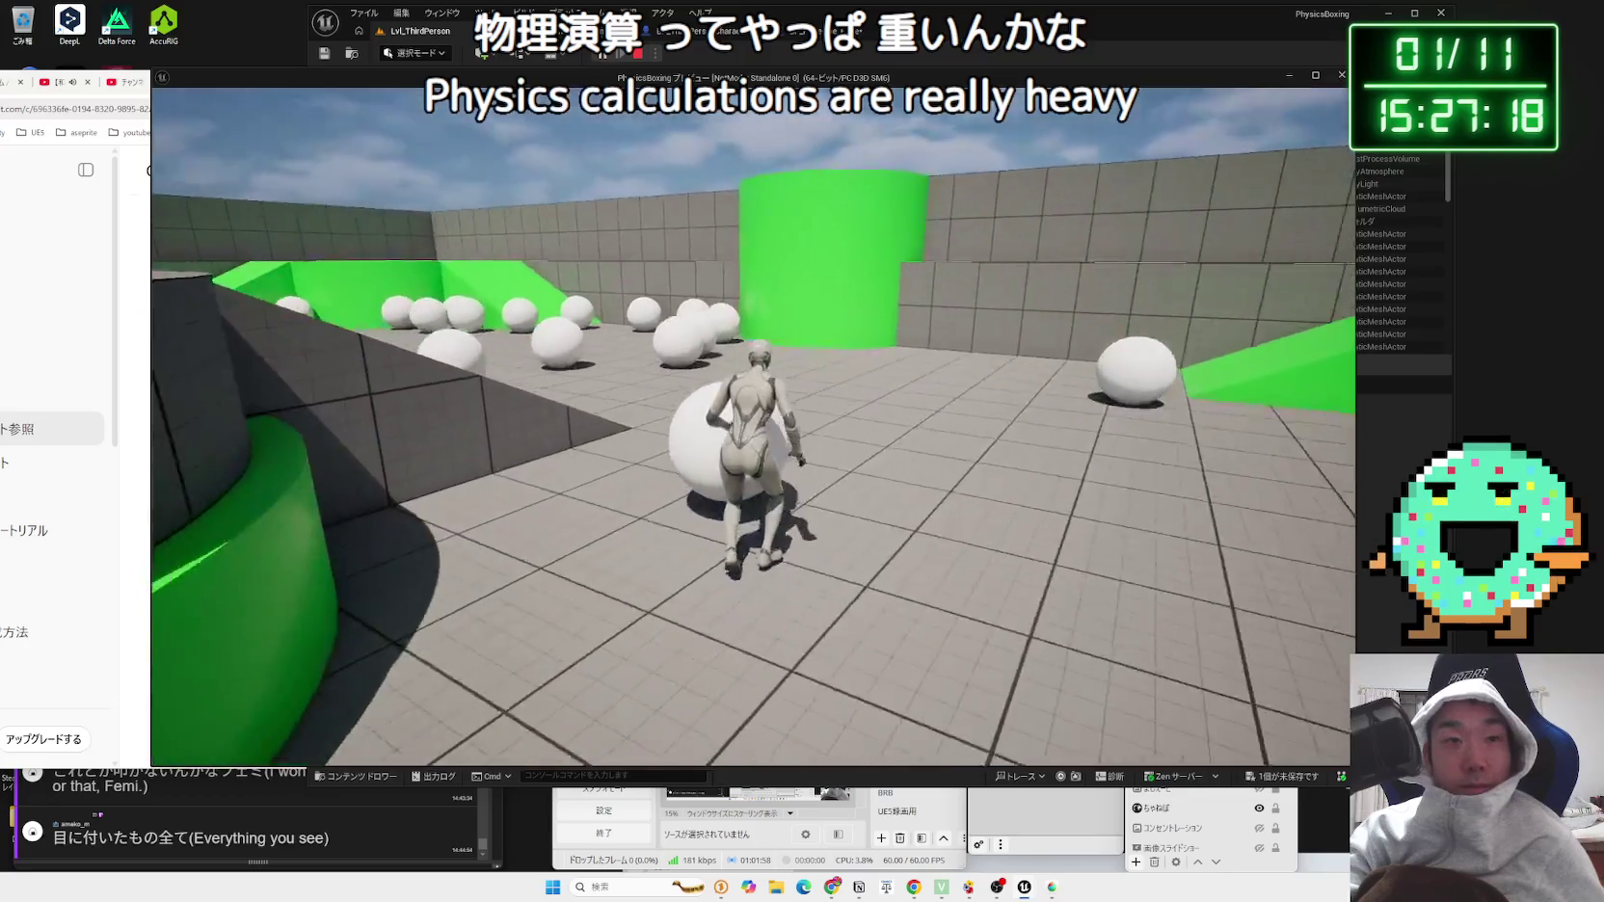
pyautogui.press('space')
pyautogui.press('w')
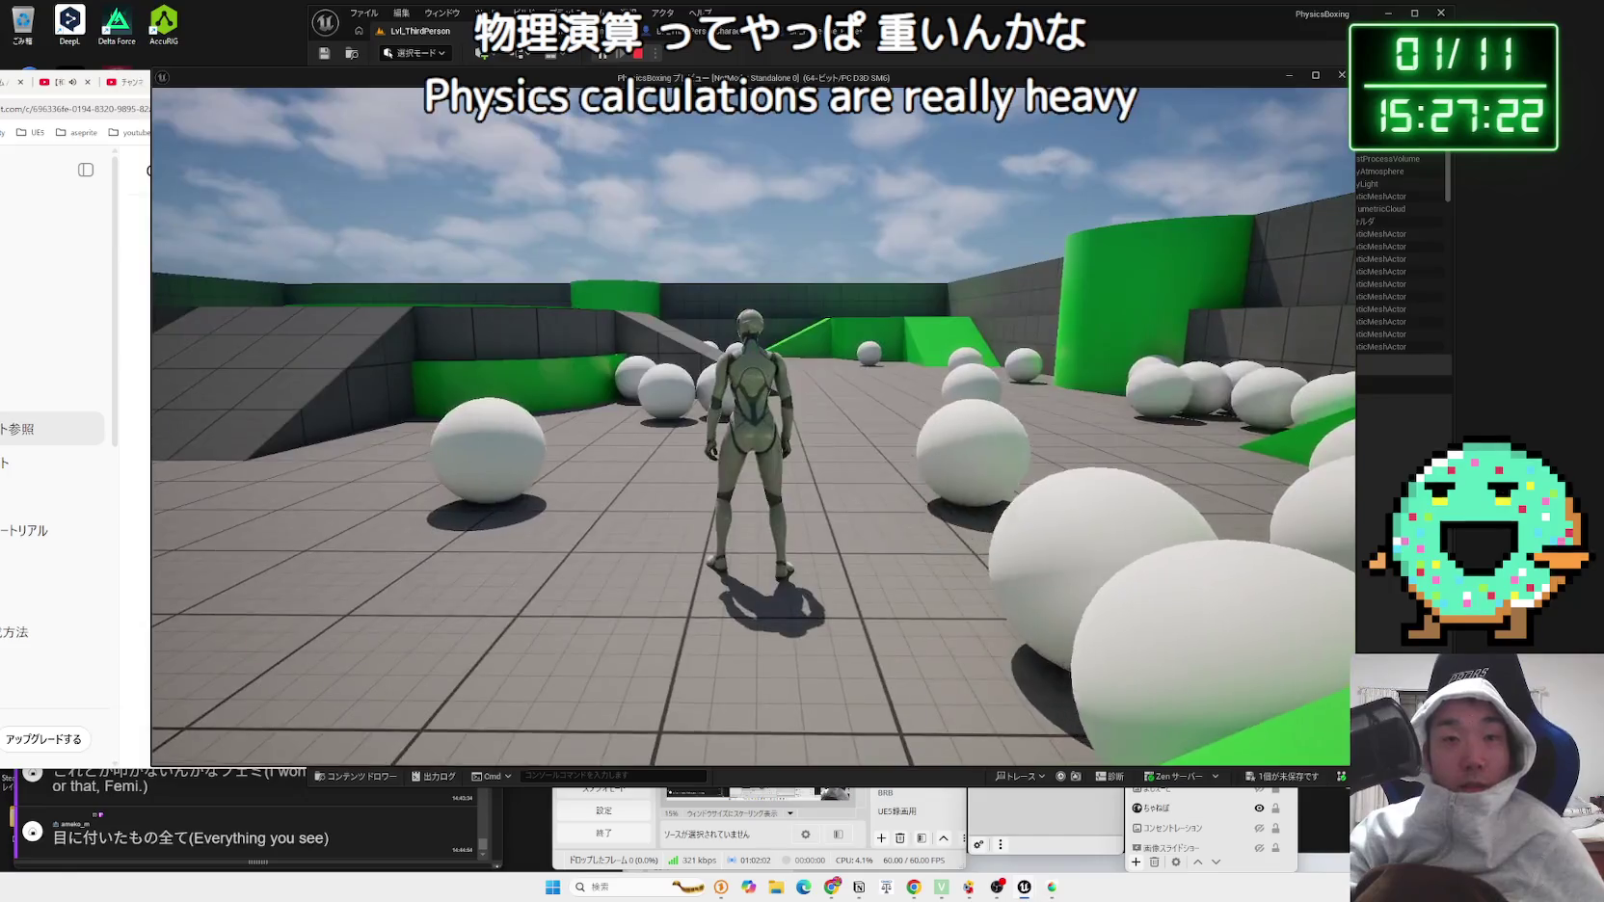
pyautogui.press('Escape')
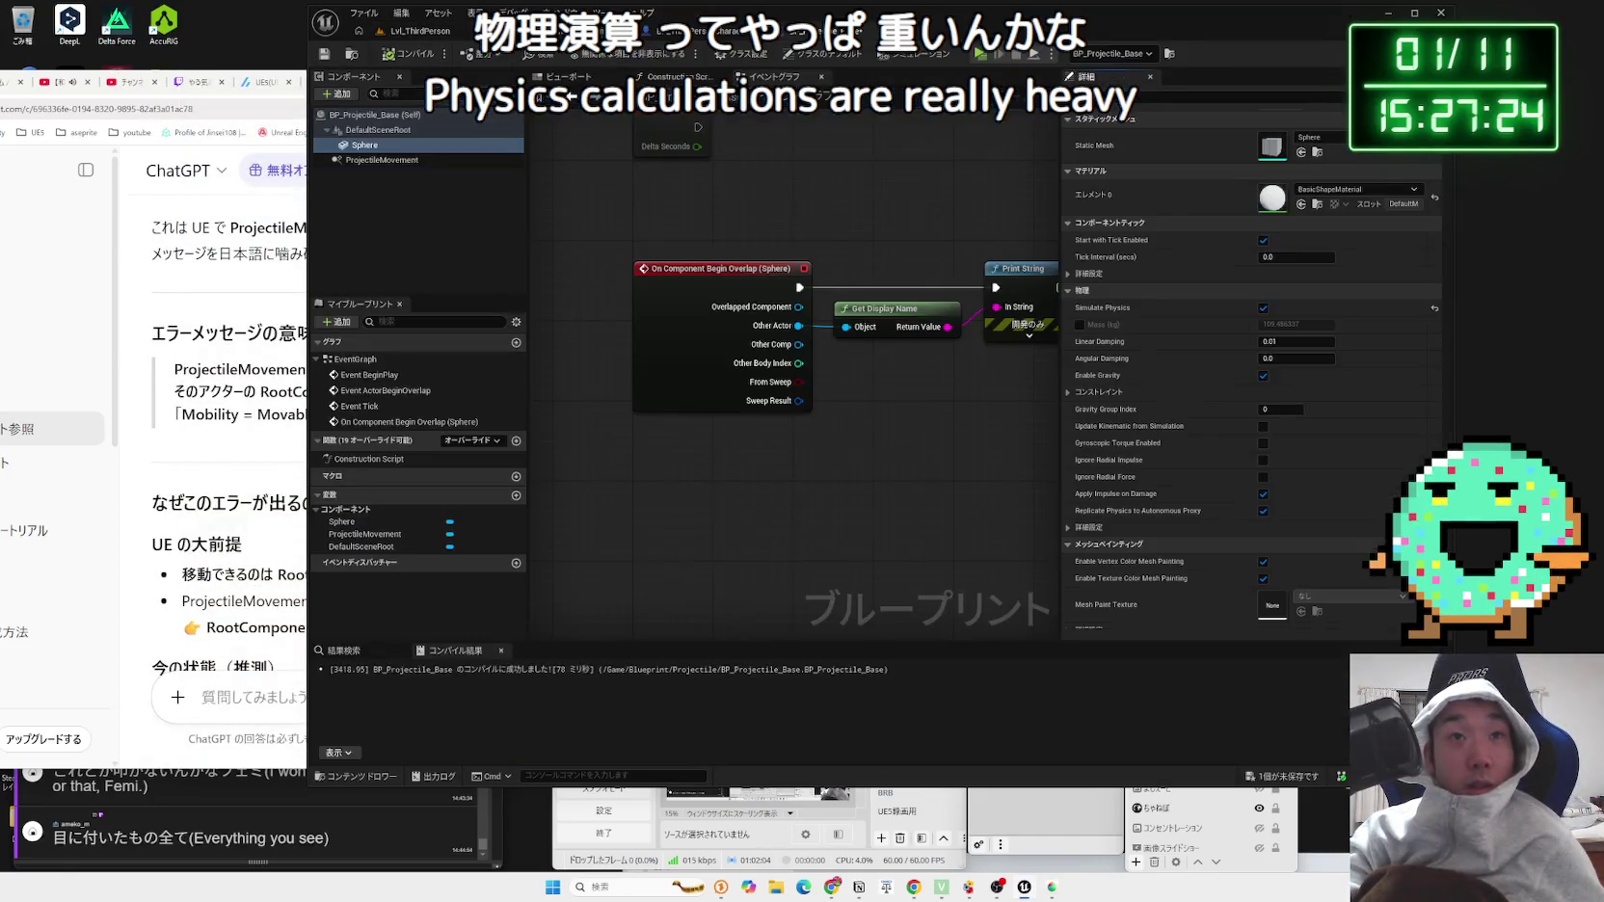
# Step: Untick Simulate Physics on BP_Projectile_Base's Sphere and save the blueprint
pyautogui.click(725, 31)
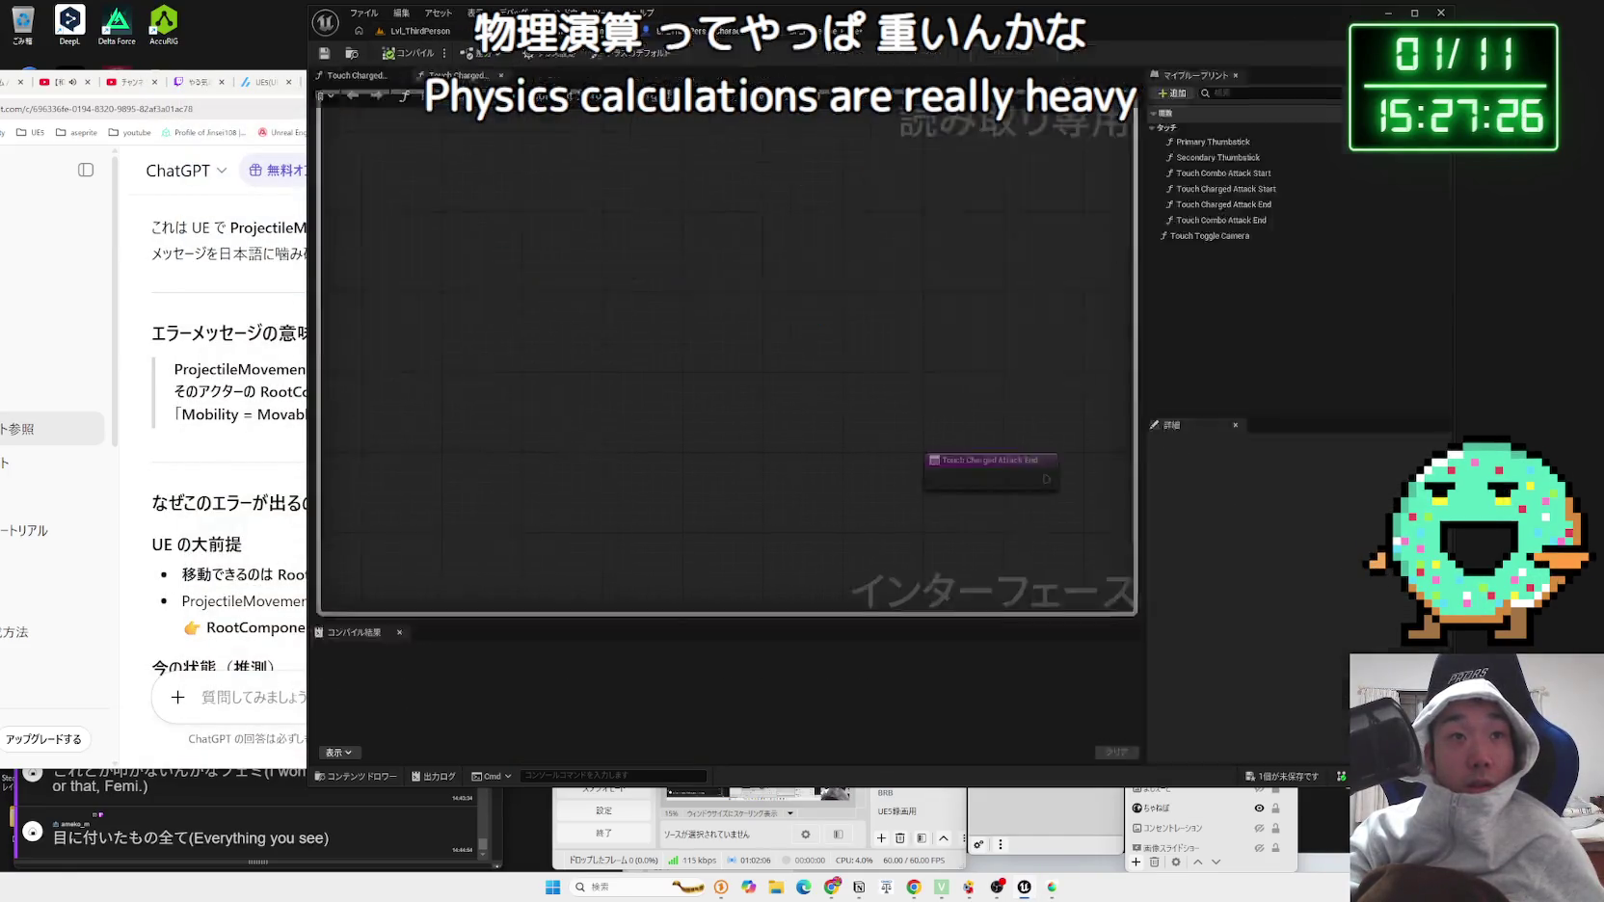
pyautogui.click(829, 31)
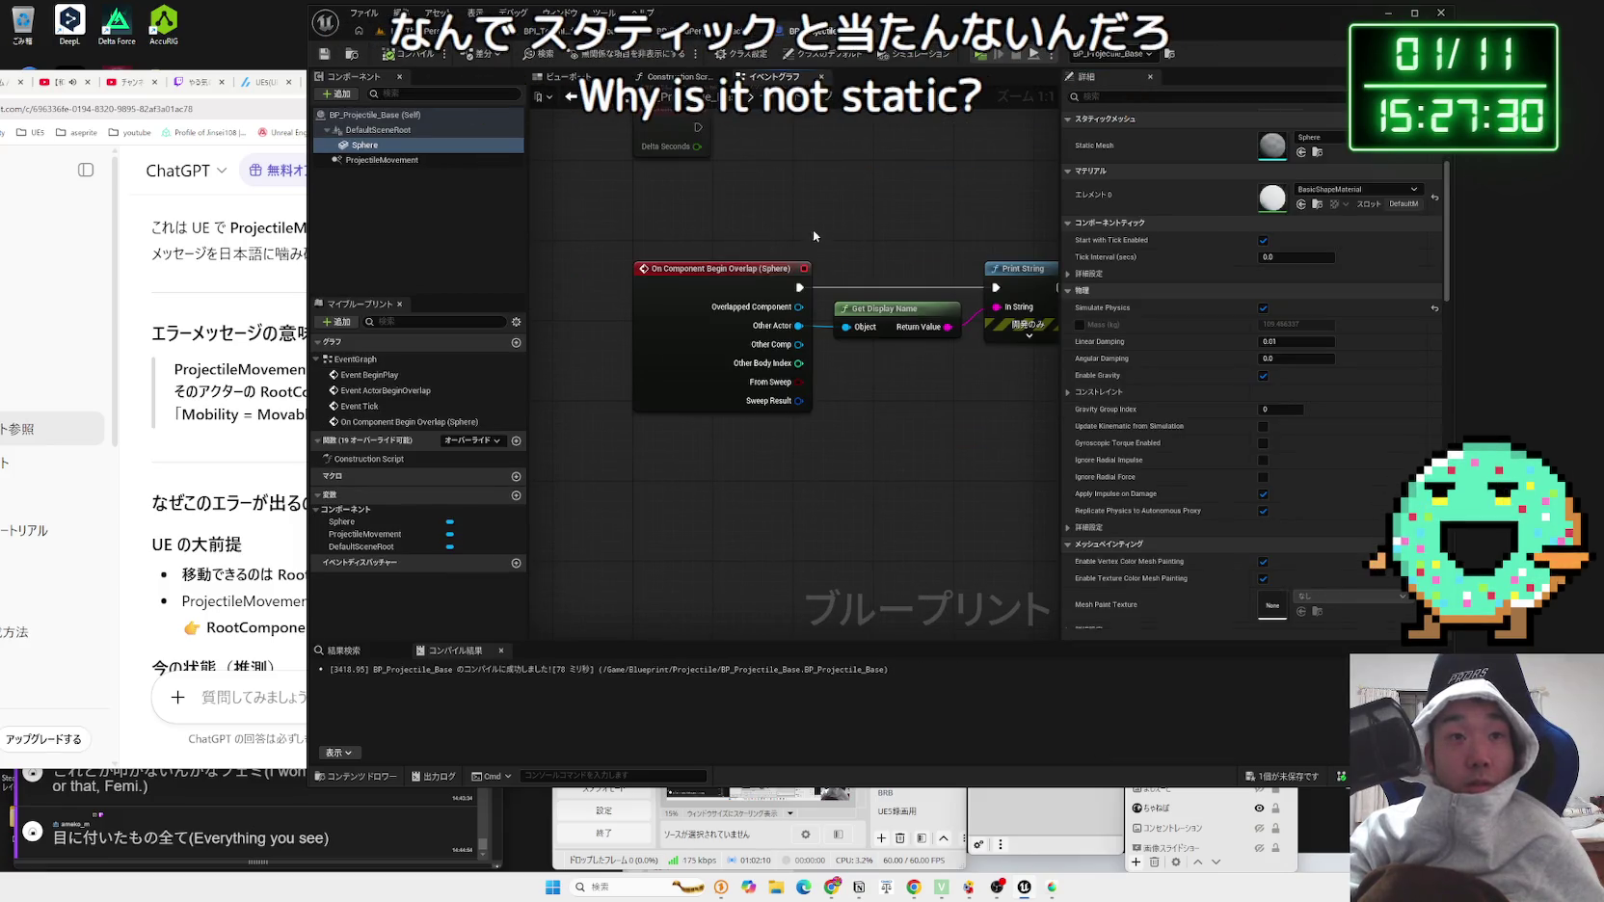
pyautogui.moveTo(813, 234); pyautogui.dragTo(702, 231)
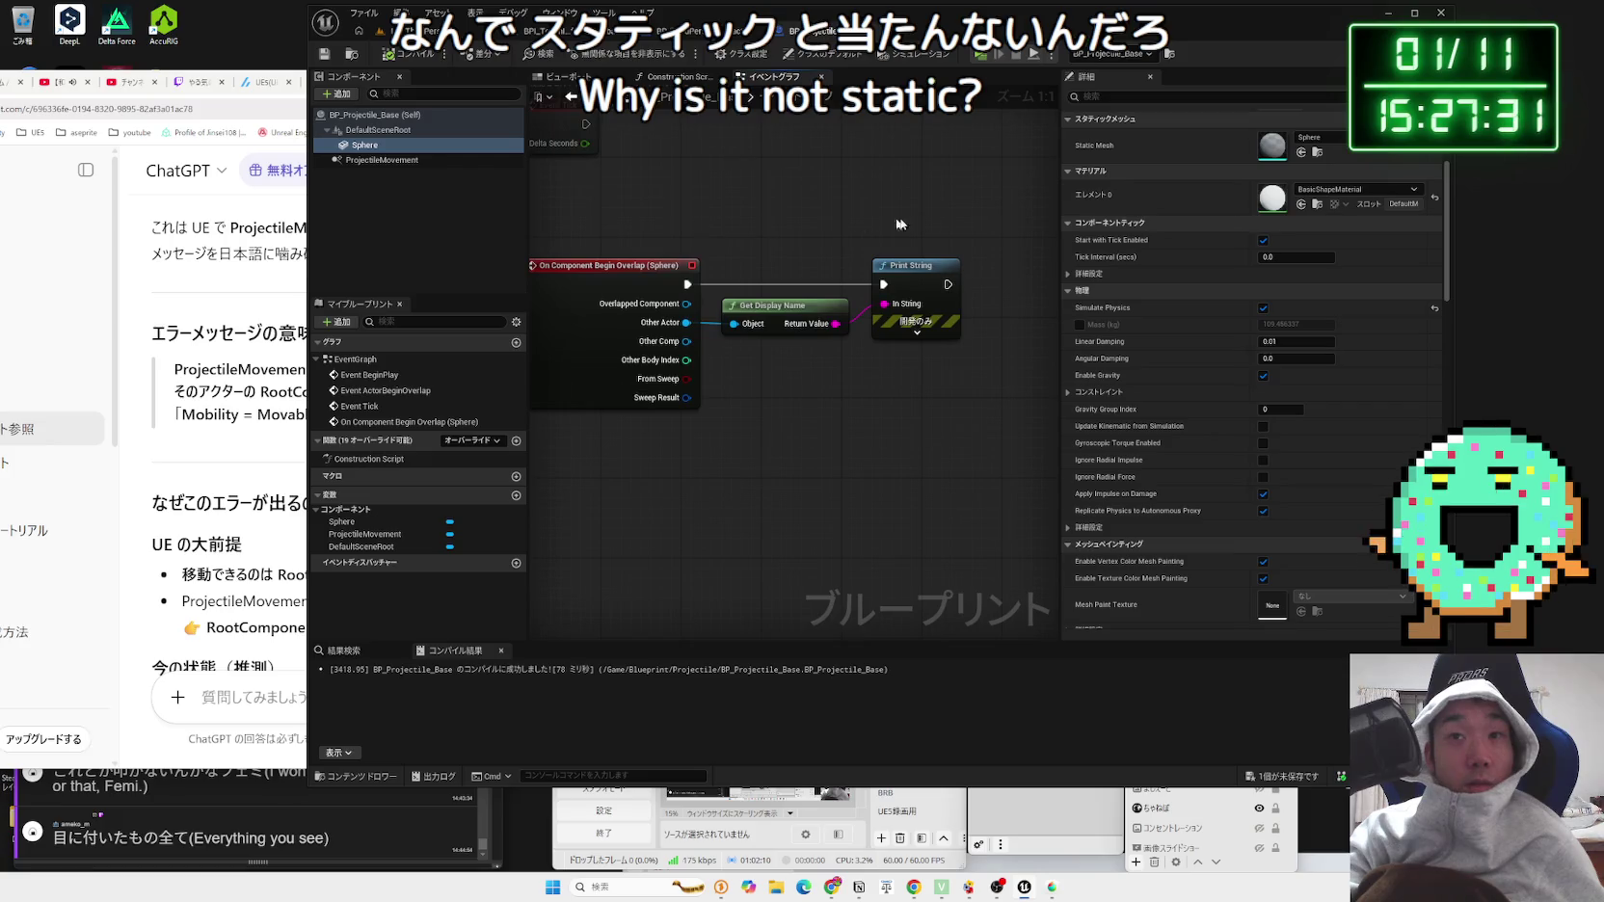
pyautogui.click(1264, 309)
pyautogui.hotkey('ctrl', 's')
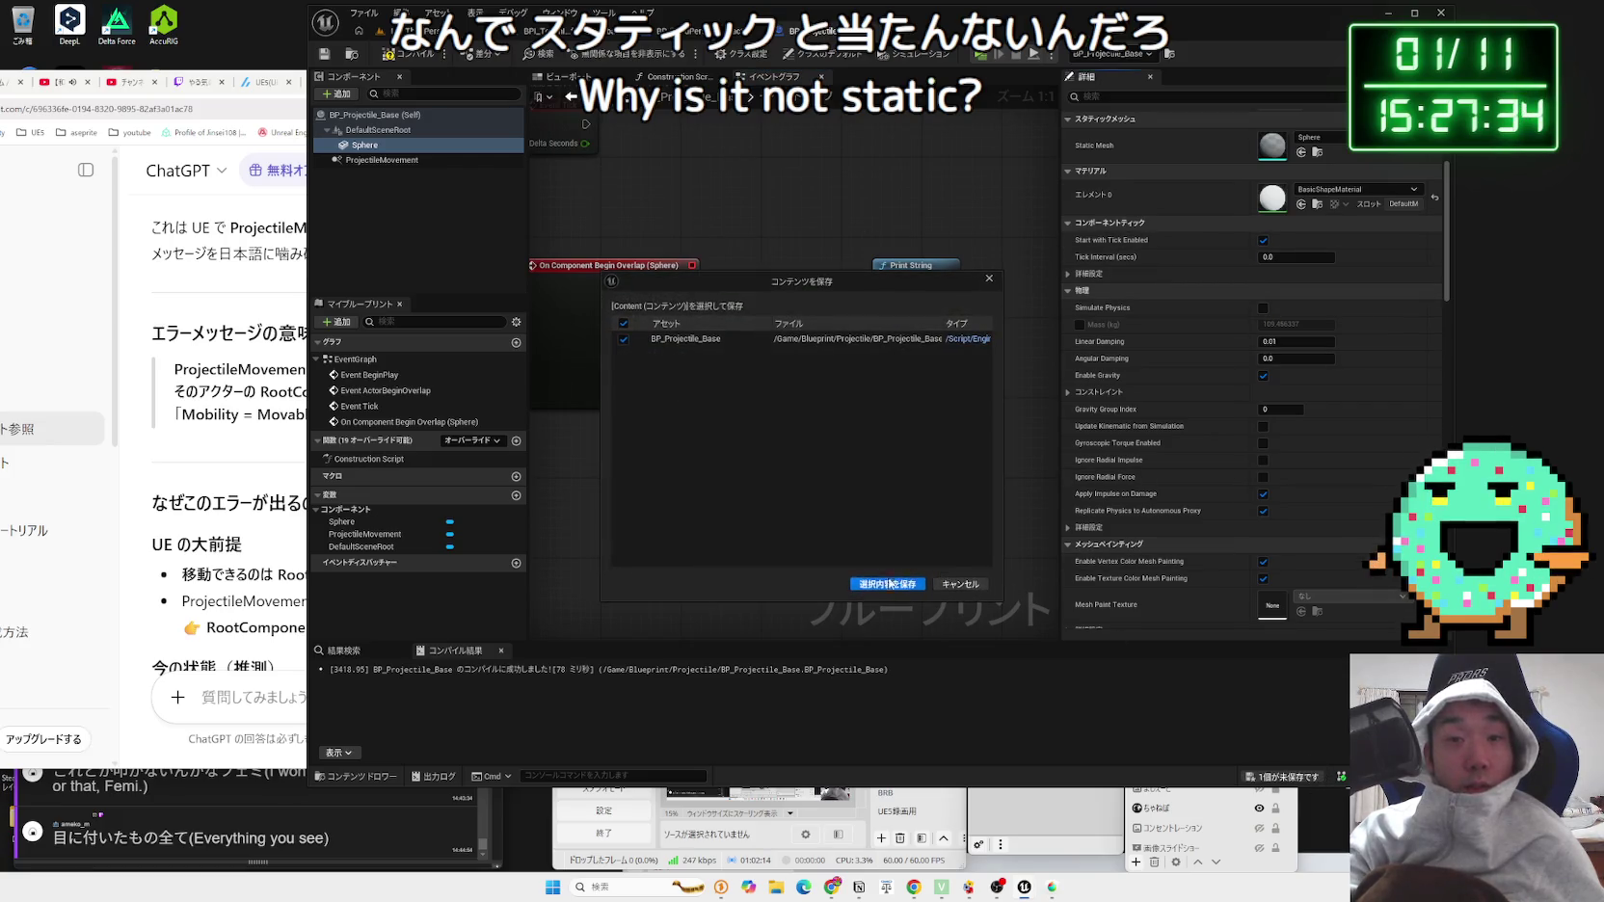
# Step: Back in Lvl_ThirdPerson, select the green cylinder
pyautogui.click(424, 33)
pyautogui.moveTo(637, 318); pyautogui.dragTo(626, 287)
pyautogui.click(627, 287)
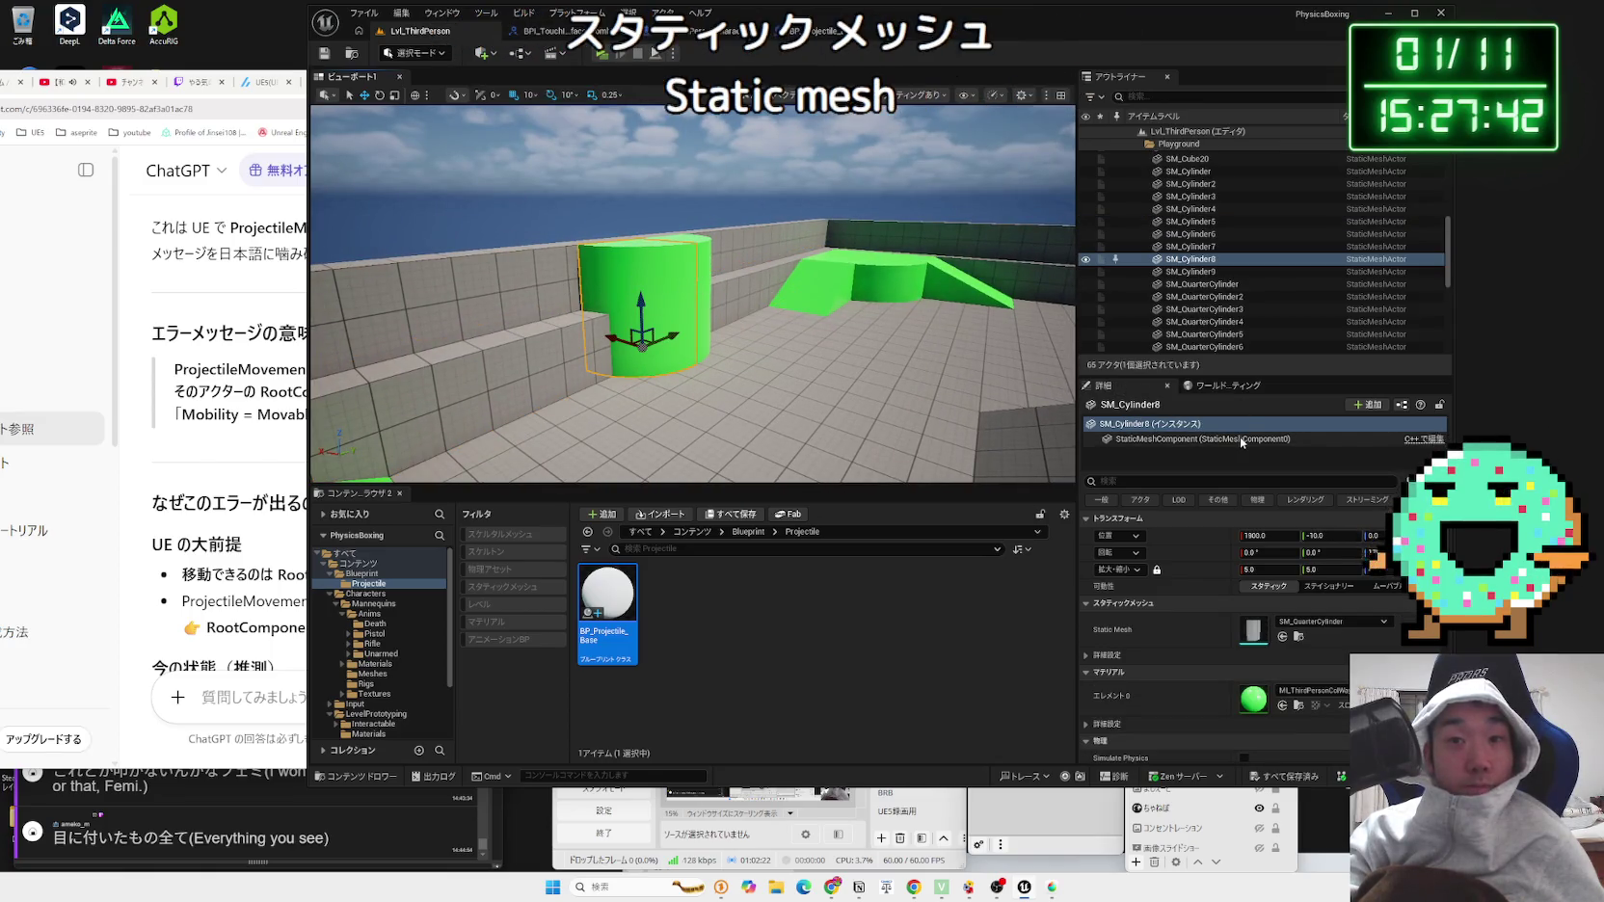
# Step: Examine the green cylinder's Collision section and presets, keeping its preset at Default
pyautogui.scroll(-1, 1244, 617)
pyautogui.scroll(-6, 1243, 617)
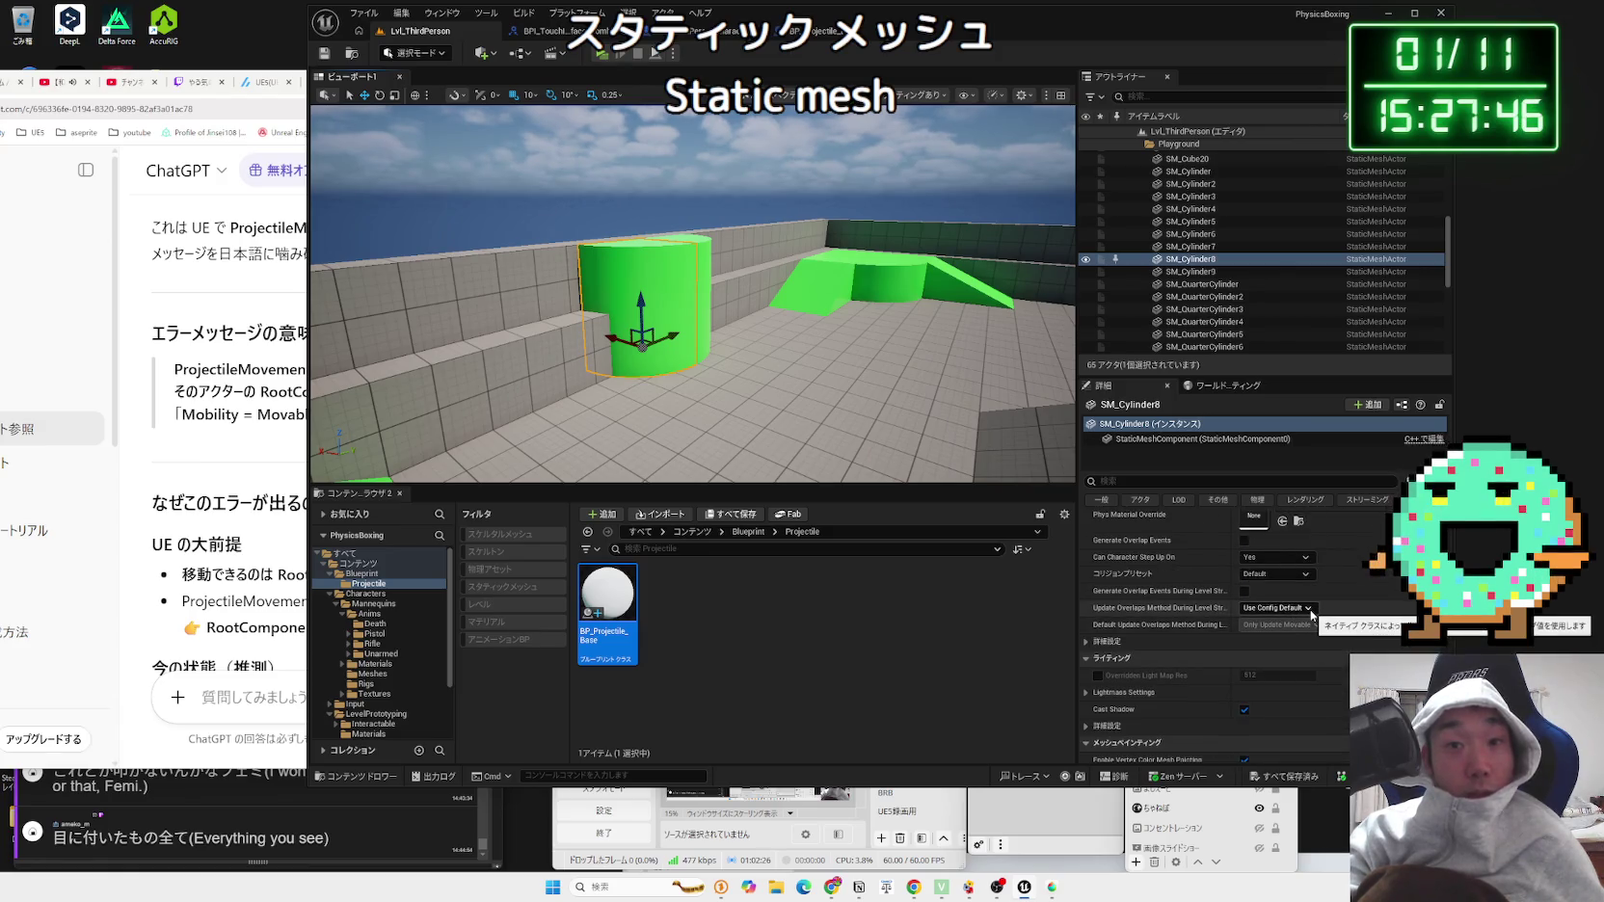
pyautogui.scroll(2, 1282, 614)
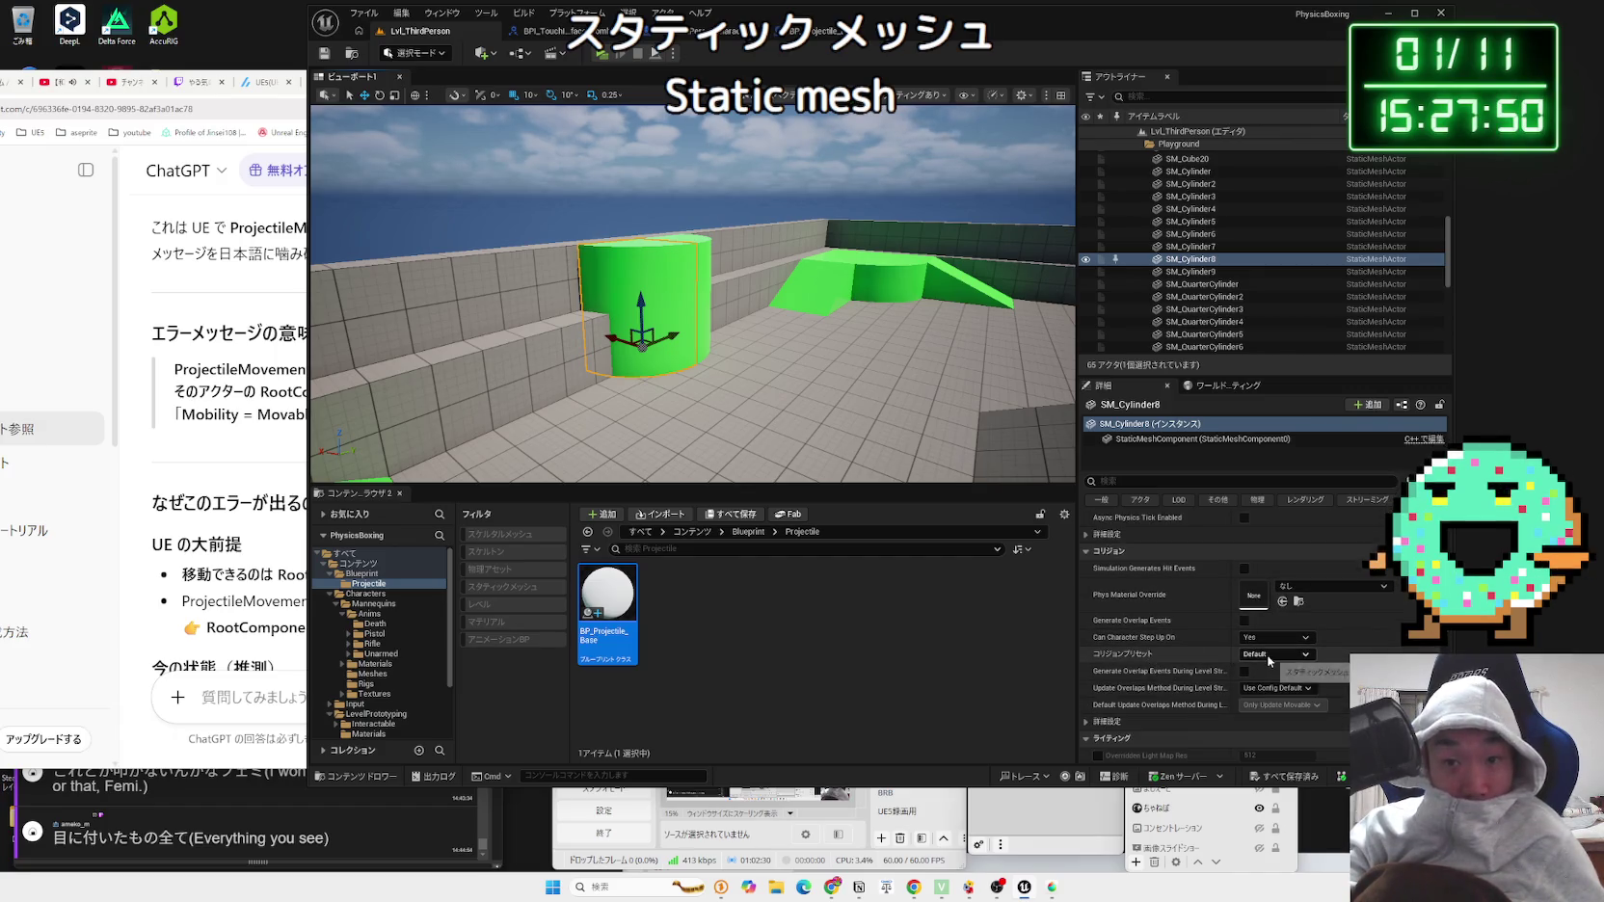
pyautogui.scroll(-2, 1087, 651)
pyautogui.click(1087, 651)
pyautogui.scroll(-2, 1137, 639)
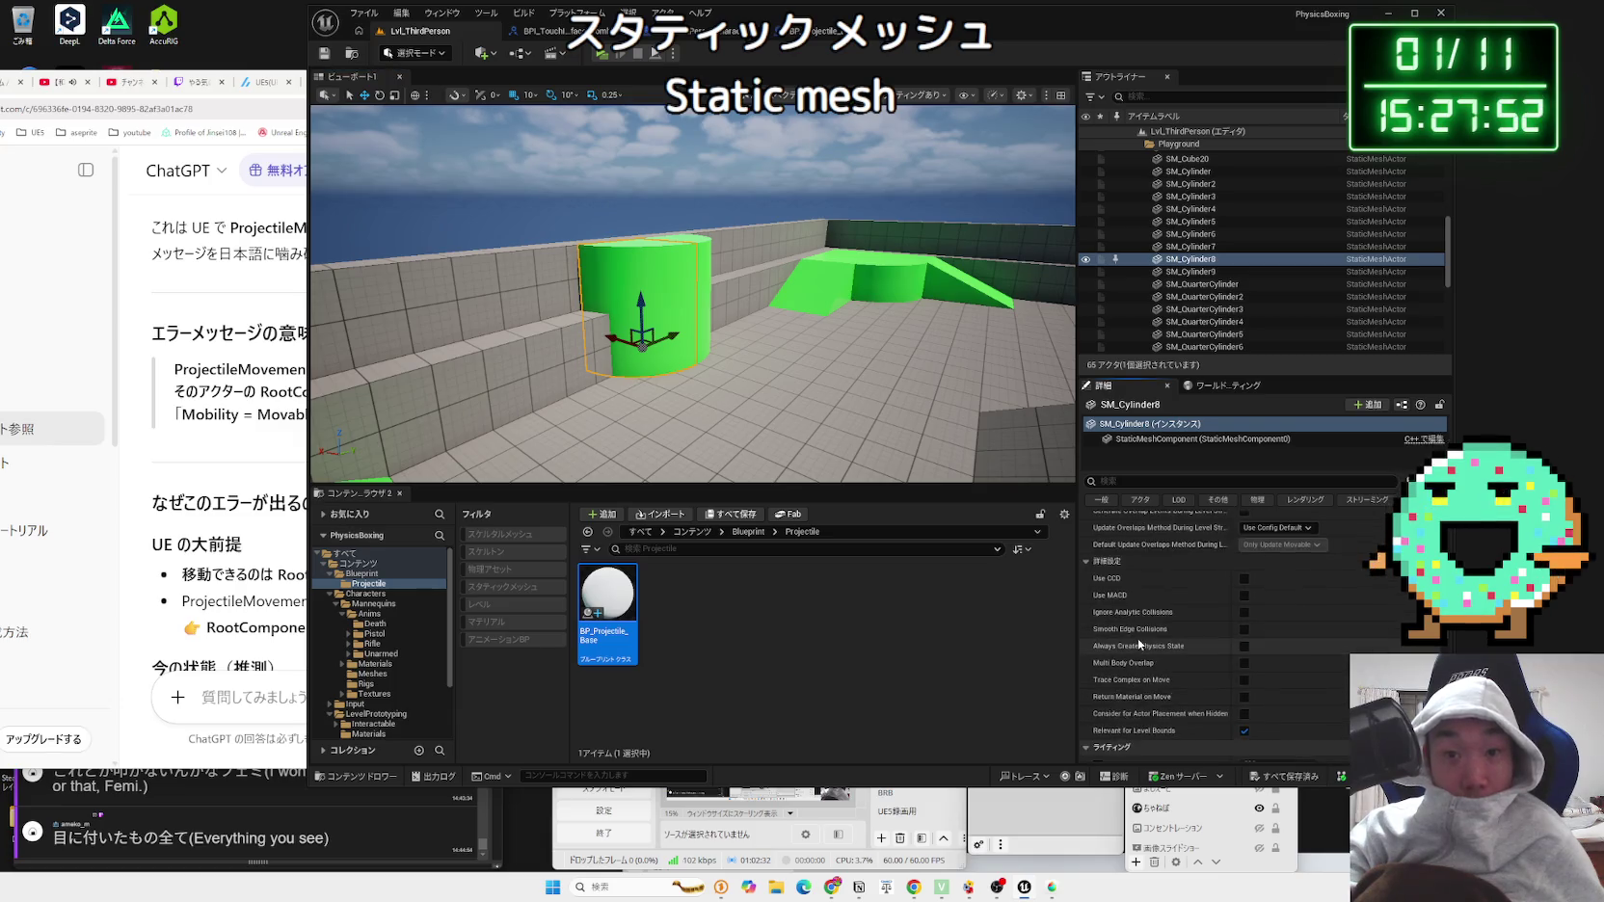
pyautogui.click(1087, 561)
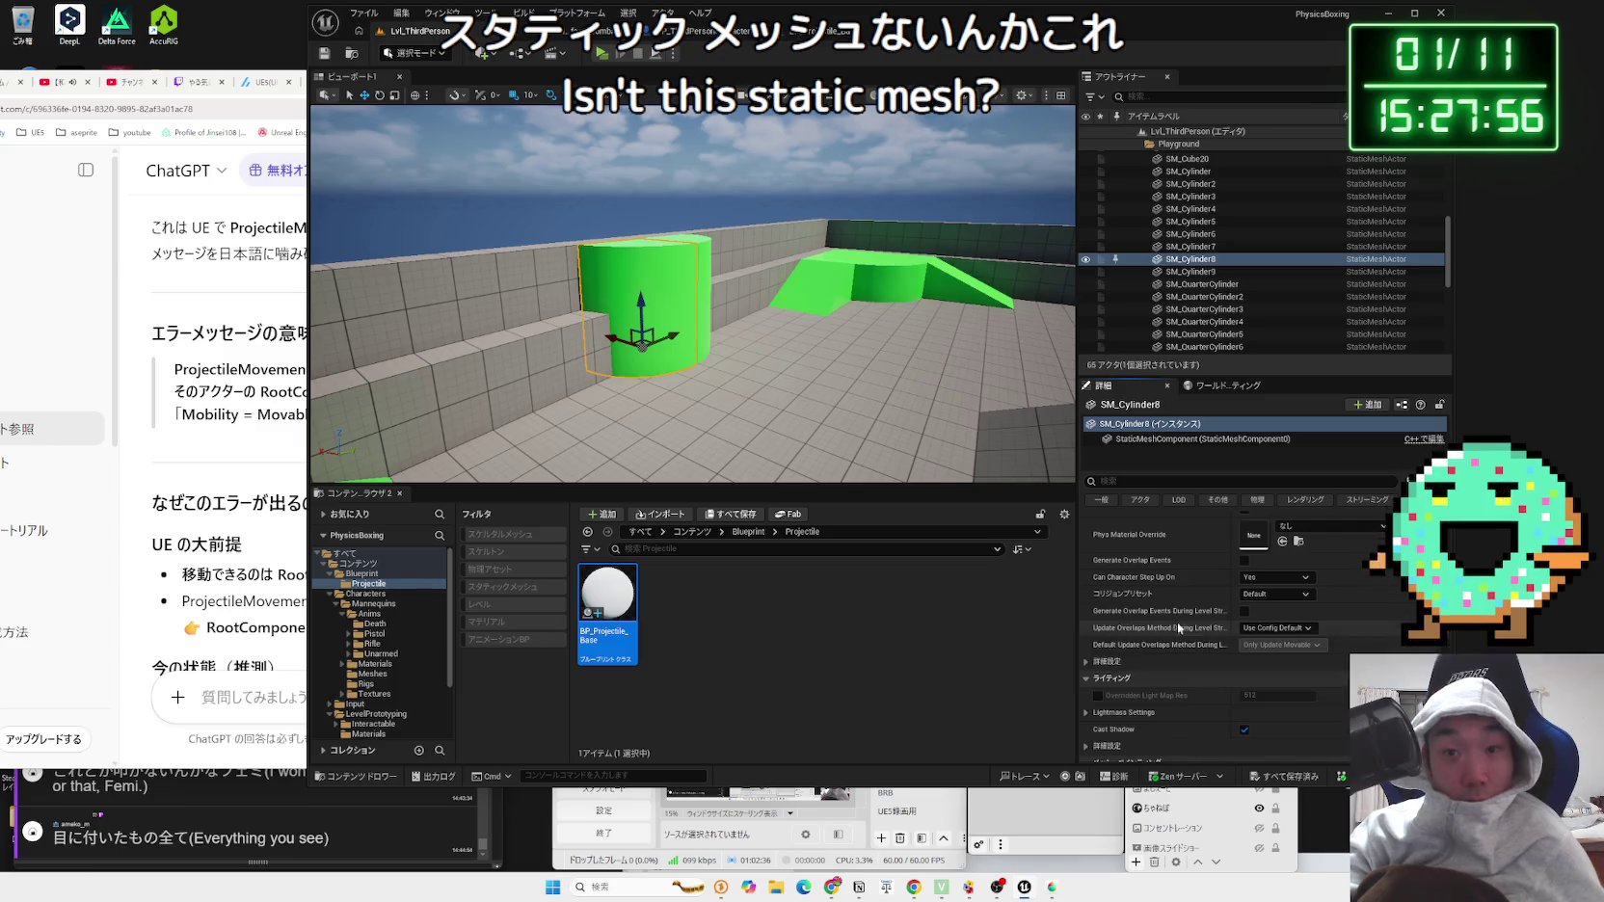
pyautogui.click(1305, 595)
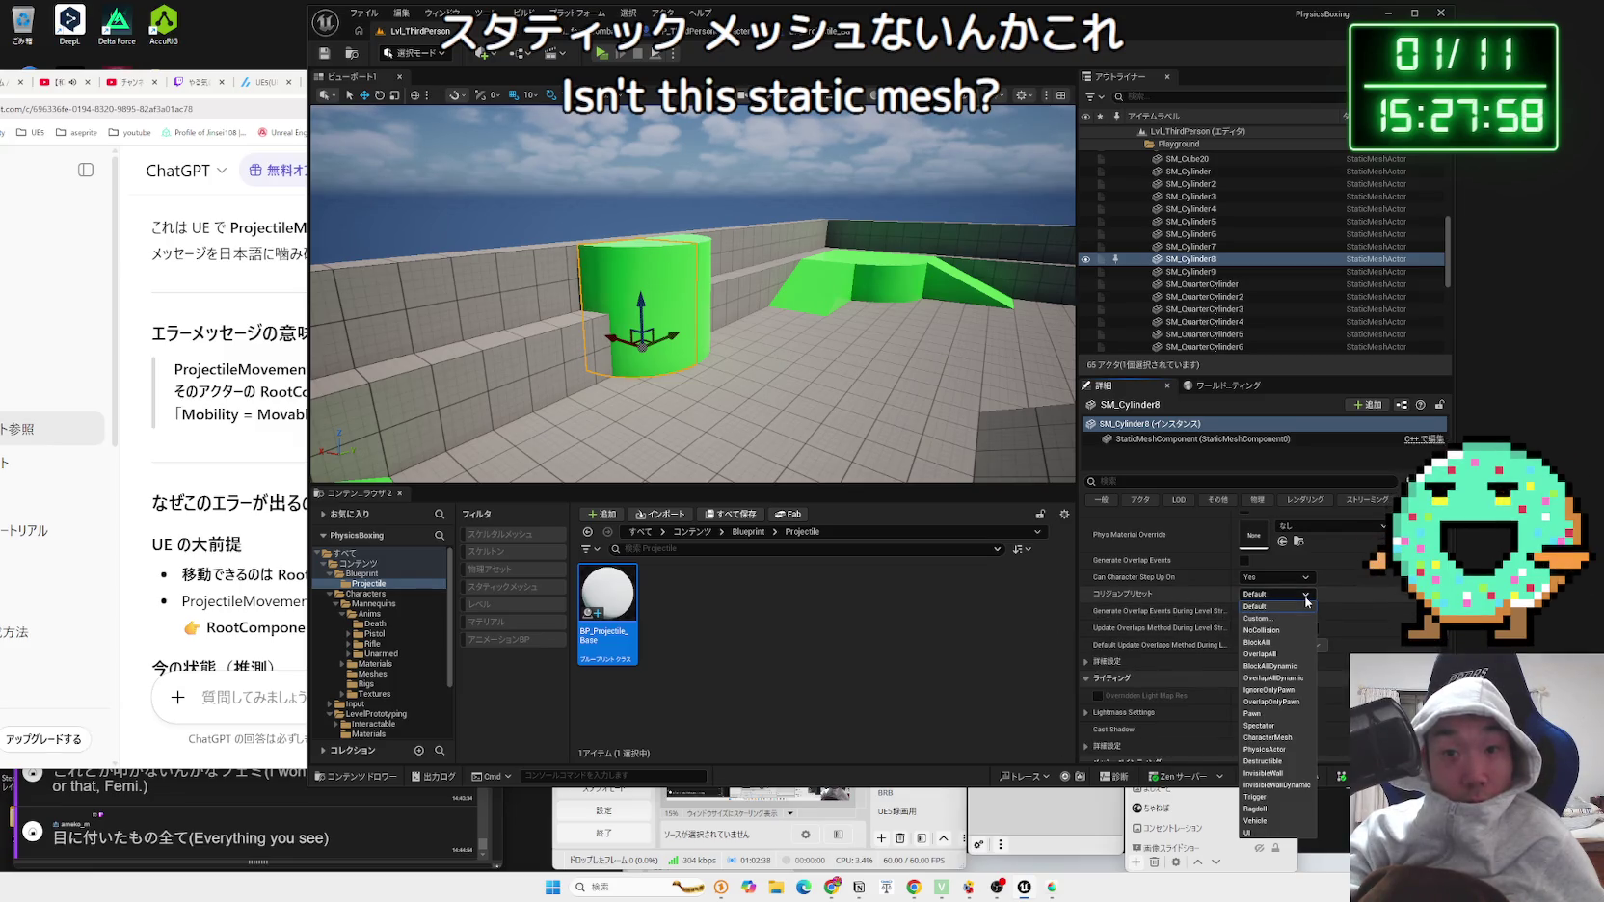
pyautogui.click(1306, 601)
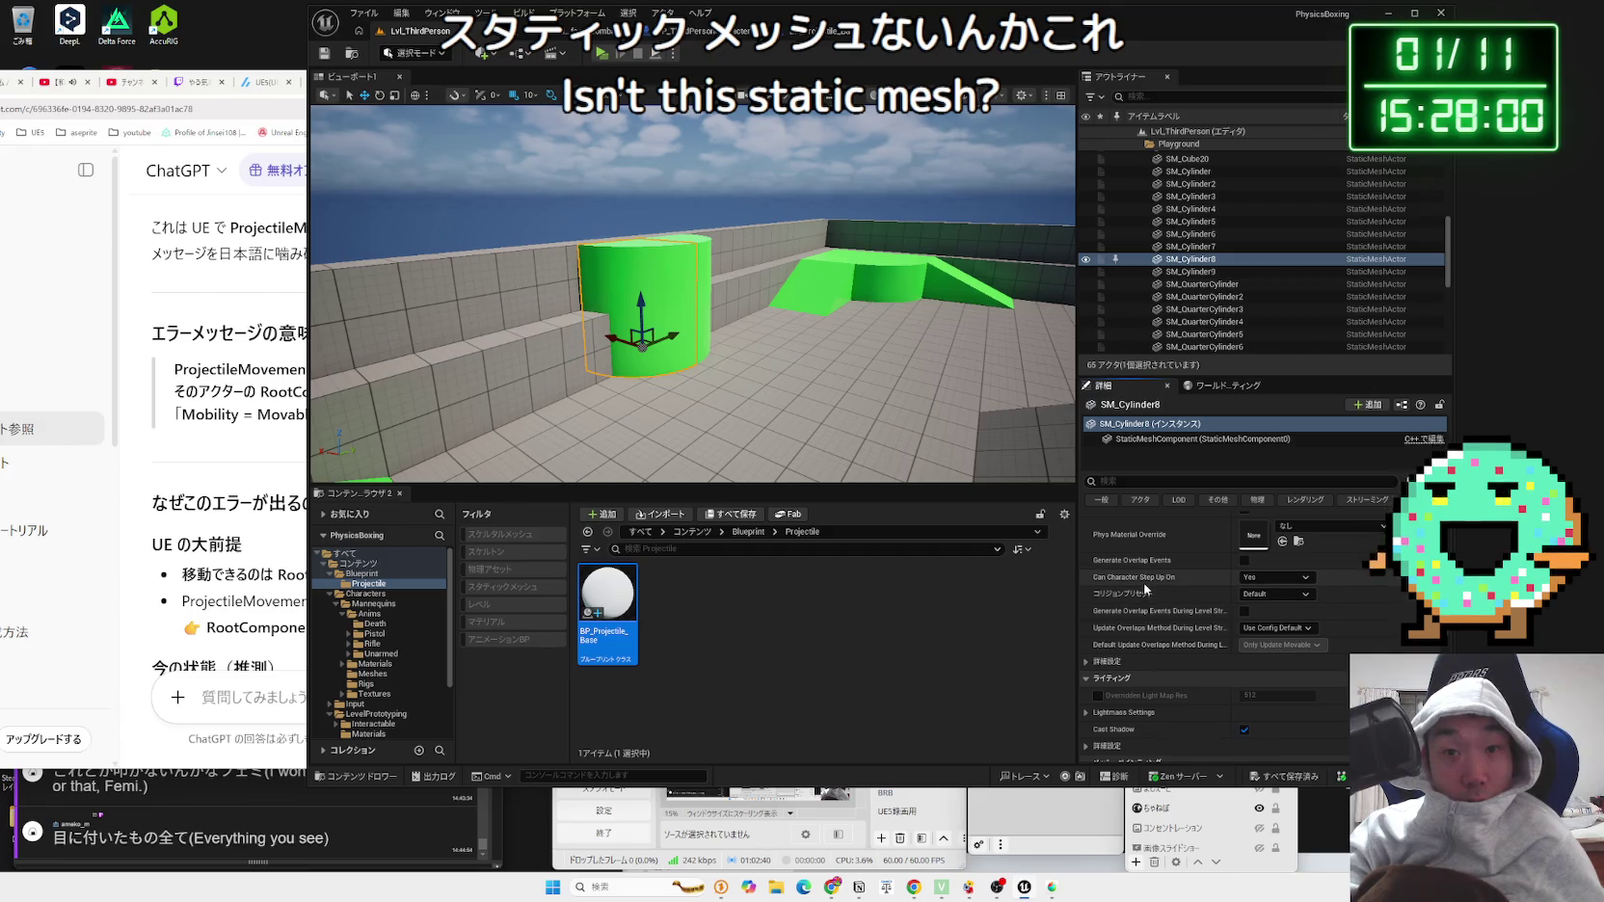
pyautogui.scroll(2, 1144, 585)
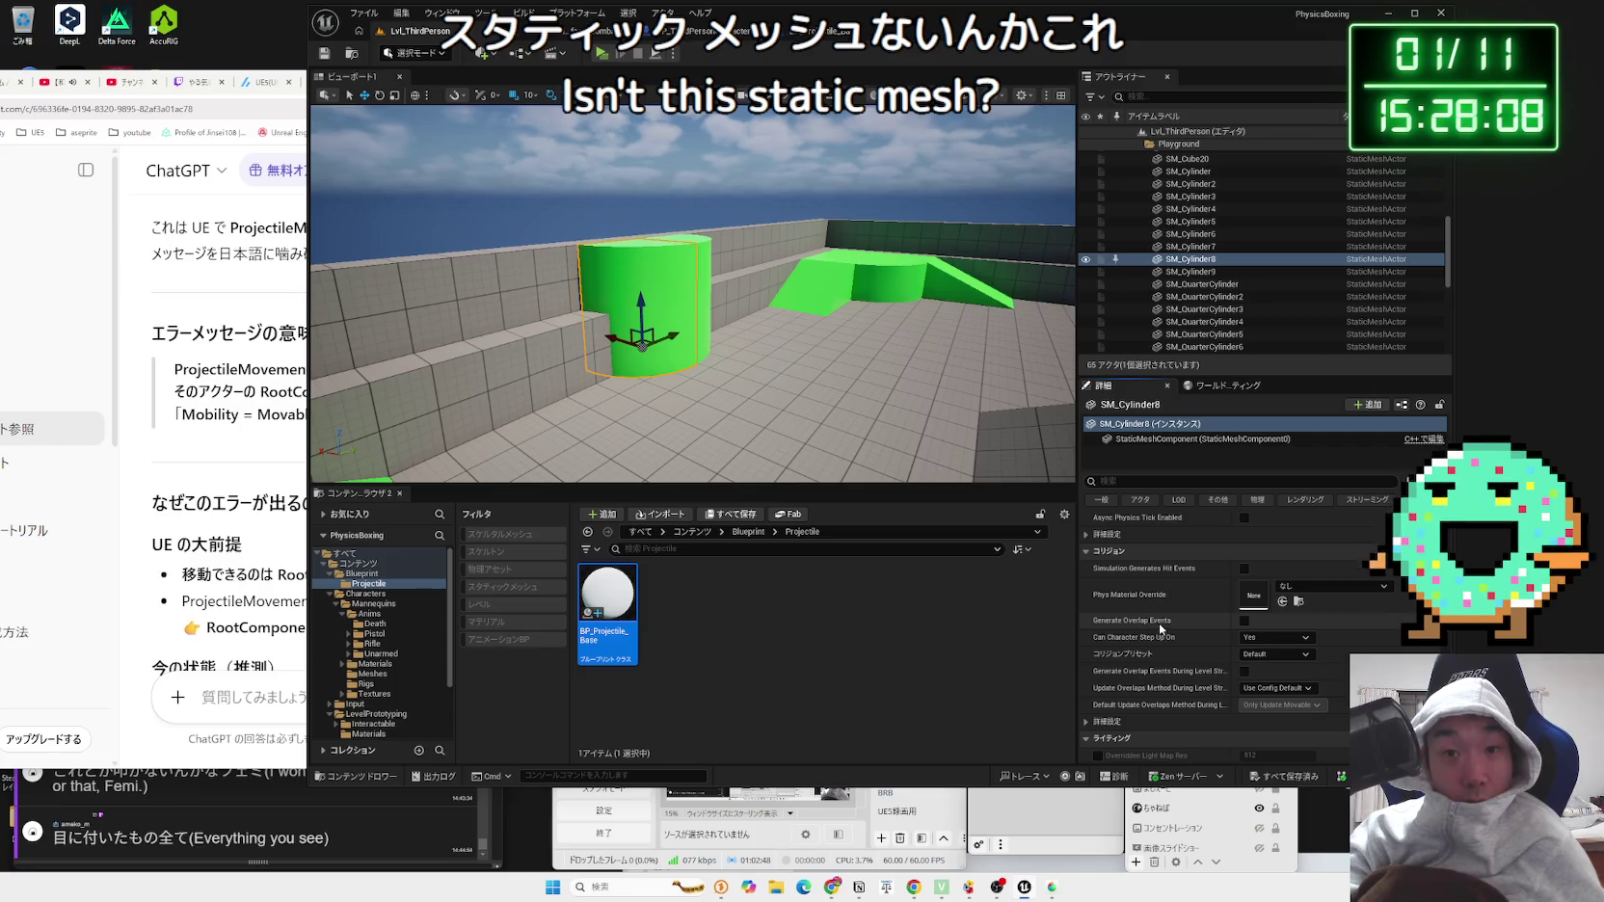
pyautogui.scroll(-3, 1160, 723)
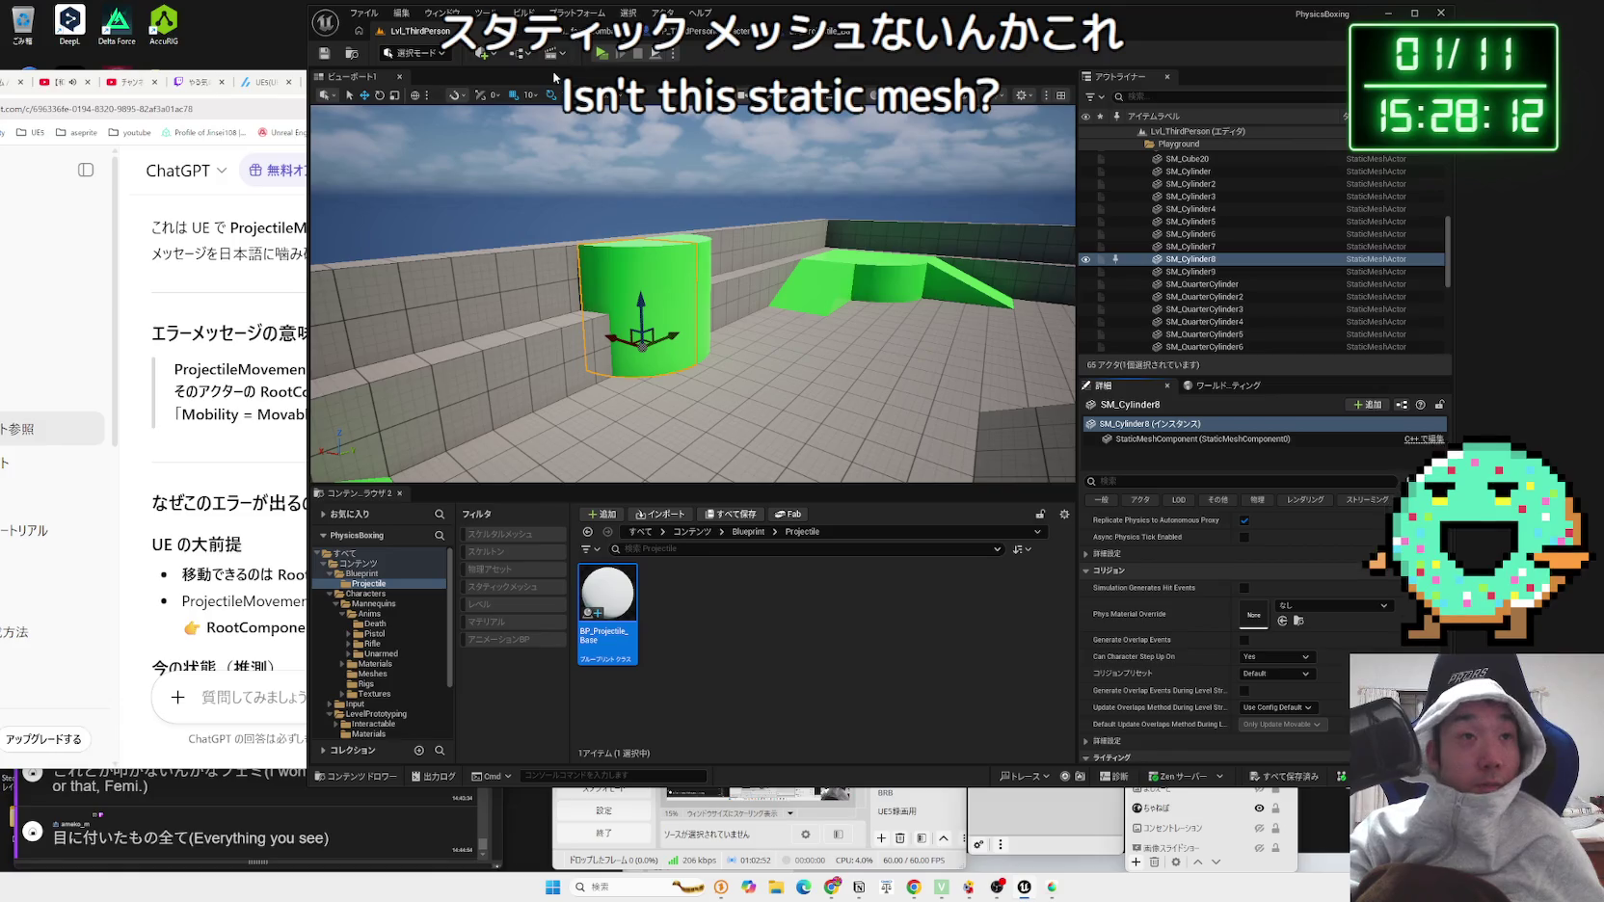
# Step: Check BP_ThirdPersonCharacter's Collision settings, then return to BP_Projectile_Base
pyautogui.click(642, 35)
pyautogui.click(713, 31)
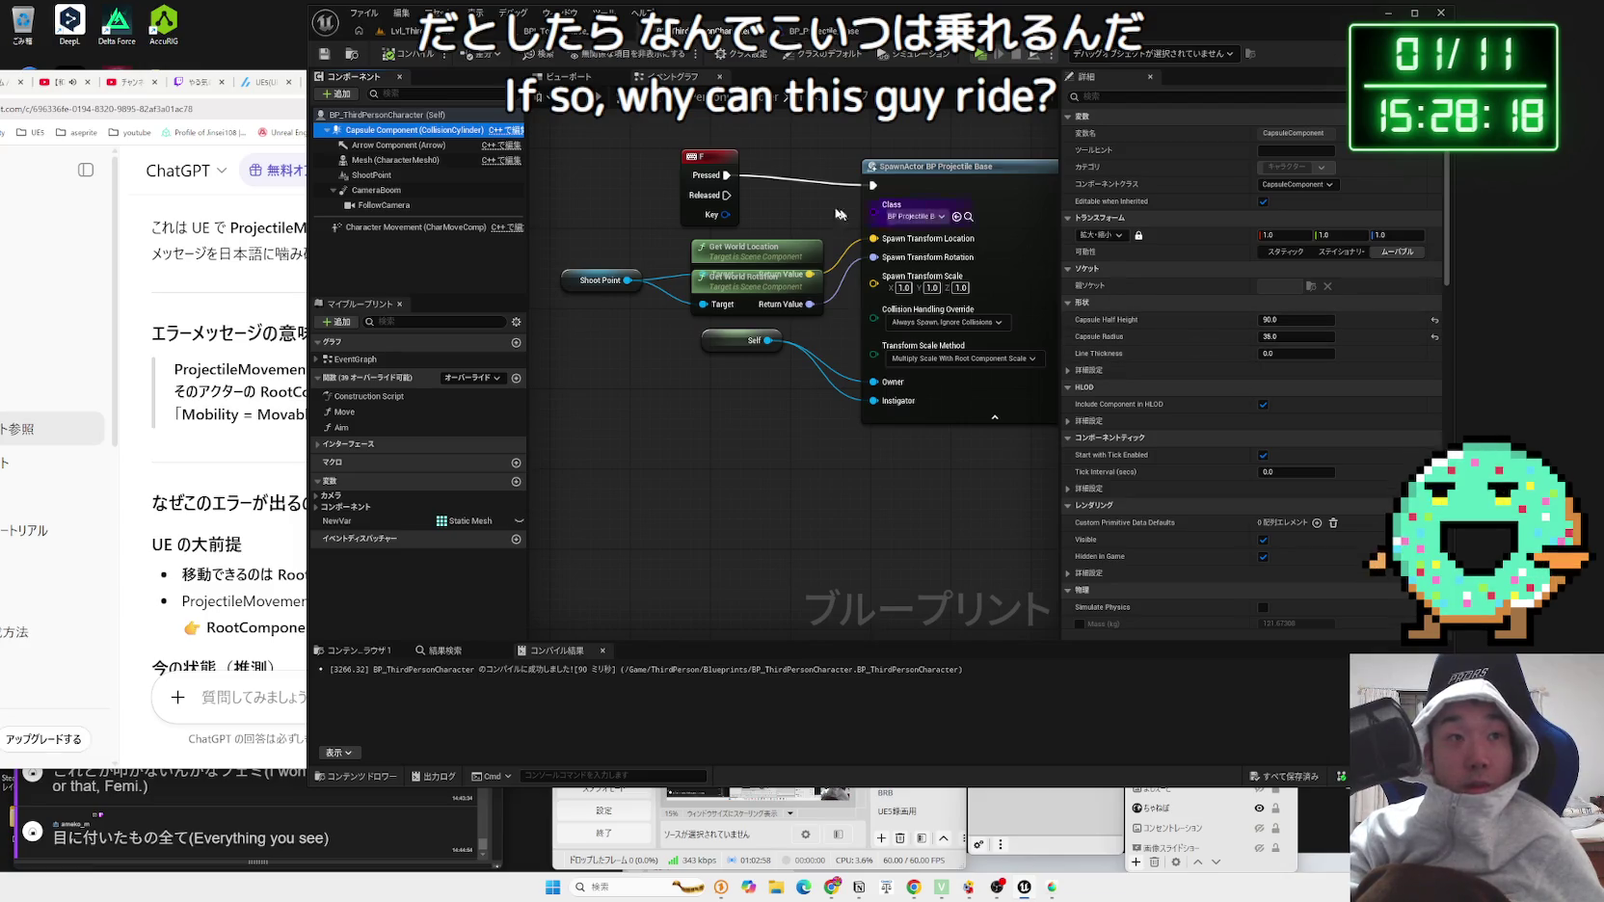
pyautogui.scroll(-3, 1245, 309)
pyautogui.scroll(-6, 1246, 312)
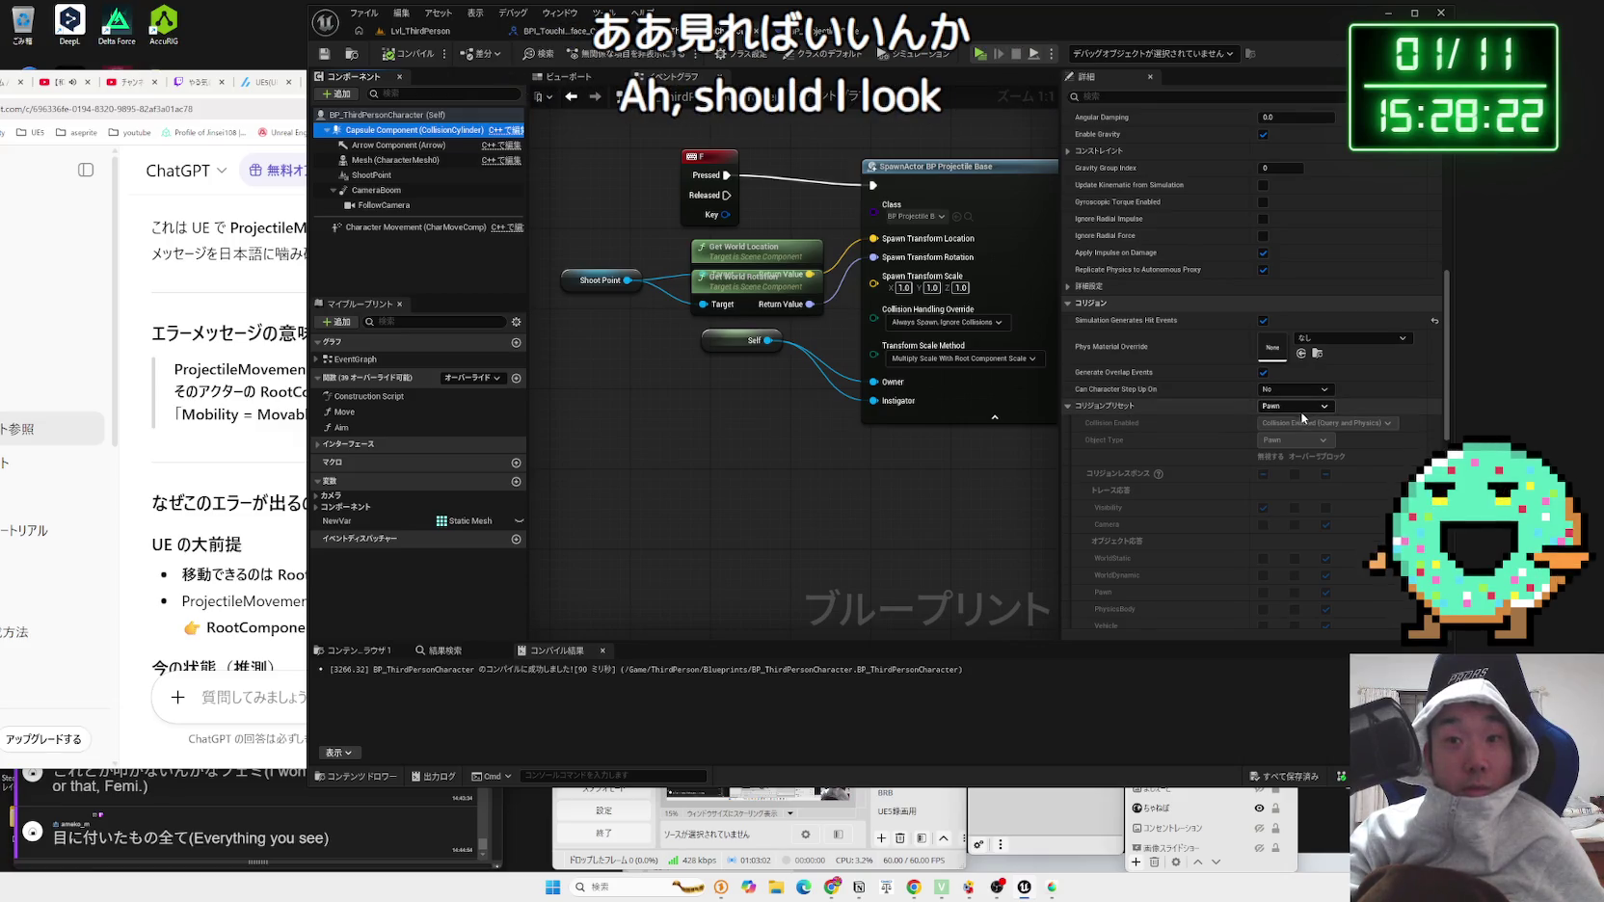
pyautogui.click(836, 31)
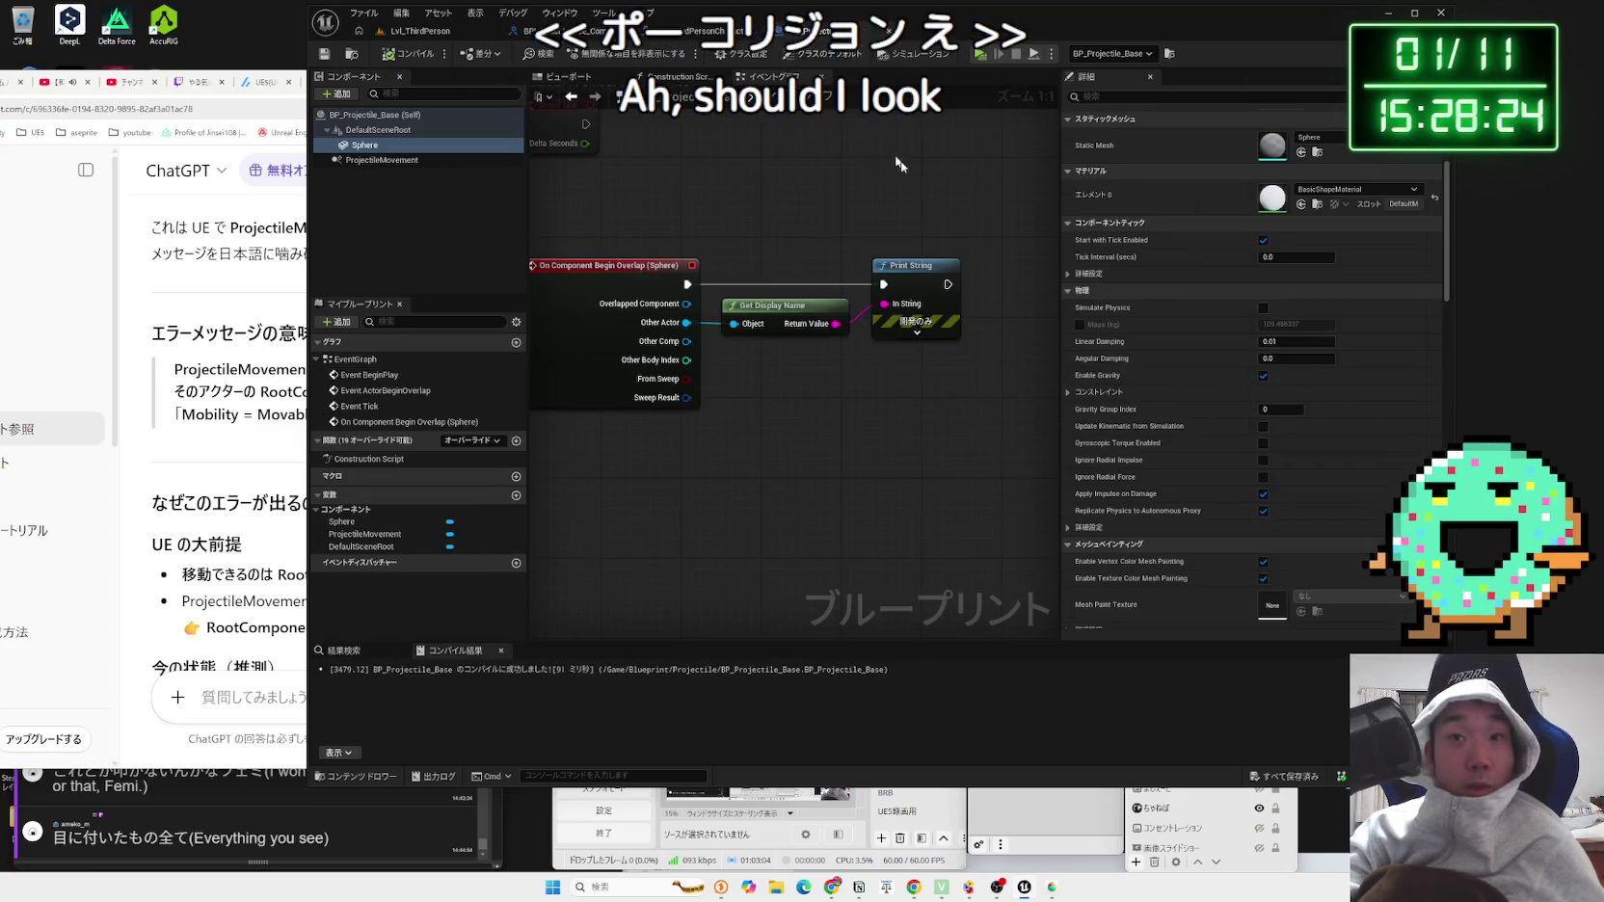
# Step: Change the Sphere's collision preset from BlockAllDynamic to Custom and open the collision help page
pyautogui.scroll(-5, 1343, 495)
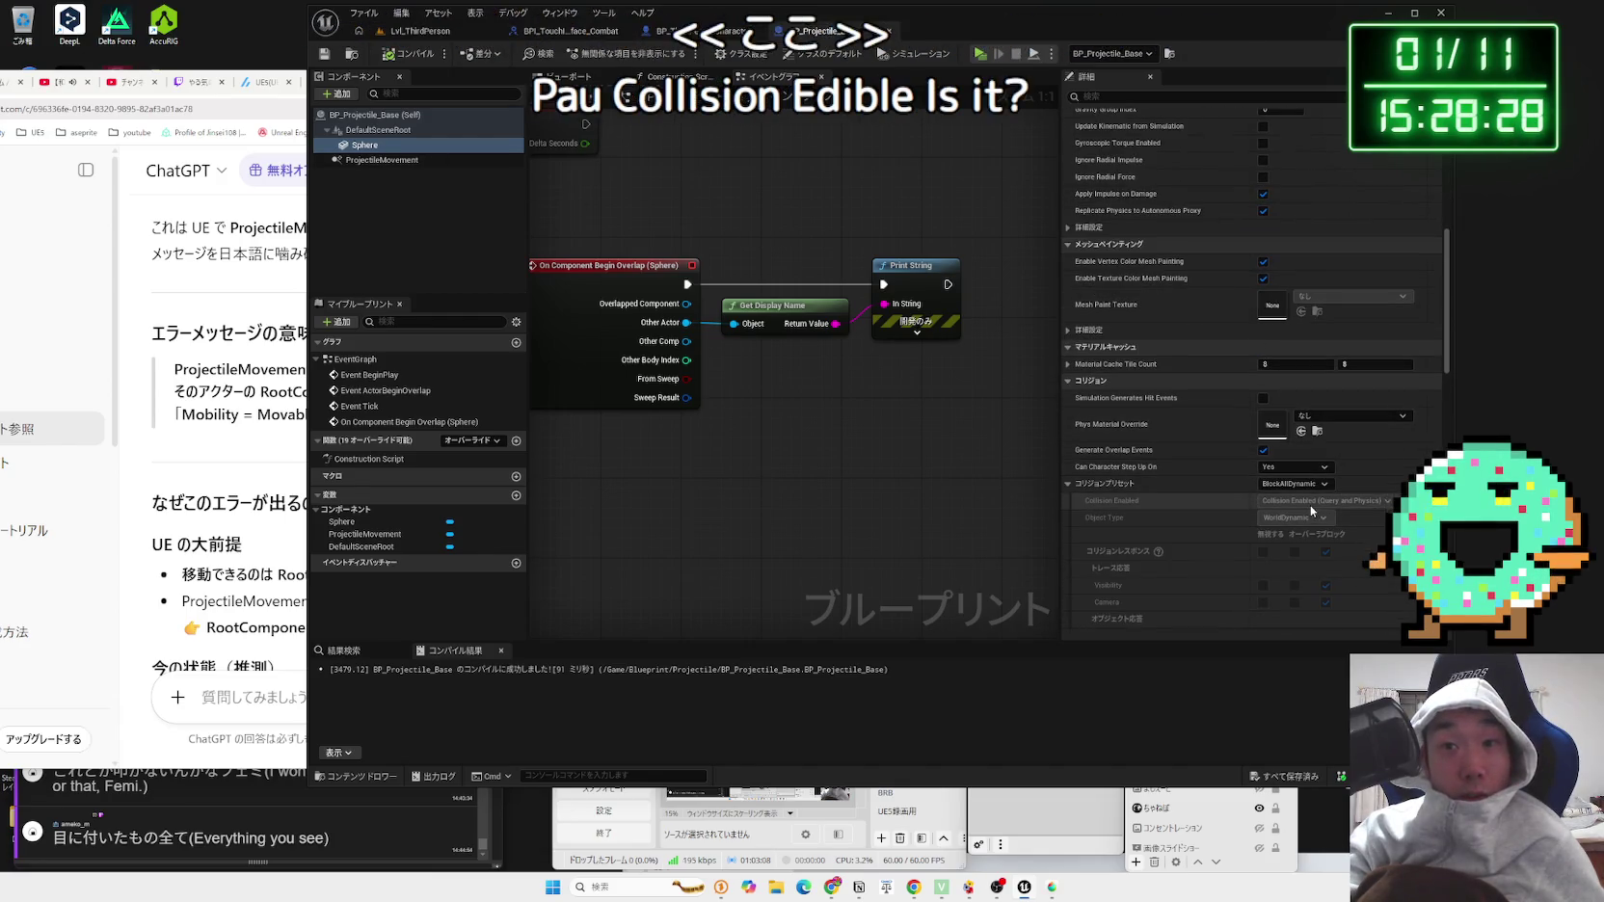
pyautogui.scroll(-1, 1315, 486)
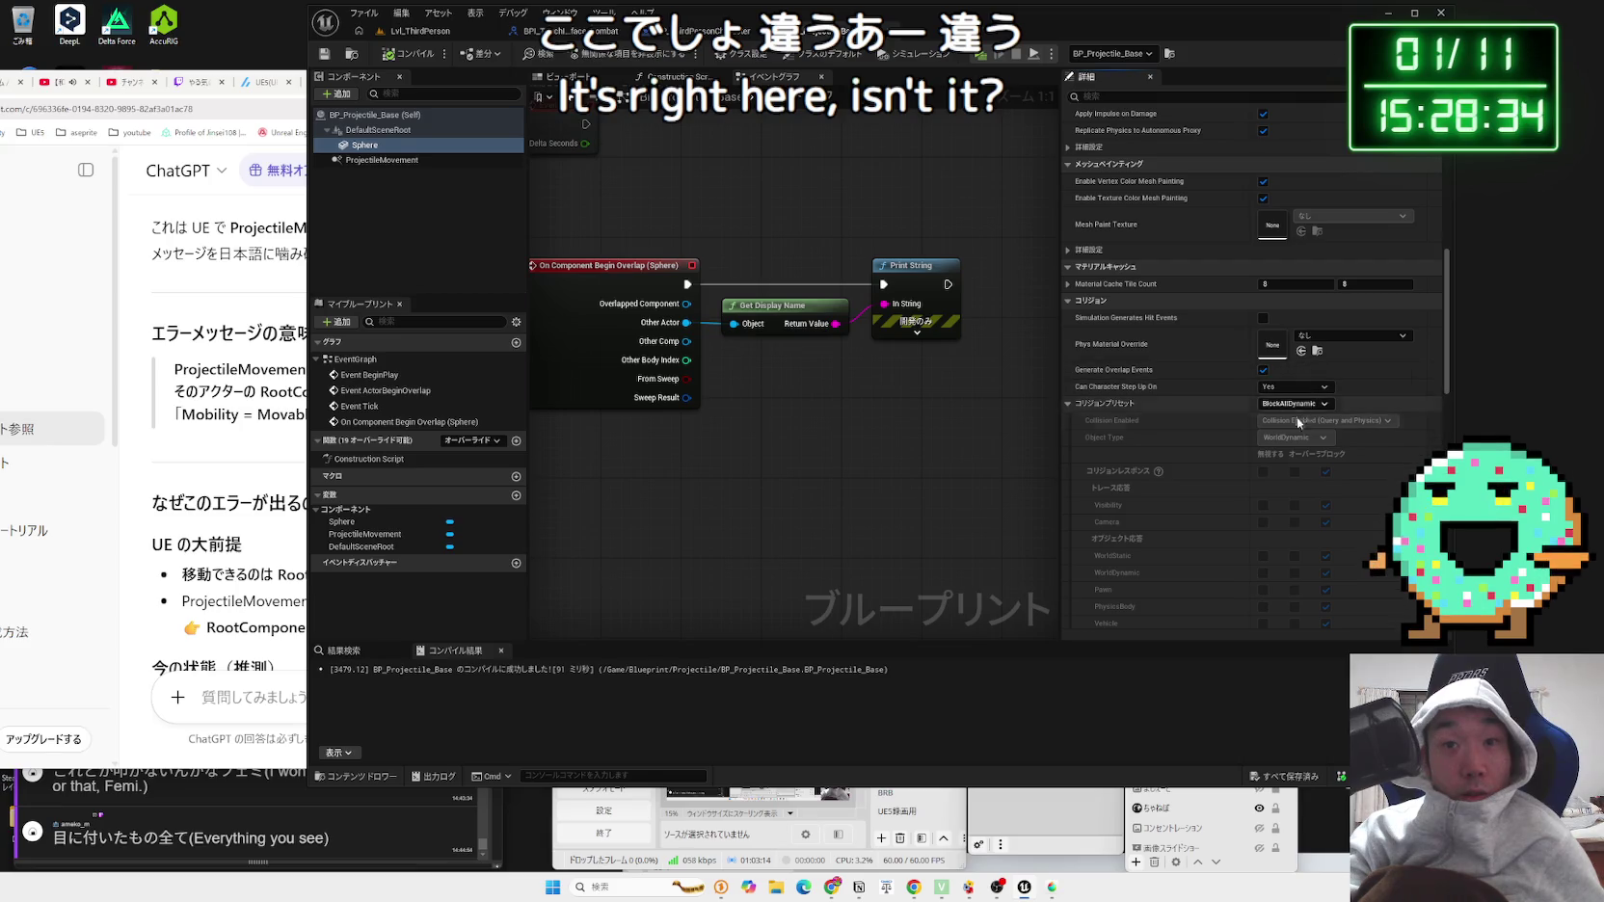
pyautogui.scroll(-2, 1297, 416)
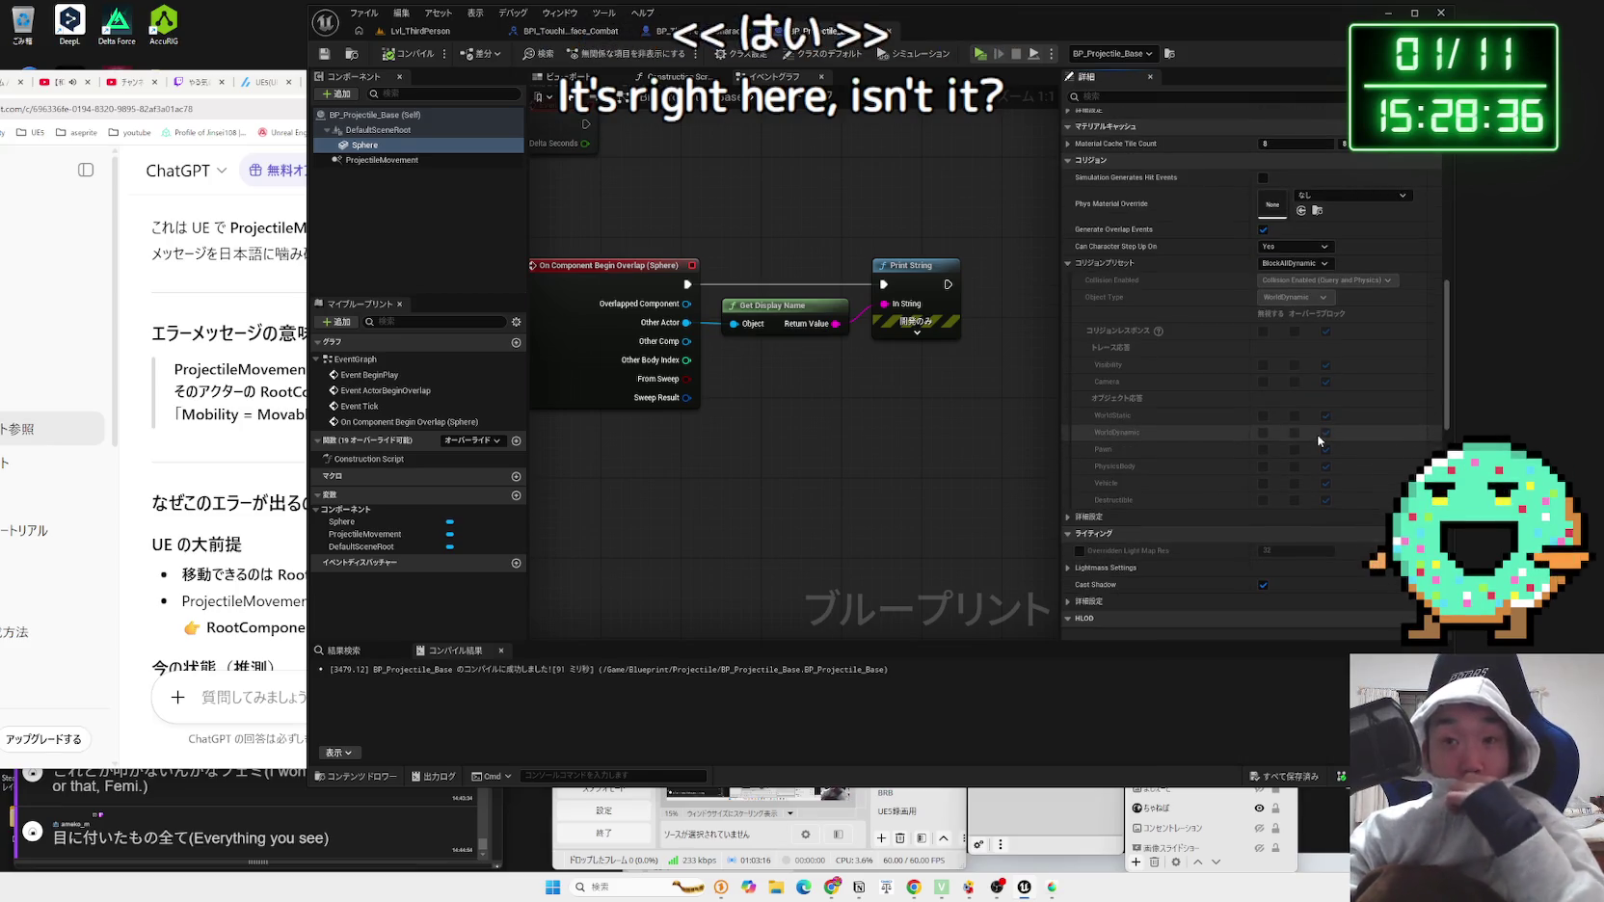
pyautogui.click(1300, 273)
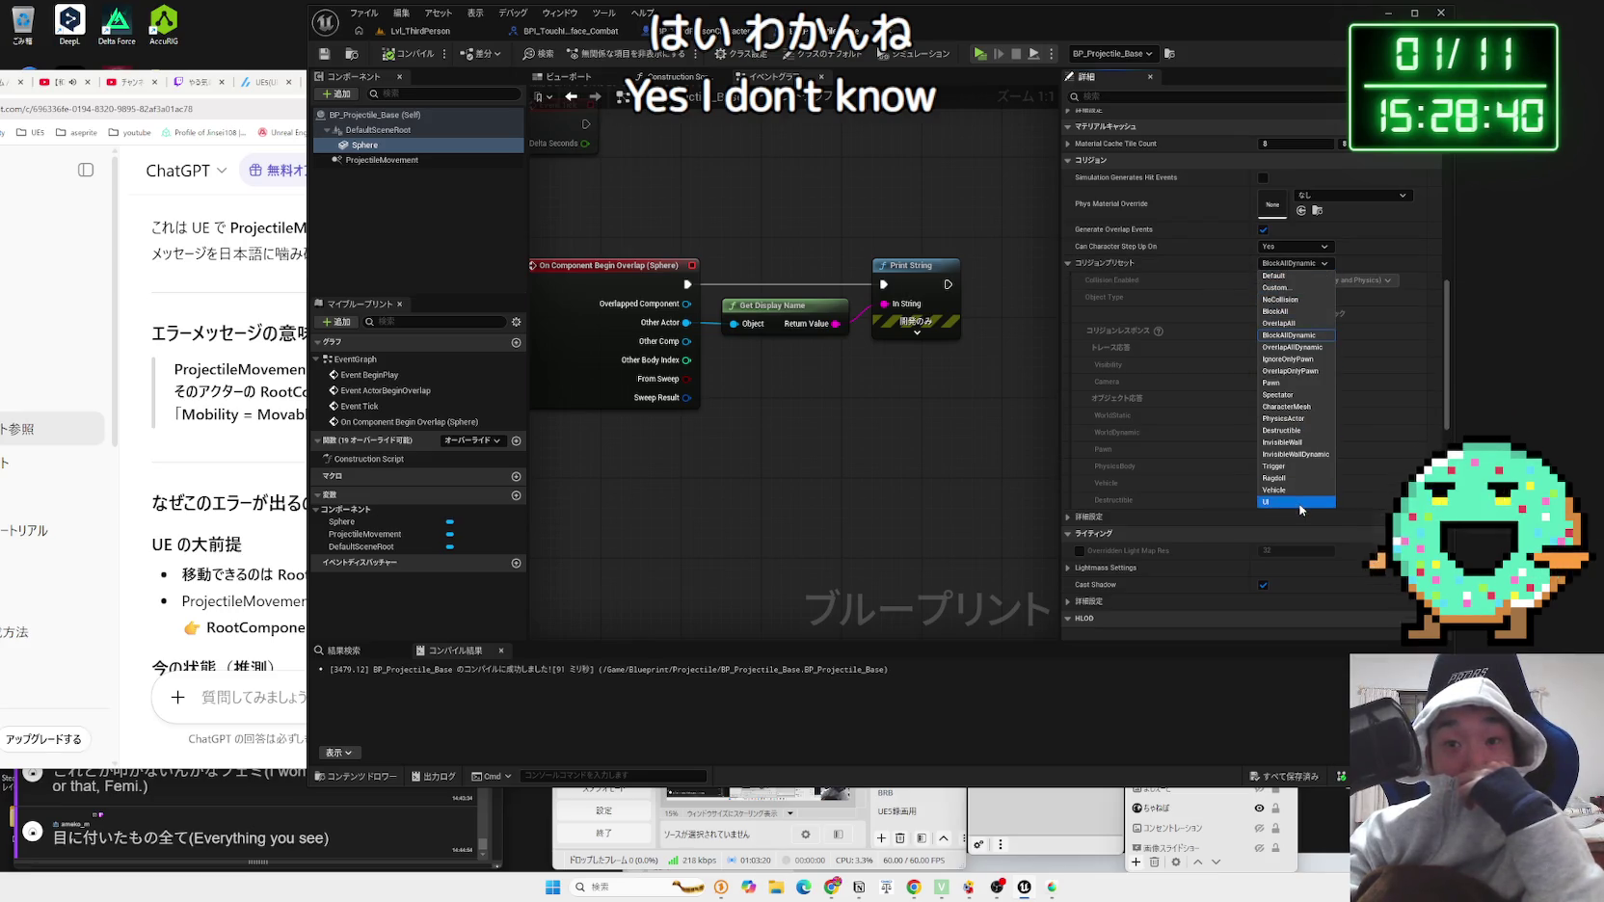
pyautogui.click(1277, 287)
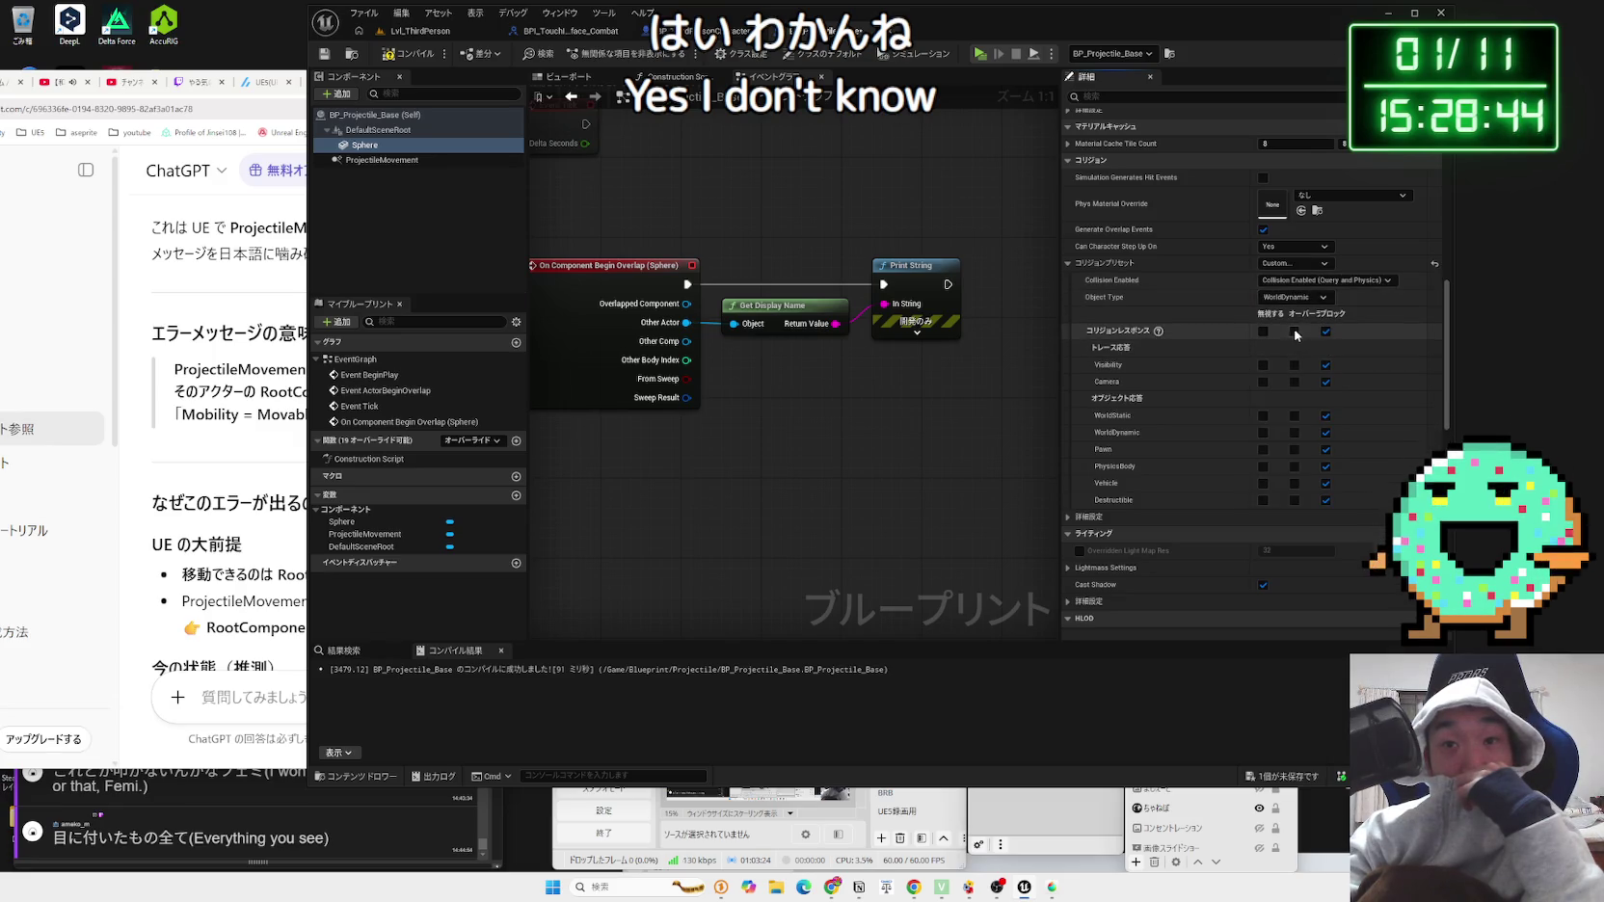
pyautogui.click(1157, 330)
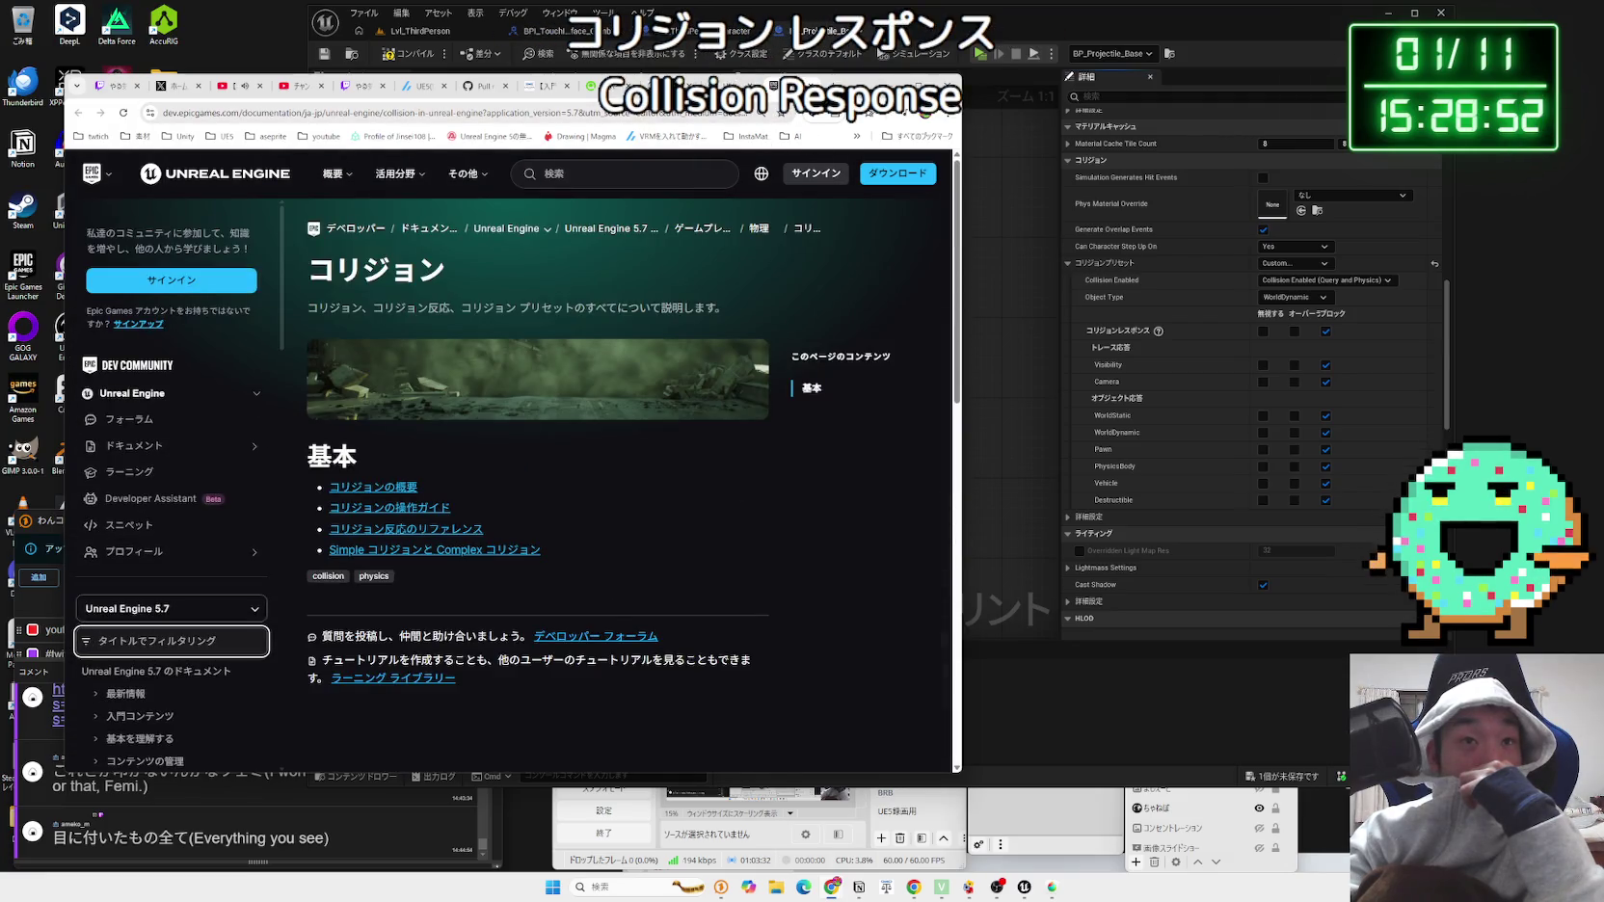
# Step: Open the Collision Overview page and highlight the sentences on collision responses and object types
pyautogui.click(388, 491)
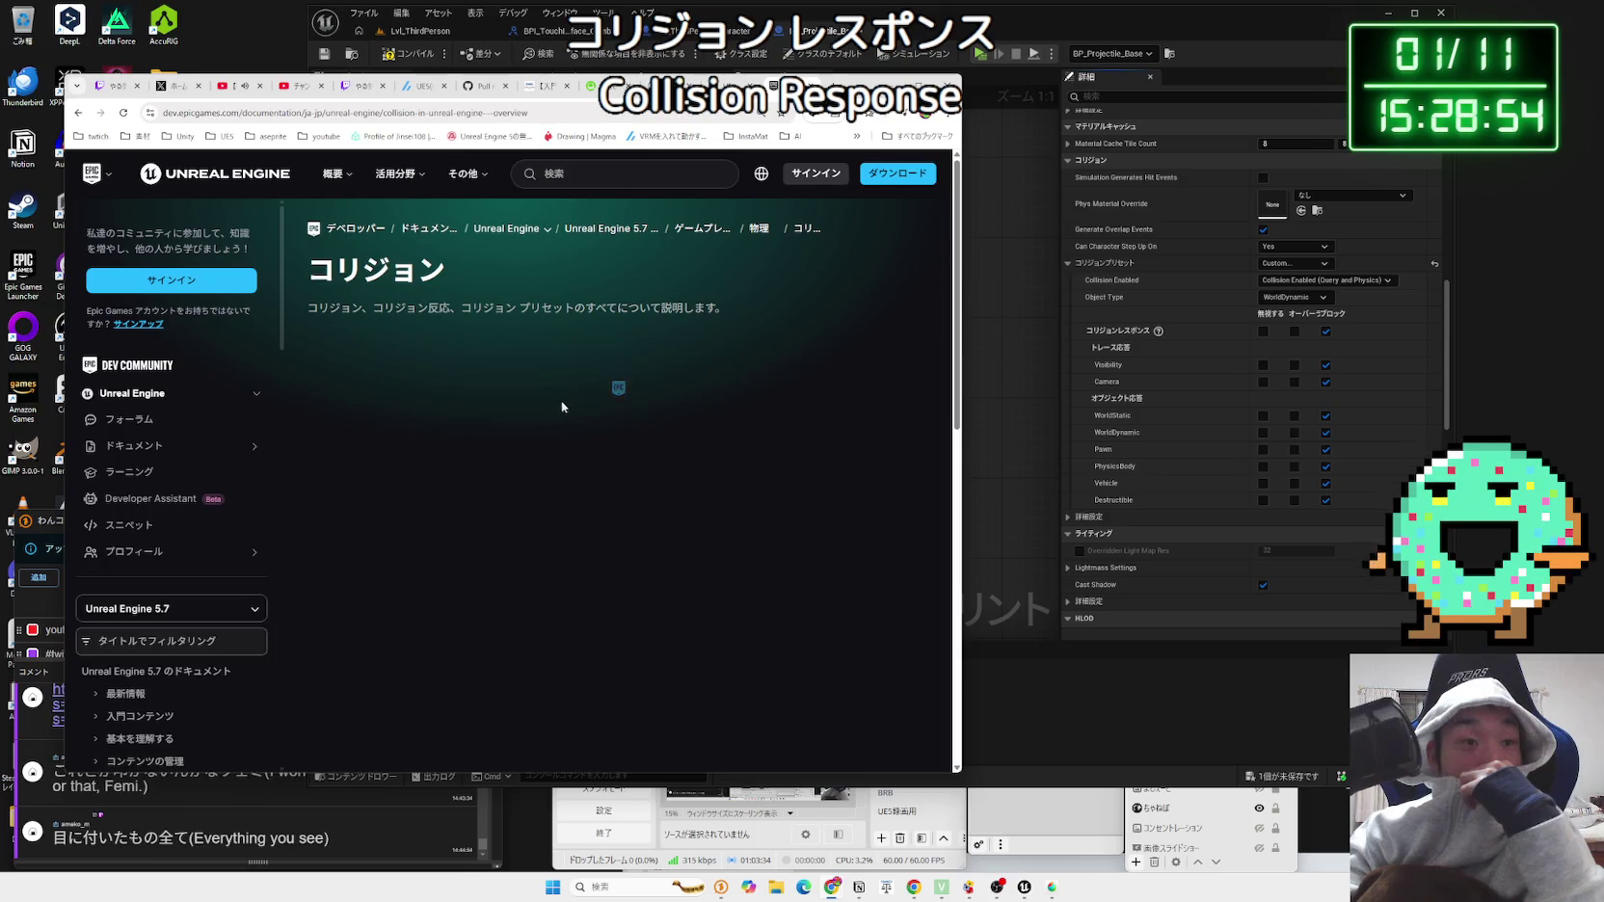
pyautogui.scroll(-2, 567, 394)
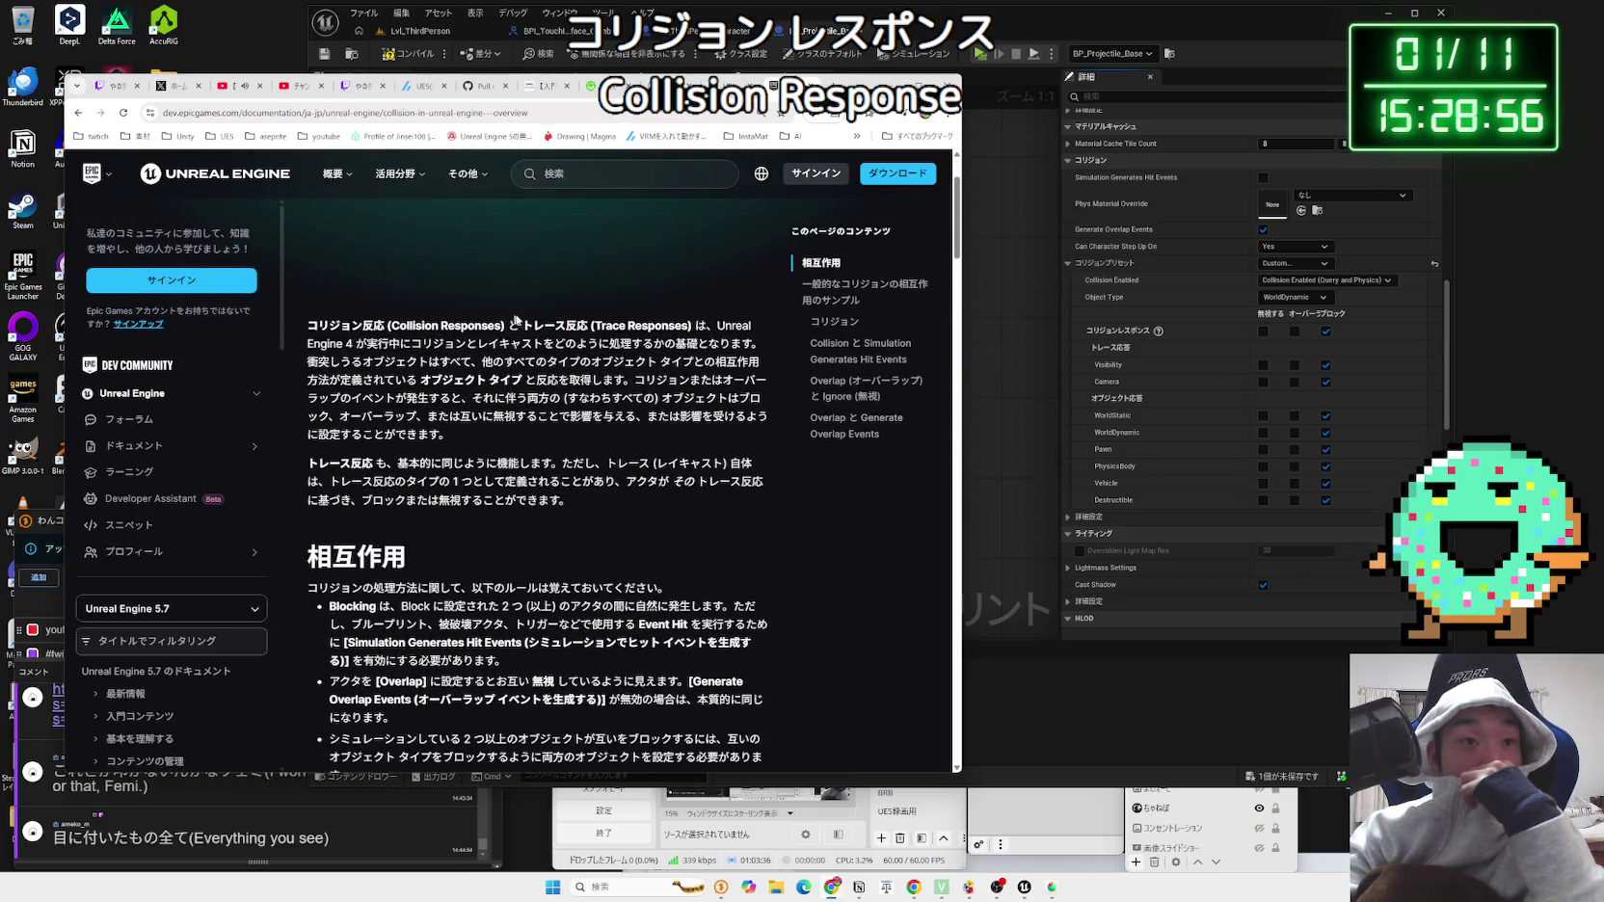
pyautogui.moveTo(694, 326); pyautogui.dragTo(529, 327)
pyautogui.moveTo(304, 331); pyautogui.dragTo(441, 341)
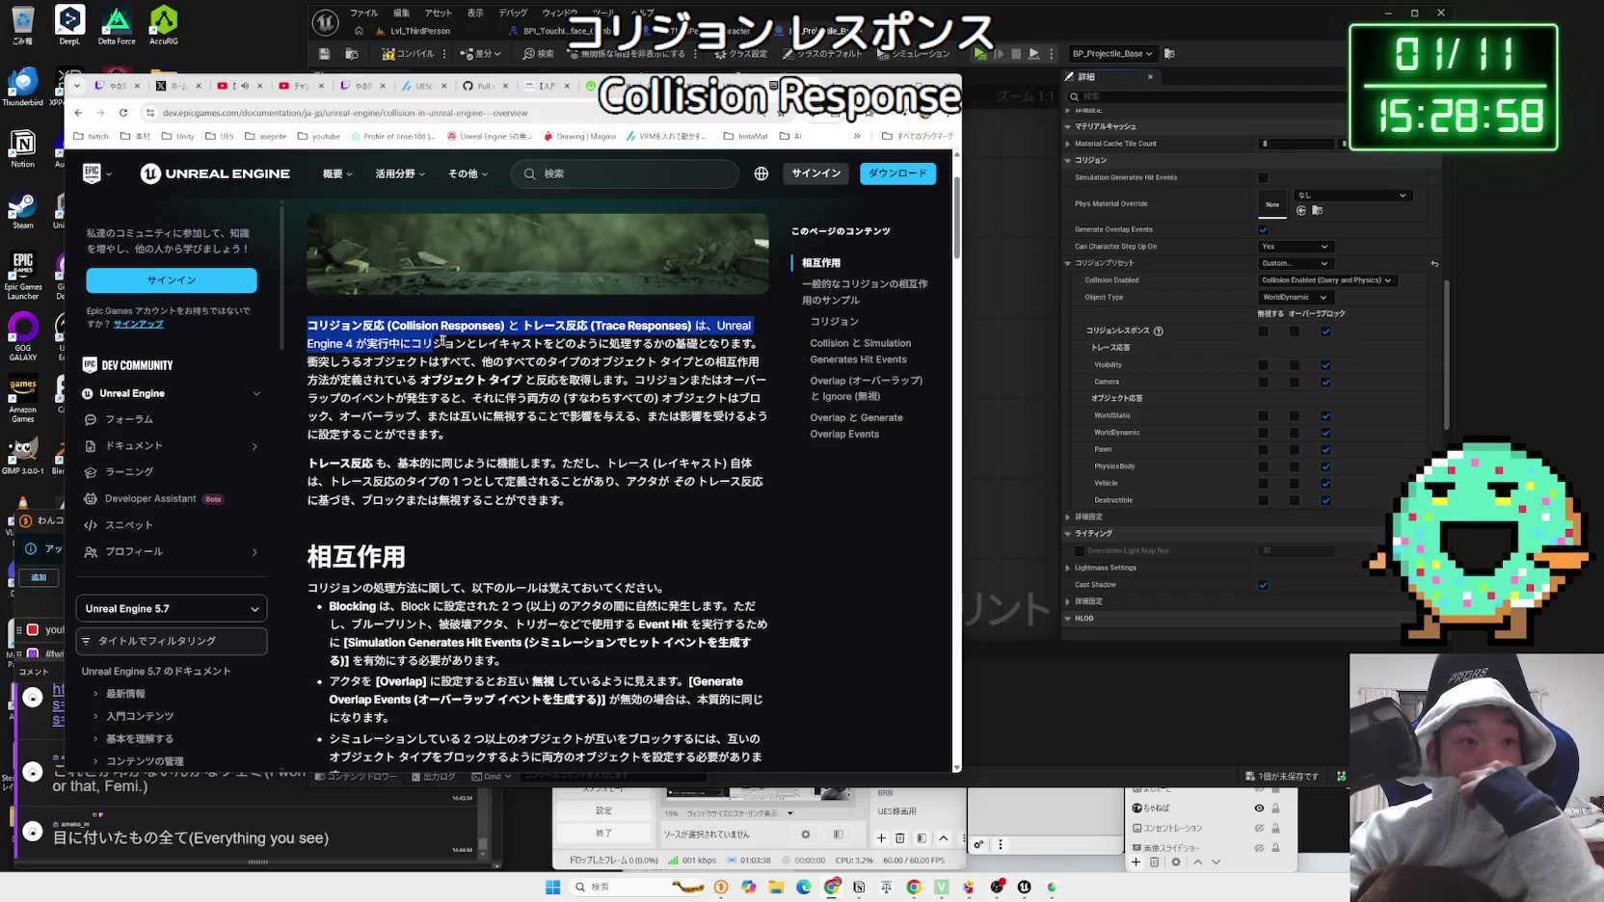
pyautogui.moveTo(632, 349)
pyautogui.mouseDown()
pyautogui.moveTo(453, 432)
pyautogui.moveTo(367, 364)
pyautogui.moveTo(561, 385)
pyautogui.mouseUp()
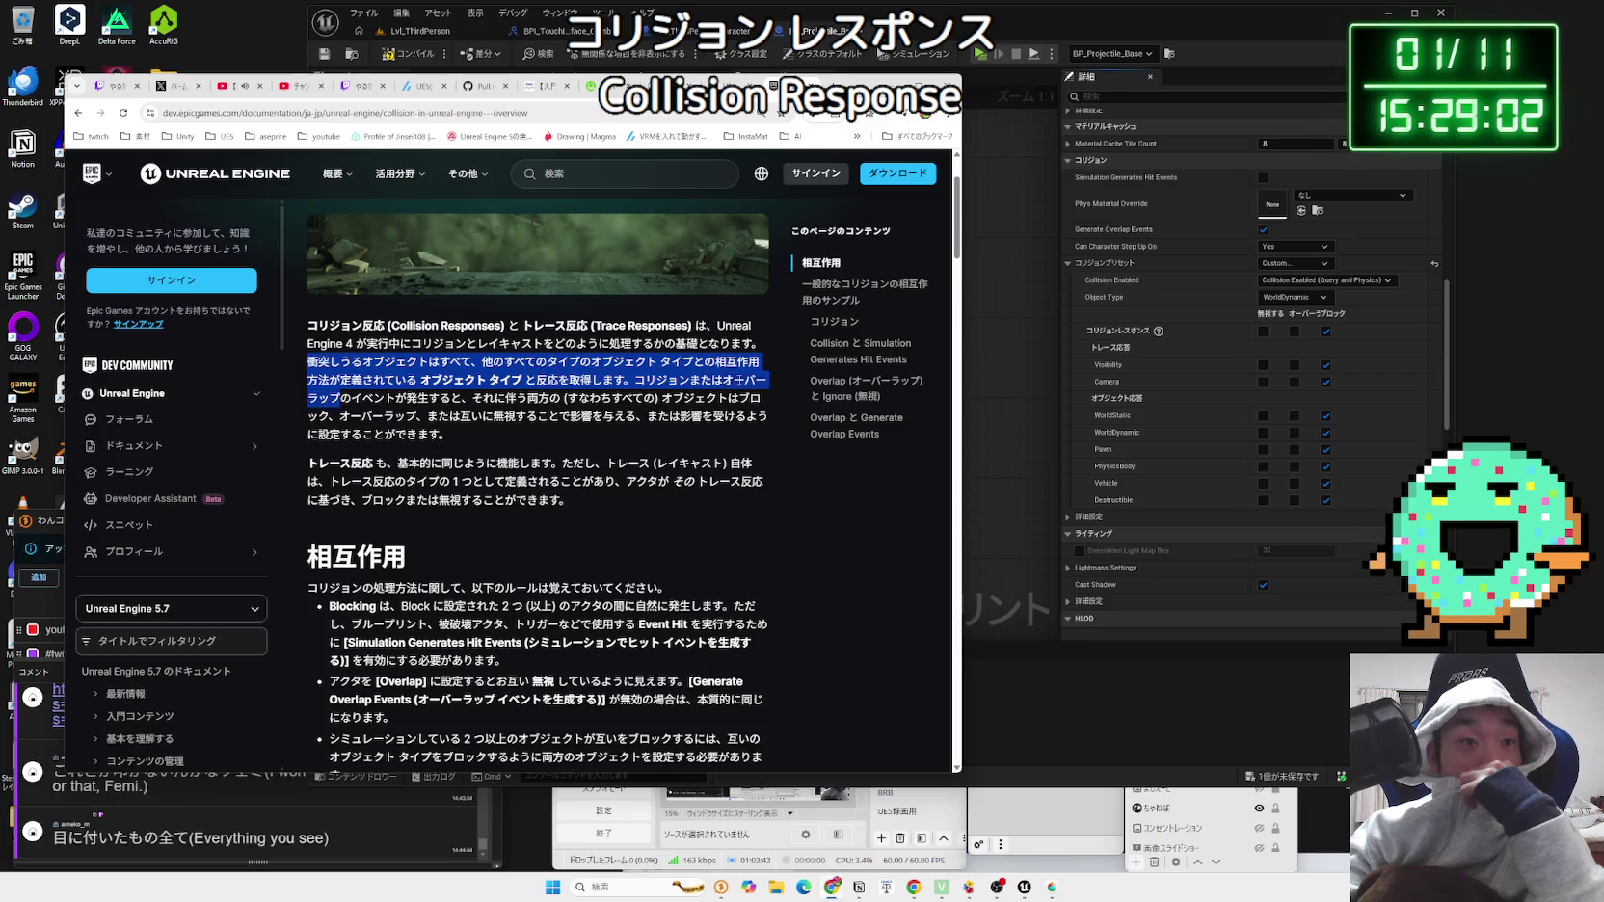
pyautogui.moveTo(740, 379); pyautogui.dragTo(508, 396)
pyautogui.moveTo(692, 397); pyautogui.dragTo(536, 415)
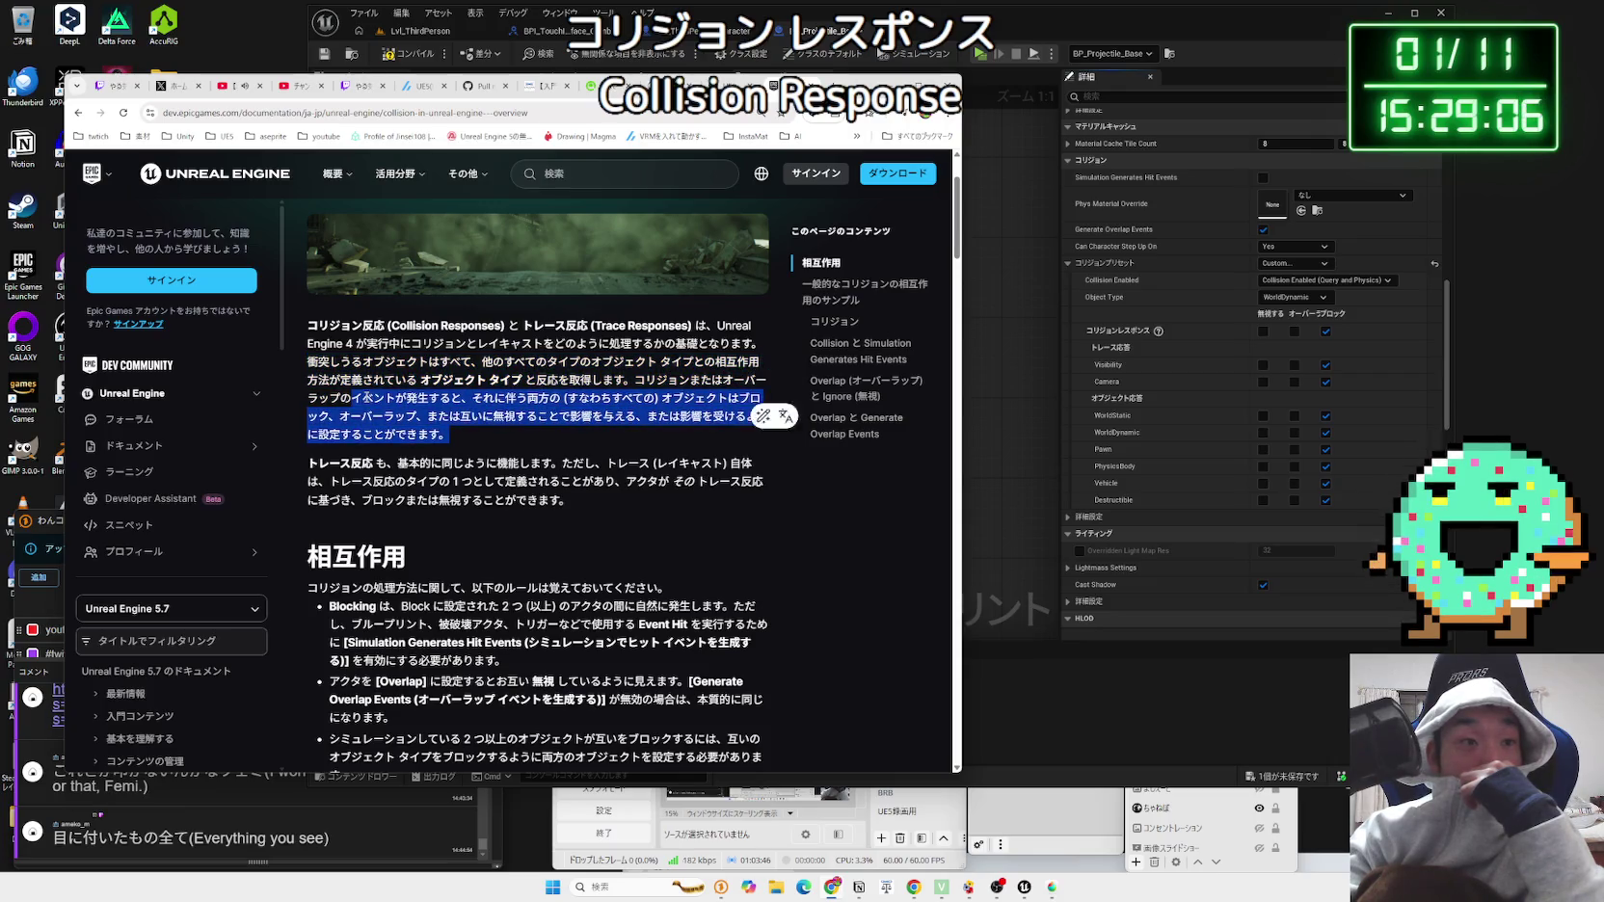
pyautogui.click(323, 351)
# Step: Highlight the Trace Responses paragraph and the start of the Blocking rule
pyautogui.scroll(-2, 323, 351)
pyautogui.tripleClick(323, 351)
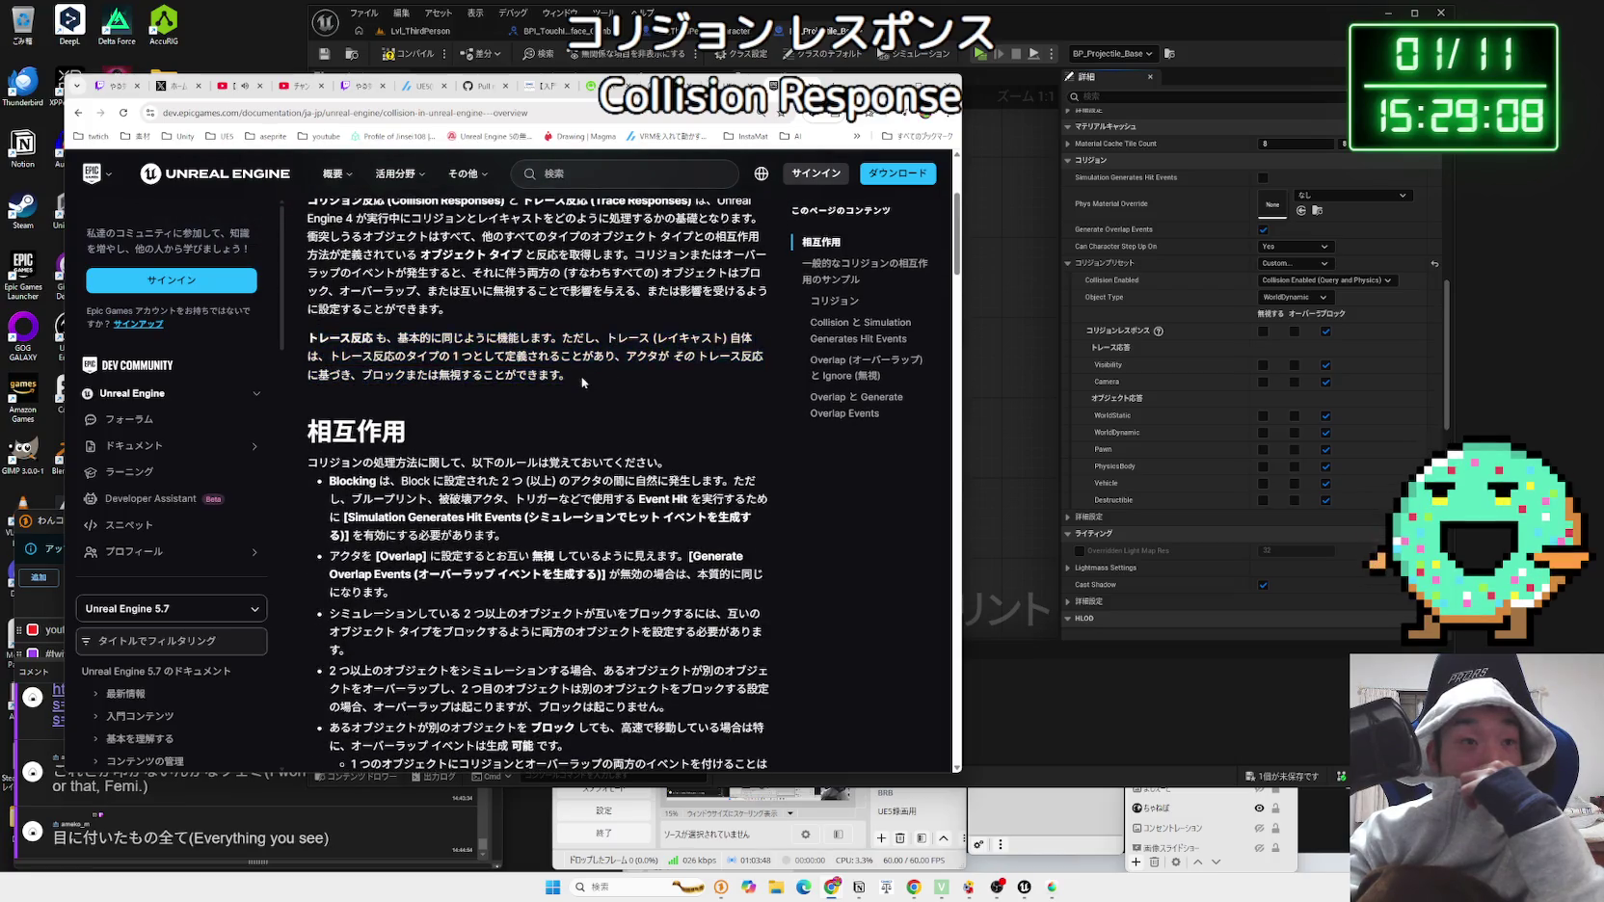
pyautogui.click(446, 362)
pyautogui.scroll(-2, 447, 362)
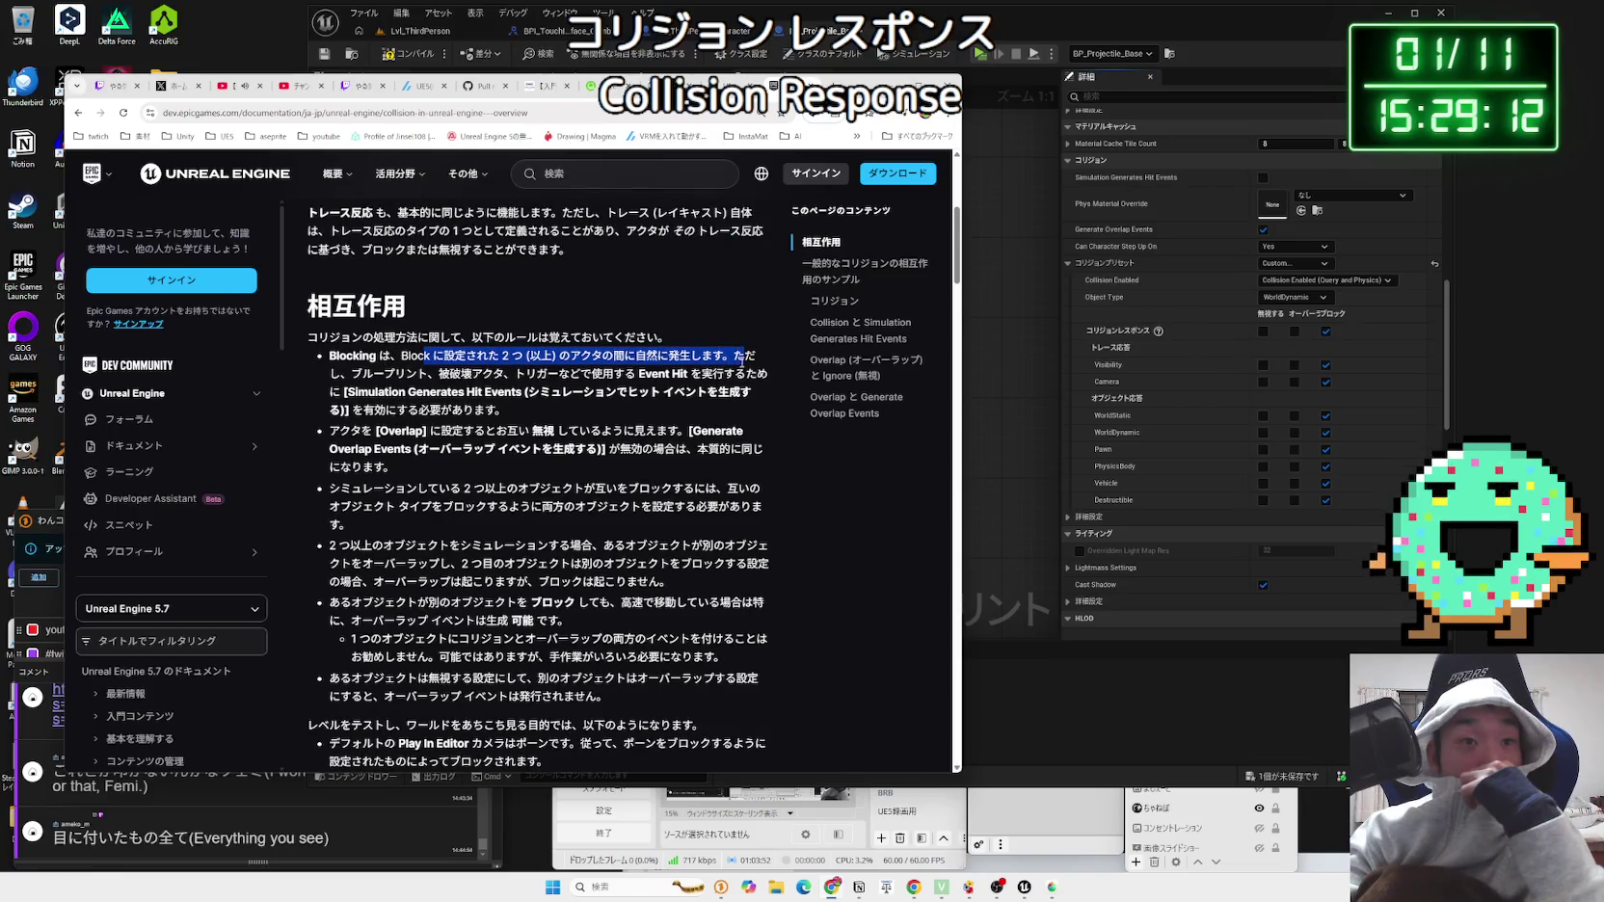
pyautogui.doubleClick(737, 357)
pyautogui.moveTo(329, 355); pyautogui.dragTo(511, 372)
pyautogui.moveTo(722, 374)
pyautogui.mouseDown()
pyautogui.moveTo(506, 409)
pyautogui.moveTo(329, 354)
pyautogui.mouseUp()
pyautogui.click(329, 355)
# Step: Highlight the paragraph on simulated objects blocking each other
pyautogui.scroll(-2, 329, 355)
pyautogui.tripleClick(346, 368)
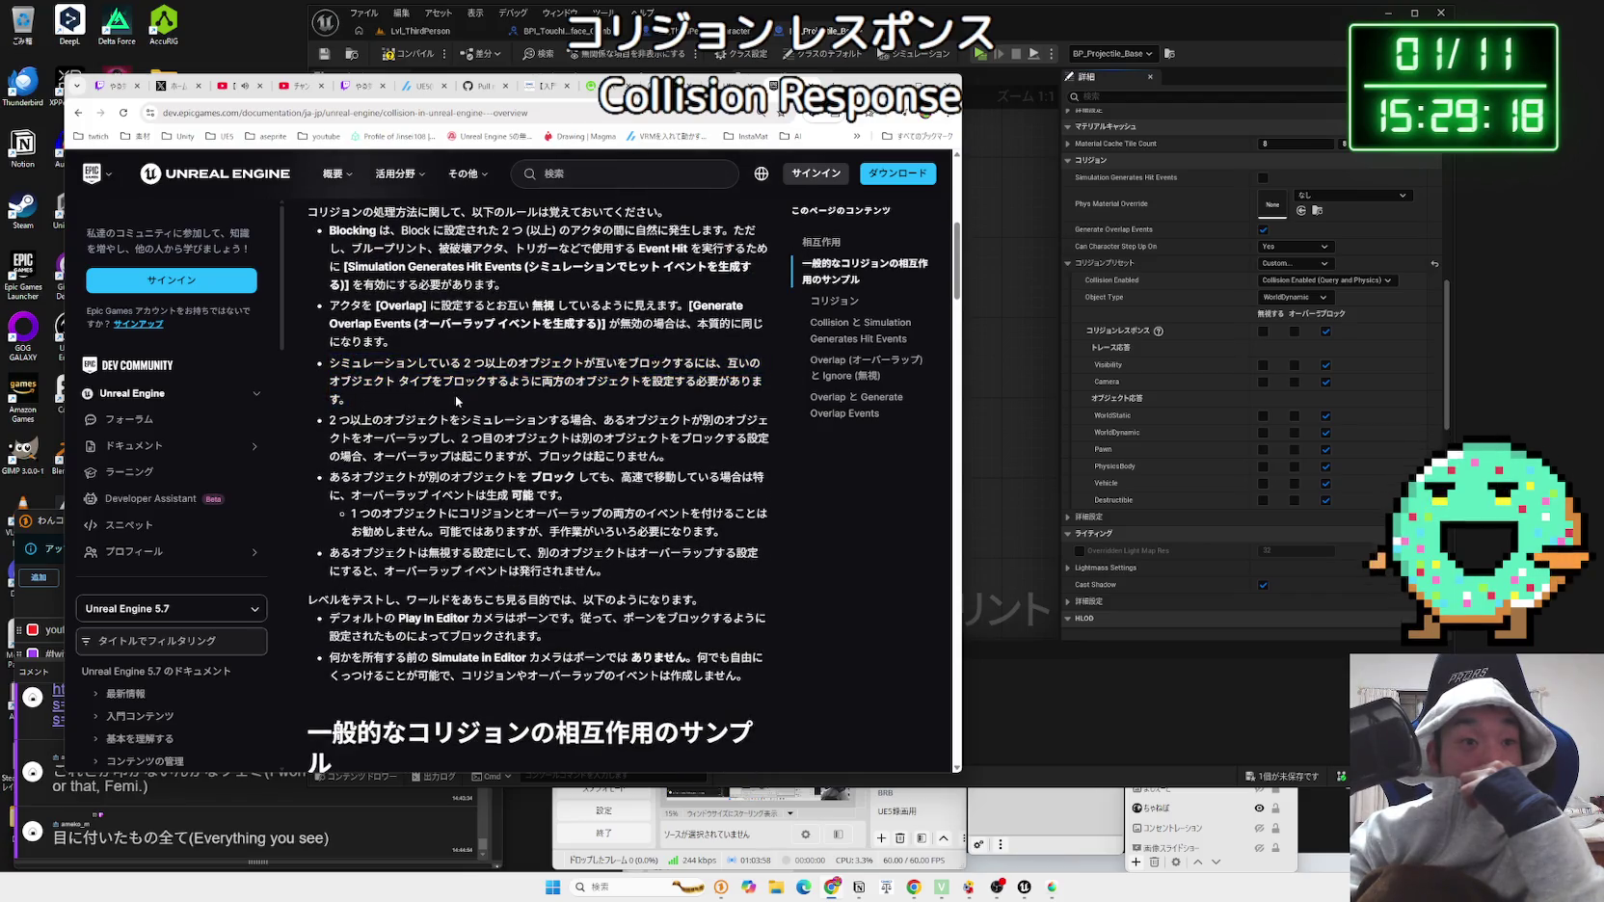
pyautogui.tripleClick(346, 368)
pyautogui.doubleClick(346, 368)
pyautogui.moveTo(346, 369)
pyautogui.mouseDown()
pyautogui.moveTo(525, 396)
pyautogui.moveTo(353, 353)
pyautogui.mouseUp()
pyautogui.click(526, 396)
# Step: Scroll down to the sphere and wall collision setup examples, then minimize the browser
pyautogui.scroll(-2, 525, 395)
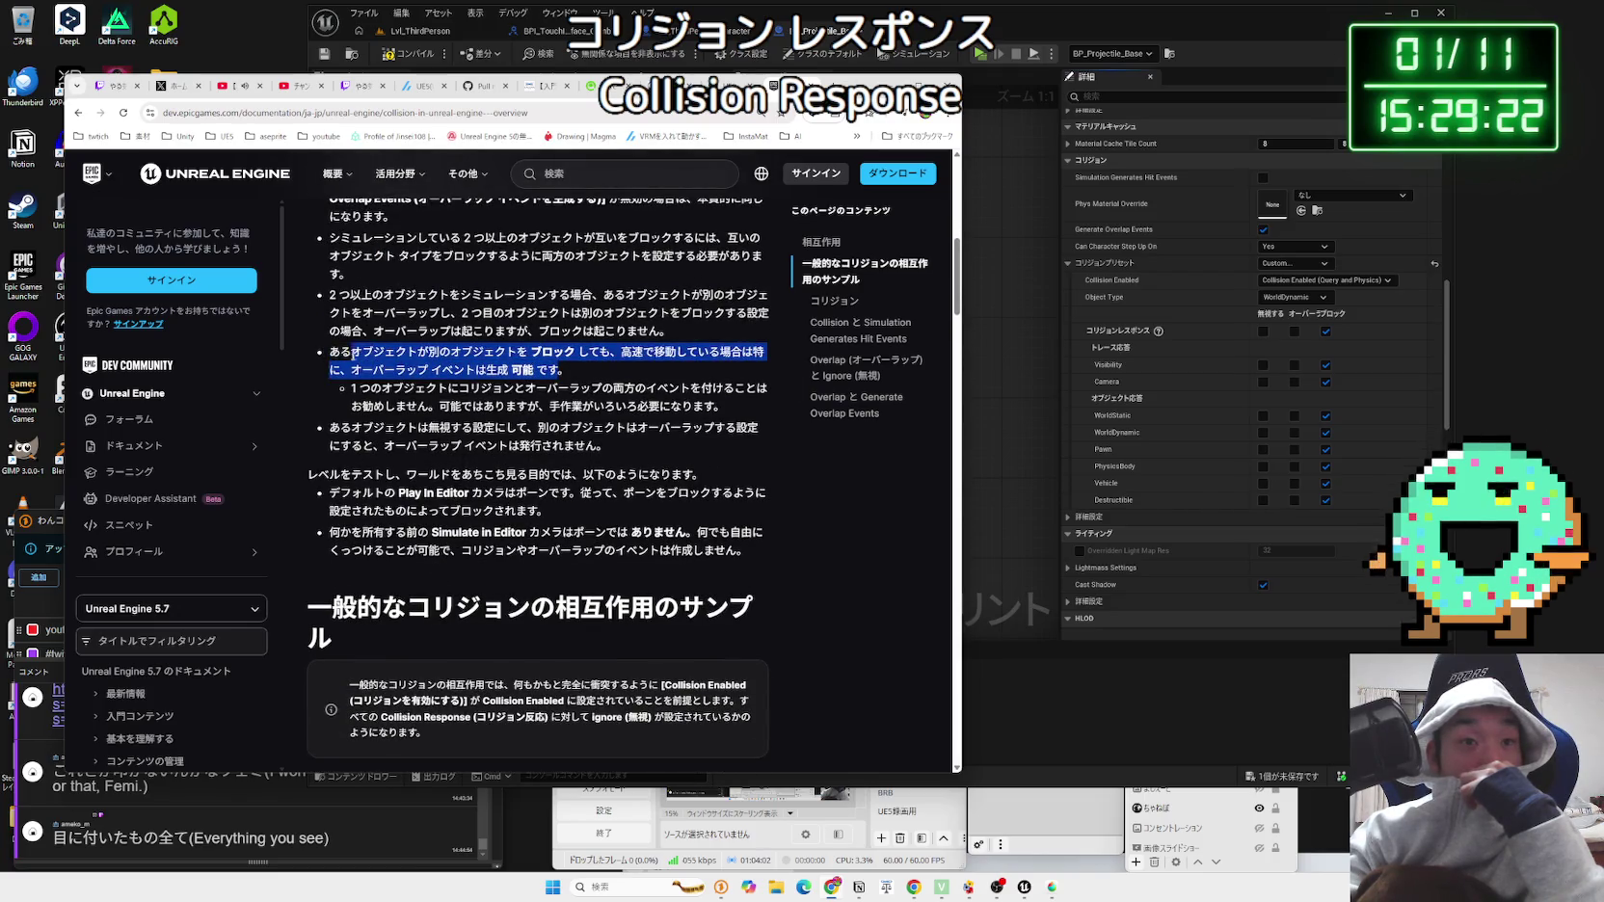
pyautogui.scroll(-5, 352, 353)
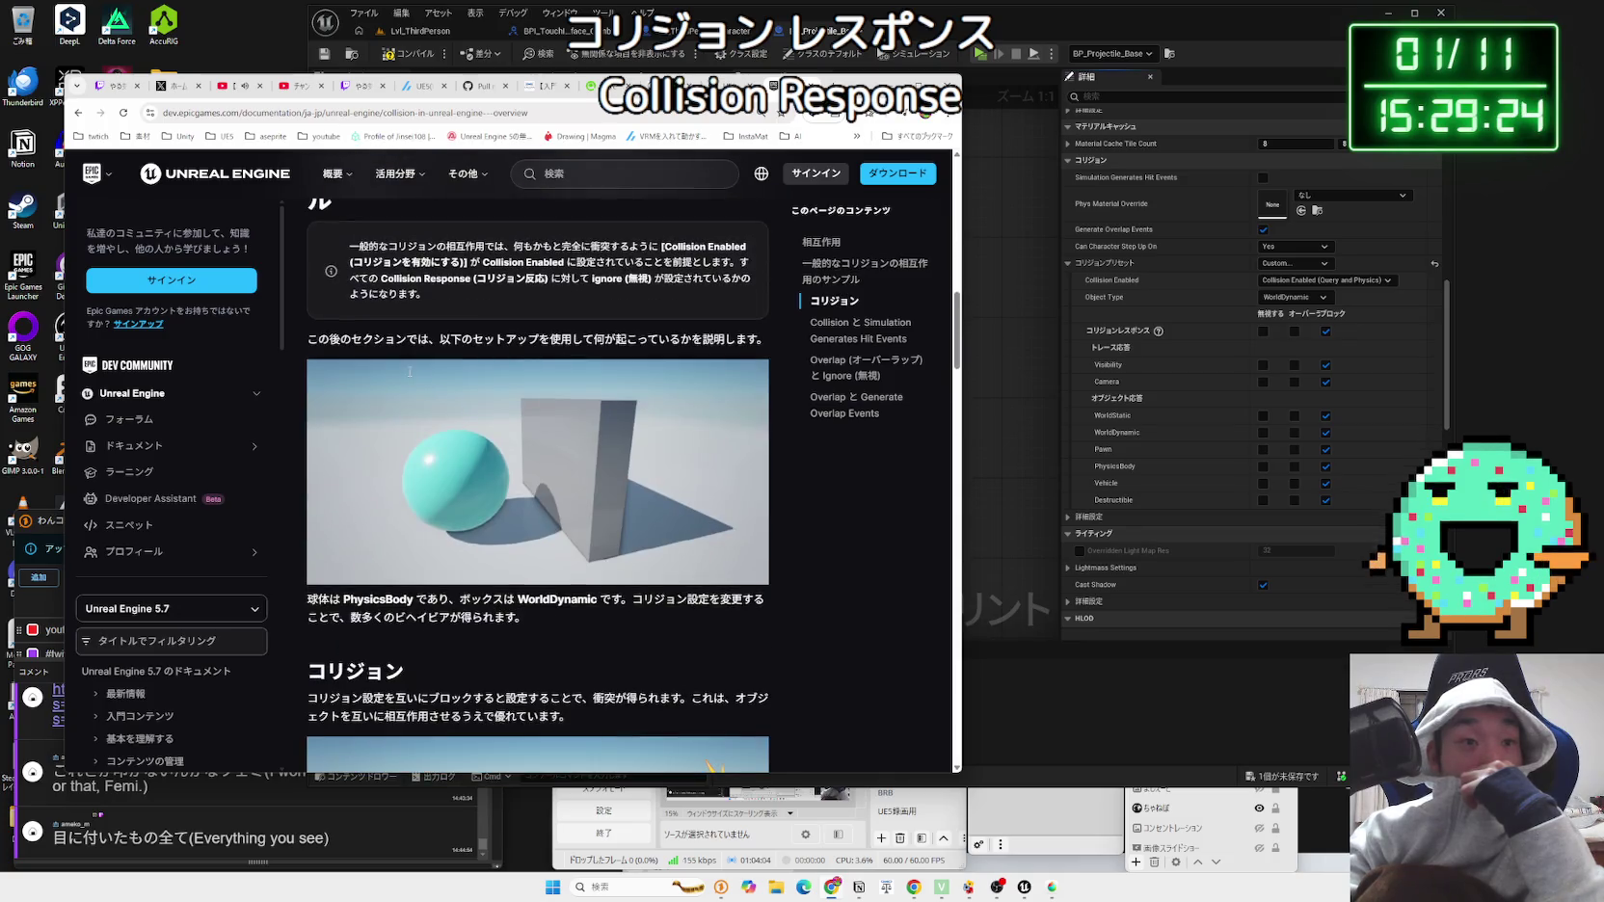
pyautogui.scroll(-3, 548, 416)
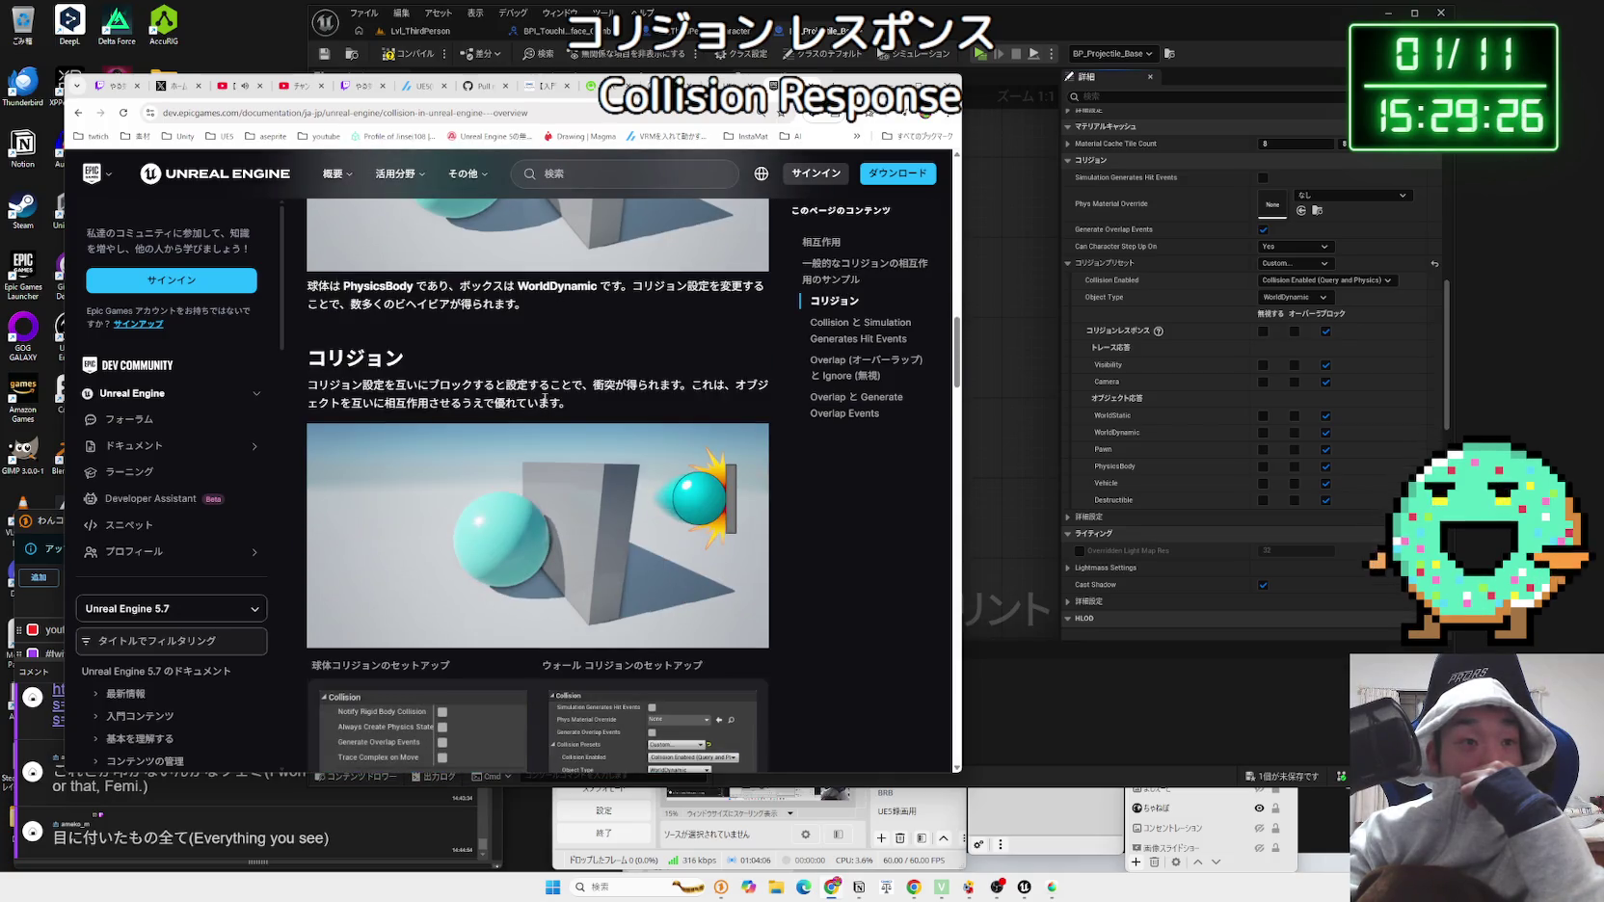
pyautogui.scroll(-4, 544, 388)
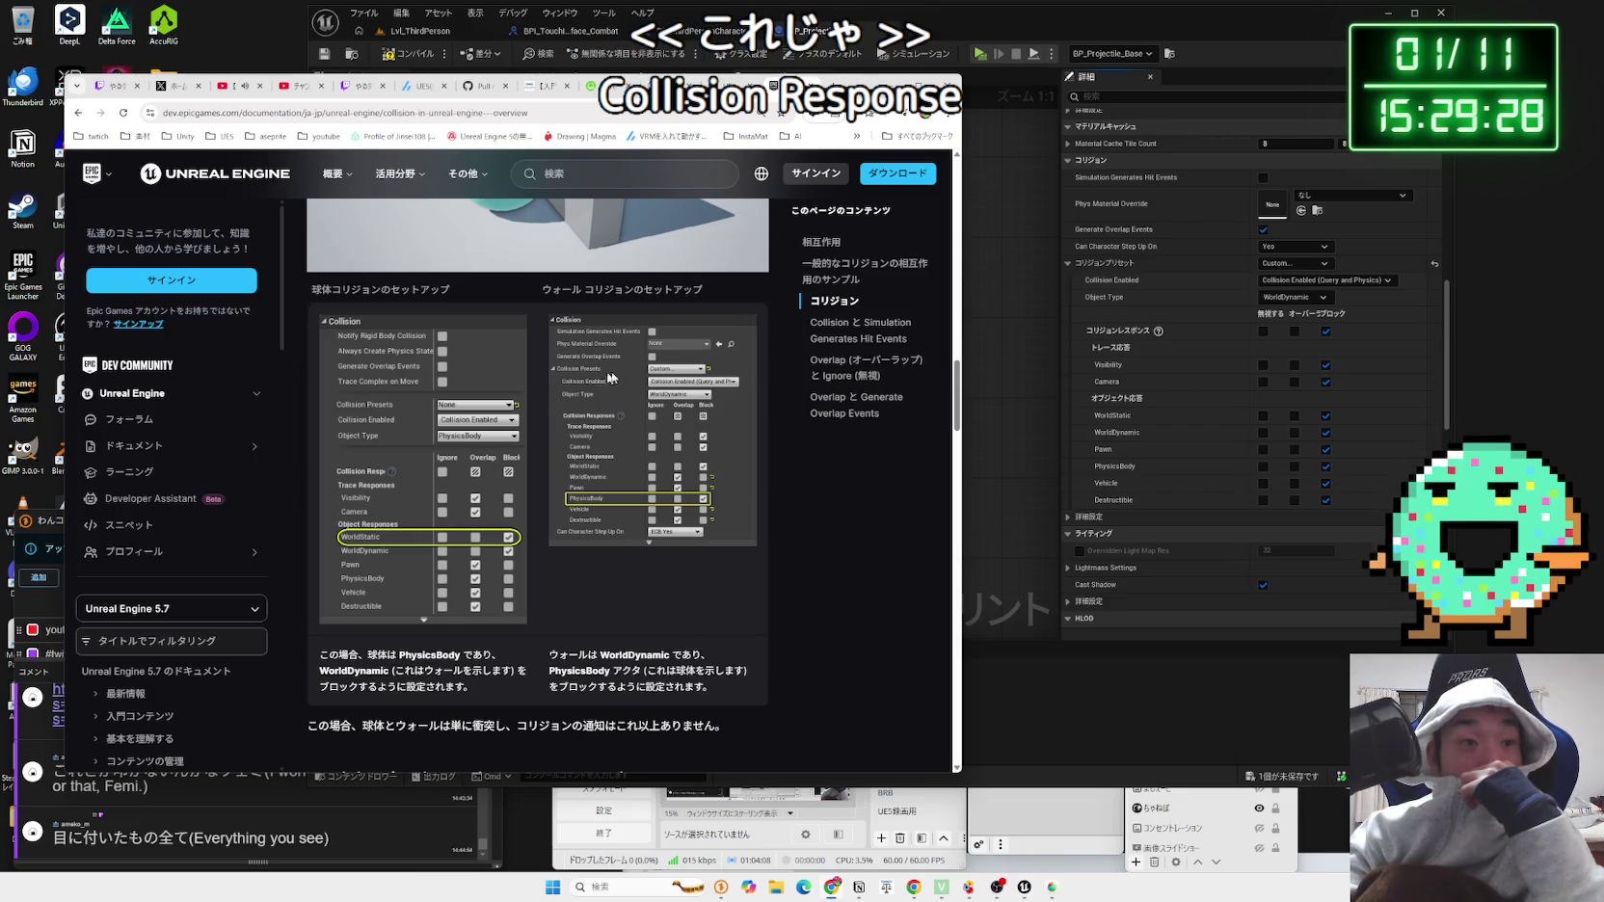
pyautogui.click(887, 87)
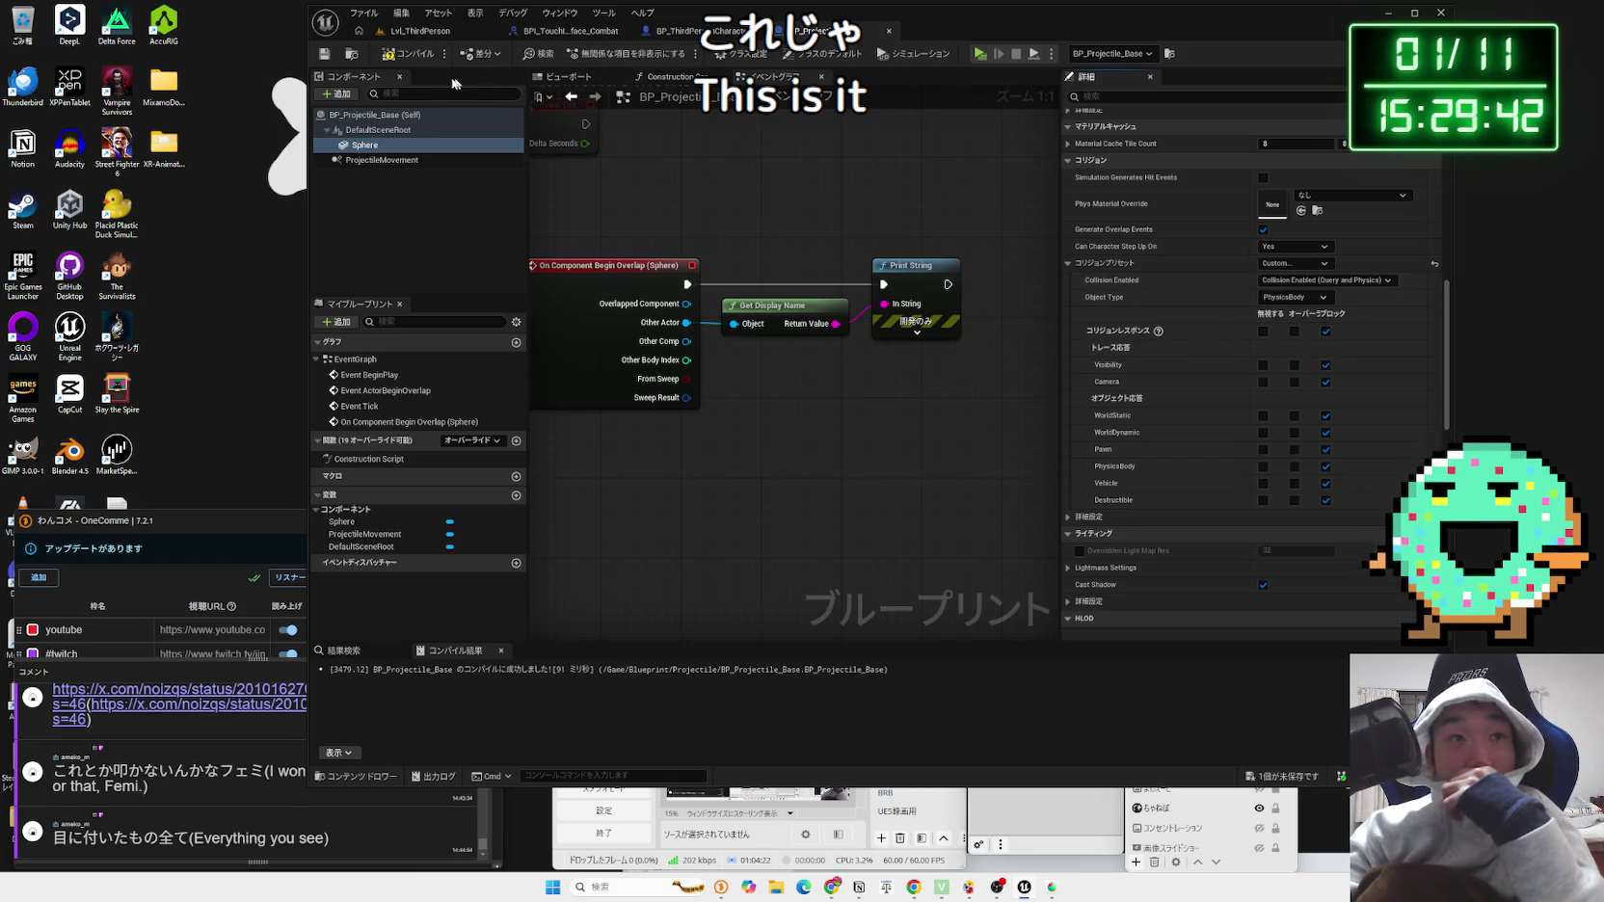
# Step: Compile the blueprint and set the Sphere to overlap Pawn and PhysicsBody objects
pyautogui.click(410, 63)
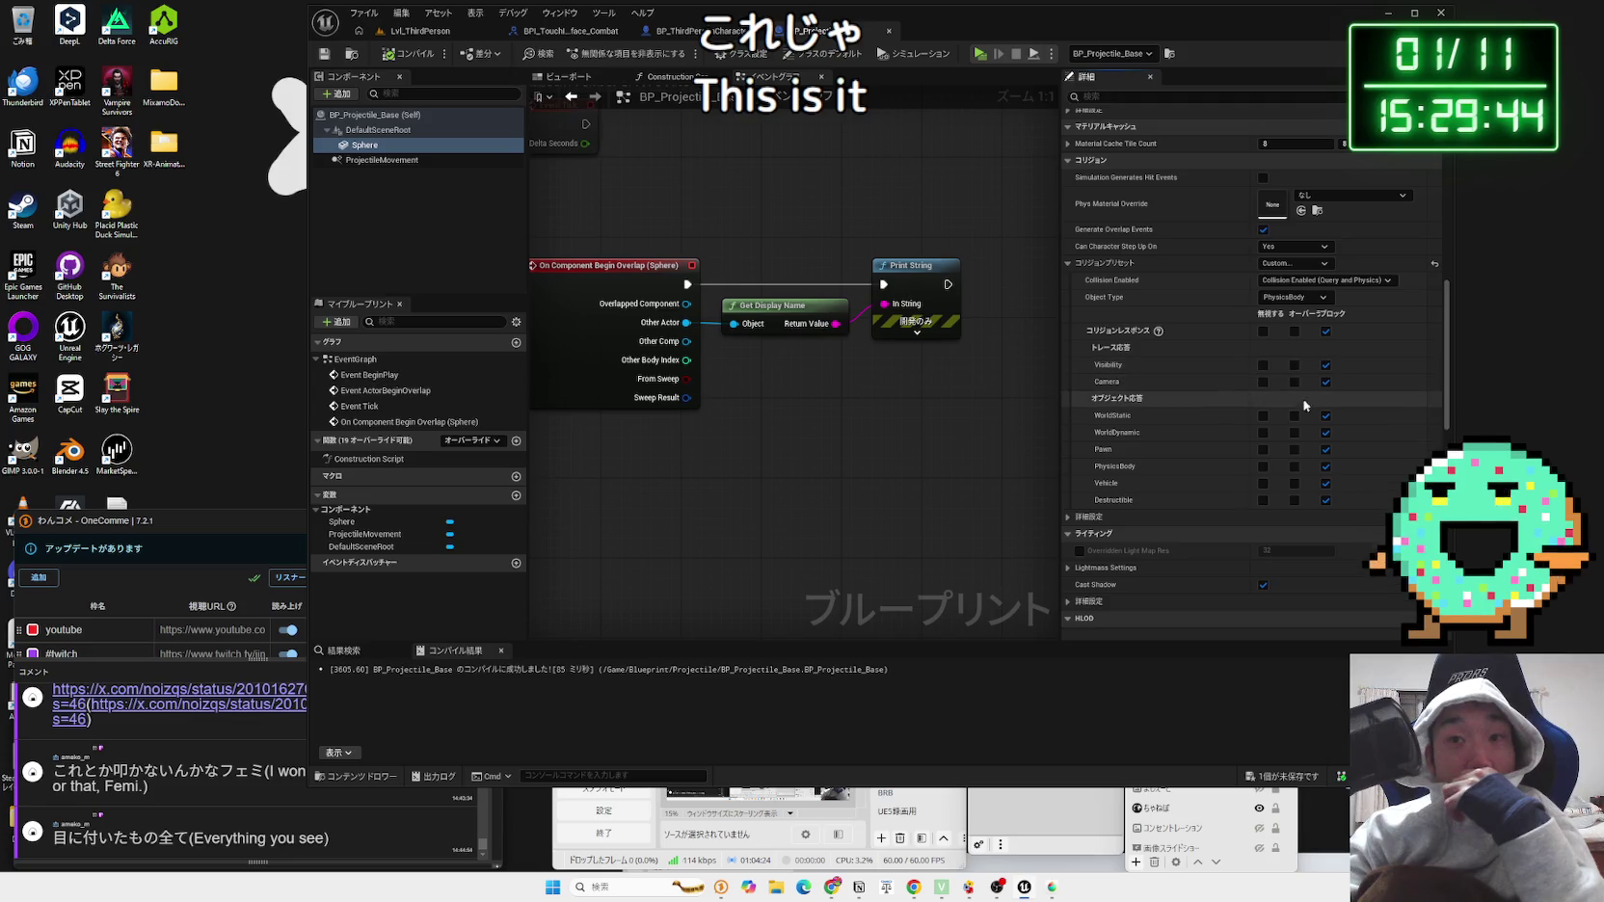
pyautogui.click(1295, 449)
pyautogui.click(1294, 466)
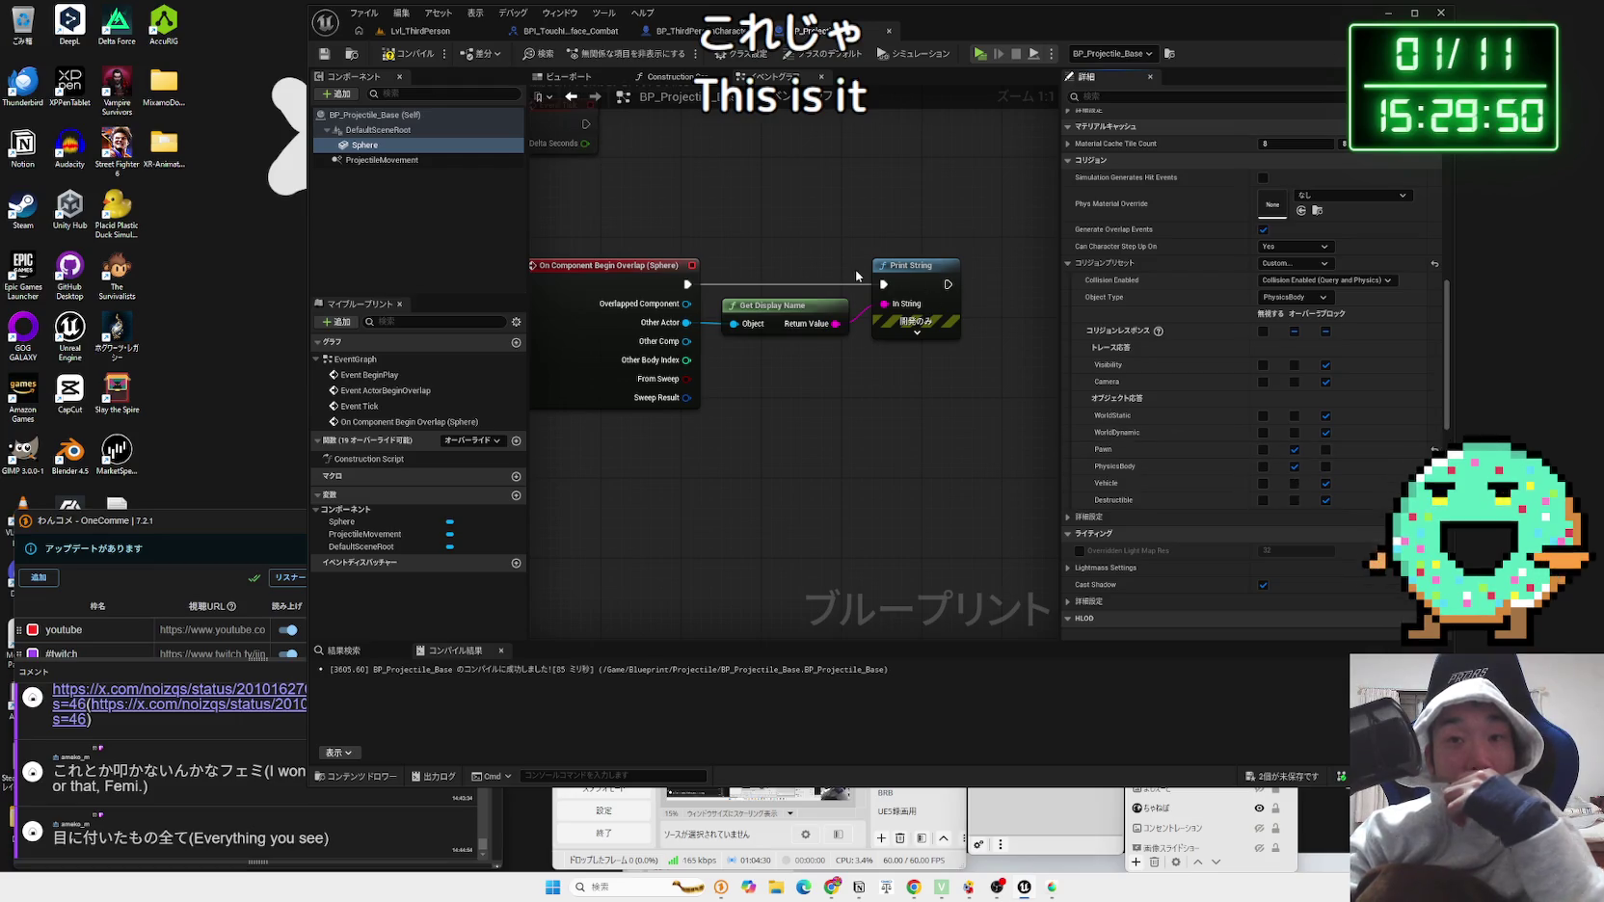
# Step: Play-test the level by firing projectile spheres, then stop the session
pyautogui.click(420, 30)
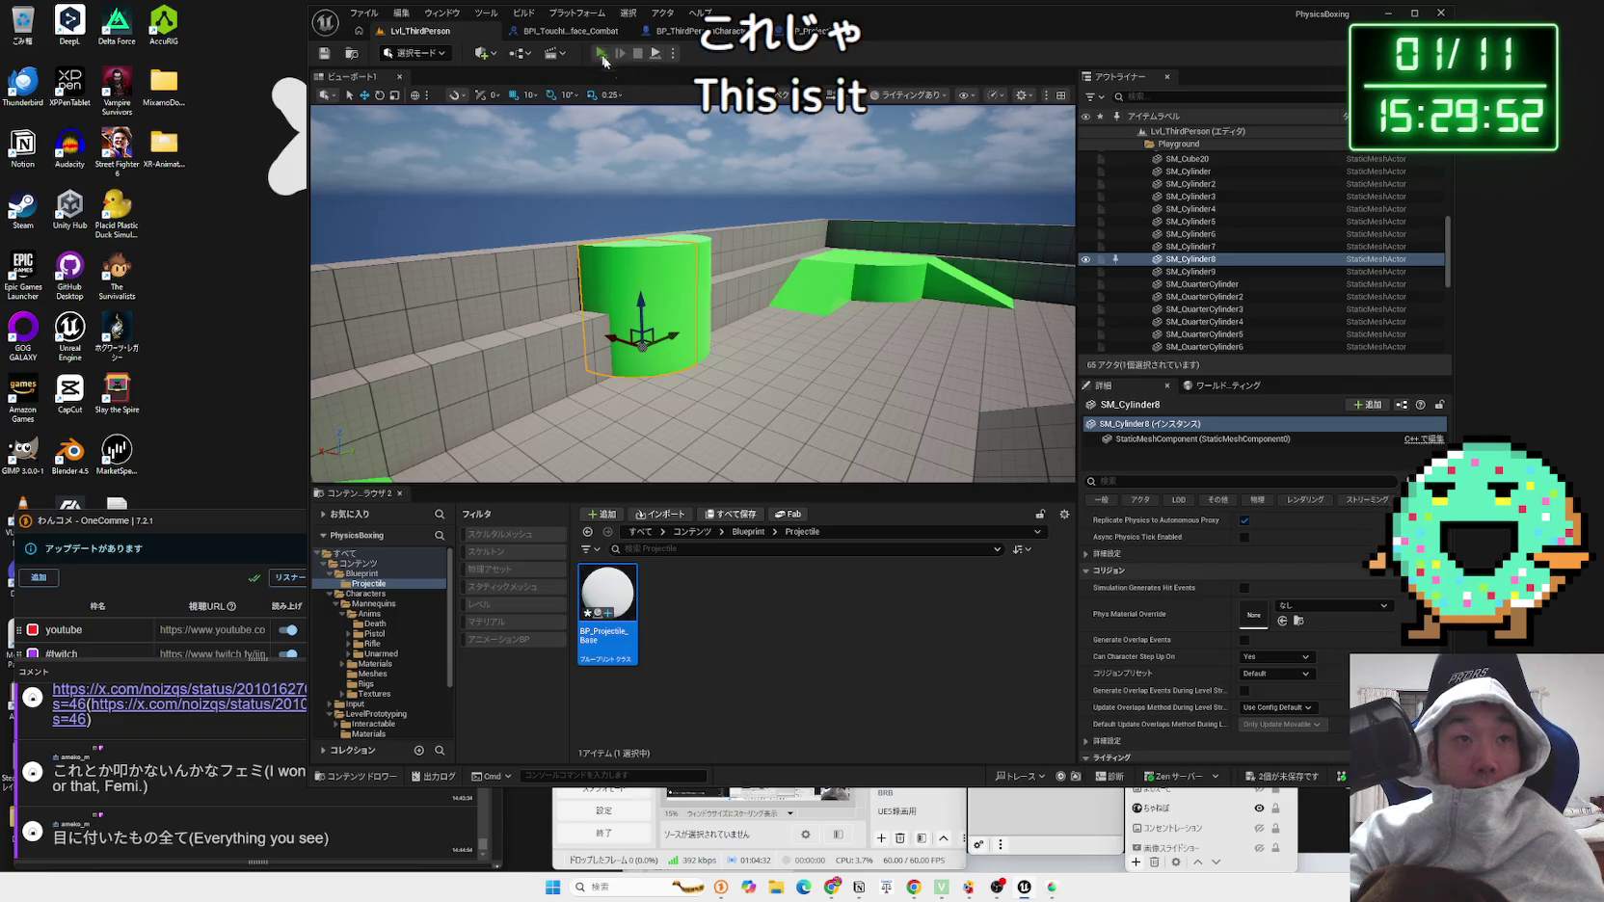
pyautogui.click(601, 53)
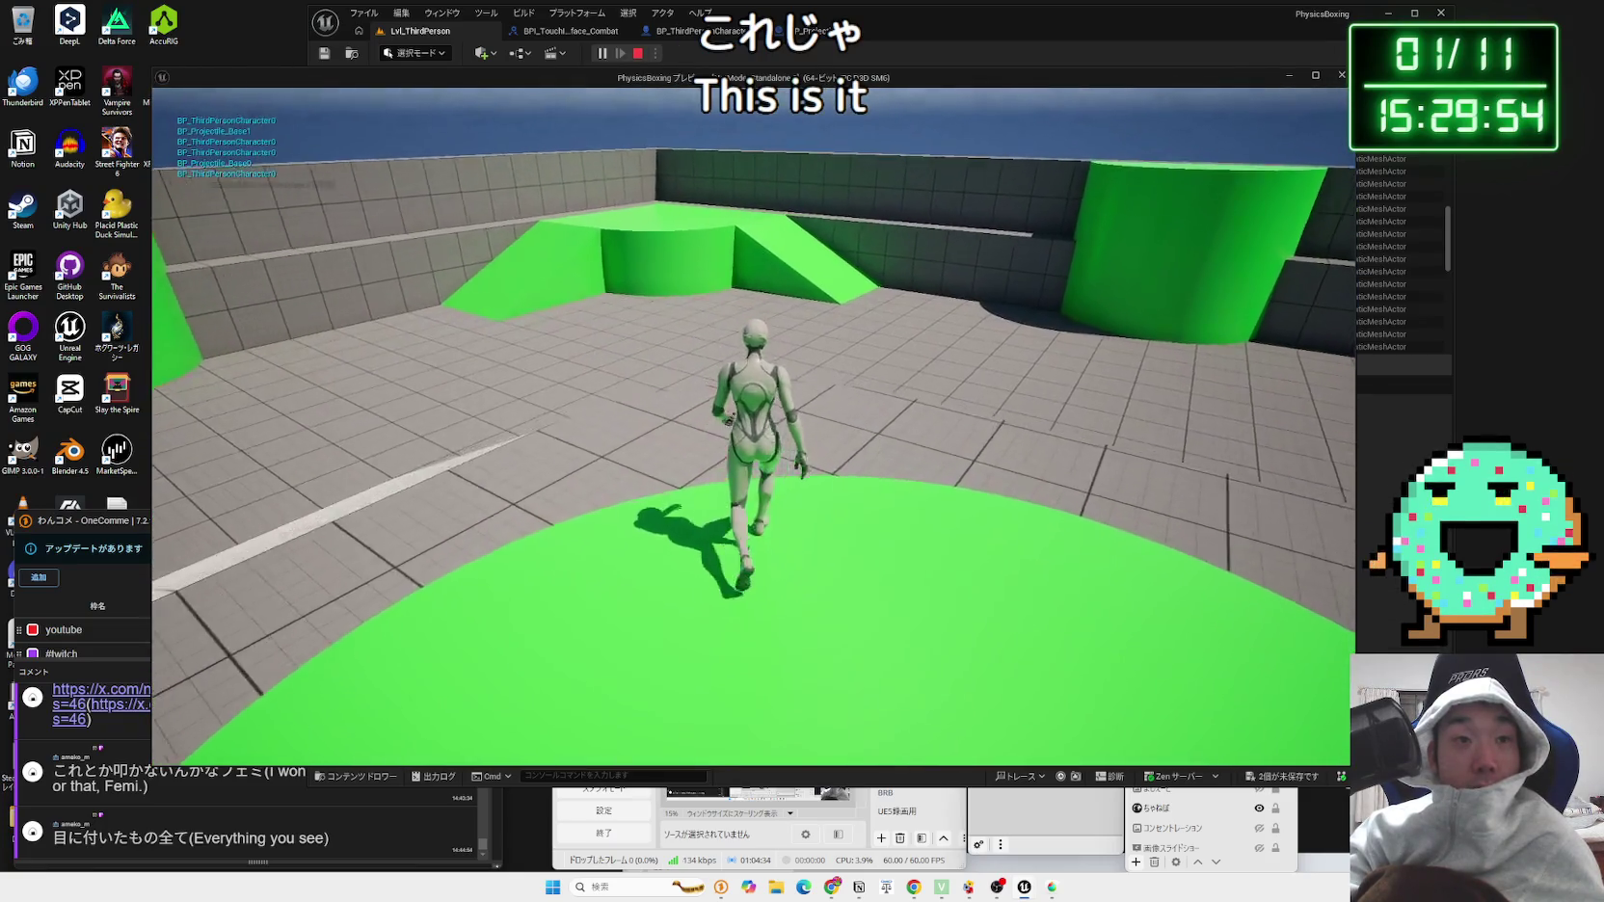
pyautogui.press('f')
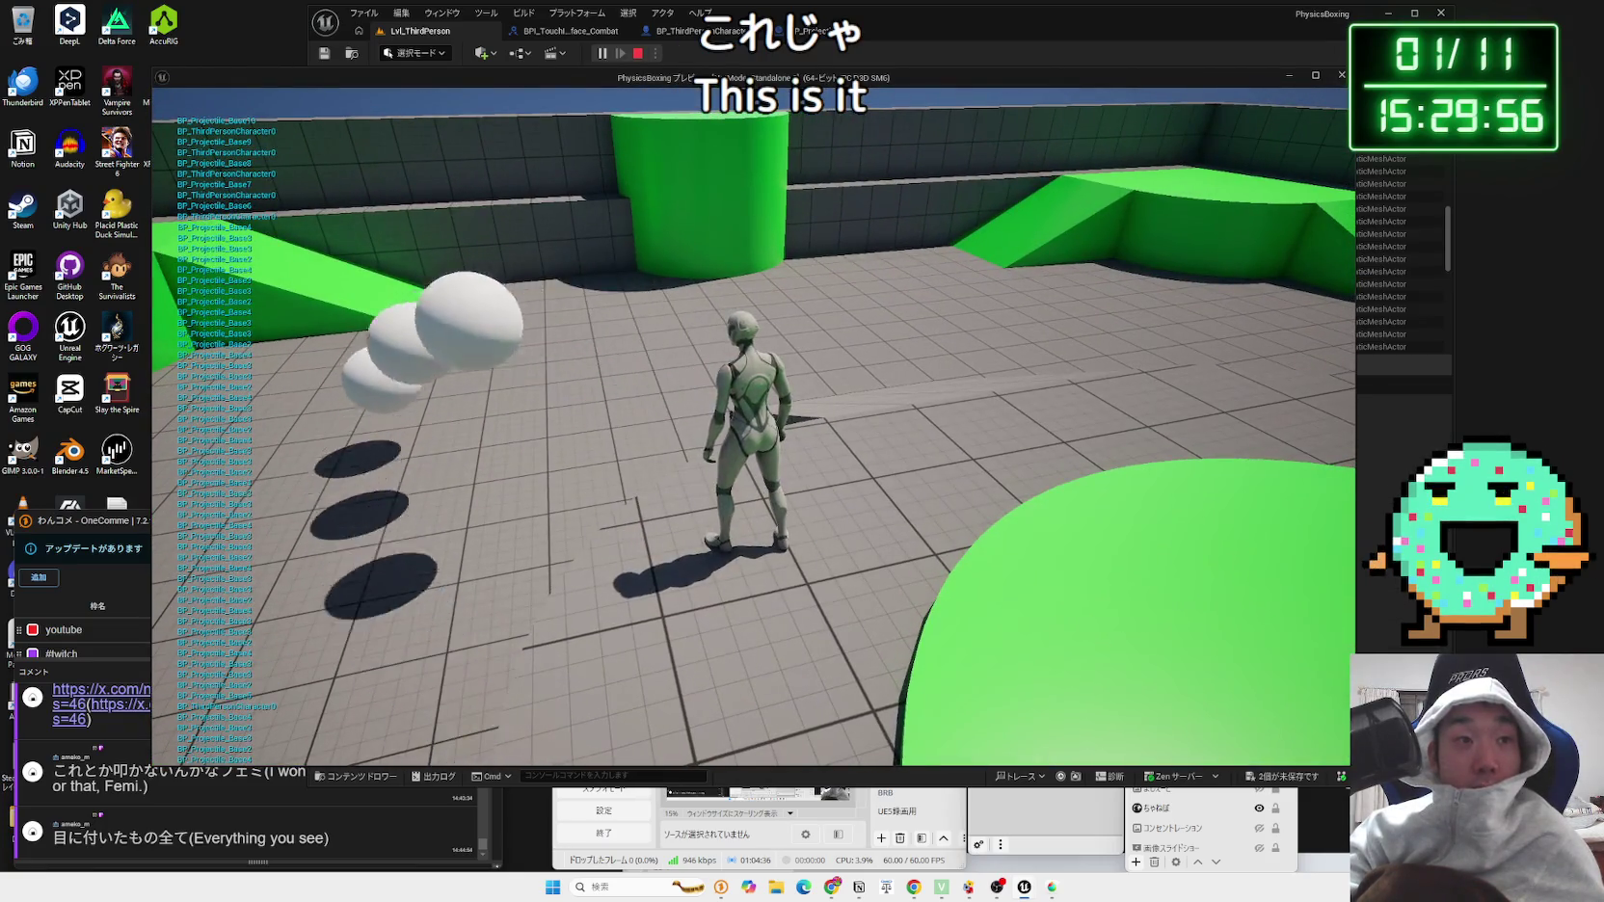
pyautogui.press('Escape')
pyautogui.click(776, 32)
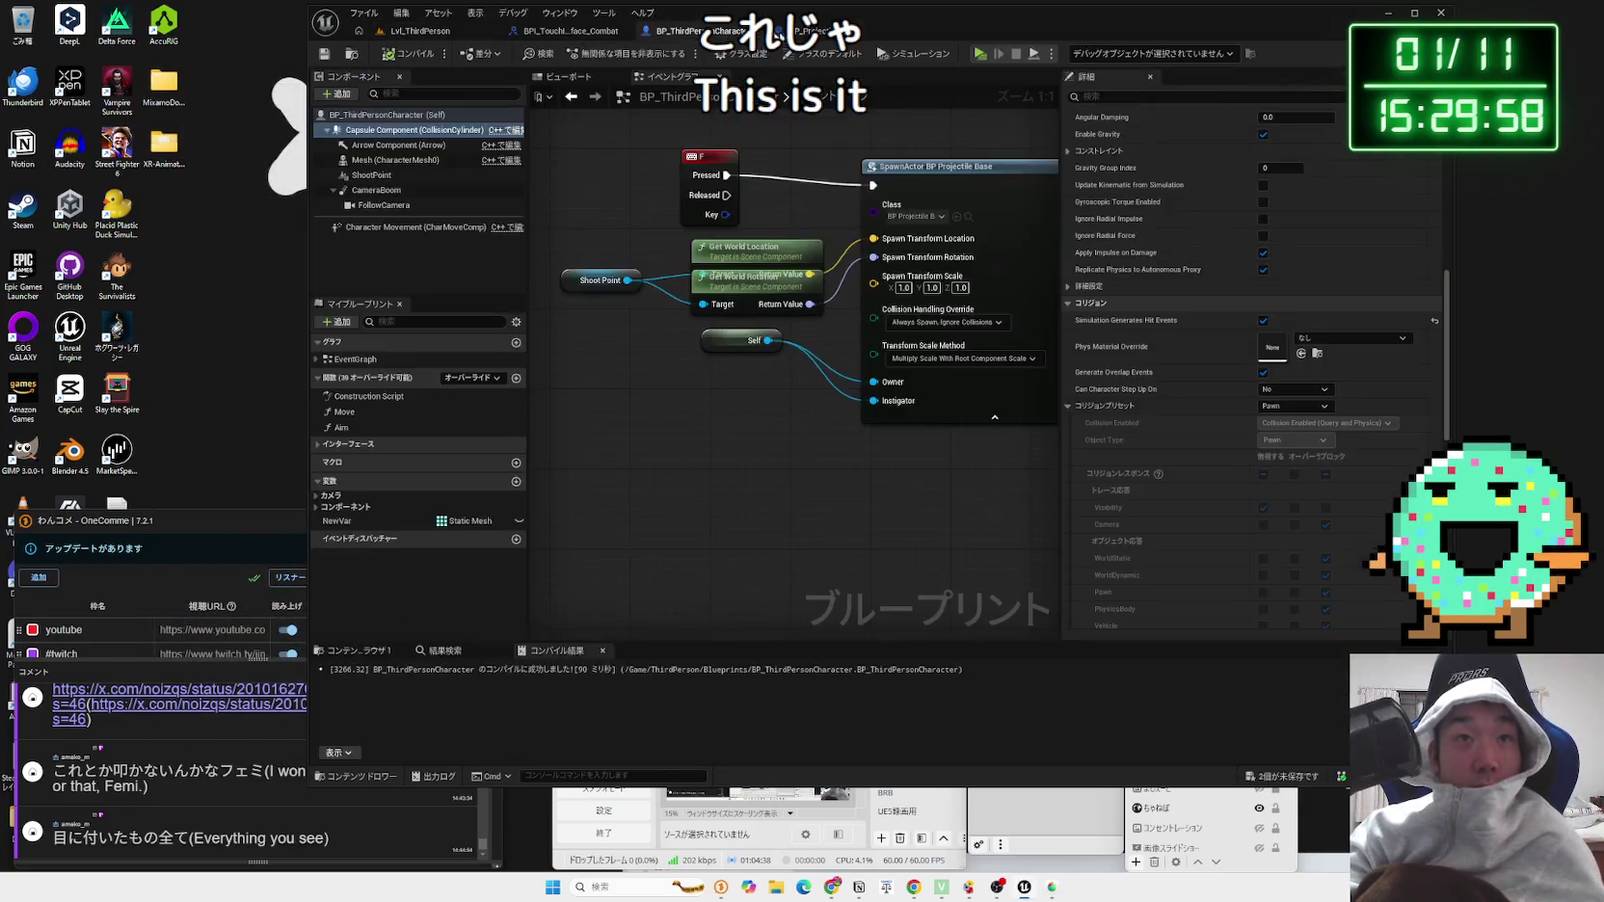
# Step: Set ProjectileMovement's Projectile Gravity Scale to 0 and start a play test
pyautogui.click(829, 34)
pyautogui.click(463, 162)
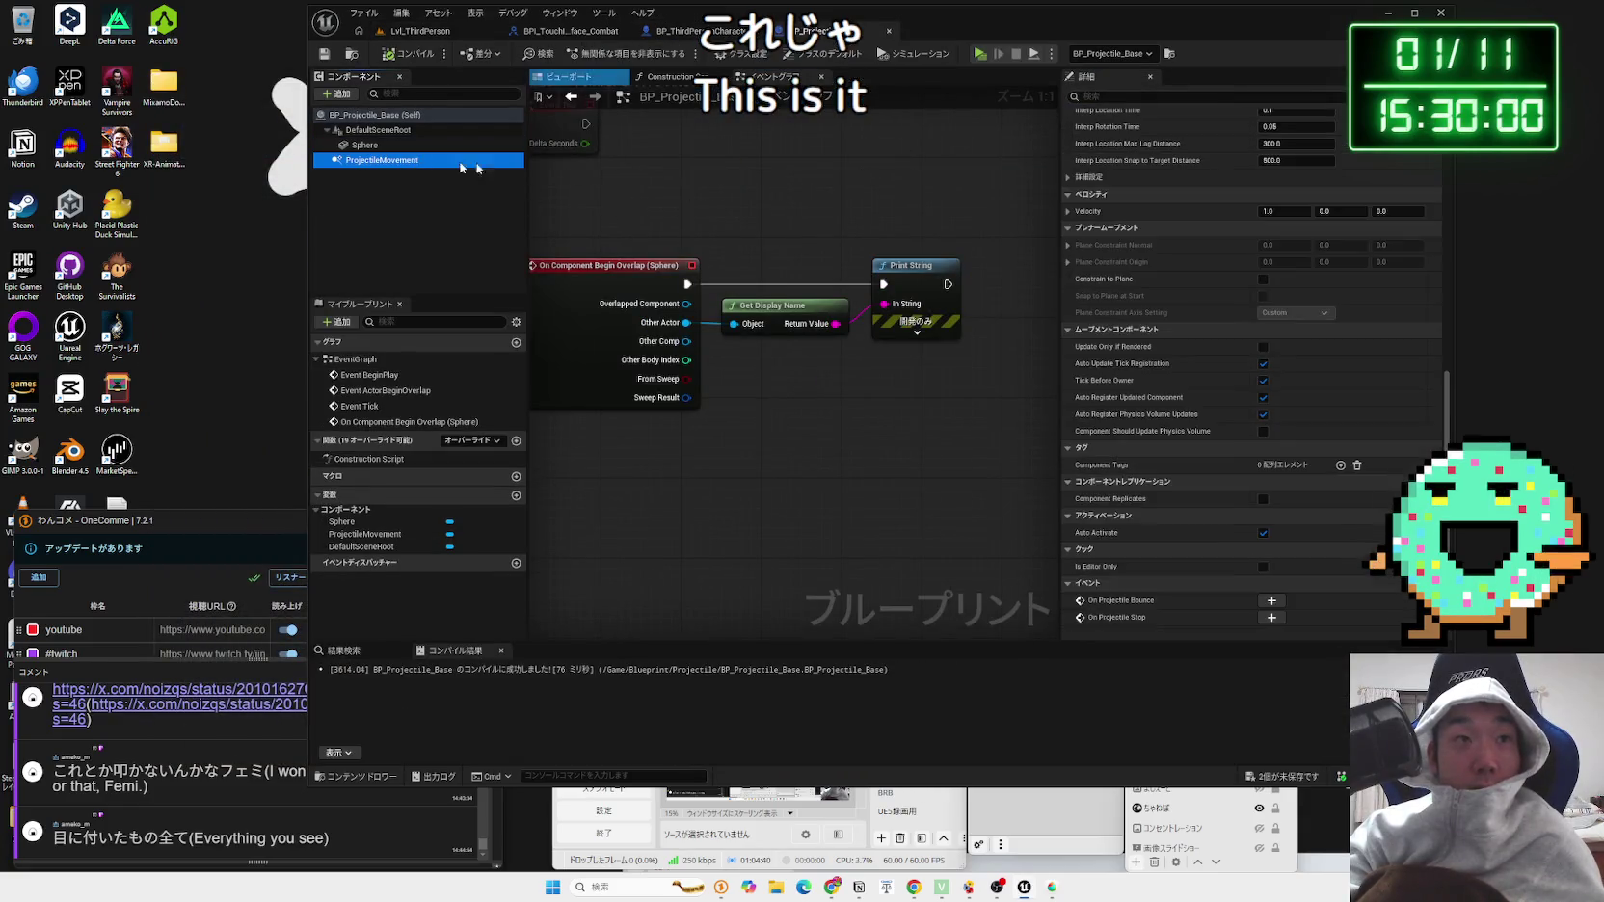
pyautogui.scroll(5, 1166, 255)
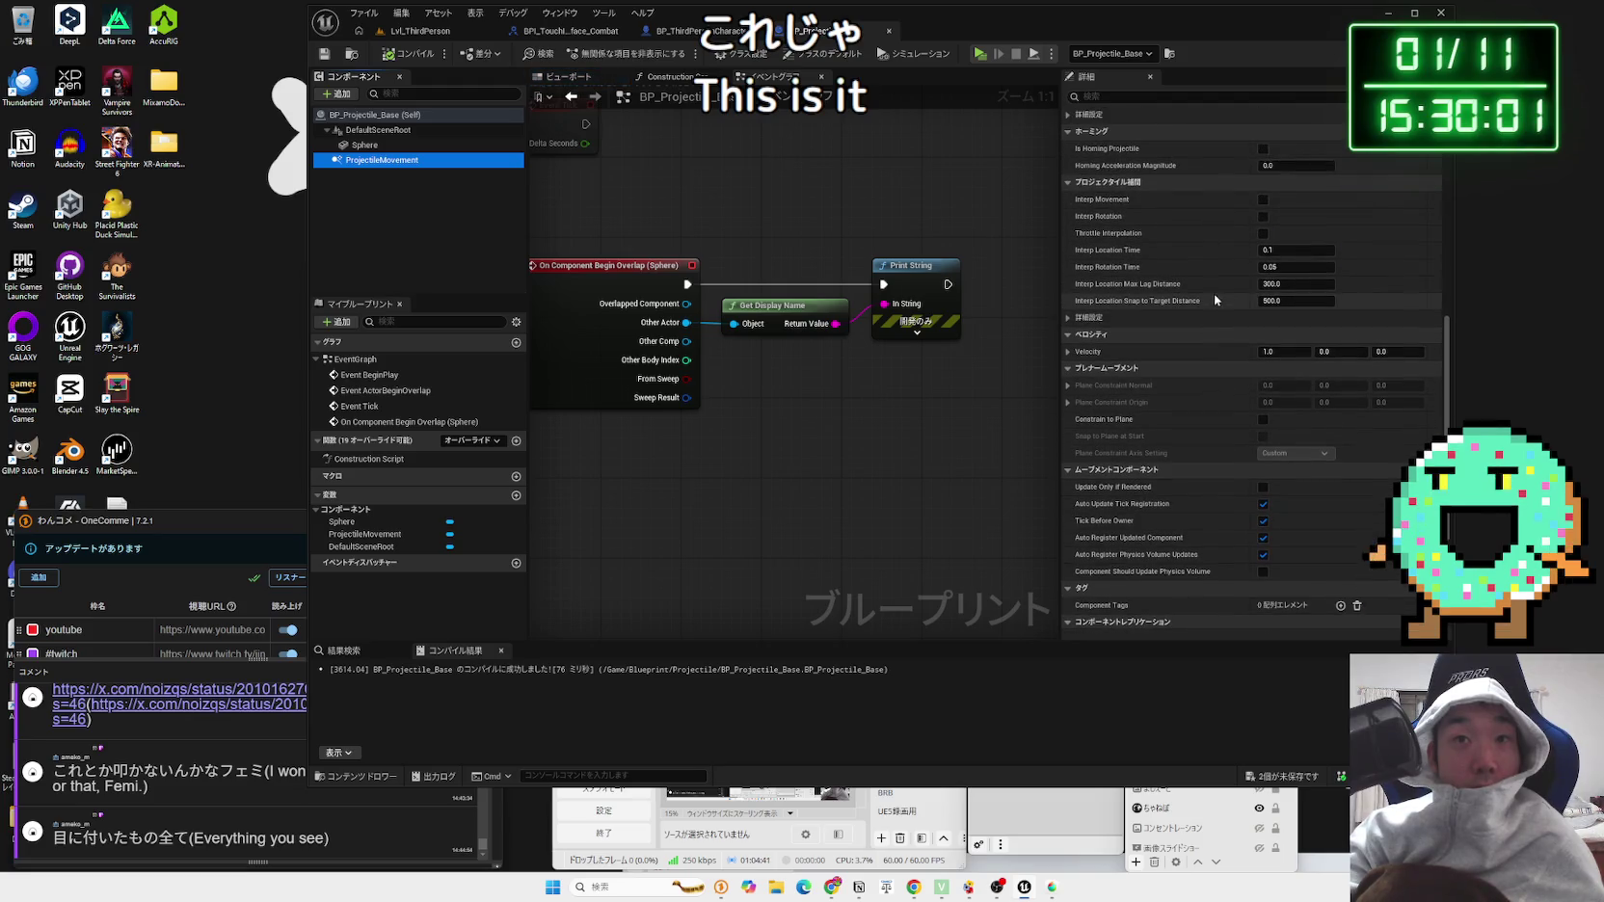
pyautogui.click(1195, 99)
pyautogui.write('gra')
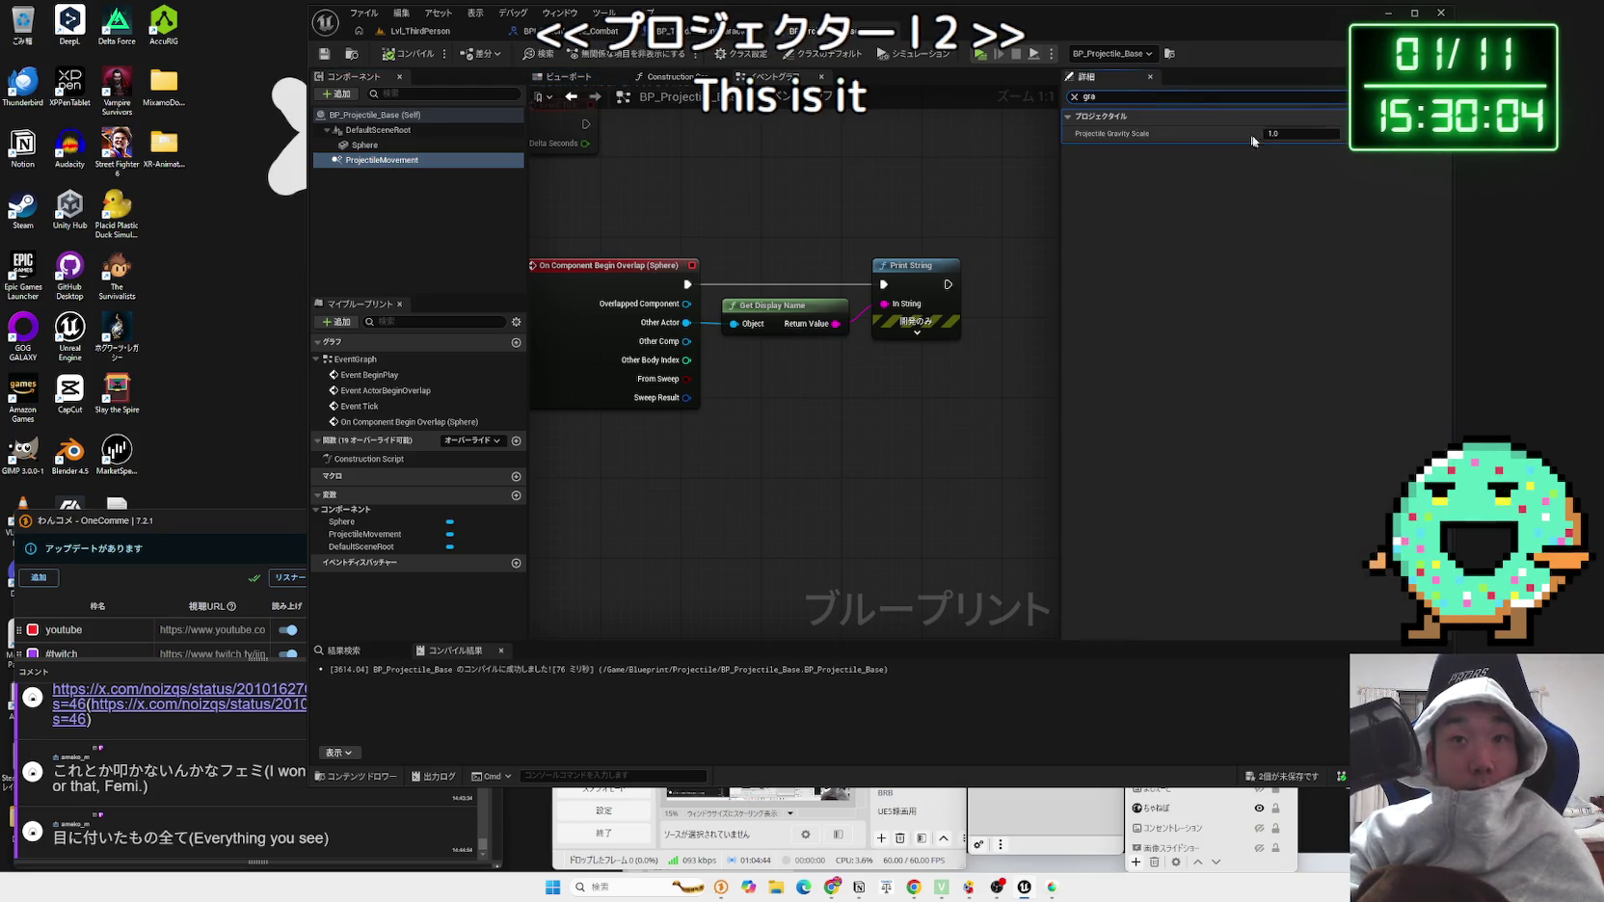
pyautogui.click(1285, 134)
pyautogui.write('0')
pyautogui.press('Return')
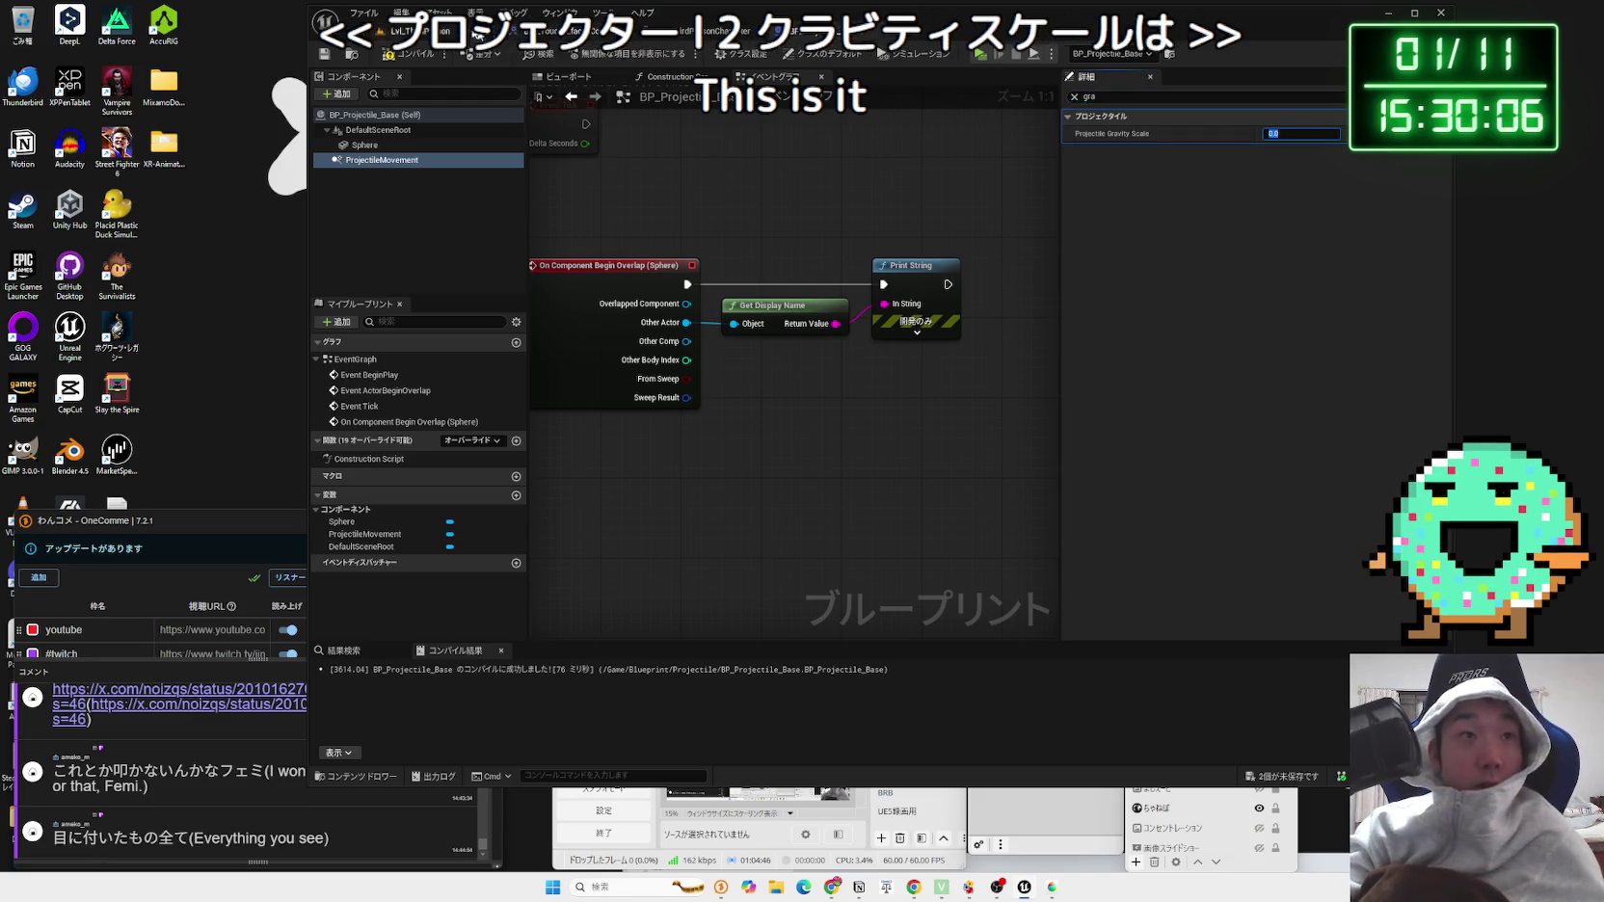
pyautogui.click(979, 54)
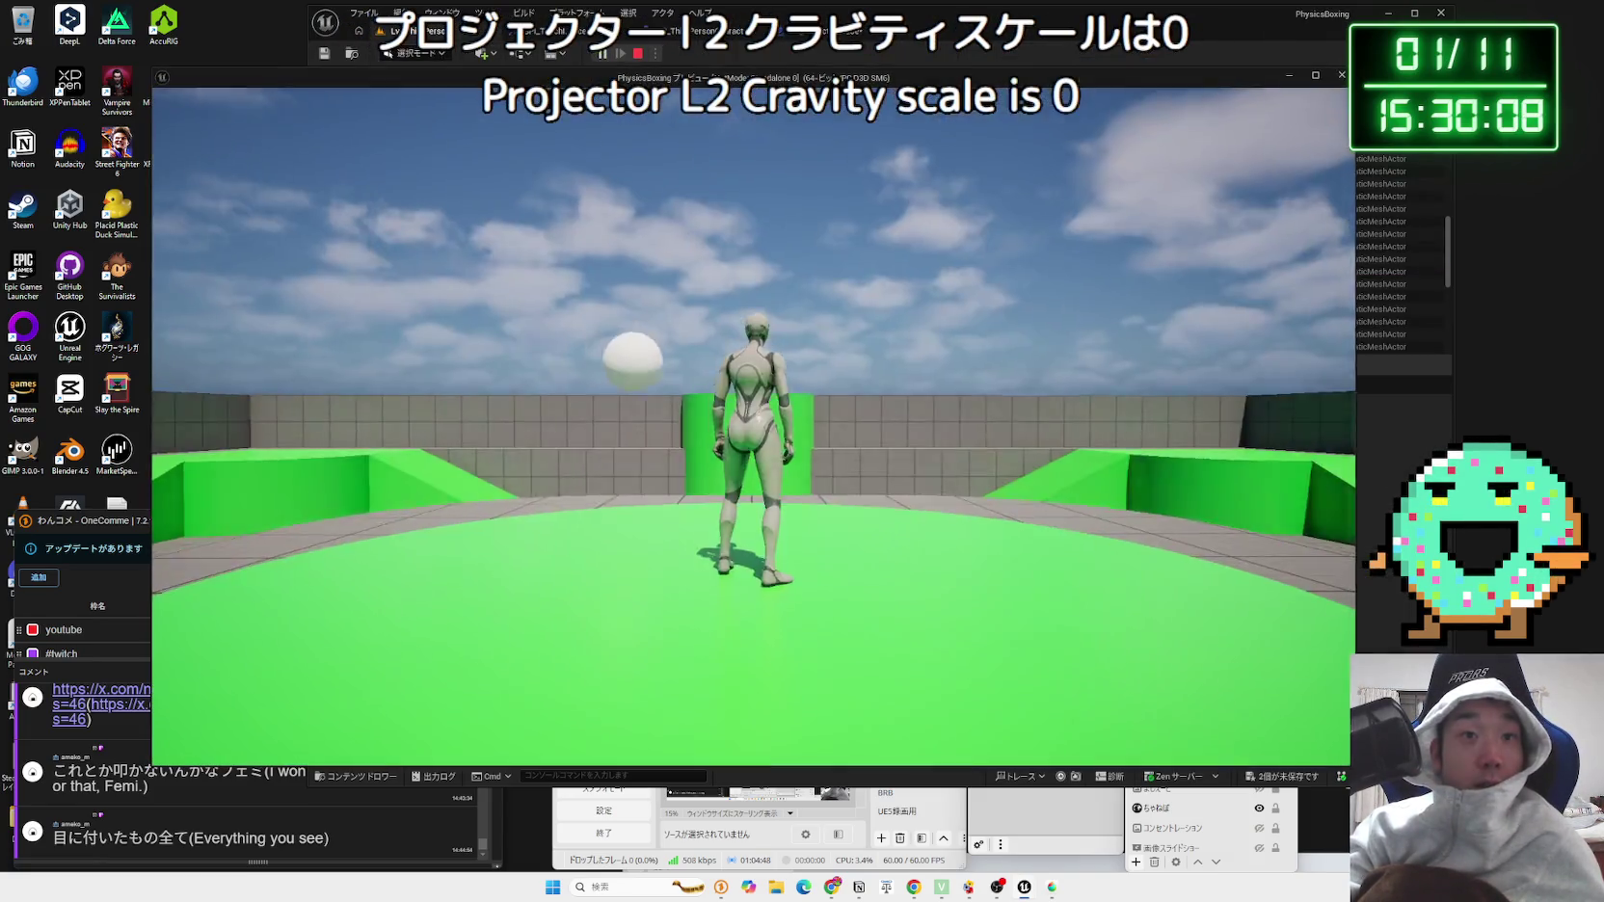
# Step: Walk forward firing zero-gravity spheres, jump among them, then stop the play session
pyautogui.press('w')
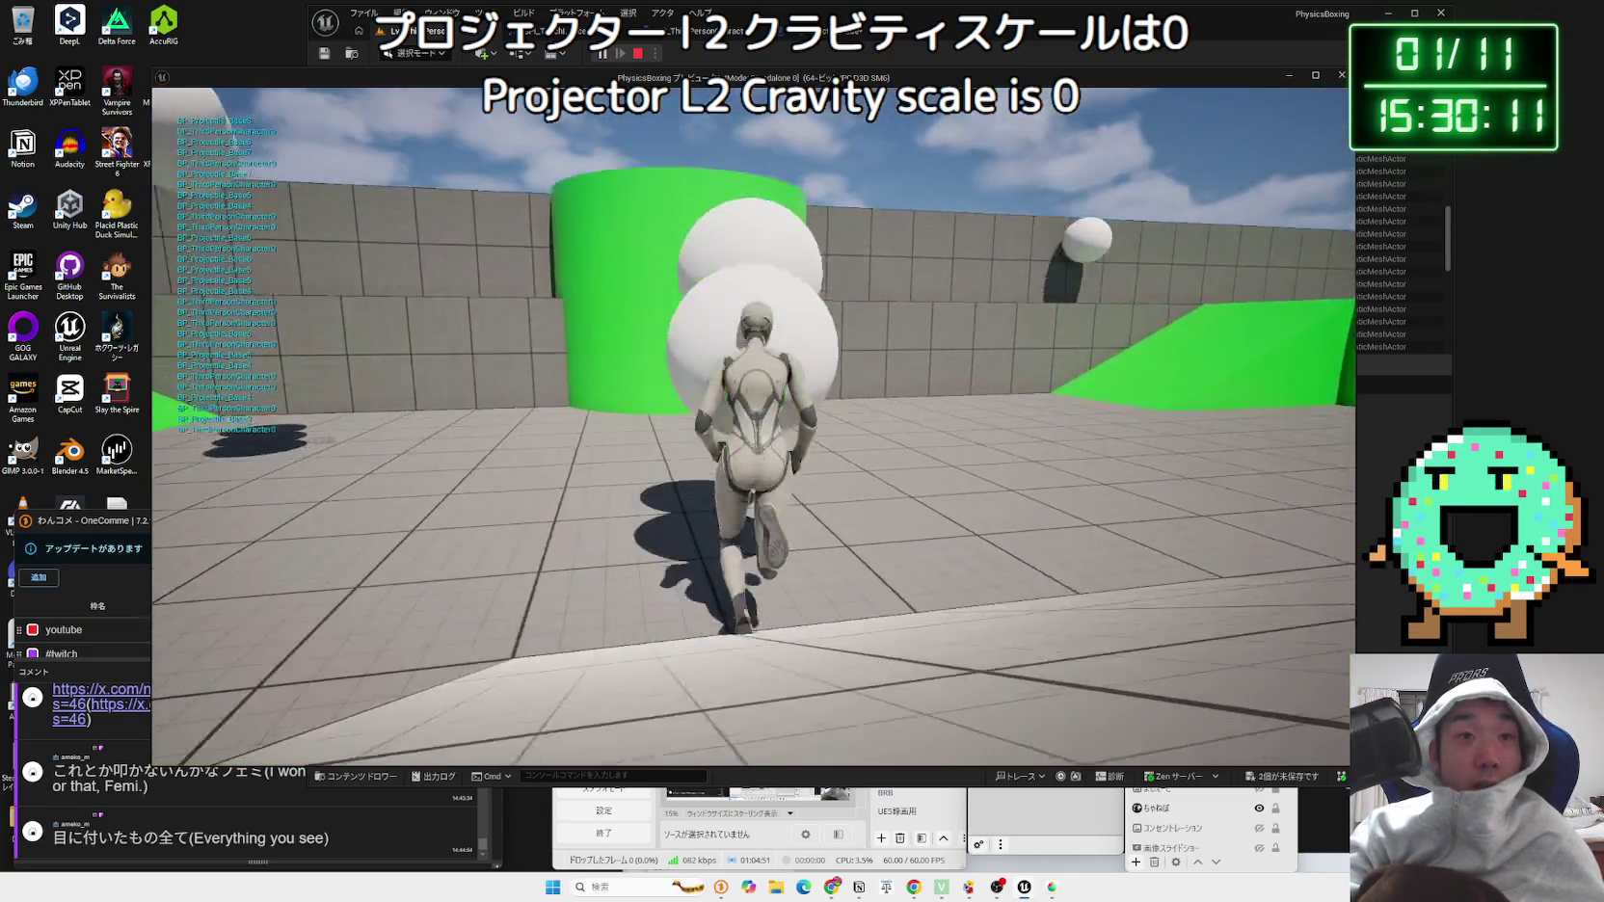
pyautogui.click(752, 429)
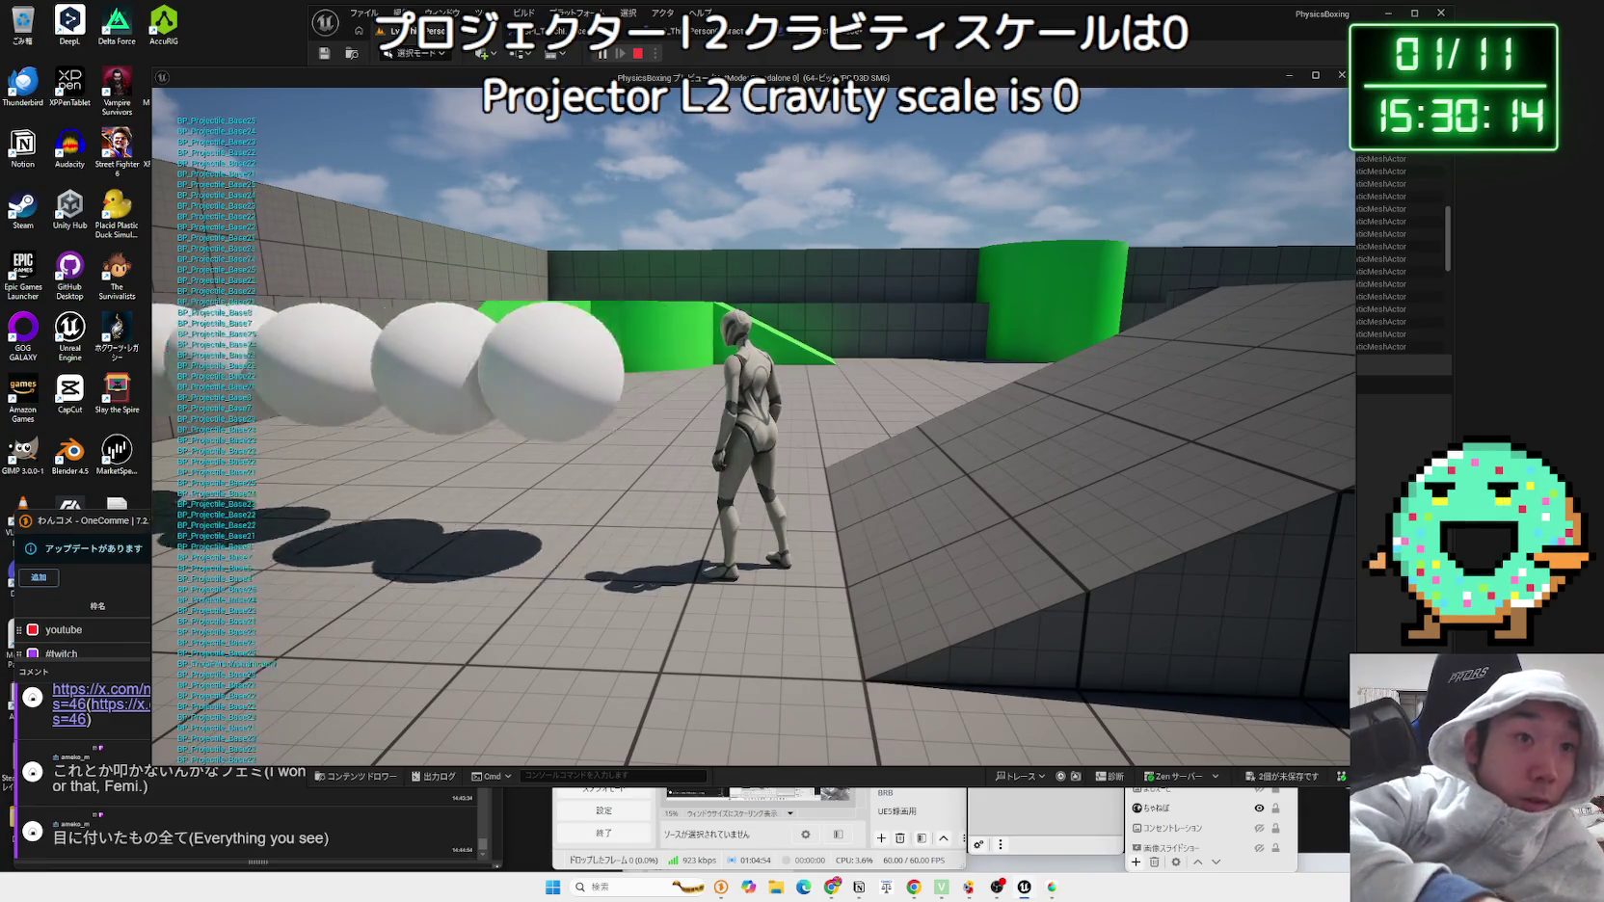
pyautogui.press('w')
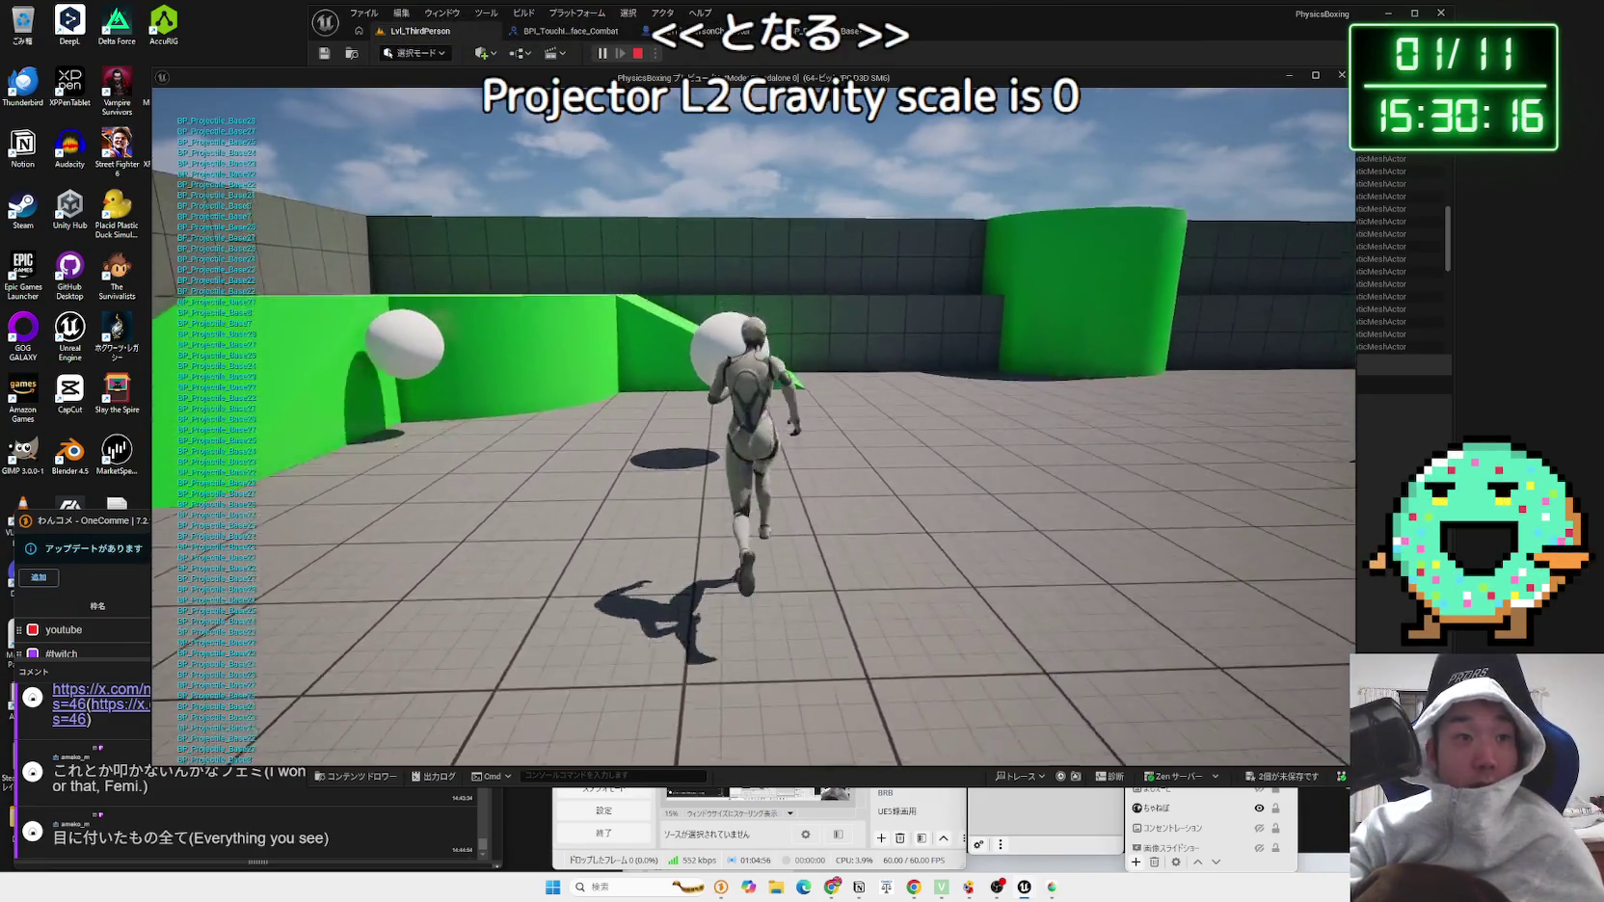
pyautogui.press('space')
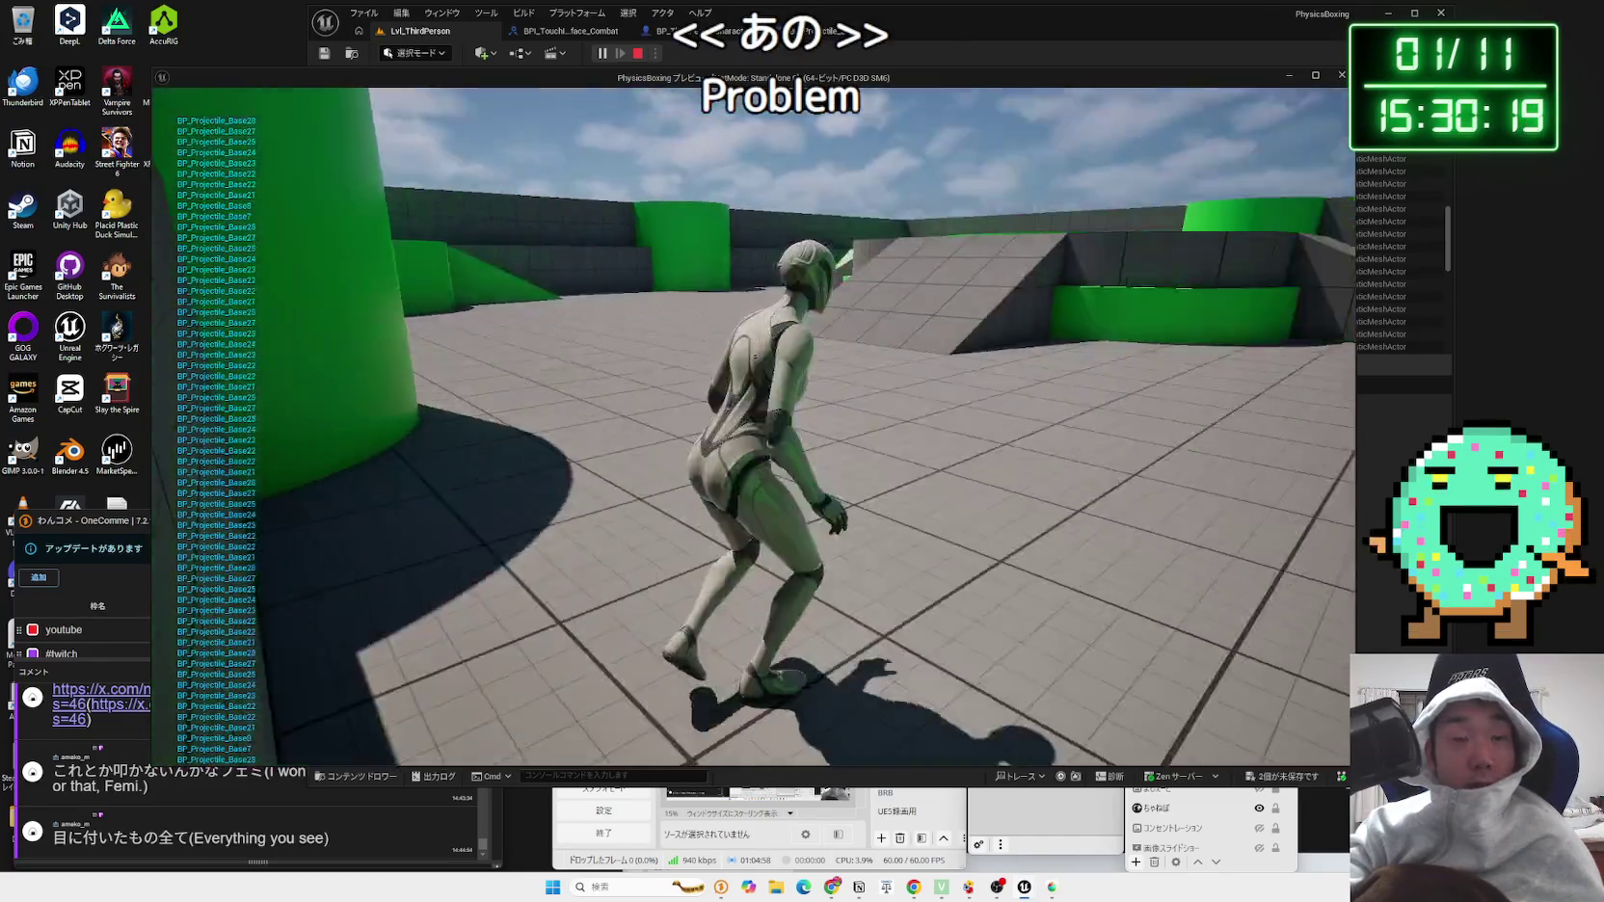
pyautogui.press('Escape')
pyautogui.click(810, 32)
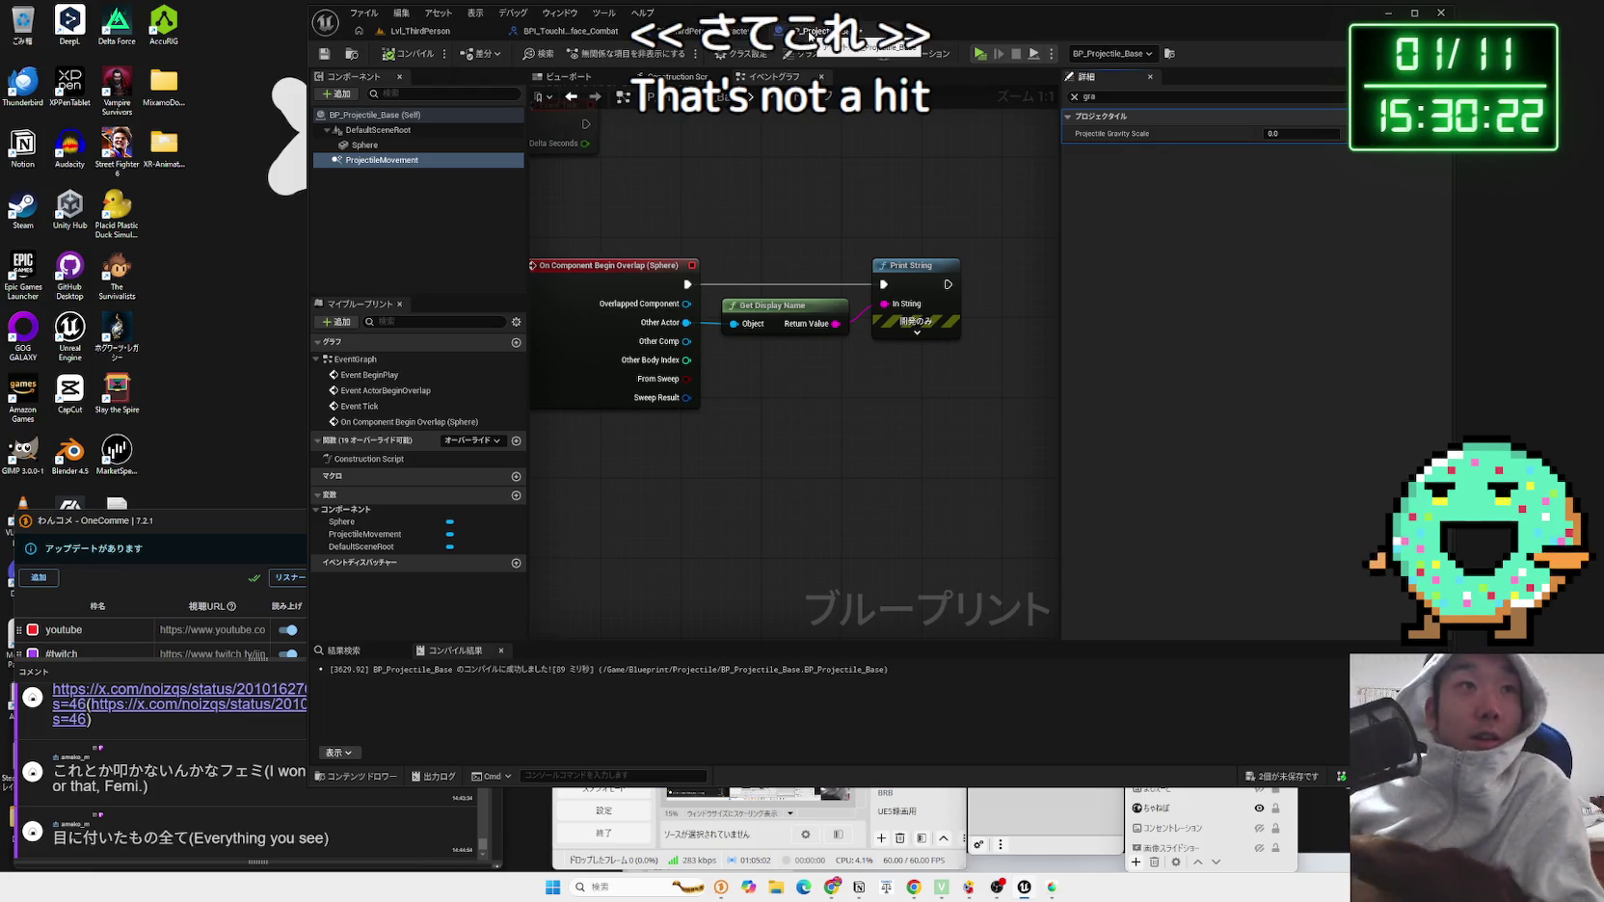
# Step: Clear the gravity filter and review the DefaultSceneRoot and Sphere component properties
pyautogui.click(1074, 96)
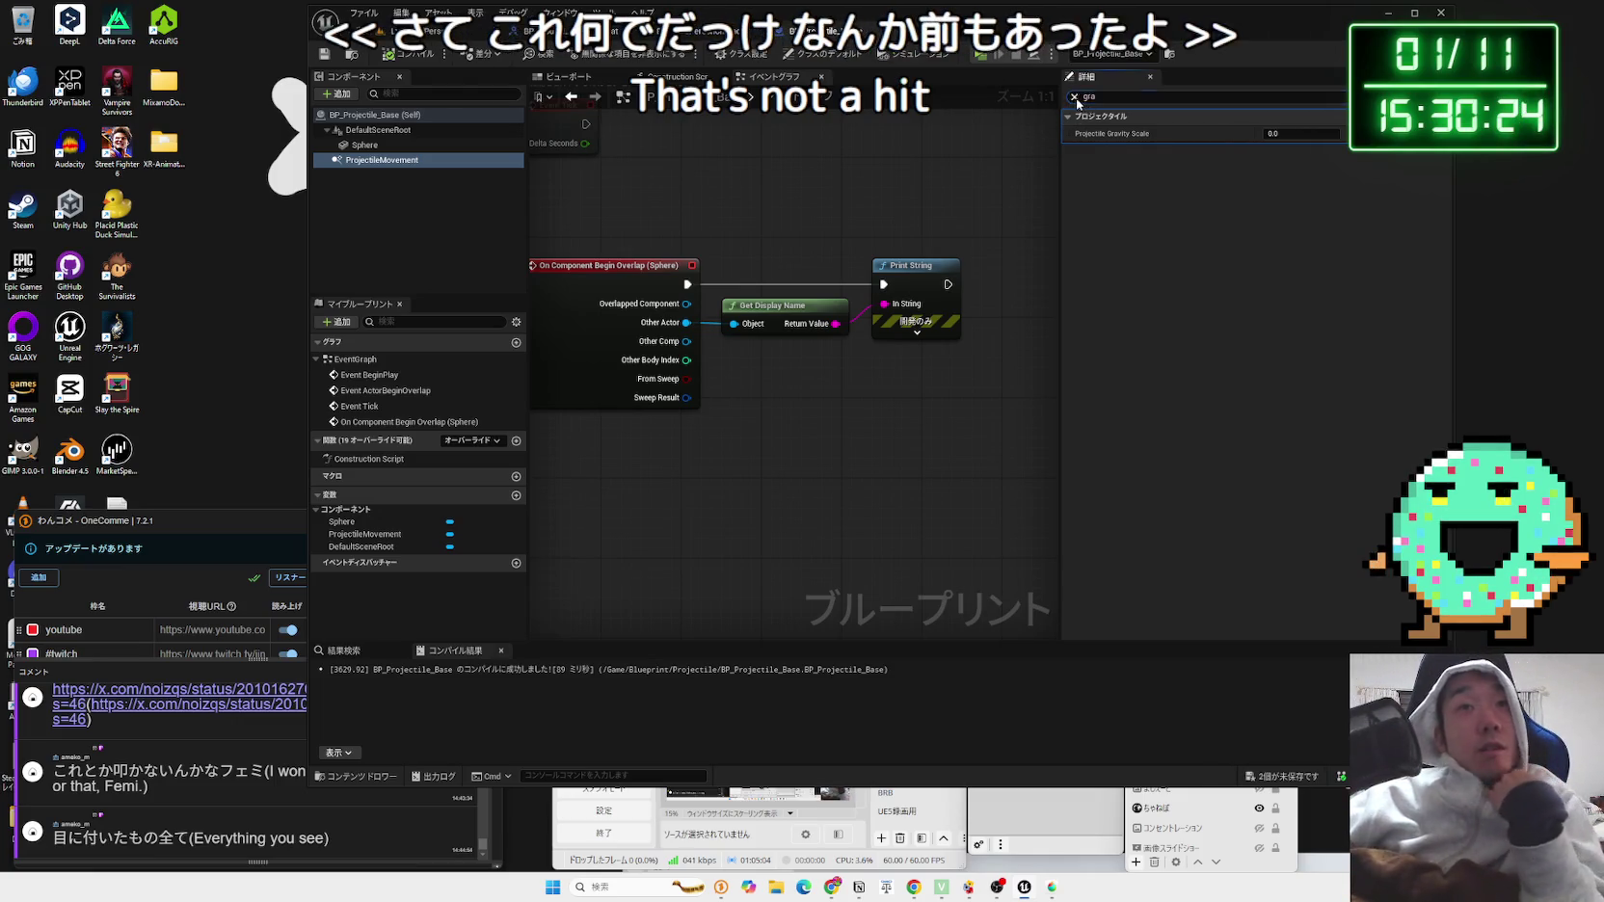
pyautogui.click(379, 131)
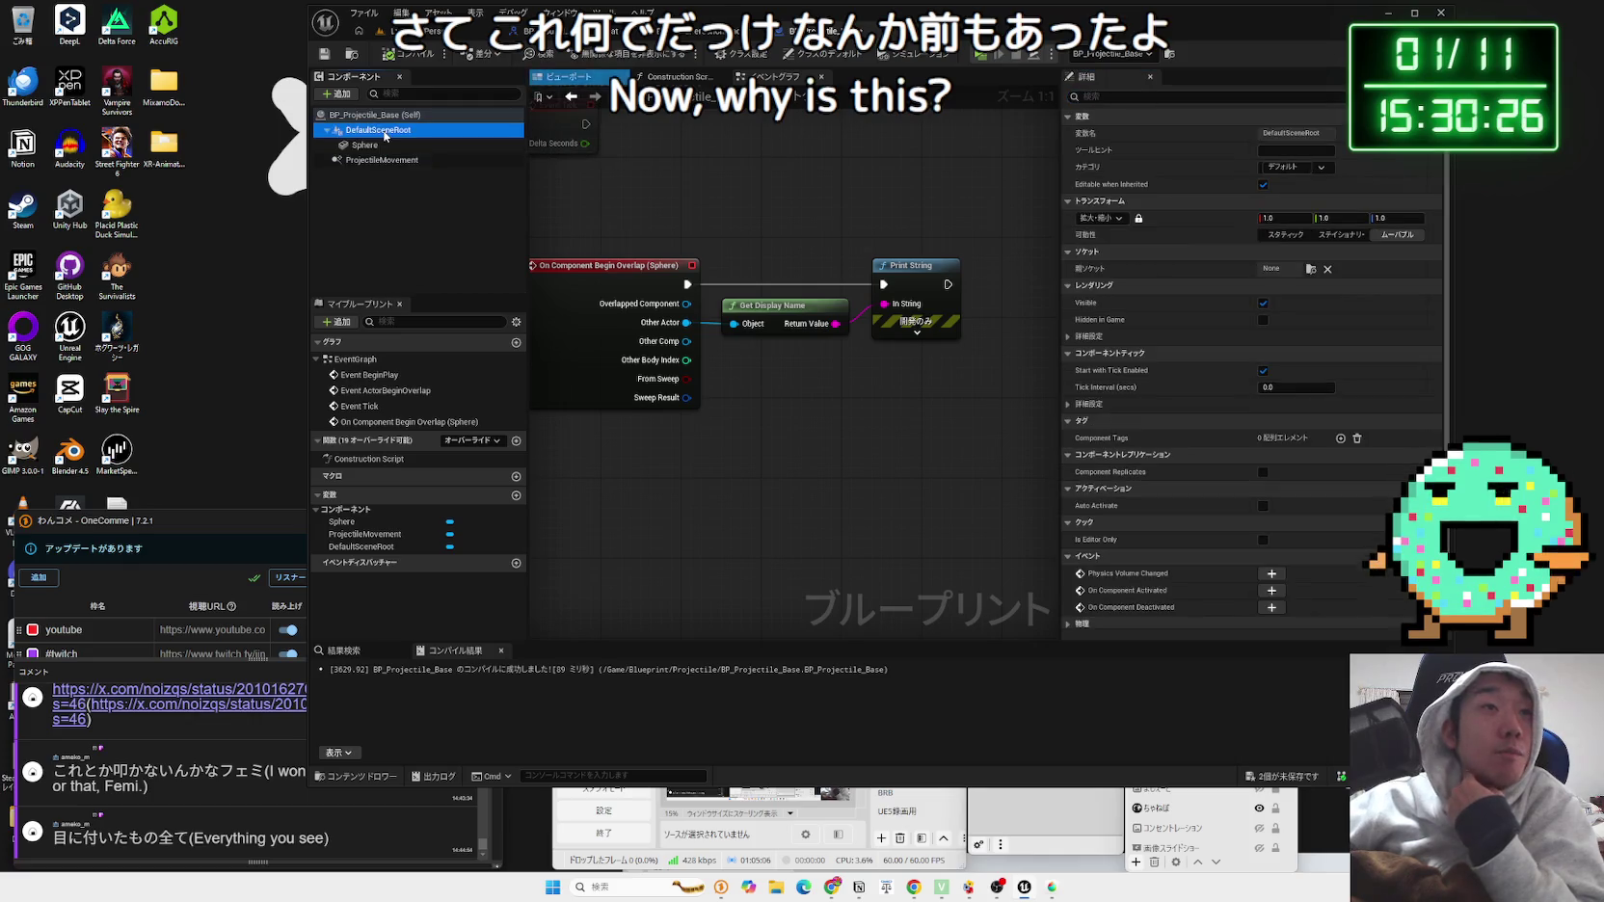
pyautogui.click(382, 146)
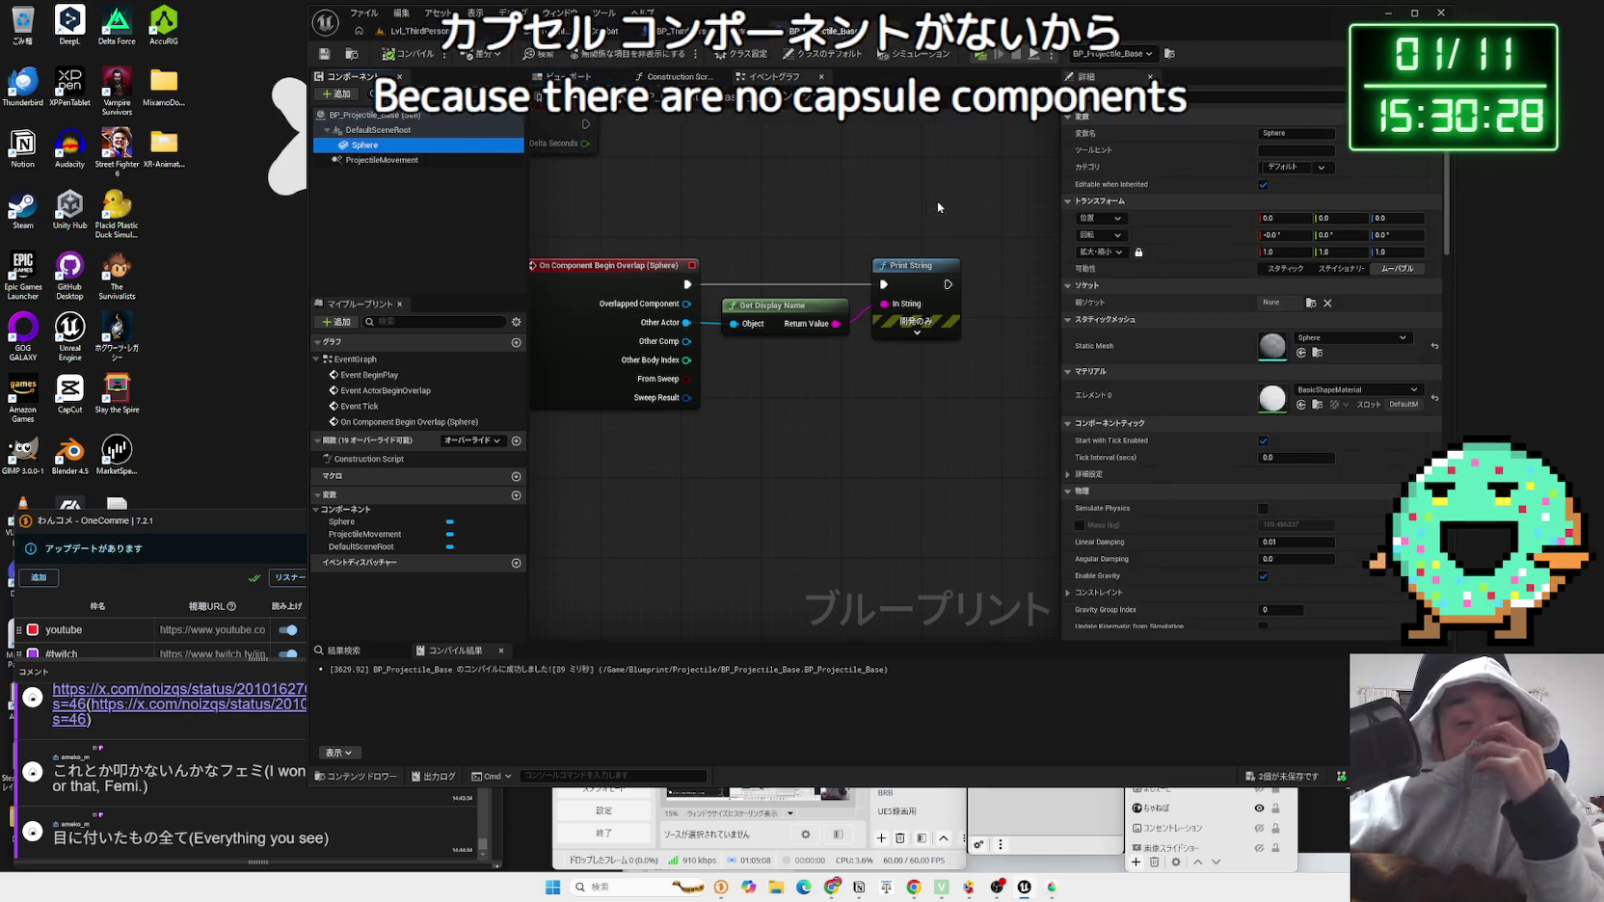
pyautogui.scroll(-2, 1139, 305)
pyautogui.scroll(-7, 1139, 306)
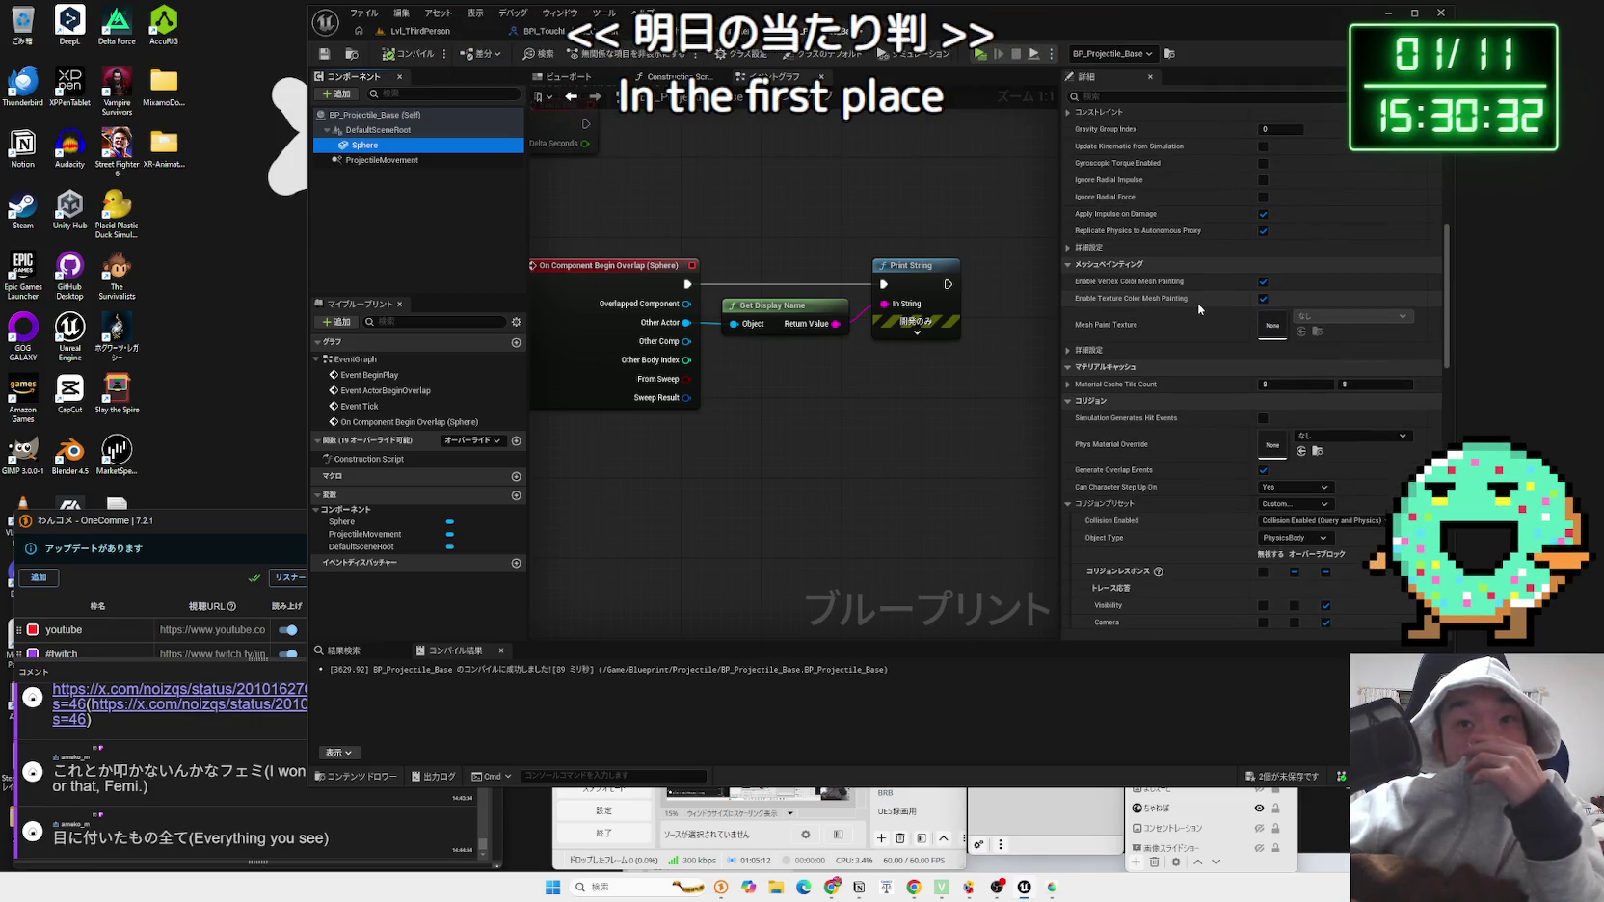
pyautogui.scroll(2, 1195, 305)
pyautogui.scroll(4, 1194, 304)
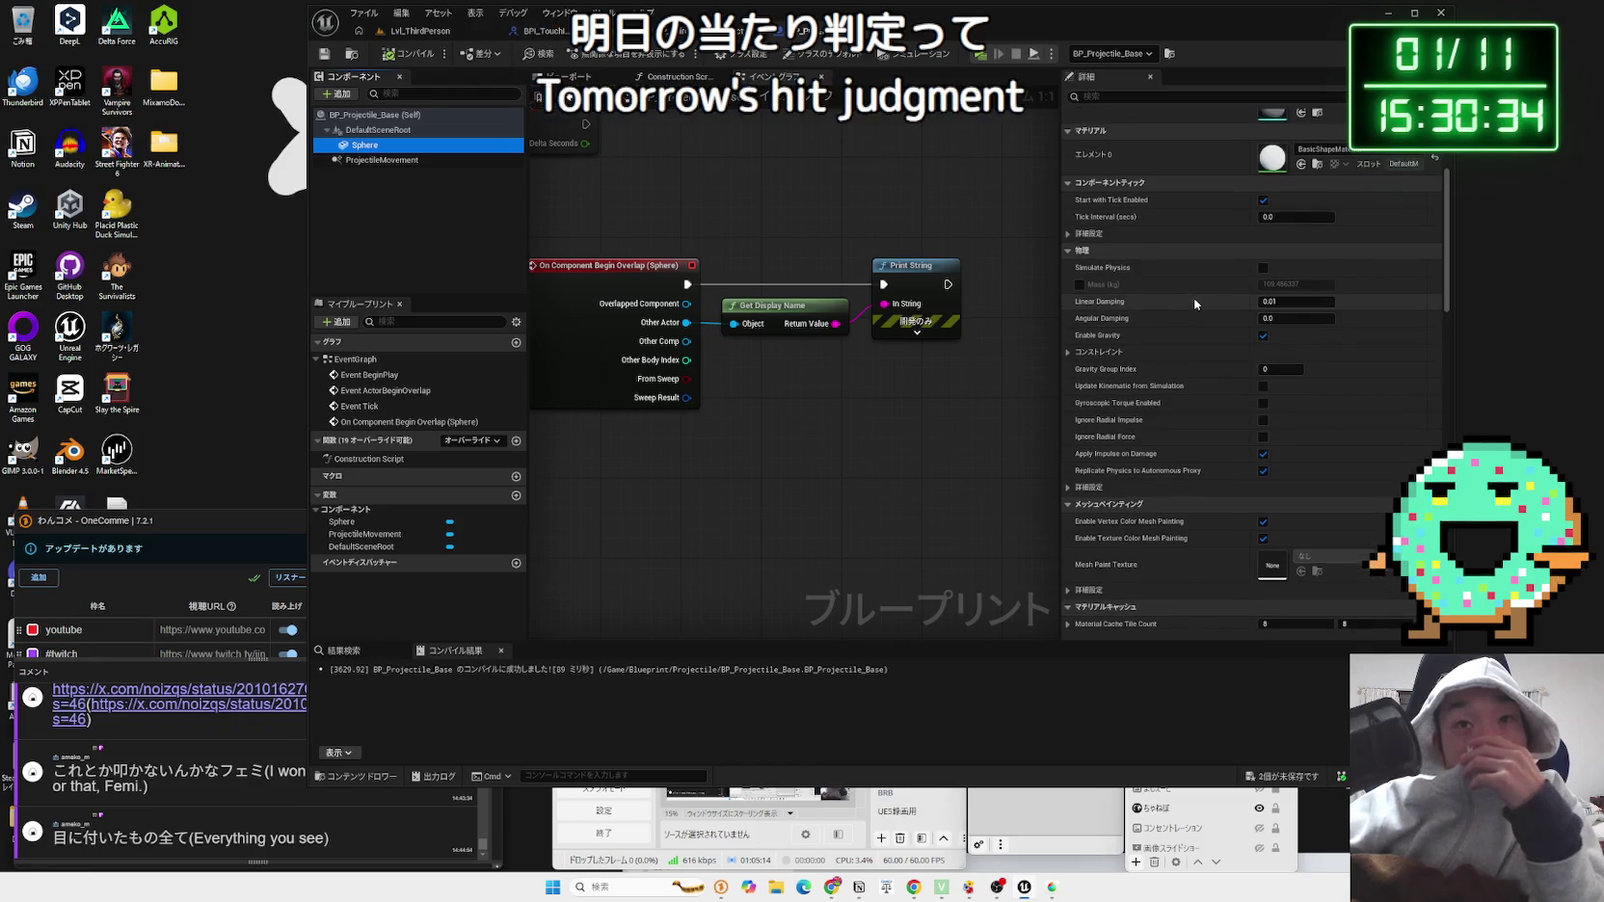
# Step: Filter the Sphere's Details for 'colli' and switch back to the collision docs
pyautogui.click(1152, 96)
pyautogui.write('colli')
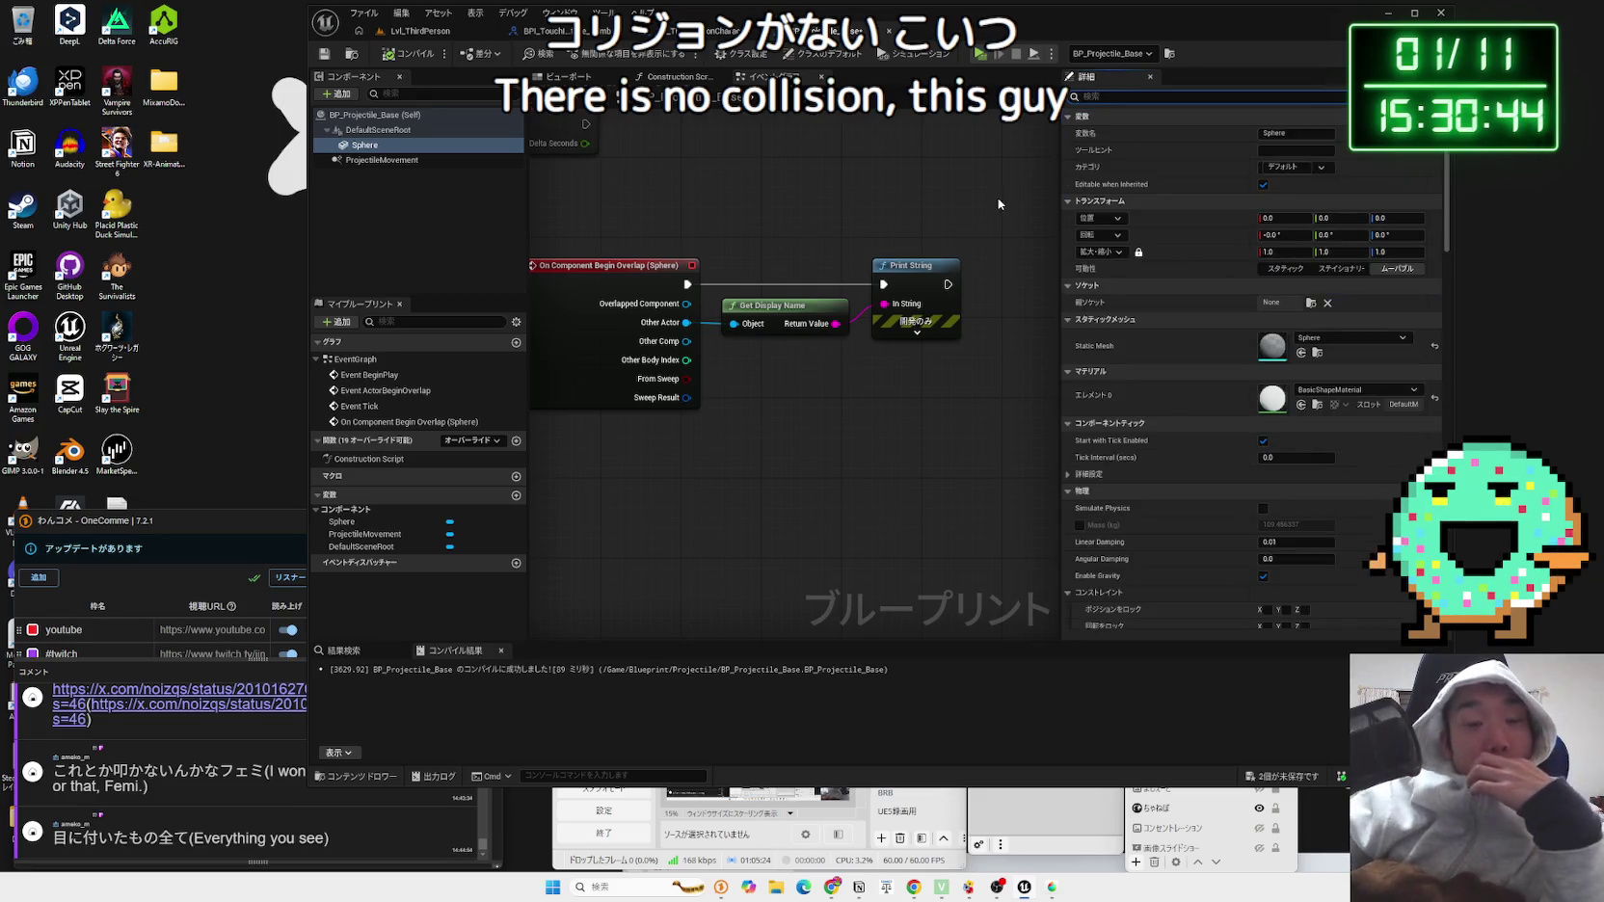
pyautogui.hotkey('alt', 'Tab')
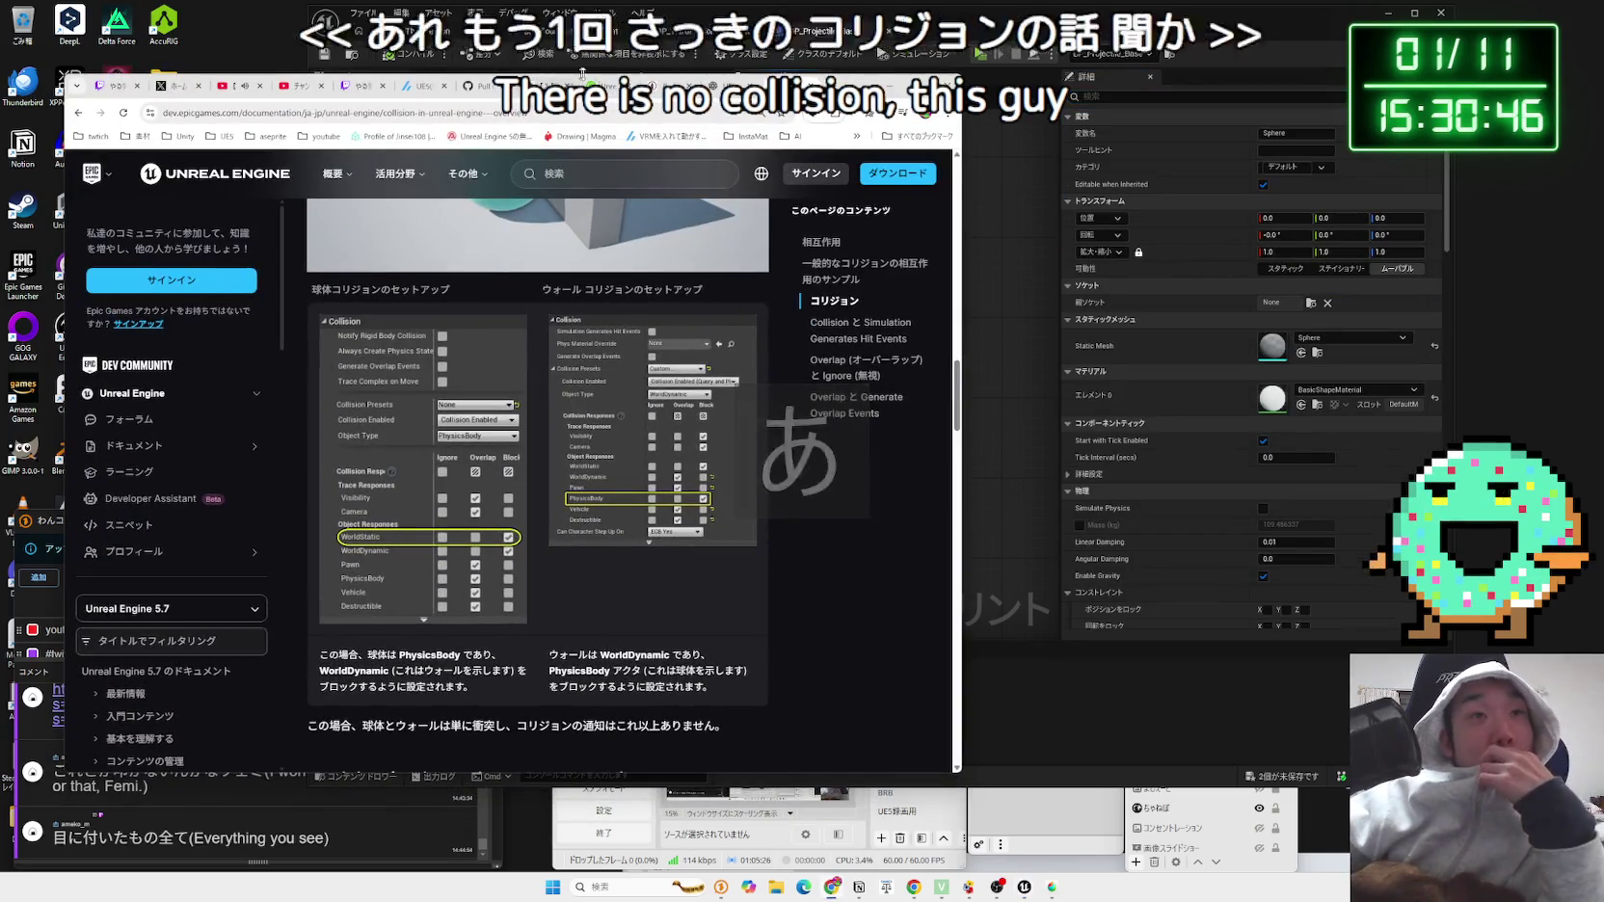
# Step: Reread the projectile advice in the ChatGPT conversation down to the latest message
pyautogui.hotkey('ctrl', 'Tab')
pyautogui.scroll(15, 547, 470)
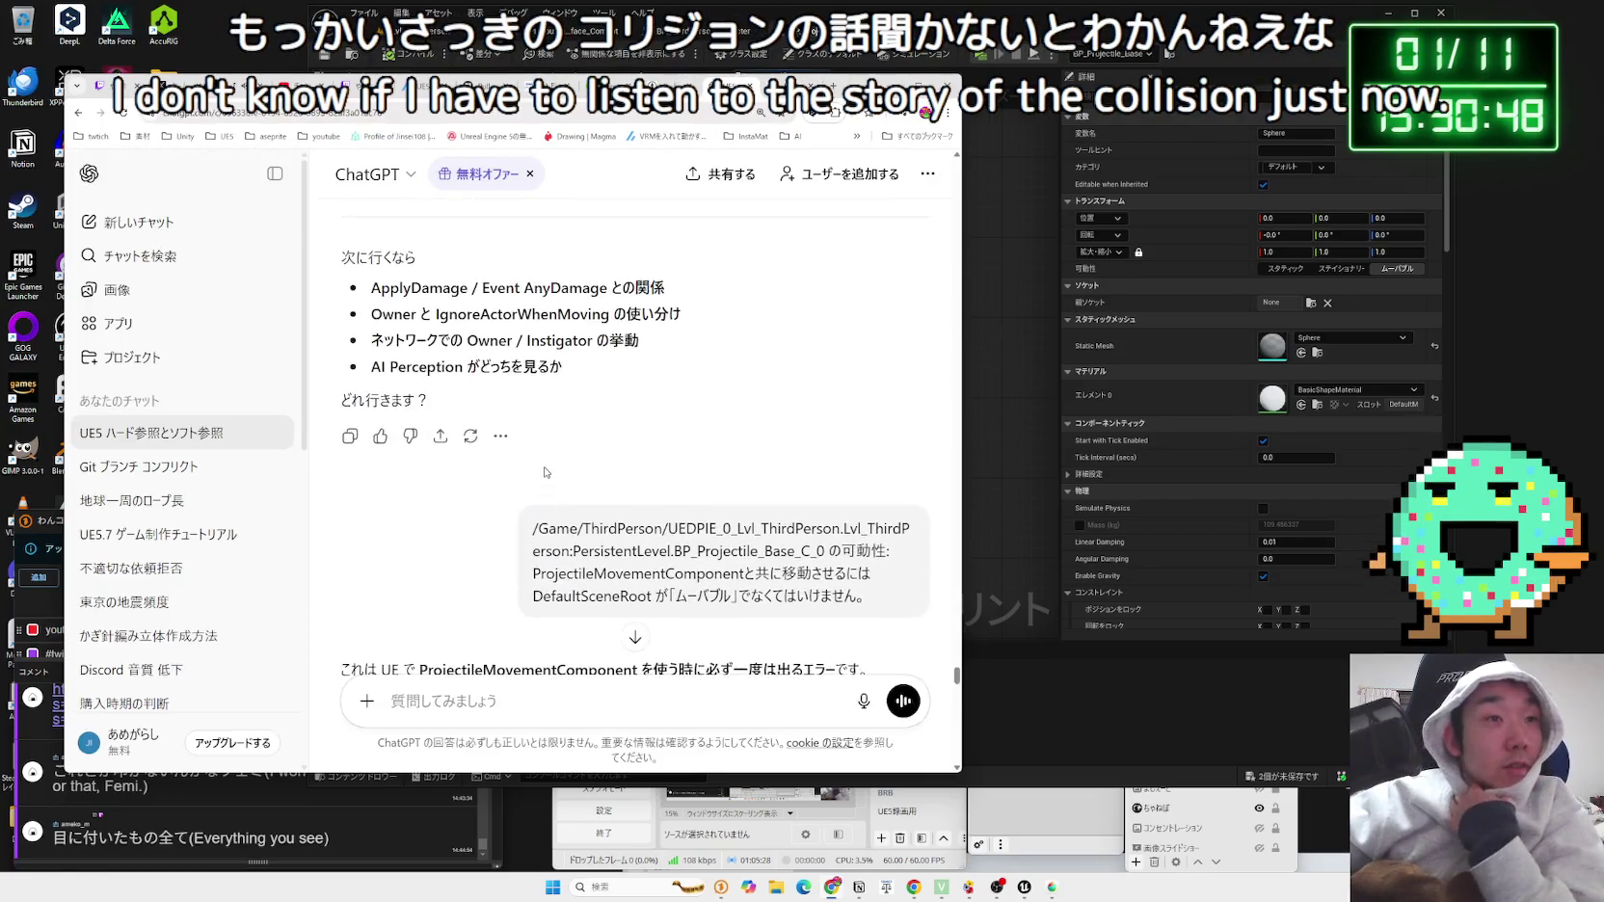
pyautogui.scroll(2, 547, 467)
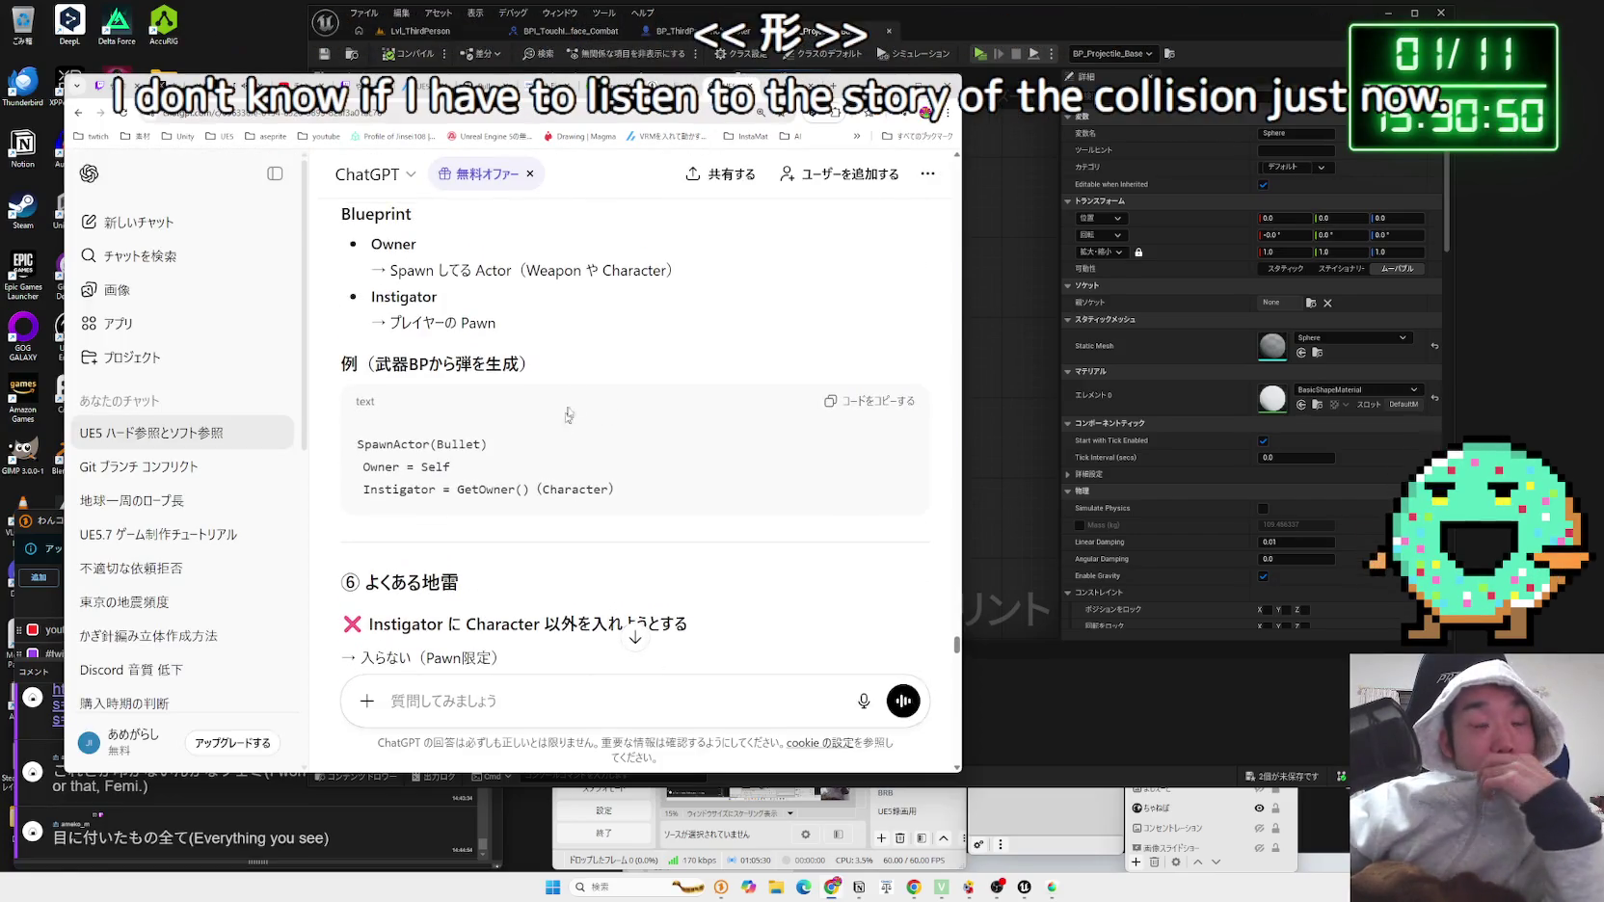
pyautogui.scroll(5, 575, 360)
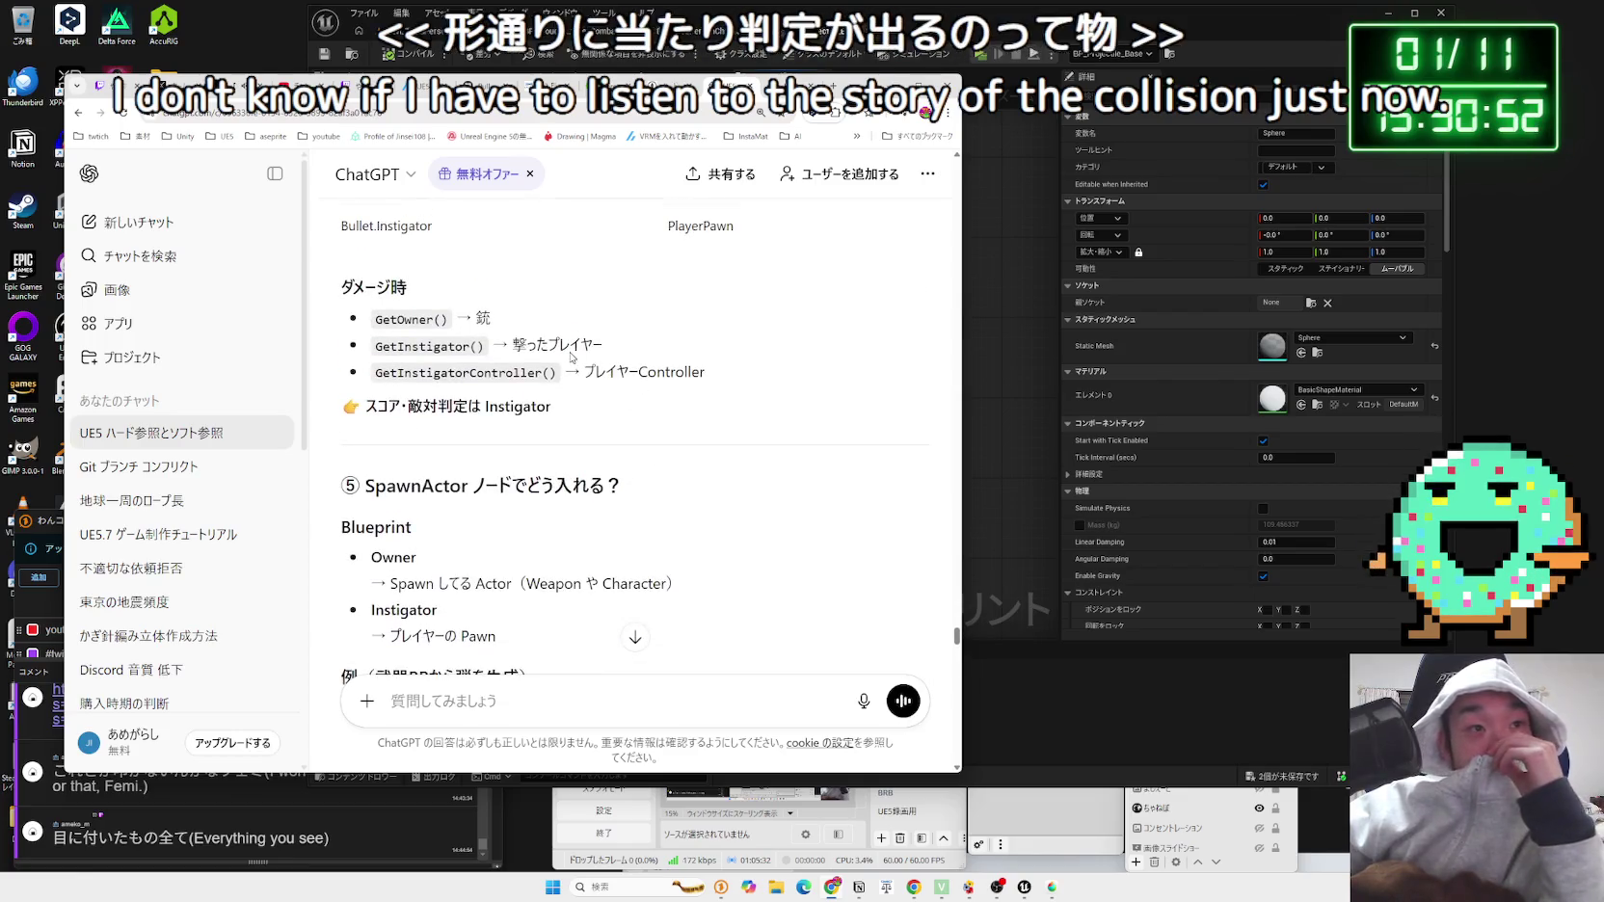
pyautogui.scroll(-4, 569, 351)
pyautogui.scroll(12, 571, 345)
pyautogui.scroll(15, 570, 339)
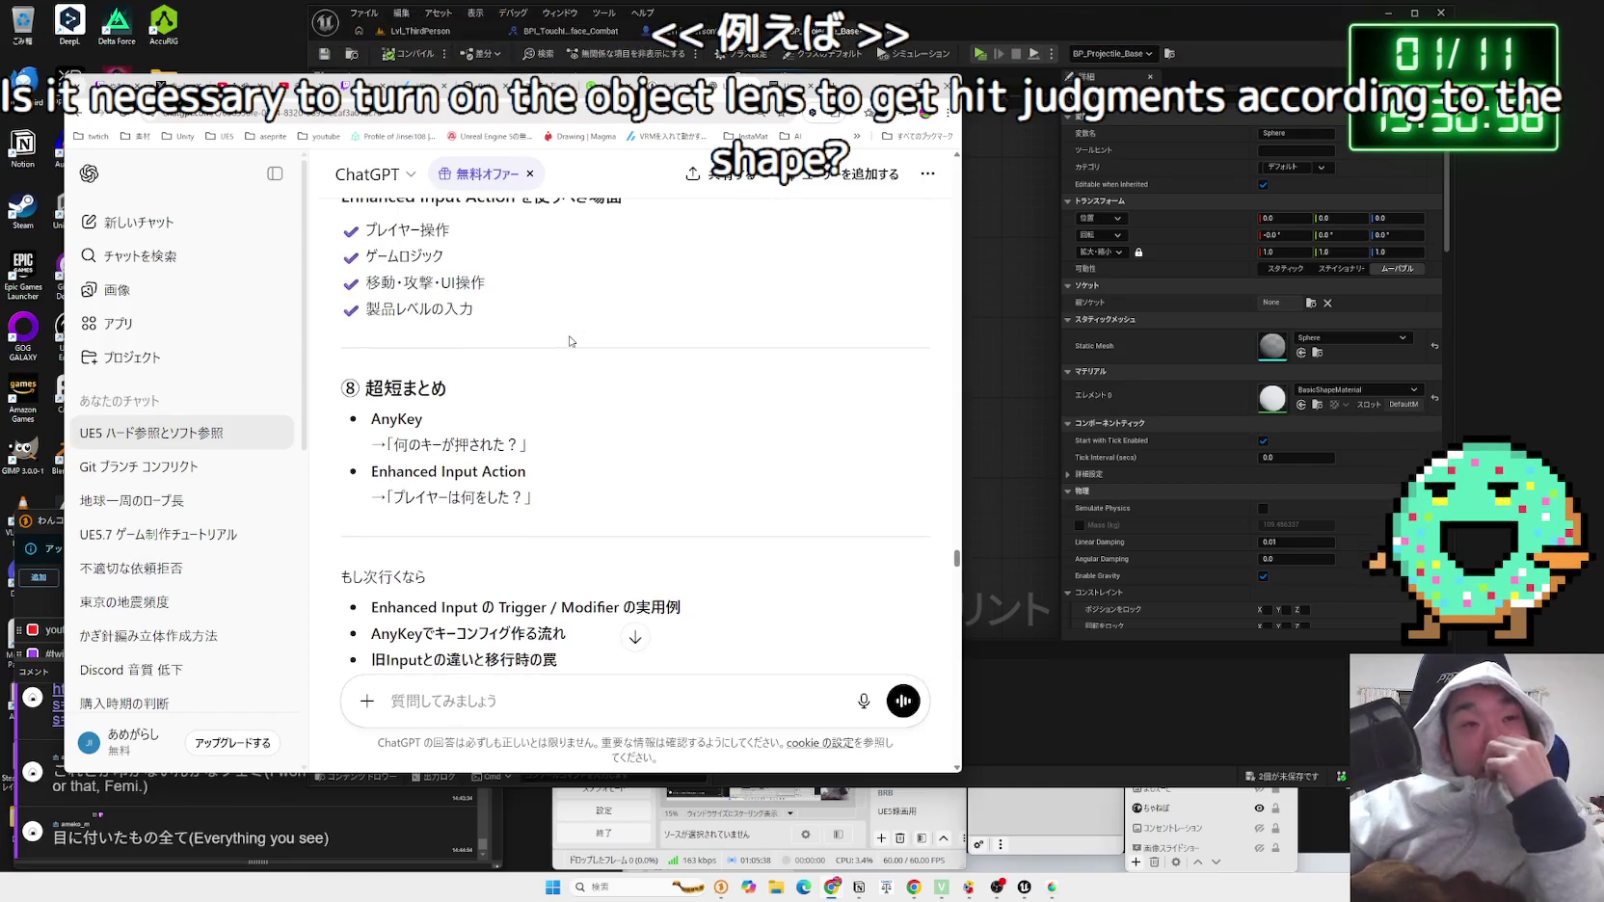
pyautogui.click(634, 641)
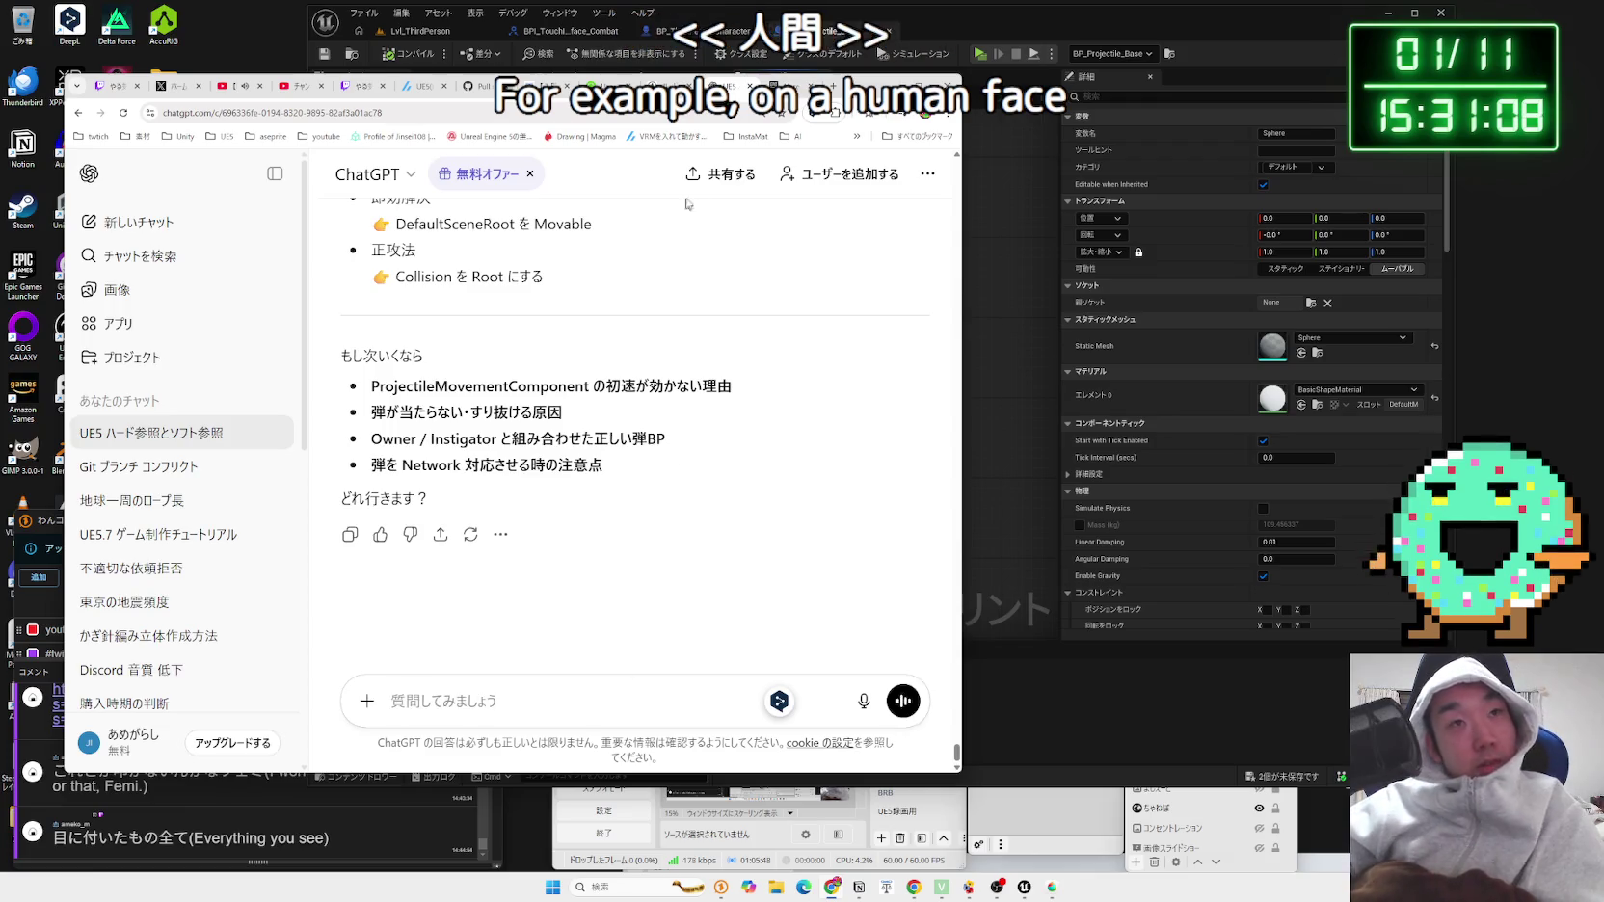
# Step: Open and close a stray new browser tab, then return to the Unreal Blueprint editor
pyautogui.click(833, 86)
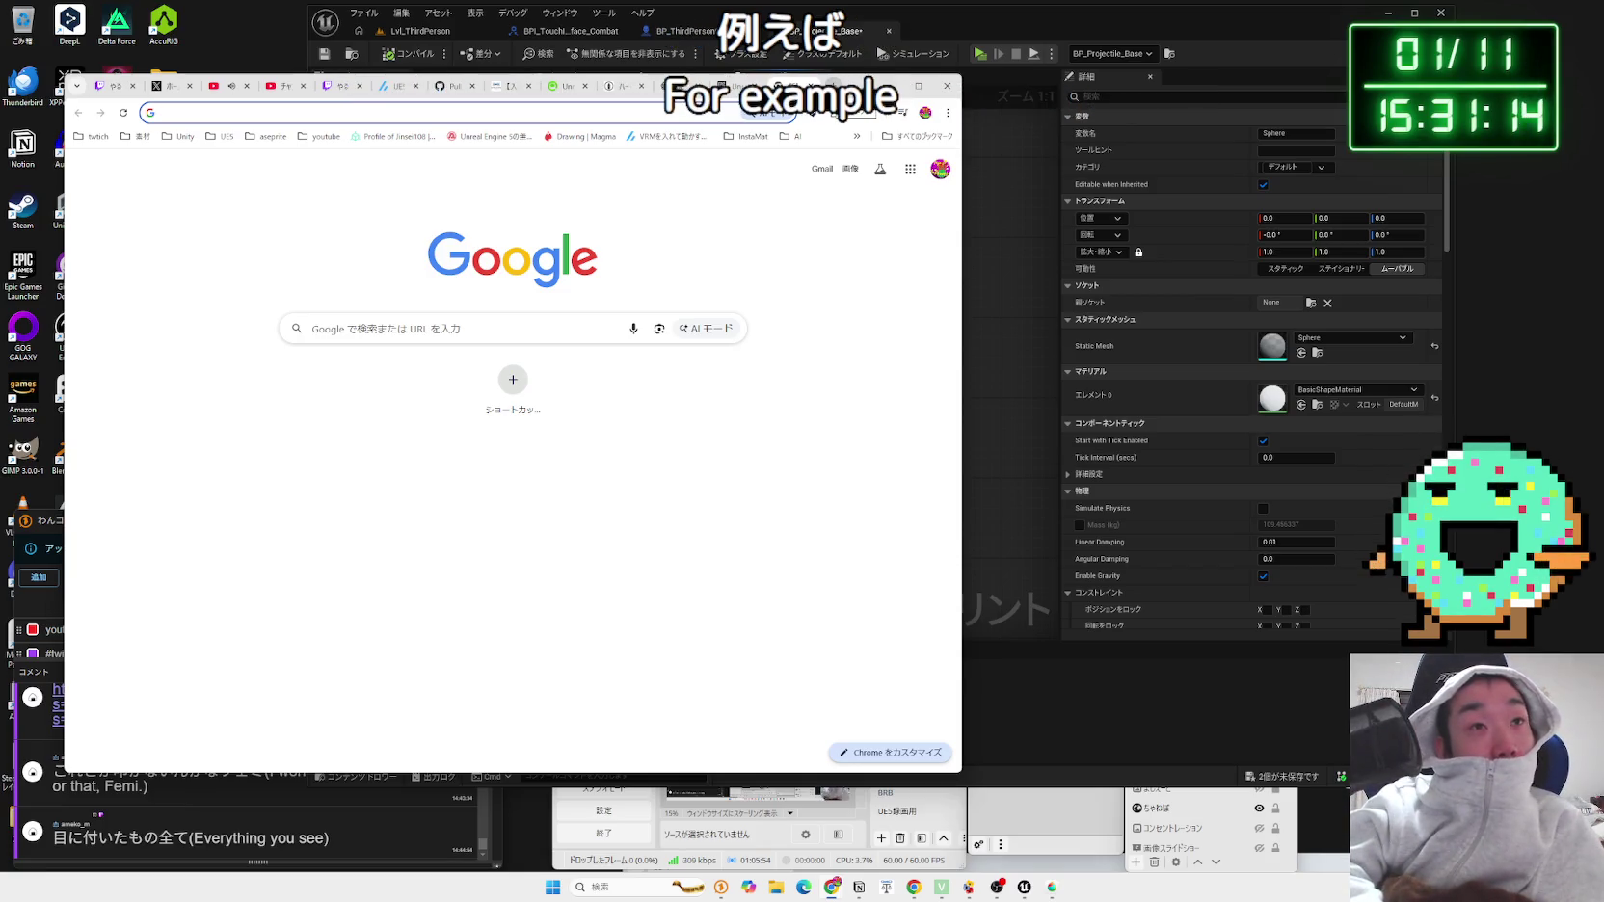
pyautogui.write('にn')
pyautogui.press('BackSpace')
pyautogui.press('BackSpace')
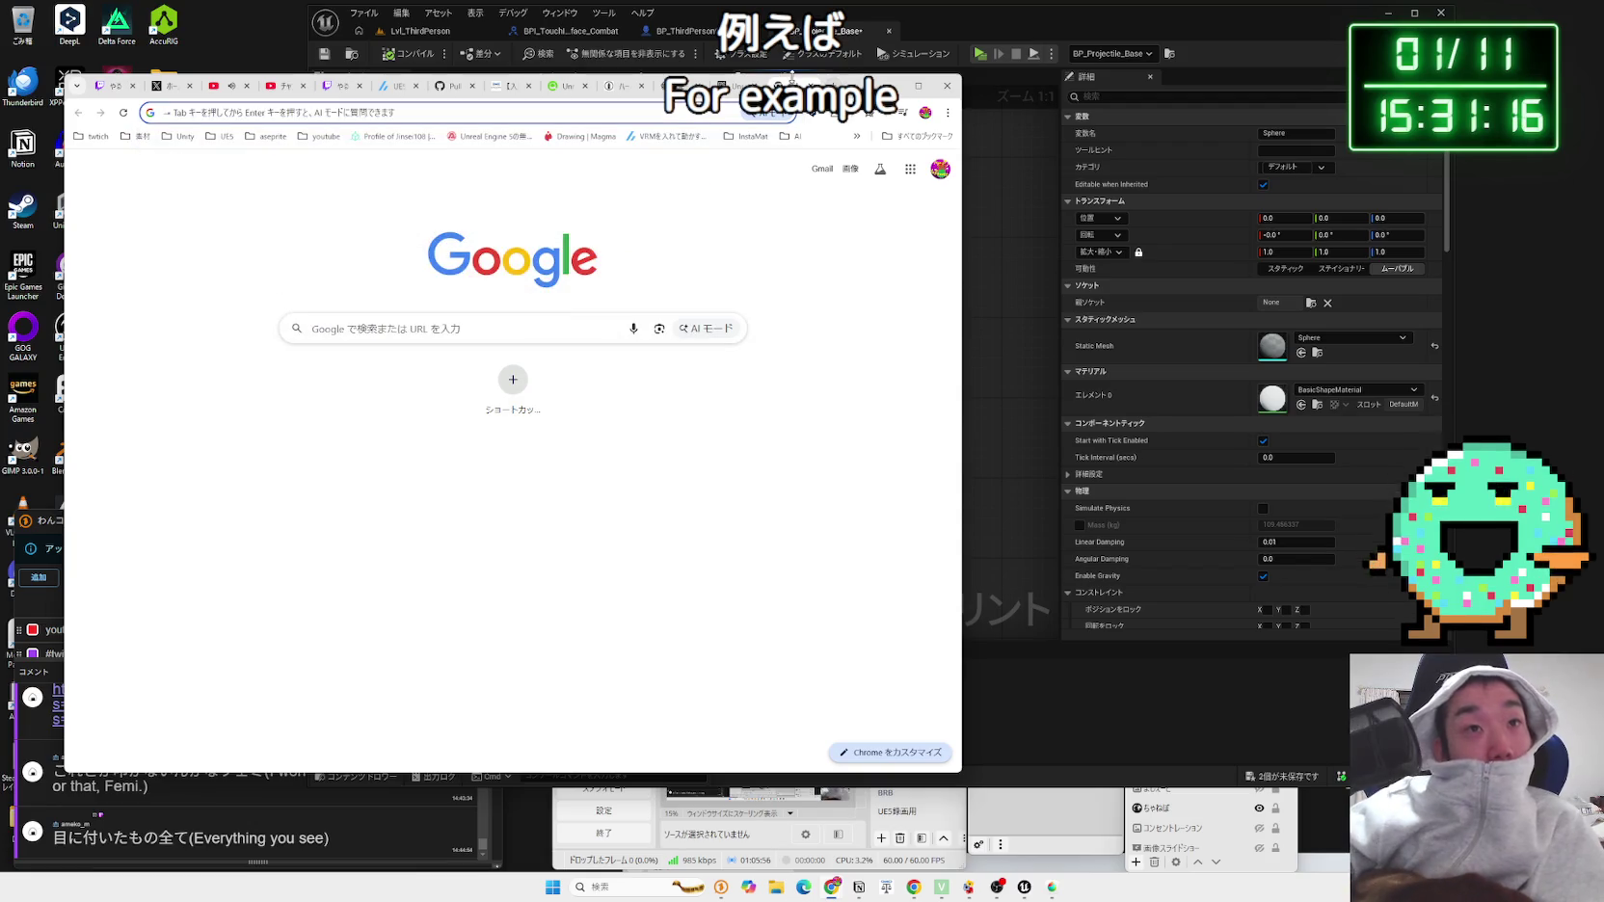
pyautogui.hotkey('ctrl', 'w')
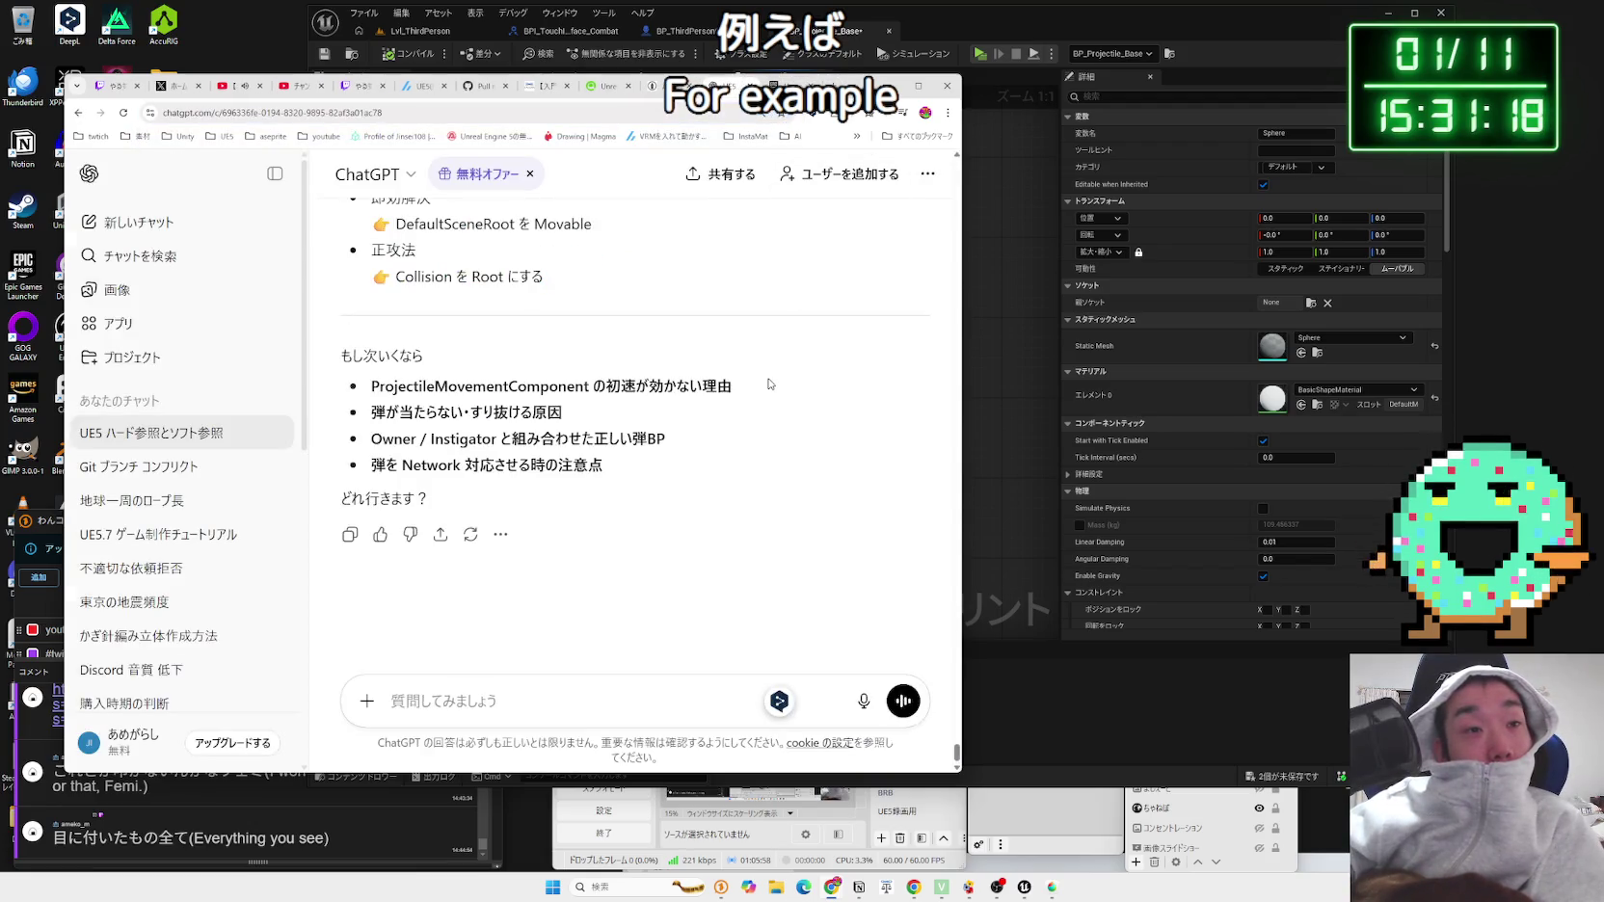
pyautogui.click(1123, 21)
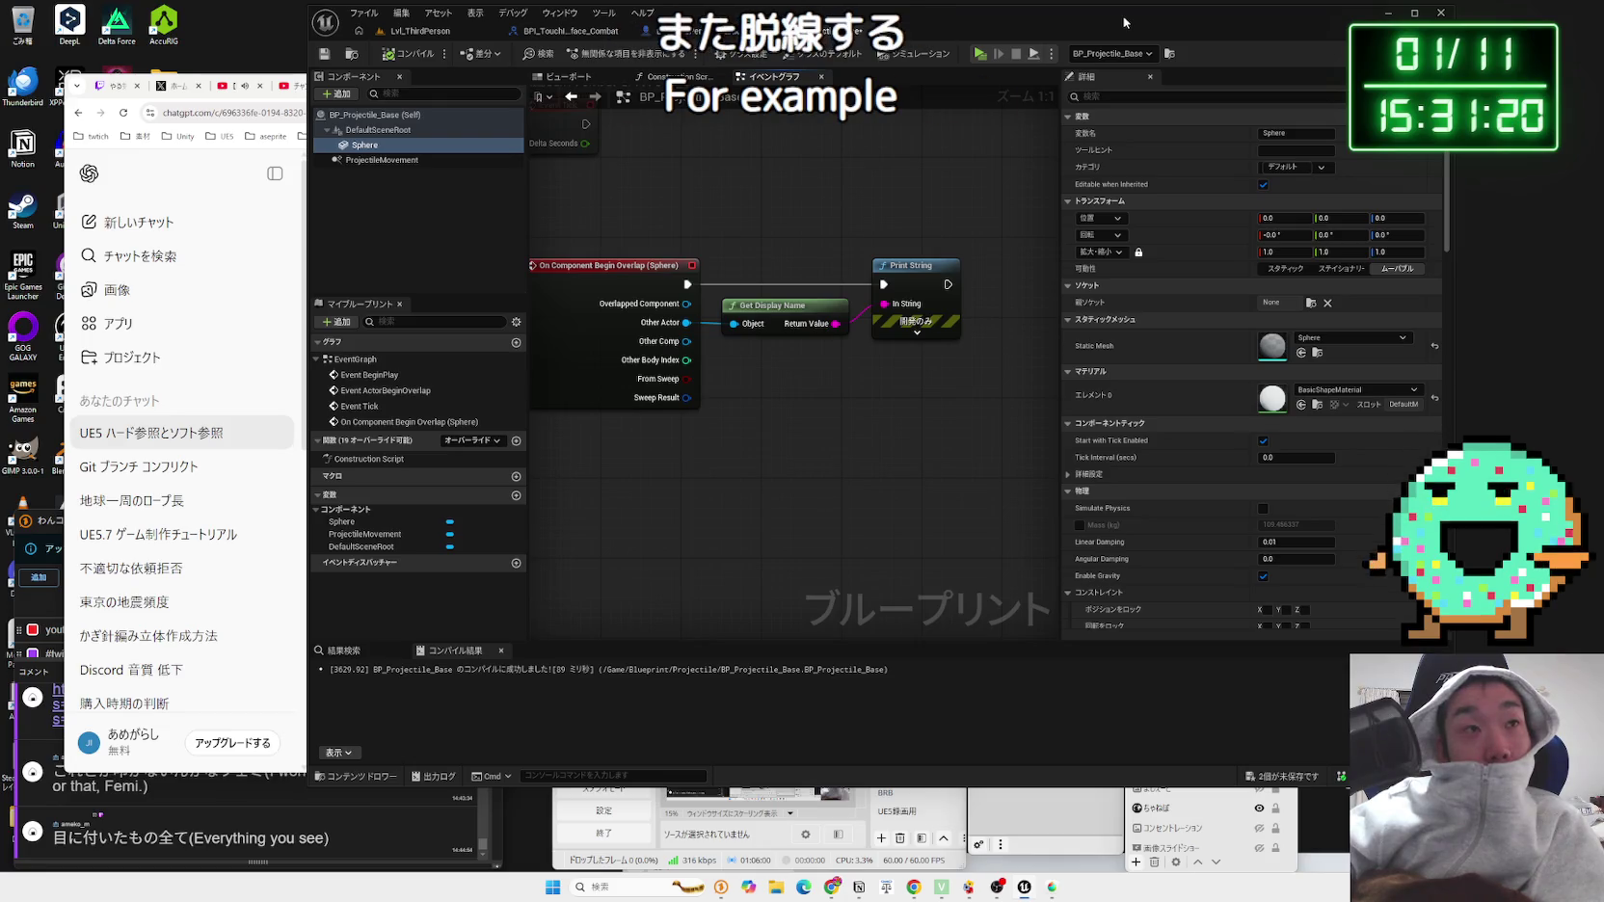
# Step: Search the Add component list and add a Sphere Collision component, Sphere1, under DefaultSceneRoot
pyautogui.rightClick(395, 132)
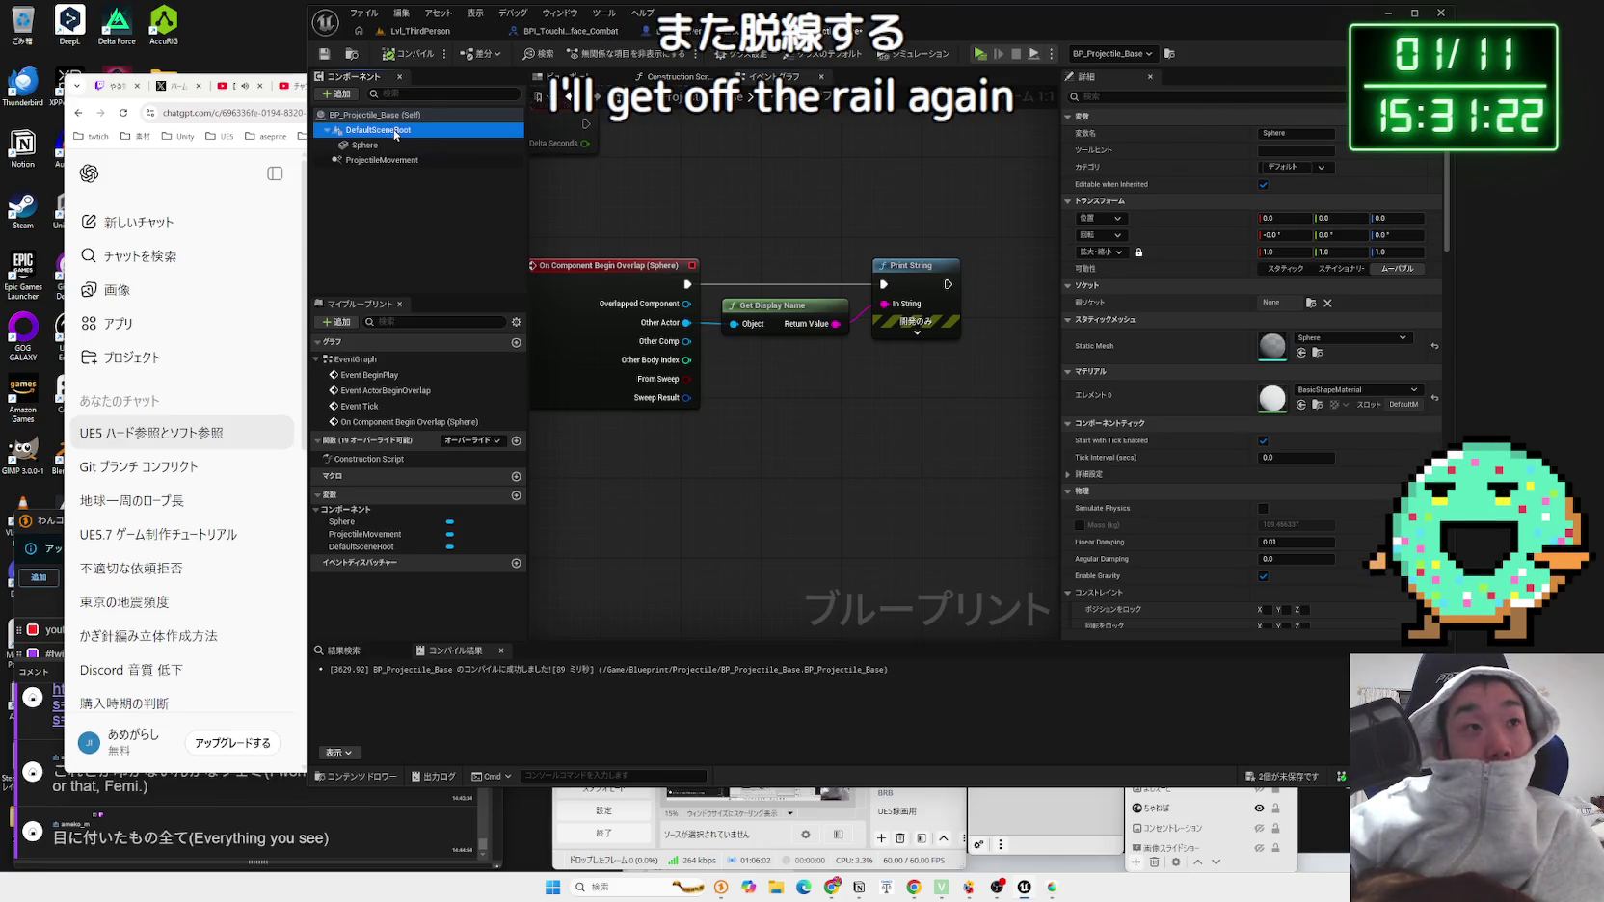
pyautogui.click(381, 135)
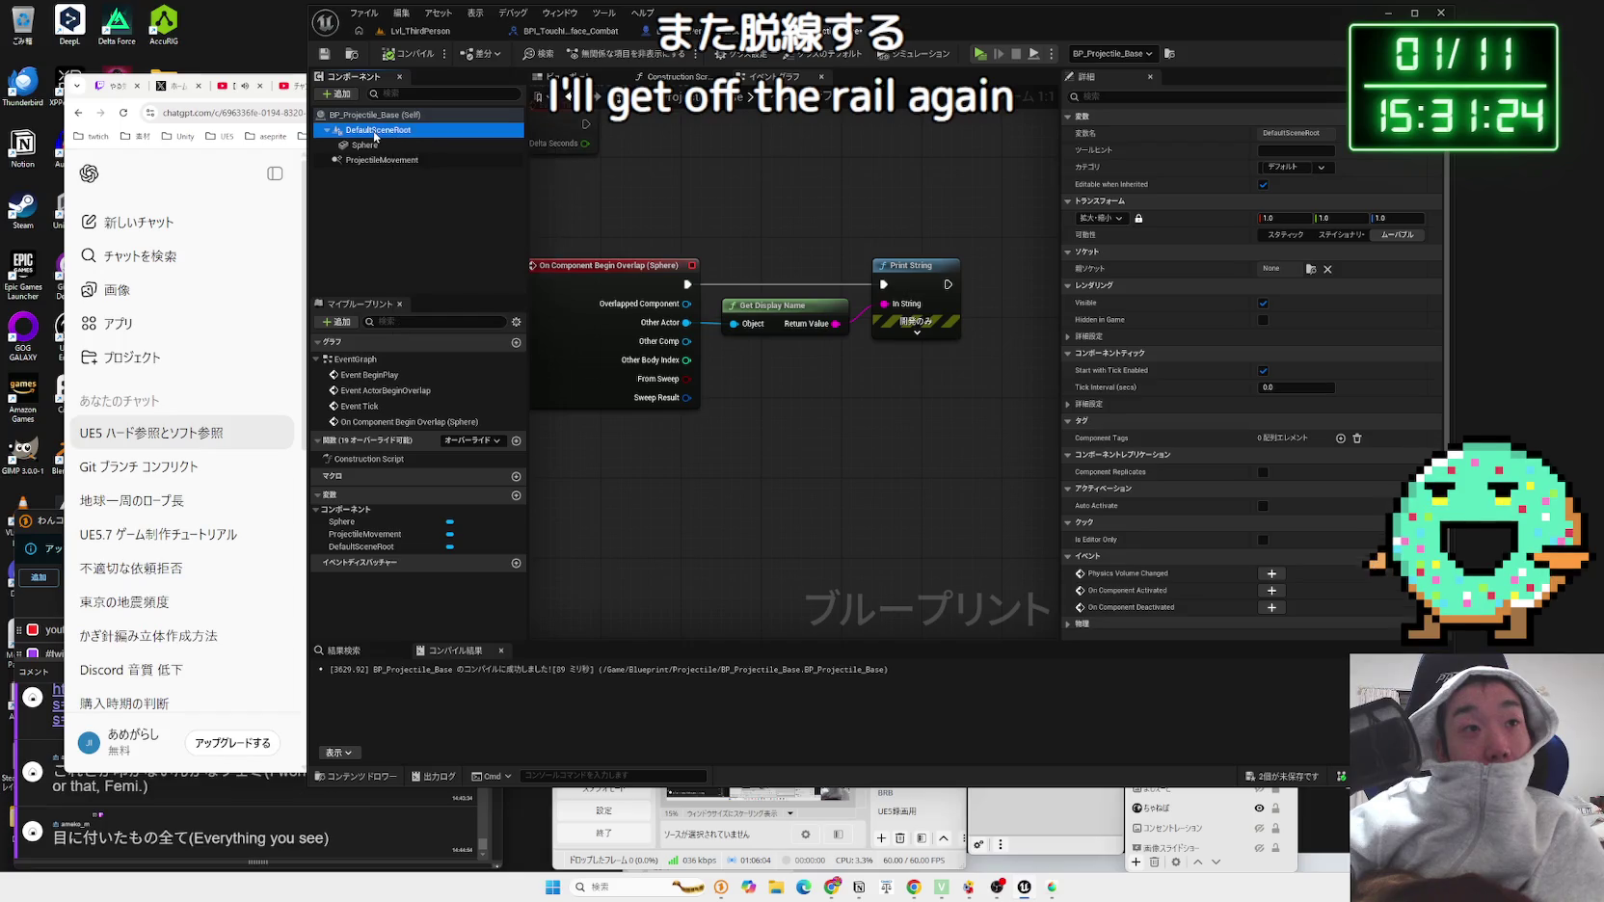
pyautogui.click(343, 96)
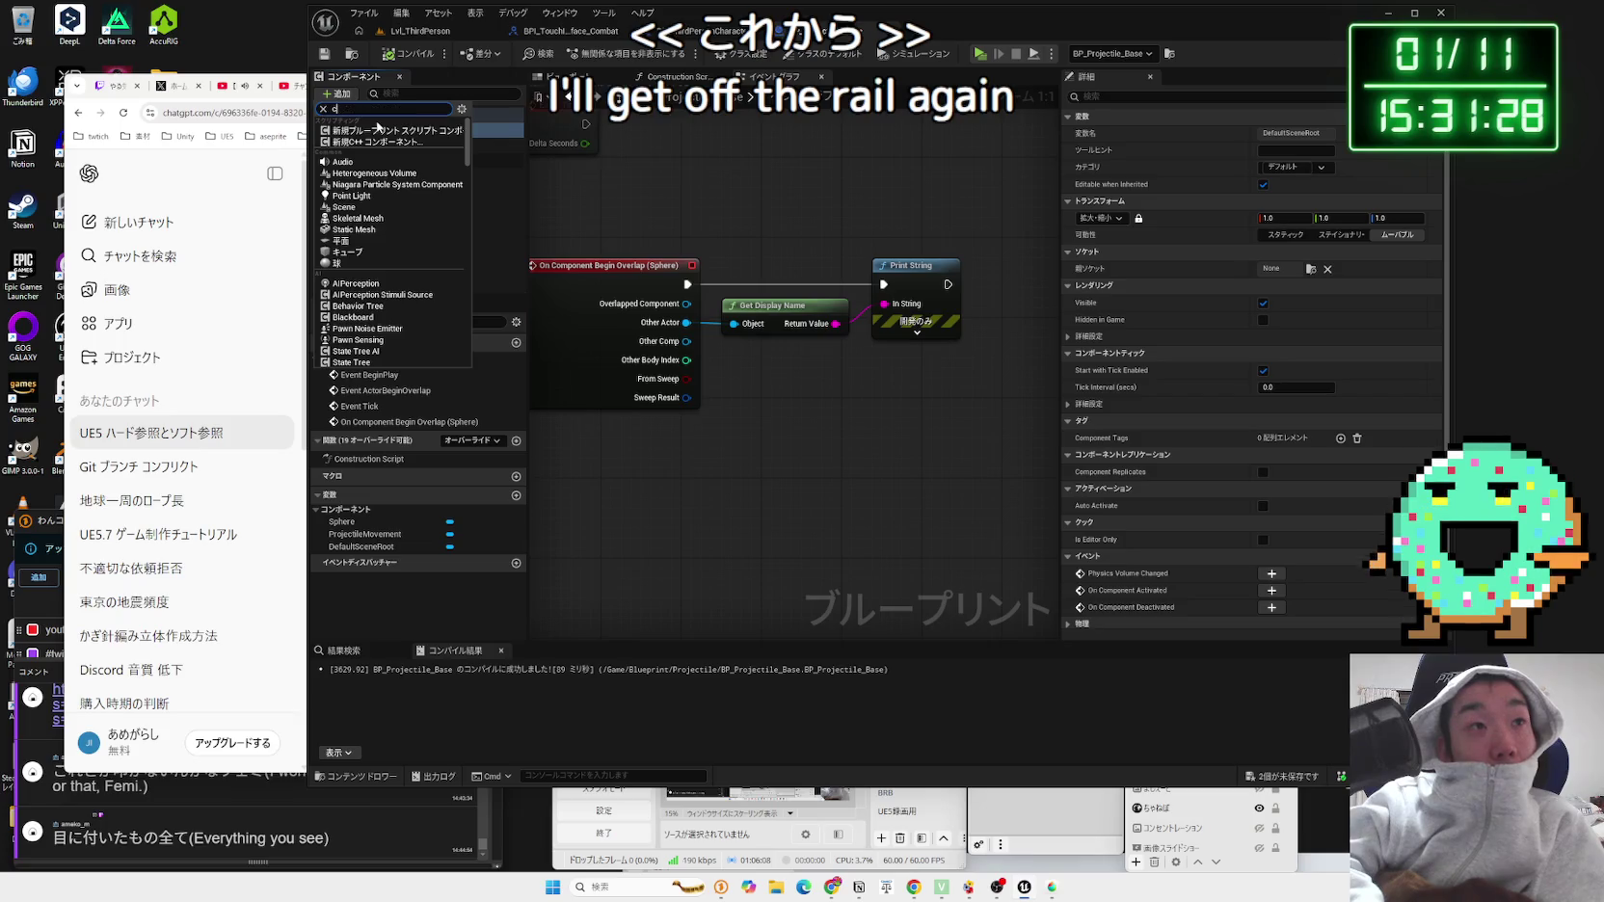
pyautogui.write('o')
pyautogui.press('BackSpace')
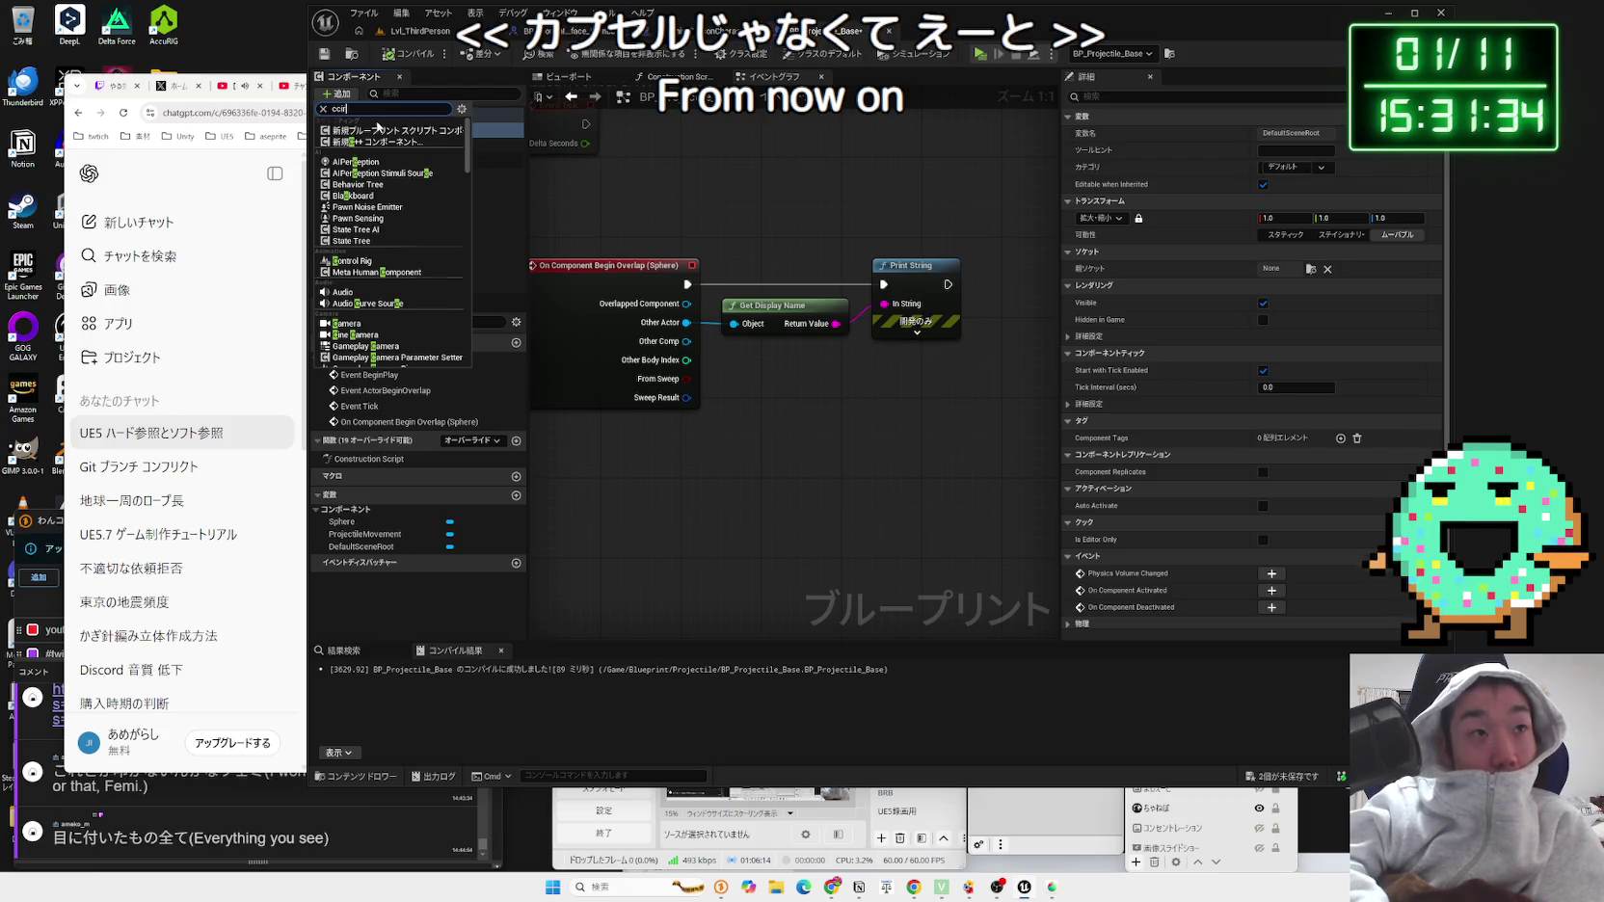
pyautogui.write('circ')
pyautogui.write('o')
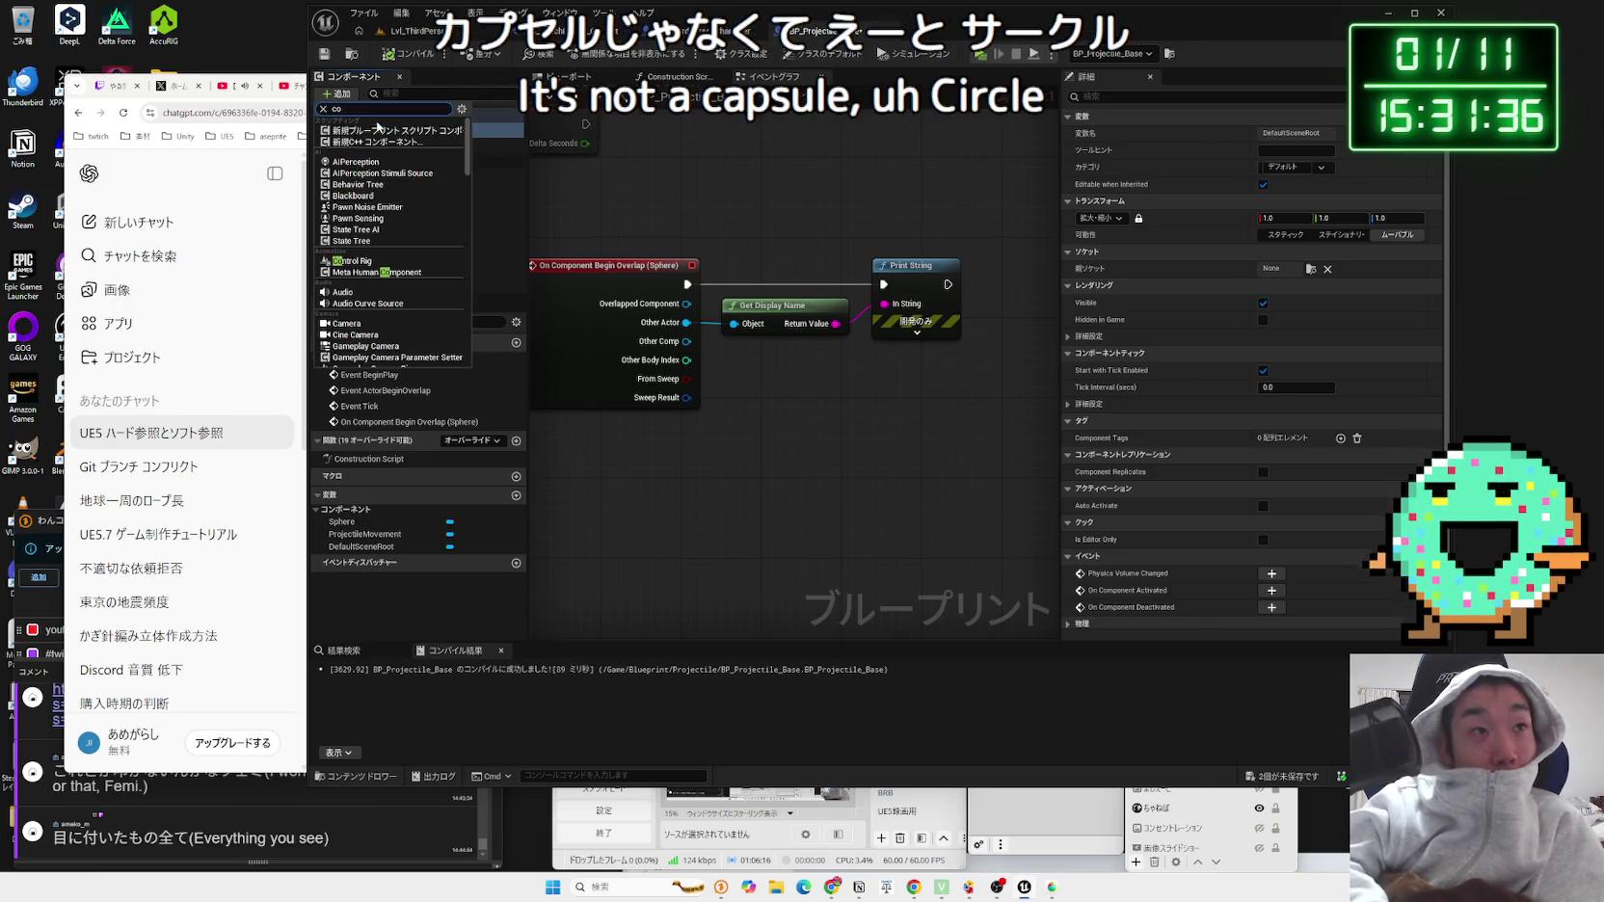
pyautogui.write('n')
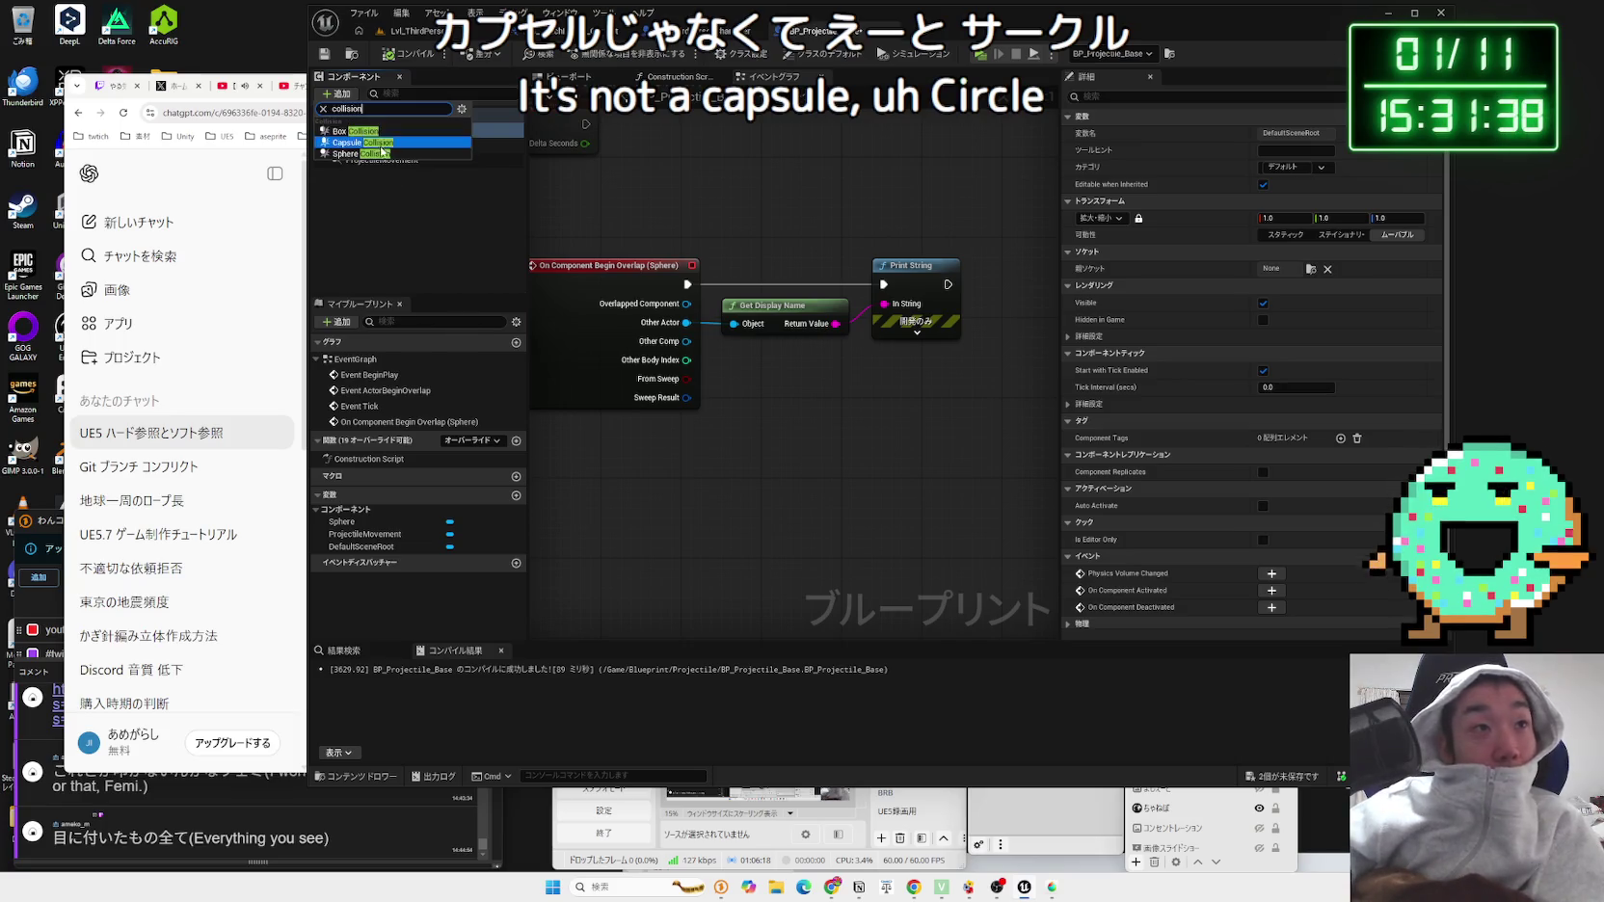
pyautogui.click(371, 153)
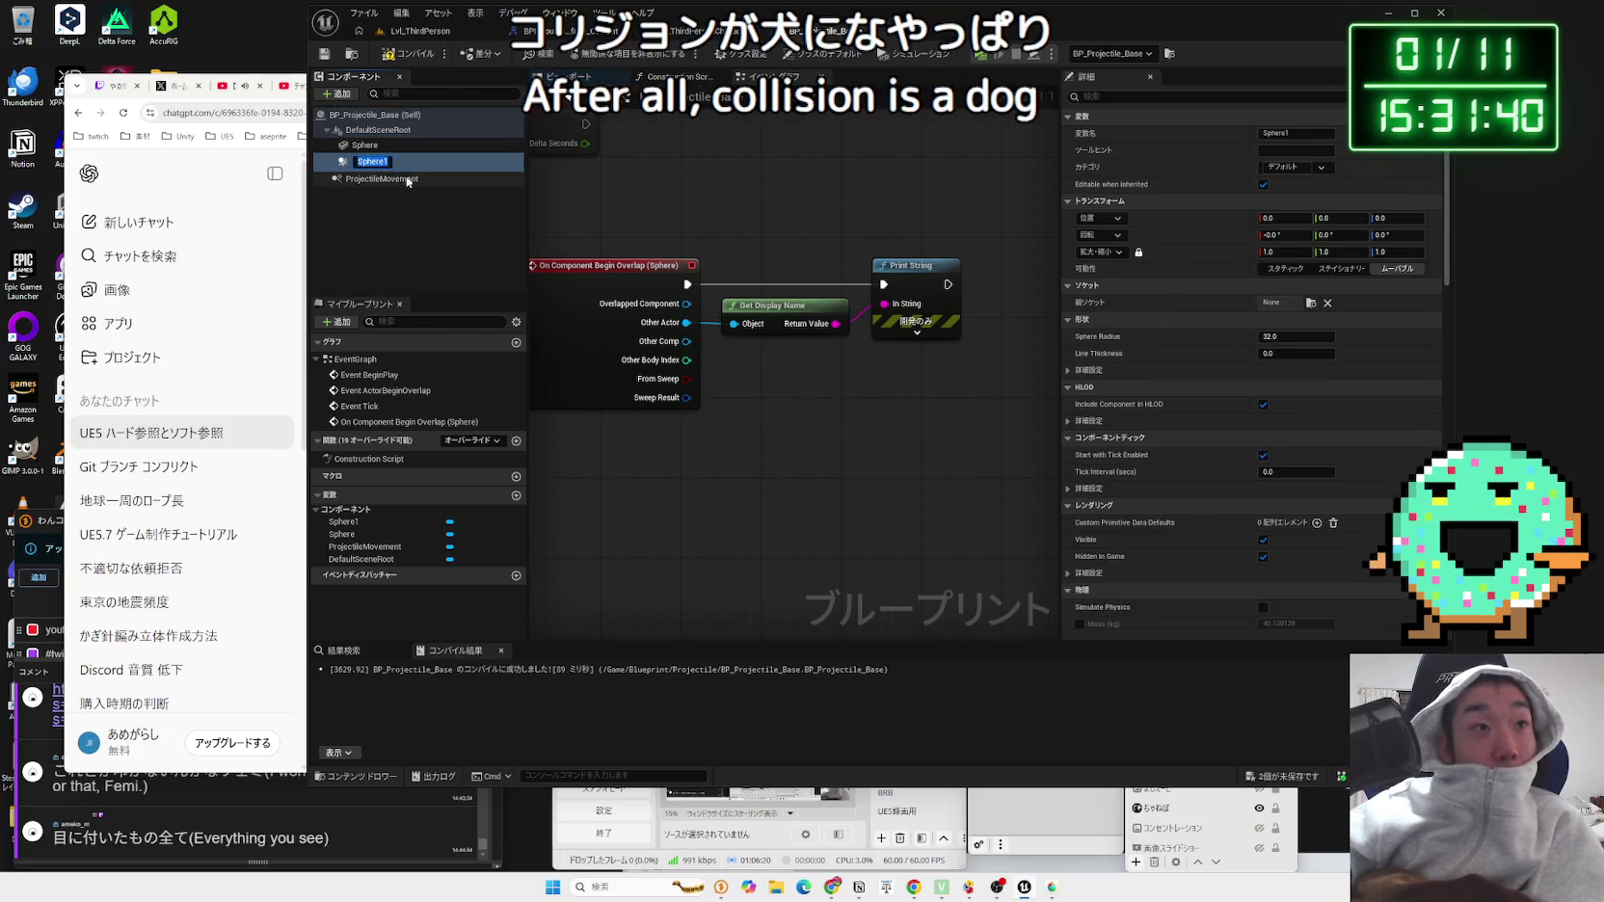
# Step: Drag Sphere1 onto DefaultSceneRoot to make it the root, with the Sphere mesh beneath
pyautogui.moveTo(374, 163); pyautogui.dragTo(376, 130)
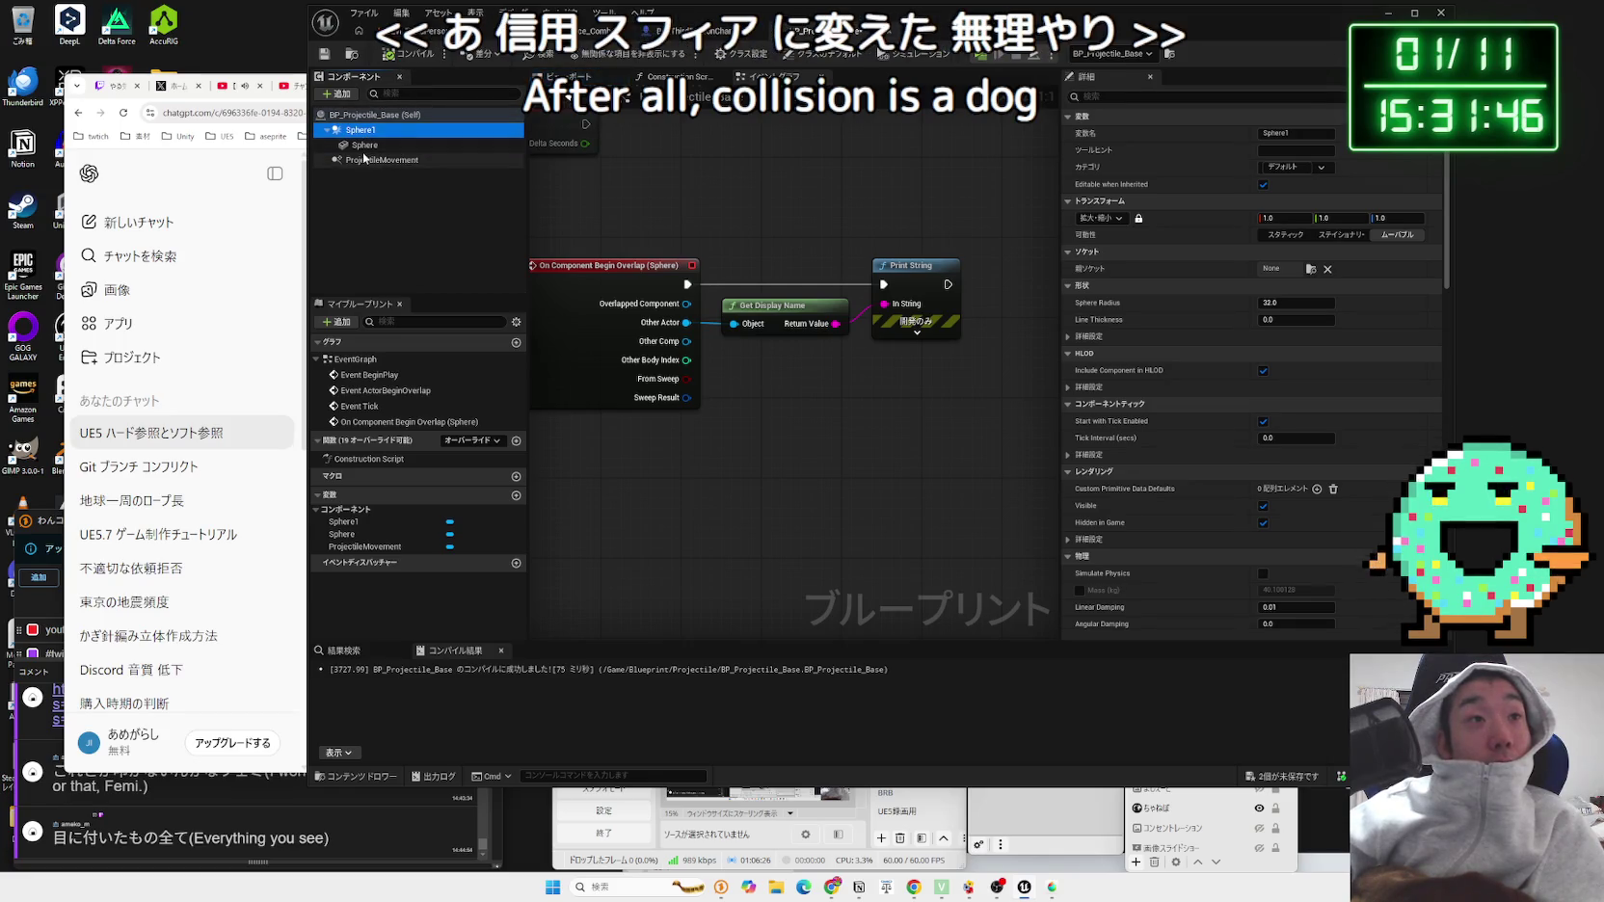
pyautogui.click(370, 135)
pyautogui.click(366, 145)
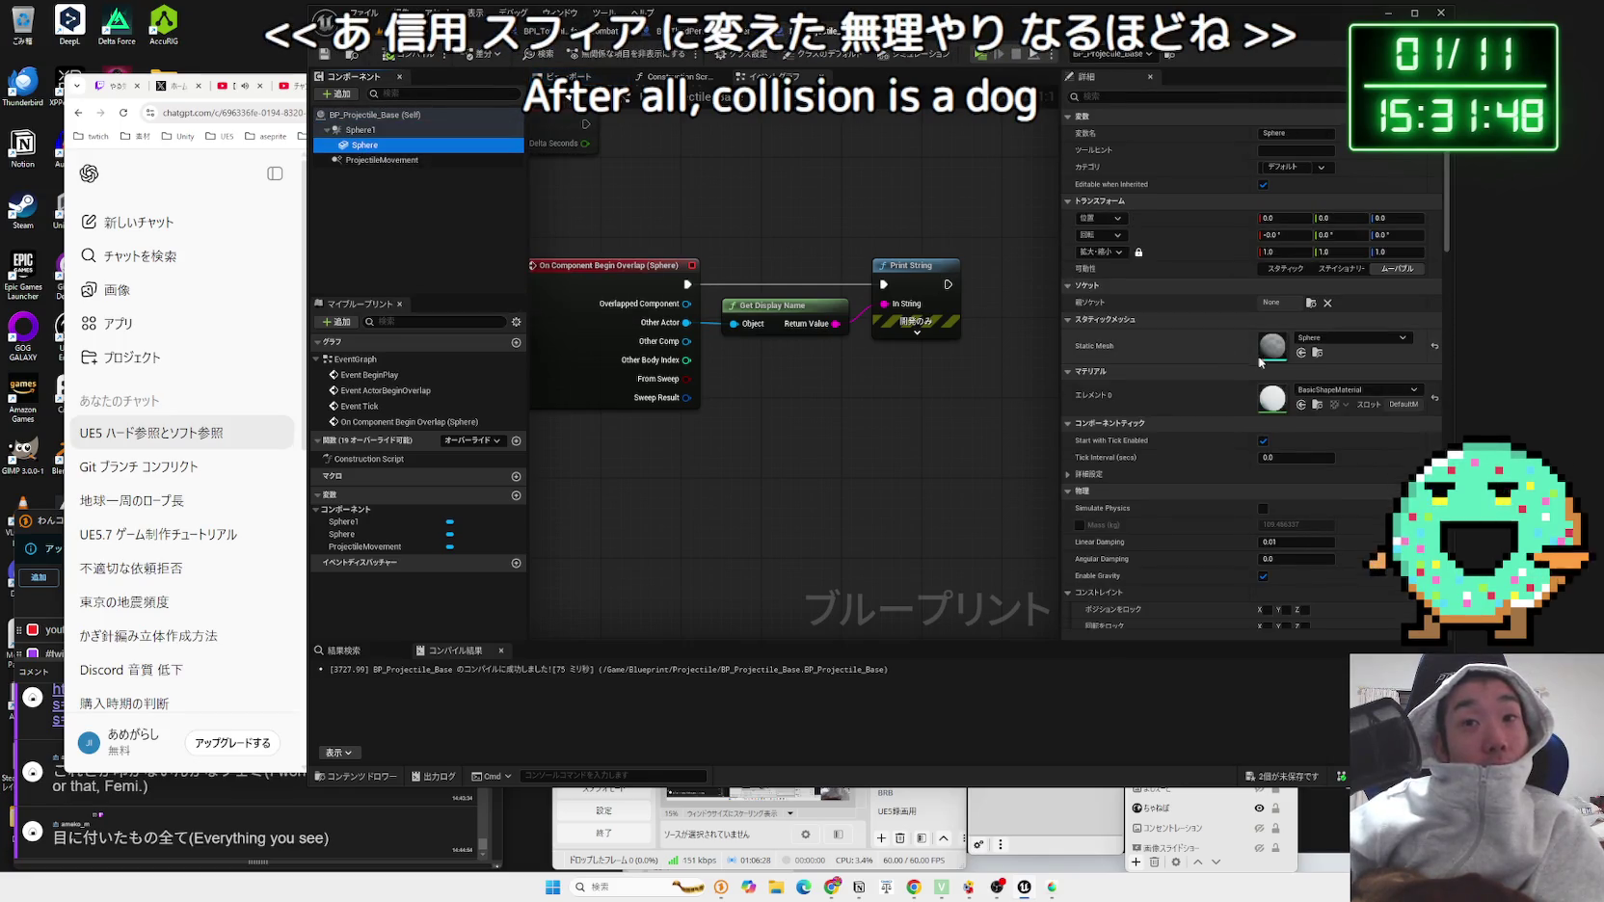
# Step: Set the Sphere mesh's collision preset to Default, then select Sphere1 and compile
pyautogui.scroll(-10, 1242, 374)
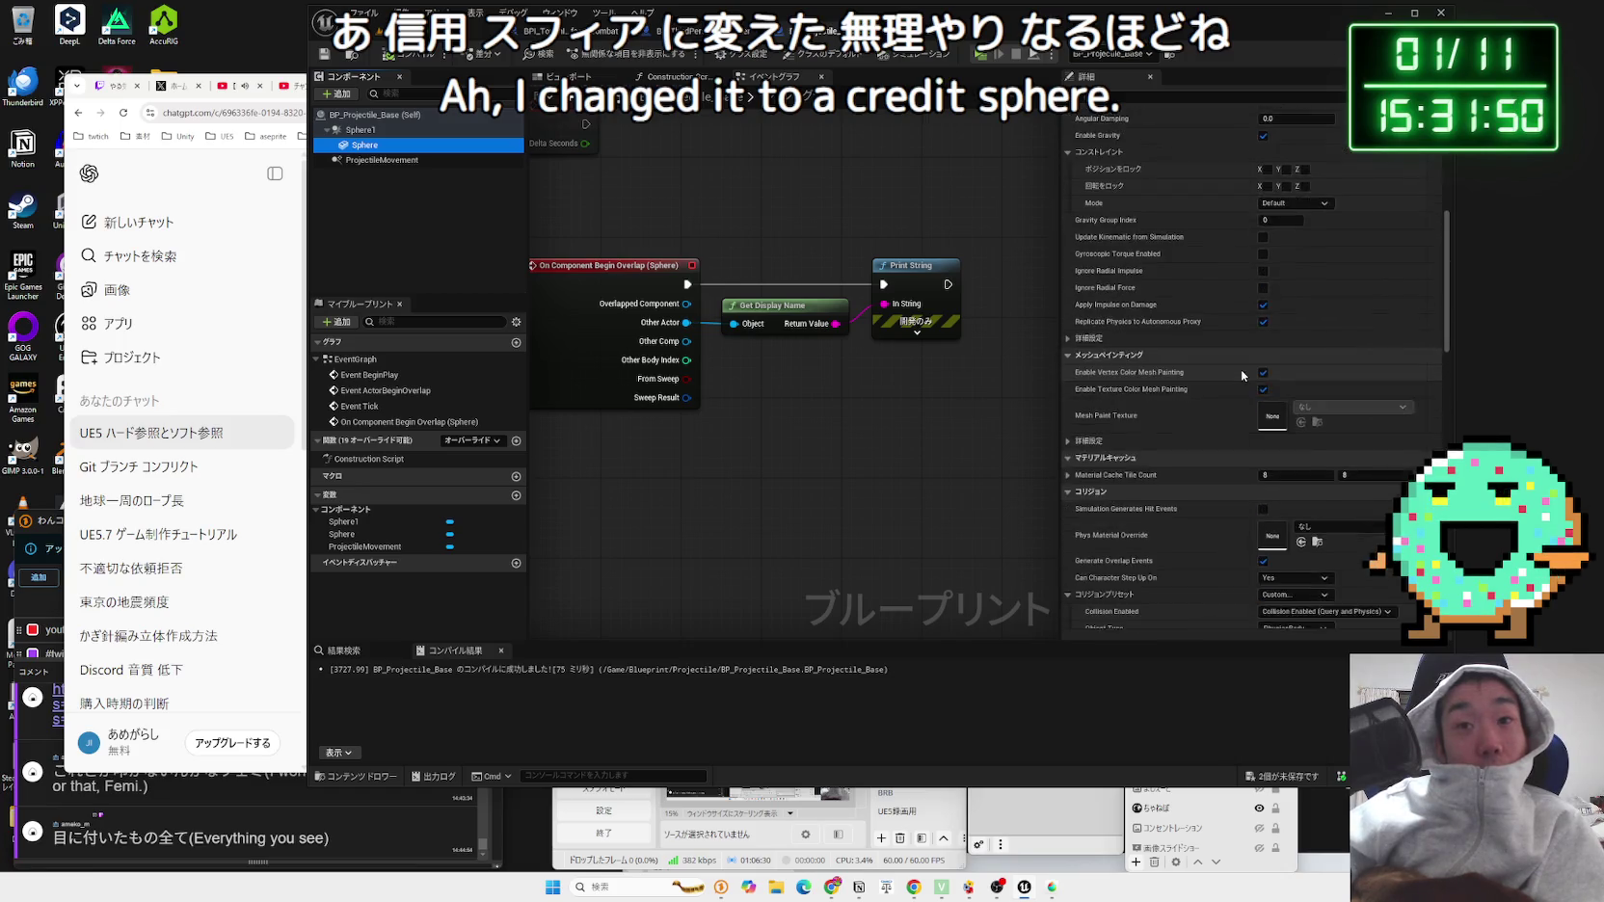
pyautogui.scroll(-2, 1241, 376)
pyautogui.click(1318, 391)
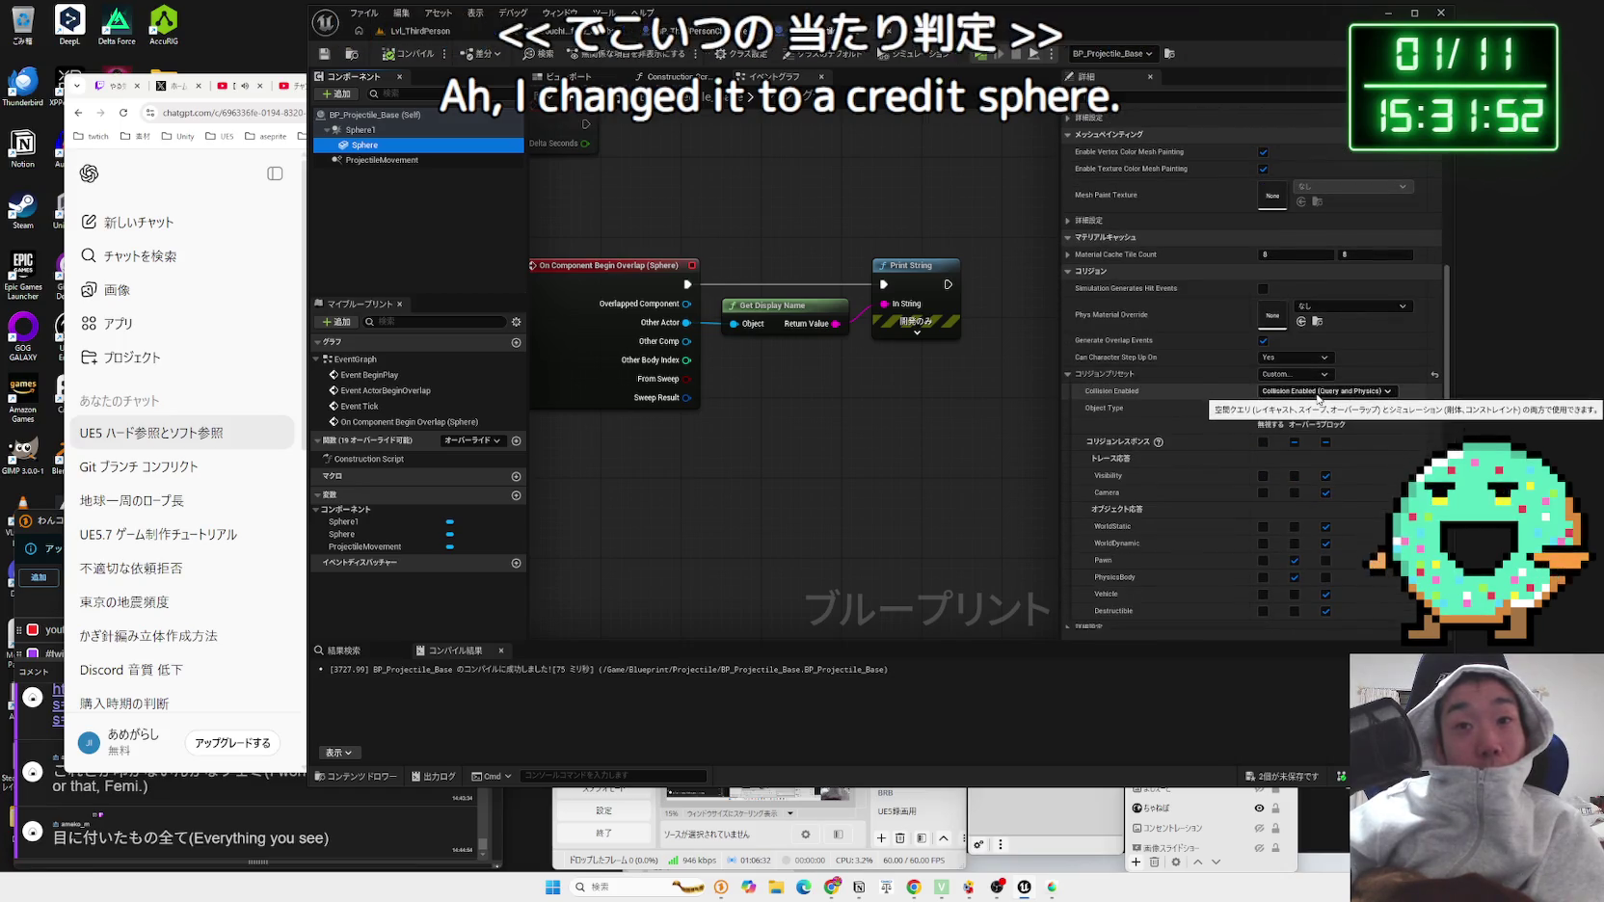
pyautogui.click(1318, 392)
pyautogui.click(1297, 374)
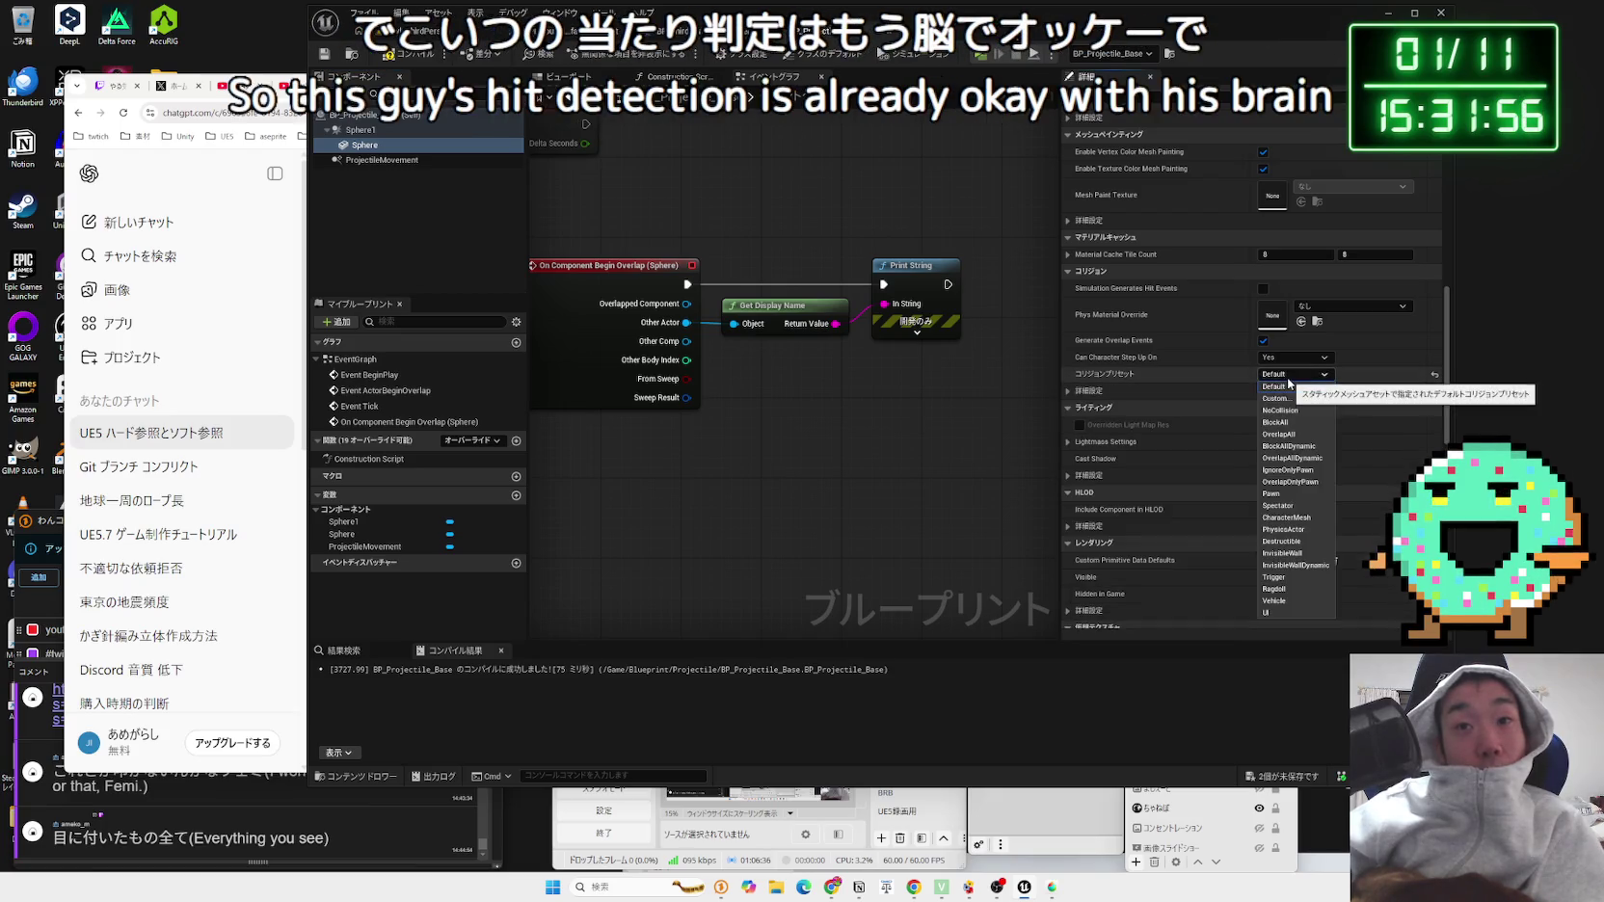
pyautogui.click(1296, 386)
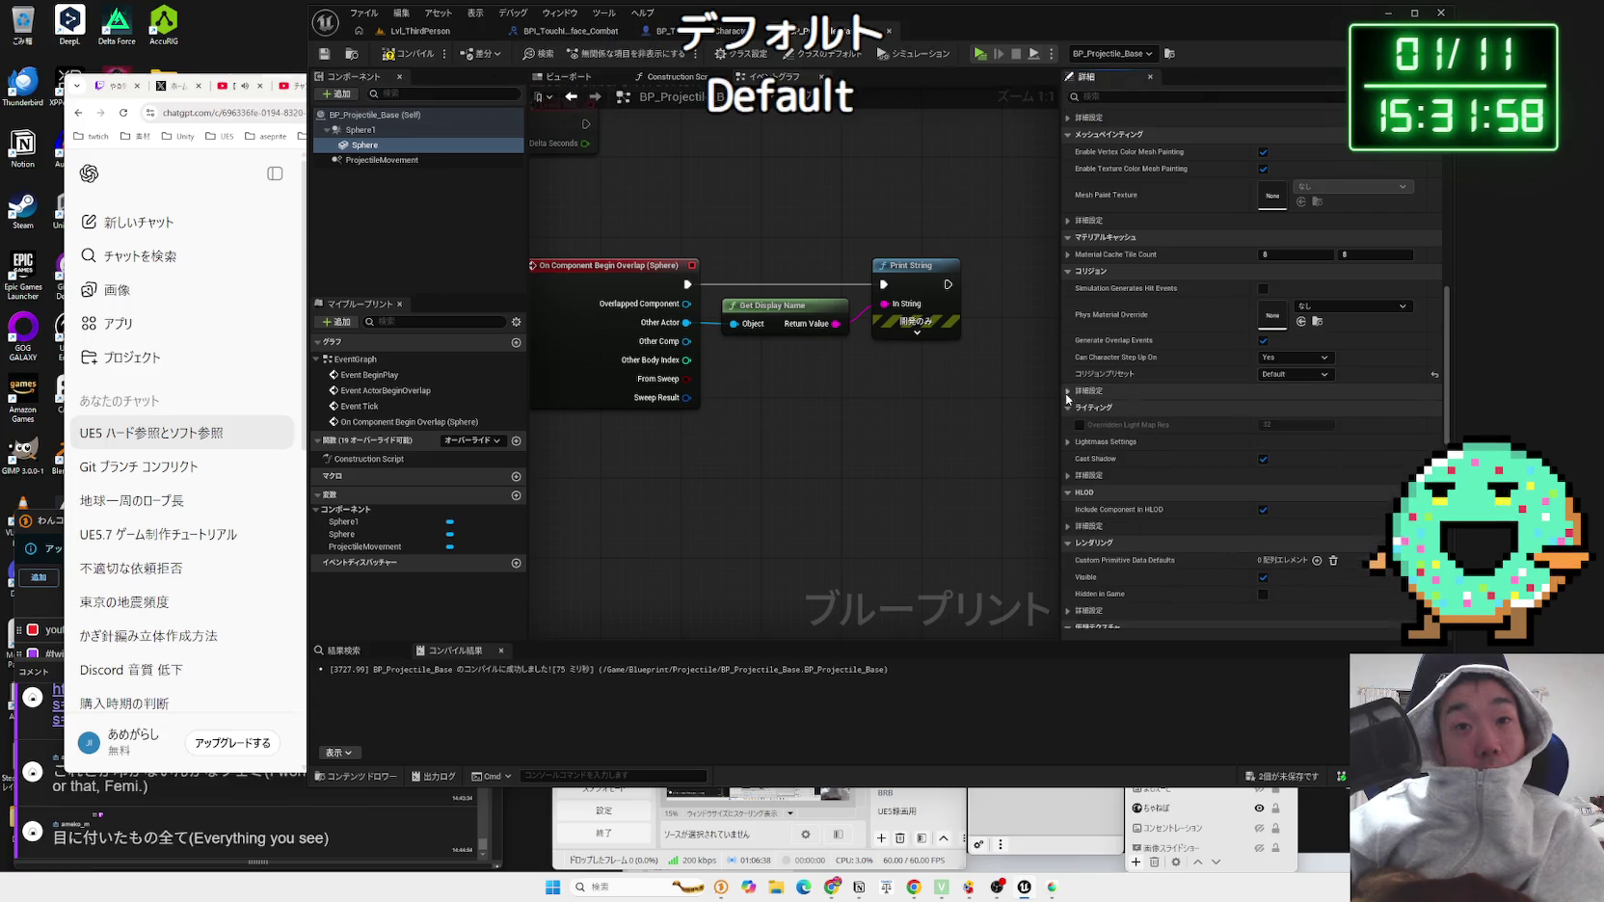
pyautogui.scroll(-3, 906, 404)
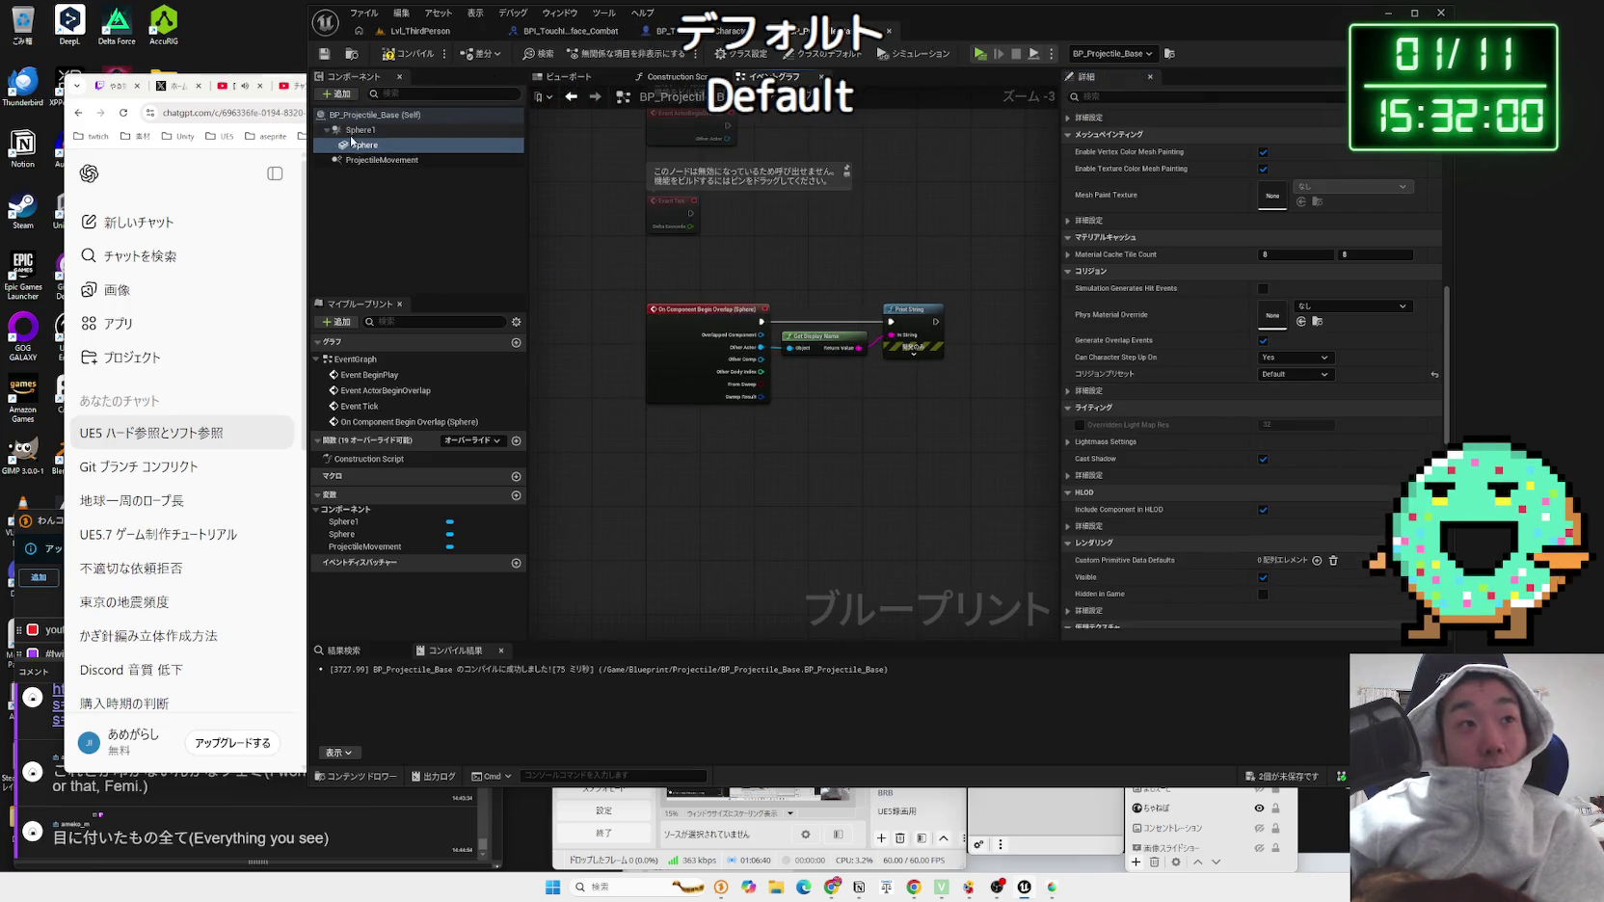
pyautogui.click(359, 129)
pyautogui.click(417, 60)
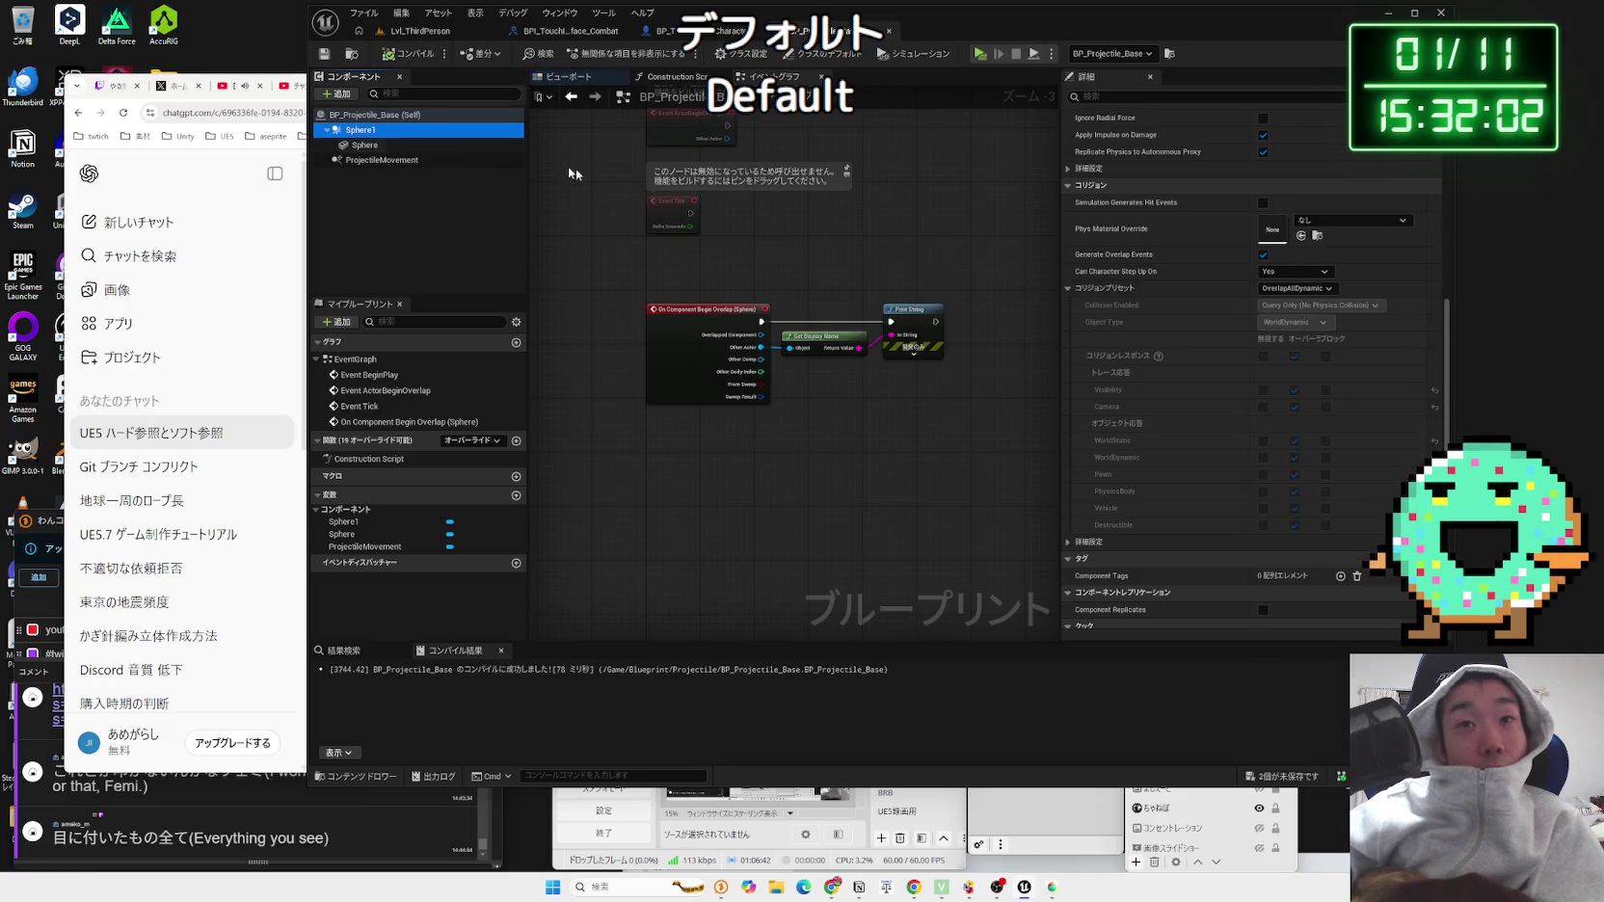
# Step: Switch Sphere1 to a Custom preset blocking Visibility, Camera, WorldStatic and WorldDynamic
pyautogui.click(1296, 288)
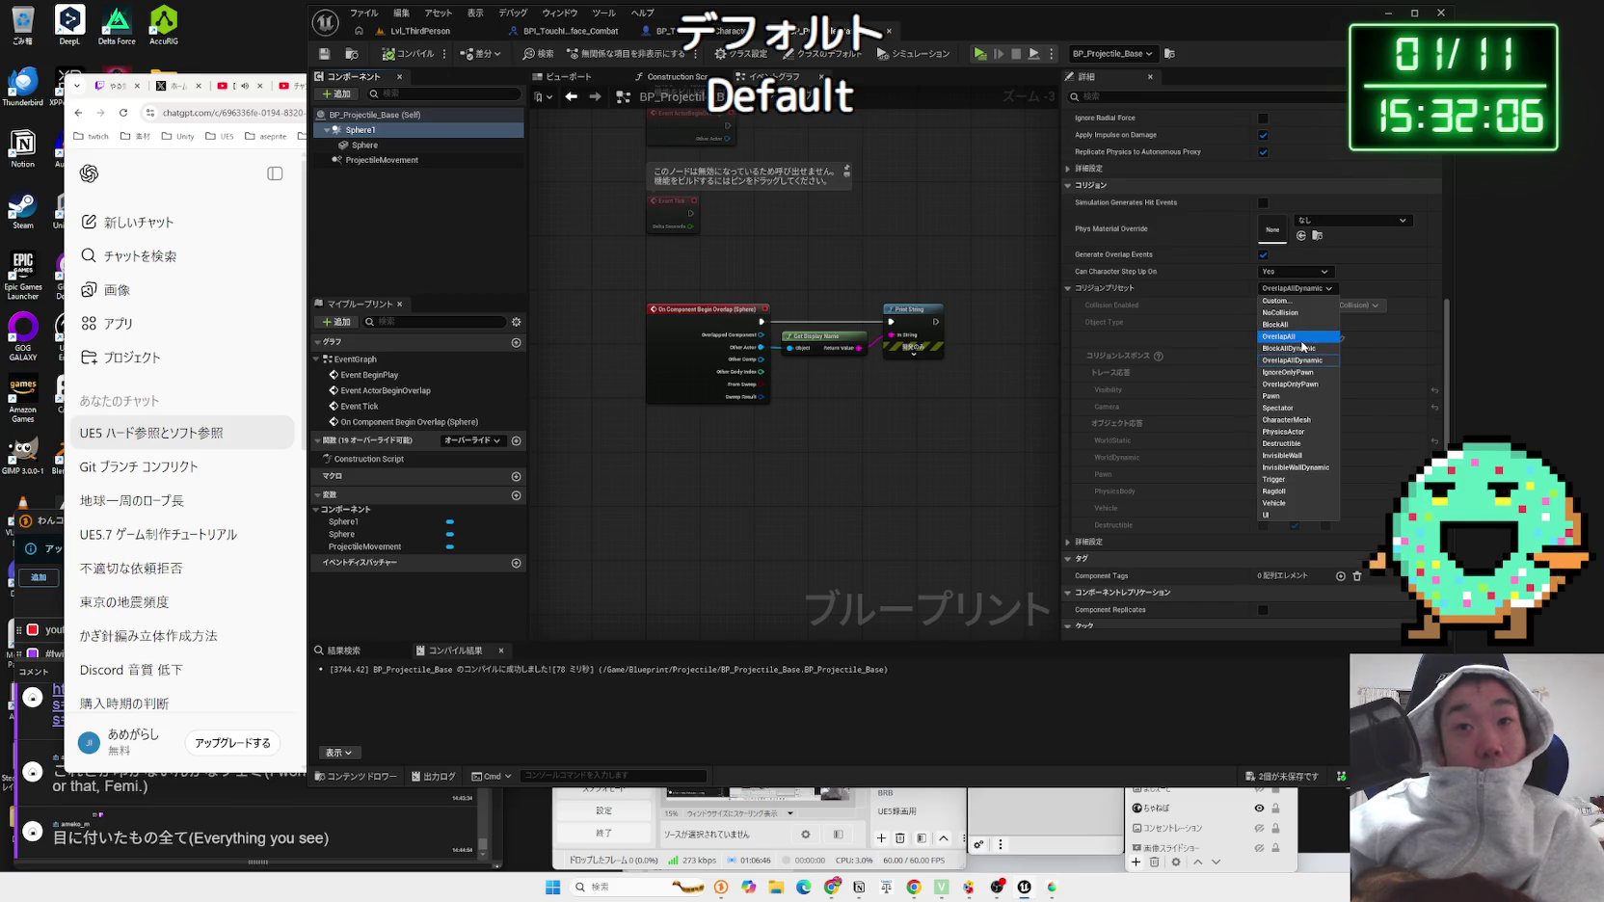
pyautogui.click(1277, 300)
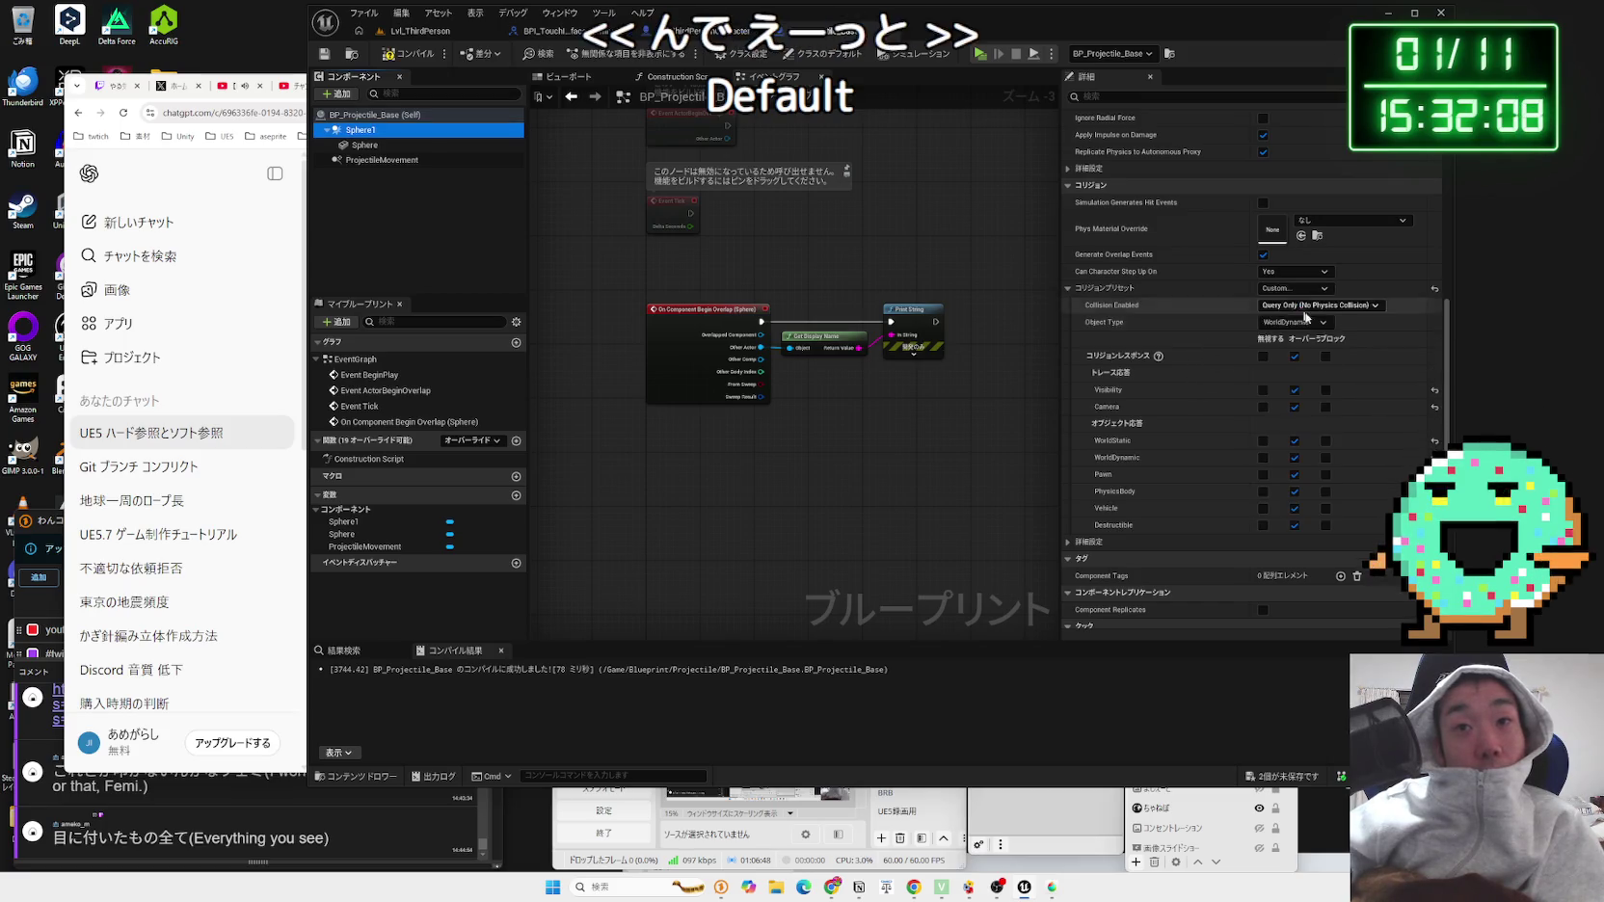
pyautogui.click(1326, 390)
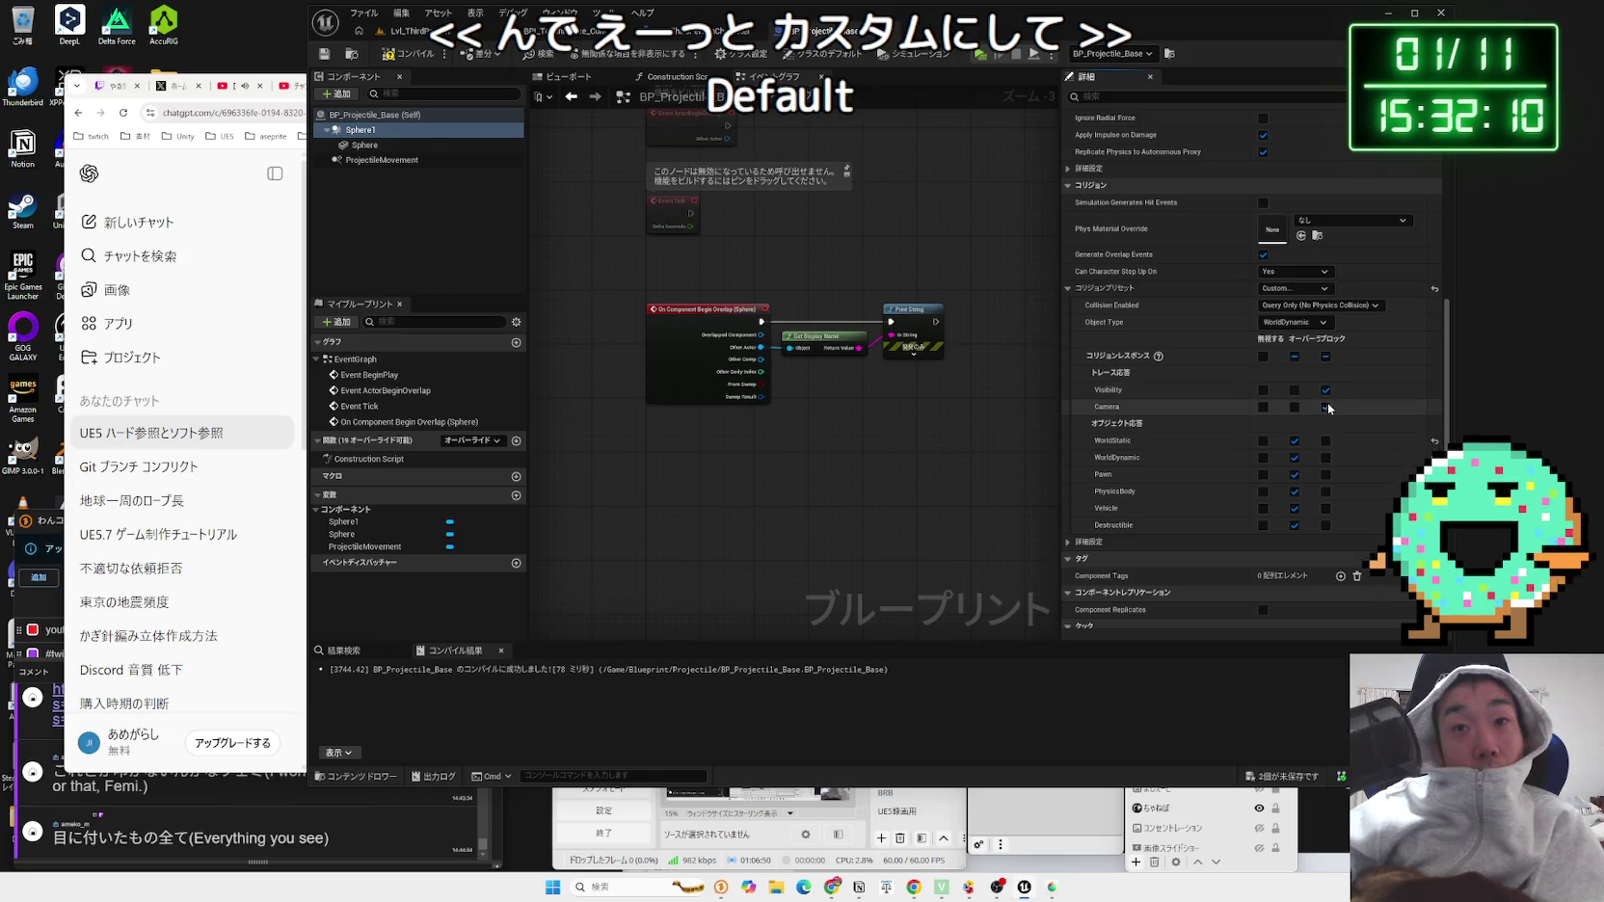
pyautogui.click(1326, 406)
pyautogui.scroll(-1, 1336, 444)
pyautogui.click(1325, 420)
pyautogui.click(1325, 436)
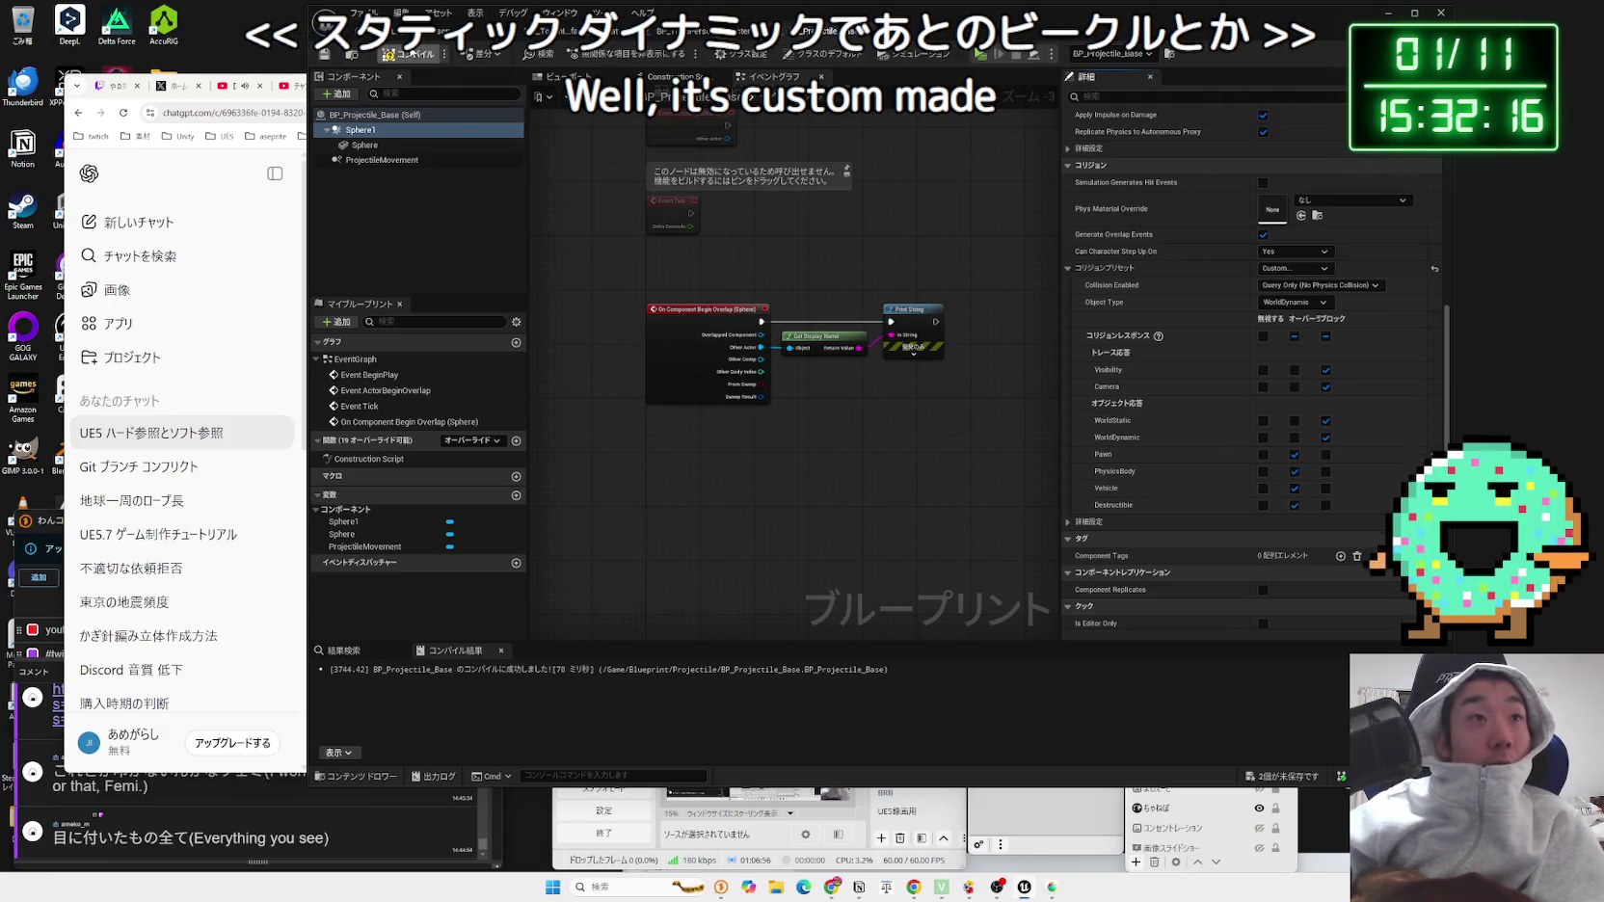
pyautogui.click(694, 31)
# Step: Start a play session and run toward the green wall among the fired spheres
pyautogui.hotkey('alt', 'p')
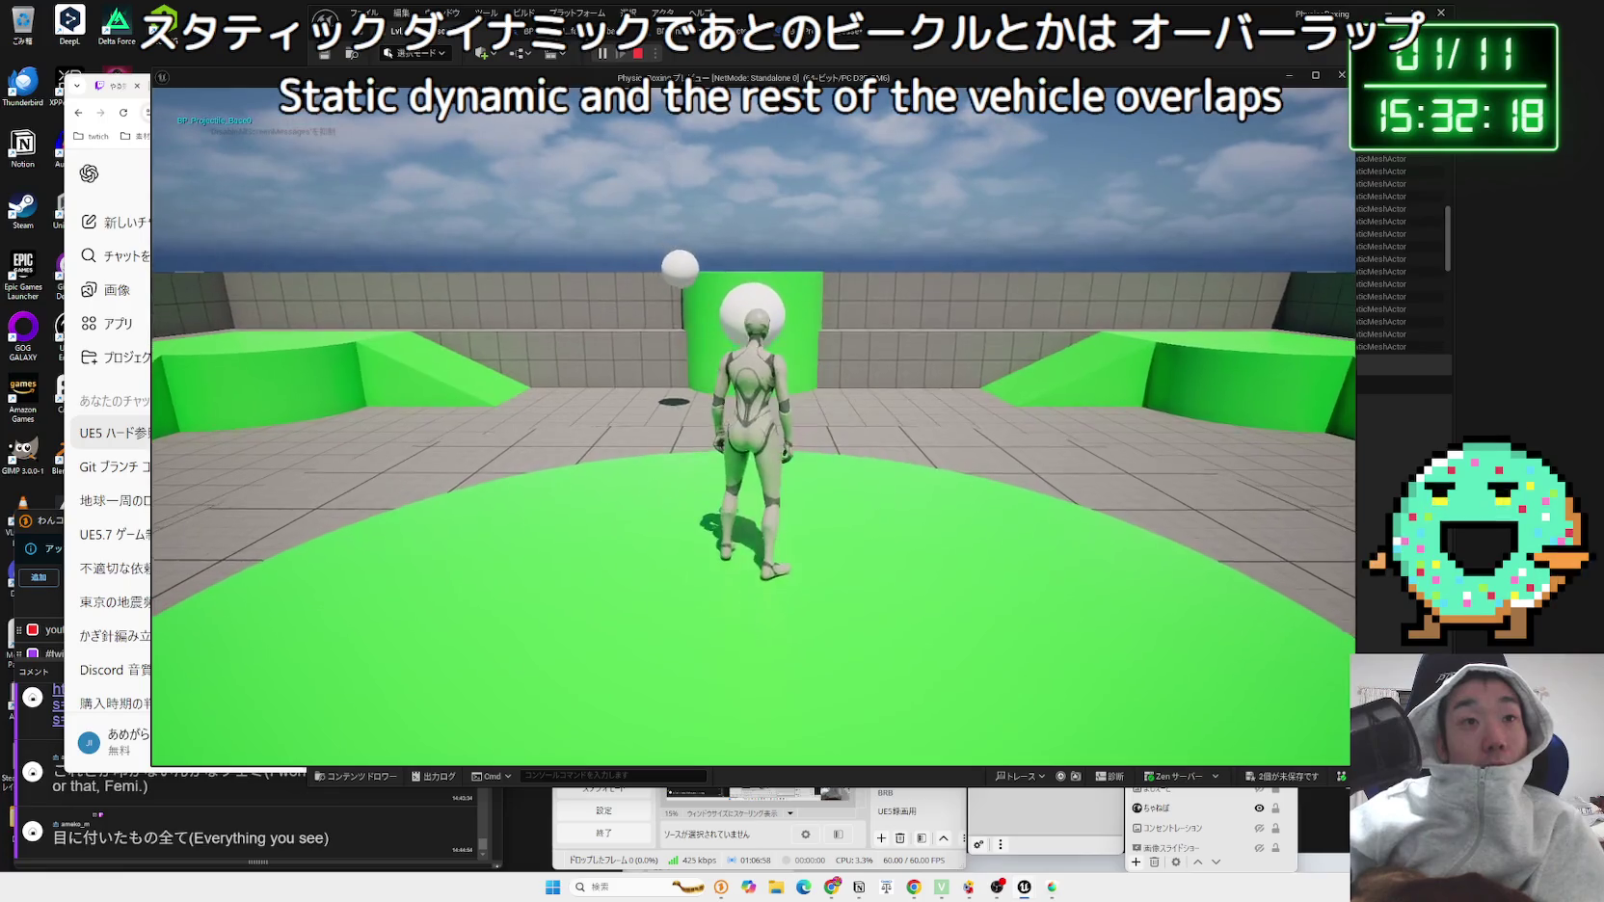
pyautogui.press('w')
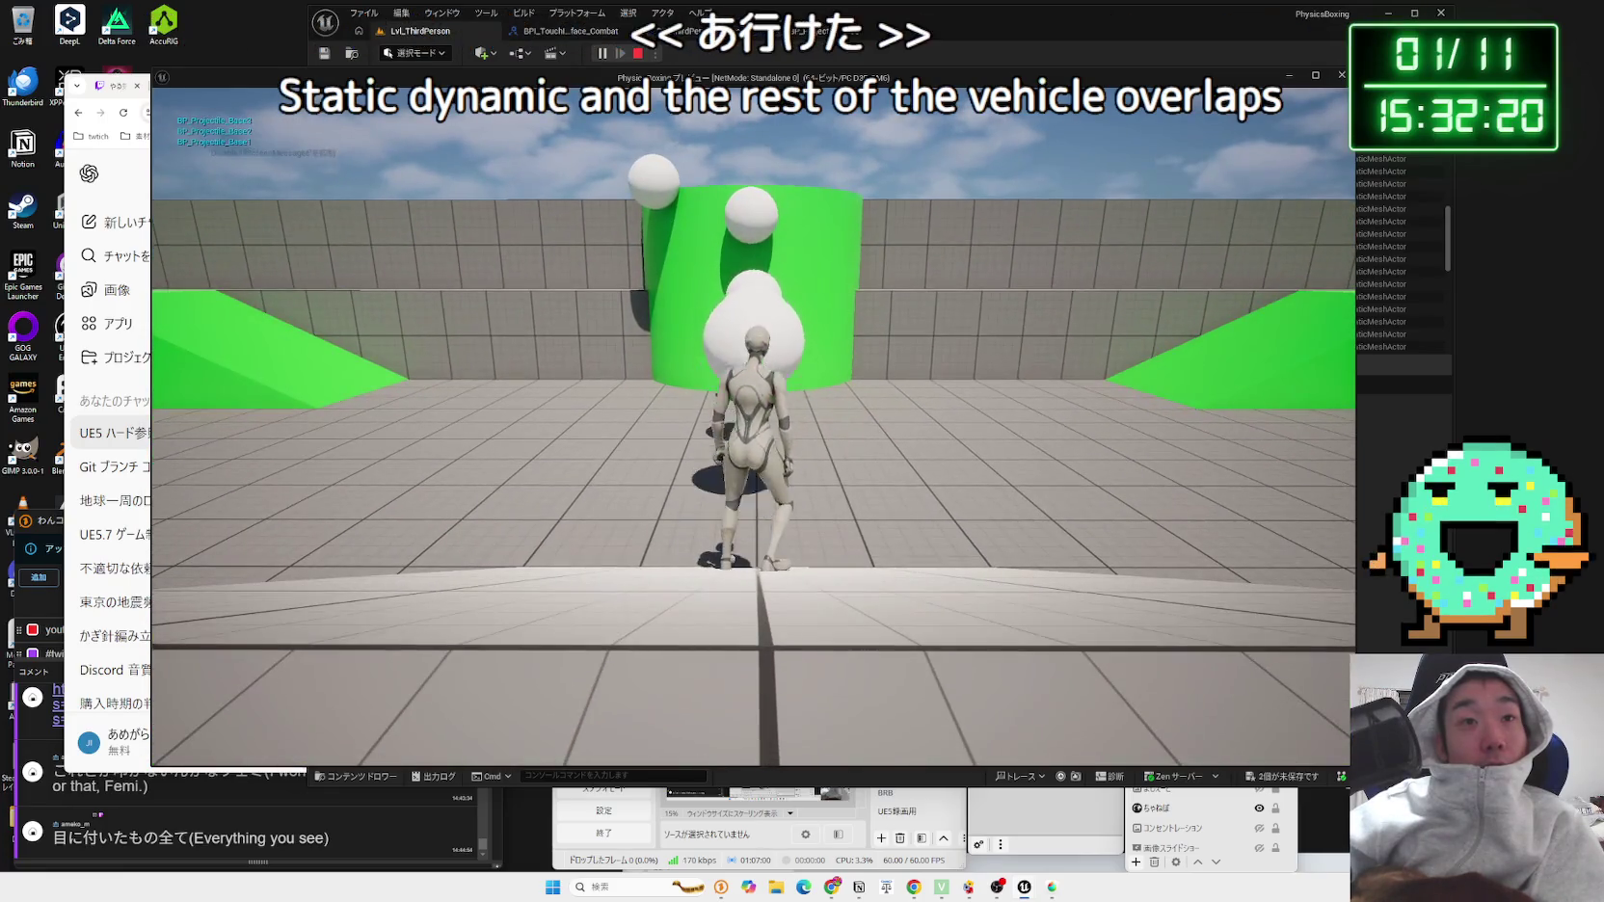
pyautogui.press('w')
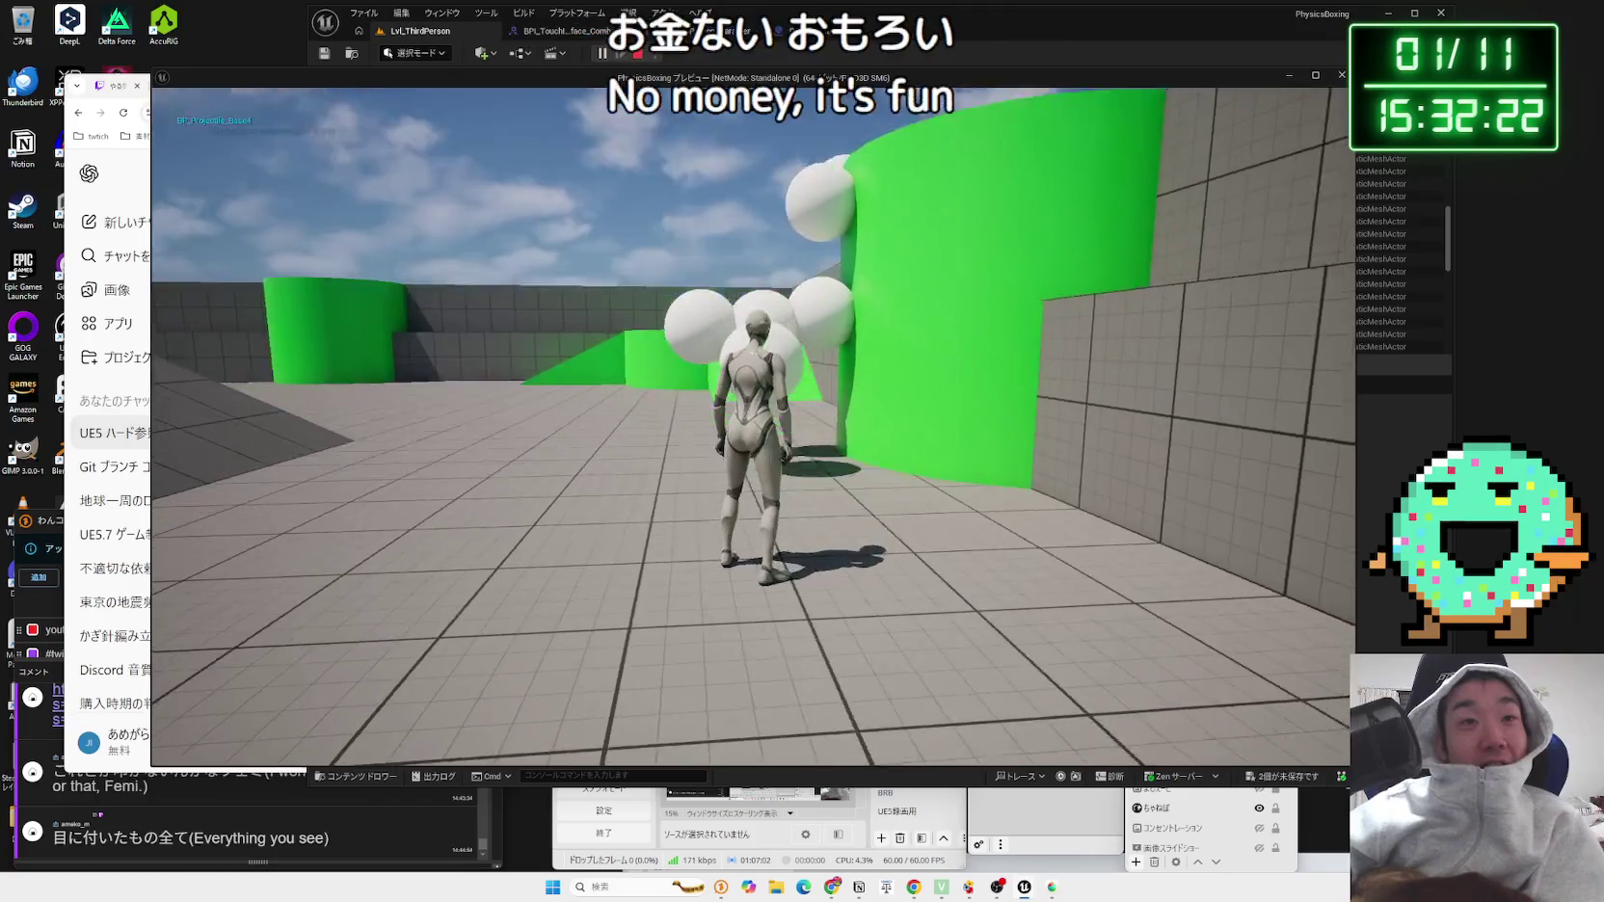
pyautogui.press('w')
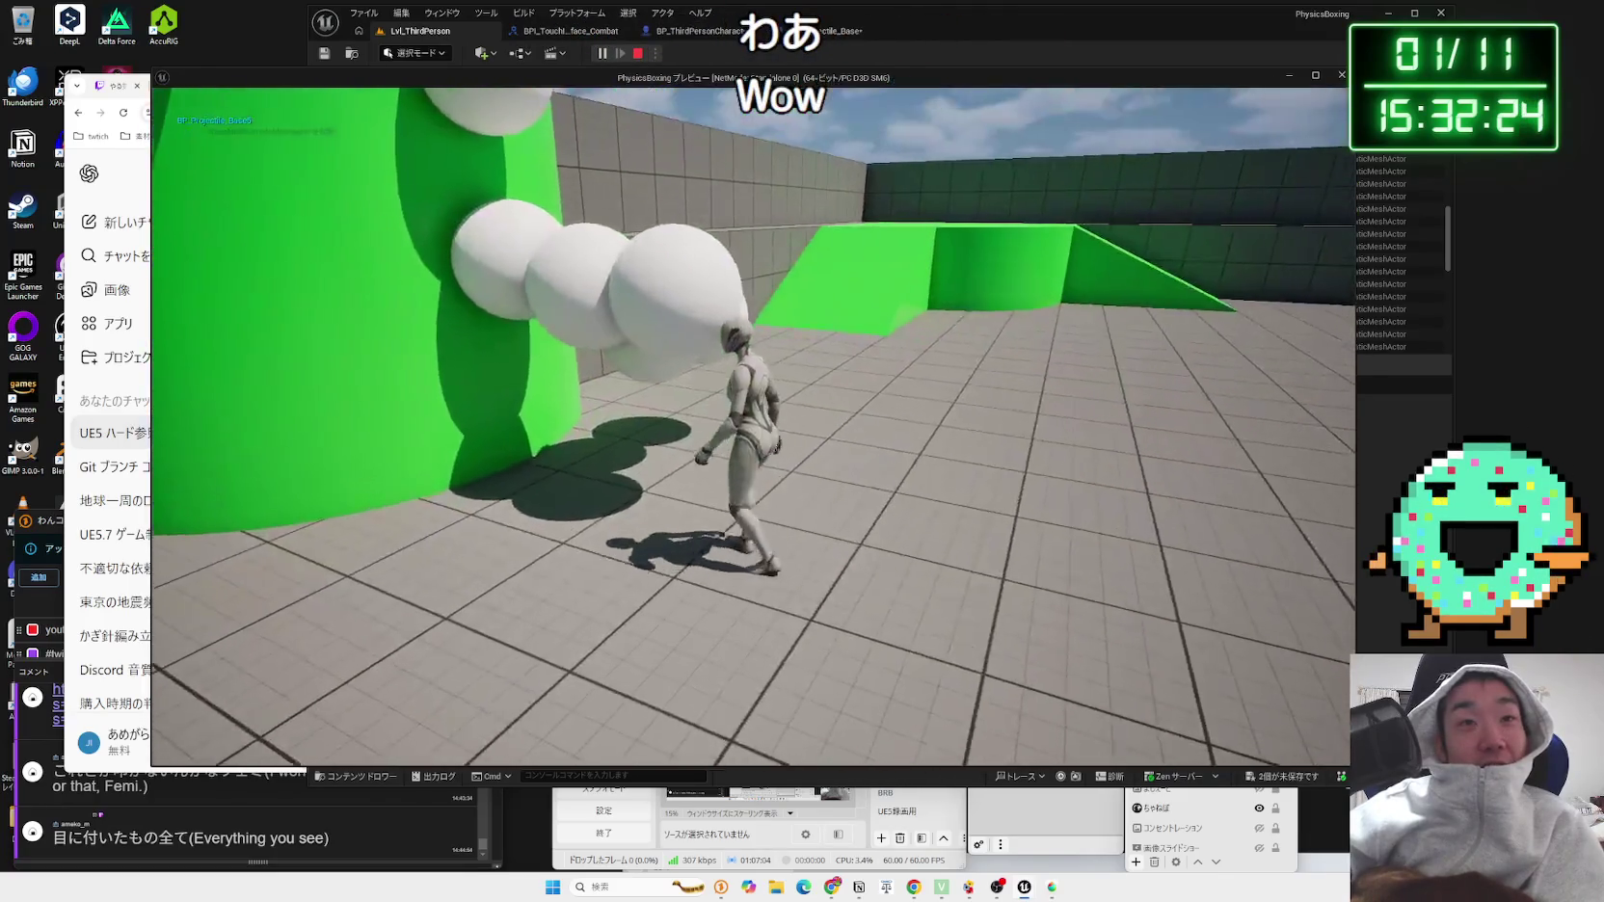
pyautogui.press('w')
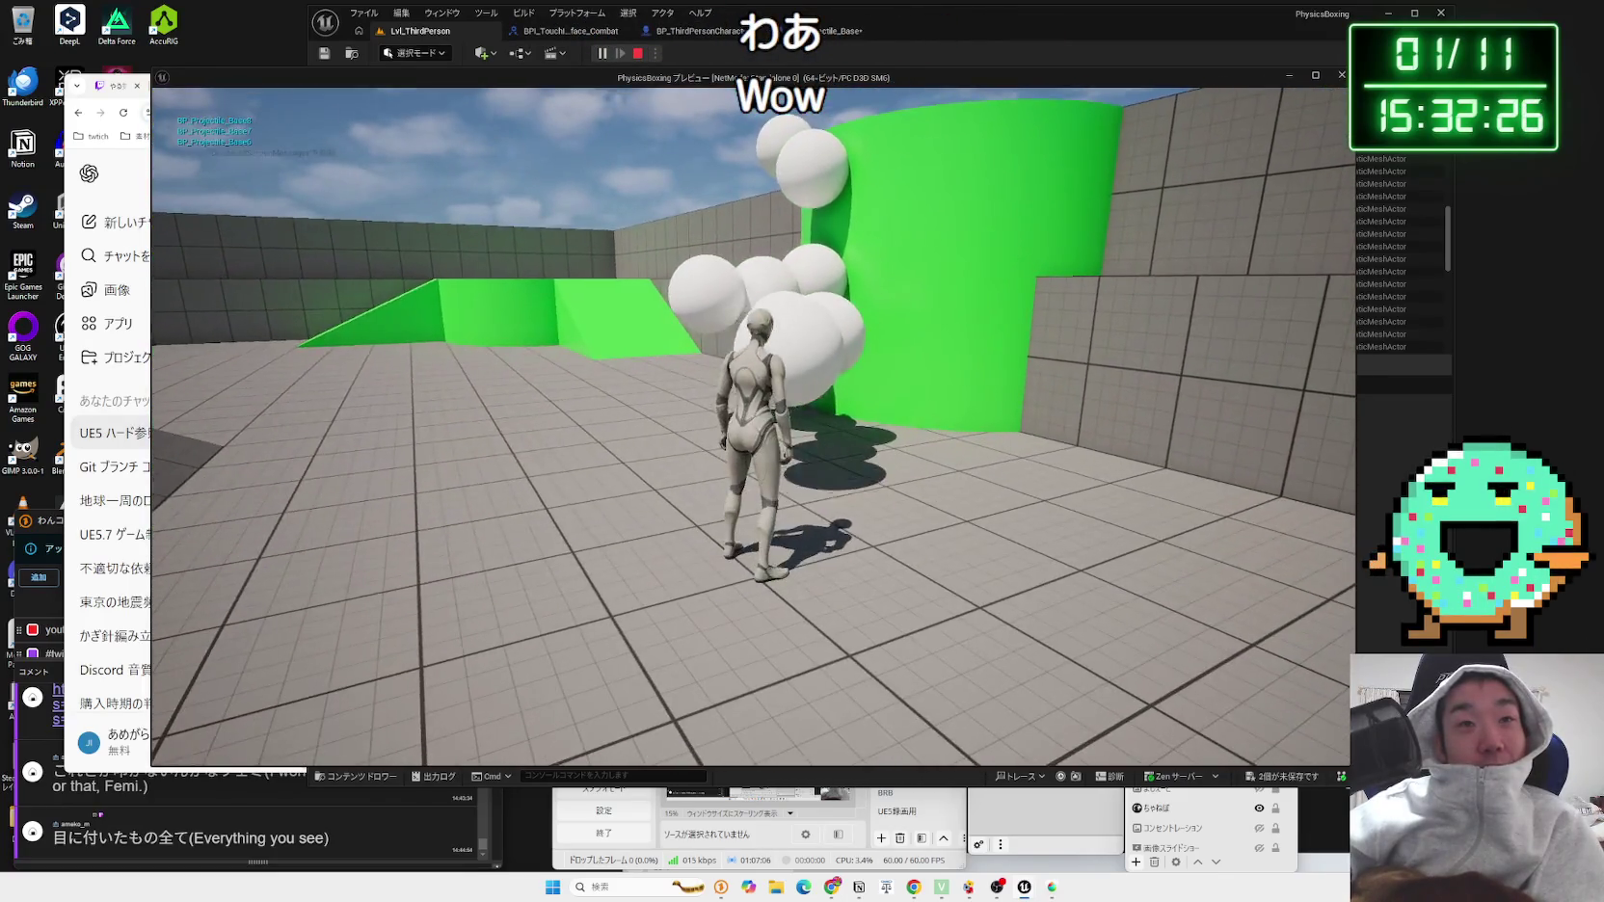
pyautogui.press('w')
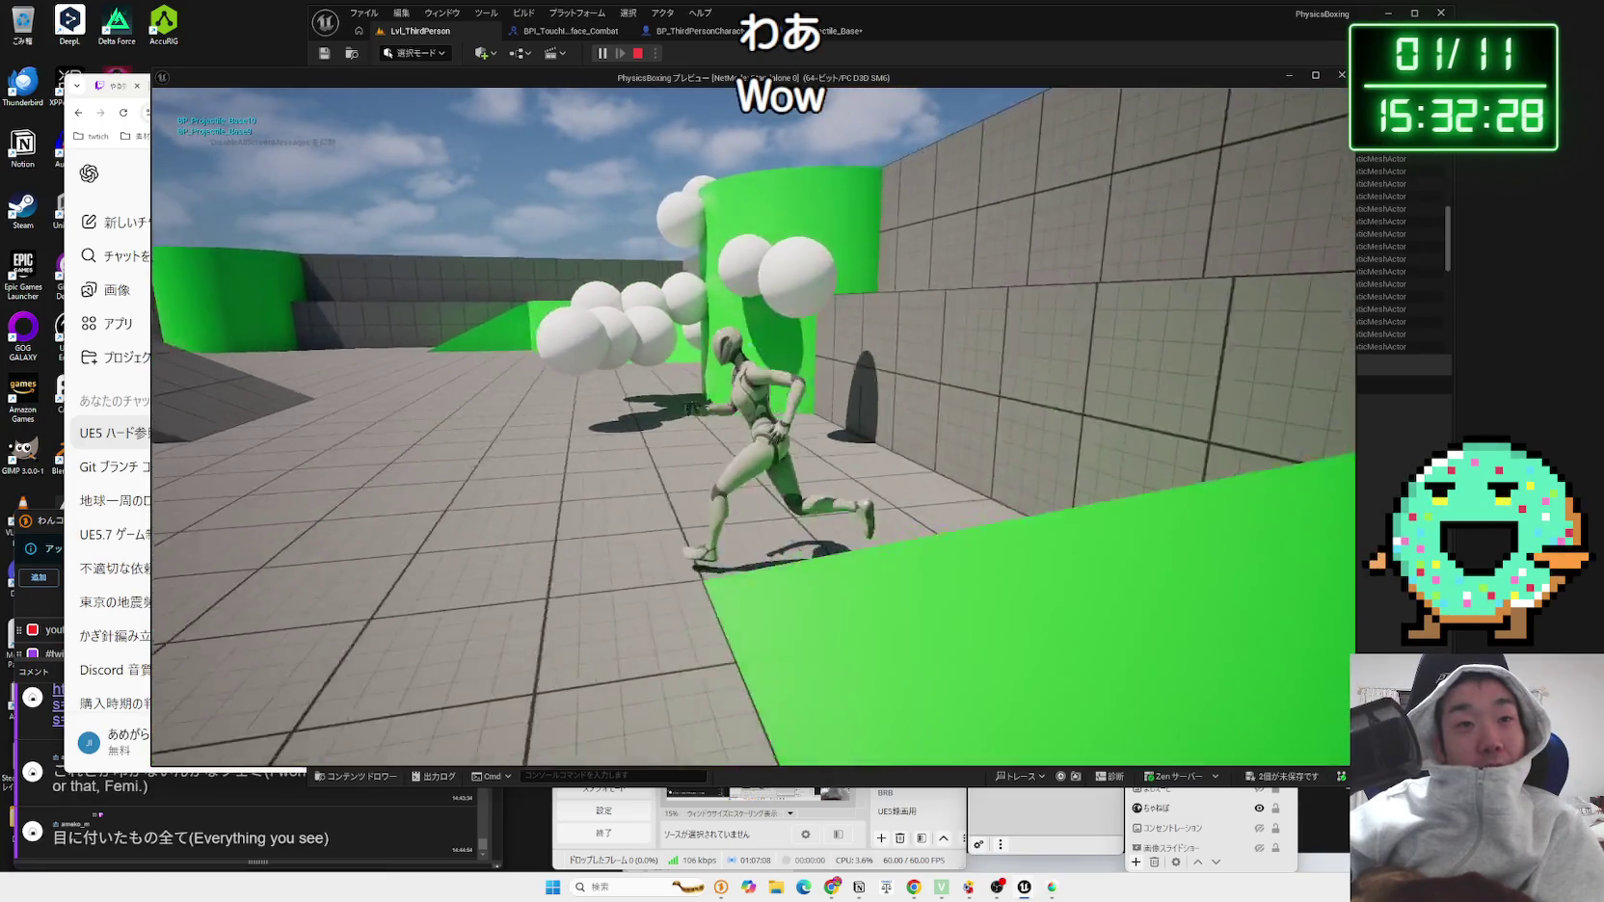
pyautogui.press('w')
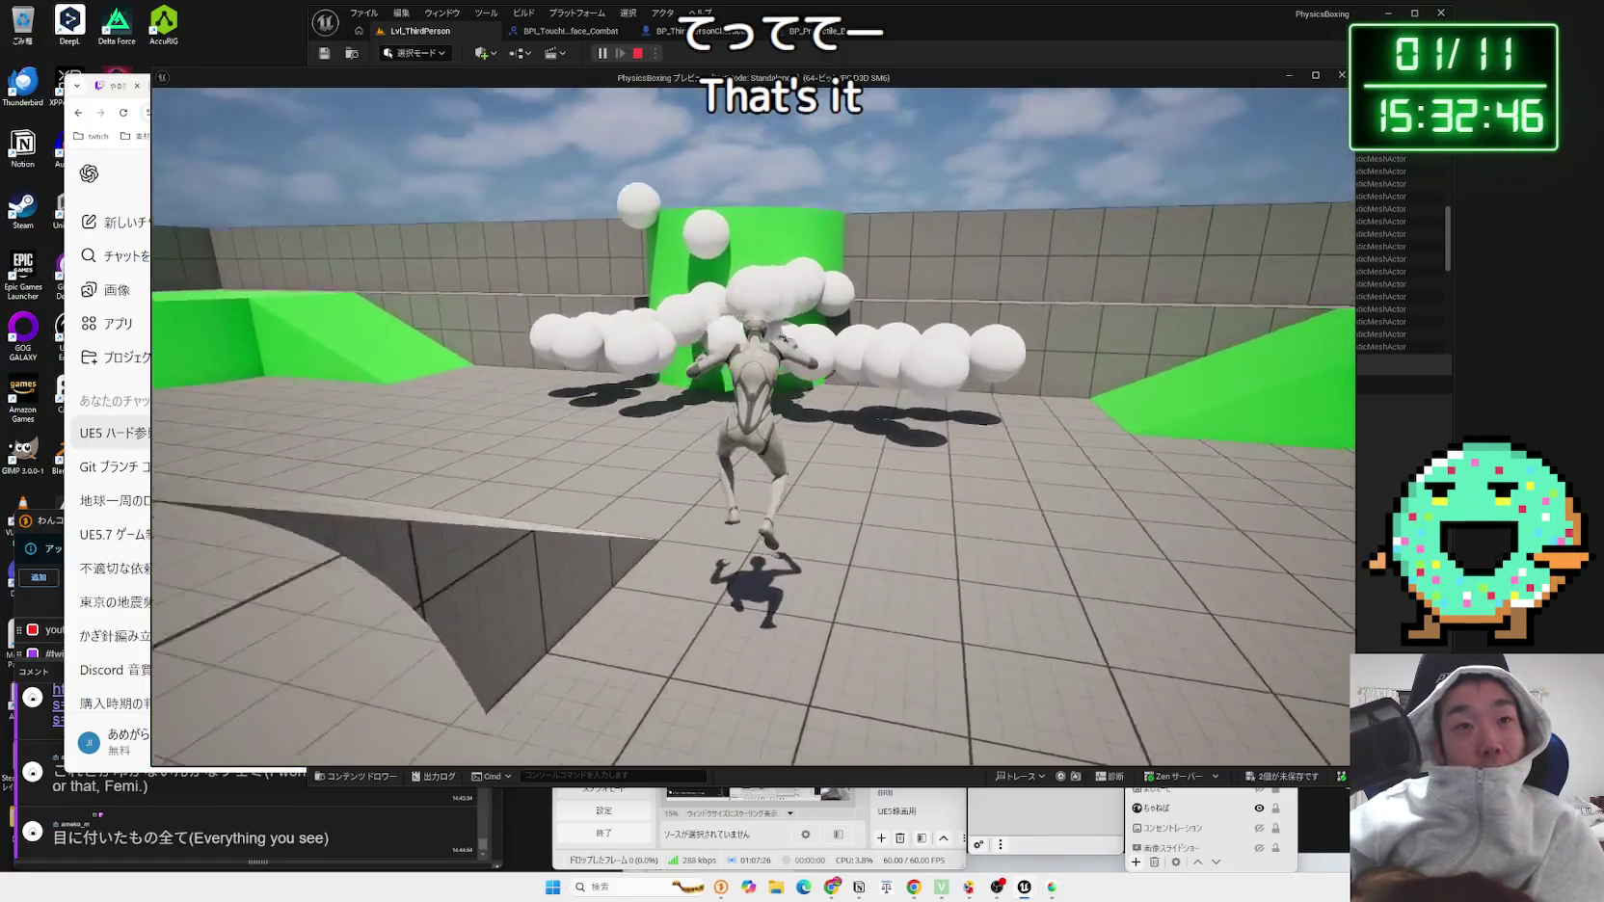
# Step: Run across the row of spheres onto the green block and arena floor, then end play
pyautogui.press('w')
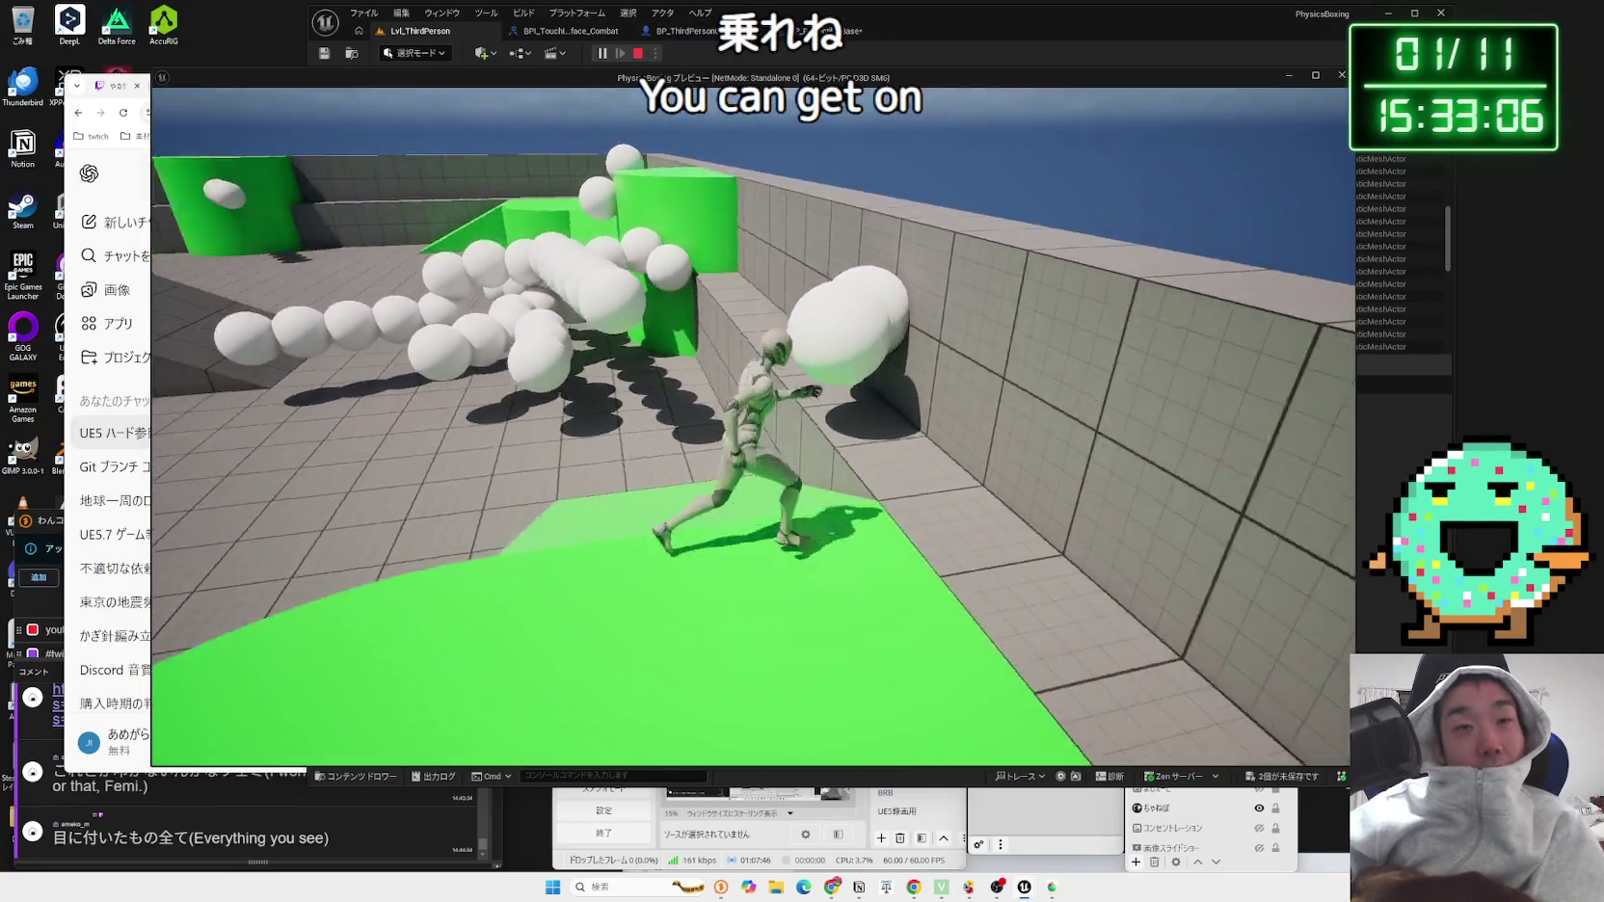
pyautogui.press('w')
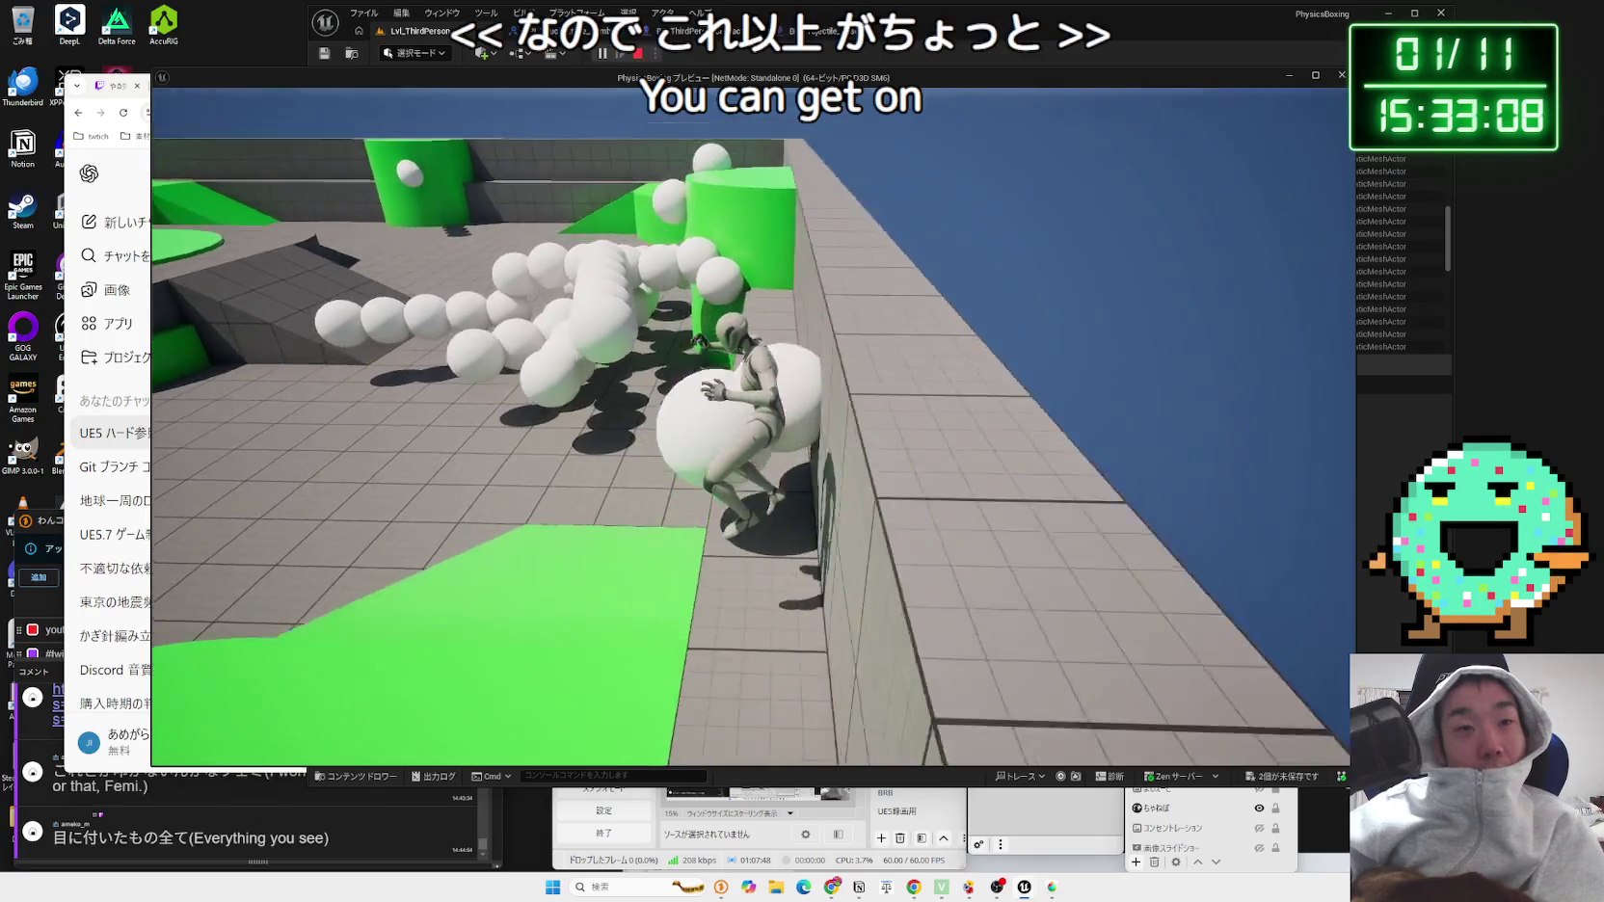
pyautogui.press('w')
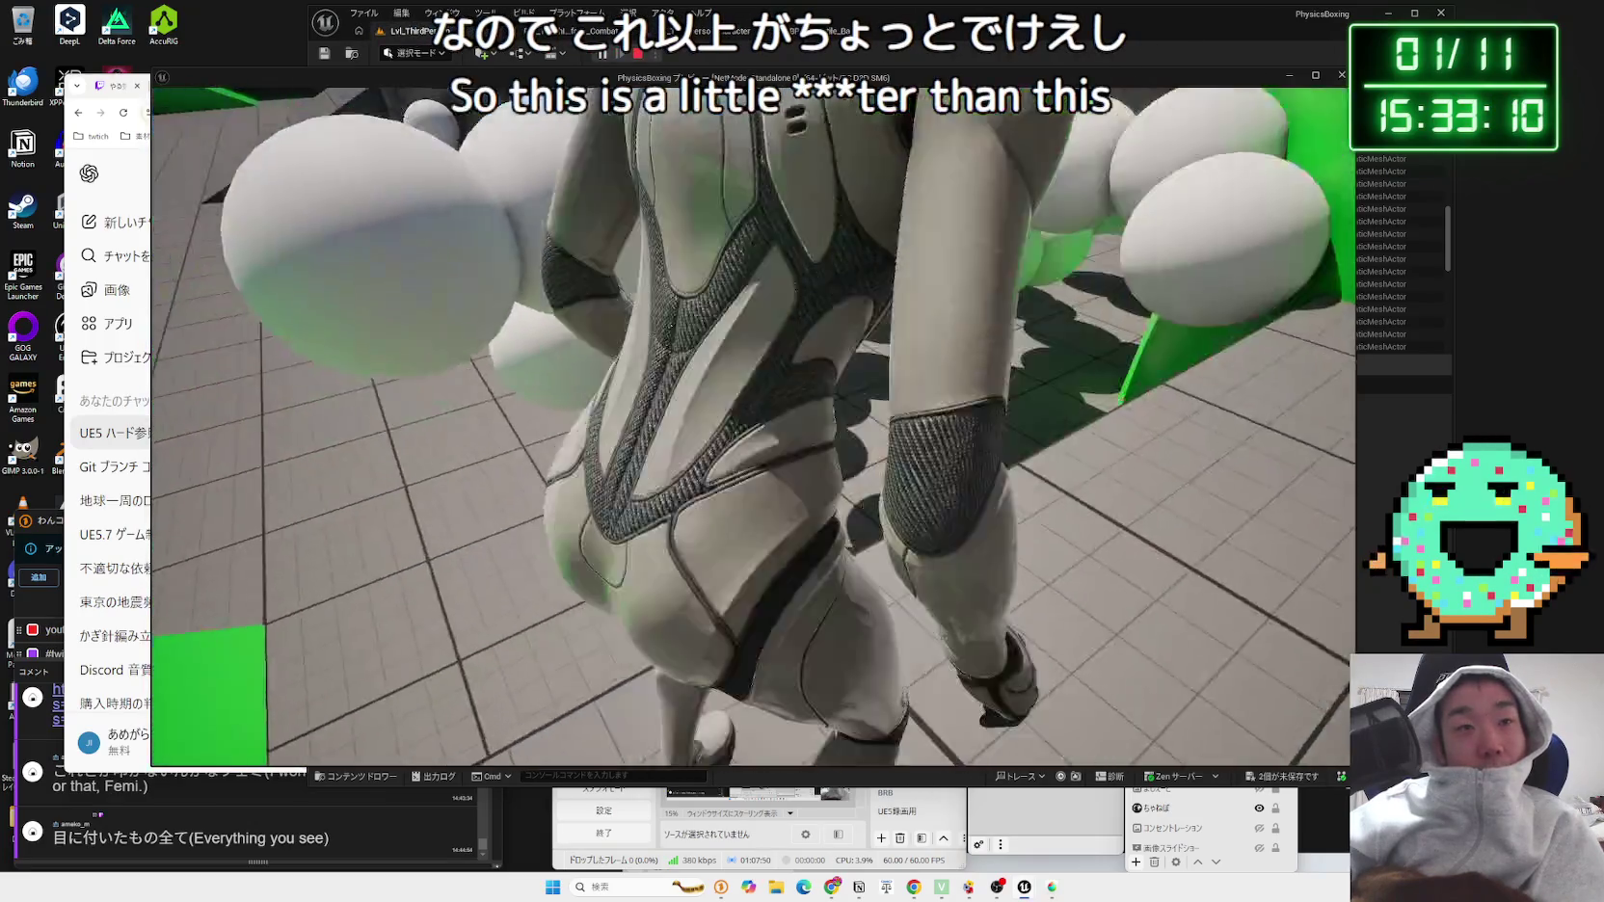
pyautogui.press('w')
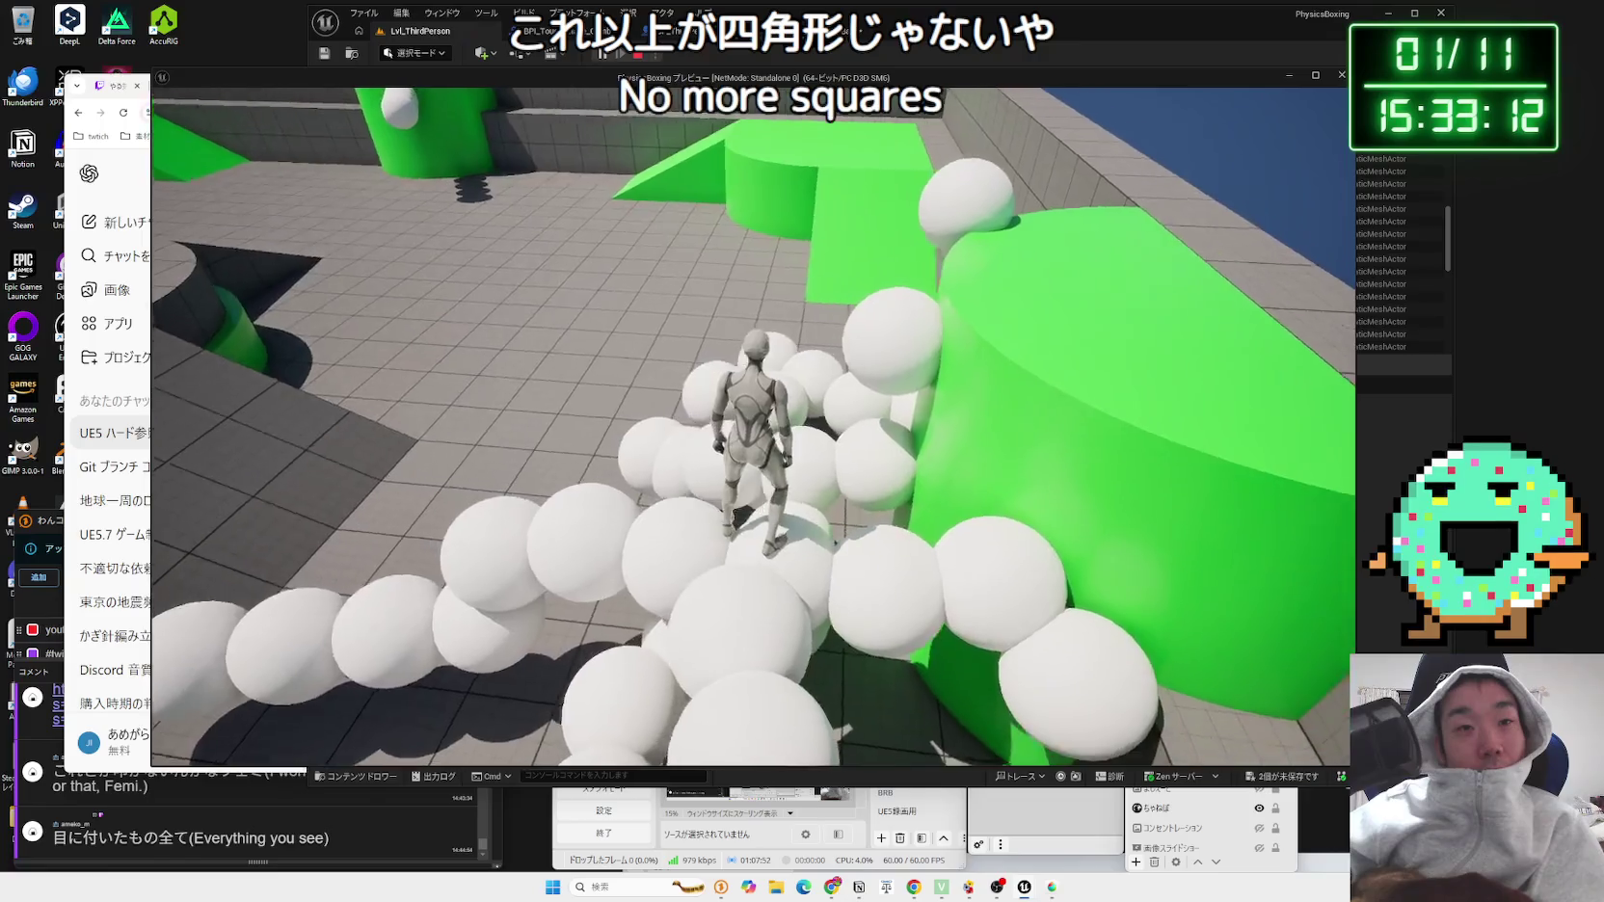
pyautogui.press('w')
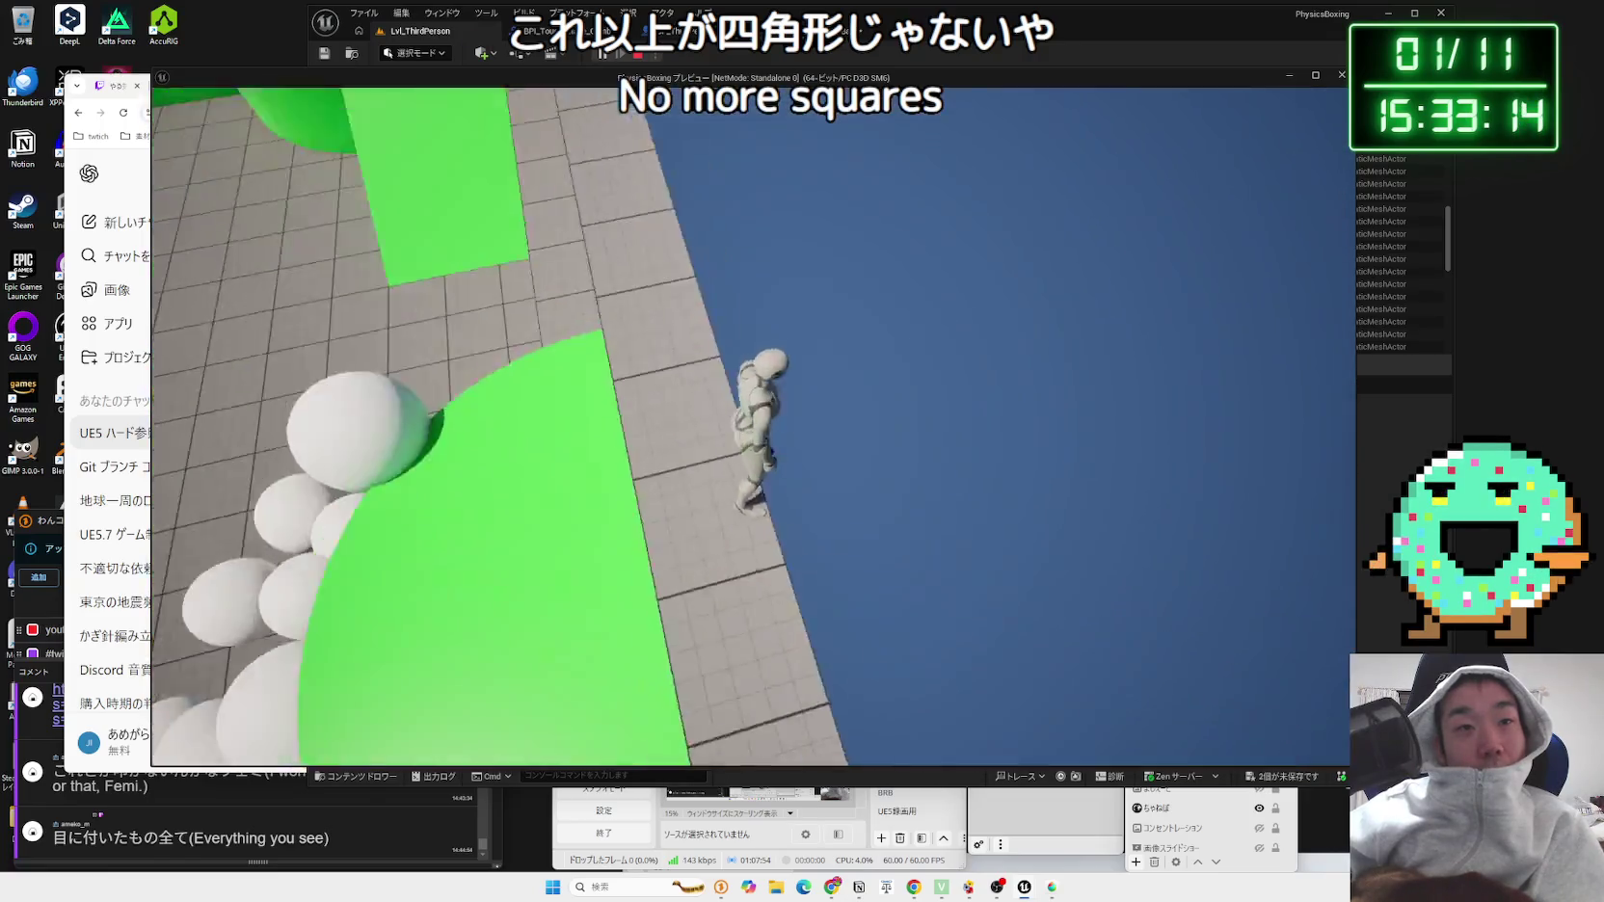
pyautogui.press('w')
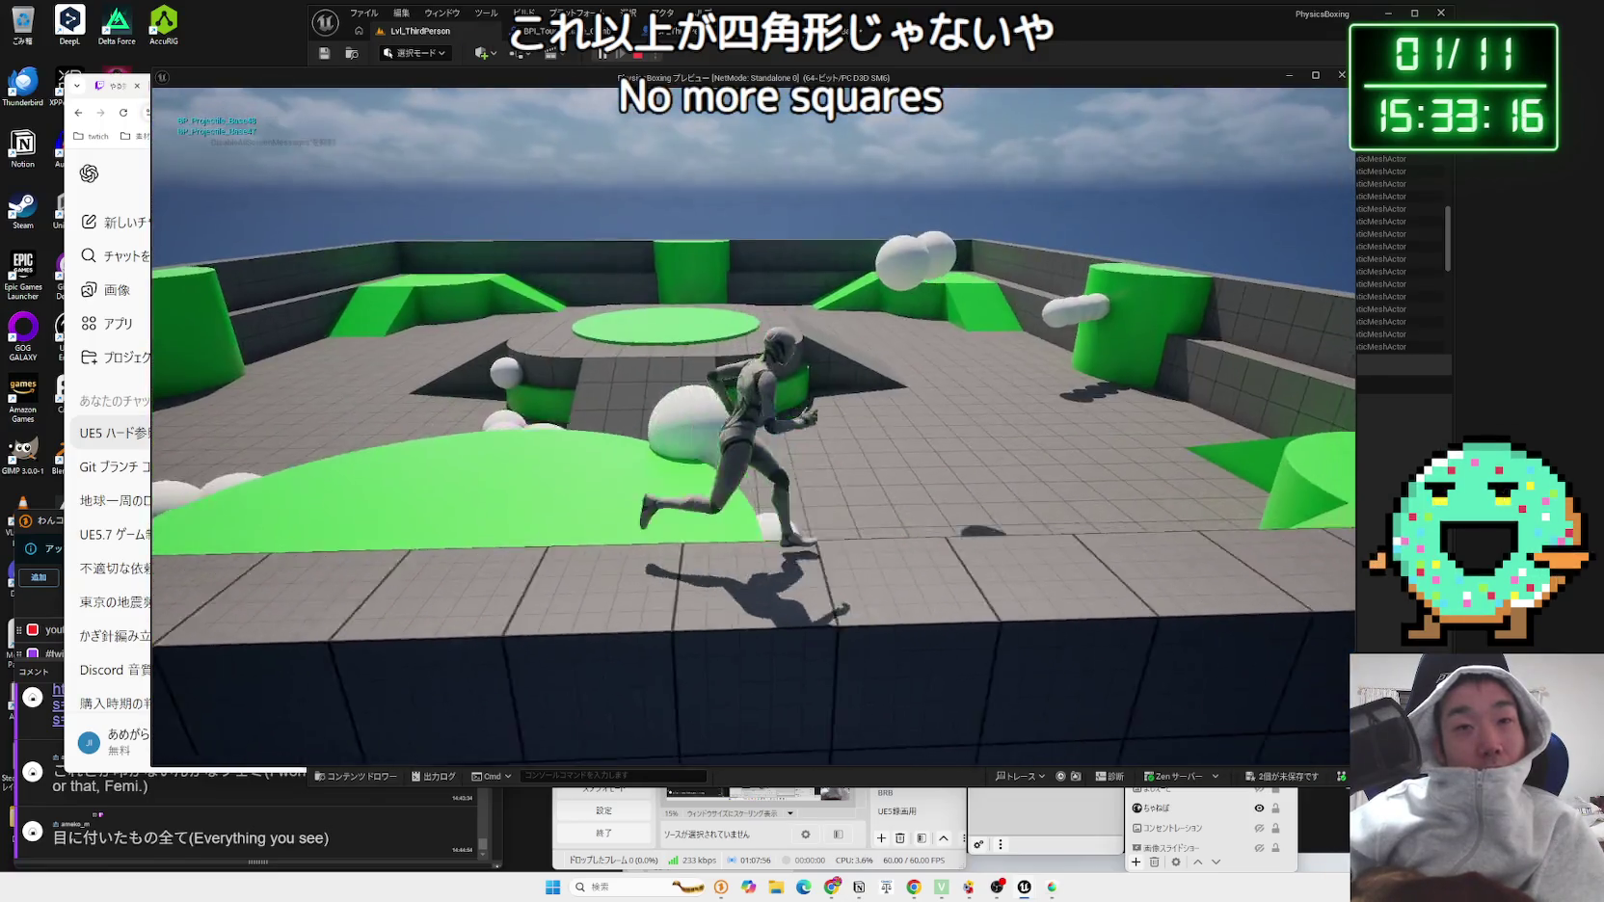
pyautogui.press('w')
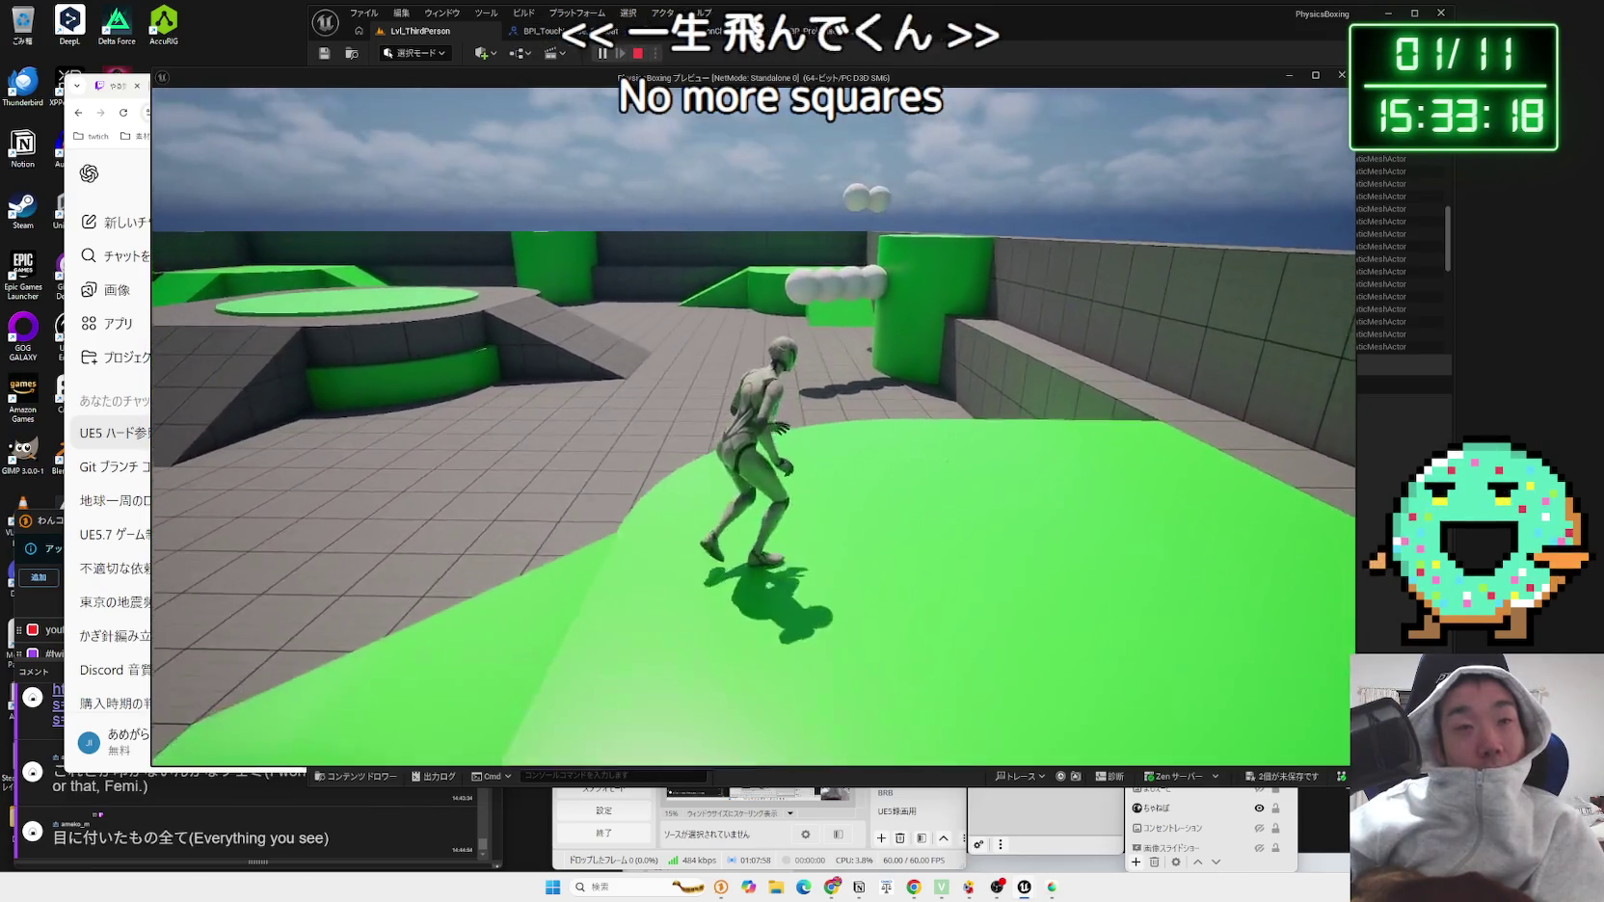
pyautogui.press('Escape')
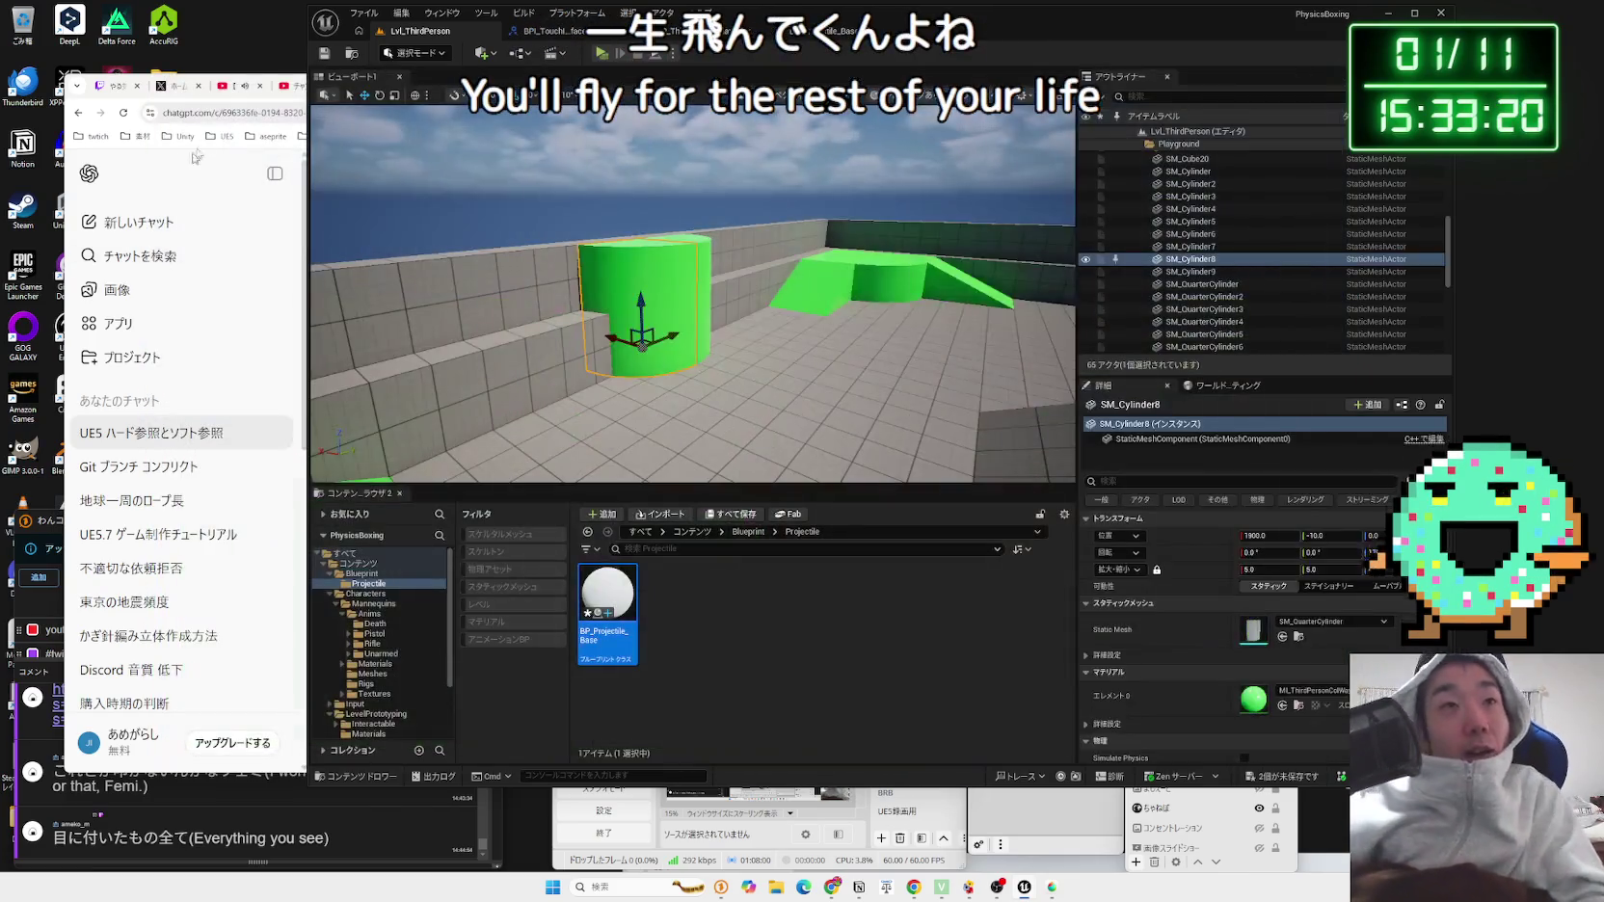
# Step: In BP_Projectile_Base, select ProjectileMovement and review its bounce settings (Bounciness 0.6, Friction 0.2)
pyautogui.click(839, 30)
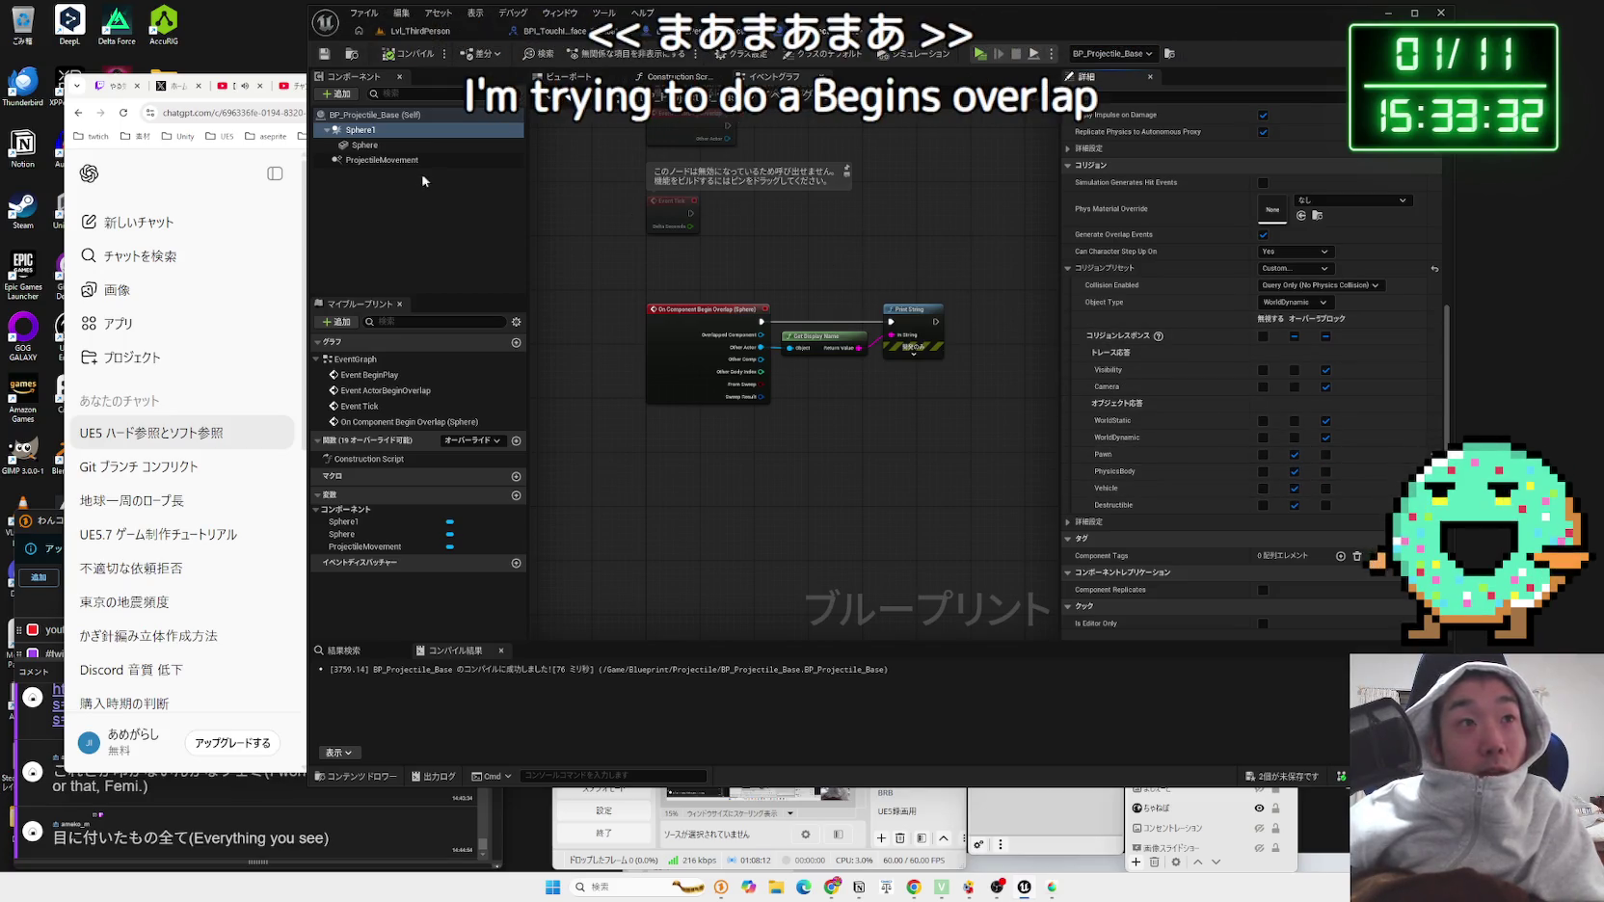
pyautogui.click(381, 159)
pyautogui.scroll(-5, 1227, 358)
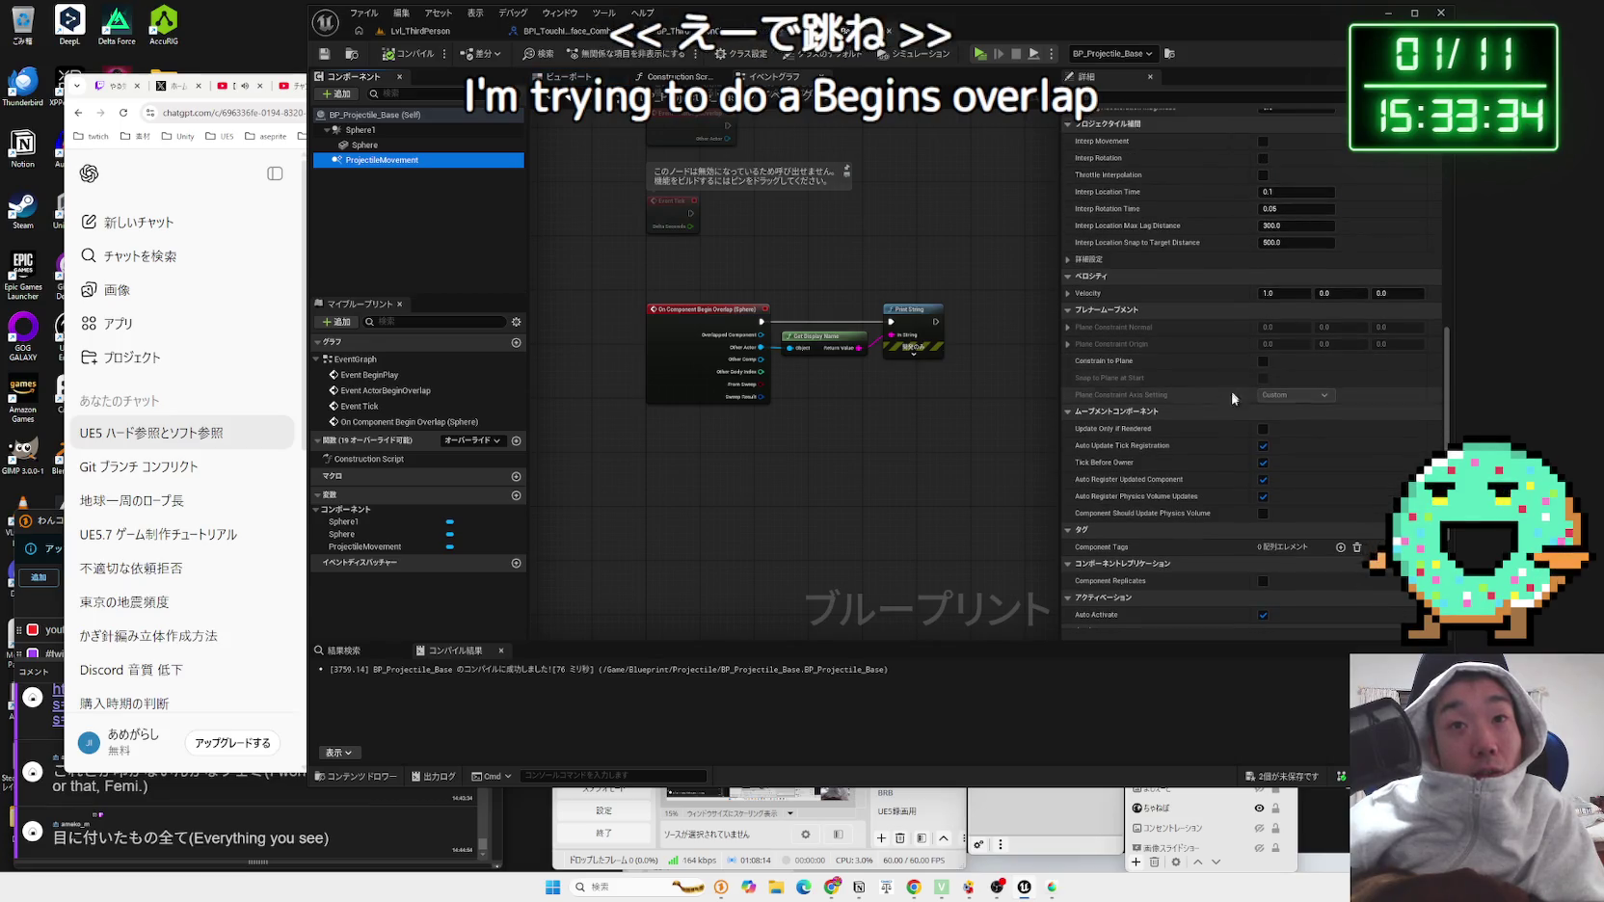
pyautogui.scroll(-3, 1200, 443)
pyautogui.scroll(6, 1201, 437)
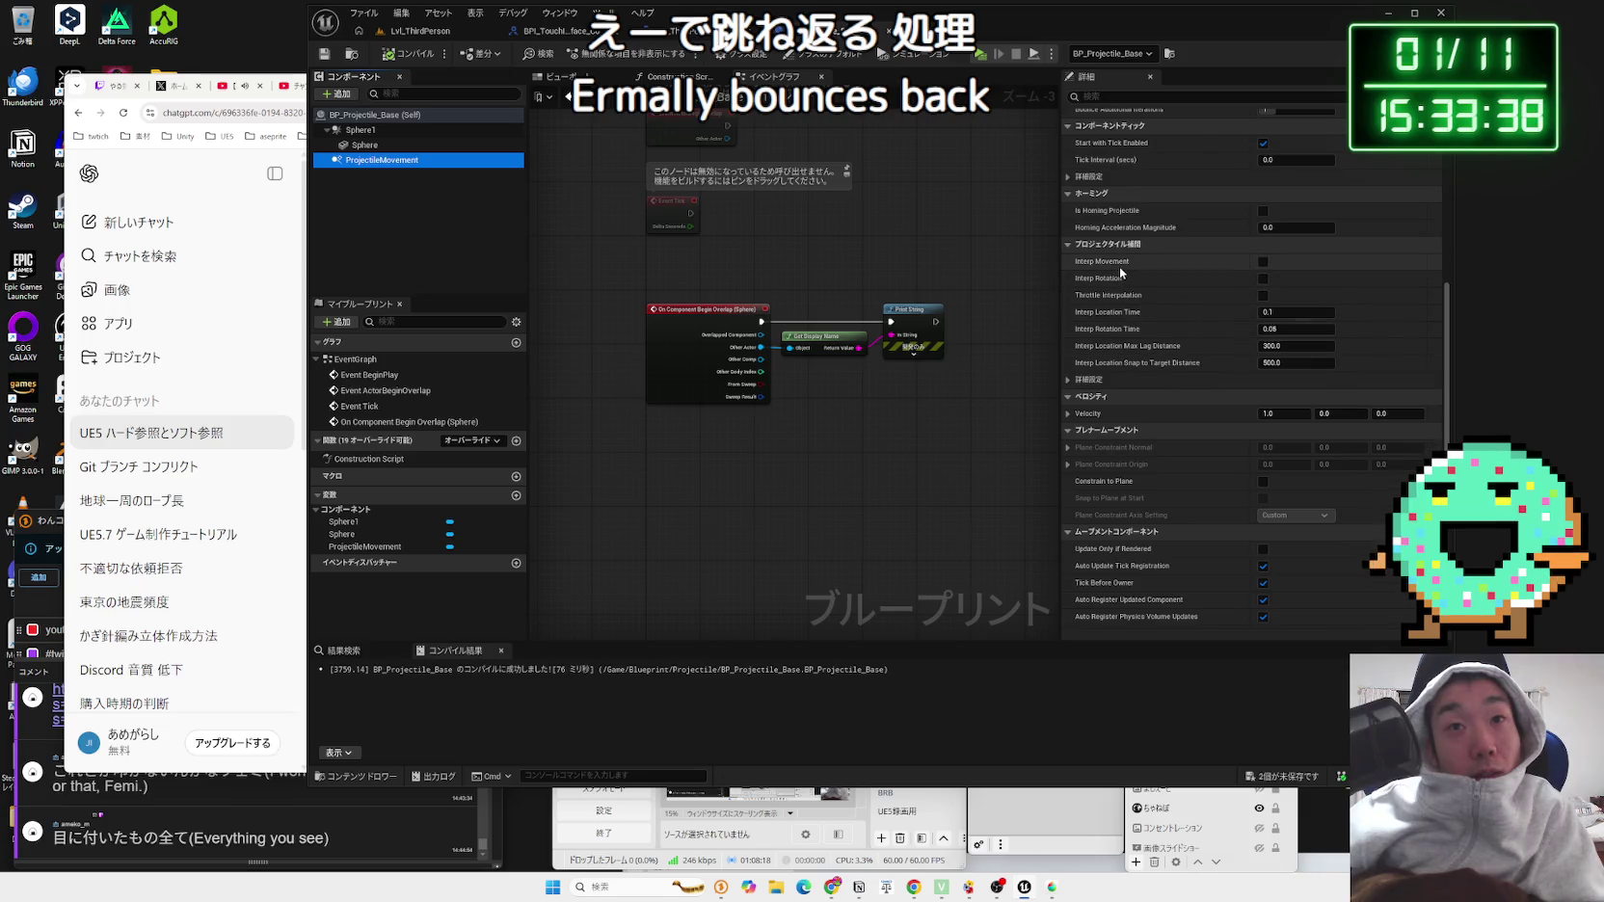
pyautogui.scroll(5, 1119, 266)
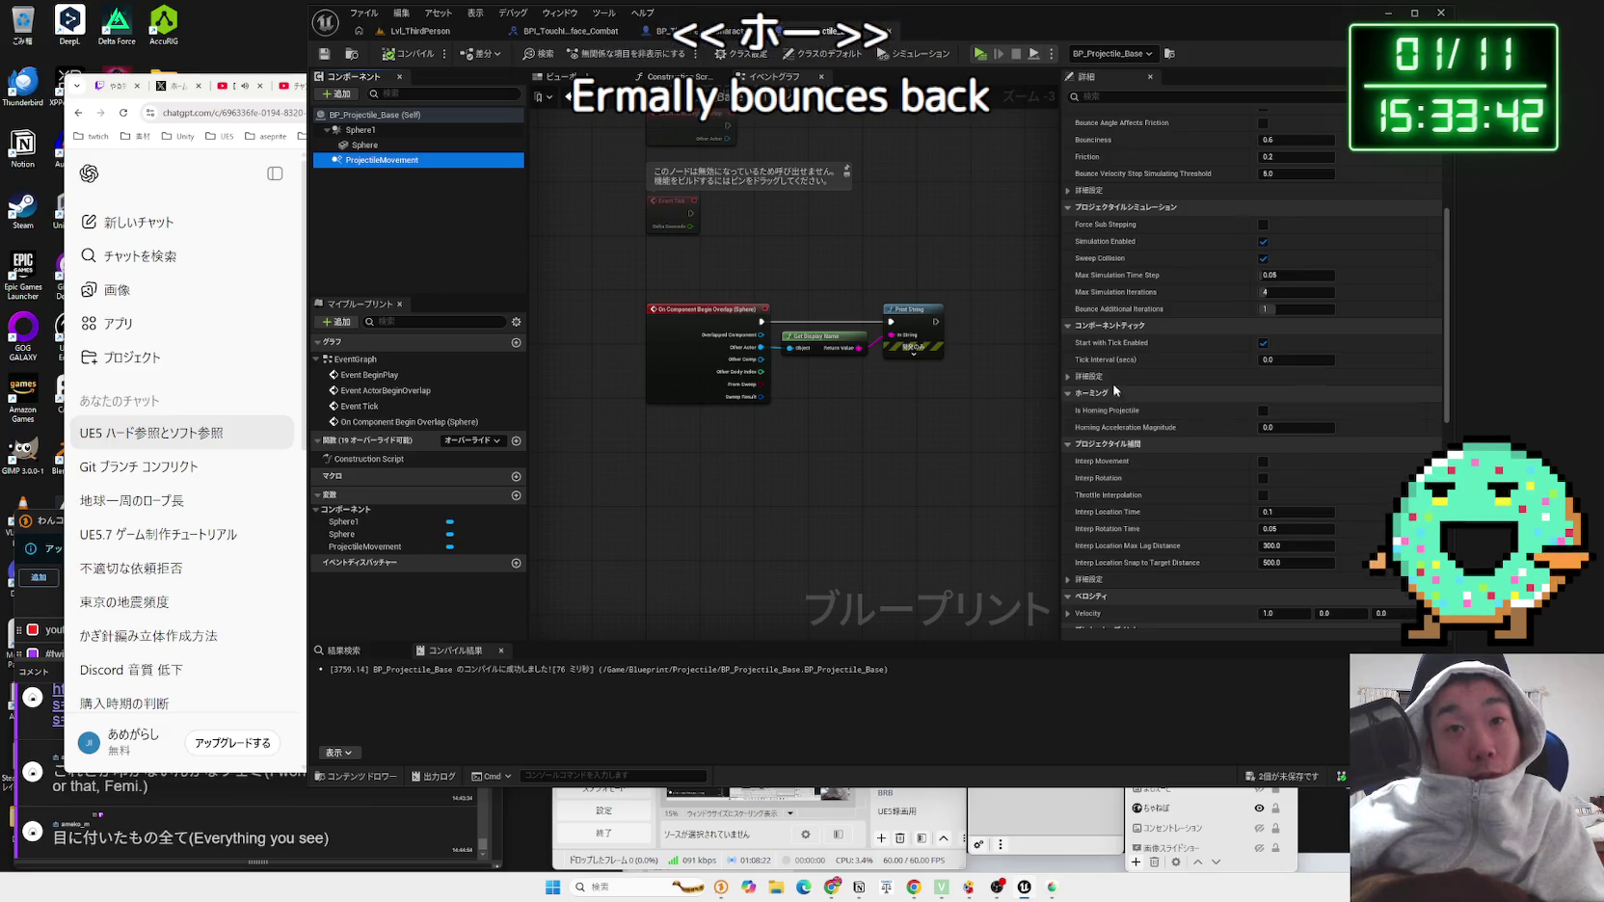
pyautogui.scroll(1, 1130, 247)
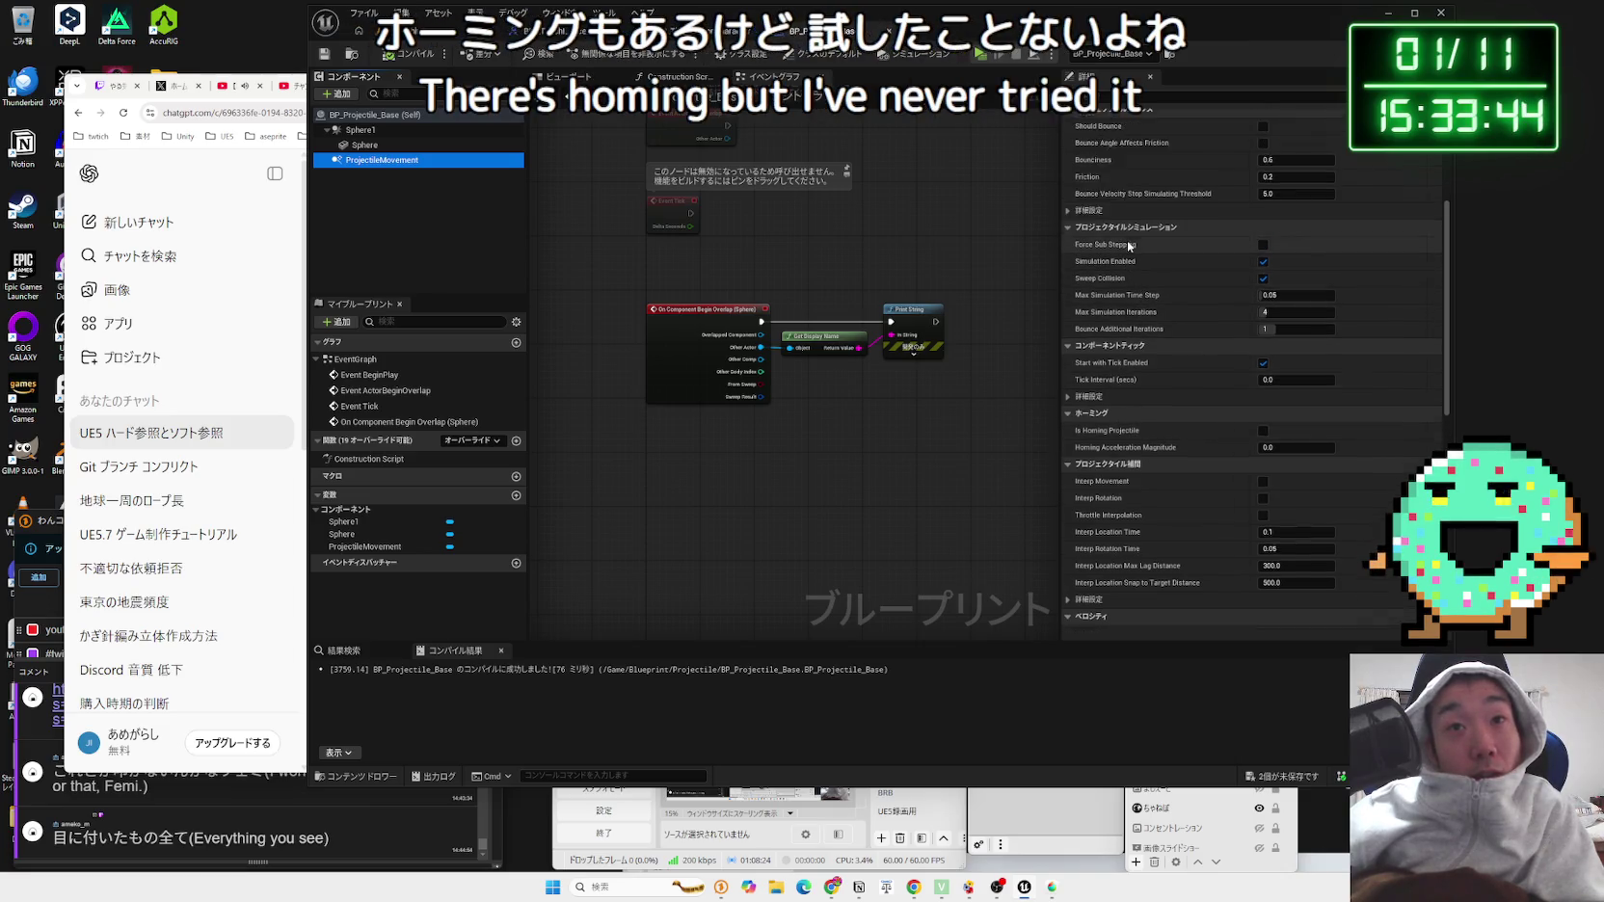
pyautogui.scroll(4, 1130, 247)
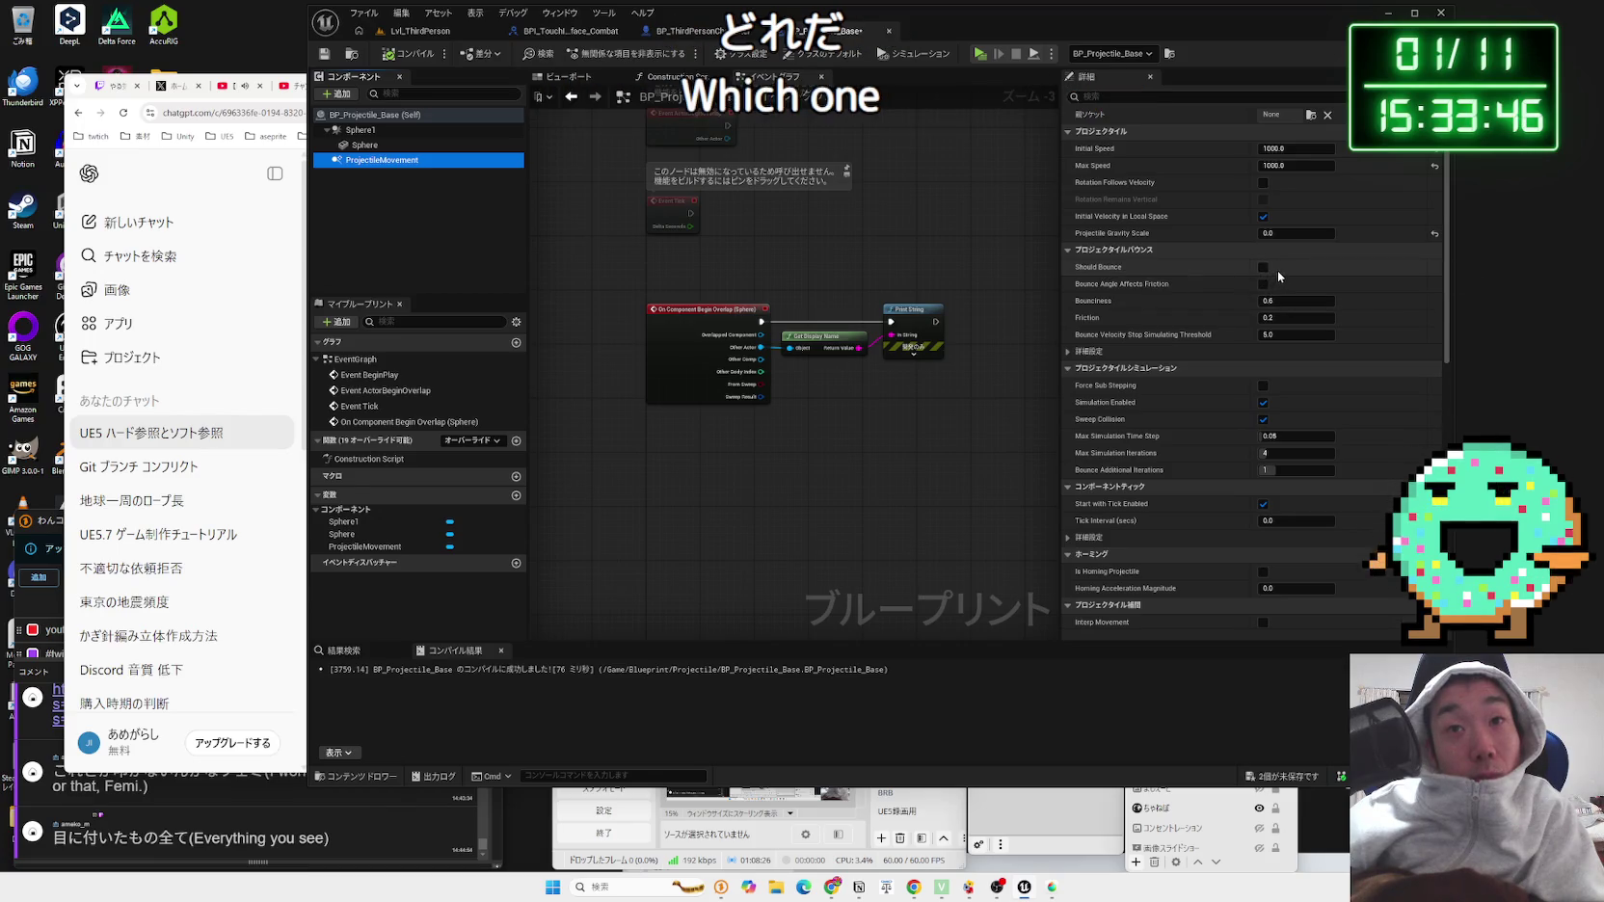
# Step: Play Lvl_ThirdPerson and walk the character toward the wall, firing a sphere
pyautogui.click(446, 41)
pyautogui.hotkey('alt', 'p')
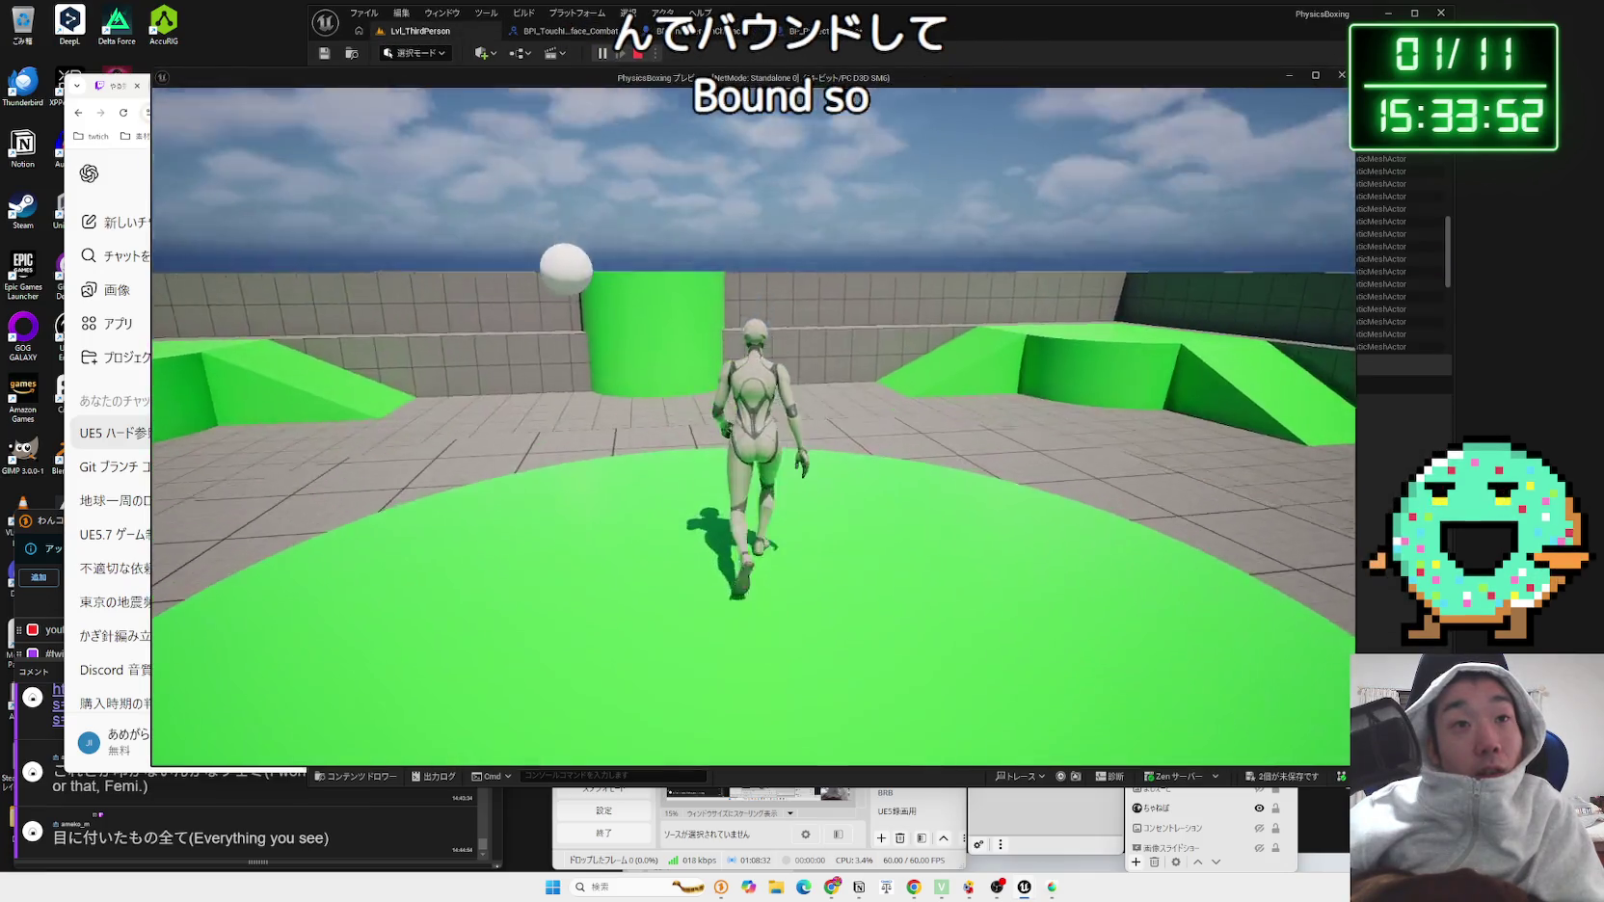
pyautogui.press('w')
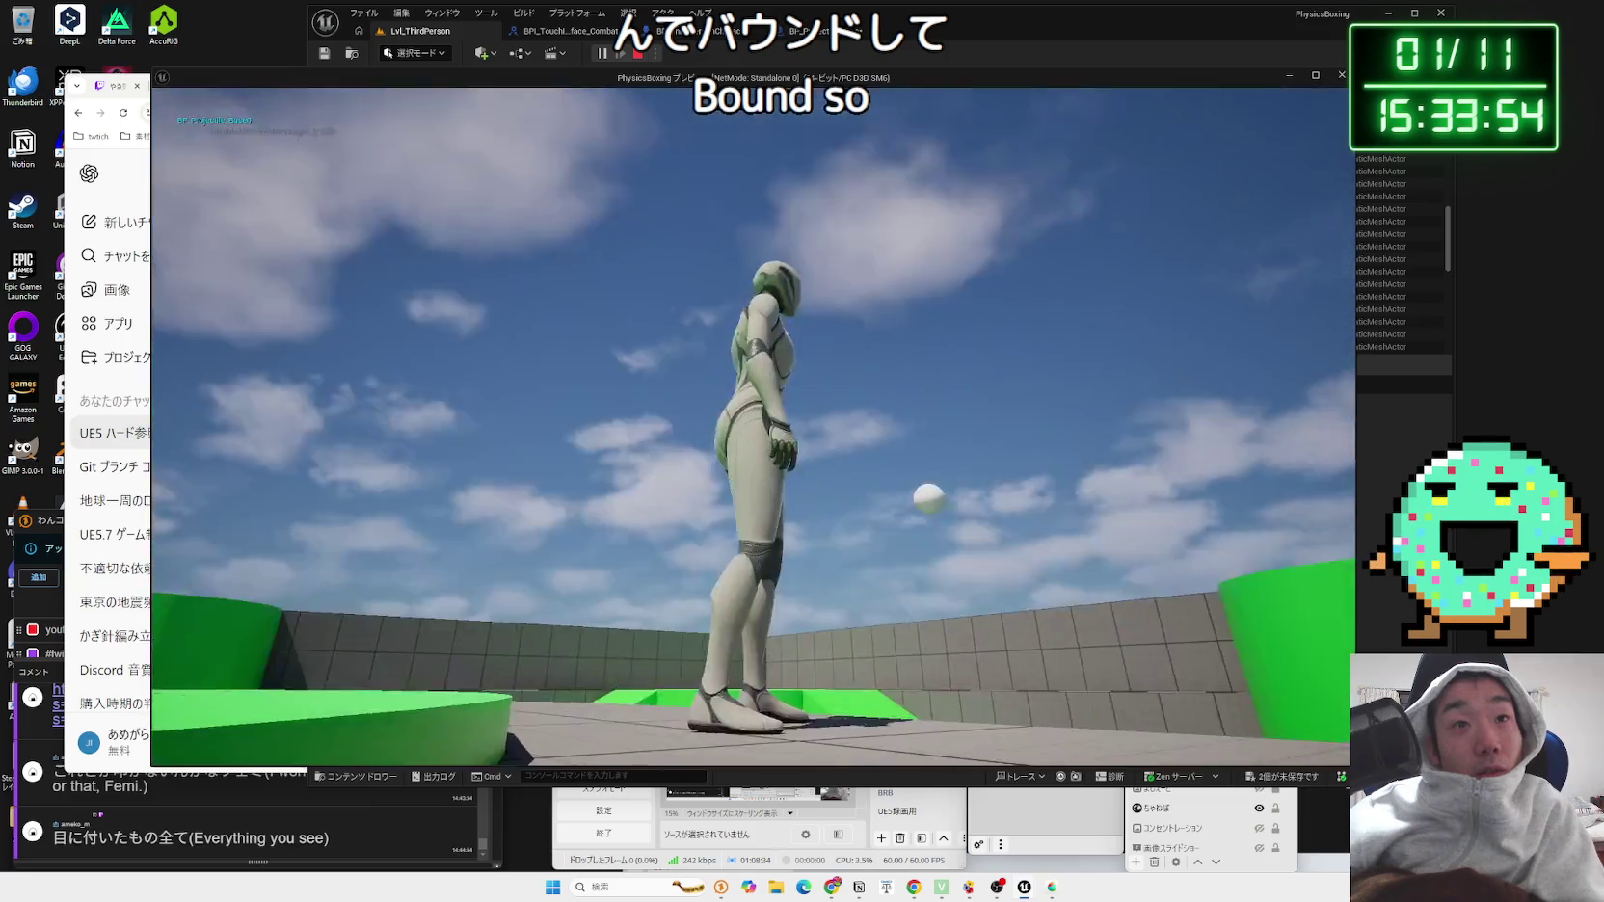
pyautogui.click(753, 427)
pyautogui.press('w')
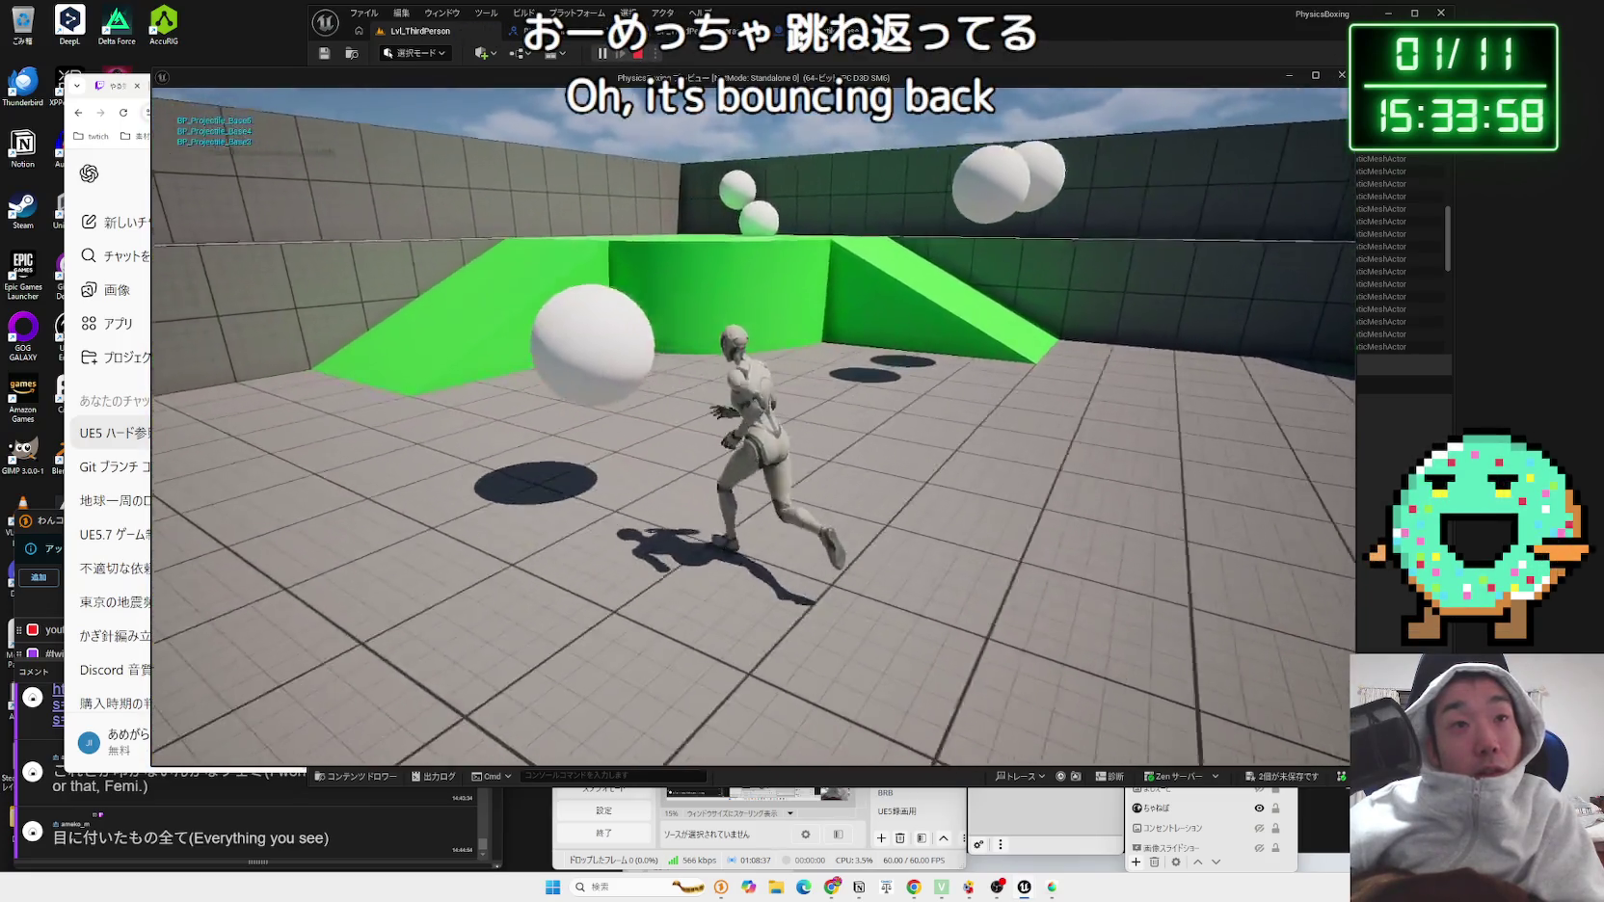
# Step: Fire nine more spheres to watch them bounce, then end the session and frame the selected cylinder
pyautogui.click(753, 427)
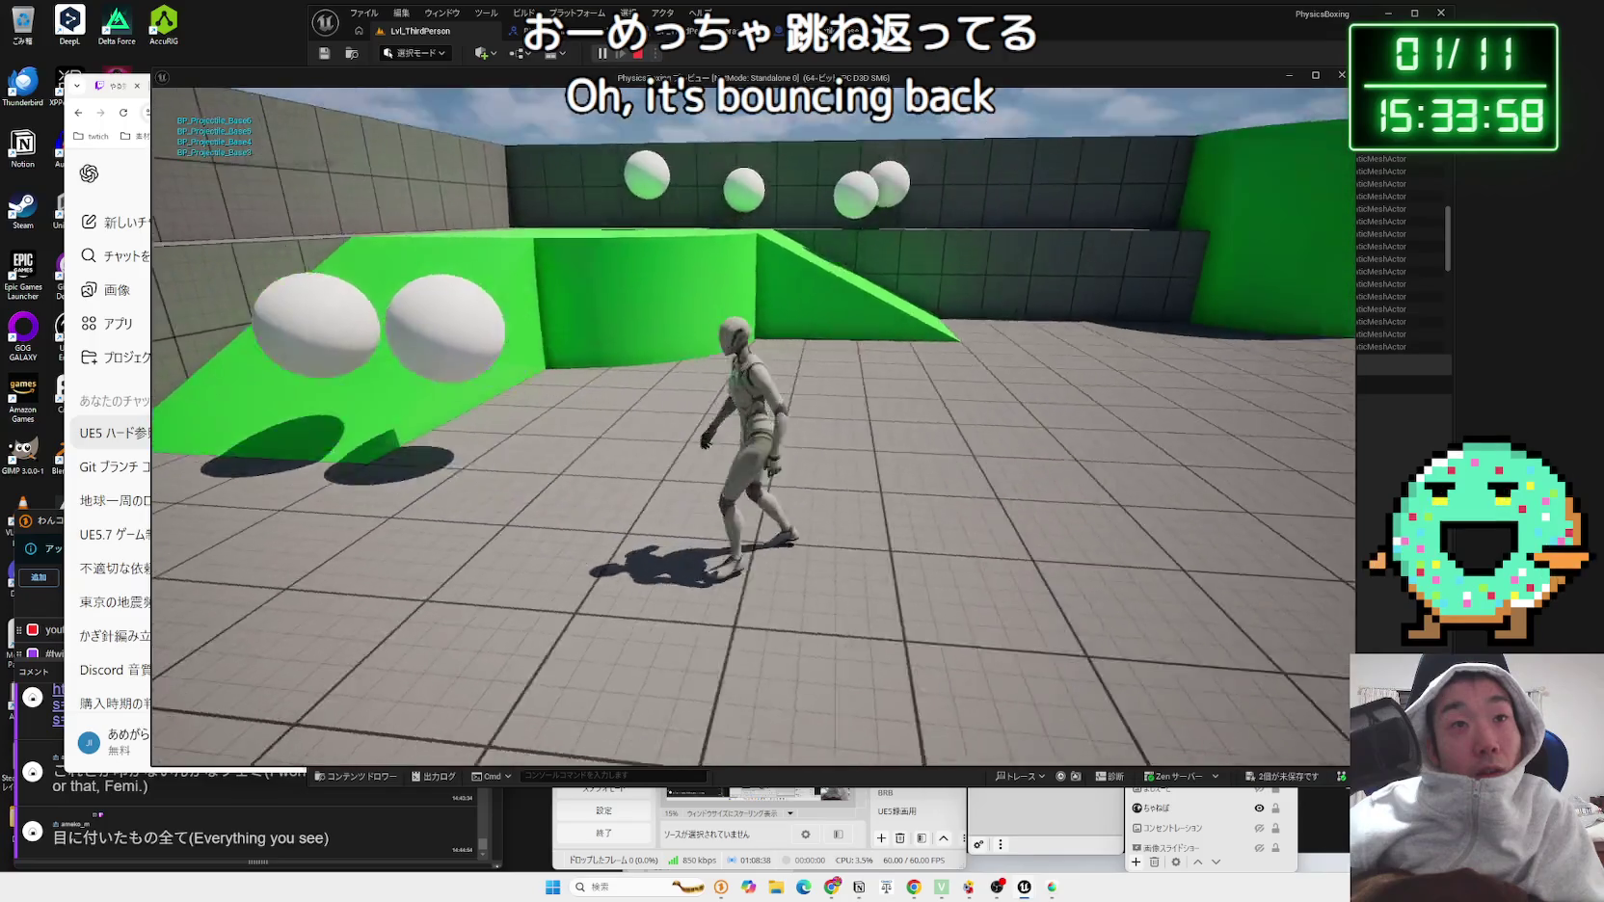
pyautogui.click(753, 427)
pyautogui.click(753, 427)
pyautogui.click(752, 427)
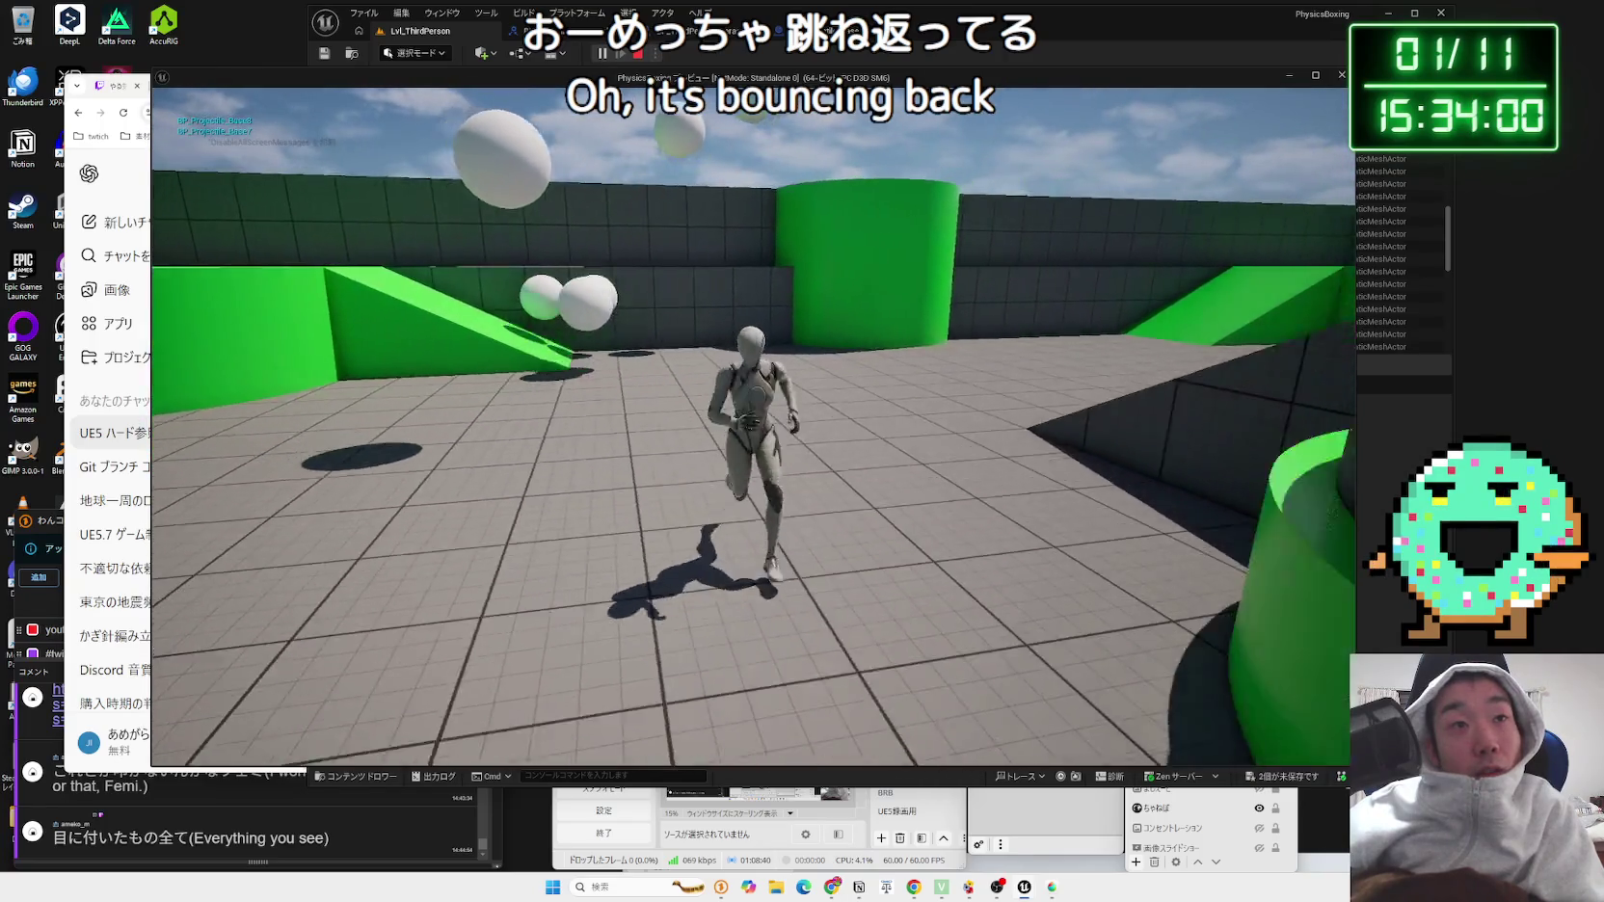
pyautogui.click(753, 426)
pyautogui.click(753, 427)
pyautogui.click(753, 427)
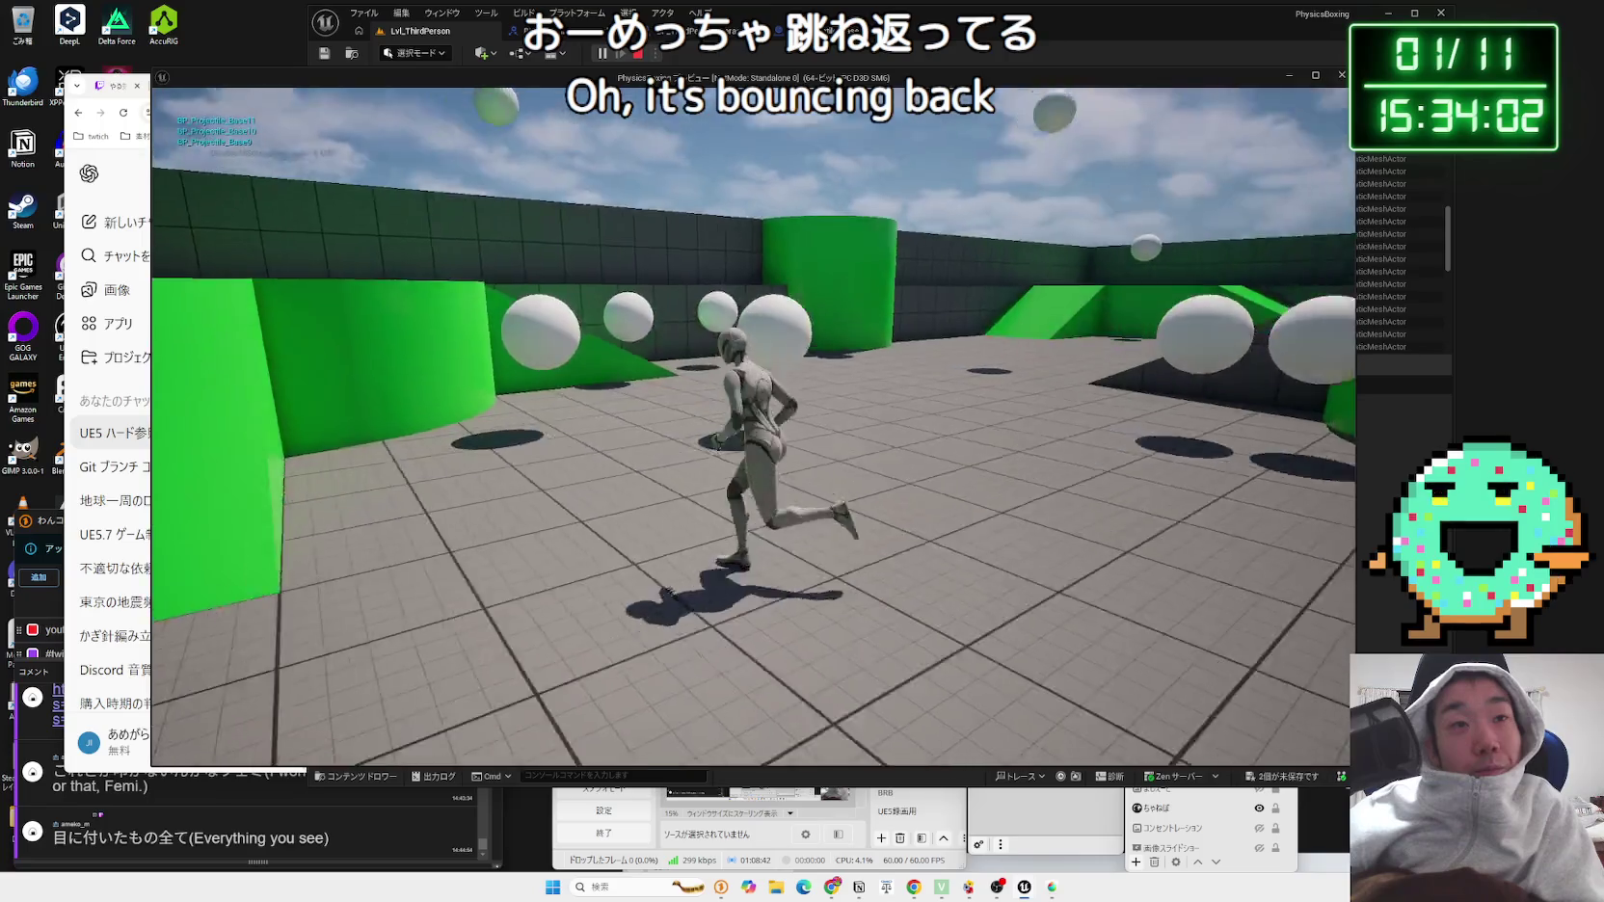
pyautogui.click(753, 427)
pyautogui.click(752, 427)
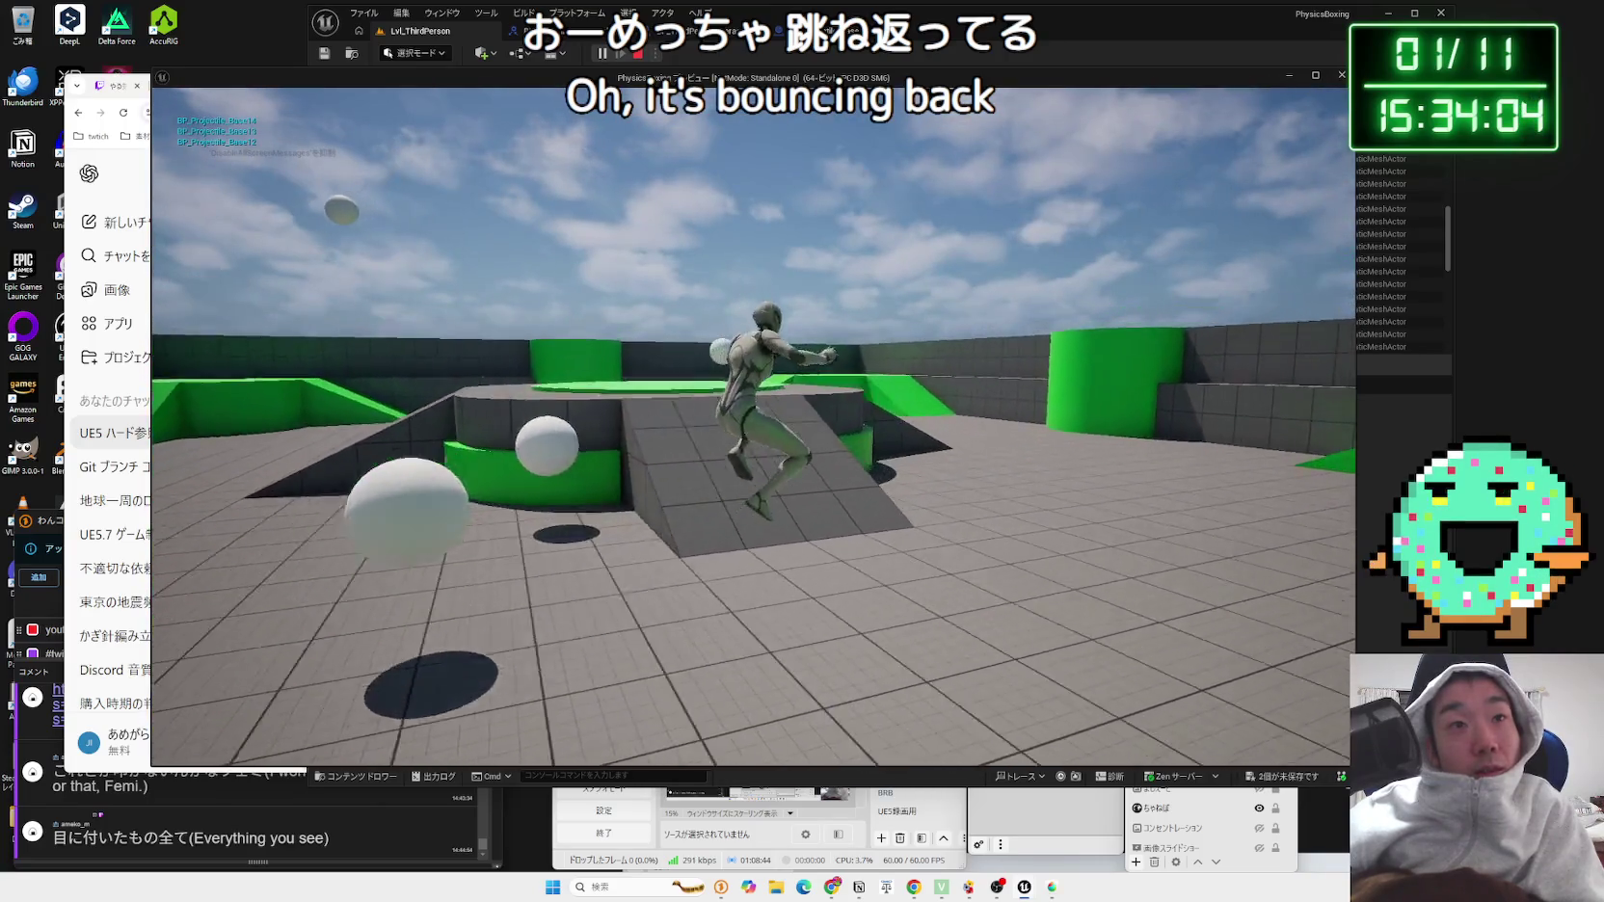
pyautogui.press('Escape')
pyautogui.press('f')
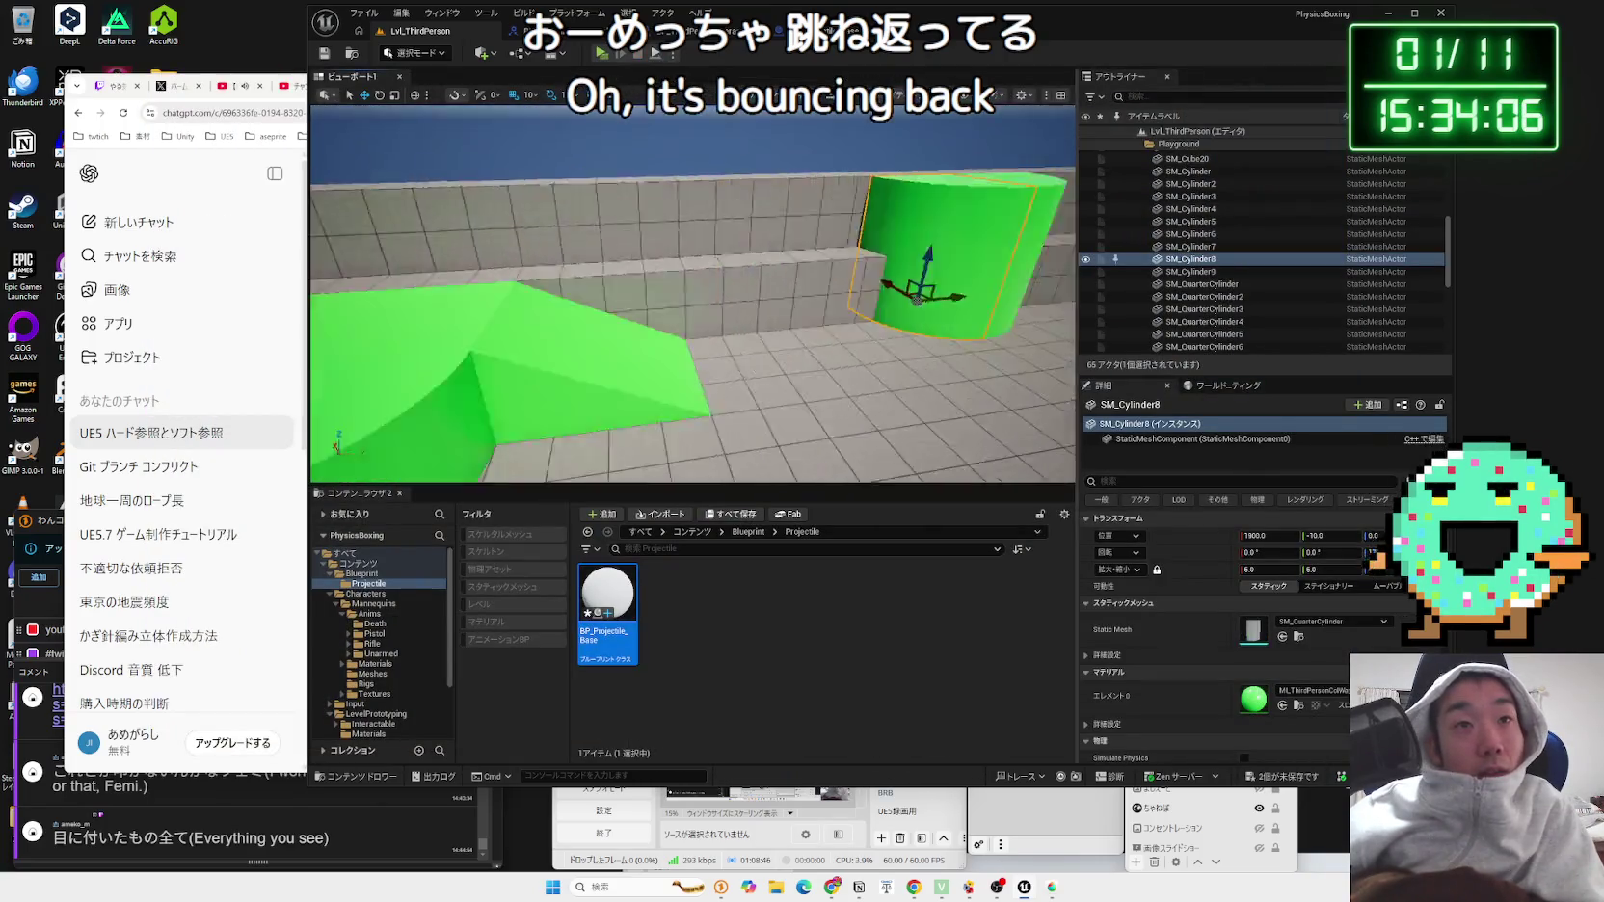
# Step: Glance at the Quick Add list, then the BP_ThirdPersonCharacter and BP_Projectile_Base Blueprint tabs
pyautogui.click(490, 54)
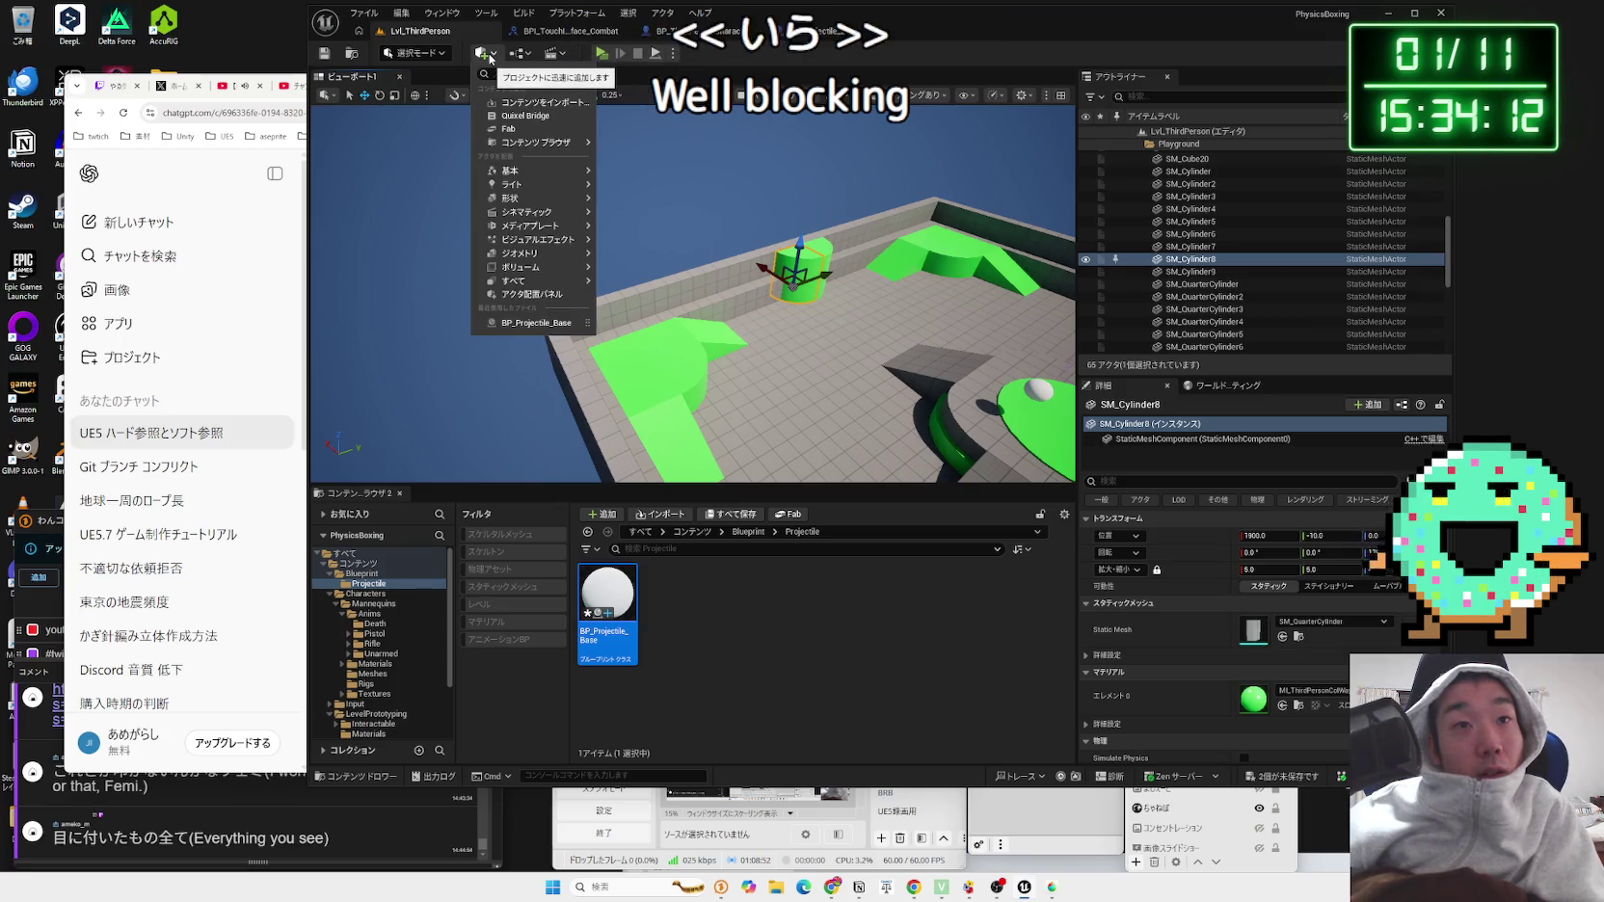
pyautogui.click(490, 54)
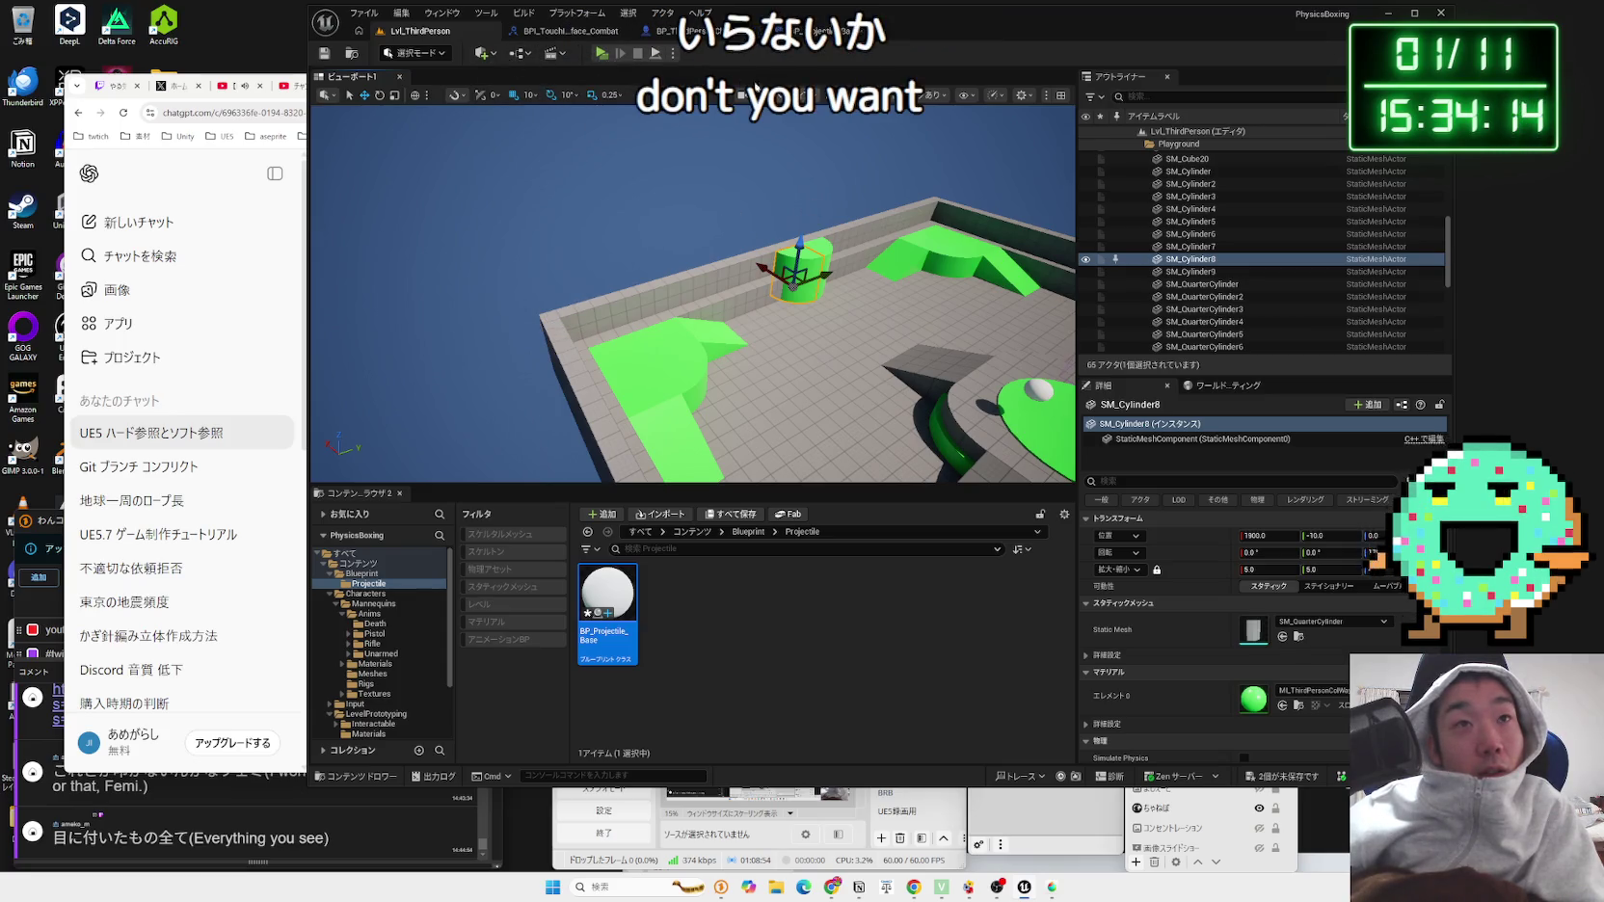
pyautogui.click(817, 30)
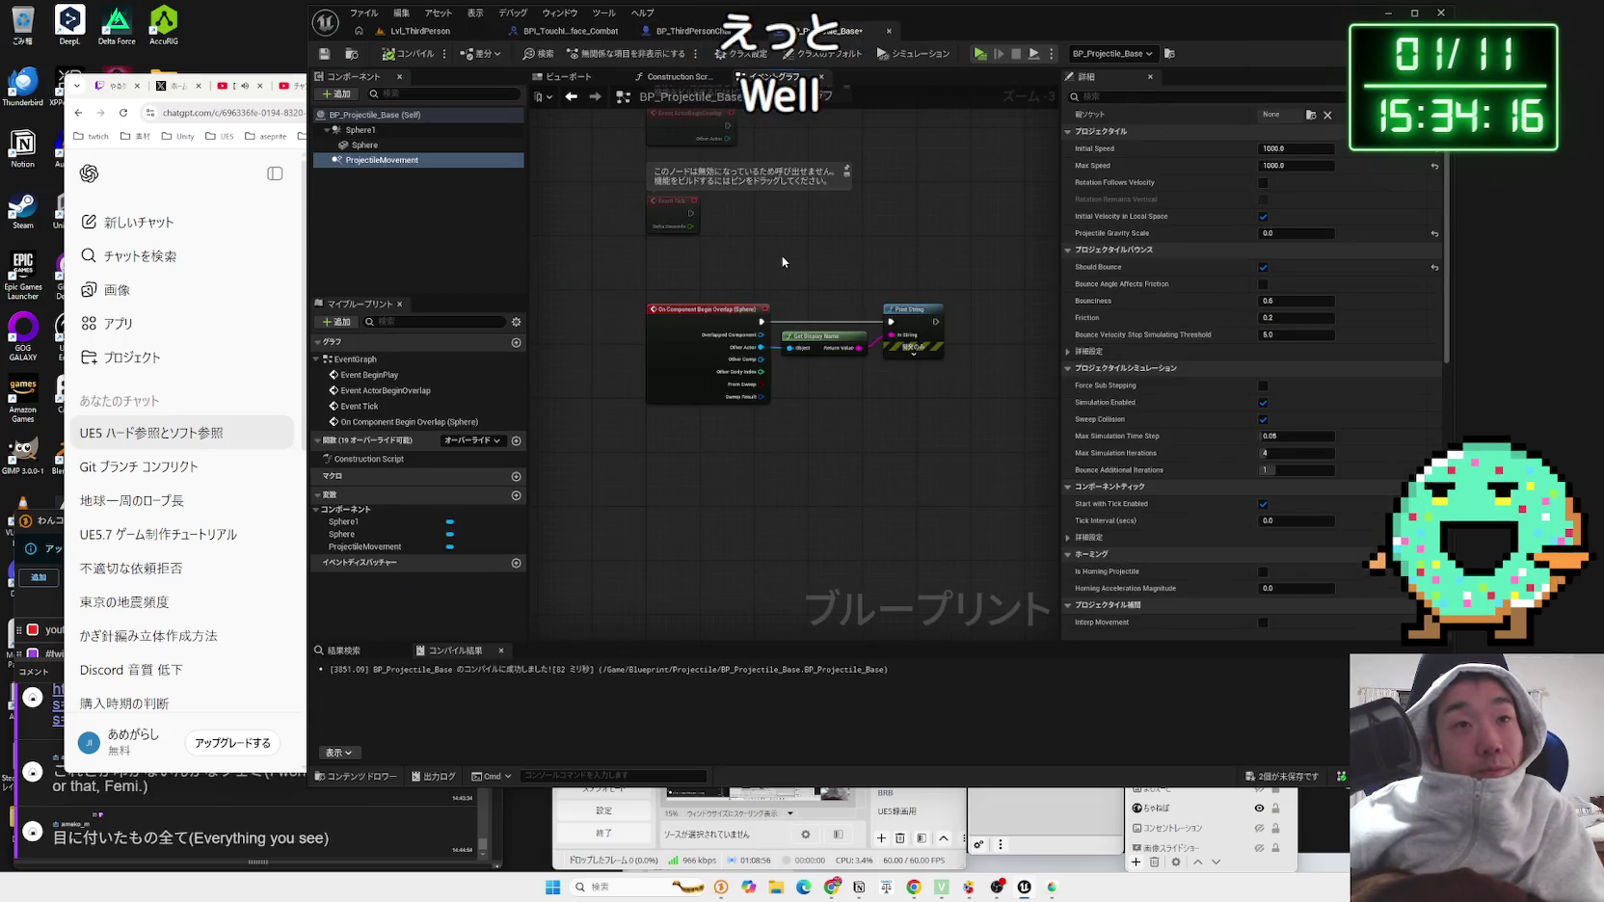
pyautogui.click(687, 31)
pyautogui.click(818, 31)
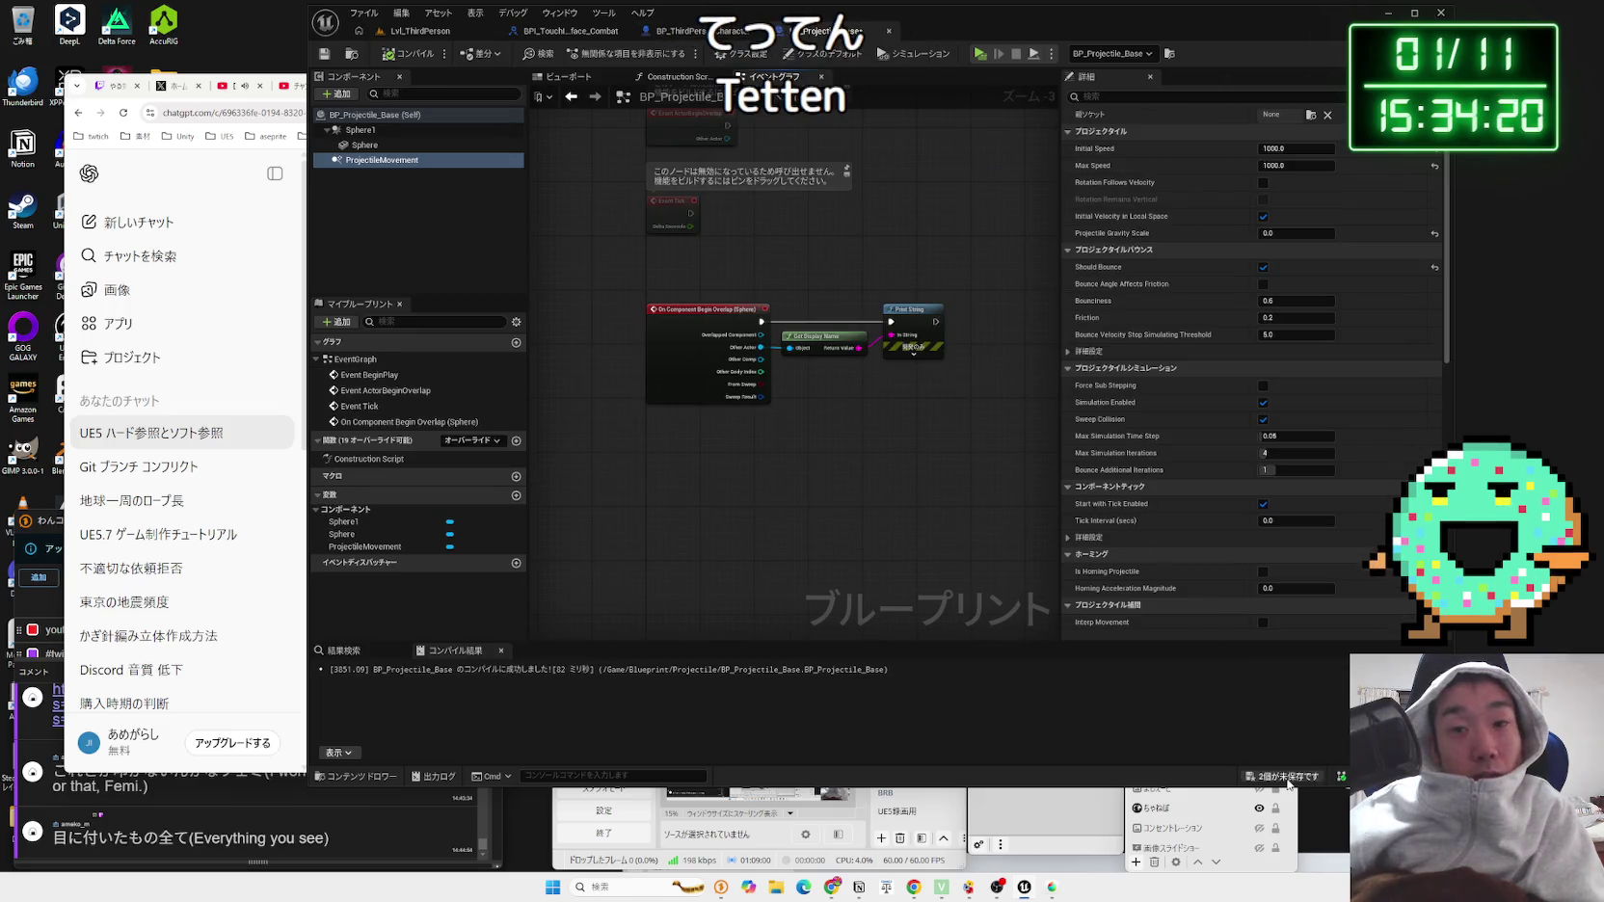
# Step: Save all modified assets, then bring the ChatGPT conversation to the front
pyautogui.hotkey('ctrl', 'shift', 's')
pyautogui.click(888, 585)
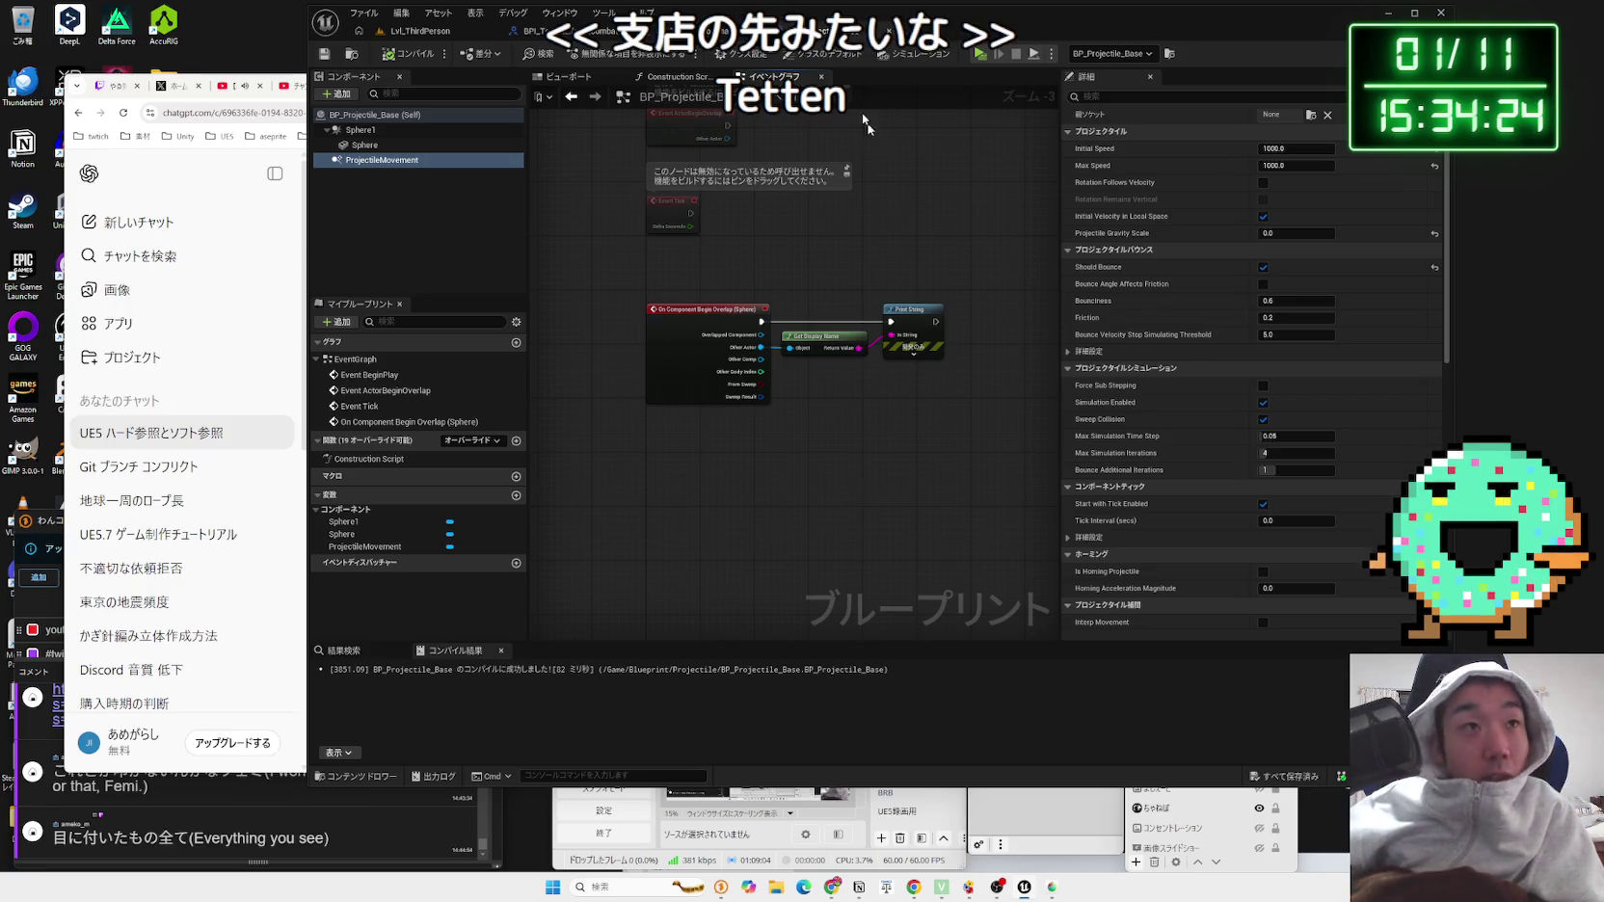
pyautogui.click(301, 260)
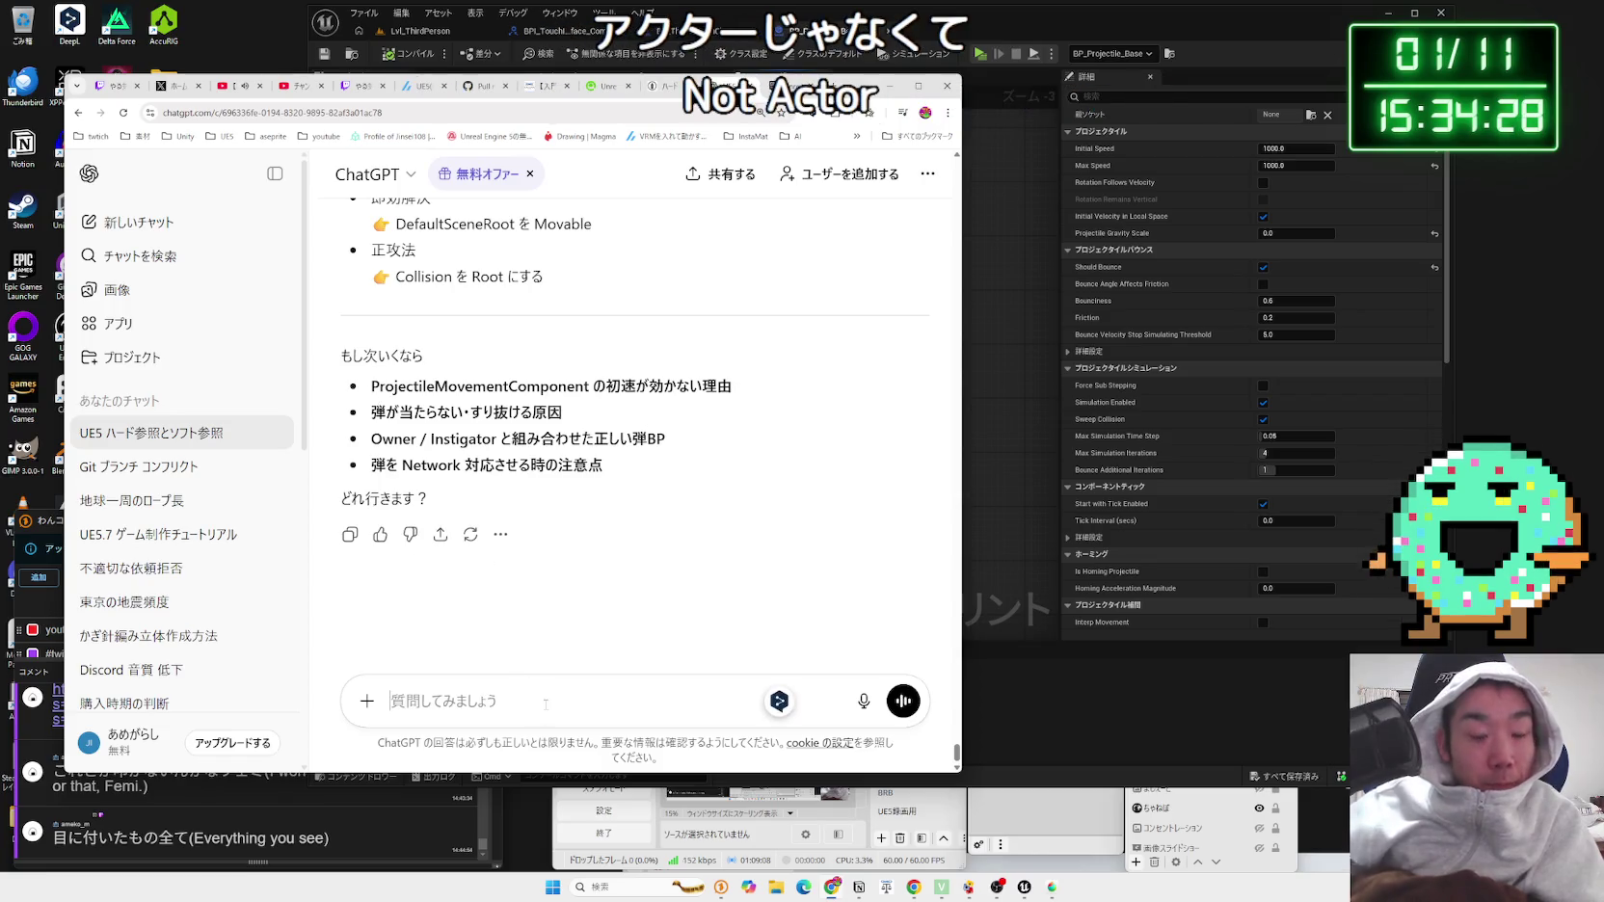
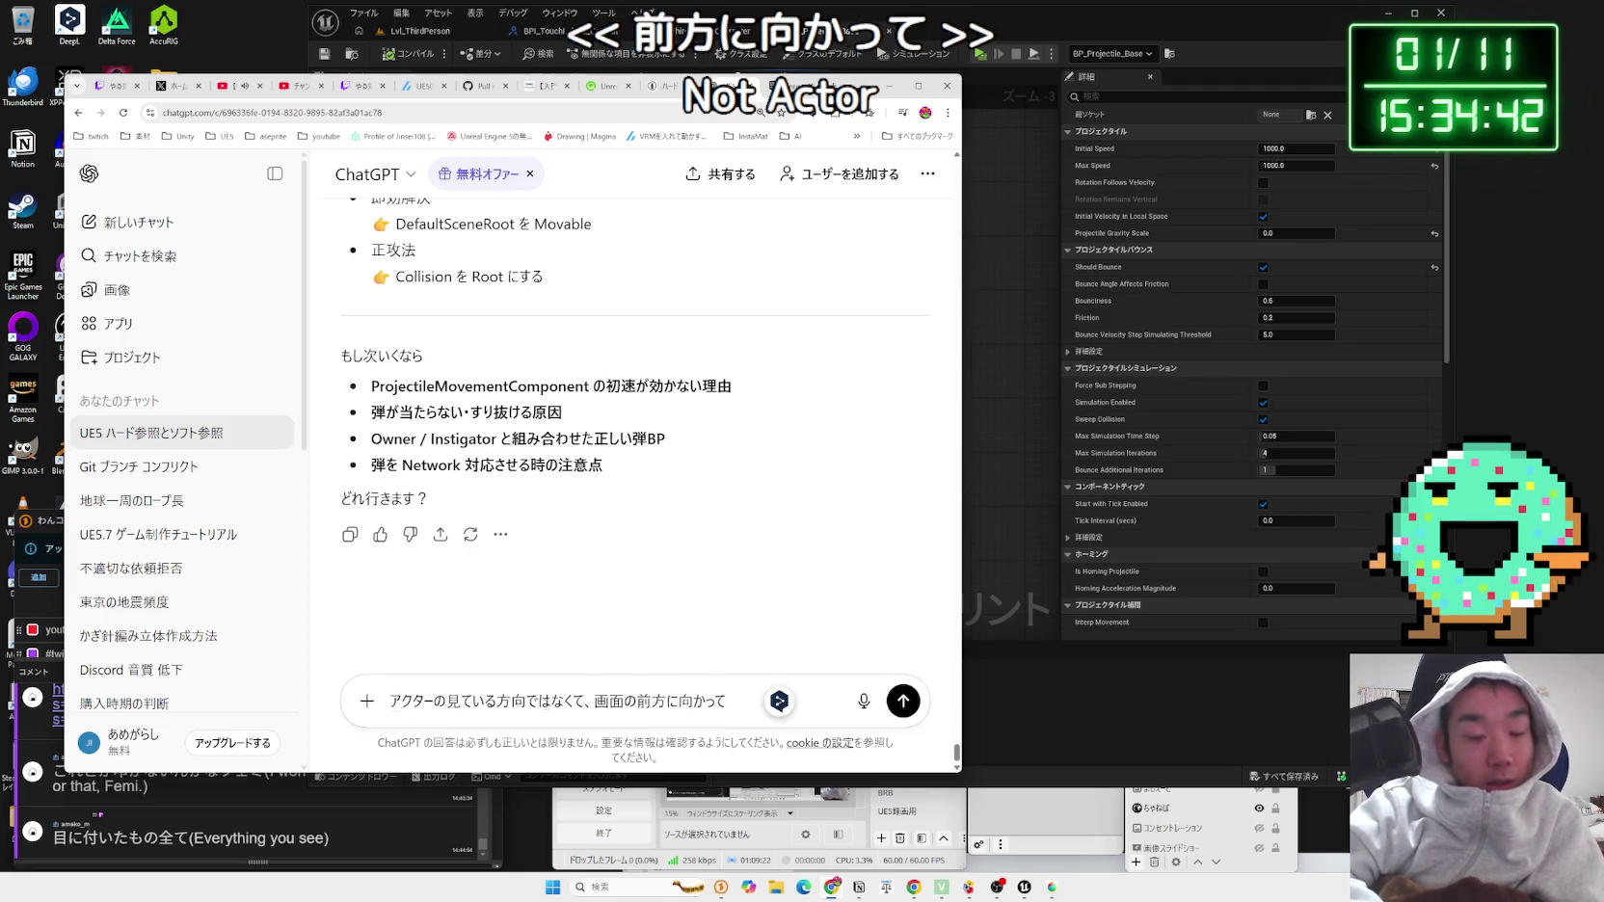
# Step: Ask ChatGPT, in Japanese, how to fire the spawned ball toward the screen's front rather than the actor's facing
pyautogui.write('球を')
pyautogui.press('space')
pyautogui.write('ばす')
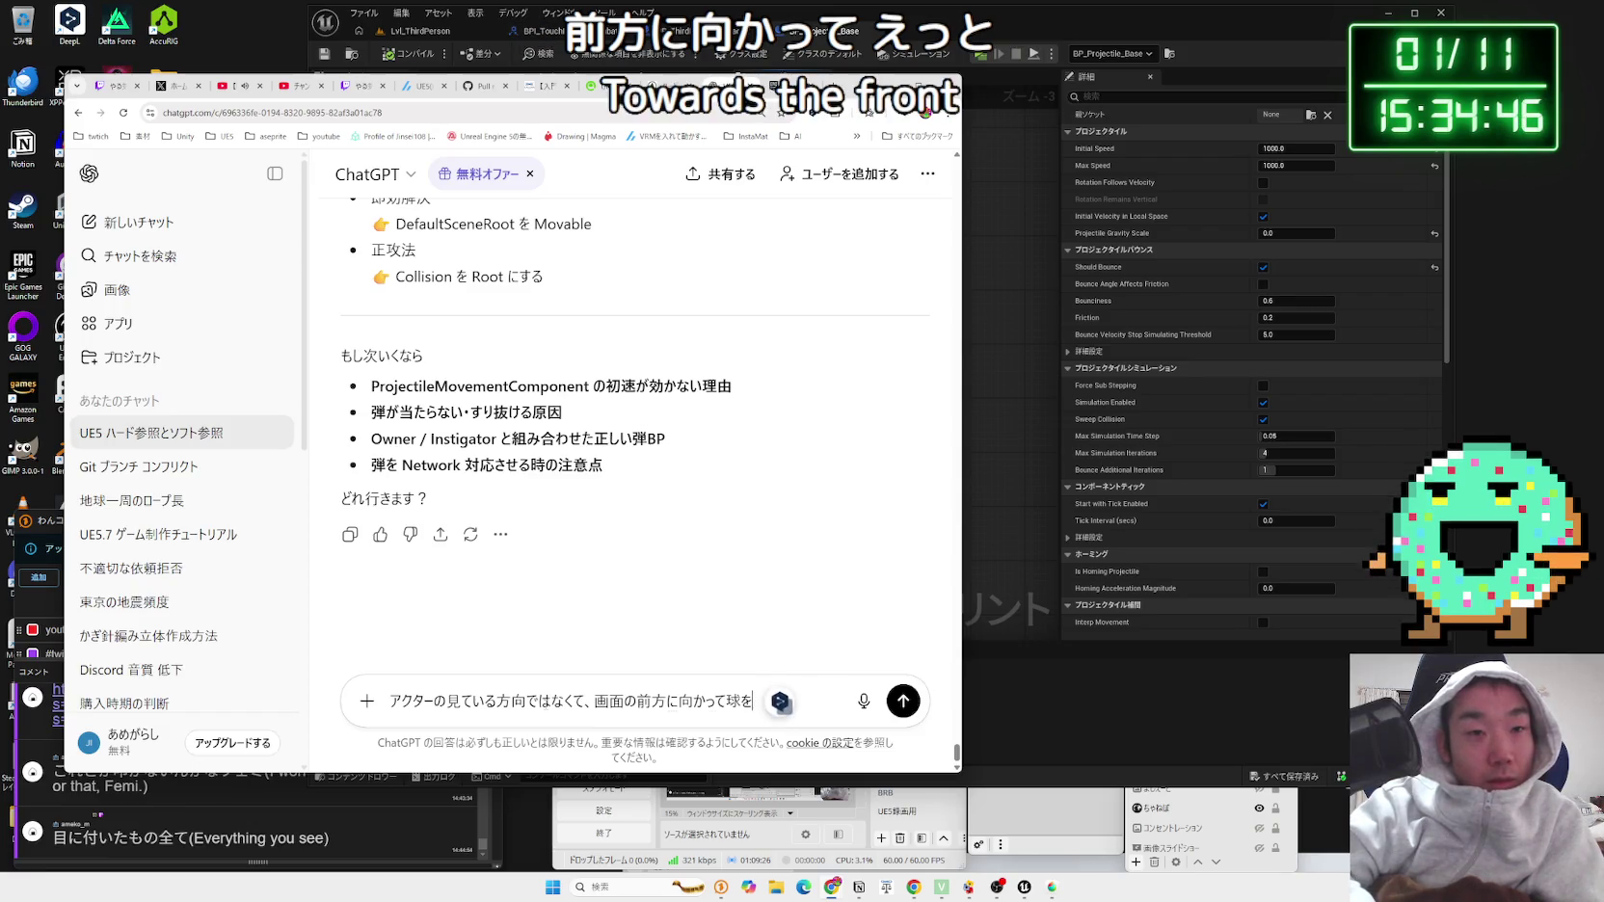
pyautogui.write('pa-netaidesu')
pyautogui.press('space')
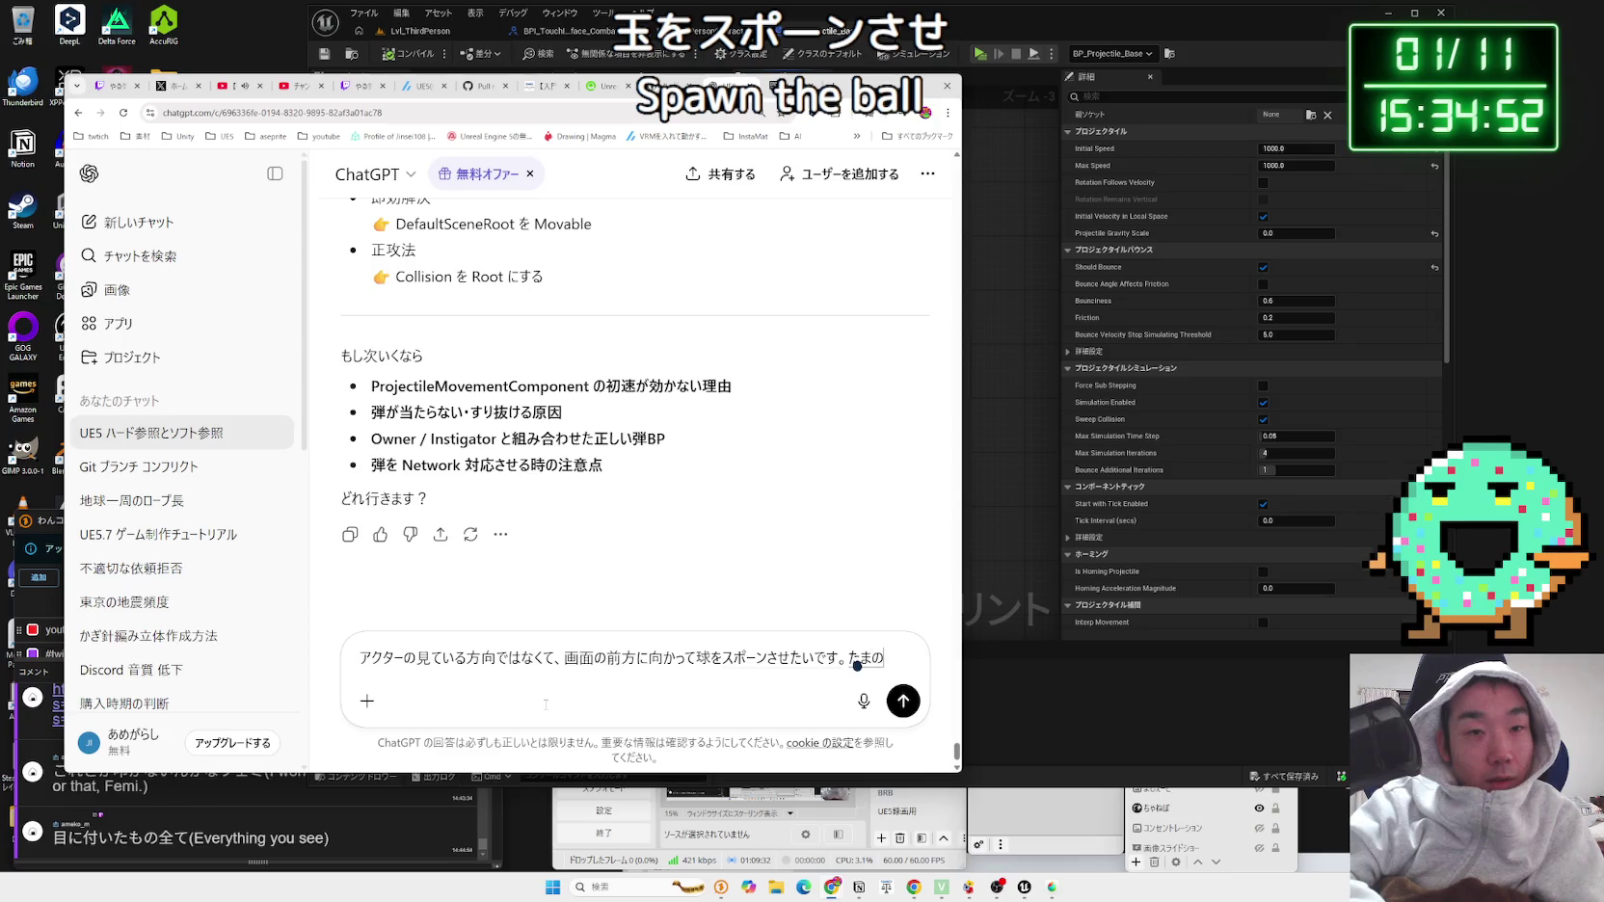
pyautogui.write('o-n')
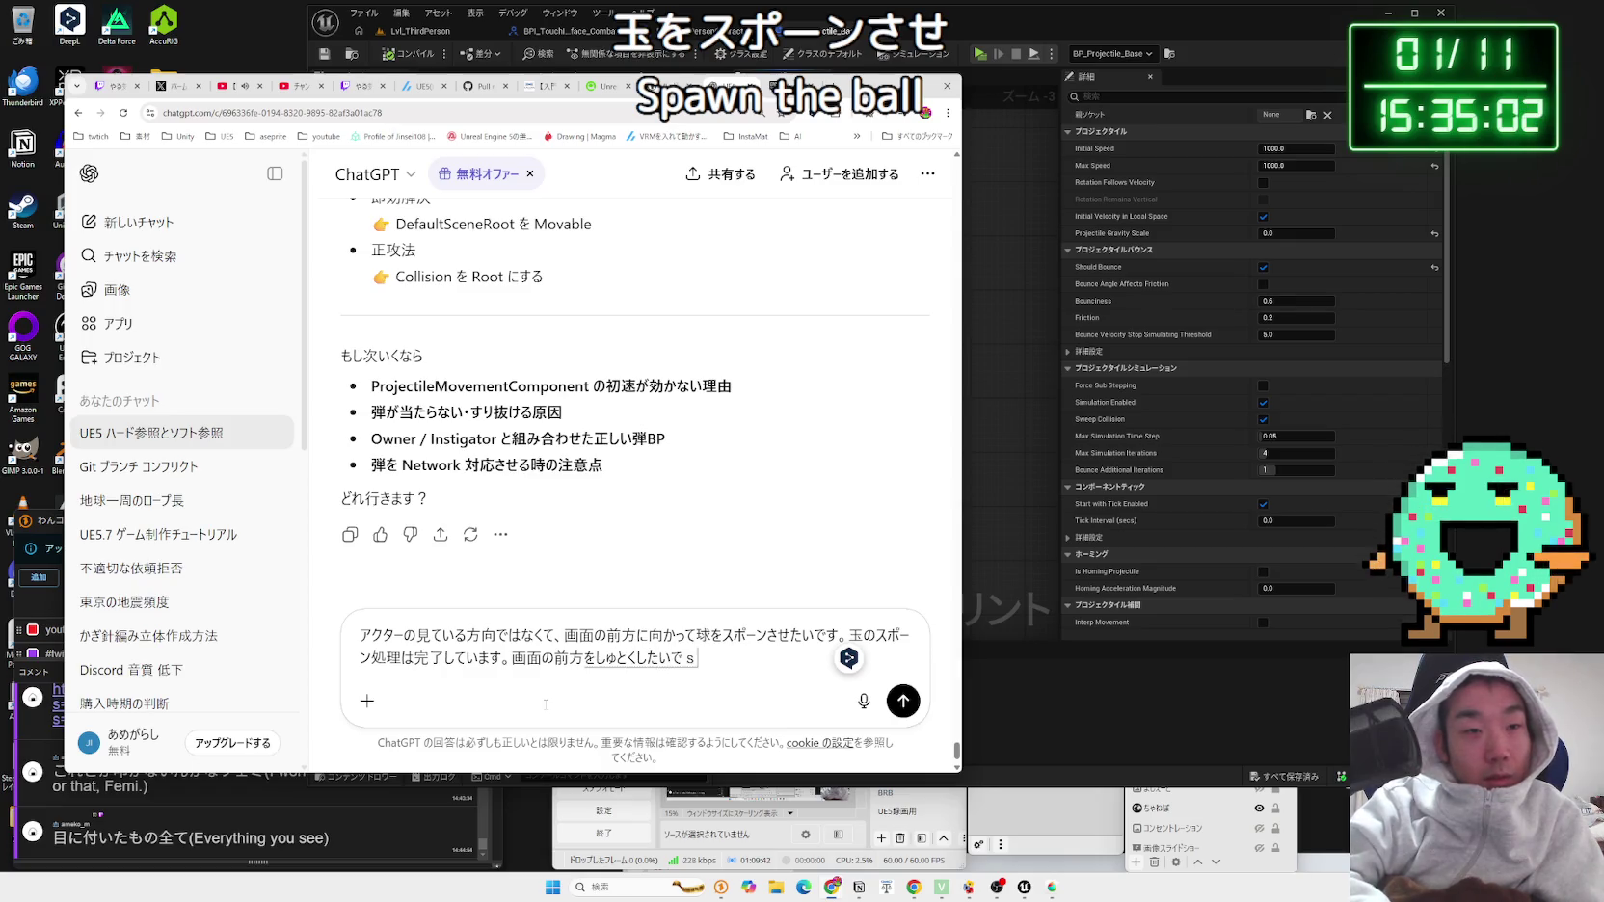
pyautogui.press('Return')
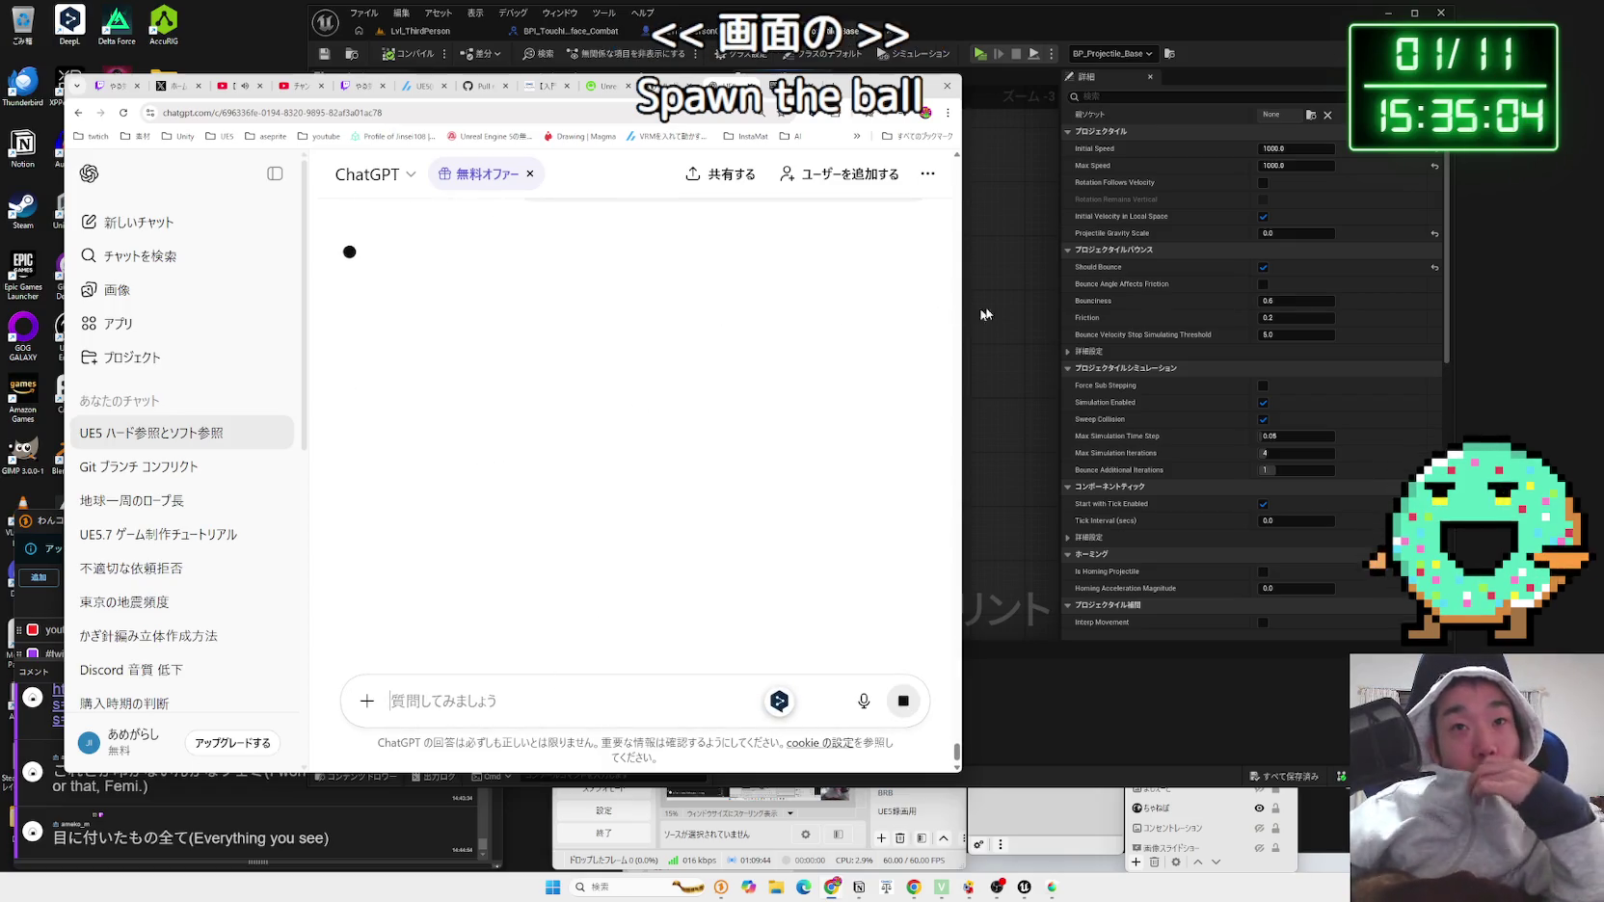
# Step: Bring Unreal Engine forward and return to the BP_Projectile_Base event graph
pyautogui.click(567, 60)
pyautogui.click(578, 31)
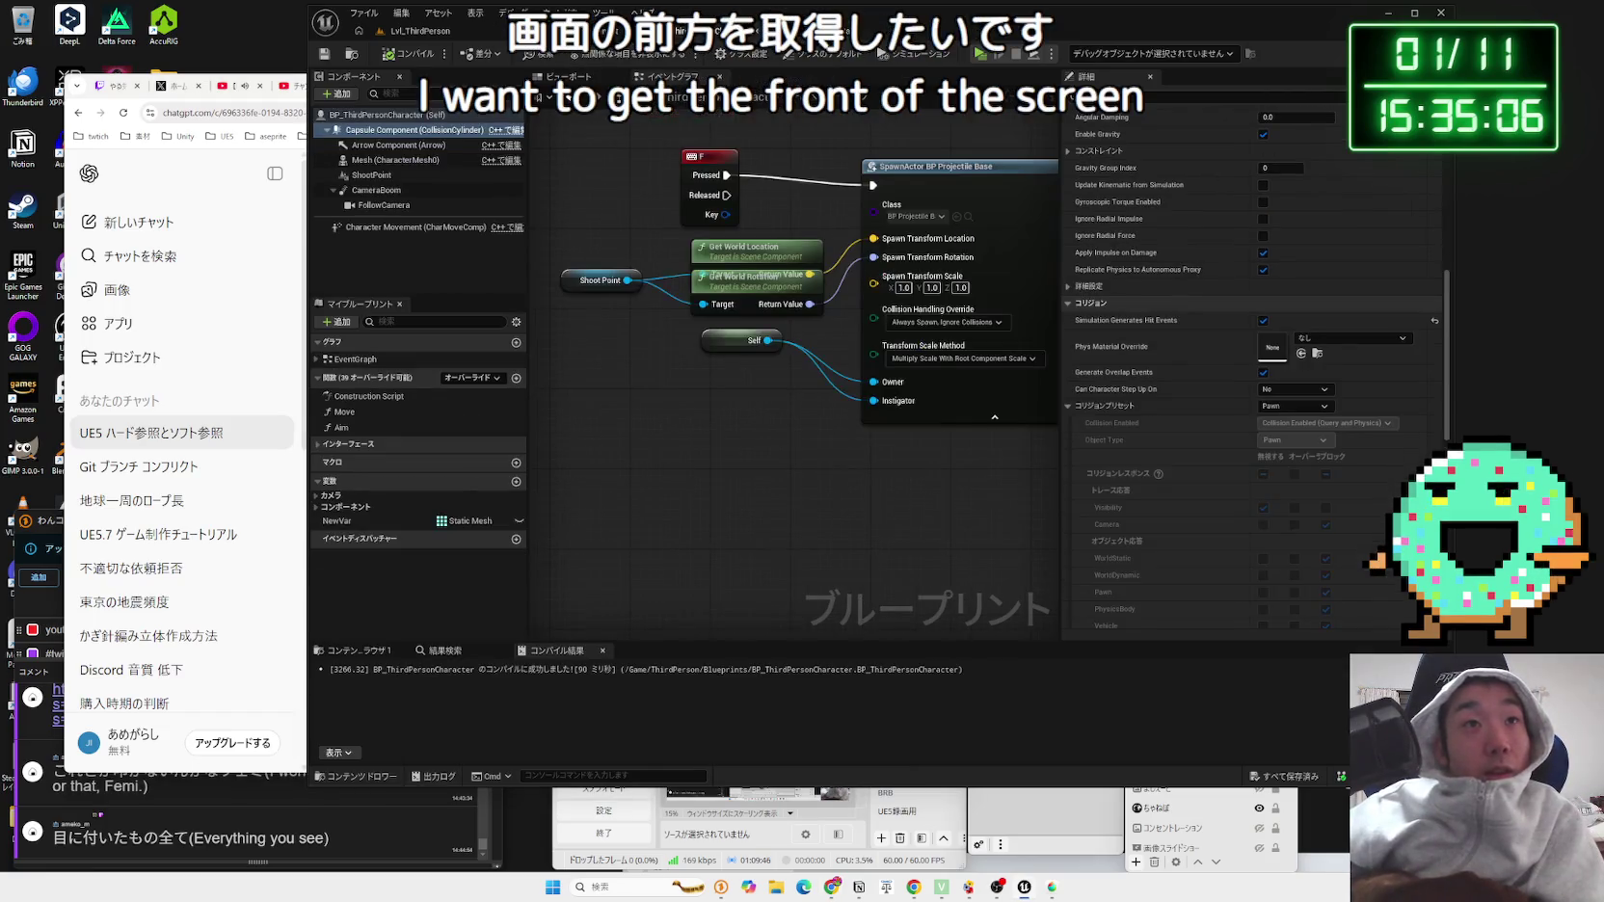
pyautogui.click(590, 32)
pyautogui.click(422, 30)
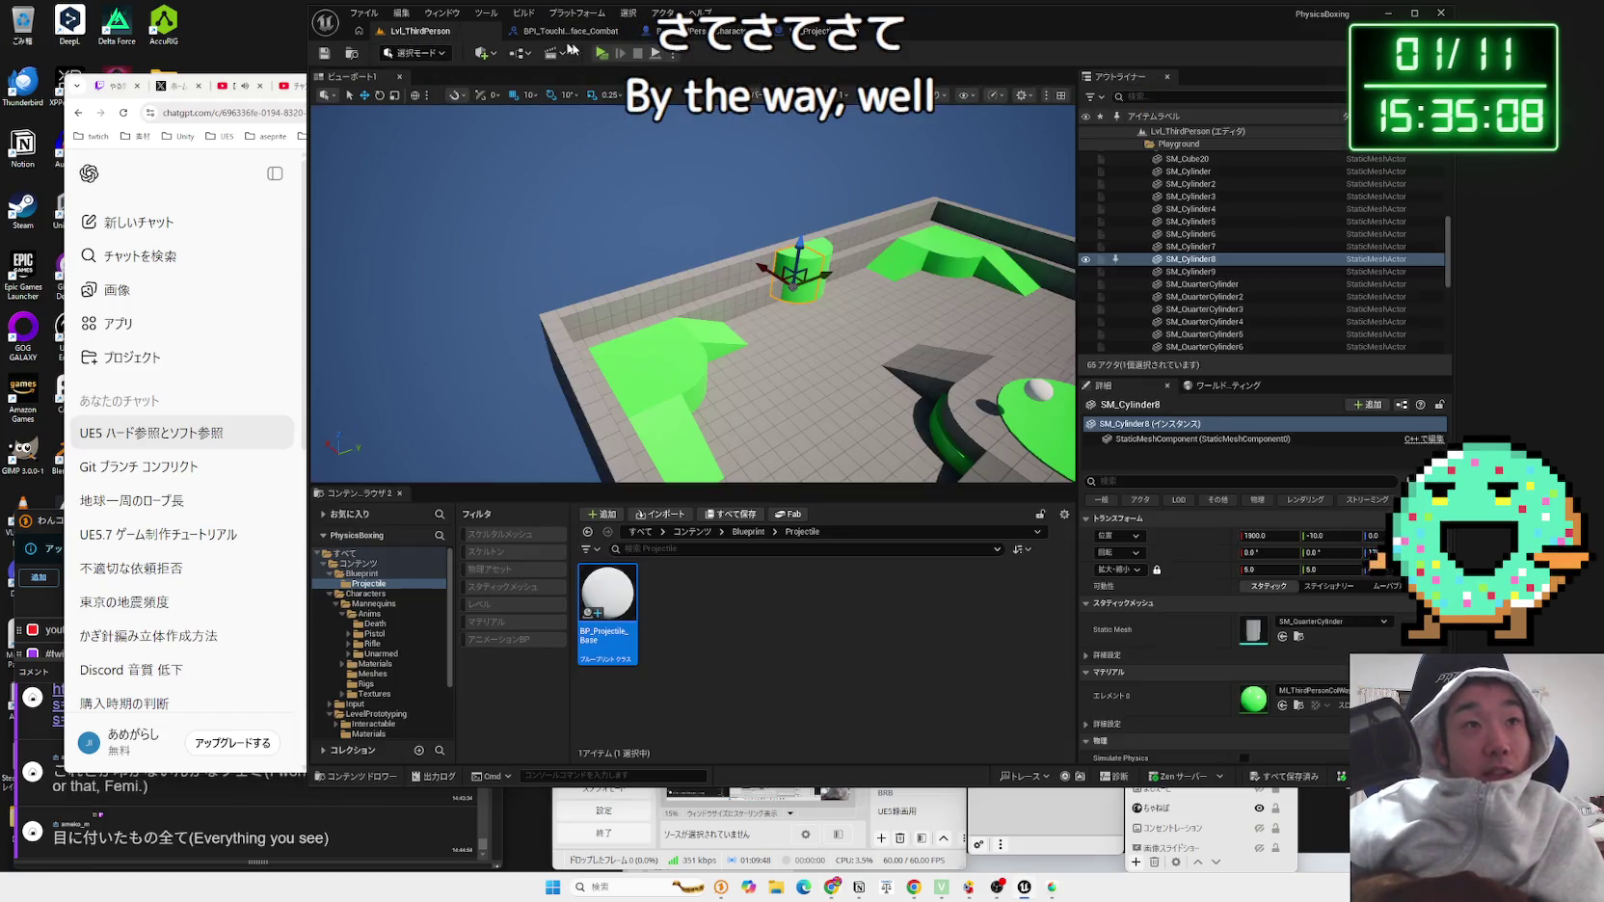
pyautogui.click(817, 31)
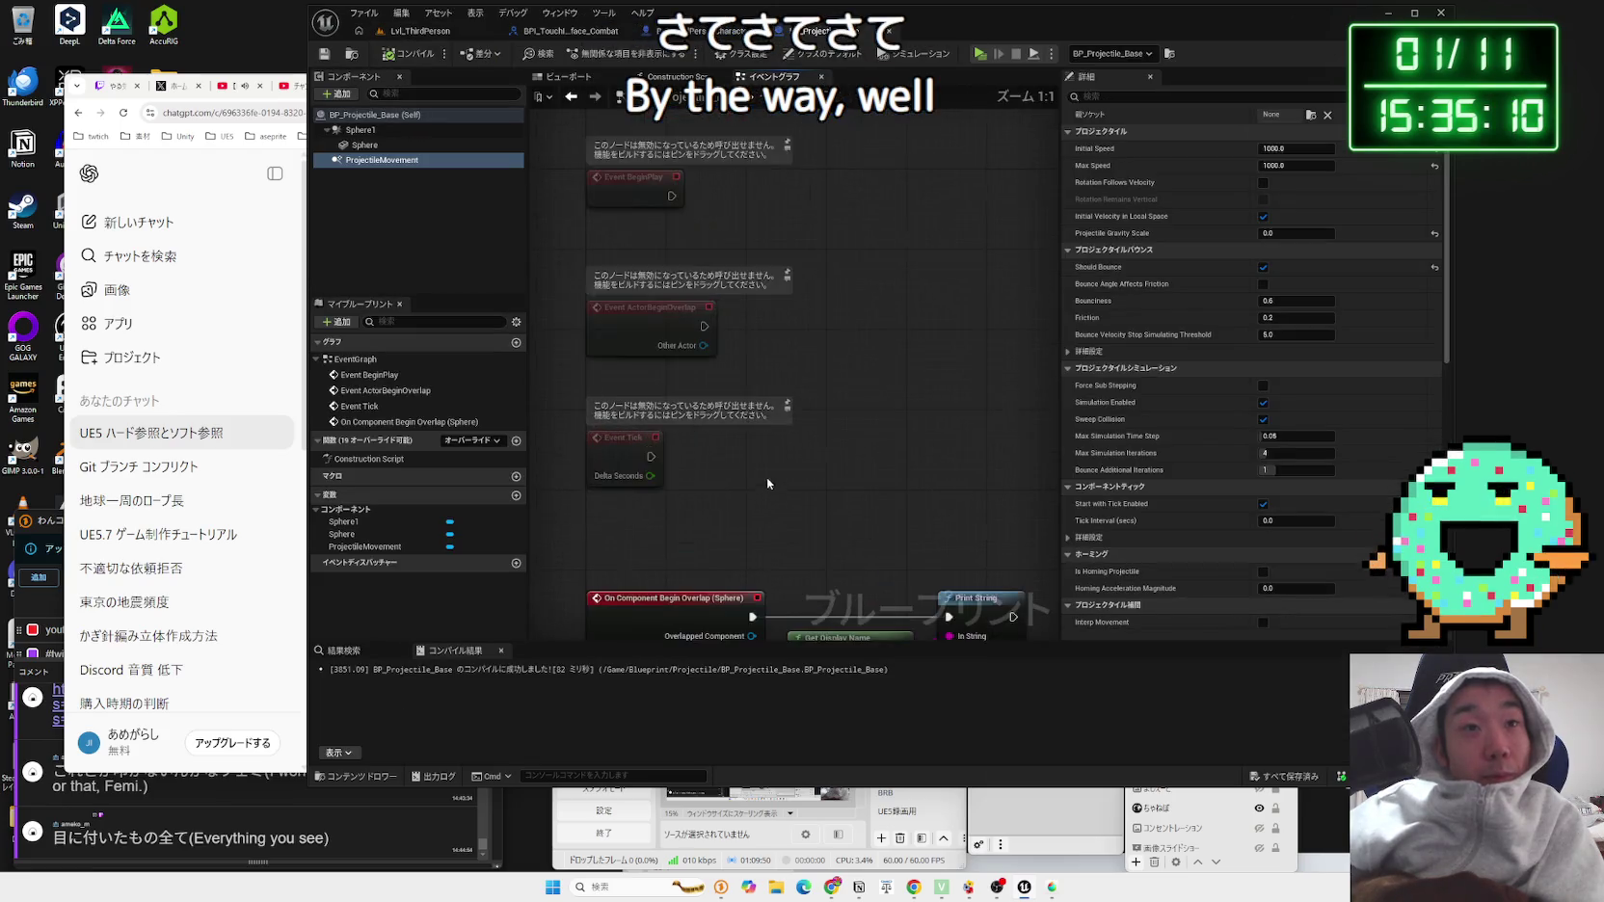
# Step: Add a Set Life Span node with In Lifespan 3 after Event BeginPlay
pyautogui.moveTo(657, 326); pyautogui.dragTo(758, 328)
pyautogui.write('lif')
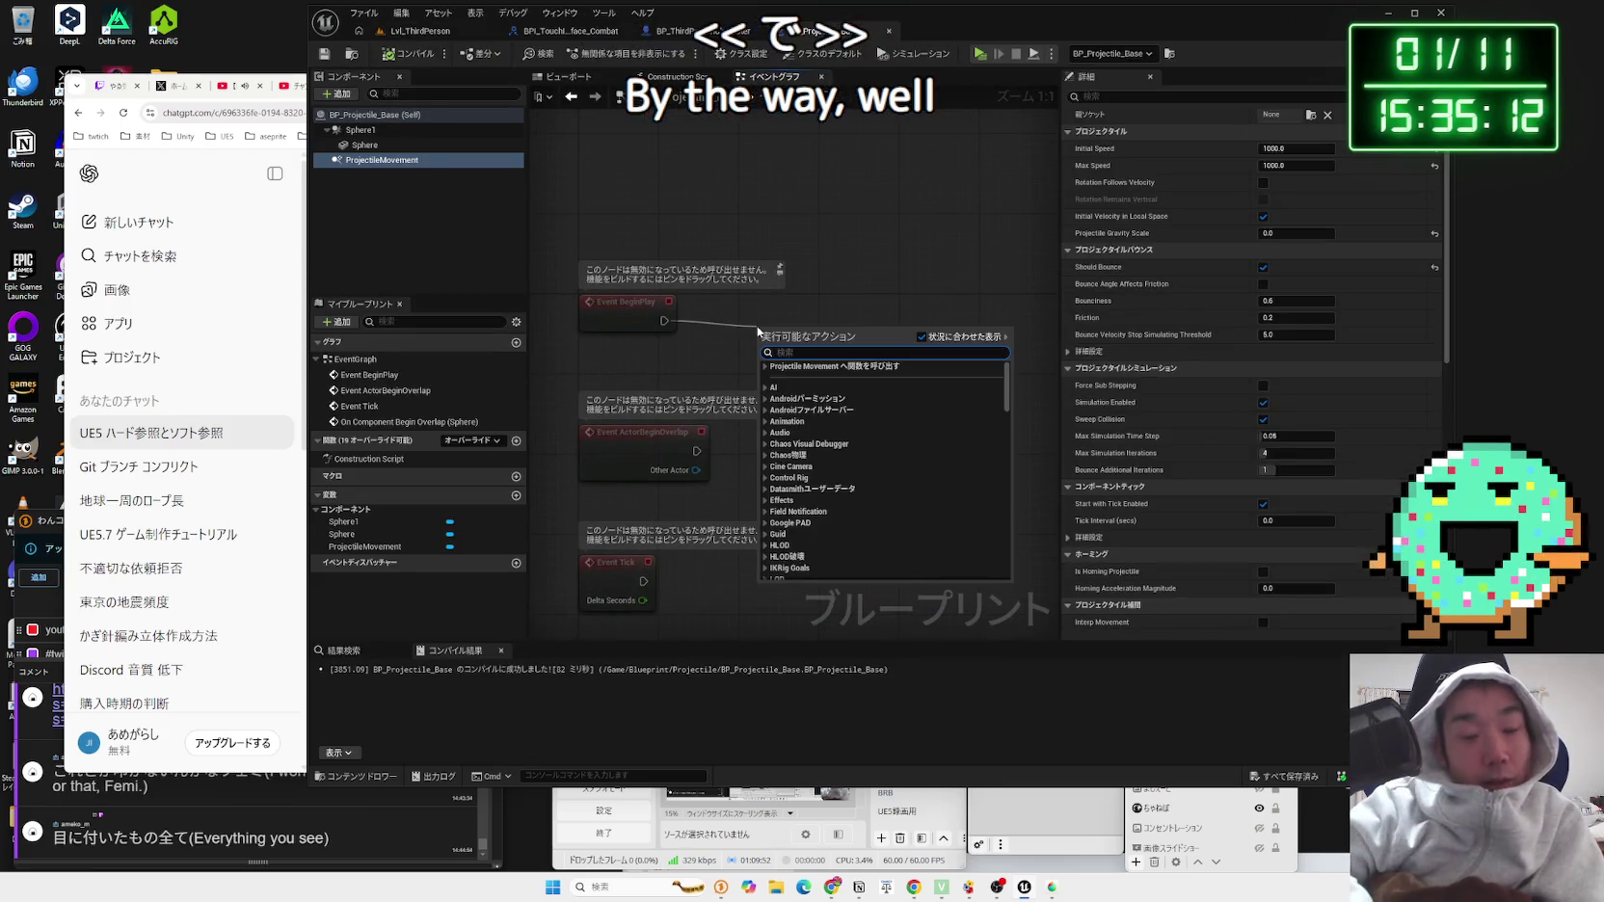
pyautogui.write('e')
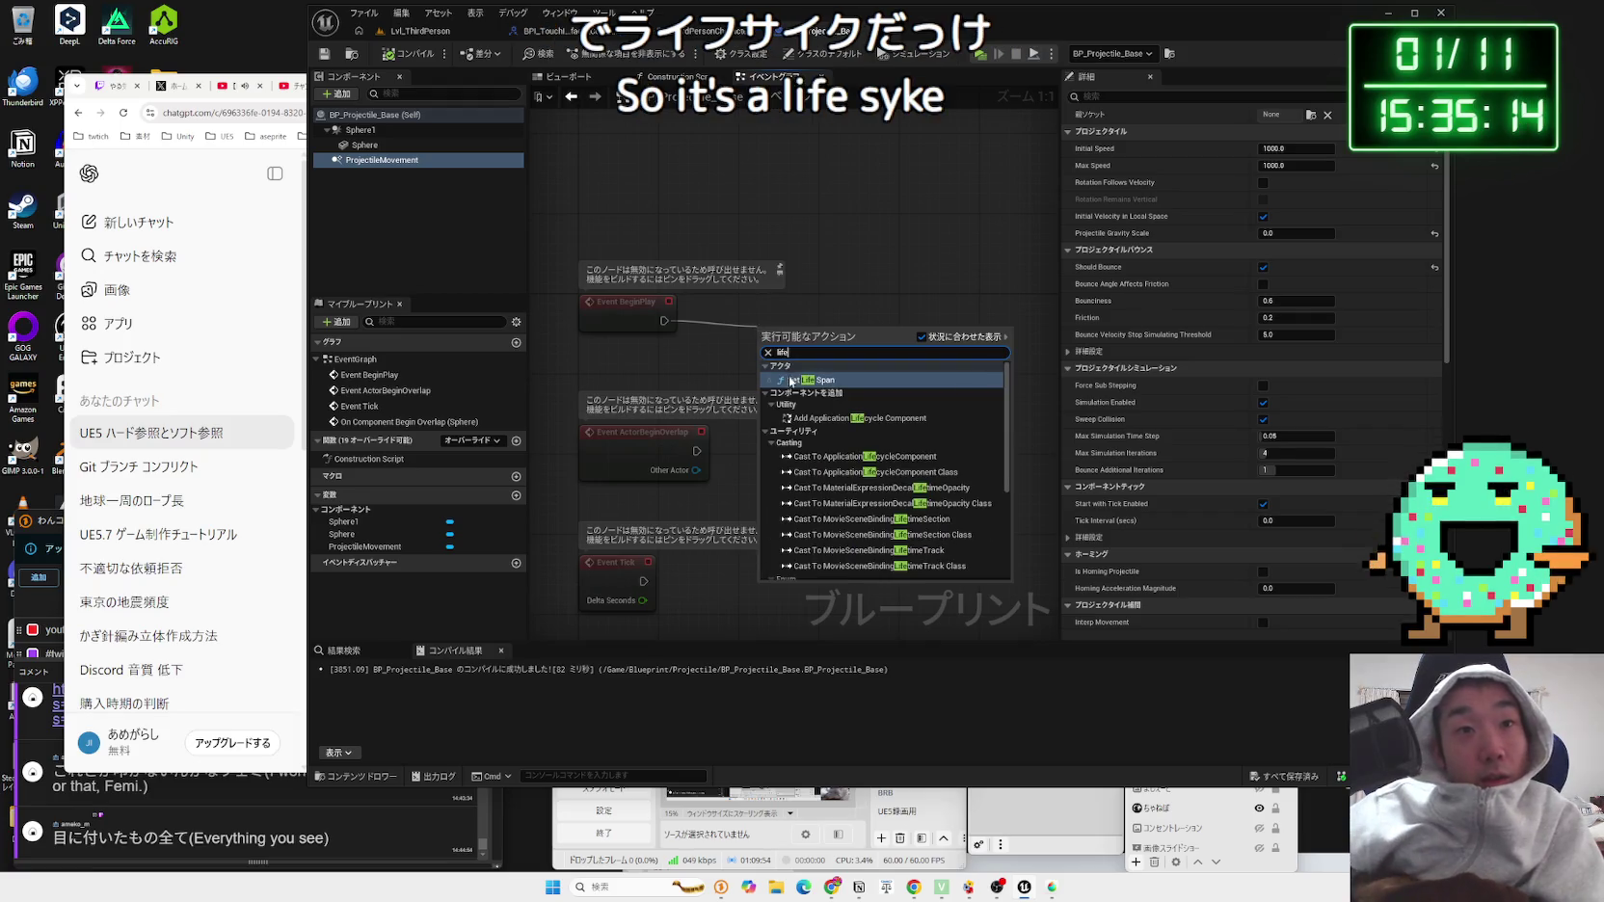
pyautogui.click(791, 382)
pyautogui.moveTo(800, 332); pyautogui.dragTo(841, 289)
pyautogui.click(871, 363)
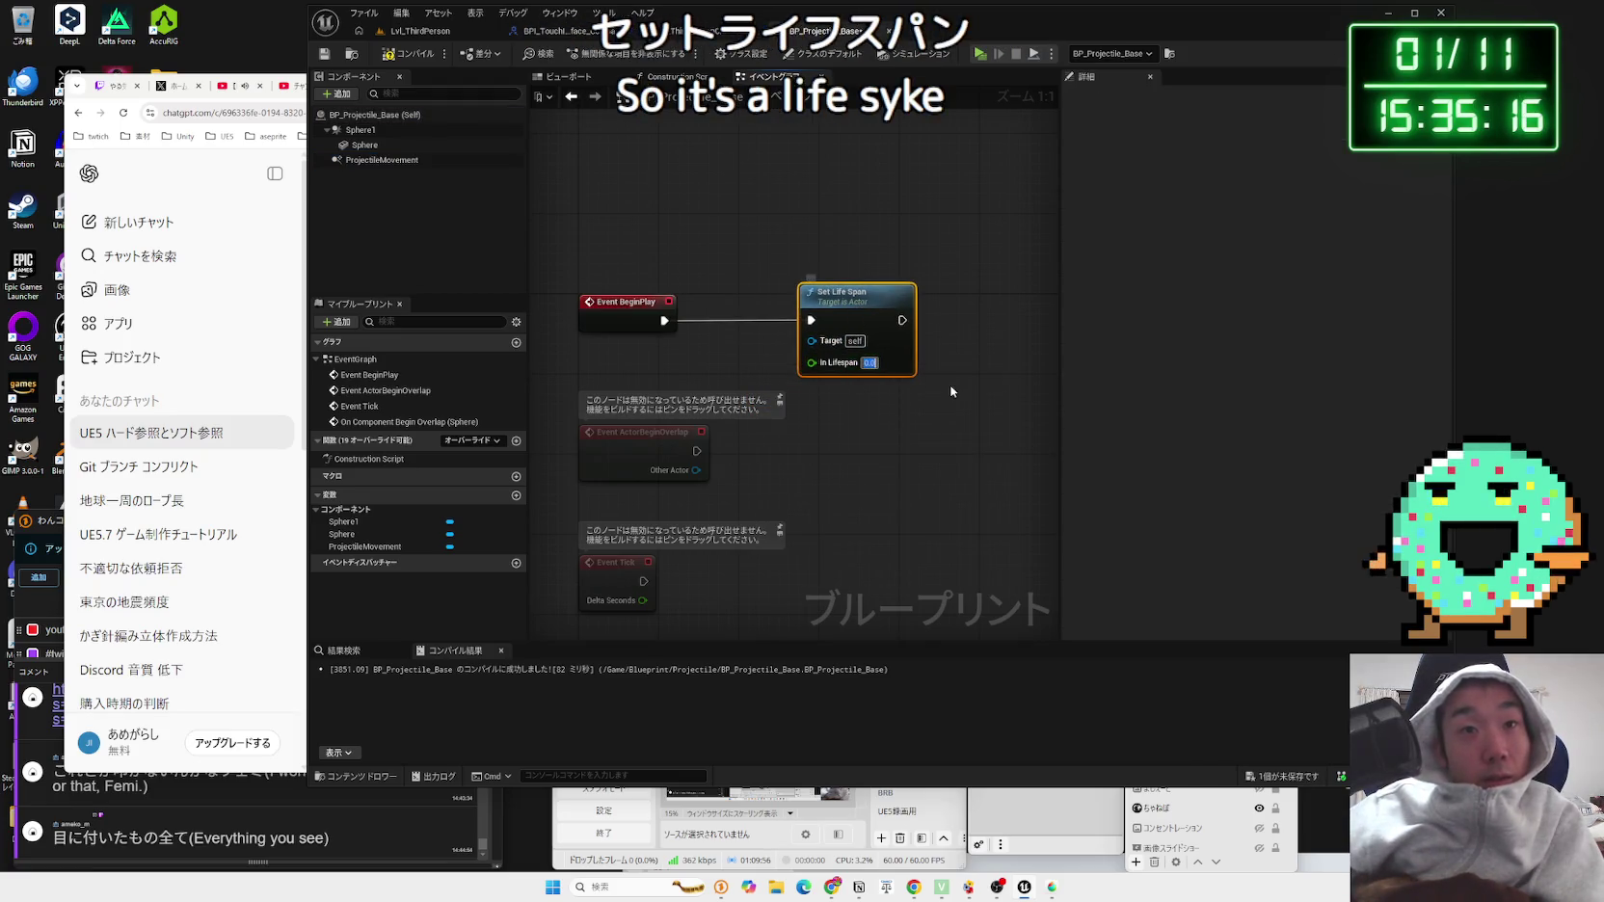
pyautogui.write('3')
pyautogui.press('Return')
pyautogui.click(708, 267)
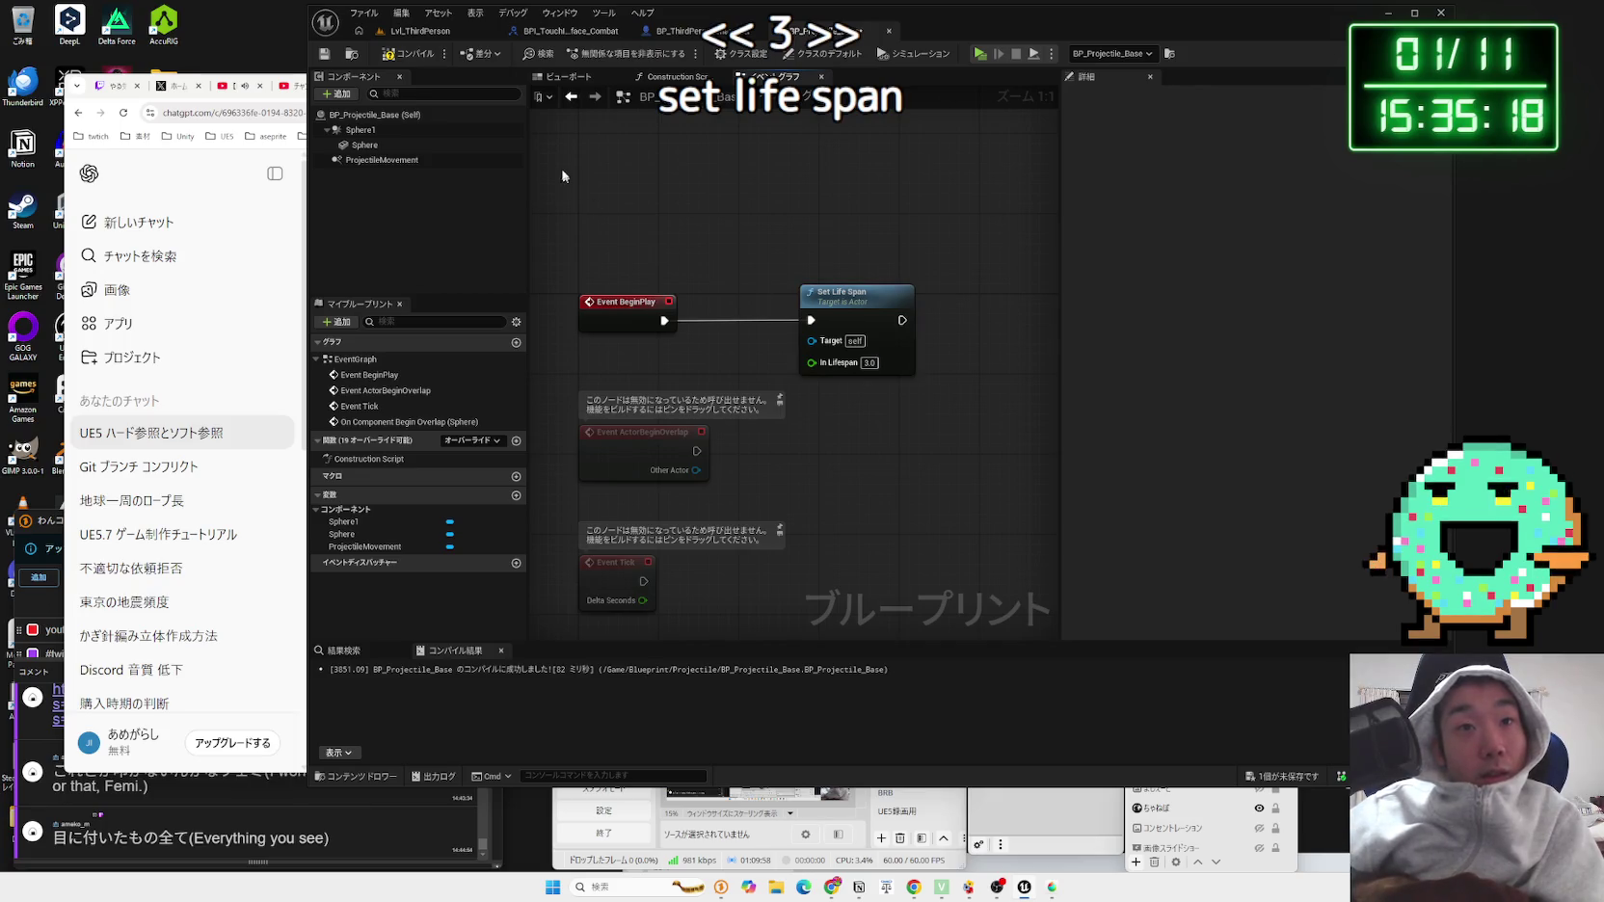
pyautogui.click(419, 30)
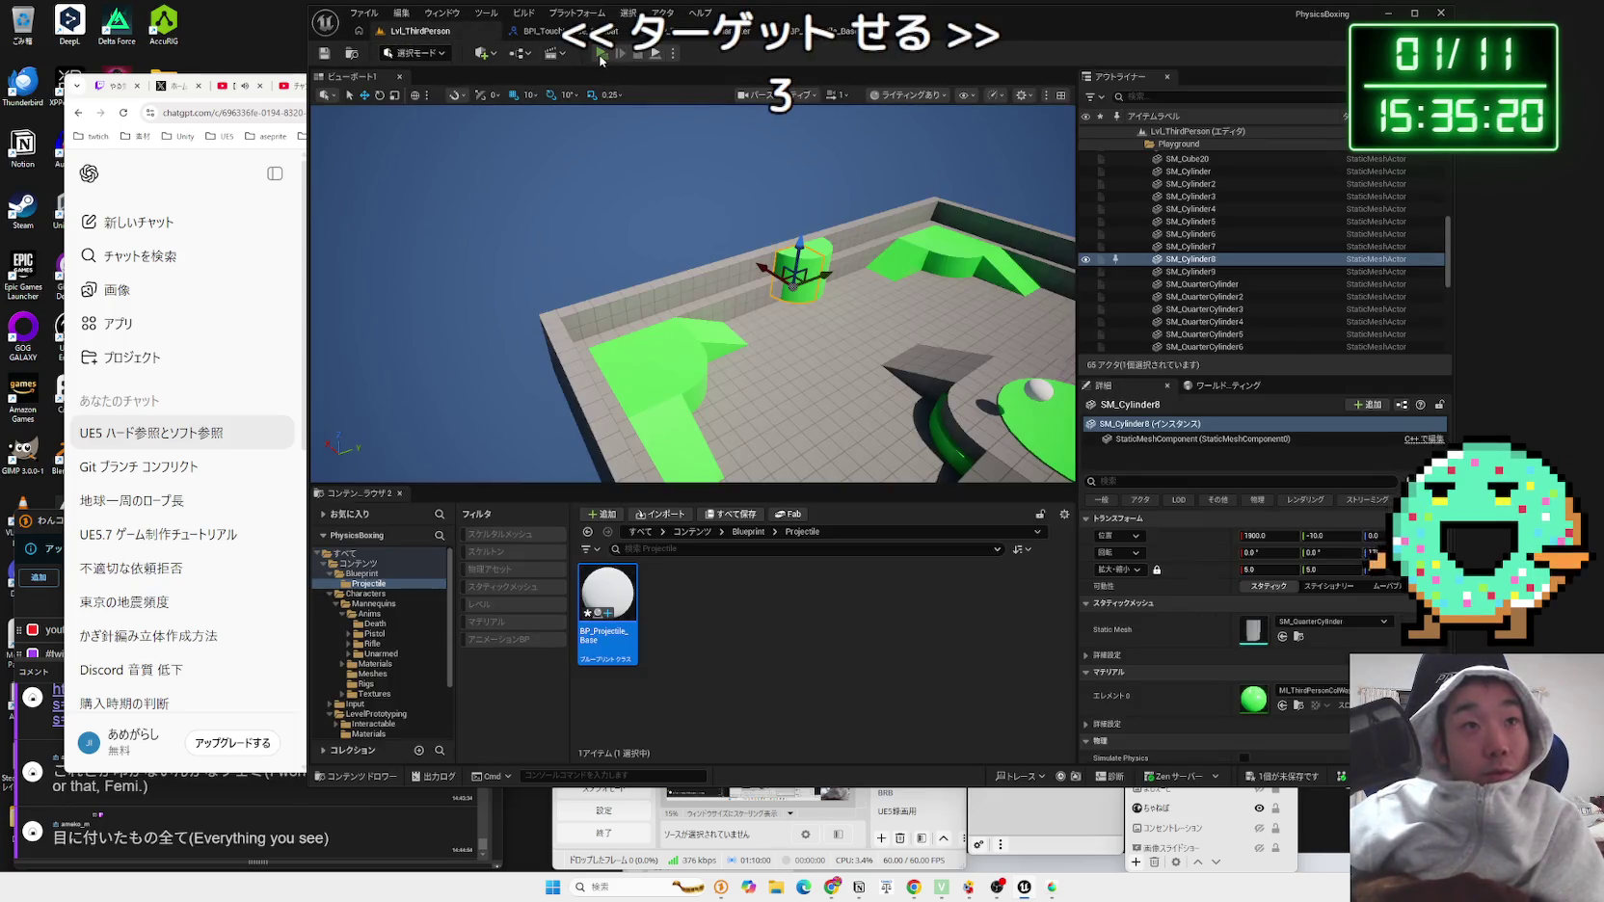
# Step: Play-test the level, moving, jumping and firing to confirm projectiles vanish, then bring up saving
pyautogui.click(601, 53)
pyautogui.press('a')
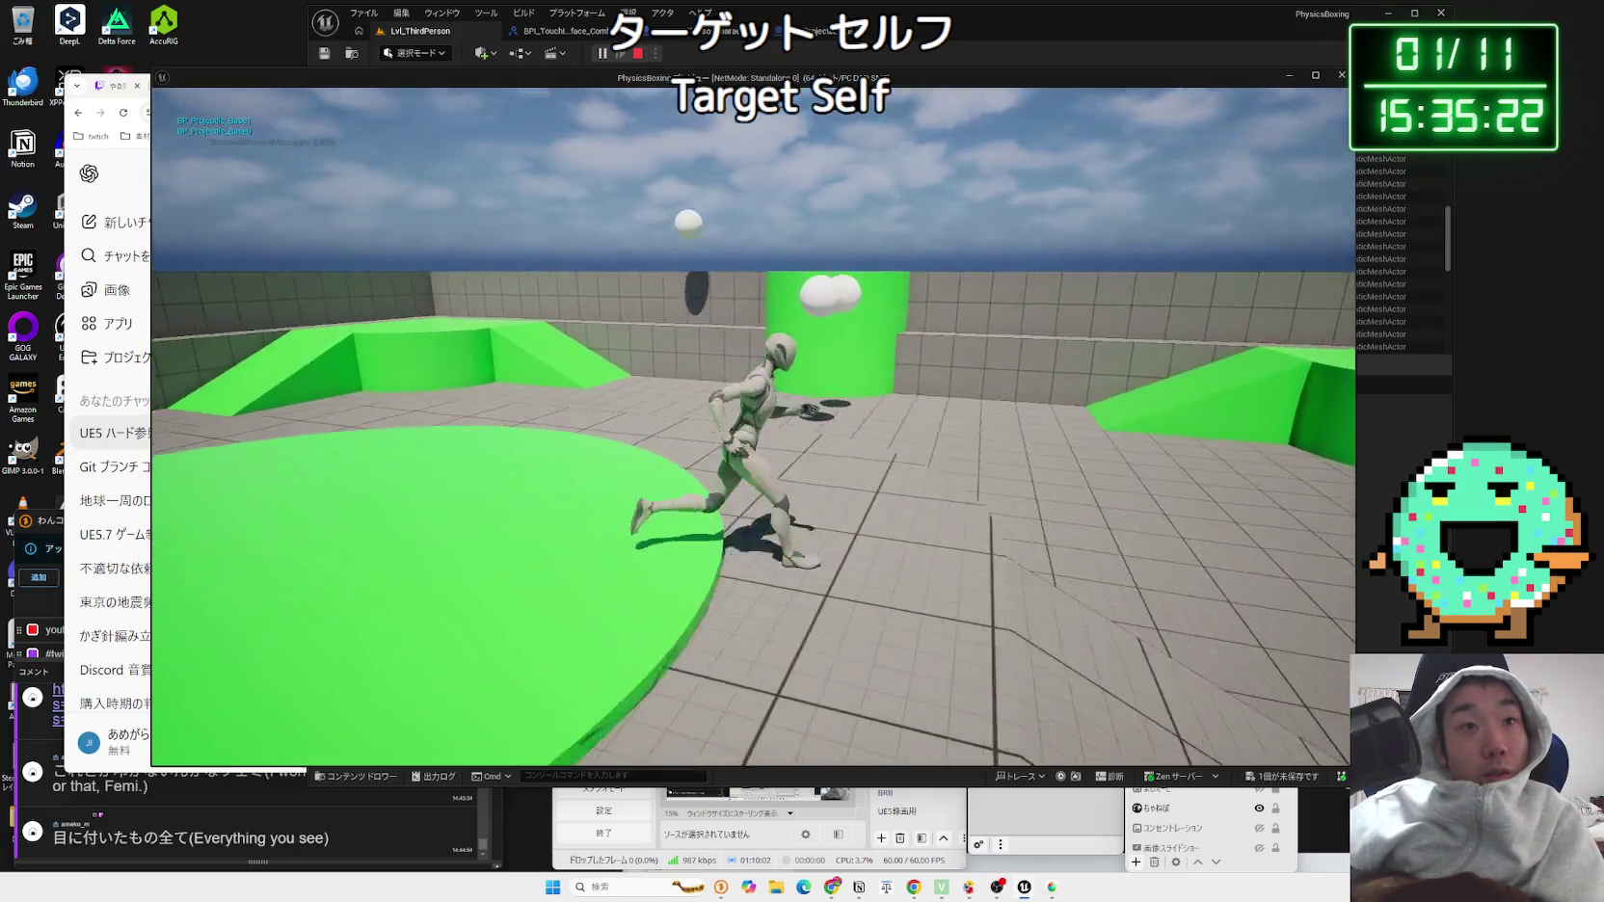
pyautogui.press('w')
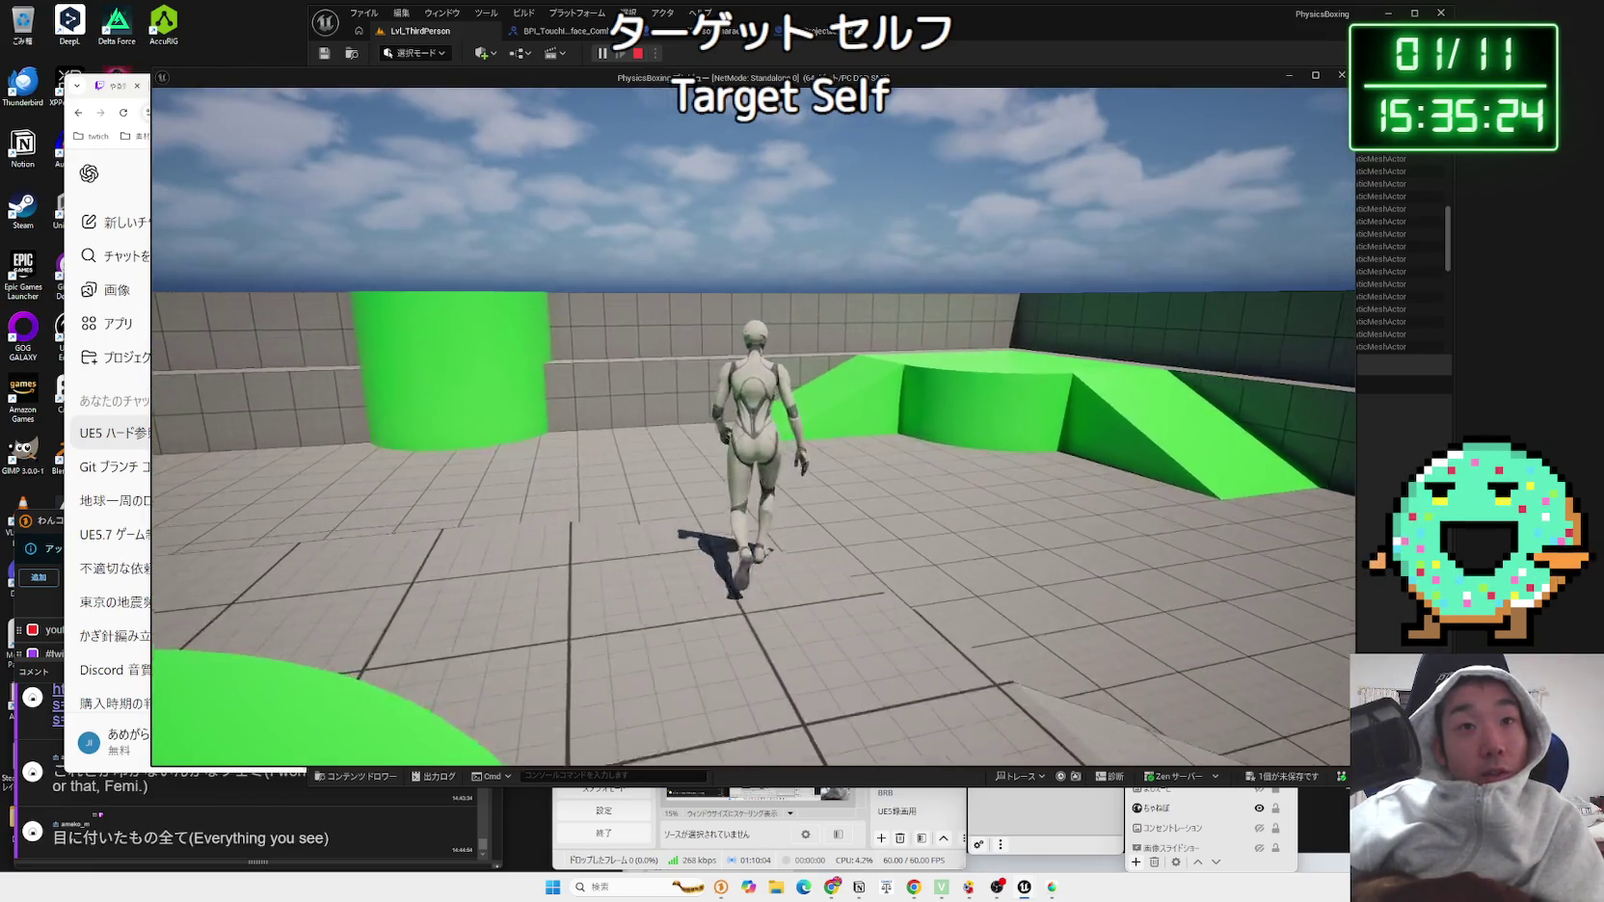
pyautogui.press('space')
pyautogui.press('w')
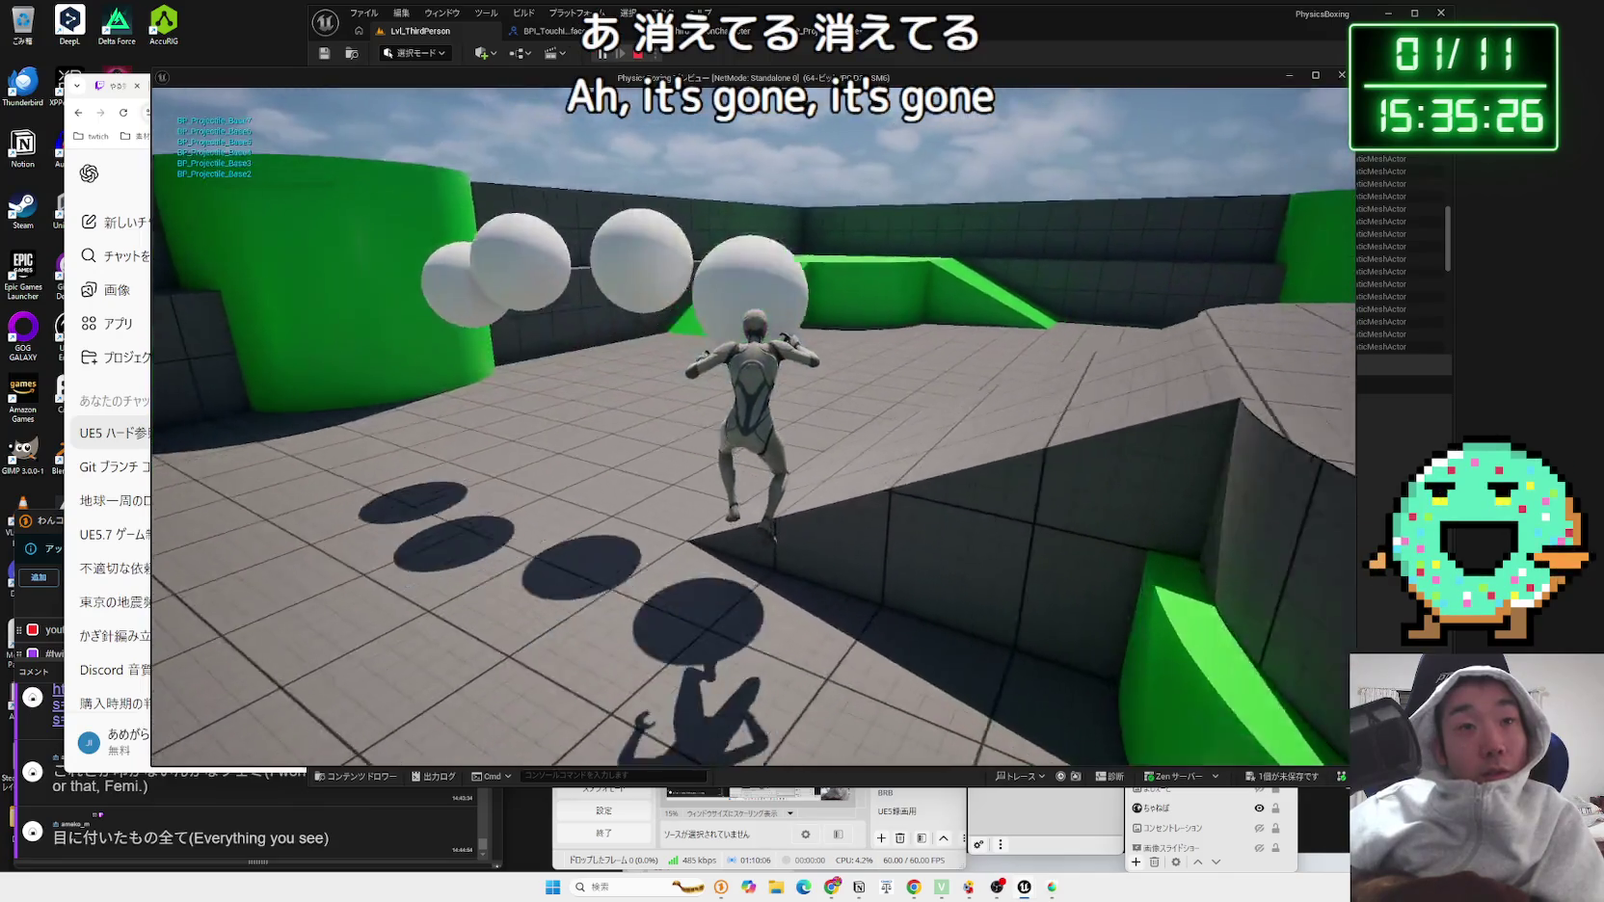
pyautogui.press('space')
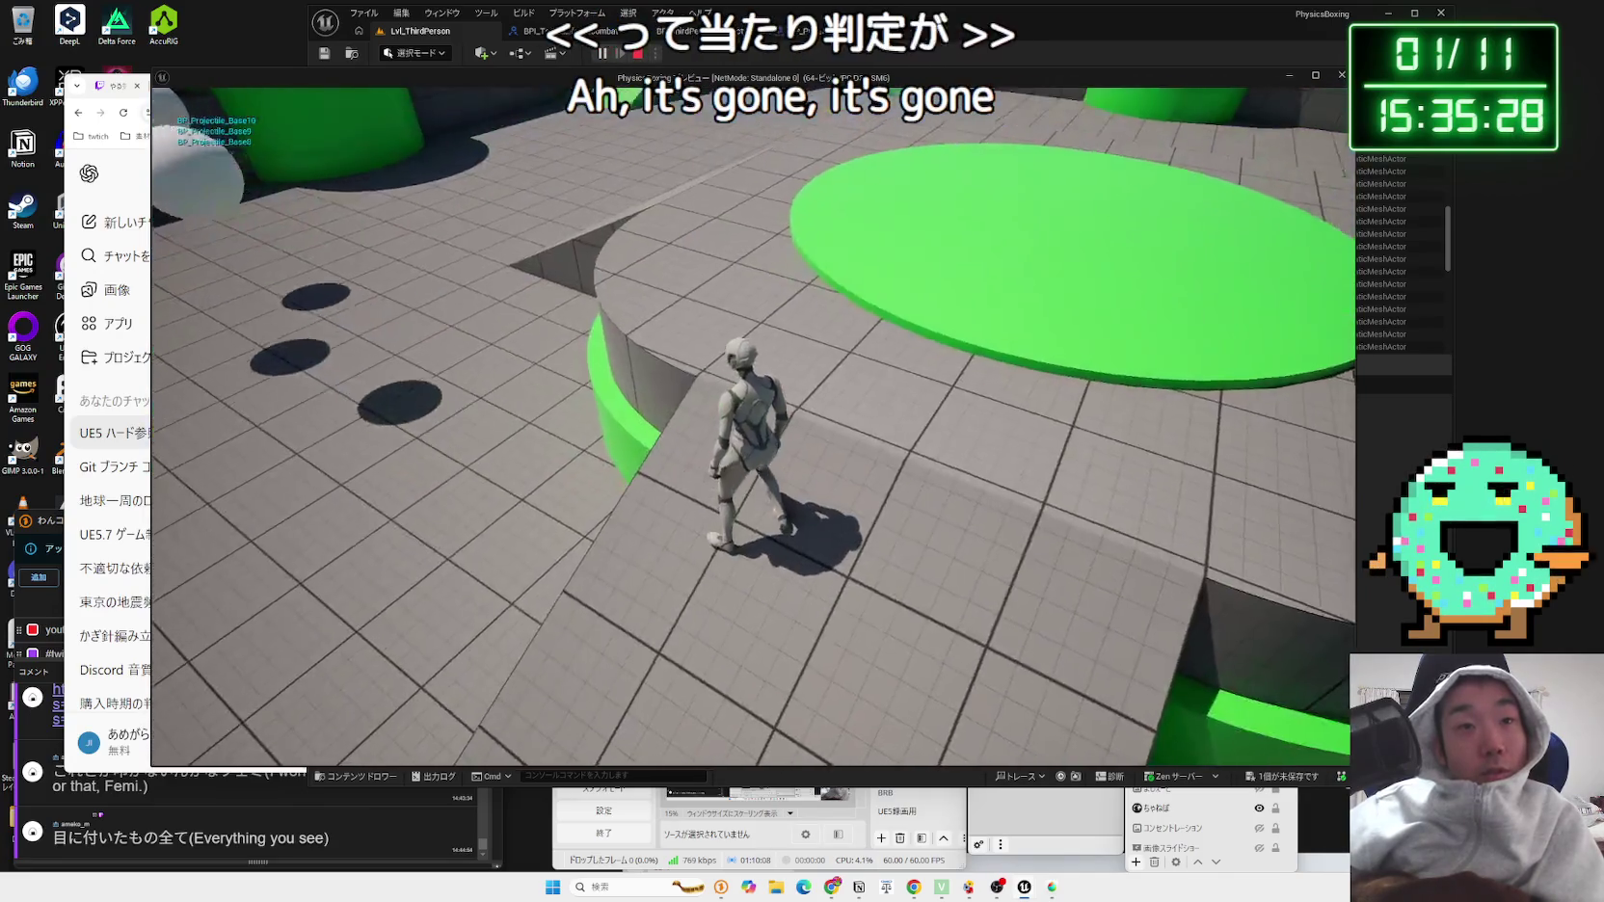
pyautogui.press('Escape')
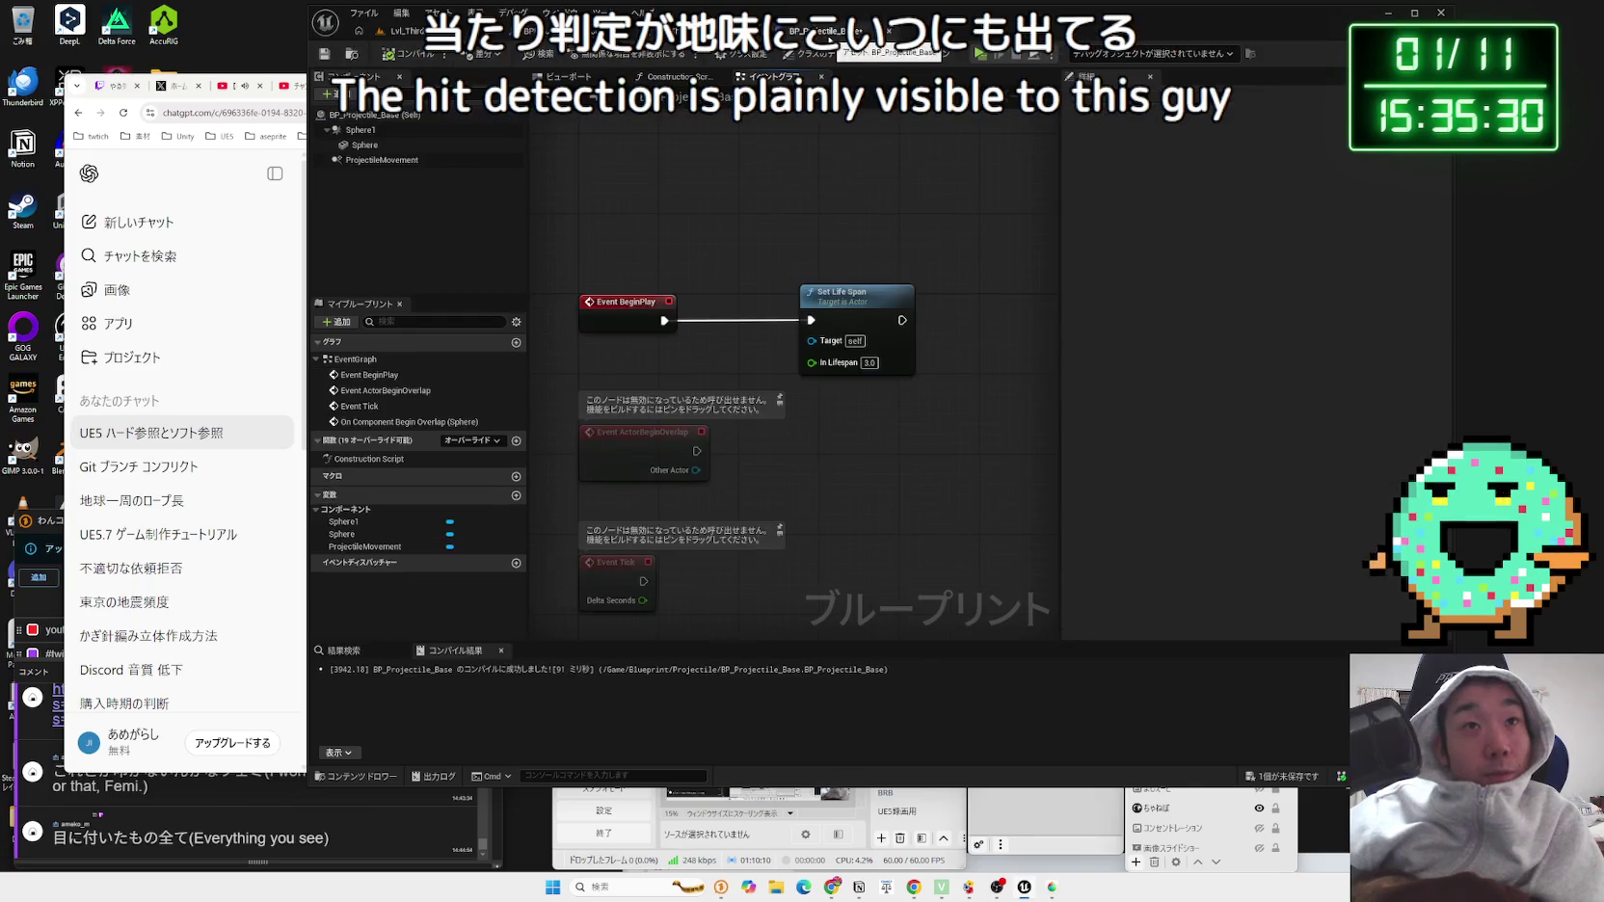
pyautogui.hotkey('ctrl', 'shift', 's')
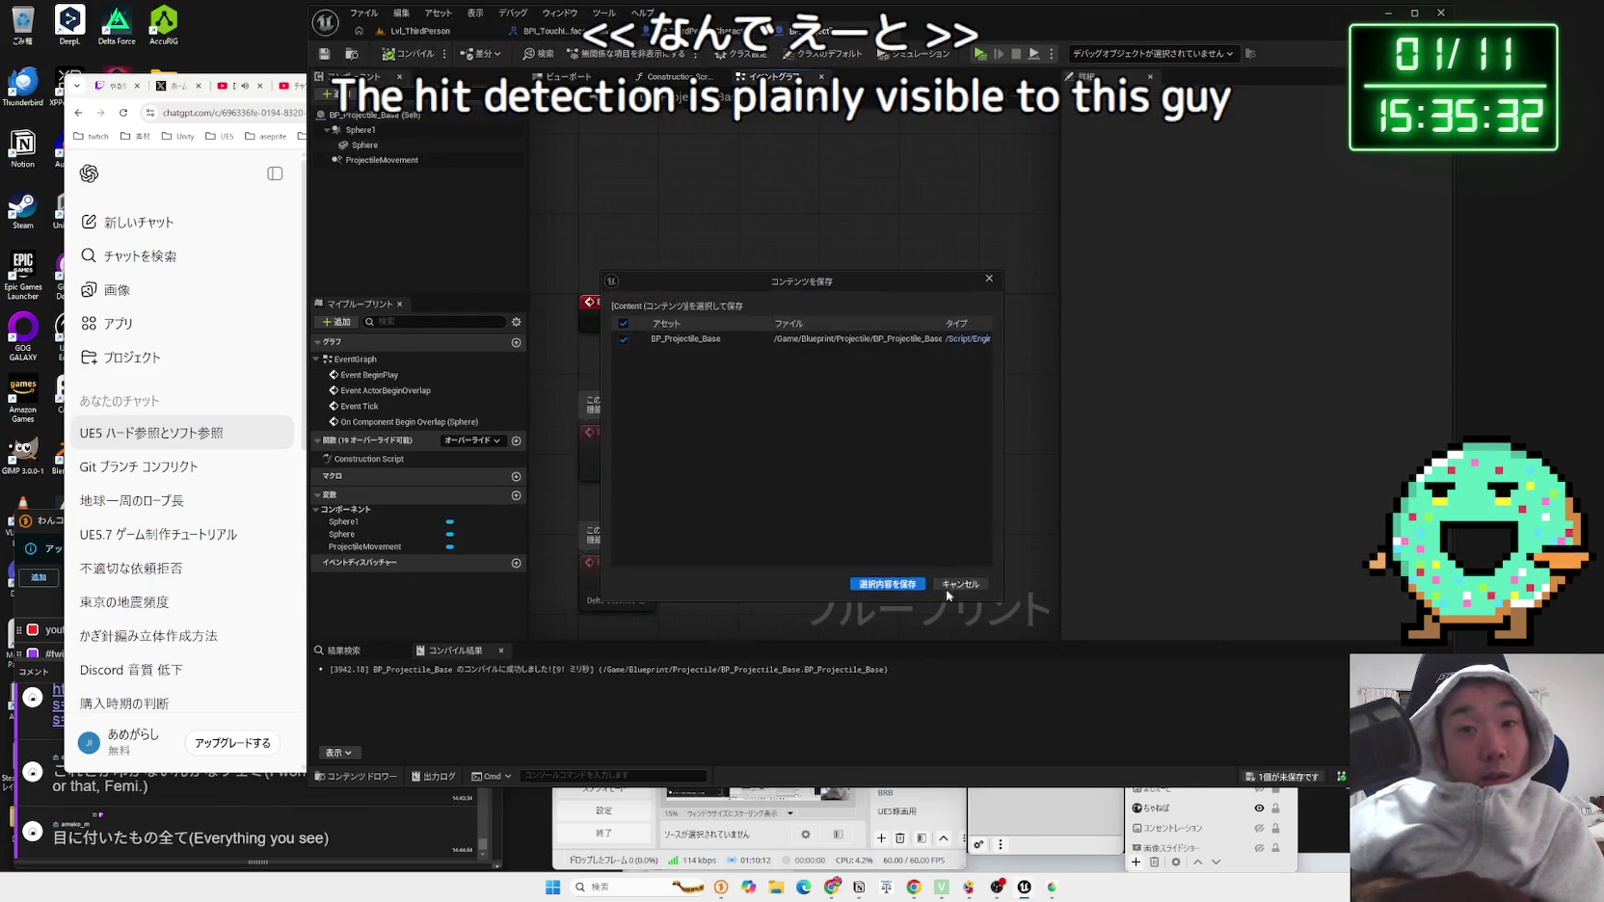
# Step: Save BP_Projectile_Base and set its Sphere component's collision preset to NoCollision
pyautogui.click(891, 585)
pyautogui.click(678, 76)
pyautogui.click(364, 145)
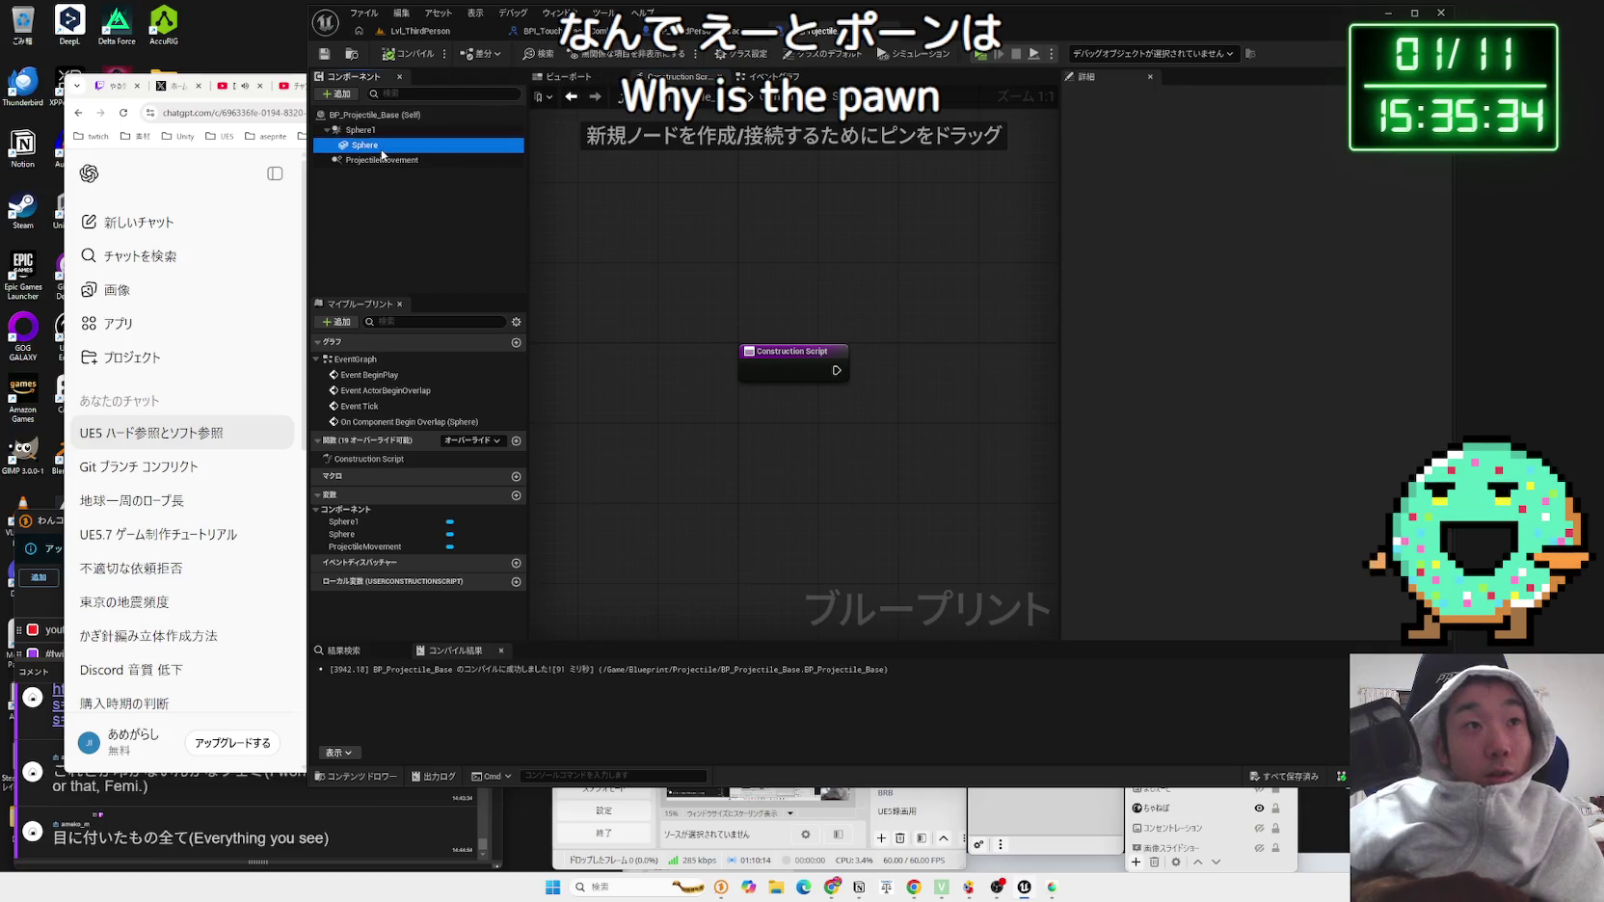
pyautogui.scroll(-10, 1092, 288)
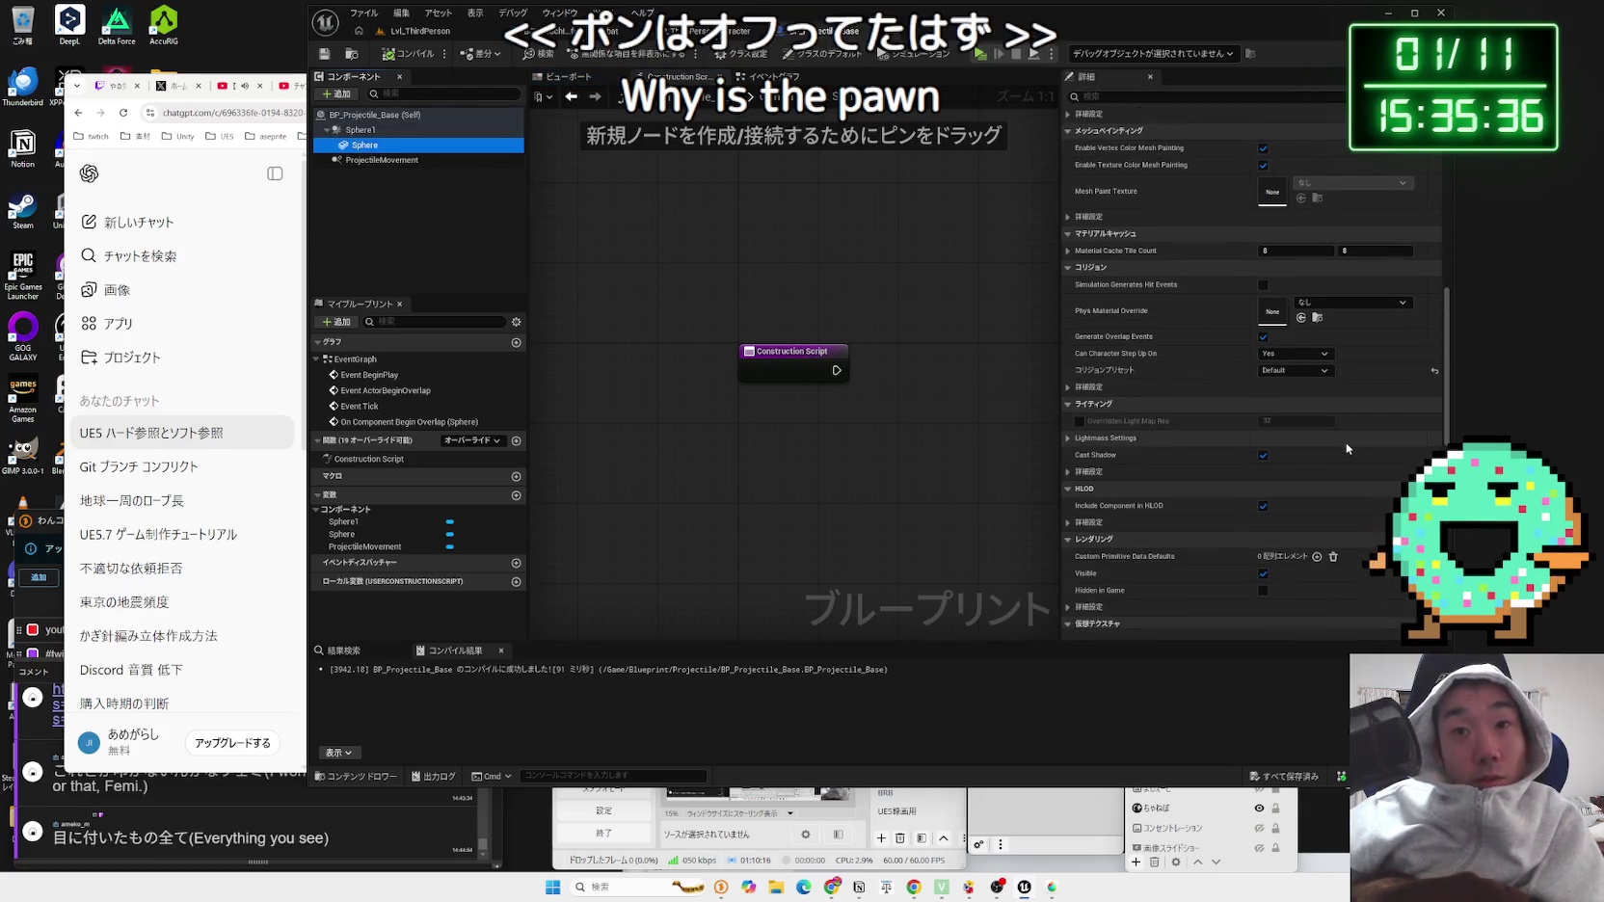
pyautogui.click(1294, 370)
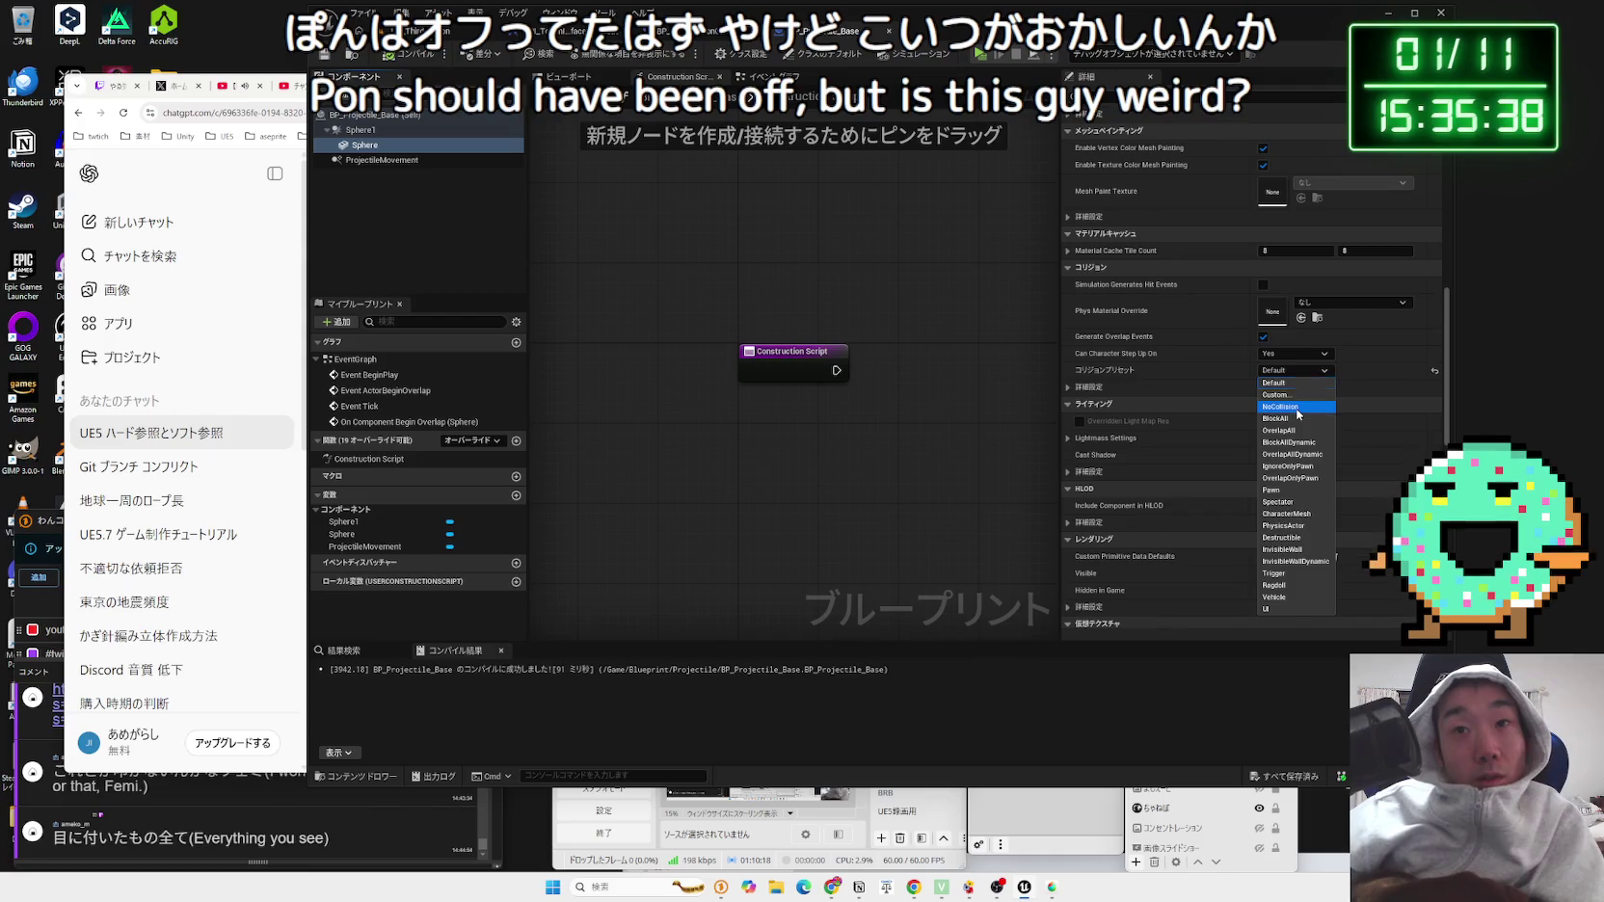
pyautogui.click(1288, 401)
# Step: Review Sphere1's collision settings, leaving Collision Enabled at Query Only
pyautogui.click(381, 160)
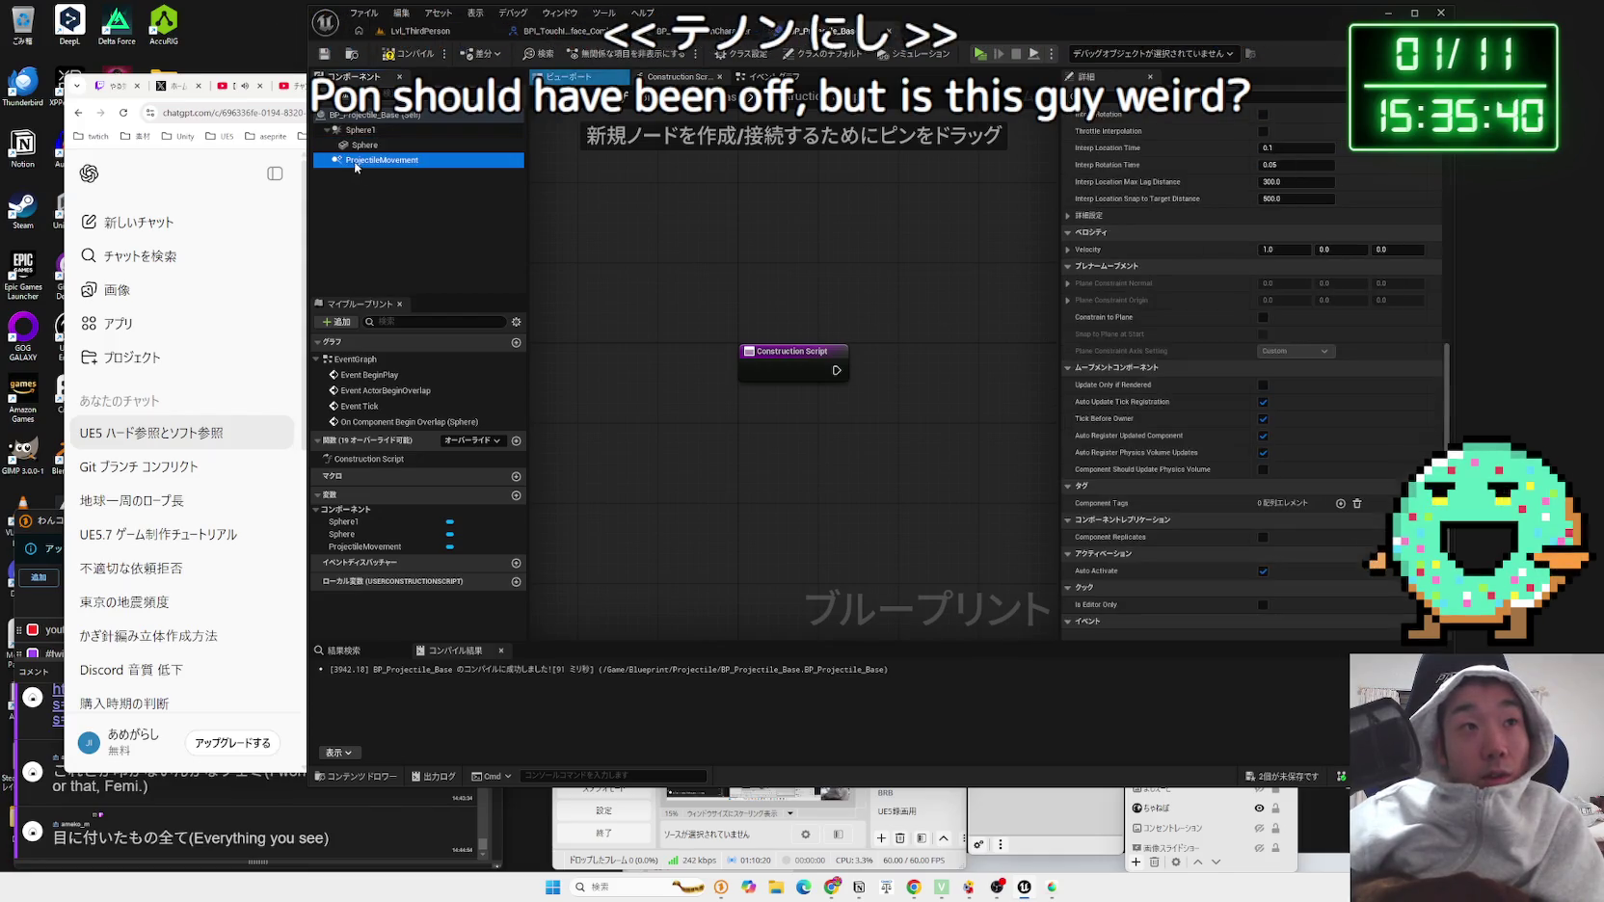
pyautogui.click(360, 129)
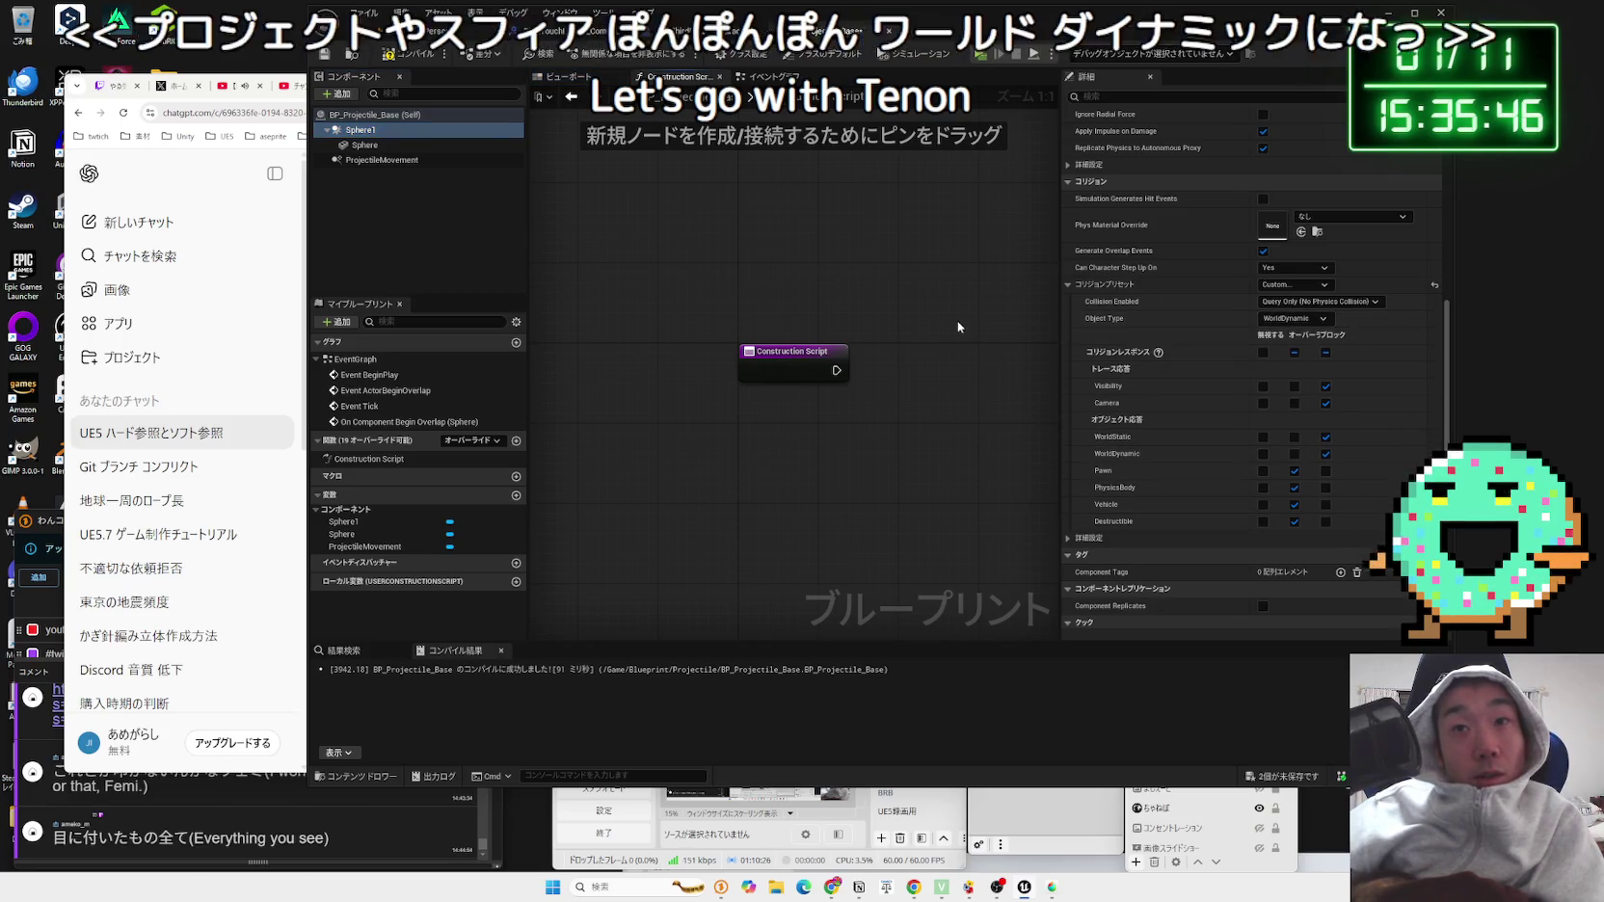
pyautogui.click(1318, 302)
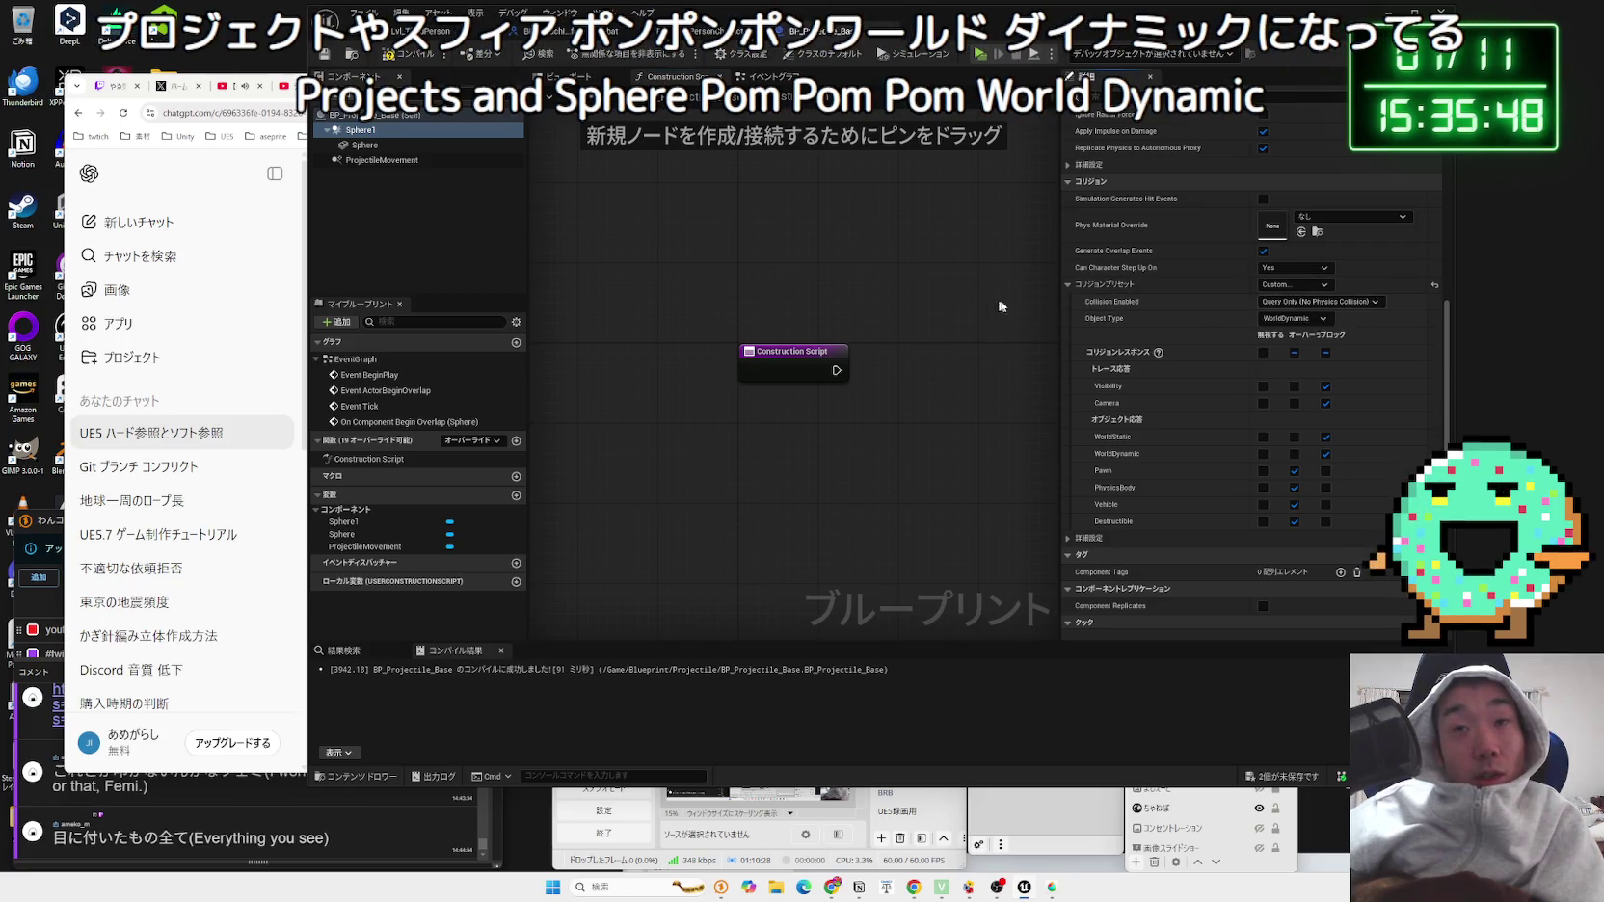
pyautogui.click(1272, 311)
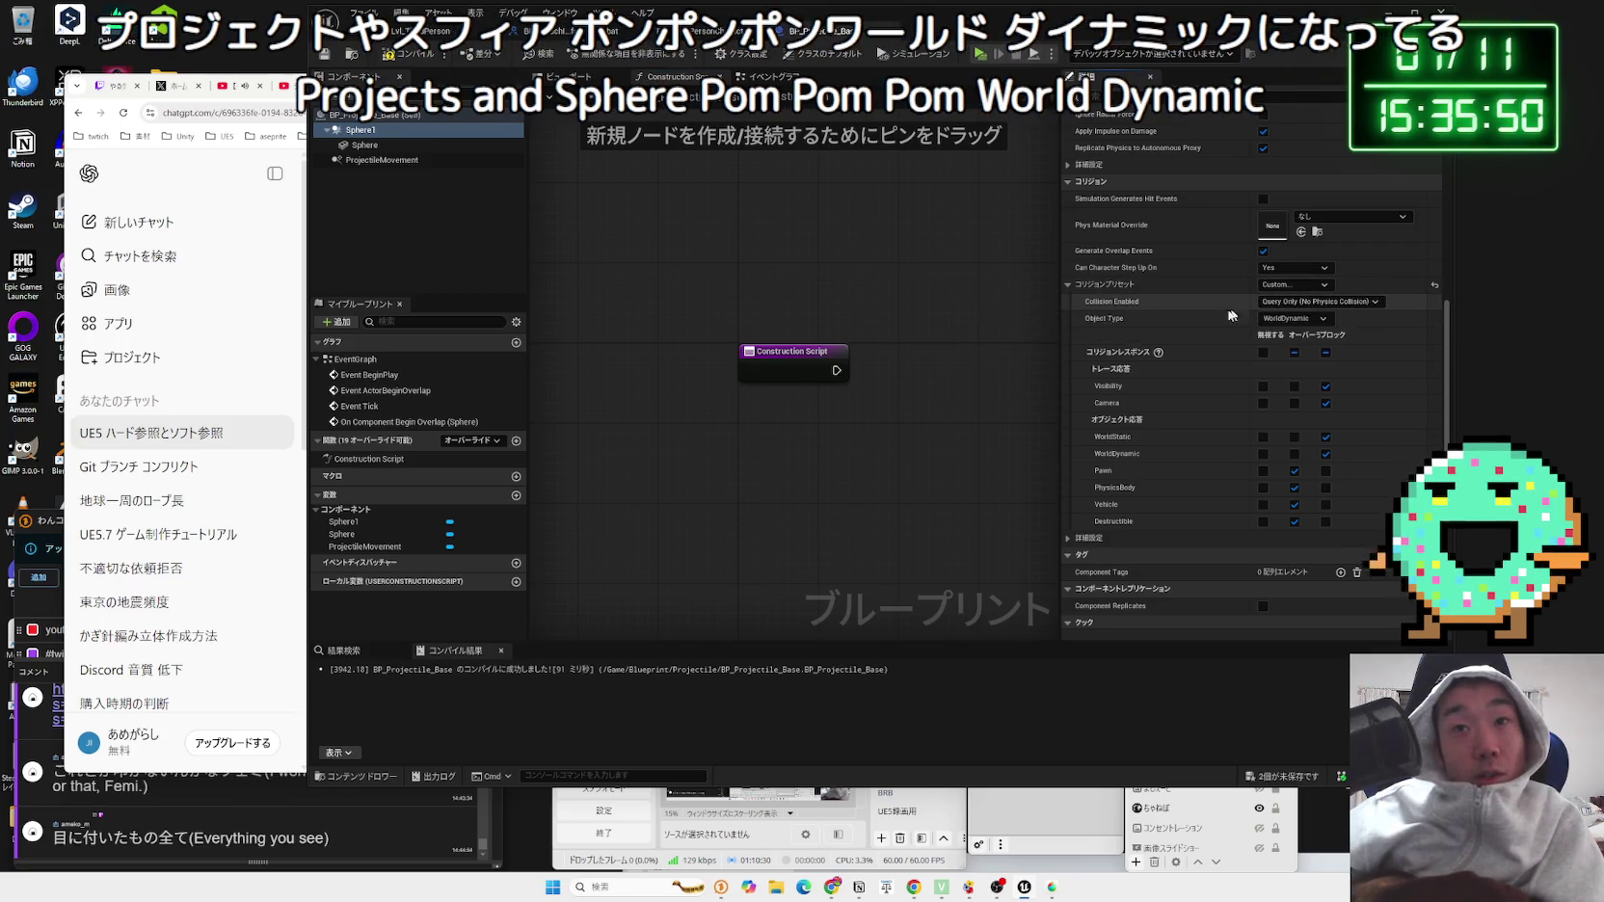
pyautogui.click(424, 31)
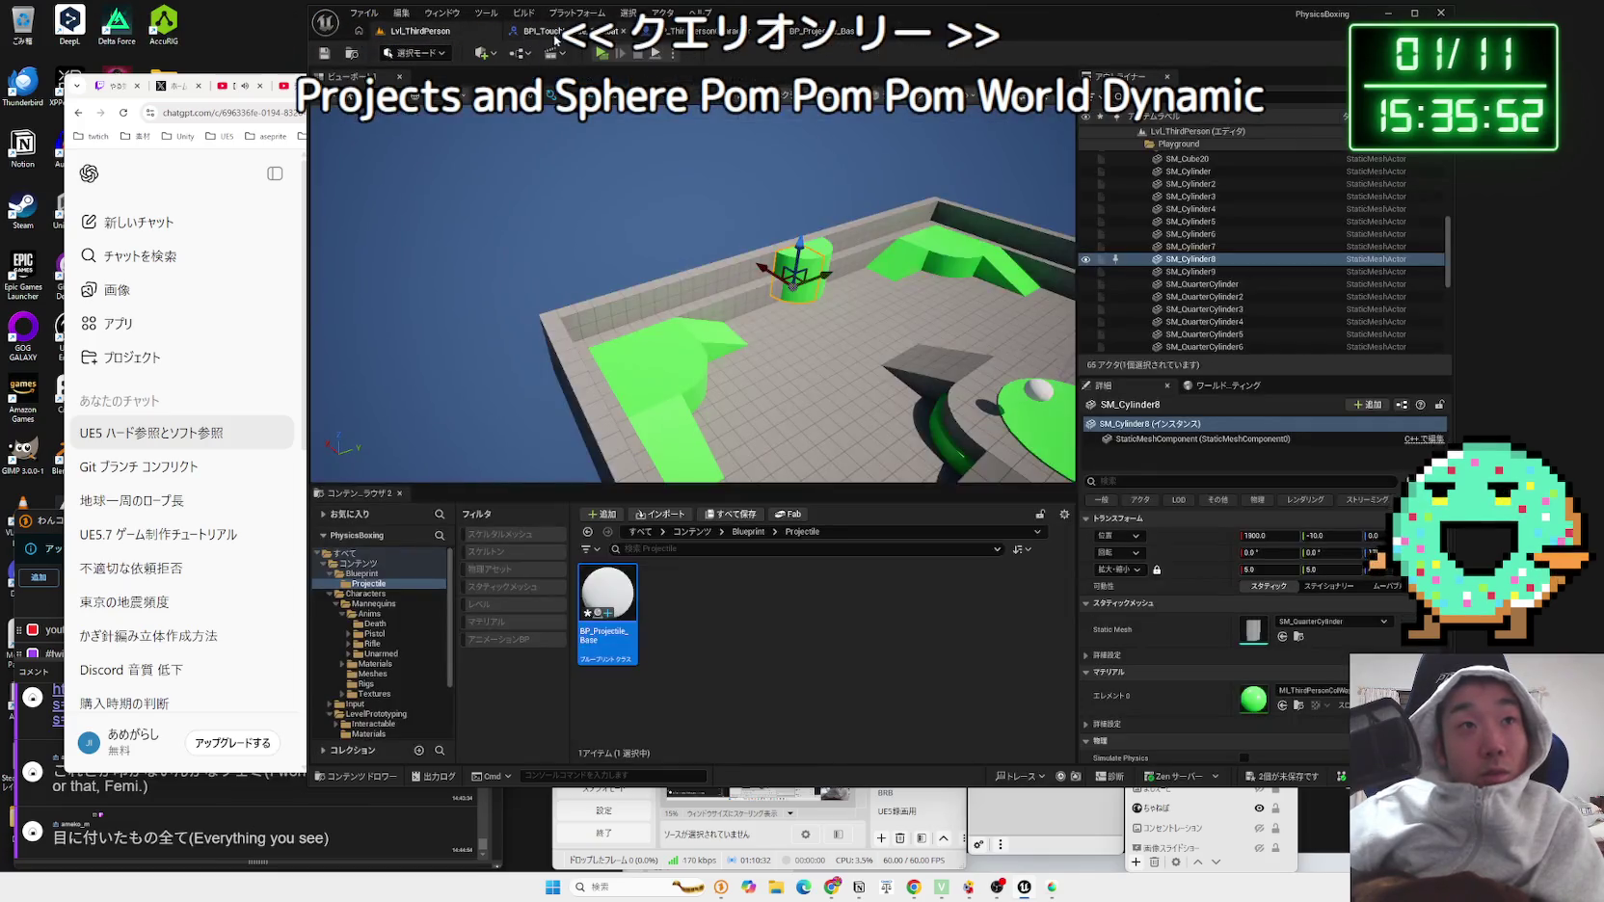
# Step: In BP_ThirdPersonCharacter, switch the capsule's collision preset to Custom
pyautogui.click(555, 37)
pyautogui.click(661, 33)
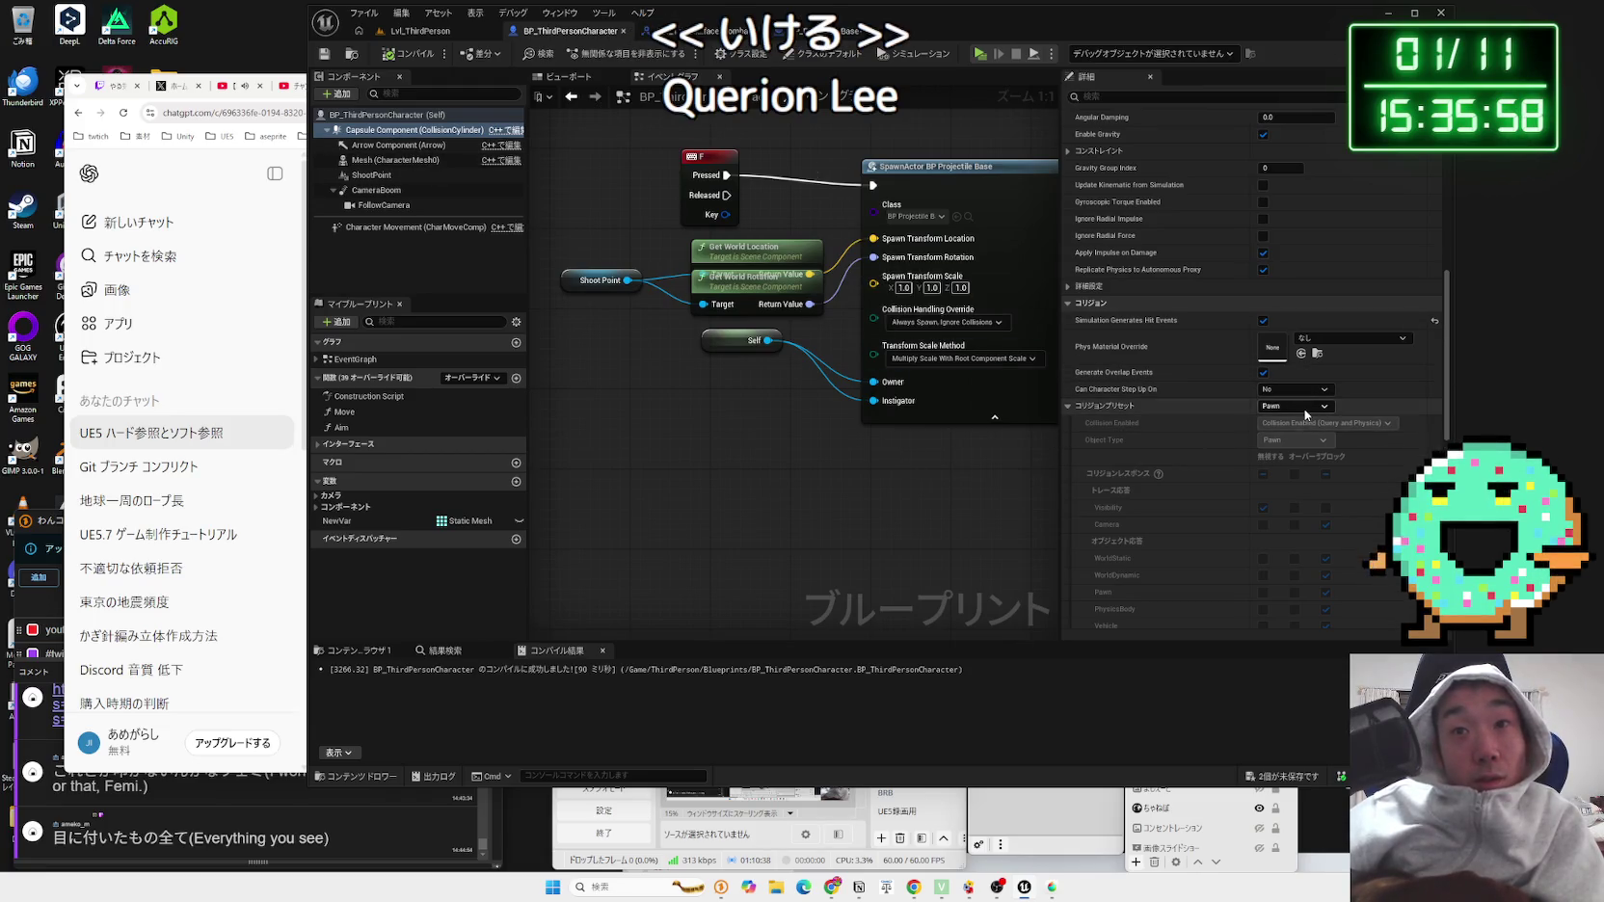
pyautogui.scroll(-2, 1304, 409)
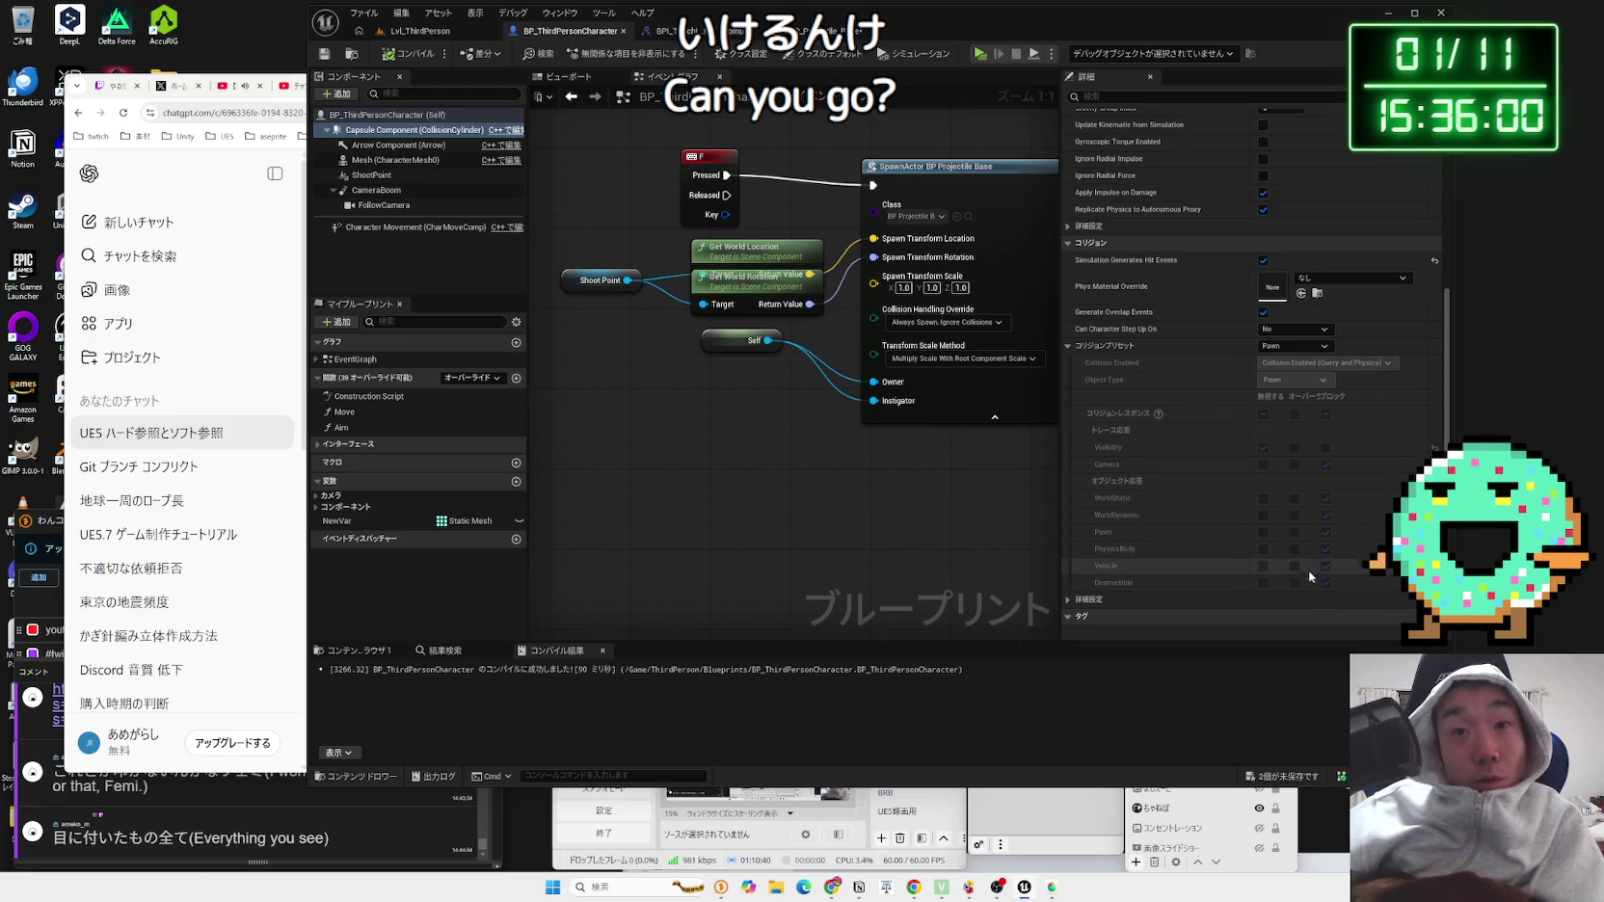
pyautogui.click(1300, 351)
pyautogui.click(1295, 362)
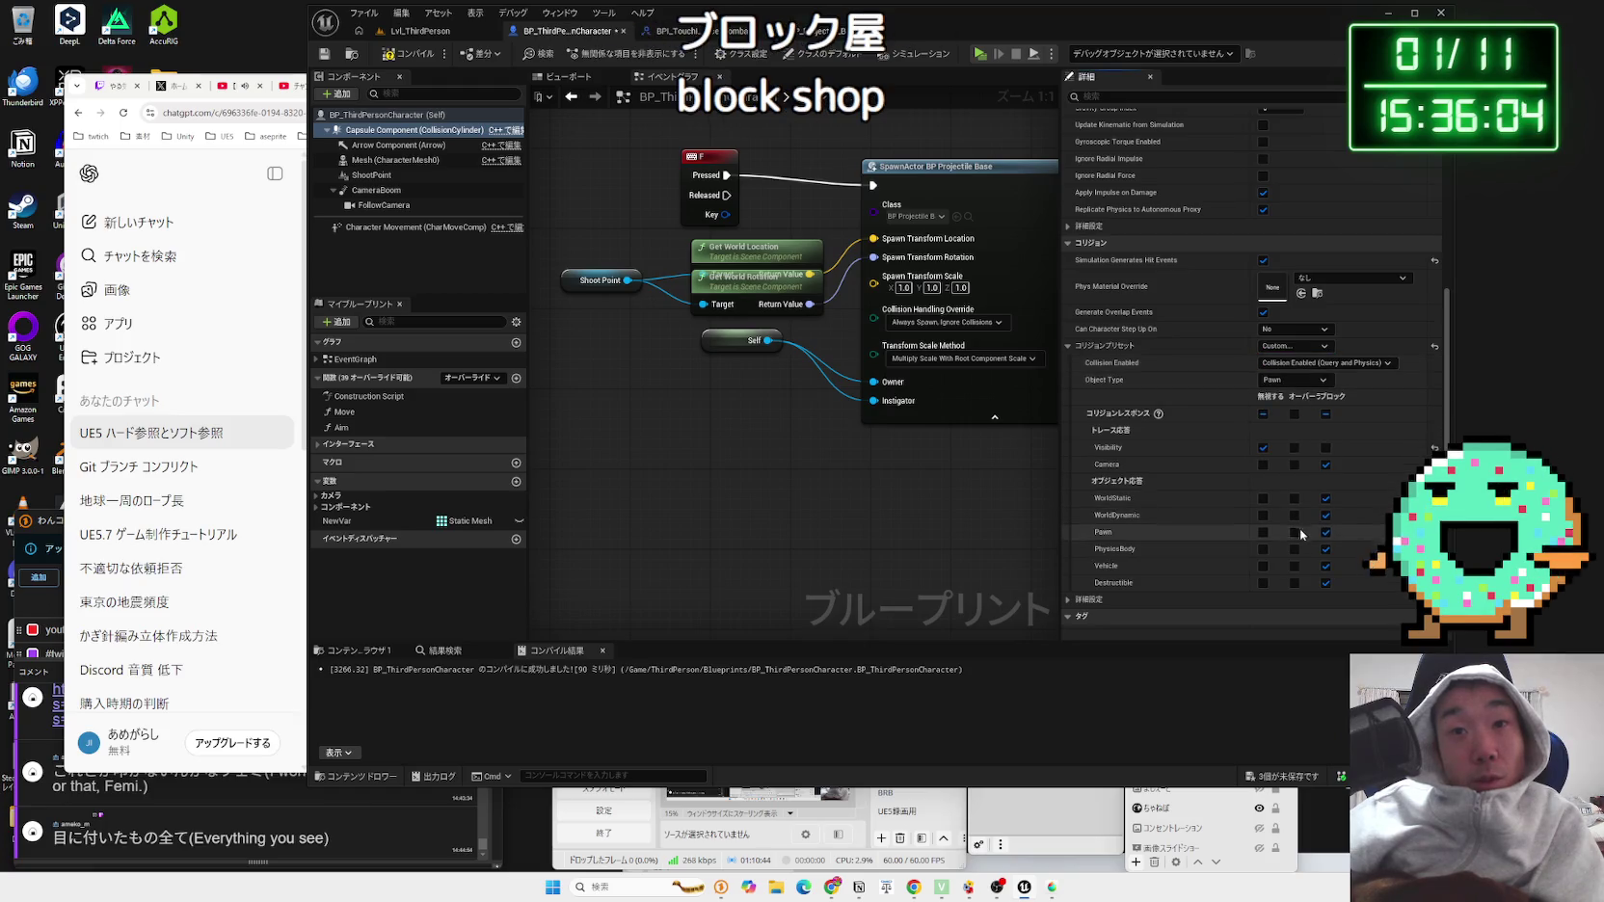
# Step: Make the capsule overlap WorldDynamic, Pawn, PhysicsBody, Vehicle and Destructible, then open a browser tab
pyautogui.click(1294, 518)
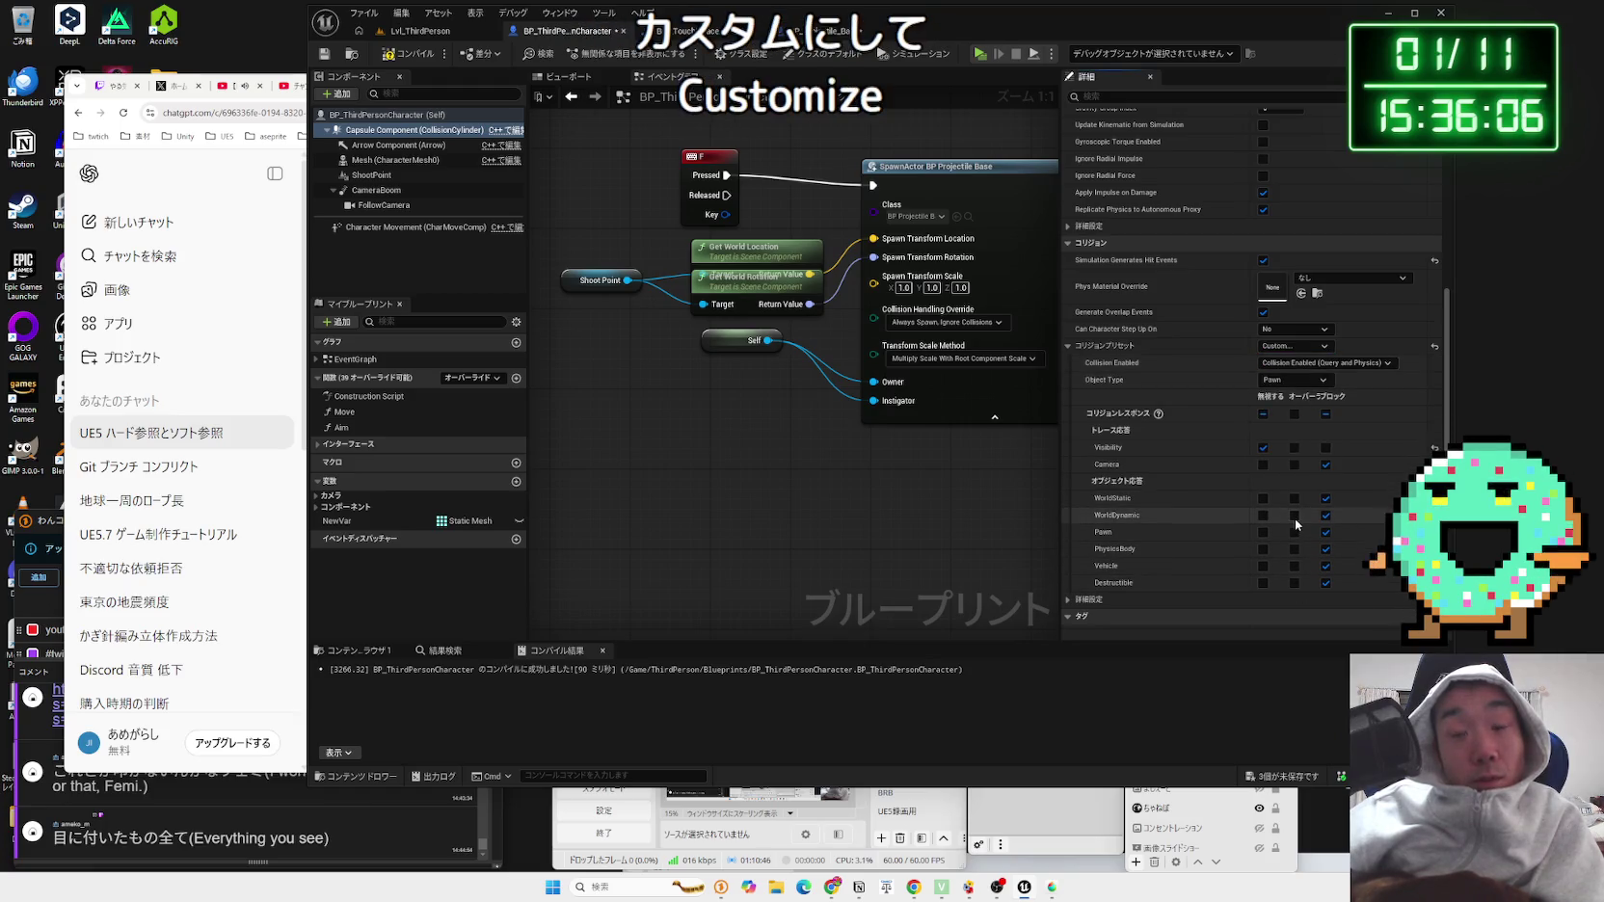
pyautogui.click(1294, 532)
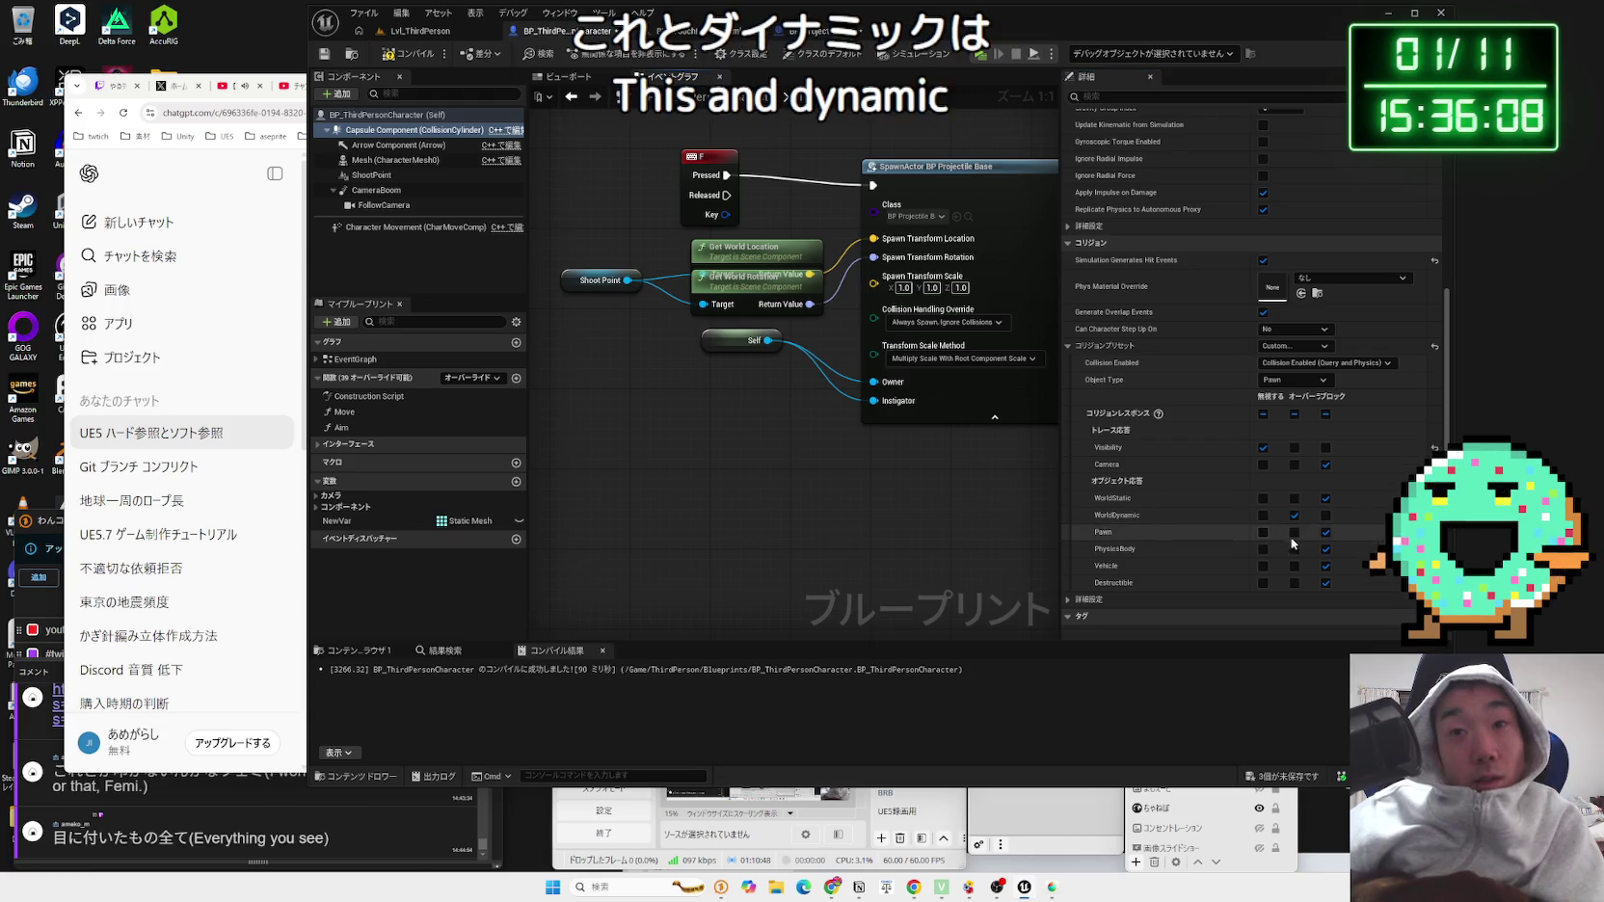
pyautogui.click(1294, 549)
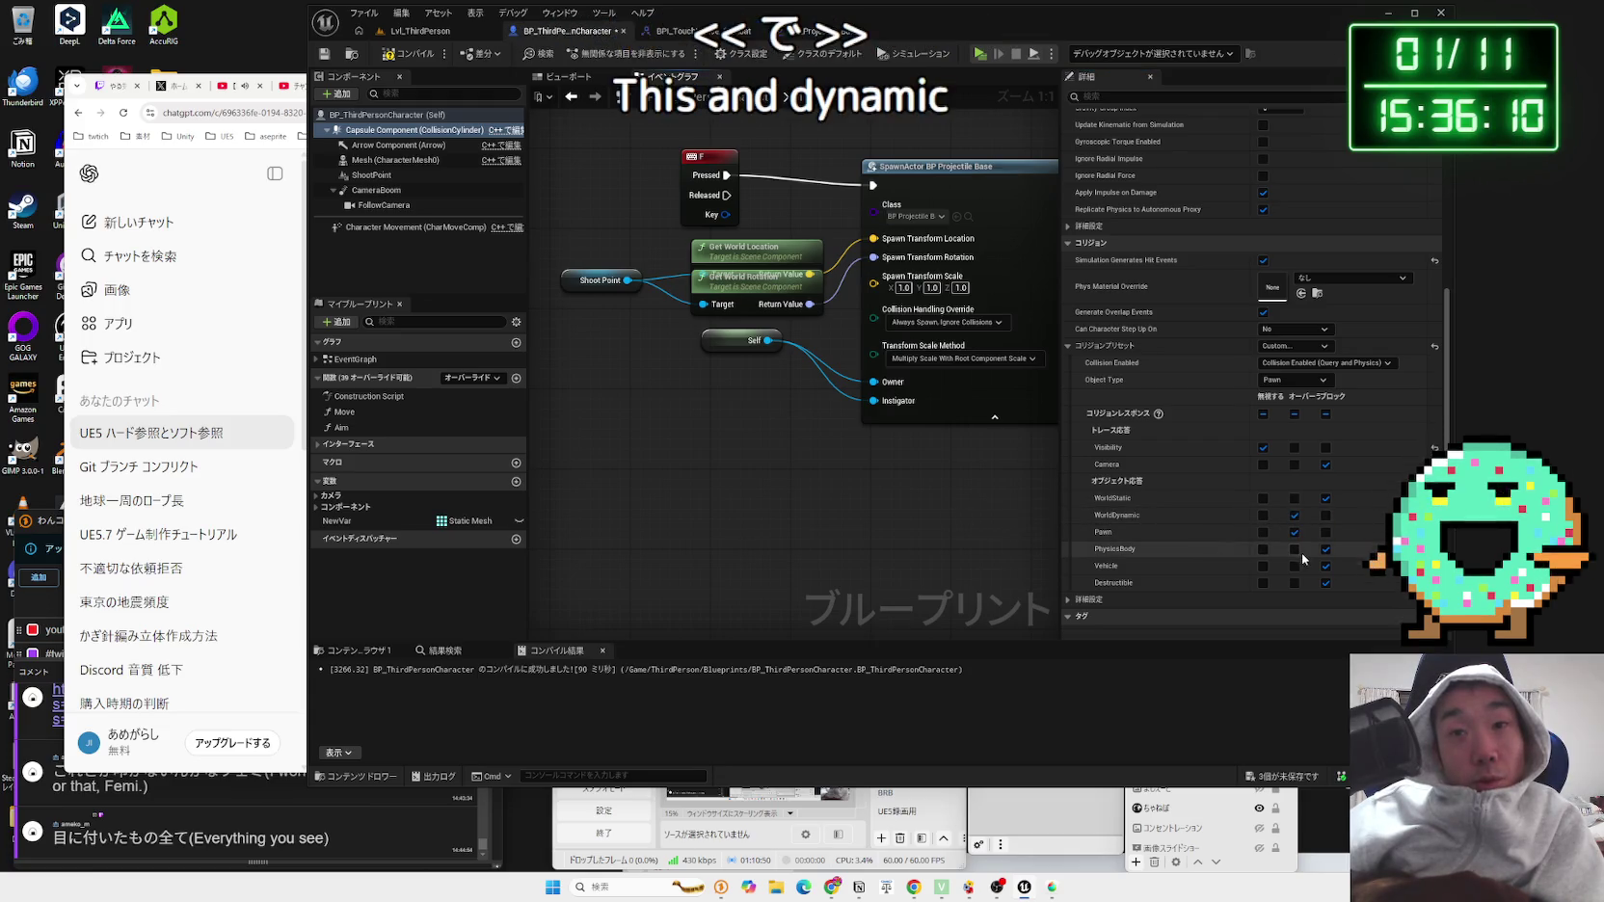
pyautogui.click(1294, 566)
pyautogui.click(1295, 583)
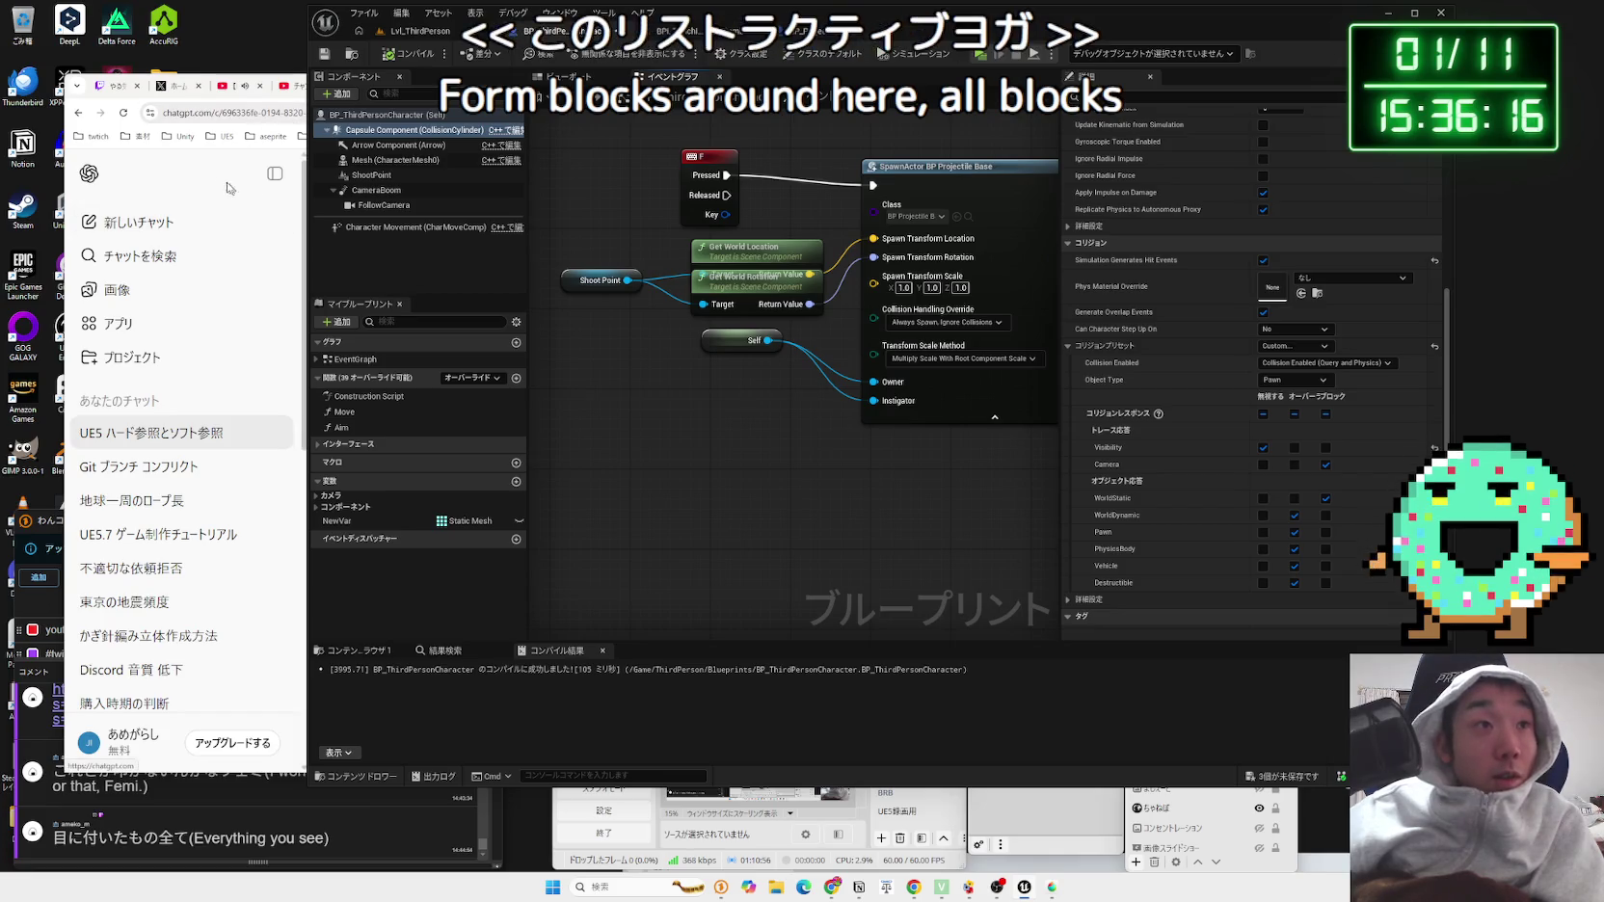
pyautogui.click(183, 380)
pyautogui.hotkey('ctrl', 't')
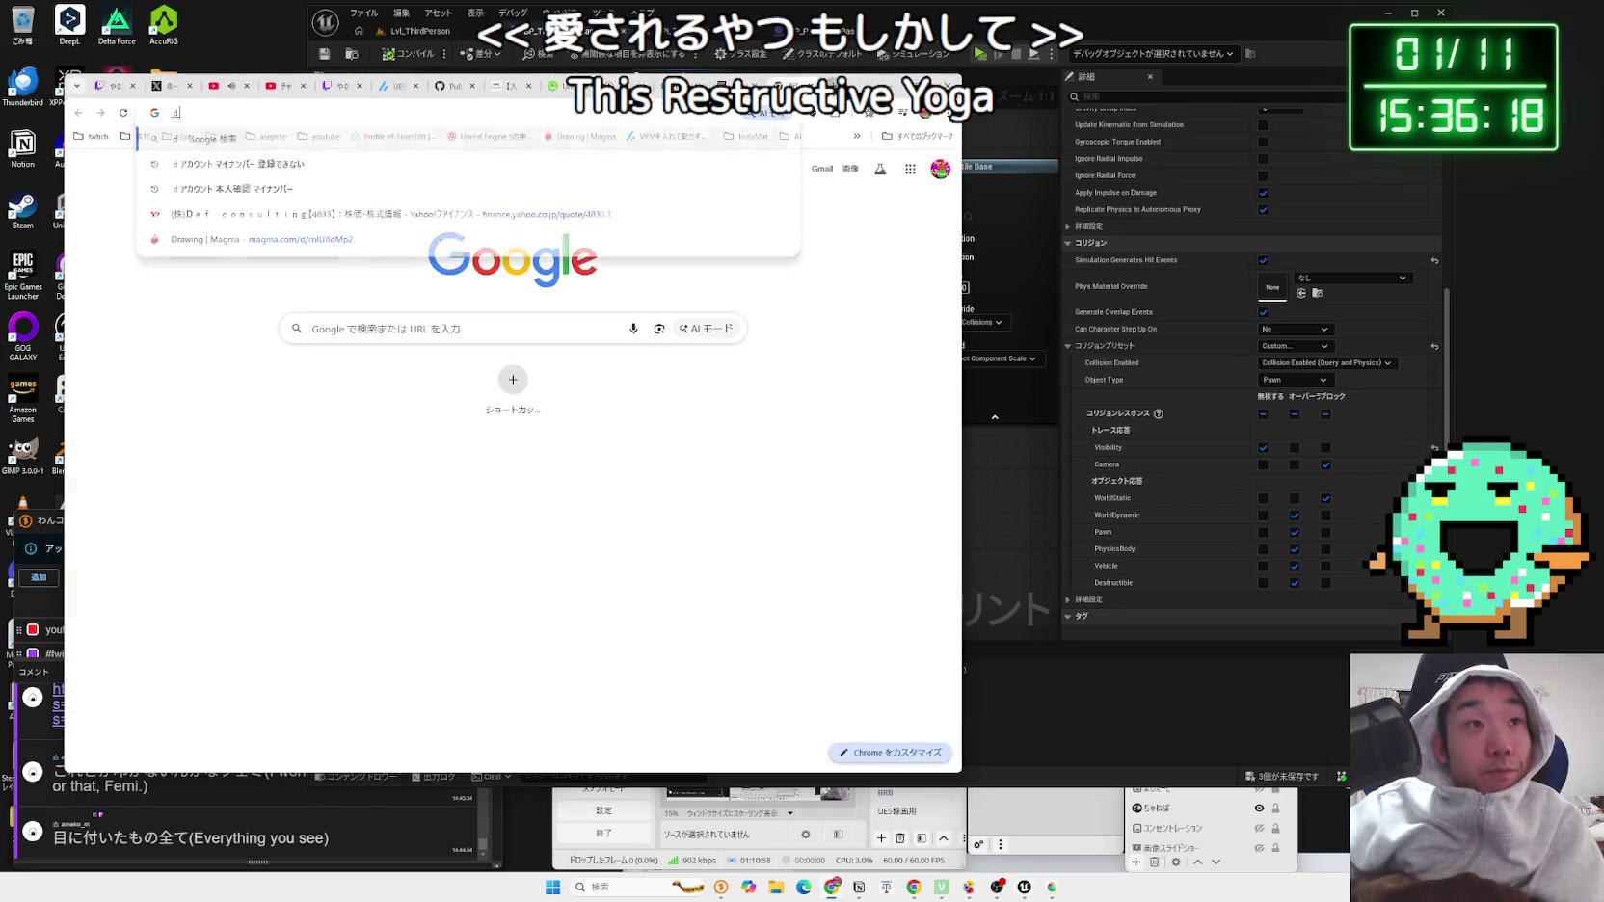
# Step: Search Google for 'distructible' to check its meaning, then return to the Unreal level editor
pyautogui.write('distructi')
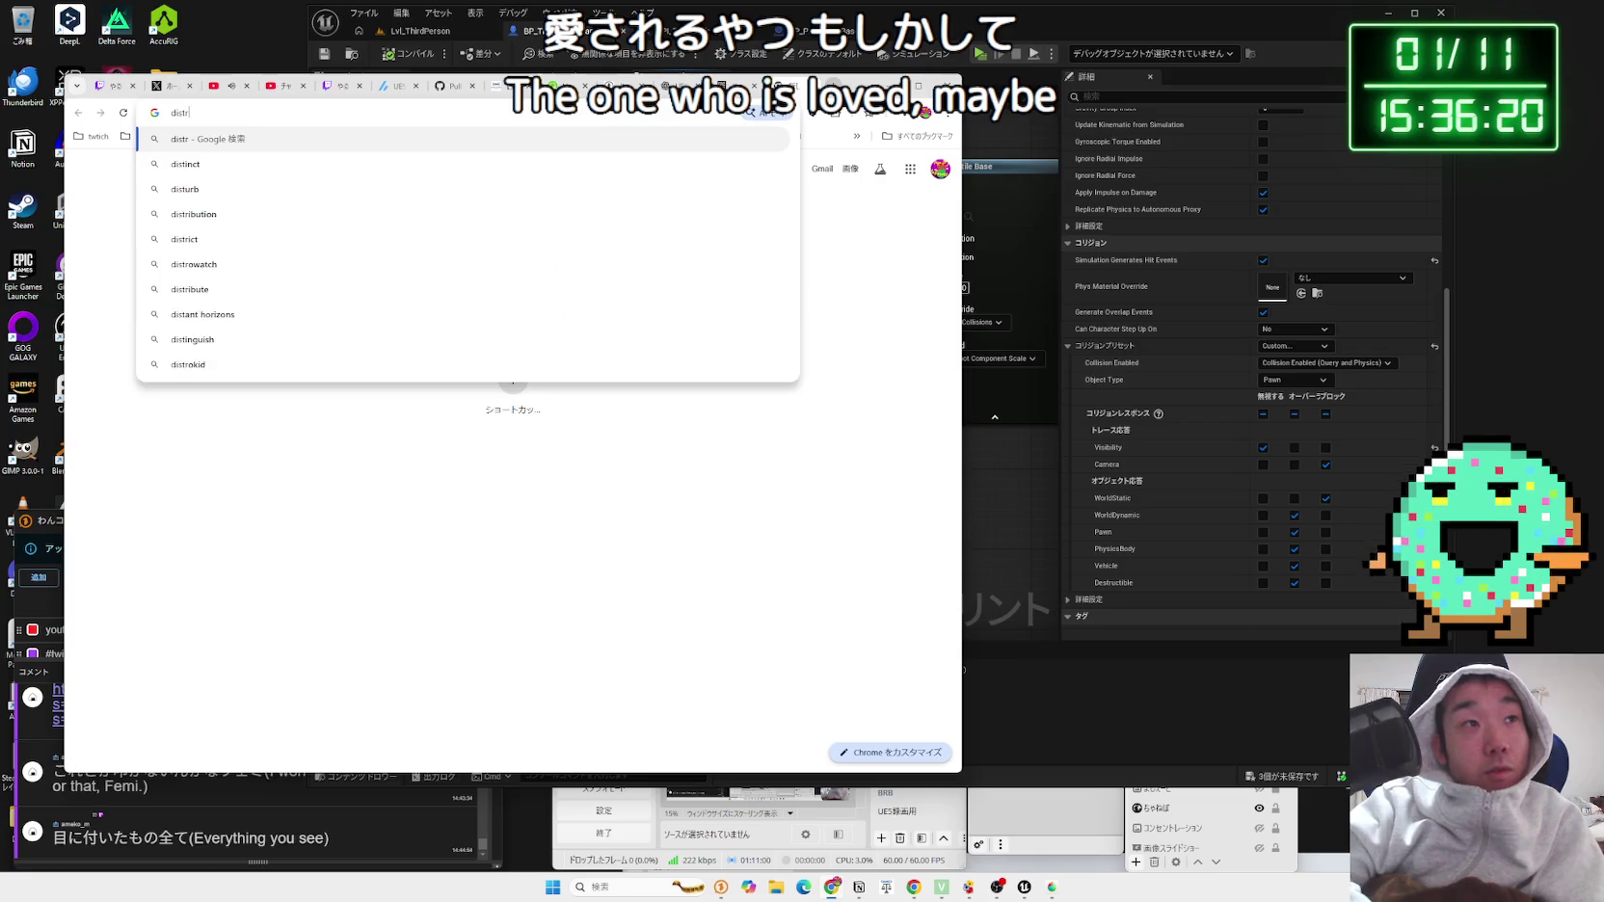
pyautogui.write('ble')
pyautogui.press('Return')
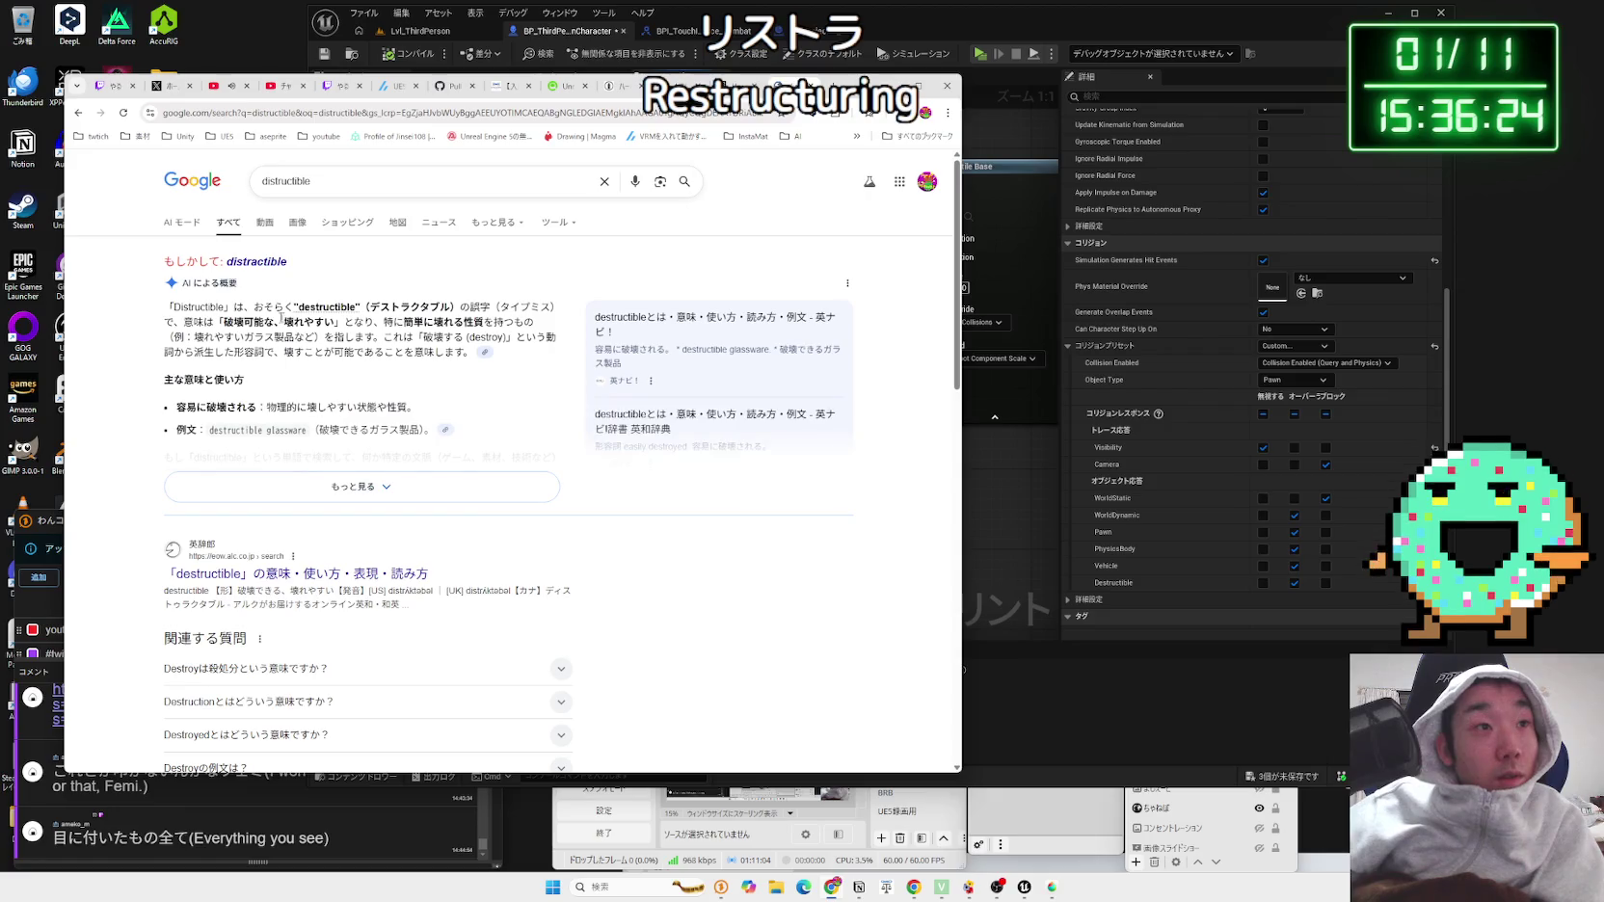
pyautogui.hotkey('ctrl', 'w')
pyautogui.hotkey('alt', 'Tab')
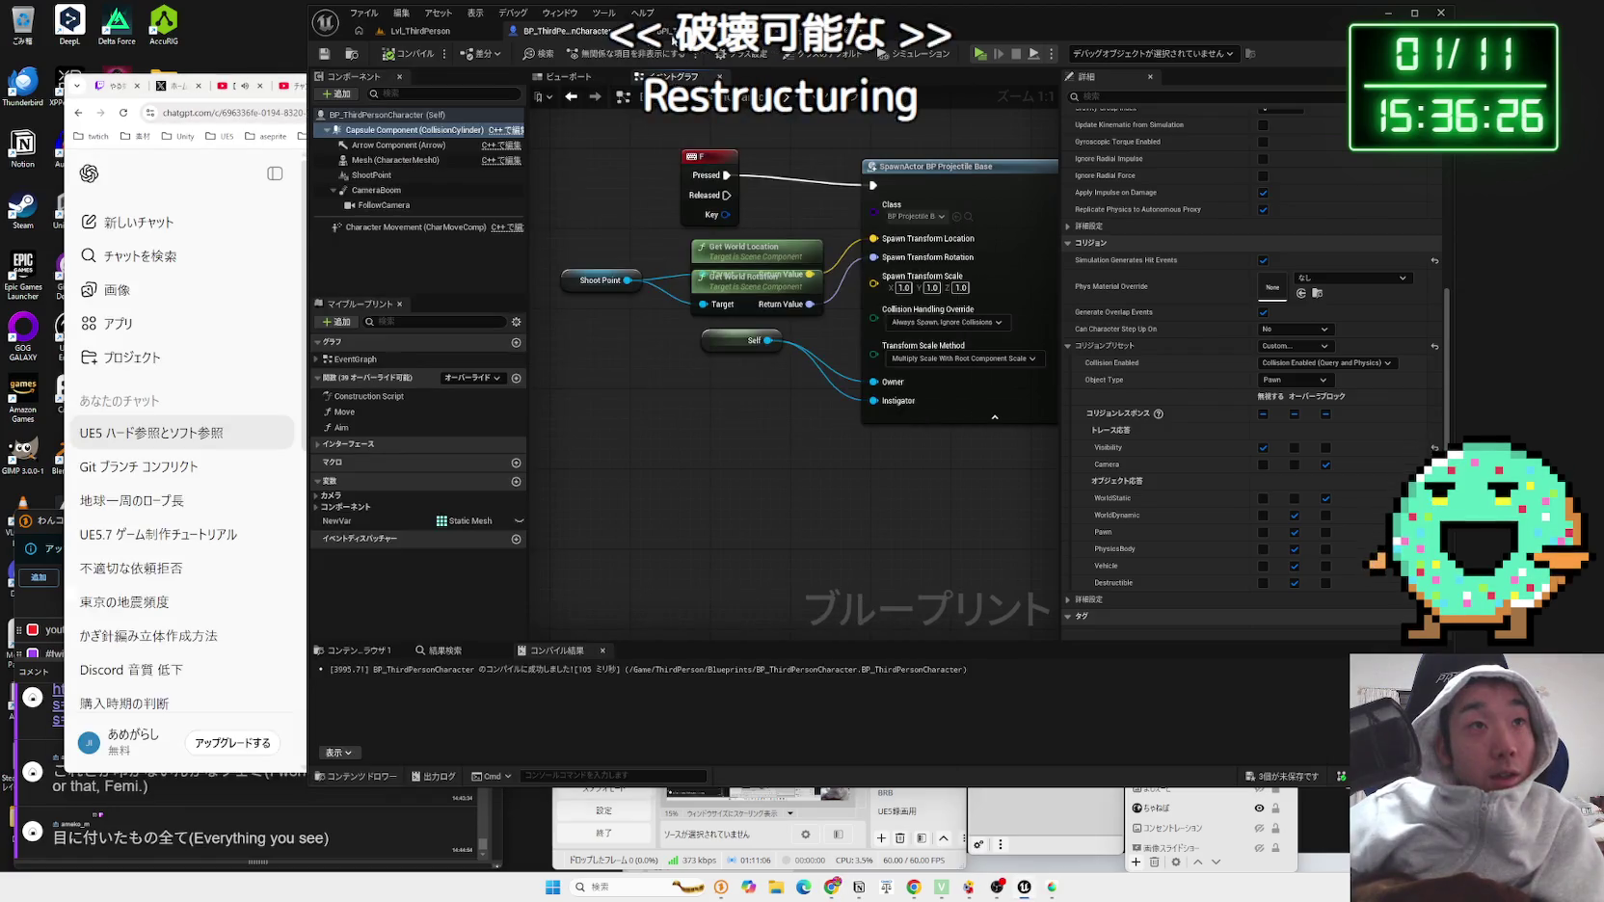
pyautogui.click(421, 31)
# Step: Run two play tests of the level, walking the character forward in the second
pyautogui.click(601, 53)
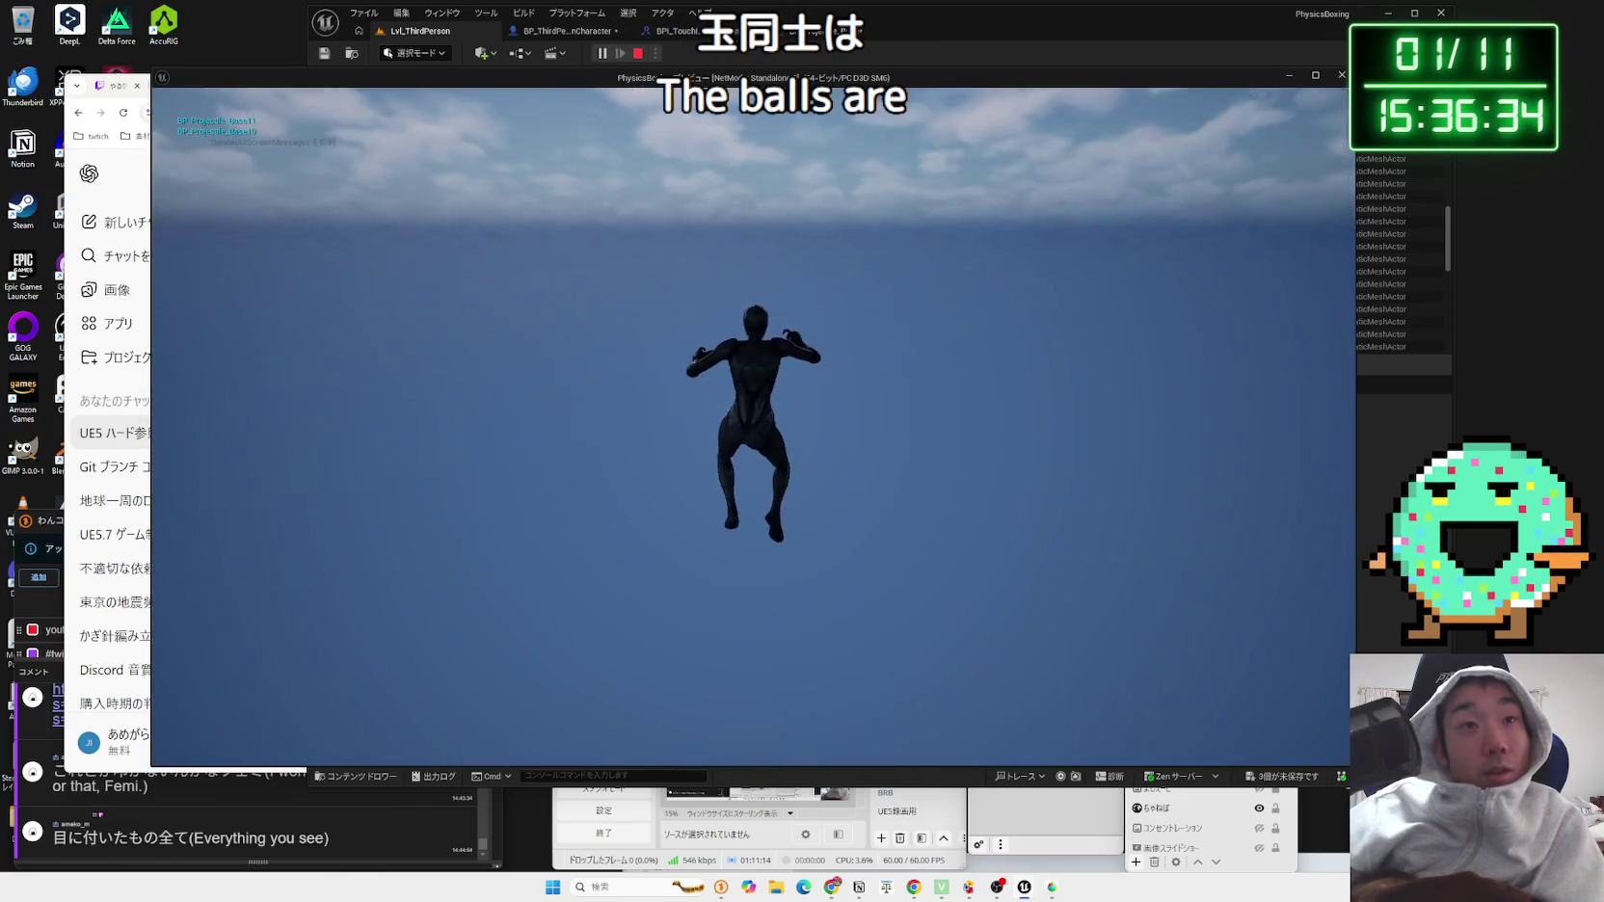
pyautogui.press('Escape')
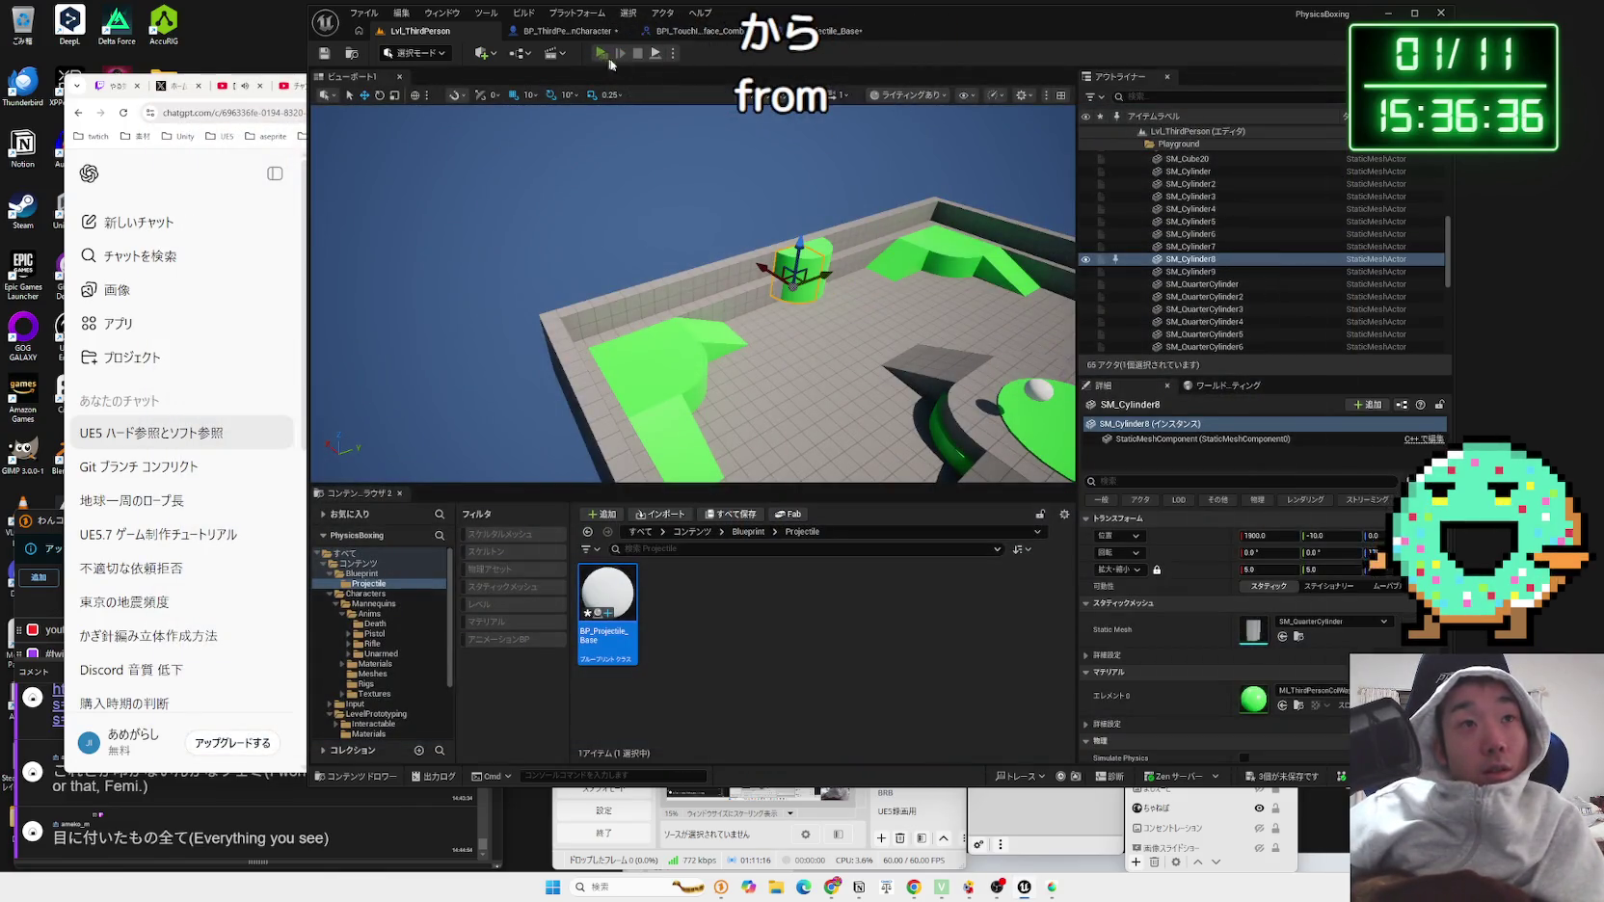
pyautogui.click(604, 54)
pyautogui.press('w')
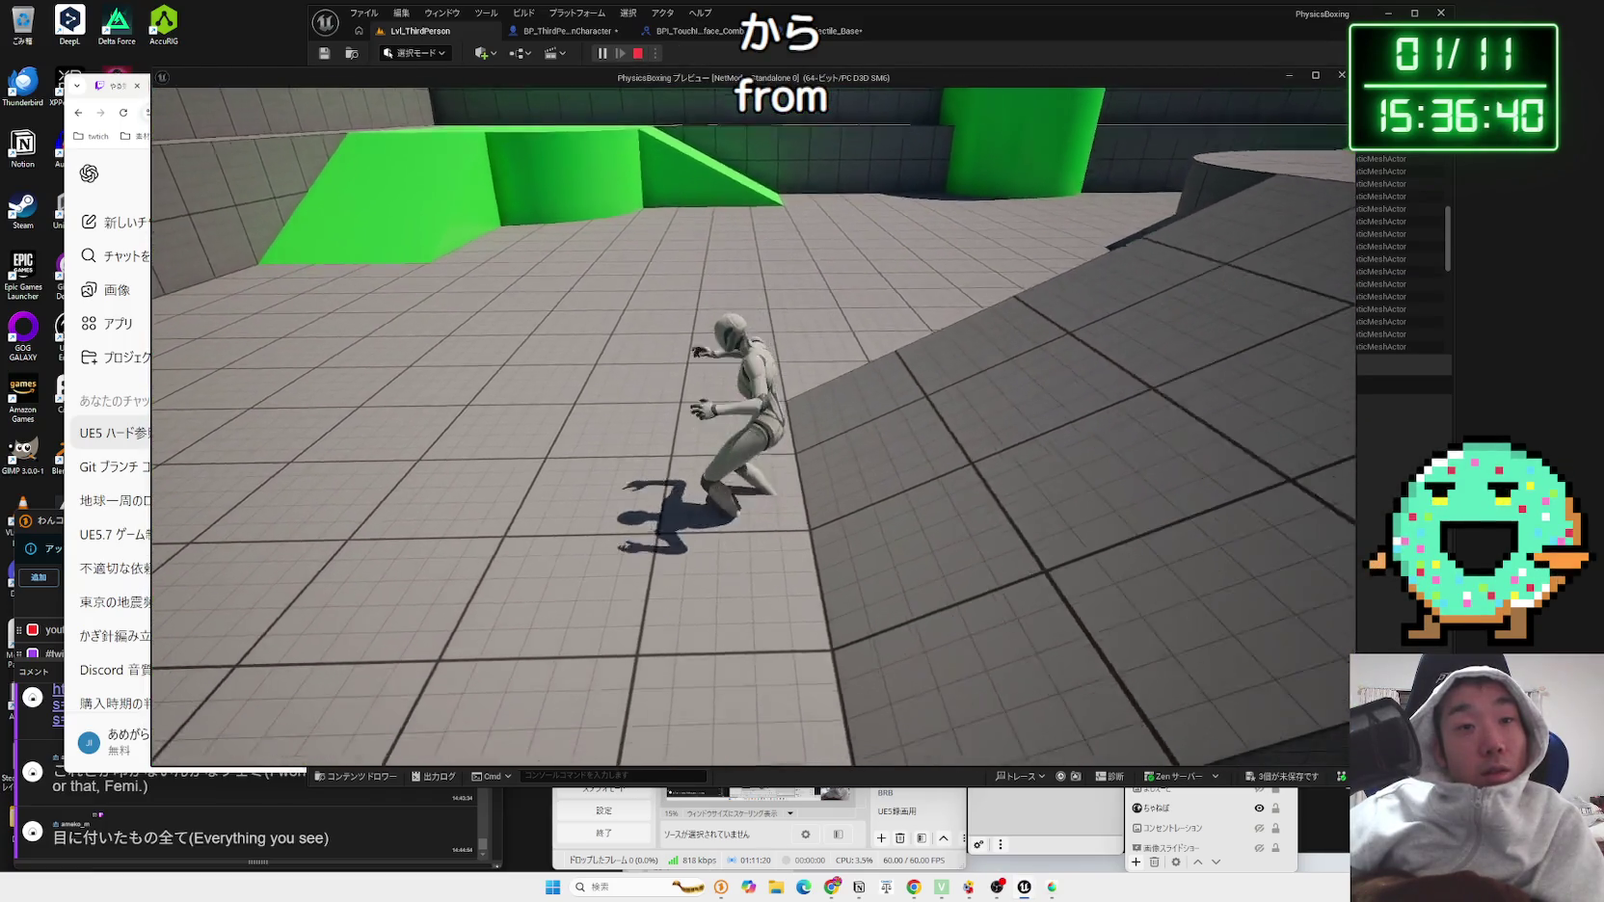
pyautogui.press('Escape')
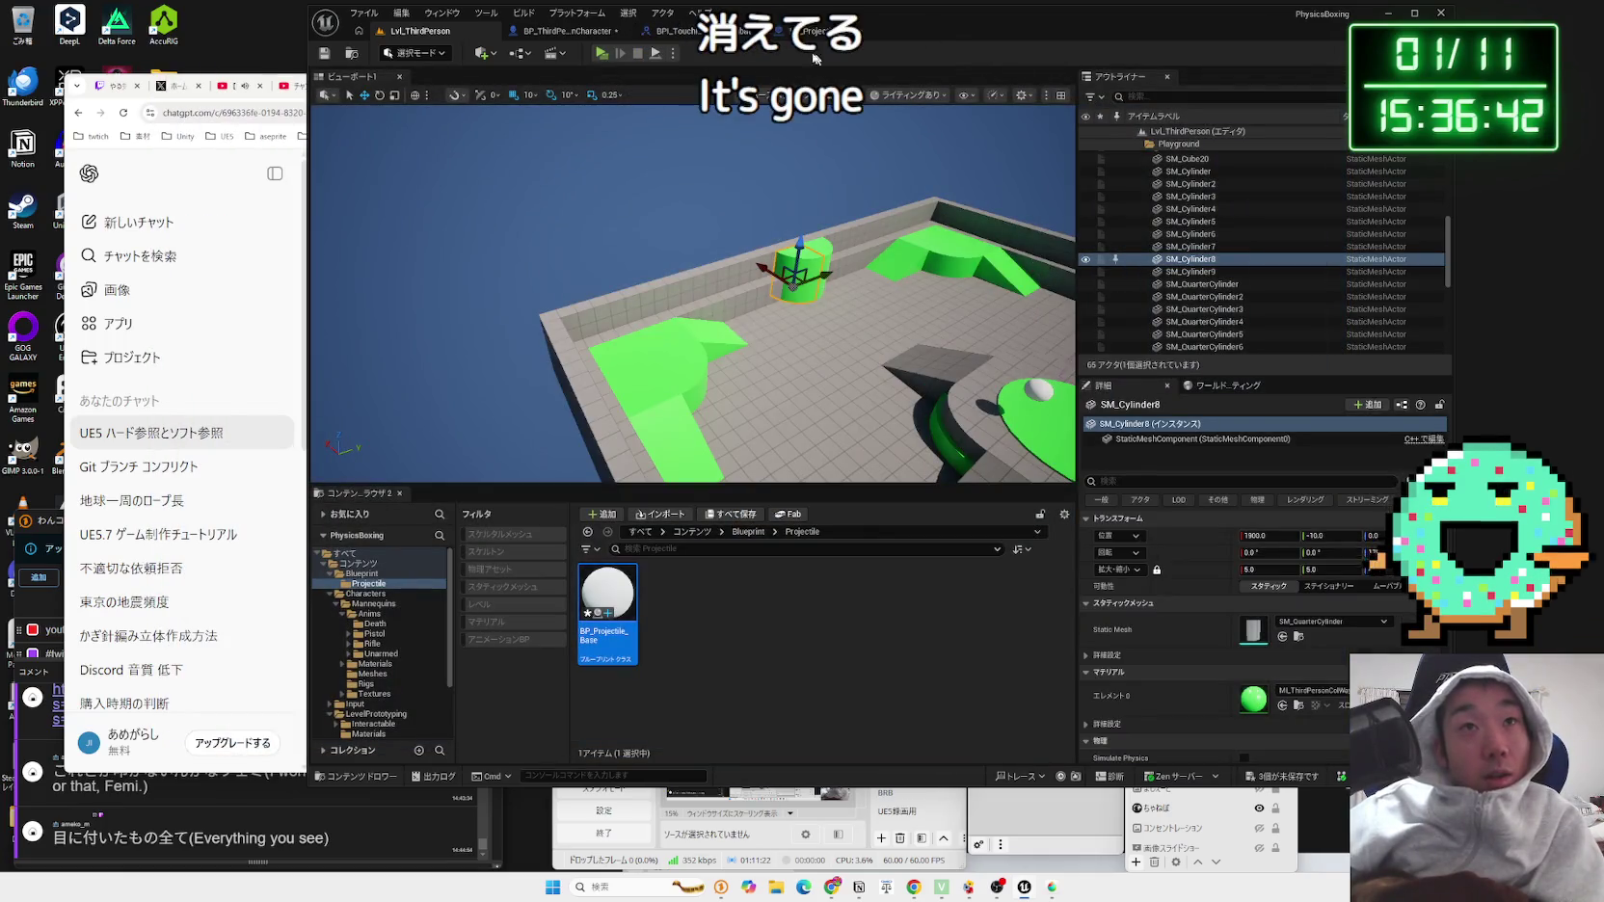
pyautogui.click(824, 33)
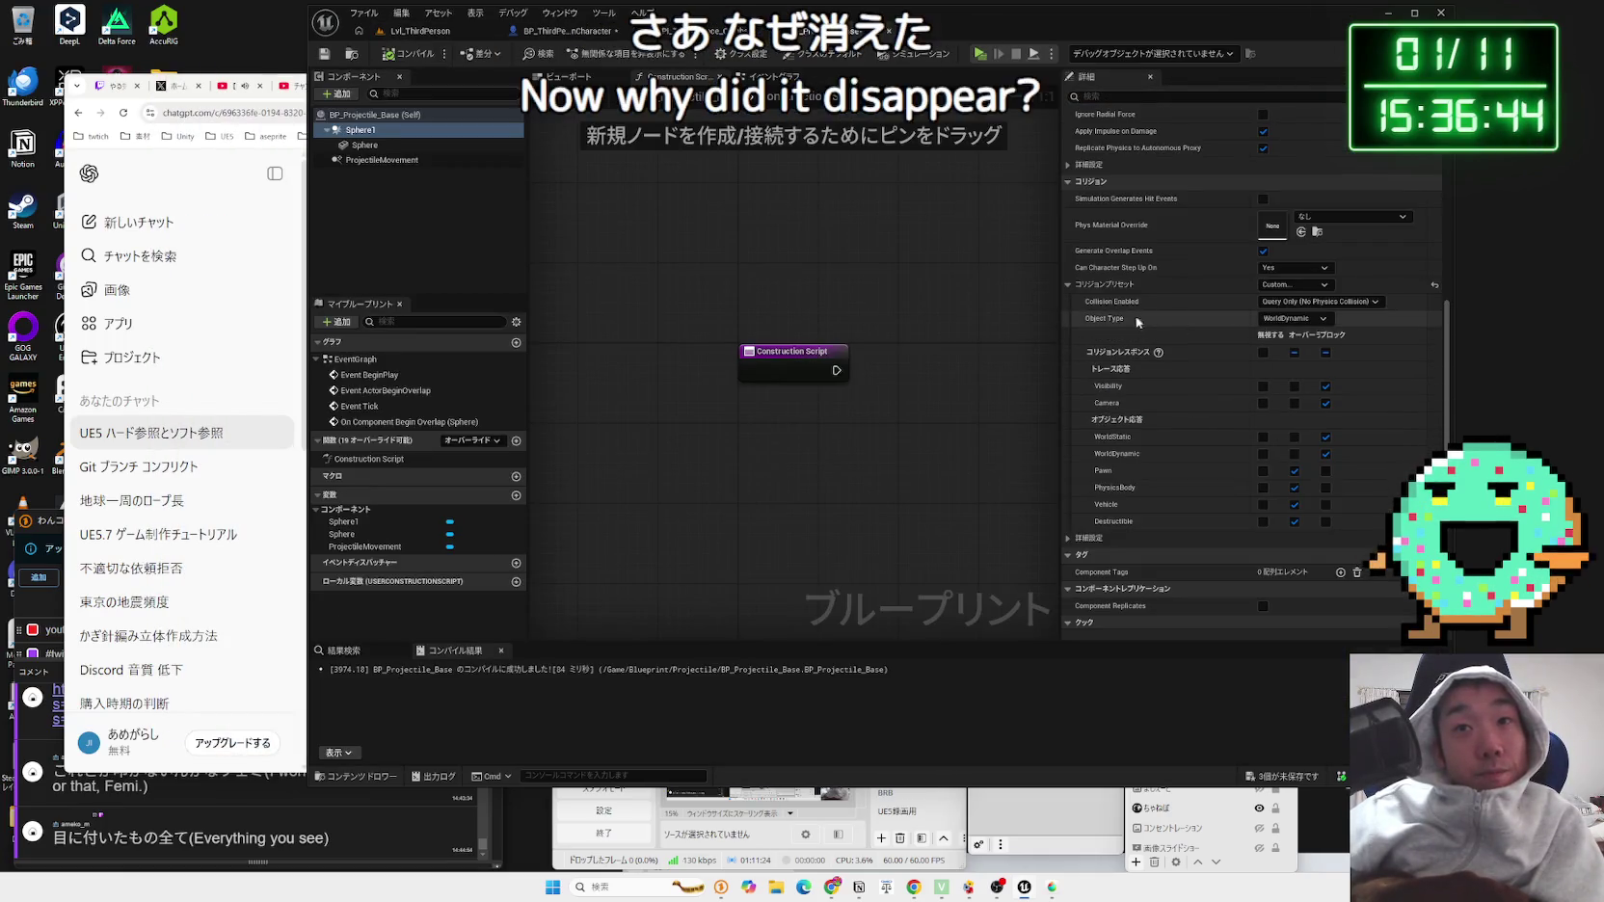
# Step: Make the character block WorldDynamic objects and save all unsaved assets
pyautogui.click(600, 31)
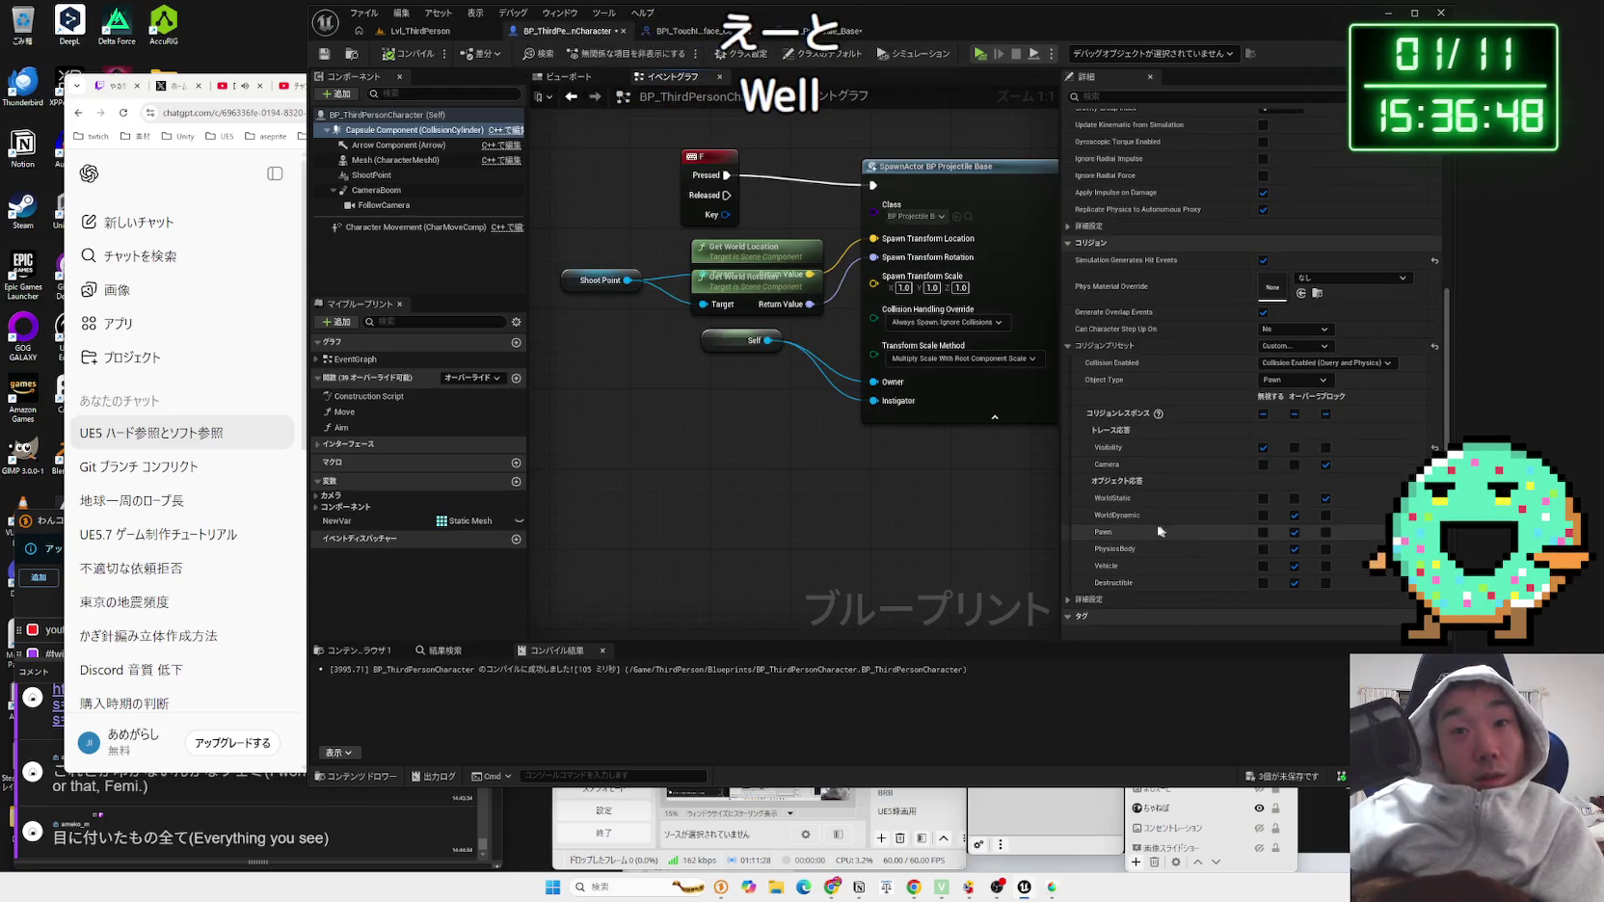
pyautogui.click(1326, 515)
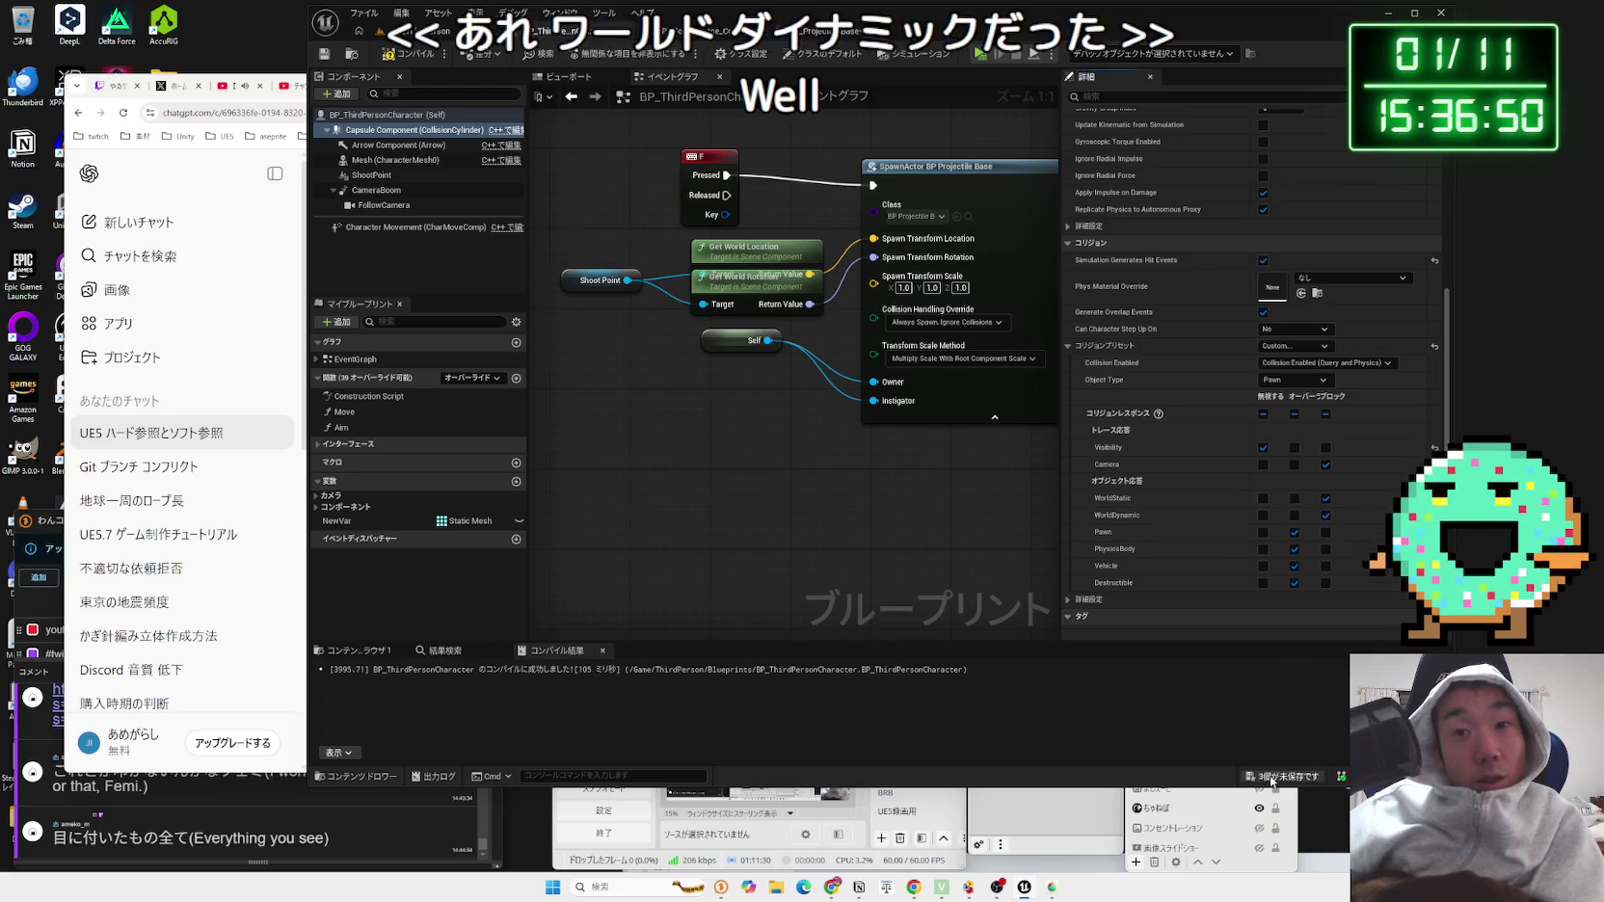
pyautogui.click(1282, 776)
pyautogui.click(887, 581)
# Step: Set the projectile's Sphere1 object type to Destructible and save BP_Projectile_Base
pyautogui.click(831, 35)
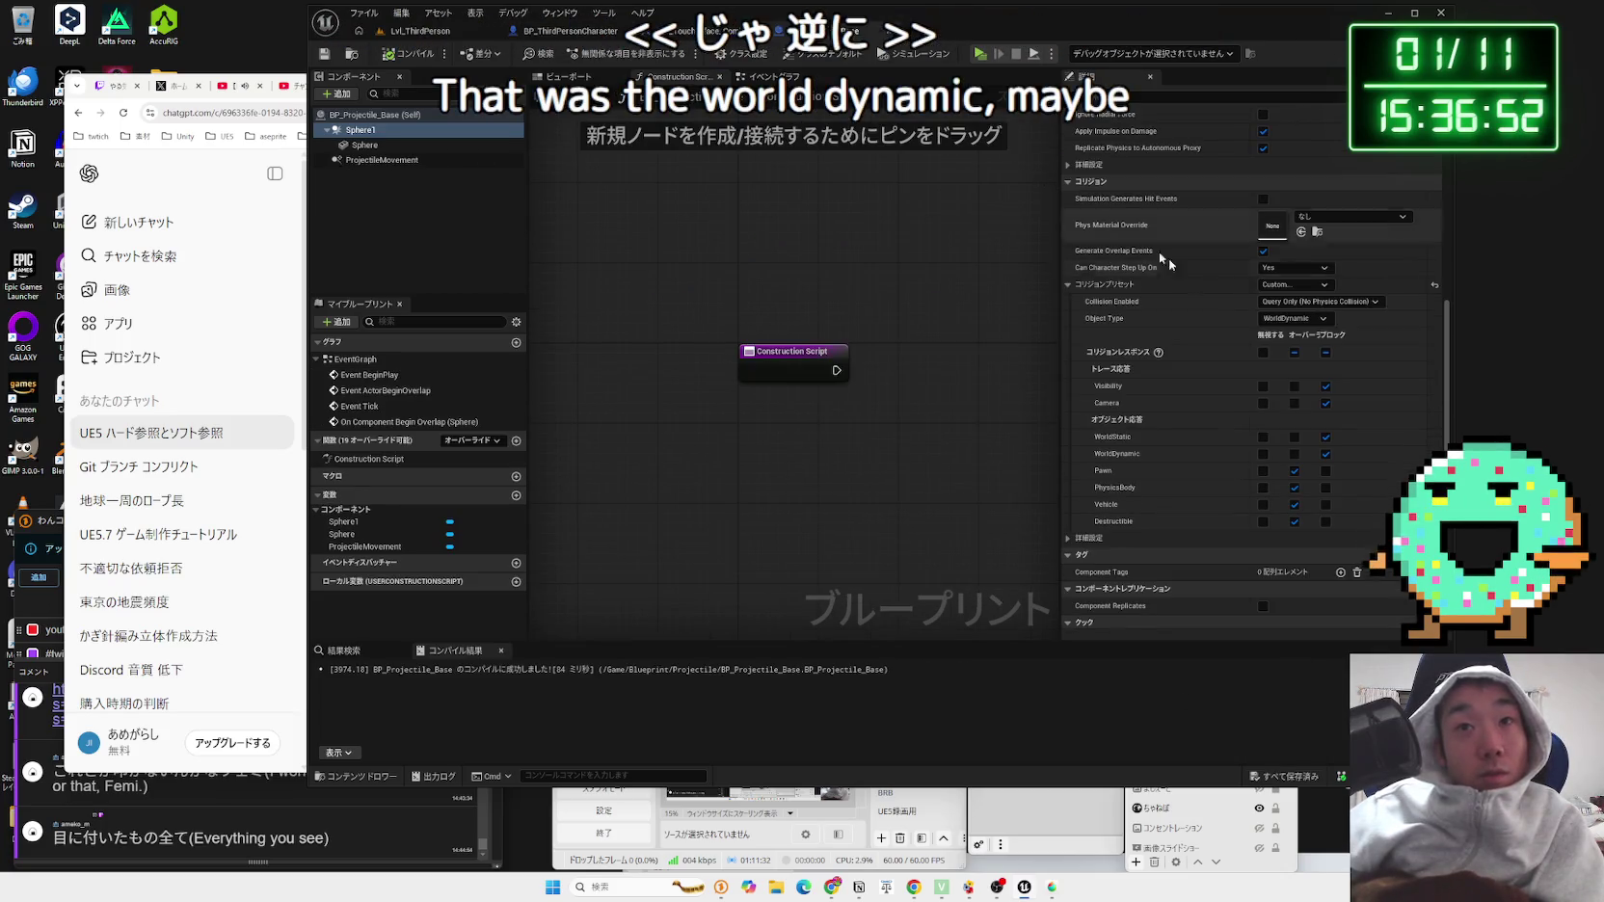
pyautogui.click(1294, 318)
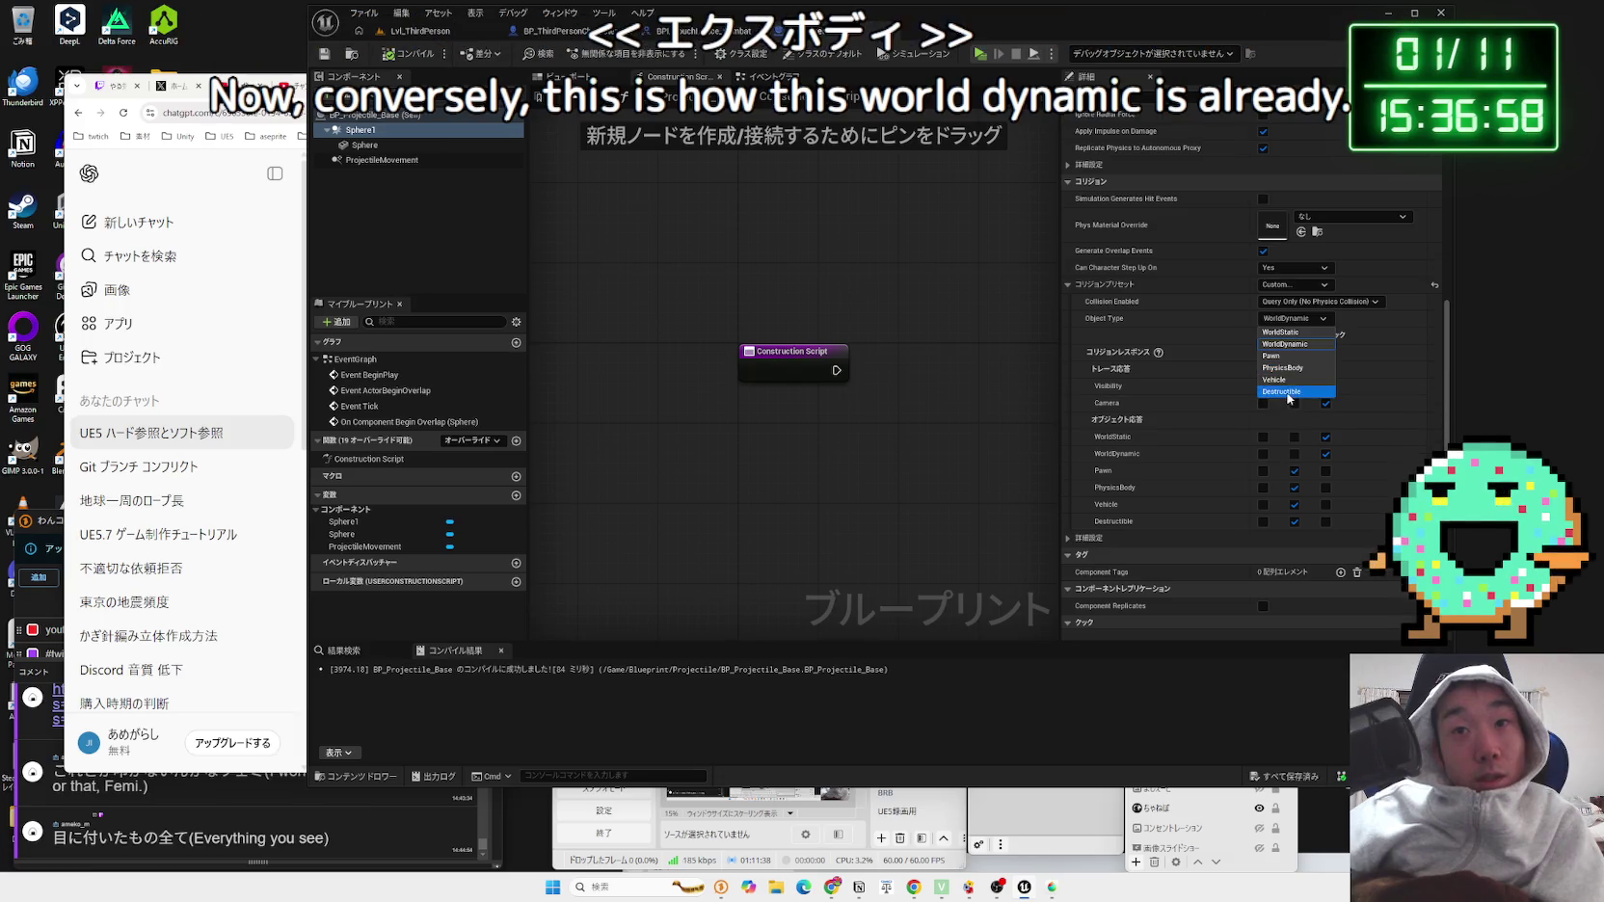
pyautogui.click(1282, 391)
pyautogui.hotkey('ctrl', 's')
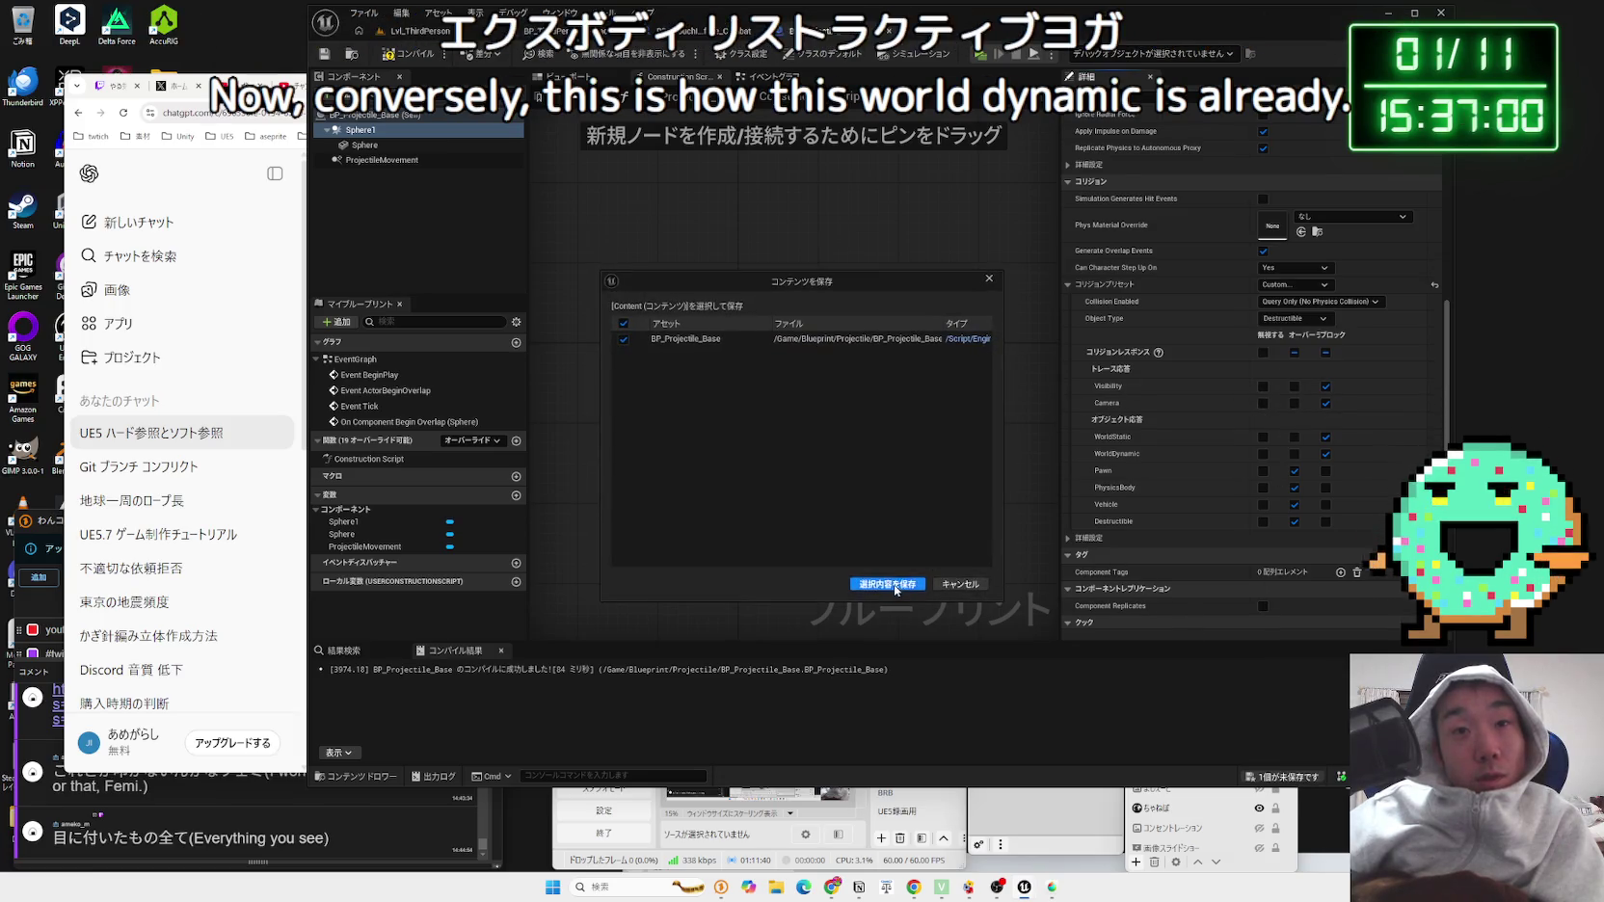
pyautogui.click(417, 31)
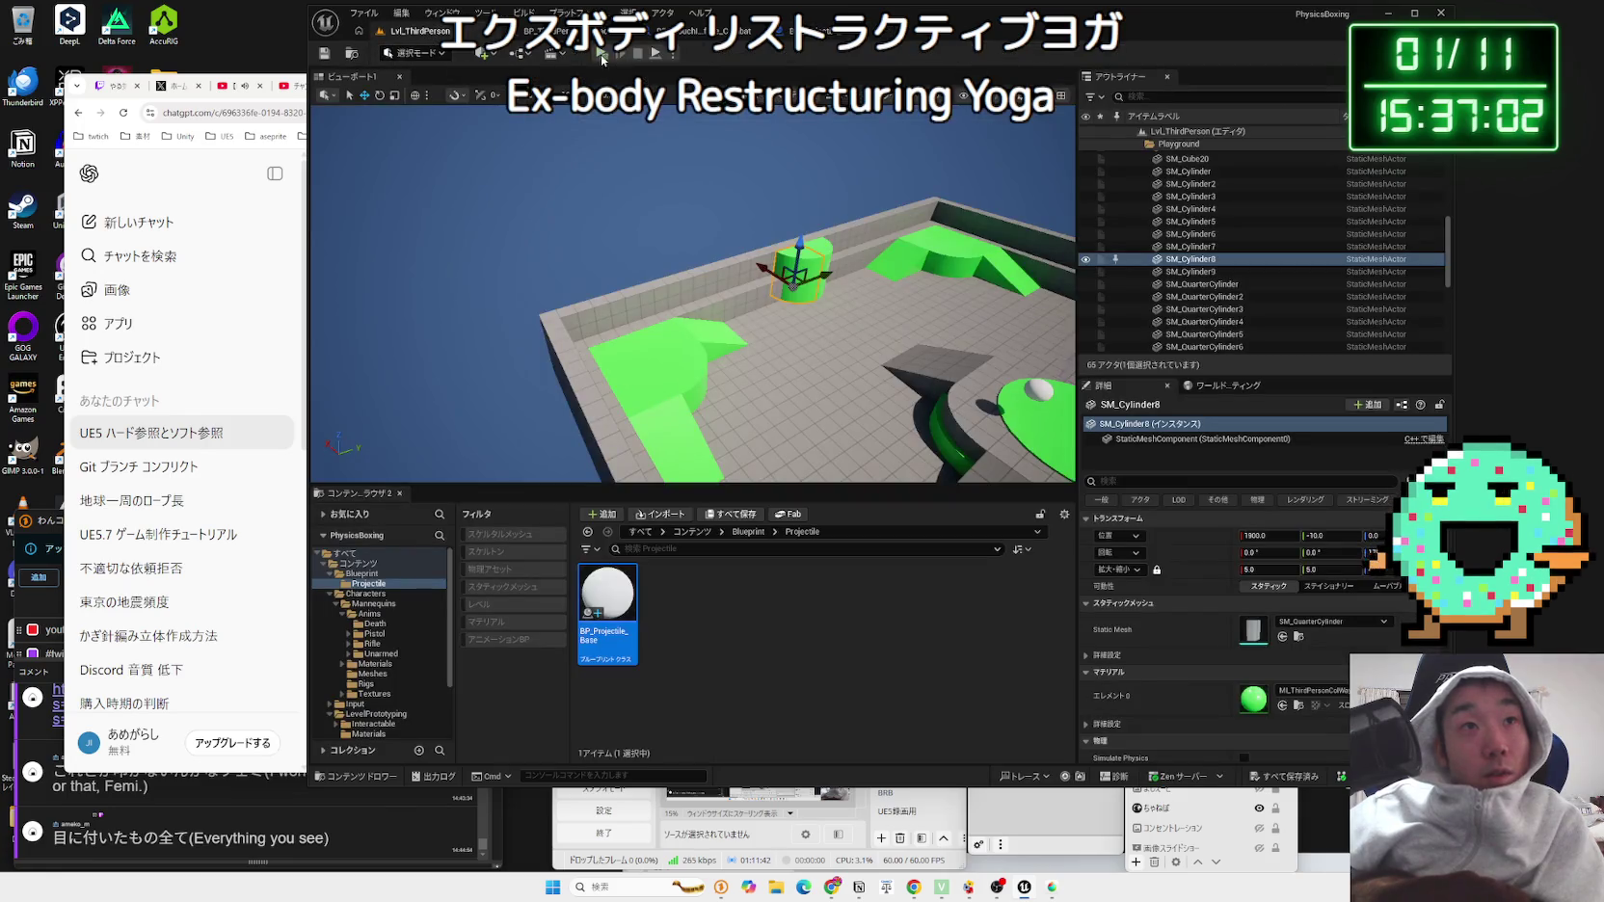
pyautogui.click(600, 55)
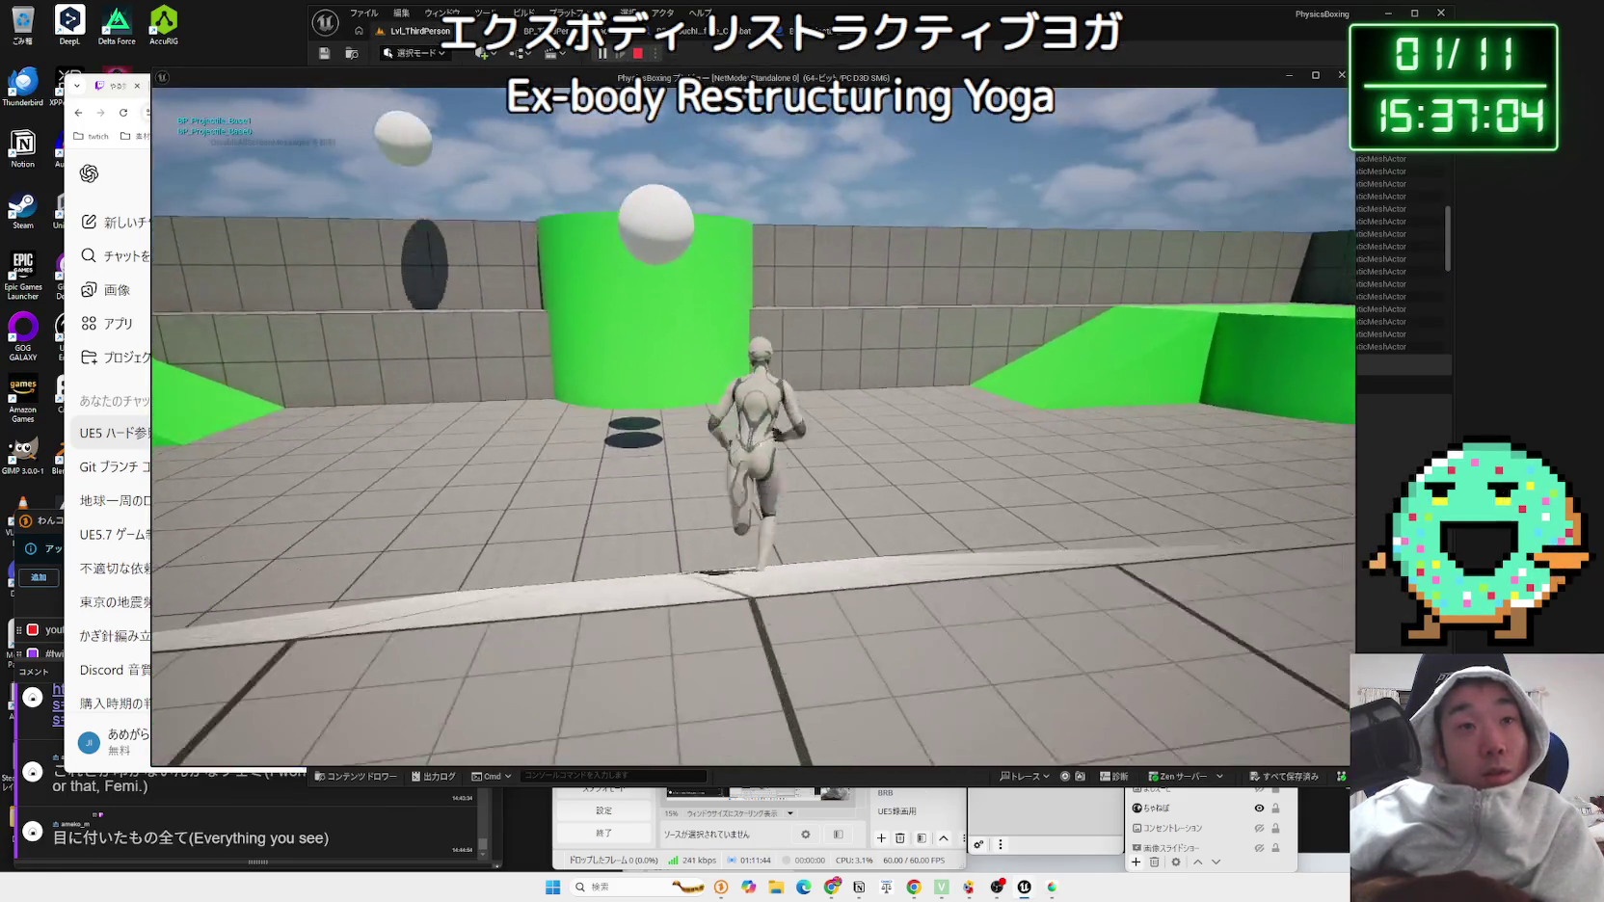
pyautogui.press('w')
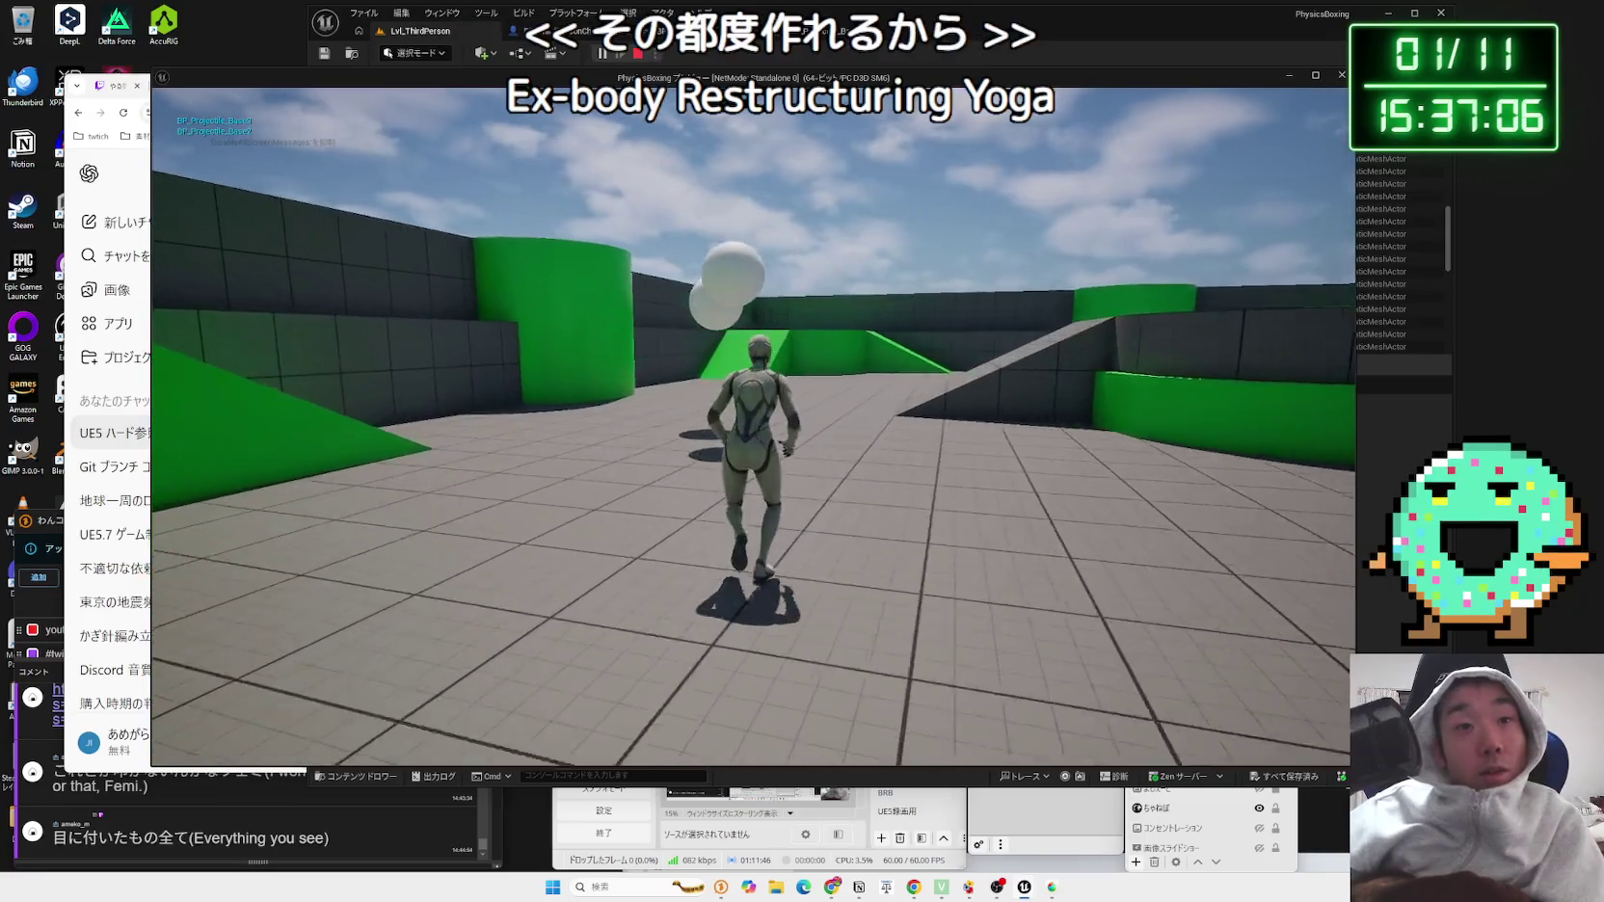
pyautogui.press('w')
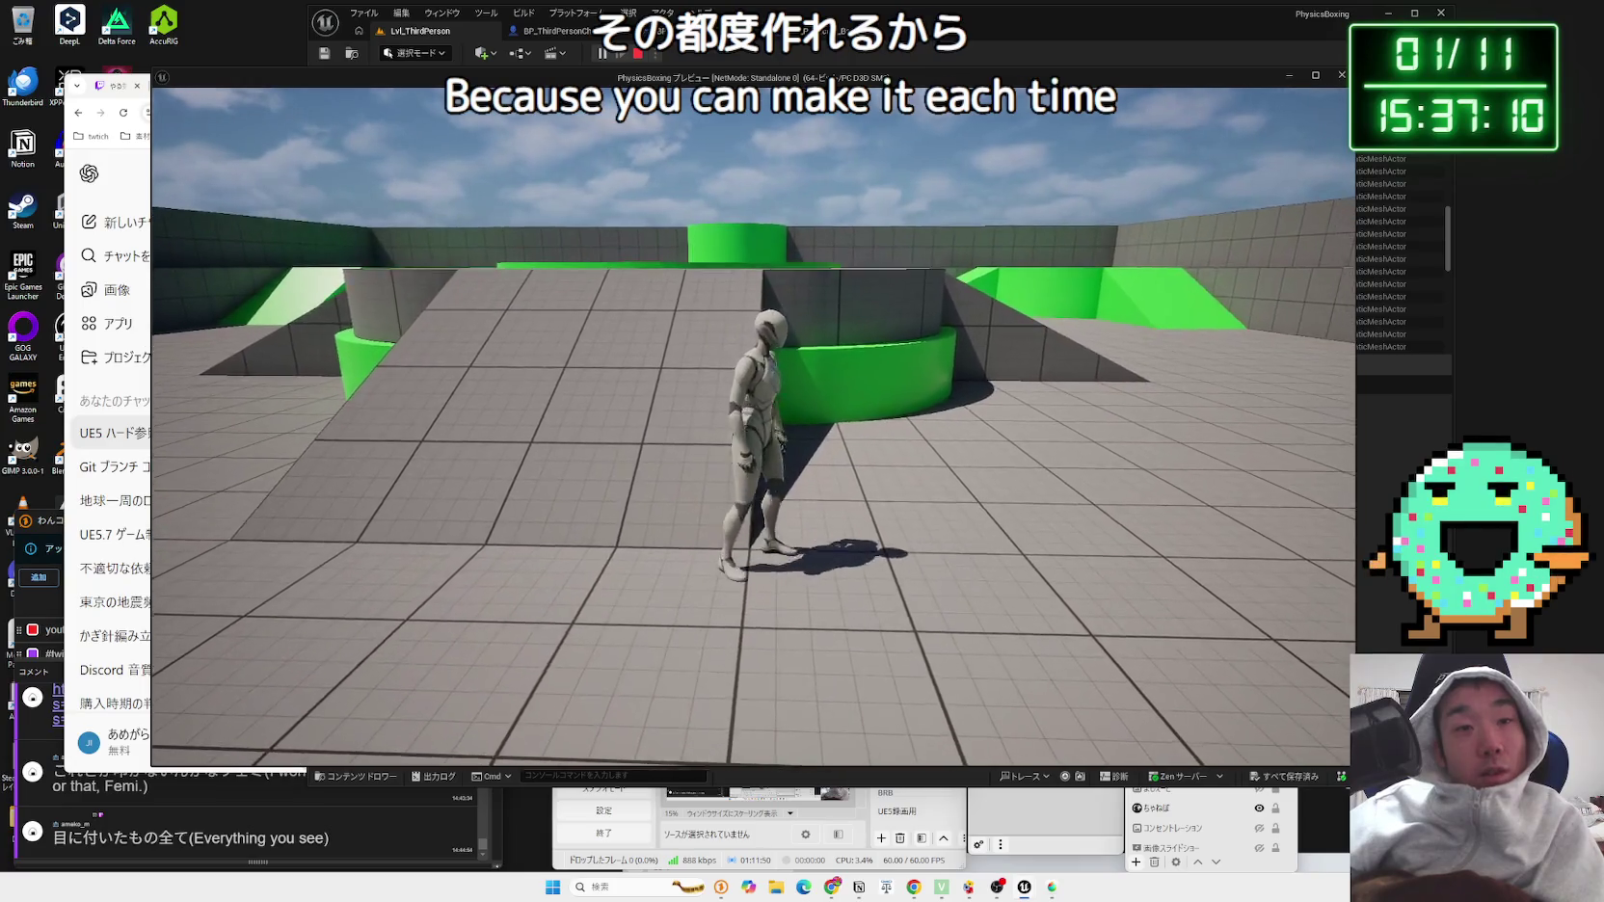
pyautogui.press('w')
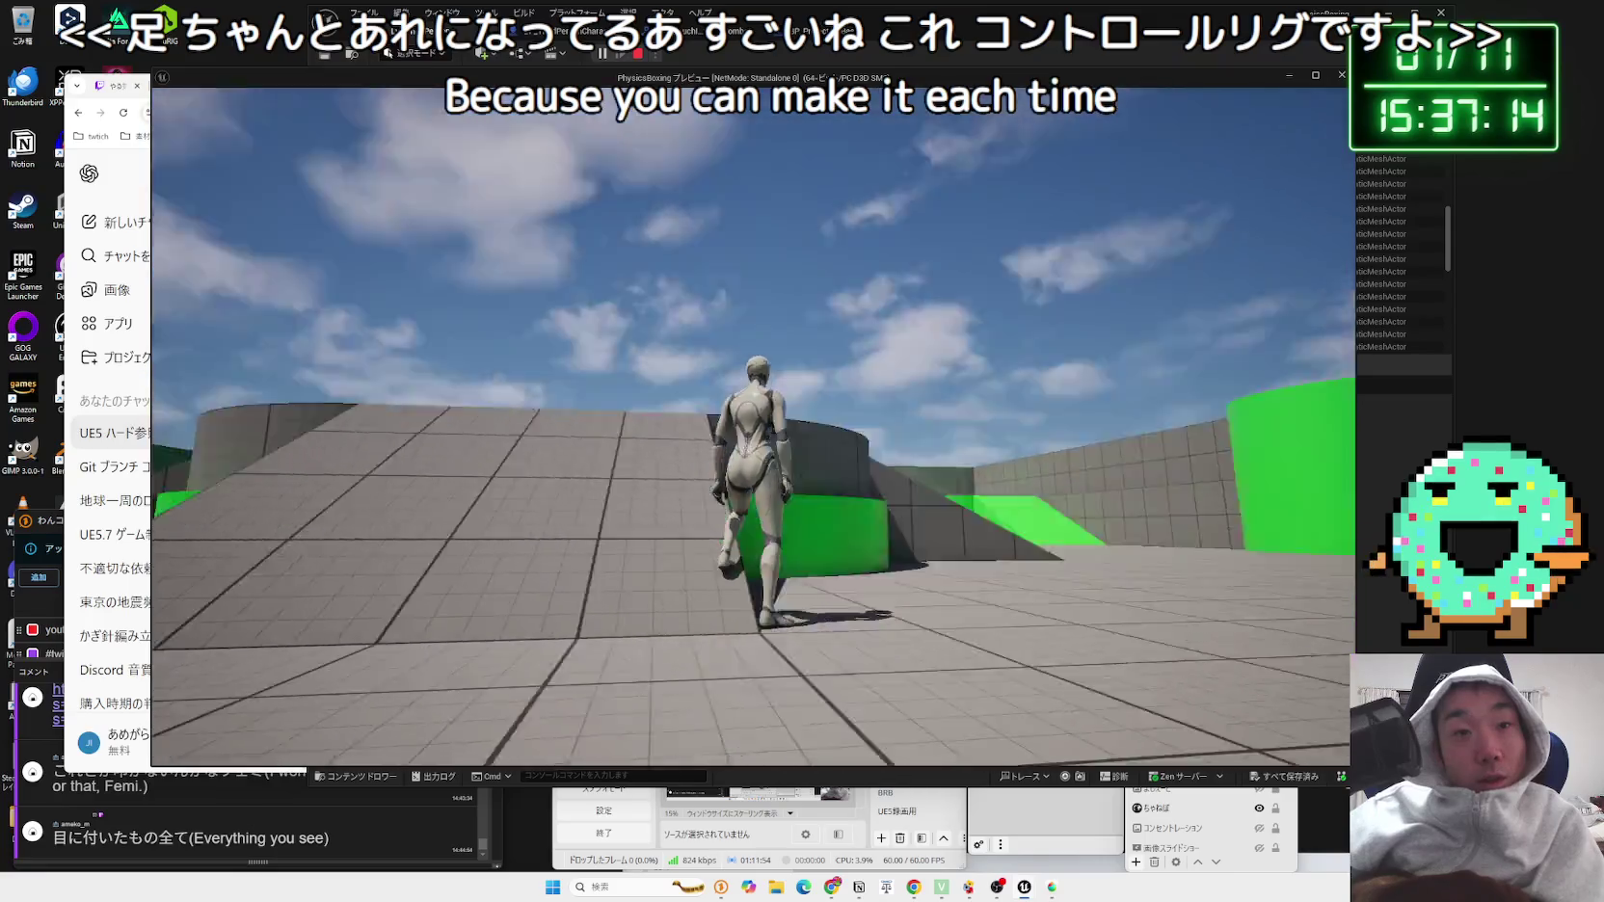
pyautogui.press('w')
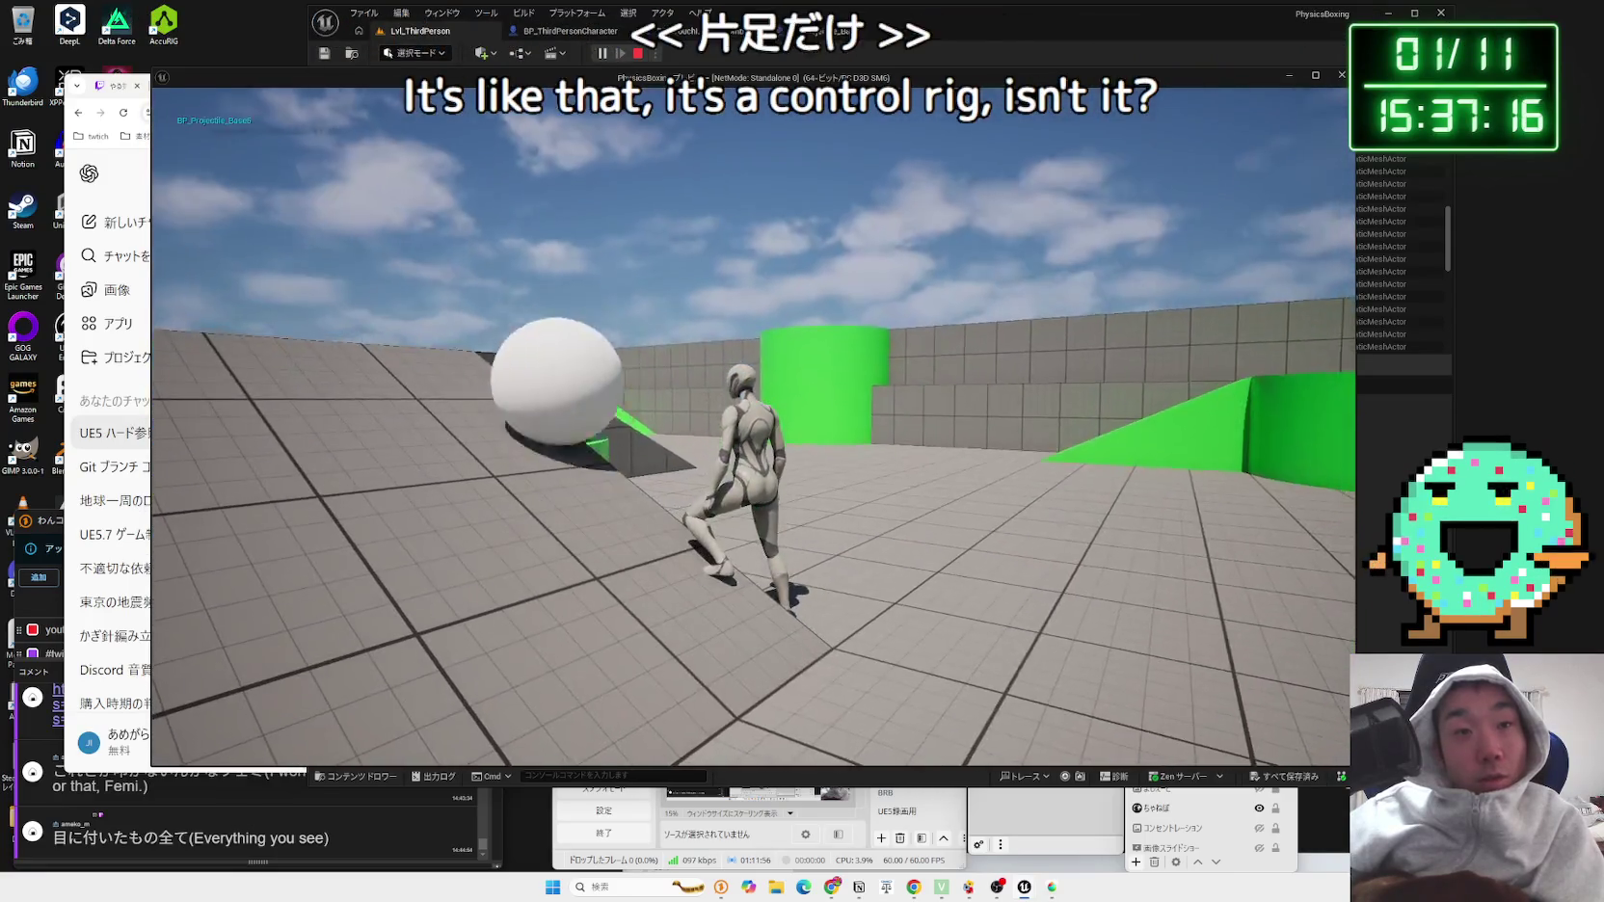
pyautogui.press('w')
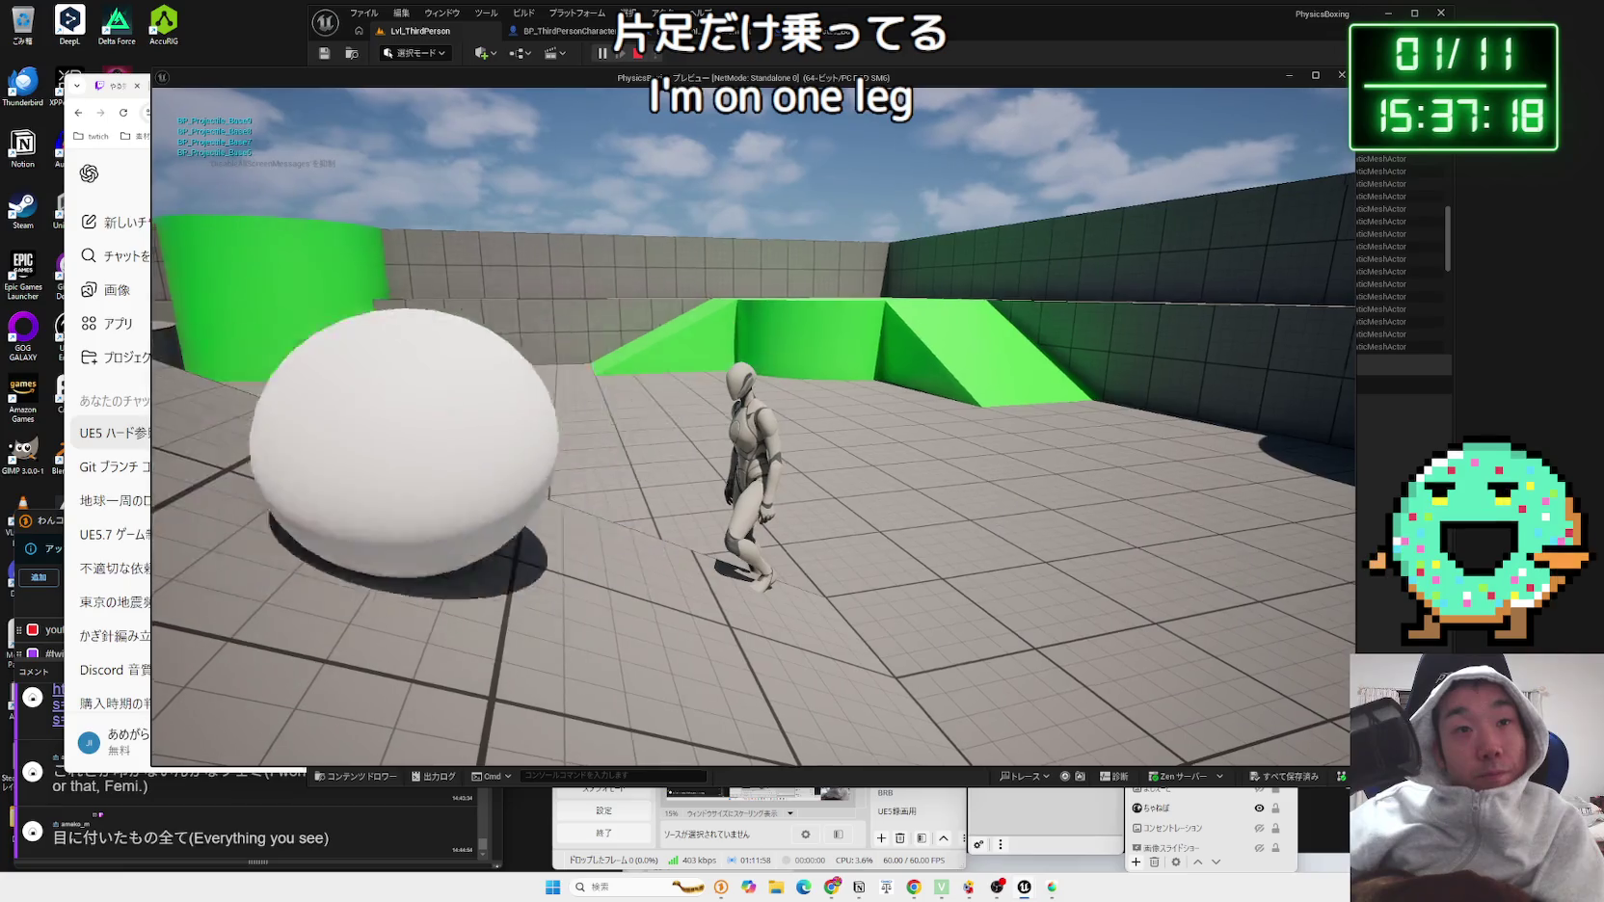
pyautogui.press('w')
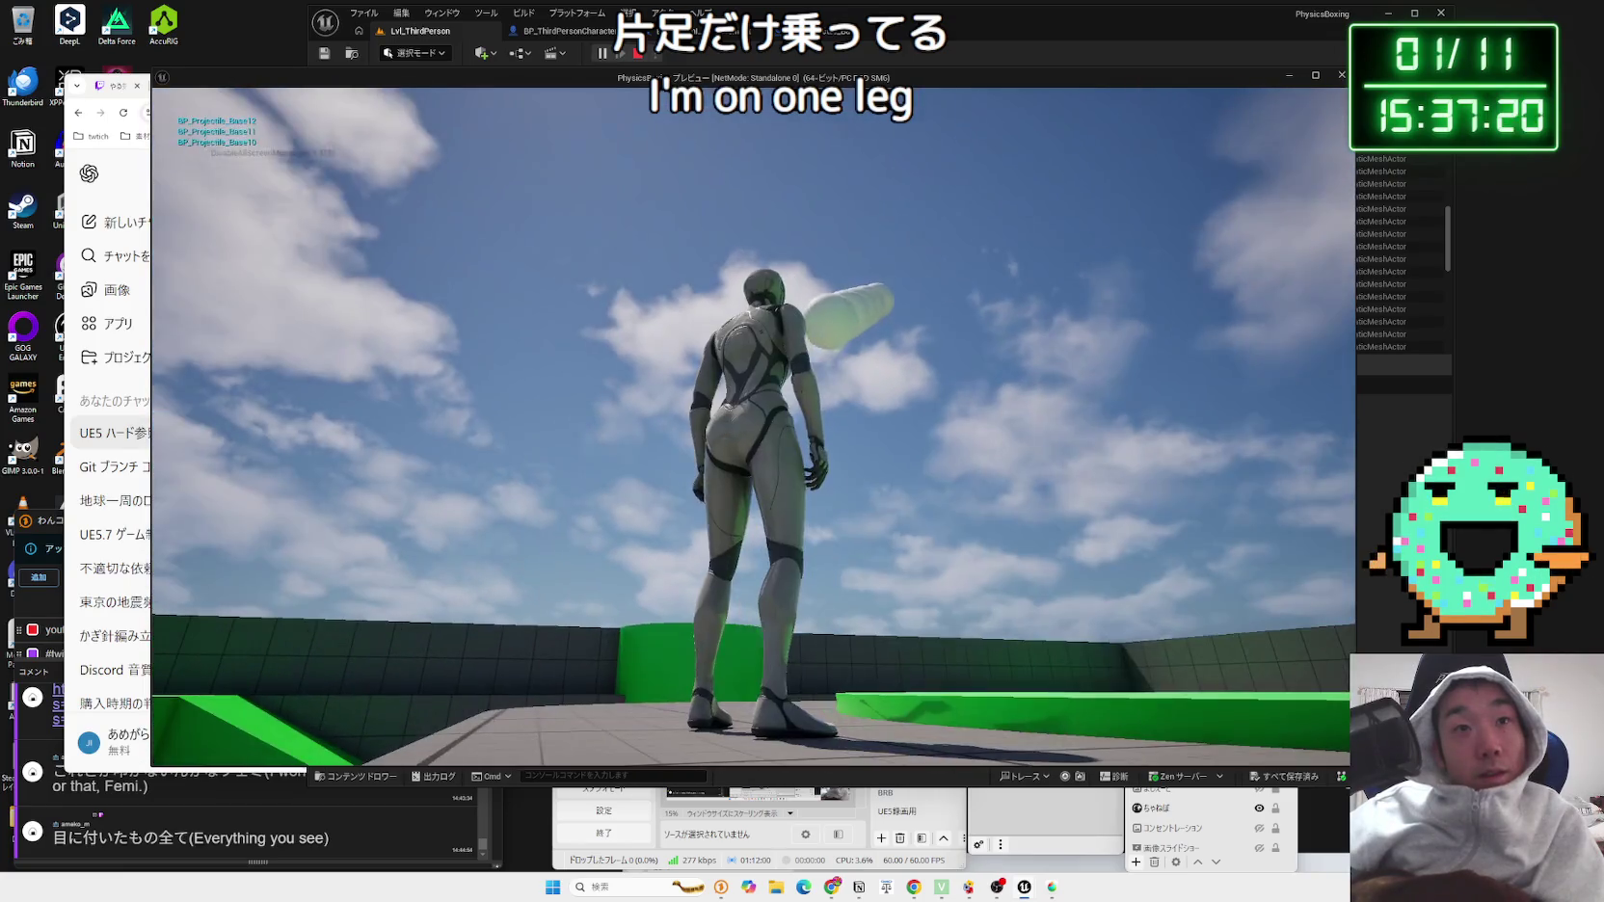
pyautogui.press('w')
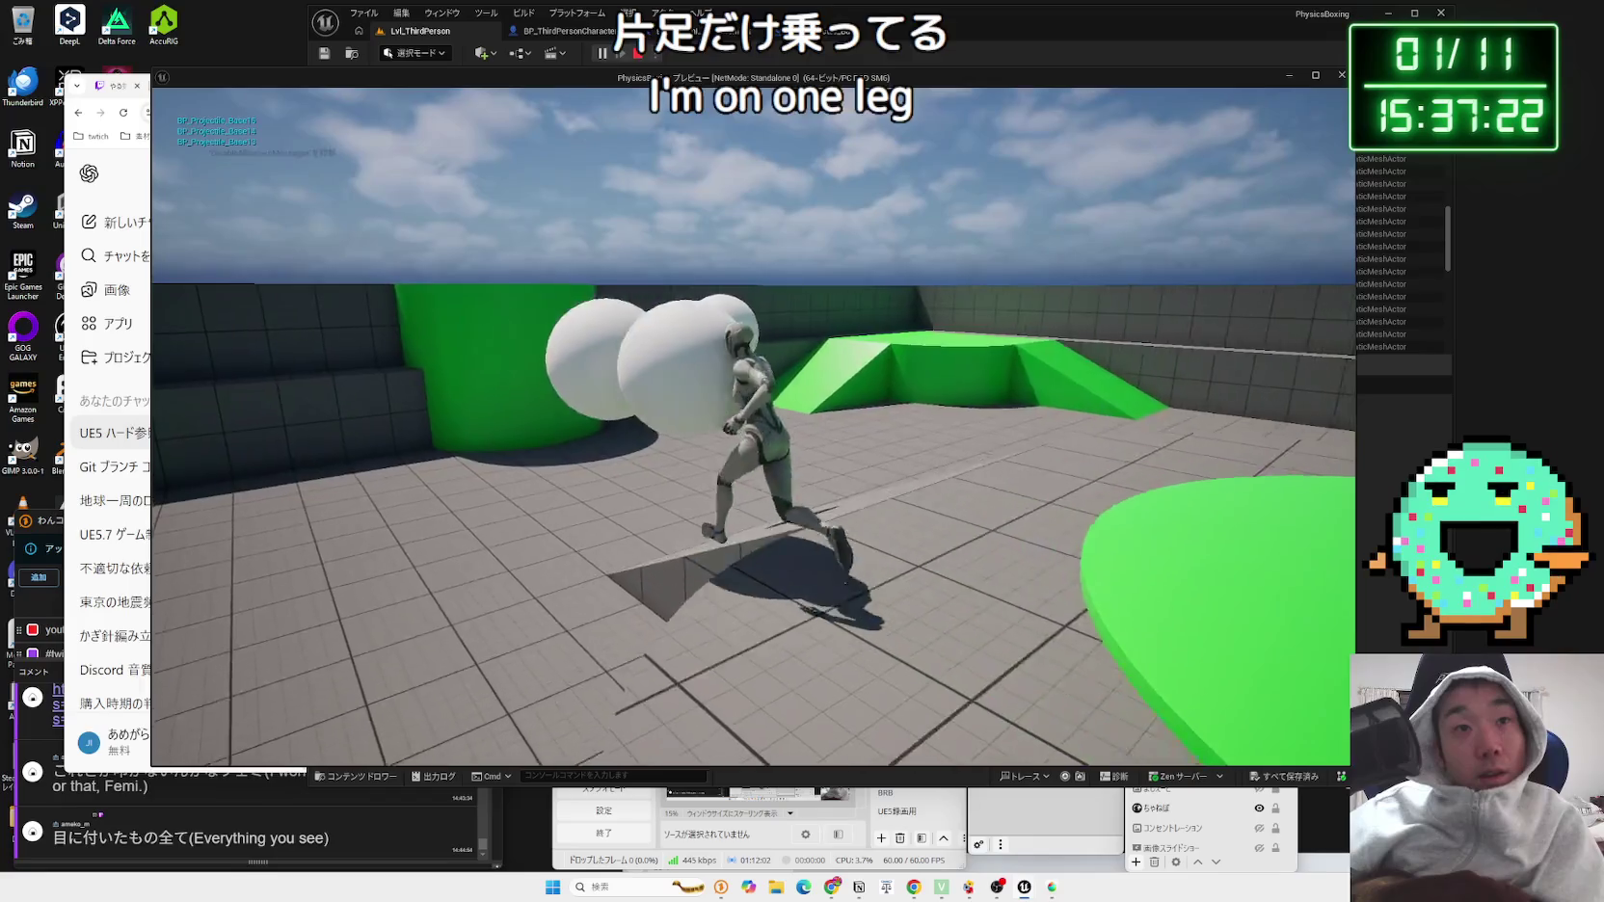
pyautogui.press('w')
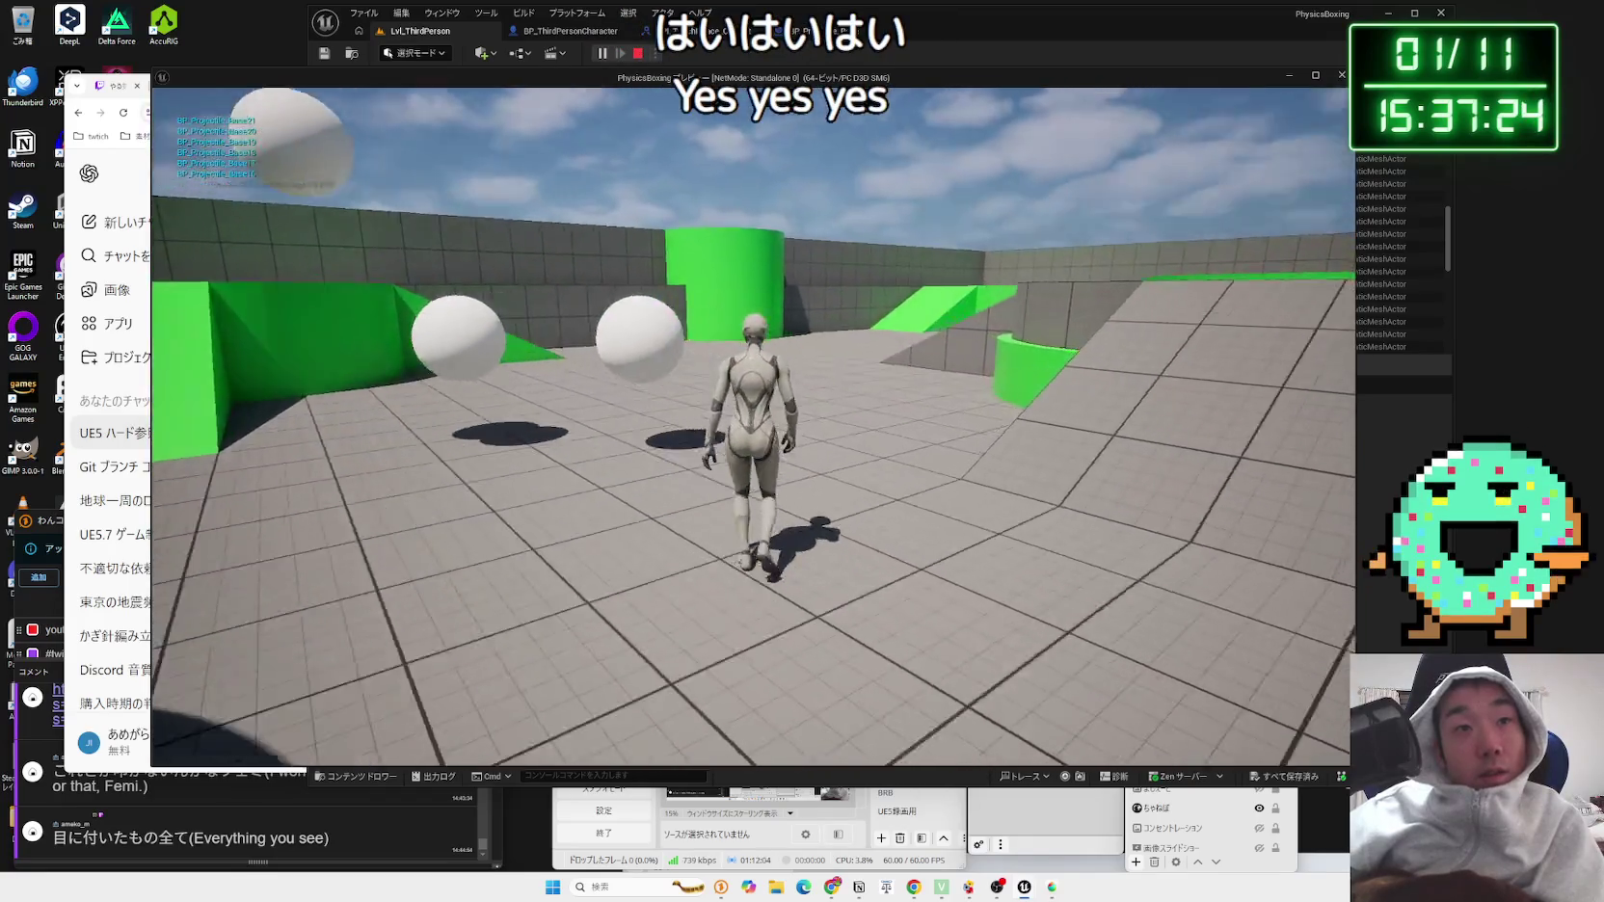
pyautogui.press('w')
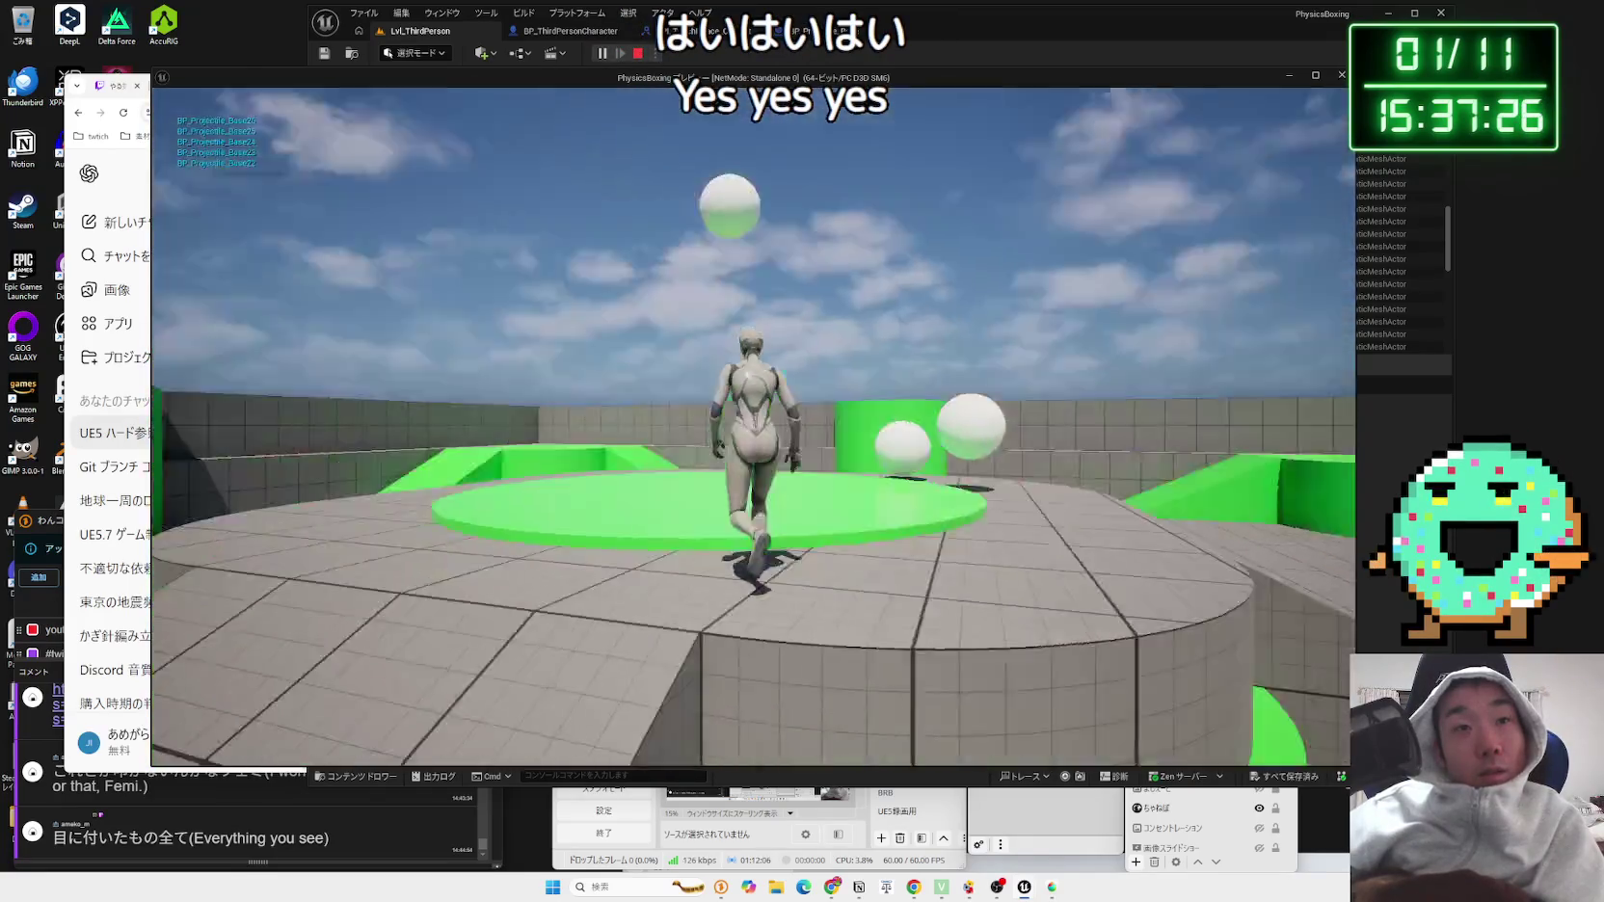
pyautogui.press('w')
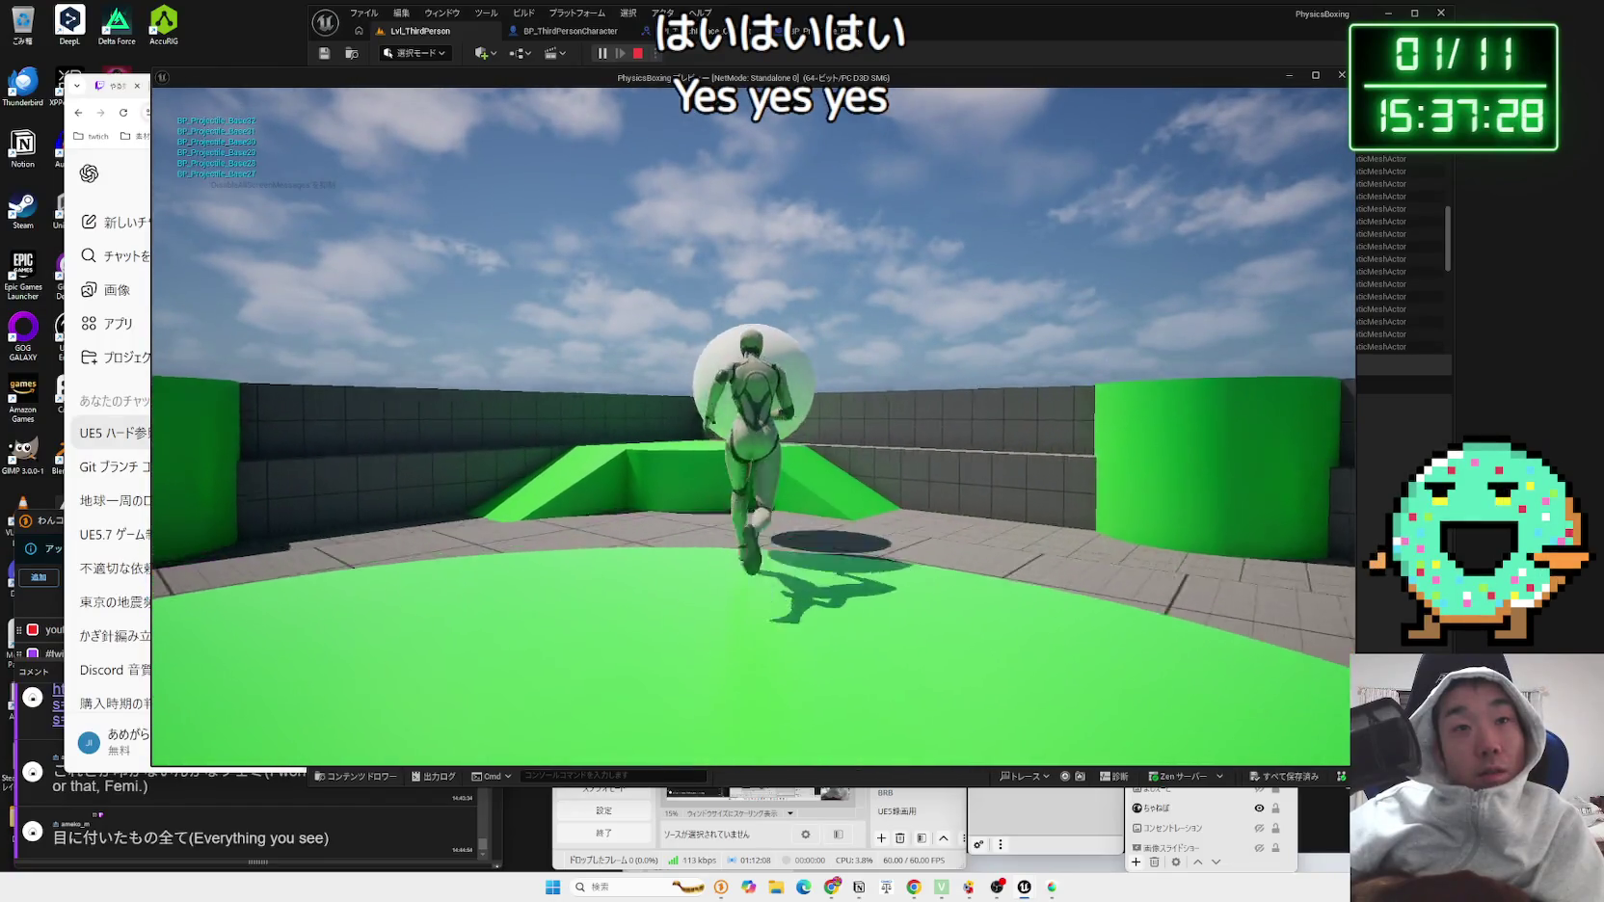
pyautogui.press('Escape')
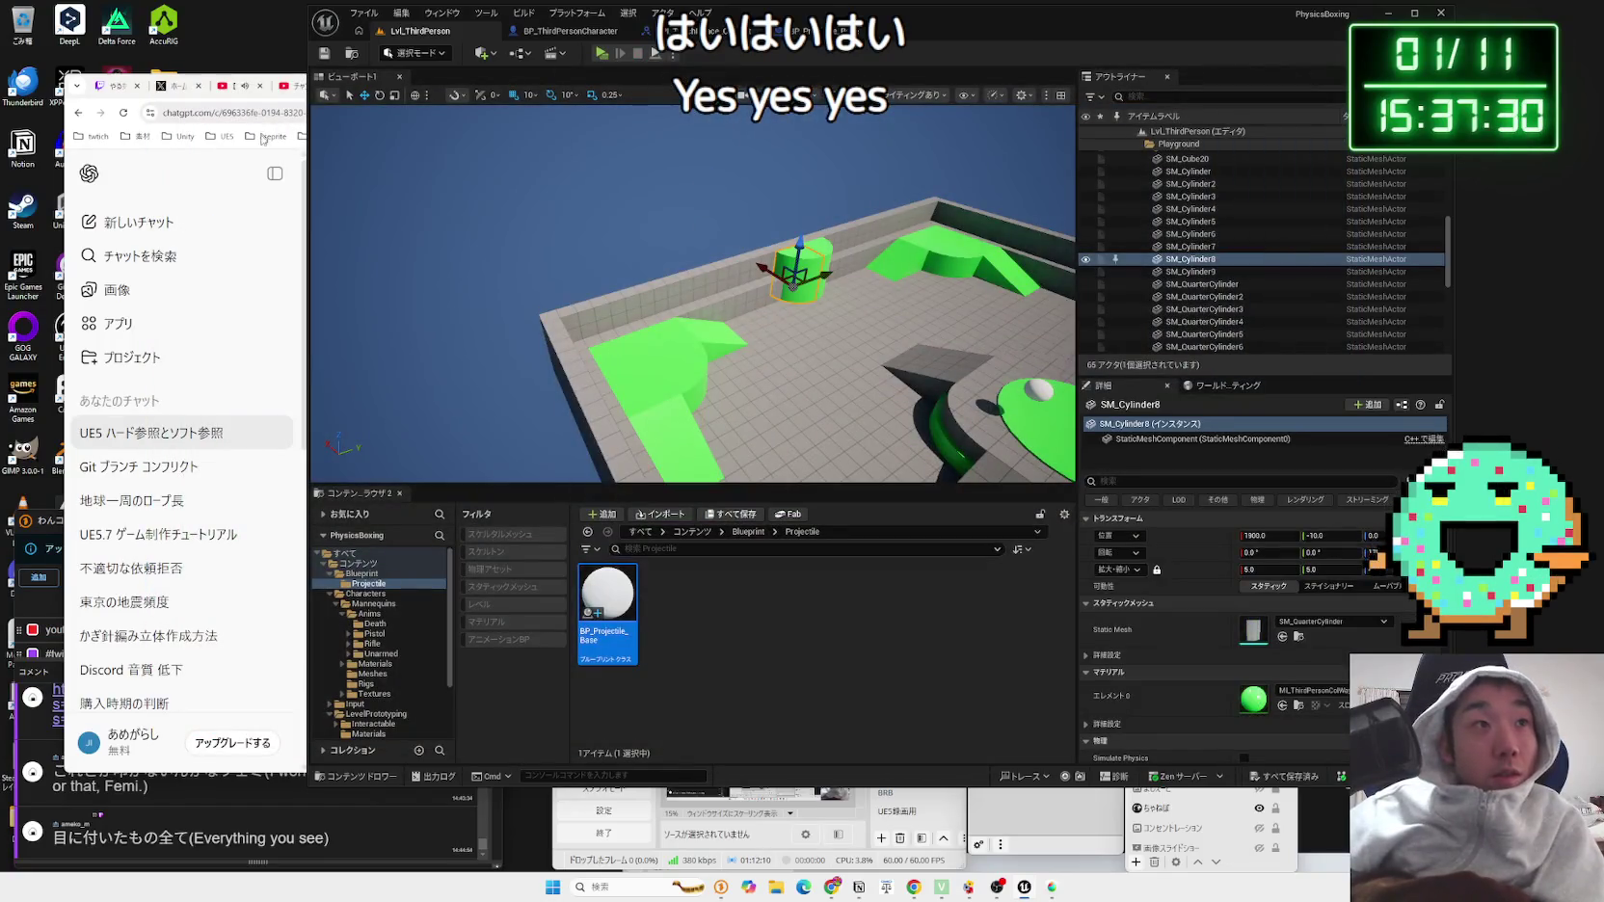
# Step: Read through ChatGPT's PlayerCameraManager steps for getting the camera rotation's forward vector
pyautogui.moveTo(306, 303); pyautogui.dragTo(962, 302)
pyautogui.scroll(-1, 636, 434)
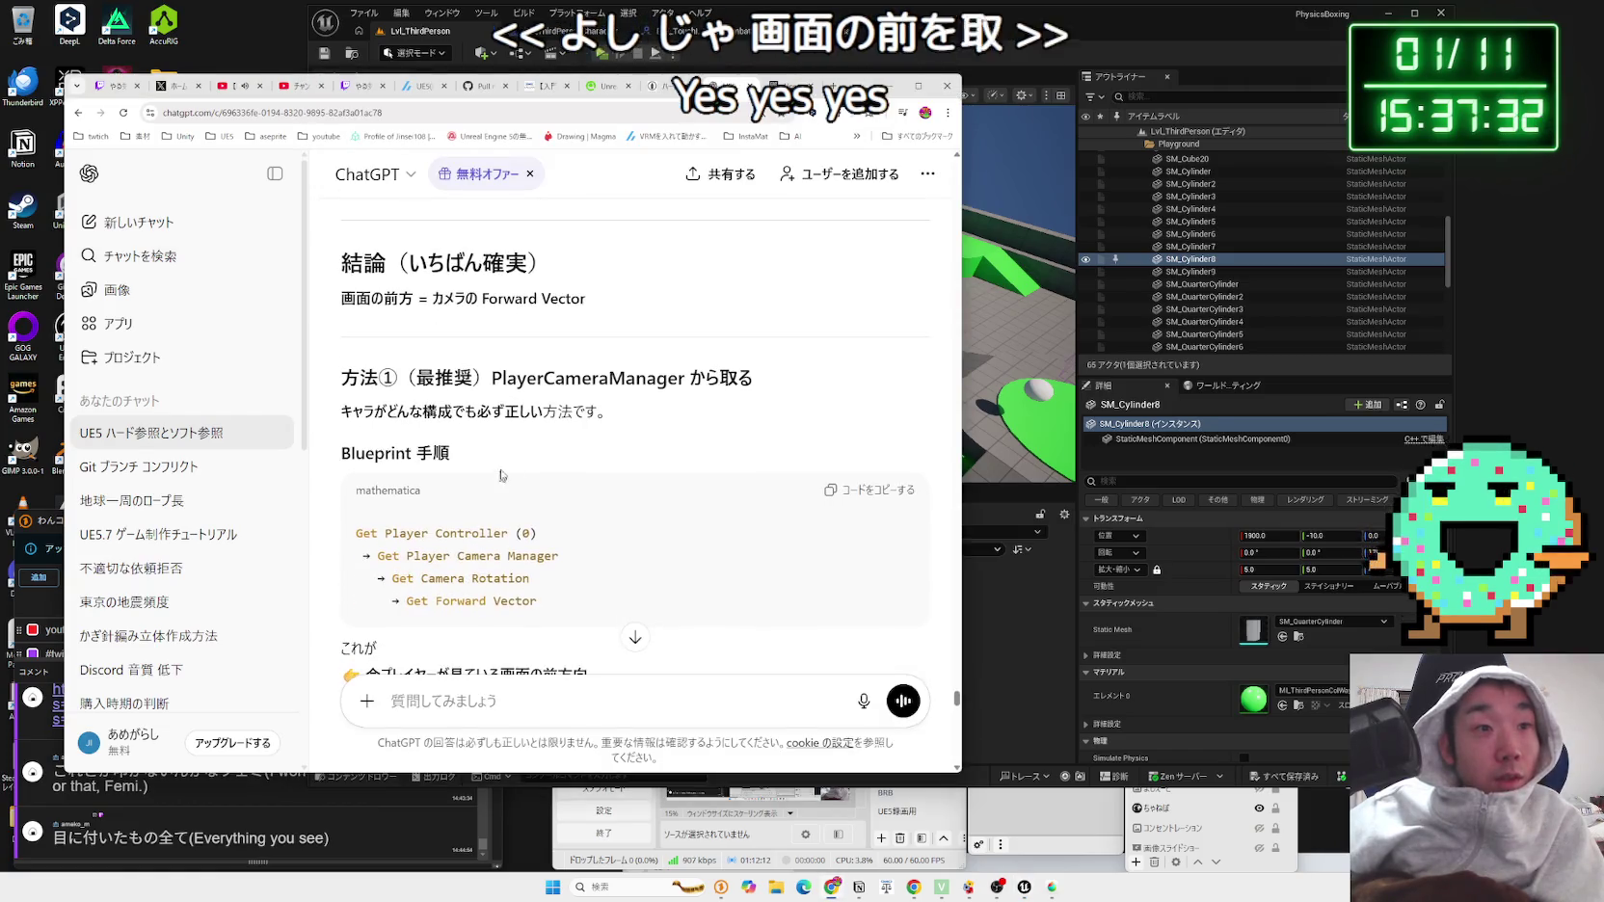
pyautogui.moveTo(455, 378); pyautogui.dragTo(607, 412)
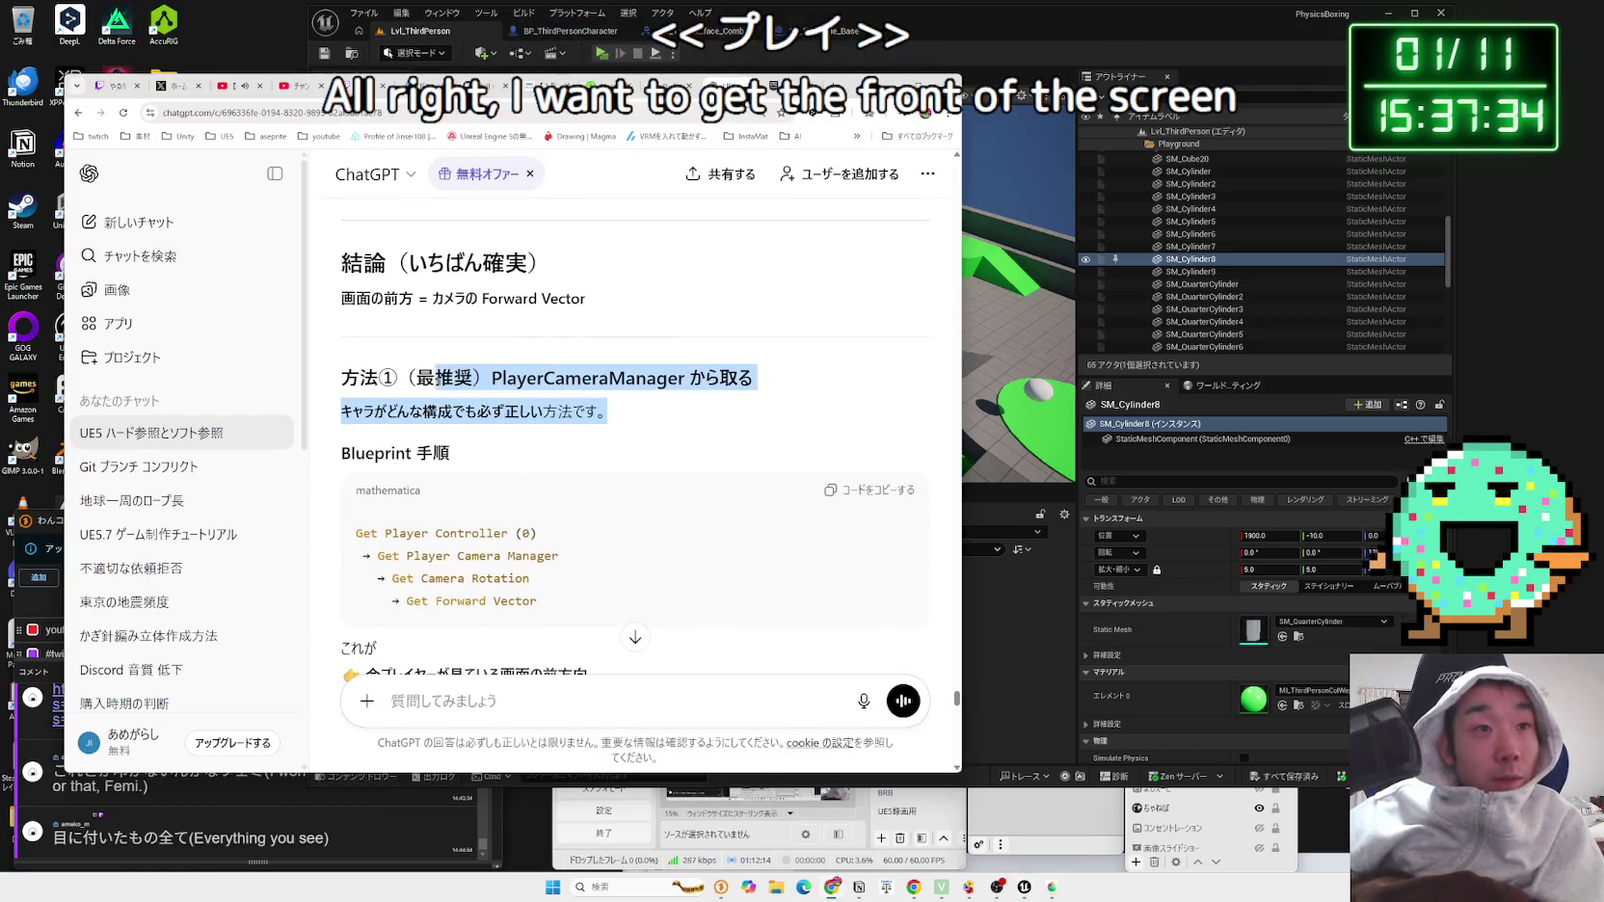
pyautogui.scroll(-1, 626, 417)
pyautogui.moveTo(453, 392); pyautogui.dragTo(335, 363)
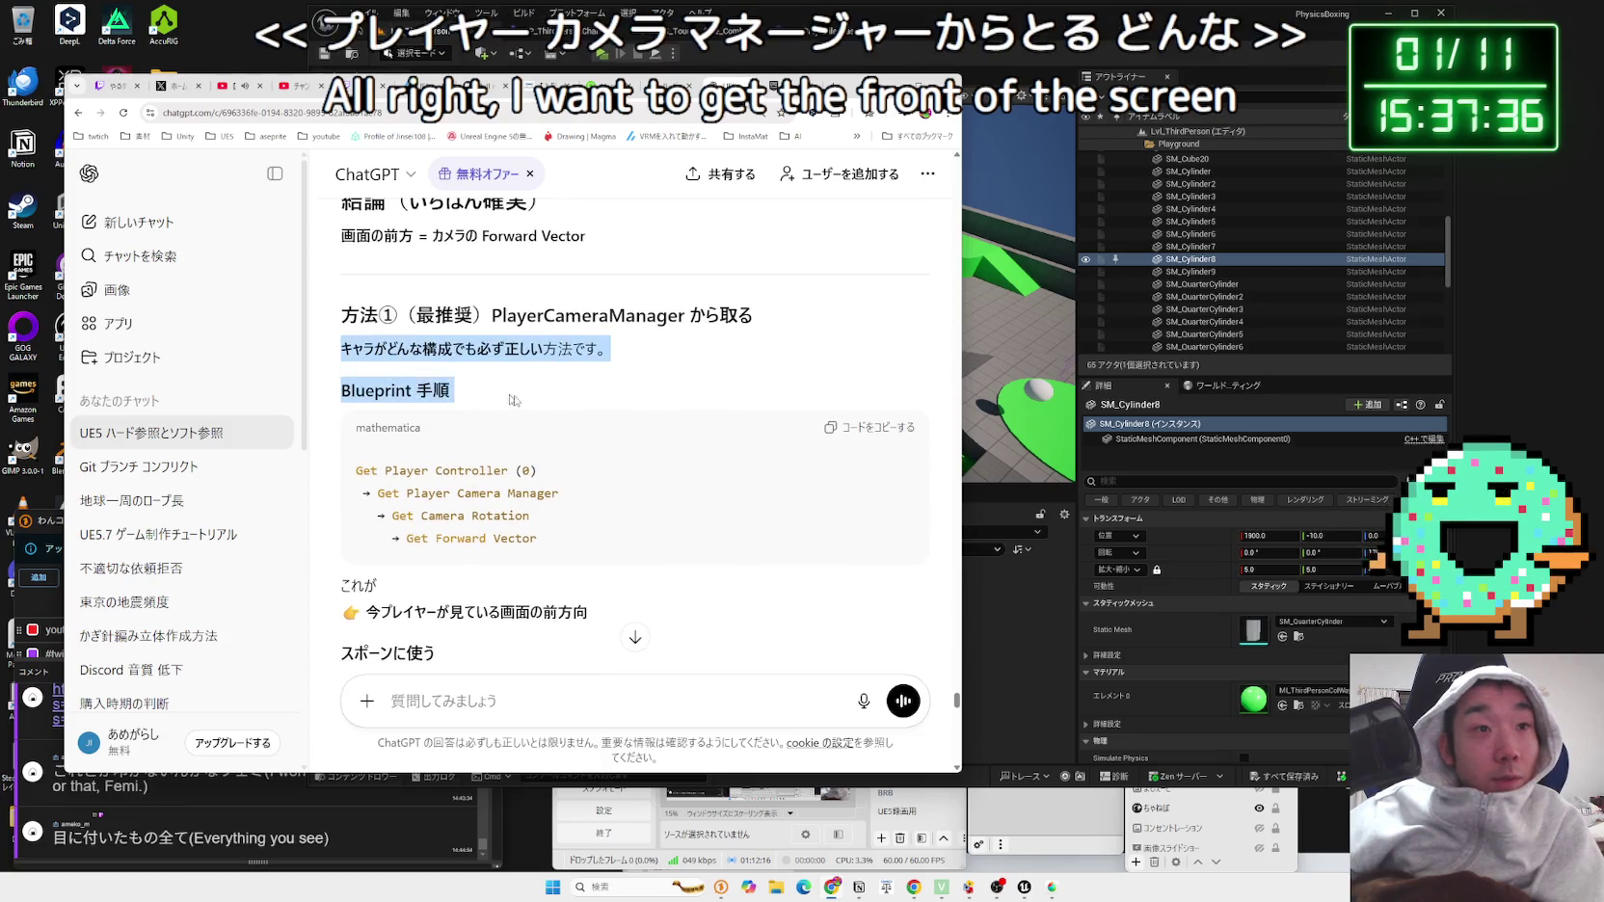
pyautogui.scroll(-2, 335, 364)
pyautogui.moveTo(540, 415); pyautogui.dragTo(378, 345)
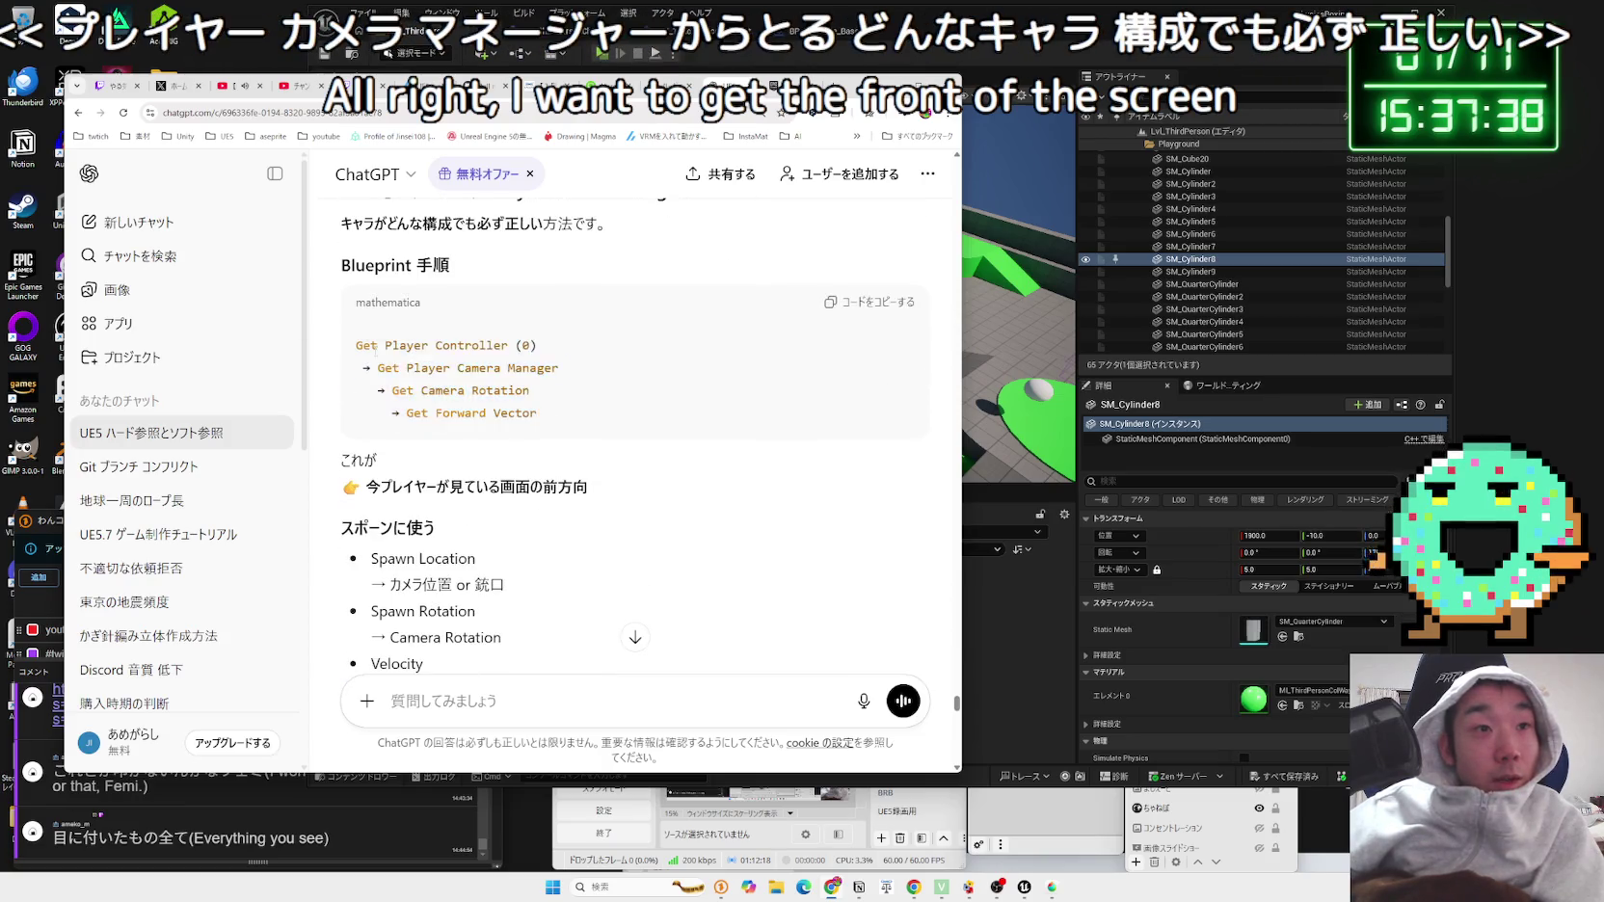
pyautogui.click(901, 54)
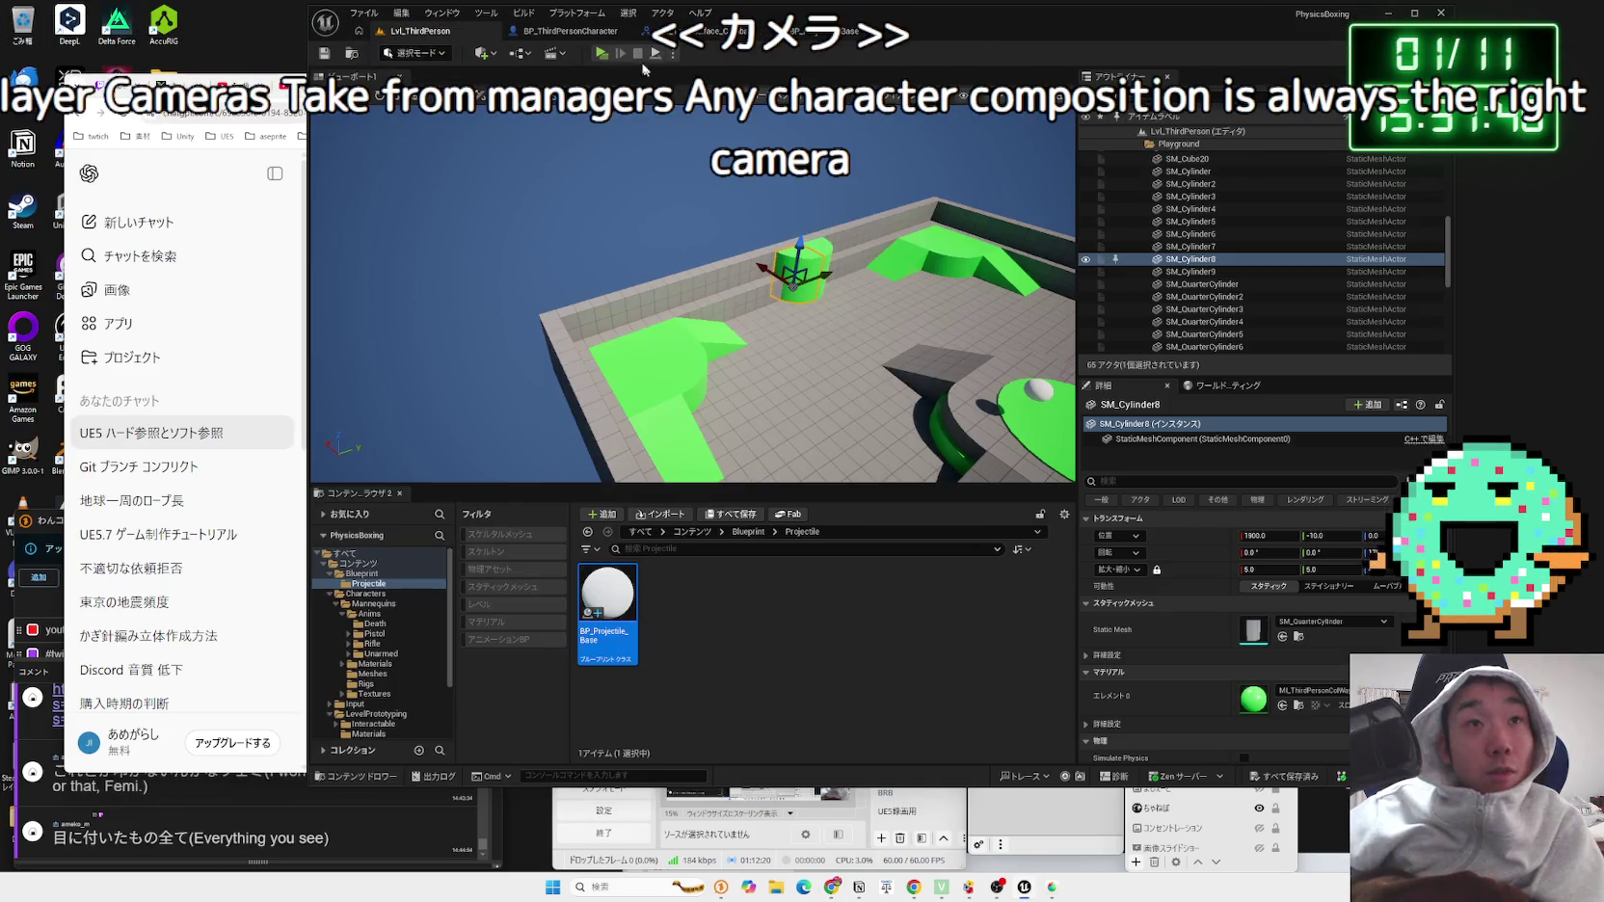
# Step: Add an Event Tick node to BP_ThirdPersonCharacter's event graph
pyautogui.hotkey('alt', 'Tab')
pyautogui.moveTo(715, 411); pyautogui.dragTo(723, 426)
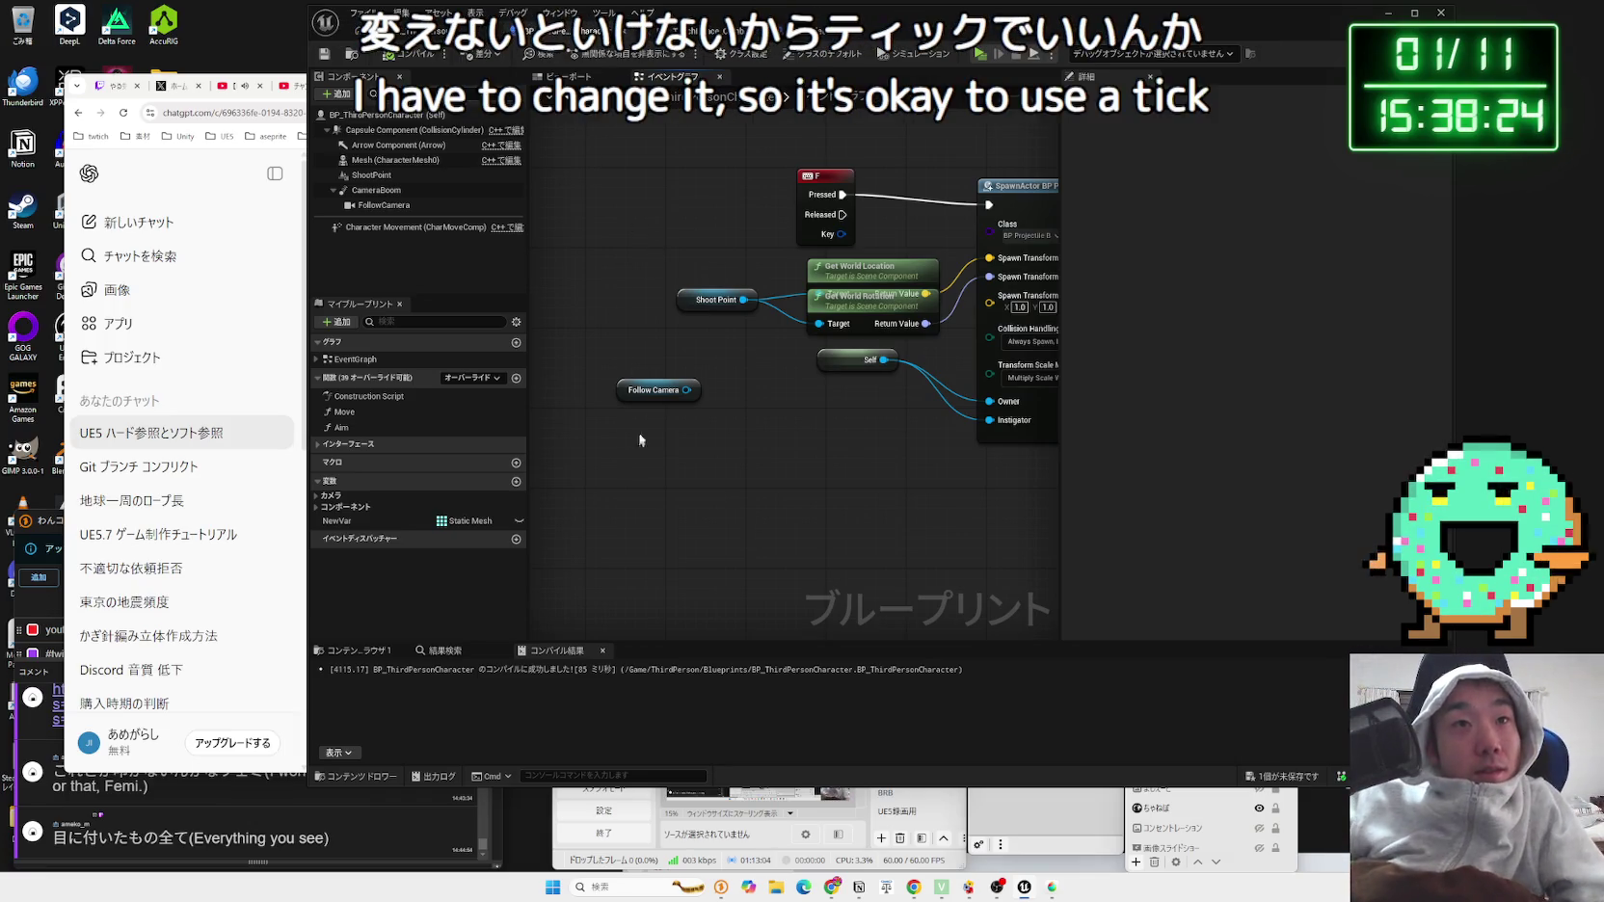
pyautogui.scroll(-2, 640, 440)
pyautogui.scroll(-1, 686, 456)
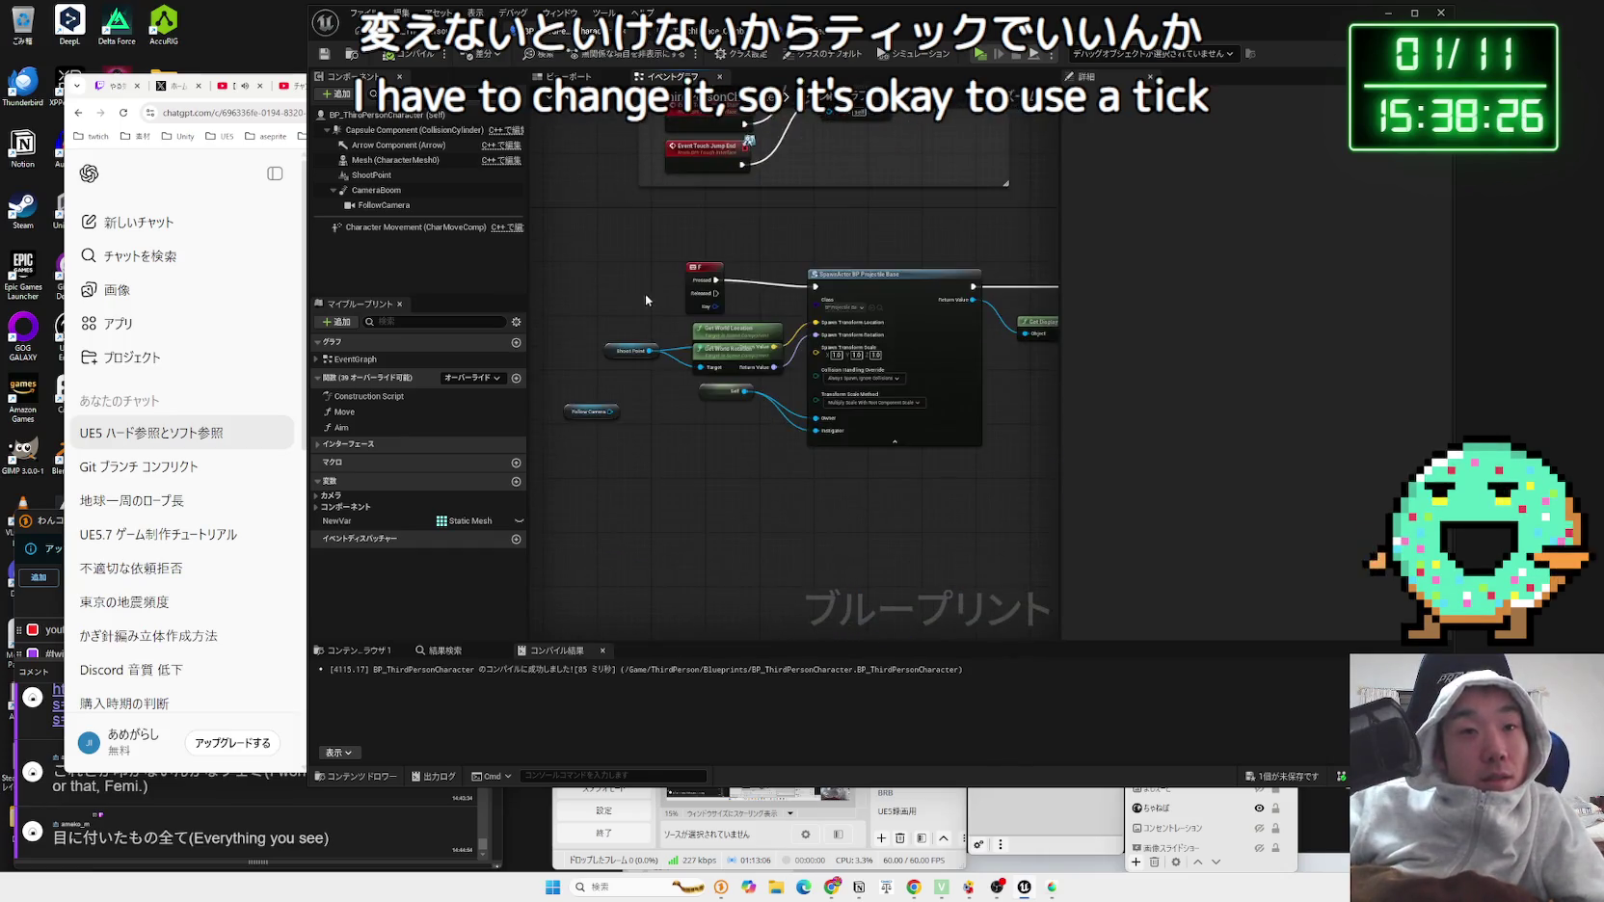
pyautogui.scroll(-3, 644, 309)
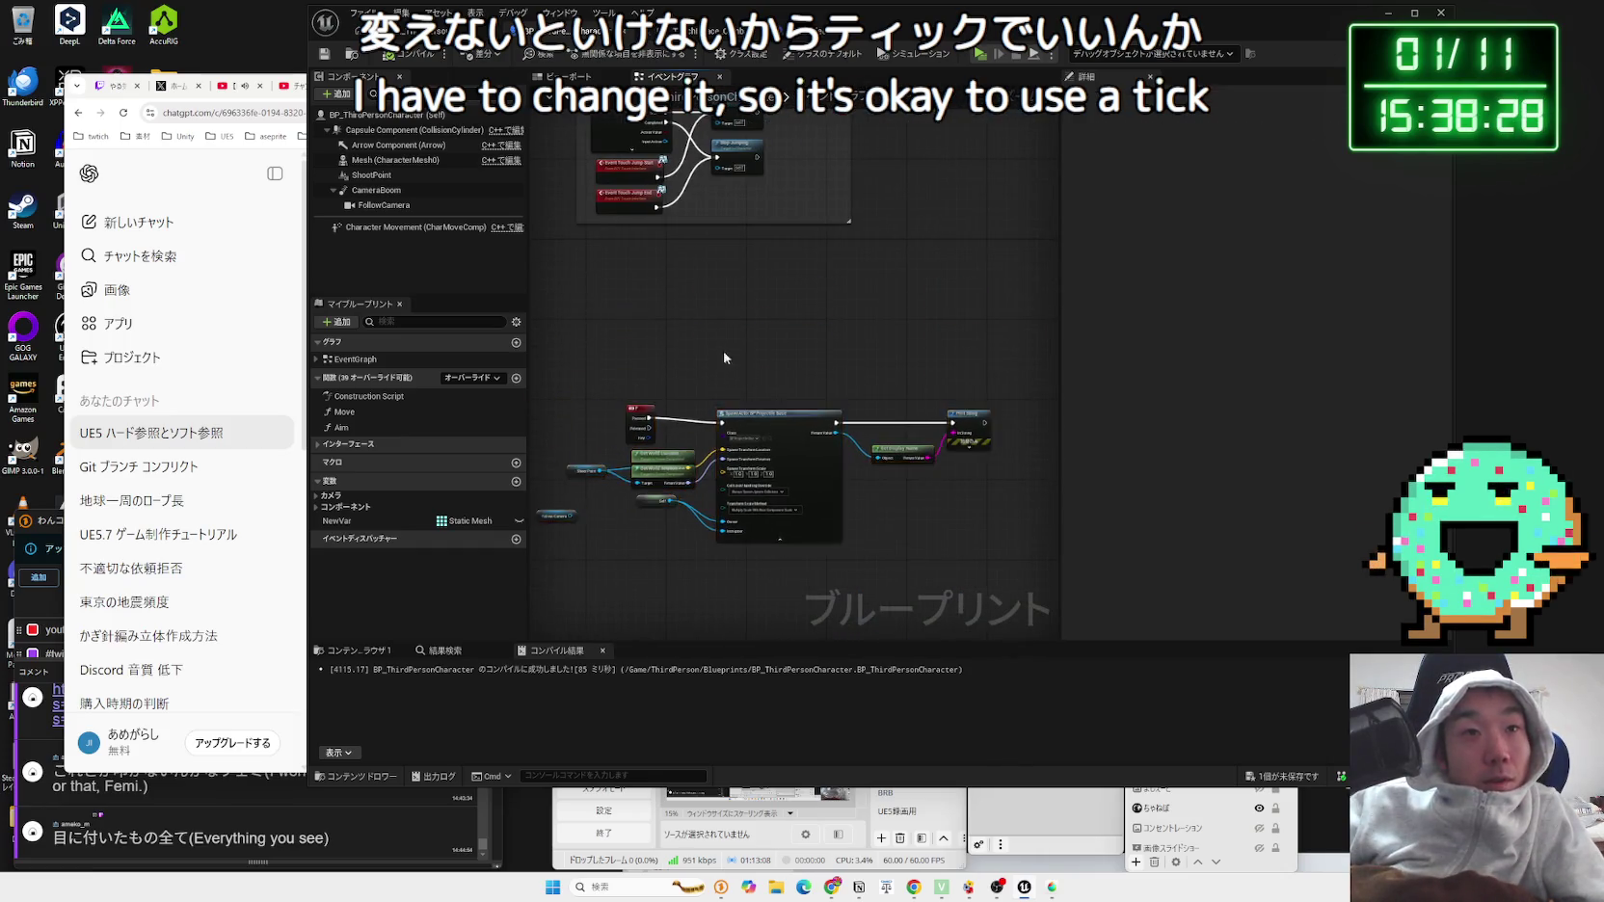
pyautogui.rightClick(706, 339)
pyautogui.write('tick')
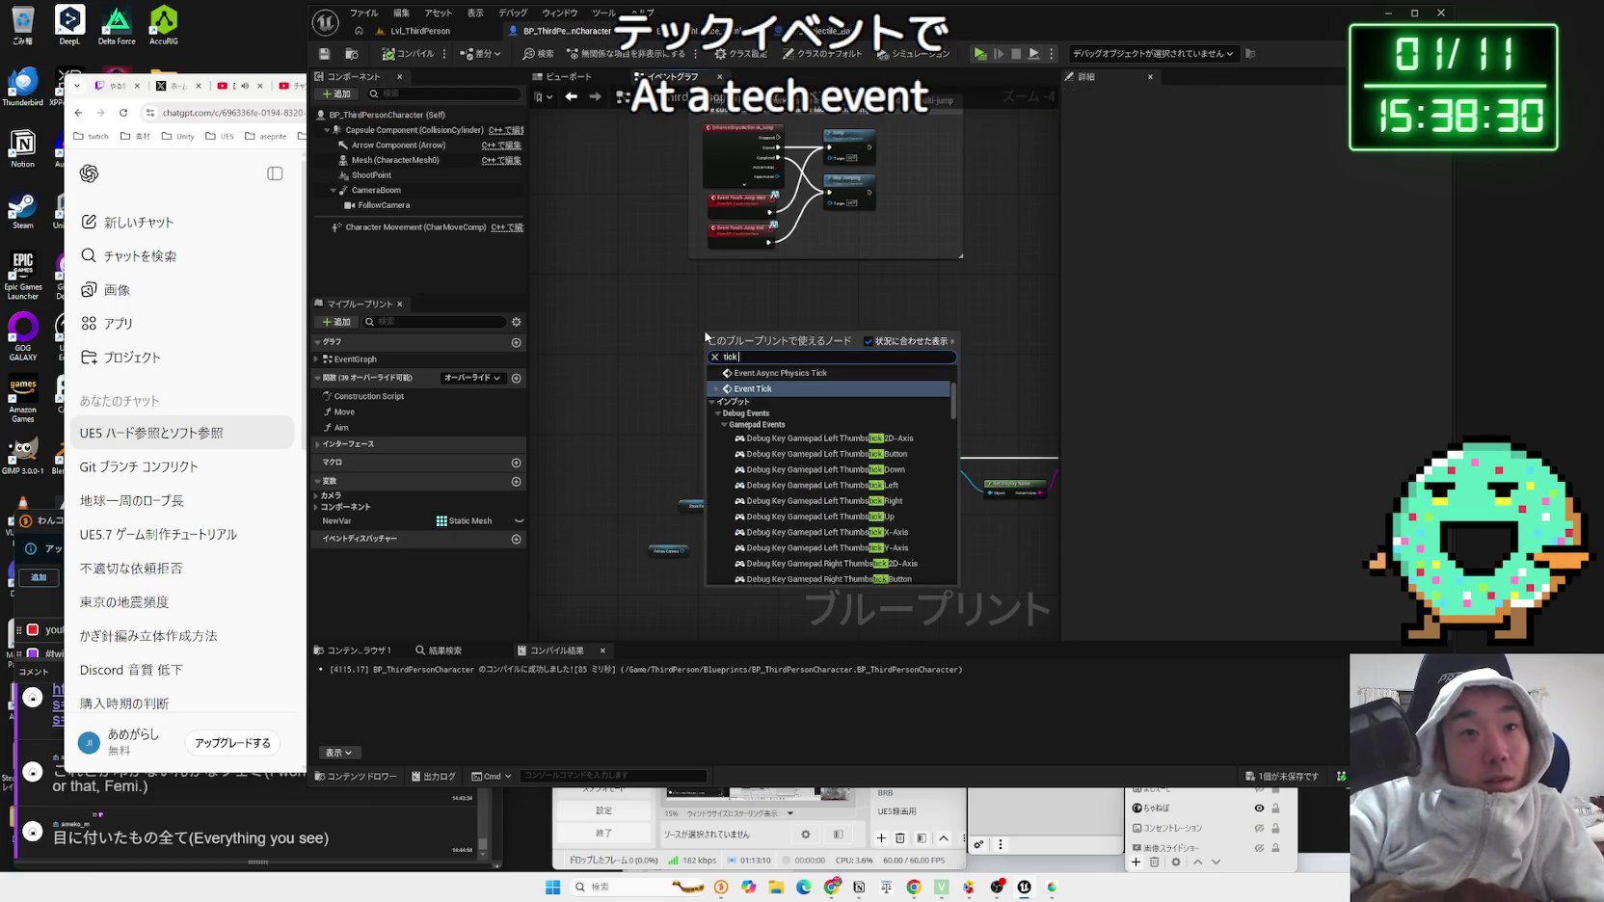
pyautogui.click(742, 389)
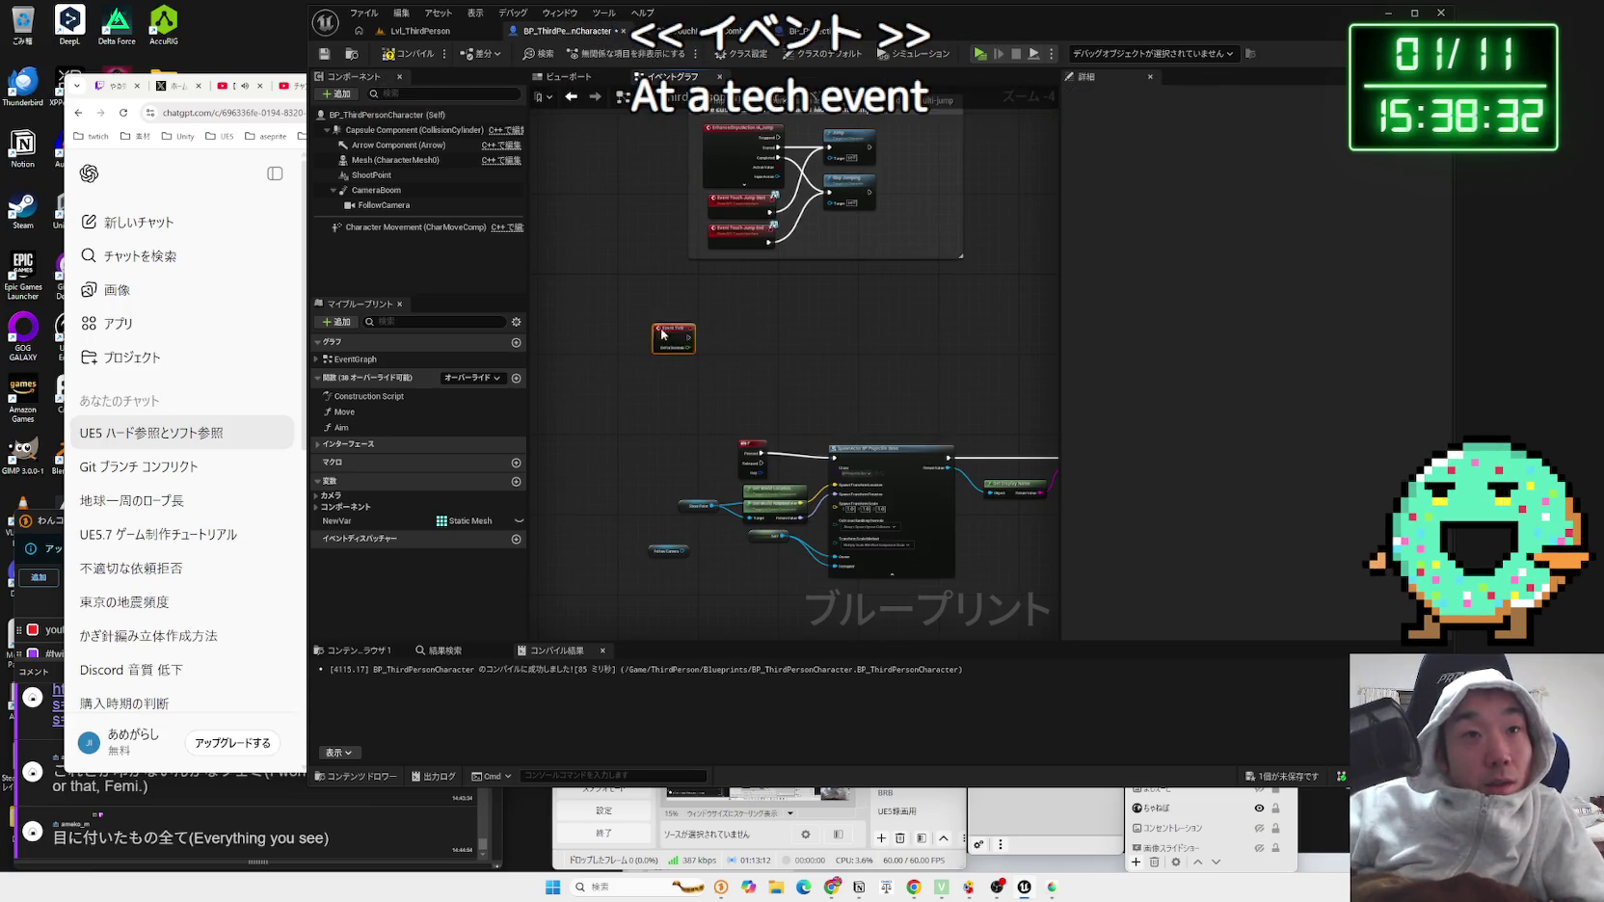
# Step: Place Shoot Point and Follow Camera getters near Event Tick, then search 'set relative' from Shoot Point
pyautogui.scroll(3, 706, 374)
pyautogui.moveTo(382, 176); pyautogui.dragTo(692, 406)
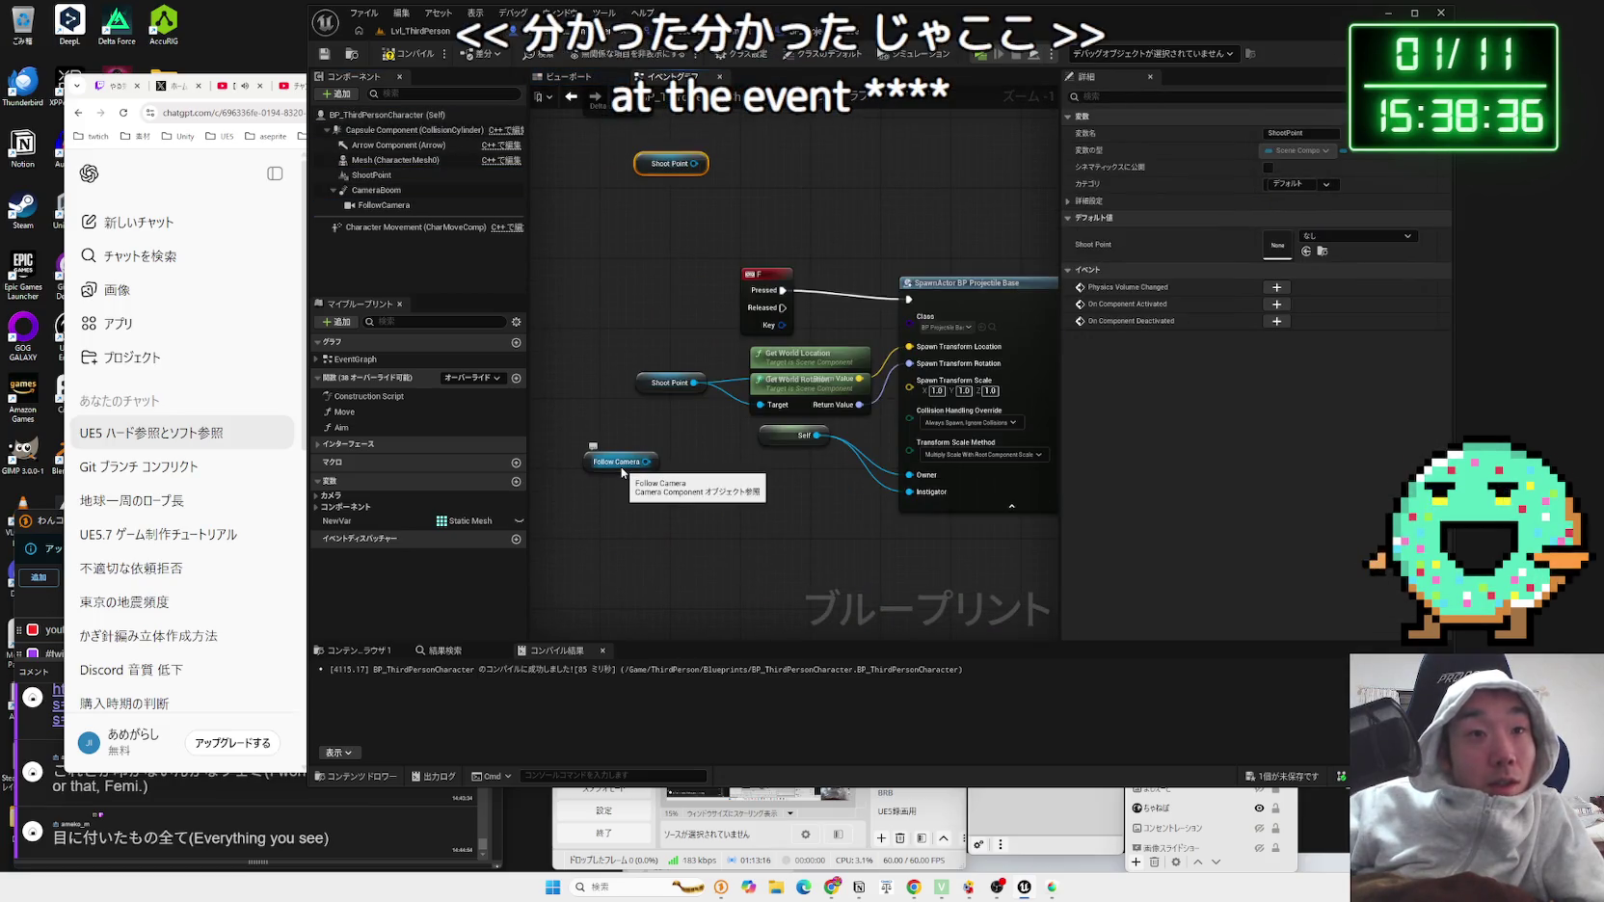
pyautogui.press('Delete')
pyautogui.click(617, 462)
pyautogui.press('Delete')
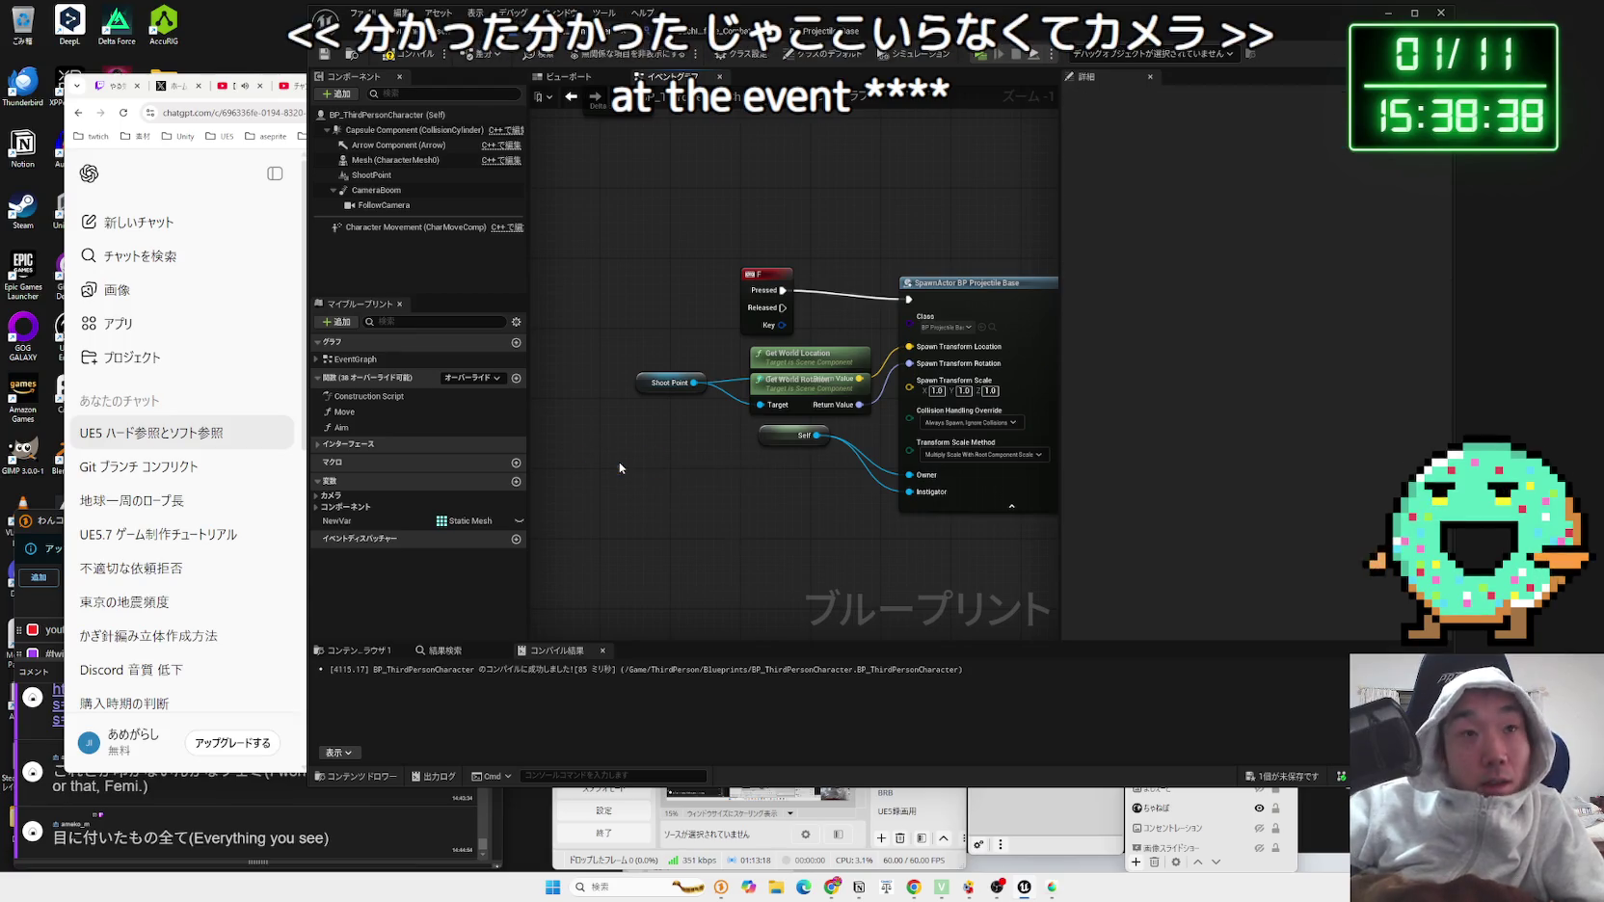
pyautogui.moveTo(655, 171)
pyautogui.mouseDown()
pyautogui.moveTo(639, 322)
pyautogui.moveTo(684, 346)
pyautogui.mouseUp()
pyautogui.moveTo(371, 175); pyautogui.dragTo(694, 358)
pyautogui.moveTo(383, 205); pyautogui.dragTo(699, 426)
pyautogui.moveTo(757, 366); pyautogui.dragTo(808, 358)
pyautogui.write('set')
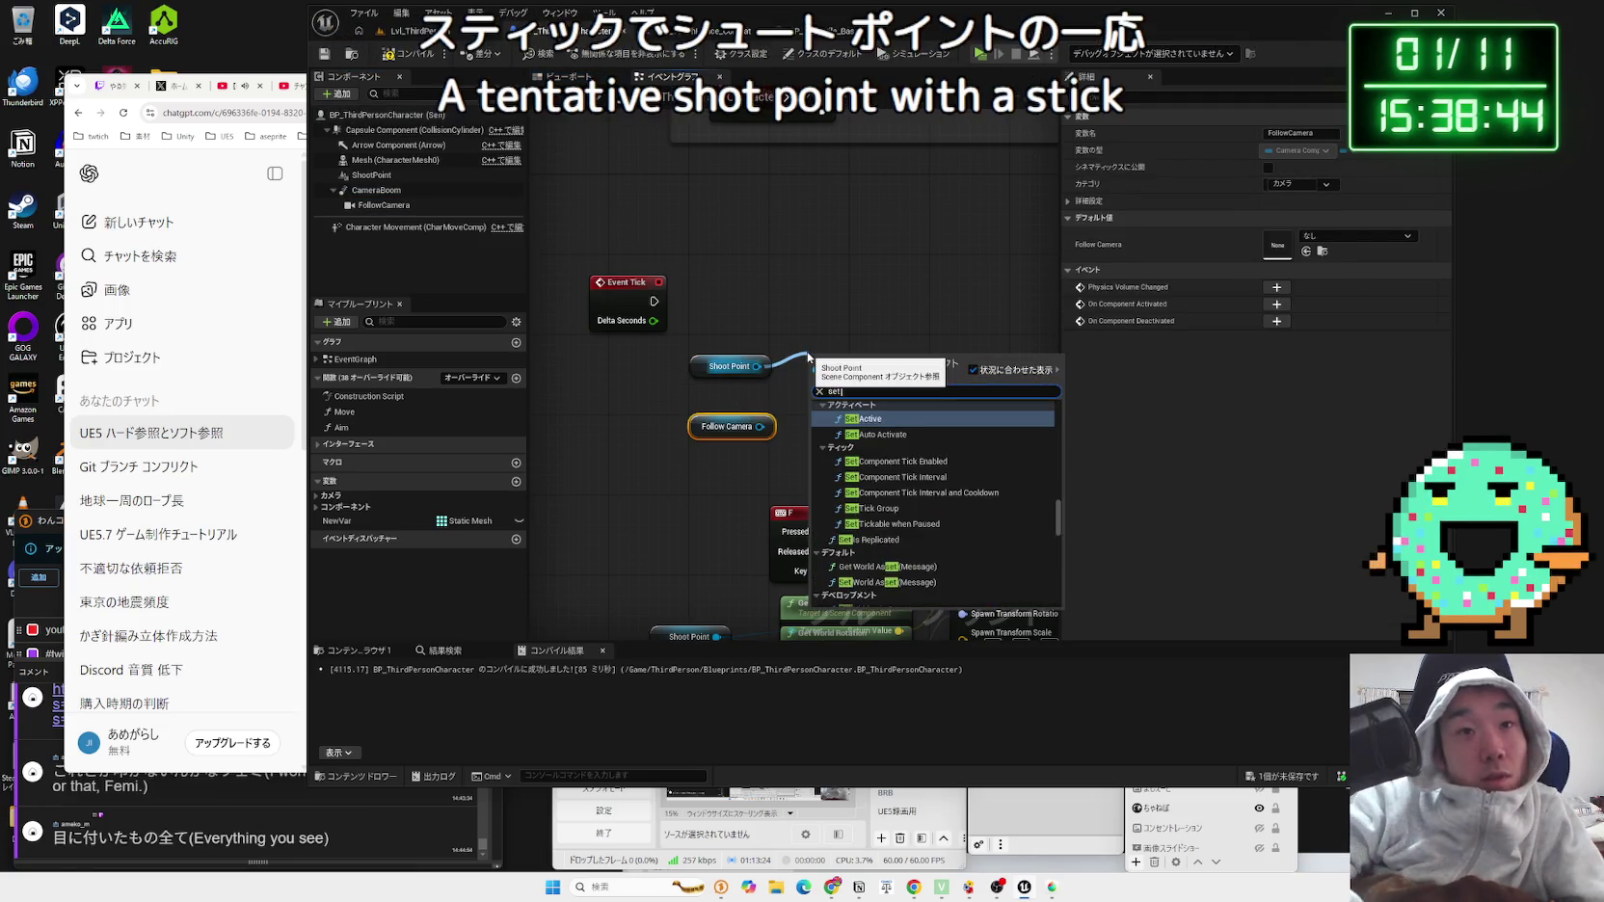
pyautogui.write(' relativ')
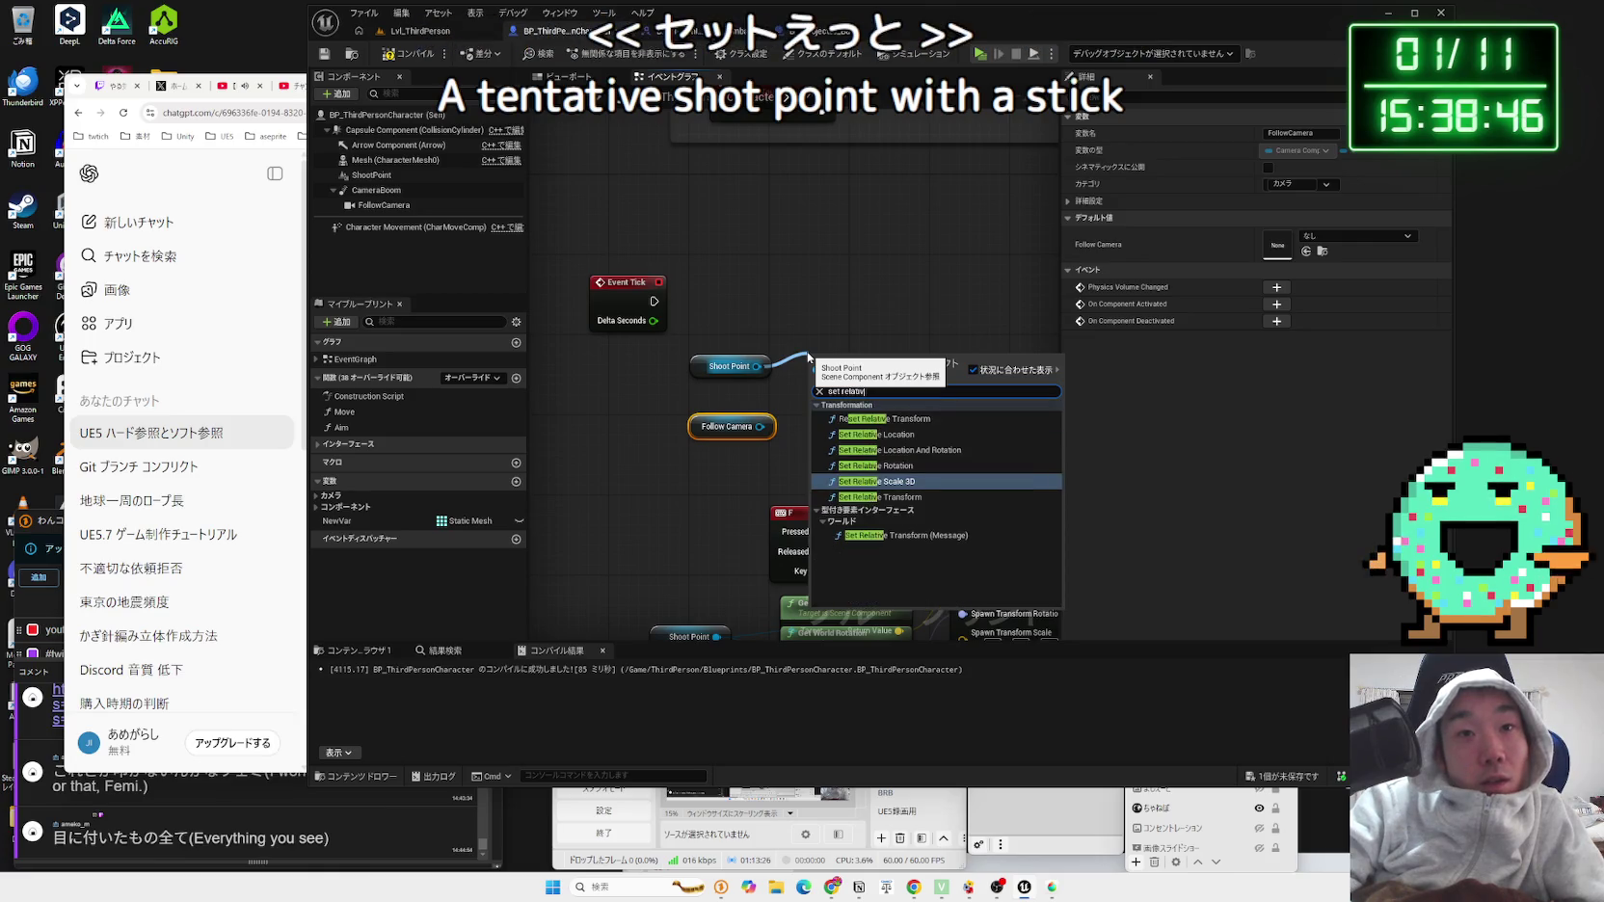
pyautogui.write('e')
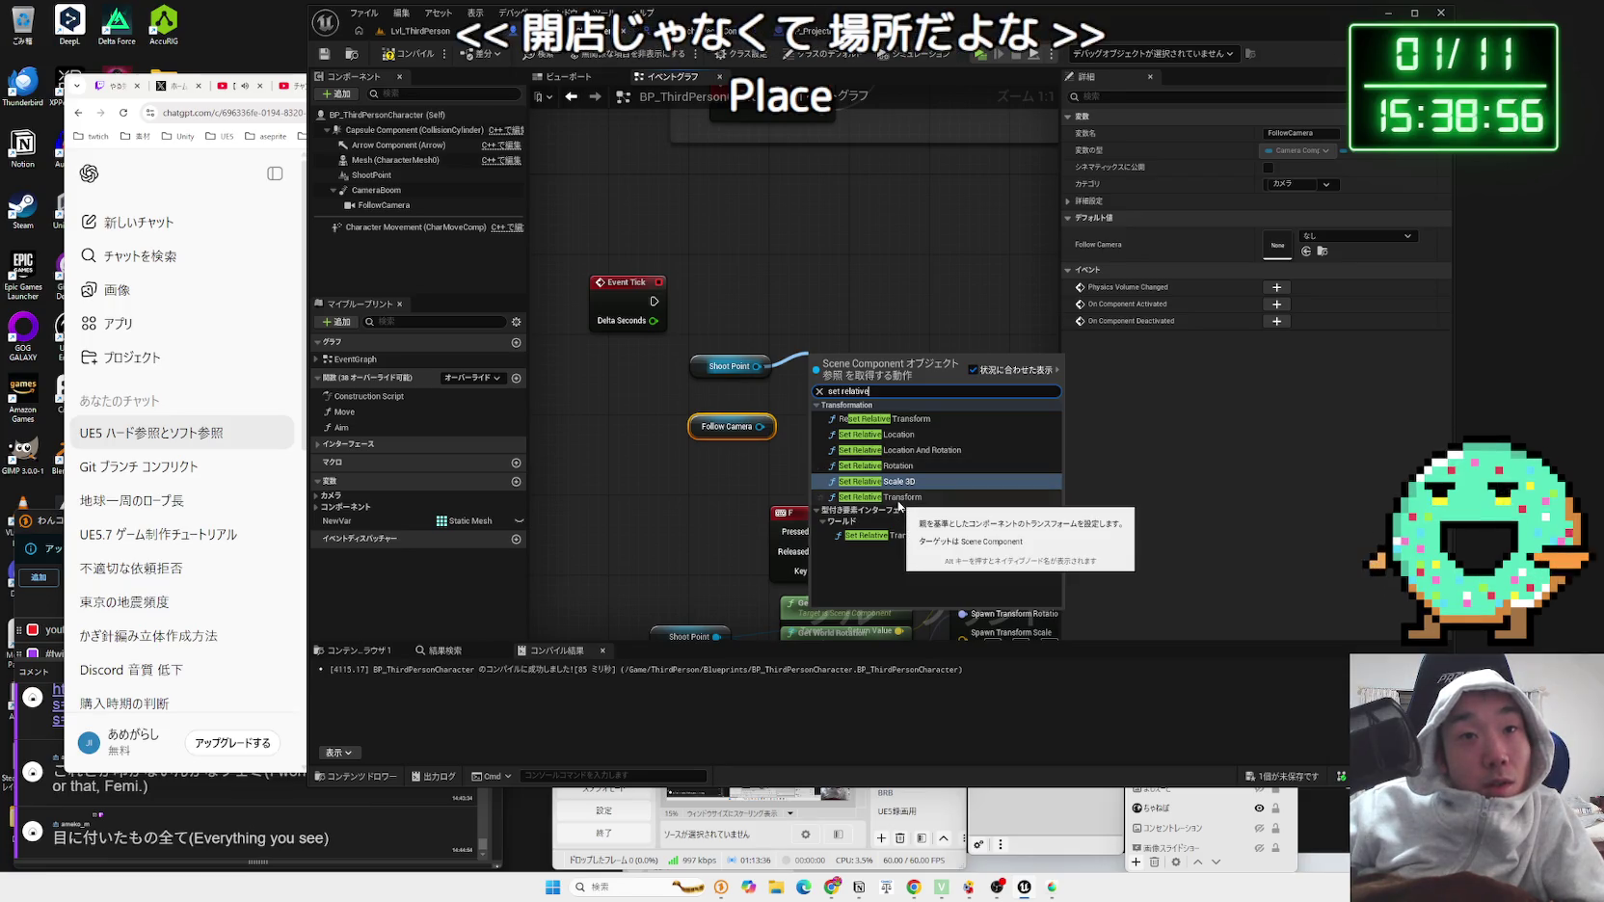
# Step: Add Set Relative Location And Rotation targeting Shoot Point, lined up with Event Tick, and tidy the nodes
pyautogui.click(901, 450)
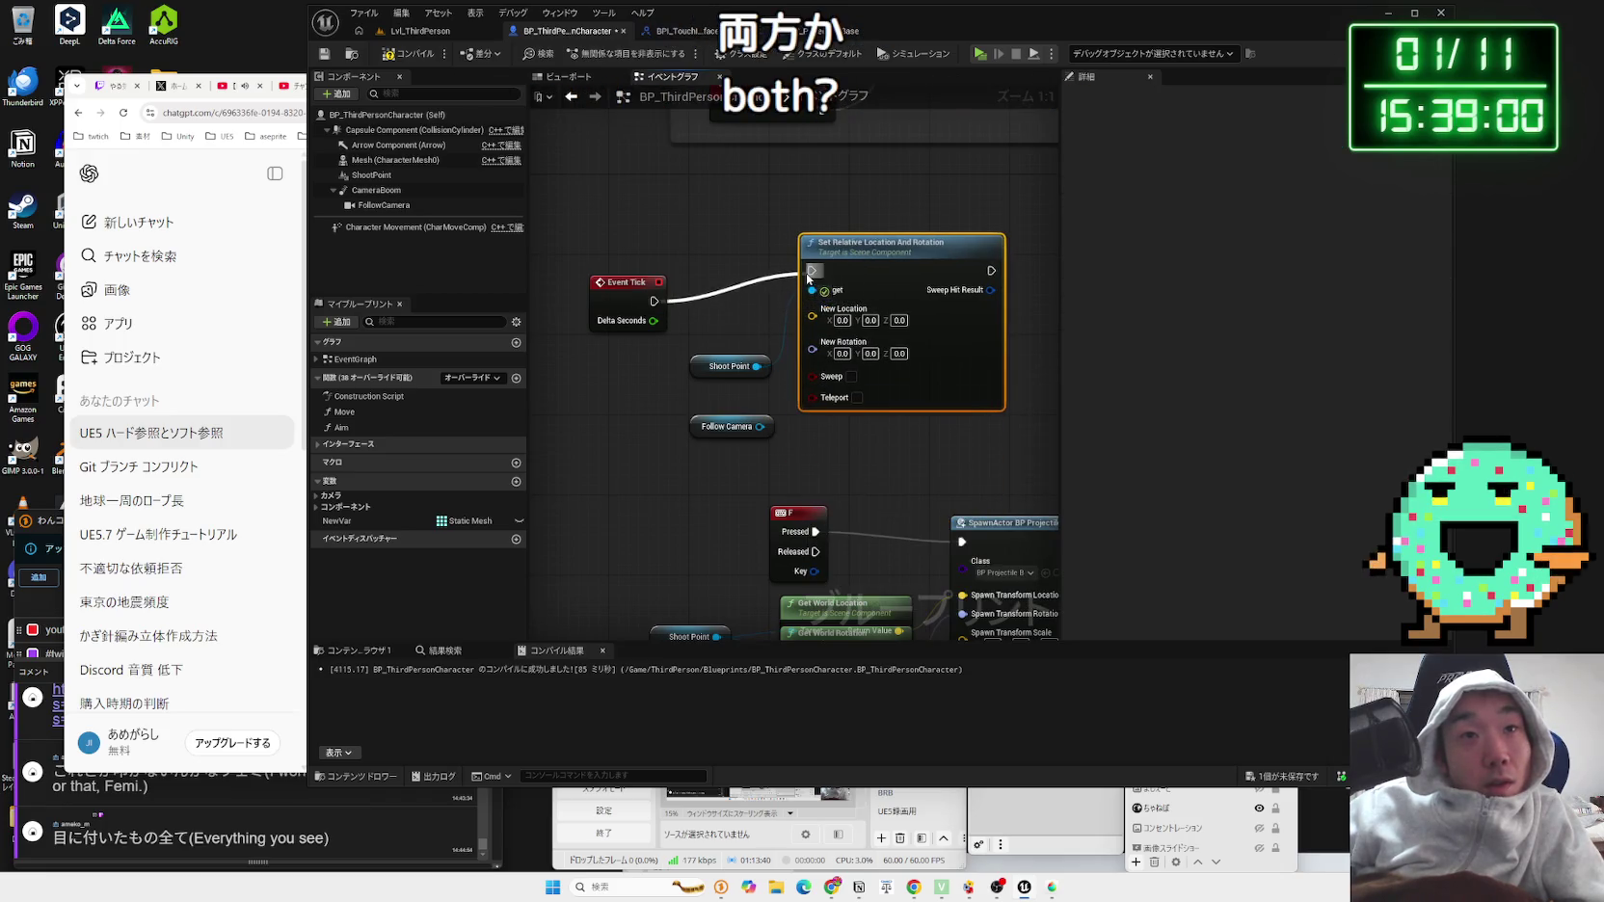
pyautogui.moveTo(599, 293); pyautogui.dragTo(606, 269)
pyautogui.moveTo(702, 425); pyautogui.dragTo(684, 415)
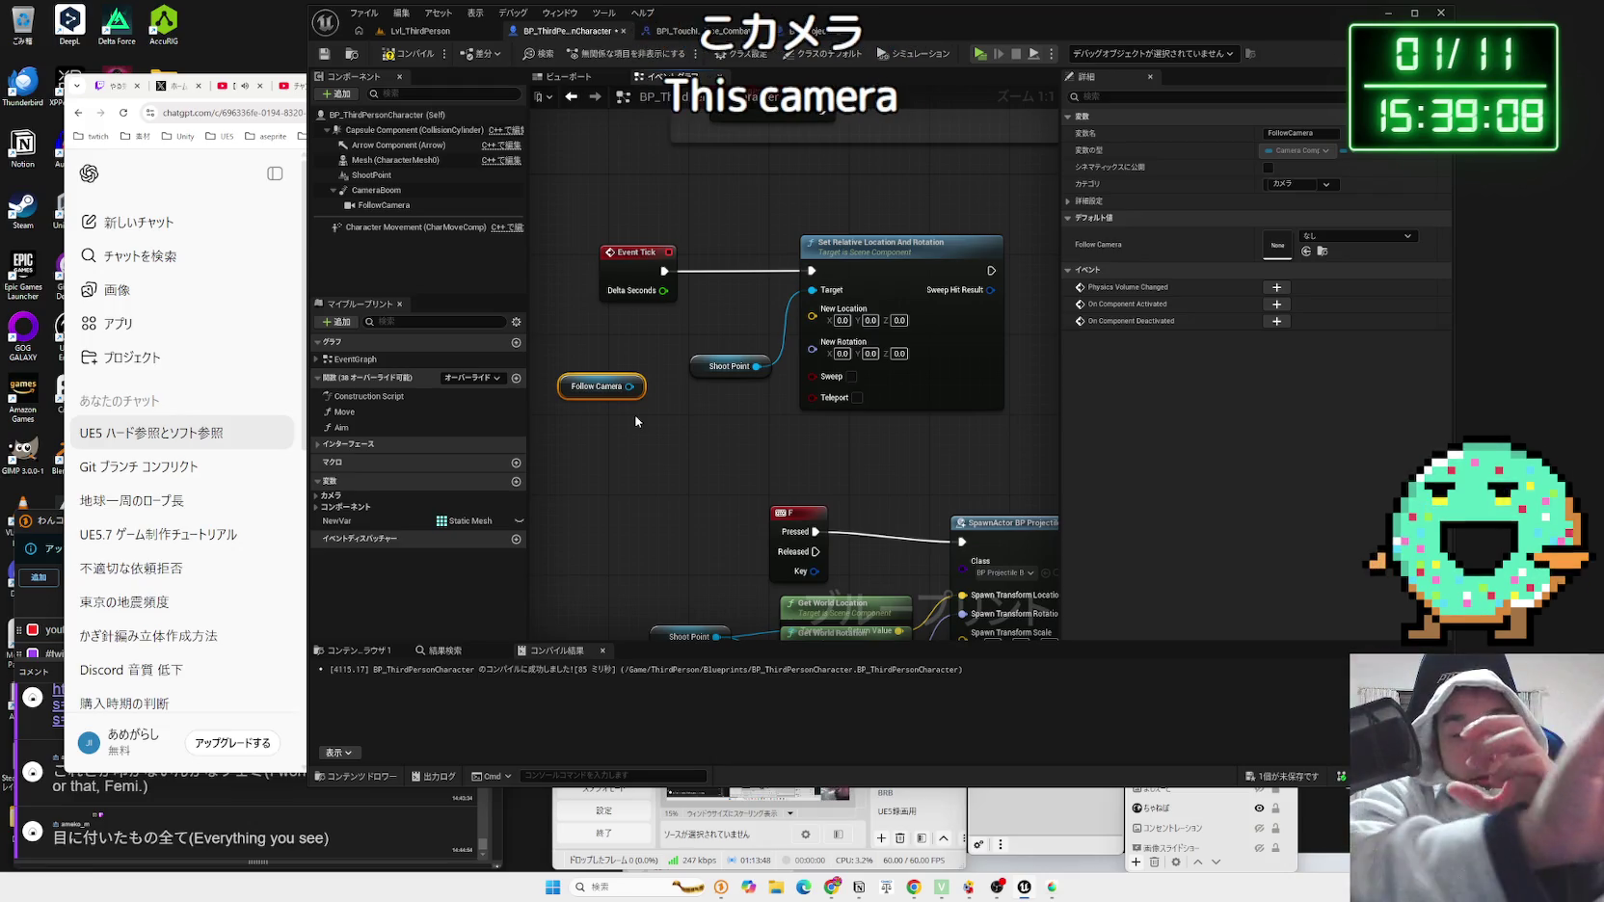
# Step: Add a Get World Location node from Follow Camera and place it beside the camera node
pyautogui.doubleClick(587, 387)
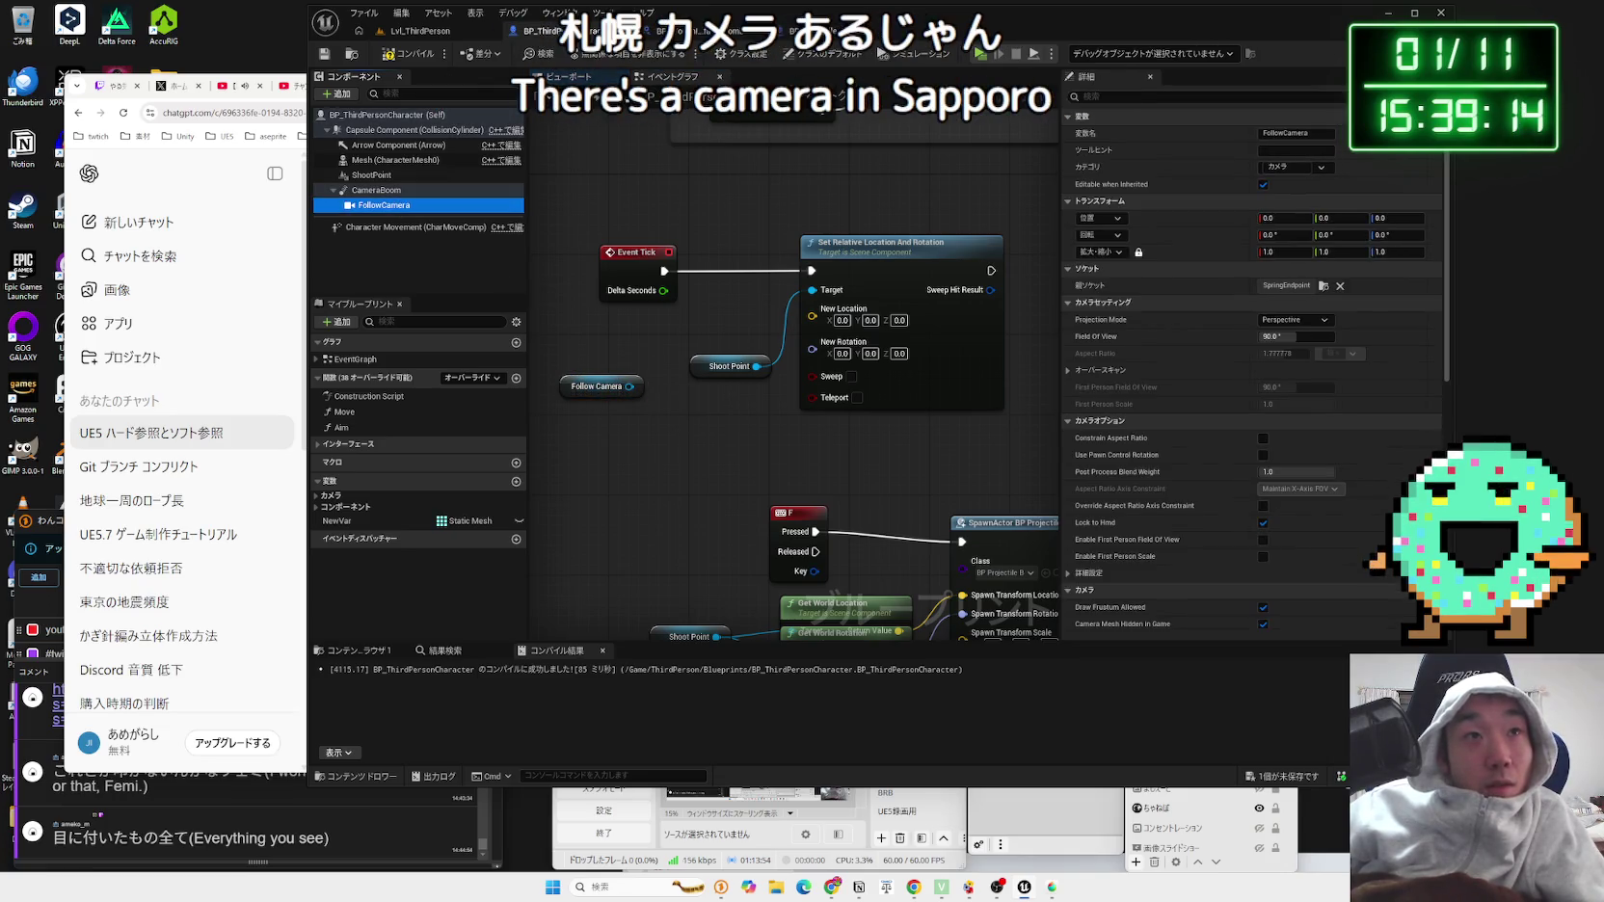
pyautogui.click(572, 198)
pyautogui.moveTo(629, 386); pyautogui.dragTo(671, 437)
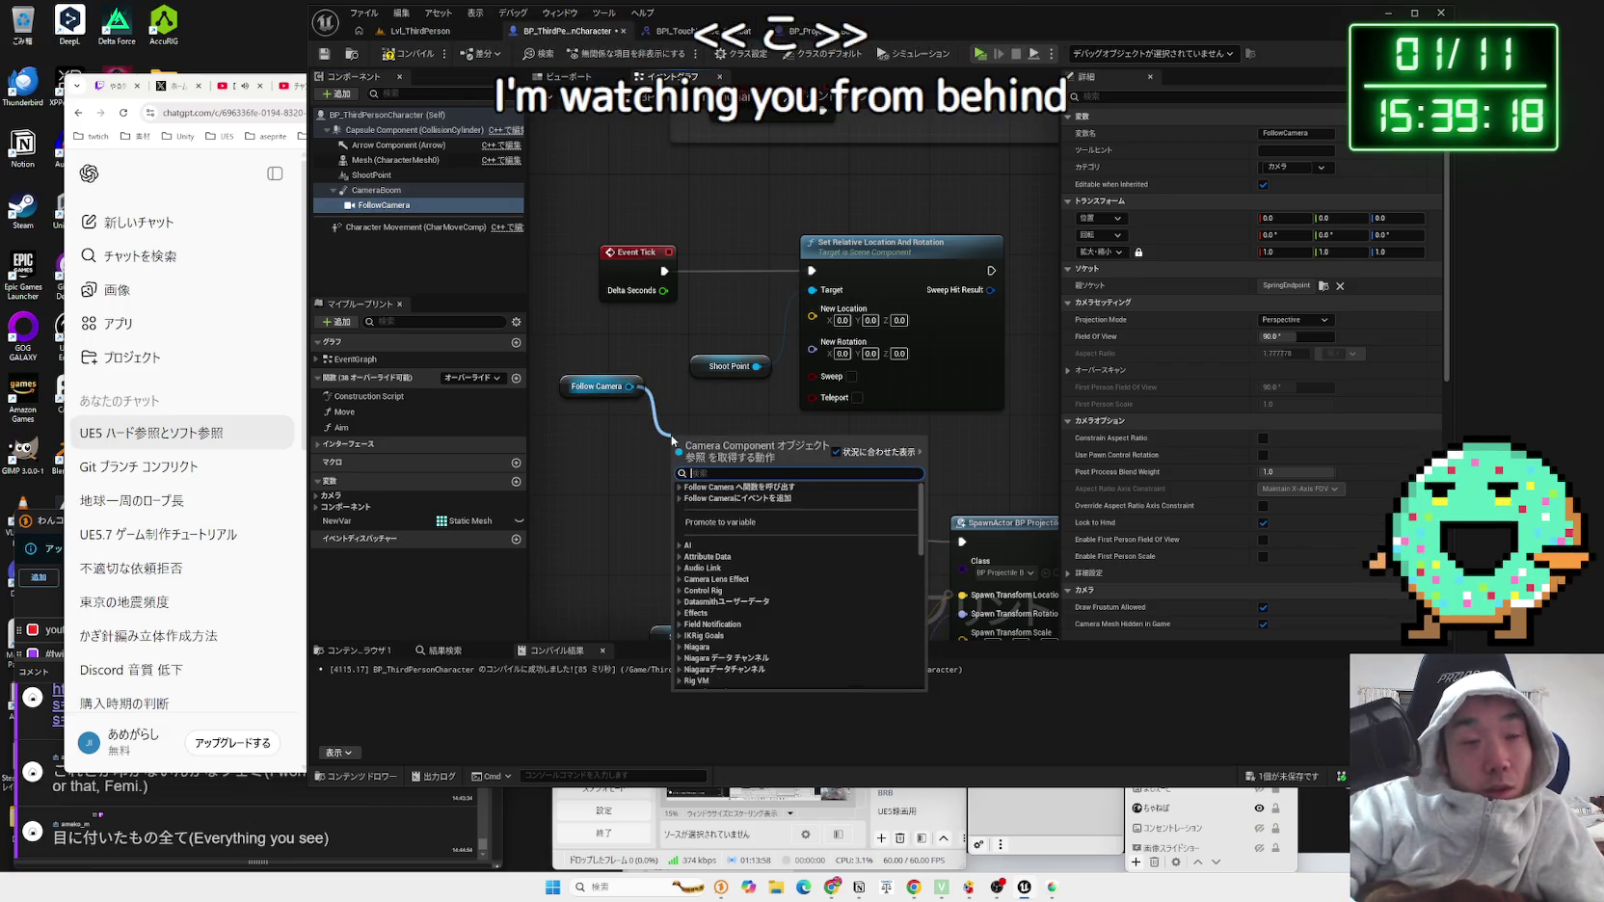
pyautogui.write('get')
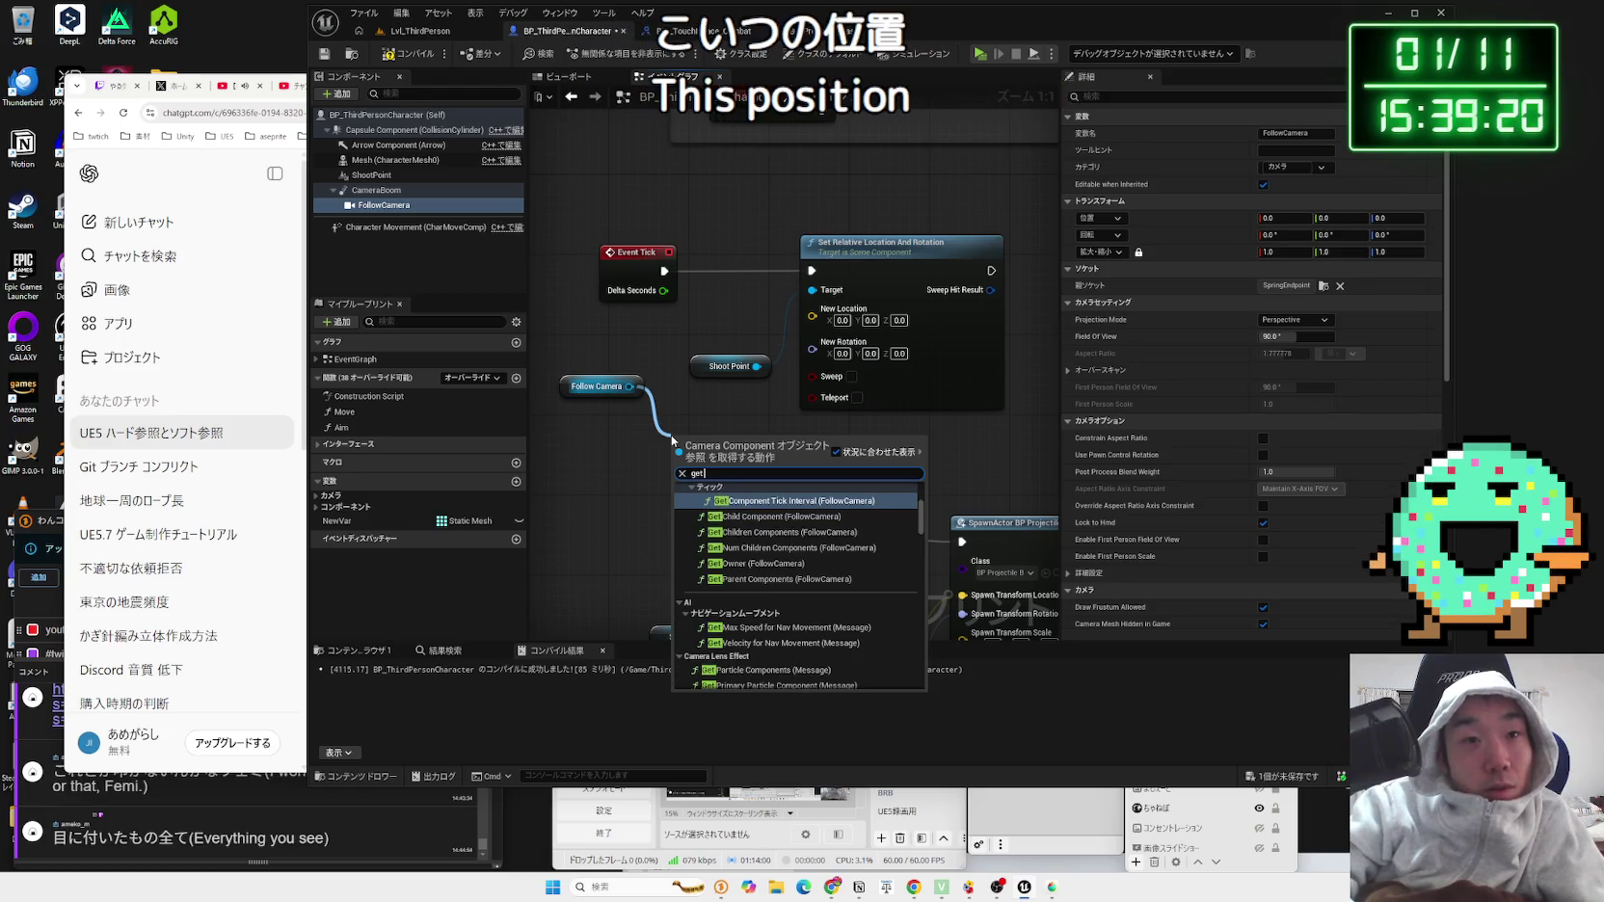
pyautogui.write(' location')
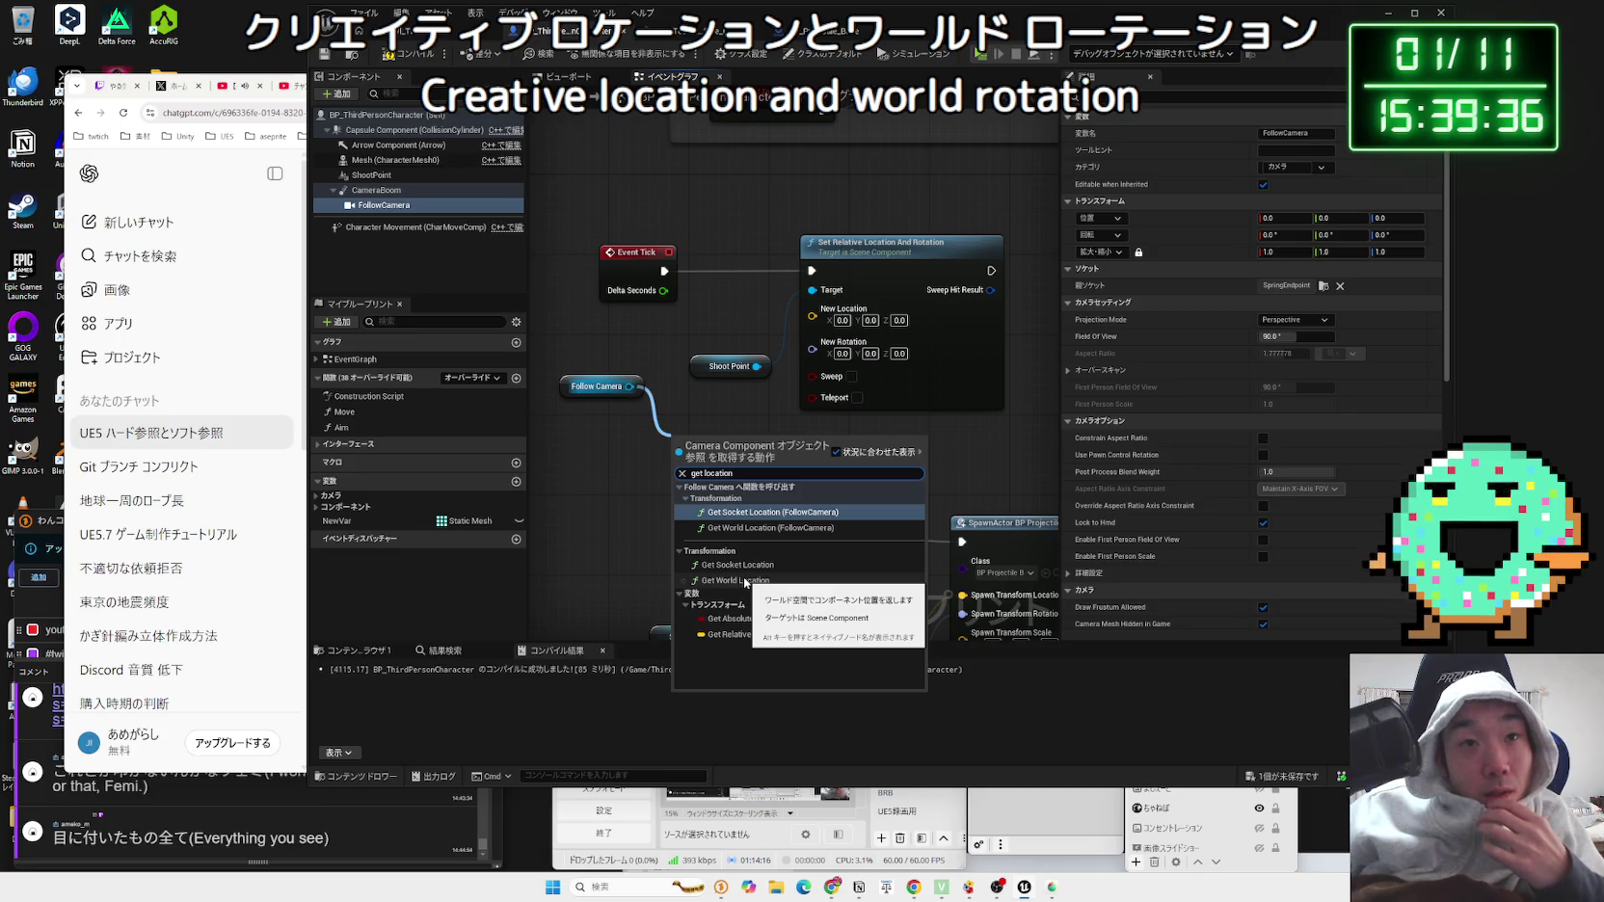
pyautogui.click(745, 581)
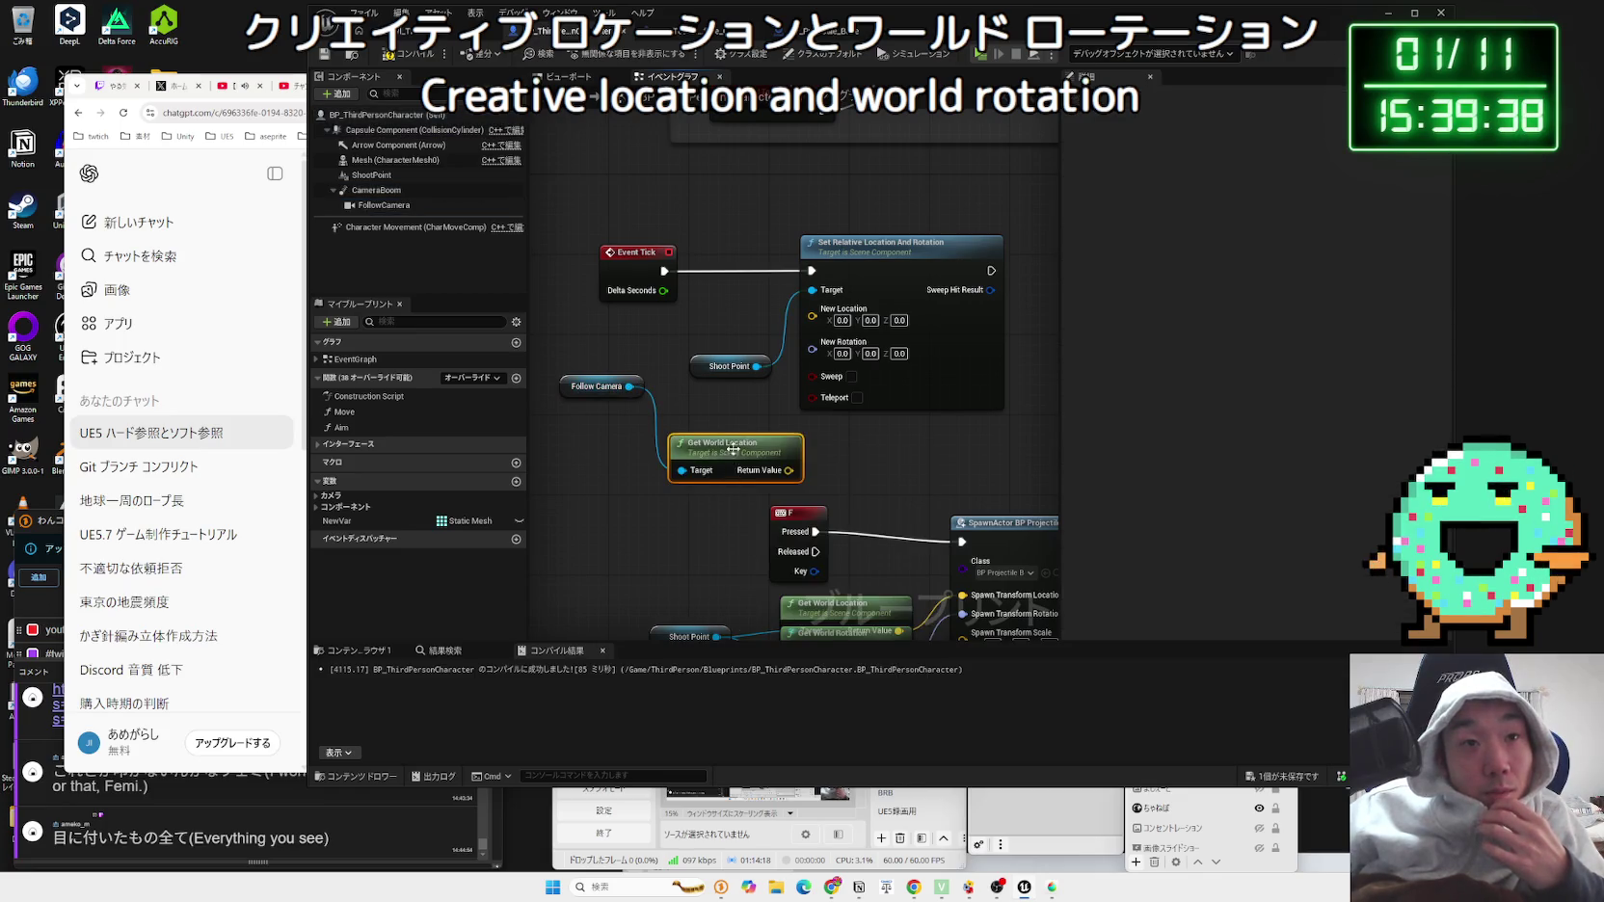
pyautogui.moveTo(733, 448); pyautogui.dragTo(723, 399)
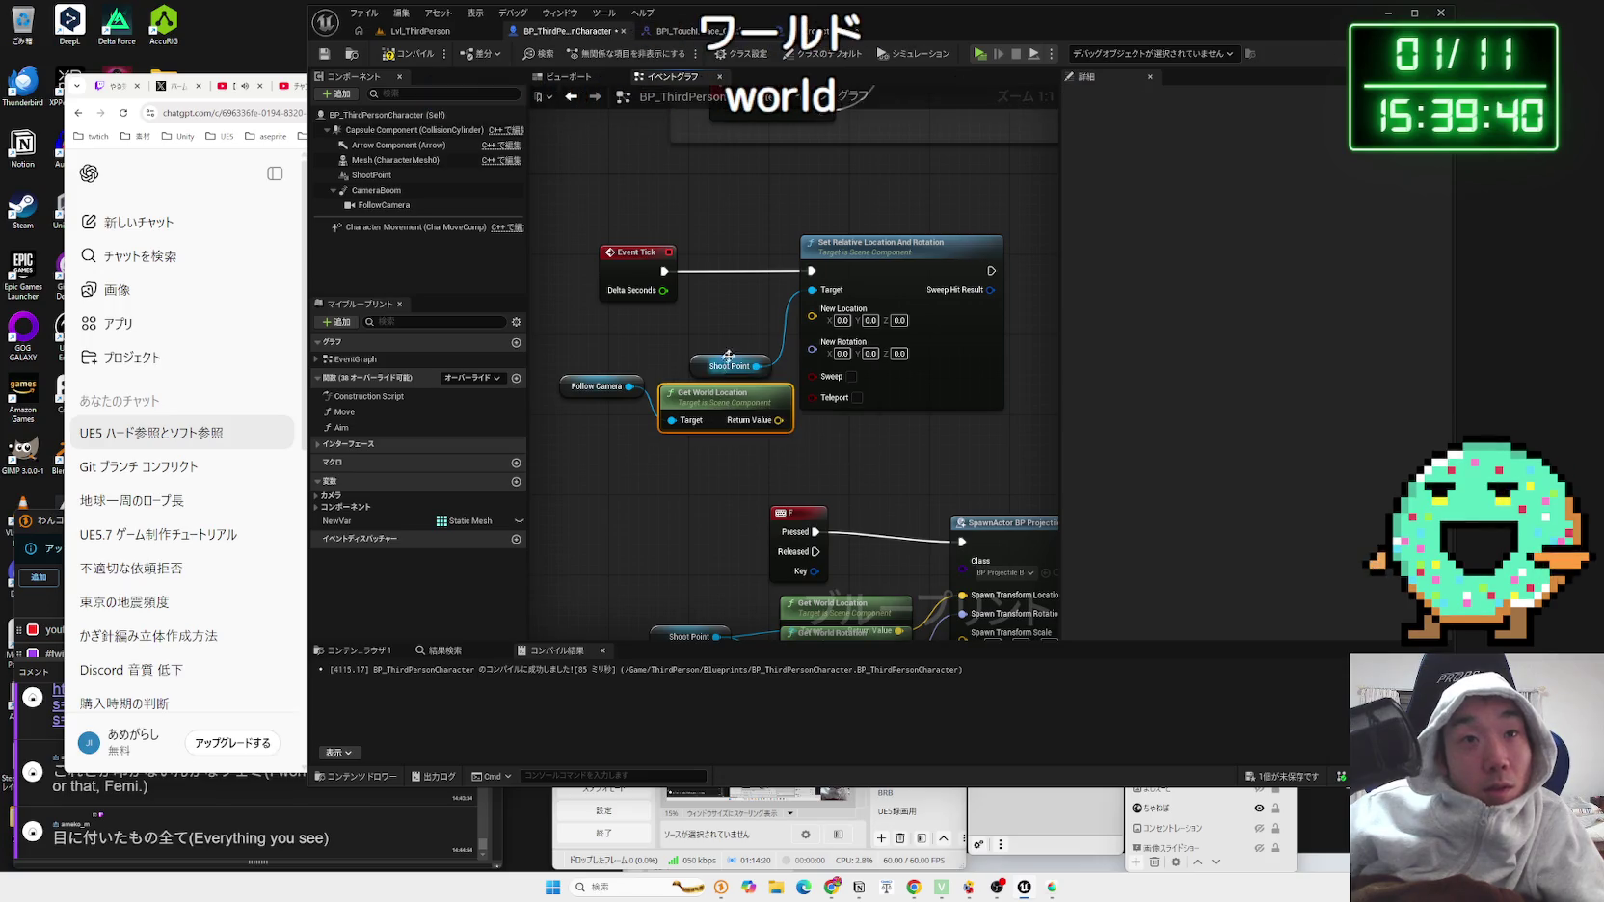
# Step: Replace the relative node with Set World Location on Shoot Point fed by the camera location, then play-test
pyautogui.press('Delete')
pyautogui.moveTo(757, 366); pyautogui.dragTo(837, 339)
pyautogui.write('get')
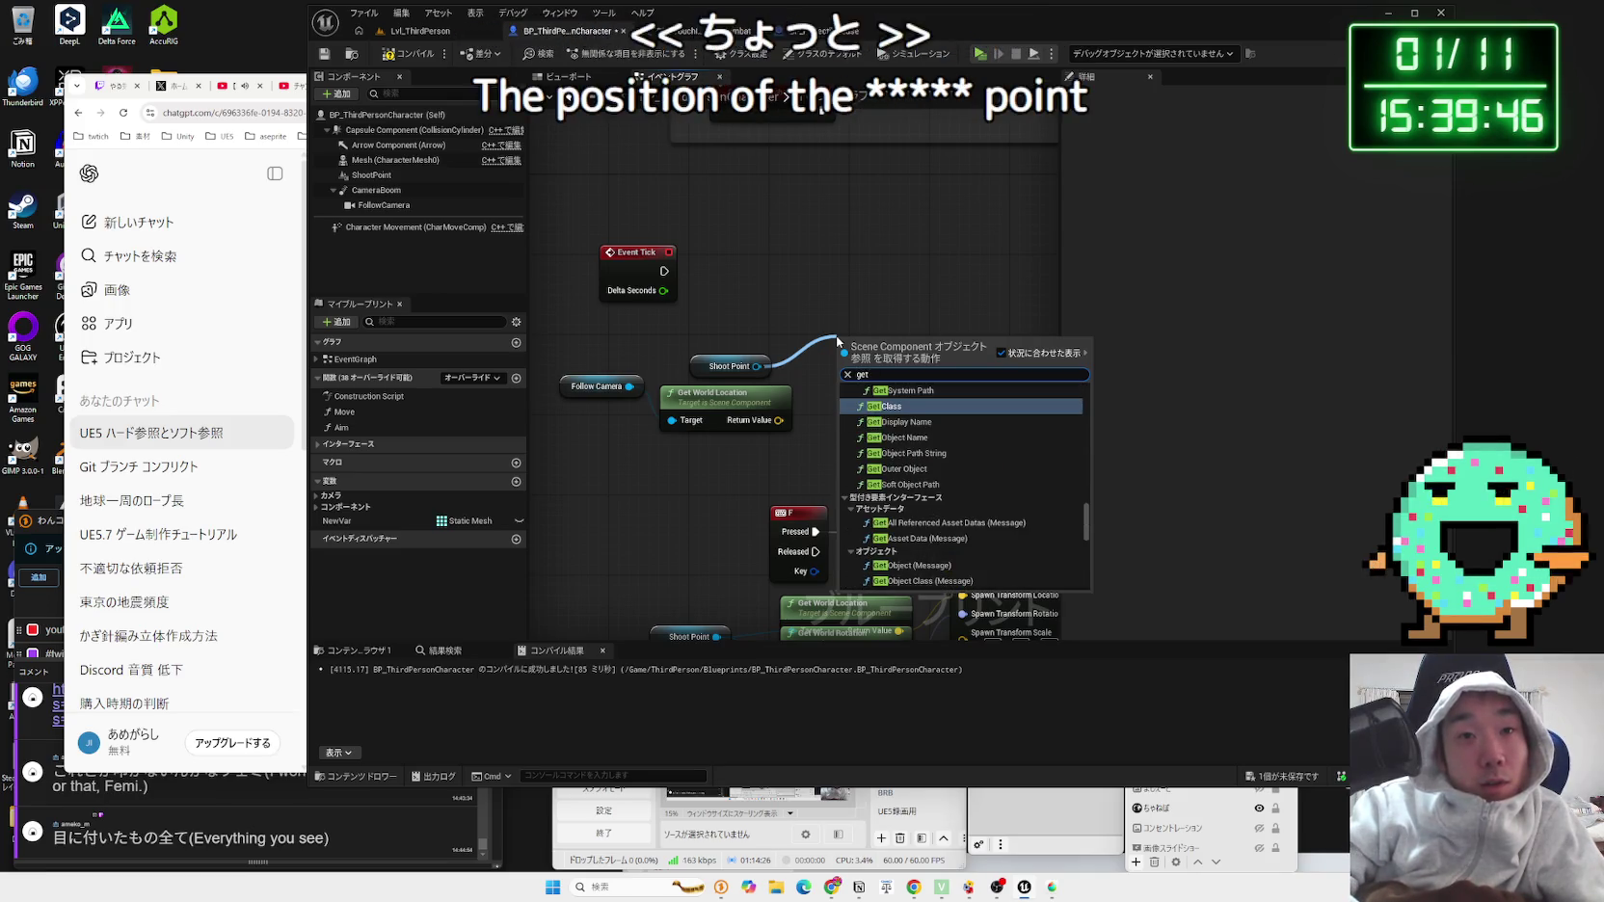
pyautogui.press('BackSpace')
pyautogui.press('BackSpace')
pyautogui.press('BackSpace')
pyautogui.write('set')
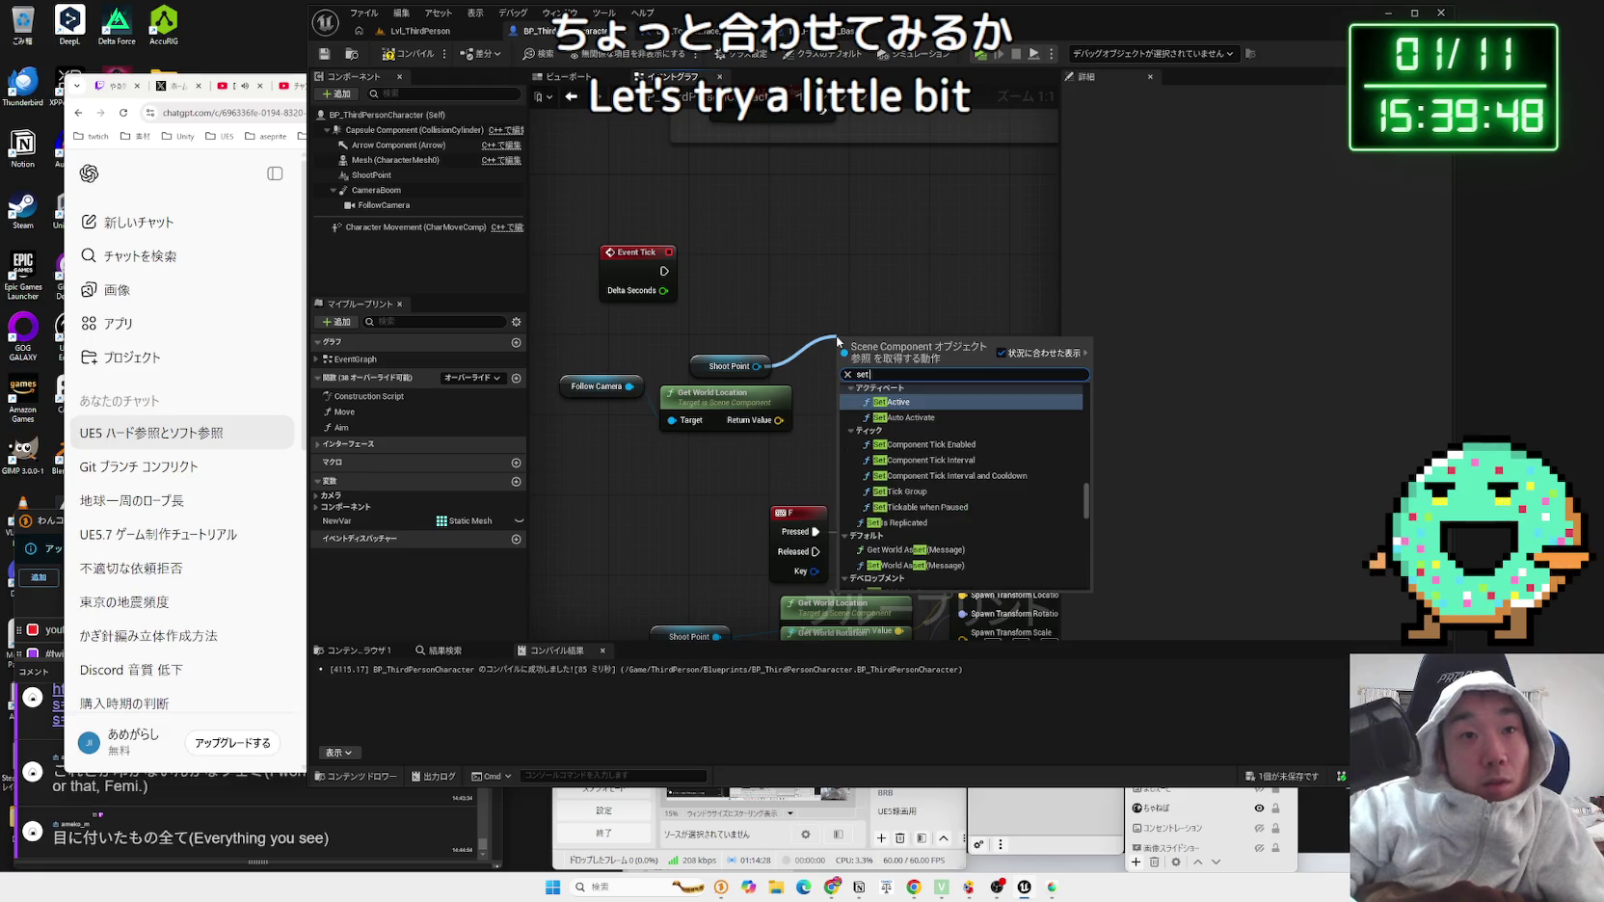
pyautogui.write(' location')
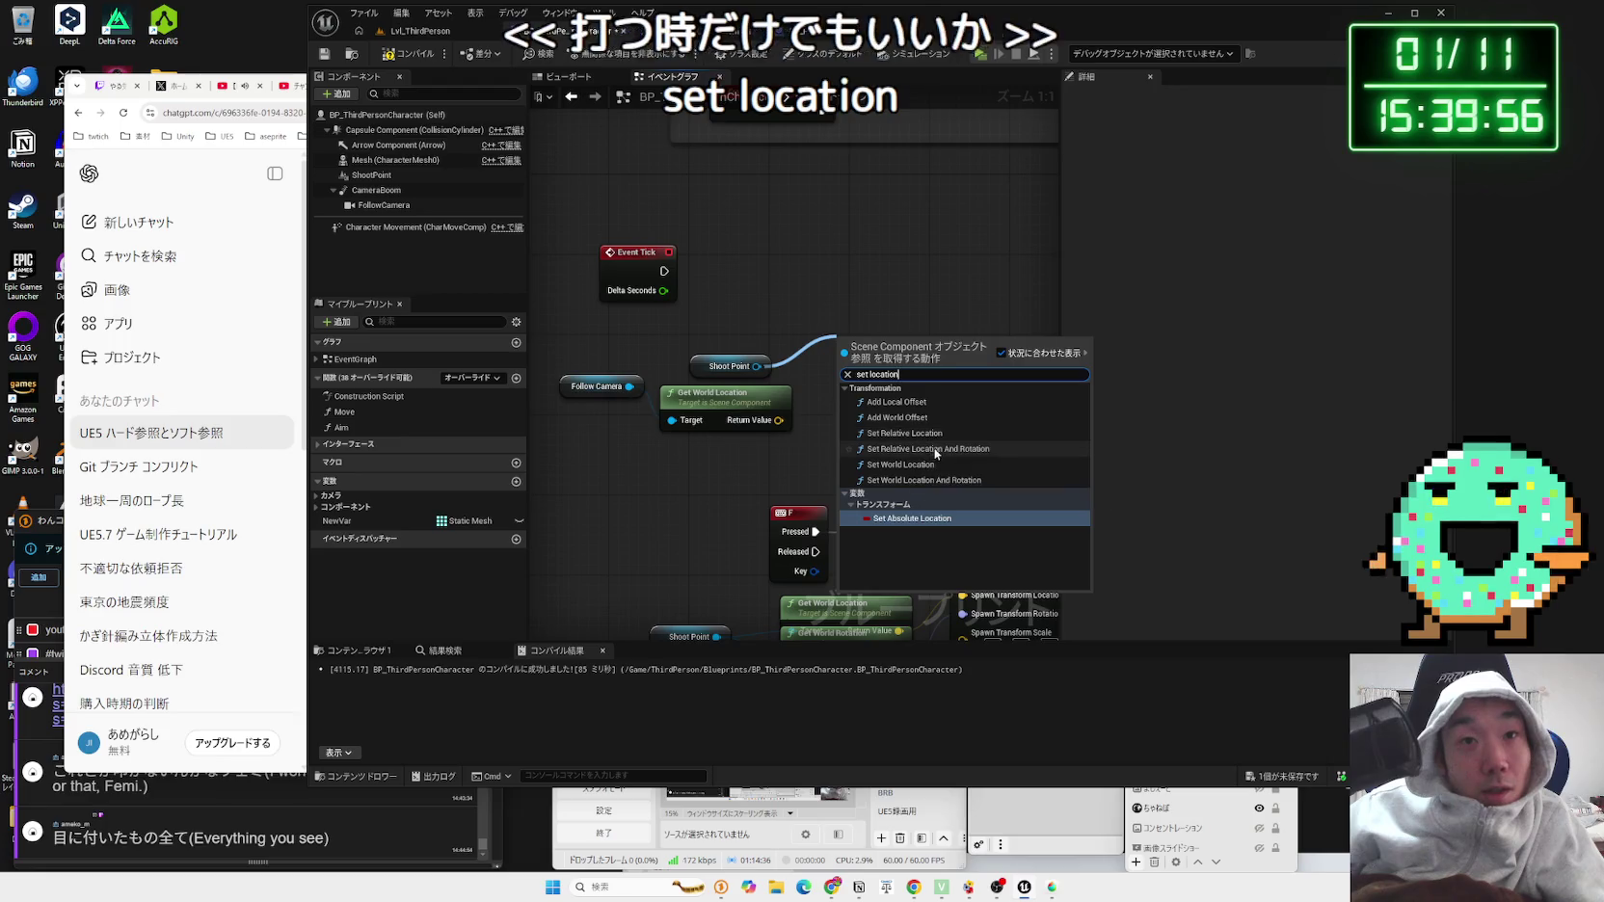
pyautogui.click(933, 464)
pyautogui.moveTo(854, 347)
pyautogui.mouseDown()
pyautogui.moveTo(854, 269)
pyautogui.moveTo(827, 276)
pyautogui.moveTo(798, 416)
pyautogui.mouseUp()
pyautogui.moveTo(831, 327); pyautogui.dragTo(831, 320)
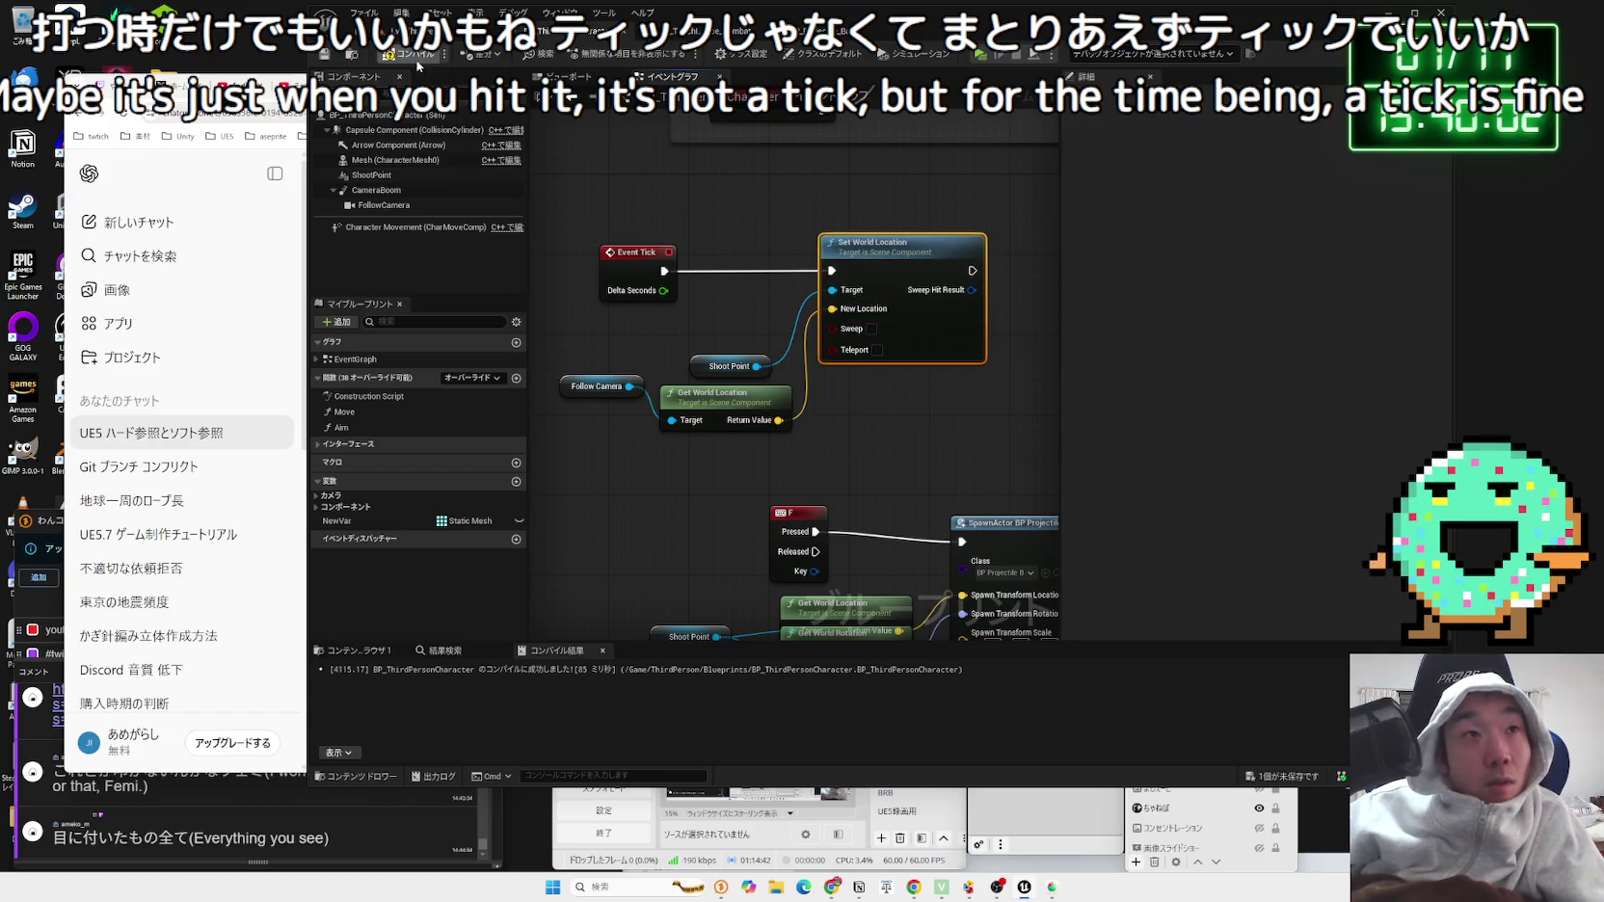
pyautogui.hotkey('alt', 'p')
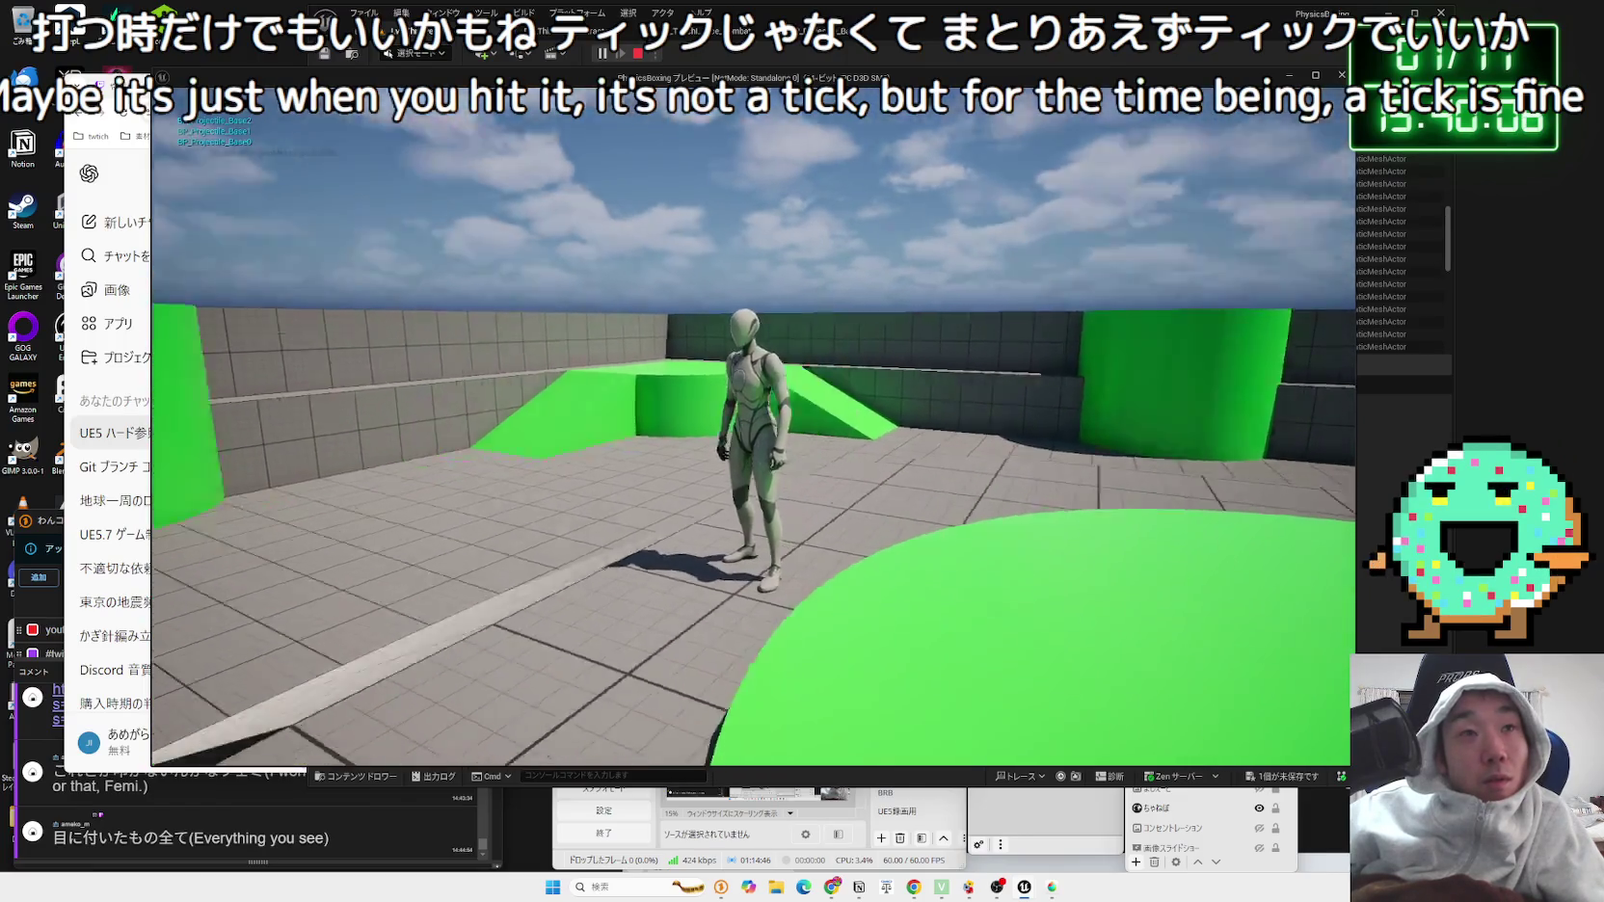
# Step: Fire projectiles while walking with W, stop with Esc, and return to BP_ThirdPersonCharacter's graph
pyautogui.click(752, 427)
pyautogui.press('w')
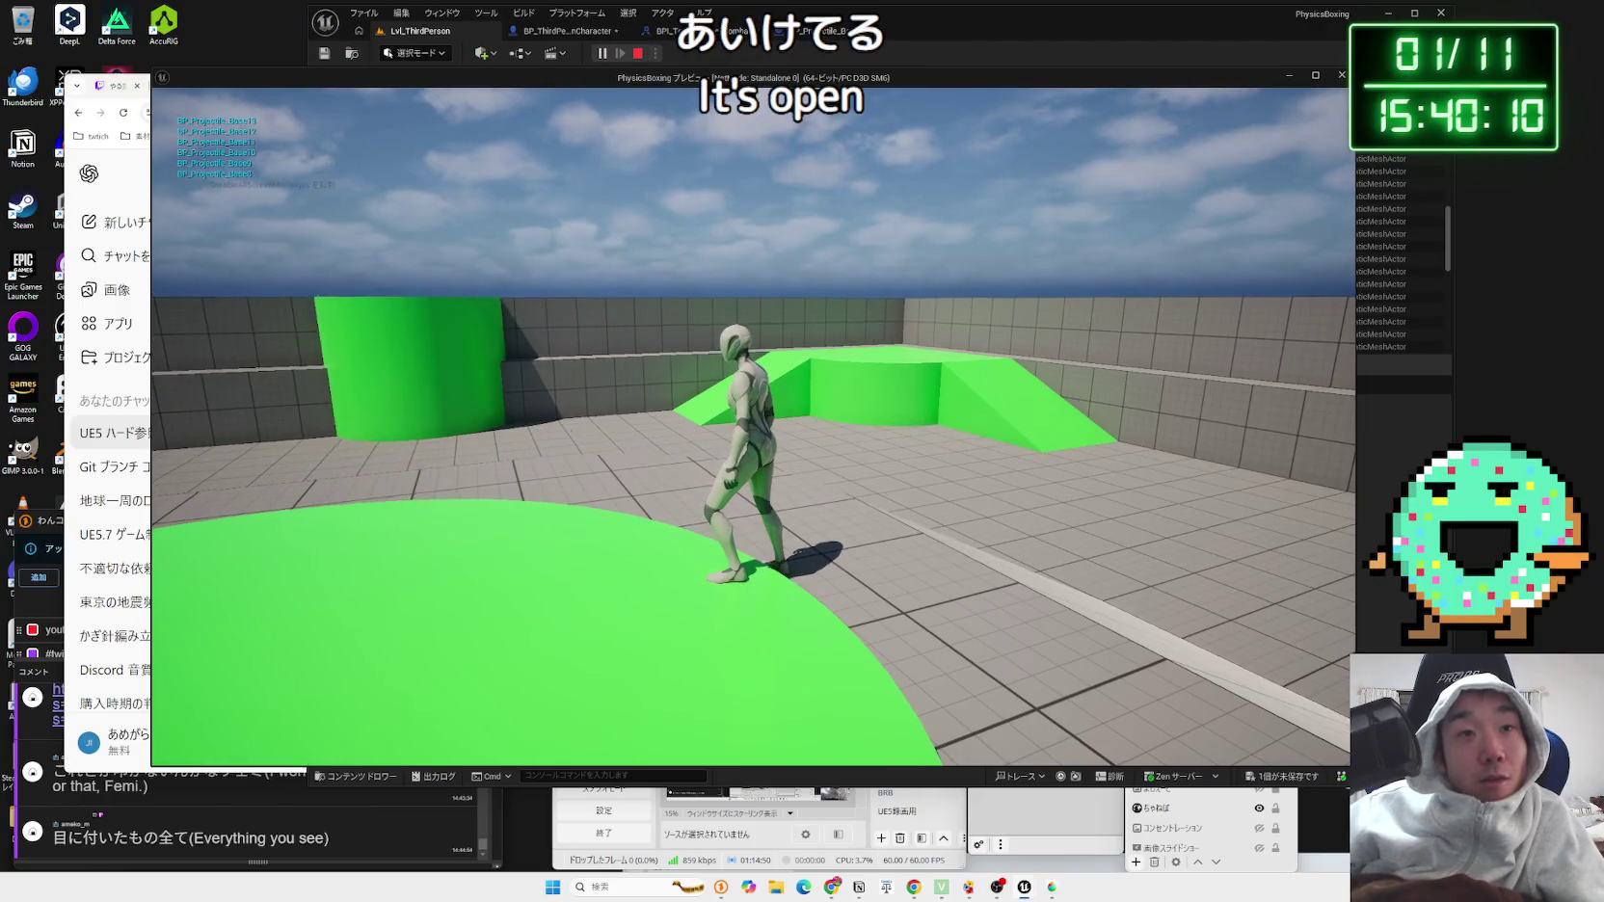
pyautogui.moveTo(752, 427)
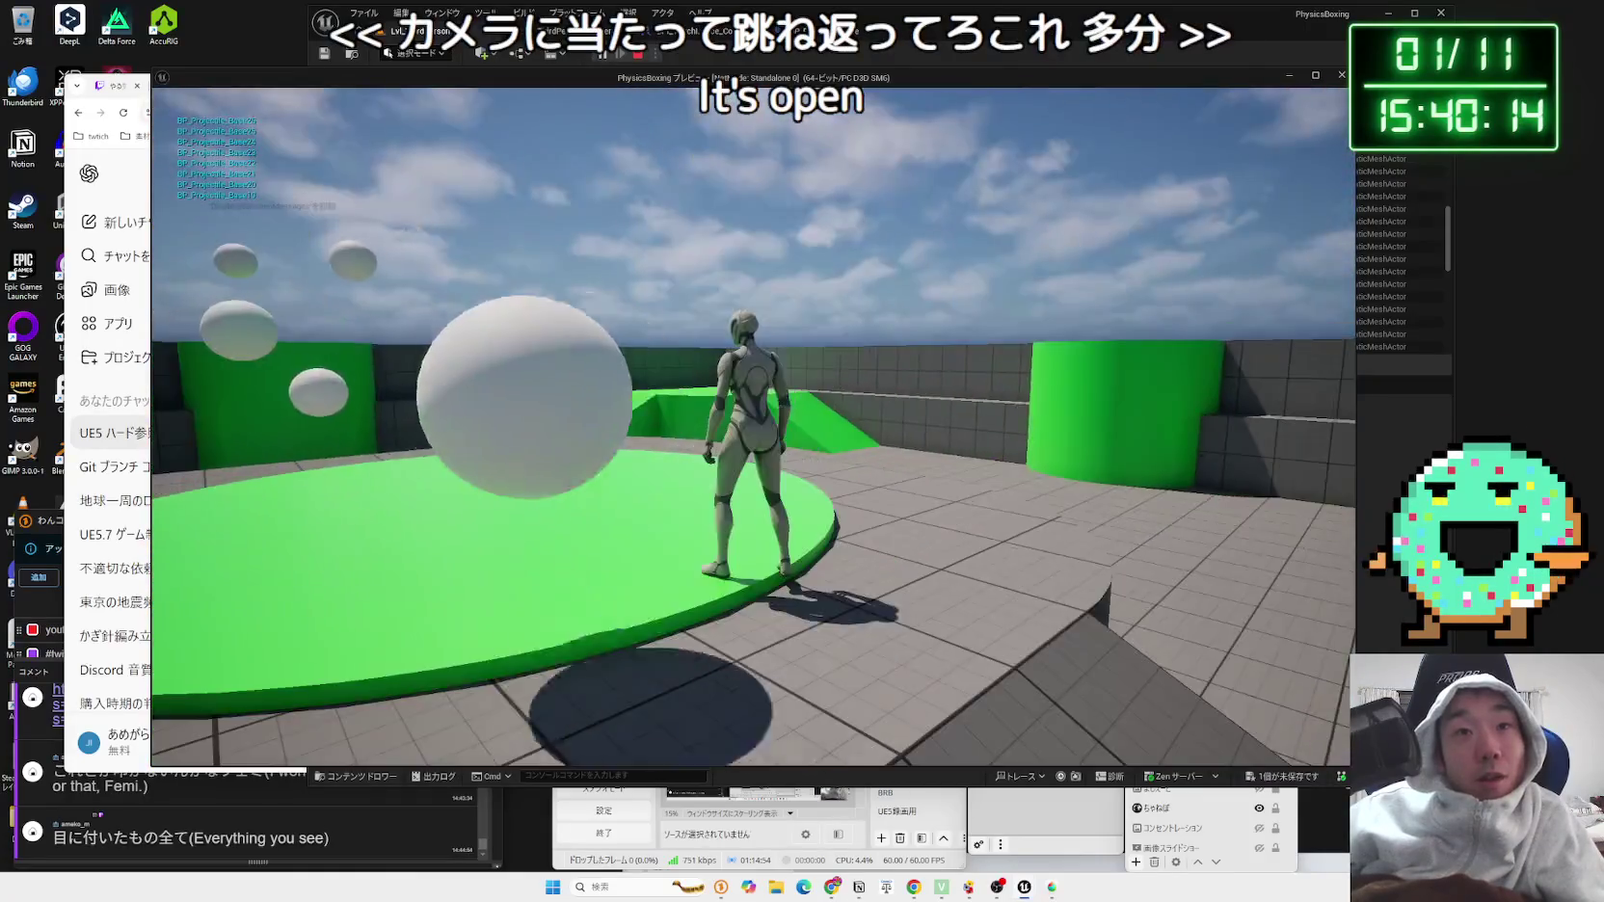
pyautogui.press('Escape')
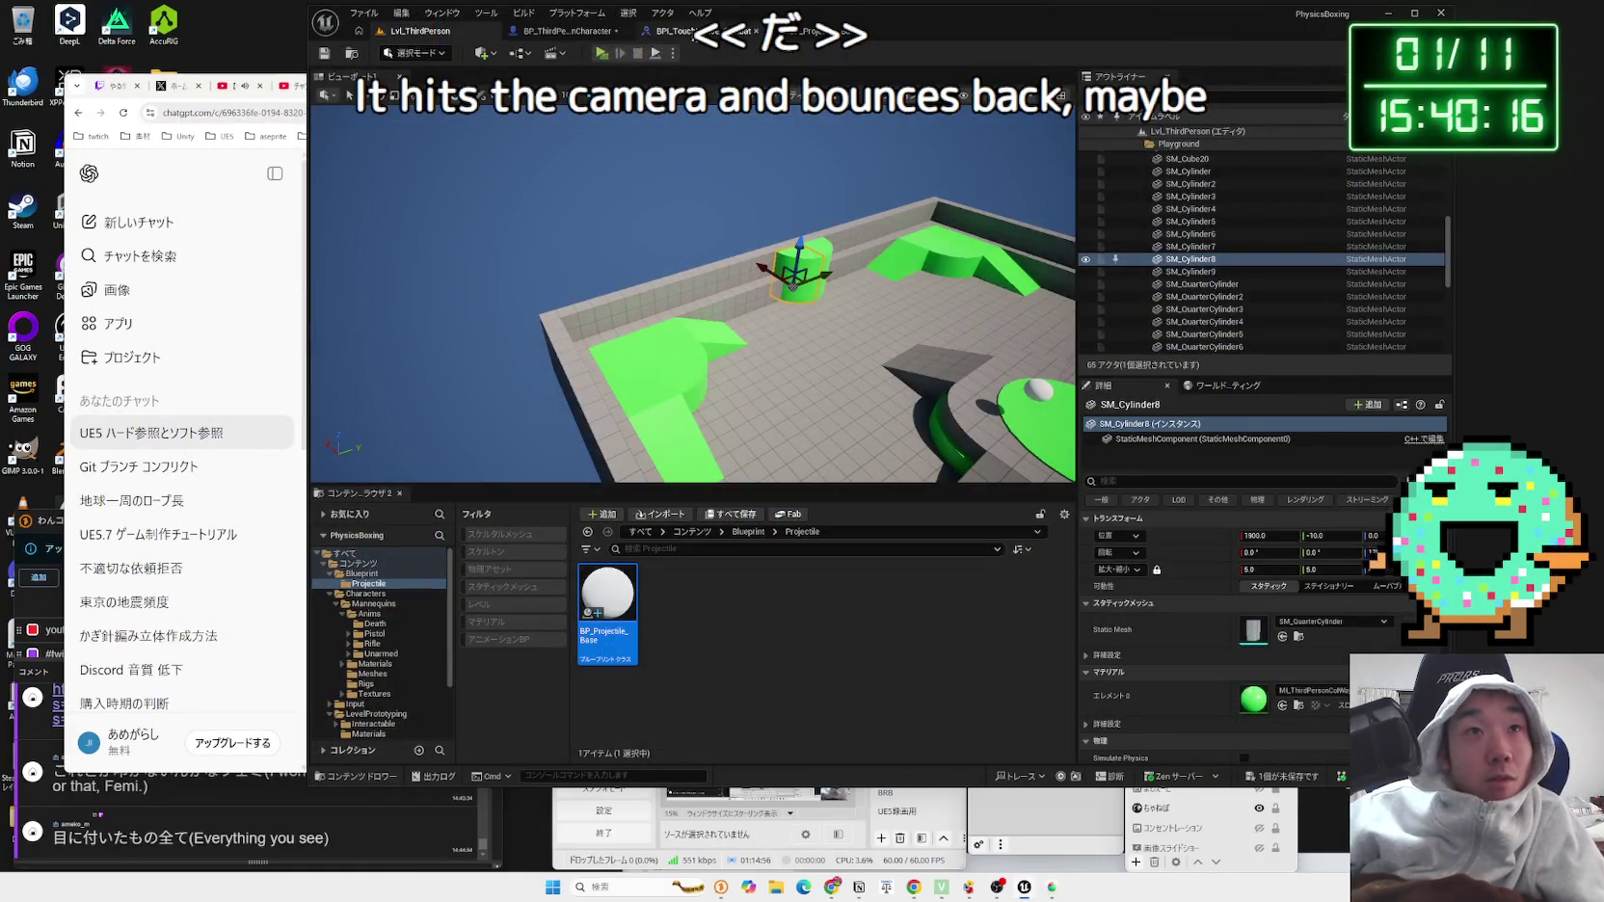
pyautogui.click(561, 31)
pyautogui.click(583, 433)
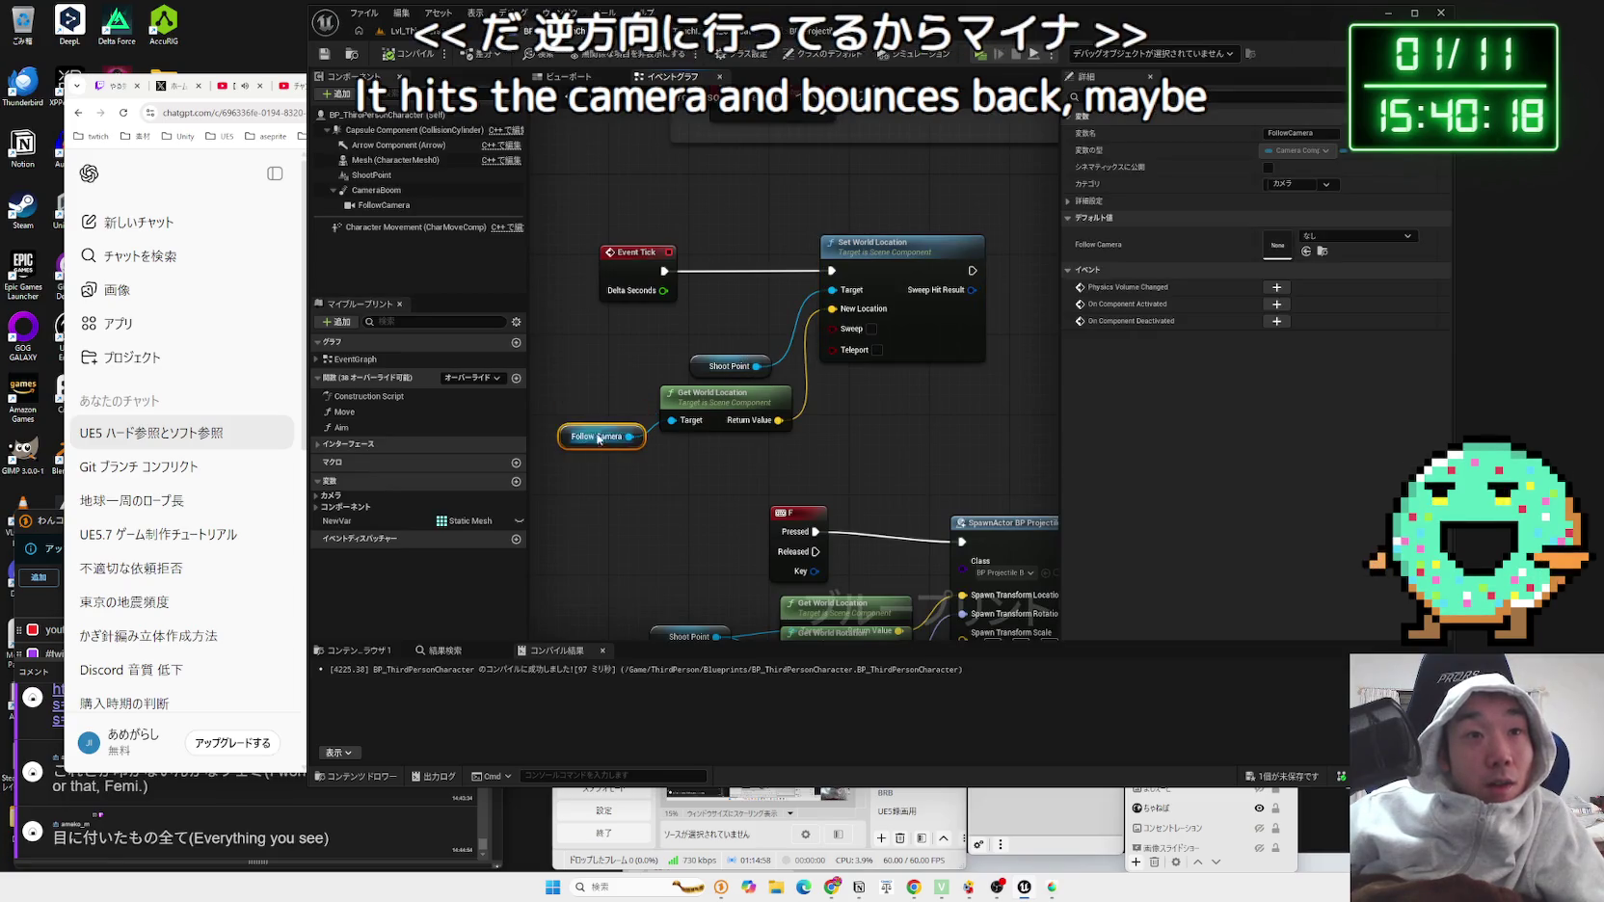
# Step: Add a Get Forward Vector node on Follow Camera, searched as 'get for', placed next to Get World Location
pyautogui.moveTo(620, 459); pyautogui.dragTo(646, 471)
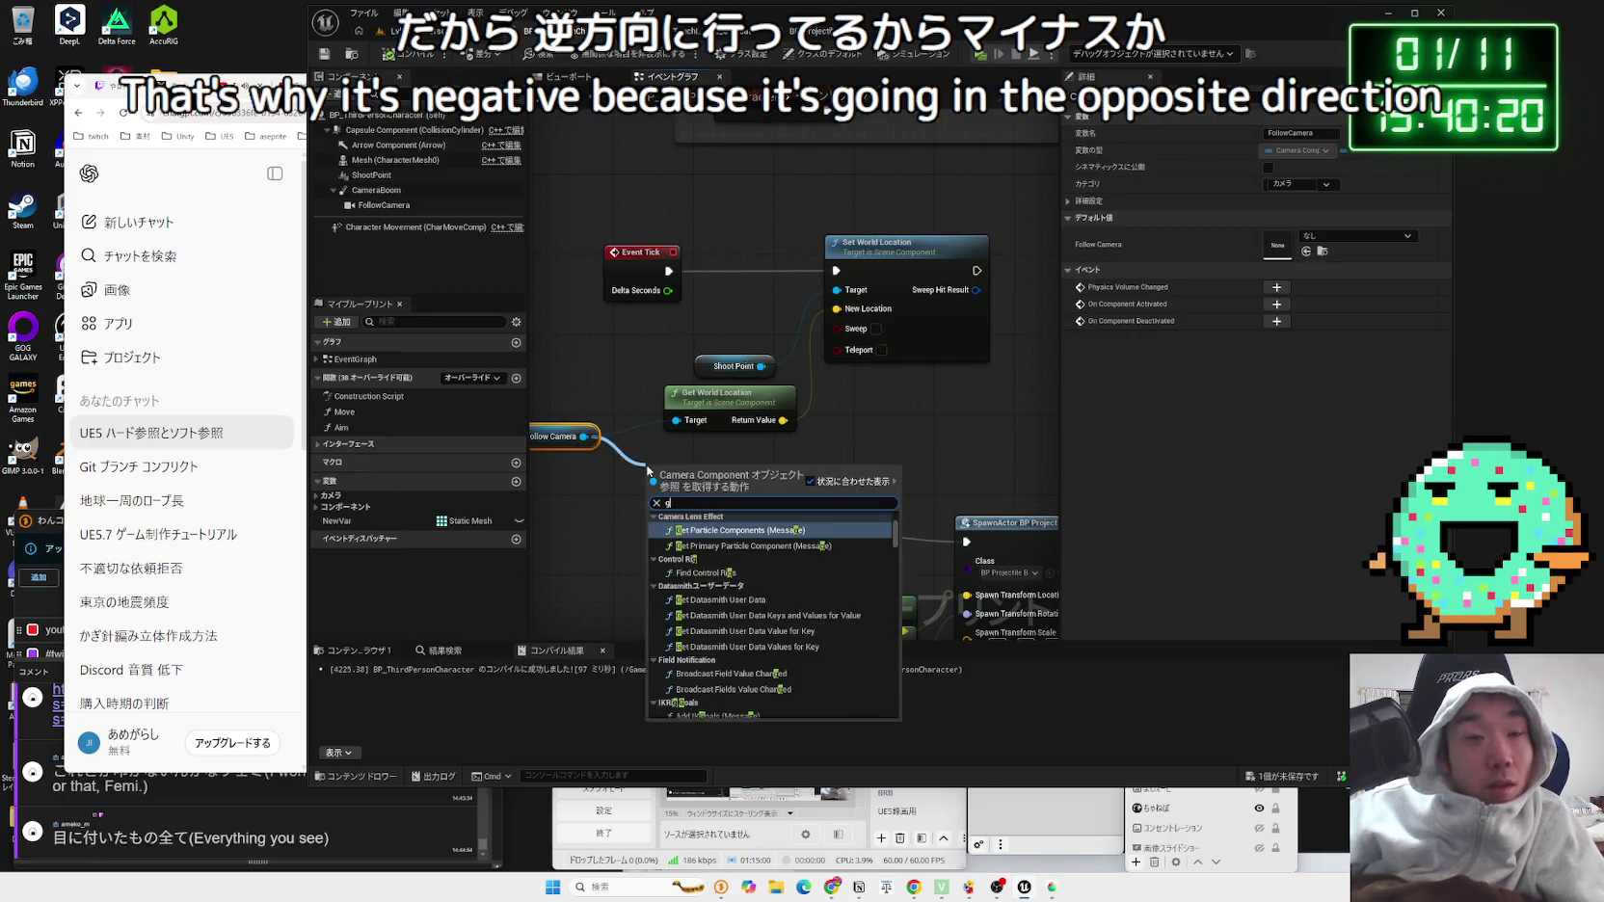
pyautogui.write('get for')
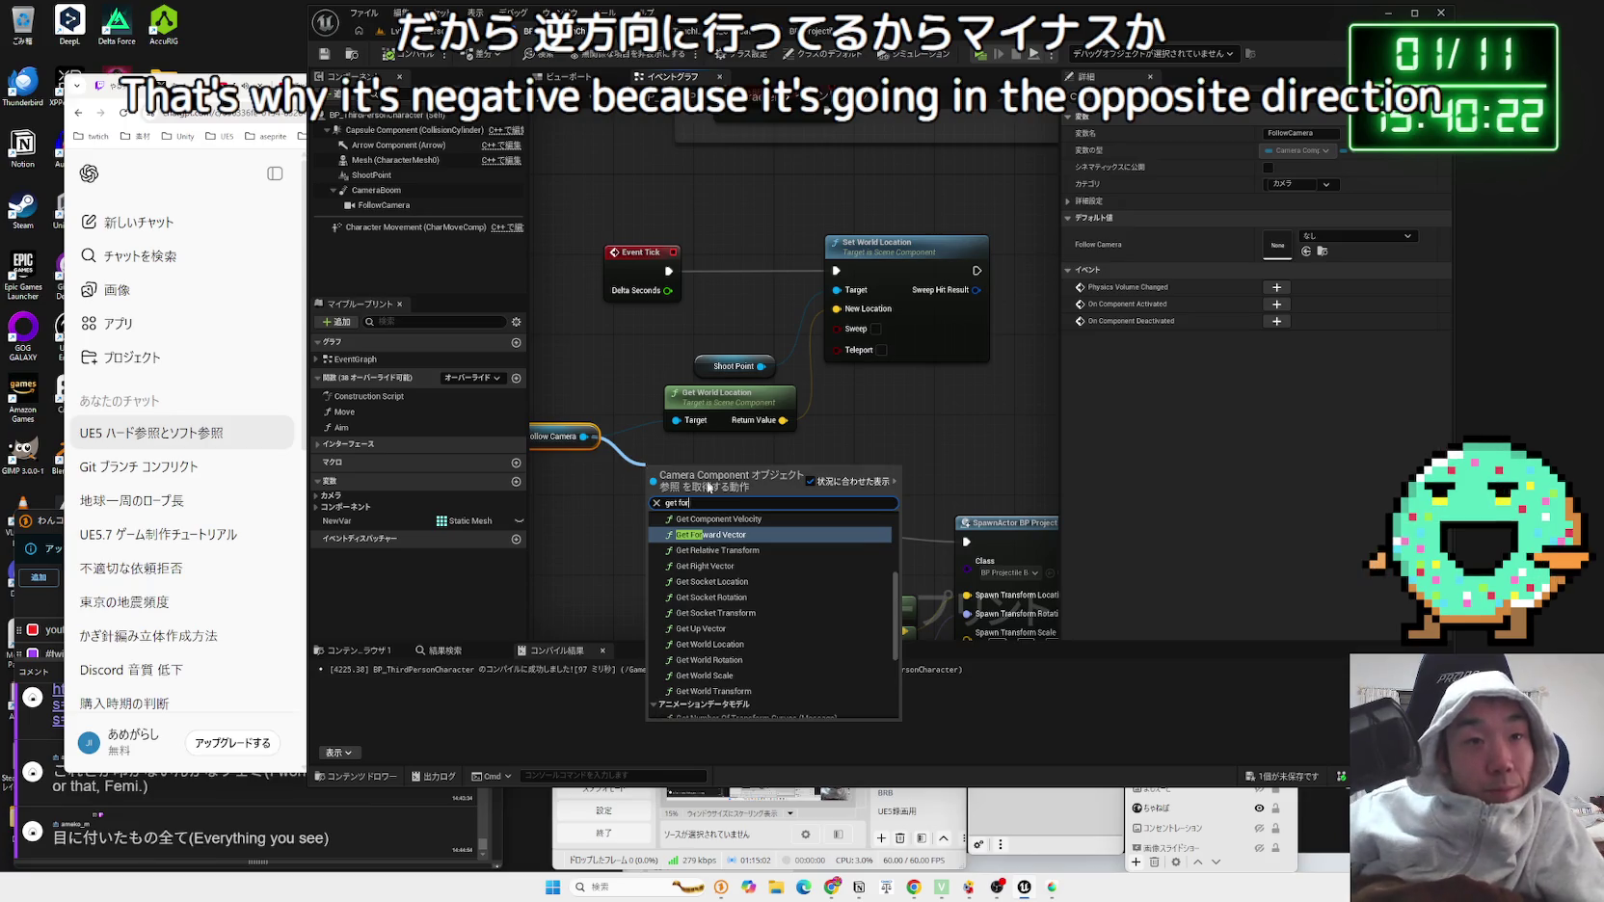
pyautogui.click(719, 537)
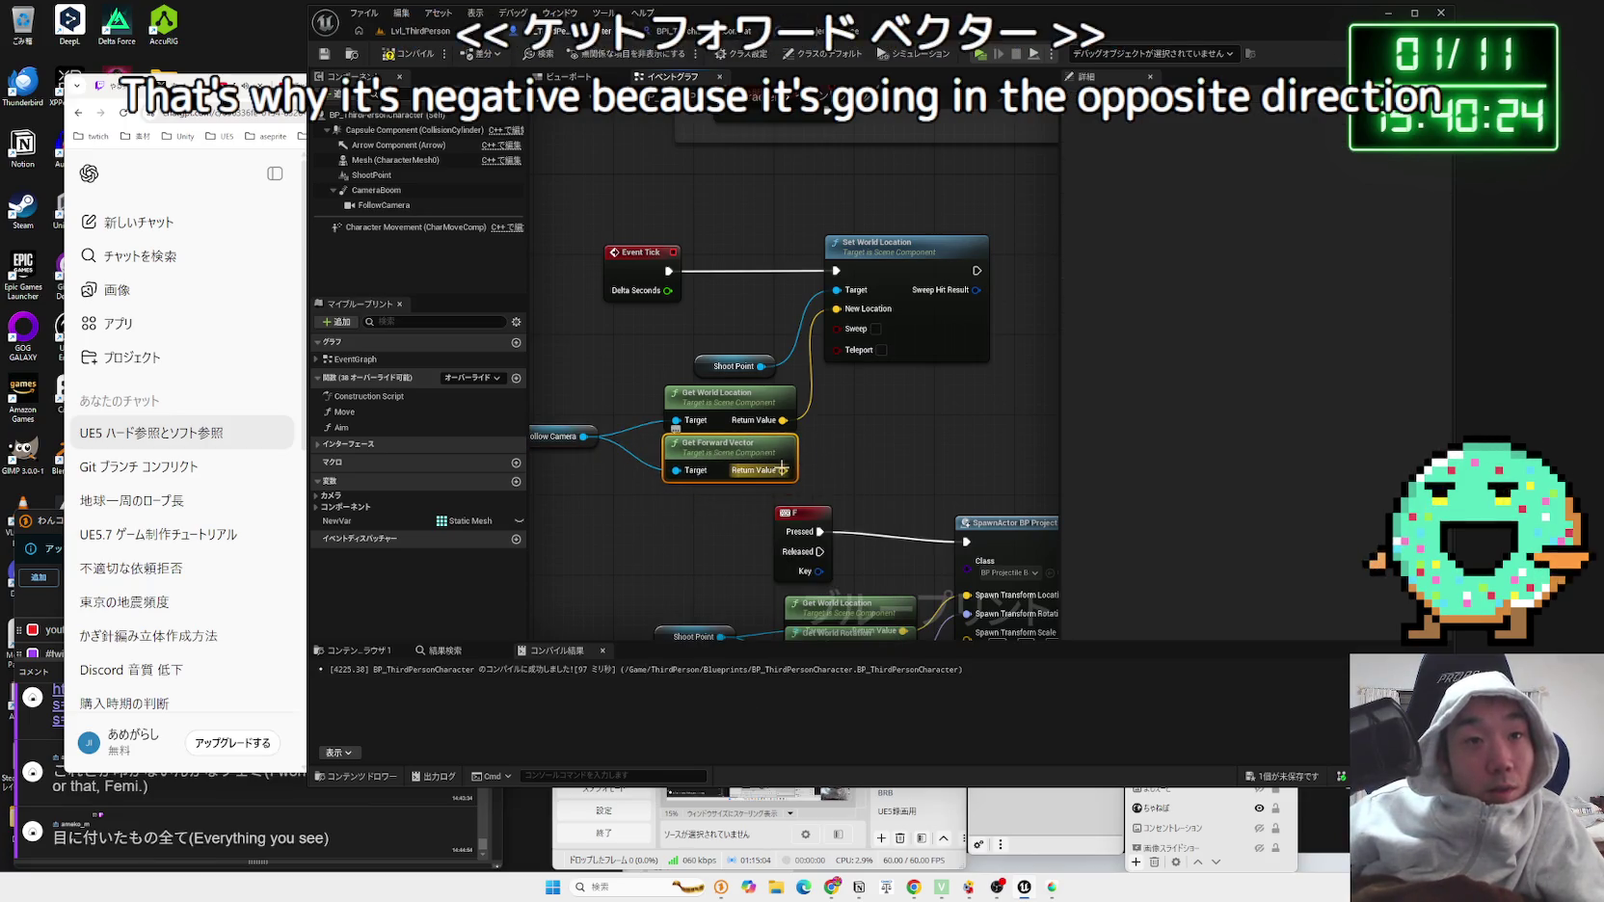
pyautogui.moveTo(761, 458)
pyautogui.mouseDown()
pyautogui.moveTo(736, 463)
pyautogui.moveTo(893, 450)
pyautogui.mouseUp()
pyautogui.moveTo(757, 413); pyautogui.dragTo(726, 422)
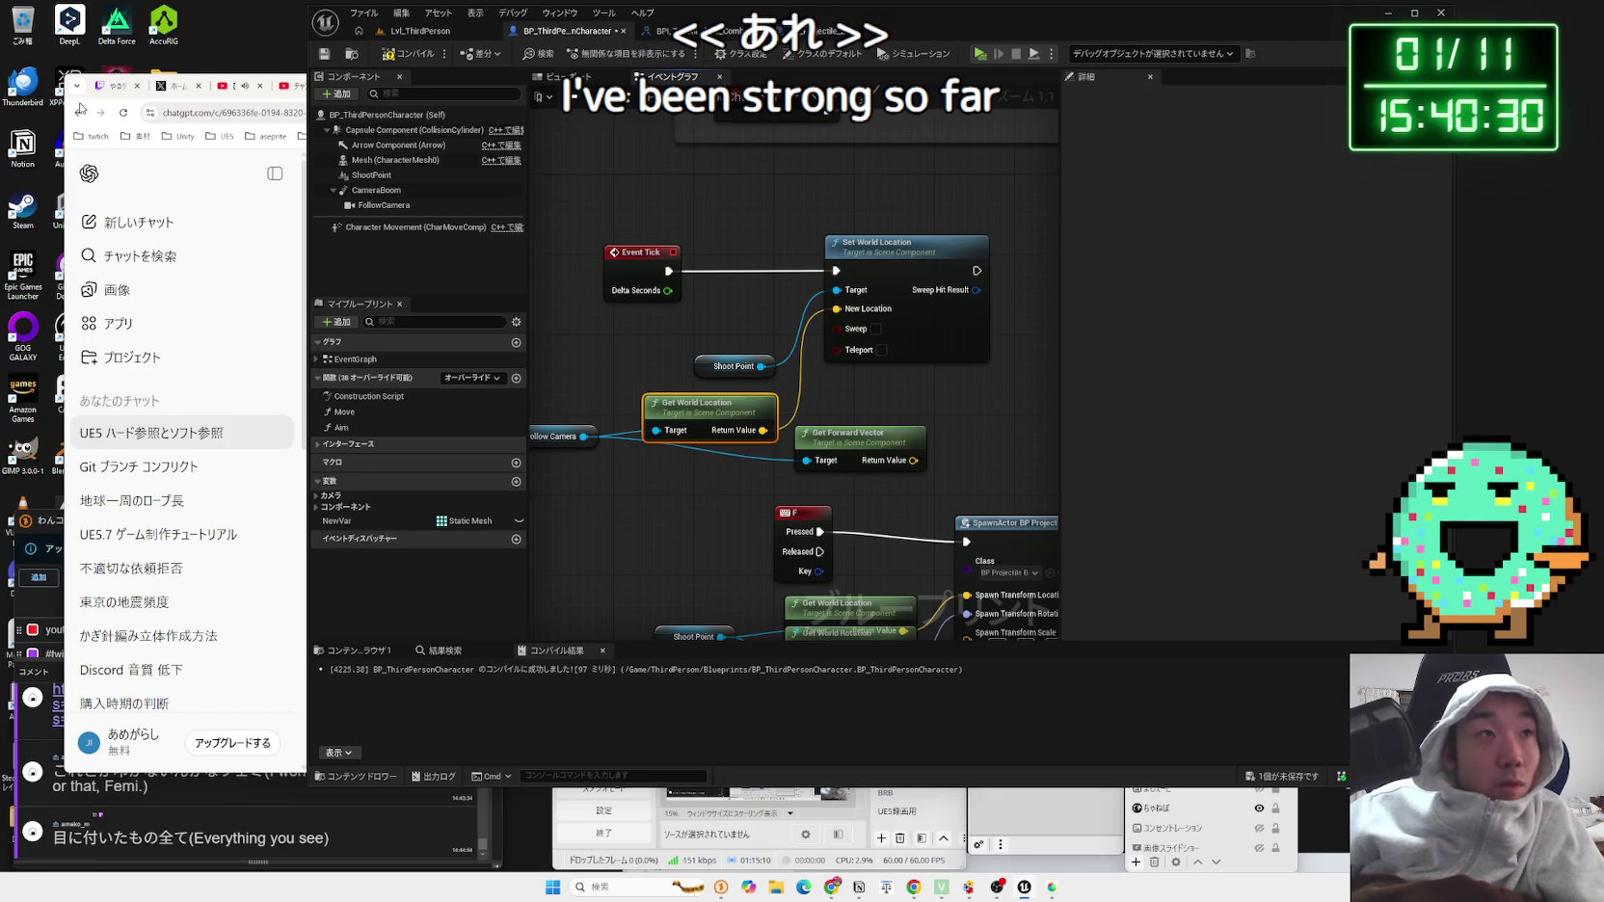
# Step: Read through ChatGPT's answer, checking the camera manager, Spawn Location and Spawn Rotation lines
pyautogui.click(67, 131)
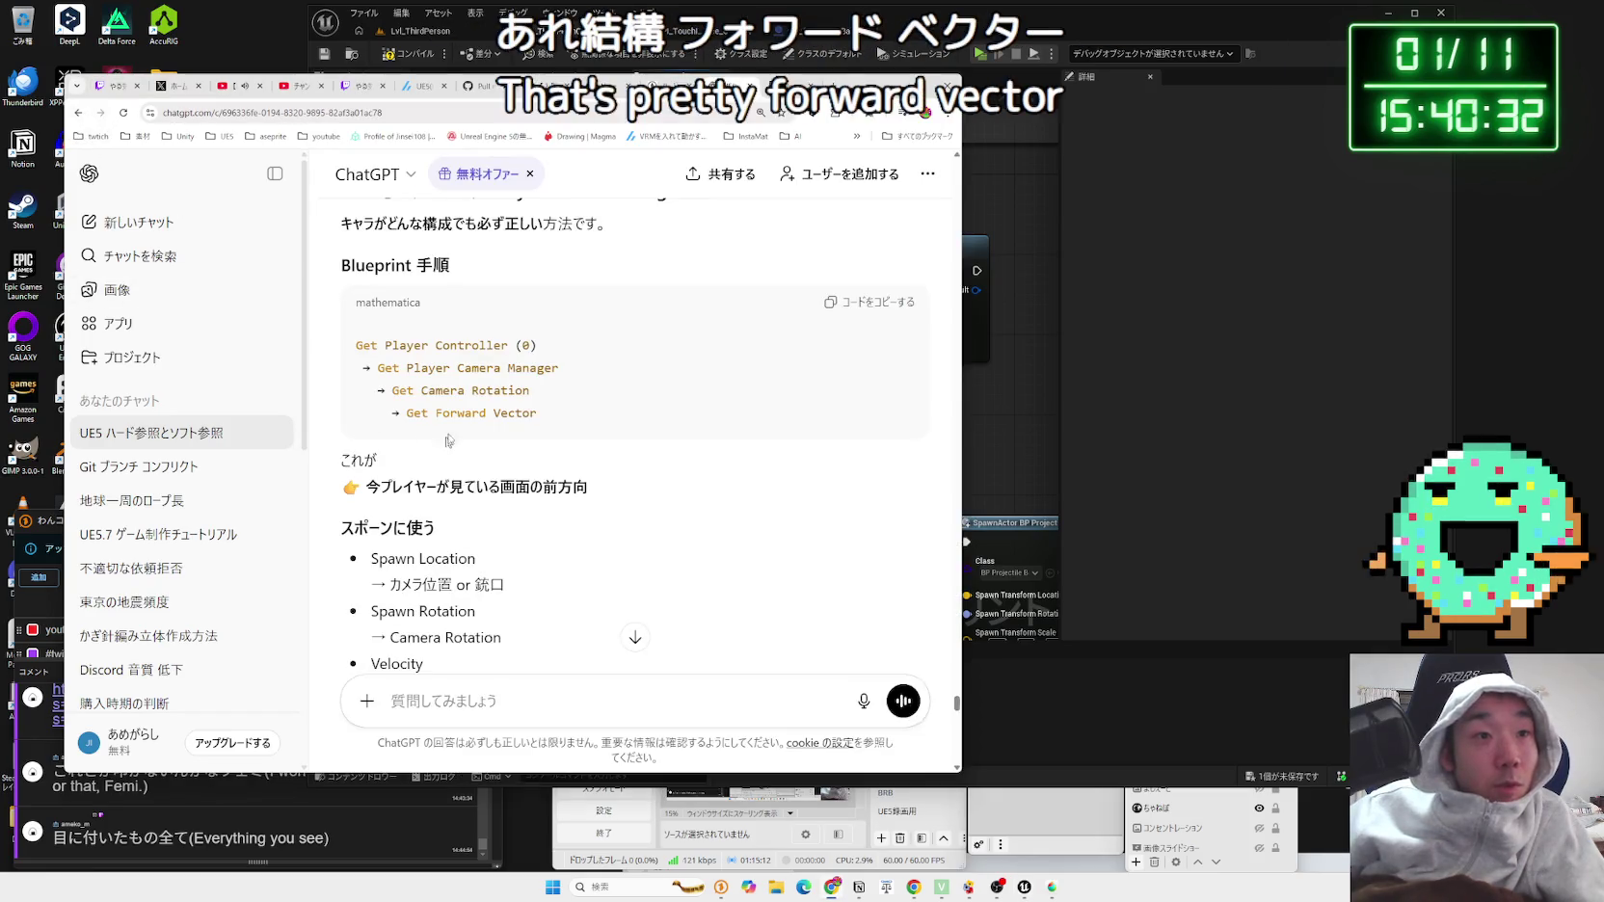
pyautogui.moveTo(540, 414); pyautogui.dragTo(366, 364)
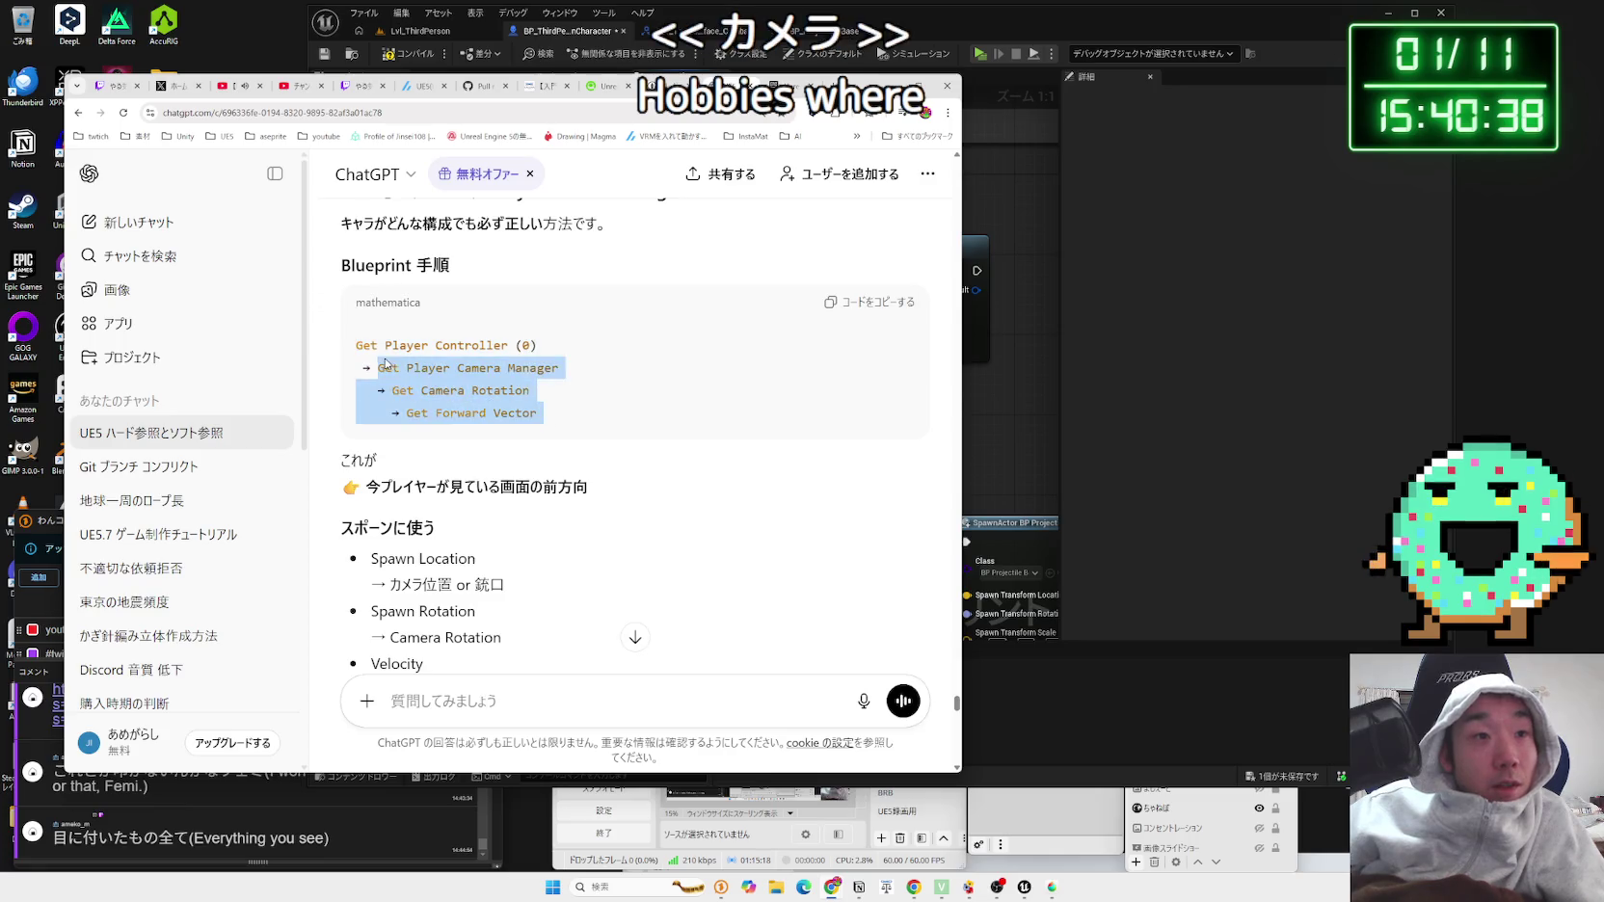
pyautogui.click(353, 358)
pyautogui.scroll(-2, 504, 453)
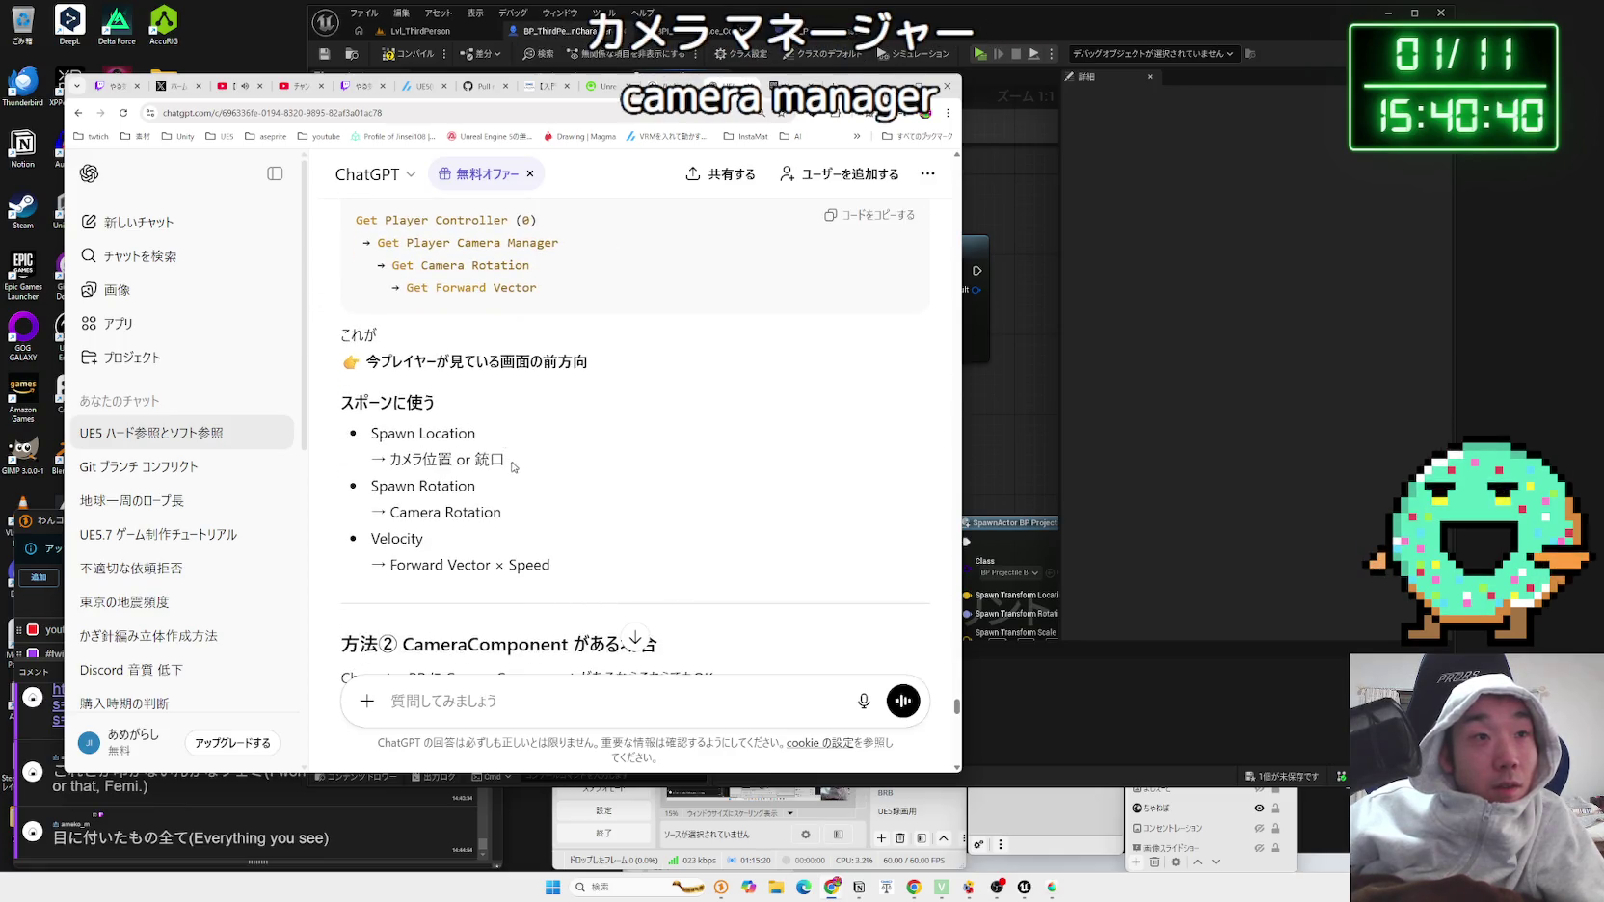
pyautogui.moveTo(506, 461); pyautogui.dragTo(371, 431)
pyautogui.click(427, 448)
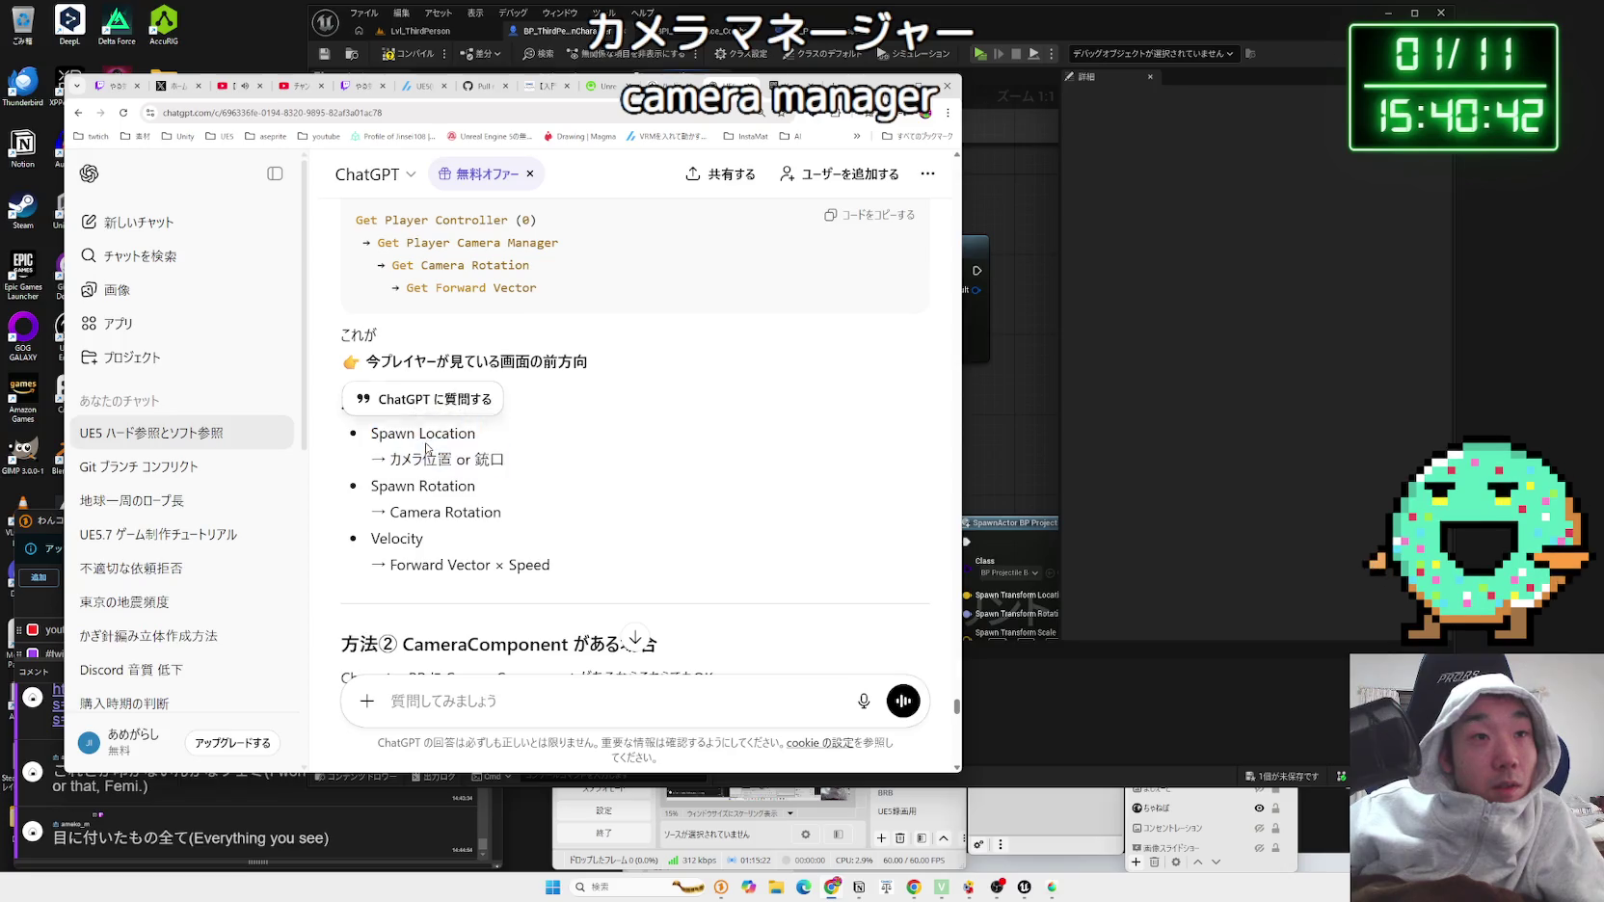
pyautogui.click(625, 479)
pyautogui.moveTo(597, 463); pyautogui.dragTo(630, 573)
pyautogui.click(629, 572)
pyautogui.scroll(-2, 627, 575)
pyautogui.scroll(-1, 627, 574)
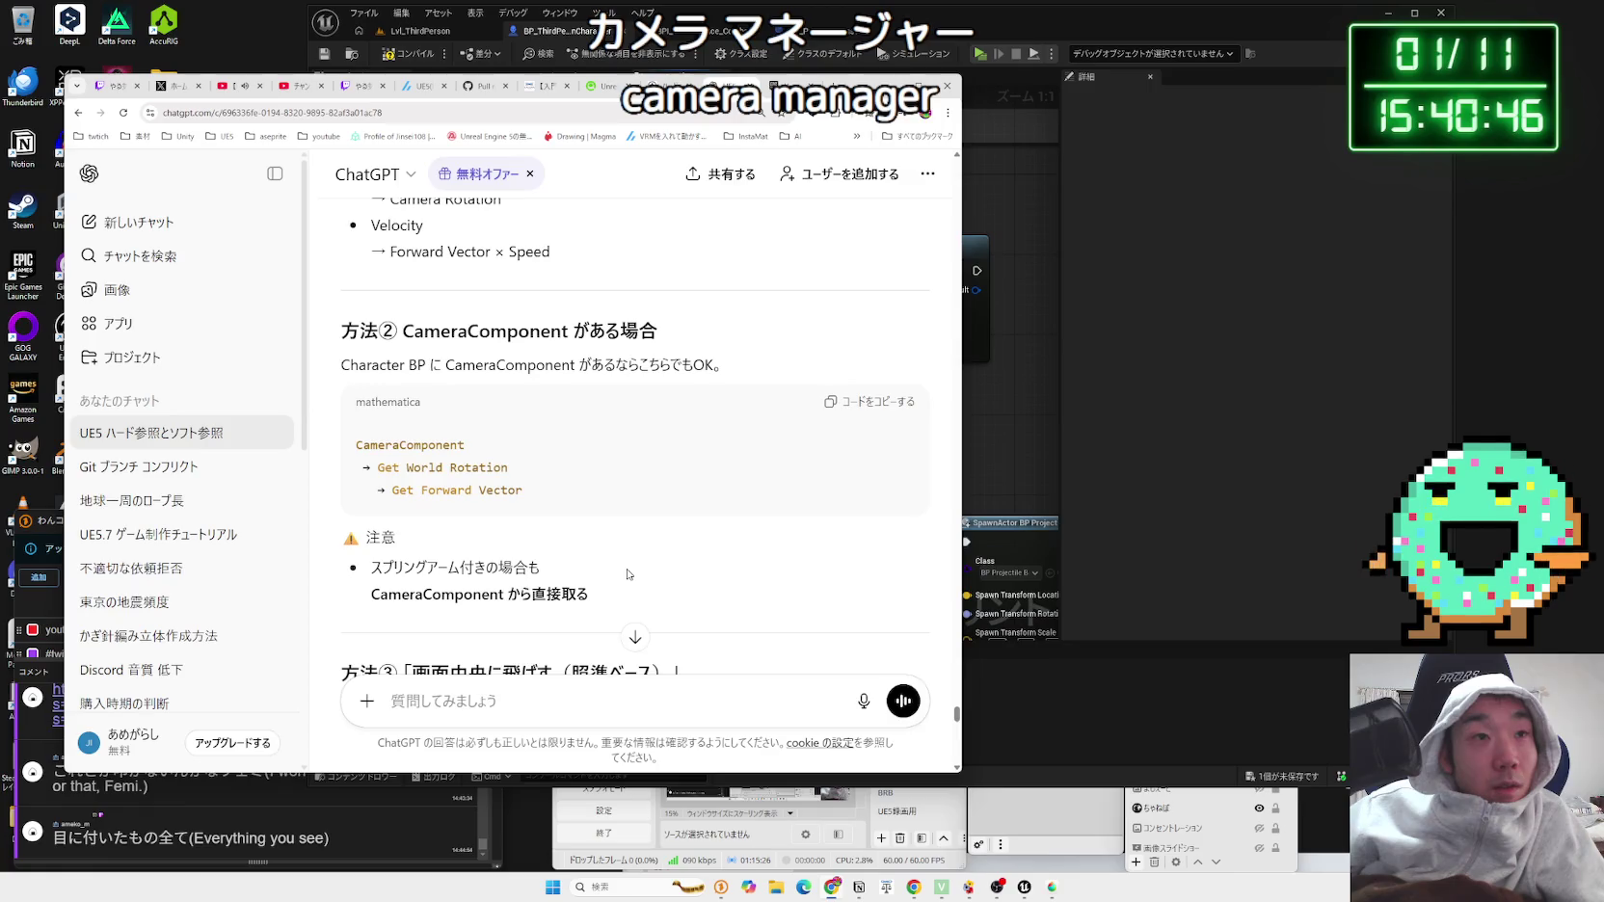
# Step: Copy the 方法② CameraComponent code block and go back to Unreal
pyautogui.moveTo(427, 364); pyautogui.dragTo(721, 367)
pyautogui.moveTo(522, 491); pyautogui.dragTo(354, 453)
pyautogui.hotkey('ctrl', 'c')
pyautogui.hotkey('ctrl', 'c')
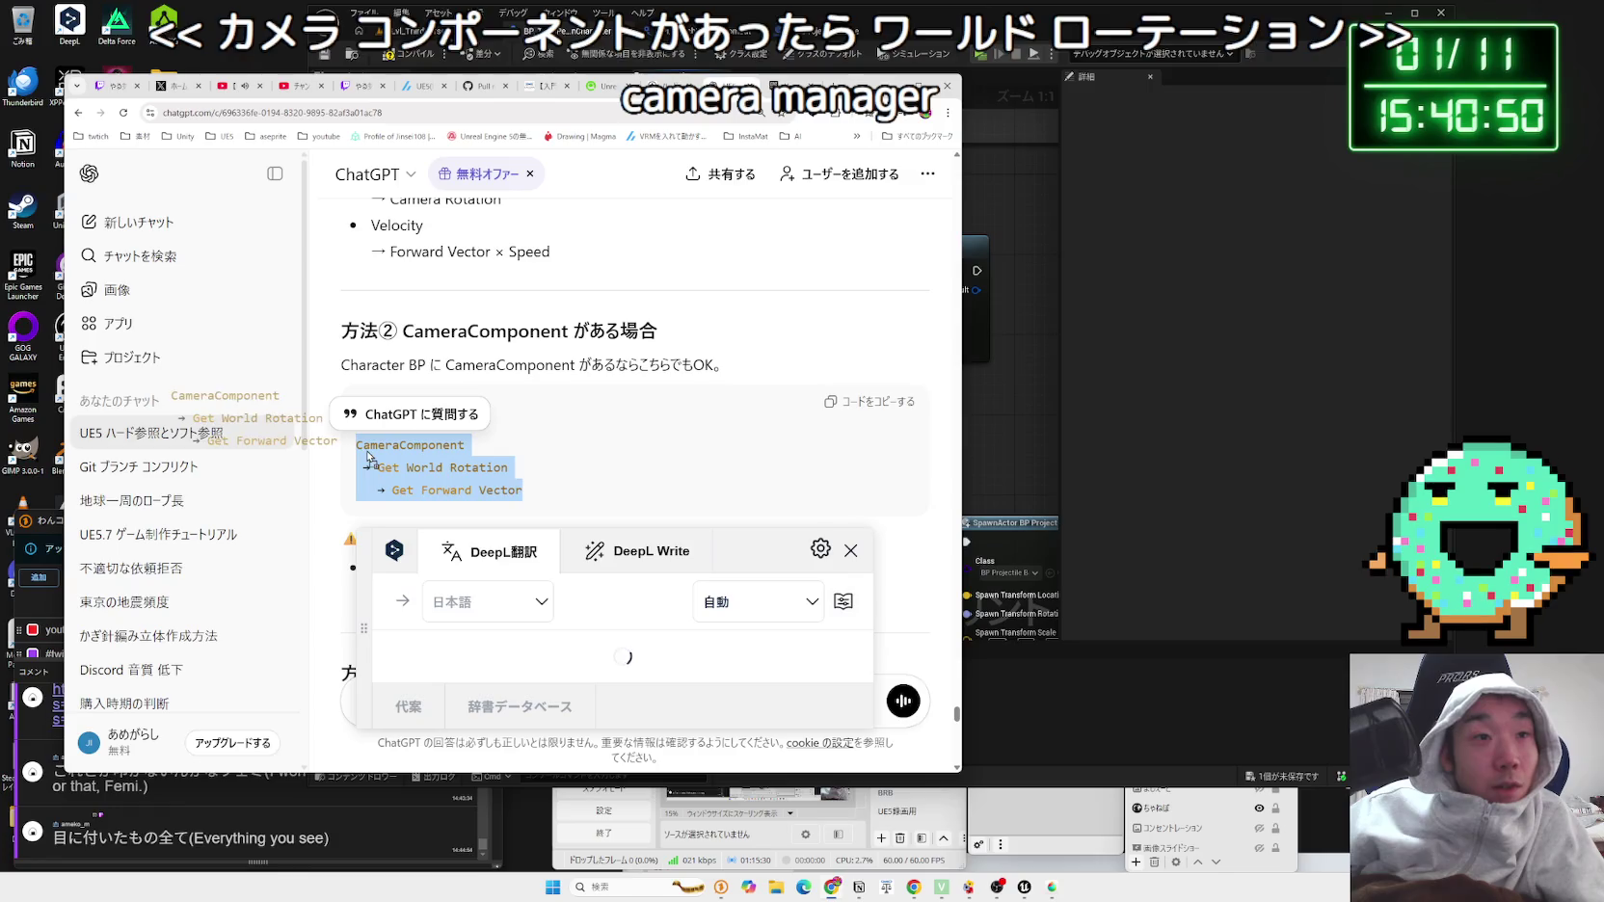
pyautogui.click(683, 372)
pyautogui.hotkey('alt', 'Tab')
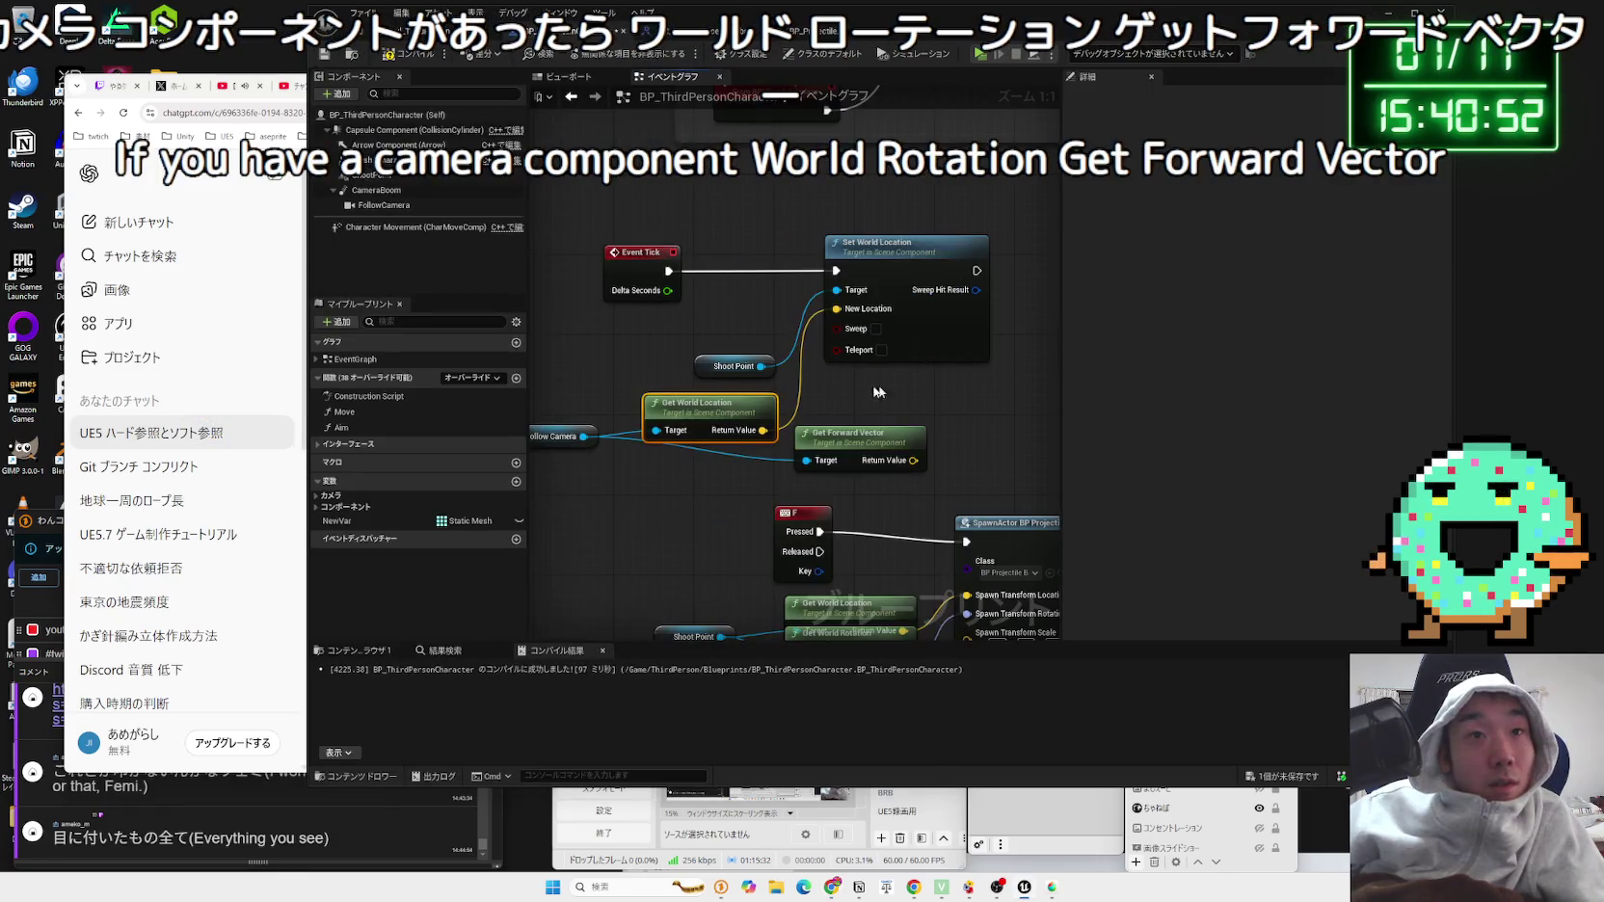
# Step: Add a Get World Rotation node from Follow Camera, searched as 'world ro'
pyautogui.moveTo(584, 437); pyautogui.dragTo(632, 474)
pyautogui.write('get l')
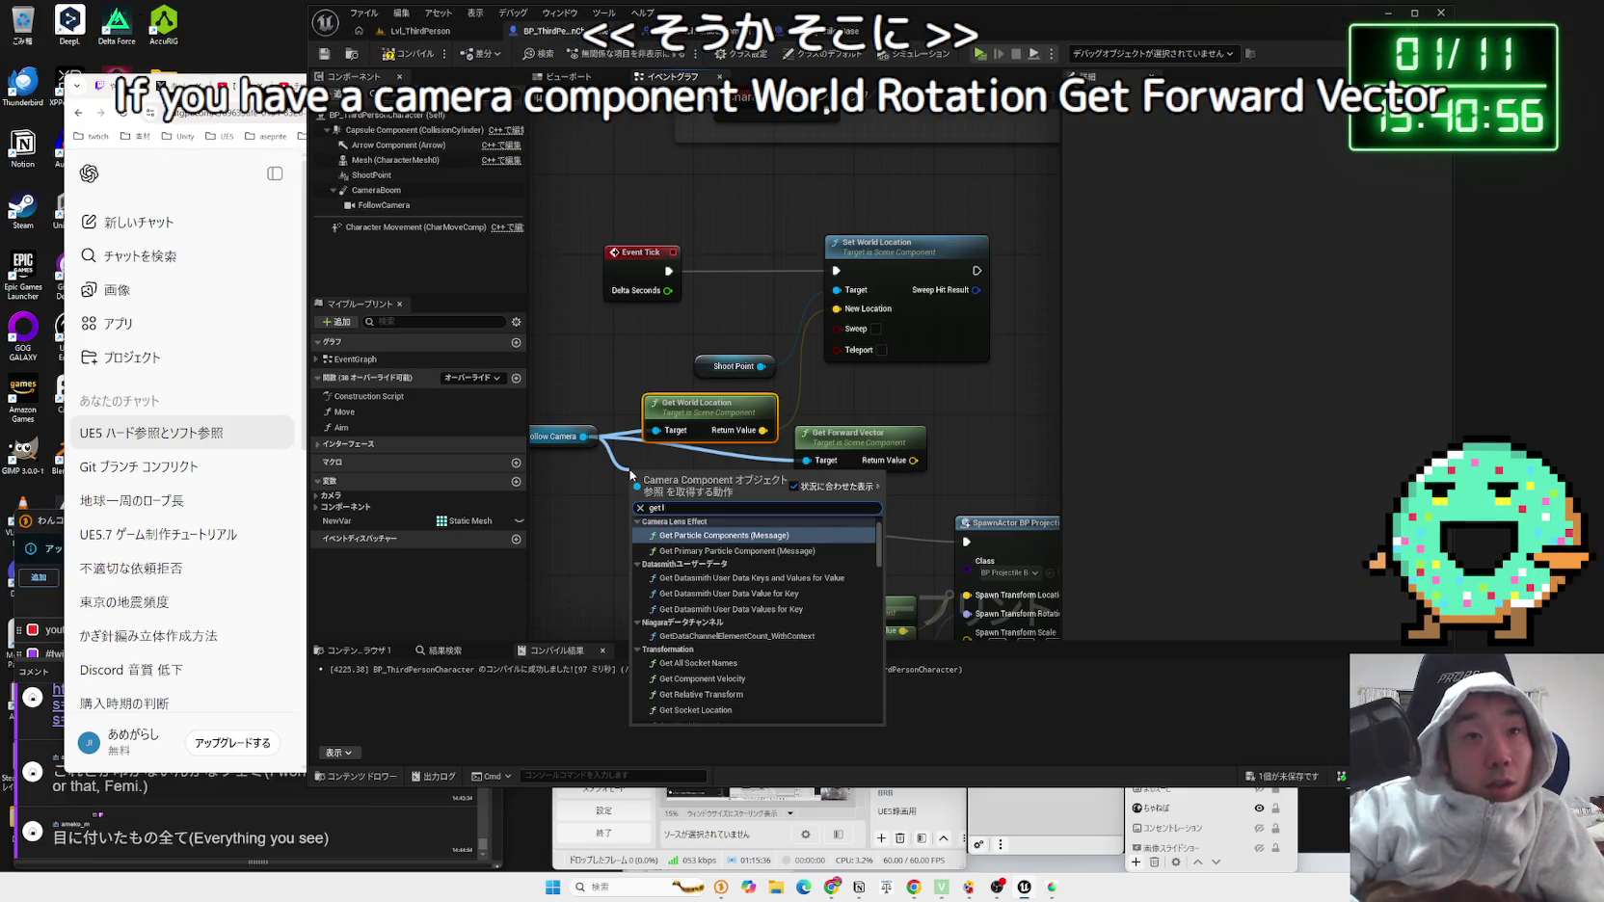
pyautogui.write(' wor')
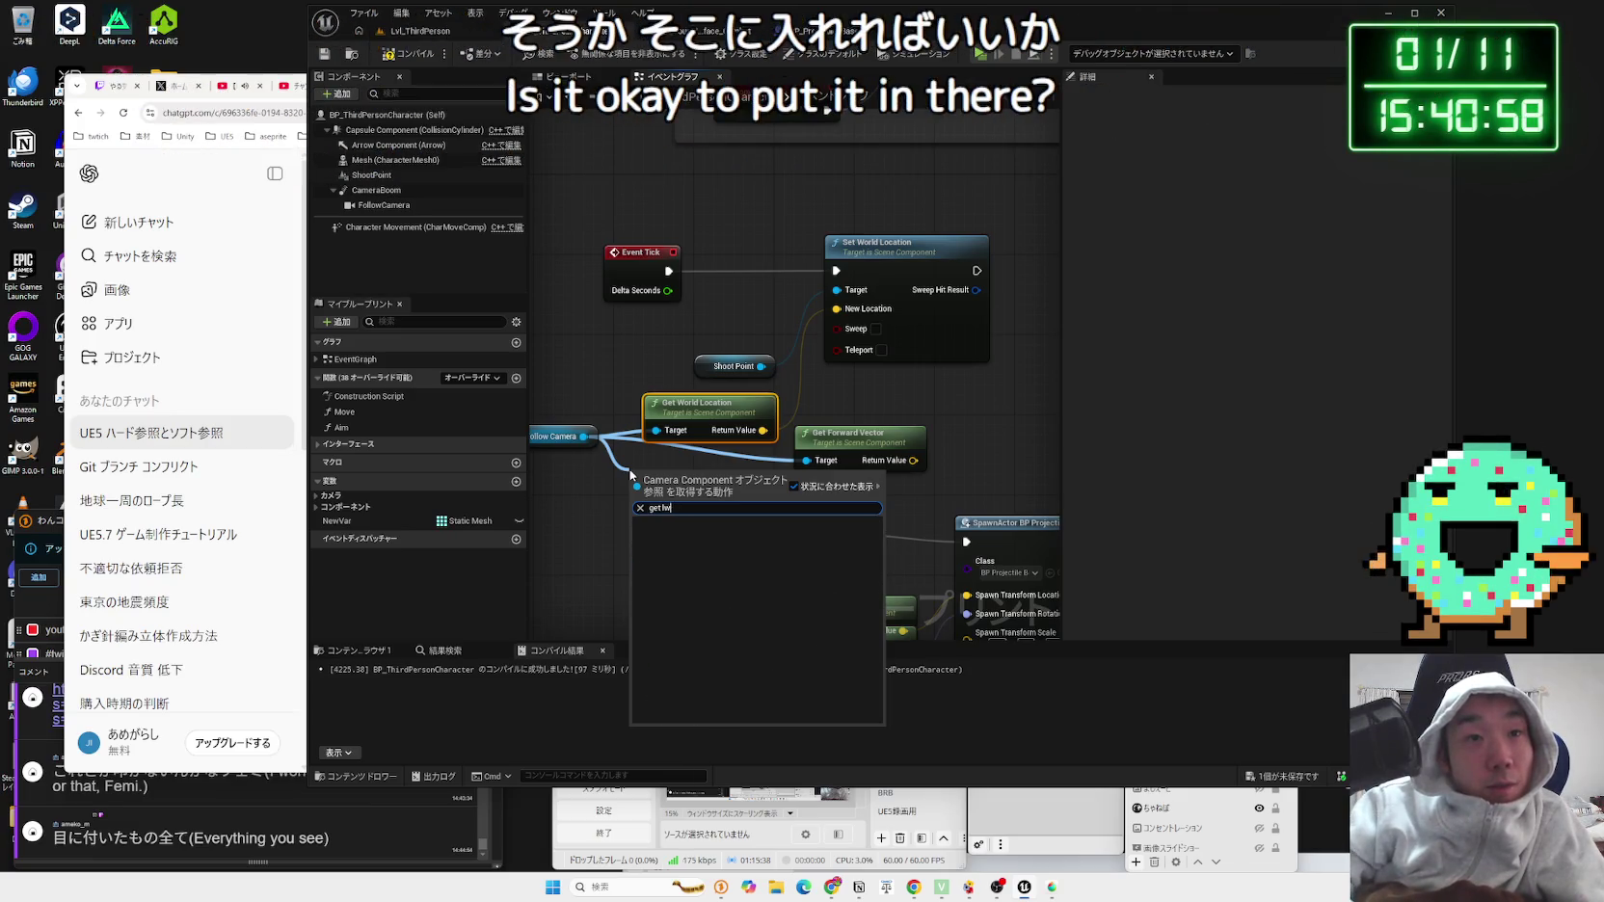
pyautogui.press('BackSpace')
pyautogui.press('BackSpace')
pyautogui.write('w')
pyautogui.press('BackSpace')
pyautogui.press('BackSpace')
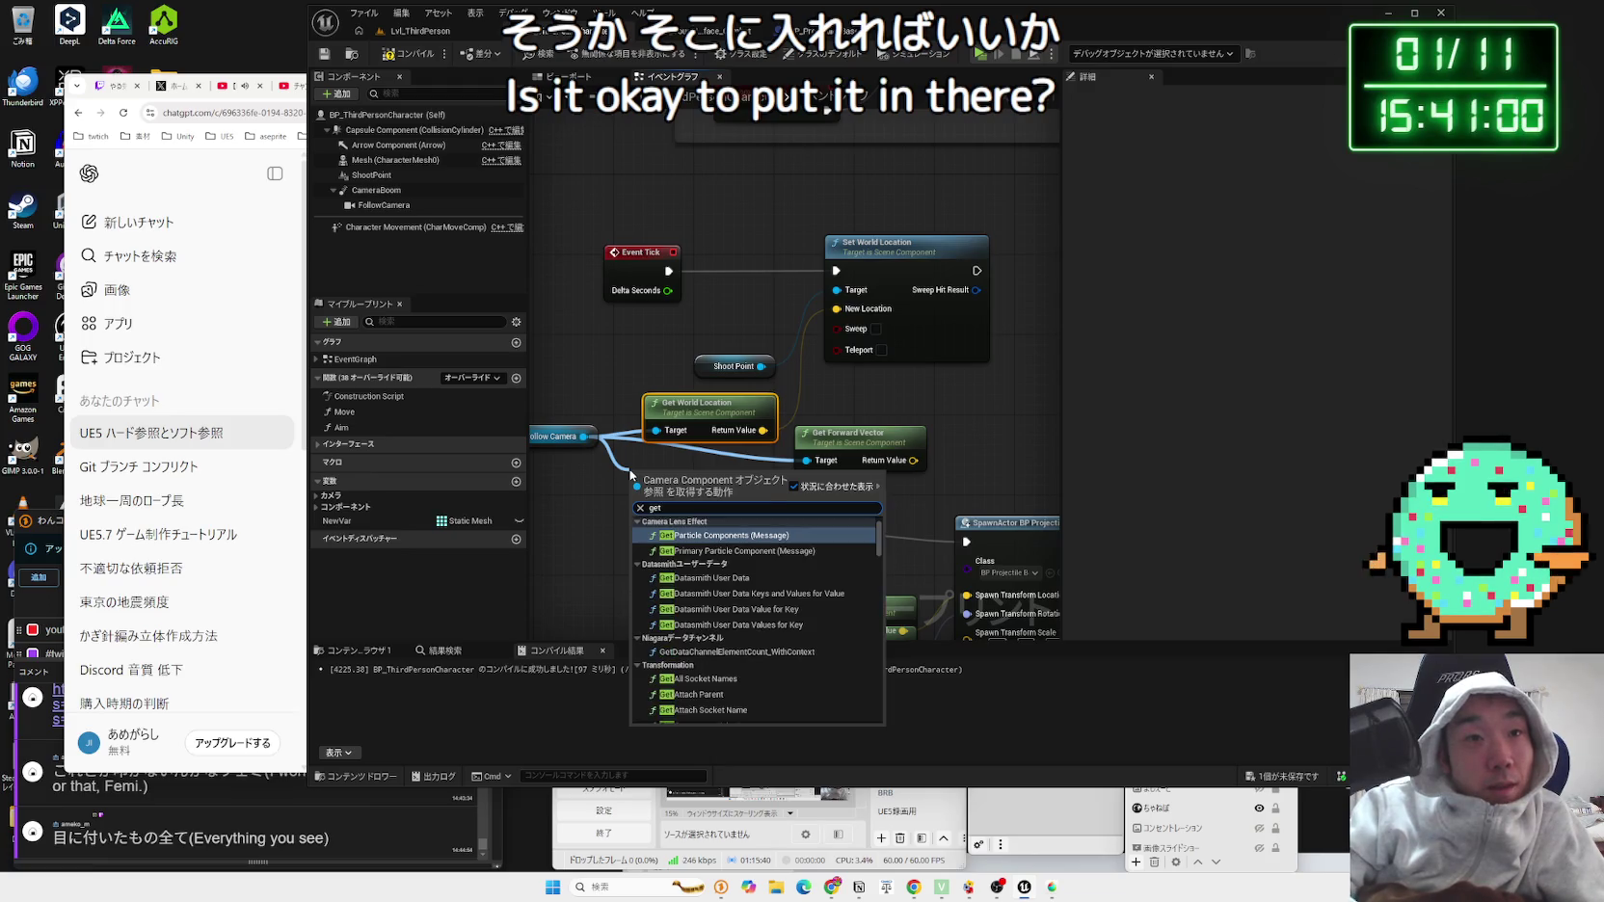
pyautogui.press('Escape')
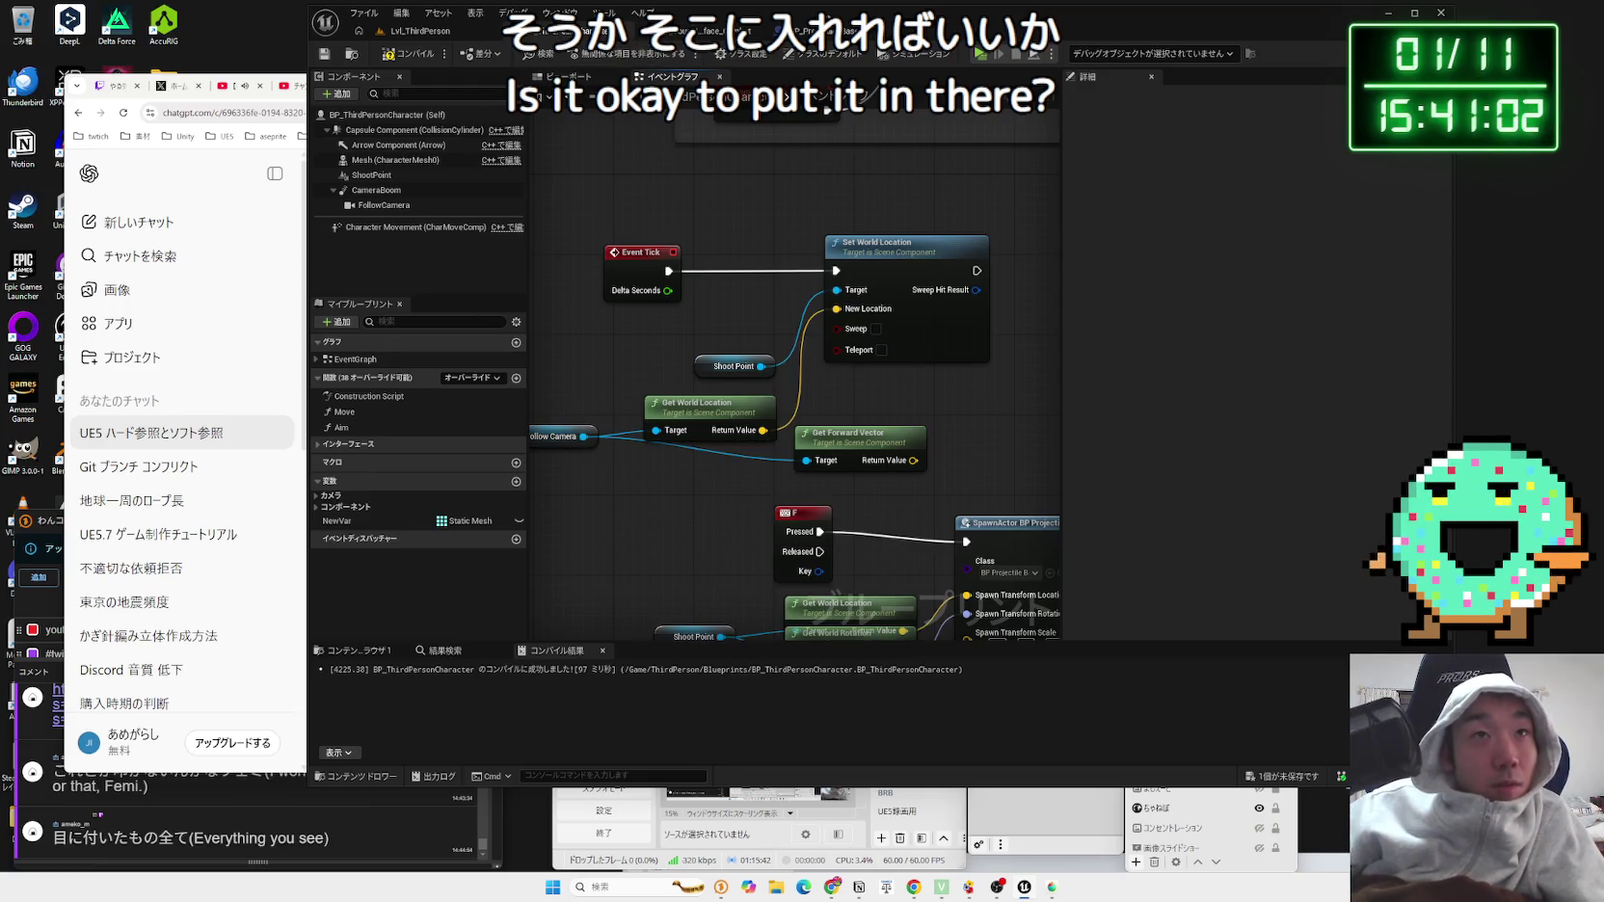
pyautogui.moveTo(790, 19)
pyautogui.mouseDown()
pyautogui.moveTo(1244, 55)
pyautogui.moveTo(860, 55)
pyautogui.mouseUp()
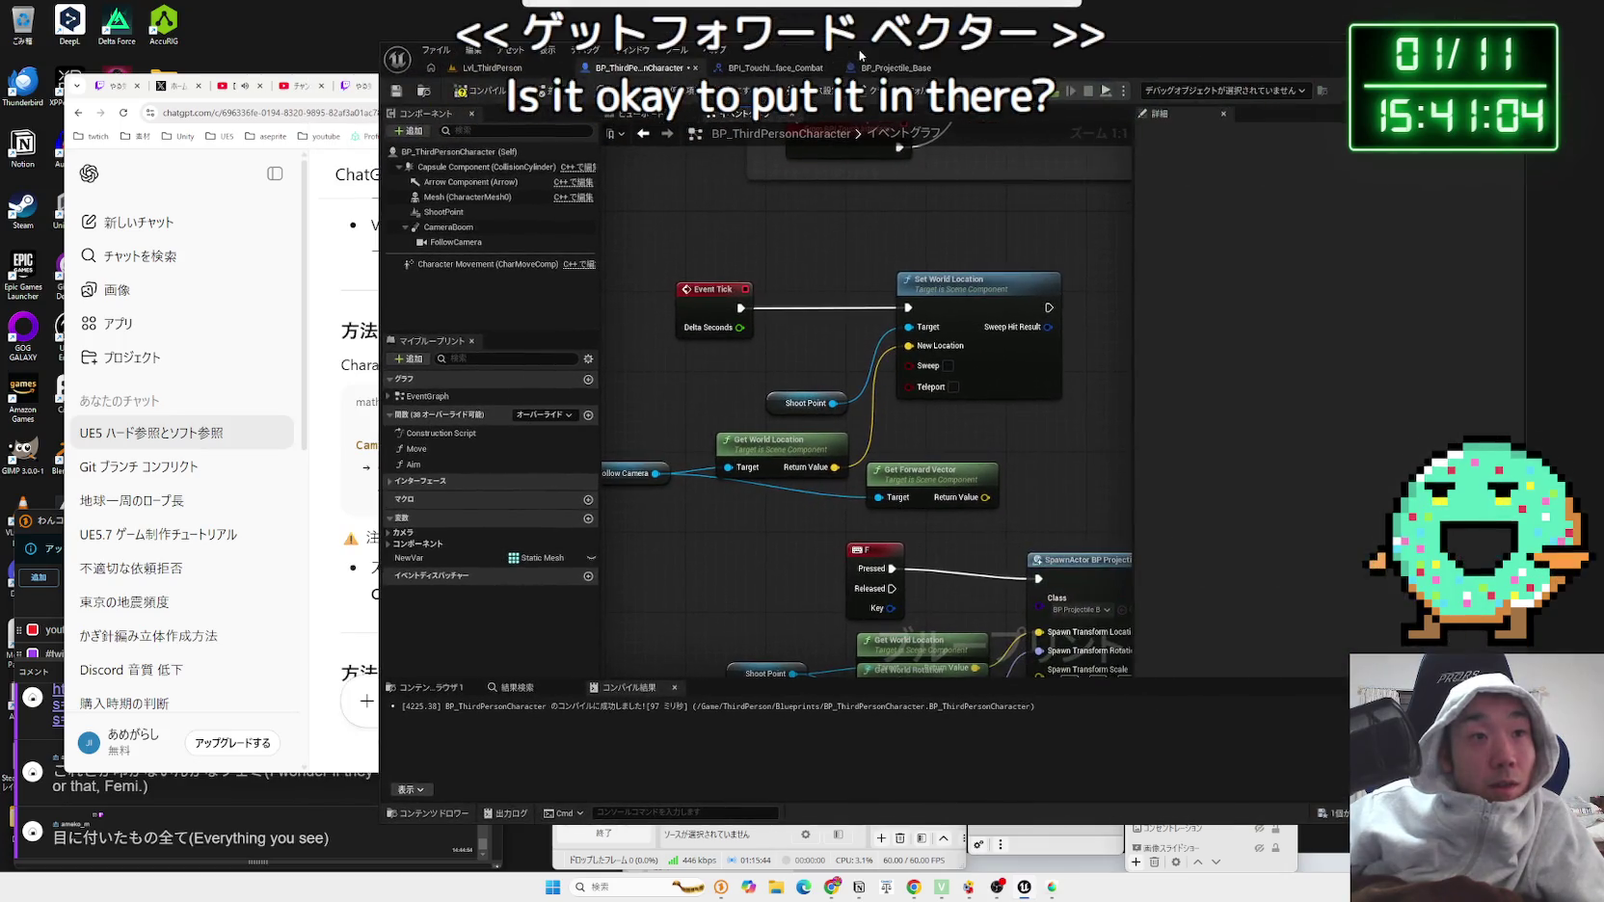
pyautogui.moveTo(656, 474); pyautogui.dragTo(703, 509)
pyautogui.write('get')
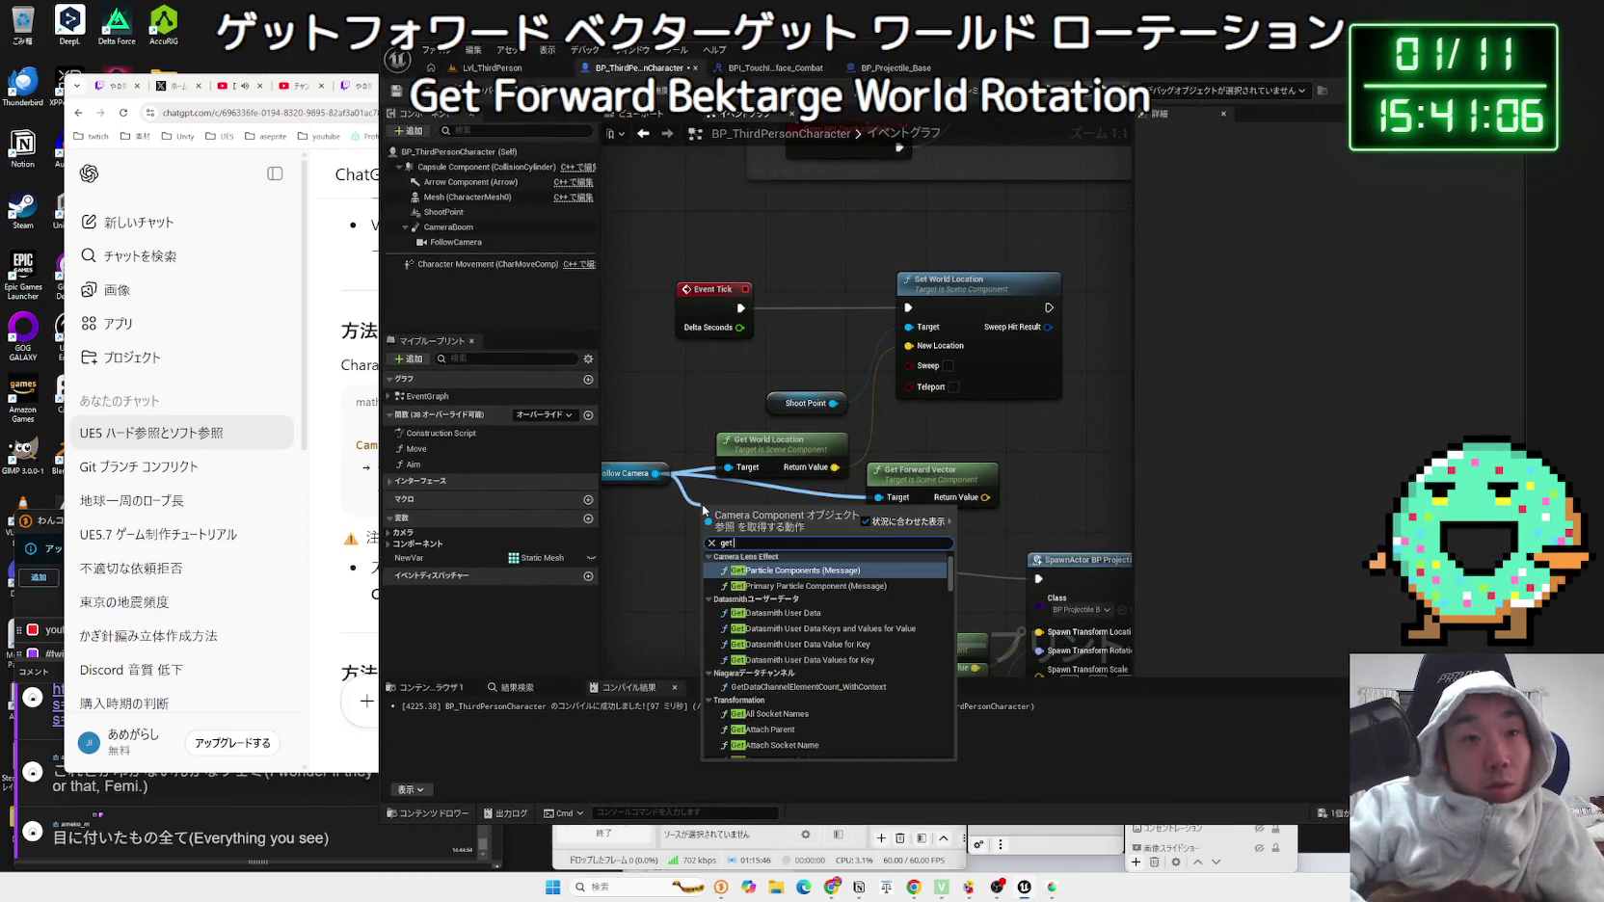
pyautogui.write(' ro')
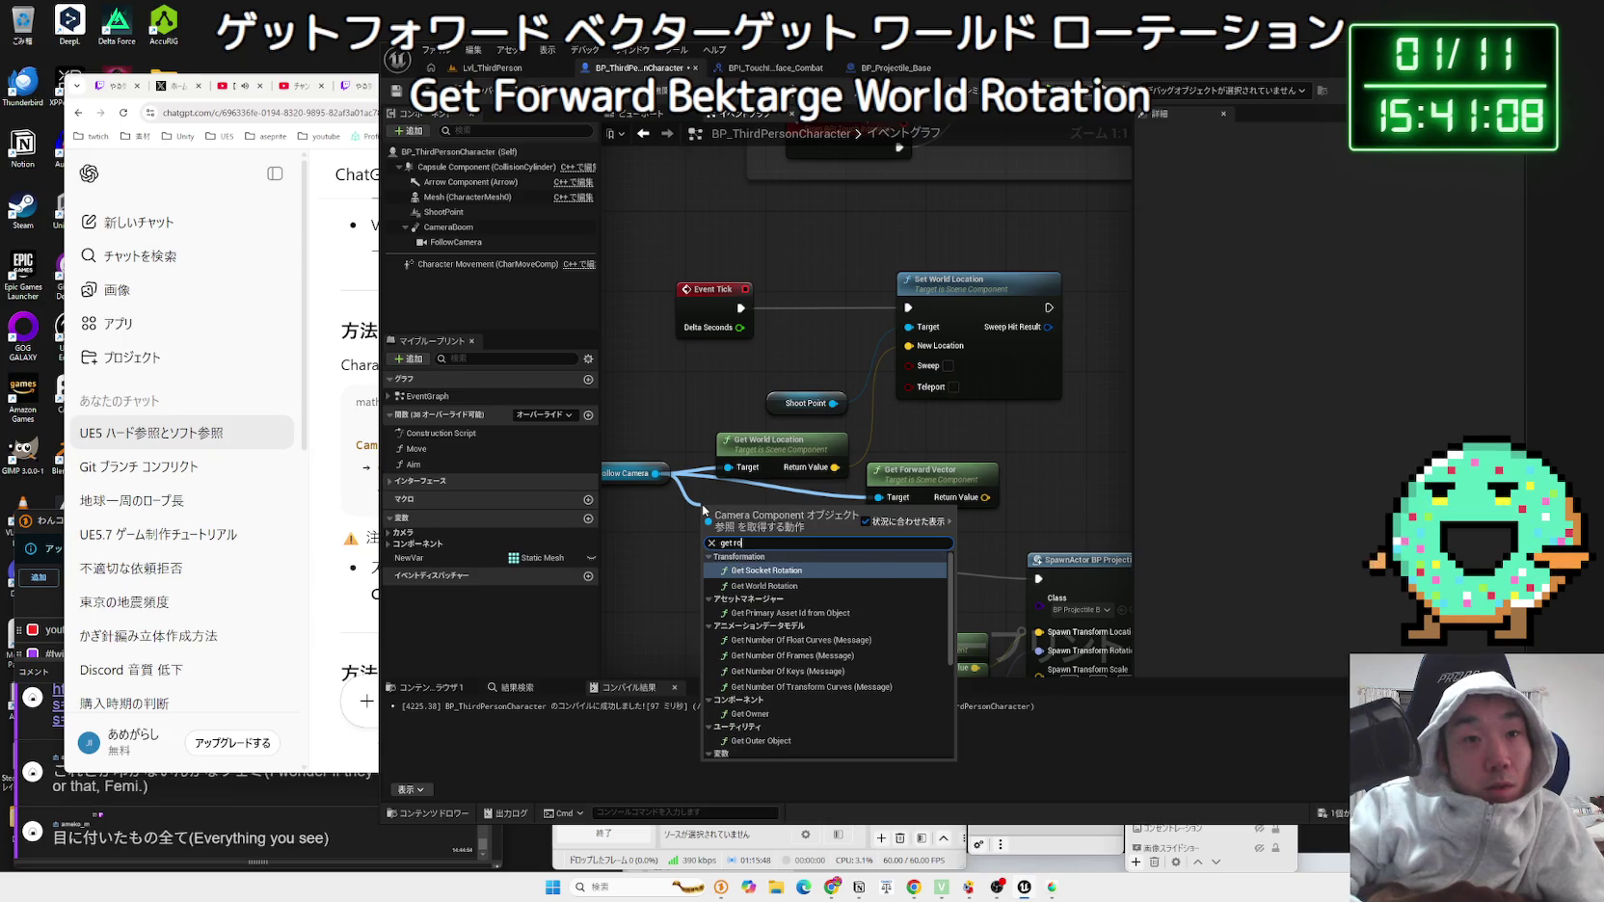
pyautogui.press('BackSpace')
pyautogui.press('BackSpace')
pyautogui.write('worl')
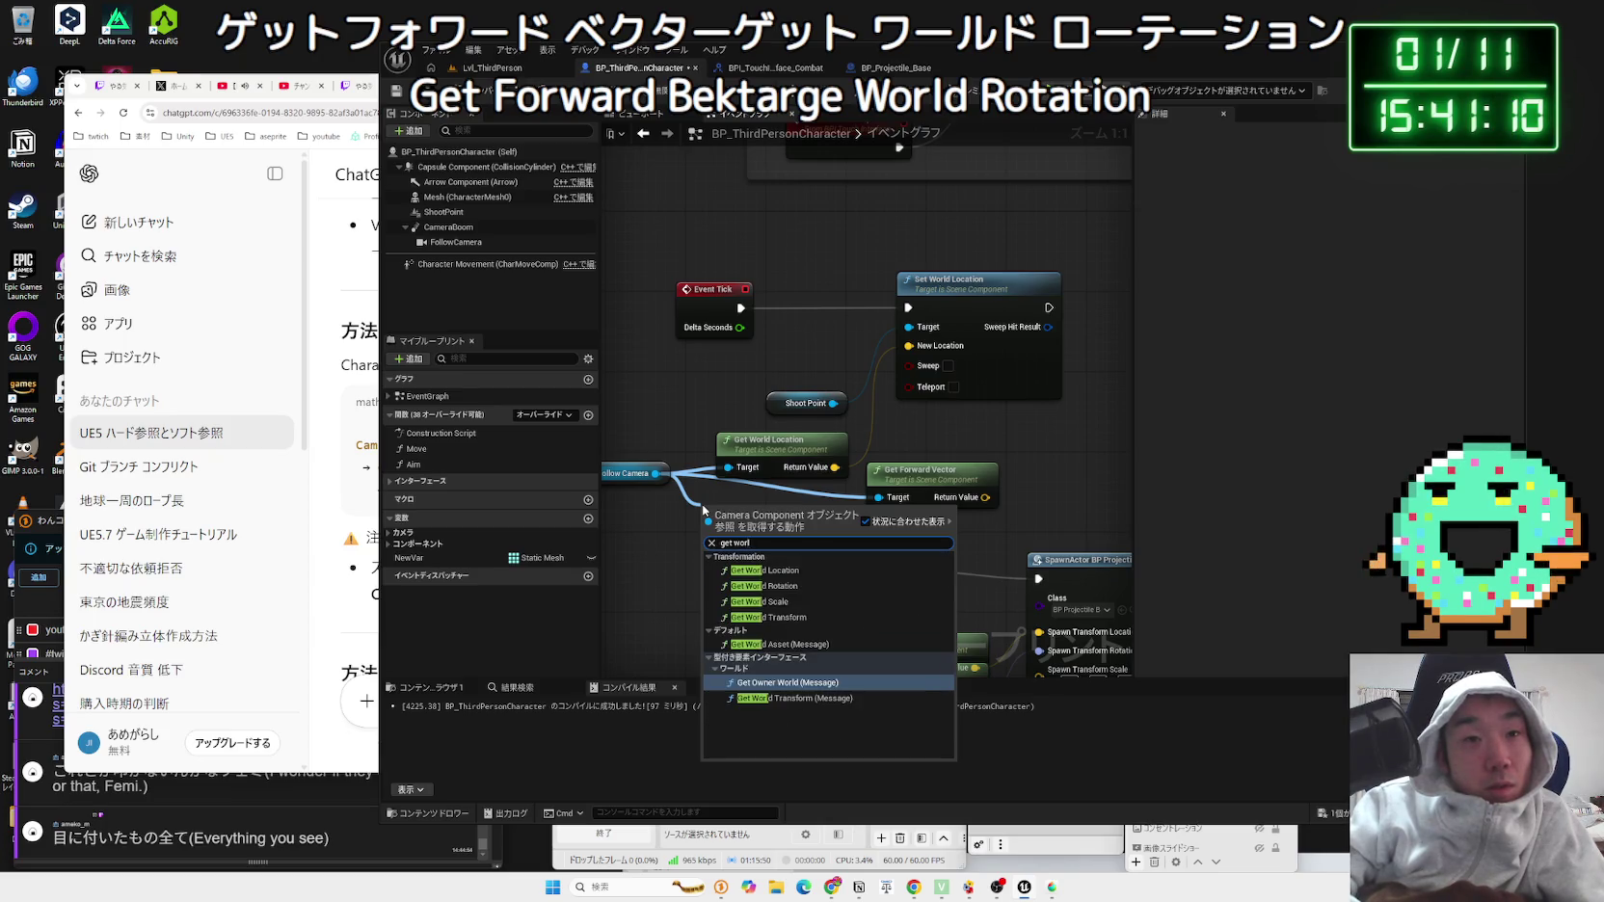
pyautogui.write('d rotation')
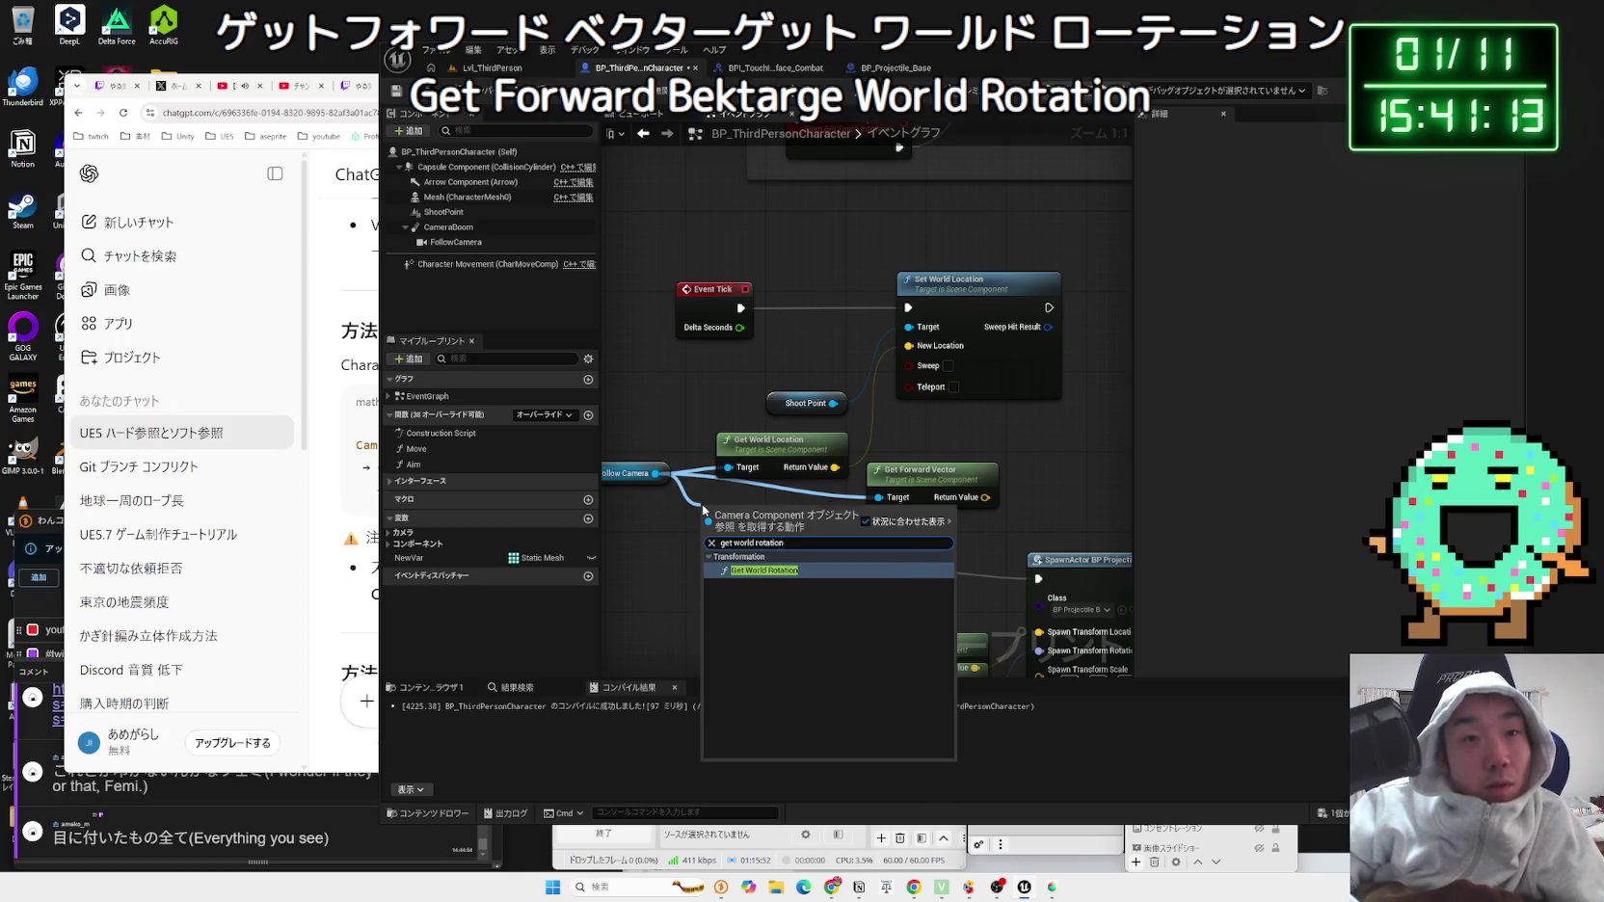
pyautogui.press('Return')
# Step: Delete Get World Location, wire the rotation's Get Forward Vector into New Location, and play the level
pyautogui.click(768, 445)
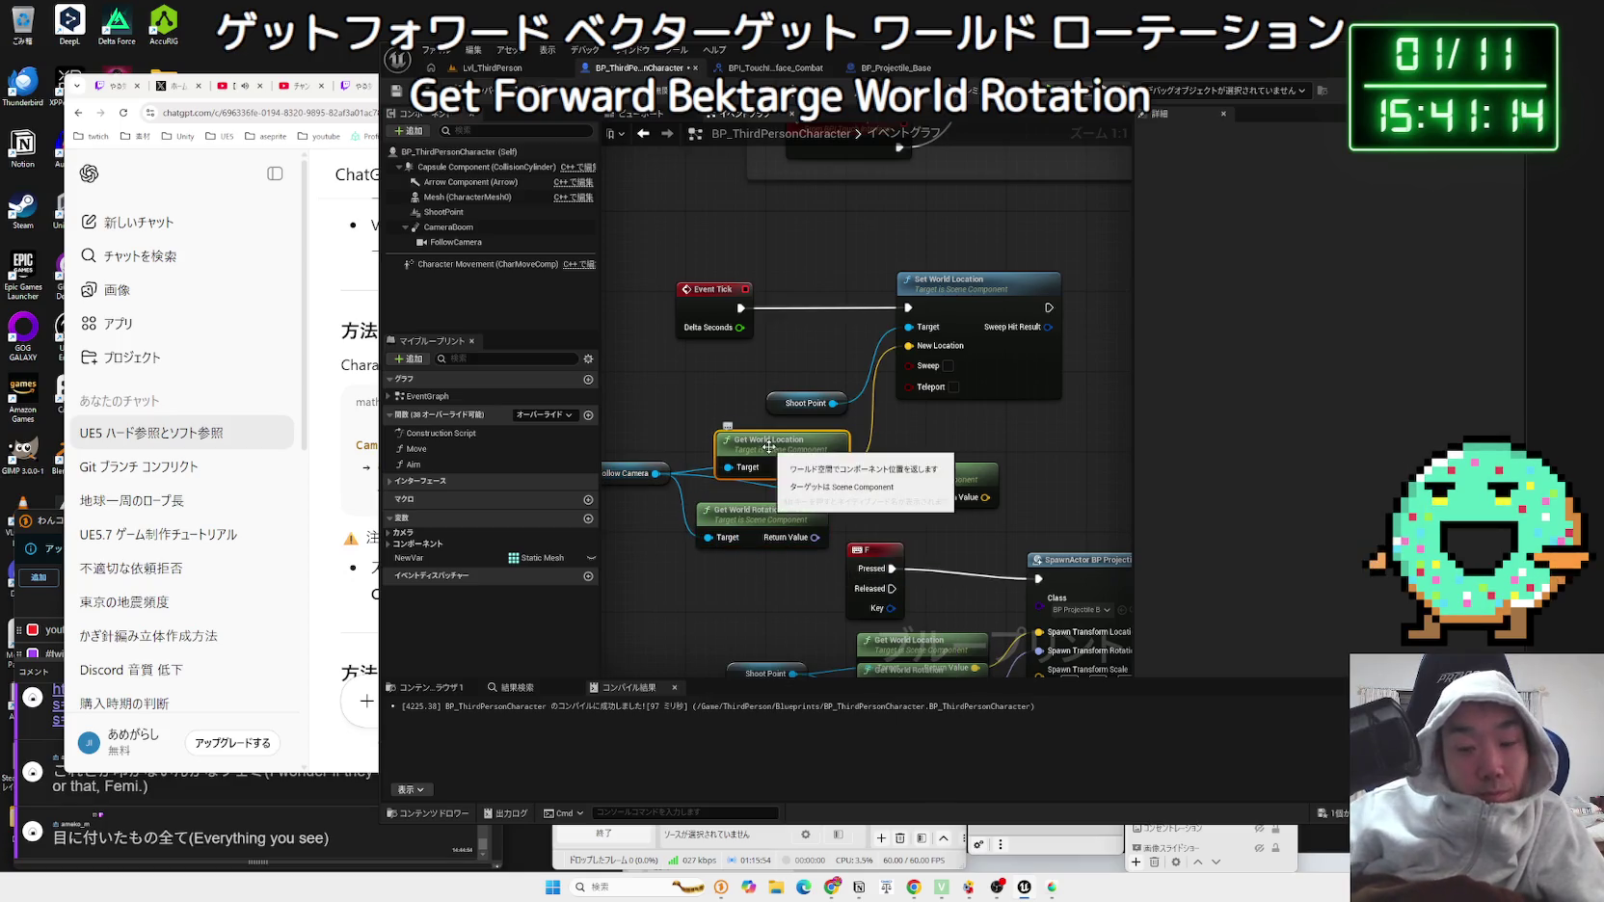
pyautogui.press('Delete')
pyautogui.moveTo(757, 512)
pyautogui.mouseDown()
pyautogui.moveTo(748, 443)
pyautogui.moveTo(829, 460)
pyautogui.mouseUp()
pyautogui.click(829, 460)
pyautogui.click(898, 486)
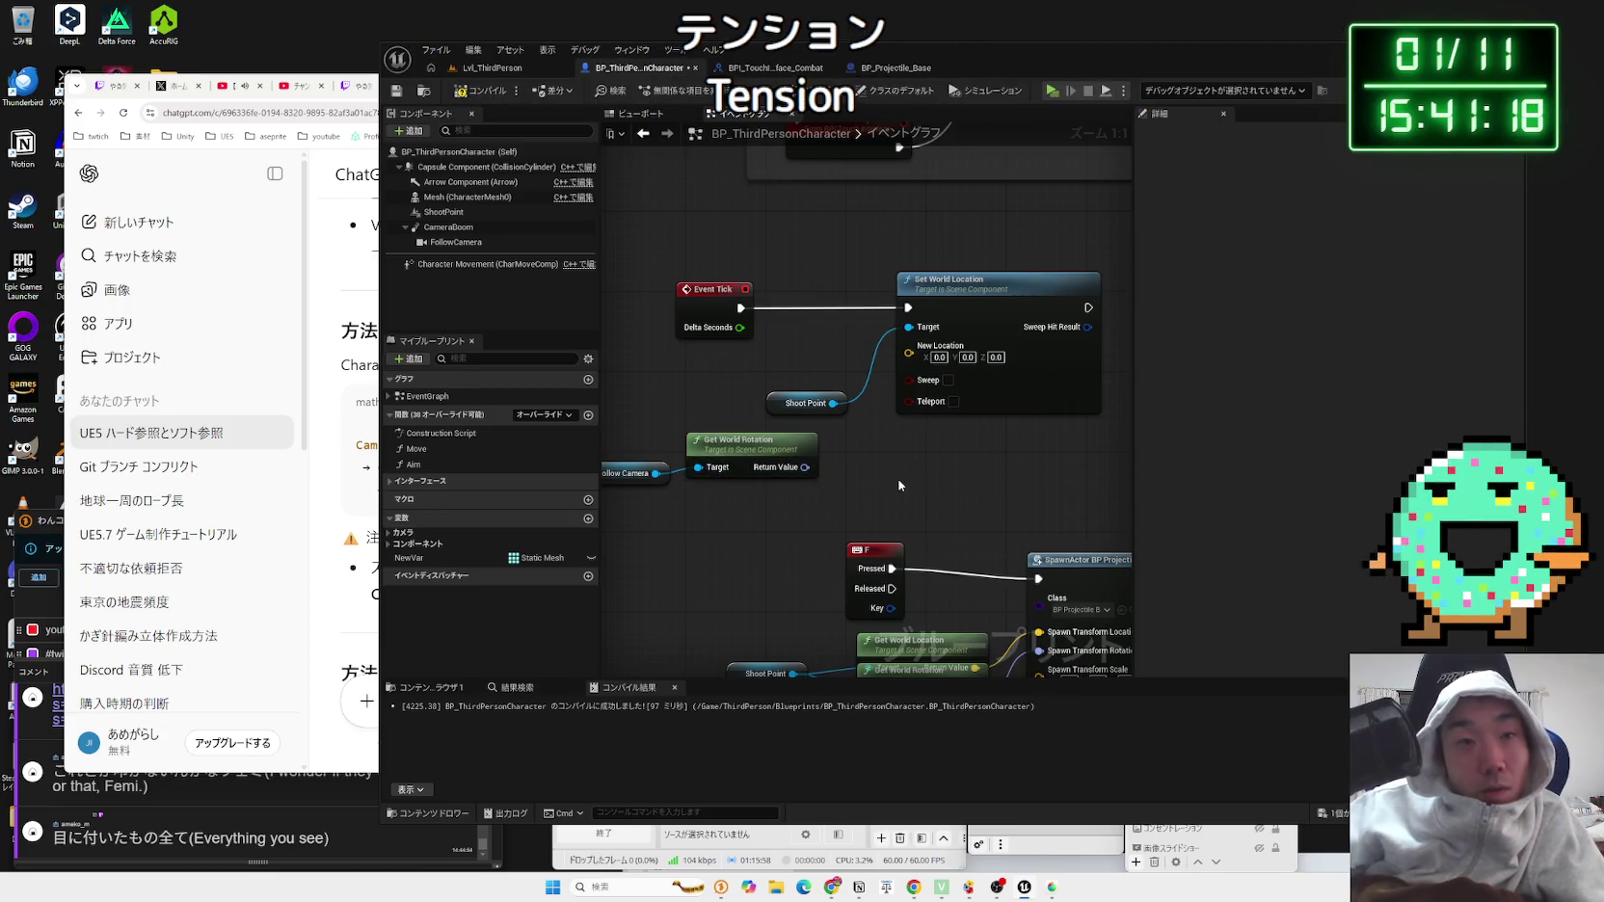
pyautogui.moveTo(885, 474); pyautogui.dragTo(885, 474)
pyautogui.write('get')
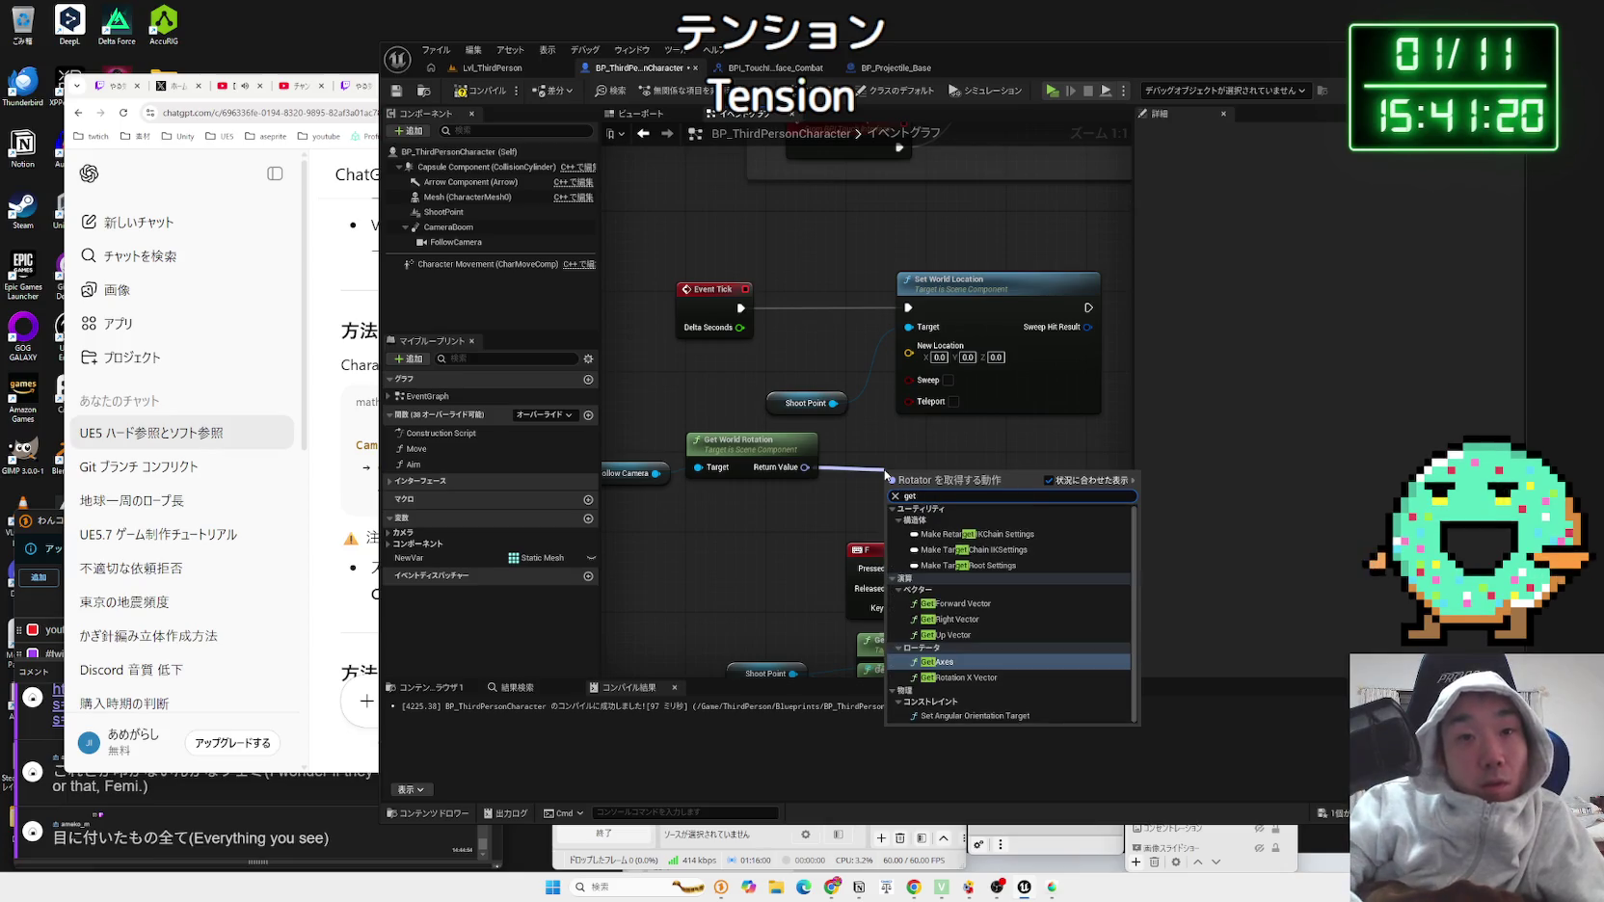
pyautogui.write(' fo')
pyautogui.press('Return')
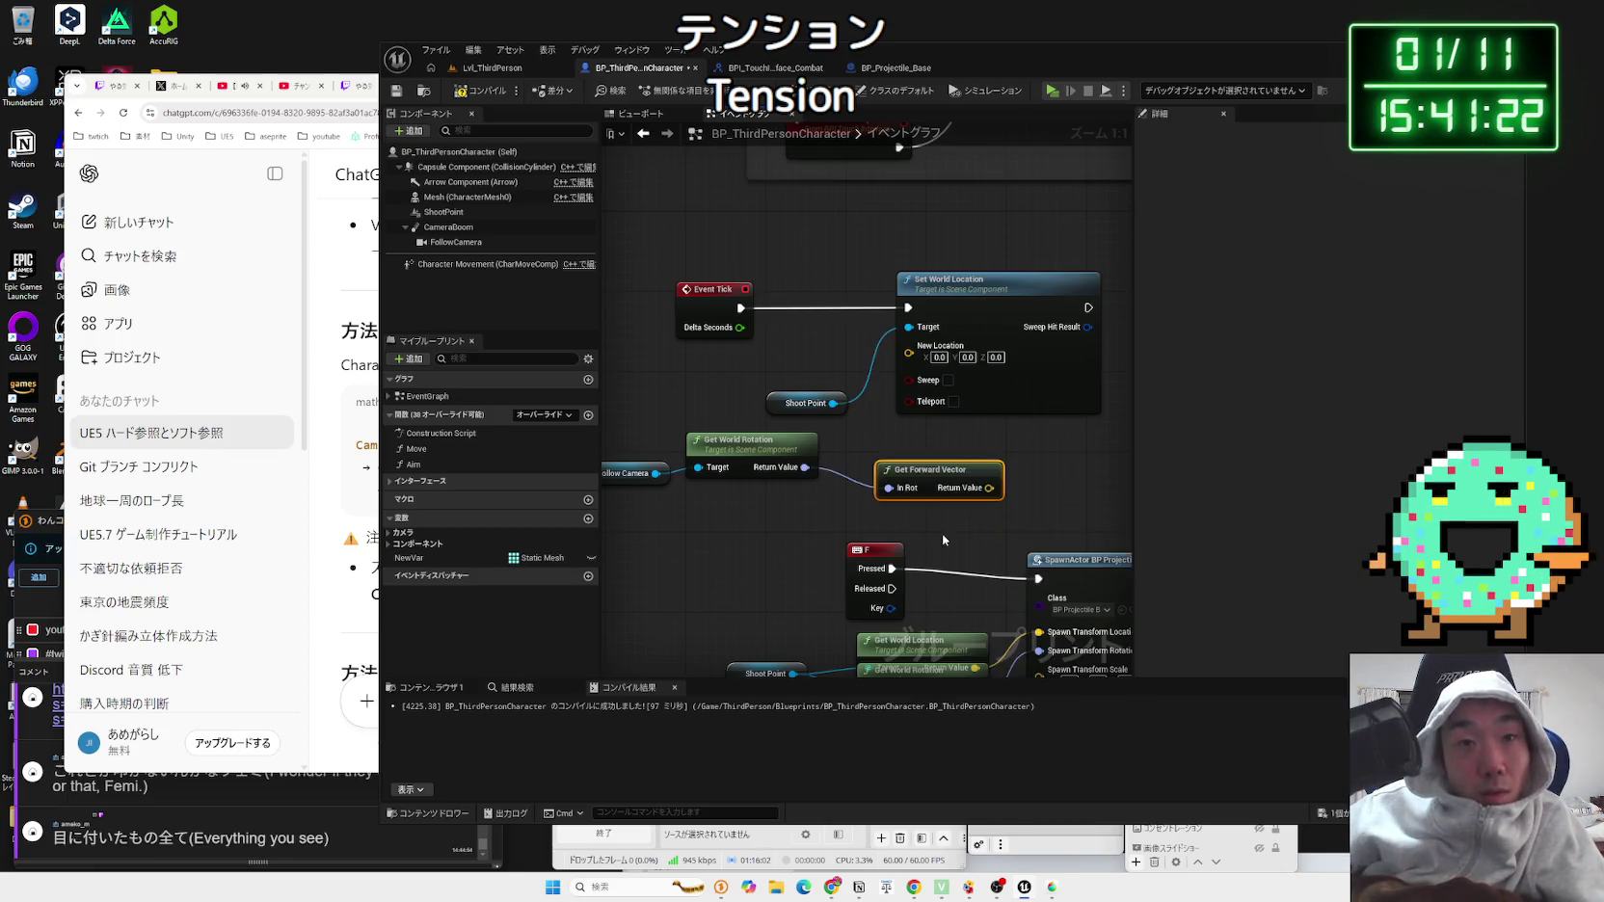
pyautogui.moveTo(906, 354); pyautogui.dragTo(907, 354)
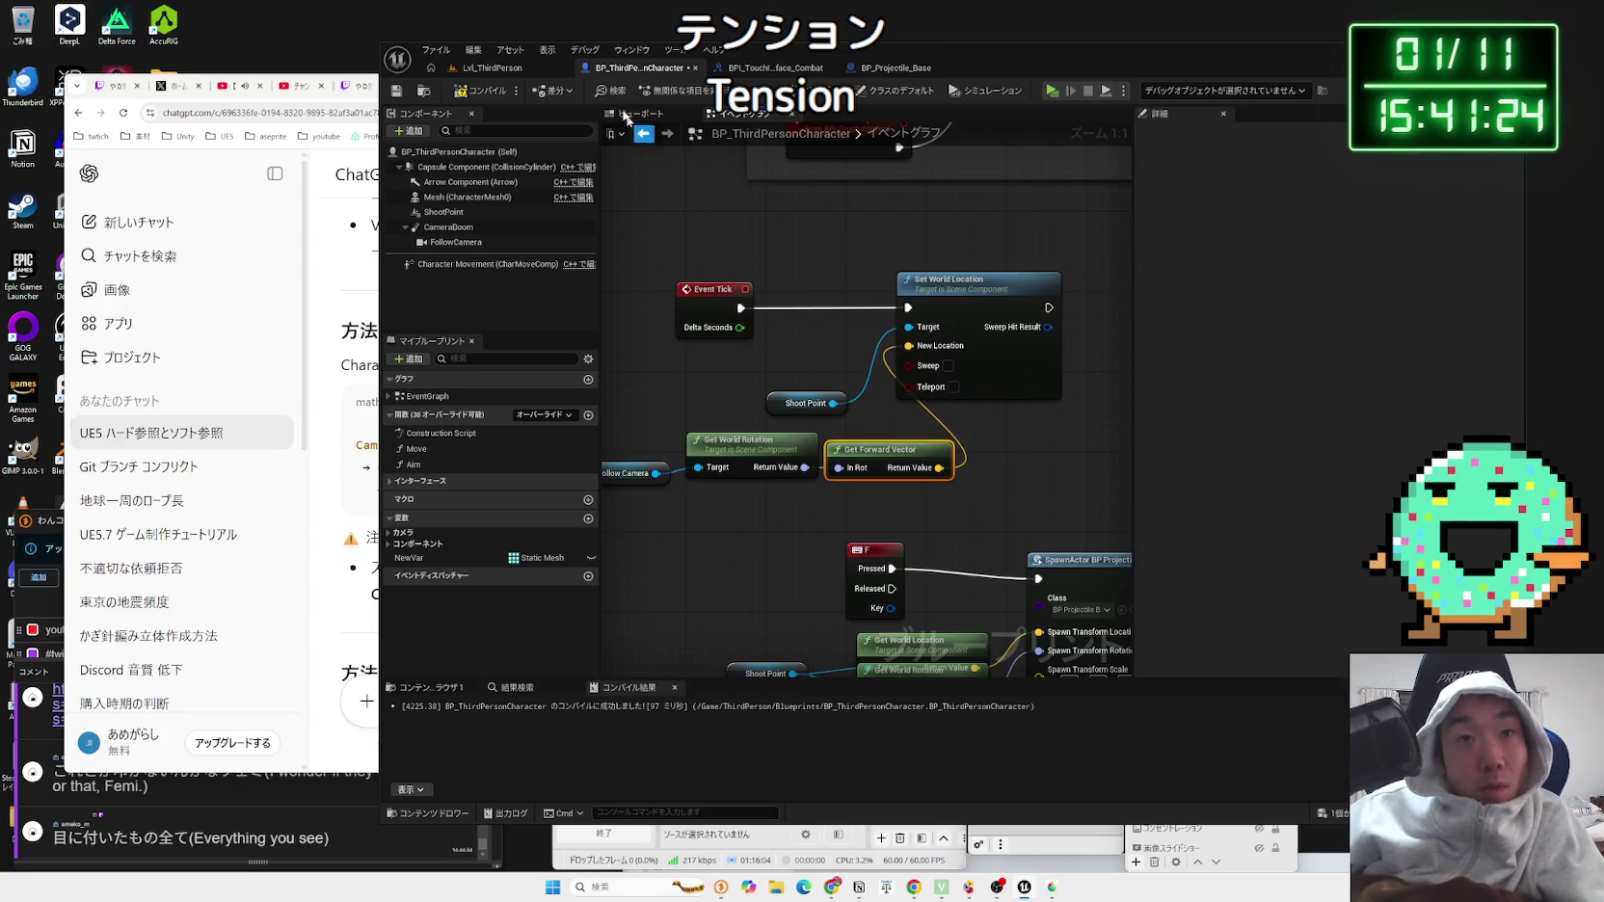
pyautogui.click(492, 67)
pyautogui.click(674, 90)
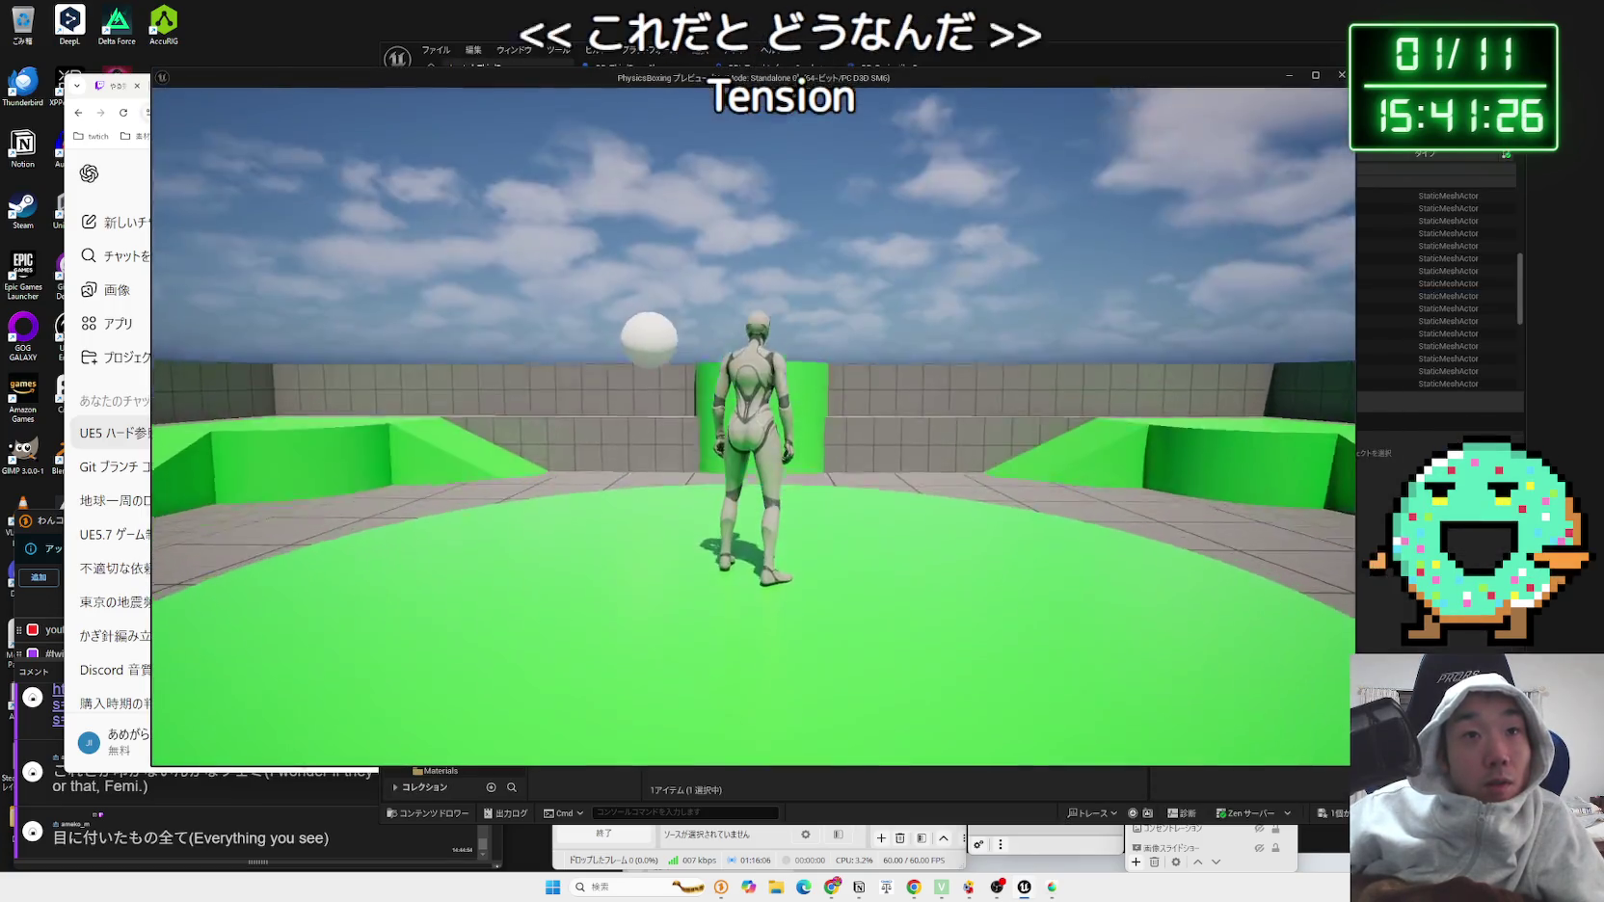
# Step: End the running play test and return to the character Blueprint graph
pyautogui.press('w')
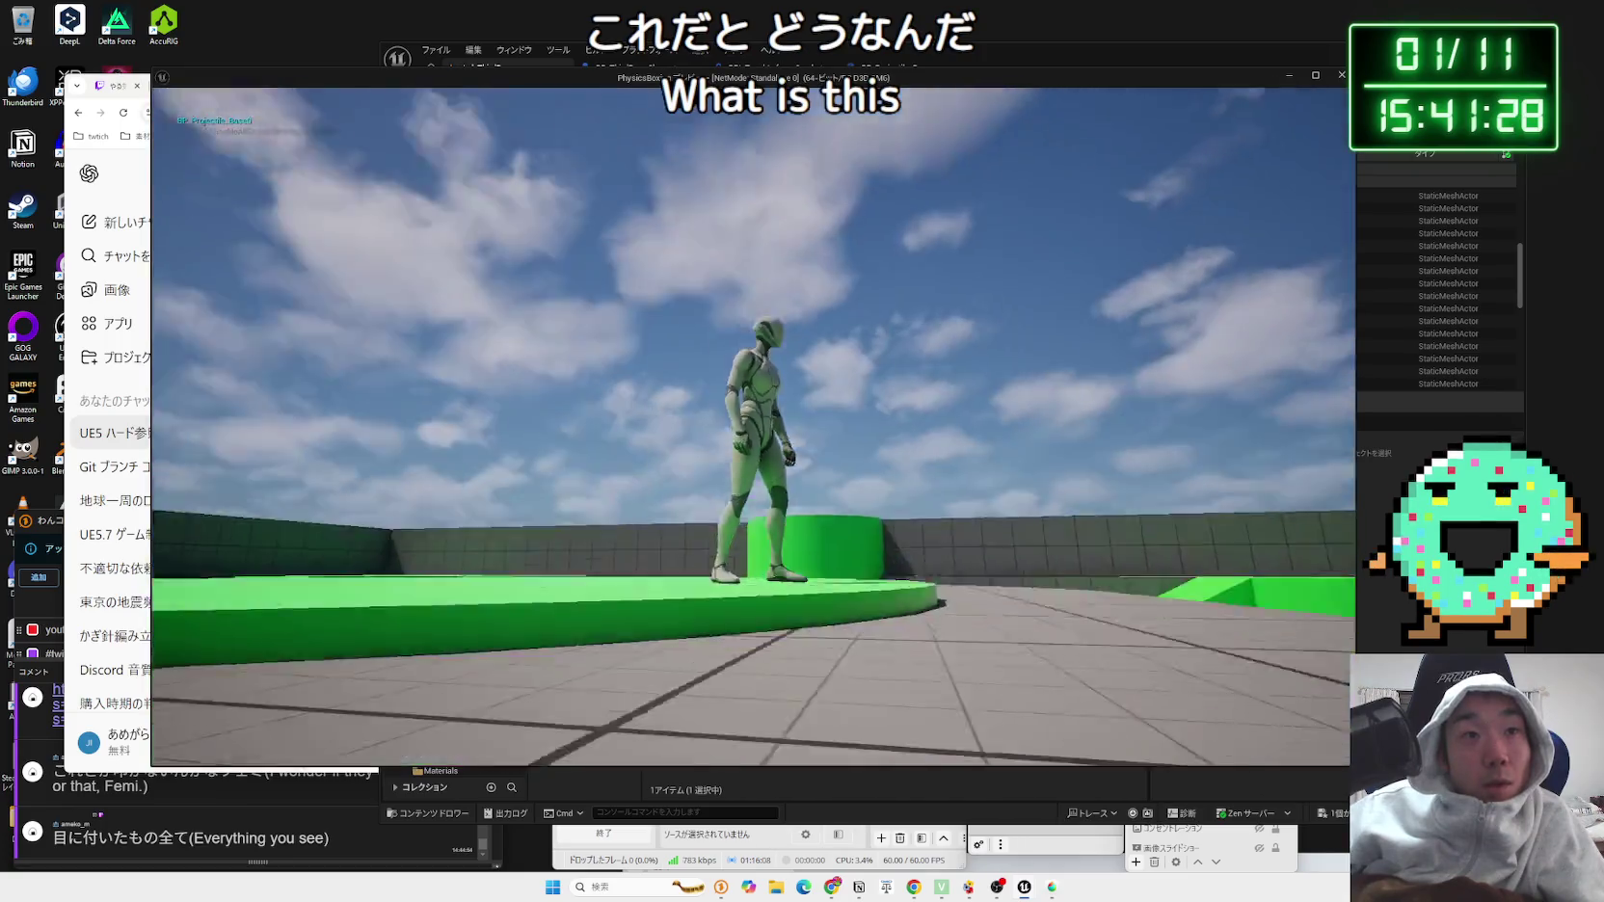
pyautogui.press('Escape')
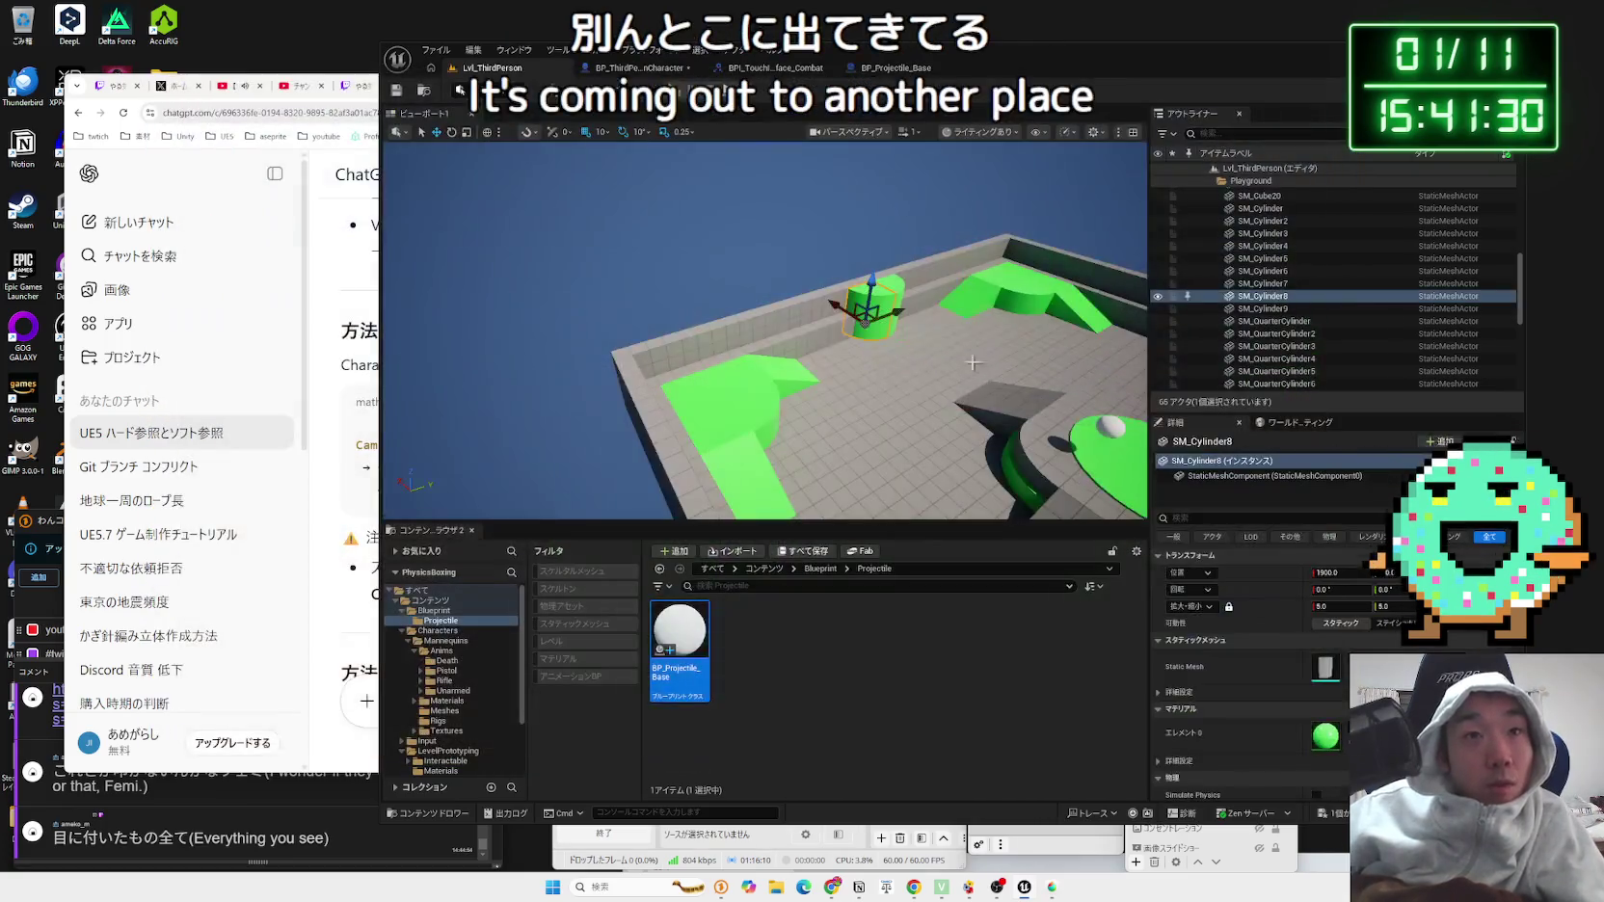
pyautogui.click(636, 67)
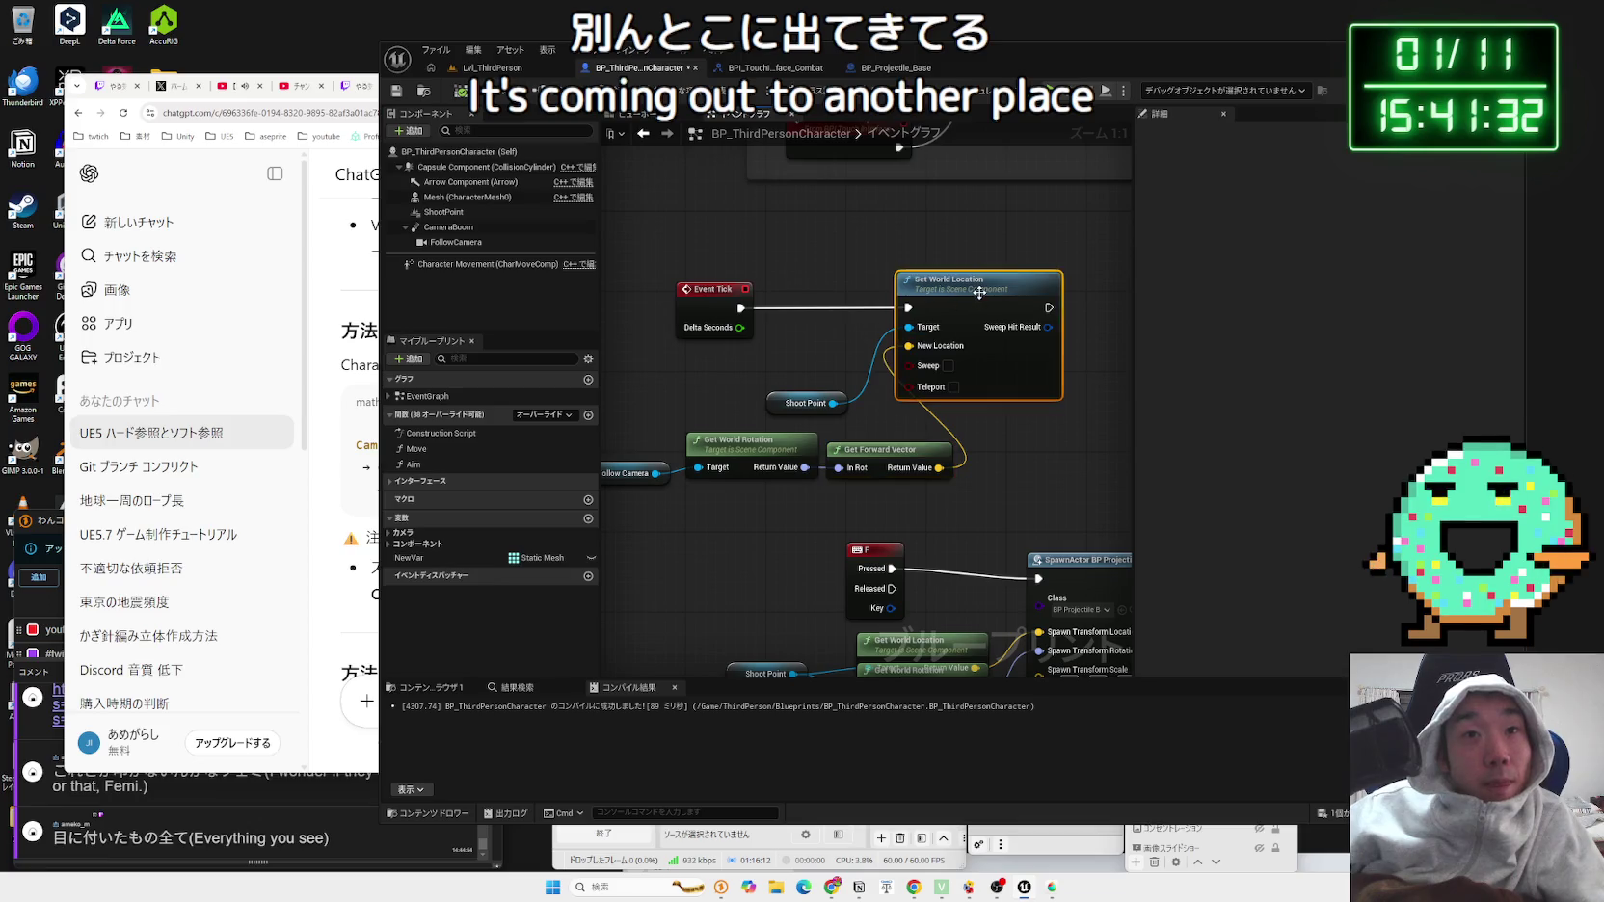
# Step: Replace Set World Location with a Set Relative Location on Shoot Point, executed from Event Tick
pyautogui.press('Delete')
pyautogui.moveTo(832, 403); pyautogui.dragTo(930, 377)
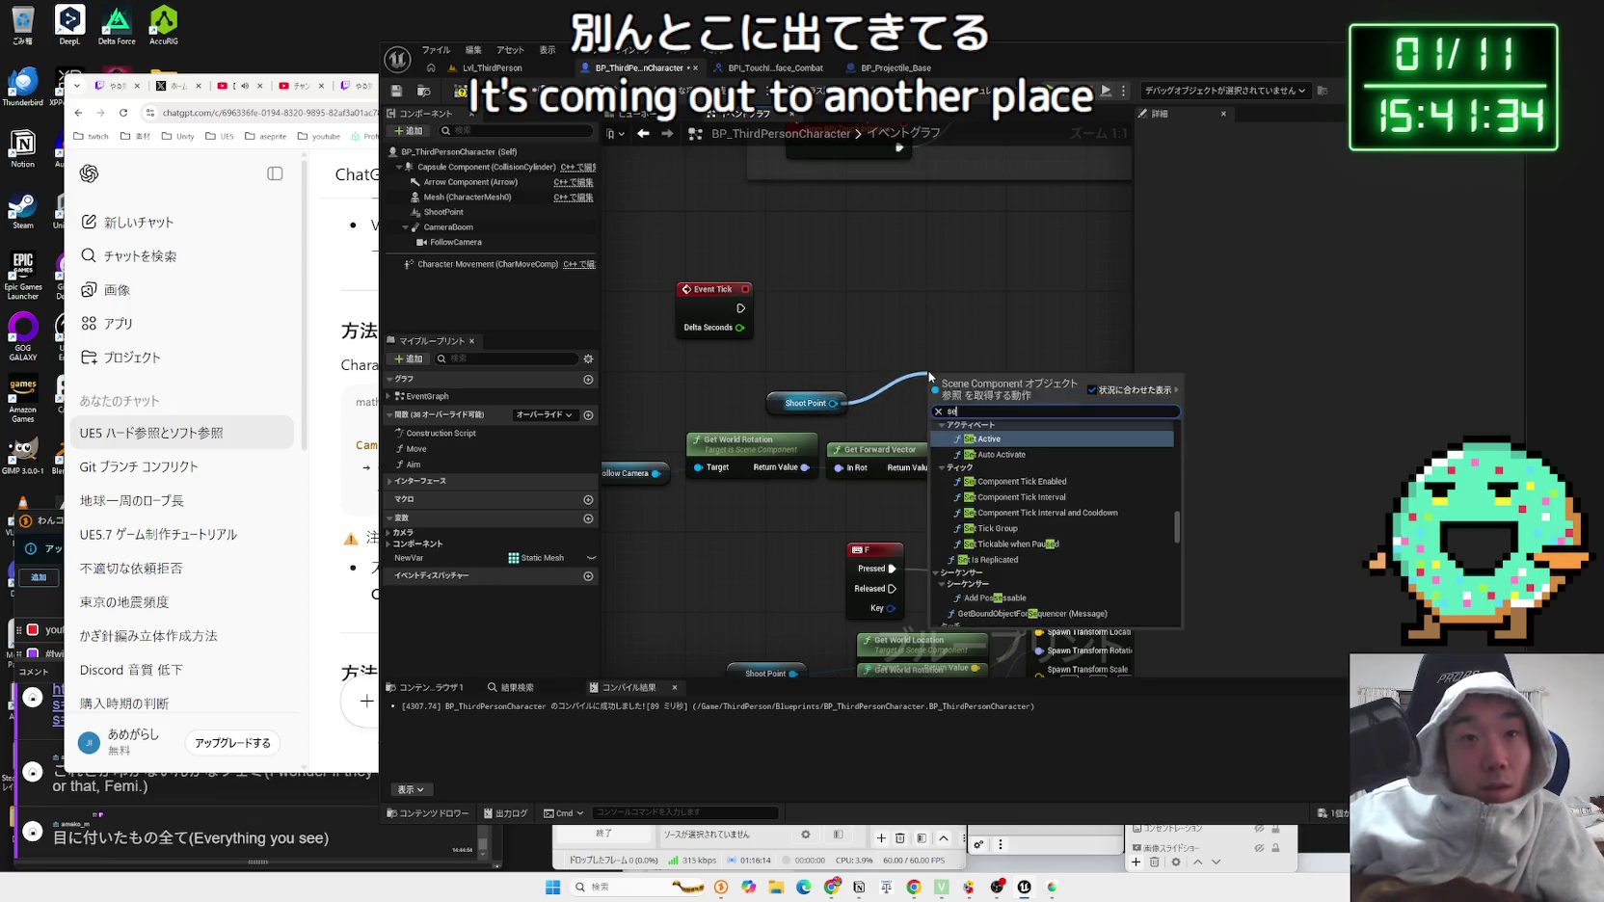
pyautogui.write('set relatvi')
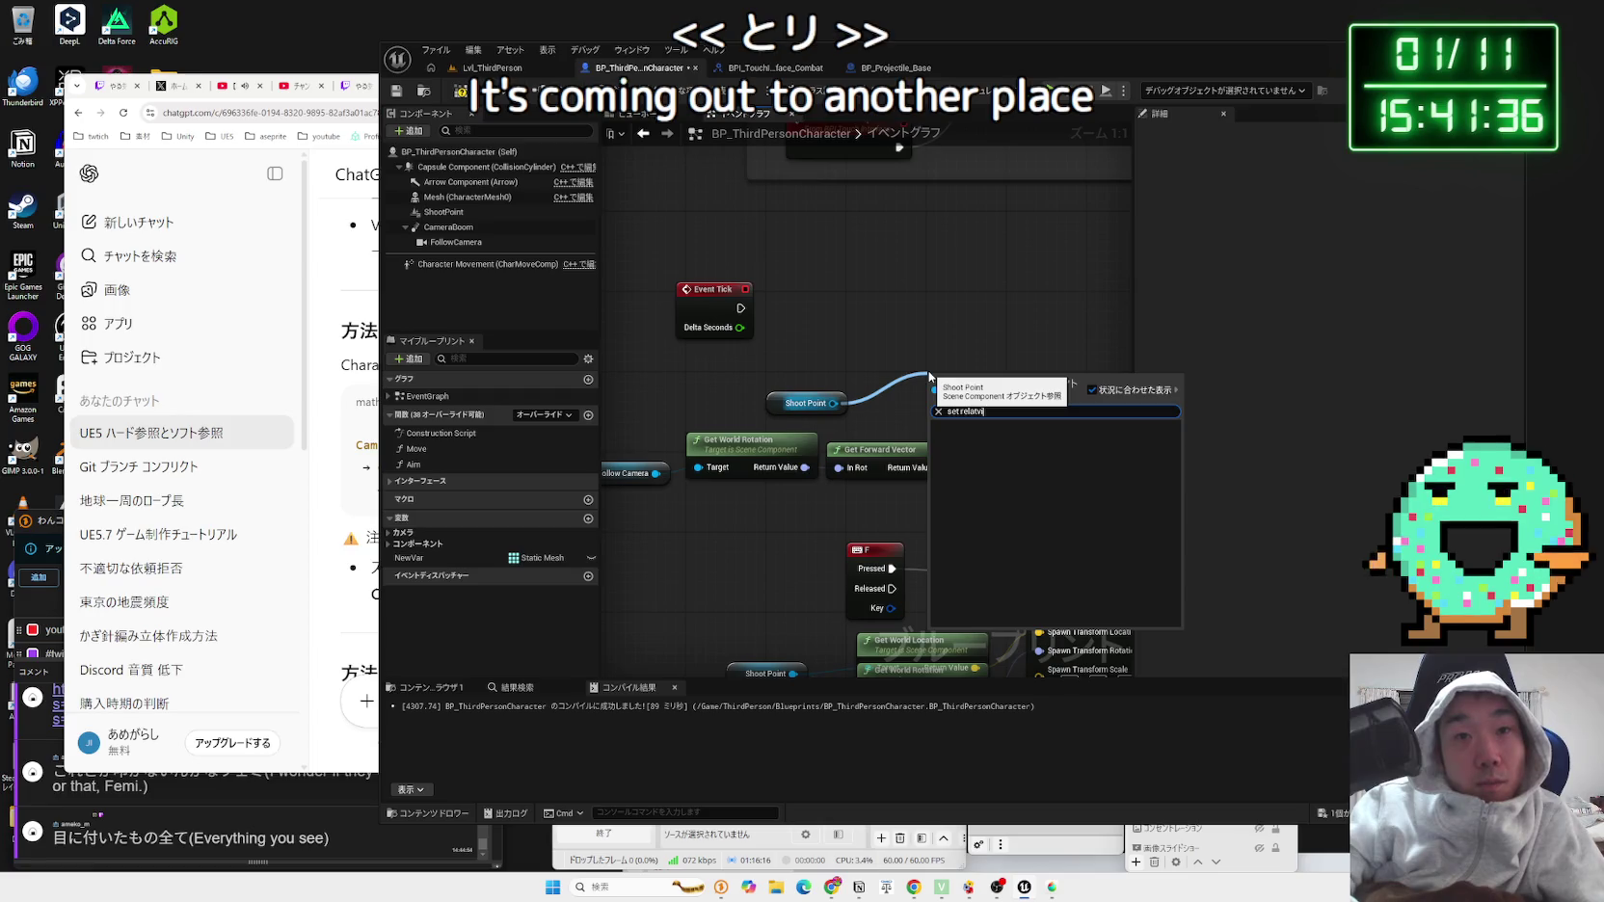
pyautogui.press('BackSpace')
pyautogui.press('BackSpace')
pyautogui.click(1004, 456)
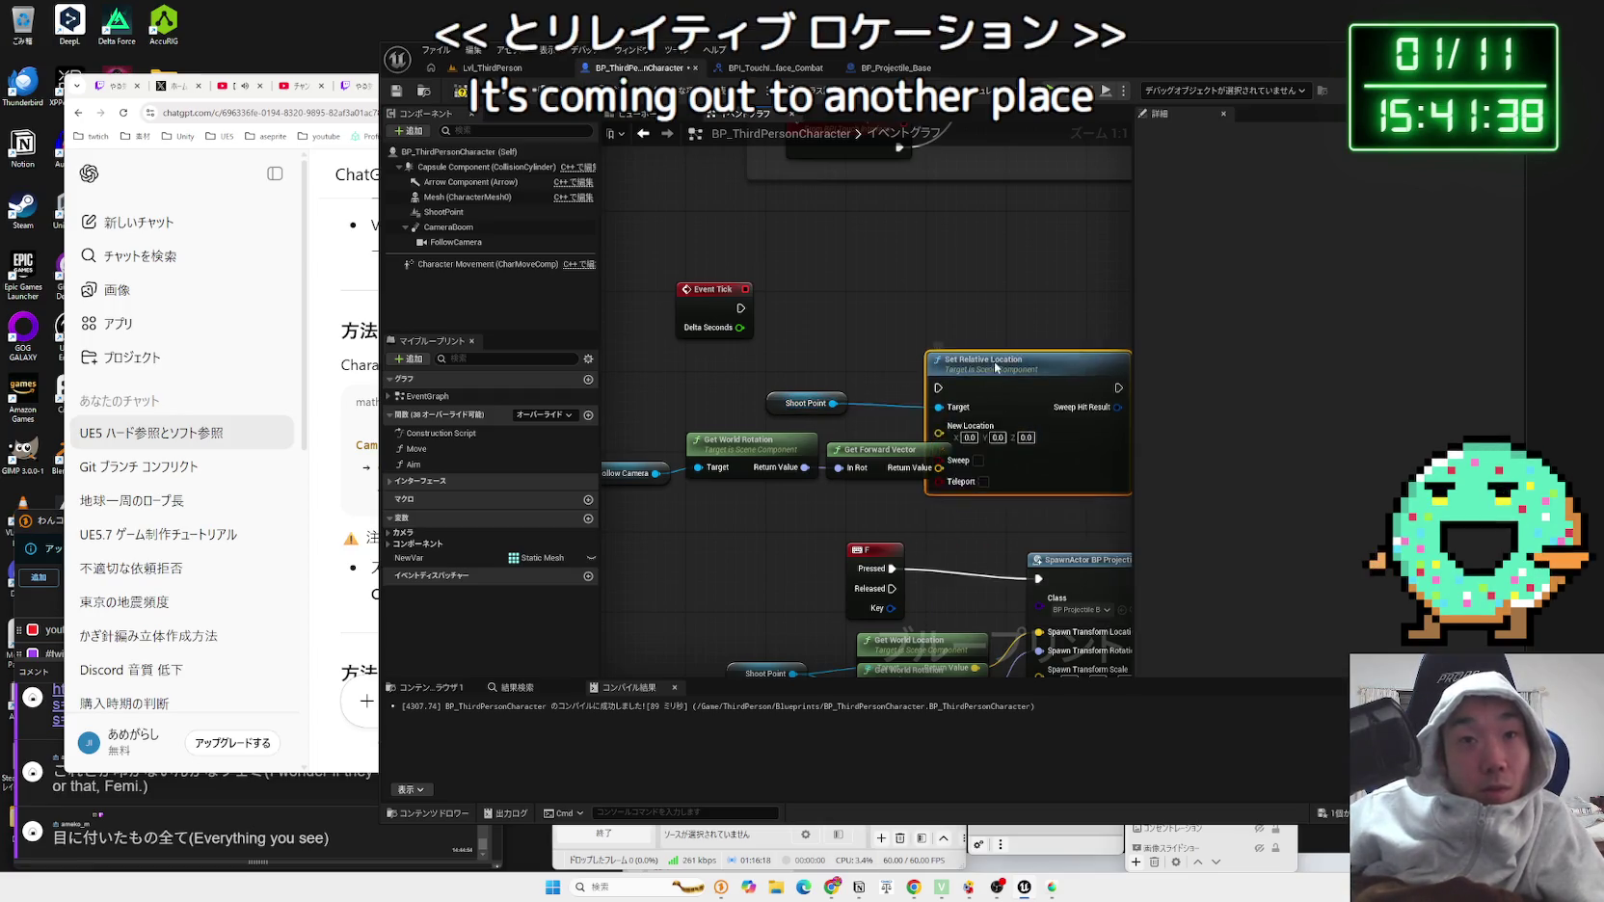
pyautogui.moveTo(957, 337); pyautogui.dragTo(959, 330)
pyautogui.moveTo(979, 334)
pyautogui.mouseDown()
pyautogui.moveTo(969, 305)
pyautogui.moveTo(953, 347)
pyautogui.mouseUp()
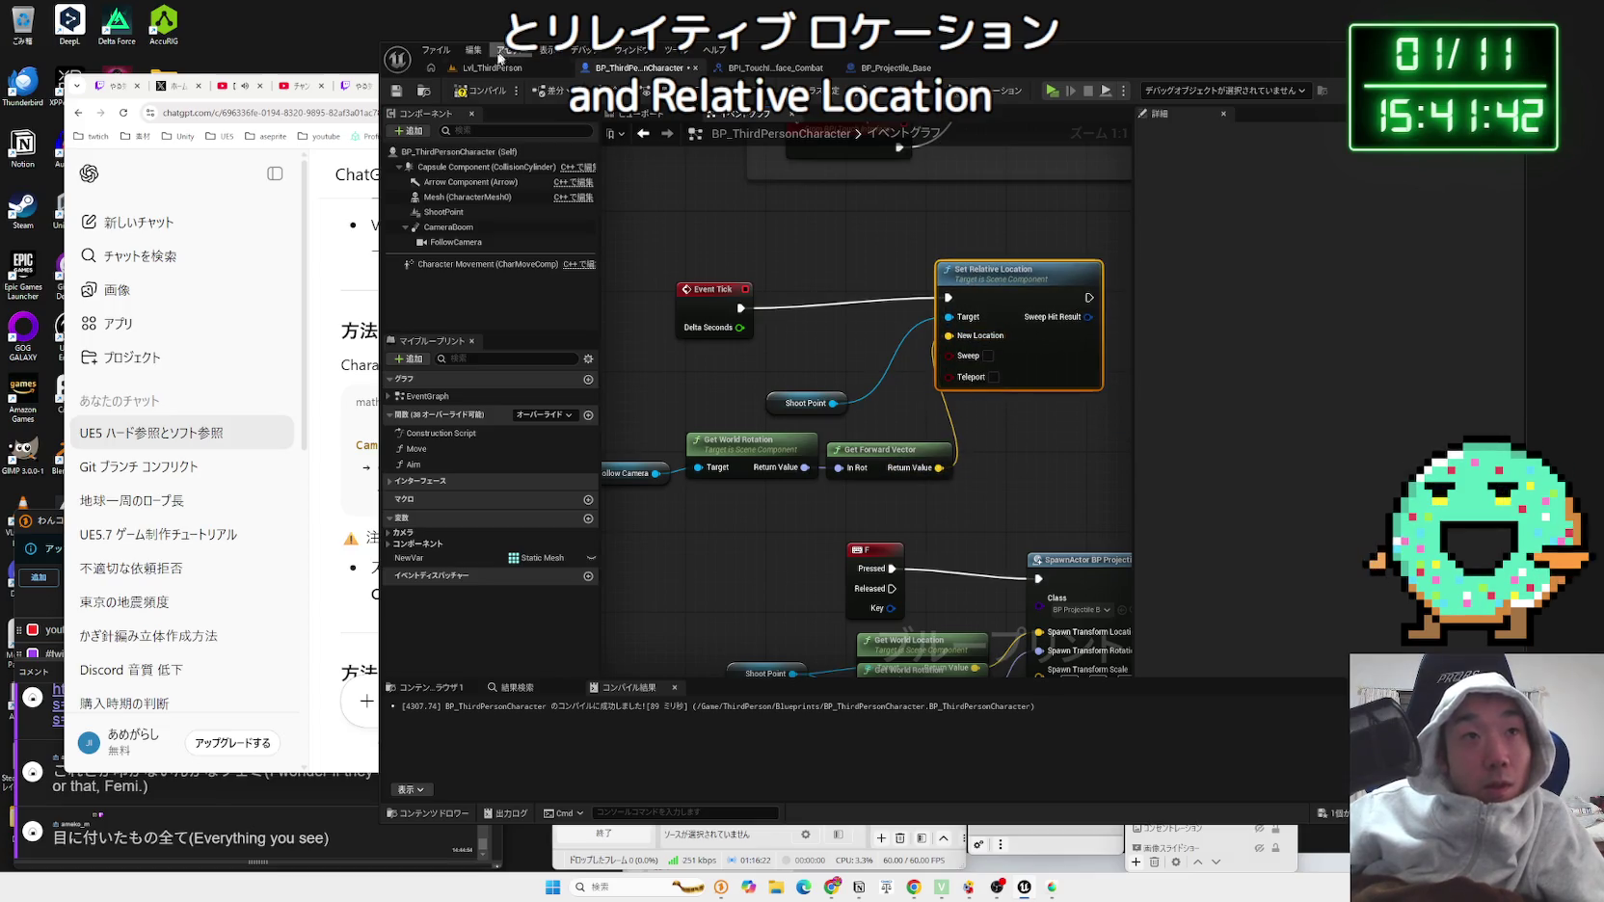
# Step: Play-test the level again with Alt+P, then come back to the character's event graph
pyautogui.click(492, 69)
pyautogui.hotkey('alt', 'p')
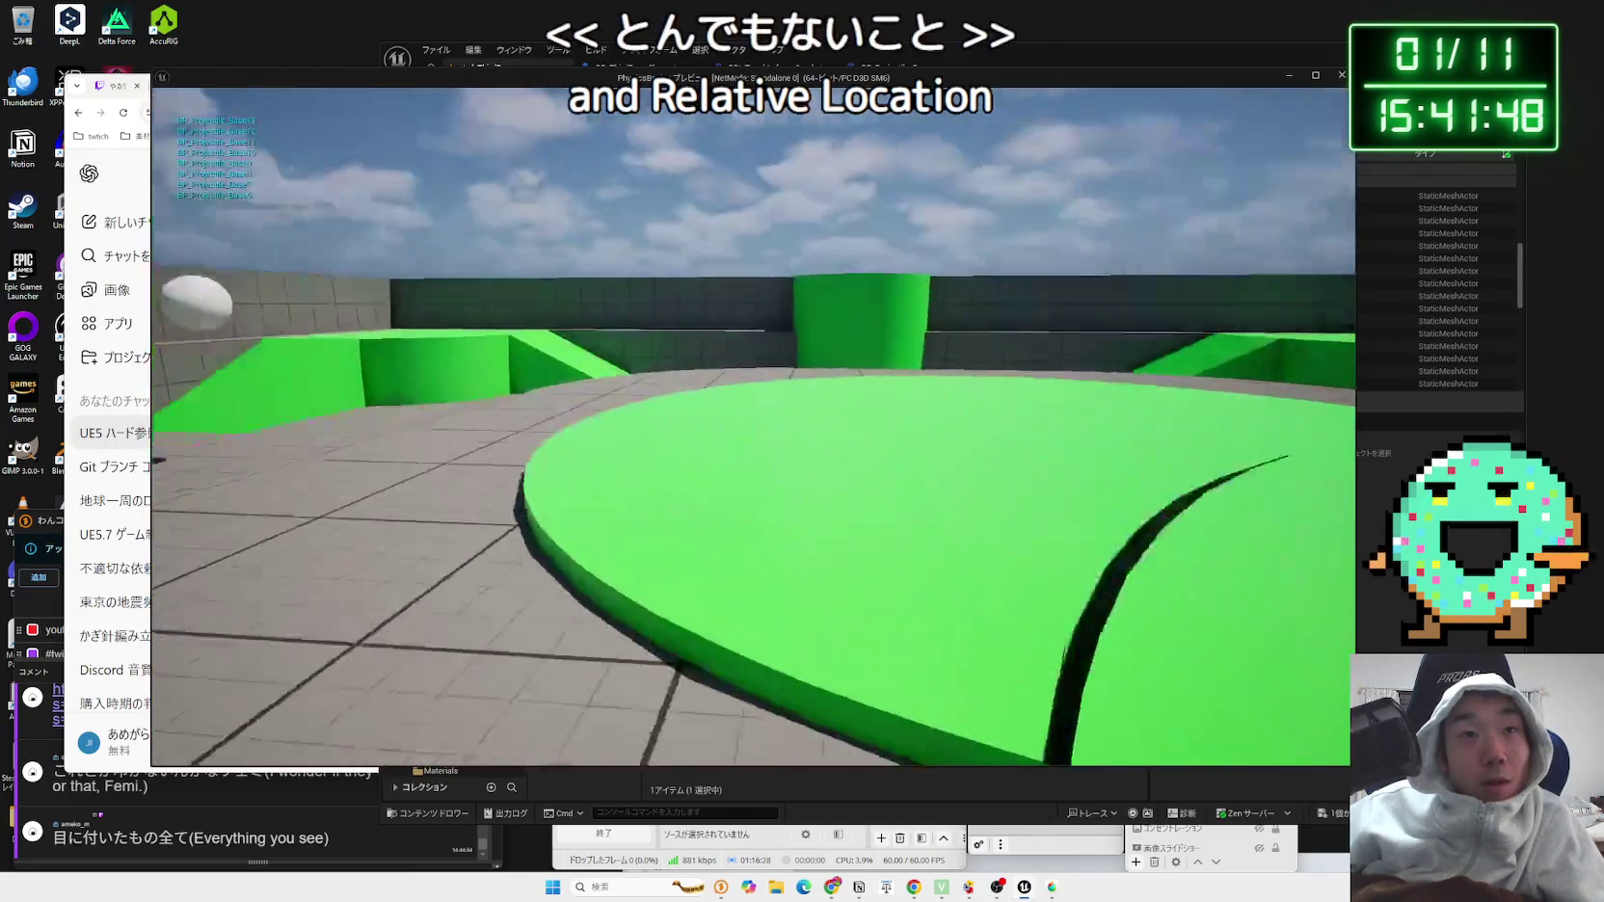
pyautogui.press('Escape')
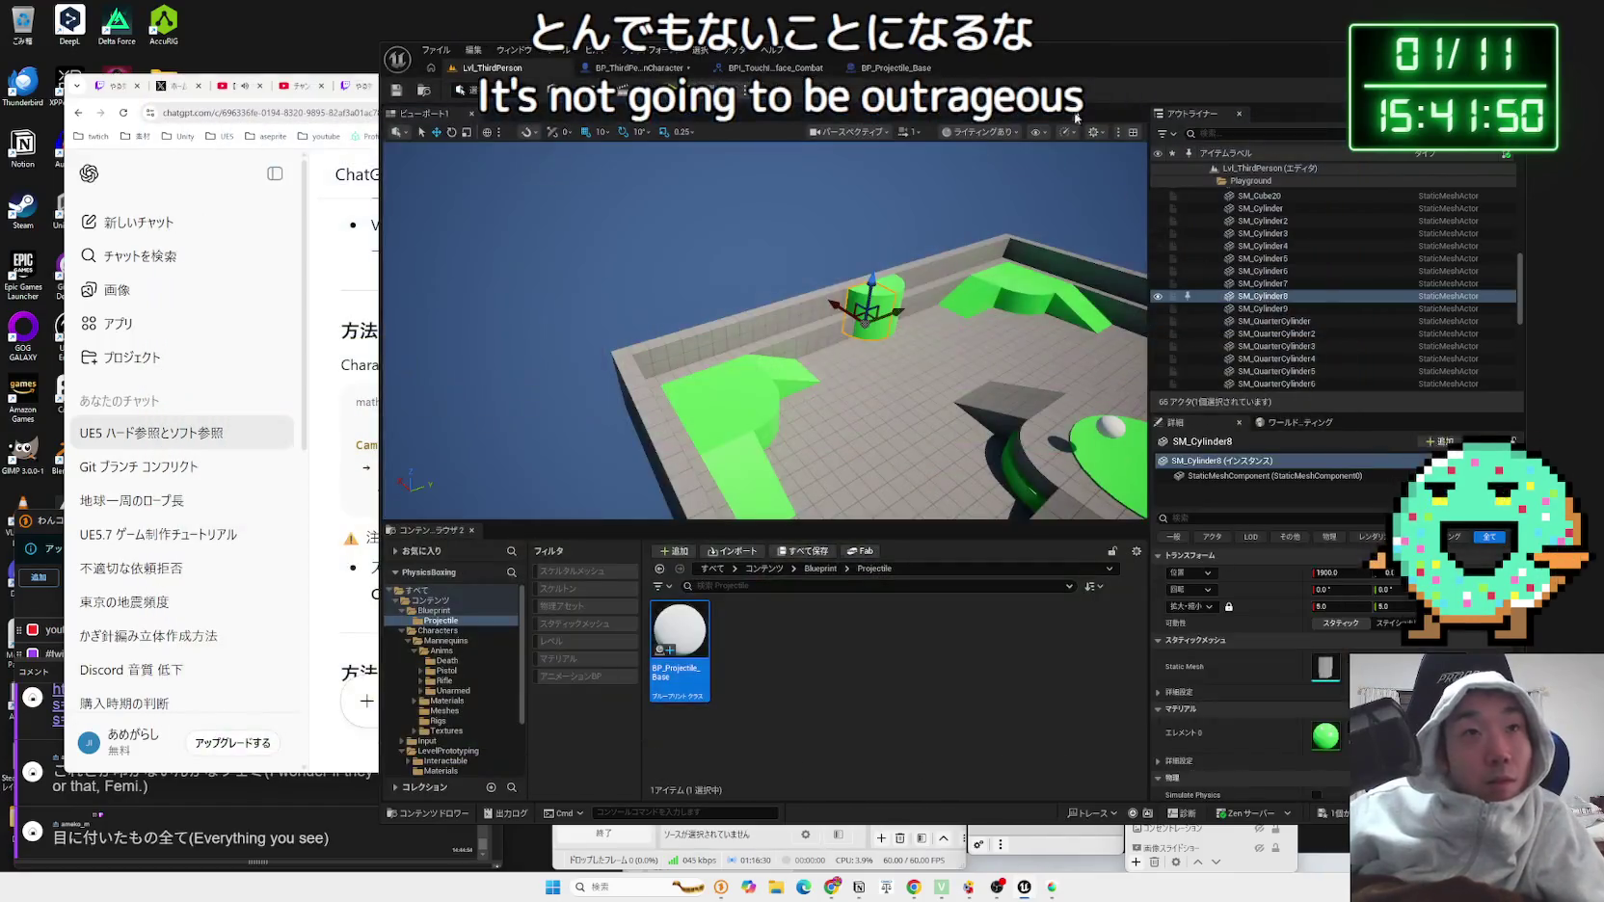
pyautogui.click(653, 68)
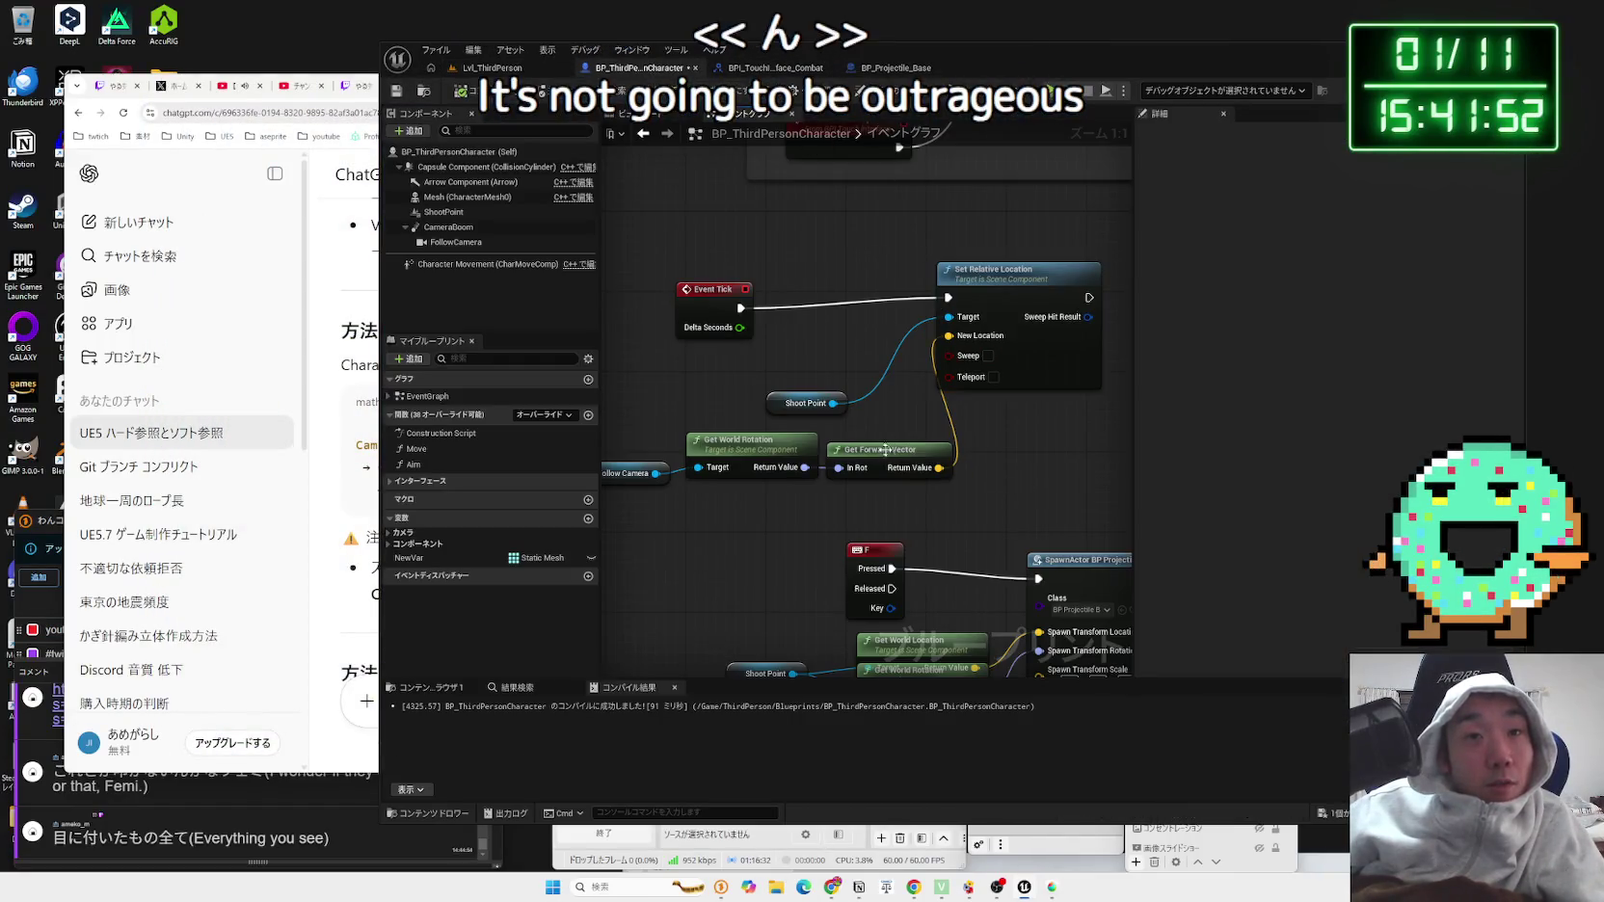
# Step: Delete the Get World Rotation and Set Relative Location nodes from the graph
pyautogui.click(800, 384)
pyautogui.press('Delete')
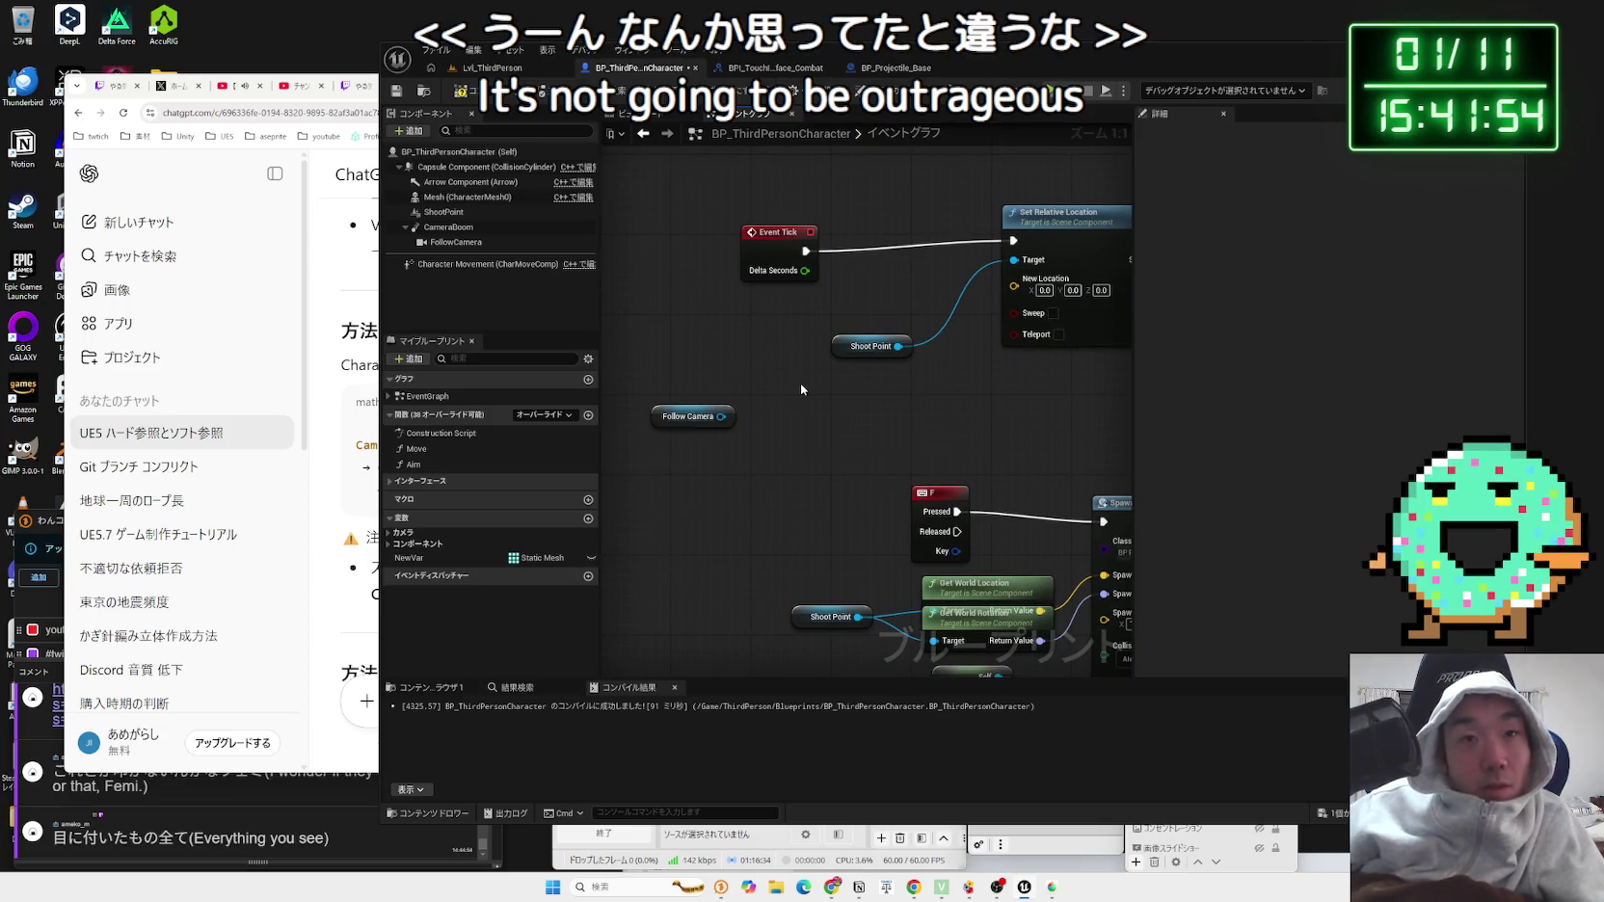
pyautogui.moveTo(688, 416); pyautogui.dragTo(727, 396)
pyautogui.moveTo(923, 359); pyautogui.dragTo(820, 392)
pyautogui.click(983, 261)
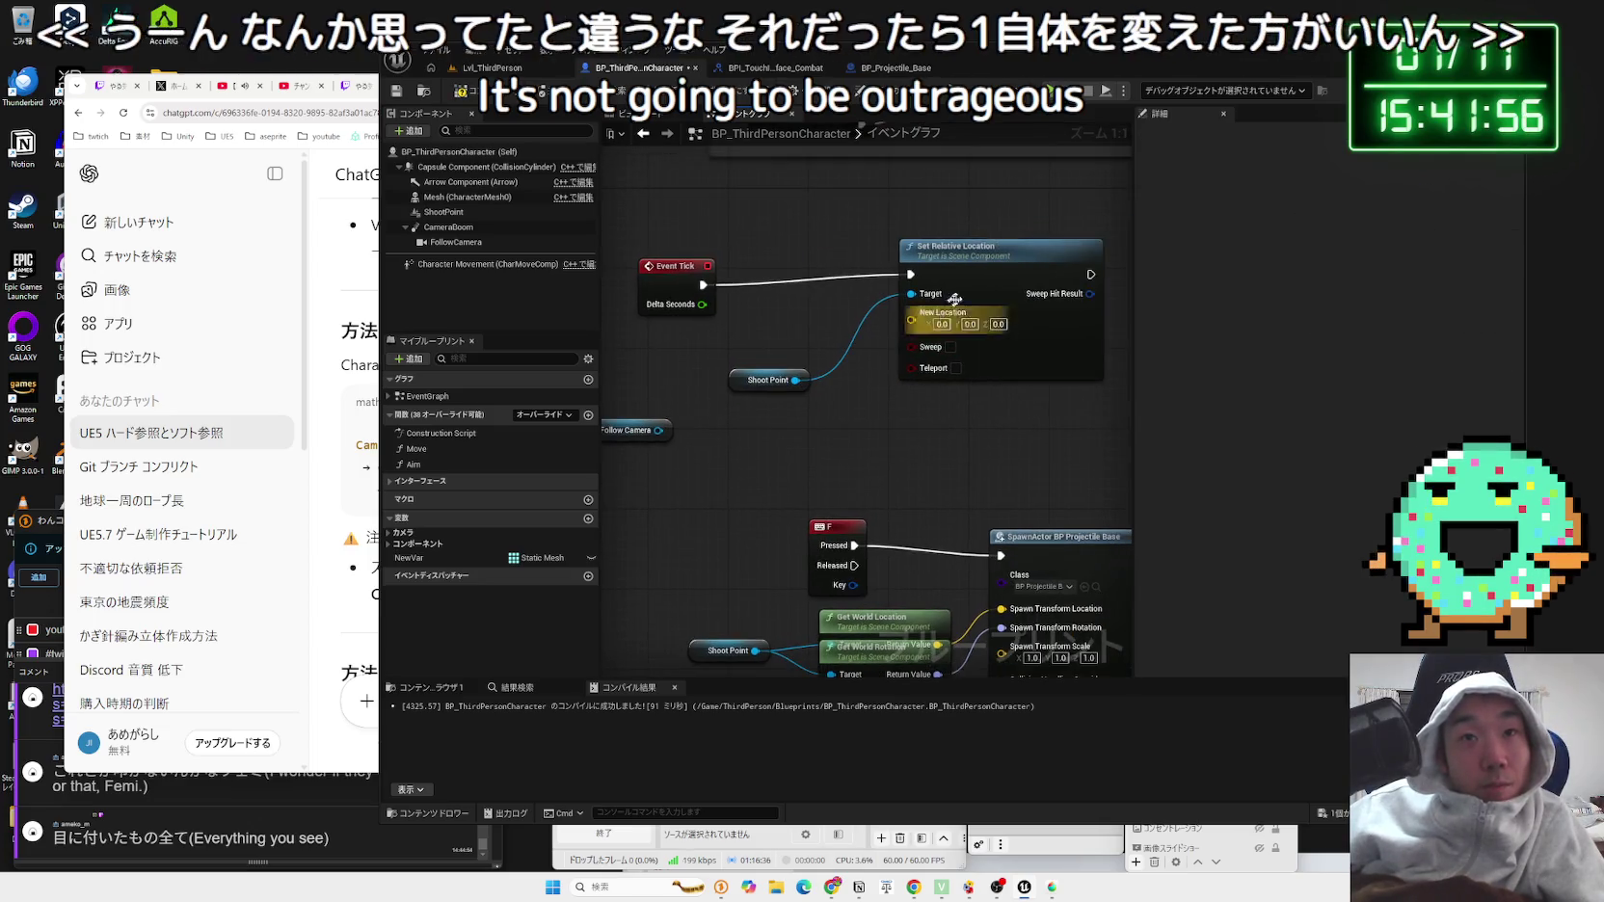
pyautogui.press('Delete')
pyautogui.moveTo(874, 301); pyautogui.dragTo(875, 301)
pyautogui.click(768, 399)
# Step: Add Get World Location from Follow Camera beside Shoot Point, then show the Viewport
pyautogui.moveTo(625, 436); pyautogui.dragTo(827, 431)
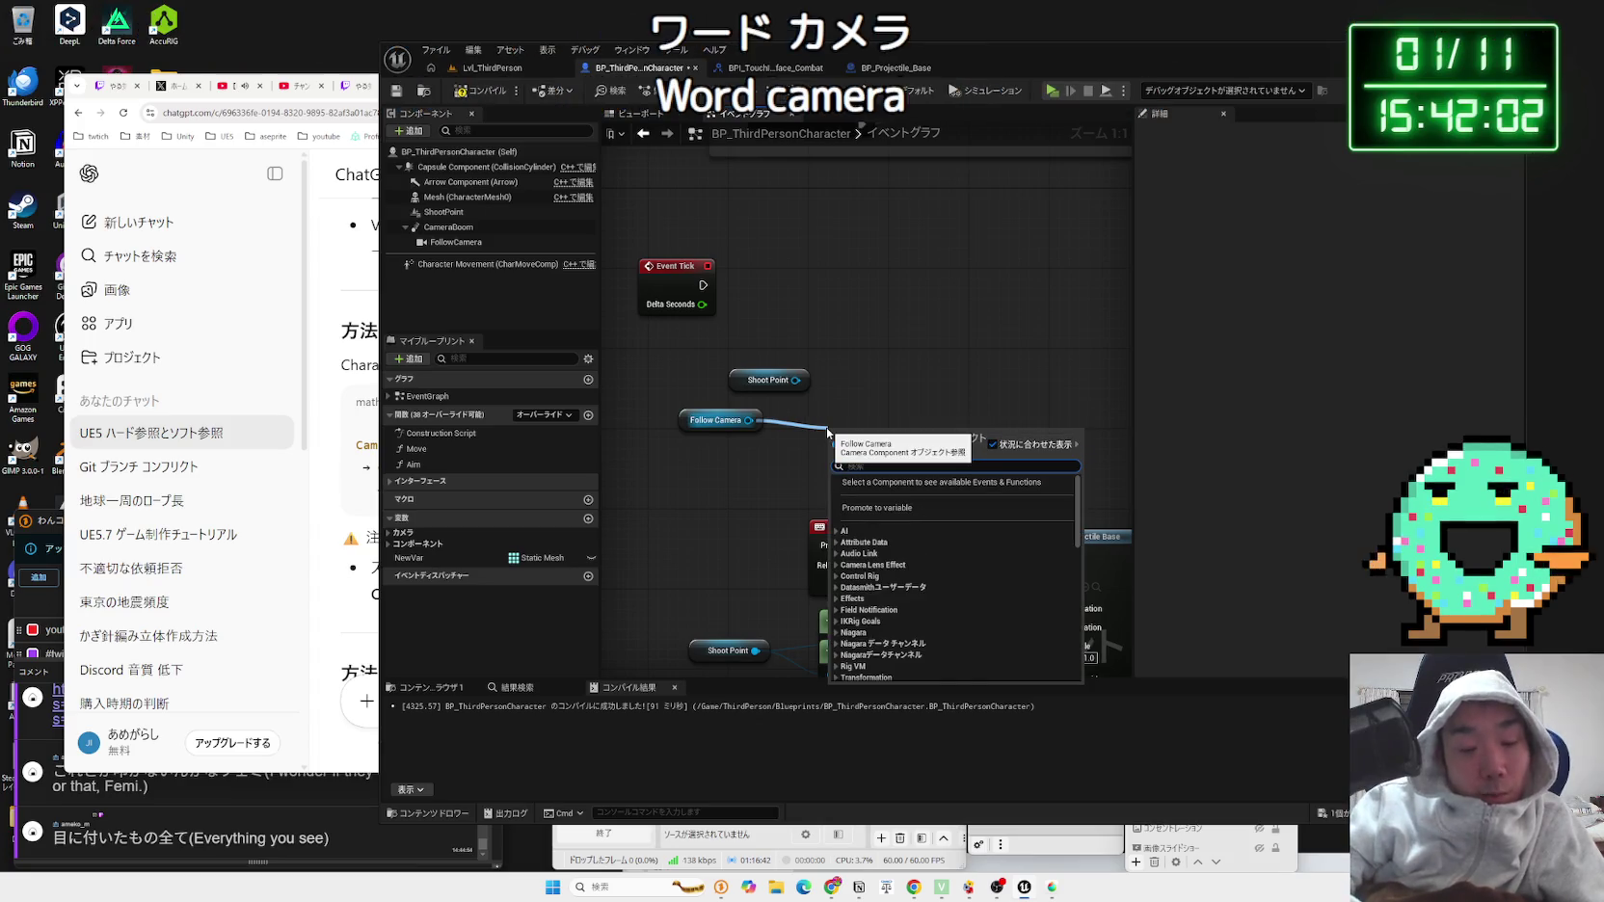
pyautogui.write('get world')
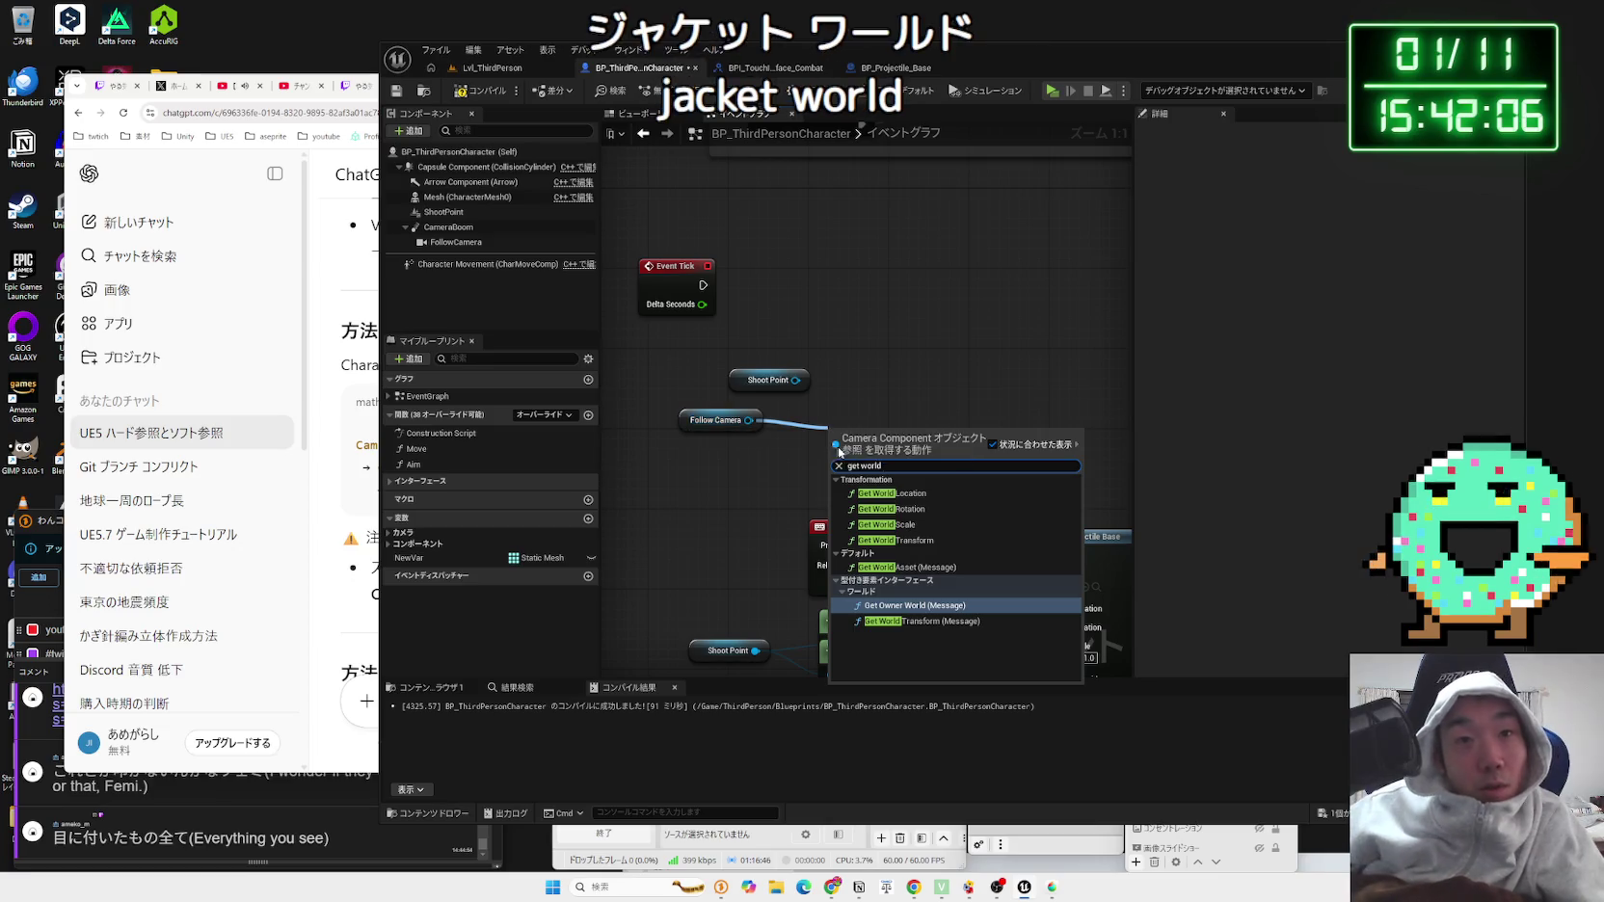
pyautogui.click(896, 493)
pyautogui.moveTo(882, 464)
pyautogui.mouseDown()
pyautogui.moveTo(821, 424)
pyautogui.moveTo(674, 400)
pyautogui.mouseUp()
pyautogui.moveTo(819, 409); pyautogui.dragTo(769, 430)
pyautogui.click(723, 500)
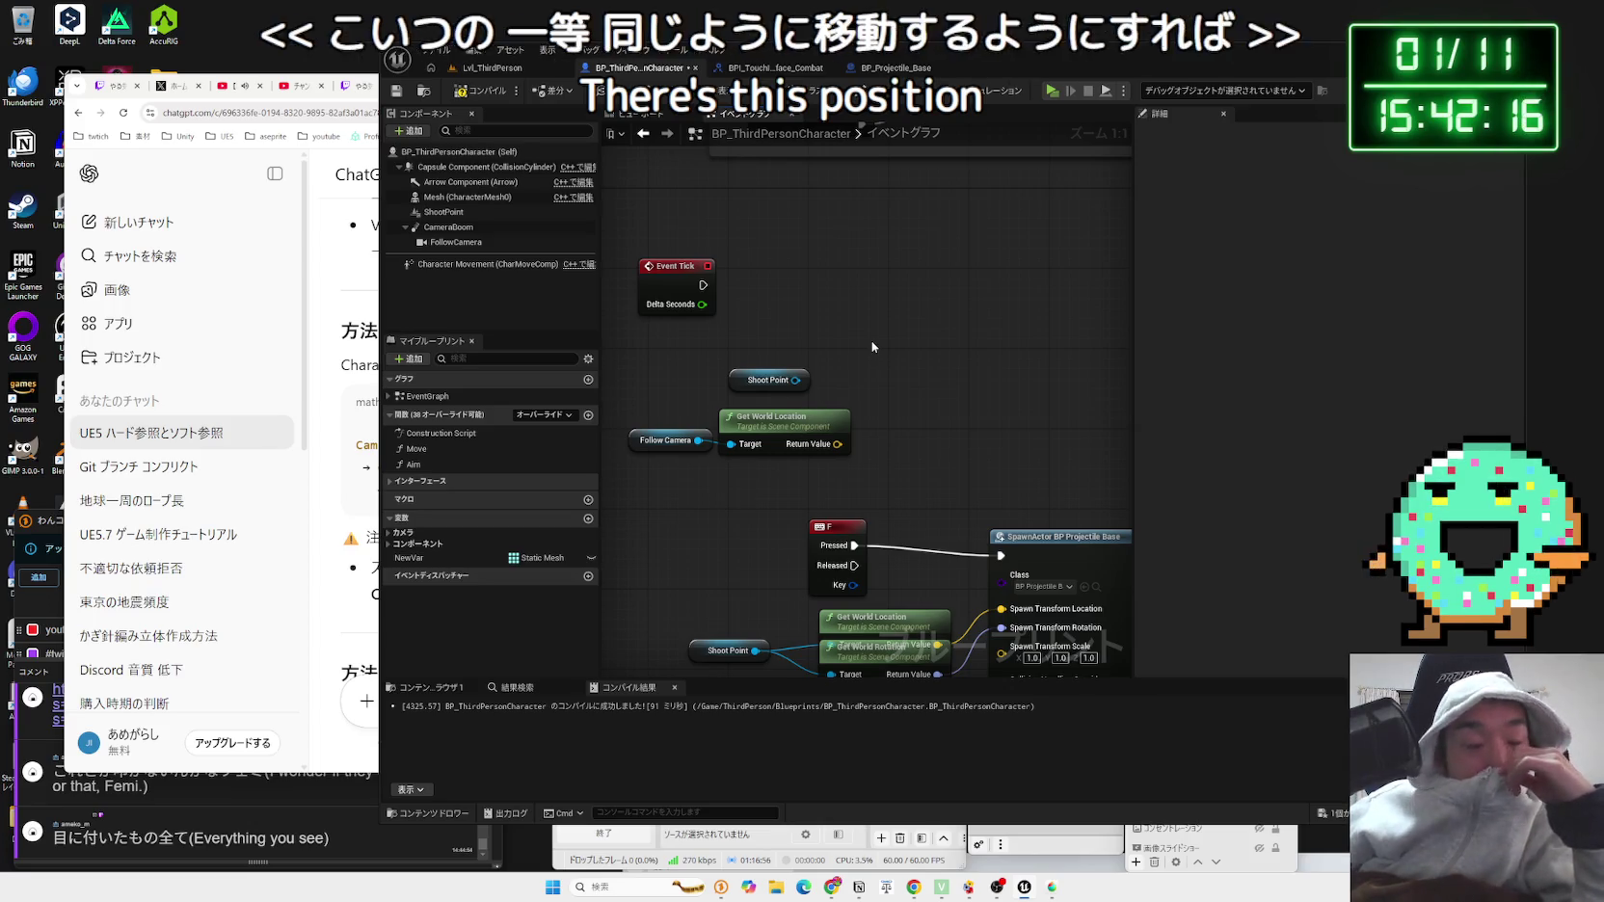
pyautogui.click(738, 382)
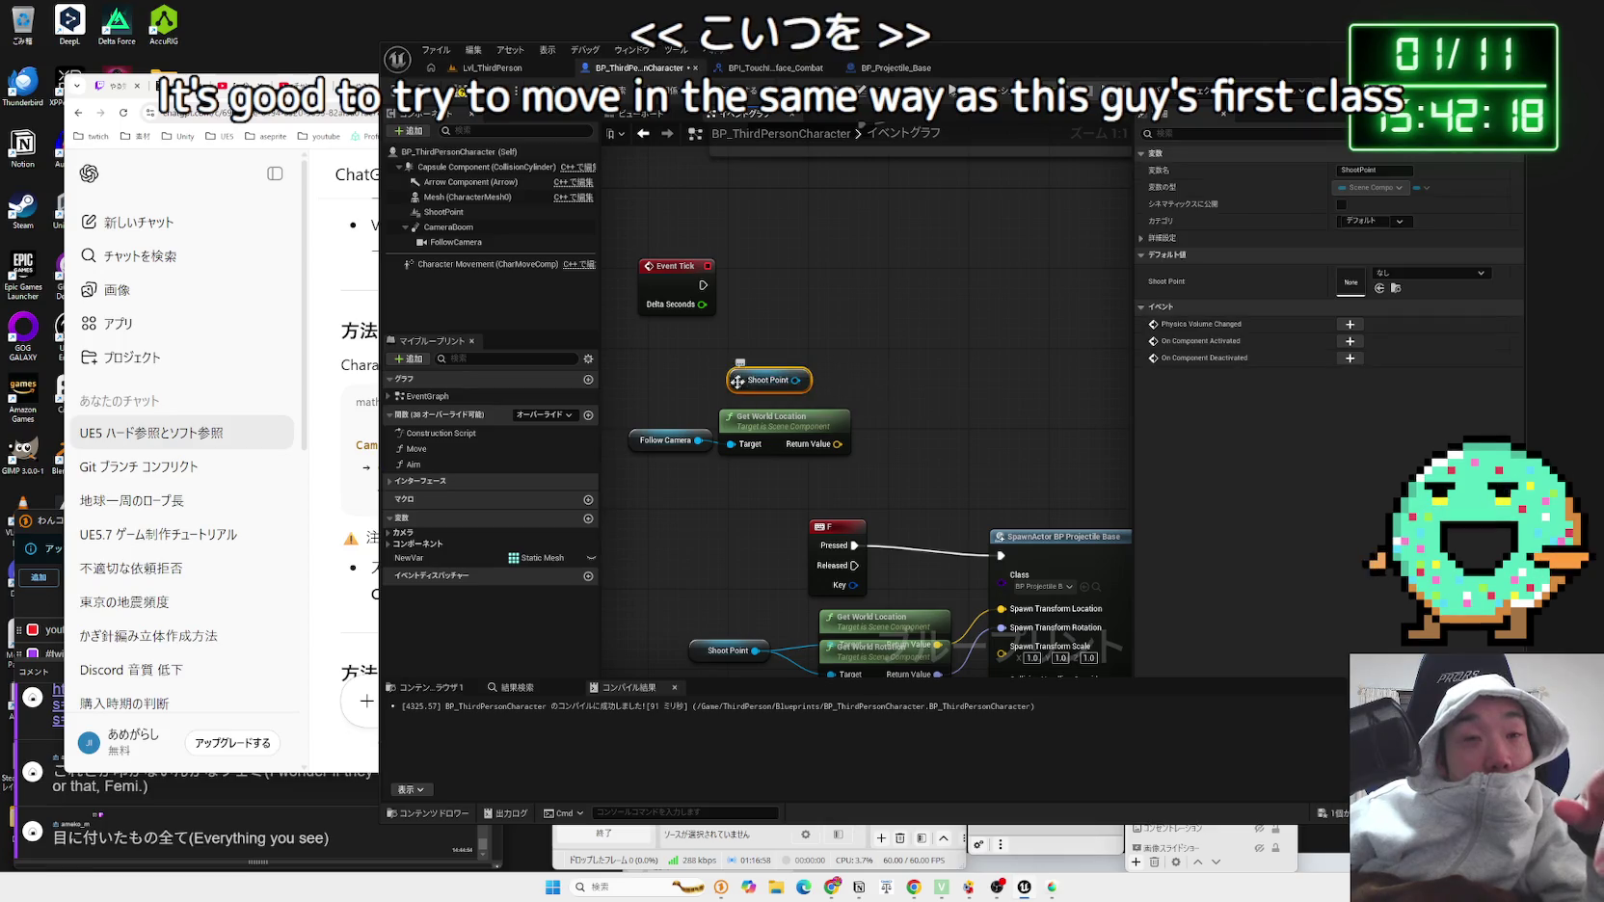
pyautogui.click(635, 213)
pyautogui.click(640, 112)
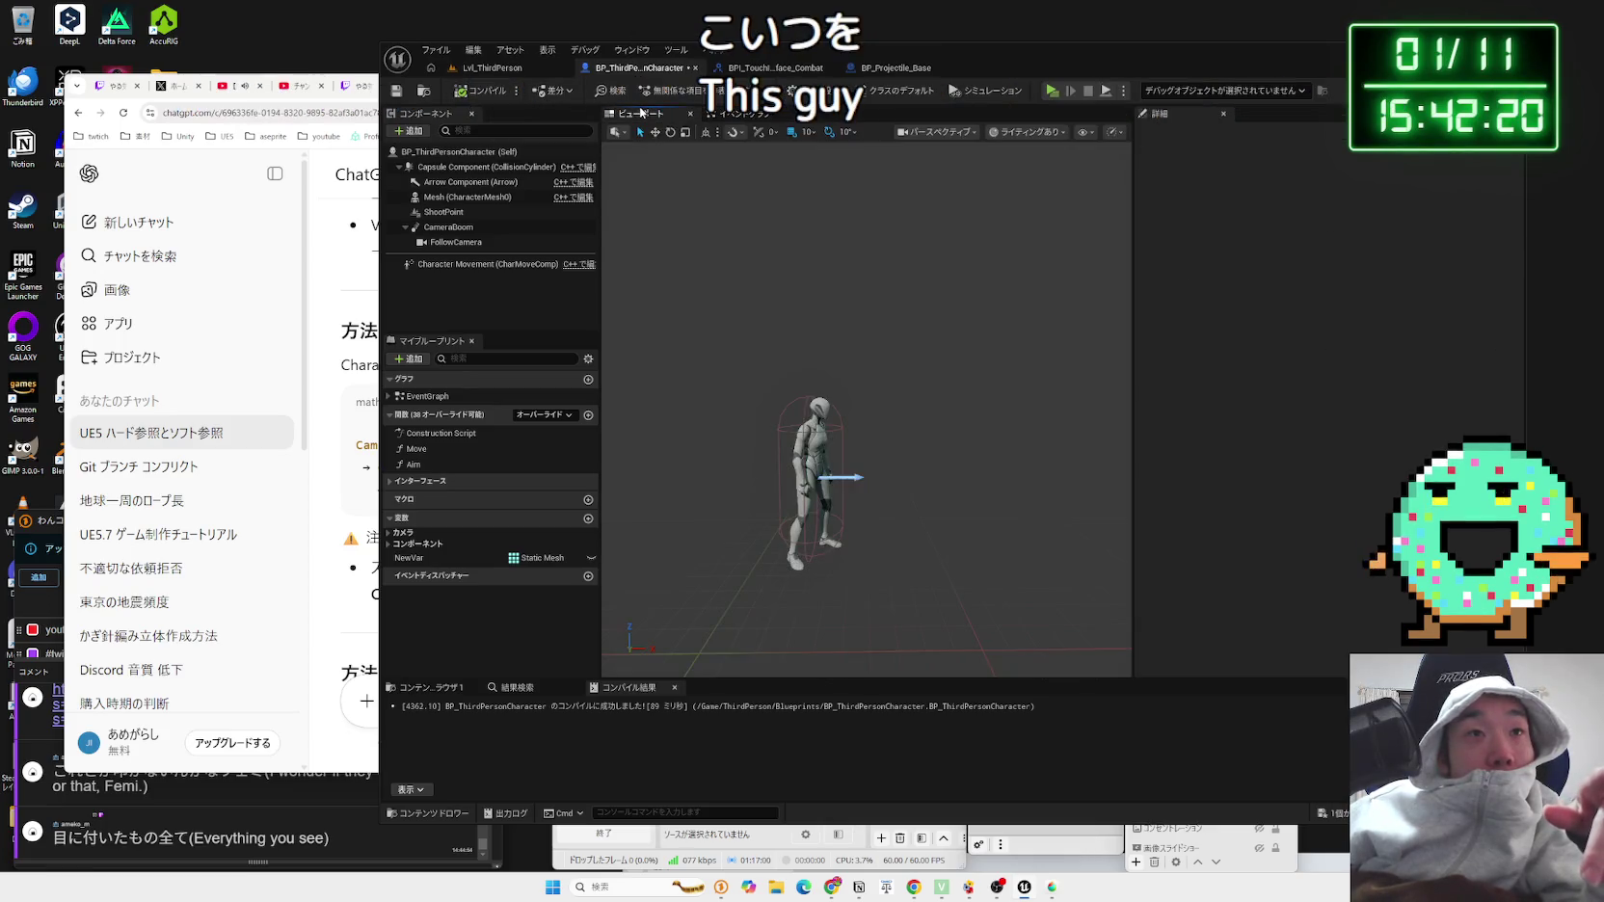
pyautogui.click(465, 242)
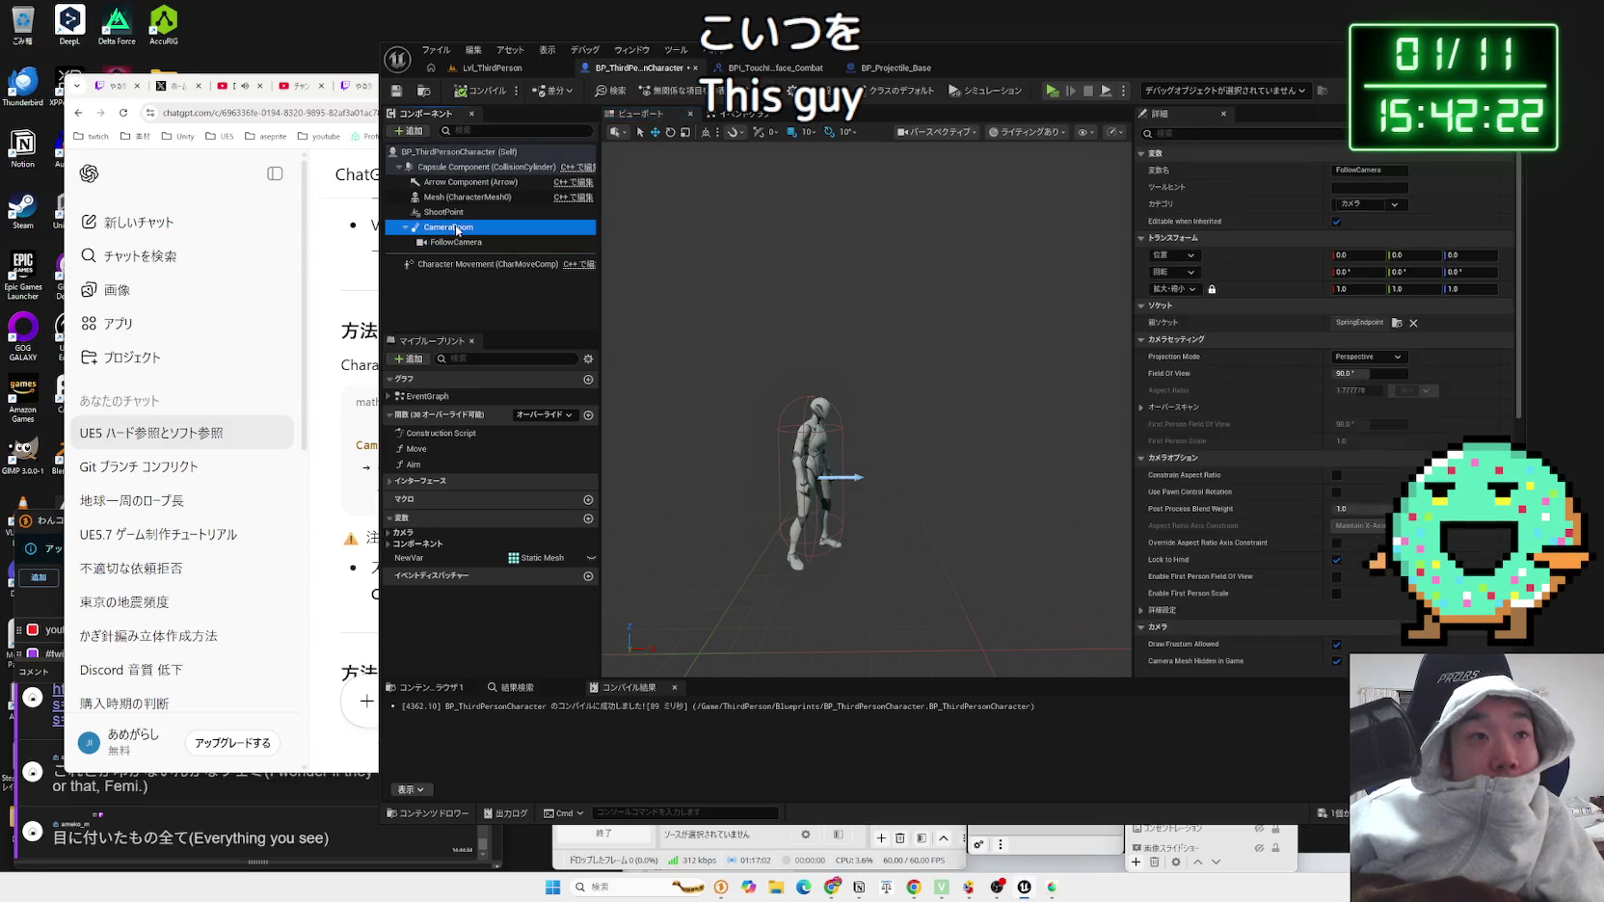
pyautogui.press('f')
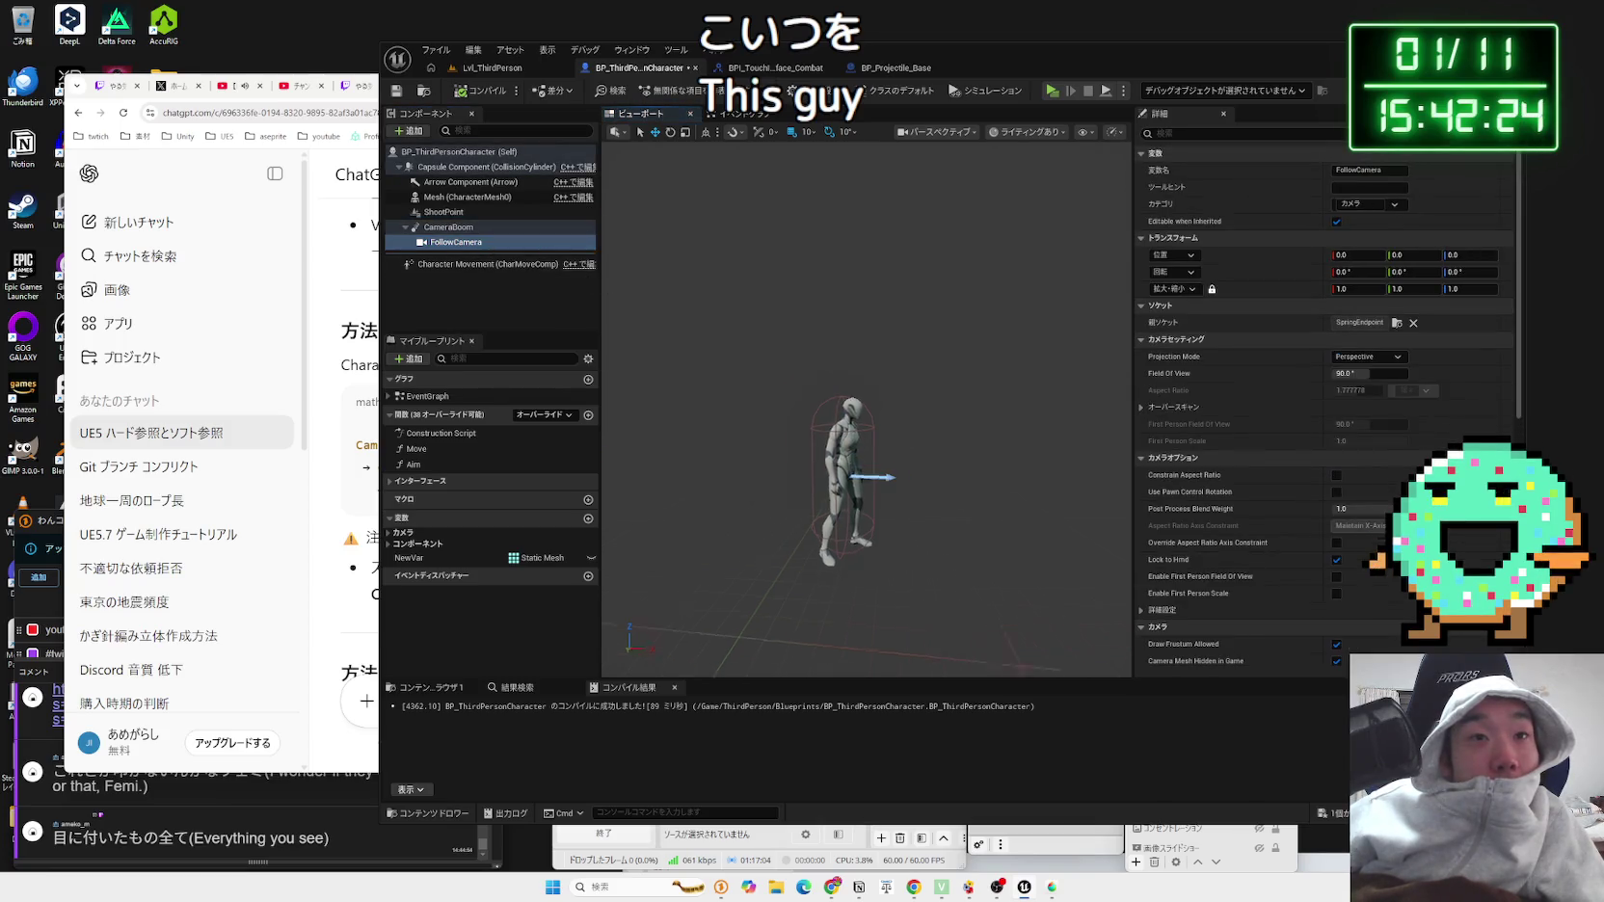
pyautogui.click(479, 214)
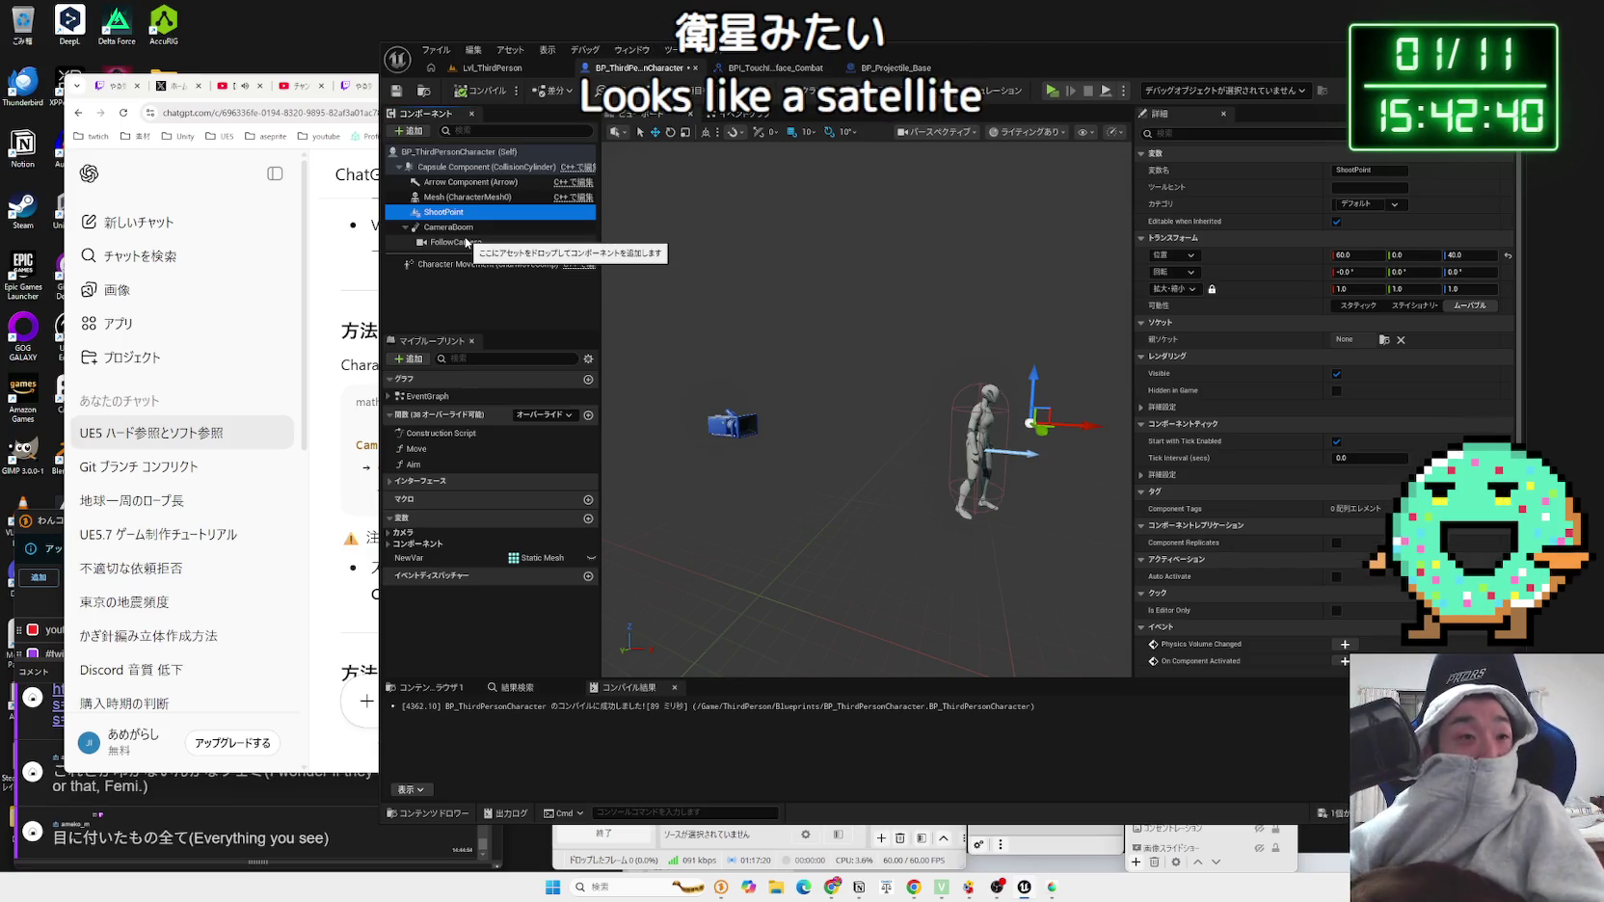
# Step: Parent ShootPoint under FollowCamera in the Components panel
pyautogui.moveTo(450, 213); pyautogui.dragTo(475, 244)
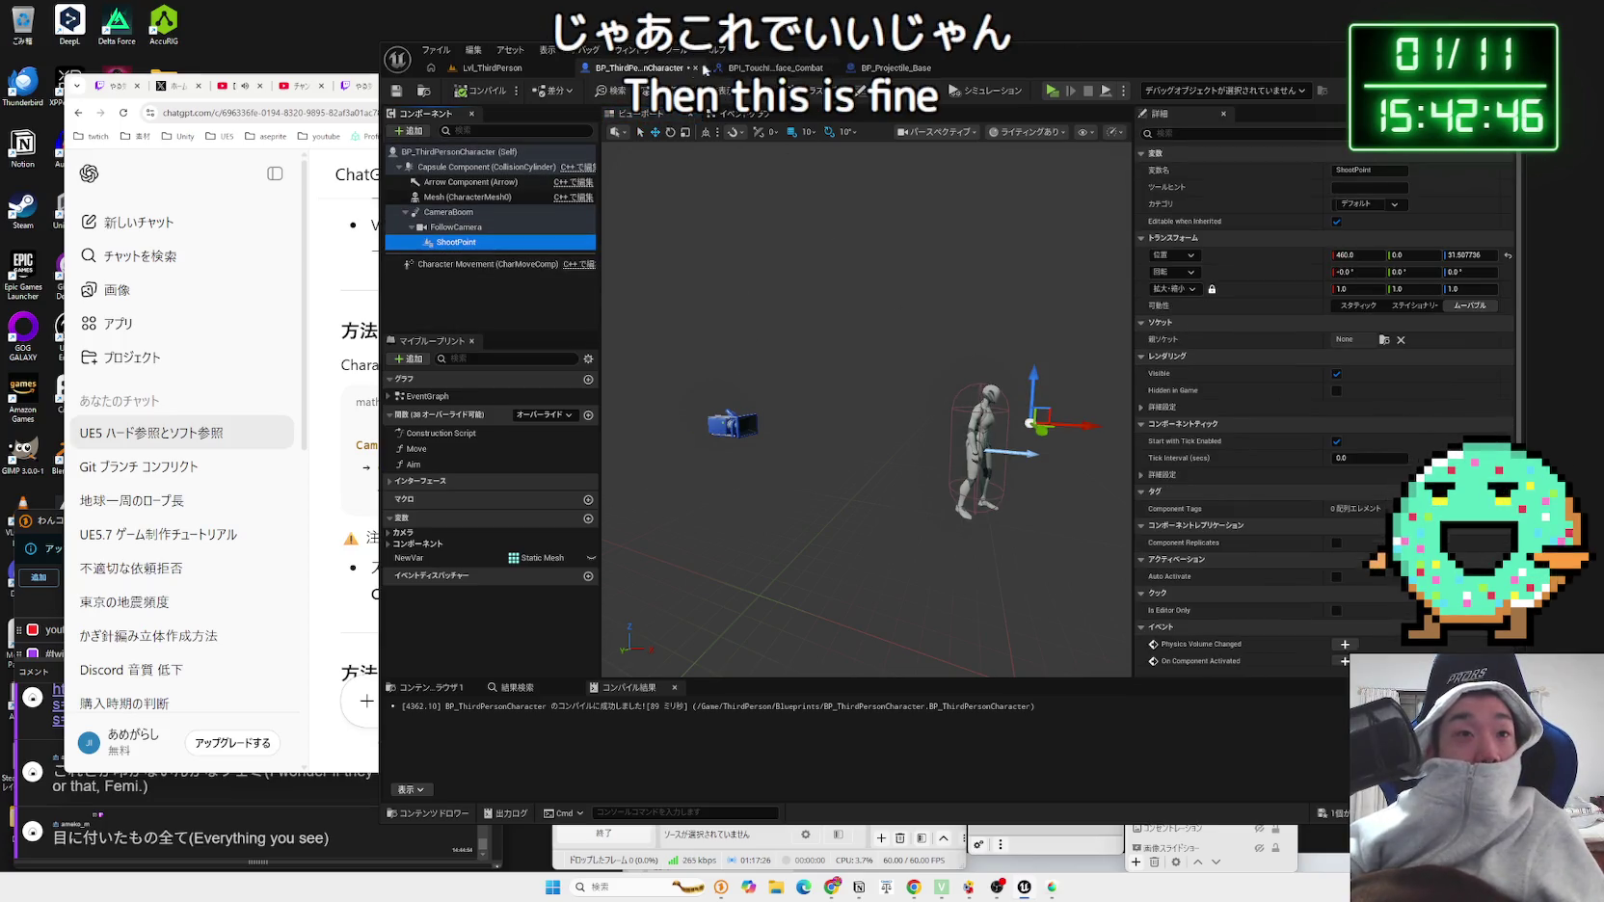
pyautogui.click(771, 67)
pyautogui.click(891, 67)
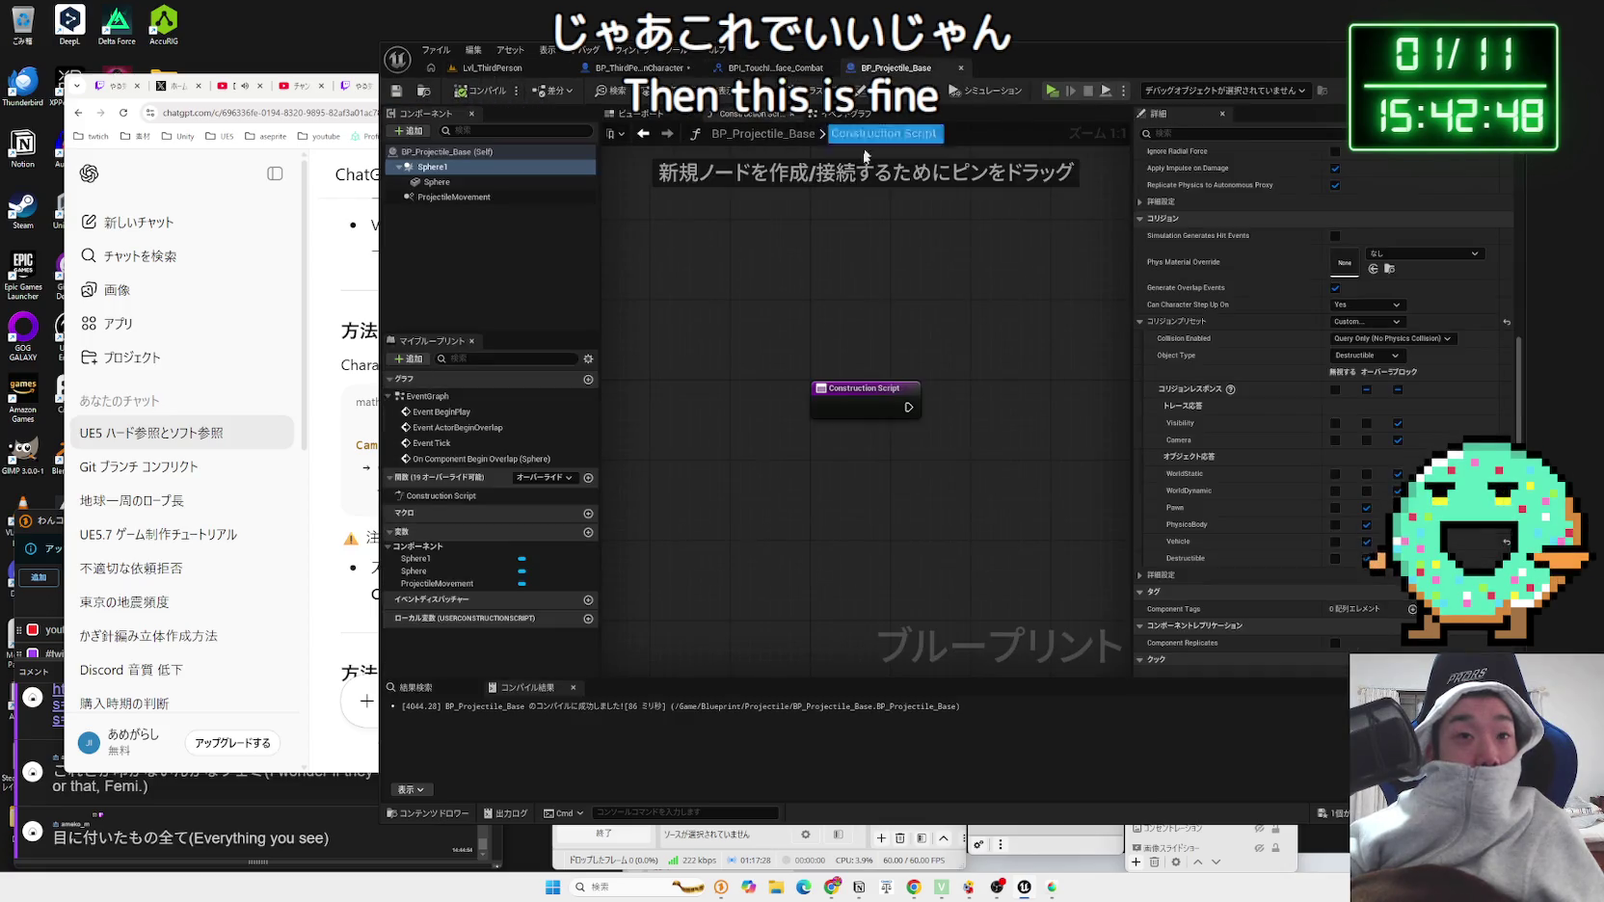
pyautogui.click(654, 71)
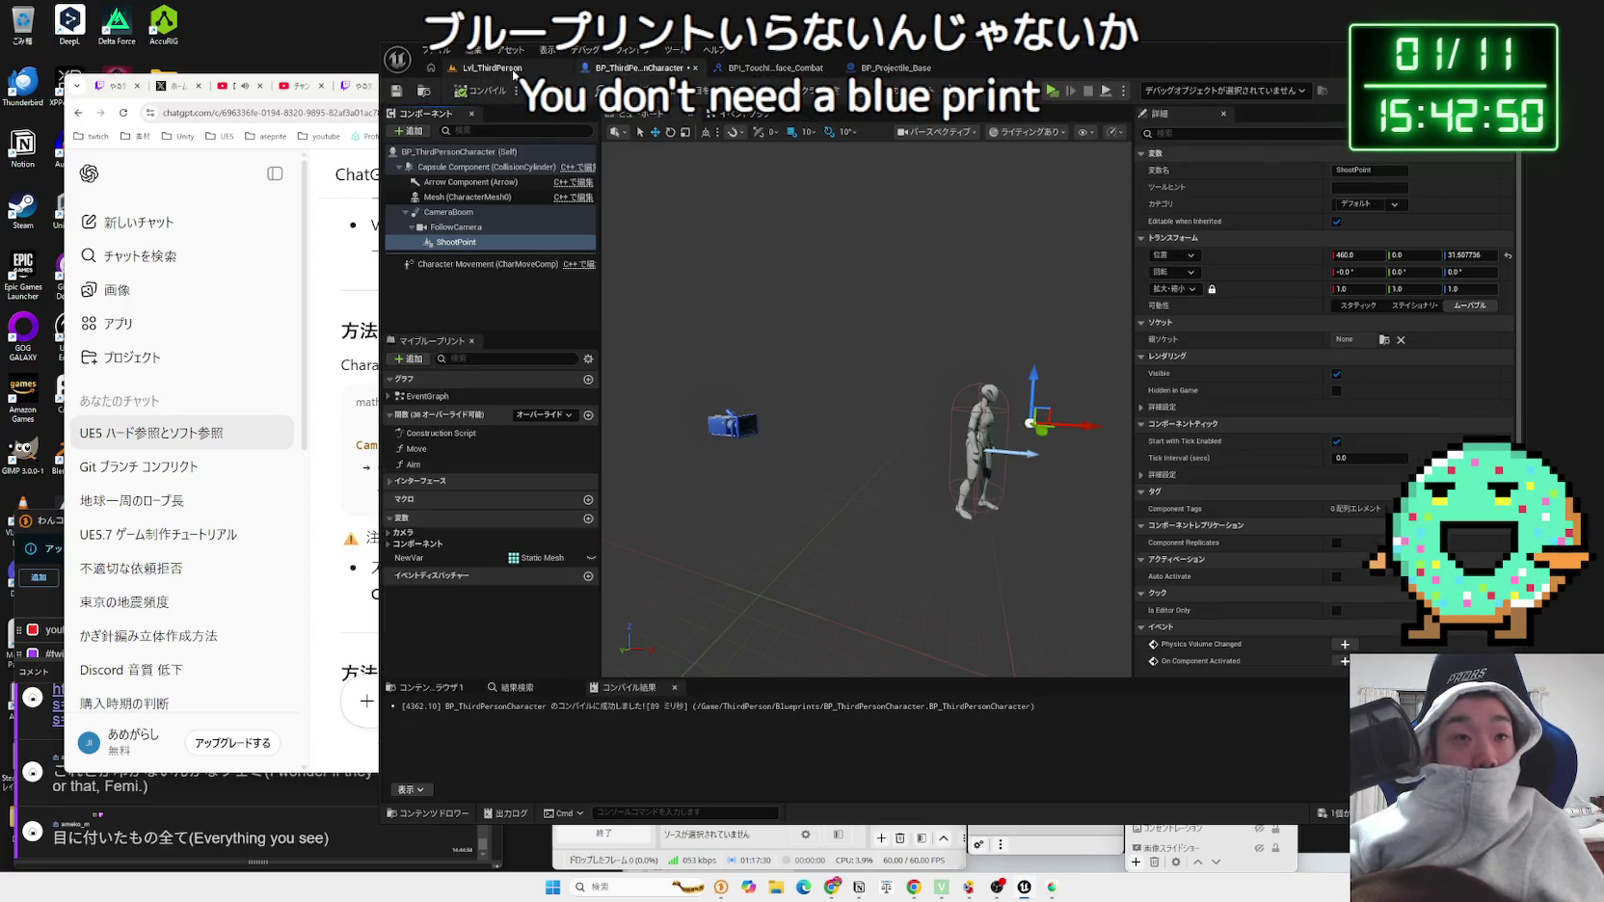
pyautogui.click(514, 70)
pyautogui.click(623, 73)
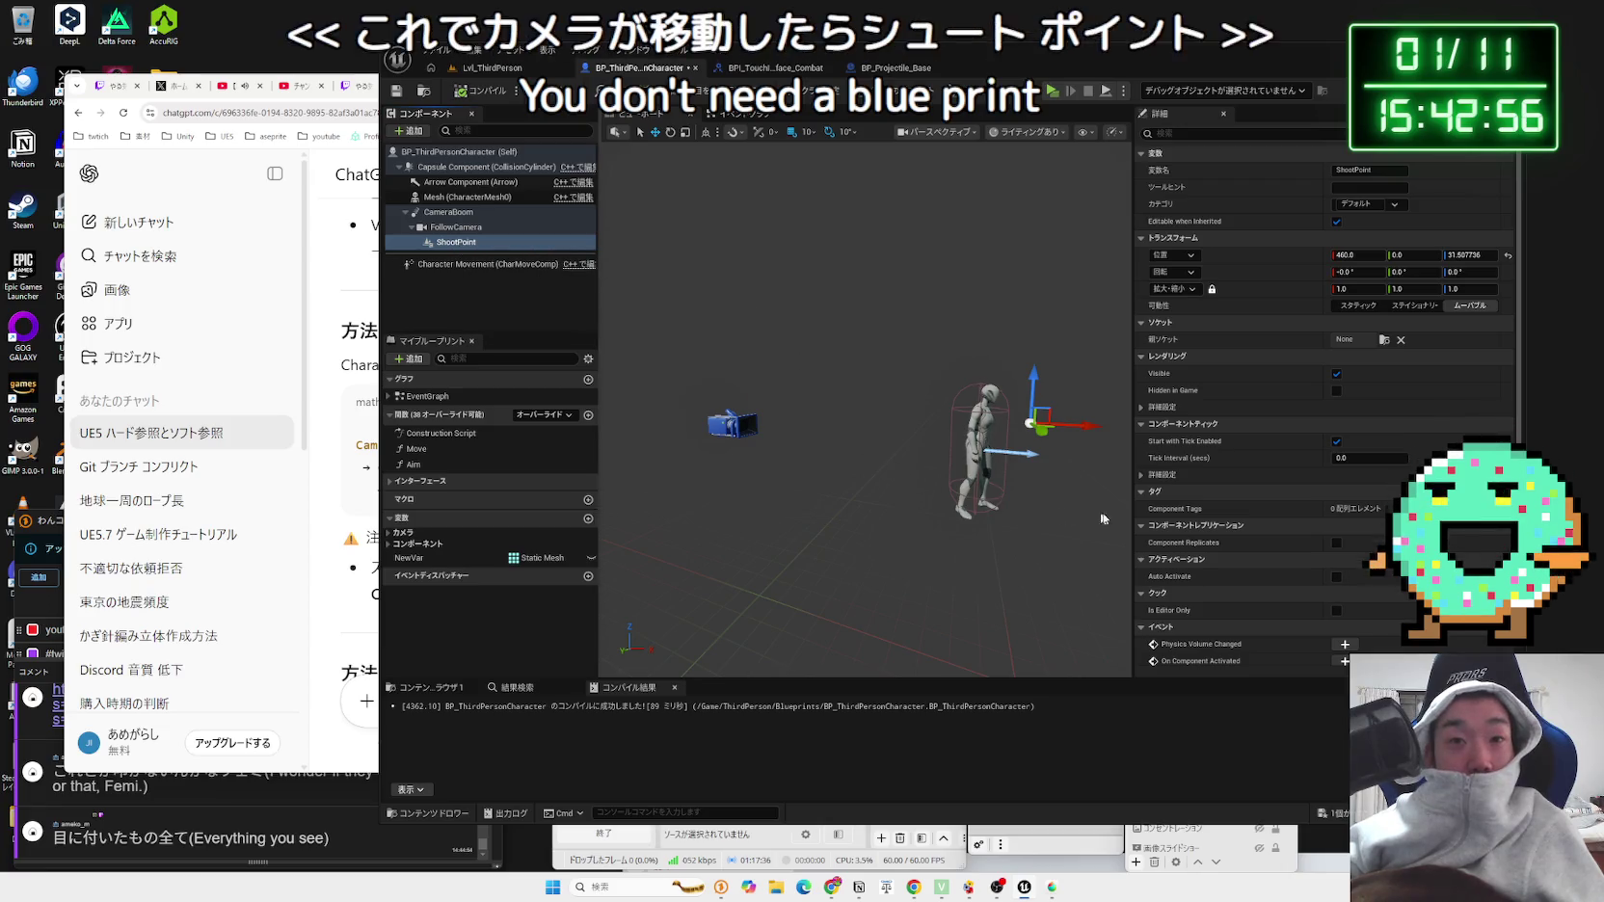
# Step: Move FollowCamera 100 along Y, then gather the Event Tick tracking nodes in the Event Graph
pyautogui.click(449, 212)
pyautogui.click(458, 228)
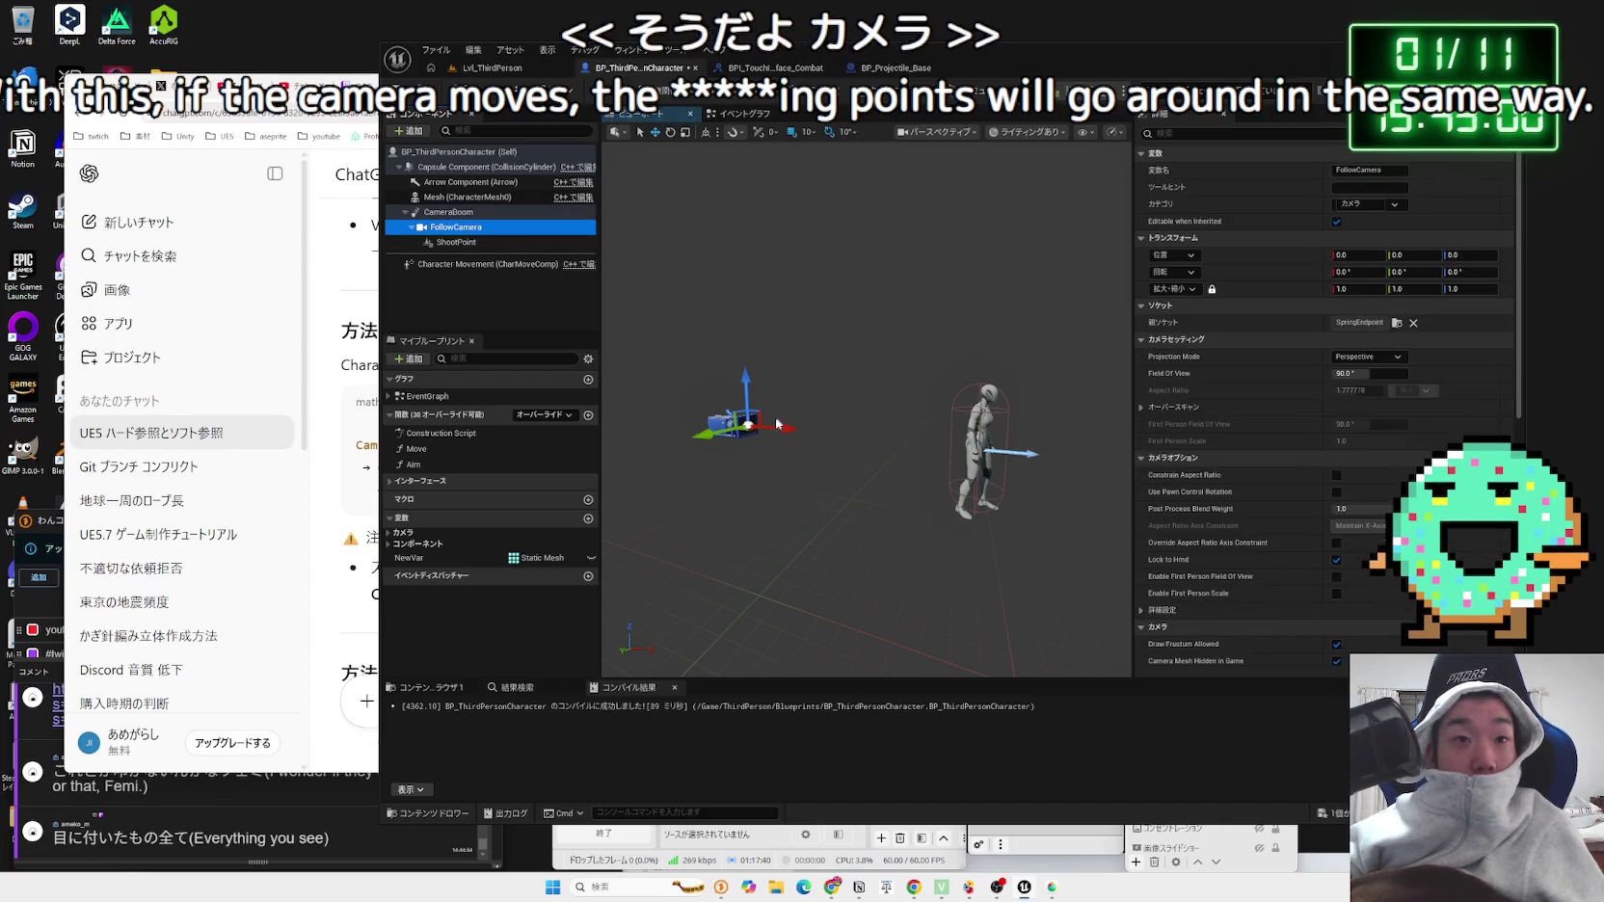
pyautogui.moveTo(709, 441); pyautogui.dragTo(654, 451)
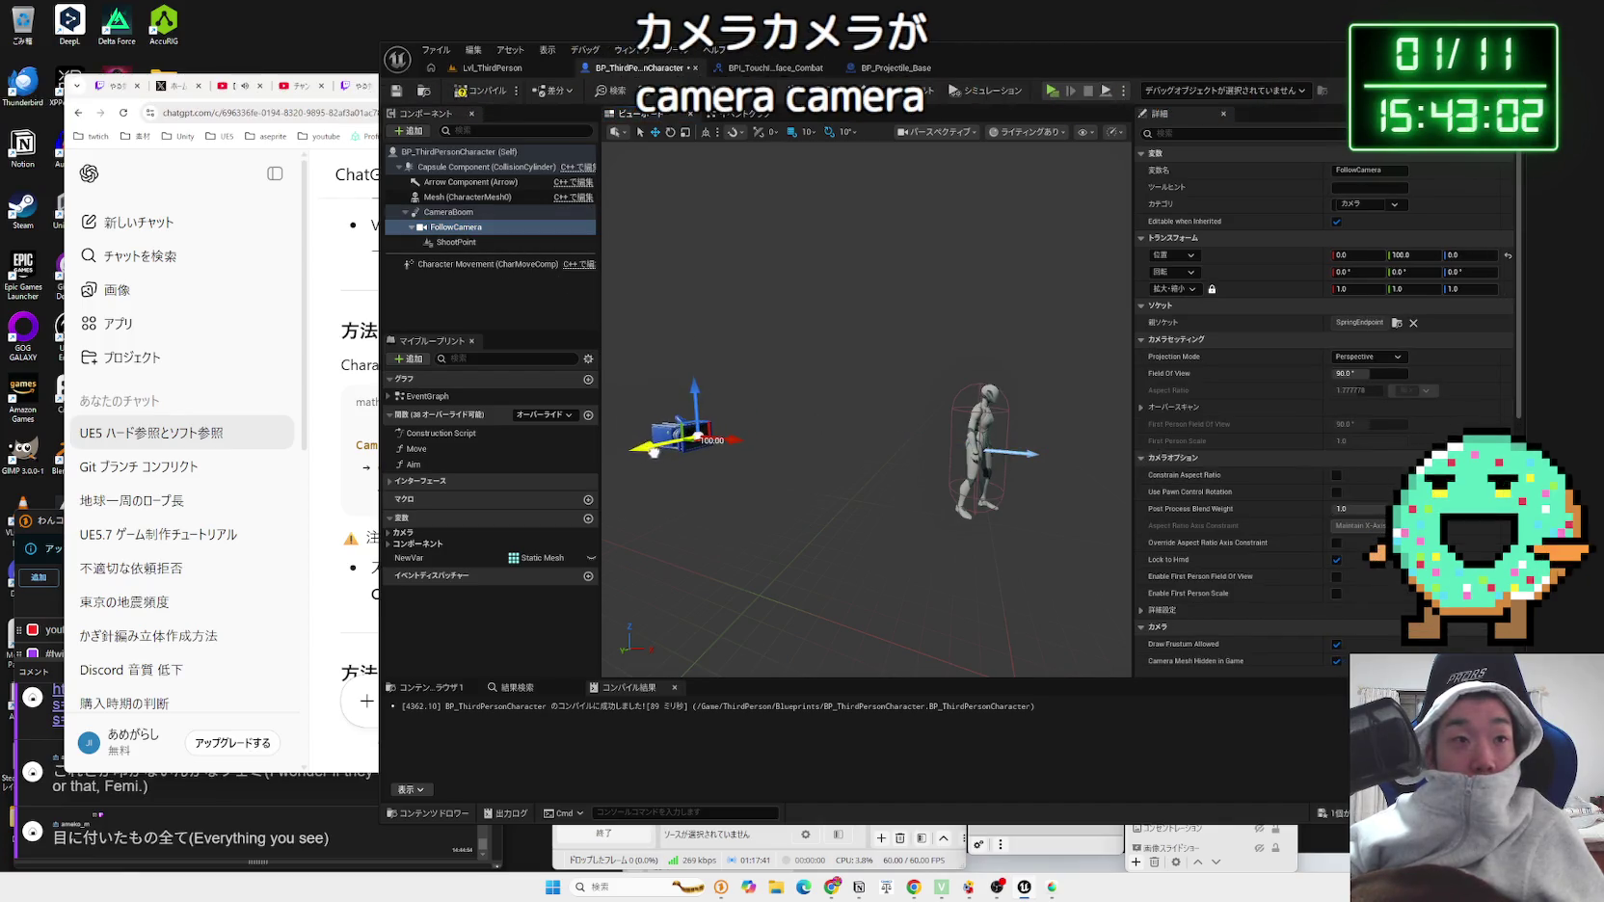
pyautogui.doubleClick(456, 243)
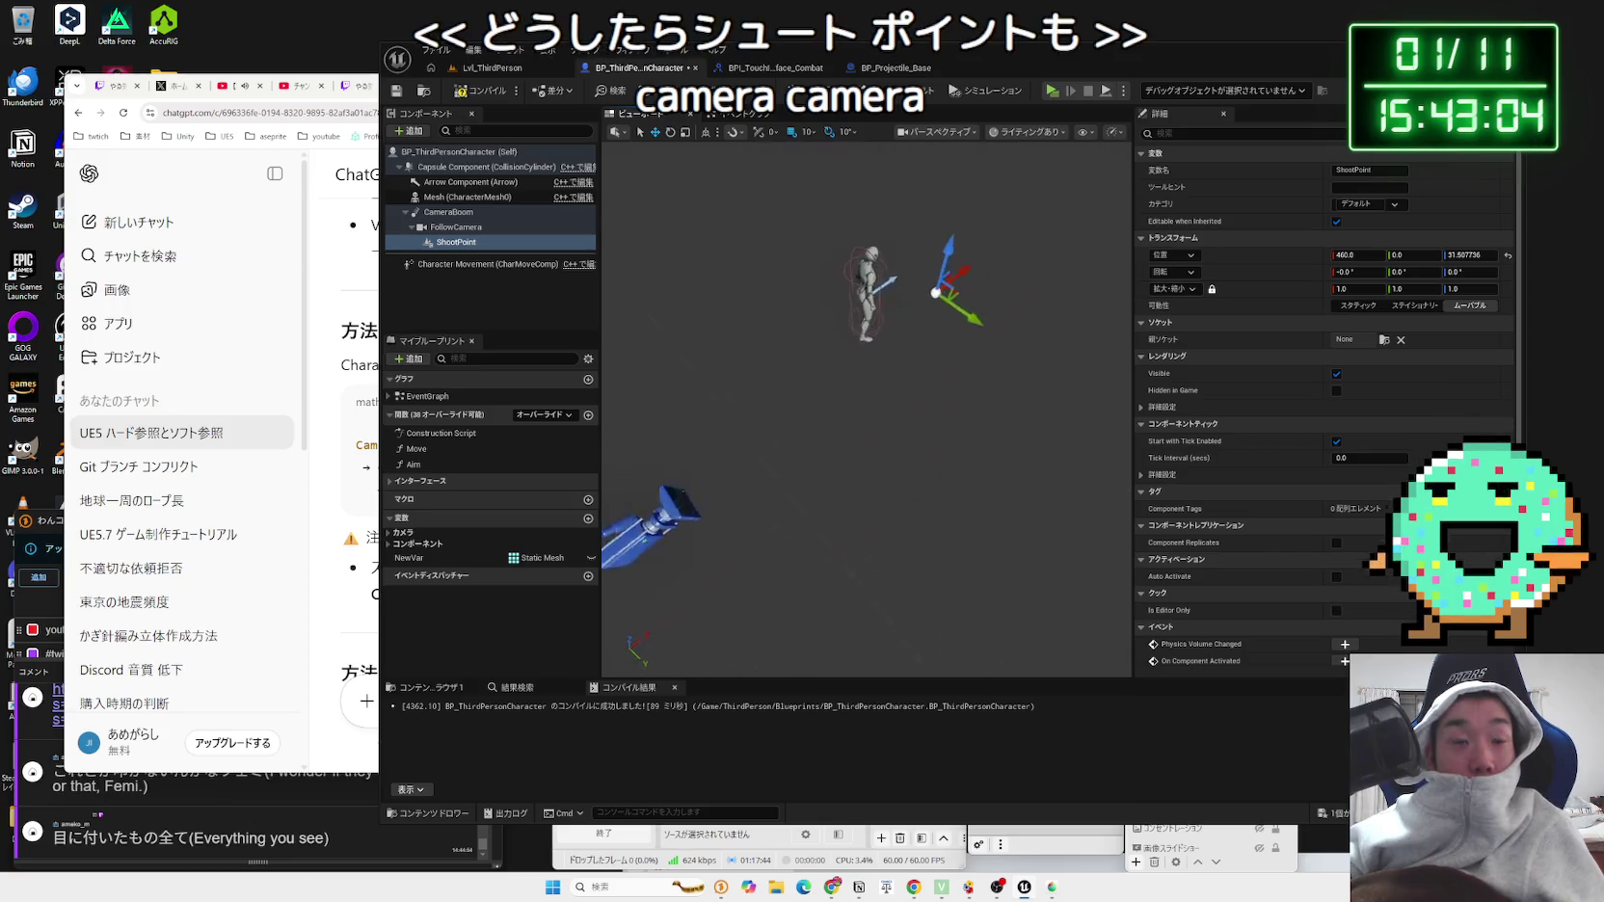
pyautogui.click(760, 306)
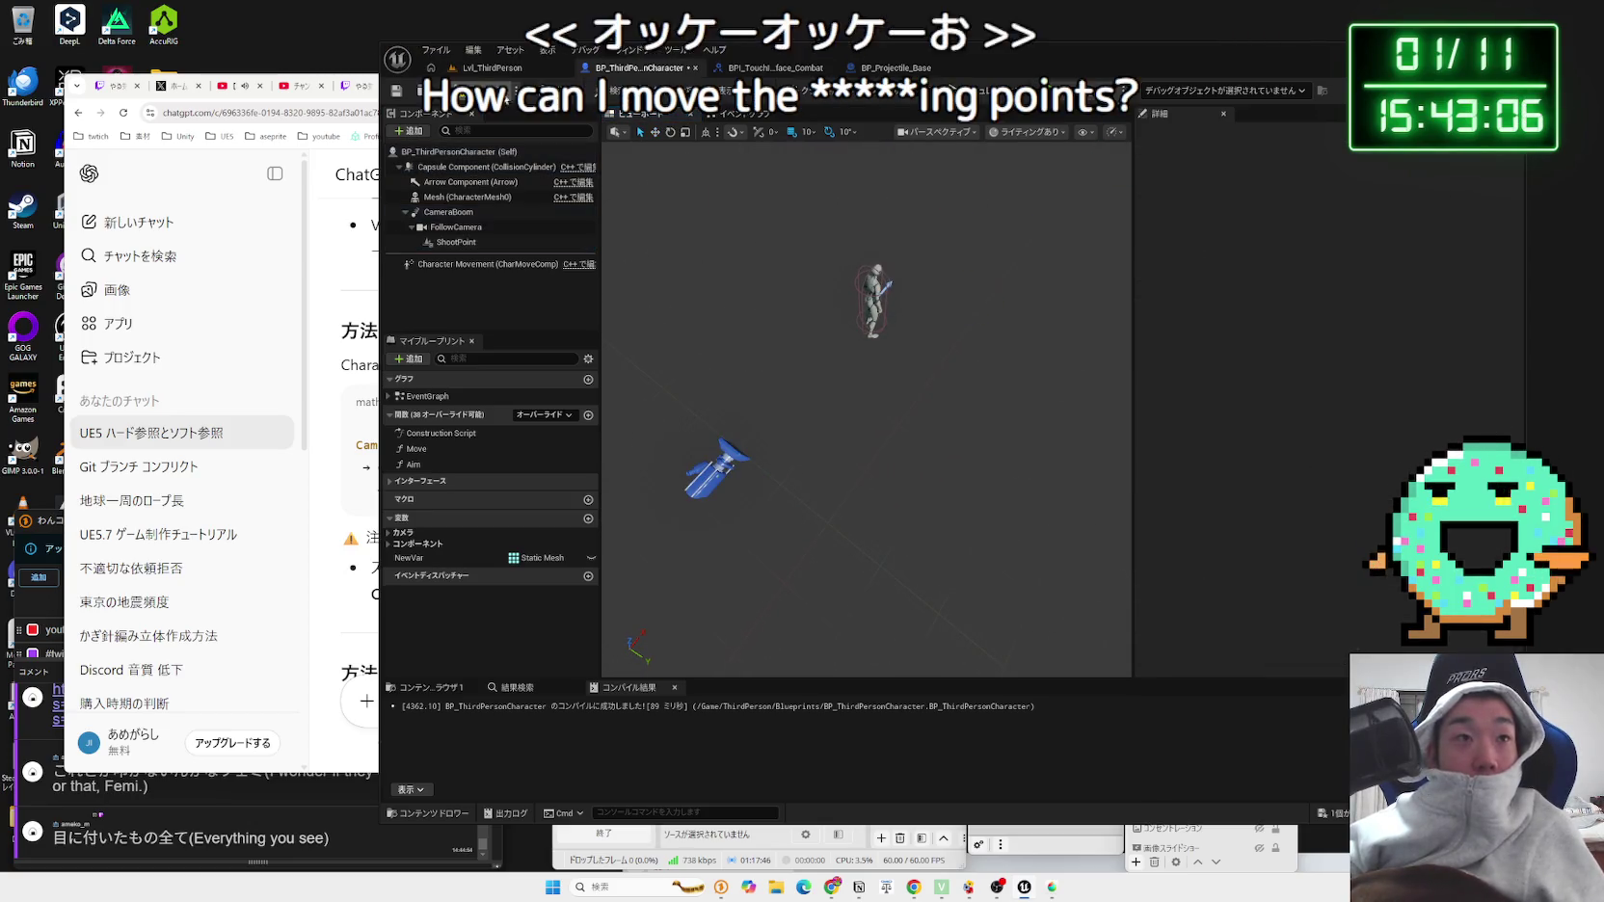
pyautogui.click(771, 69)
pyautogui.click(579, 75)
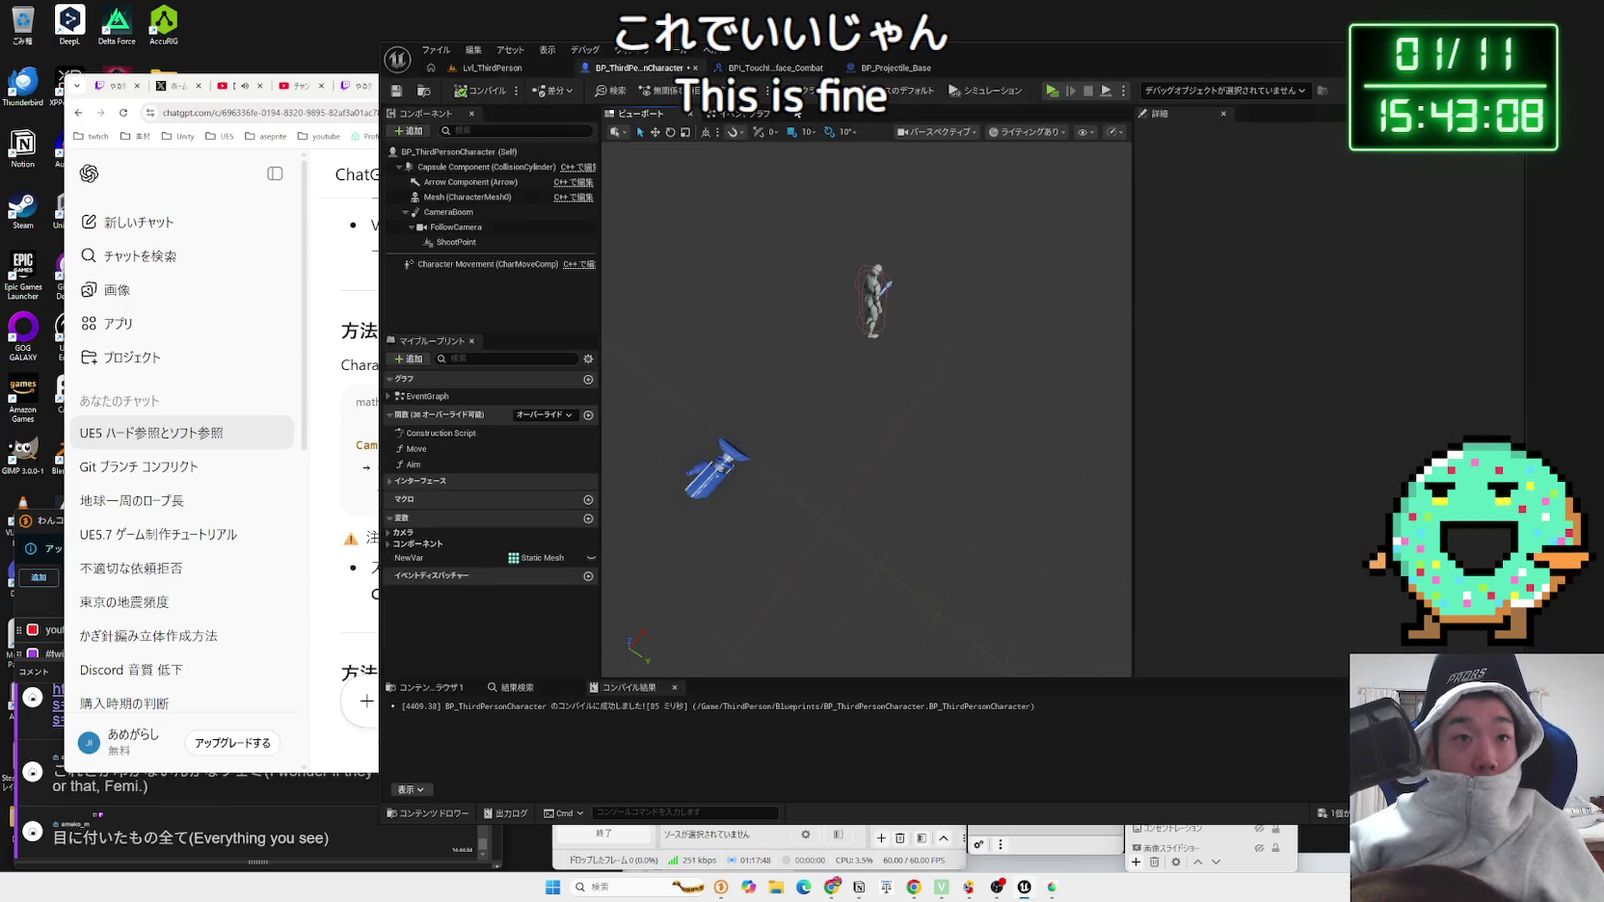
pyautogui.click(742, 113)
pyautogui.moveTo(901, 392); pyautogui.dragTo(683, 215)
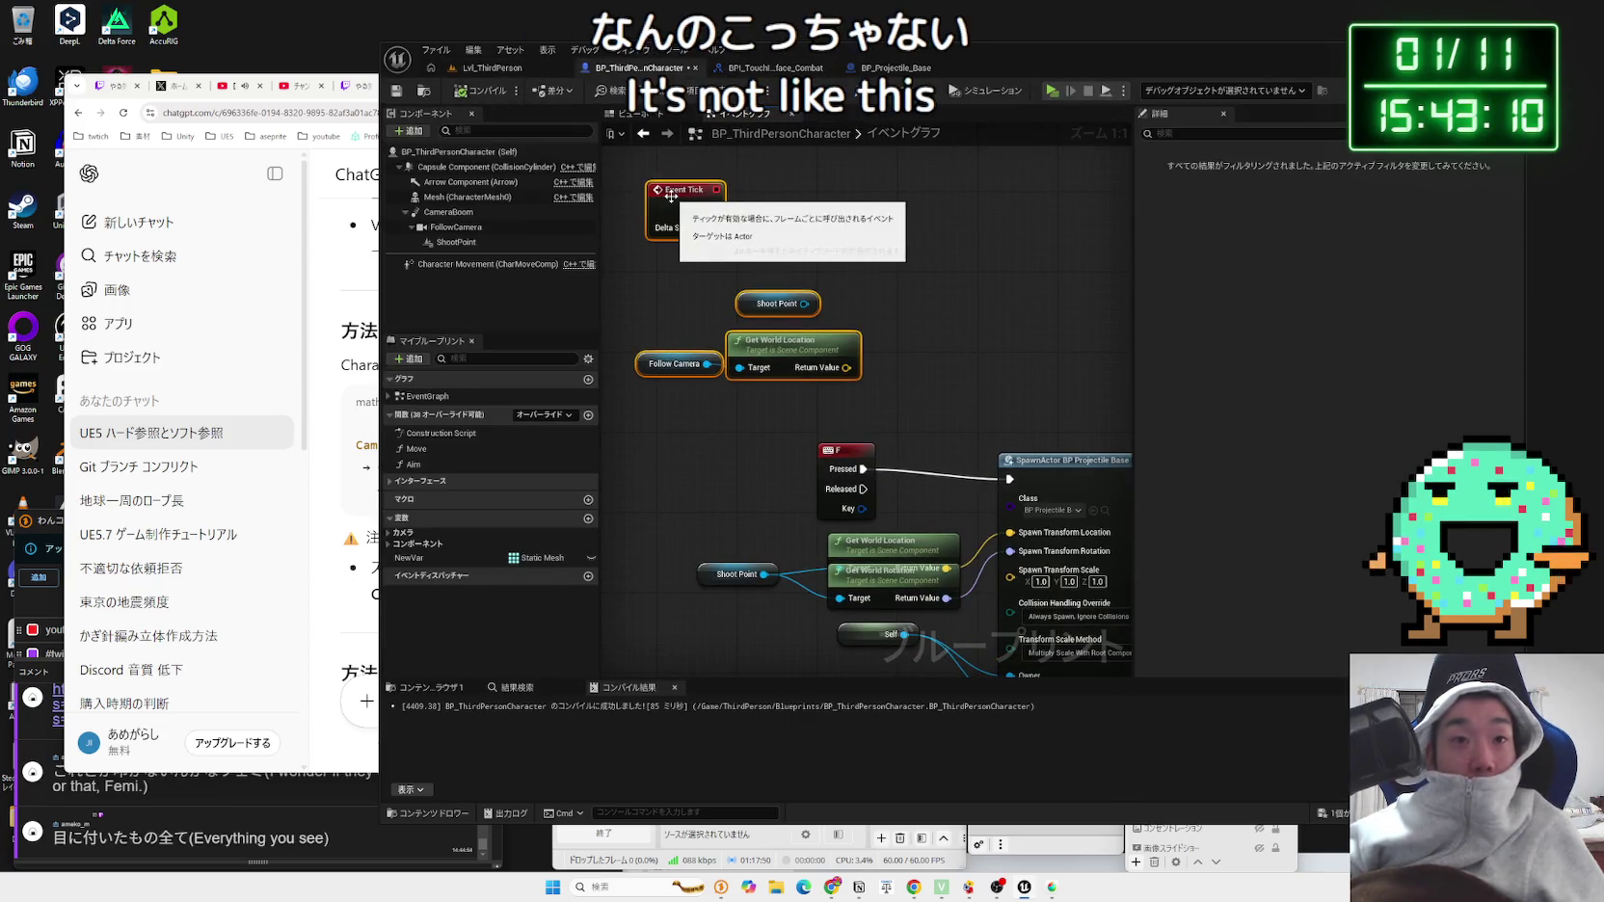
# Step: Delete the leftover Event Tick tracking nodes and test shooting in Lvl_ThirdPerson
pyautogui.press('Delete')
pyautogui.click(491, 67)
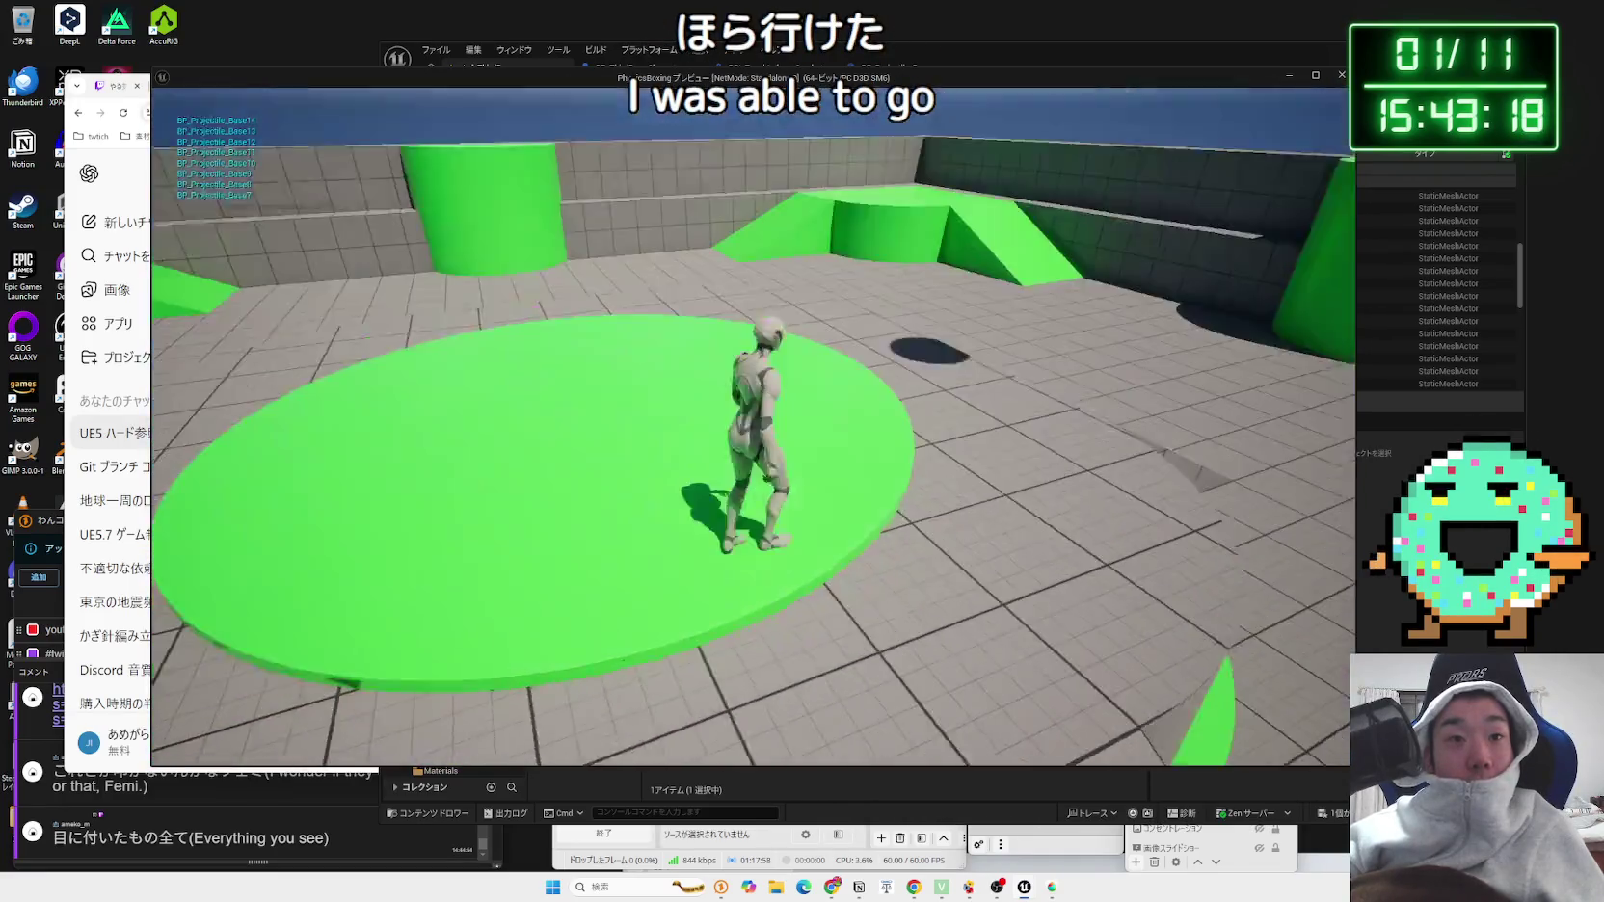
pyautogui.press('w')
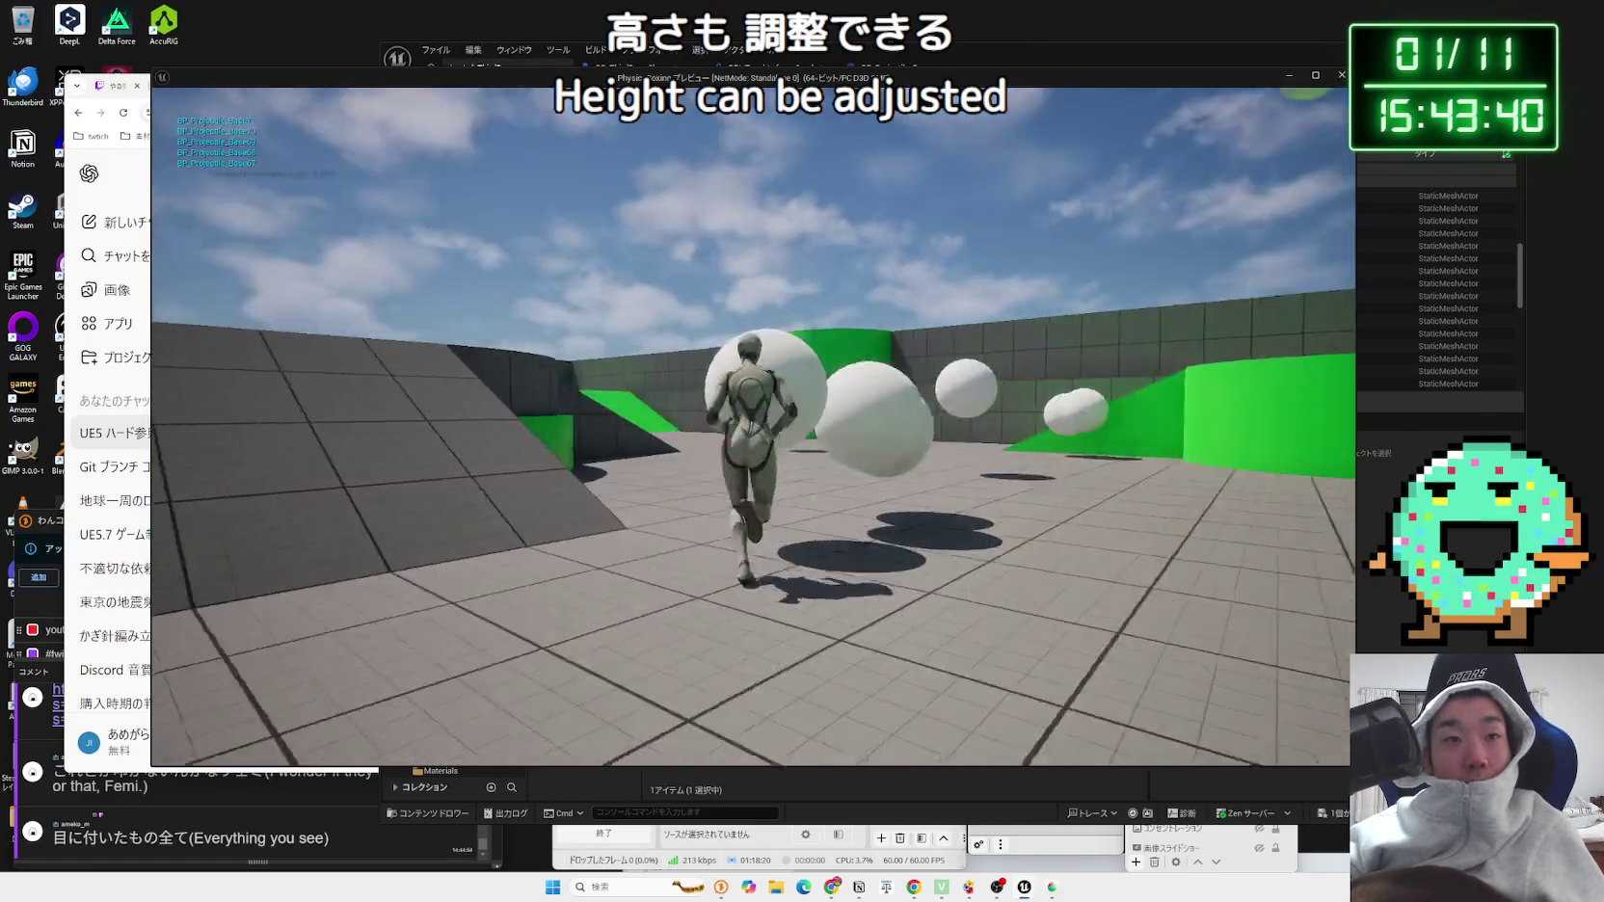
pyautogui.press('Escape')
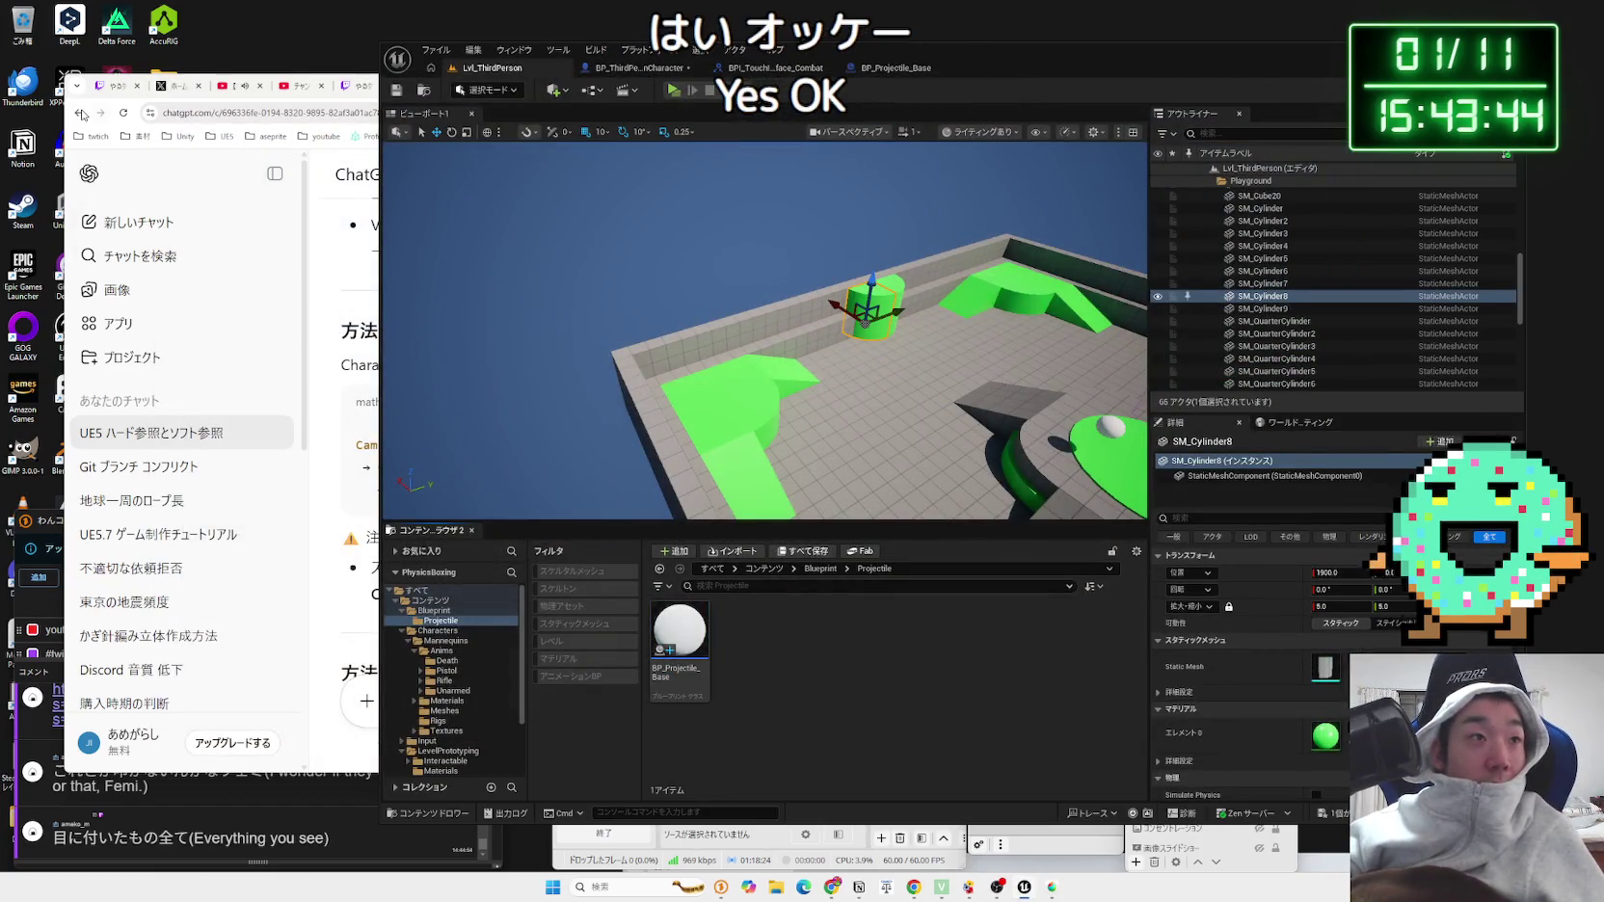
# Step: Close the Unreal documentation and extra tabs to return to the Qiita Blueprint article
pyautogui.click(80, 112)
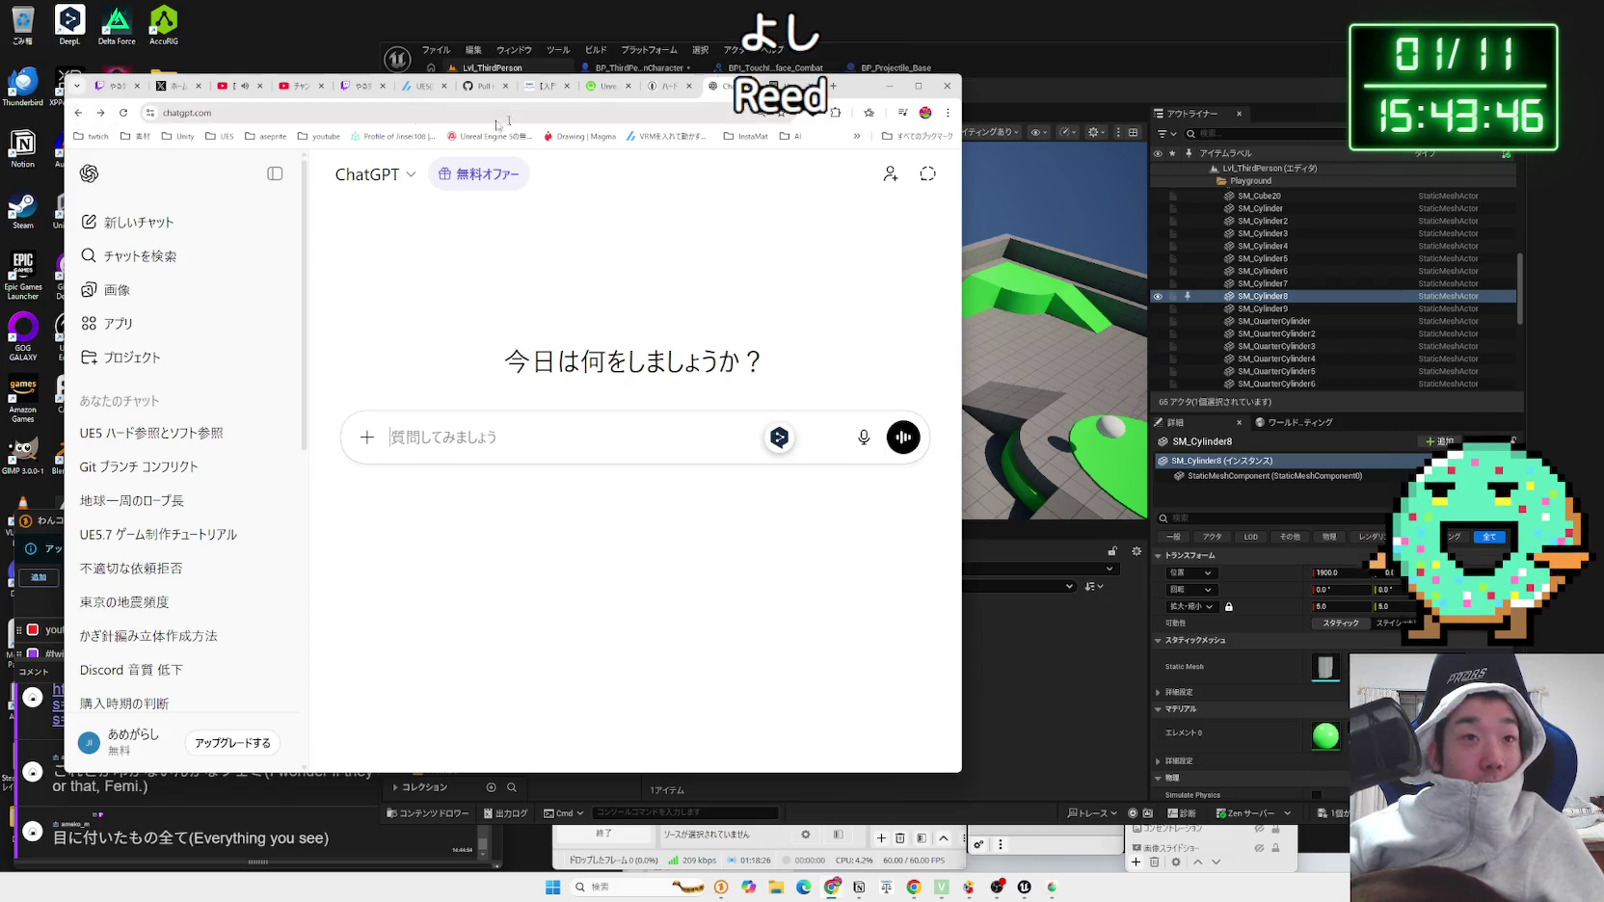
pyautogui.click(663, 88)
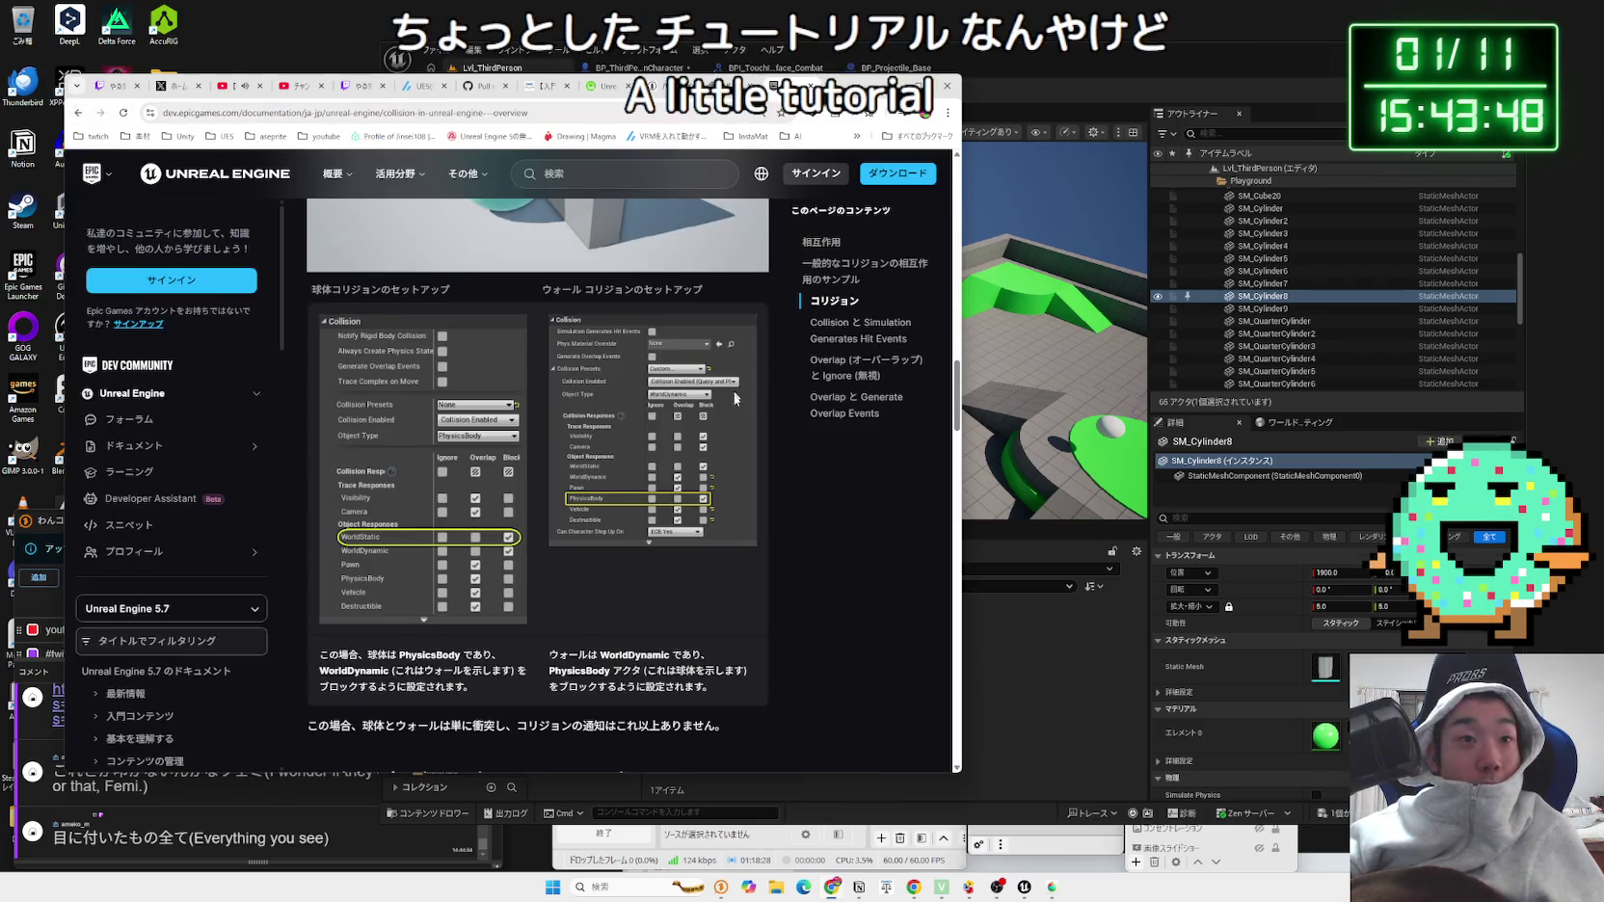
pyautogui.hotkey('ctrl', 'w')
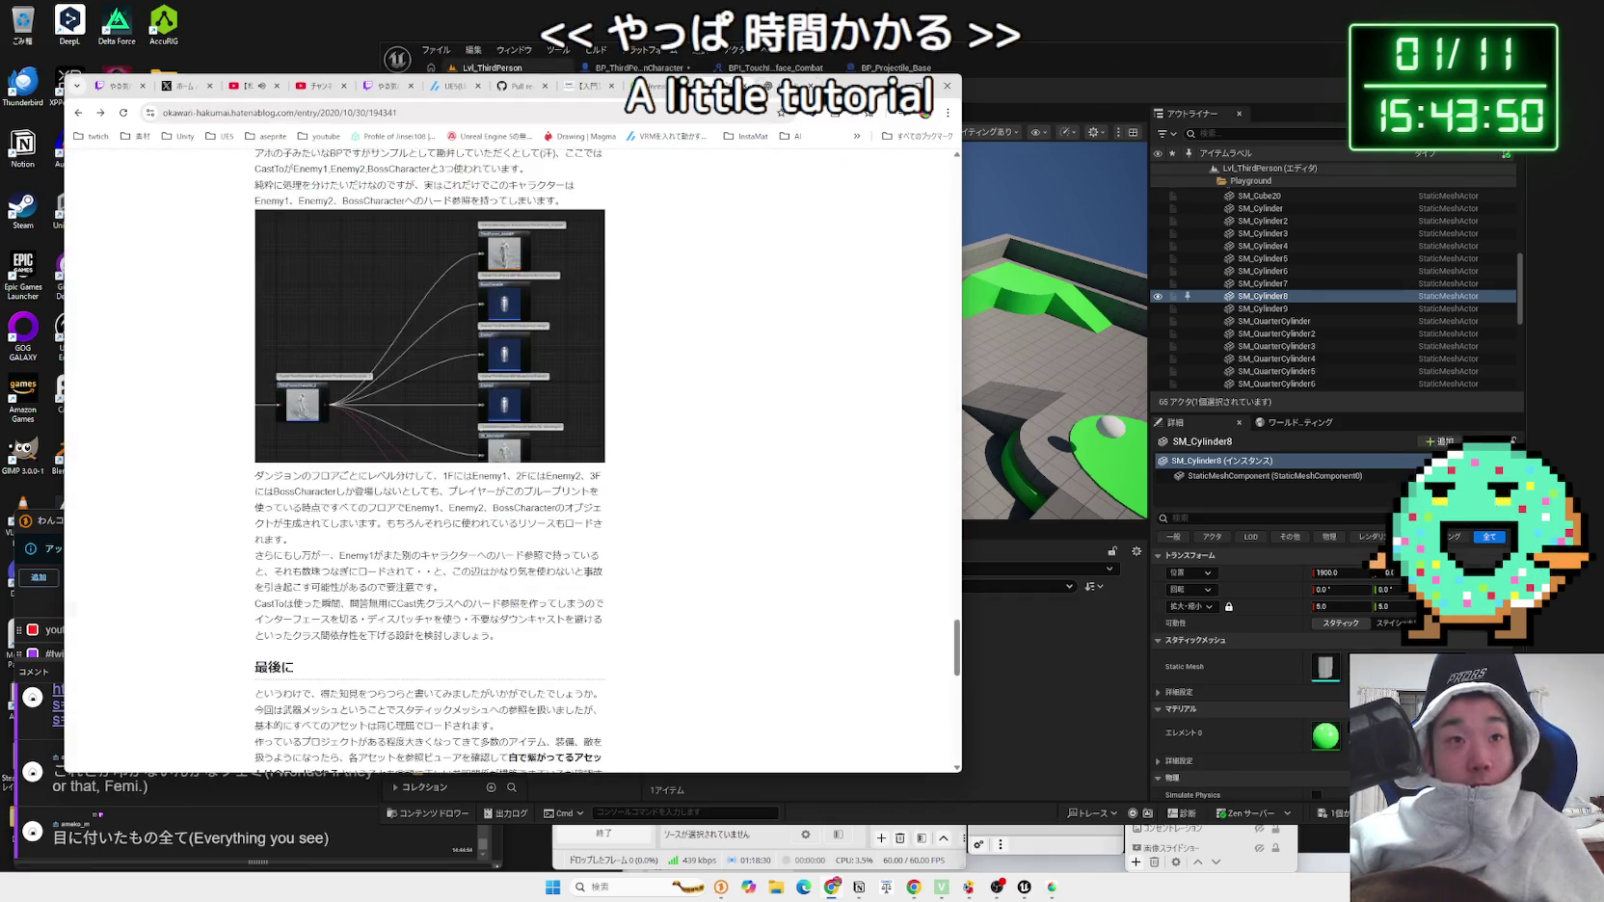
pyautogui.hotkey('ctrl', 'w')
pyautogui.hotkey('ctrl', 'w')
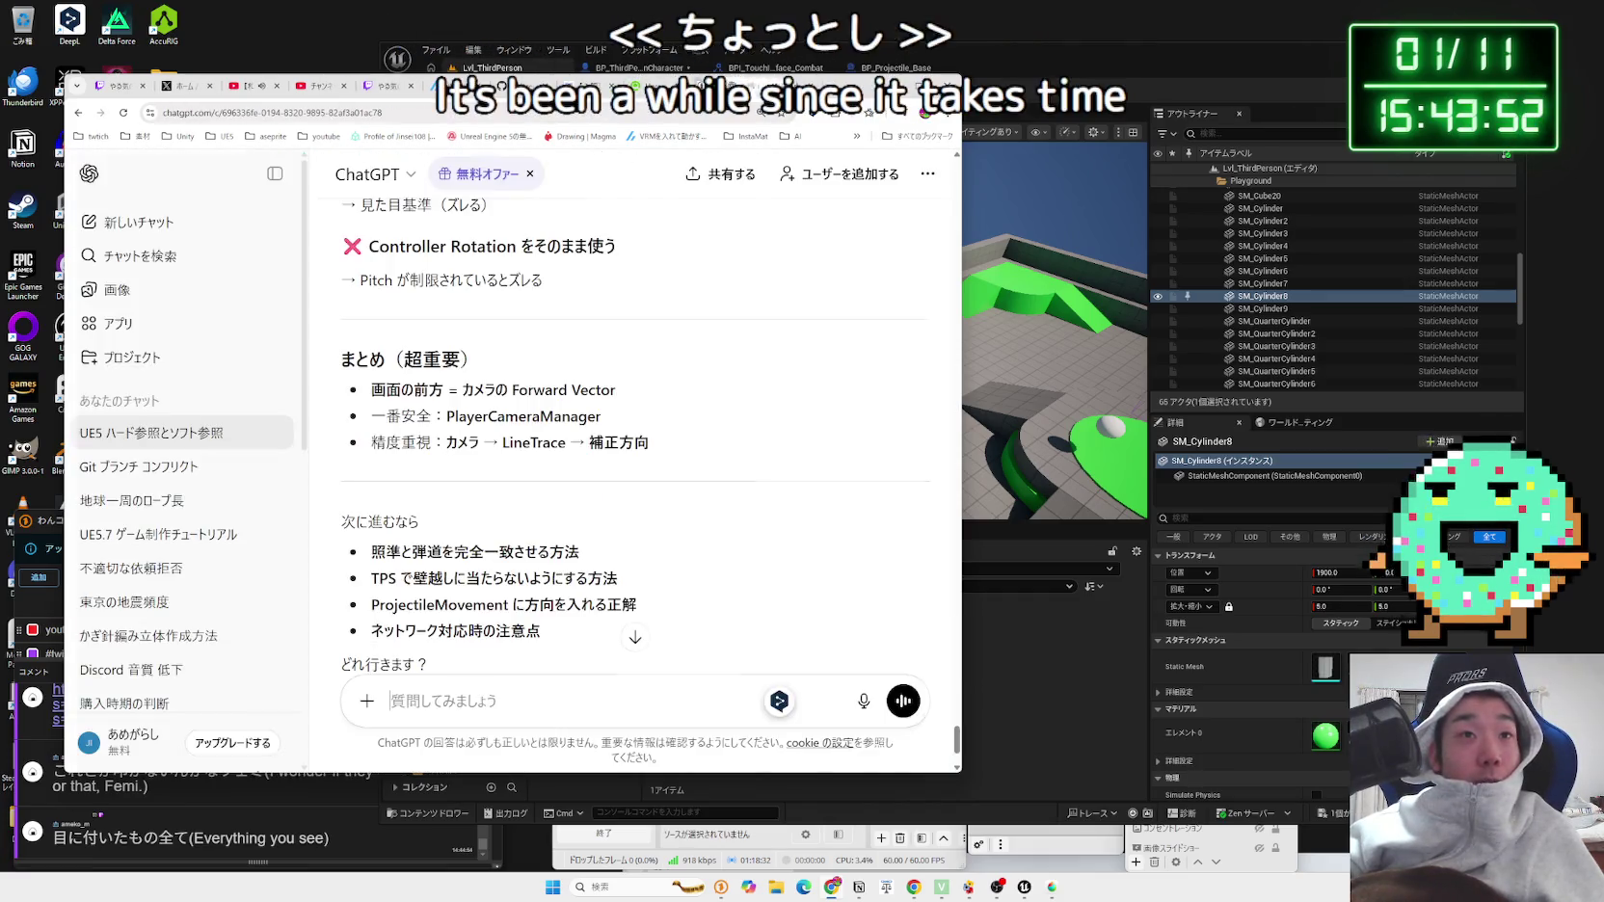
pyautogui.hotkey('ctrl', 'w')
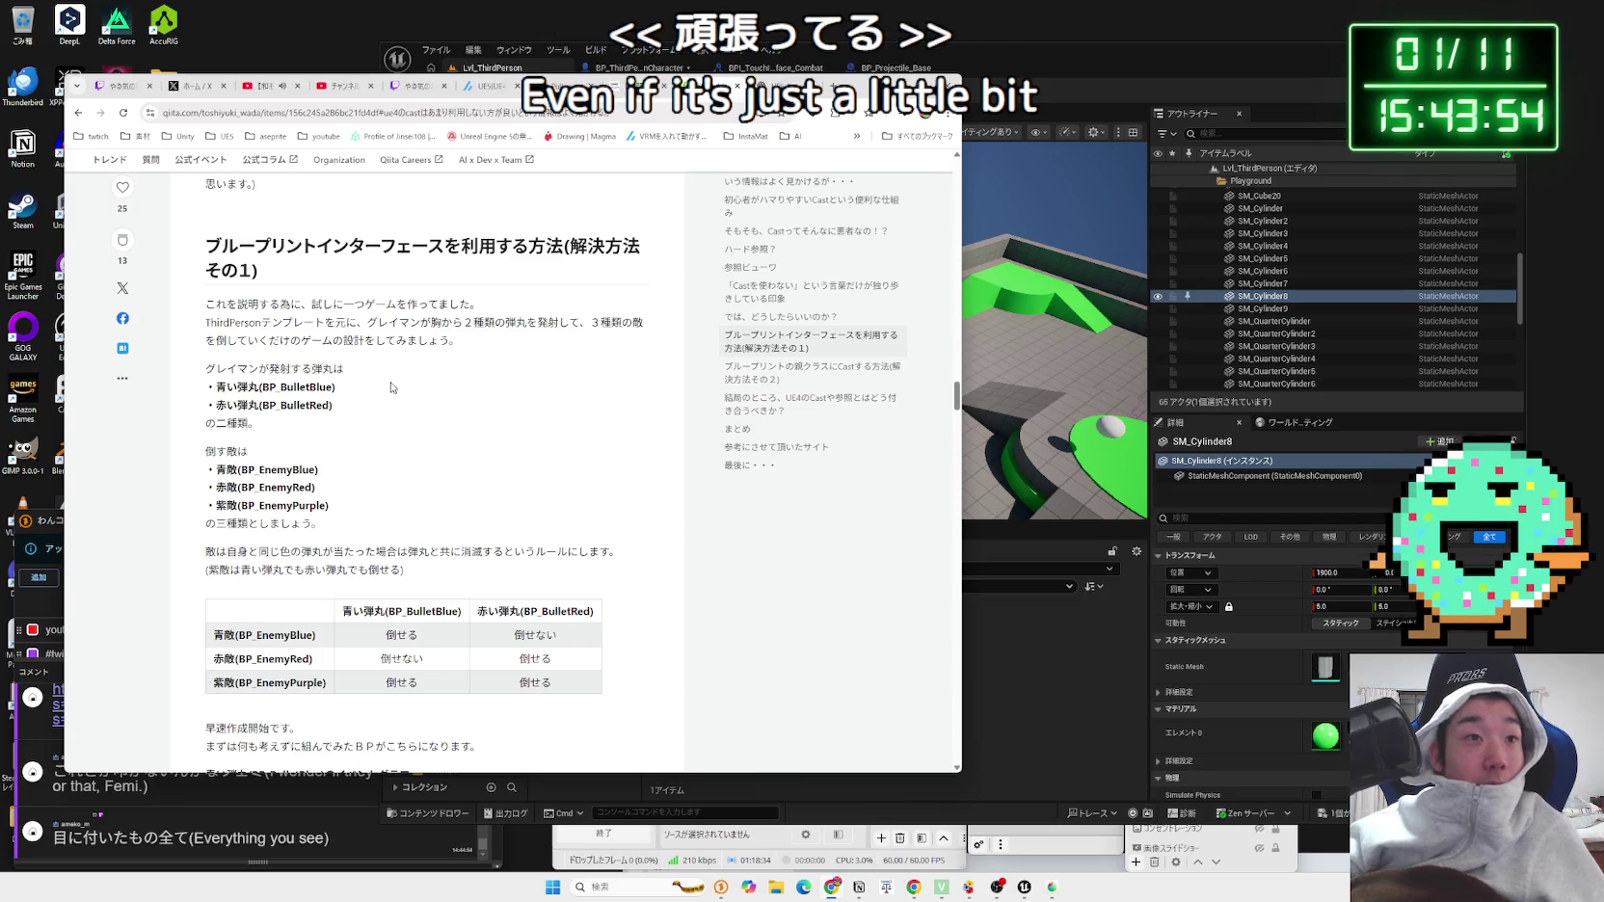
pyautogui.moveTo(390, 387); pyautogui.dragTo(208, 339)
pyautogui.click(206, 316)
# Step: View the BP_BulletRed event graph image full size, then return to the article
pyautogui.scroll(-5, 344, 468)
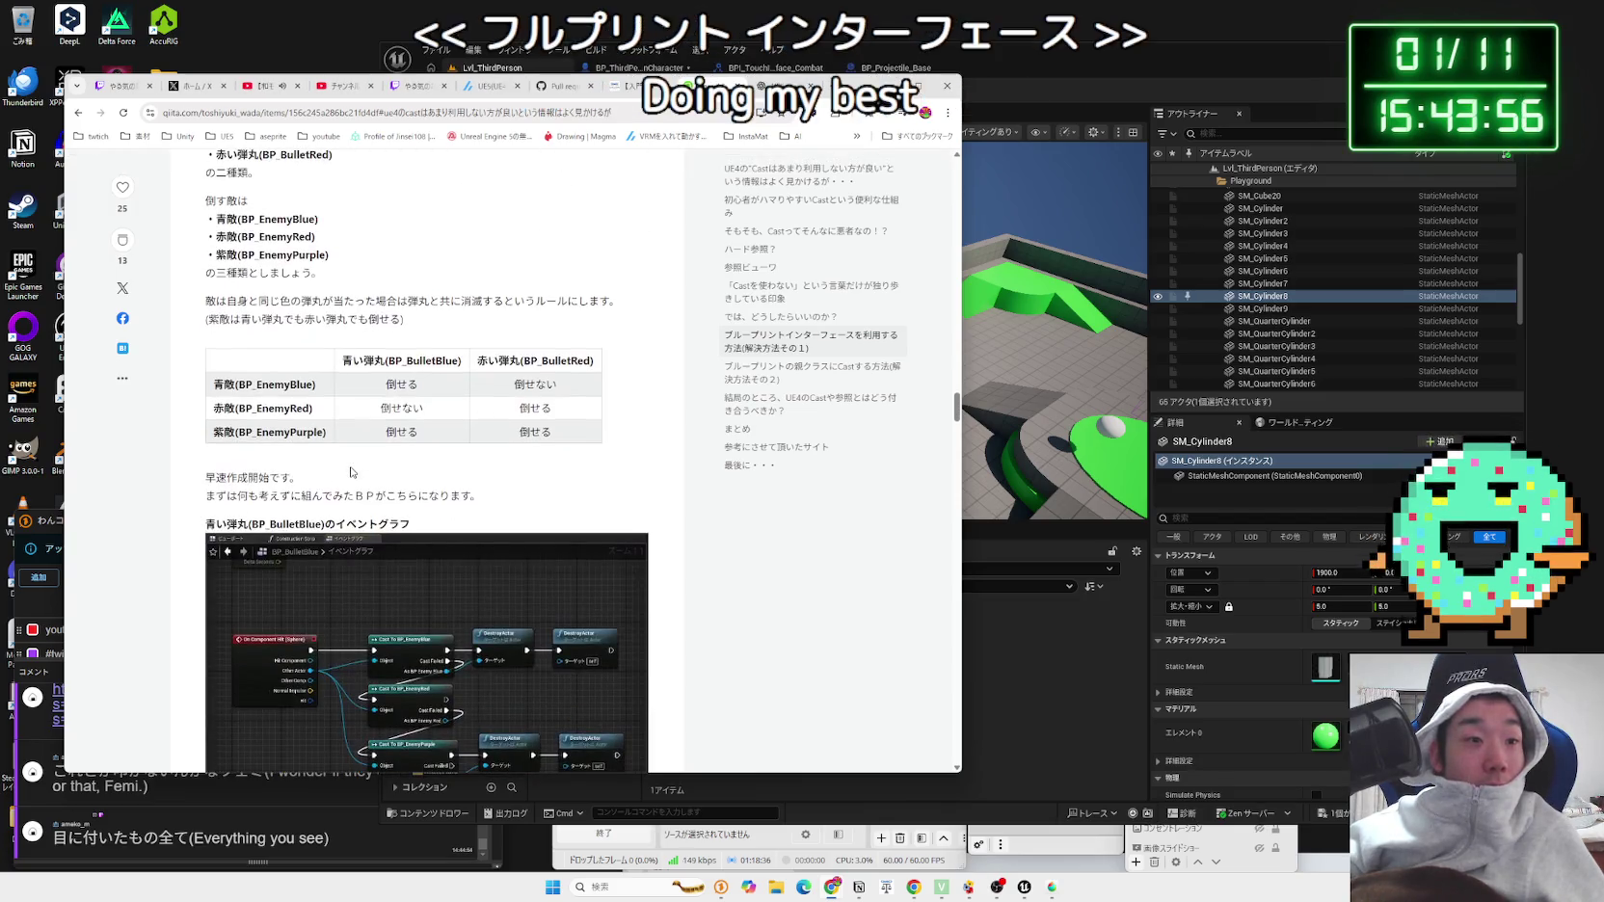
pyautogui.scroll(-3, 344, 467)
pyautogui.click(393, 483)
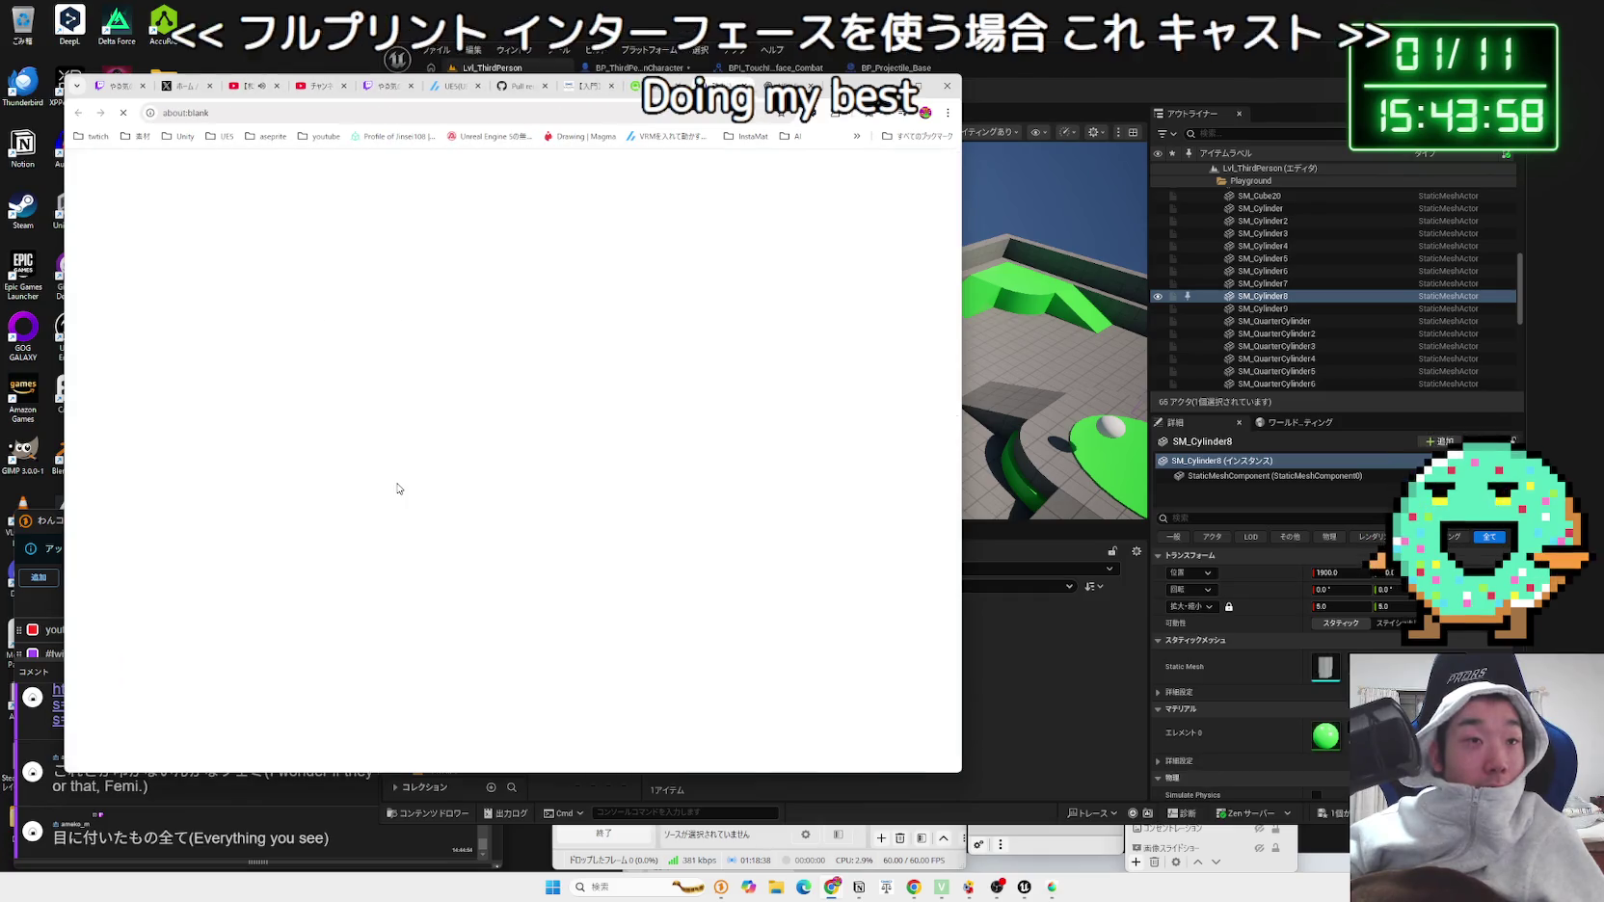
pyautogui.hotkey('alt', 'Left')
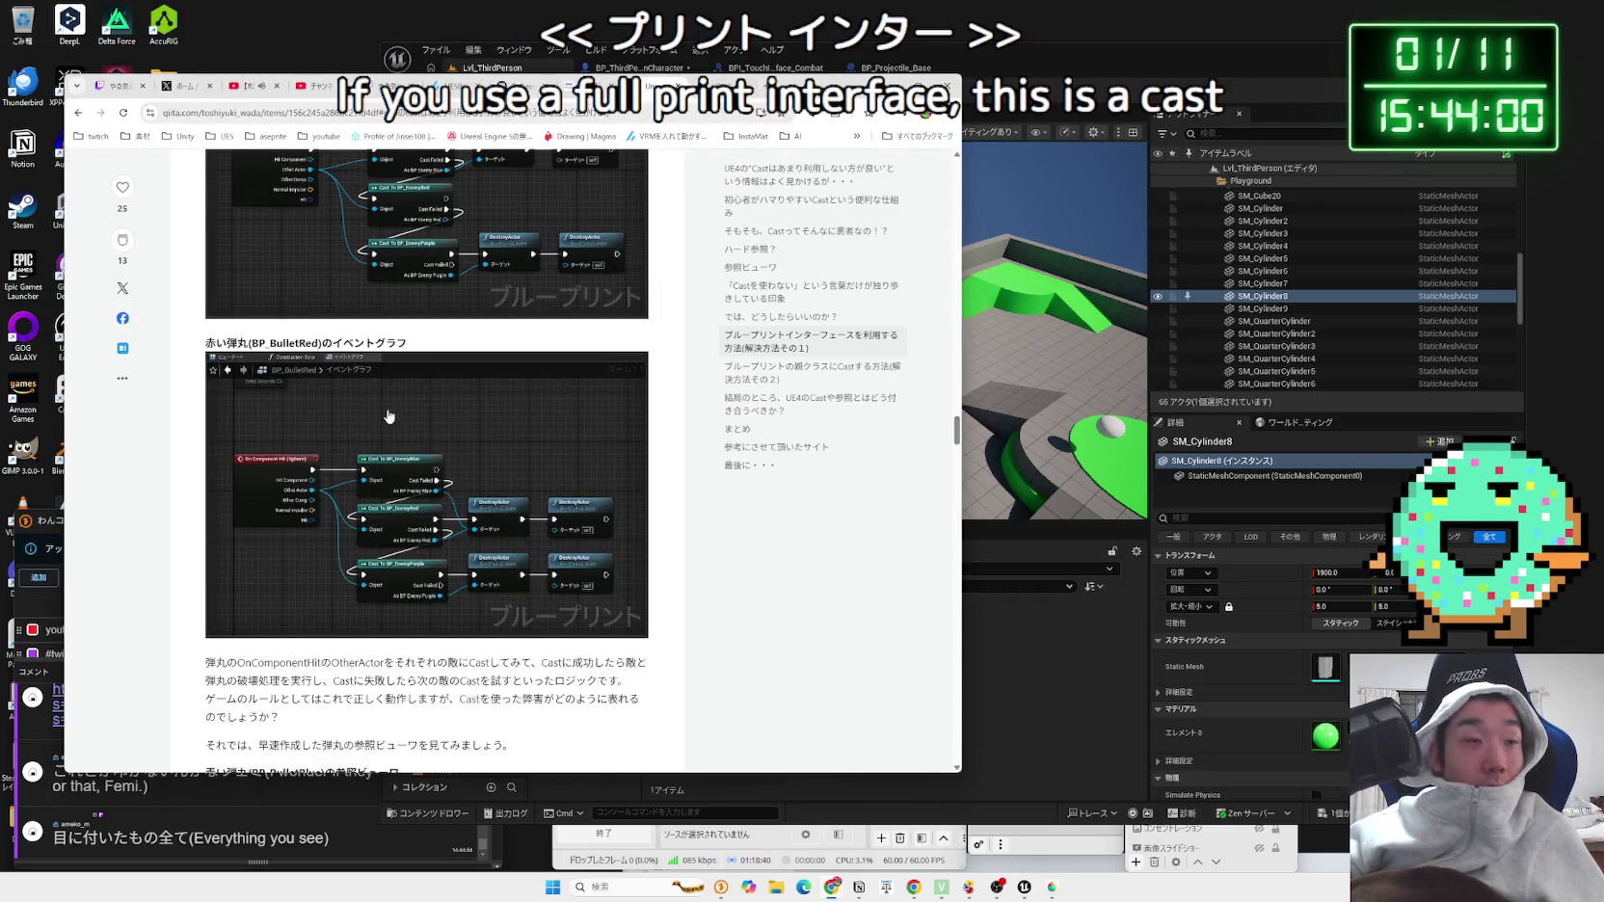
# Step: Find the BP_BulletBlue event graph image and enlarge it to full size
pyautogui.scroll(-4, 387, 421)
pyautogui.scroll(-6, 386, 421)
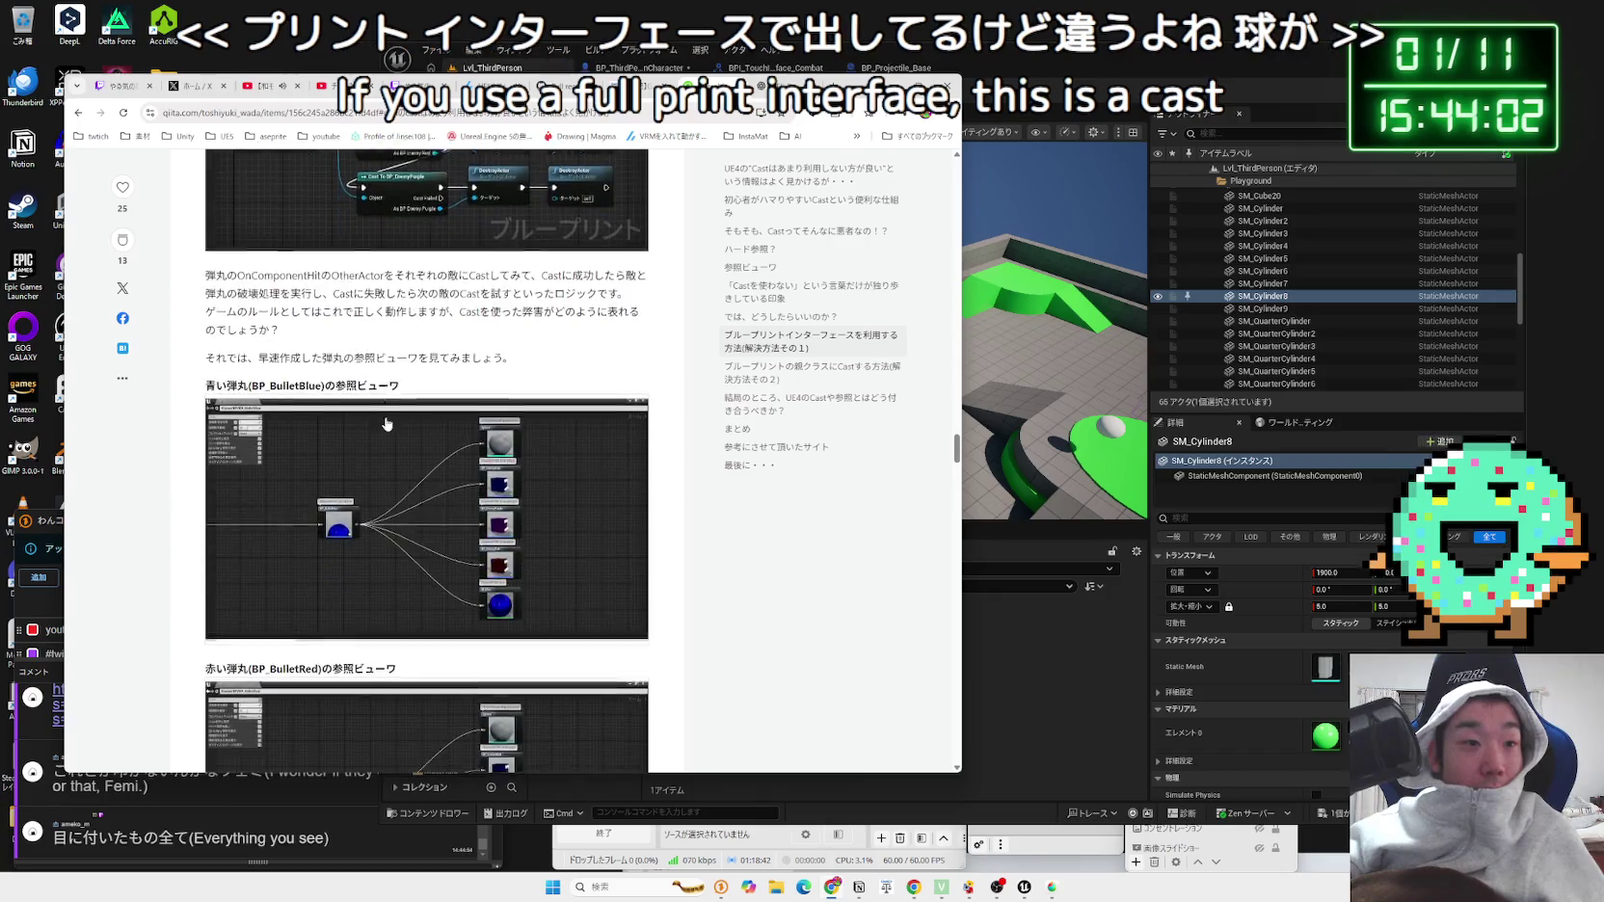
pyautogui.scroll(-3, 389, 419)
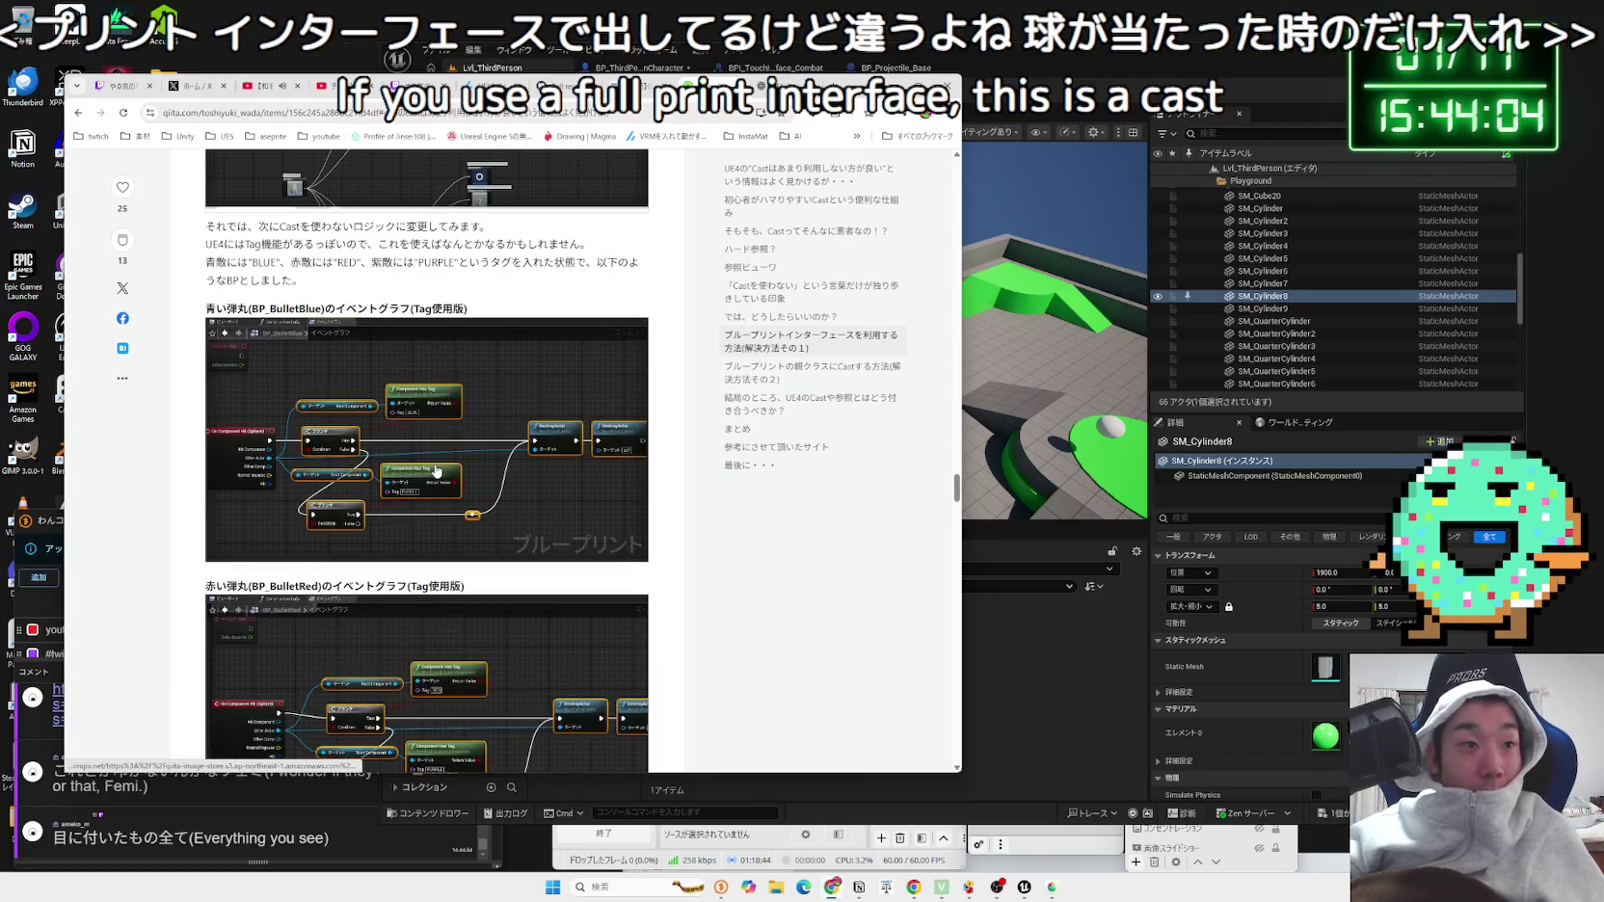
pyautogui.scroll(-4, 436, 471)
pyautogui.scroll(-6, 436, 470)
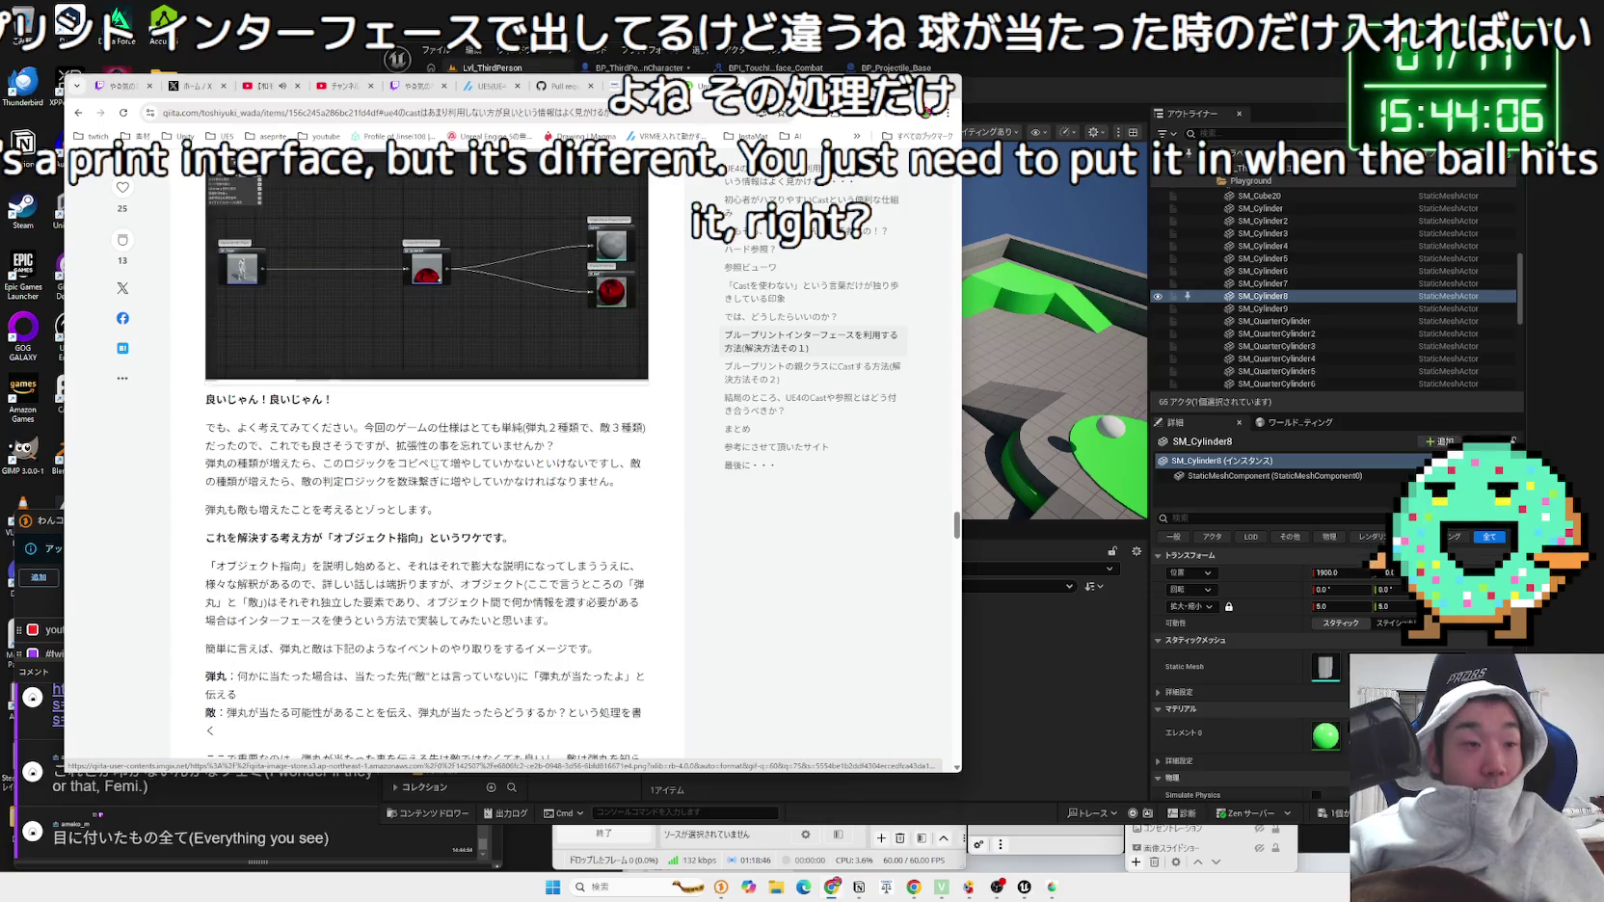
pyautogui.scroll(10, 423, 469)
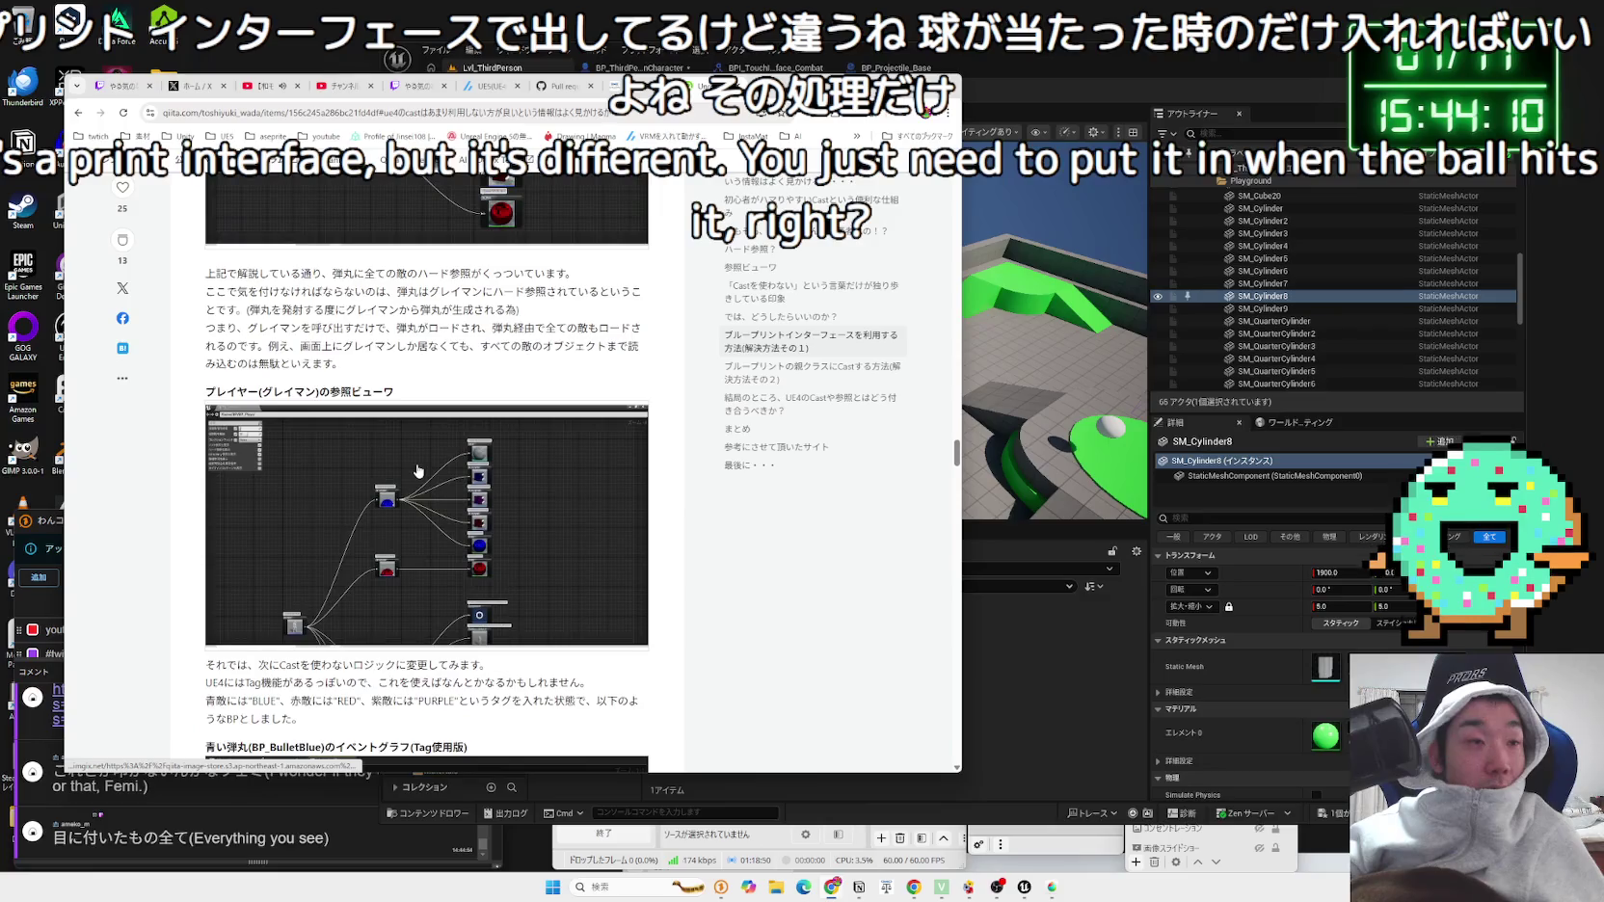
pyautogui.scroll(10, 418, 471)
pyautogui.scroll(10, 419, 469)
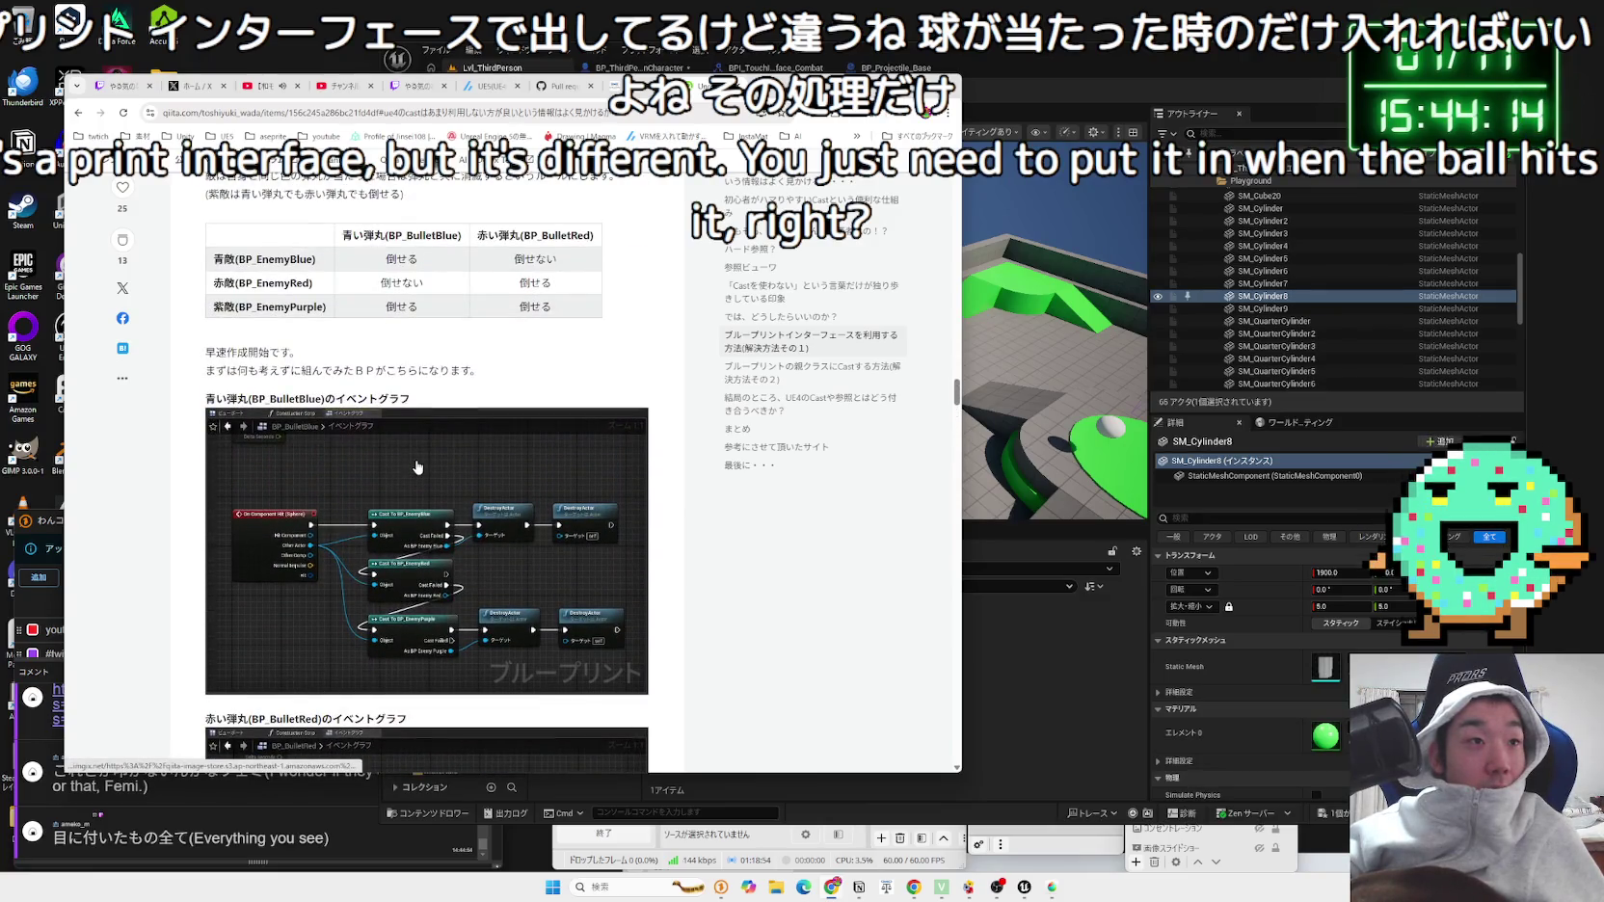
pyautogui.scroll(1, 418, 467)
pyautogui.moveTo(415, 400); pyautogui.dragTo(398, 321)
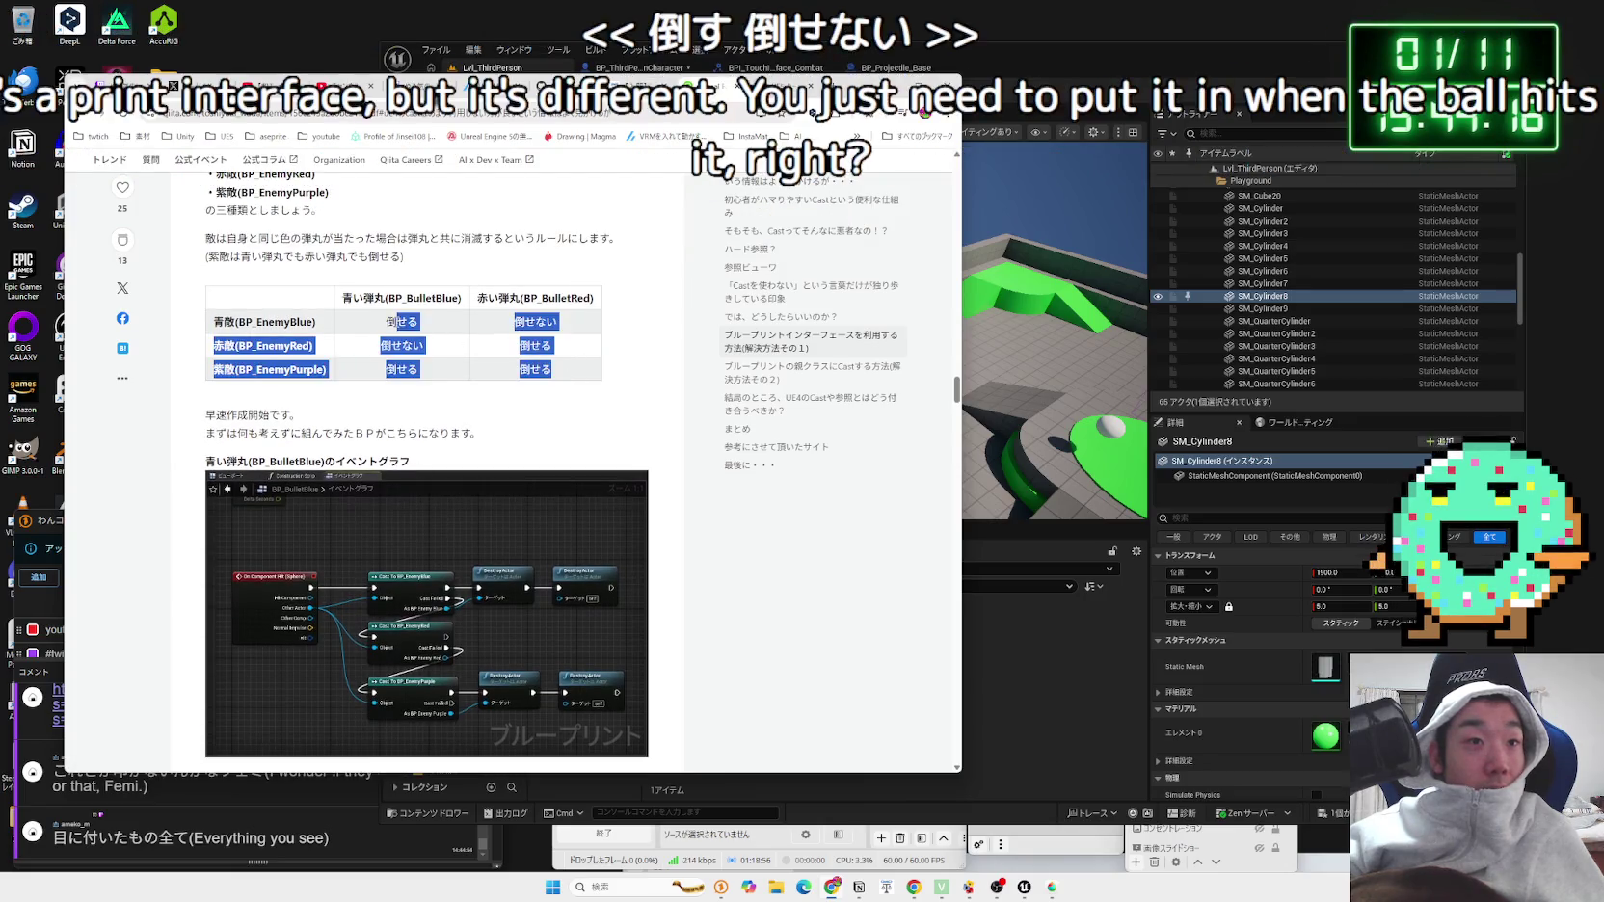
pyautogui.scroll(-6, 382, 449)
pyautogui.scroll(-2, 383, 448)
pyautogui.scroll(2, 383, 448)
pyautogui.scroll(2, 391, 424)
pyautogui.click(396, 403)
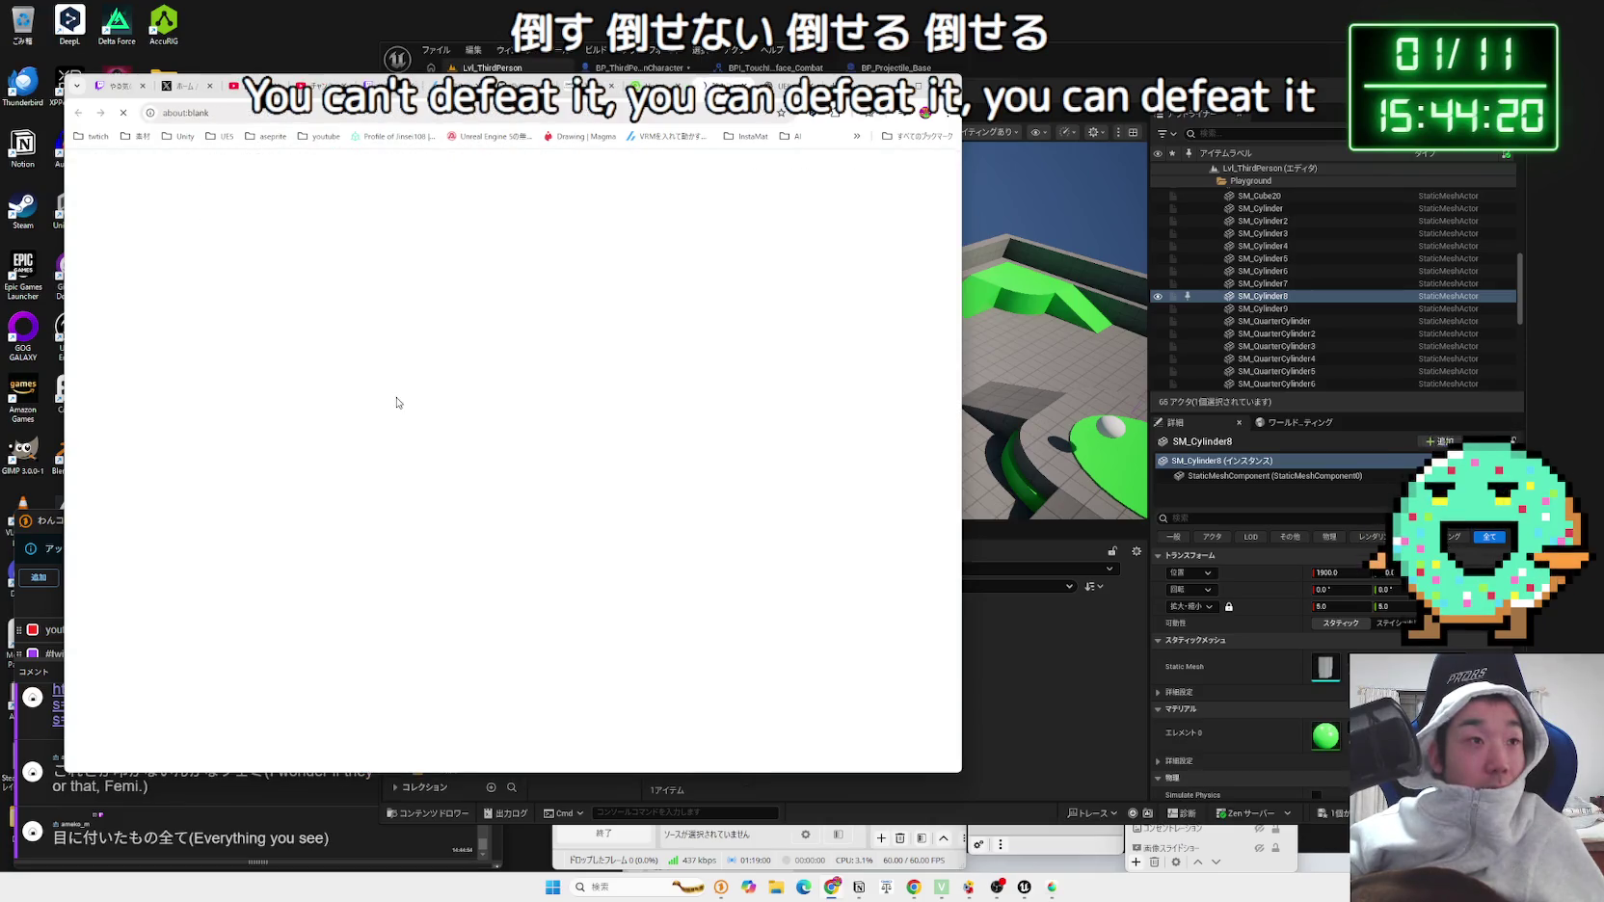
pyautogui.click(532, 426)
pyautogui.moveTo(444, 771); pyautogui.dragTo(693, 778)
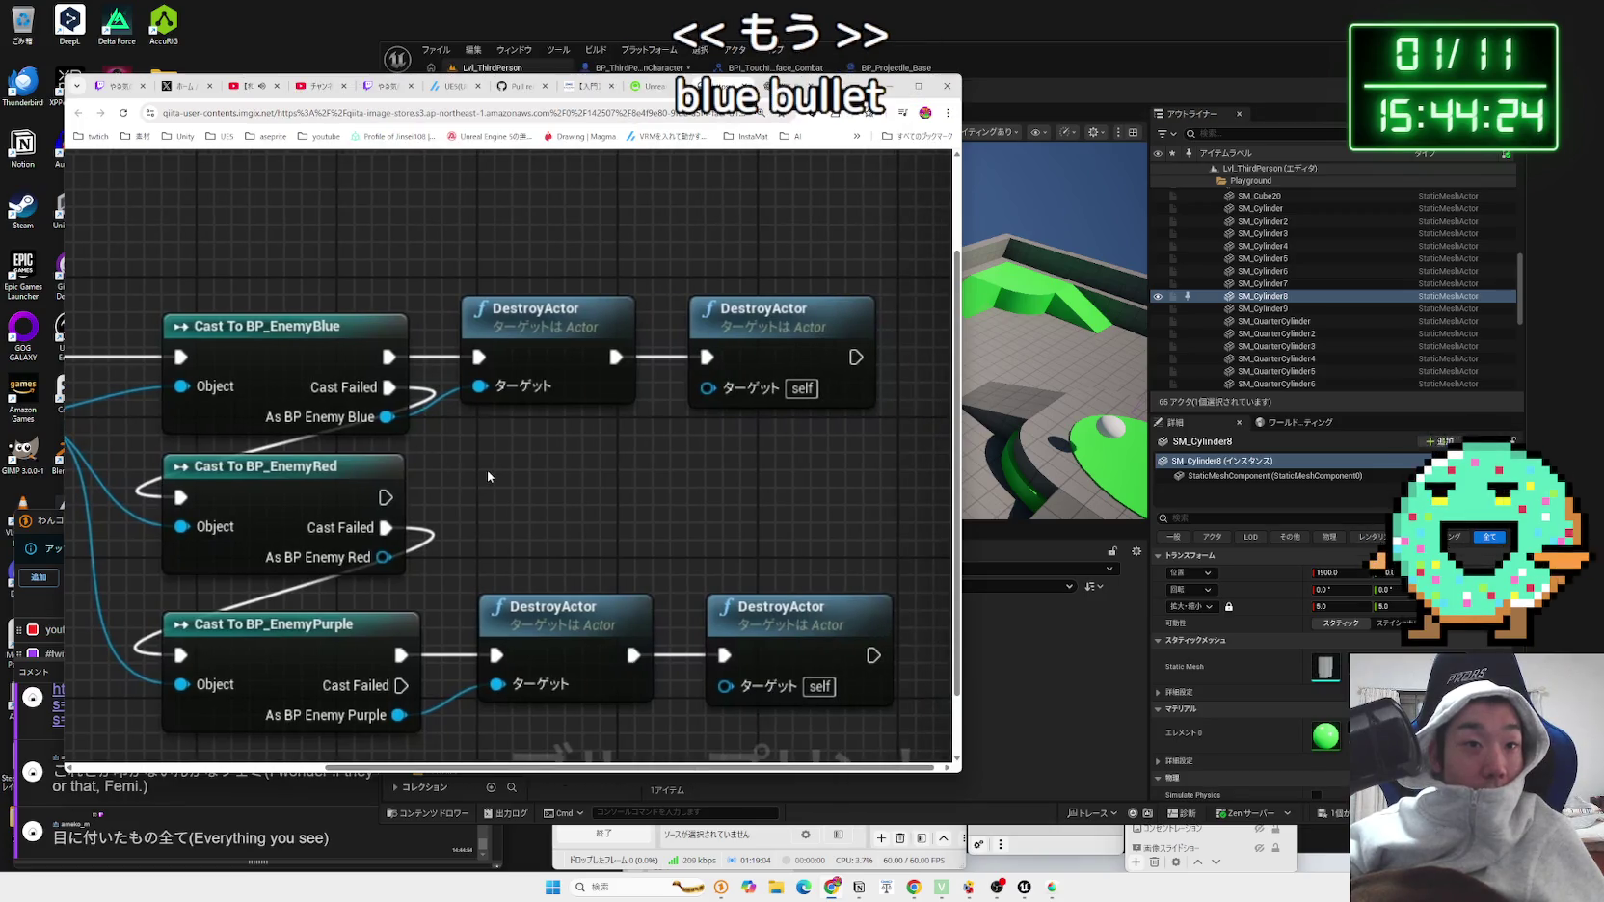
# Step: Inspect the BulletBlue reference viewer image at full size, then return to the article
pyautogui.scroll(-1, 487, 475)
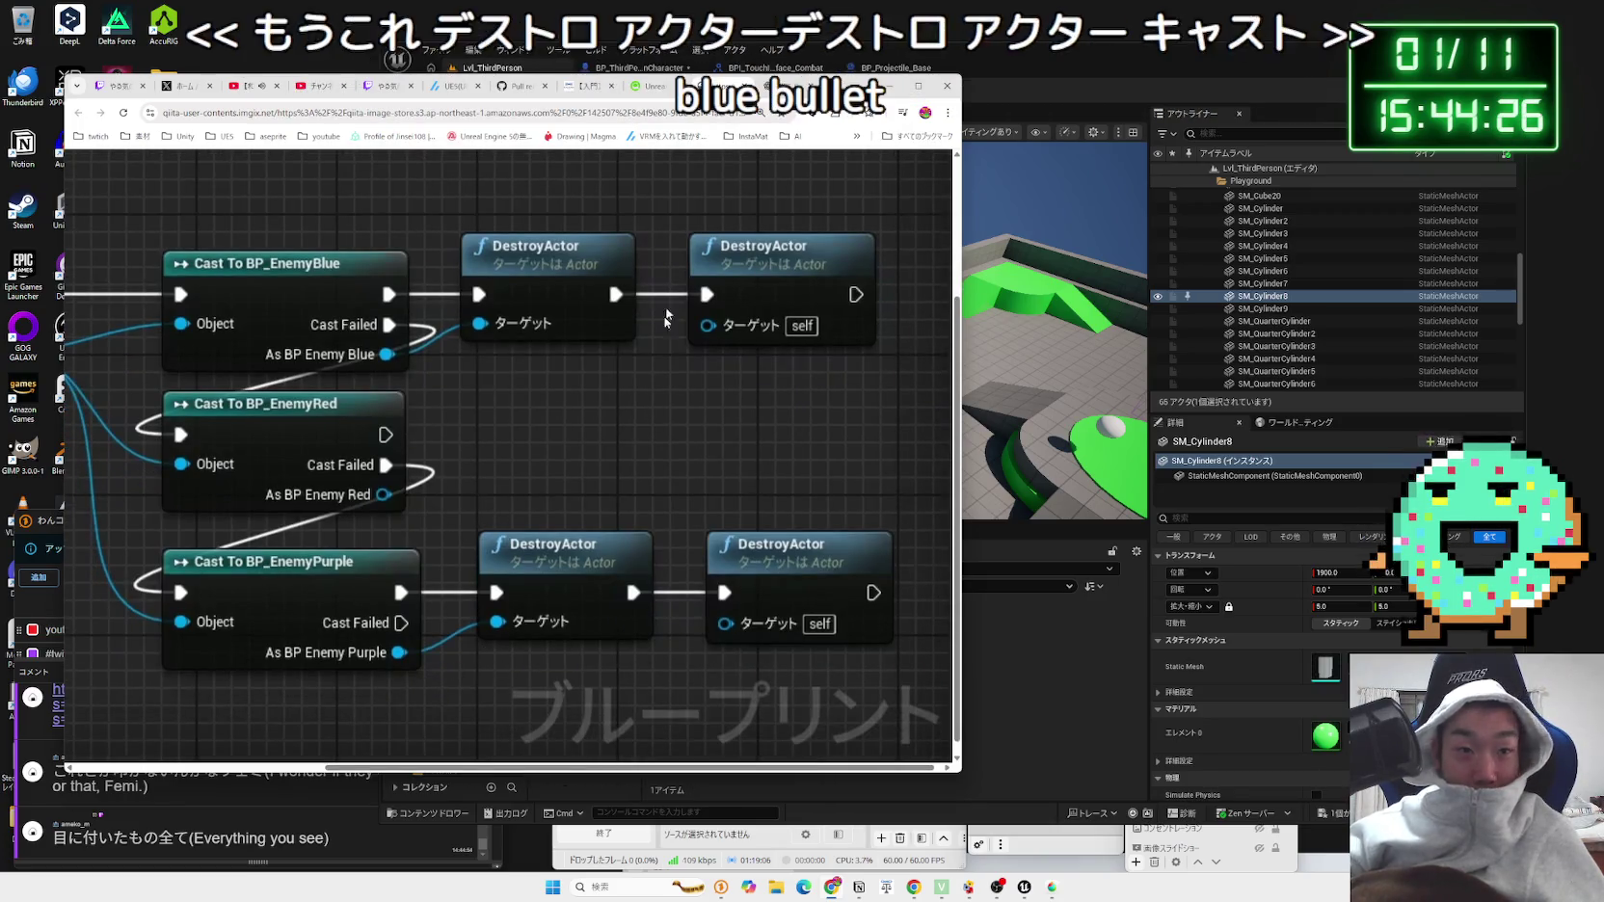
pyautogui.hotkey('ctrl', 'w')
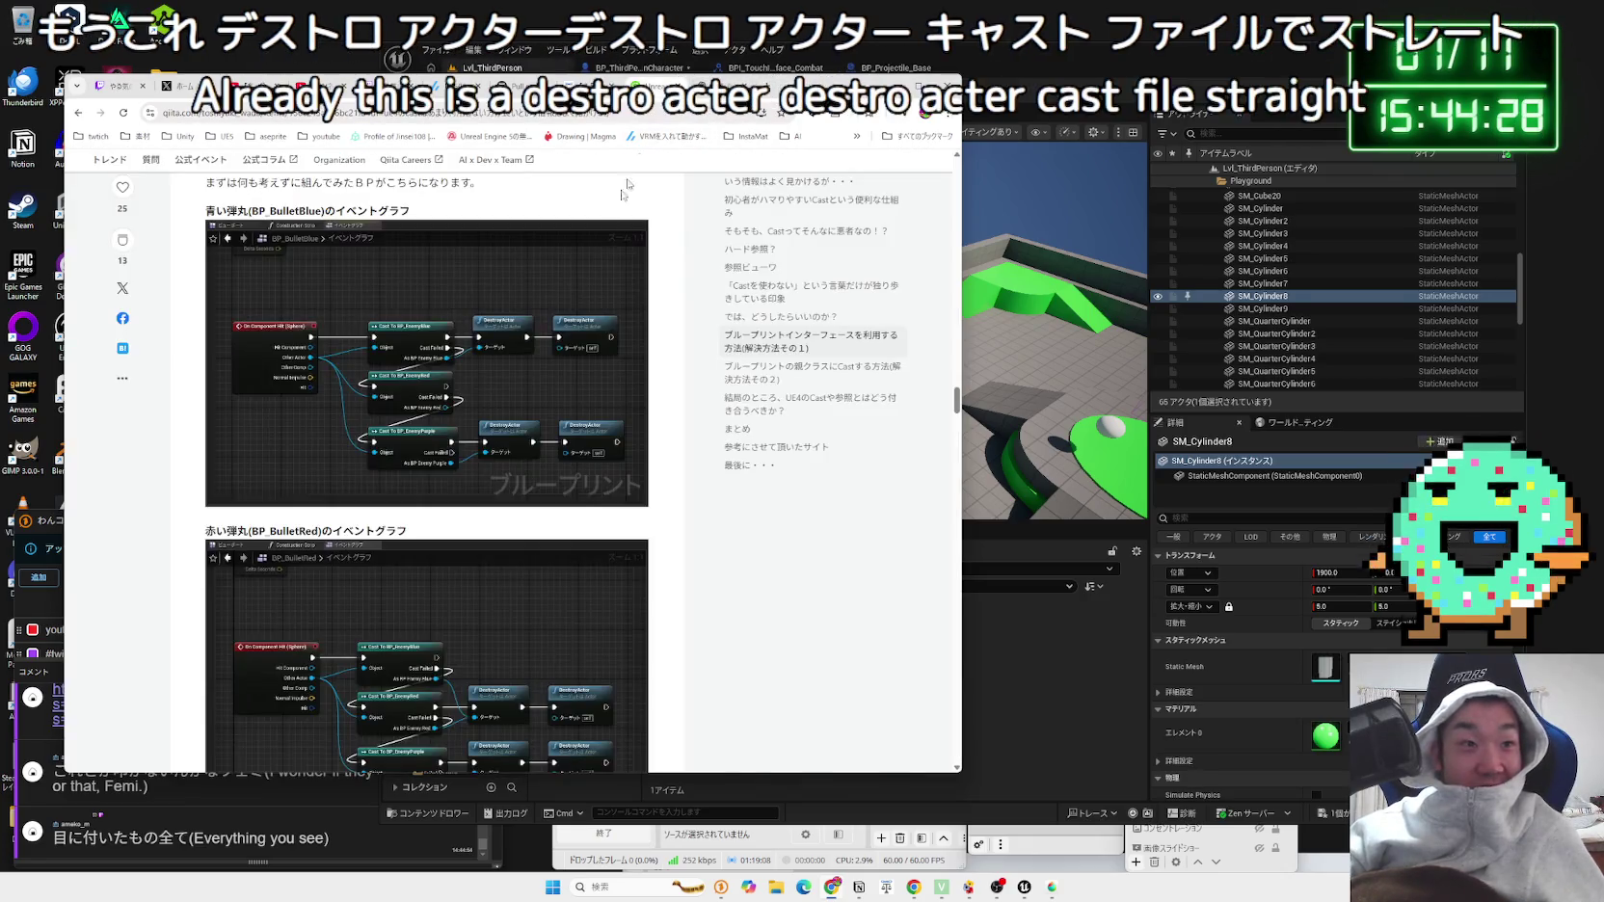
pyautogui.scroll(-4, 477, 471)
pyautogui.scroll(-3, 477, 471)
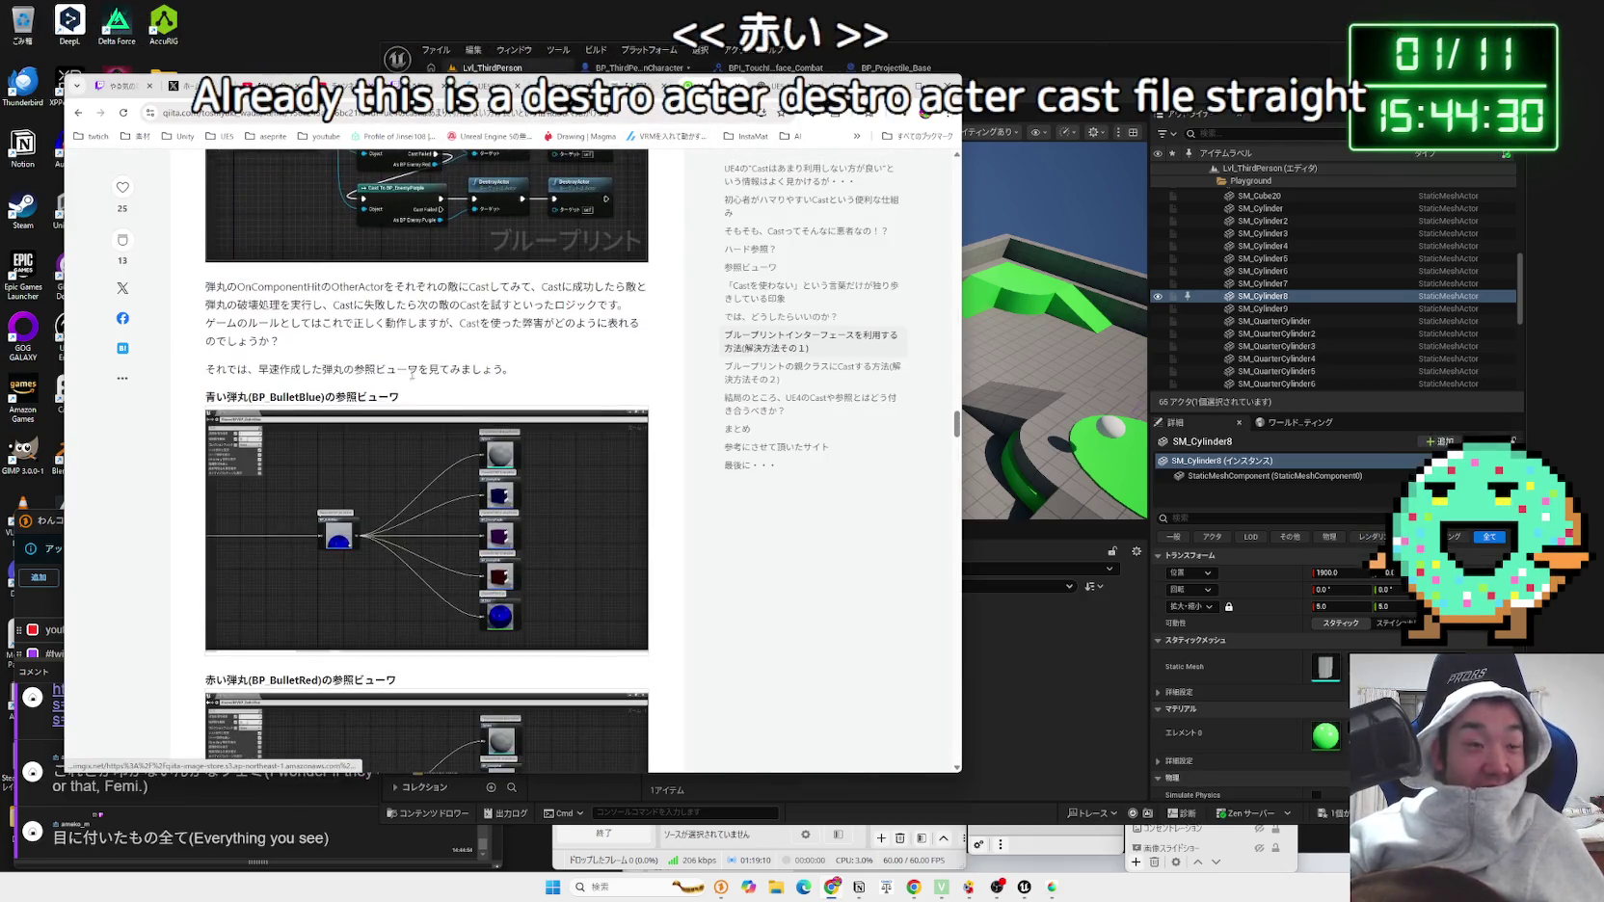
pyautogui.moveTo(513, 371); pyautogui.dragTo(216, 282)
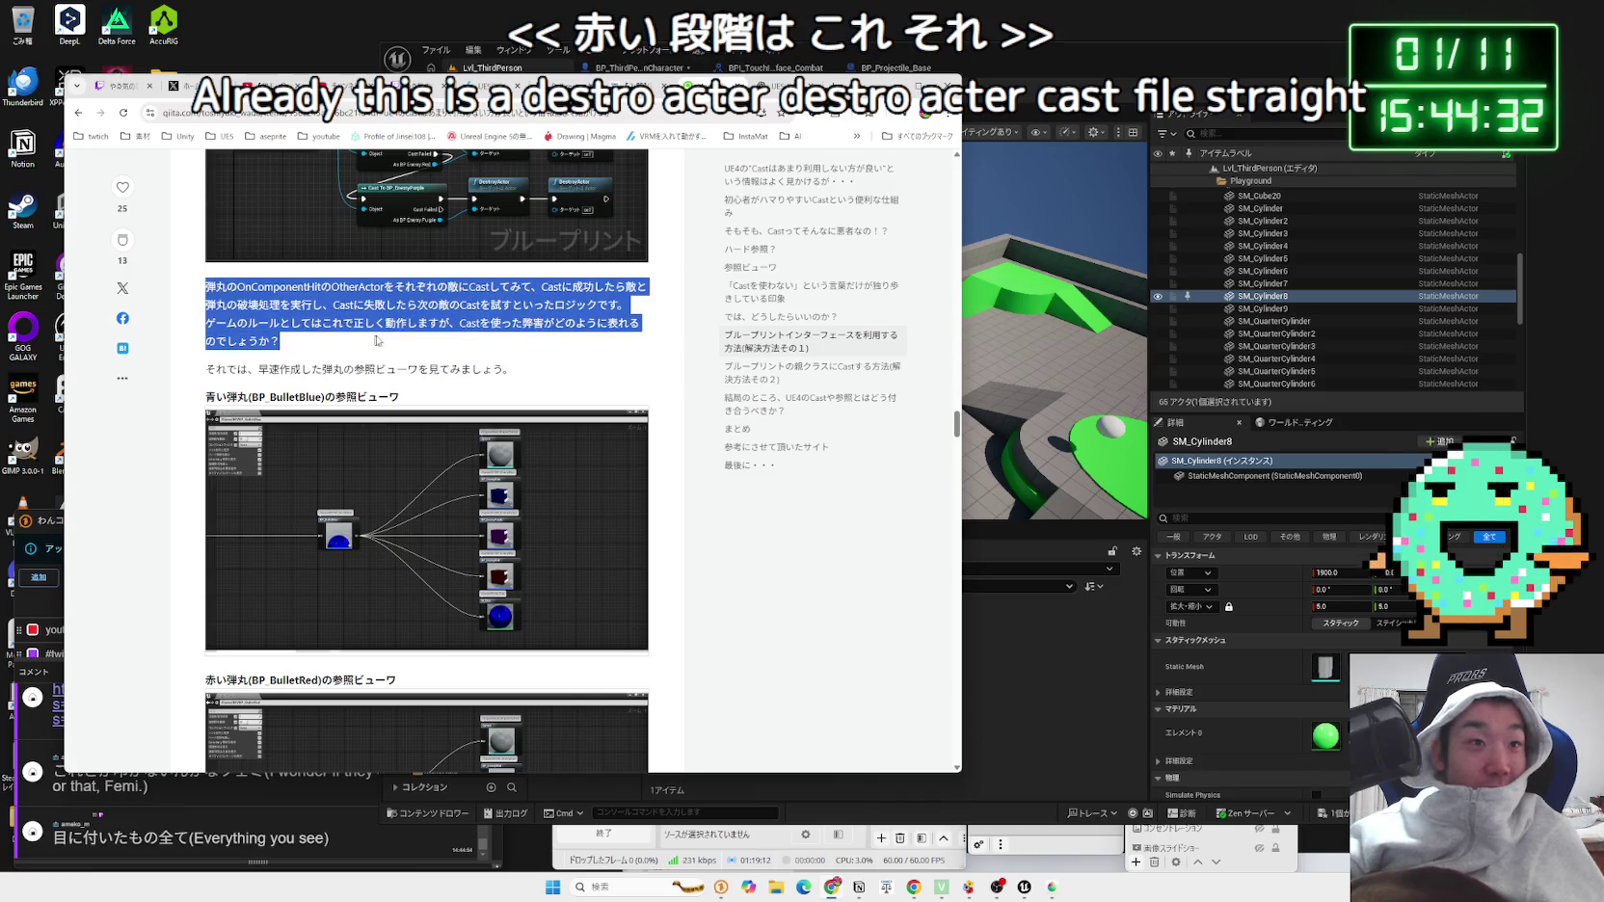
pyautogui.keyDown('shift'); pyautogui.click(256, 289); pyautogui.keyUp('shift')
pyautogui.click(498, 511)
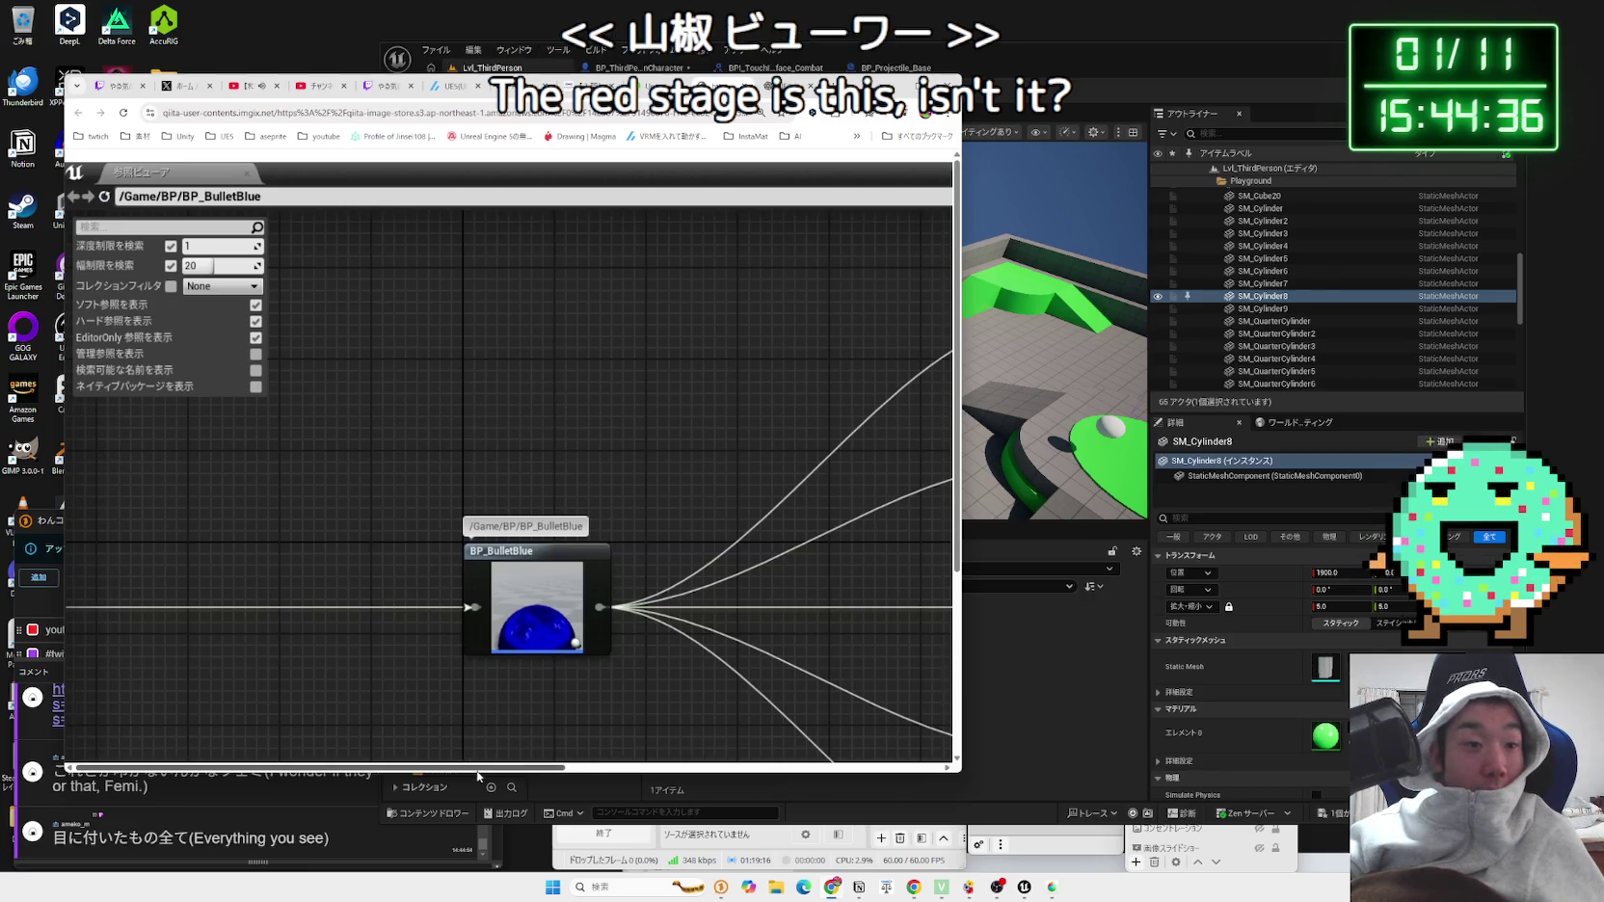
pyautogui.moveTo(477, 768); pyautogui.dragTo(745, 768)
pyautogui.scroll(-2, 667, 384)
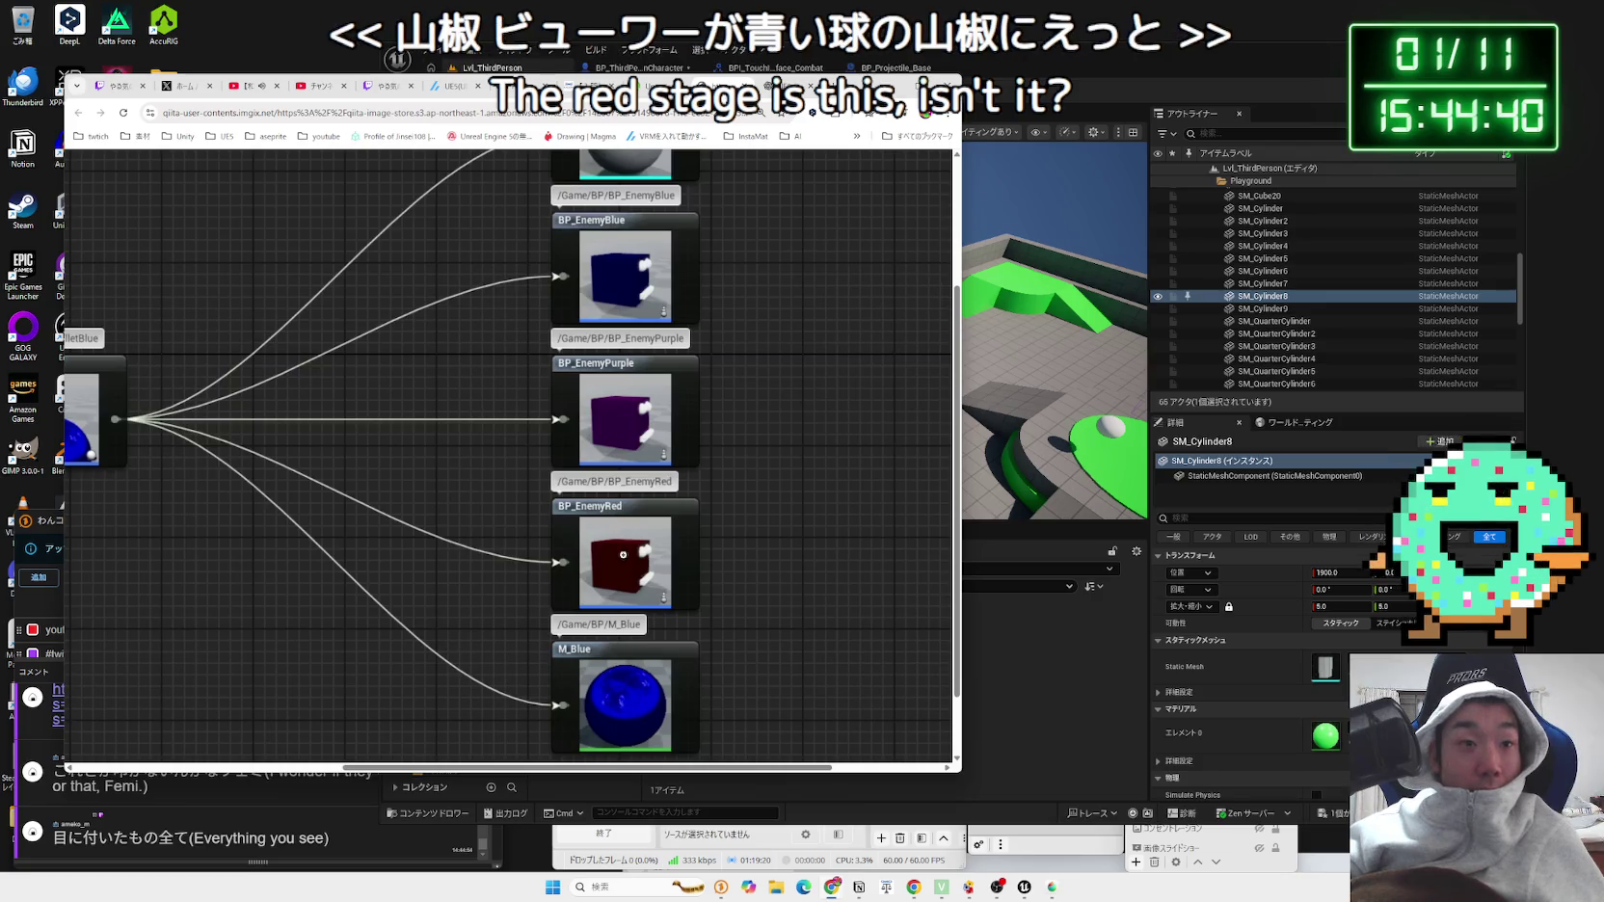
pyautogui.scroll(-1, 621, 430)
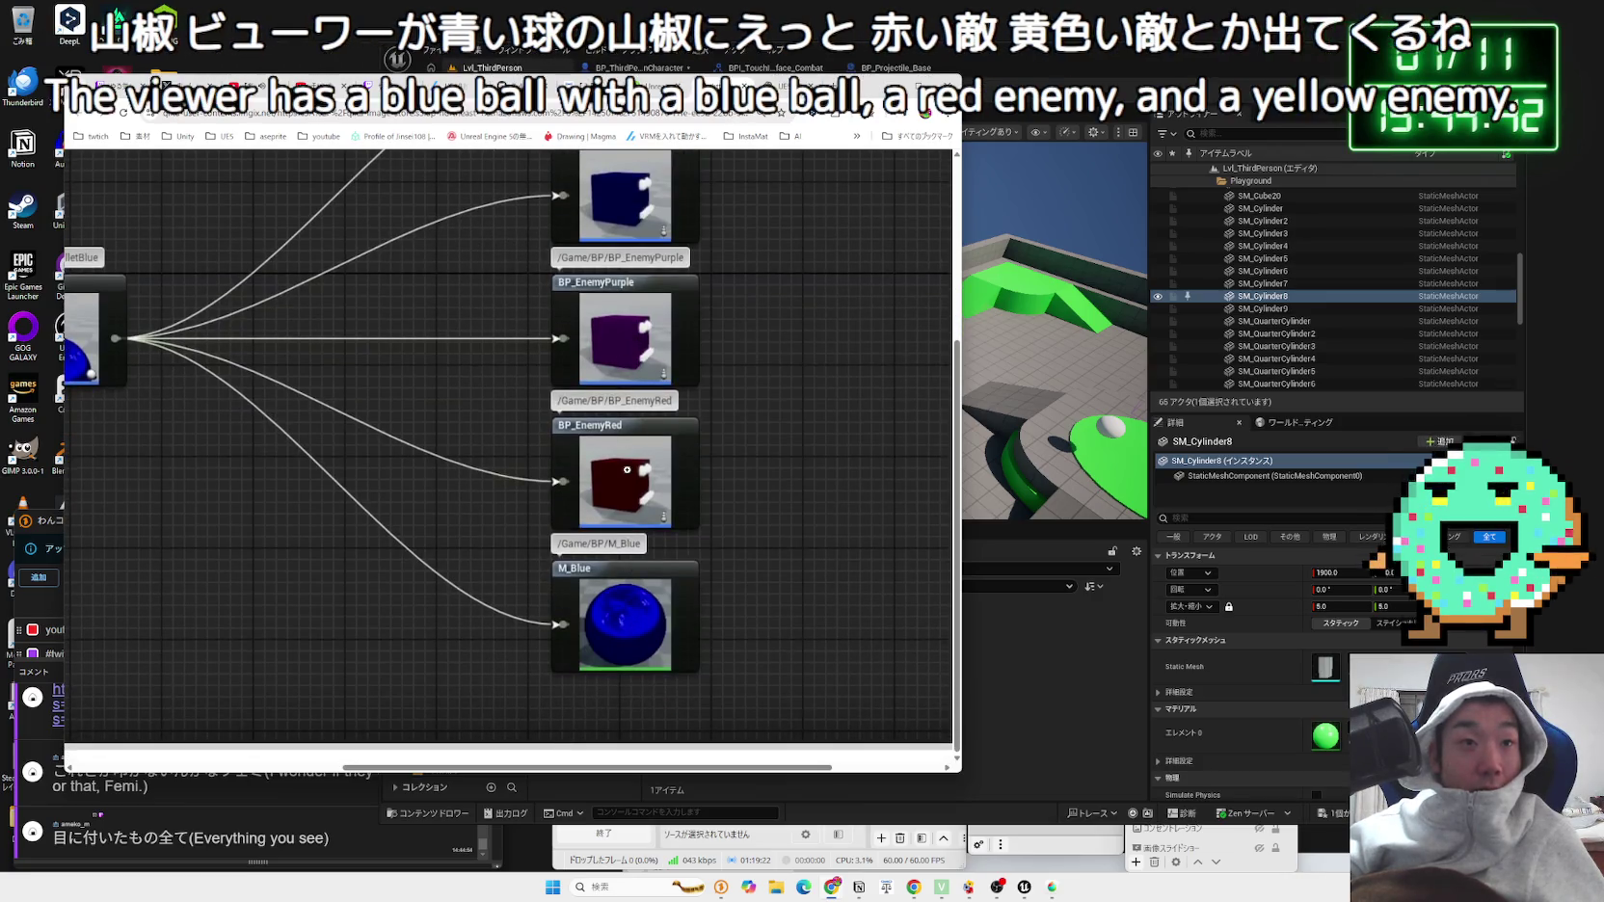
pyautogui.scroll(2, 630, 434)
pyautogui.scroll(-1, 641, 495)
pyautogui.click(641, 495)
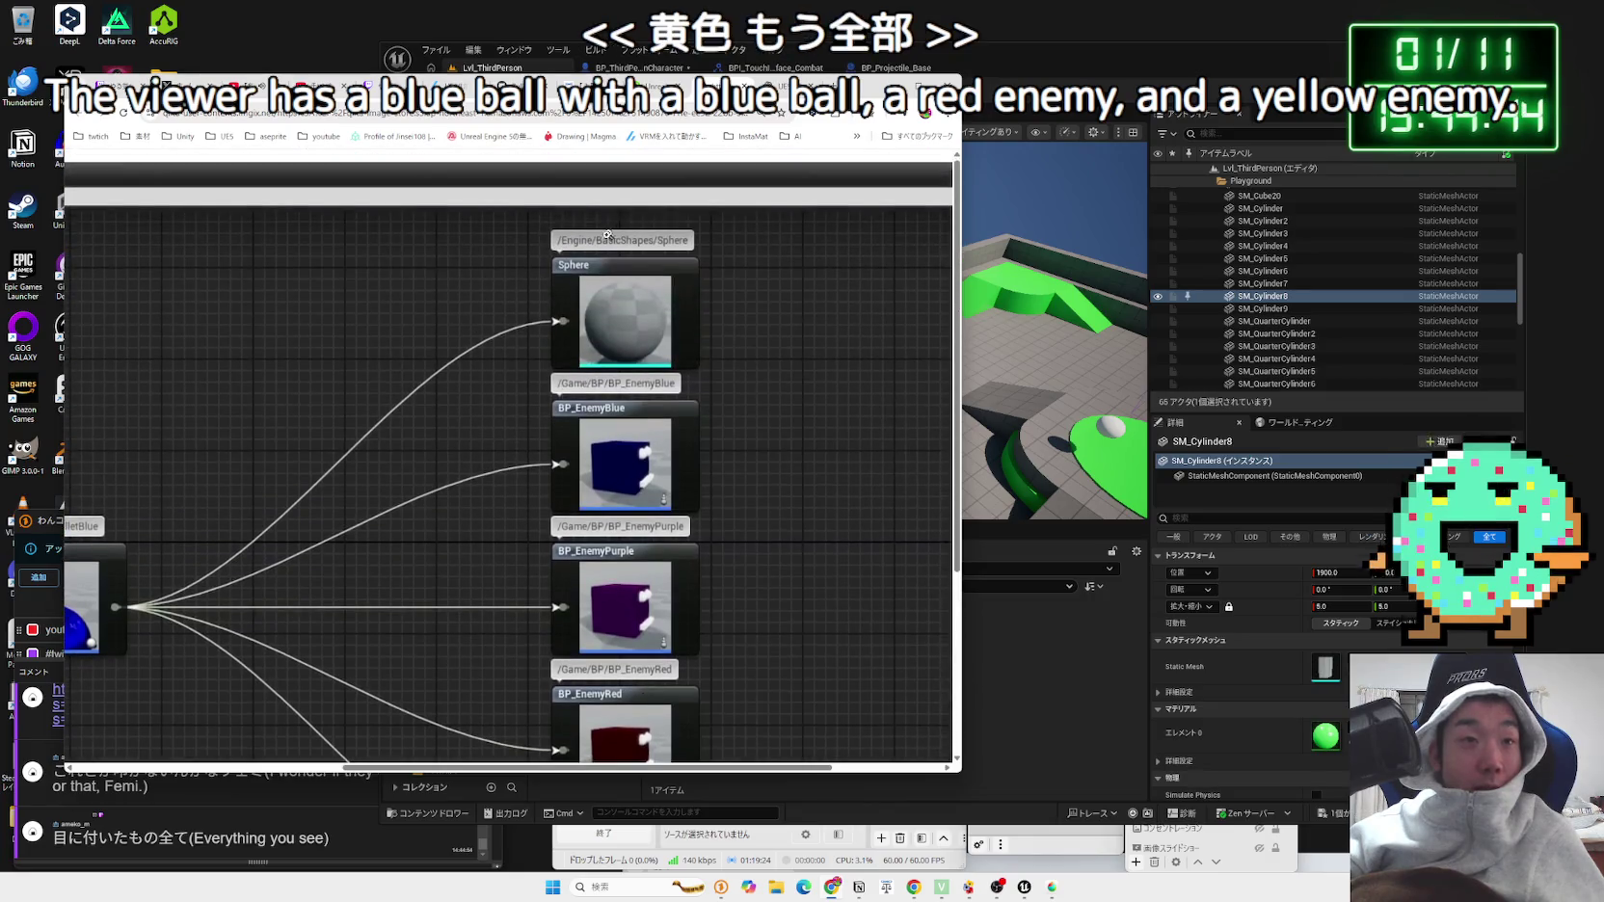
pyautogui.hotkey('ctrl', 'w')
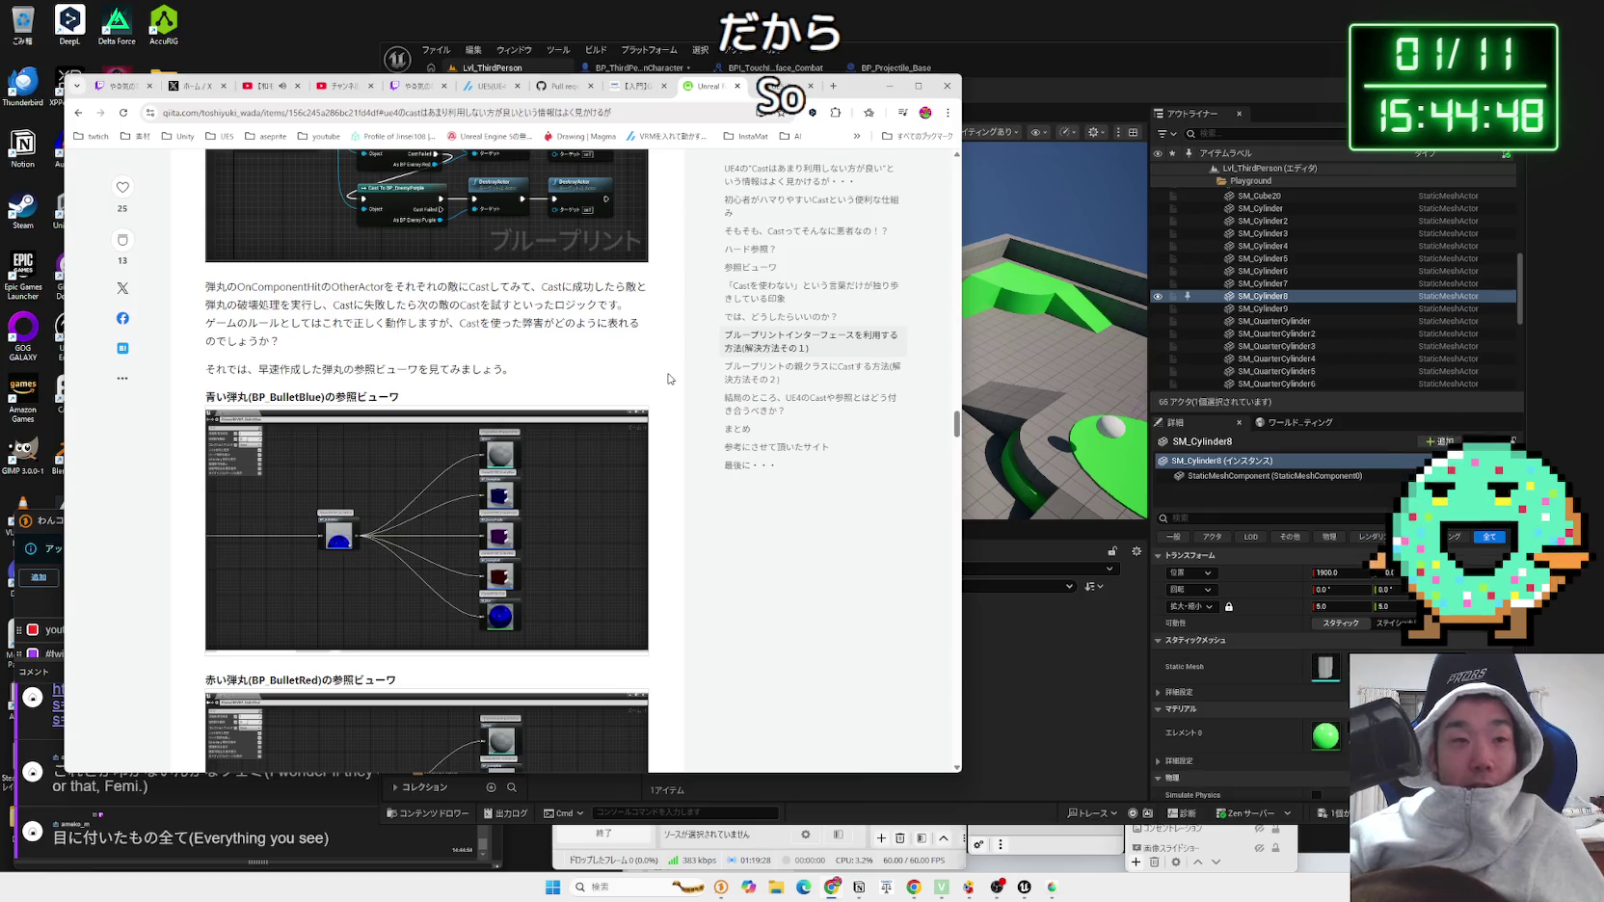
# Step: Translate the paragraph about bullets hard-referencing every enemy with DeepL, then switch to Unreal
pyautogui.moveTo(511, 378); pyautogui.dragTo(207, 288)
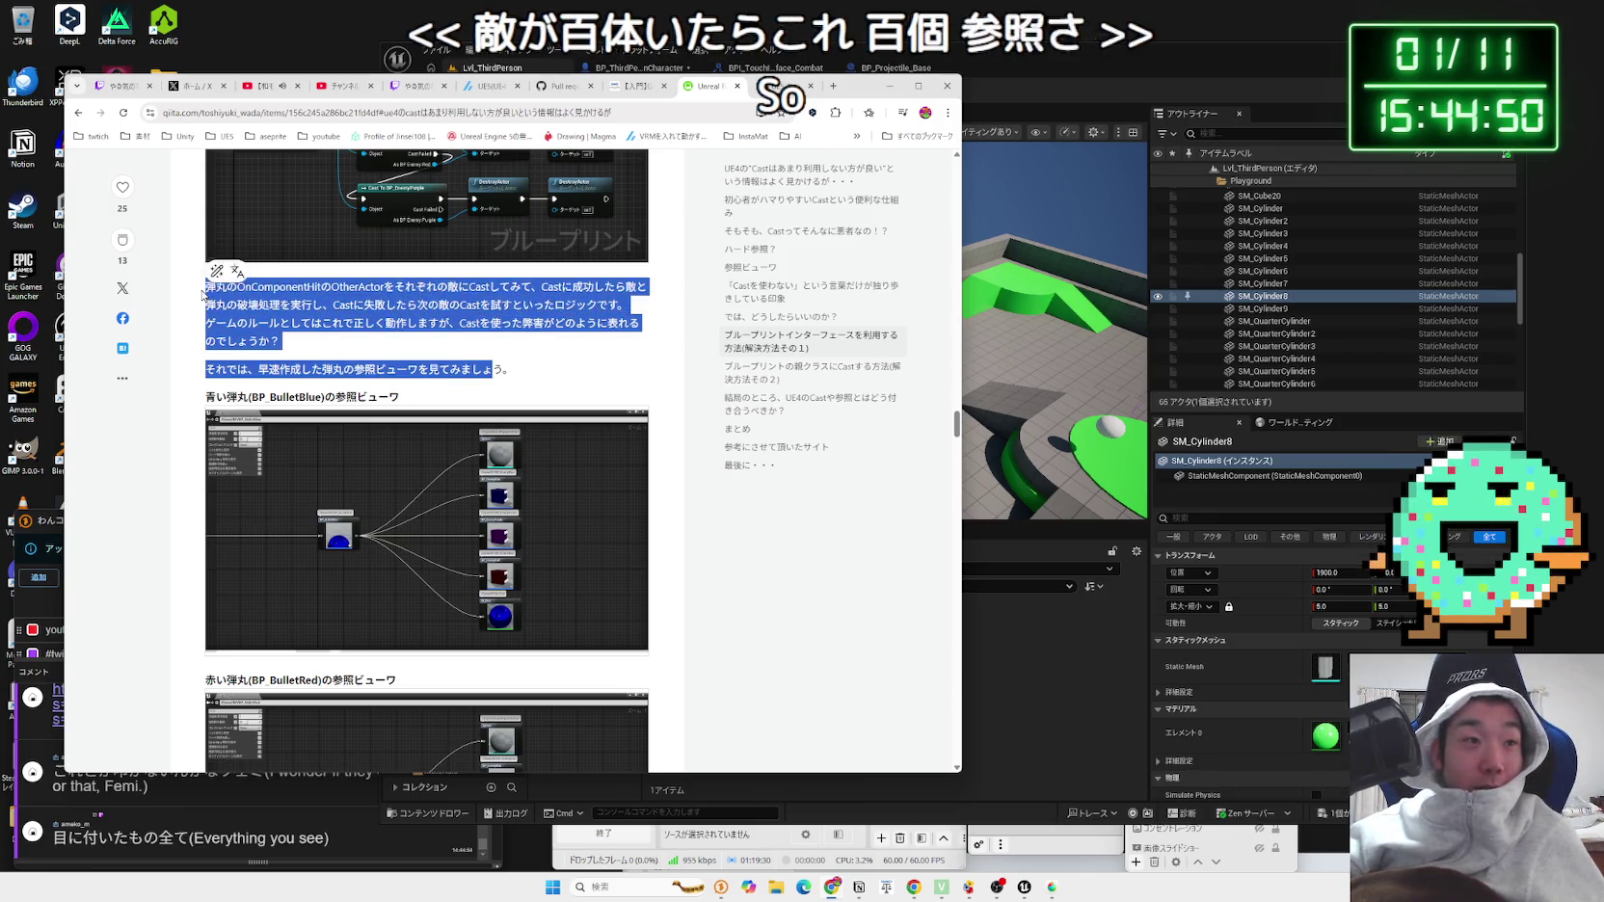
pyautogui.click(381, 359)
pyautogui.scroll(-3, 381, 358)
pyautogui.moveTo(207, 430); pyautogui.dragTo(533, 441)
pyautogui.click(397, 431)
pyautogui.scroll(-3, 389, 417)
pyautogui.click(533, 441)
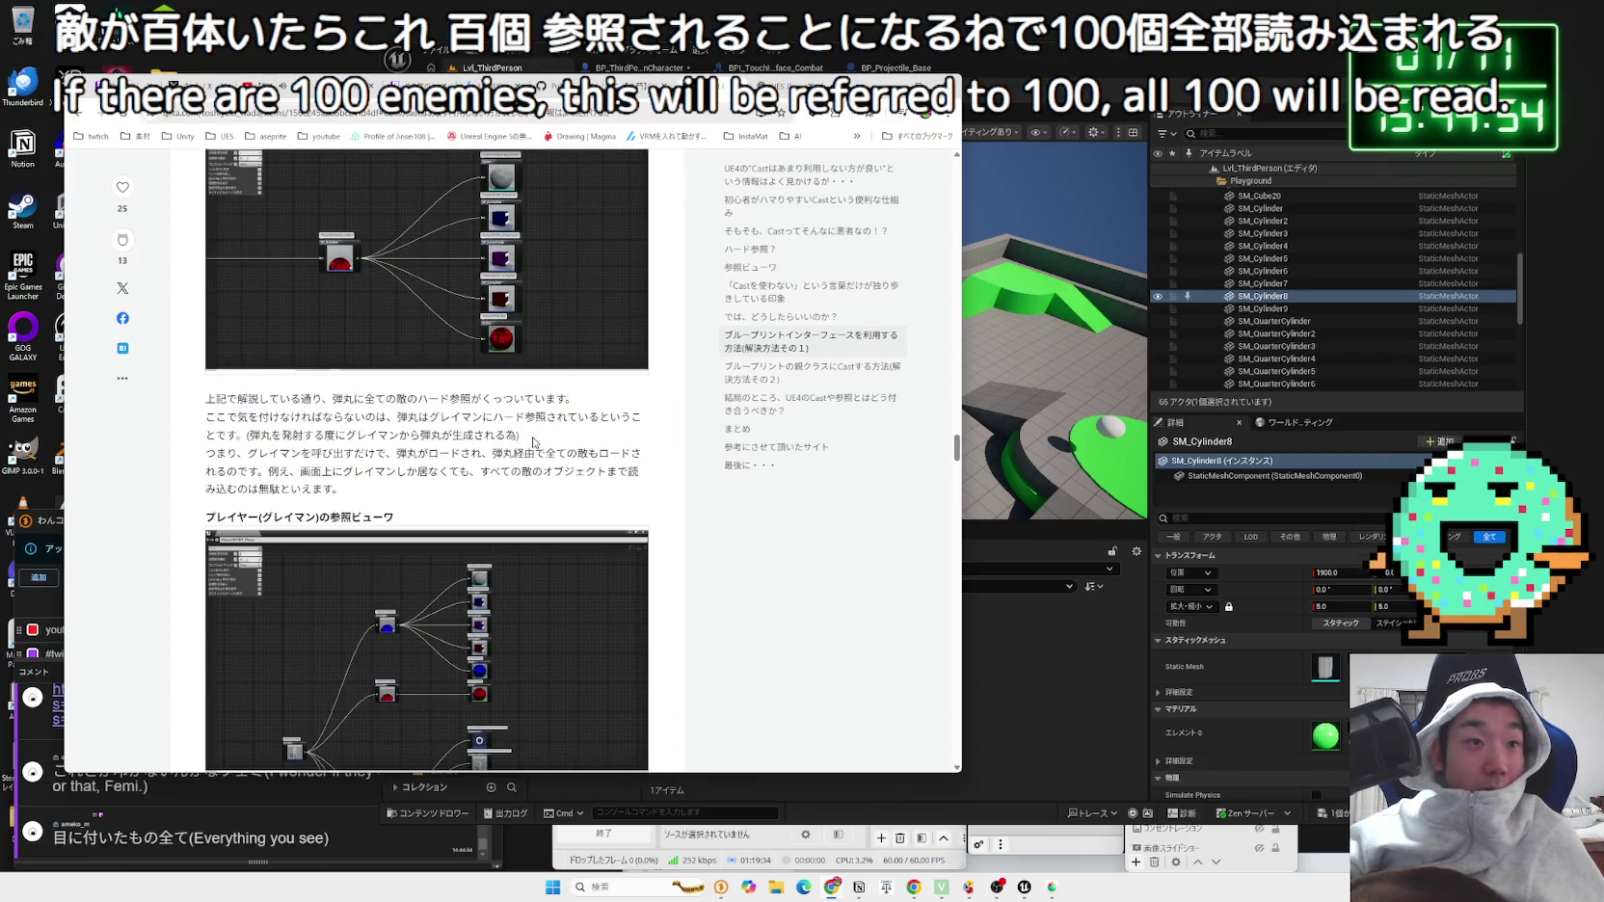
pyautogui.moveTo(202, 397)
pyautogui.mouseDown()
pyautogui.moveTo(578, 487)
pyautogui.moveTo(395, 516)
pyautogui.mouseUp()
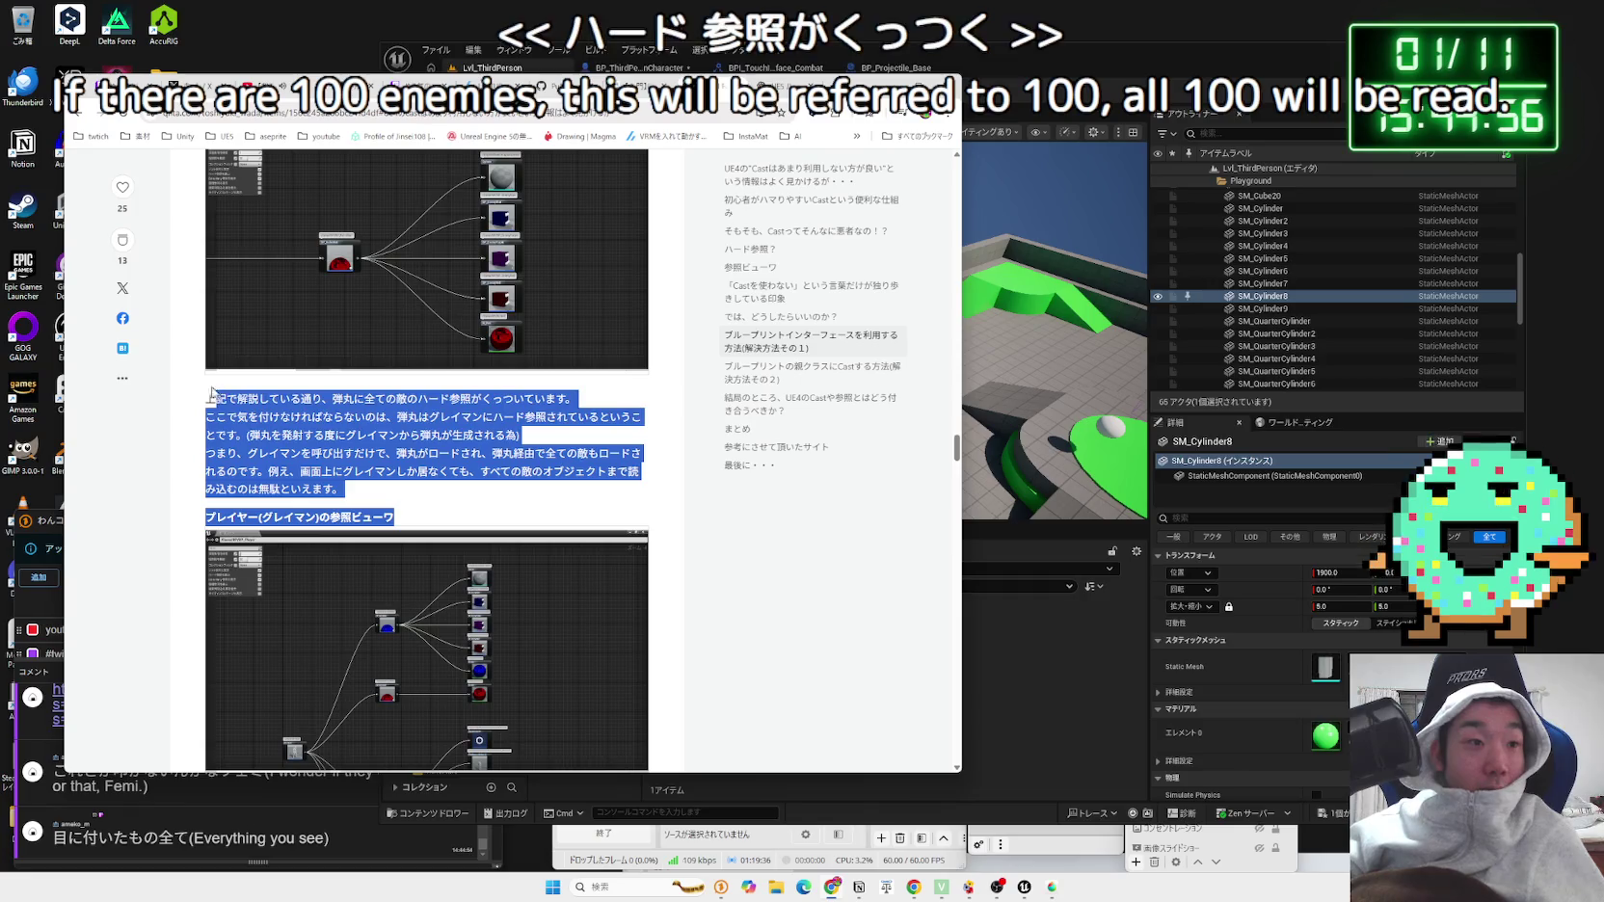
pyautogui.hotkey('ctrl', 'c')
pyautogui.hotkey('ctrl', 'c')
pyautogui.scroll(-2, 395, 517)
pyautogui.click(367, 318)
pyautogui.scroll(1, 366, 328)
pyautogui.moveTo(343, 363)
pyautogui.mouseDown()
pyautogui.moveTo(362, 347)
pyautogui.moveTo(209, 273)
pyautogui.moveTo(343, 365)
pyautogui.mouseUp()
pyautogui.click(362, 364)
pyautogui.scroll(-3, 363, 364)
pyautogui.click(969, 653)
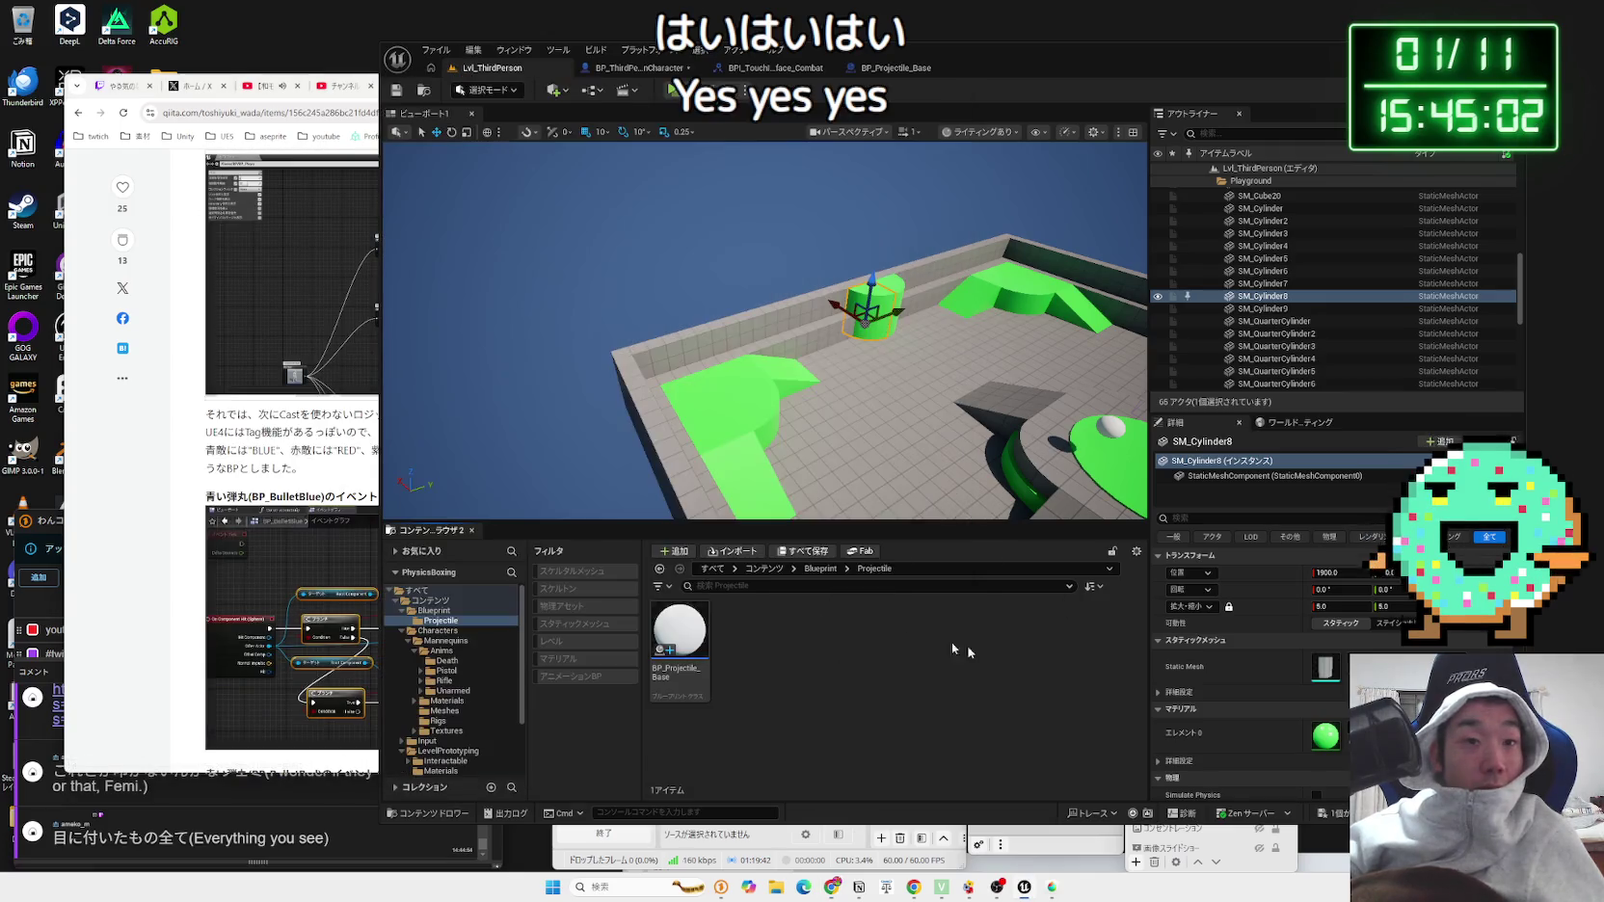
# Step: Check BP_Projectile_Base's reference viewer, confirming it depends only on Sphere and BasicShapeMaterial
pyautogui.click(896, 584)
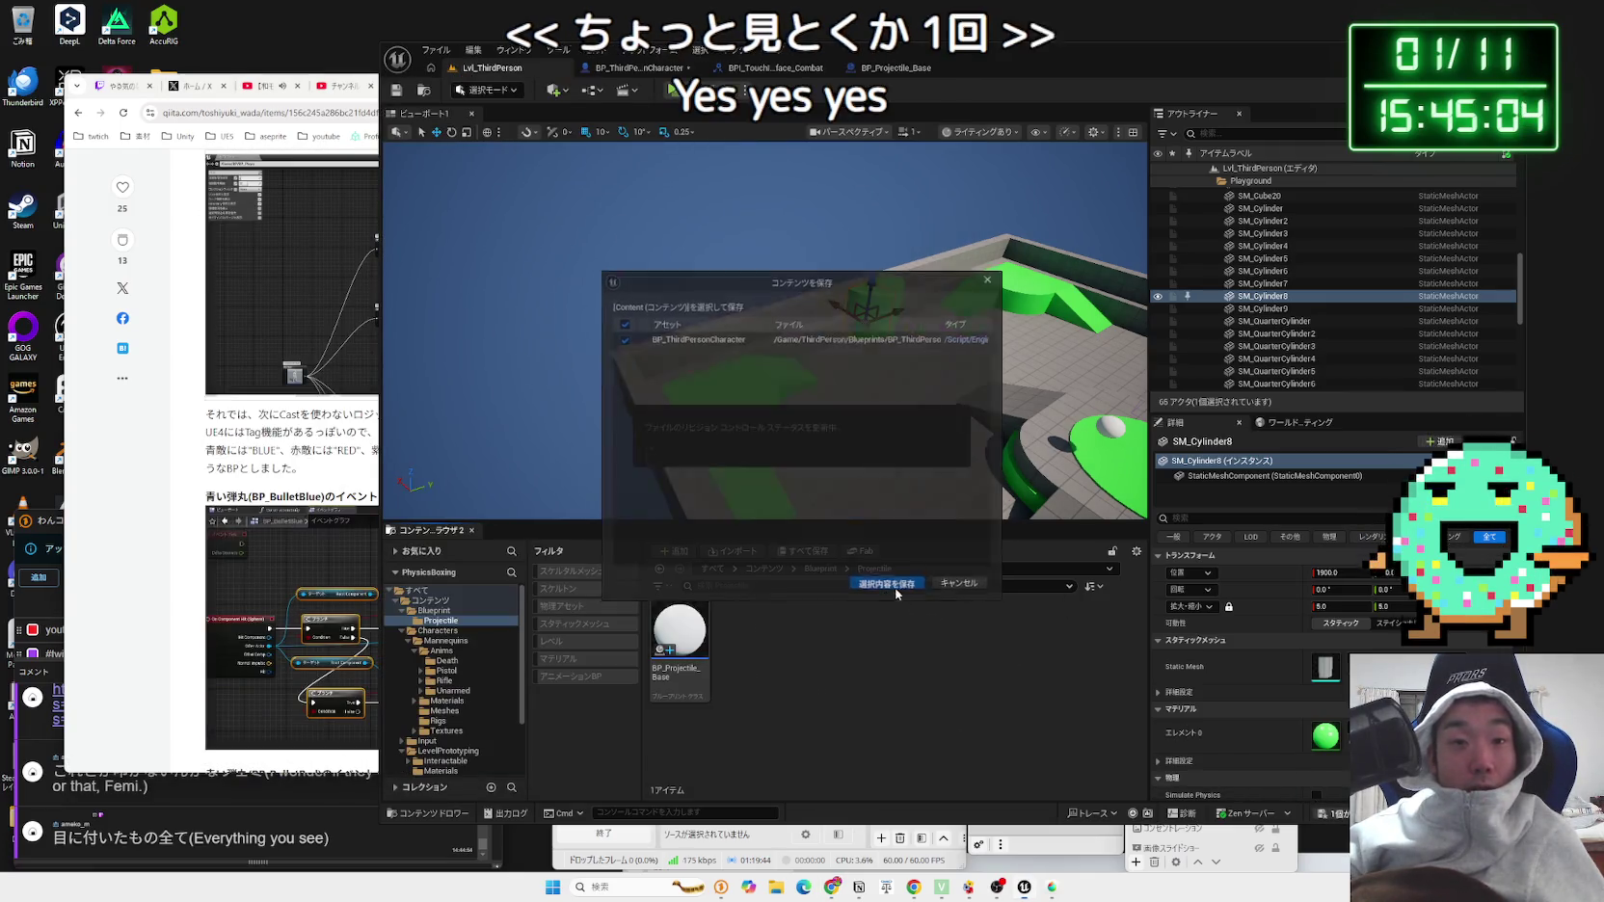
pyautogui.click(679, 636)
pyautogui.rightClick(687, 636)
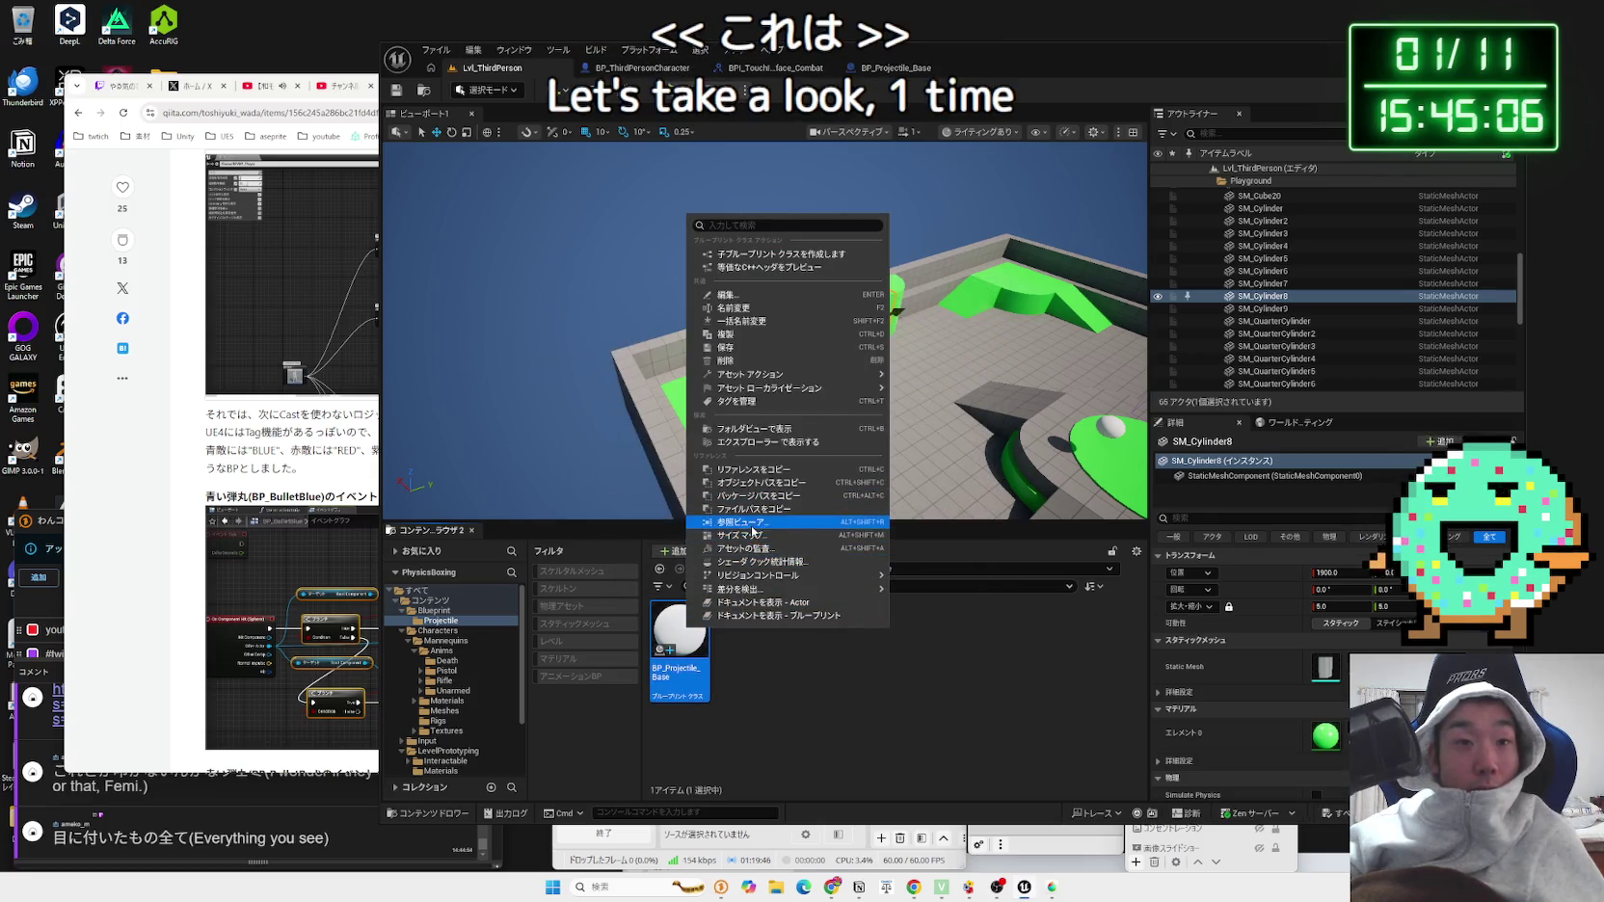
pyautogui.click(752, 525)
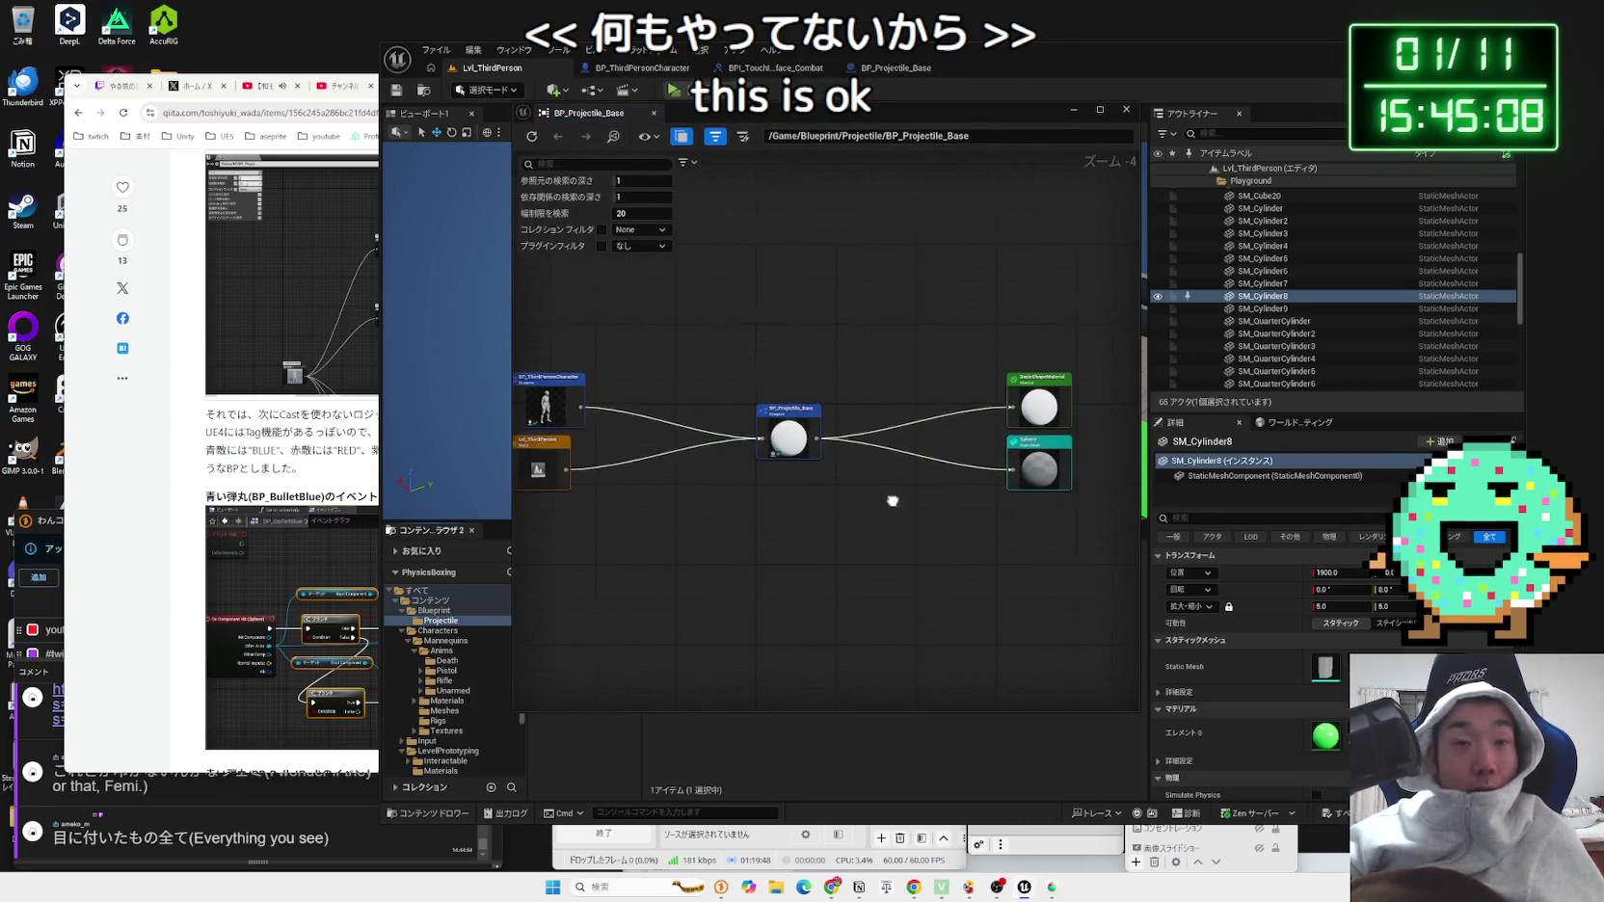
pyautogui.scroll(4, 891, 494)
pyautogui.moveTo(904, 540); pyautogui.dragTo(825, 557)
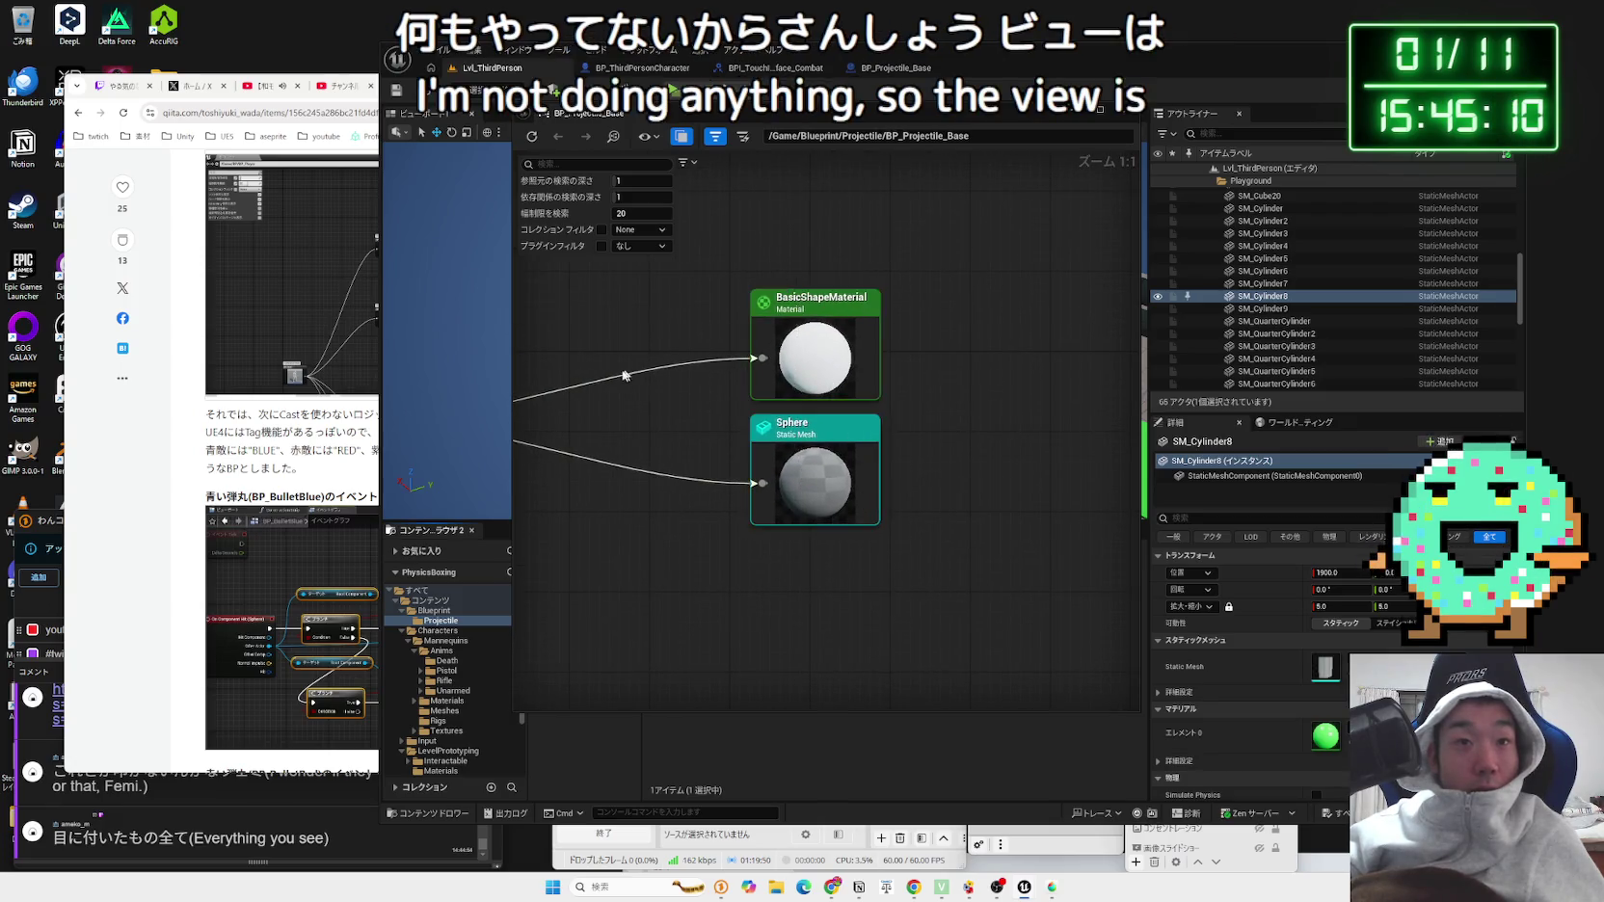
pyautogui.moveTo(624, 376); pyautogui.dragTo(870, 433)
pyautogui.scroll(-2, 871, 433)
pyautogui.moveTo(673, 386); pyautogui.dragTo(772, 413)
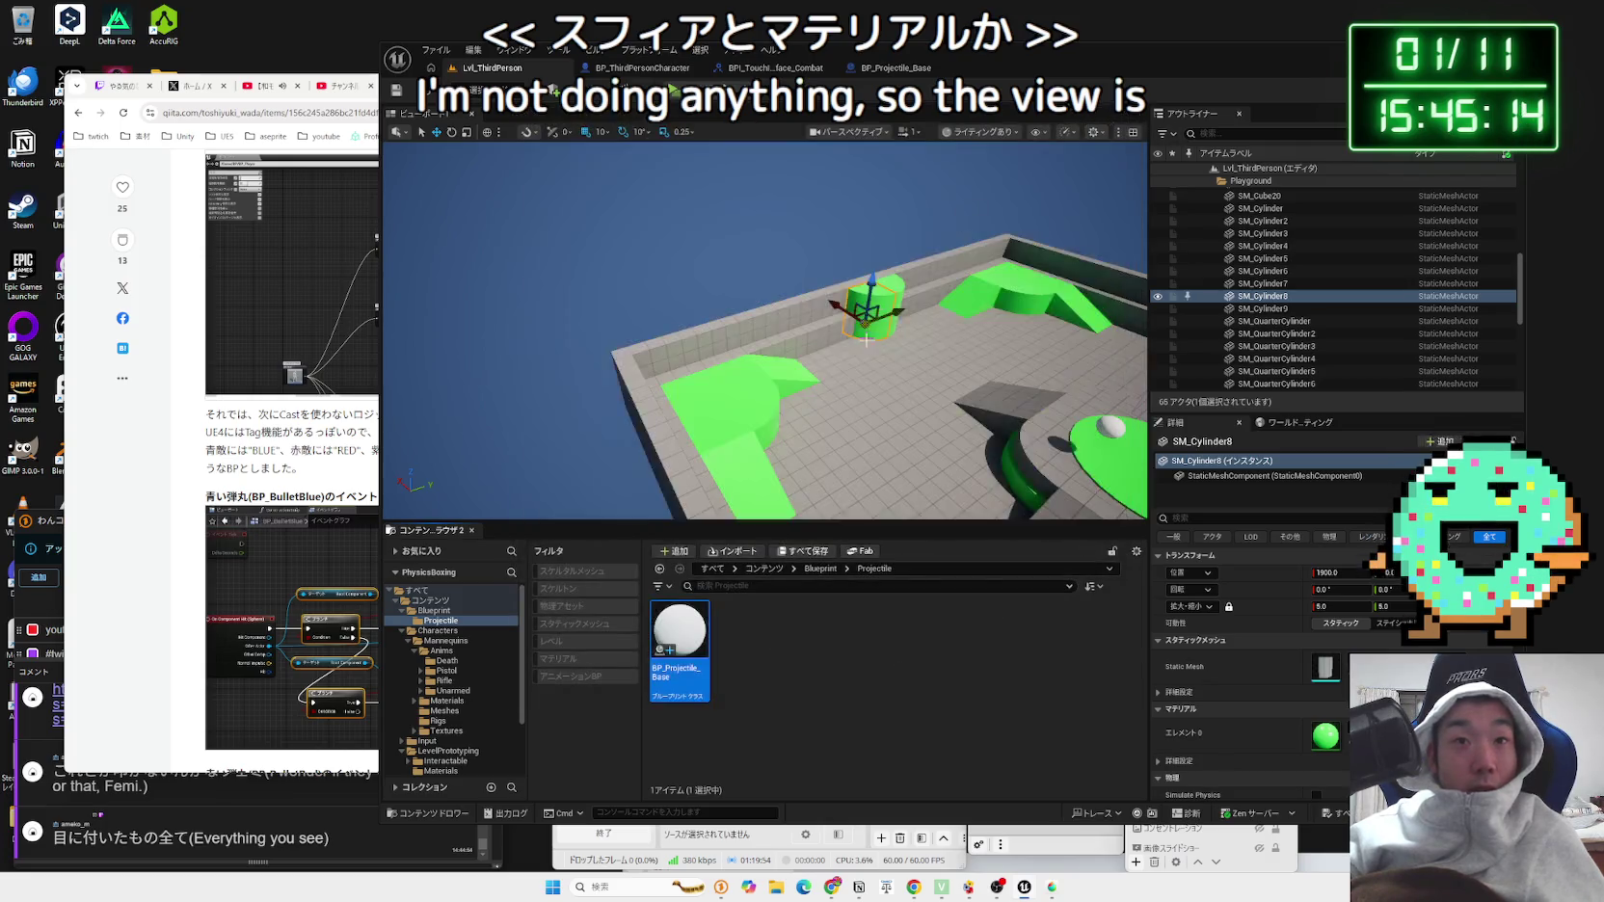
# Step: Delete BP_Projectile_Base from the level and save the level change
pyautogui.press('Delete')
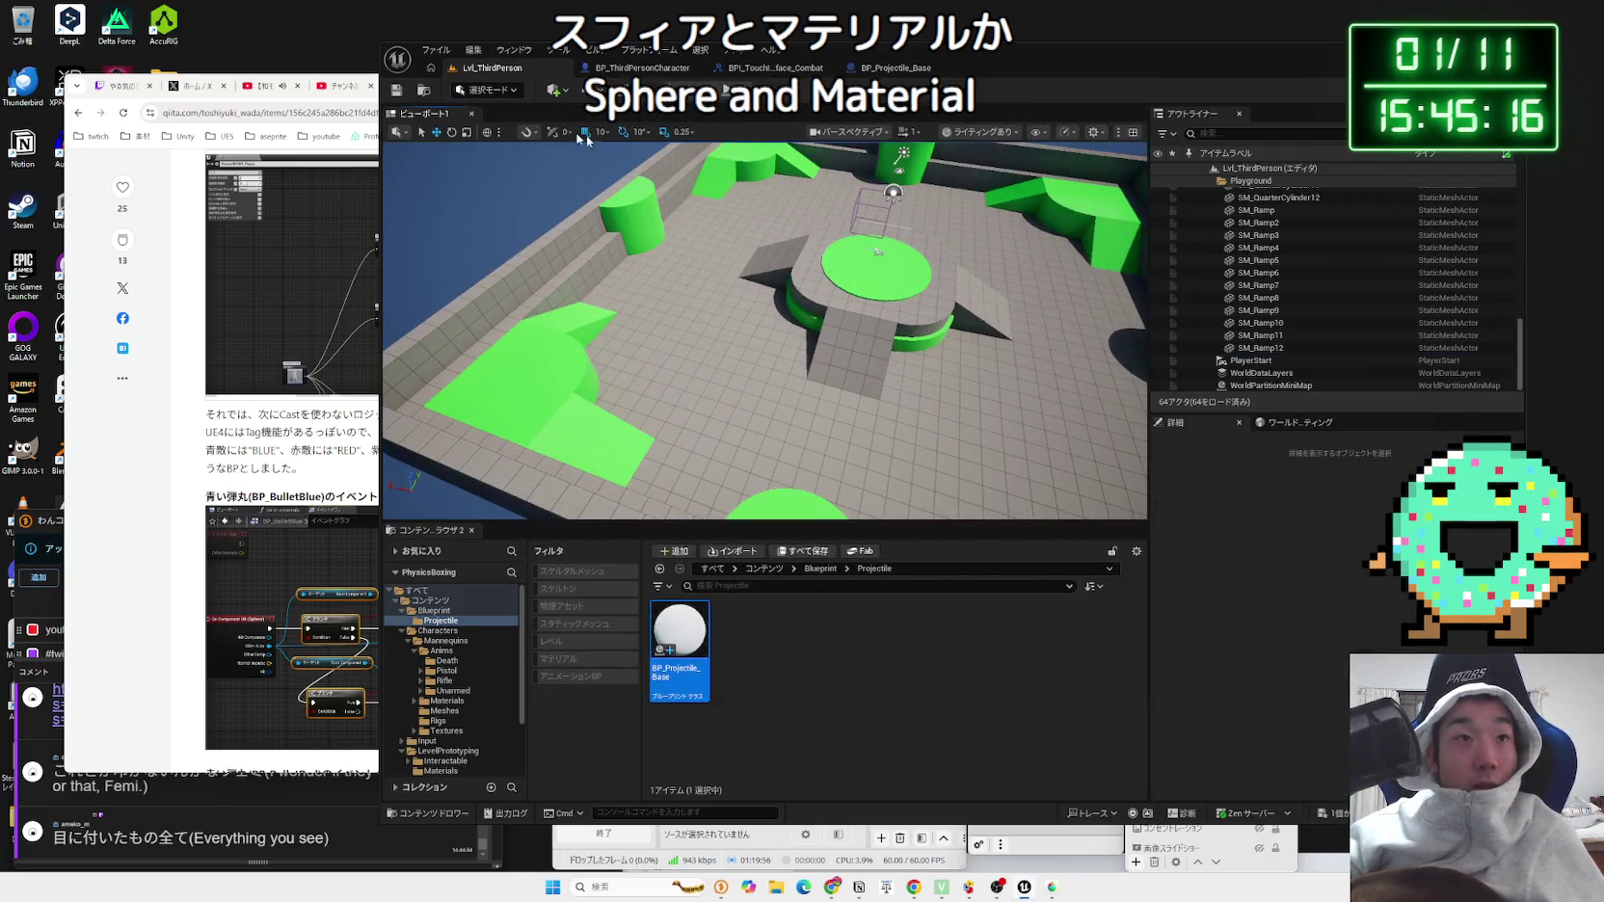
pyautogui.hotkey('ctrl', 's')
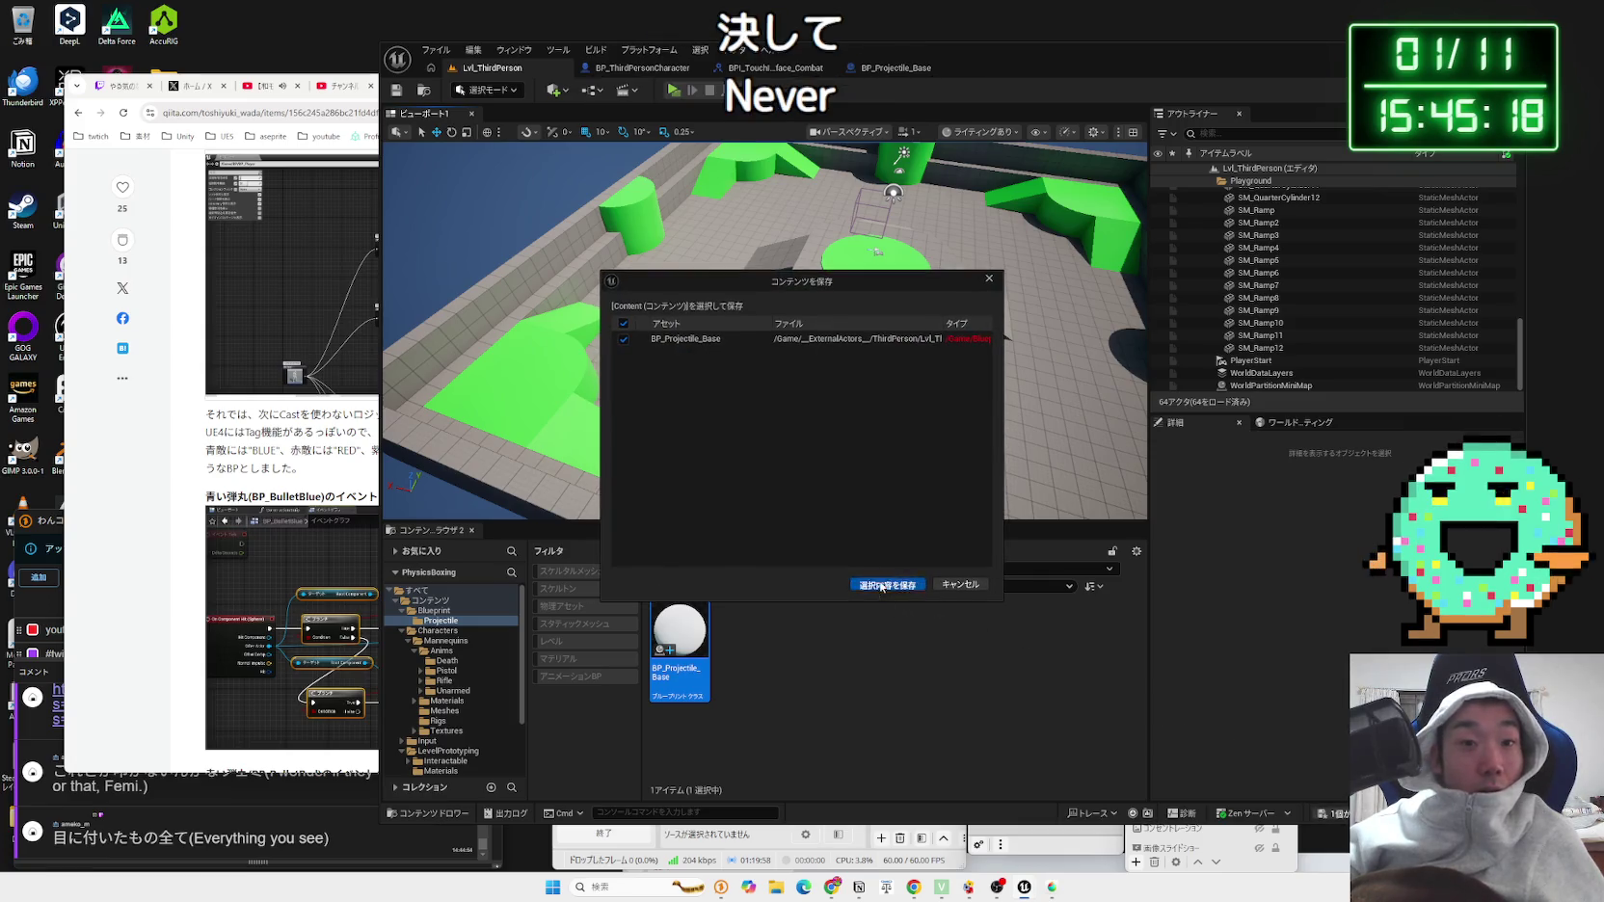
pyautogui.click(882, 586)
pyautogui.click(155, 499)
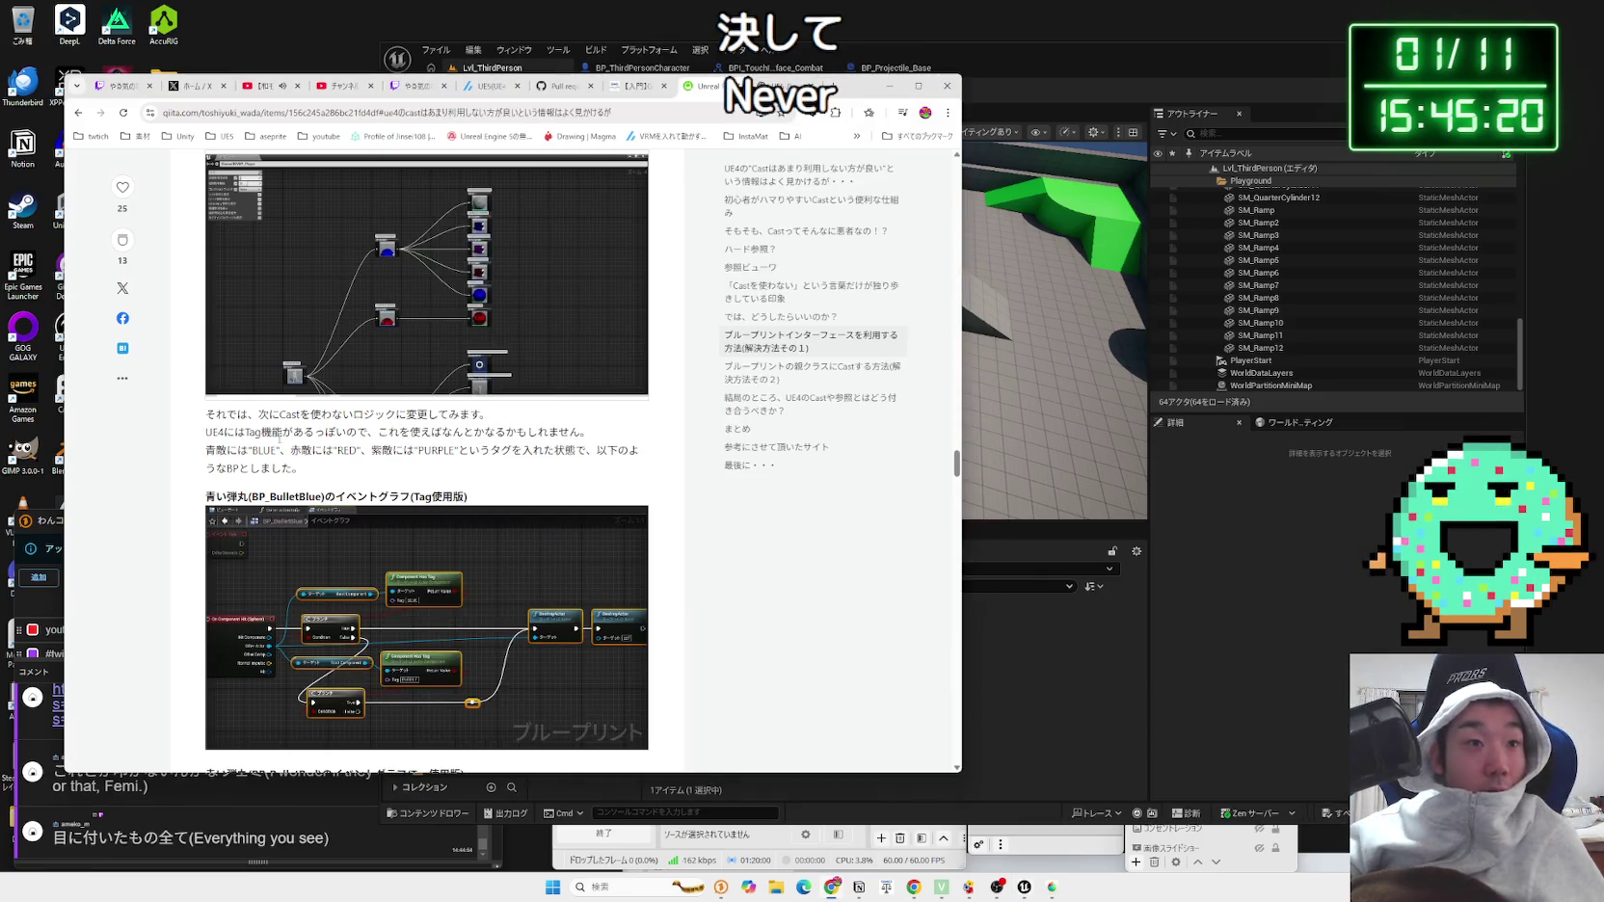
pyautogui.click(465, 469)
pyautogui.scroll(-1, 468, 433)
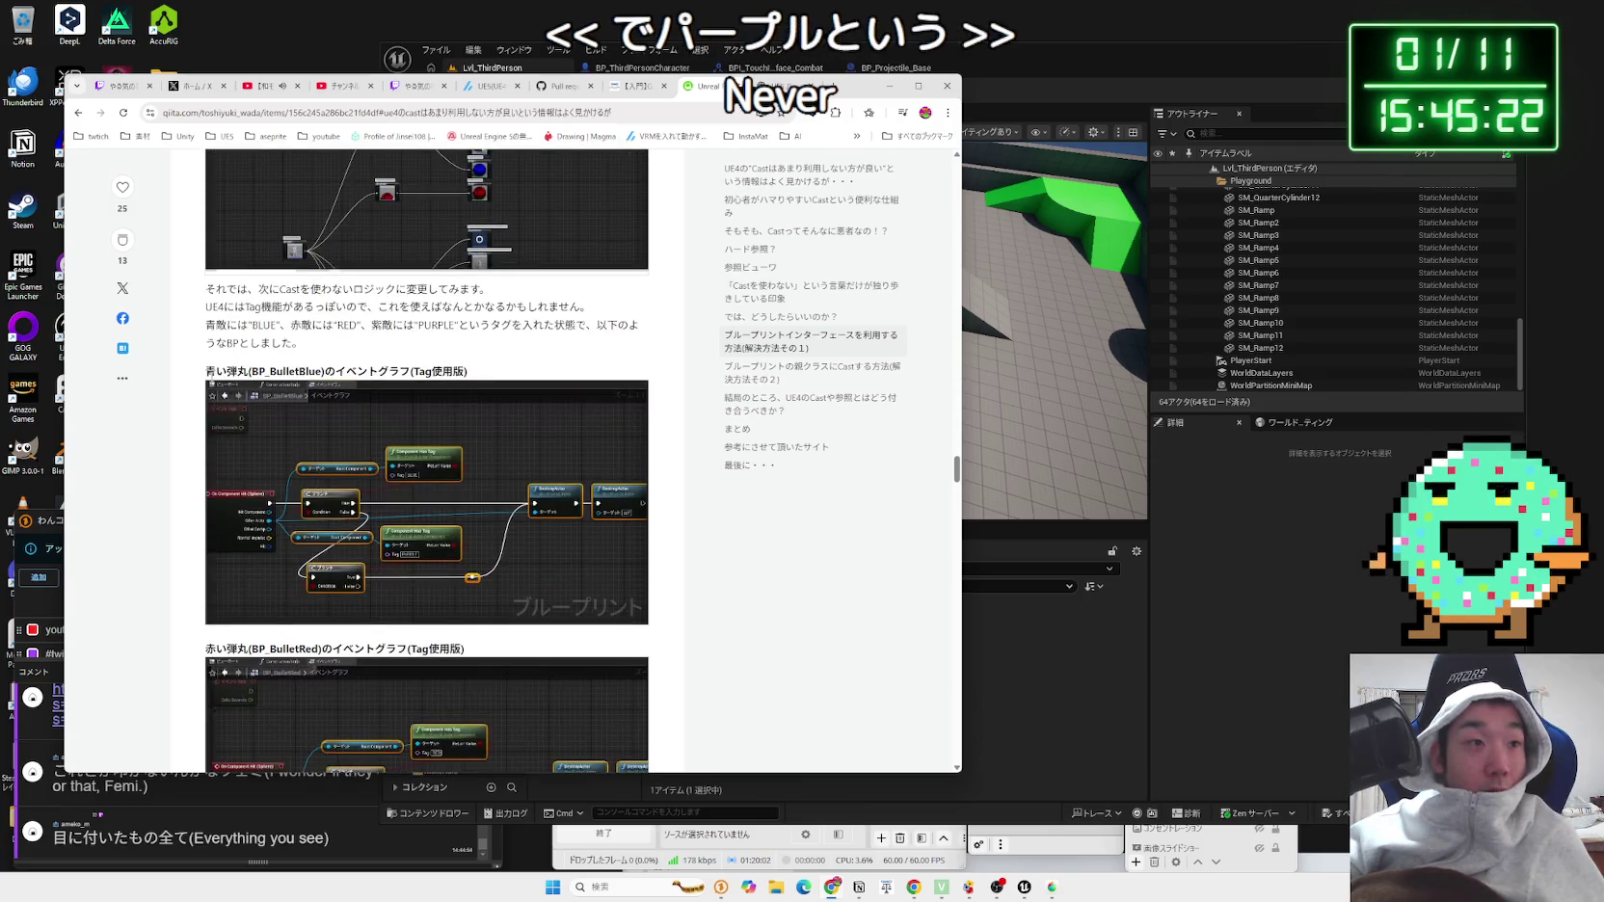
pyautogui.tripleClick(469, 371)
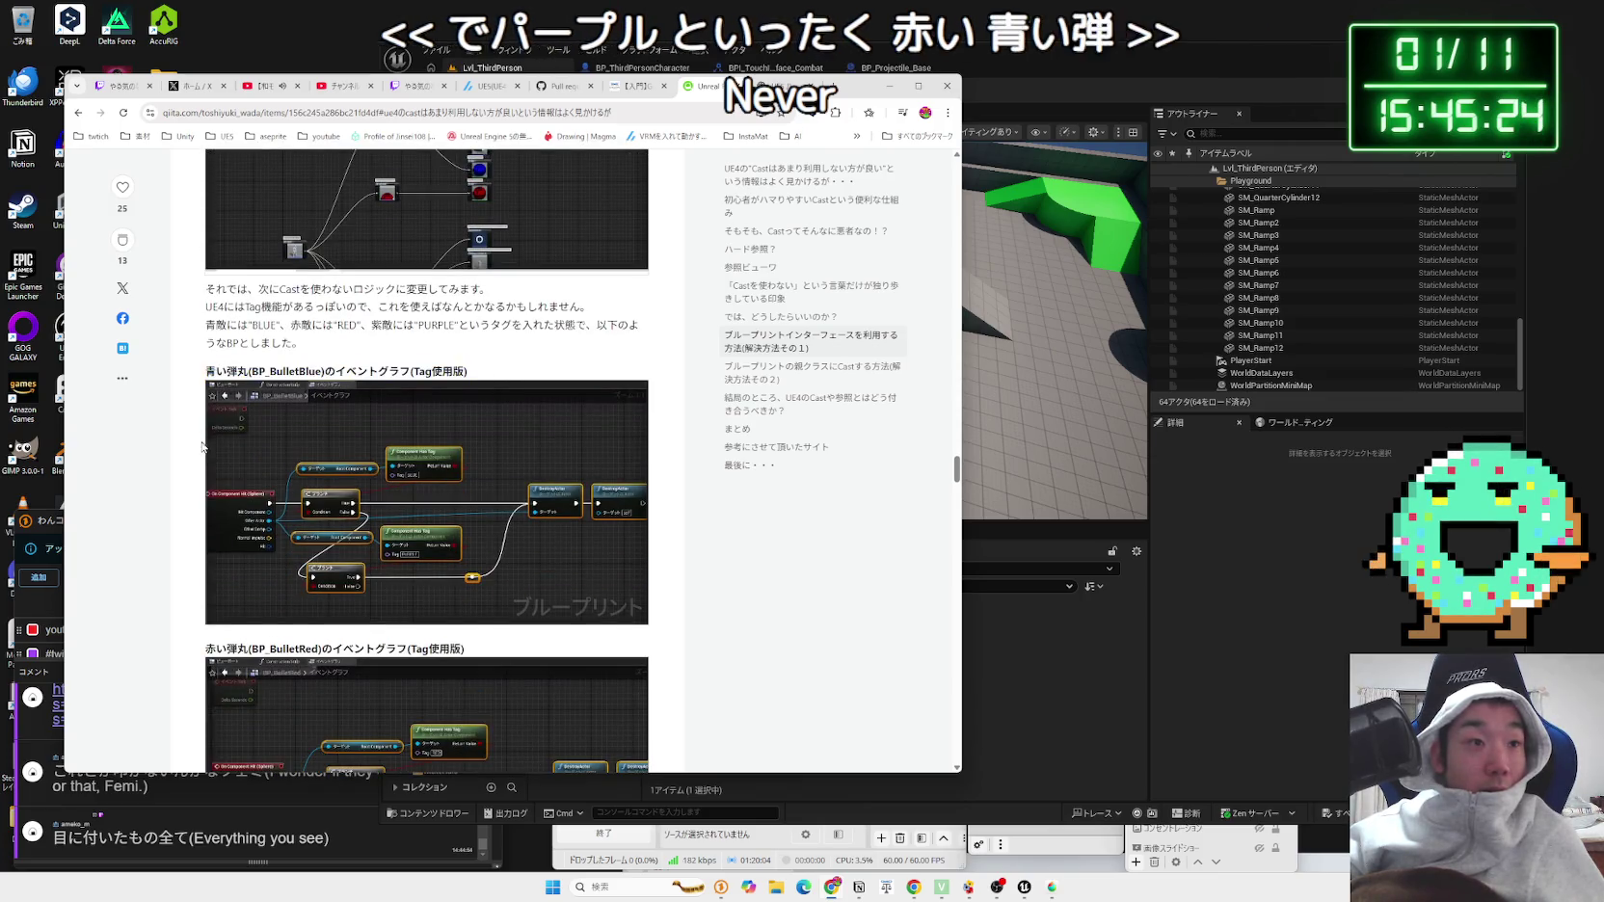
pyautogui.scroll(-2, 385, 376)
pyautogui.click(376, 378)
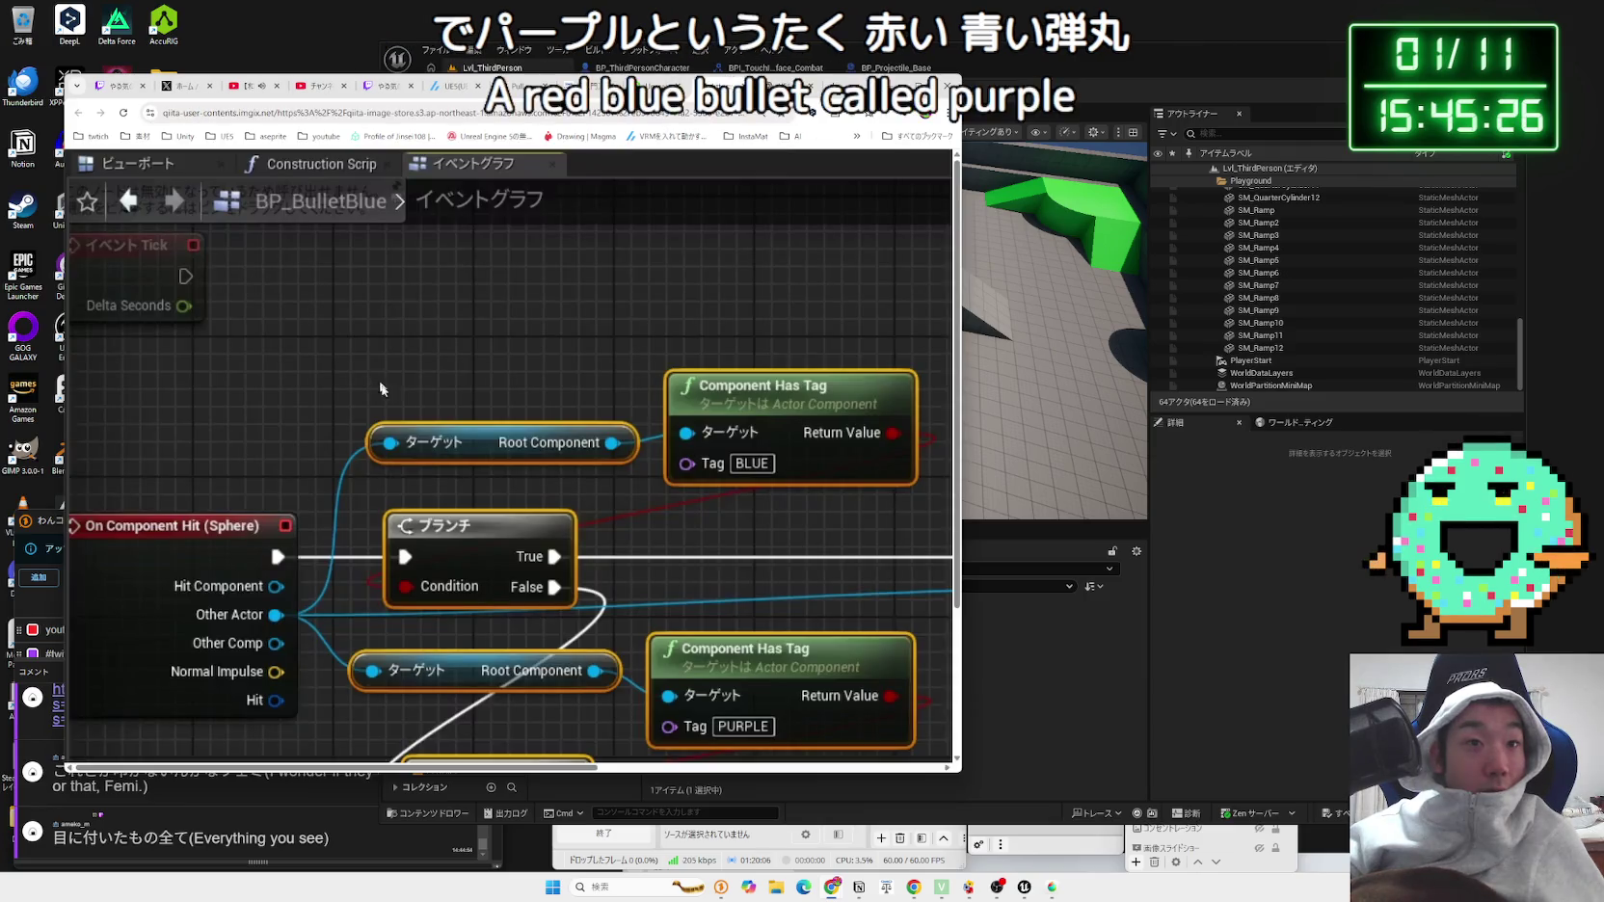
pyautogui.click(377, 379)
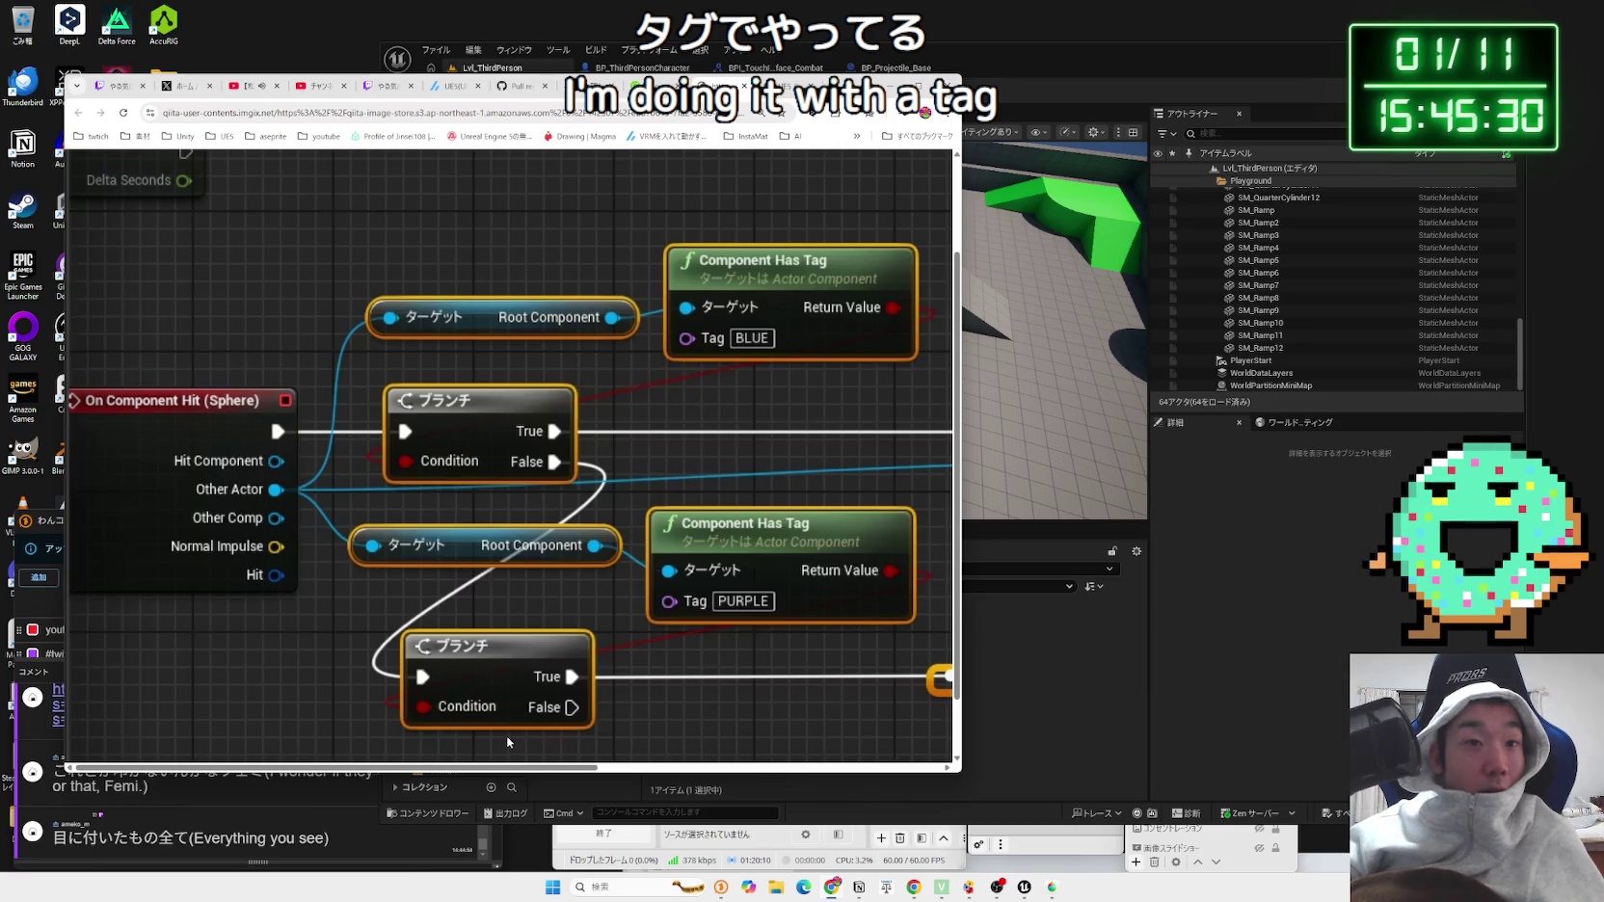
pyautogui.moveTo(495, 771)
pyautogui.mouseDown()
pyautogui.moveTo(888, 776)
pyautogui.moveTo(403, 757)
pyautogui.mouseUp()
pyautogui.click(744, 87)
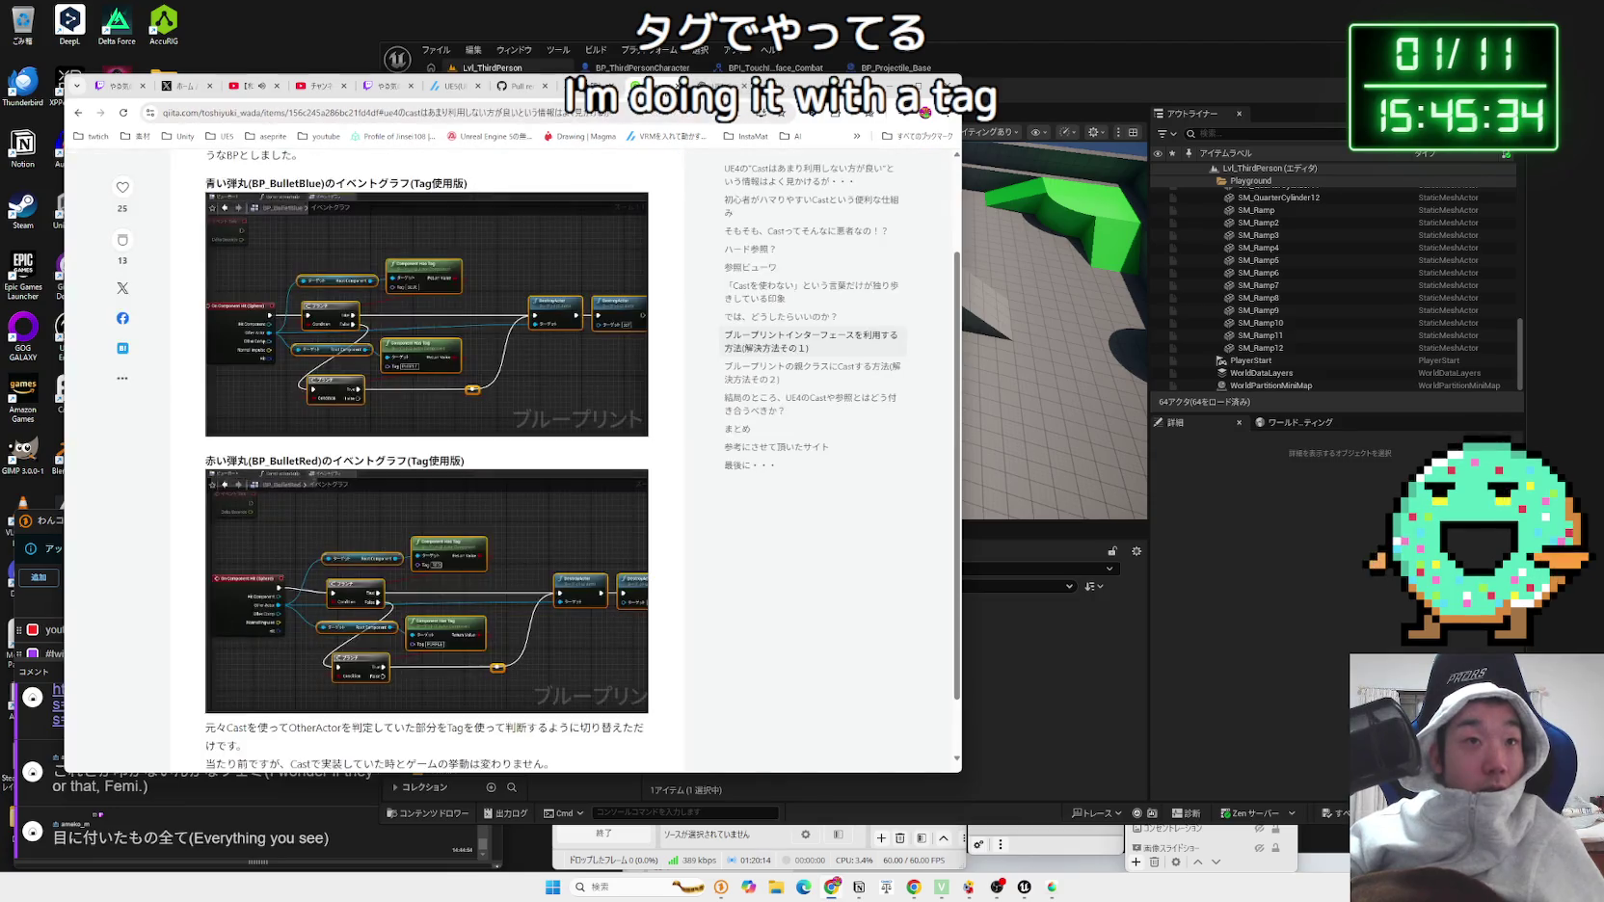
pyautogui.scroll(3, 183, 428)
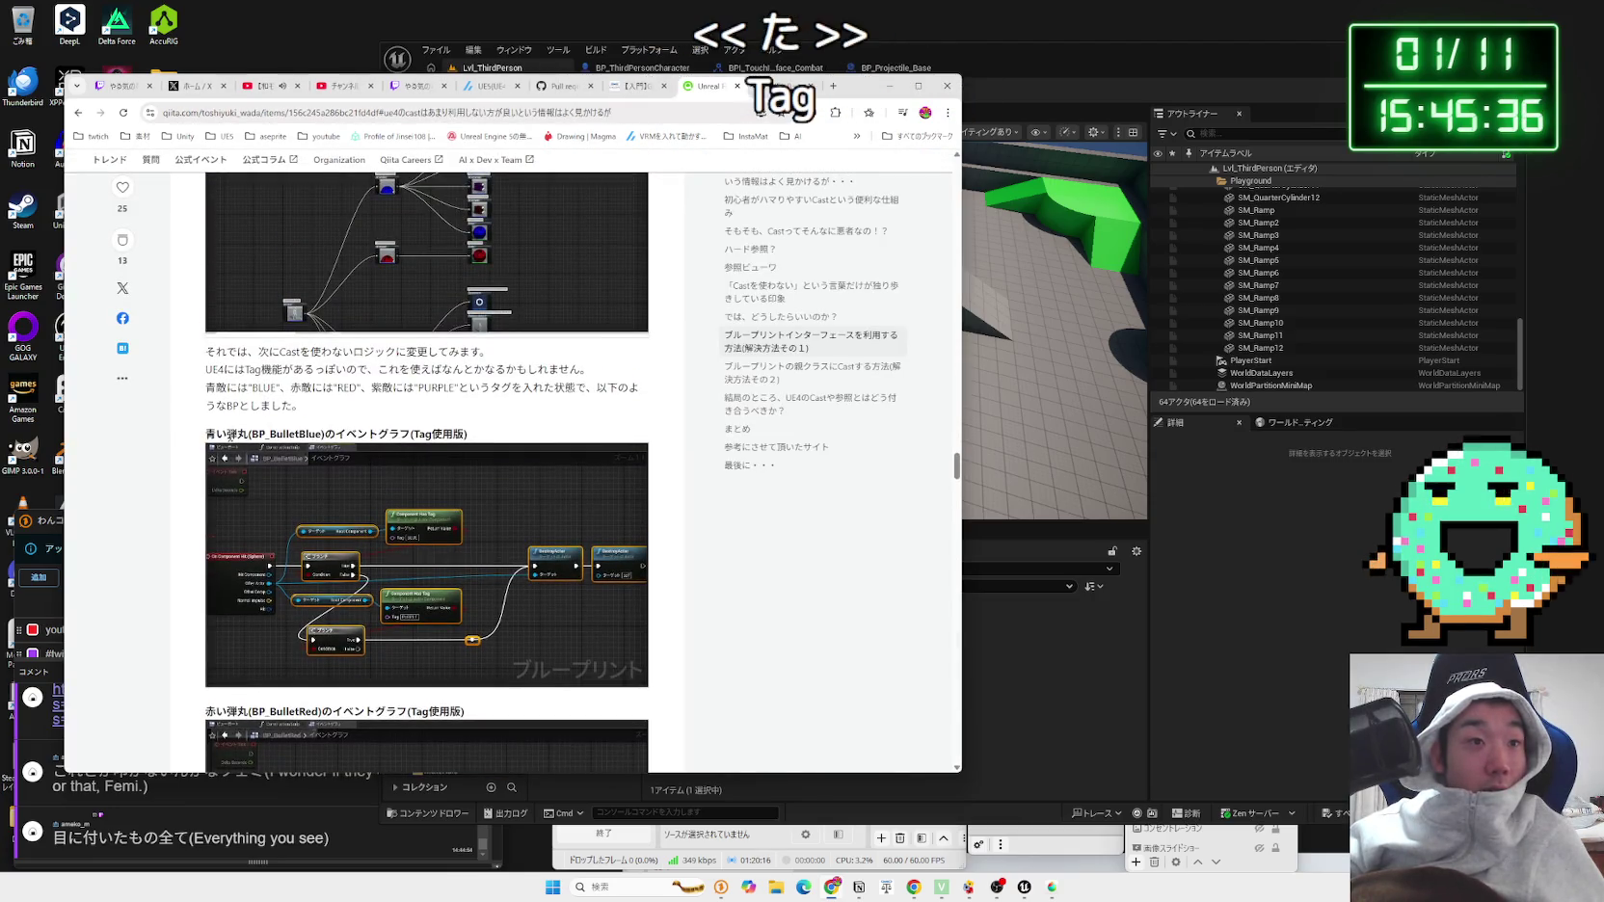
pyautogui.click(196, 364)
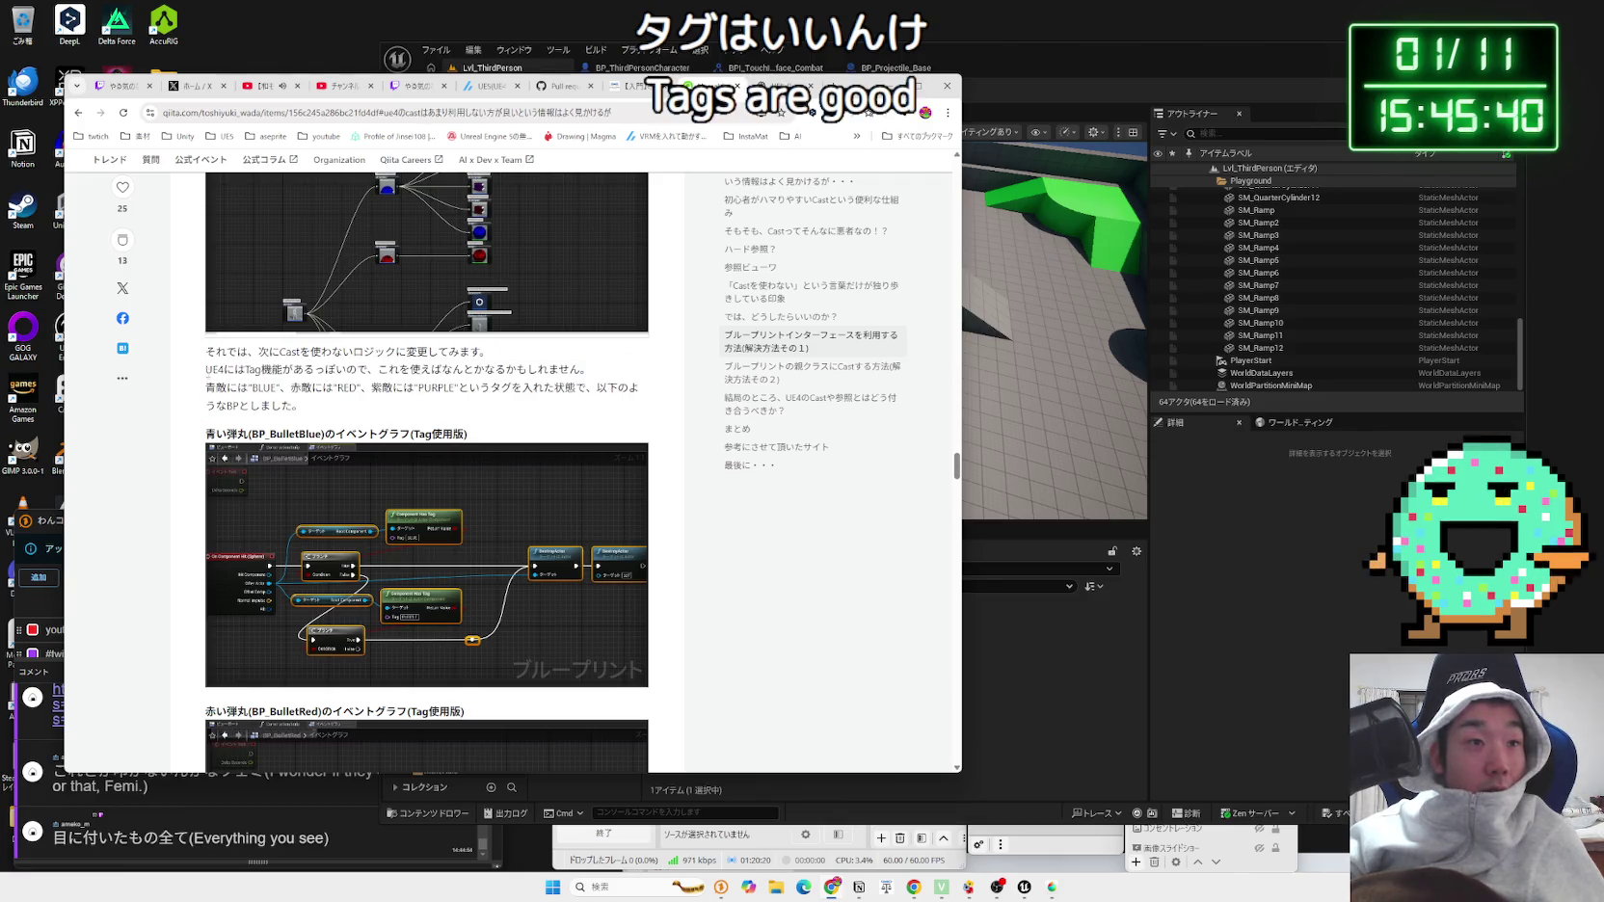
pyautogui.scroll(-5, 186, 433)
pyautogui.scroll(-5, 186, 433)
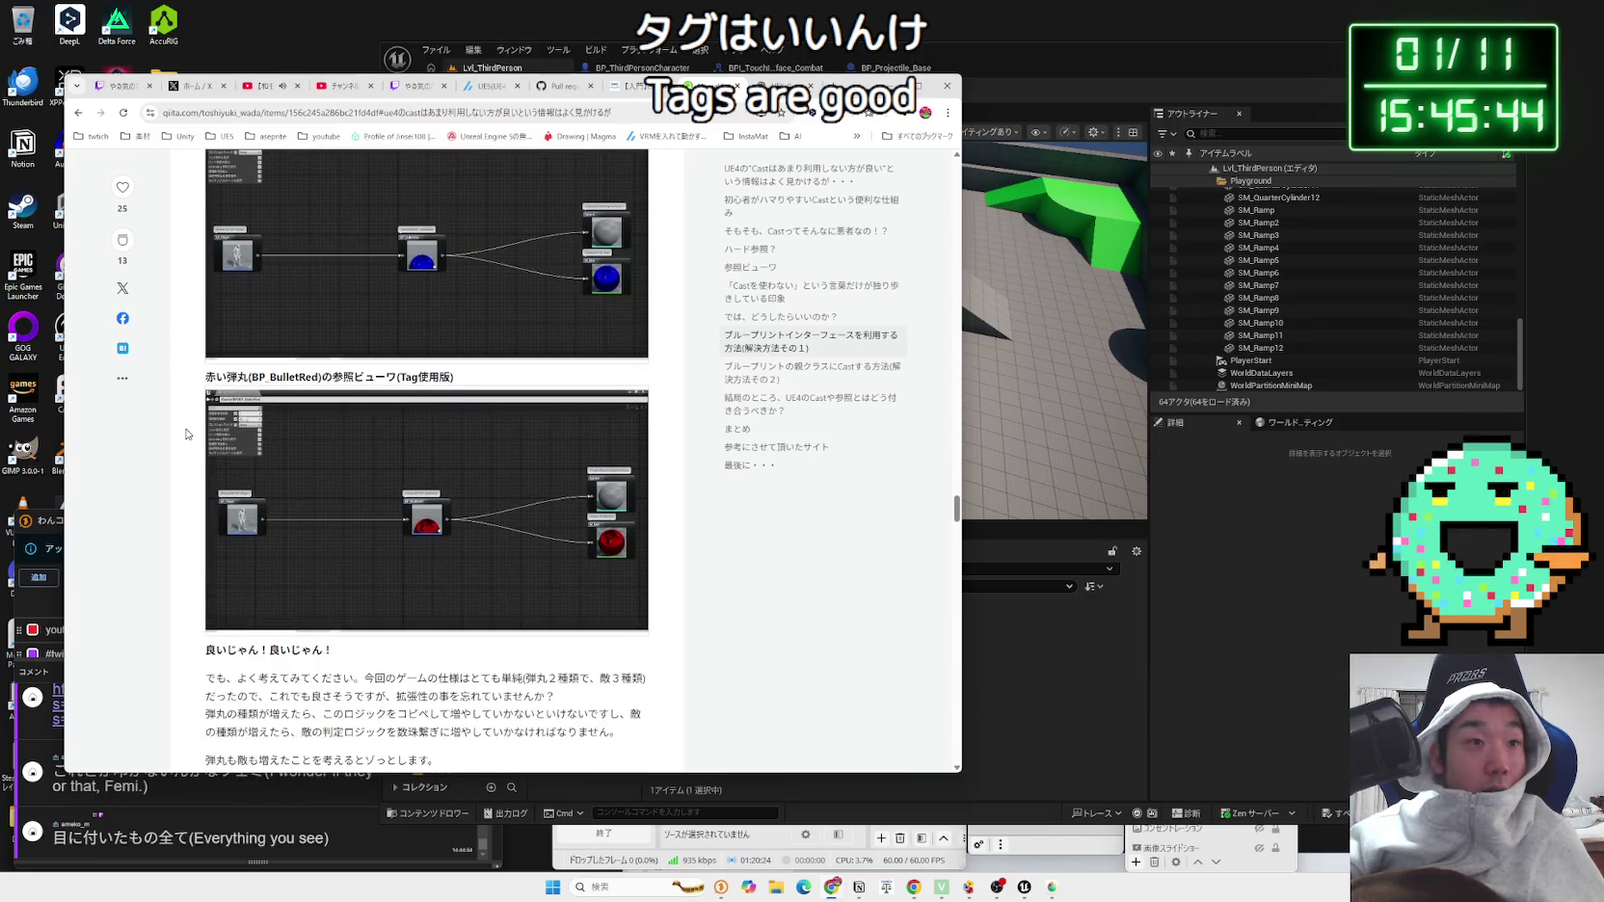
pyautogui.scroll(3, 186, 433)
pyautogui.moveTo(200, 353)
pyautogui.mouseDown()
pyautogui.moveTo(493, 374)
pyautogui.moveTo(337, 387)
pyautogui.moveTo(203, 289)
pyautogui.mouseUp()
pyautogui.click(337, 386)
pyautogui.click(337, 386)
pyautogui.moveTo(337, 387)
pyautogui.mouseDown()
pyautogui.moveTo(200, 294)
pyautogui.moveTo(289, 359)
pyautogui.moveTo(323, 424)
pyautogui.mouseUp()
pyautogui.click(323, 444)
pyautogui.scroll(-5, 323, 444)
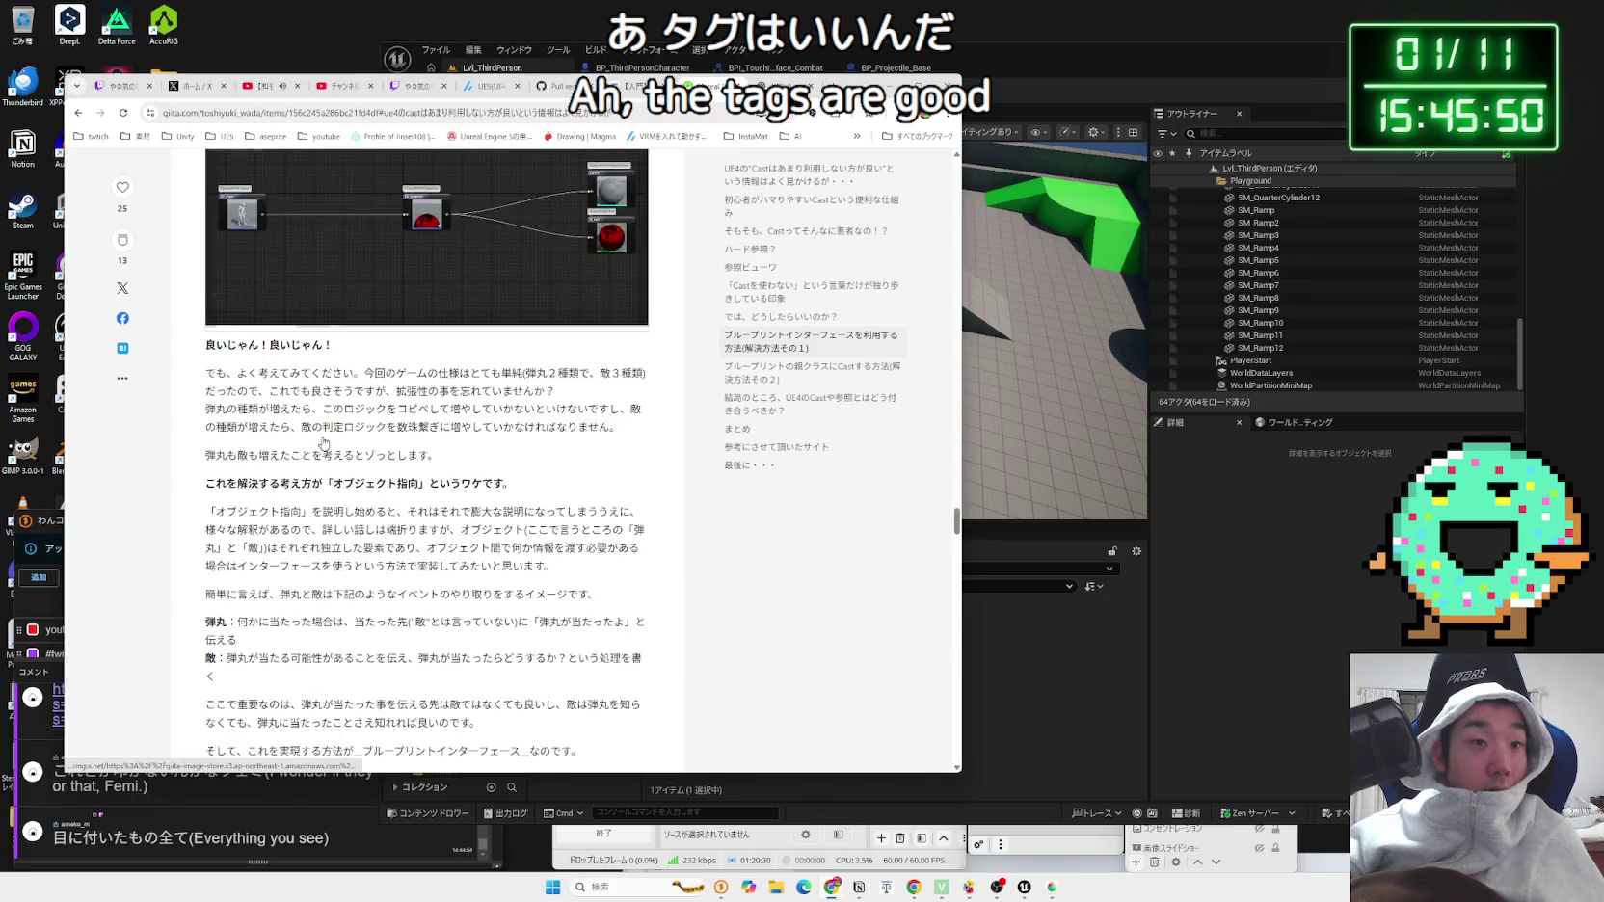
pyautogui.moveTo(280, 366)
pyautogui.mouseDown()
pyautogui.moveTo(438, 449)
pyautogui.moveTo(205, 362)
pyautogui.mouseUp()
pyautogui.click(438, 449)
pyautogui.click(645, 381)
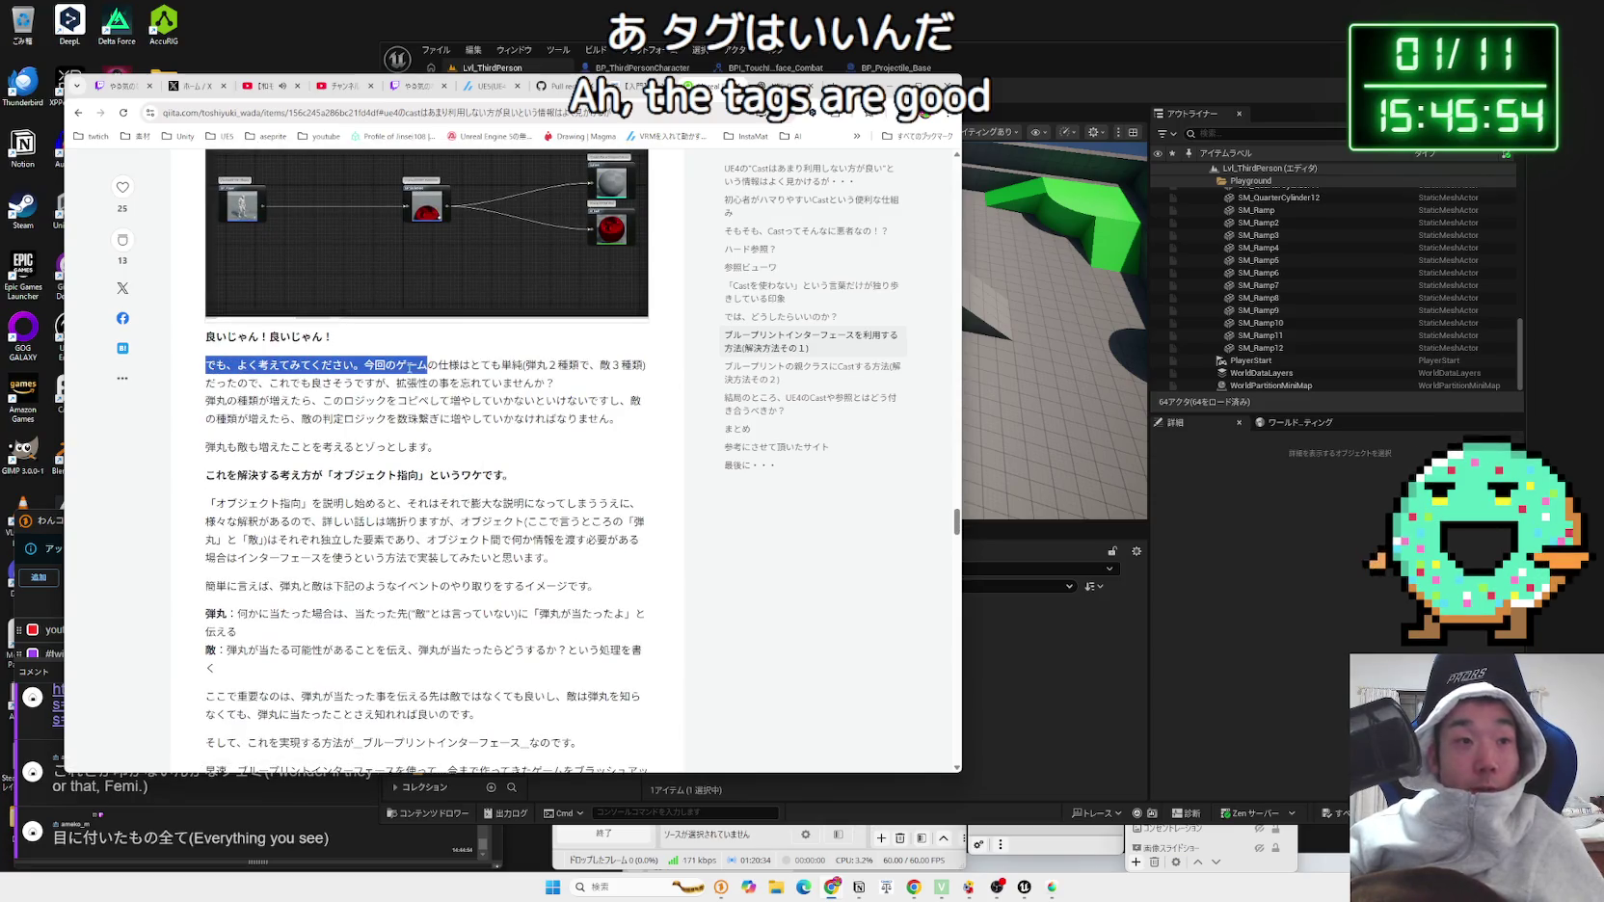
pyautogui.moveTo(485, 366)
pyautogui.mouseDown()
pyautogui.moveTo(644, 367)
pyautogui.moveTo(205, 368)
pyautogui.mouseUp()
pyautogui.moveTo(554, 382)
pyautogui.mouseDown()
pyautogui.moveTo(201, 370)
pyautogui.moveTo(639, 409)
pyautogui.mouseUp()
pyautogui.click(223, 398)
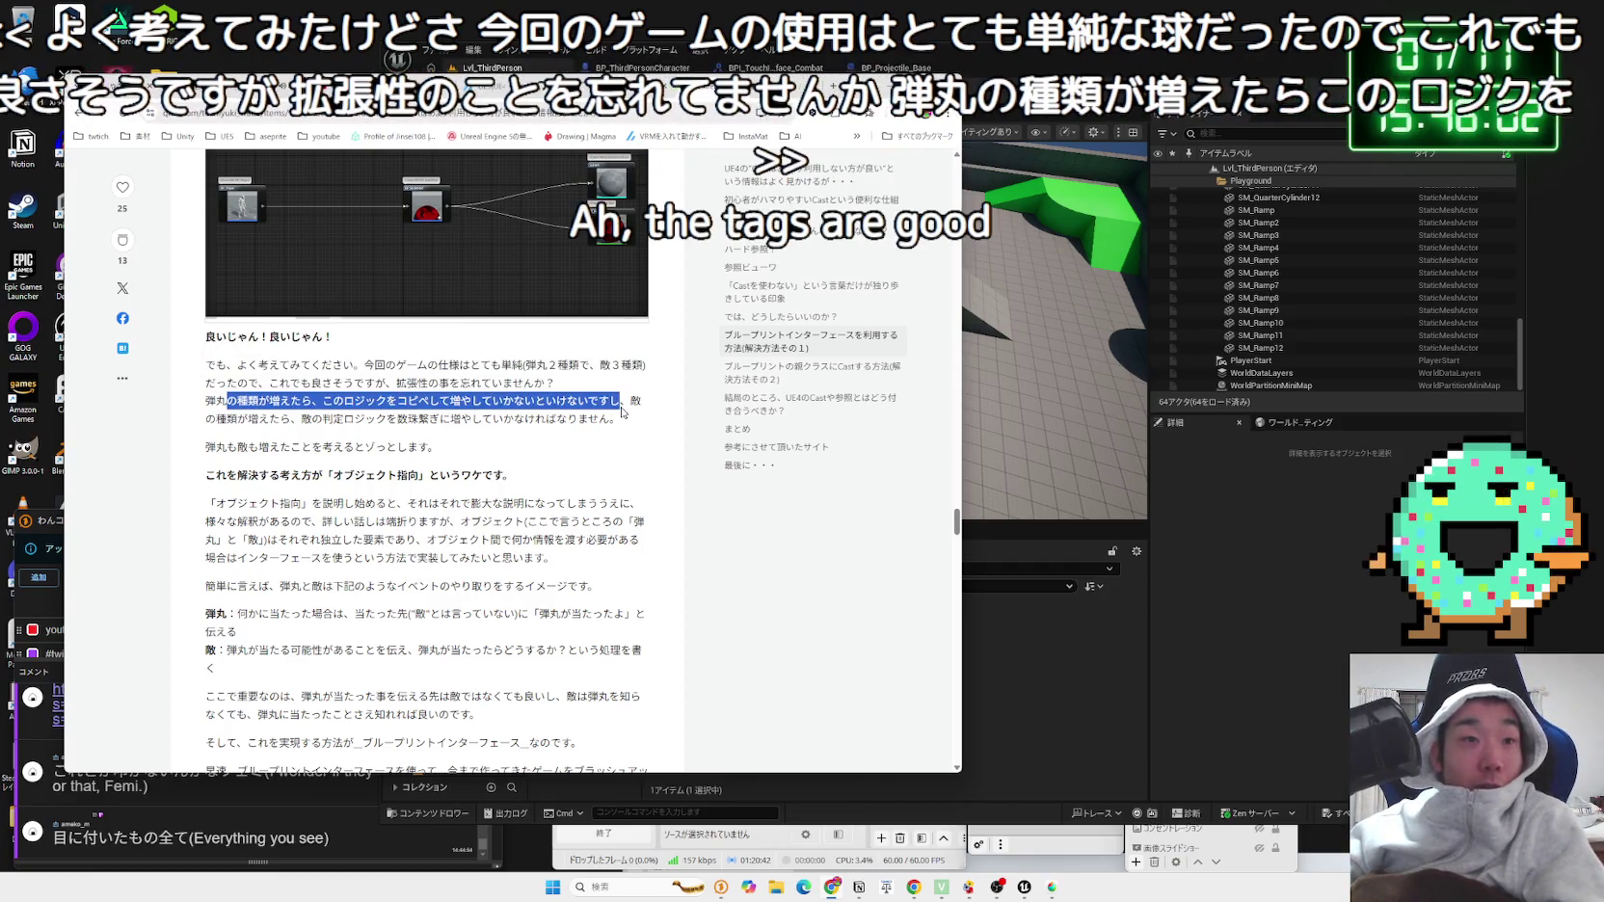
pyautogui.click(640, 408)
pyautogui.scroll(5, 299, 452)
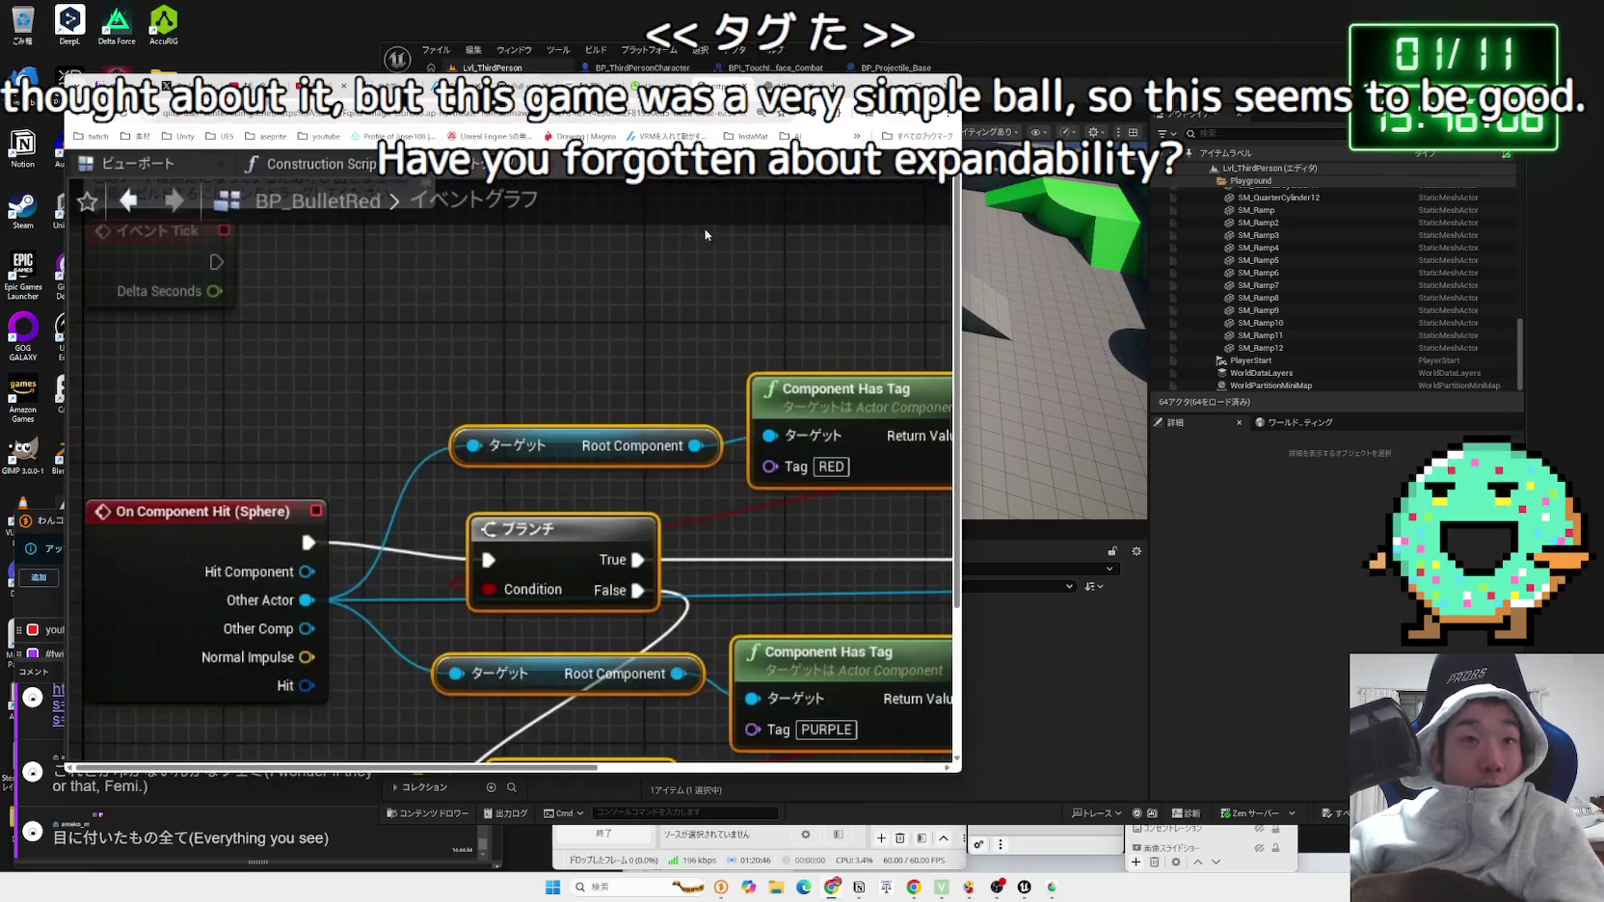
pyautogui.scroll(-1, 561, 477)
pyautogui.moveTo(542, 768)
pyautogui.mouseDown()
pyautogui.moveTo(813, 772)
pyautogui.moveTo(955, 795)
pyautogui.moveTo(544, 769)
pyautogui.mouseUp()
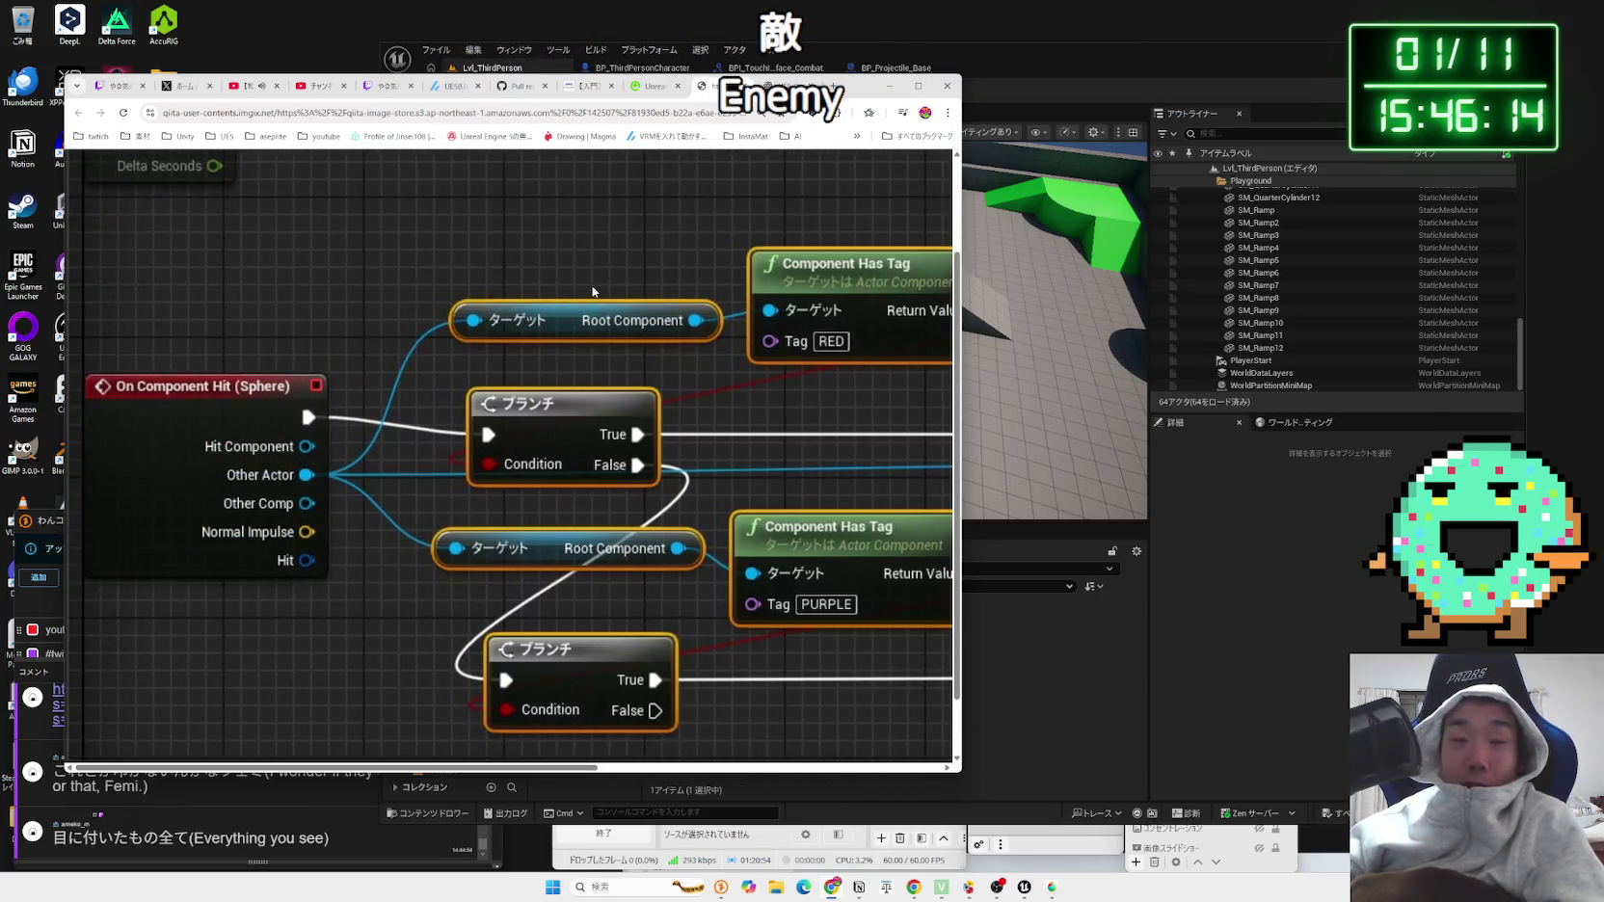
pyautogui.hotkey('ctrl', 'w')
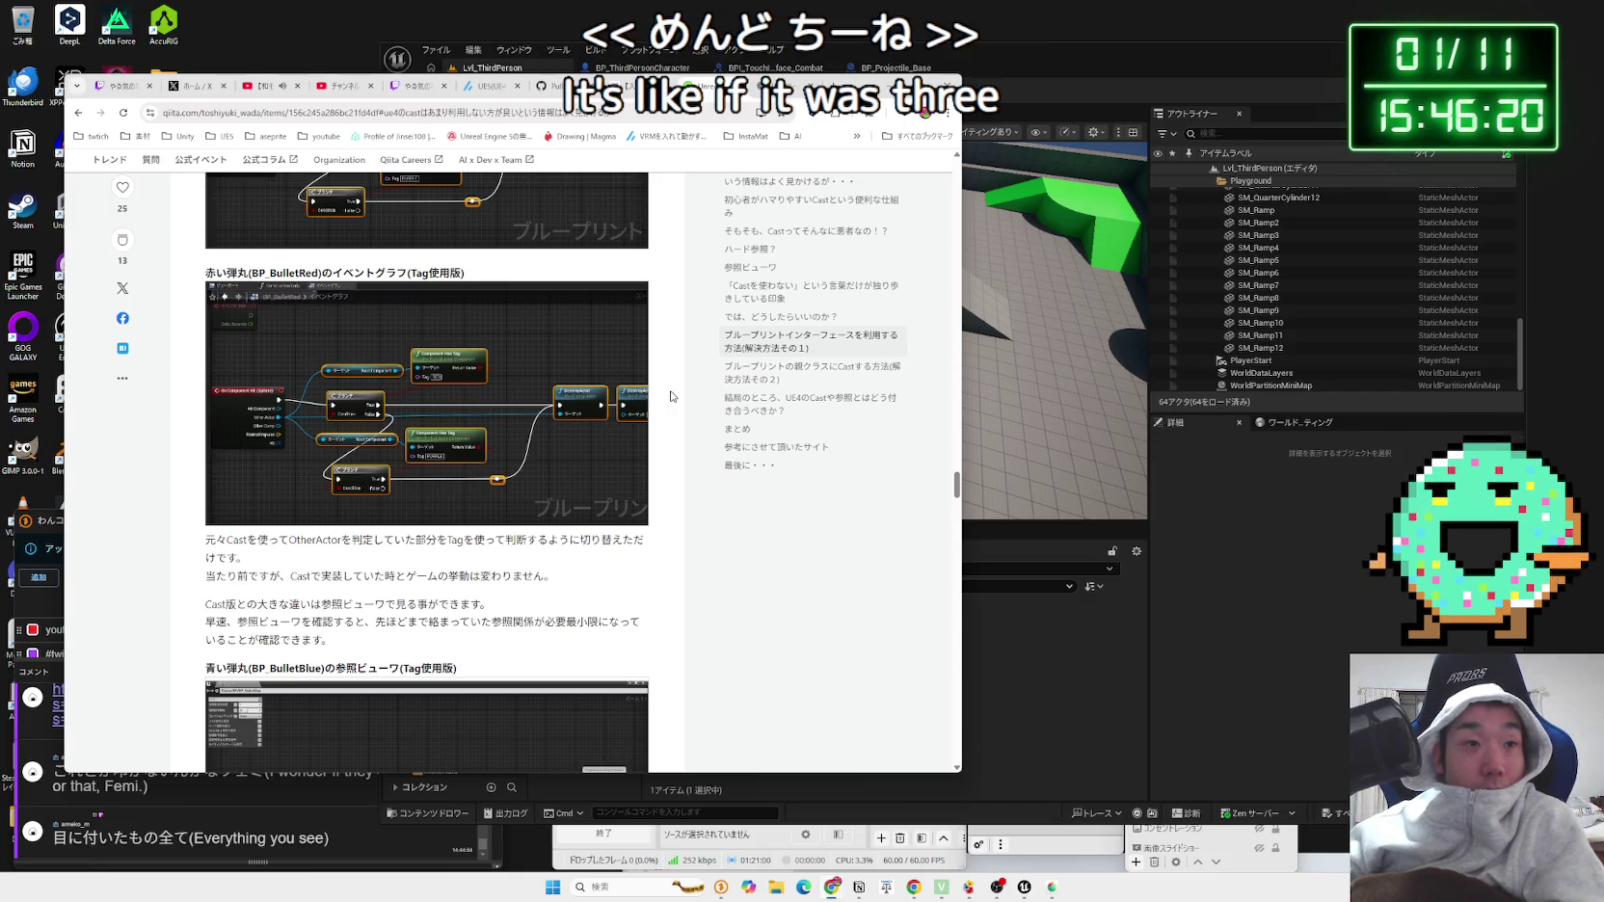
pyautogui.scroll(-5, 672, 396)
pyautogui.click(514, 418)
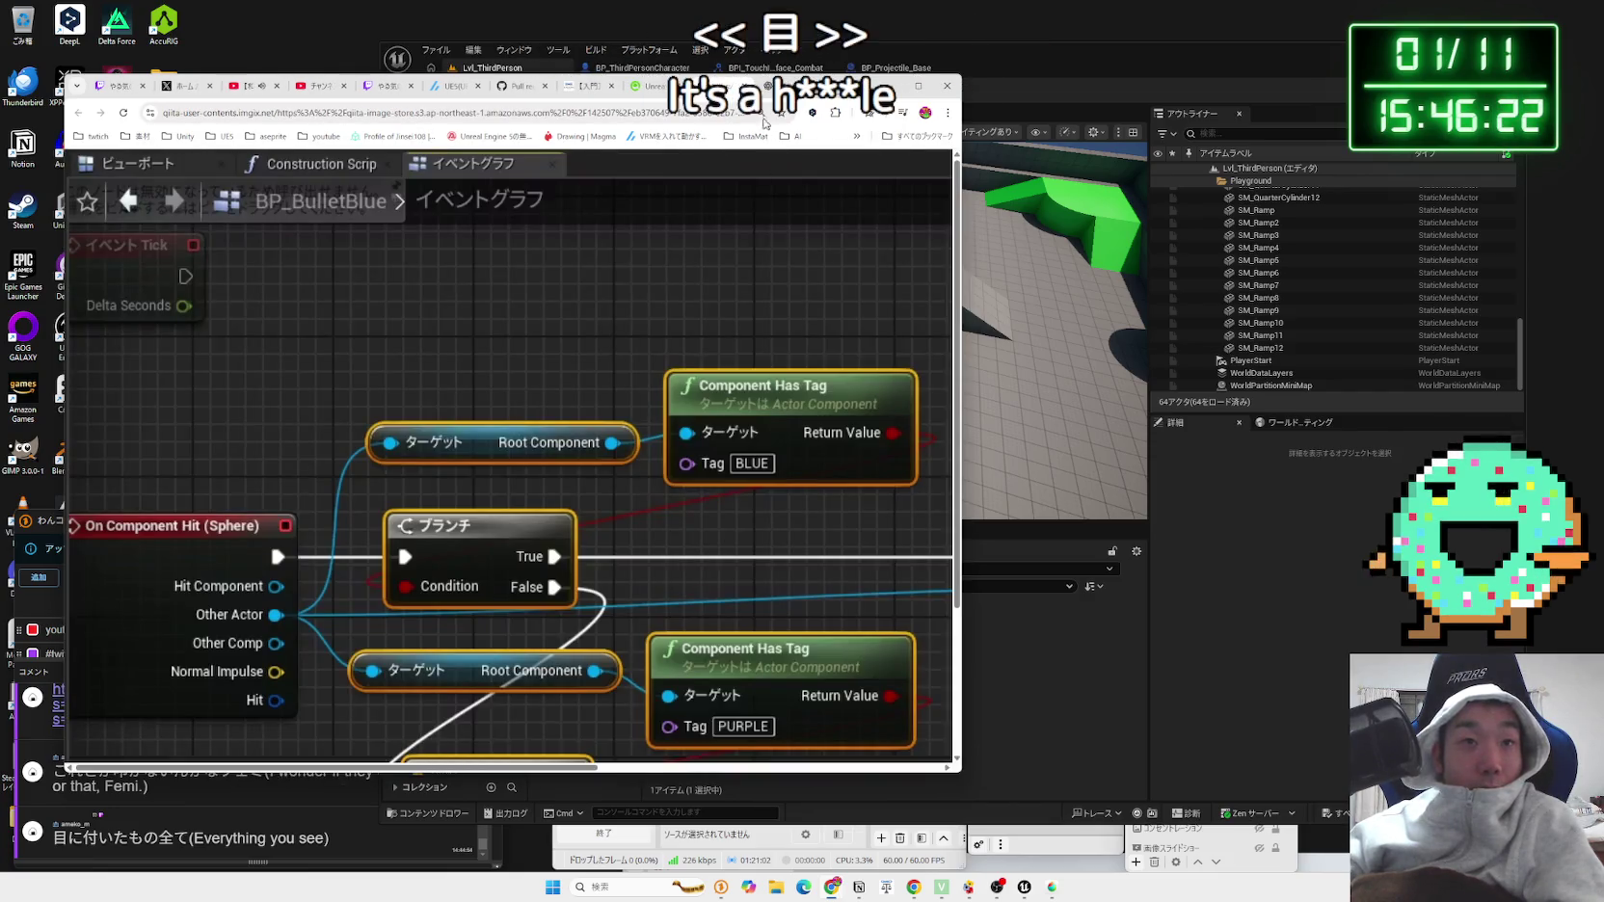
pyautogui.hotkey('ctrl', 'w')
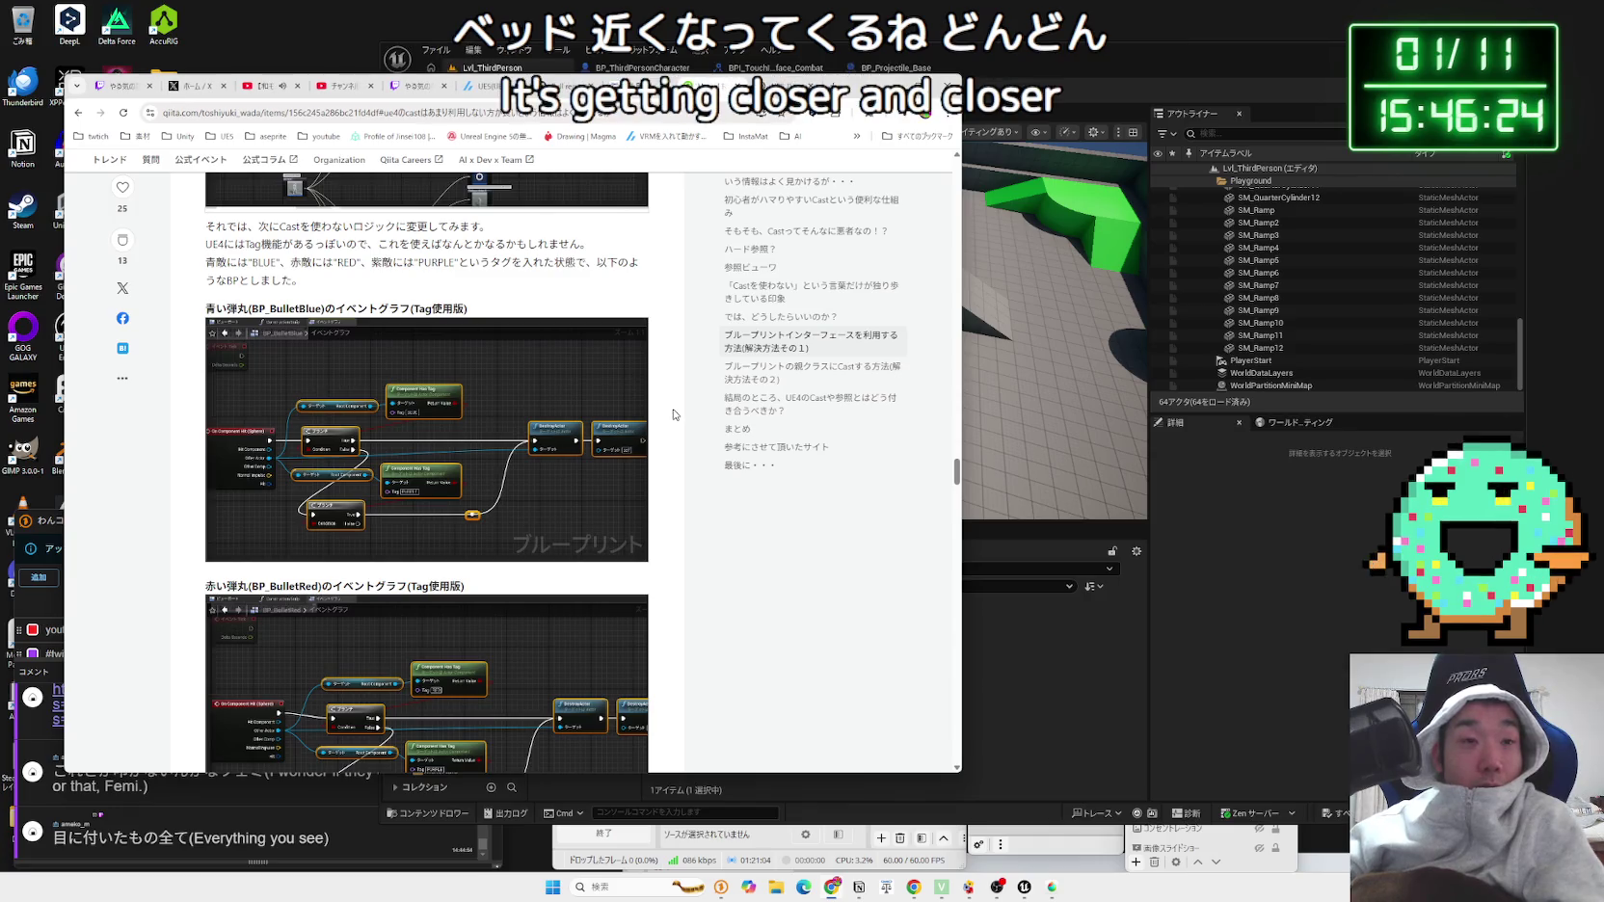
pyautogui.scroll(-1, 477, 424)
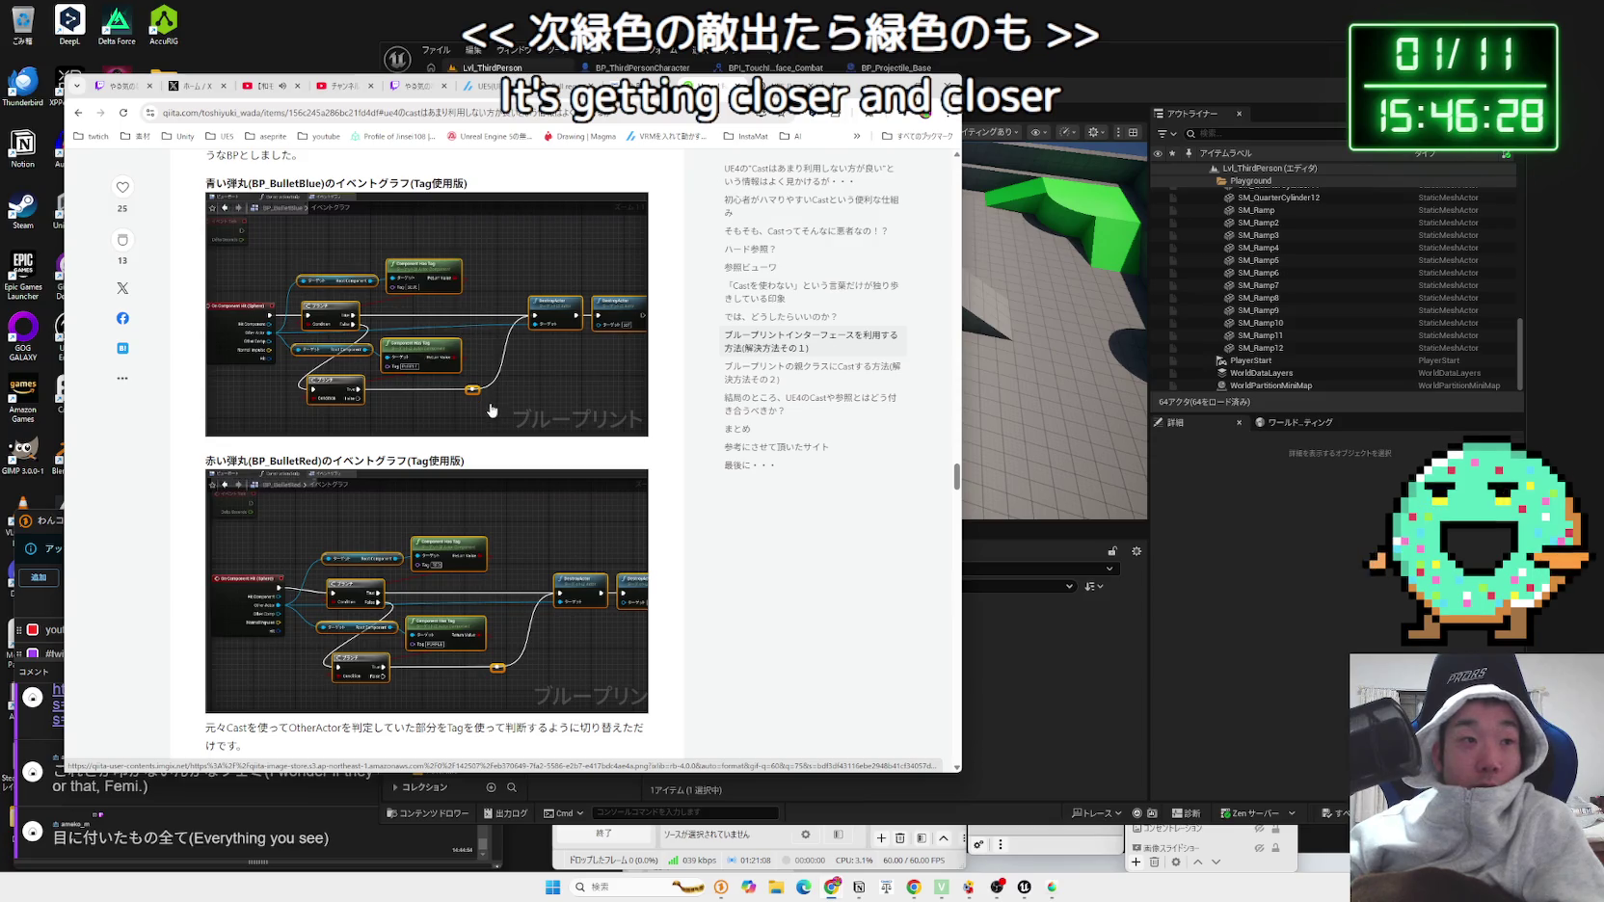
pyautogui.scroll(-2, 492, 411)
pyautogui.tripleClick(334, 273)
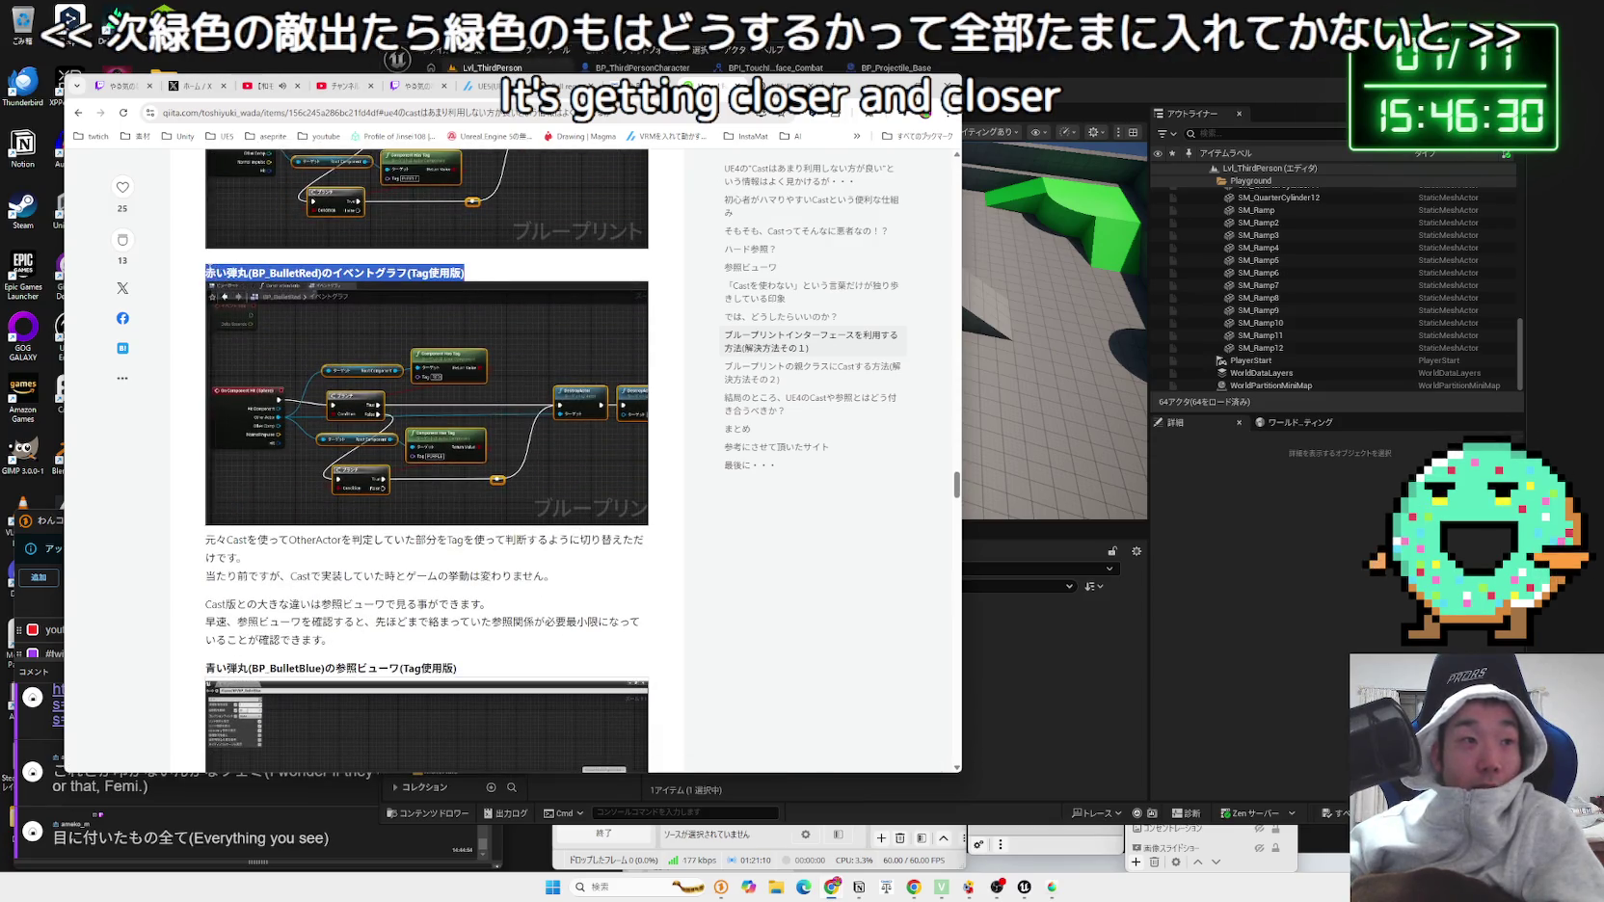
pyautogui.scroll(-2, 236, 362)
pyautogui.moveTo(225, 412)
pyautogui.mouseDown()
pyautogui.moveTo(540, 451)
pyautogui.moveTo(207, 348)
pyautogui.moveTo(451, 469)
pyautogui.mouseUp()
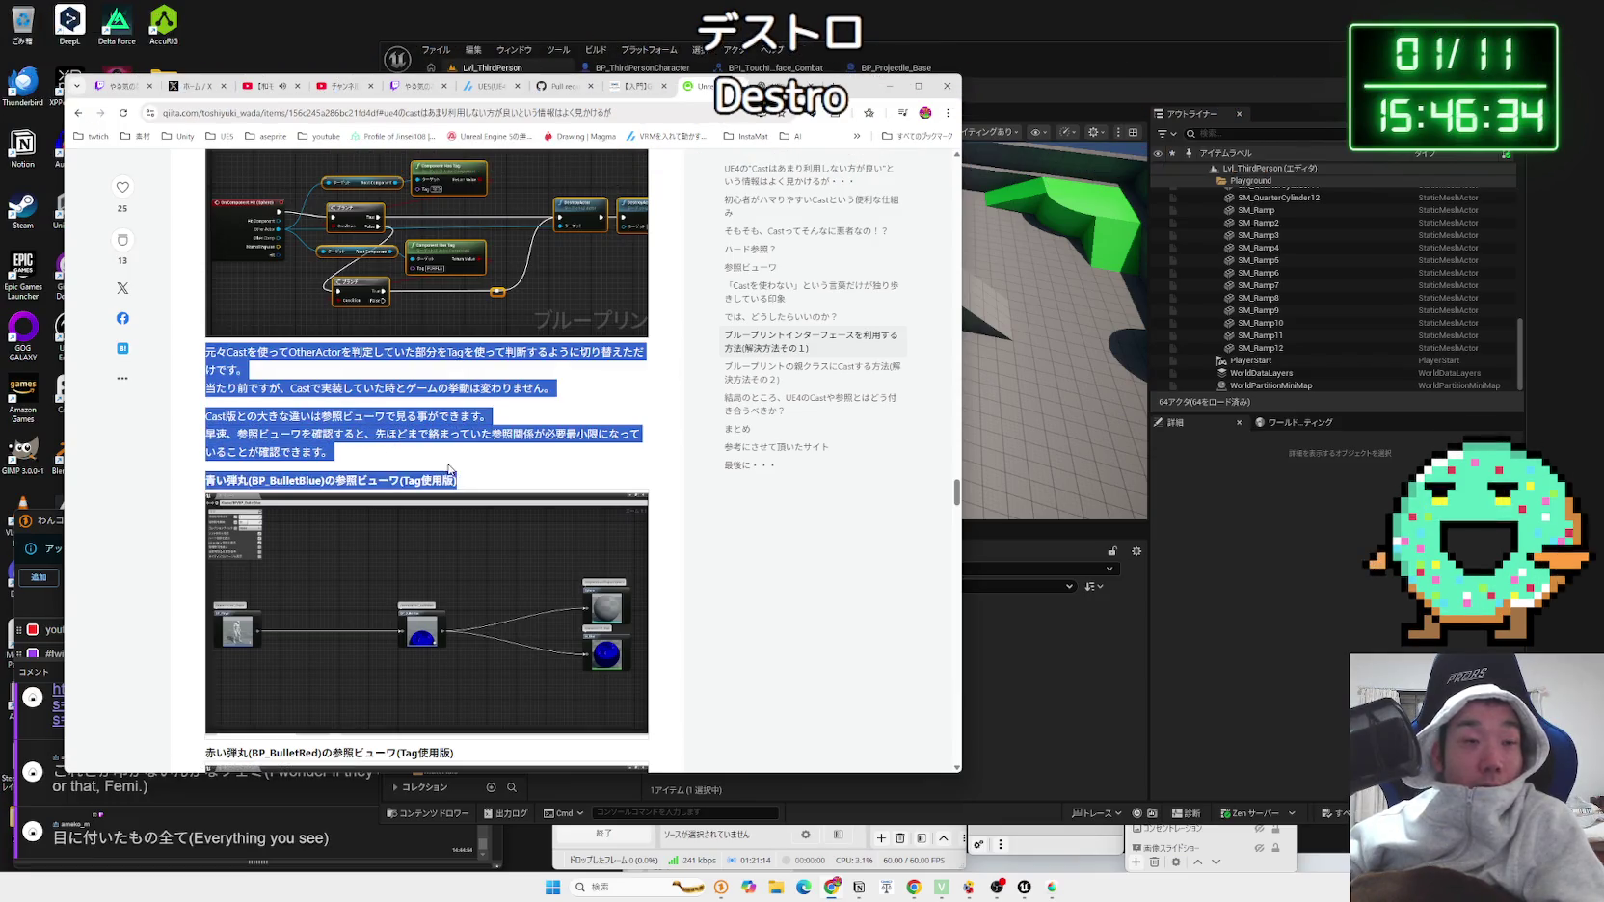
pyautogui.click(450, 469)
pyautogui.moveTo(206, 349)
pyautogui.mouseDown()
pyautogui.moveTo(453, 479)
pyautogui.moveTo(231, 354)
pyautogui.moveTo(453, 479)
pyautogui.moveTo(193, 357)
pyautogui.mouseUp()
pyautogui.click(408, 465)
pyautogui.click(190, 358)
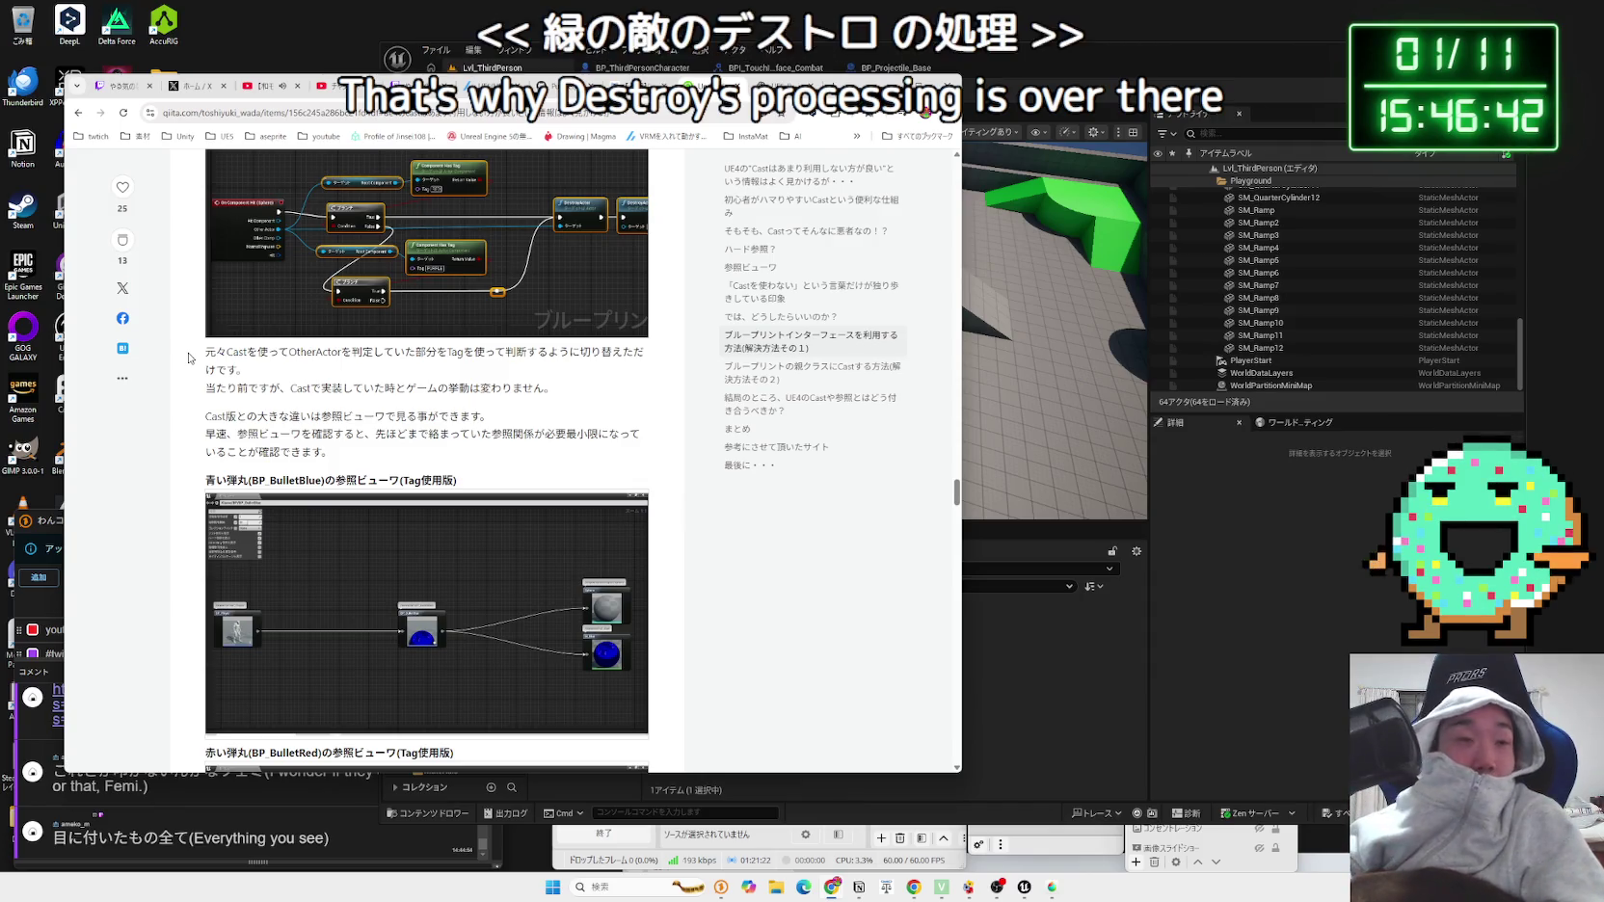
pyautogui.scroll(1, 192, 348)
pyautogui.click(493, 352)
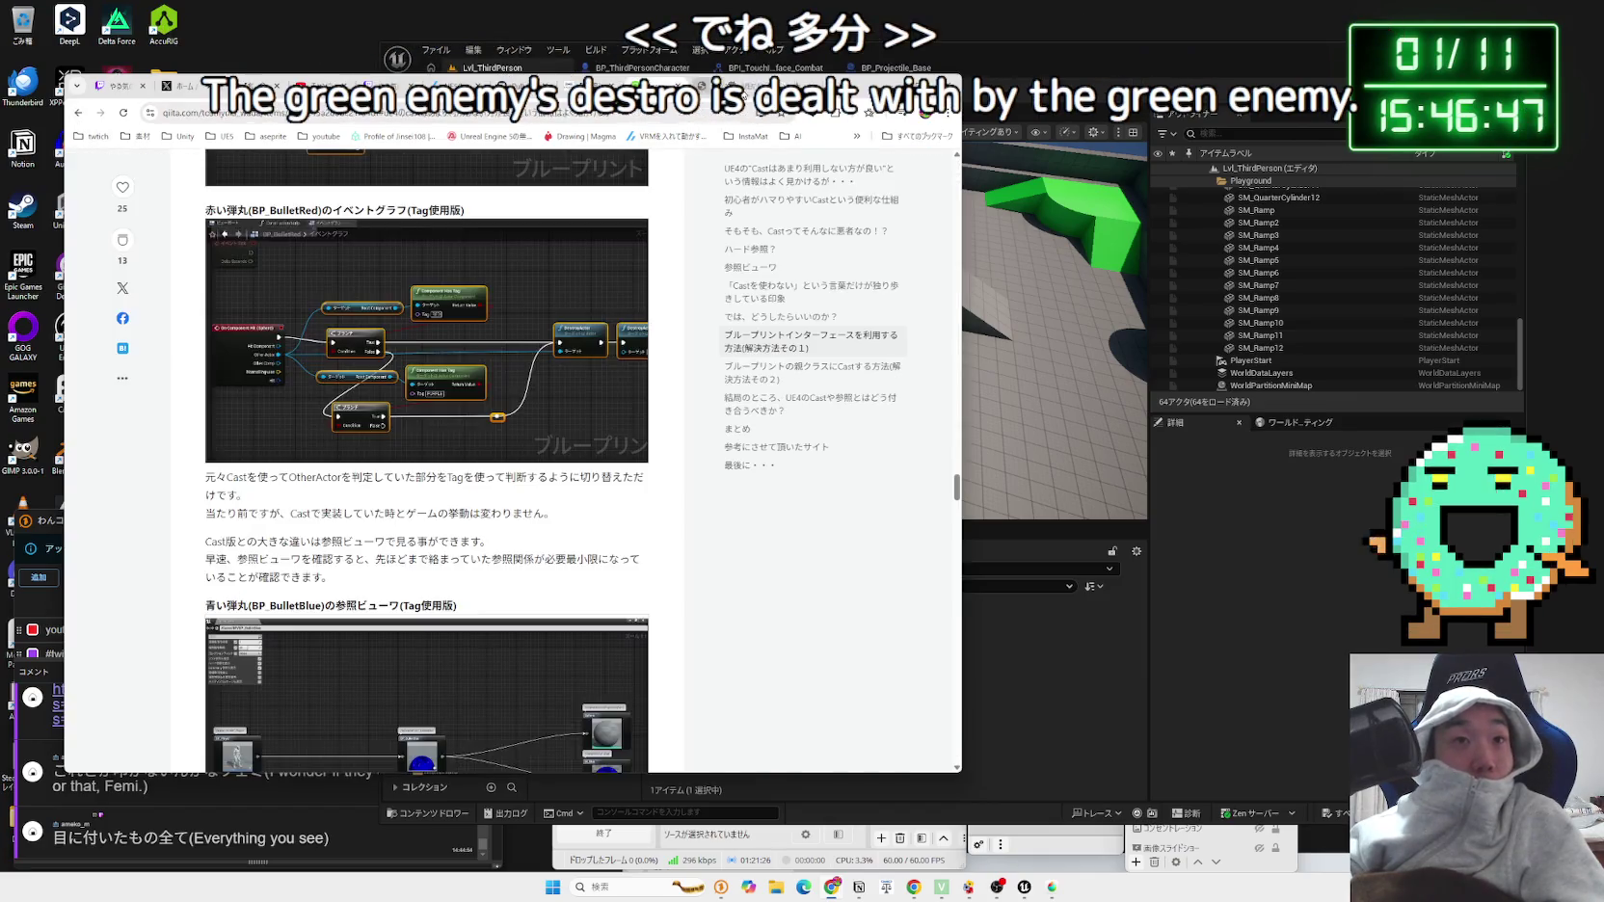
pyautogui.click(491, 414)
pyautogui.scroll(-3, 441, 495)
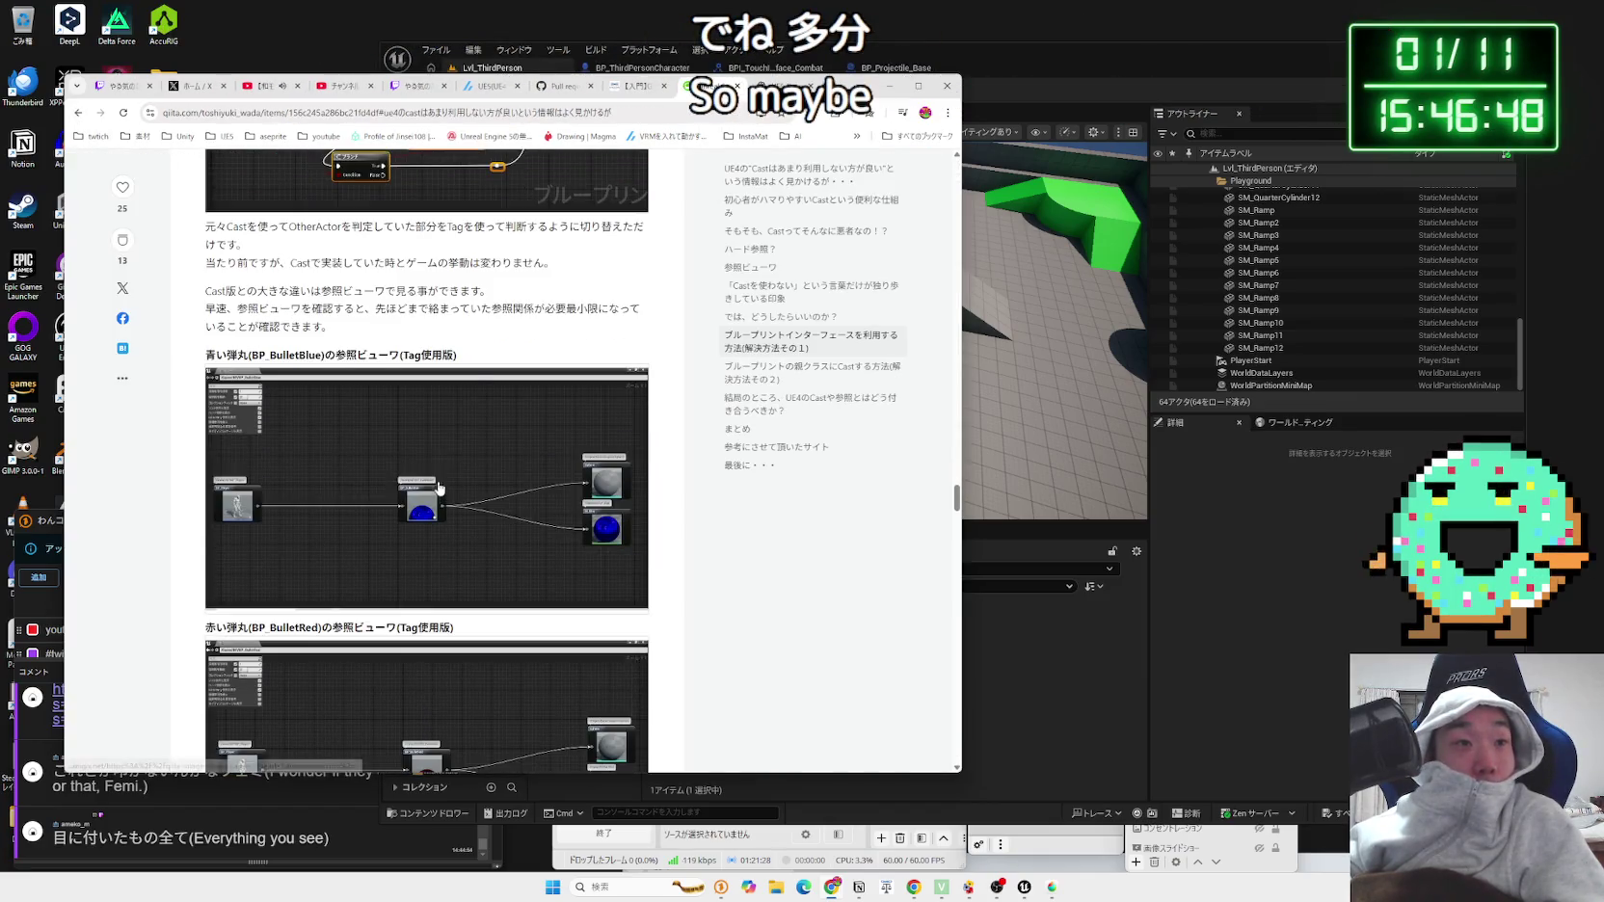
pyautogui.moveTo(473, 363); pyautogui.dragTo(205, 284)
pyautogui.click(414, 393)
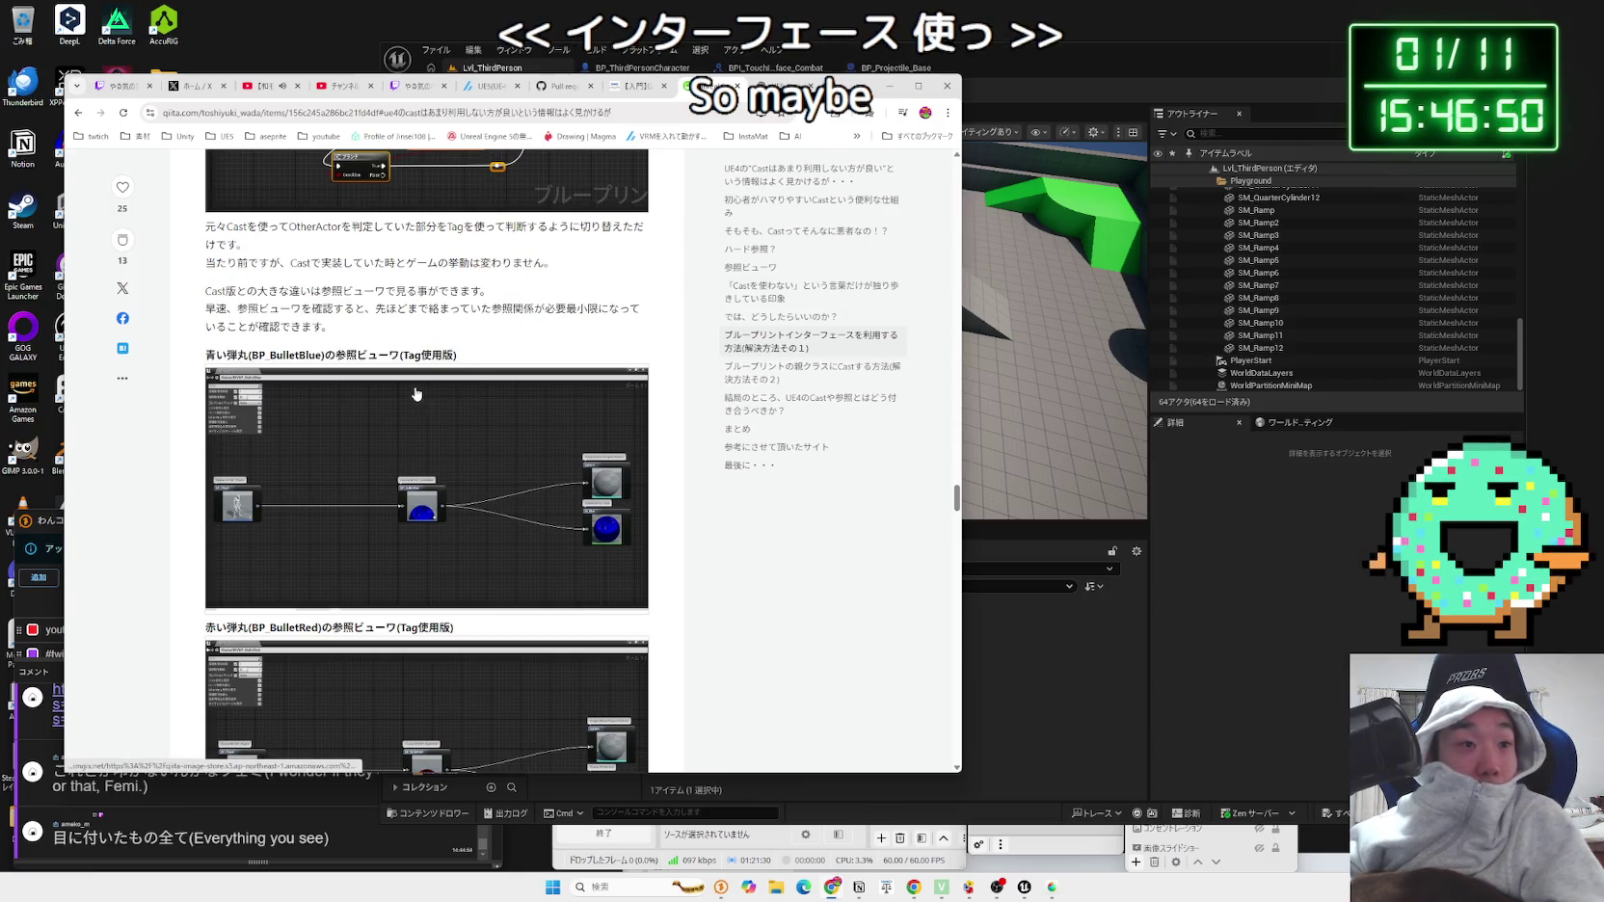
# Step: Reread the Qiita article's object-oriented explanation paragraph by highlighting its lines
pyautogui.scroll(-5, 415, 393)
pyautogui.scroll(-1, 415, 393)
pyautogui.moveTo(390, 376); pyautogui.dragTo(205, 299)
pyautogui.click(210, 345)
pyautogui.scroll(-1, 210, 345)
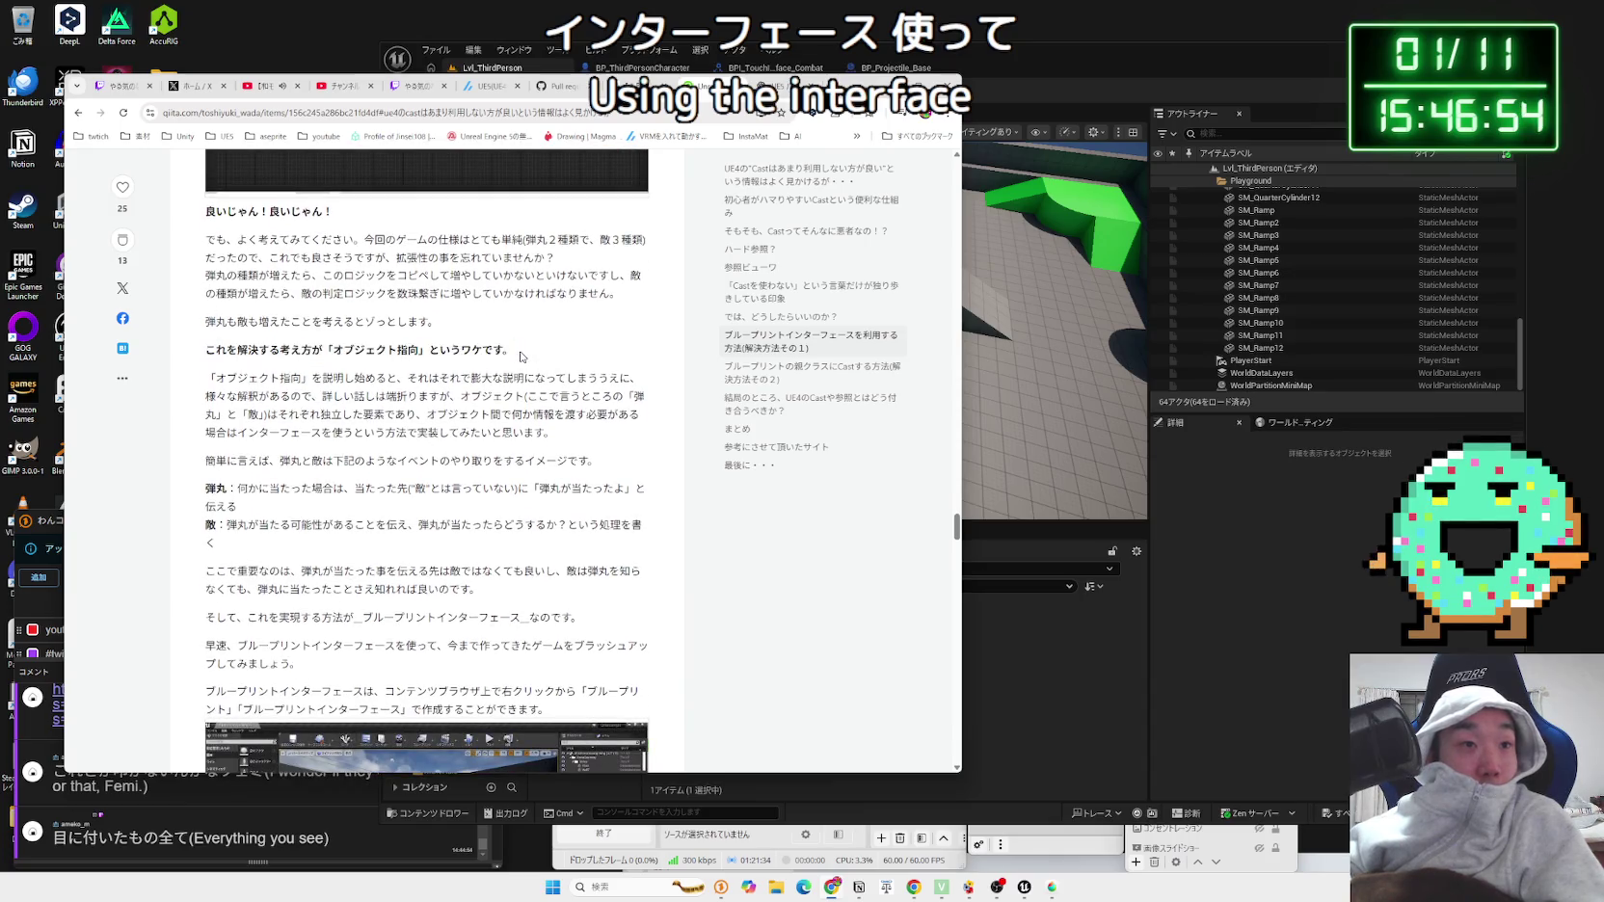
pyautogui.moveTo(344, 378)
pyautogui.mouseDown()
pyautogui.moveTo(578, 414)
pyautogui.moveTo(615, 397)
pyautogui.mouseUp()
pyautogui.moveTo(205, 382); pyautogui.dragTo(579, 424)
pyautogui.moveTo(216, 378)
pyautogui.mouseDown()
pyautogui.moveTo(578, 436)
pyautogui.moveTo(417, 415)
pyautogui.mouseUp()
pyautogui.click(560, 439)
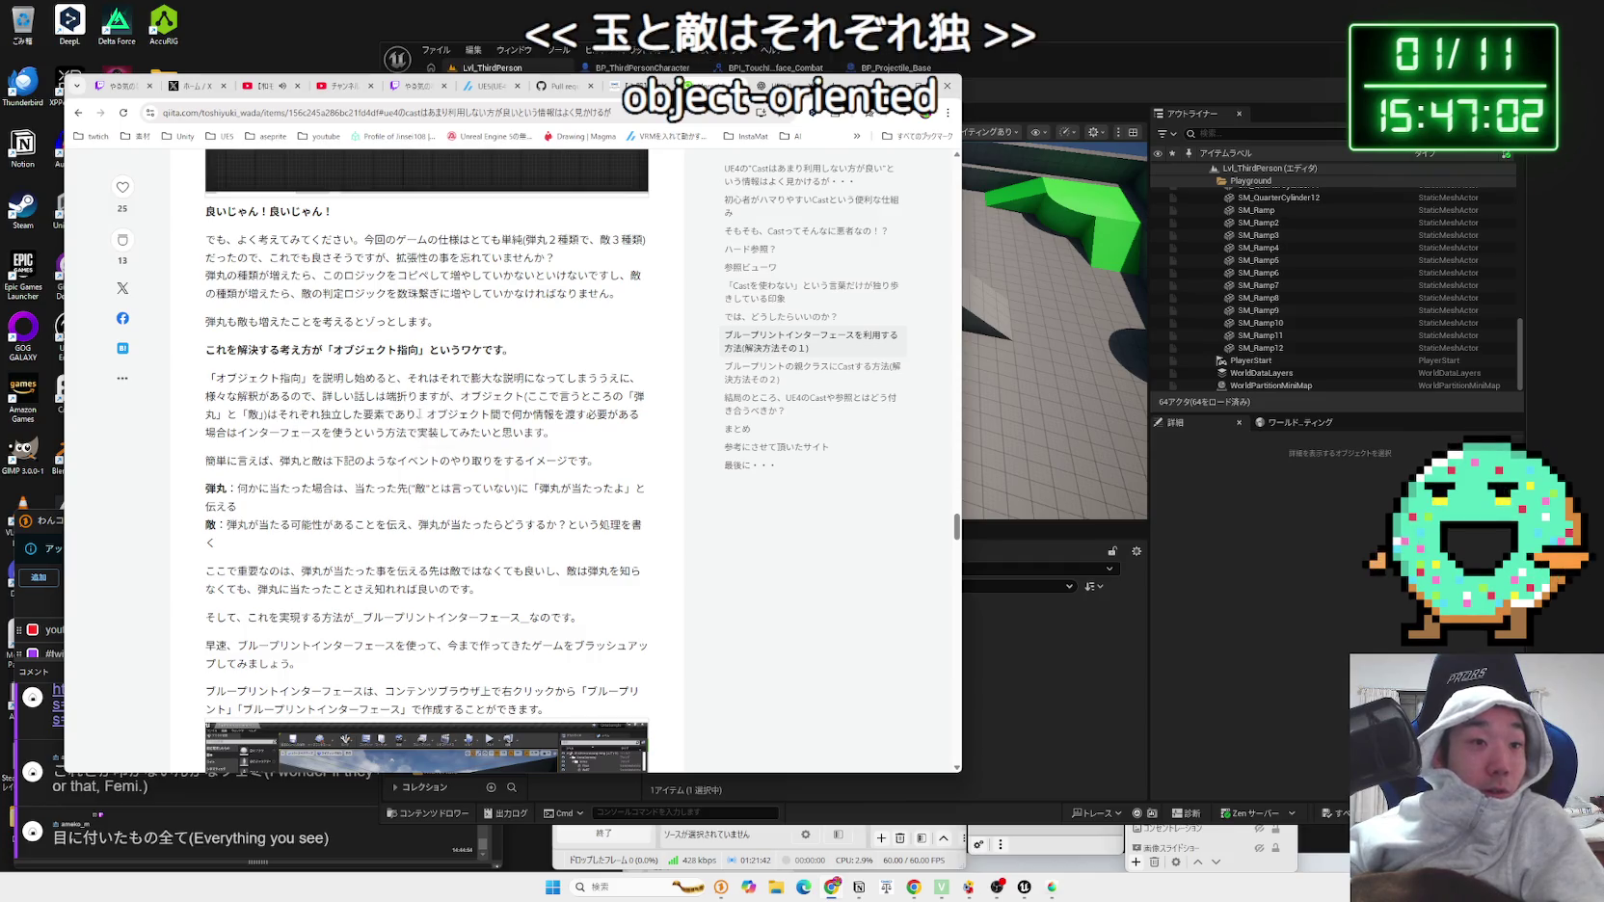
pyautogui.moveTo(511, 413)
pyautogui.mouseDown()
pyautogui.moveTo(644, 414)
pyautogui.moveTo(554, 433)
pyautogui.moveTo(206, 378)
pyautogui.mouseUp()
pyautogui.moveTo(554, 433)
pyautogui.mouseDown()
pyautogui.moveTo(205, 396)
pyautogui.moveTo(205, 377)
pyautogui.mouseUp()
pyautogui.click(385, 453)
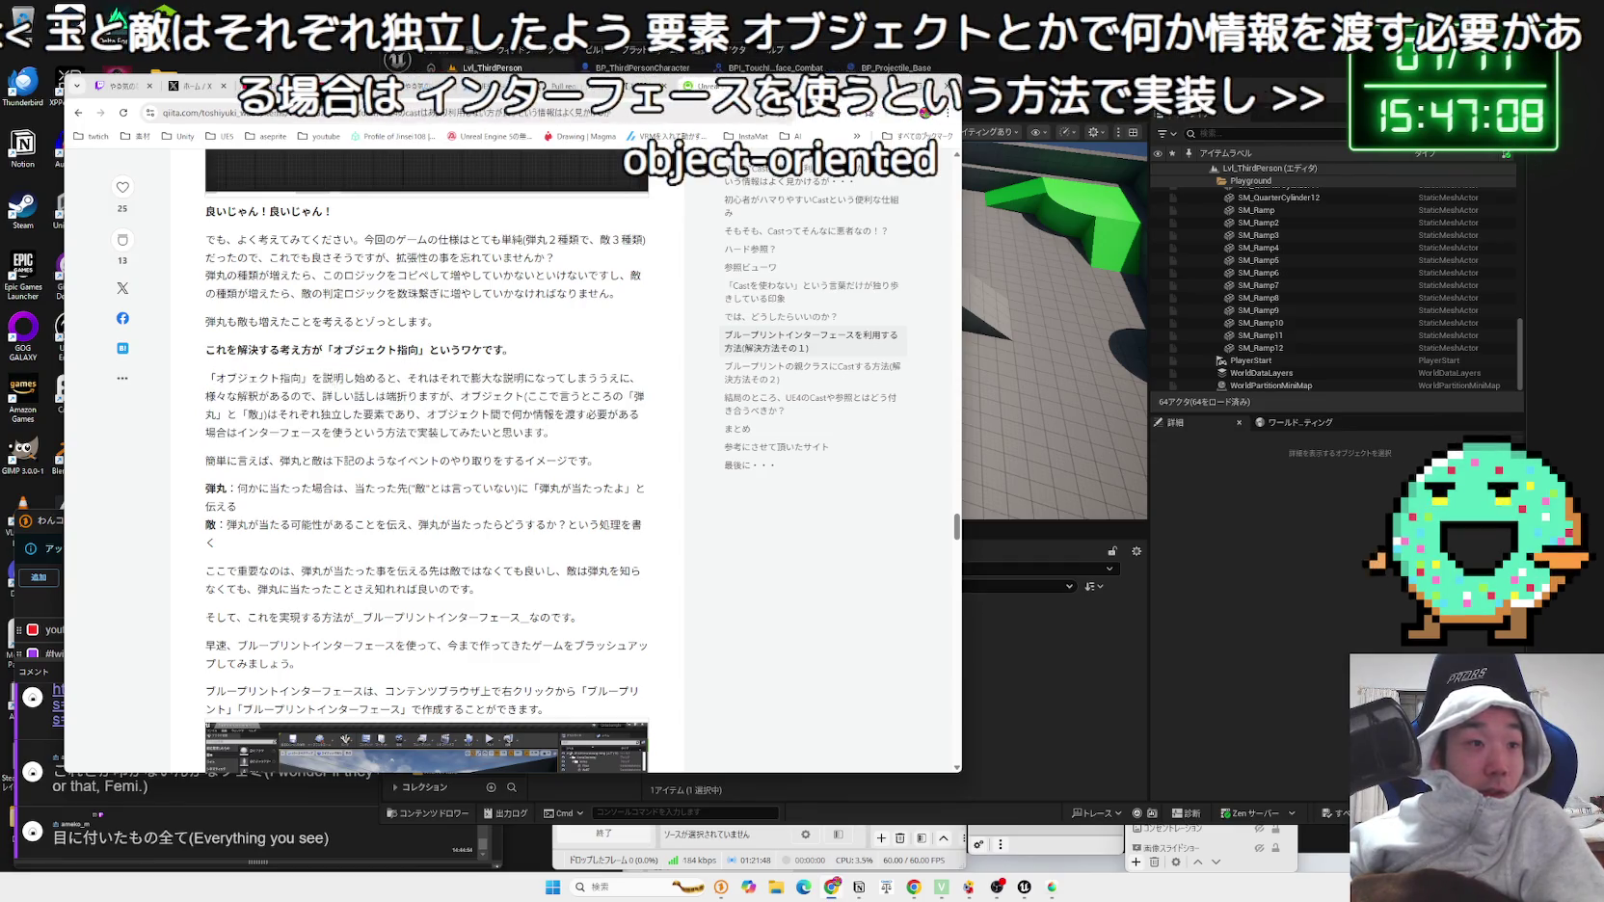
# Step: Highlight the 簡単に言えば, 弾丸 and 敵 explanation lines while reading
pyautogui.scroll(-2, 424, 463)
pyautogui.moveTo(514, 273); pyautogui.dragTo(589, 273)
pyautogui.click(589, 272)
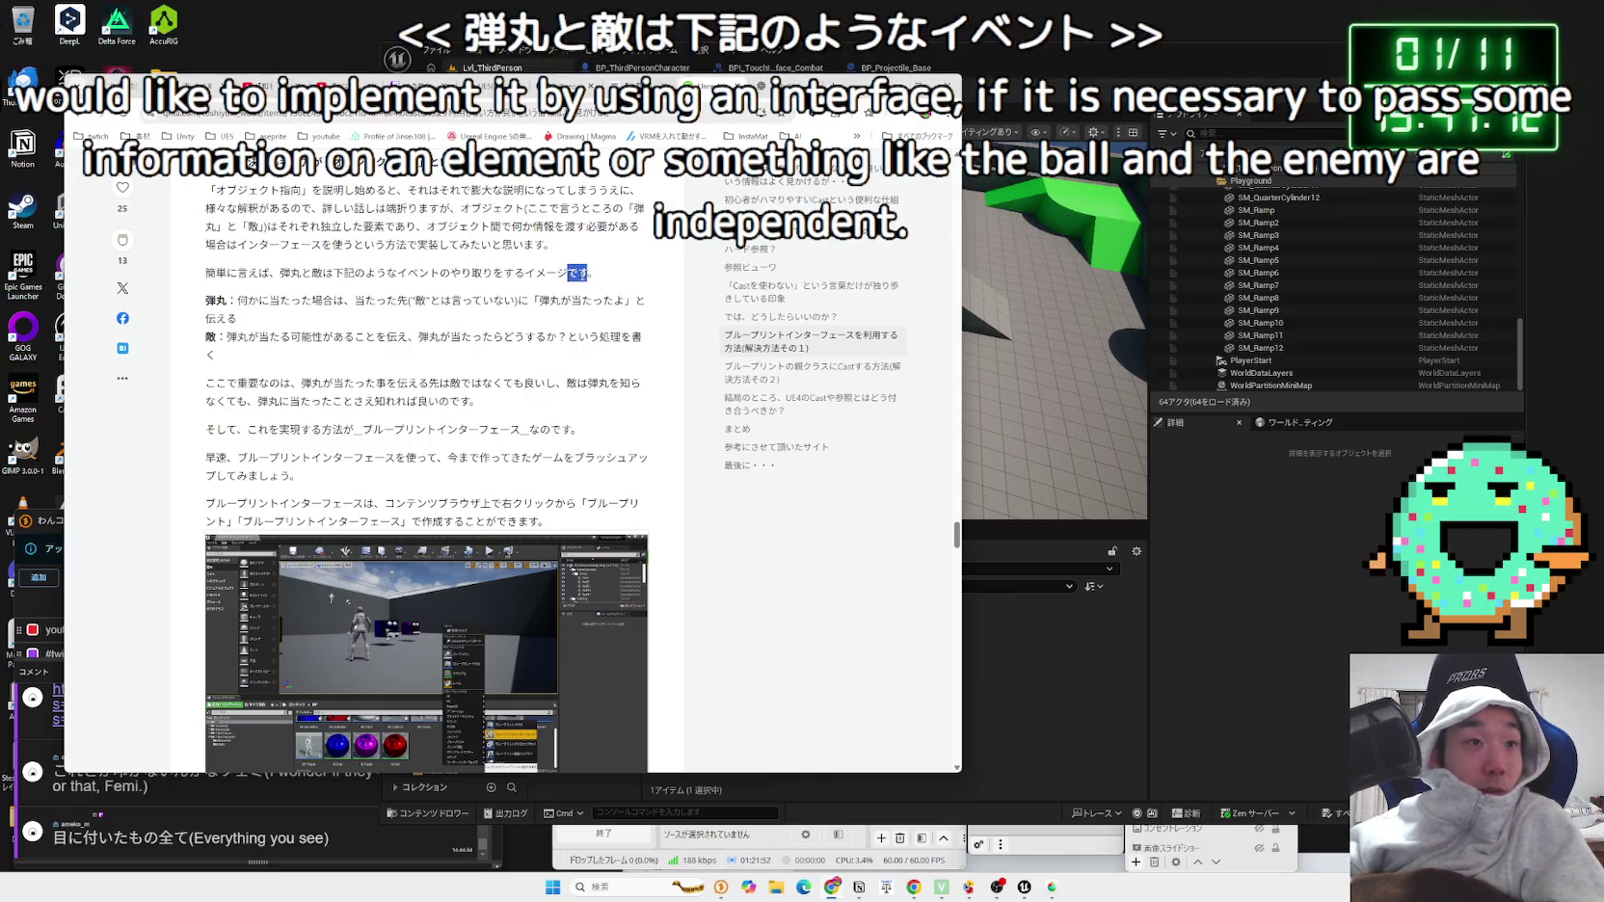
pyautogui.click(231, 302)
pyautogui.moveTo(304, 301); pyautogui.dragTo(465, 301)
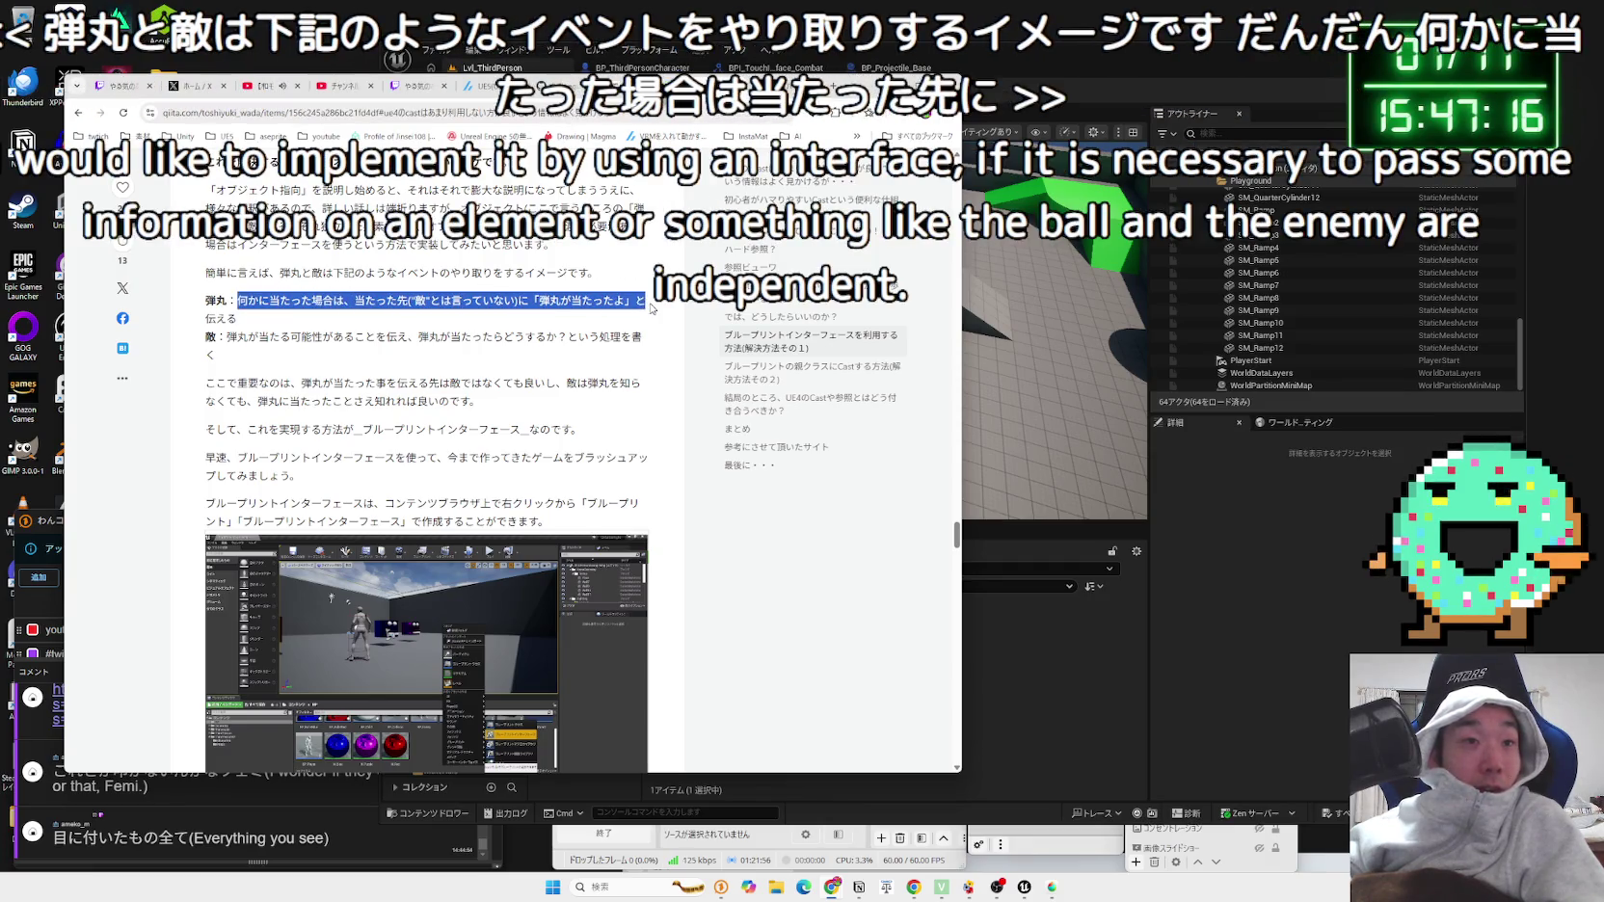
pyautogui.moveTo(354, 302)
pyautogui.mouseDown()
pyautogui.moveTo(239, 320)
pyautogui.moveTo(323, 337)
pyautogui.moveTo(622, 338)
pyautogui.mouseUp()
pyautogui.click(207, 350)
pyautogui.moveTo(217, 355)
pyautogui.mouseDown()
pyautogui.moveTo(493, 337)
pyautogui.moveTo(227, 337)
pyautogui.mouseUp()
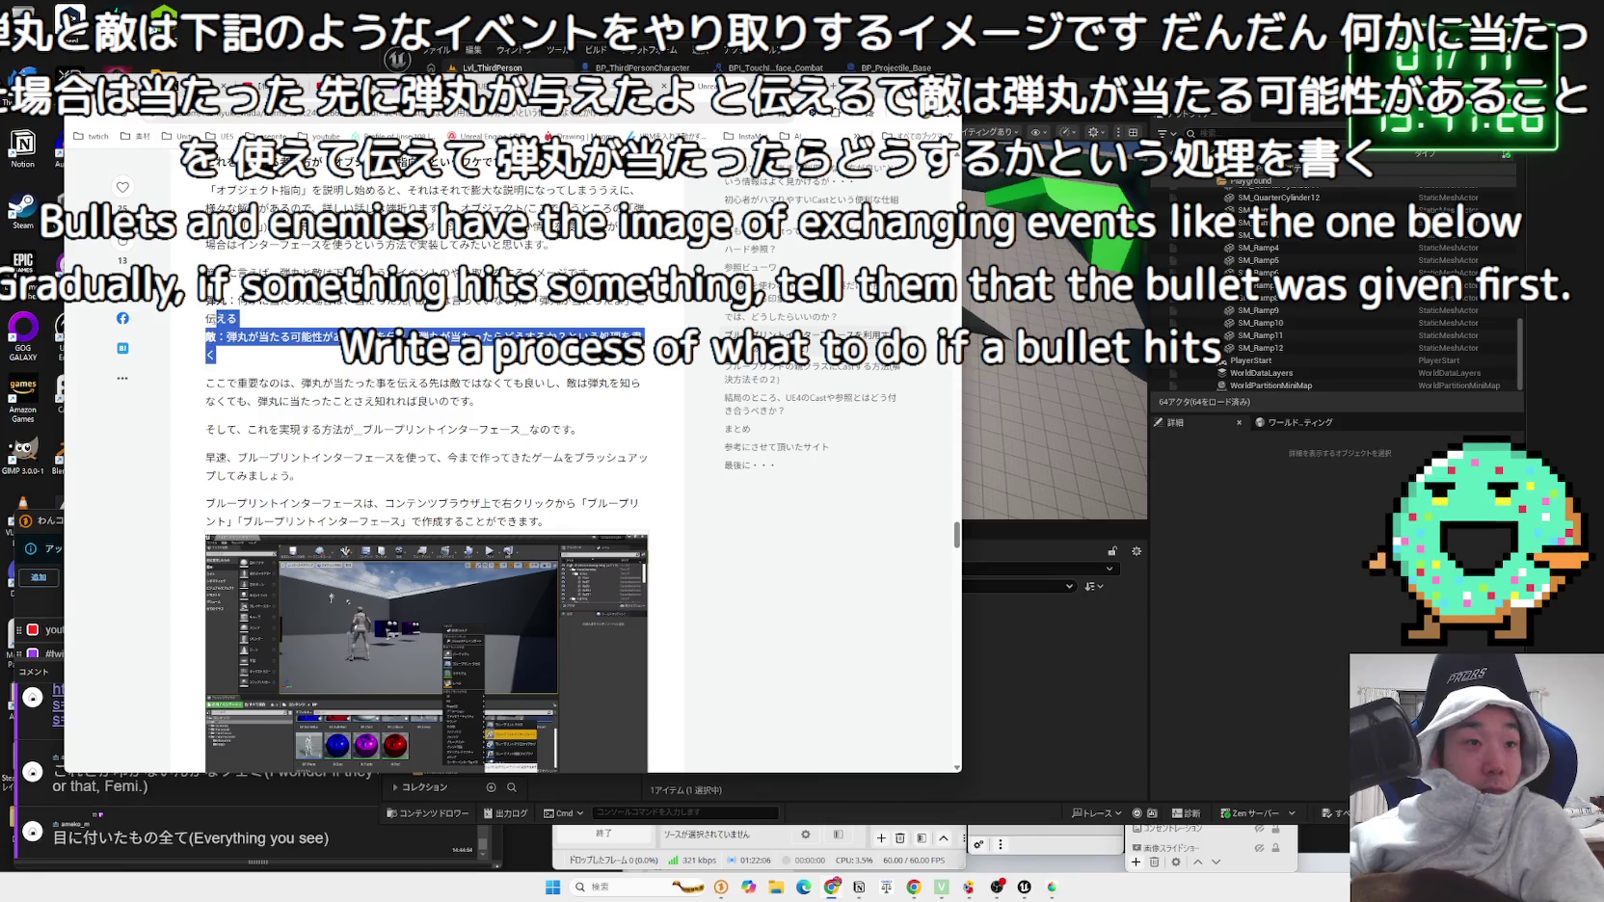
pyautogui.click(254, 338)
pyautogui.scroll(-1, 253, 338)
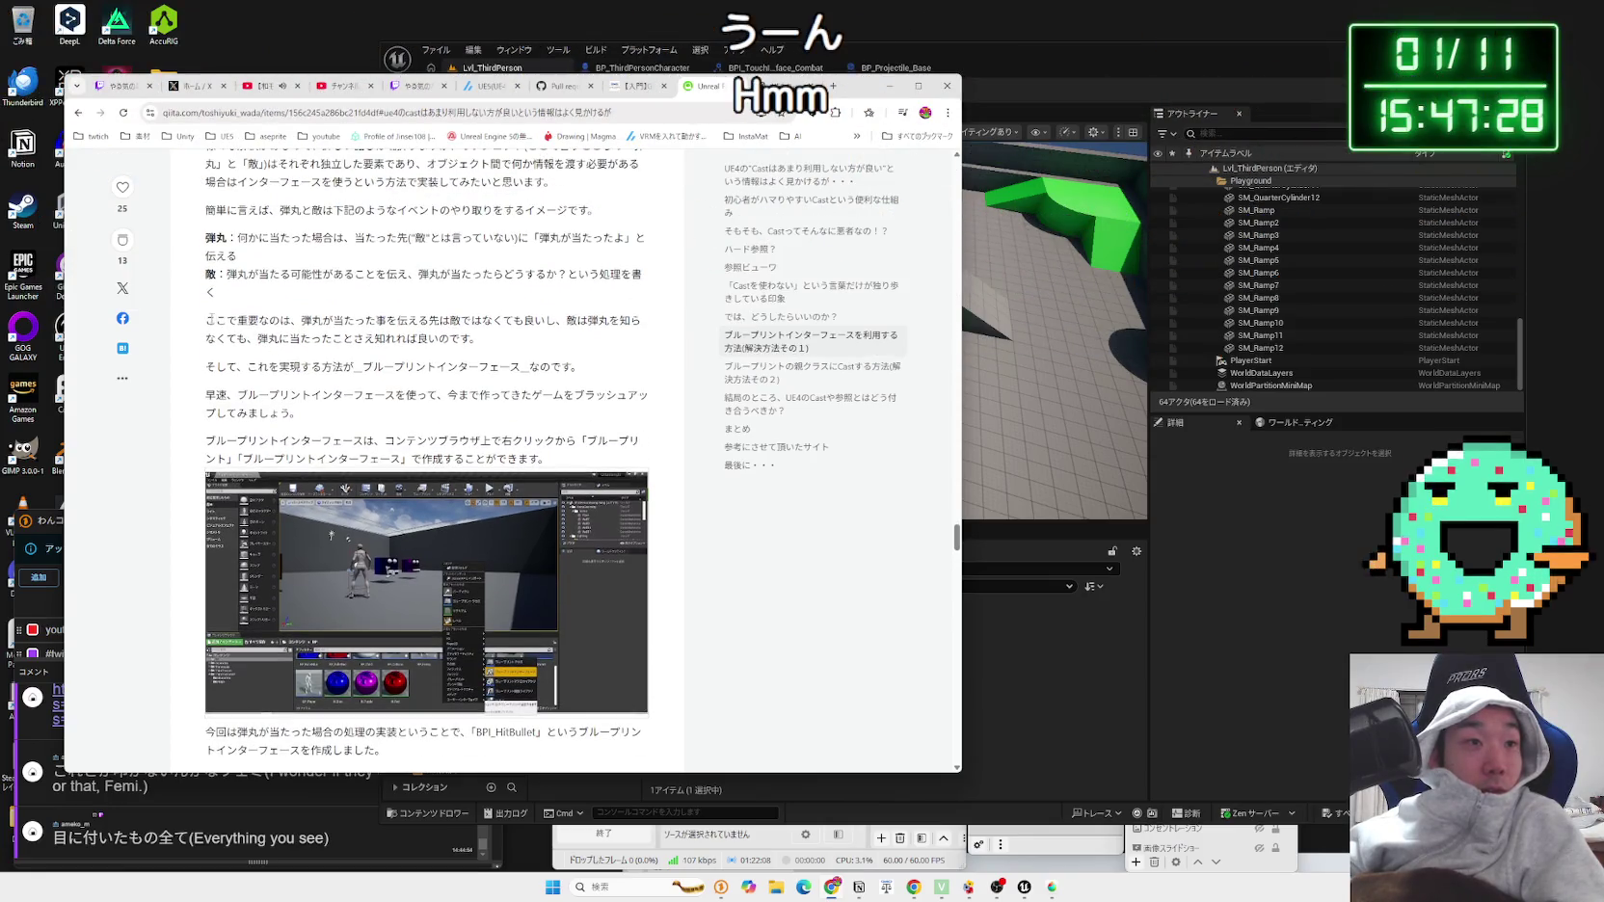
# Step: Select the key two-line sentence about bullets only reporting hits, then return to Unreal
pyautogui.moveTo(208, 320); pyautogui.dragTo(483, 337)
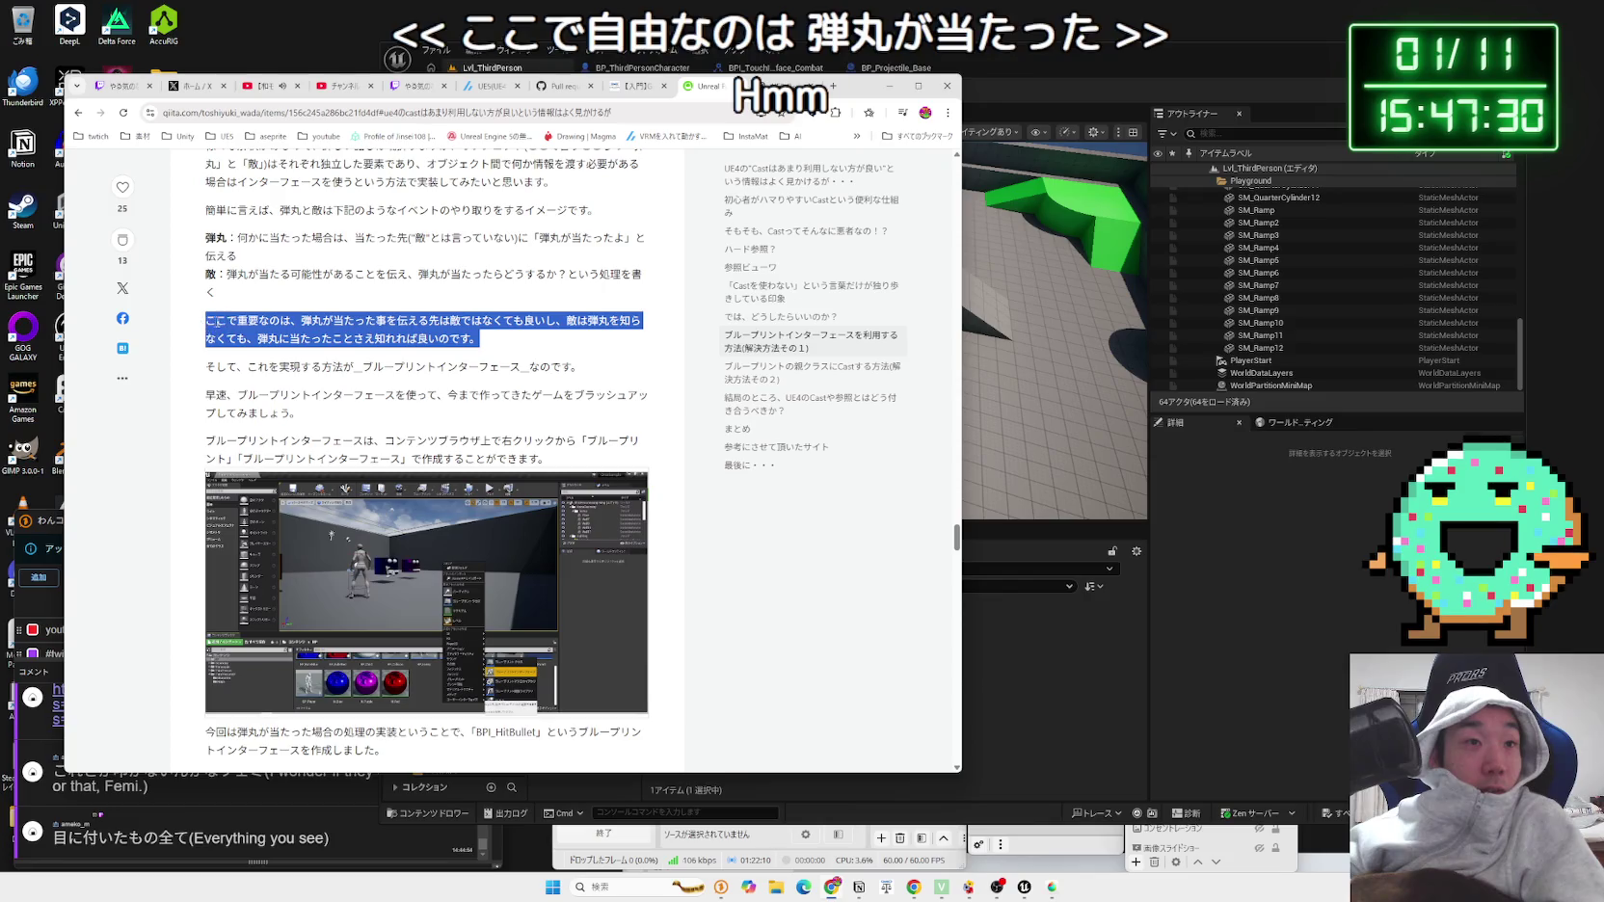
pyautogui.moveTo(475, 338); pyautogui.dragTo(340, 330)
pyautogui.moveTo(479, 338); pyautogui.dragTo(217, 325)
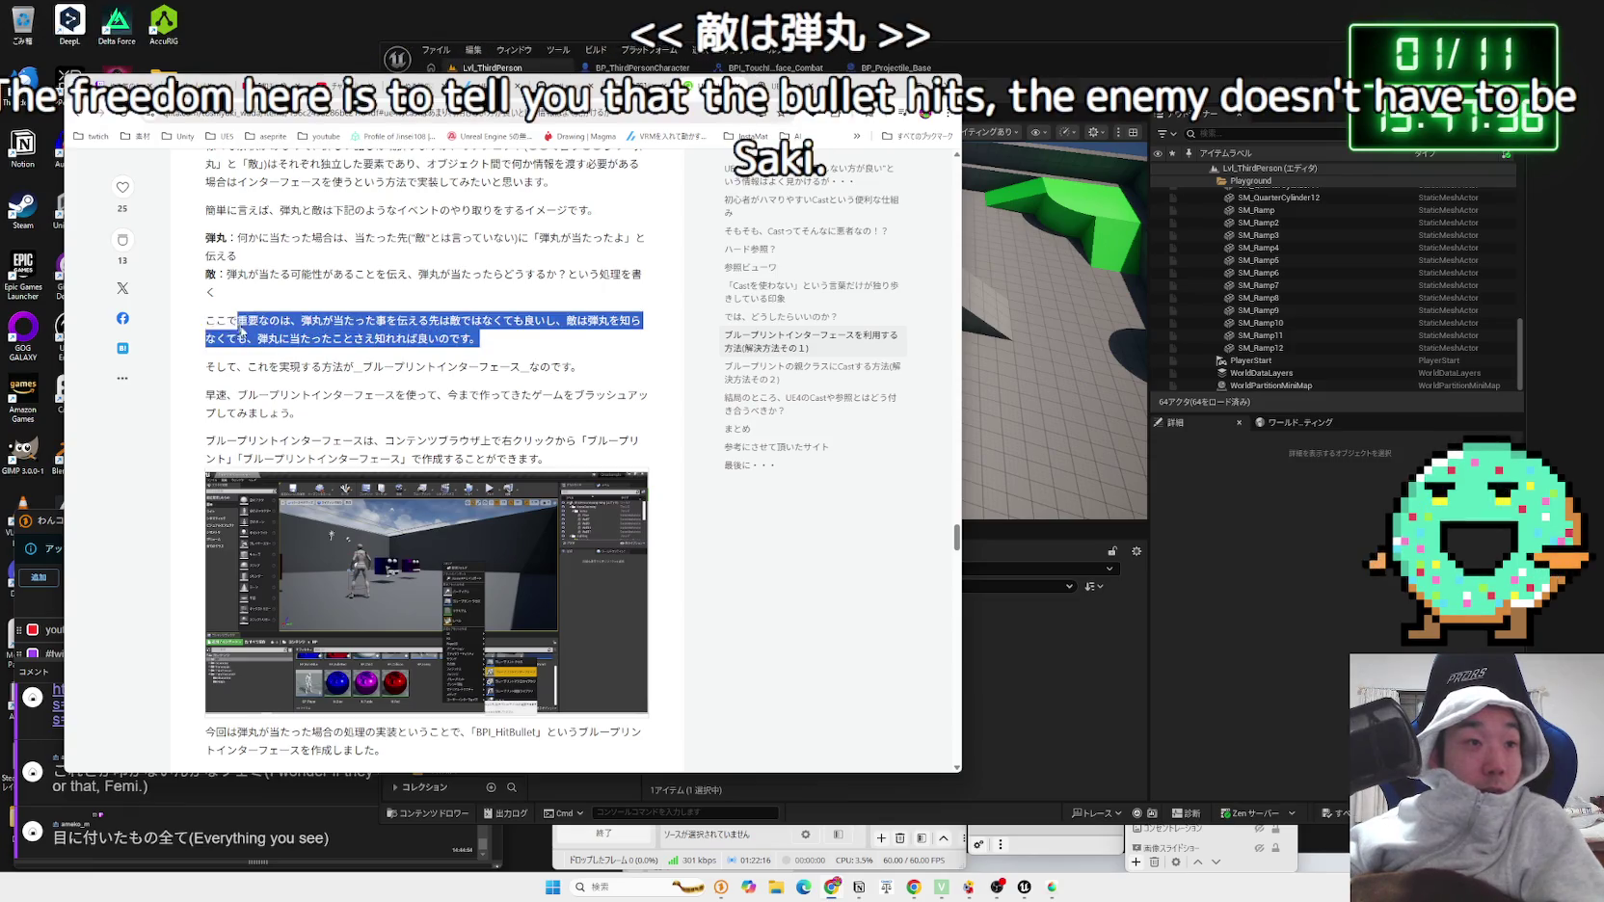
pyautogui.click(493, 343)
pyautogui.tripleClick(493, 343)
pyautogui.click(493, 343)
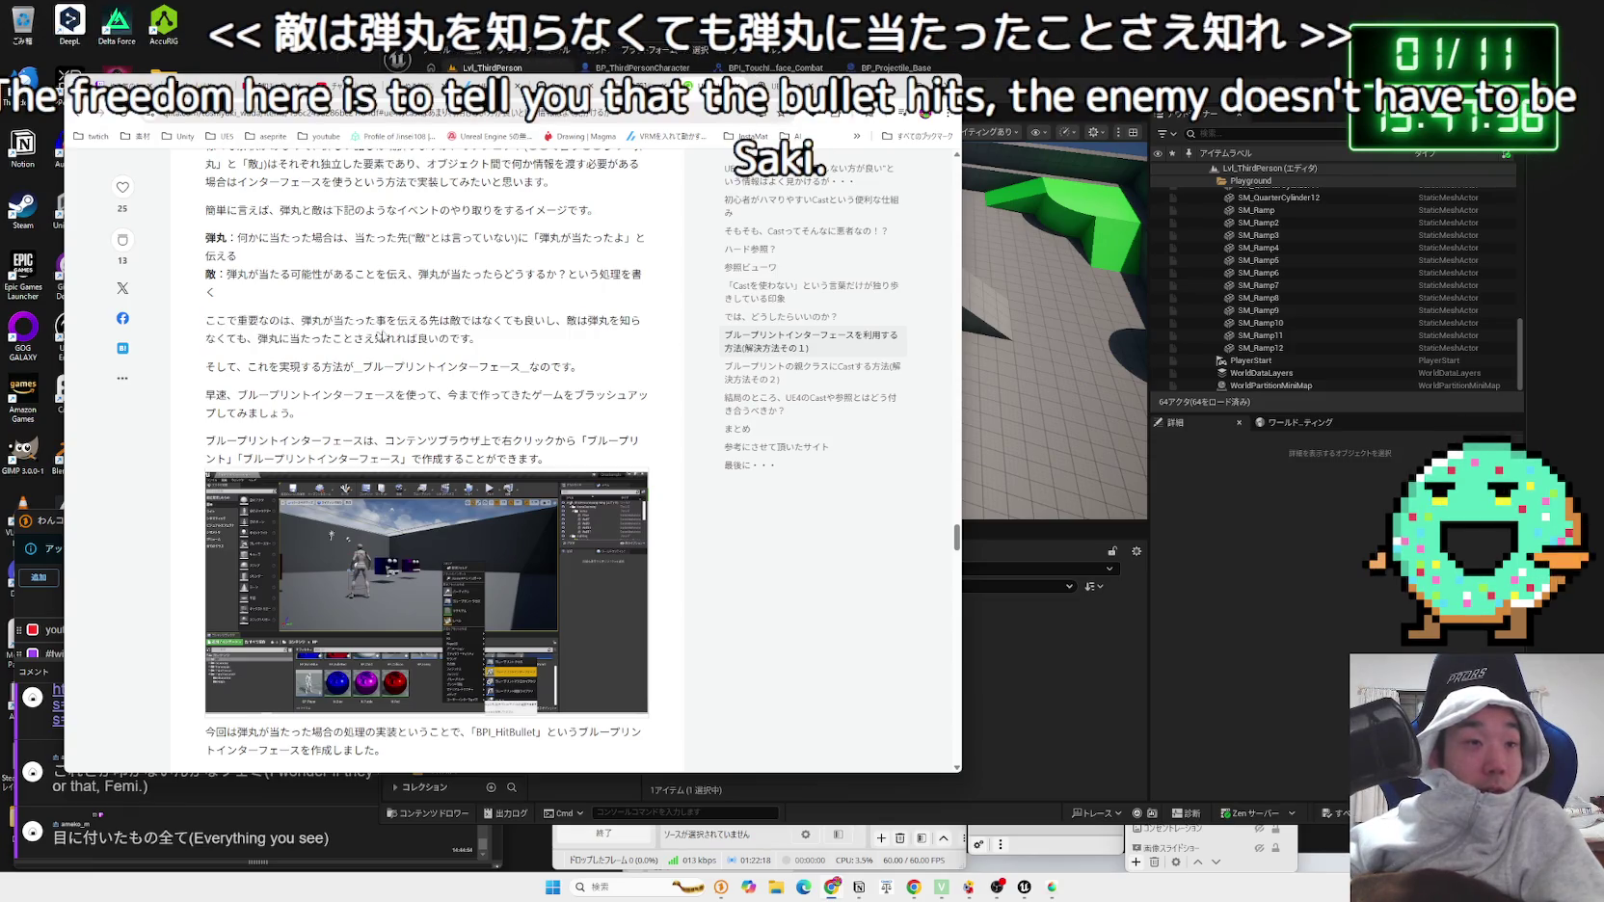
pyautogui.tripleClick(494, 343)
pyautogui.click(633, 376)
pyautogui.hotkey('alt', 'Tab')
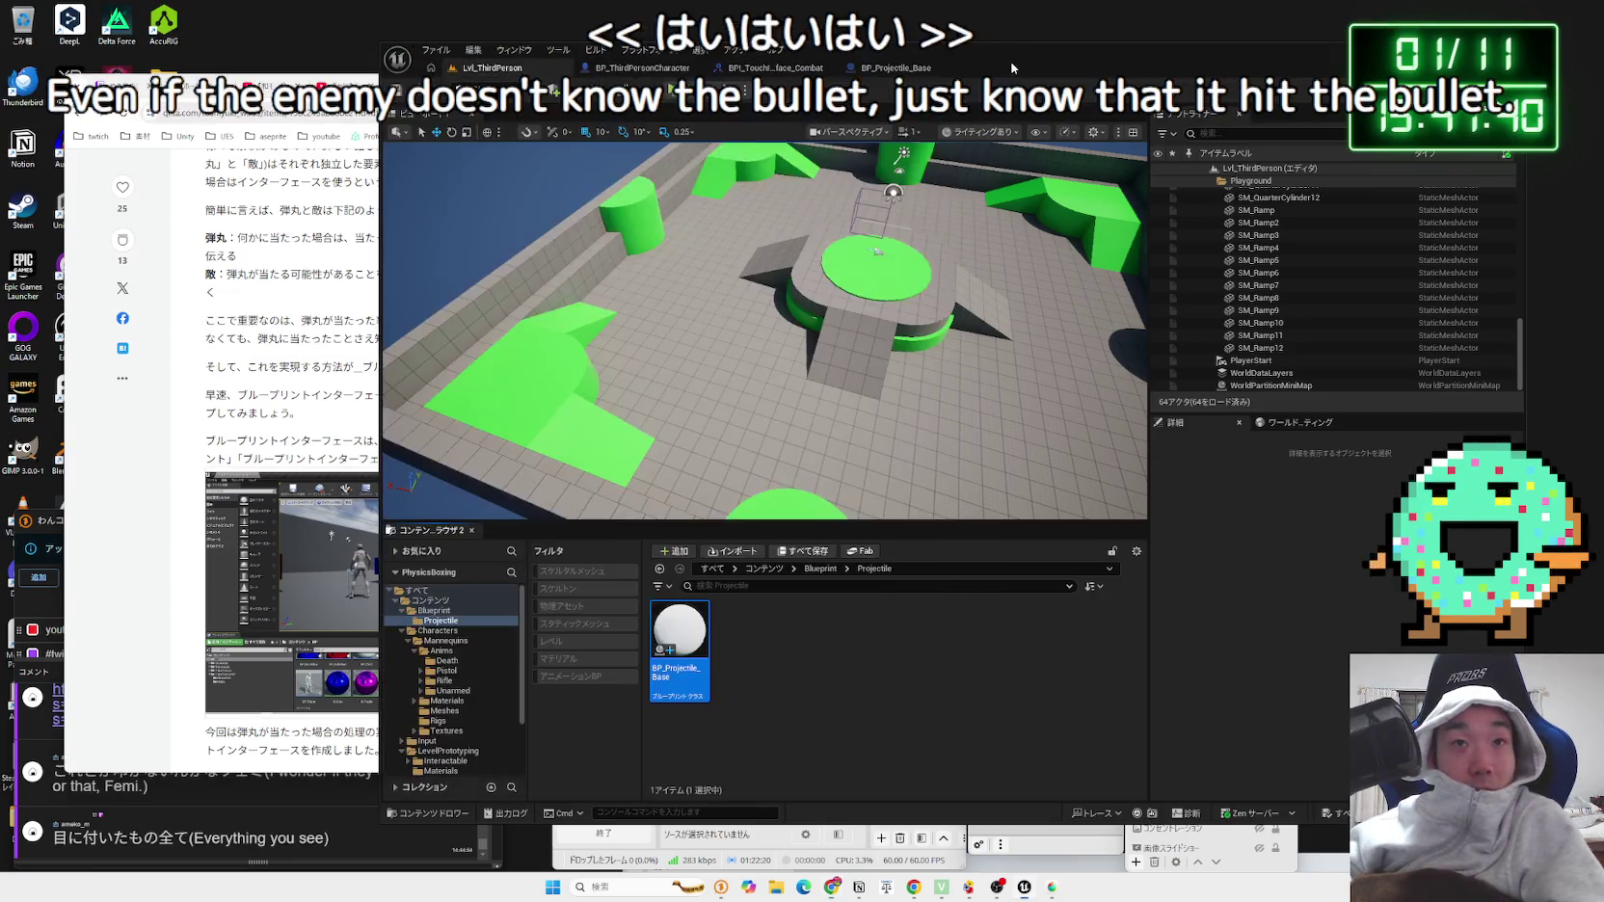
# Step: Open BP_Projectile_Base, select its Sphere, and browse to BasicShapeMaterial in the content browser
pyautogui.rightClick(698, 651)
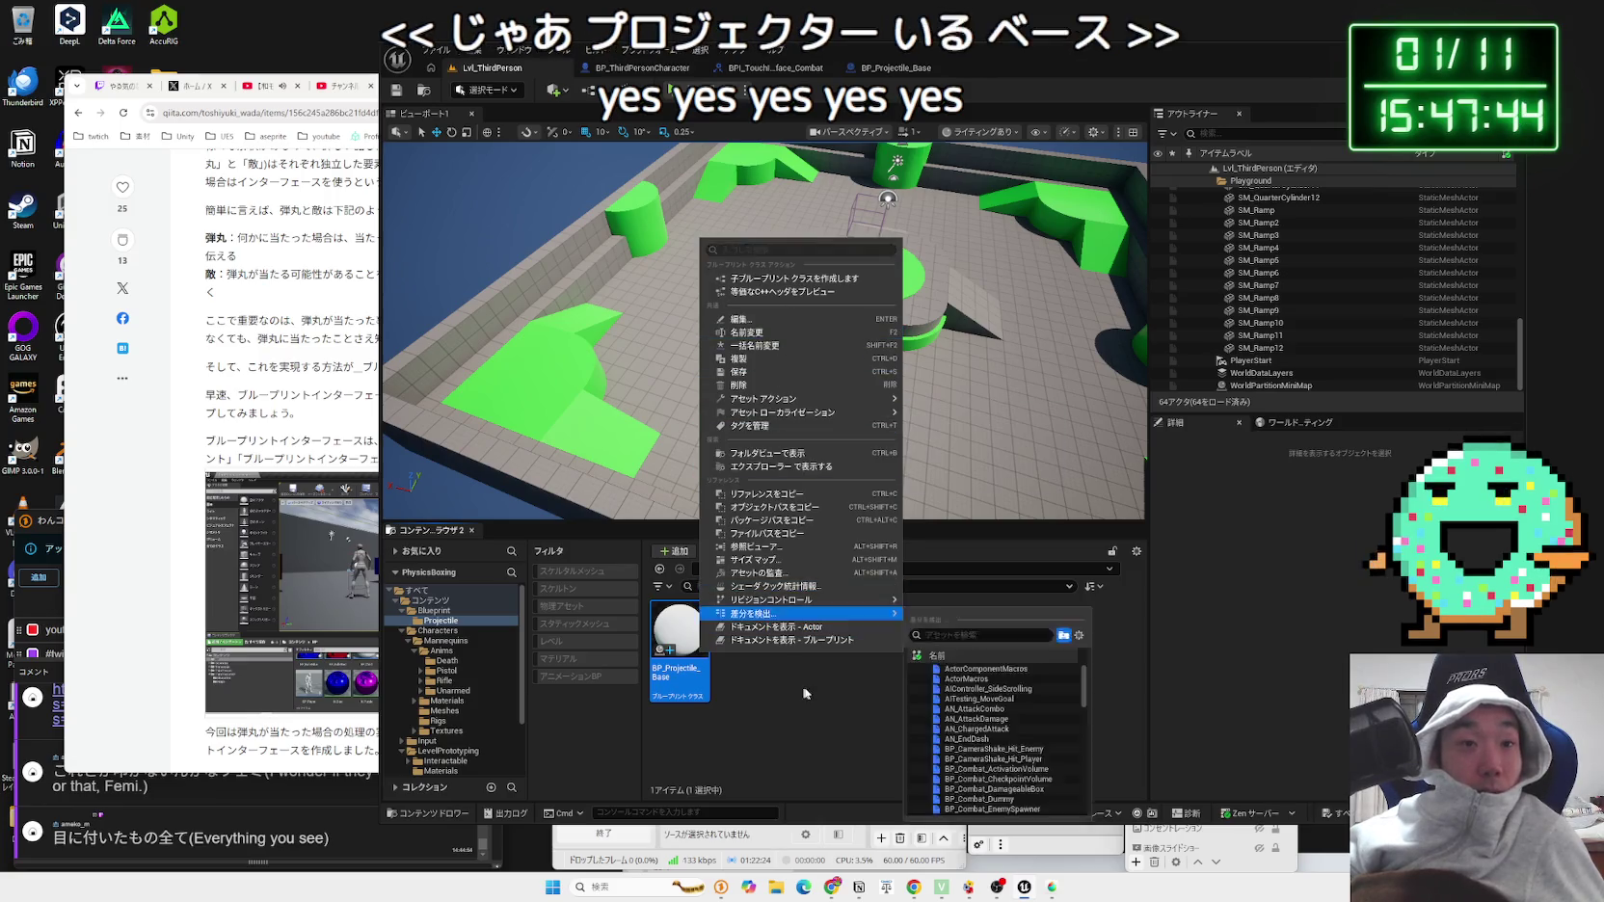
pyautogui.click(670, 633)
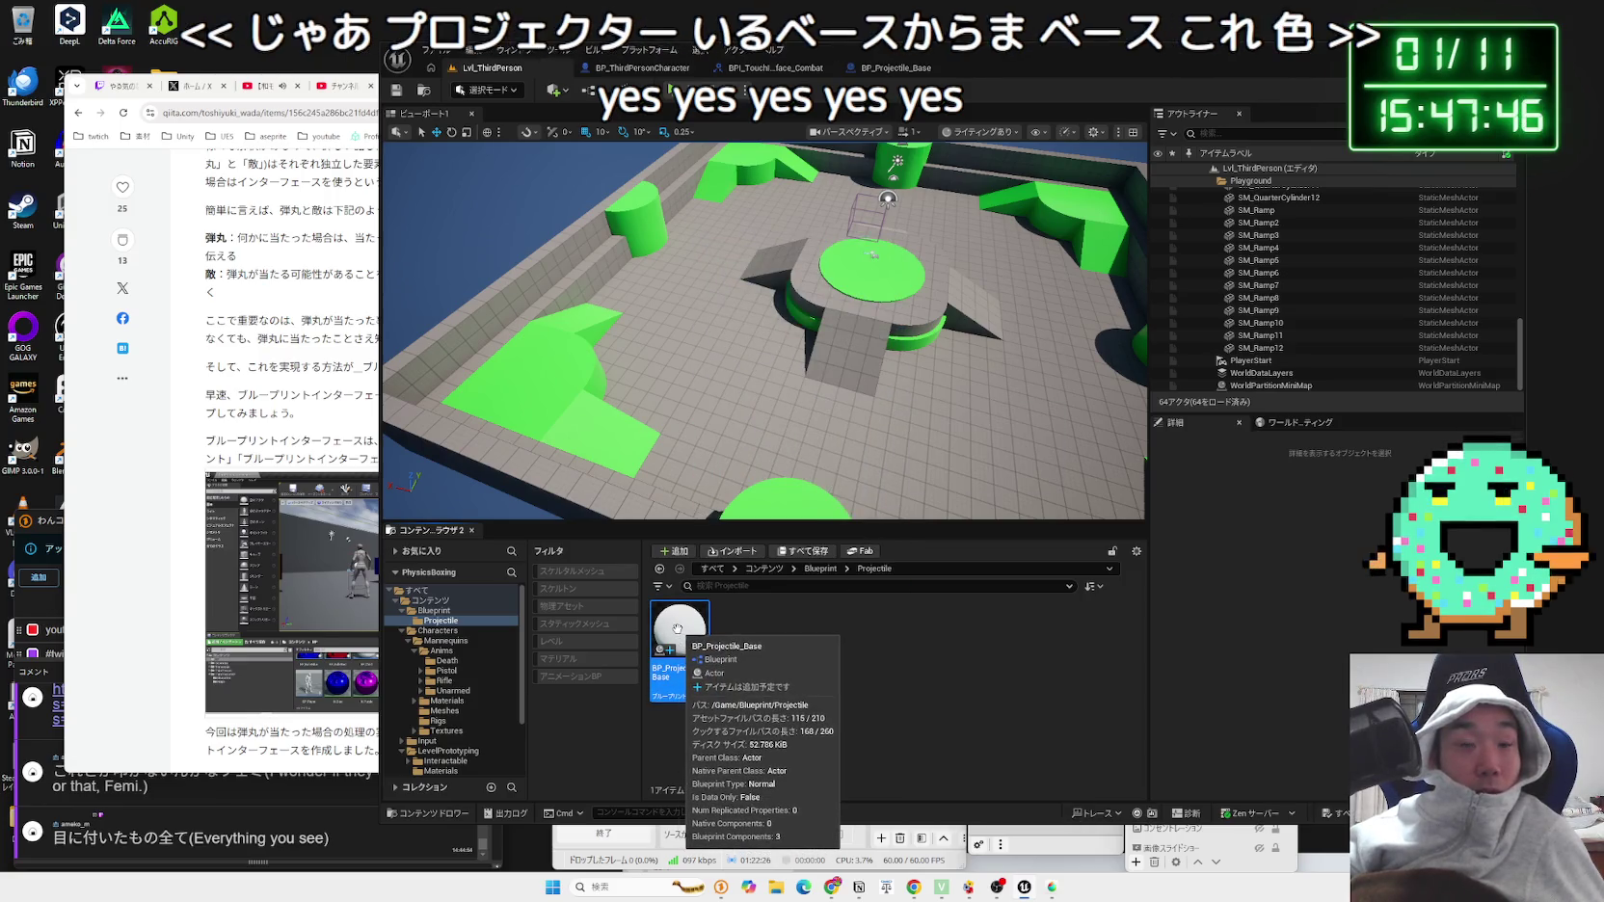
pyautogui.doubleClick(670, 633)
pyautogui.click(474, 183)
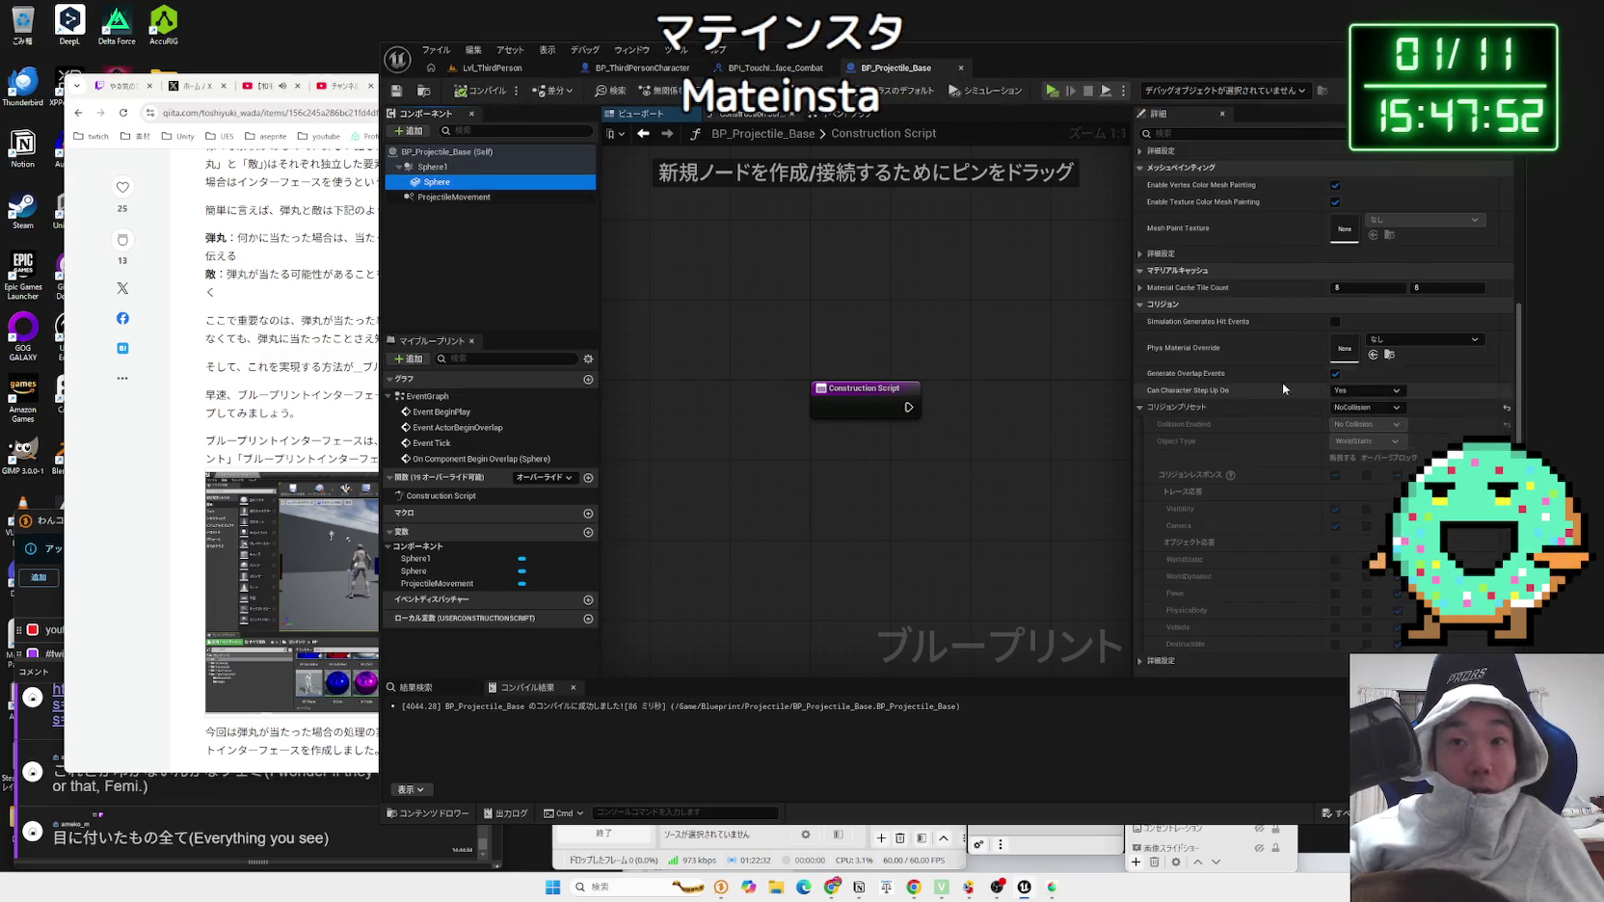
pyautogui.scroll(10, 1284, 388)
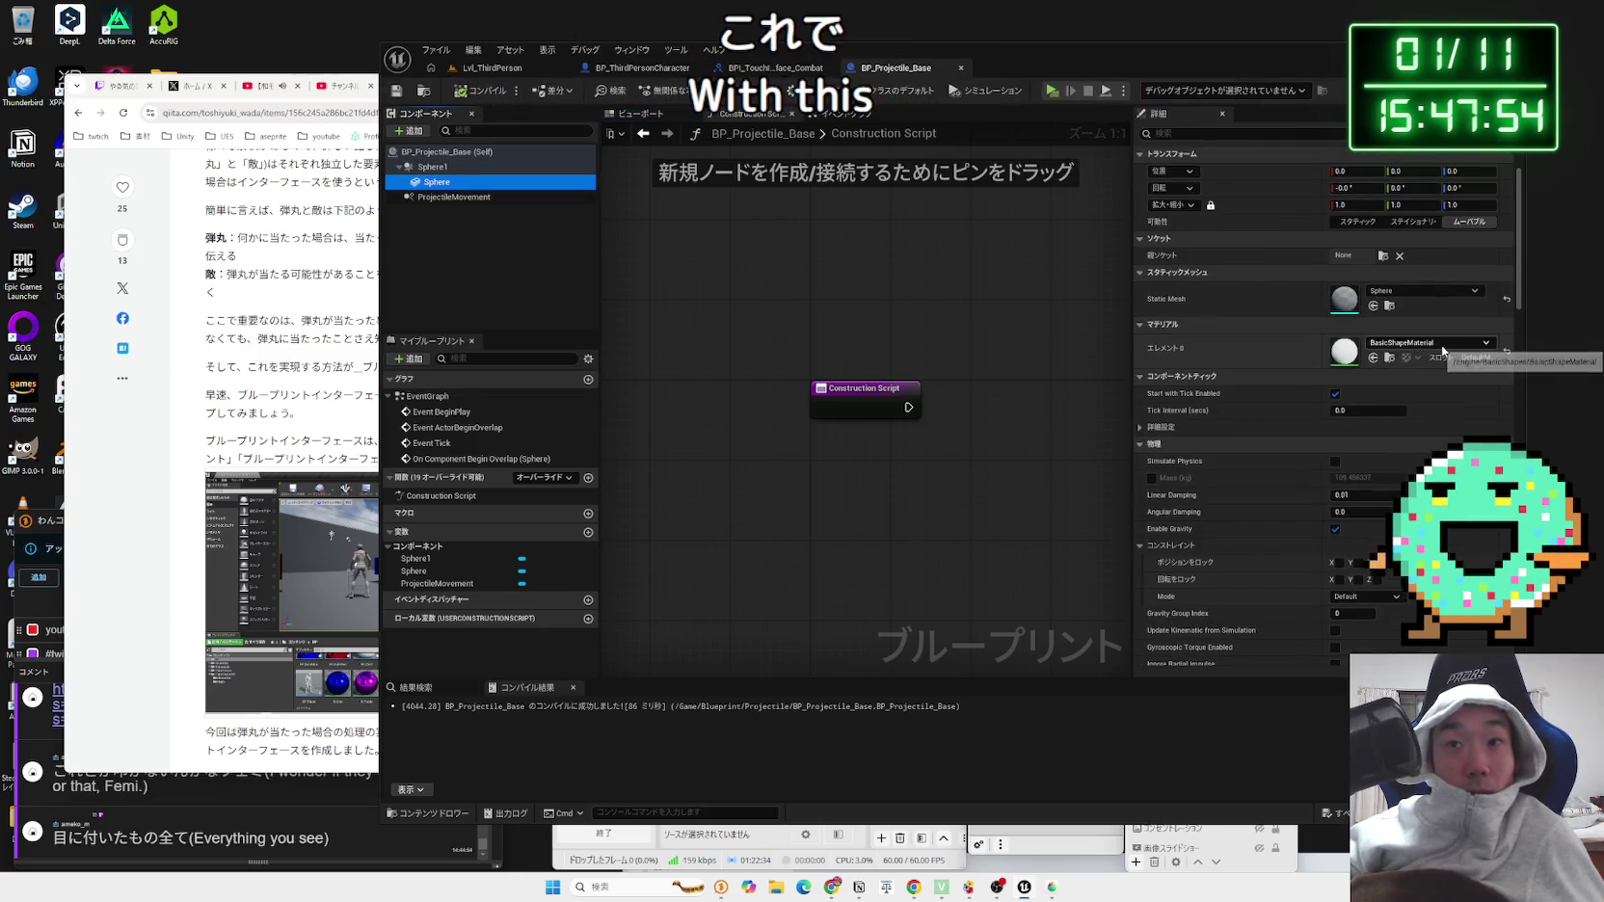
pyautogui.click(1468, 347)
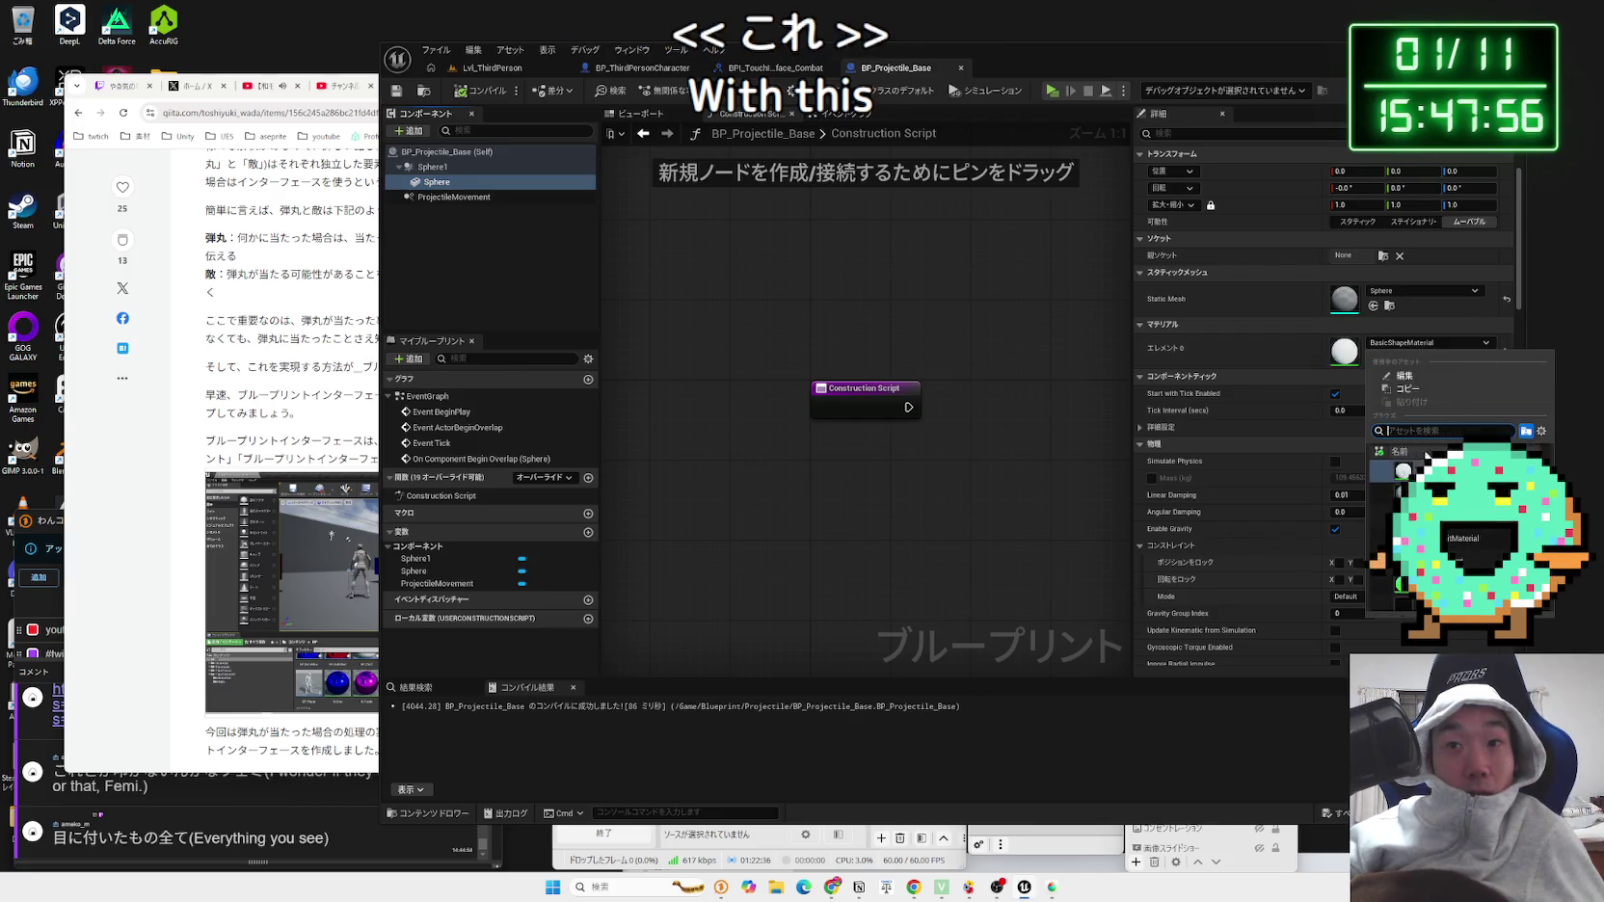
pyautogui.click(1391, 345)
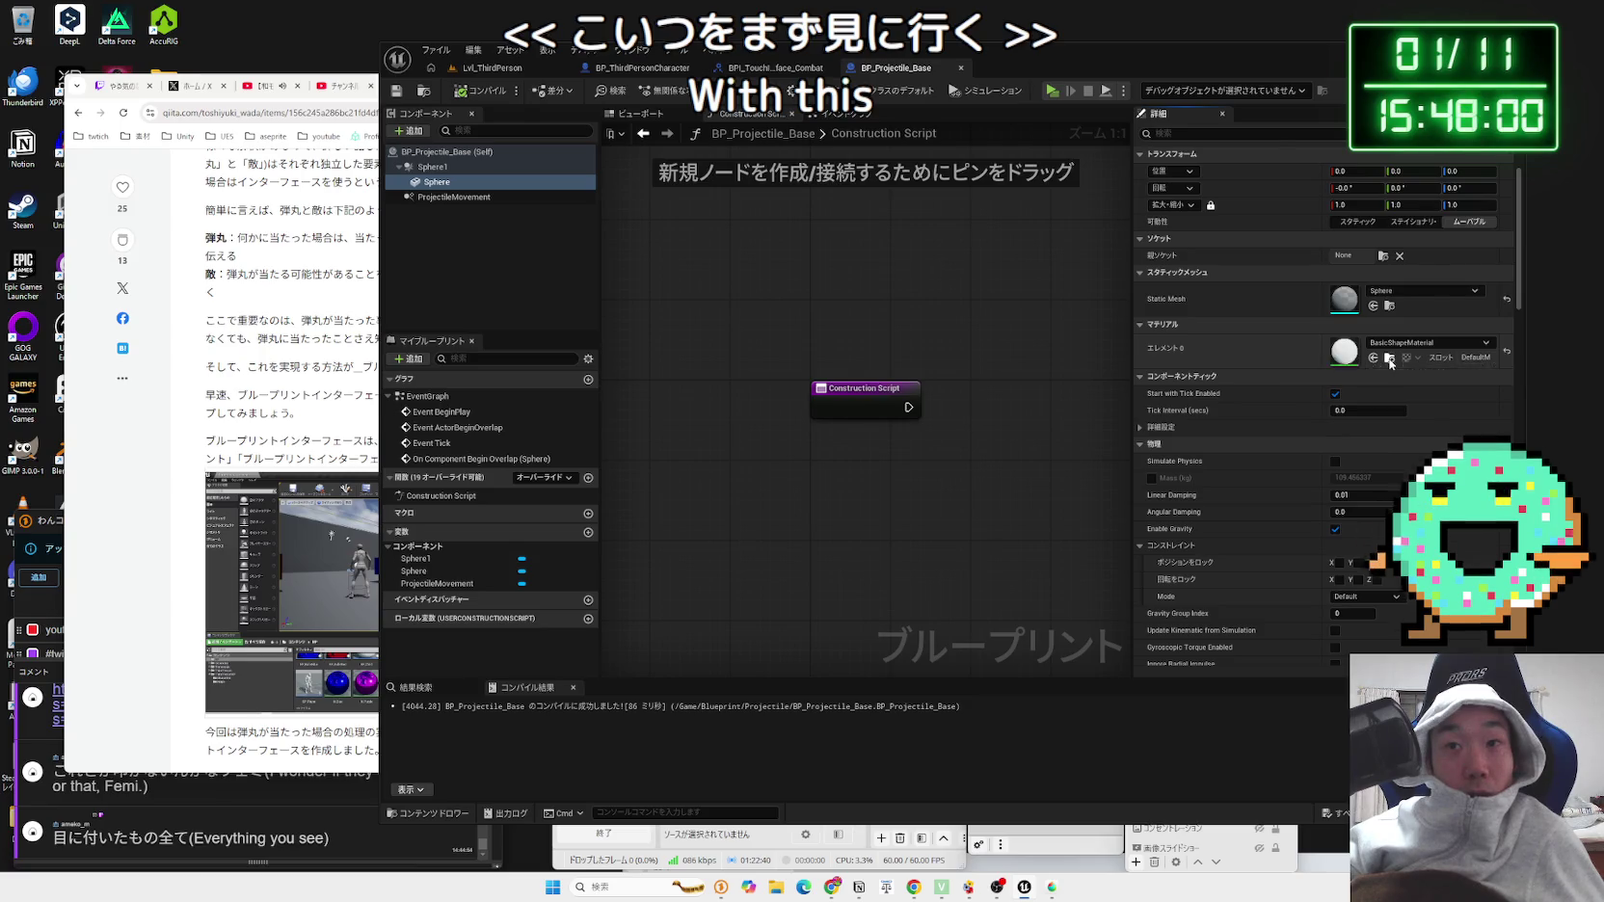
pyautogui.click(1389, 360)
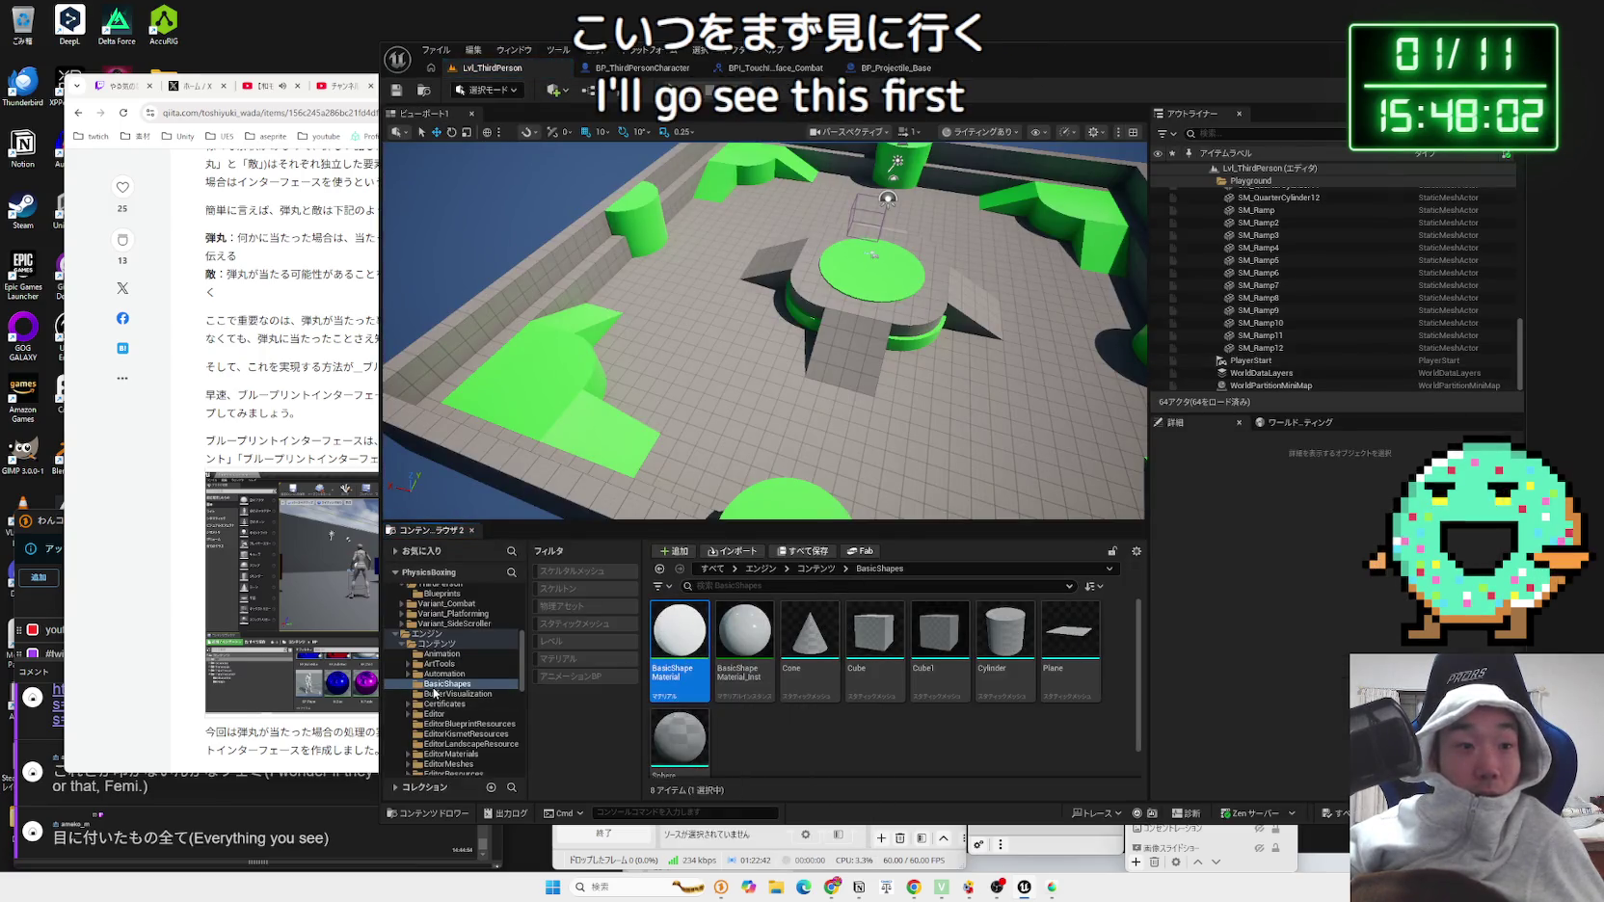
# Step: Duplicate BasicShapeMaterial and name the duplicate BasicShapeMaterial_copy
pyautogui.rightClick(673, 657)
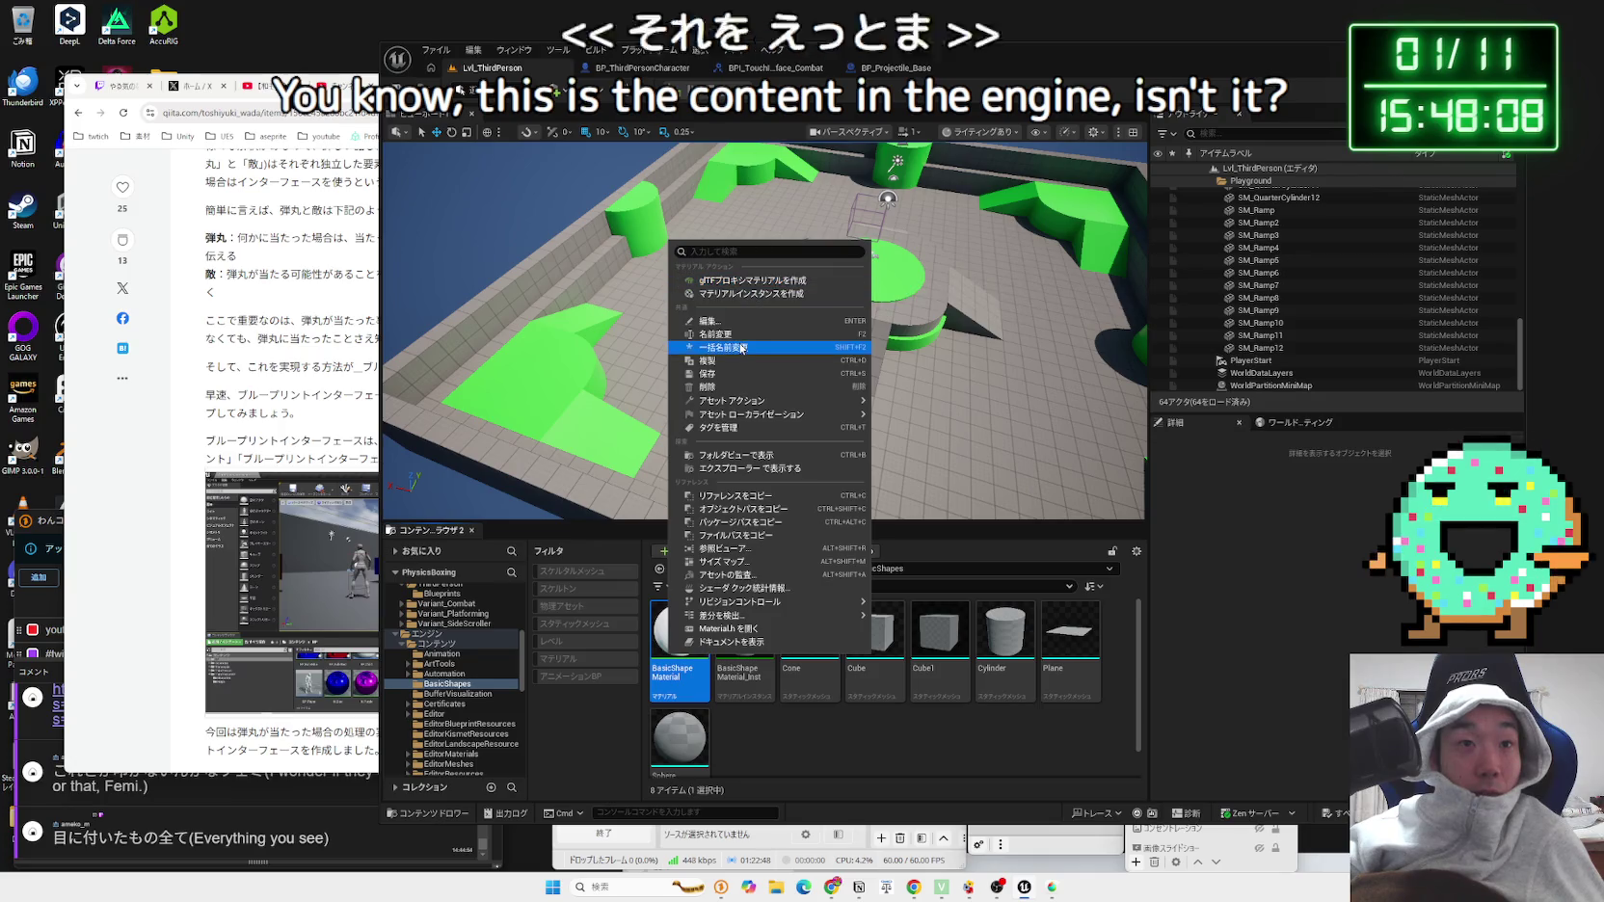
pyautogui.click(725, 360)
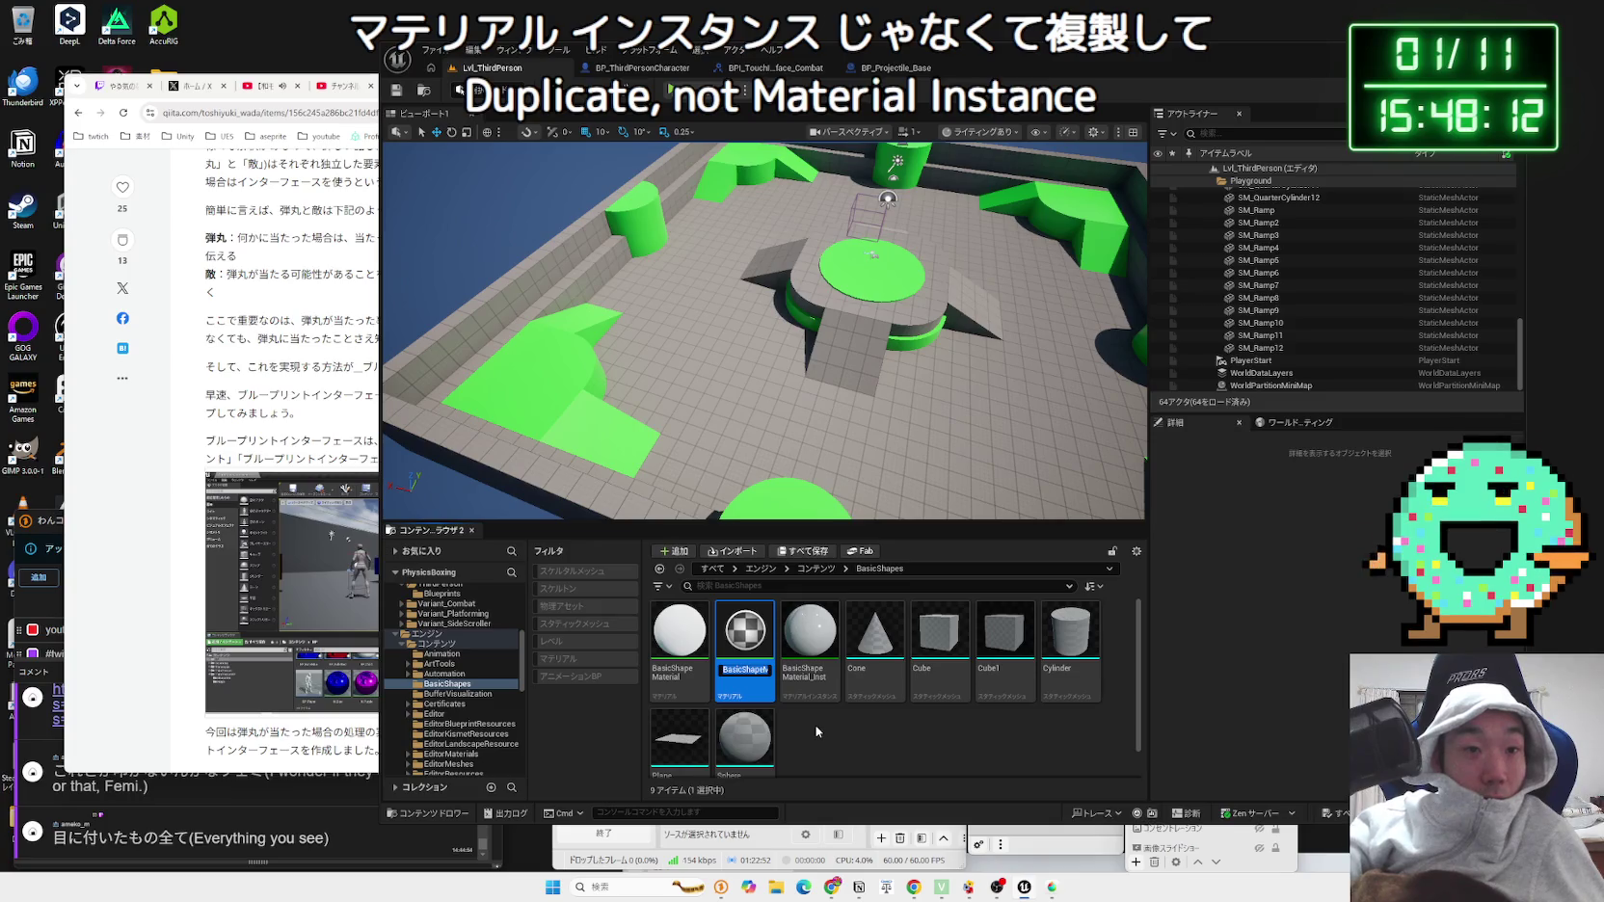
pyautogui.press('End')
pyautogui.press('BackSpace')
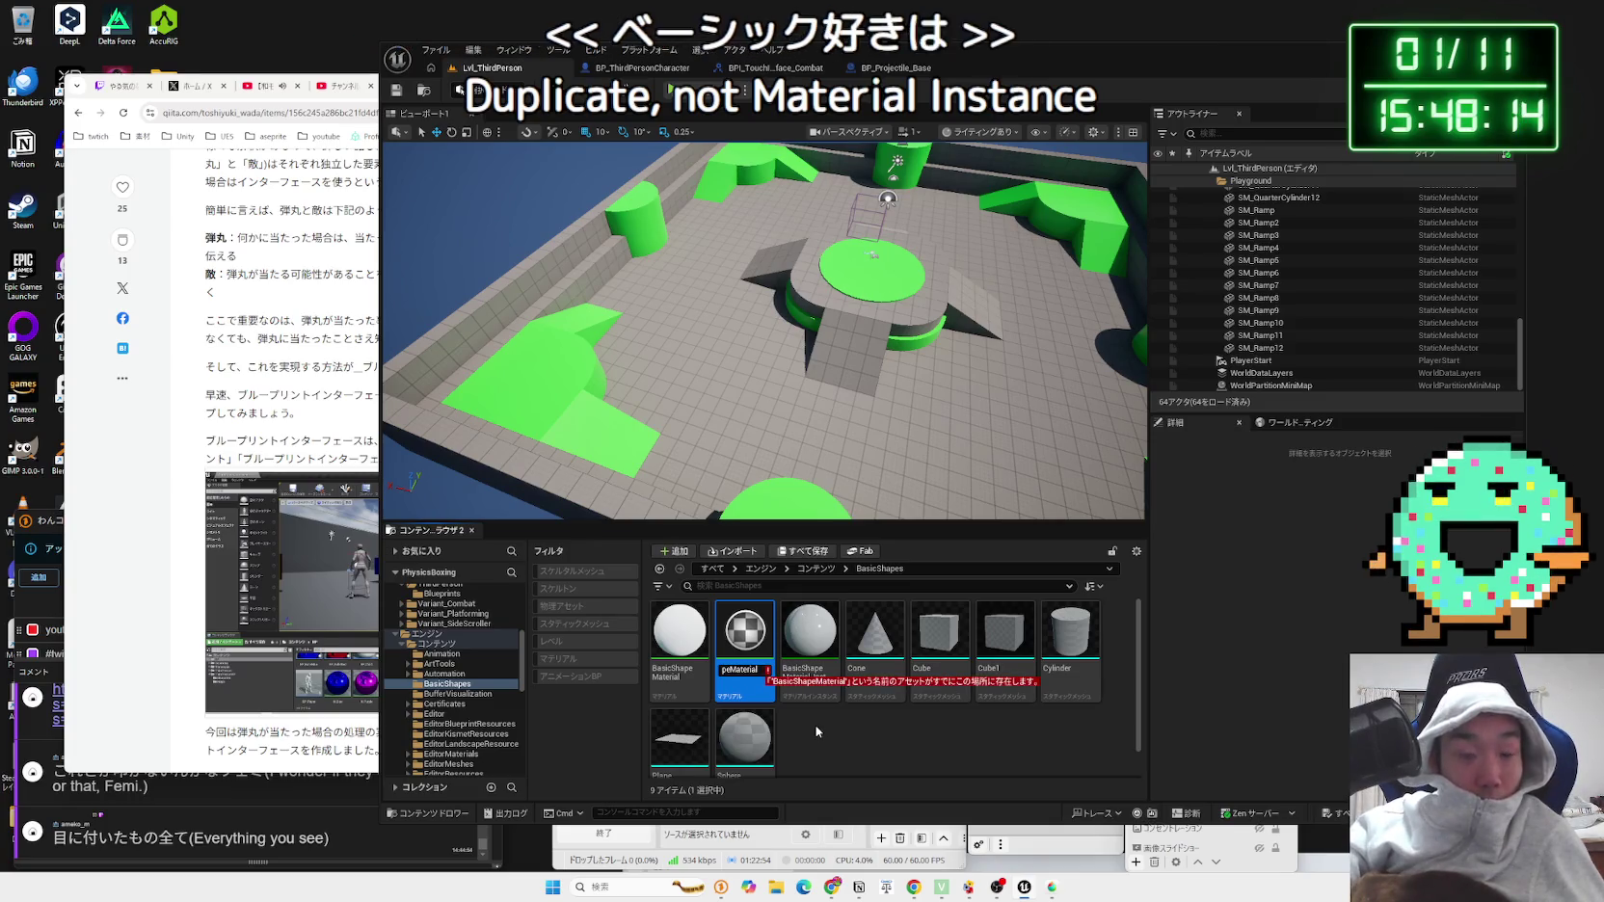
pyautogui.write('_copy')
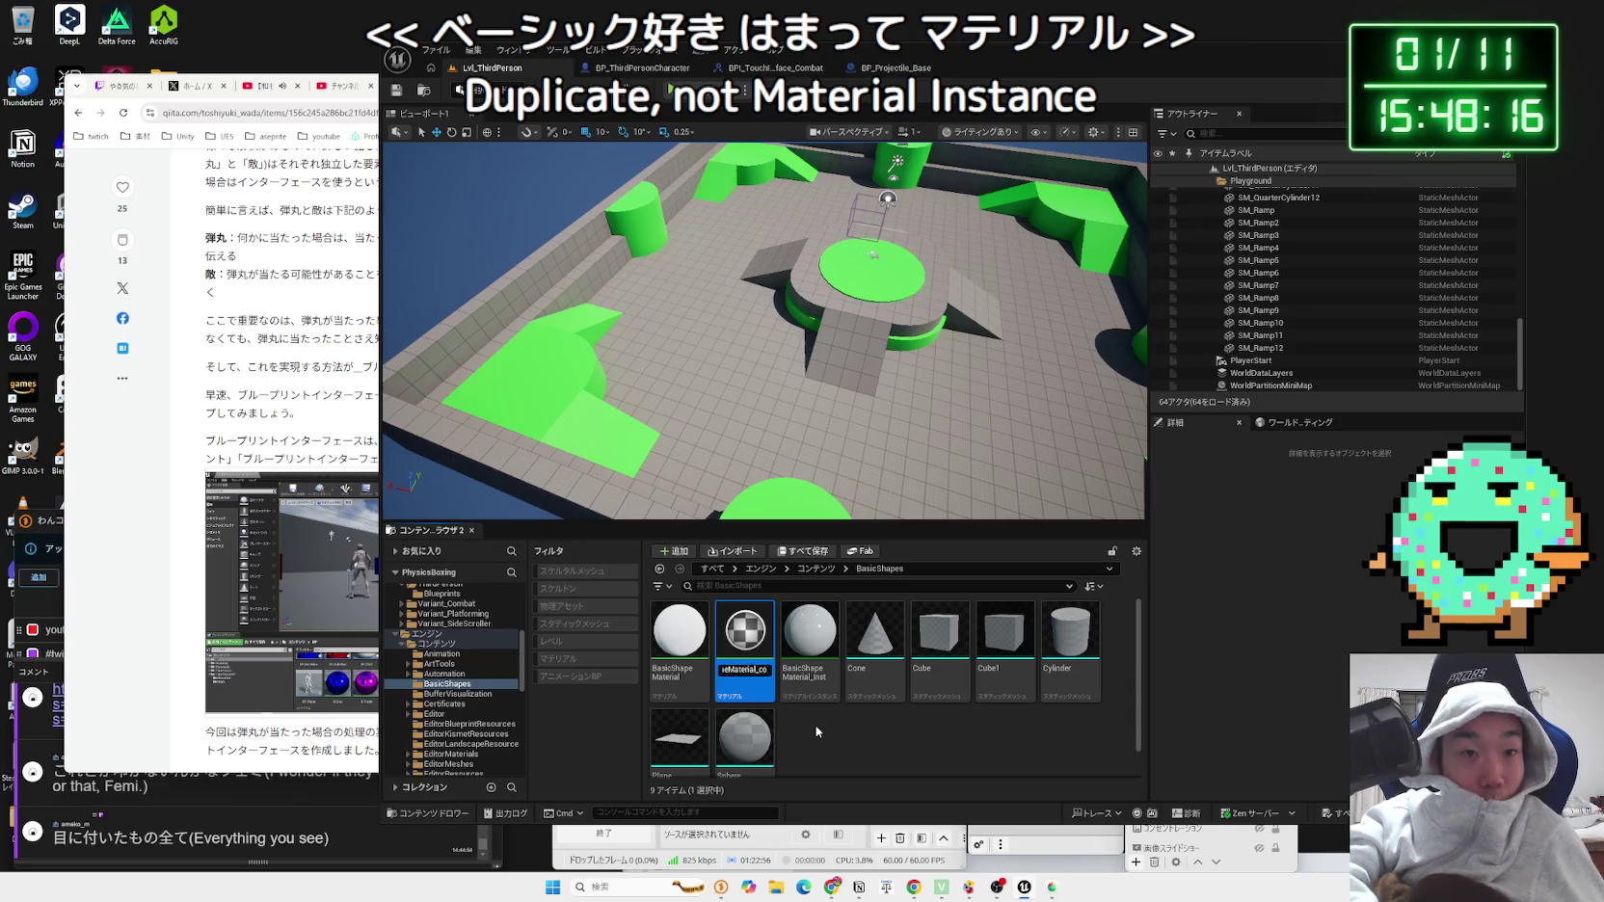
pyautogui.press('Return')
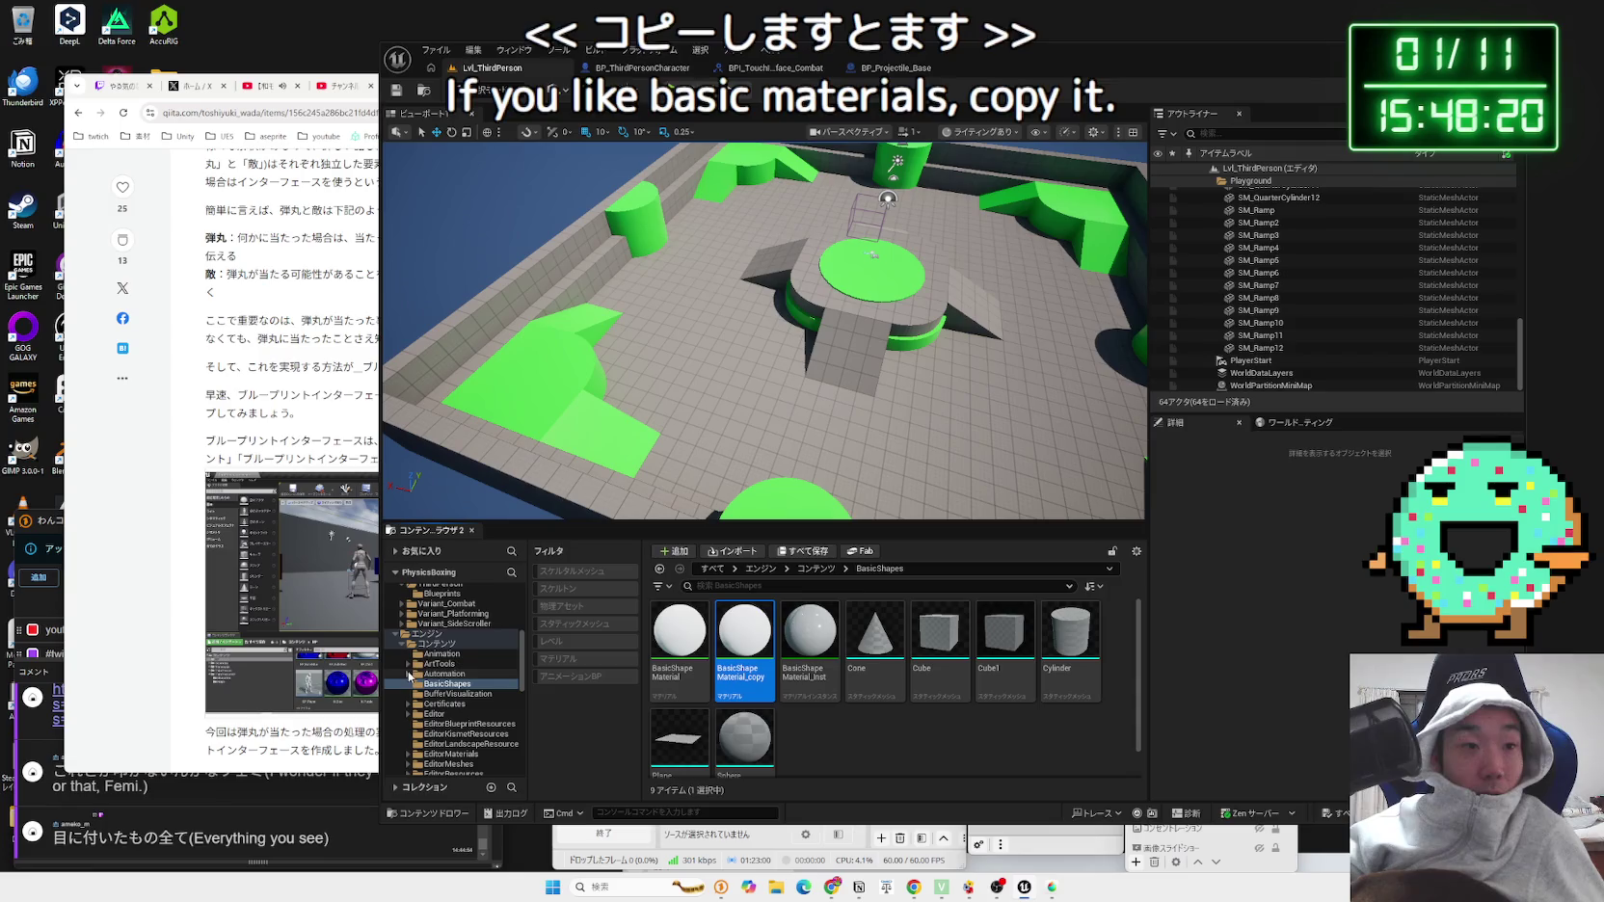
# Step: Move BasicShapeMaterial_copy into the Blueprint/Projectile folder and open that folder
pyautogui.click(396, 636)
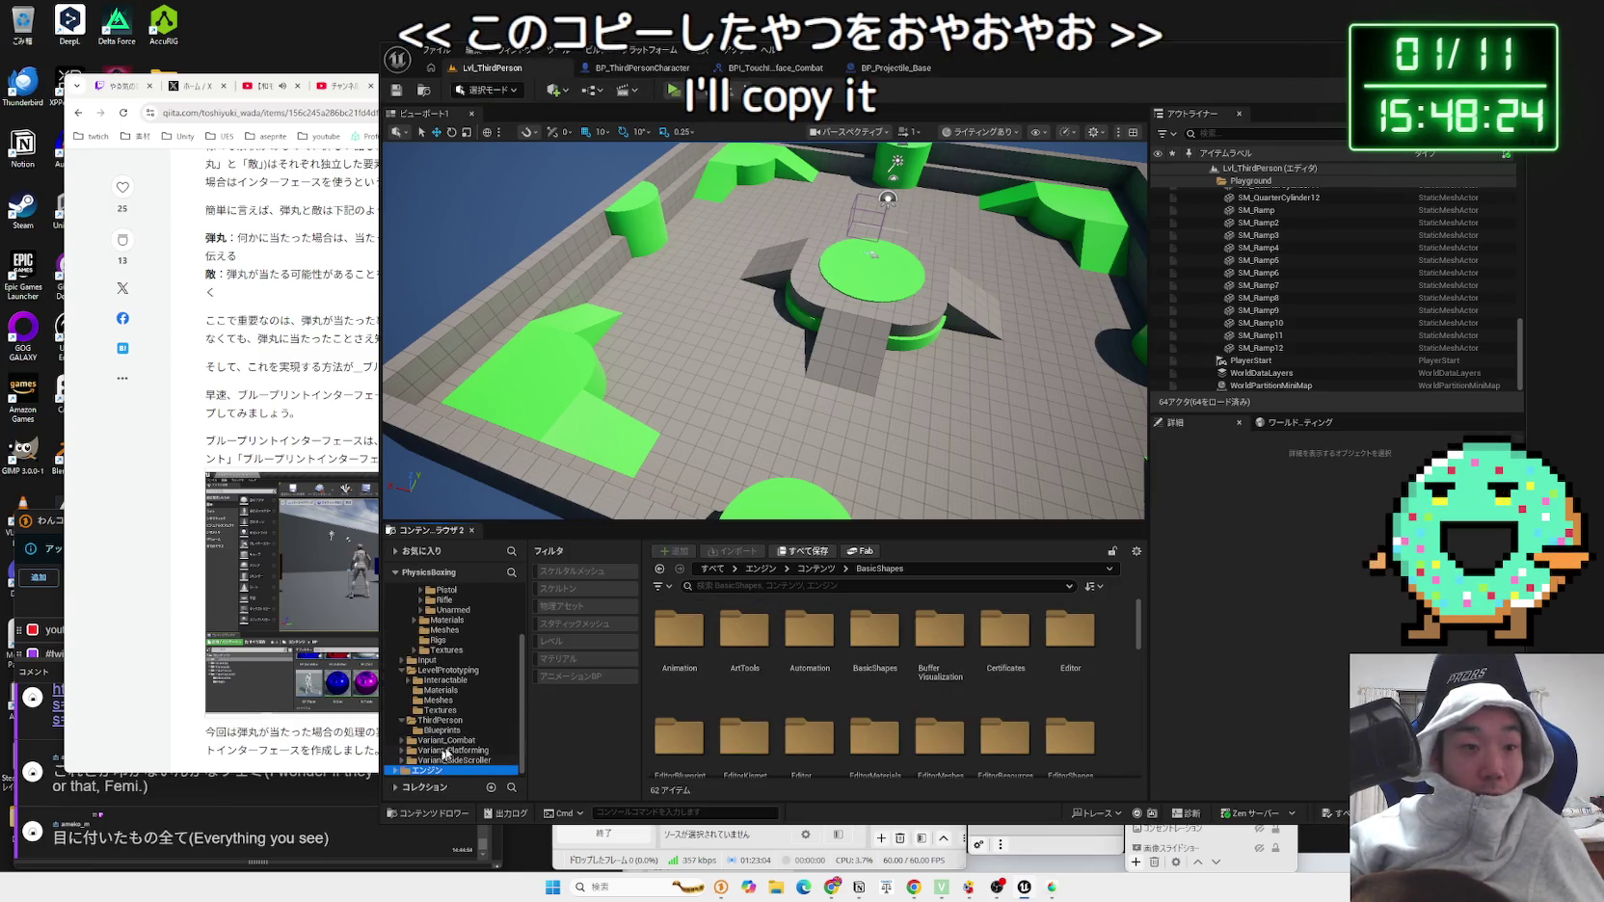
pyautogui.doubleClick(422, 771)
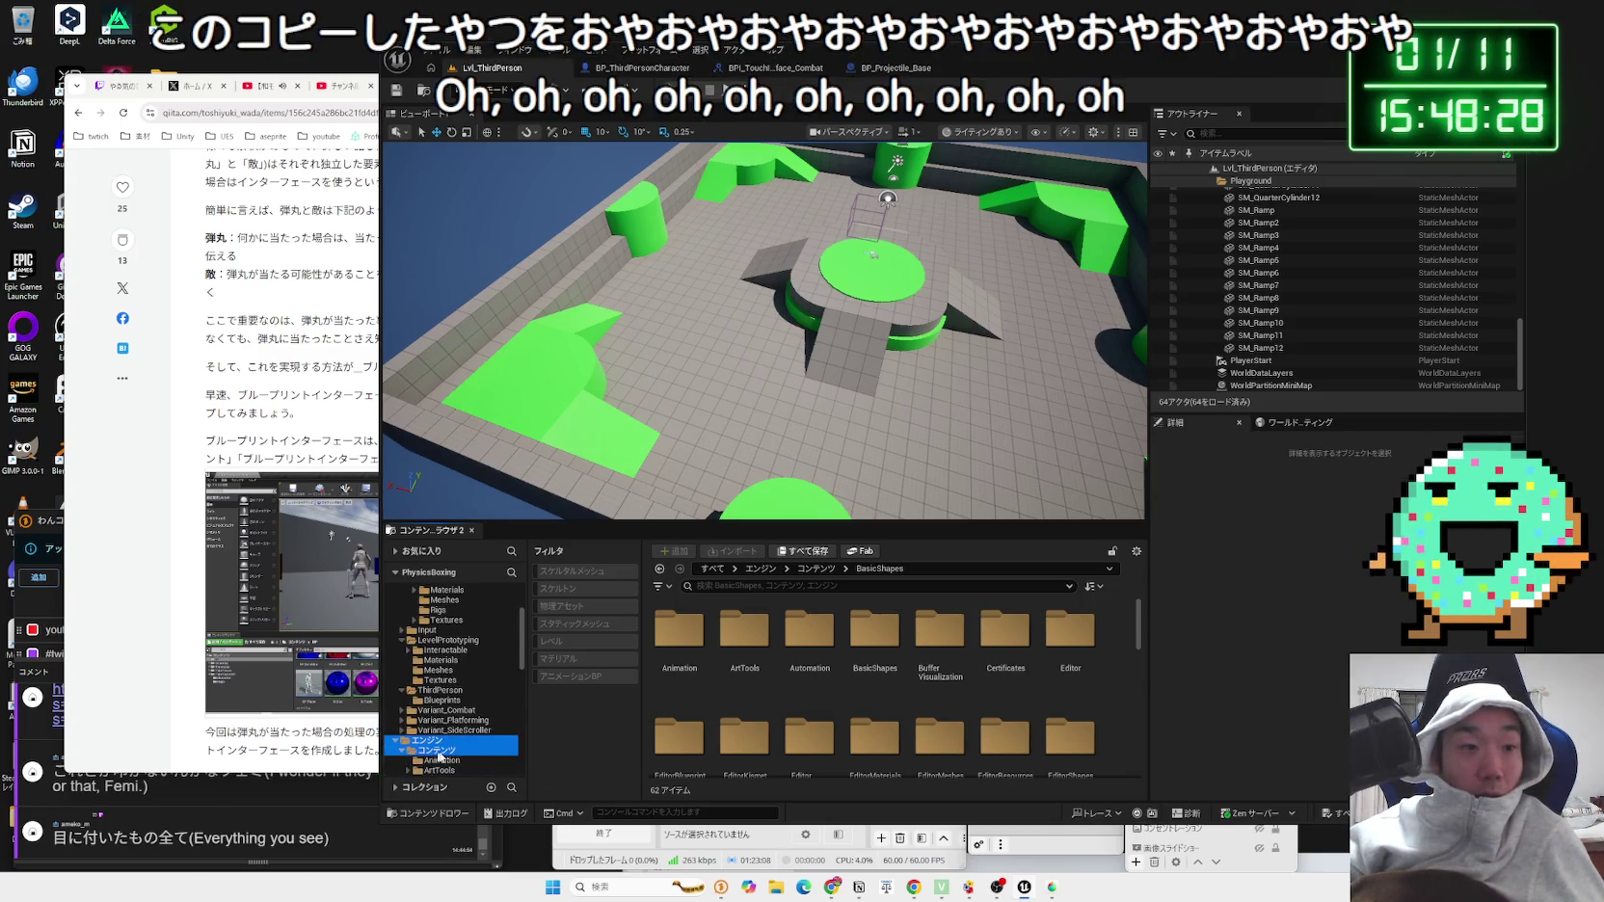
pyautogui.scroll(-3, 439, 733)
pyautogui.click(447, 670)
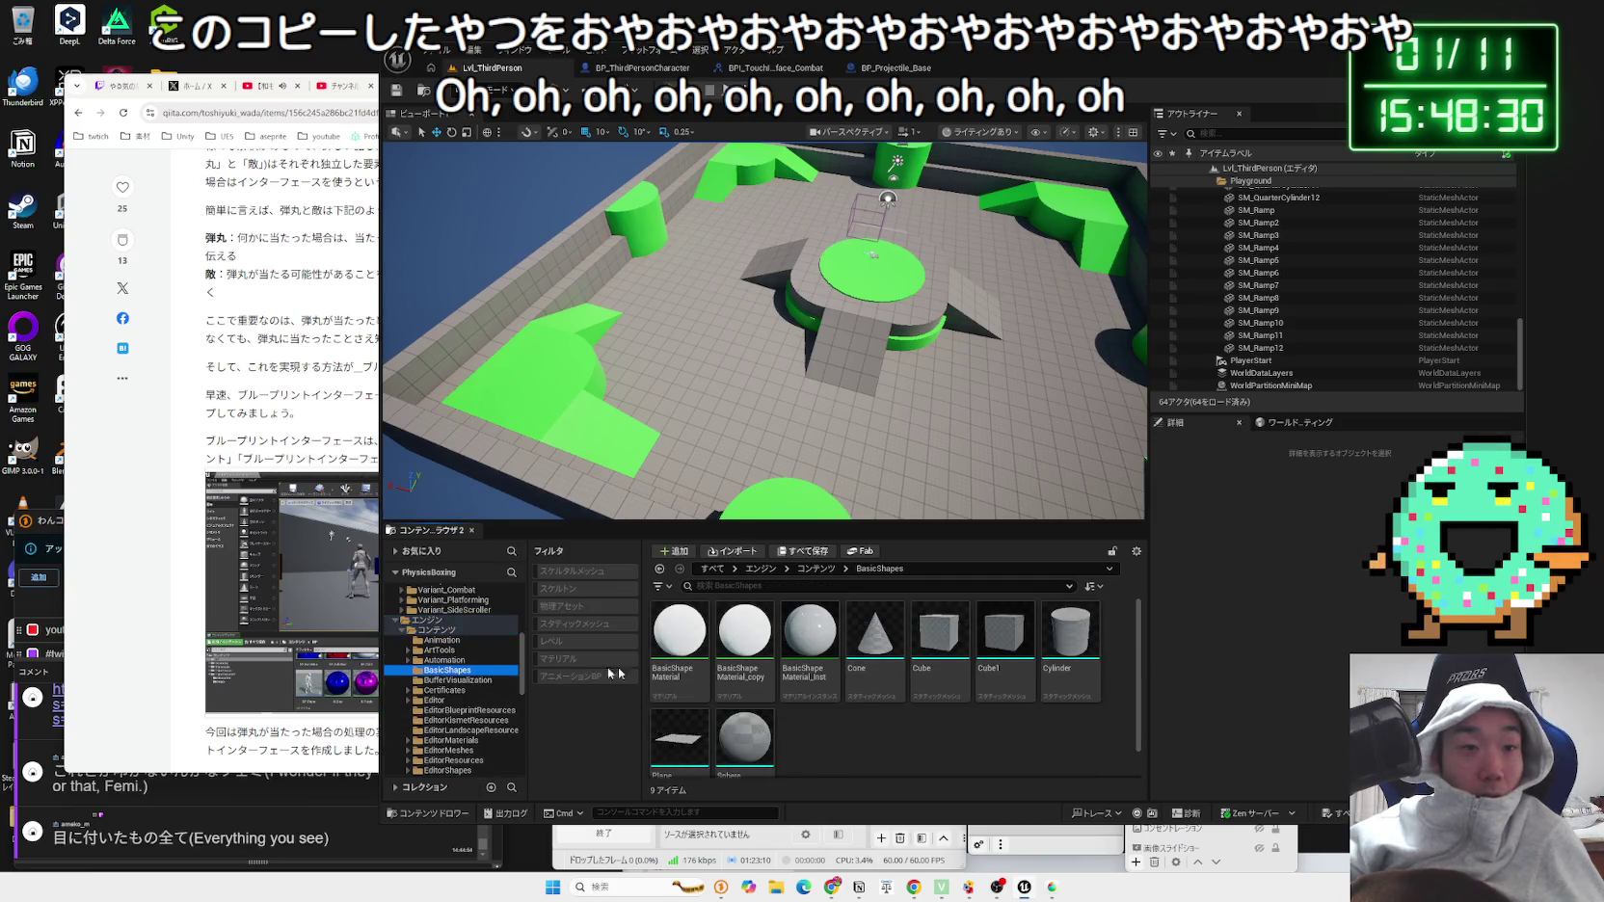
pyautogui.scroll(10, 438, 671)
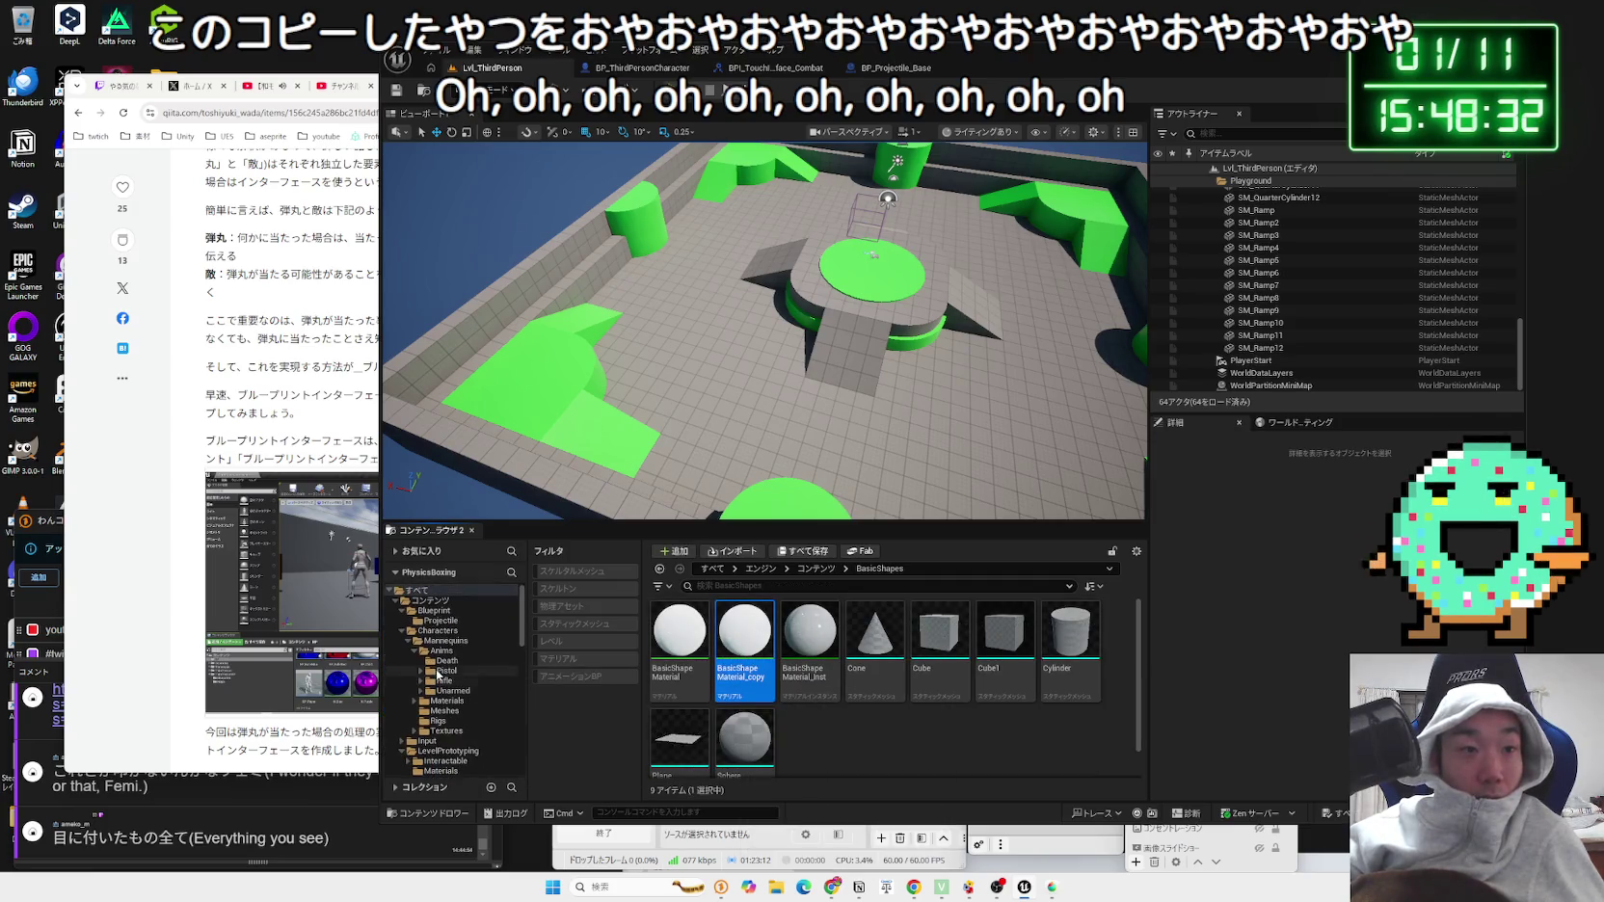
pyautogui.moveTo(694, 644)
pyautogui.mouseDown()
pyautogui.moveTo(733, 659)
pyautogui.moveTo(460, 658)
pyautogui.moveTo(446, 624)
pyautogui.mouseUp()
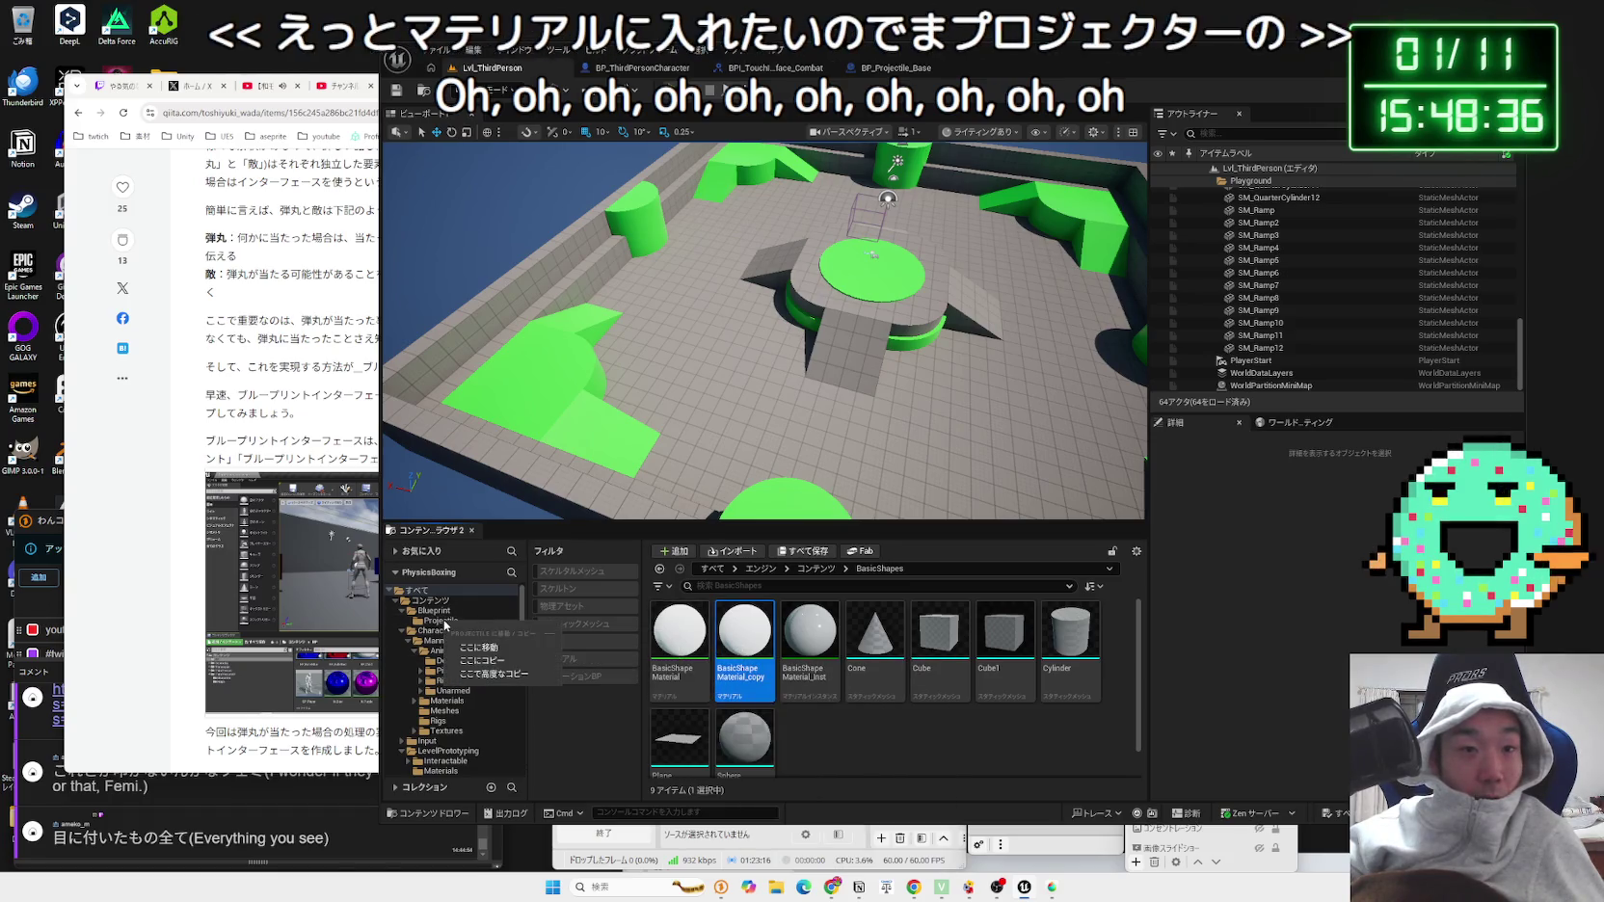
pyautogui.click(472, 648)
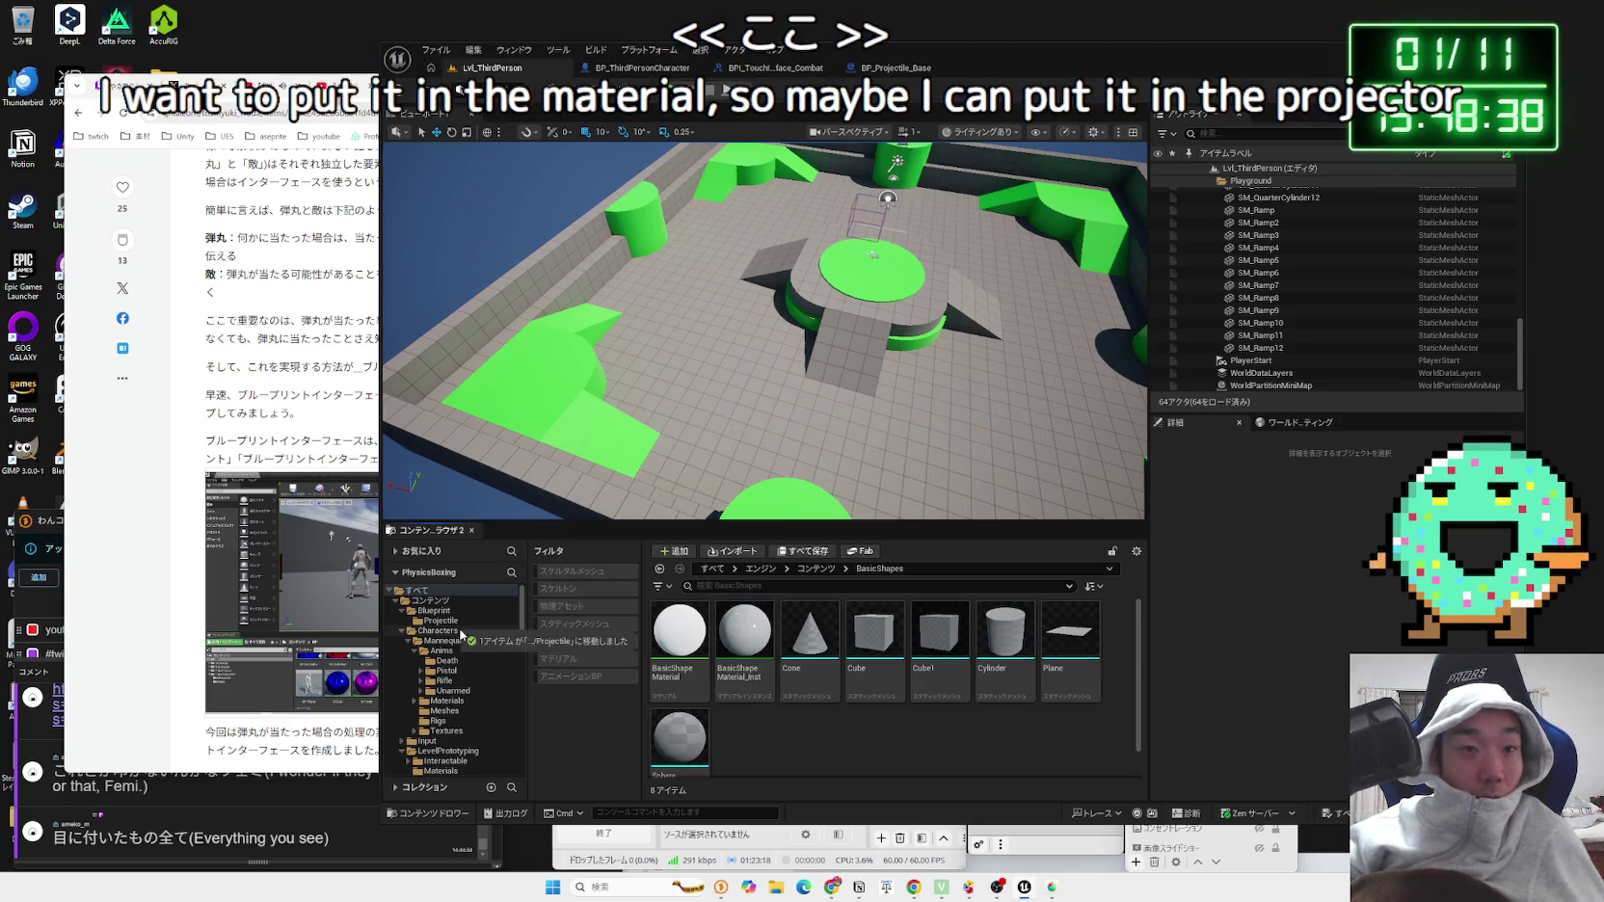
pyautogui.click(441, 622)
# Step: Create a material instance of BasicShapeMaterial_copy named MI_projectile_red and save it
pyautogui.rightClick(679, 636)
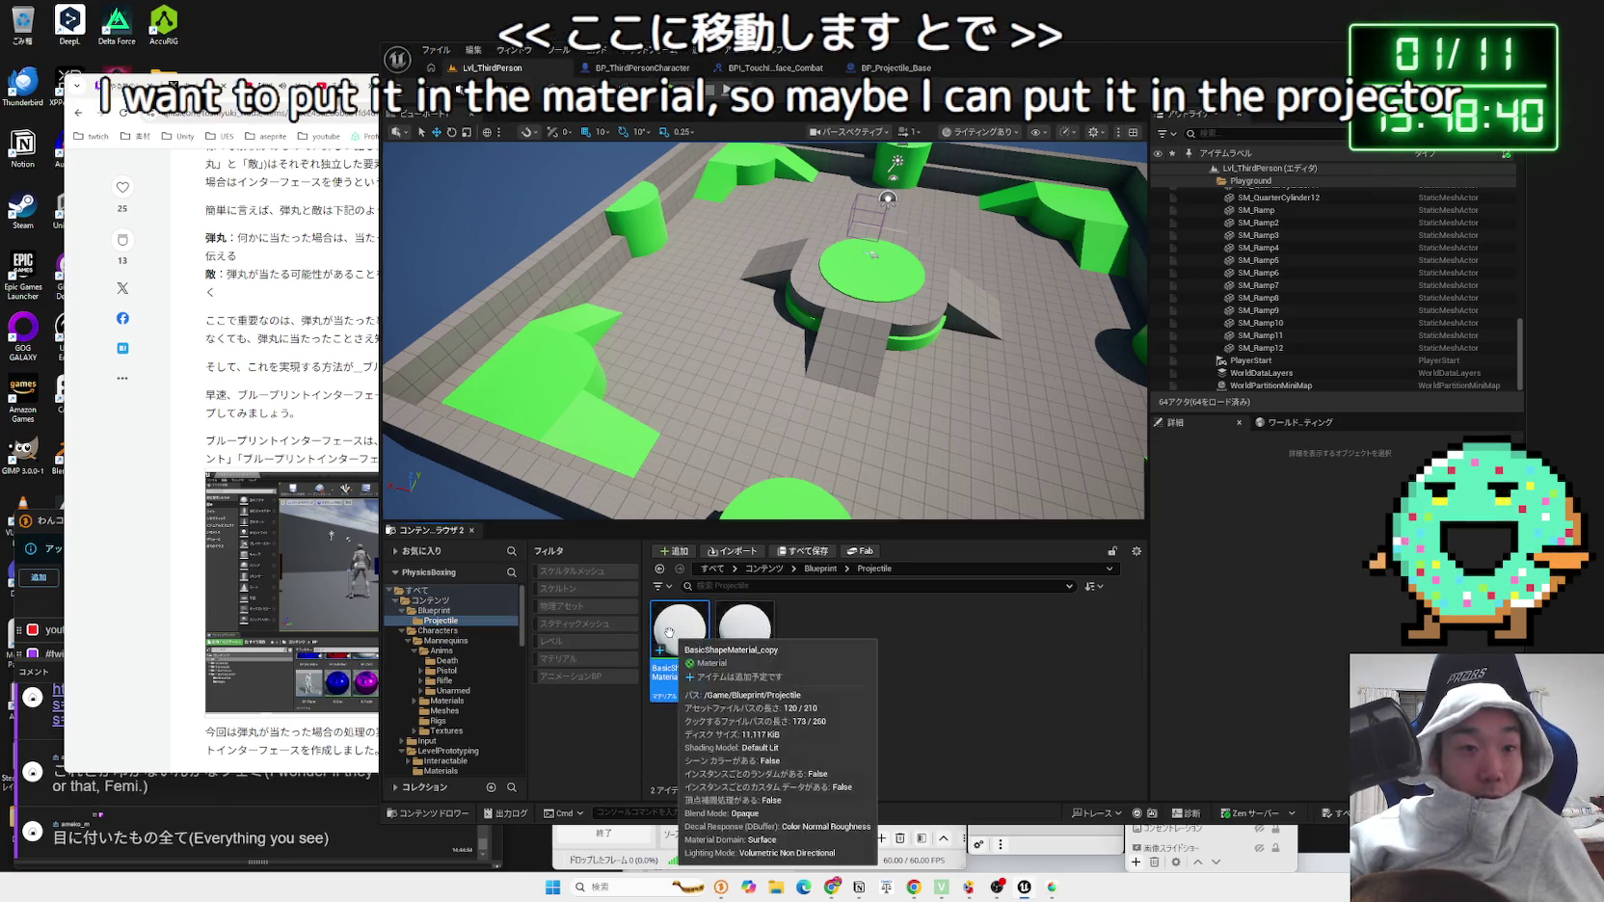
pyautogui.click(752, 273)
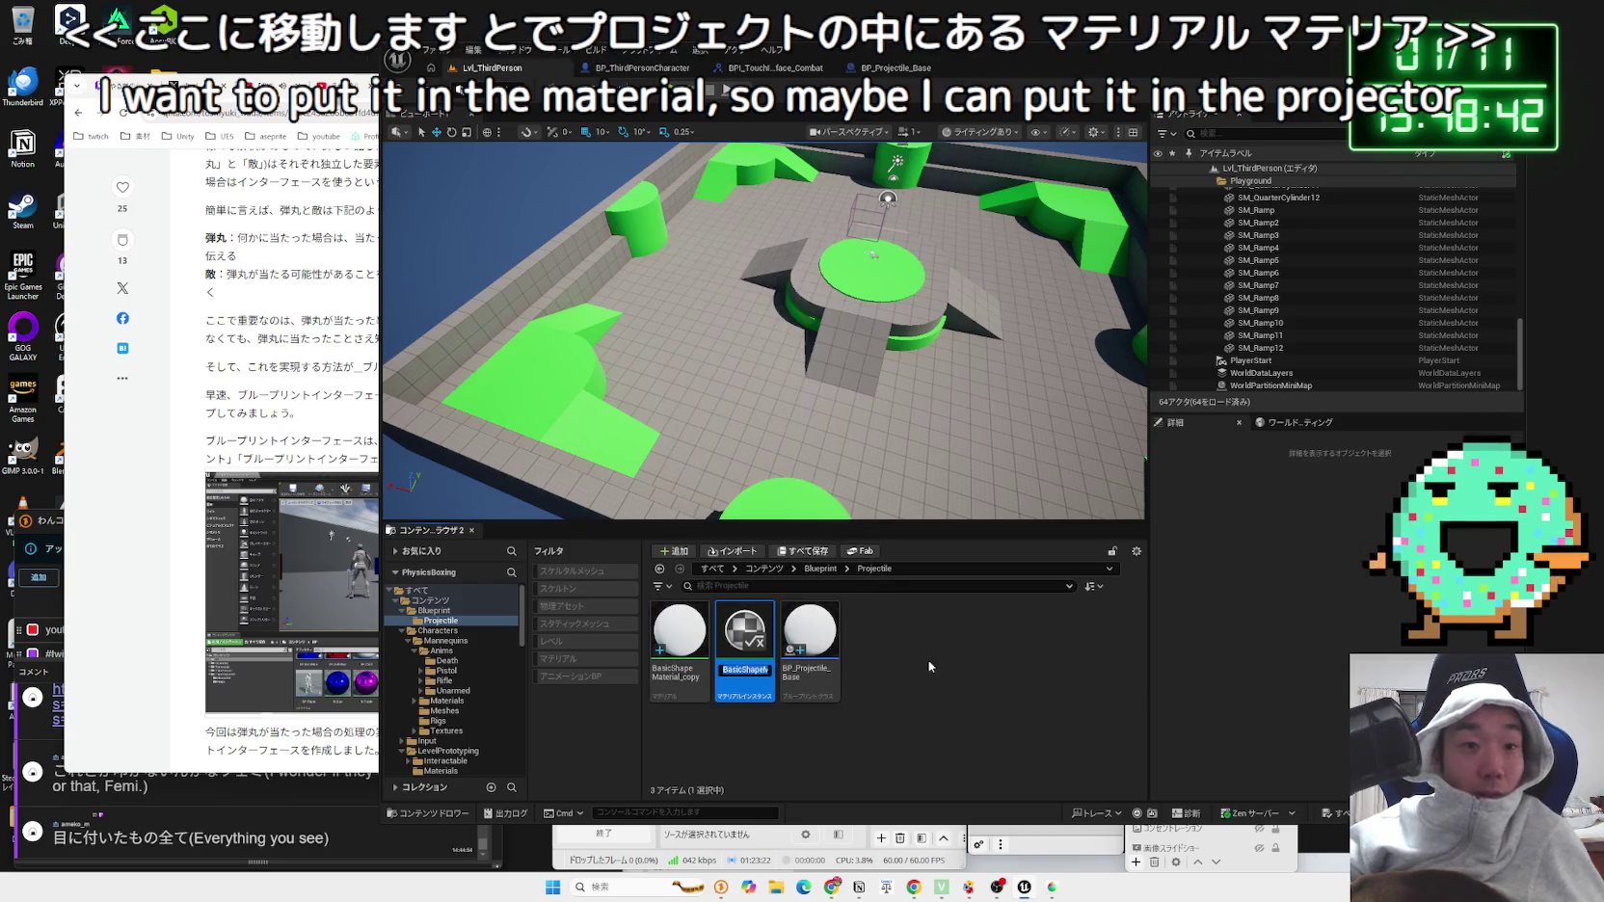
pyautogui.press('End')
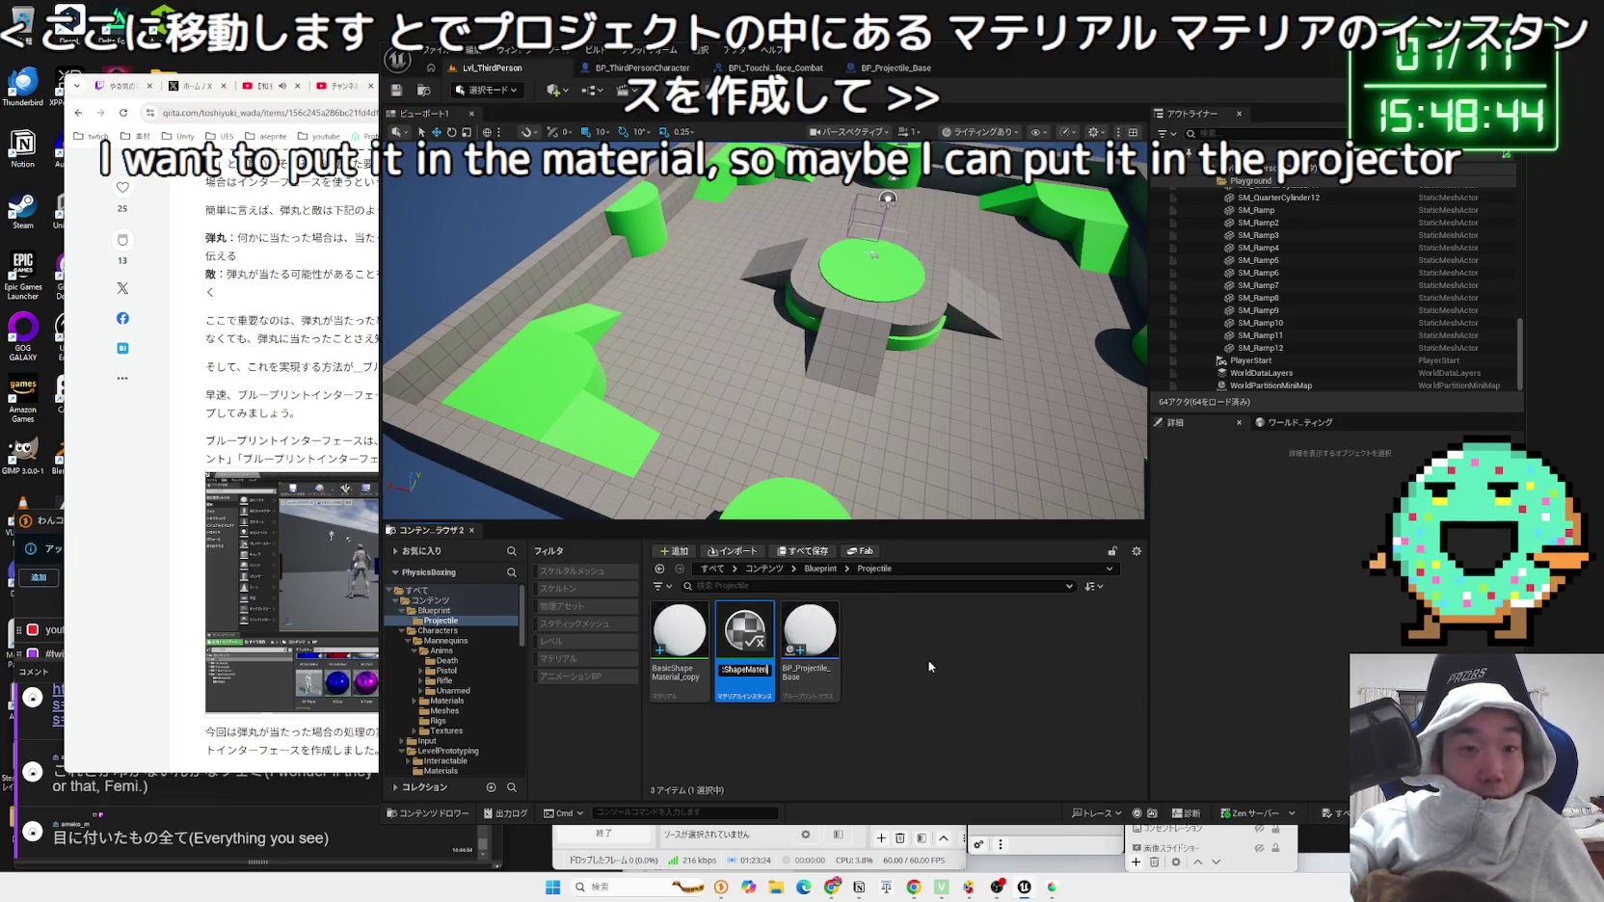
pyautogui.press('BackSpace')
pyautogui.write('MI_projec')
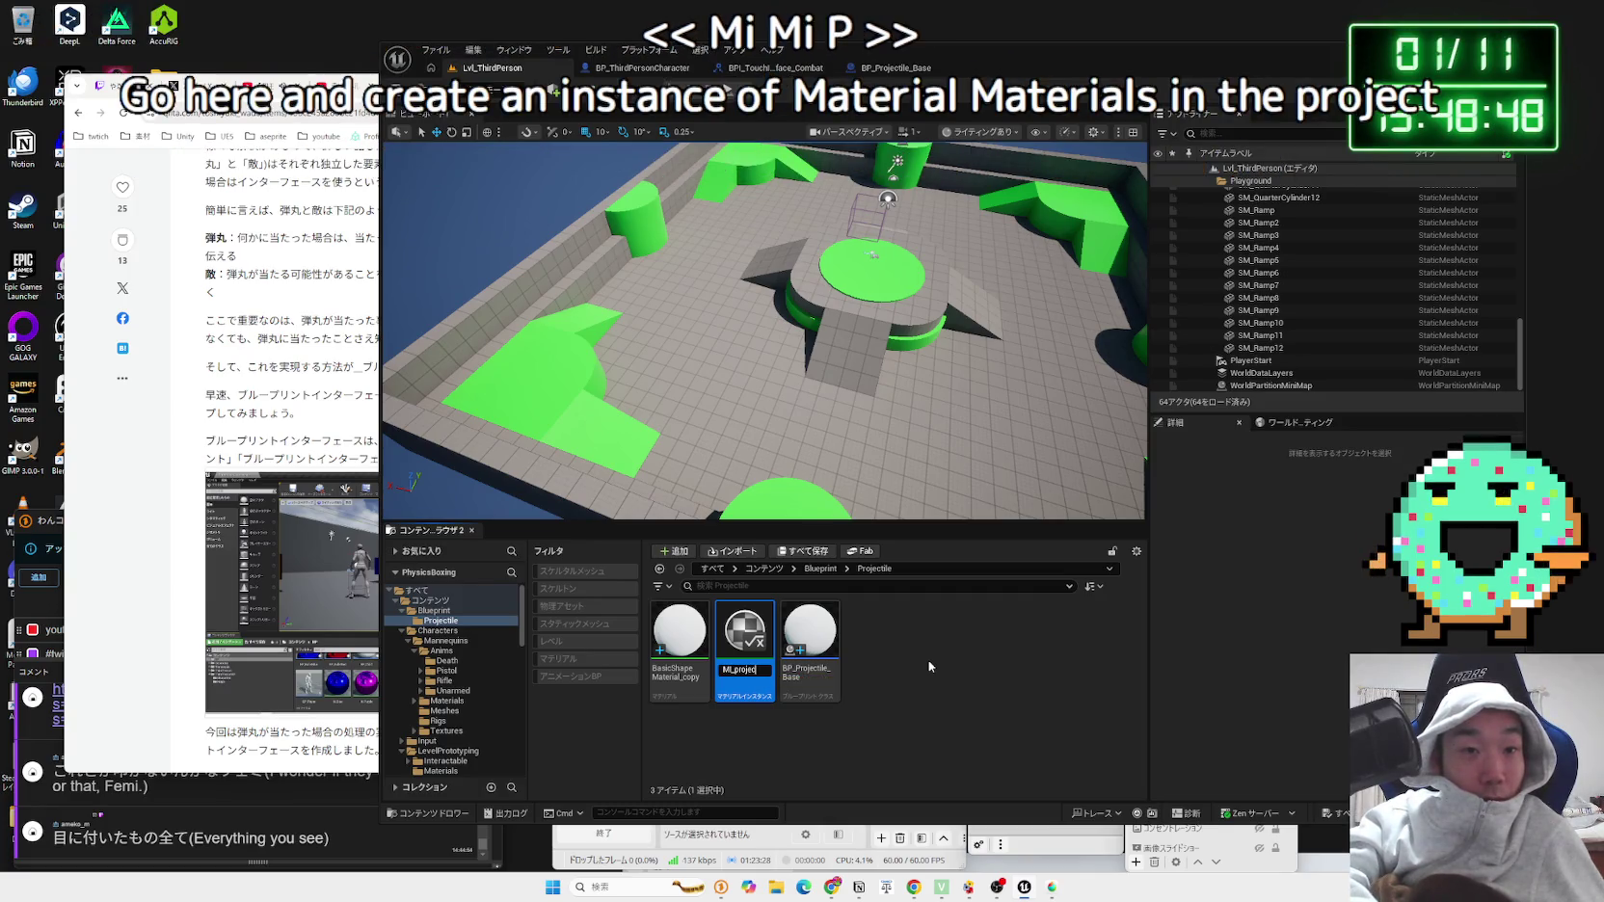
pyautogui.write('red')
pyautogui.press('Return')
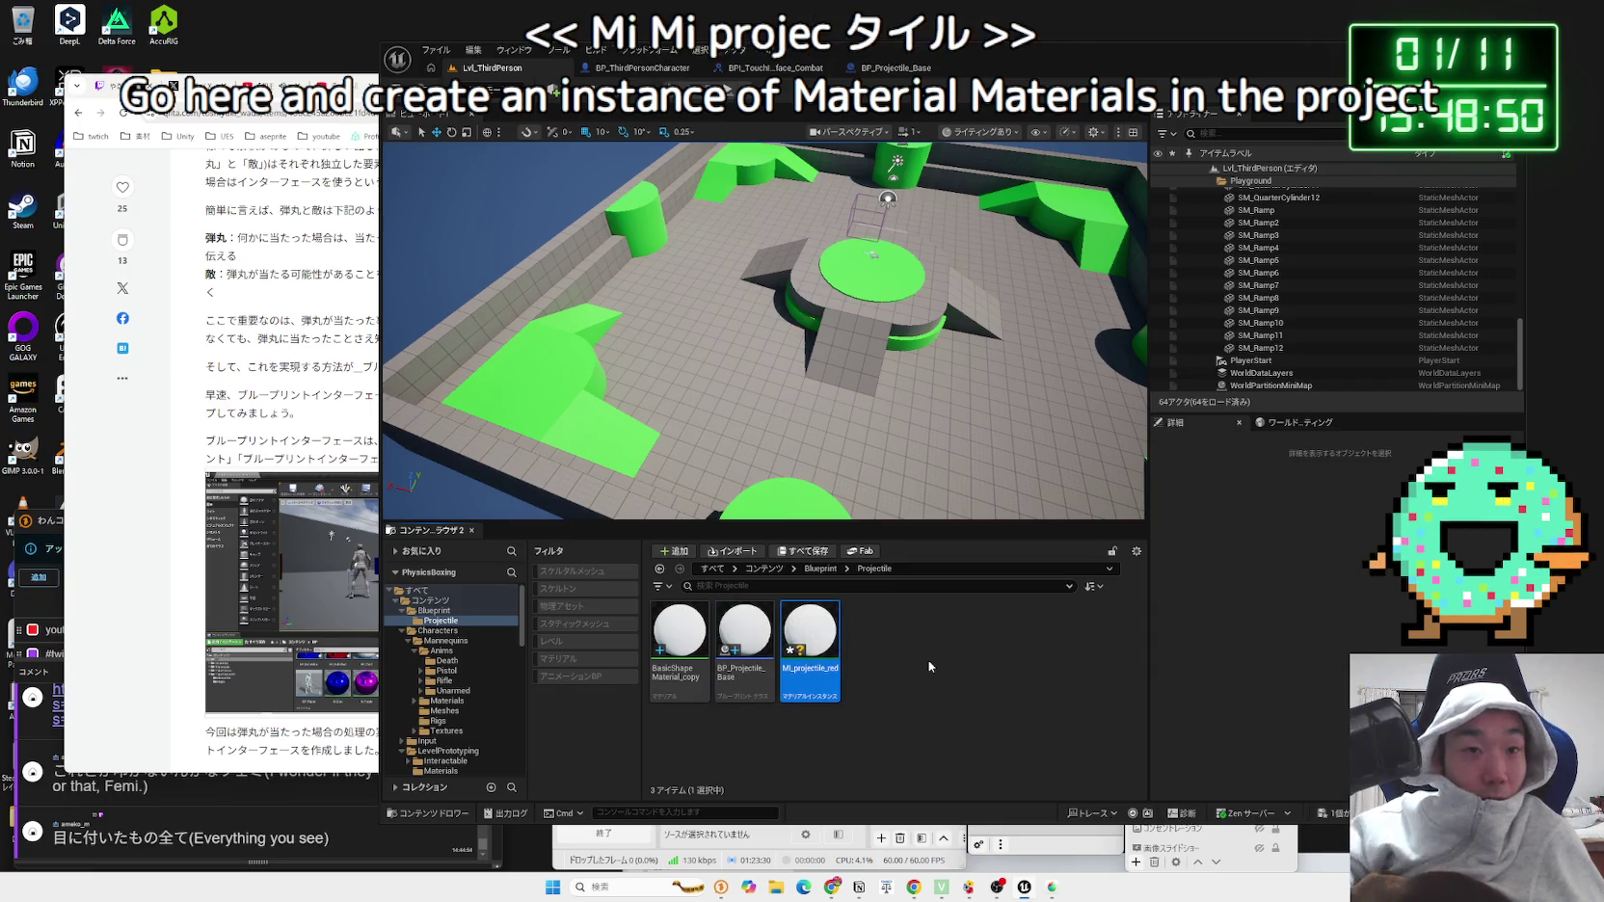
pyautogui.hotkey('ctrl', 'shift', 's')
pyautogui.click(881, 576)
# Step: Set MI_projectile_red's Color parameter to red, save, and close its editor
pyautogui.doubleClick(812, 633)
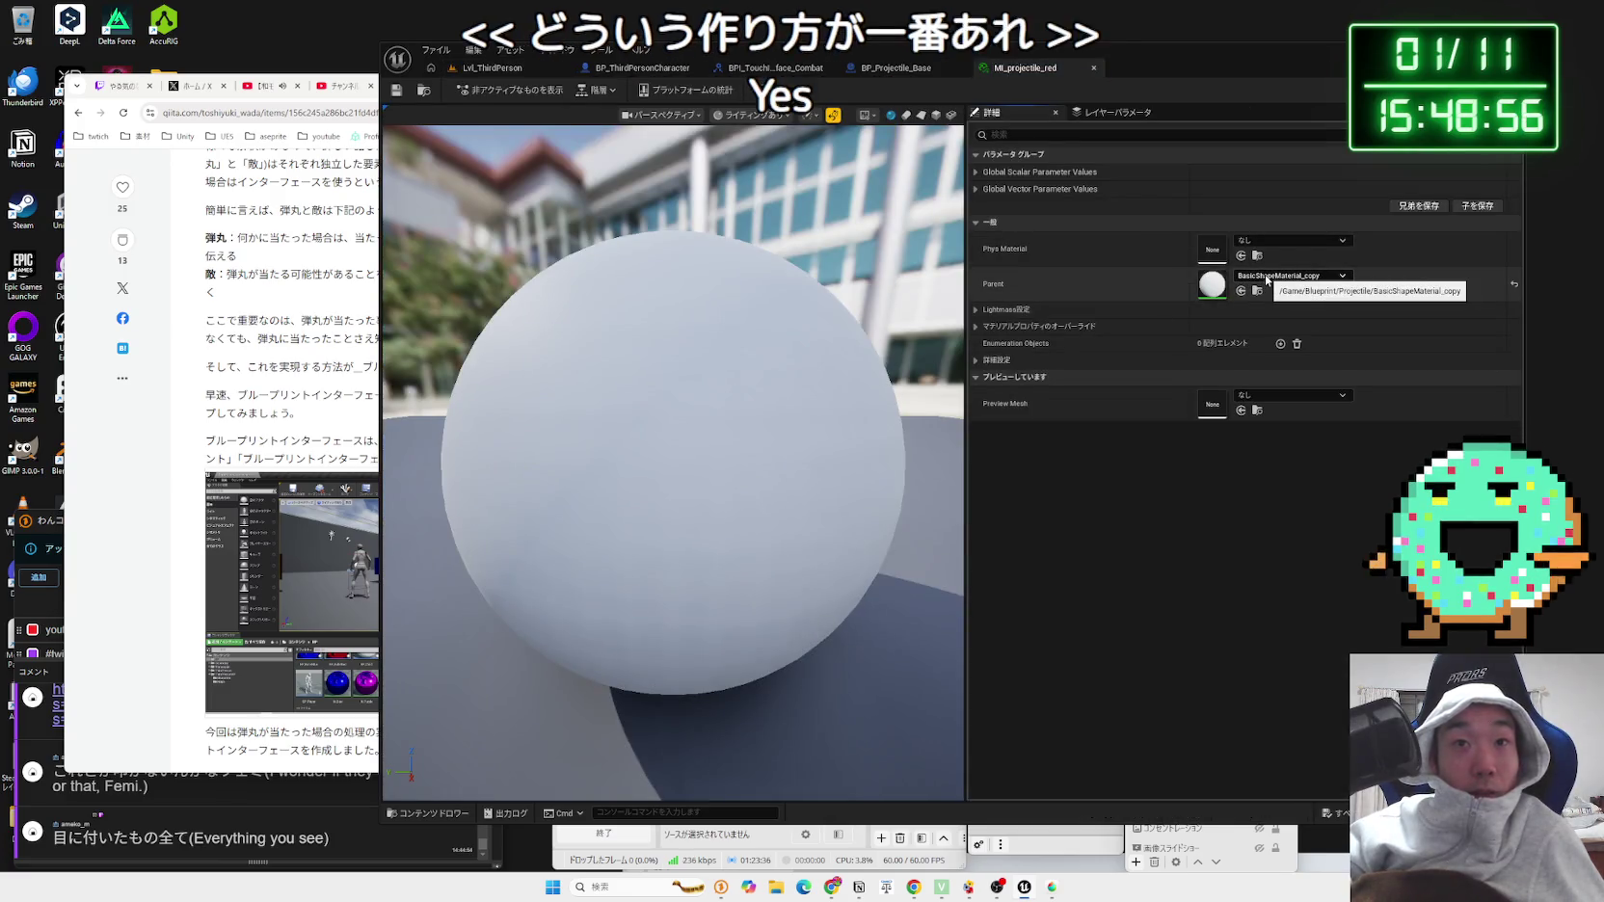
pyautogui.click(976, 172)
pyautogui.click(977, 172)
pyautogui.click(977, 189)
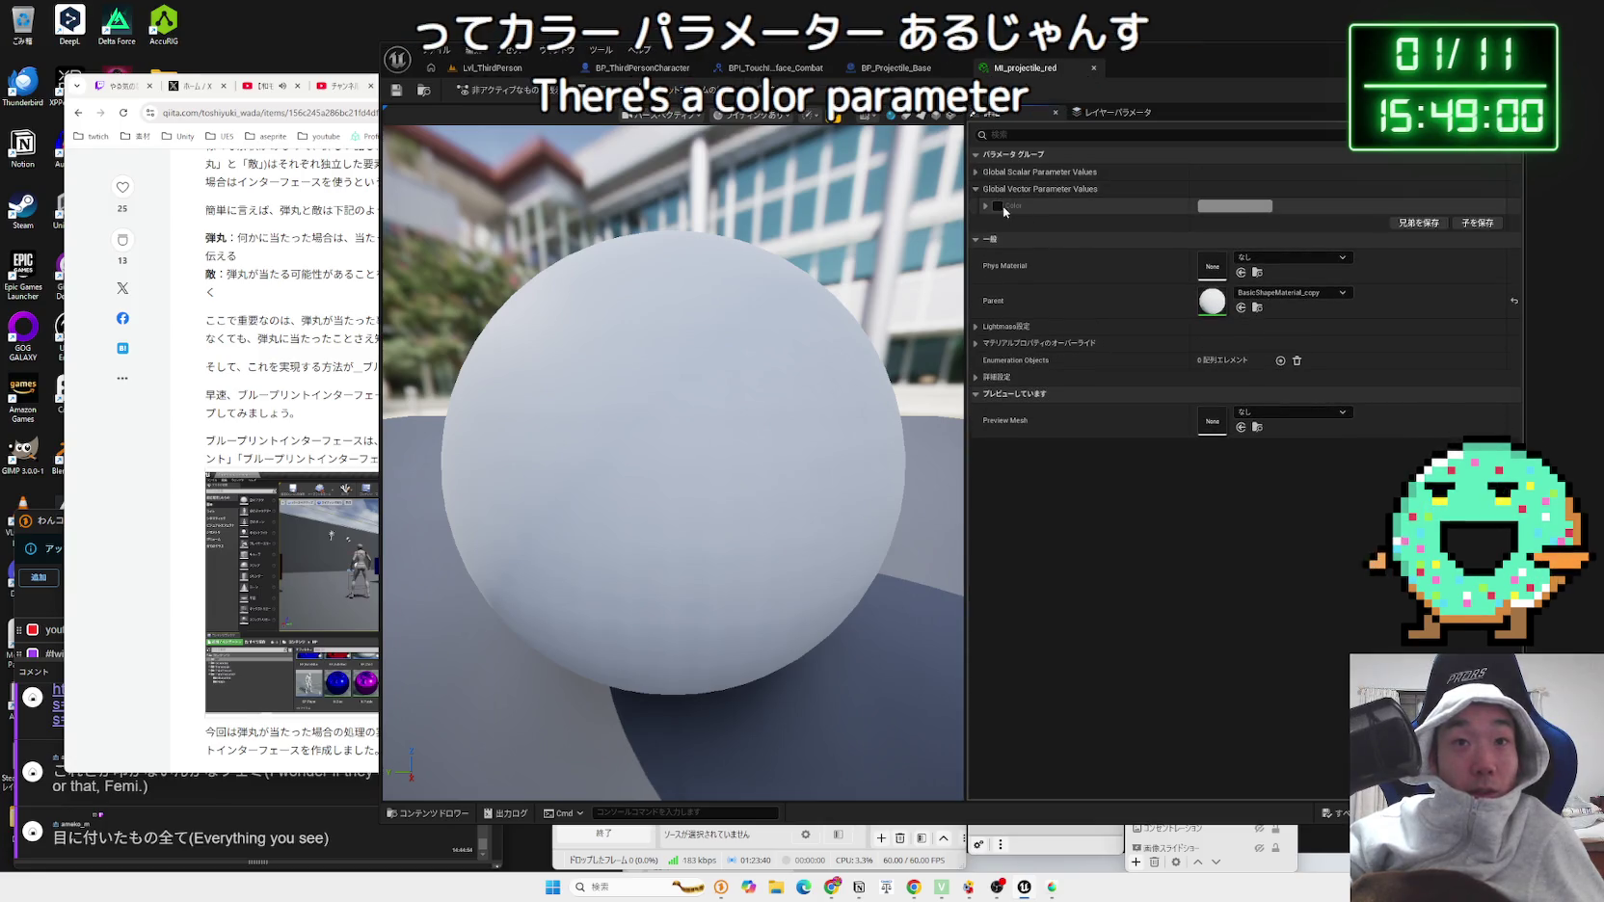
pyautogui.click(1257, 208)
pyautogui.moveTo(1370, 313); pyautogui.dragTo(1393, 305)
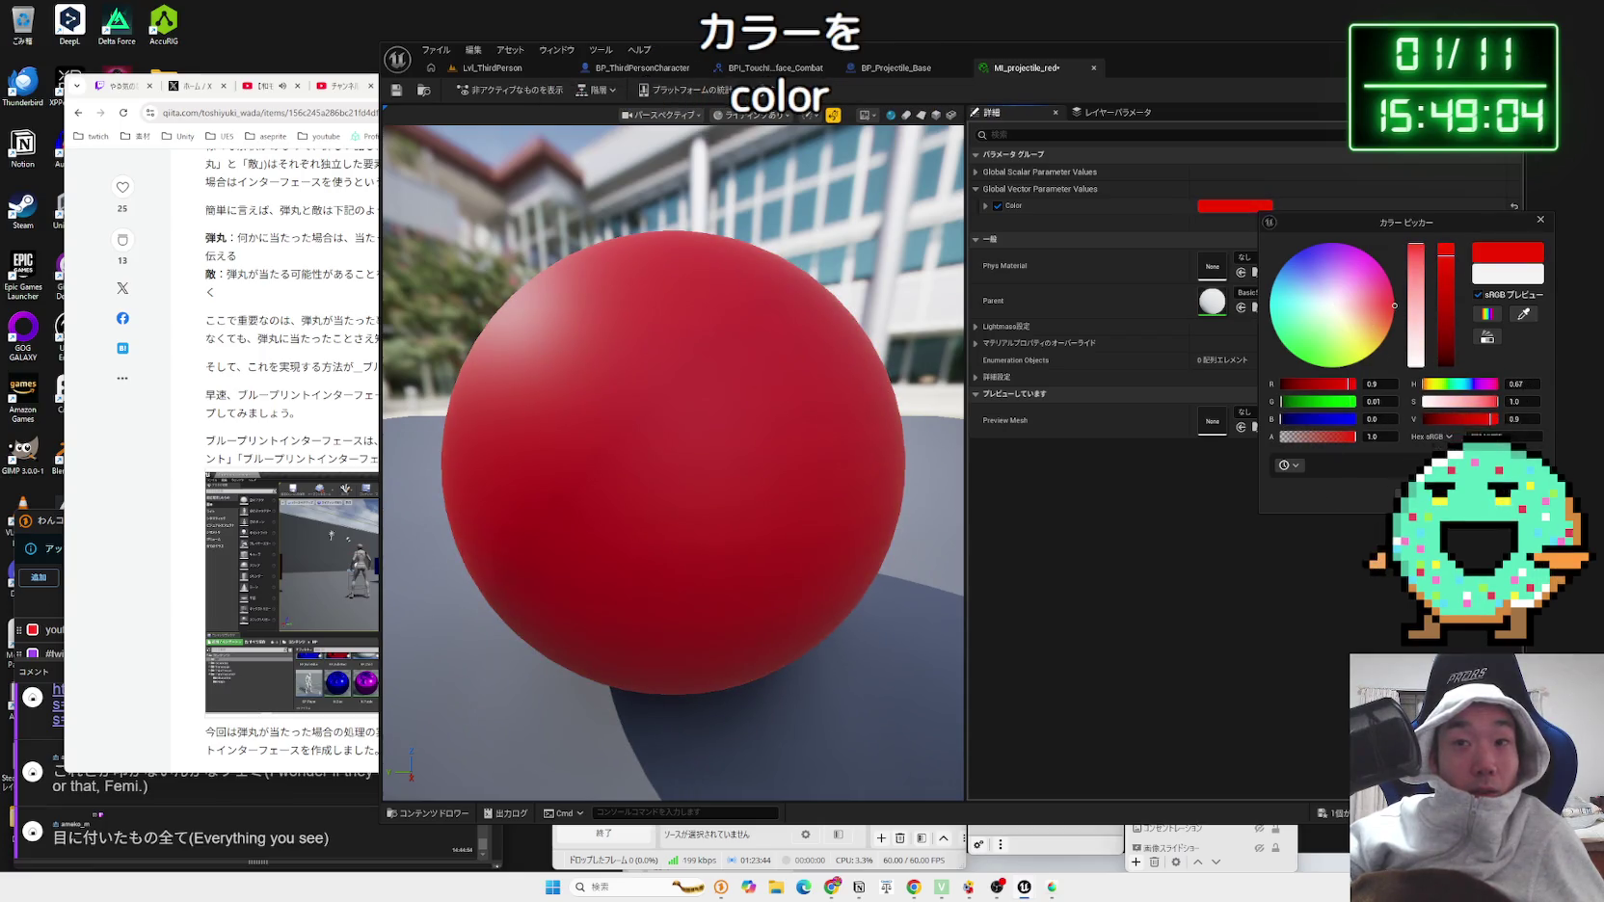
pyautogui.click(1354, 542)
pyautogui.hotkey('ctrl', 'shift', 's')
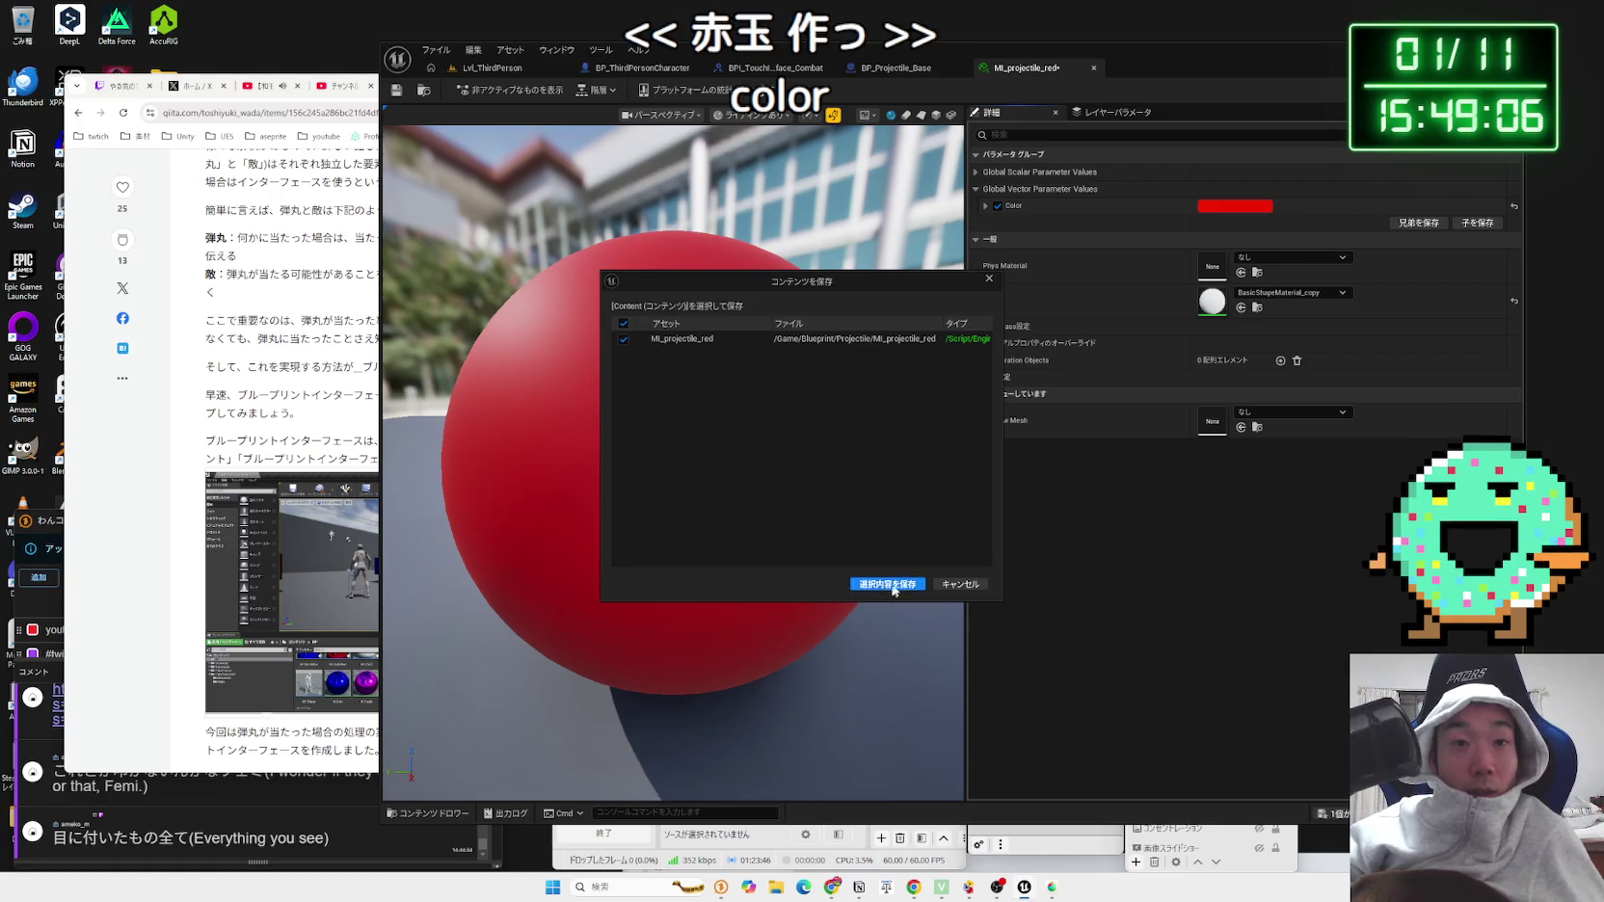
pyautogui.click(911, 580)
pyautogui.click(1094, 69)
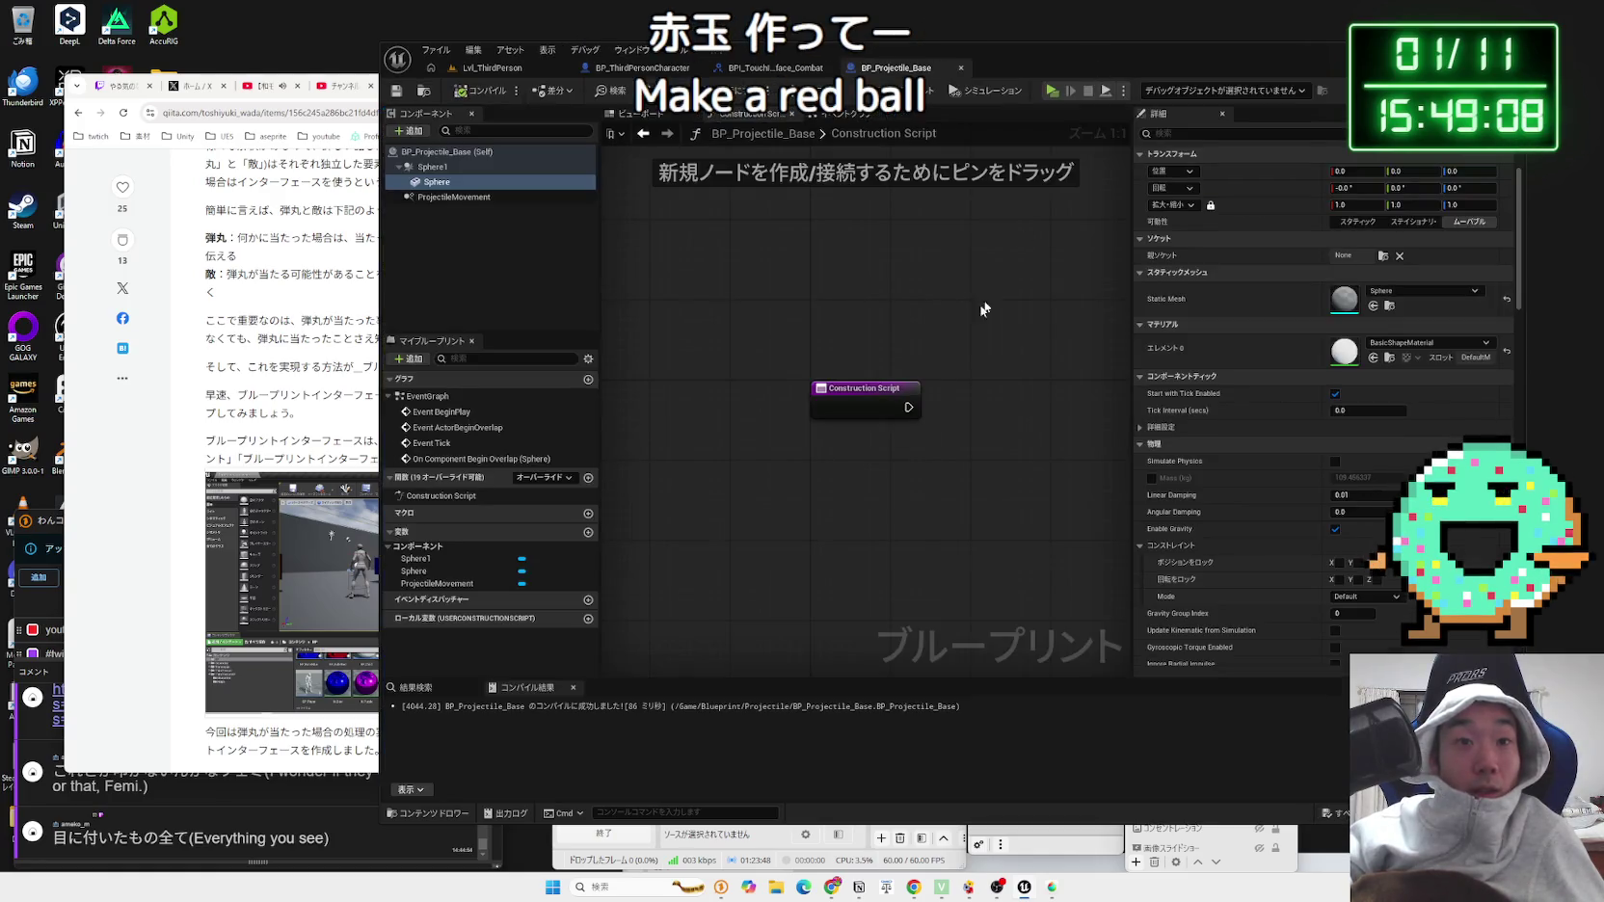
# Step: Create a material instance of BasicShapeMaterial_copy named MI_Projectile_blue
pyautogui.click(498, 71)
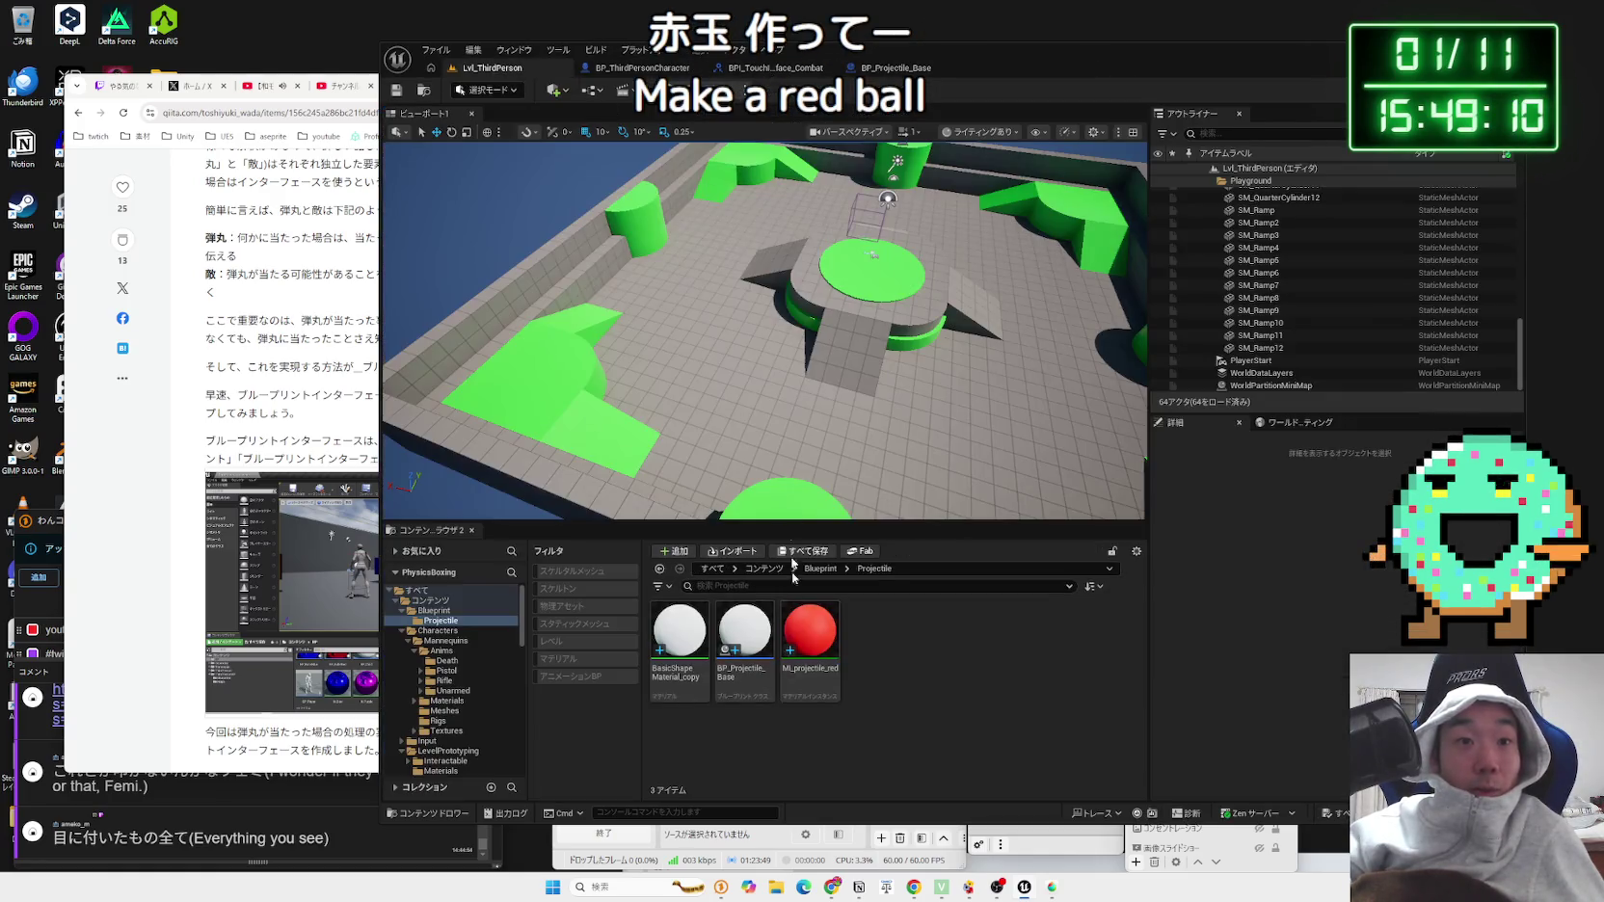
pyautogui.rightClick(690, 630)
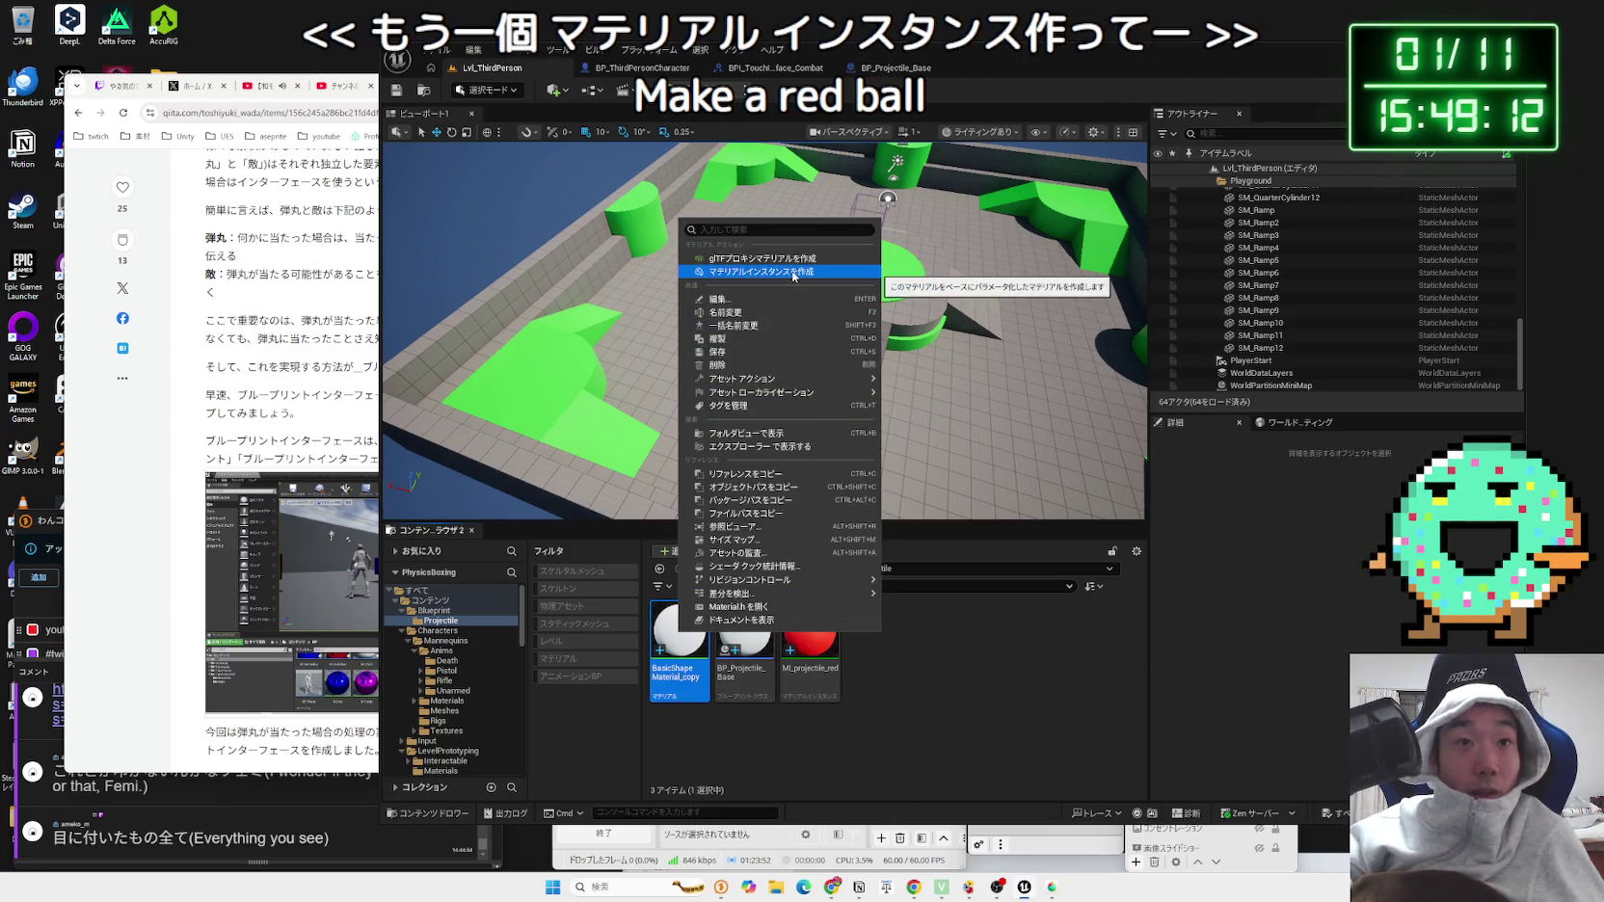
pyautogui.click(761, 272)
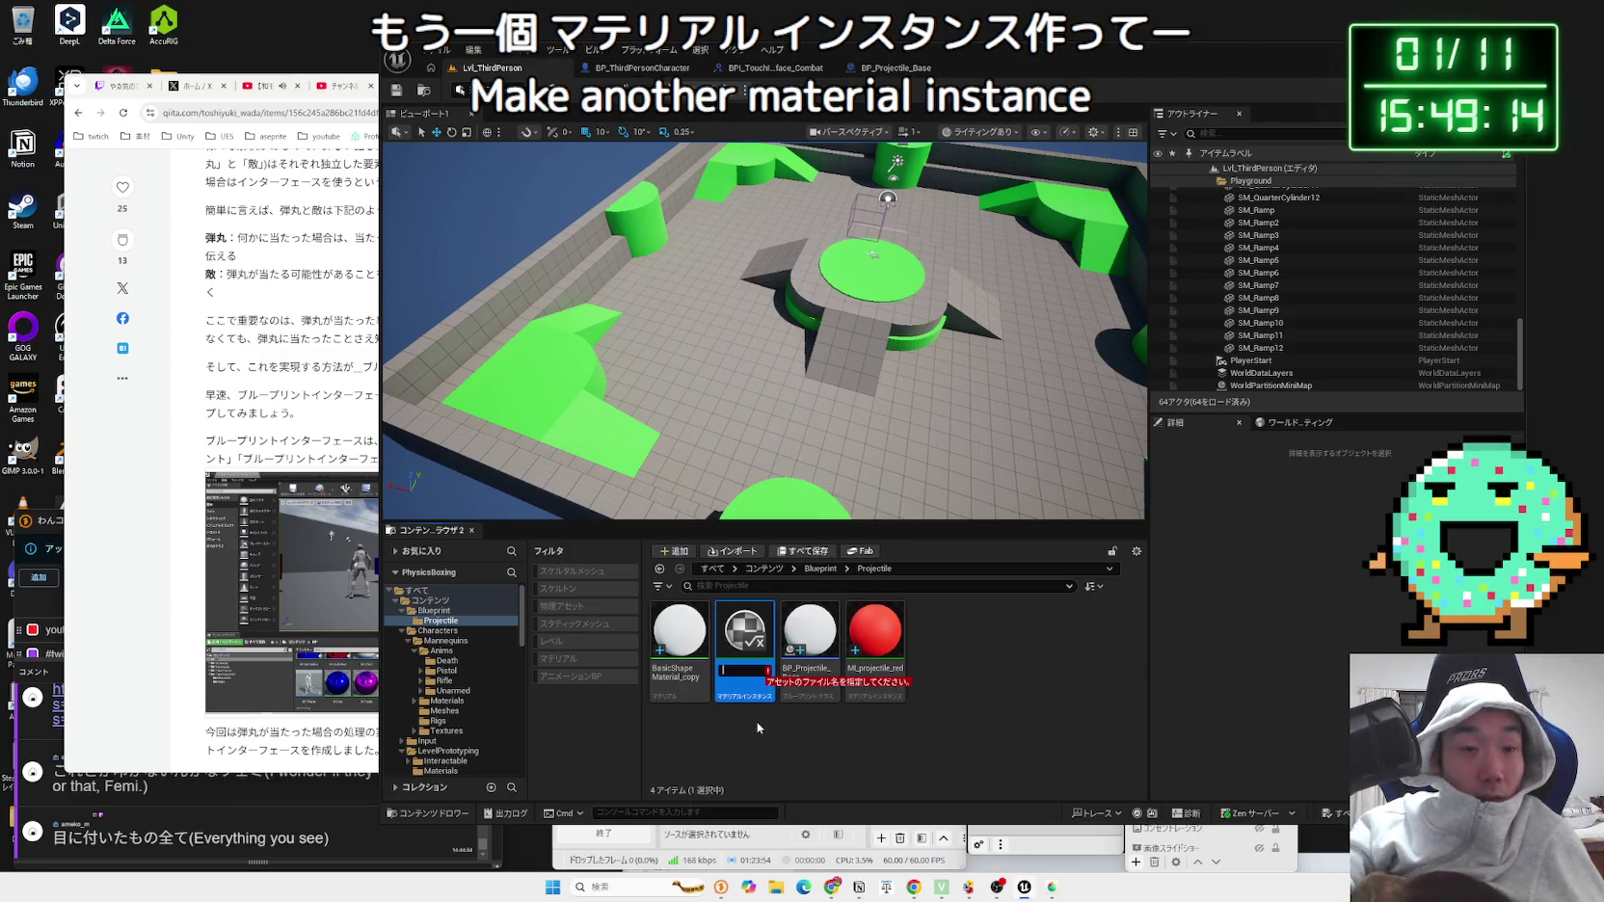
pyautogui.write('ML_Pro')
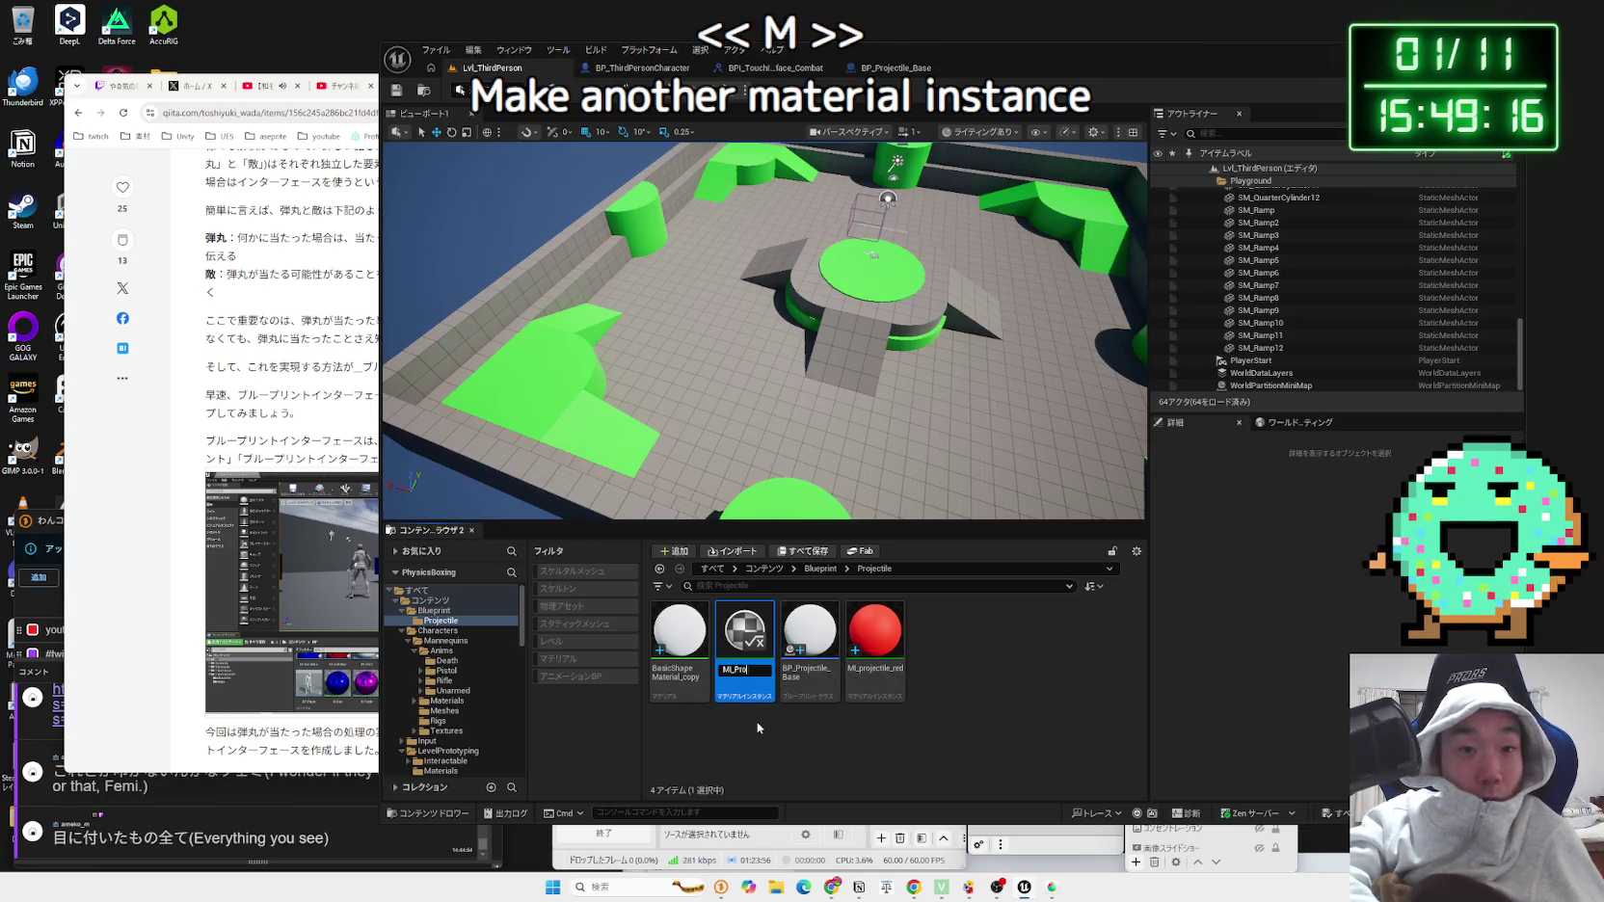
pyautogui.write('Pro')
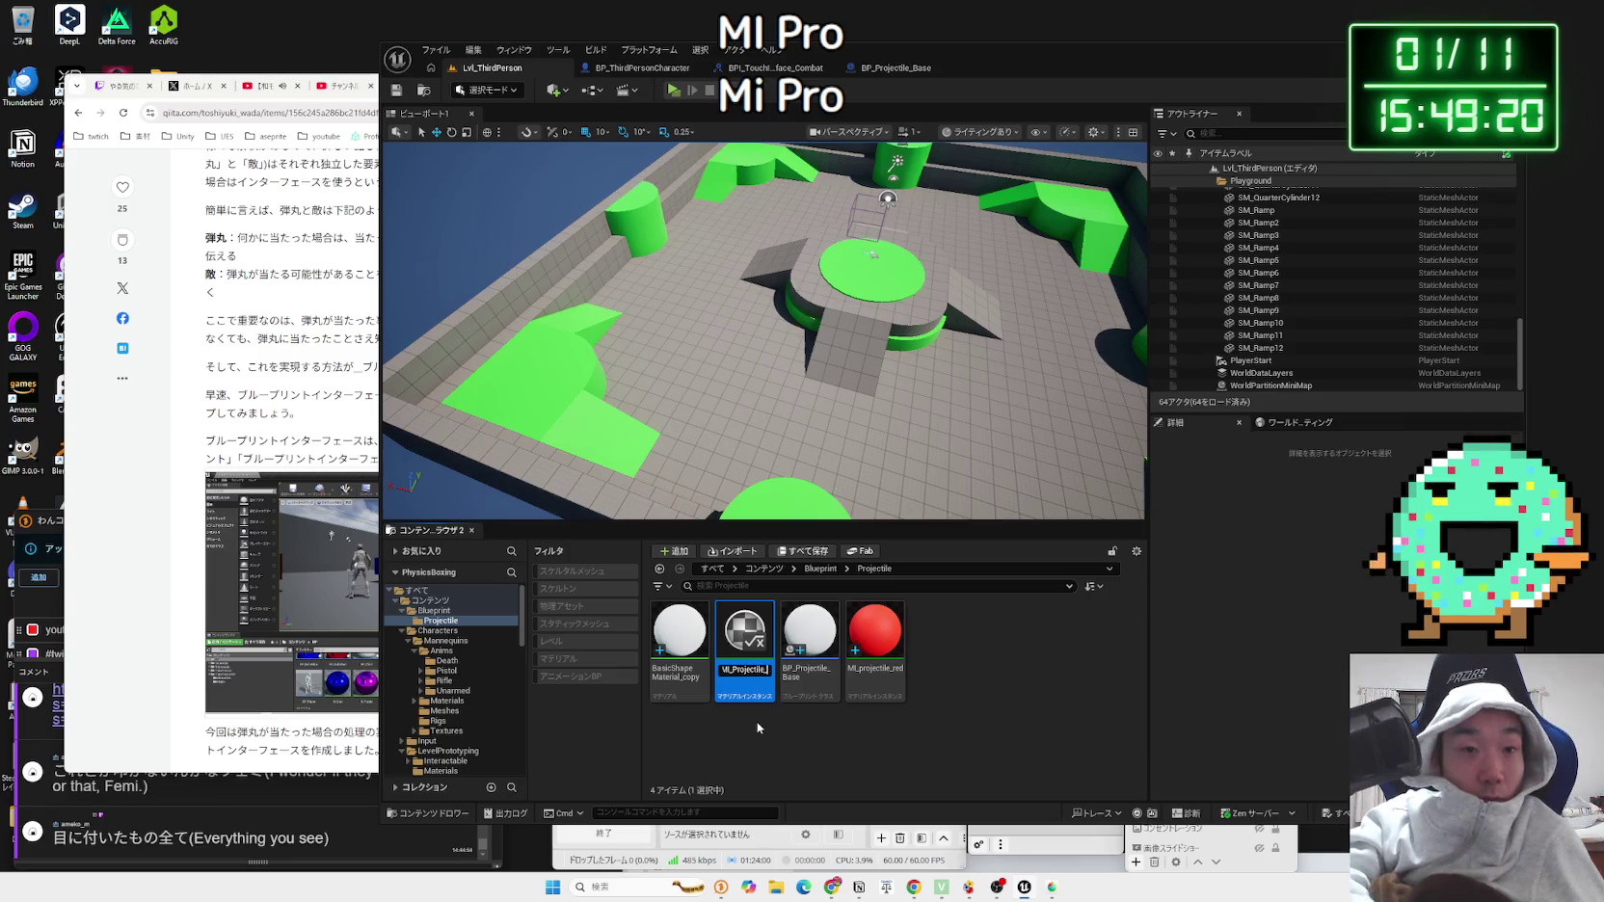
pyautogui.write('e')
pyautogui.press('Return')
# Step: Try renaming the red instance to a capitalised MI_Projectile_red, dismissing the rename errors
pyautogui.press('Right')
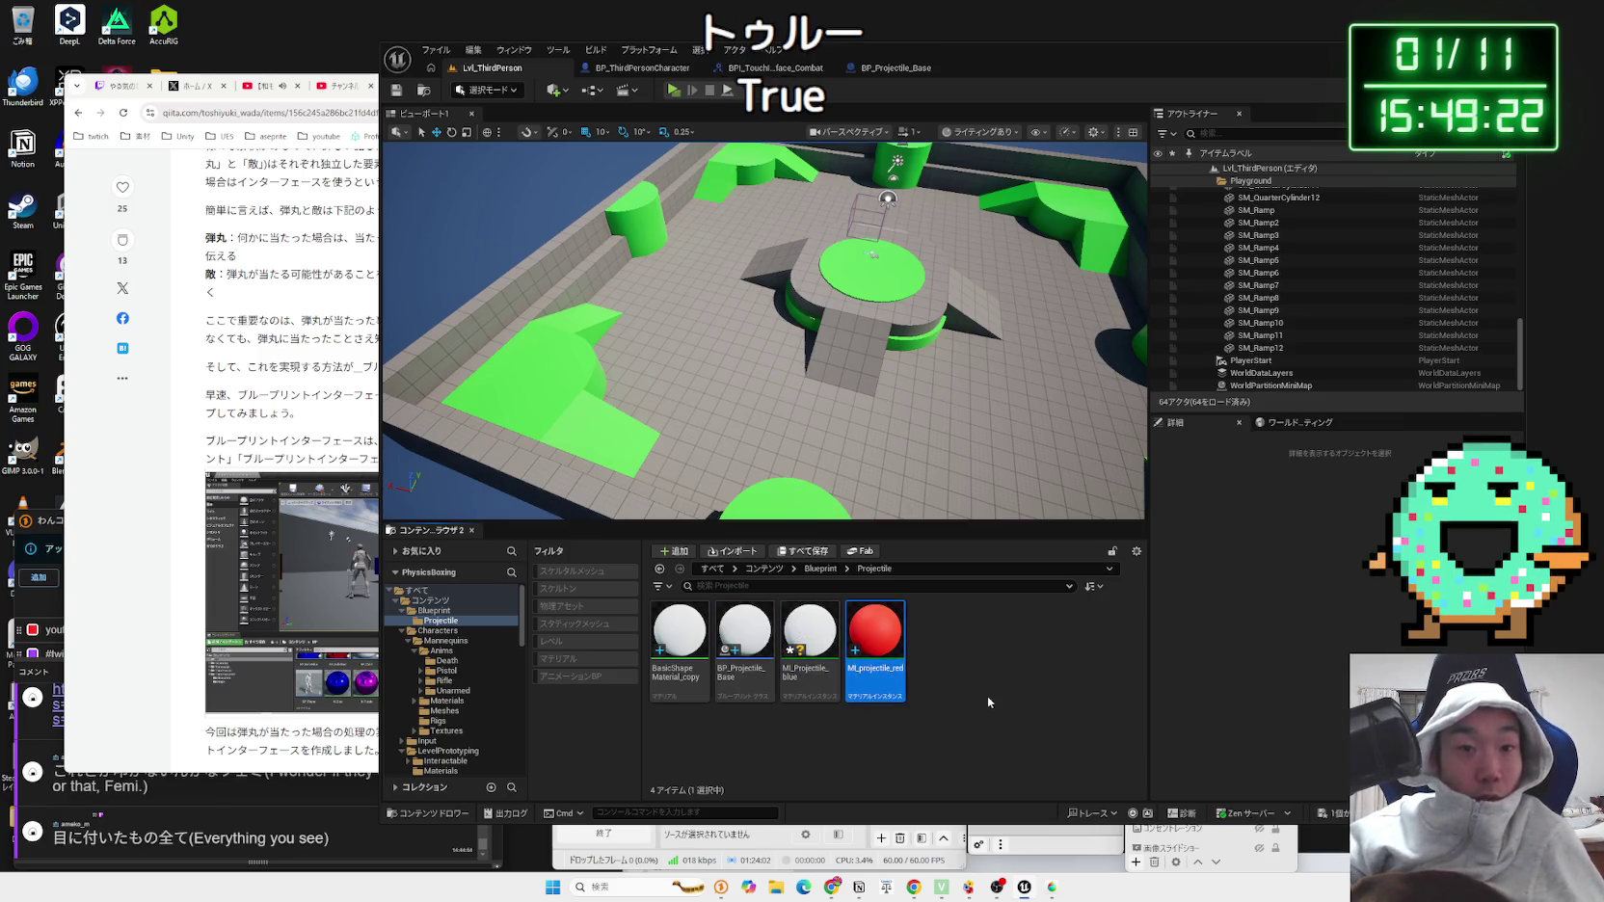
pyautogui.press('F2')
pyautogui.write('MI_Projectile_r')
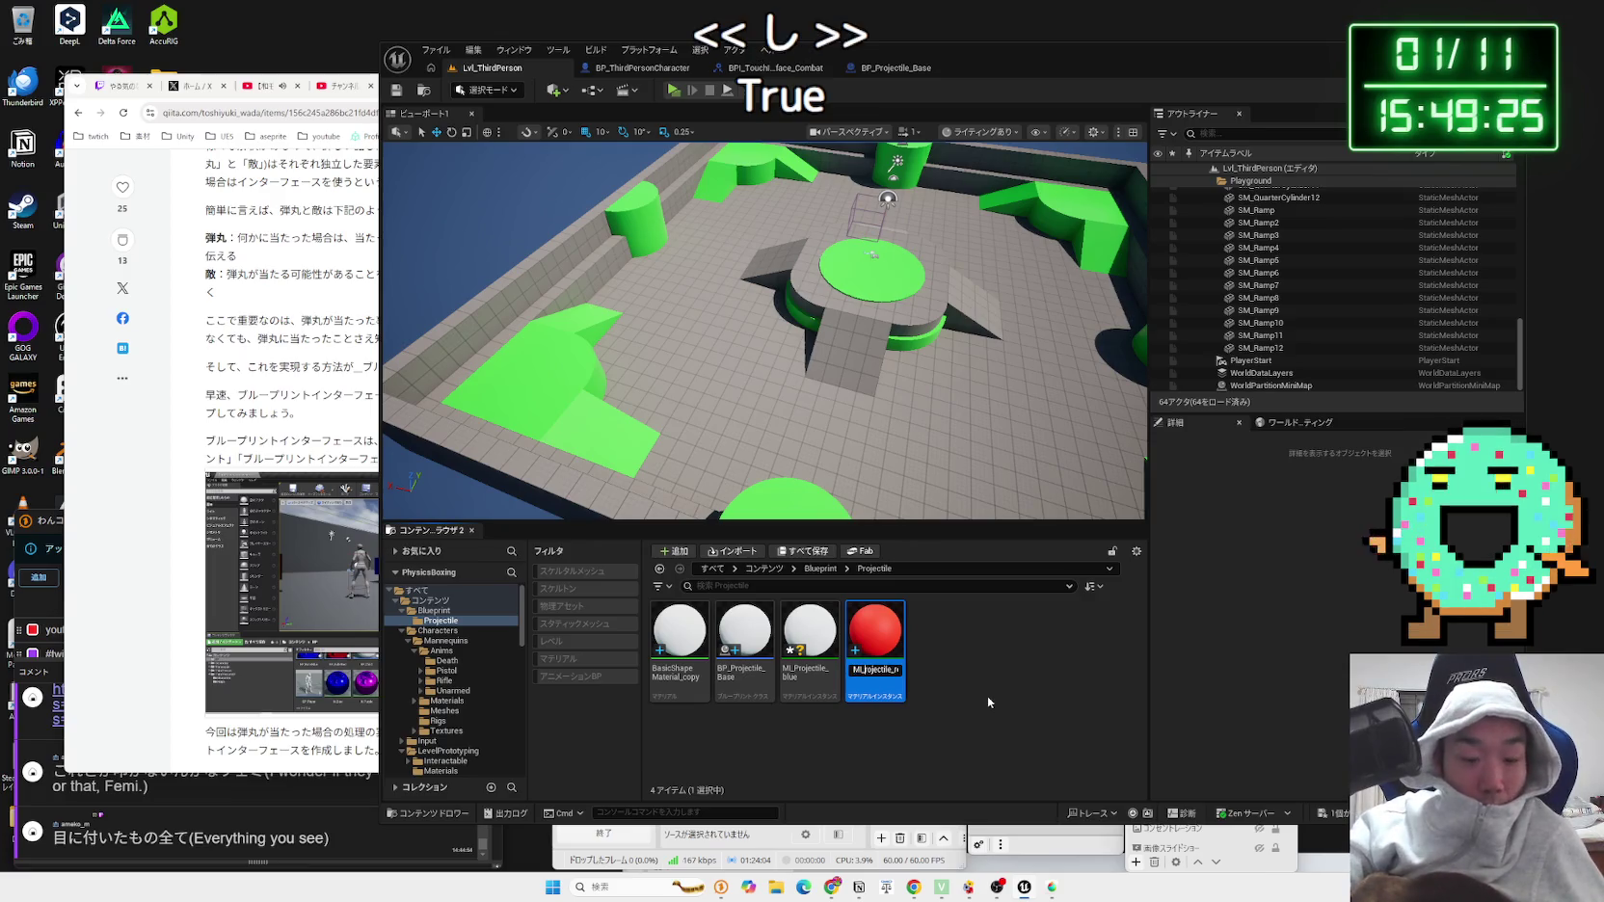
pyautogui.write('p')
pyautogui.press('Return')
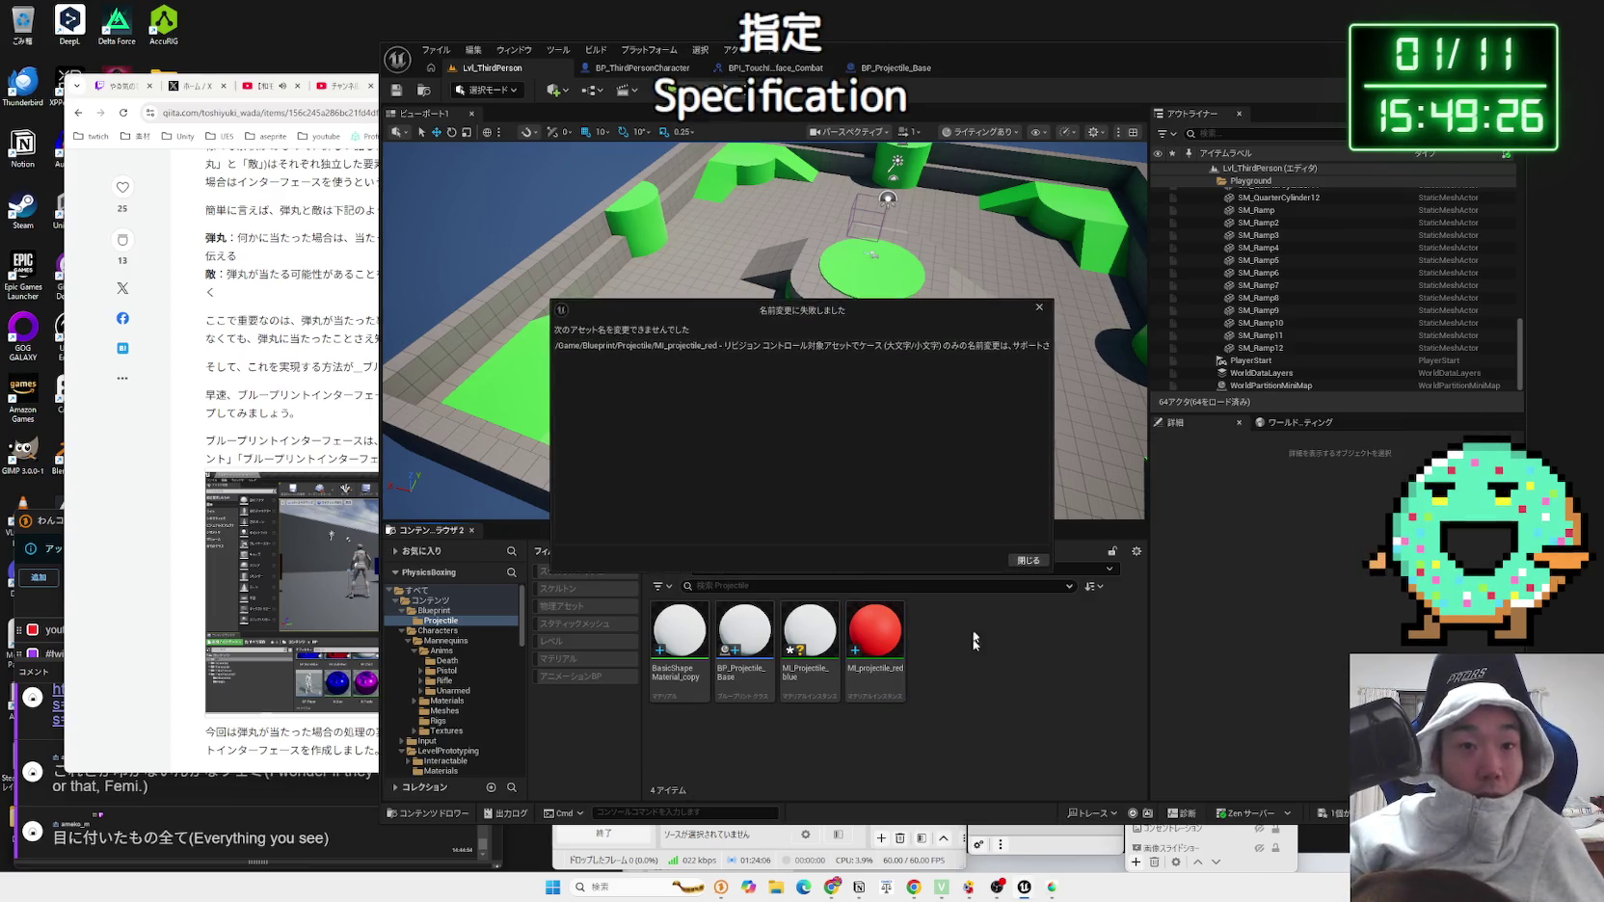
pyautogui.click(1028, 560)
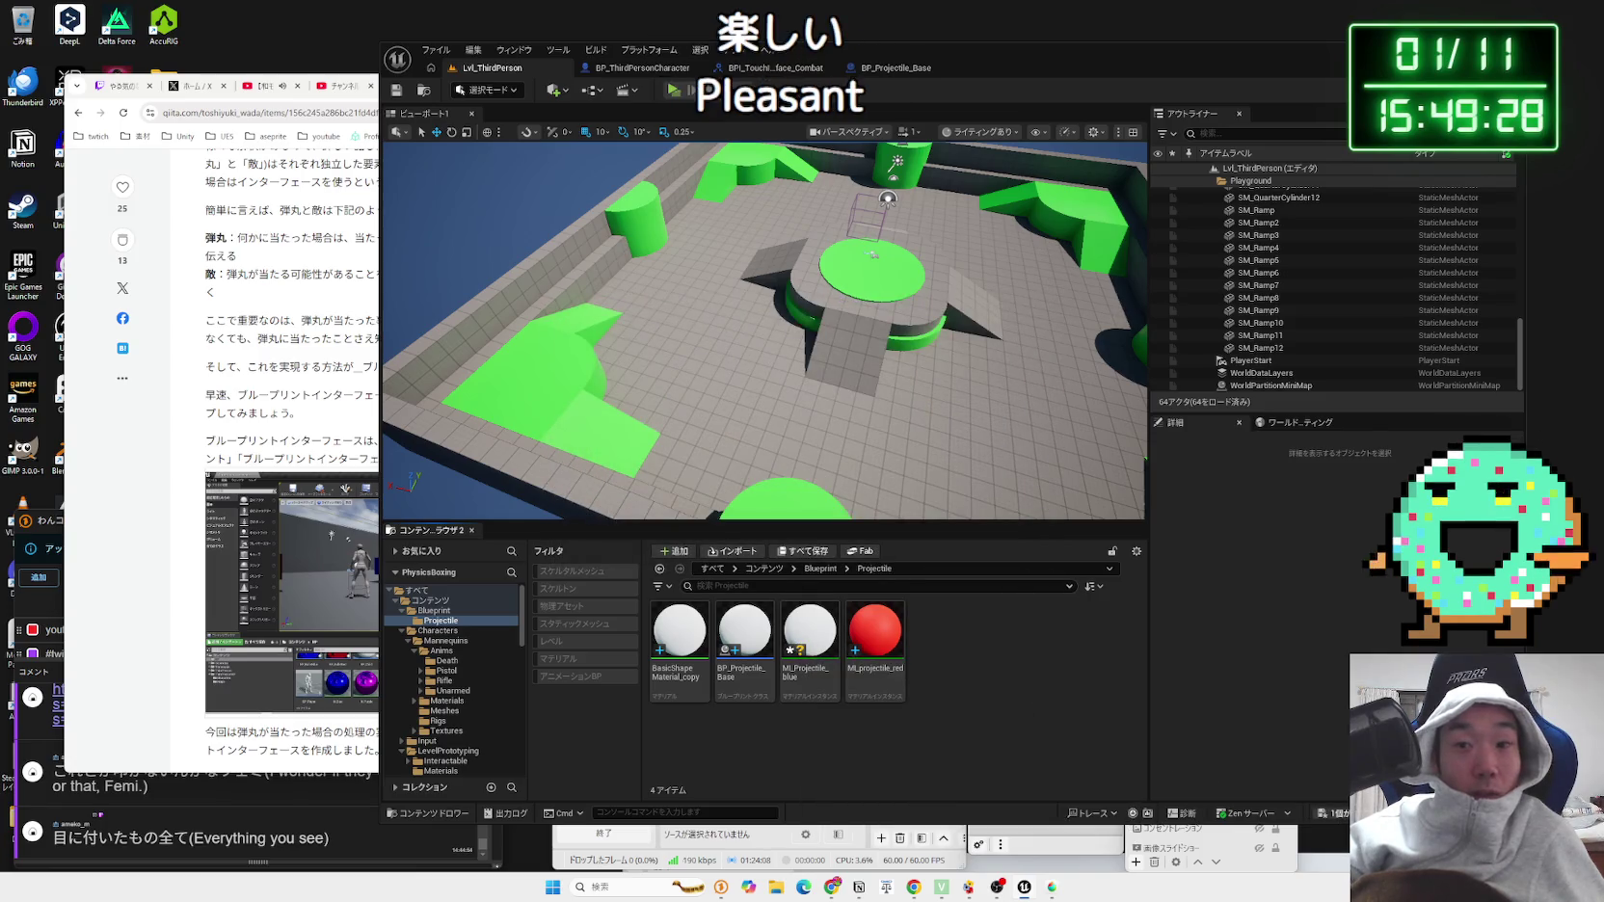
pyautogui.click(887, 589)
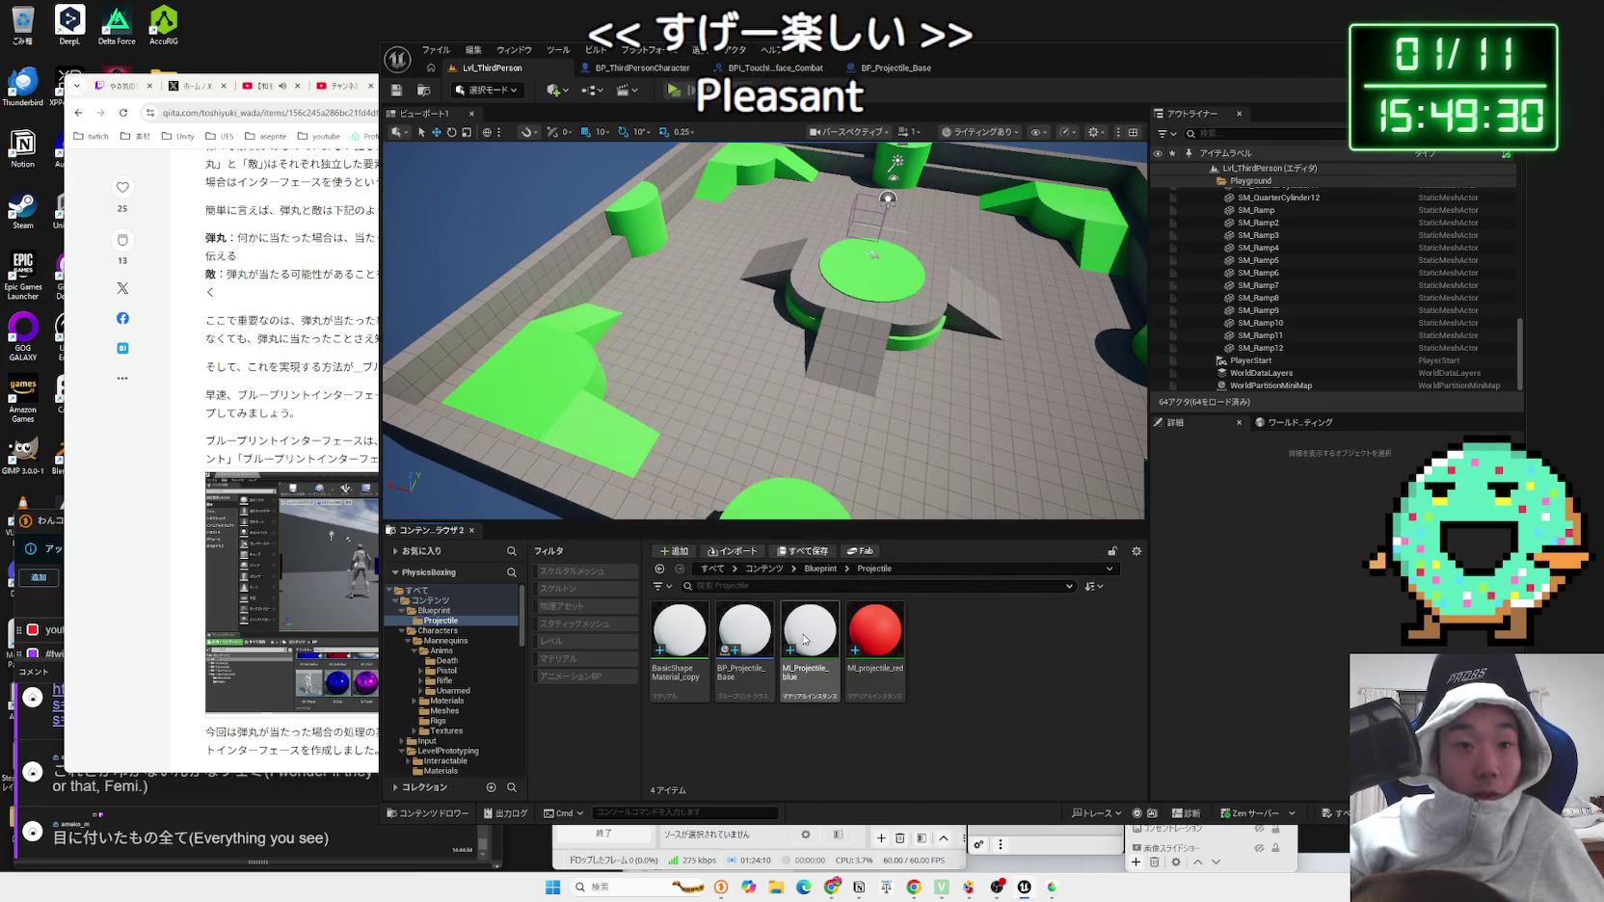
# Step: Enable MI_Projectile_blue's Color override, set it to blue, save and close the editor
pyautogui.doubleClick(804, 639)
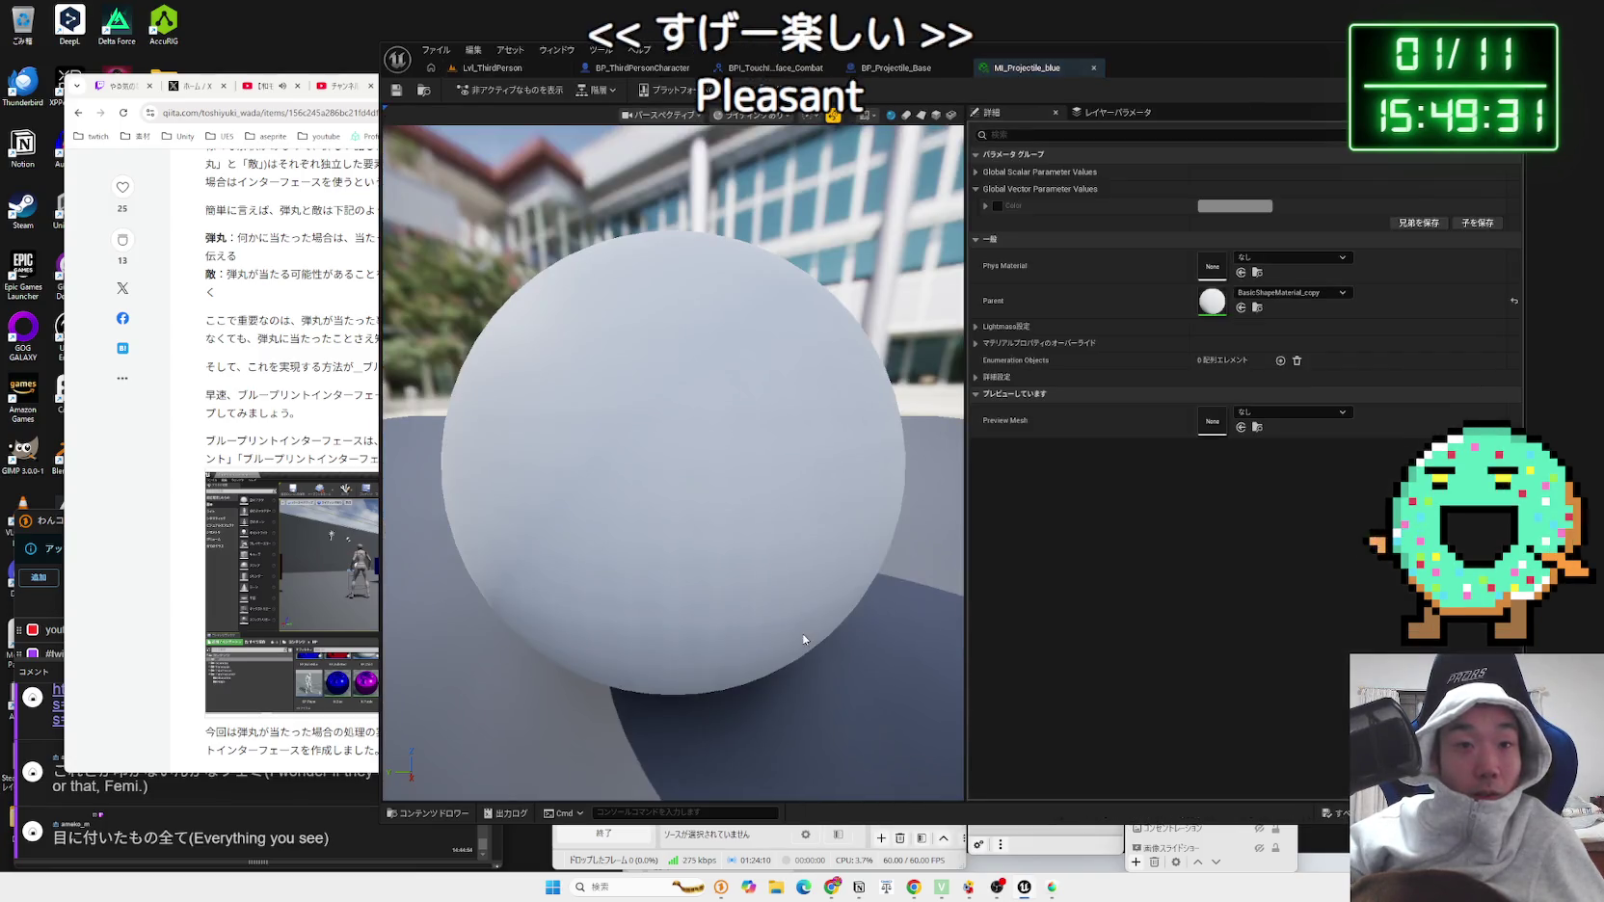
pyautogui.click(997, 205)
pyautogui.click(1235, 206)
pyautogui.click(1265, 285)
pyautogui.moveTo(1265, 284); pyautogui.dragTo(1243, 258)
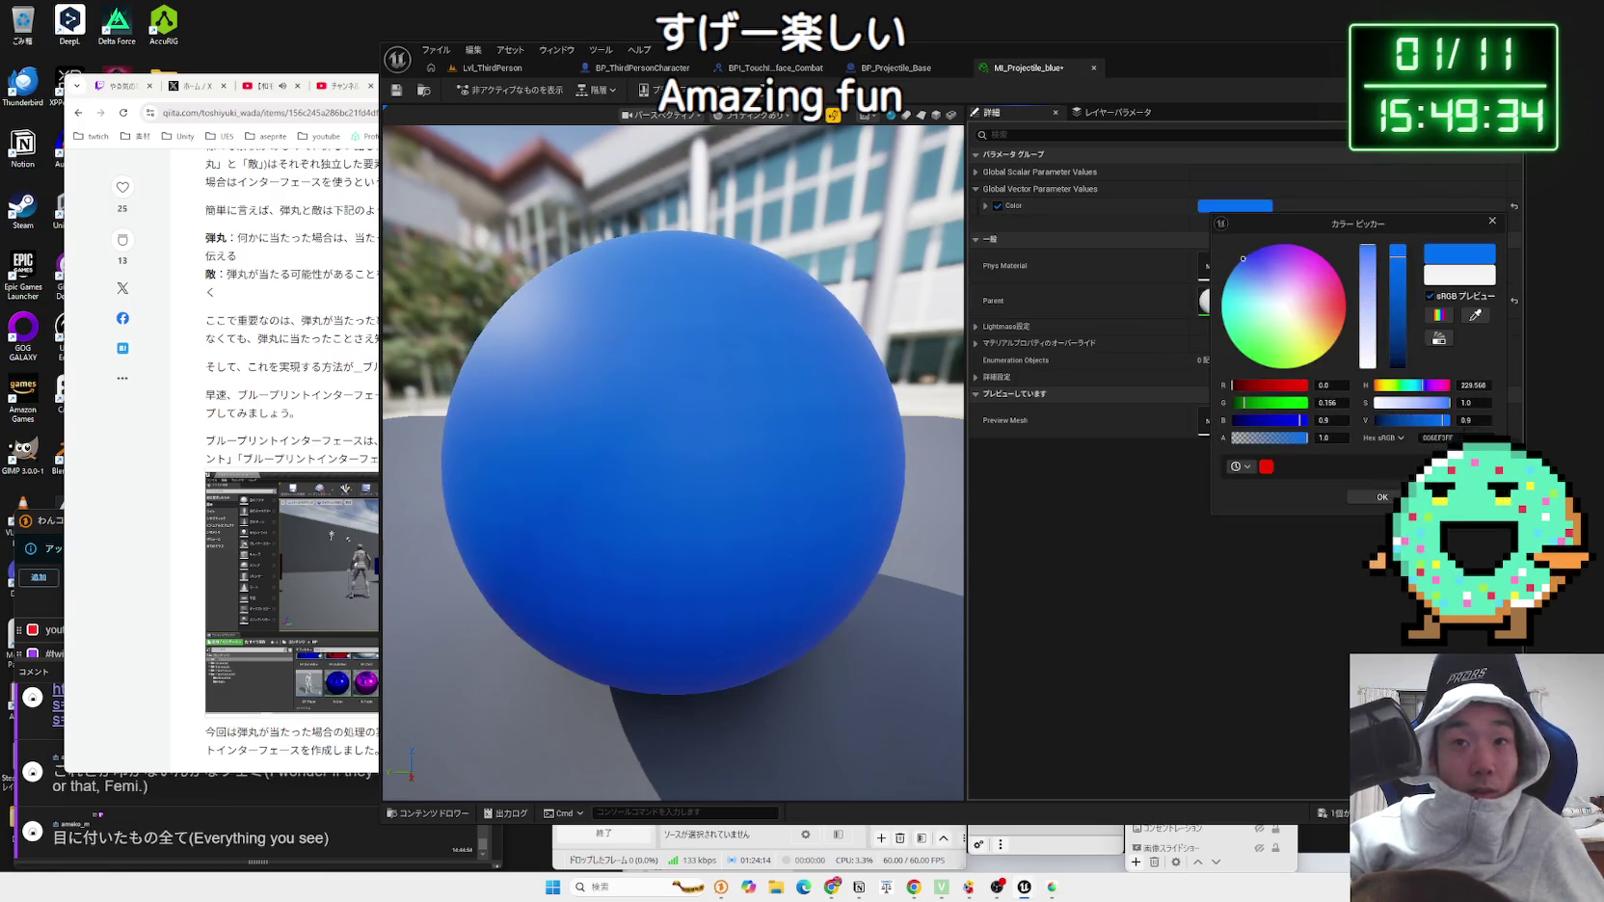
pyautogui.click(894, 671)
pyautogui.hotkey('ctrl', 'shift', 's')
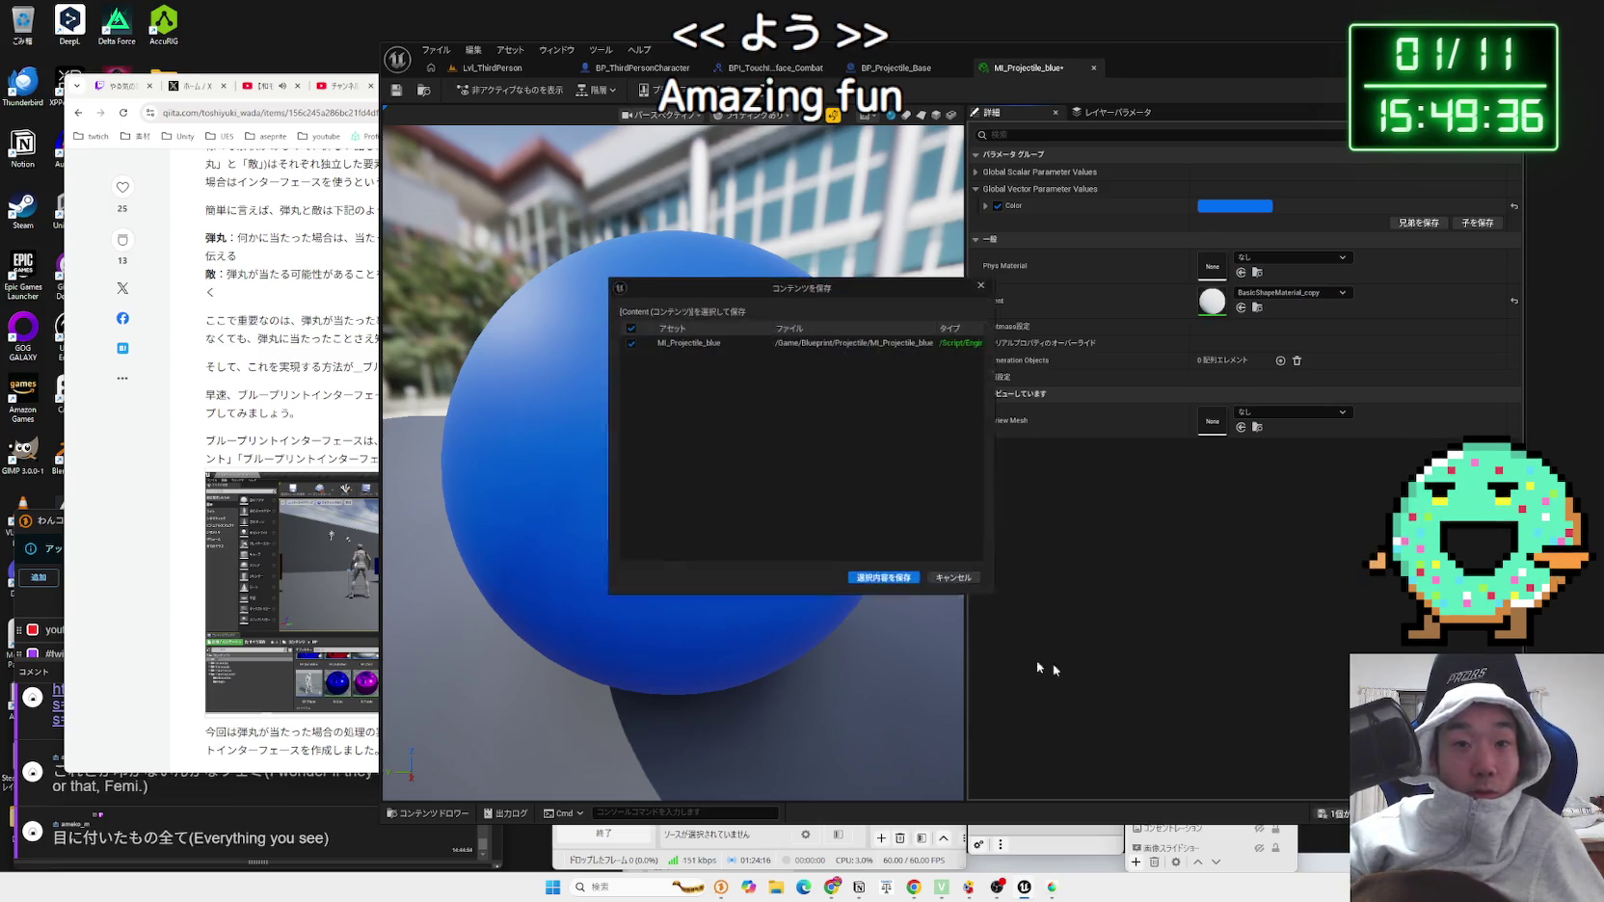
pyautogui.click(896, 581)
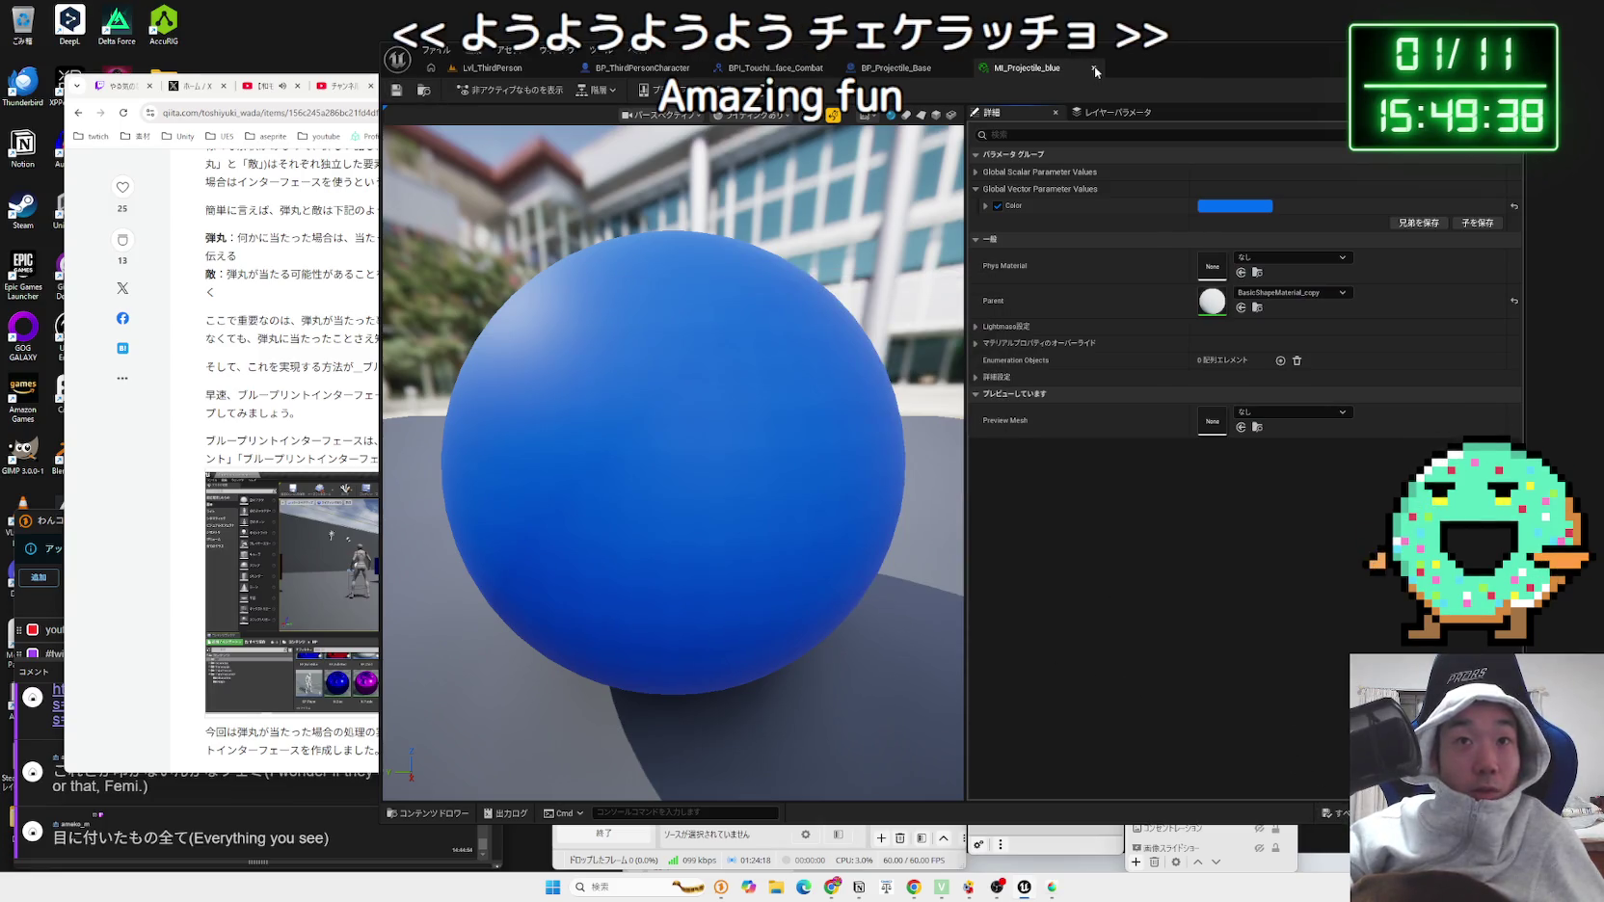
pyautogui.click(1093, 68)
pyautogui.click(492, 68)
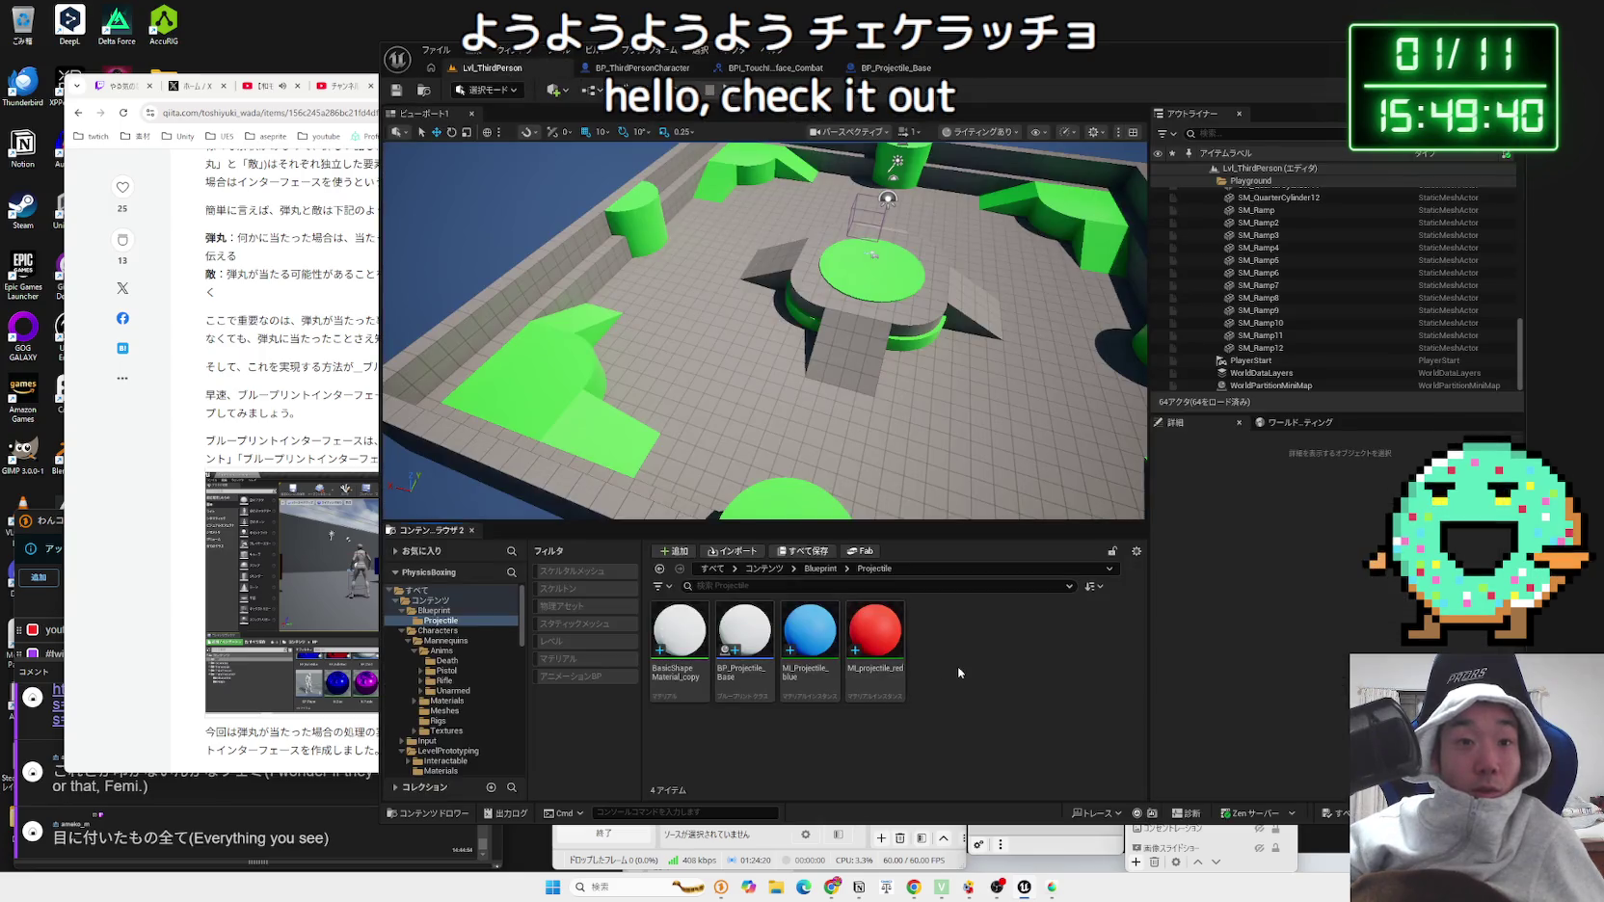
pyautogui.click(812, 737)
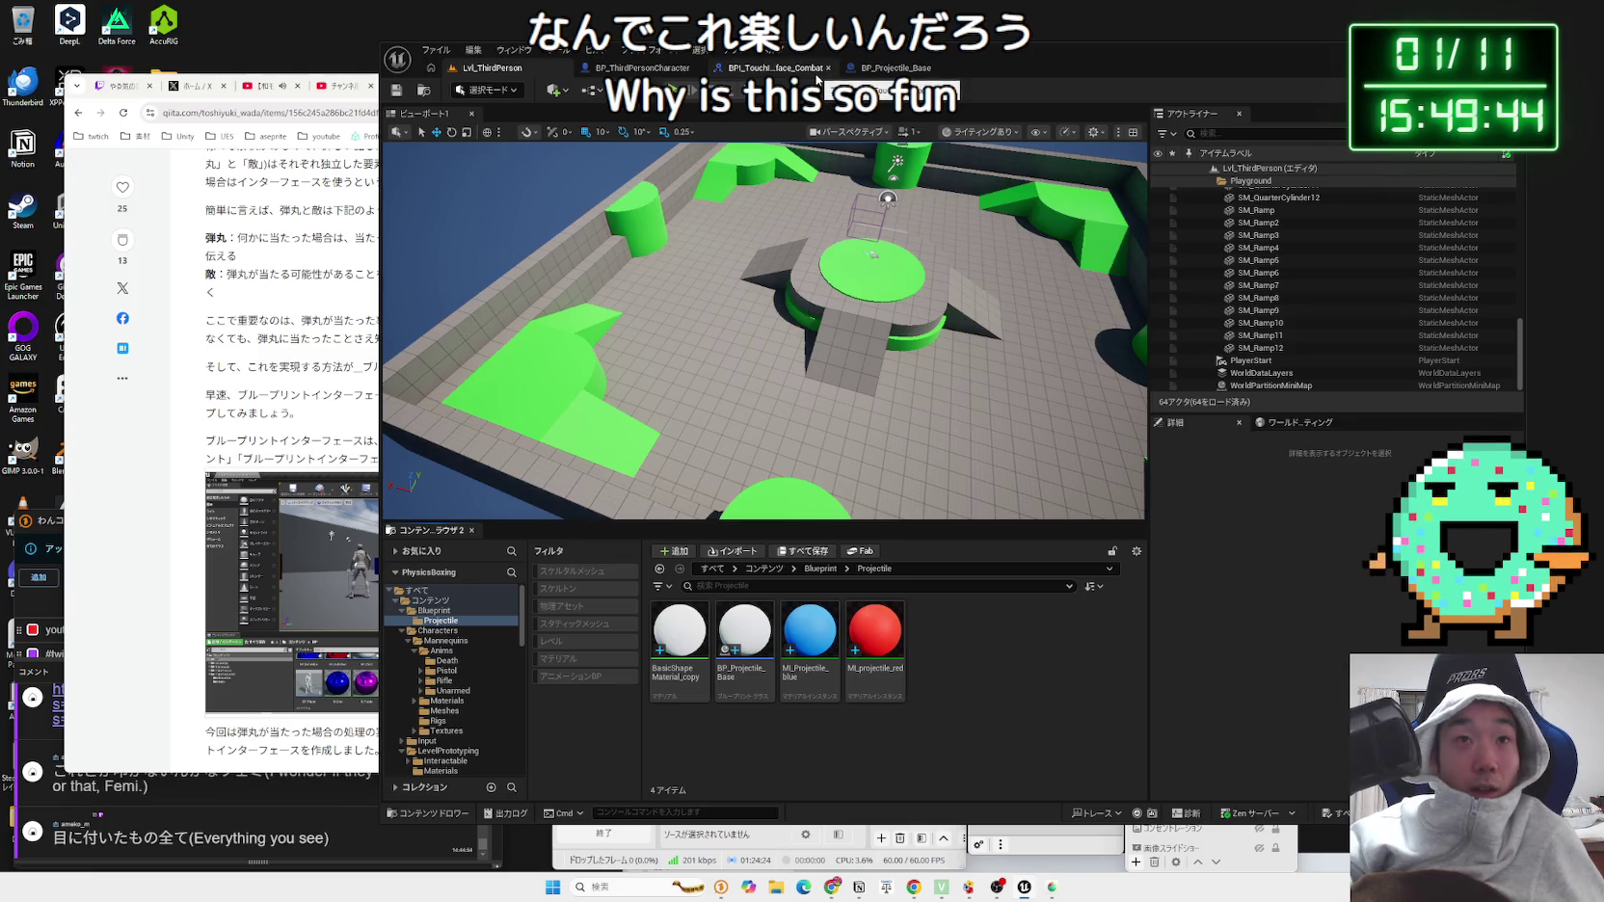
pyautogui.click(895, 67)
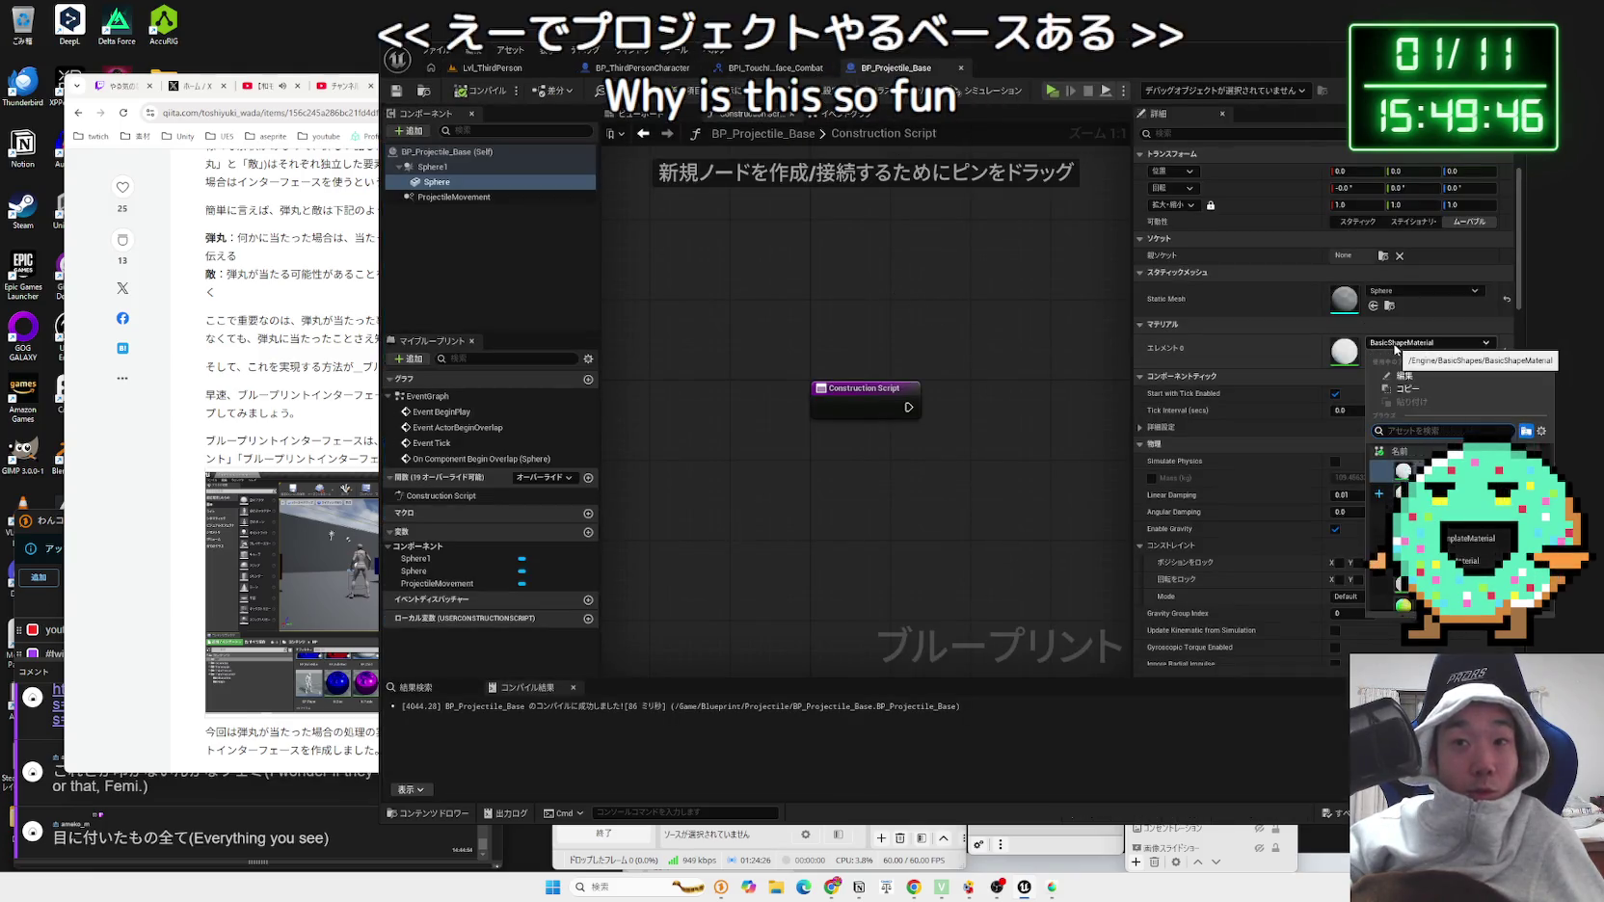
pyautogui.click(259, 405)
pyautogui.scroll(-20, 258, 405)
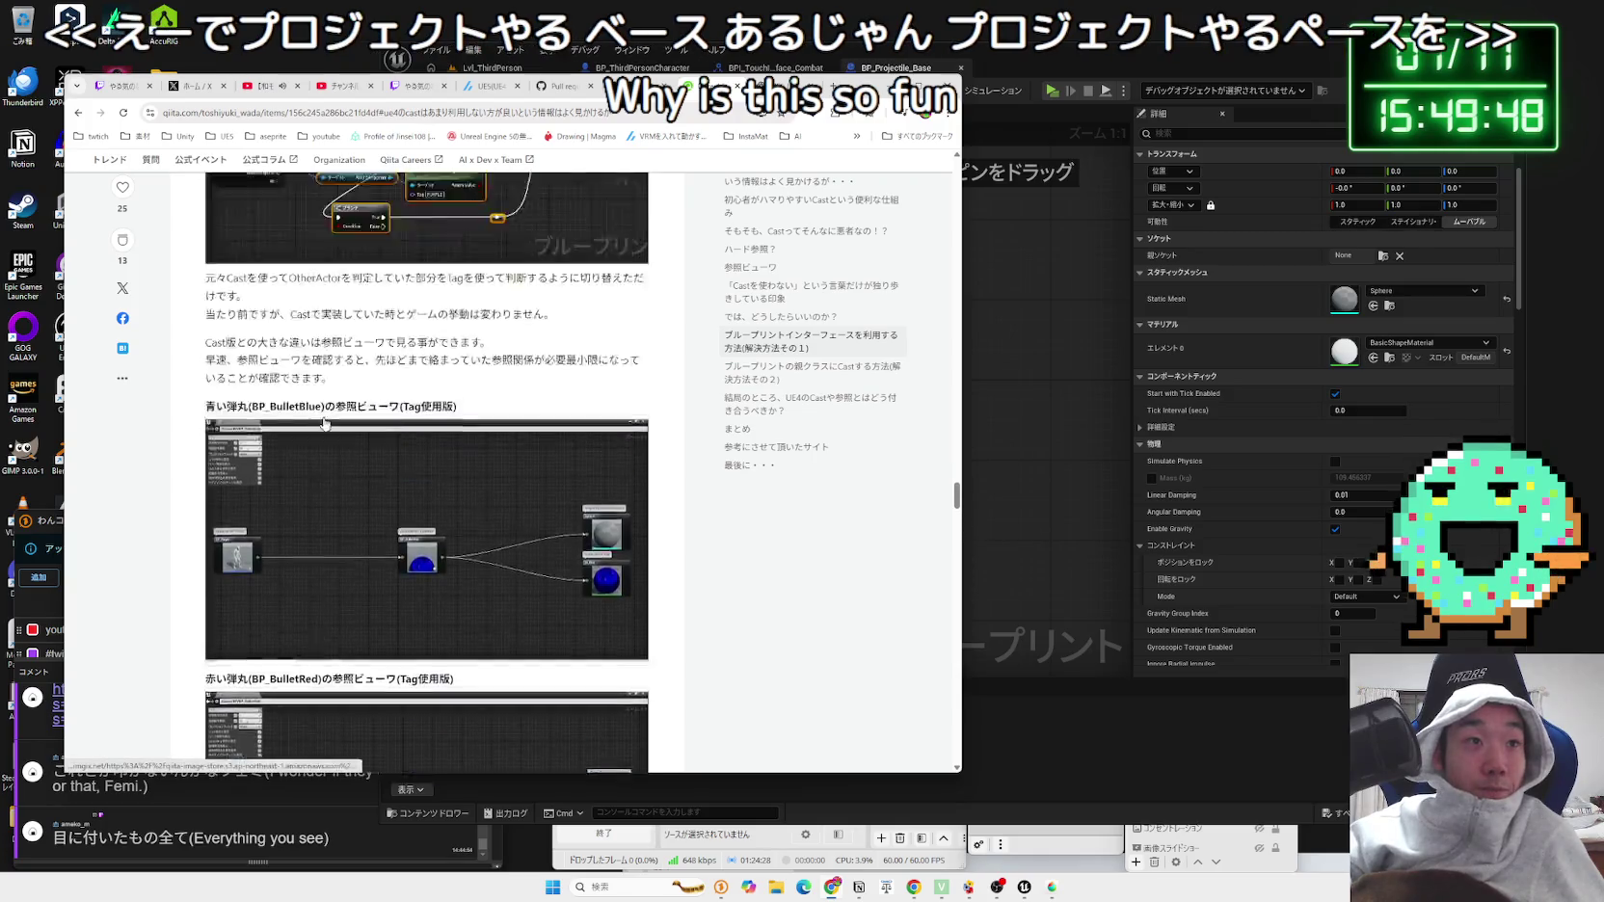
pyautogui.click(1079, 64)
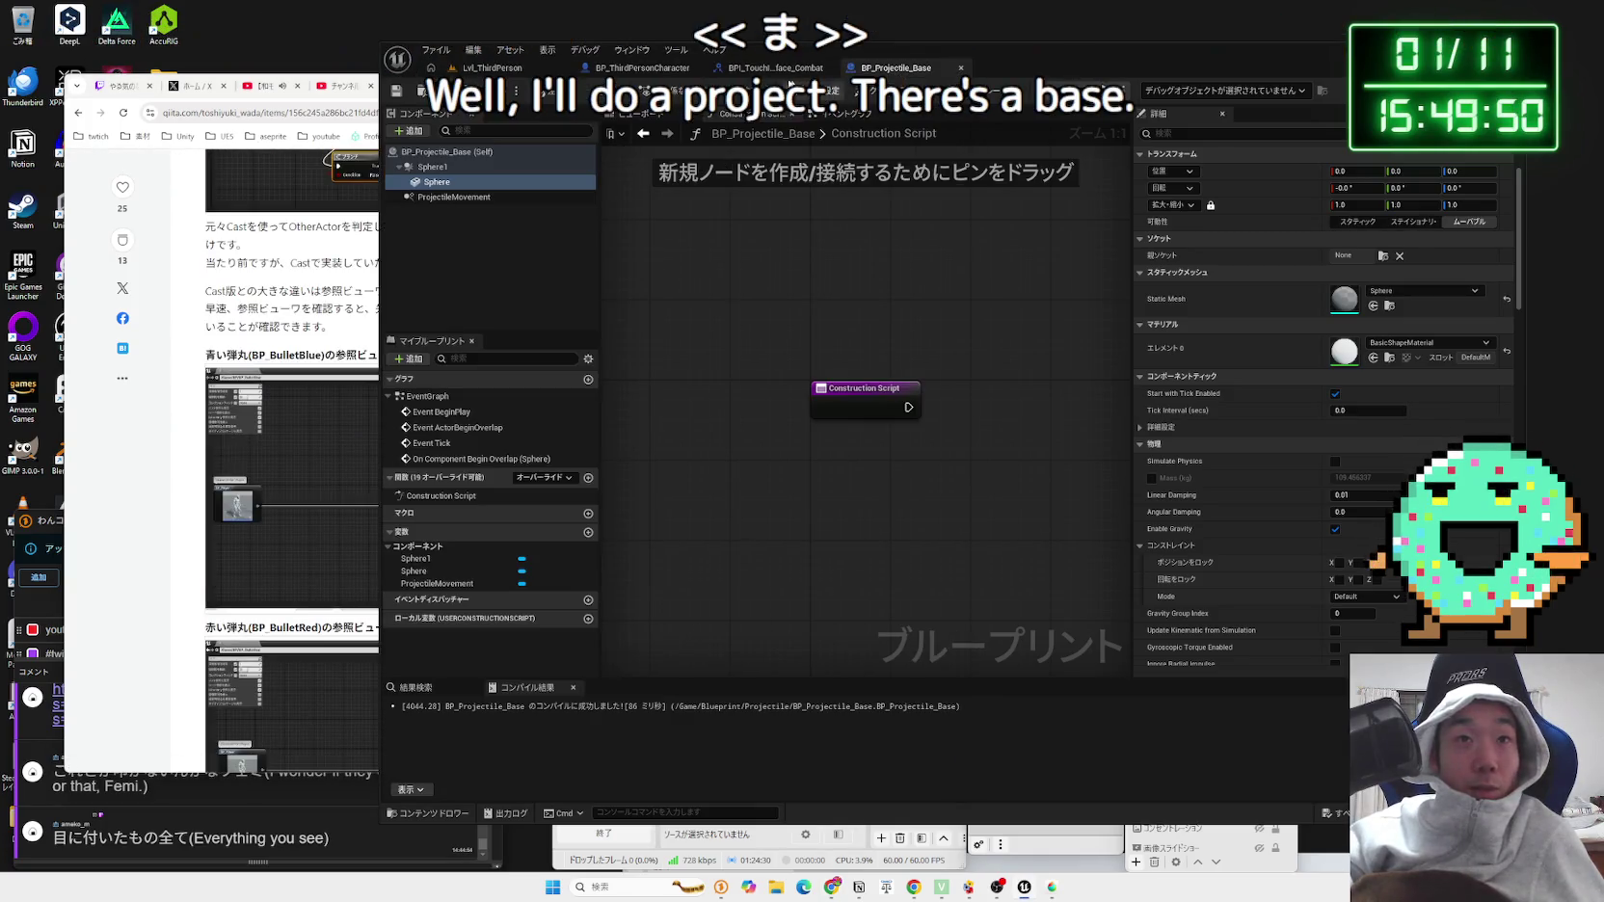
pyautogui.click(769, 67)
pyautogui.click(492, 68)
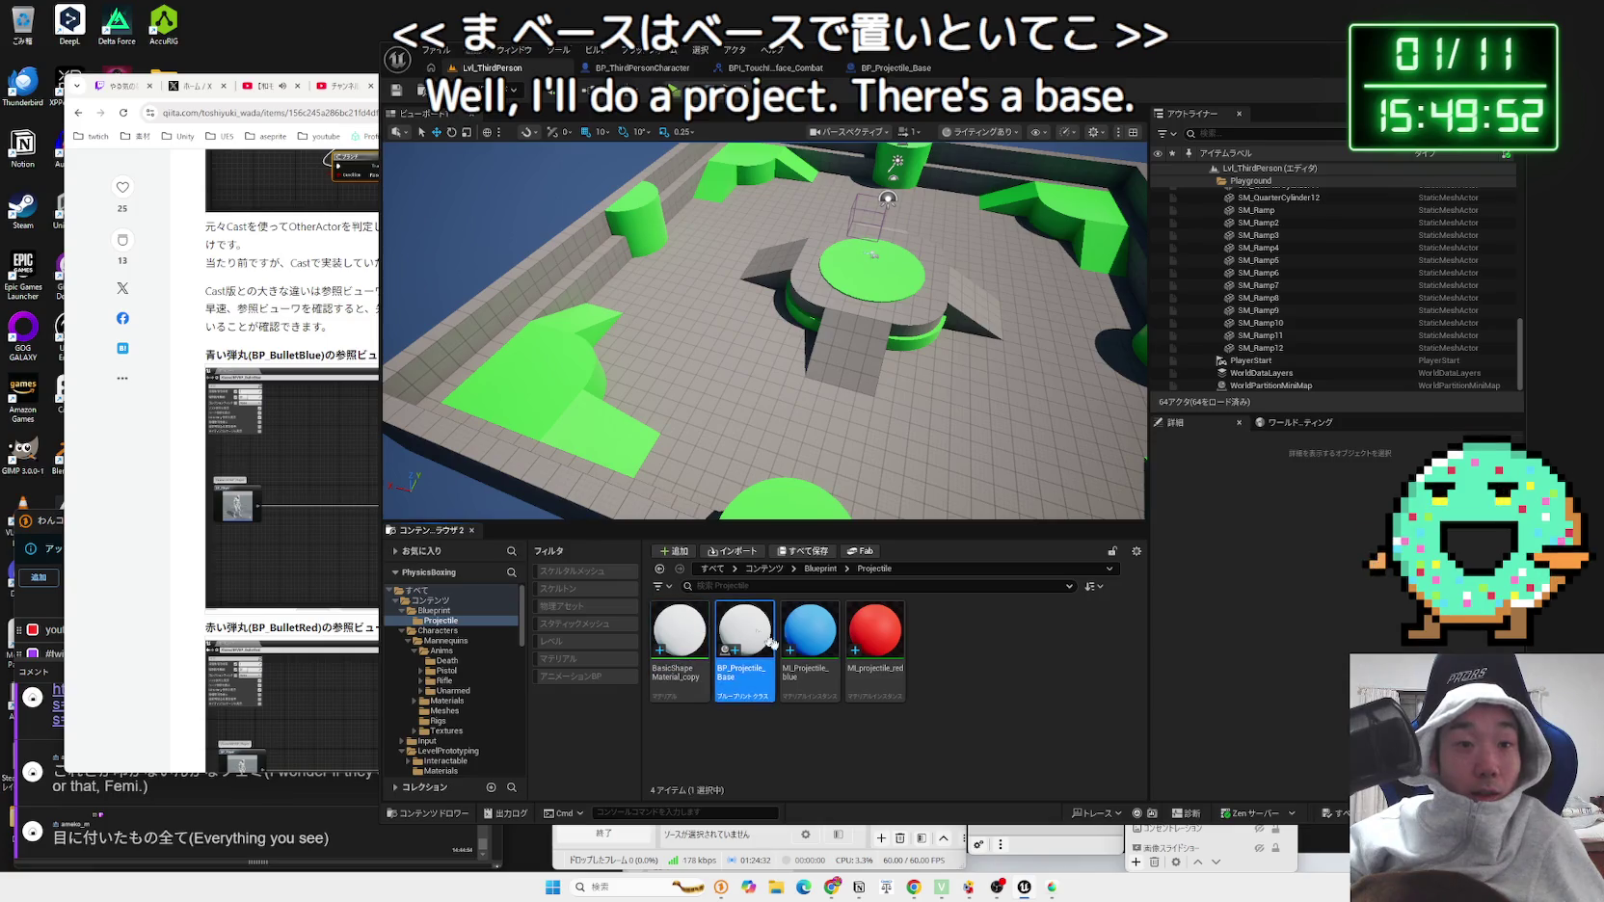
pyautogui.click(875, 636)
pyautogui.click(740, 636)
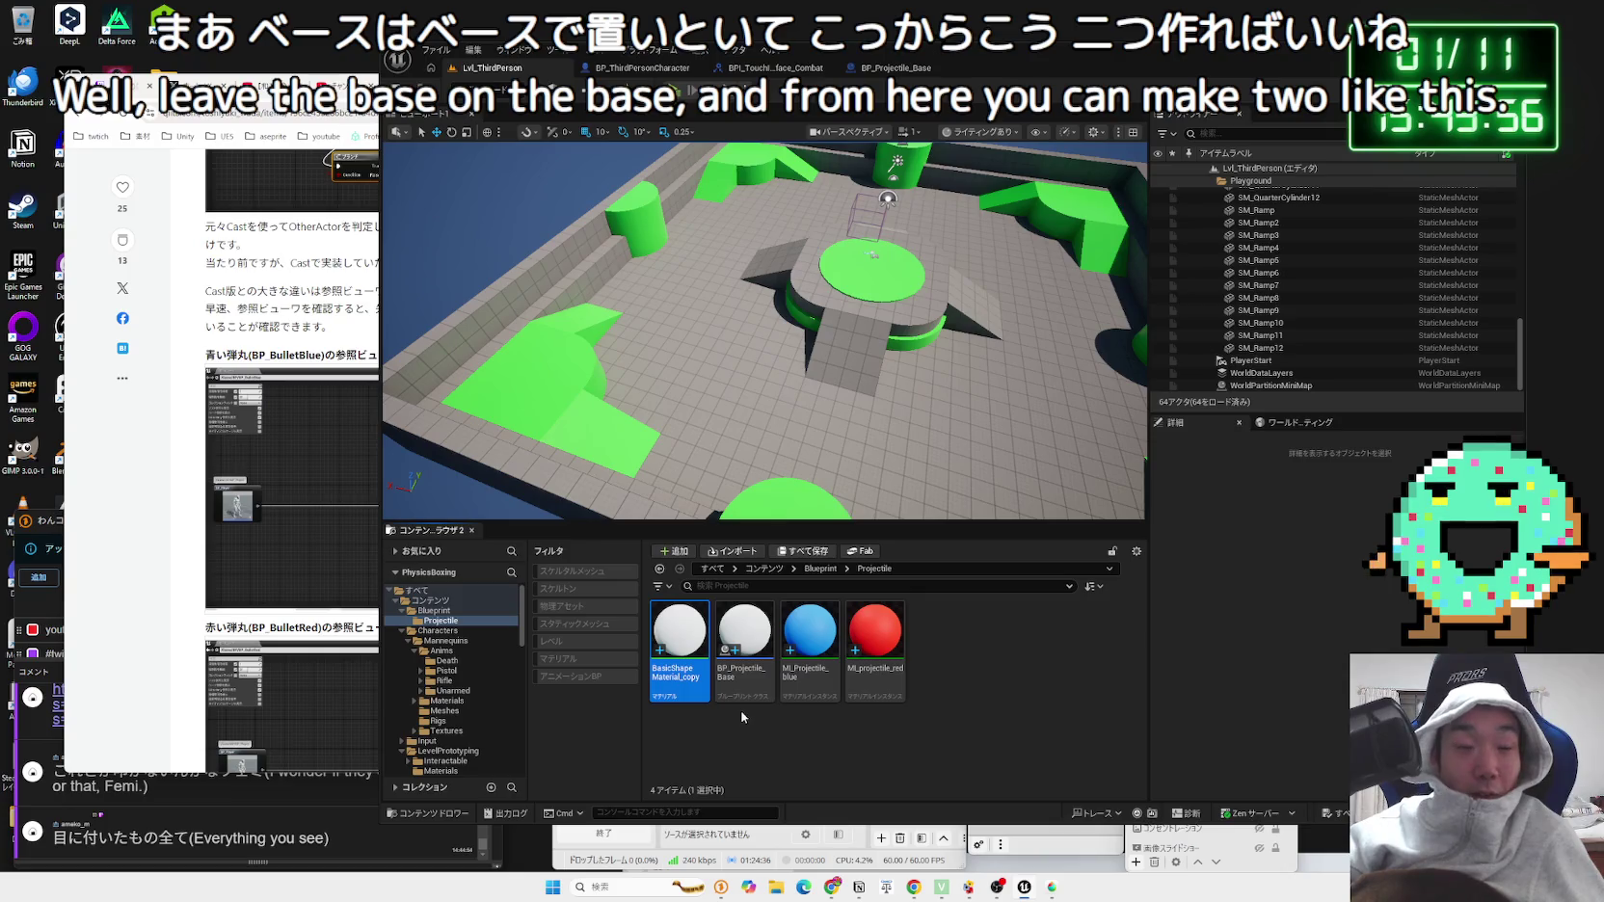
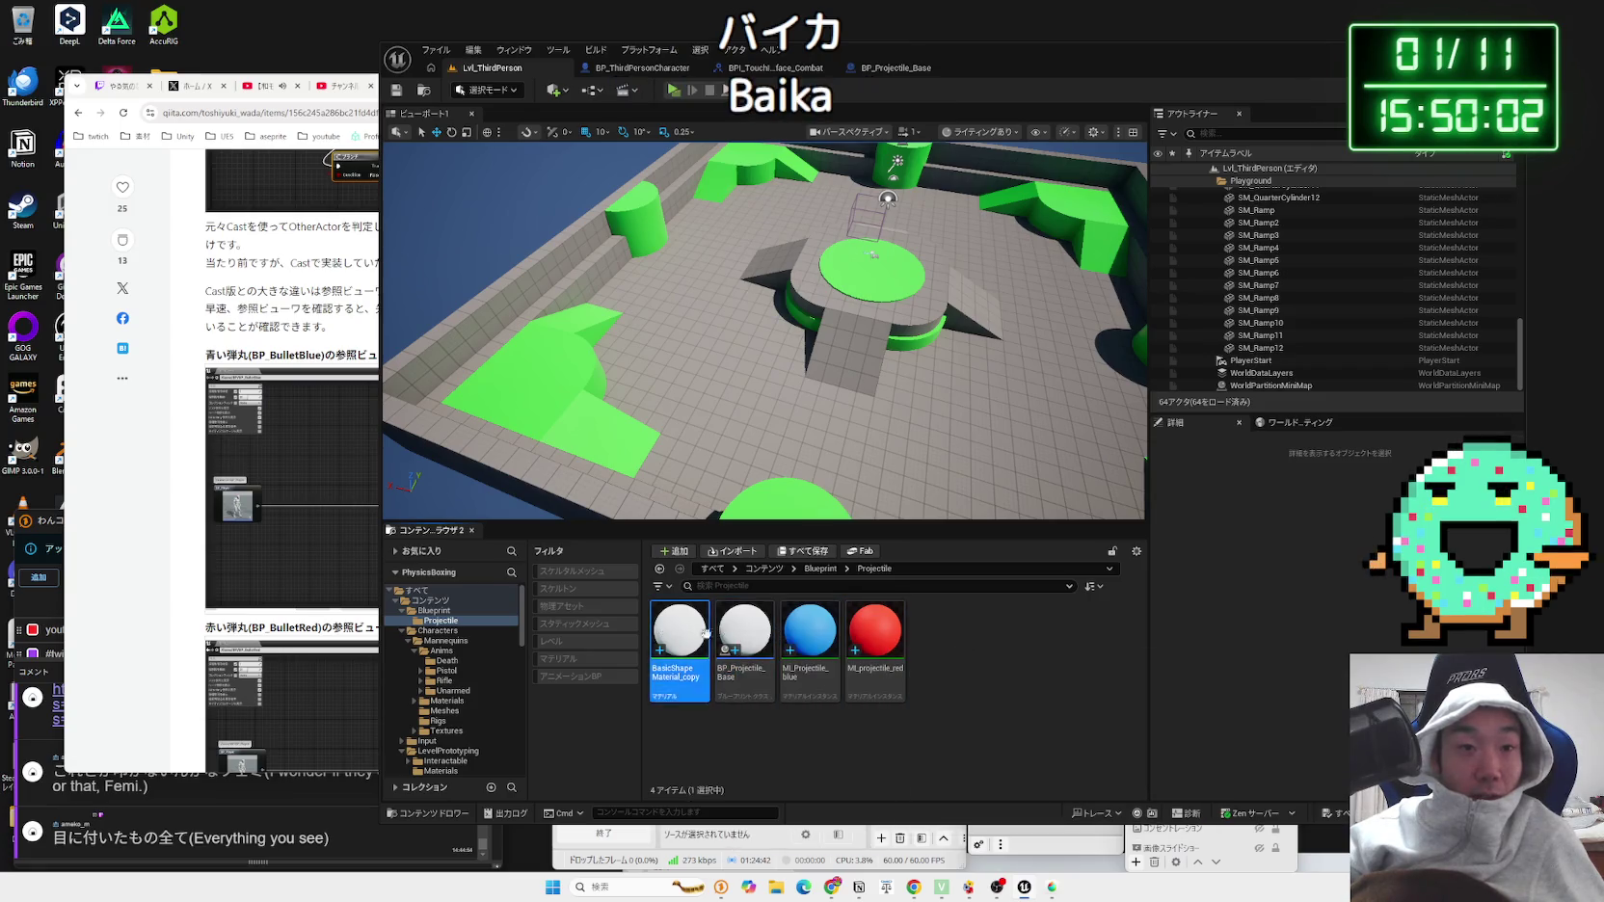
# Step: Derive a child Blueprint from BP_Projectile_Base, name it BP_Projectile_Red, and save it
pyautogui.press('Right')
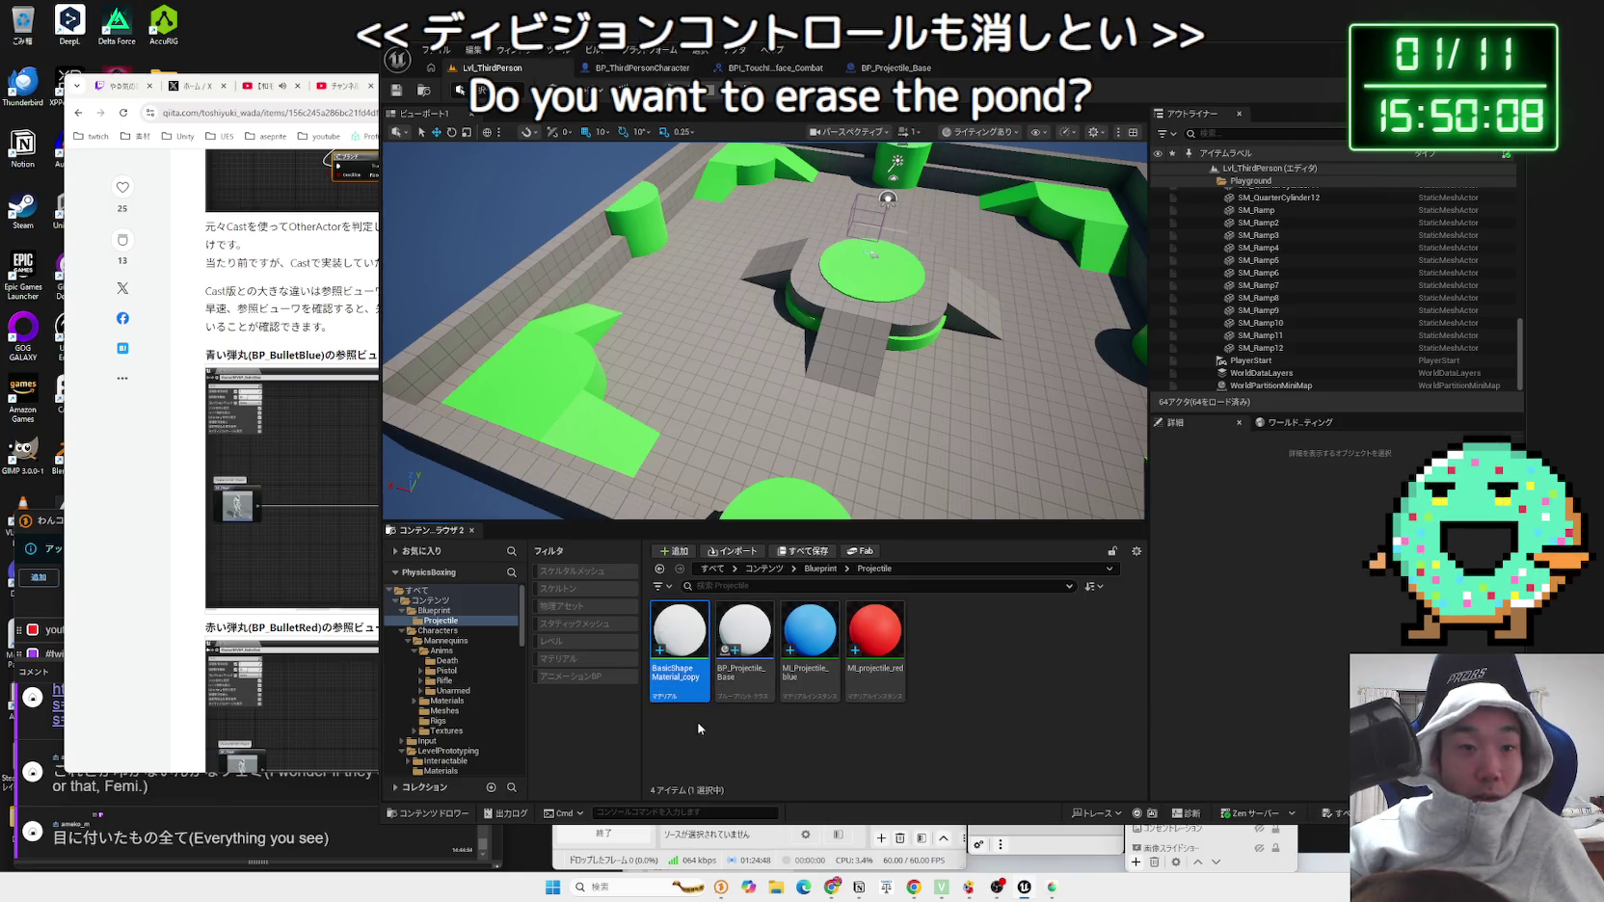
pyautogui.press('Right')
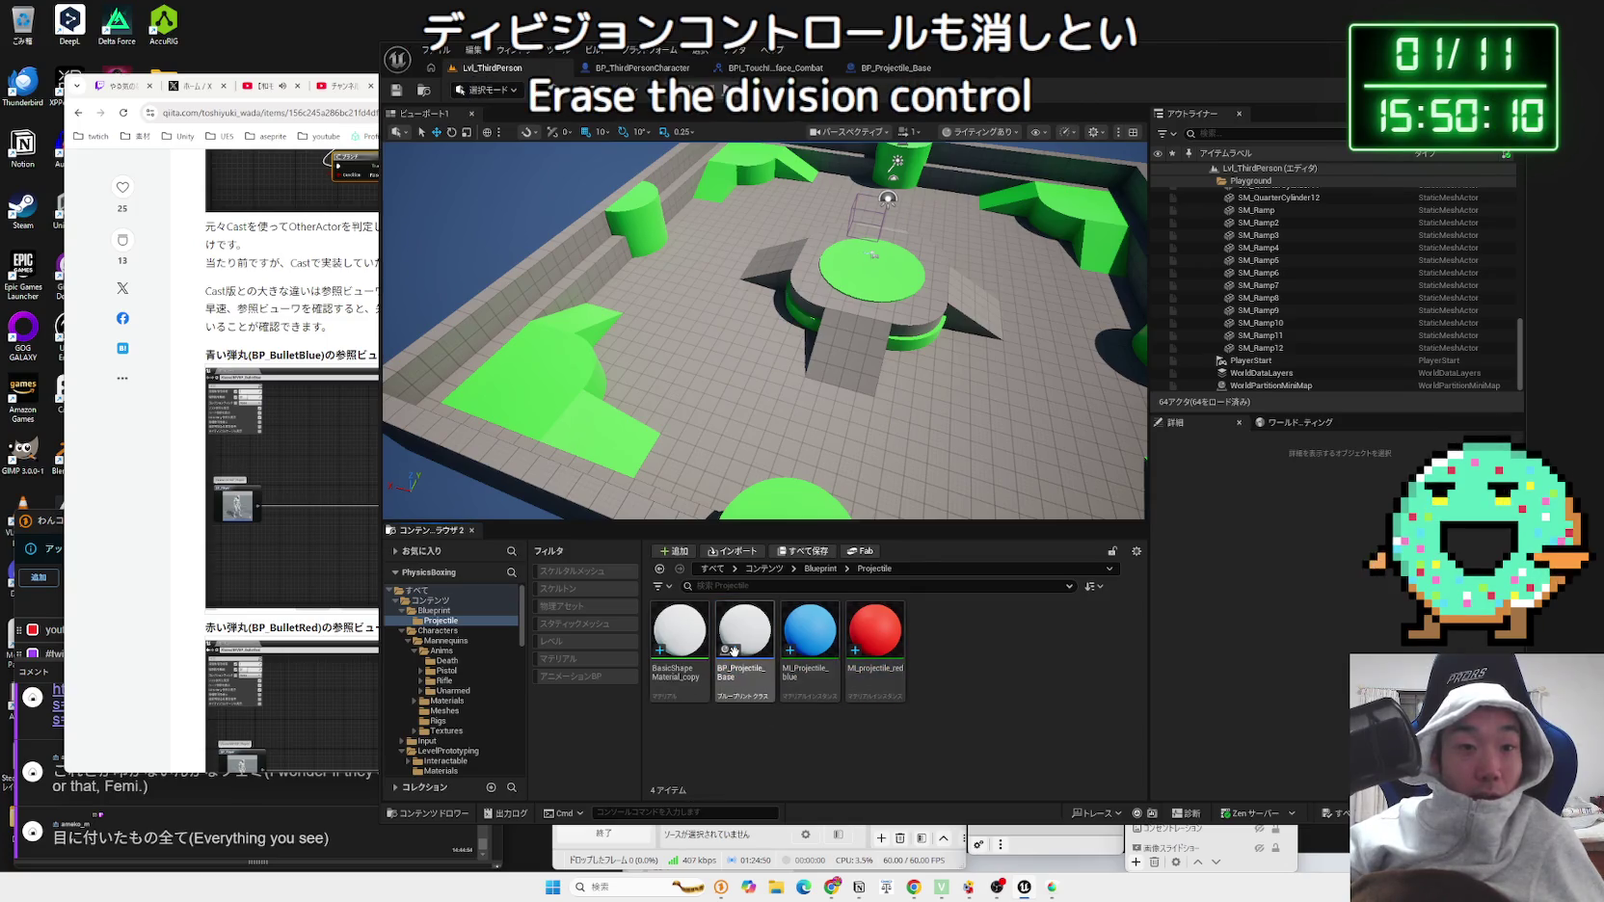
pyautogui.rightClick(733, 651)
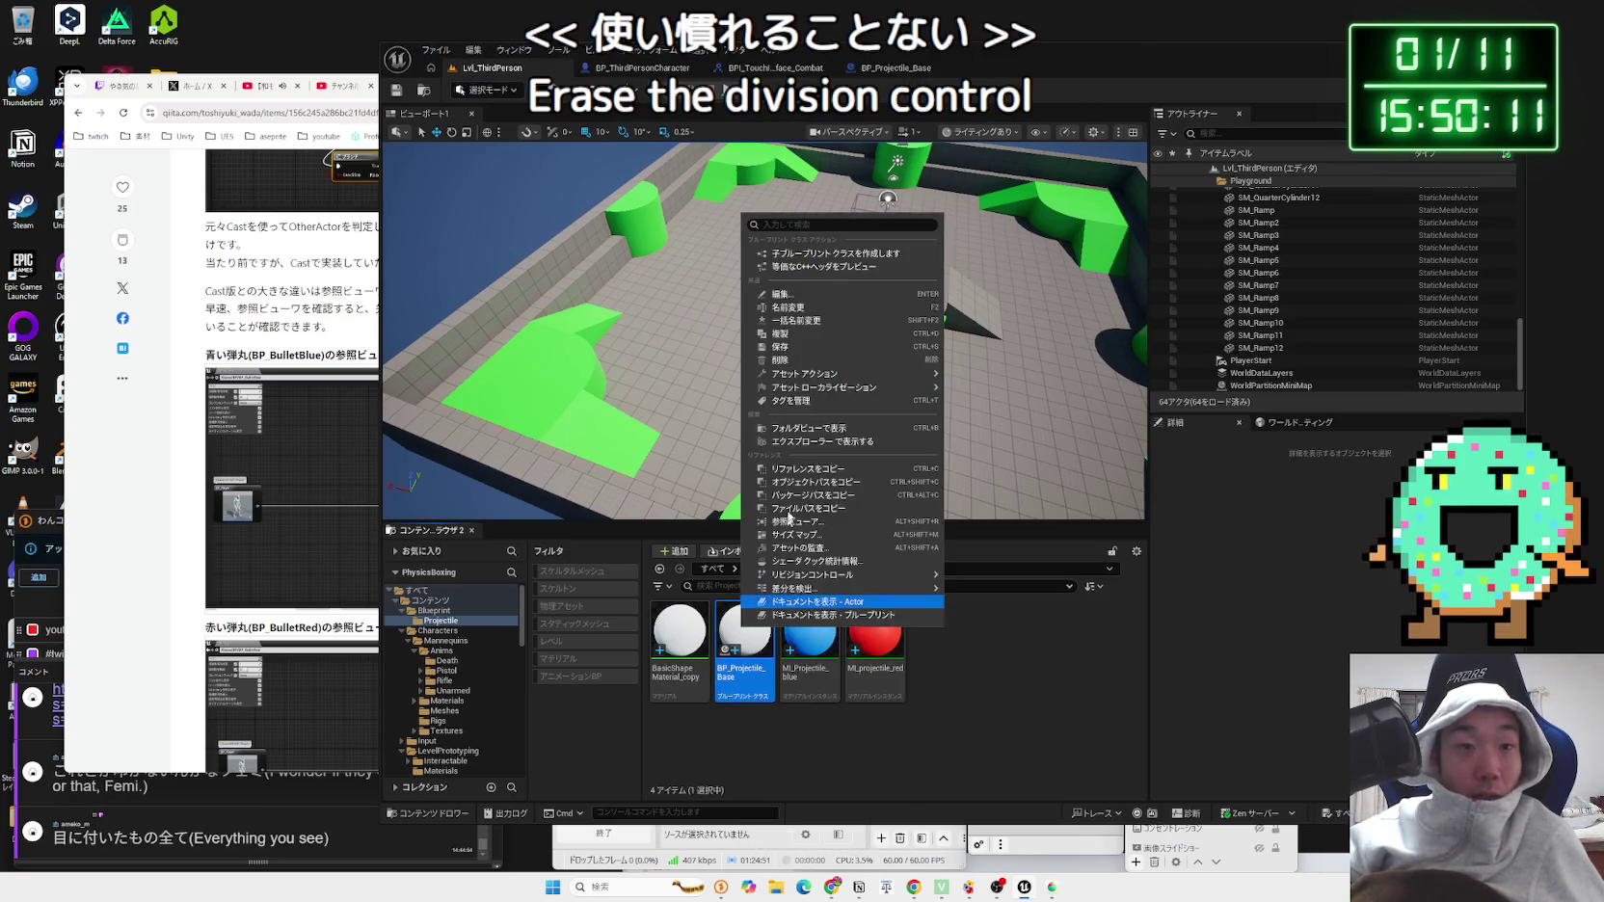
pyautogui.click(834, 253)
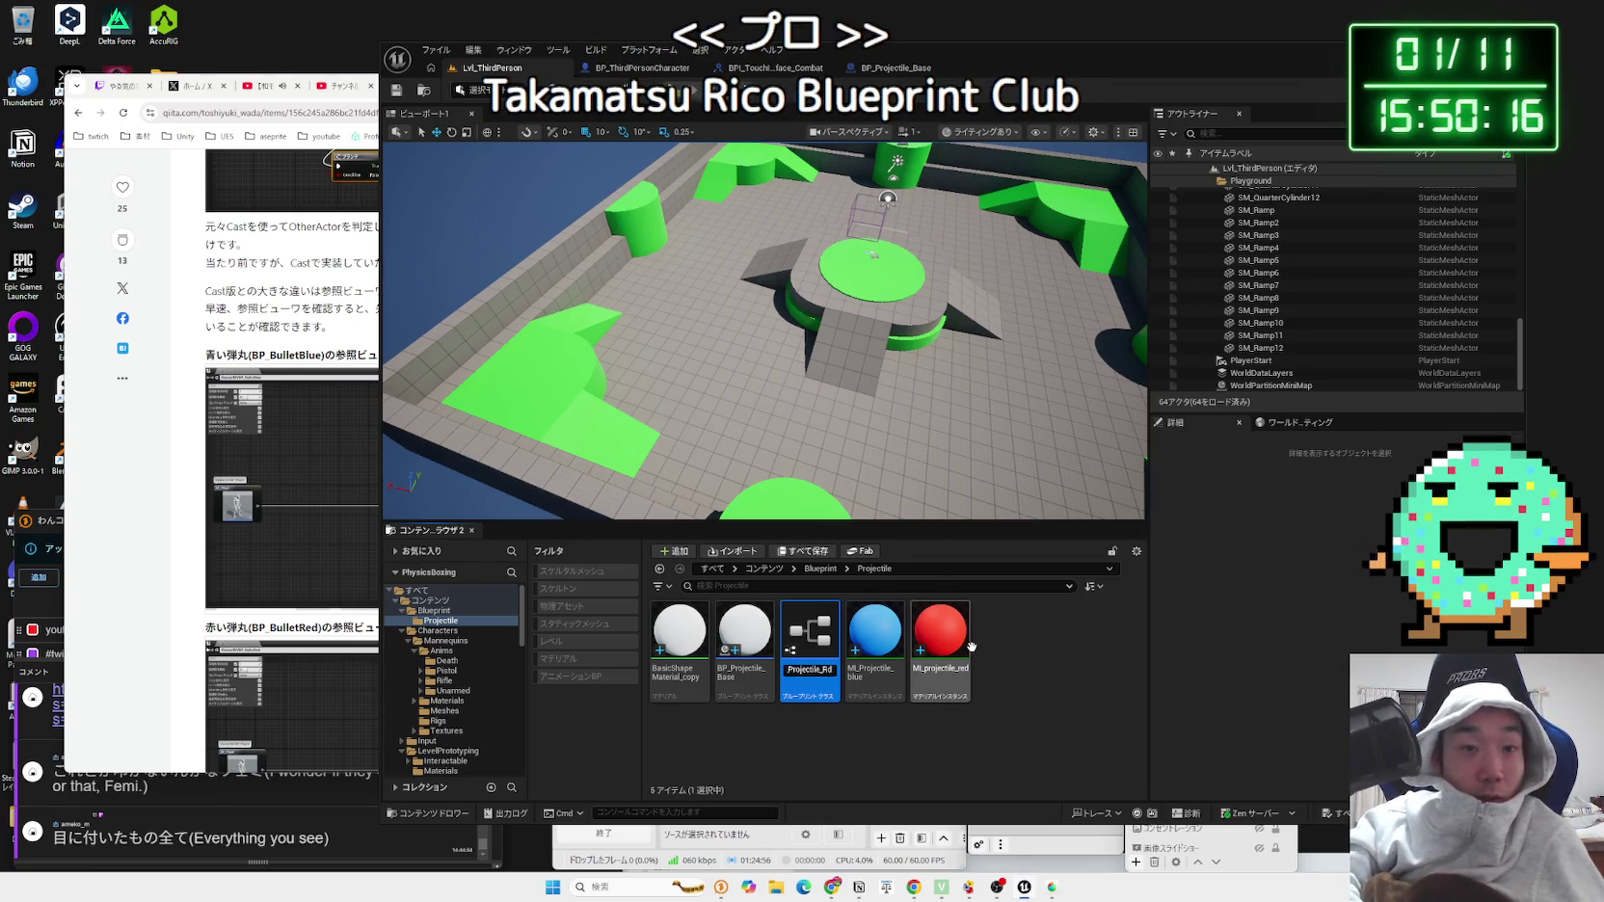
pyautogui.write('ed')
pyautogui.press('Return')
pyautogui.click(1002, 646)
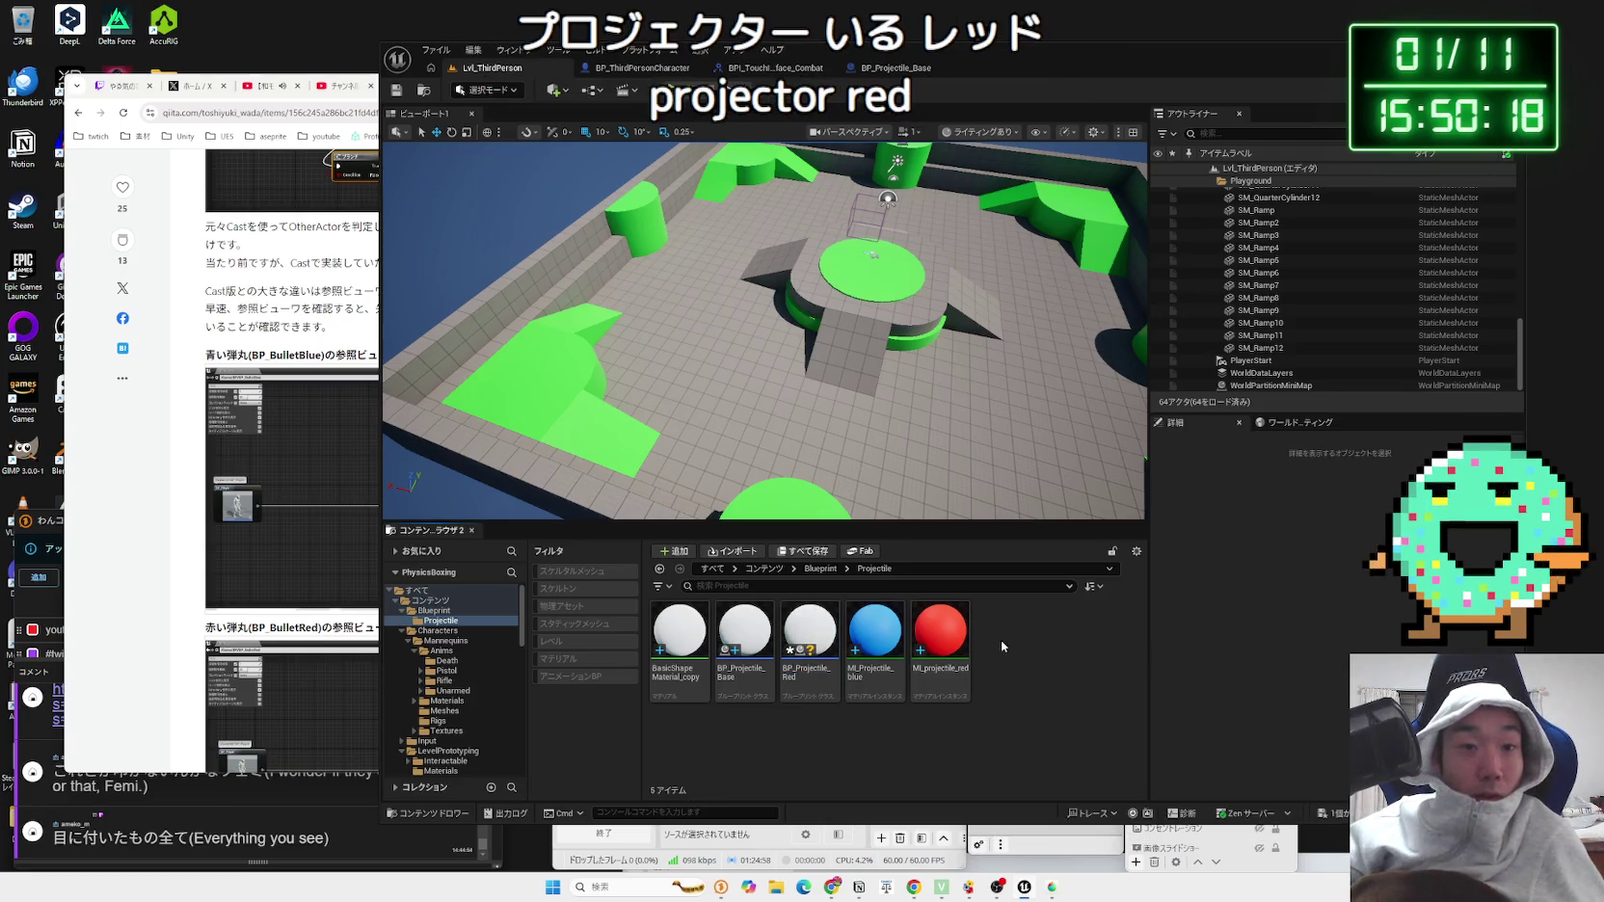
pyautogui.click(887, 584)
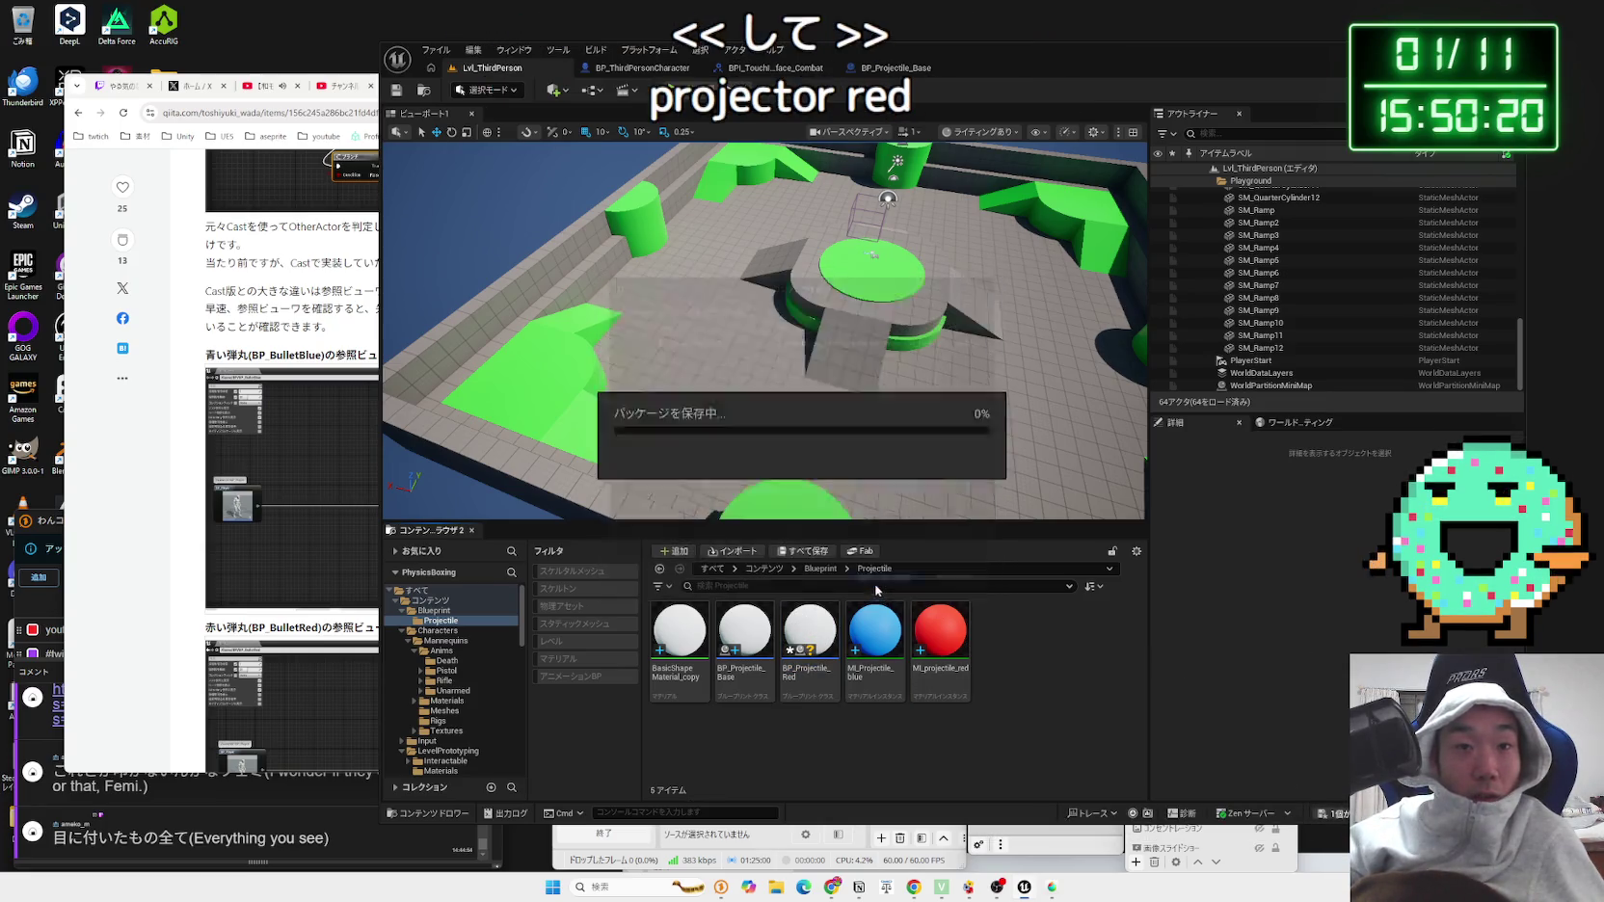
# Step: Set BP_Projectile_Base's sphere material to BasicShapeMaterial_copy and save the Blueprint
pyautogui.doubleClick(736, 626)
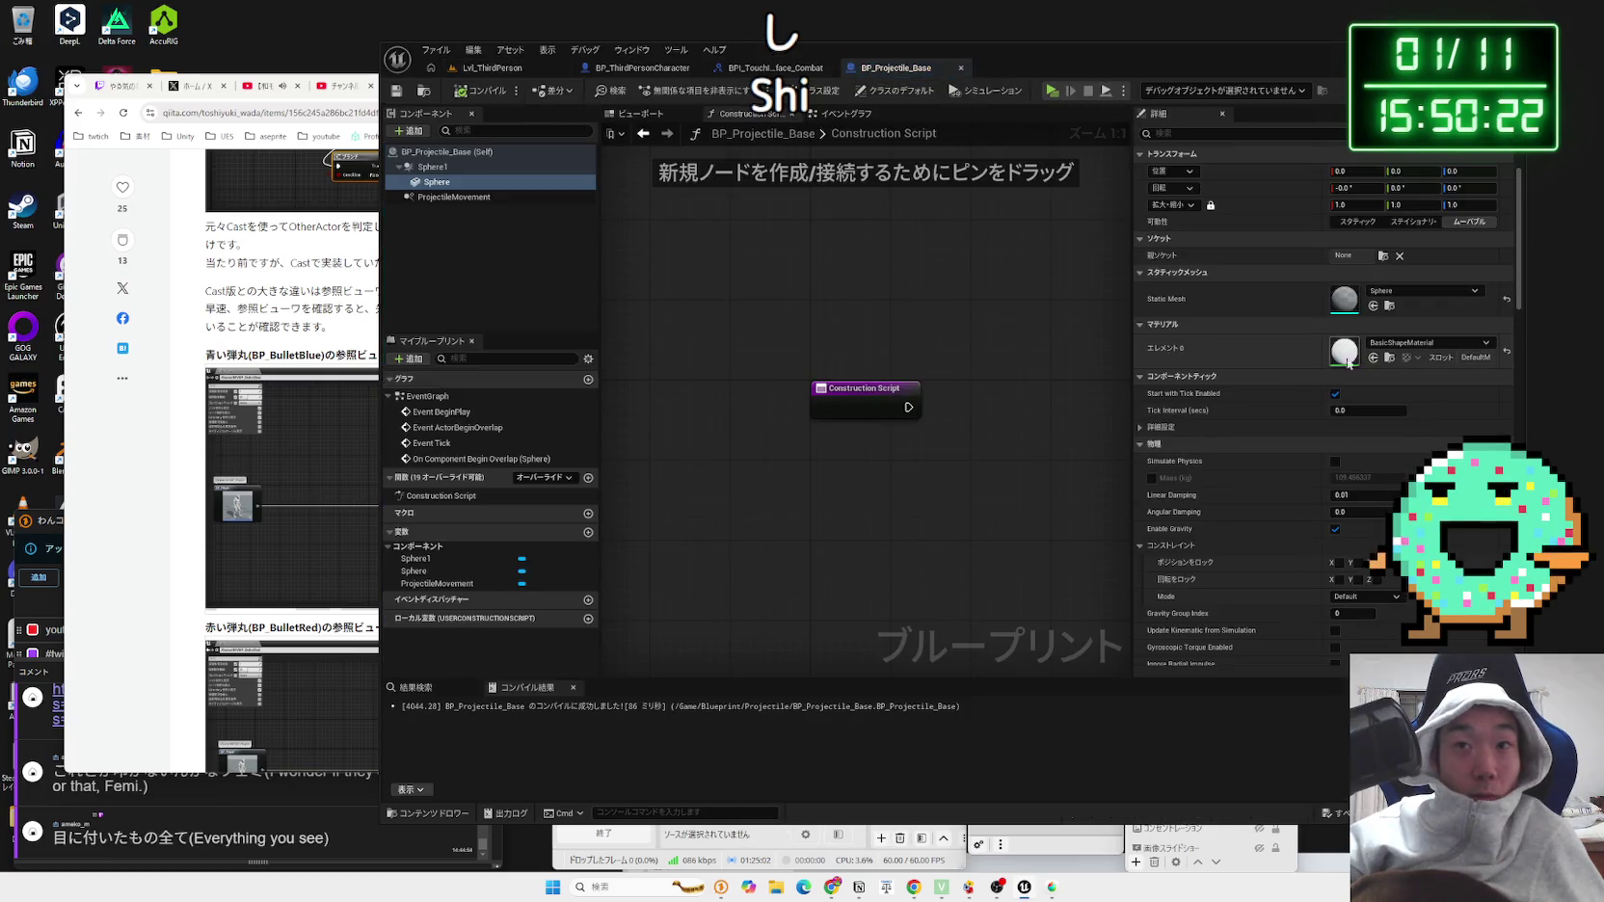
pyautogui.click(1427, 343)
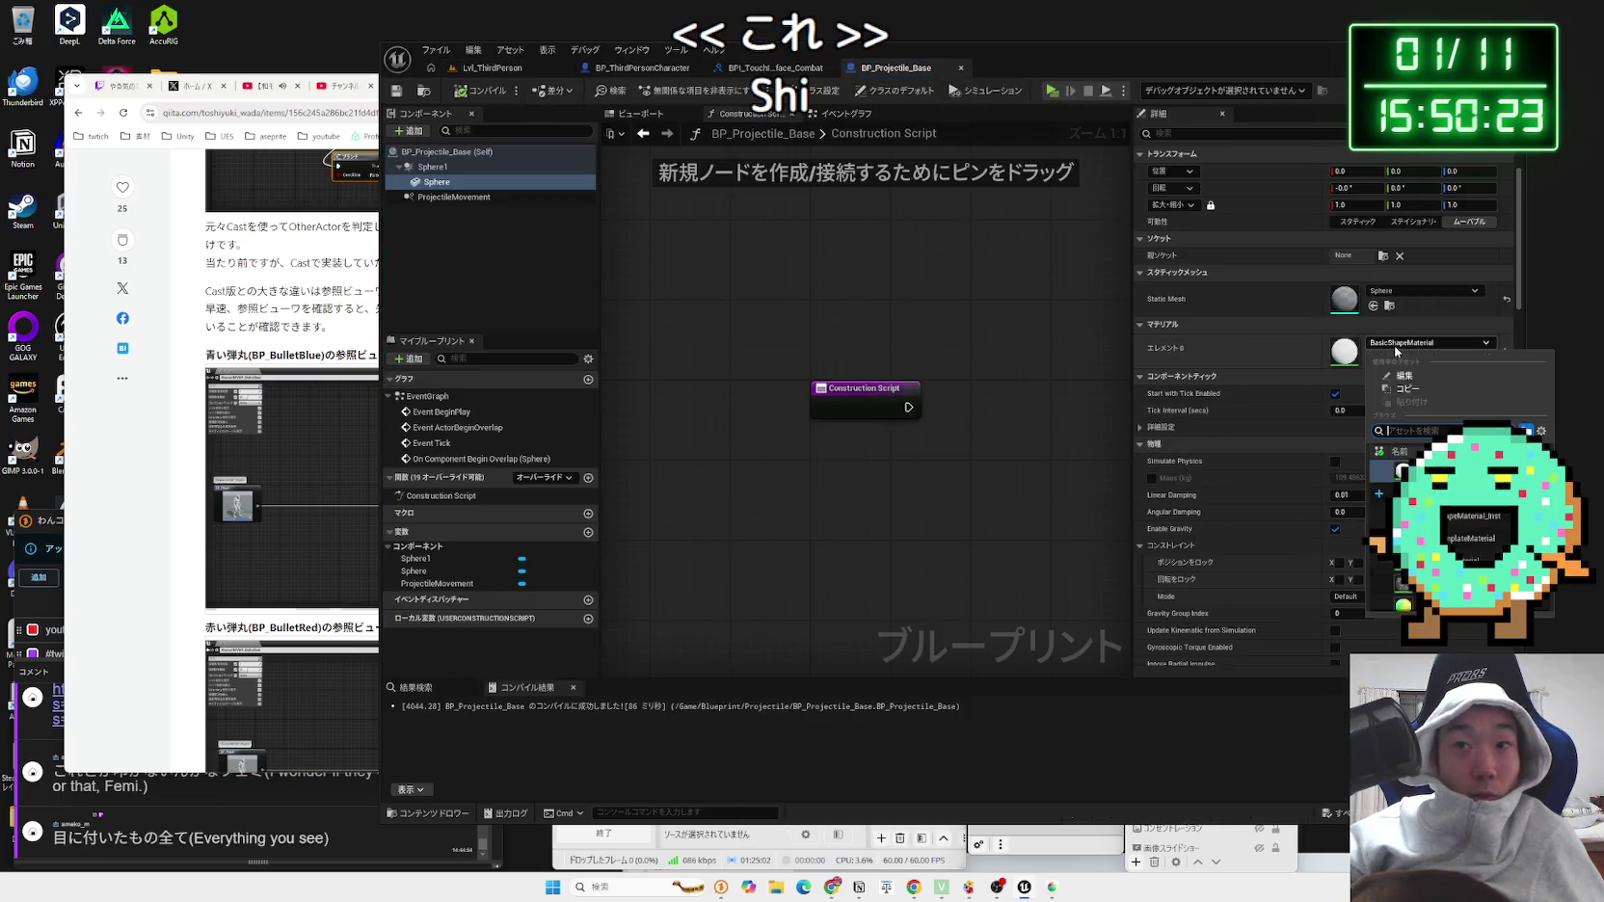
pyautogui.click(1417, 470)
pyautogui.hotkey('ctrl', 's')
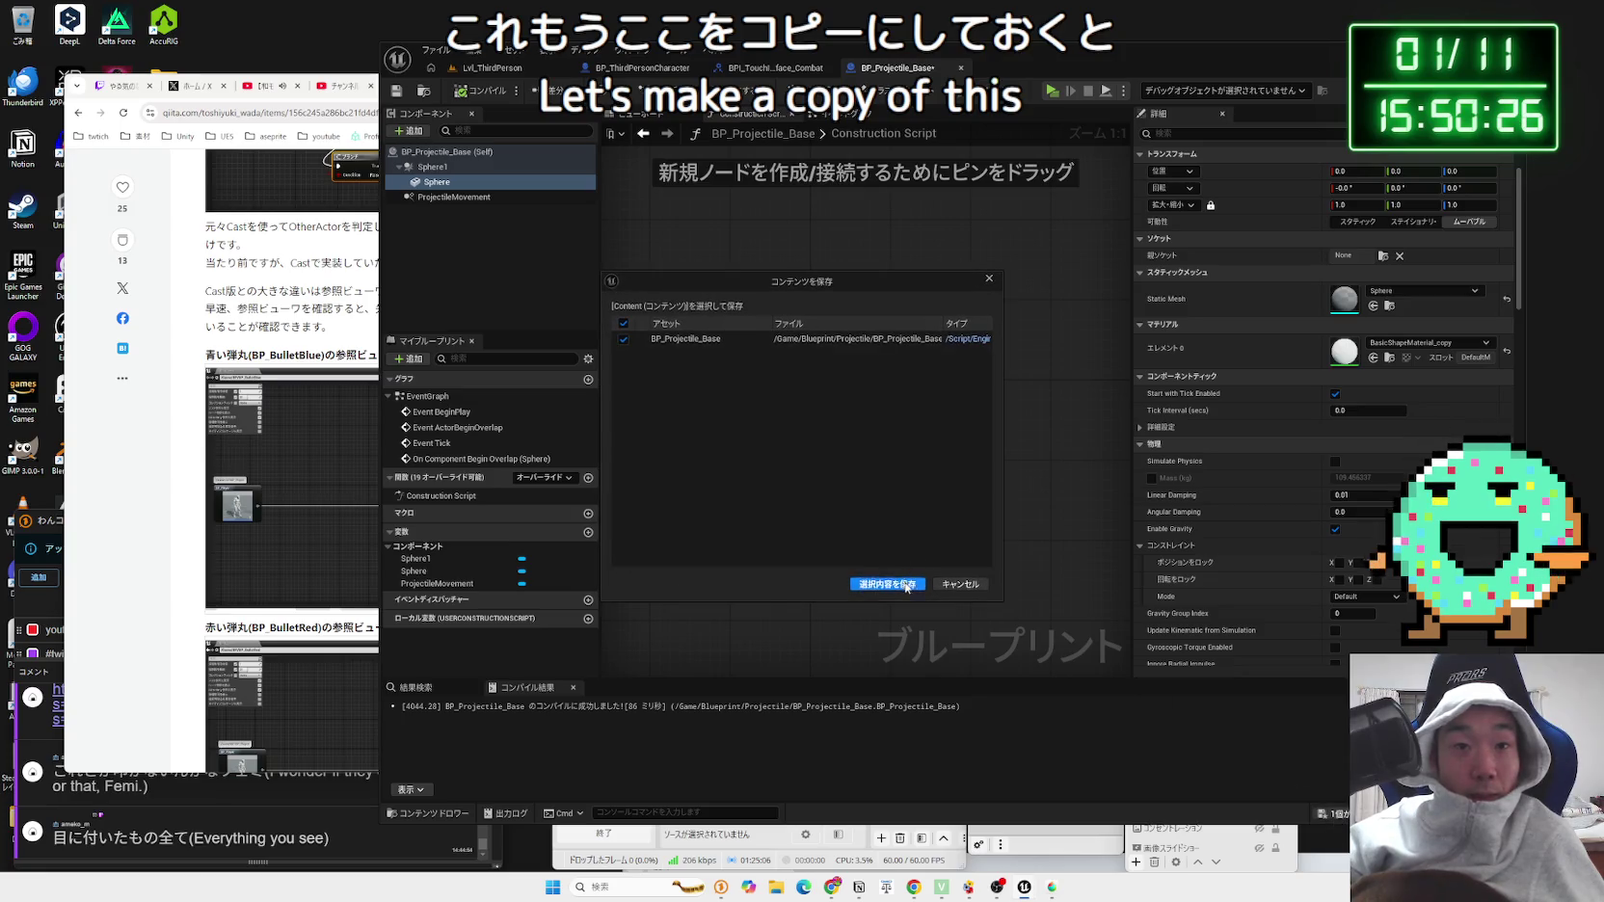
pyautogui.click(888, 581)
pyautogui.click(491, 67)
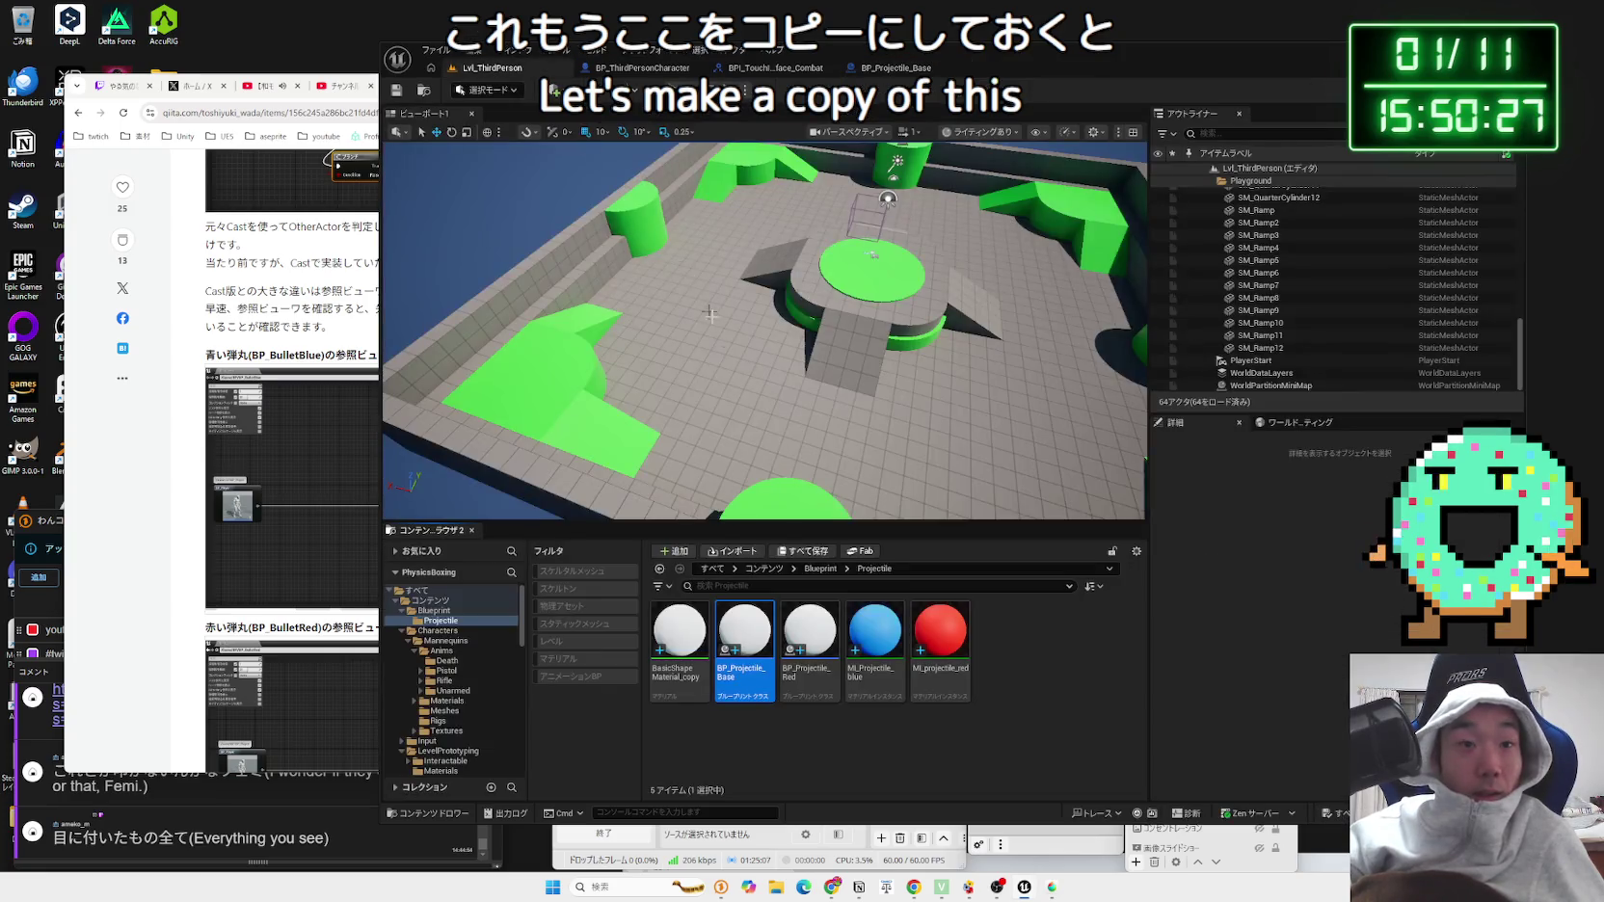
# Step: Give BP_Projectile_Red's Sphere component the MI_projectile_red material and save it
pyautogui.doubleClick(808, 641)
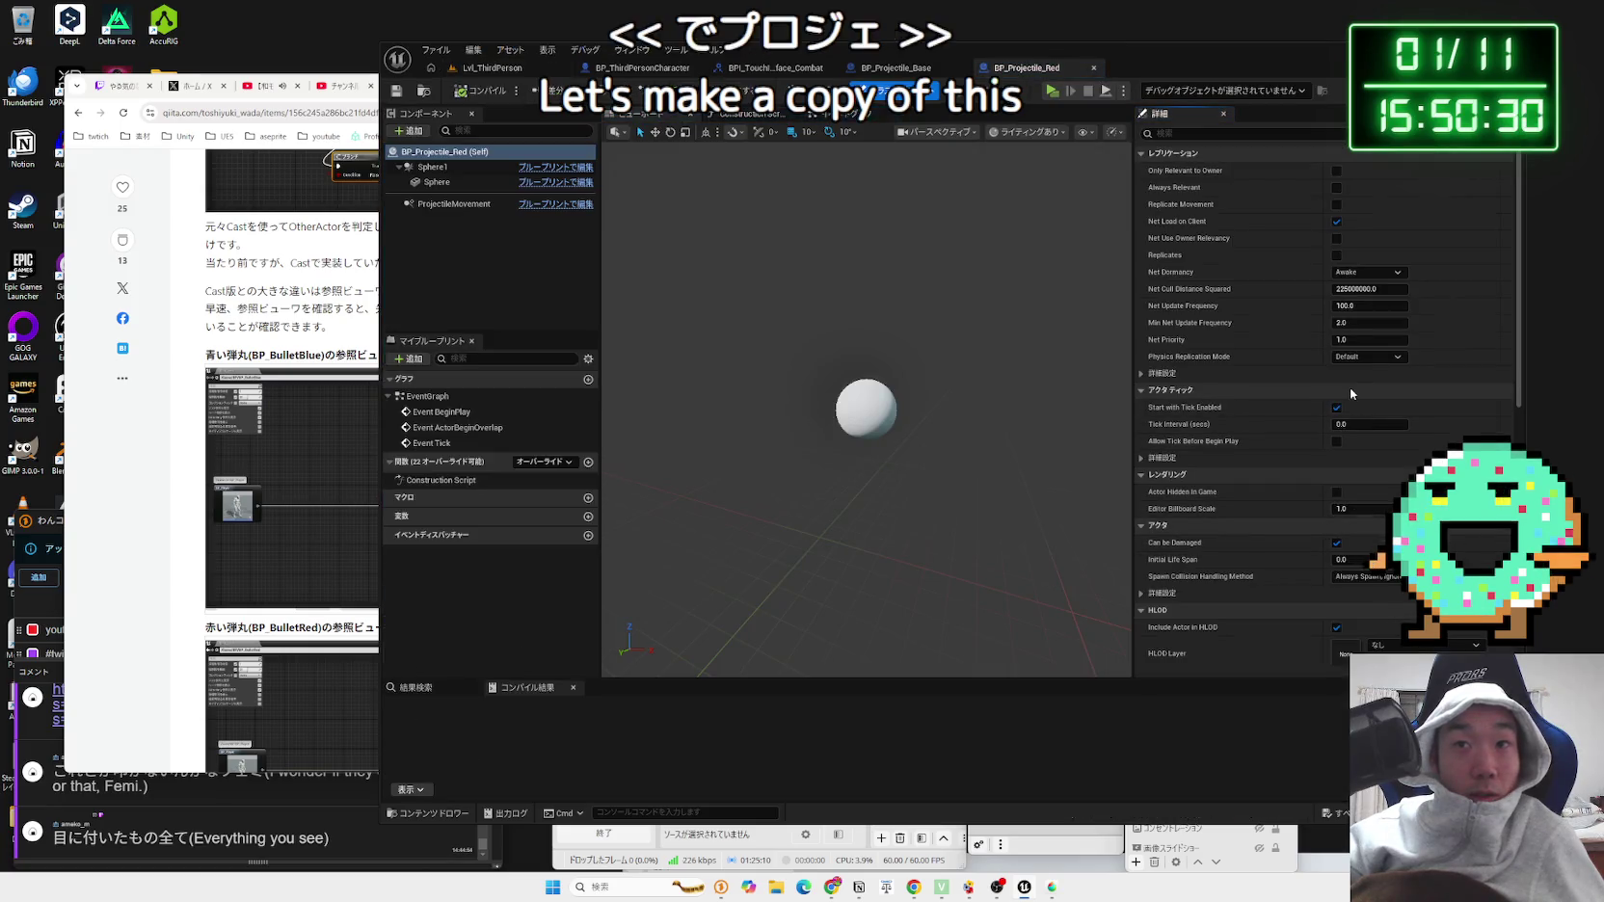
pyautogui.click(546, 183)
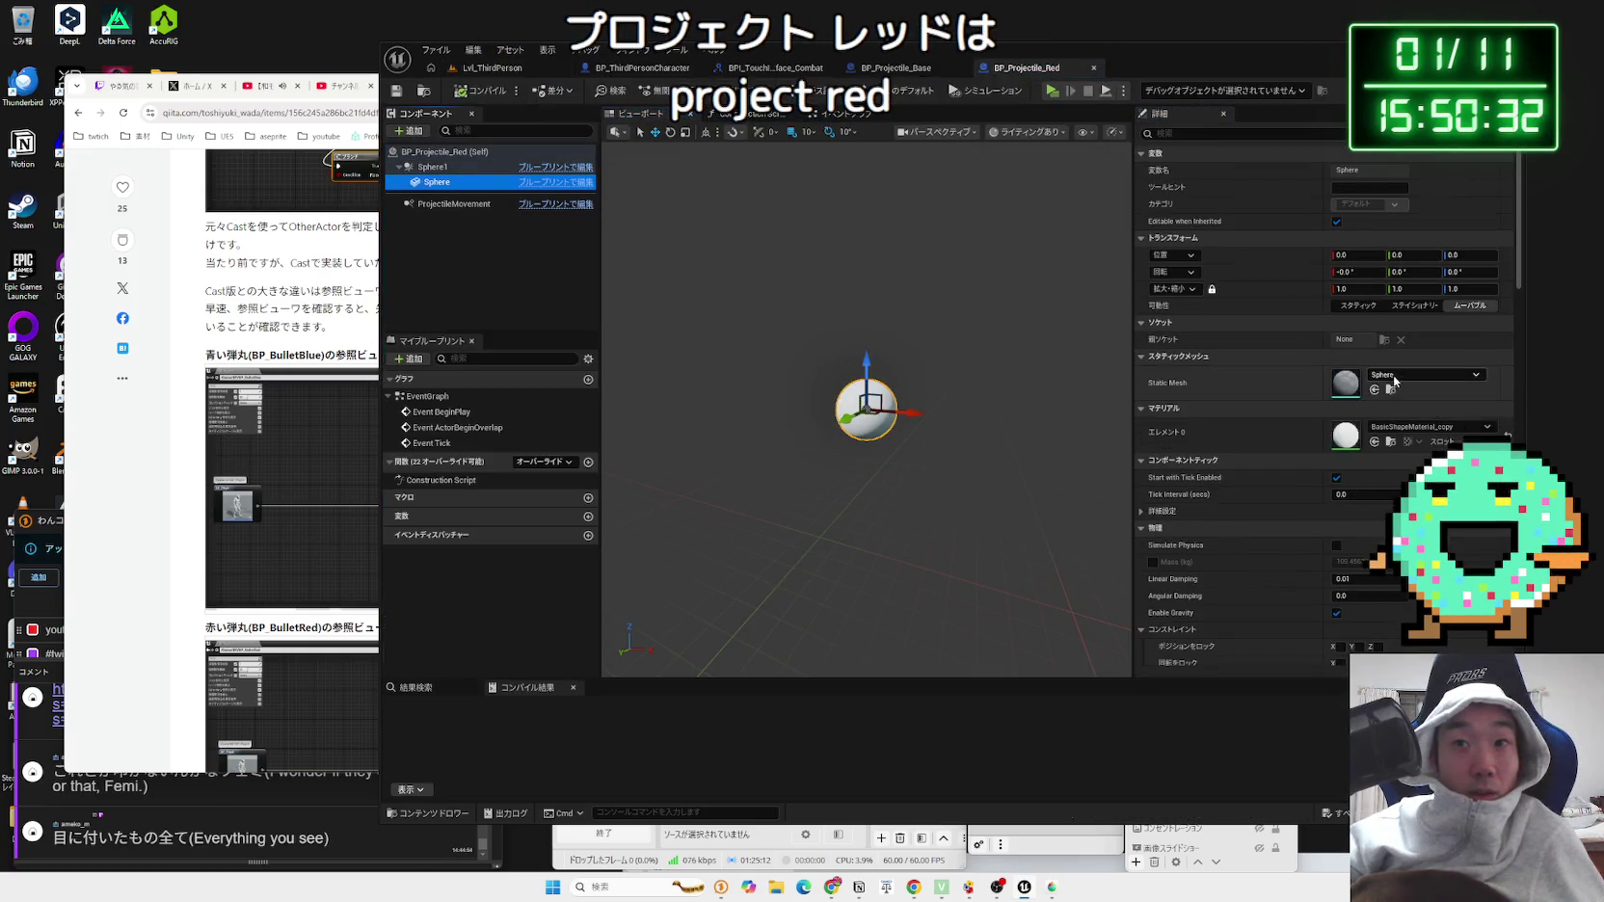
pyautogui.click(1414, 428)
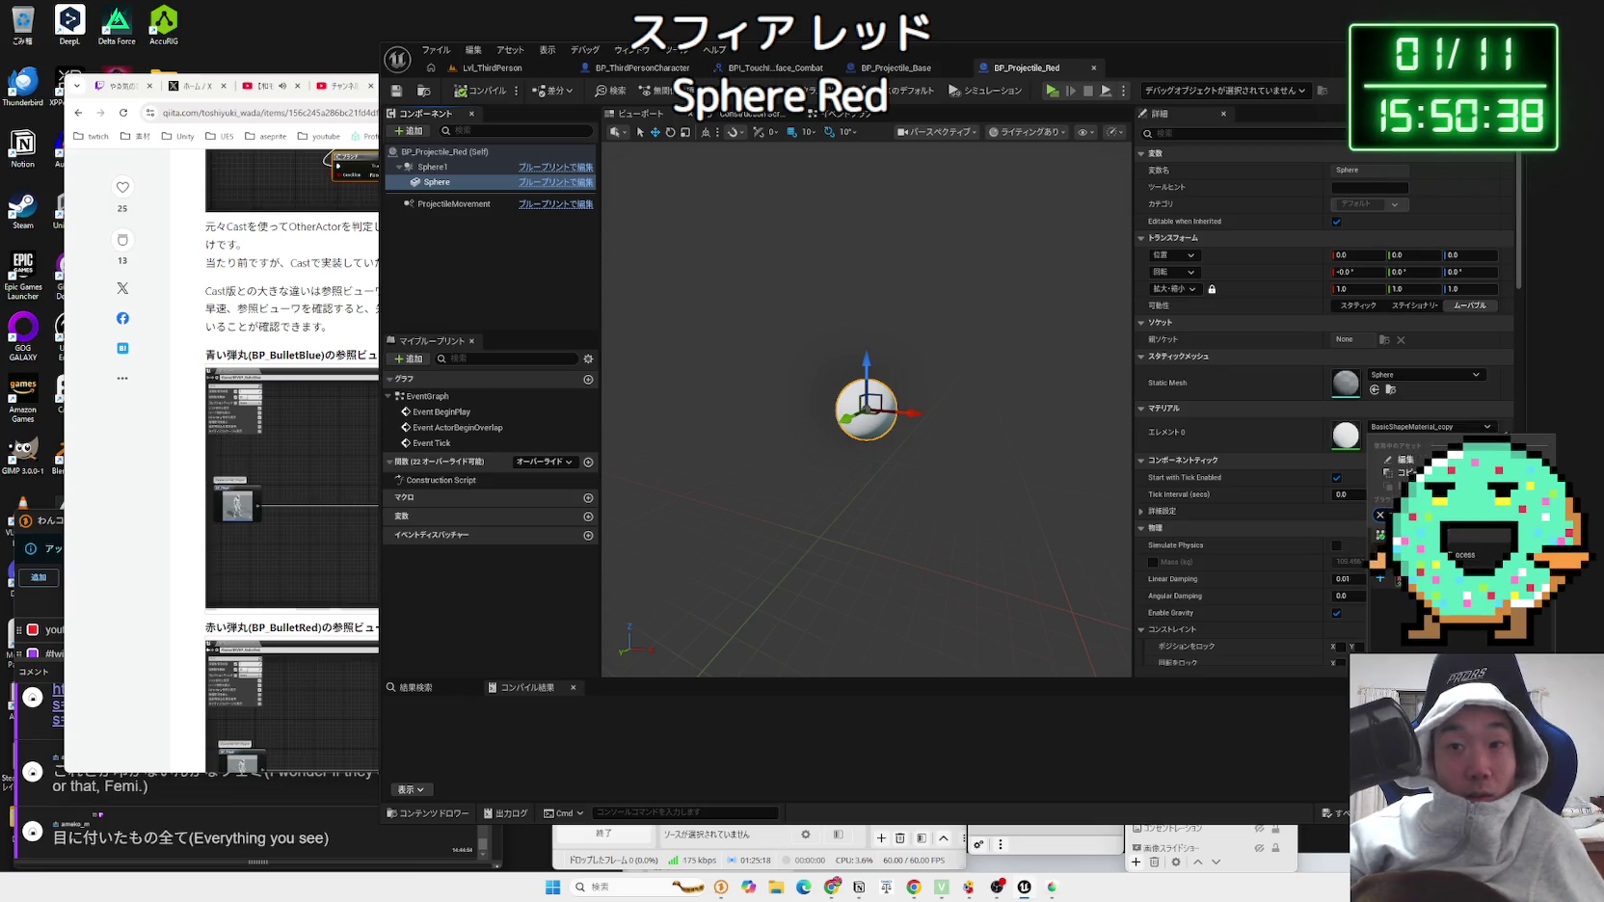
pyautogui.click(1455, 539)
pyautogui.hotkey('ctrl', 'shift', 's')
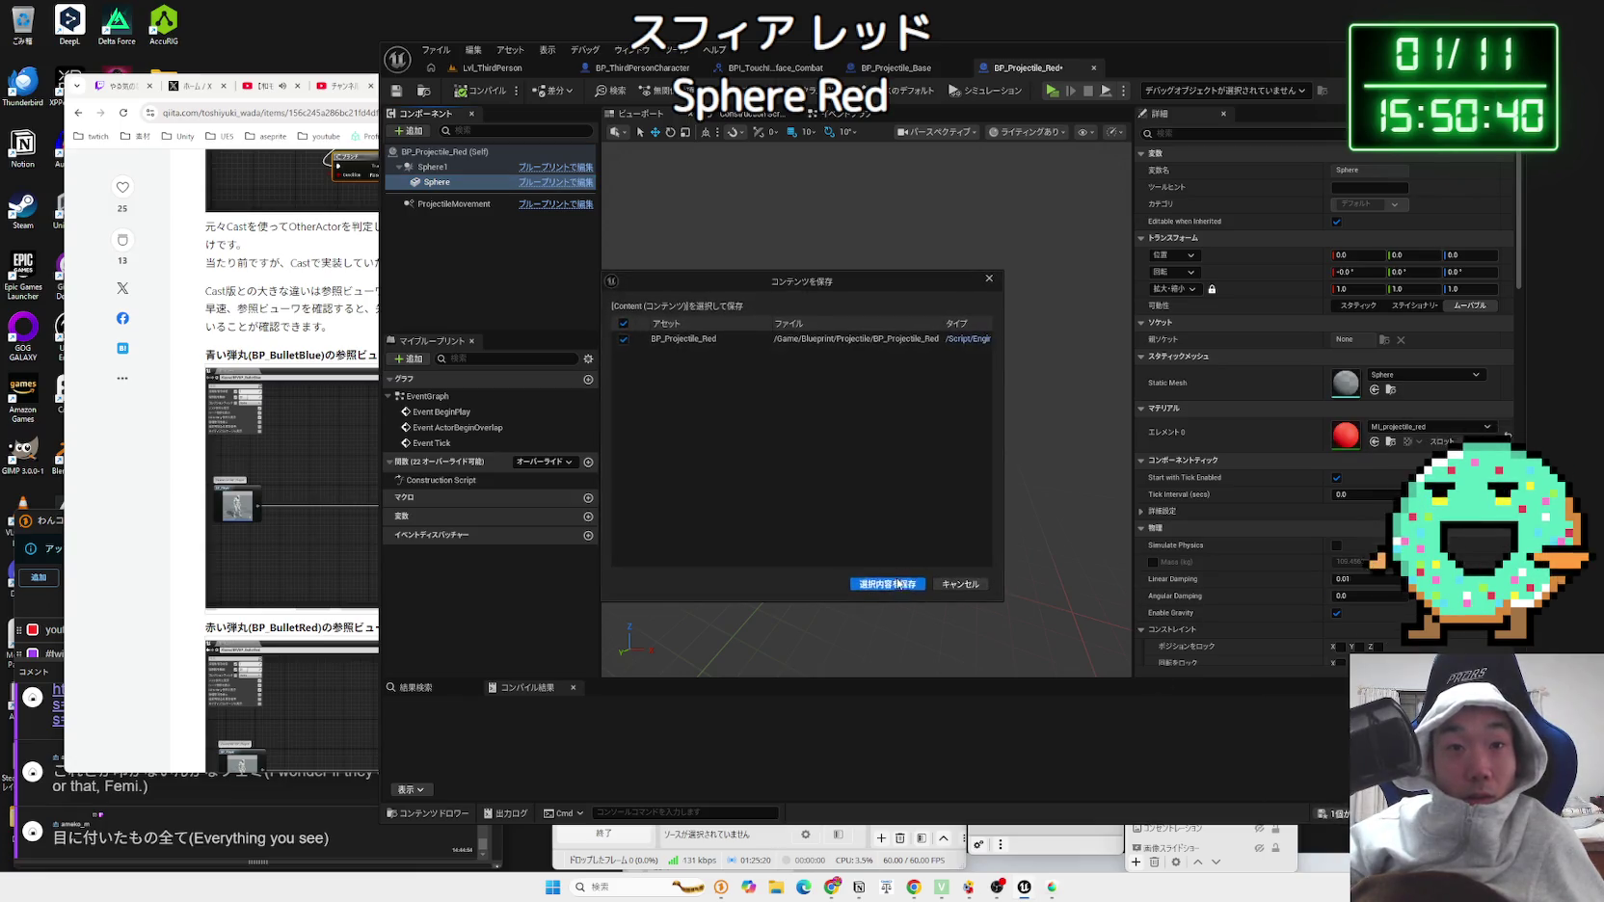
pyautogui.click(897, 584)
pyautogui.click(482, 70)
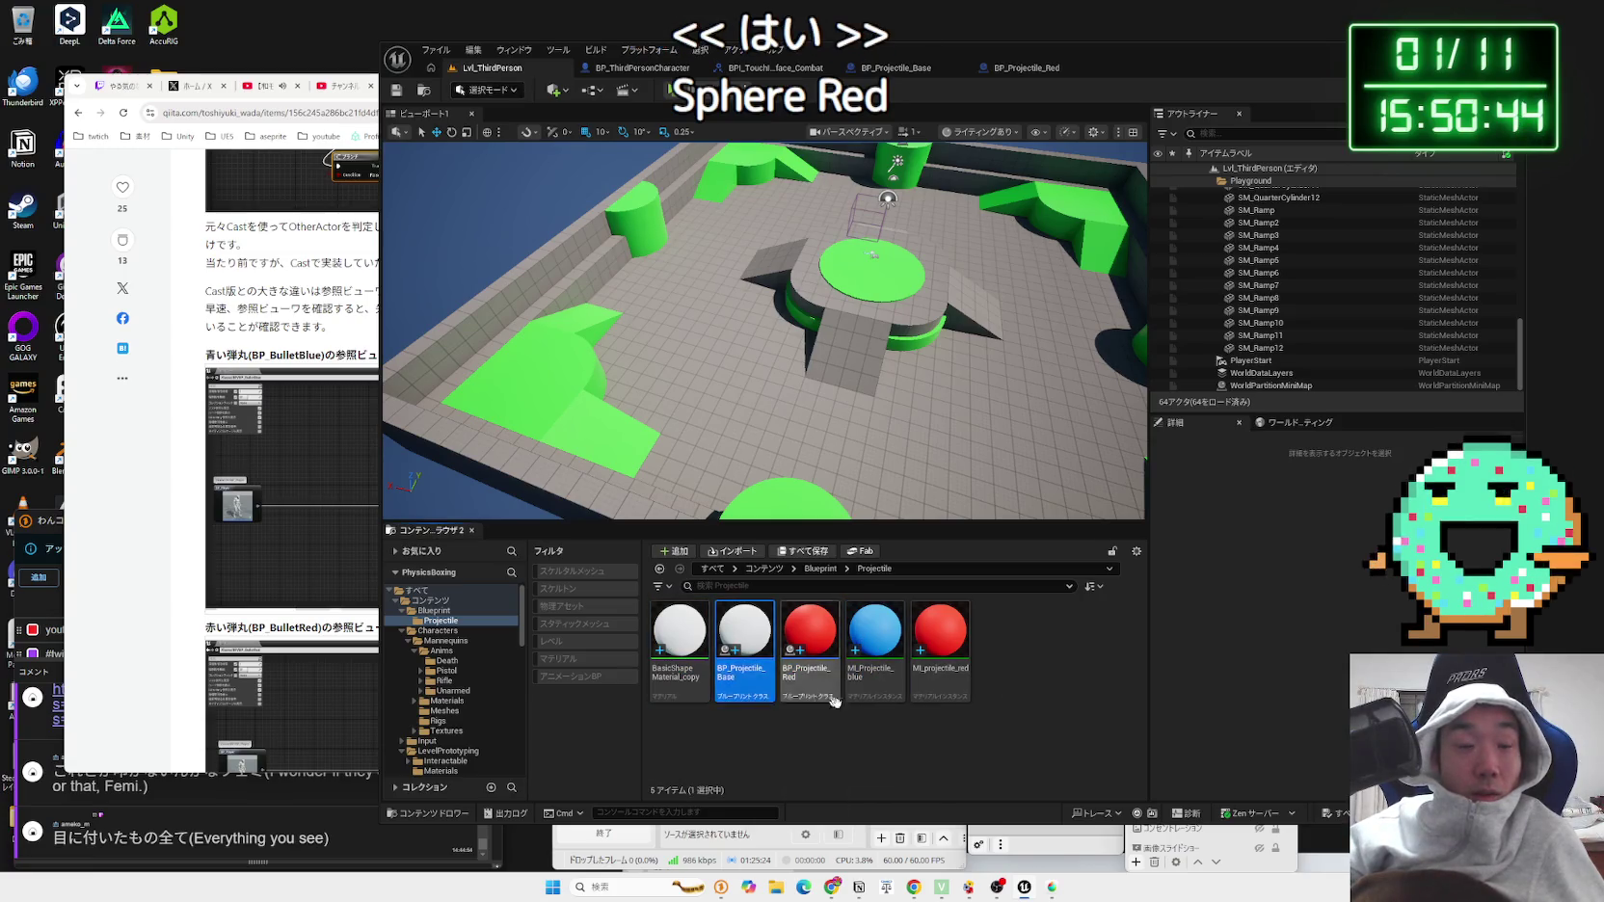
pyautogui.click(772, 728)
# Step: Scroll through the Qiita article in Chrome, then glance back at the Unreal editor
pyautogui.click(199, 333)
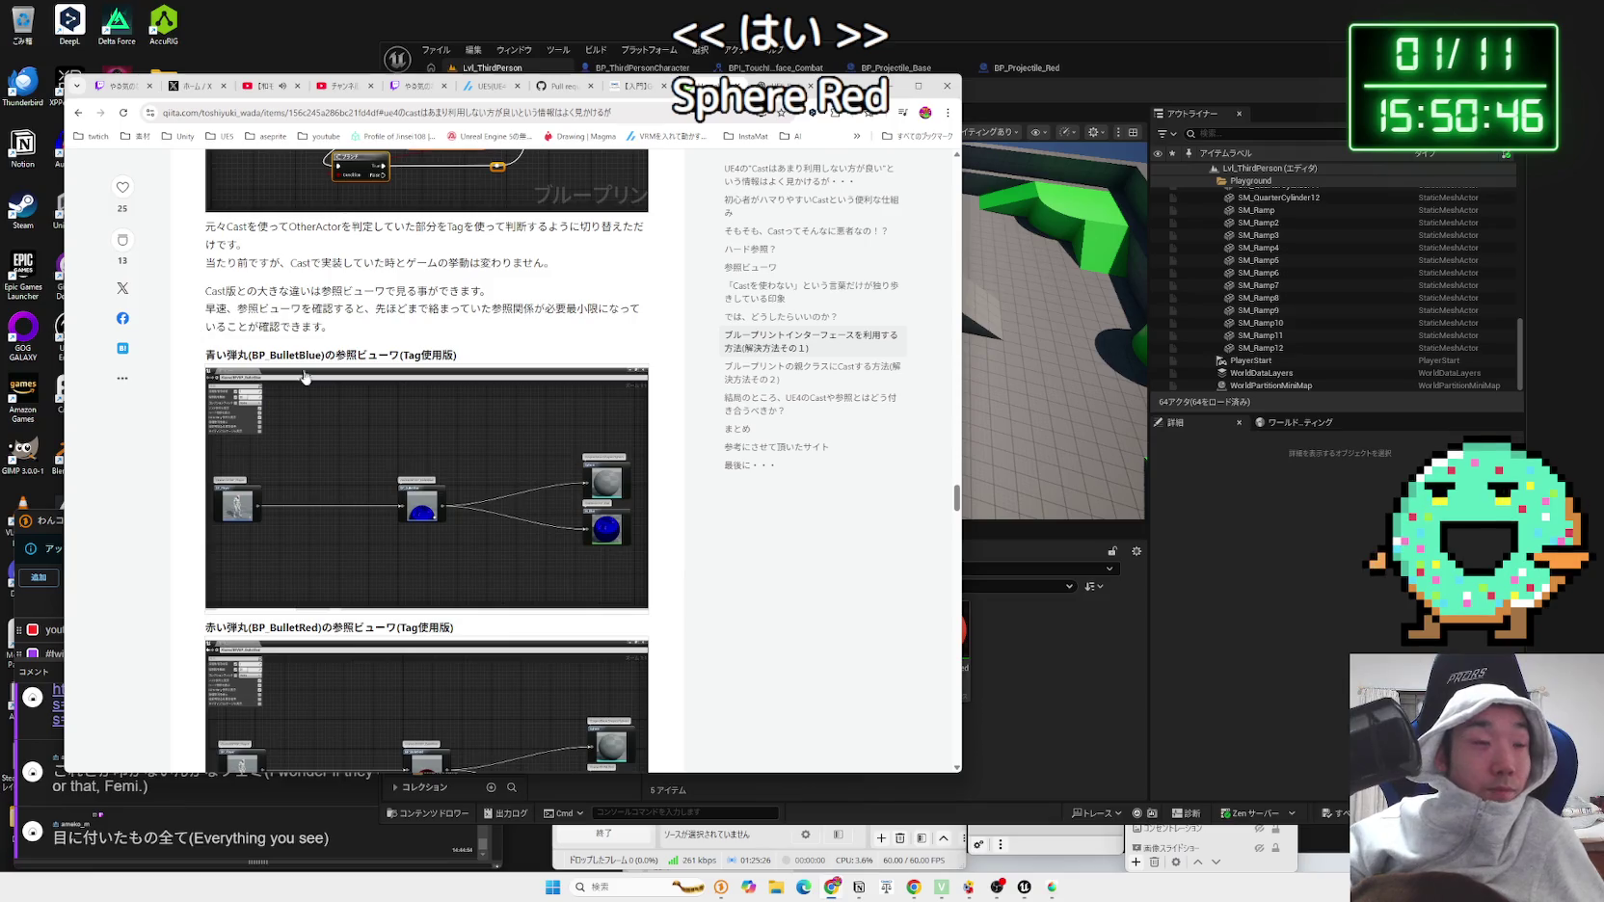
pyautogui.scroll(-10, 318, 396)
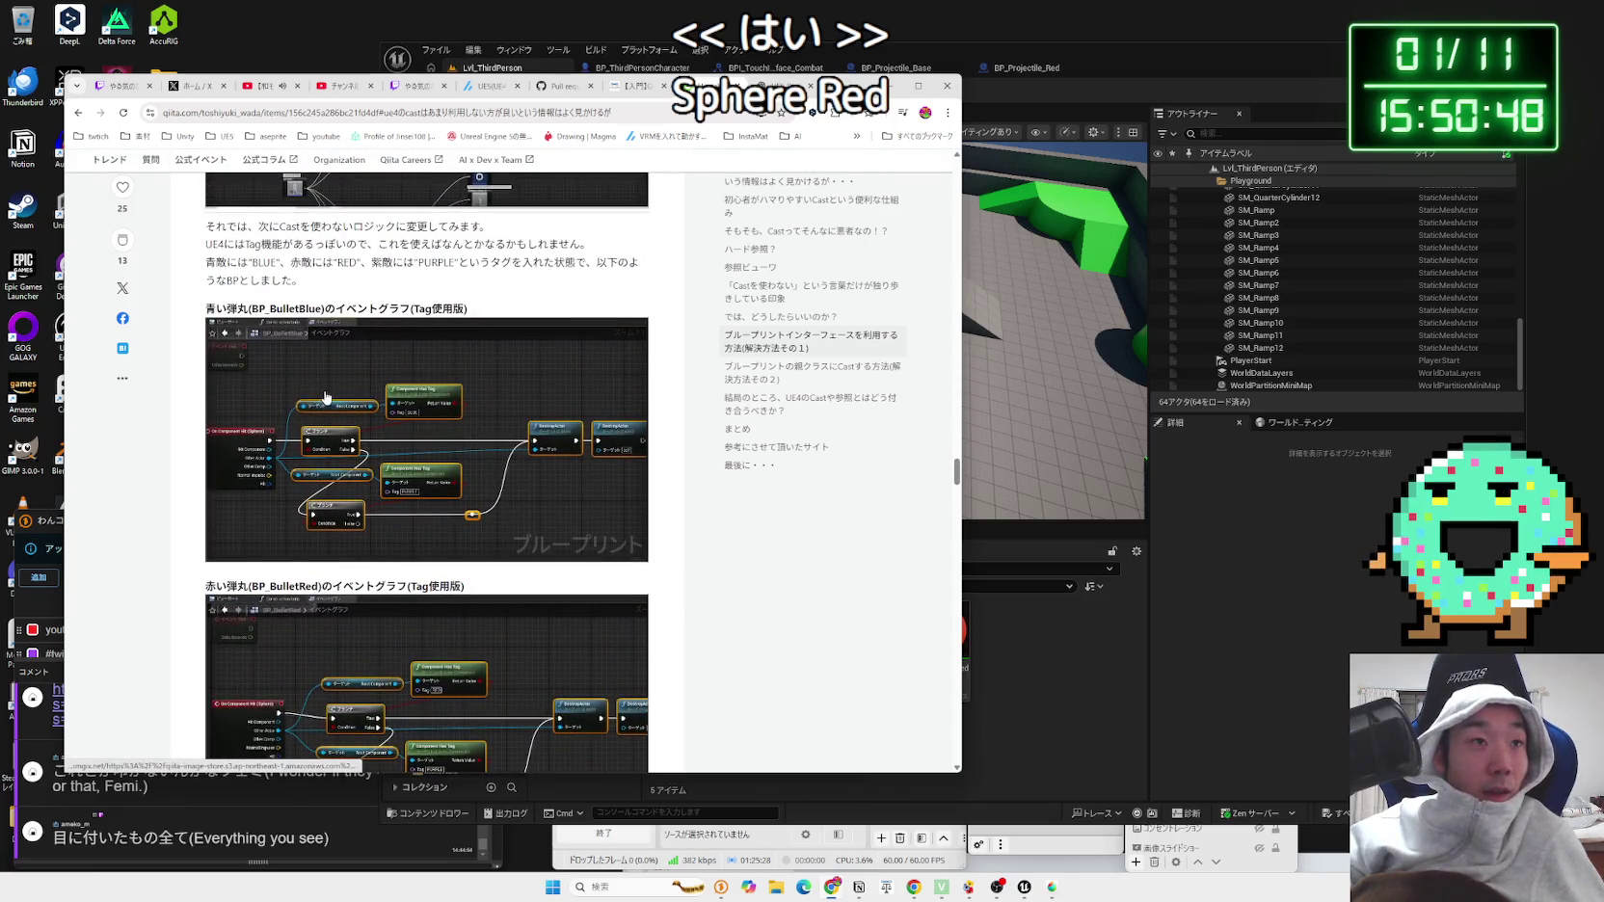
pyautogui.scroll(5, 326, 397)
pyautogui.scroll(-8, 338, 401)
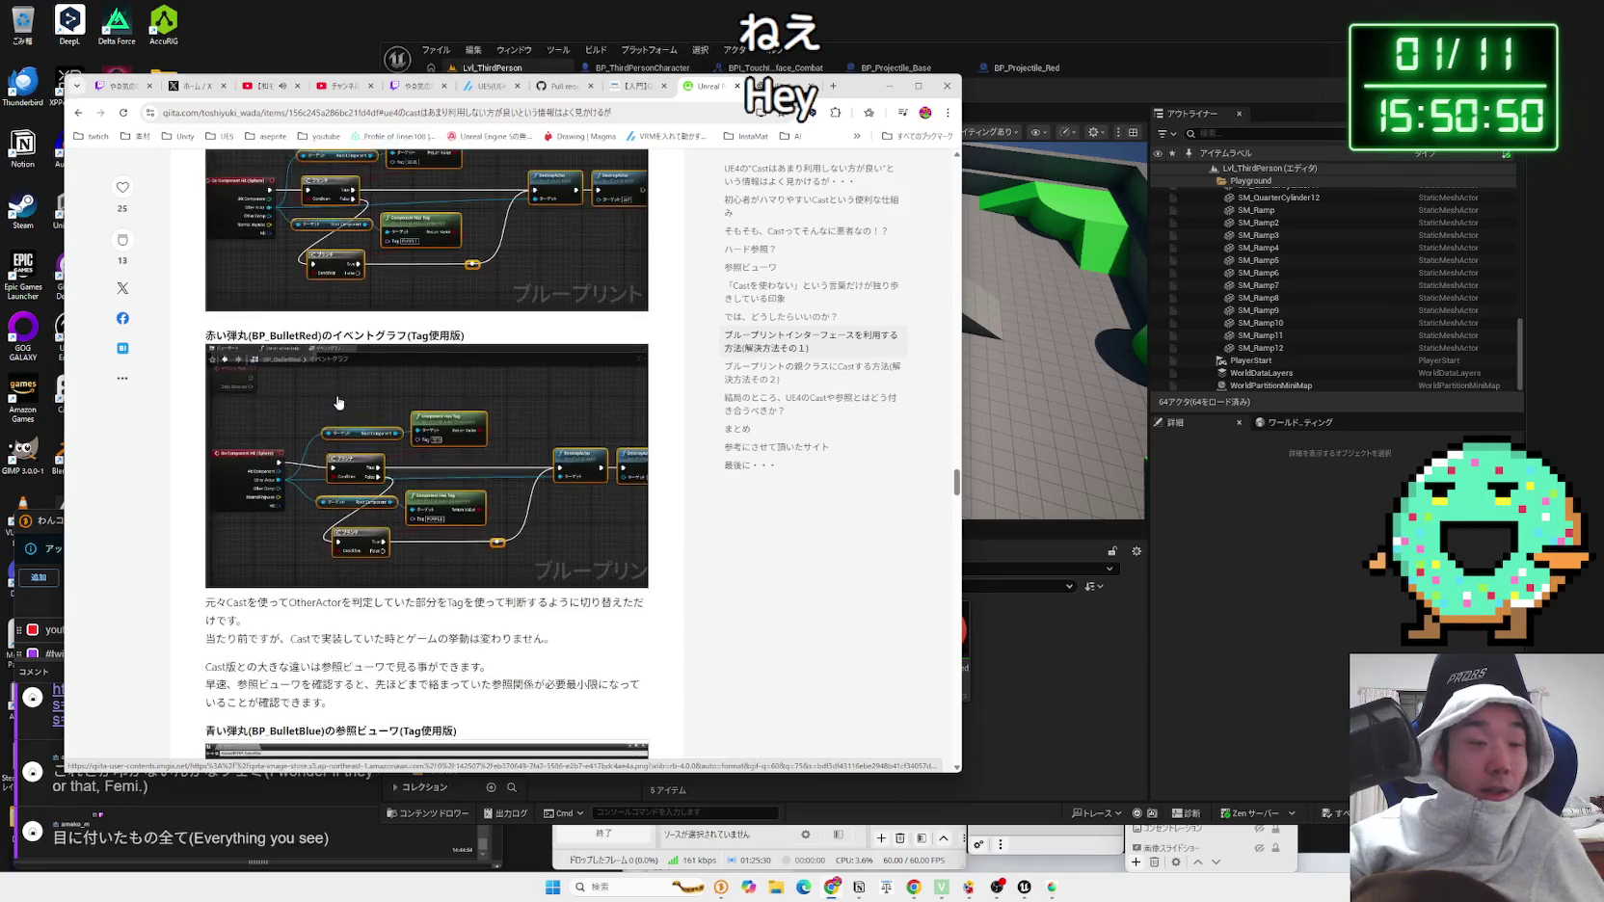
pyautogui.scroll(-6, 337, 402)
pyautogui.click(1032, 631)
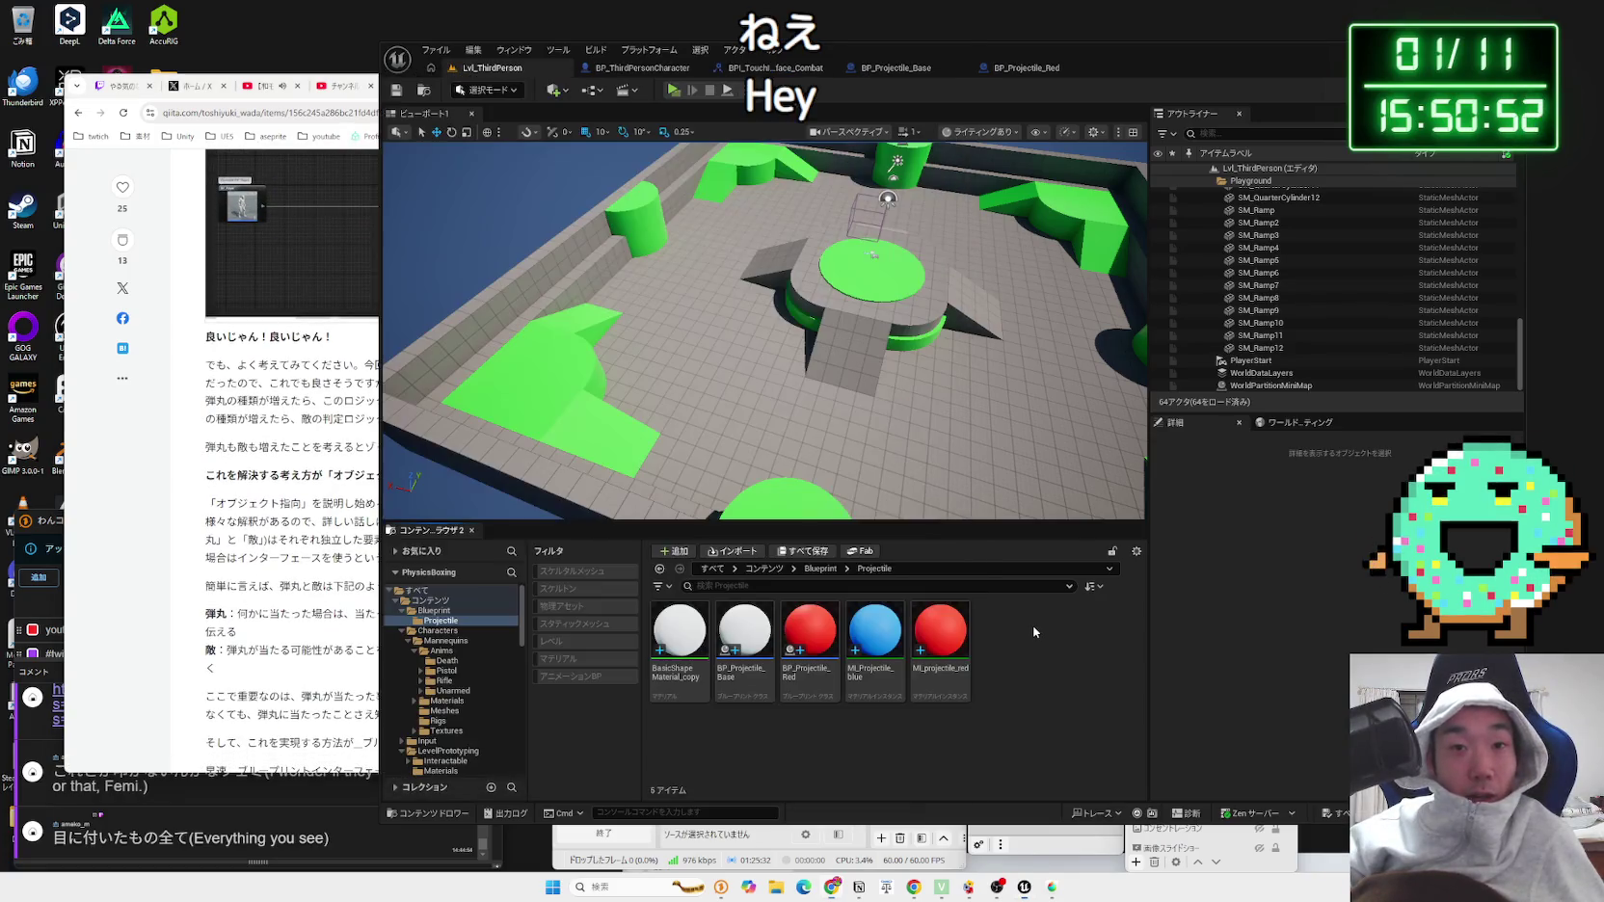
# Step: Highlight the object-orientation sentence and scroll down to the Blueprint Interface implementation section
pyautogui.click(256, 440)
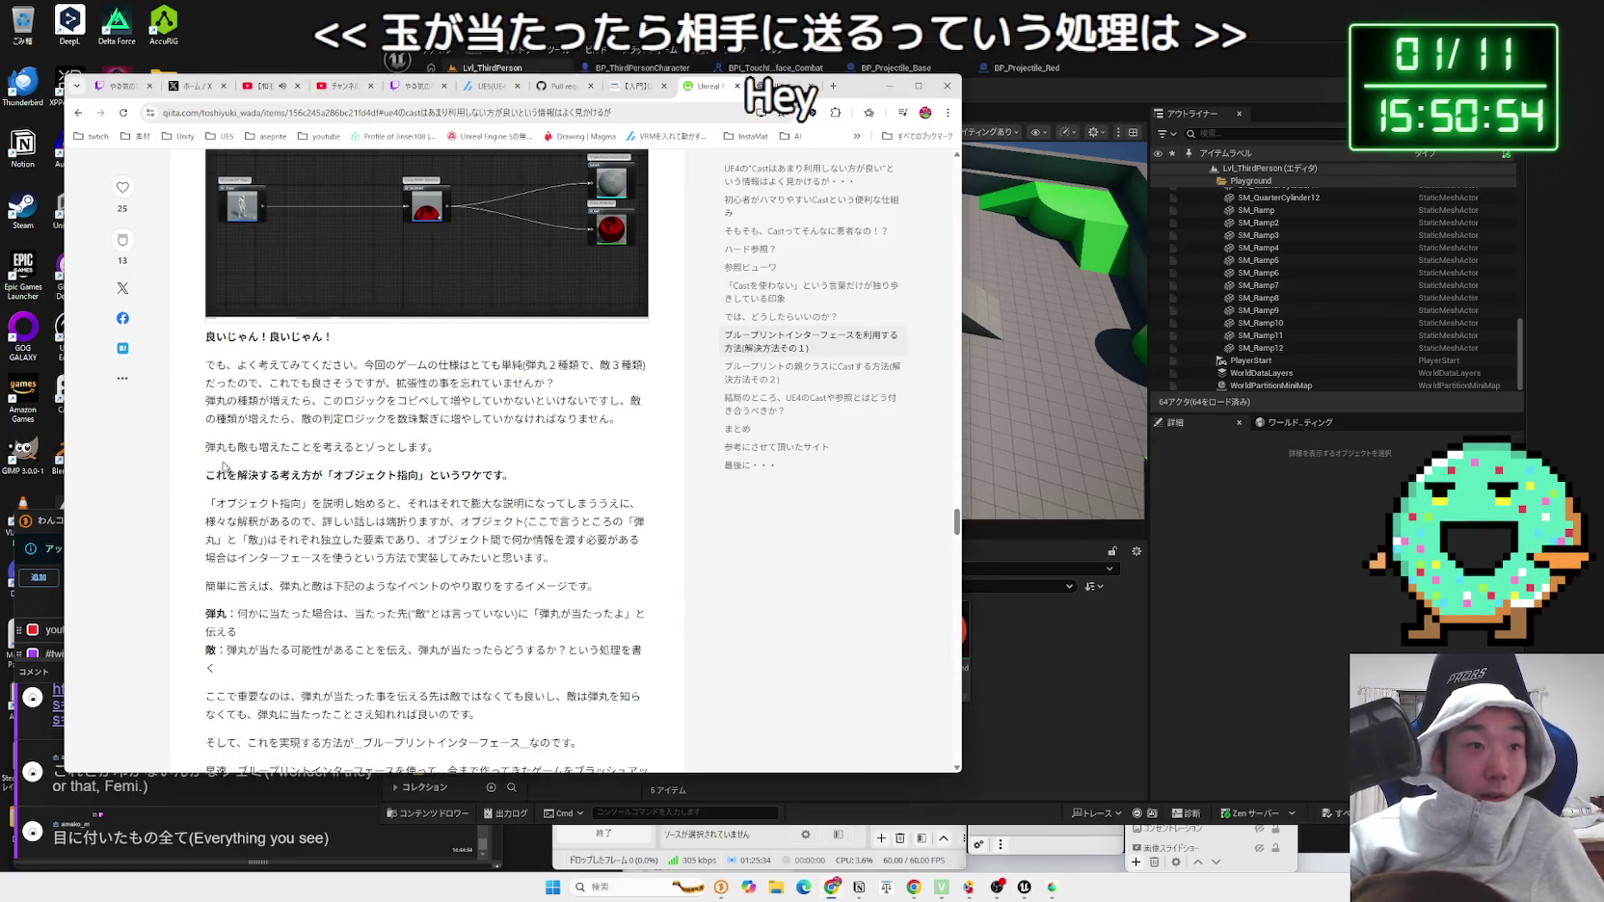
pyautogui.moveTo(254, 473); pyautogui.dragTo(516, 482)
pyautogui.click(516, 482)
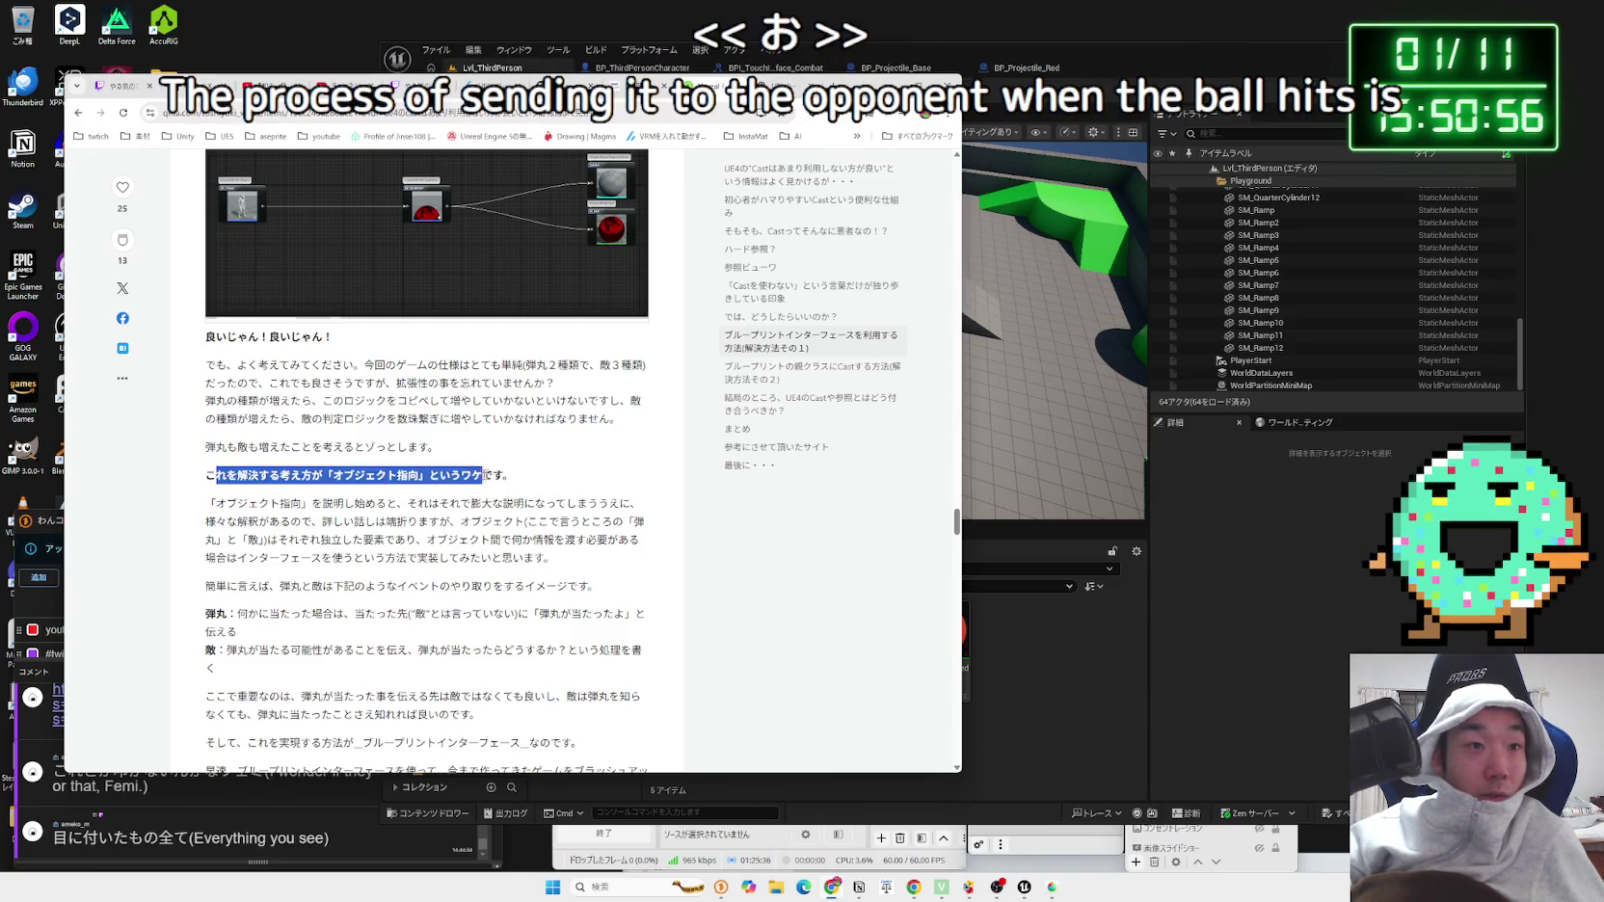
pyautogui.moveTo(206, 474); pyautogui.dragTo(364, 494)
pyautogui.click(364, 495)
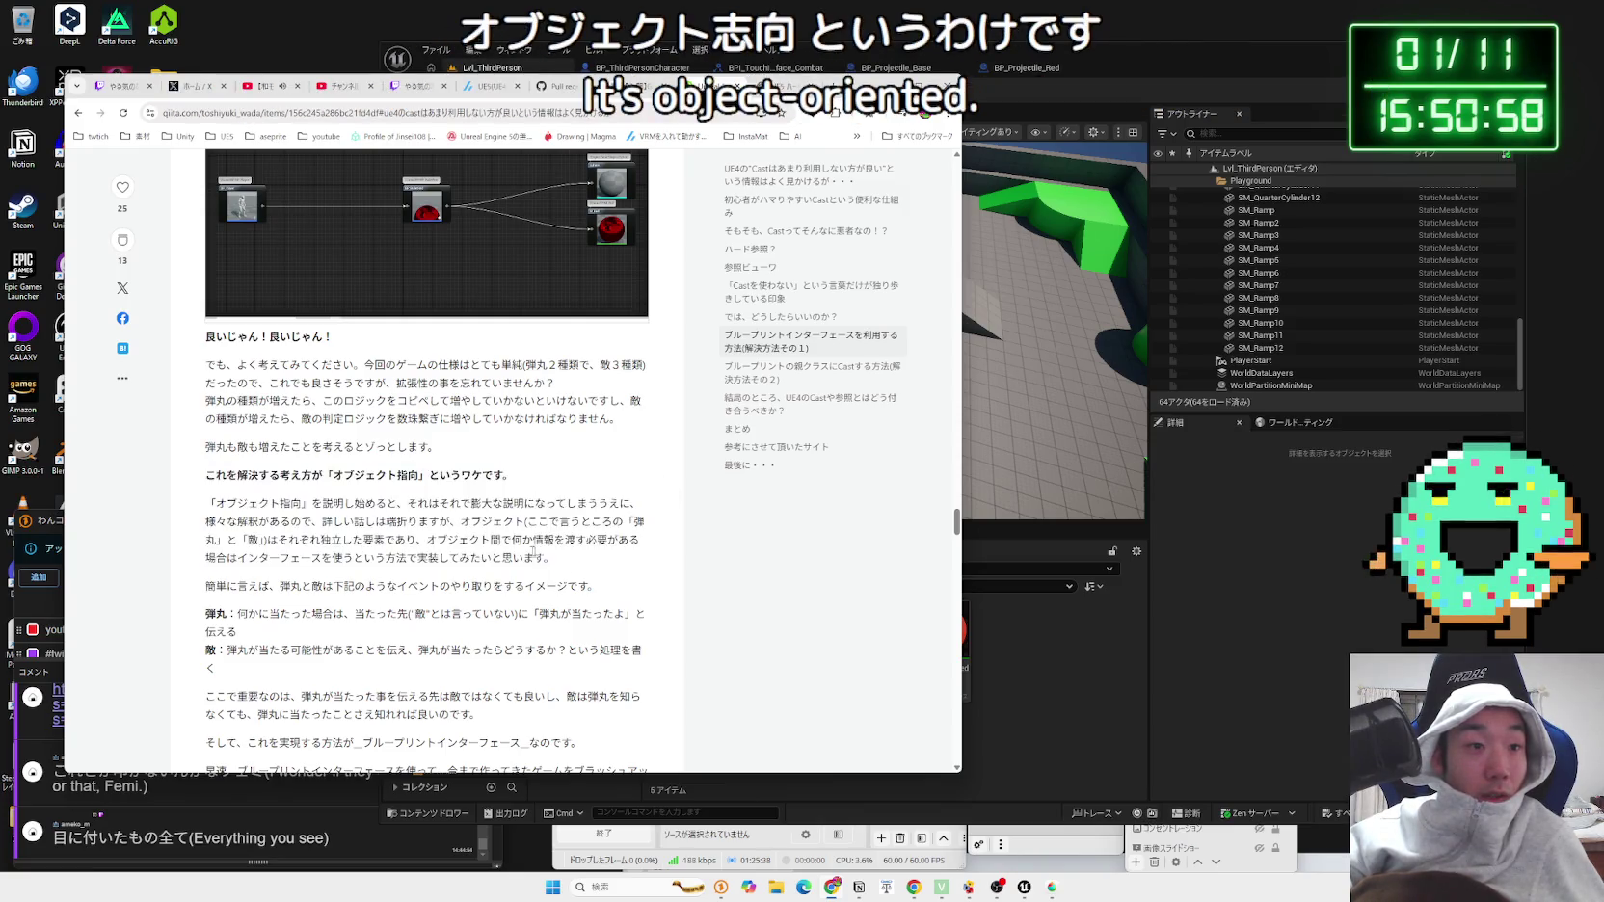
pyautogui.scroll(-4, 435, 531)
pyautogui.moveTo(544, 460)
pyautogui.mouseDown()
pyautogui.moveTo(205, 438)
pyautogui.moveTo(205, 320)
pyautogui.mouseUp()
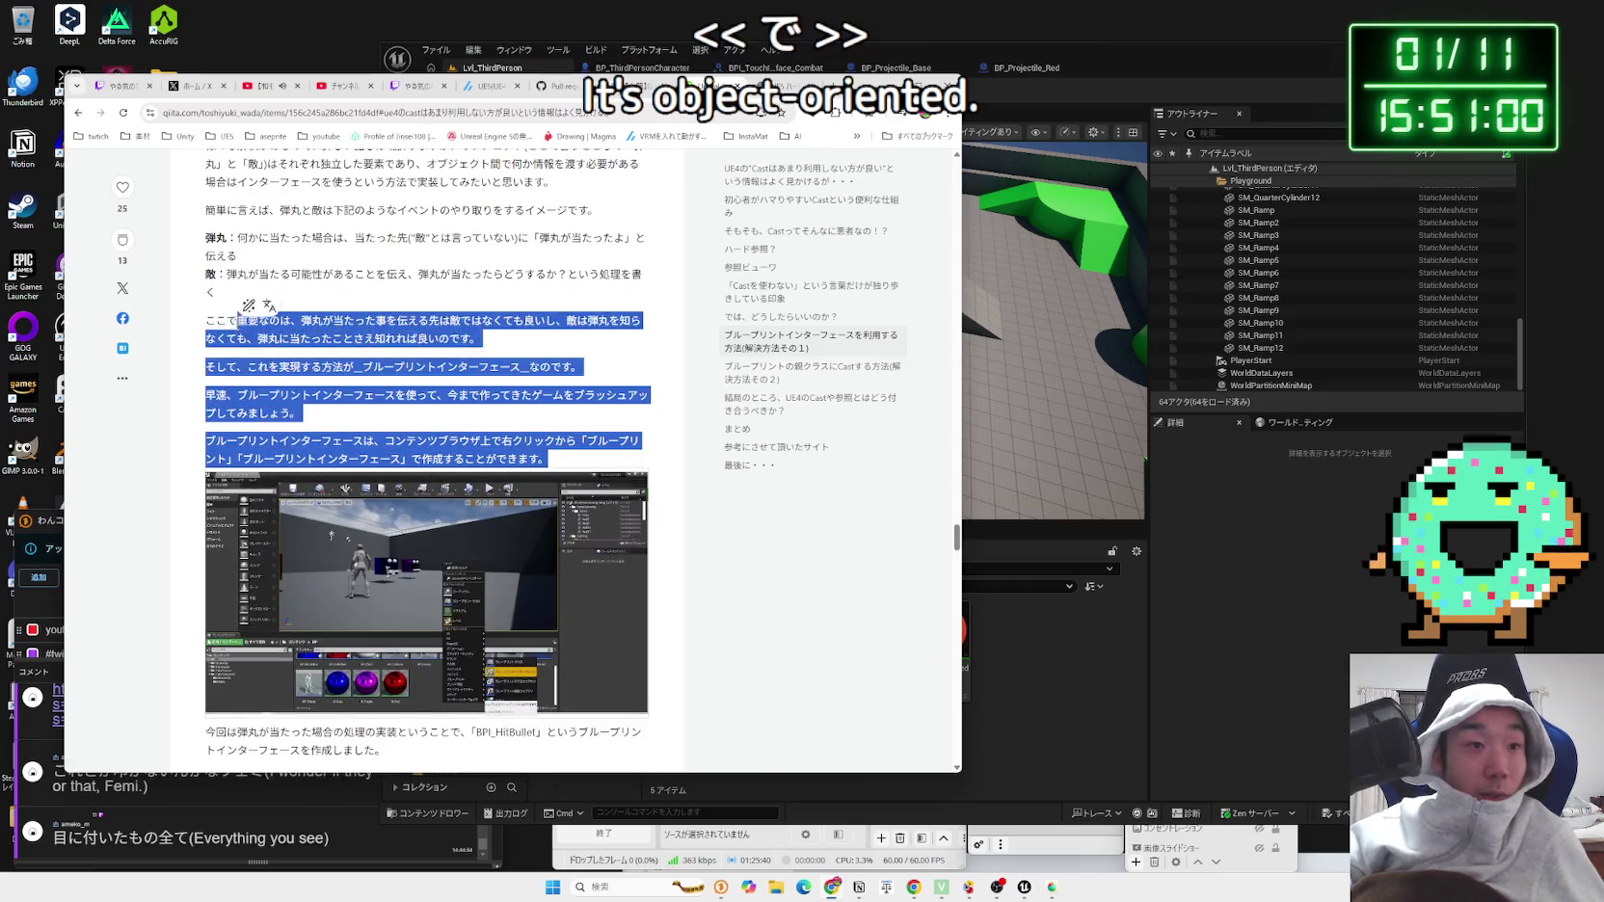
pyautogui.click(205, 320)
pyautogui.scroll(-4, 205, 320)
pyautogui.scroll(-4, 371, 443)
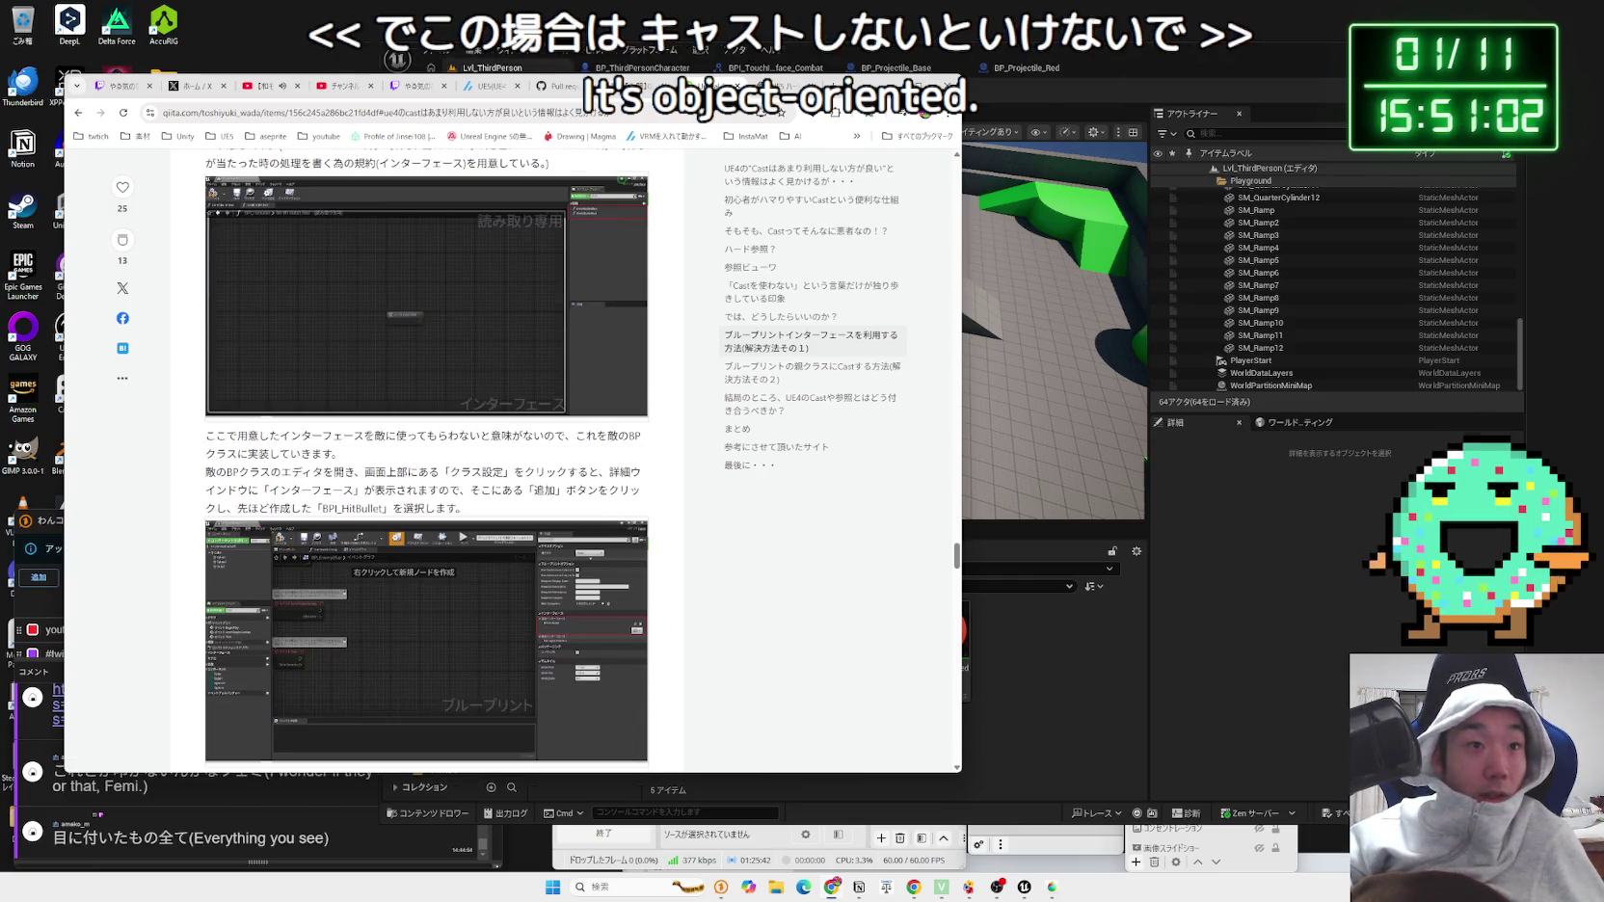
pyautogui.scroll(-4, 371, 442)
pyautogui.scroll(8, 371, 440)
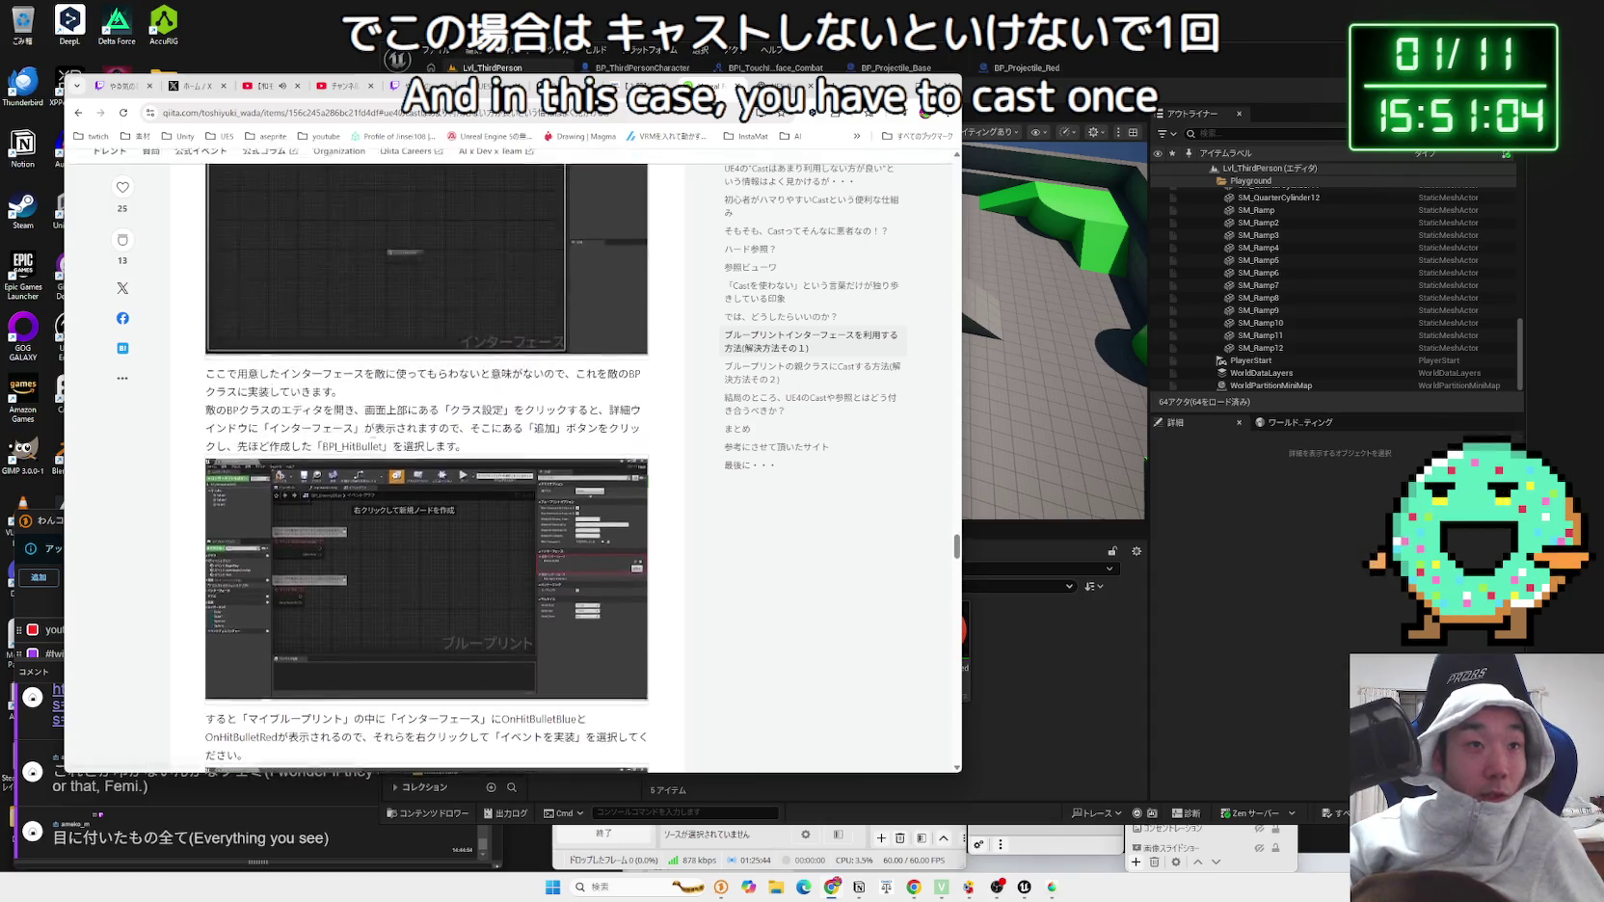
# Step: Add a Blueprint Interface asset in the Projectile folder, named BPI_Projectile
pyautogui.click(1127, 701)
pyautogui.rightClick(1048, 647)
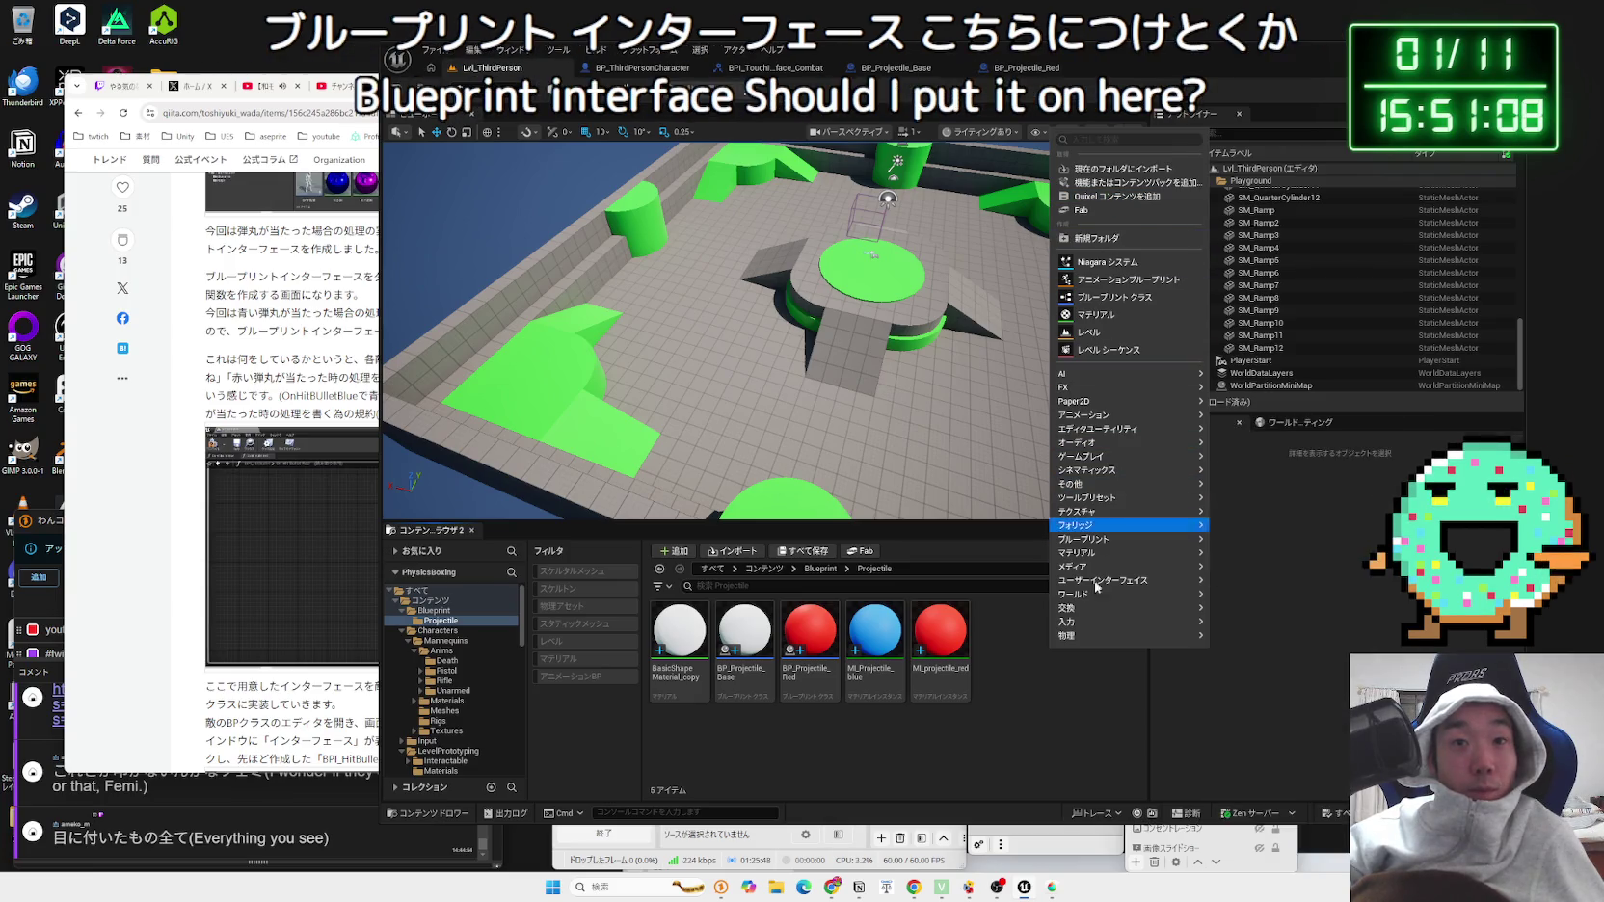
pyautogui.moveTo(1157, 580)
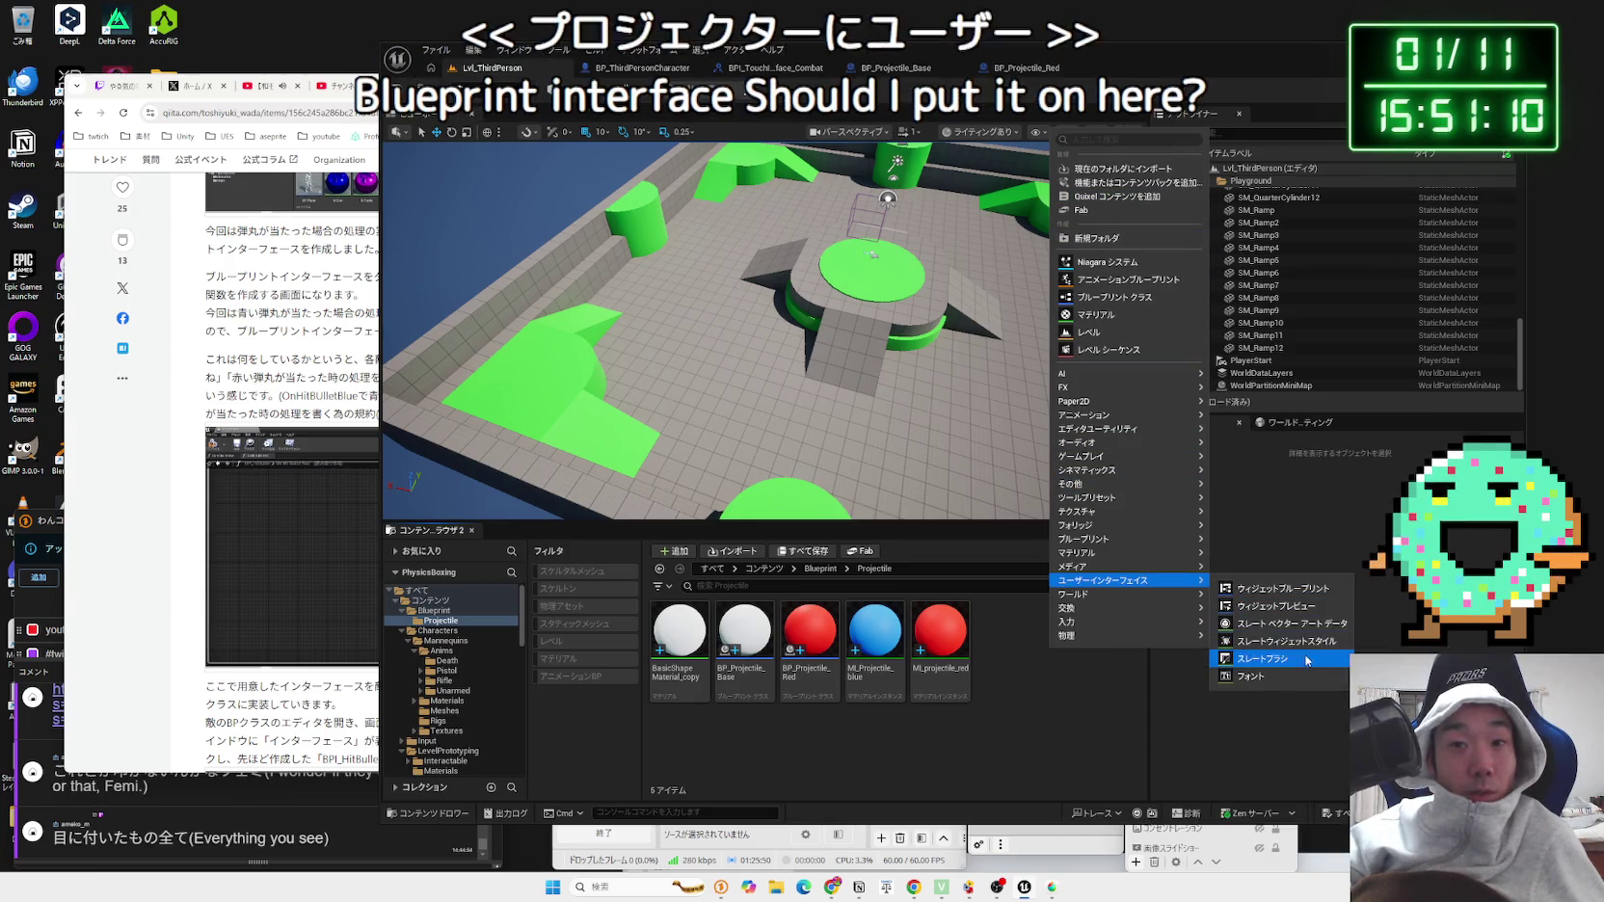
pyautogui.moveTo(1109, 636)
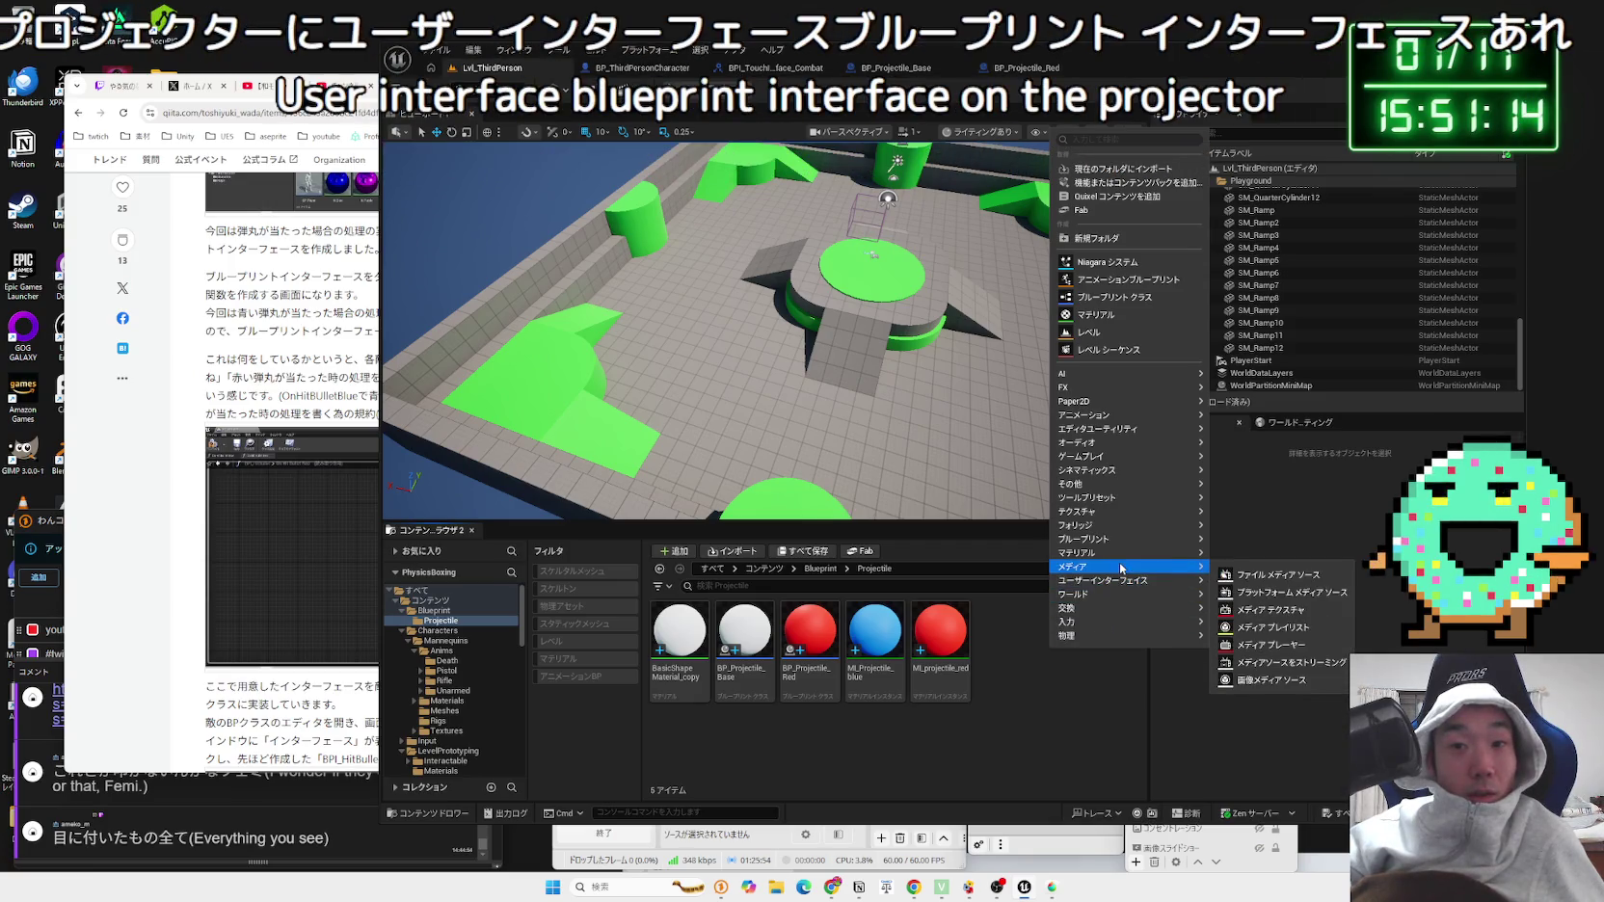
pyautogui.moveTo(1125, 542)
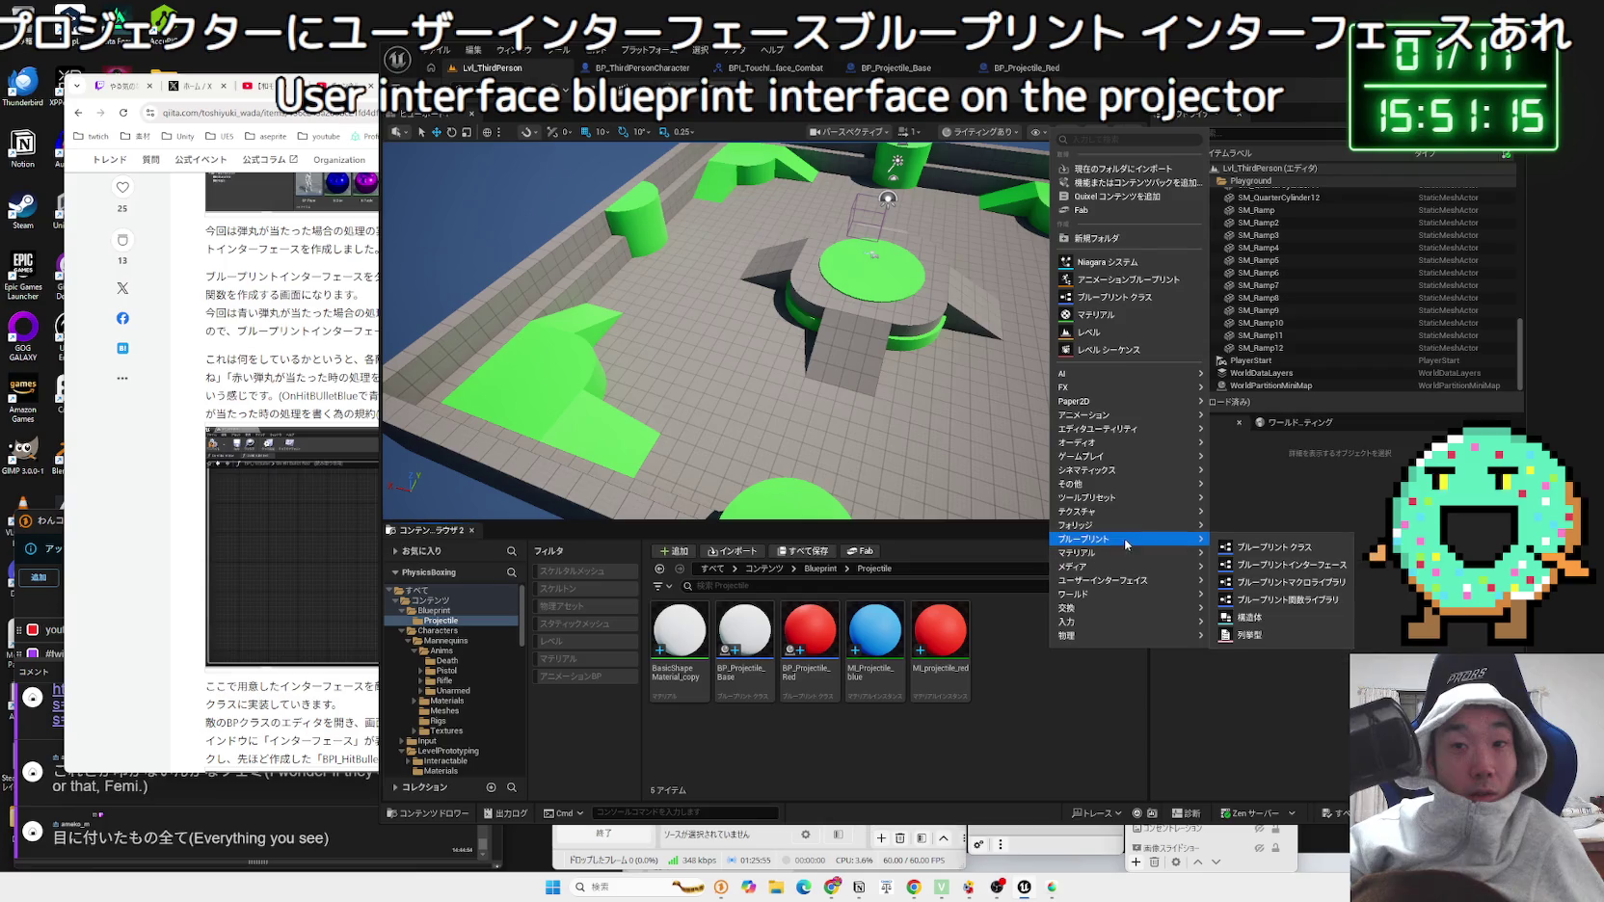
pyautogui.click(1316, 568)
pyautogui.write('BN')
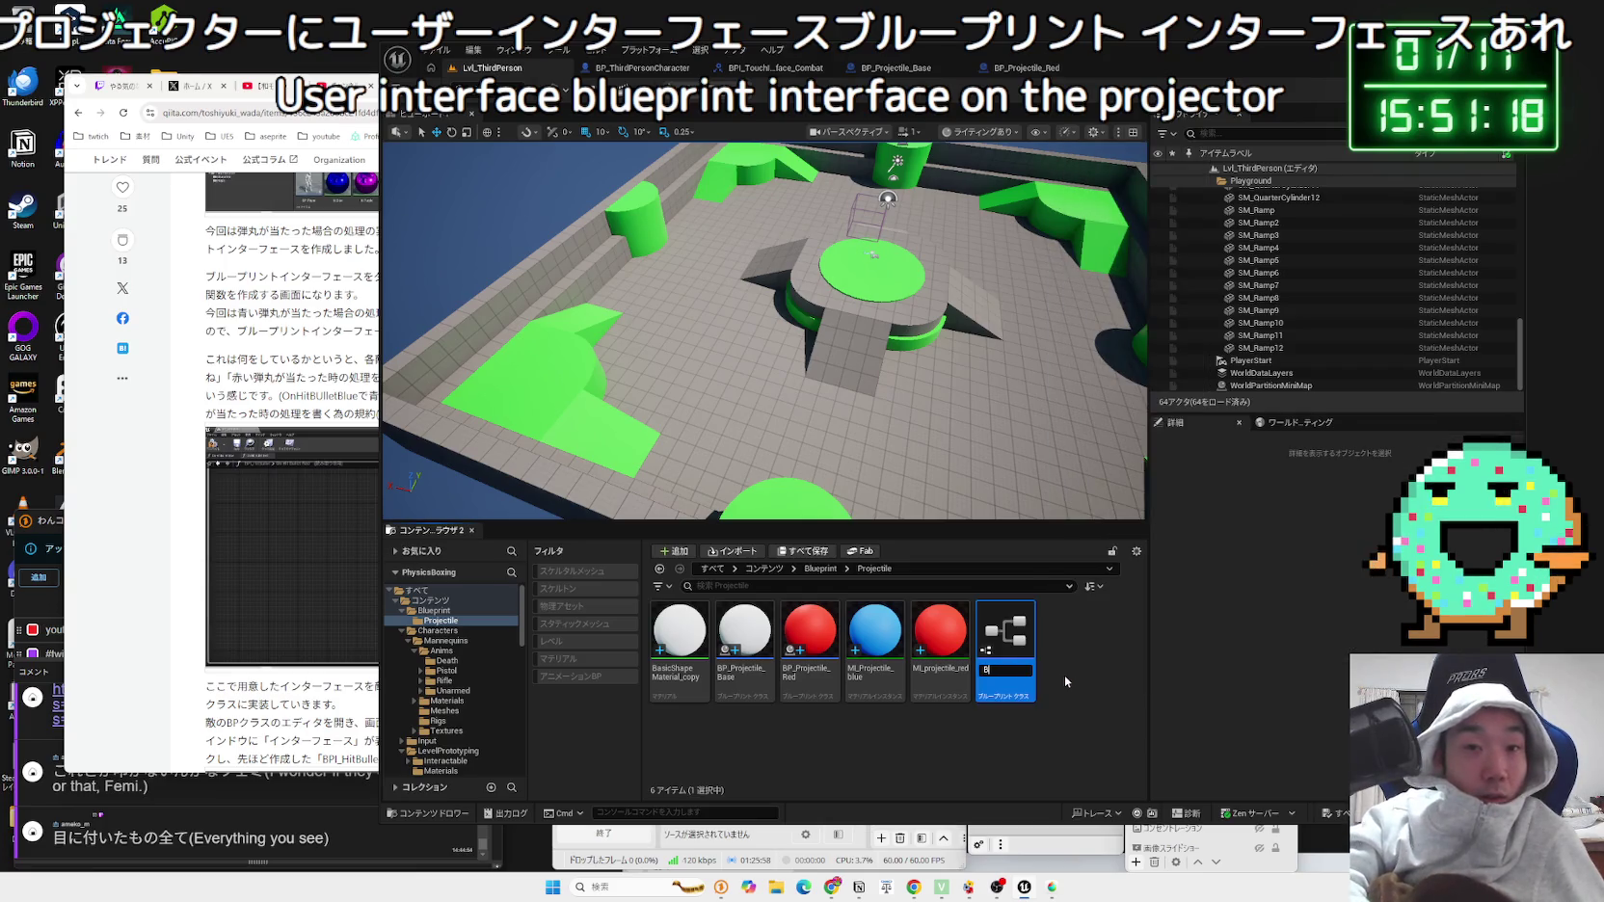
pyautogui.write('PI_')
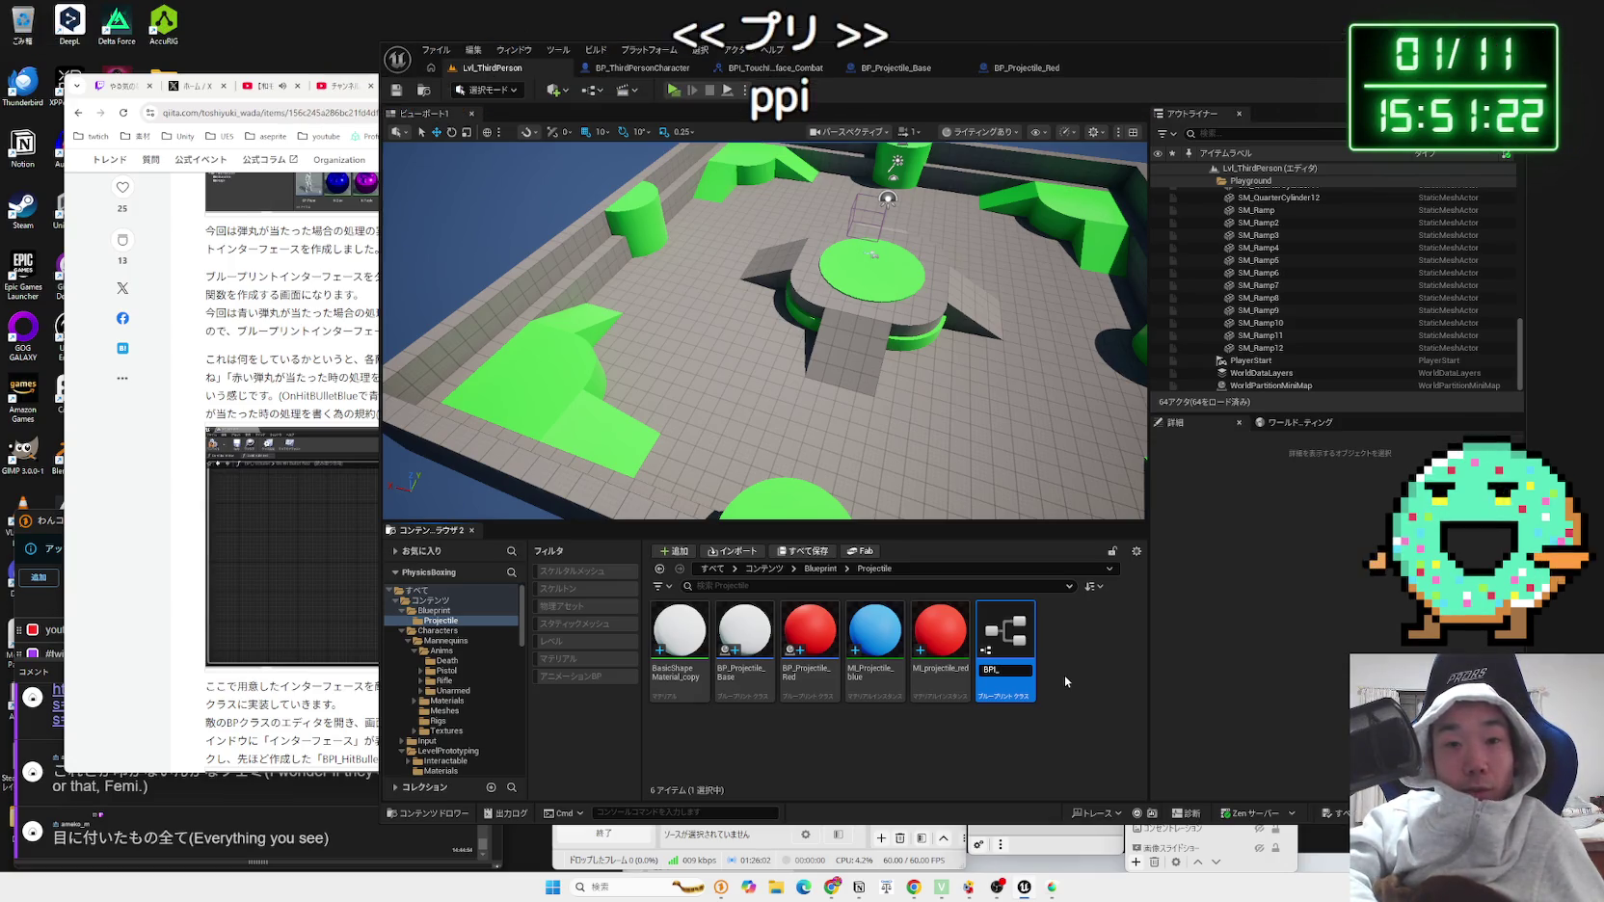
pyautogui.write('Proje')
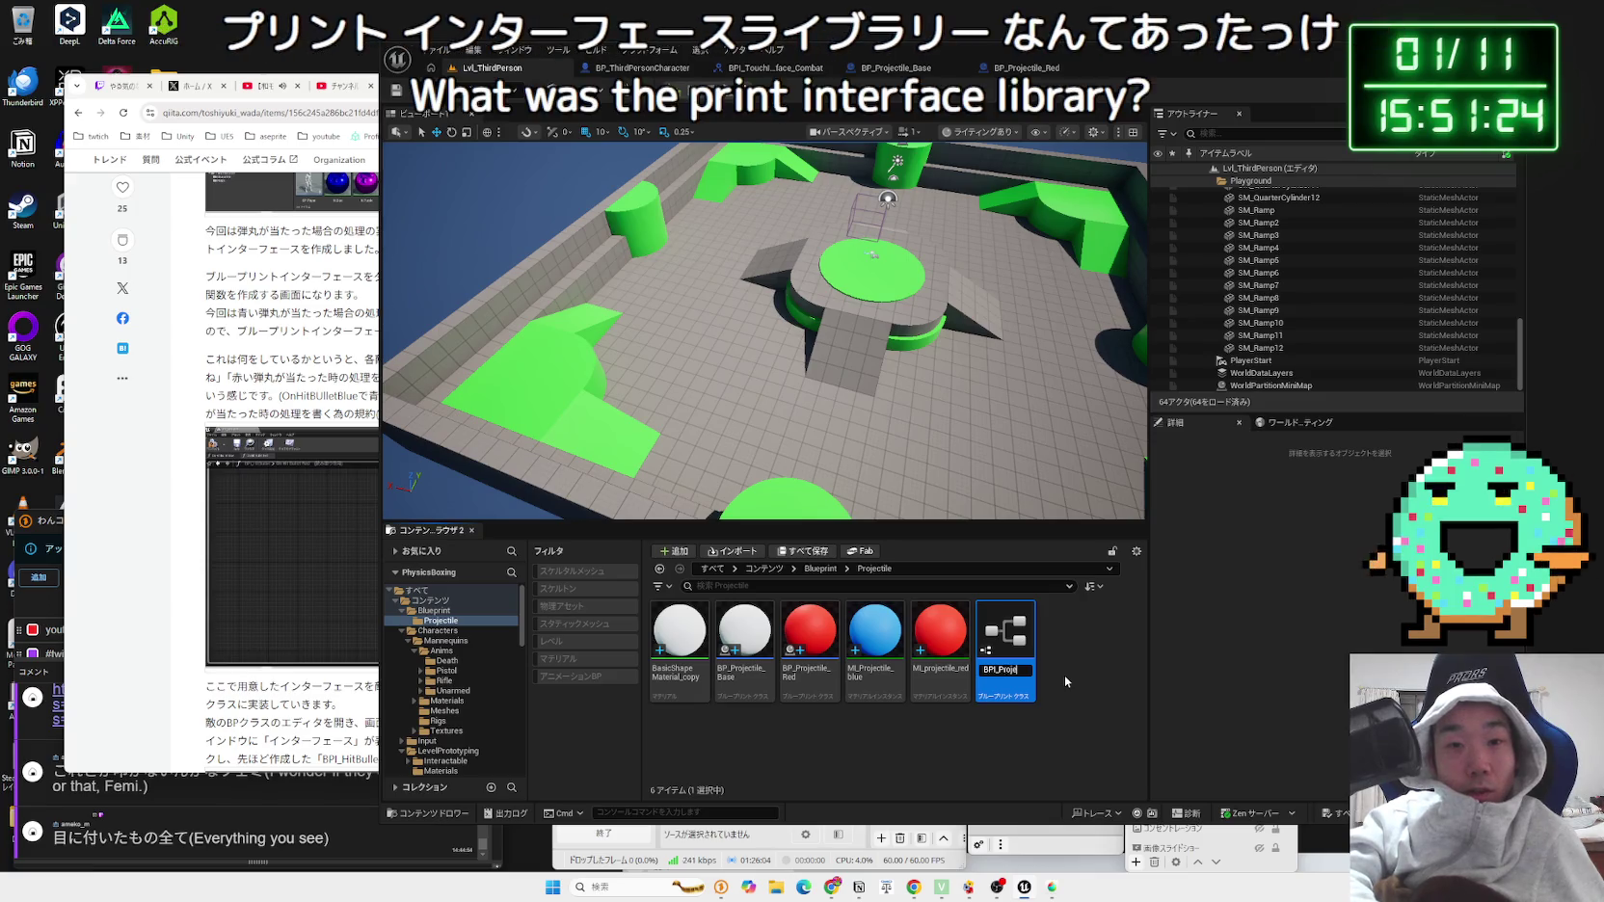
pyautogui.write('ctile')
pyautogui.press('Return')
pyautogui.click(1132, 642)
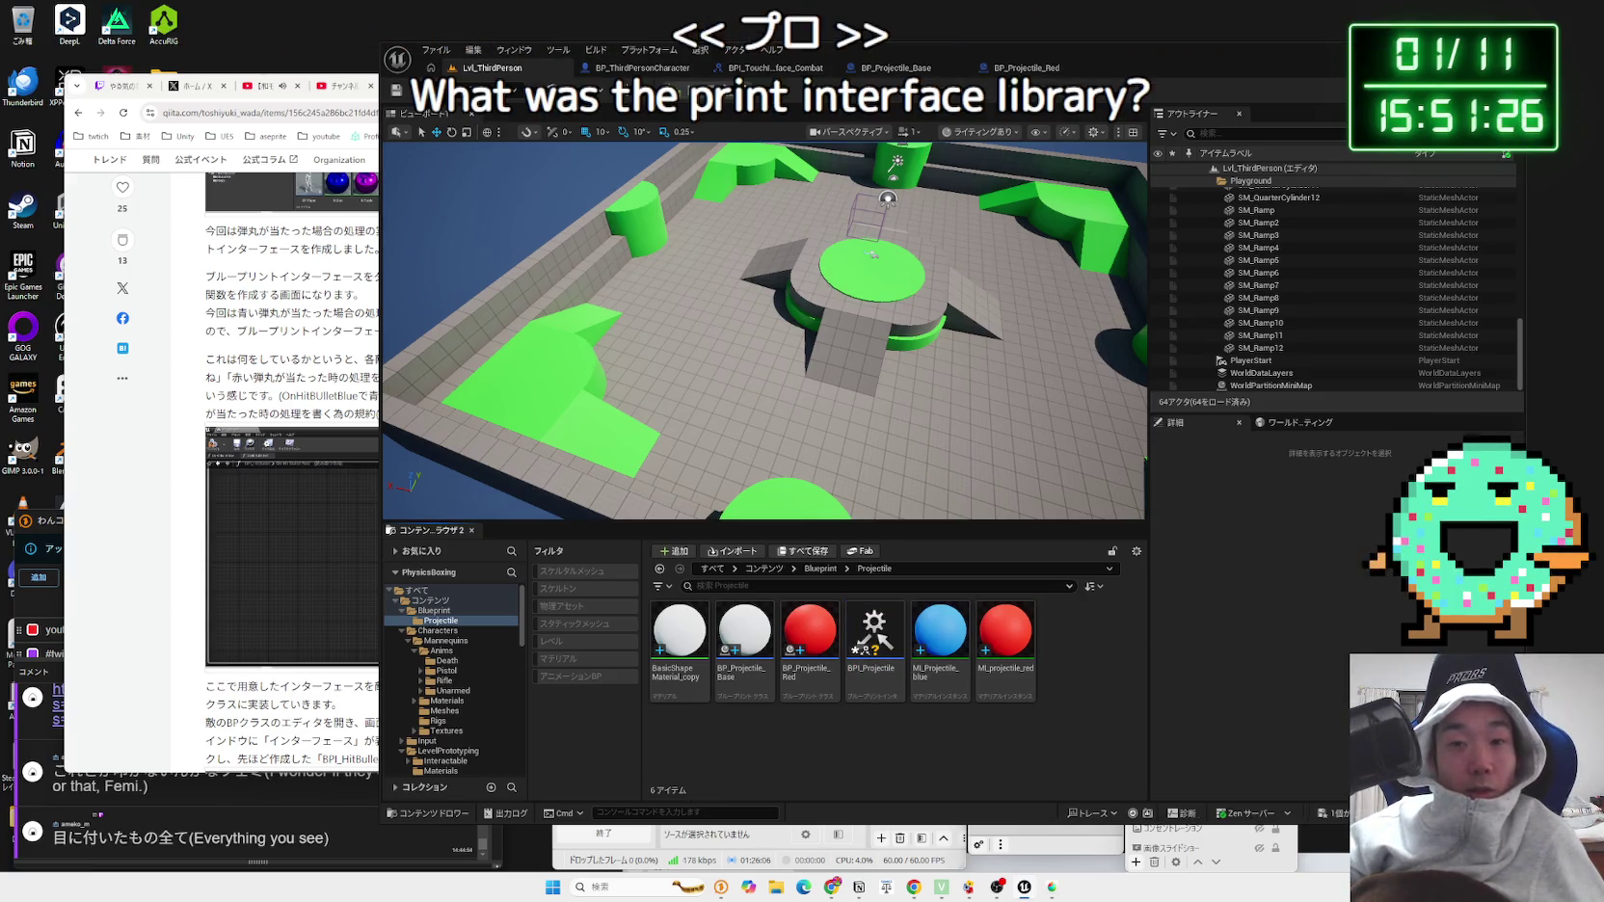
# Step: Open BPI_Projectile, rename its default function to Enemy, and open a new Chrome tab
pyautogui.doubleClick(873, 632)
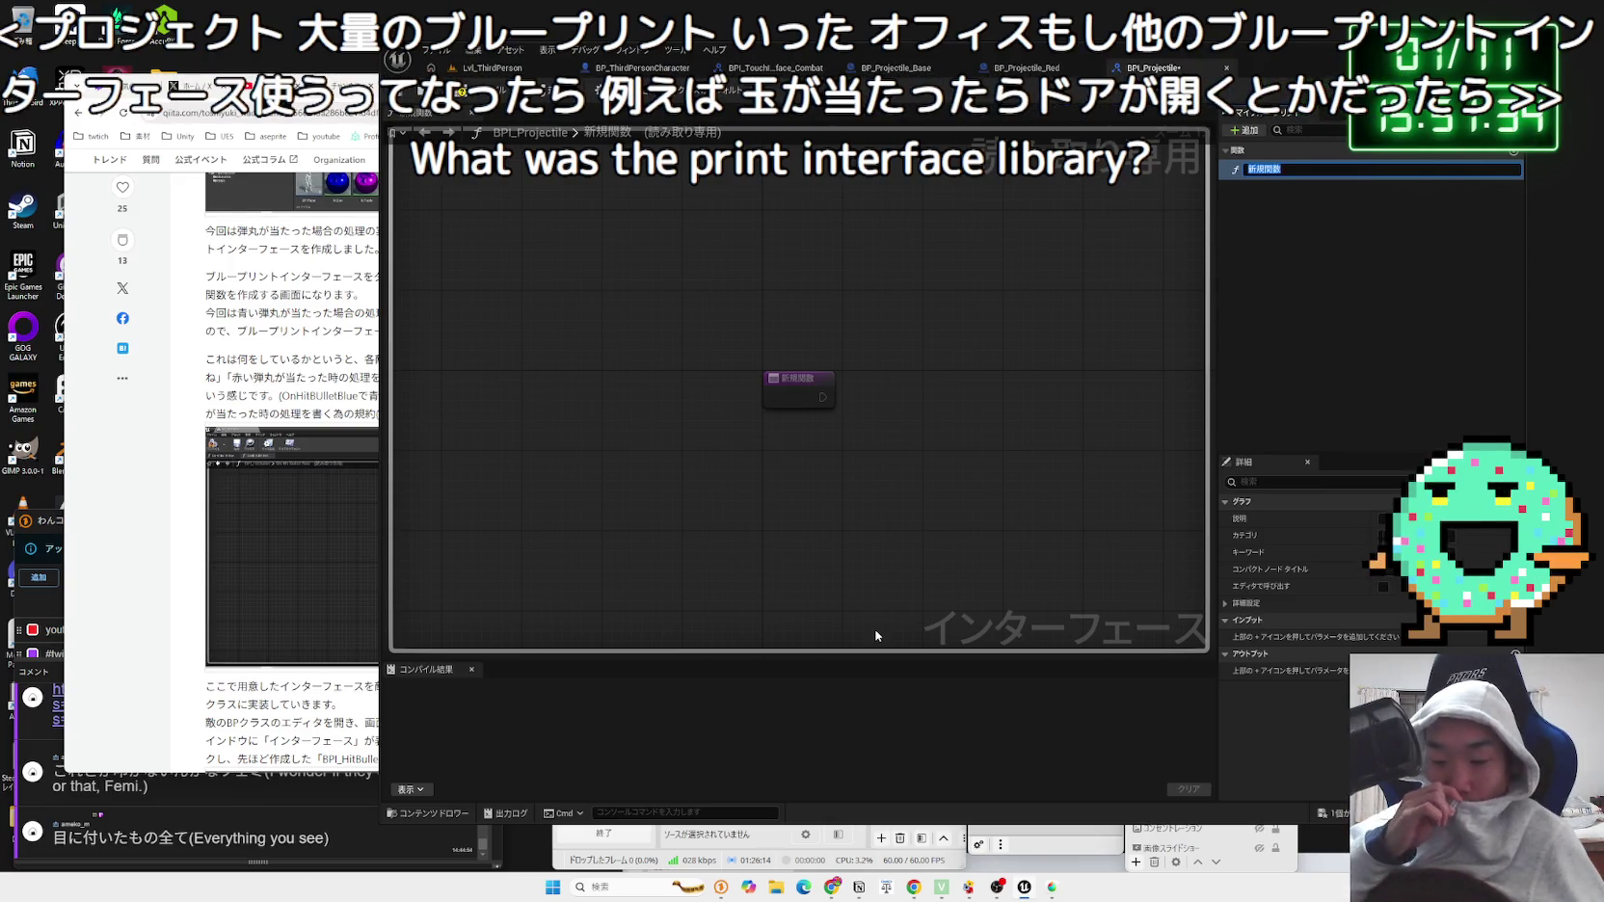
pyautogui.press('BackSpace')
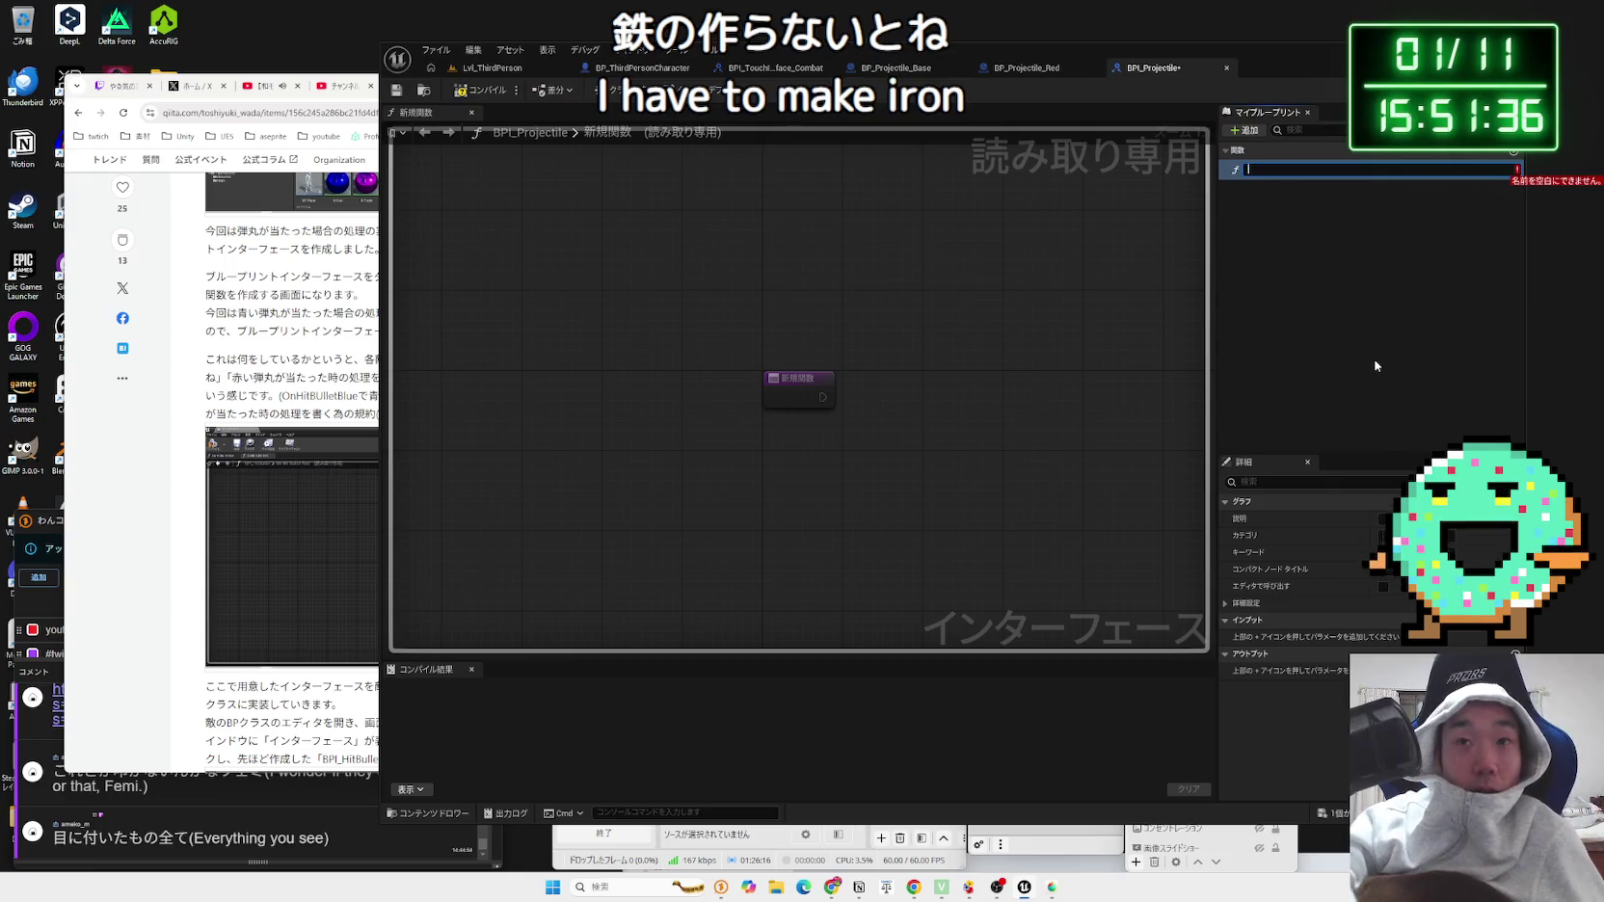
pyautogui.write('E')
pyautogui.press('BackSpace')
pyautogui.write('Projec')
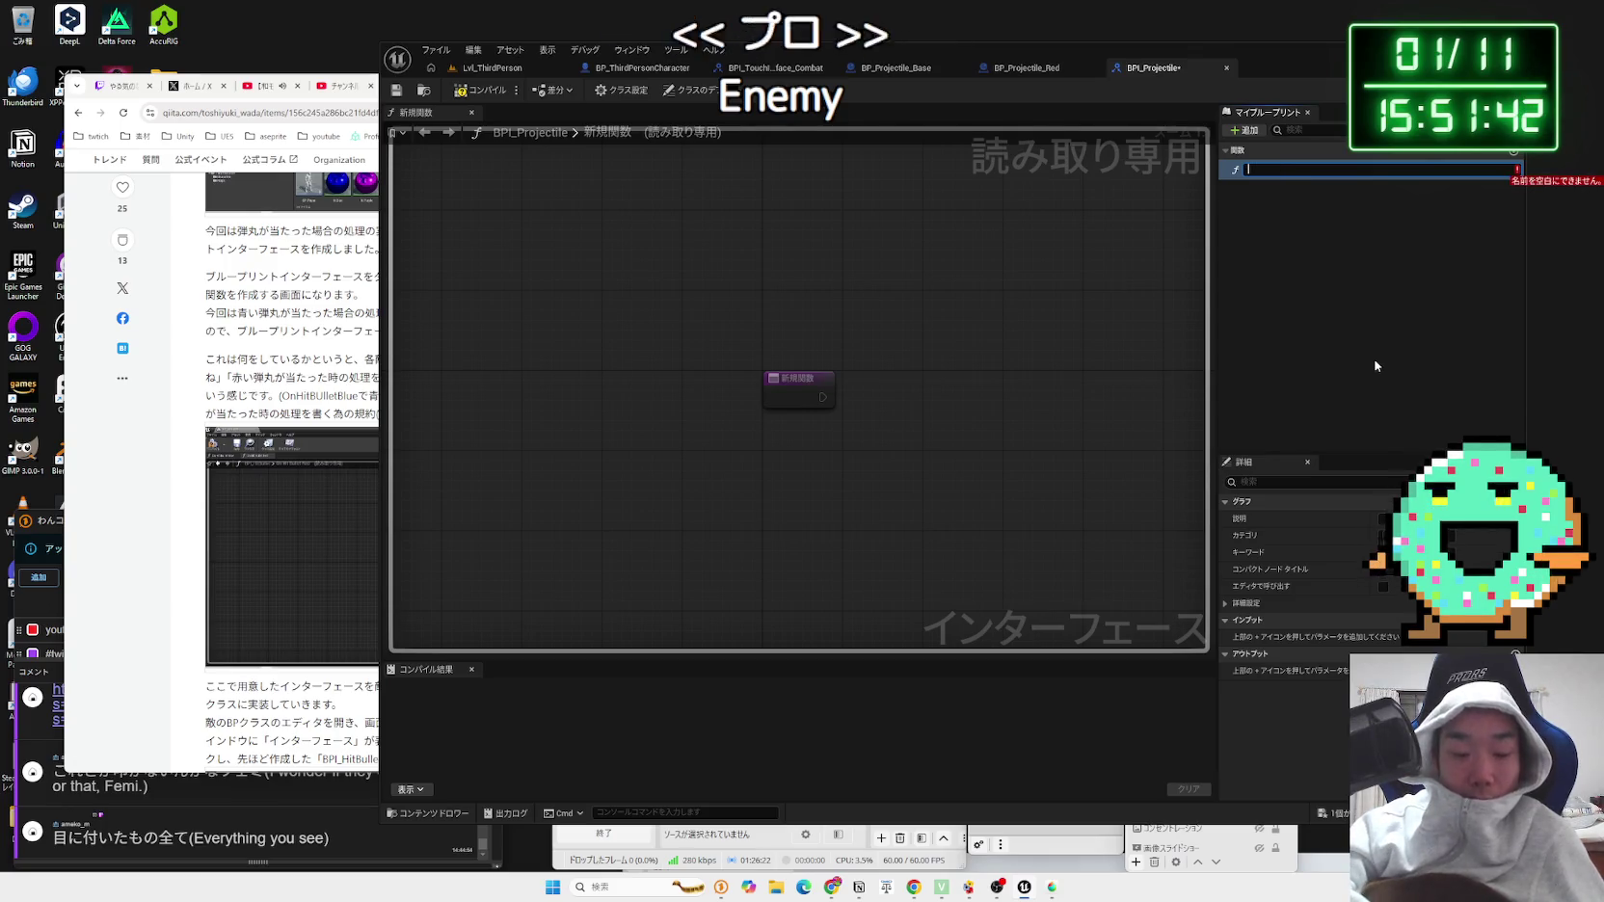
pyautogui.write('Enemy')
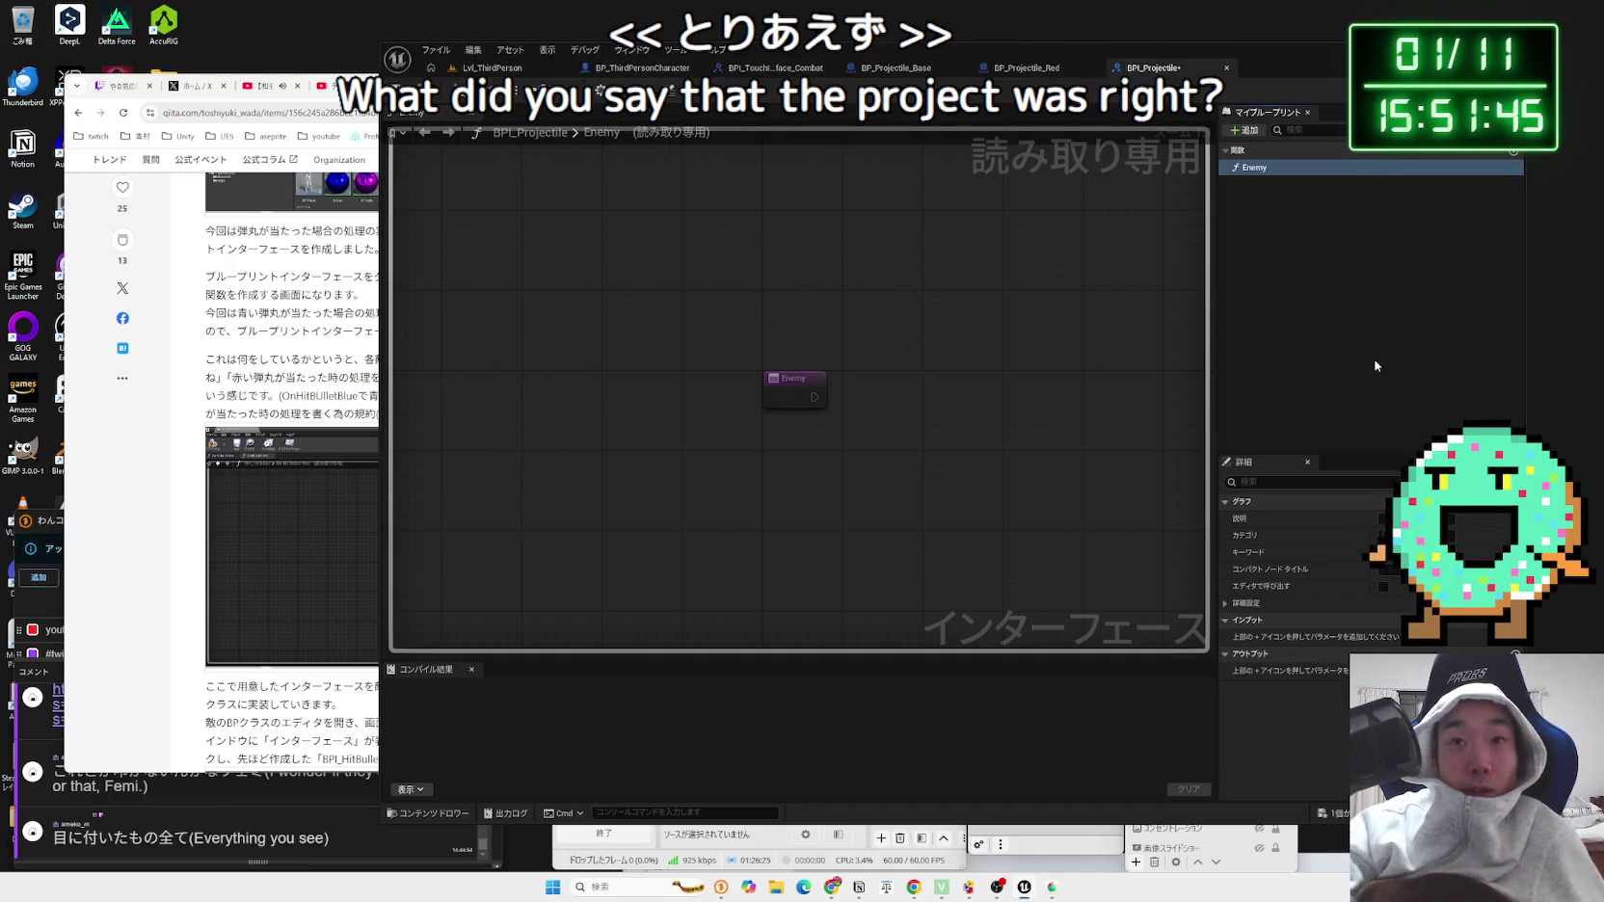
pyautogui.press('Return')
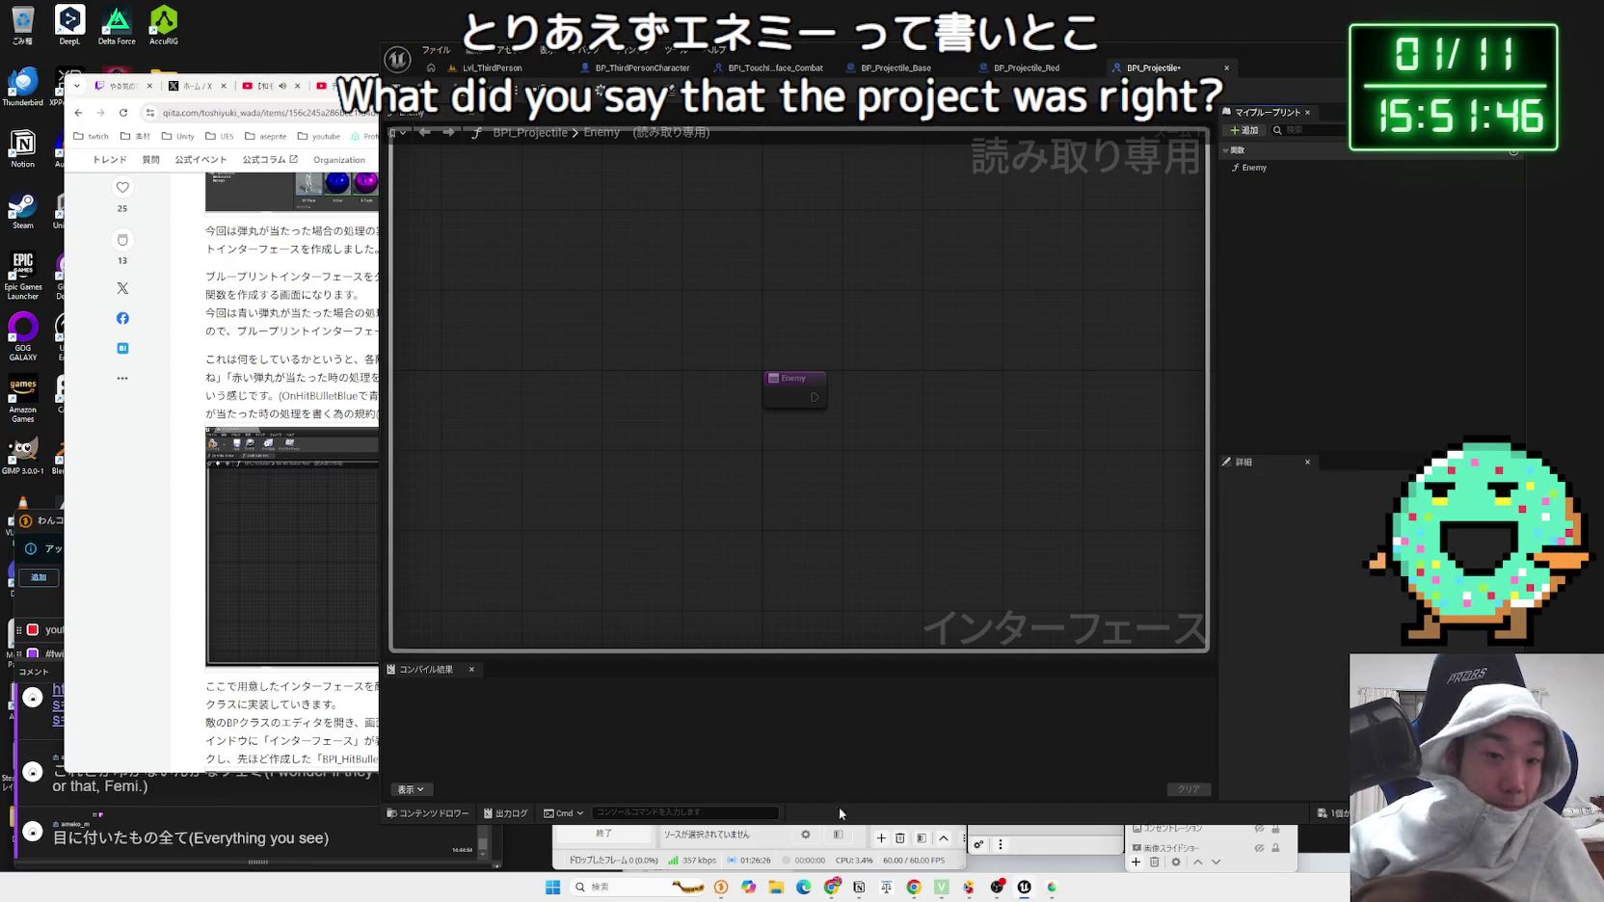
pyautogui.click(829, 888)
pyautogui.click(832, 89)
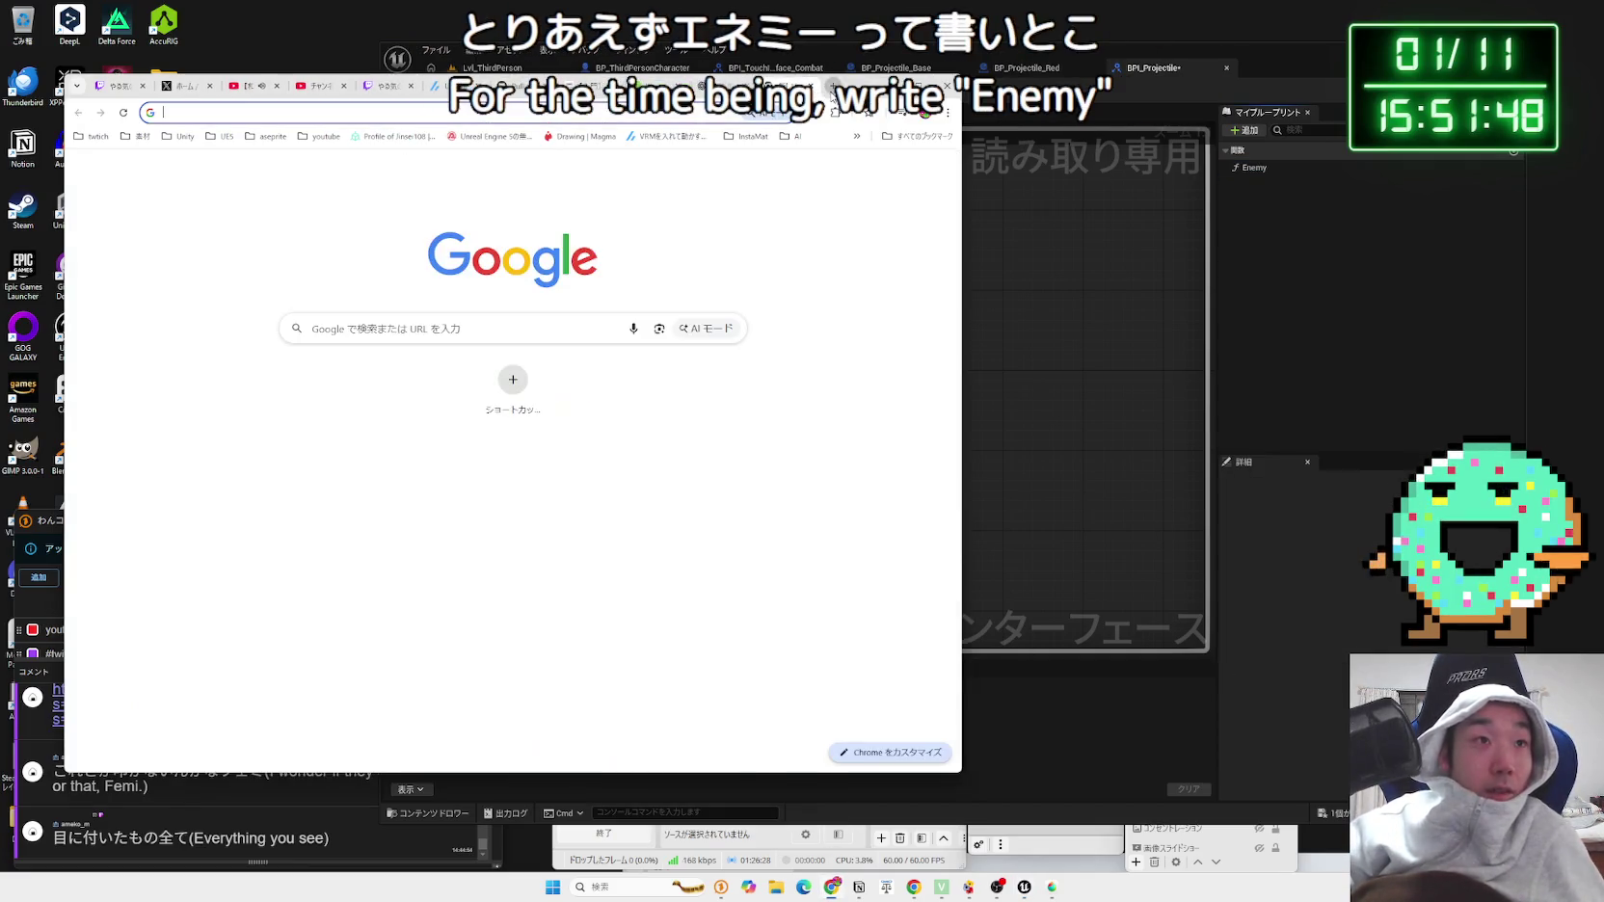
pyautogui.write('tam')
# Step: Search Google for '弾が当たる 英語' to get 'hit by a bullet', then reselect the Enemy function
pyautogui.press('Zenkaku_Hankaku')
pyautogui.write('たまがあたる')
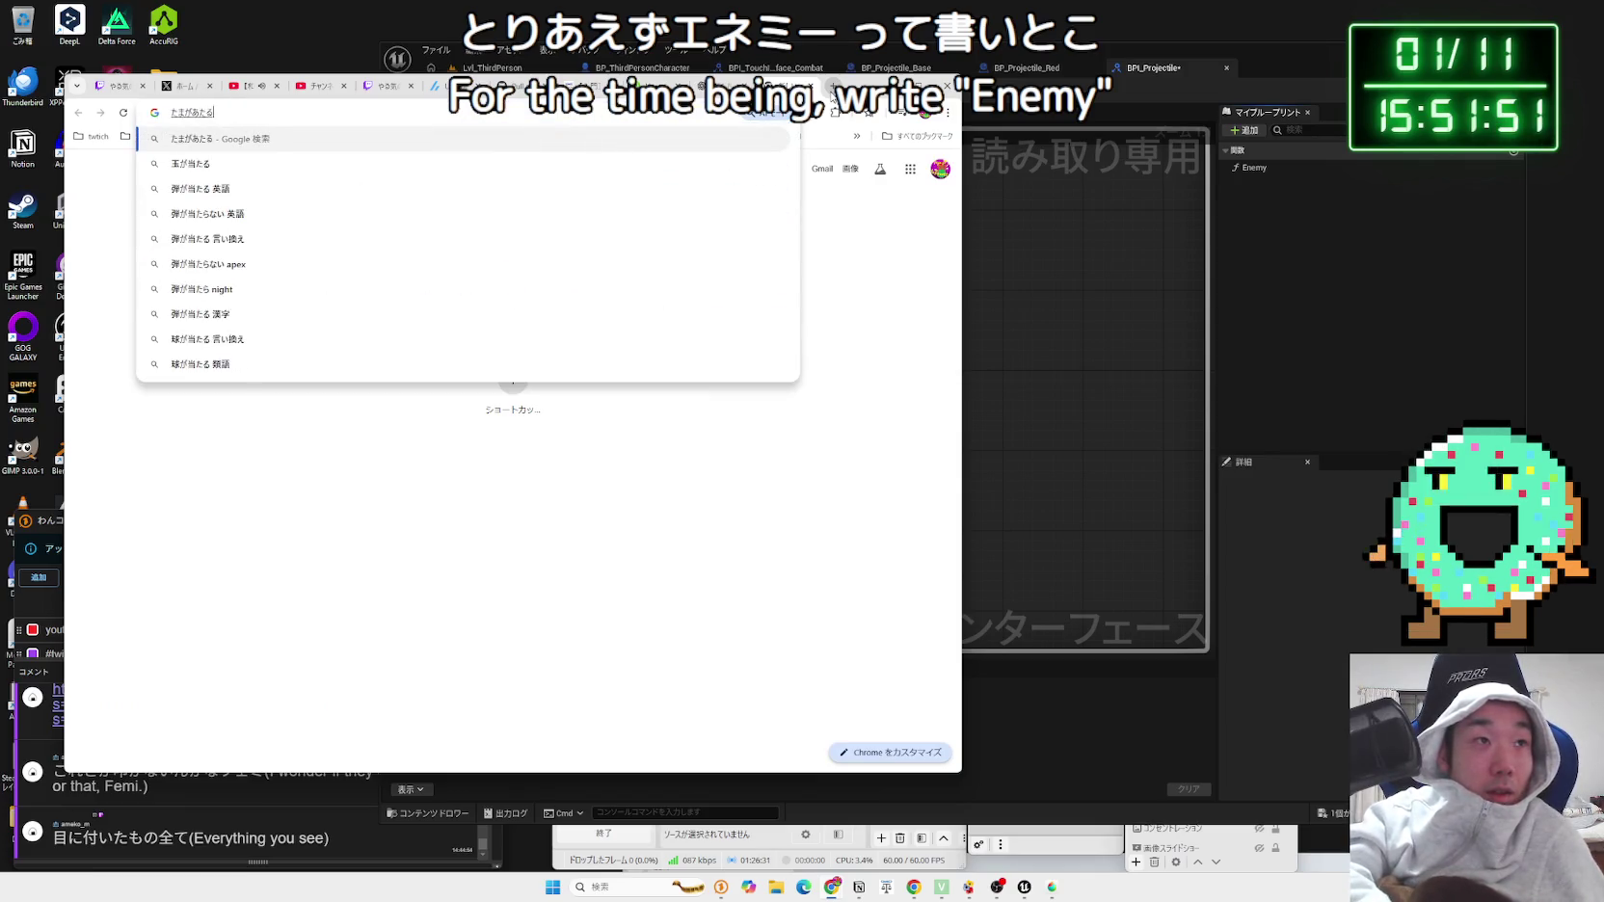
pyautogui.press('space')
pyautogui.press('Return')
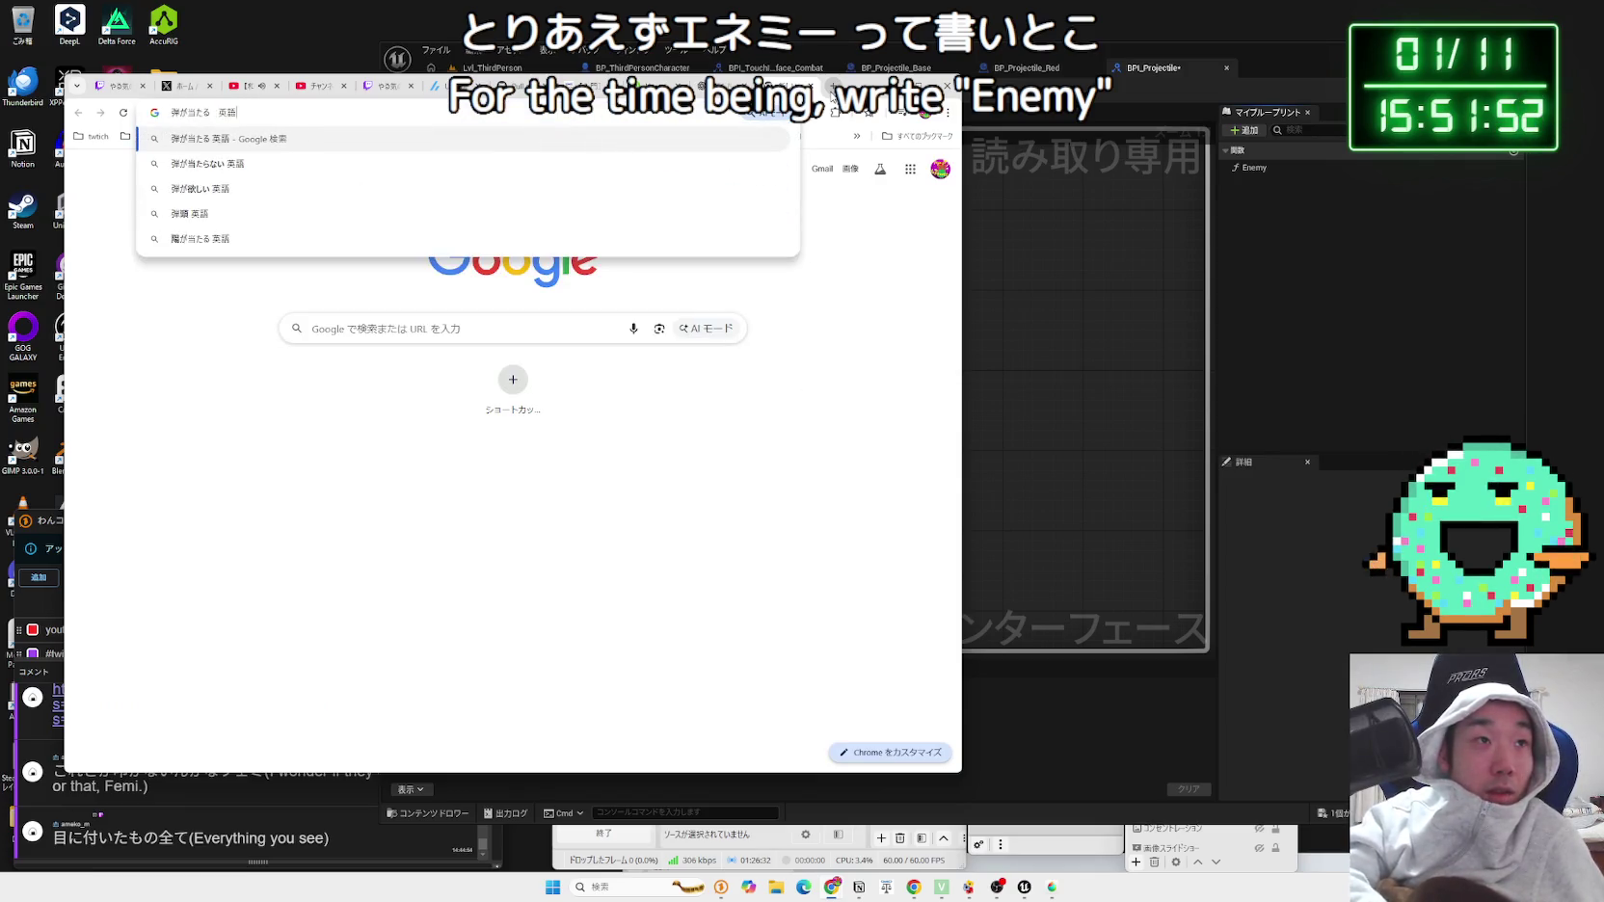
pyautogui.press('Down')
pyautogui.press('Return')
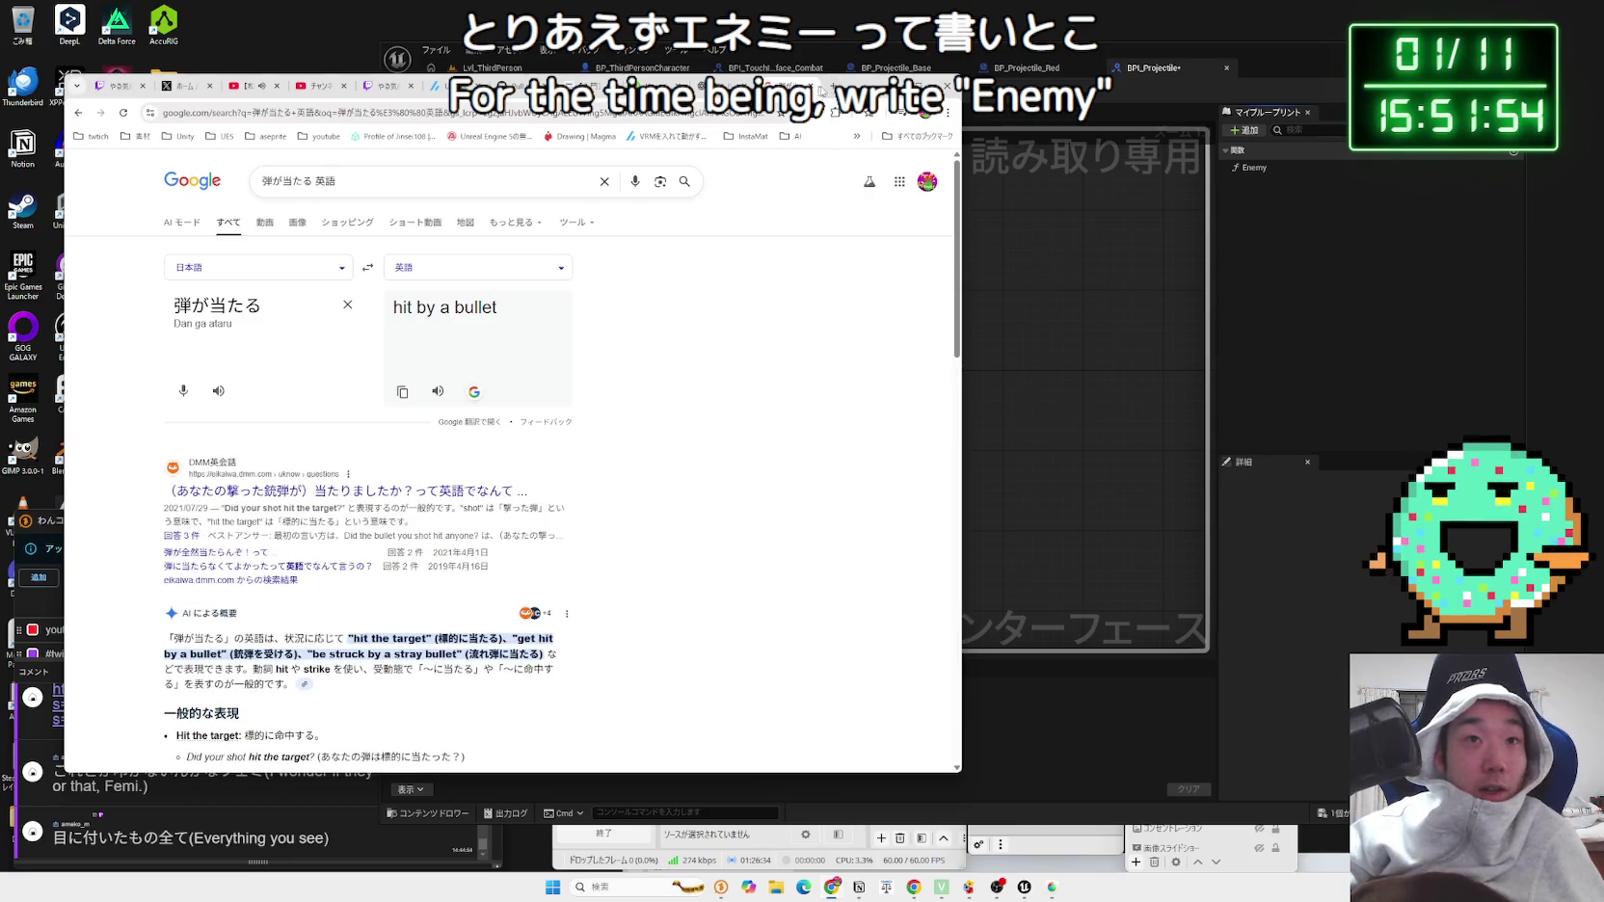
pyautogui.click(833, 887)
pyautogui.click(1280, 169)
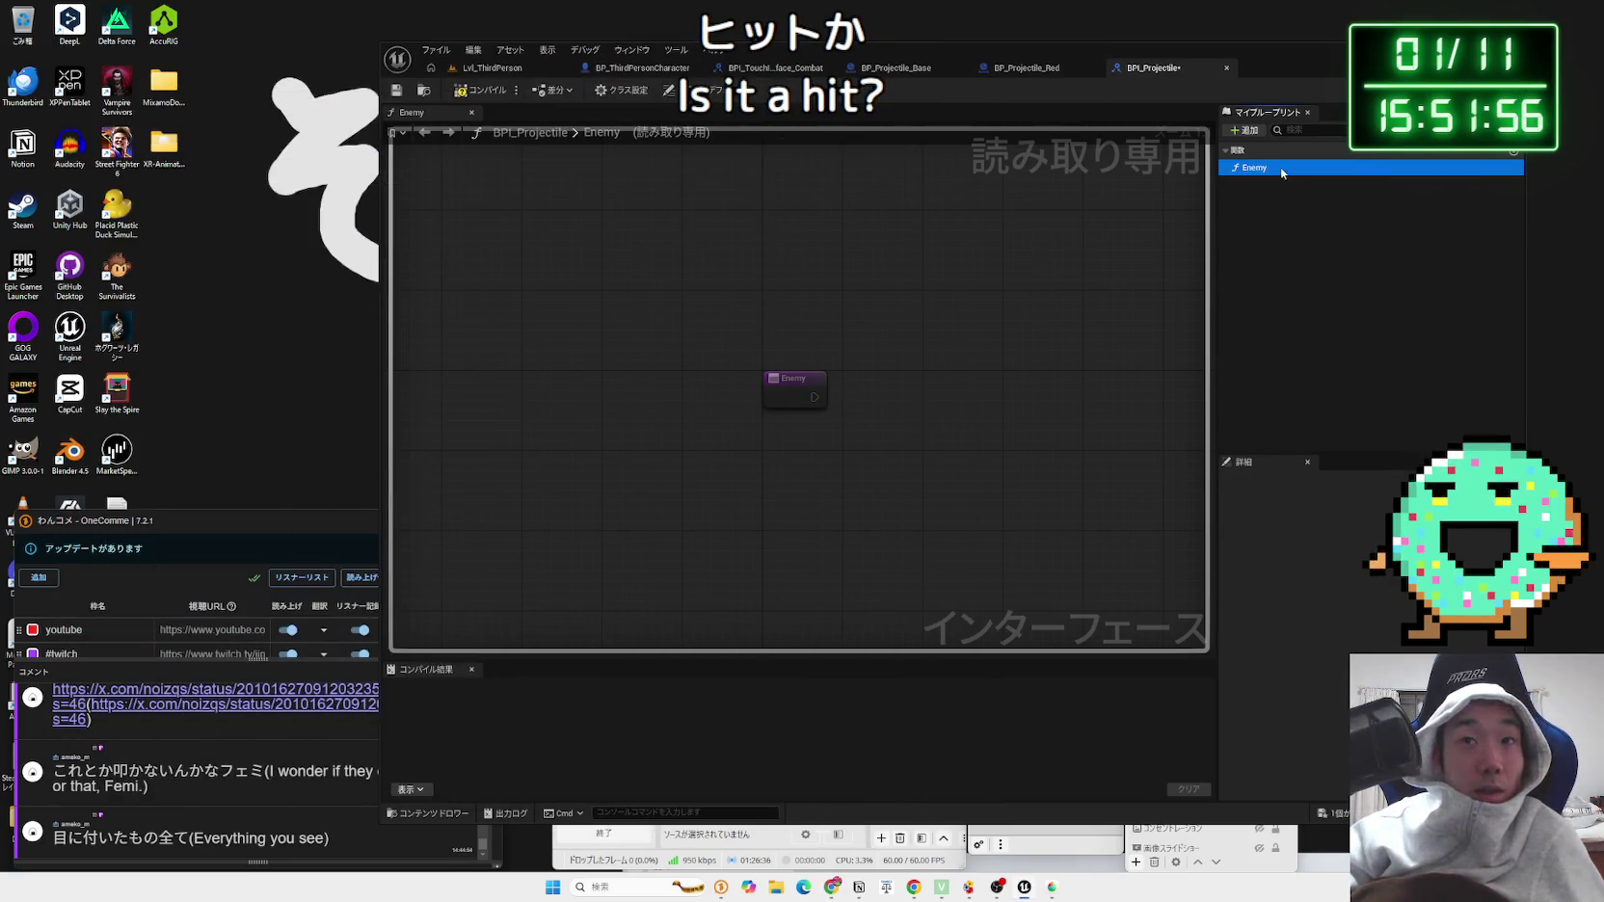
# Step: Rename the Enemy function to ProjectileHit_Enemy and save BPI_Projectile
pyautogui.press('F2')
pyautogui.write('Hit_')
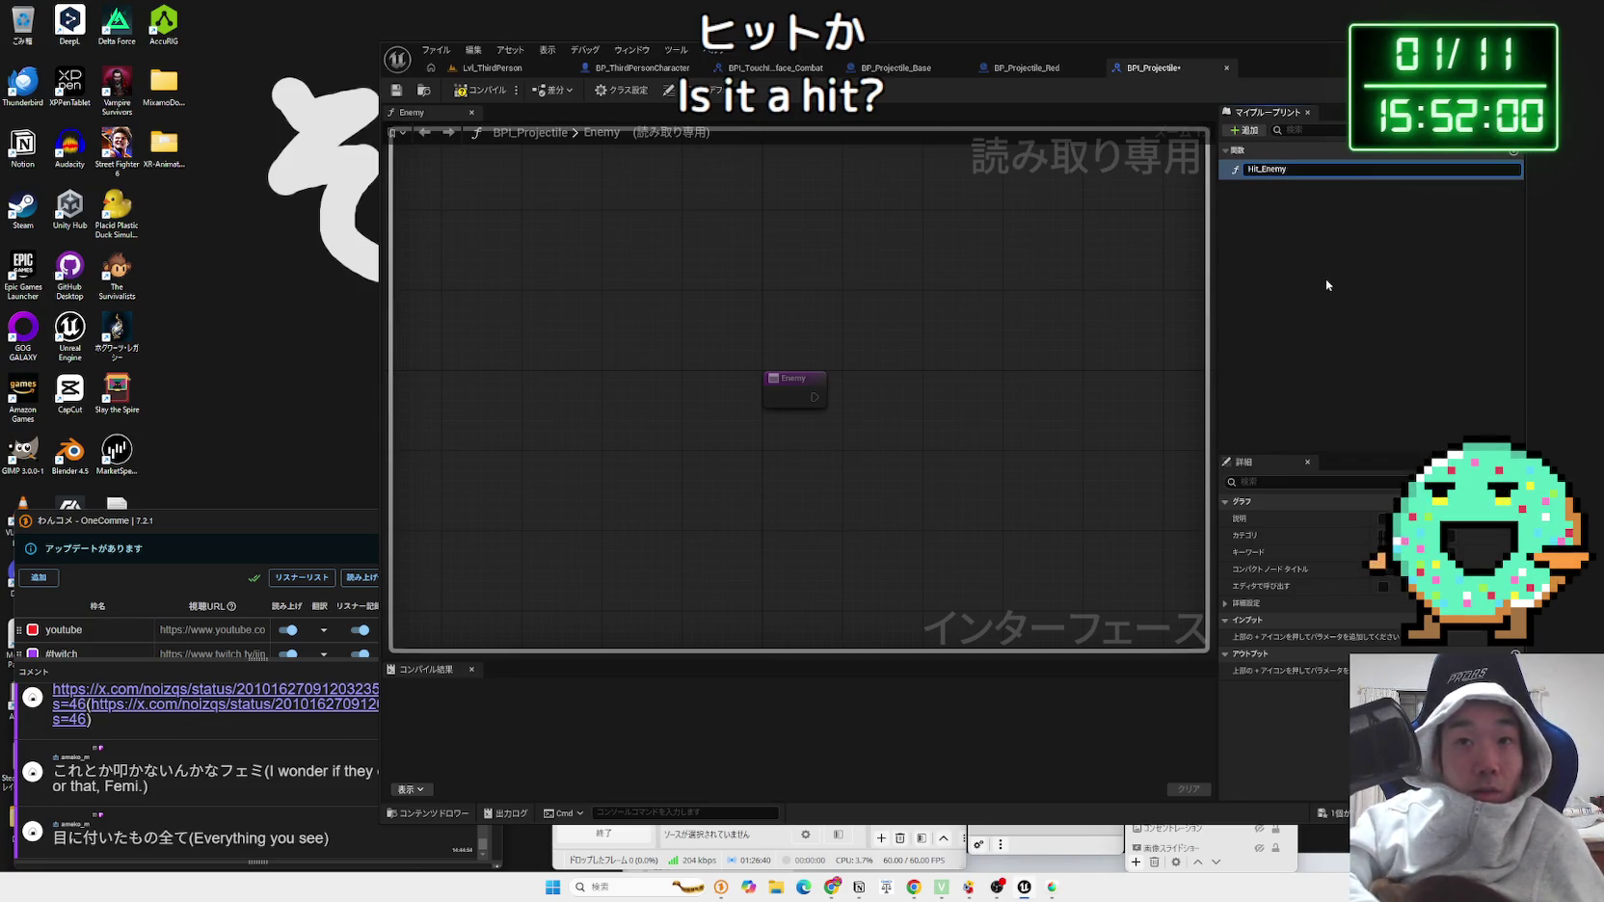
pyautogui.press('Left')
pyautogui.press('Left')
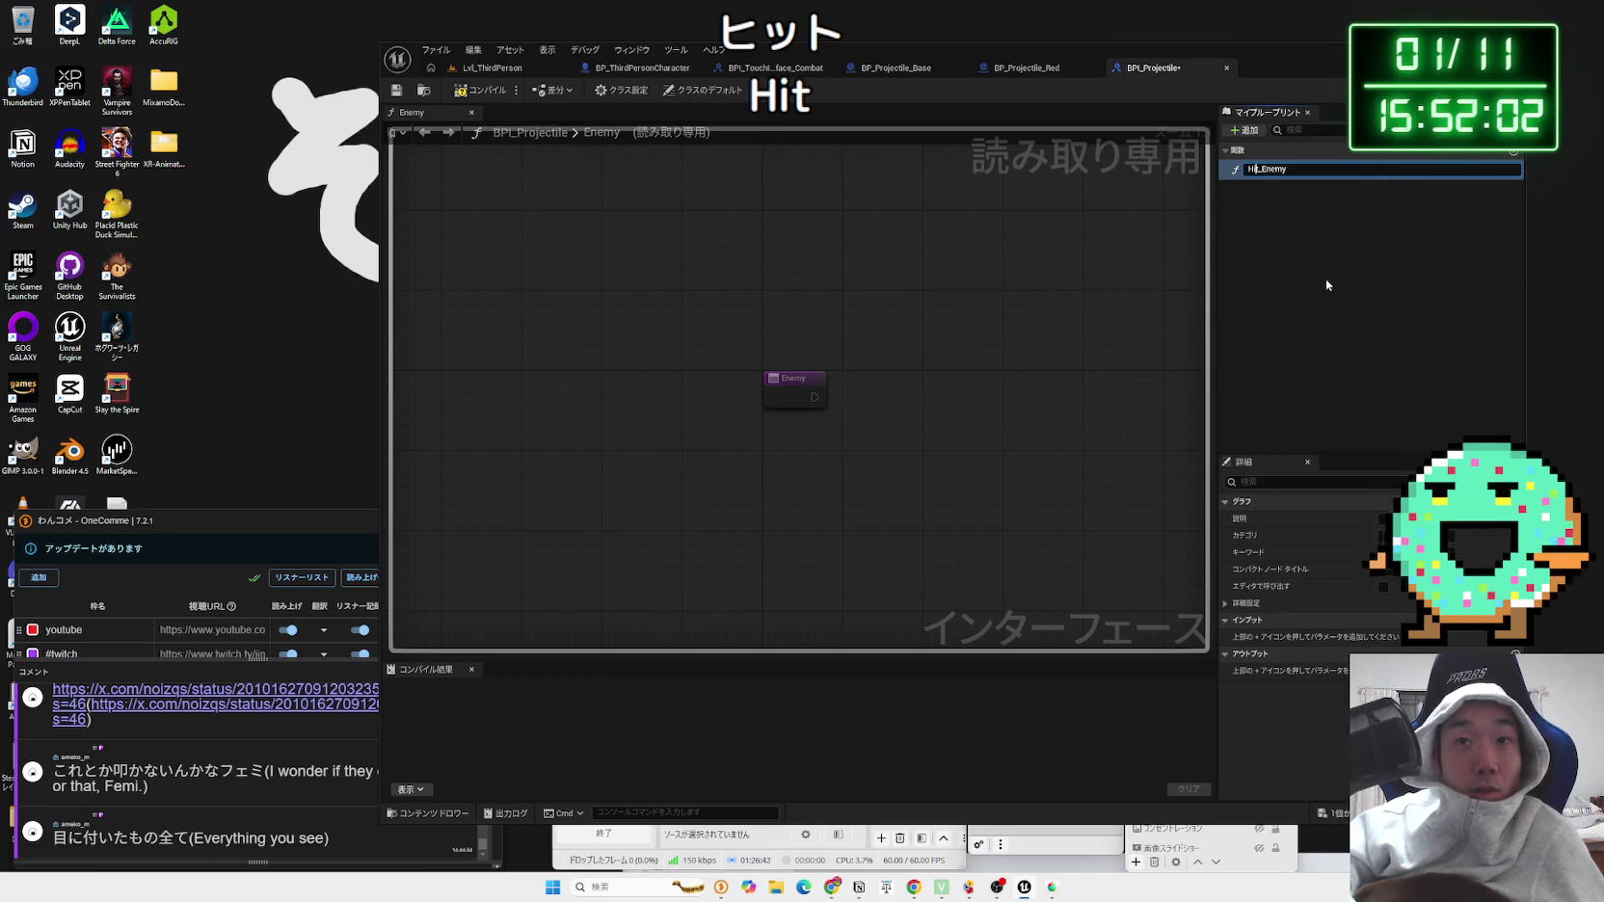
pyautogui.write('Projectile')
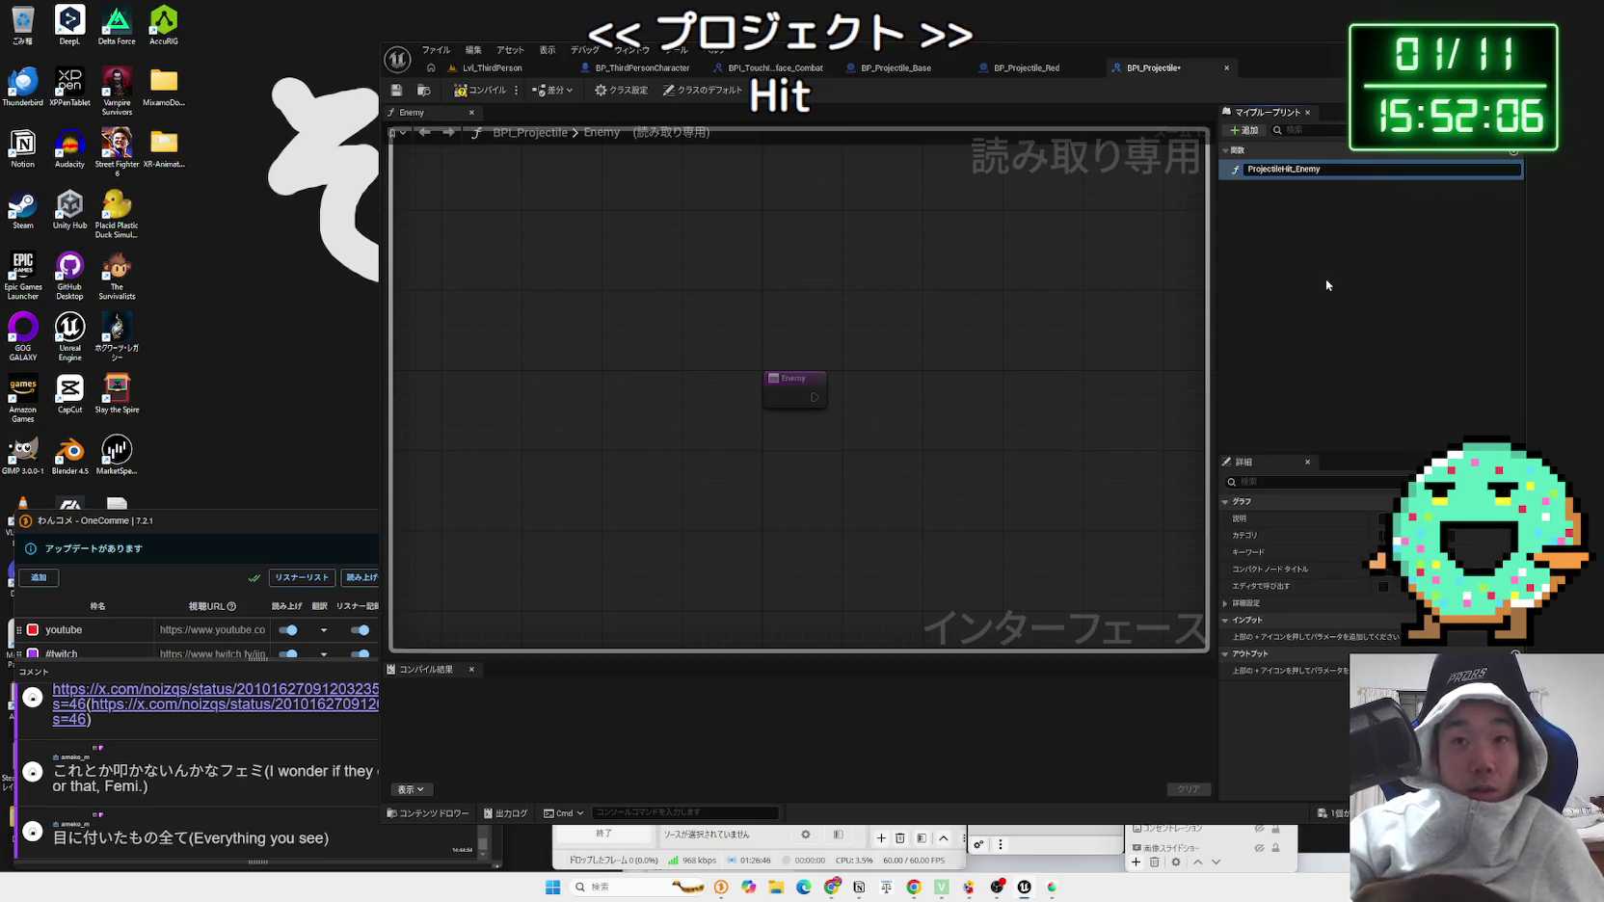
pyautogui.press('Return')
pyautogui.click(1326, 284)
pyautogui.hotkey('ctrl', 's')
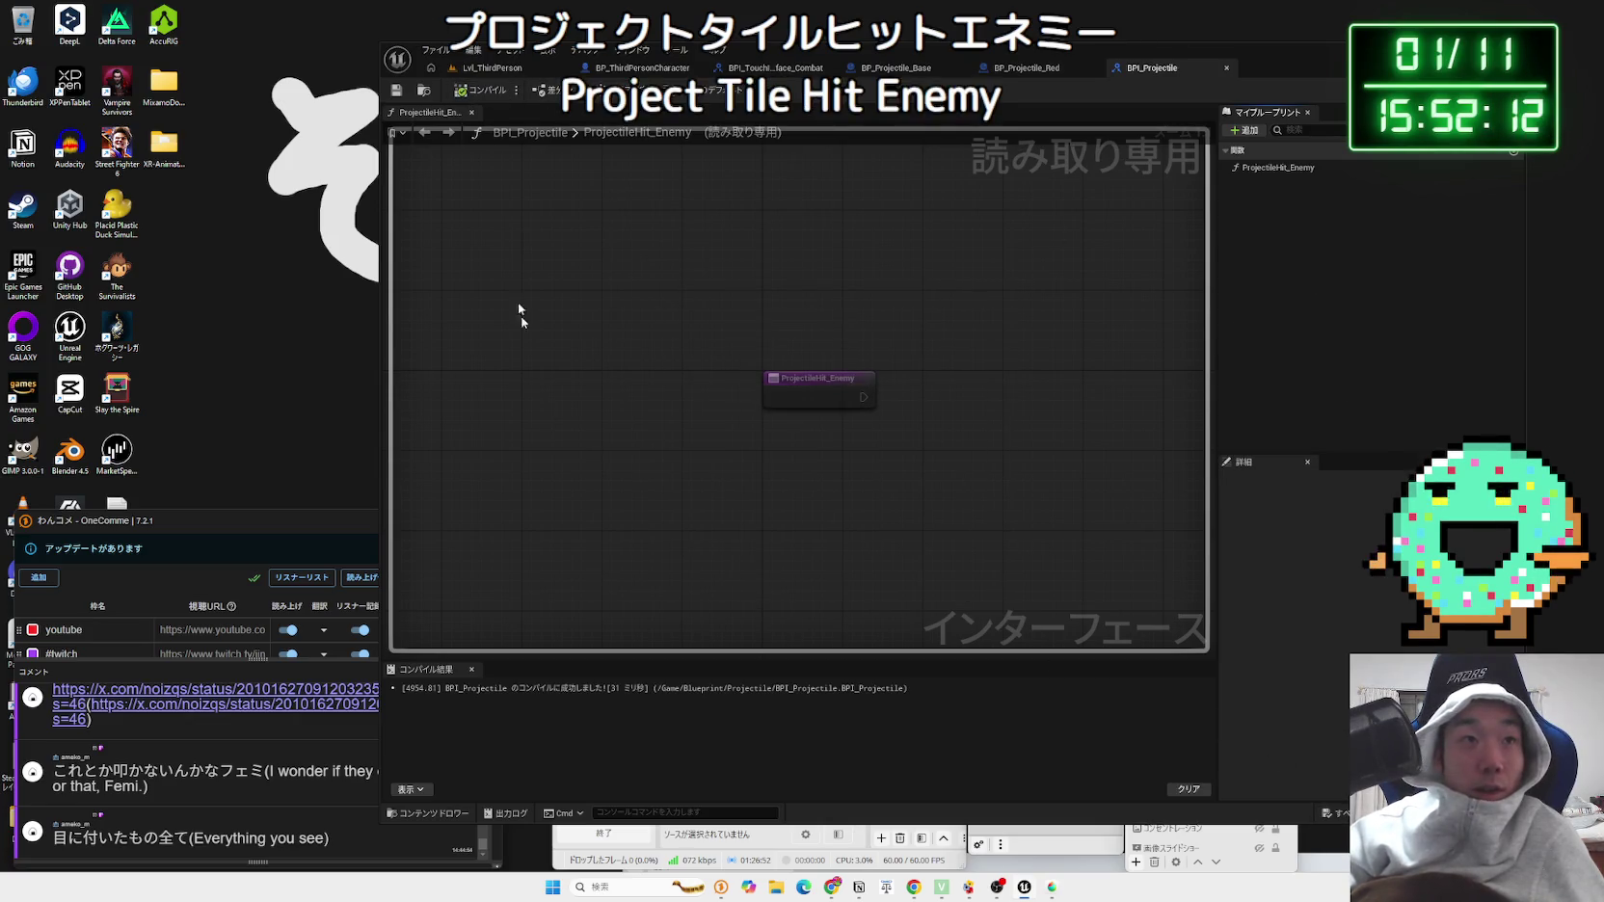
# Step: Back in the Qiita article, view the BPI_HitBullet example screenshot full-size
pyautogui.hotkey('alt', 'Tab')
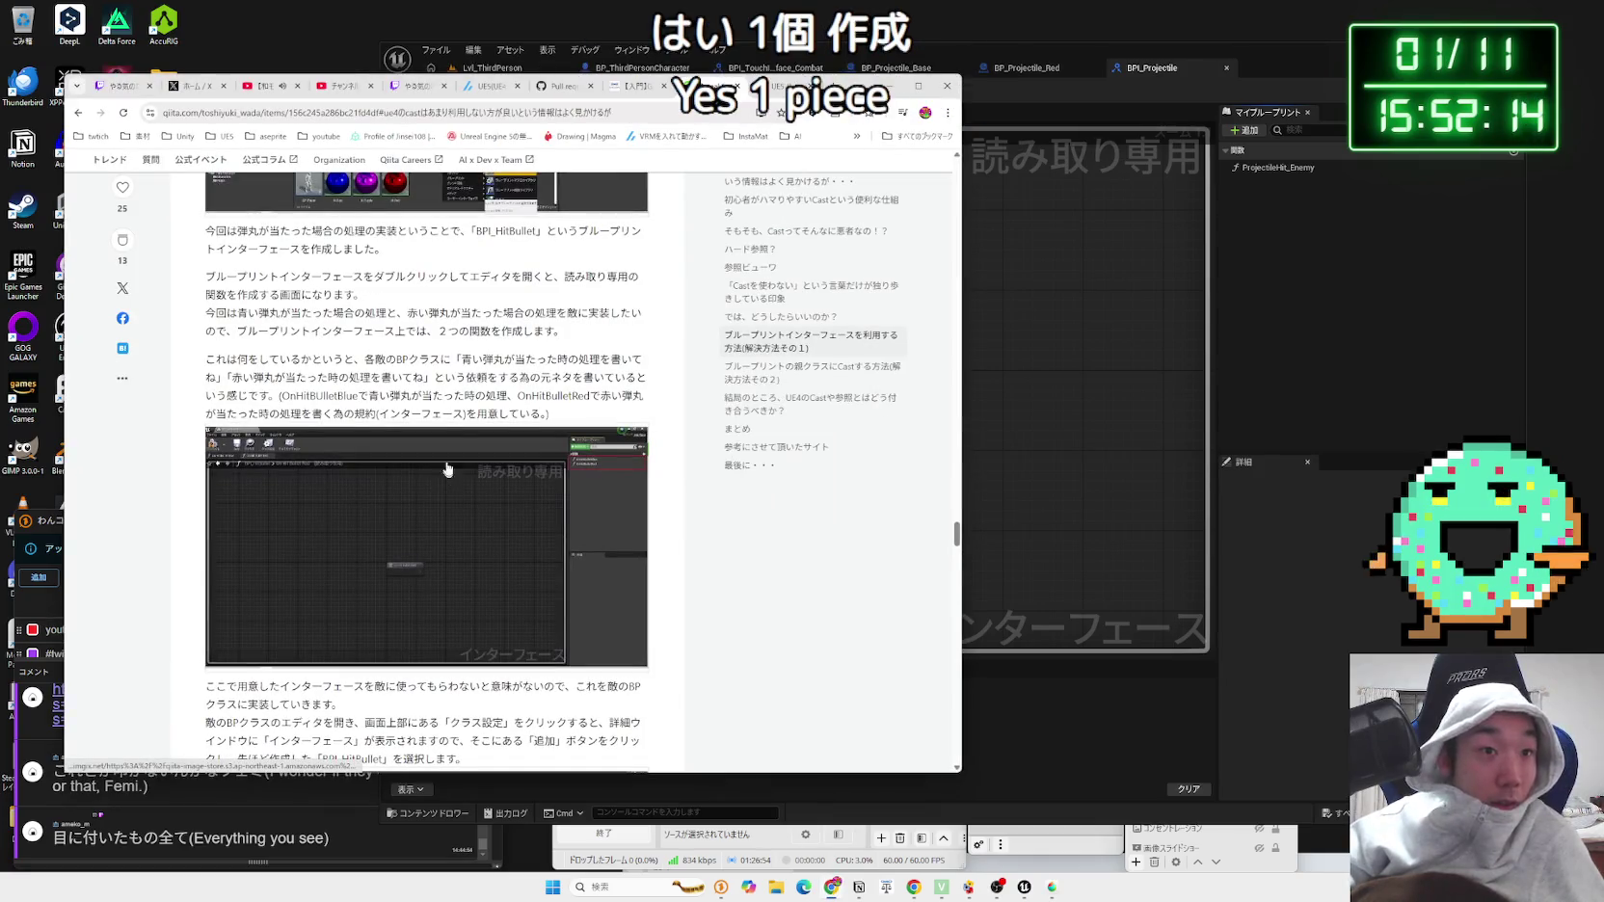
pyautogui.moveTo(491, 359); pyautogui.dragTo(603, 405)
pyautogui.click(598, 409)
pyautogui.click(531, 459)
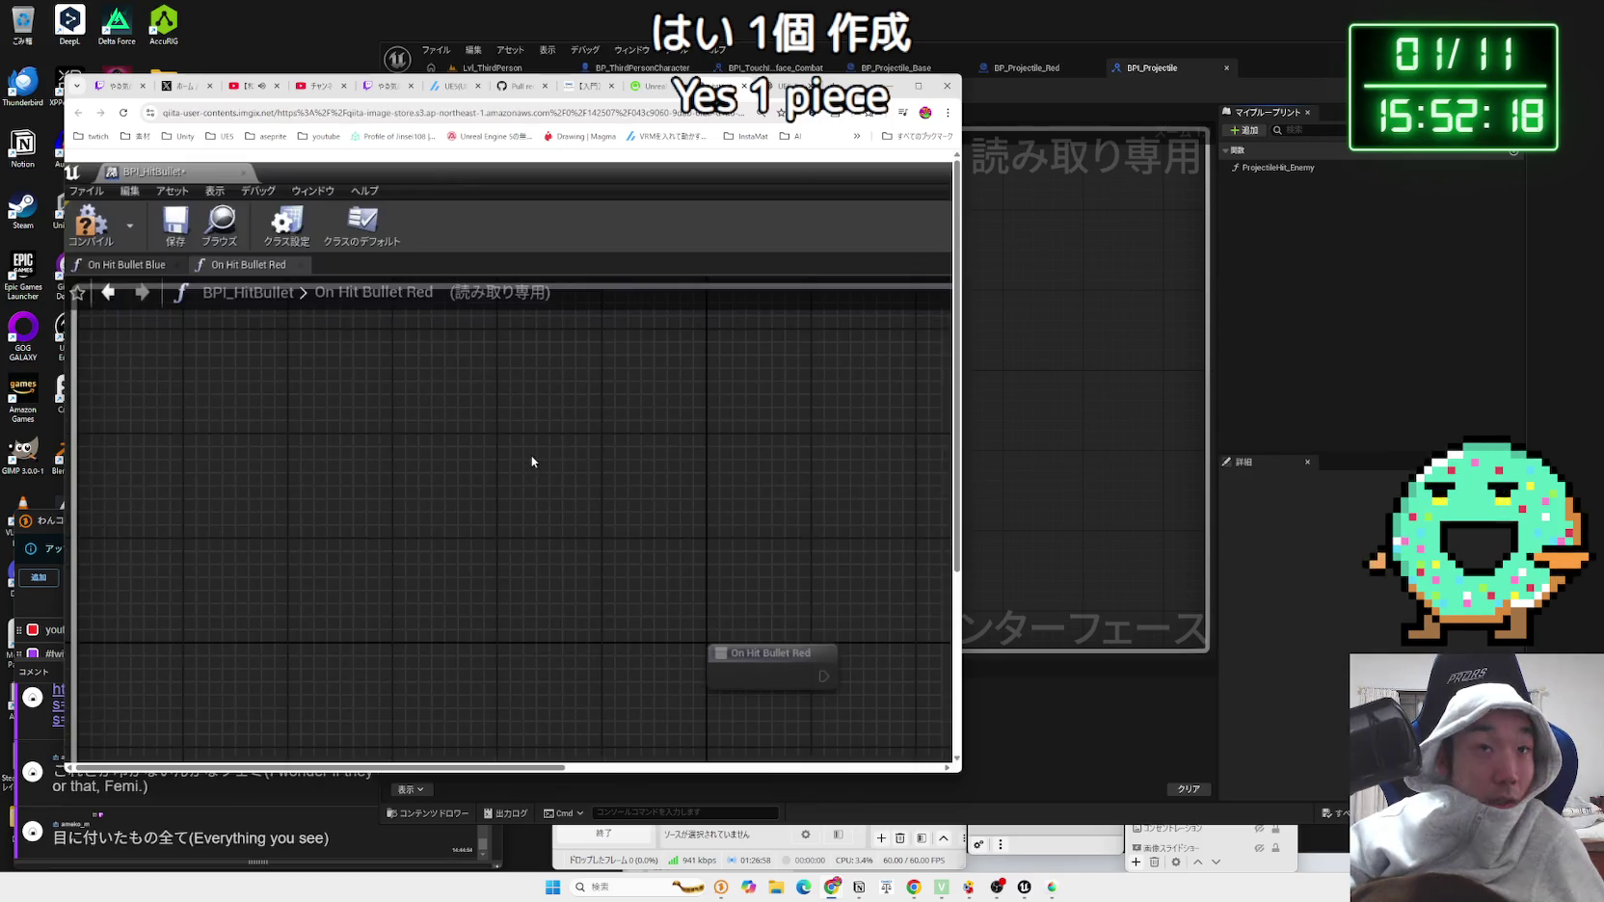